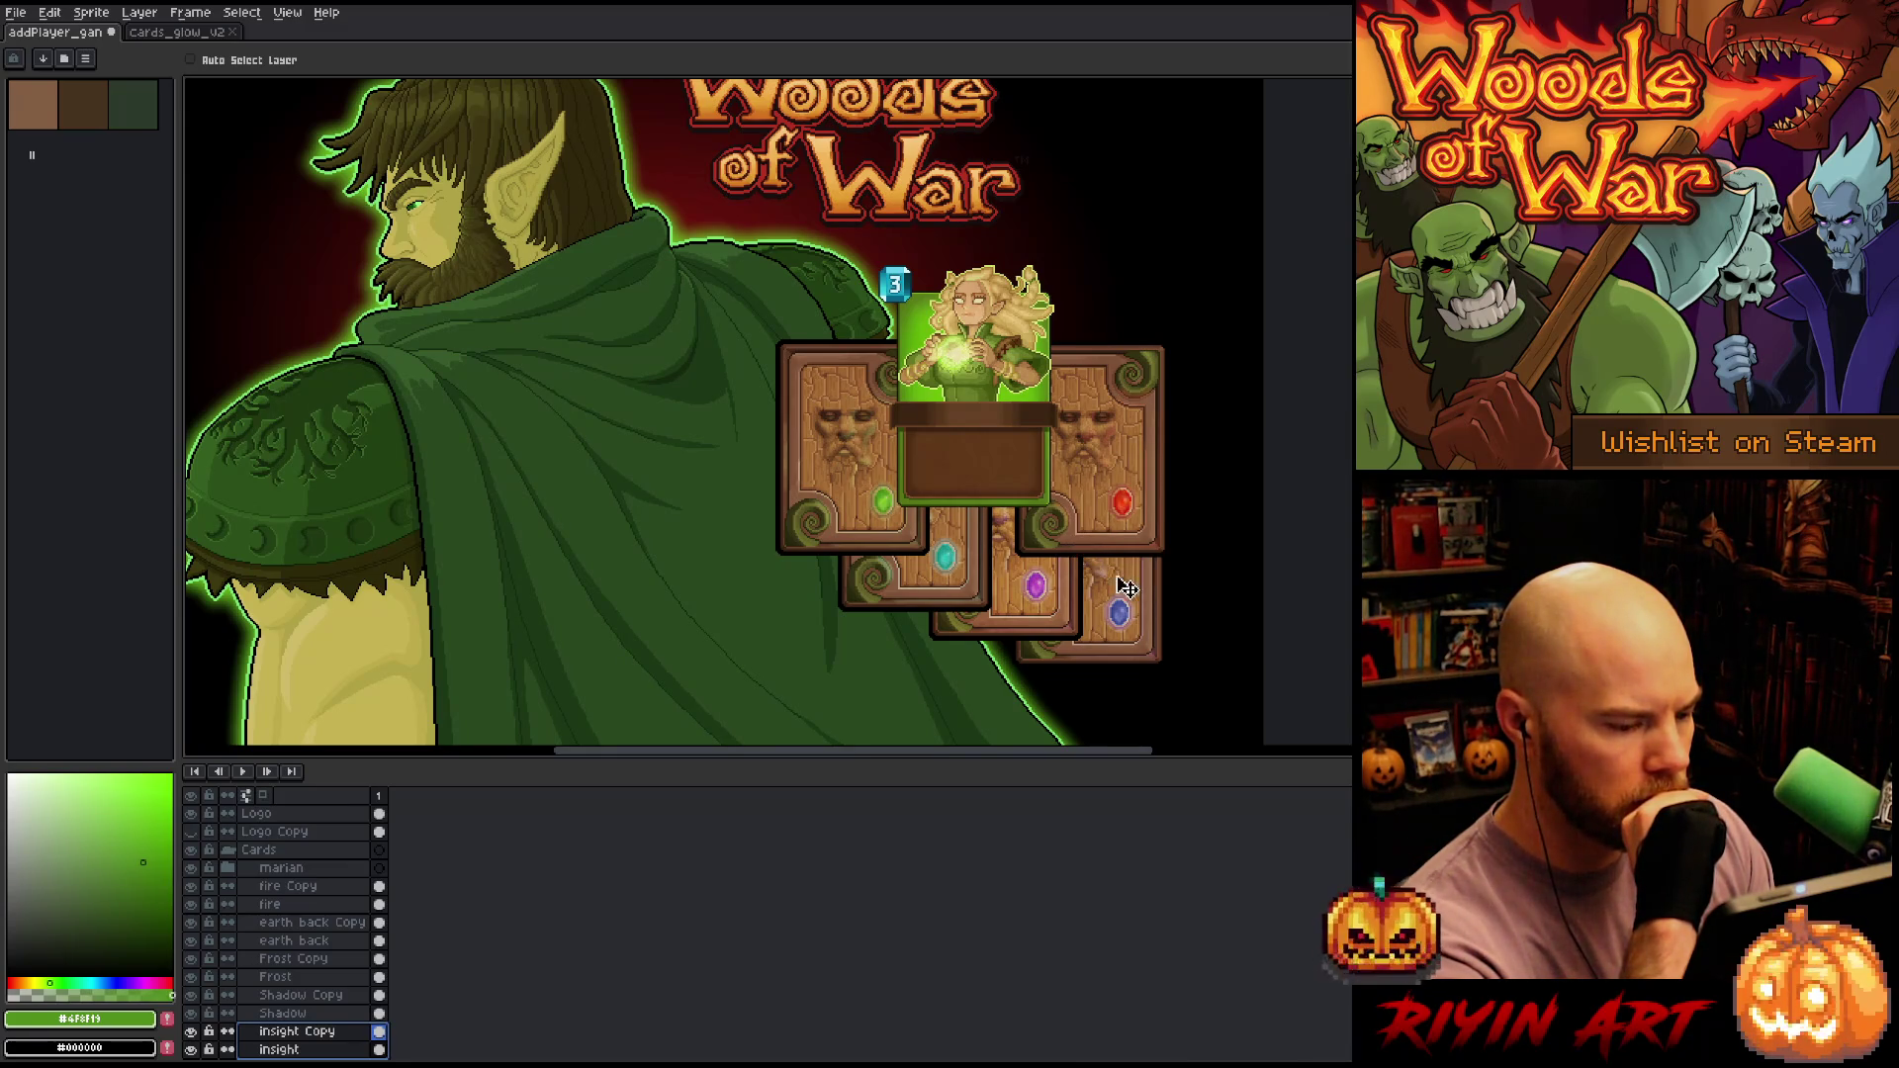
Tuck the blue-gem card behind the purple-gem card, raise the insight layers above Shadow, and shift the purple card down-right
{"action": "left_click_drag", "start_coordinate": [1125, 586], "coordinate": [1049, 560]}
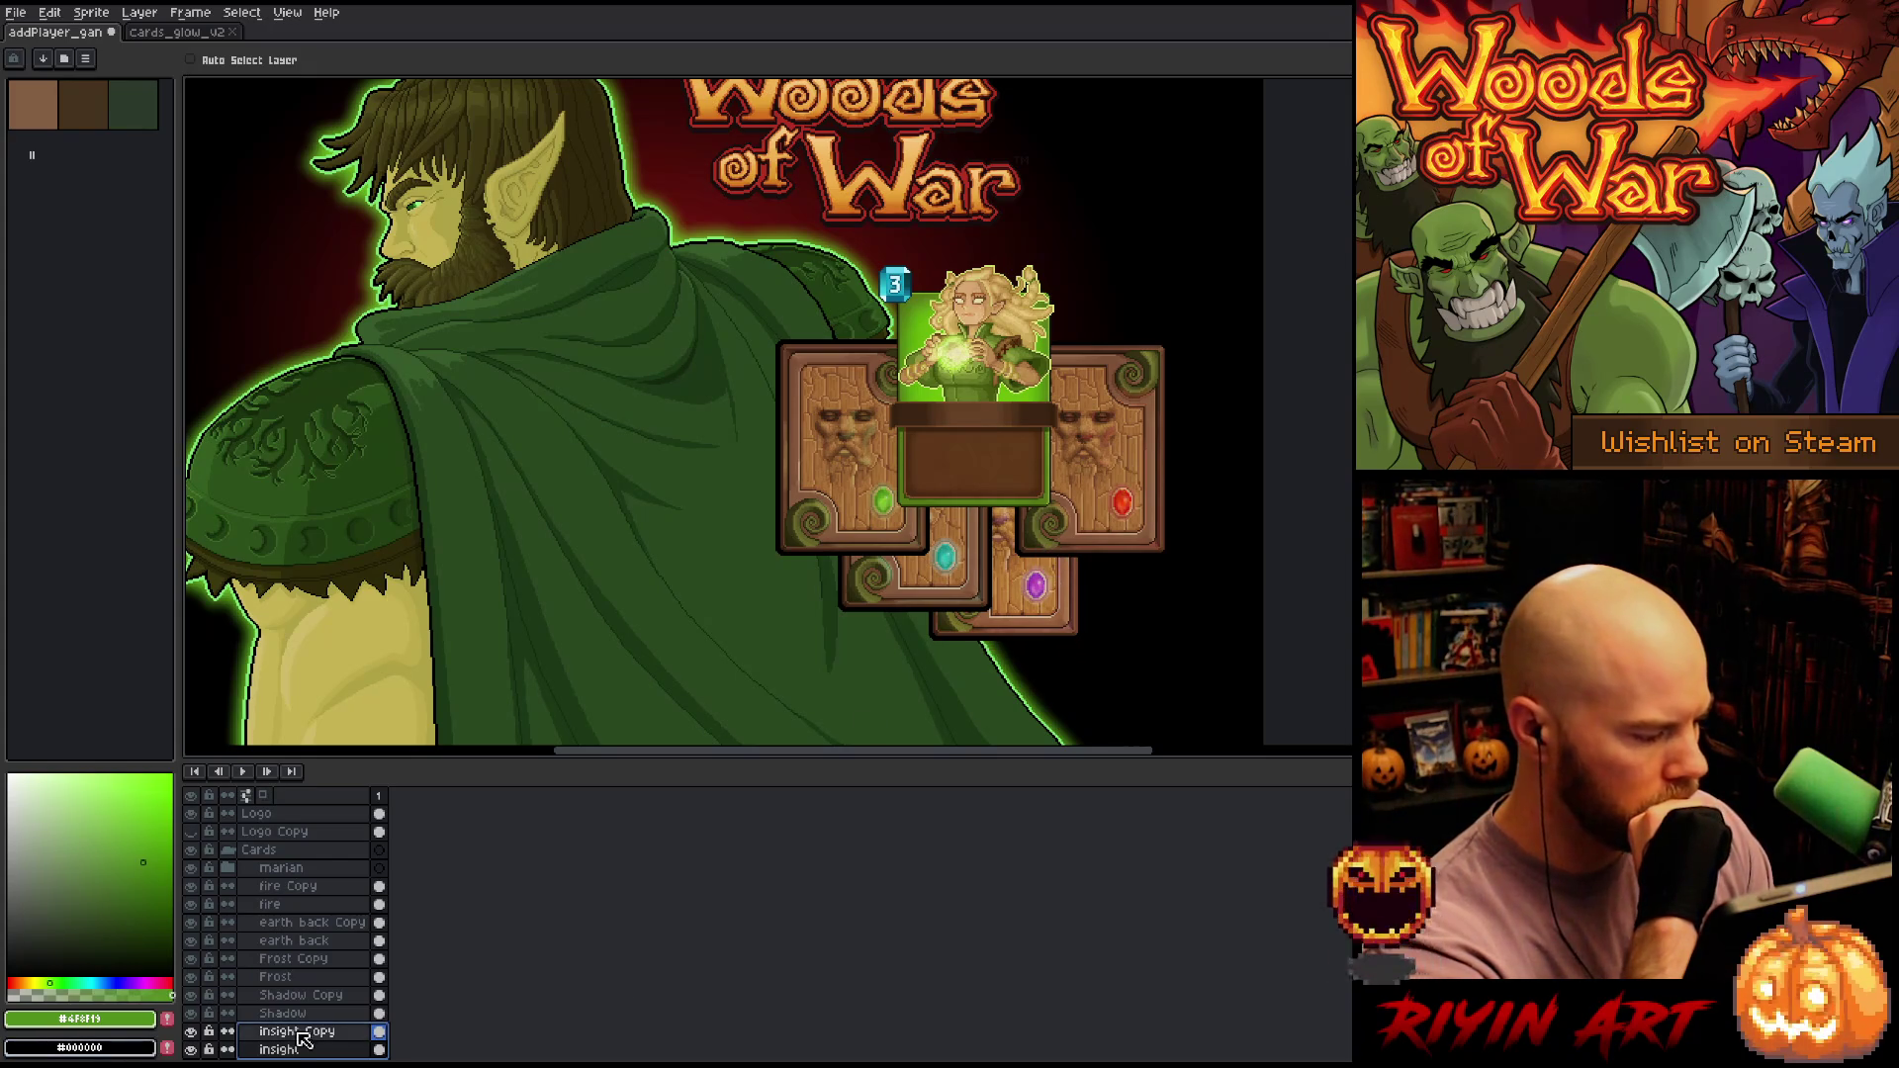
{"action": "left_click_drag", "start_coordinate": [306, 1032], "coordinate": [305, 994]}
{"action": "left_click", "coordinate": [323, 1049]}
{"action": "left_click", "coordinate": [323, 1033], "text": "shift"}
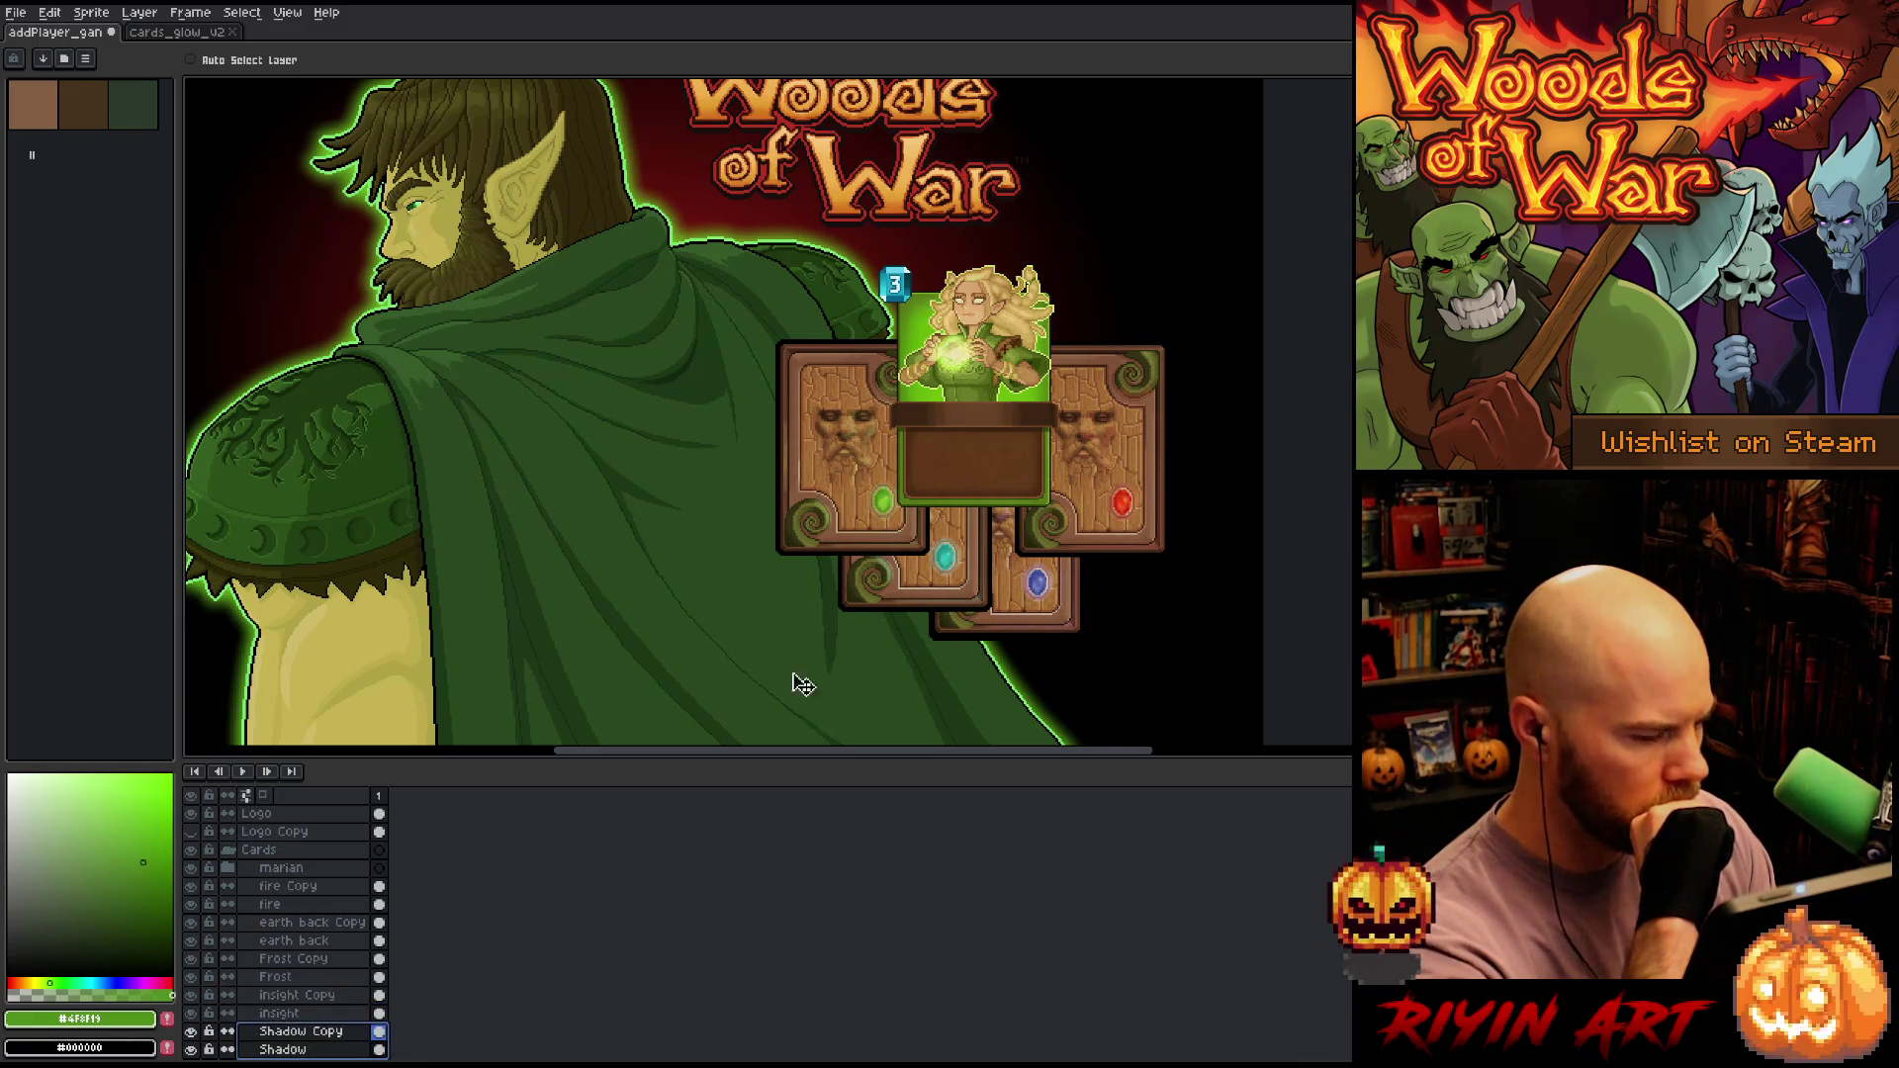
{"action": "mouse_move", "coordinate": [1028, 581]}
{"action": "left_mouse_down"}
{"action": "mouse_move", "coordinate": [1088, 641]}
{"action": "mouse_move", "coordinate": [1123, 570]}
{"action": "left_mouse_up"}
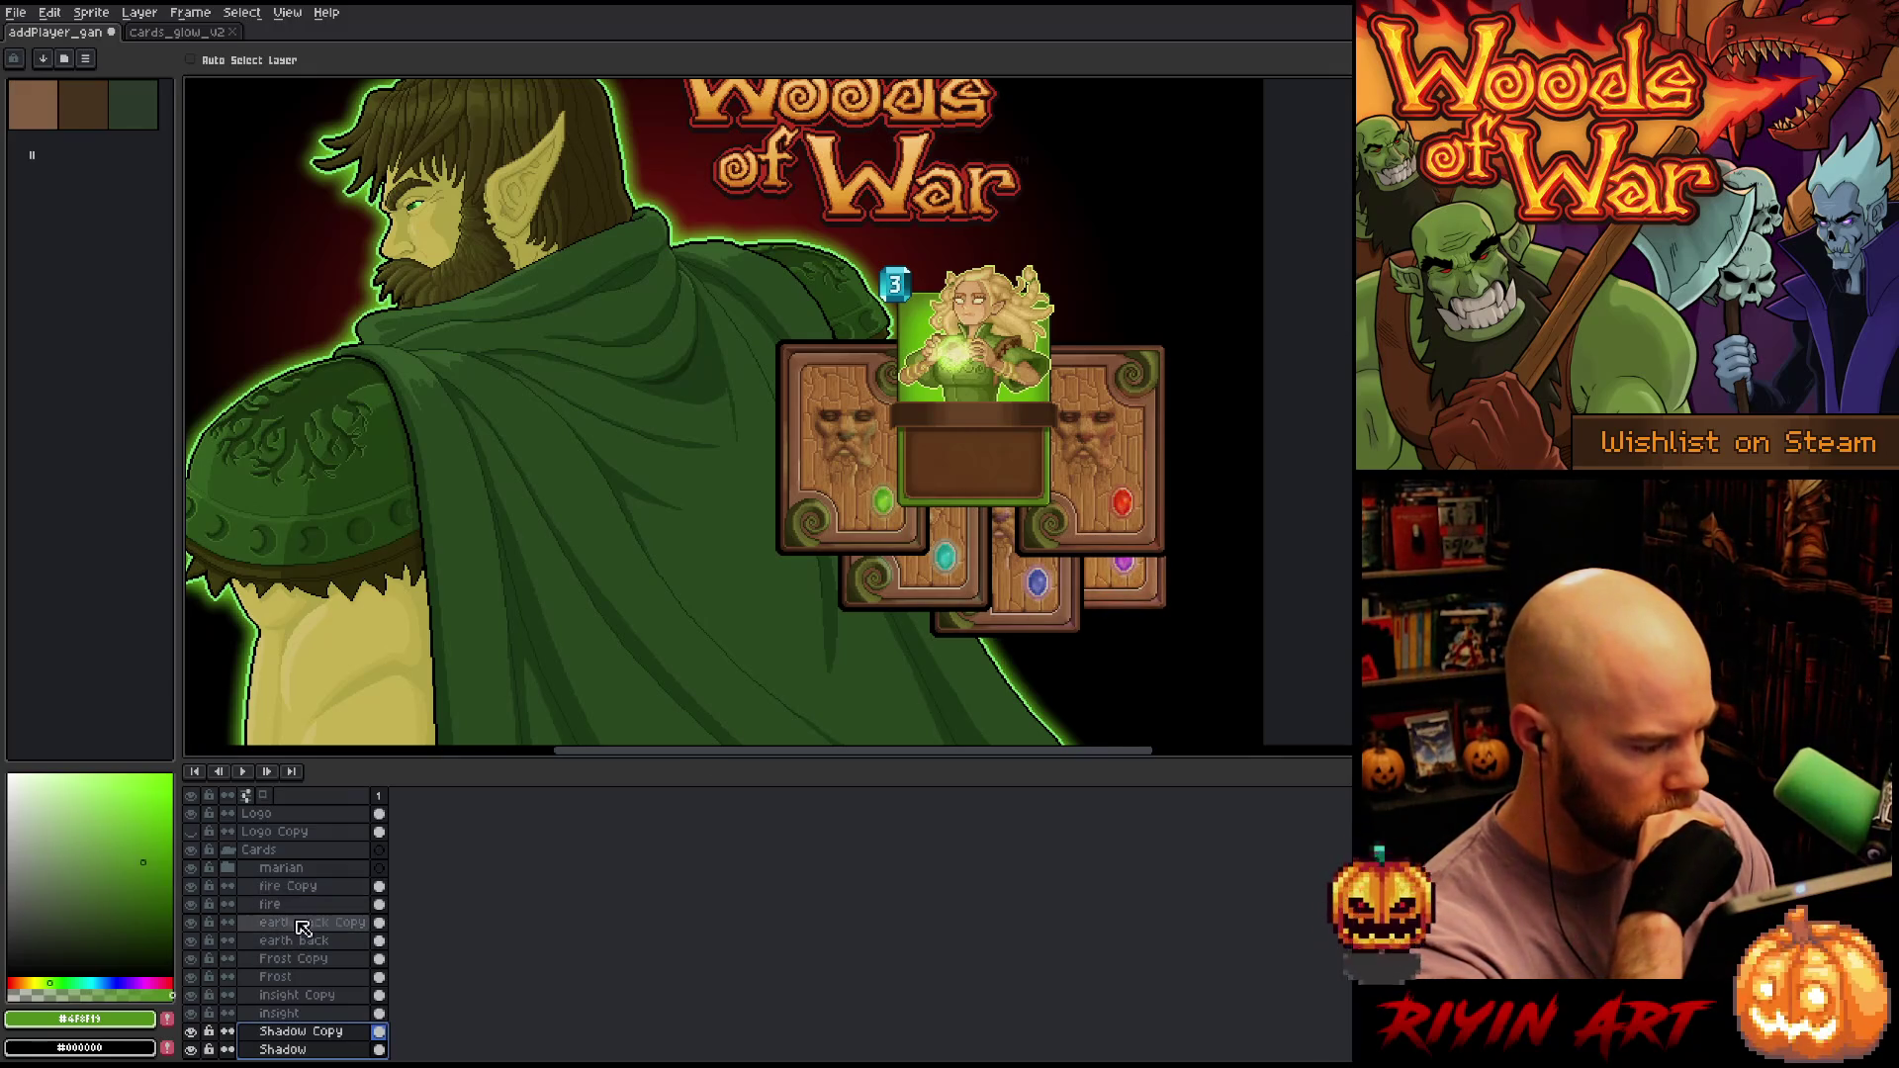
Move the red-gem fire card up and nudge the Marian card slightly up
{"action": "left_click_drag", "start_coordinate": [297, 903], "coordinate": [297, 886]}
{"action": "mouse_move", "coordinate": [1143, 485]}
{"action": "left_mouse_down"}
{"action": "mouse_move", "coordinate": [1158, 450]}
{"action": "mouse_move", "coordinate": [1138, 456]}
{"action": "left_mouse_up"}
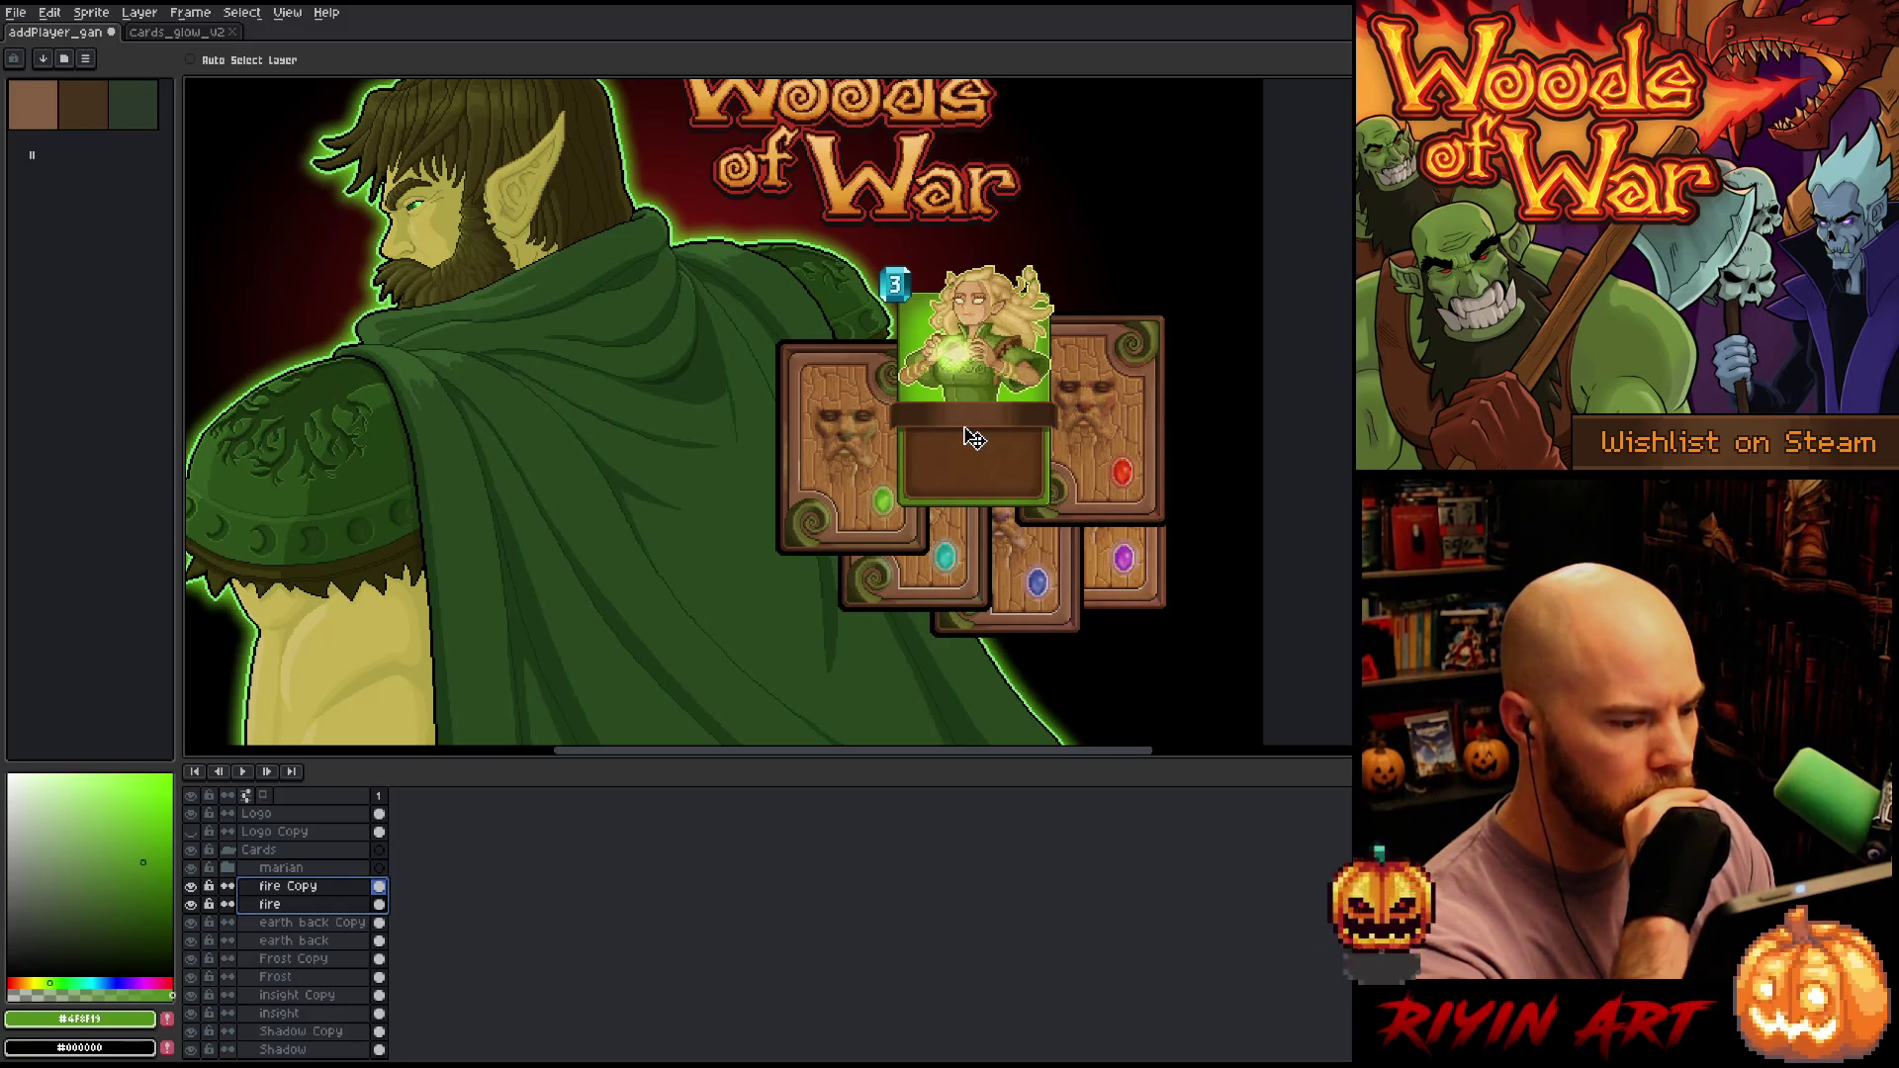
{"action": "left_click", "coordinate": [279, 868]}
{"action": "left_click_drag", "start_coordinate": [988, 387], "coordinate": [994, 373]}
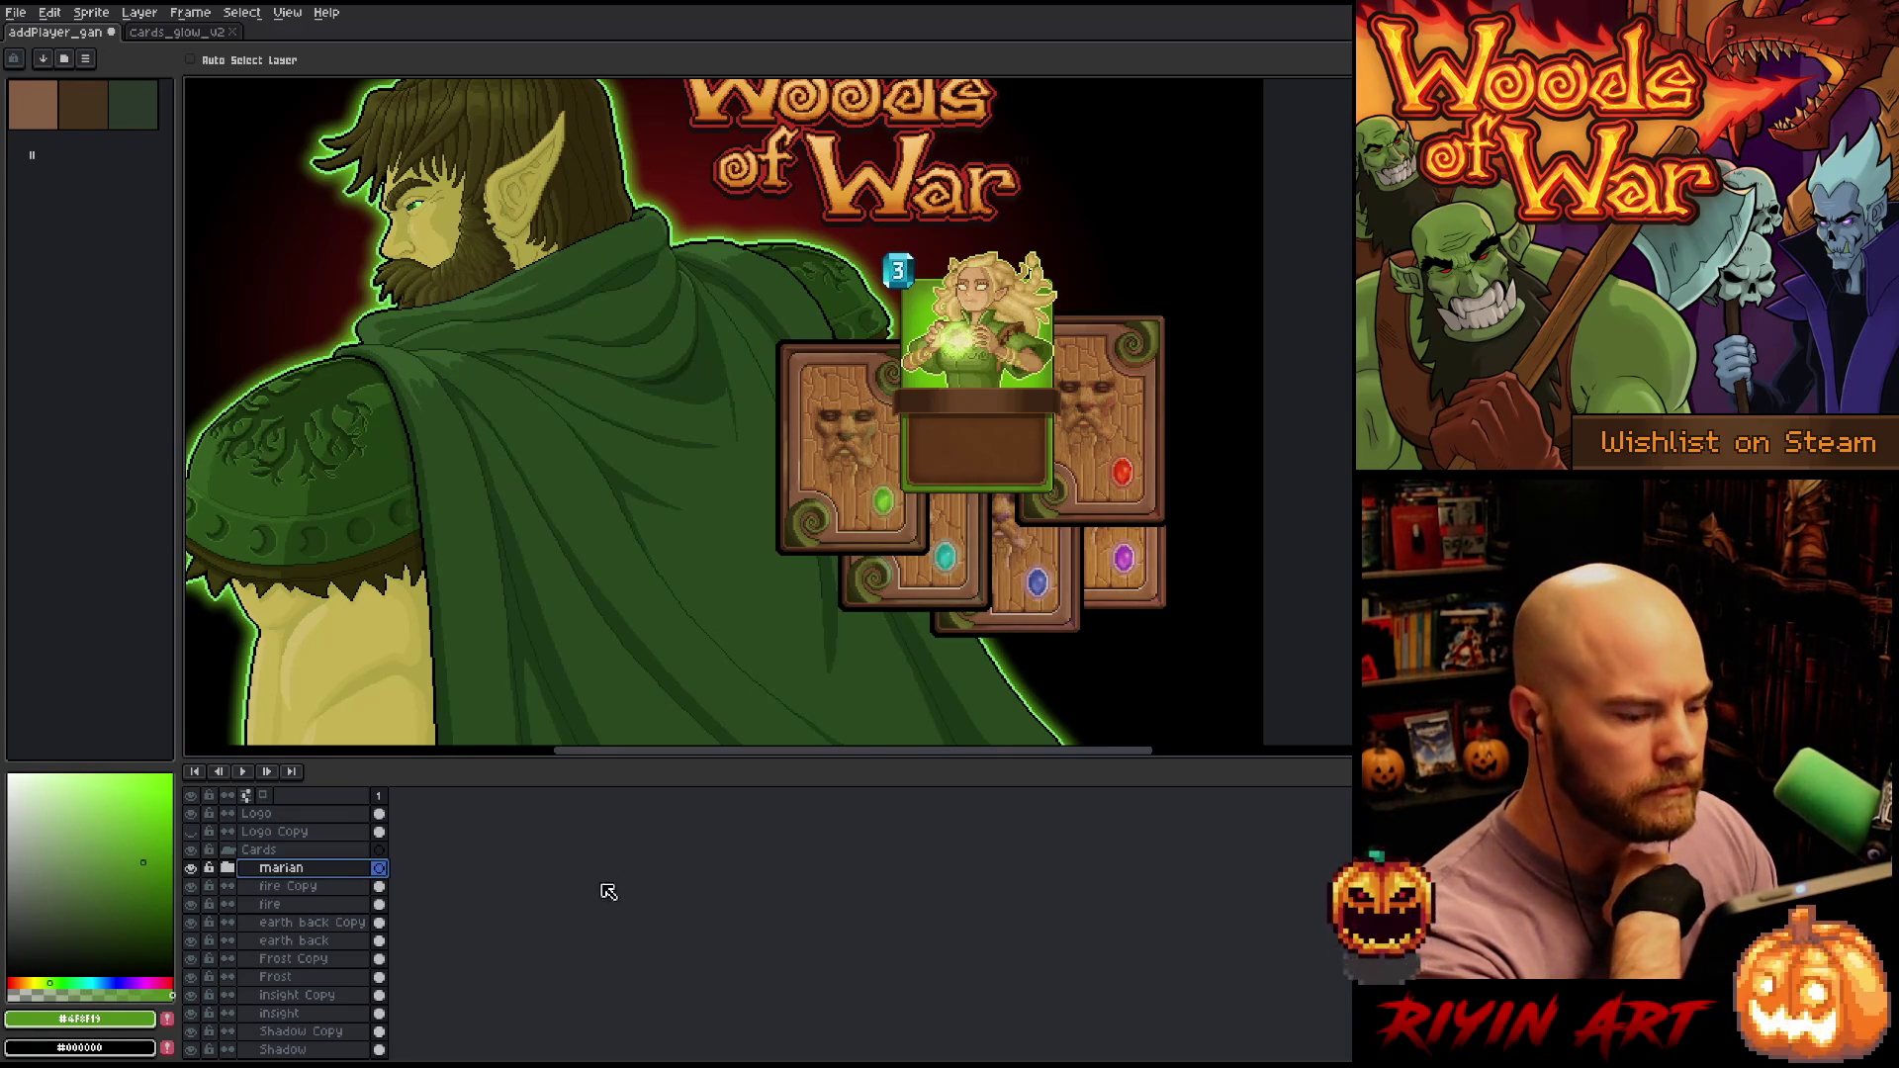
Shift the purple-gem Shadow card a few pixels up and left
{"action": "scroll", "coordinate": [316, 984], "scroll_direction": "down", "scroll_amount": 1}
{"action": "left_click", "coordinate": [302, 995]}
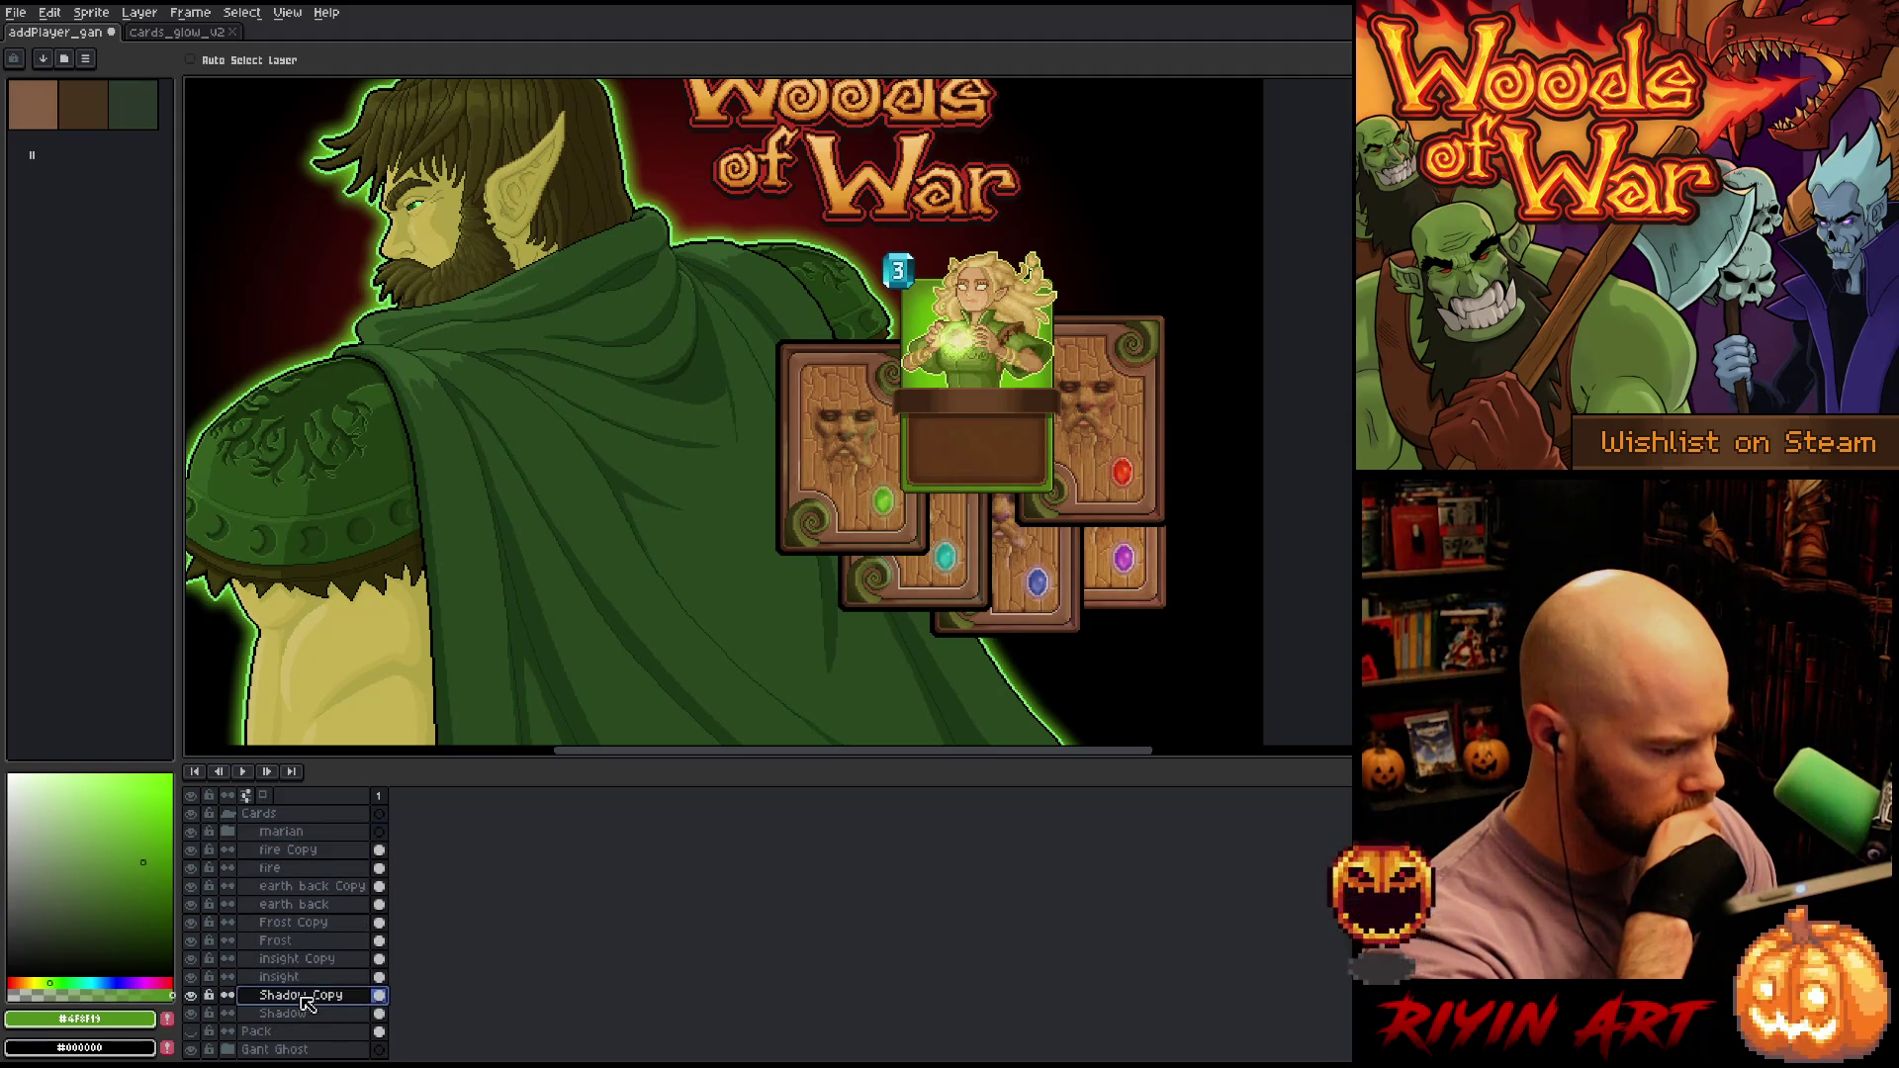
{"action": "left_click", "coordinate": [307, 1013], "text": "shift"}
{"action": "left_click_drag", "start_coordinate": [1153, 584], "coordinate": [1140, 577]}
Nudge the blue-gem insight card and its copy a few pixels left, then about 6 px right
{"action": "left_click", "coordinate": [302, 976]}
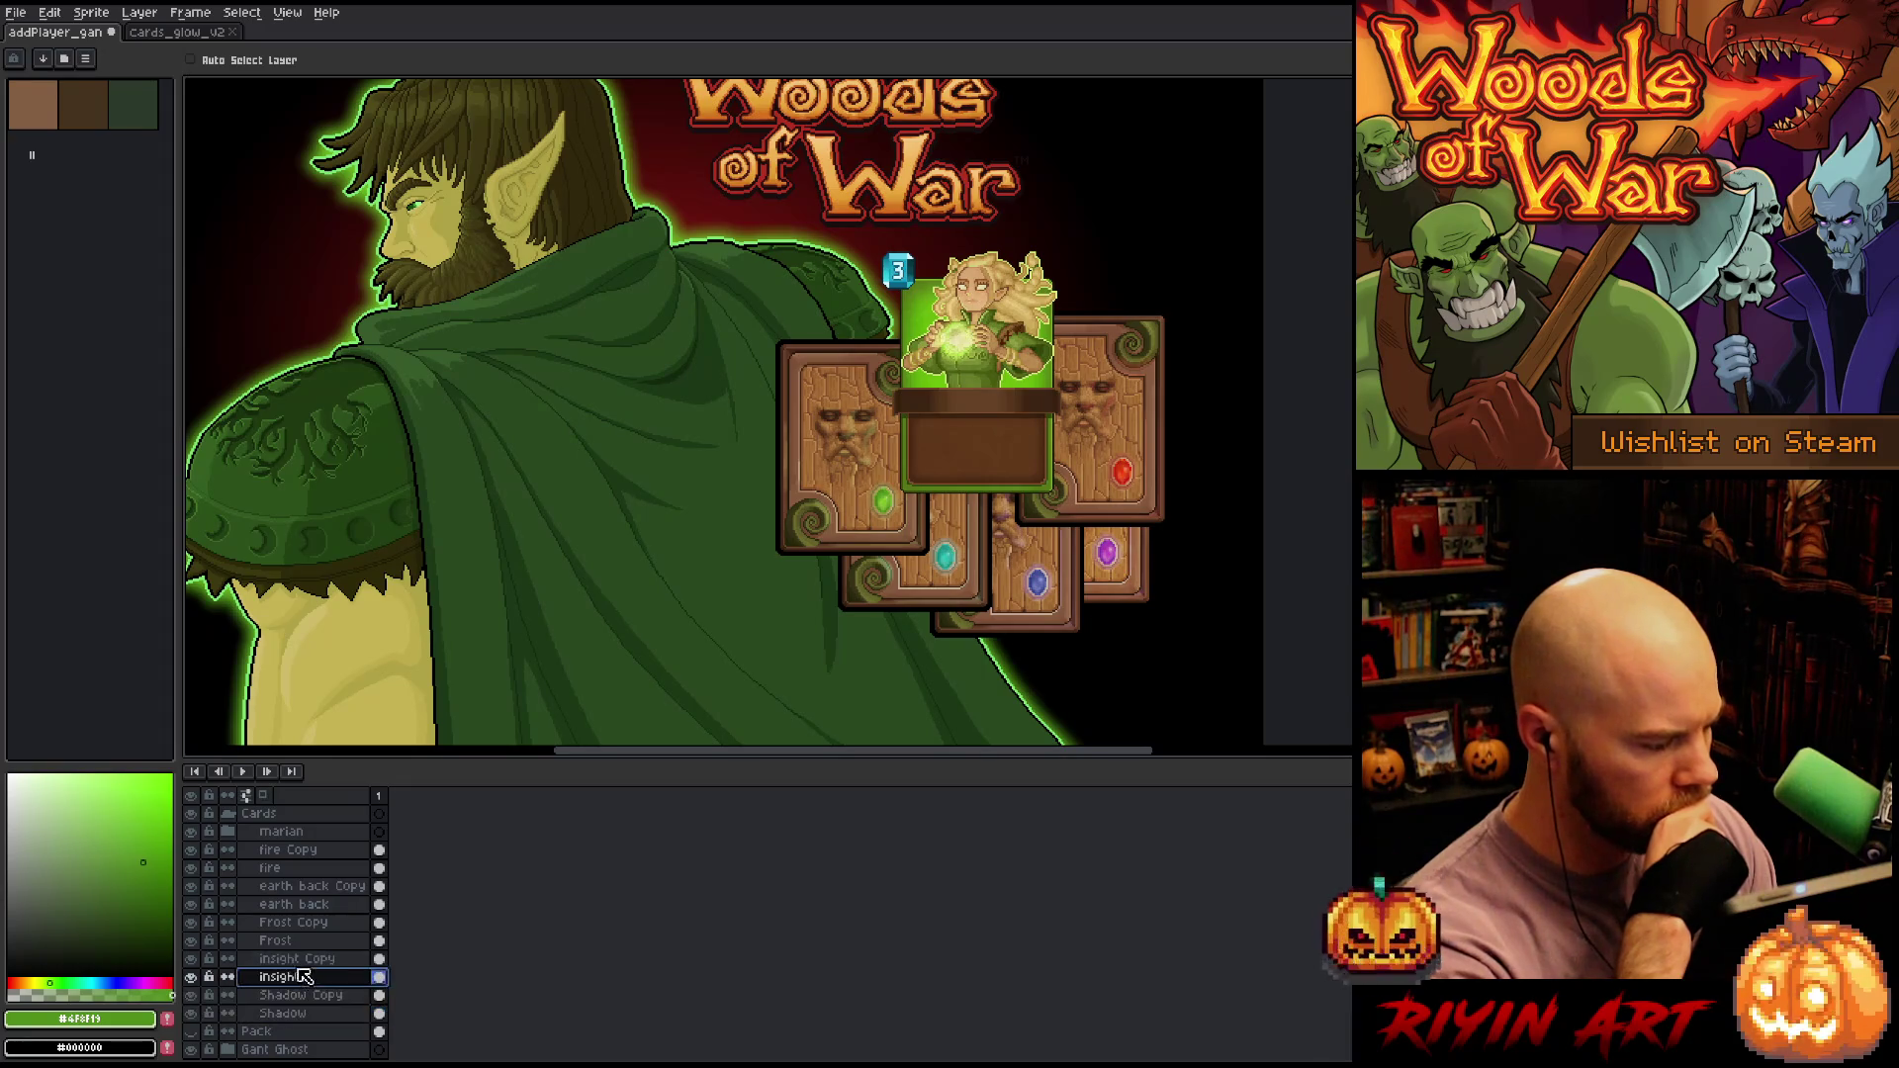
{"action": "left_click", "coordinate": [297, 959], "text": "shift"}
{"action": "left_click_drag", "start_coordinate": [1050, 571], "coordinate": [1043, 571]}
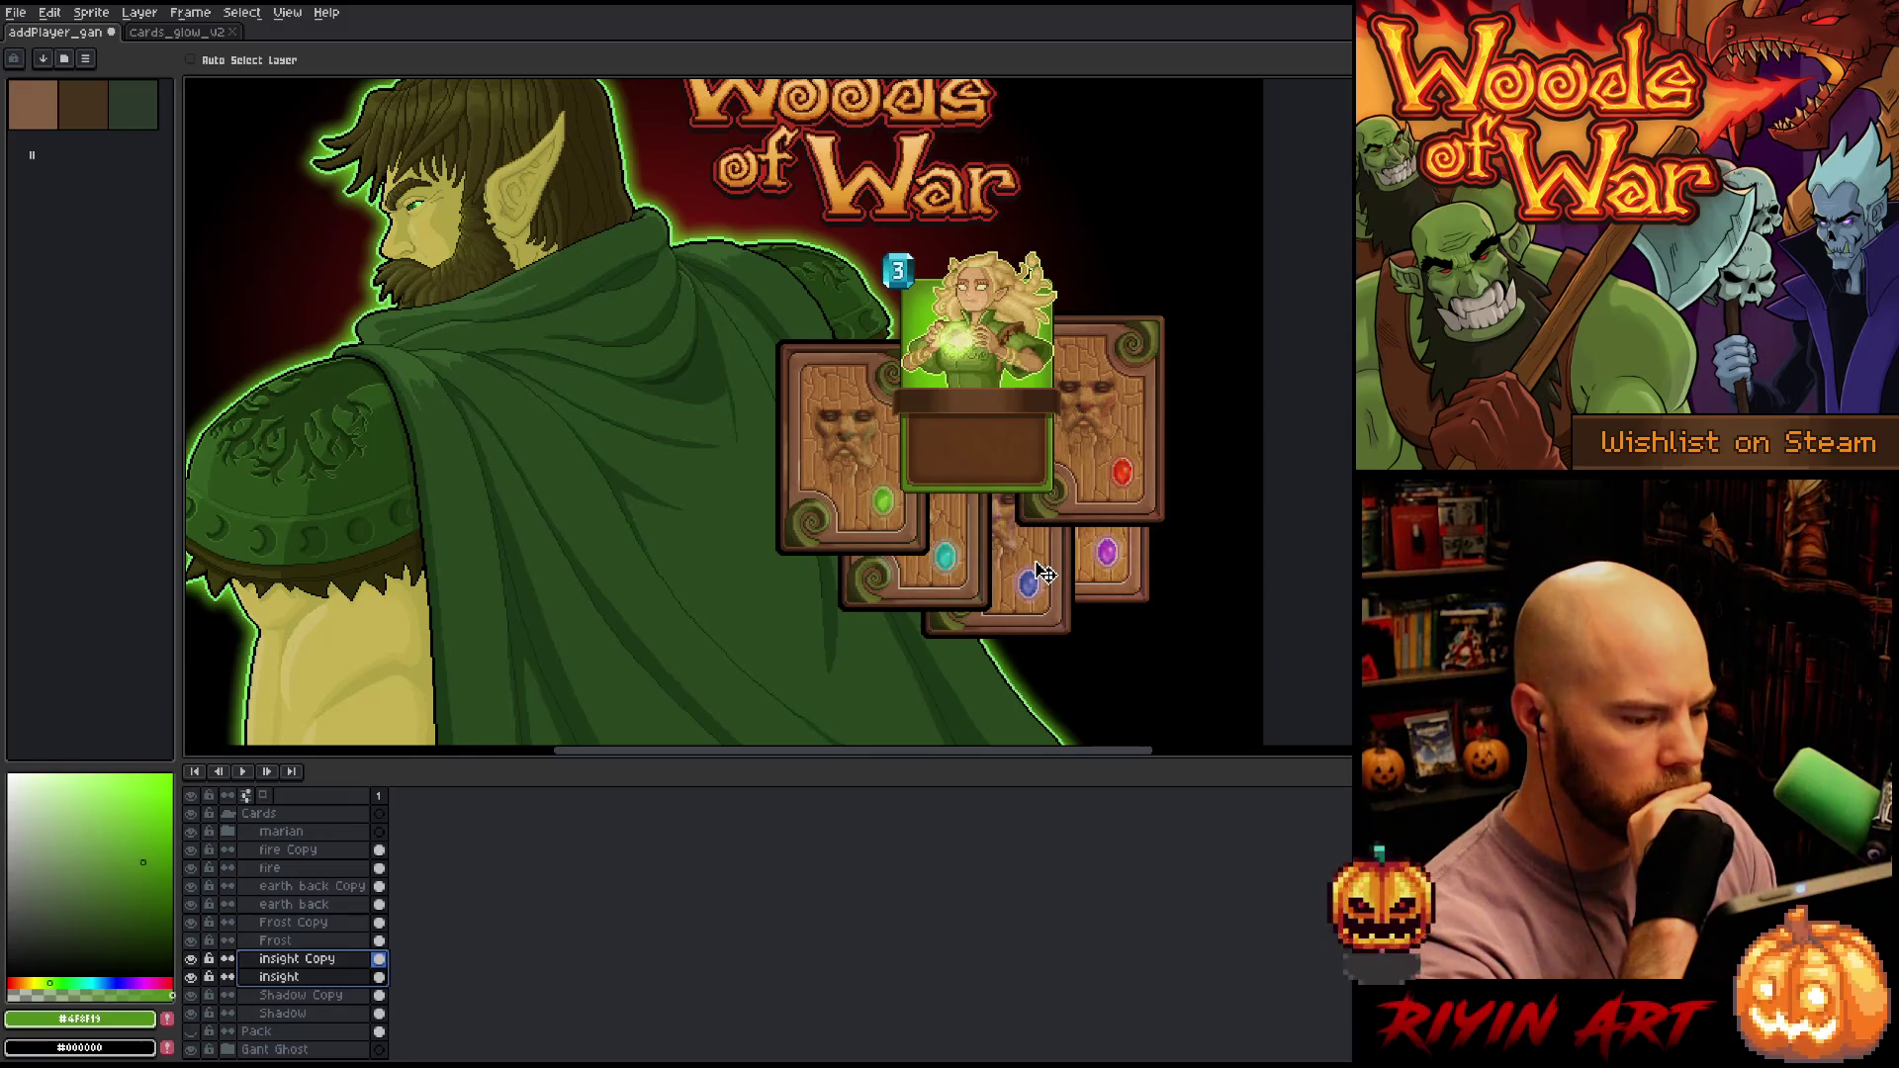
{"action": "left_click_drag", "start_coordinate": [1046, 573], "coordinate": [1045, 574]}
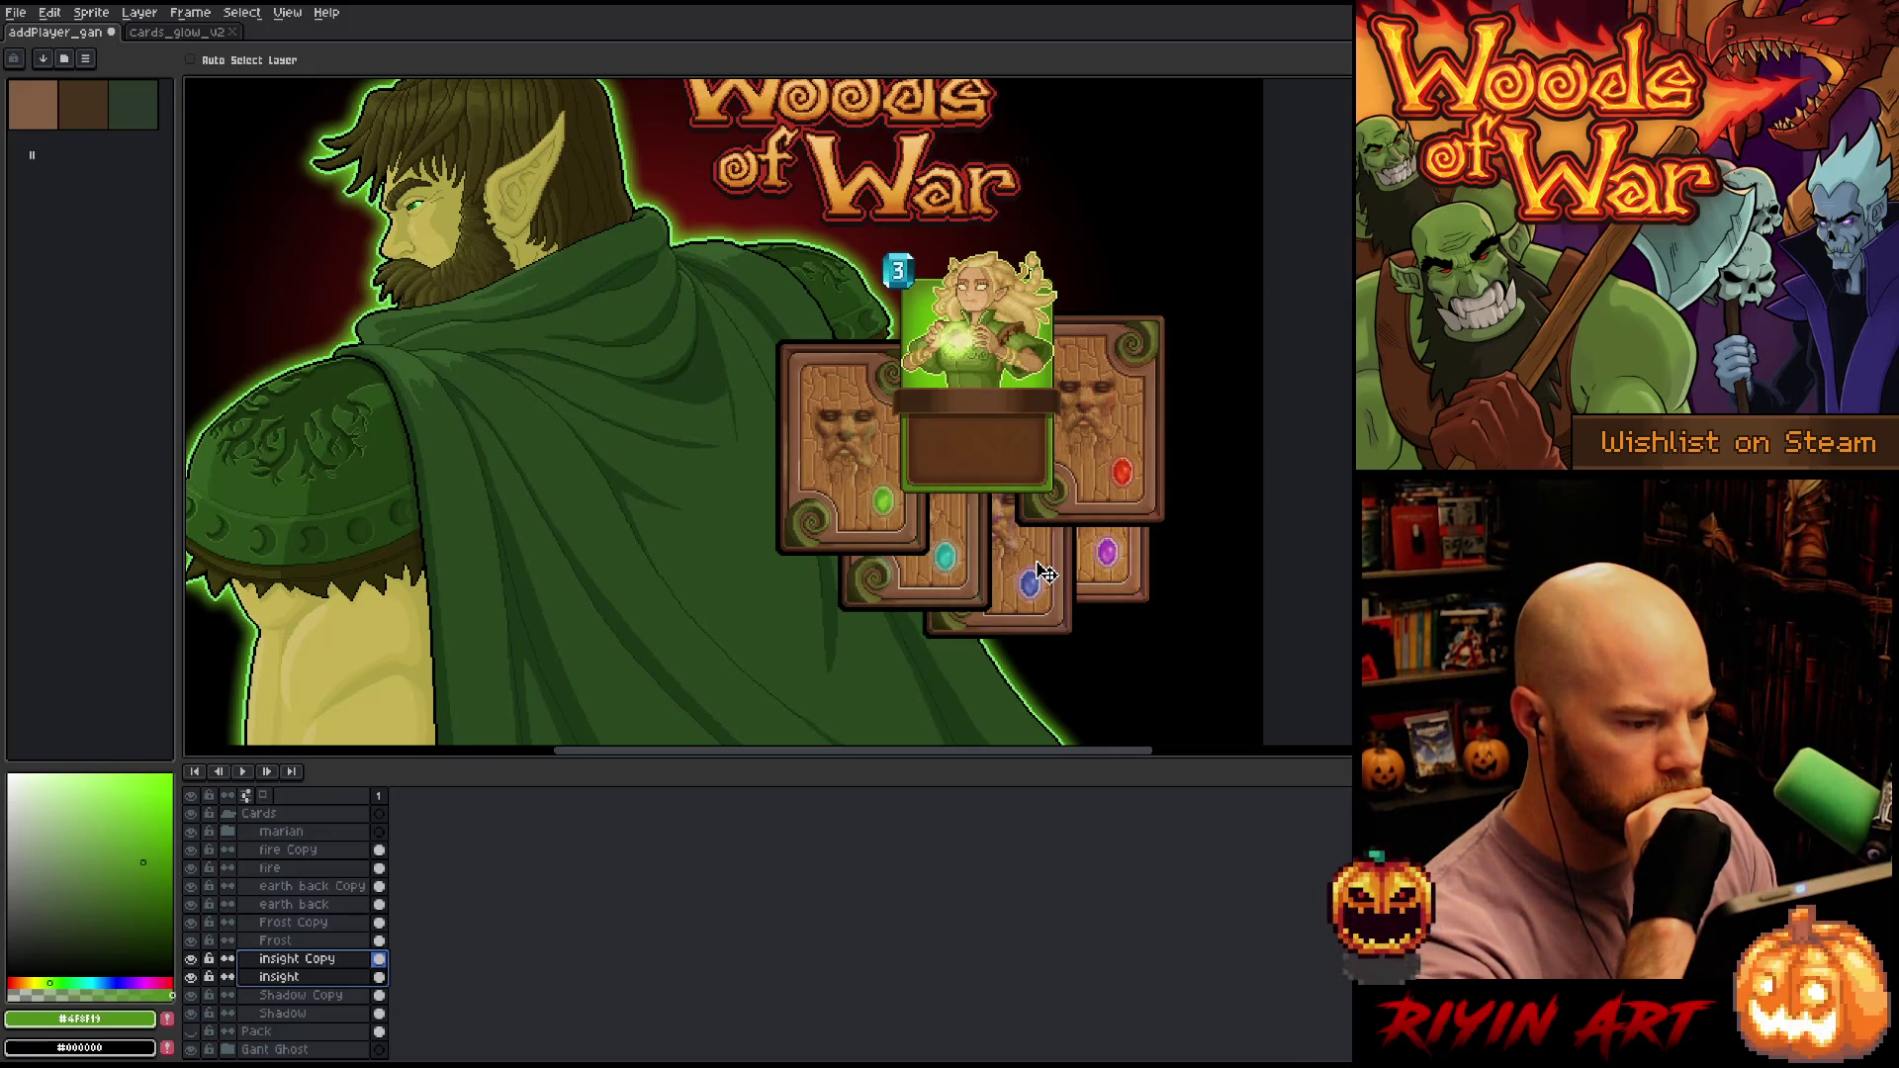
{"action": "left_click_drag", "start_coordinate": [1045, 572], "coordinate": [1051, 573]}
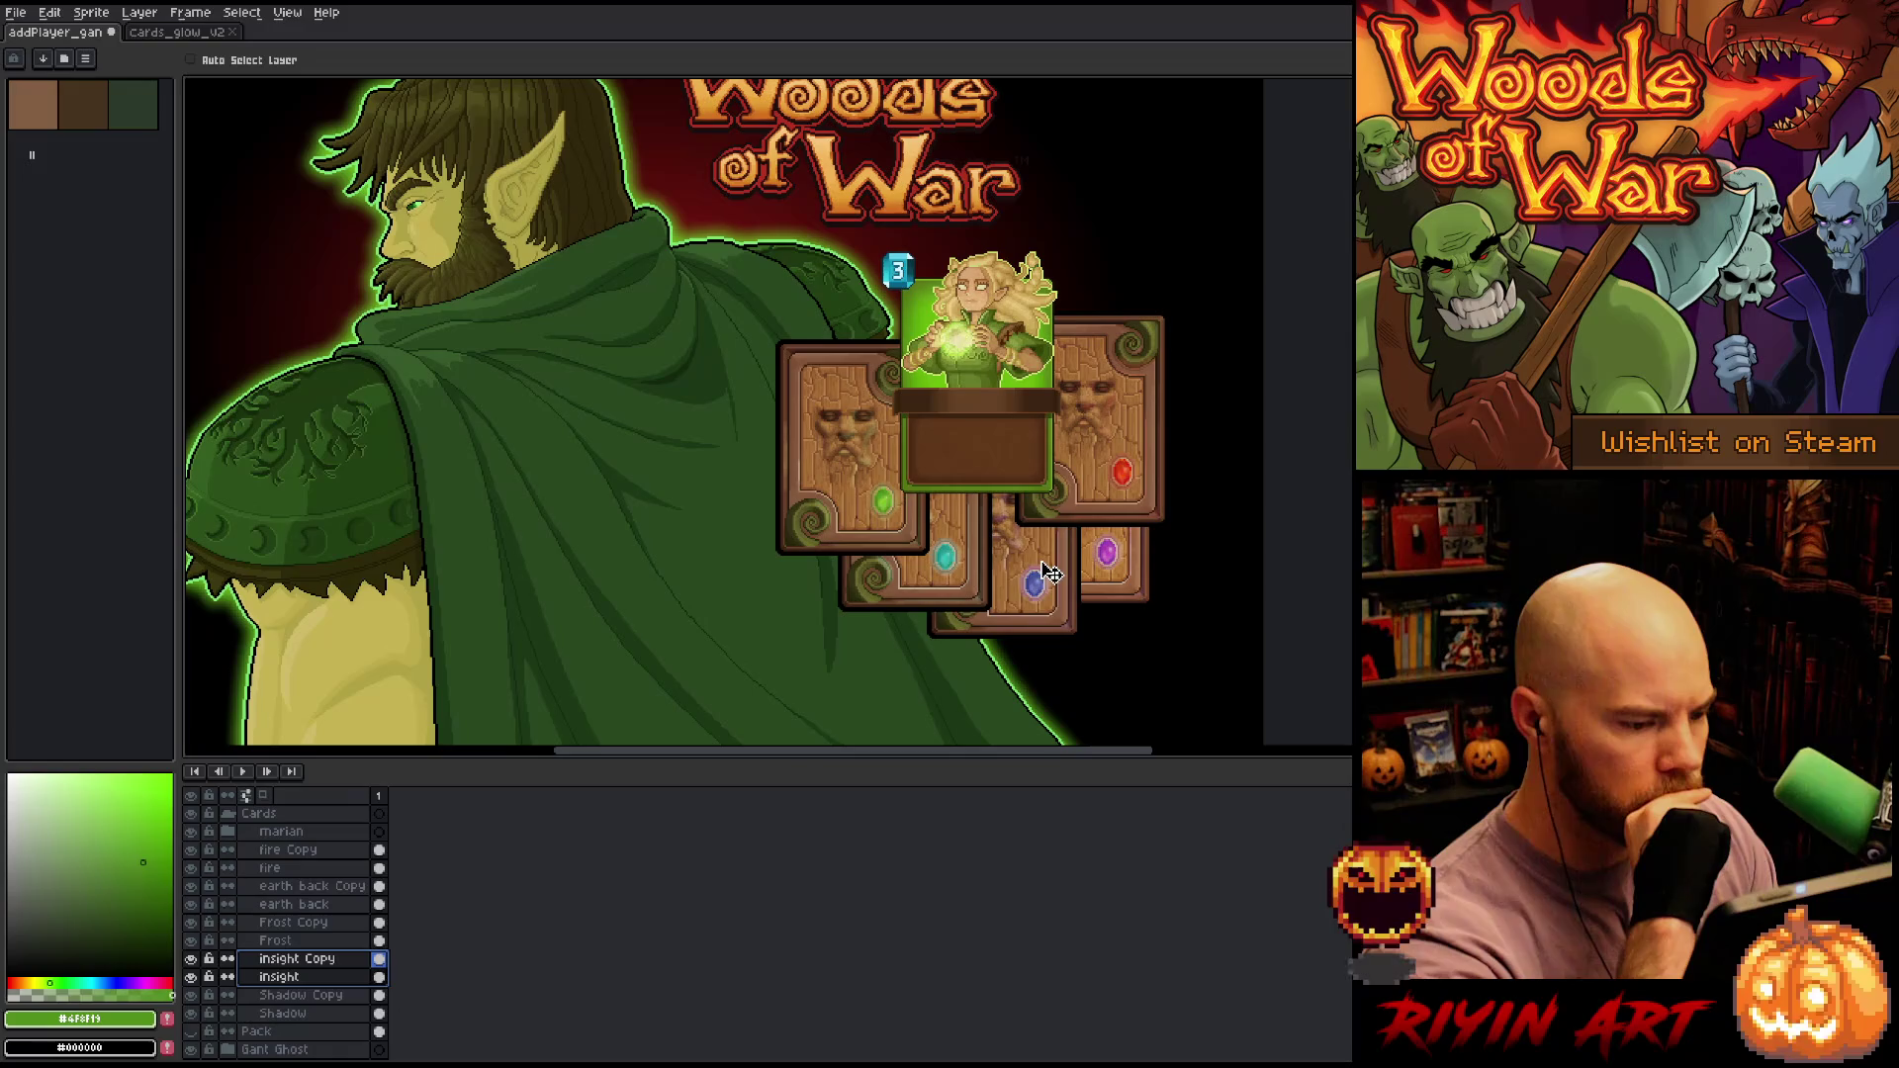
Shift the teal Frost cards slightly right and move the blue-gem card a little left and down
{"action": "left_click", "coordinate": [319, 939]}
{"action": "left_click", "coordinate": [296, 922], "text": "shift"}
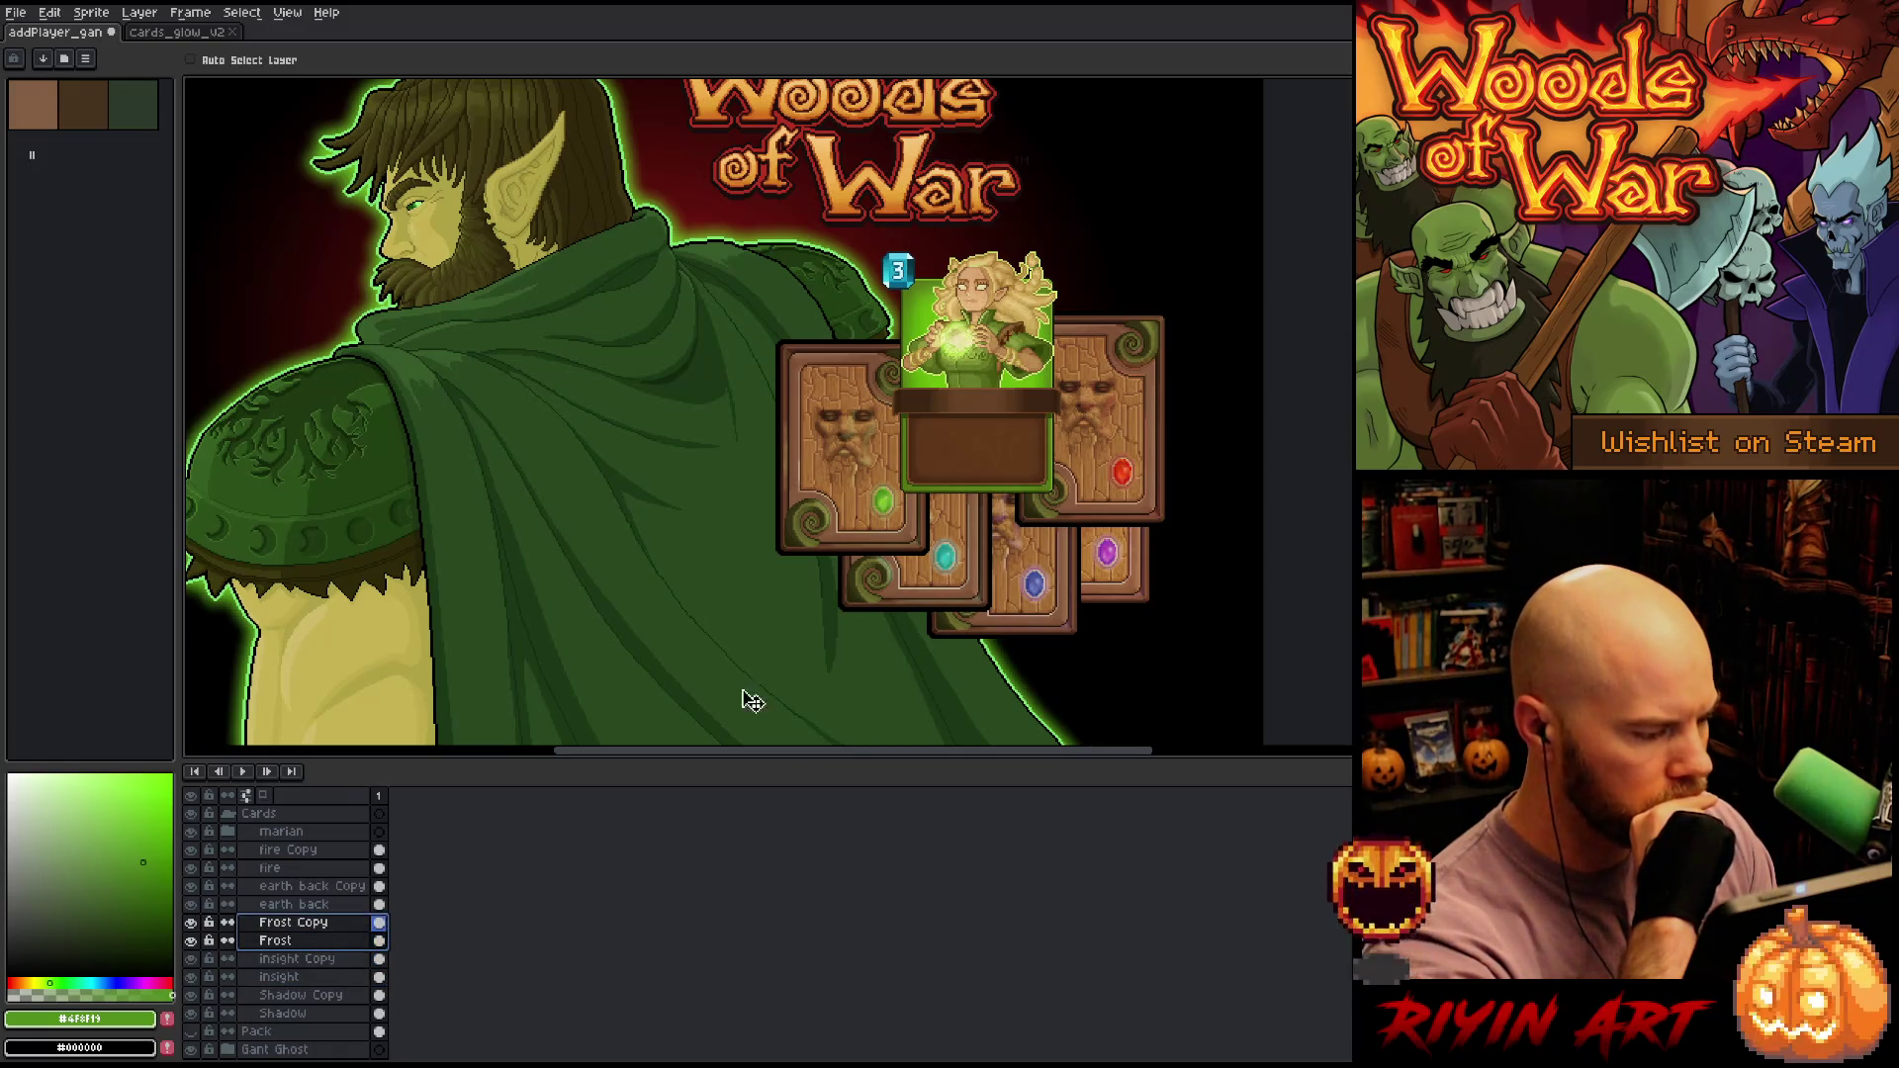
{"action": "mouse_move", "coordinate": [960, 573]}
{"action": "left_mouse_down"}
{"action": "mouse_move", "coordinate": [989, 613]}
{"action": "mouse_move", "coordinate": [963, 582]}
{"action": "left_mouse_up"}
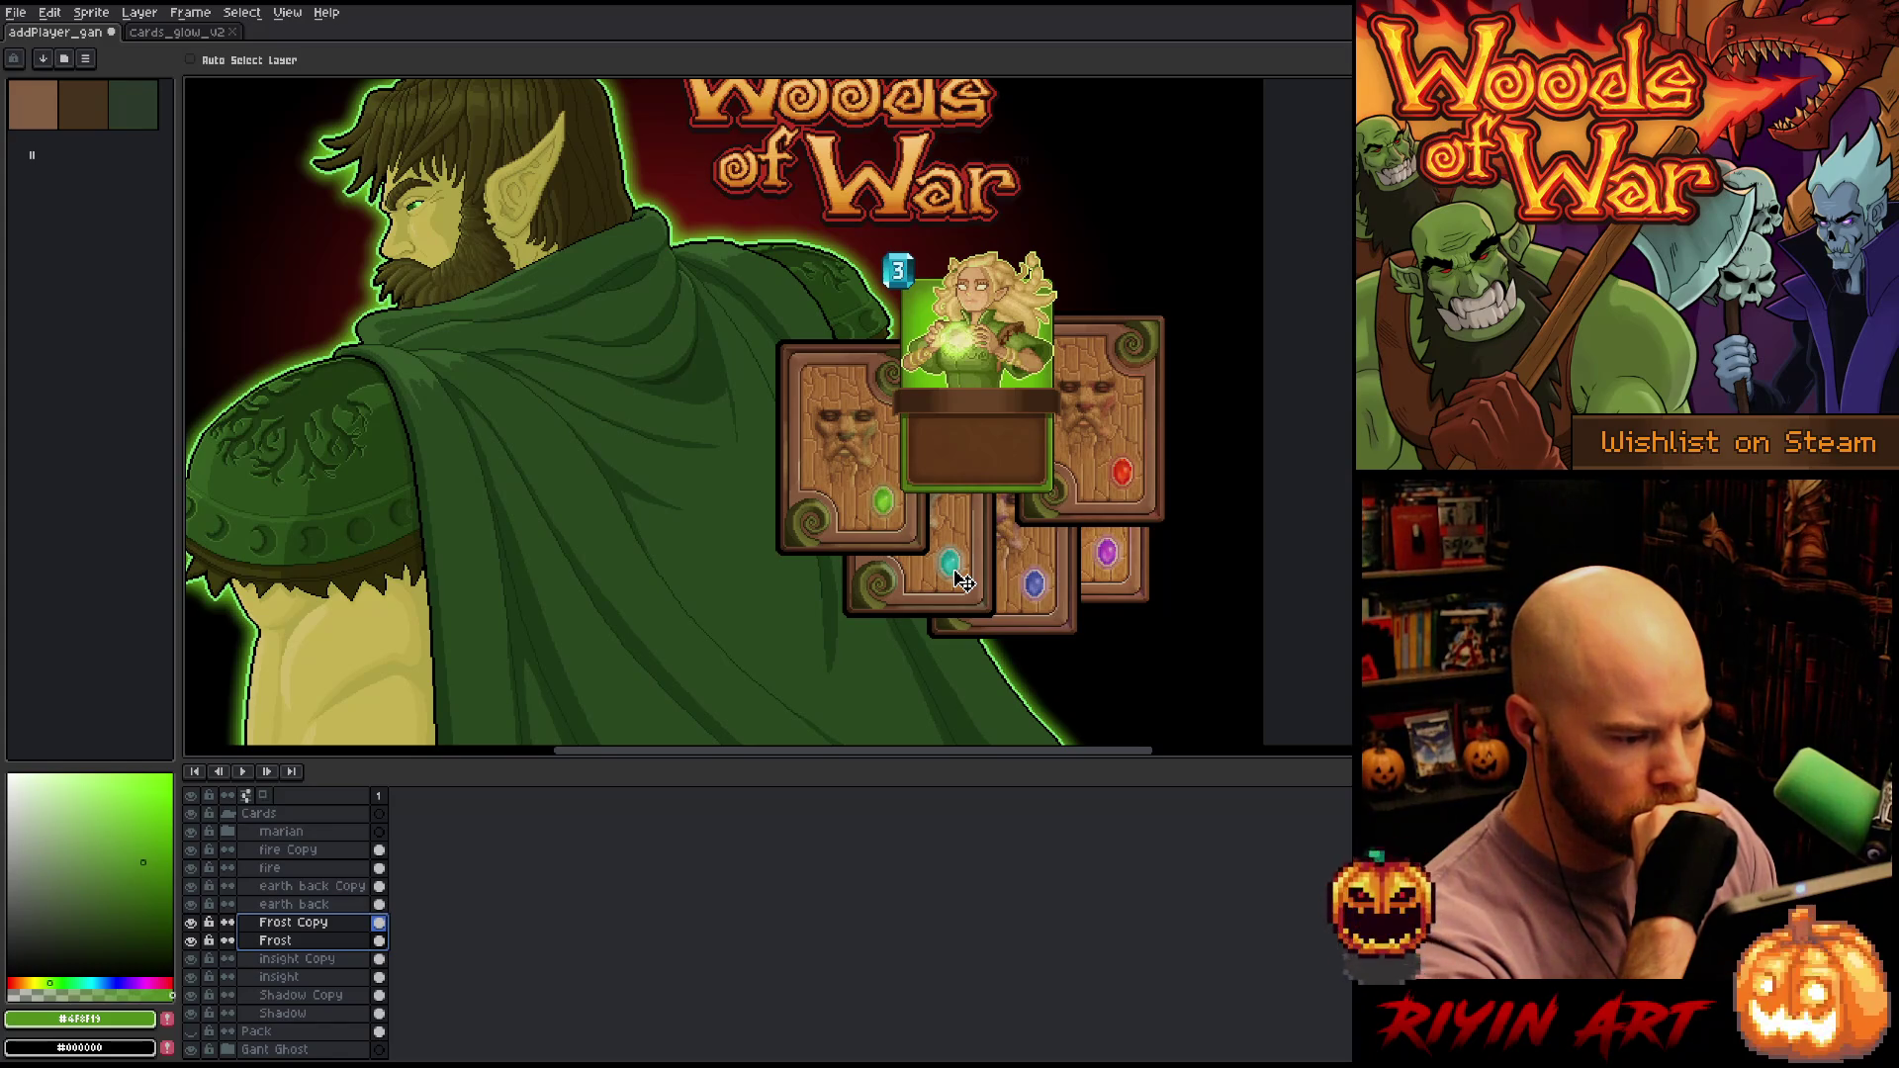
{"action": "left_click_drag", "start_coordinate": [311, 959], "coordinate": [320, 974]}
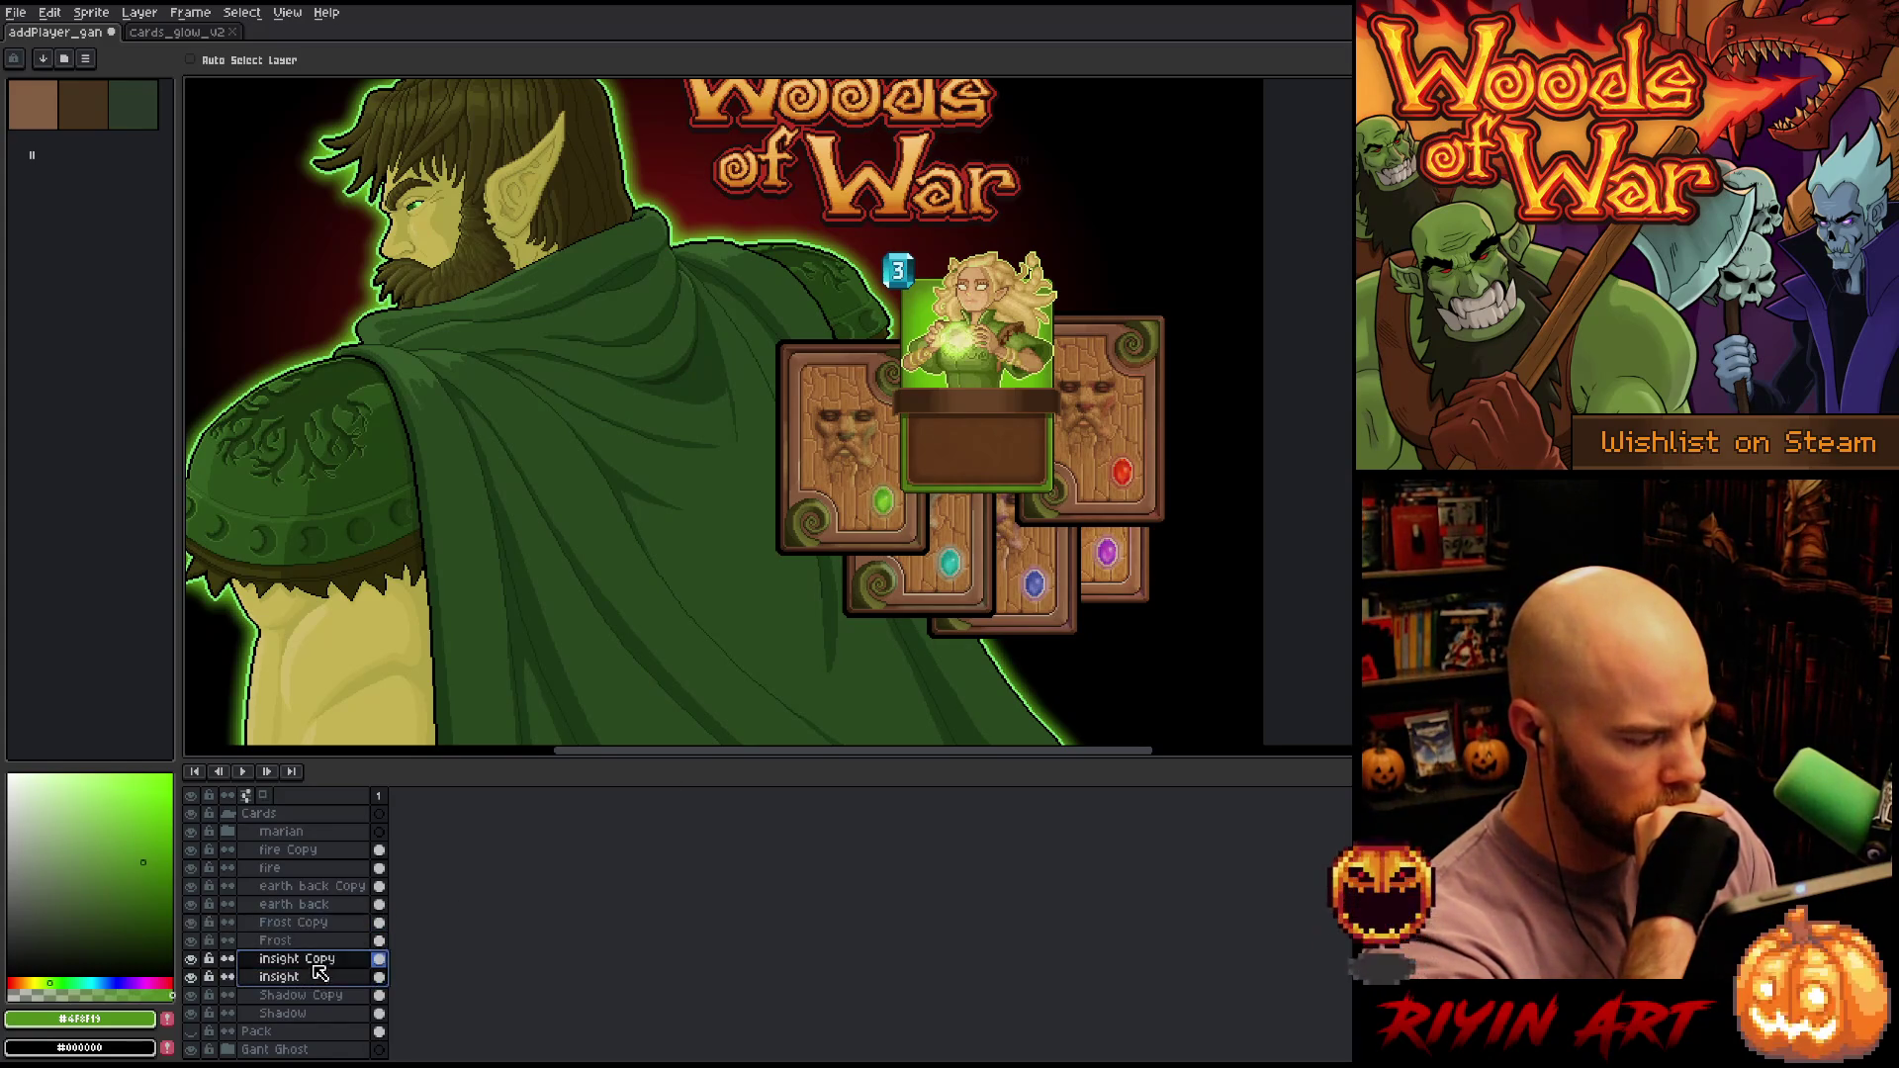
{"action": "left_click_drag", "start_coordinate": [1051, 602], "coordinate": [1043, 611]}
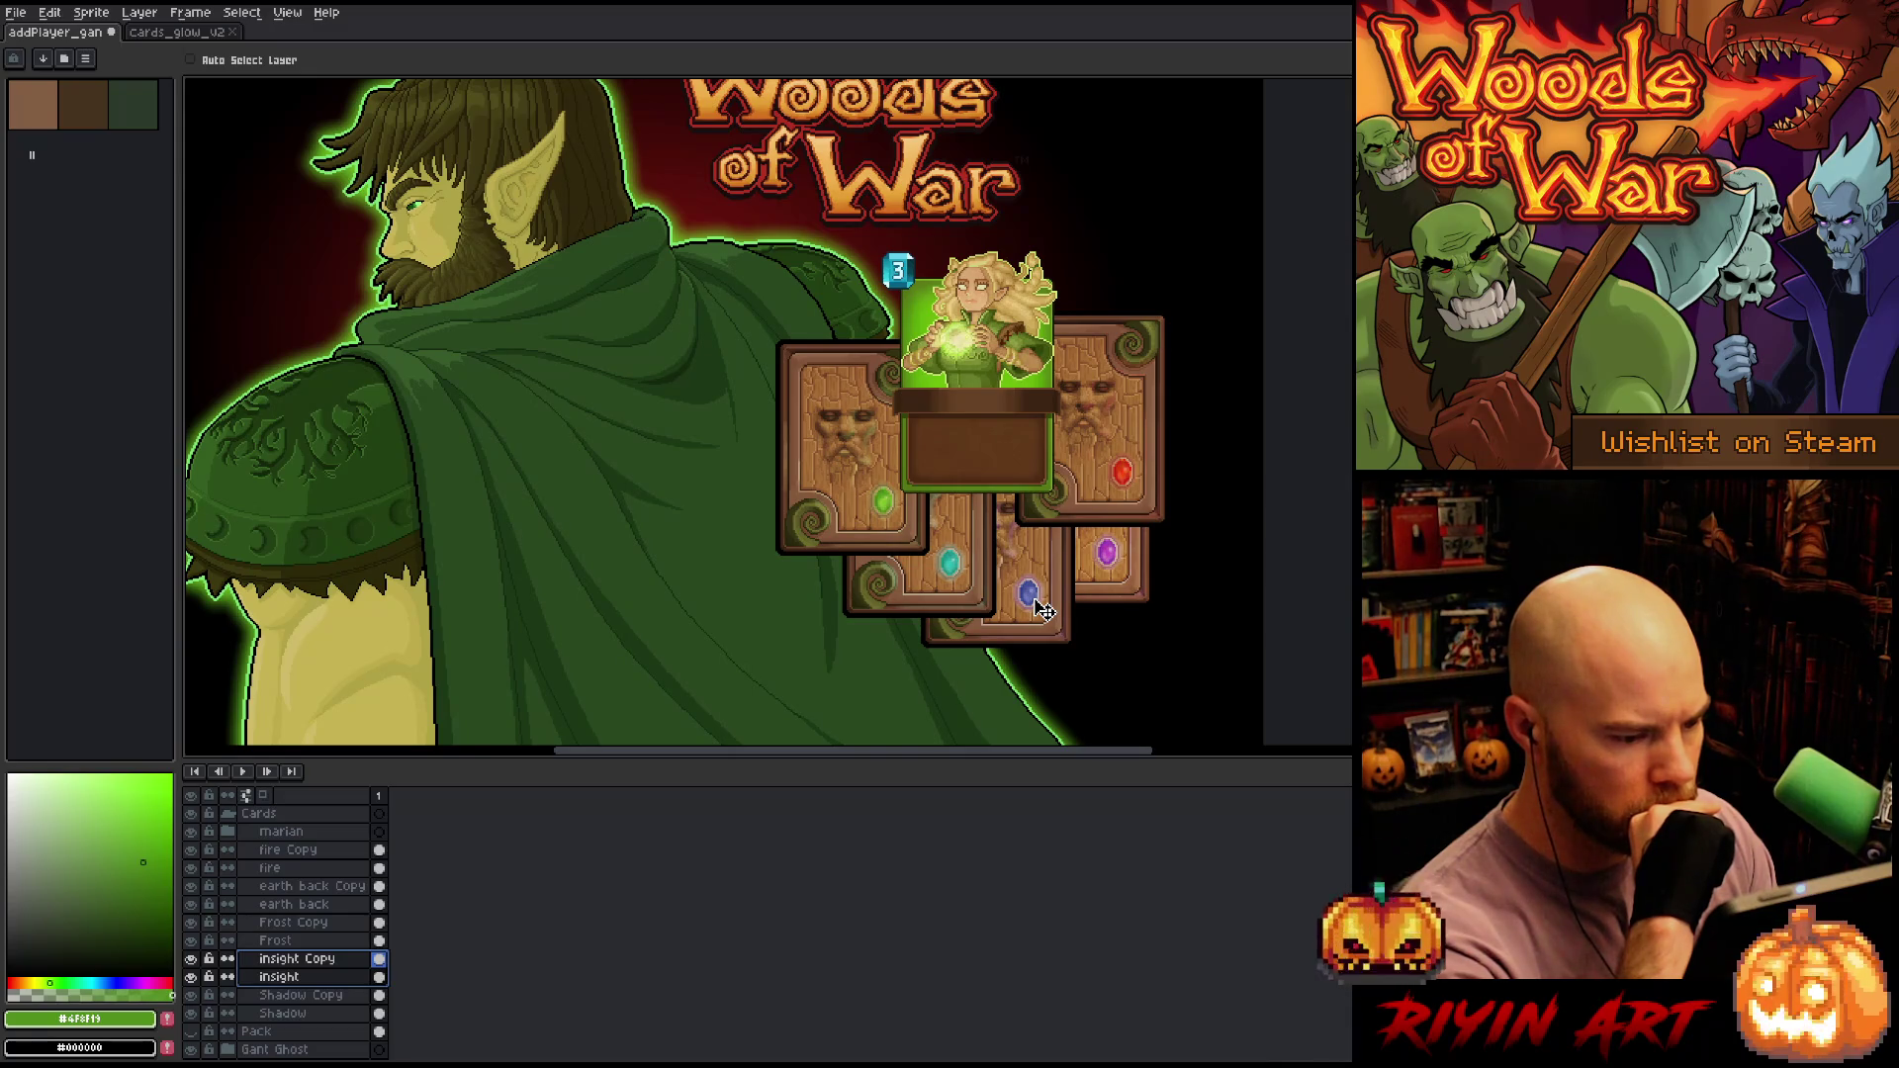
{"action": "left_click_drag", "start_coordinate": [1045, 610], "coordinate": [1046, 604]}
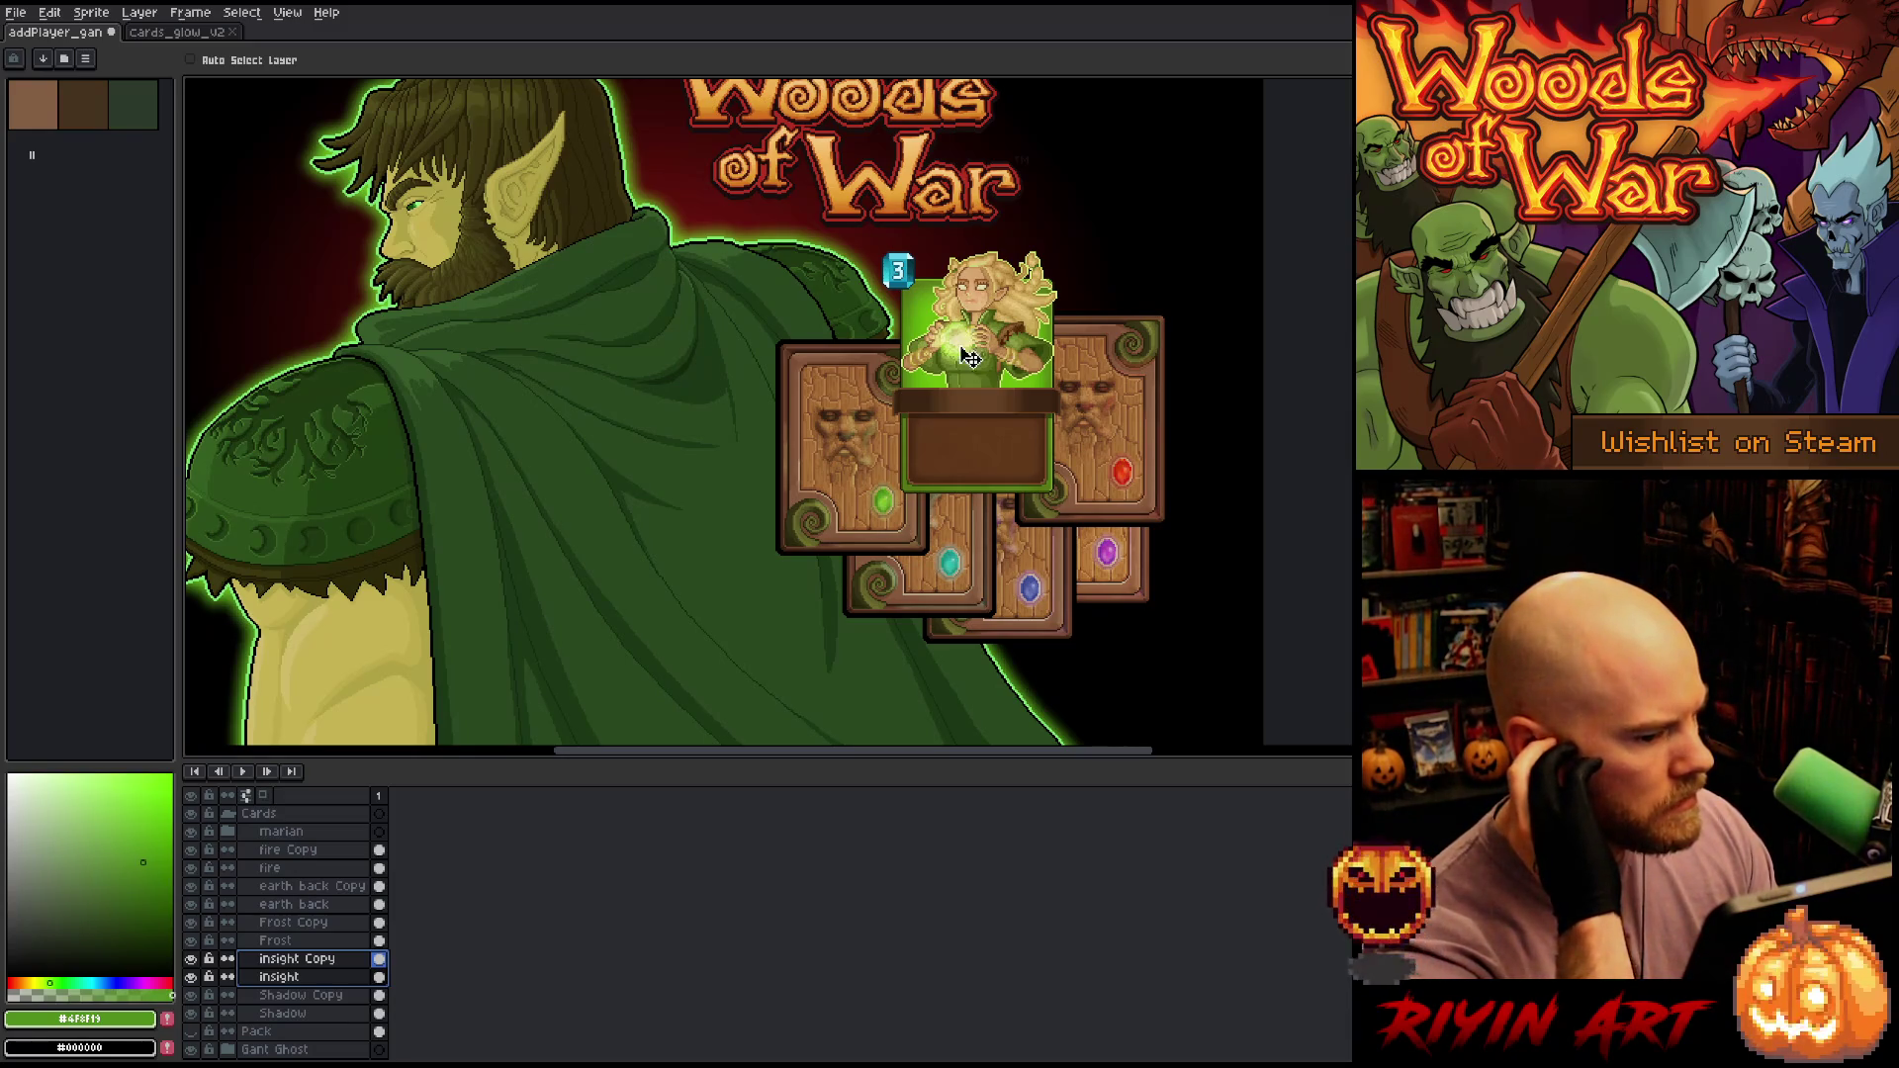
Nudge the purple-gem Shadow card slightly left and down
{"action": "scroll", "coordinate": [746, 464], "scroll_direction": "down", "scroll_amount": 3}
{"action": "scroll", "coordinate": [747, 464], "scroll_direction": "up", "scroll_amount": 2}
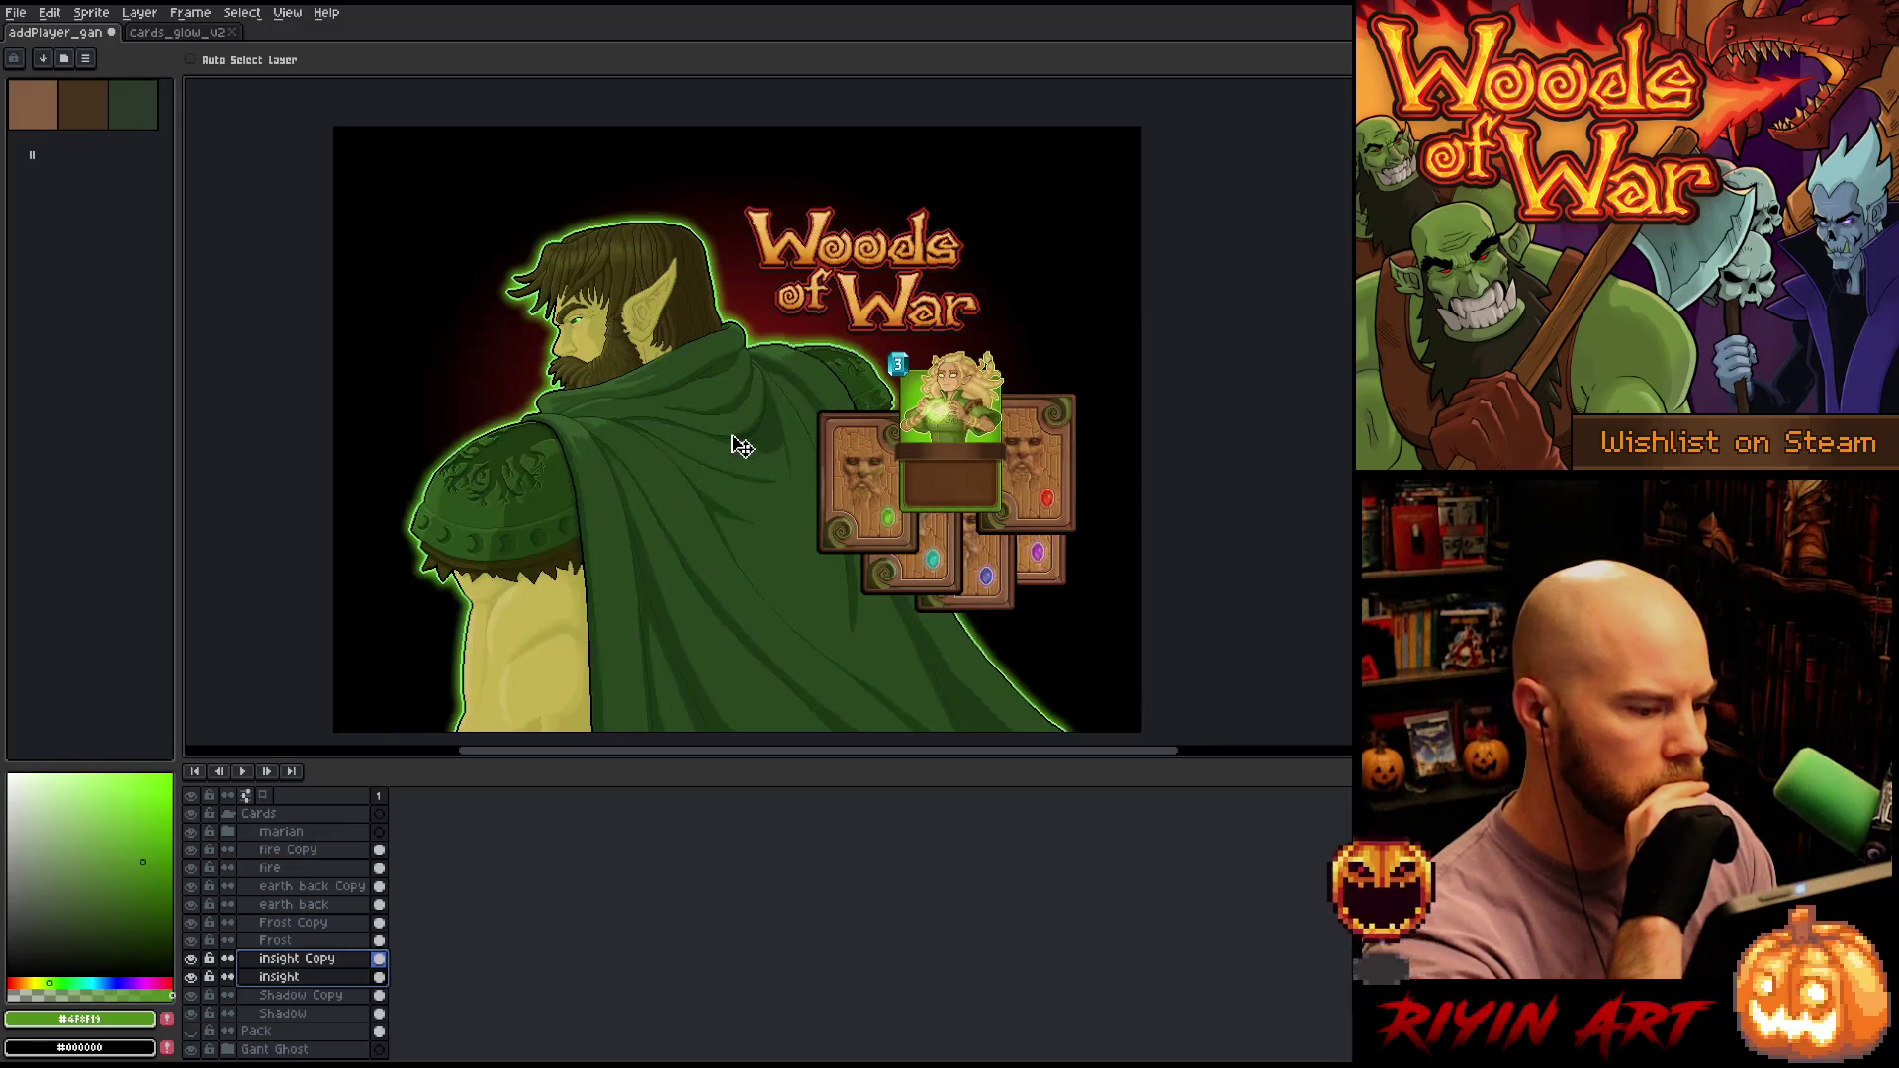
{"action": "left_click_drag", "start_coordinate": [328, 1014], "coordinate": [307, 995]}
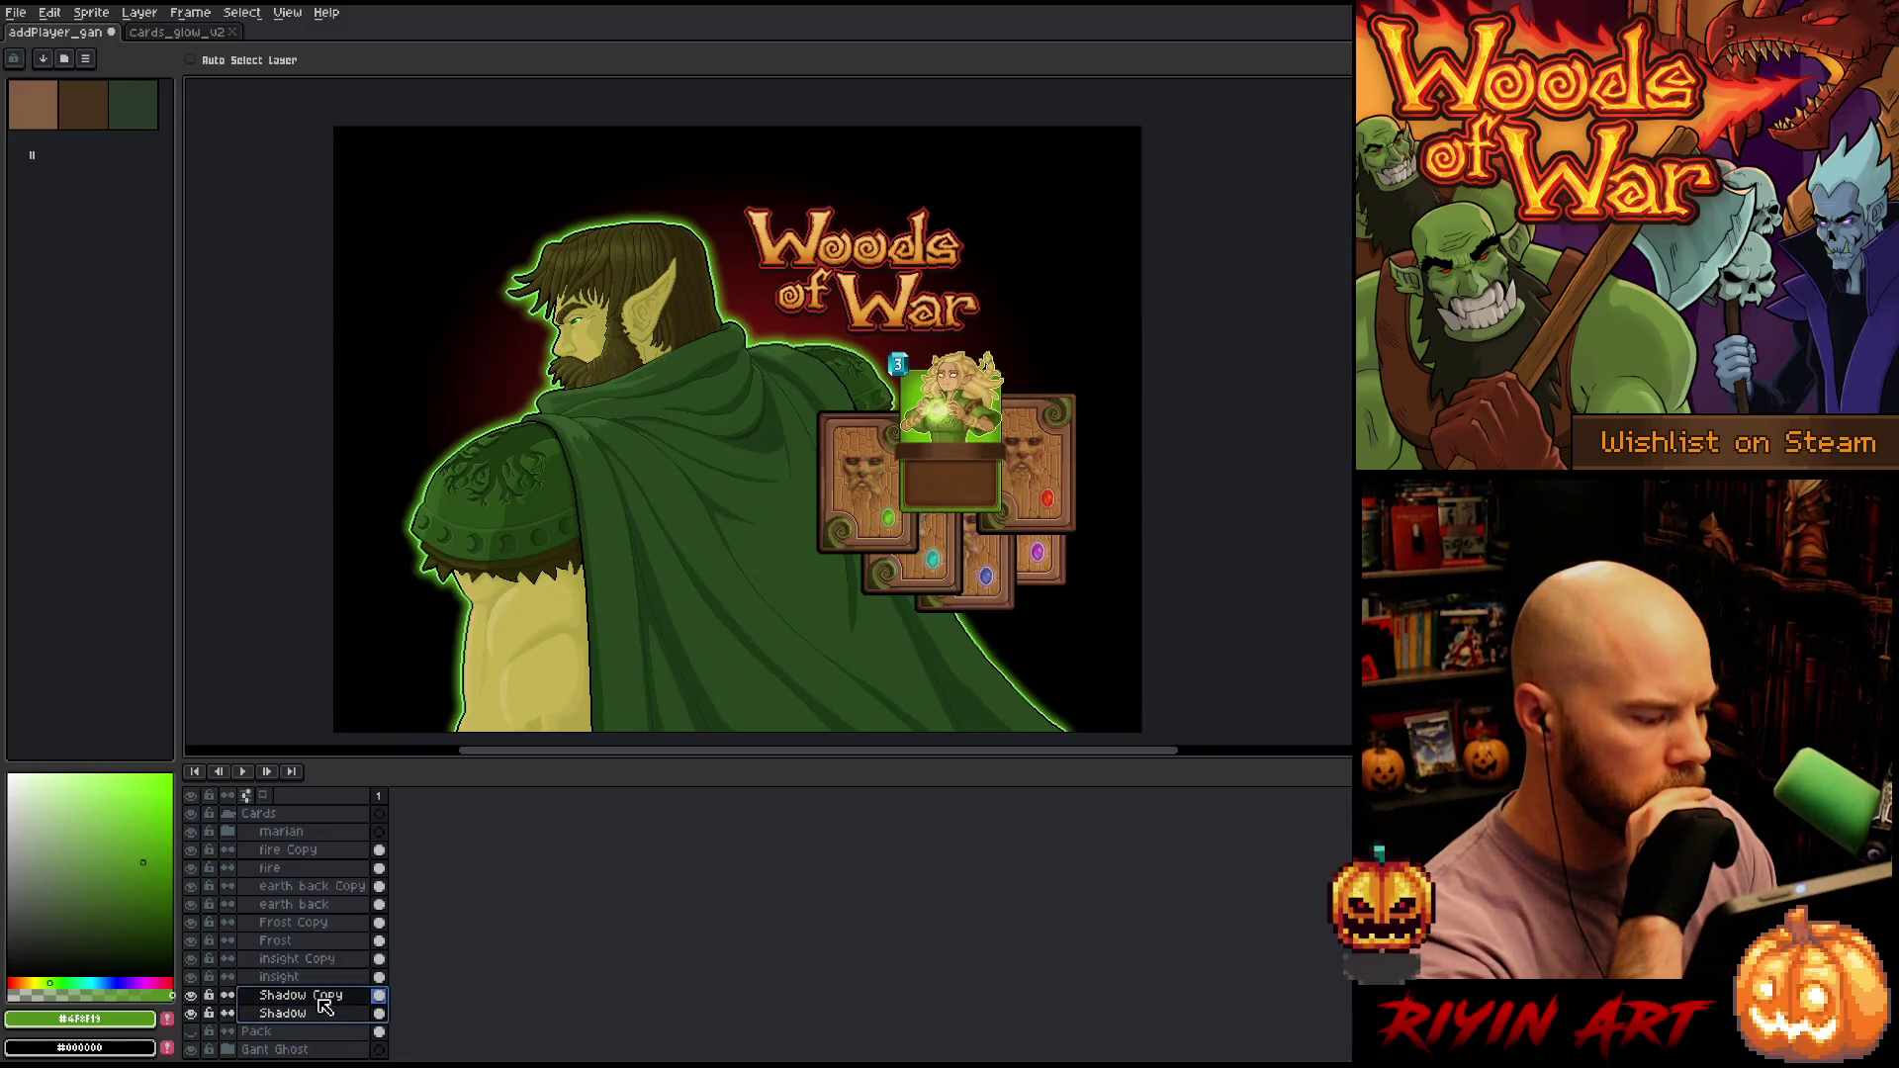
{"action": "left_click_drag", "start_coordinate": [1064, 574], "coordinate": [1061, 581]}
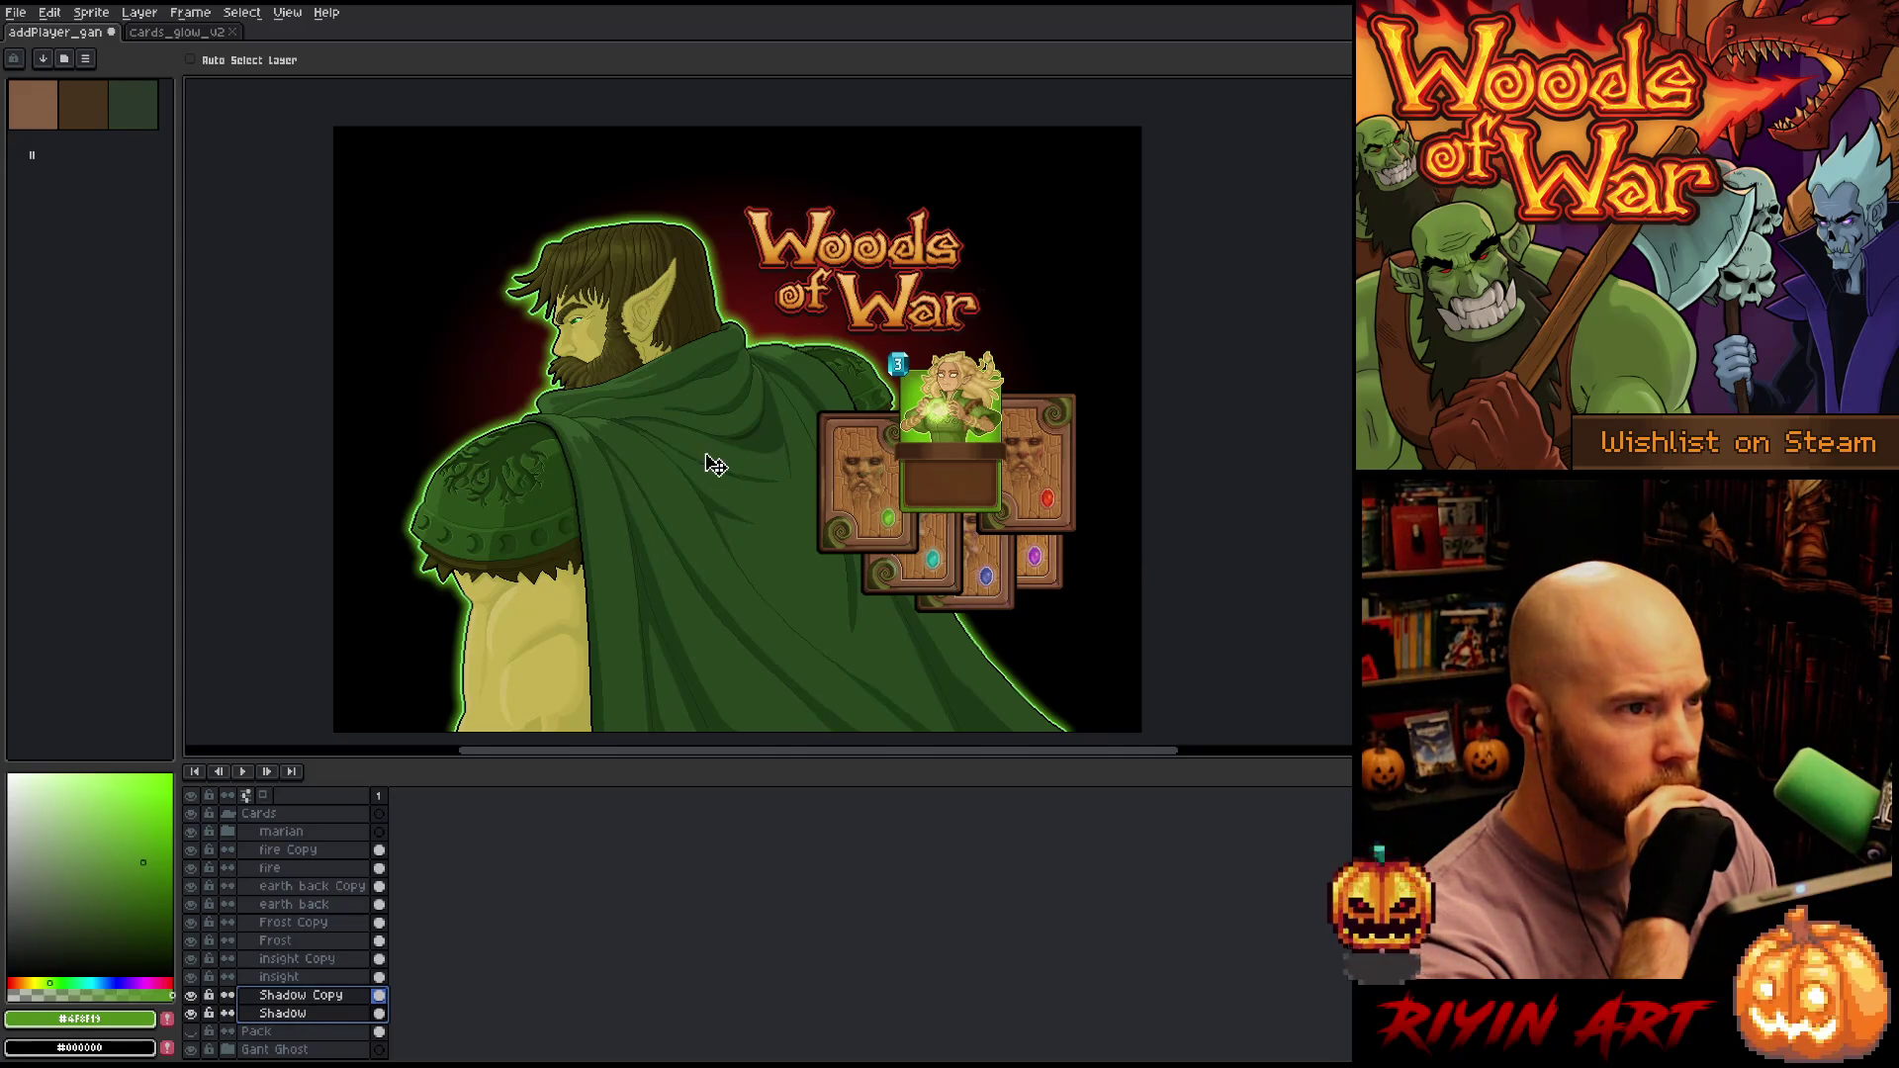
Show the Pack layer's card art, move it down and left behind the fan, then hide it again
{"action": "scroll", "coordinate": [712, 458], "scroll_direction": "up", "scroll_amount": 1}
{"action": "scroll", "coordinate": [712, 428], "scroll_direction": "down", "scroll_amount": 1}
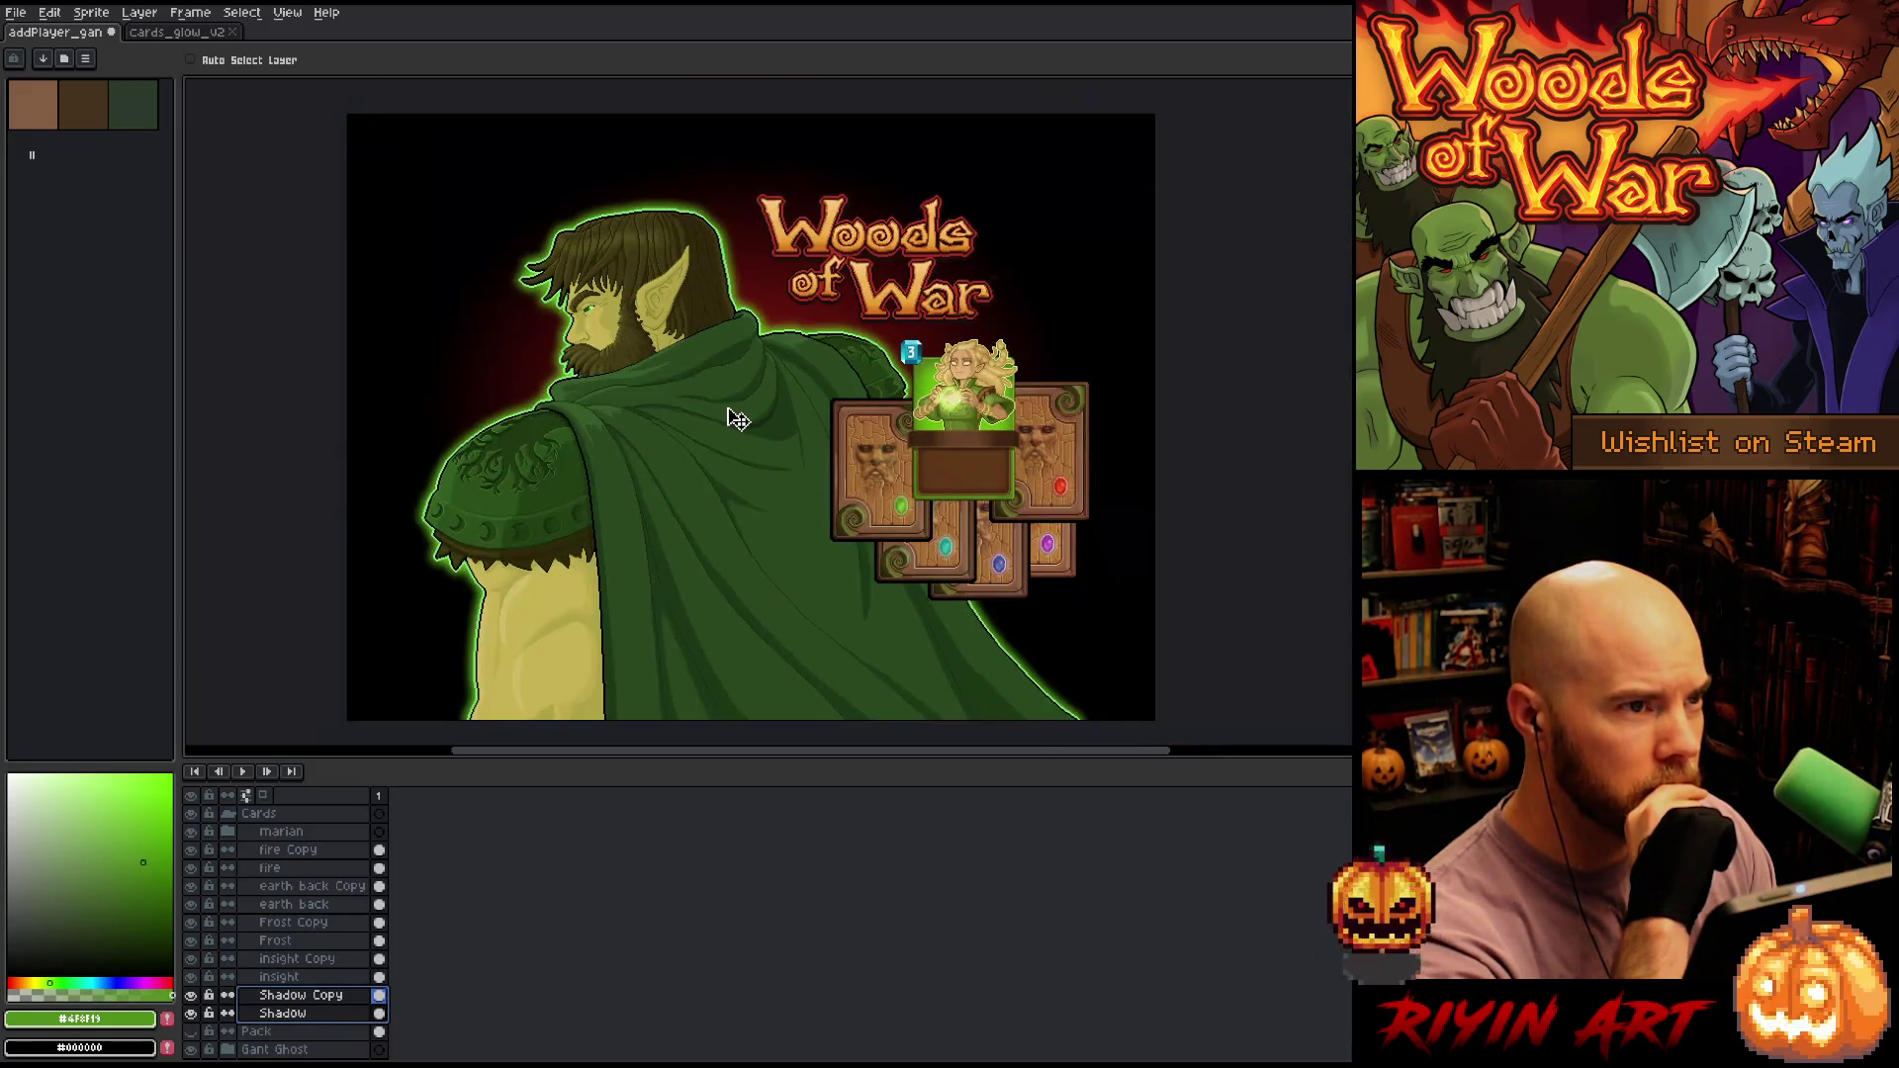
{"action": "scroll", "coordinate": [242, 855], "scroll_direction": "up", "scroll_amount": 2}
{"action": "left_click", "coordinate": [231, 855]}
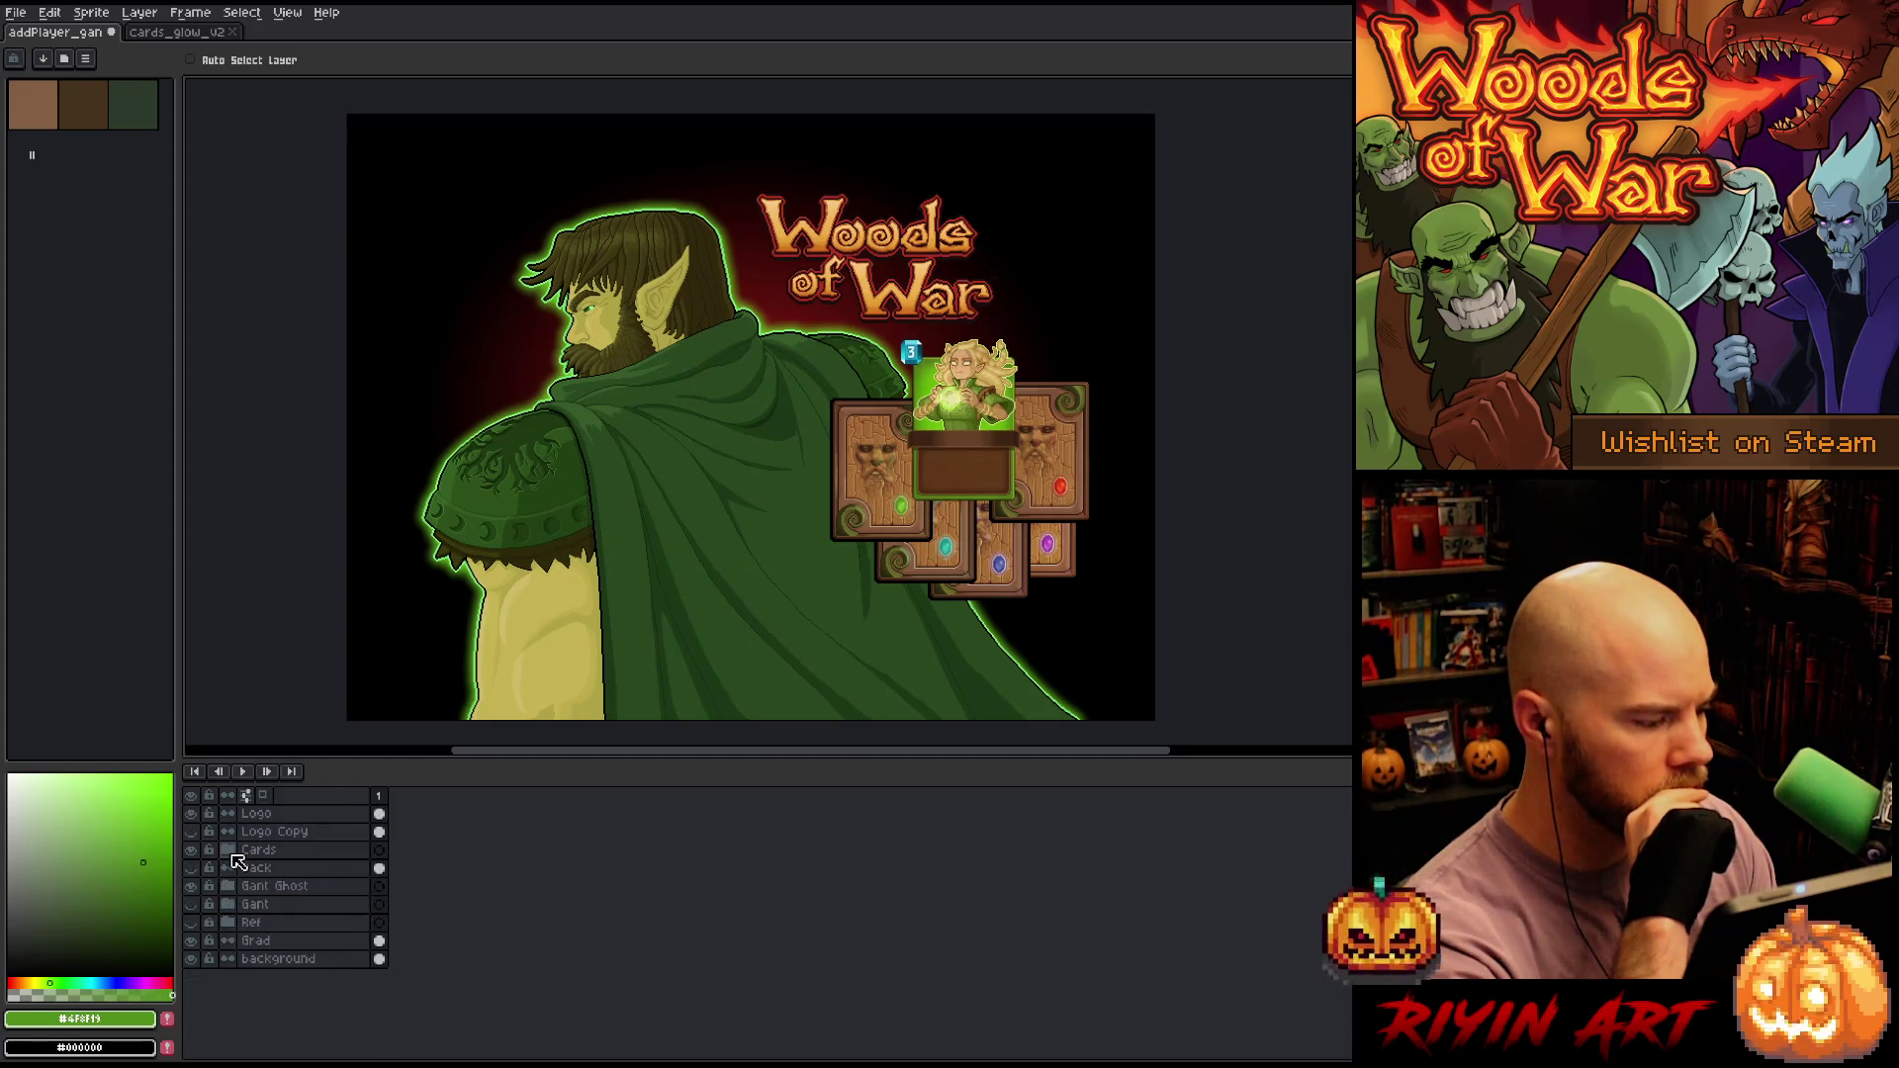
{"action": "left_click", "coordinate": [237, 853]}
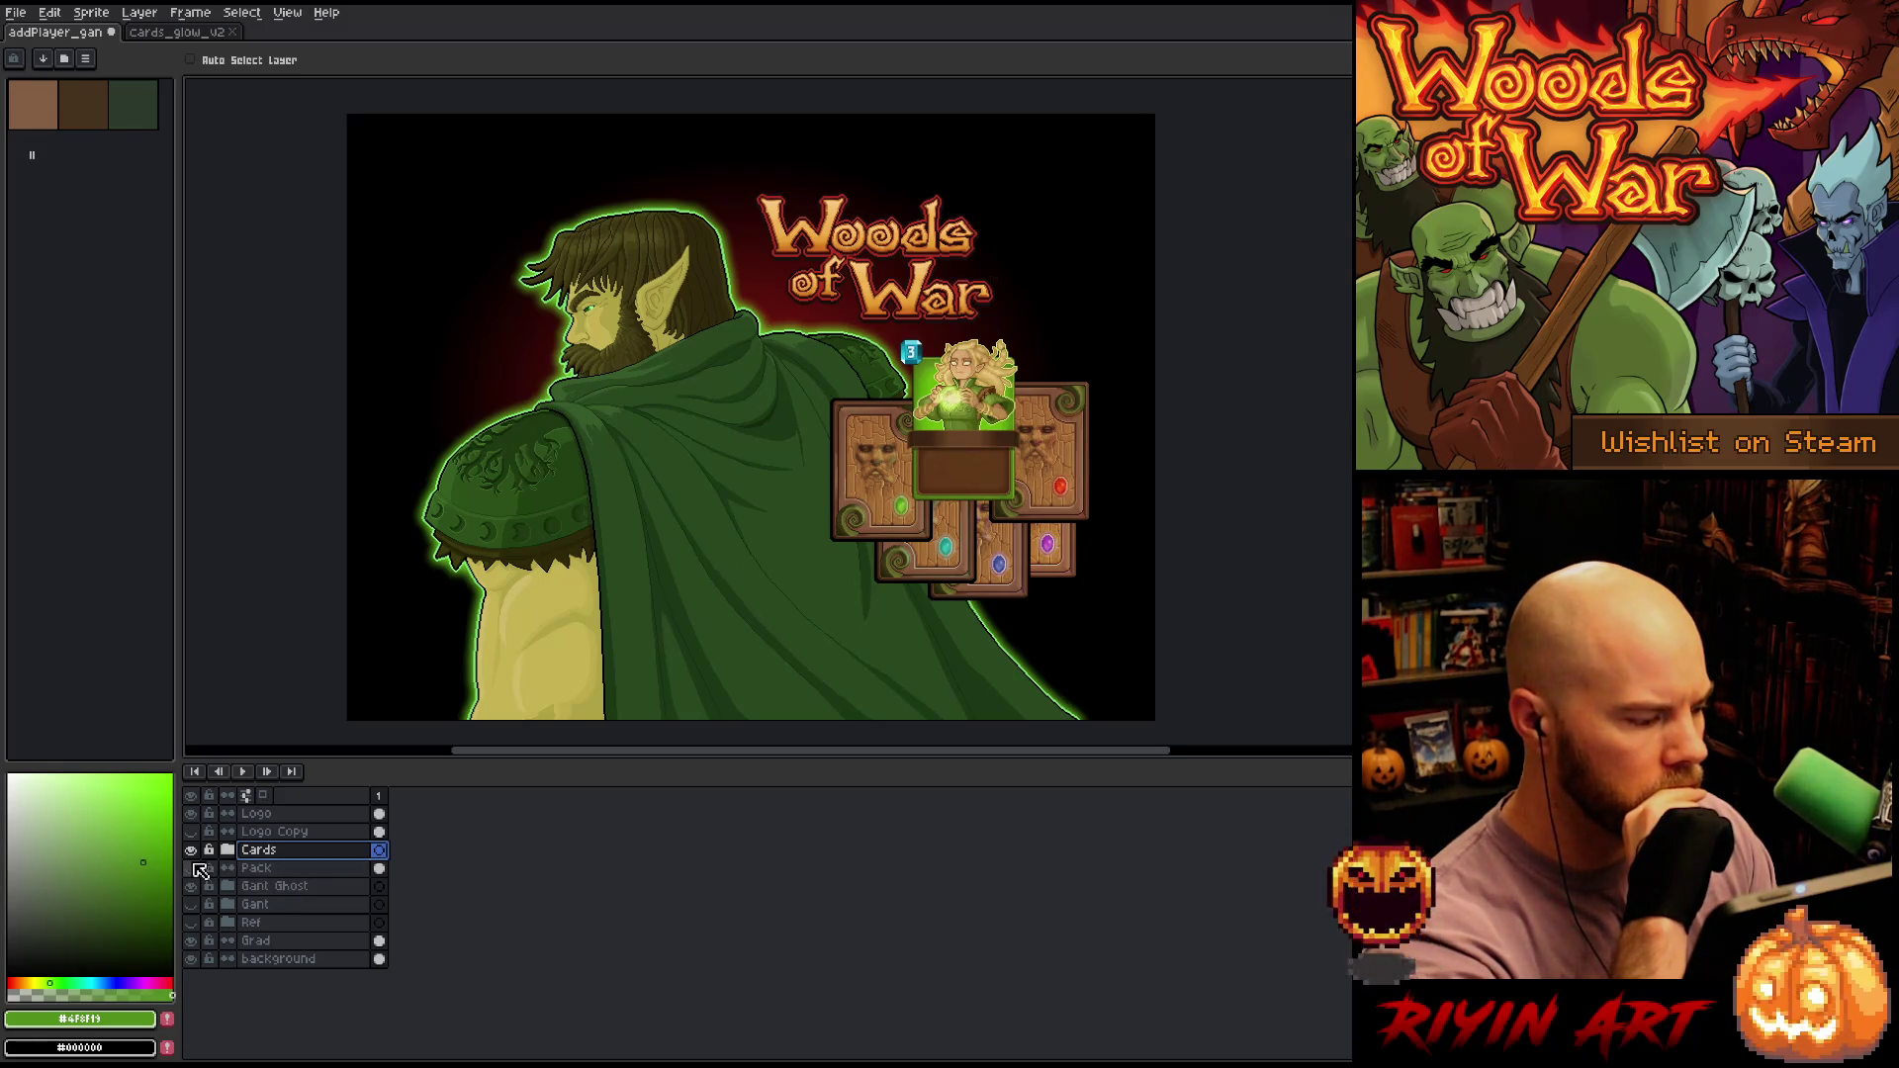
{"action": "left_click", "coordinate": [191, 868]}
{"action": "left_click", "coordinate": [249, 869]}
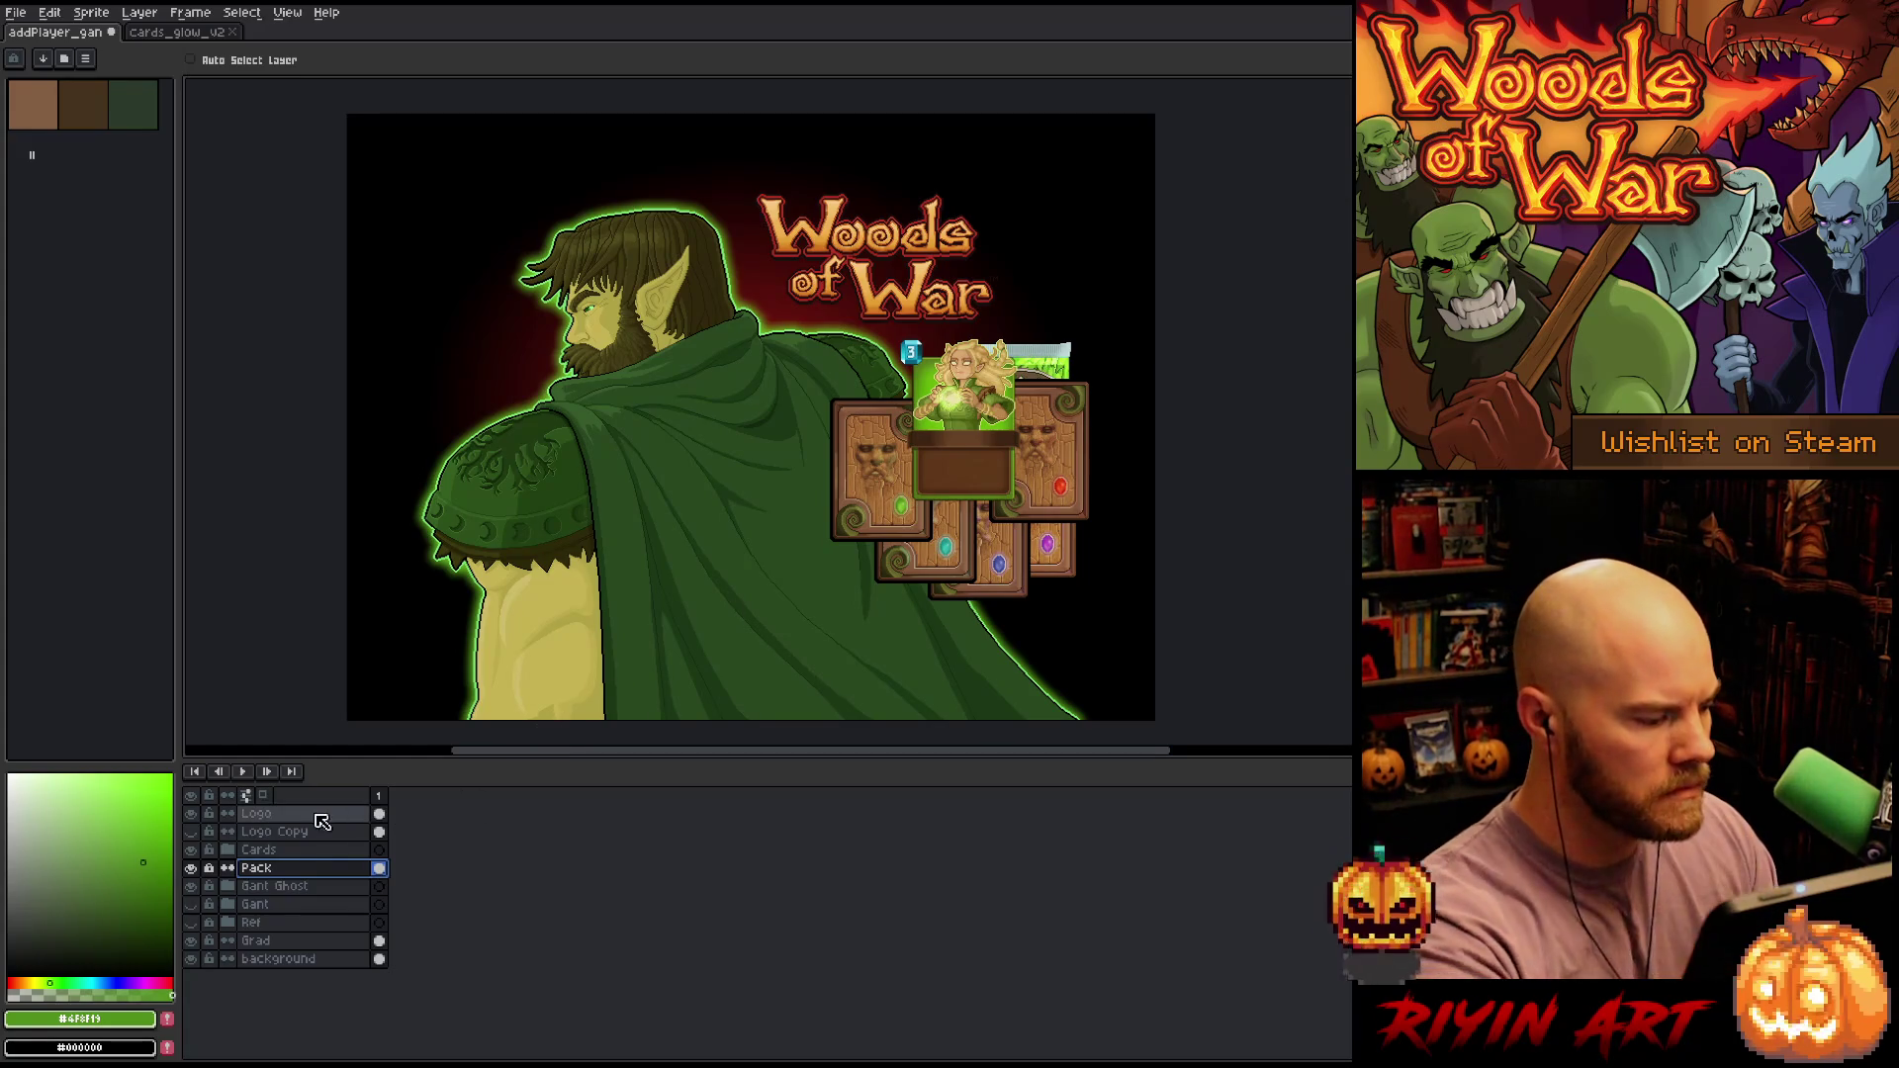
{"action": "key", "text": "alt+Up"}
{"action": "key", "text": "alt+Up"}
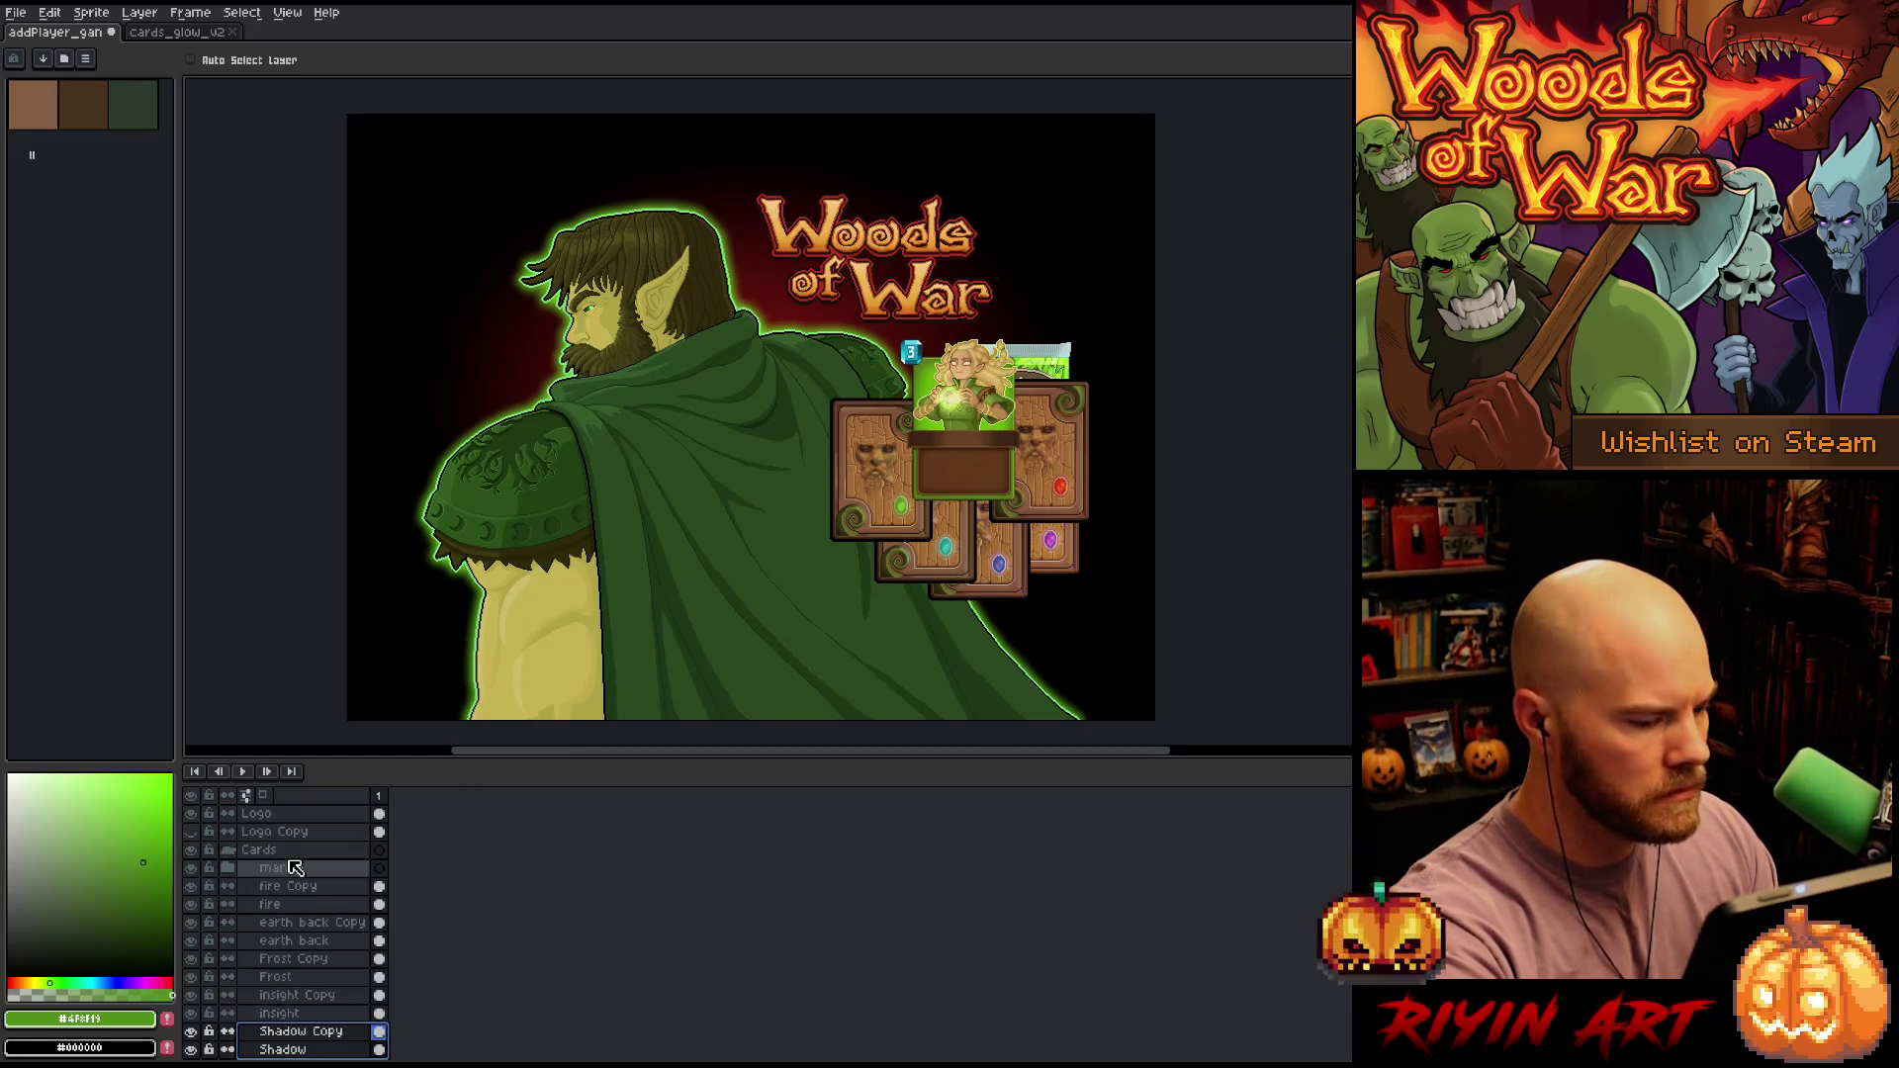
{"action": "left_click", "coordinate": [229, 851]}
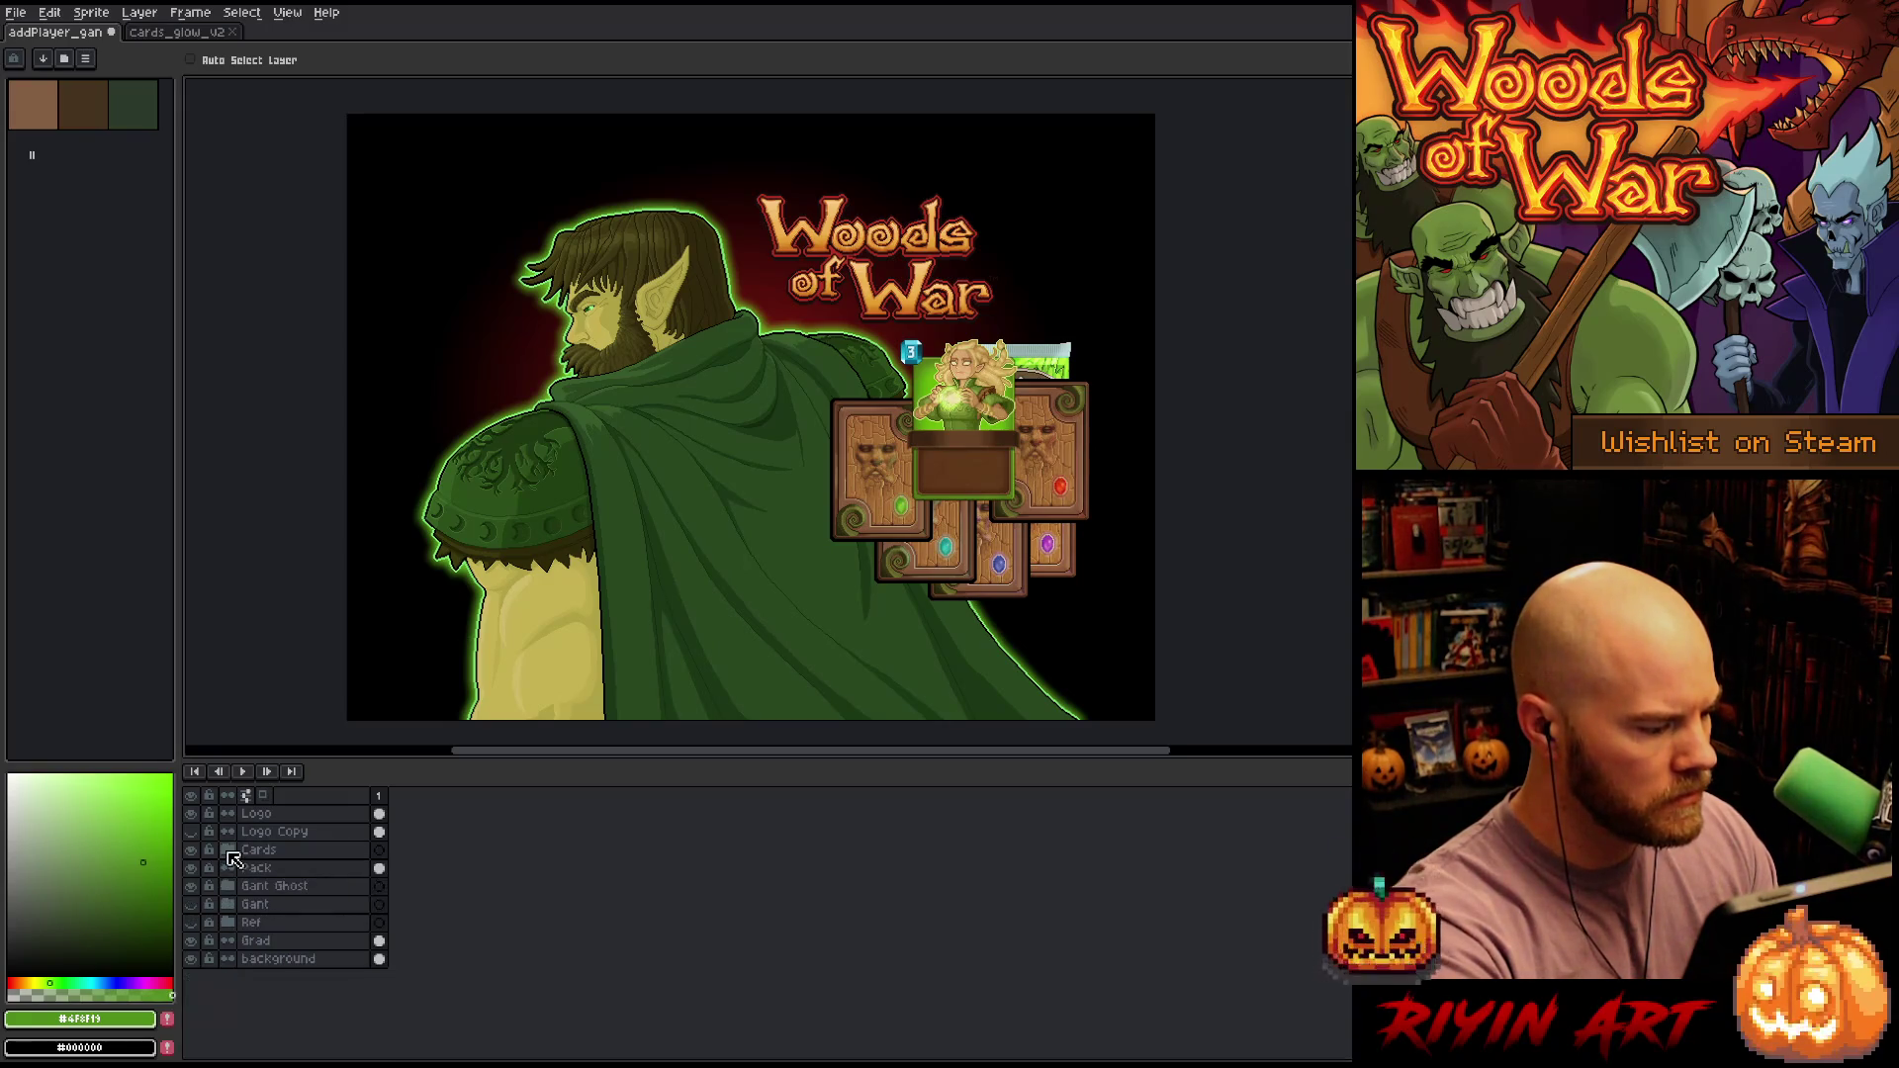
{"action": "left_click", "coordinate": [259, 868]}
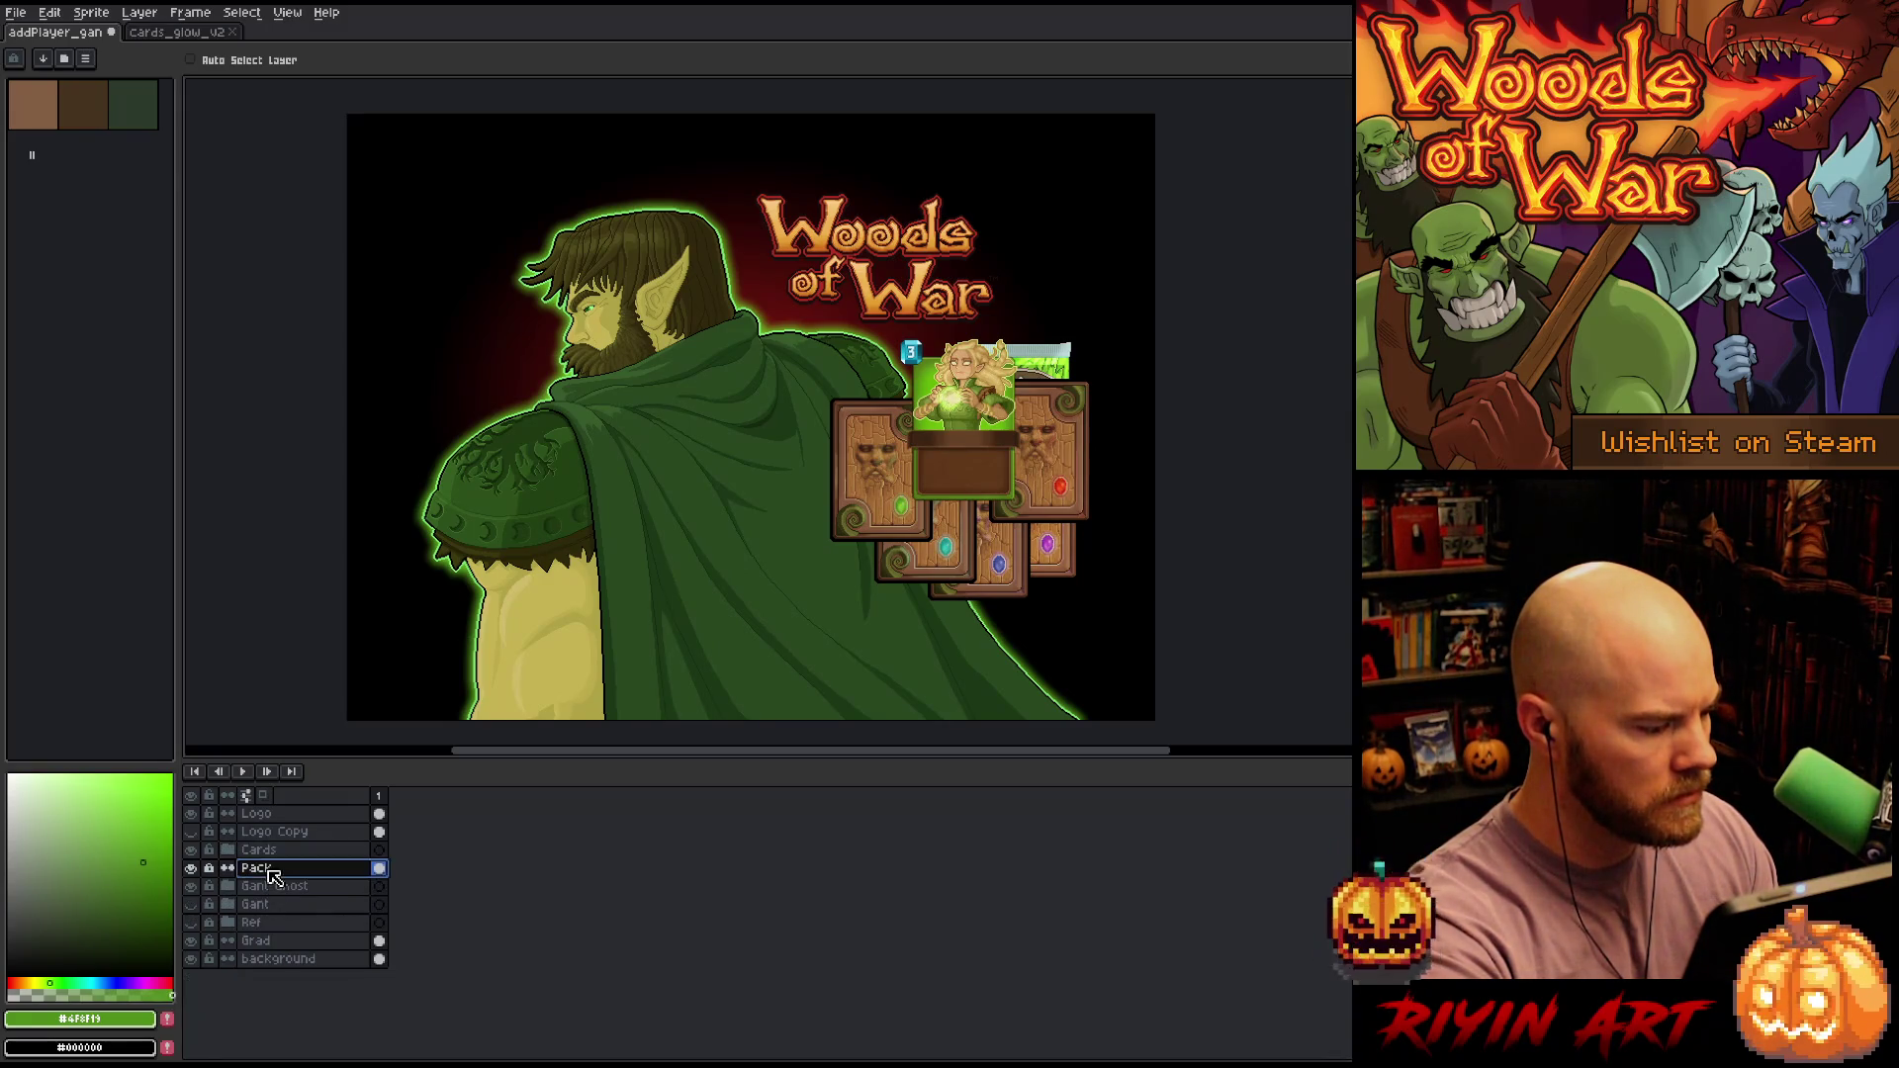
{"action": "mouse_move", "coordinate": [1058, 367]}
{"action": "left_mouse_down"}
{"action": "mouse_move", "coordinate": [1020, 447]}
{"action": "mouse_move", "coordinate": [901, 530]}
{"action": "mouse_move", "coordinate": [1176, 408]}
{"action": "mouse_move", "coordinate": [1088, 354]}
{"action": "mouse_move", "coordinate": [888, 396]}
{"action": "mouse_move", "coordinate": [940, 383]}
{"action": "mouse_move", "coordinate": [888, 387]}
{"action": "mouse_move", "coordinate": [1128, 229]}
{"action": "mouse_move", "coordinate": [1105, 475]}
{"action": "mouse_move", "coordinate": [1115, 458]}
{"action": "left_mouse_up"}
{"action": "left_click", "coordinate": [190, 867]}
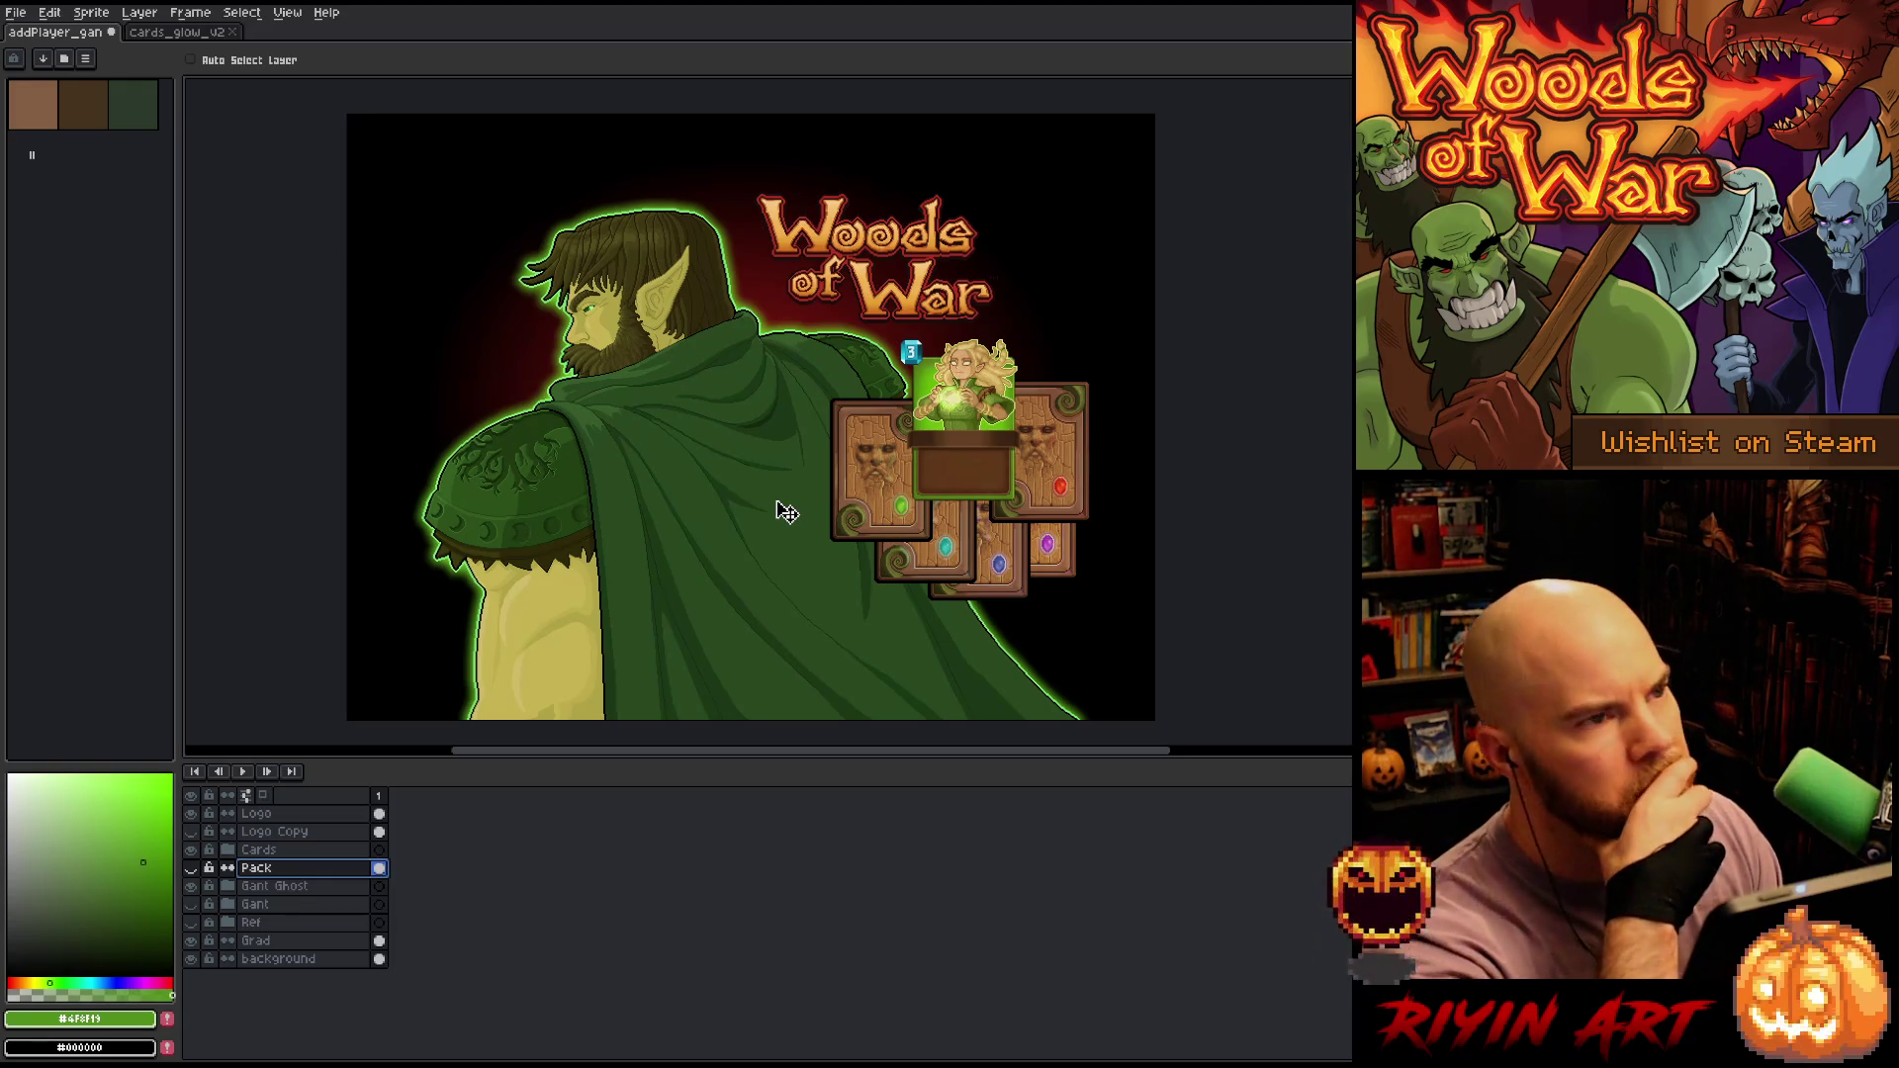
{"action": "scroll", "coordinate": [985, 497], "scroll_direction": "up", "scroll_amount": 1}
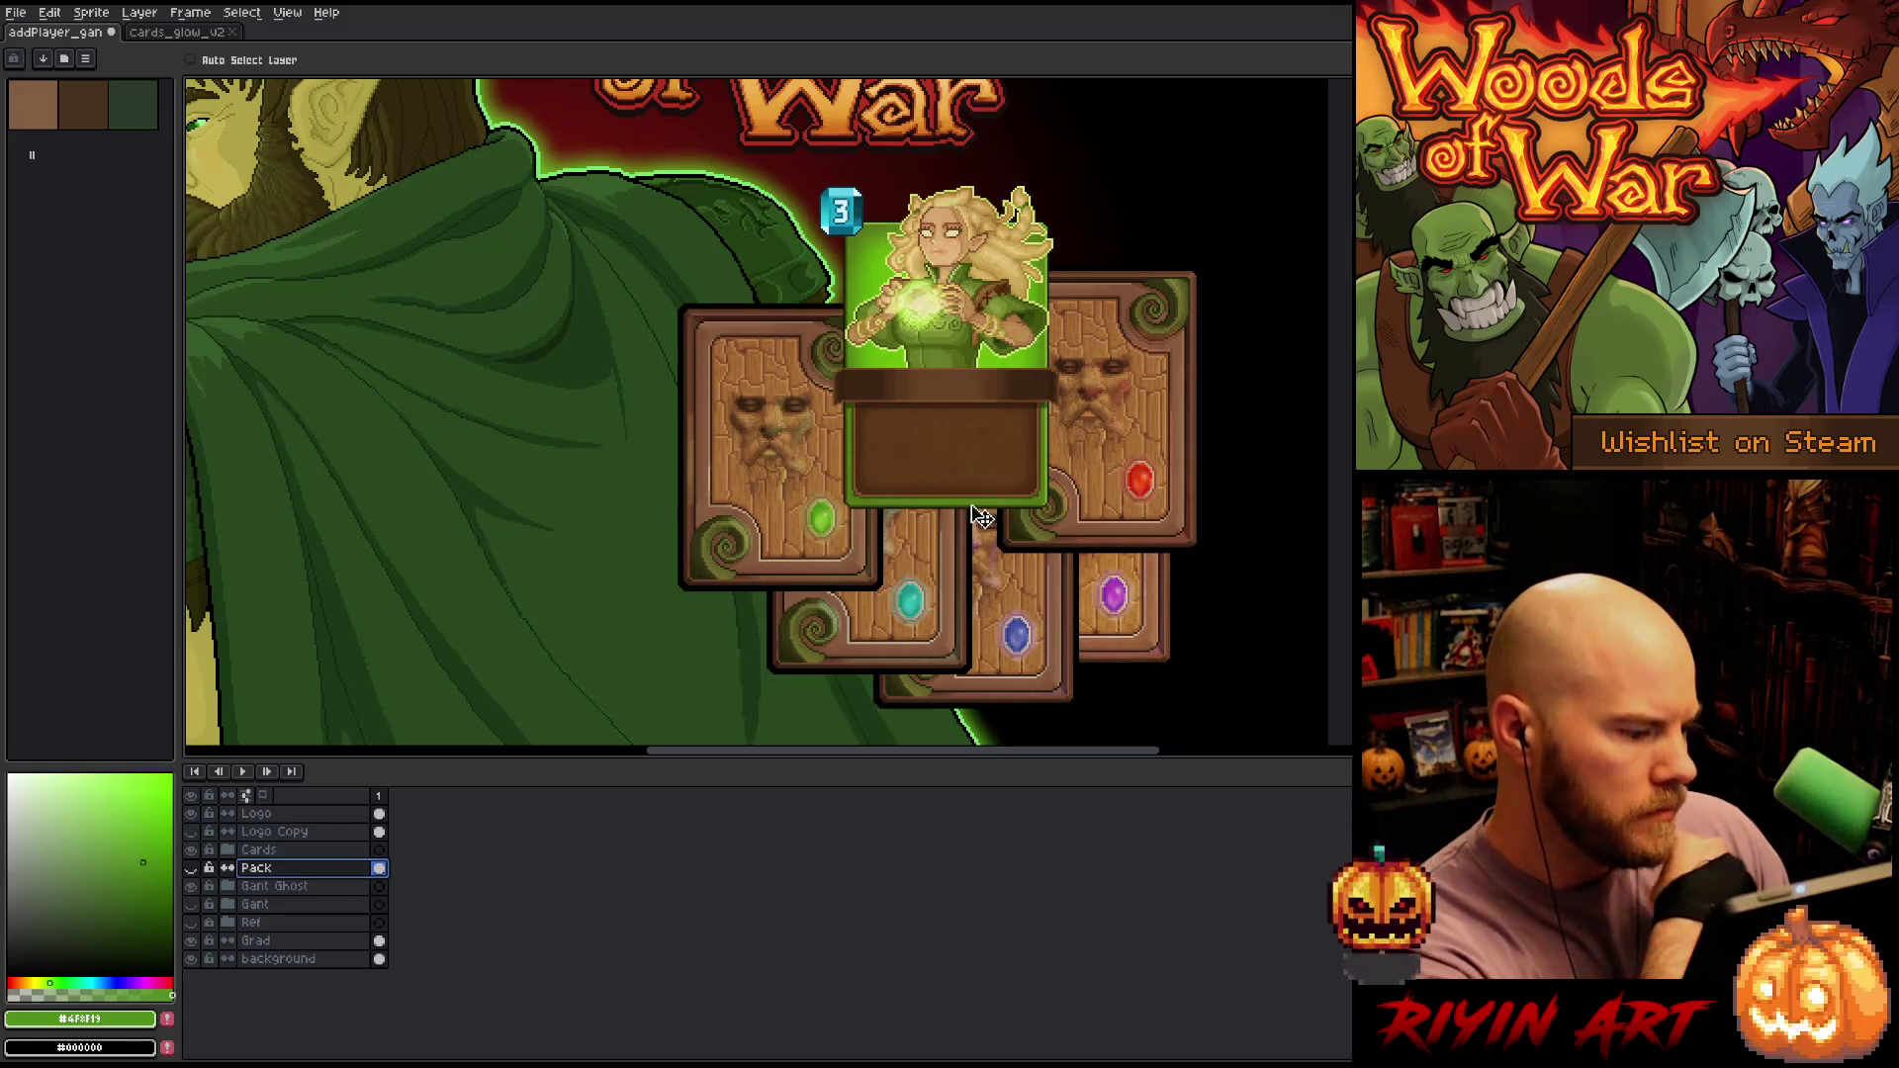
Duplicate the fire card layer and turn the copy solid black with Hue/Saturation
{"action": "left_click", "coordinate": [230, 851]}
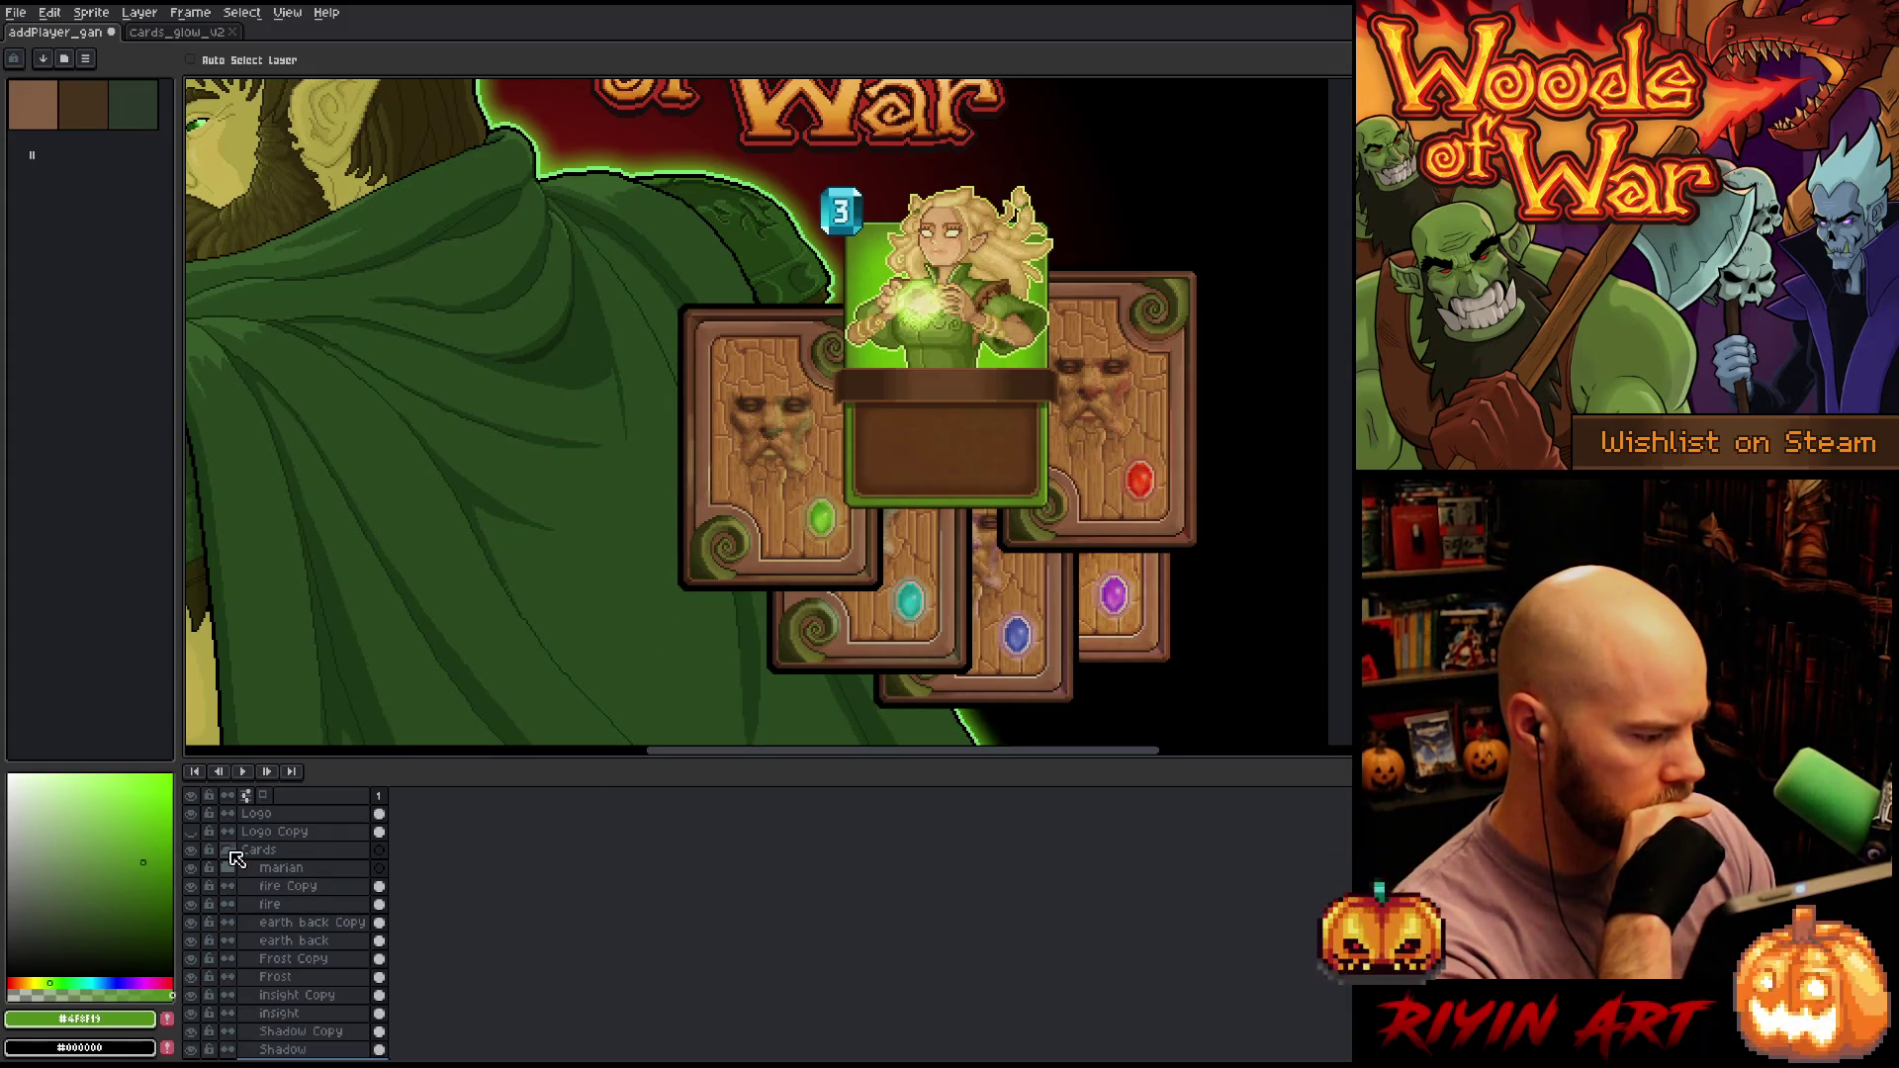
{"action": "right_click", "coordinate": [290, 910]}
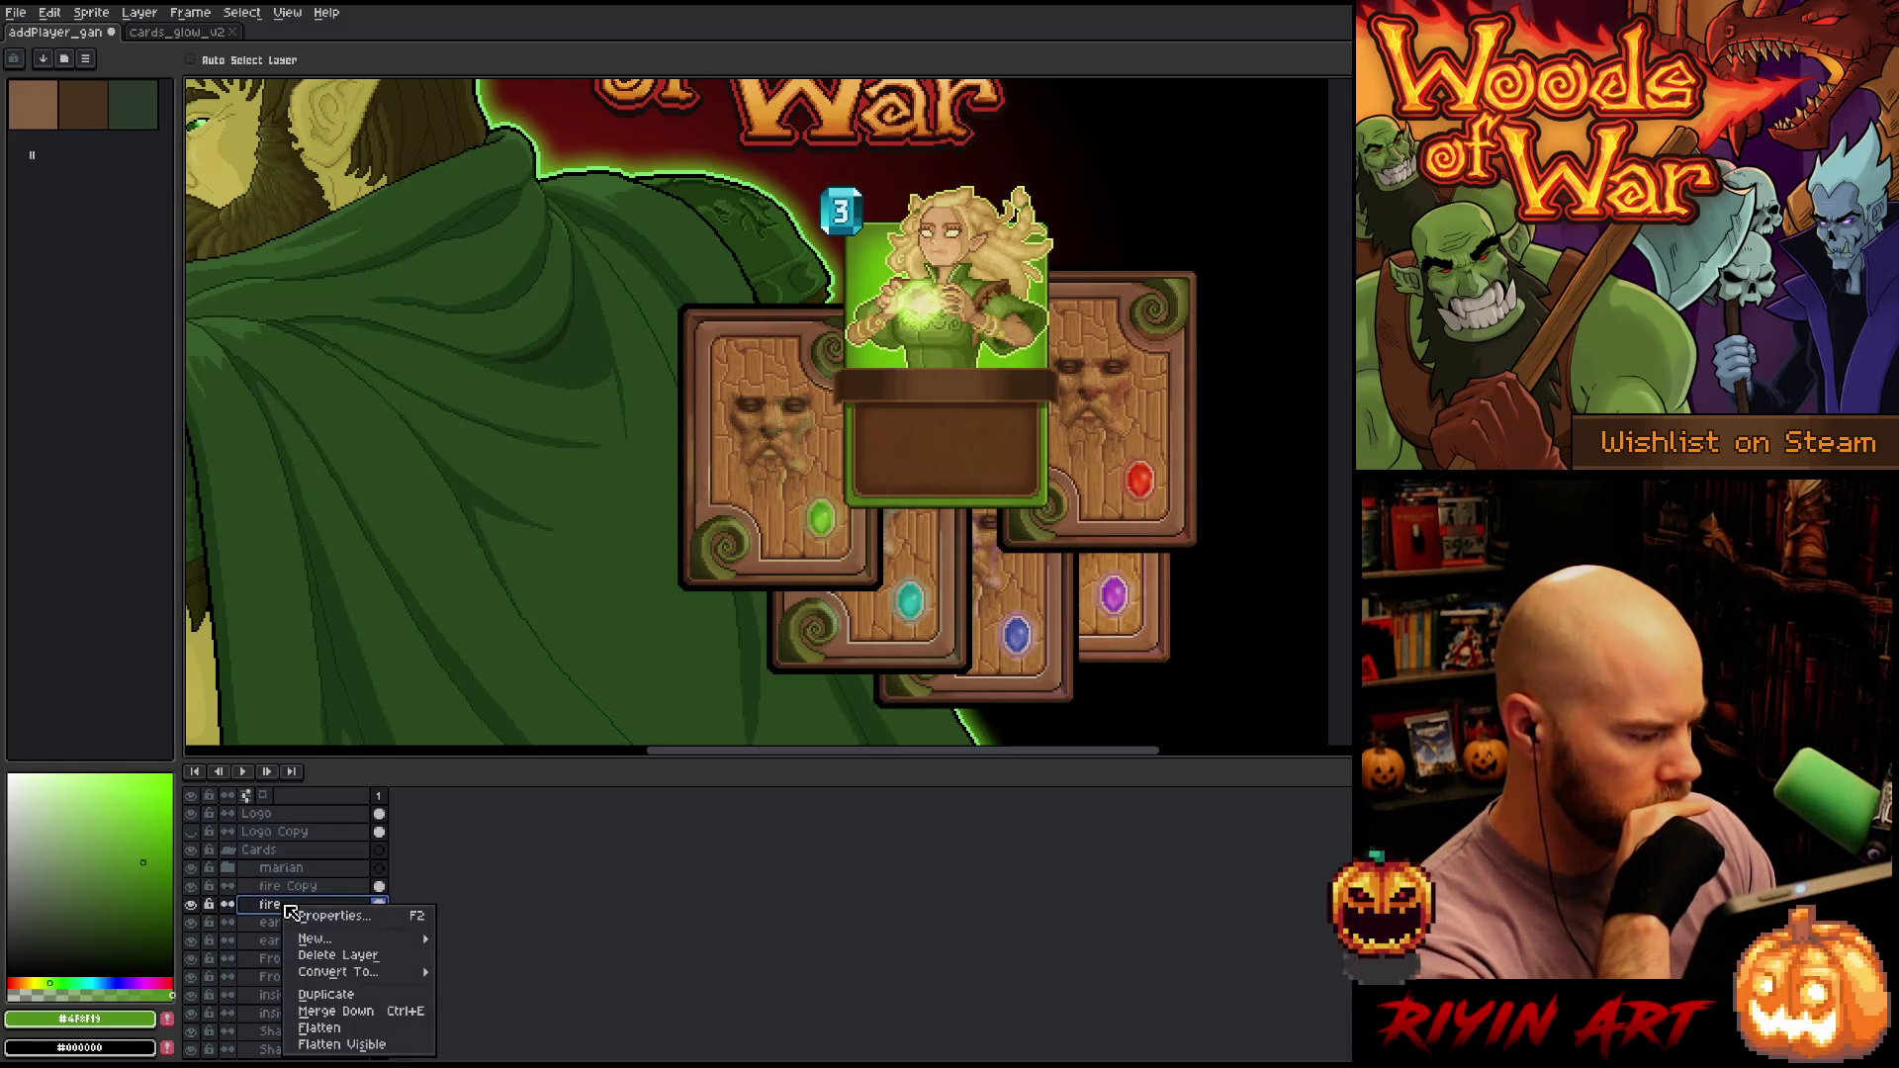
{"action": "left_click", "coordinate": [313, 994]}
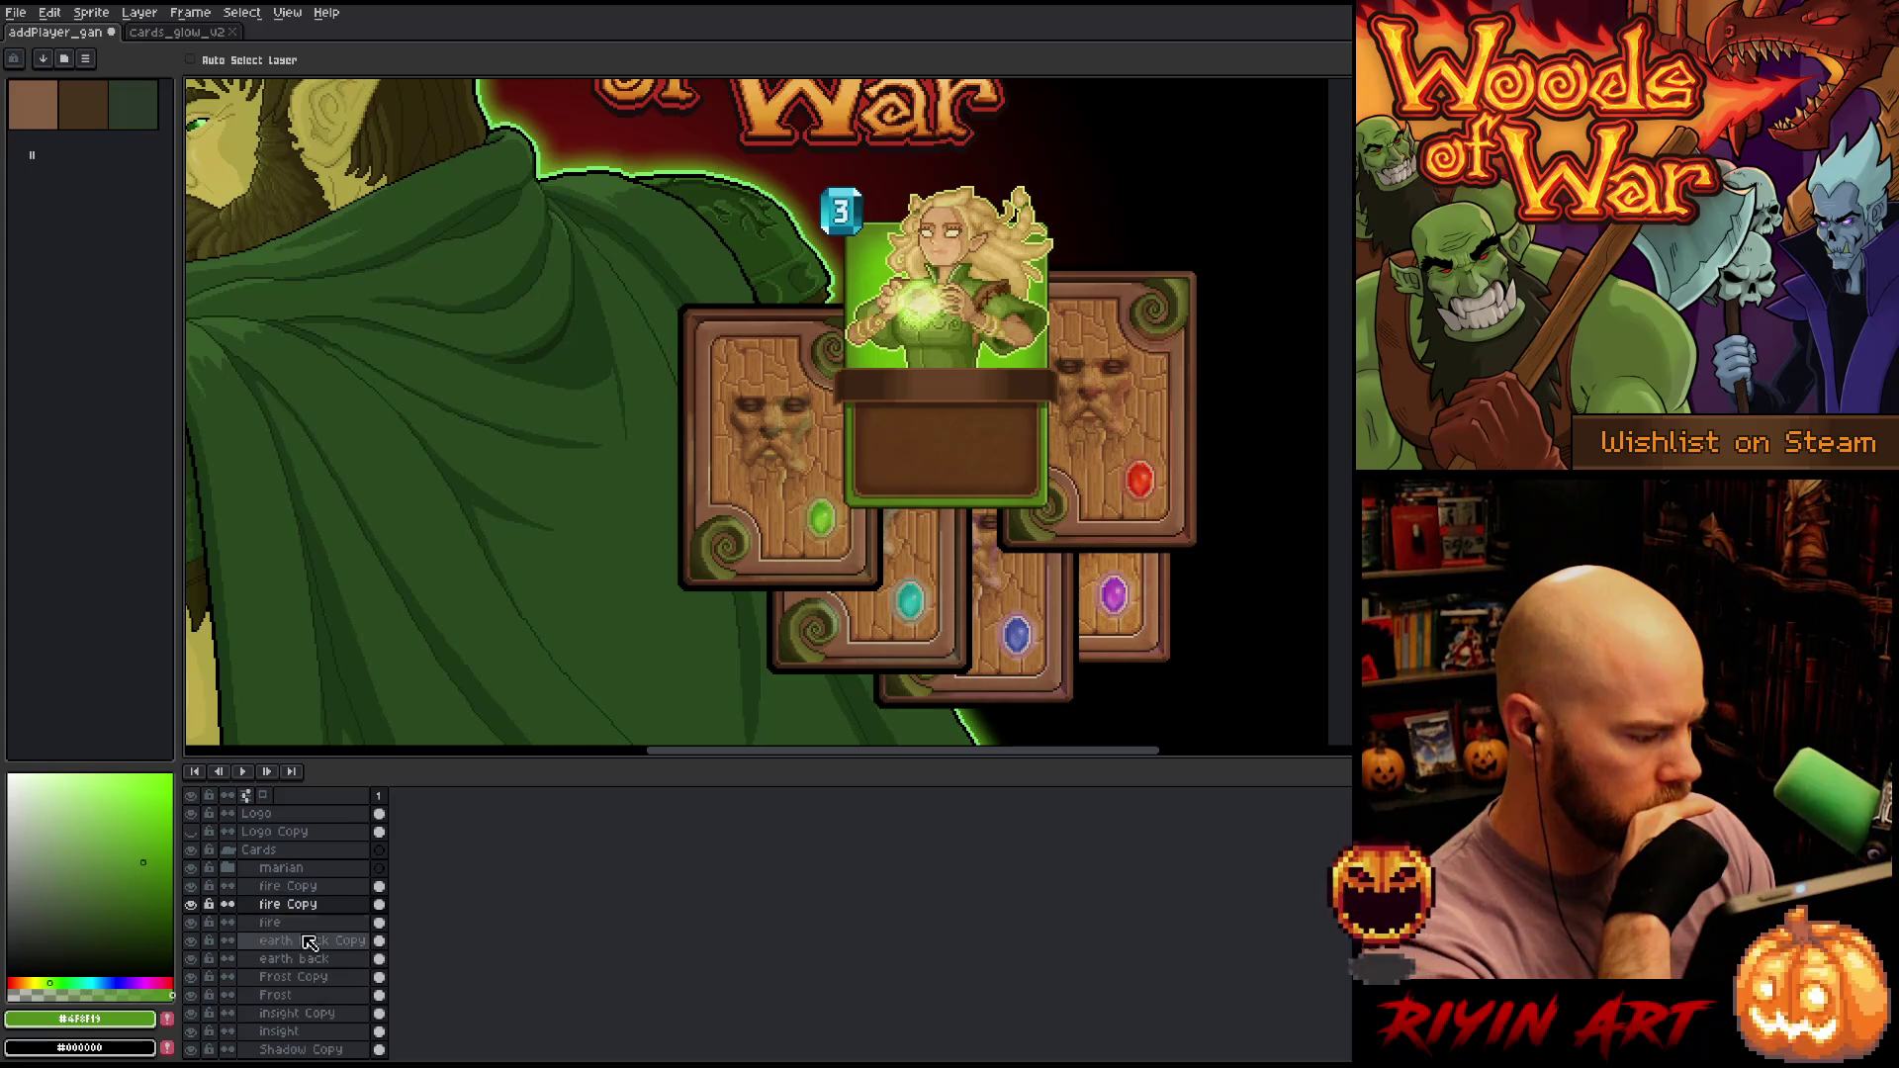
{"action": "double_click", "coordinate": [304, 909]}
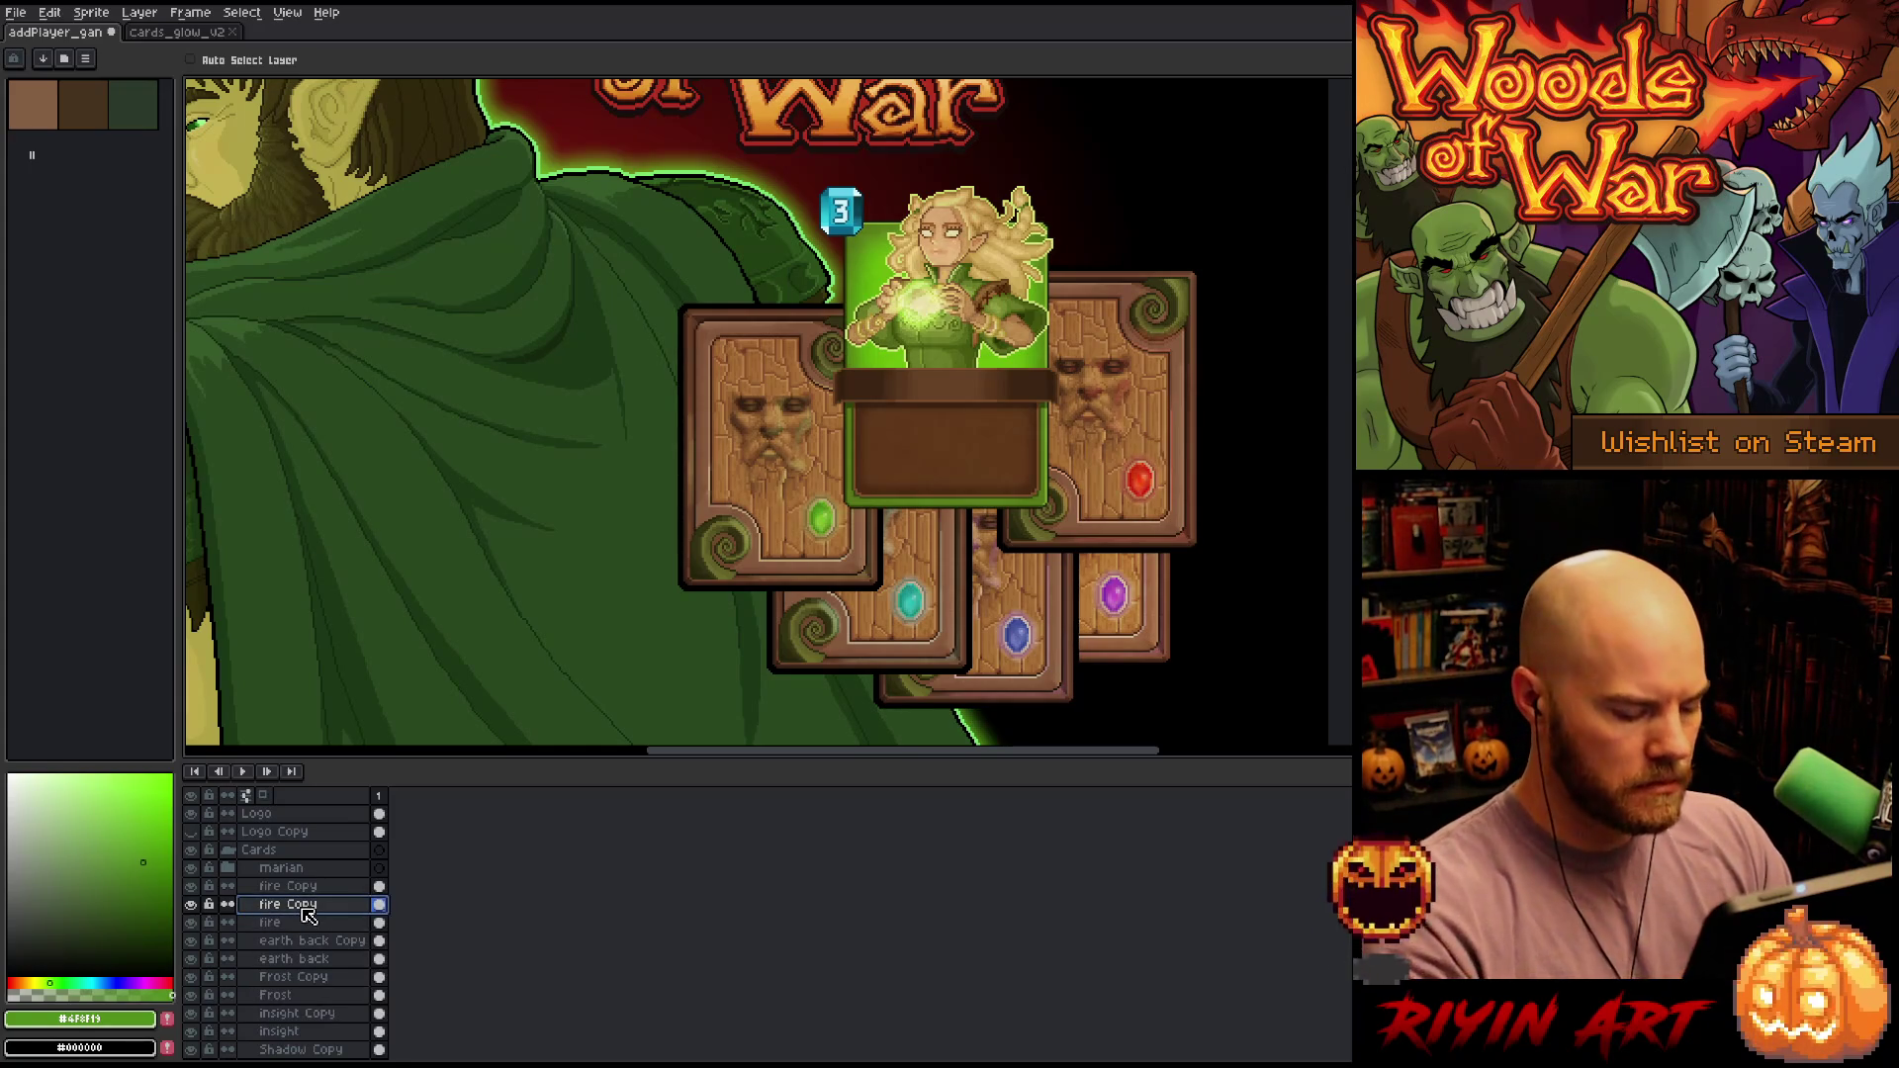
{"action": "key", "text": "ctrl+u"}
{"action": "left_click_drag", "start_coordinate": [1087, 212], "coordinate": [1043, 204]}
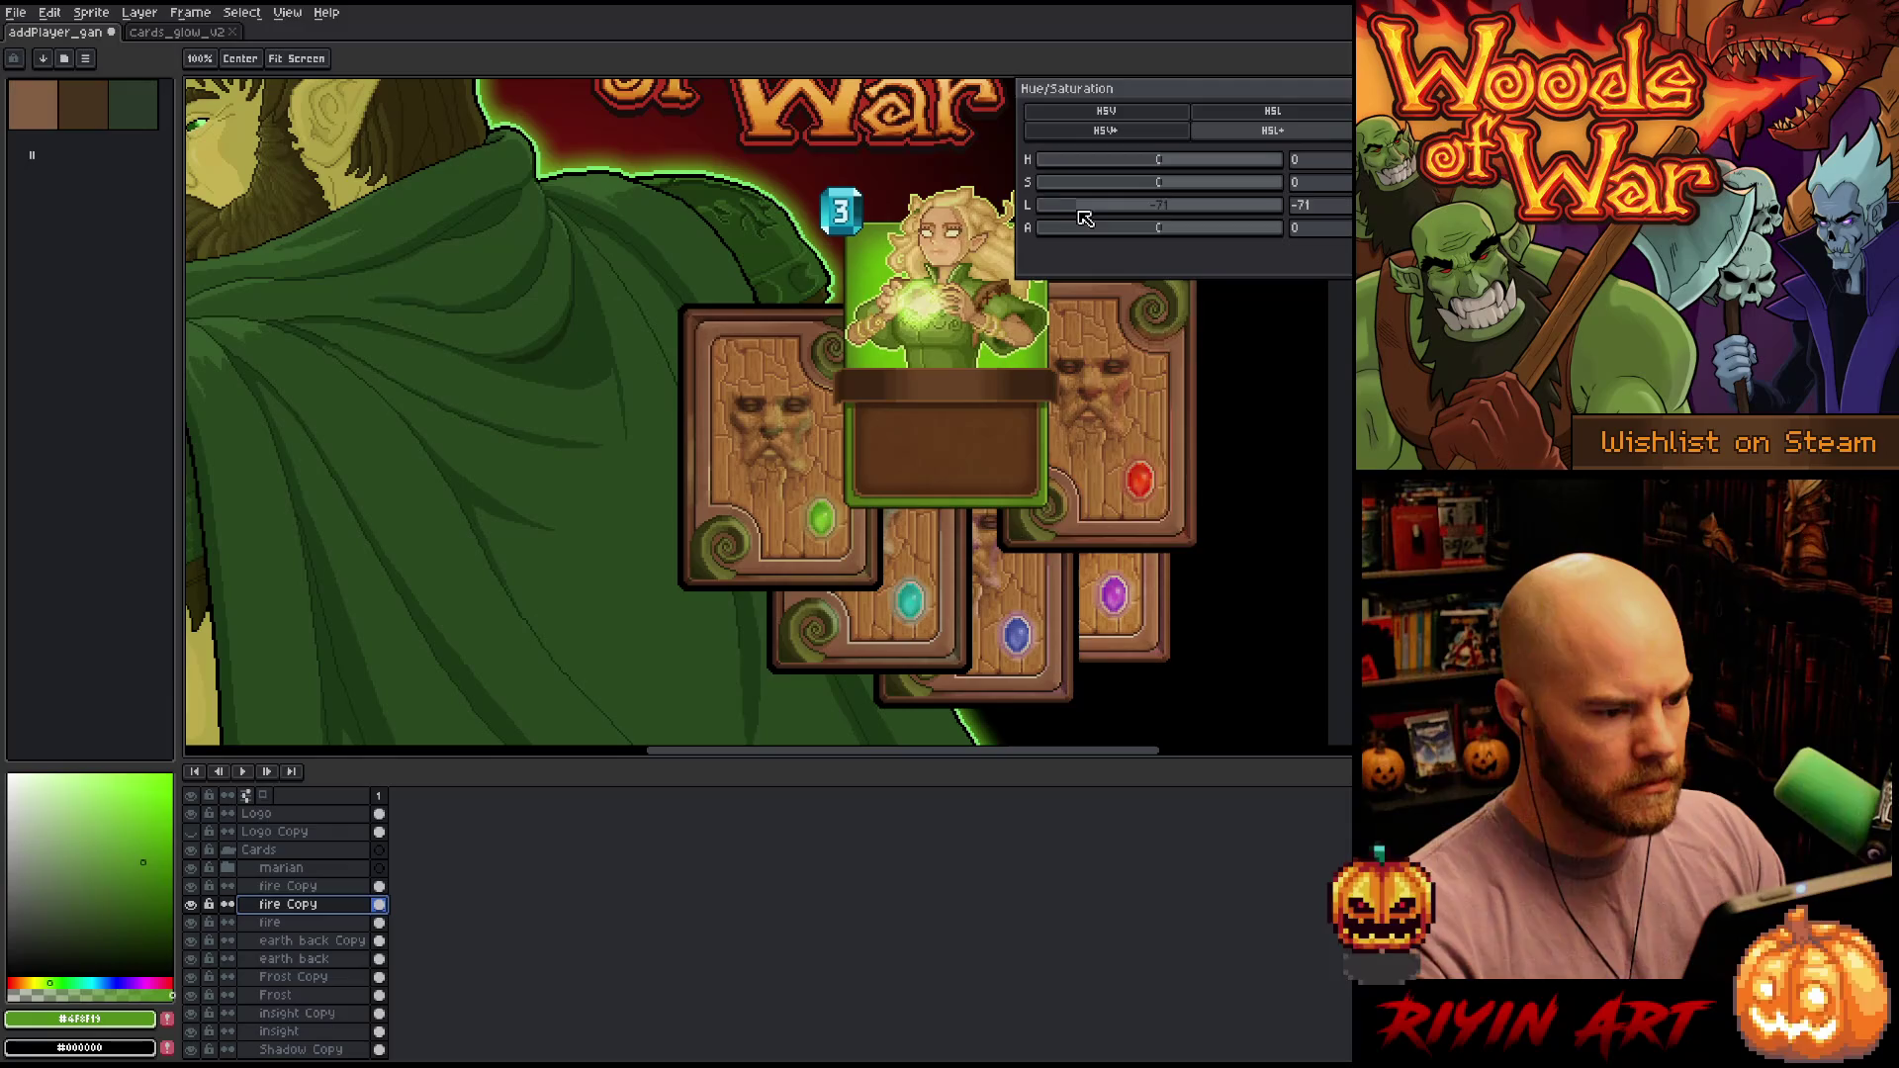
{"action": "key", "text": "Return"}
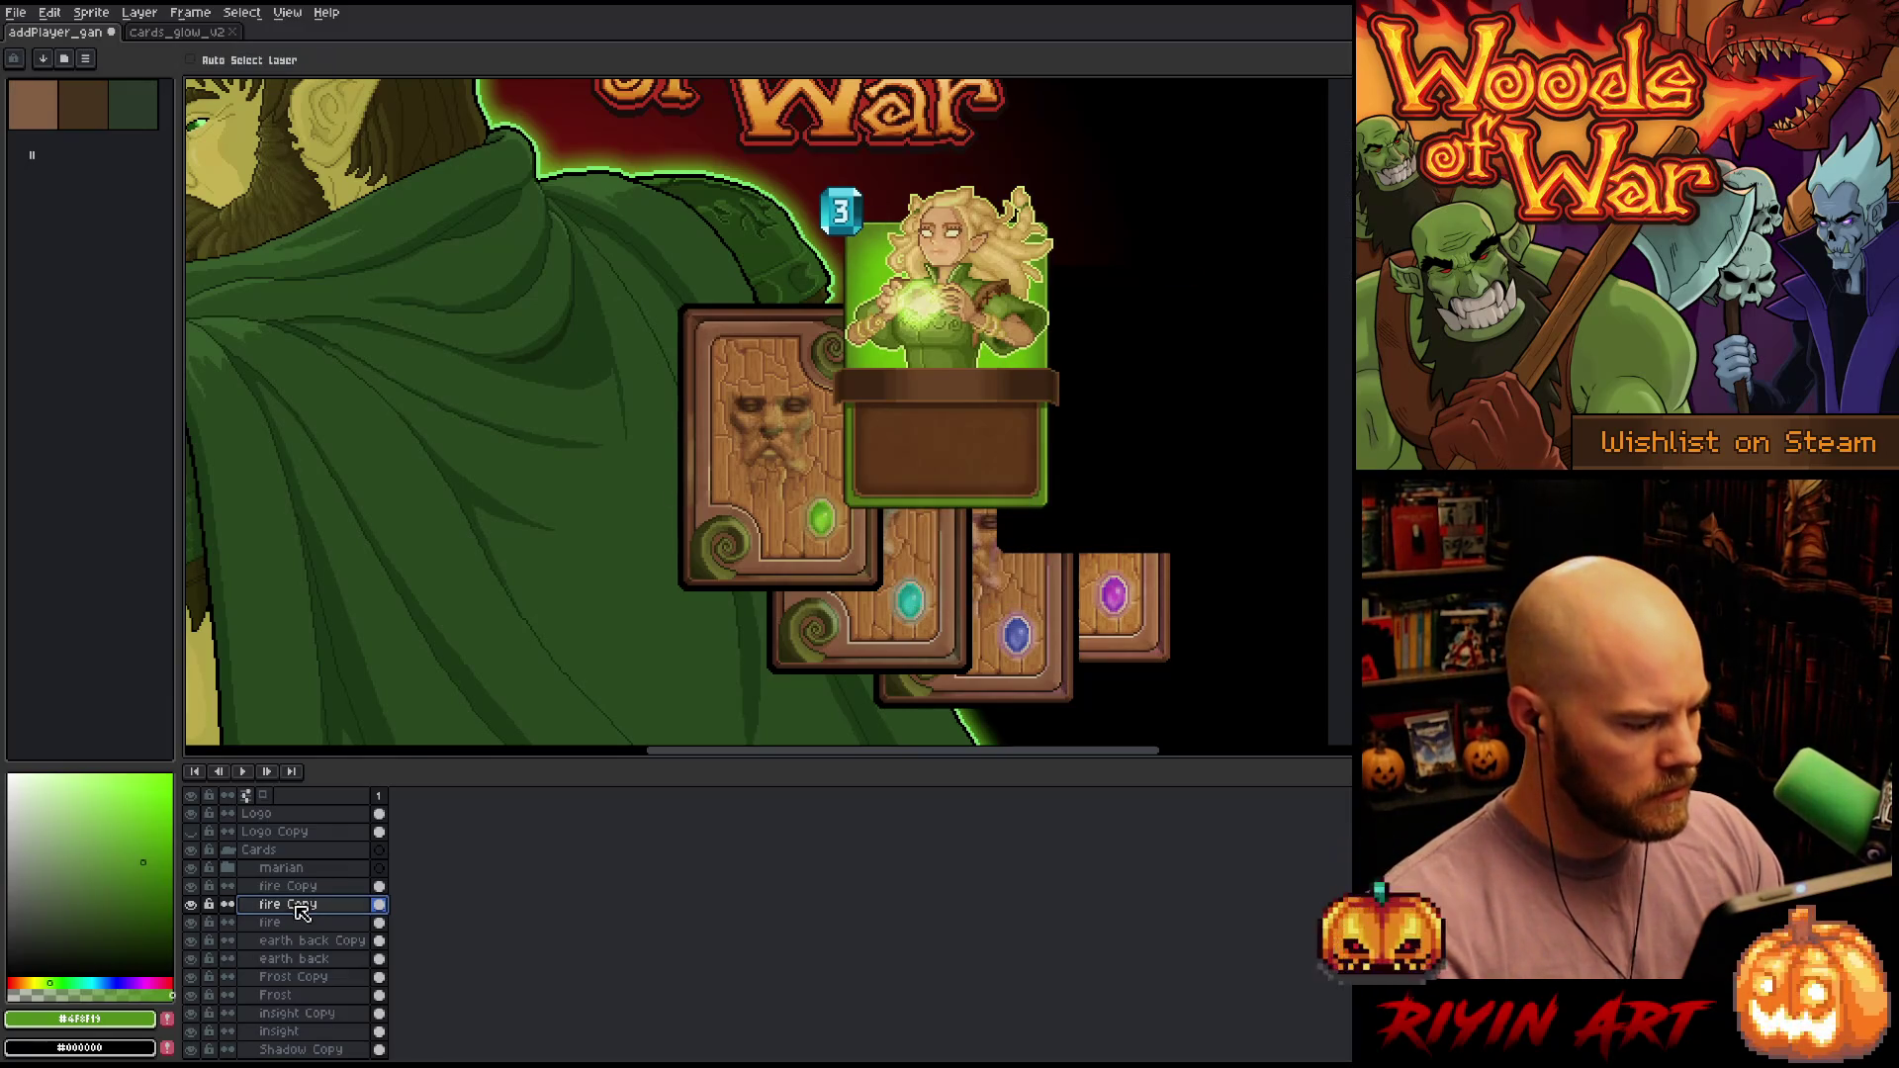
Place the black copy beneath the fire card with Multiply blending and reduced opacity
{"action": "left_click_drag", "start_coordinate": [301, 938], "coordinate": [299, 936]}
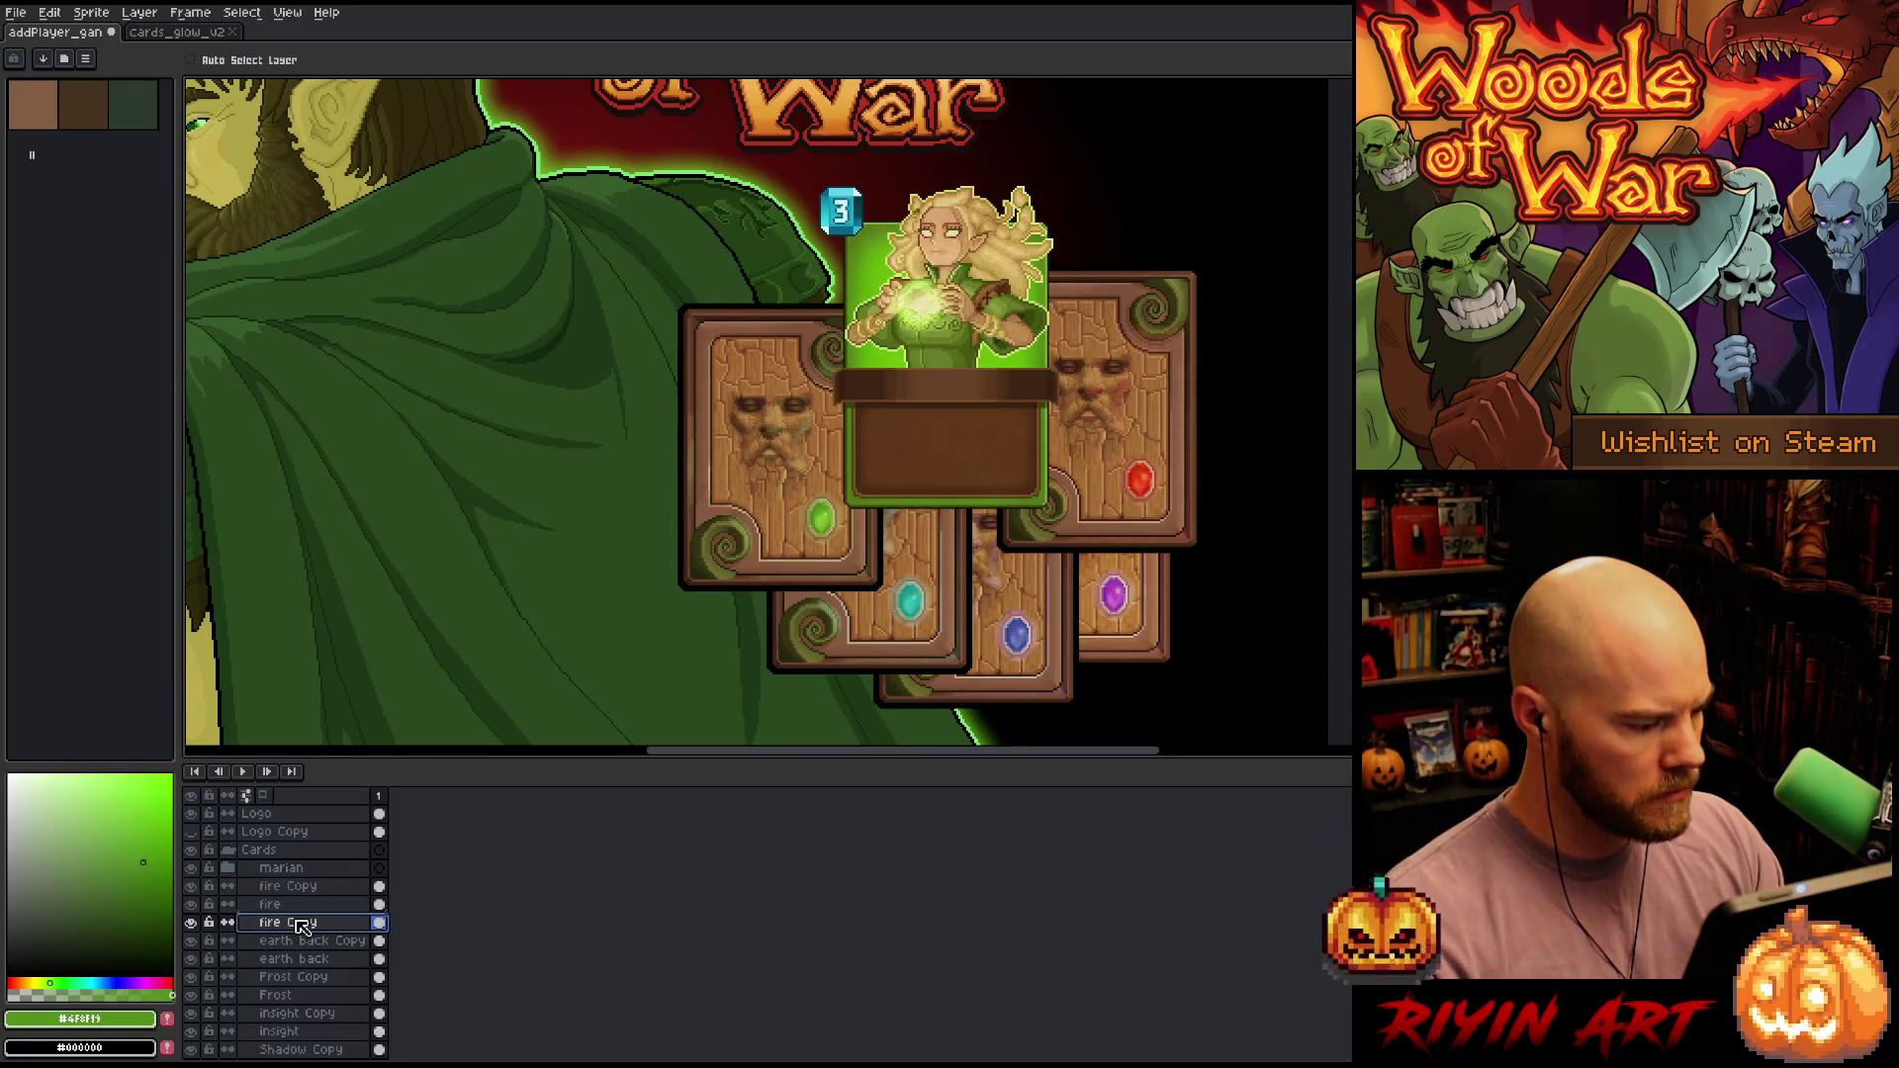
{"action": "double_click", "coordinate": [301, 925]}
{"action": "left_click", "coordinate": [384, 160]}
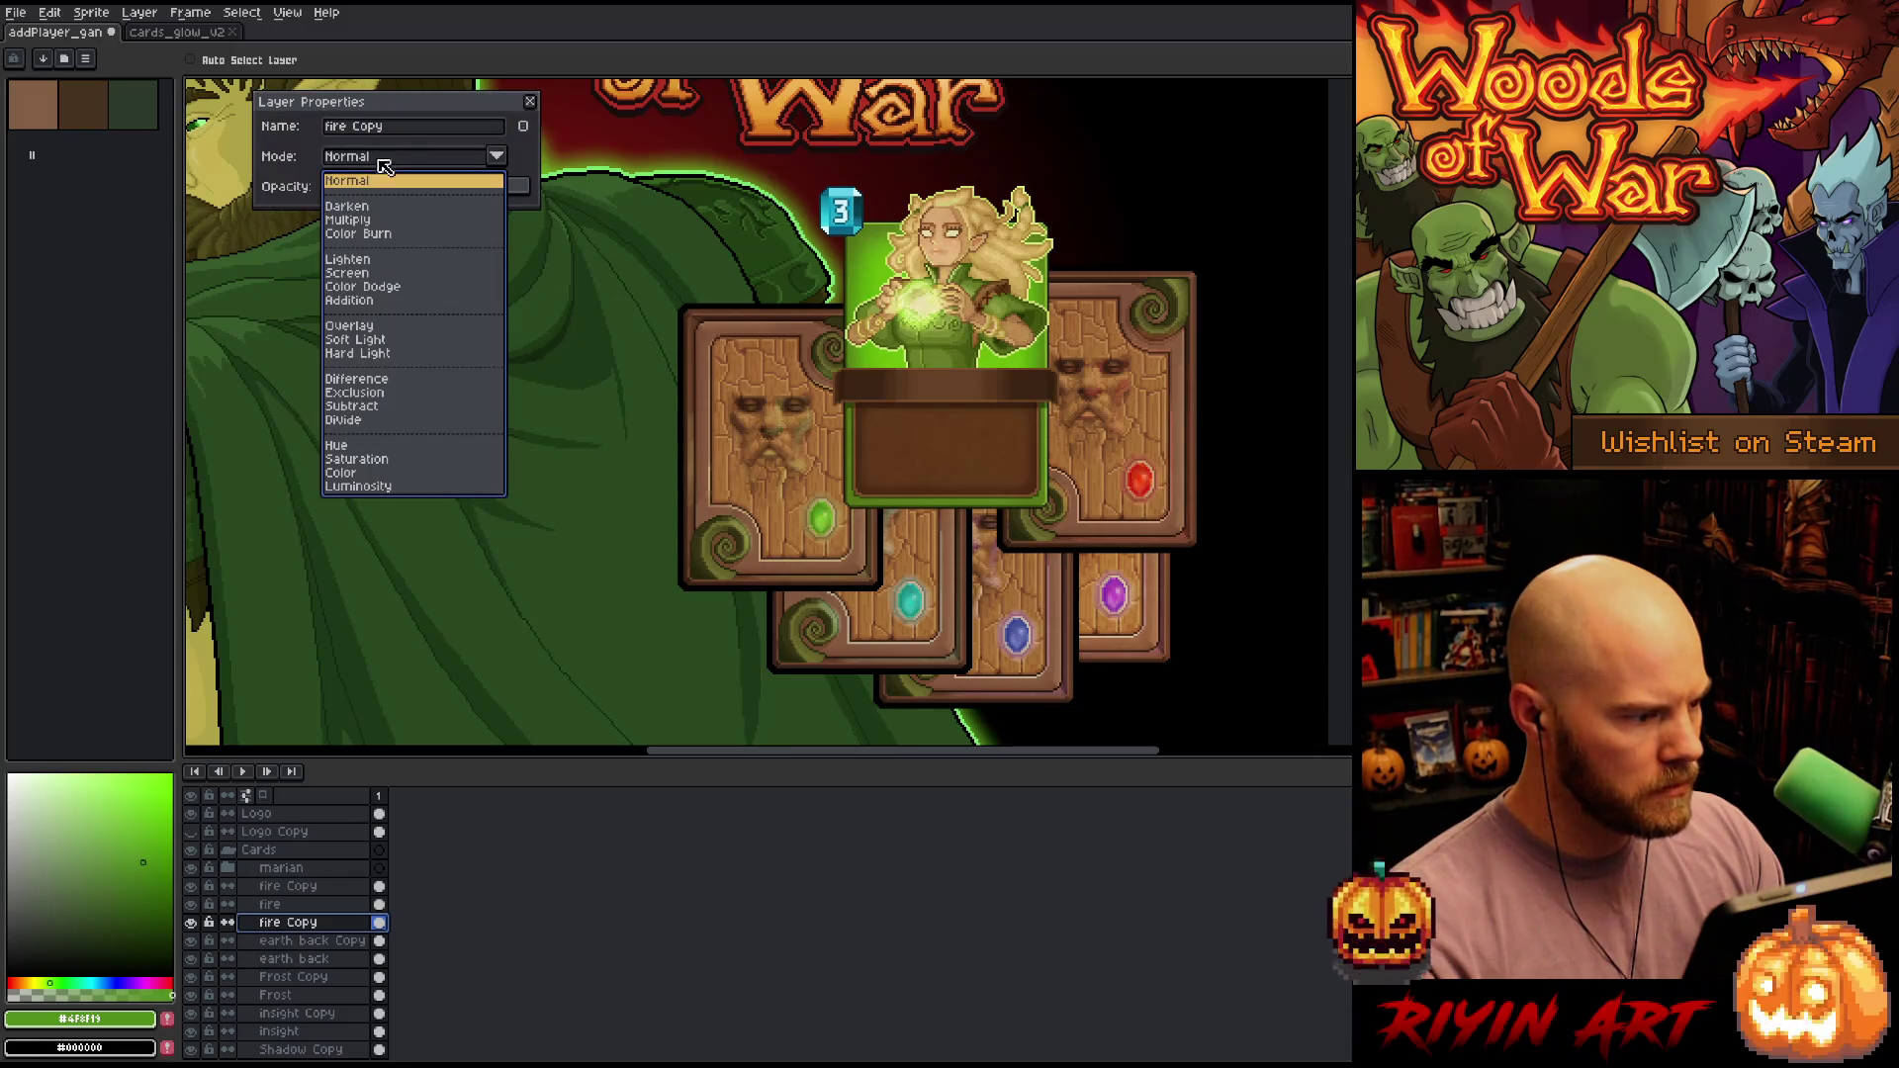
{"action": "left_click", "coordinate": [346, 220]}
{"action": "left_click_drag", "start_coordinate": [371, 194], "coordinate": [367, 191]}
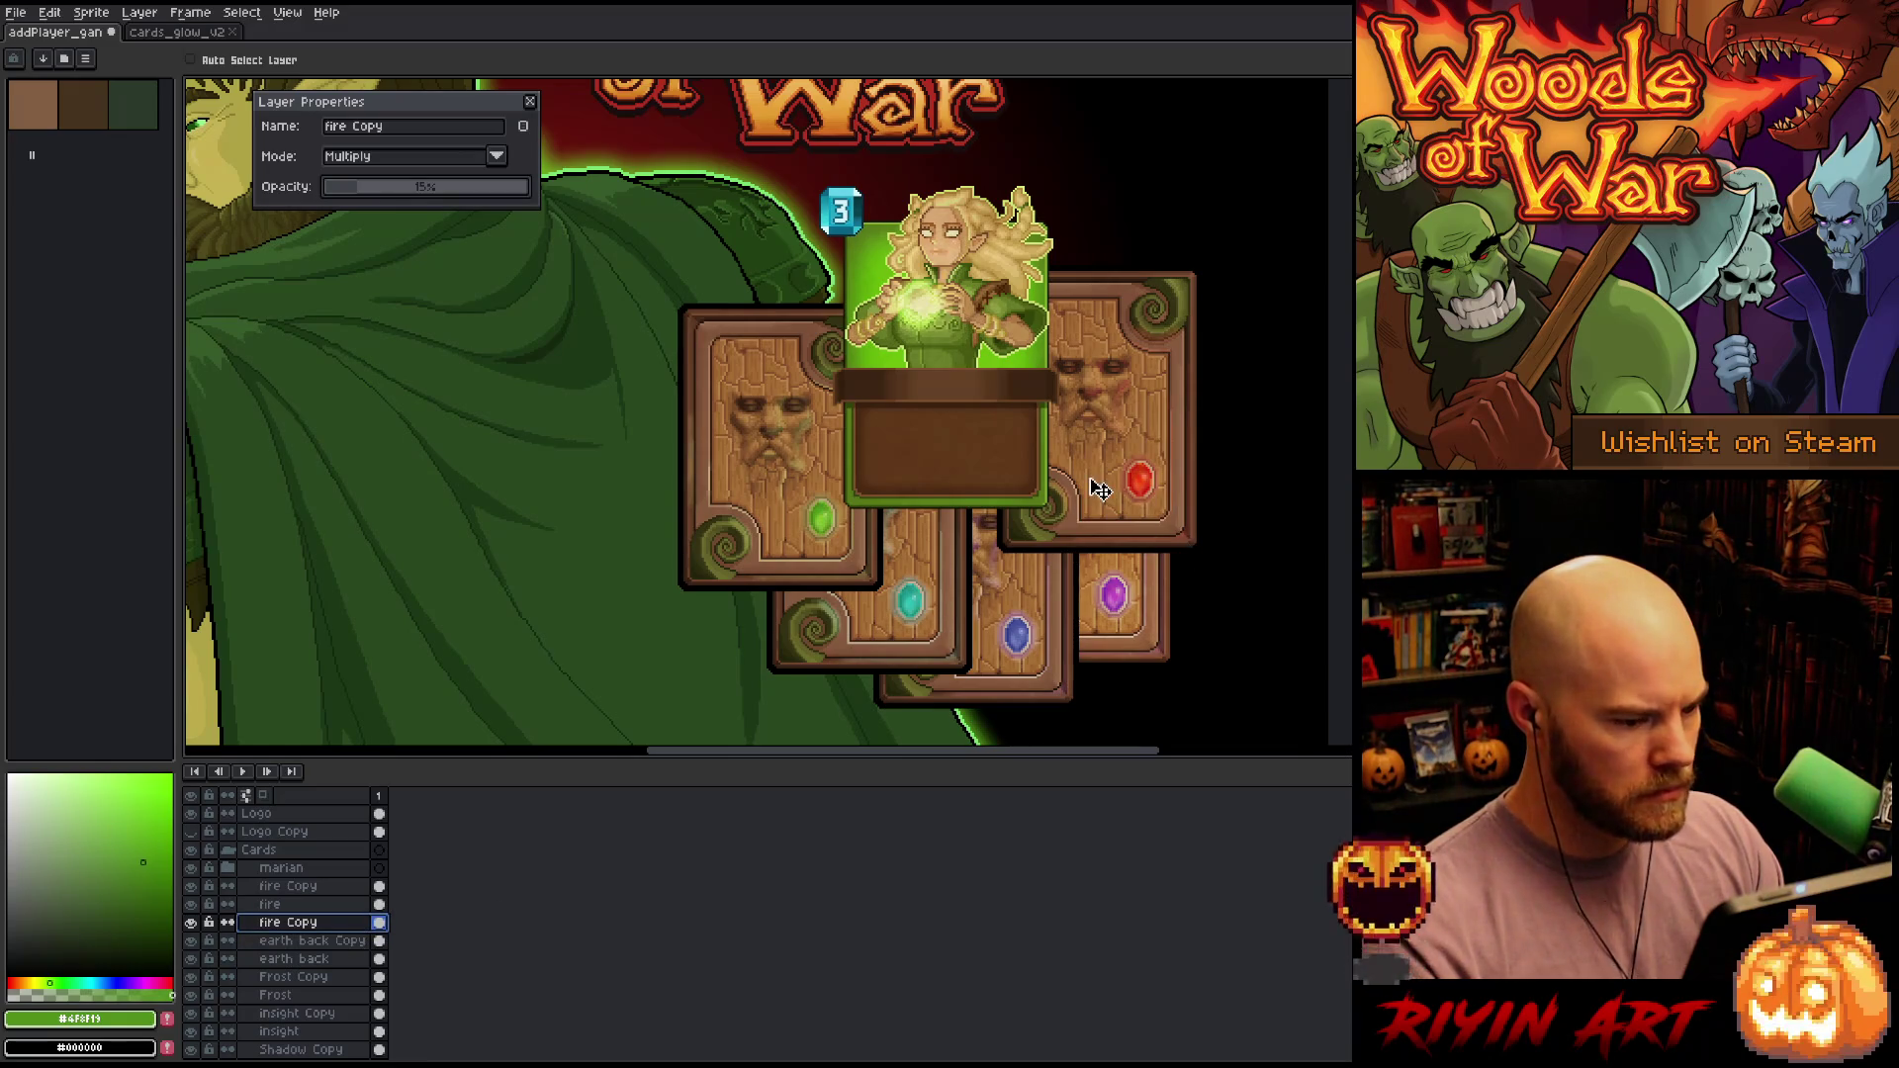
{"action": "left_click", "coordinate": [395, 191]}
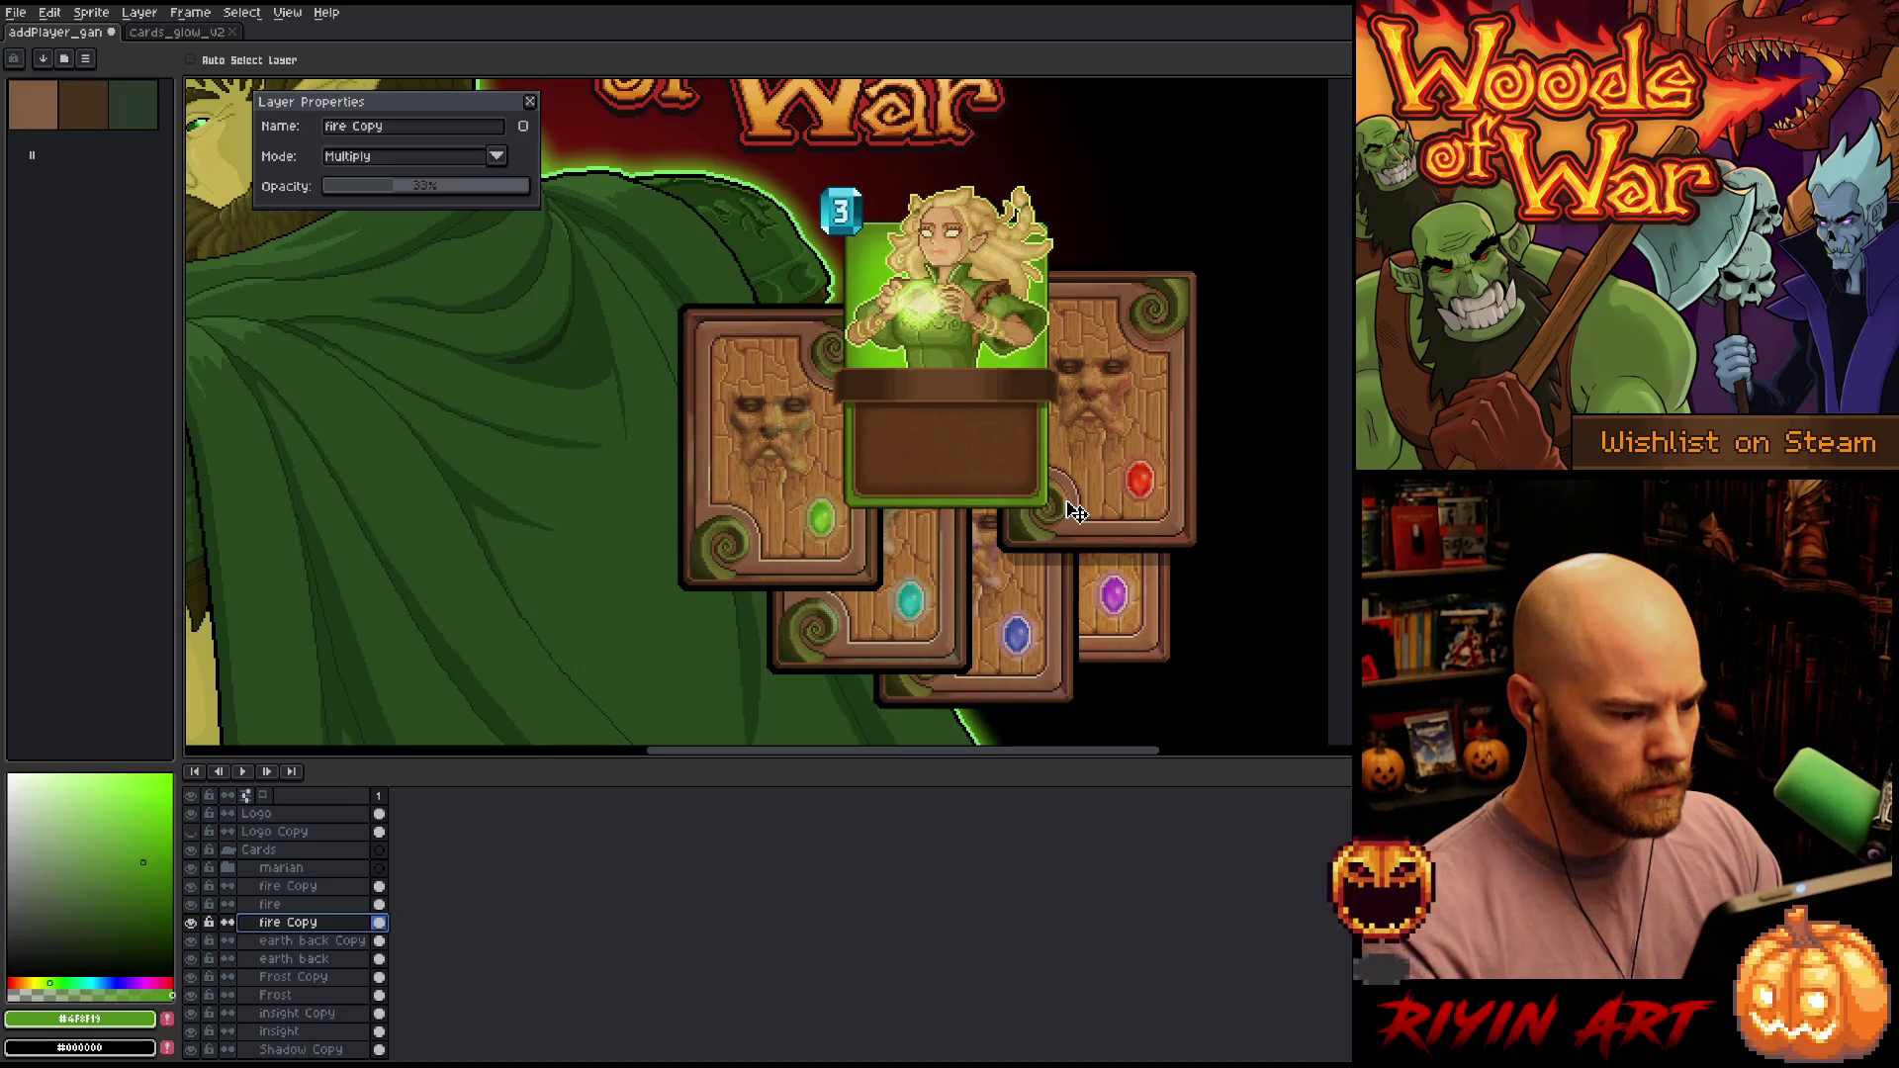
Rename the shadow layer to 'card sh' and set its opacity to about 37%
{"action": "double_click", "coordinate": [286, 927]}
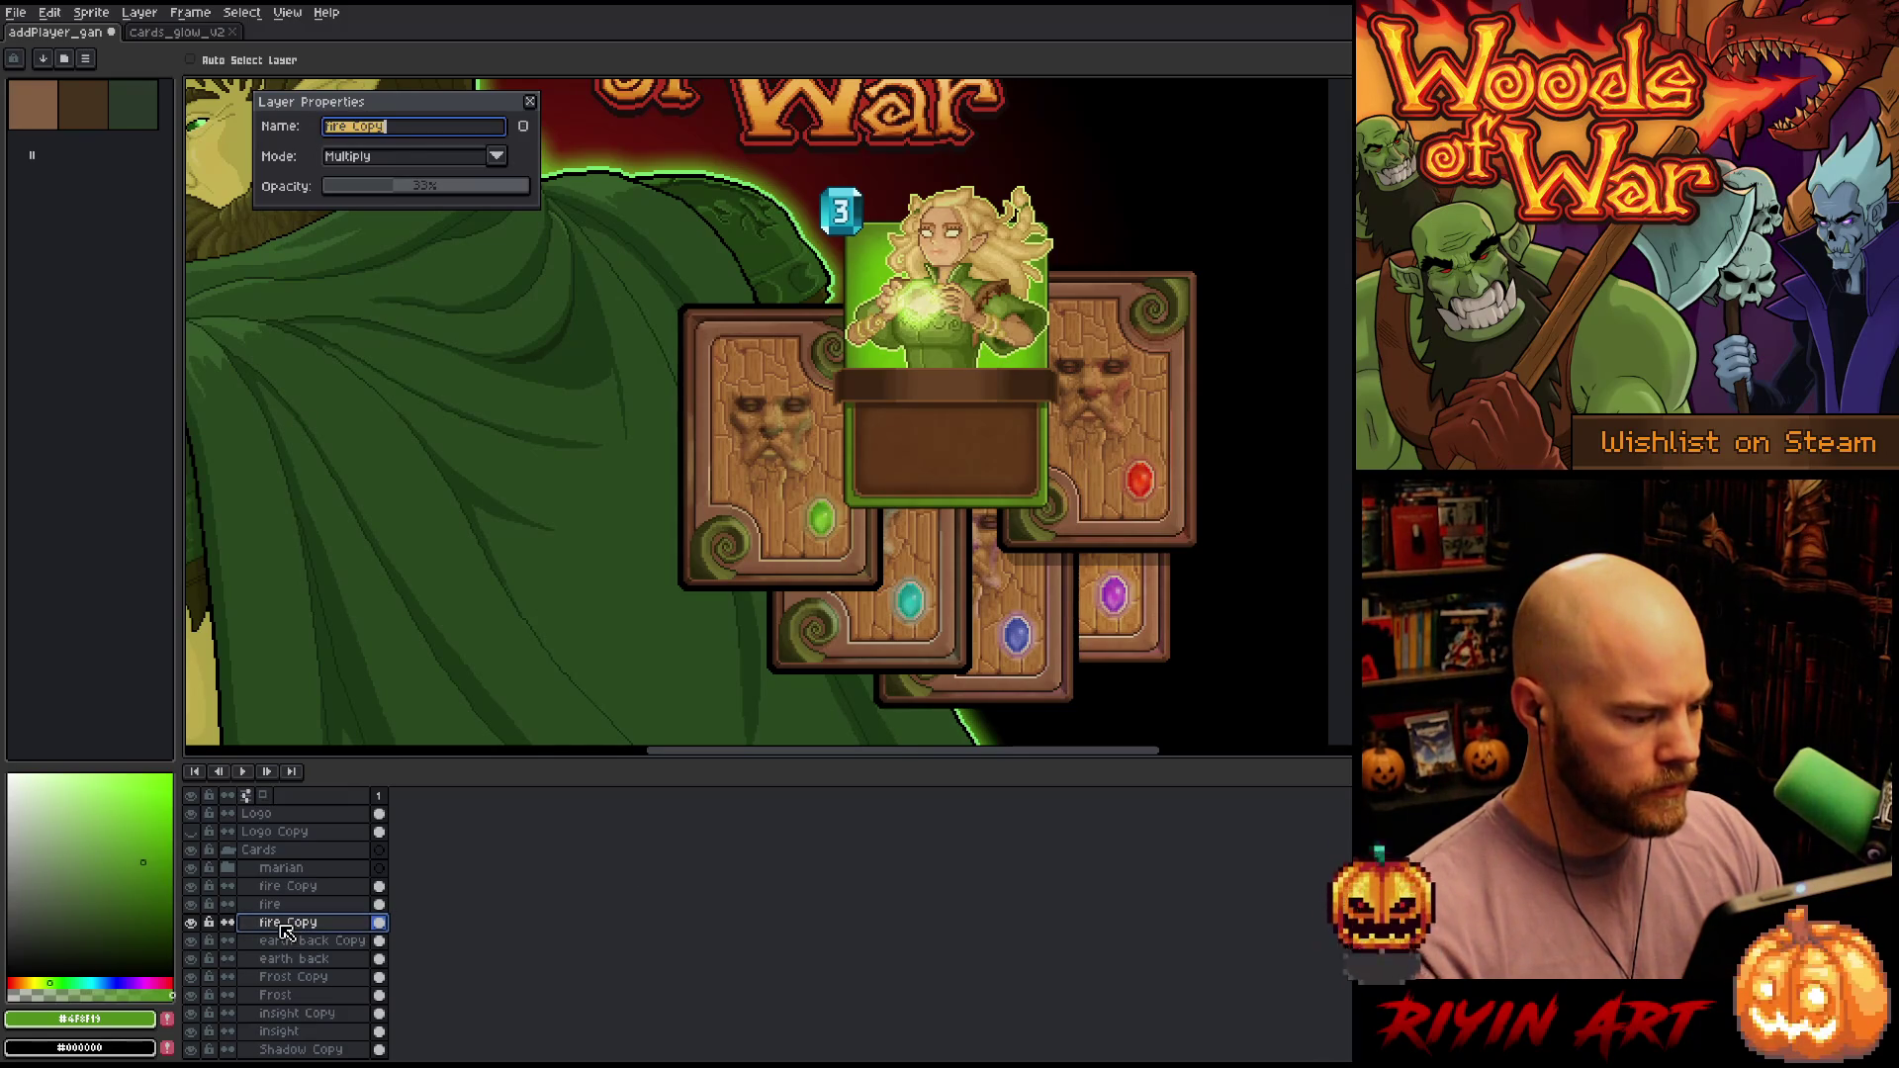
{"action": "type", "text": "card sh"}
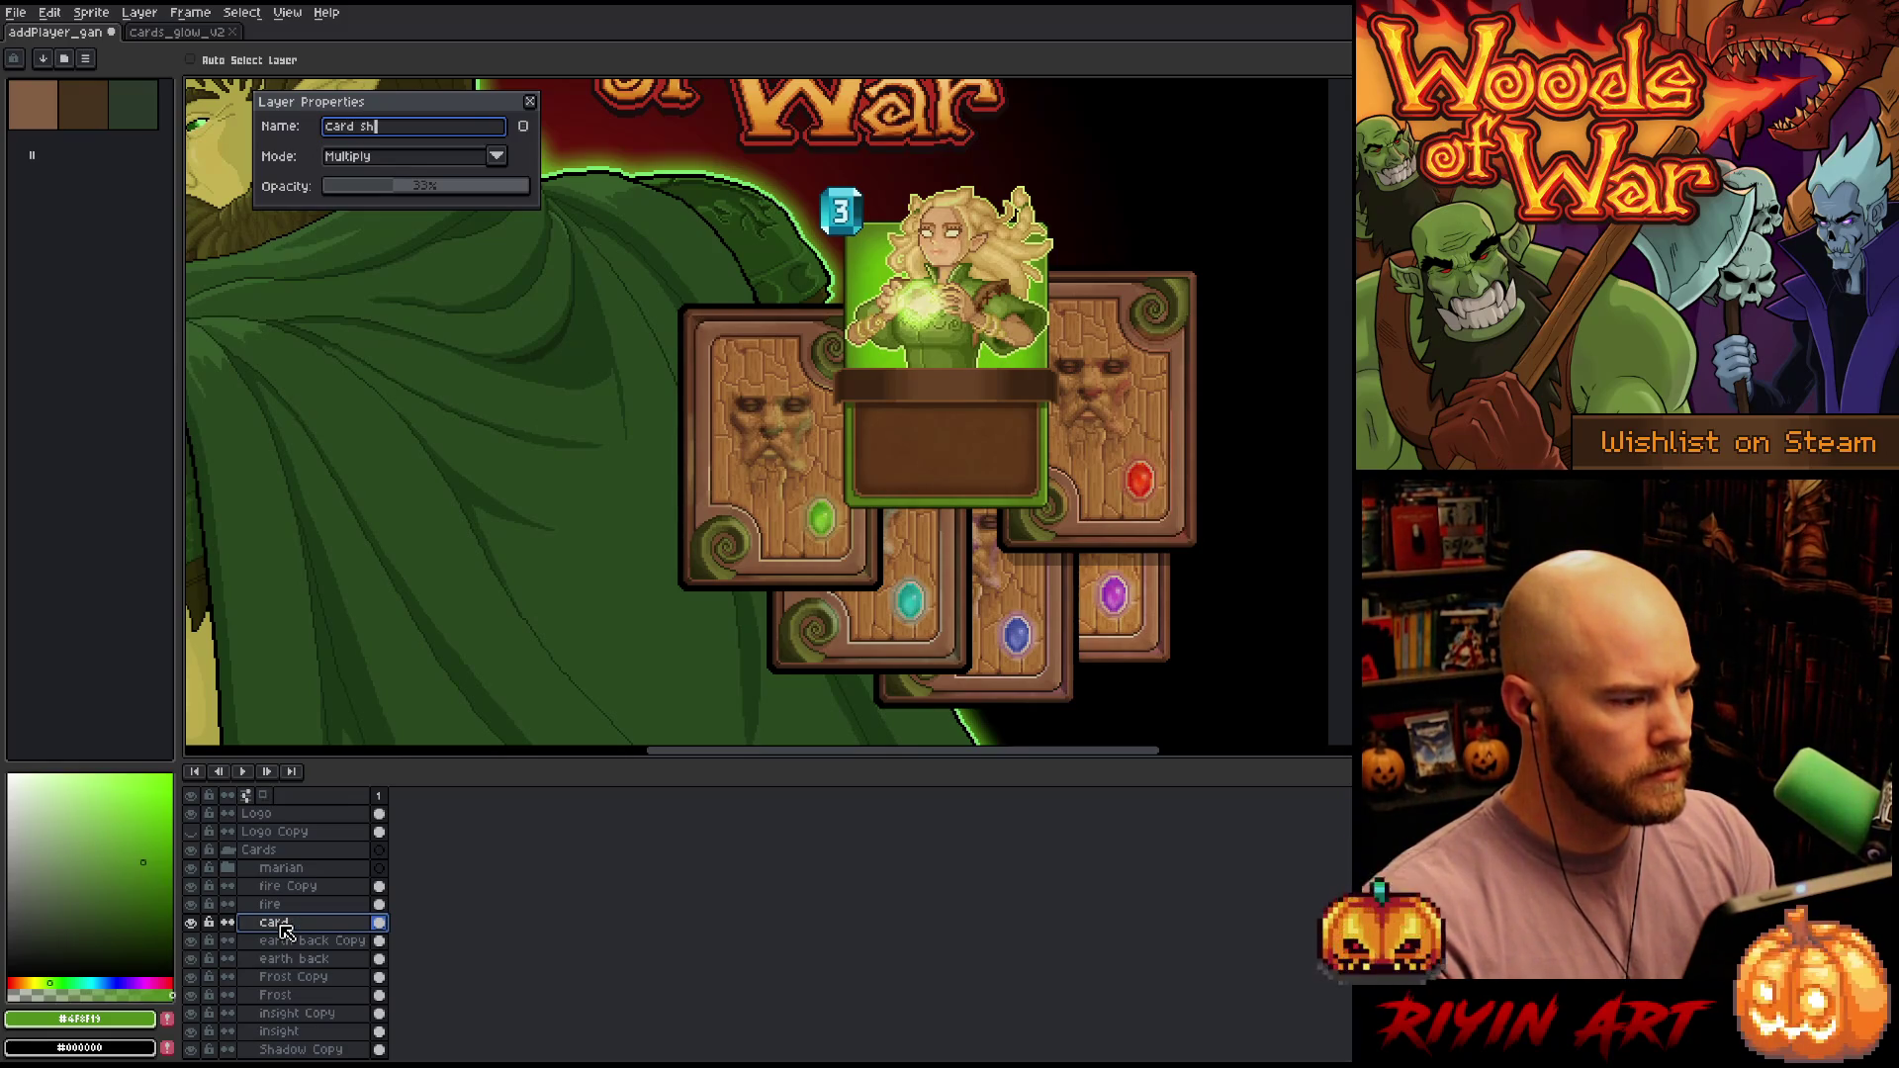
{"action": "key", "text": "Return"}
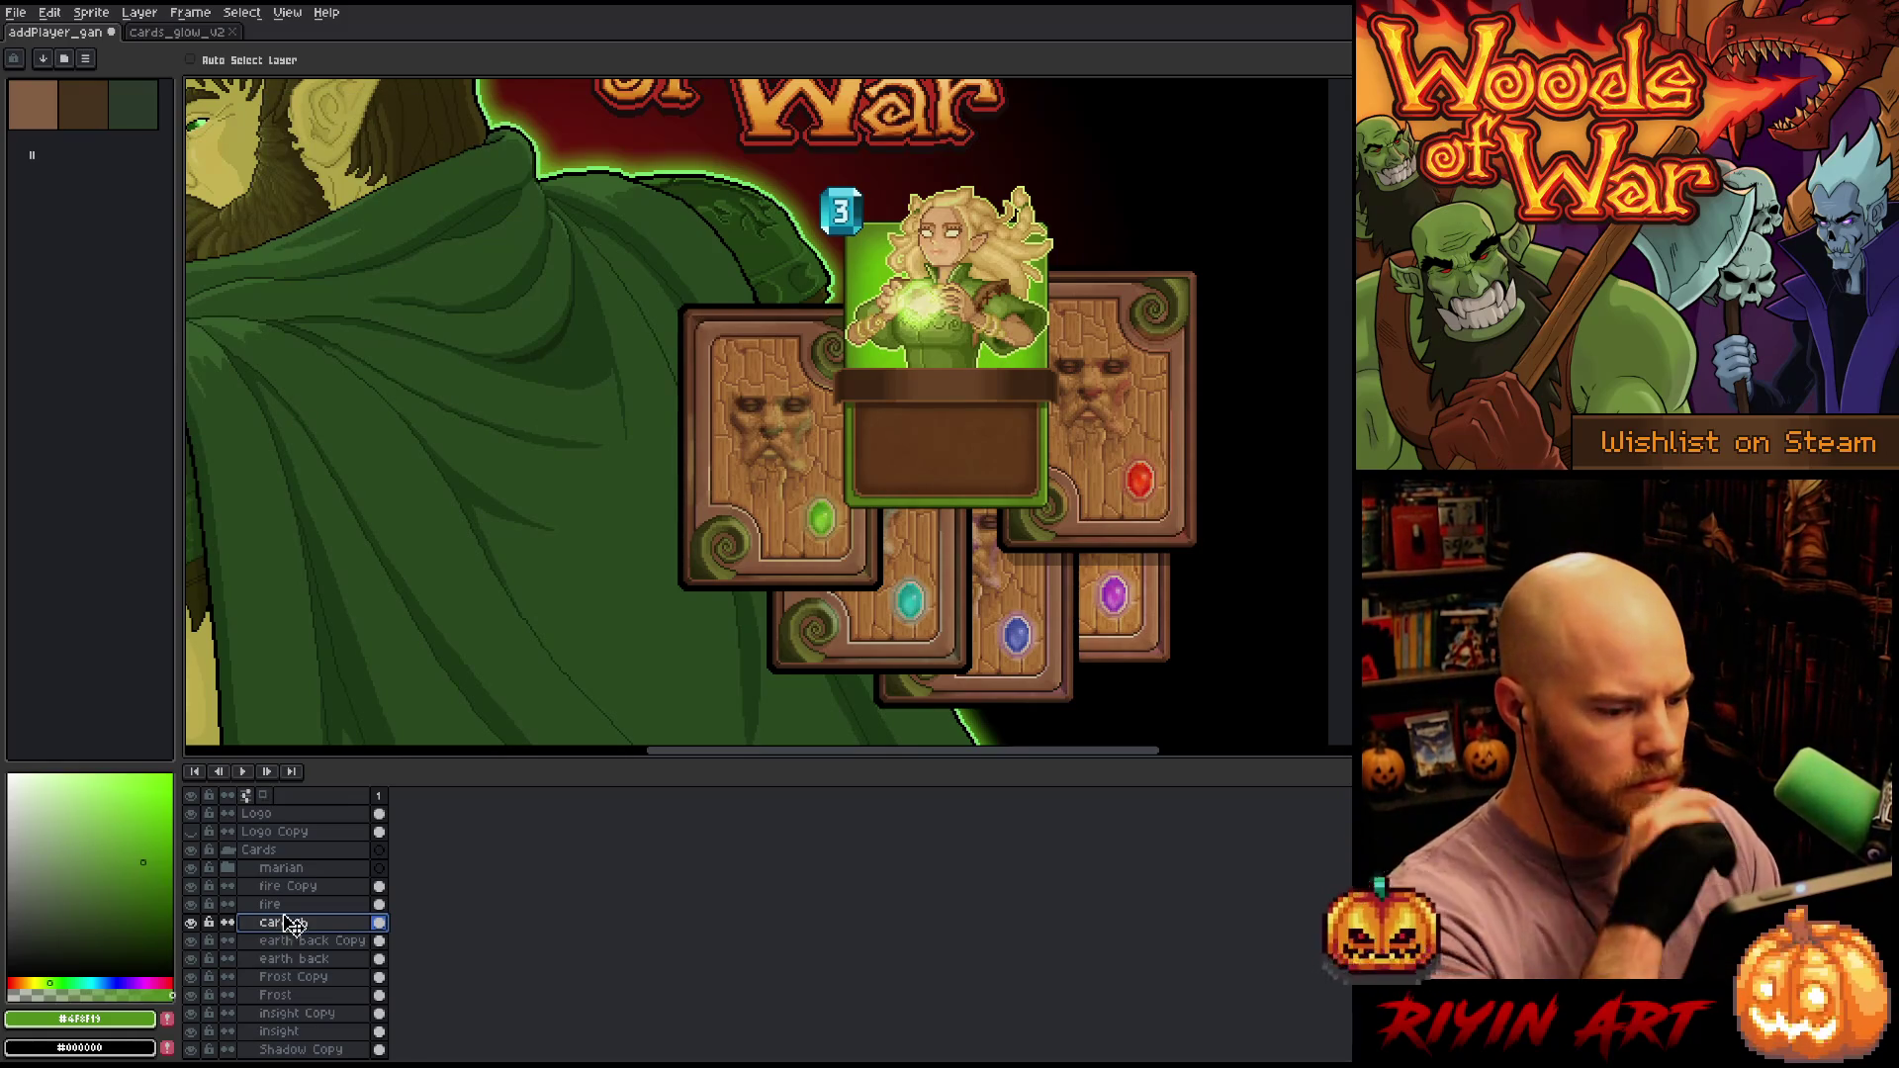
{"action": "double_click", "coordinate": [293, 922]}
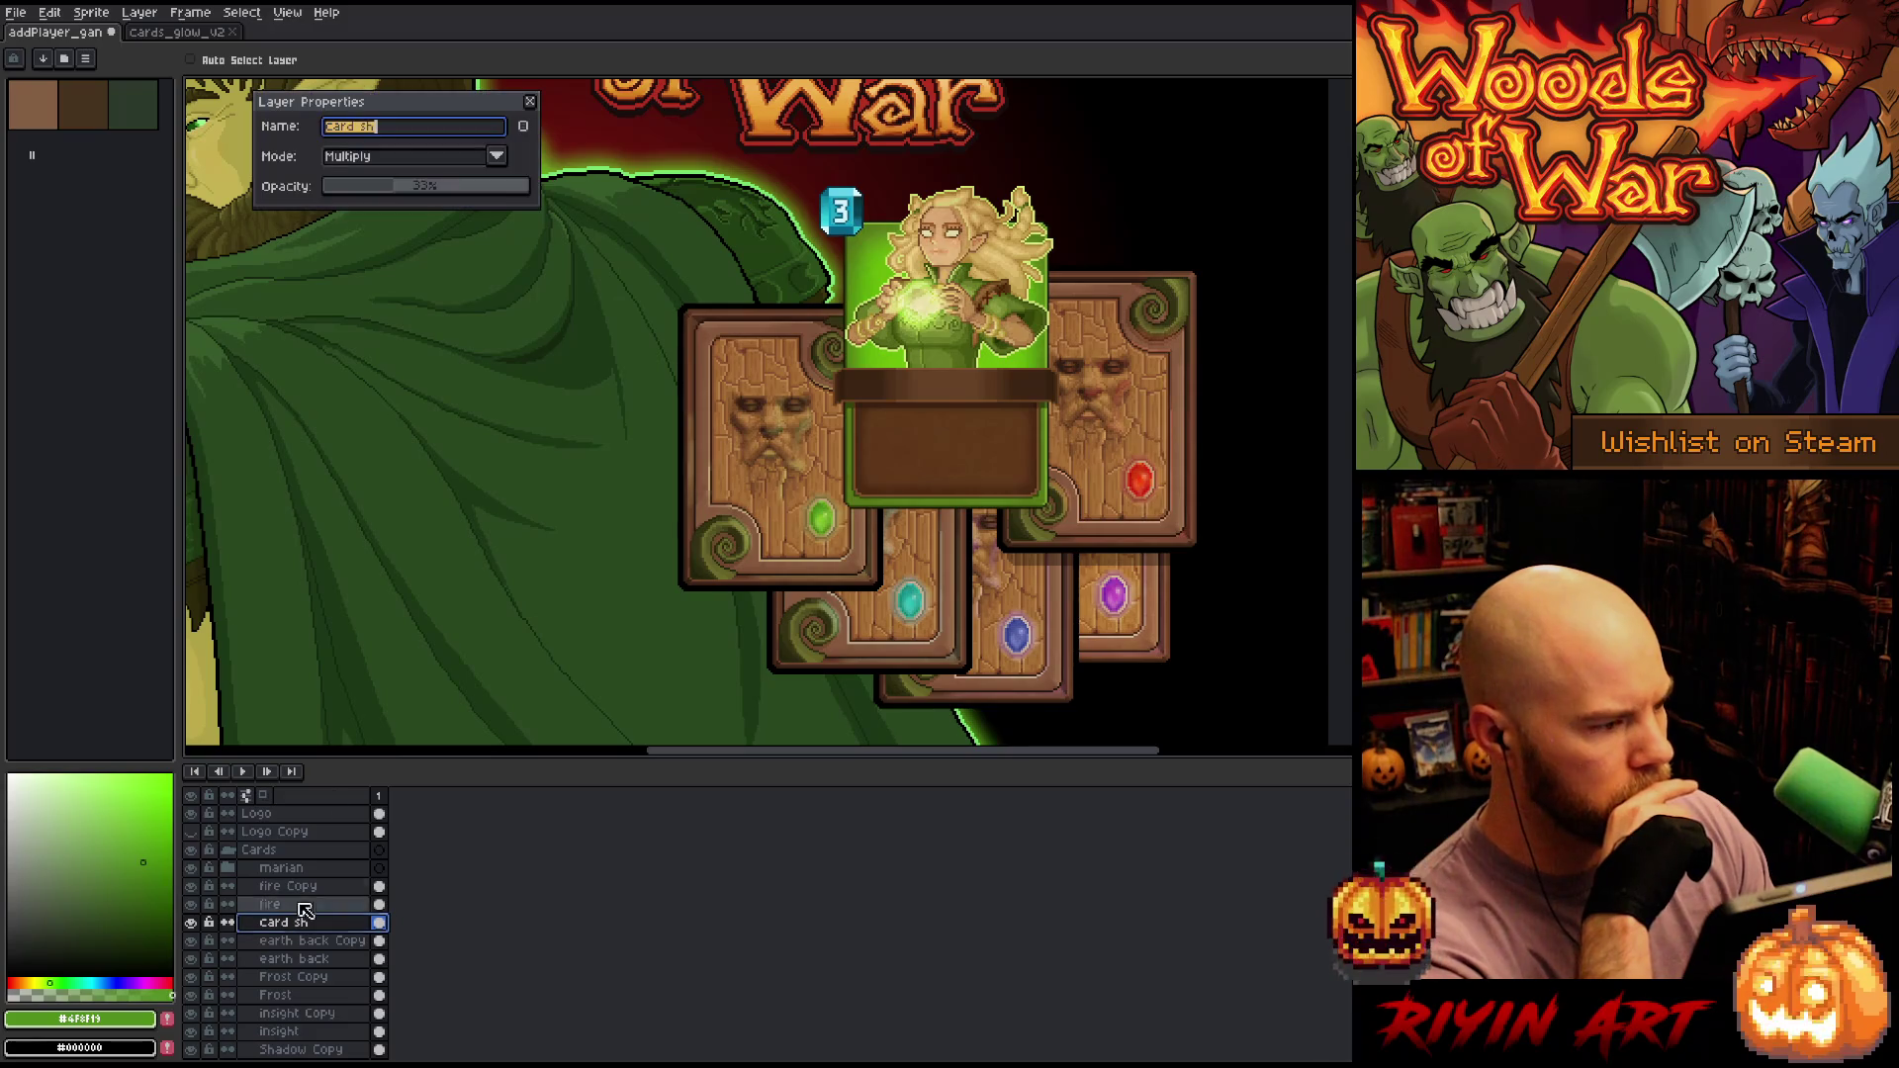
{"action": "left_click", "coordinate": [409, 190]}
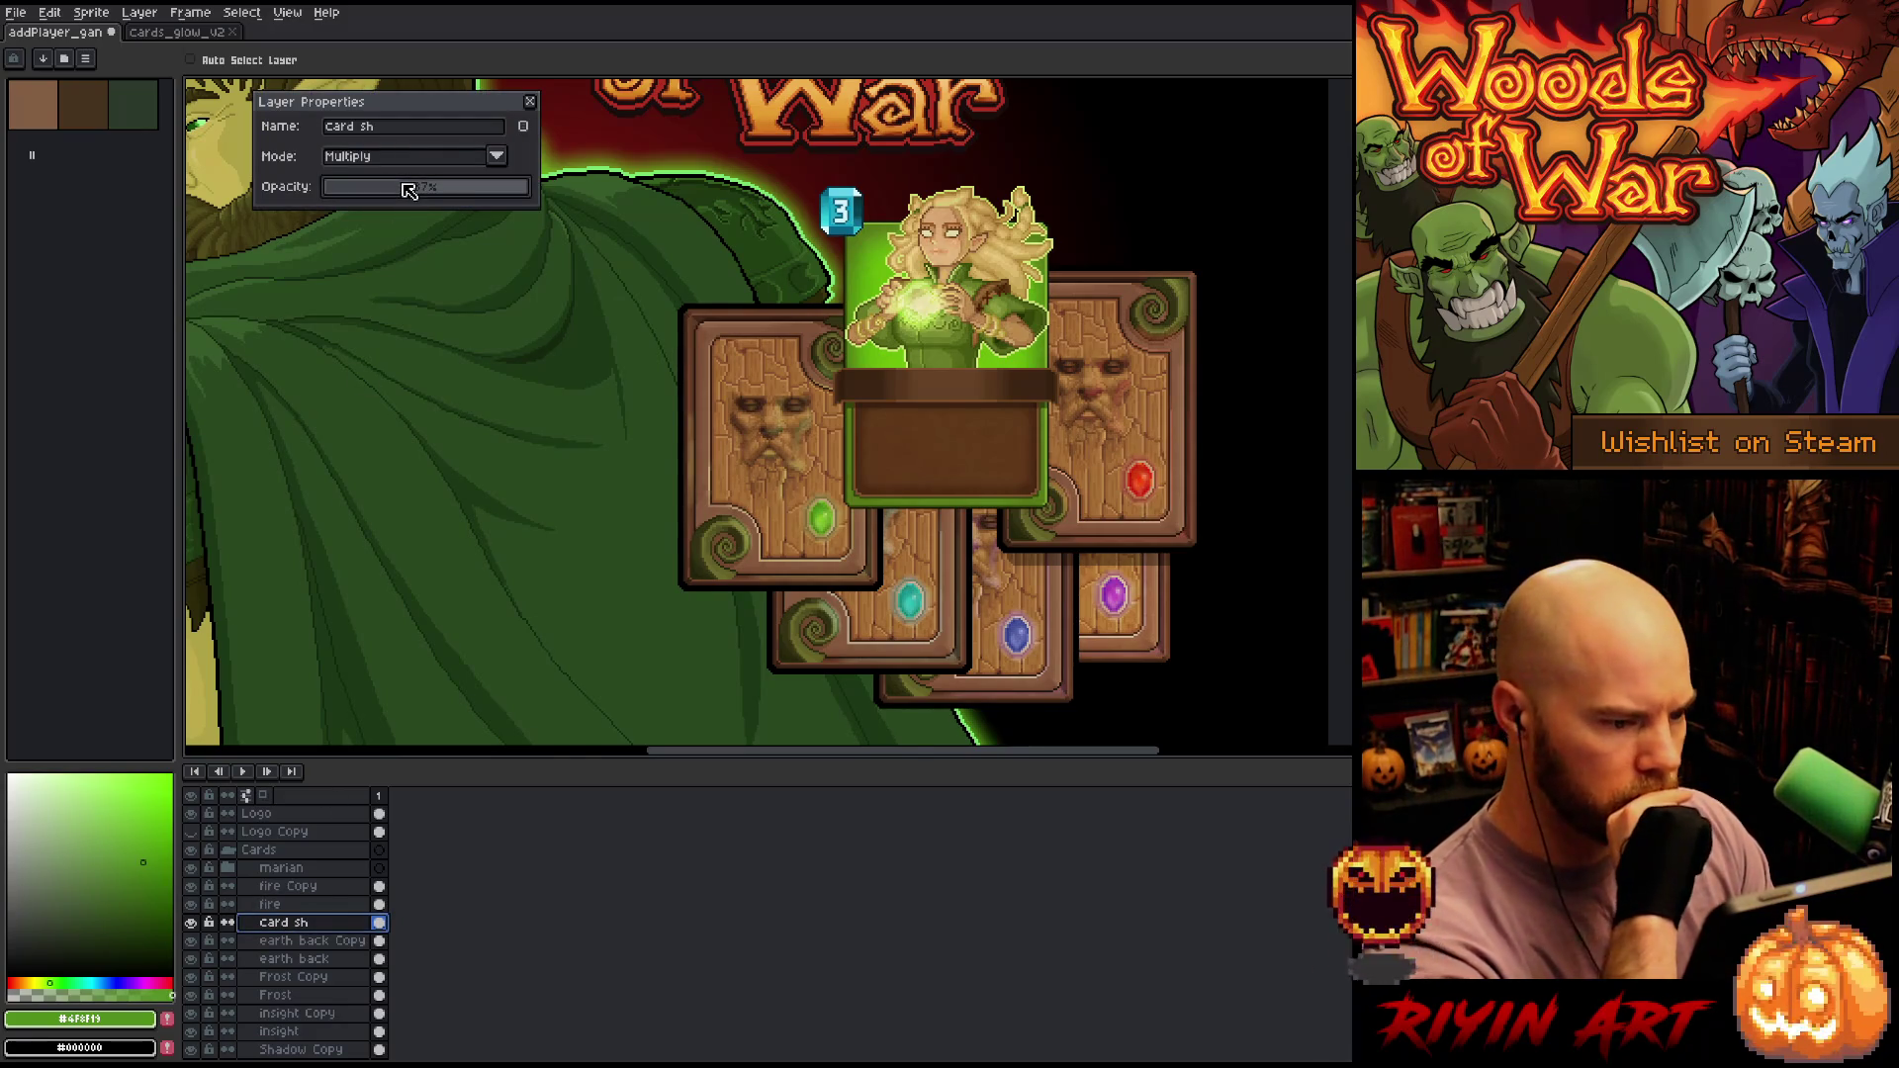
Check the blend settings of the fire, earth back, Frost, insight and Shadow copy layers
{"action": "left_click", "coordinate": [255, 888]}
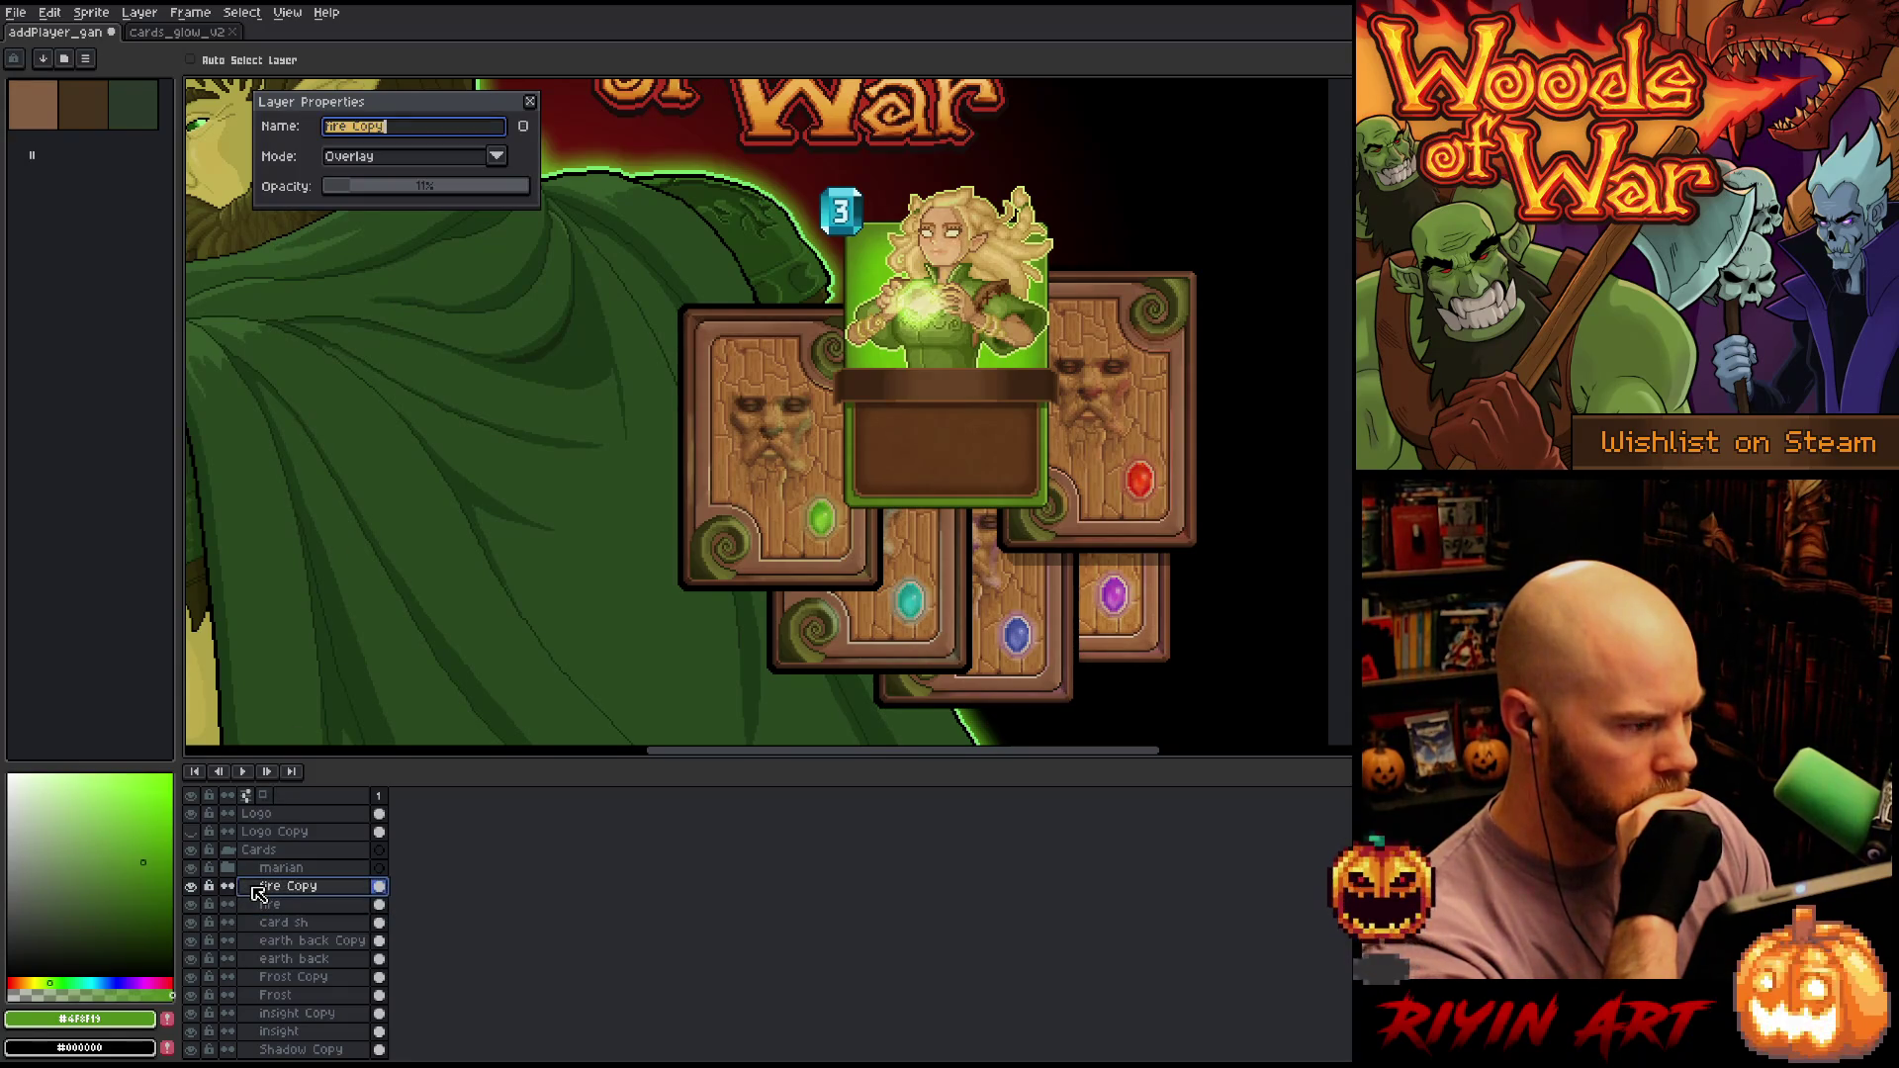
{"action": "left_click", "coordinate": [284, 943]}
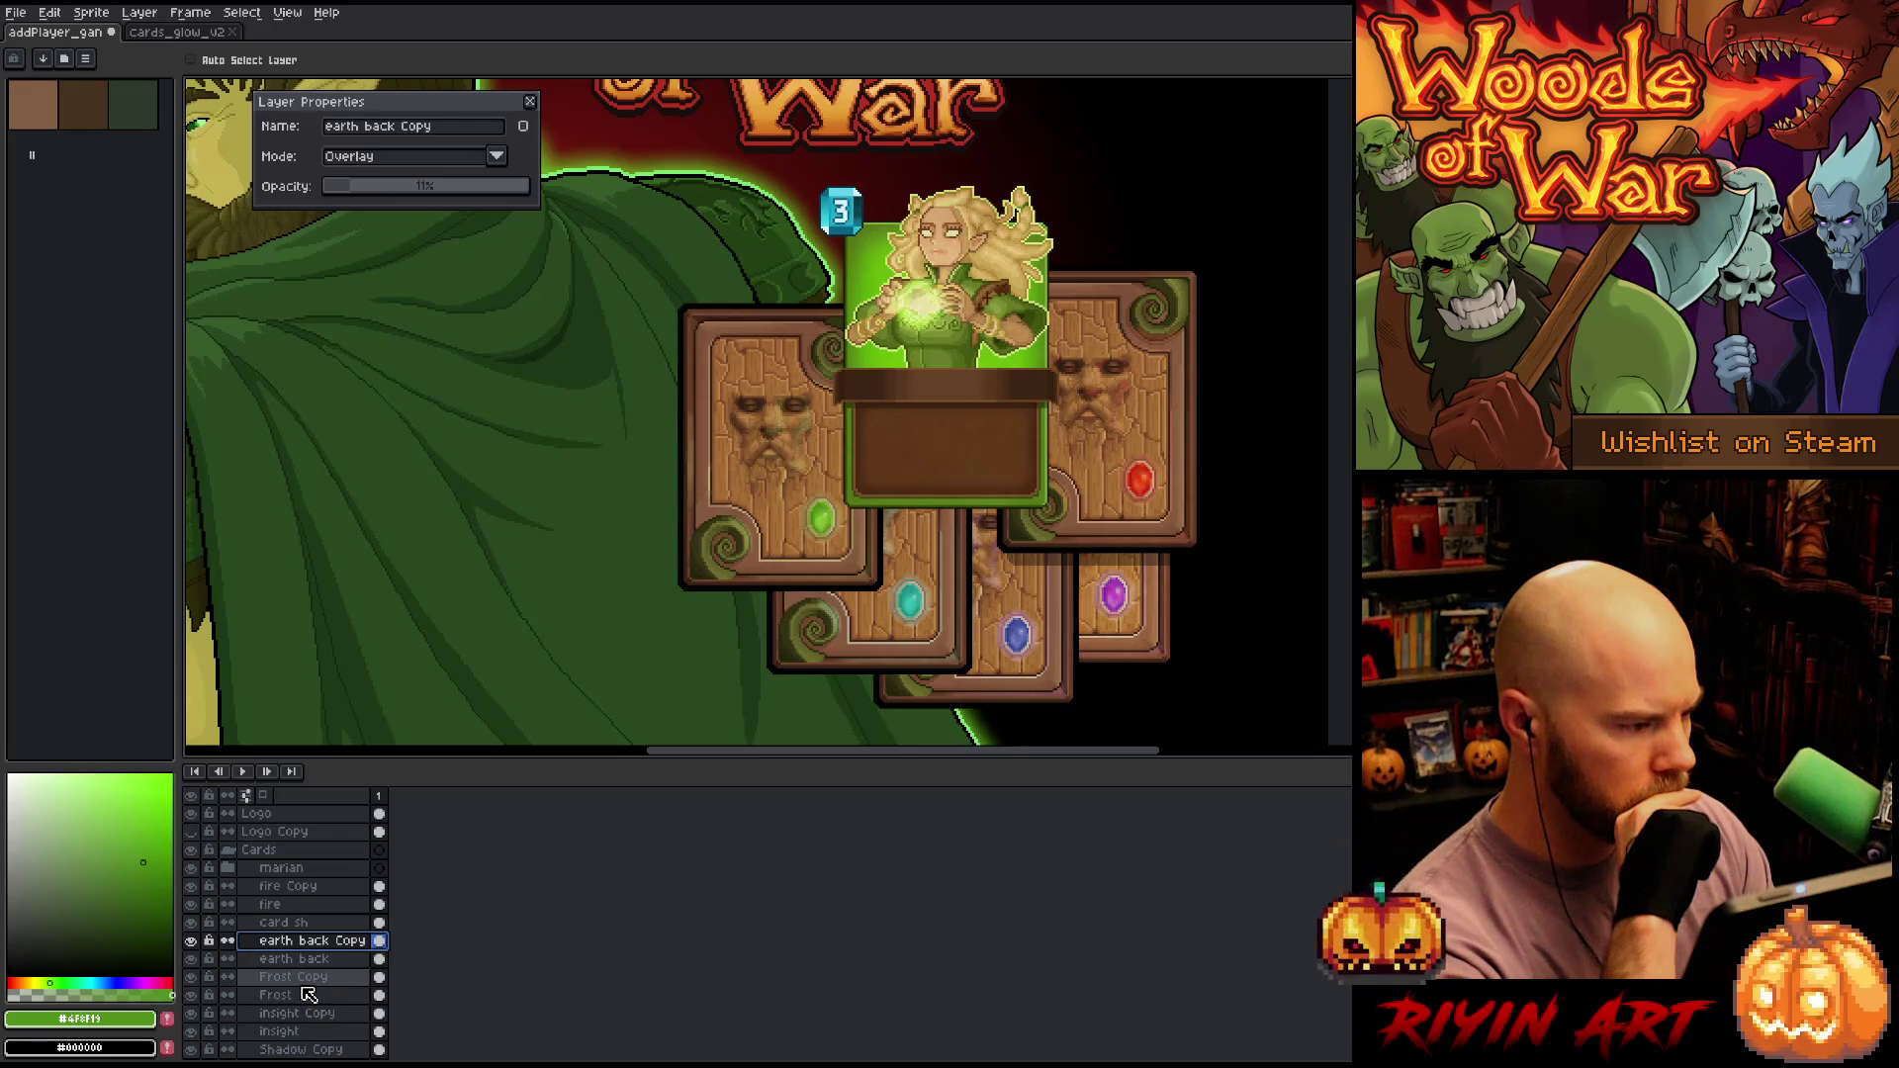
{"action": "left_click", "coordinate": [296, 977]}
{"action": "left_click", "coordinate": [305, 1012]}
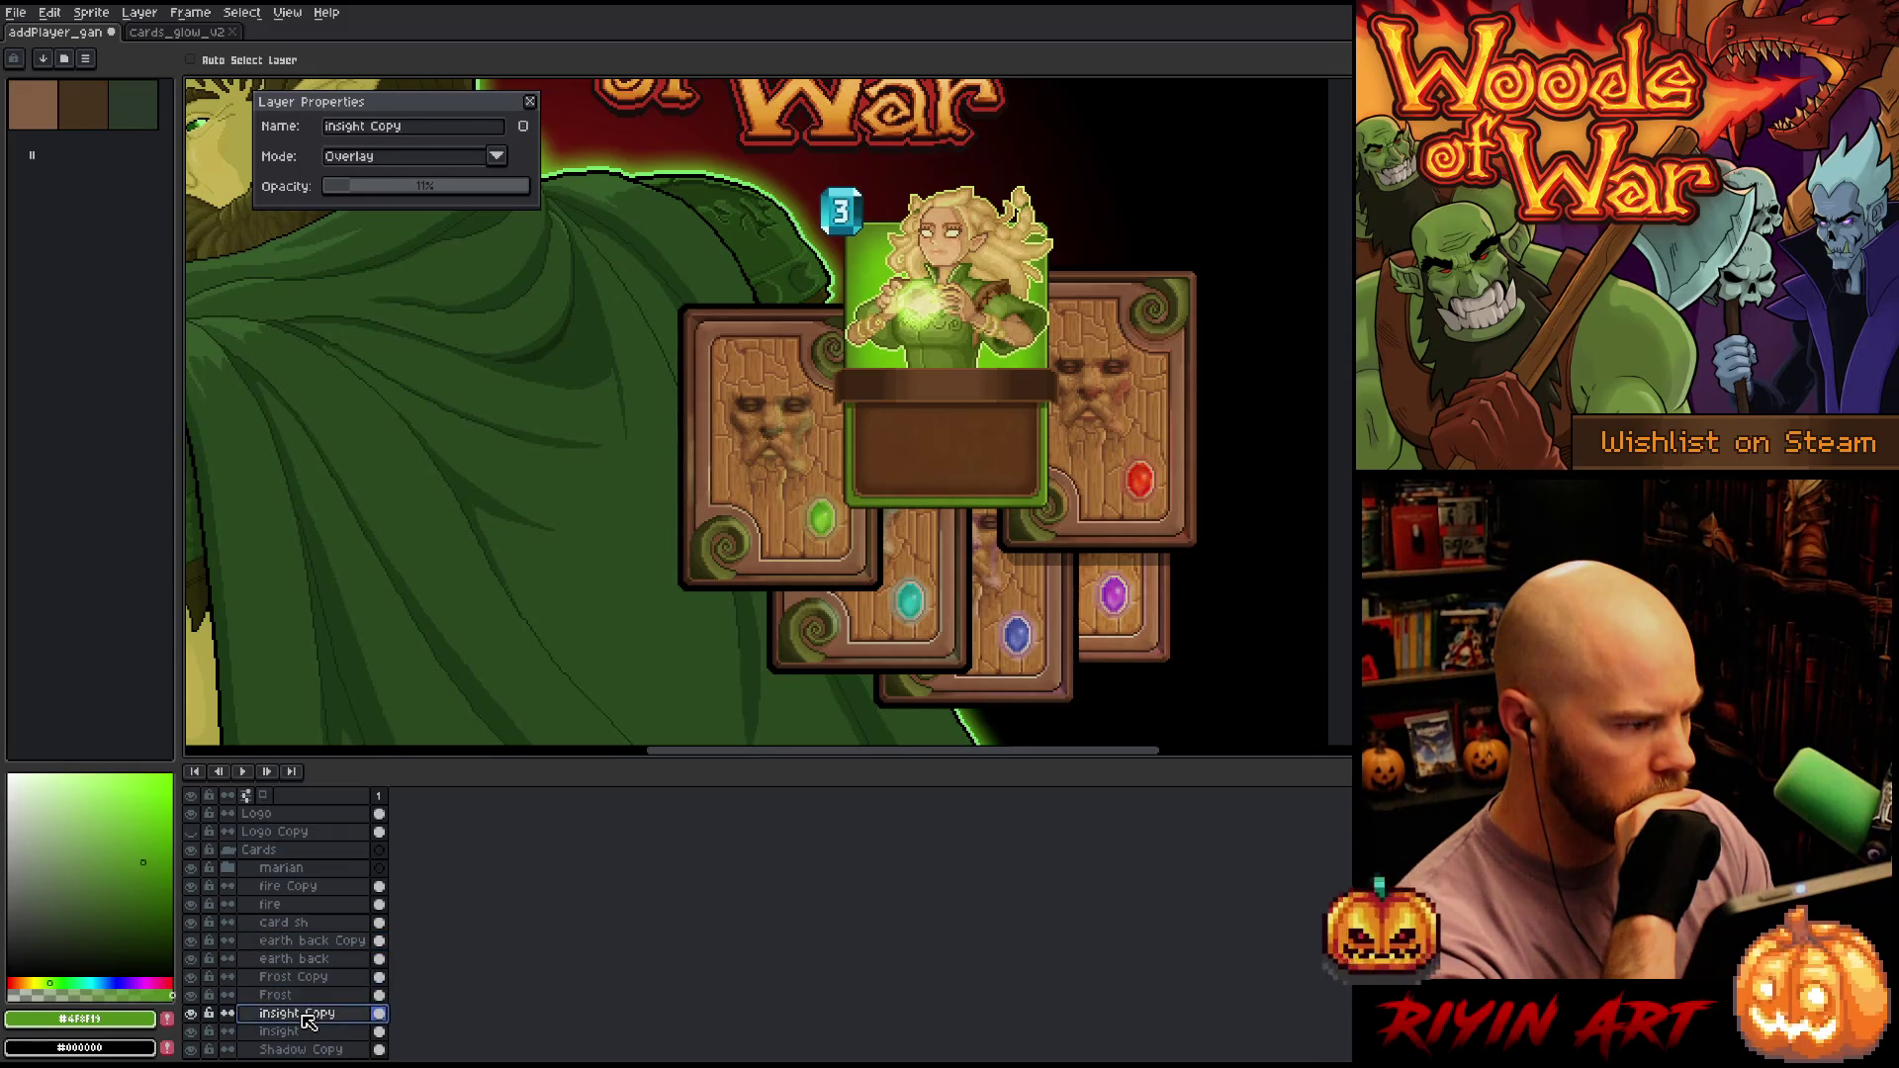
{"action": "scroll", "coordinate": [307, 1009], "scroll_direction": "down", "scroll_amount": 1}
{"action": "left_click", "coordinate": [309, 1012]}
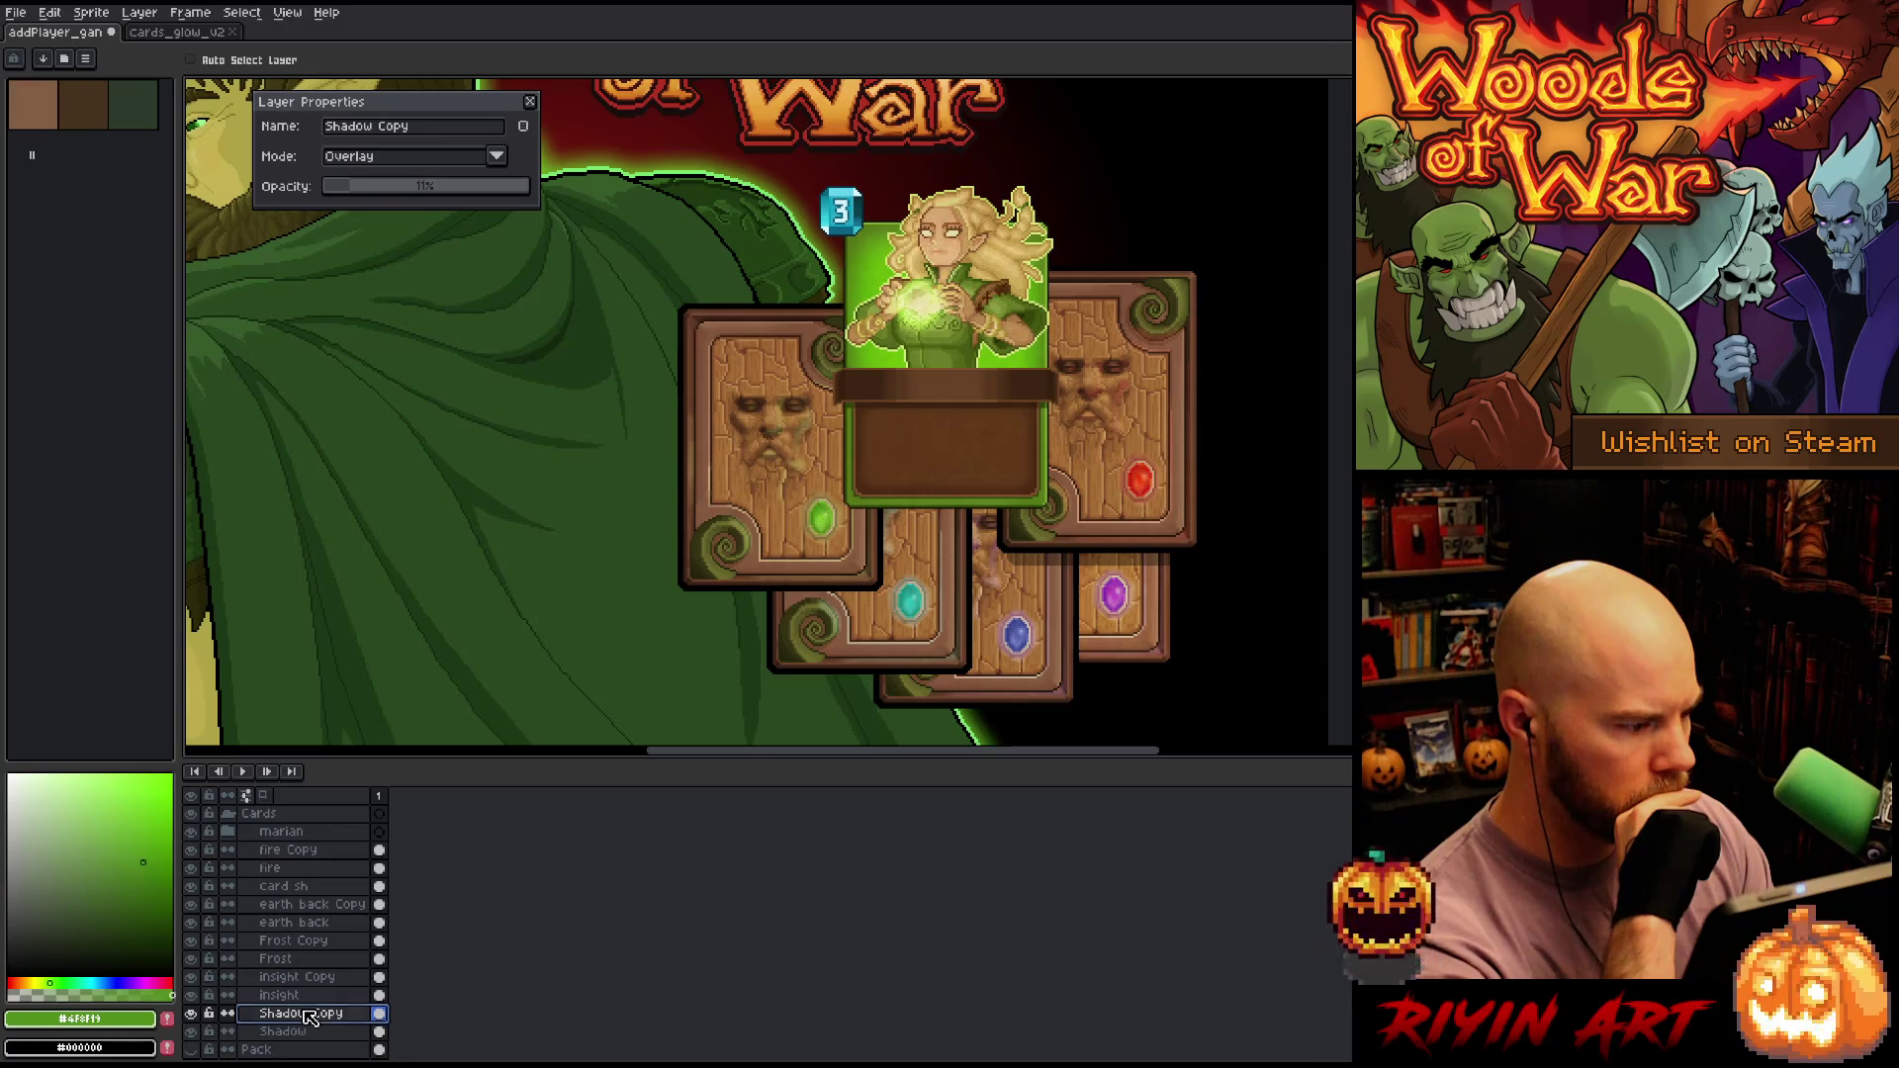
{"action": "scroll", "coordinate": [302, 949], "scroll_direction": "up", "scroll_amount": 1}
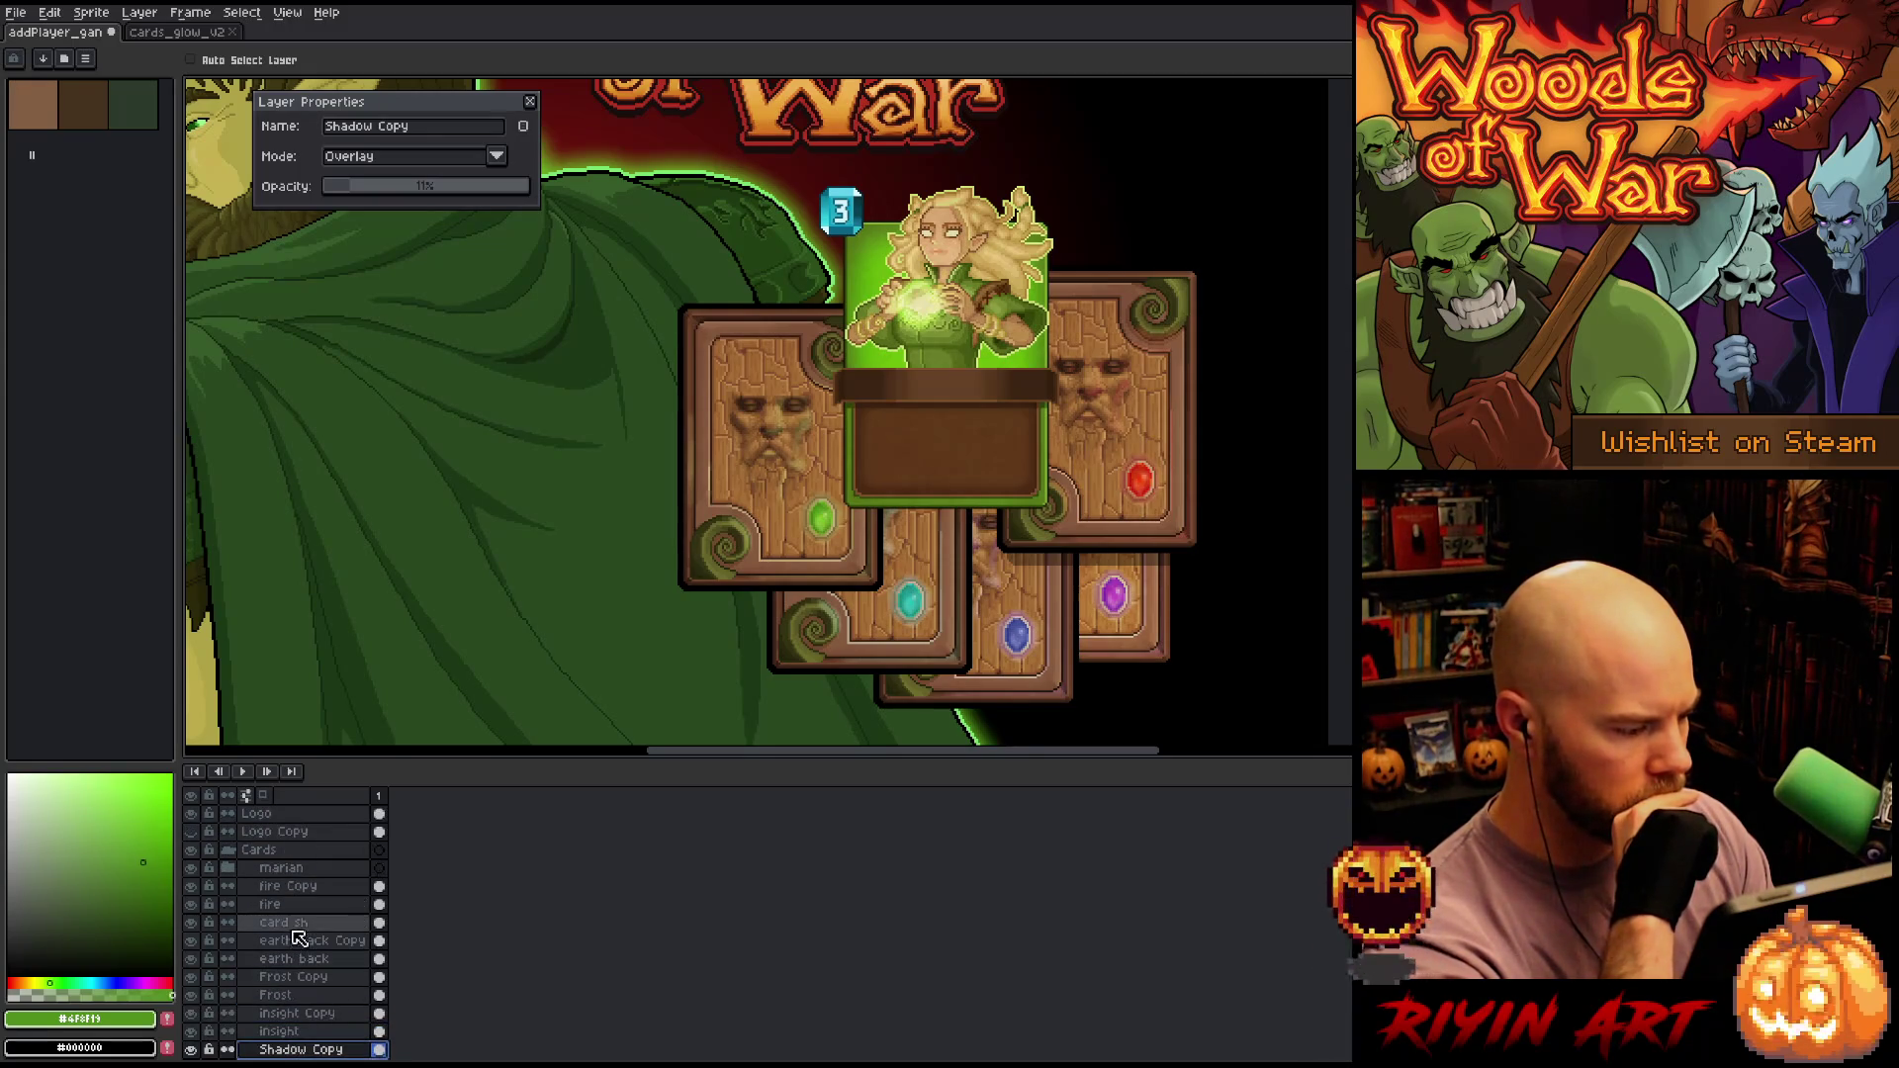
{"action": "left_click", "coordinate": [302, 887]}
{"action": "left_click", "coordinate": [308, 924]}
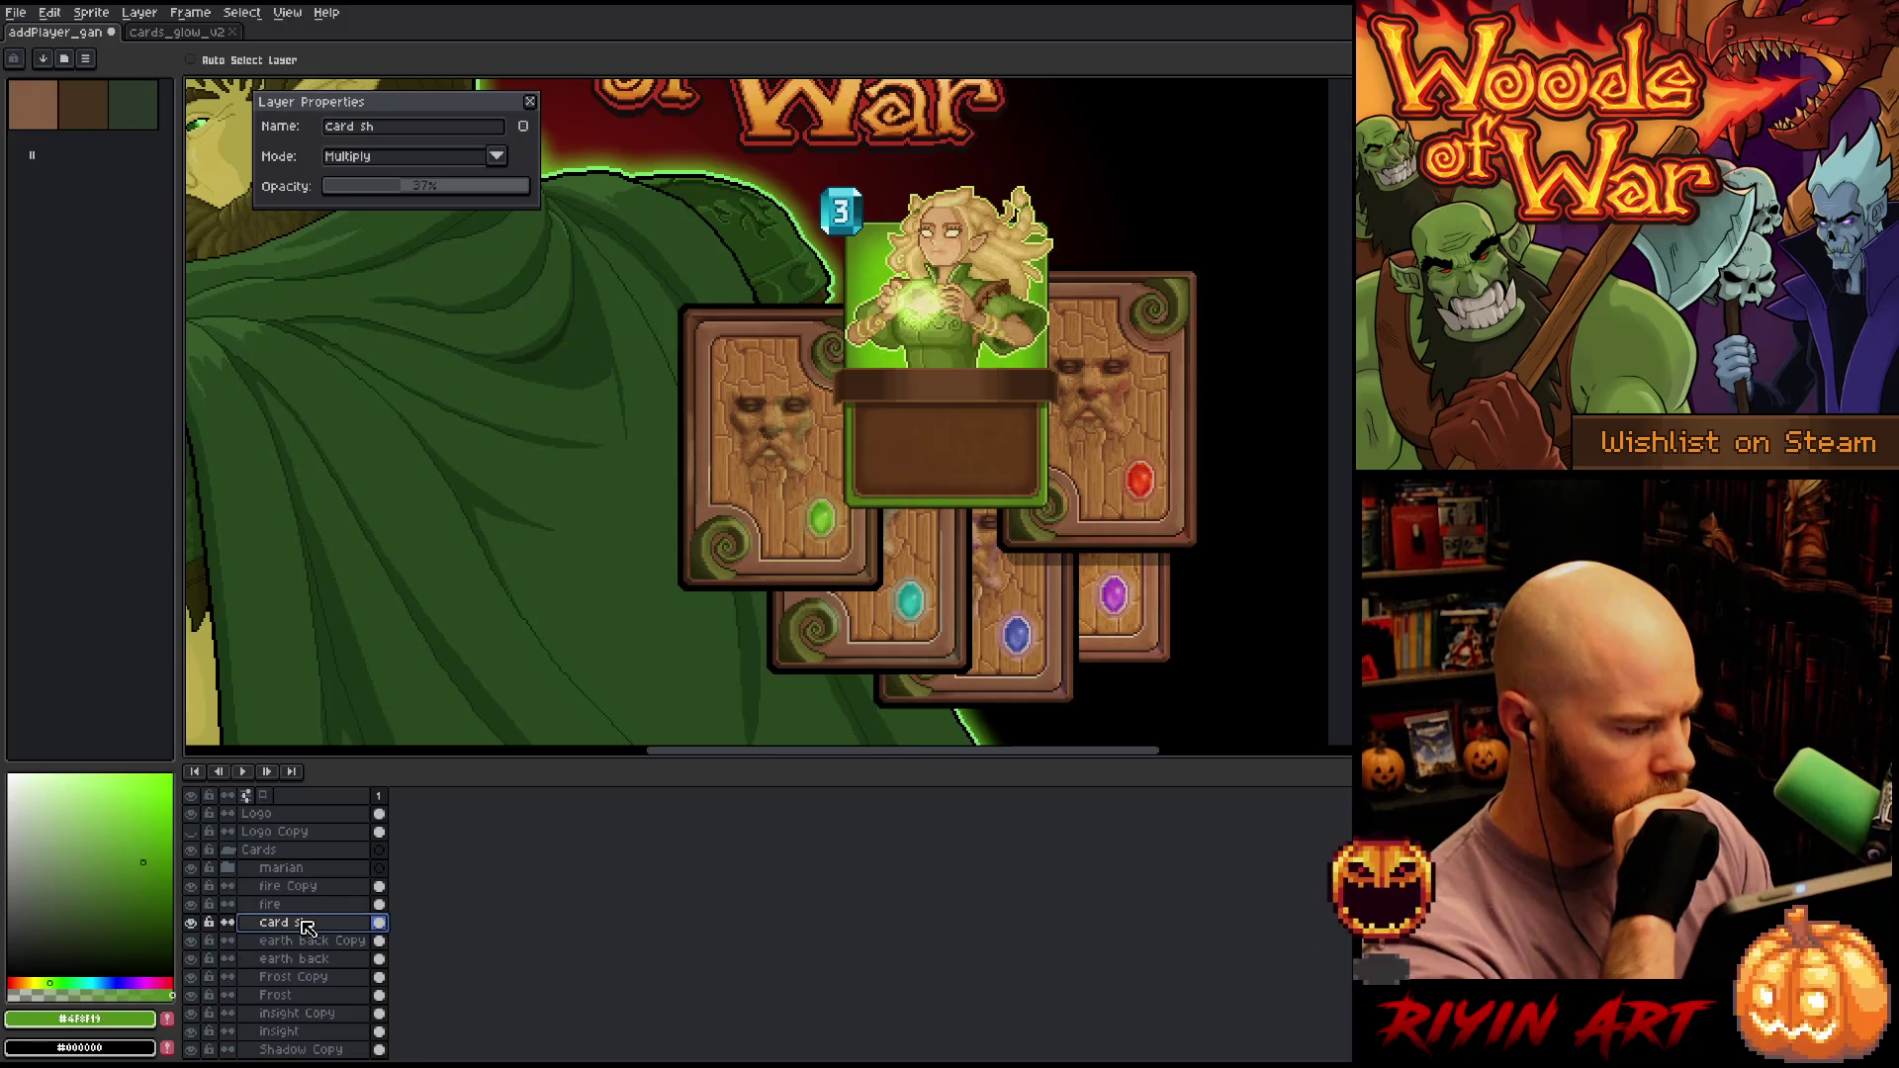
Duplicate card sh, place it under the earth back layer, and shift it up-left behind the left card
{"action": "right_click", "coordinate": [307, 927]}
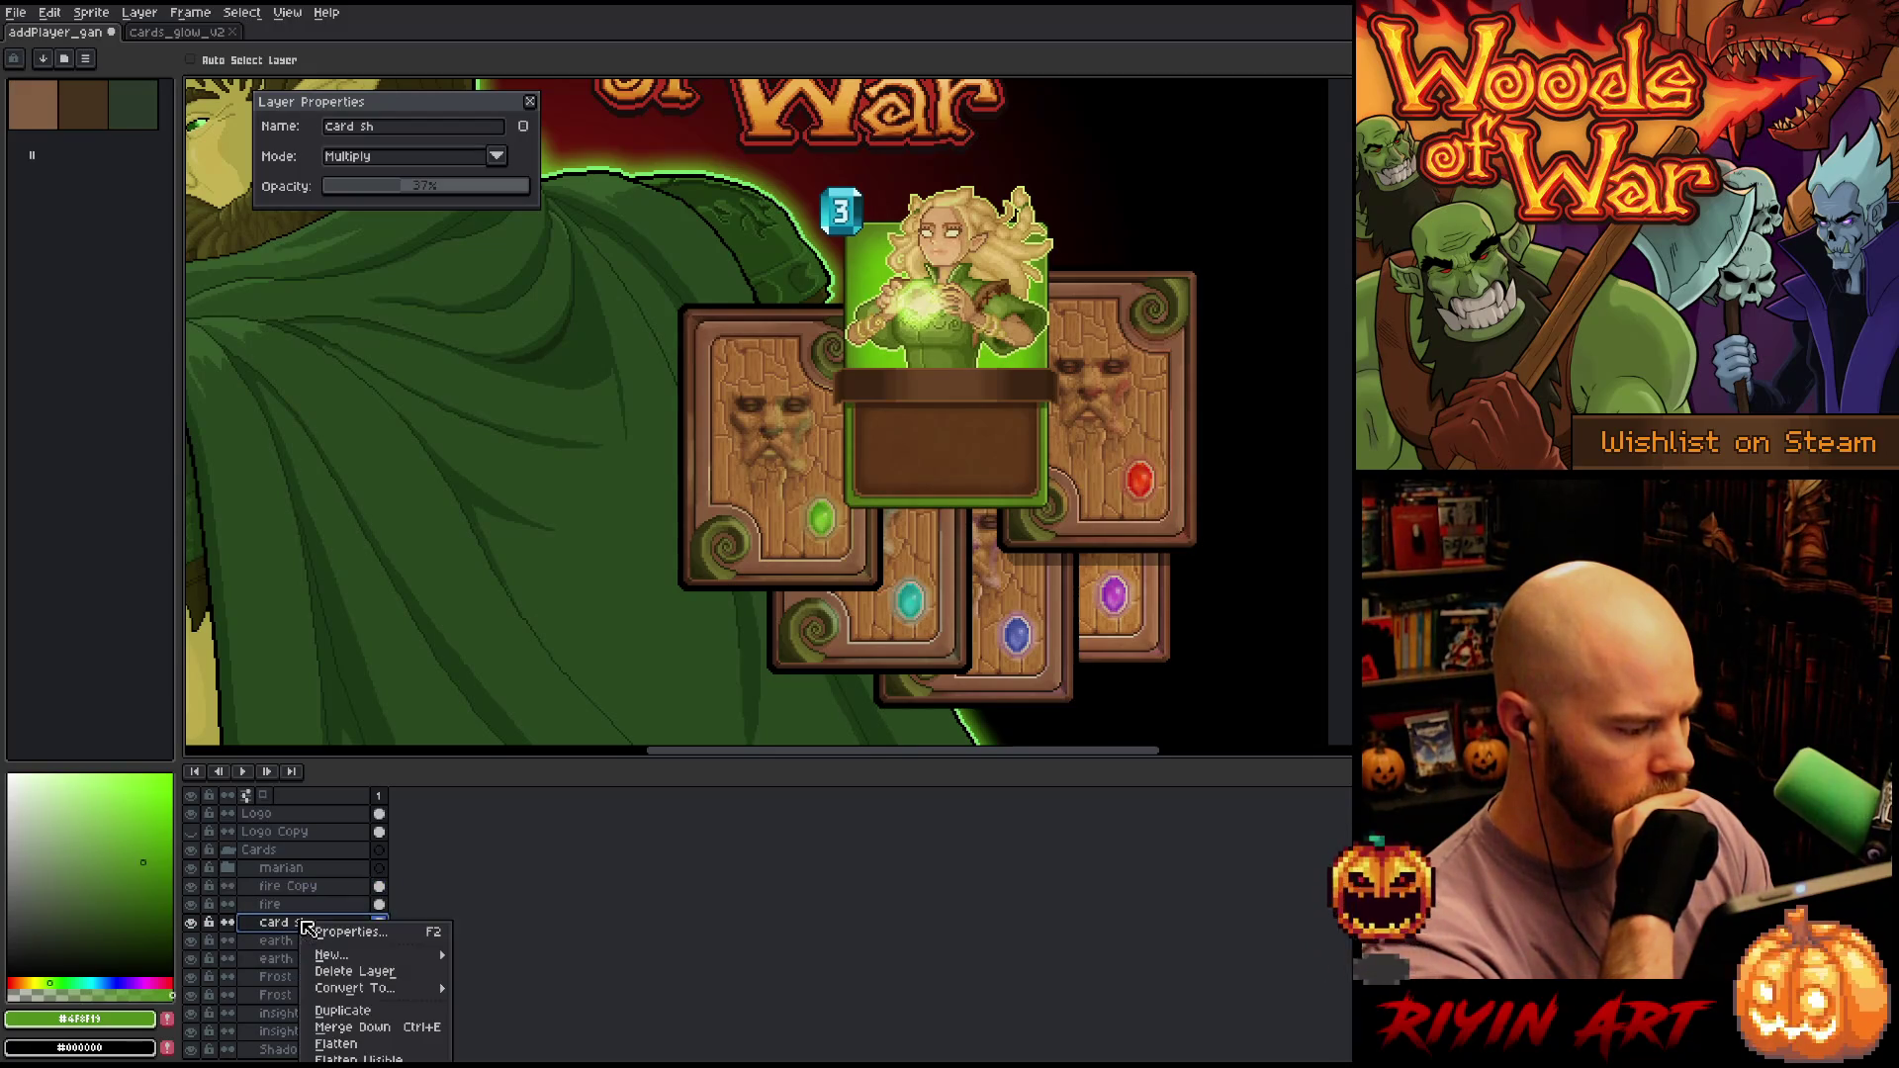
{"action": "left_click", "coordinate": [366, 1011]}
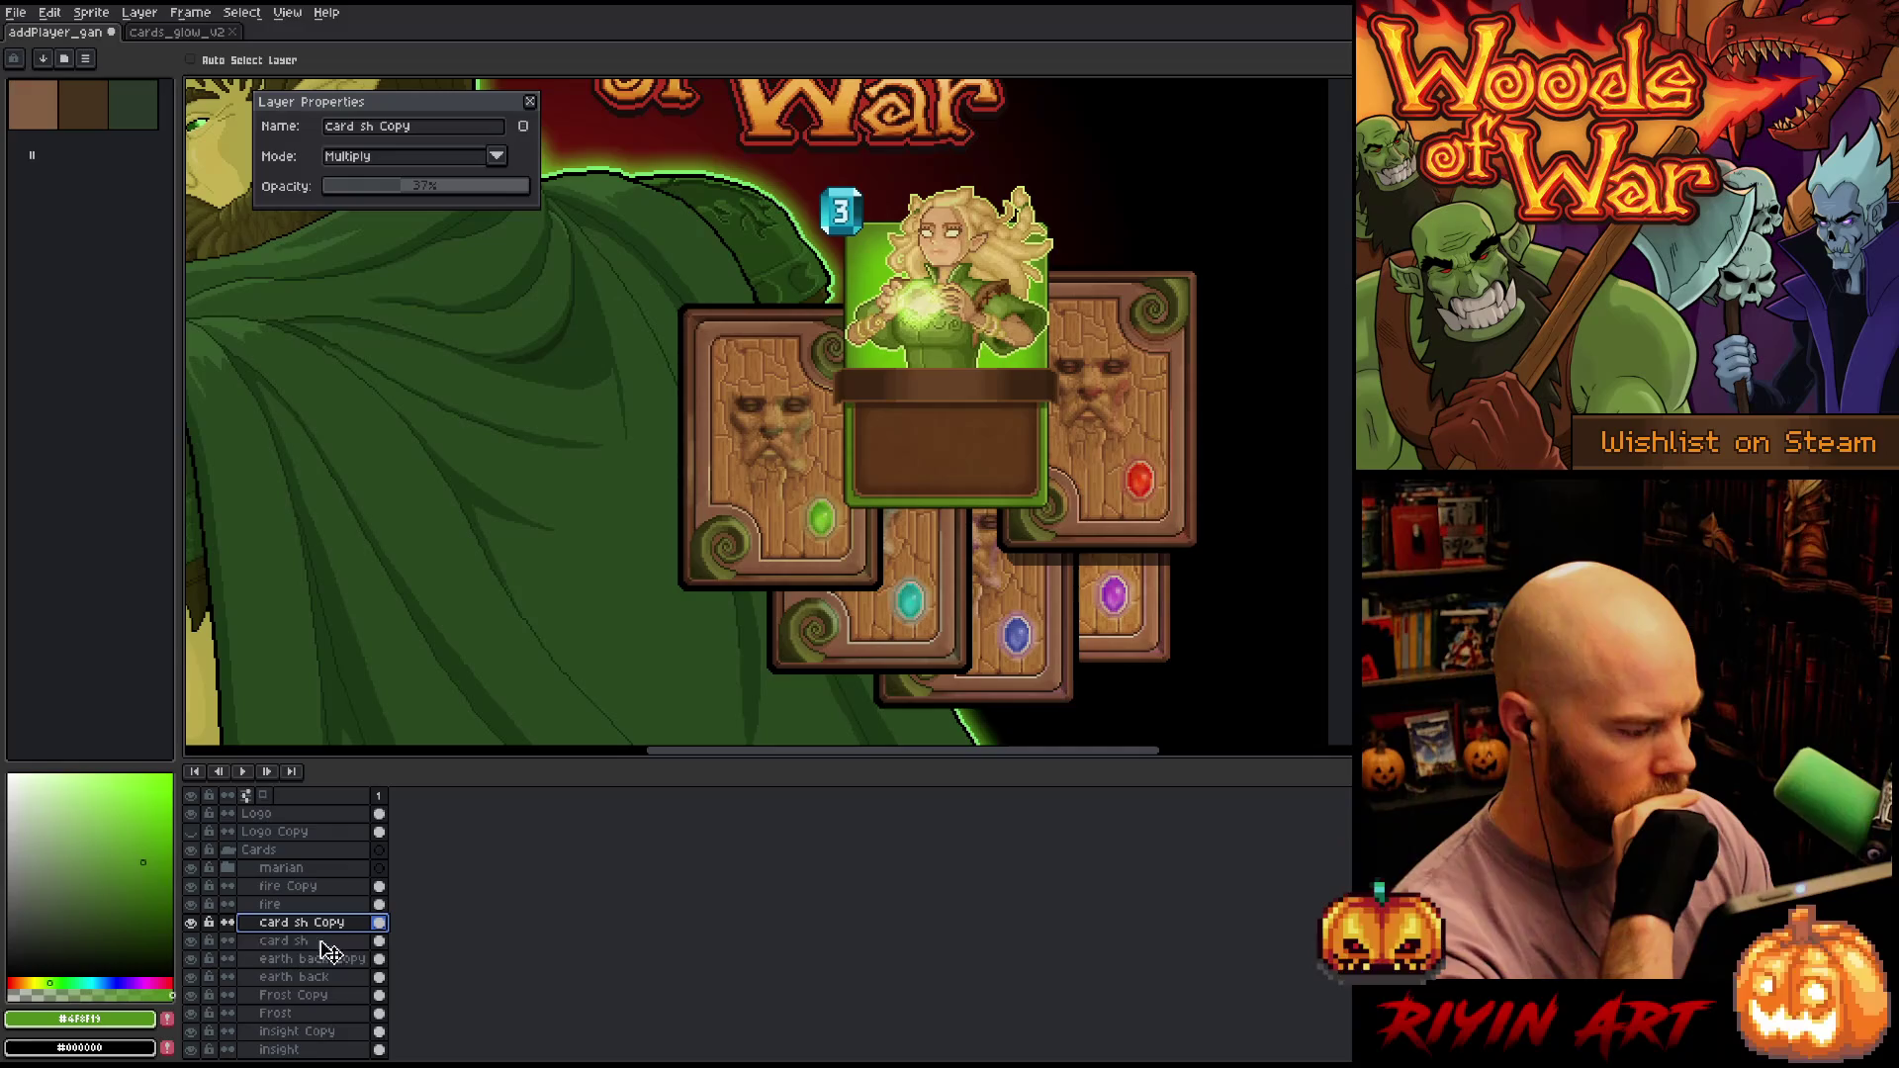
{"action": "left_click_drag", "start_coordinate": [329, 951], "coordinate": [328, 982]}
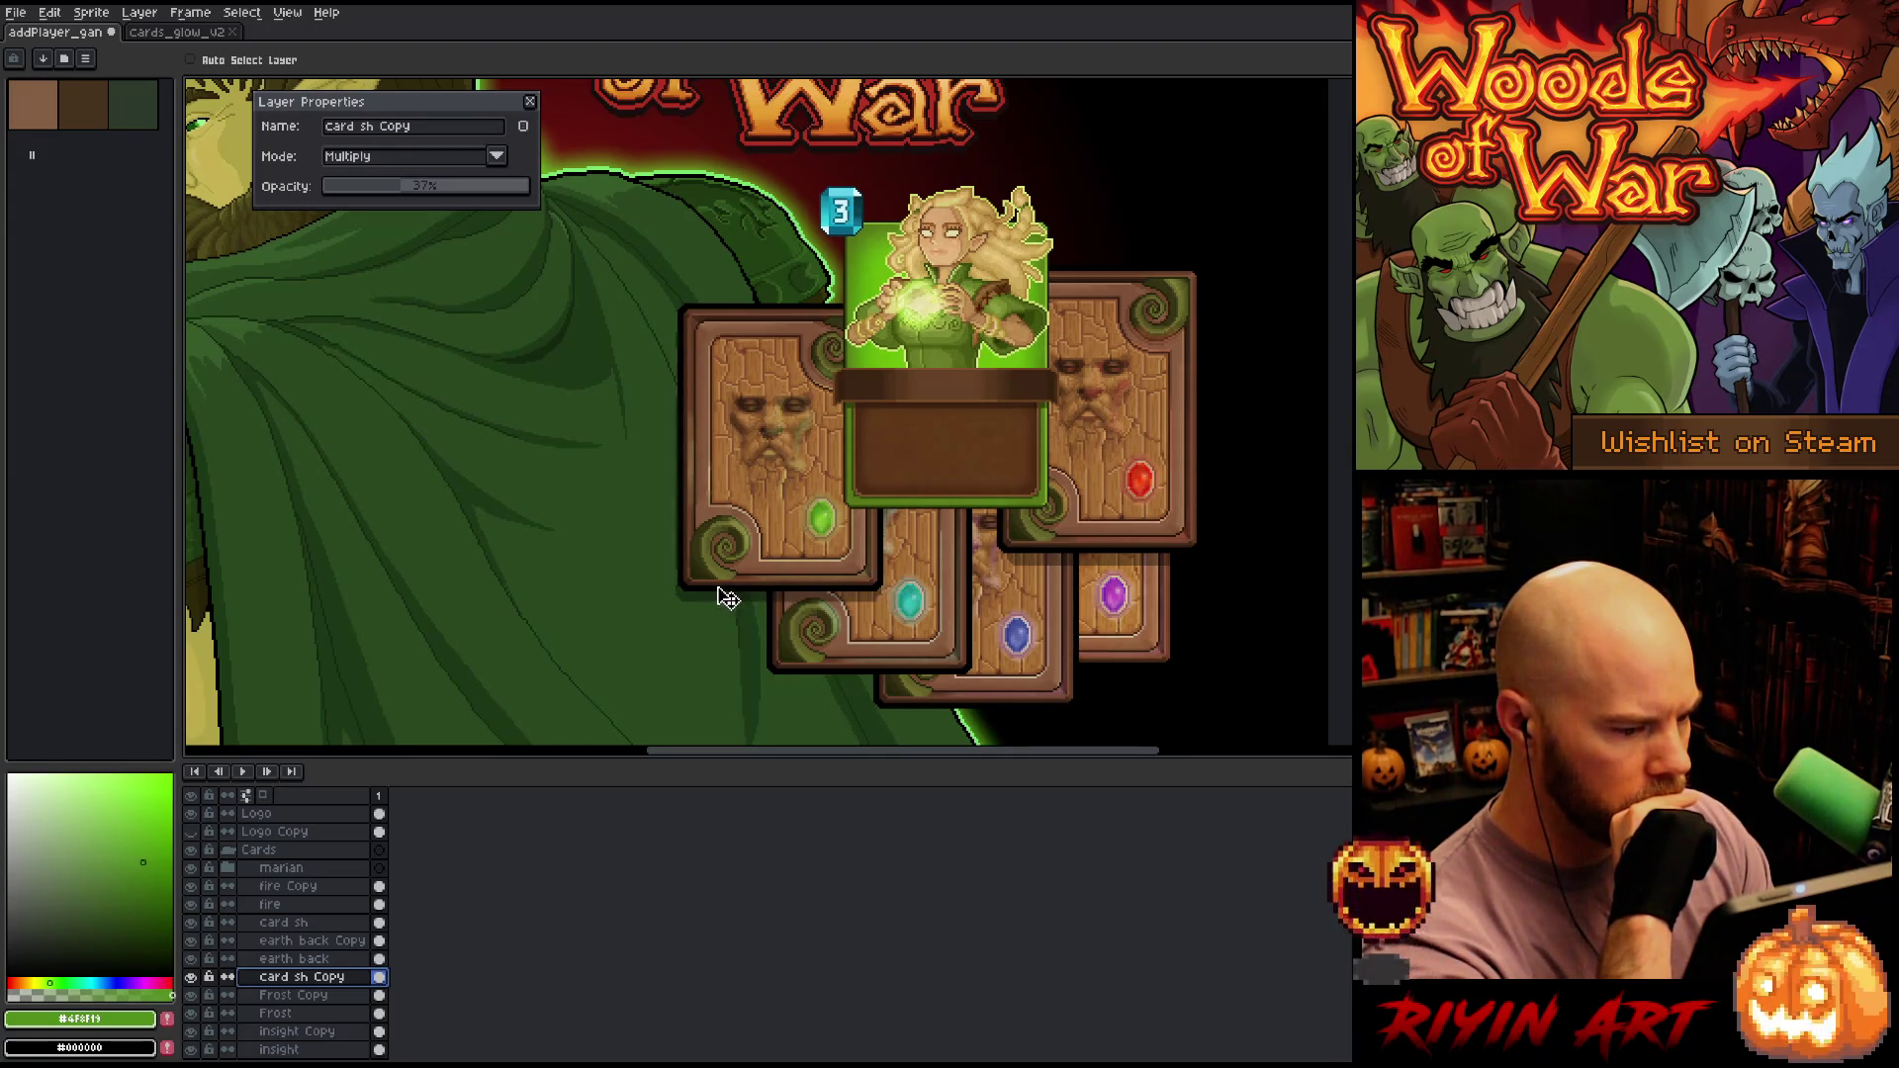
{"action": "left_click_drag", "start_coordinate": [727, 607], "coordinate": [727, 602]}
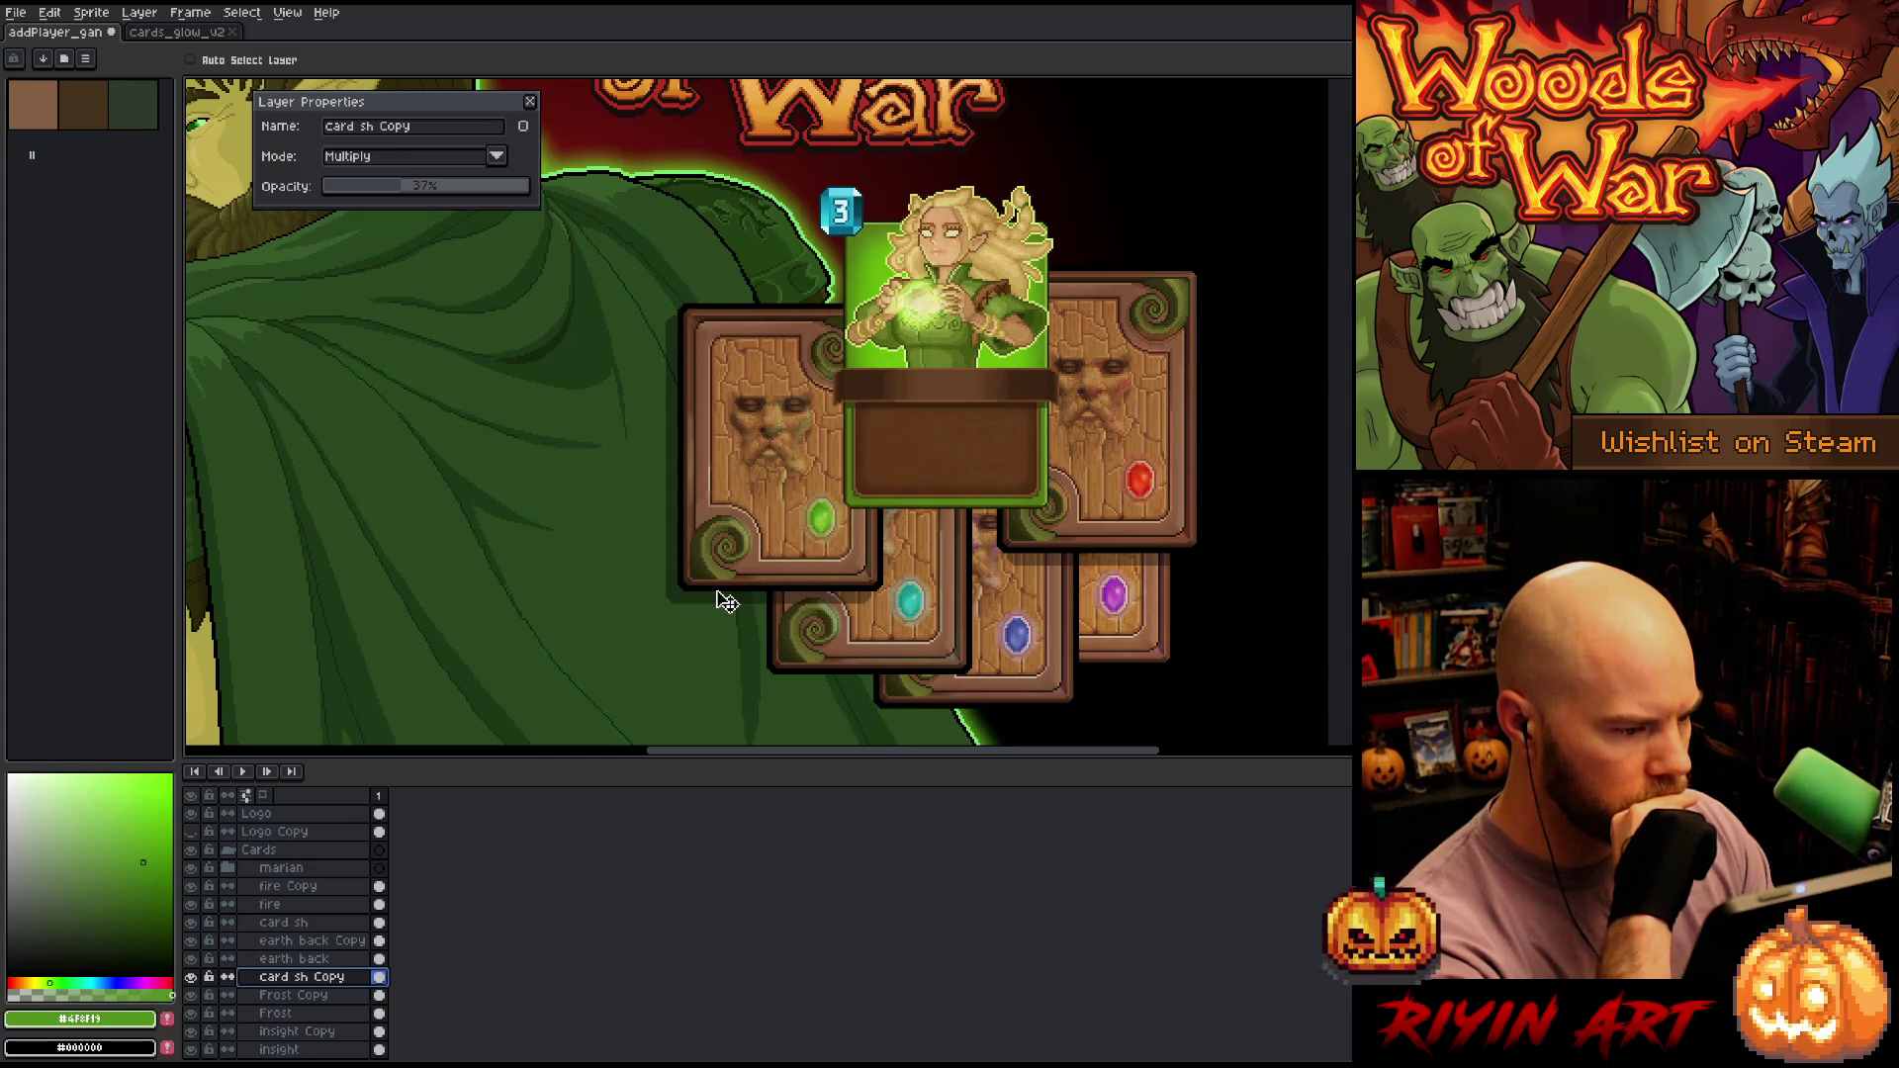
{"action": "left_click_drag", "start_coordinate": [727, 602], "coordinate": [727, 604]}
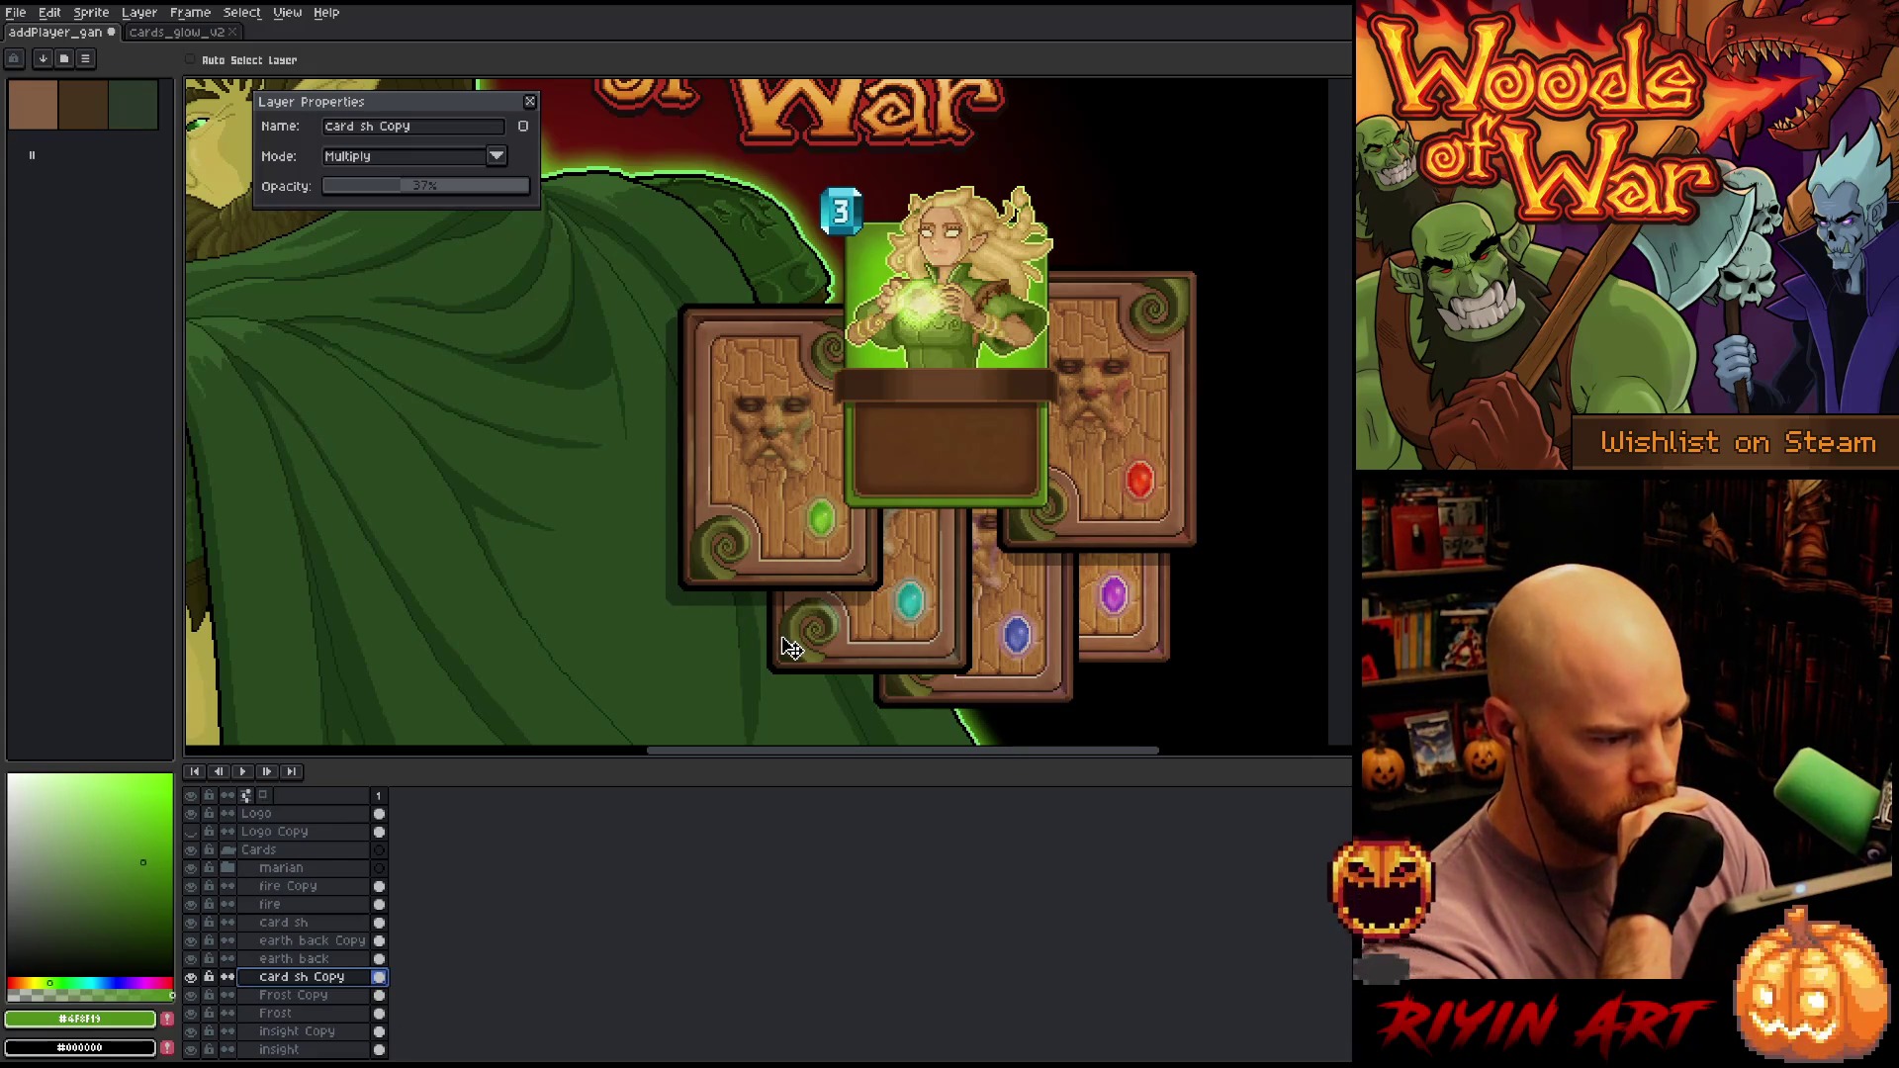
Duplicate the shadow again and place the new copy below the Frost card layer
{"action": "right_click", "coordinate": [333, 999]}
{"action": "left_click", "coordinate": [364, 1022]}
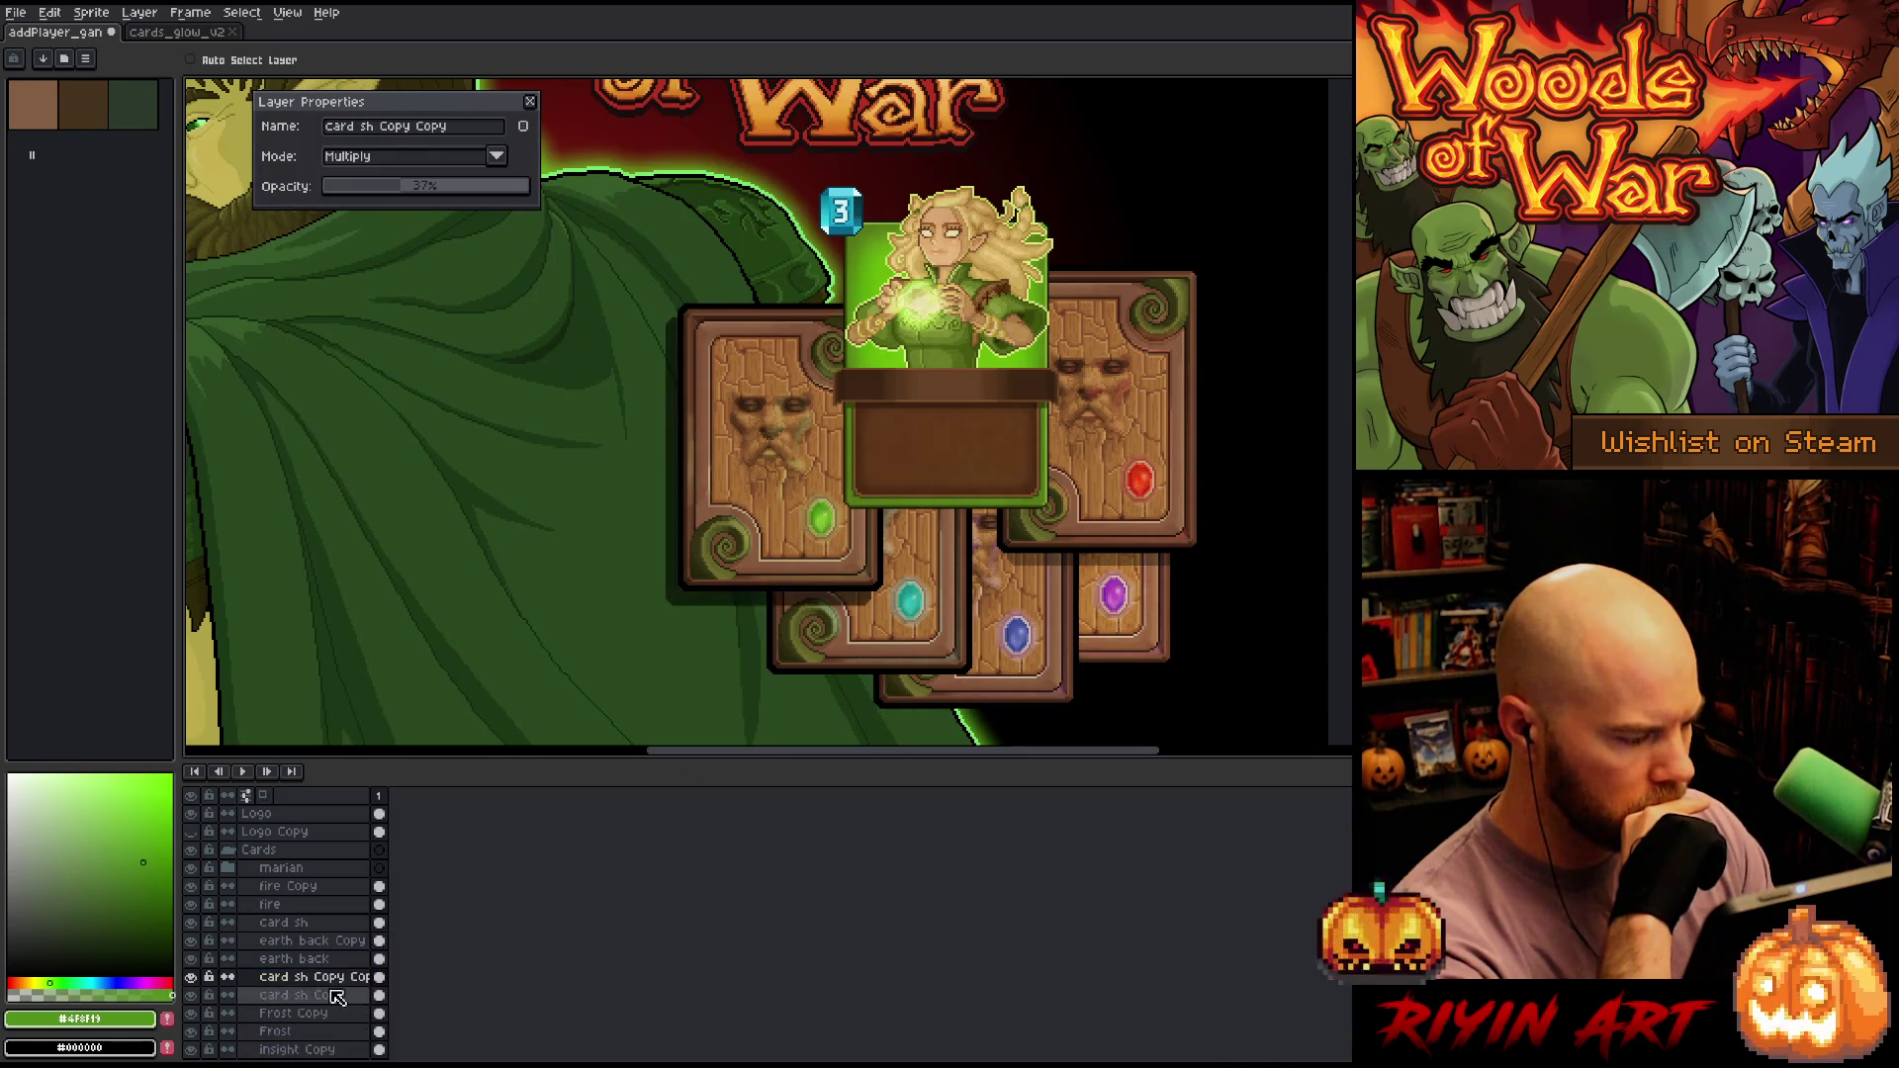
{"action": "left_click", "coordinate": [326, 981]}
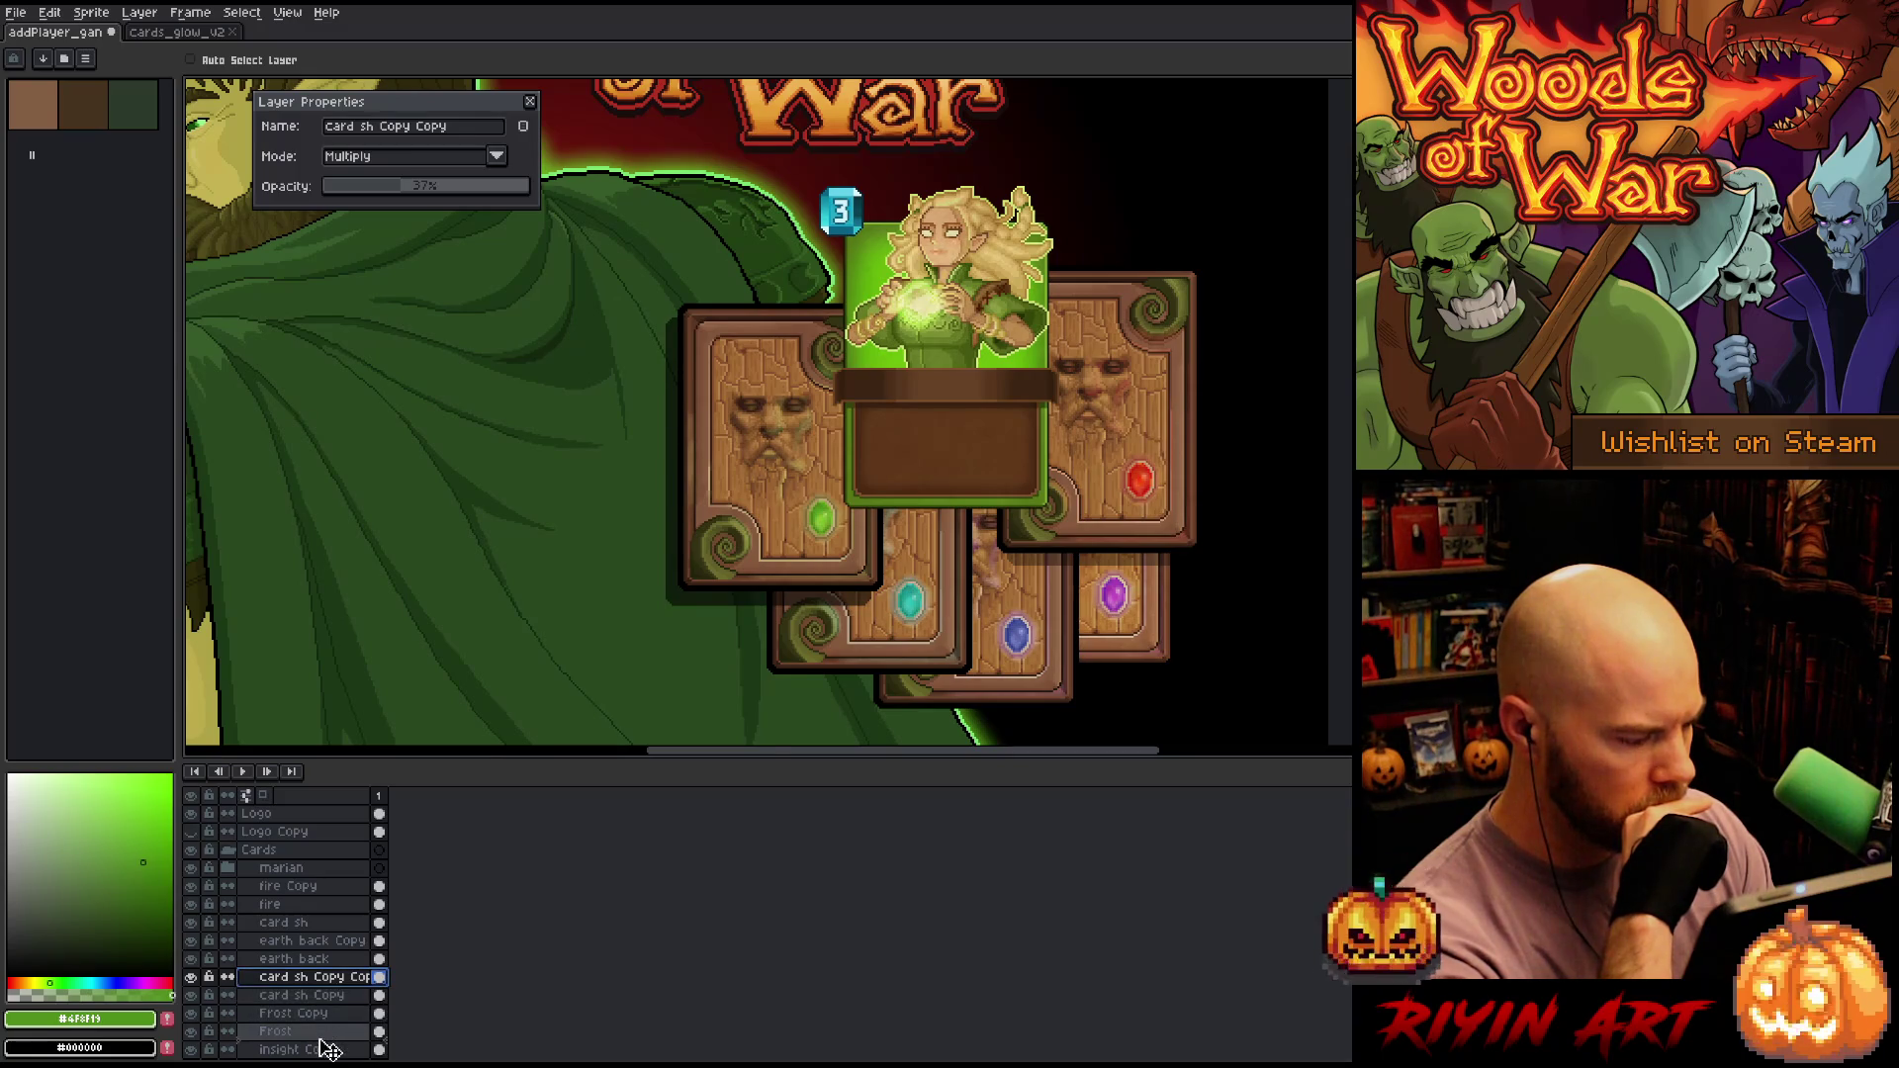
{"action": "left_click_drag", "start_coordinate": [326, 1049], "coordinate": [327, 1044]}
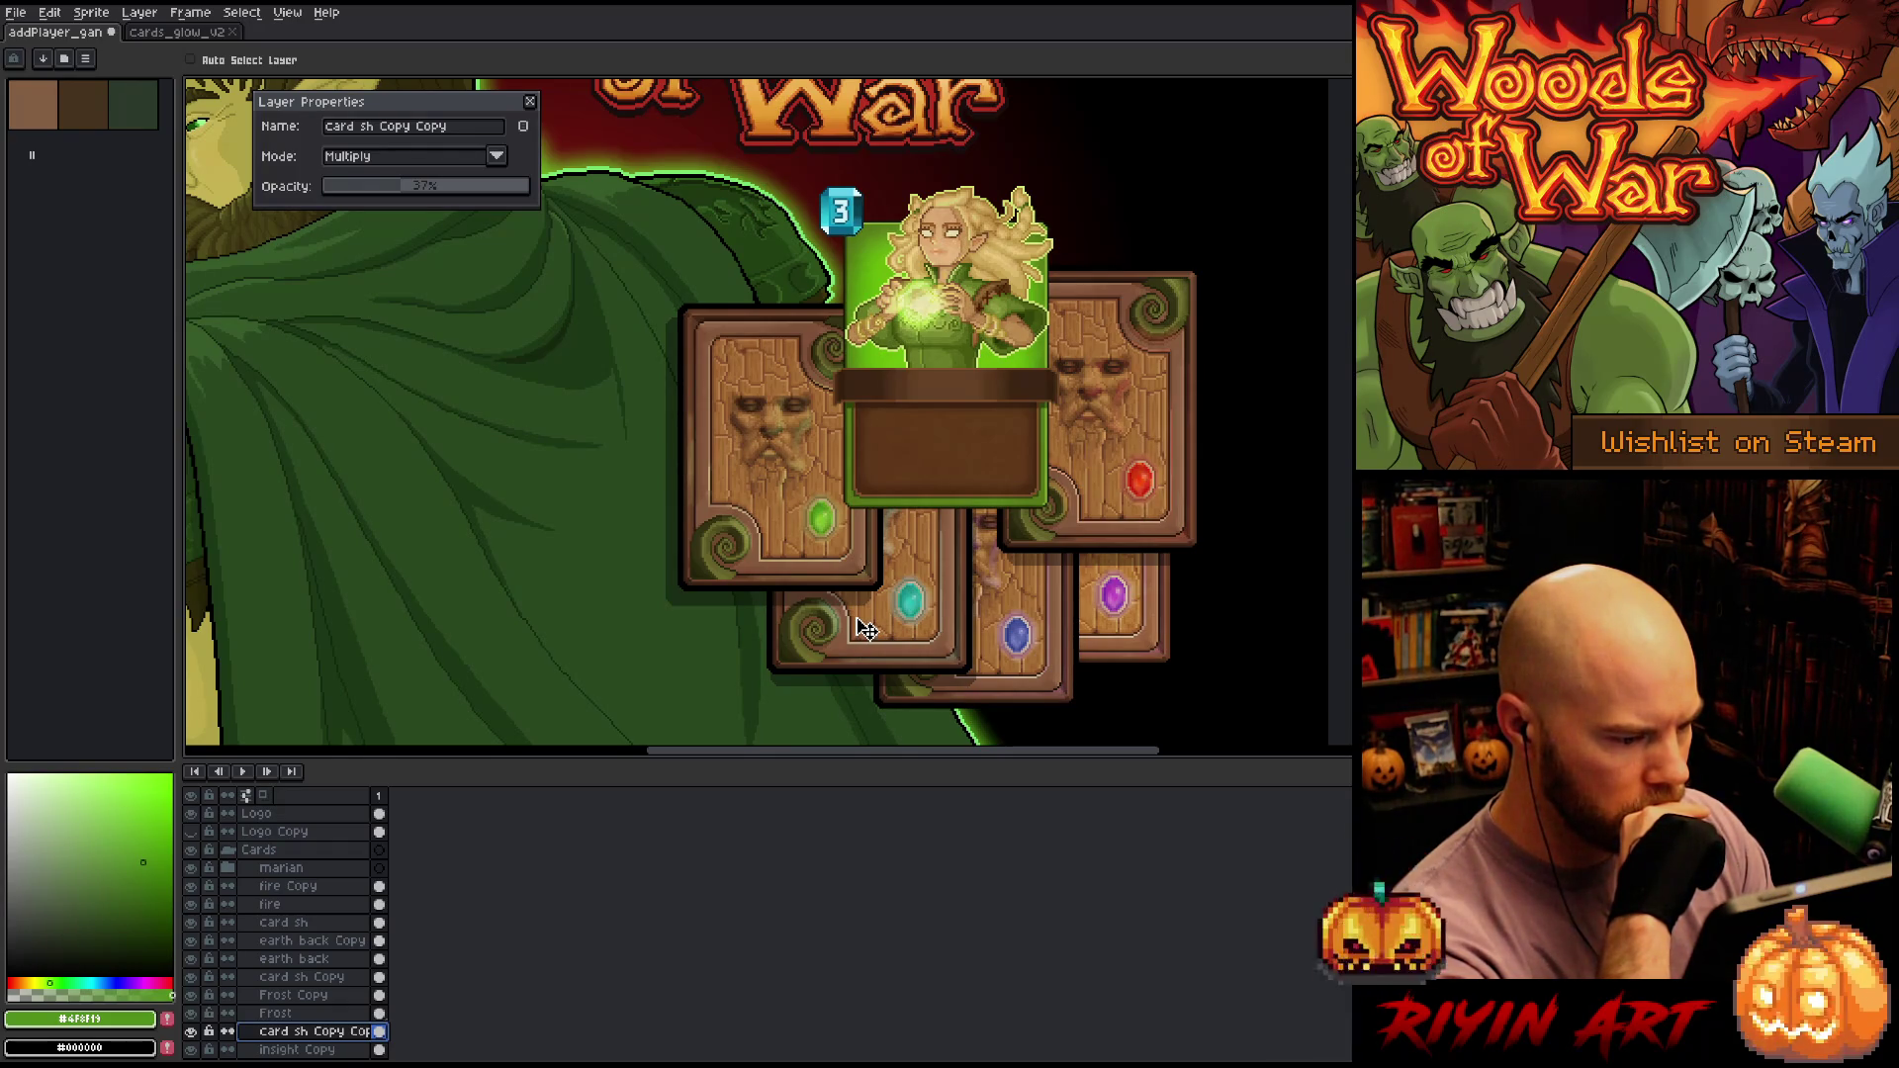
Add a third shadow copy below the insight card and position it behind the purple-gem card
{"action": "scroll", "coordinate": [306, 998], "scroll_direction": "down", "scroll_amount": 1}
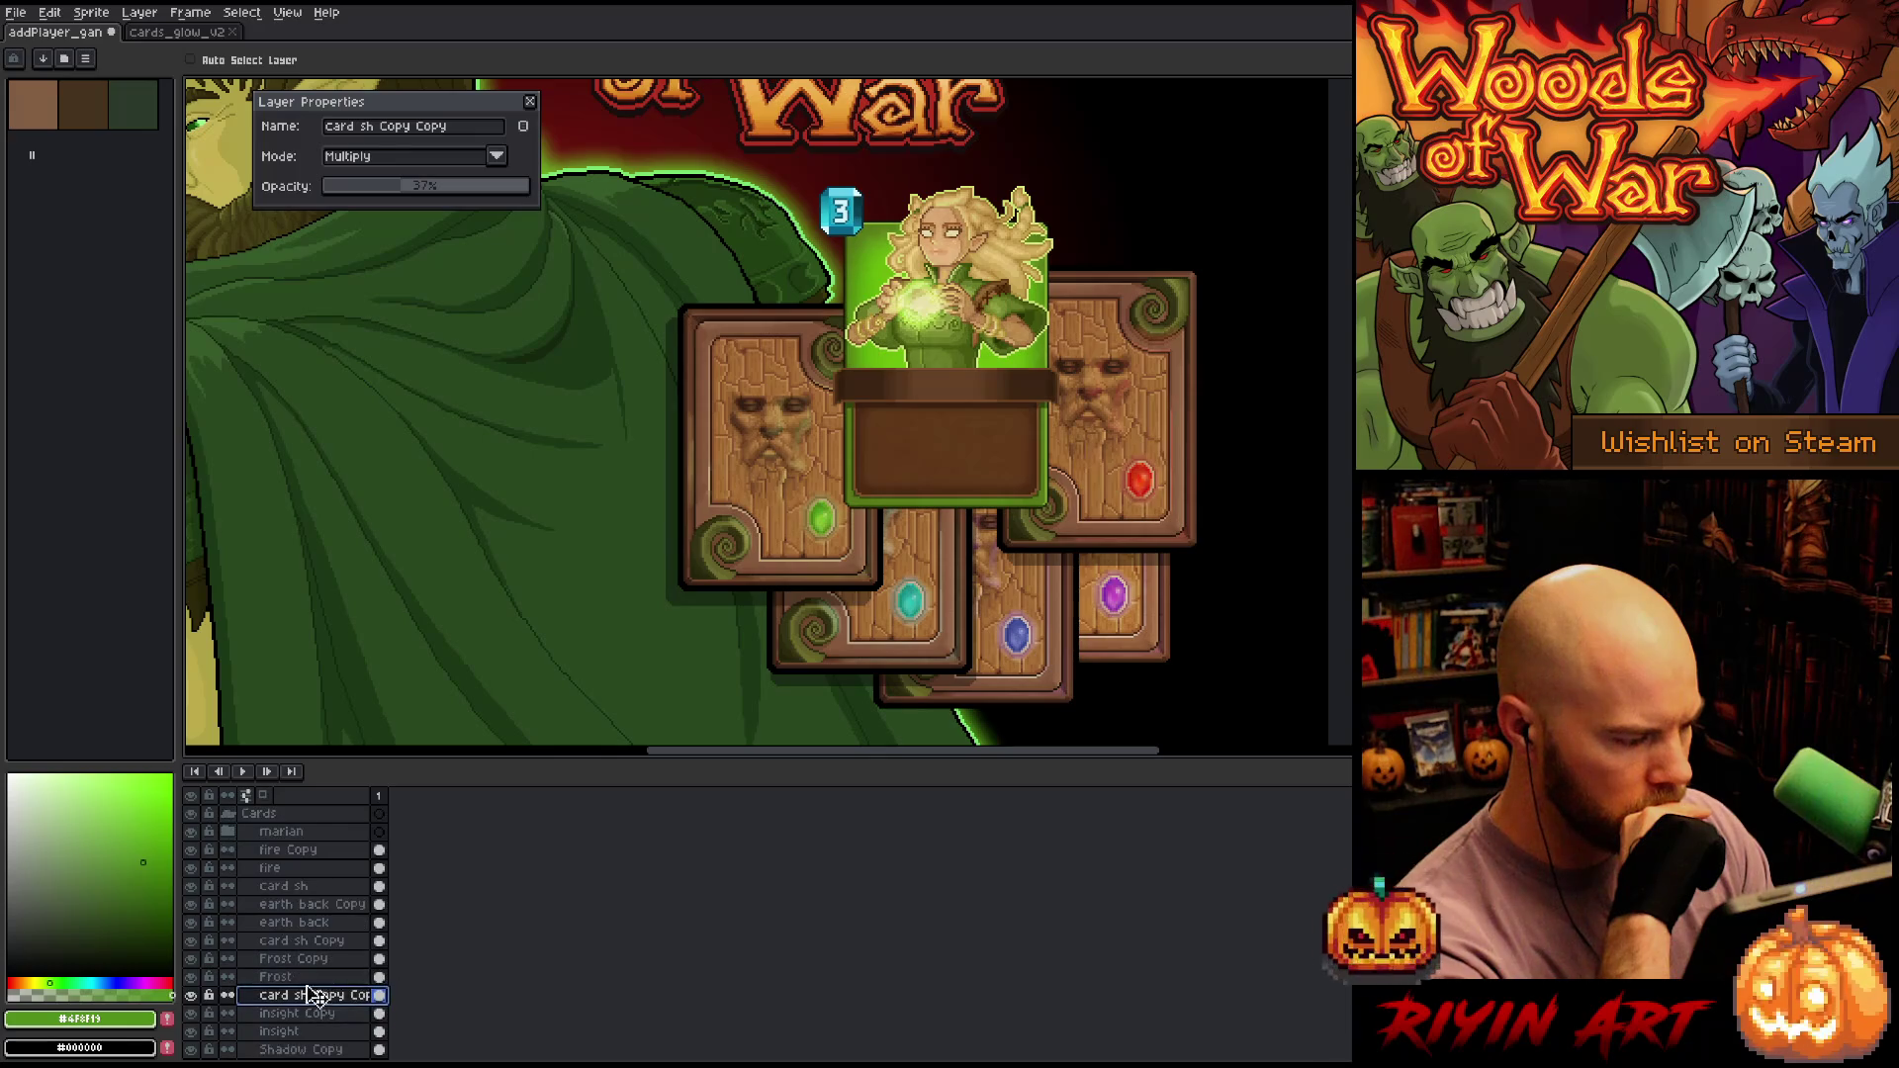
{"action": "right_click", "coordinate": [312, 996]}
{"action": "left_click", "coordinate": [328, 1020]}
{"action": "scroll", "coordinate": [297, 979], "scroll_direction": "down", "scroll_amount": 2}
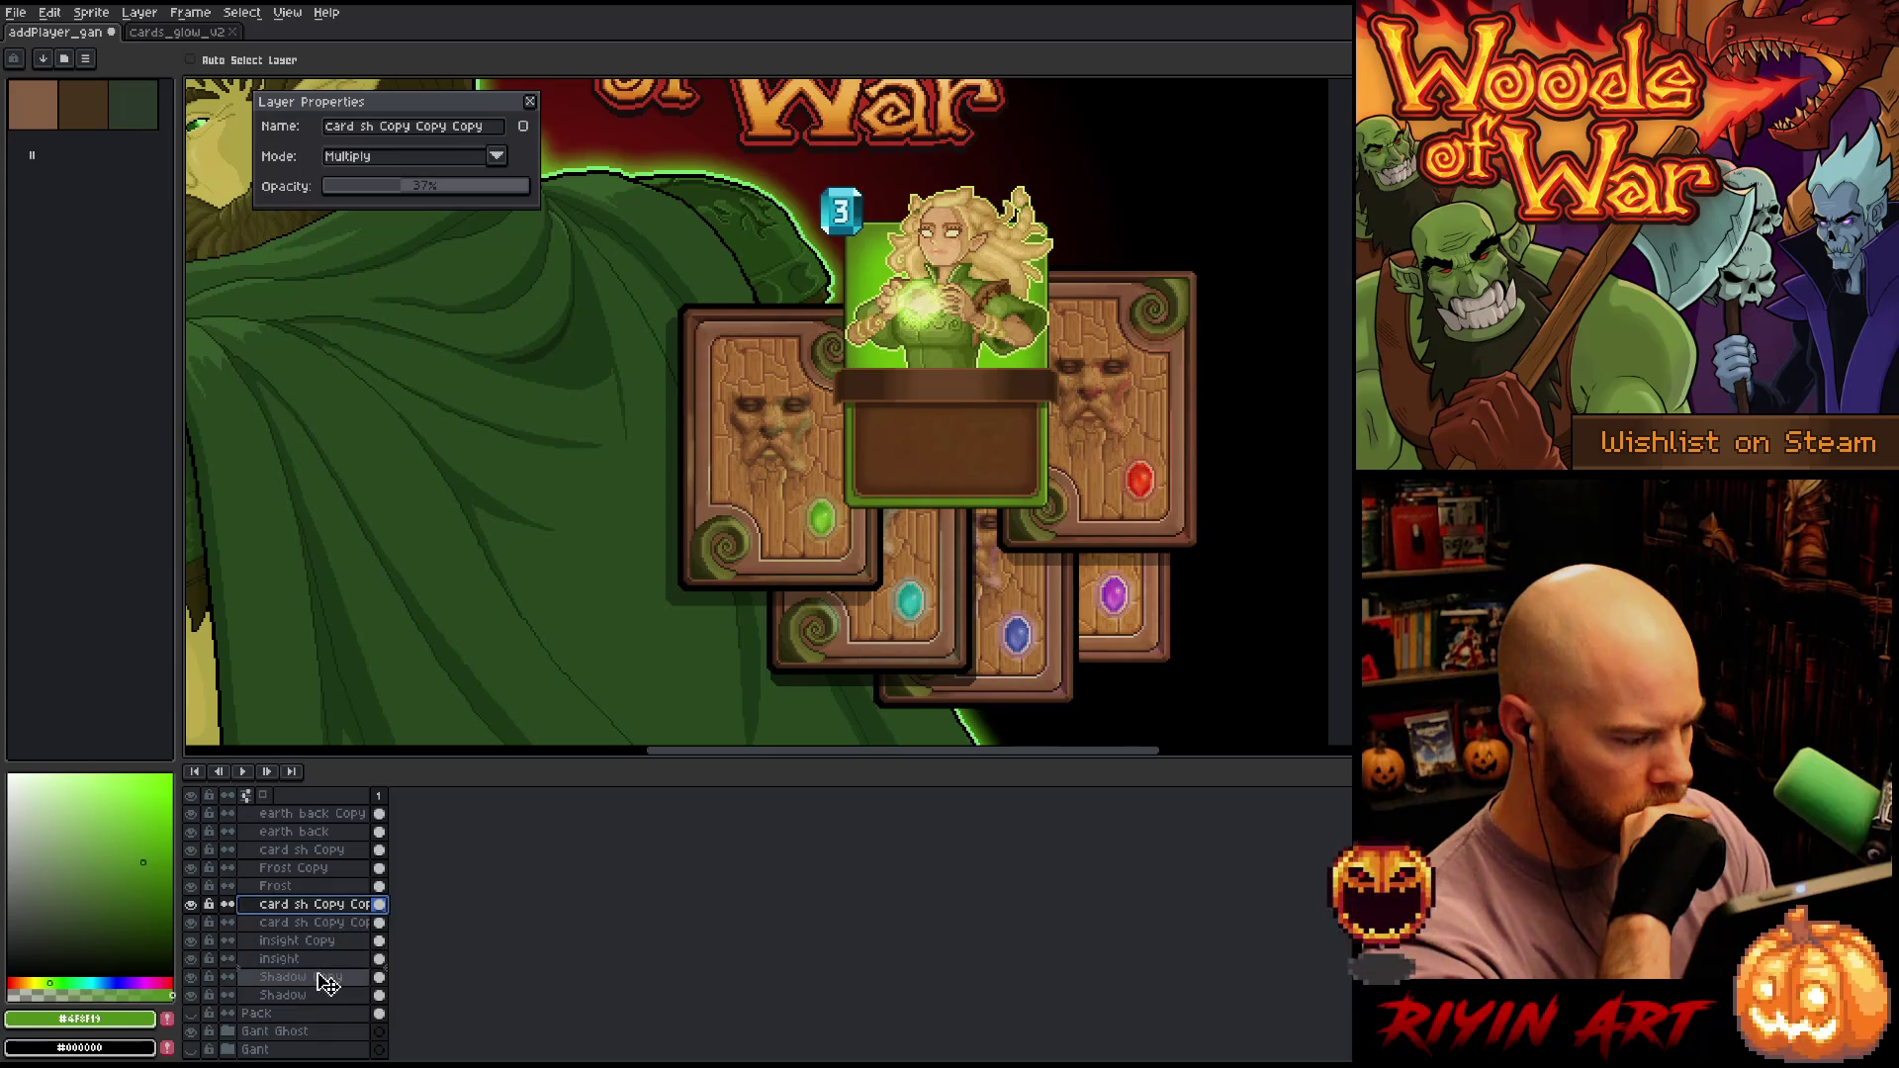
{"action": "left_click_drag", "start_coordinate": [327, 982], "coordinate": [328, 977]}
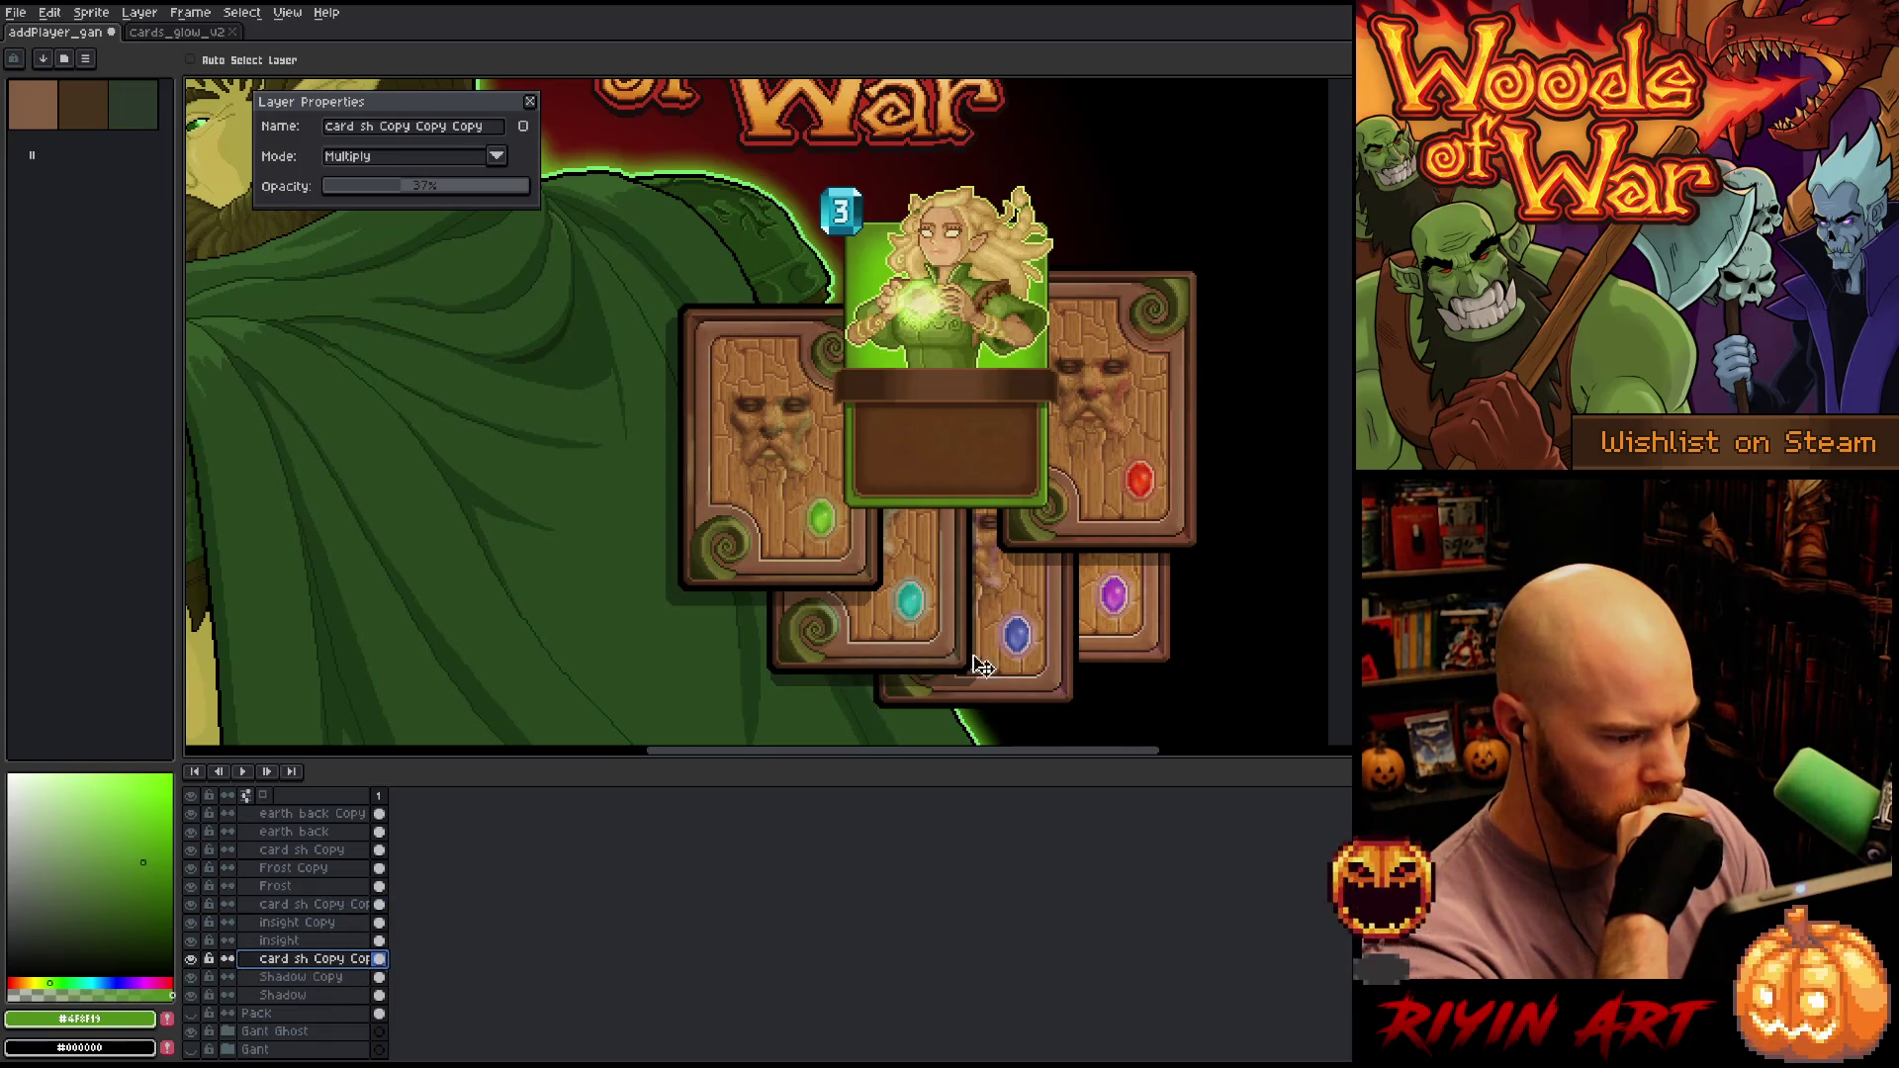
{"action": "left_click_drag", "start_coordinate": [1066, 639], "coordinate": [991, 650]}
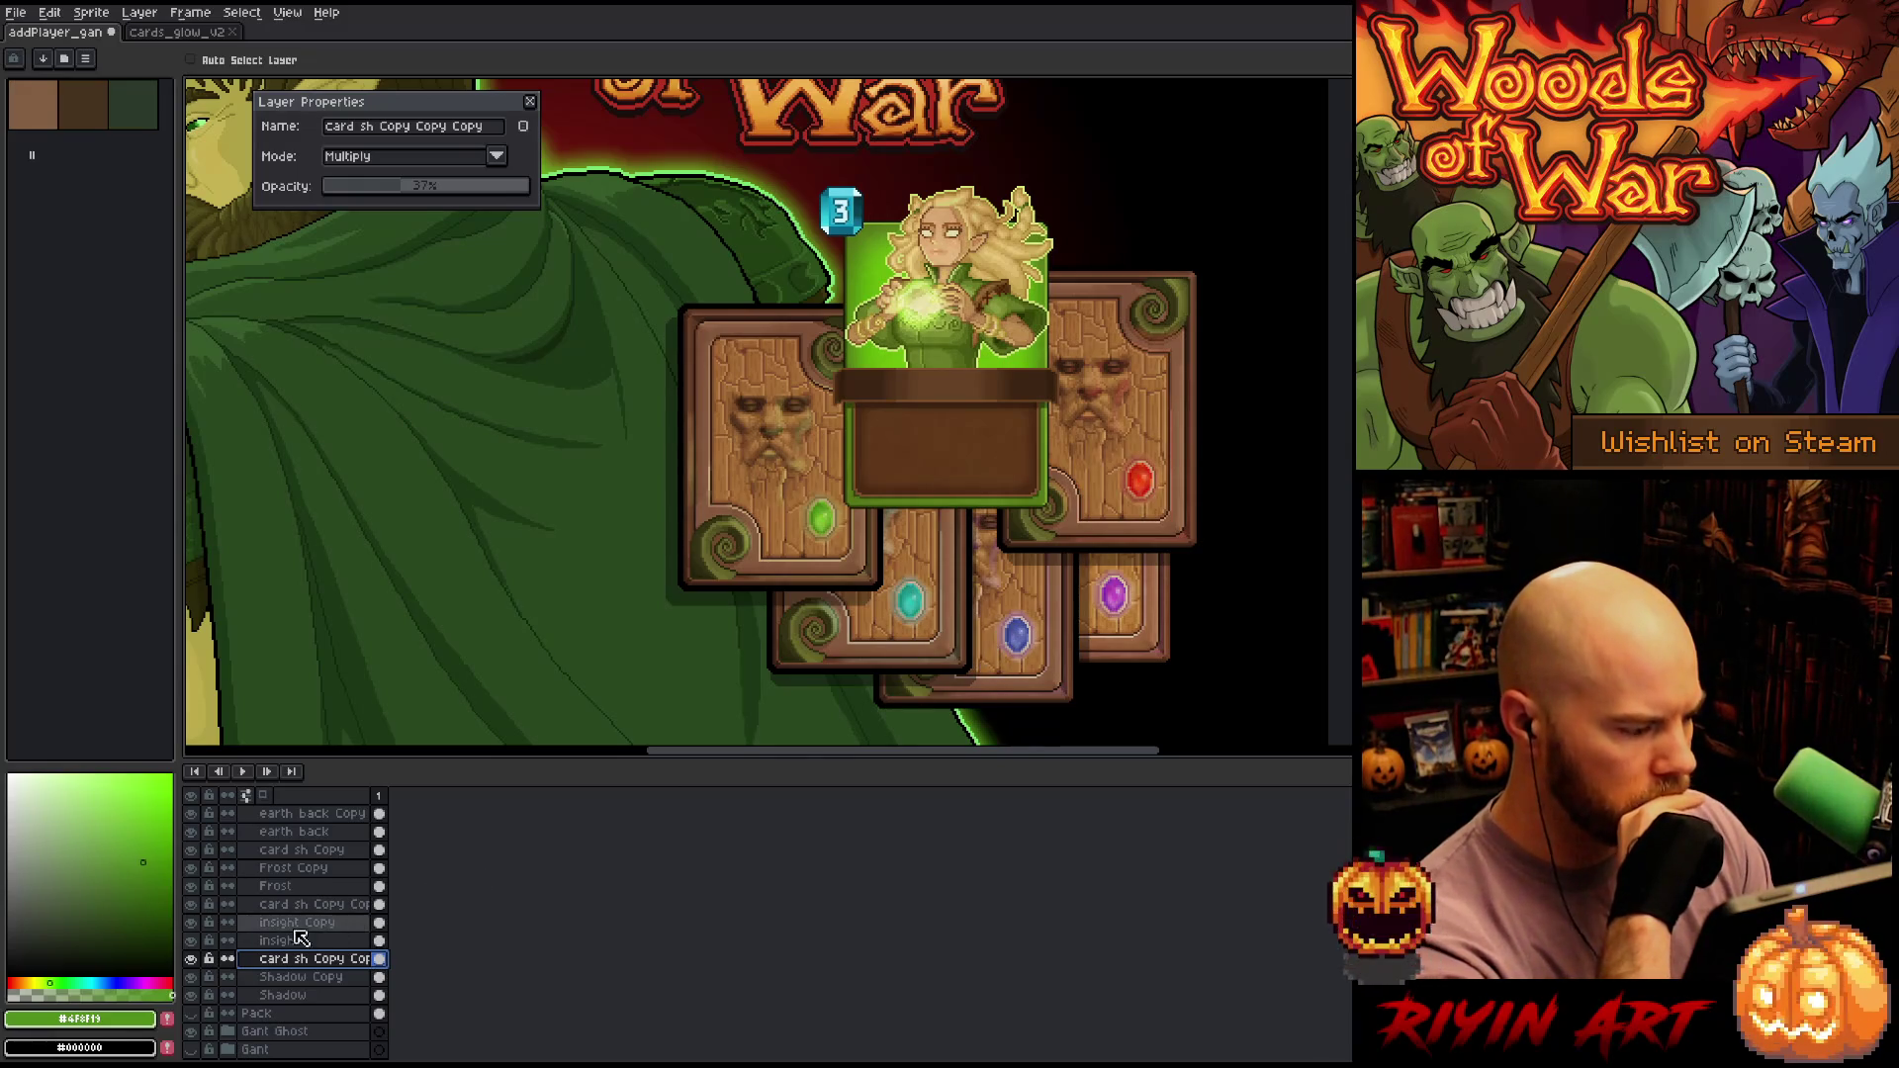
Duplicate the original card sh, move the copy above fire Copy, and settle it onto the centre cards
{"action": "scroll", "coordinate": [284, 911], "scroll_direction": "up", "scroll_amount": 2}
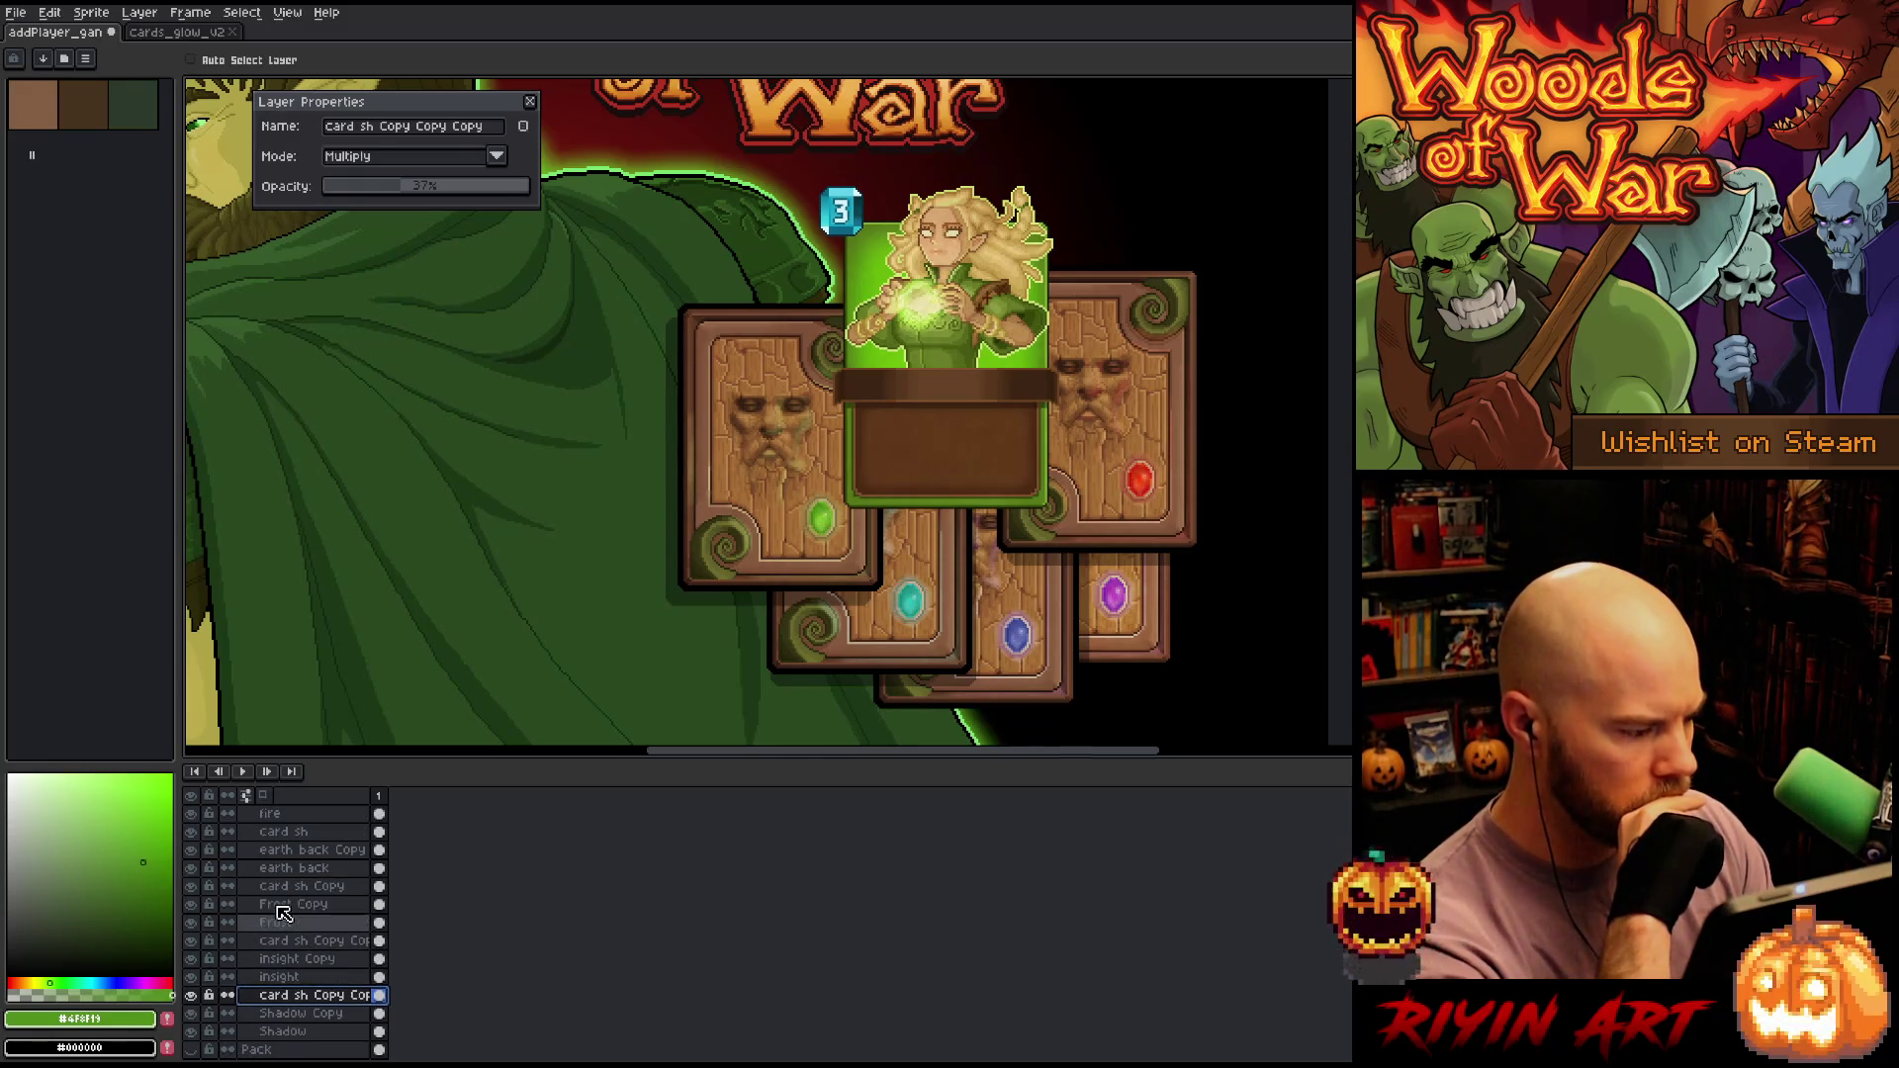
{"action": "left_click", "coordinate": [292, 831]}
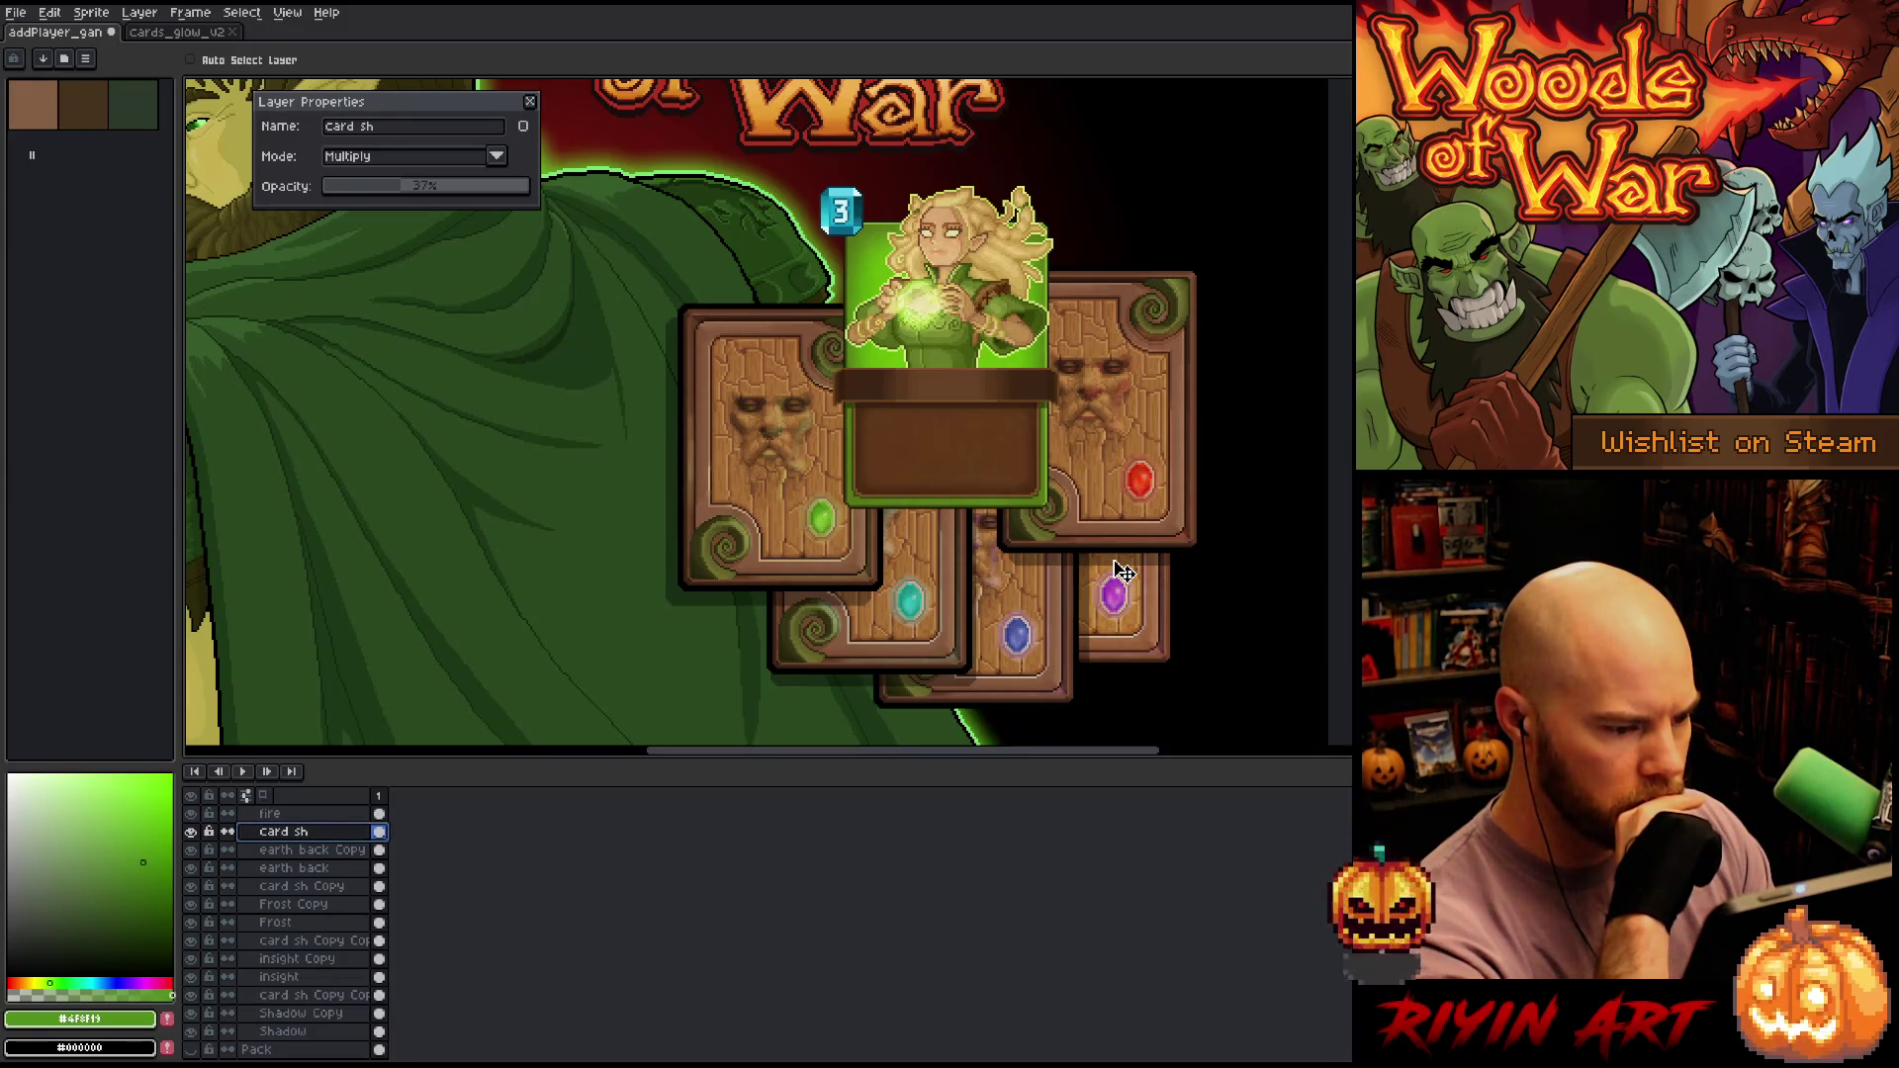
{"action": "right_click", "coordinate": [297, 833]}
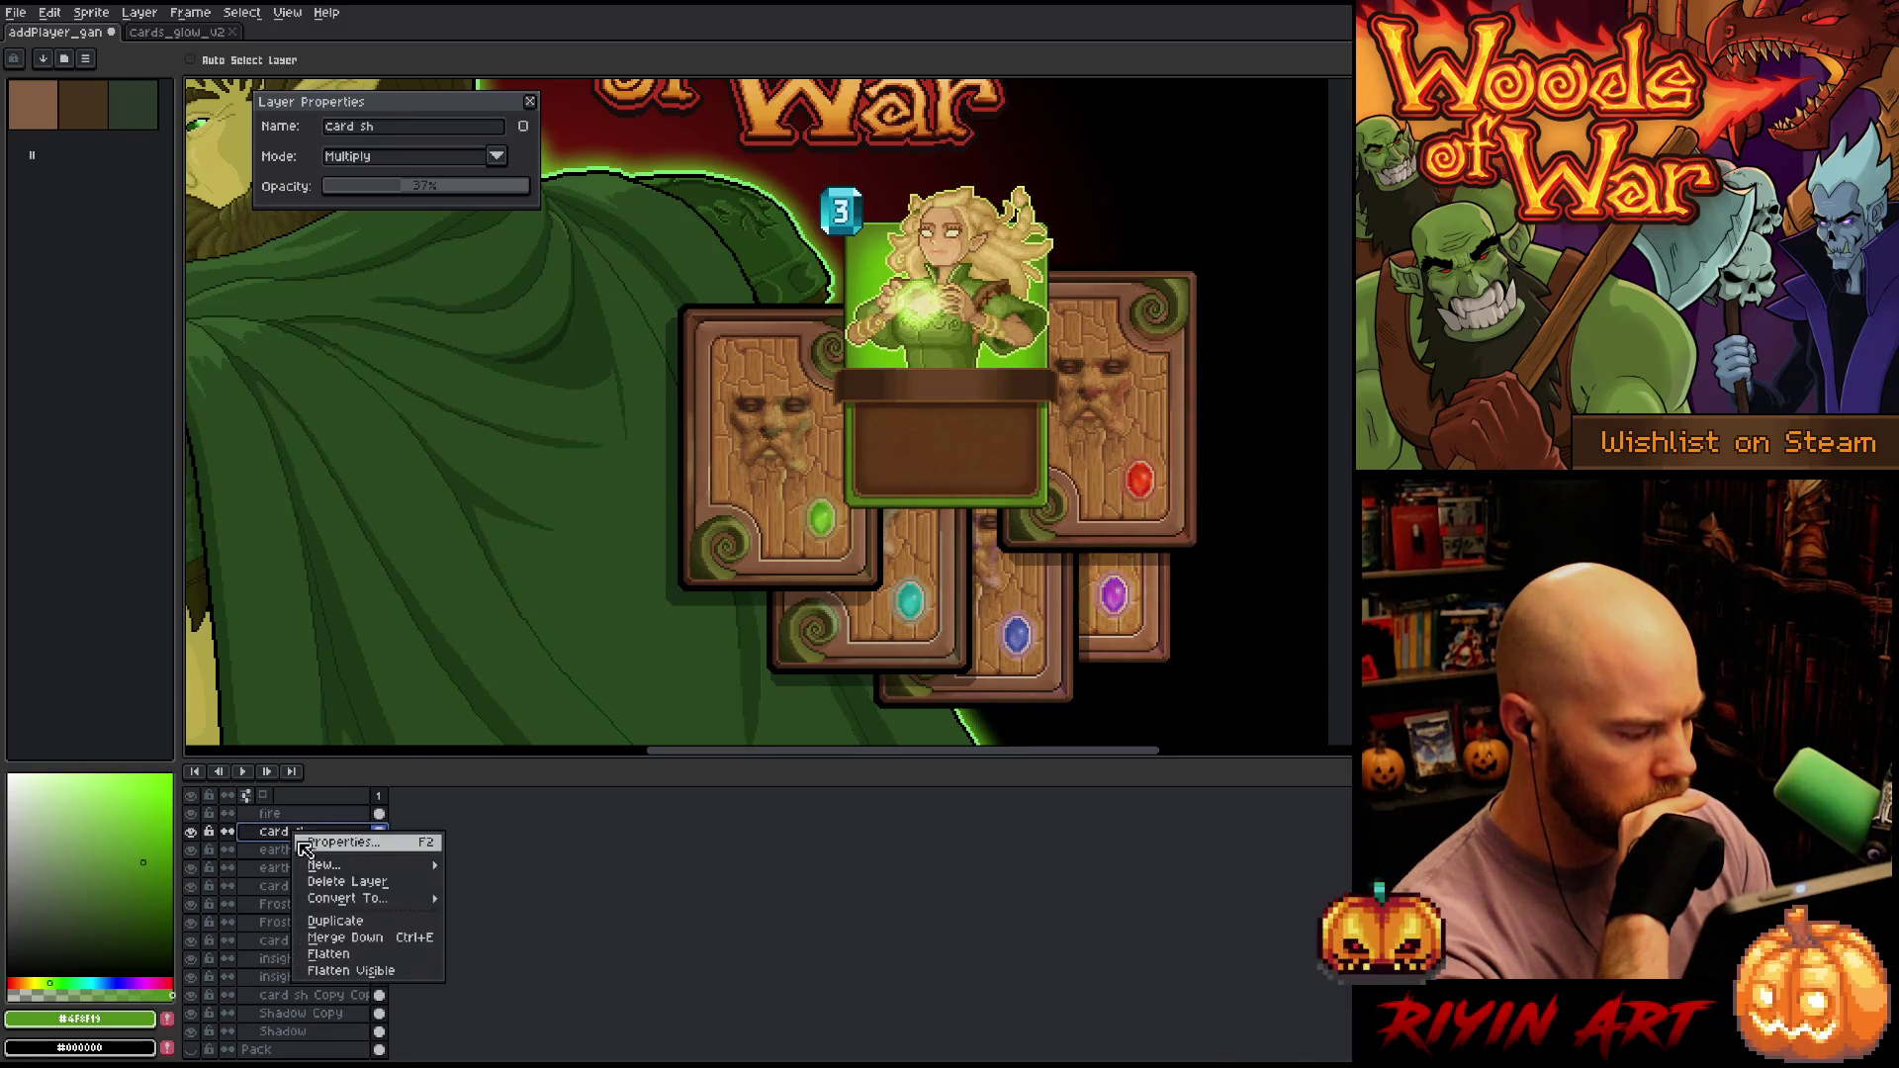
{"action": "left_click", "coordinate": [335, 921]}
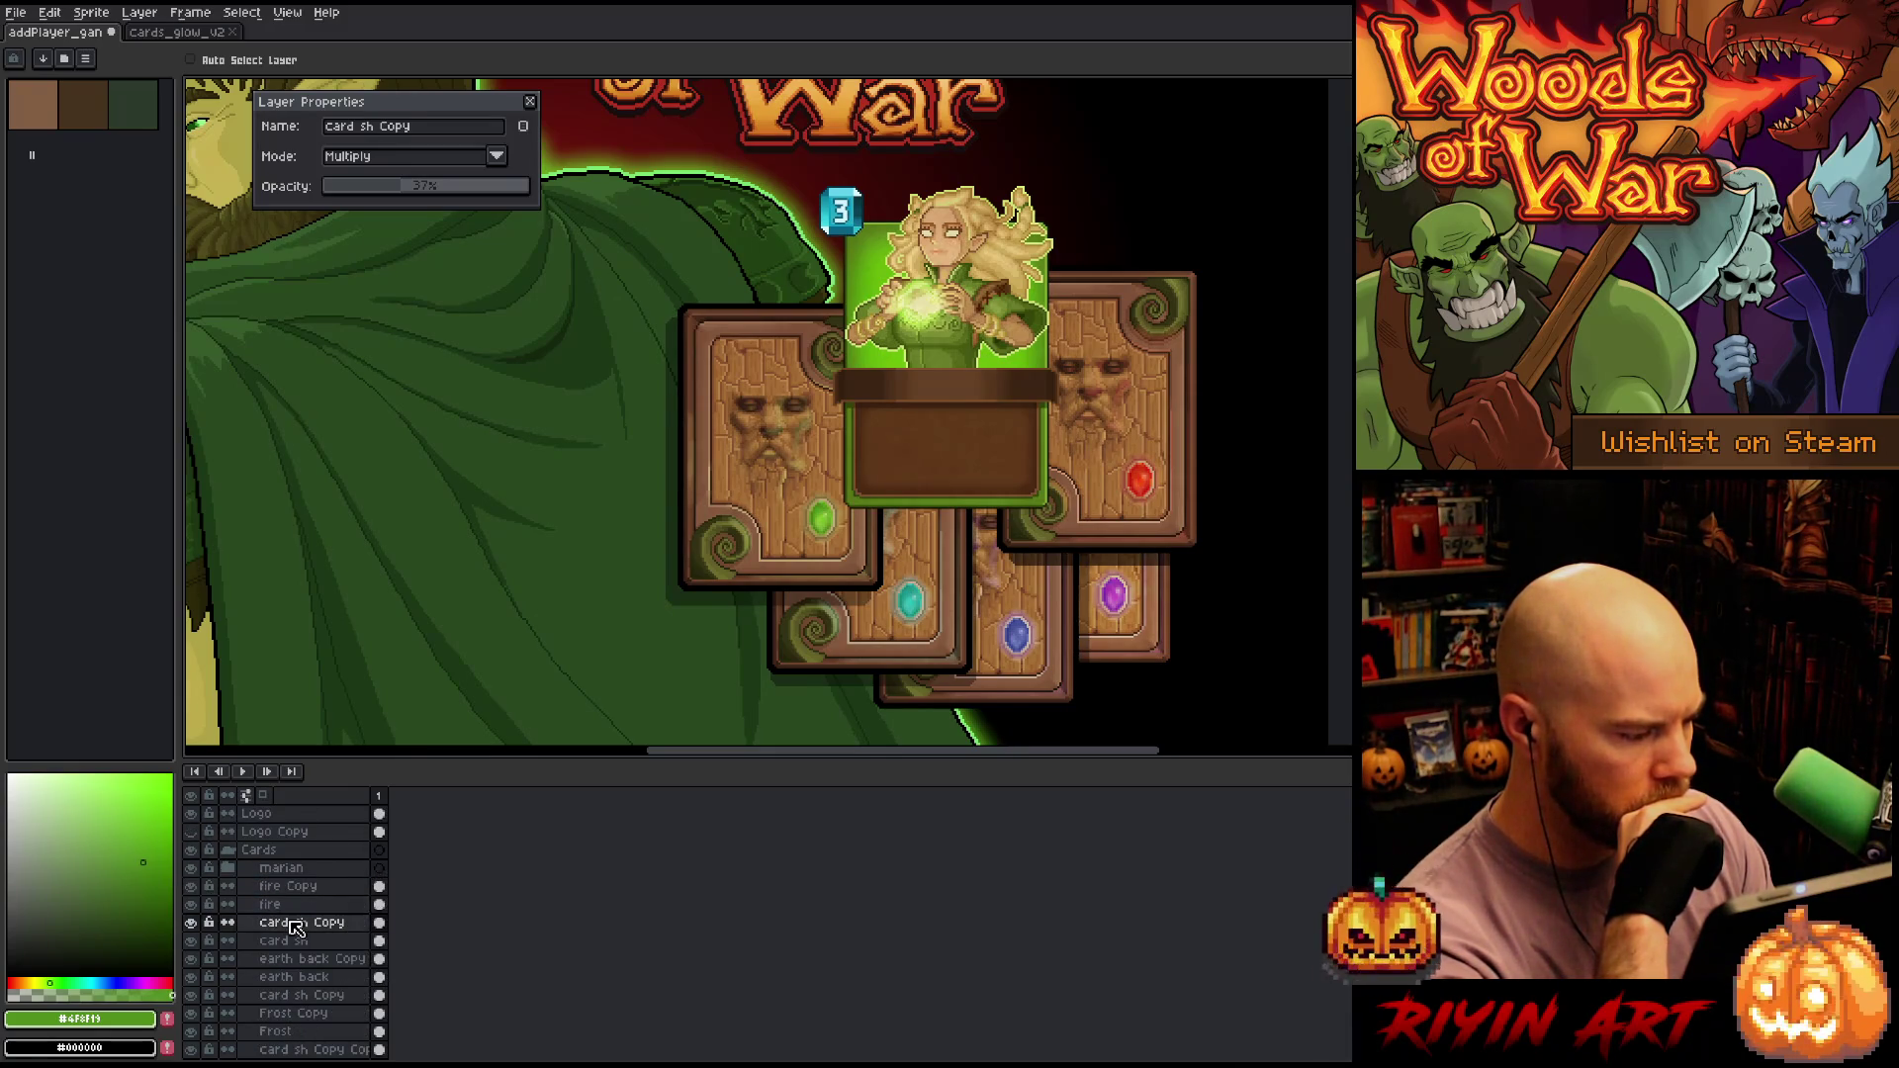
{"action": "left_click_drag", "start_coordinate": [296, 927], "coordinate": [288, 890]}
{"action": "mouse_move", "coordinate": [1114, 452]}
{"action": "left_mouse_down"}
{"action": "mouse_move", "coordinate": [936, 460]}
{"action": "mouse_move", "coordinate": [962, 413]}
{"action": "left_mouse_up"}
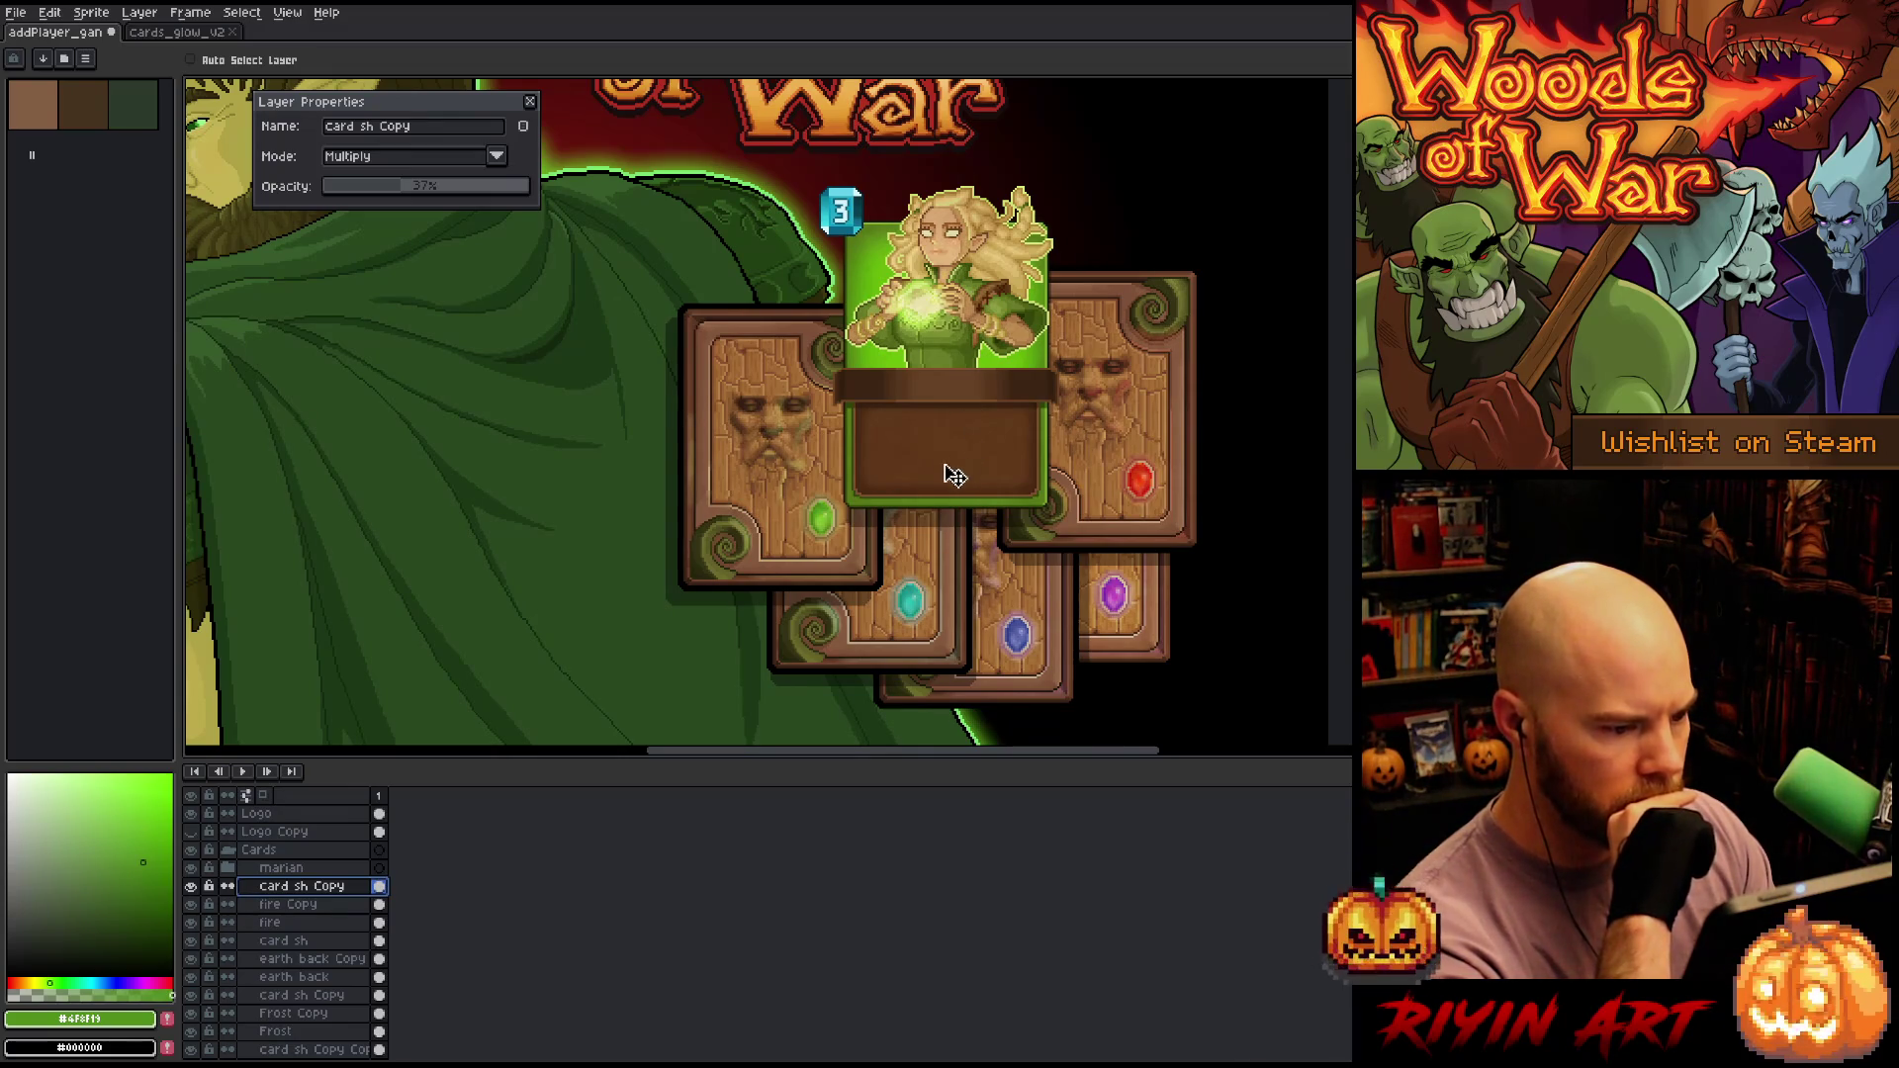
{"action": "scroll", "coordinate": [954, 465], "scroll_direction": "down", "scroll_amount": 2}
{"action": "scroll", "coordinate": [813, 509], "scroll_direction": "up", "scroll_amount": 1}
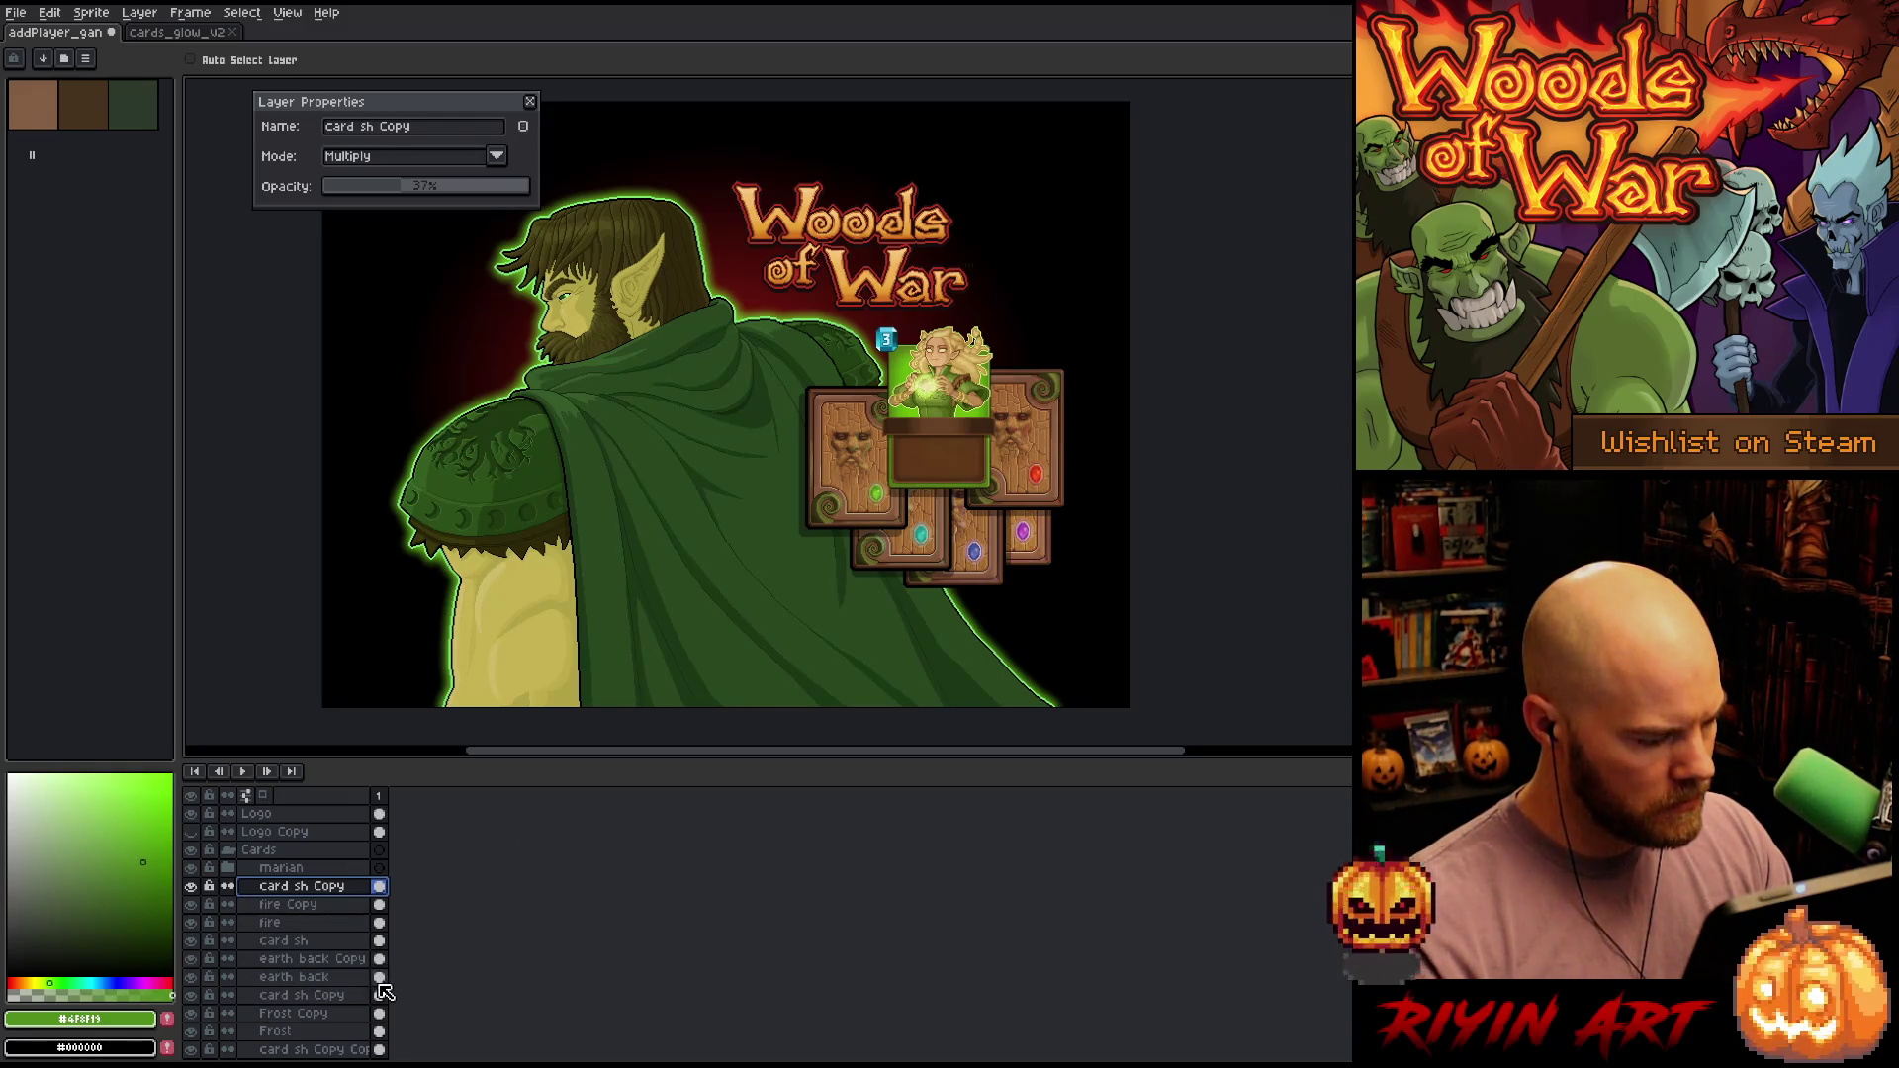
{"action": "scroll", "coordinate": [796, 460], "scroll_direction": "up", "scroll_amount": 1}
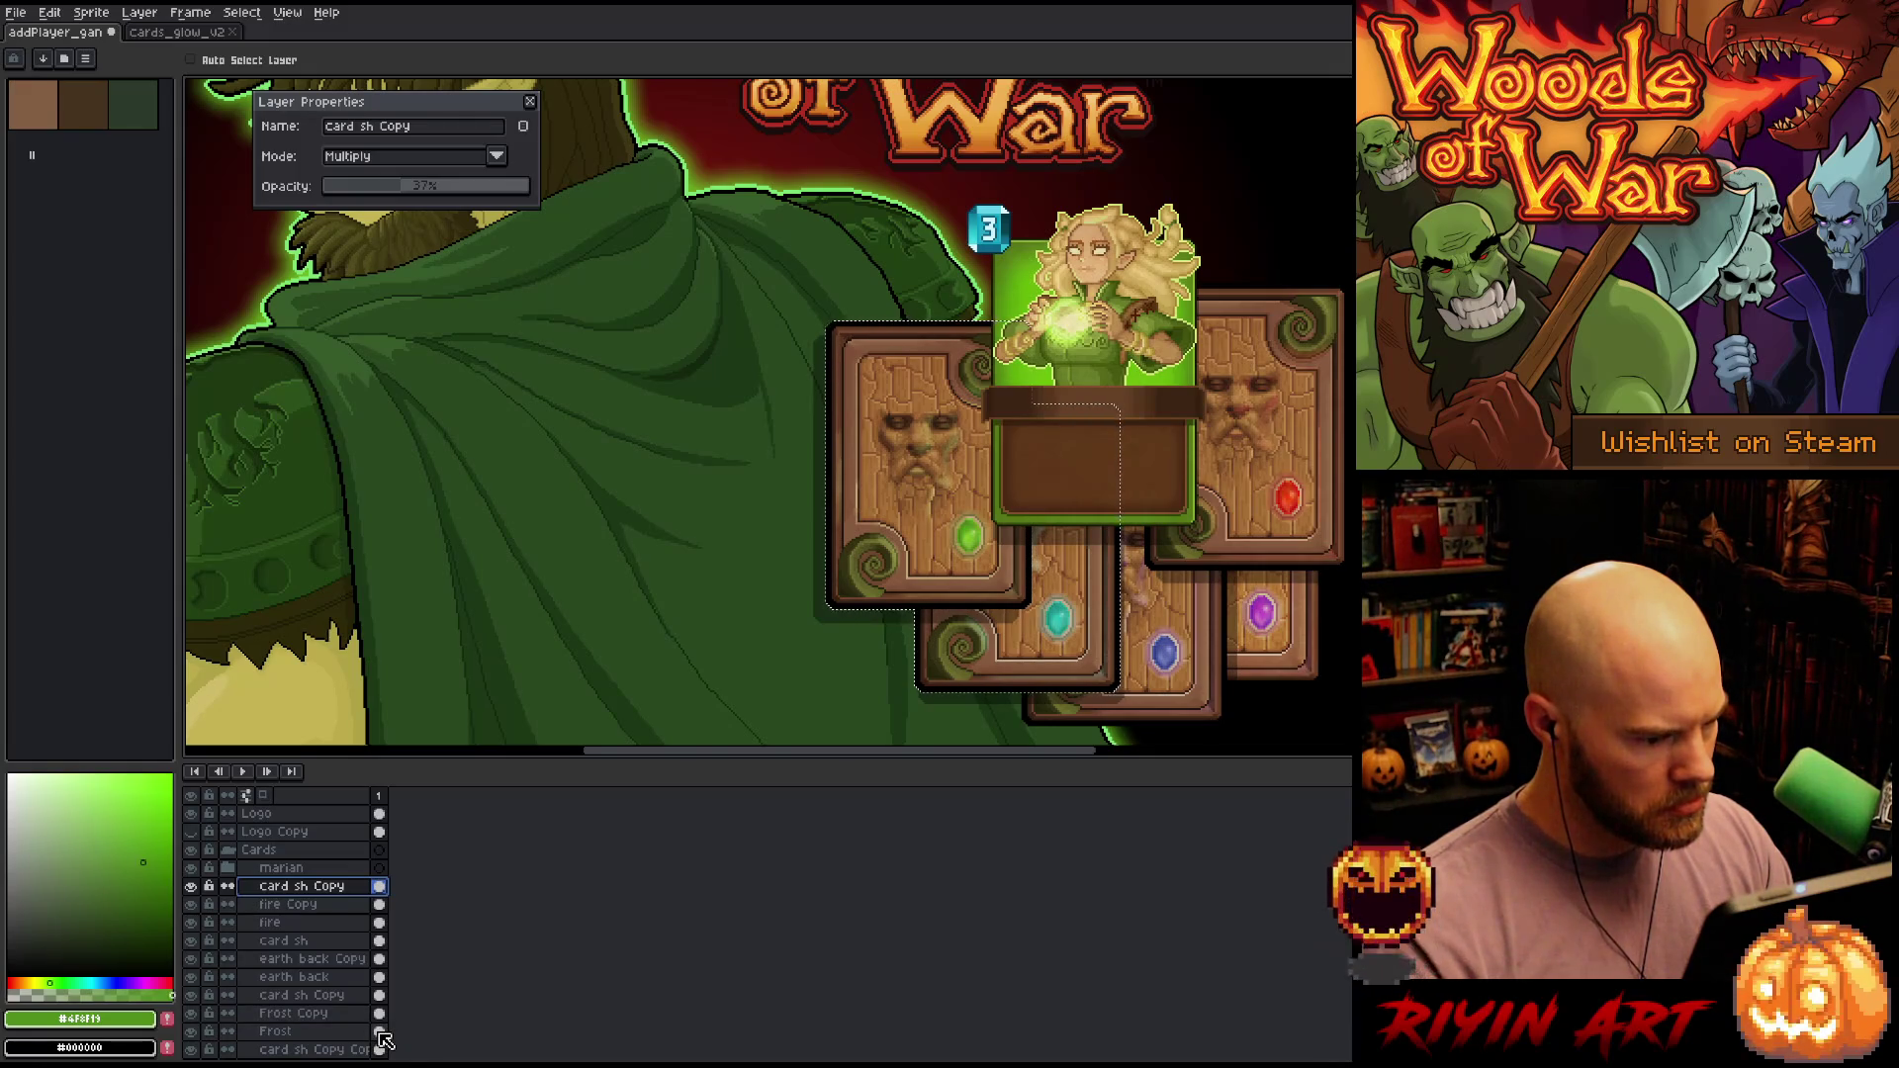
{"action": "scroll", "coordinate": [384, 1038], "scroll_direction": "down", "scroll_amount": 3}
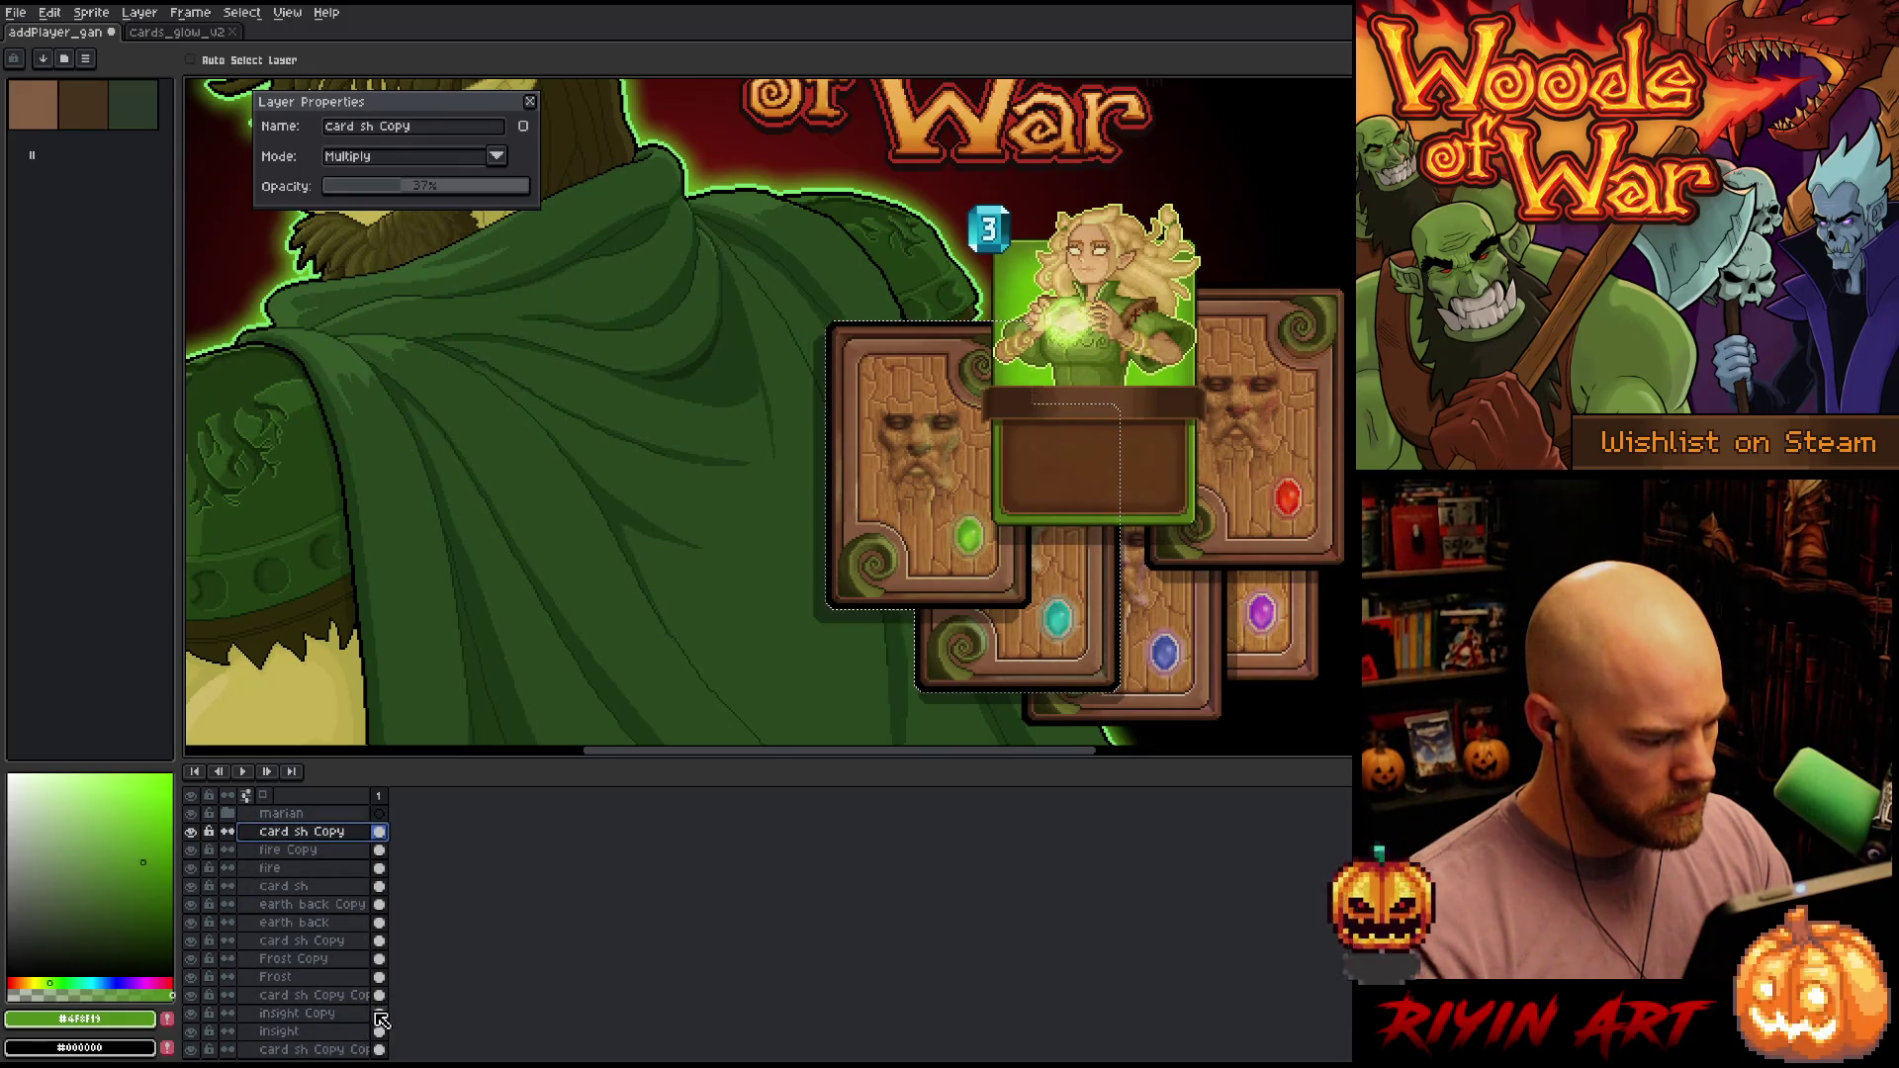
{"action": "scroll", "coordinate": [383, 1038], "scroll_direction": "down", "scroll_amount": 2}
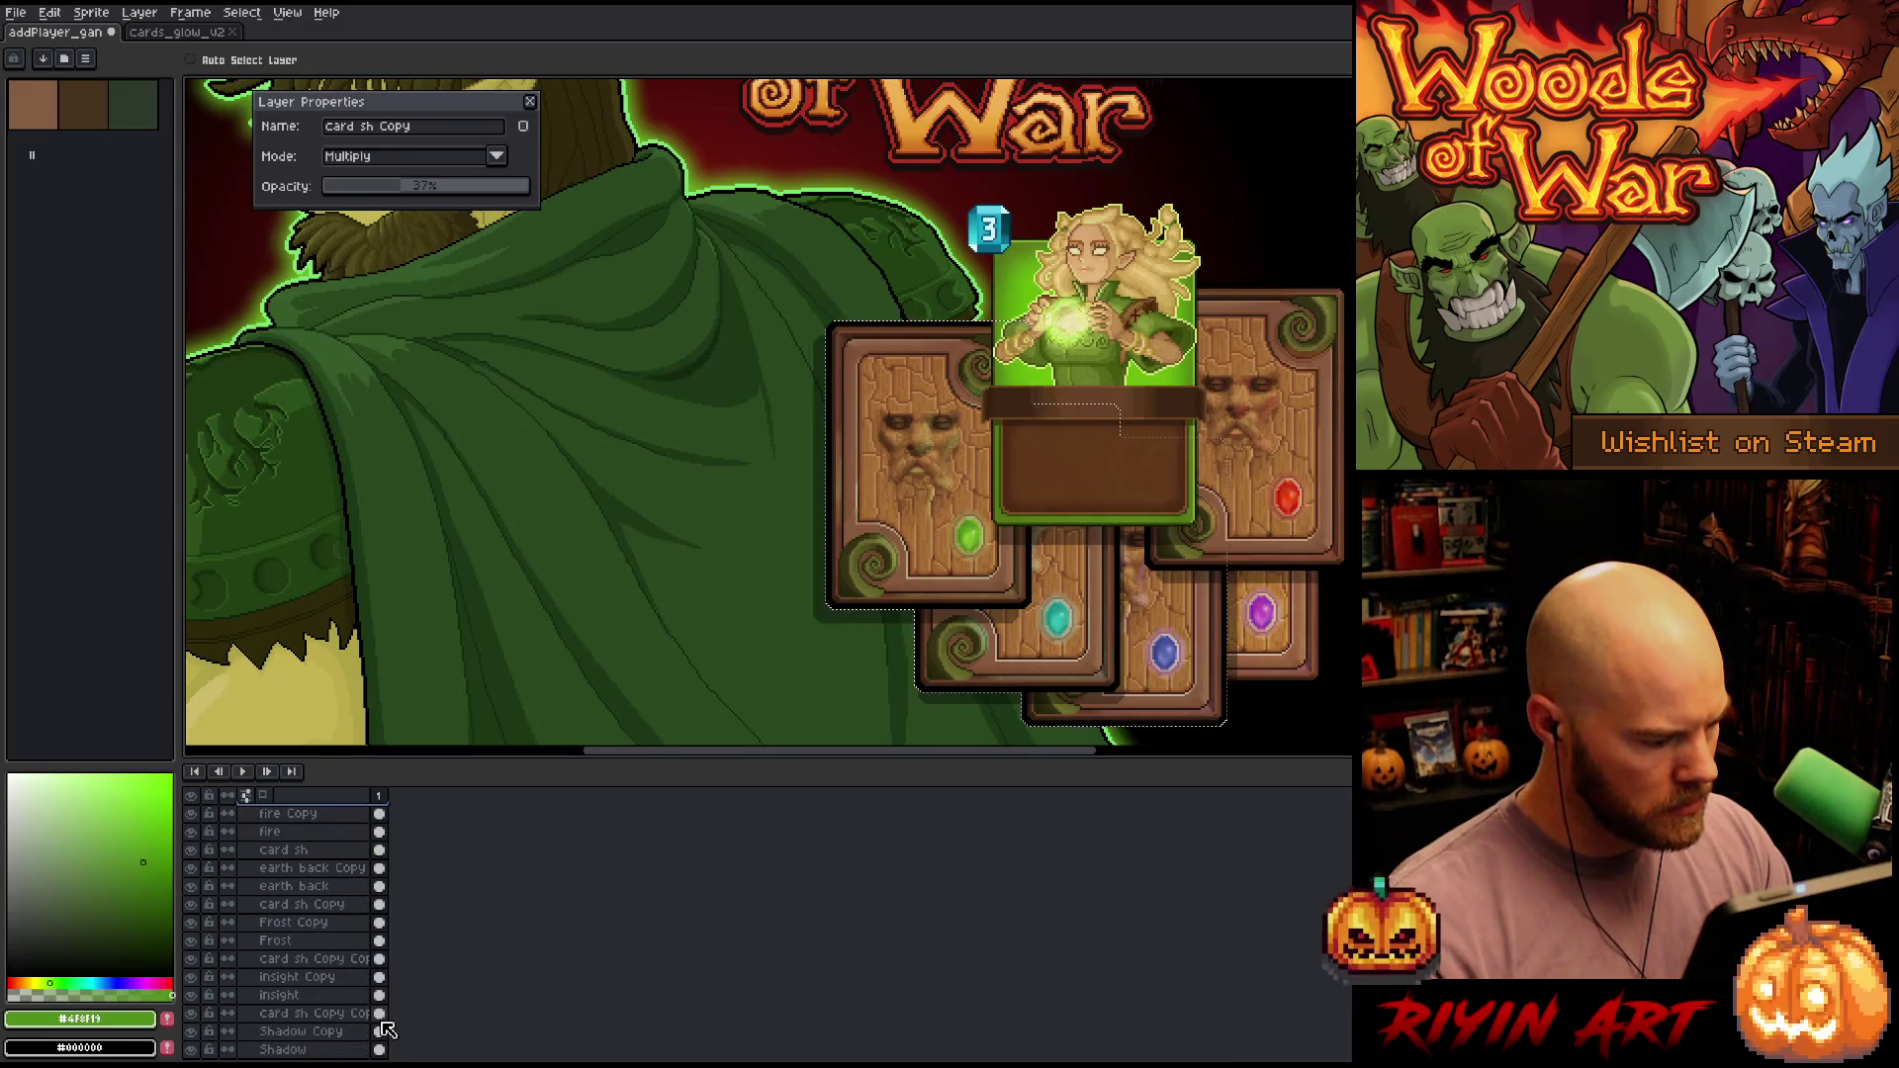
{"action": "scroll", "coordinate": [386, 1034], "scroll_direction": "down", "scroll_amount": 3}
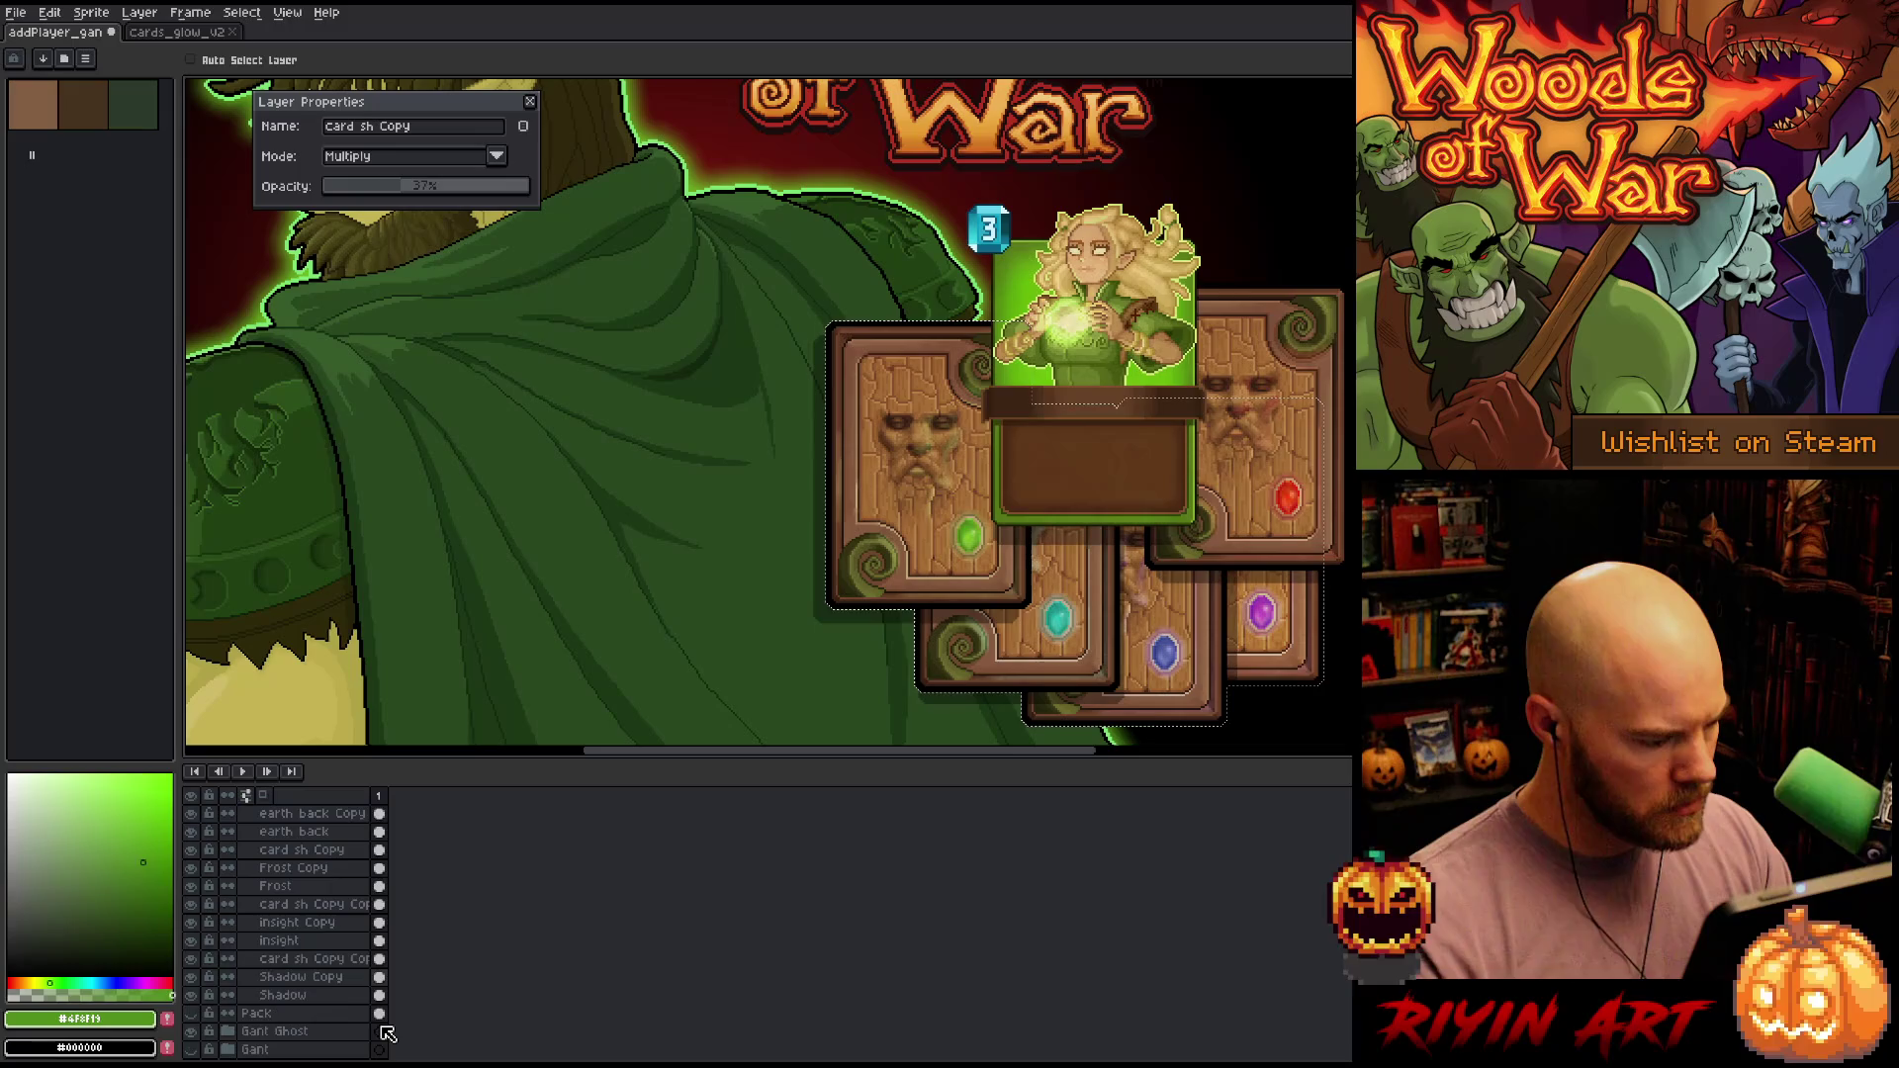
{"action": "scroll", "coordinate": [384, 1009], "scroll_direction": "up", "scroll_amount": 5}
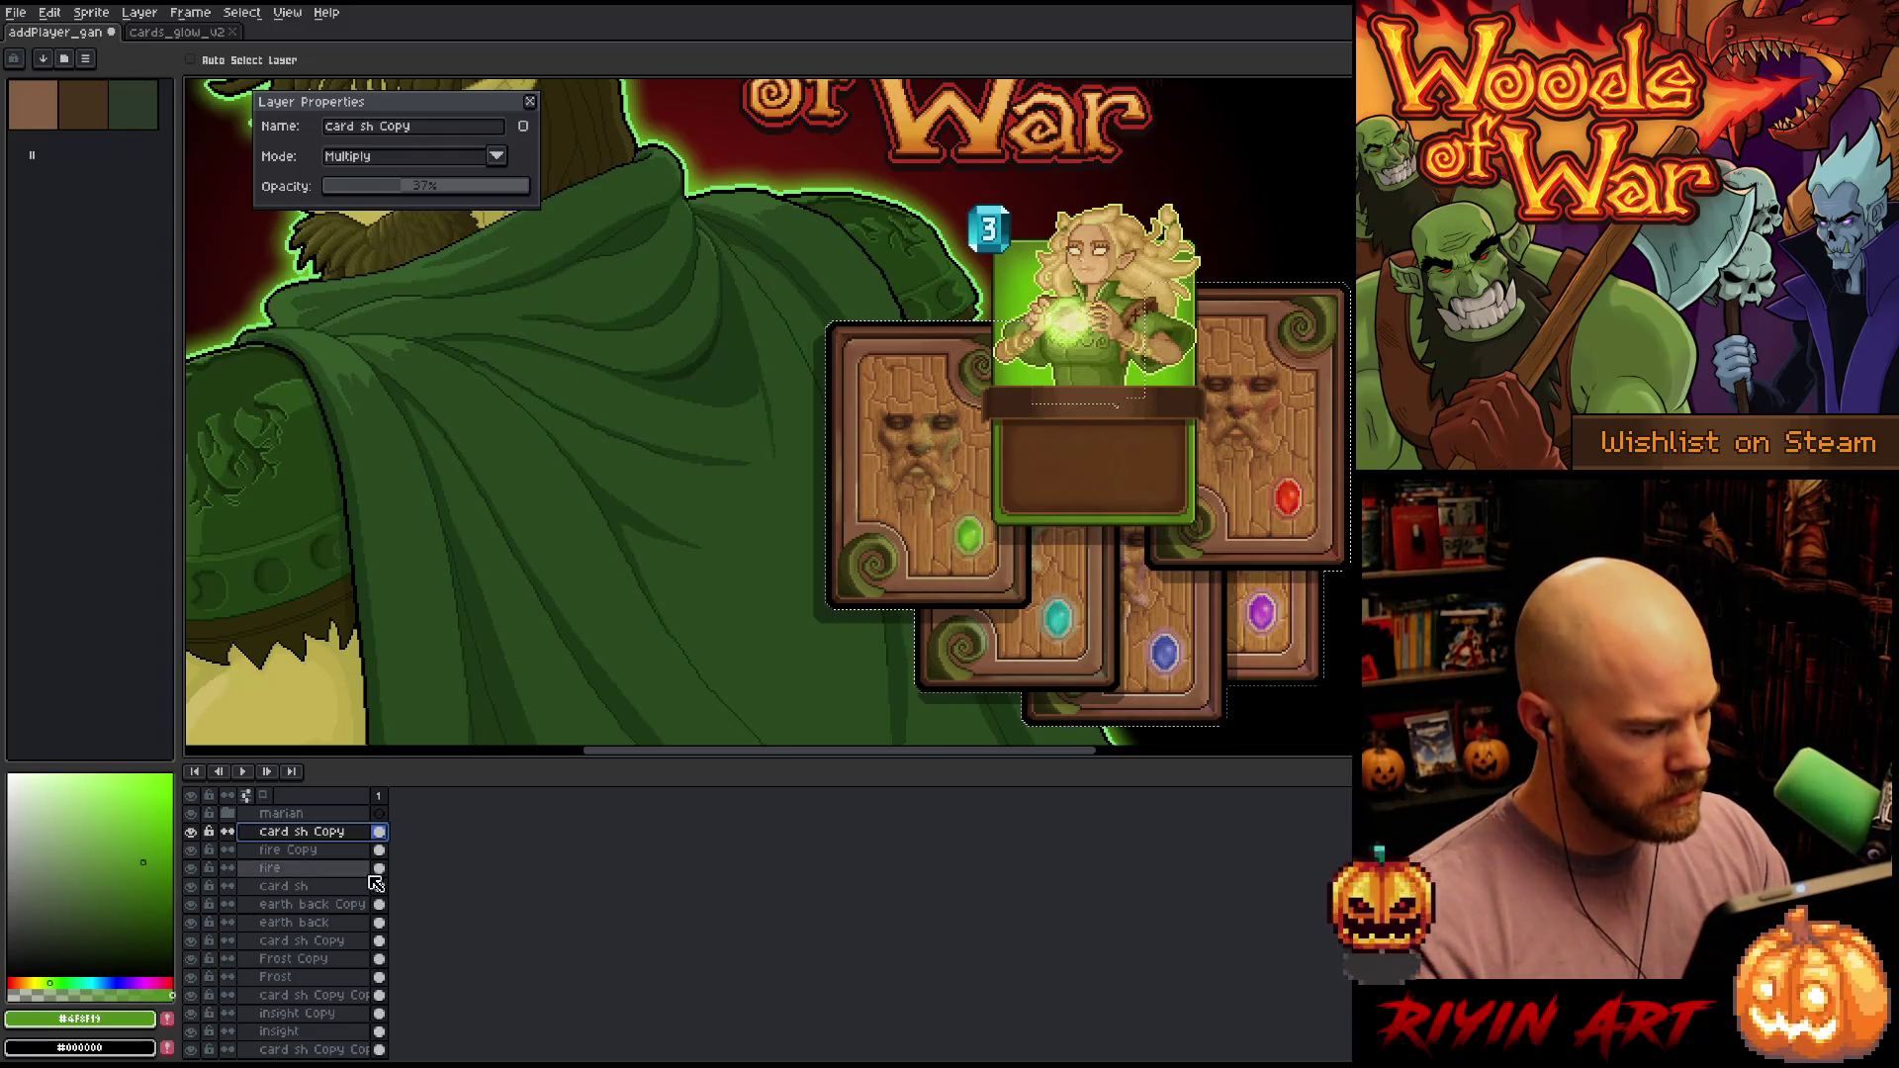
{"action": "left_click", "coordinate": [346, 890]}
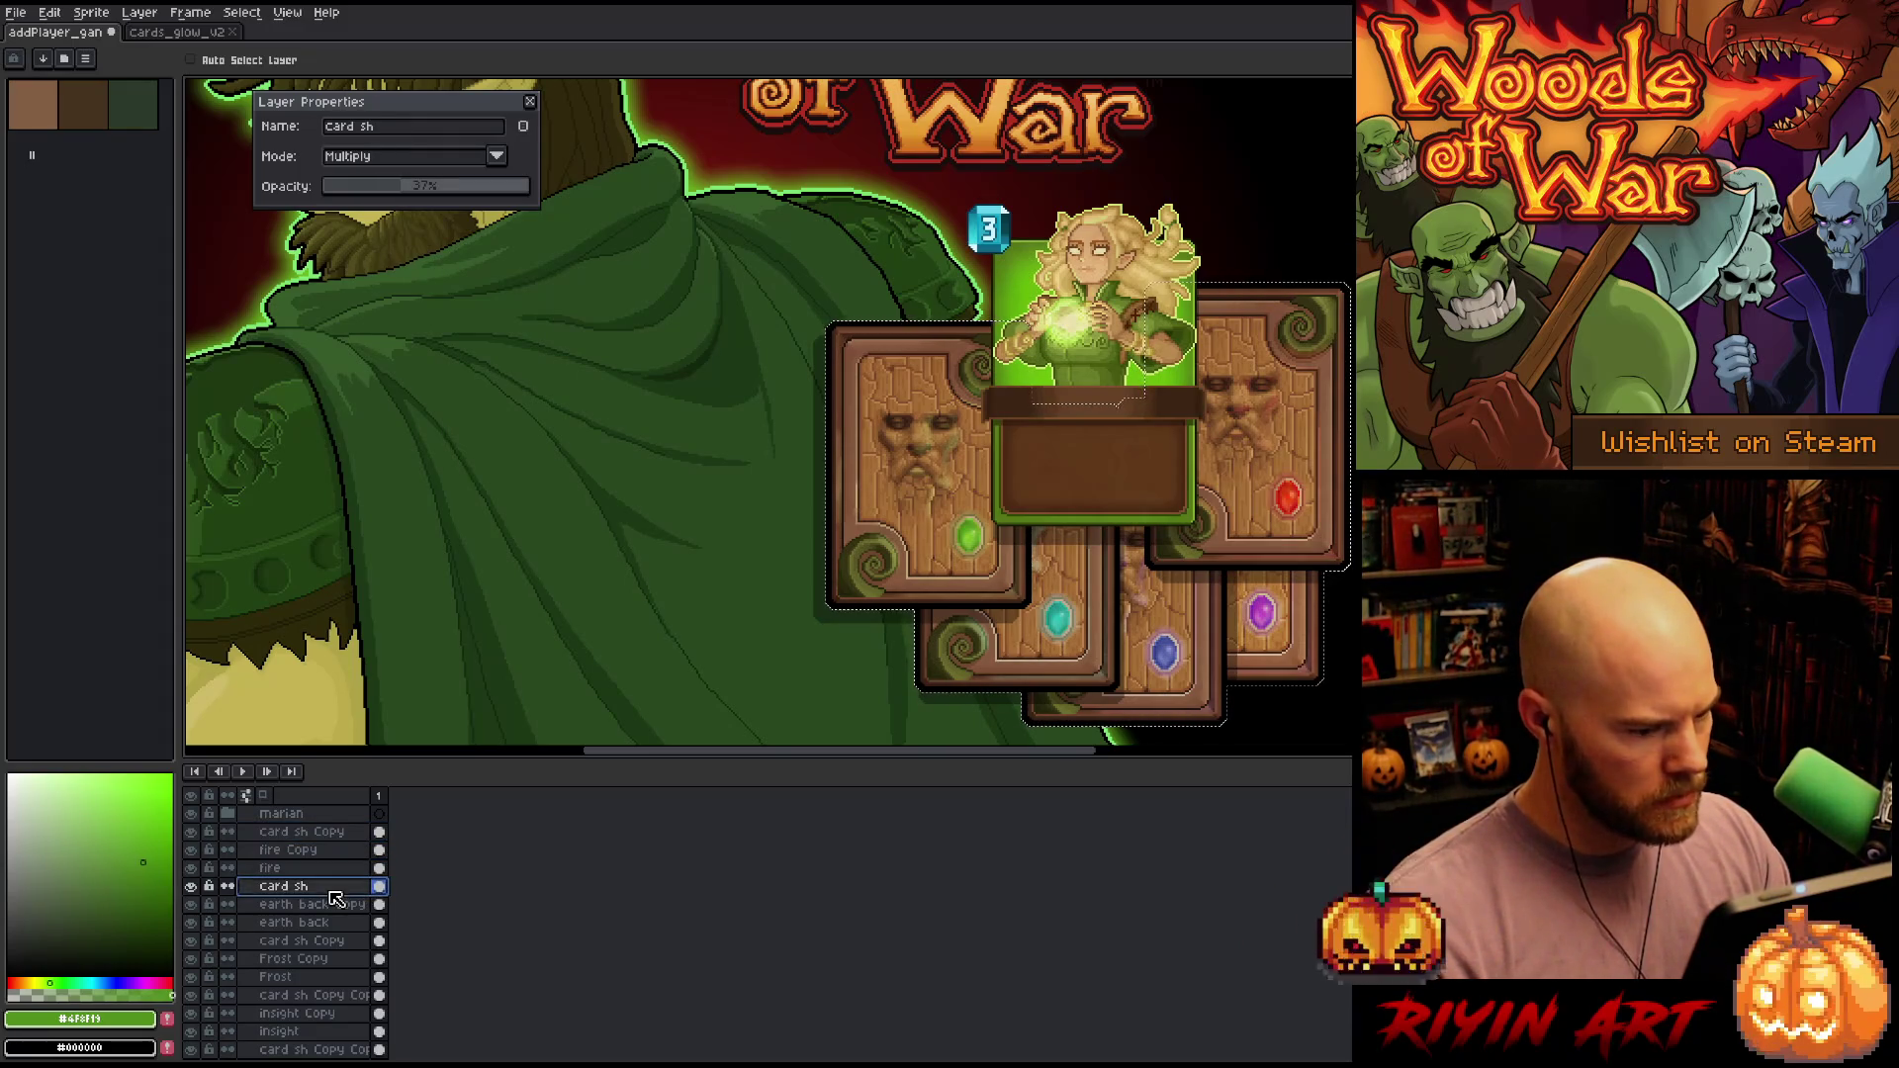
{"action": "left_click", "coordinate": [316, 941]}
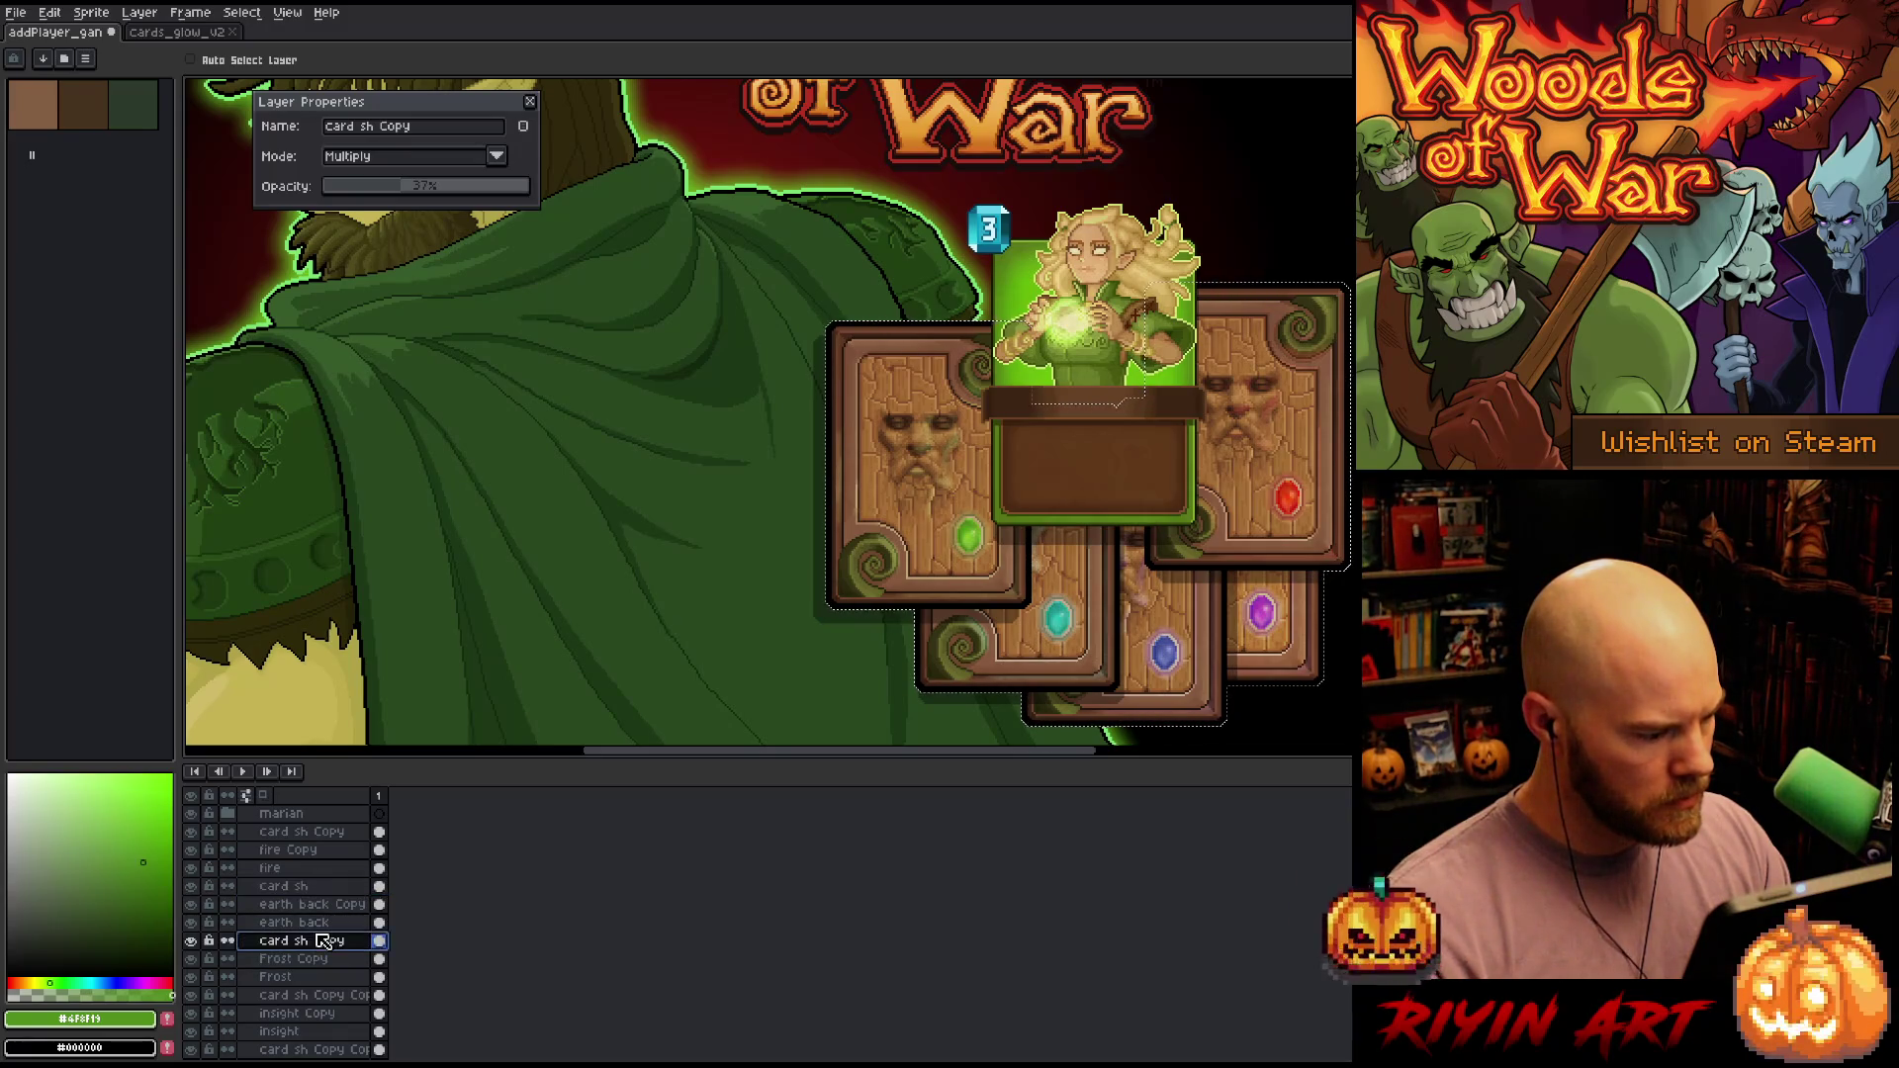
{"action": "left_click", "coordinate": [314, 997]}
{"action": "scroll", "coordinate": [315, 1007], "scroll_direction": "down", "scroll_amount": 2}
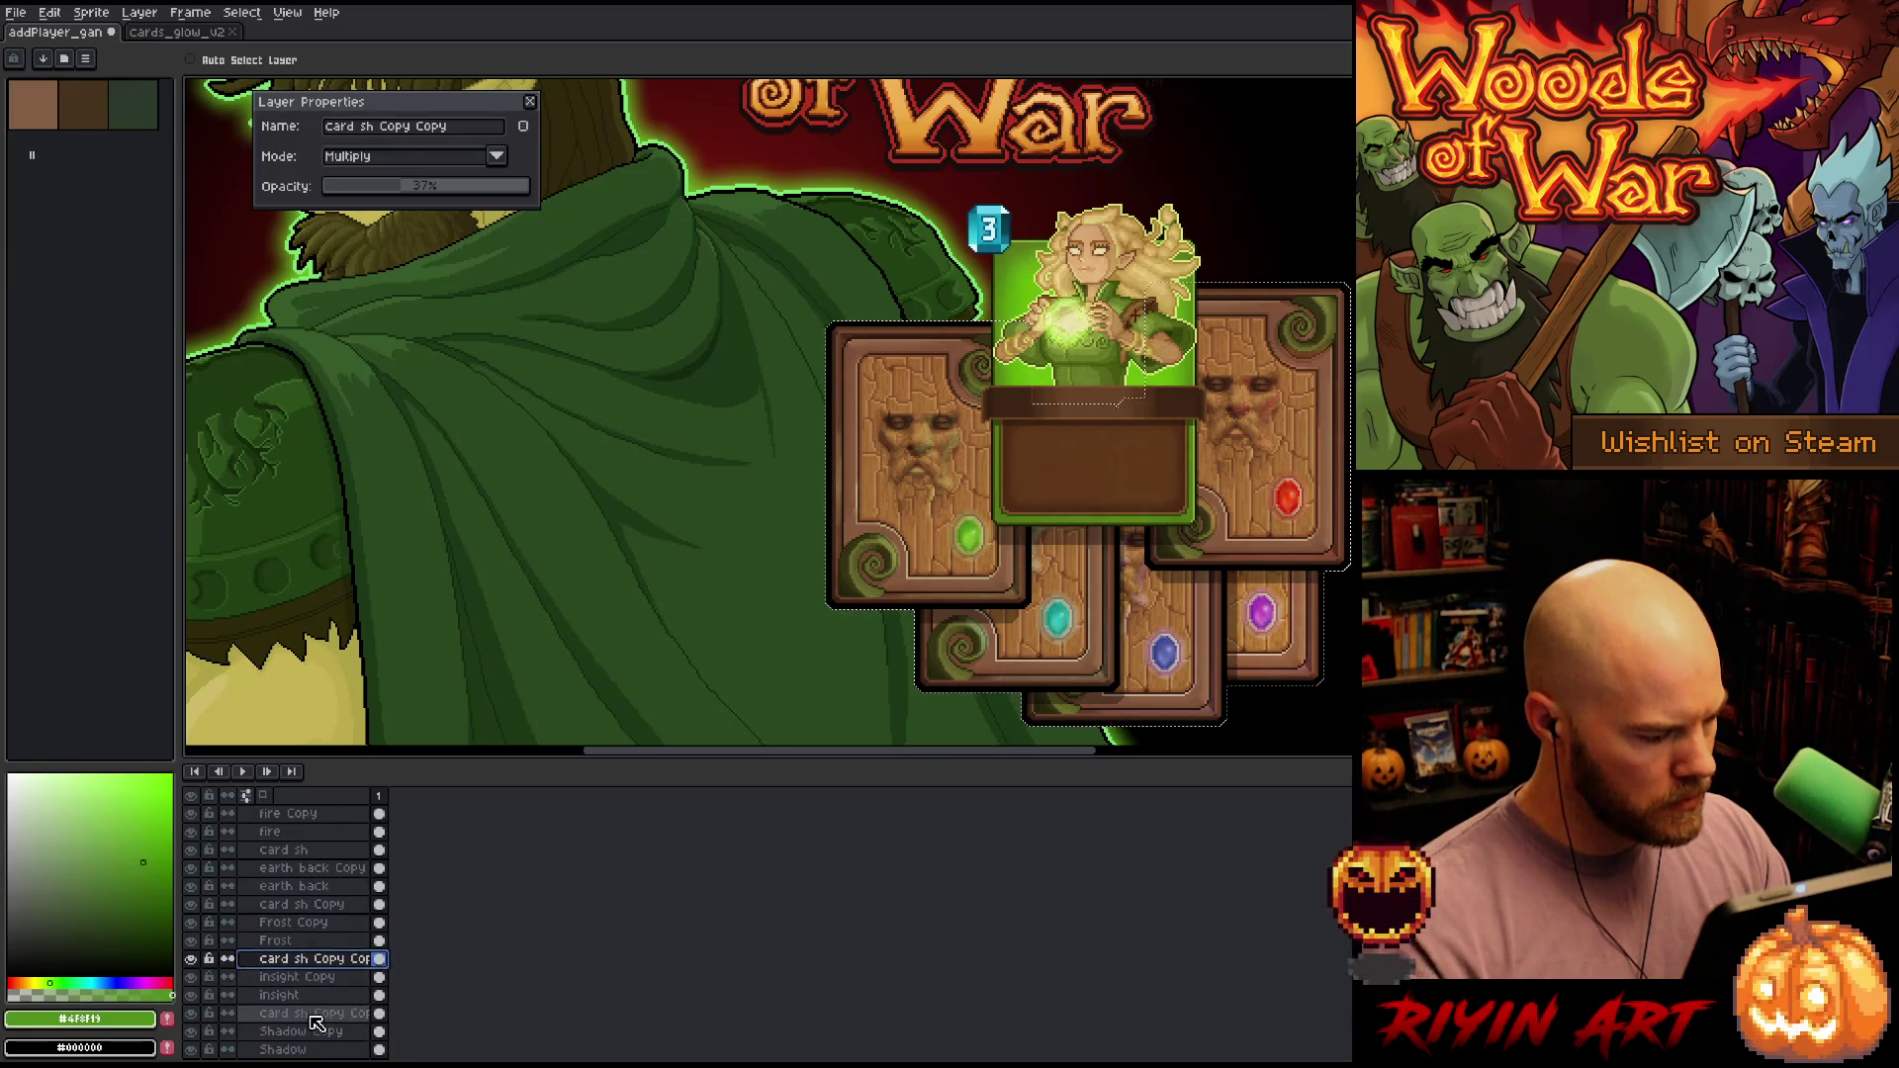
{"action": "left_click", "coordinate": [316, 1019]}
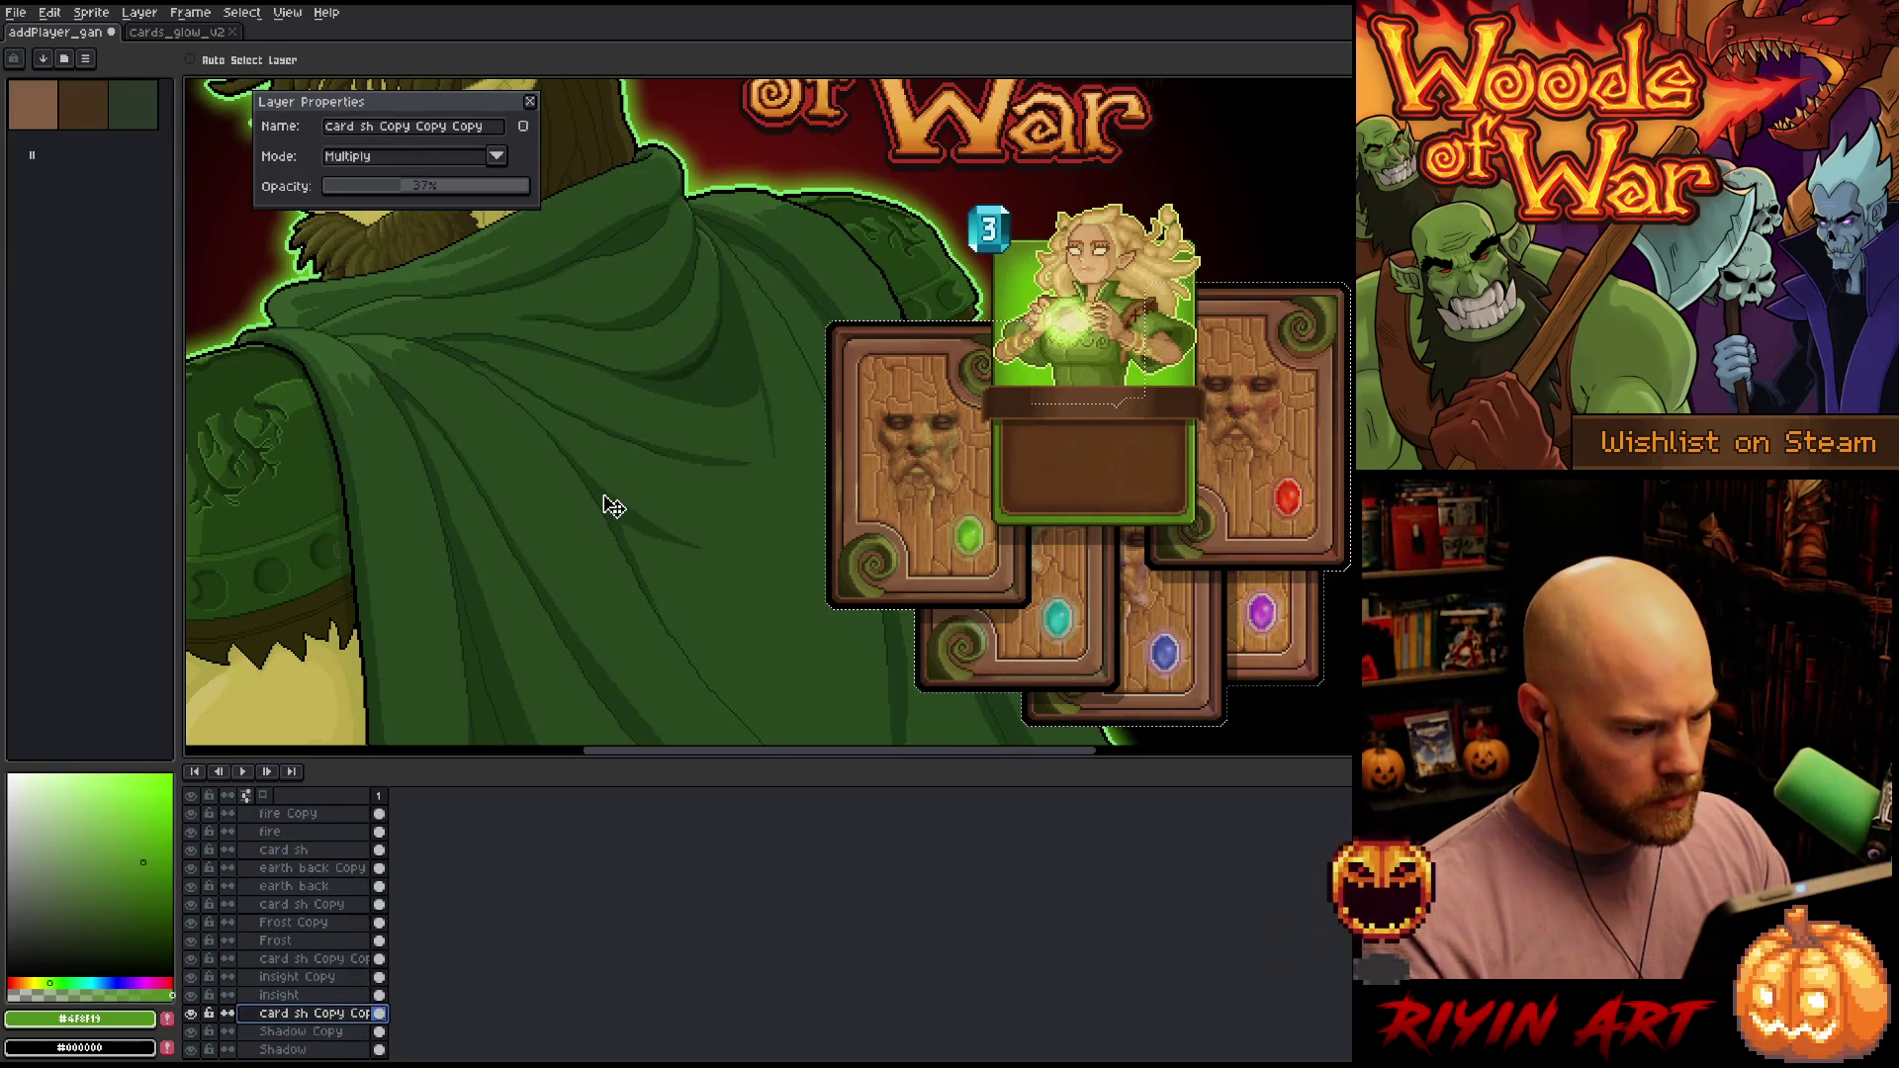
{"action": "key", "text": "ctrl"}
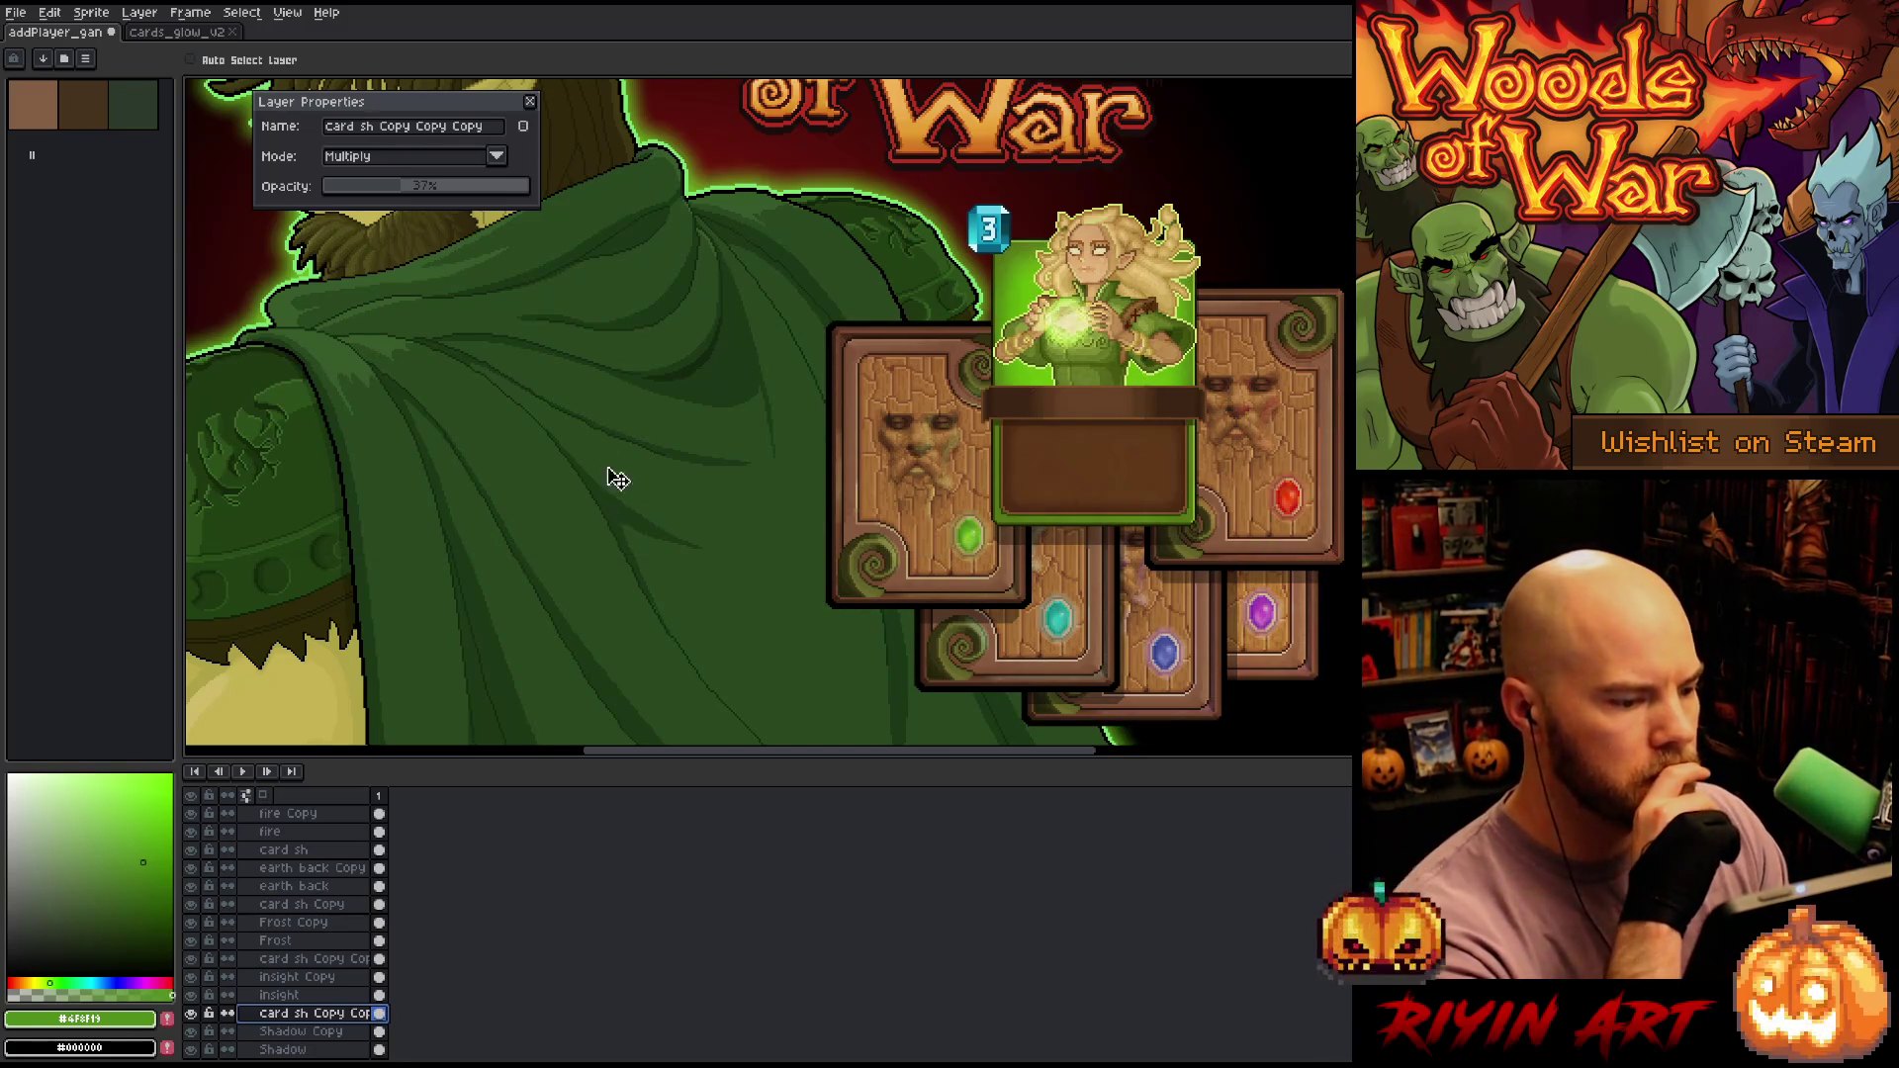
Close Layer Properties, frame the Woods of War artwork full screen, and restore only the layers panel
{"action": "left_click", "coordinate": [531, 103]}
{"action": "scroll", "coordinate": [641, 326], "scroll_direction": "down", "scroll_amount": 3}
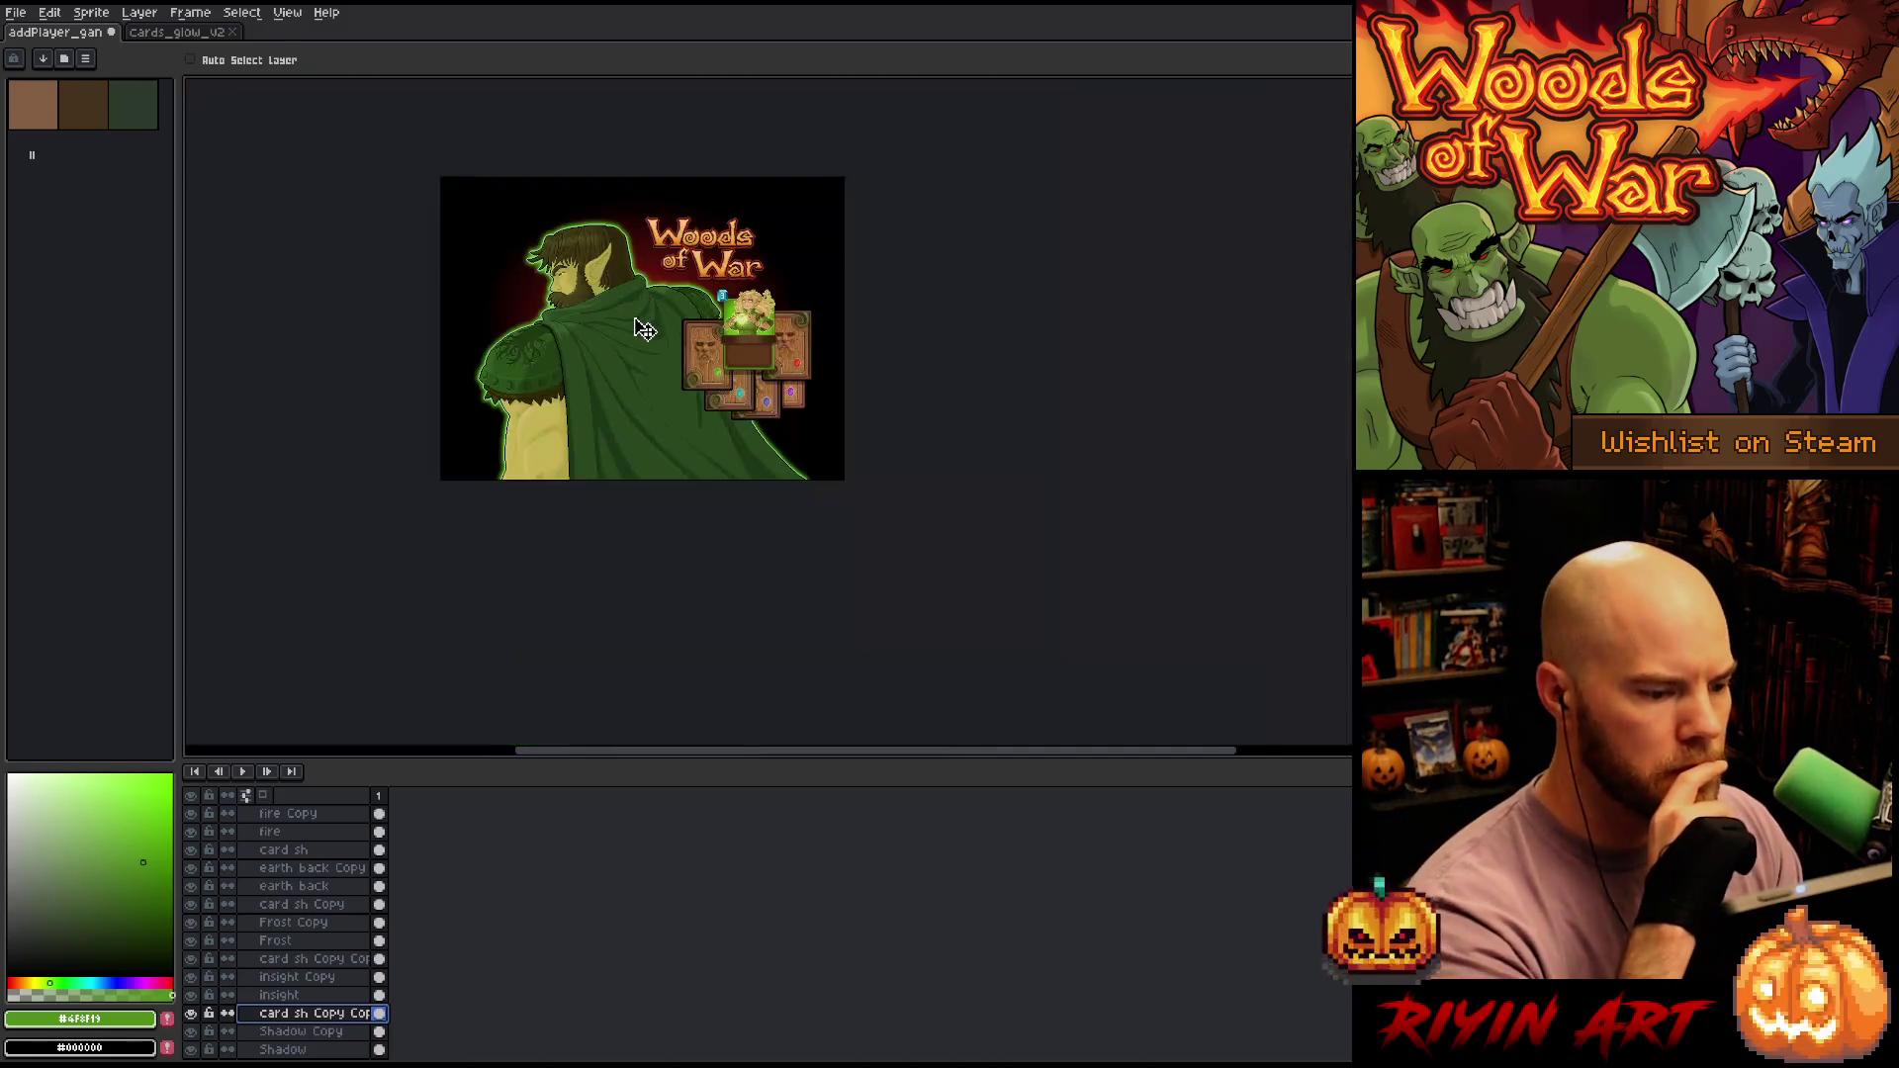
{"action": "scroll", "coordinate": [641, 327], "scroll_direction": "up", "scroll_amount": 2}
{"action": "scroll", "coordinate": [641, 326], "scroll_direction": "down", "scroll_amount": 1}
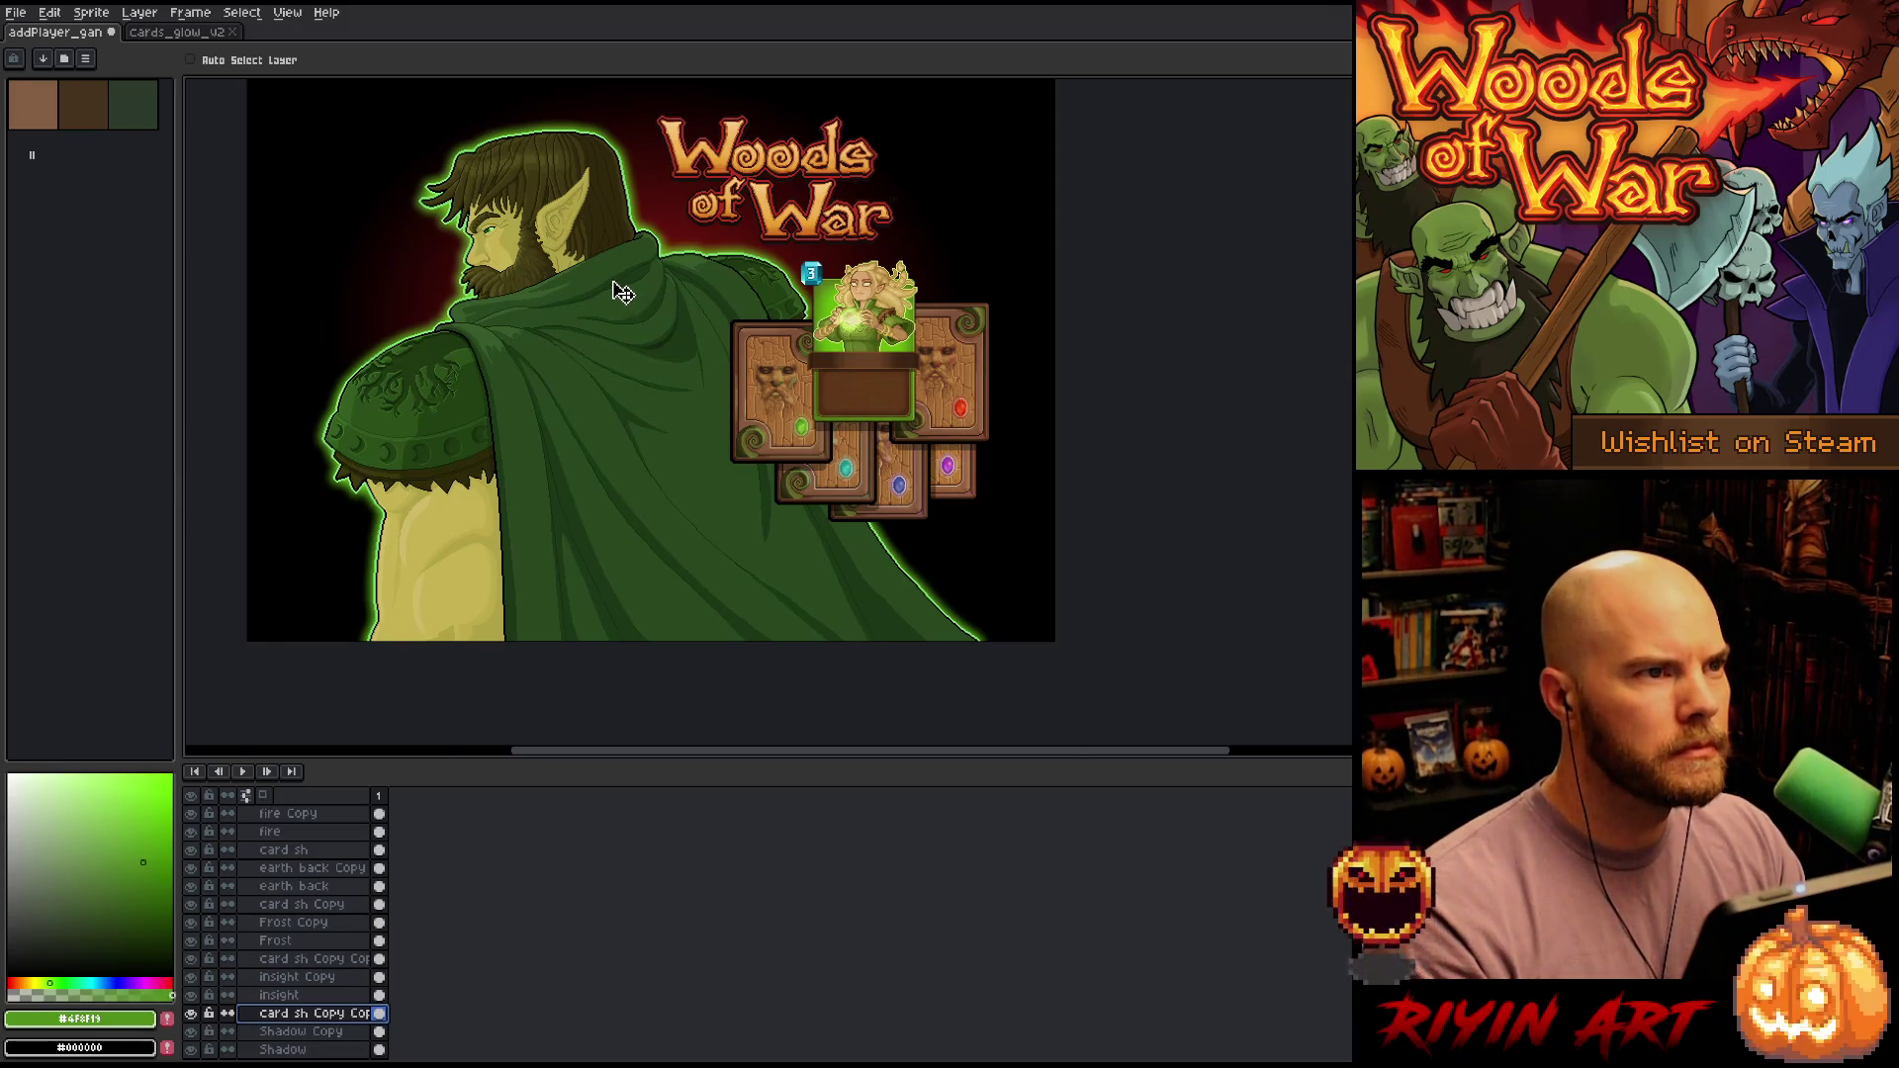
{"action": "scroll", "coordinate": [621, 292], "scroll_direction": "up", "scroll_amount": 2}
{"action": "left_click_drag", "start_coordinate": [754, 411], "coordinate": [753, 371]}
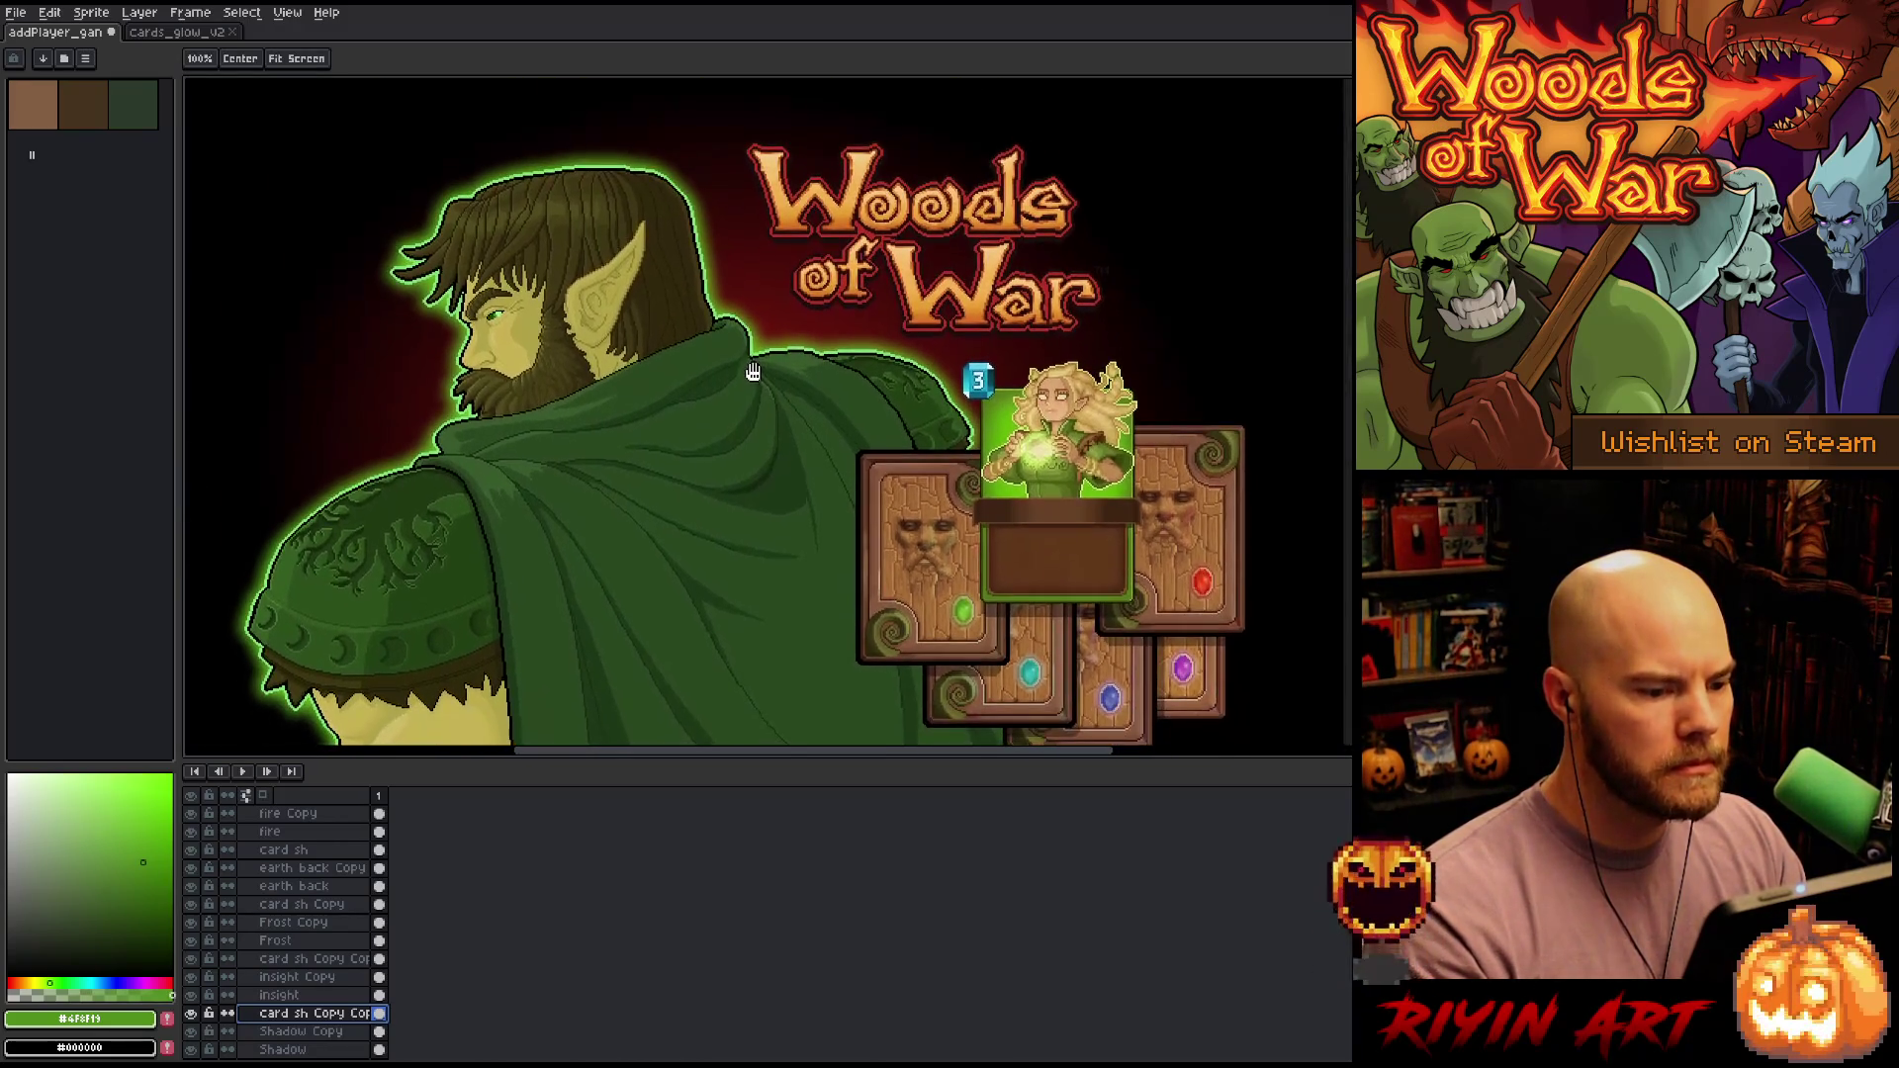
{"action": "key", "text": "Tab"}
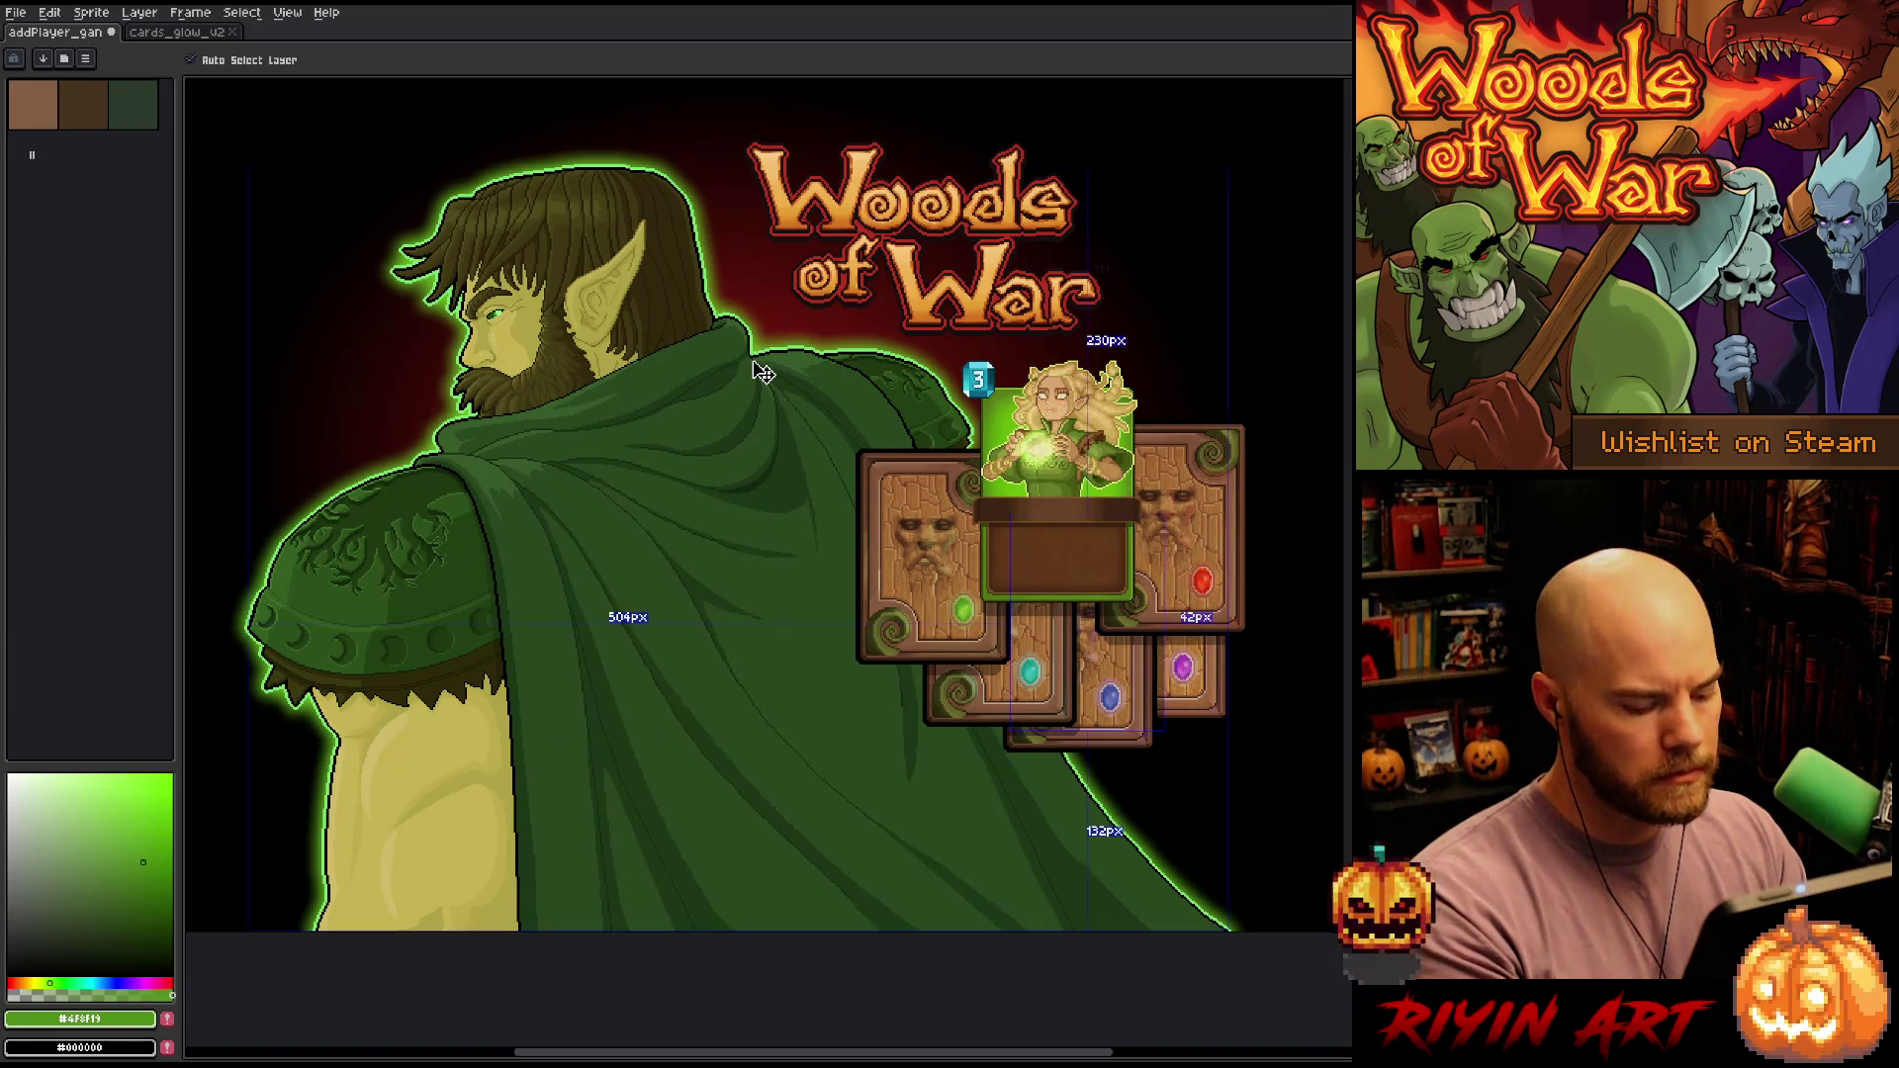
{"action": "key", "text": "ctrl+f"}
{"action": "scroll", "coordinate": [743, 354], "scroll_direction": "up", "scroll_amount": 3}
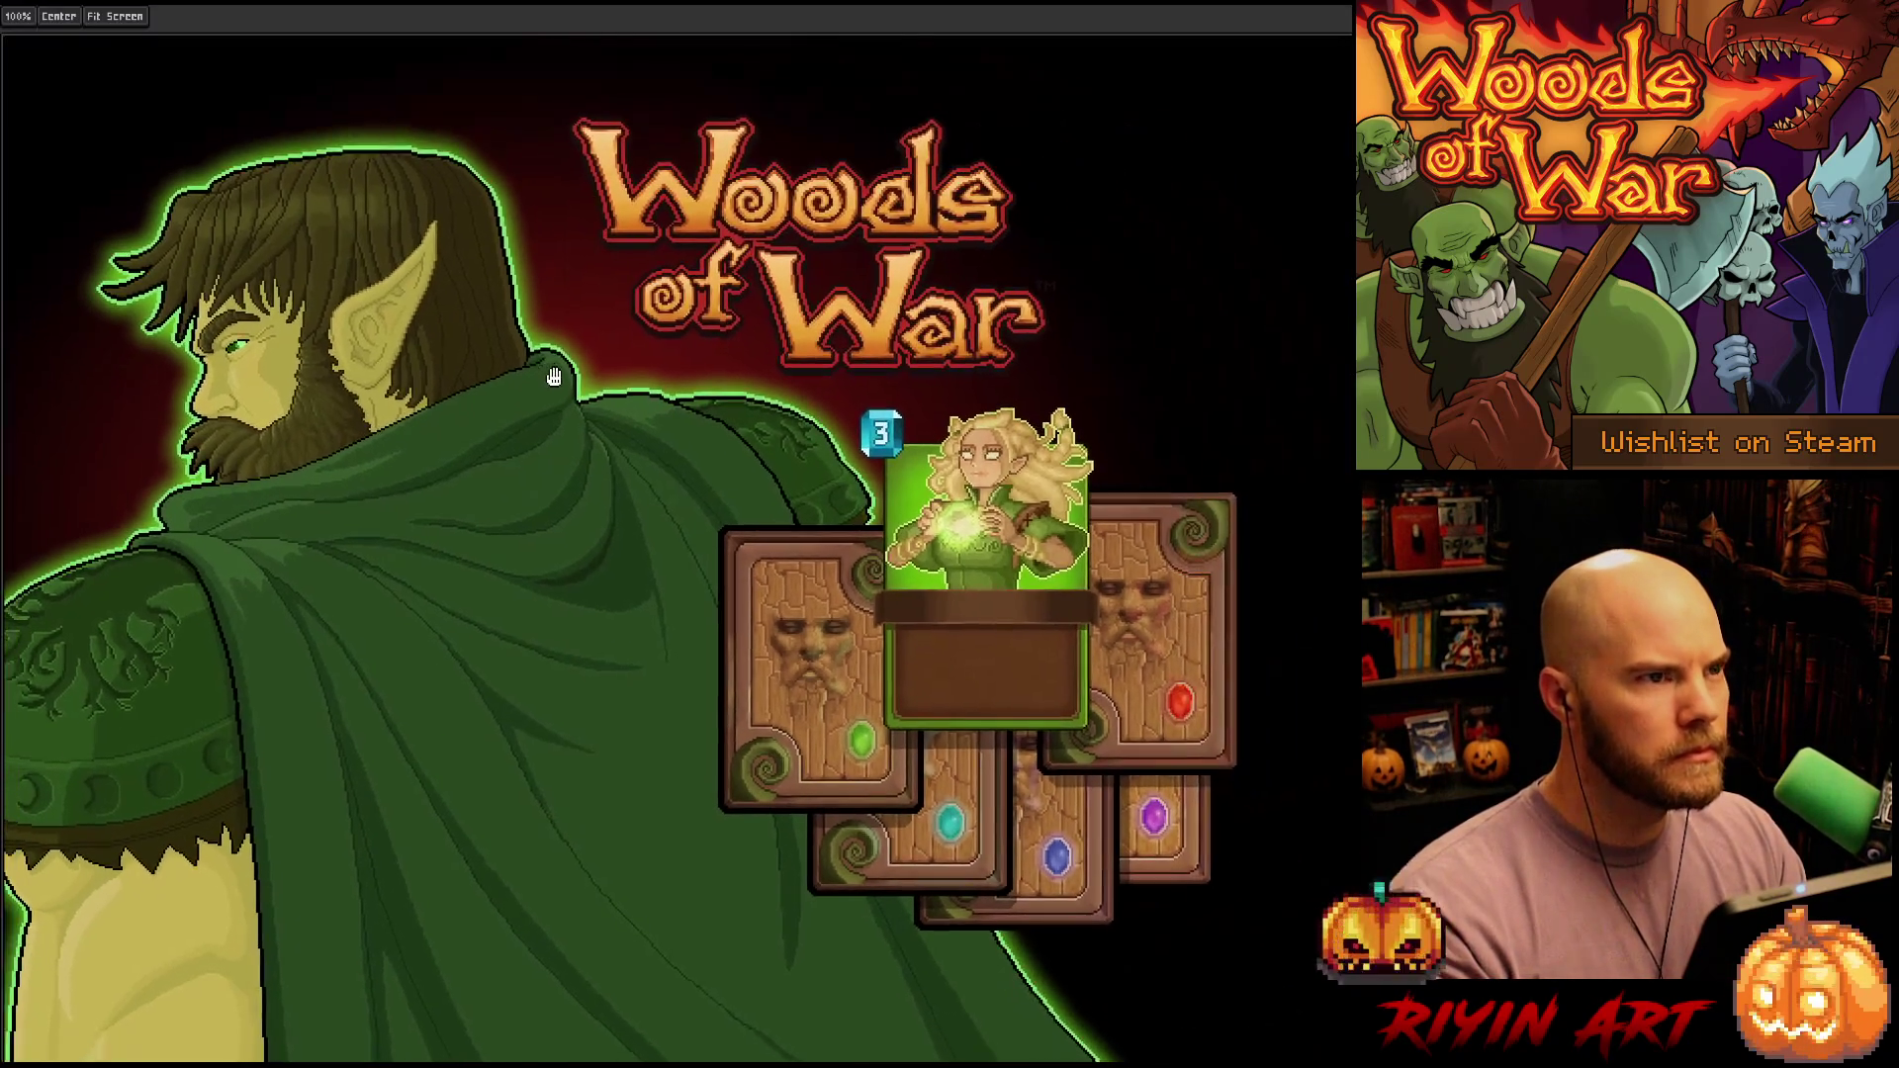
{"action": "left_click_drag", "start_coordinate": [592, 368], "coordinate": [607, 365]}
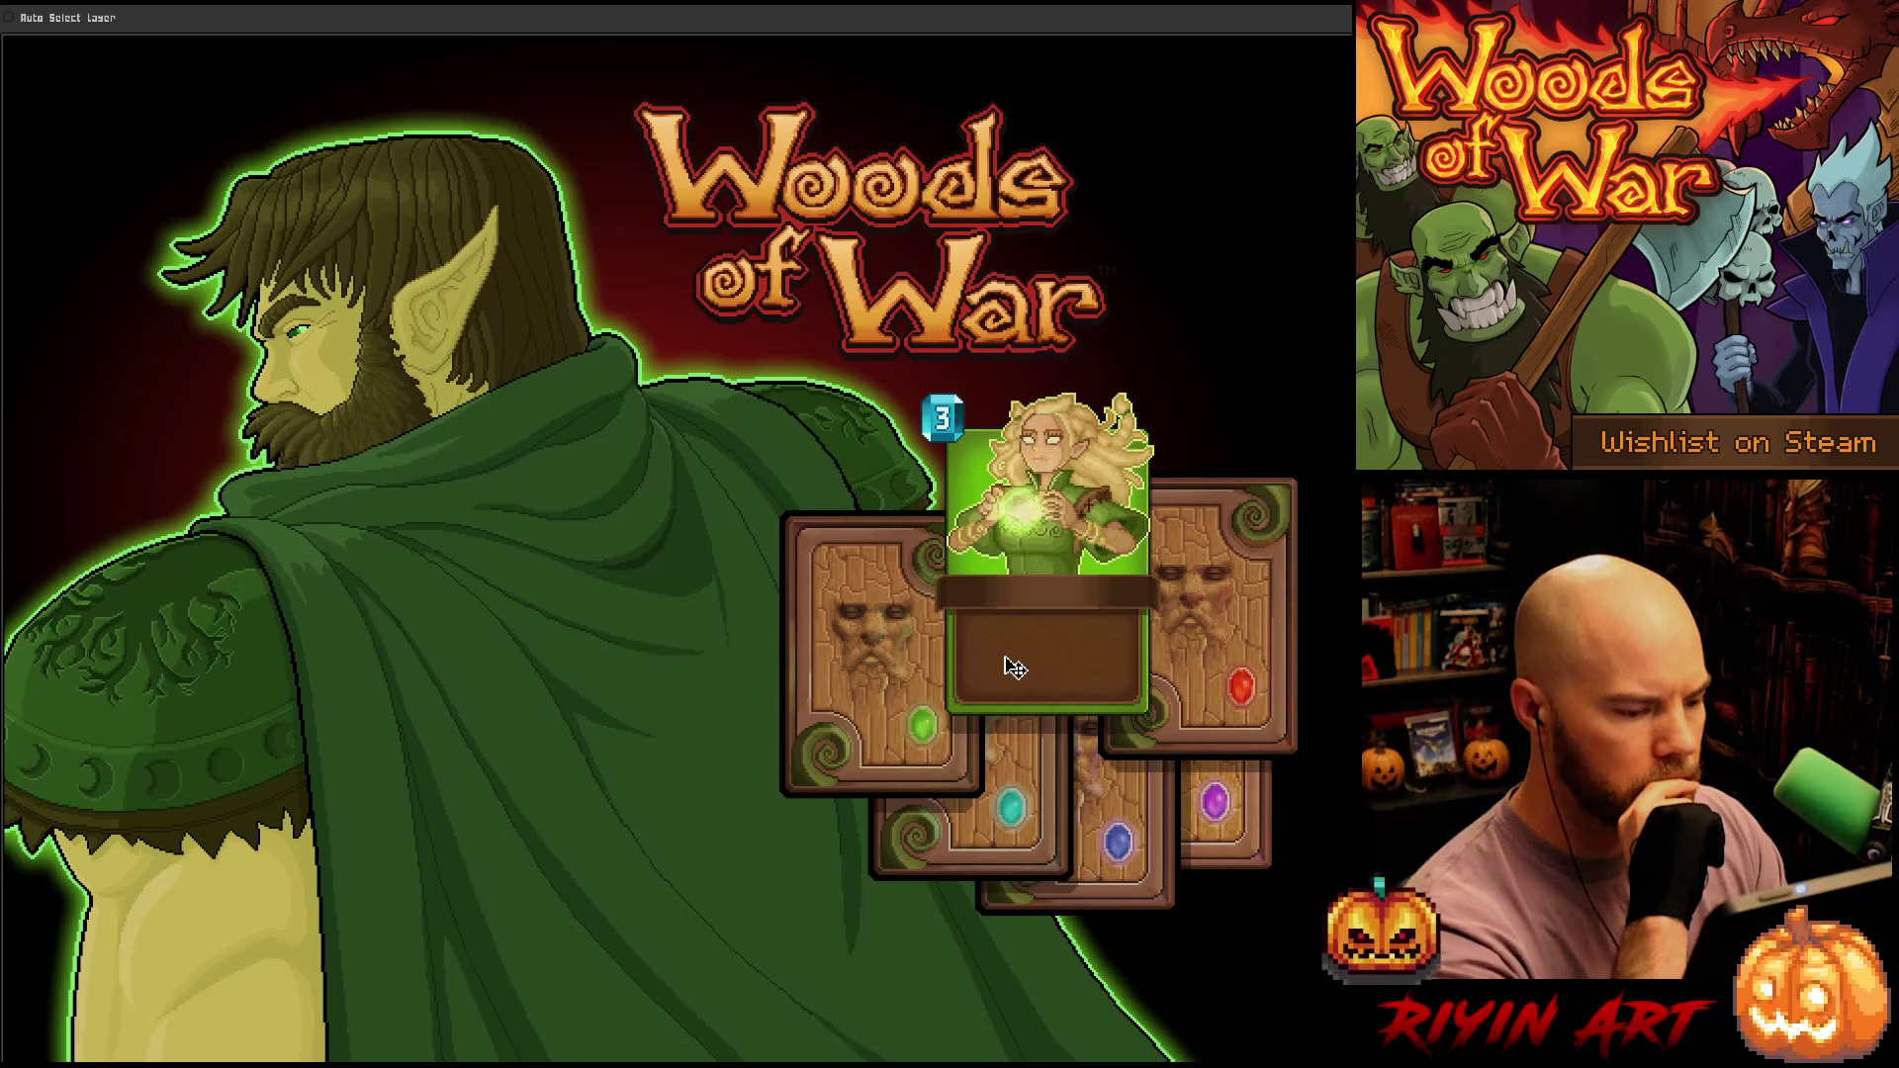
{"action": "key", "text": "Tab"}
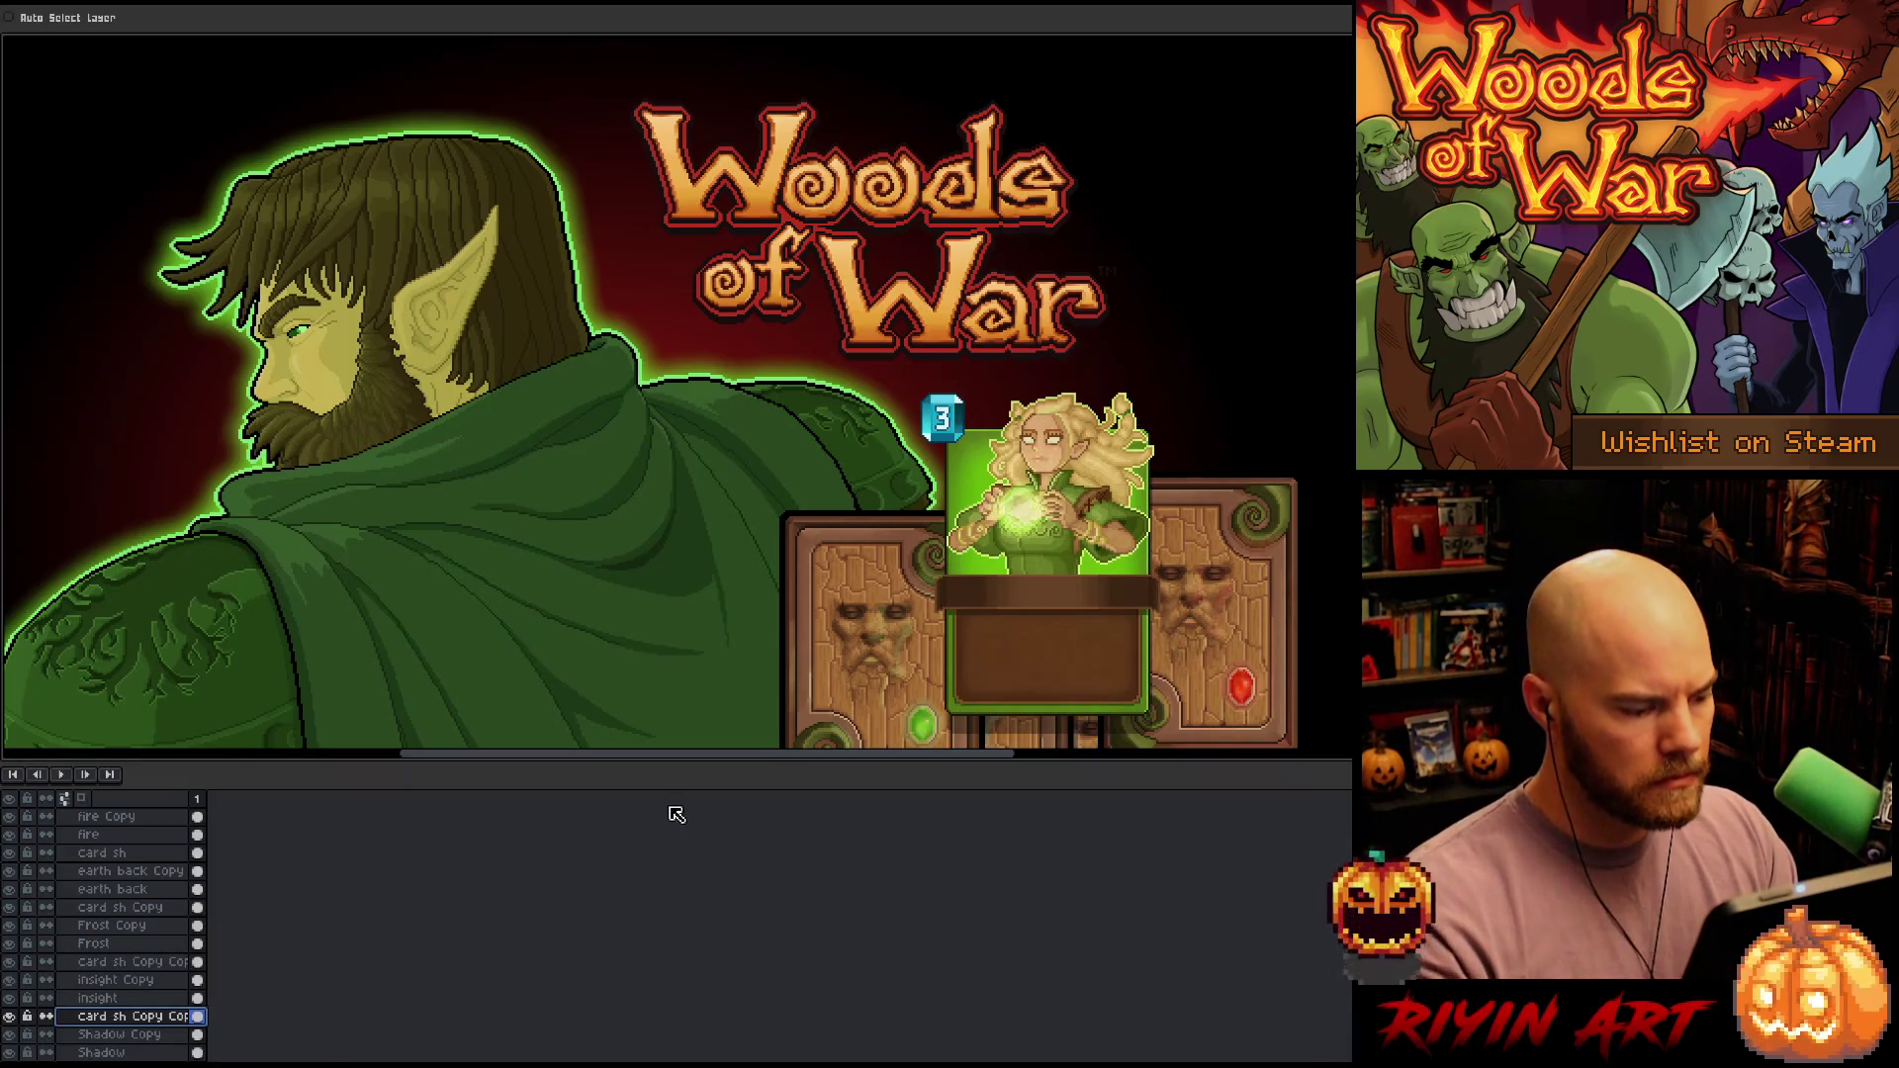
Enable canvas layer picking and toggle Layer 15 and Layer 16 visibility in the marian group
{"action": "left_click", "coordinate": [127, 32]}
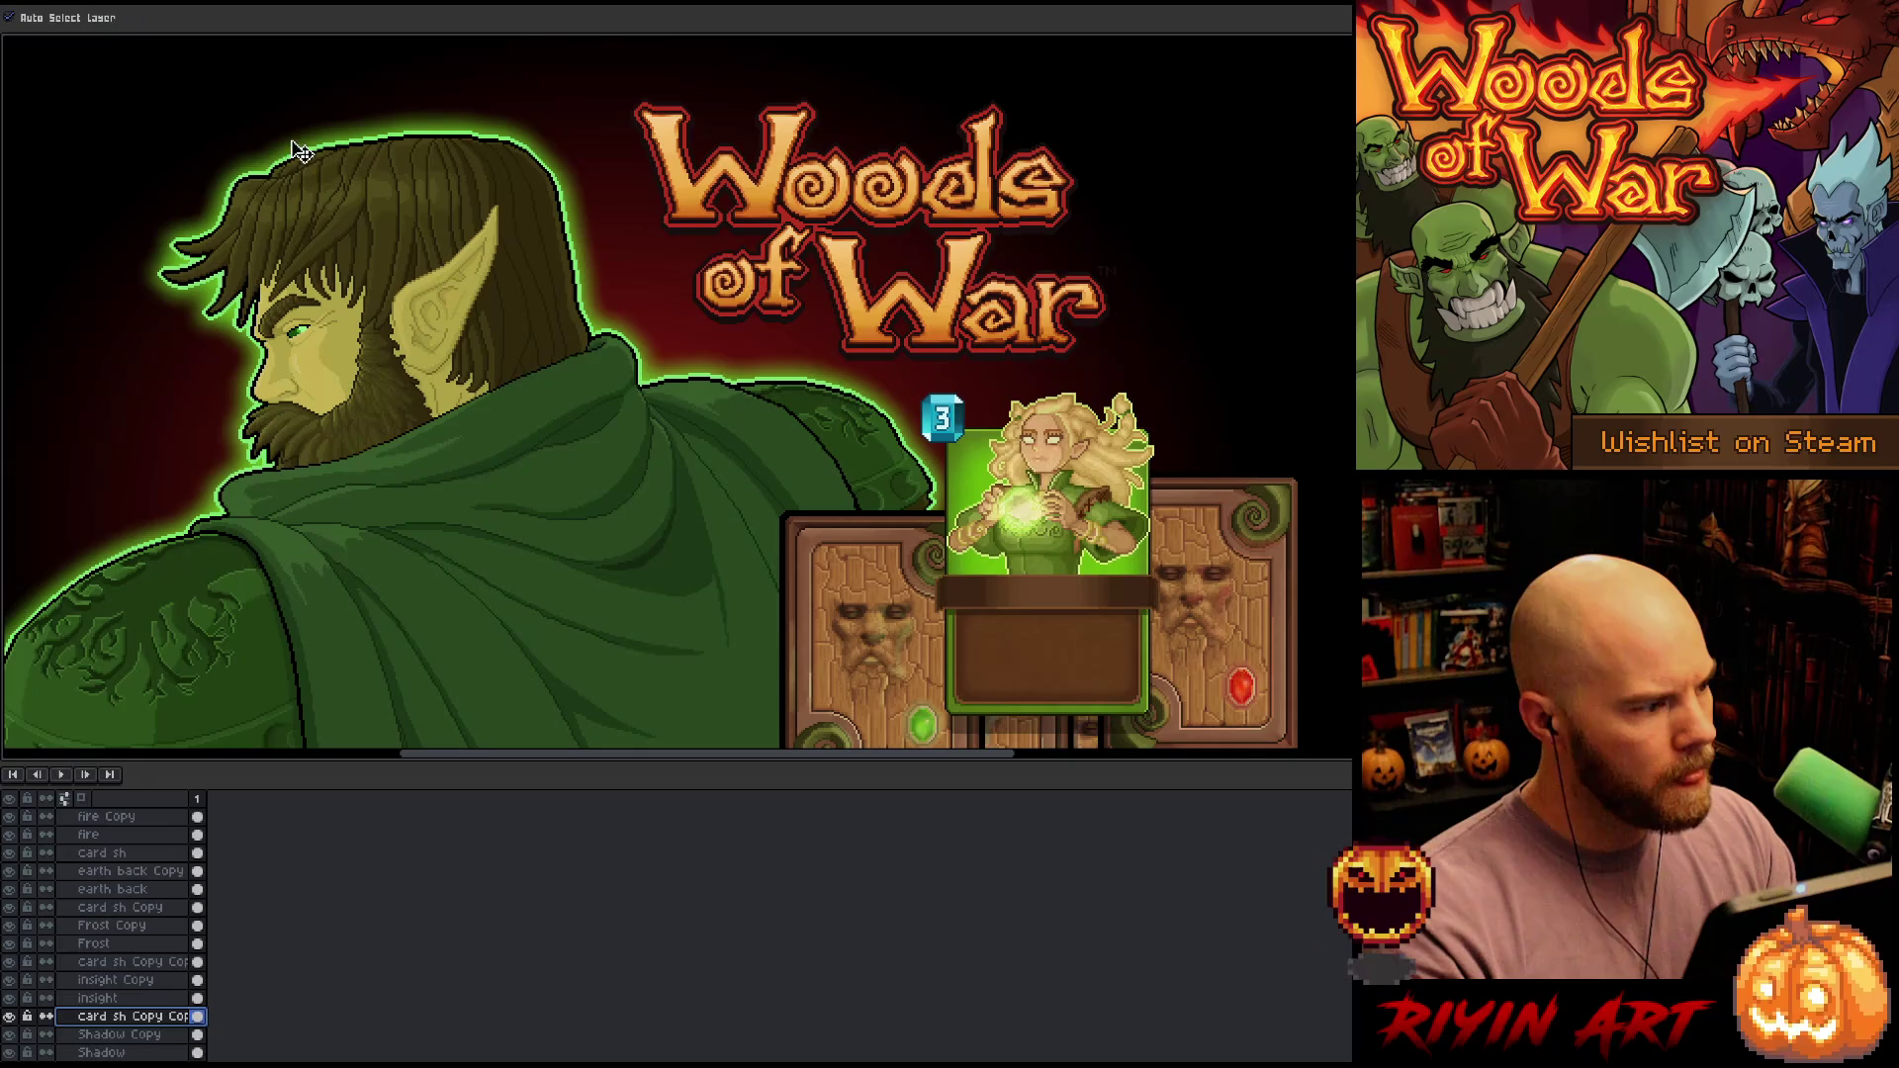
{"action": "scroll", "coordinate": [148, 841], "scroll_direction": "up", "scroll_amount": 2}
{"action": "scroll", "coordinate": [149, 853], "scroll_direction": "up", "scroll_amount": 2}
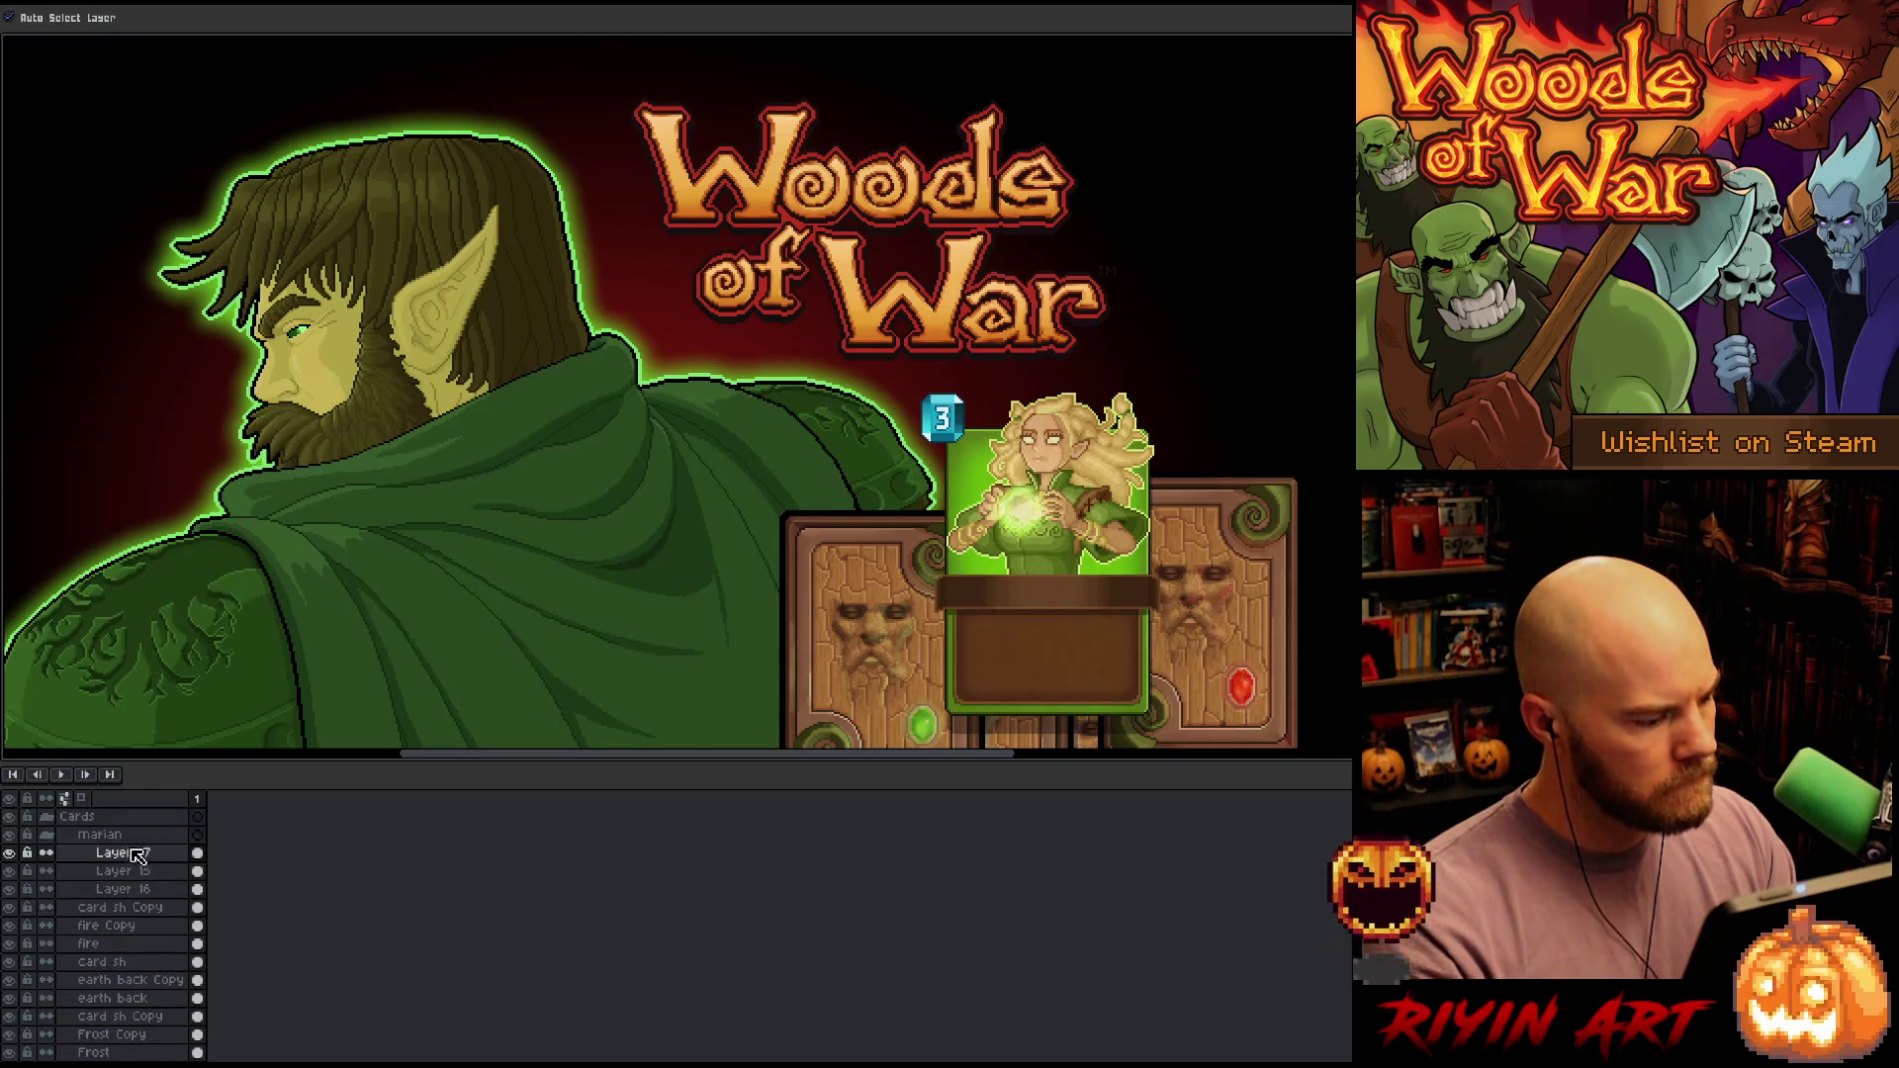
{"action": "left_click", "coordinate": [119, 870]}
{"action": "left_click", "coordinate": [19, 877]}
{"action": "left_click", "coordinate": [20, 877]}
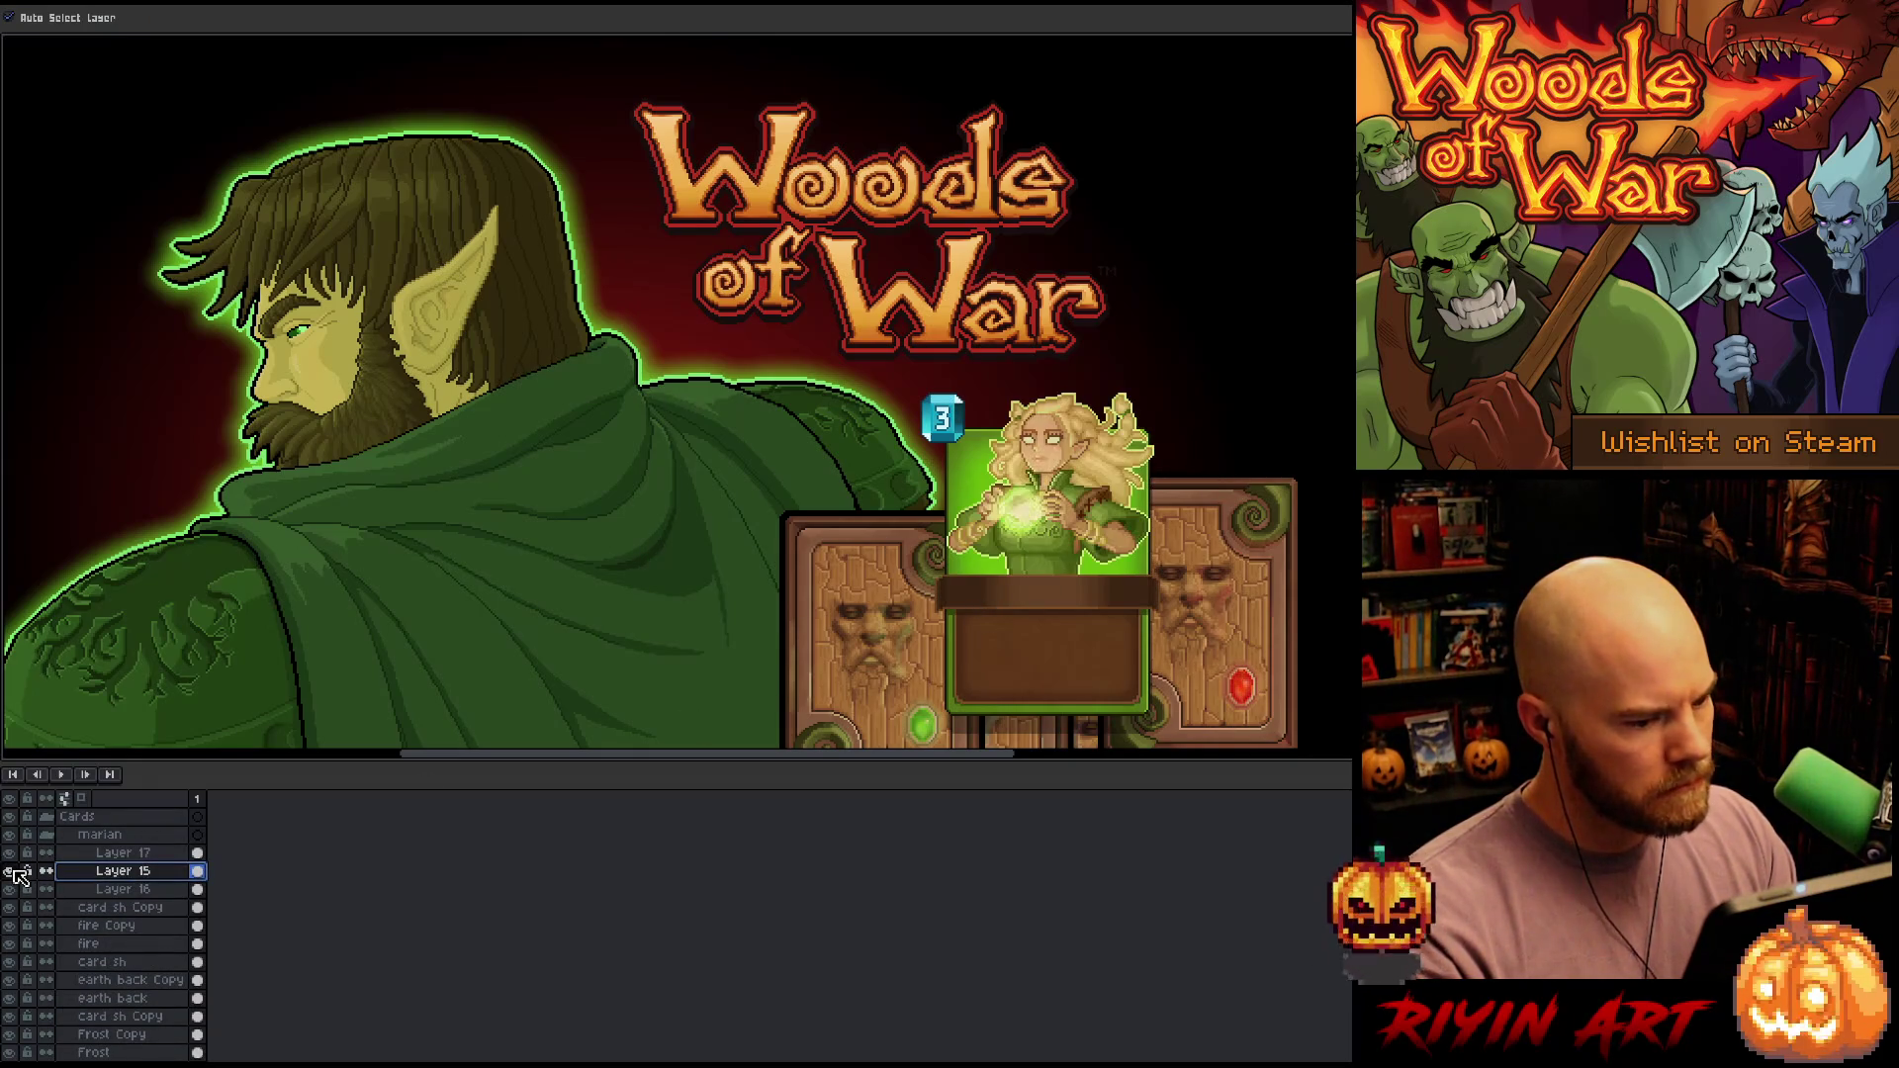
{"action": "left_click", "coordinate": [109, 889]}
{"action": "left_click", "coordinate": [11, 891]}
{"action": "left_click", "coordinate": [11, 891]}
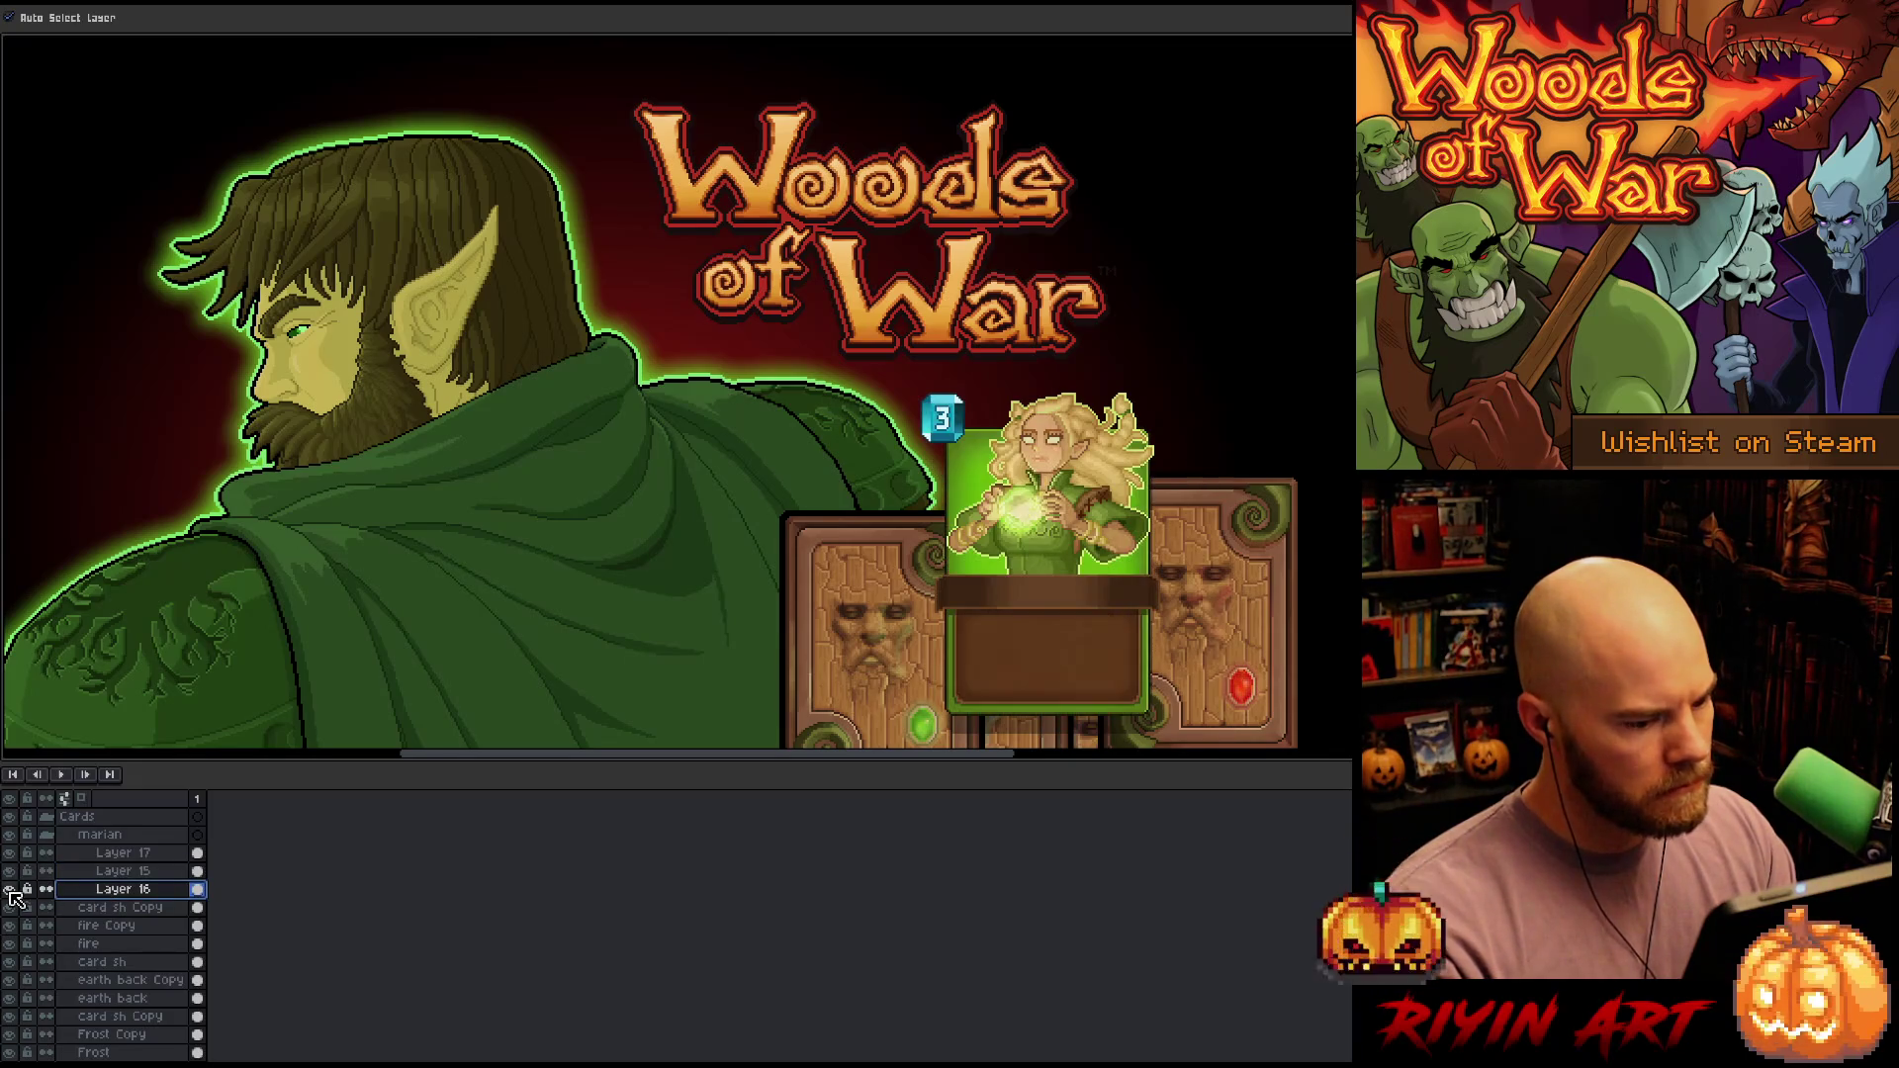
{"action": "key", "text": "i"}
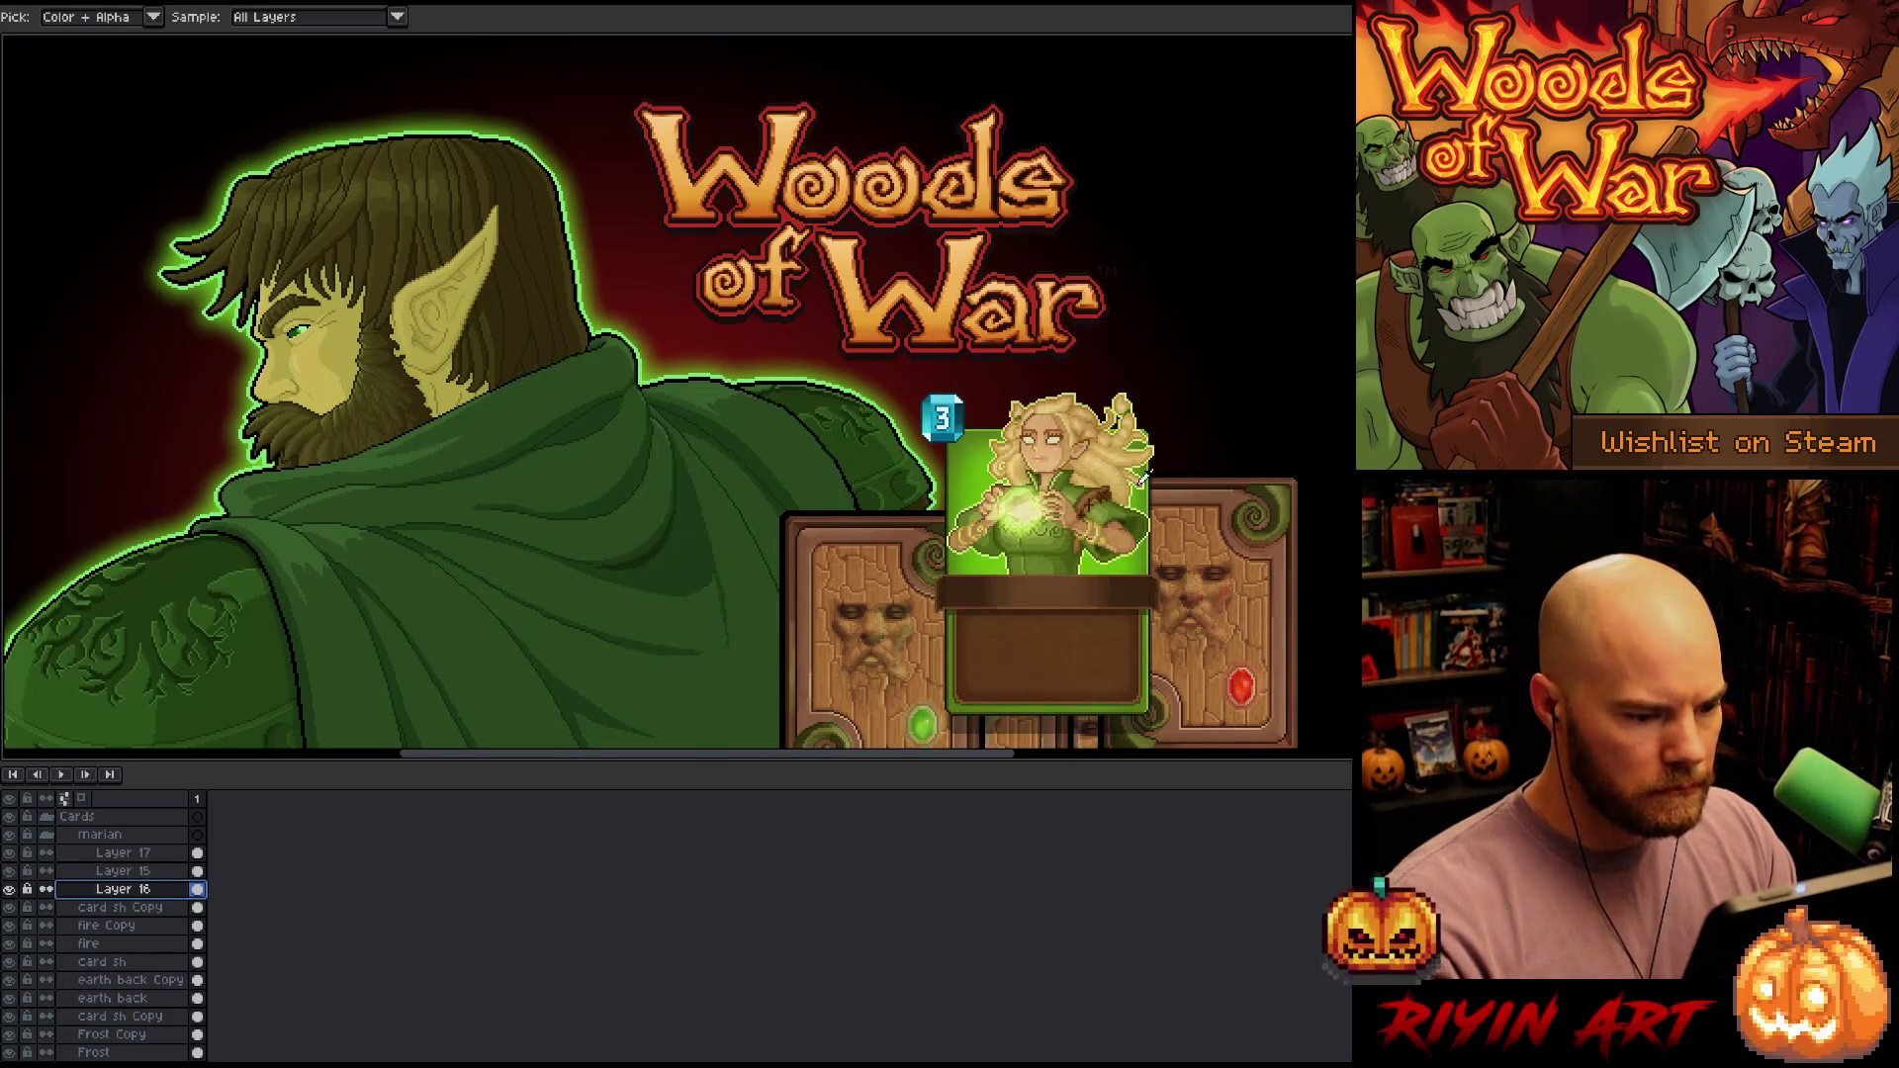
{"action": "scroll", "coordinate": [1127, 510], "scroll_direction": "up", "scroll_amount": 2}
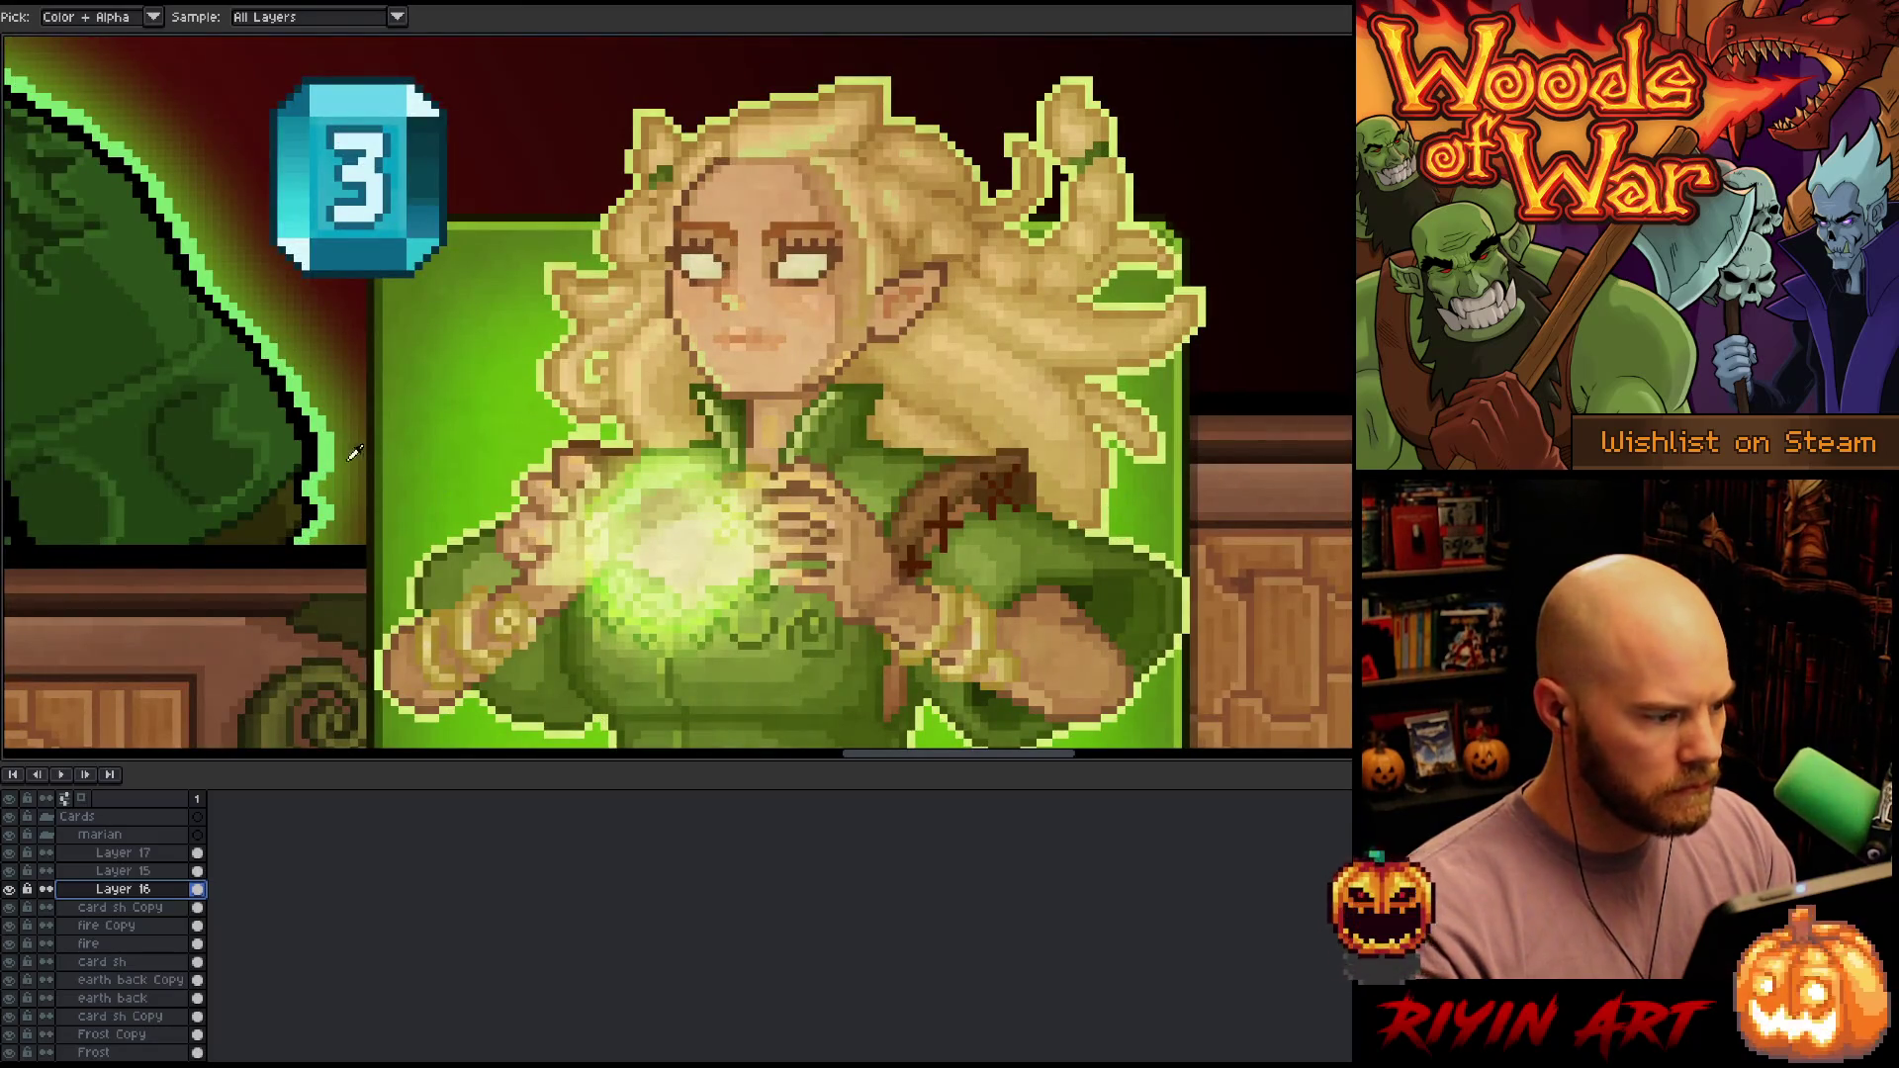
{"action": "scroll", "coordinate": [335, 444], "scroll_direction": "down", "scroll_amount": 3}
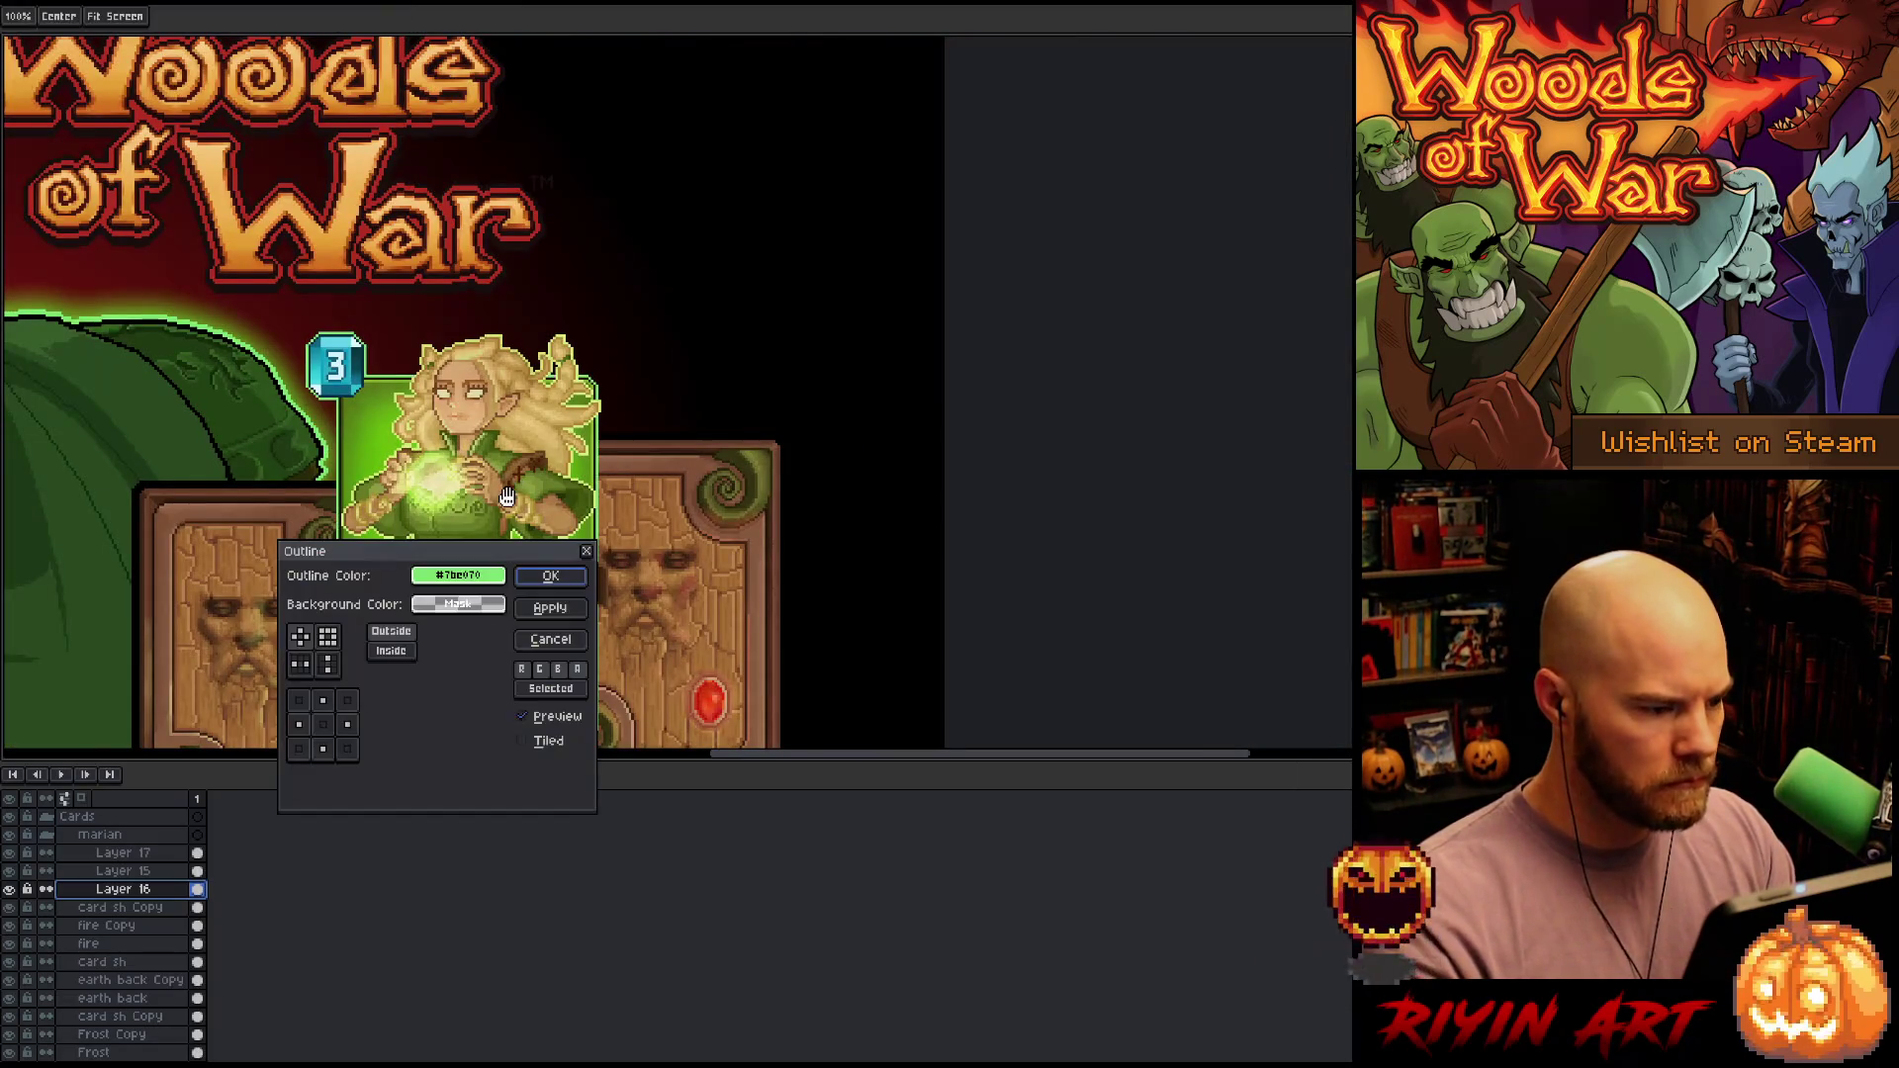
Pan and zoom the view to frame the hero and the Marian card
{"action": "left_click_drag", "start_coordinate": [440, 550], "coordinate": [654, 401]}
{"action": "scroll", "coordinate": [656, 402], "scroll_direction": "down", "scroll_amount": 2}
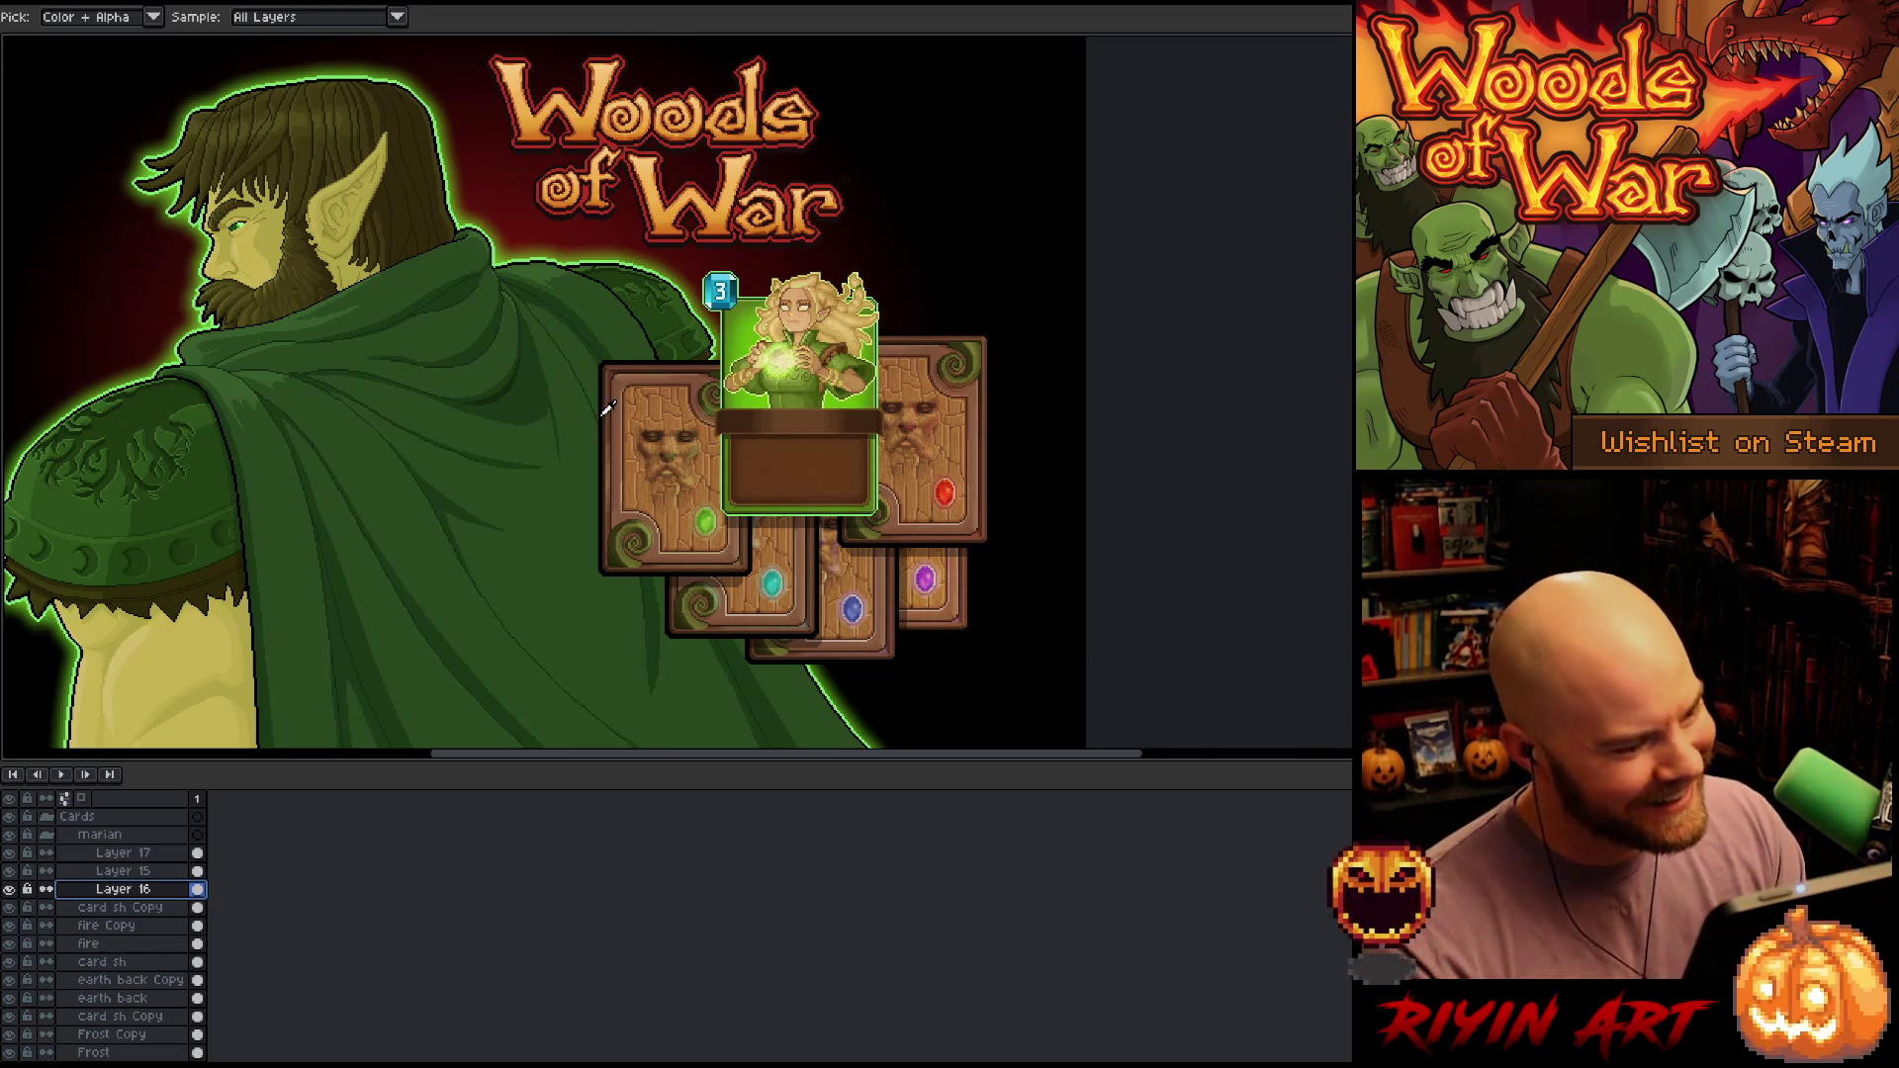
{"action": "scroll", "coordinate": [607, 410], "scroll_direction": "down", "scroll_amount": 1}
{"action": "scroll", "coordinate": [610, 413], "scroll_direction": "up", "scroll_amount": 1}
{"action": "scroll", "coordinate": [607, 413], "scroll_direction": "down", "scroll_amount": 1}
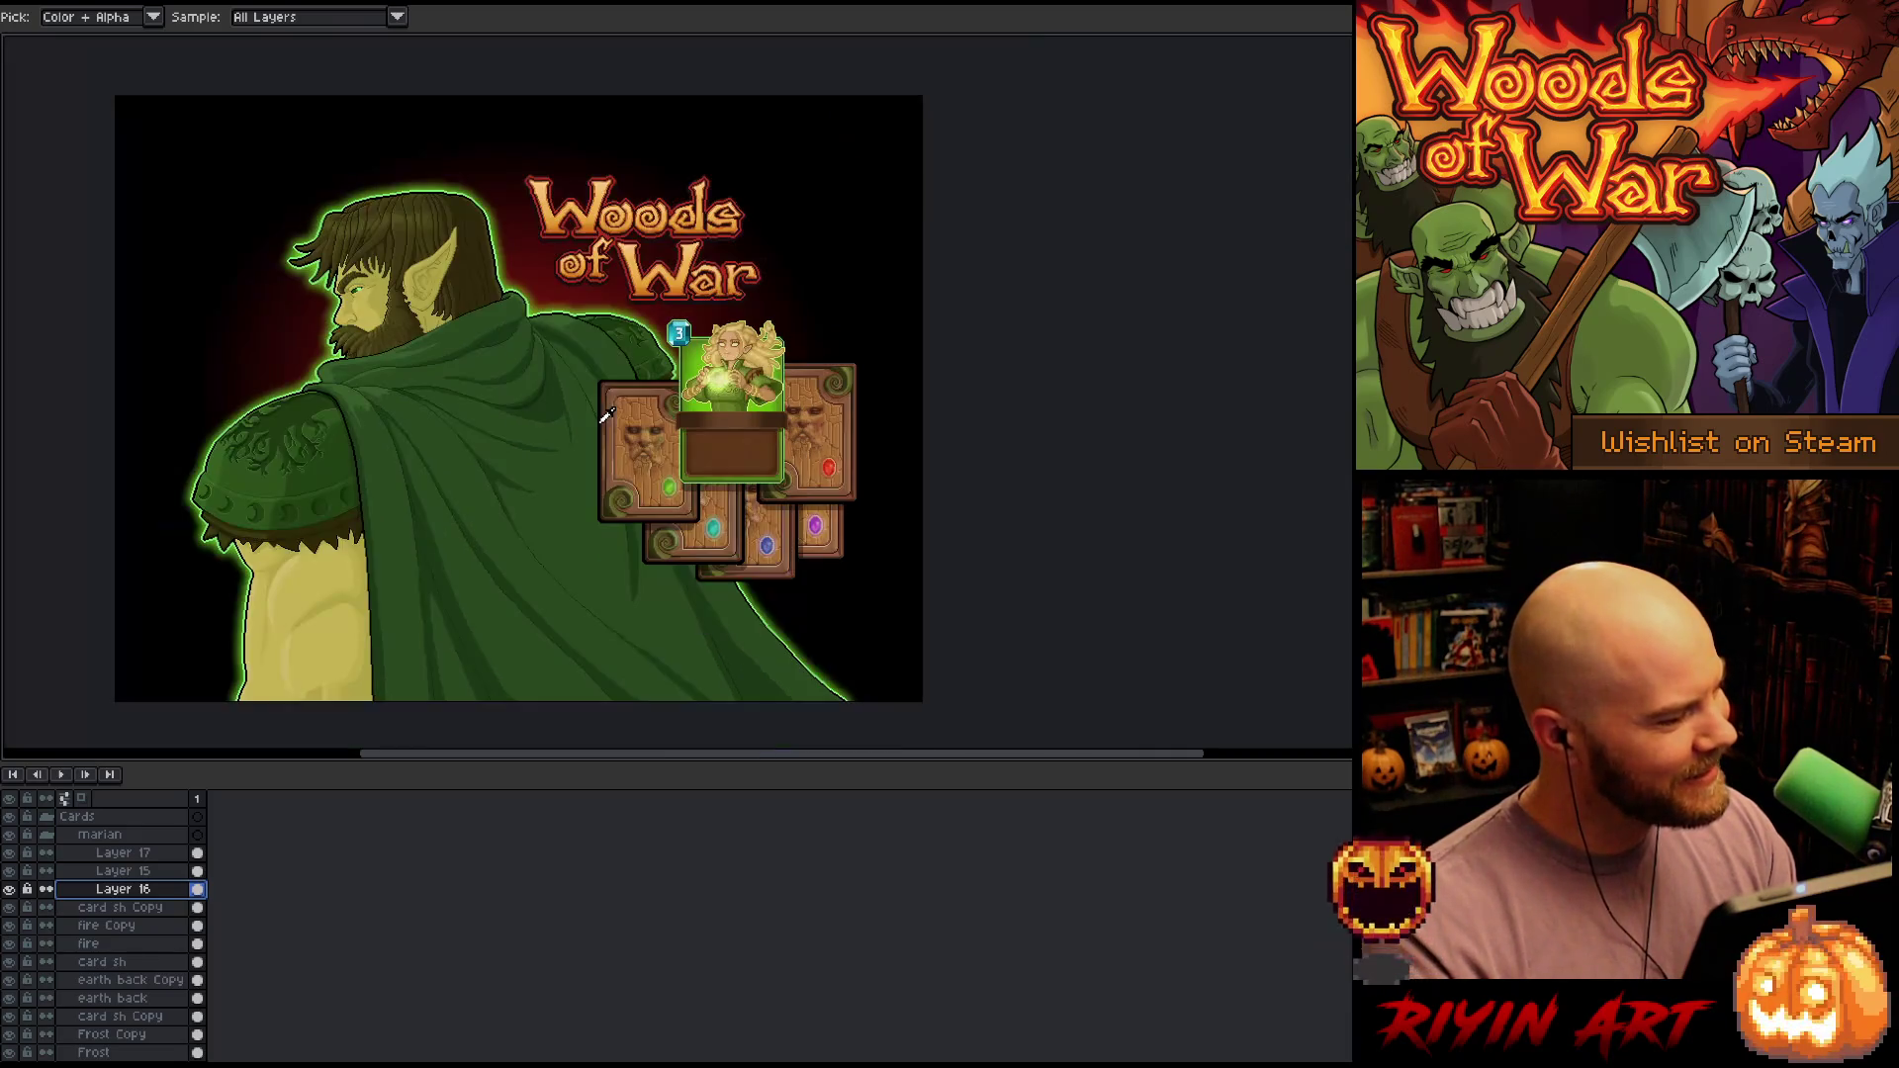
{"action": "scroll", "coordinate": [539, 390], "scroll_direction": "up", "scroll_amount": 1}
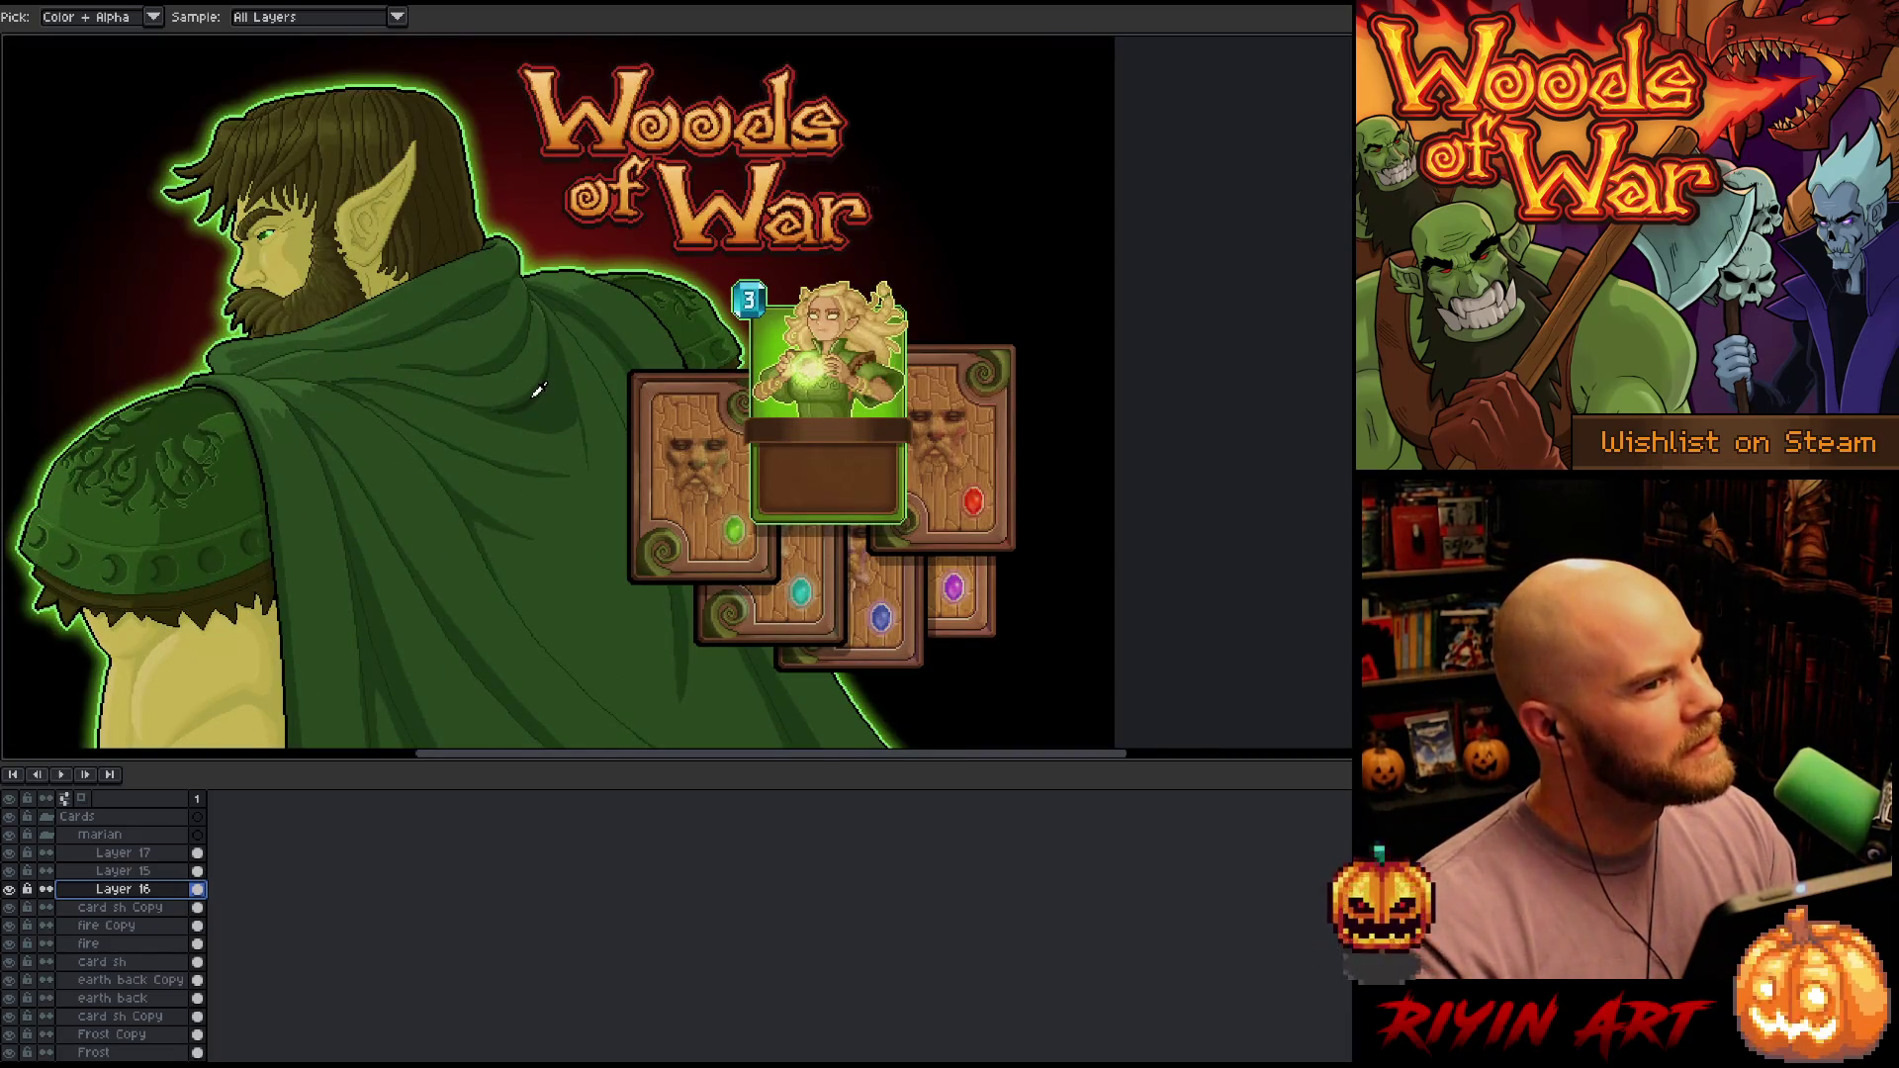
{"action": "scroll", "coordinate": [539, 391], "scroll_direction": "down", "scroll_amount": 1}
{"action": "scroll", "coordinate": [499, 384], "scroll_direction": "up", "scroll_amount": 1}
{"action": "key", "text": "space"}
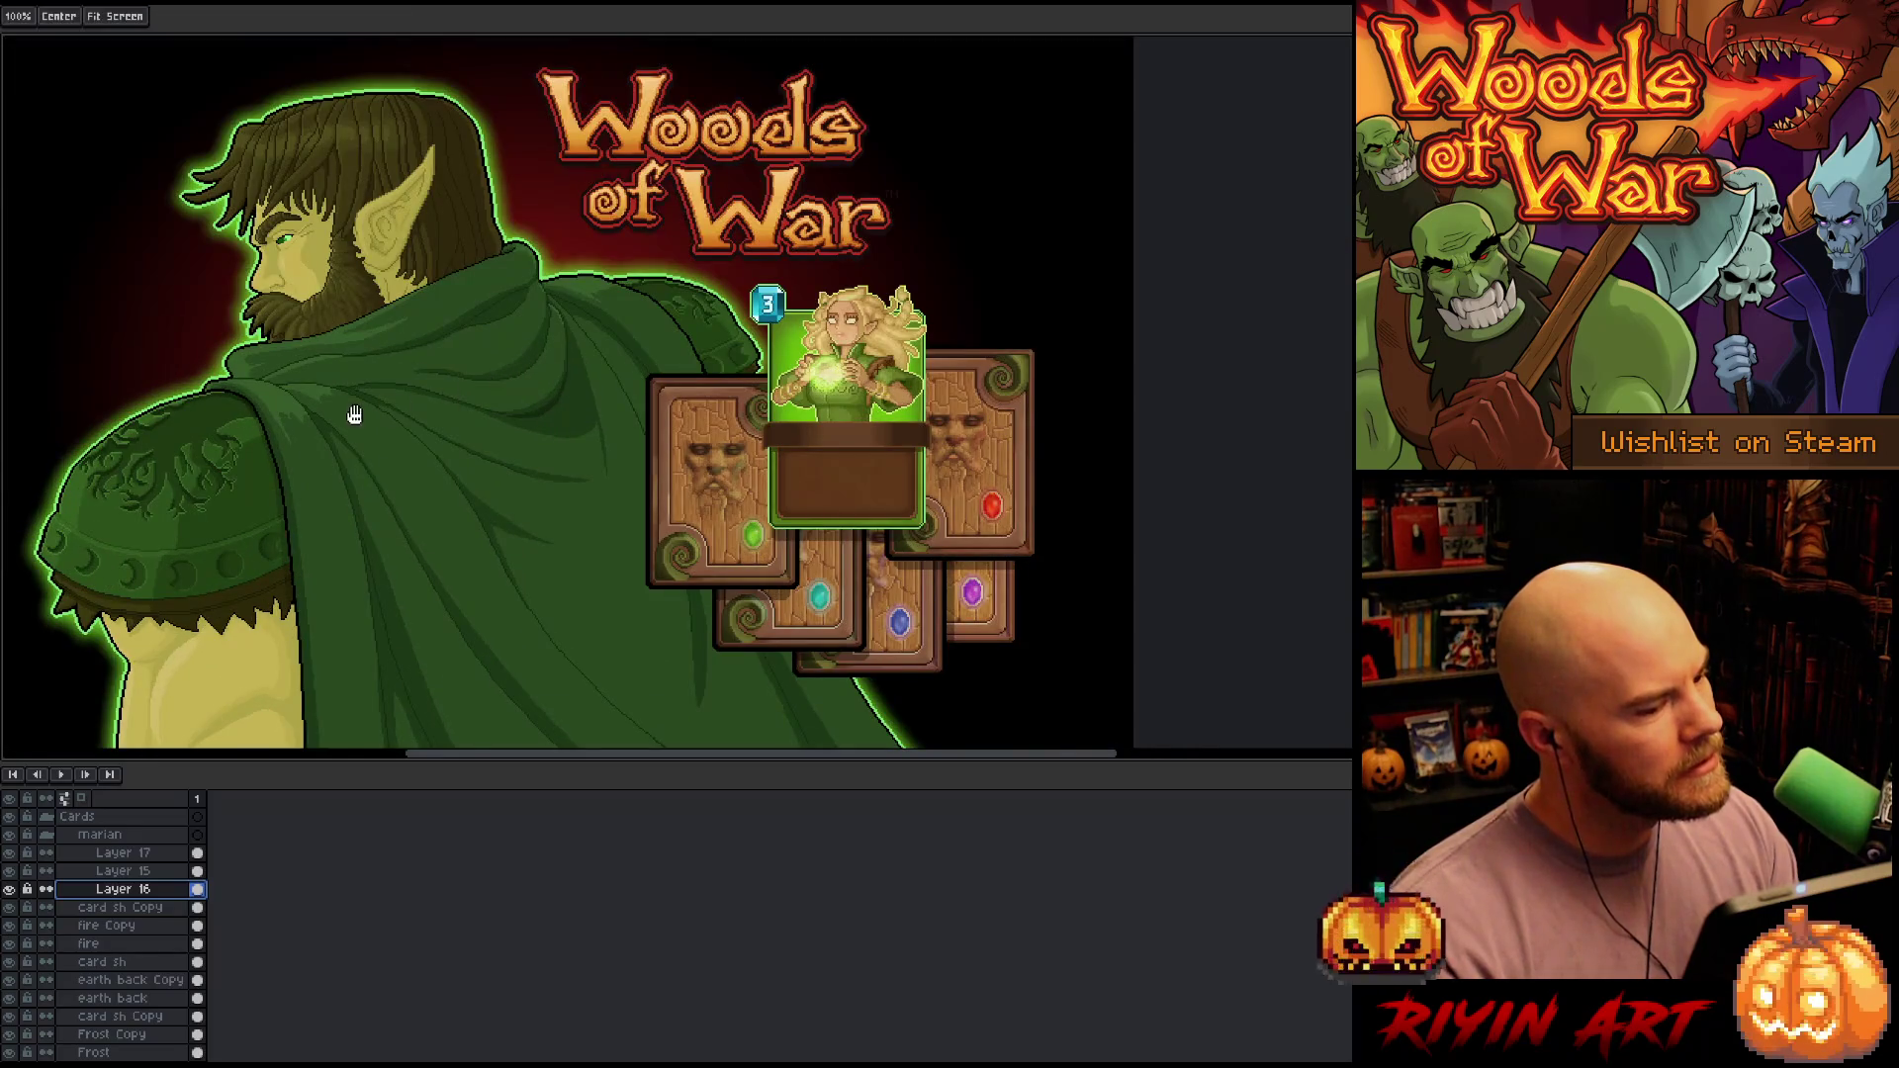
{"action": "left_click_drag", "start_coordinate": [352, 411], "coordinate": [444, 422]}
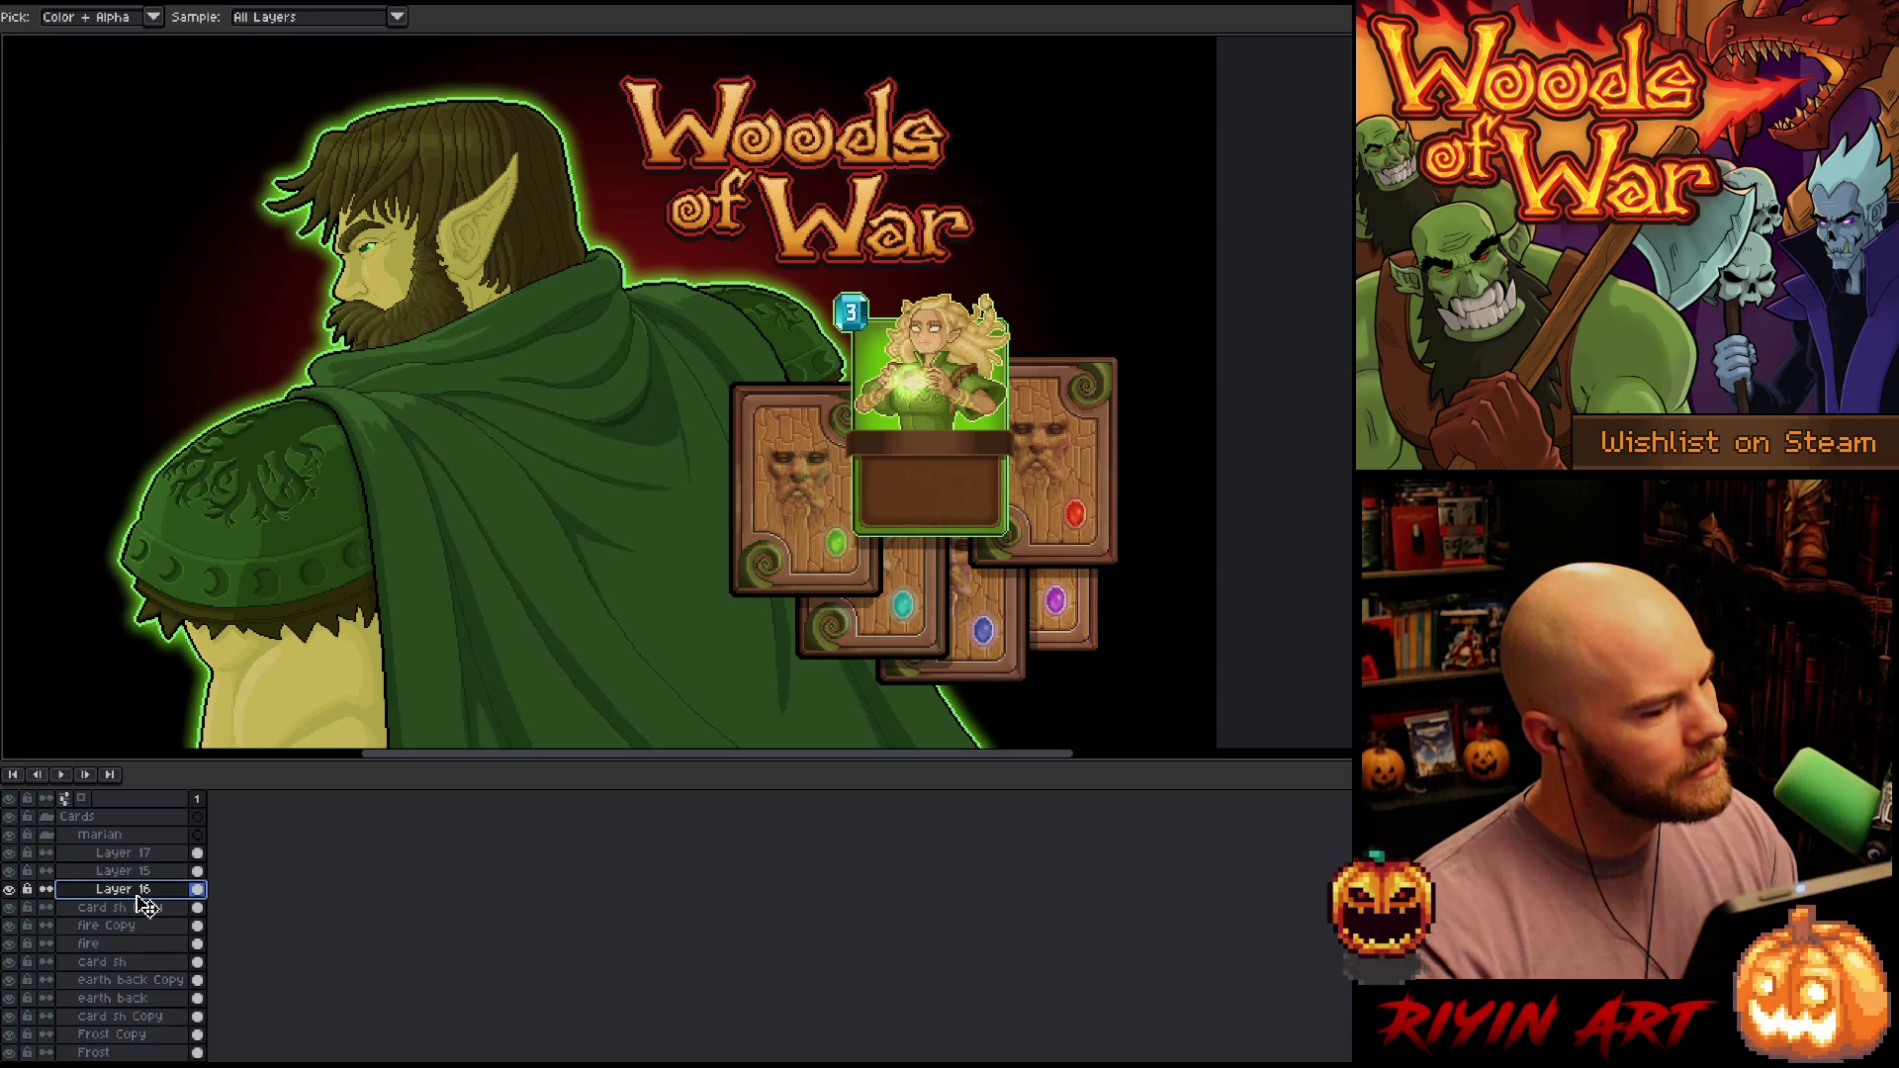
Apply a light green Outline effect to the Marian card's Layer 16
{"action": "double_click", "coordinate": [138, 890]}
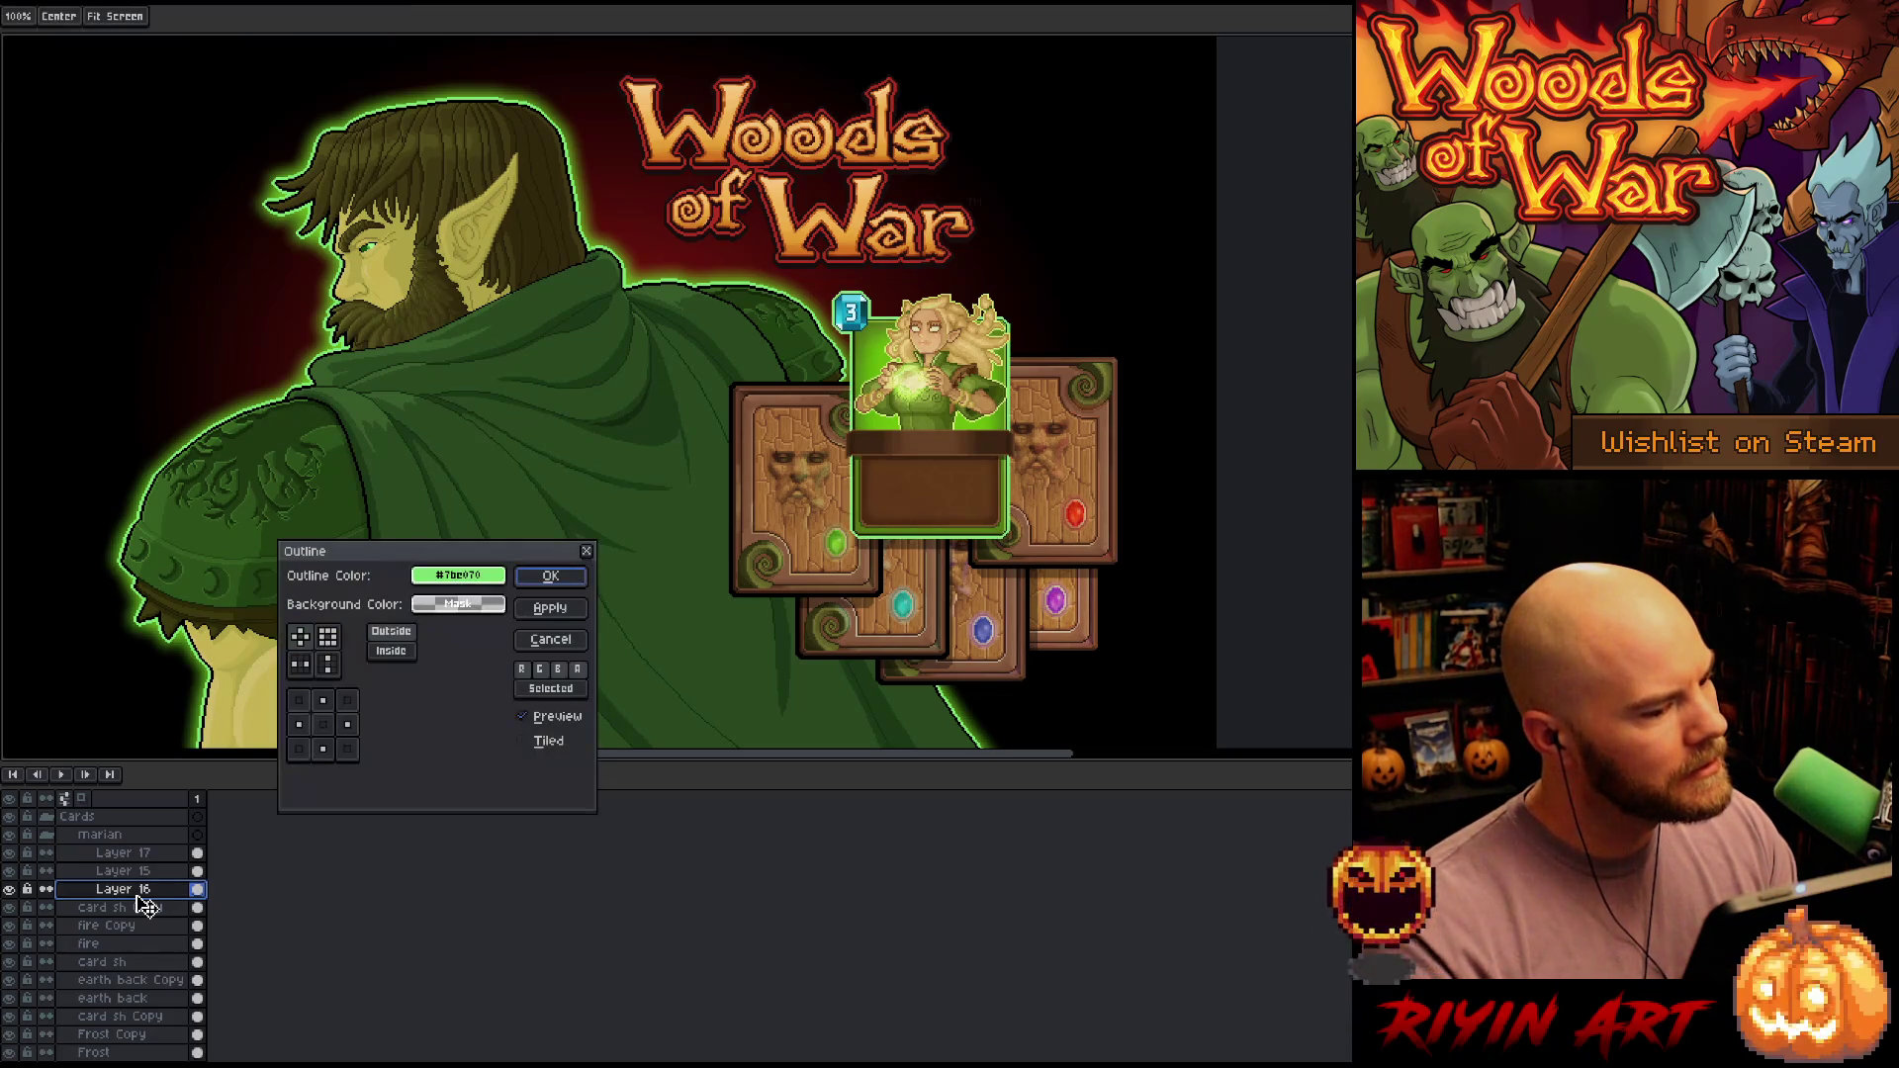
{"action": "key", "text": "Escape"}
{"action": "key", "text": "Escape"}
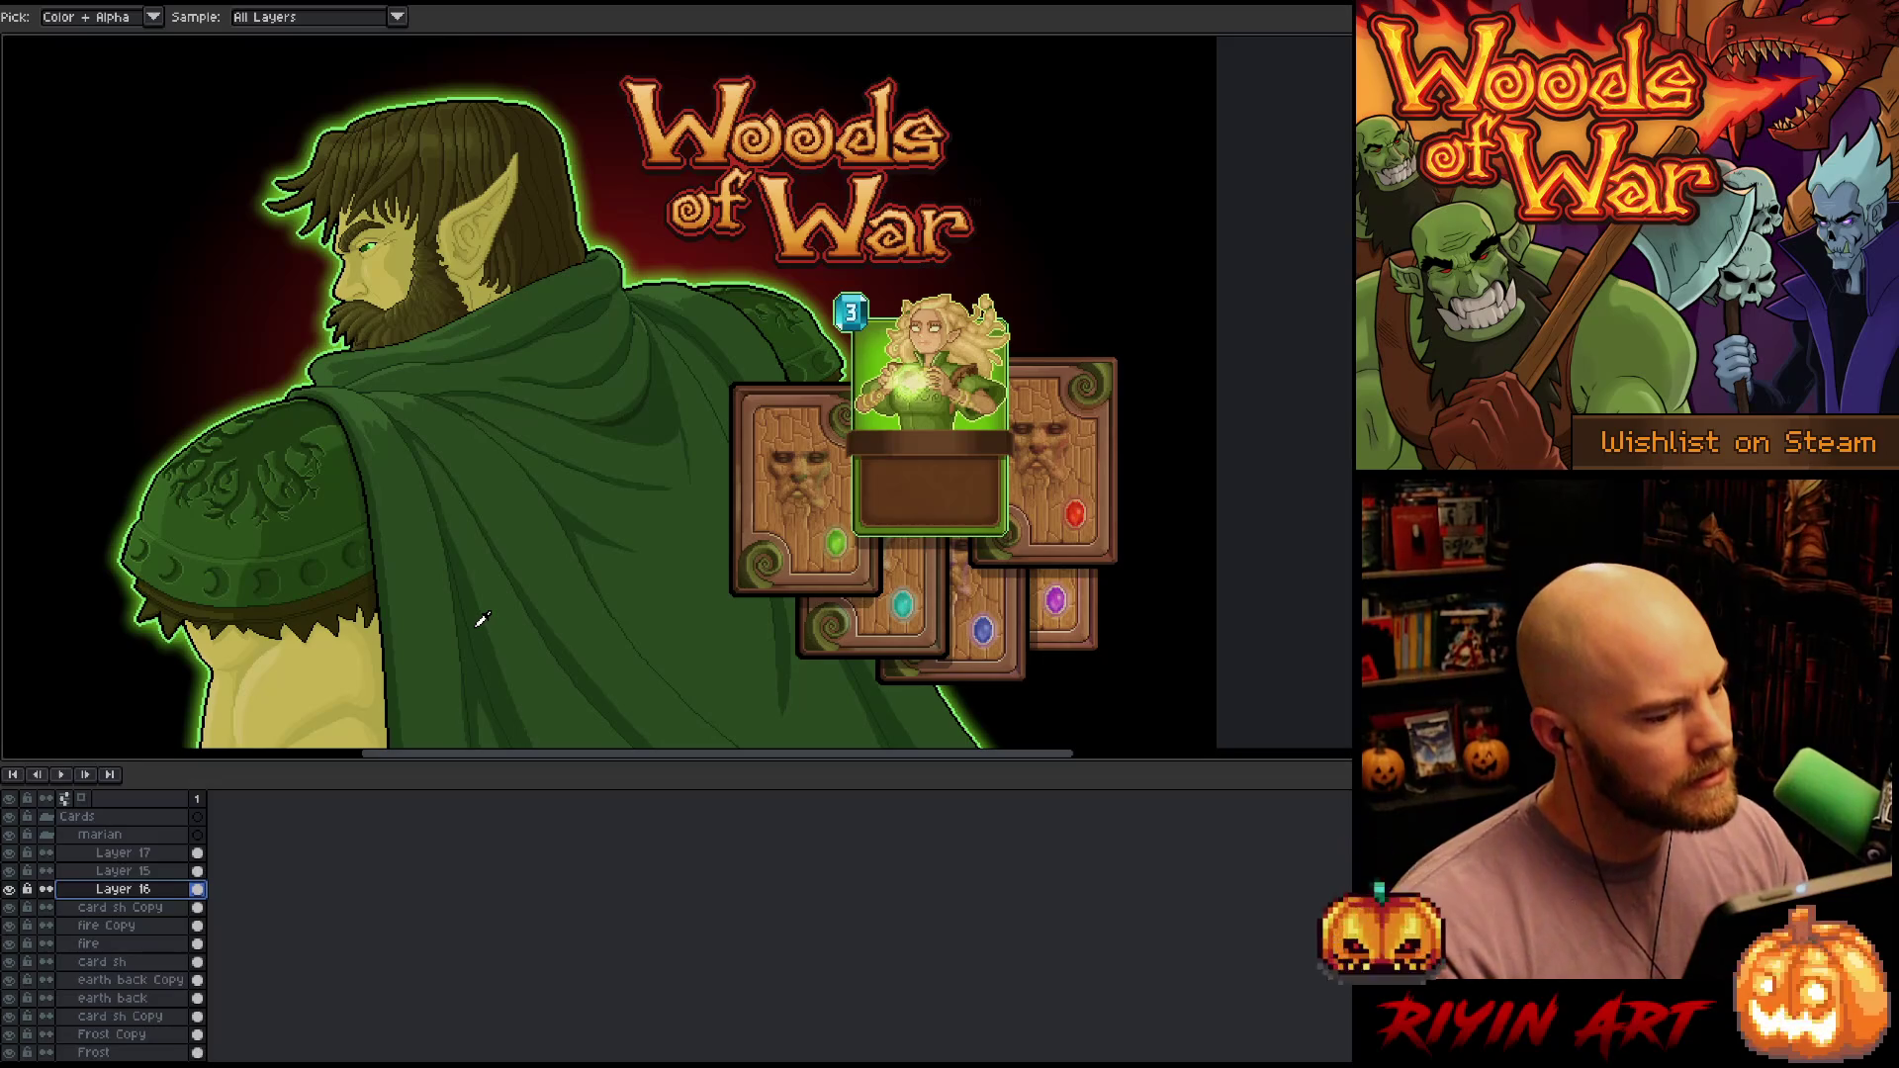
{"action": "key", "text": "shift+o"}
{"action": "key", "text": "Return"}
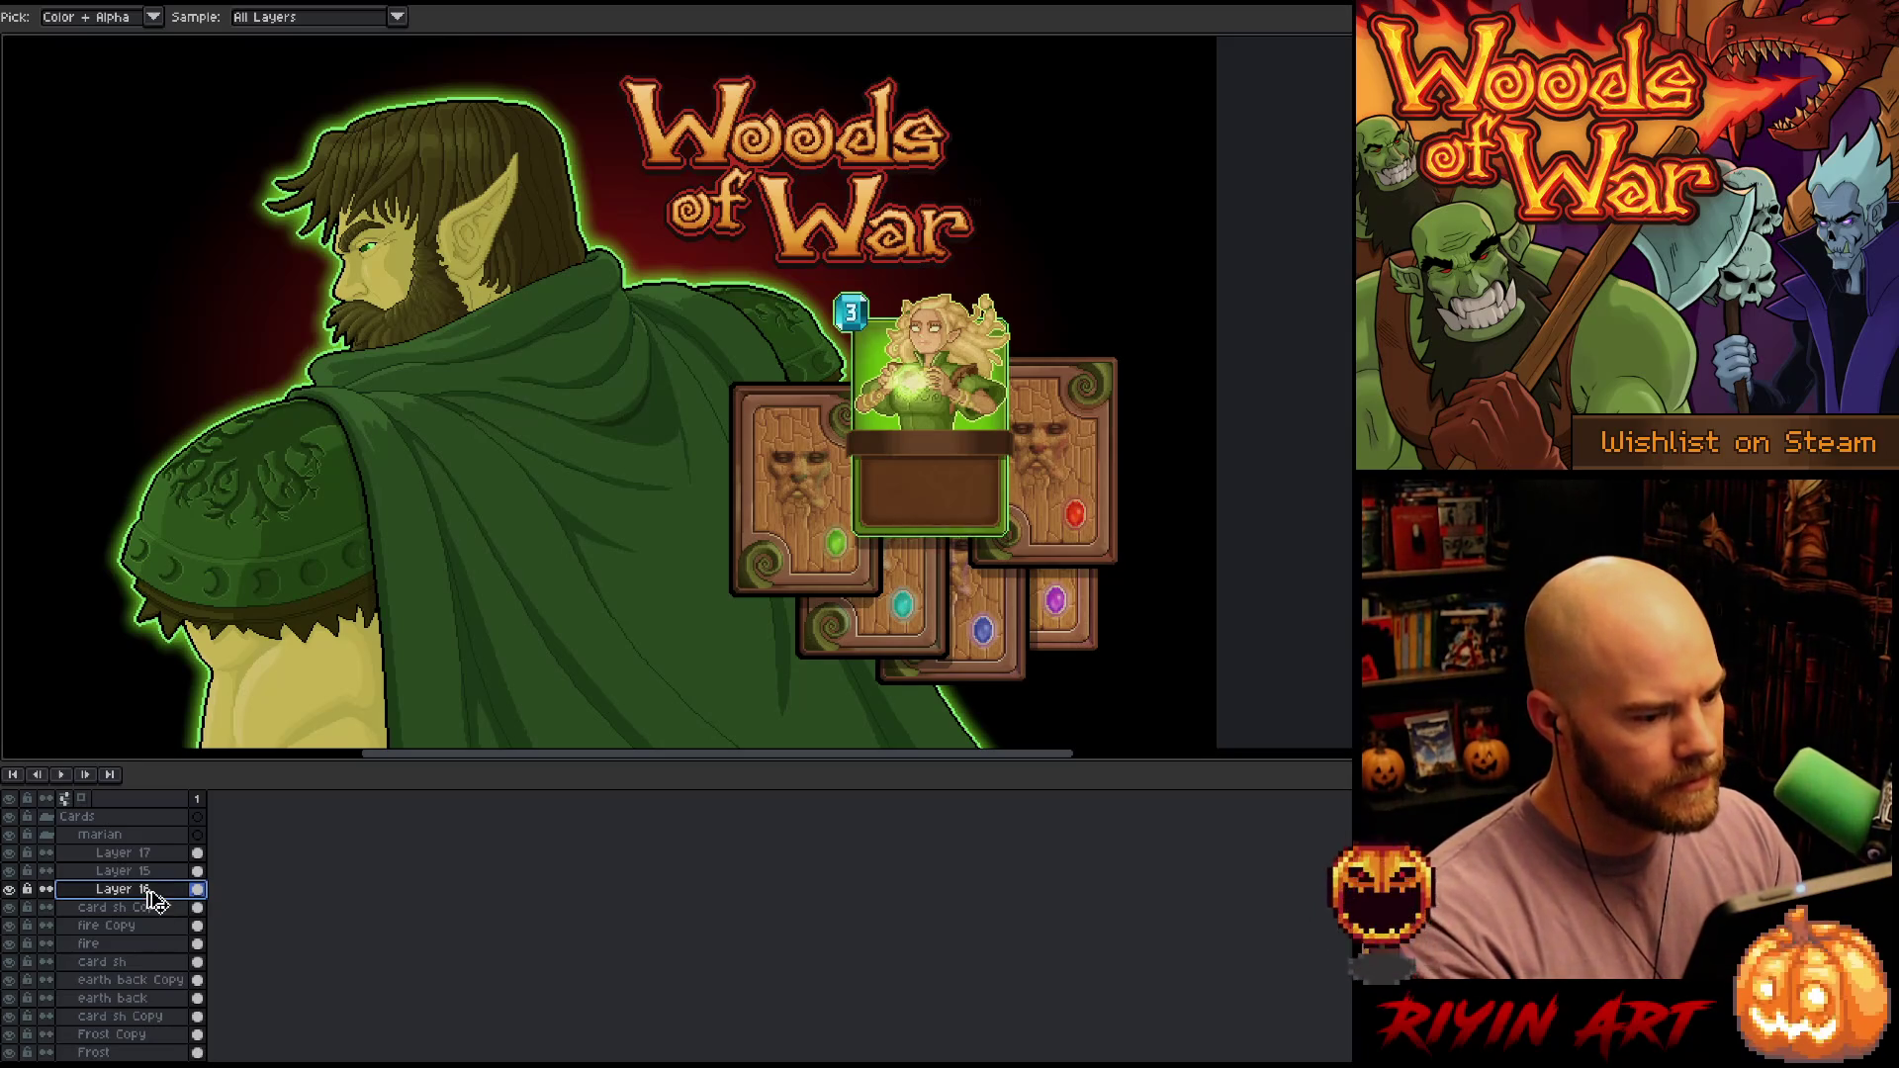
Duplicate Layer 16, move the copy below the original, and apply Outline to it twice
{"action": "right_click", "coordinate": [150, 894]}
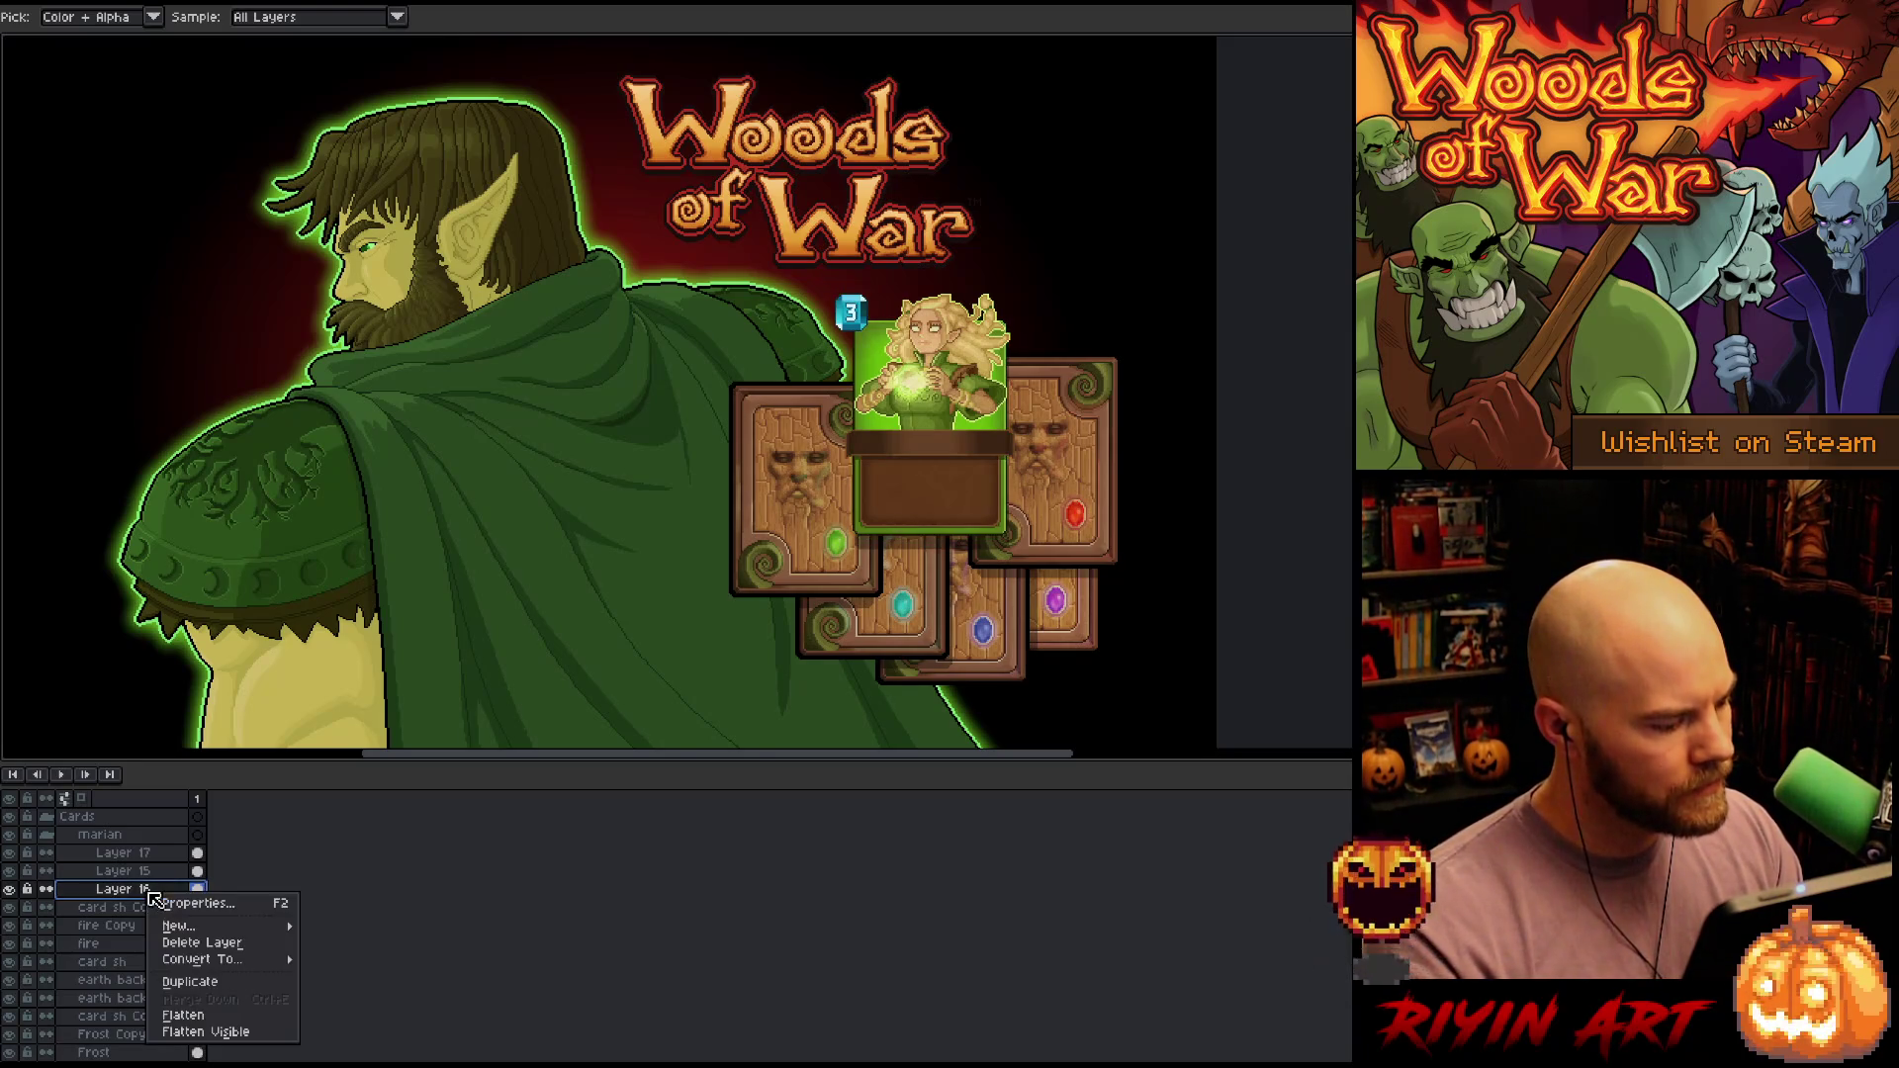
{"action": "left_click", "coordinate": [180, 981]}
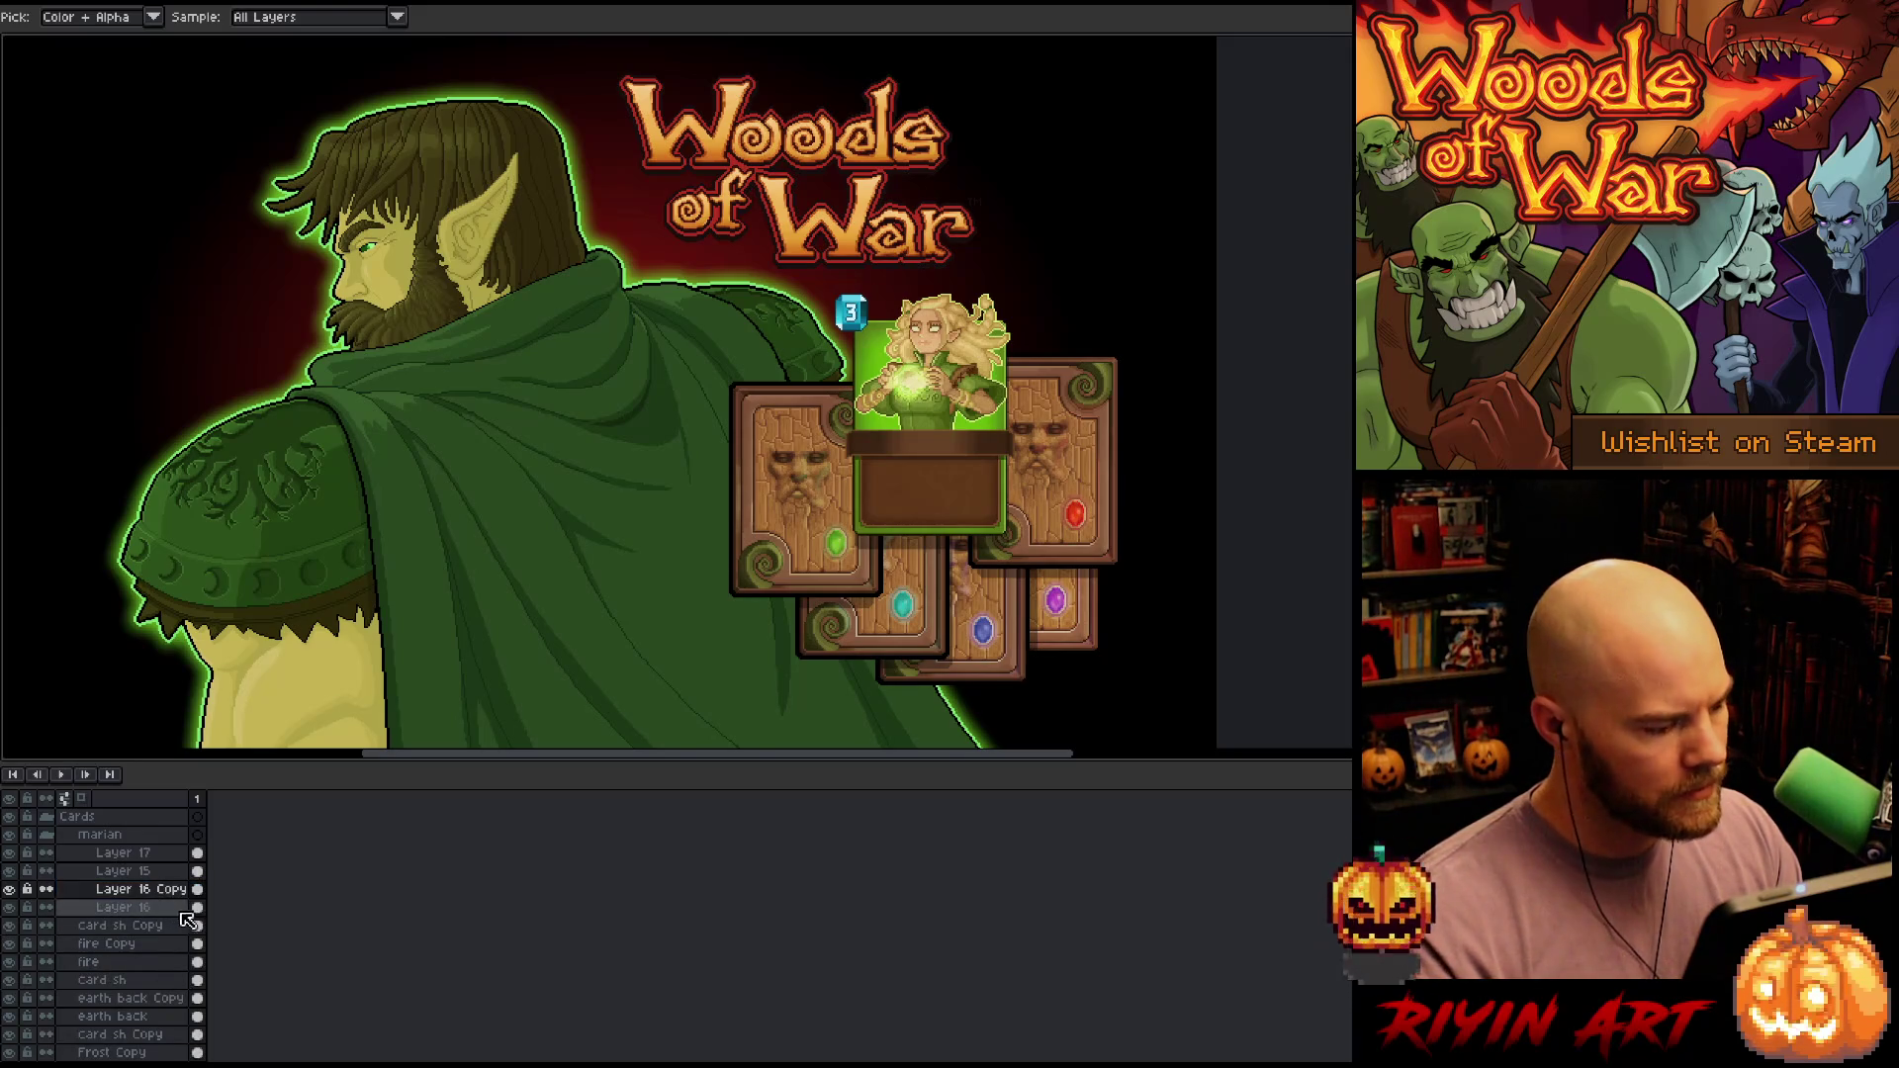
{"action": "left_click", "coordinate": [198, 907]}
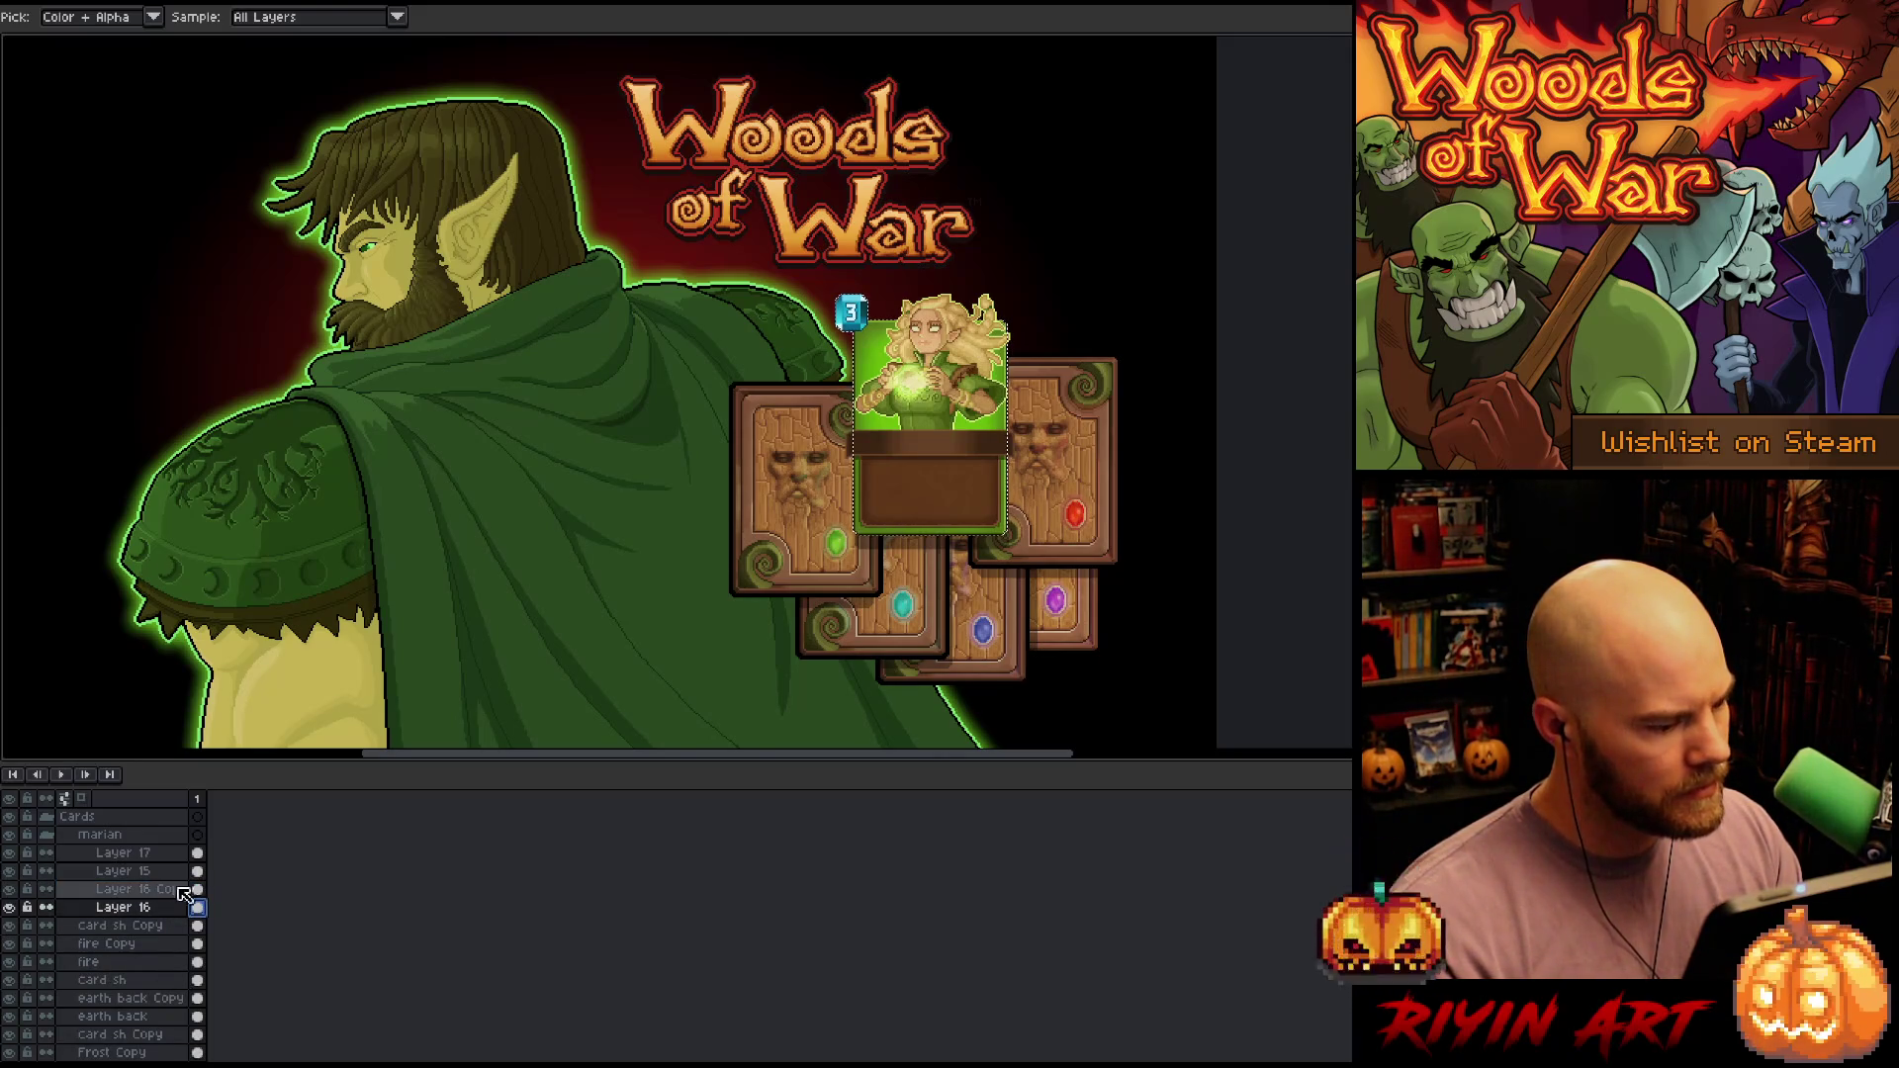
{"action": "left_click", "coordinate": [163, 890]}
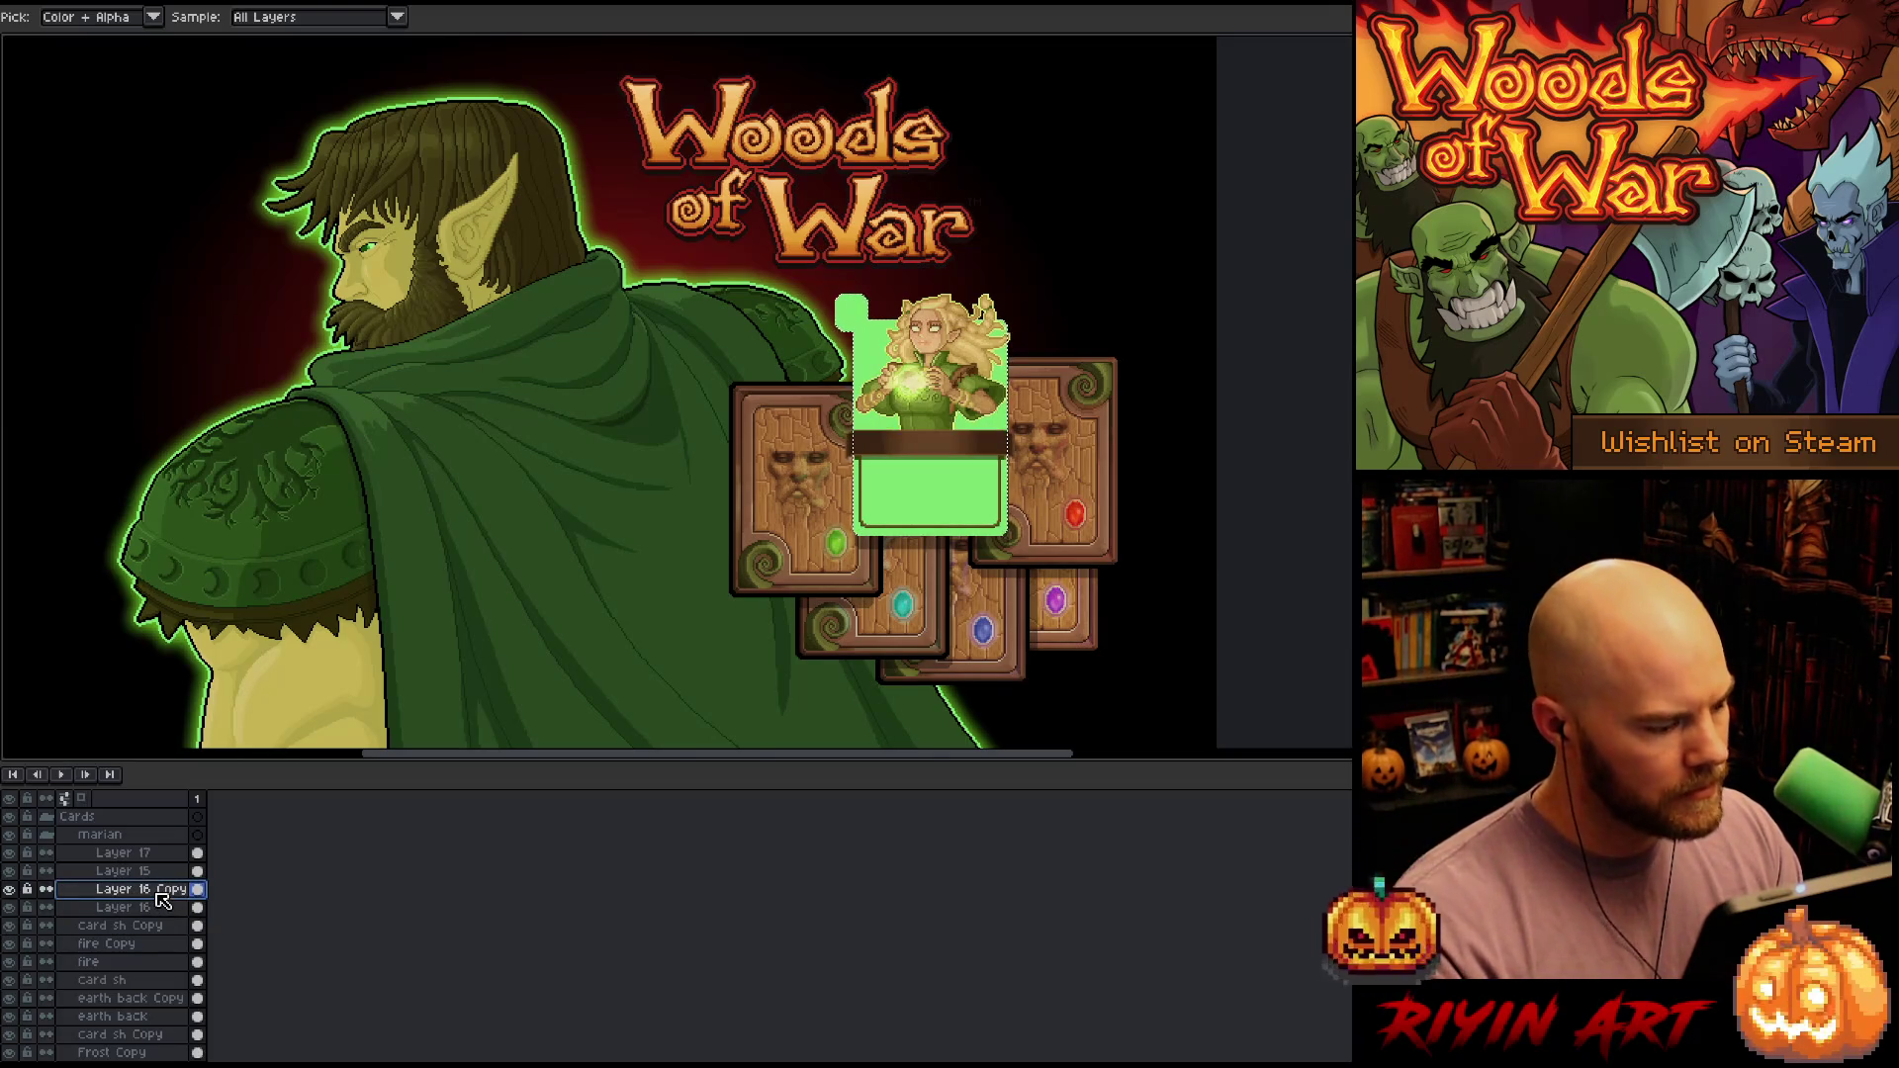
{"action": "left_click_drag", "start_coordinate": [163, 898], "coordinate": [159, 915]}
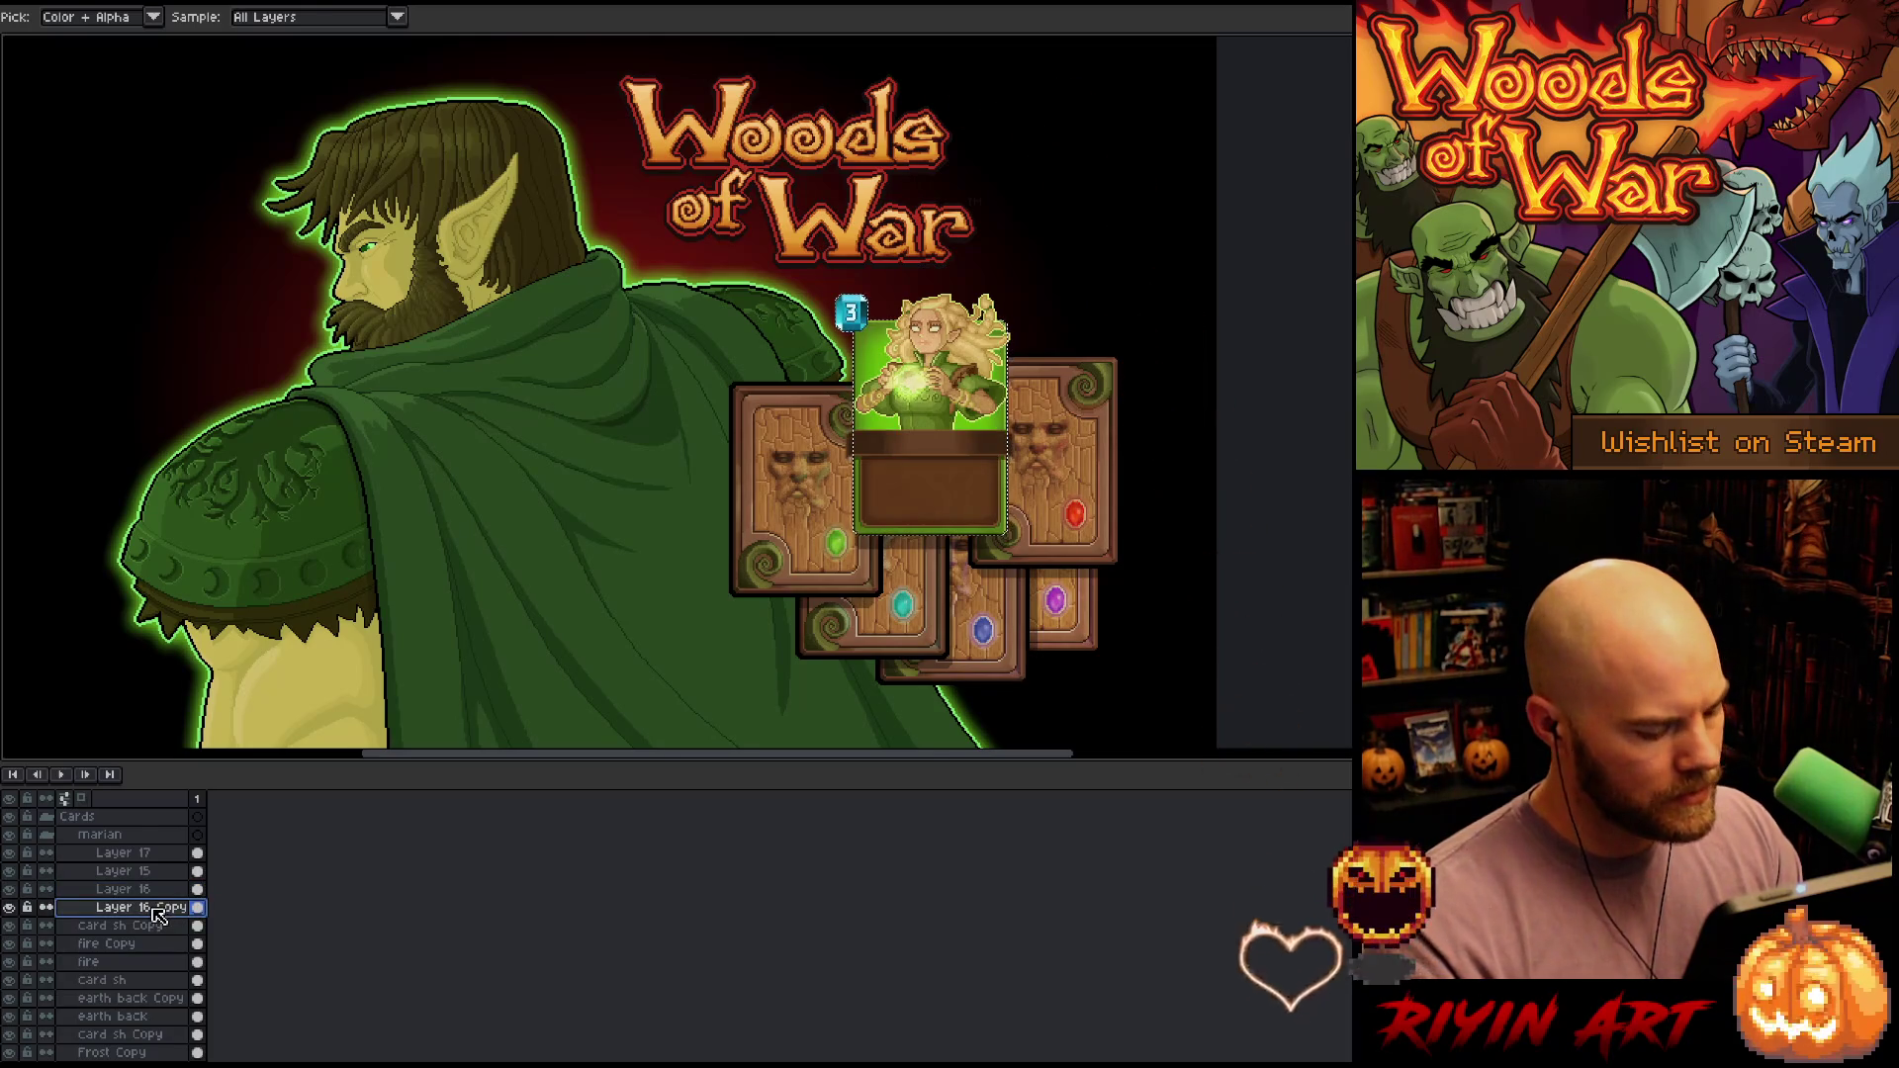
{"action": "key", "text": "shift+o"}
{"action": "key", "text": "Return"}
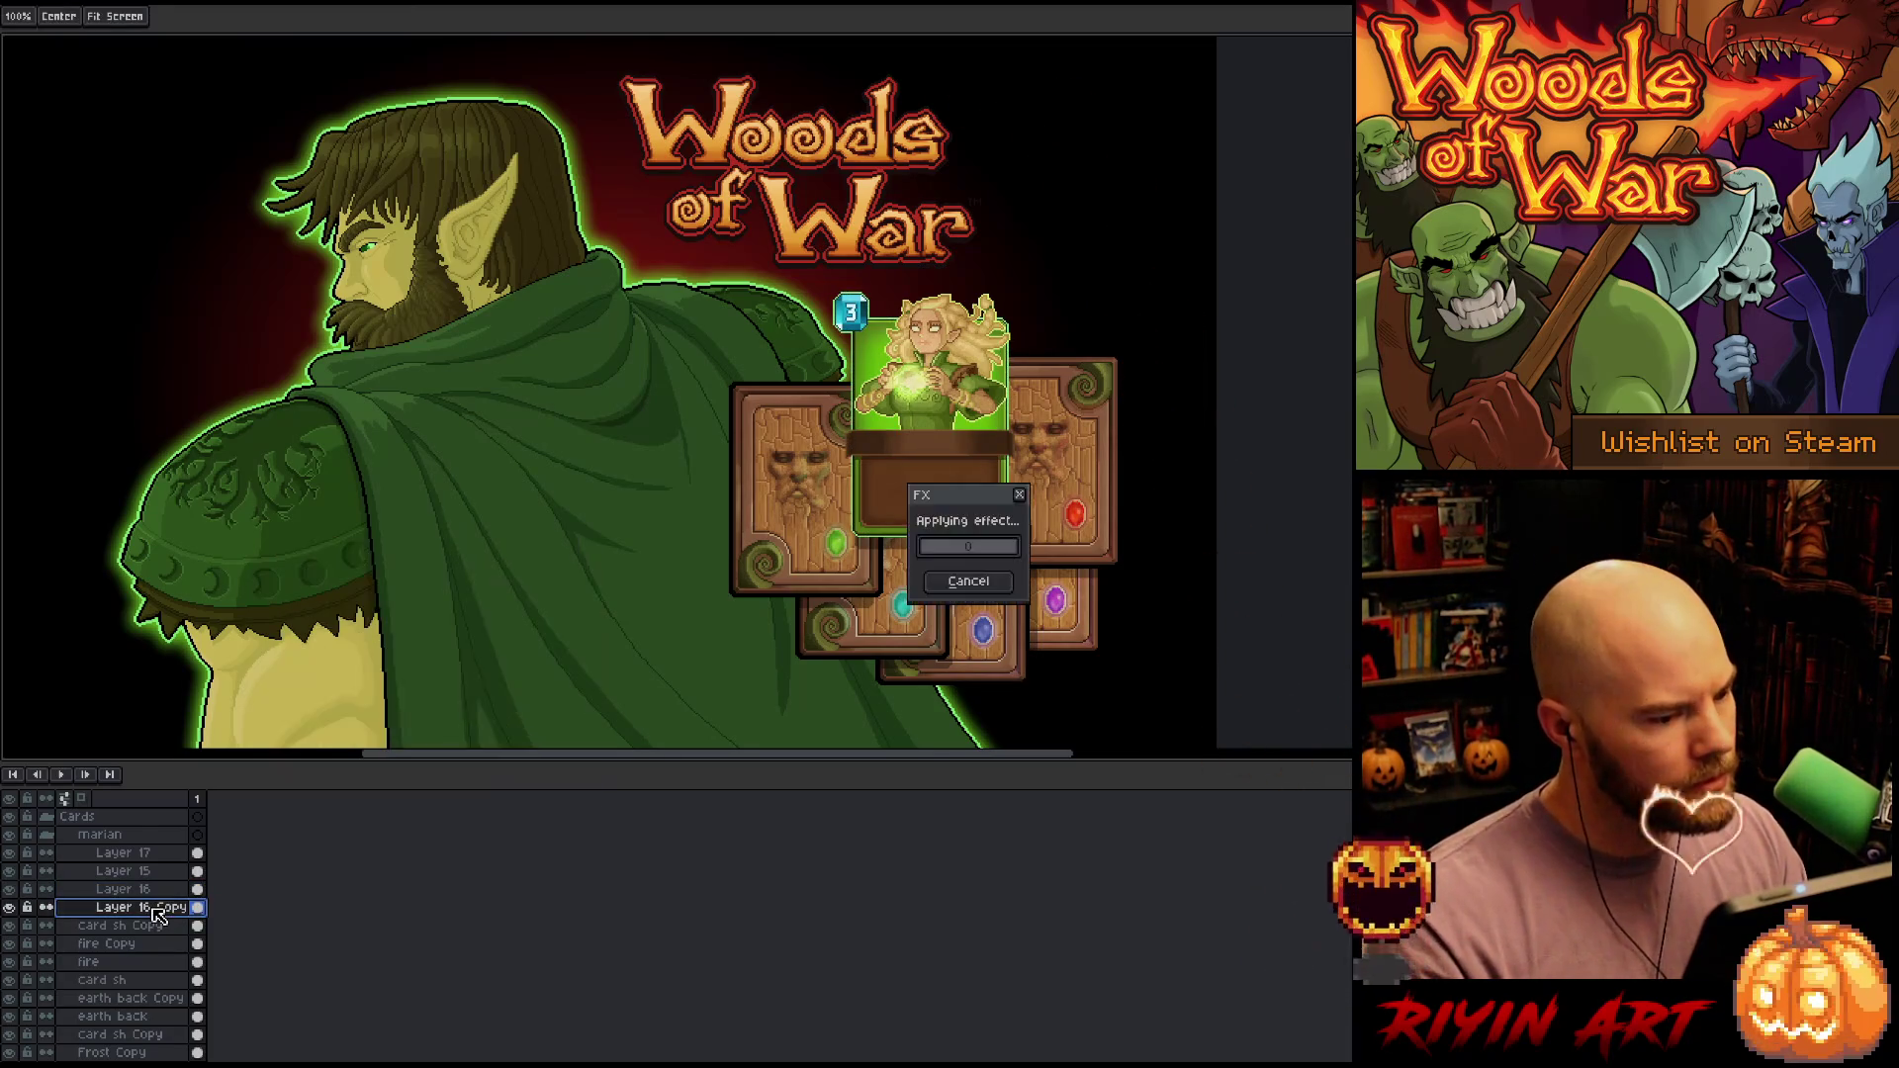
{"action": "key", "text": "shift+o"}
{"action": "key", "text": "Return"}
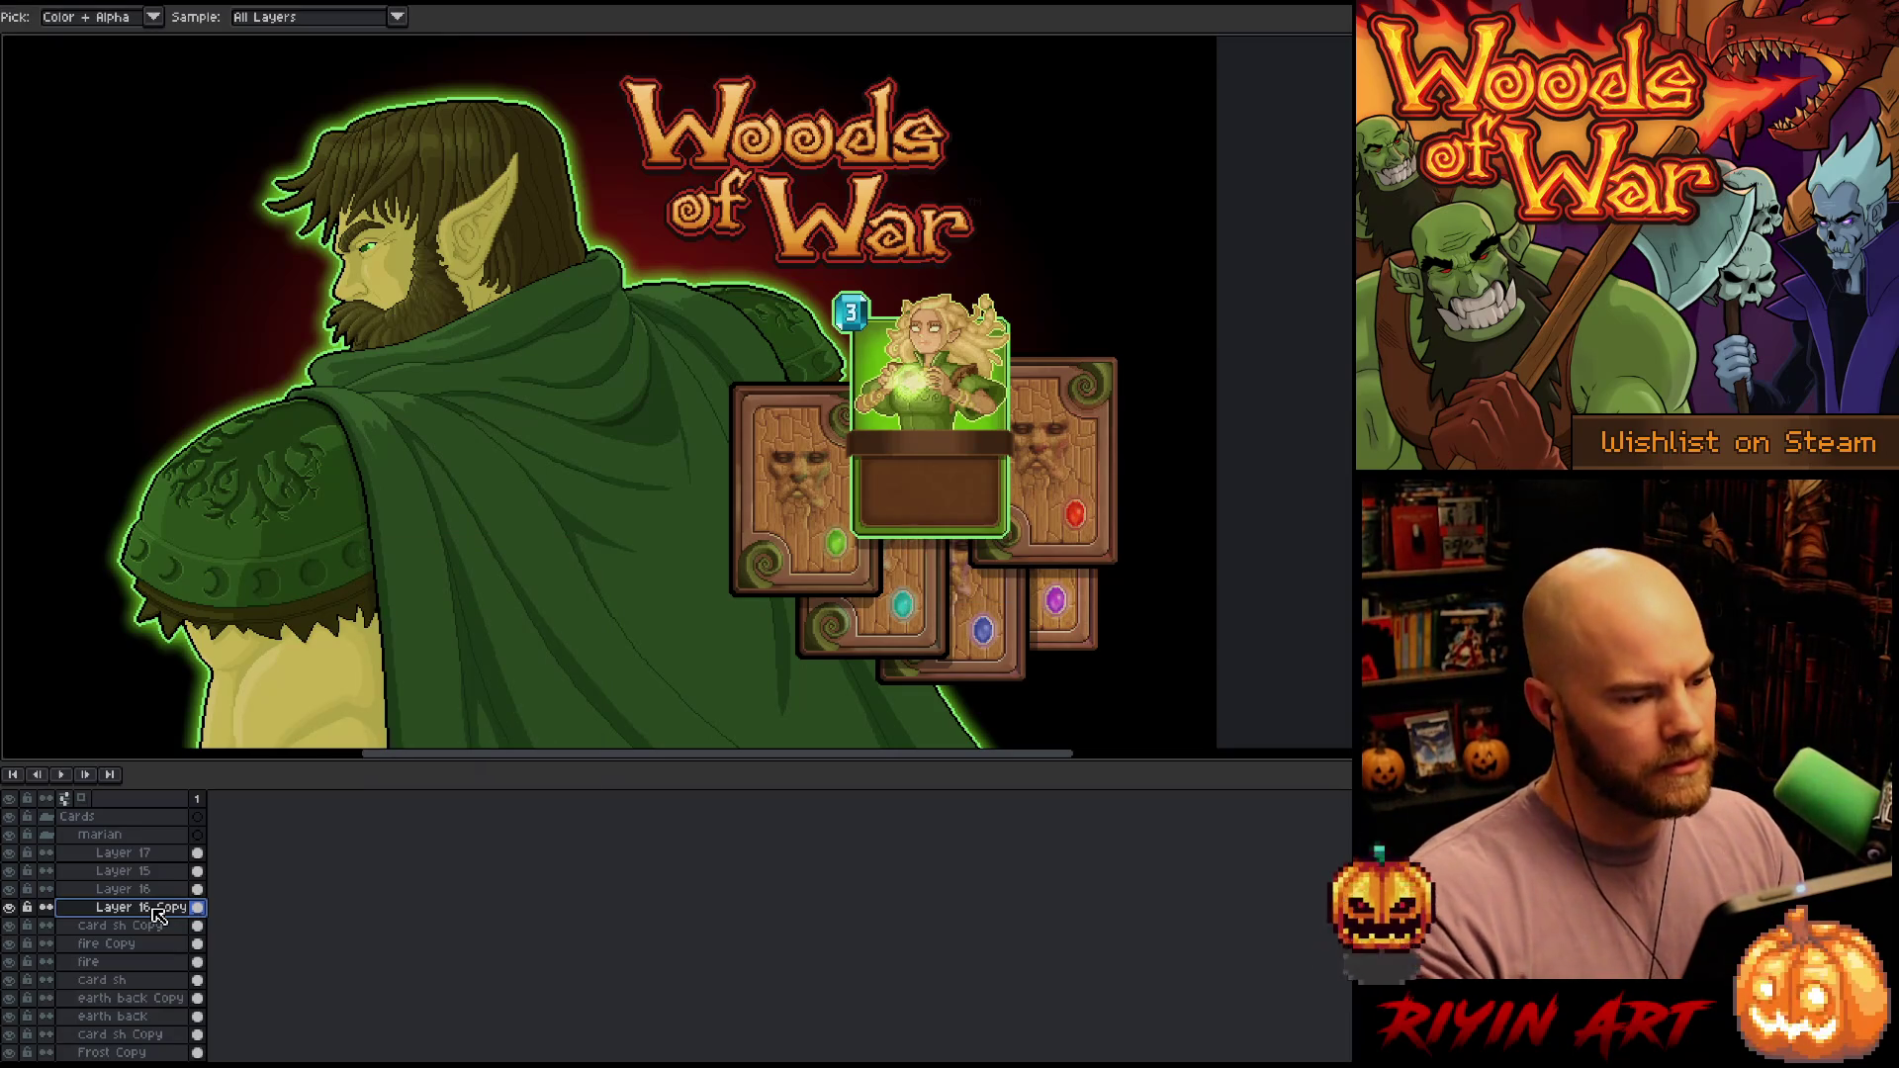
Duplicate Layer 16 Copy and bring up the Convolution Matrix with blur-7x7
{"action": "right_click", "coordinate": [150, 912]}
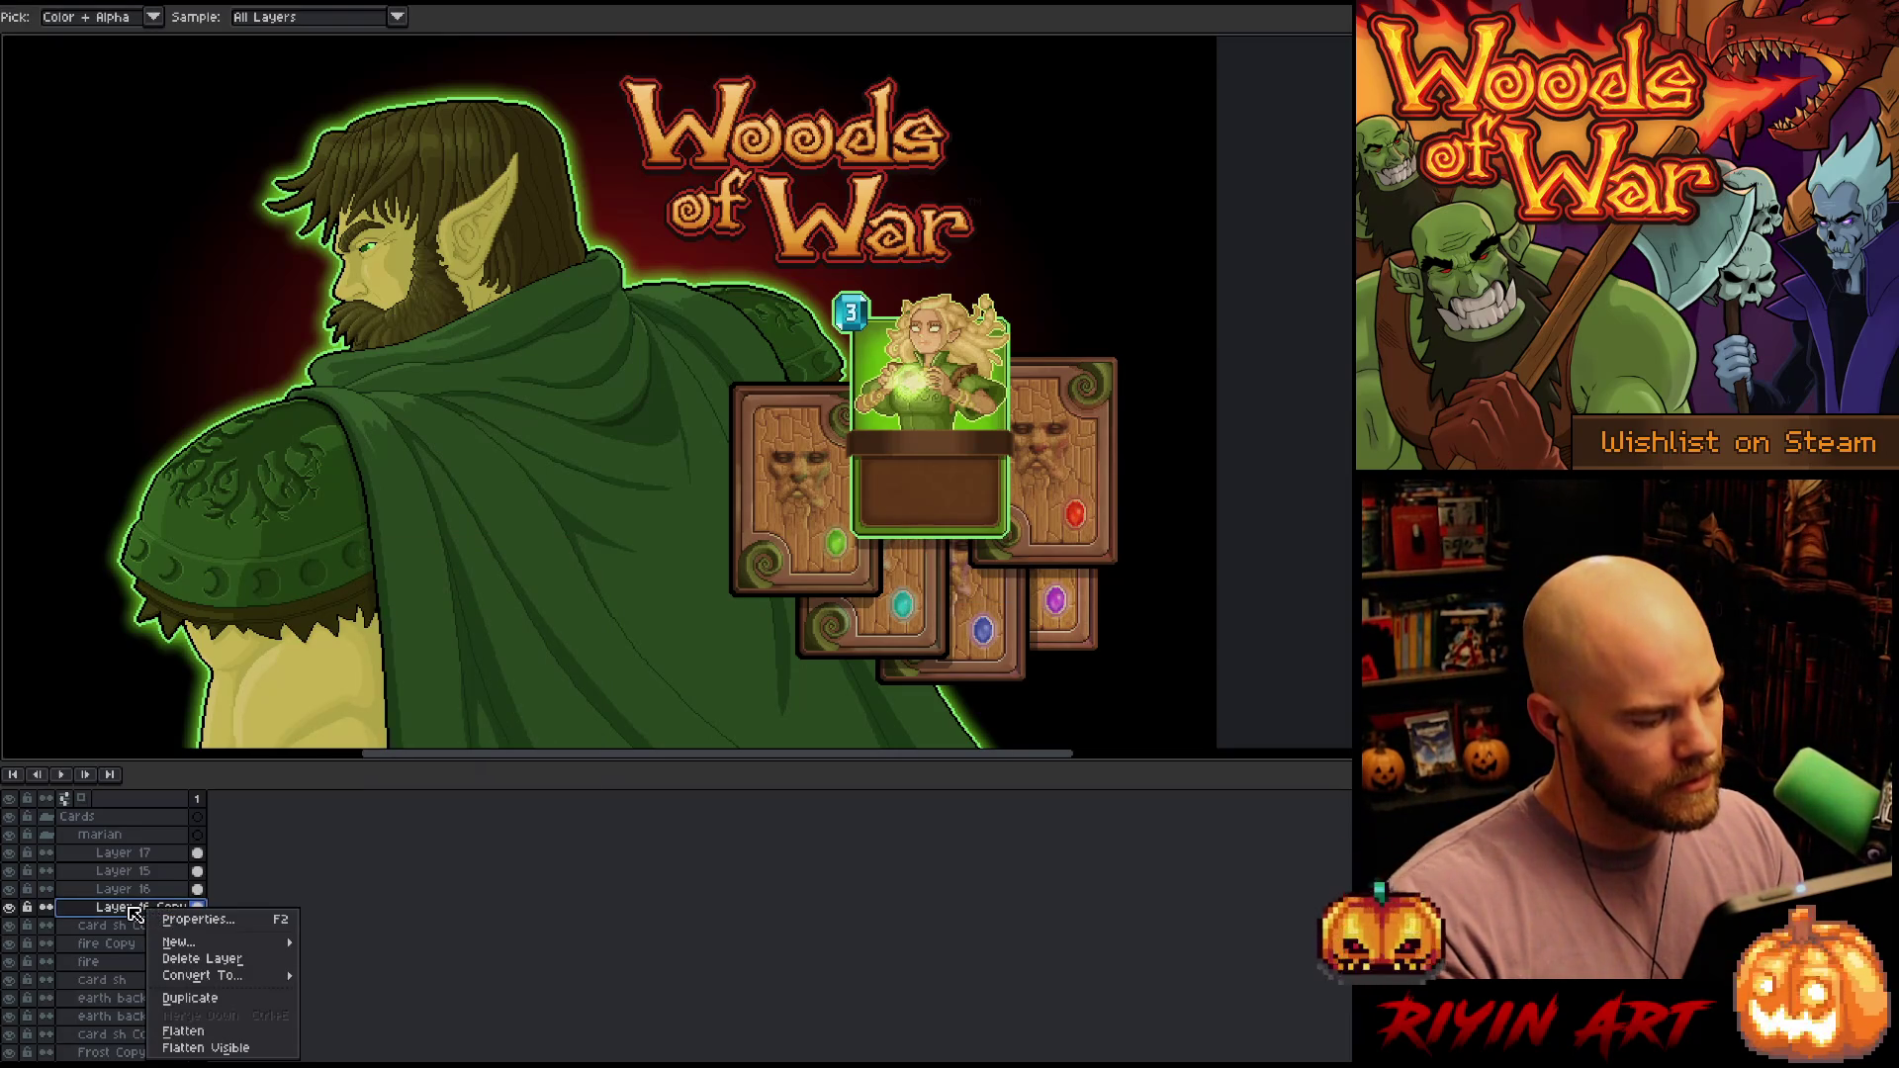
{"action": "left_click", "coordinate": [137, 916]}
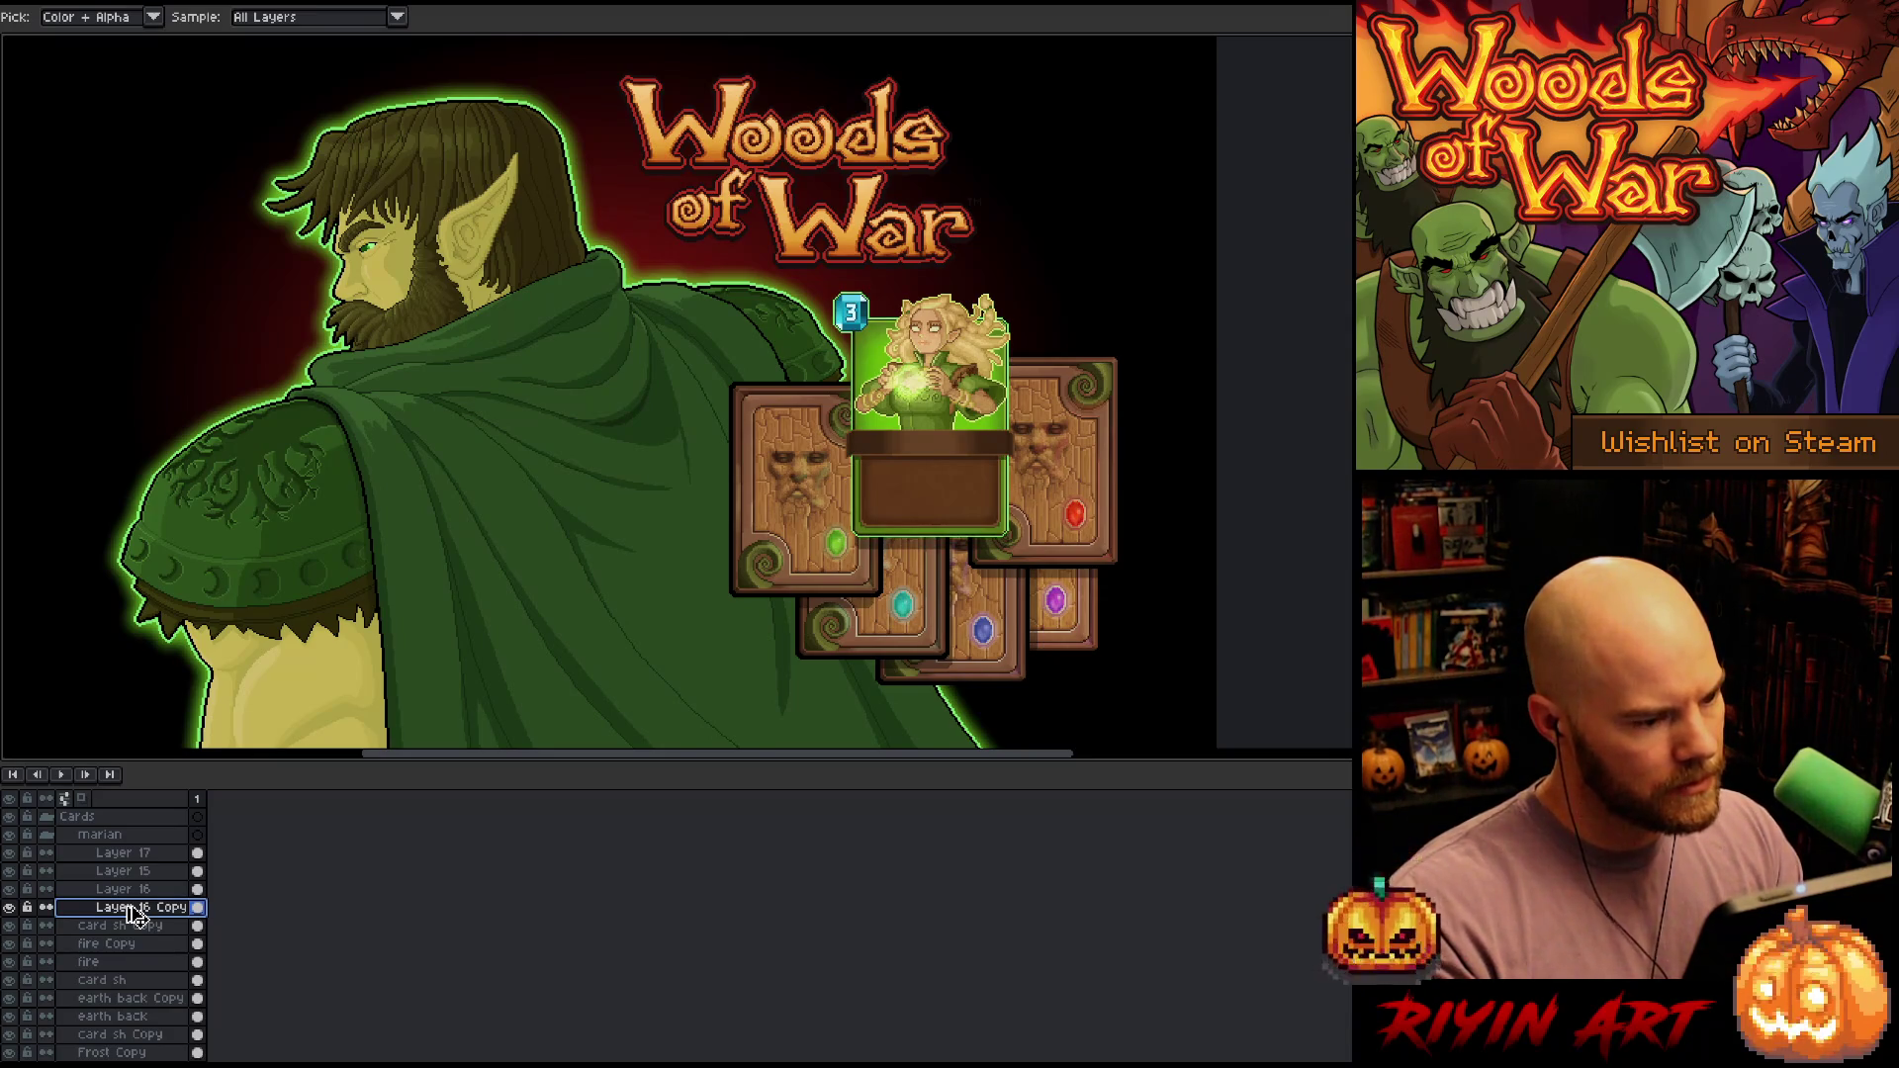
{"action": "right_click", "coordinate": [135, 912]}
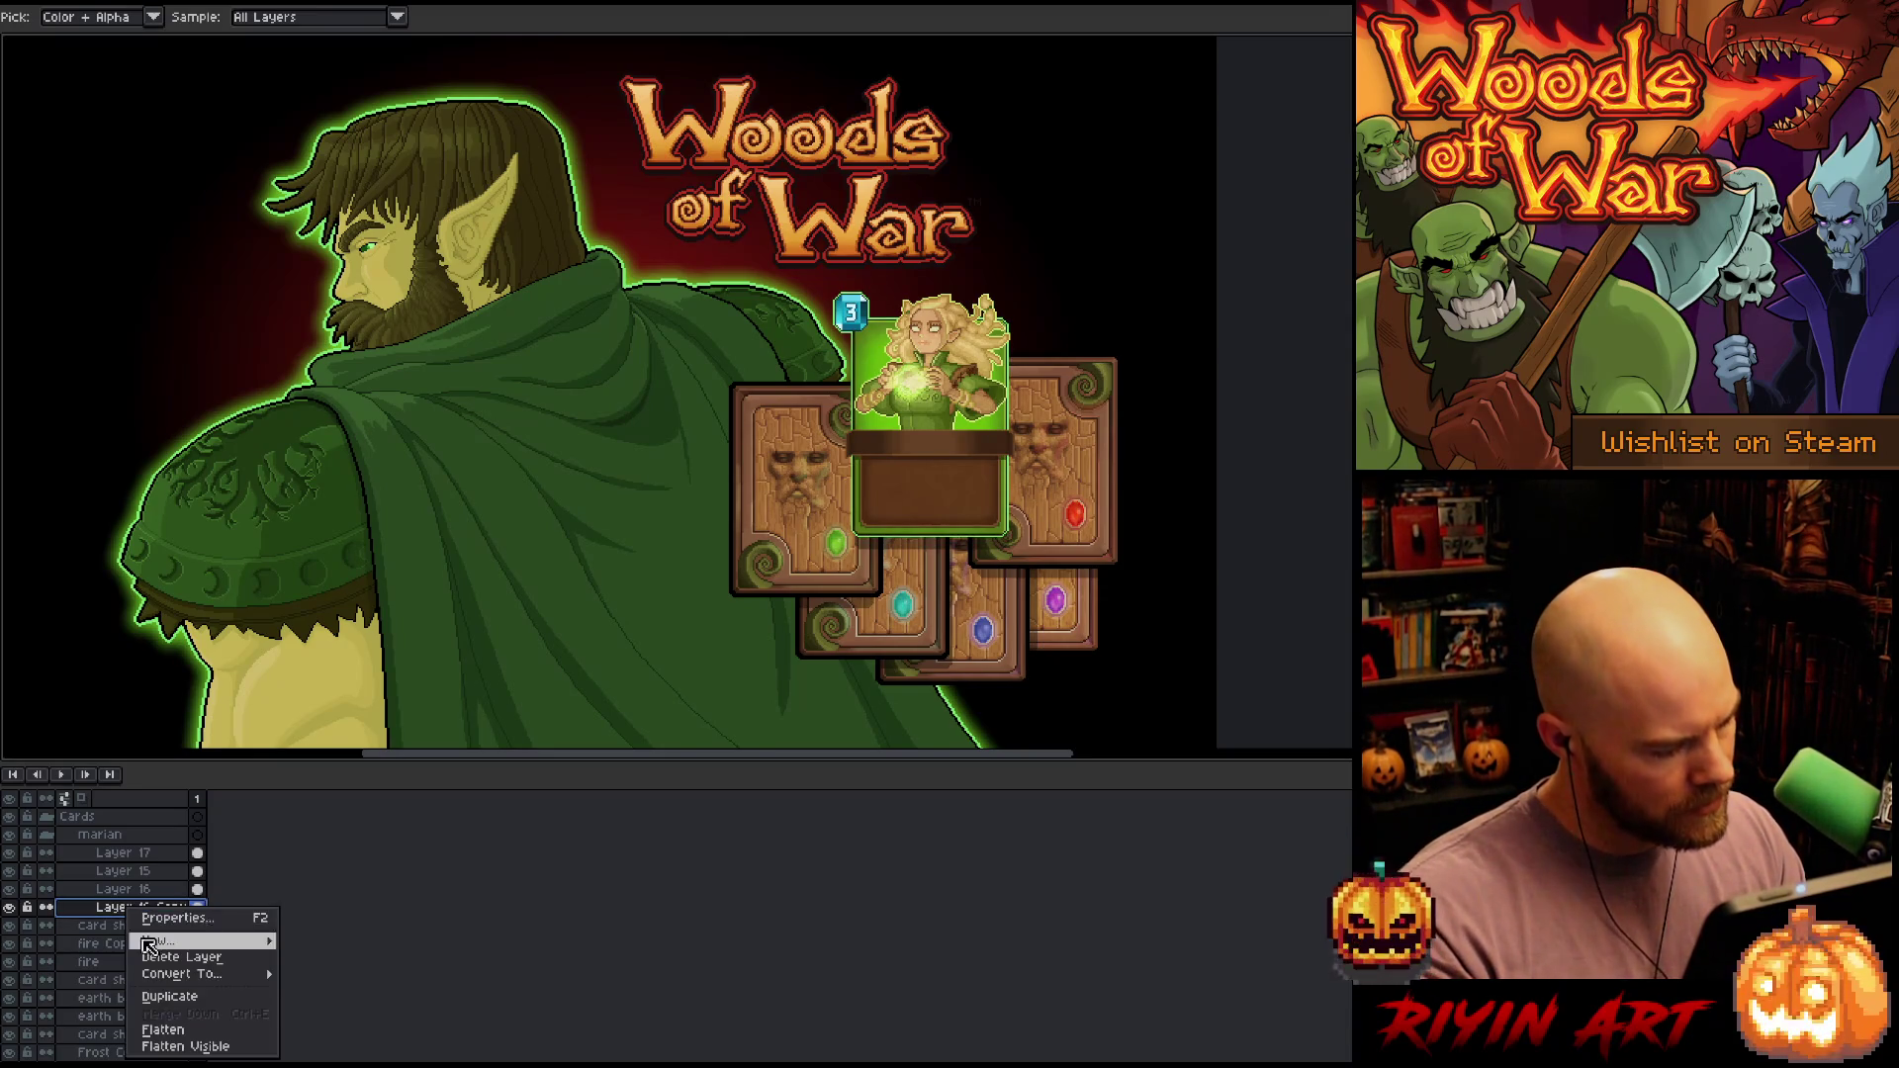
{"action": "left_click", "coordinate": [166, 999]}
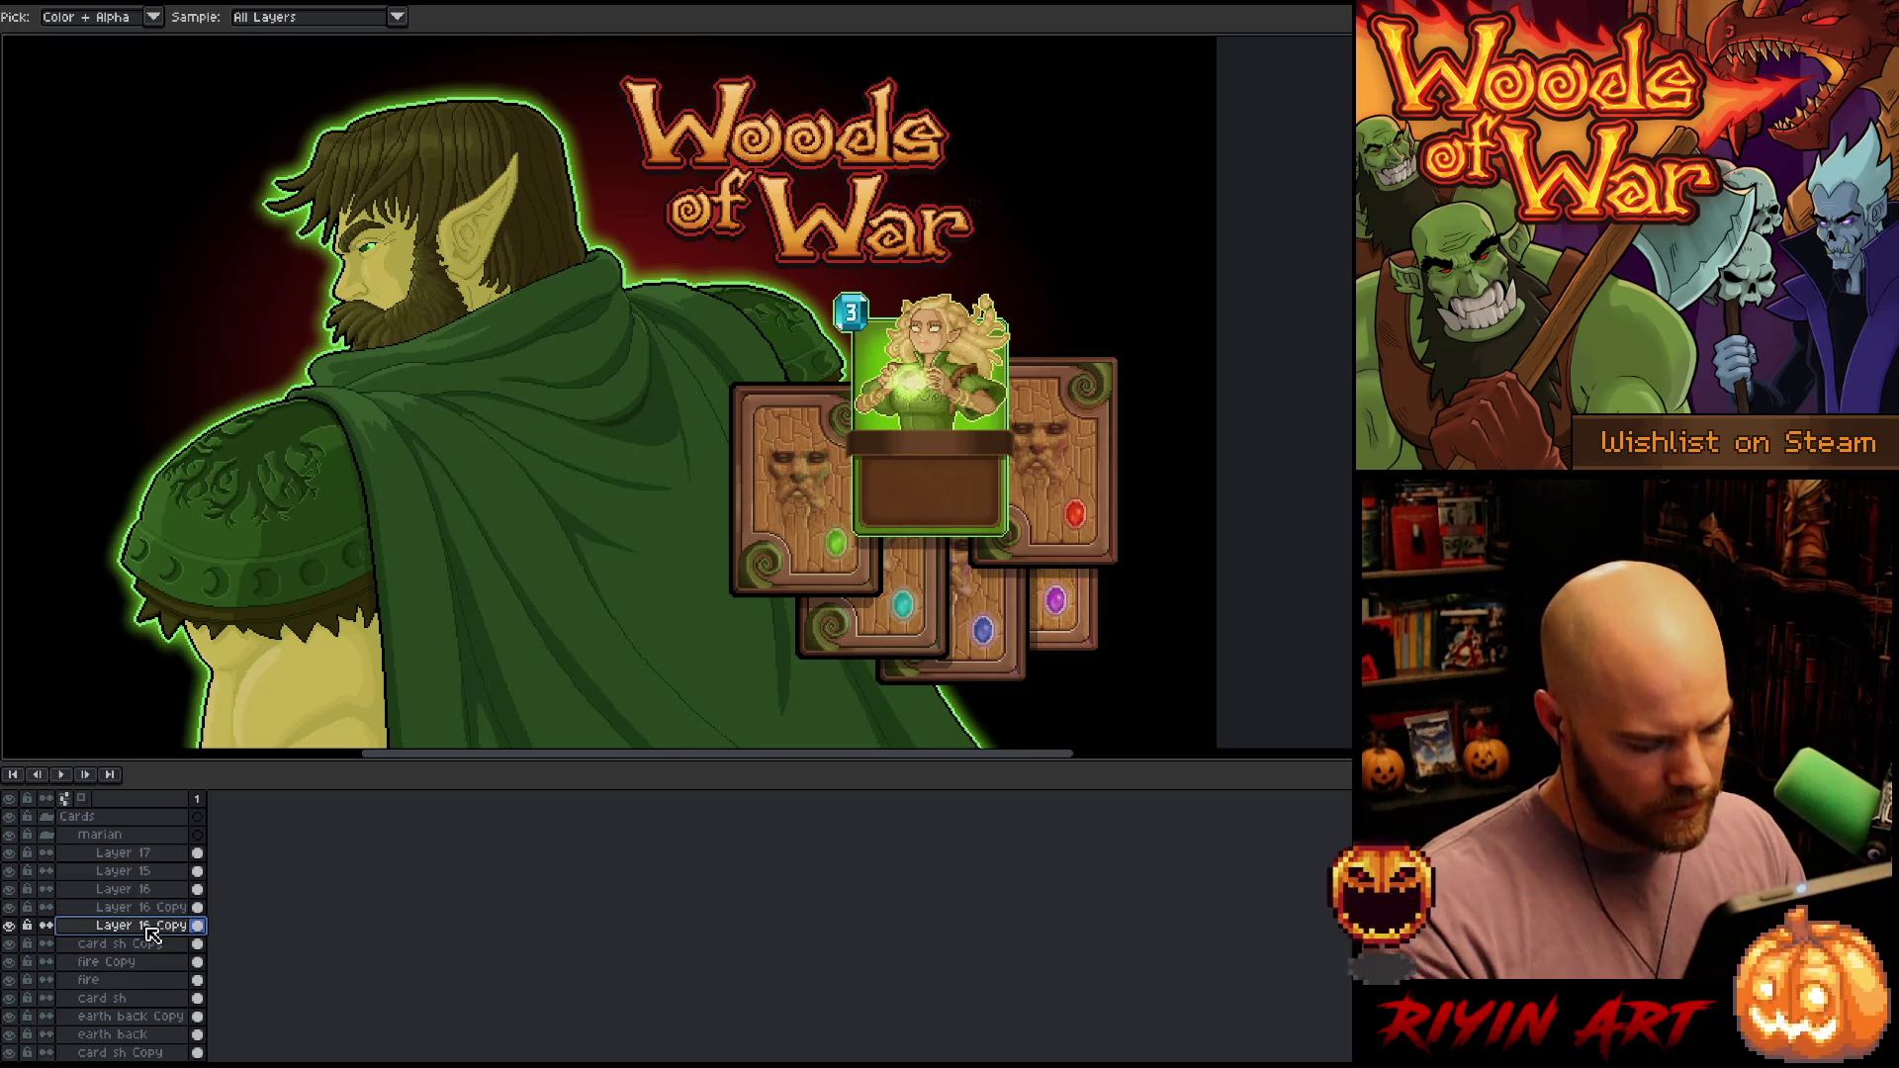
{"action": "key", "text": "ctrl+f"}
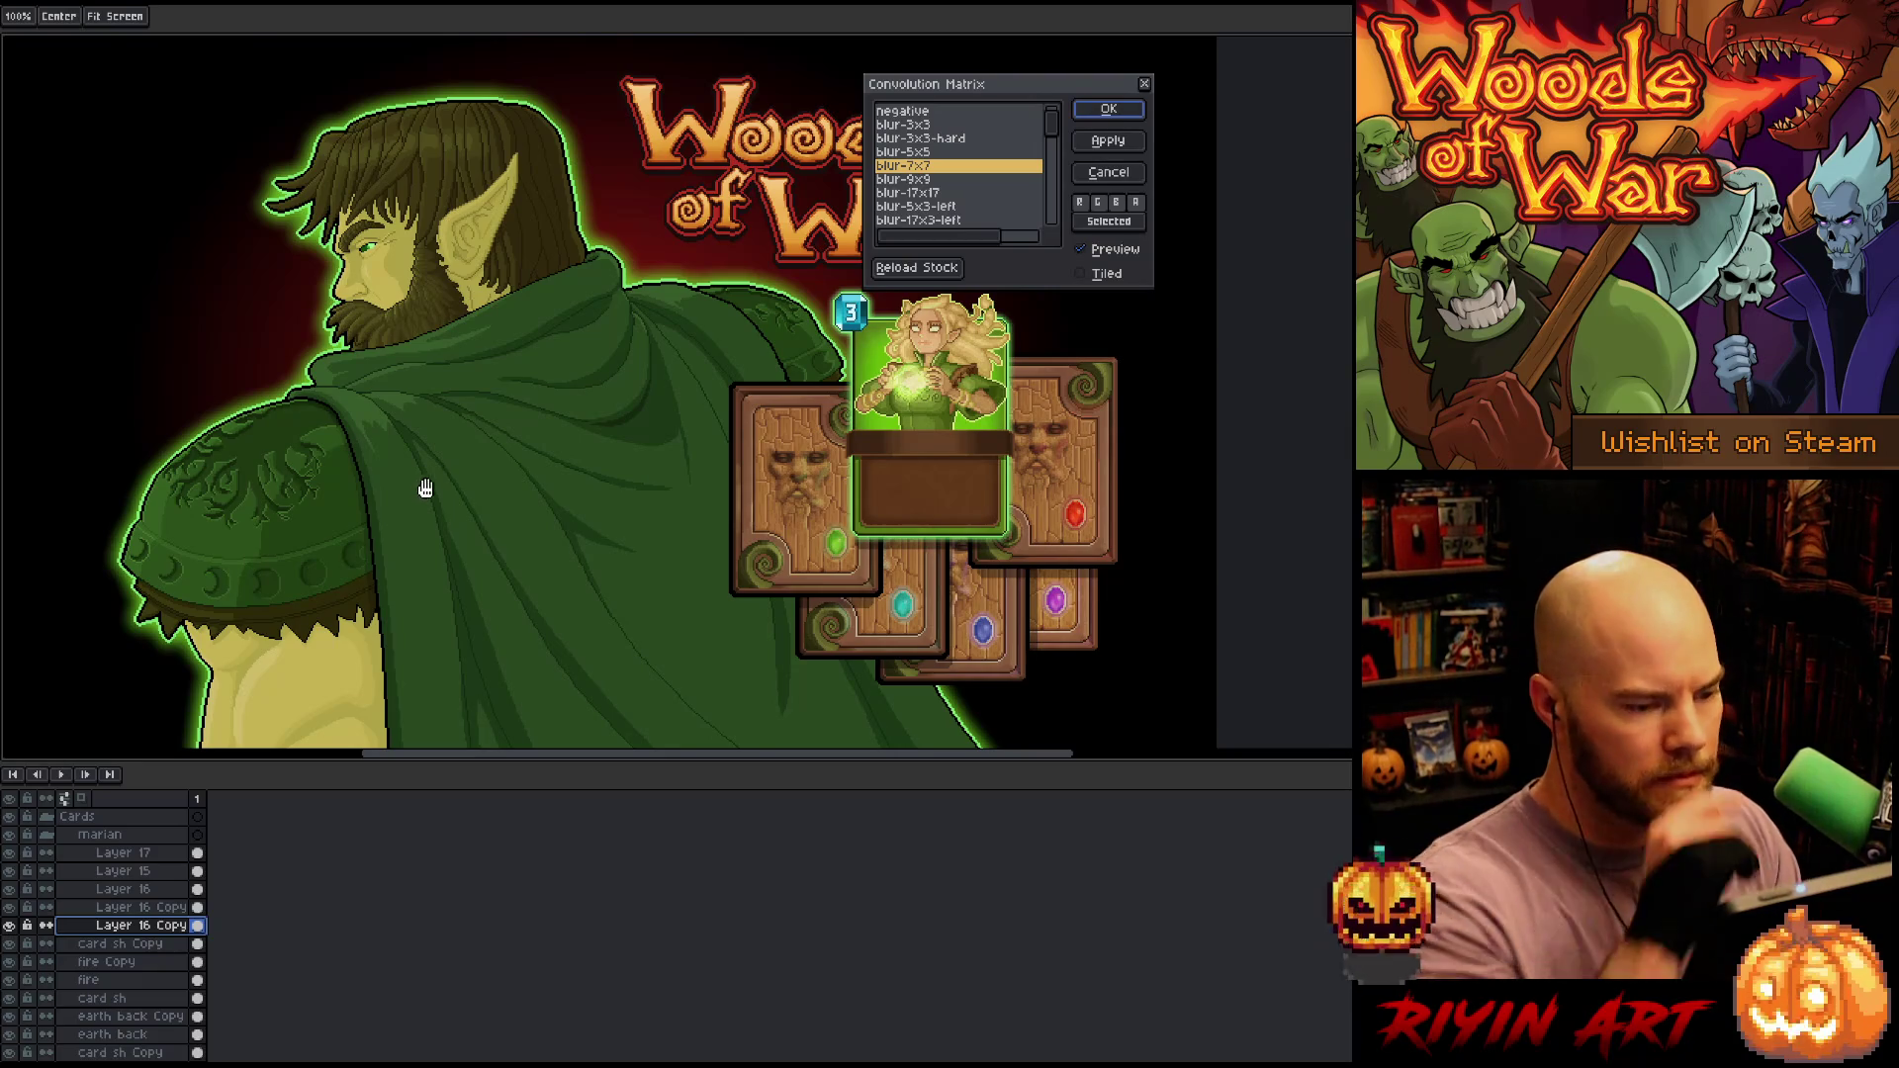
Apply a blur-5x5 convolution to Layer 16 Copy and inspect the green glow around the Marian card
{"action": "left_click", "coordinate": [923, 152]}
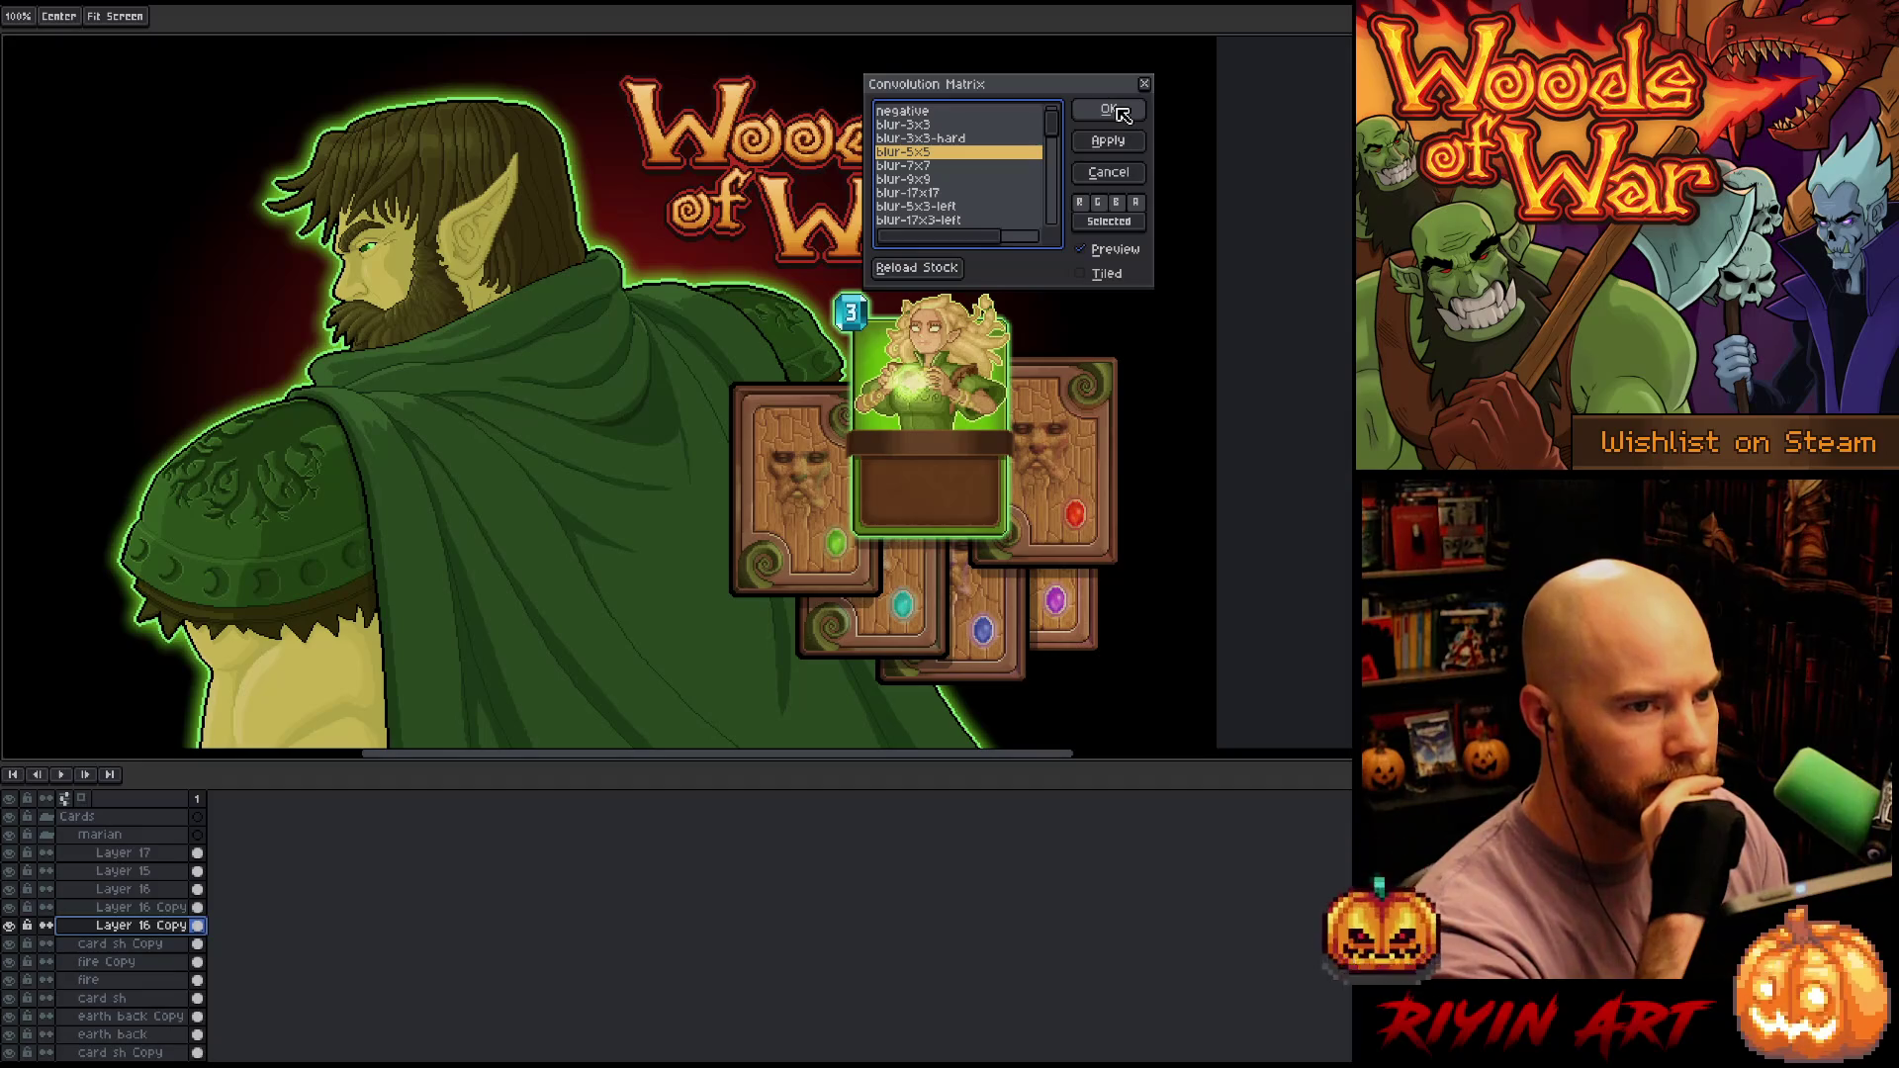
{"action": "left_click", "coordinate": [1109, 110]}
{"action": "key", "text": "i"}
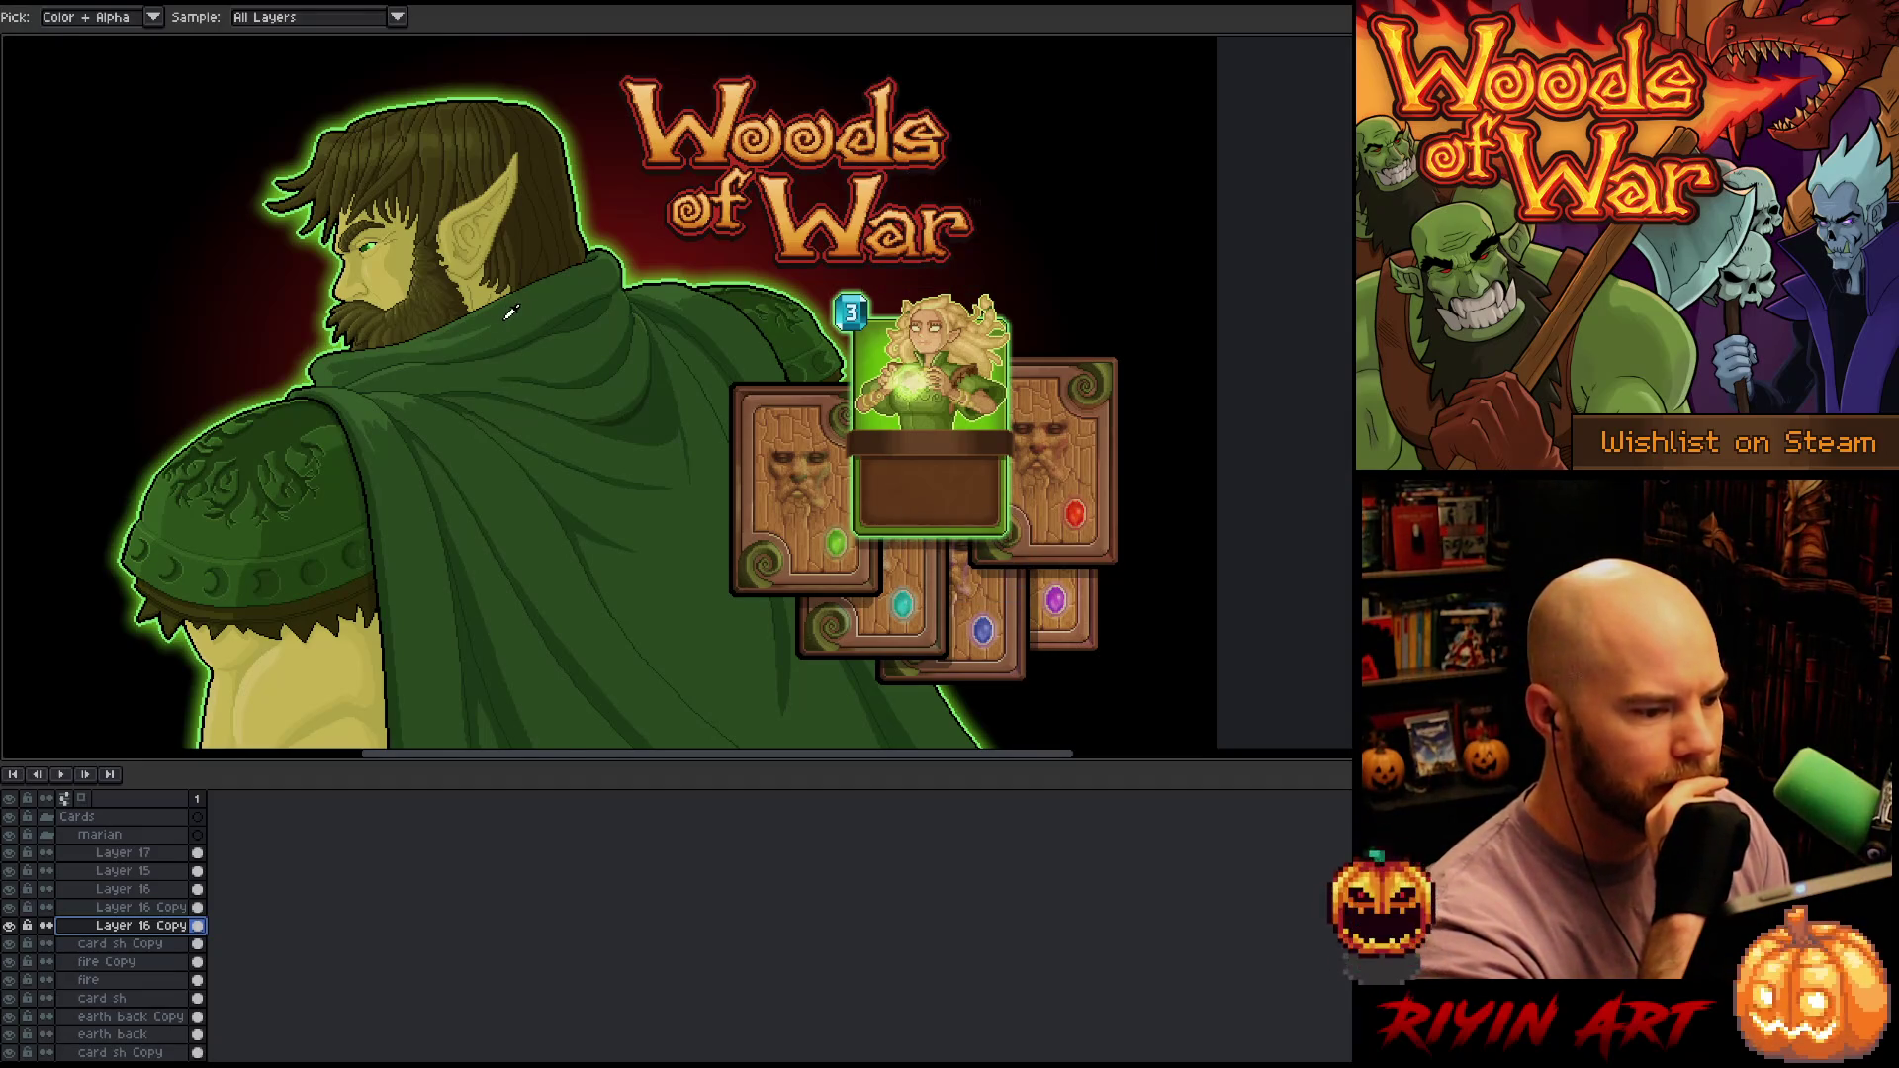
{"action": "scroll", "coordinate": [511, 312], "scroll_direction": "down", "scroll_amount": 3}
{"action": "scroll", "coordinate": [514, 289], "scroll_direction": "up", "scroll_amount": 3}
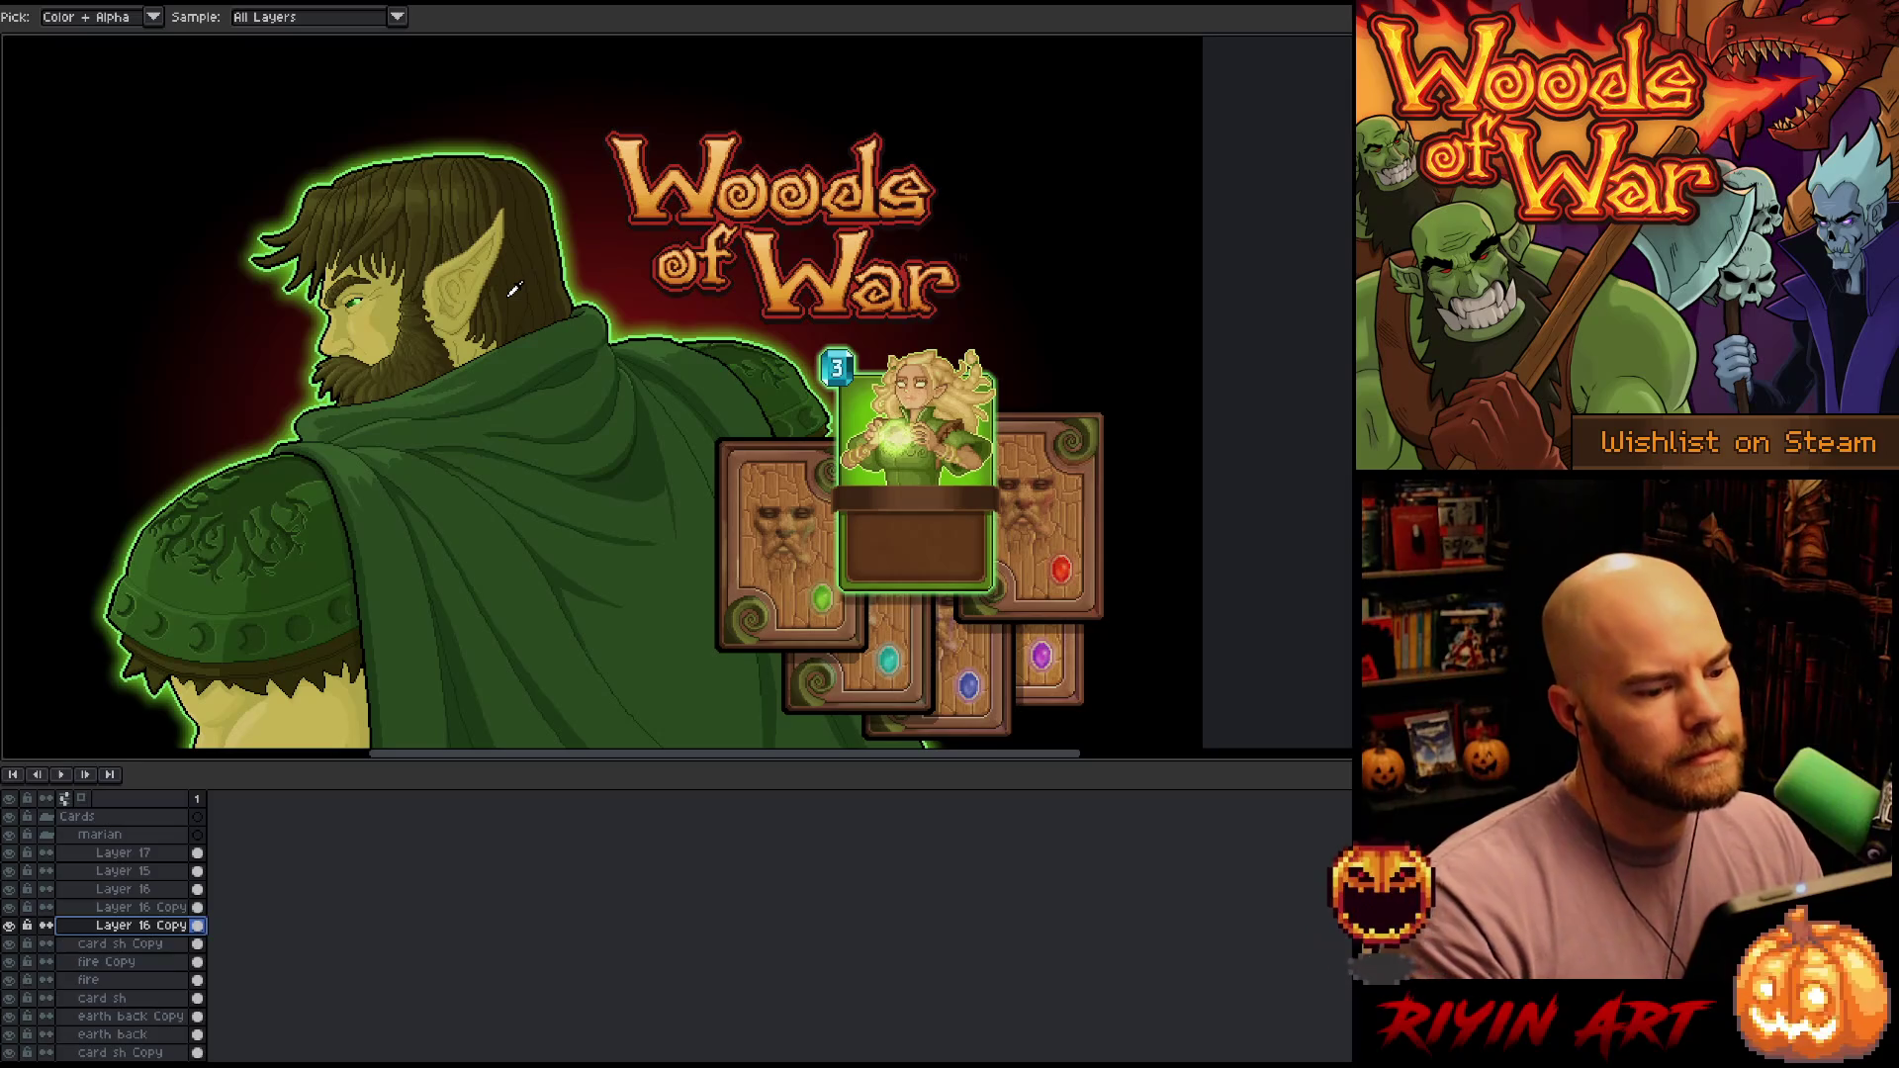
{"action": "scroll", "coordinate": [513, 289], "scroll_direction": "up", "scroll_amount": 2}
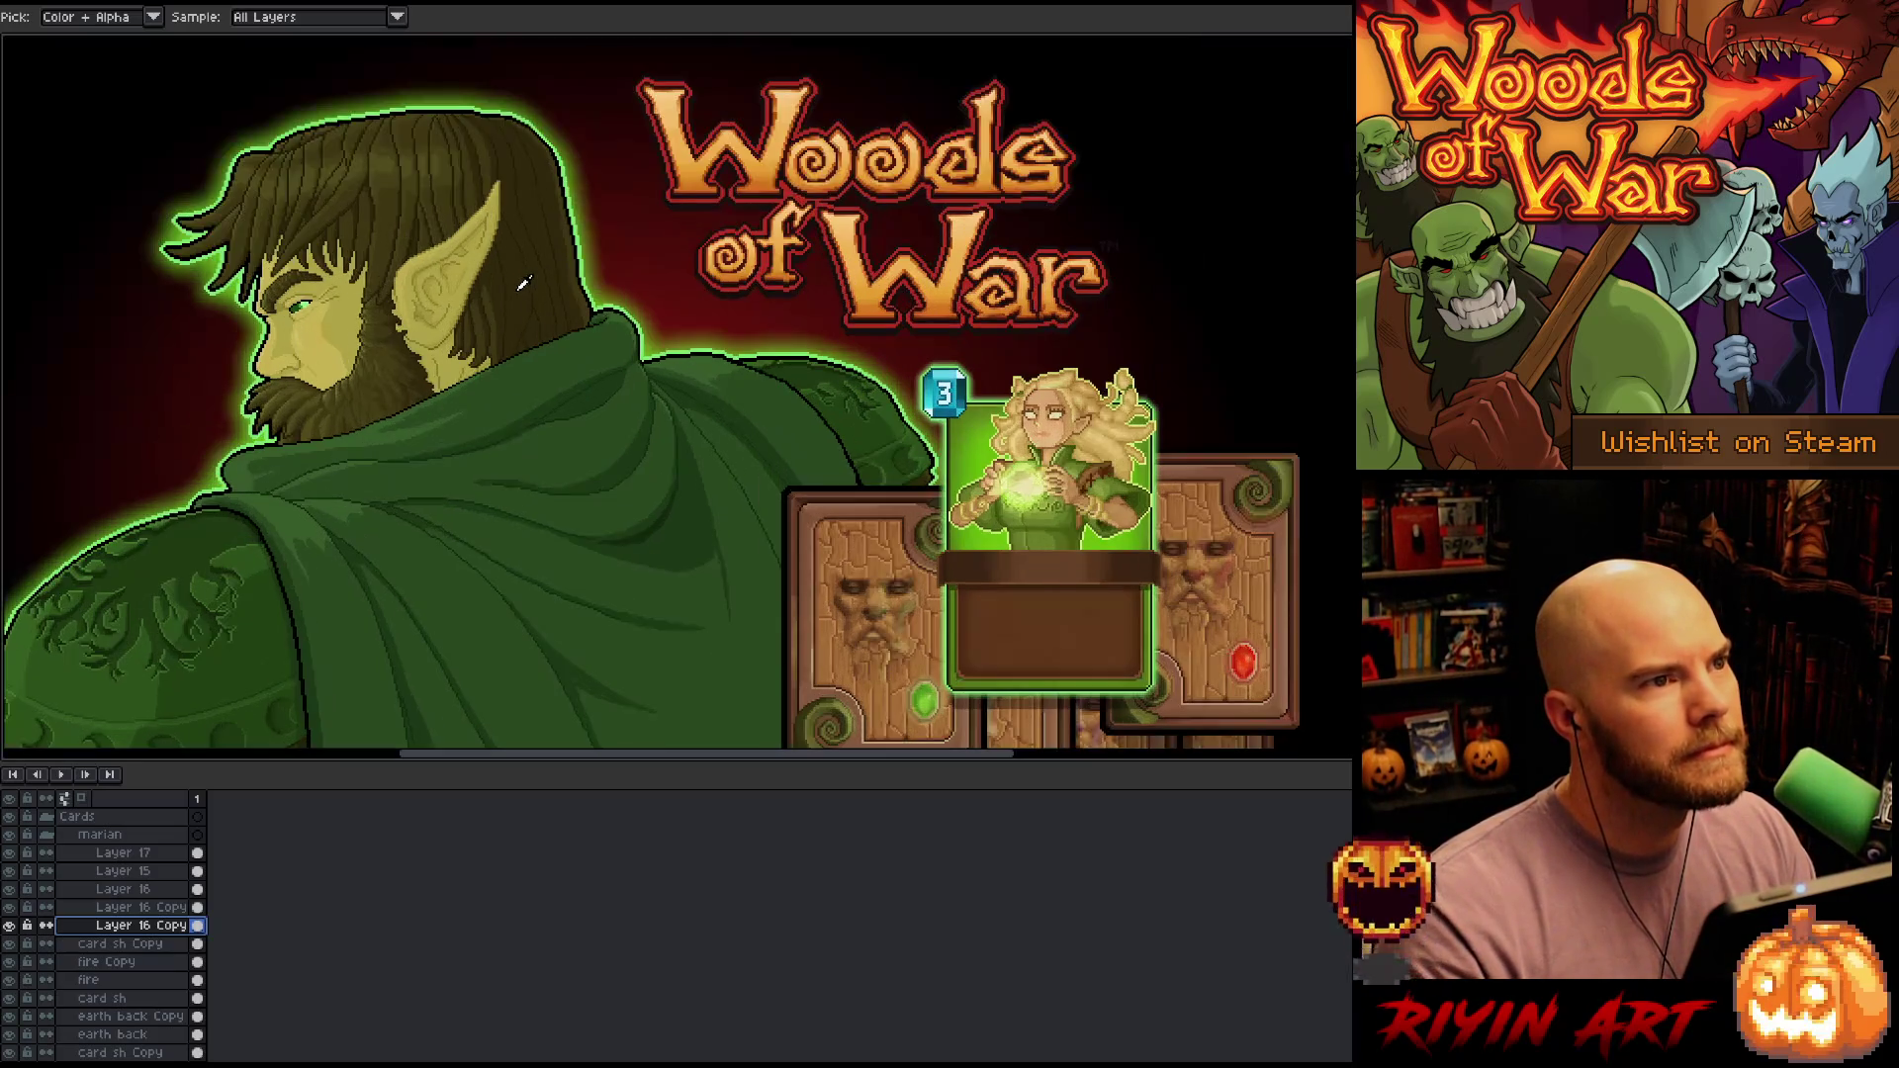
{"action": "key", "text": "space"}
{"action": "mouse_move", "coordinate": [581, 313]}
{"action": "left_mouse_down"}
{"action": "mouse_move", "coordinate": [581, 478]}
{"action": "mouse_move", "coordinate": [575, 456]}
{"action": "left_mouse_up"}
{"action": "scroll", "coordinate": [594, 408], "scroll_direction": "down", "scroll_amount": 2}
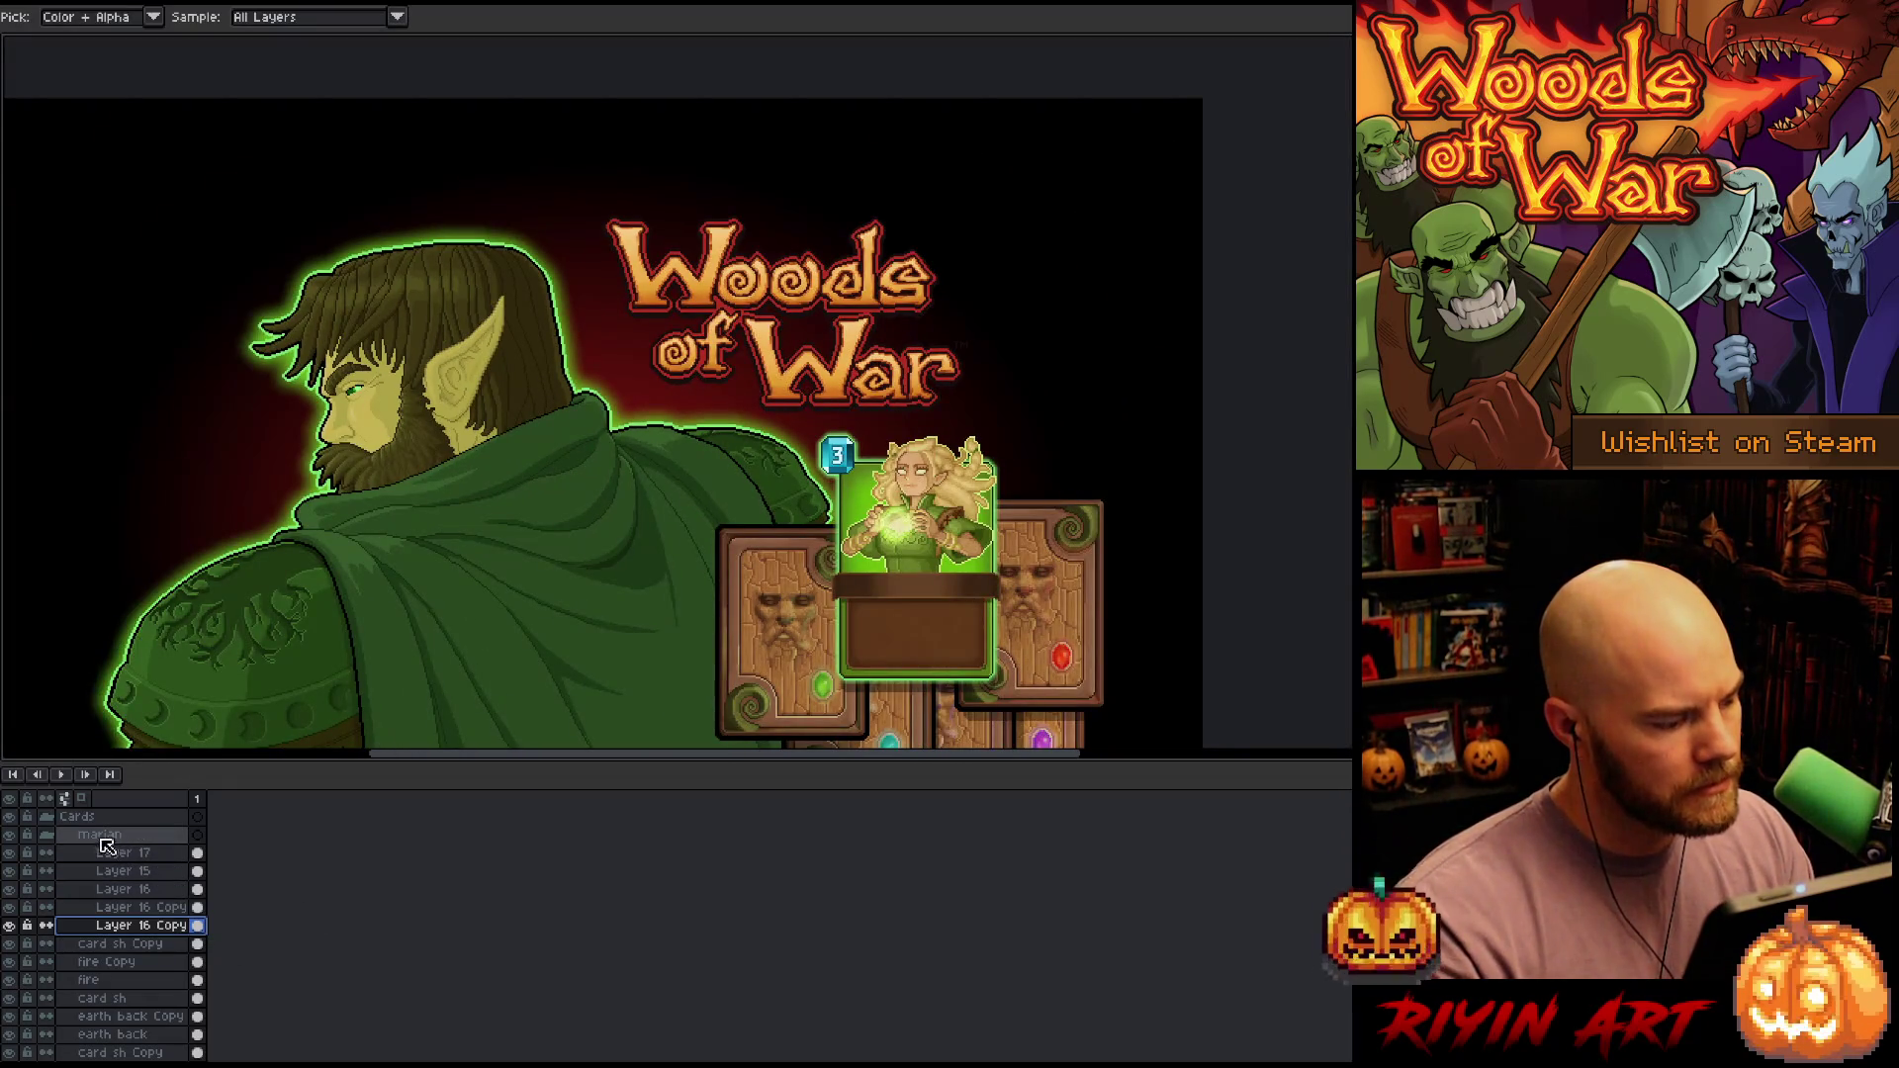
Collapse the Cards group, undo the accidental band move, and turn off Auto Select Layer
{"action": "left_click", "coordinate": [60, 819]}
{"action": "left_click", "coordinate": [49, 817]}
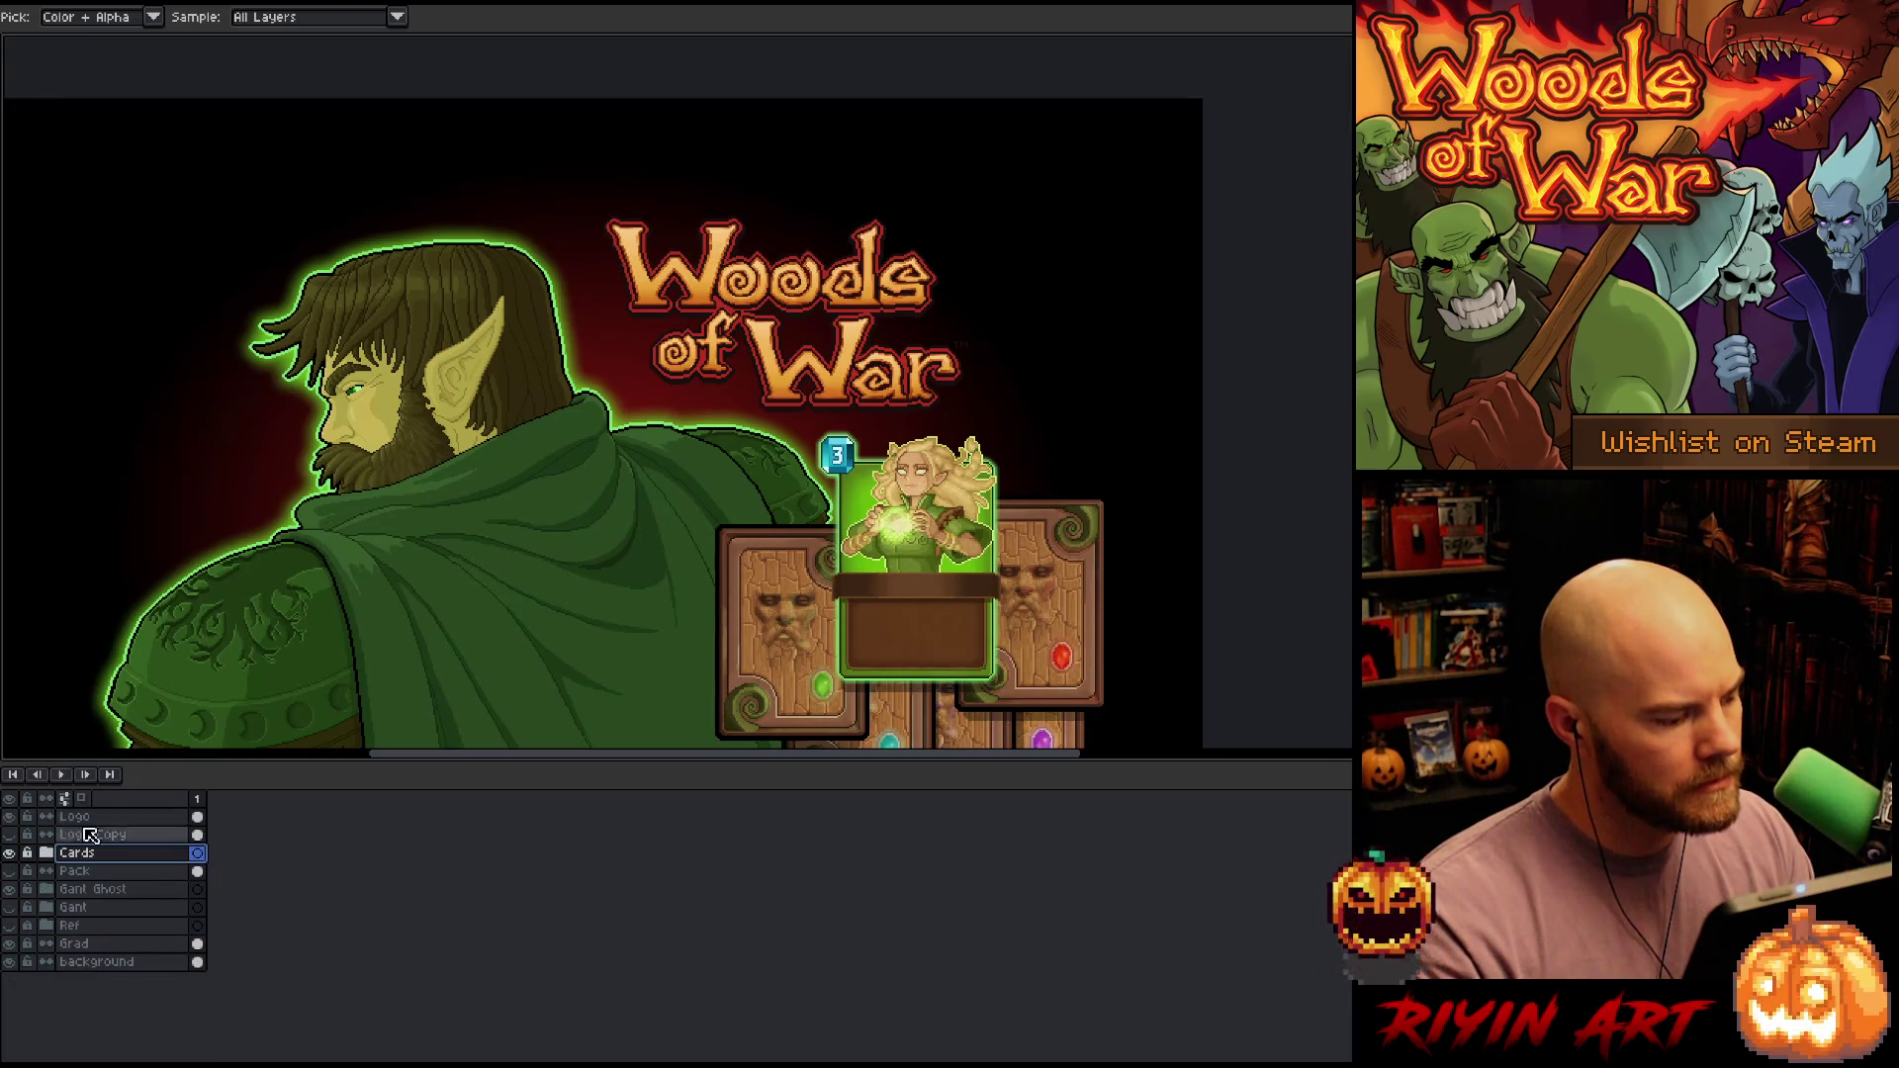
{"action": "key", "text": "v"}
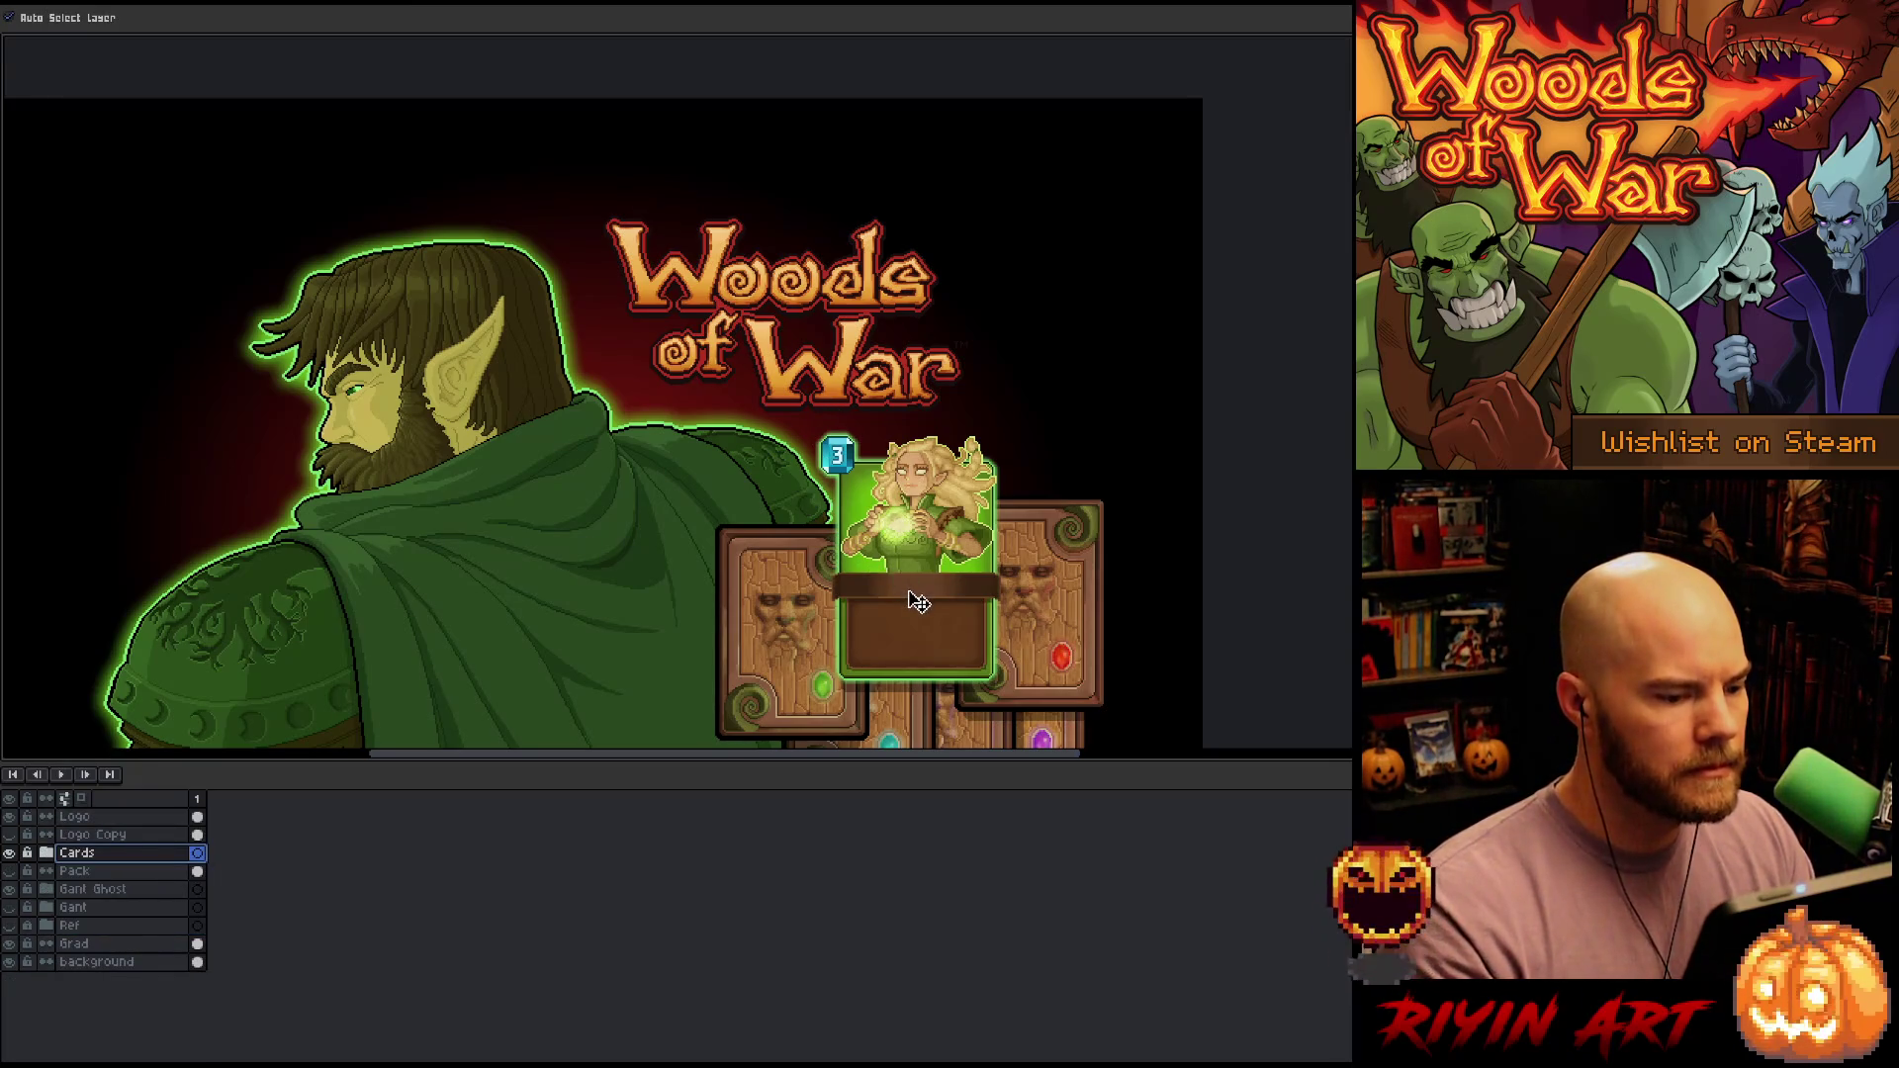
{"action": "left_click_drag", "start_coordinate": [911, 606], "coordinate": [927, 467]}
{"action": "key", "text": "ctrl+z"}
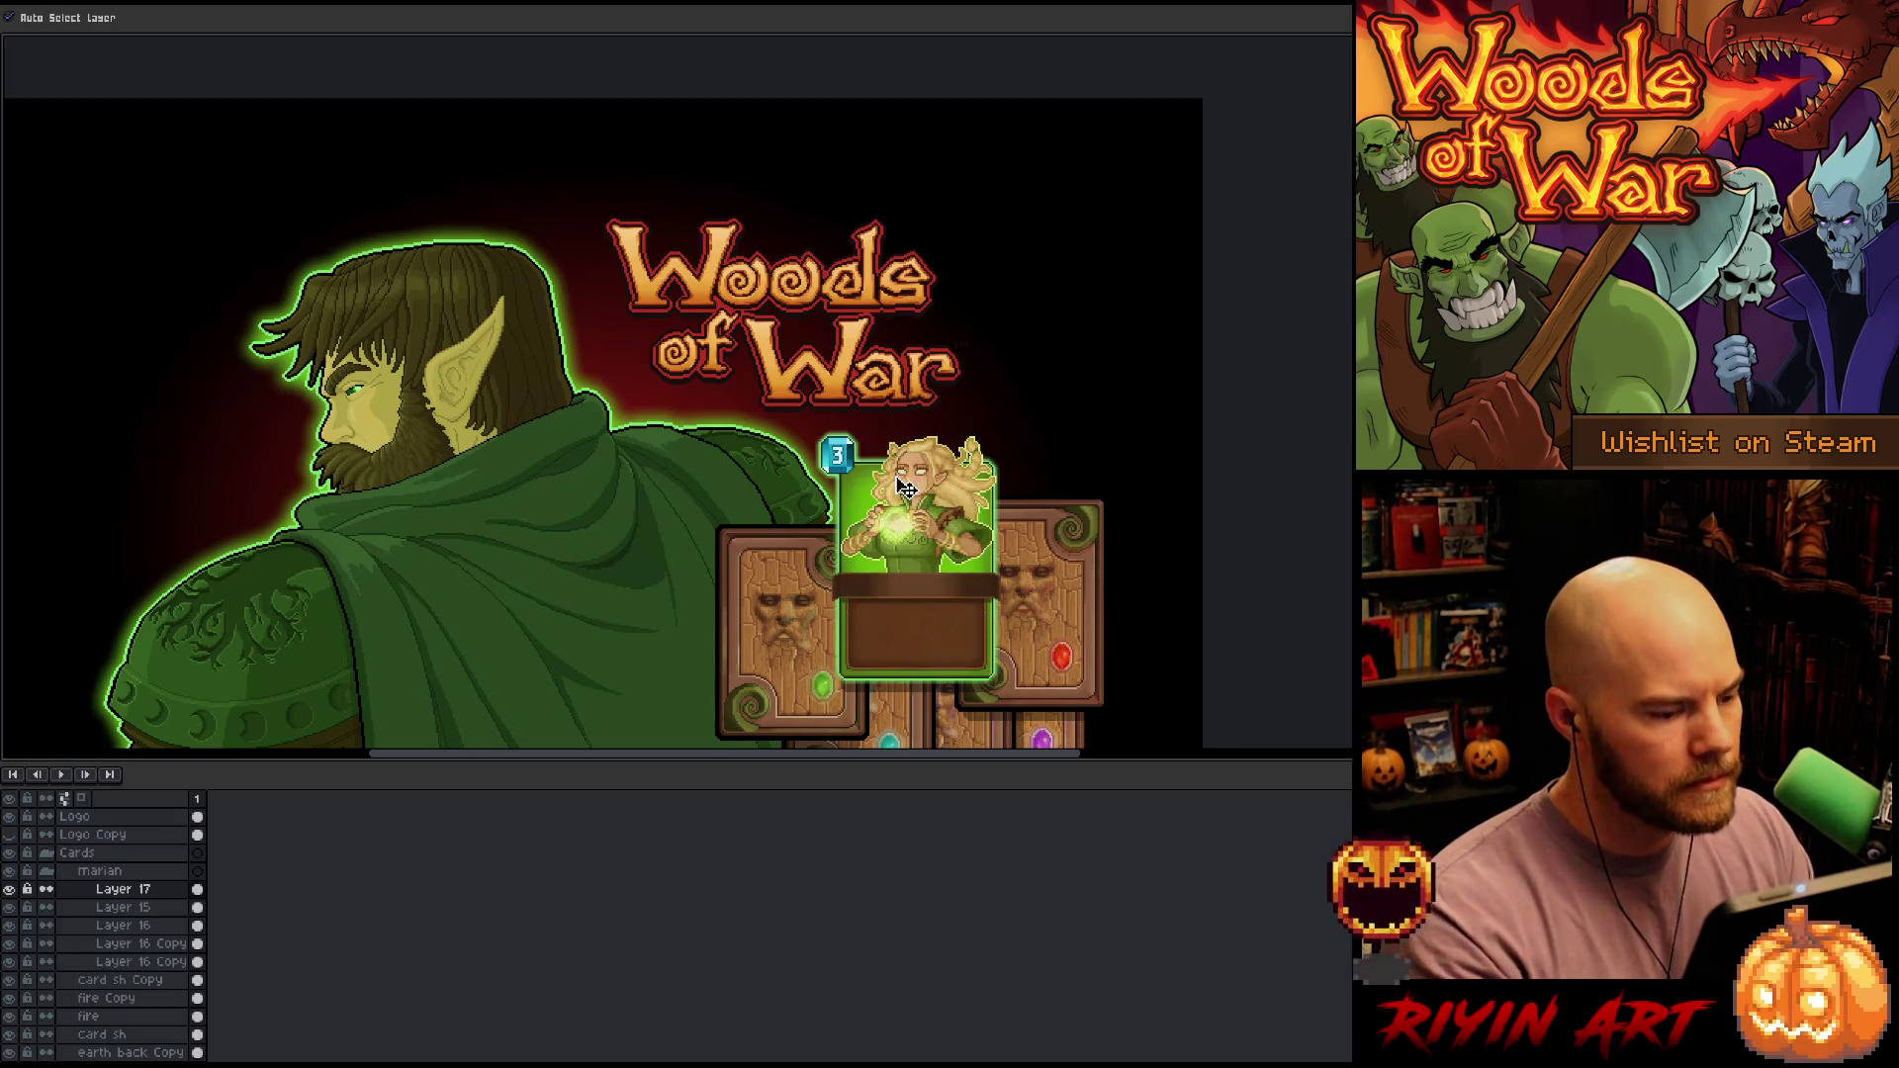
{"action": "left_click", "coordinate": [41, 19]}
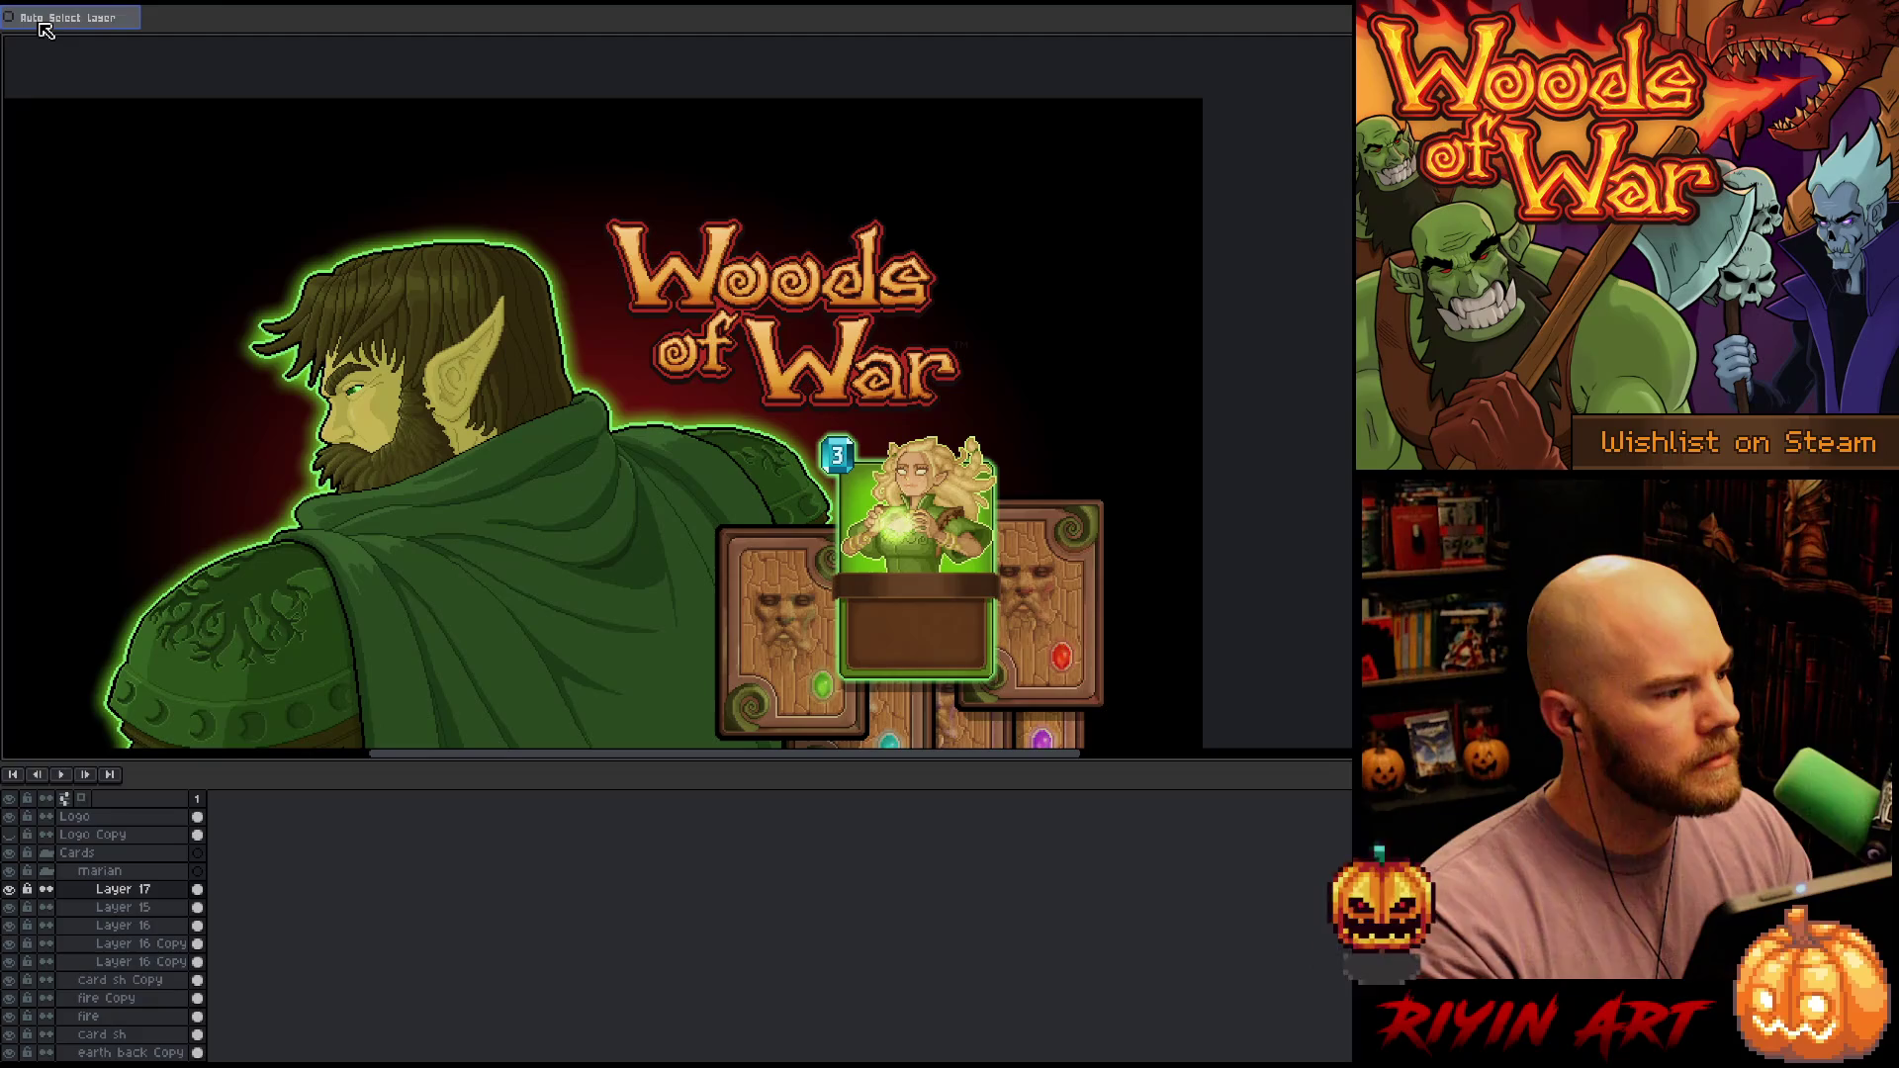
Toggle the Logo Copy layer's visibility on and off, then select the Logo layer
{"action": "left_click", "coordinate": [47, 852]}
{"action": "left_click", "coordinate": [92, 852]}
{"action": "left_click", "coordinate": [94, 835]}
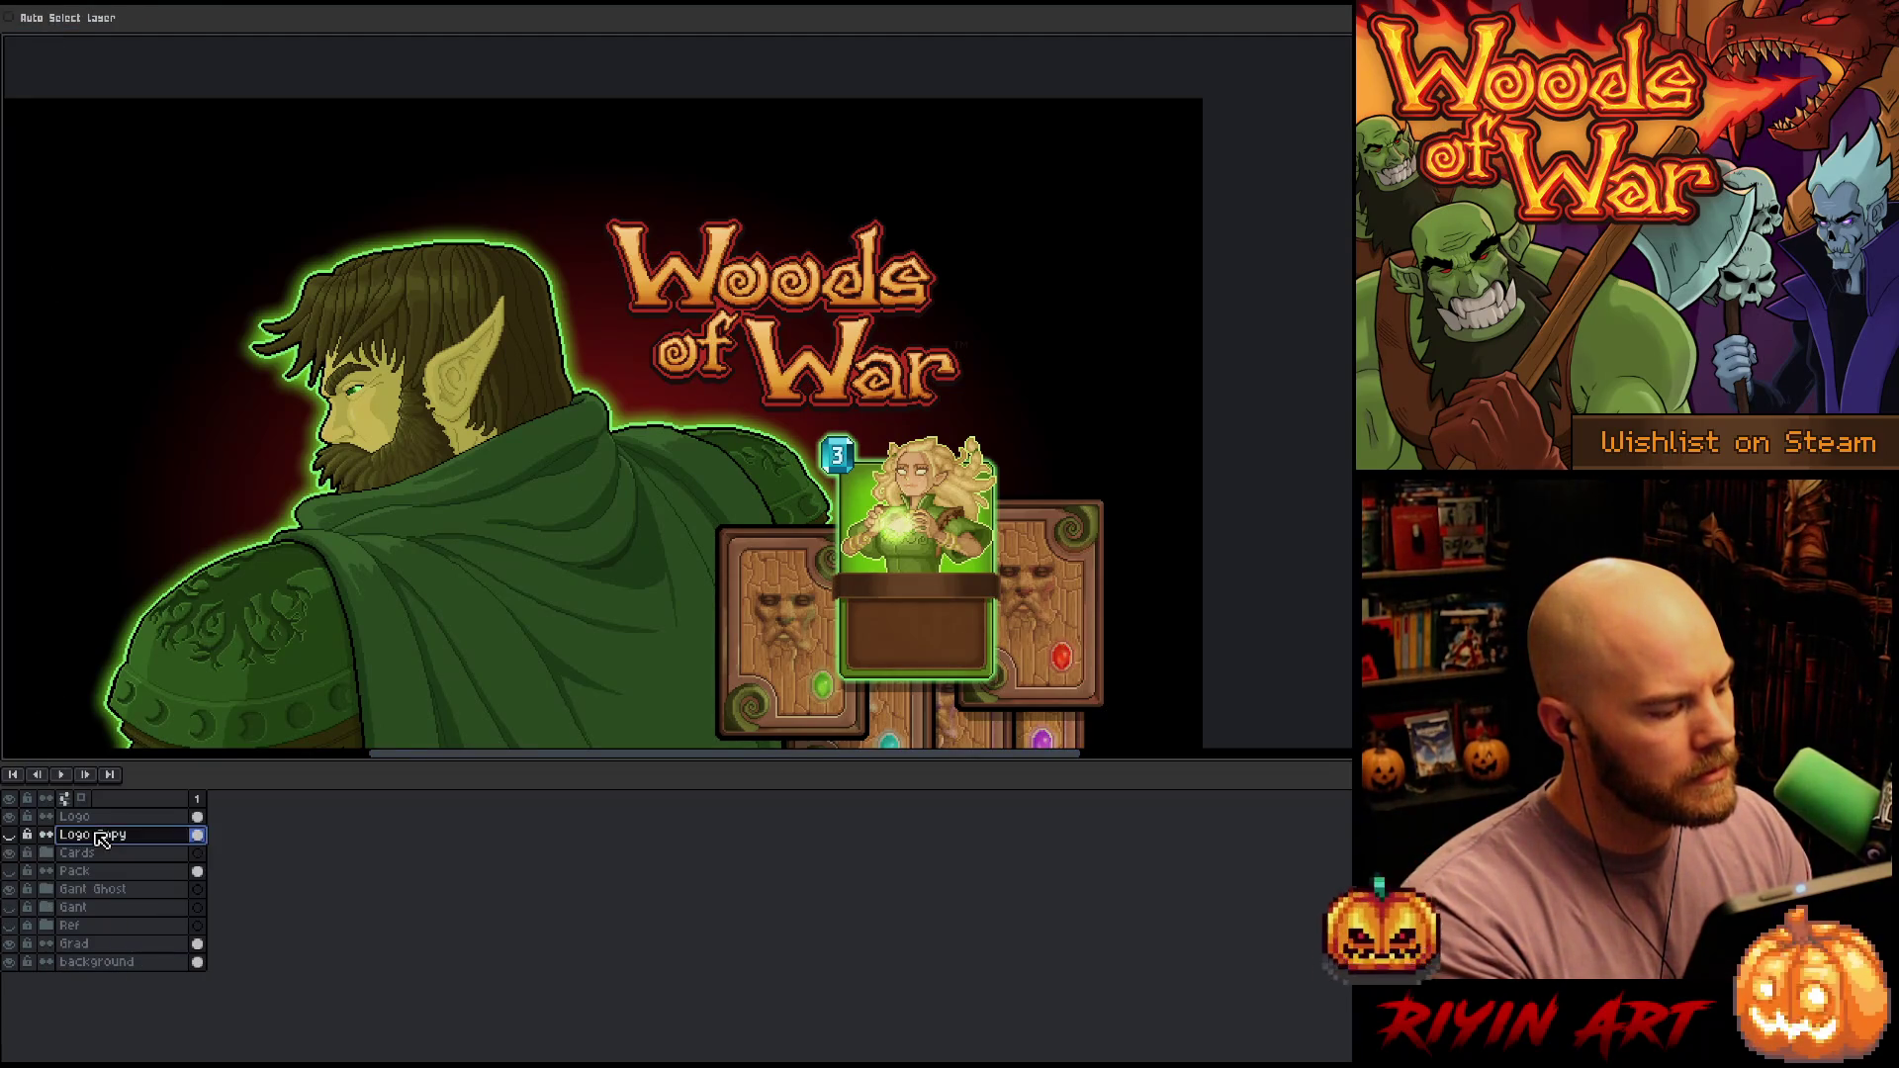
{"action": "left_click", "coordinate": [10, 835]}
{"action": "left_click", "coordinate": [9, 835]}
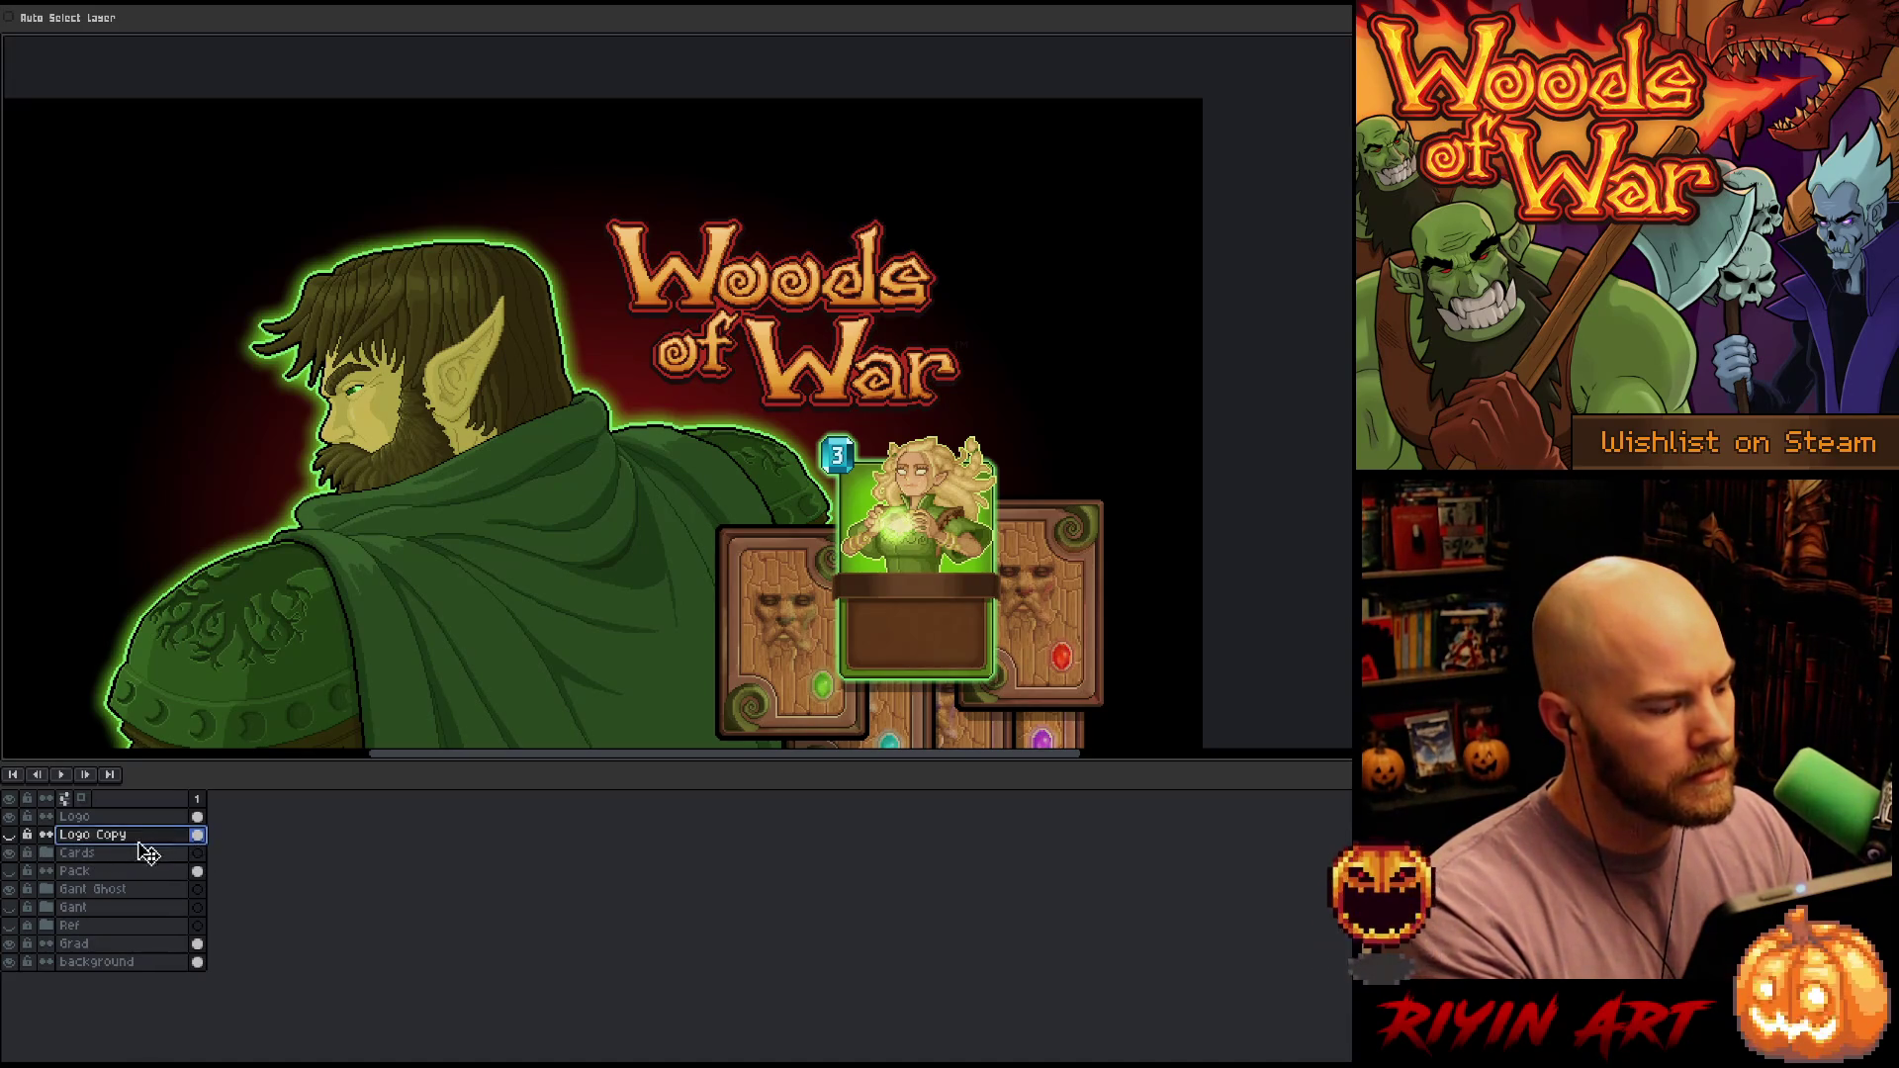
{"action": "left_click", "coordinate": [89, 815]}
{"action": "scroll", "coordinate": [966, 340], "scroll_direction": "up", "scroll_amount": 3}
Draw a rectangular selection around the TM mark beside the logo
{"action": "scroll", "coordinate": [894, 441], "scroll_direction": "up", "scroll_amount": 1}
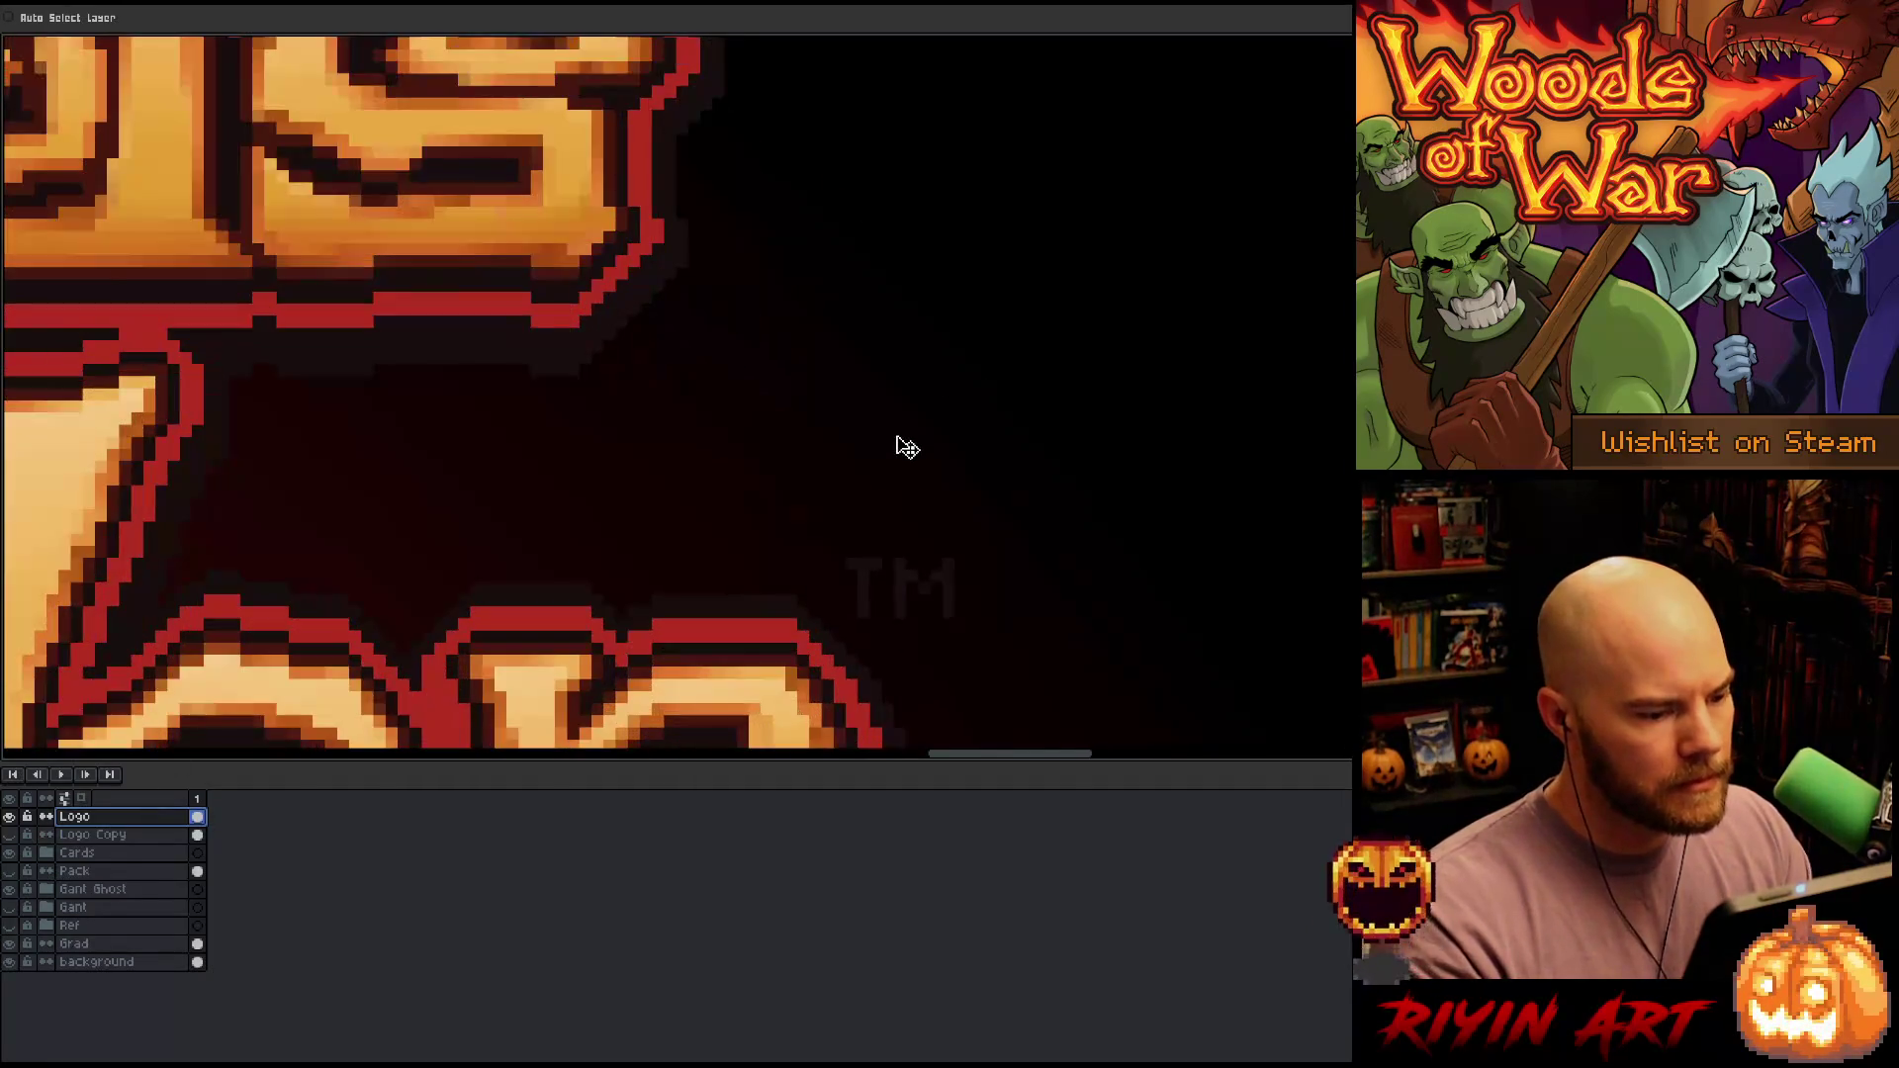
{"action": "key", "text": "m"}
{"action": "left_click_drag", "start_coordinate": [967, 545], "coordinate": [829, 634]}
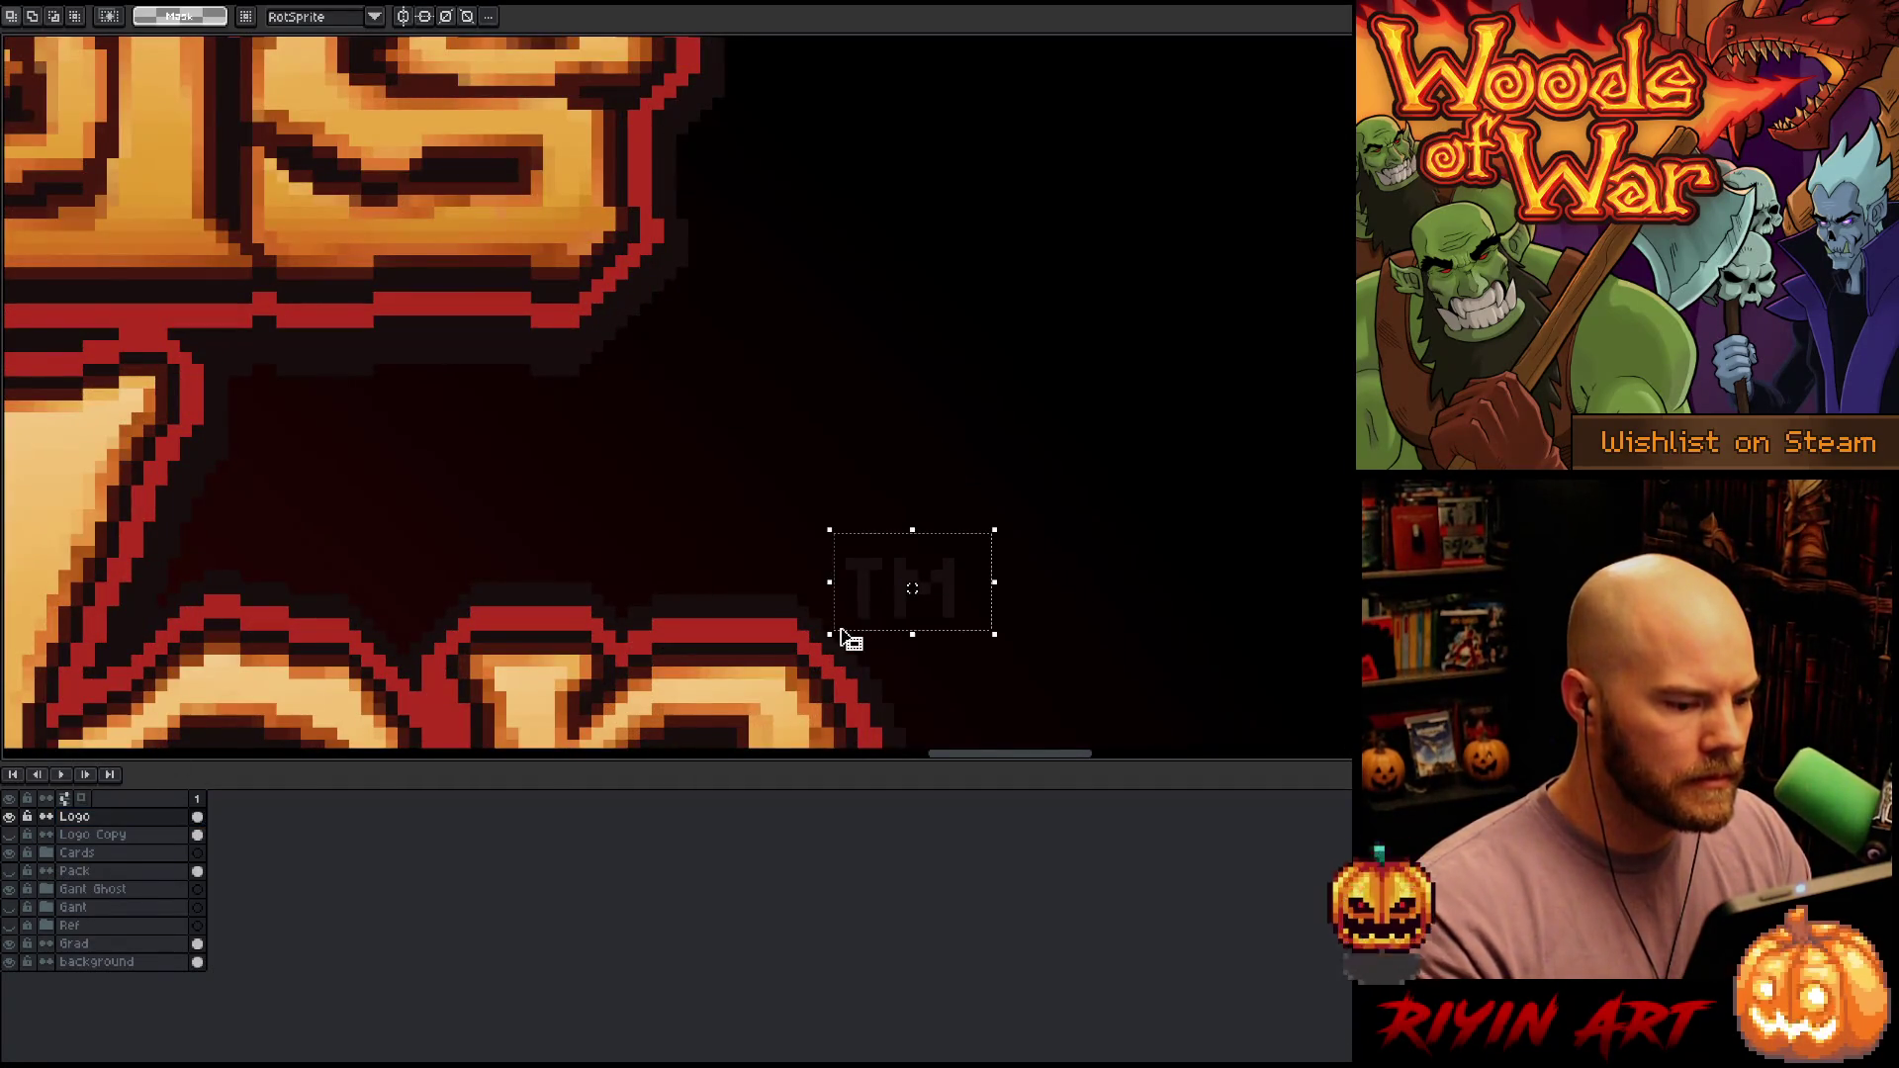
Replace the TM mark's near-black colour with red #b42f21
{"action": "key", "text": "shift+r"}
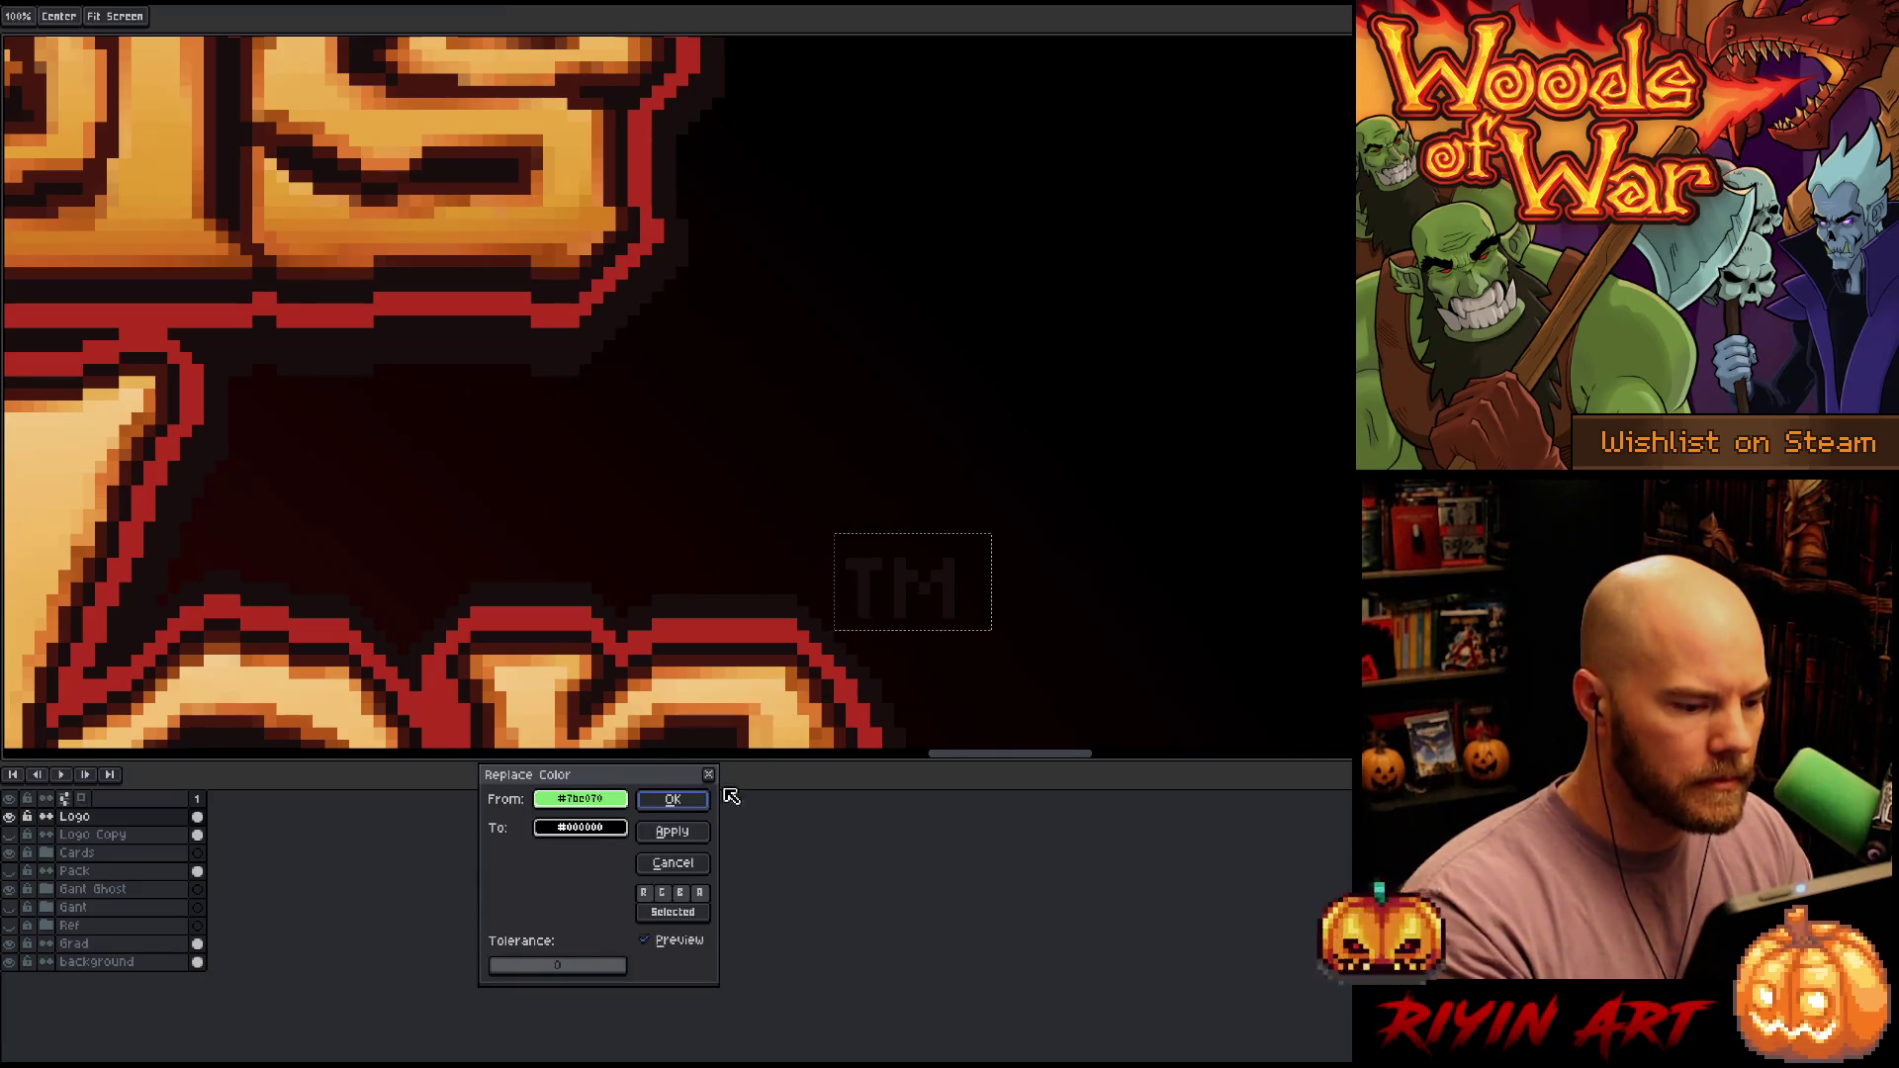
{"action": "left_click", "coordinate": [897, 568]}
{"action": "left_click", "coordinate": [871, 566]}
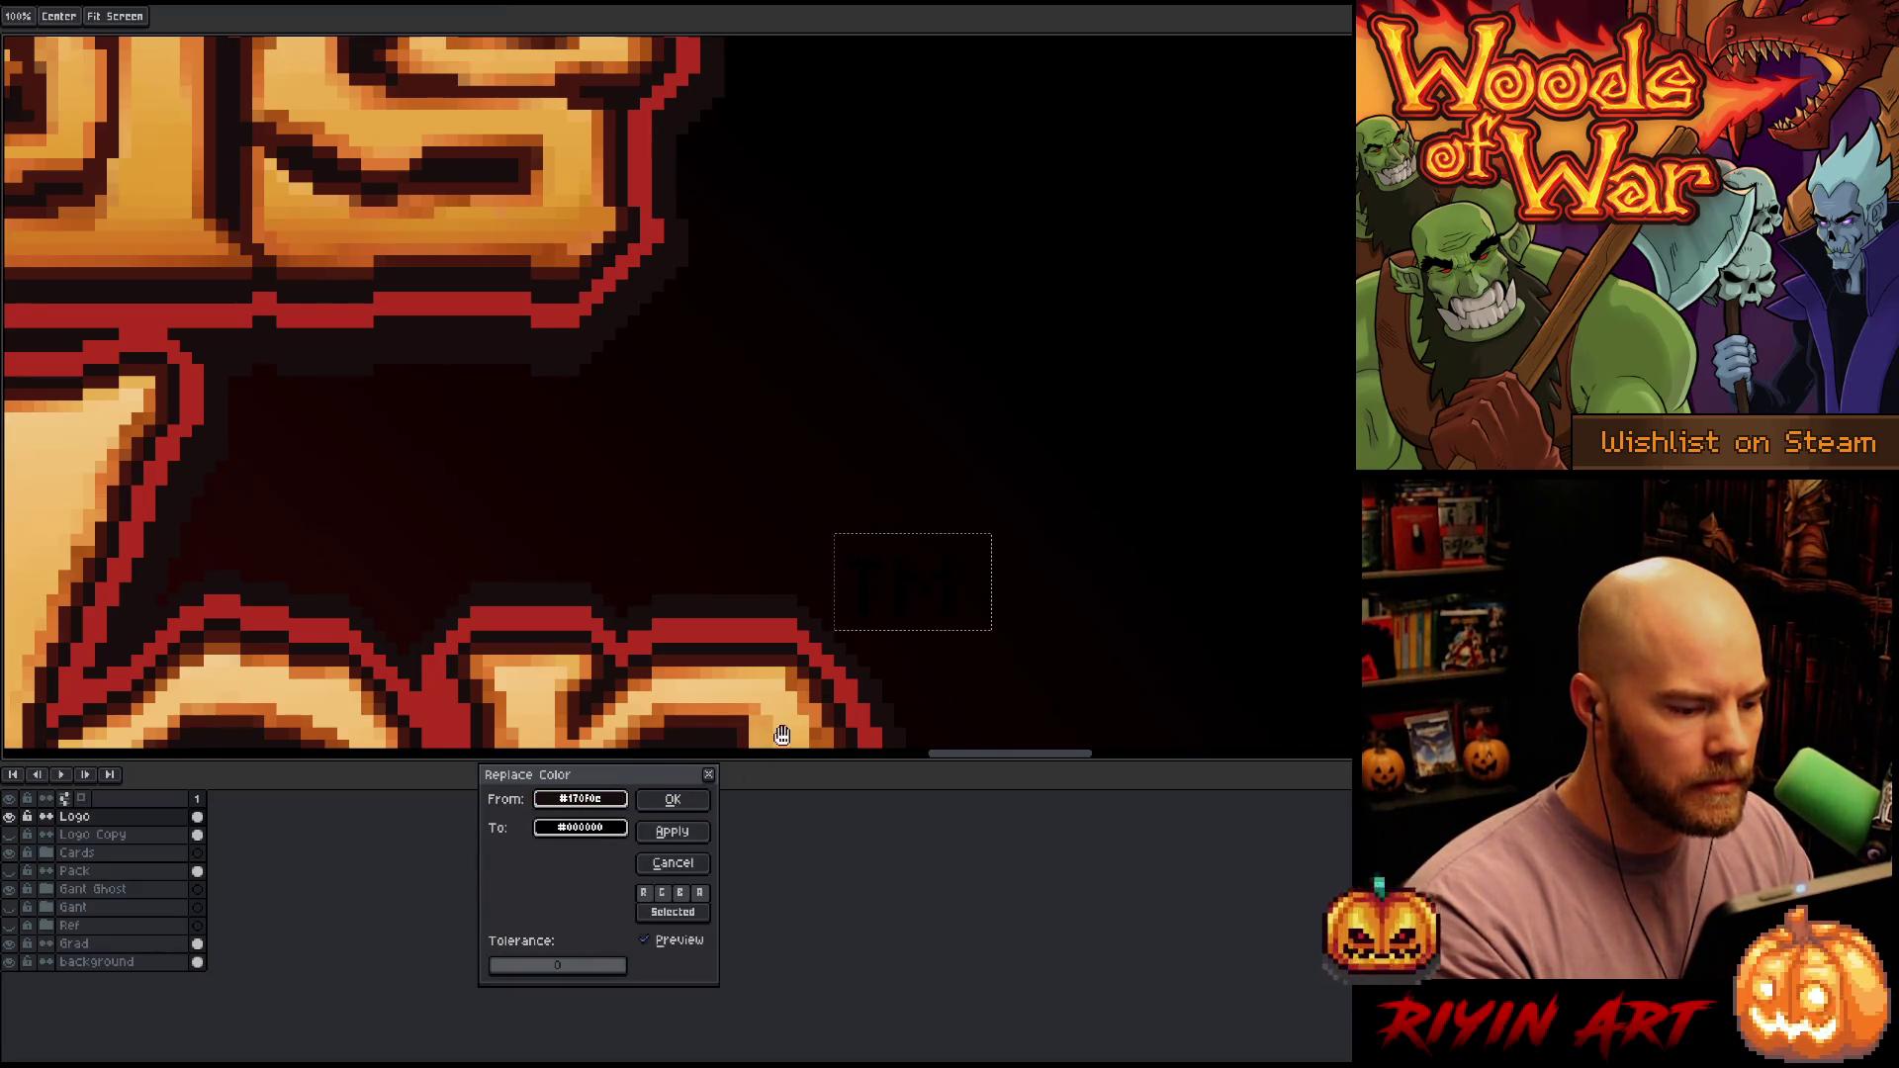
{"action": "left_click", "coordinate": [627, 828]}
{"action": "left_click", "coordinate": [712, 619]}
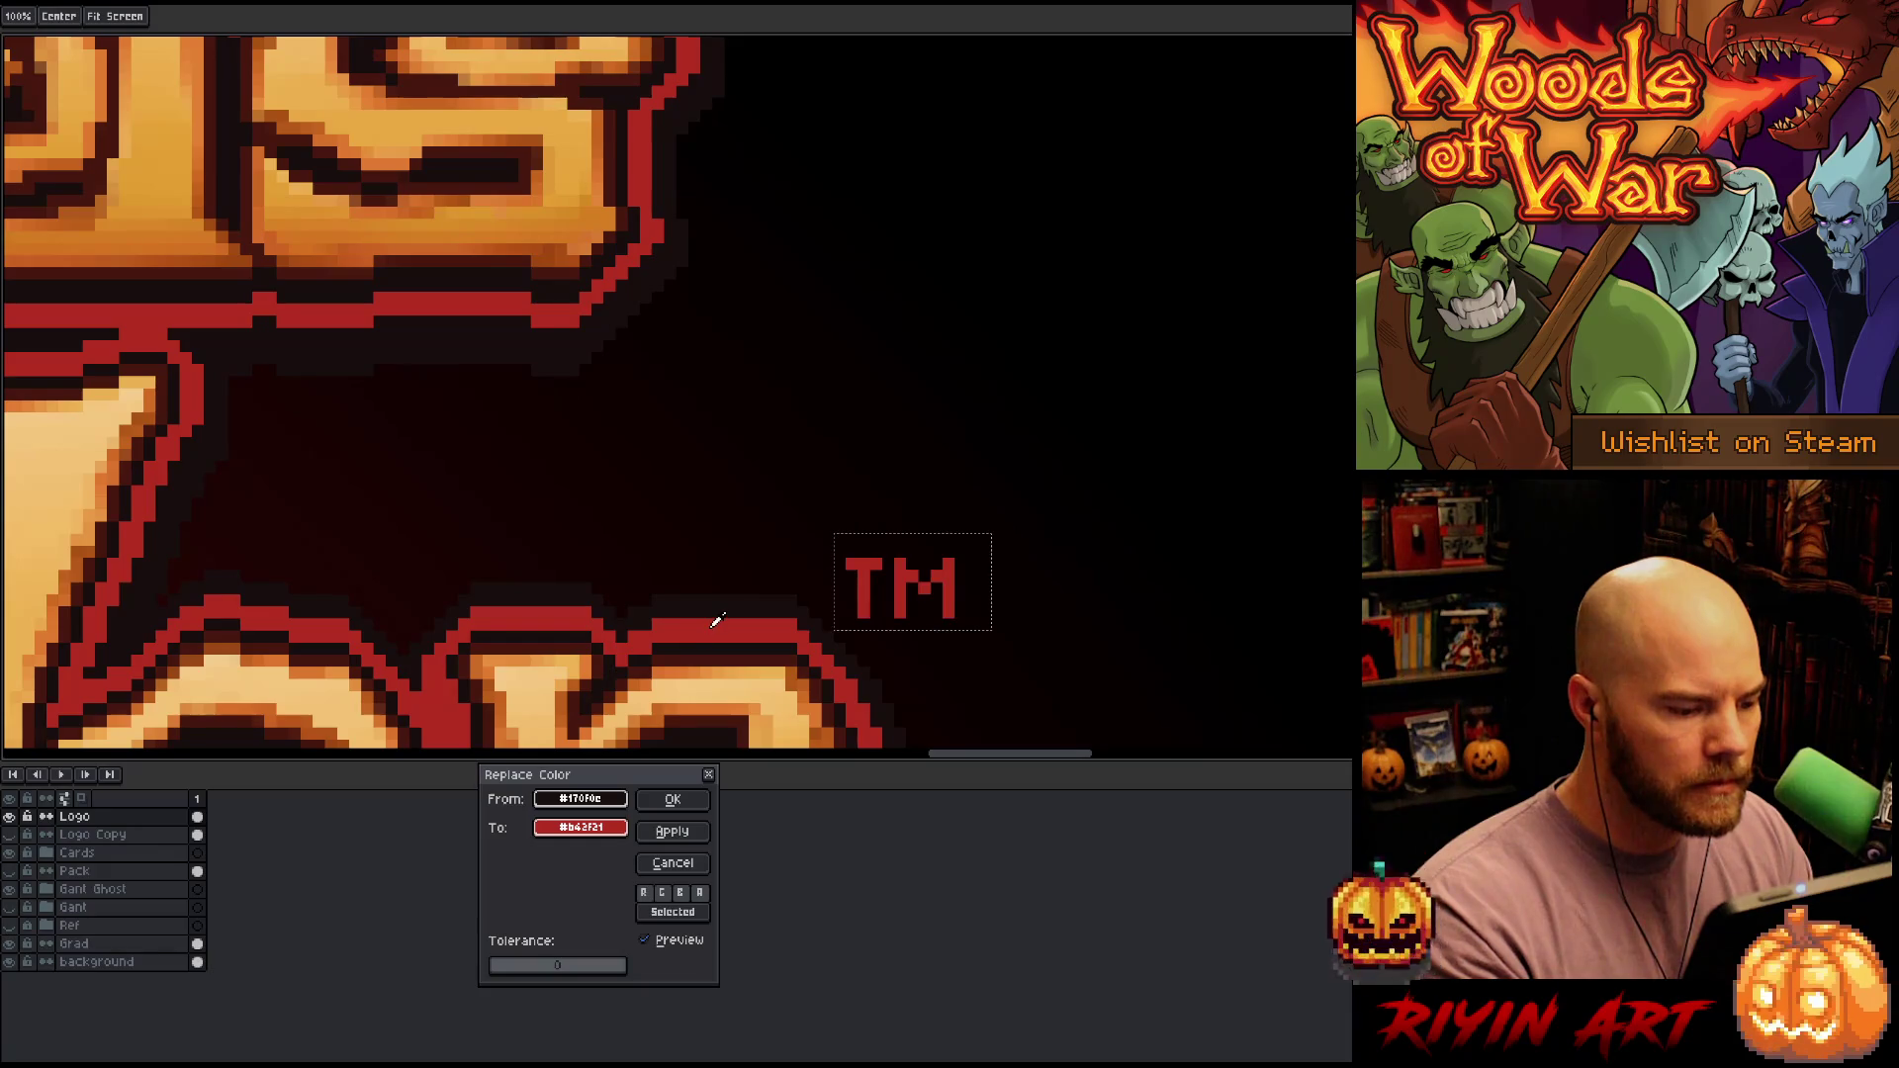
{"action": "left_click", "coordinate": [701, 809]}
{"action": "scroll", "coordinate": [665, 613], "scroll_direction": "down", "scroll_amount": 5}
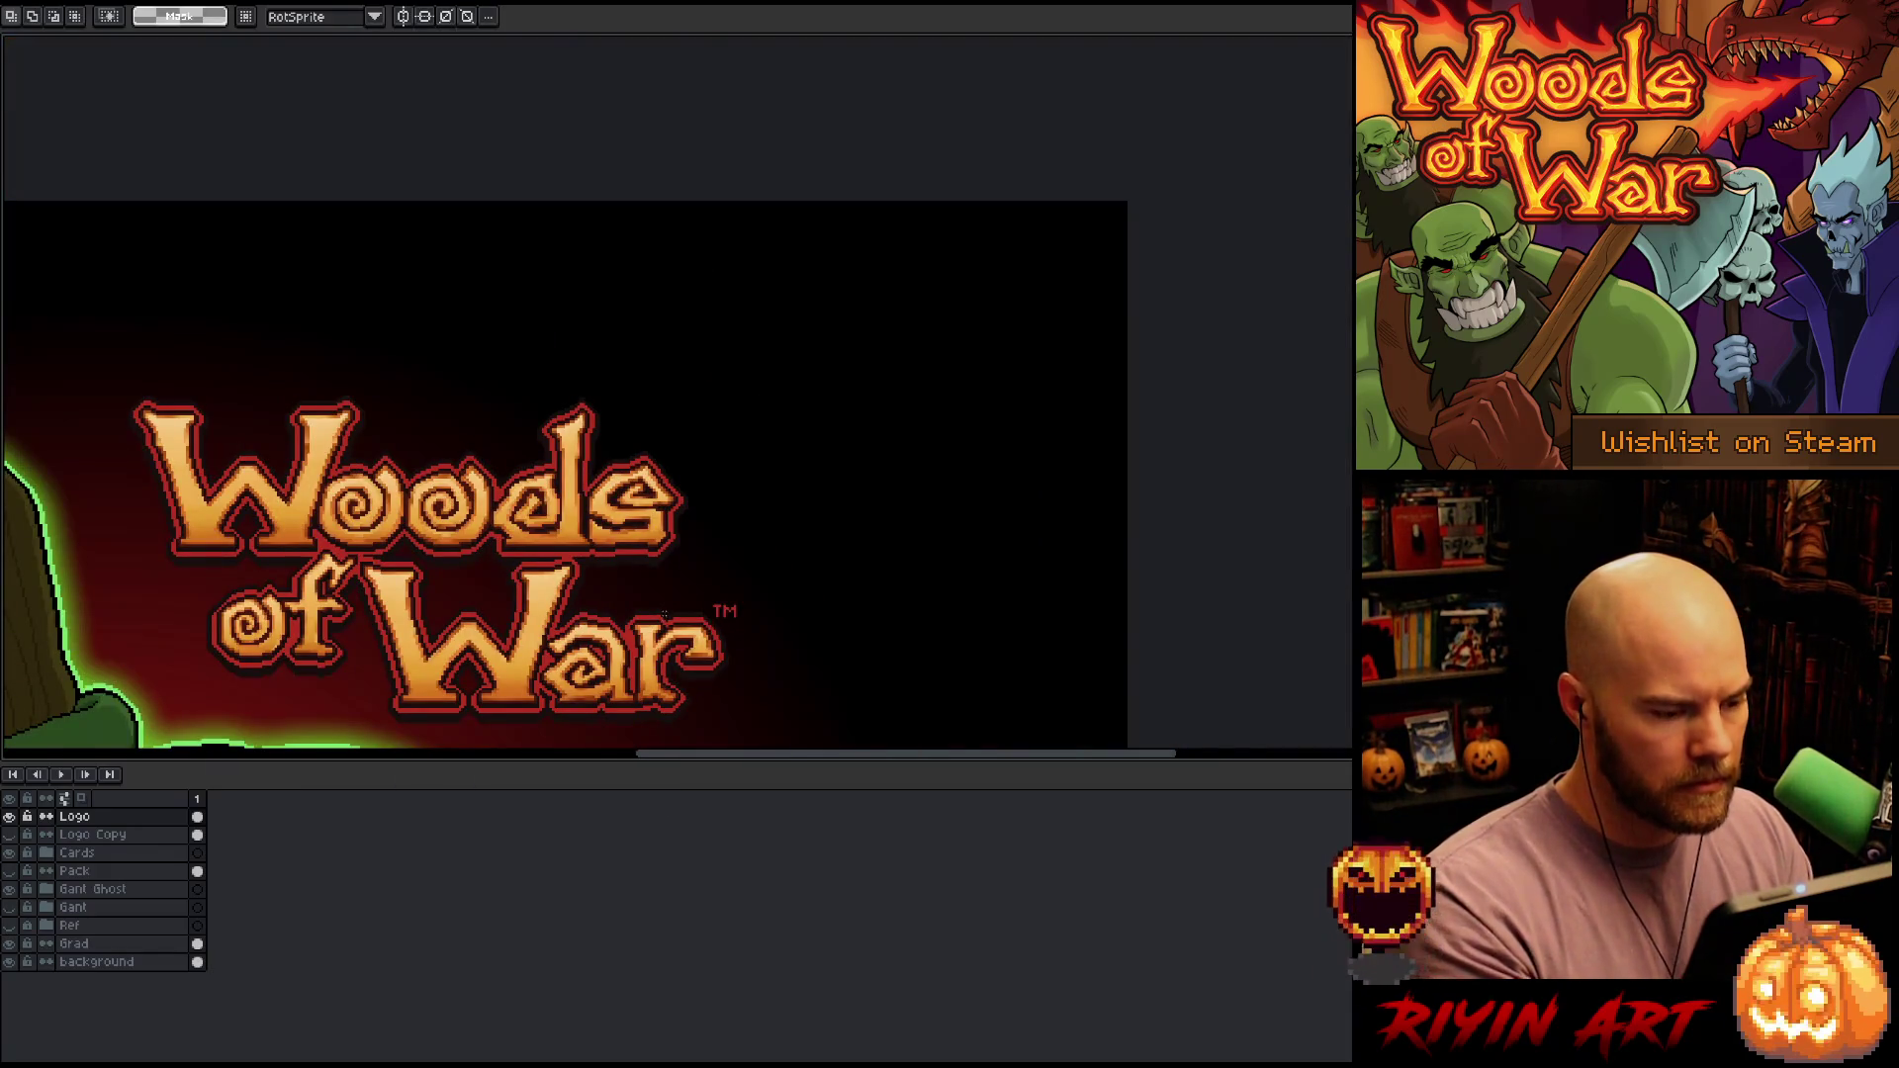
{"action": "scroll", "coordinate": [664, 613], "scroll_direction": "down", "scroll_amount": 3}
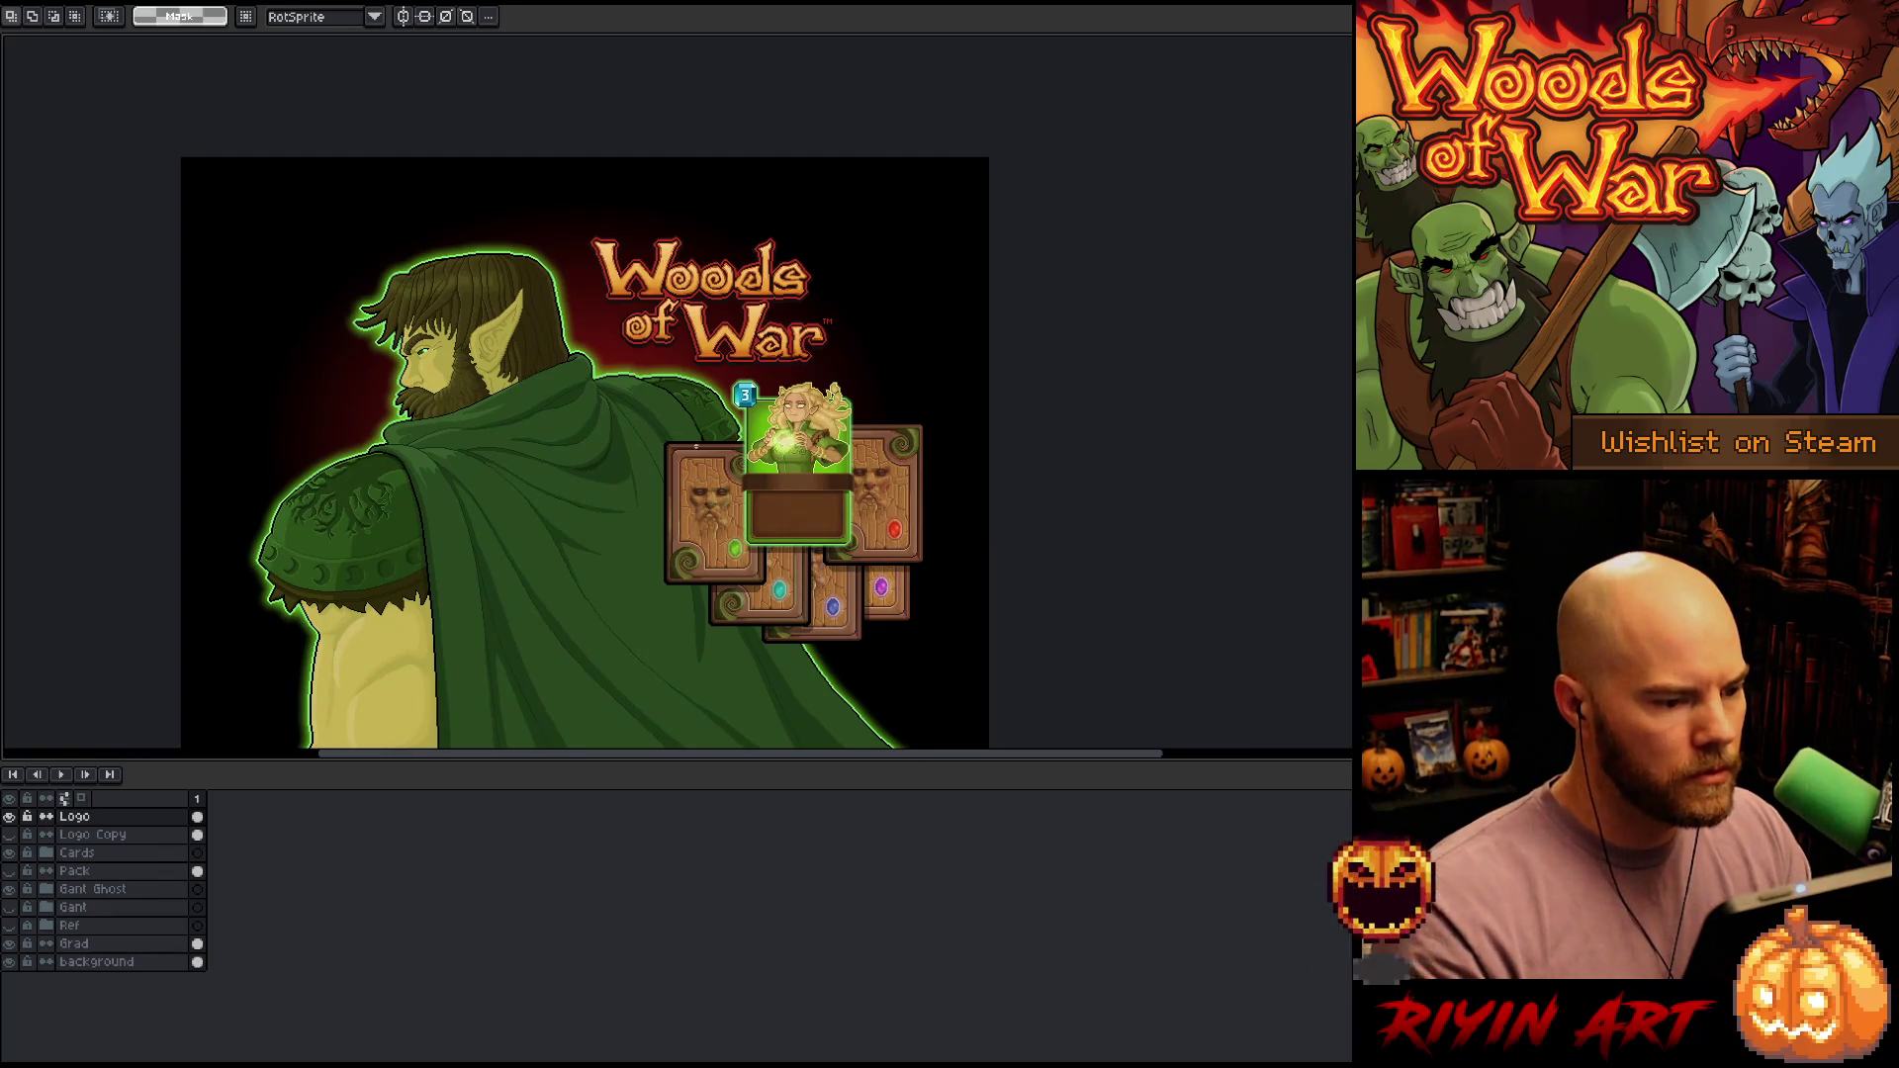
{"action": "scroll", "coordinate": [679, 427], "scroll_direction": "up", "scroll_amount": 1}
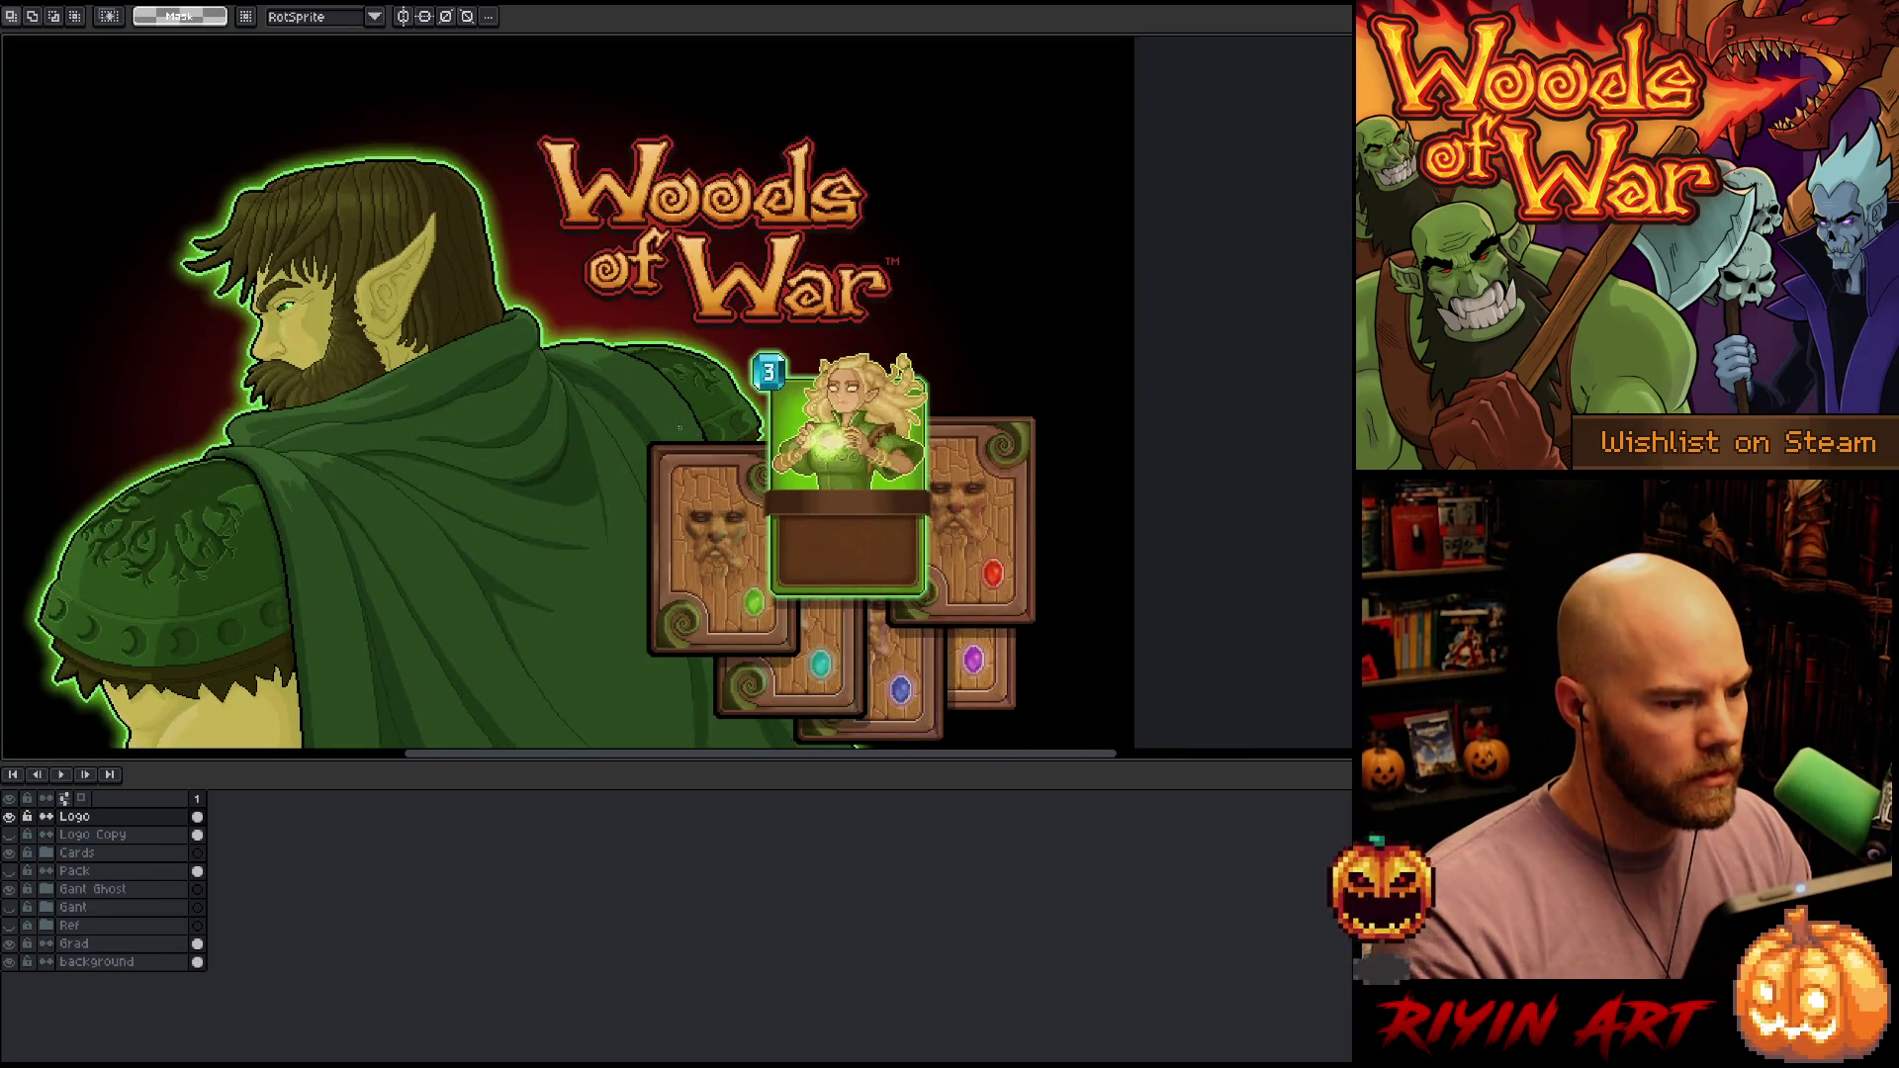
Delete the Logo Copy layer and move the Pack layer to the top of the stack
{"action": "left_click", "coordinate": [106, 856]}
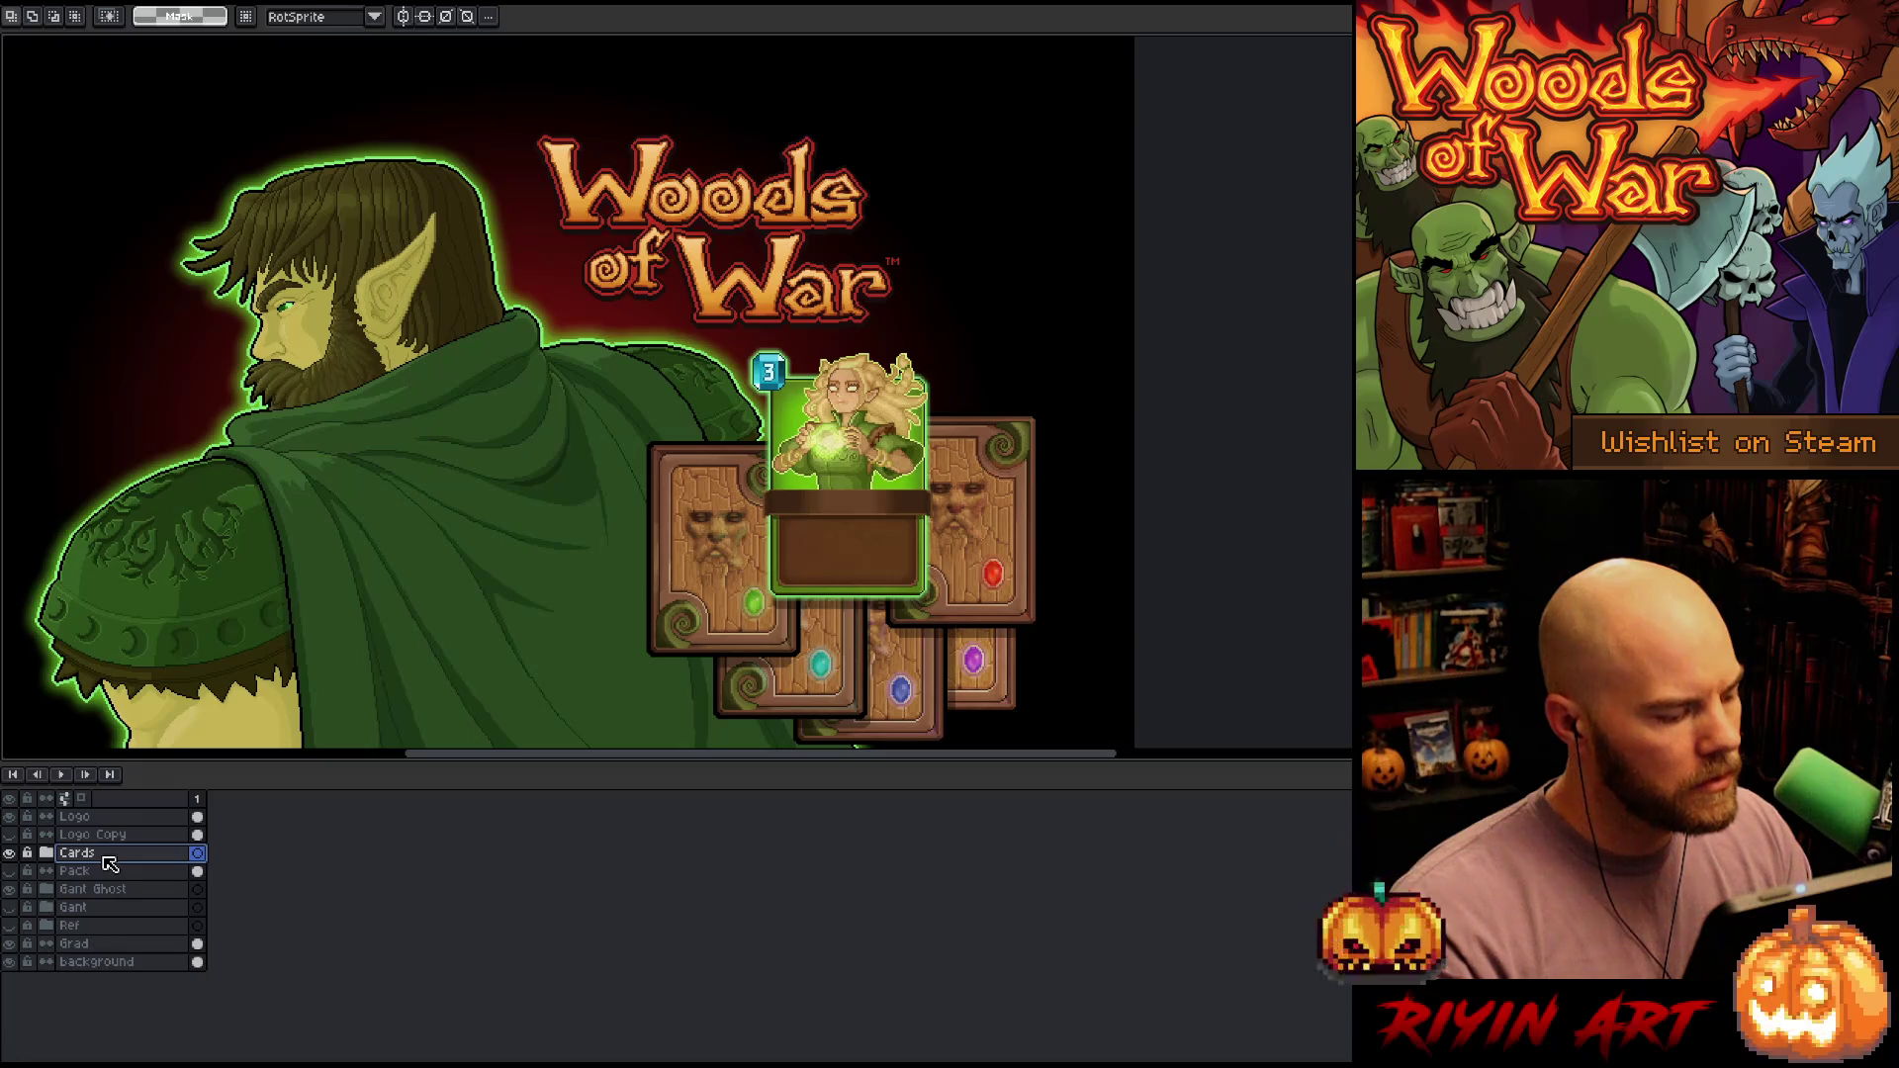
{"action": "right_click", "coordinate": [99, 836]}
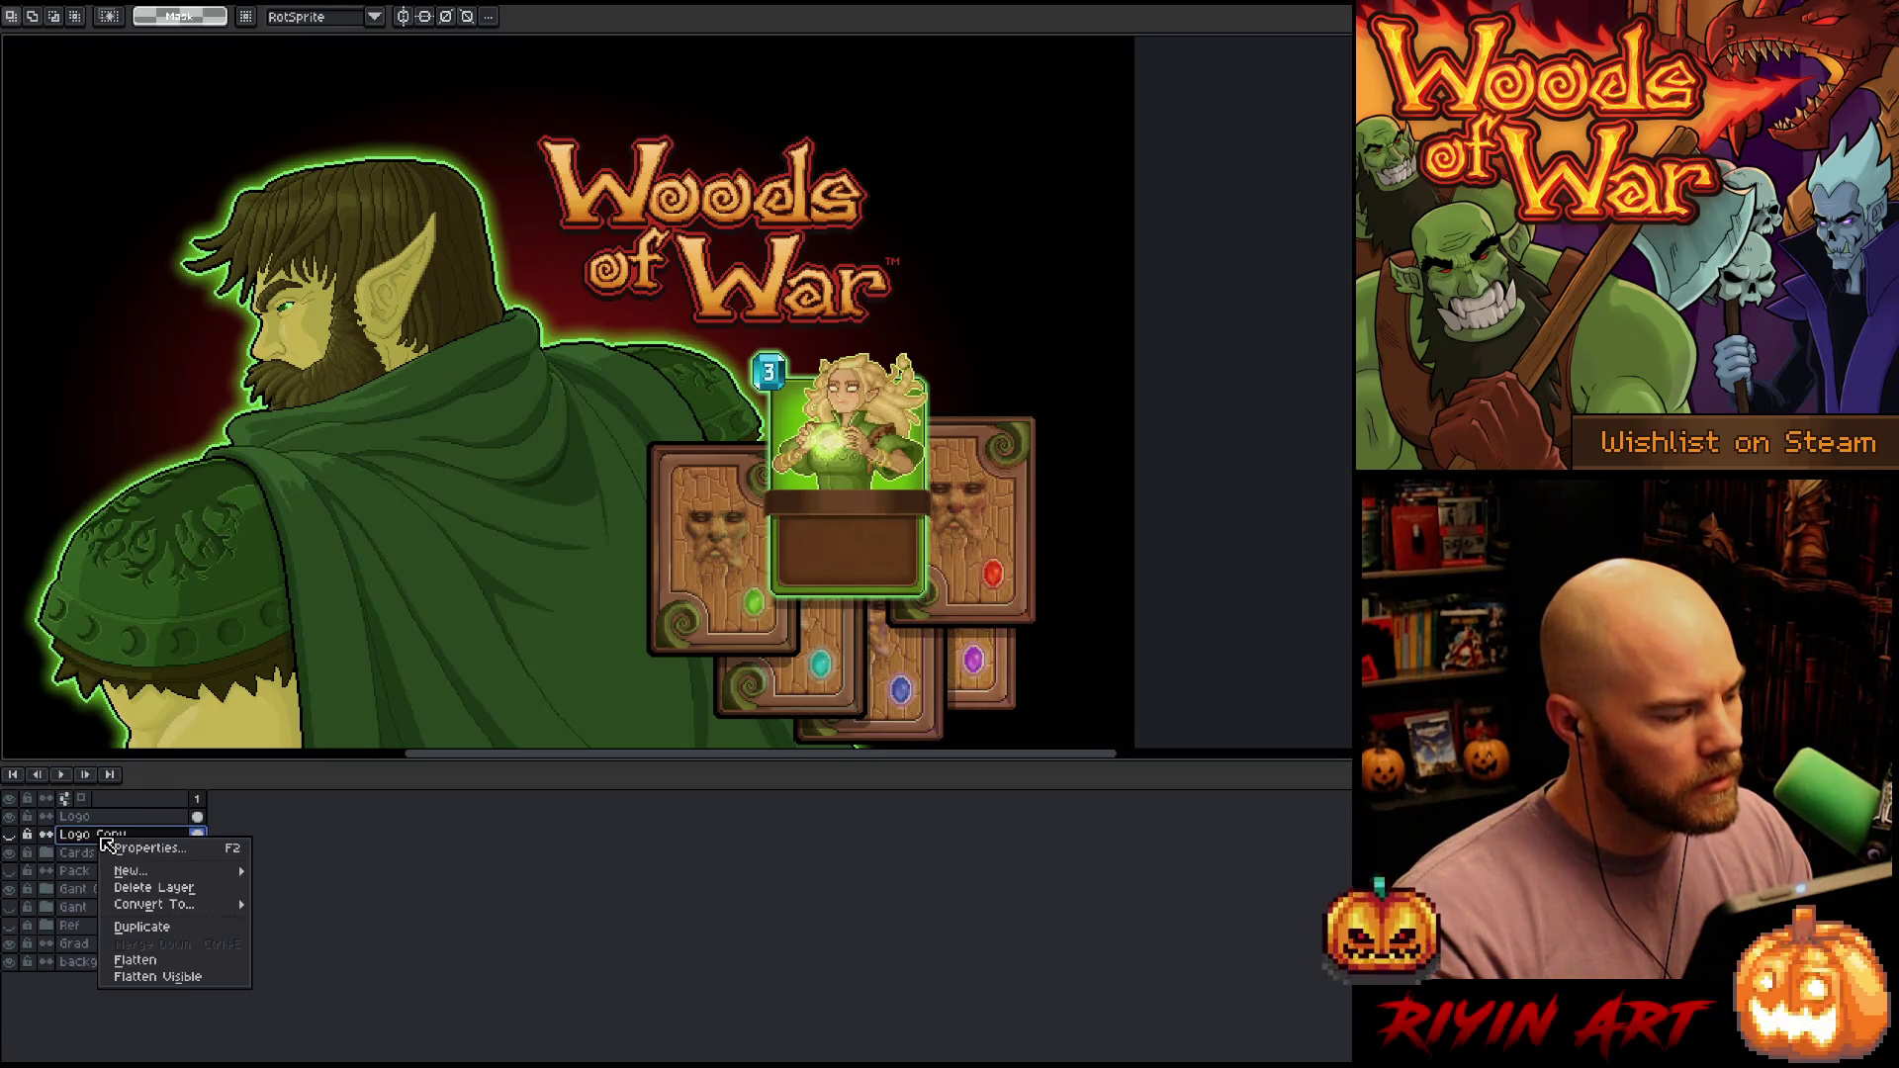
{"action": "left_click", "coordinate": [146, 889]}
{"action": "left_click", "coordinate": [103, 857]}
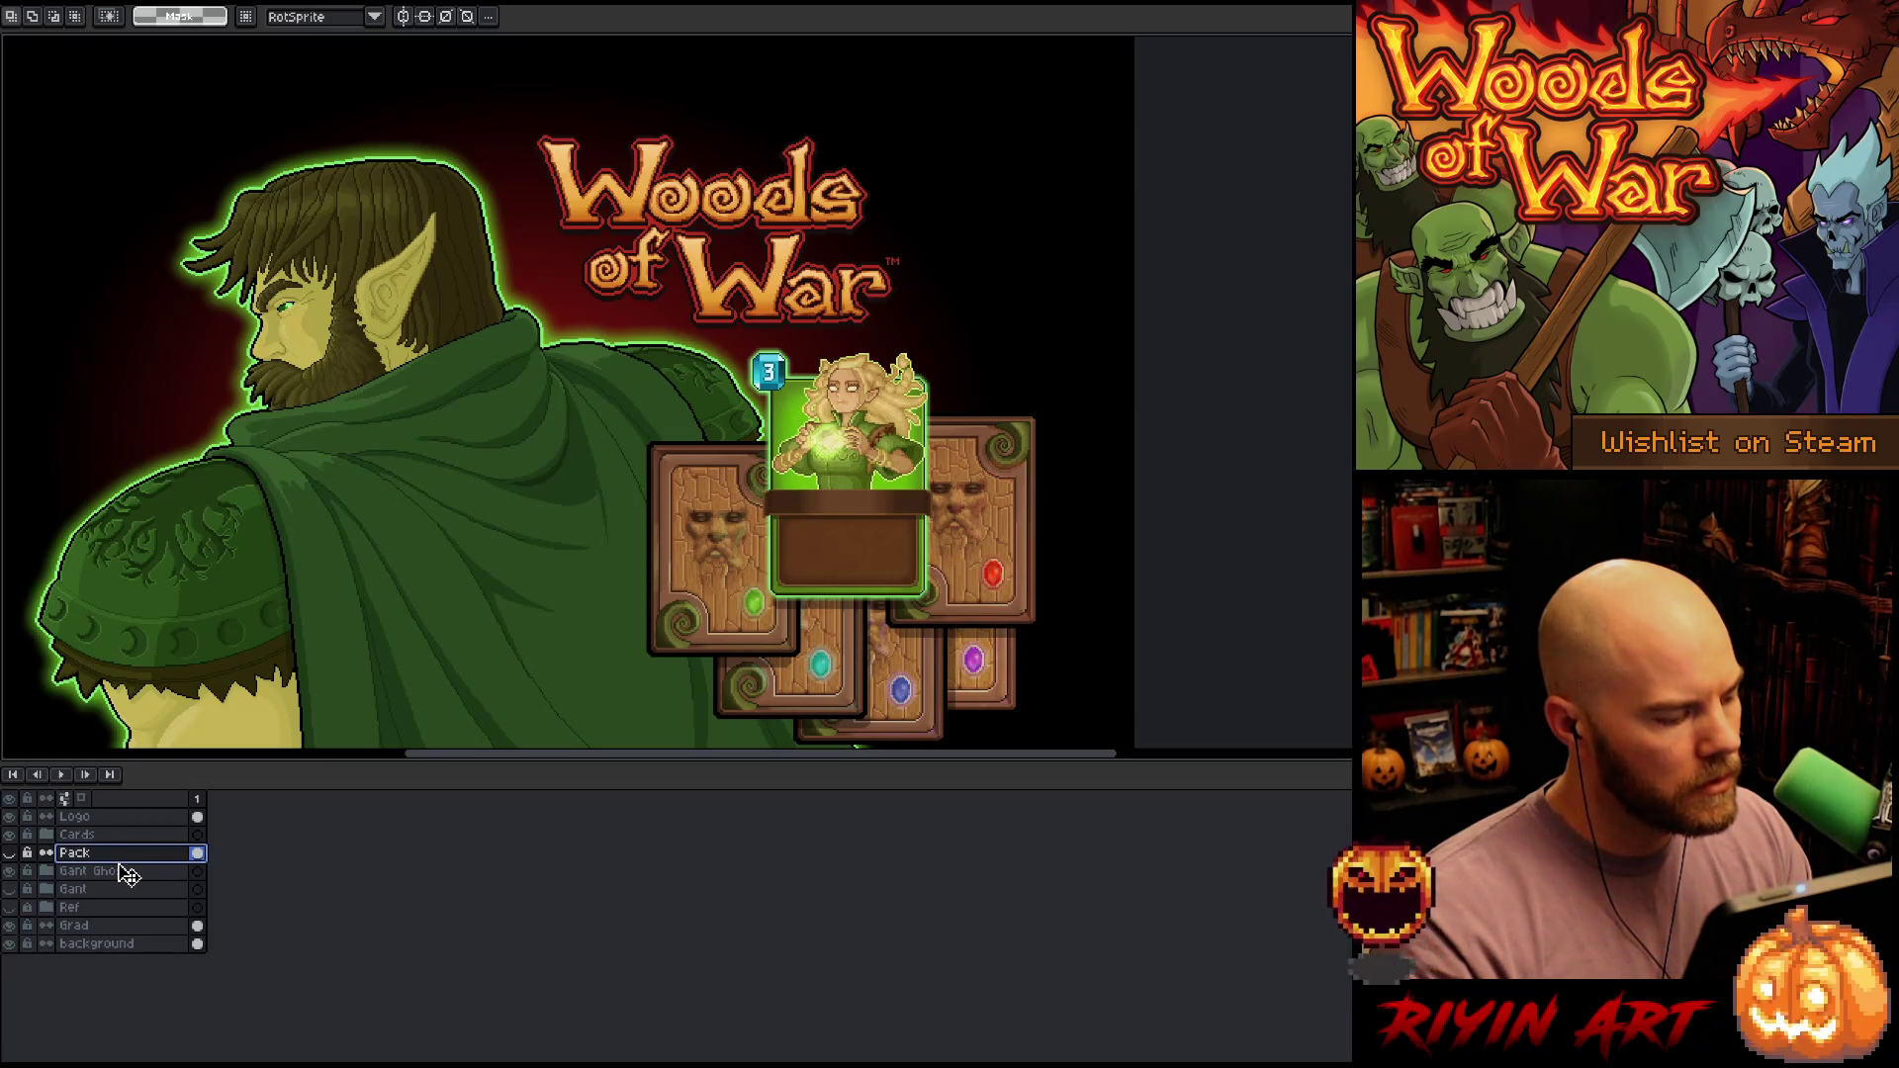
{"action": "left_click_drag", "start_coordinate": [129, 824], "coordinate": [126, 819]}
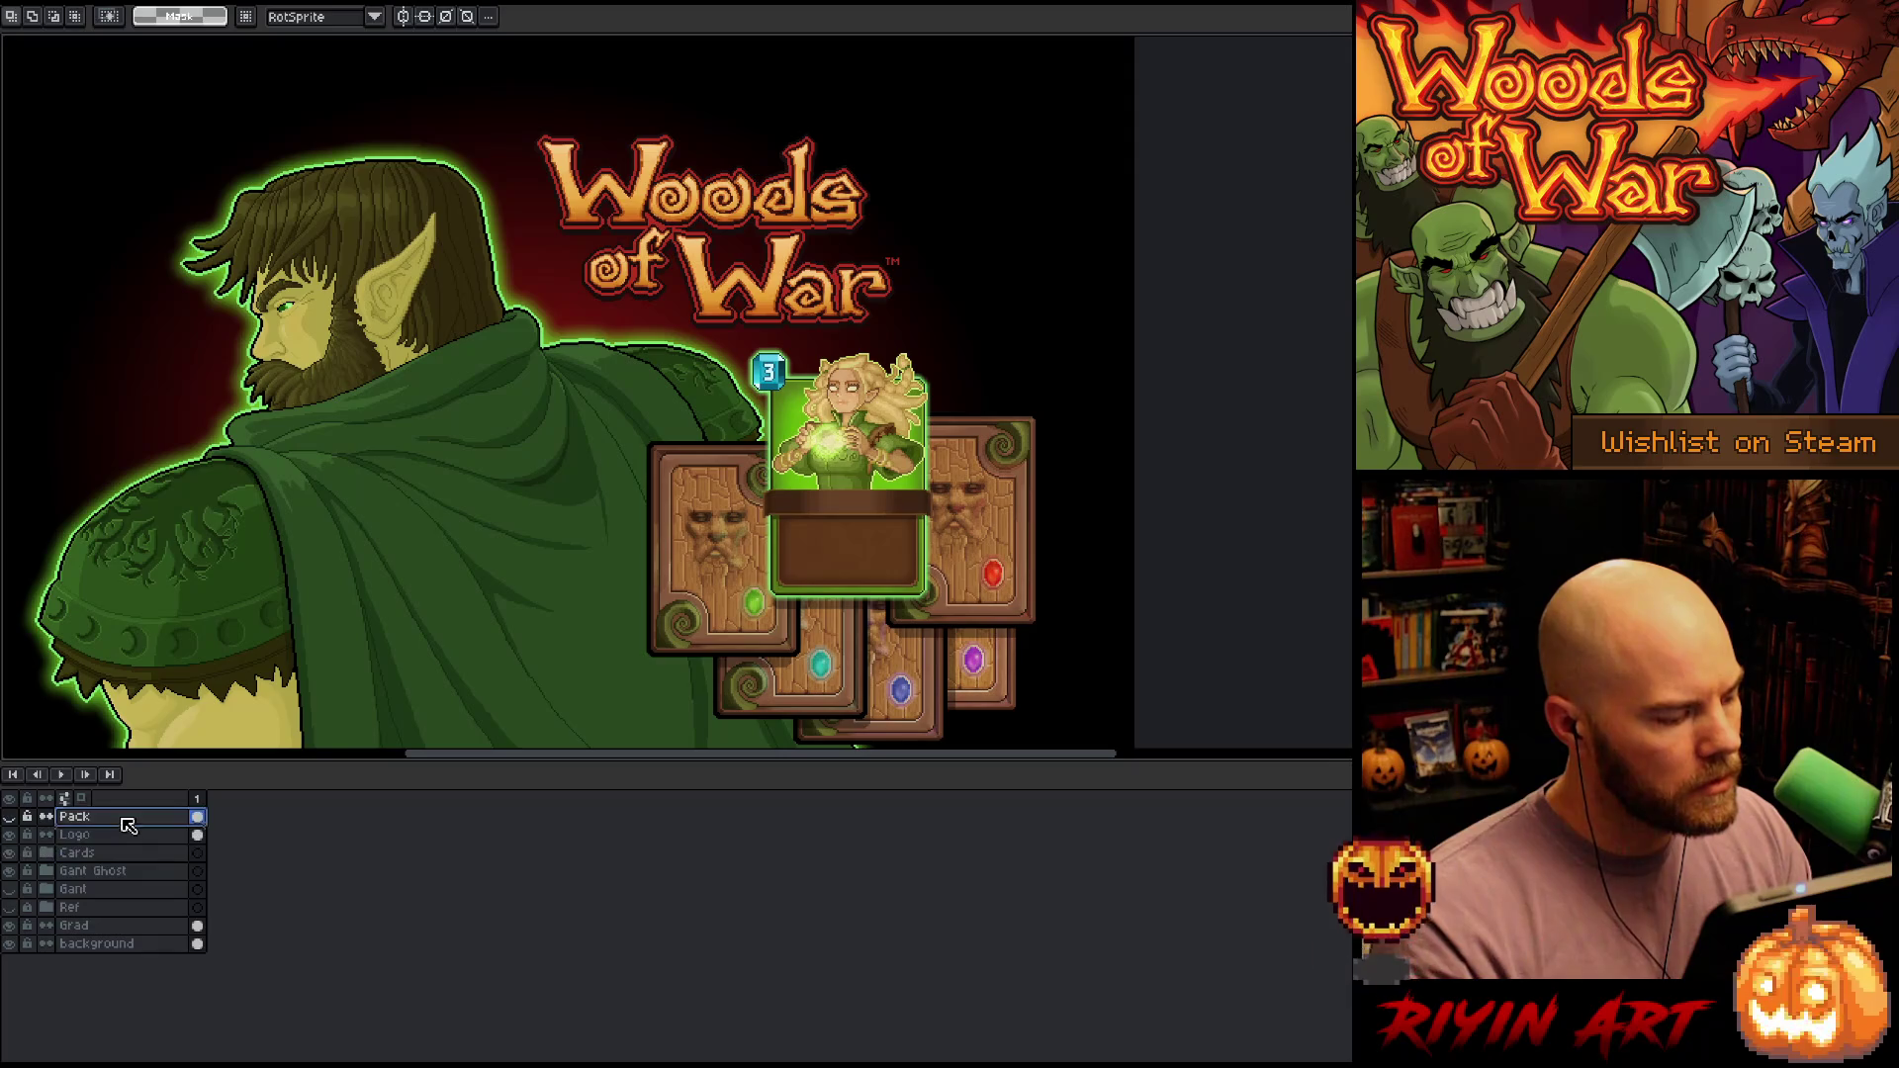
Check the Gant Ghost and Grad layers on the artwork, briefly hiding and restoring the timeline
{"action": "left_click", "coordinate": [122, 871]}
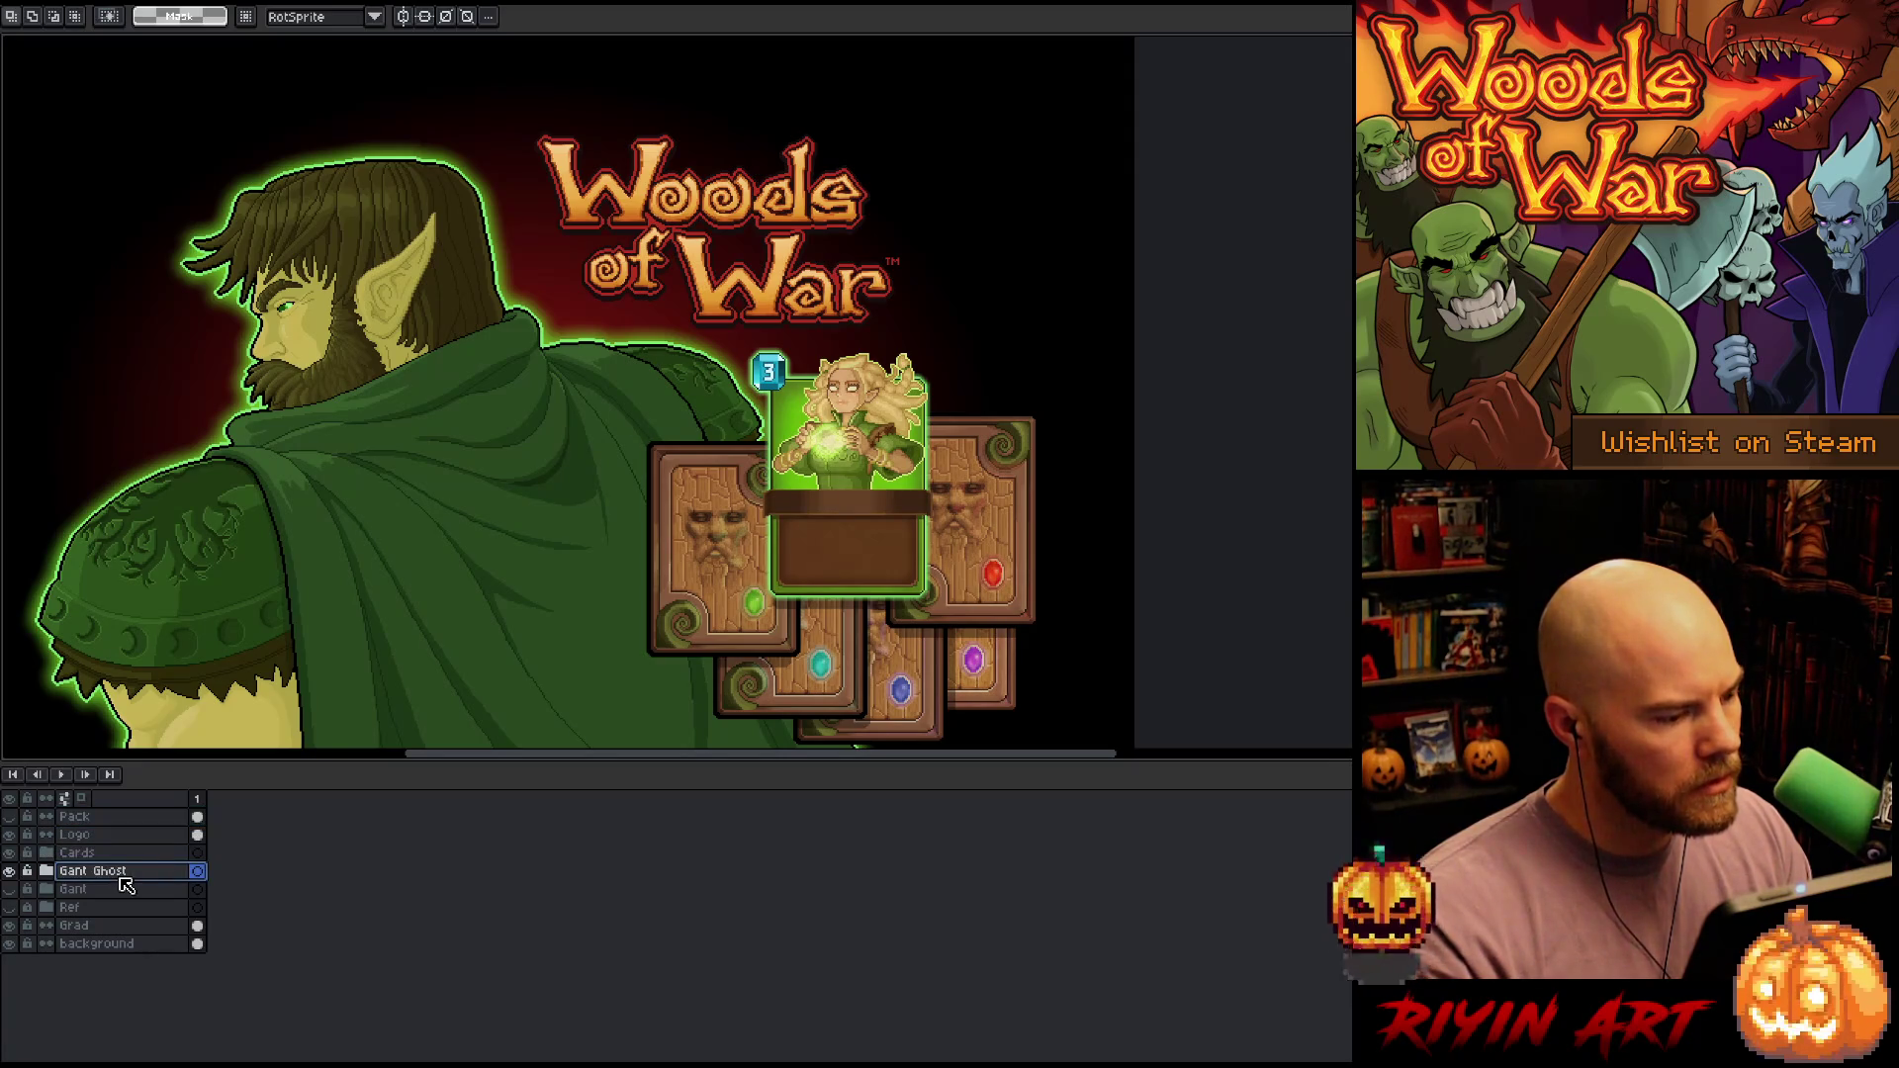
{"action": "scroll", "coordinate": [276, 606], "scroll_direction": "down", "scroll_amount": 2}
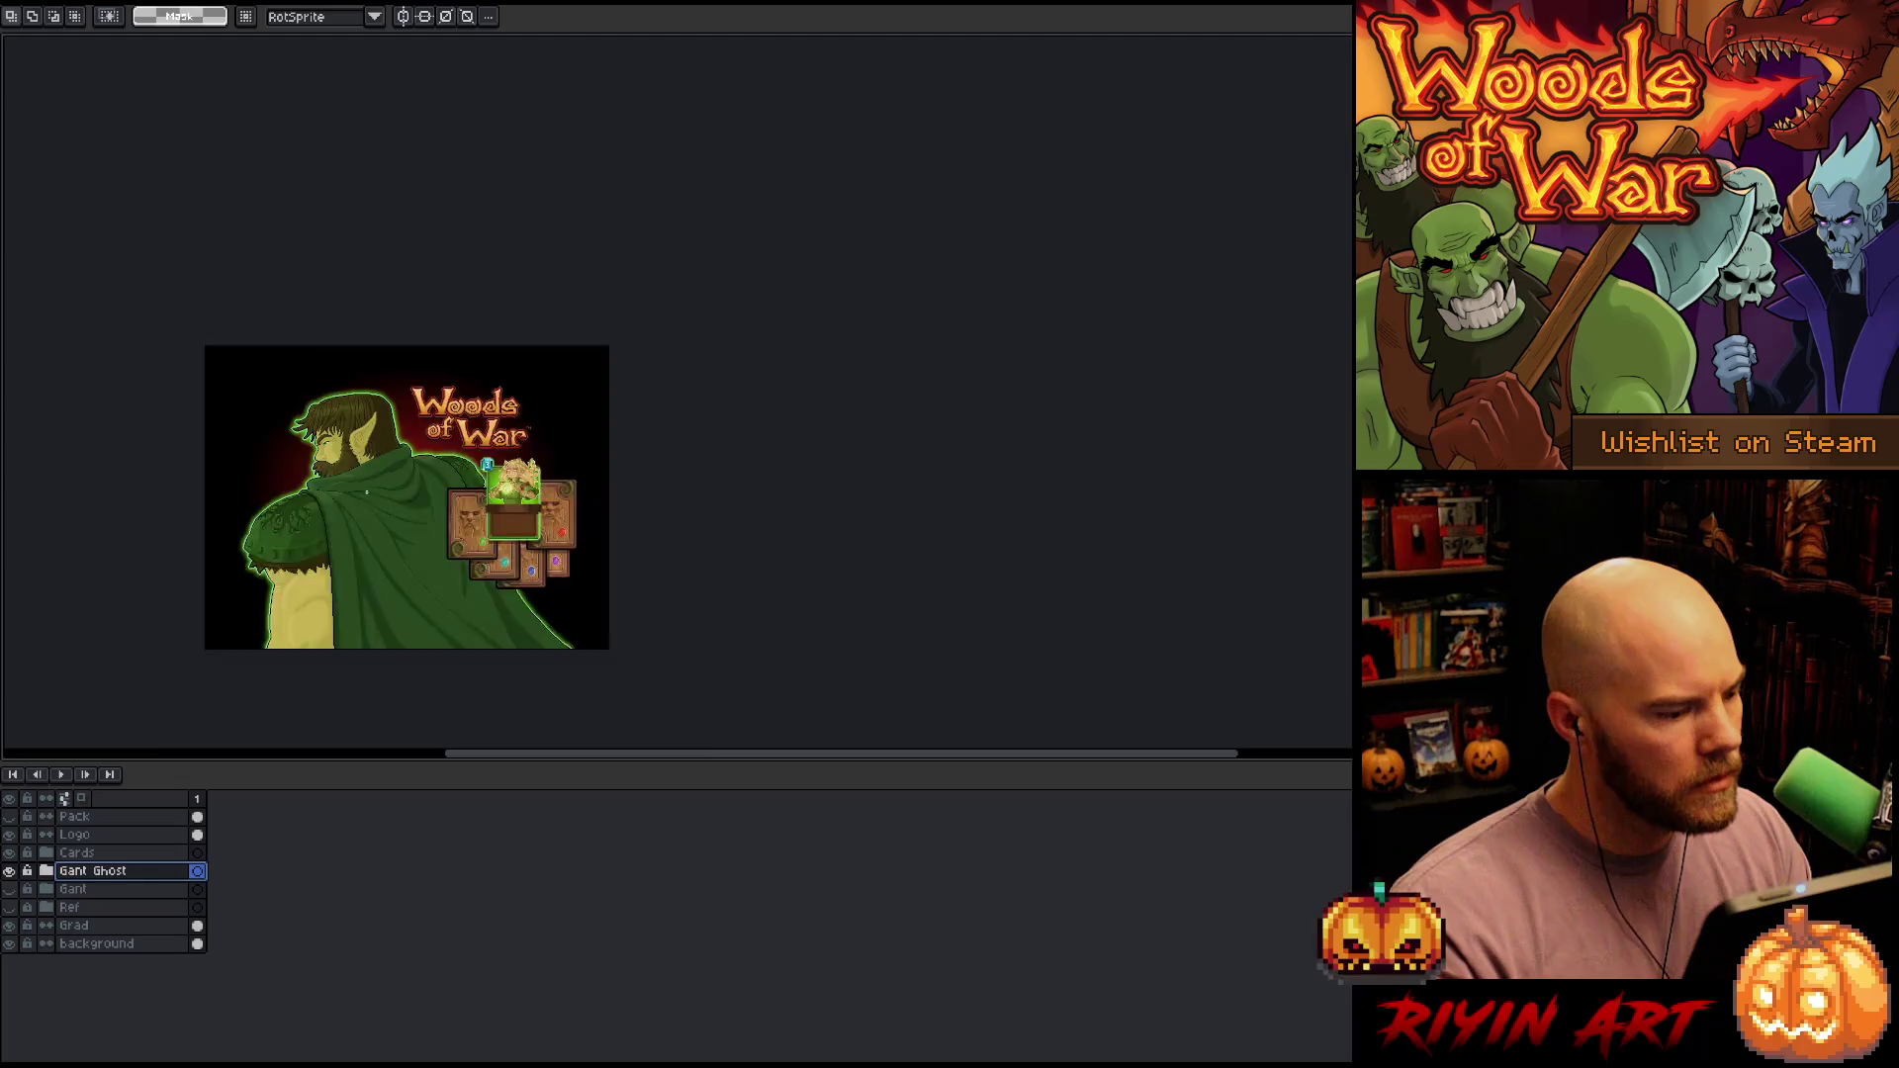
{"action": "scroll", "coordinate": [276, 607], "scroll_direction": "up", "scroll_amount": 1}
{"action": "left_click_drag", "start_coordinate": [397, 505], "coordinate": [595, 490]}
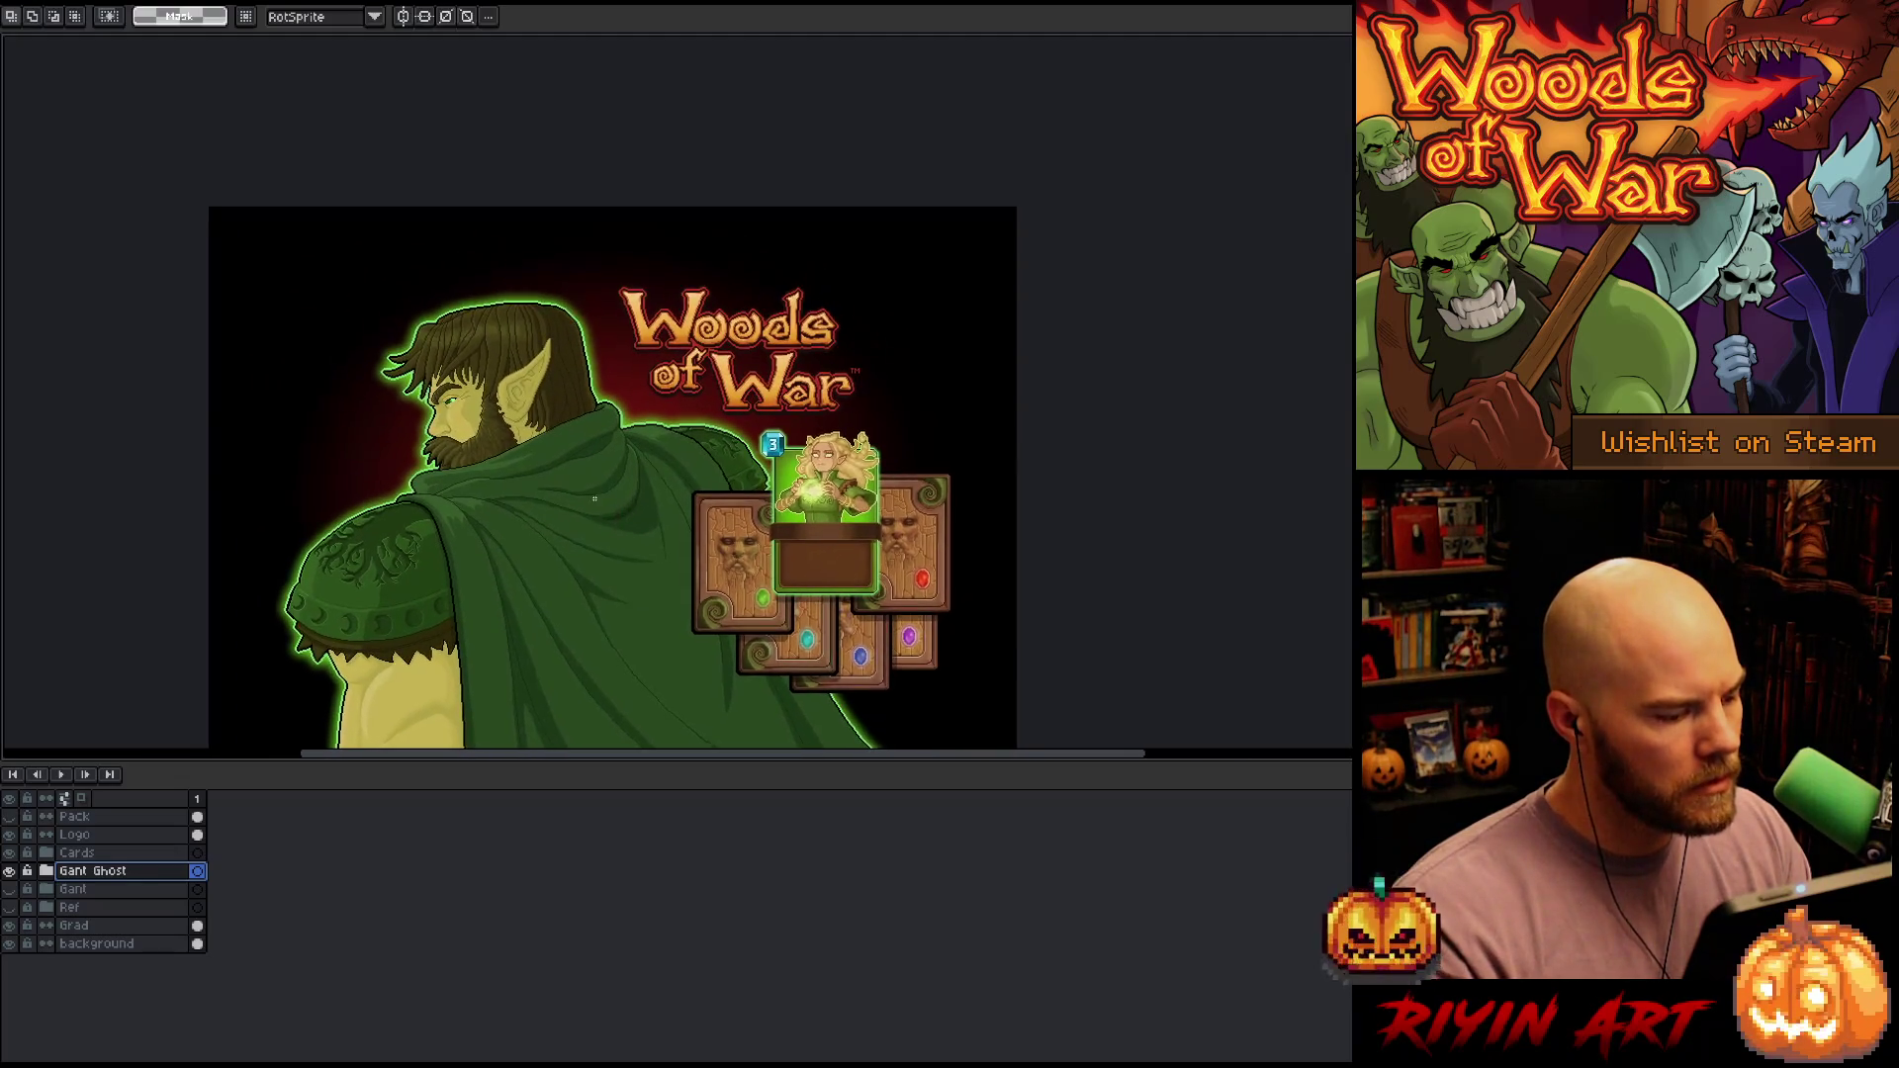
{"action": "scroll", "coordinate": [599, 492], "scroll_direction": "up", "scroll_amount": 2}
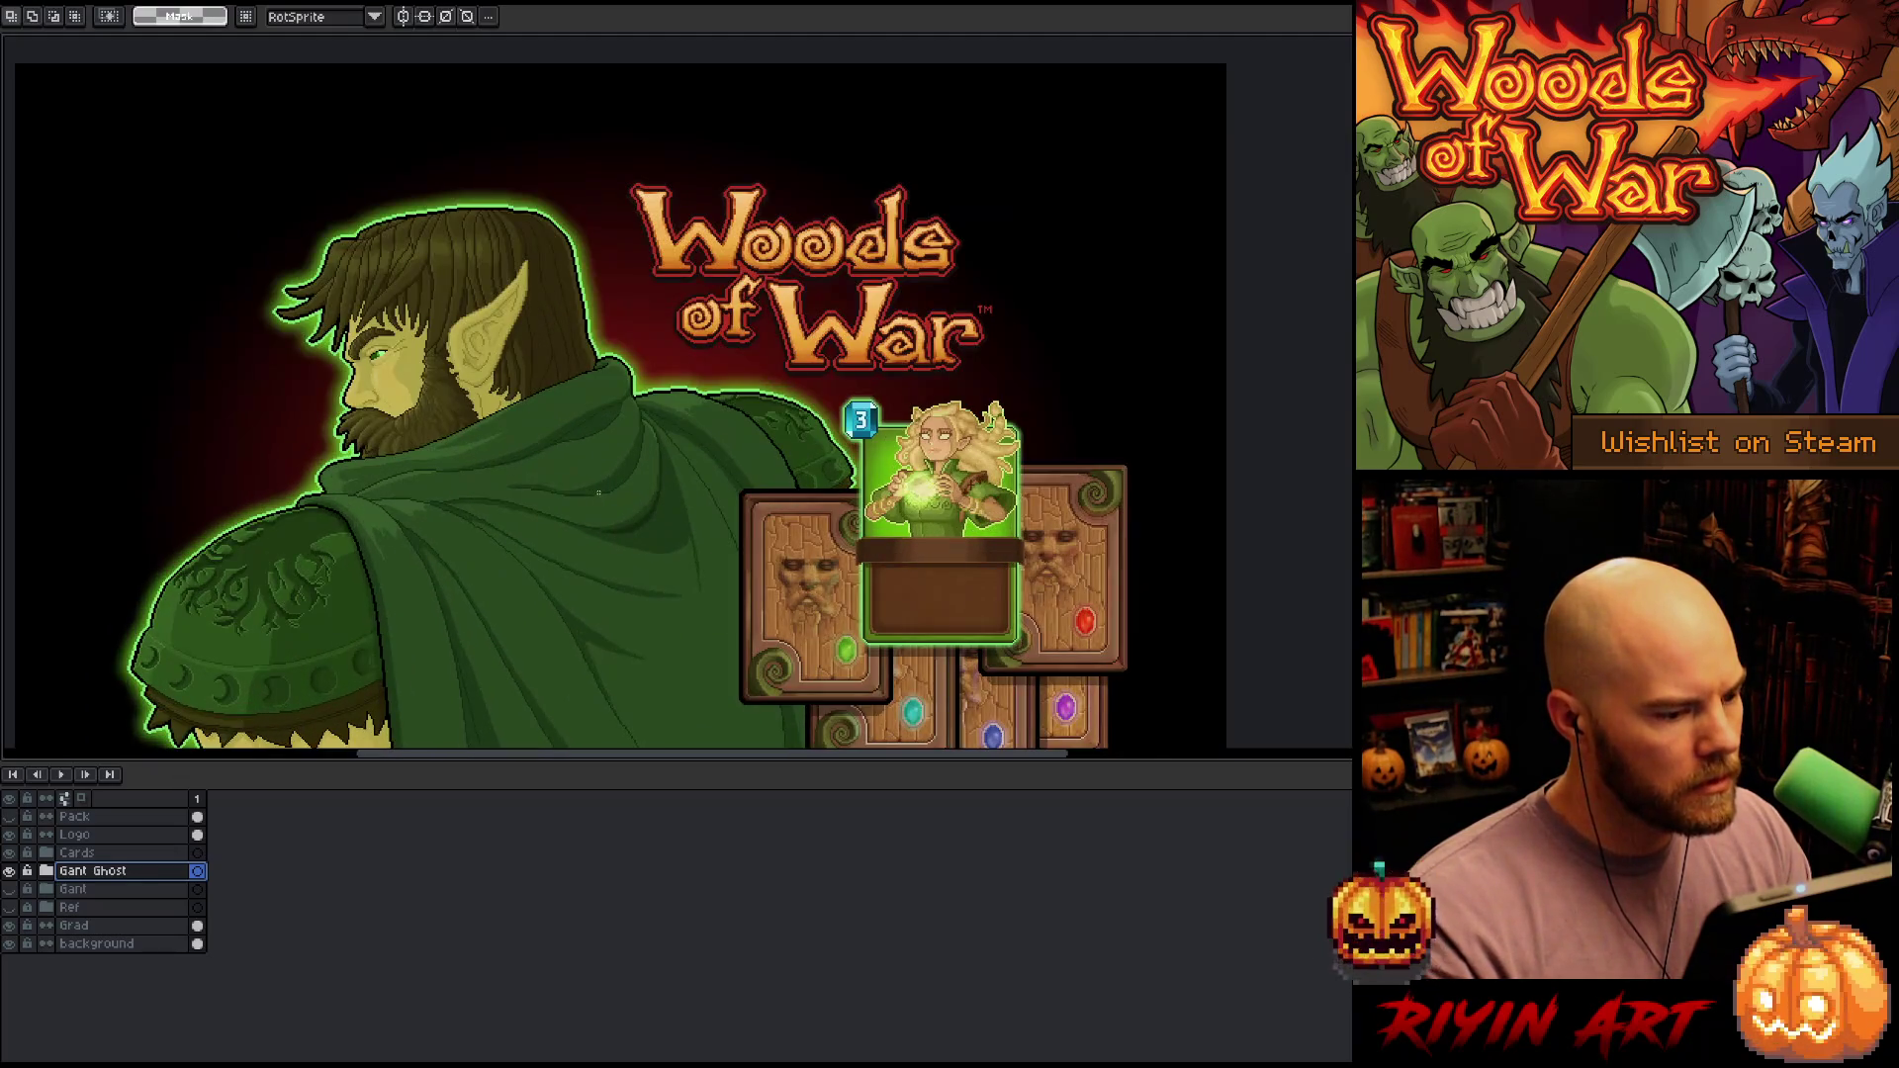
{"action": "left_click", "coordinate": [113, 926]}
{"action": "scroll", "coordinate": [696, 368], "scroll_direction": "down", "scroll_amount": 4}
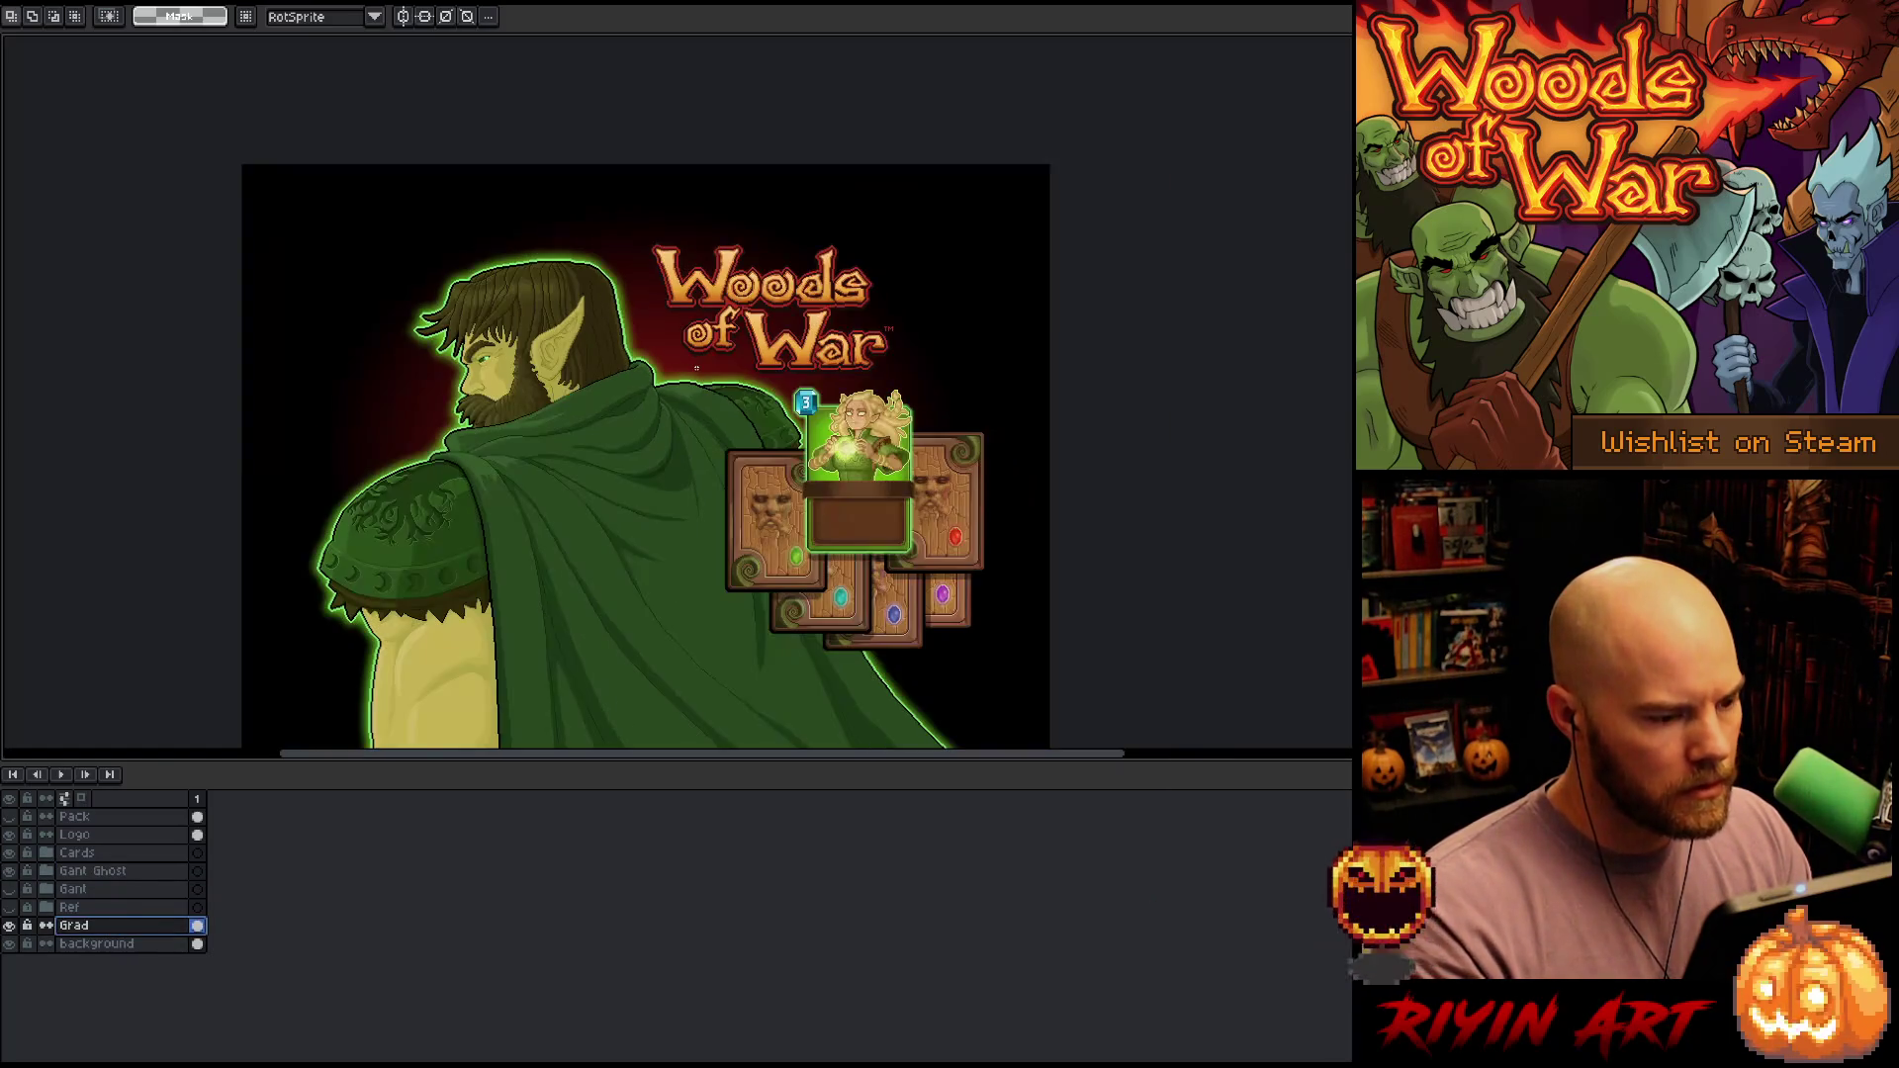
{"action": "scroll", "coordinate": [696, 368], "scroll_direction": "up", "scroll_amount": 3}
{"action": "scroll", "coordinate": [700, 359], "scroll_direction": "down", "scroll_amount": 3}
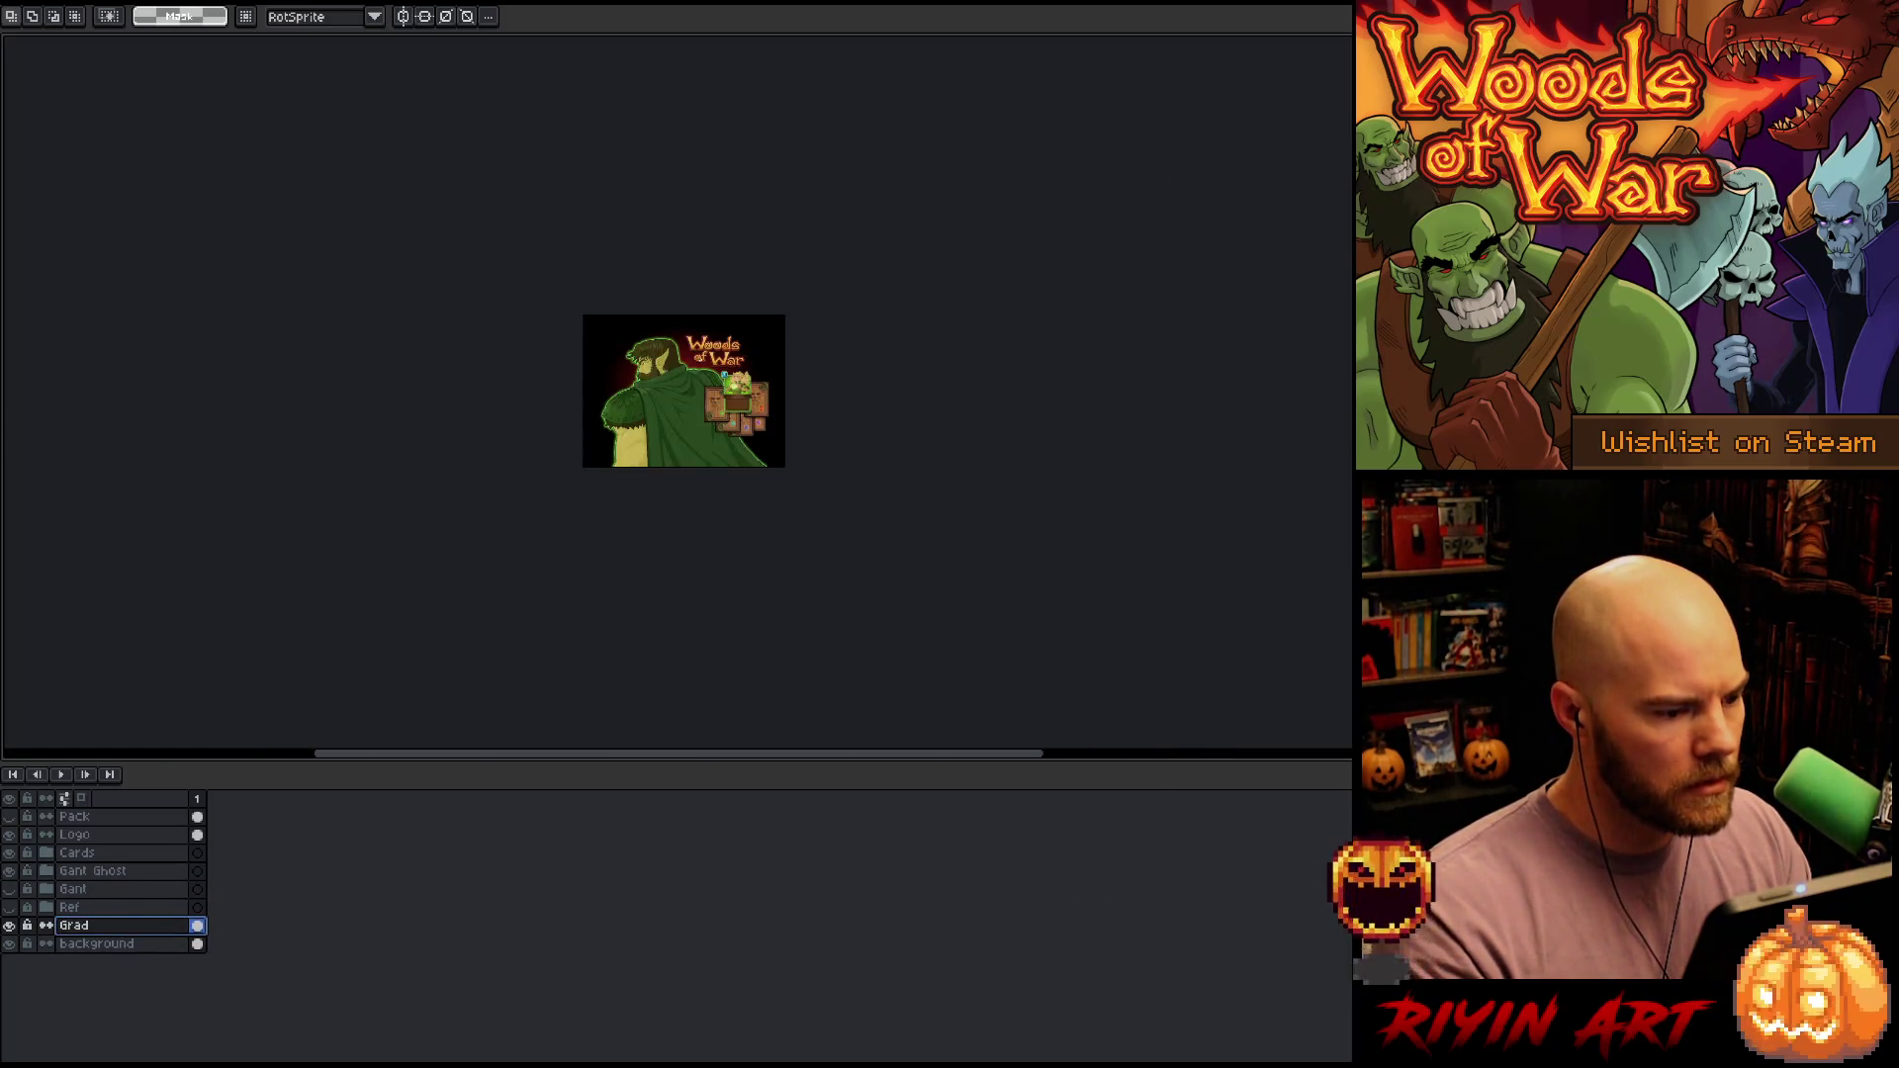
{"action": "scroll", "coordinate": [700, 359], "scroll_direction": "up", "scroll_amount": 2}
{"action": "key", "text": "Tab"}
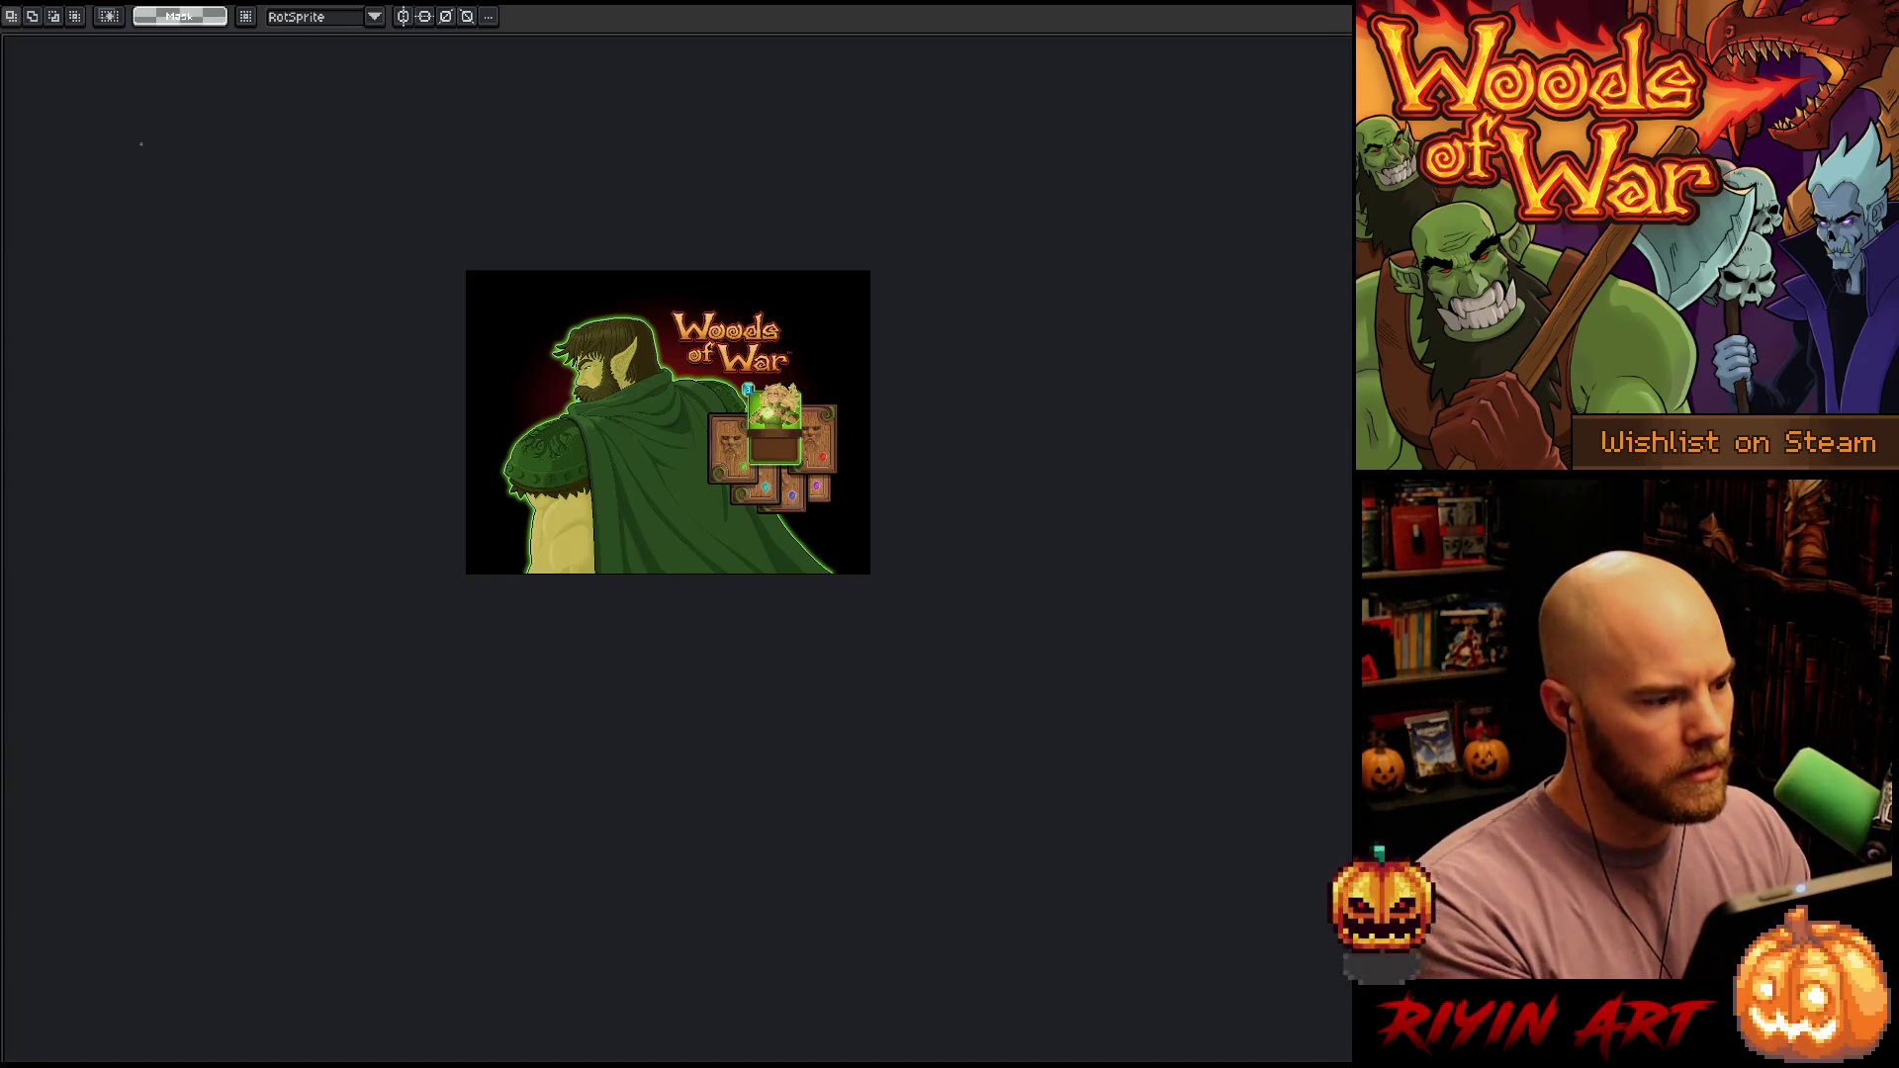
{"action": "key", "text": "Tab"}
Resize the canvas to 1000×900 px with the image anchored bottom-left
{"action": "key", "text": "f"}
{"action": "key", "text": "f"}
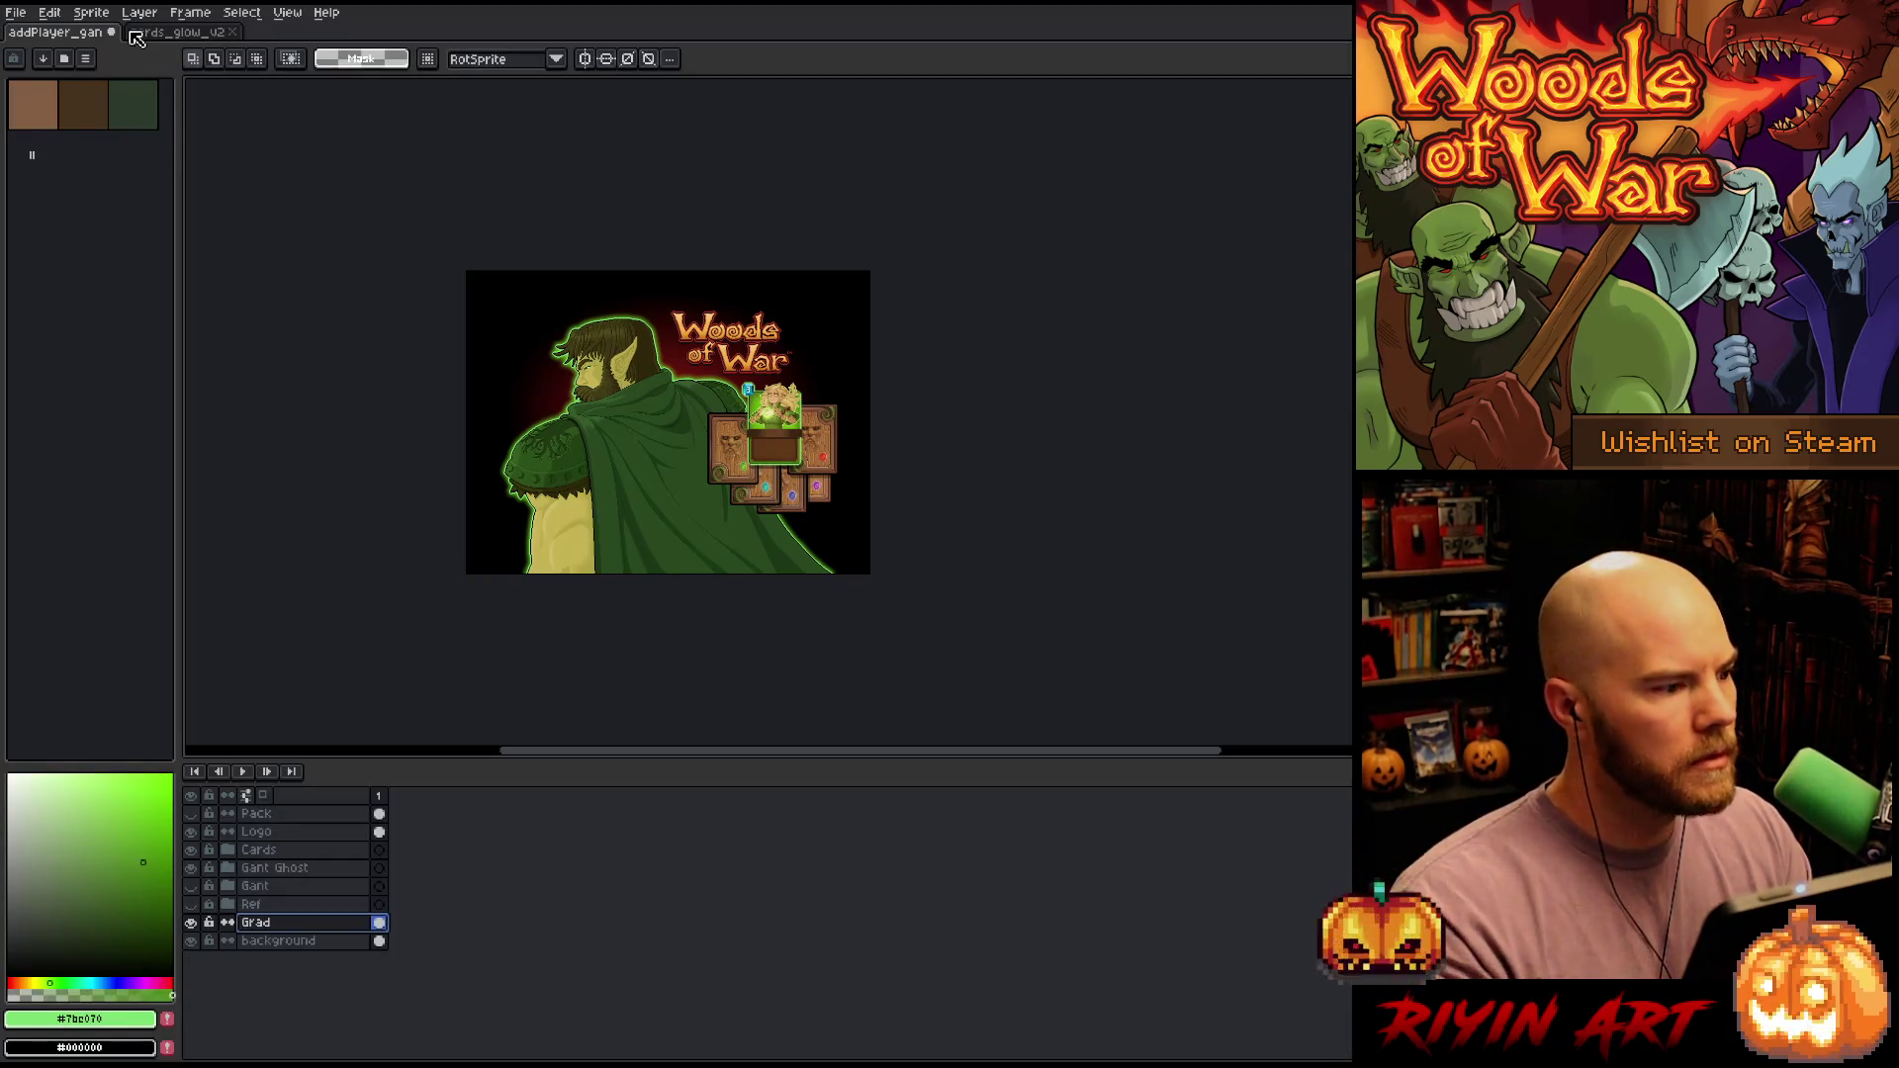
{"action": "left_click", "coordinate": [138, 12]}
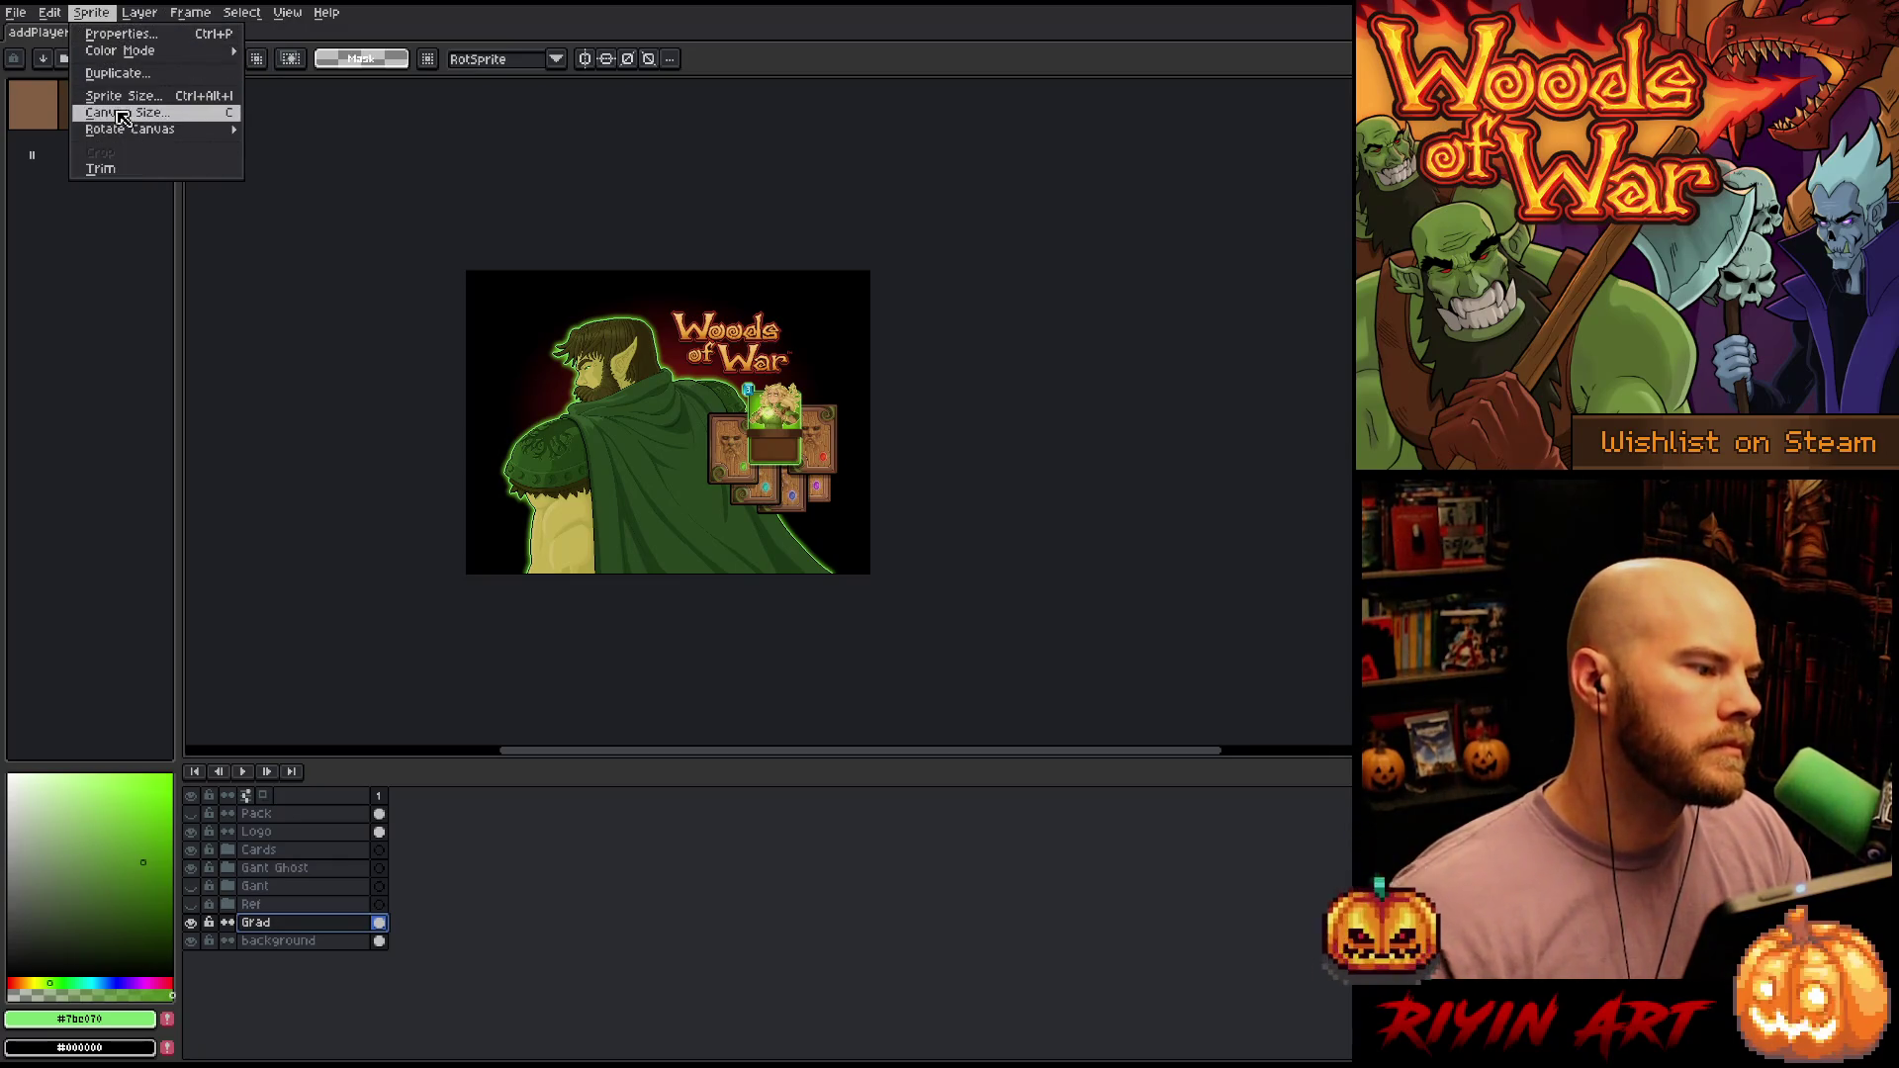
{"action": "left_click", "coordinate": [127, 116]}
{"action": "left_click", "coordinate": [561, 230]}
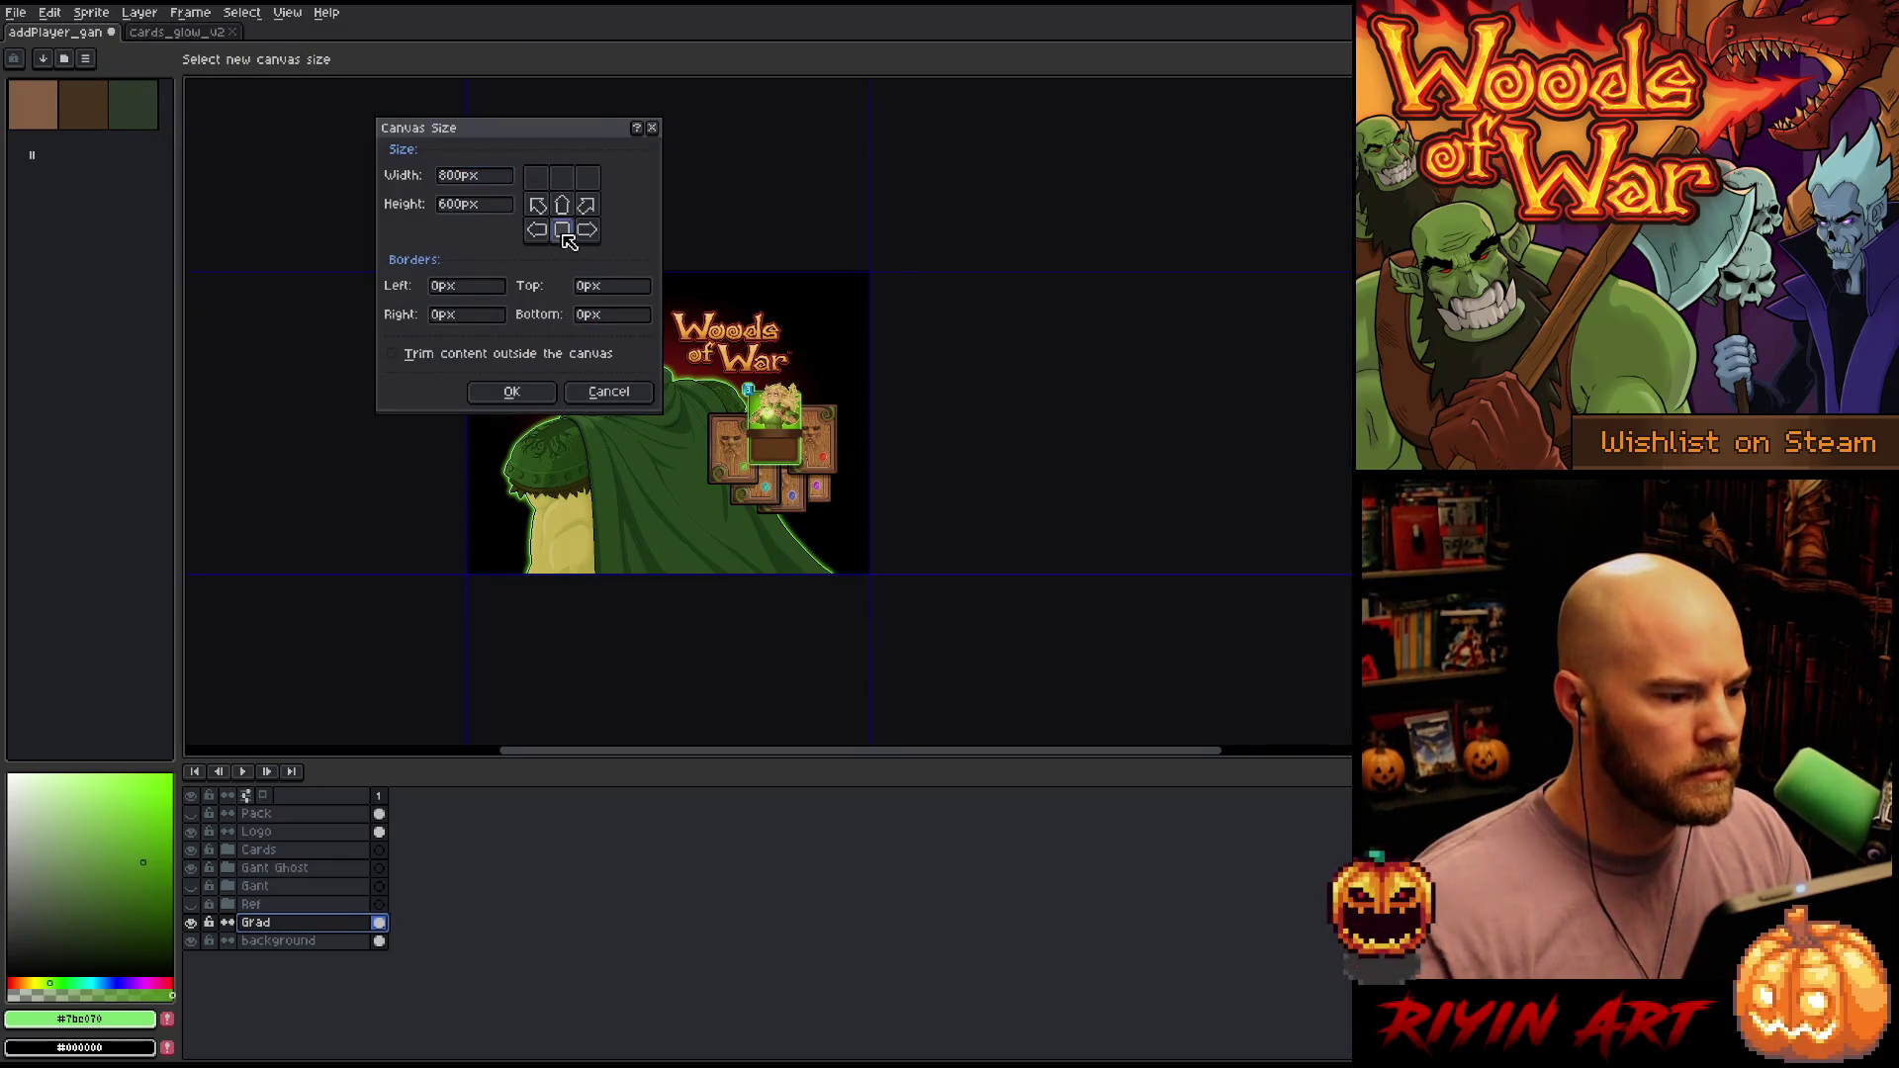
{"action": "left_click", "coordinate": [529, 235]}
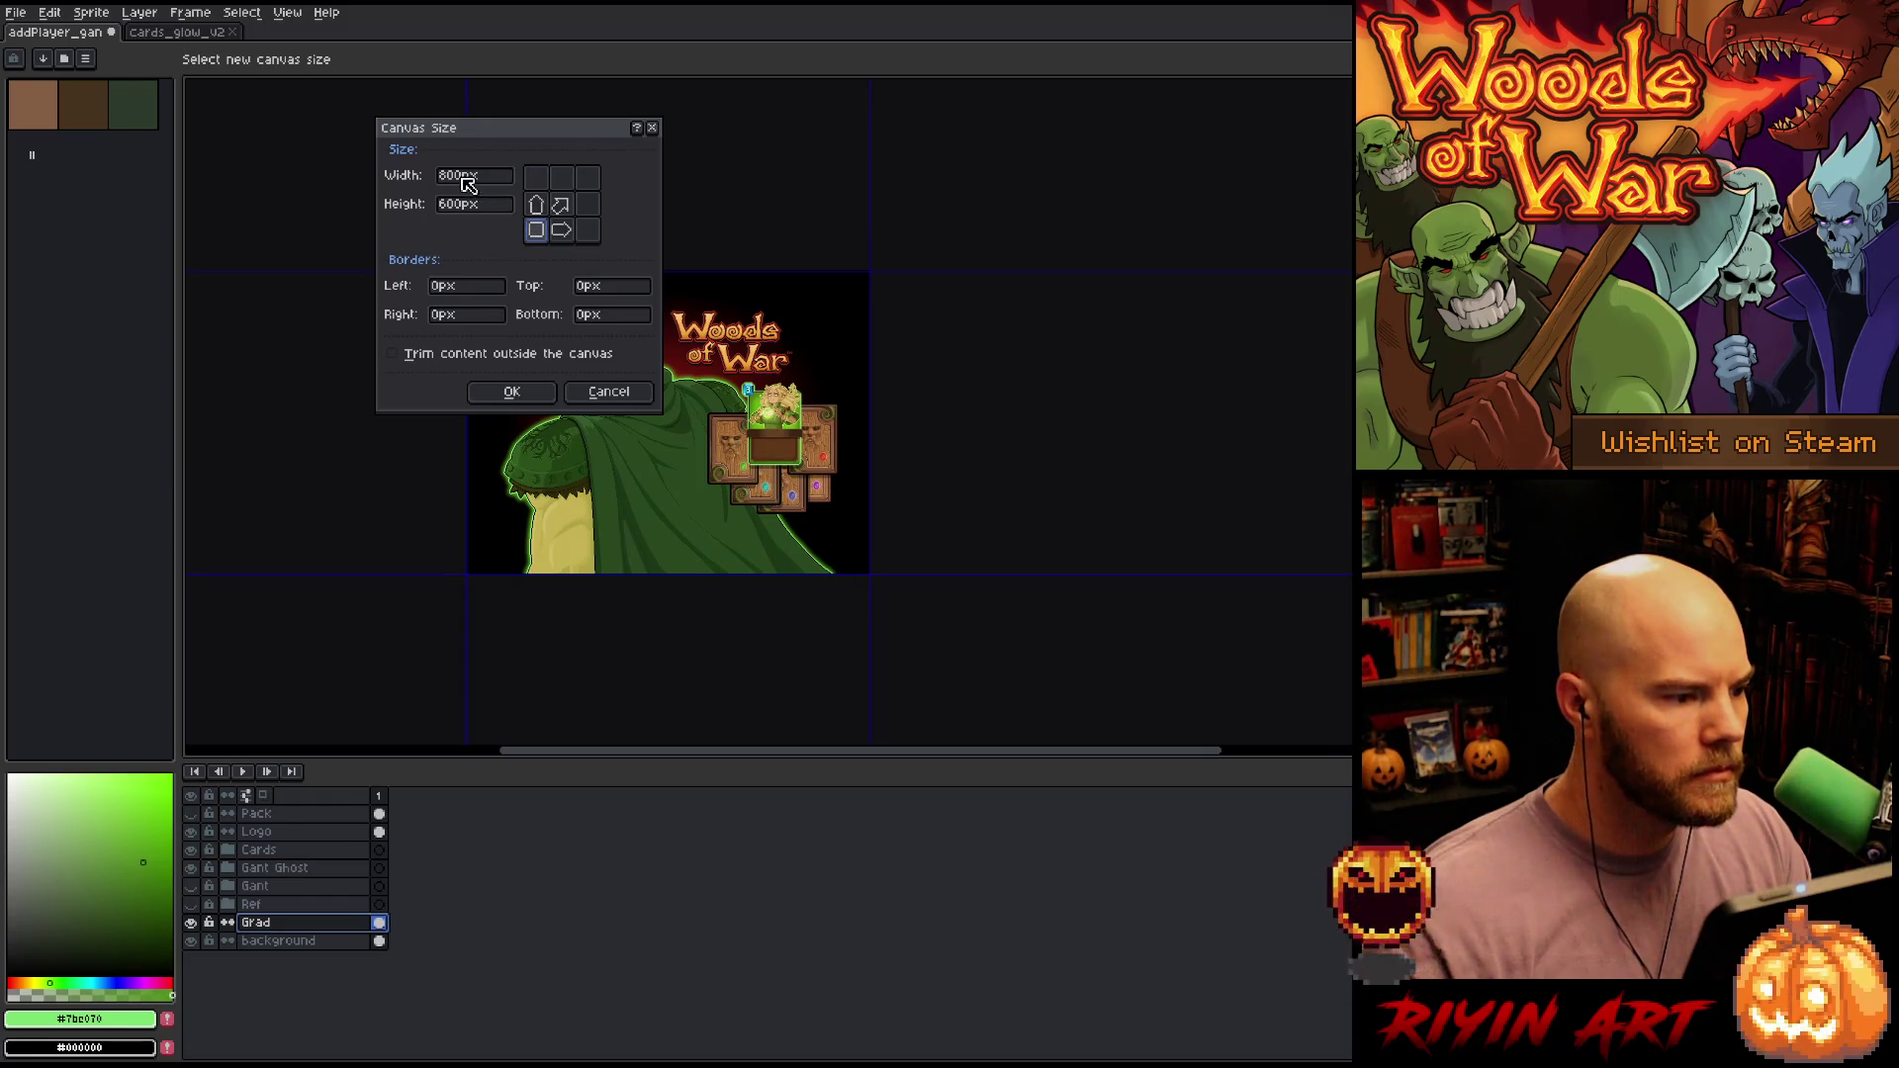
{"action": "left_click", "coordinate": [440, 177]}
{"action": "type", "text": "1000"}
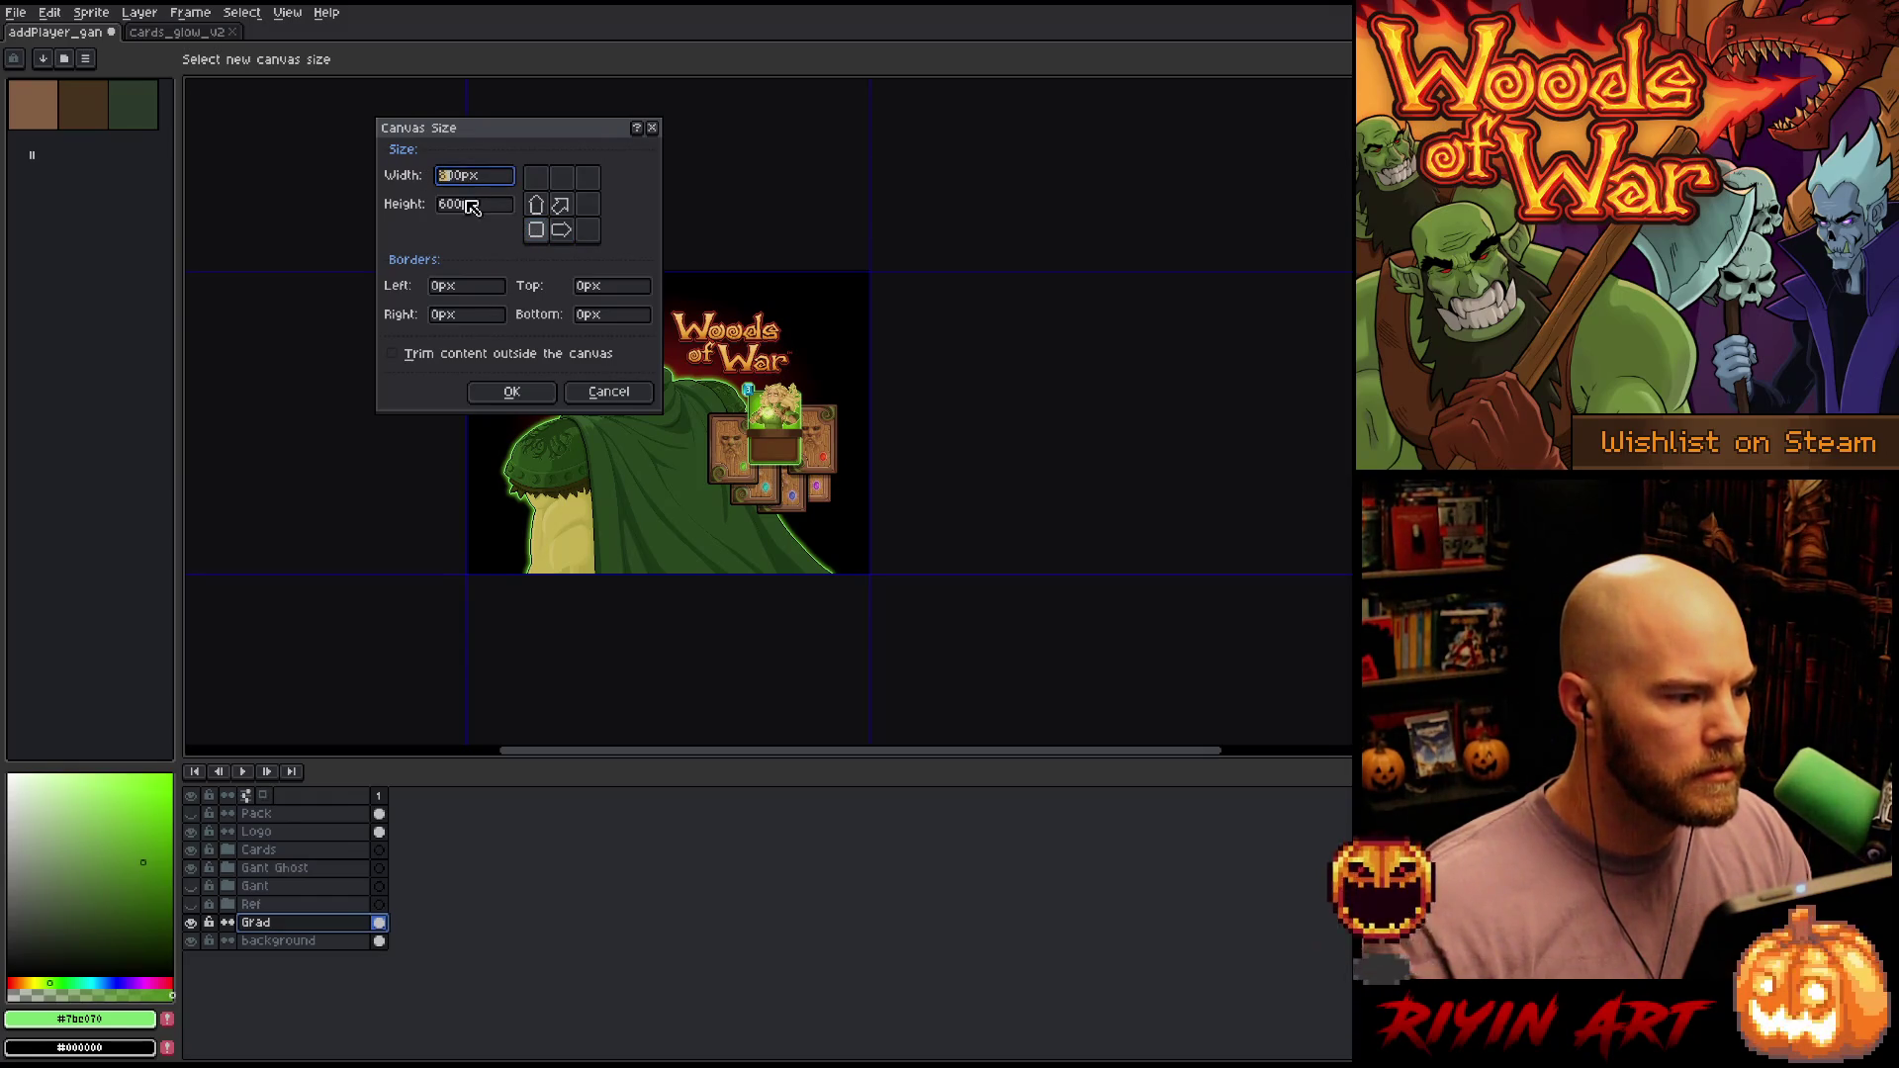
{"action": "left_click", "coordinate": [460, 206]}
{"action": "type", "text": "1000"}
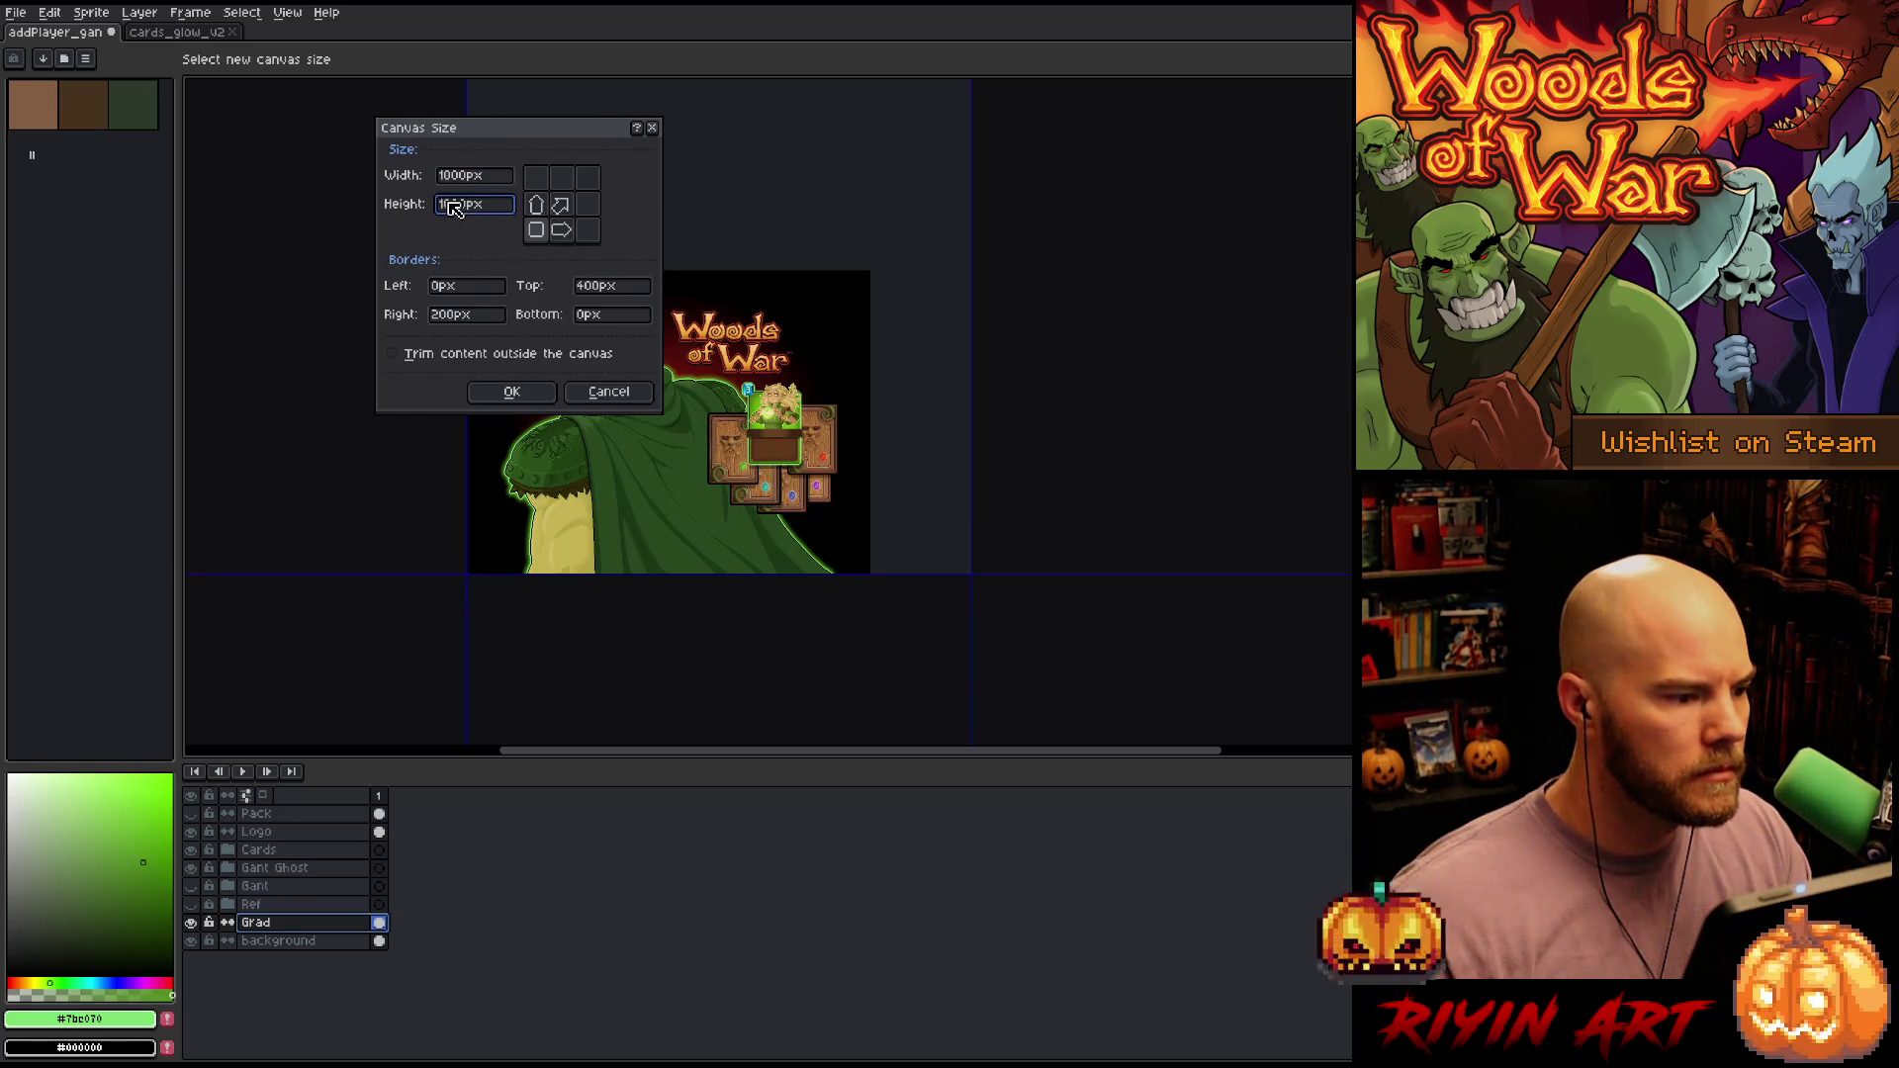
{"action": "type", "text": "800"}
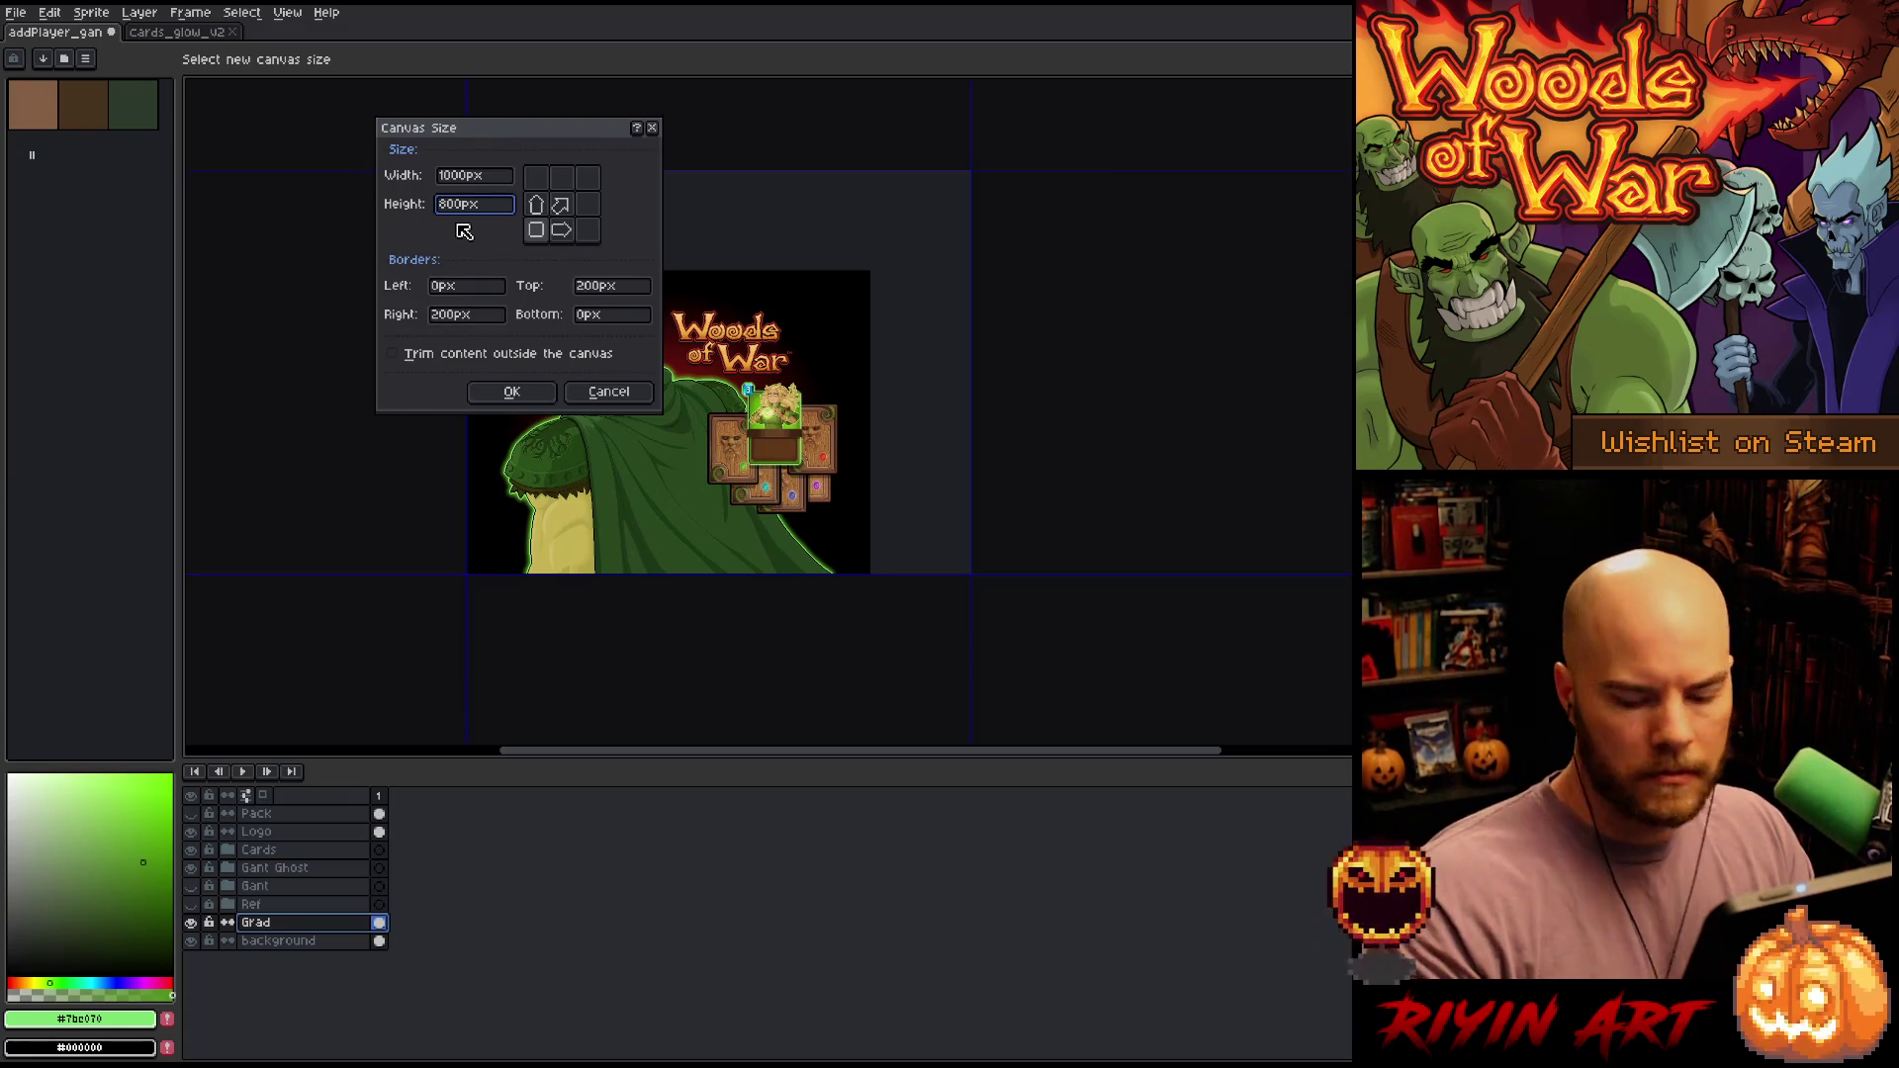
{"action": "key", "text": "BackSpace"}
{"action": "type", "text": "9"}
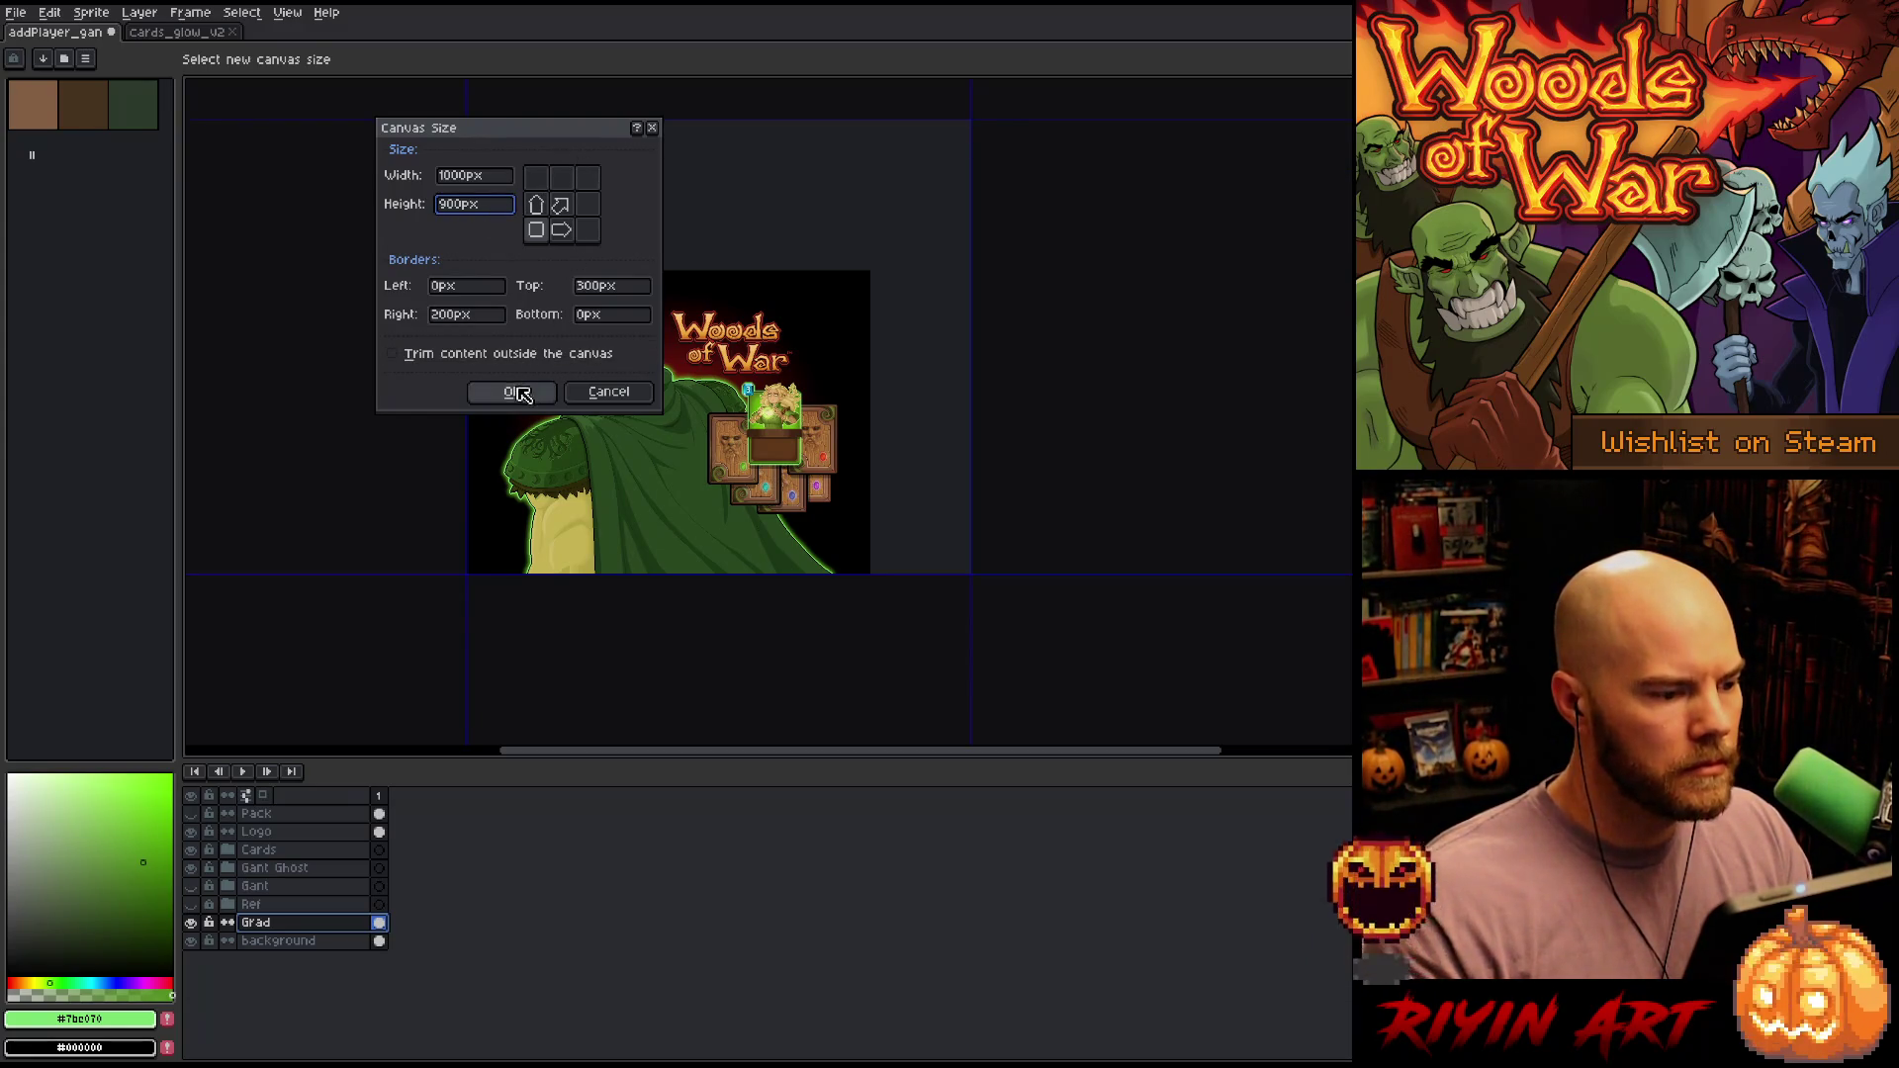
{"action": "left_click", "coordinate": [522, 393]}
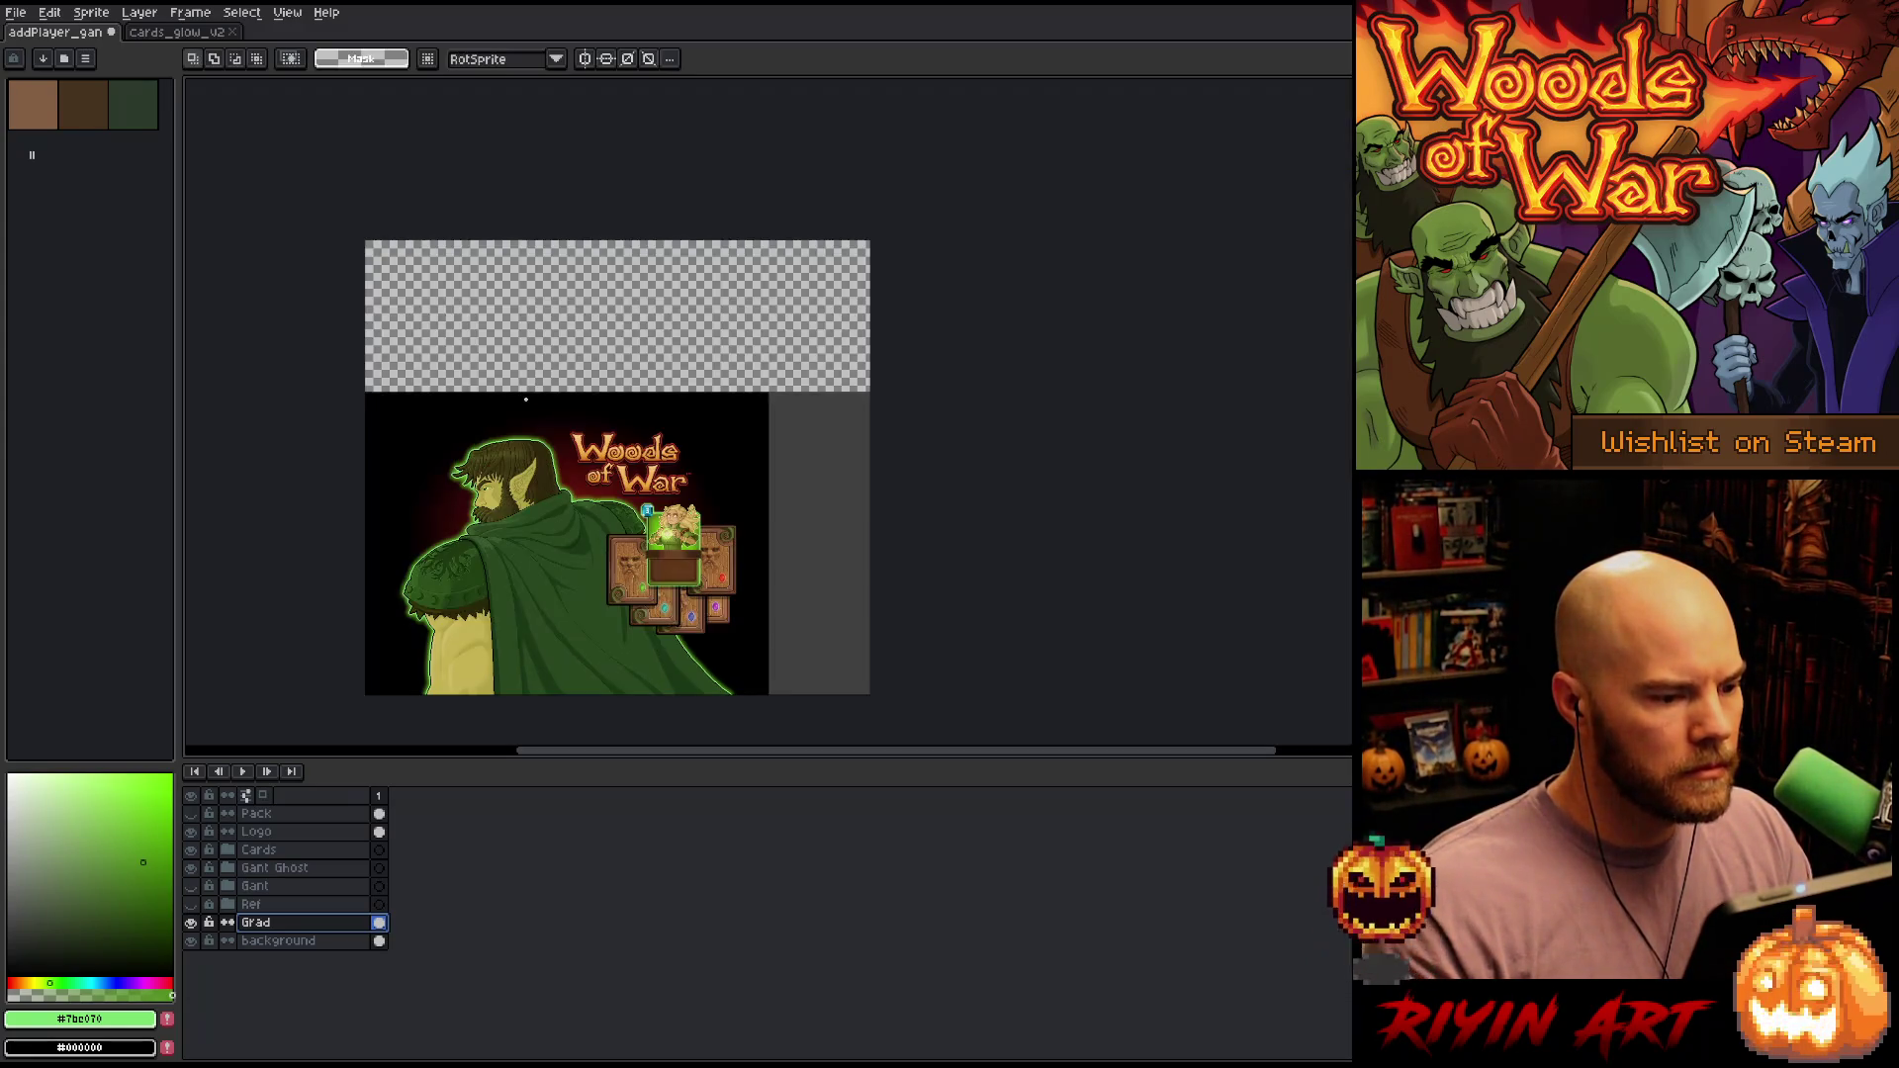
Fill the new right and top areas of the background layer with black
{"action": "left_click", "coordinate": [290, 942]}
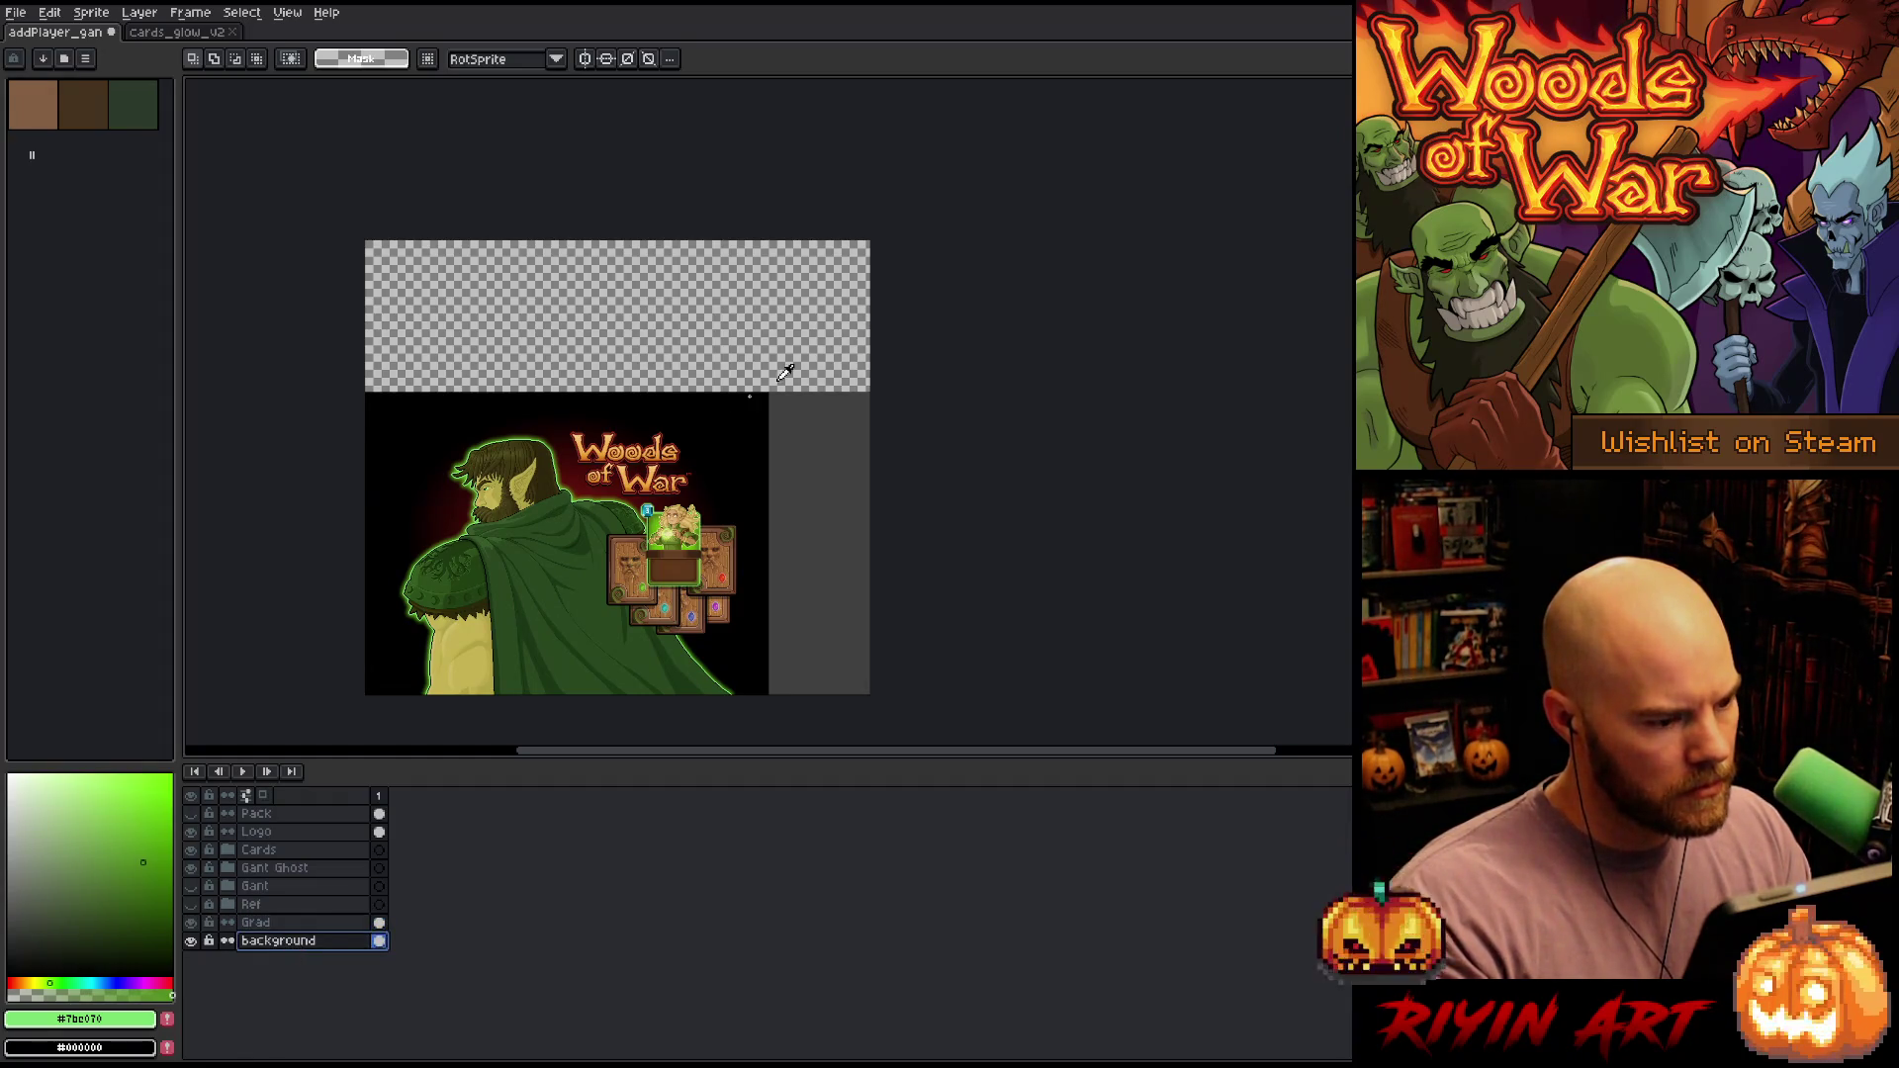
{"action": "left_click", "coordinate": [753, 417], "text": "alt"}
{"action": "left_click", "coordinate": [817, 436]}
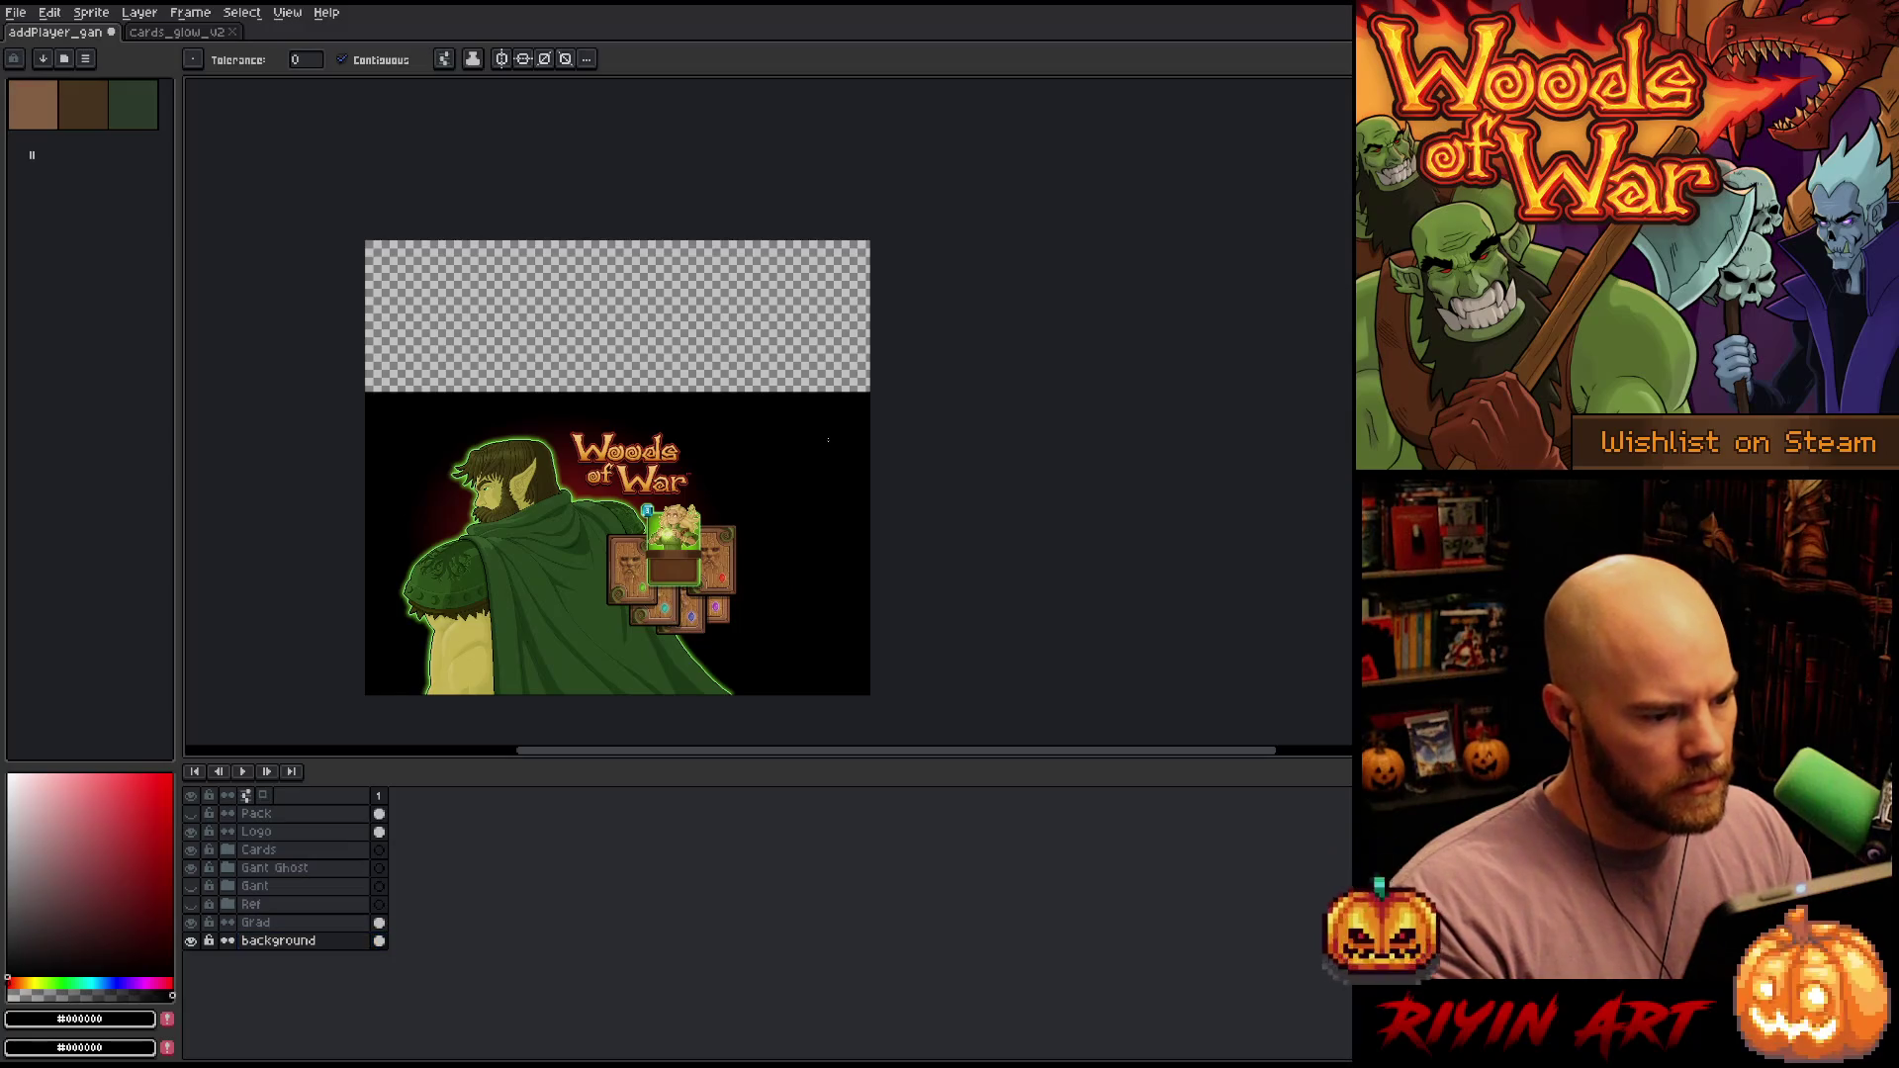
{"action": "left_click", "coordinate": [781, 341]}
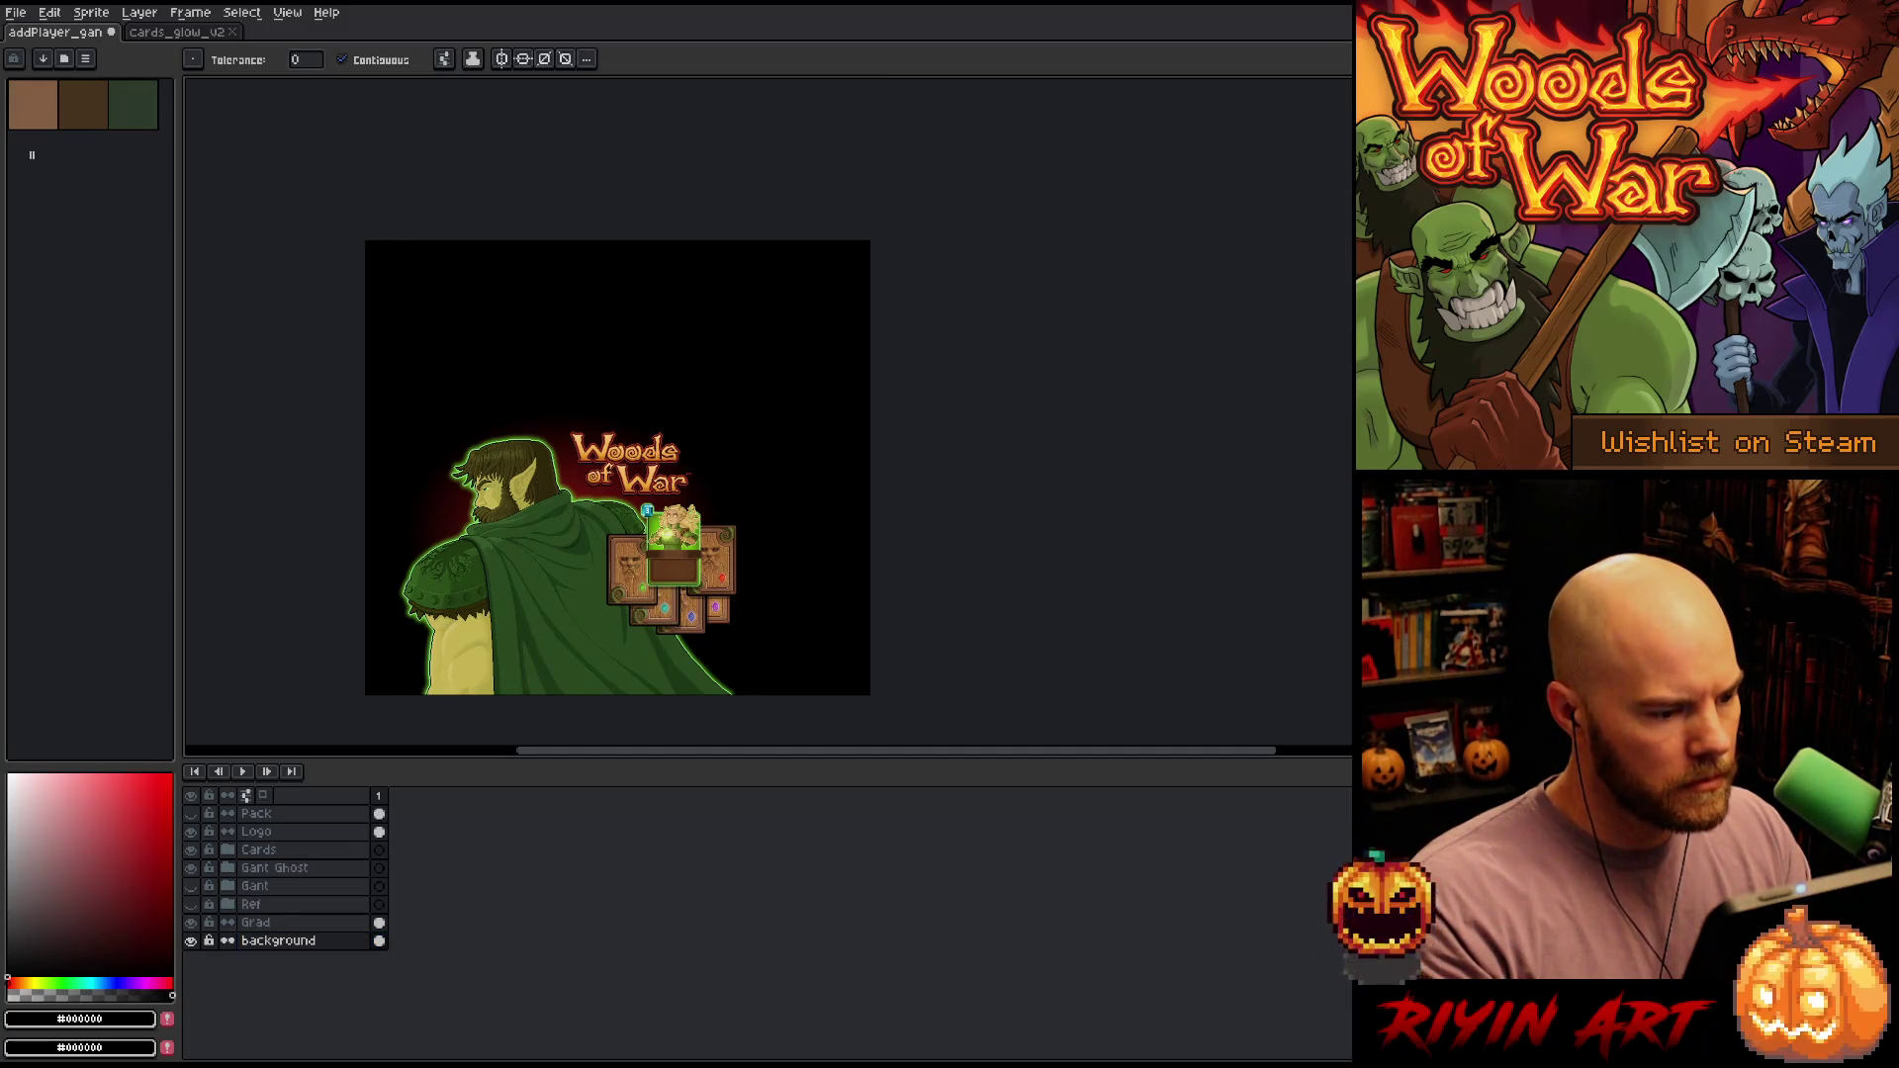
{"action": "scroll", "coordinate": [626, 474], "scroll_direction": "up", "scroll_amount": 3}
Save, then move the logo left onto the elf and raise the card pile up and right
{"action": "left_click", "coordinate": [317, 833]}
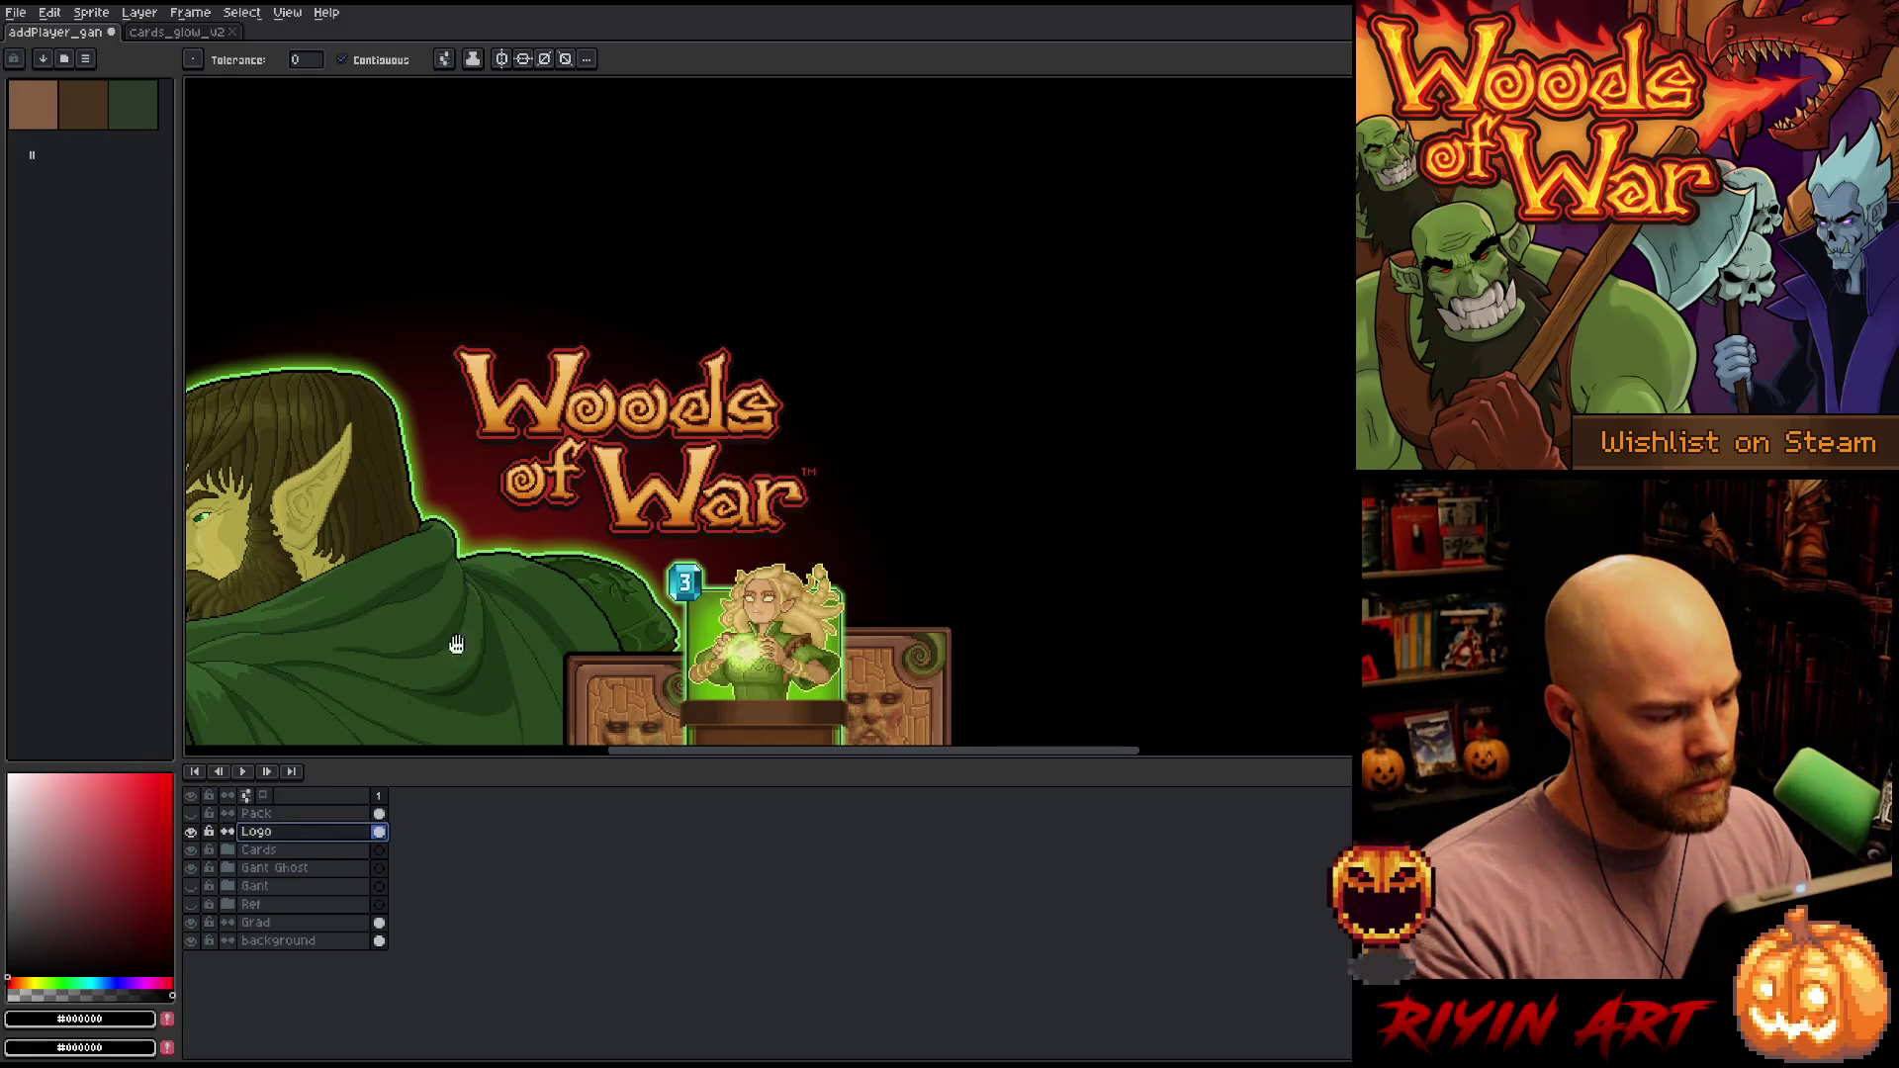
{"action": "left_click_drag", "start_coordinate": [454, 644], "coordinate": [738, 476]}
{"action": "key", "text": "ctrl+s"}
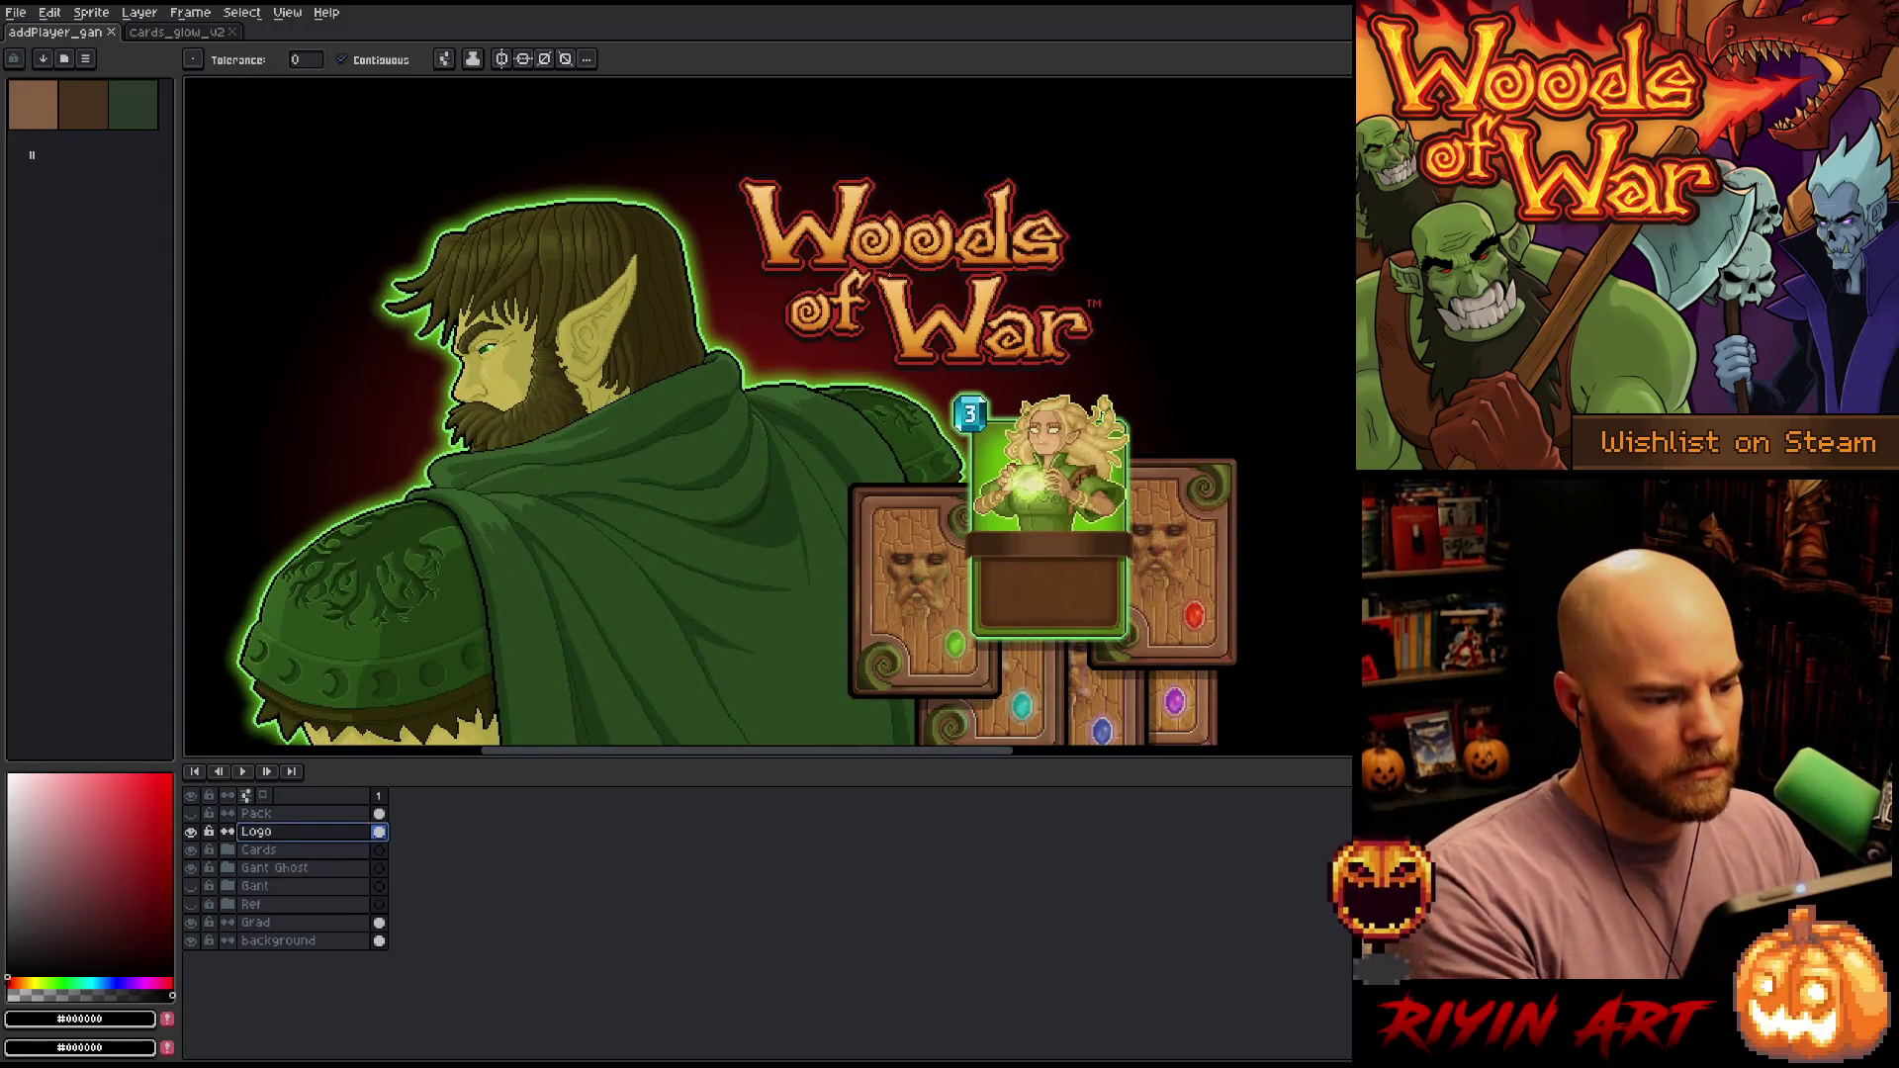
{"action": "key", "text": "v"}
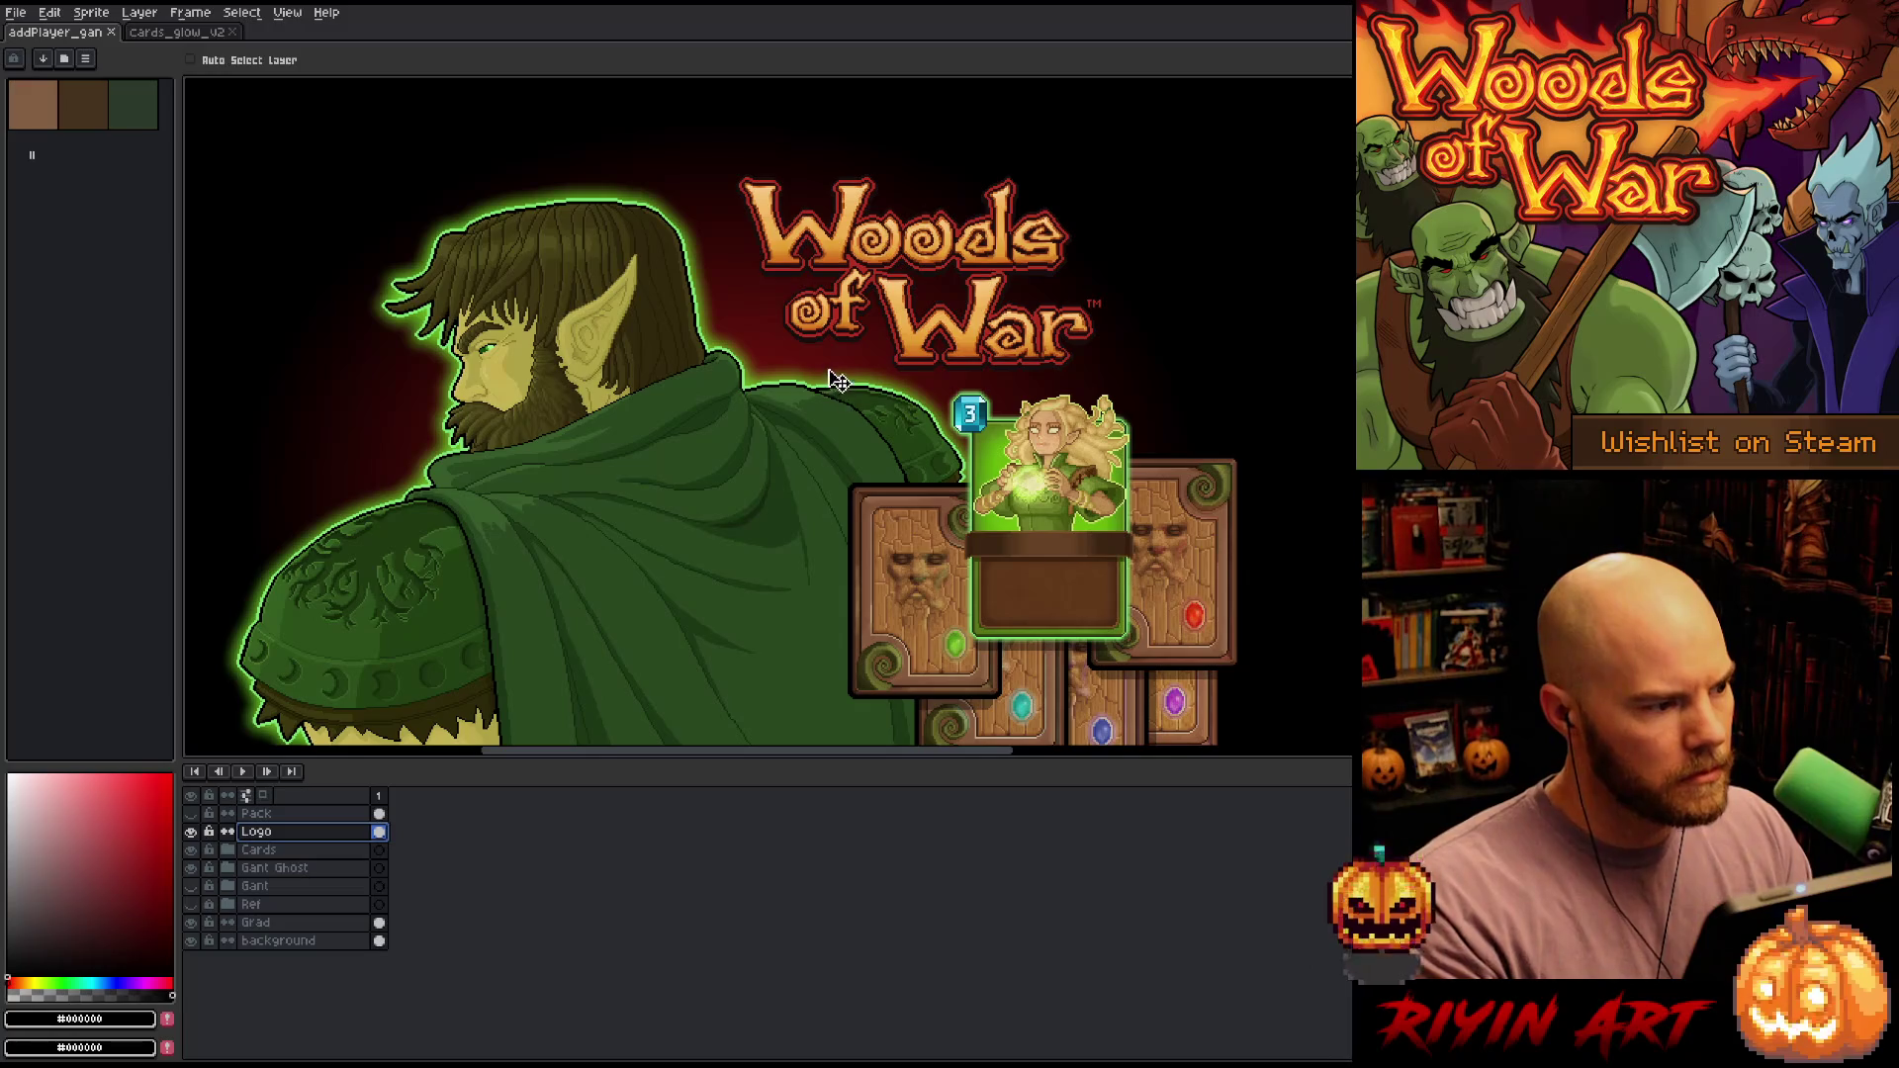
{"action": "scroll", "coordinate": [807, 348], "scroll_direction": "down", "scroll_amount": 1}
{"action": "scroll", "coordinate": [843, 307], "scroll_direction": "up", "scroll_amount": 1}
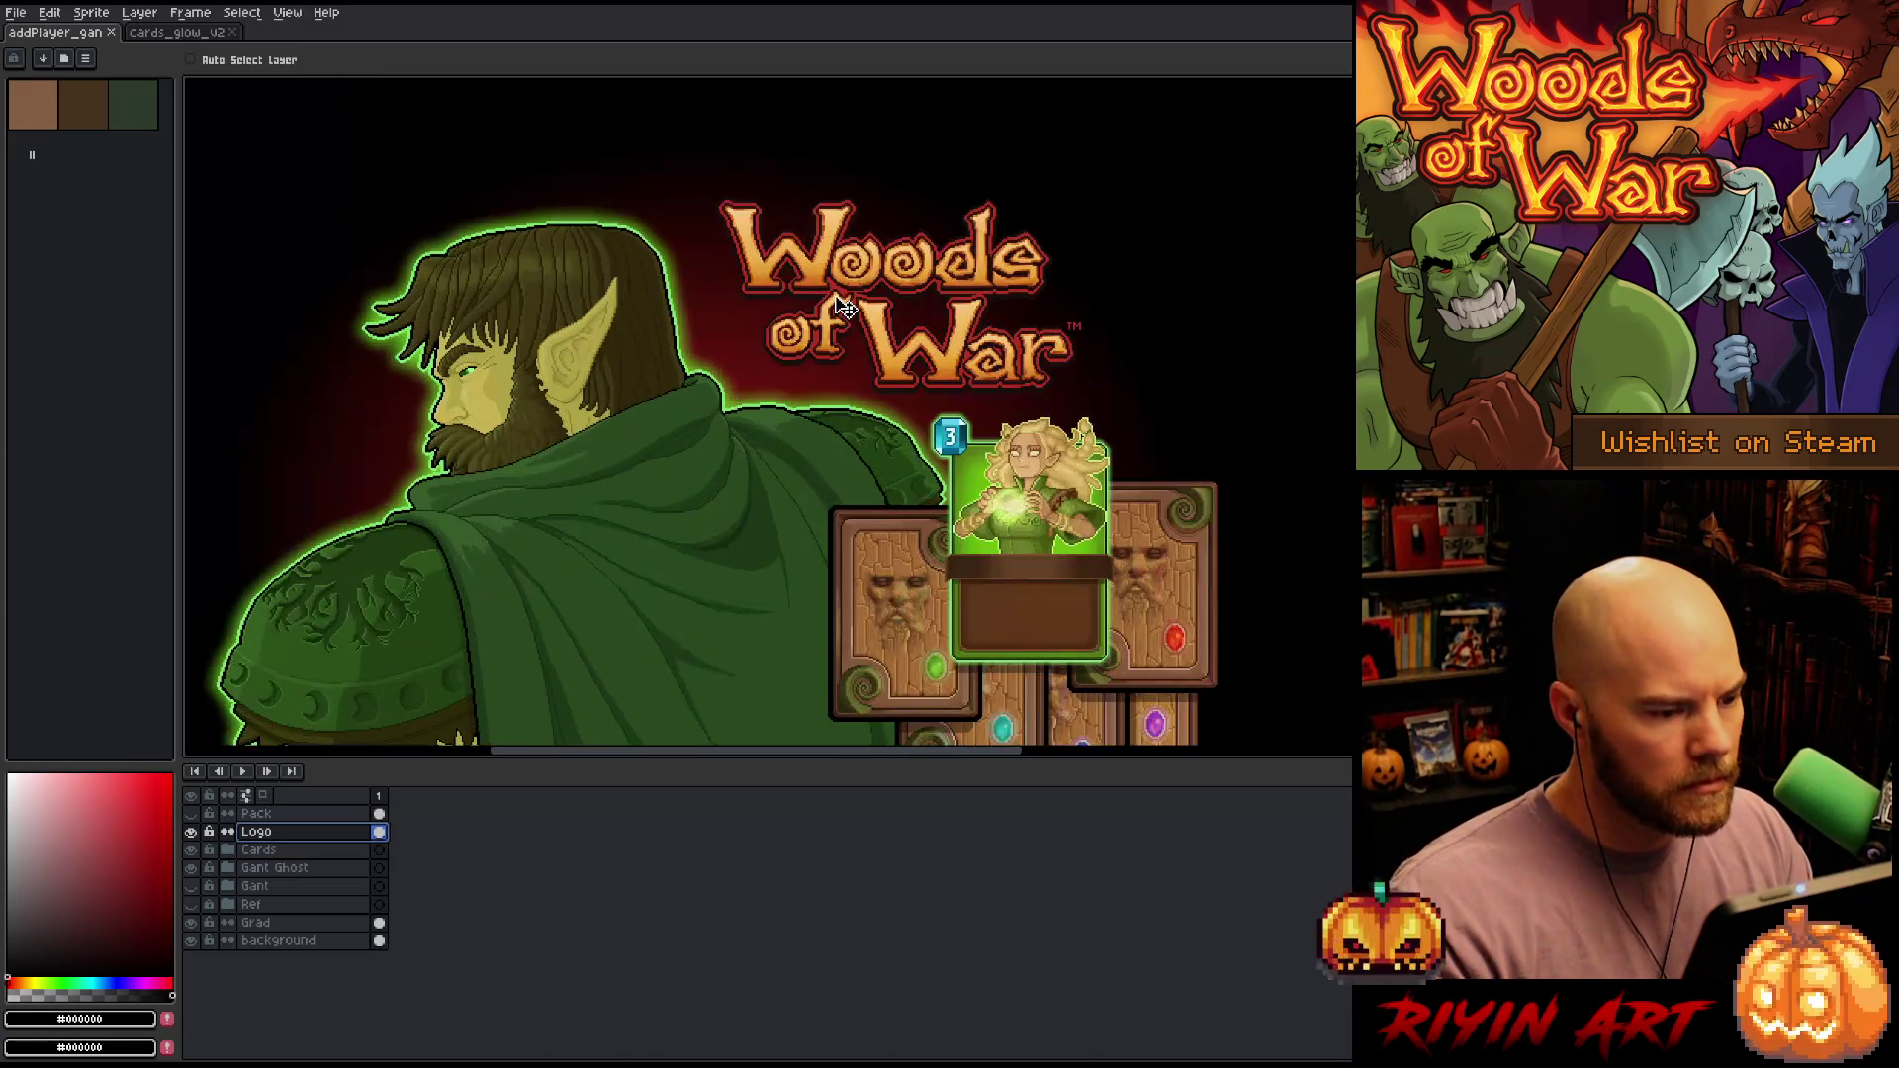
{"action": "mouse_move", "coordinate": [885, 275]}
{"action": "left_mouse_down"}
{"action": "mouse_move", "coordinate": [998, 241]}
{"action": "mouse_move", "coordinate": [532, 503]}
{"action": "mouse_move", "coordinate": [748, 507]}
{"action": "mouse_move", "coordinate": [820, 334]}
{"action": "mouse_move", "coordinate": [777, 301]}
{"action": "left_mouse_up"}
{"action": "left_click", "coordinate": [280, 853]}
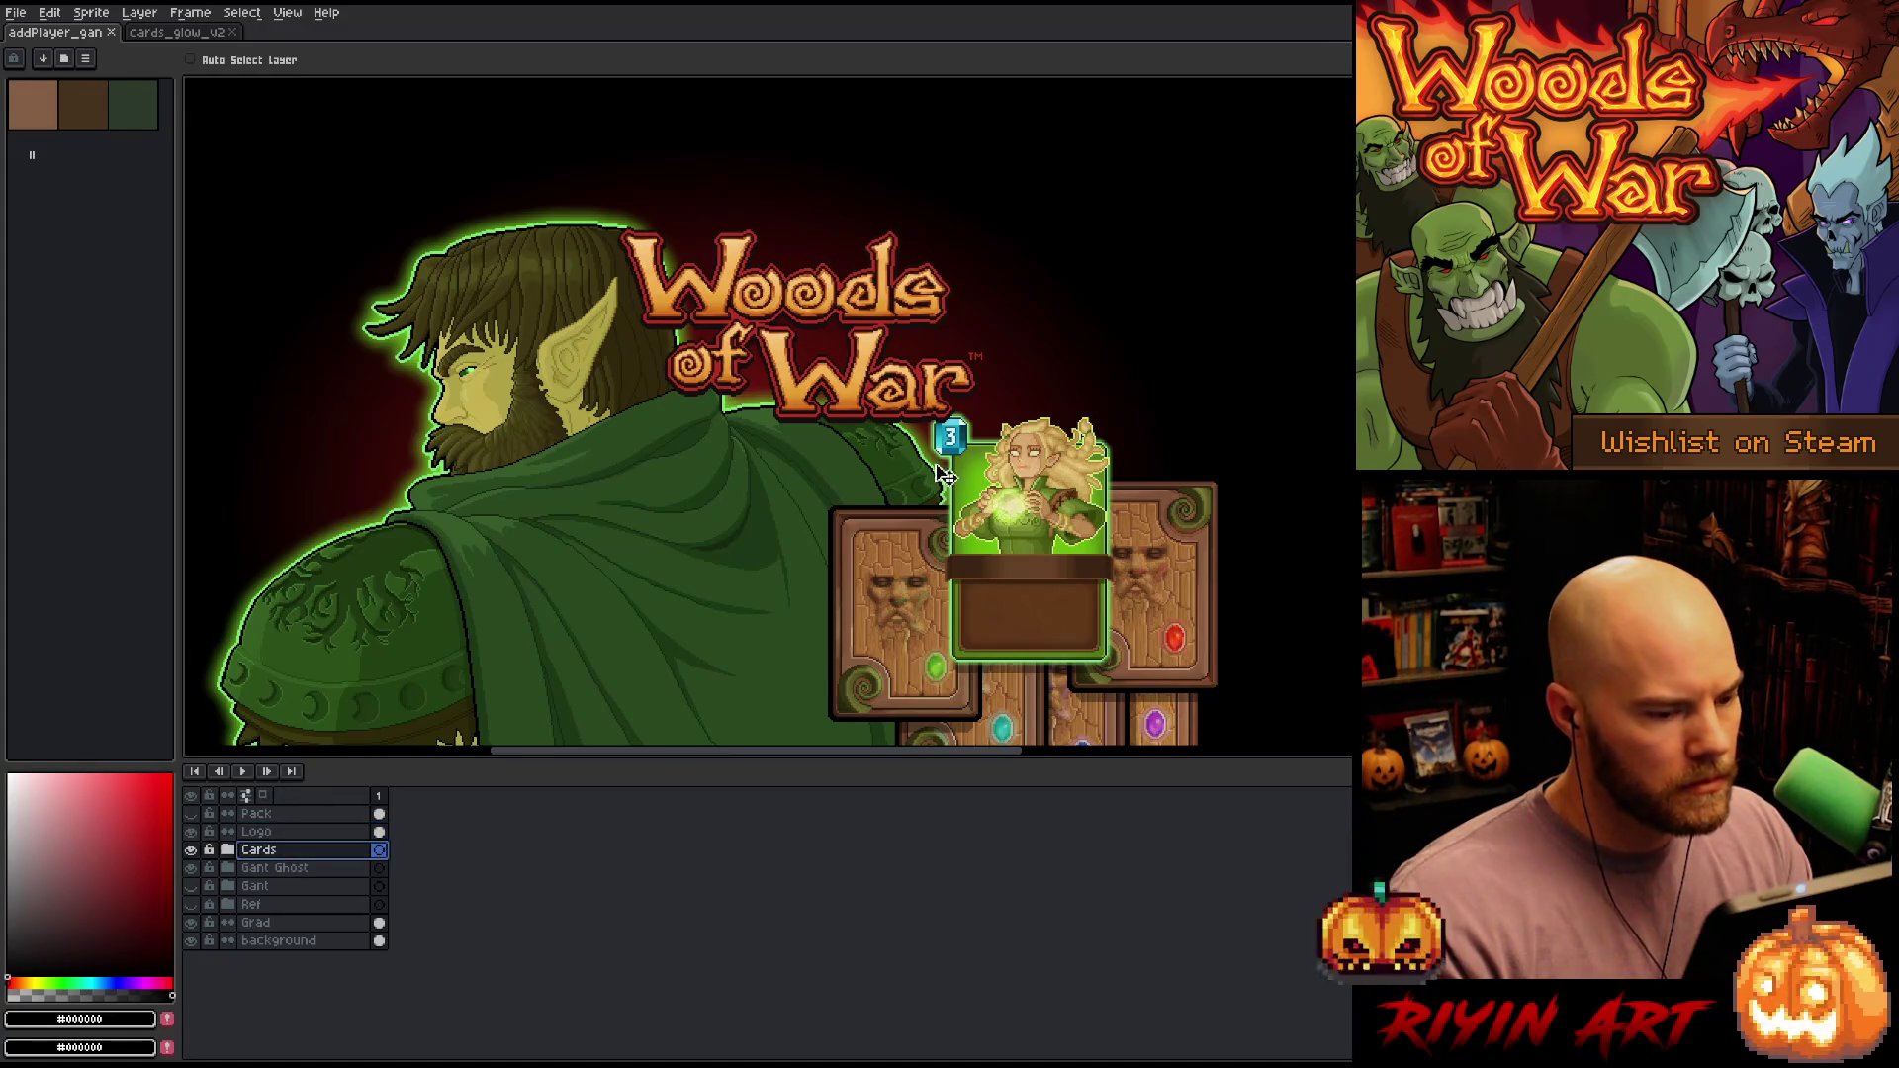
{"action": "mouse_move", "coordinate": [1071, 576]}
{"action": "left_mouse_down"}
{"action": "mouse_move", "coordinate": [1084, 350]}
{"action": "mouse_move", "coordinate": [1095, 457]}
{"action": "mouse_move", "coordinate": [1136, 446]}
{"action": "mouse_move", "coordinate": [1153, 348]}
{"action": "mouse_move", "coordinate": [1167, 387]}
{"action": "mouse_move", "coordinate": [1225, 407]}
{"action": "mouse_move", "coordinate": [1170, 483]}
{"action": "mouse_move", "coordinate": [1112, 501]}
{"action": "mouse_move", "coordinate": [1206, 455]}
{"action": "mouse_move", "coordinate": [1133, 491]}
{"action": "mouse_move", "coordinate": [1171, 485]}
{"action": "left_mouse_up"}
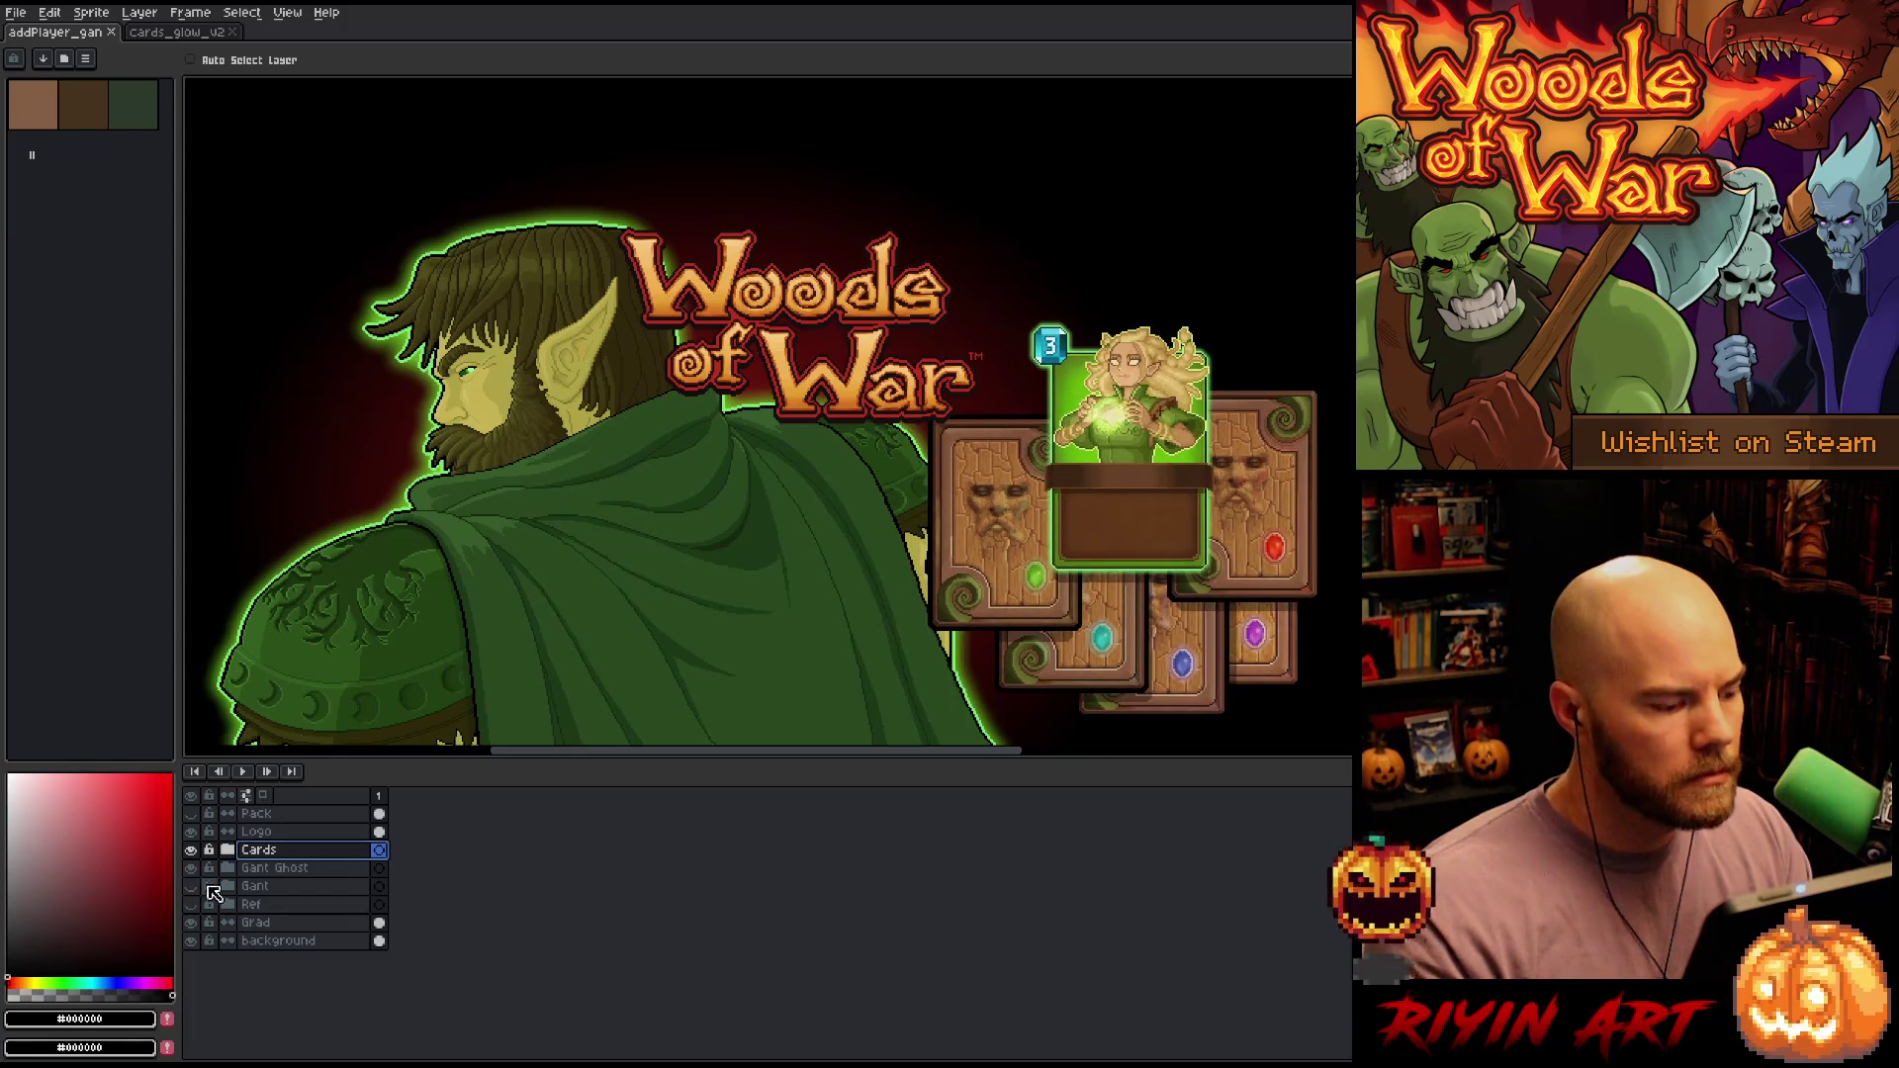
Nudge the logo up-right and the card pile upward until the Marian card overlaps the logo
{"action": "left_click", "coordinate": [255, 833]}
{"action": "mouse_move", "coordinate": [811, 312]}
{"action": "left_mouse_down"}
{"action": "mouse_move", "coordinate": [911, 242]}
{"action": "mouse_move", "coordinate": [888, 244]}
{"action": "mouse_move", "coordinate": [931, 235]}
{"action": "mouse_move", "coordinate": [882, 240]}
{"action": "mouse_move", "coordinate": [902, 294]}
{"action": "left_mouse_up"}
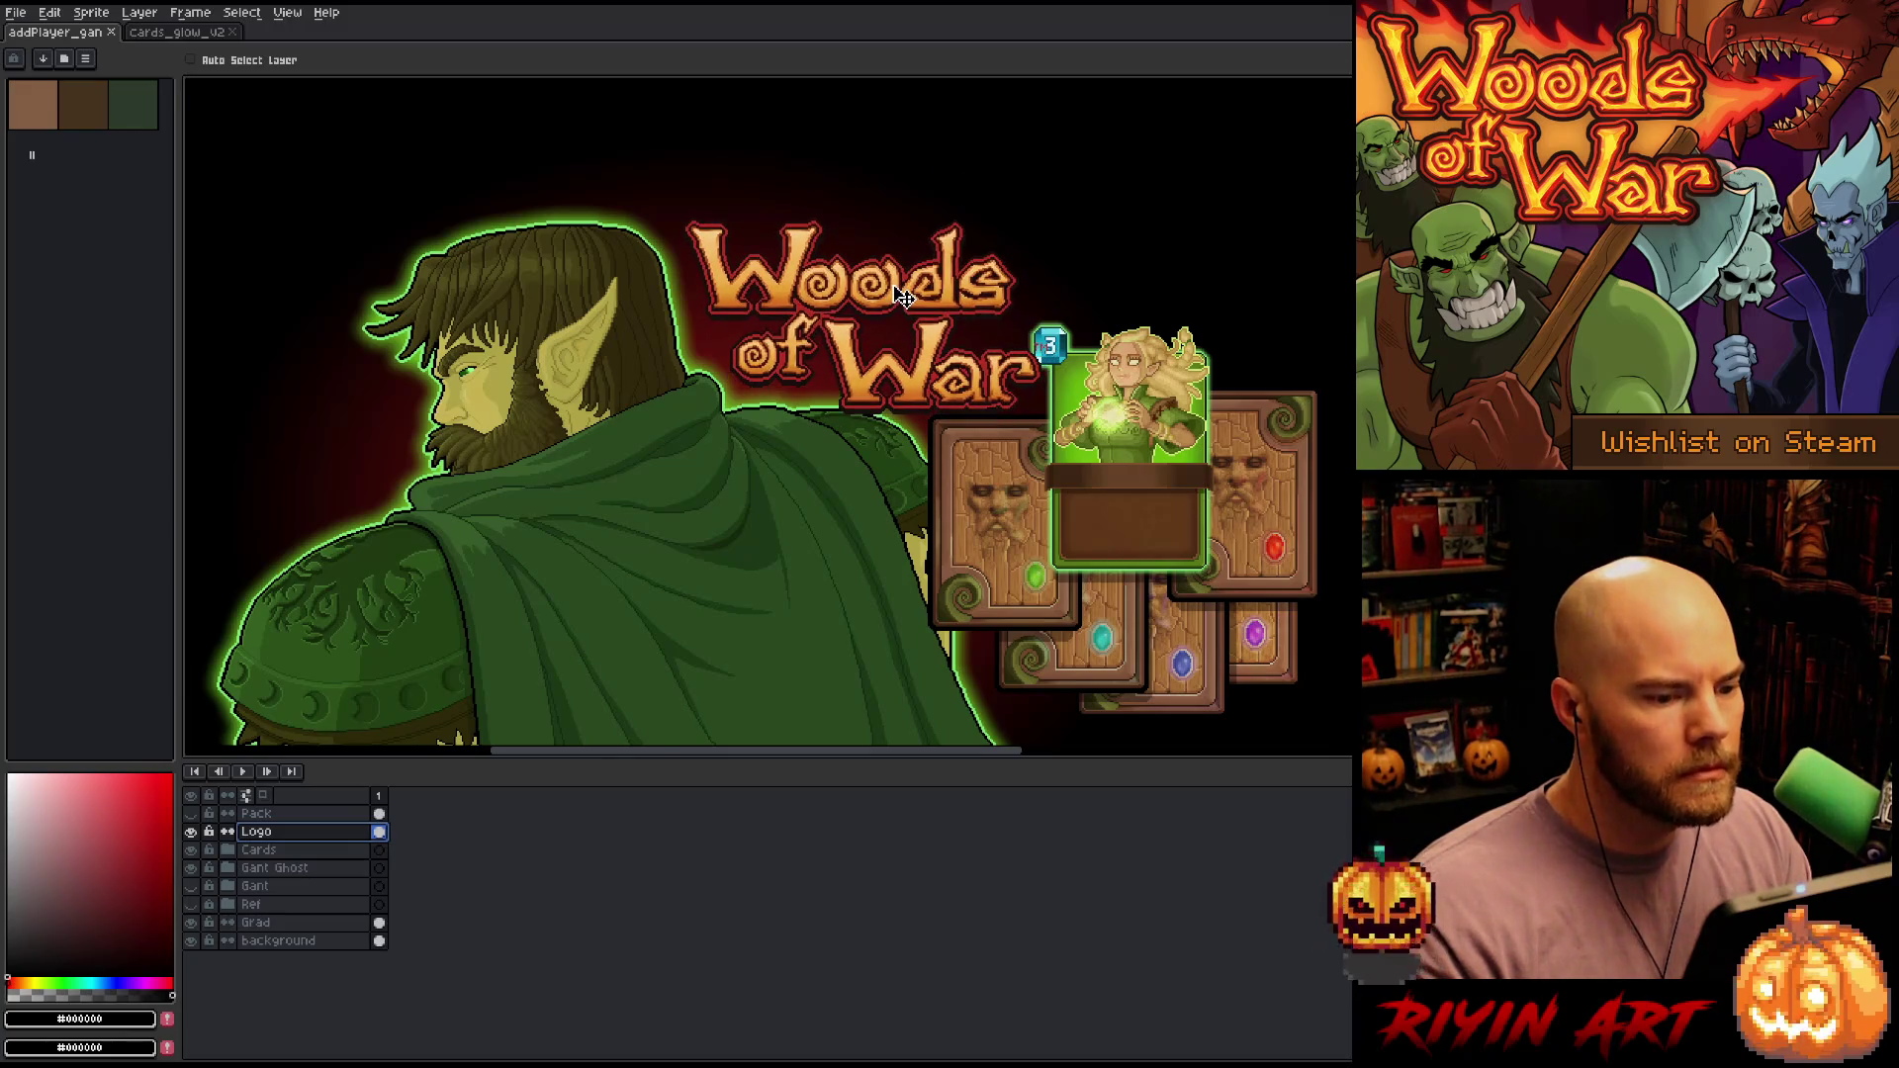
{"action": "left_click", "coordinate": [306, 853]}
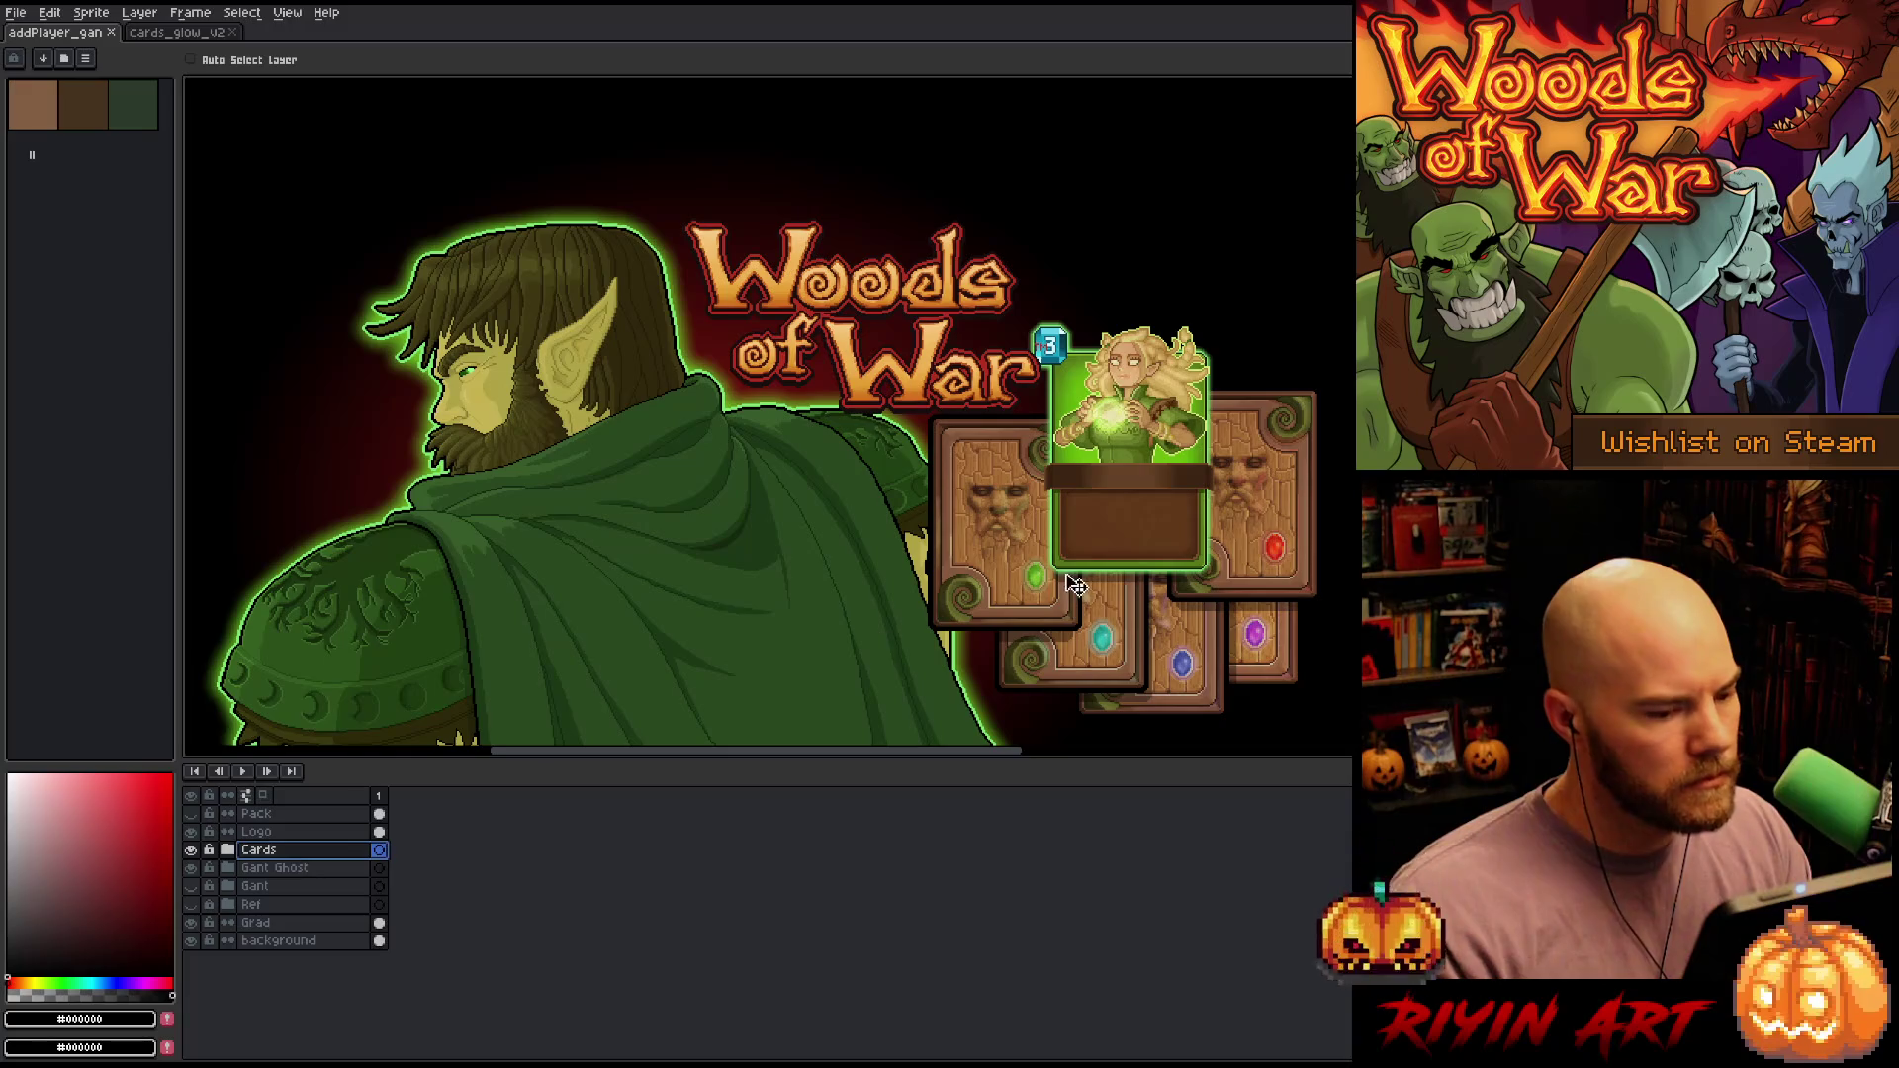
{"action": "mouse_move", "coordinate": [1076, 585]}
{"action": "left_mouse_down"}
{"action": "mouse_move", "coordinate": [1136, 365]}
{"action": "mouse_move", "coordinate": [1081, 350]}
{"action": "mouse_move", "coordinate": [1048, 393]}
{"action": "mouse_move", "coordinate": [1118, 392]}
{"action": "mouse_move", "coordinate": [1136, 466]}
{"action": "mouse_move", "coordinate": [1096, 580]}
{"action": "mouse_move", "coordinate": [1159, 466]}
{"action": "mouse_move", "coordinate": [1114, 521]}
{"action": "mouse_move", "coordinate": [1112, 583]}
{"action": "mouse_move", "coordinate": [1137, 530]}
{"action": "mouse_move", "coordinate": [1072, 424]}
{"action": "mouse_move", "coordinate": [1069, 446]}
{"action": "mouse_move", "coordinate": [1085, 436]}
{"action": "mouse_move", "coordinate": [1062, 465]}
{"action": "left_mouse_up"}
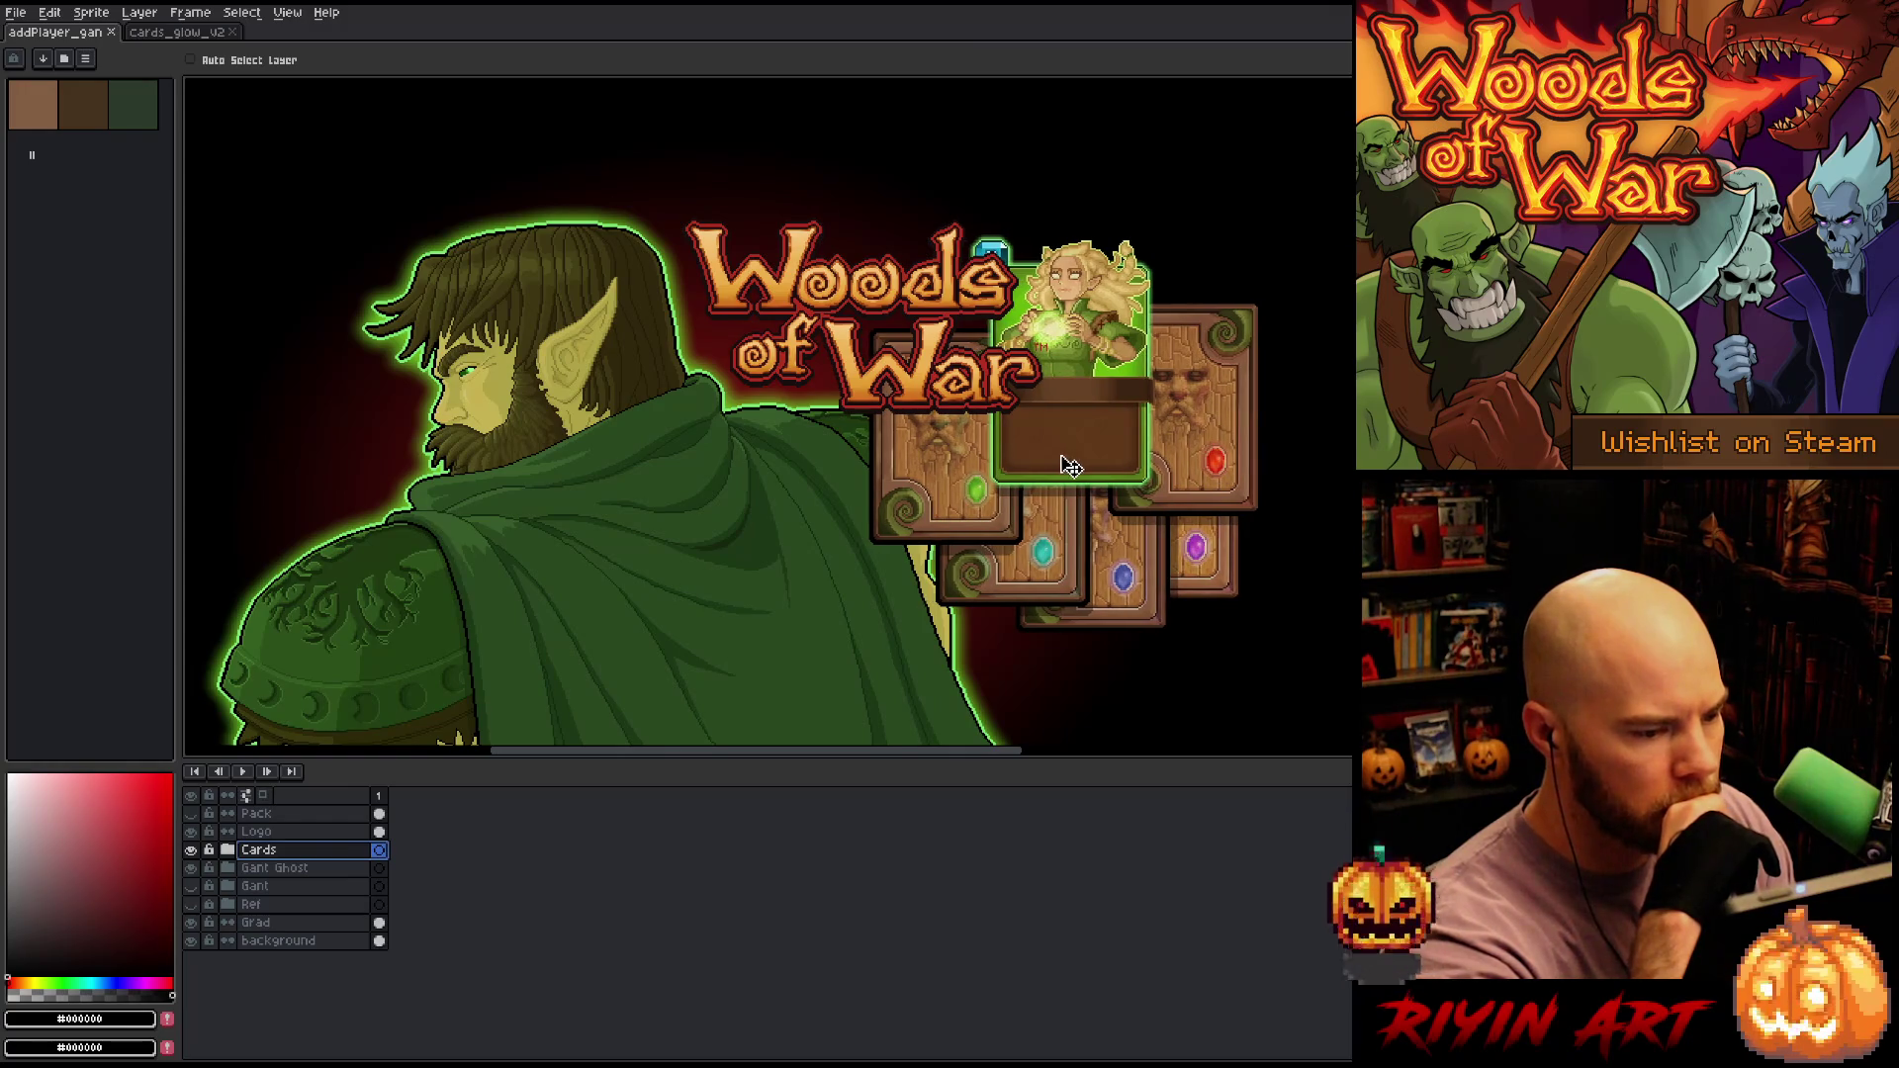
{"action": "left_click", "coordinate": [294, 834]}
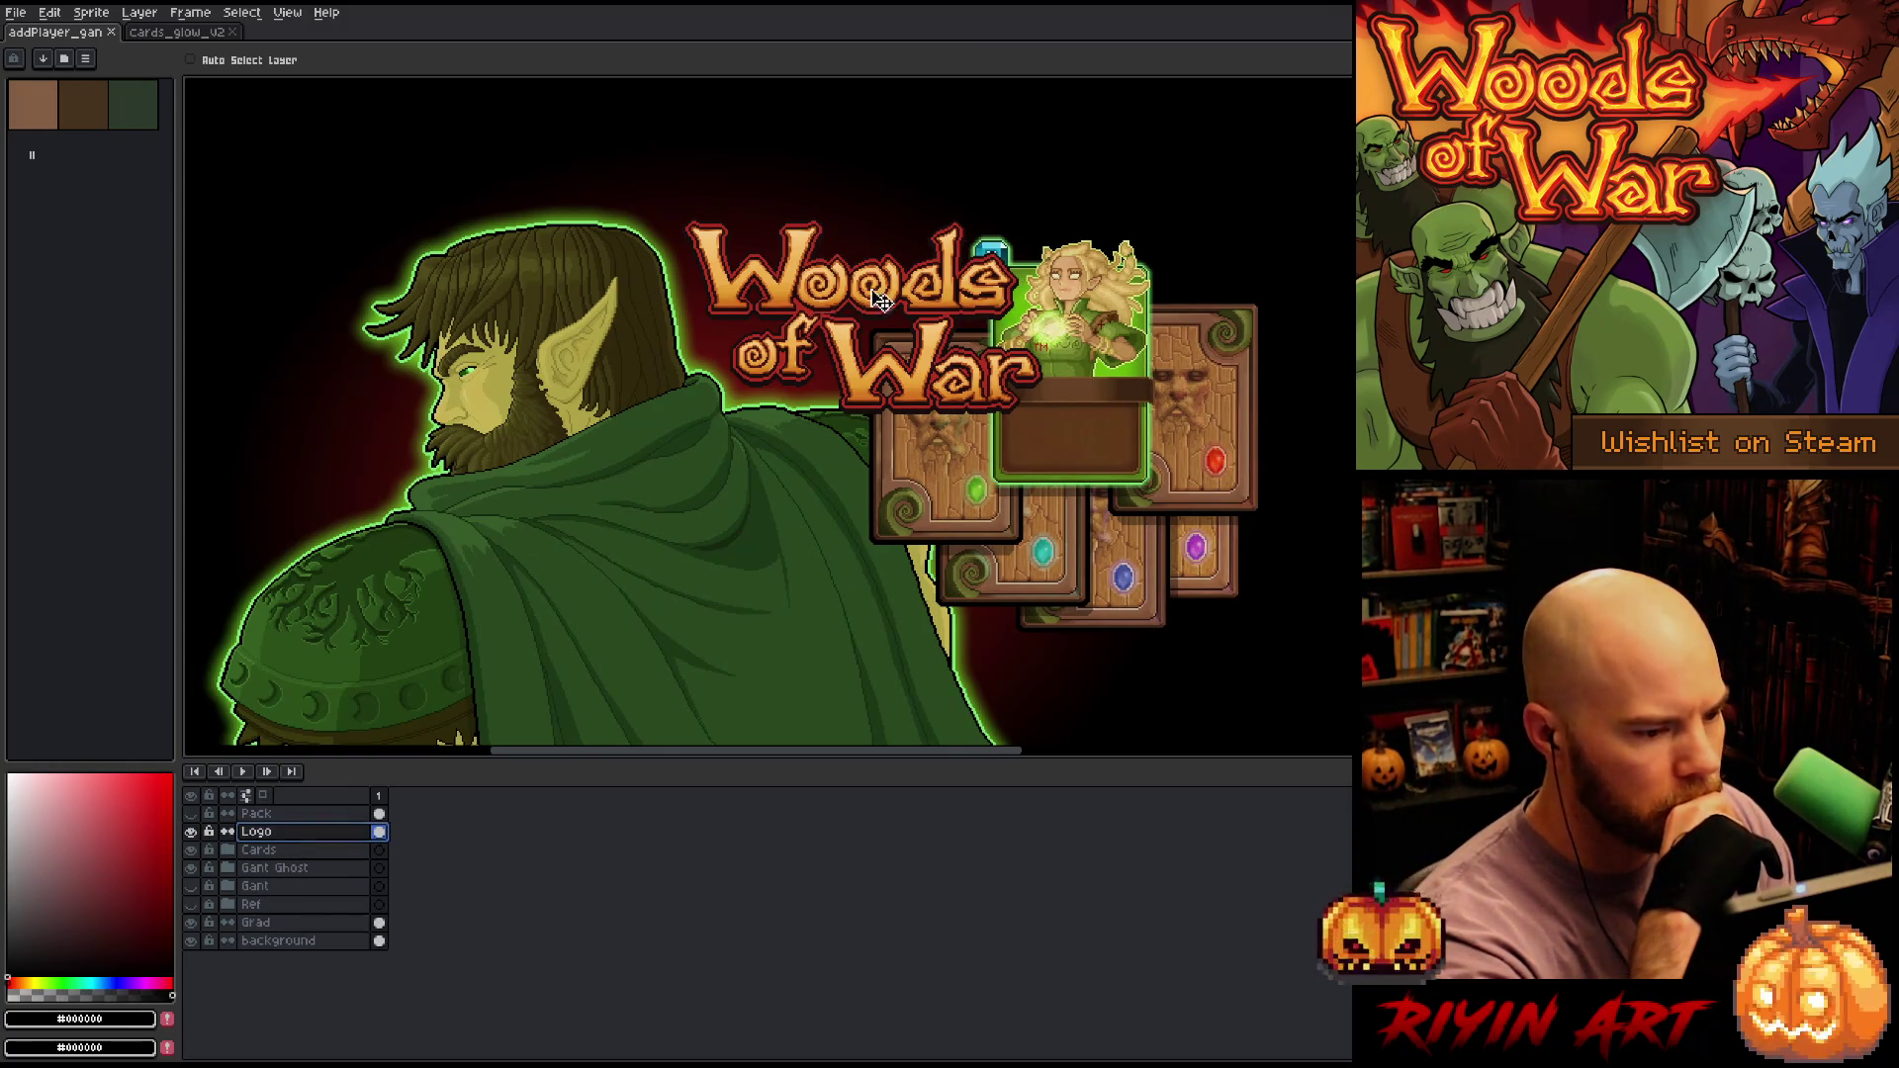
{"action": "mouse_move", "coordinate": [880, 301]}
{"action": "left_mouse_down"}
{"action": "mouse_move", "coordinate": [801, 476]}
{"action": "mouse_move", "coordinate": [803, 440]}
{"action": "mouse_move", "coordinate": [749, 531]}
{"action": "mouse_move", "coordinate": [781, 334]}
{"action": "mouse_move", "coordinate": [817, 273]}
{"action": "mouse_move", "coordinate": [795, 295]}
{"action": "mouse_move", "coordinate": [892, 296]}
{"action": "left_mouse_up"}
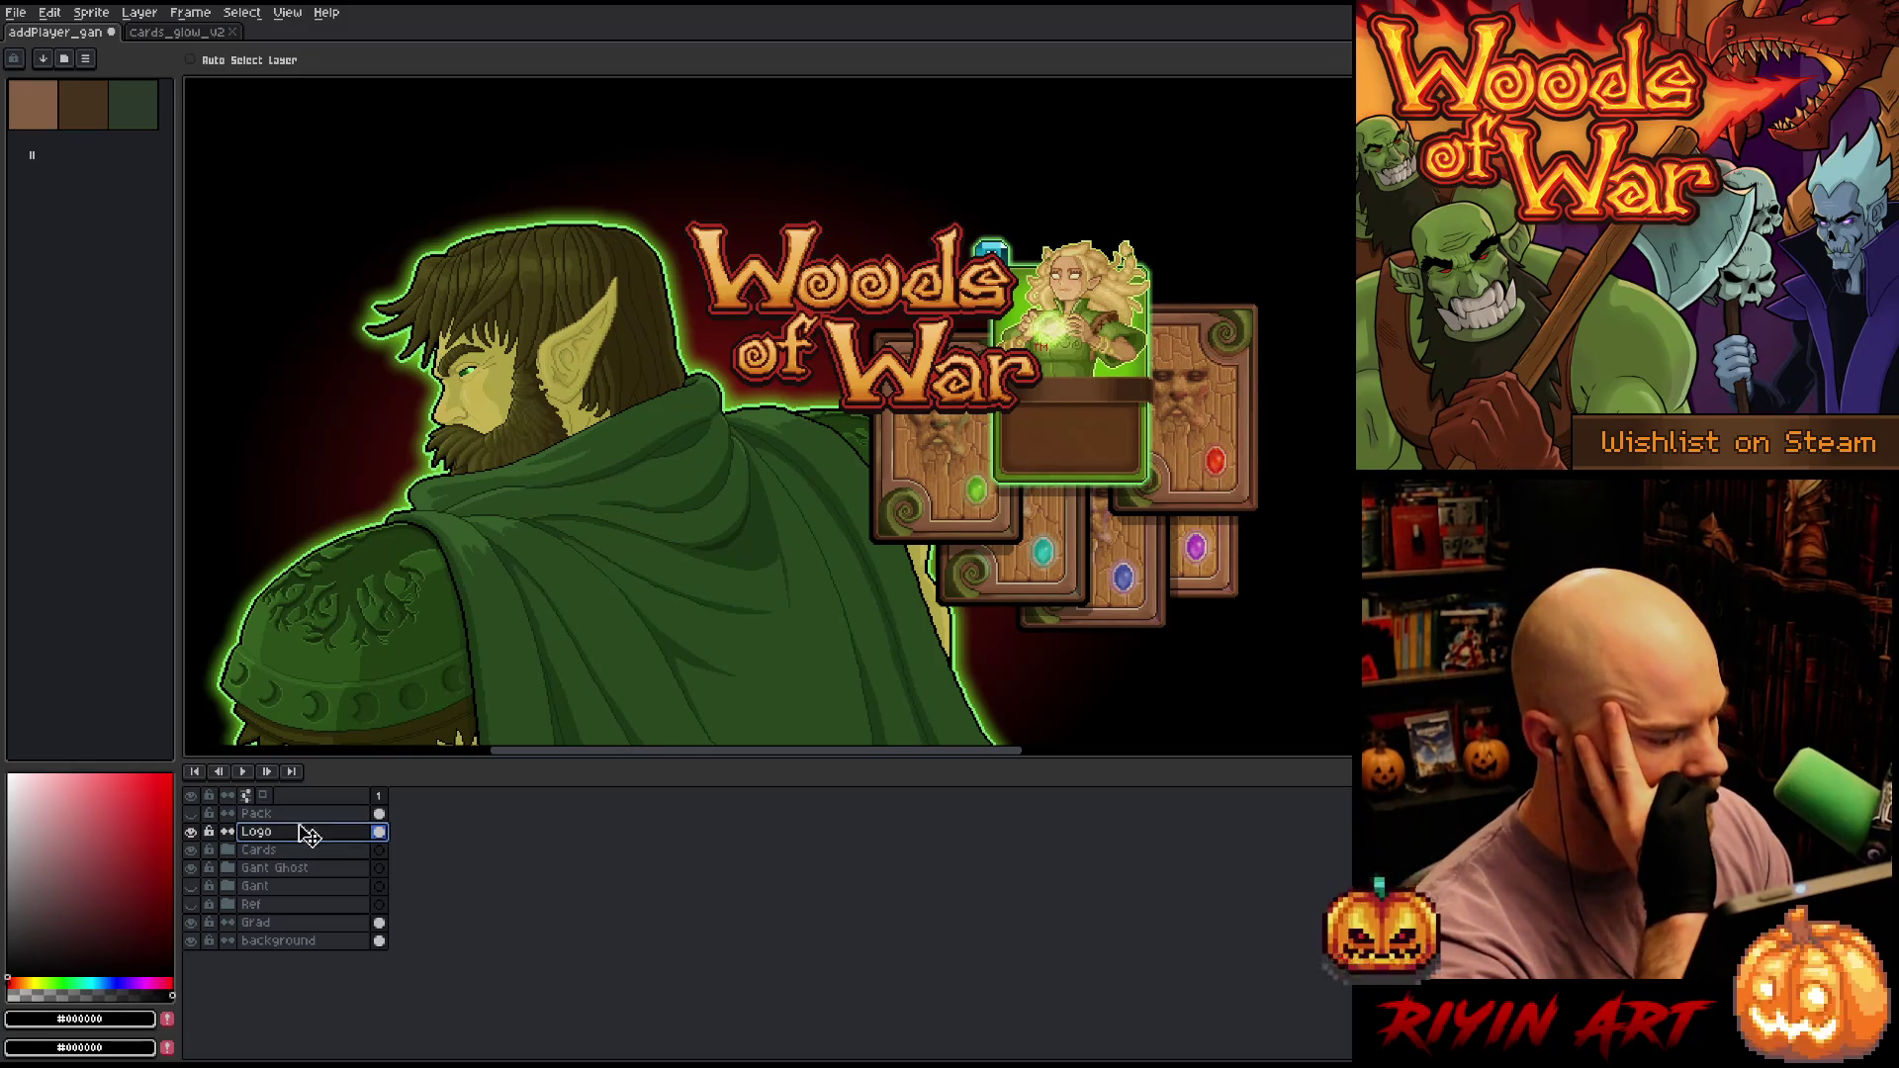
Duplicate the Cards group as Cards Copy, expand it, and select the card sh Copy layer
{"action": "left_click", "coordinate": [282, 851]}
{"action": "right_click", "coordinate": [281, 850]}
{"action": "left_click", "coordinate": [307, 932]}
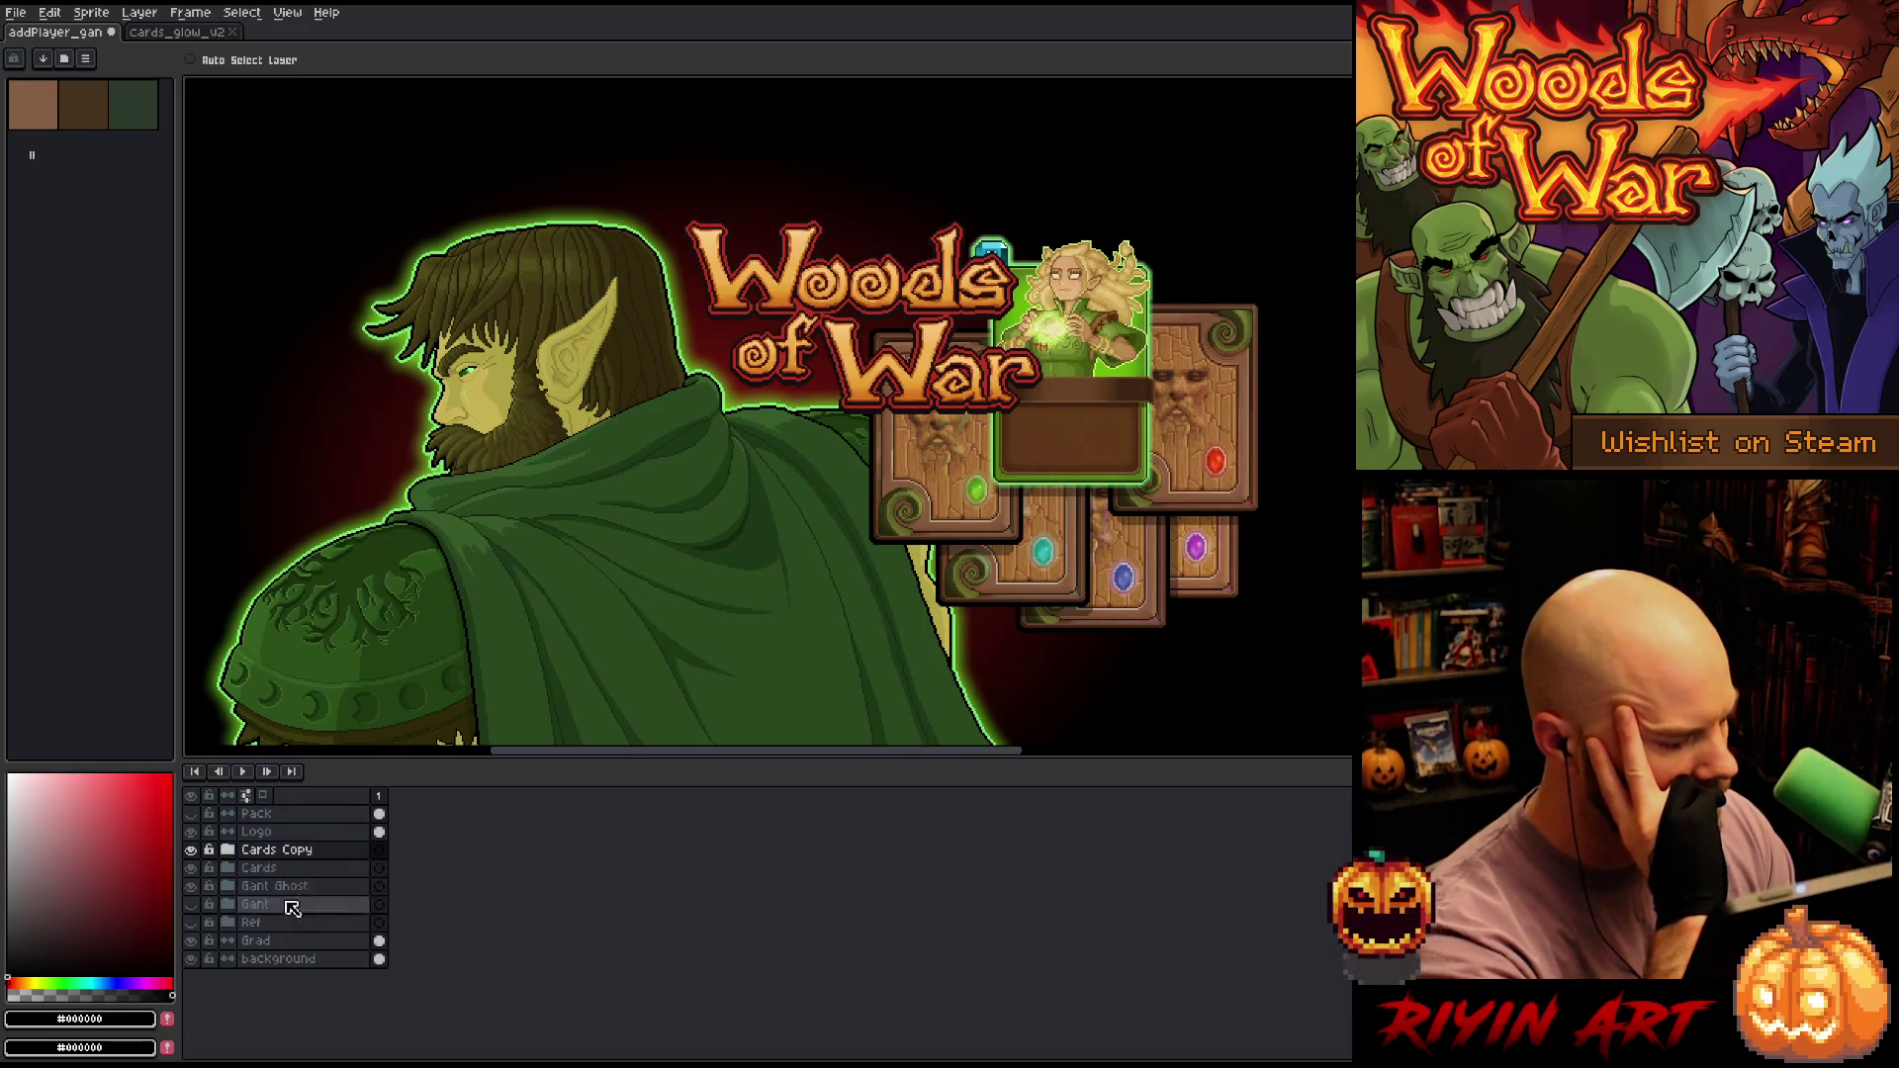
{"action": "left_click", "coordinate": [234, 855]}
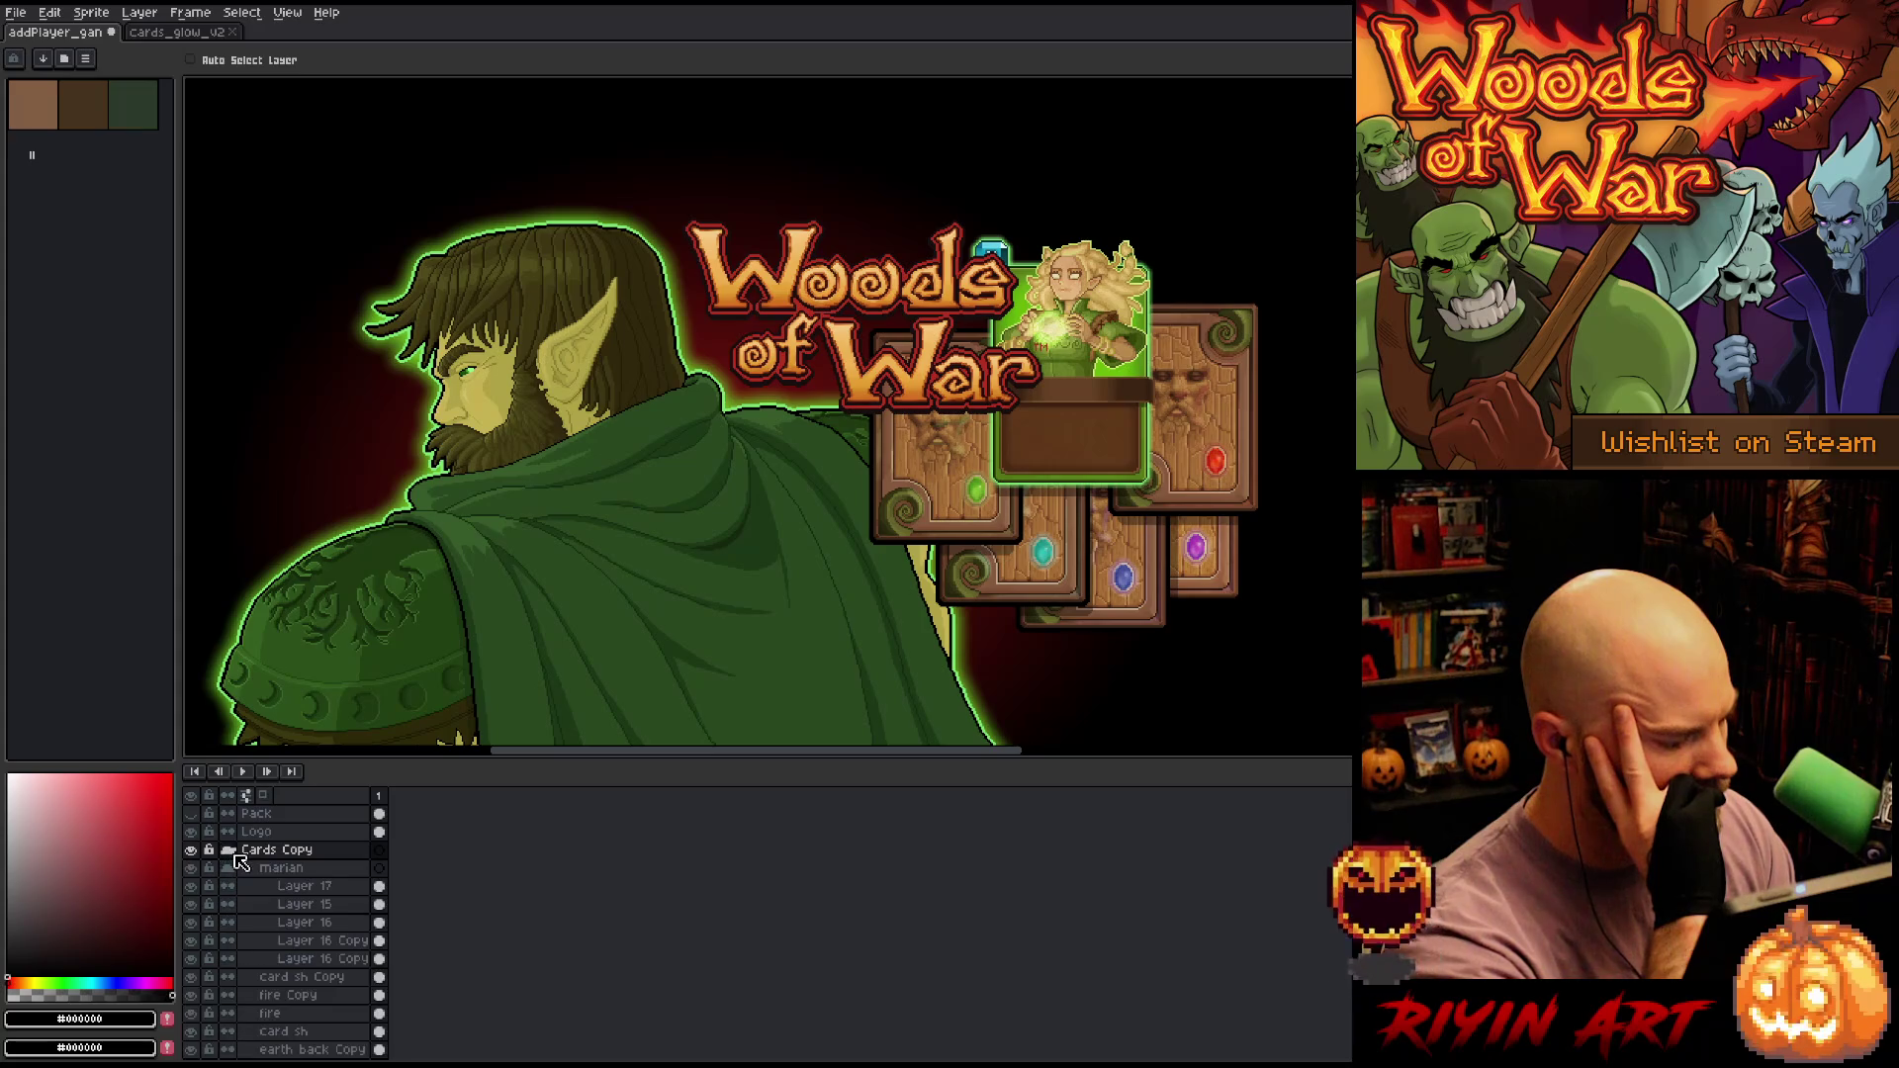
{"action": "left_click", "coordinate": [235, 869]}
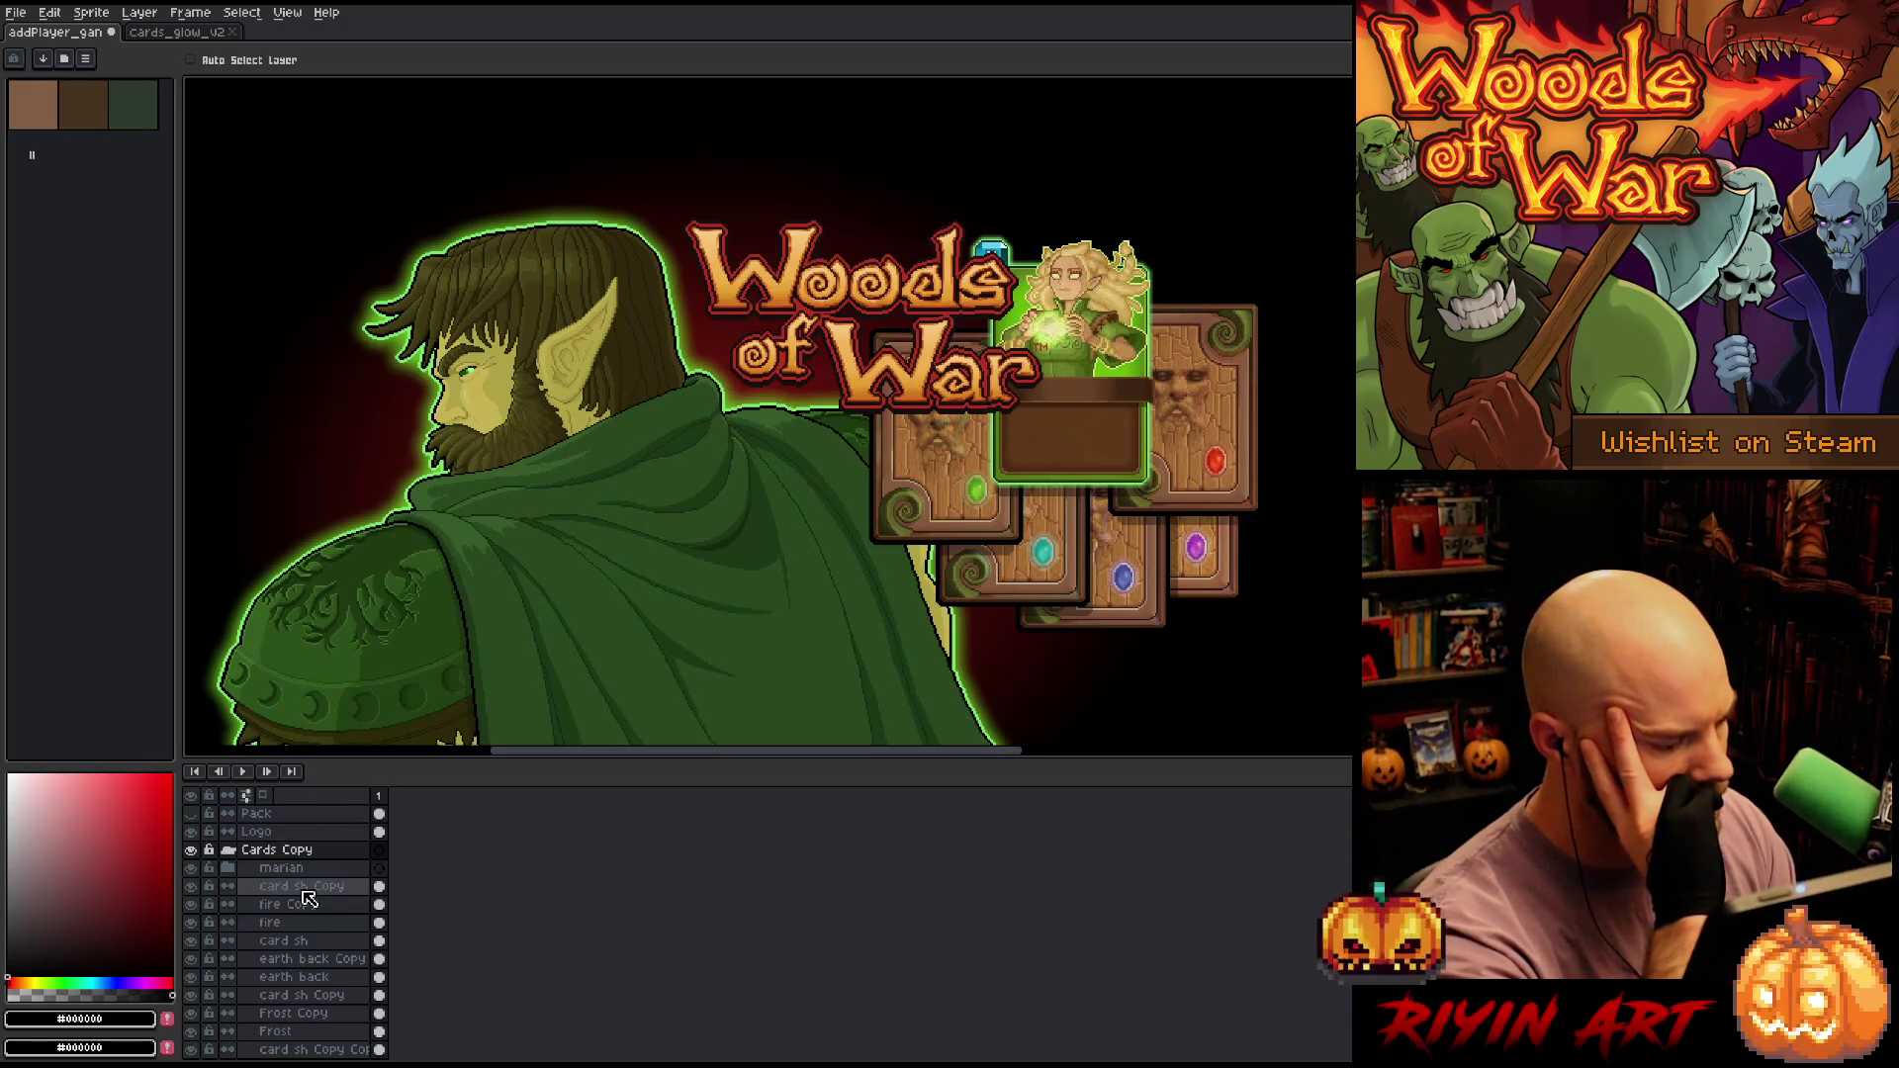
{"action": "left_click", "coordinate": [234, 868]}
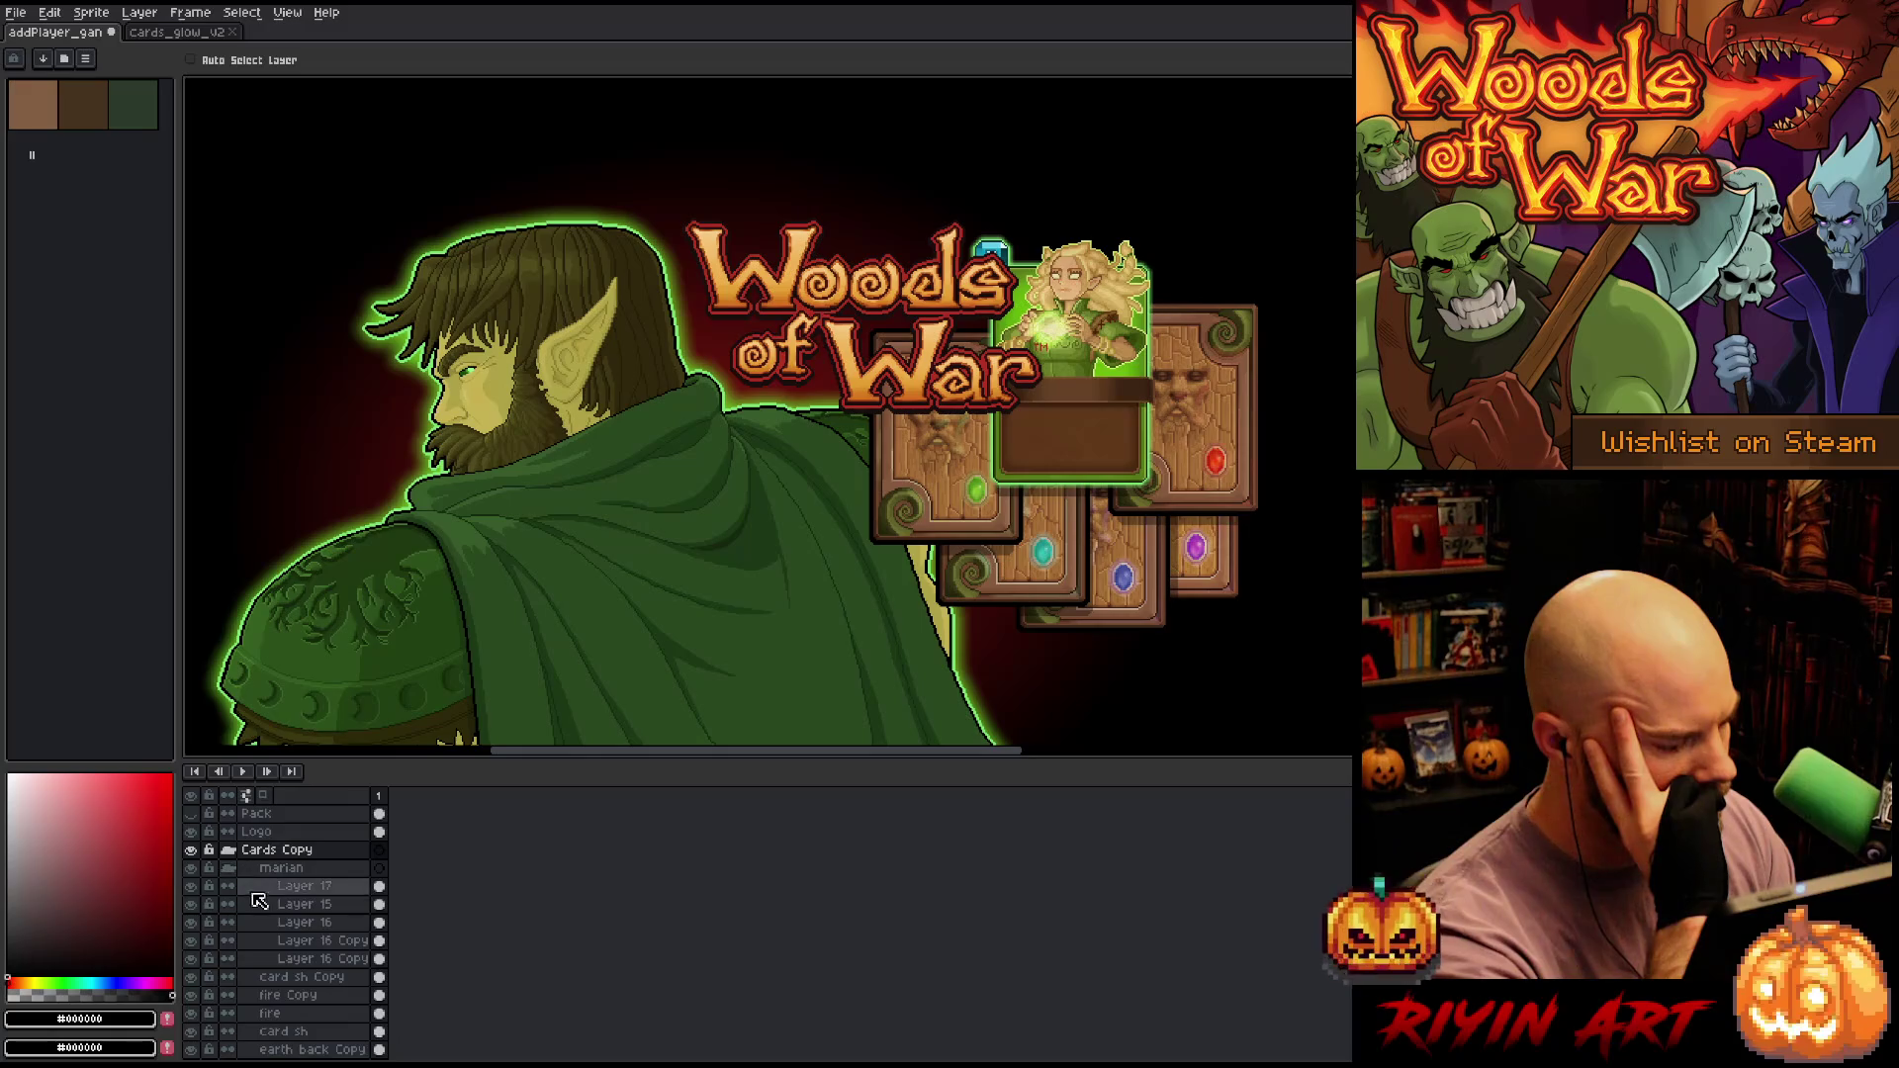
{"action": "scroll", "coordinate": [297, 910], "scroll_direction": "down", "scroll_amount": 1}
{"action": "left_click", "coordinate": [314, 942]}
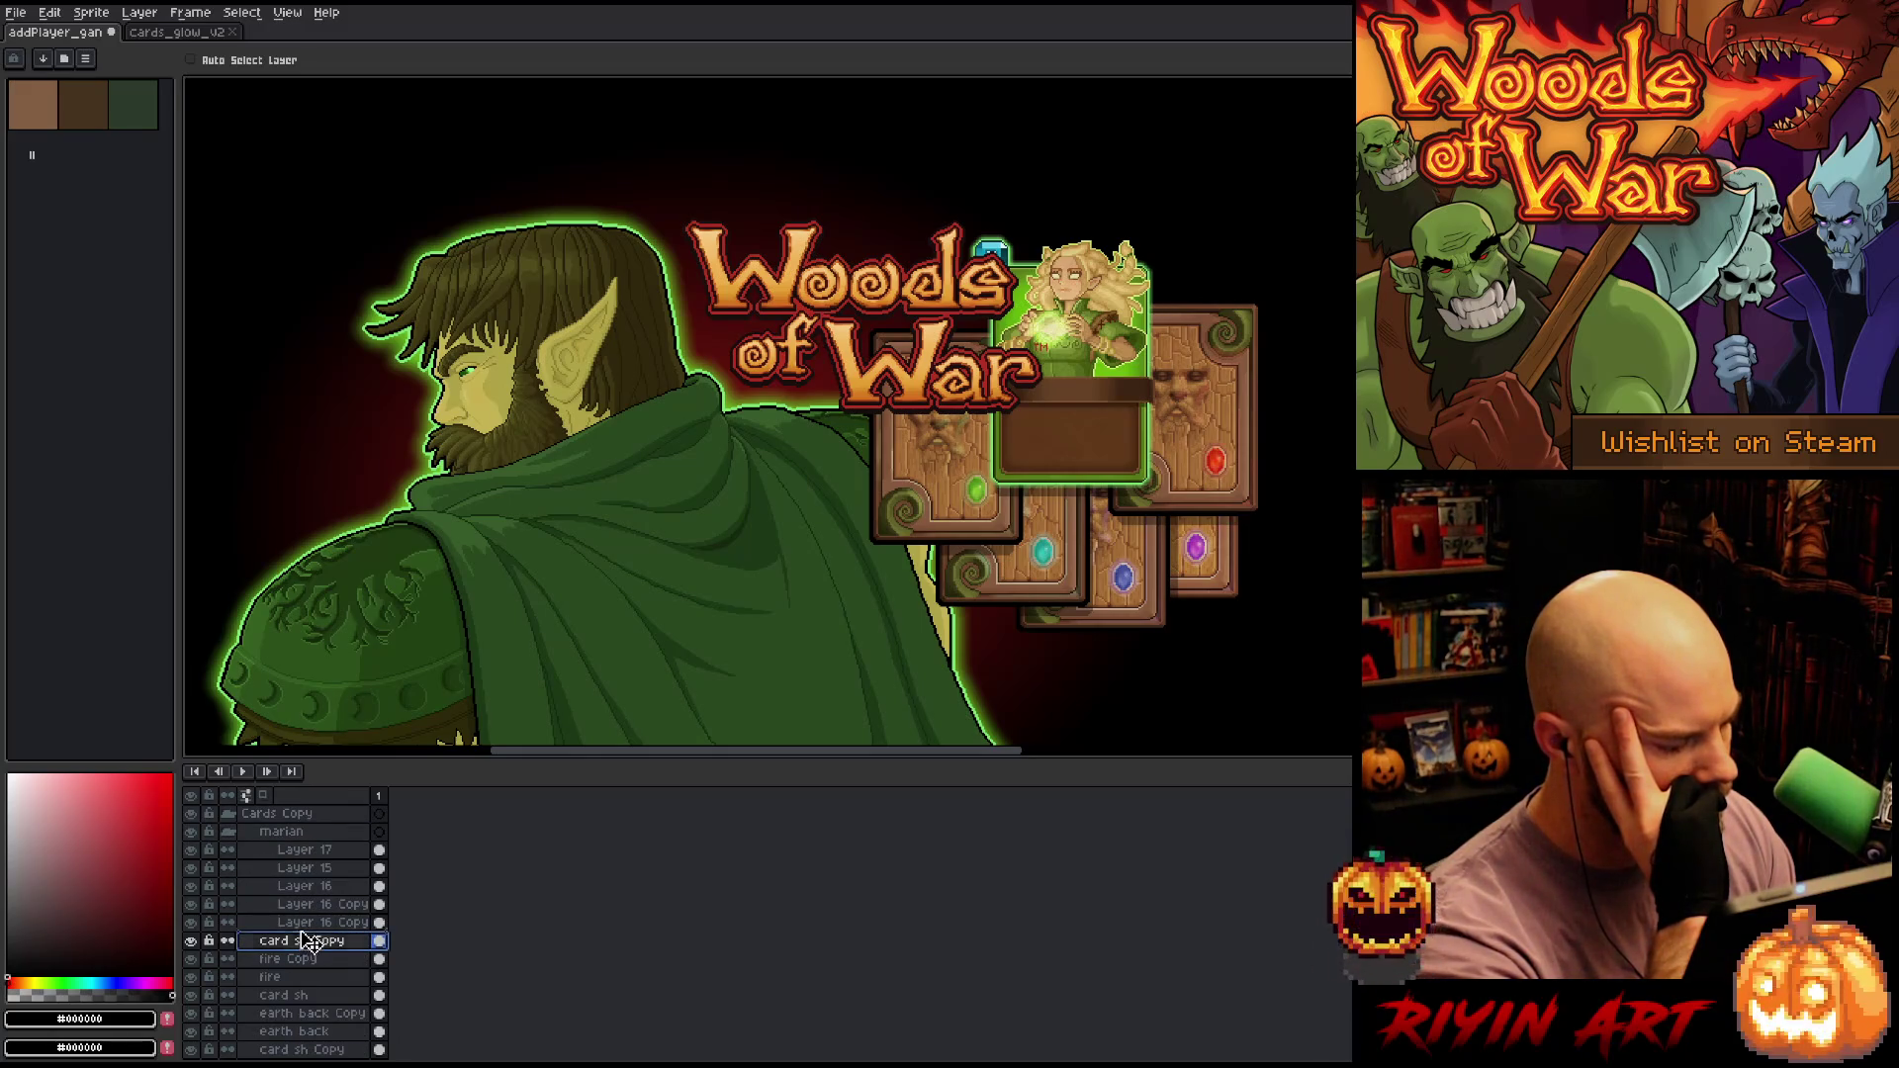
Group the fire card layers into a new group named Fire
{"action": "left_click", "coordinate": [231, 835]}
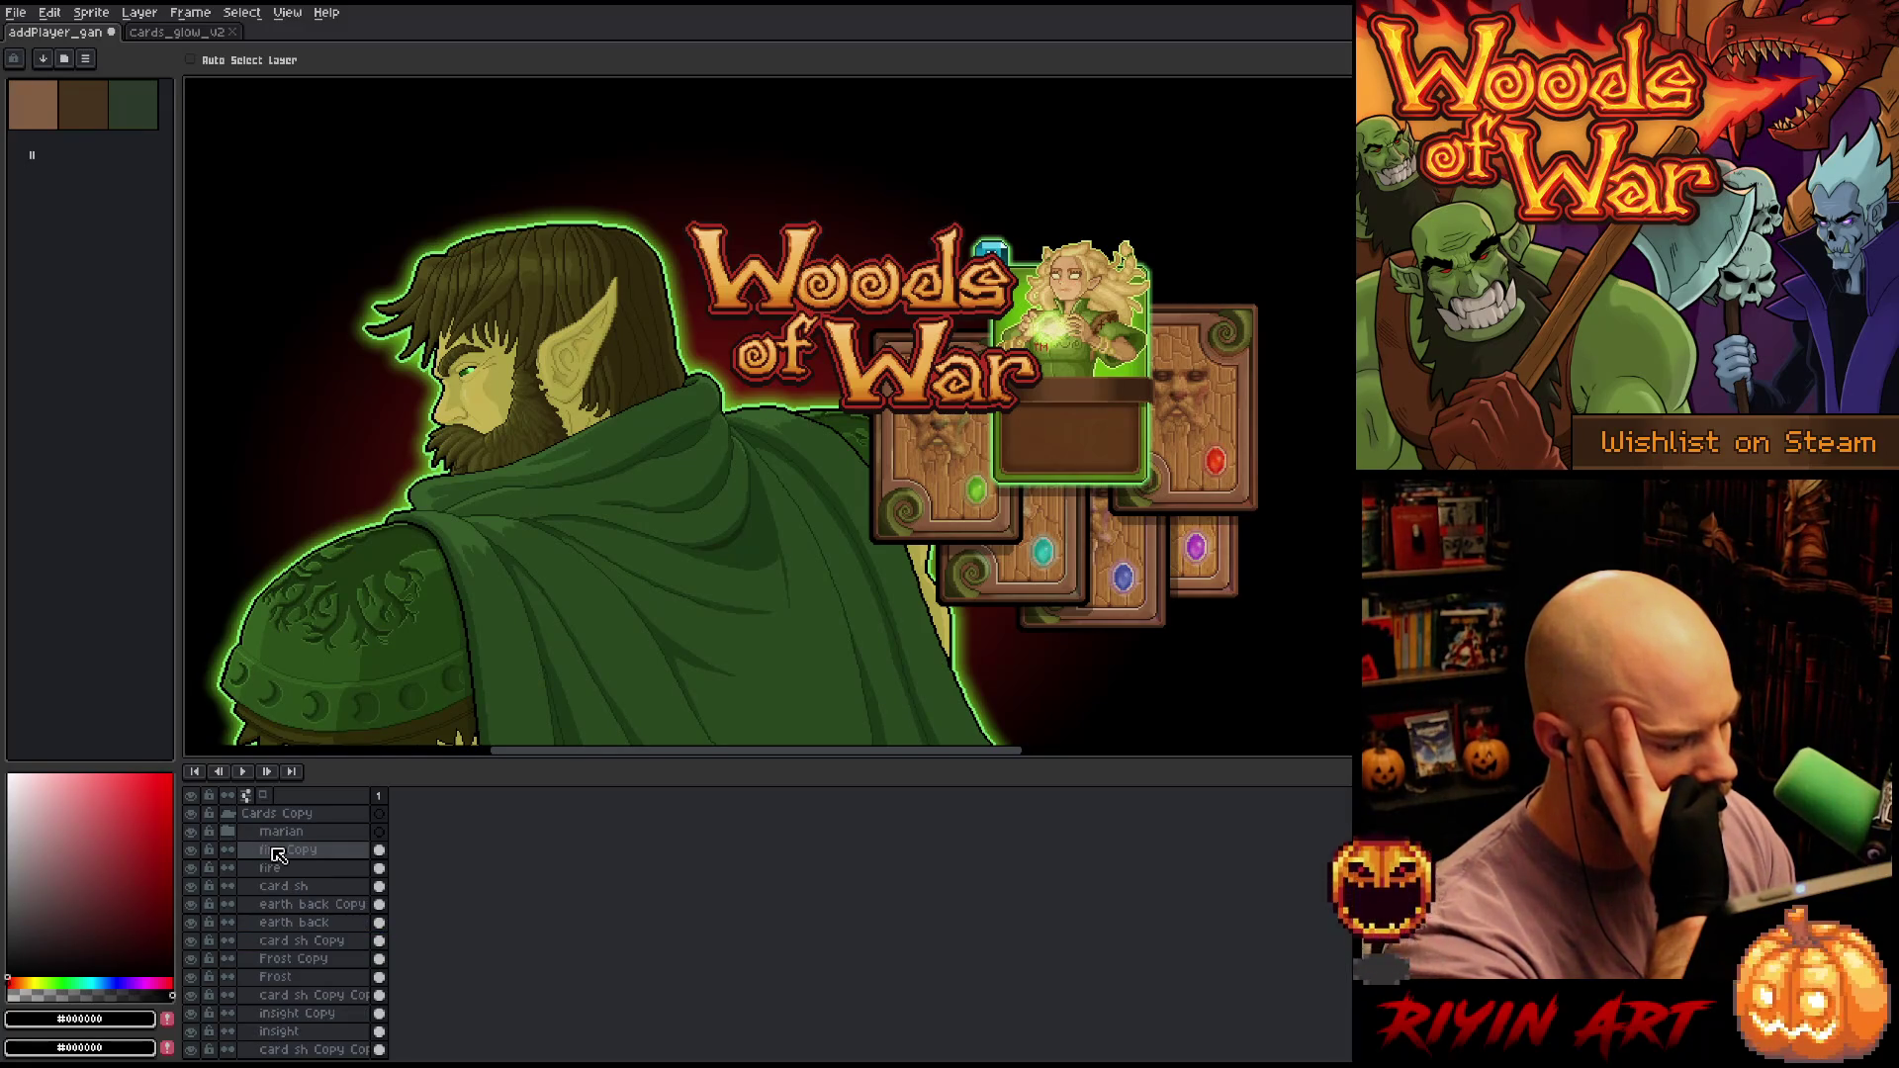
{"action": "mouse_move", "coordinate": [278, 854]}
{"action": "left_mouse_down"}
{"action": "mouse_move", "coordinate": [304, 877]}
{"action": "mouse_move", "coordinate": [304, 852]}
{"action": "left_mouse_up"}
{"action": "right_click", "coordinate": [309, 856]}
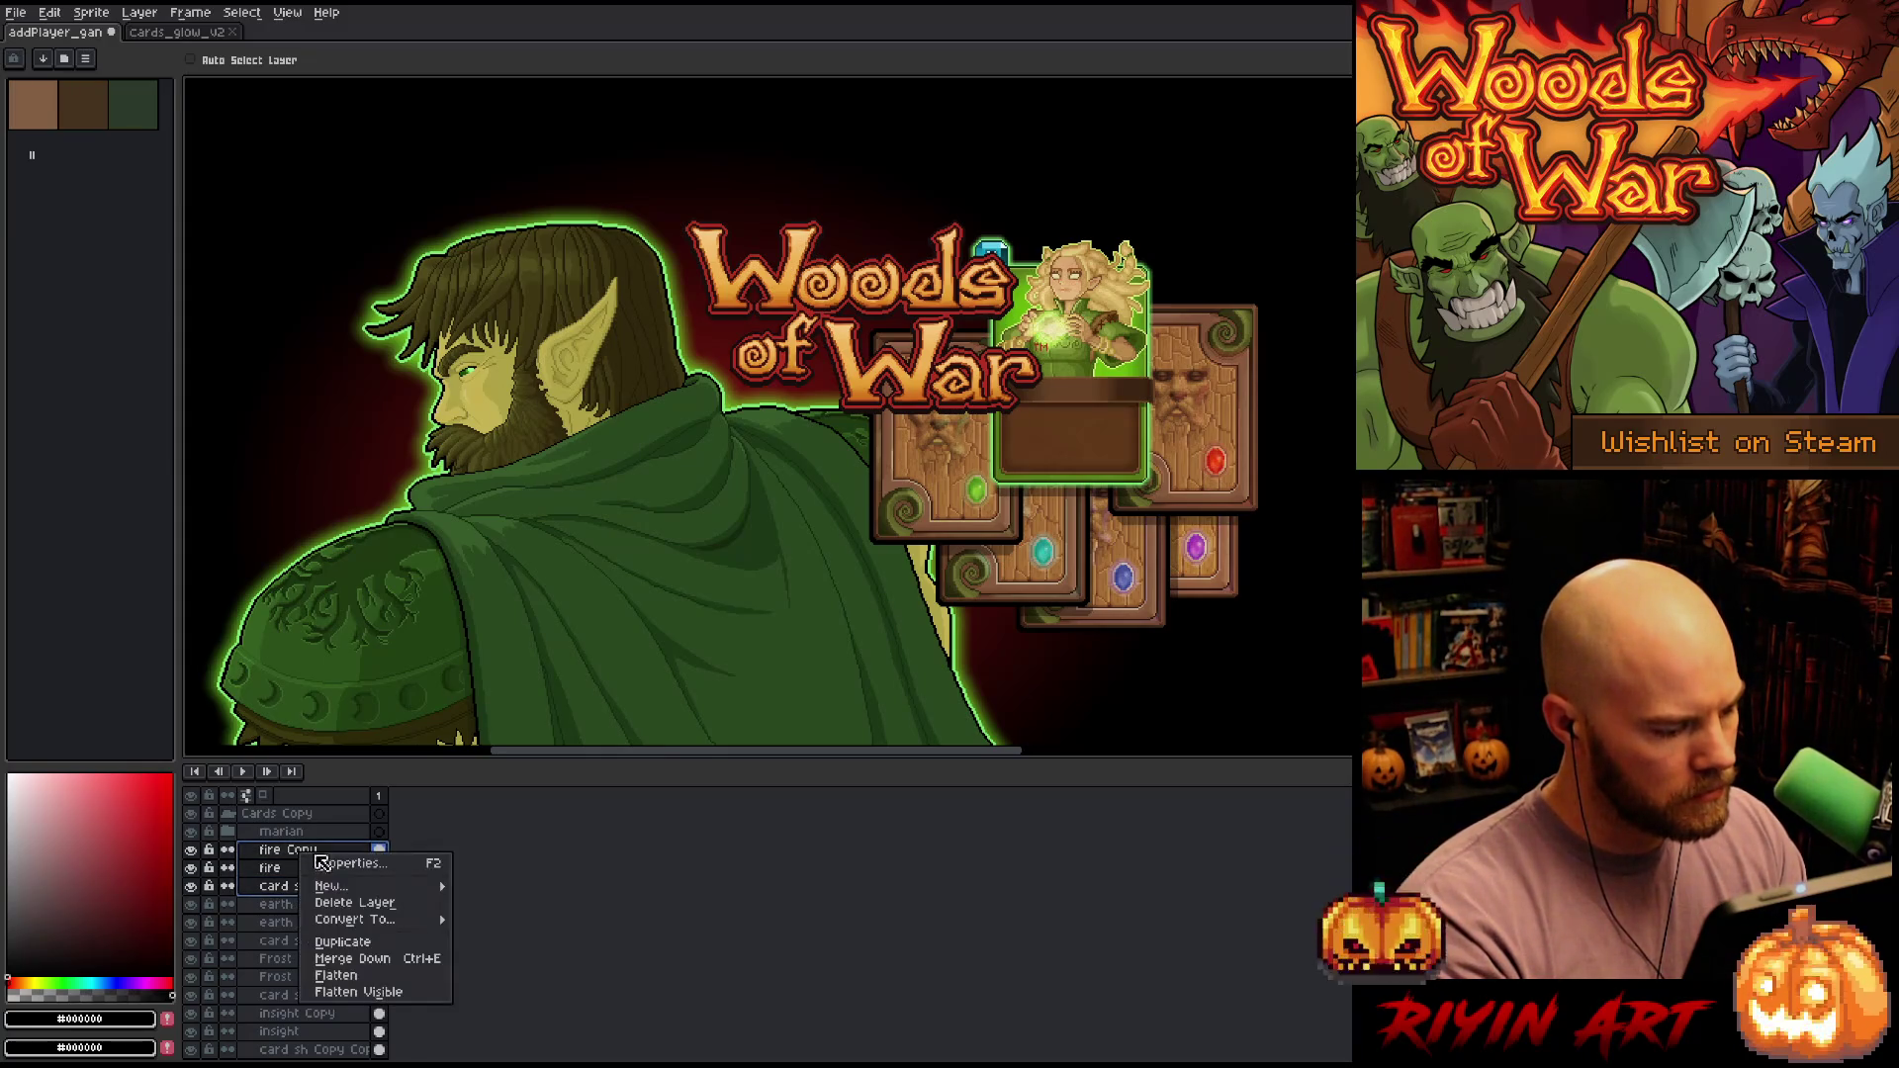
{"action": "mouse_move", "coordinate": [386, 887]}
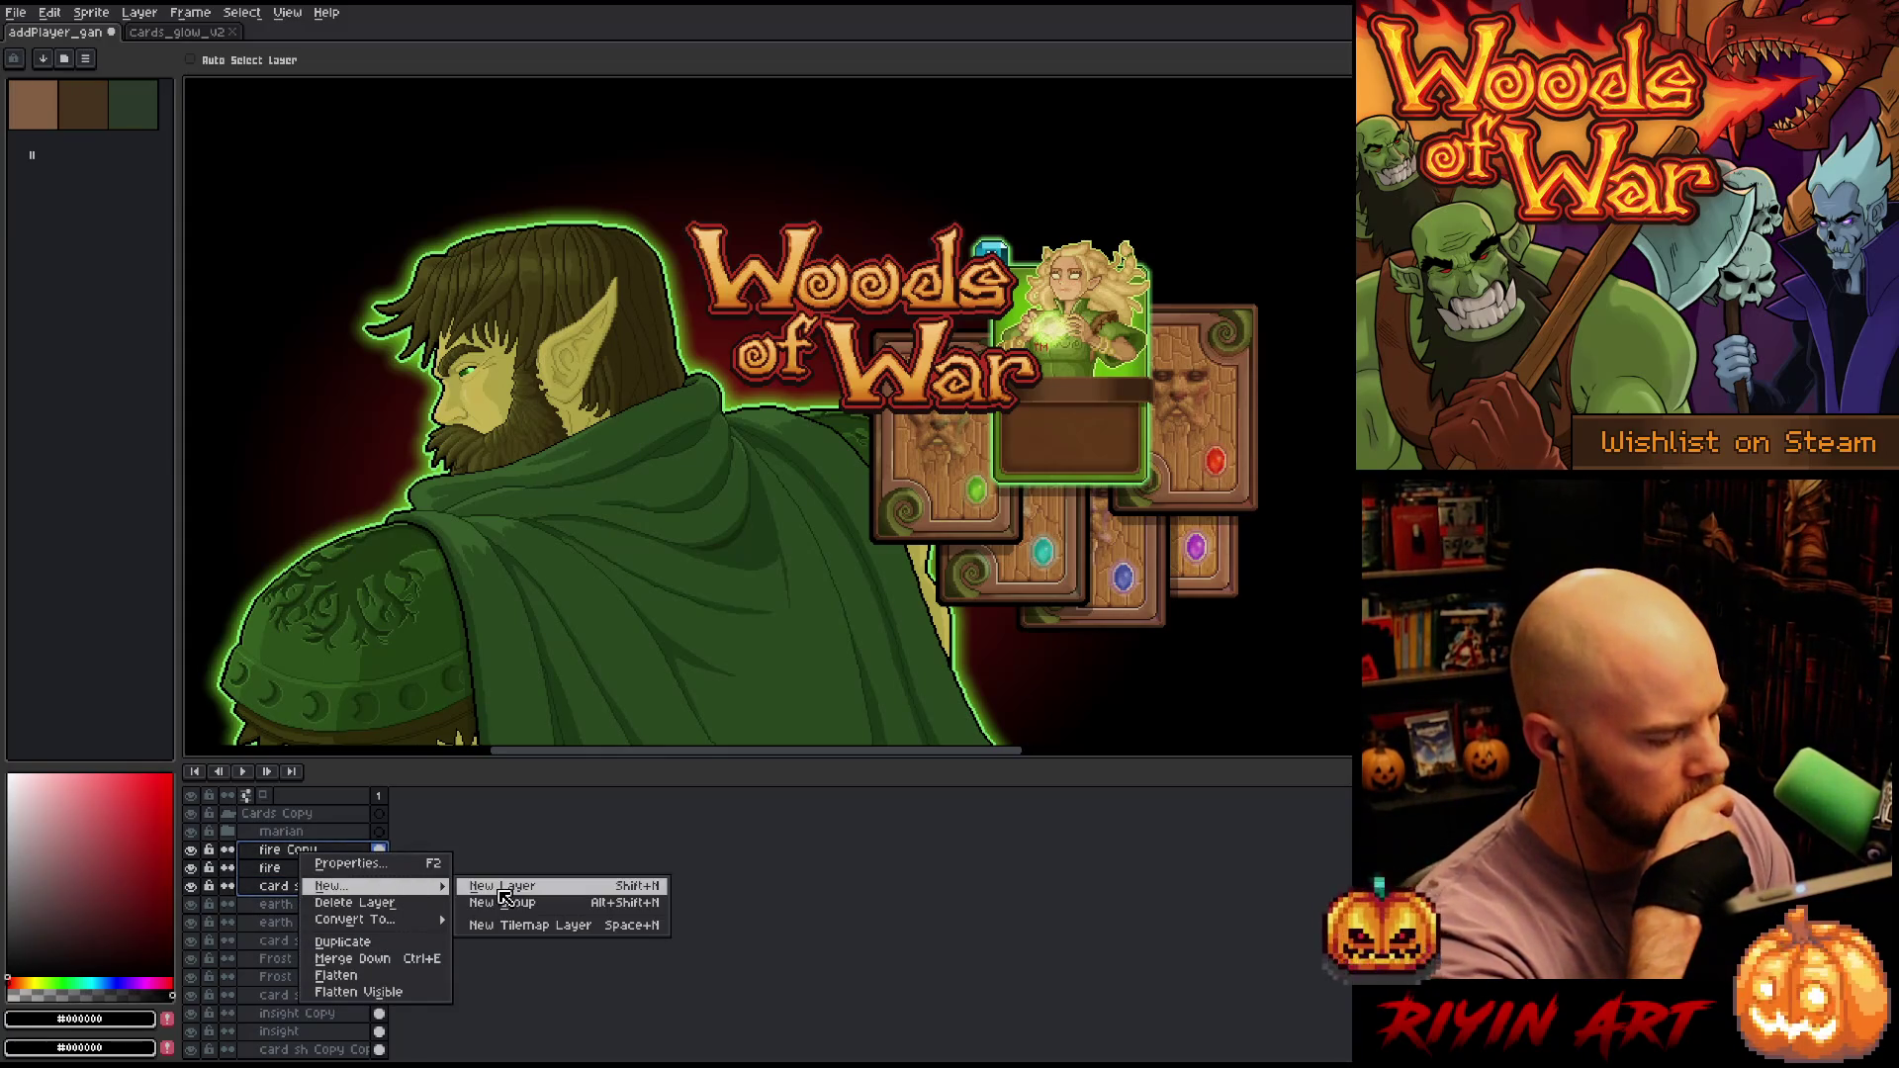
{"action": "left_click", "coordinate": [503, 902]}
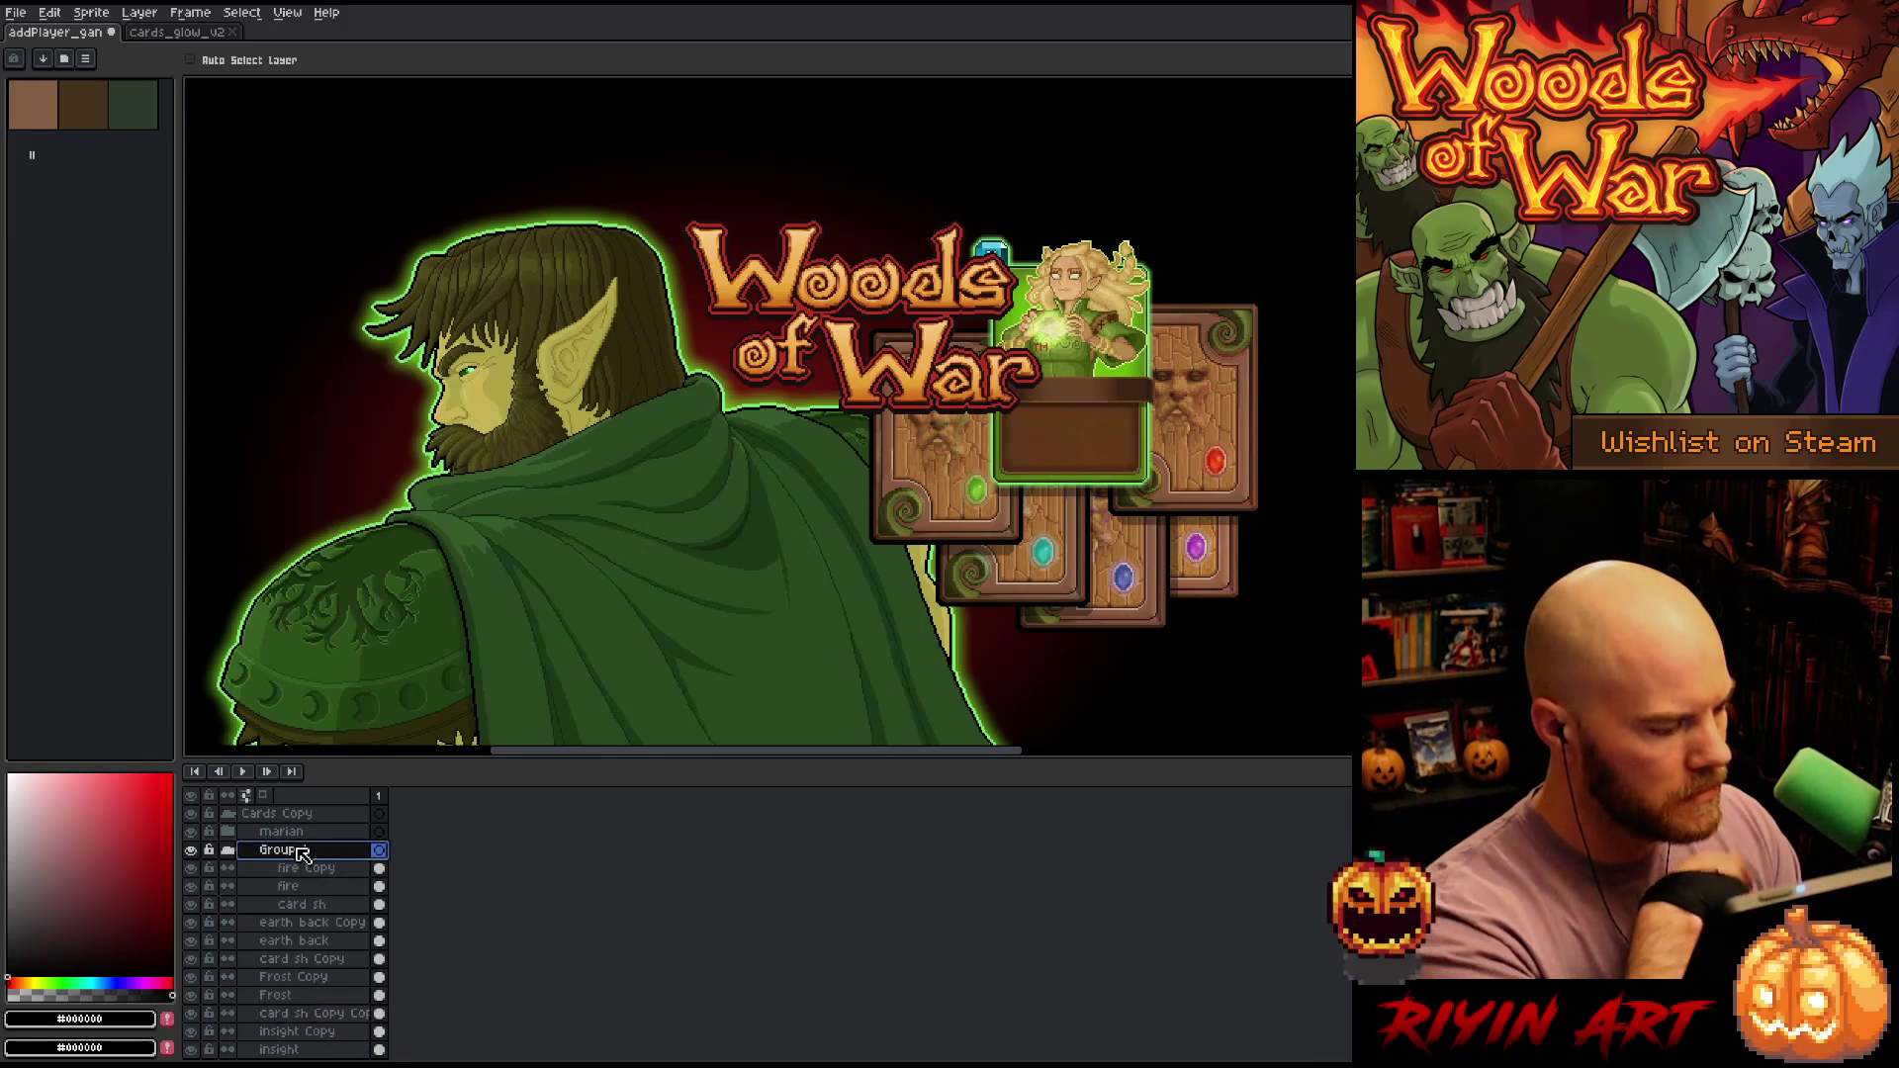
{"action": "double_click", "coordinate": [295, 856]}
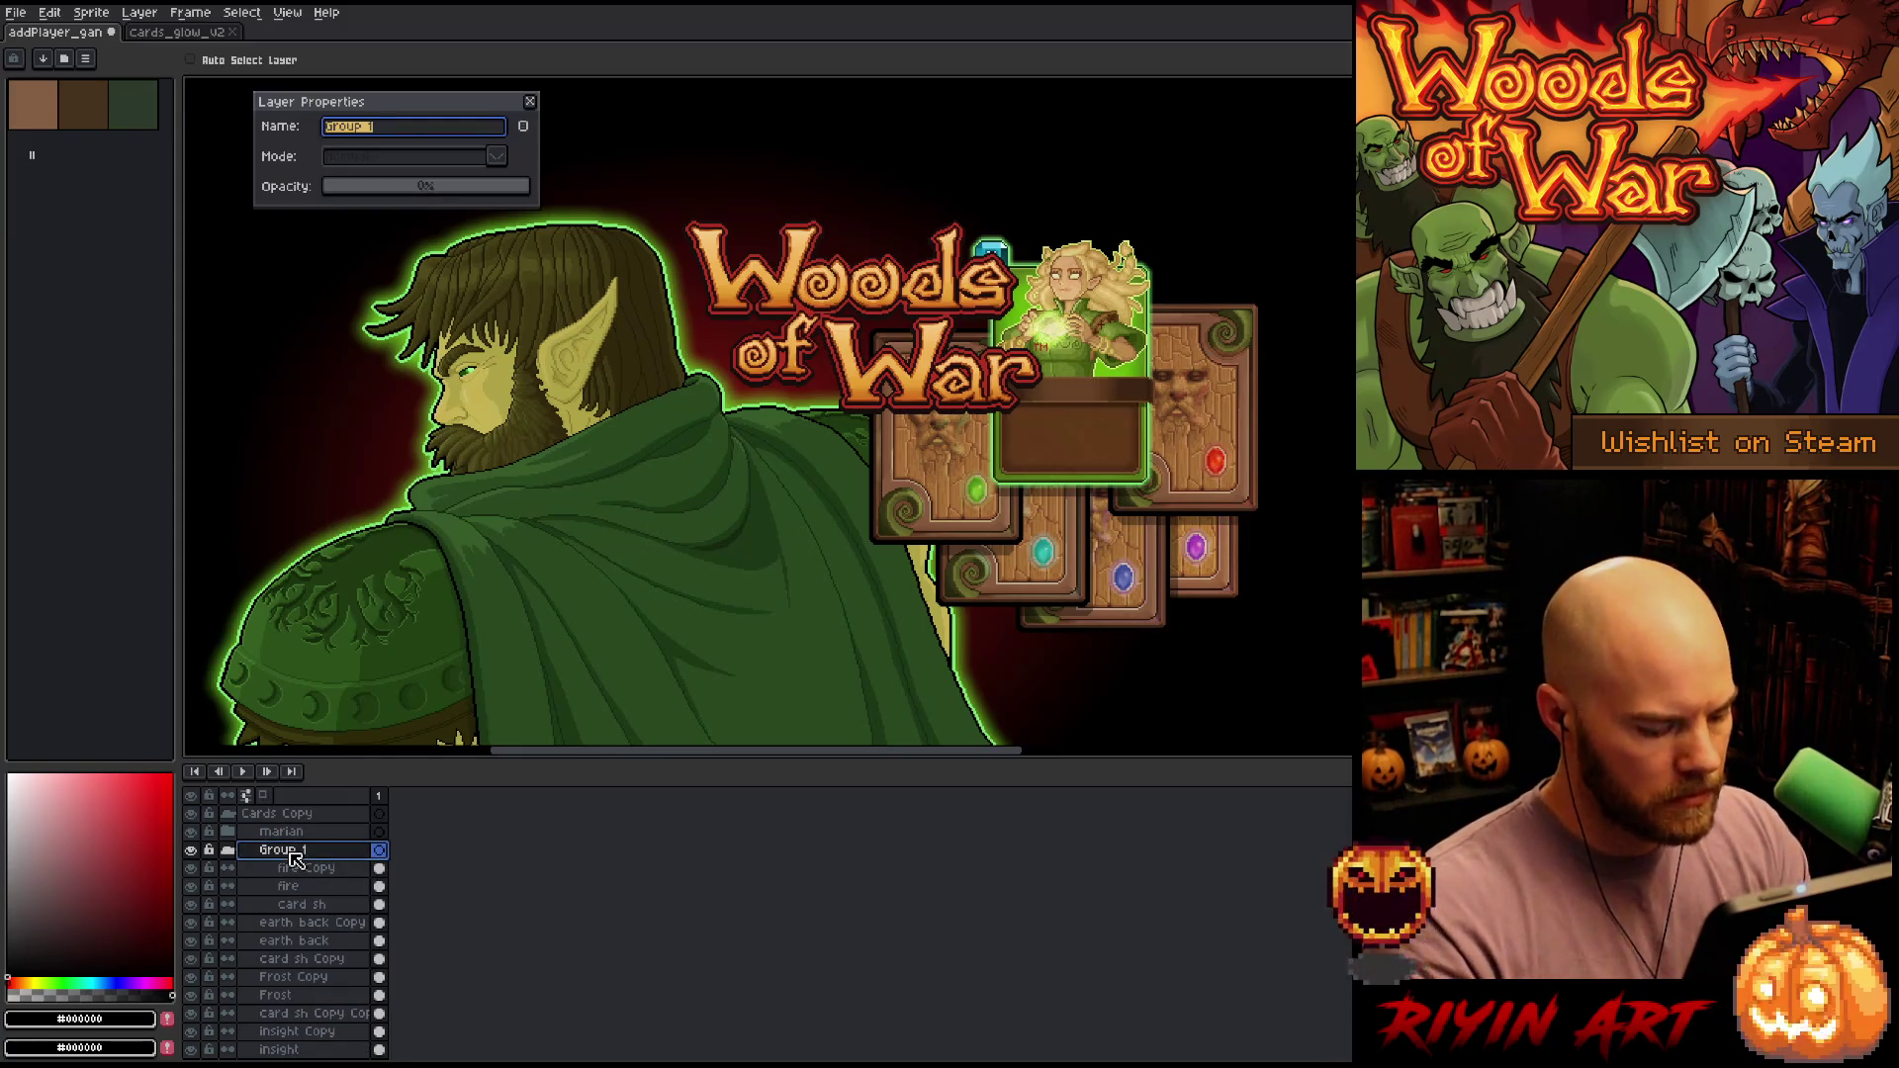
{"action": "type", "text": "Fire"}
{"action": "key", "text": "Return"}
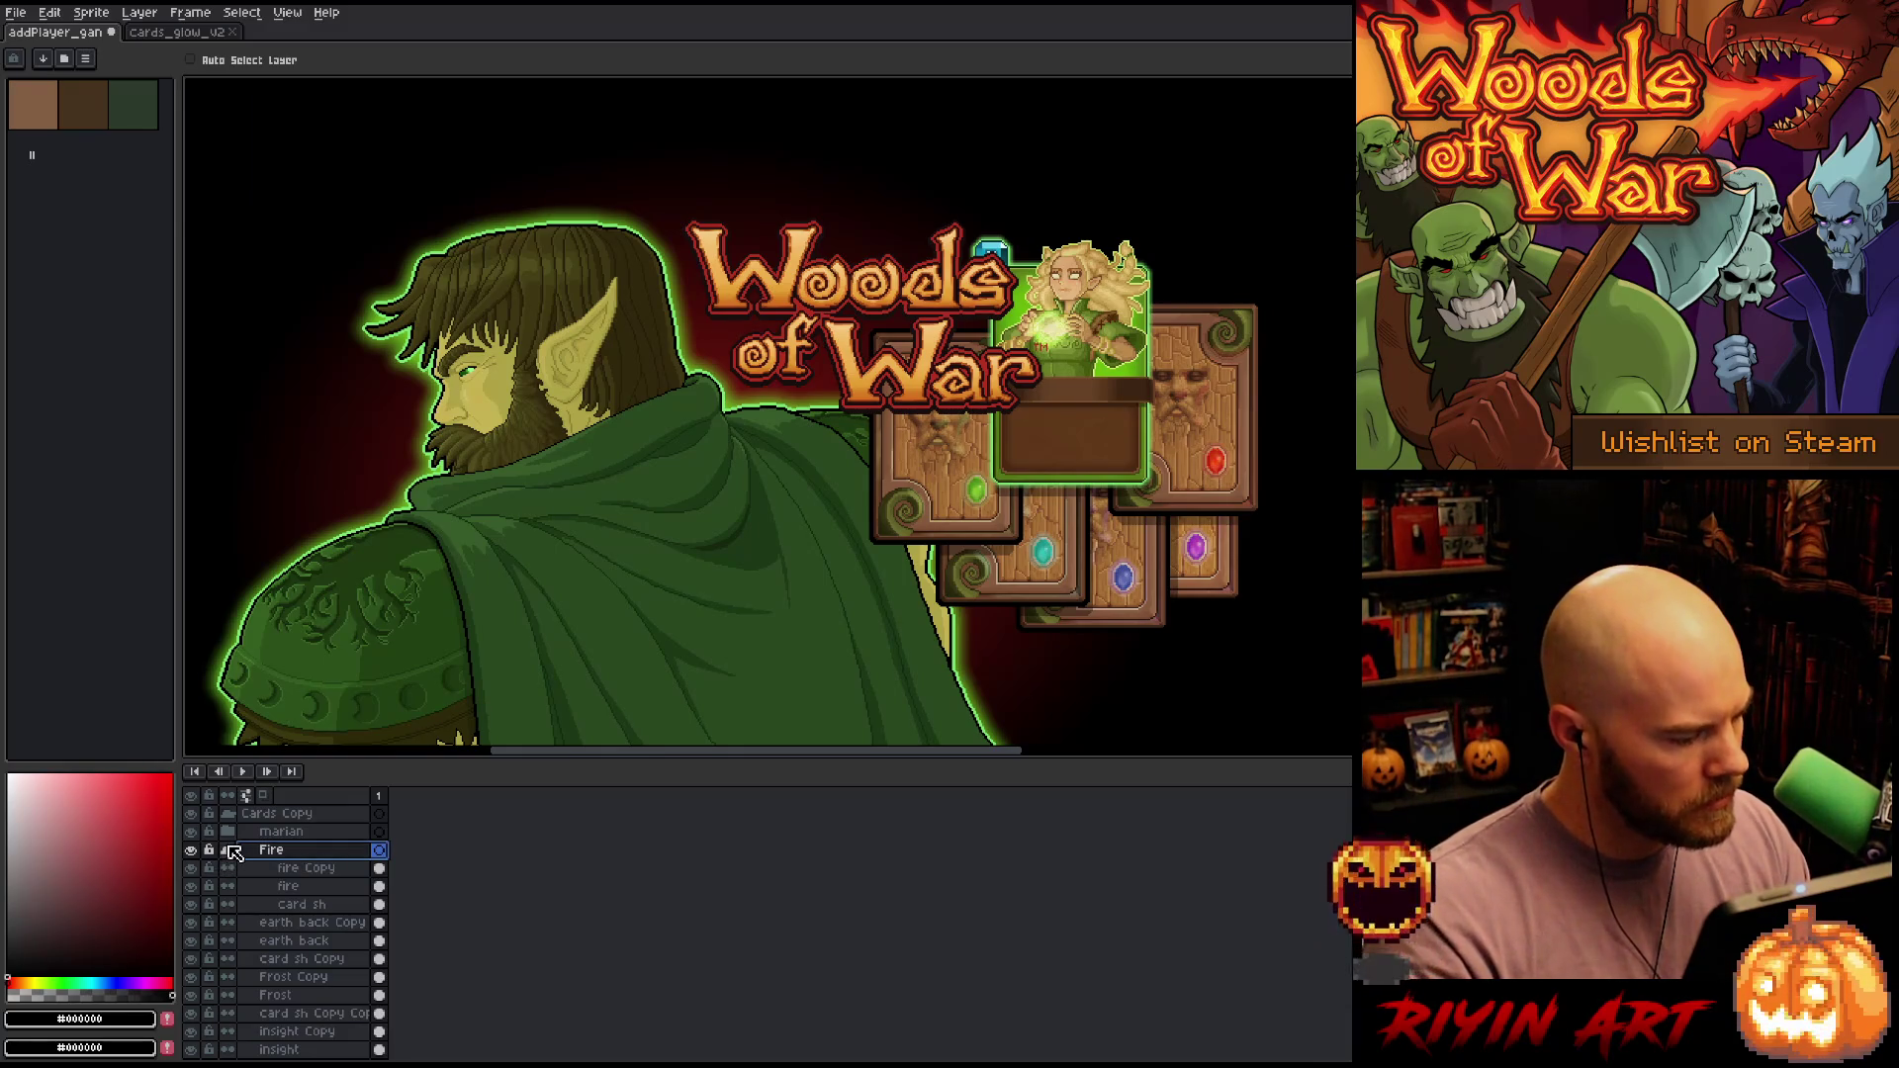
{"action": "left_click", "coordinate": [230, 852]}
Group the earth back layers into a new group named Earth
{"action": "left_click", "coordinate": [290, 870]}
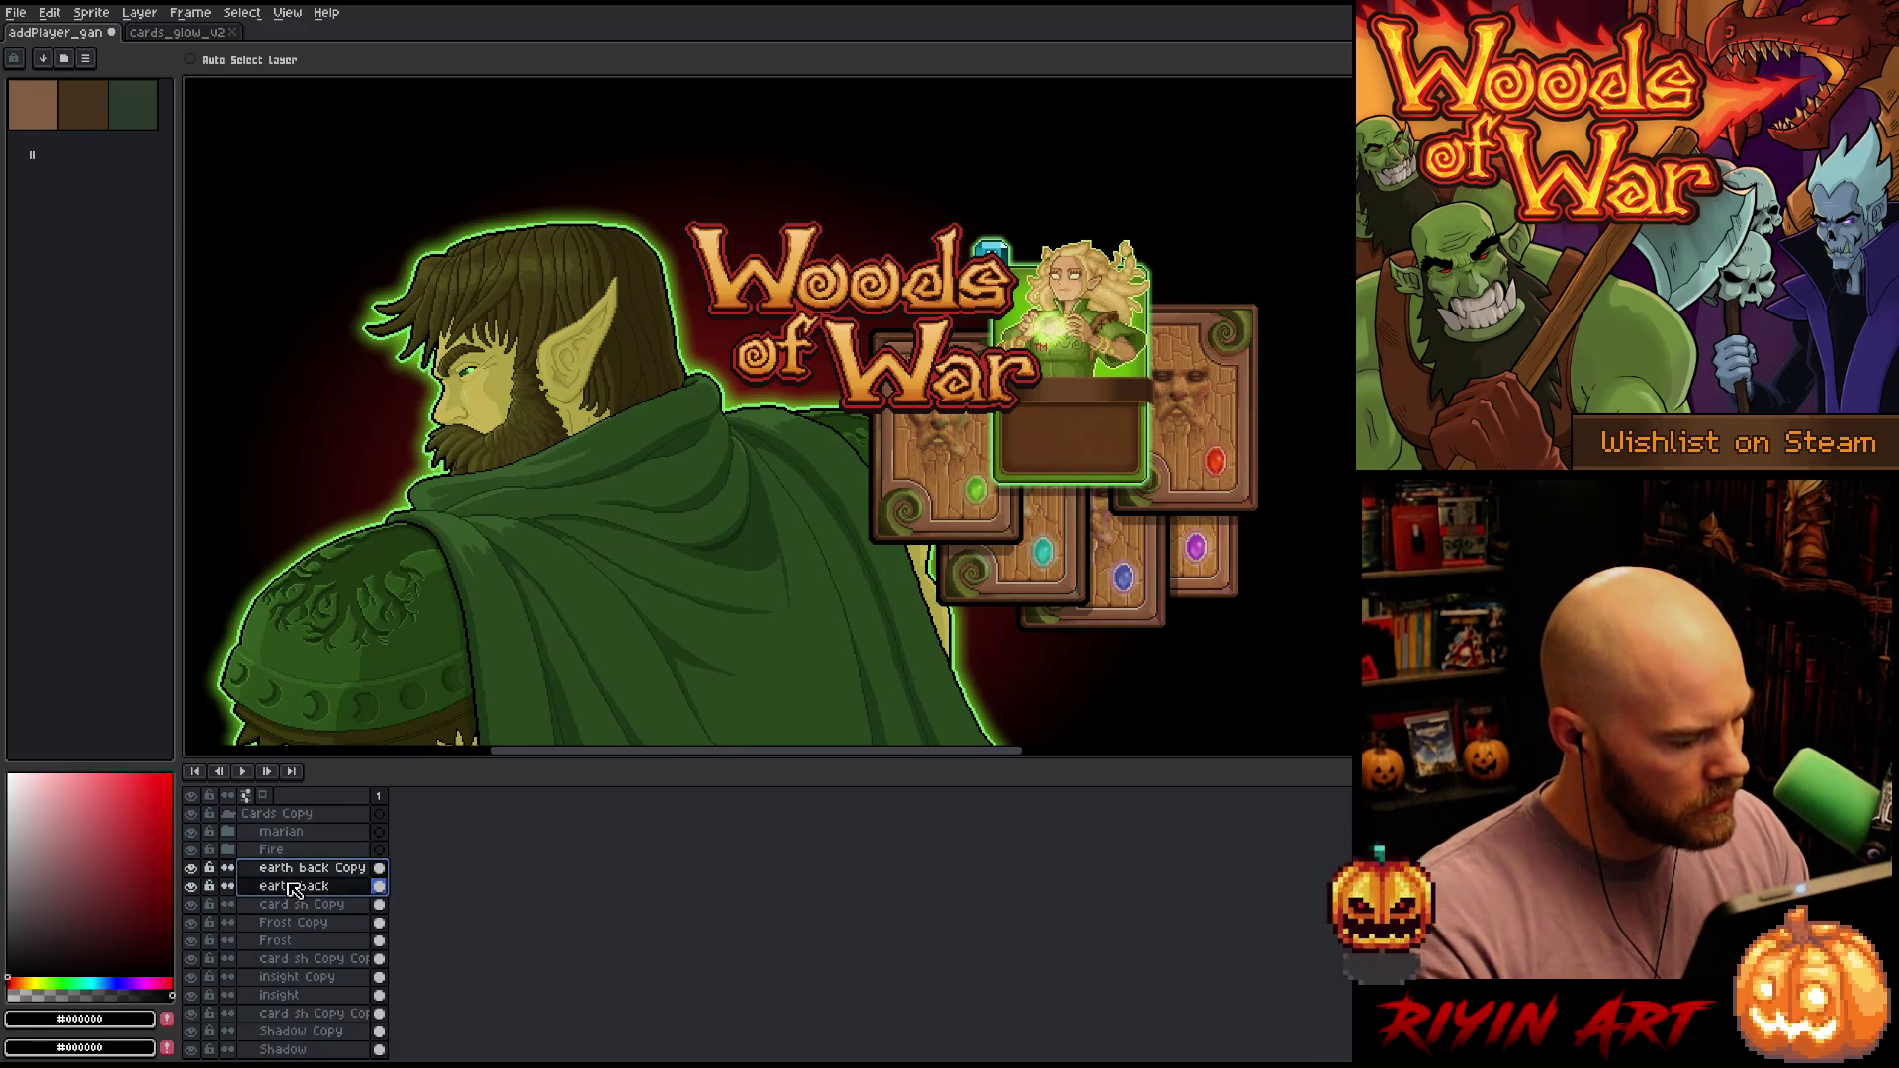
{"action": "right_click", "coordinate": [287, 883]}
{"action": "mouse_move", "coordinate": [332, 919]}
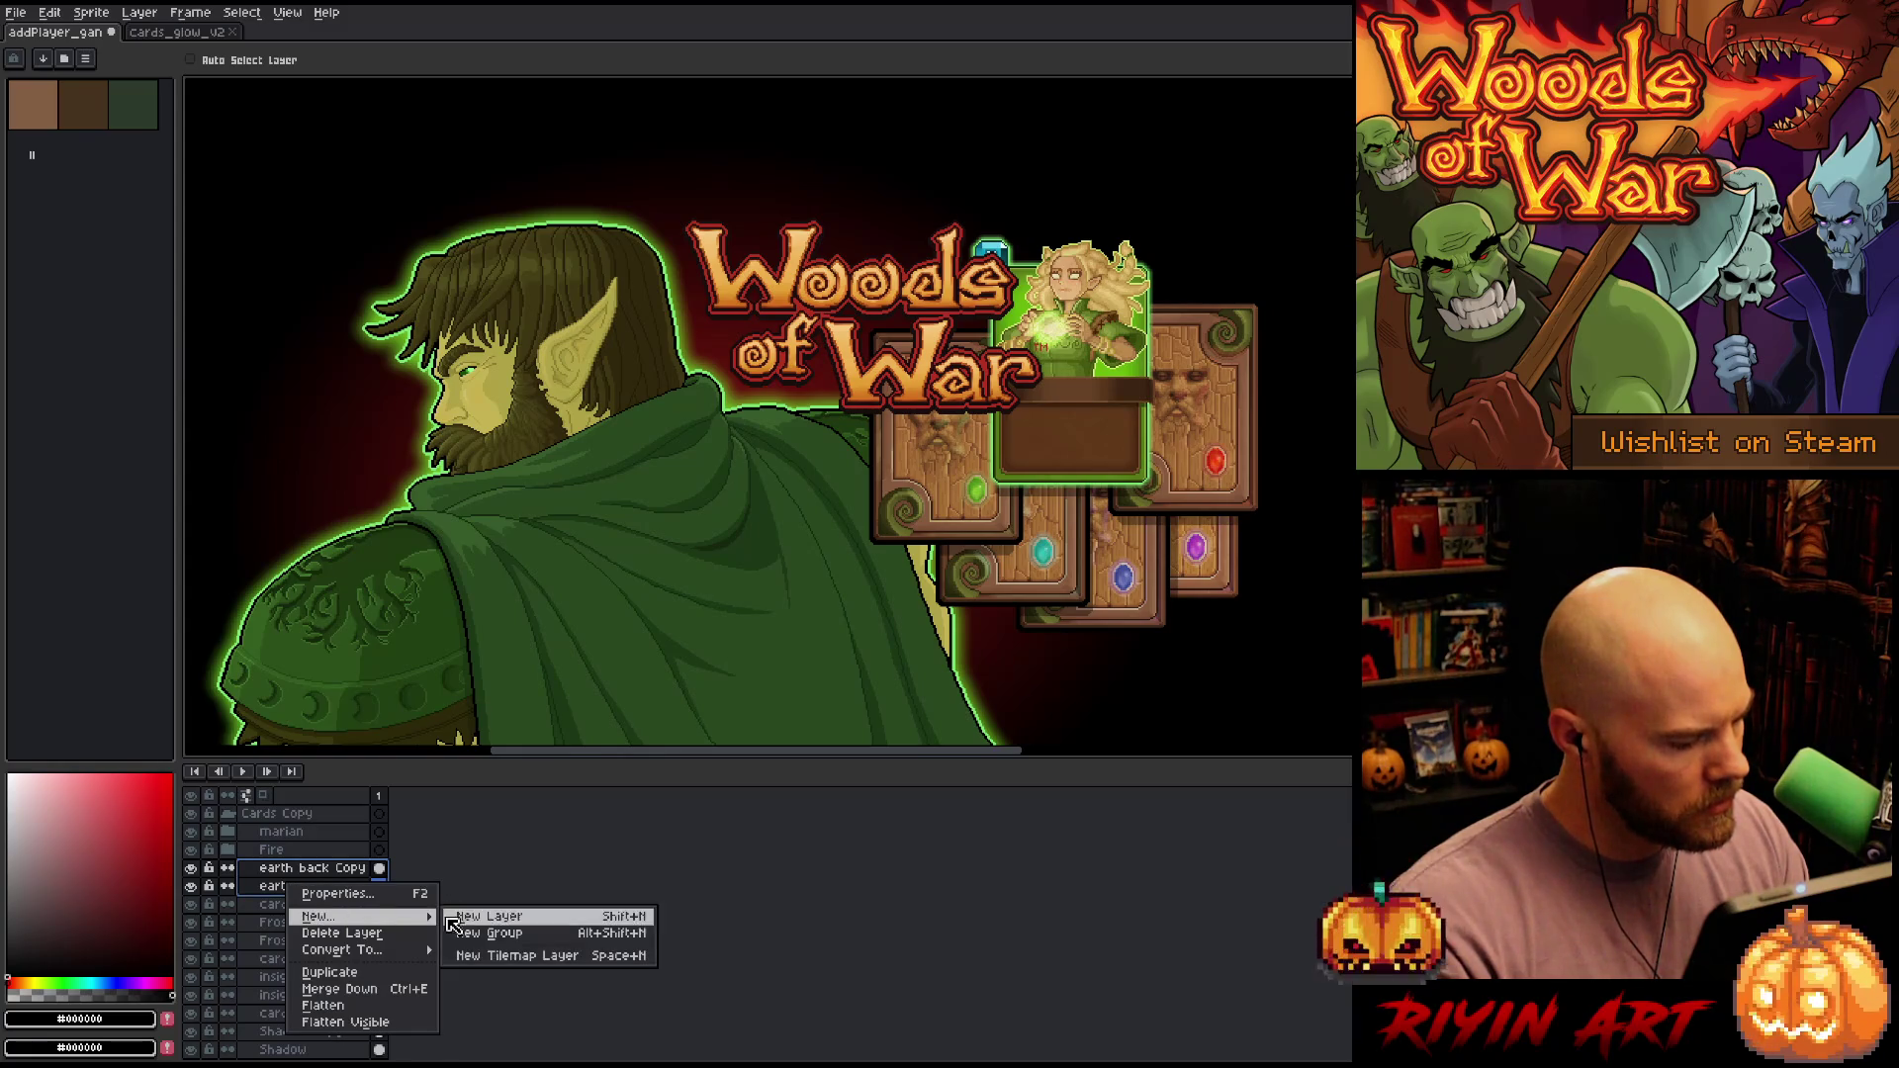
{"action": "left_click", "coordinate": [494, 935]}
{"action": "double_click", "coordinate": [293, 869]}
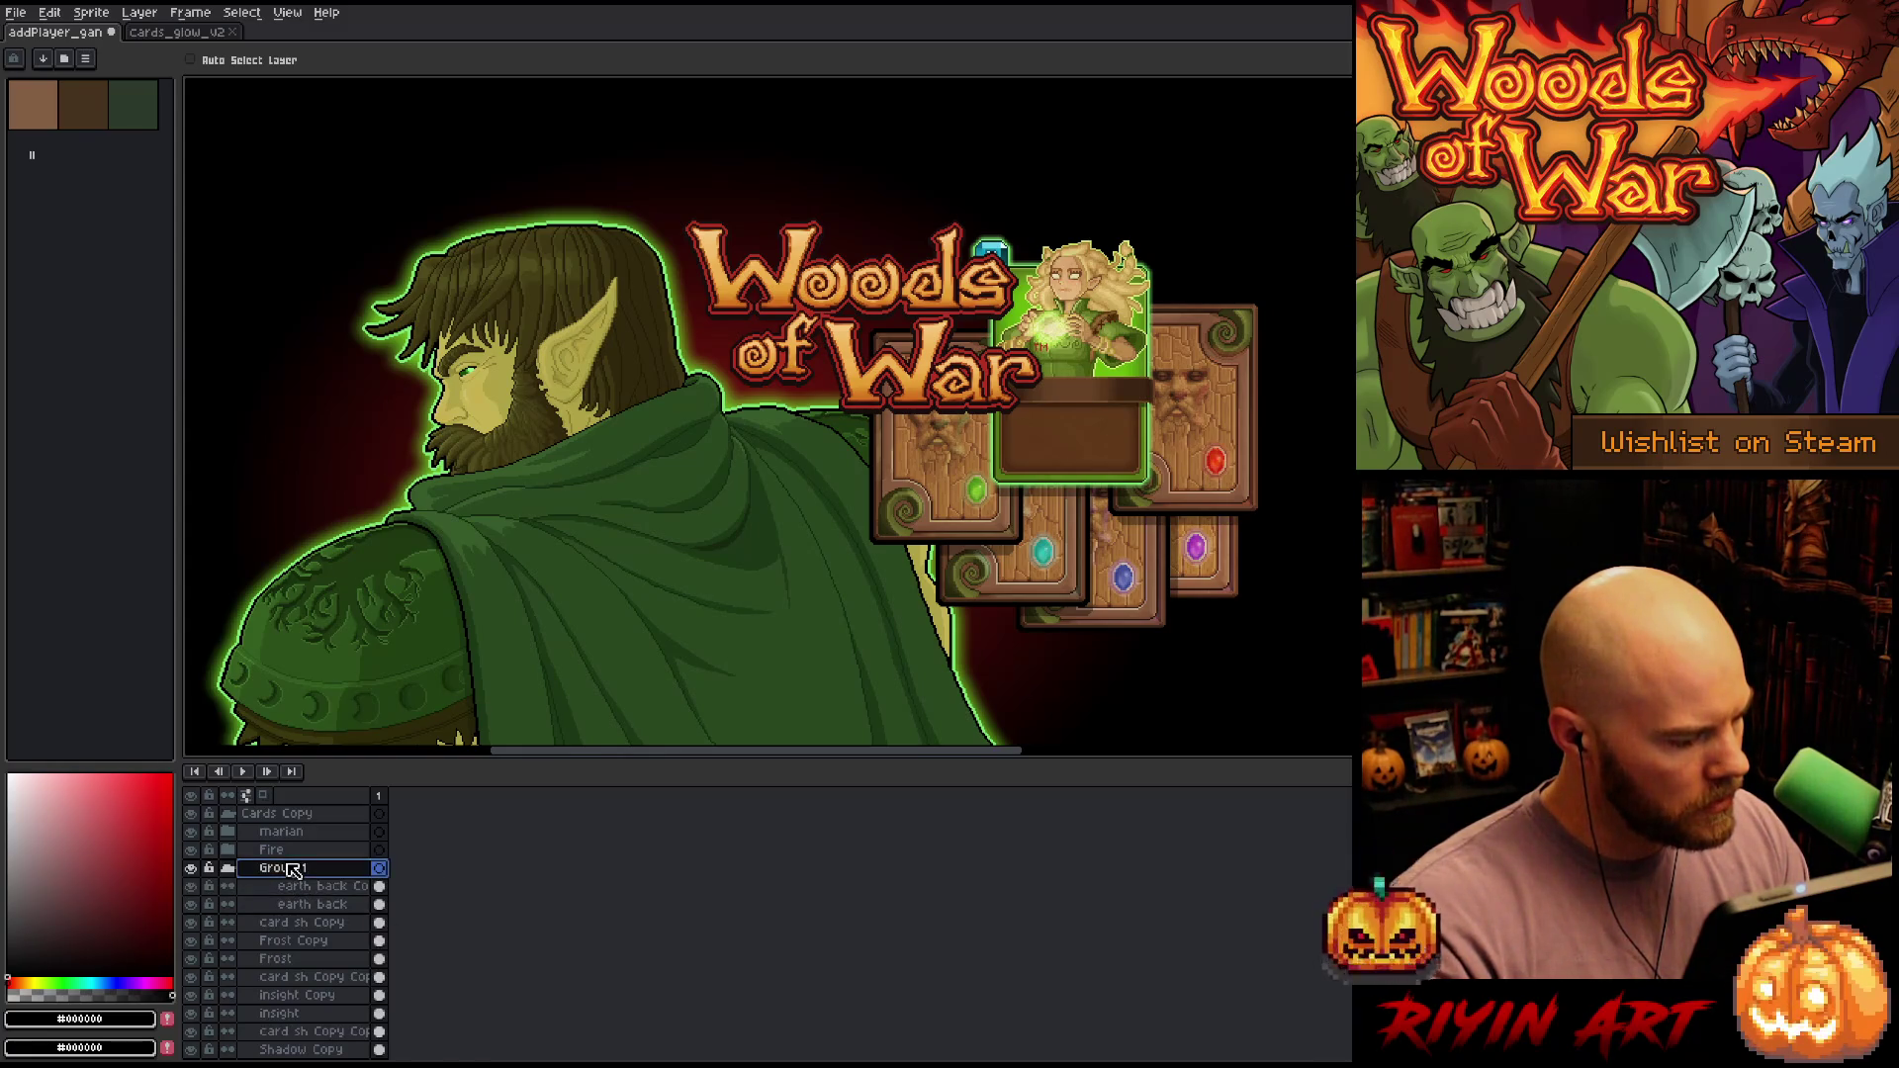
{"action": "type", "text": "Earth"}
{"action": "key", "text": "Return"}
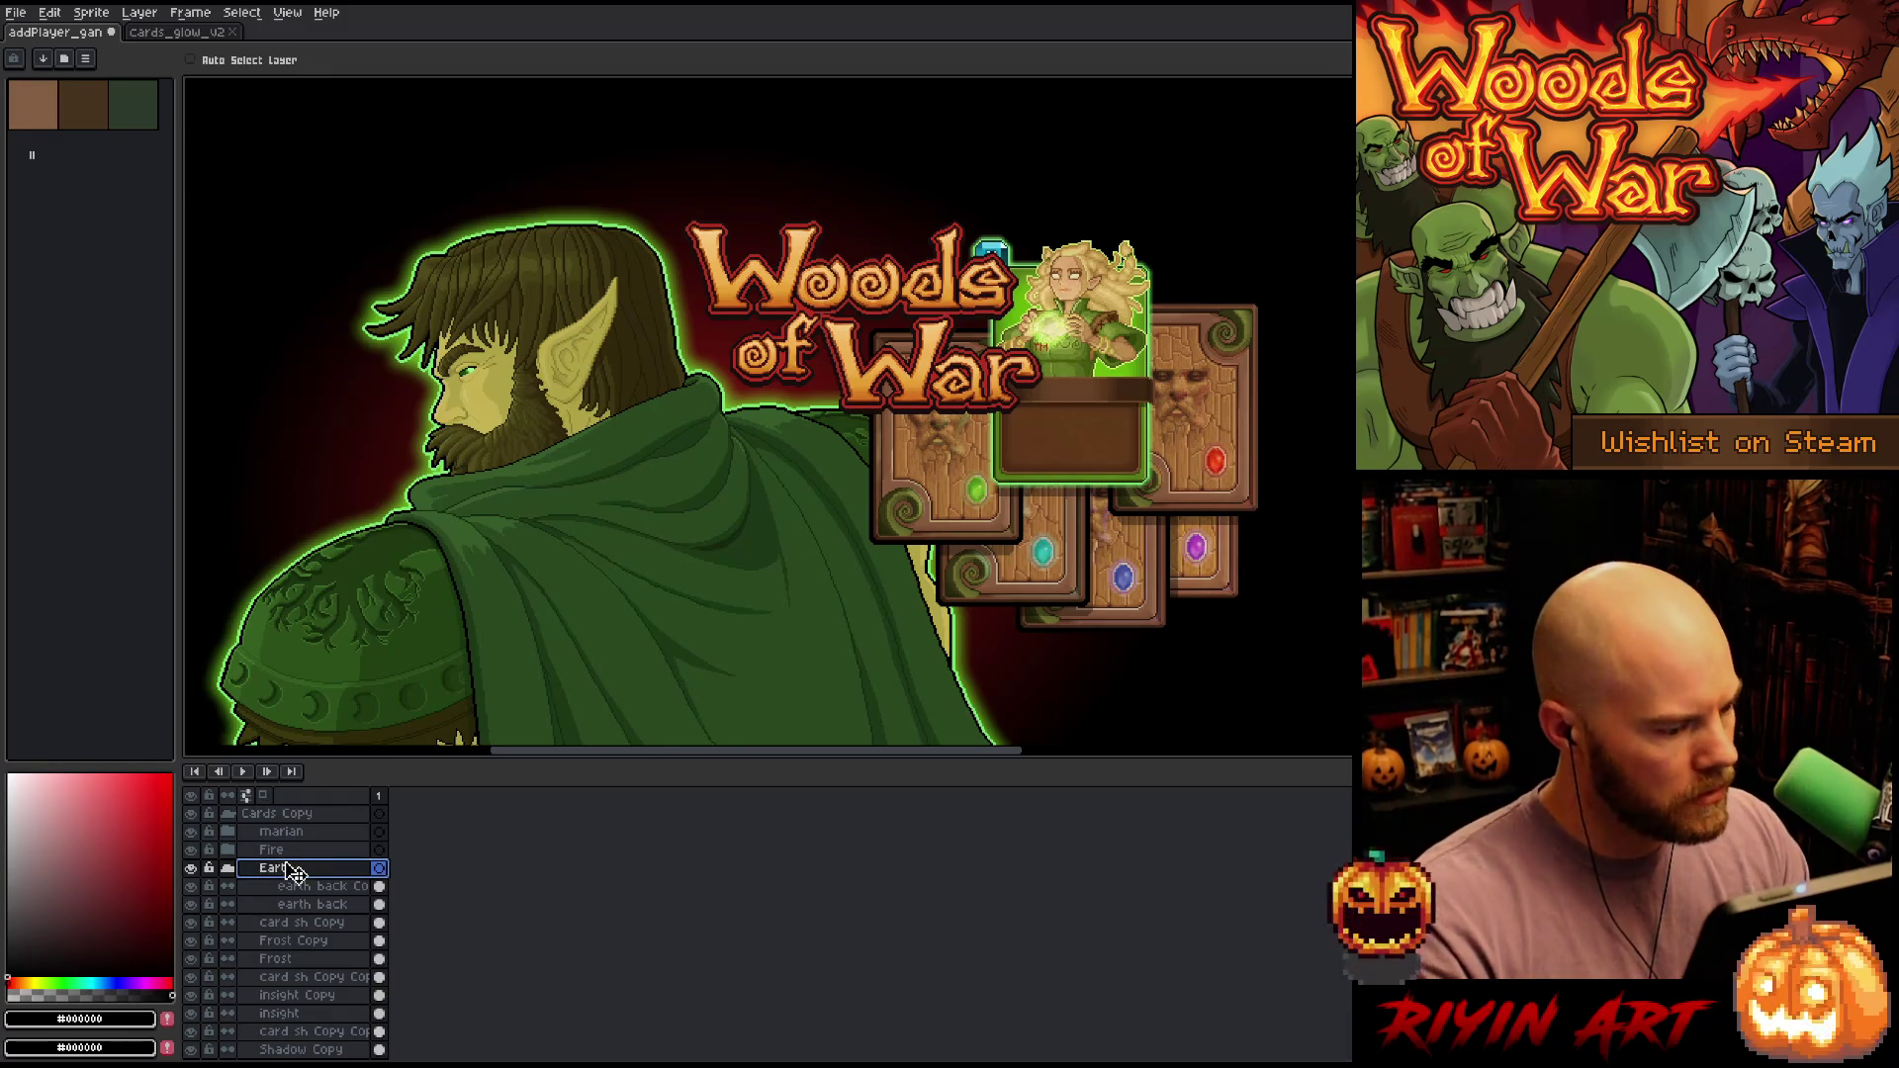
{"action": "left_click", "coordinate": [306, 924]}
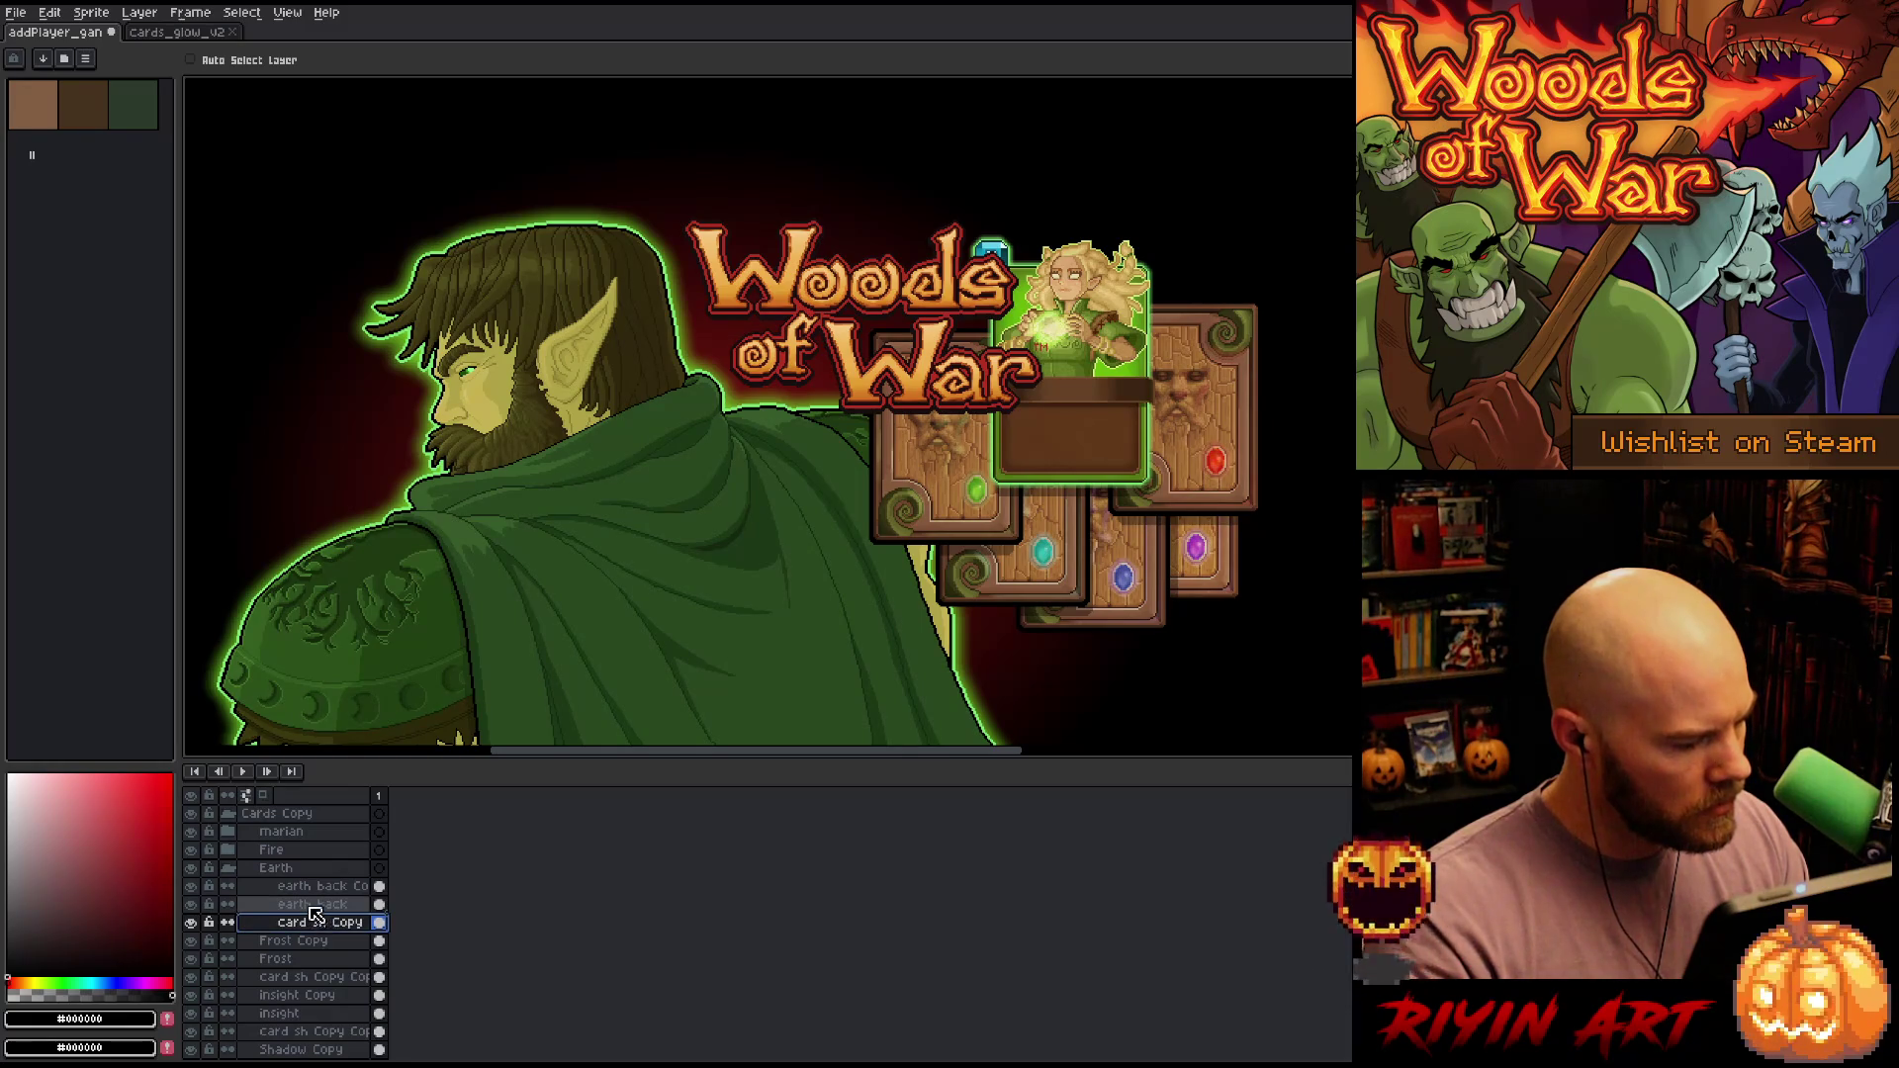
{"action": "left_click", "coordinate": [228, 868]}
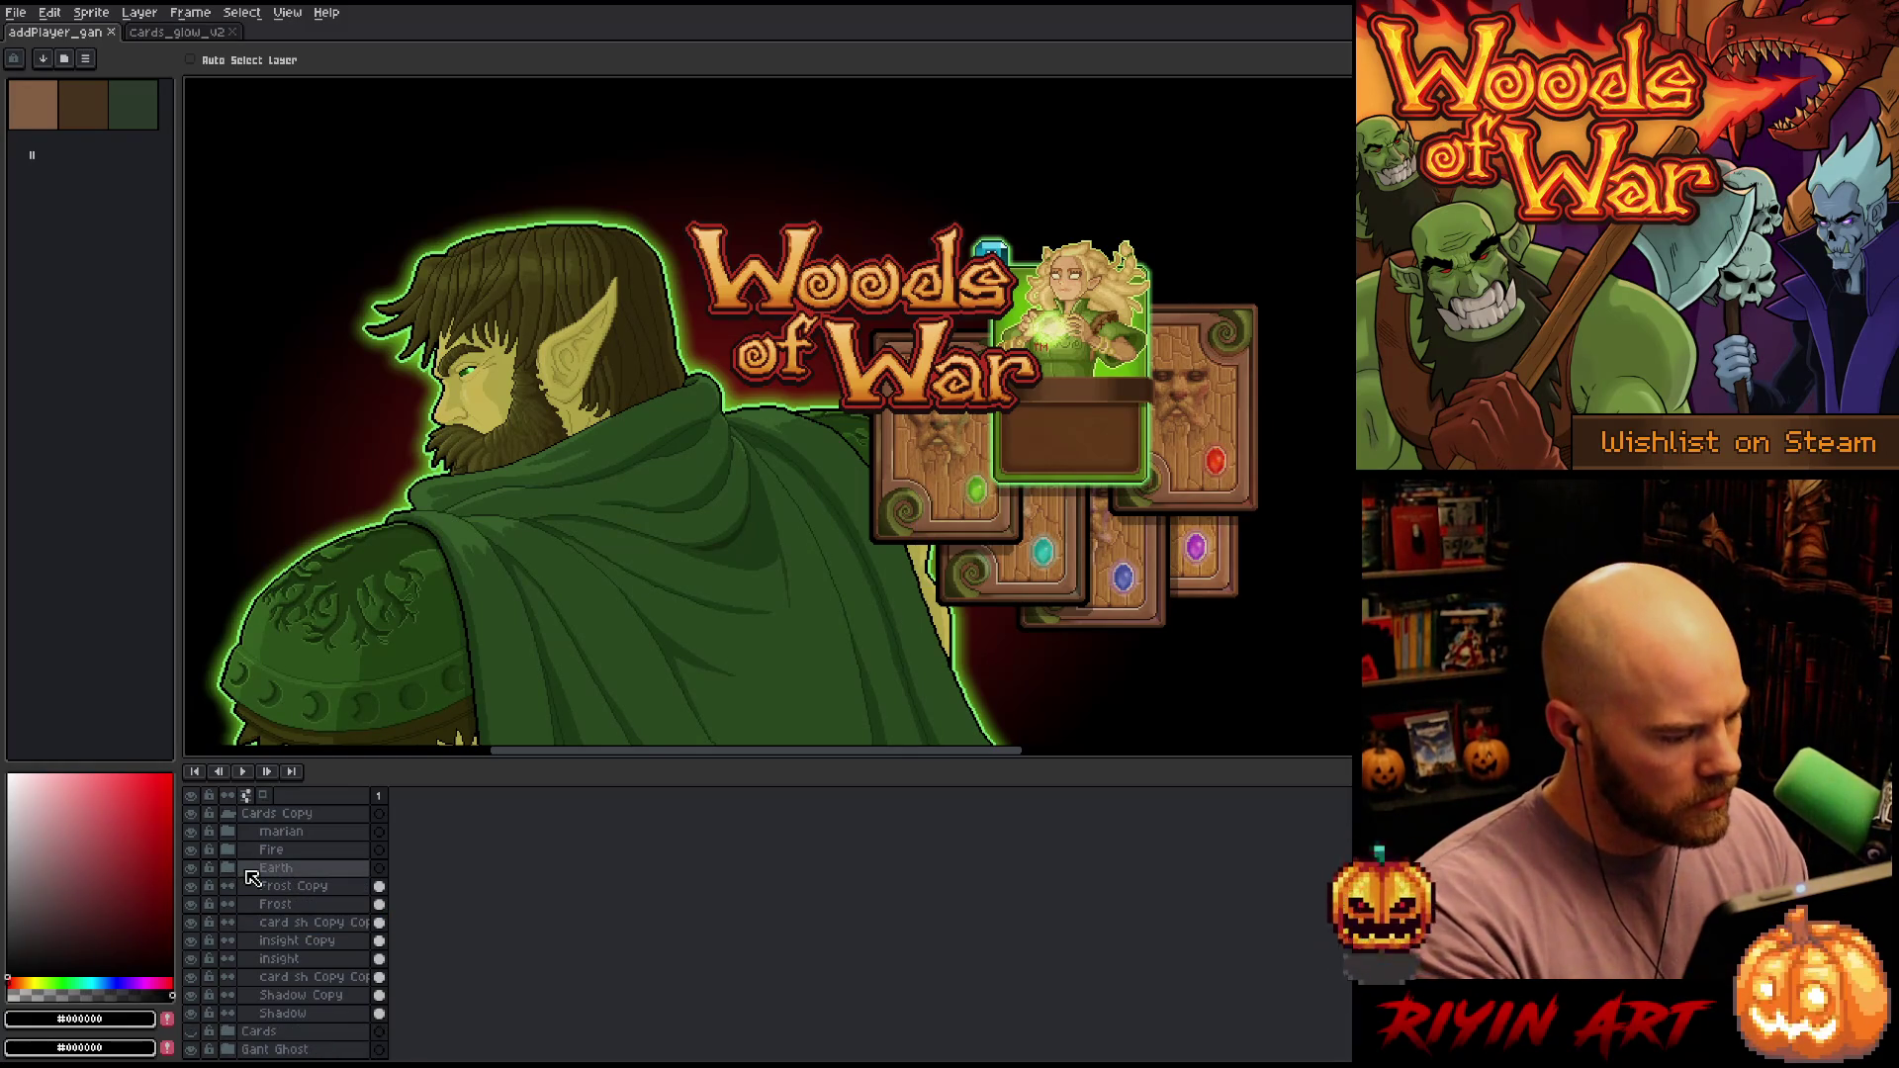
Group the frost card layers into a new group named Frost
{"action": "left_click", "coordinate": [277, 886]}
{"action": "left_click", "coordinate": [296, 922], "text": "shift"}
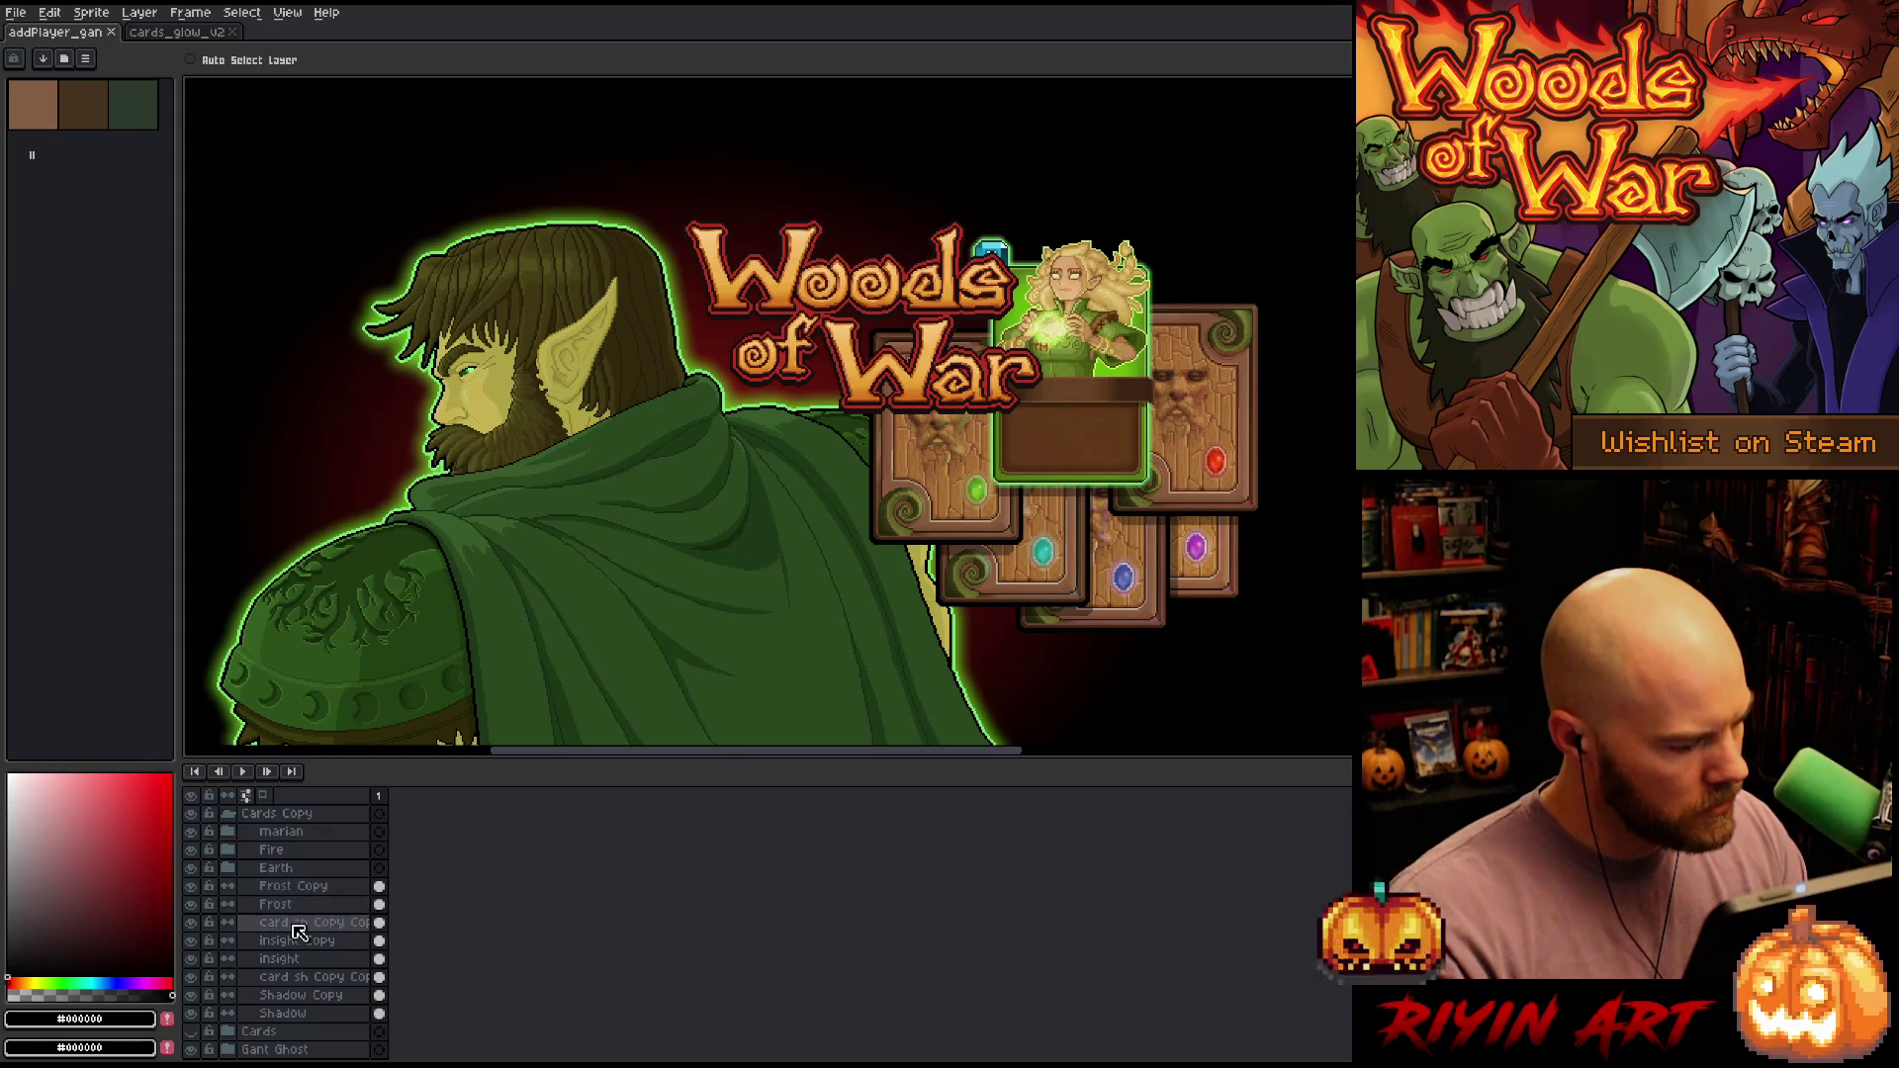
{"action": "right_click", "coordinate": [302, 892]}
{"action": "mouse_move", "coordinate": [326, 918]}
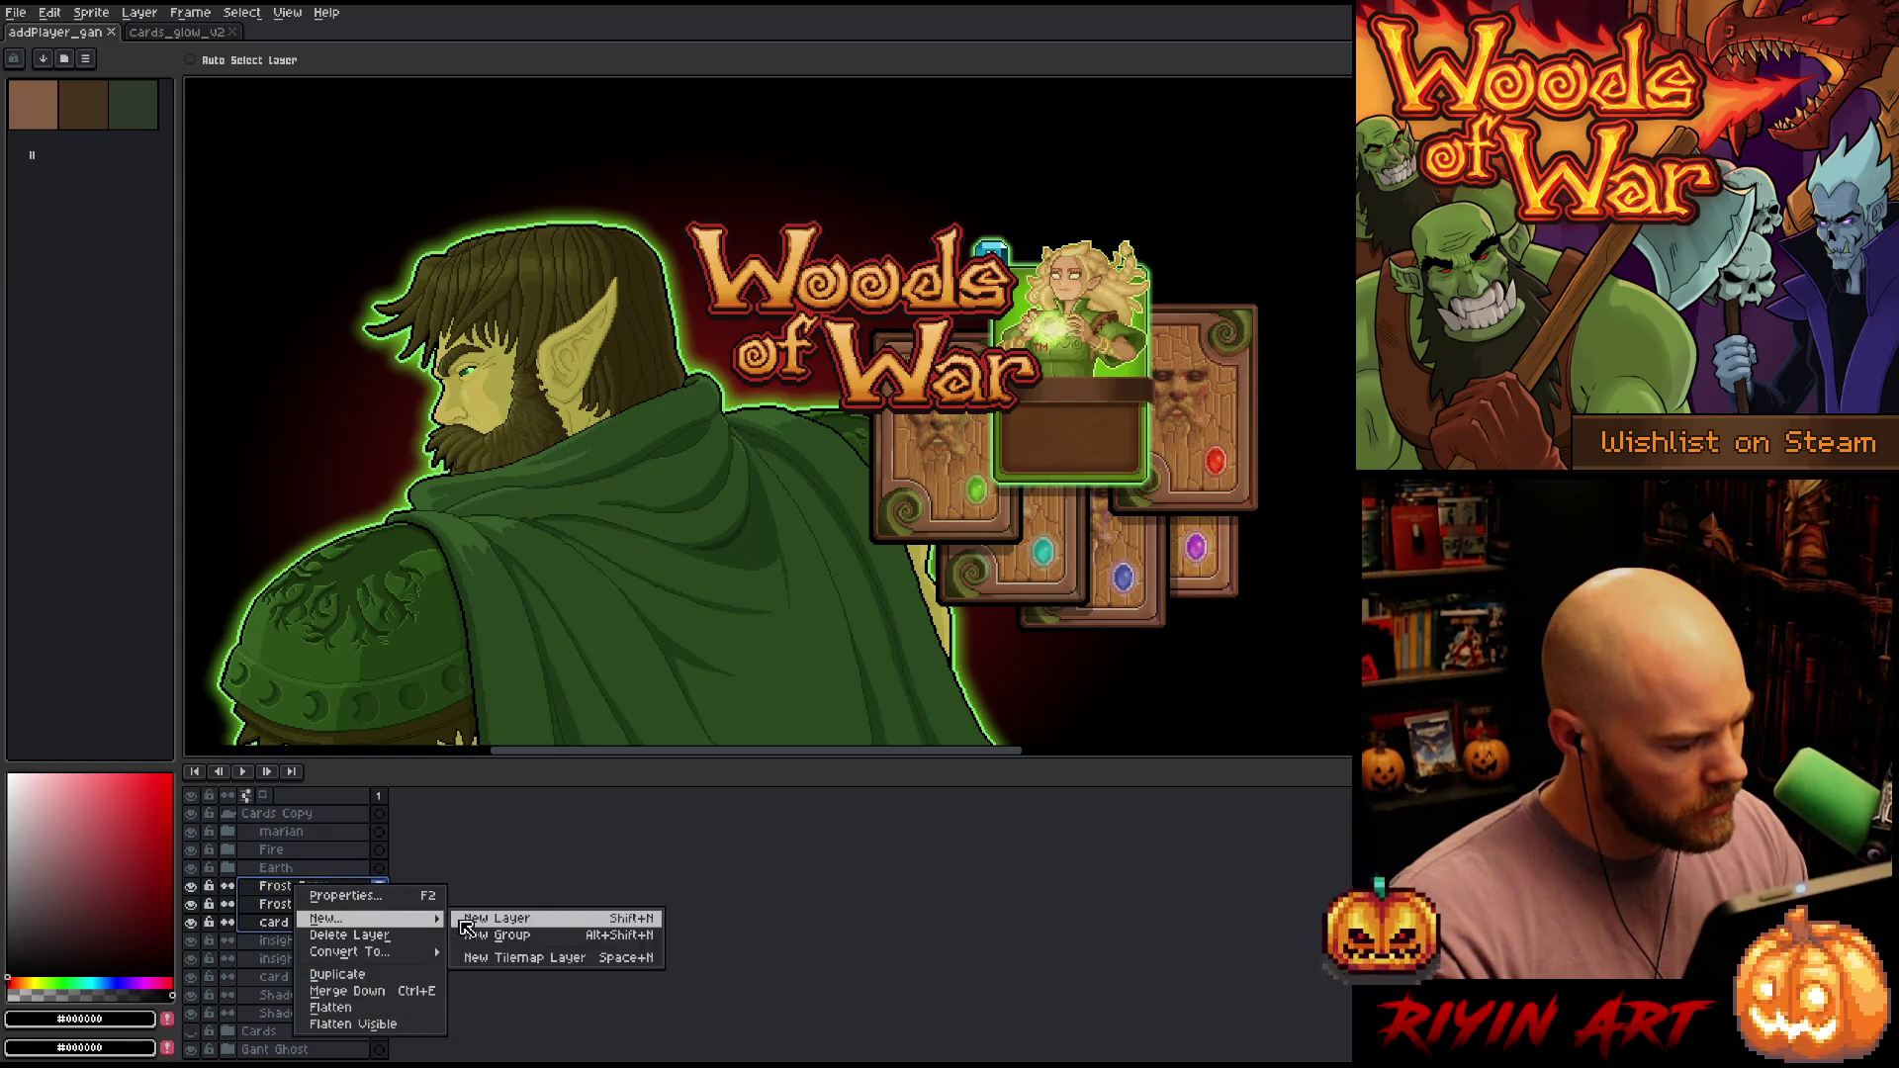
{"action": "left_click", "coordinate": [480, 937]}
{"action": "double_click", "coordinate": [284, 888]}
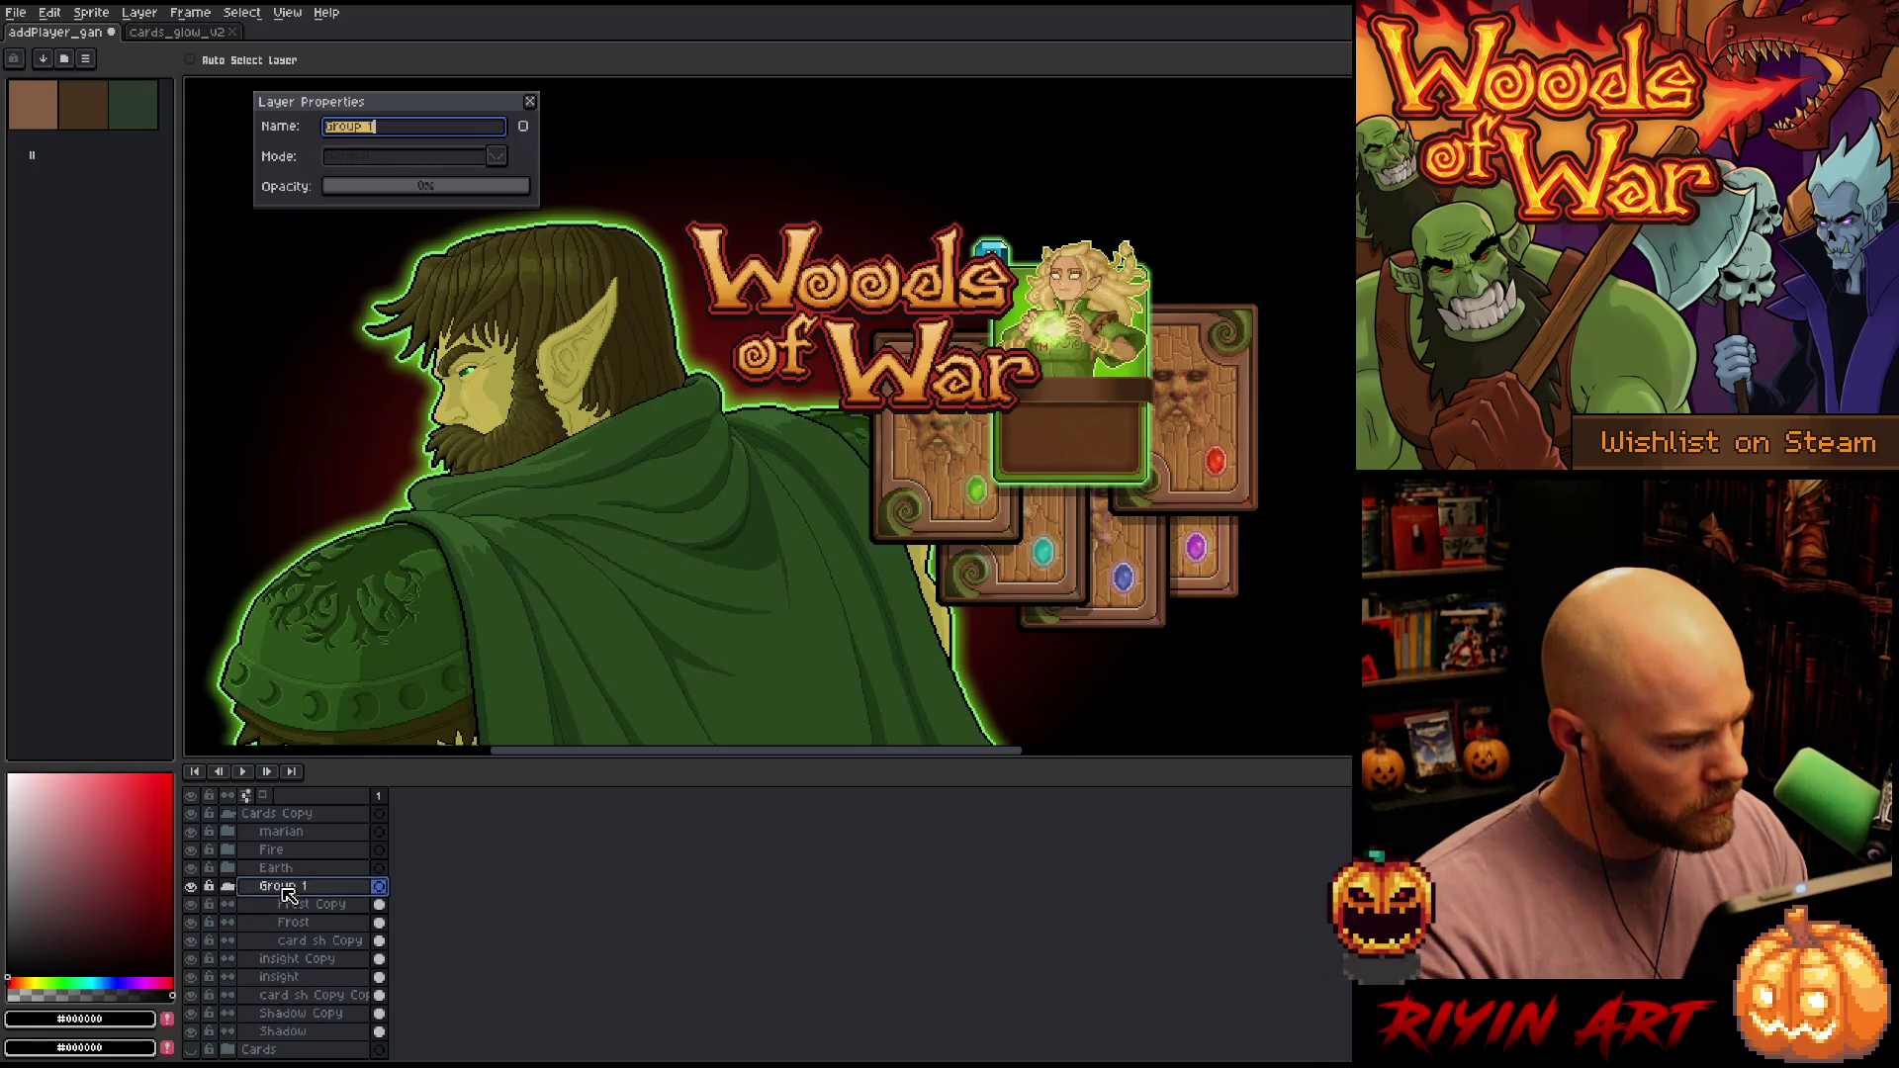
{"action": "type", "text": "Frost"}
{"action": "key", "text": "Return"}
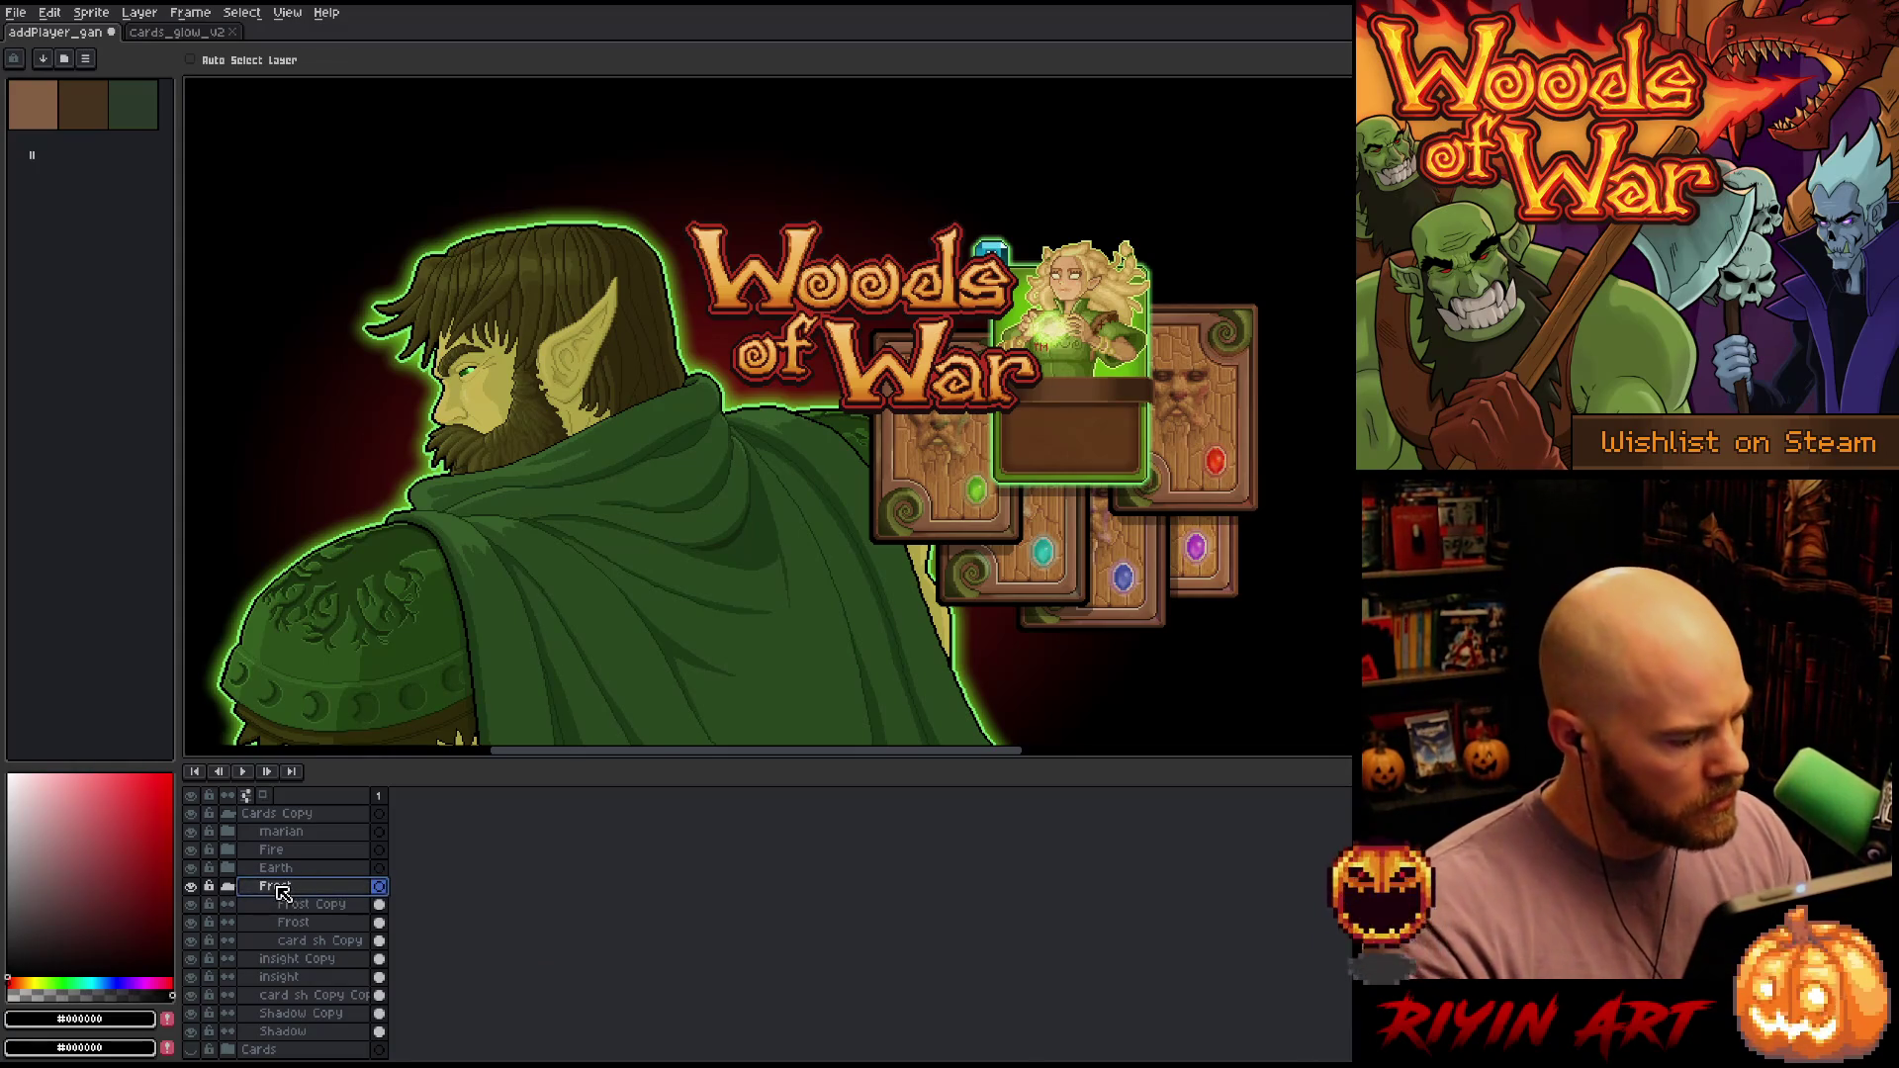
{"action": "left_click", "coordinate": [230, 887]}
Group the three insight card layers into a new group named Insight
{"action": "left_click", "coordinate": [280, 904]}
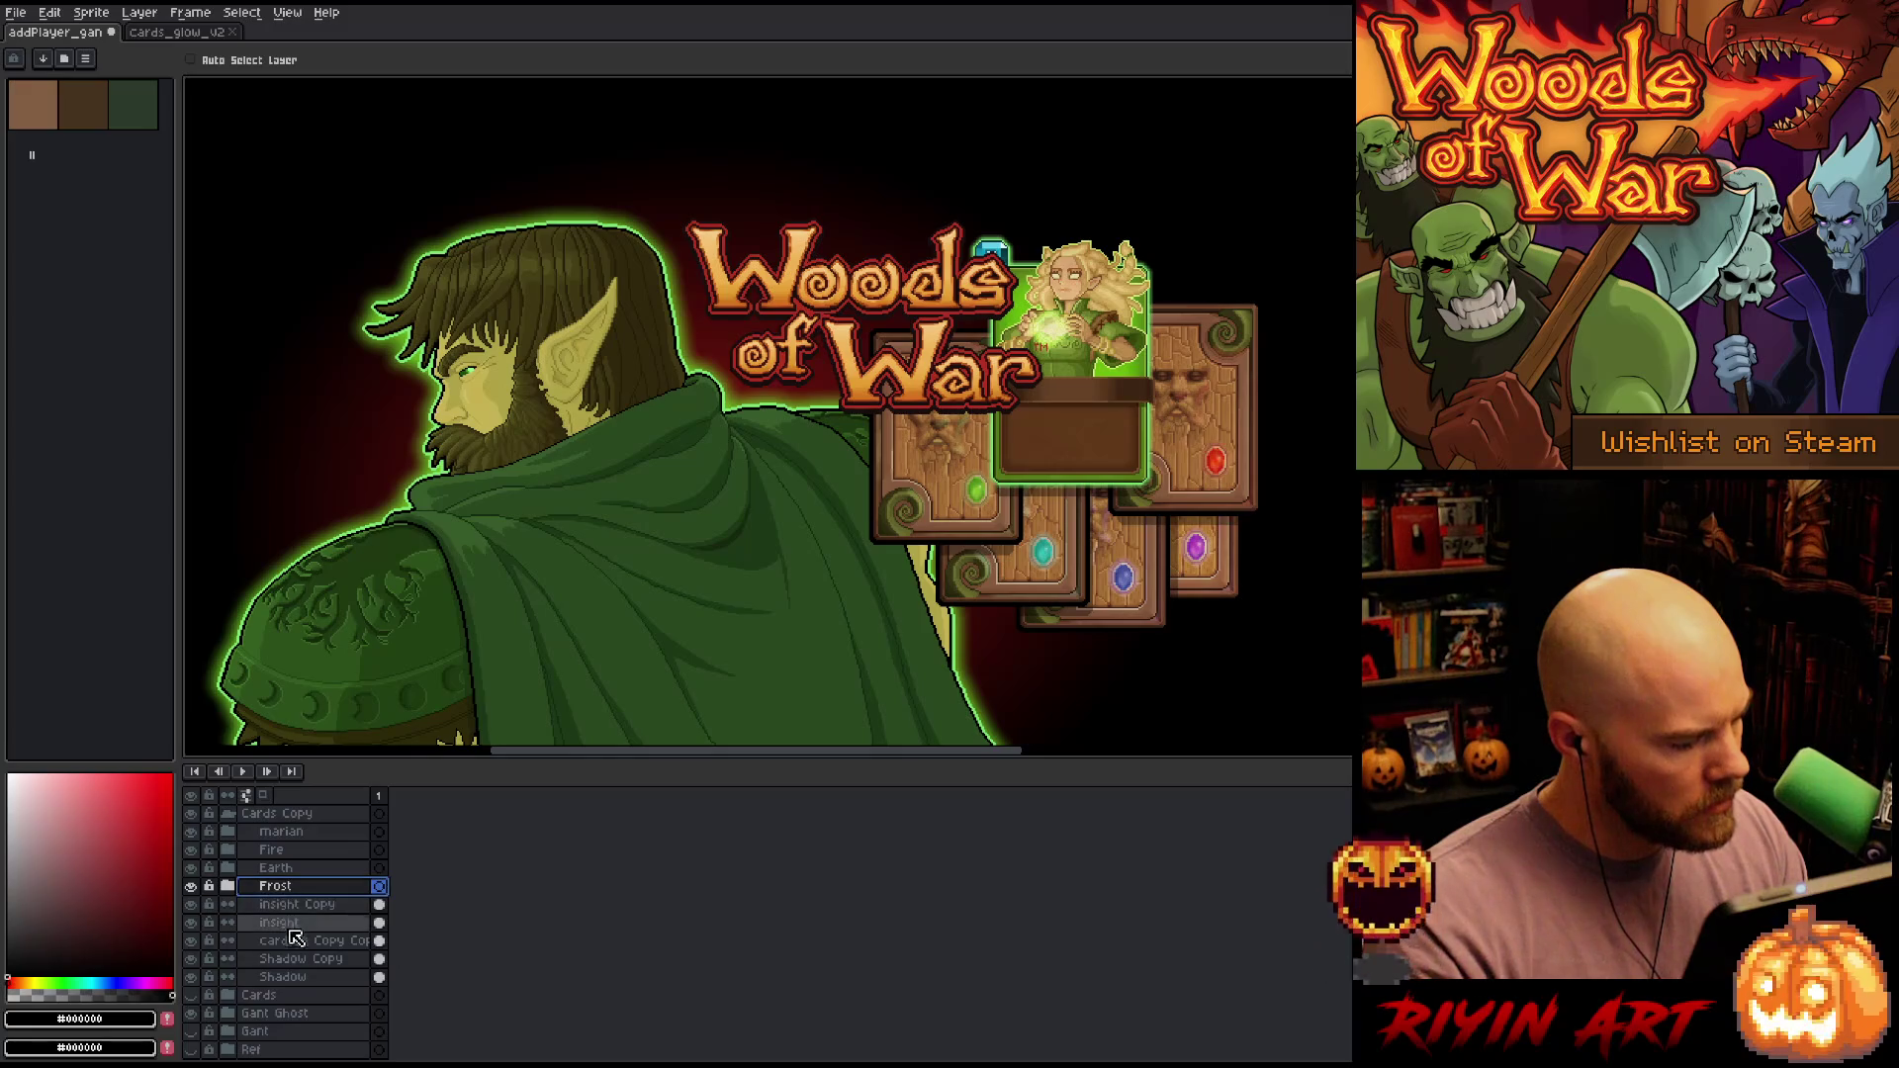
{"action": "left_click", "coordinate": [282, 941], "text": "shift"}
{"action": "right_click", "coordinate": [293, 908]}
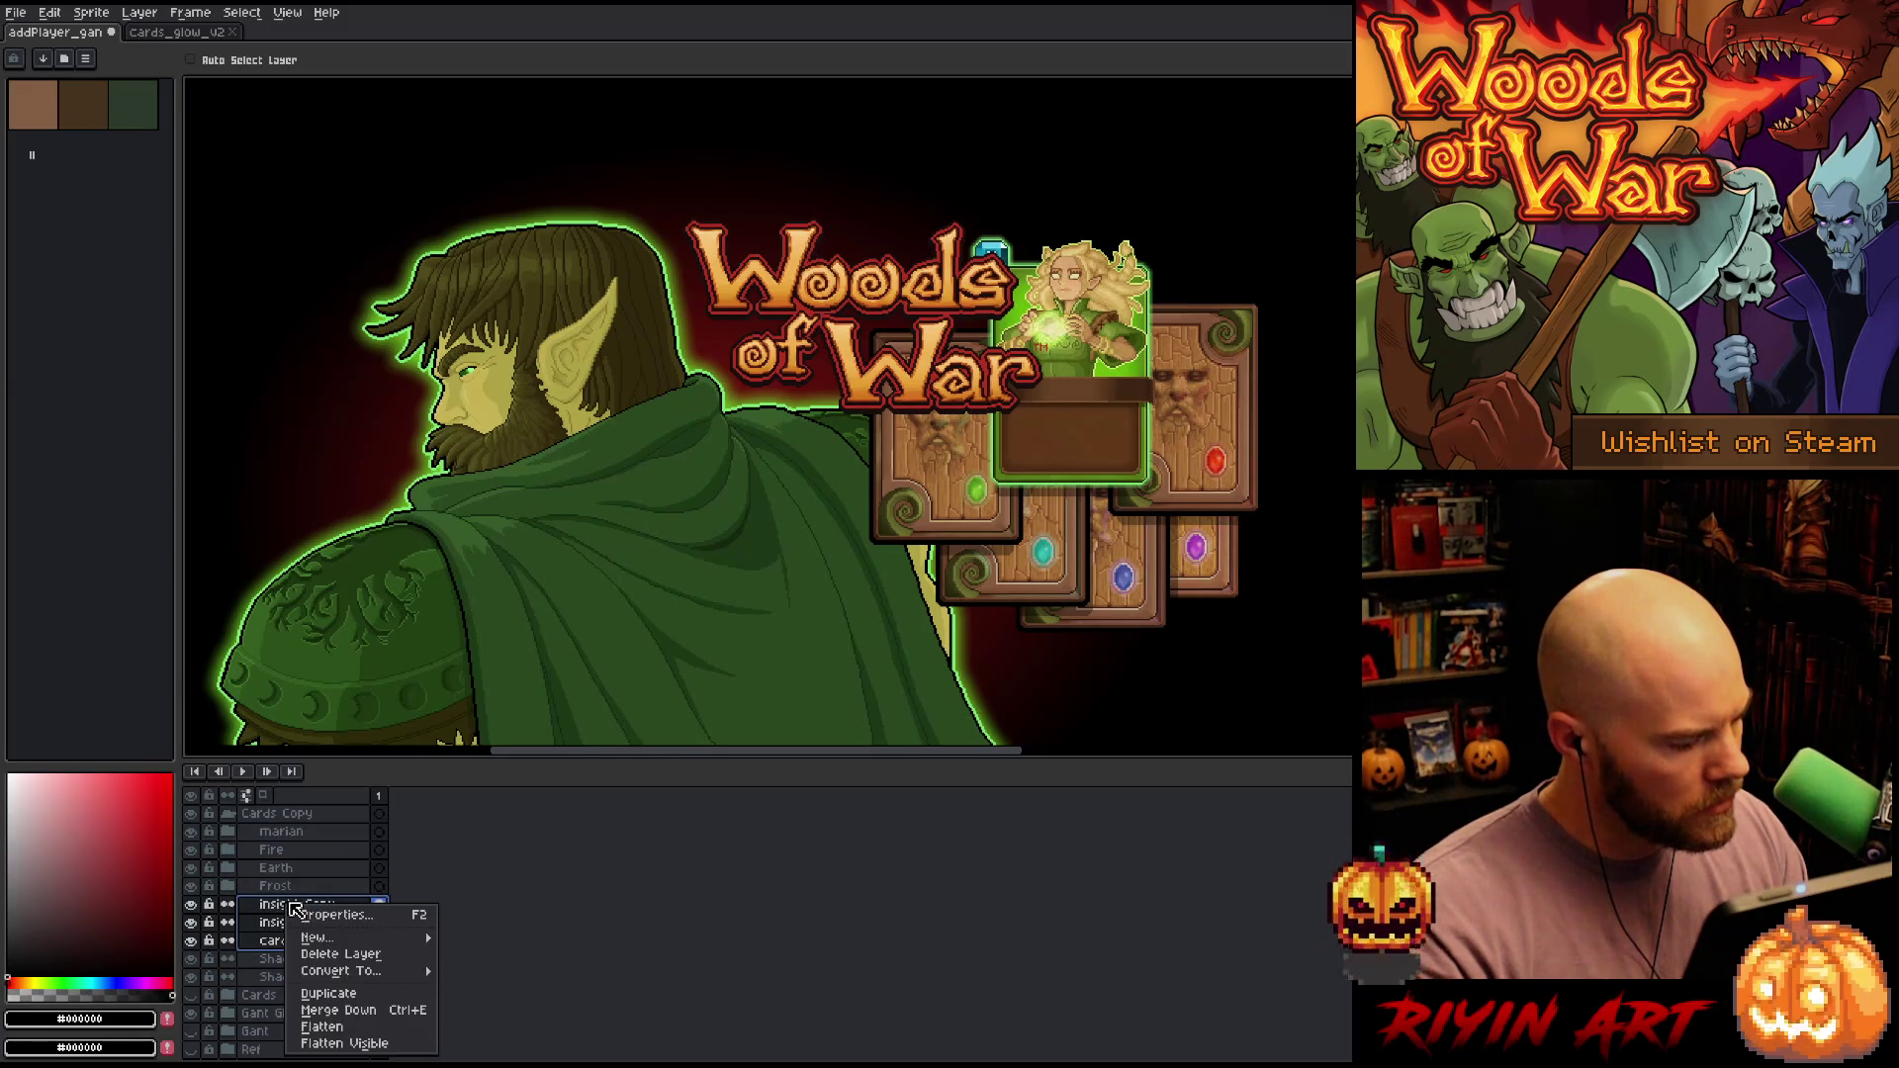
{"action": "mouse_move", "coordinate": [342, 942]}
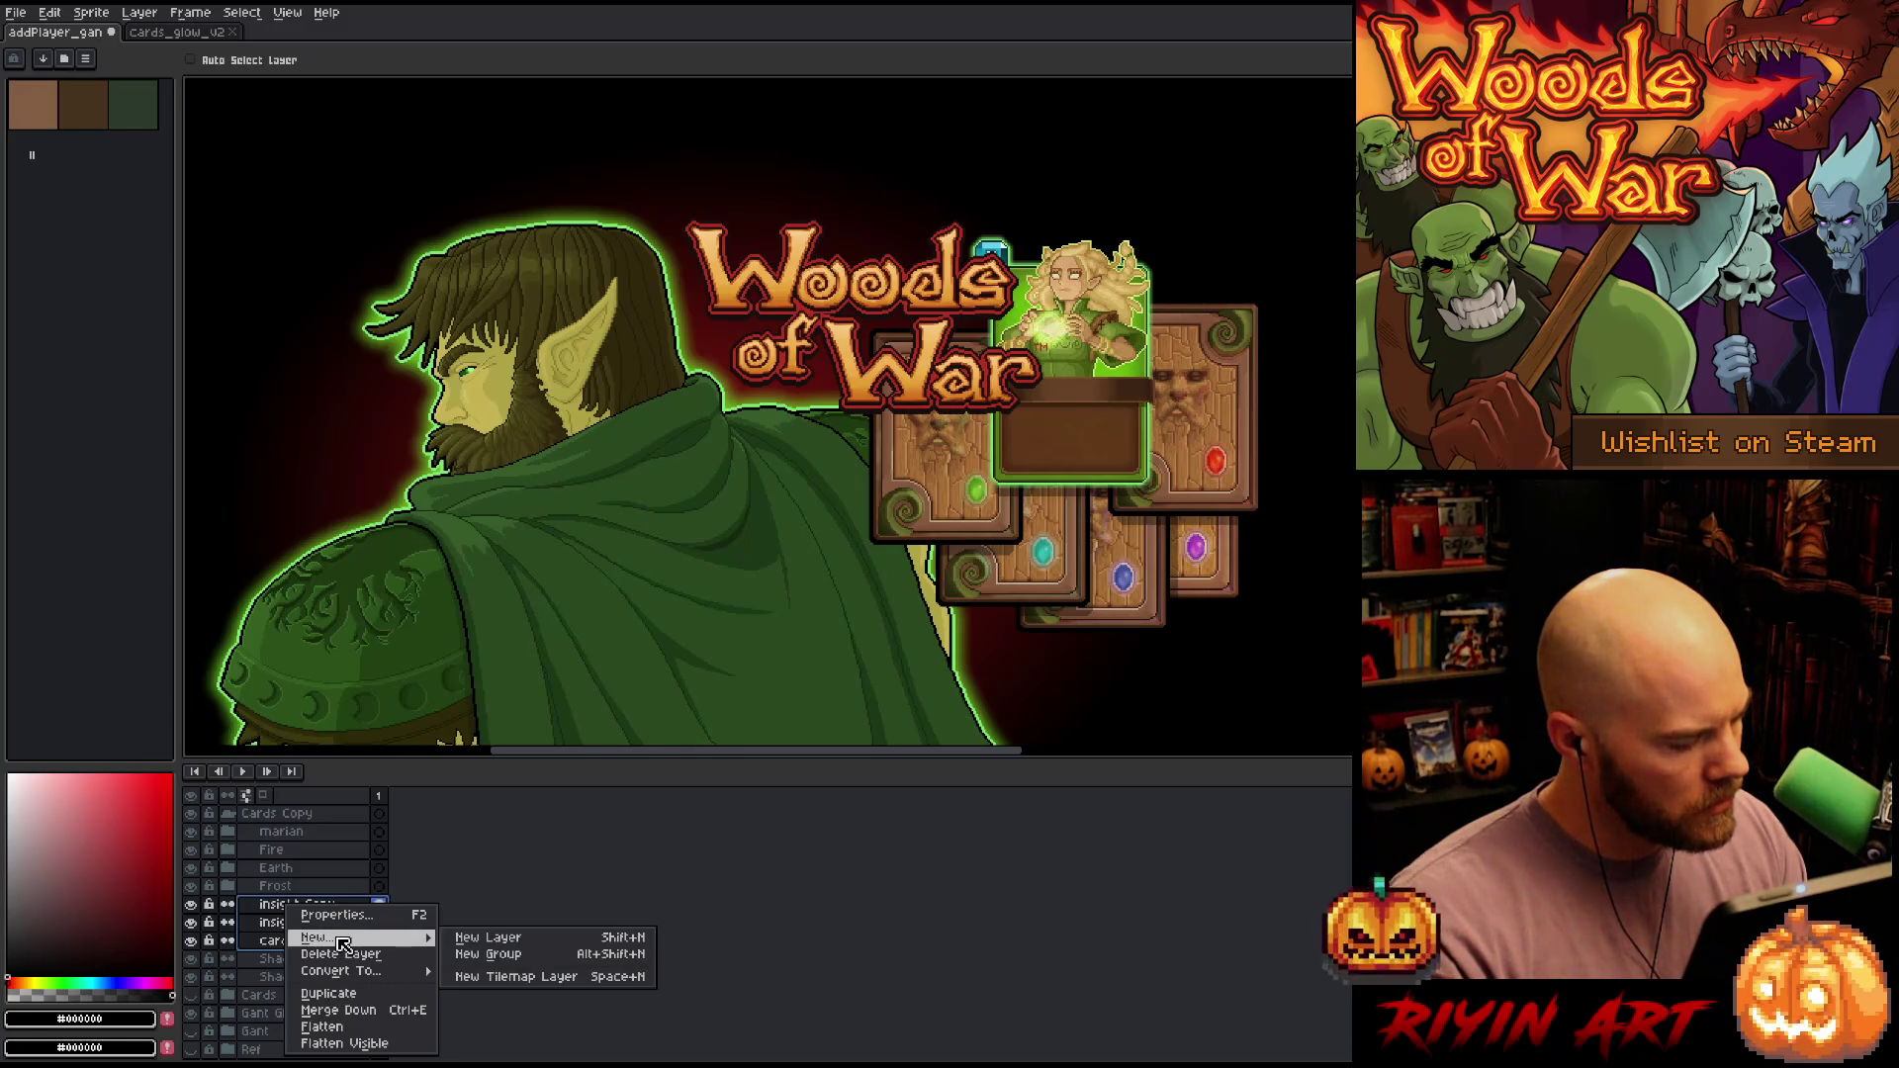
{"action": "left_click", "coordinate": [488, 954]}
{"action": "double_click", "coordinate": [284, 907]}
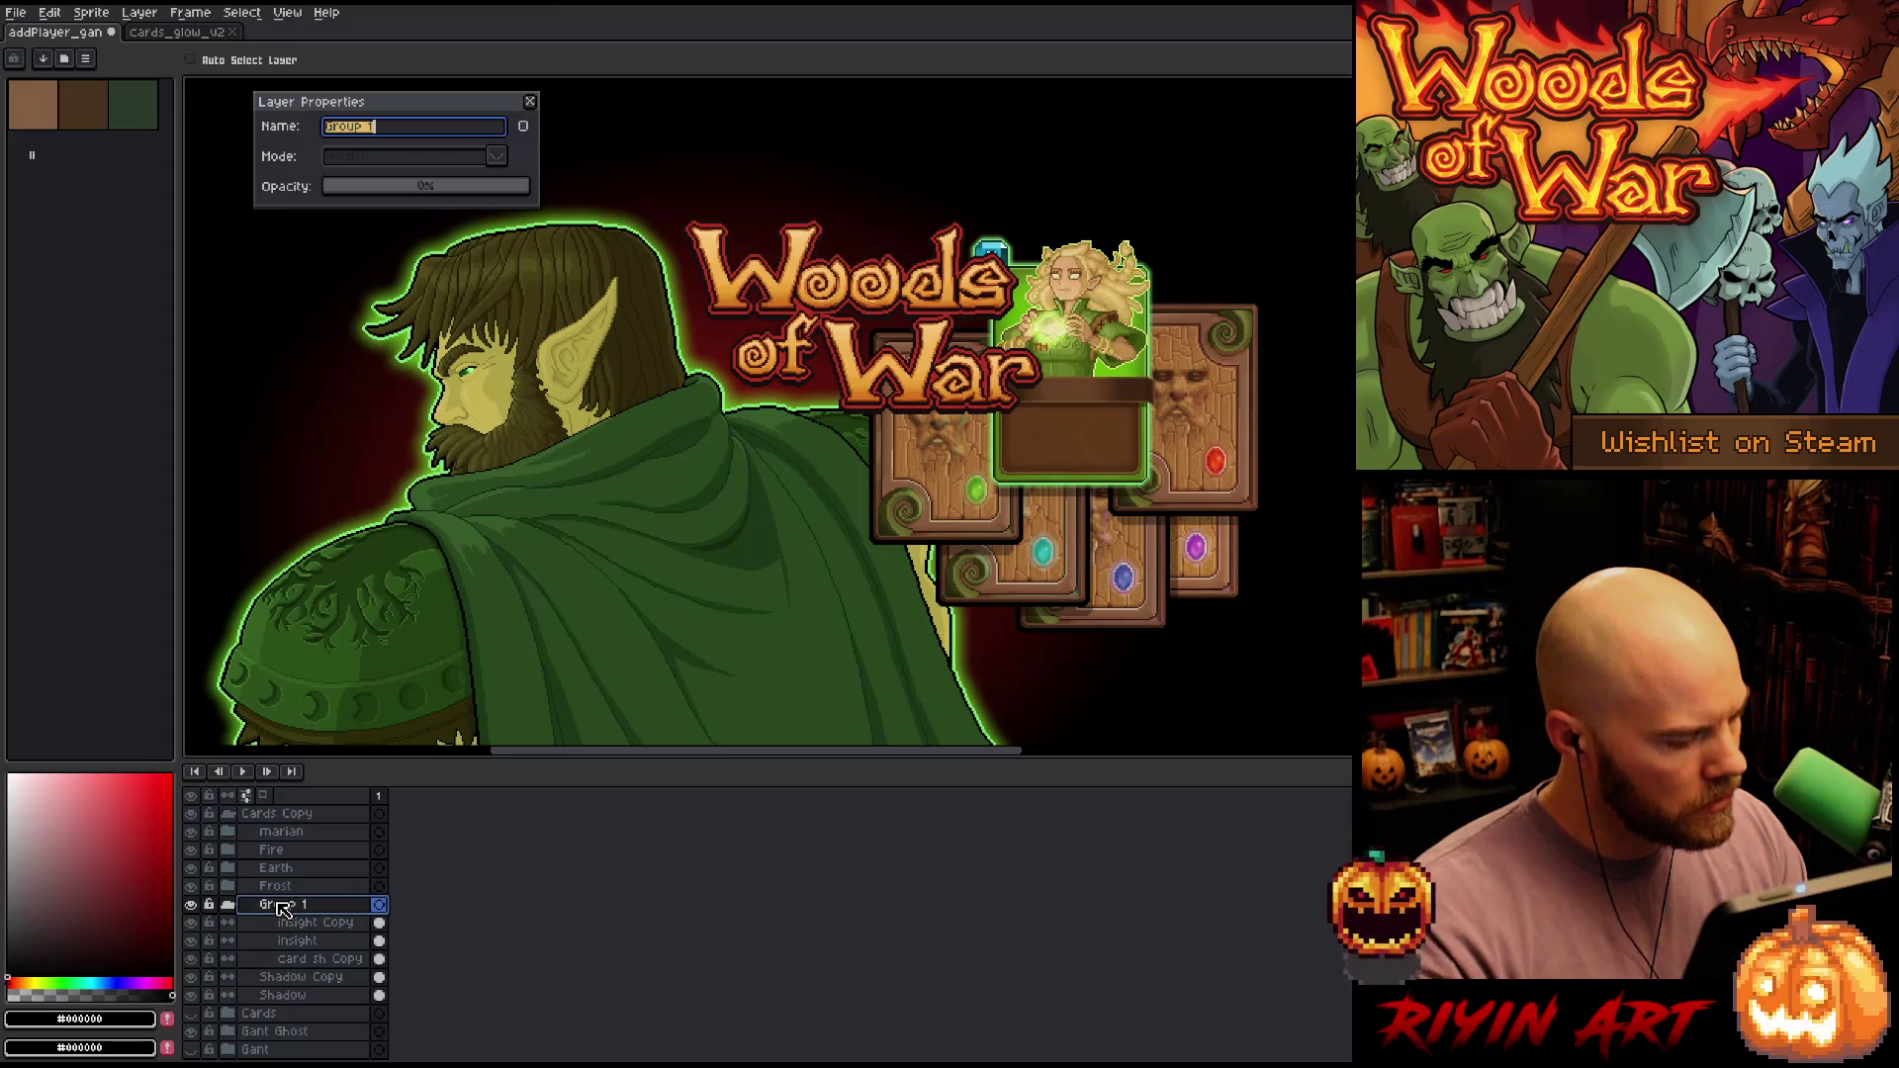
{"action": "type", "text": "Insight"}
{"action": "key", "text": "Return"}
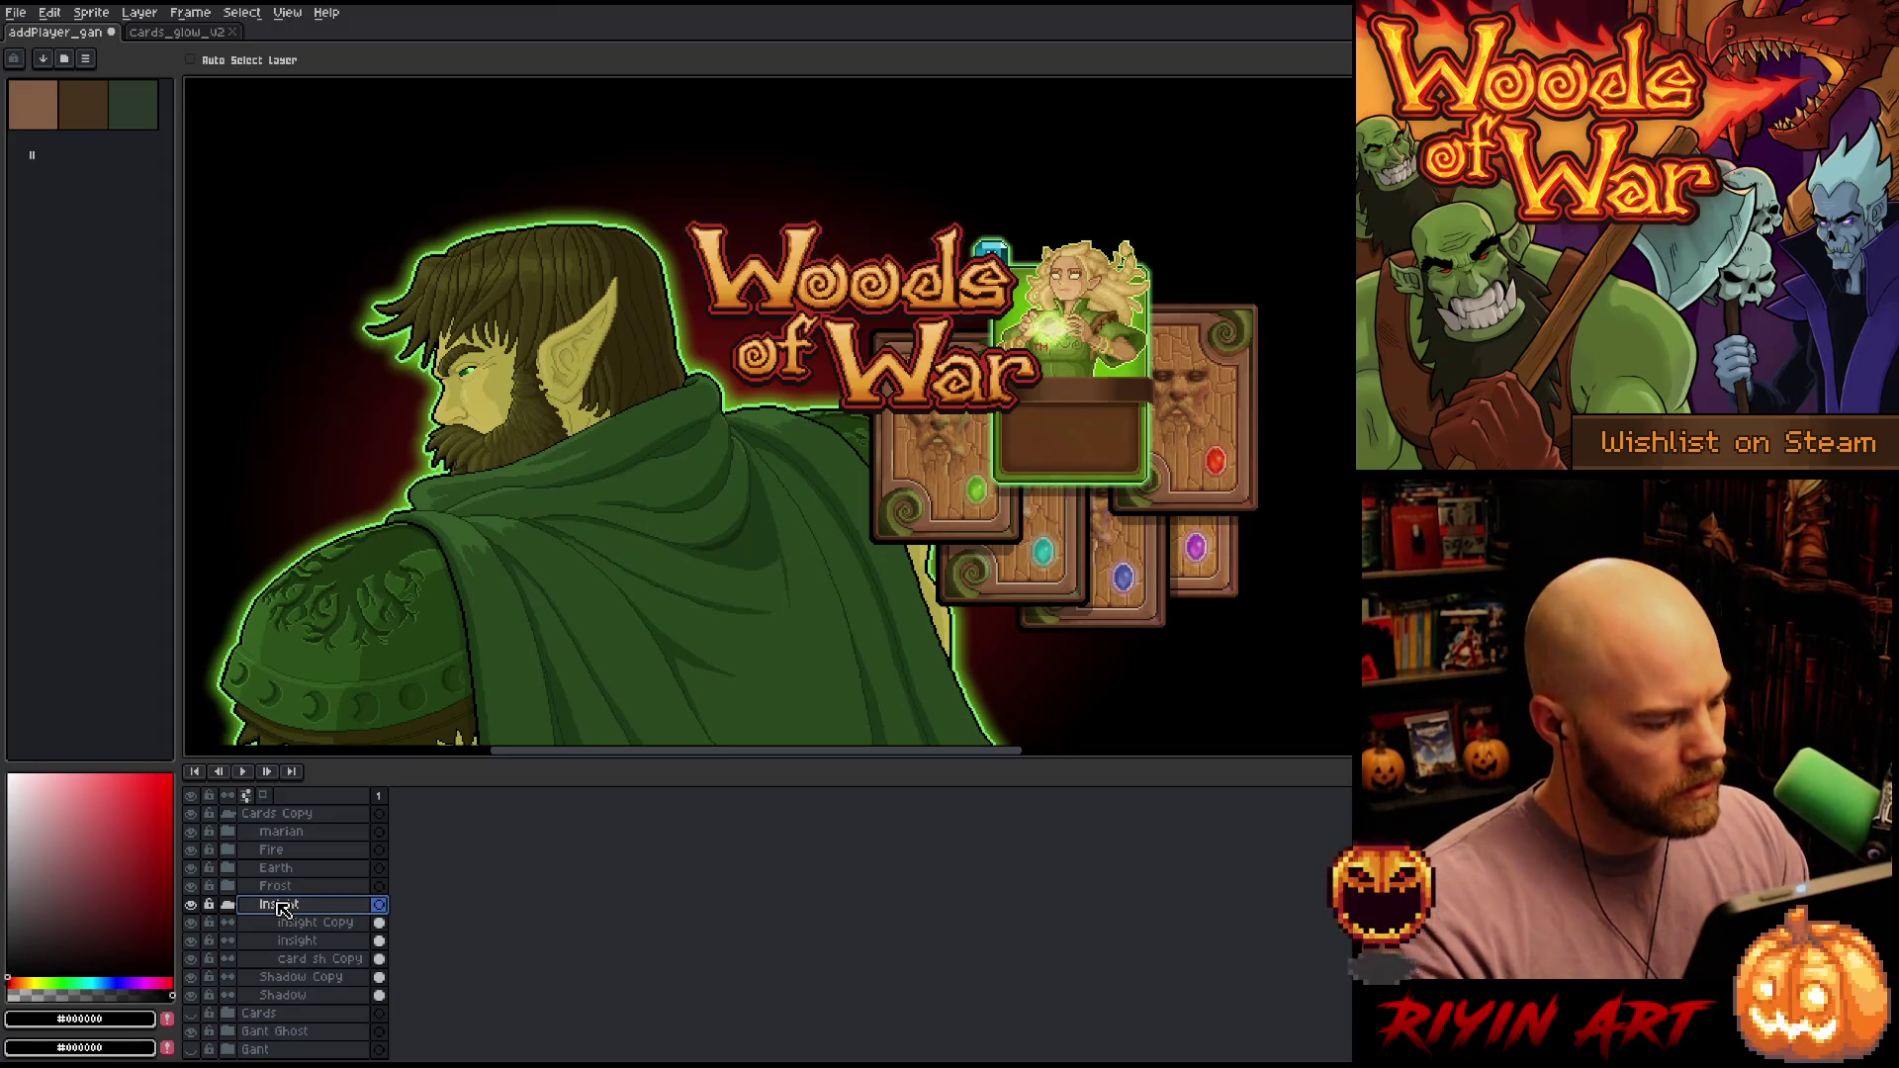
{"action": "left_click", "coordinate": [229, 905]}
Group the Shadow Copy and Shadow layers into a new group named Shadow
{"action": "left_click", "coordinate": [292, 922]}
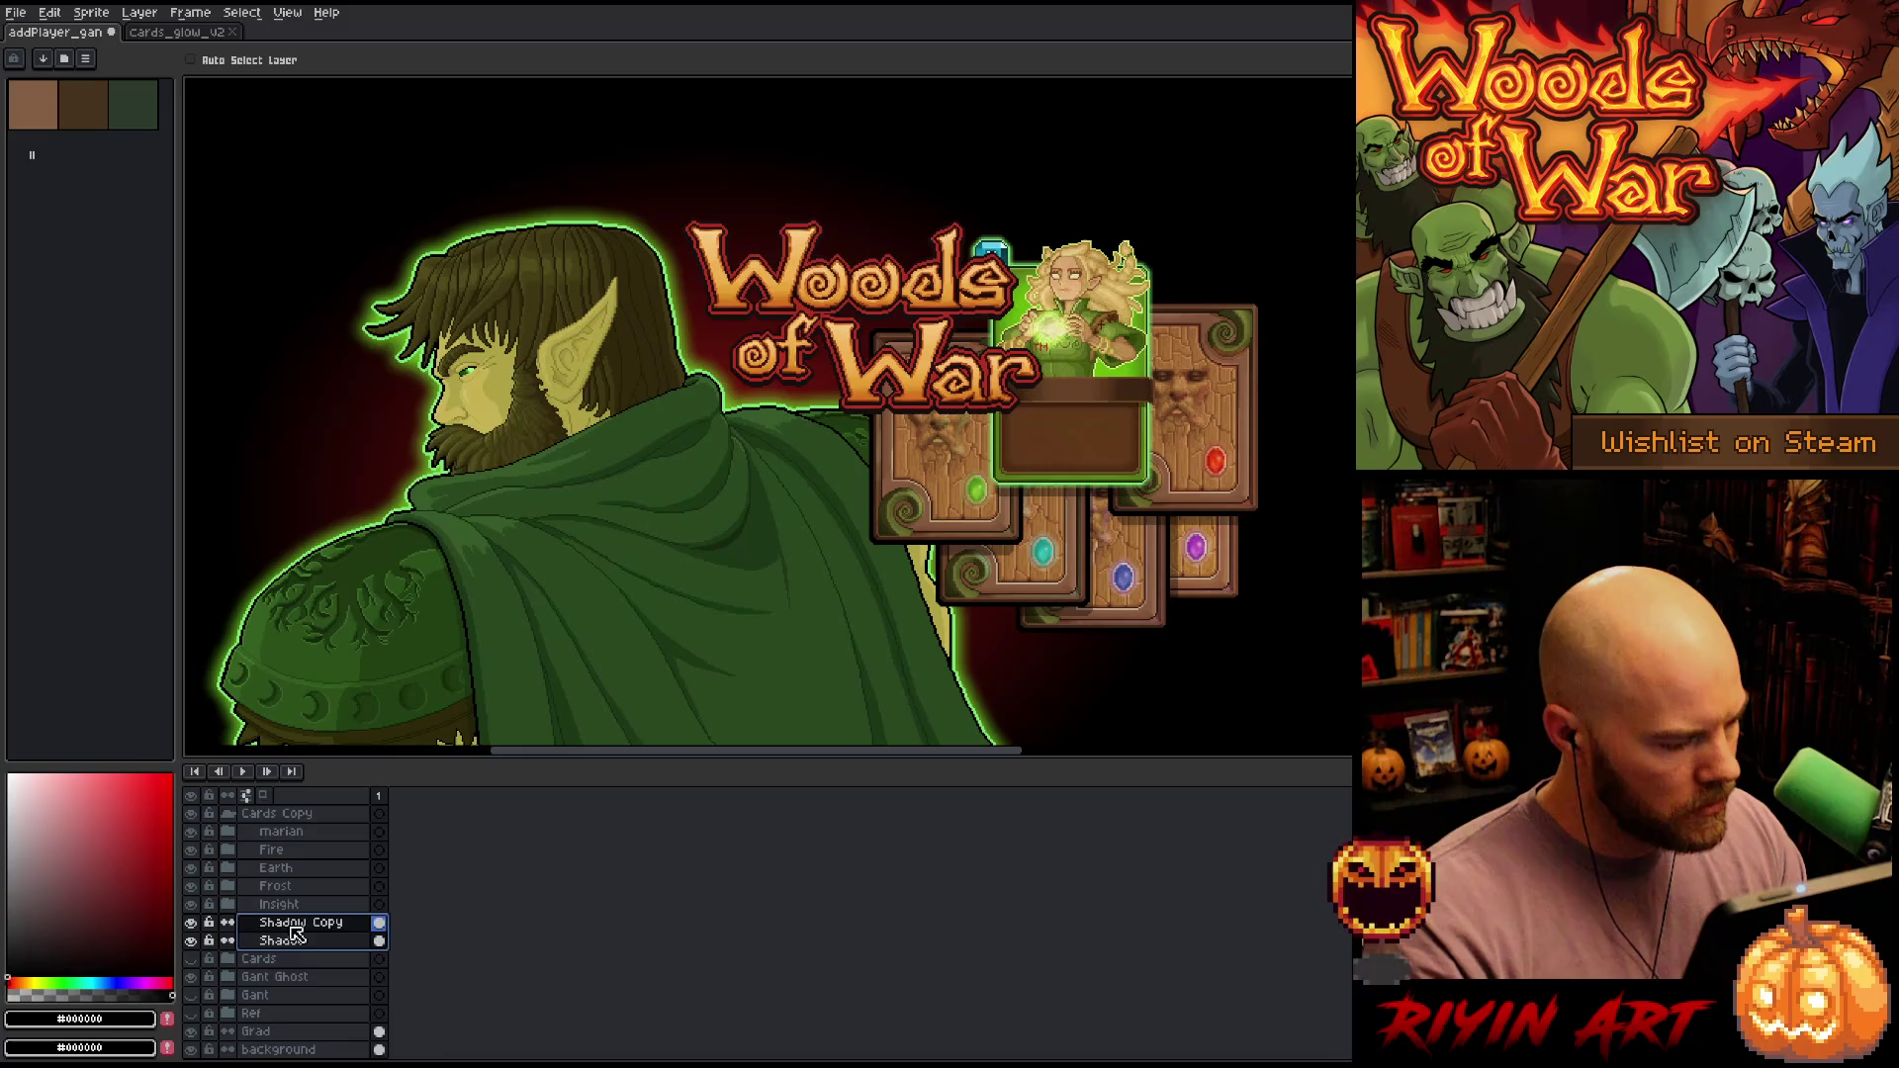
{"action": "left_click", "coordinate": [291, 941], "text": "shift"}
{"action": "right_click", "coordinate": [307, 926]}
{"action": "mouse_move", "coordinate": [326, 956]}
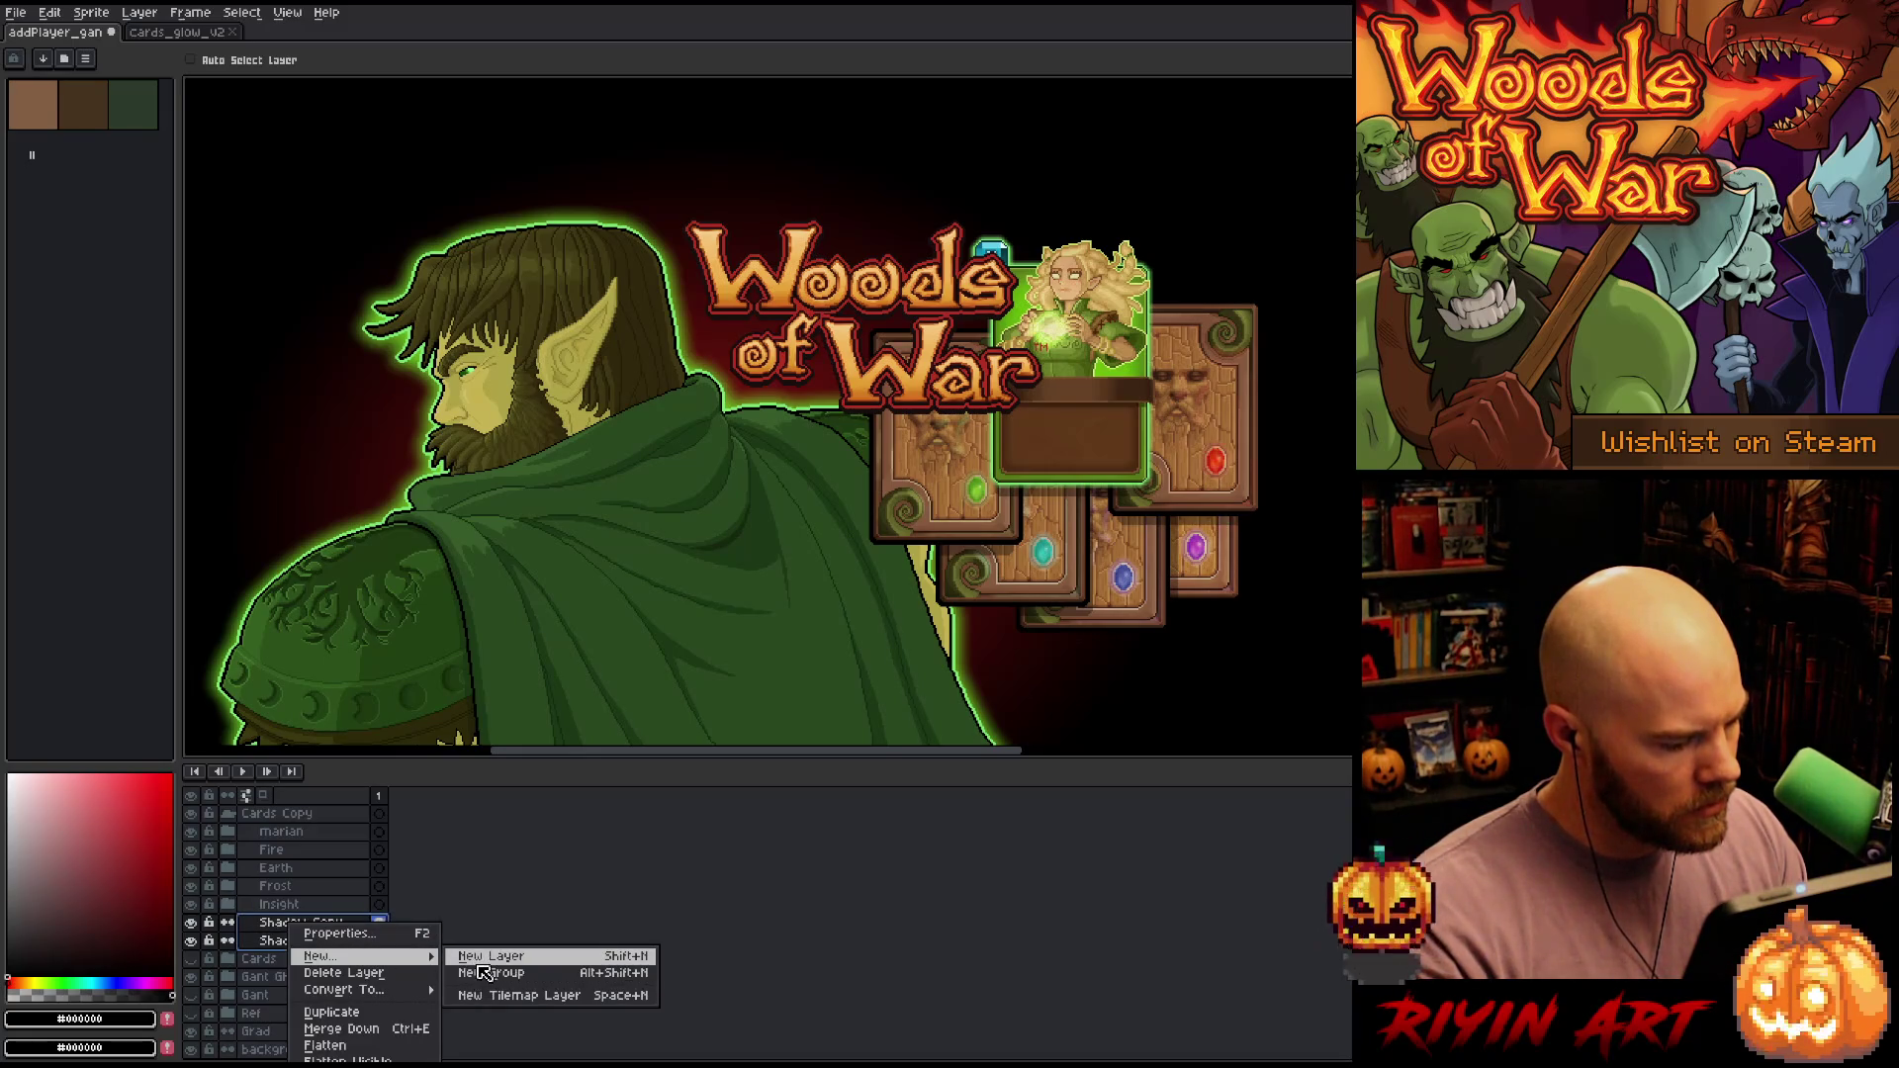
{"action": "left_click", "coordinate": [490, 983]}
{"action": "double_click", "coordinate": [285, 925]}
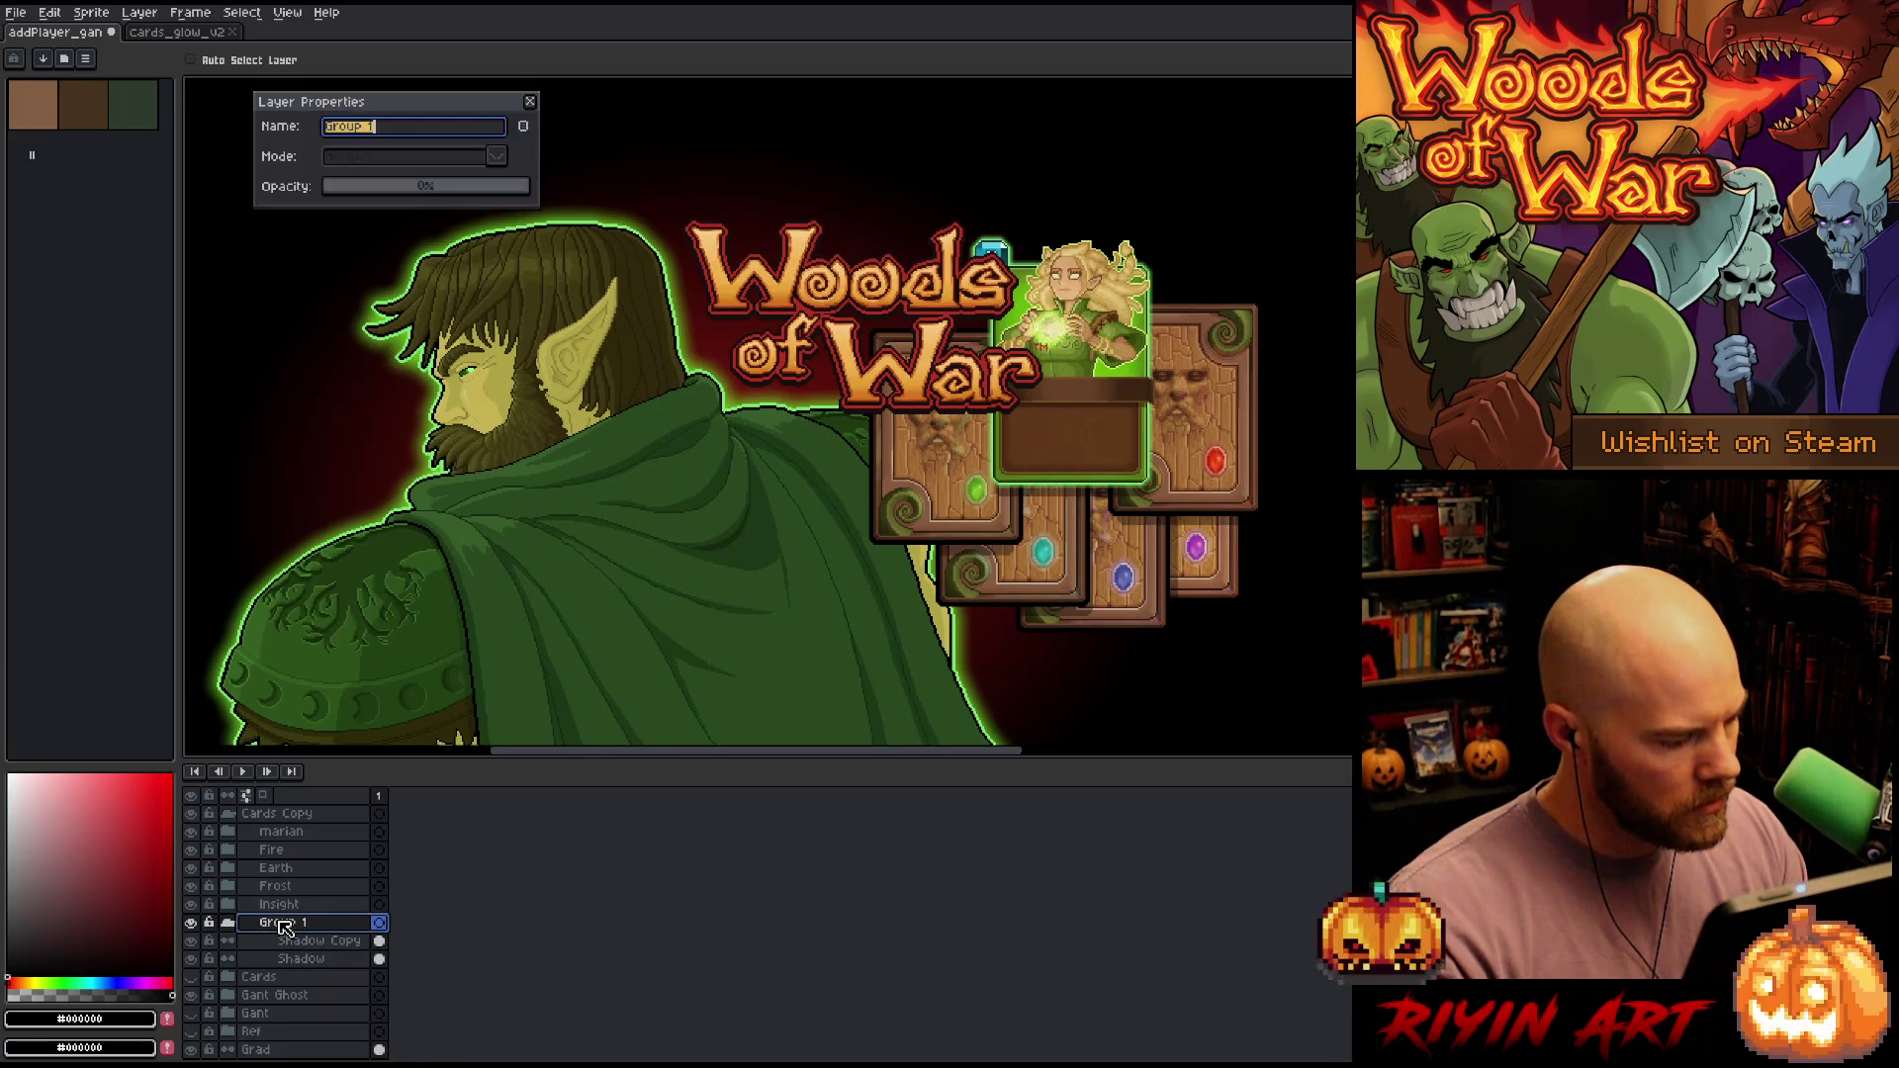
{"action": "type", "text": "Shadow"}
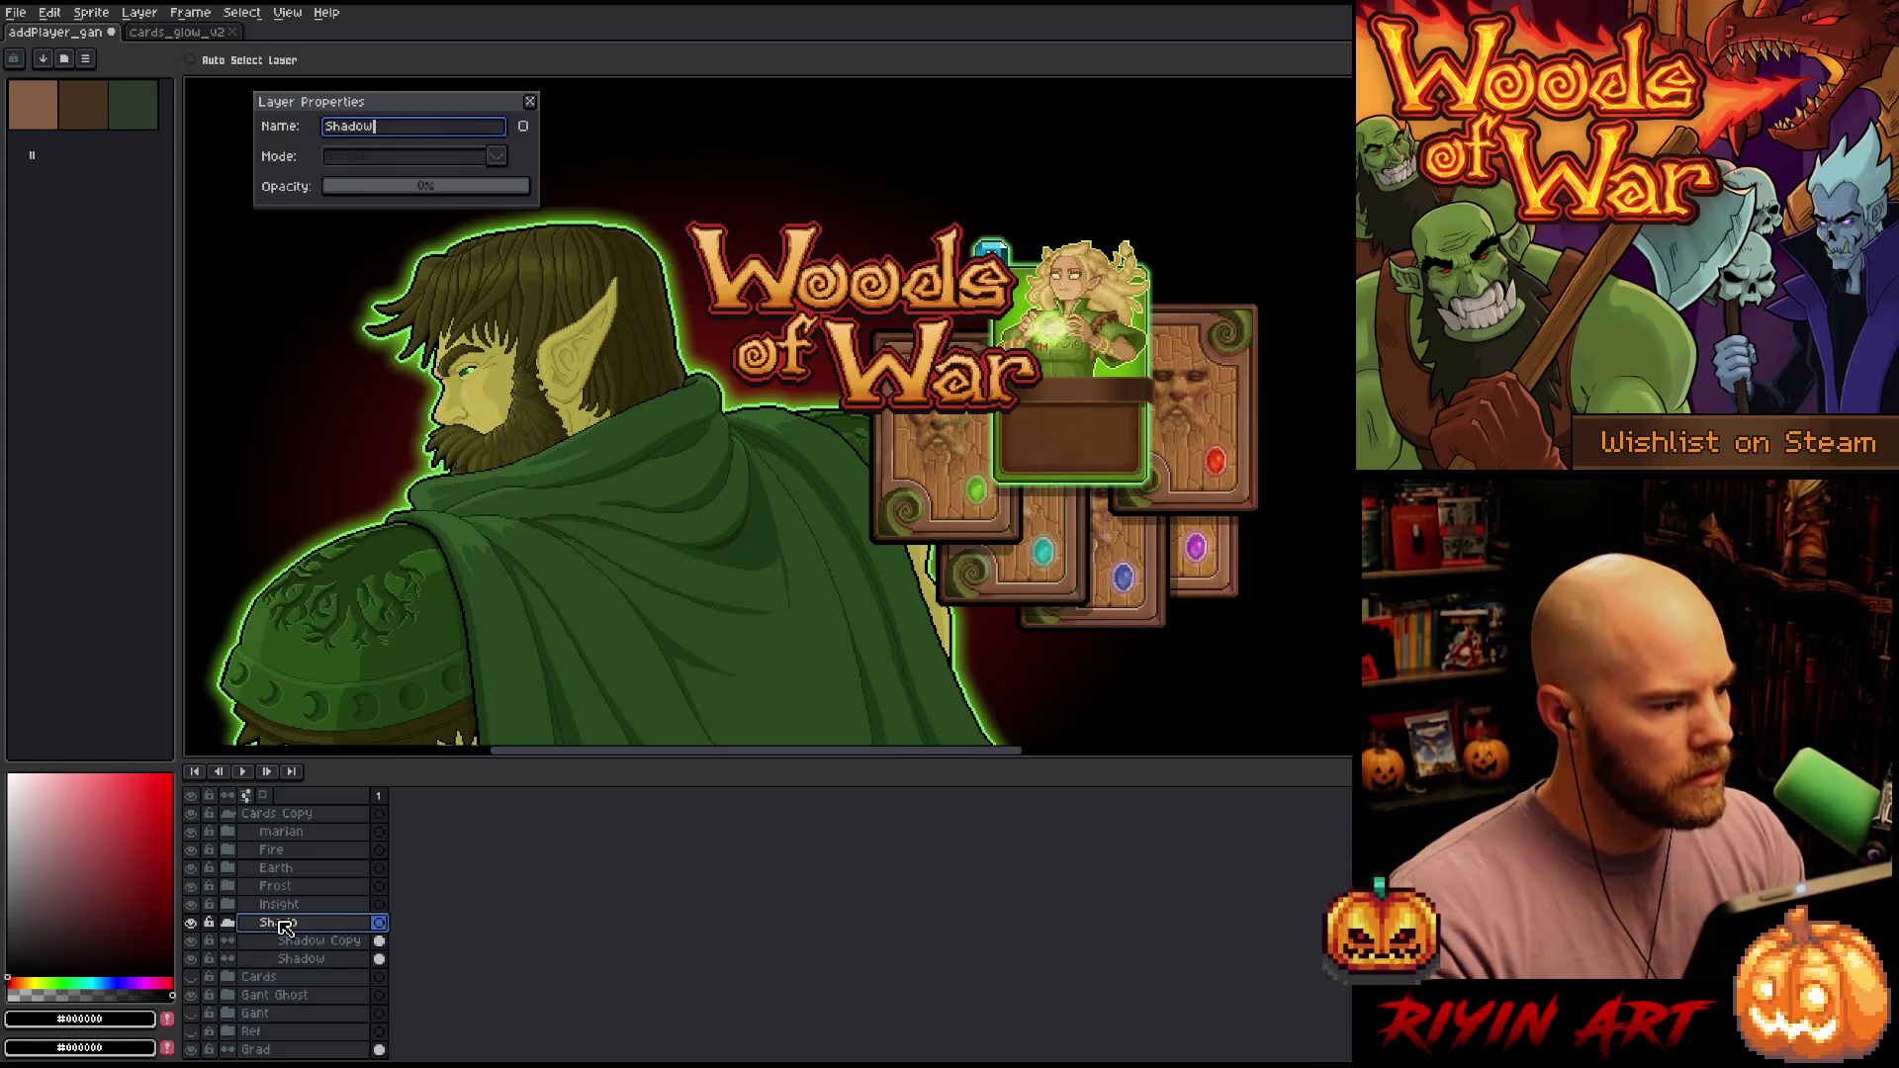
{"action": "key", "text": "Return"}
{"action": "left_click", "coordinate": [231, 926]}
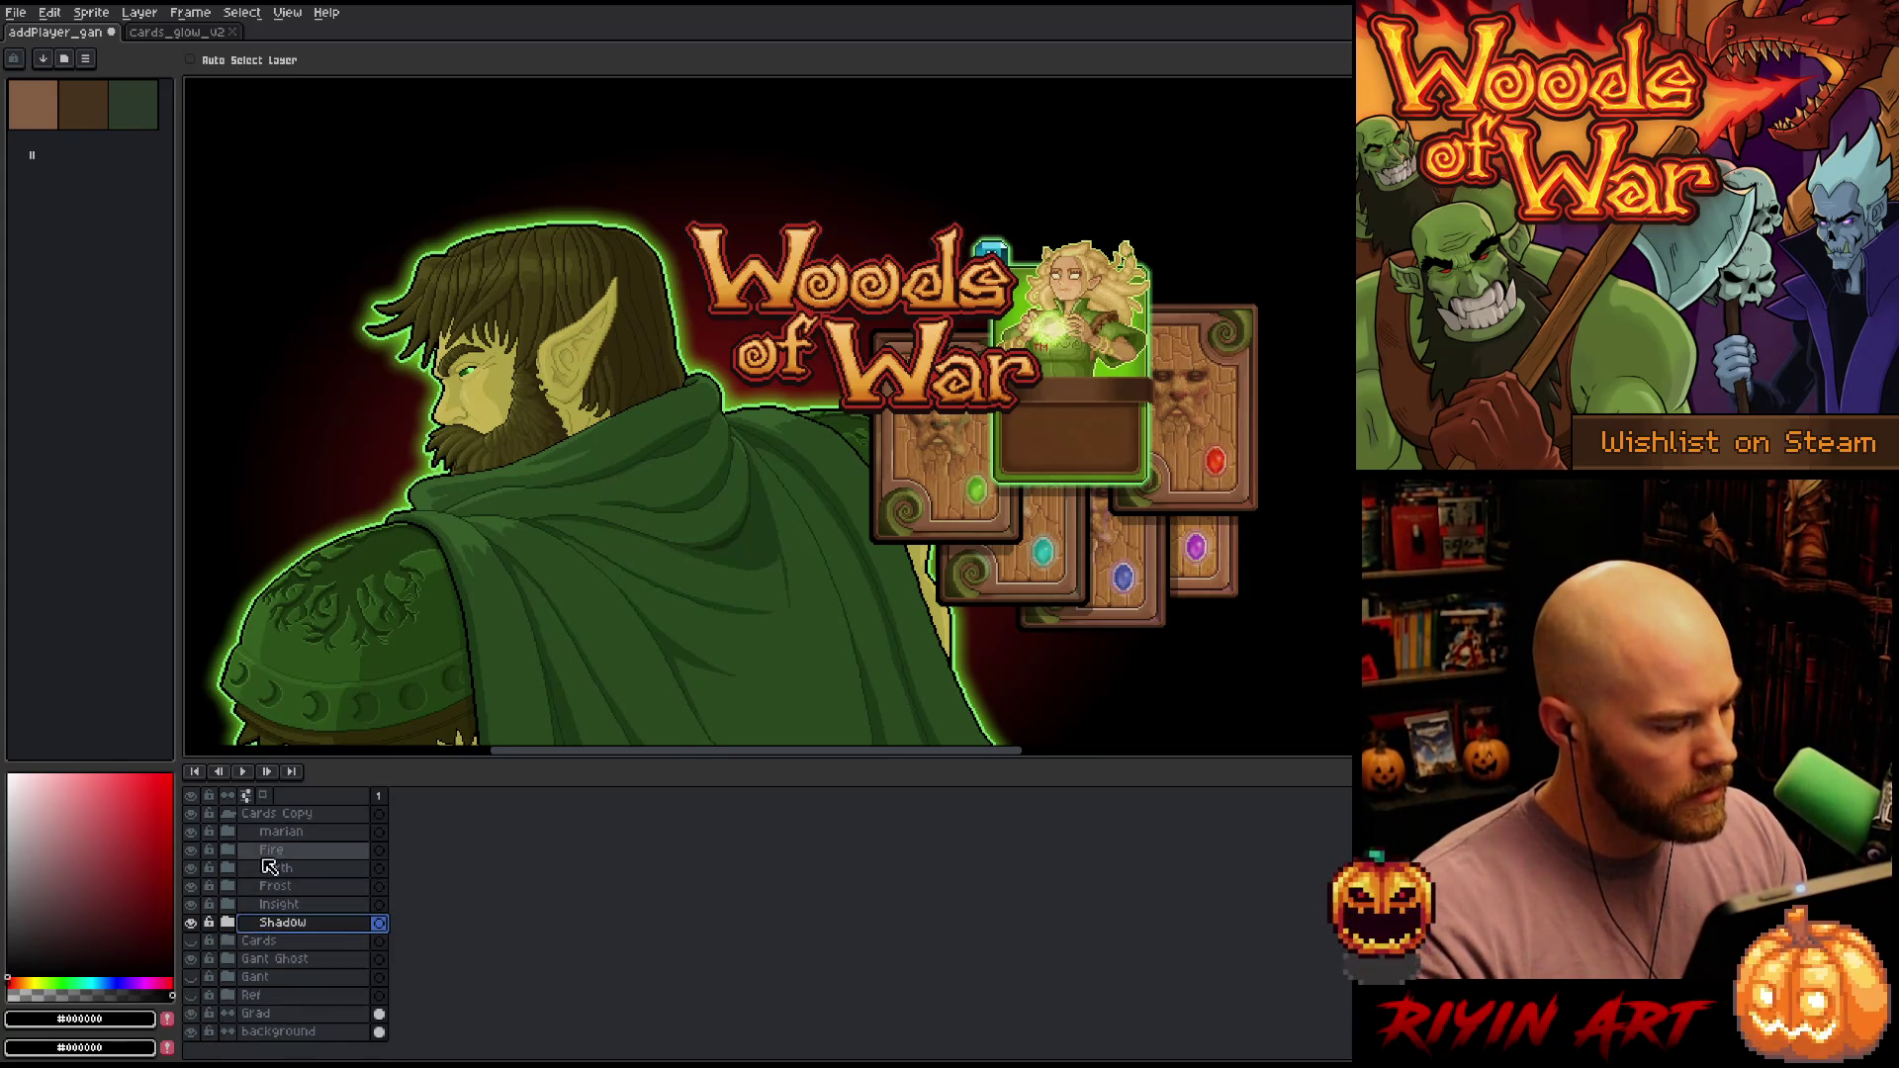
Move the glowing Marian card to the front right of the pile
{"action": "left_click", "coordinate": [297, 834]}
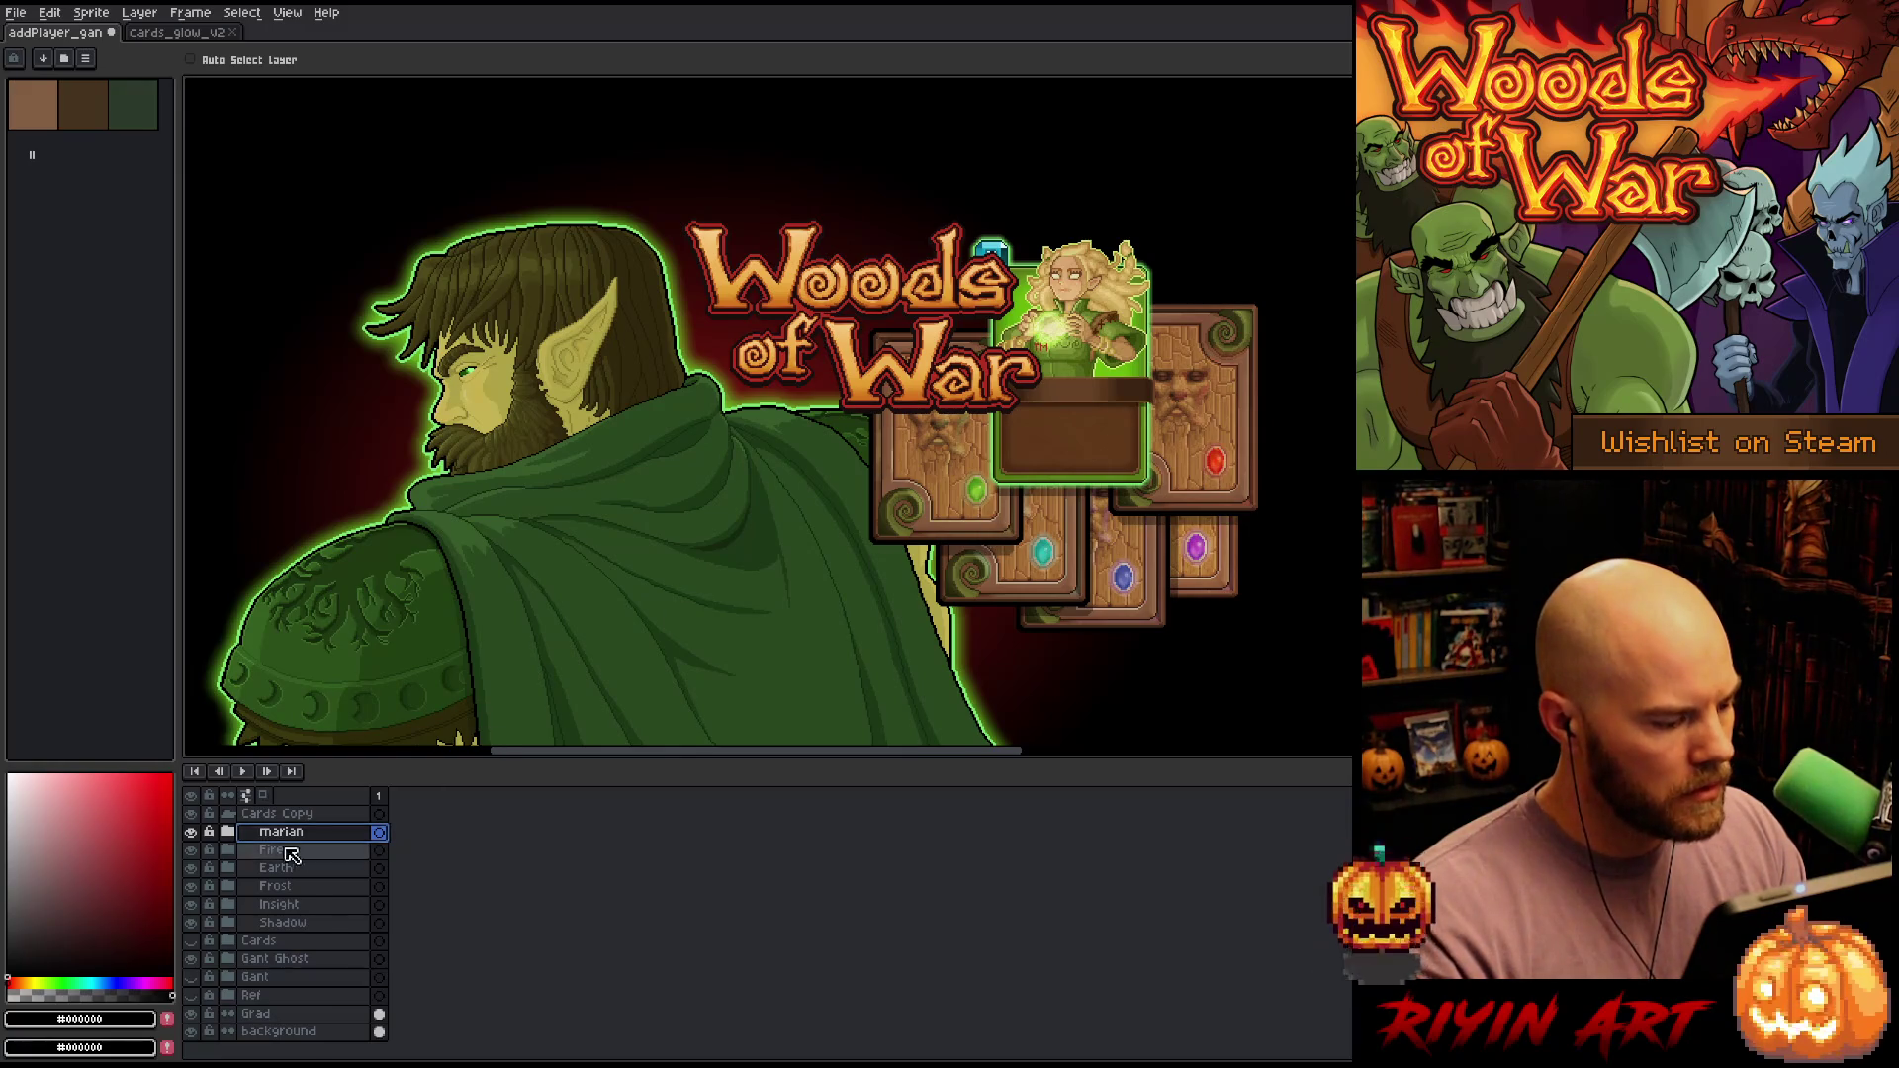
{"action": "scroll", "coordinate": [284, 857], "scroll_direction": "up", "scroll_amount": 2}
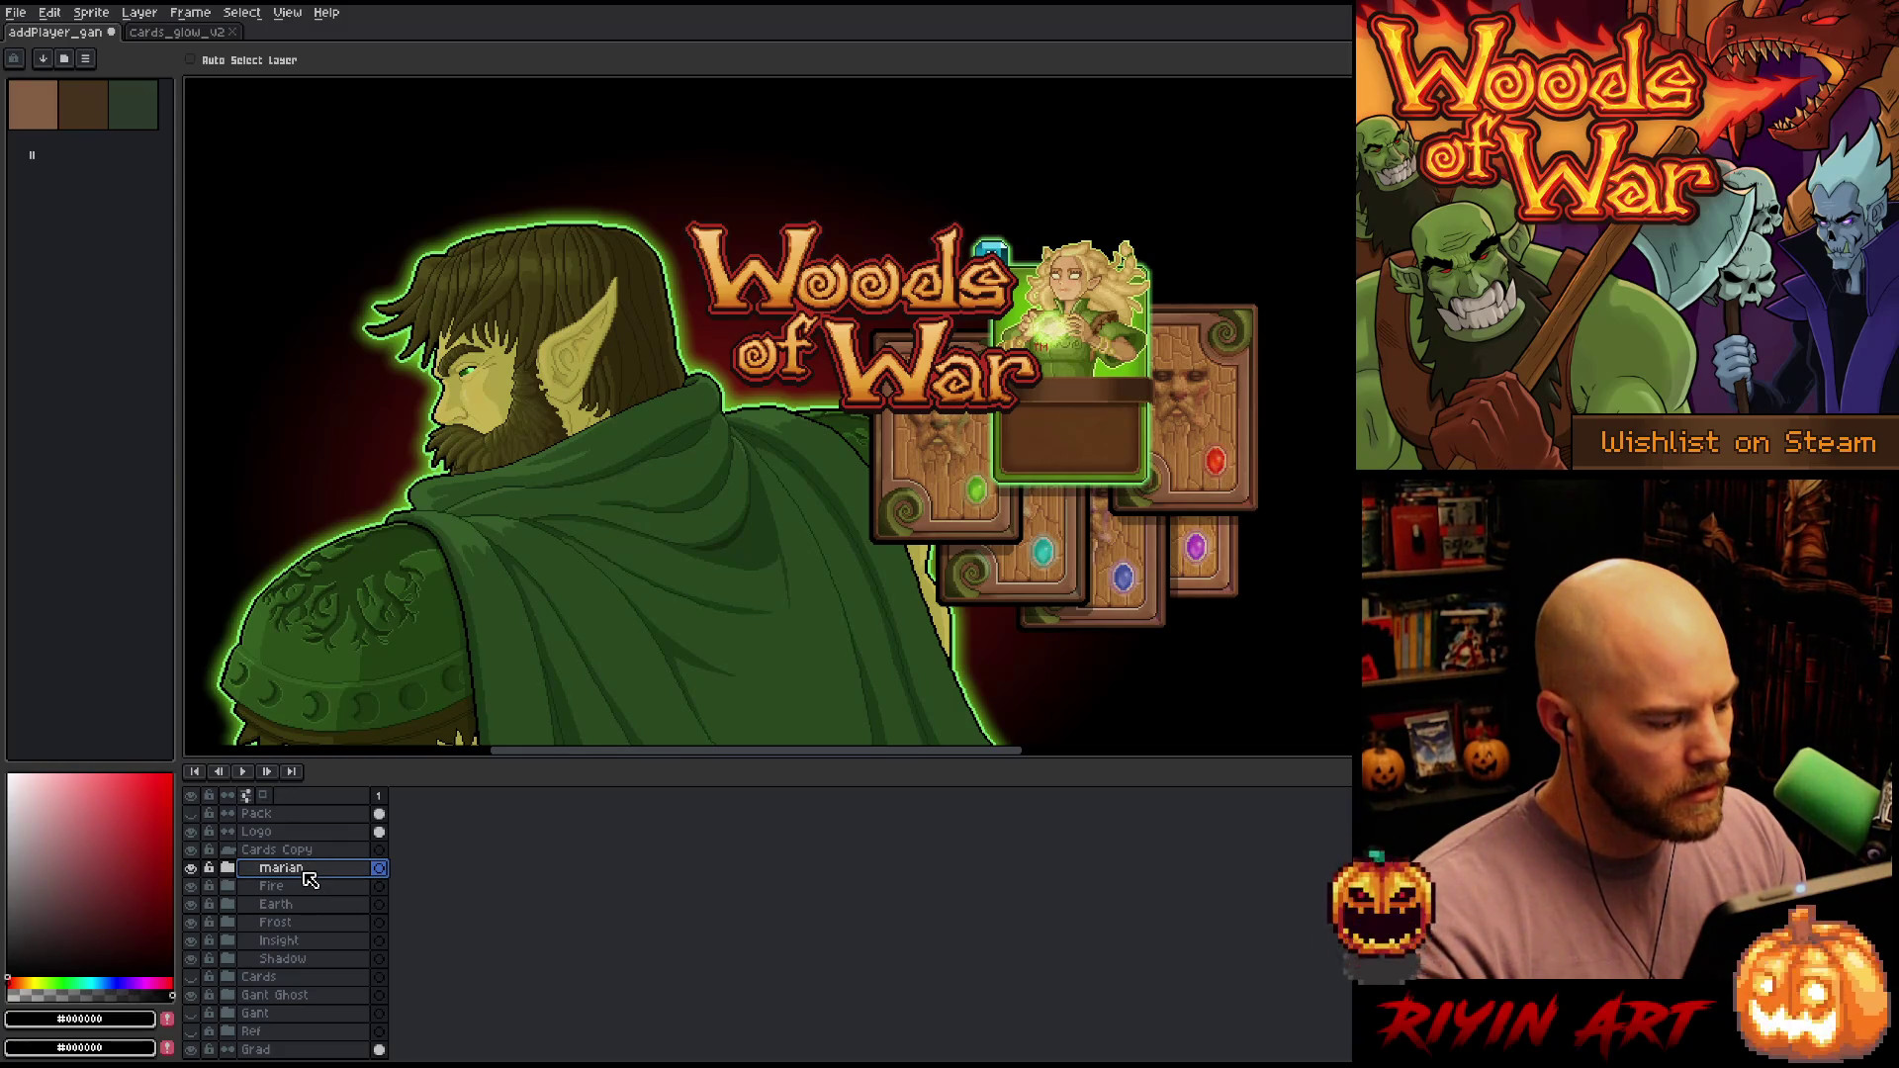
{"action": "mouse_move", "coordinate": [1089, 431]}
{"action": "left_mouse_down"}
{"action": "mouse_move", "coordinate": [1022, 614]}
{"action": "mouse_move", "coordinate": [1187, 508]}
{"action": "mouse_move", "coordinate": [1174, 517]}
{"action": "mouse_move", "coordinate": [1161, 475]}
{"action": "mouse_move", "coordinate": [1170, 501]}
{"action": "left_mouse_up"}
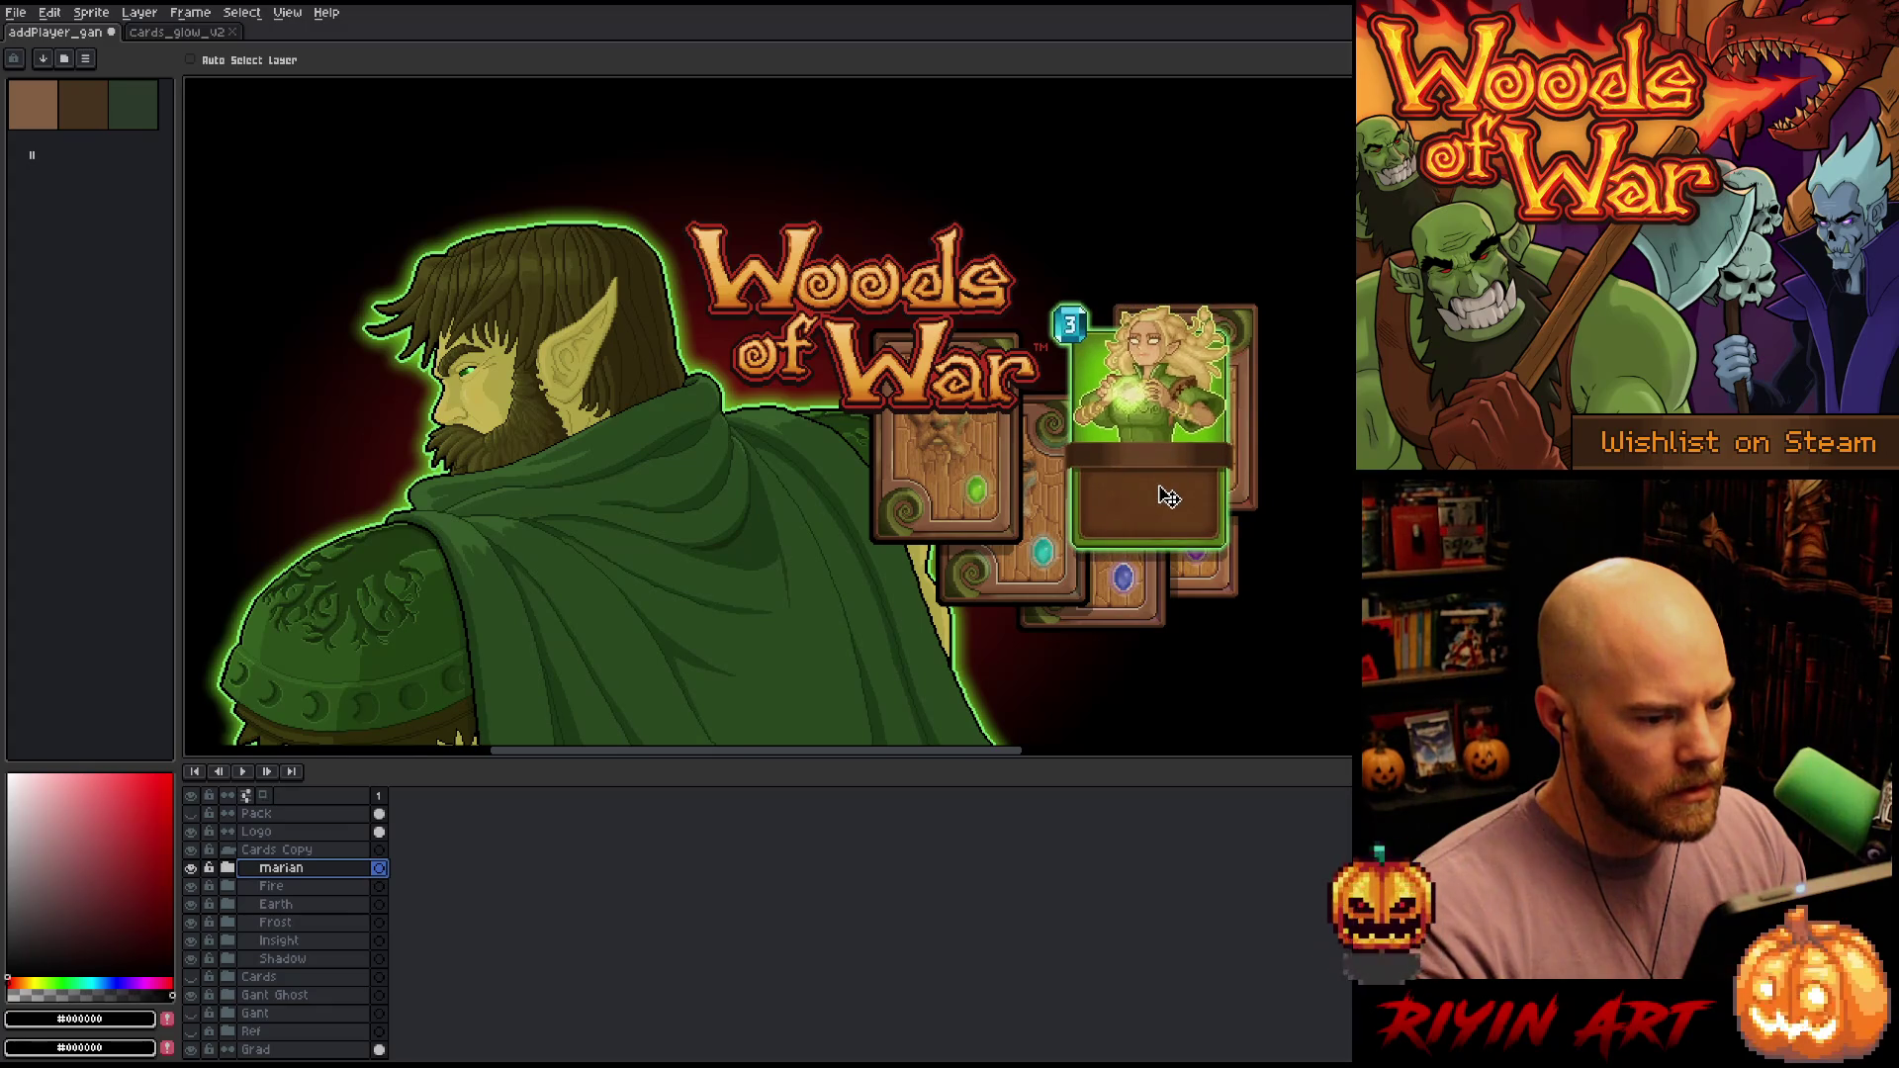
Slide the Fire card down-left so it tucks behind the Marian card
{"action": "left_click", "coordinate": [231, 868]}
{"action": "left_click", "coordinate": [231, 869]}
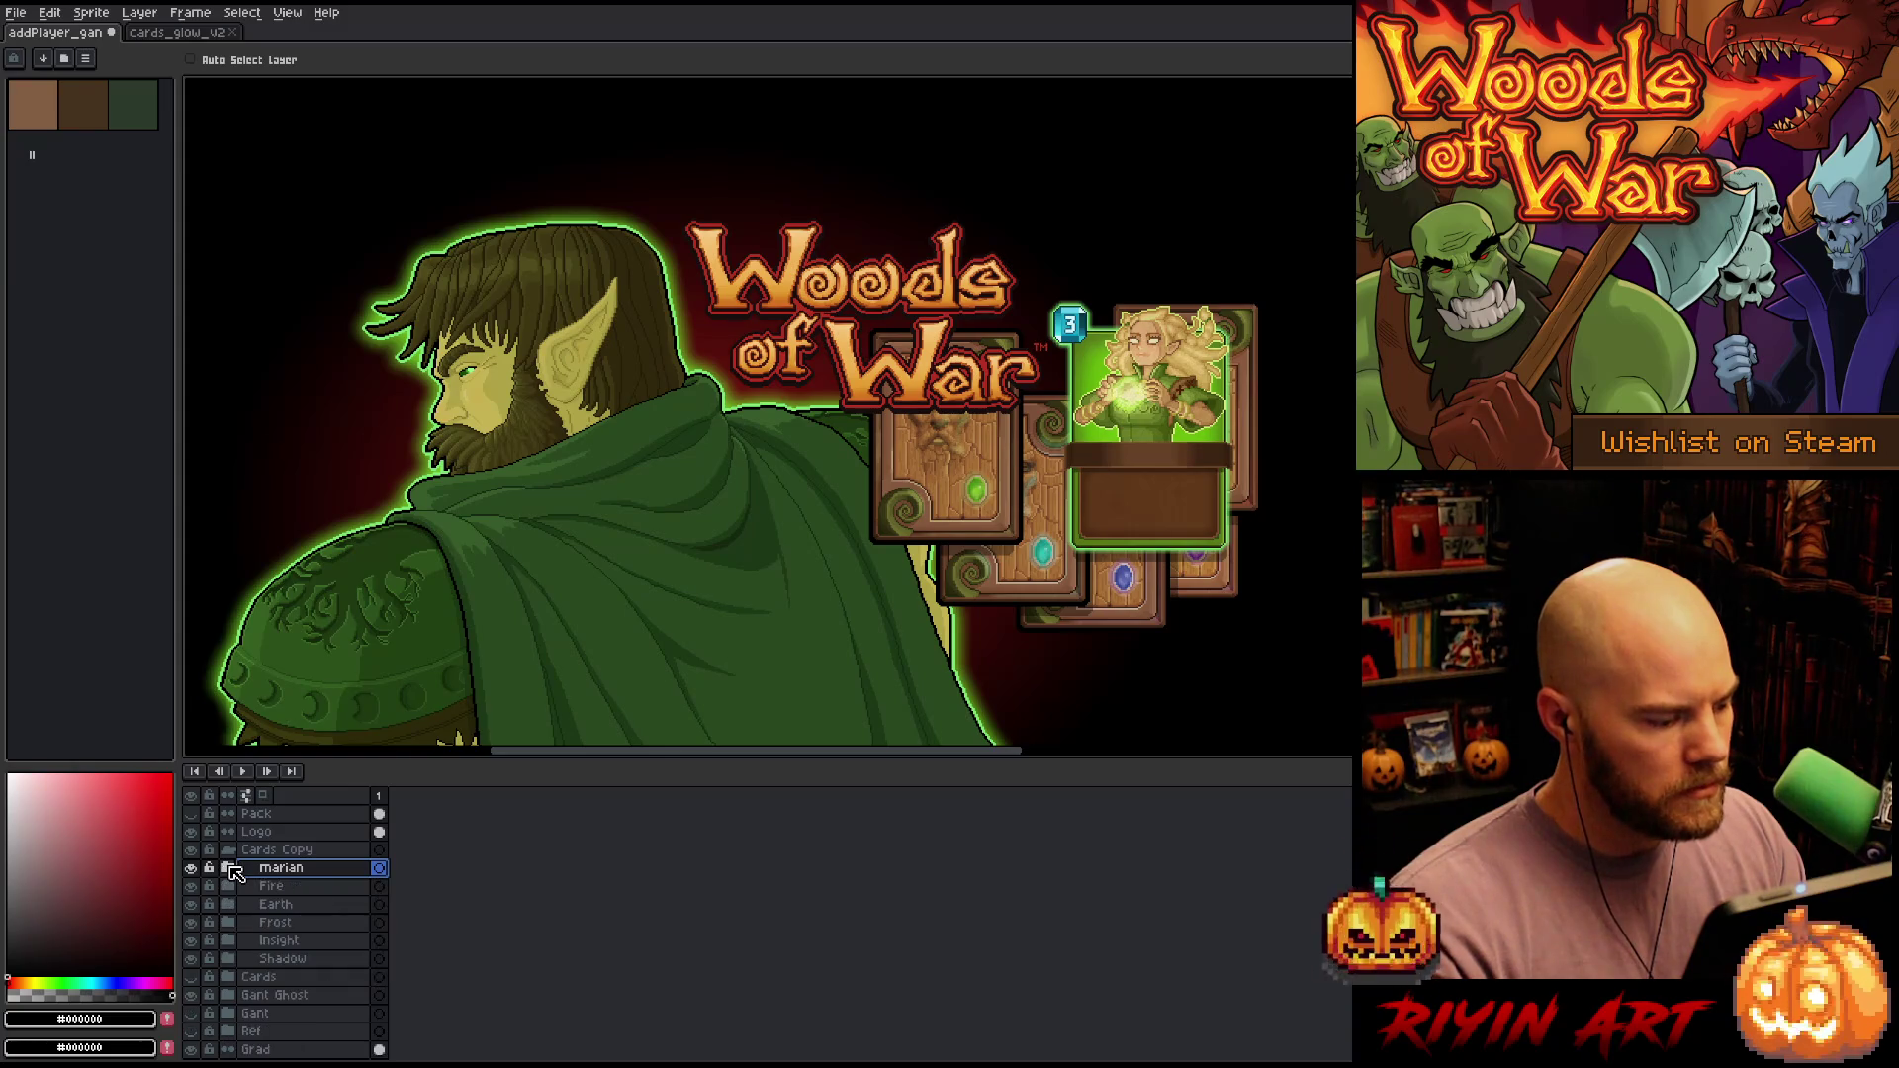
{"action": "left_click", "coordinate": [295, 890]}
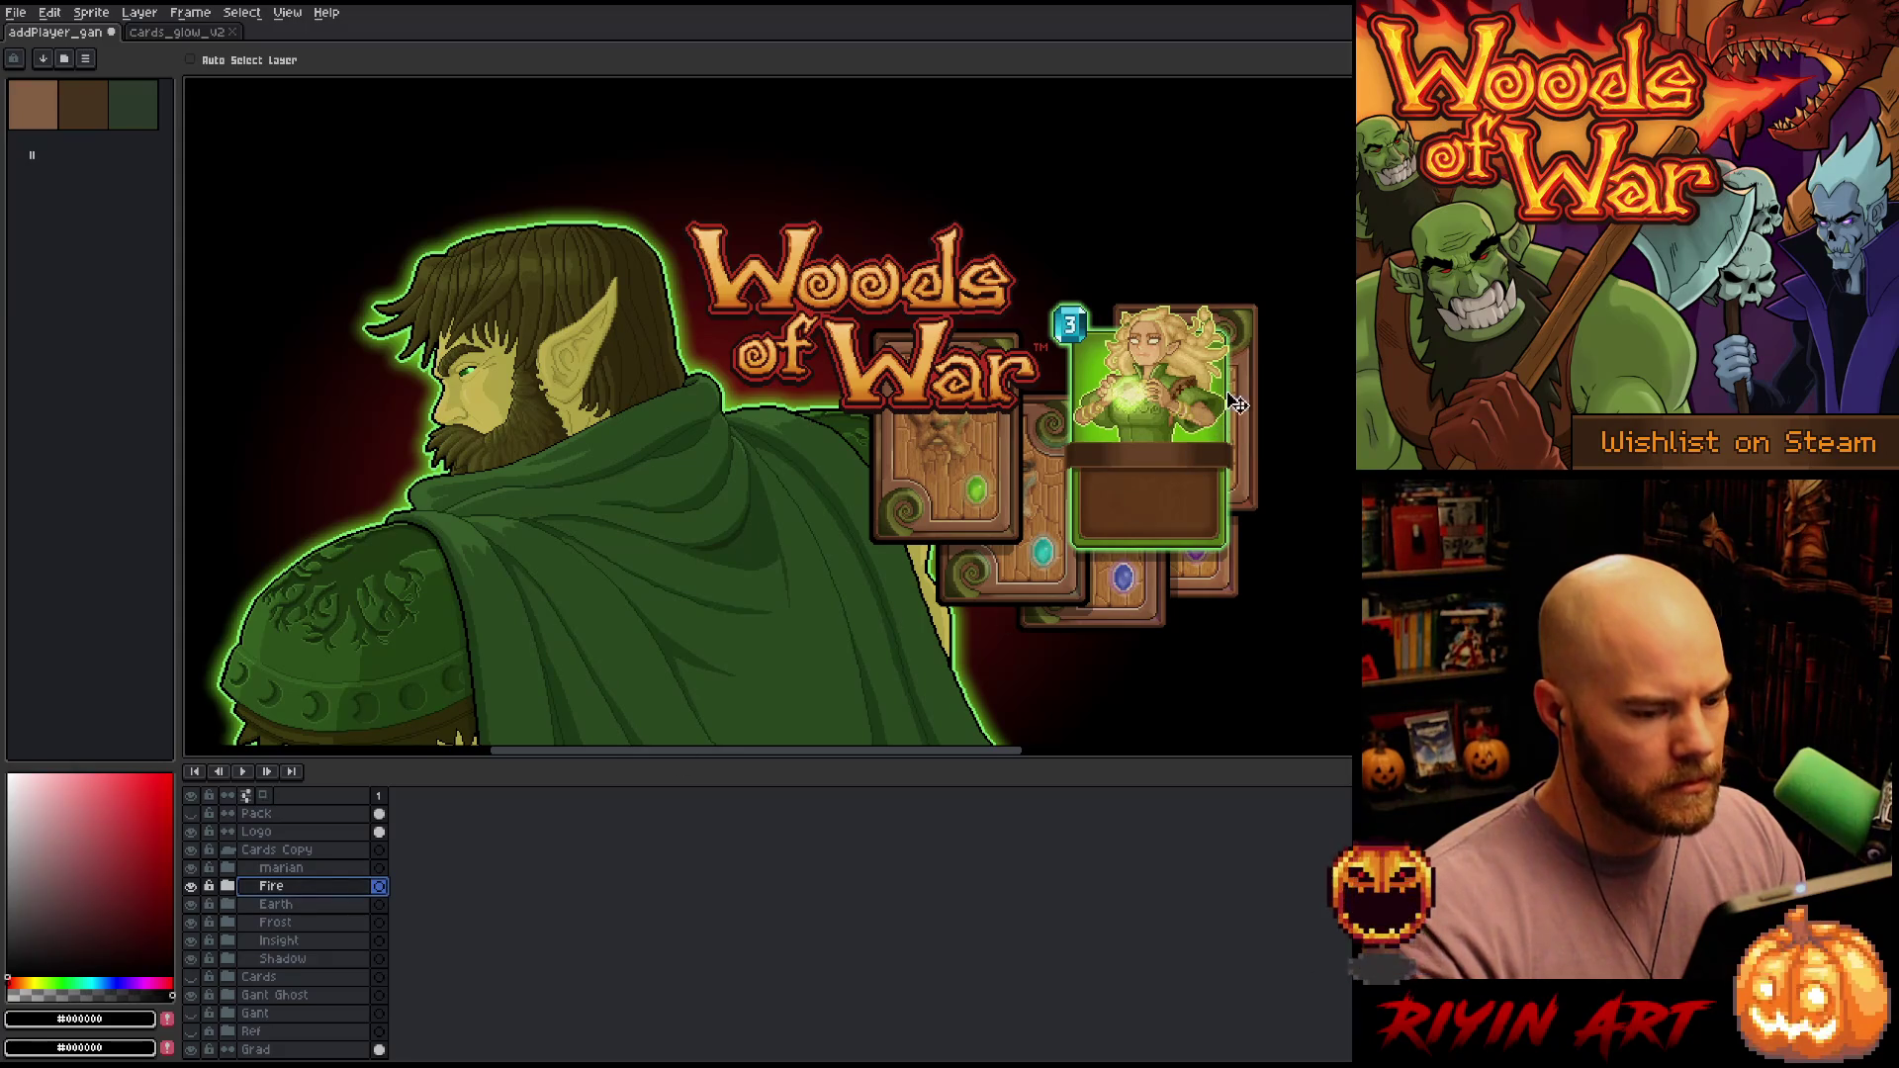
{"action": "left_click_drag", "start_coordinate": [1260, 379], "coordinate": [1186, 450]}
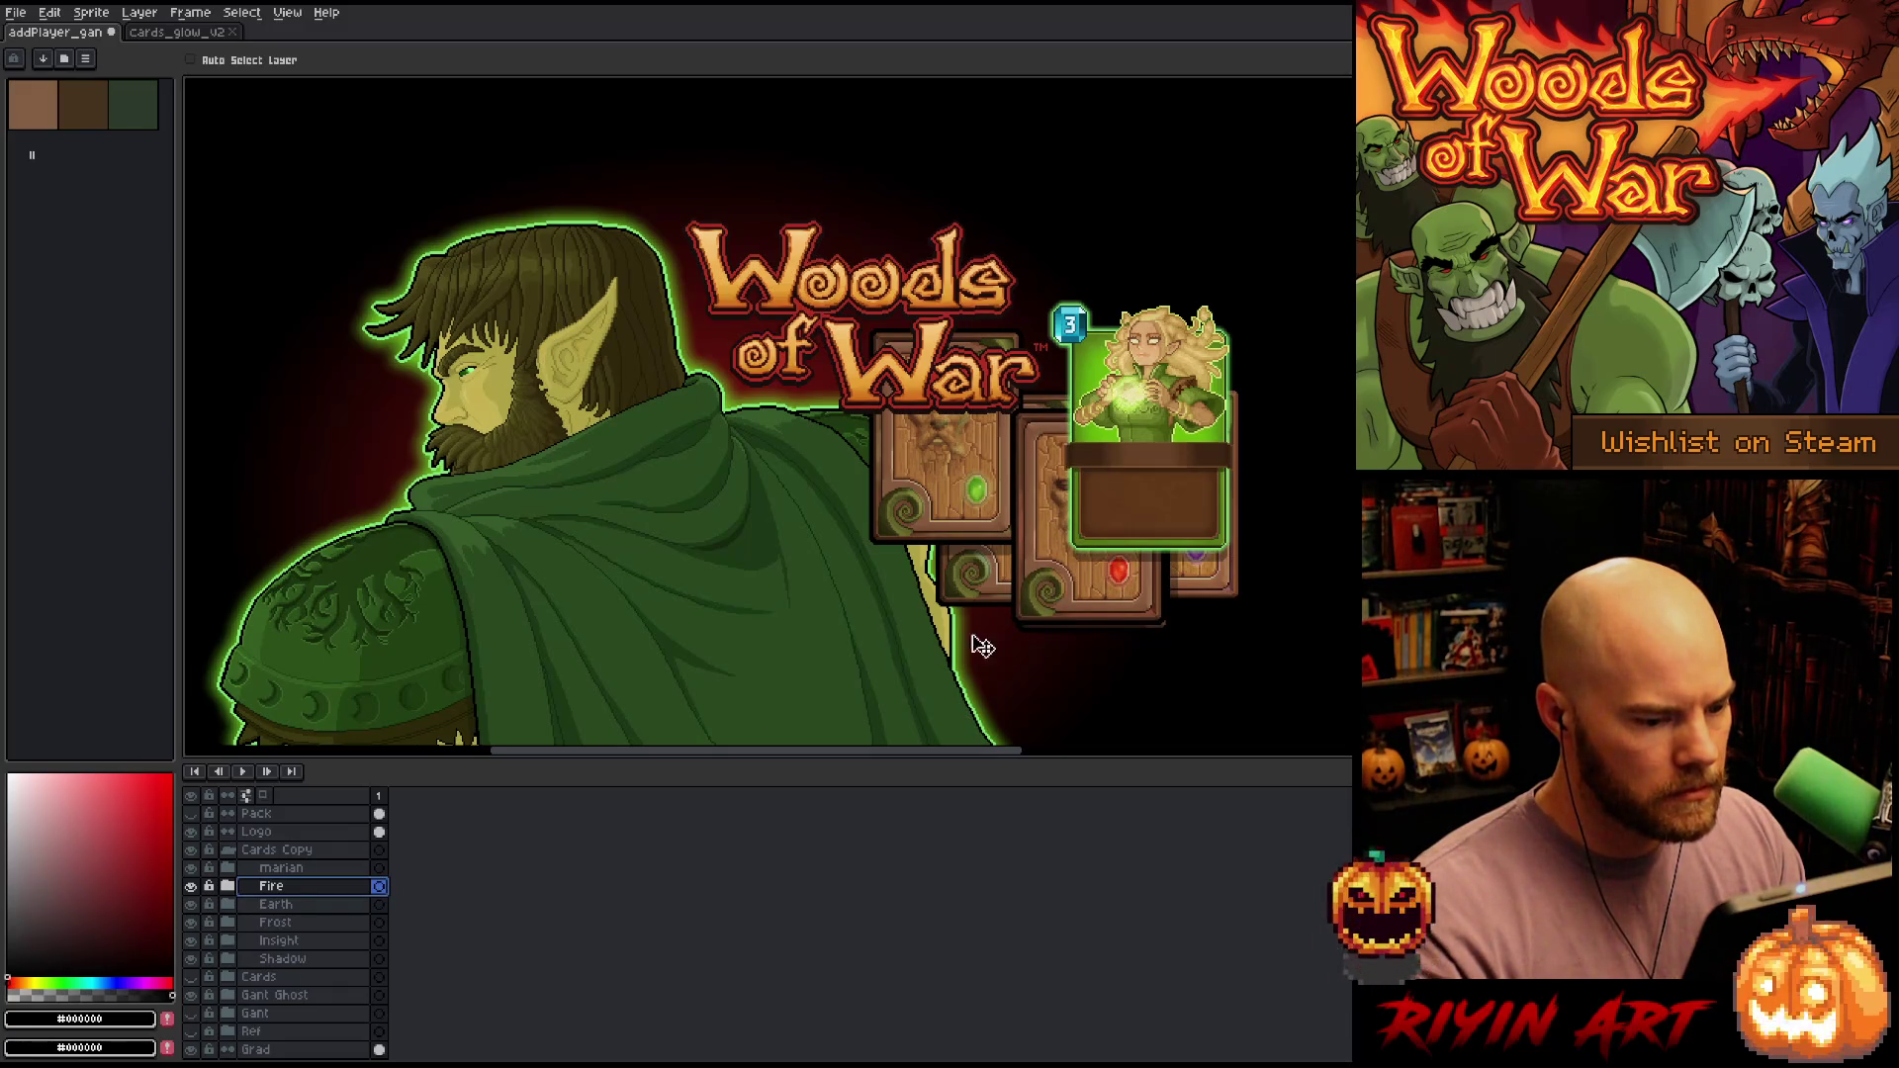
Move the Earth and Frost cards down-left into the stepped pile, fine-tuning each
{"action": "left_click", "coordinate": [297, 904]}
{"action": "mouse_move", "coordinate": [960, 510]}
{"action": "left_mouse_down"}
{"action": "mouse_move", "coordinate": [1040, 630]}
{"action": "mouse_move", "coordinate": [1054, 601]}
{"action": "left_mouse_up"}
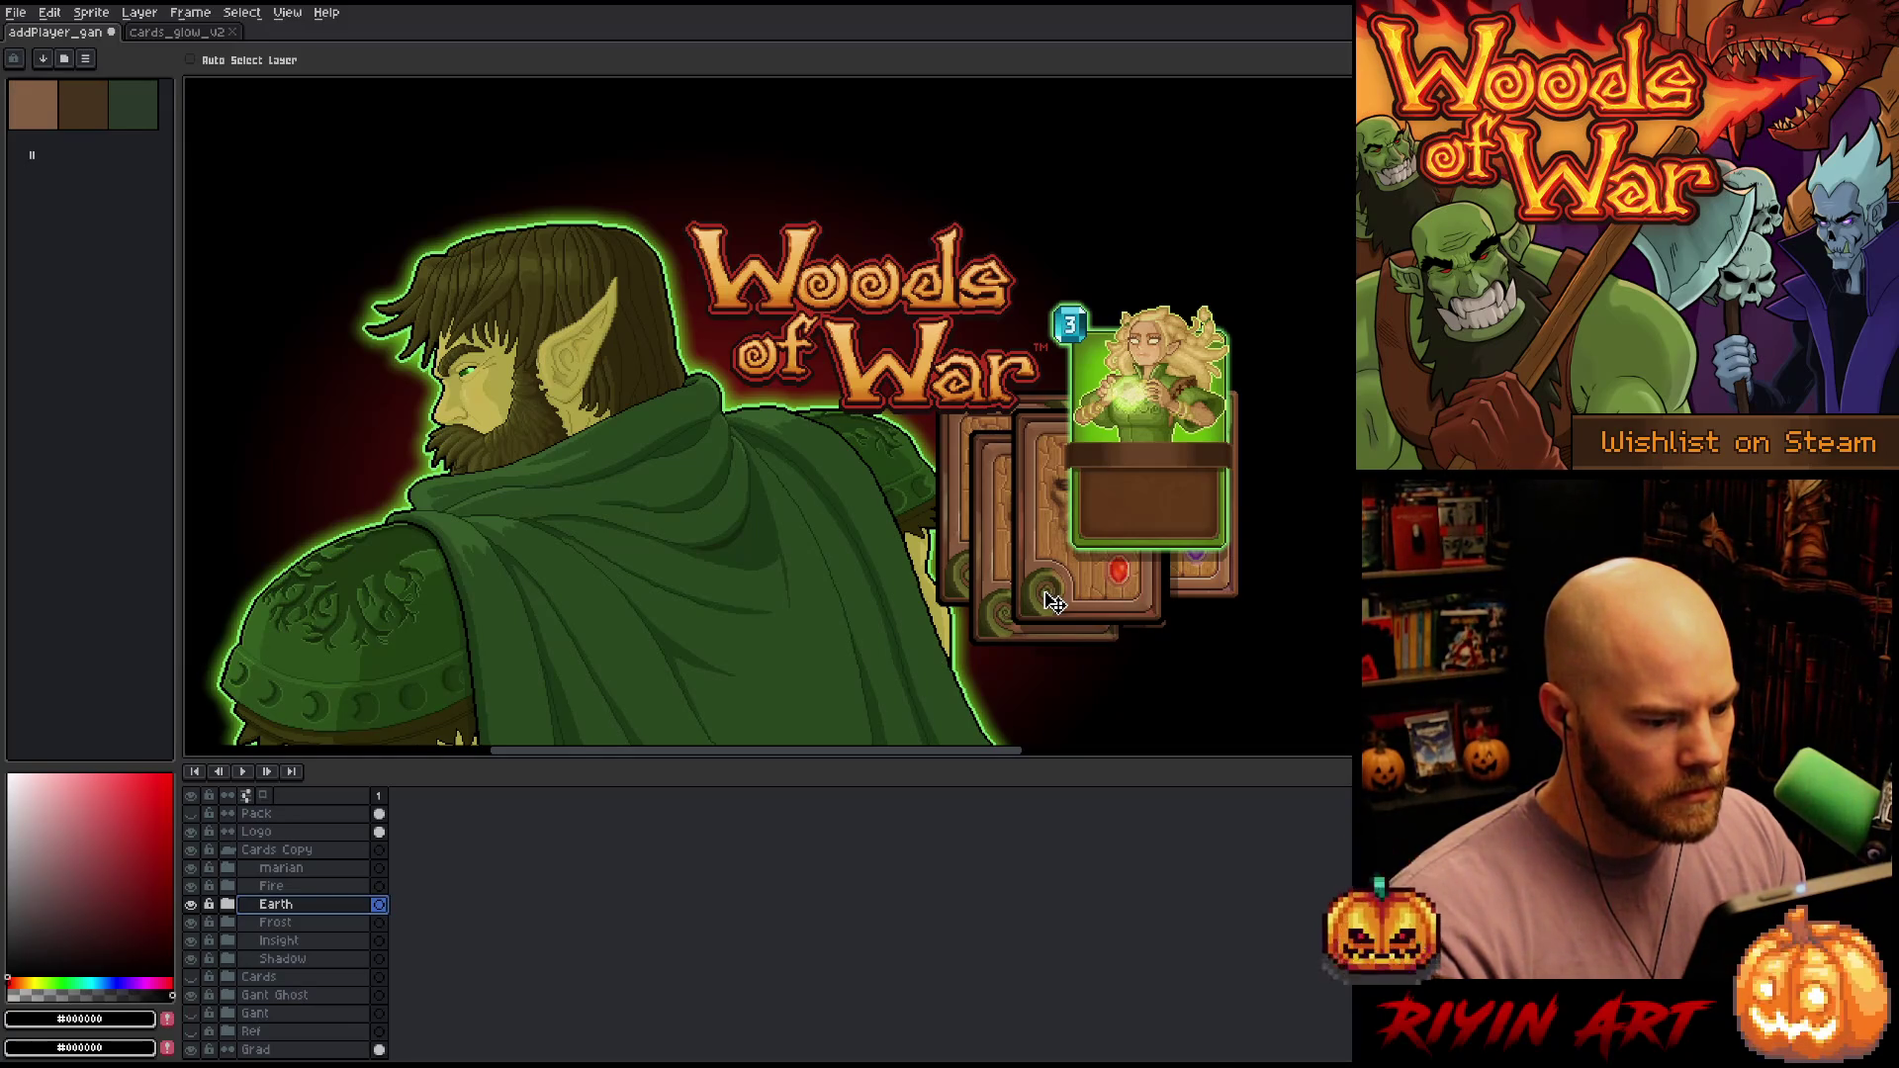
{"action": "left_click_drag", "start_coordinate": [1053, 602], "coordinate": [1053, 601]}
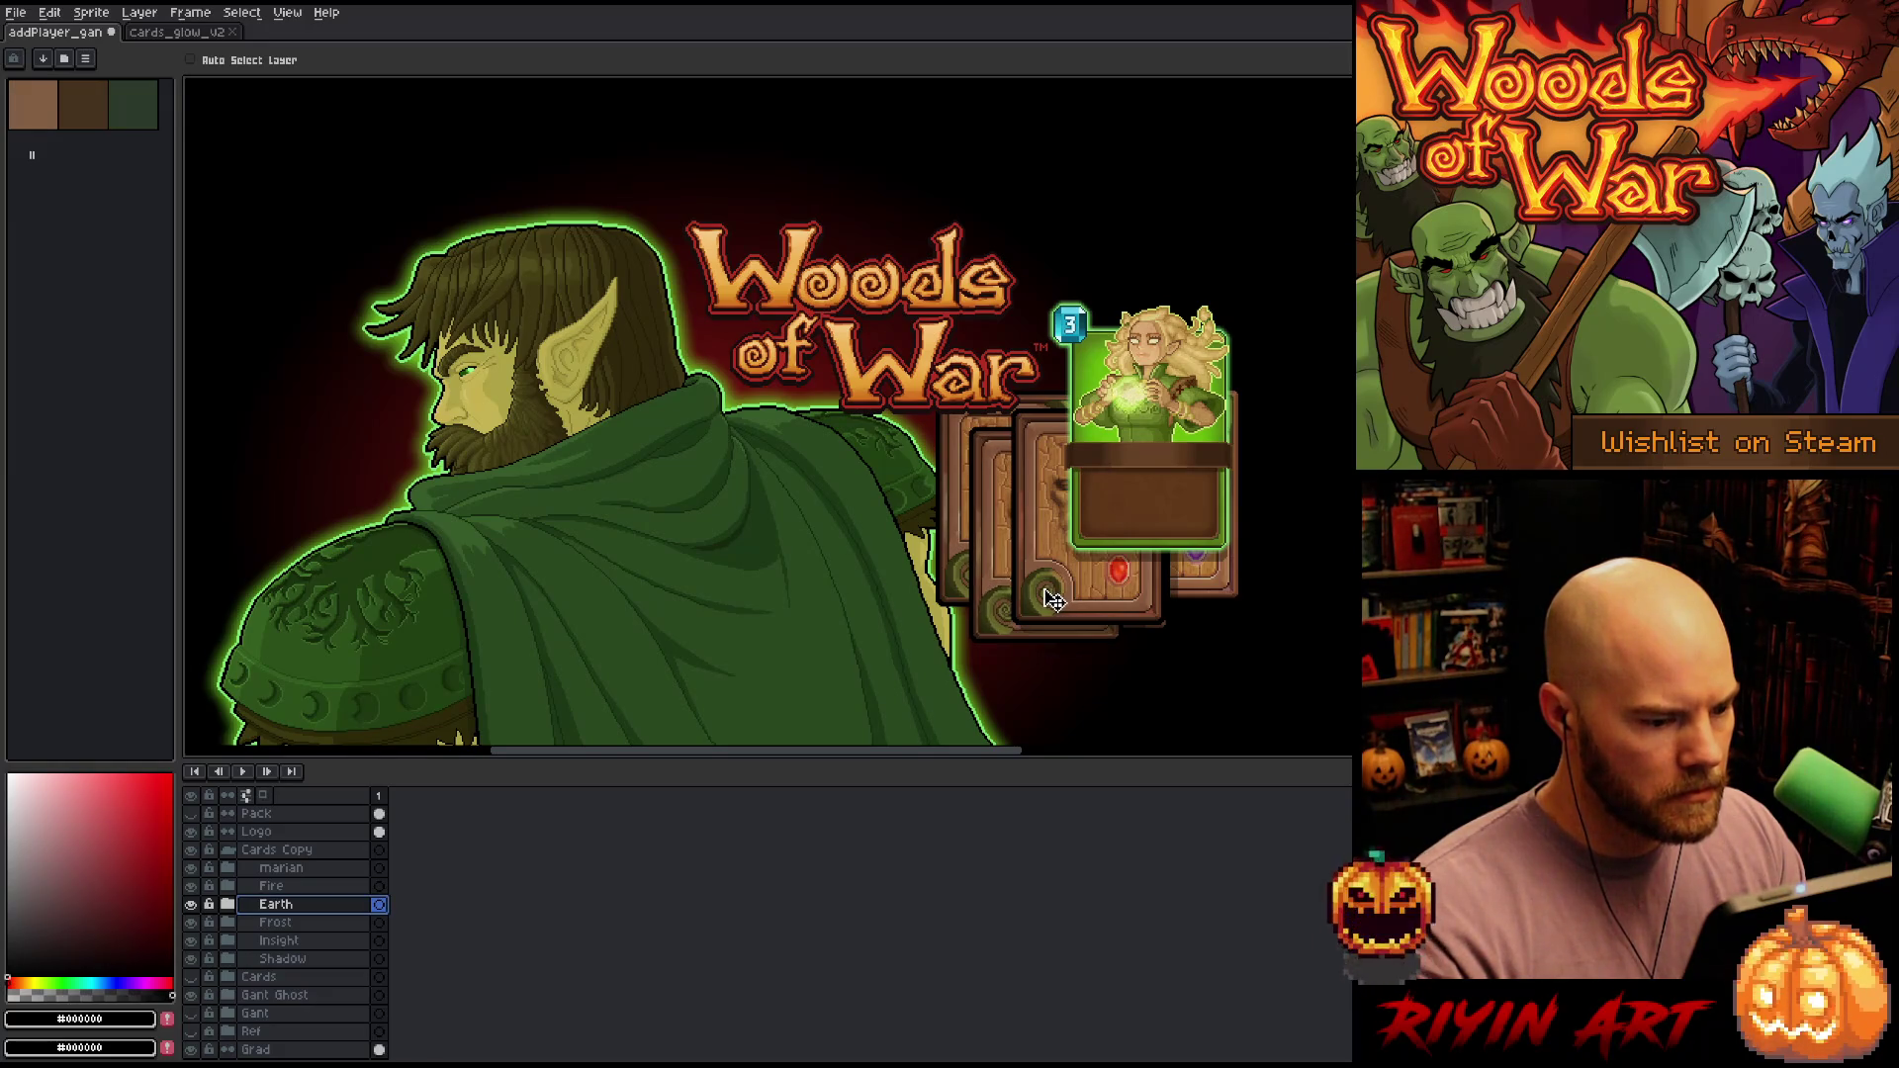
{"action": "key", "text": "alt+Down"}
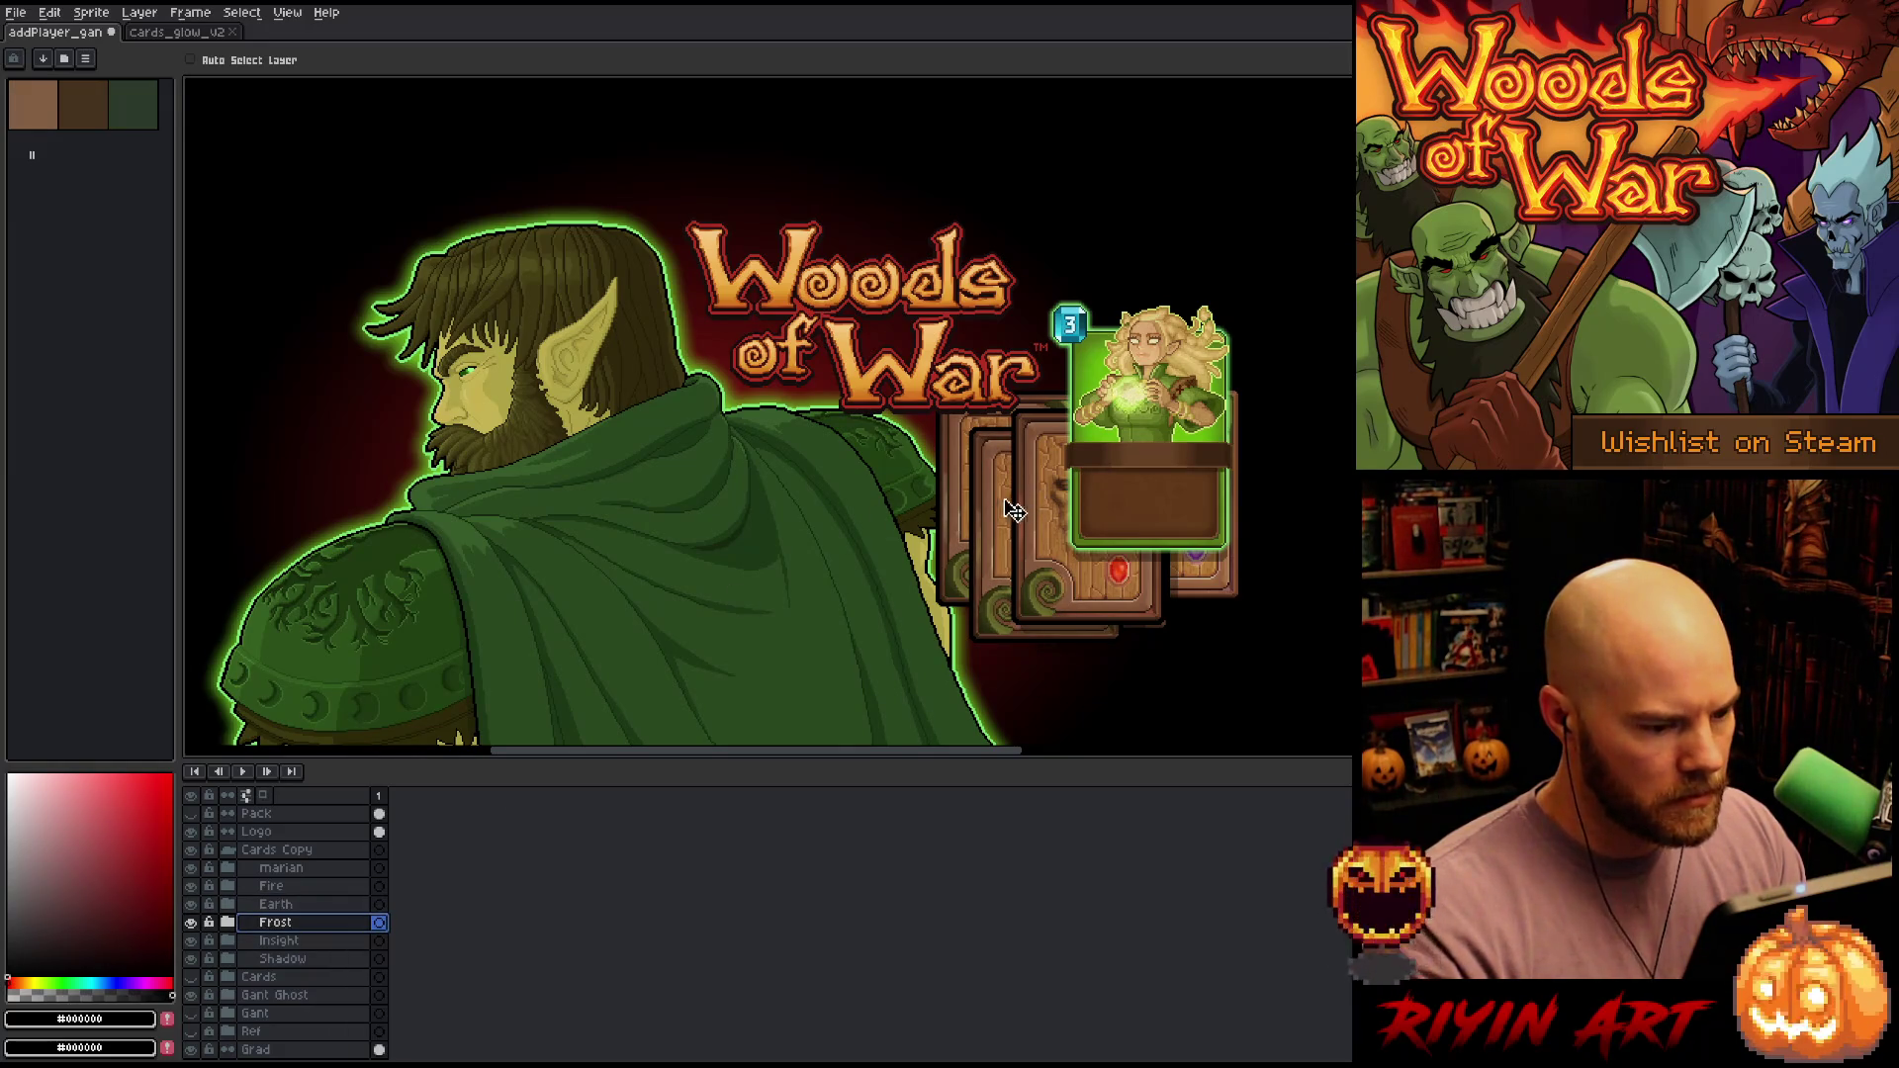
{"action": "left_click_drag", "start_coordinate": [989, 526], "coordinate": [984, 572]}
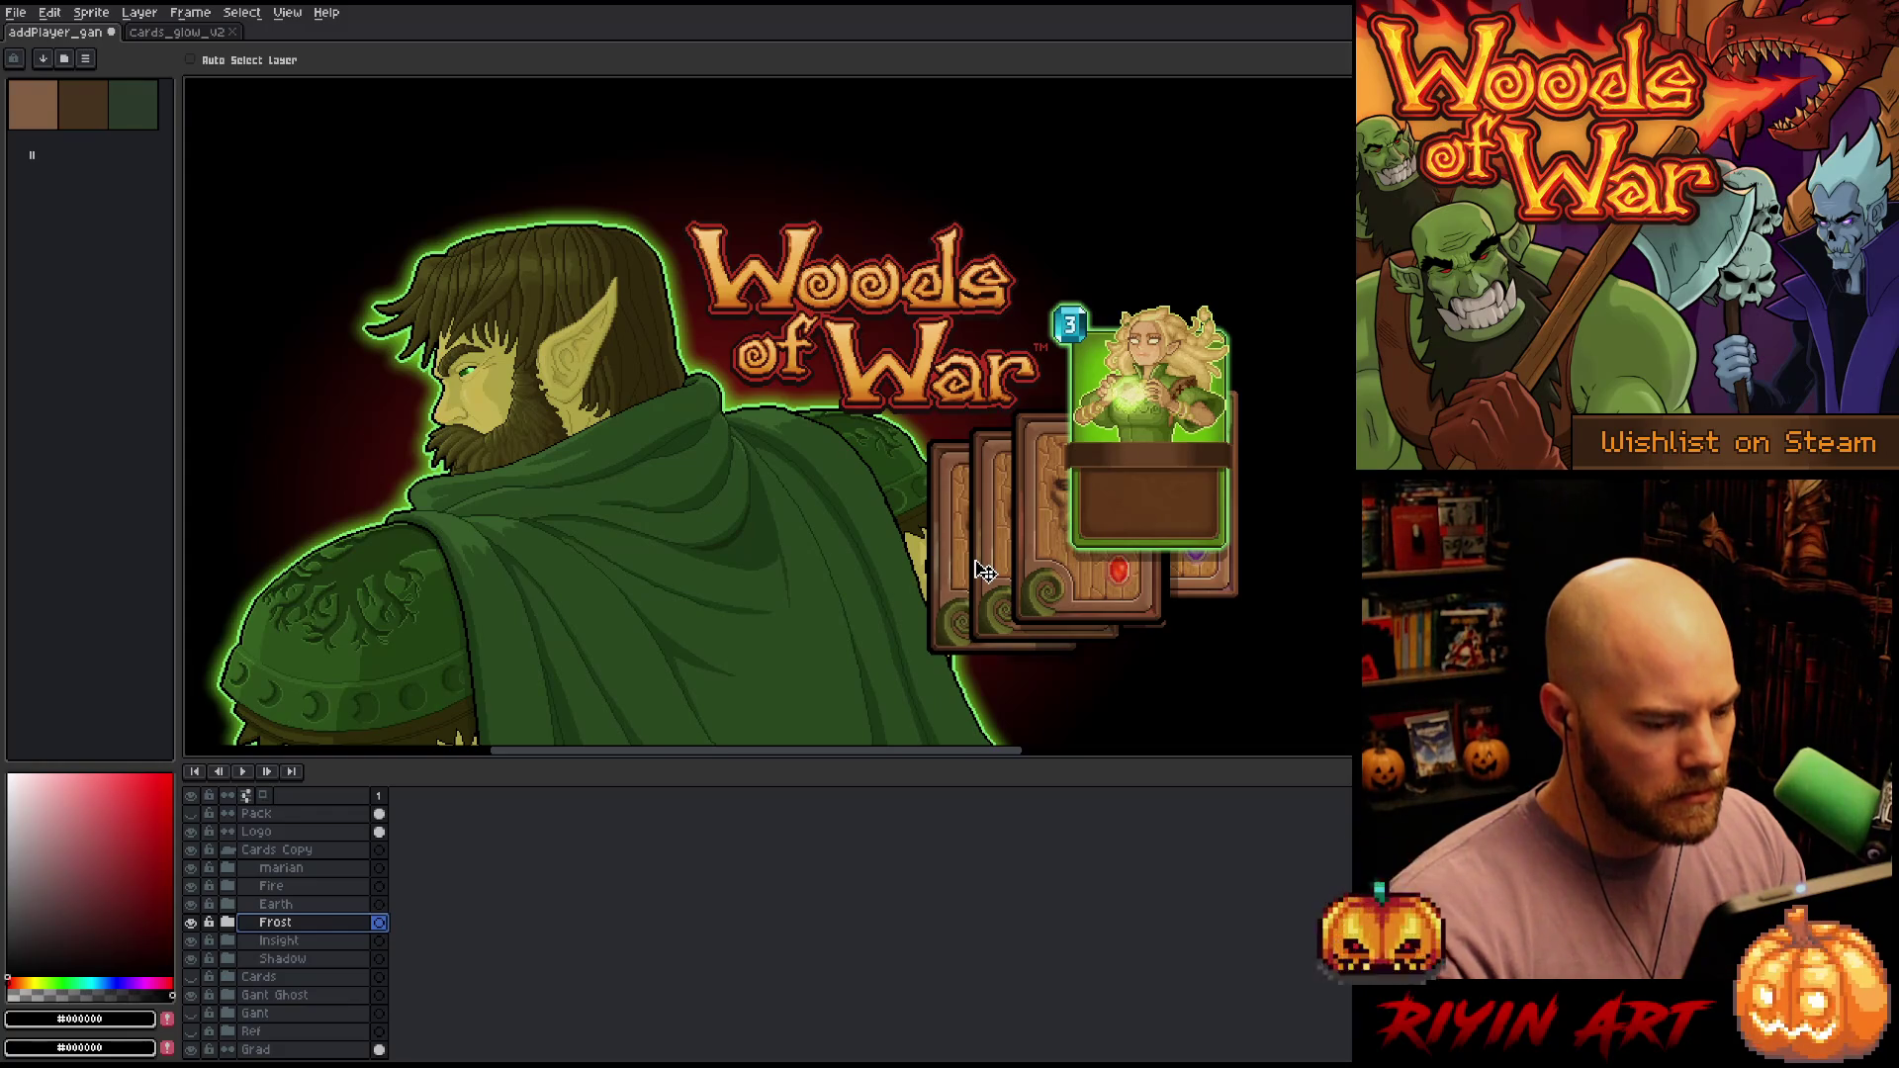
{"action": "mouse_move", "coordinate": [984, 571]}
{"action": "left_mouse_down"}
{"action": "mouse_move", "coordinate": [1019, 567]}
{"action": "mouse_move", "coordinate": [989, 574]}
{"action": "left_mouse_up"}
Move the Insight card to the left end of the fan
{"action": "left_click", "coordinate": [287, 957]}
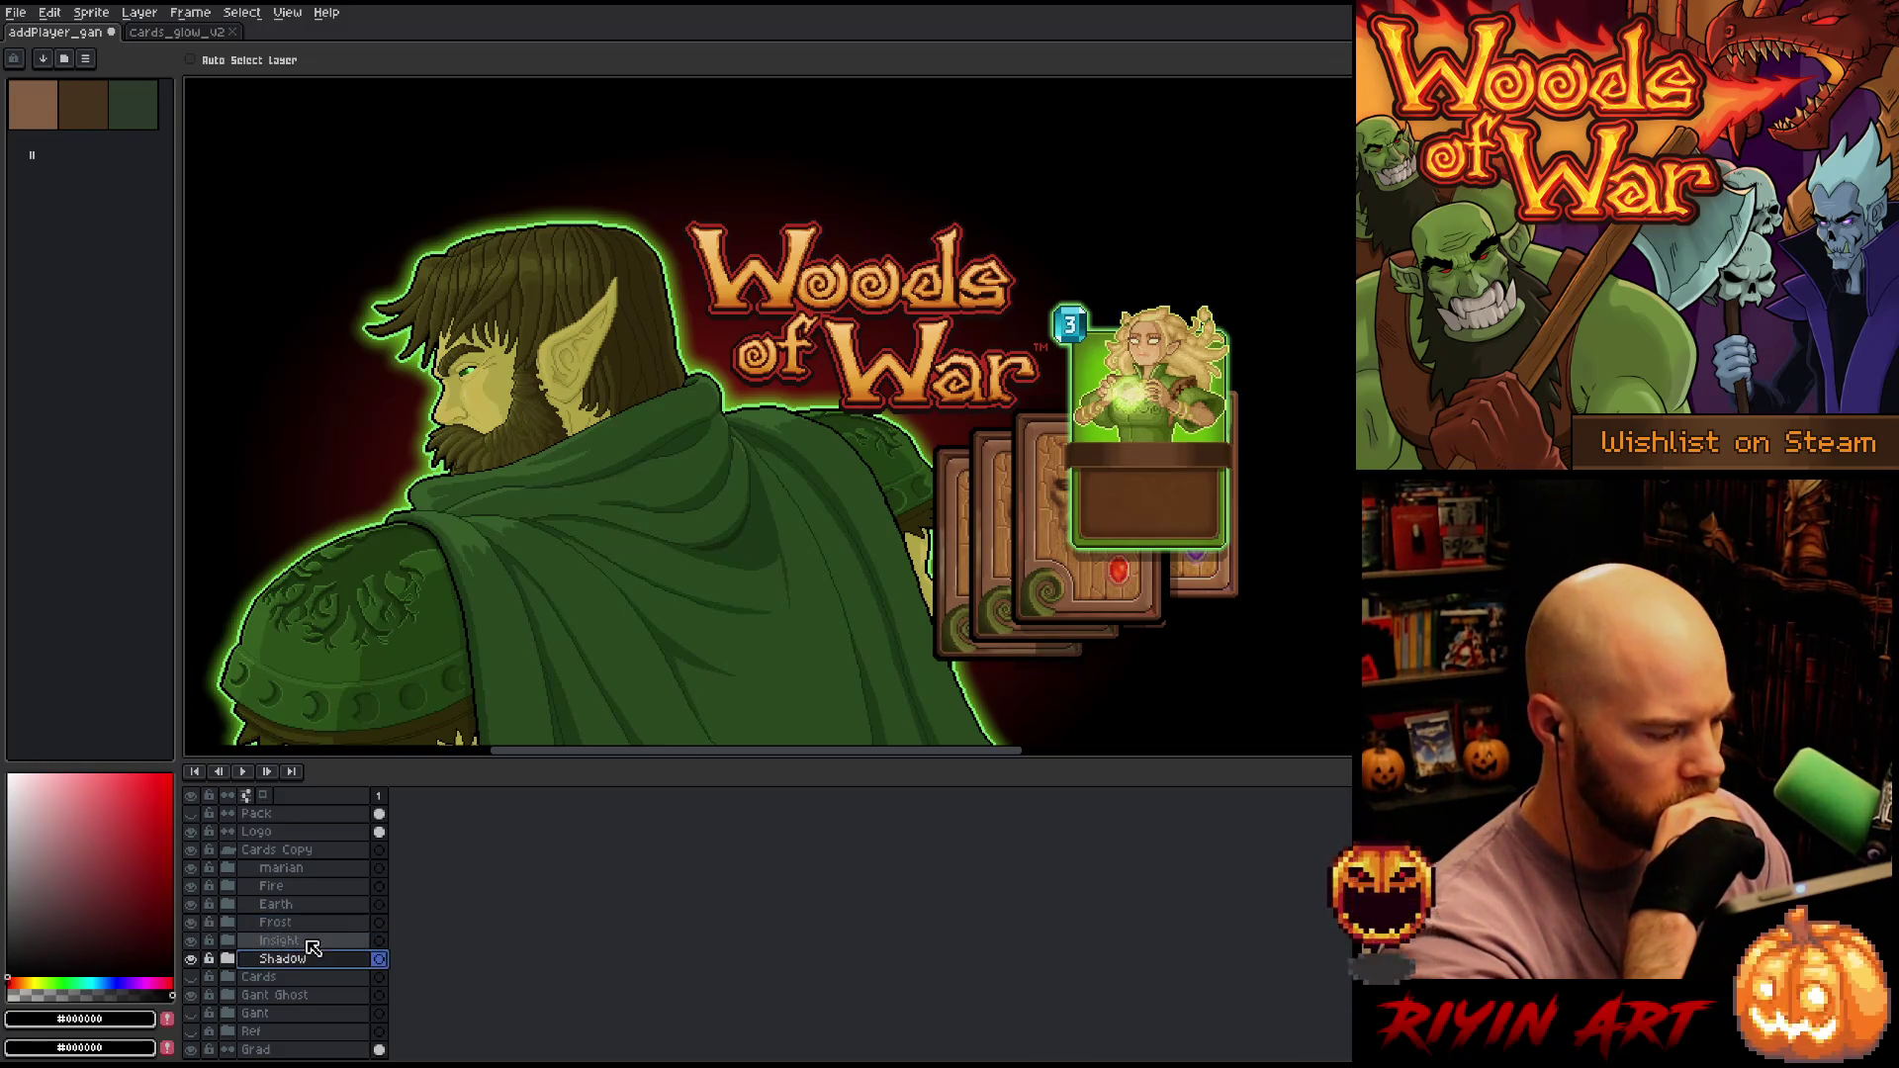
{"action": "left_click", "coordinate": [297, 941]}
{"action": "left_click_drag", "start_coordinate": [1113, 593], "coordinate": [993, 646]}
{"action": "left_click", "coordinate": [287, 958]}
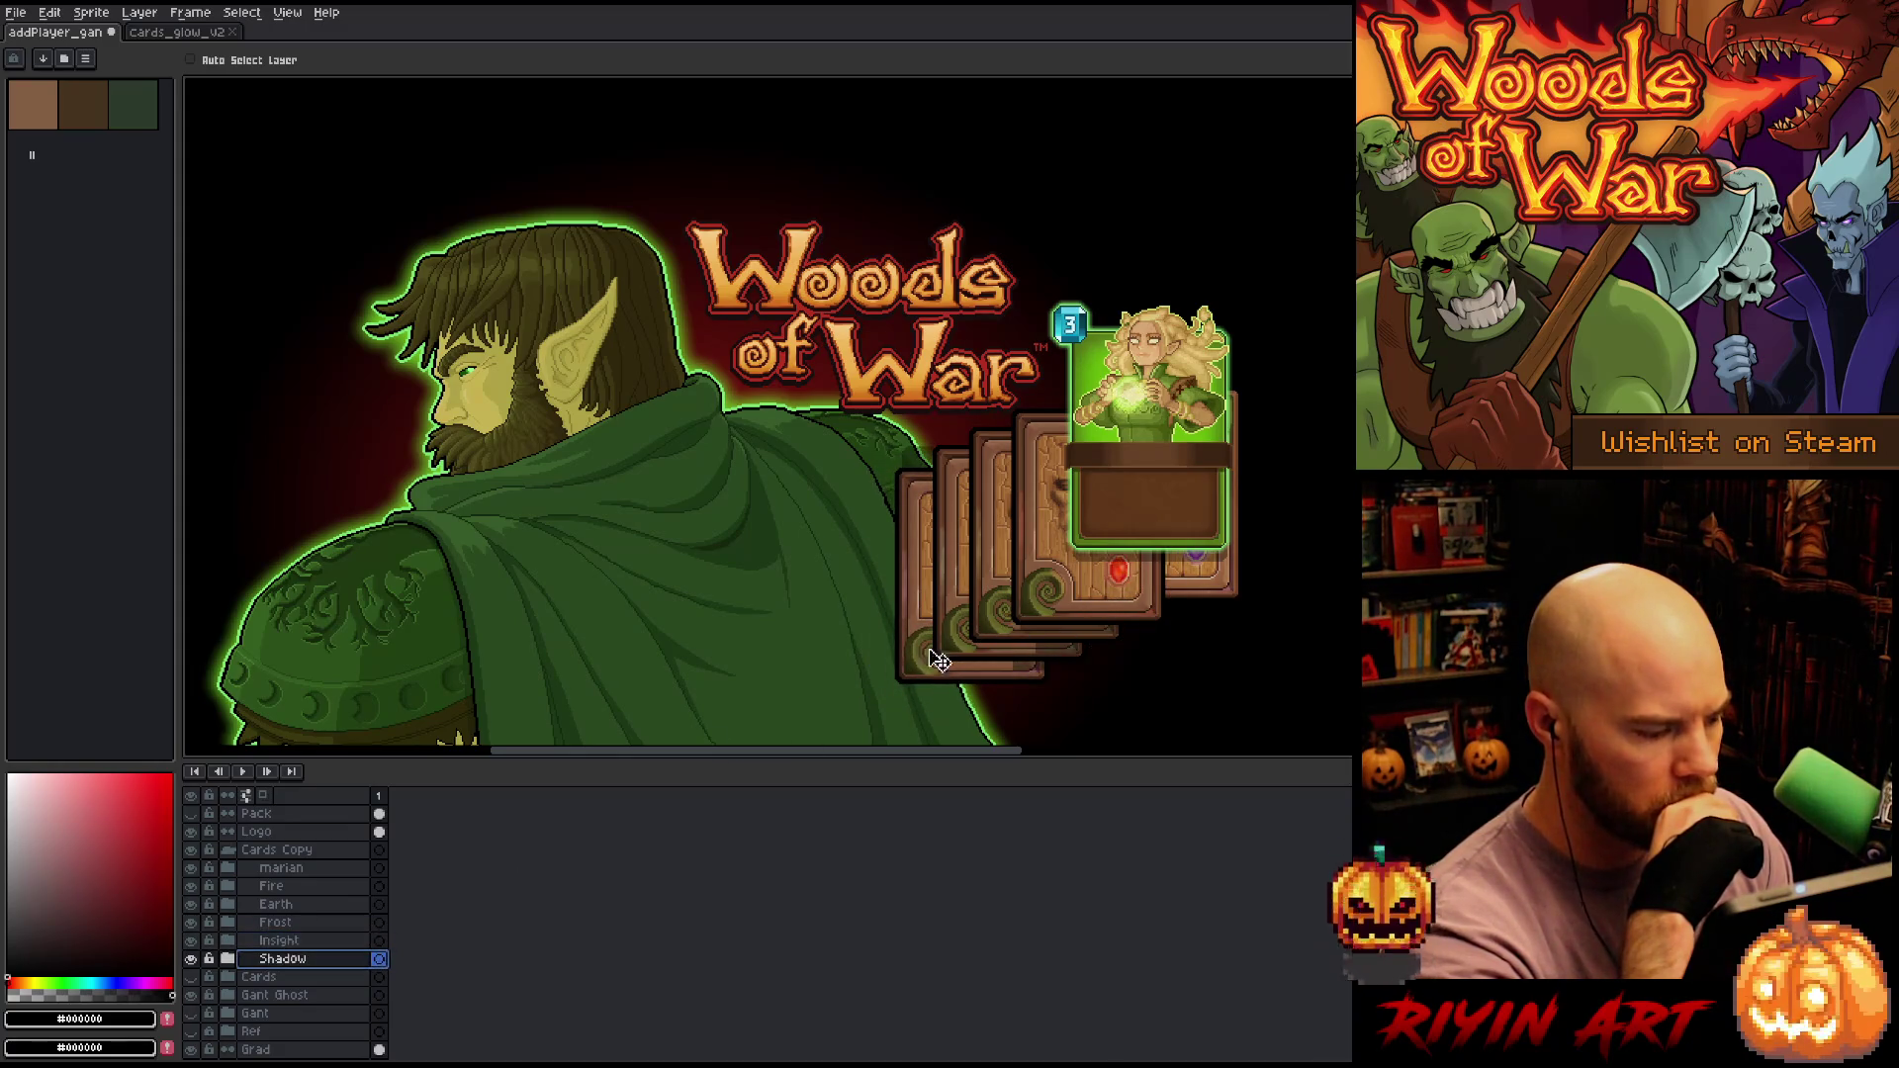
Push the Shadow card to the back of the fan and restack its layer below Gant Ghost
{"action": "mouse_move", "coordinate": [1138, 661]}
{"action": "left_mouse_down"}
{"action": "mouse_move", "coordinate": [1123, 704]}
{"action": "mouse_move", "coordinate": [944, 668]}
{"action": "mouse_move", "coordinate": [964, 573]}
{"action": "mouse_move", "coordinate": [946, 516]}
{"action": "mouse_move", "coordinate": [979, 509]}
{"action": "left_mouse_up"}
{"action": "scroll", "coordinate": [1123, 704], "scroll_direction": "down", "scroll_amount": 3}
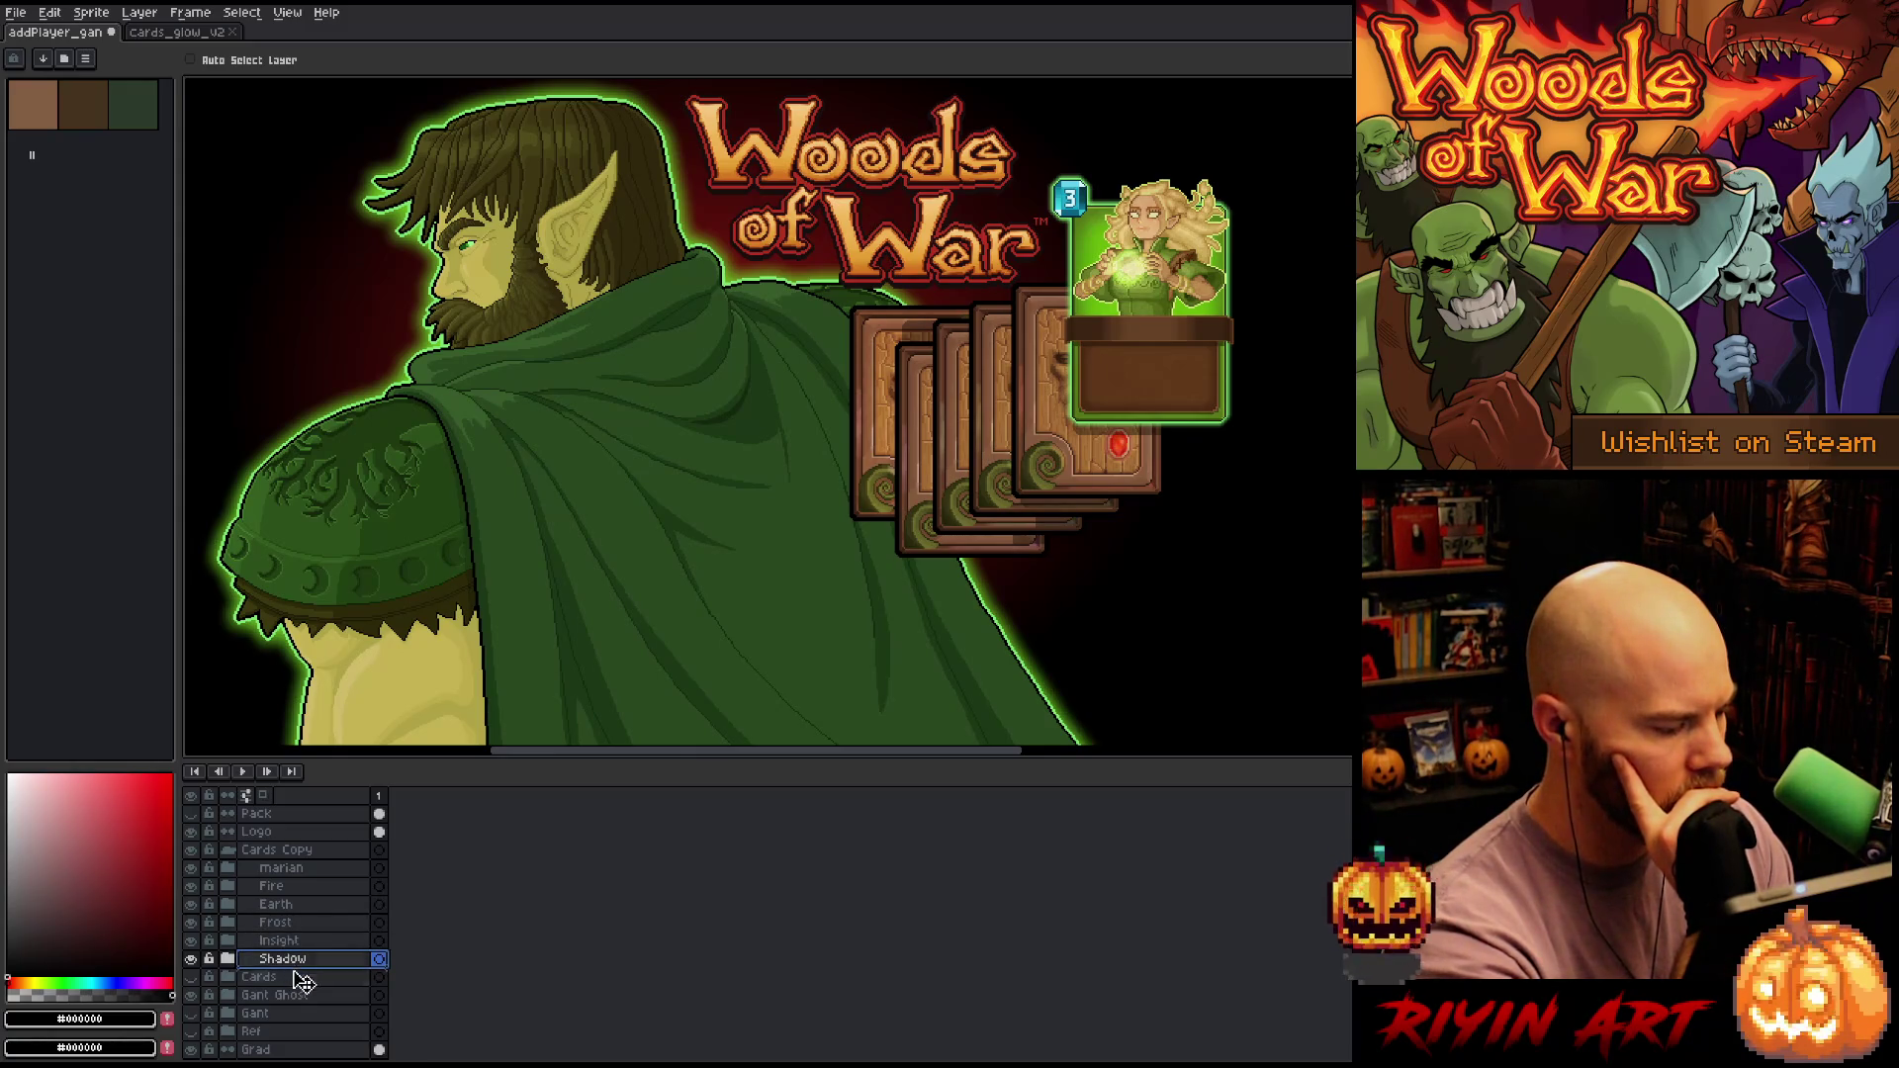
{"action": "left_click_drag", "start_coordinate": [304, 1007], "coordinate": [302, 1002]}
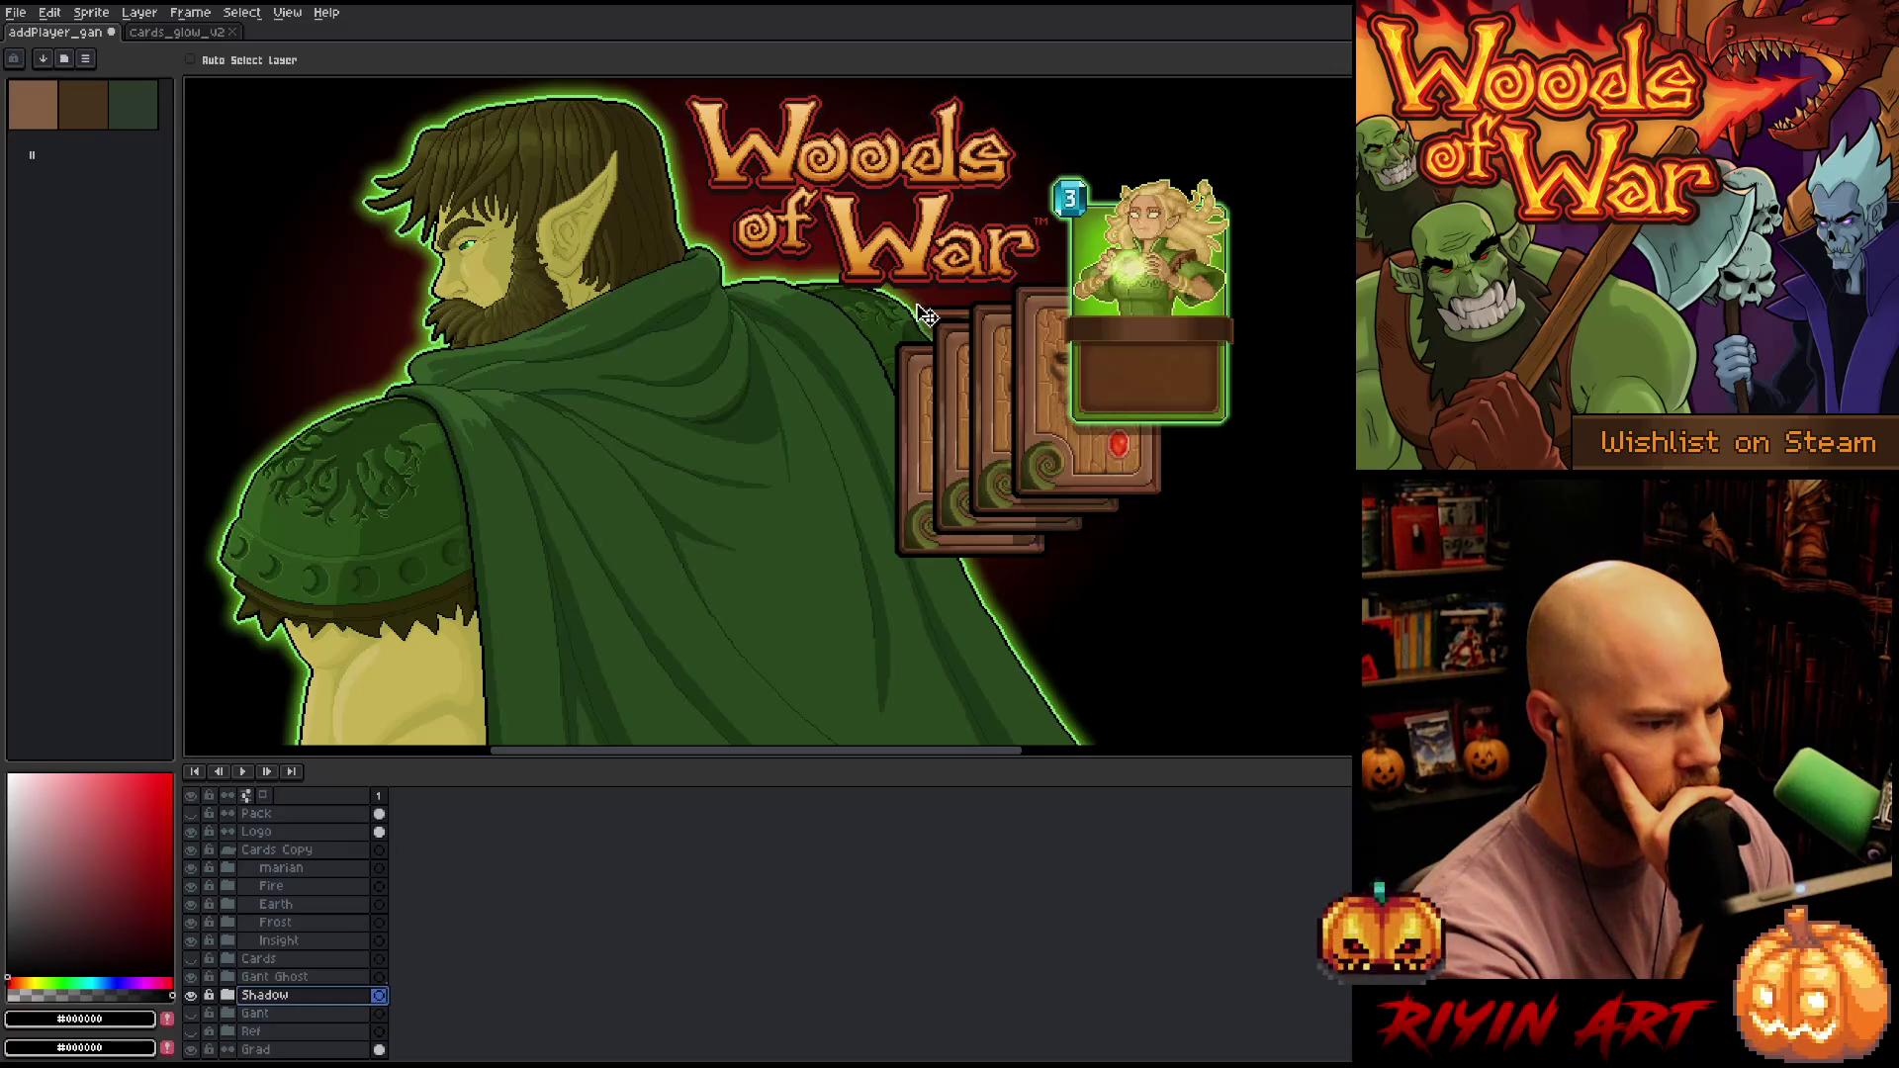
{"action": "left_click", "coordinate": [280, 943]}
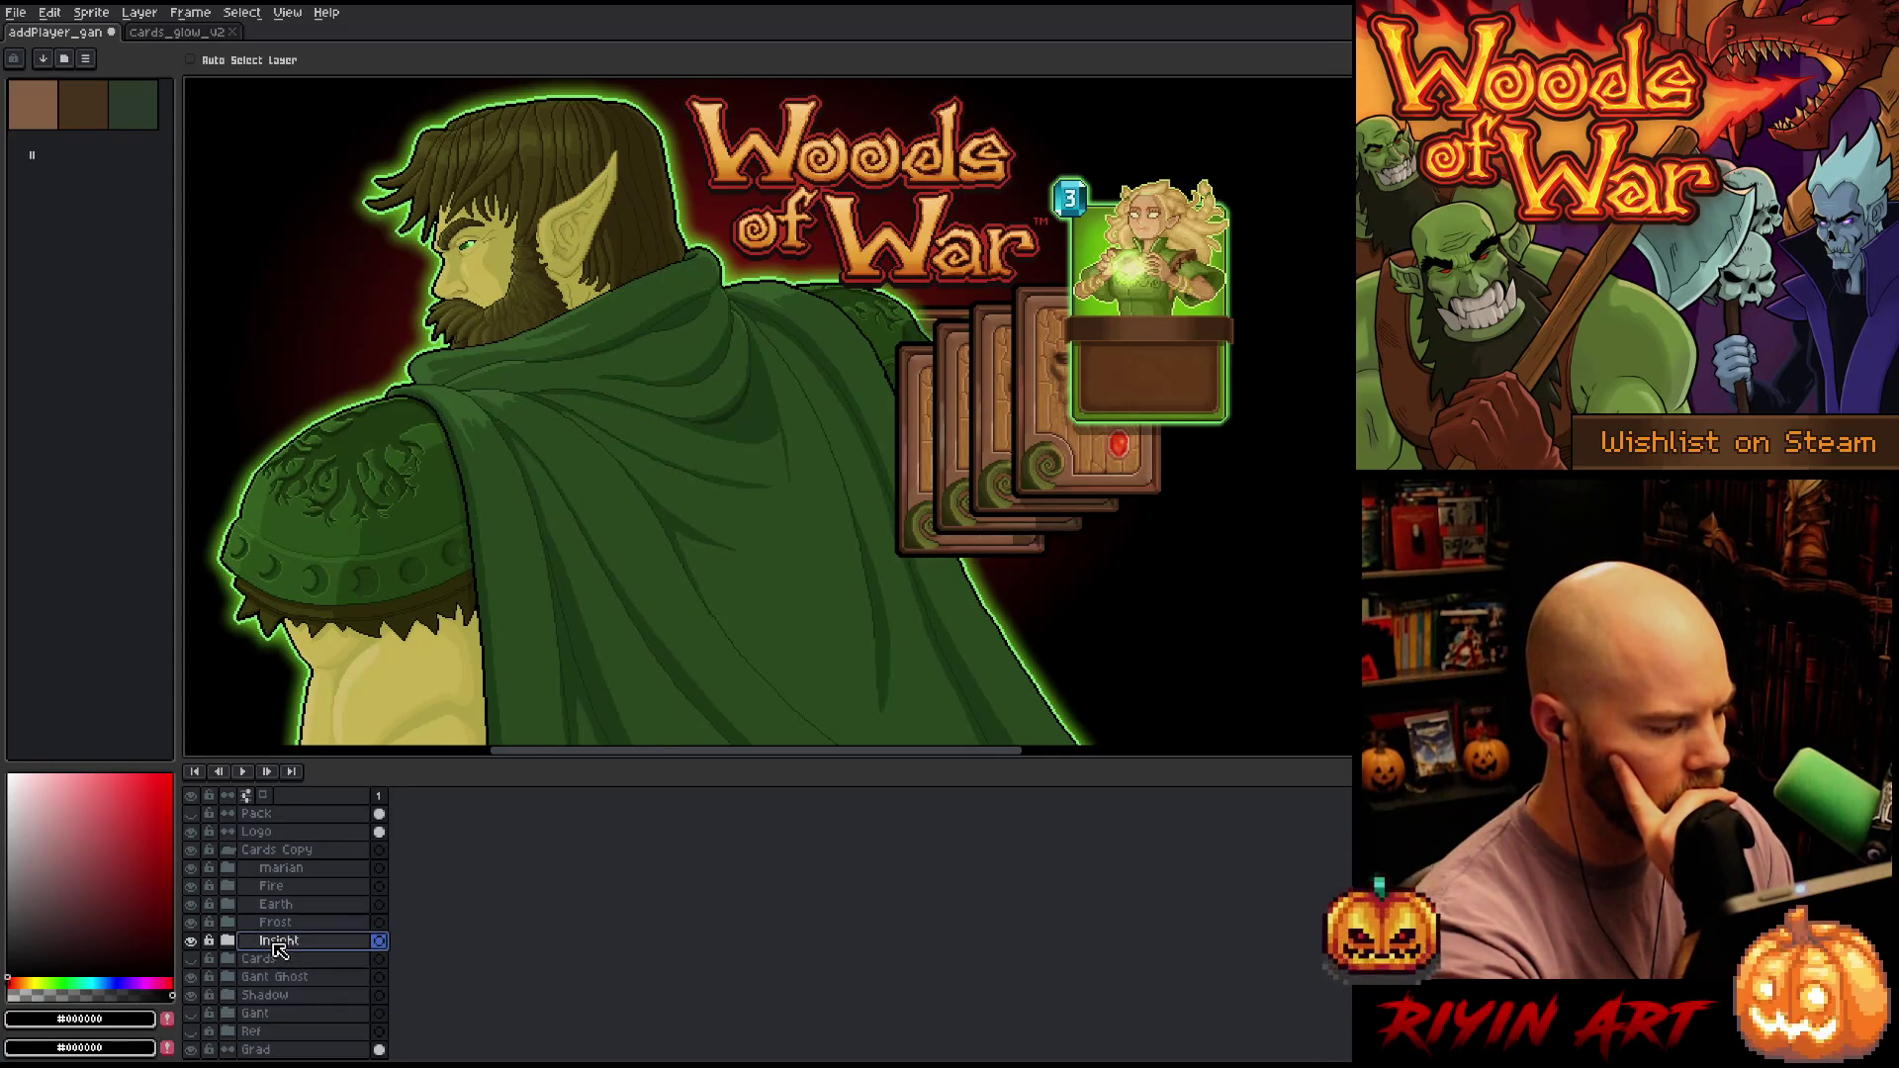
Move the Insight layer below Gant Ghost, hide Cards Copy, and reposition the Insight card
{"action": "left_click_drag", "start_coordinate": [293, 996], "coordinate": [293, 990]}
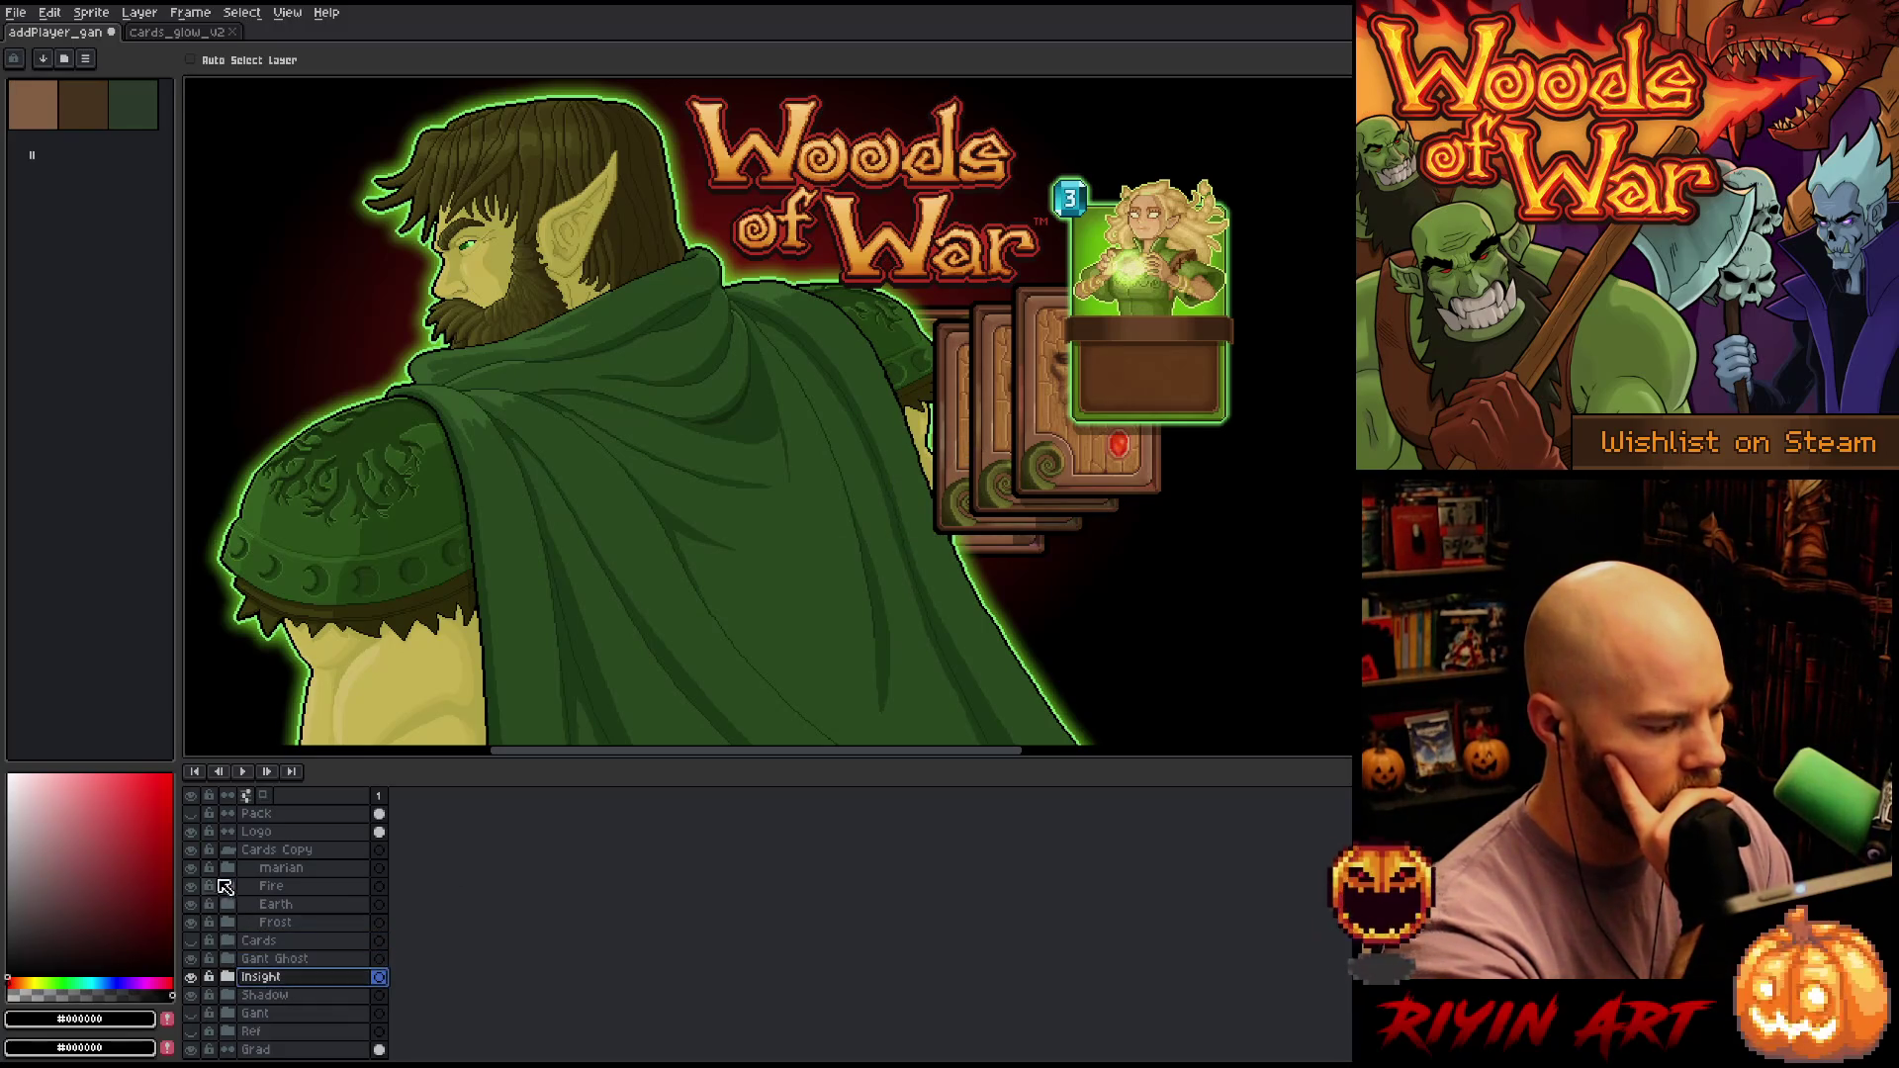
{"action": "left_click", "coordinate": [194, 851]}
{"action": "left_click_drag", "start_coordinate": [1085, 454], "coordinate": [1138, 423]}
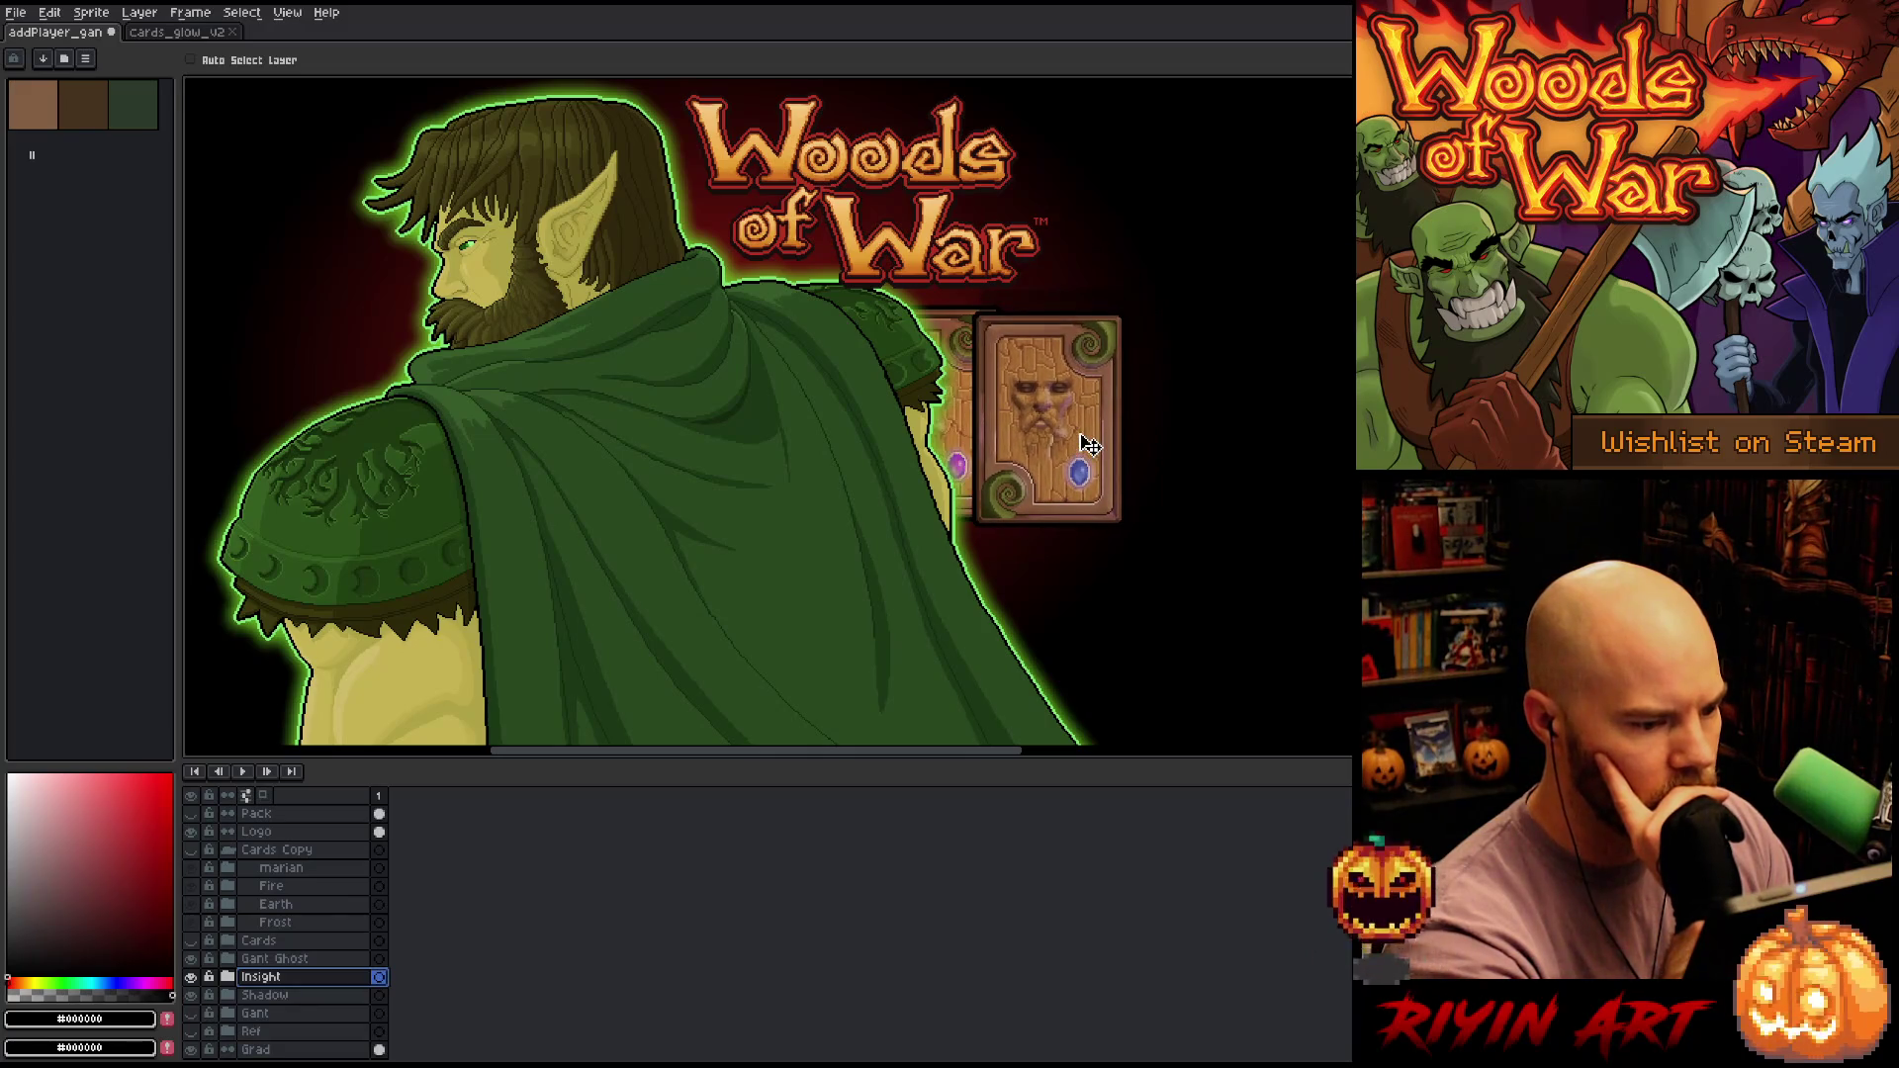
{"action": "left_click", "coordinate": [234, 978]}
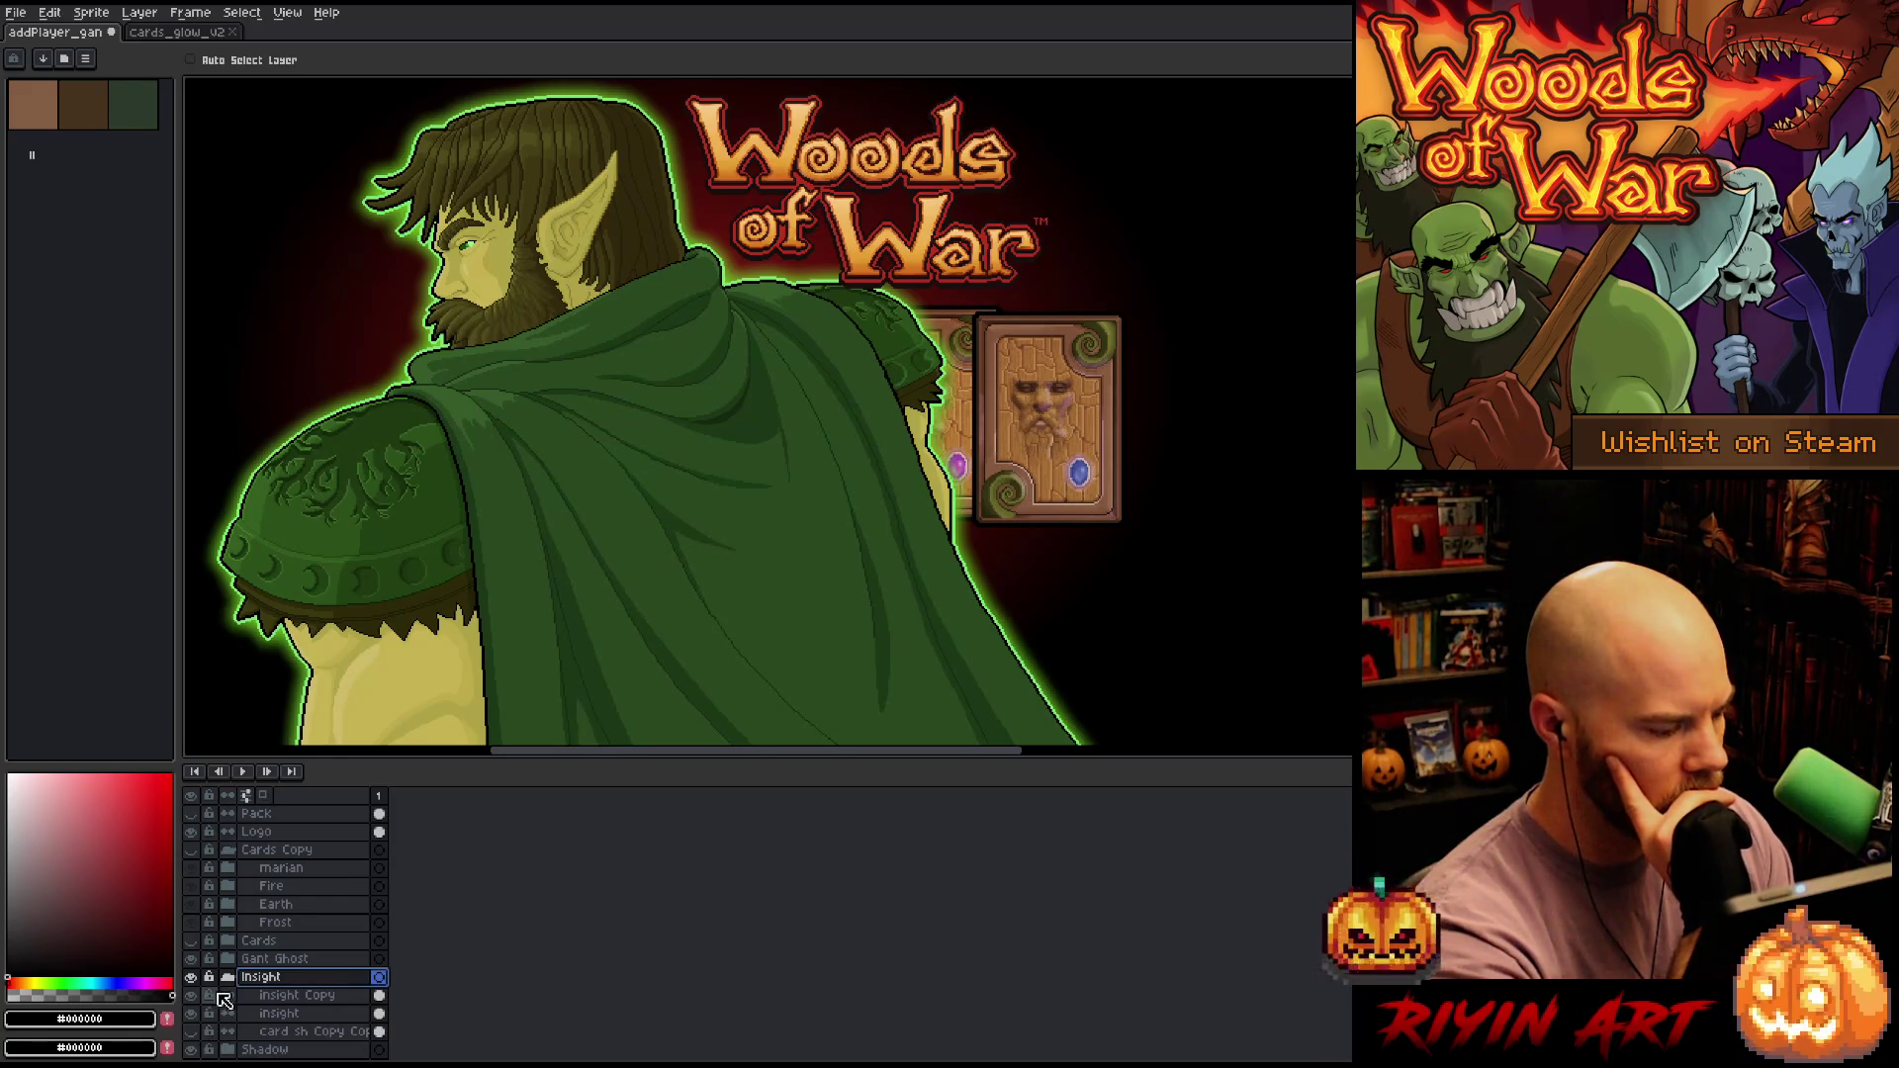
{"action": "left_click", "coordinate": [228, 977]}
{"action": "mouse_move", "coordinate": [1034, 493]}
{"action": "left_mouse_down"}
{"action": "mouse_move", "coordinate": [1008, 505]}
{"action": "mouse_move", "coordinate": [1015, 468]}
{"action": "mouse_move", "coordinate": [1009, 501]}
{"action": "left_mouse_up"}
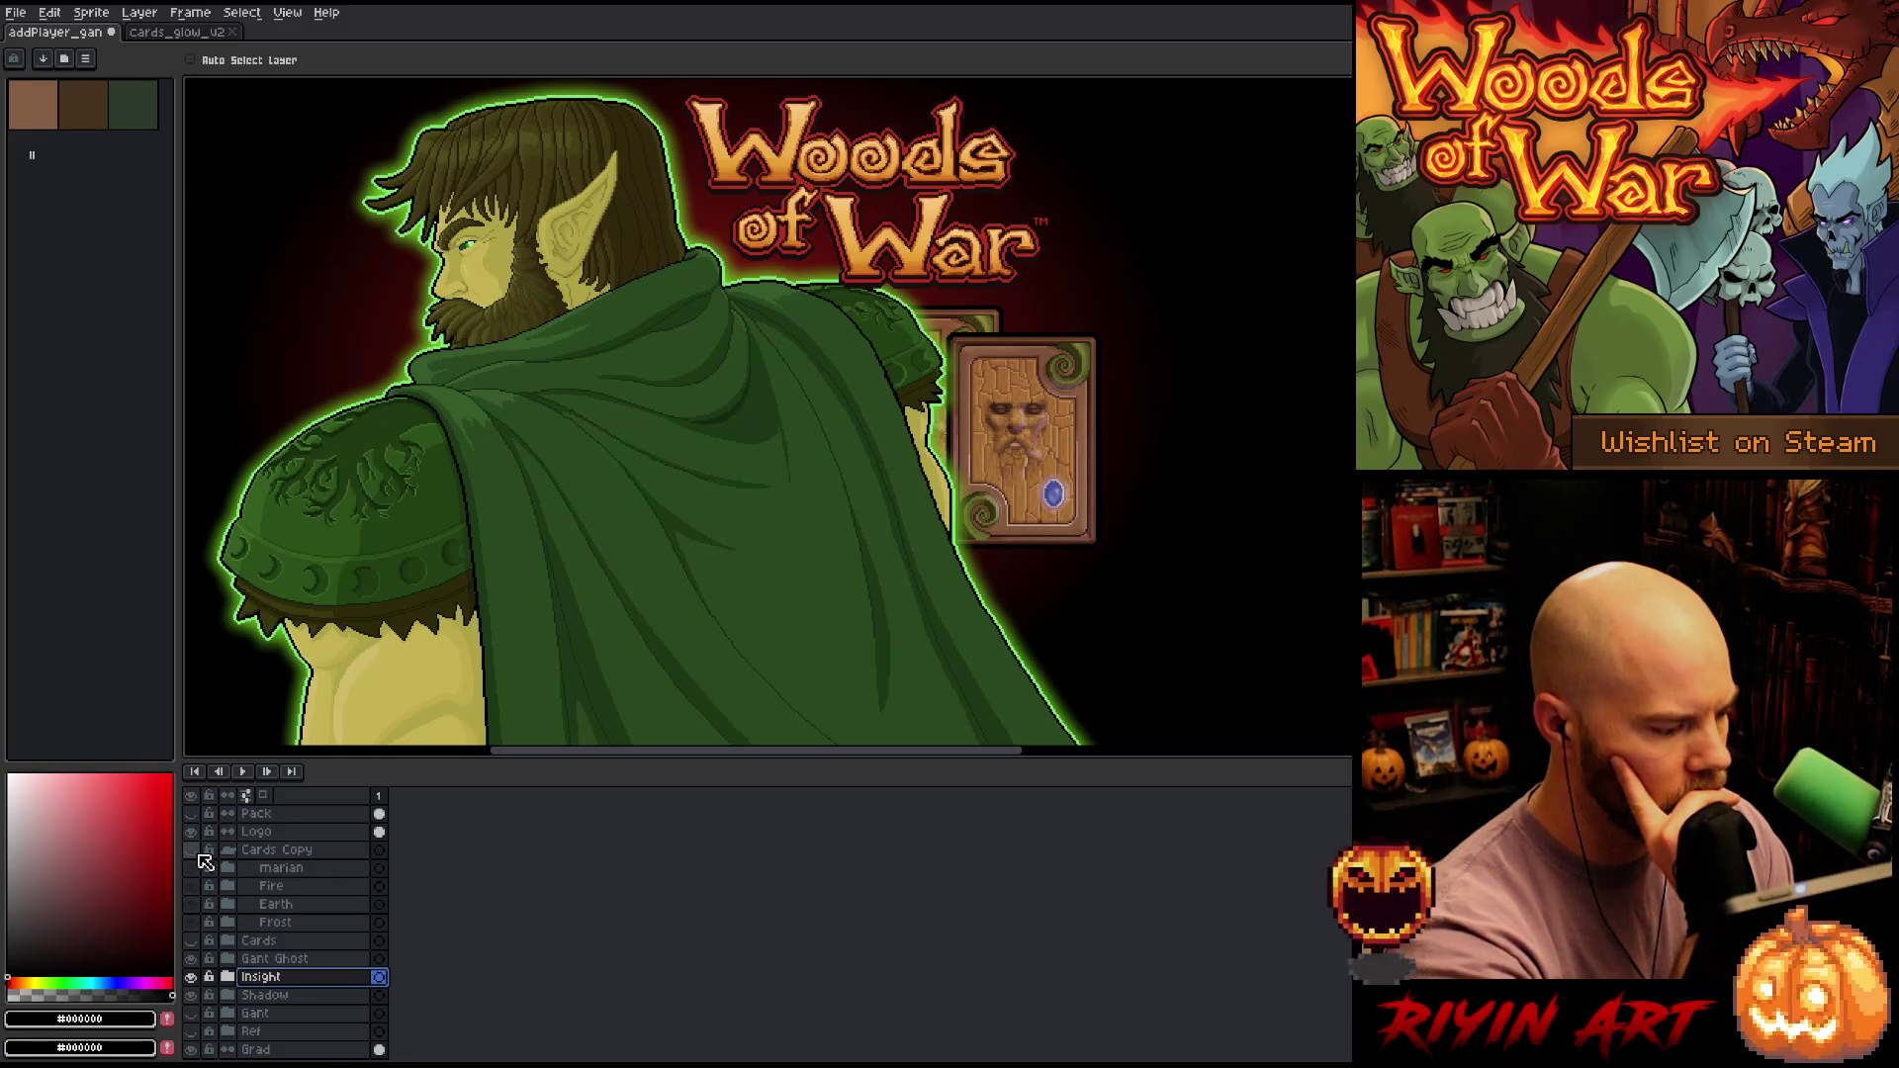
Show Cards Copy again and shift the marian through Earth cards about 97 px right
{"action": "left_click", "coordinate": [267, 924]}
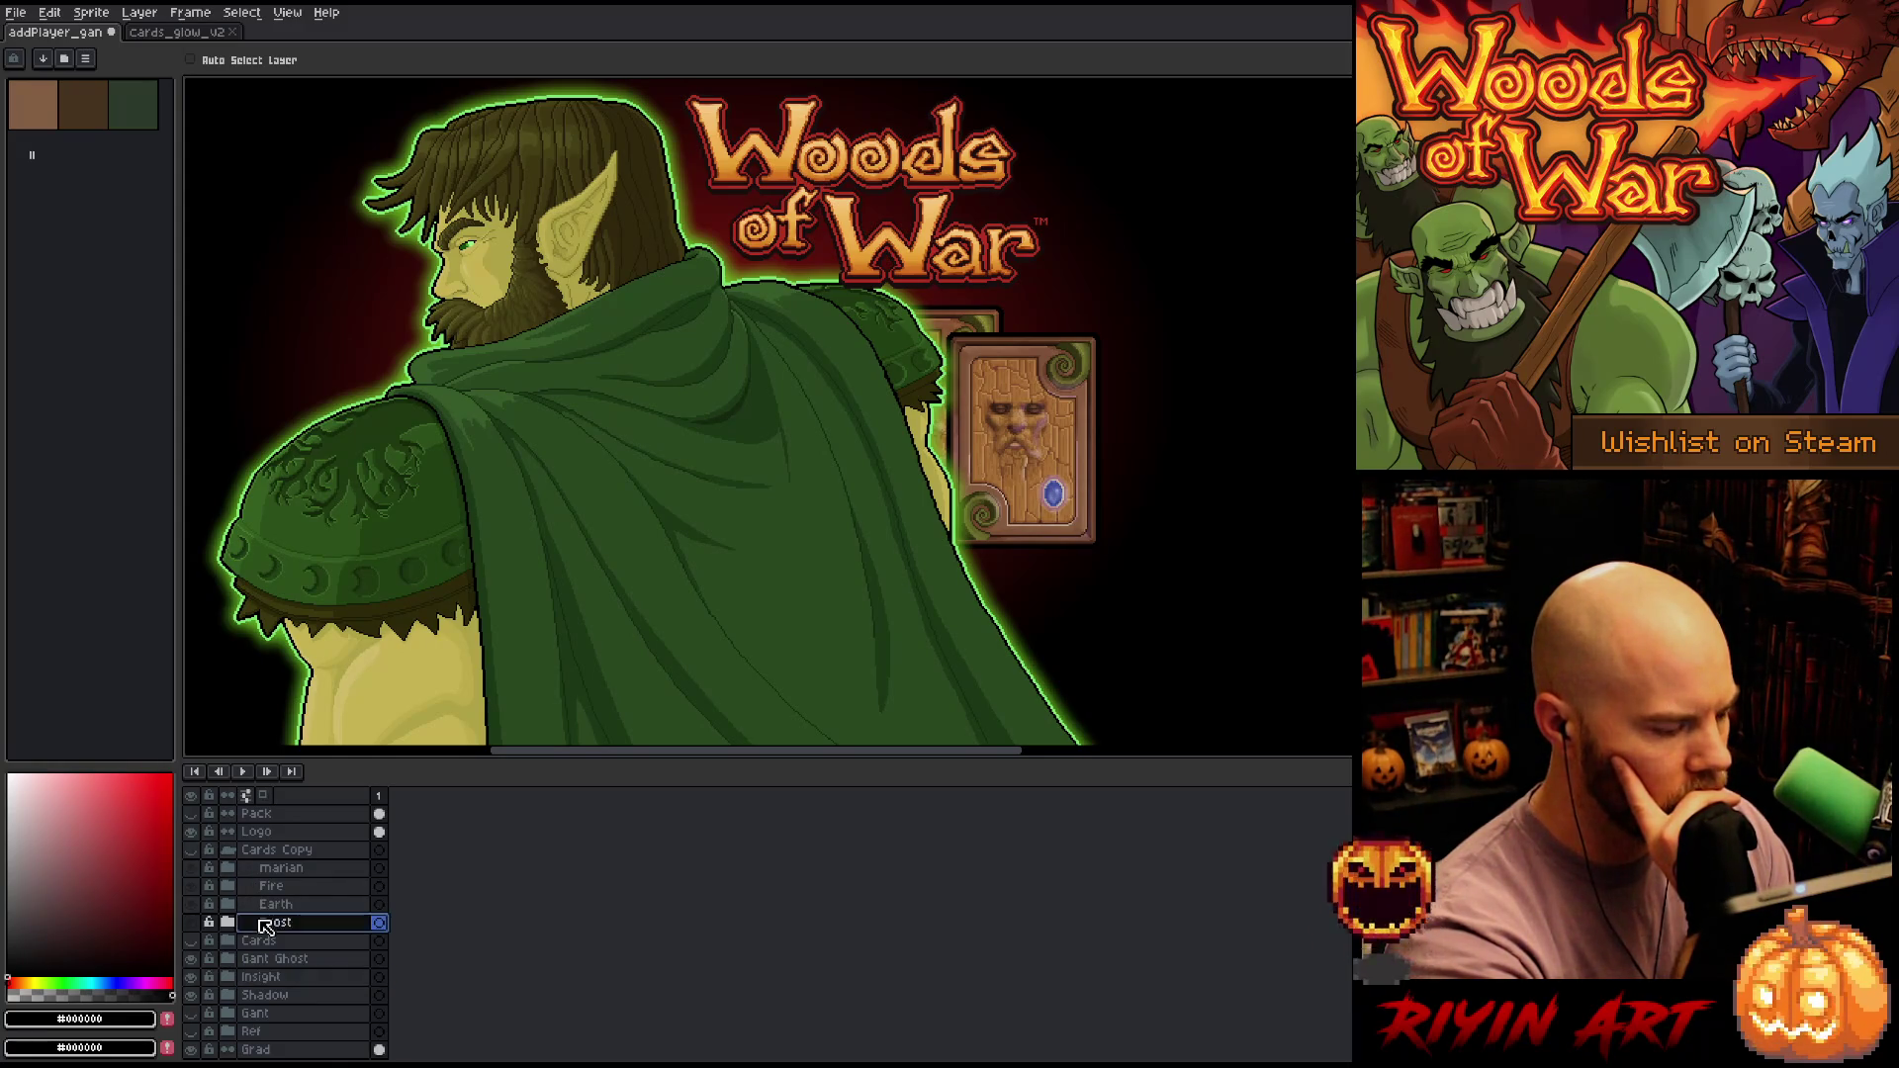
{"action": "left_click", "coordinate": [192, 852]}
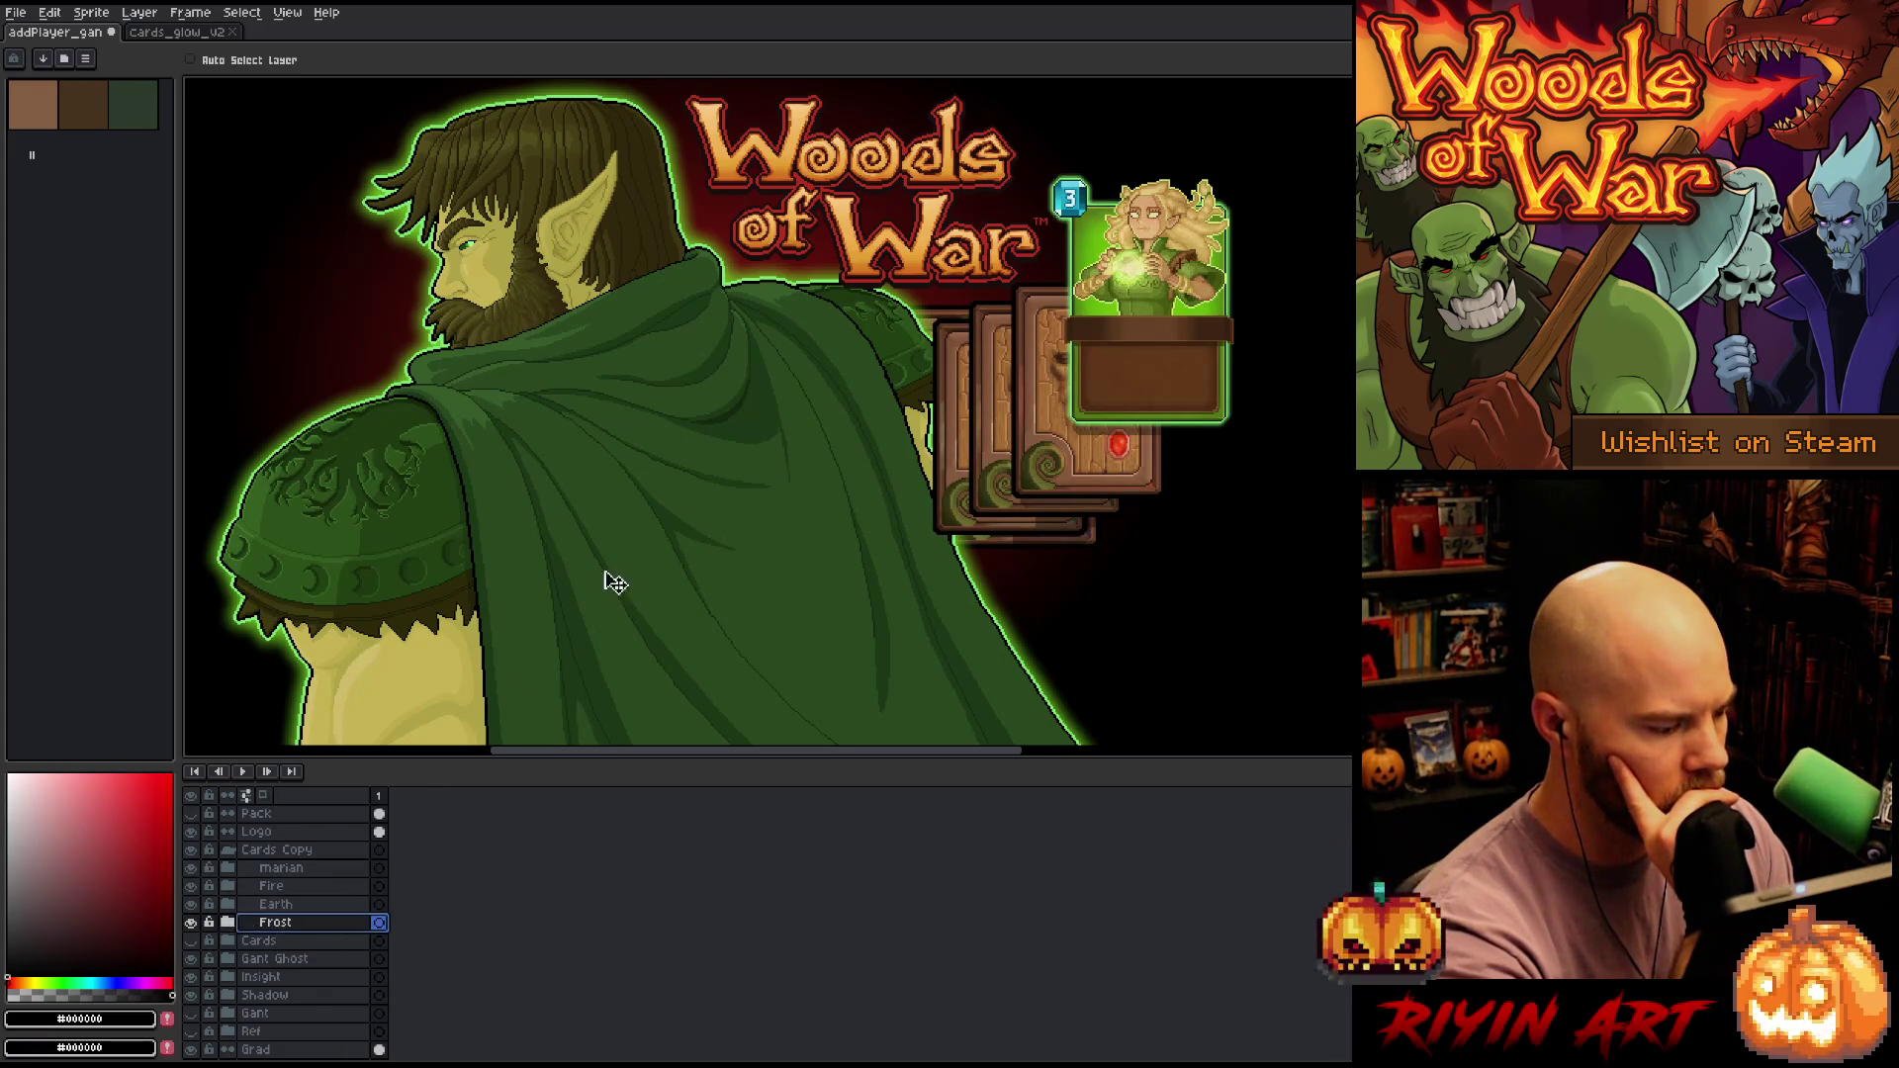
{"action": "left_click_drag", "start_coordinate": [282, 868], "coordinate": [278, 904]}
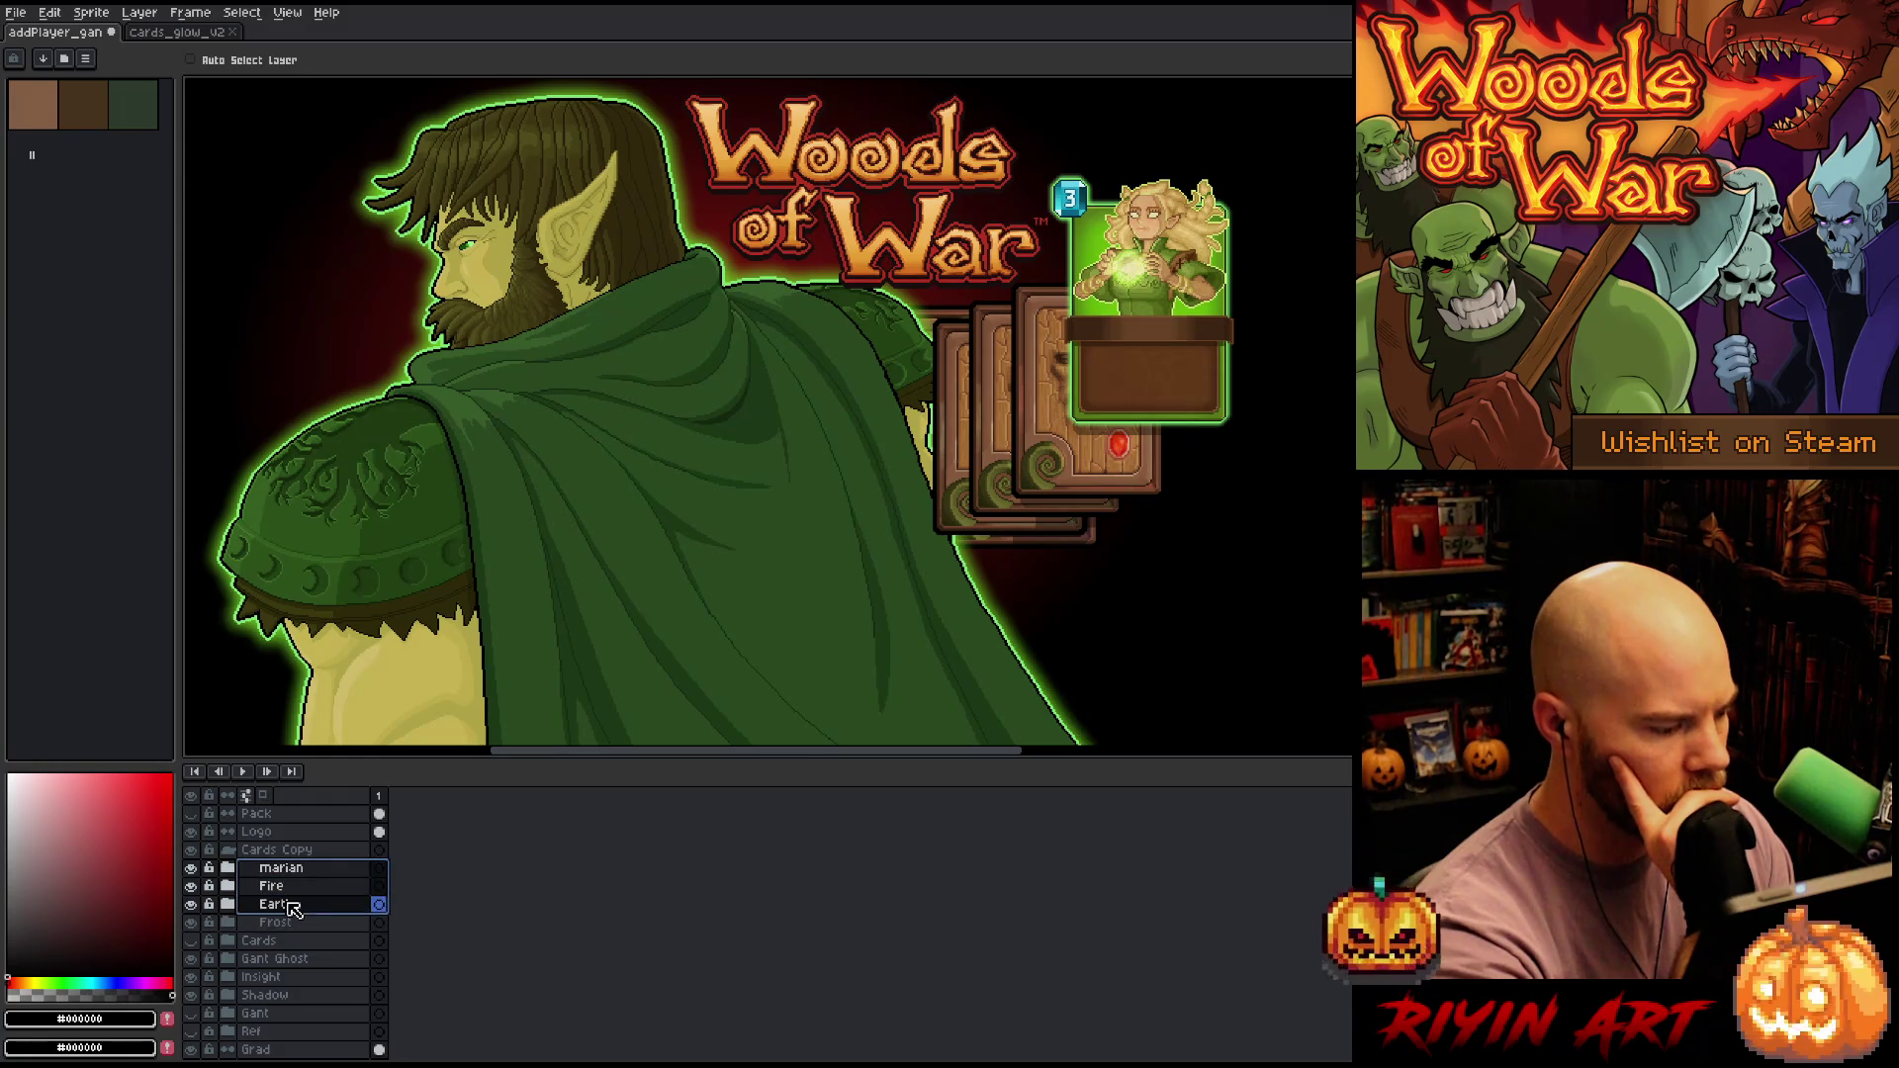
{"action": "left_click_drag", "start_coordinate": [1074, 360], "coordinate": [1171, 368]}
Move the Frost card down-right and the Earth card left, checking the Frost and Earth groups
{"action": "left_click", "coordinate": [318, 922]}
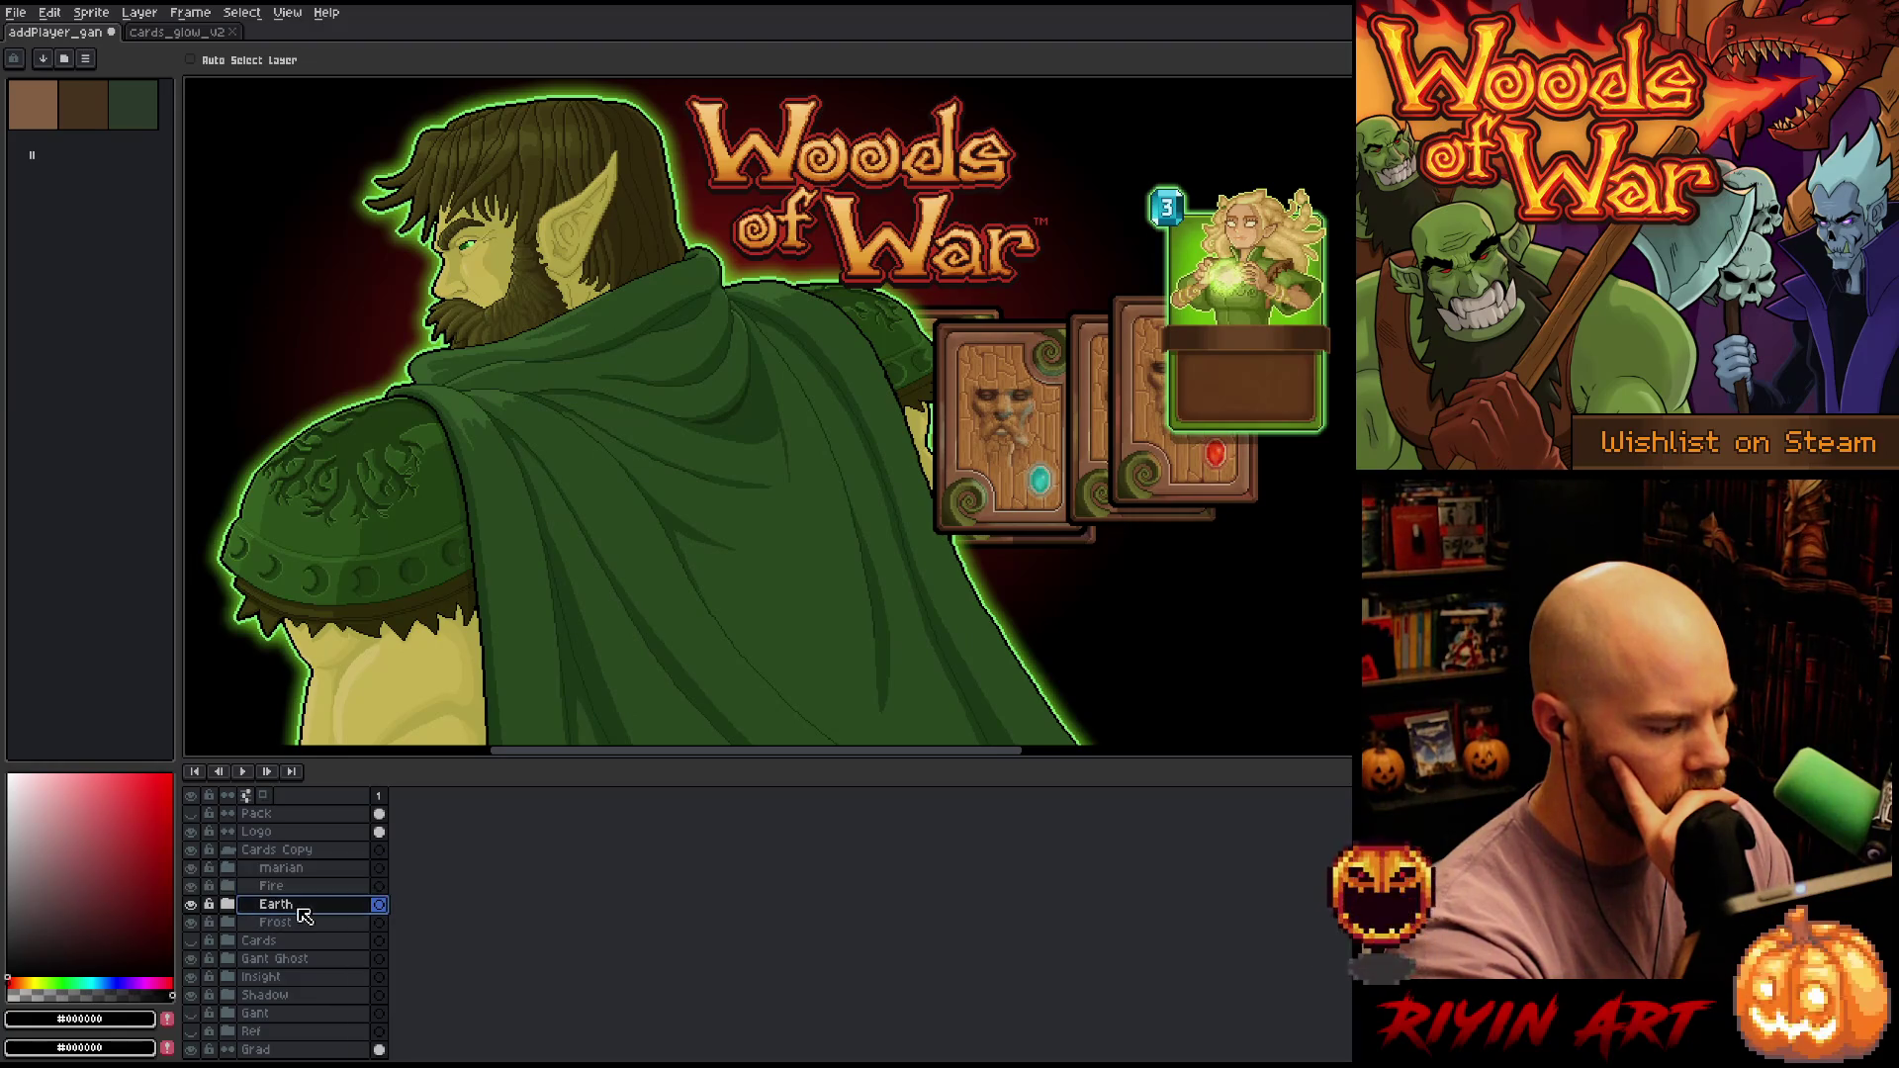
{"action": "mouse_move", "coordinate": [1045, 465]}
{"action": "left_mouse_down"}
{"action": "mouse_move", "coordinate": [1120, 506]}
{"action": "mouse_move", "coordinate": [1112, 478]}
{"action": "mouse_move", "coordinate": [1115, 508]}
{"action": "left_mouse_up"}
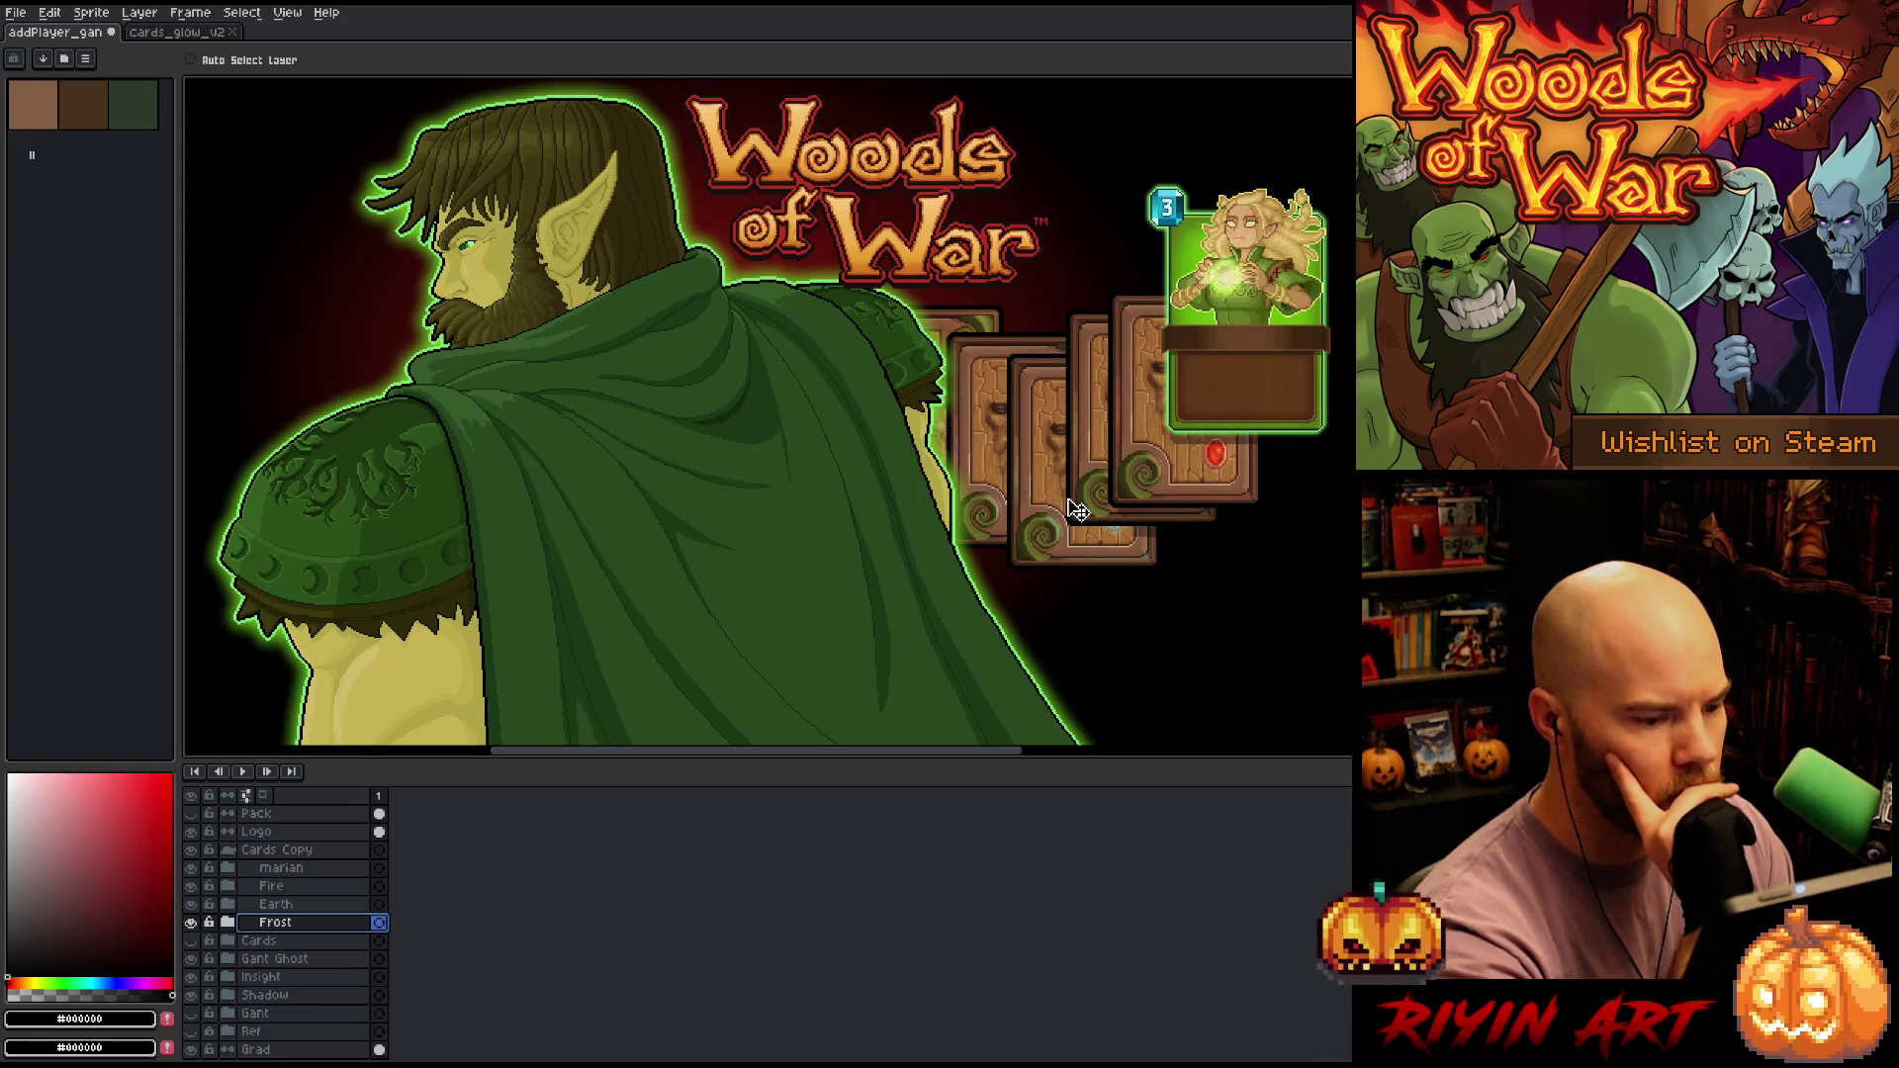
{"action": "left_click_drag", "start_coordinate": [1056, 519], "coordinate": [1039, 521]}
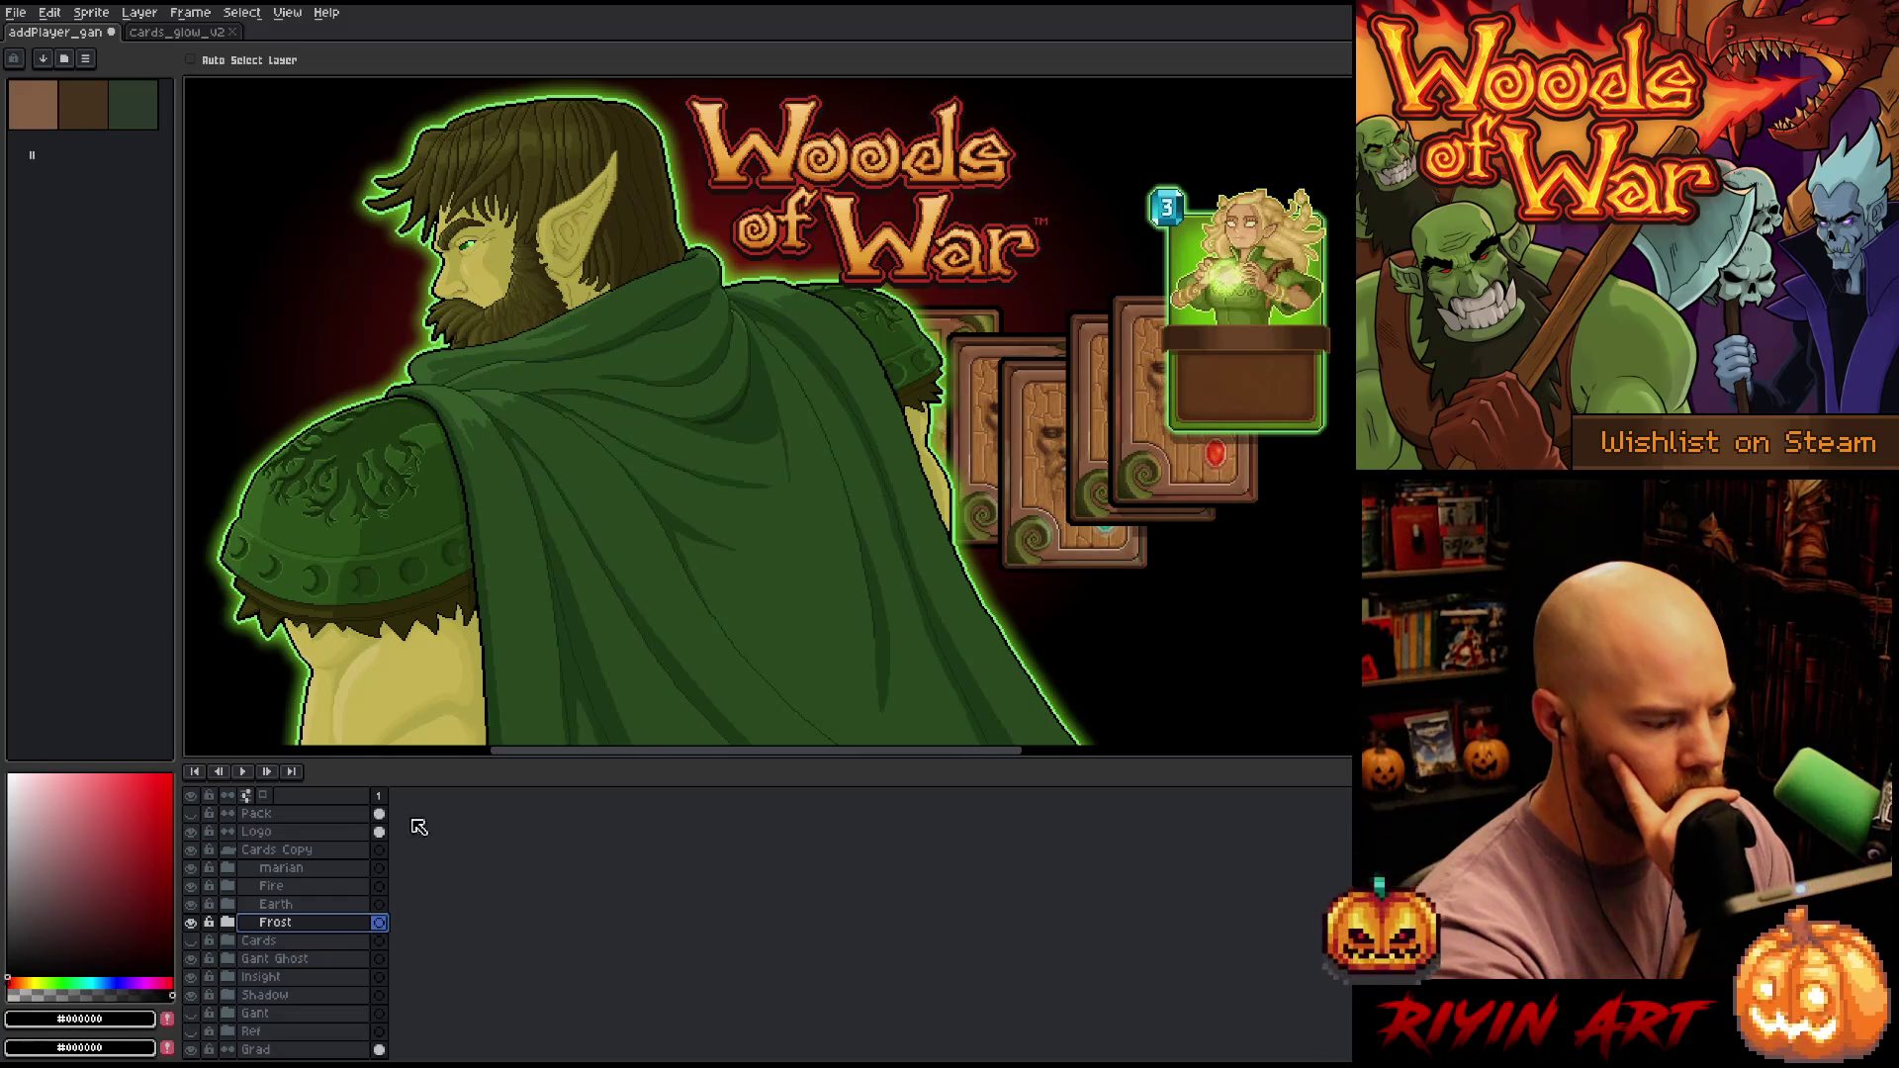
{"action": "left_click", "coordinate": [251, 905]}
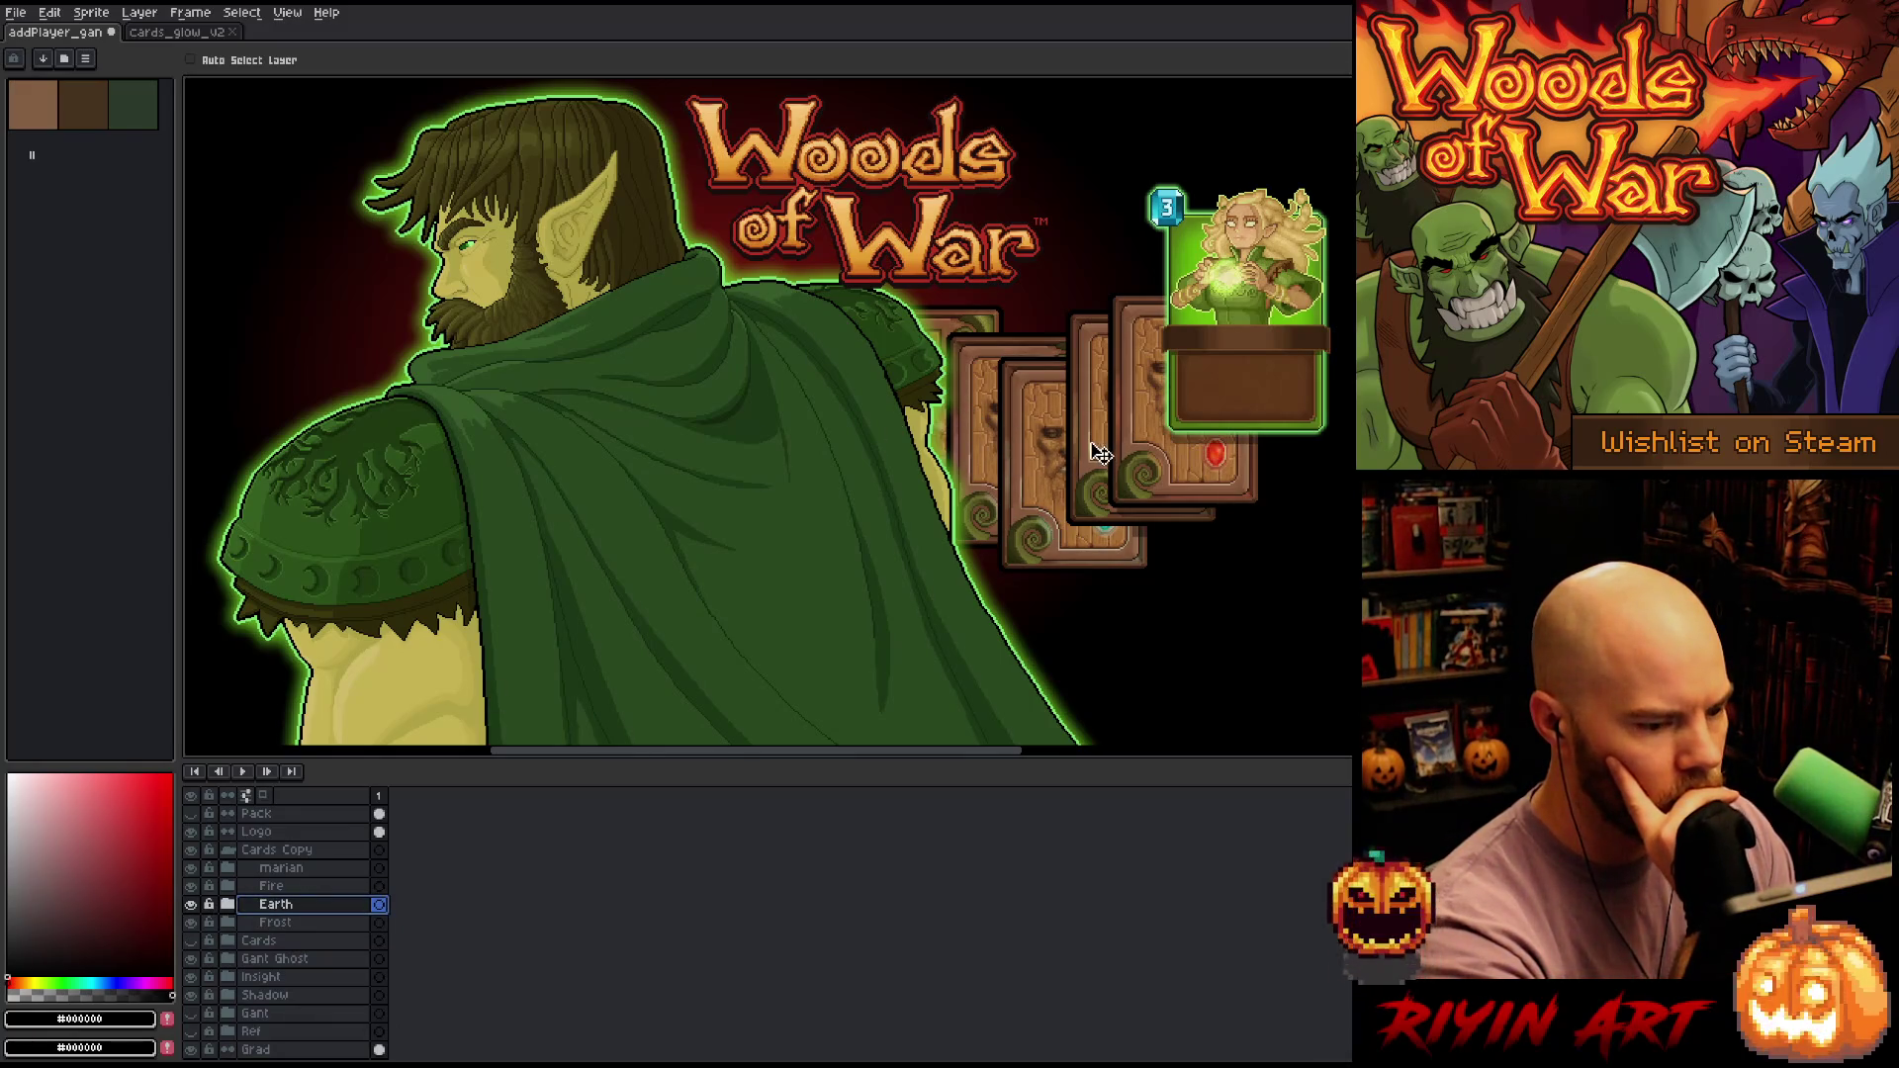
{"action": "mouse_move", "coordinate": [1101, 453]}
{"action": "left_mouse_down"}
{"action": "mouse_move", "coordinate": [1002, 441]}
{"action": "mouse_move", "coordinate": [1014, 451]}
{"action": "left_mouse_up"}
{"action": "left_click", "coordinate": [227, 921]}
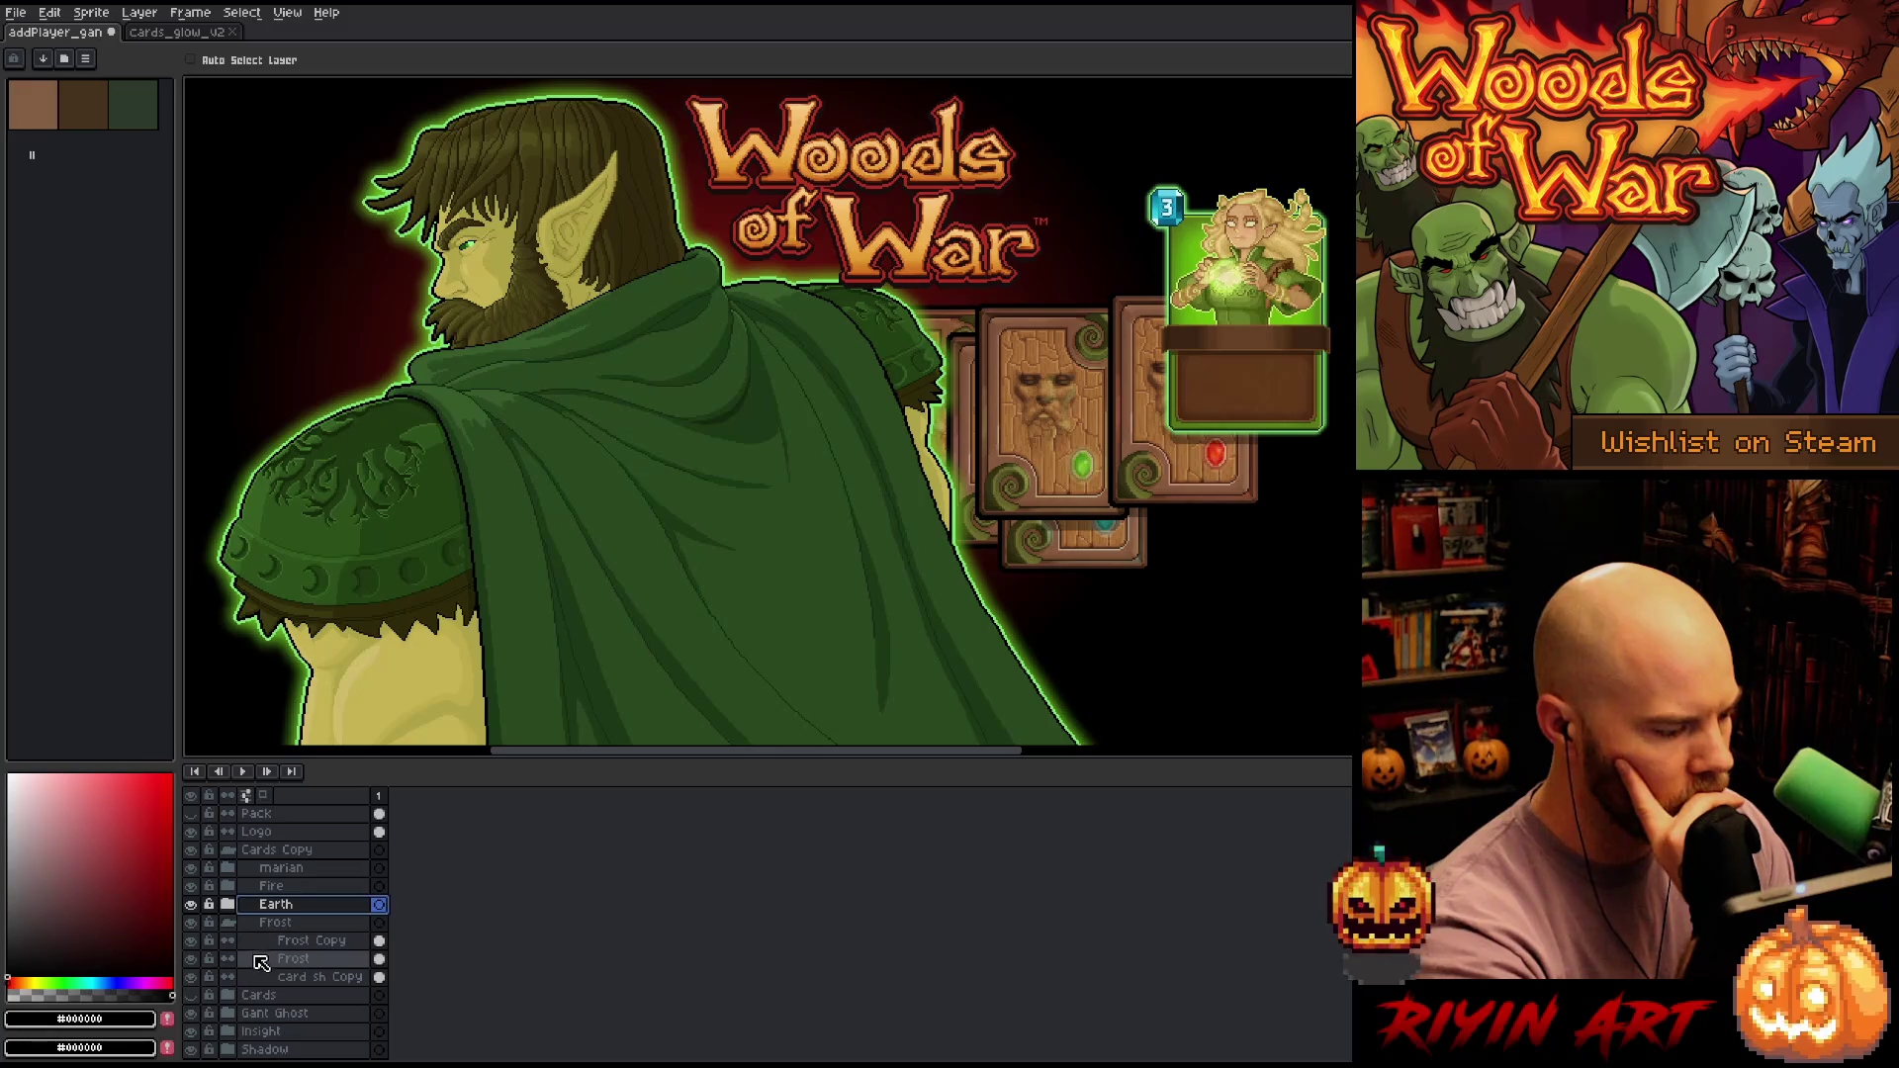
{"action": "left_click", "coordinate": [228, 921]}
{"action": "left_click", "coordinate": [227, 904]}
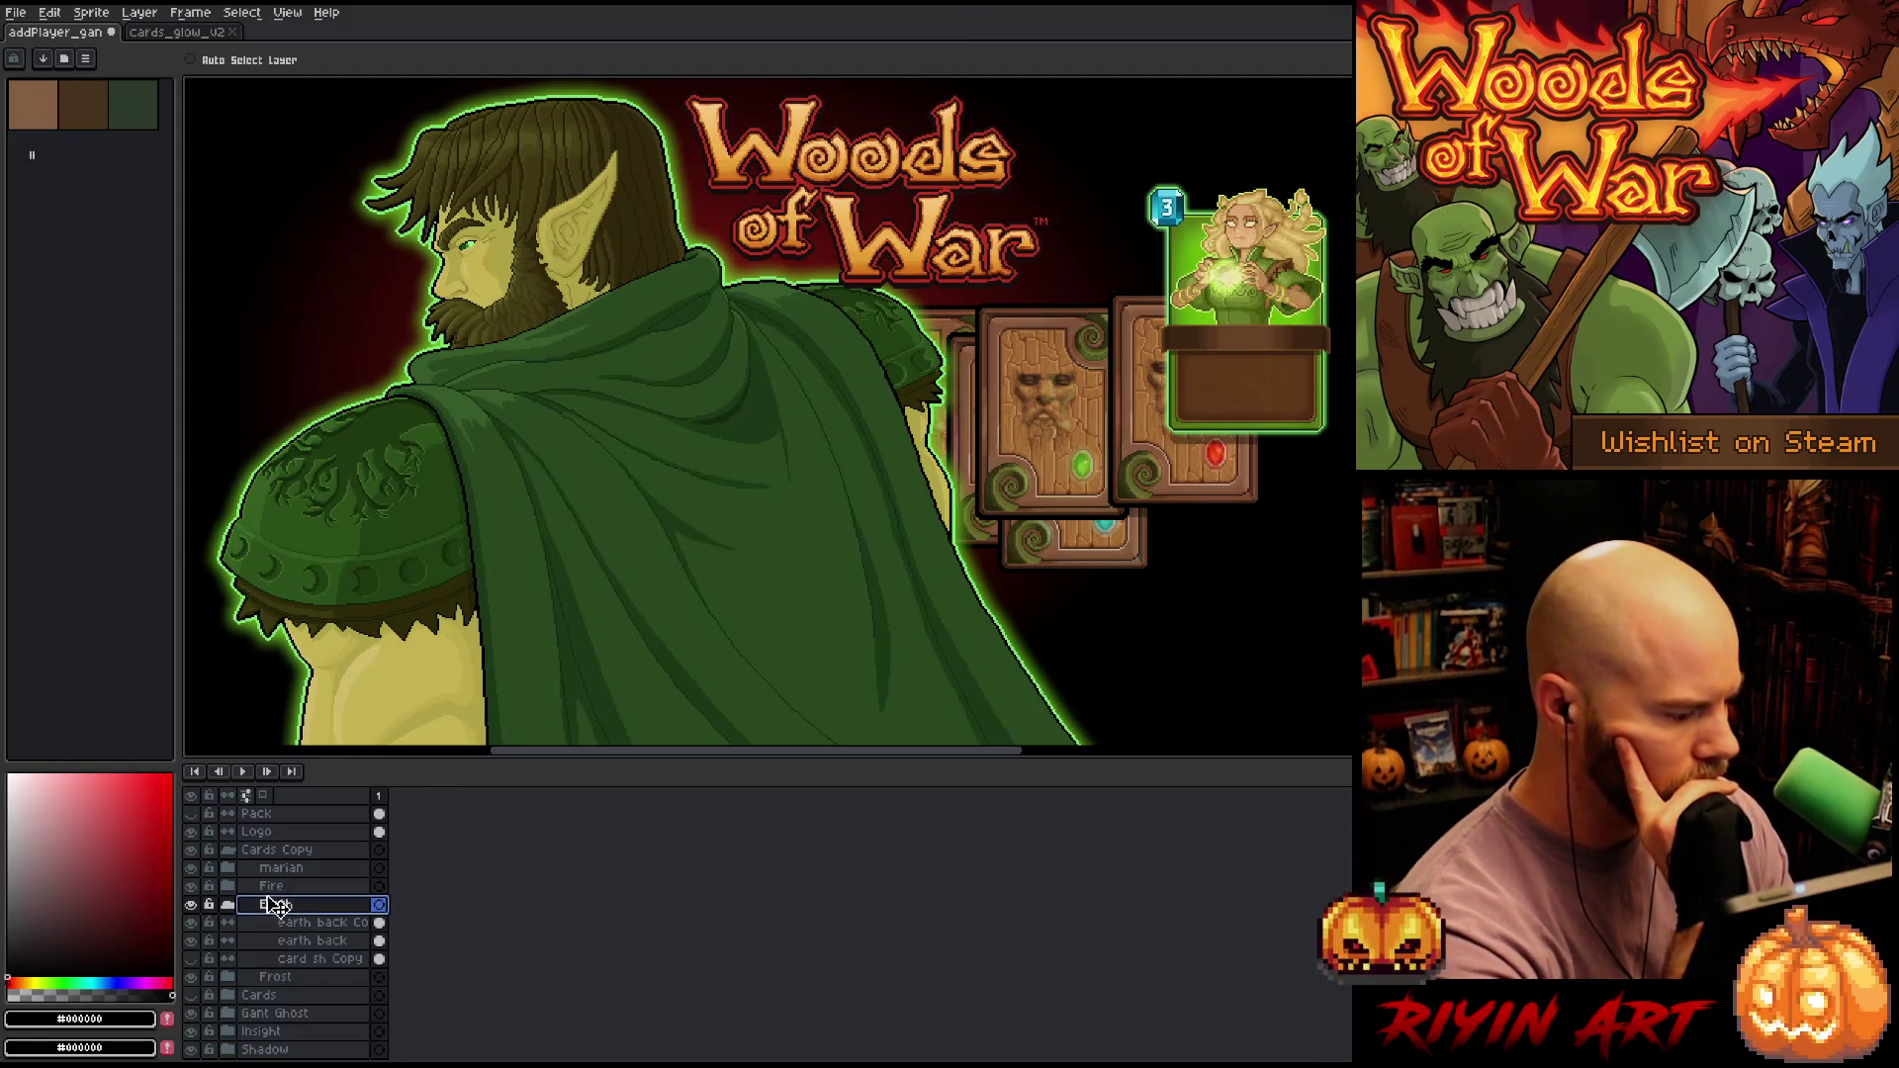
Inspect the Earth, Fire and marian groups, then drag the Earth card down-right over the lower cards
{"action": "left_click", "coordinate": [233, 904]}
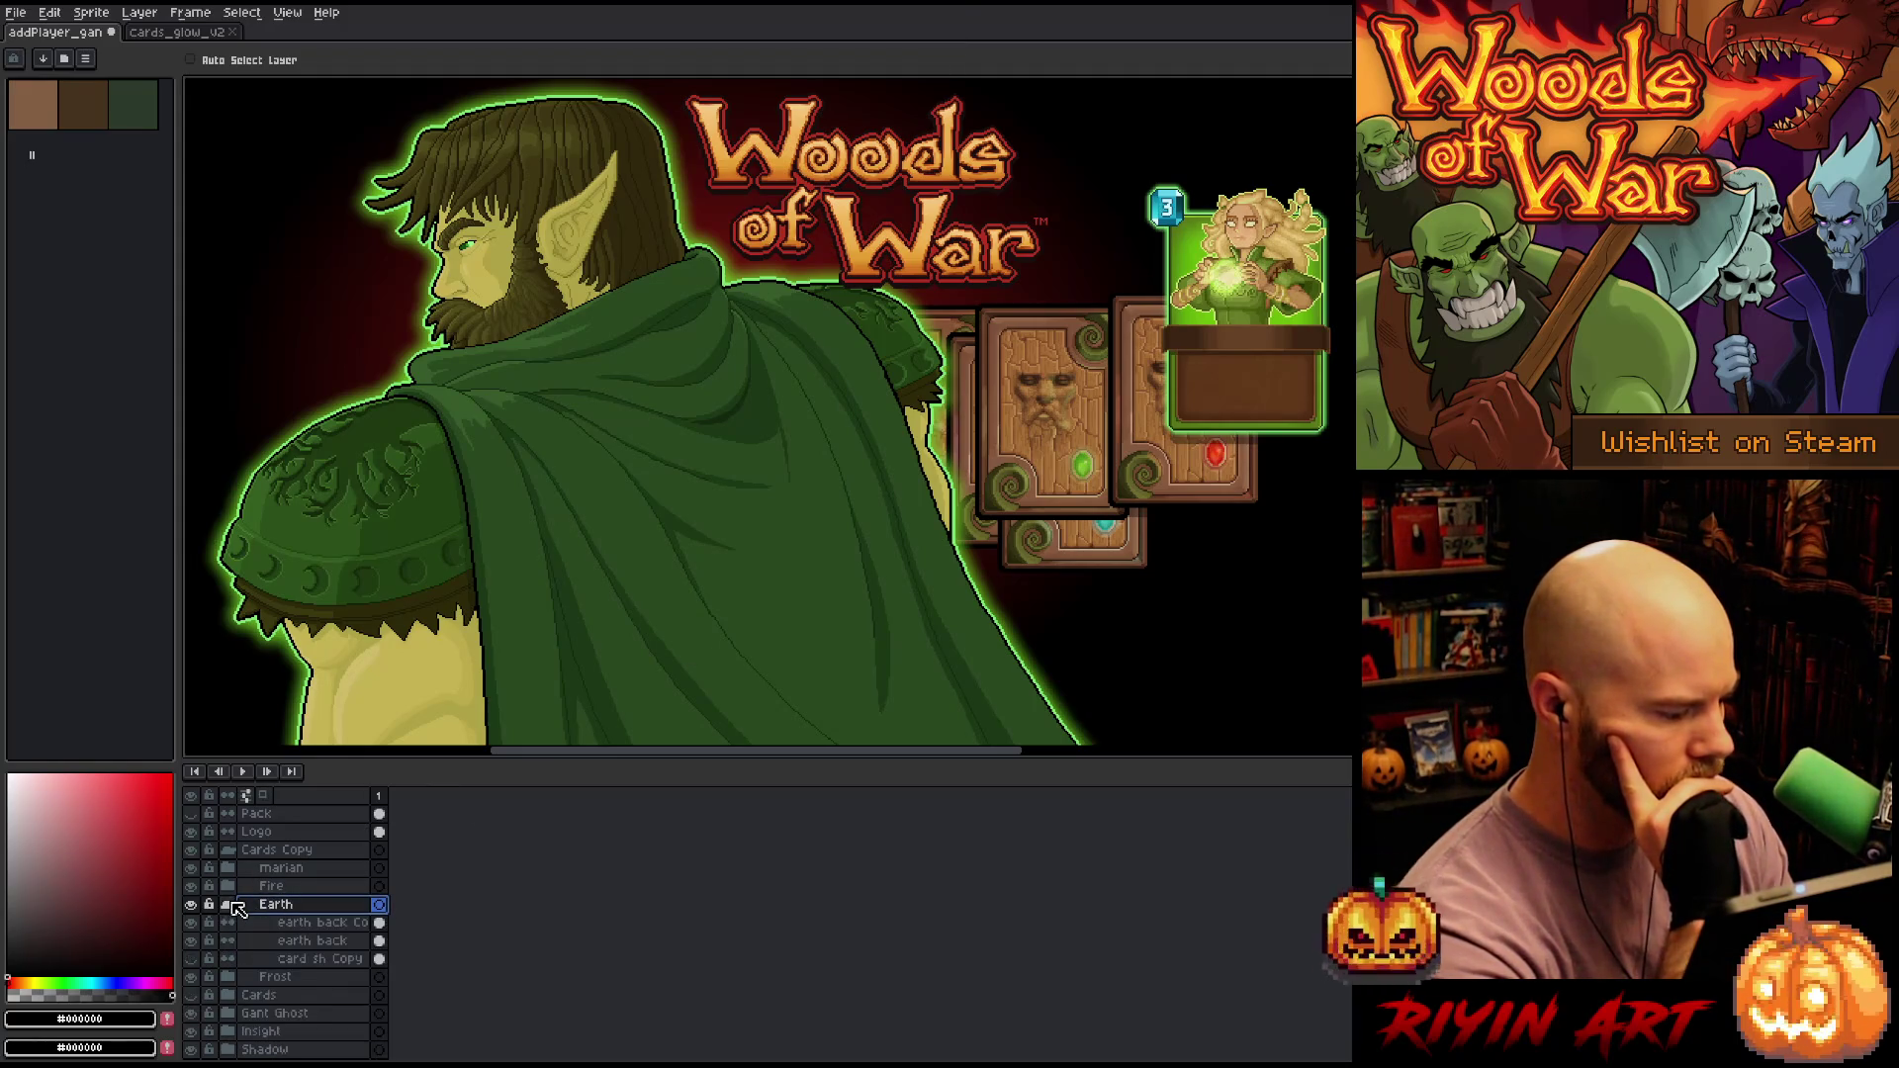
{"action": "left_click", "coordinate": [228, 888]}
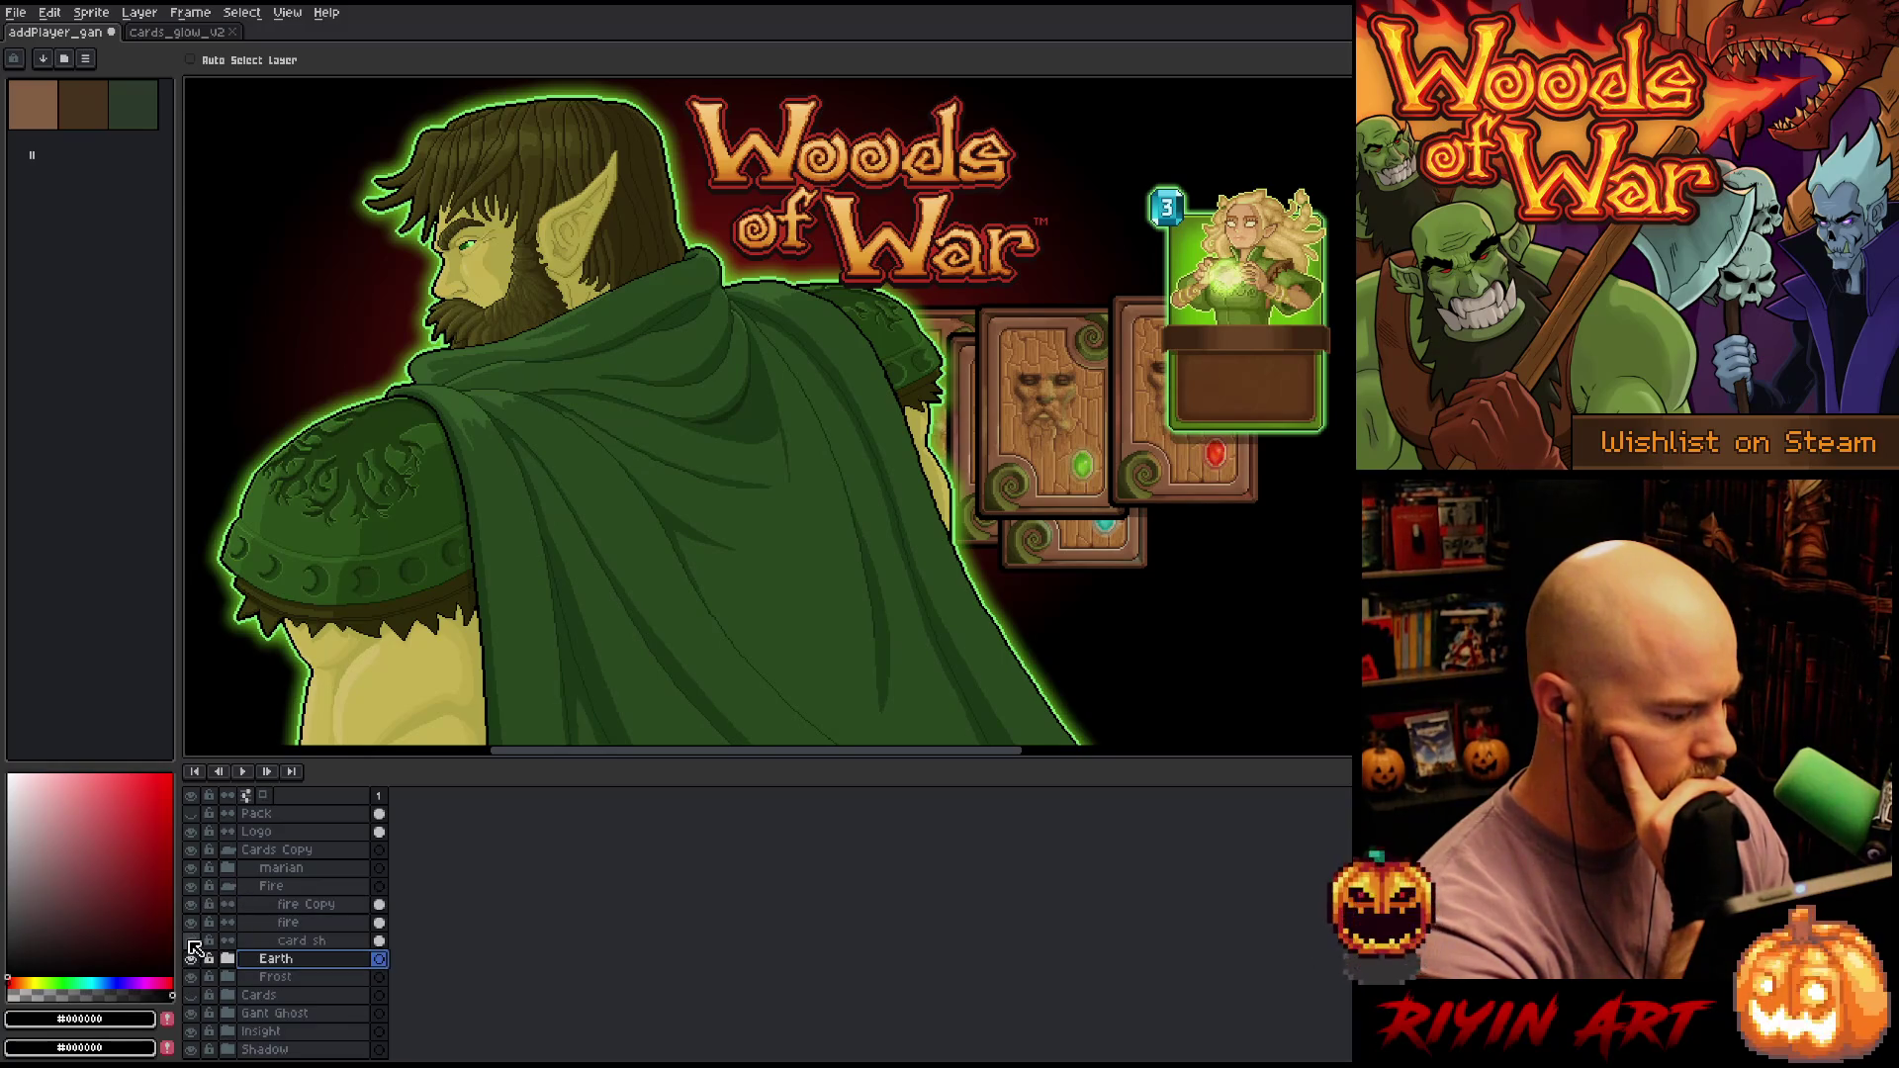
{"action": "left_click", "coordinate": [230, 887]}
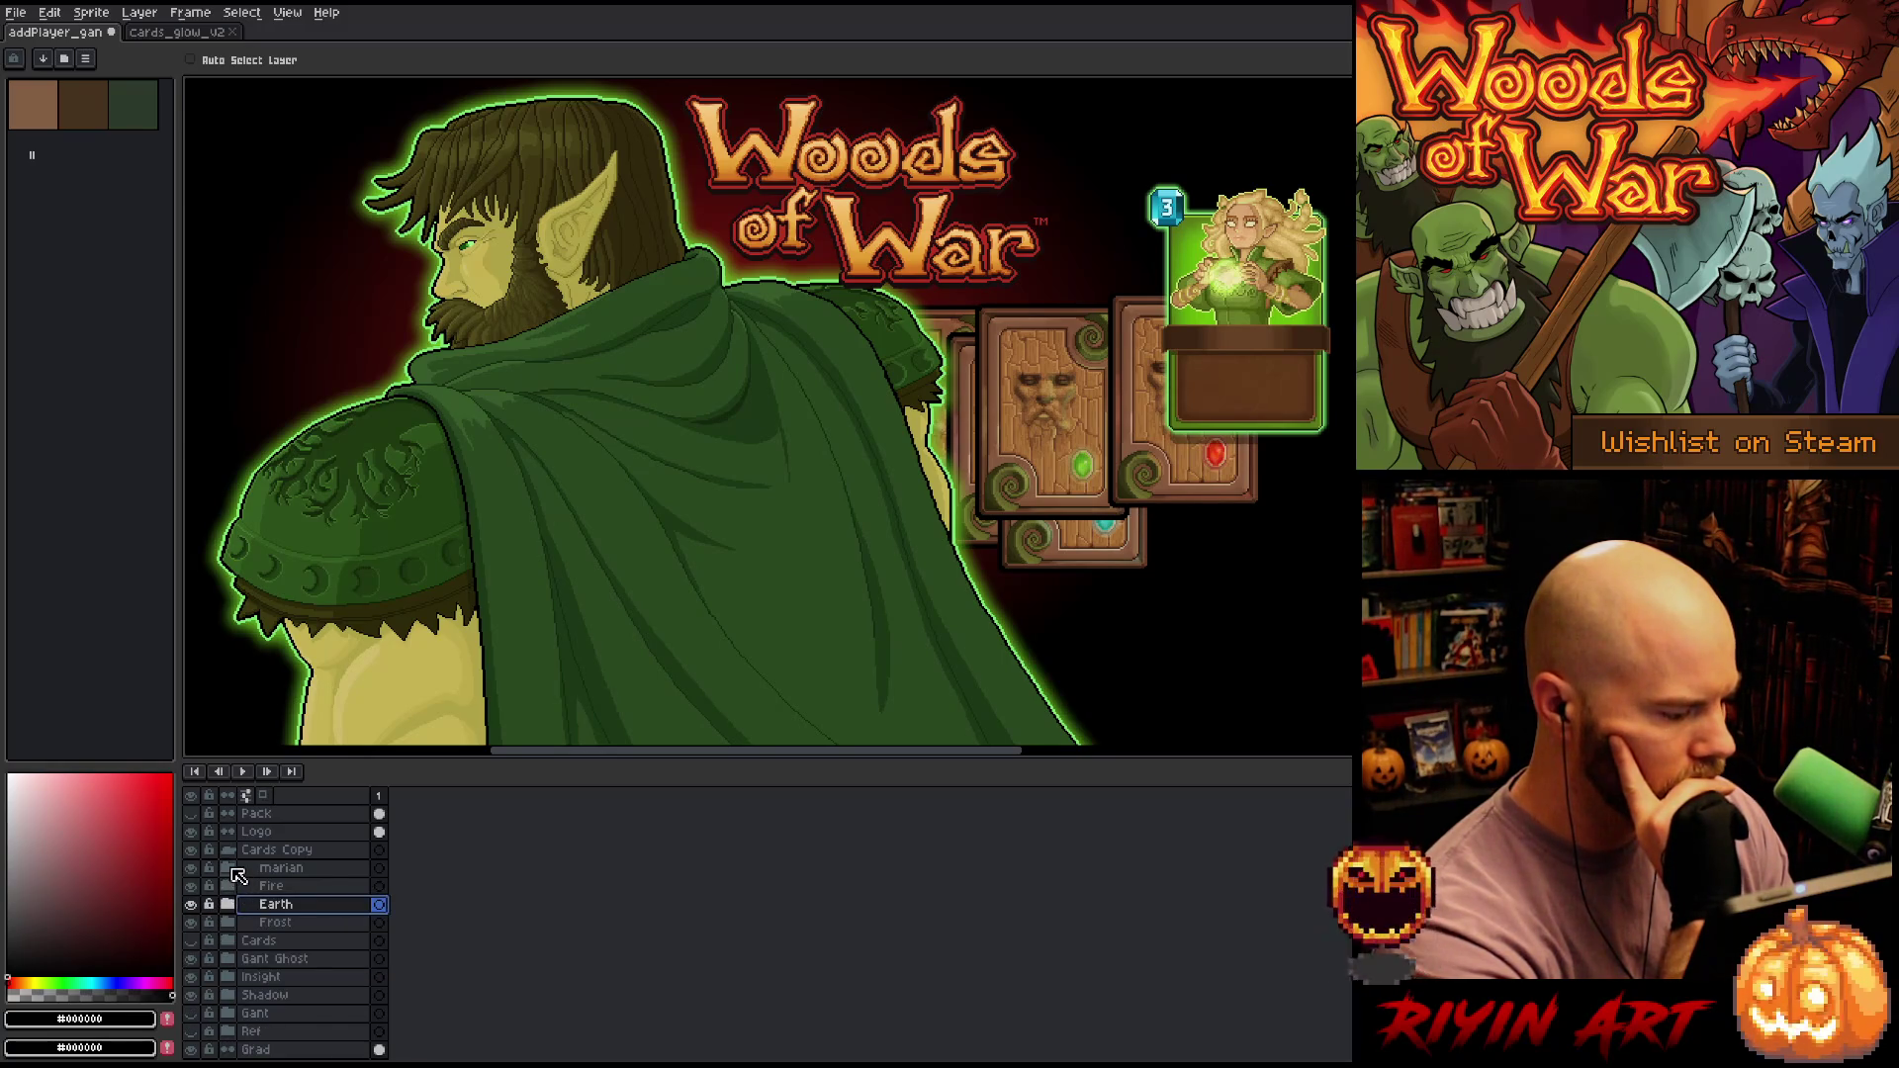
{"action": "left_click", "coordinate": [231, 869]}
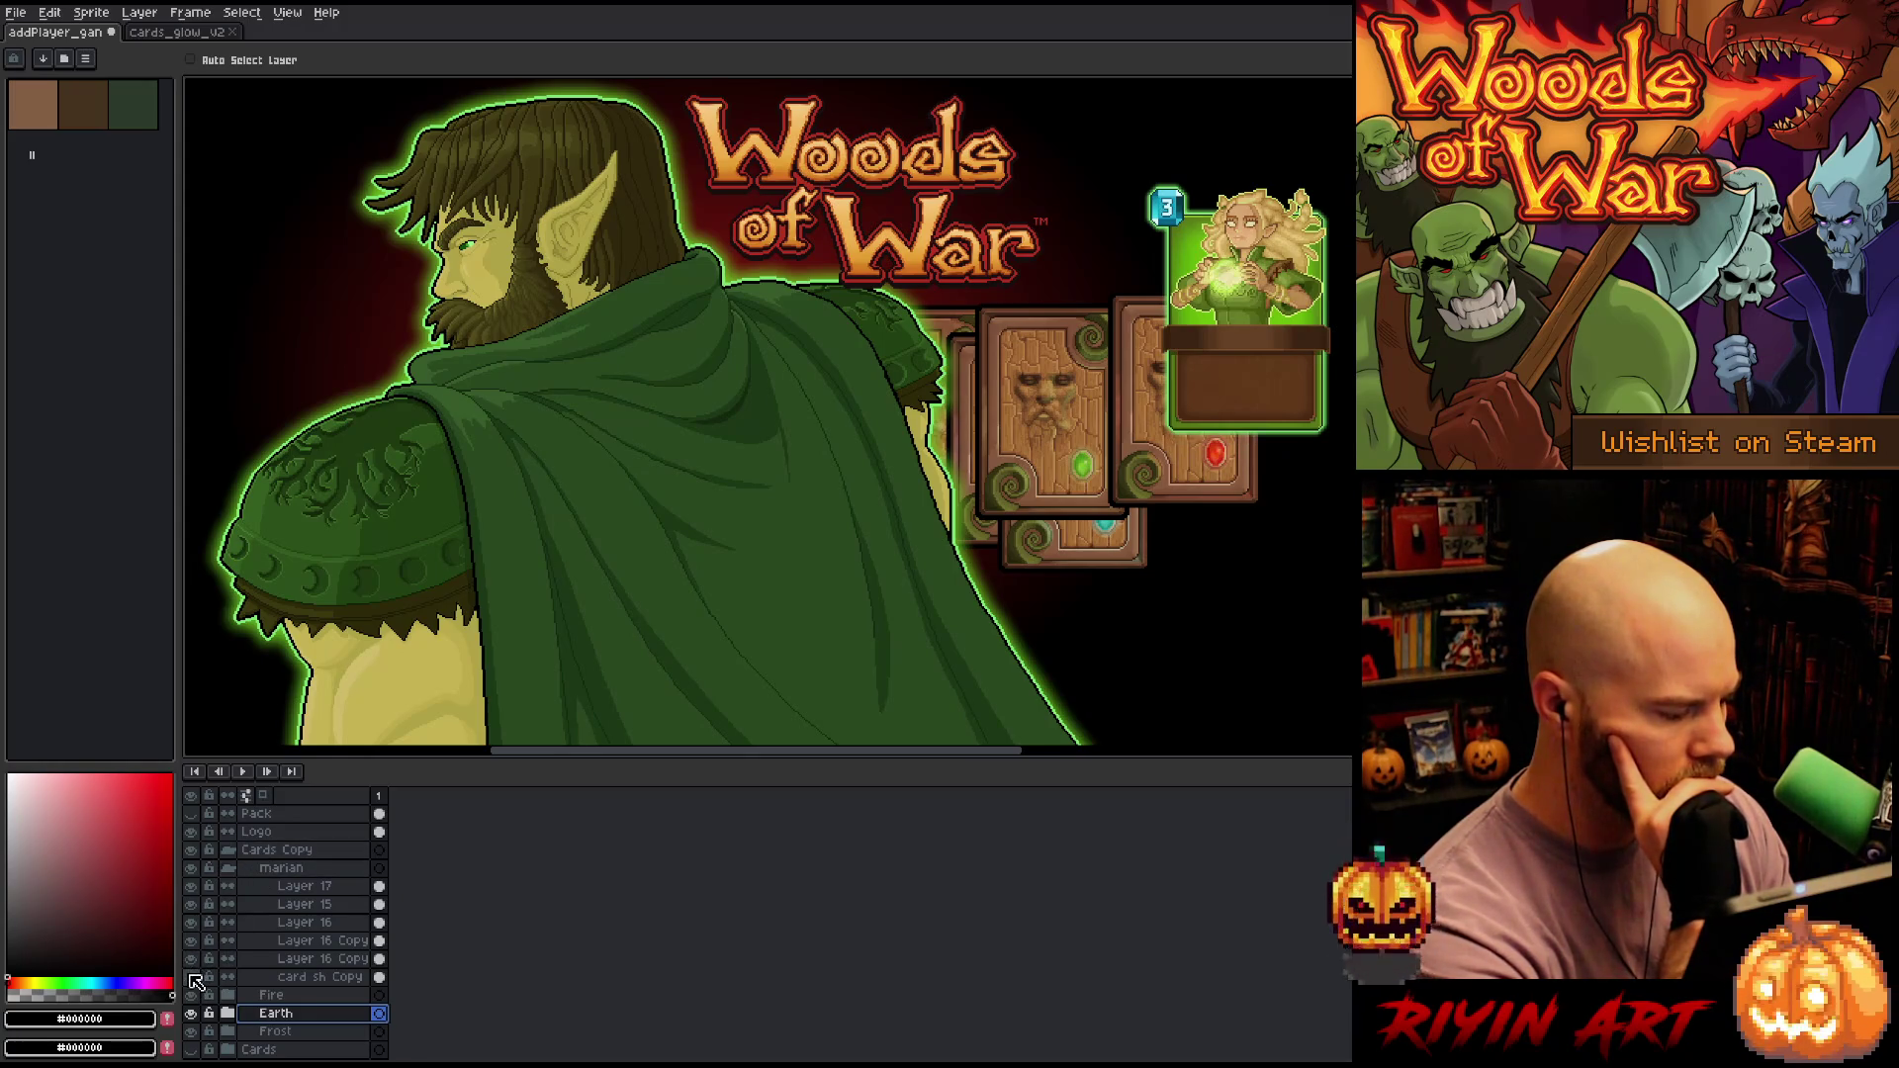
{"action": "left_click", "coordinate": [230, 869]}
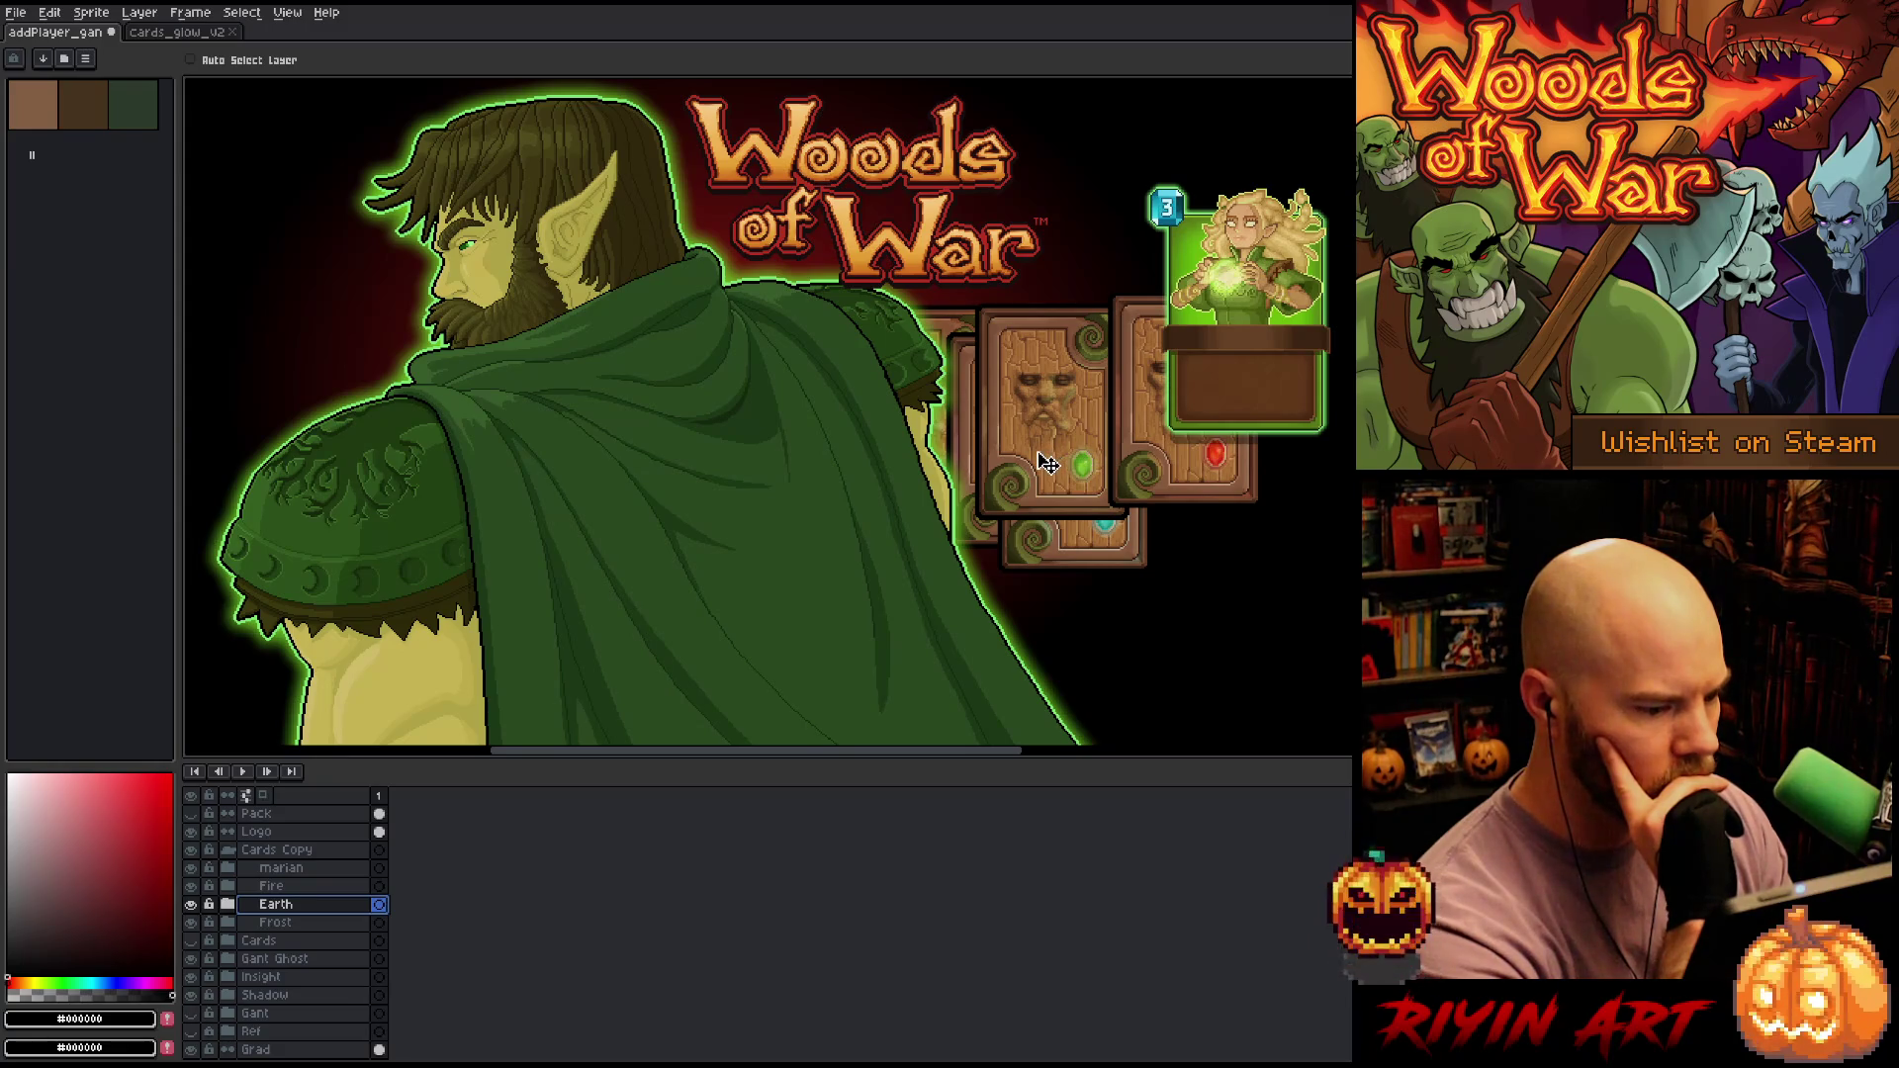
{"action": "left_click_drag", "start_coordinate": [1048, 463], "coordinate": [1088, 572]}
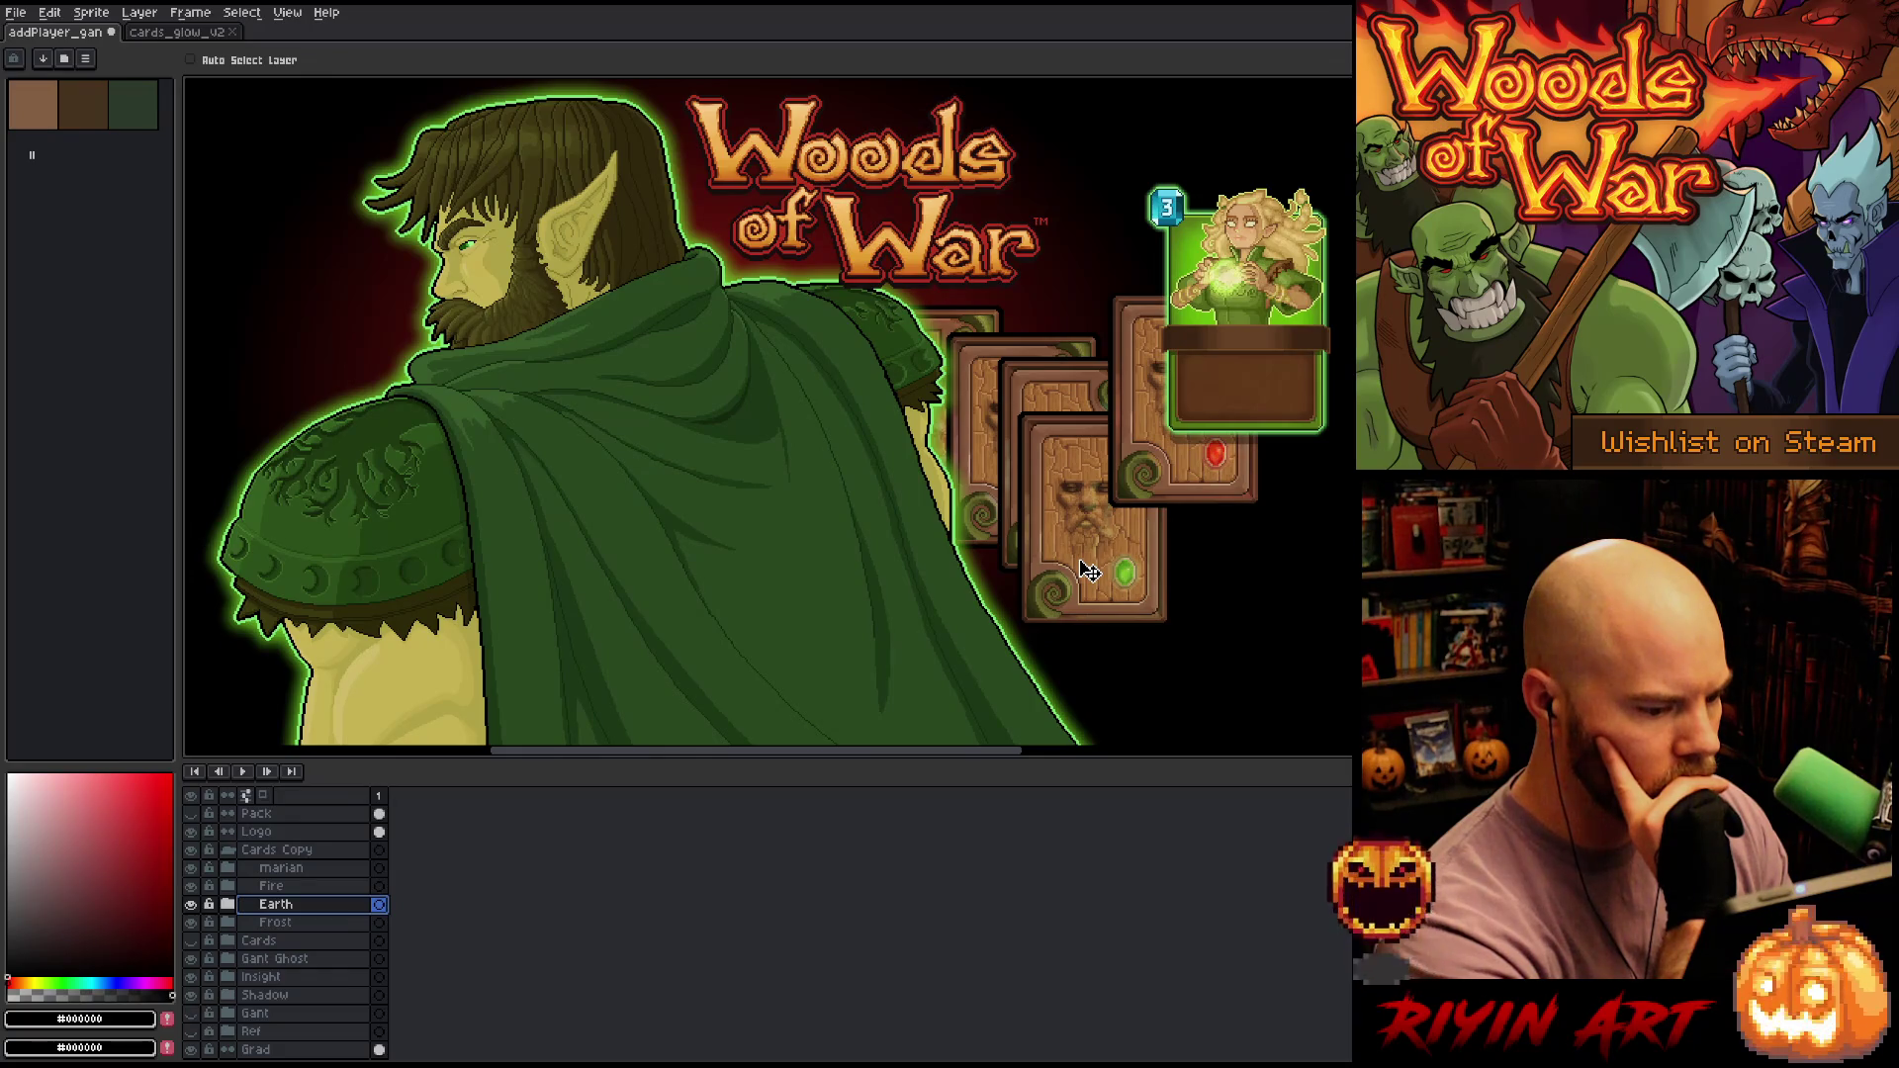
Tighten the Fire and Earth cards together, tucking the Earth card left behind Fire
{"action": "left_click", "coordinate": [287, 885]}
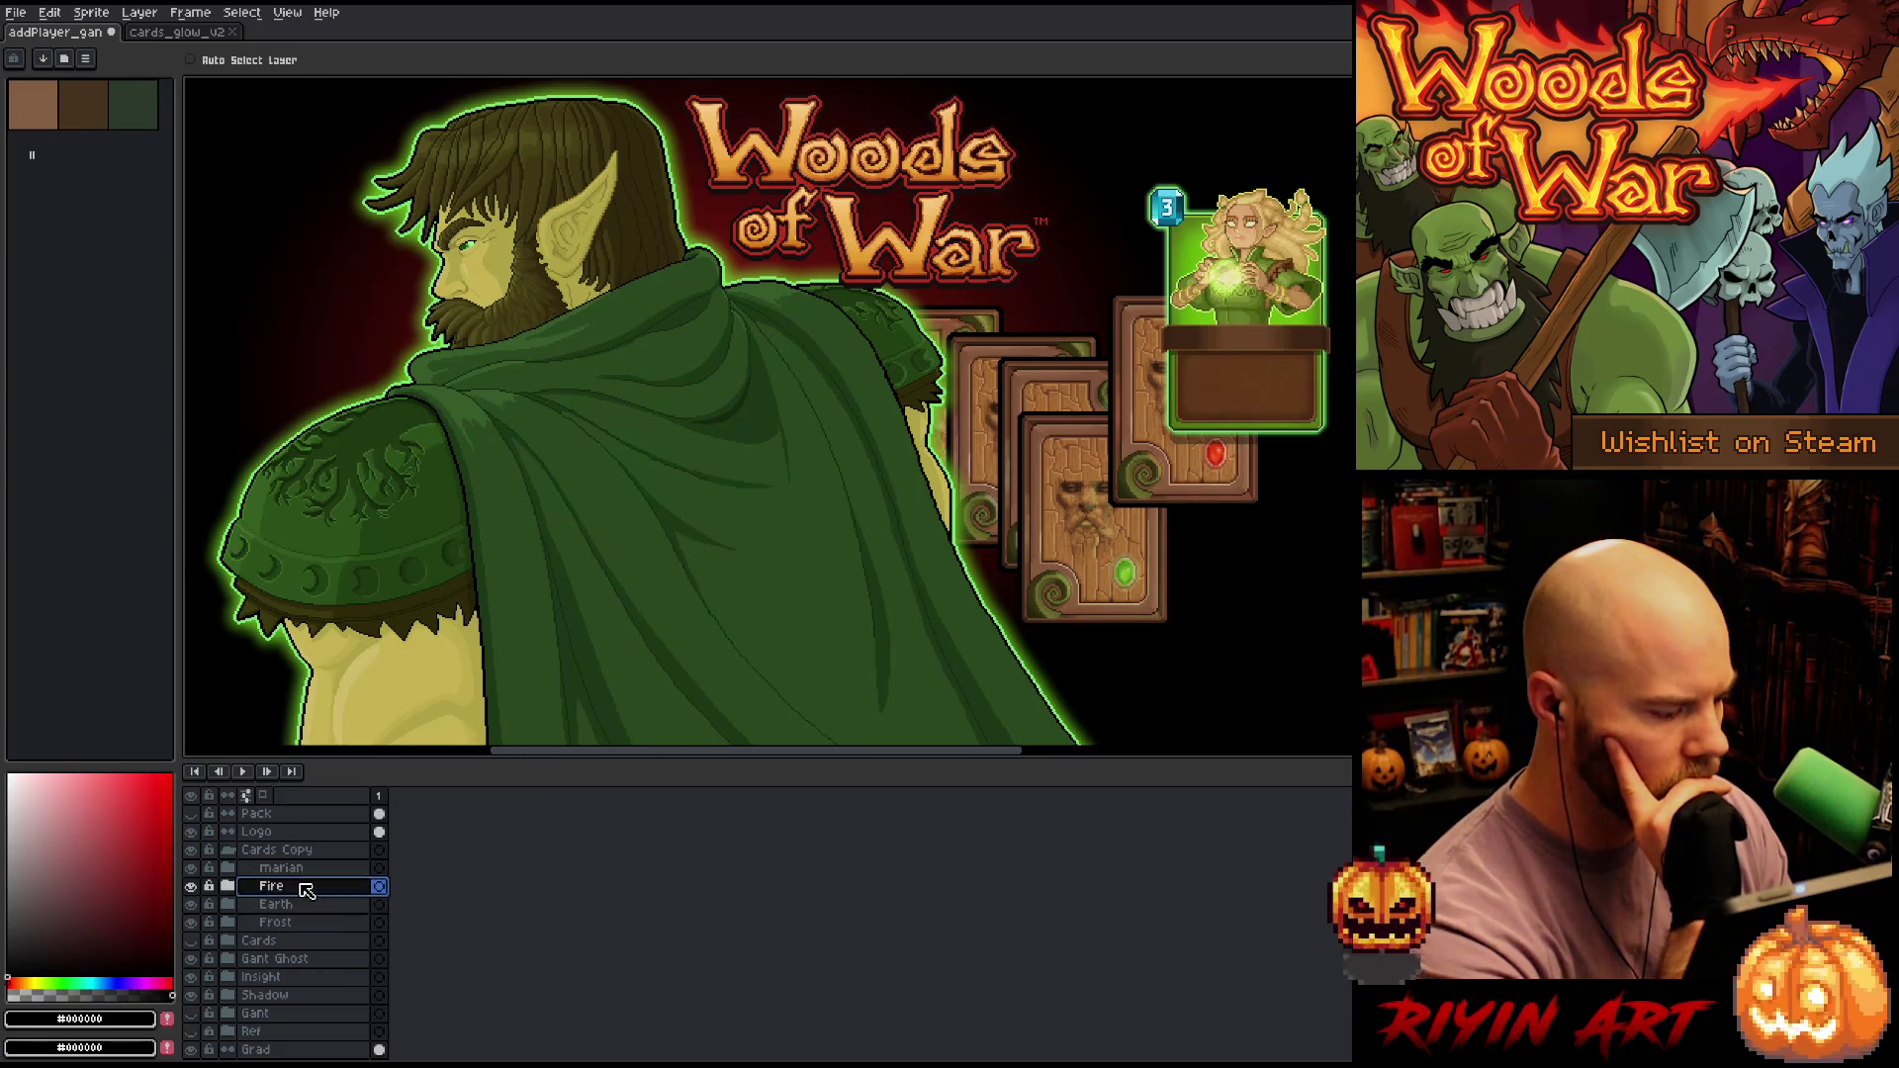
{"action": "mouse_move", "coordinate": [1145, 524]}
{"action": "left_mouse_down"}
{"action": "mouse_move", "coordinate": [986, 651]}
{"action": "mouse_move", "coordinate": [1028, 607]}
{"action": "left_mouse_up"}
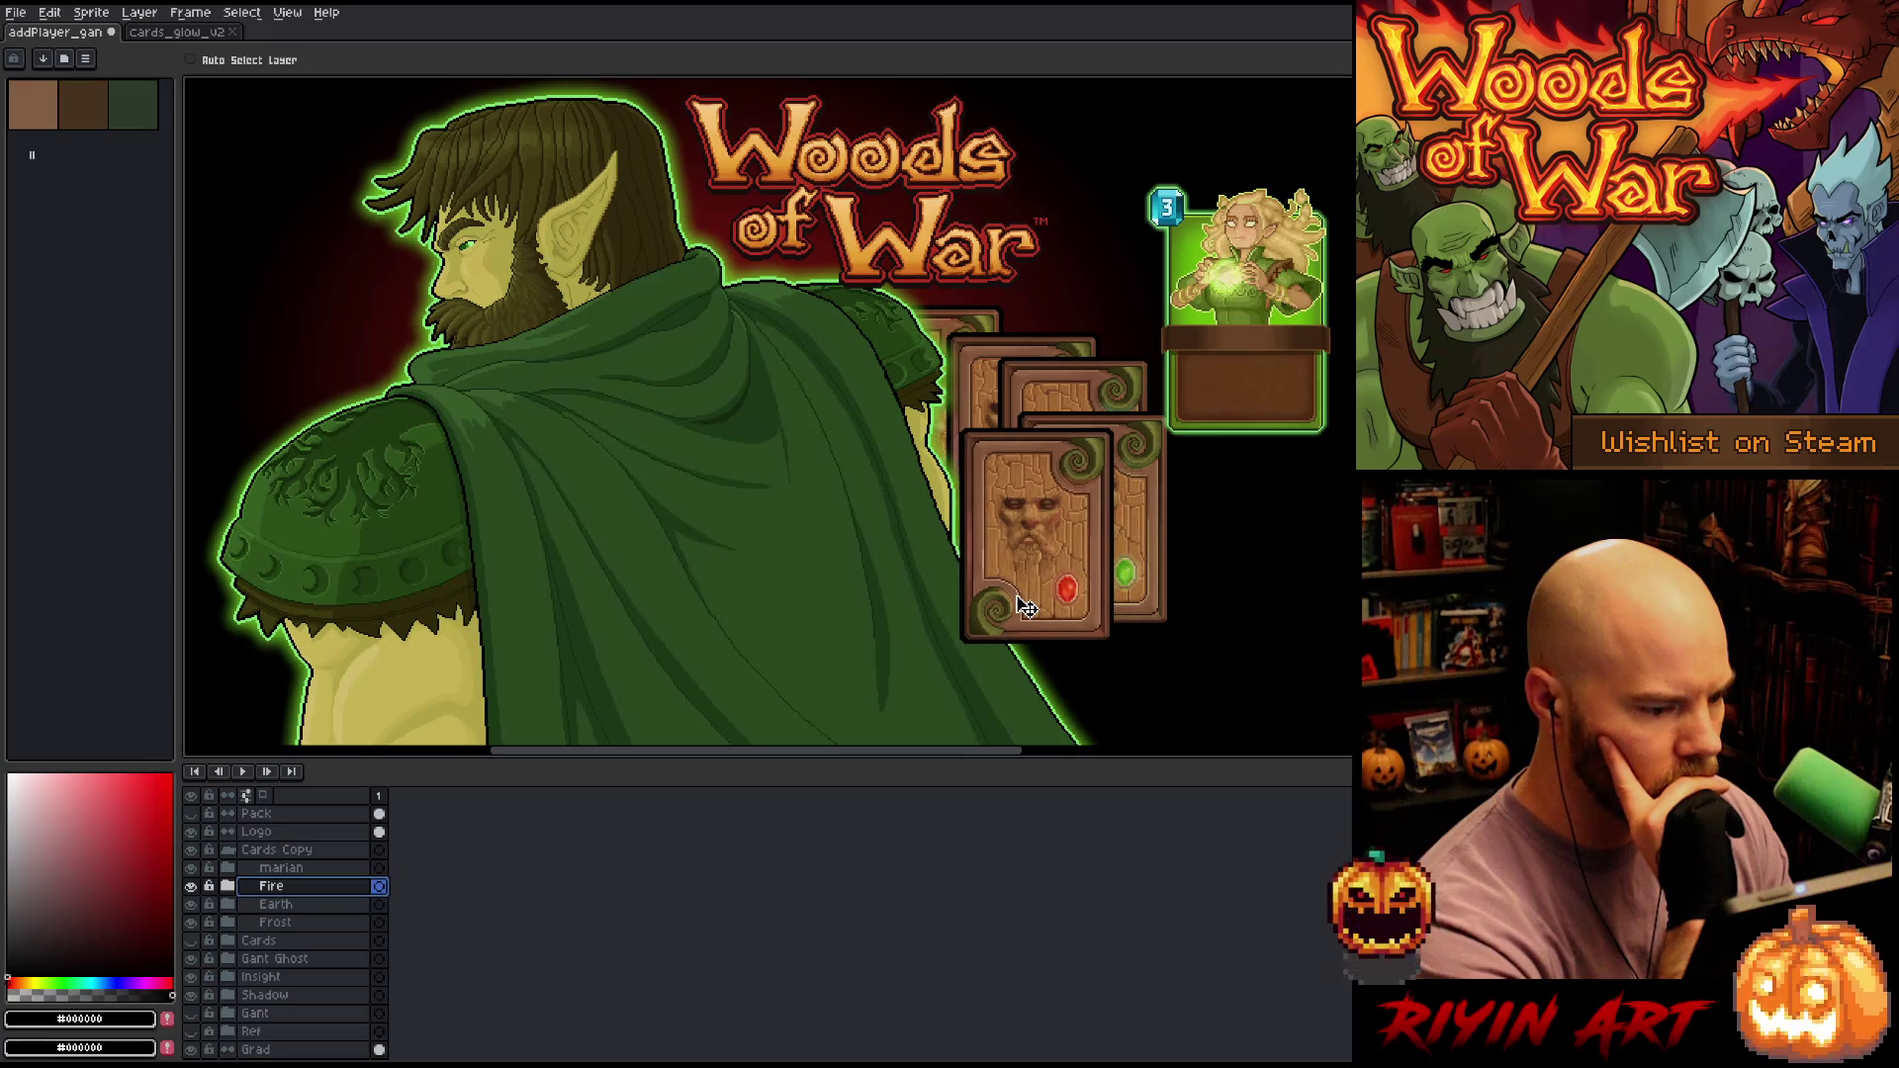
{"action": "left_click", "coordinate": [288, 905]}
{"action": "left_click_drag", "start_coordinate": [1142, 493], "coordinate": [1139, 475]}
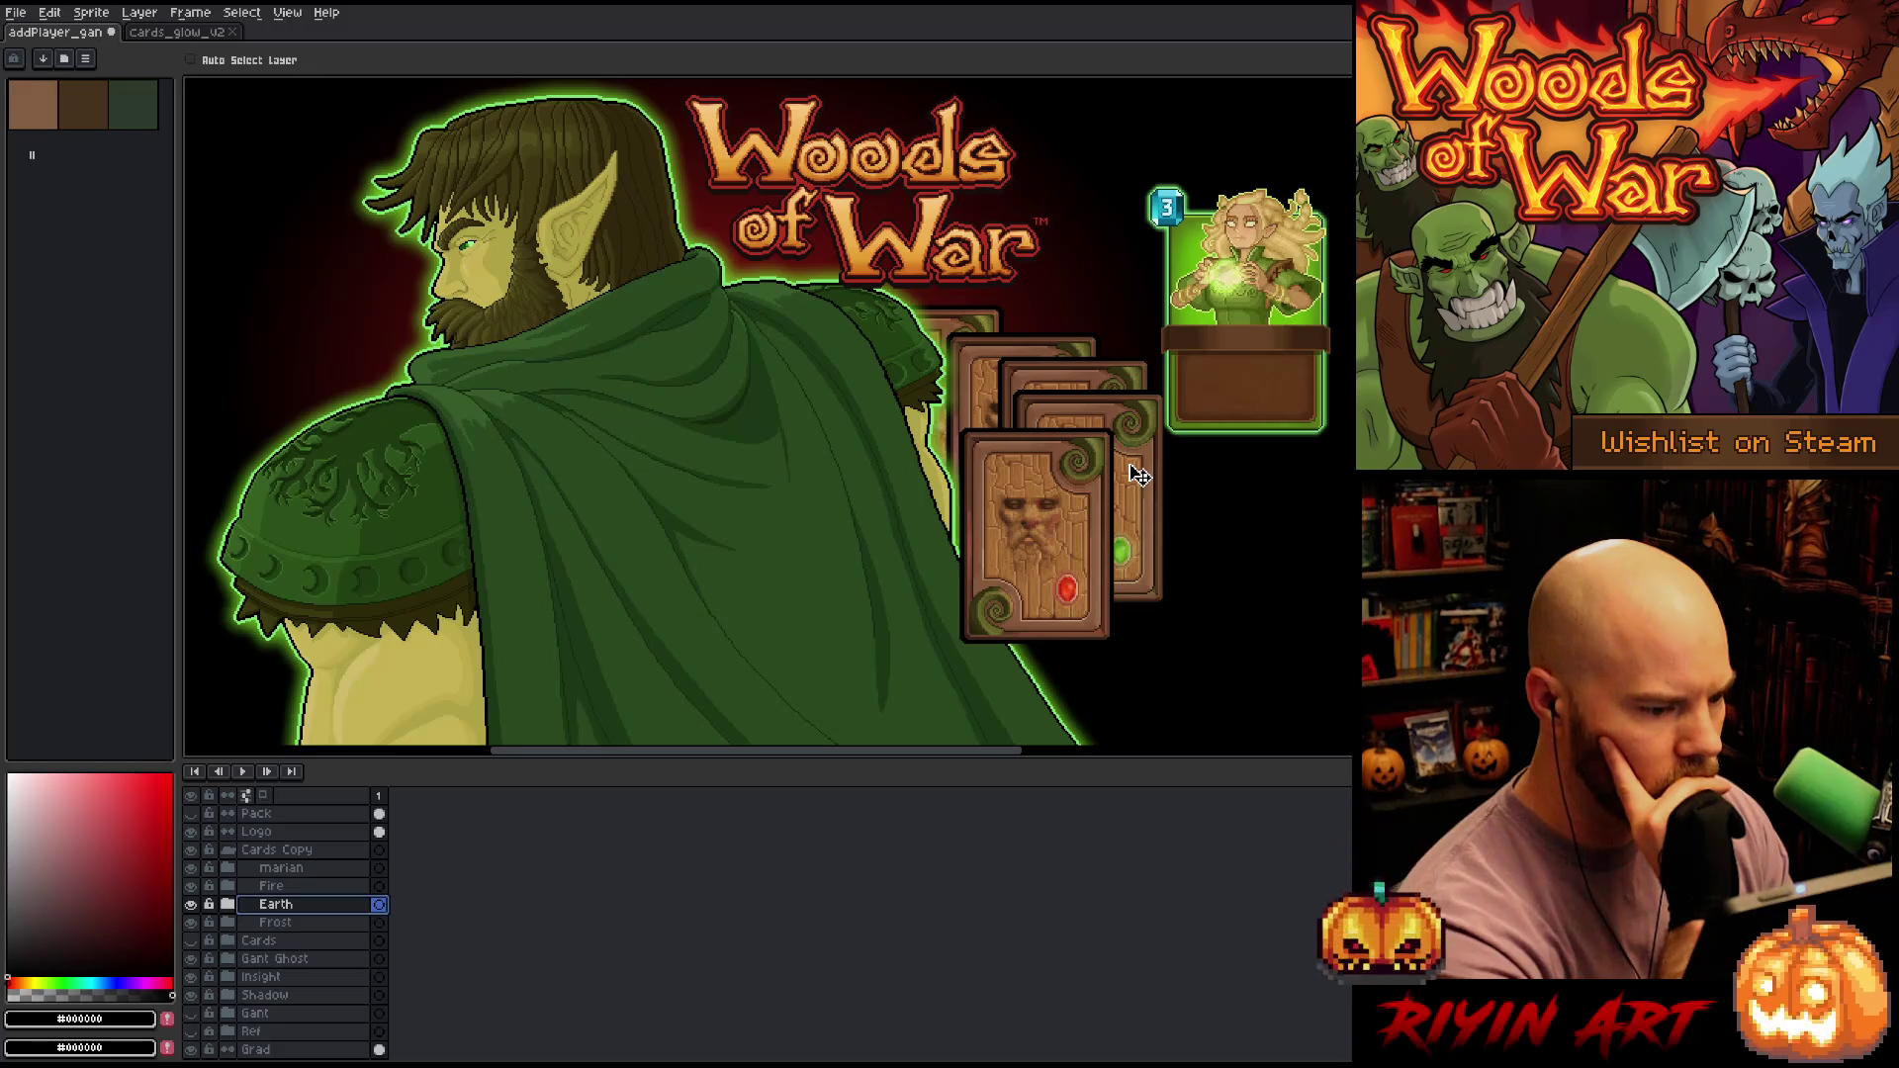
{"action": "left_click", "coordinate": [282, 886]}
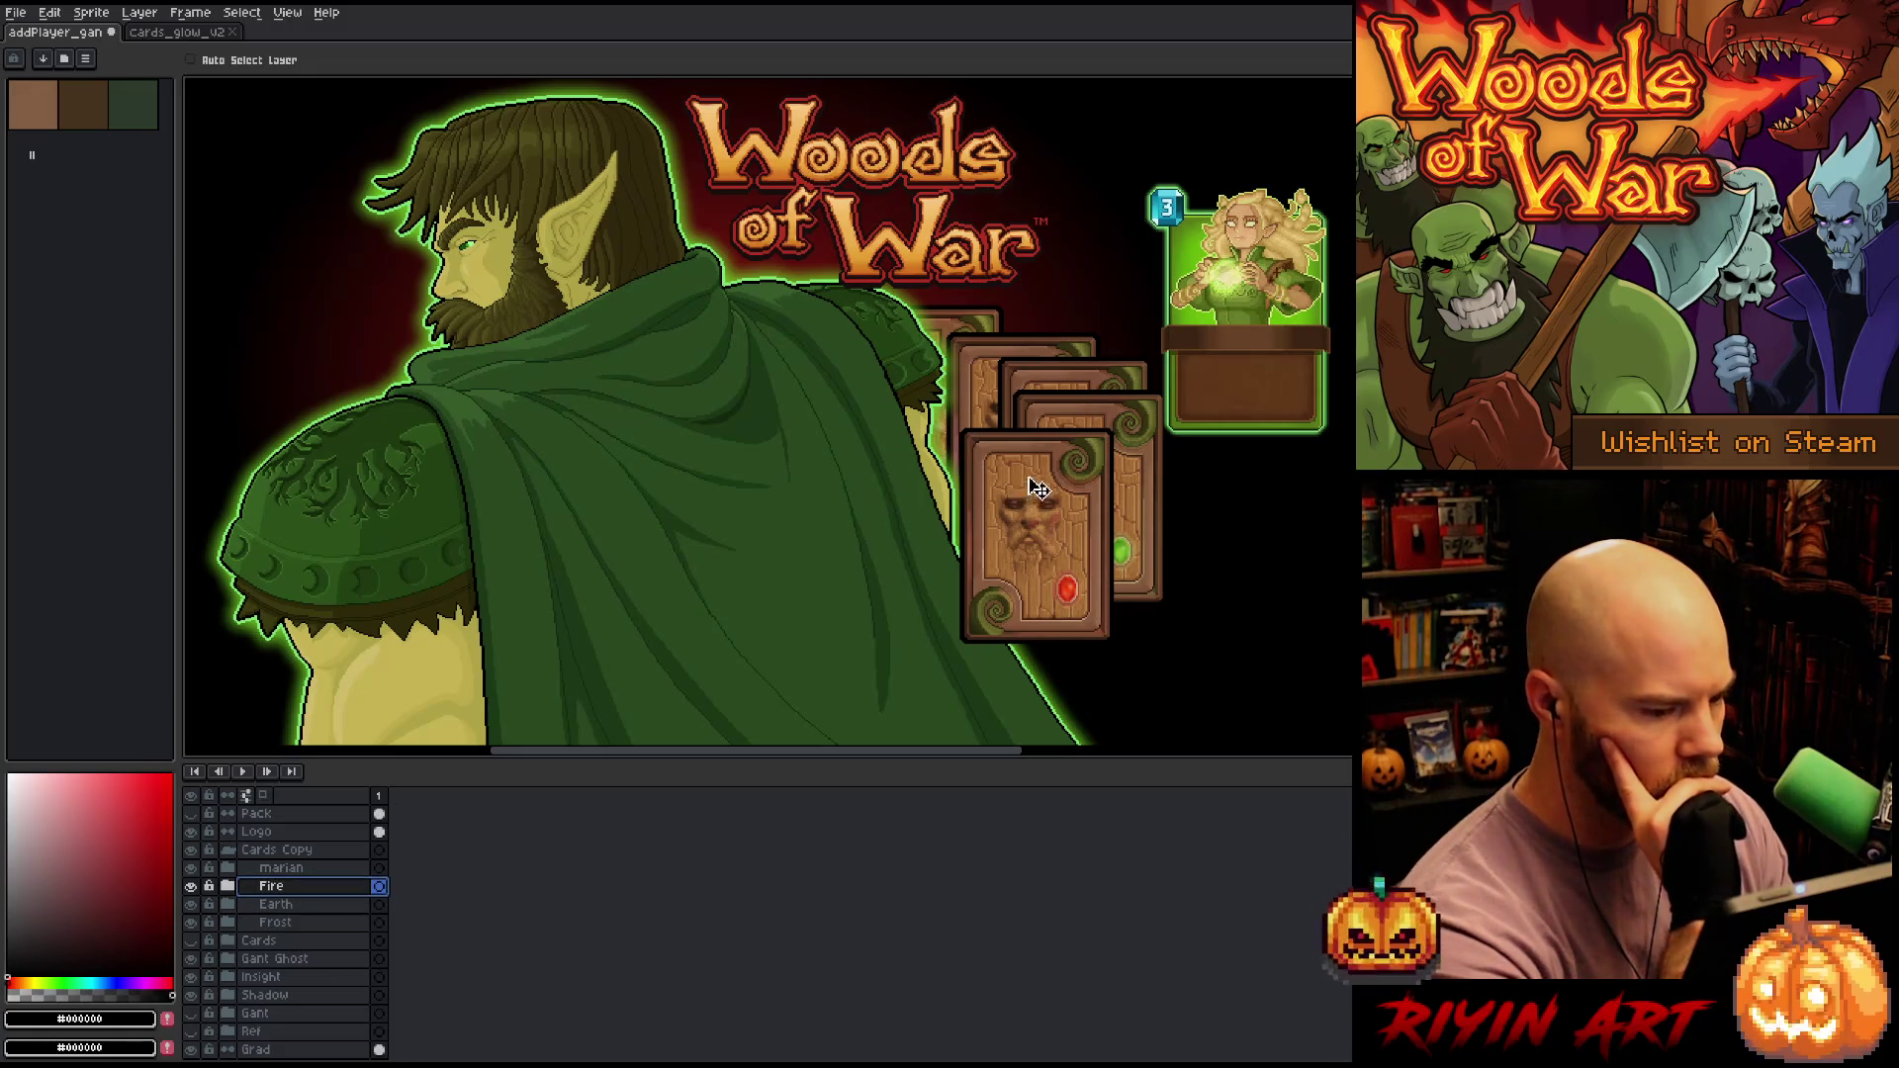
{"action": "left_click_drag", "start_coordinate": [1029, 481], "coordinate": [1011, 485]}
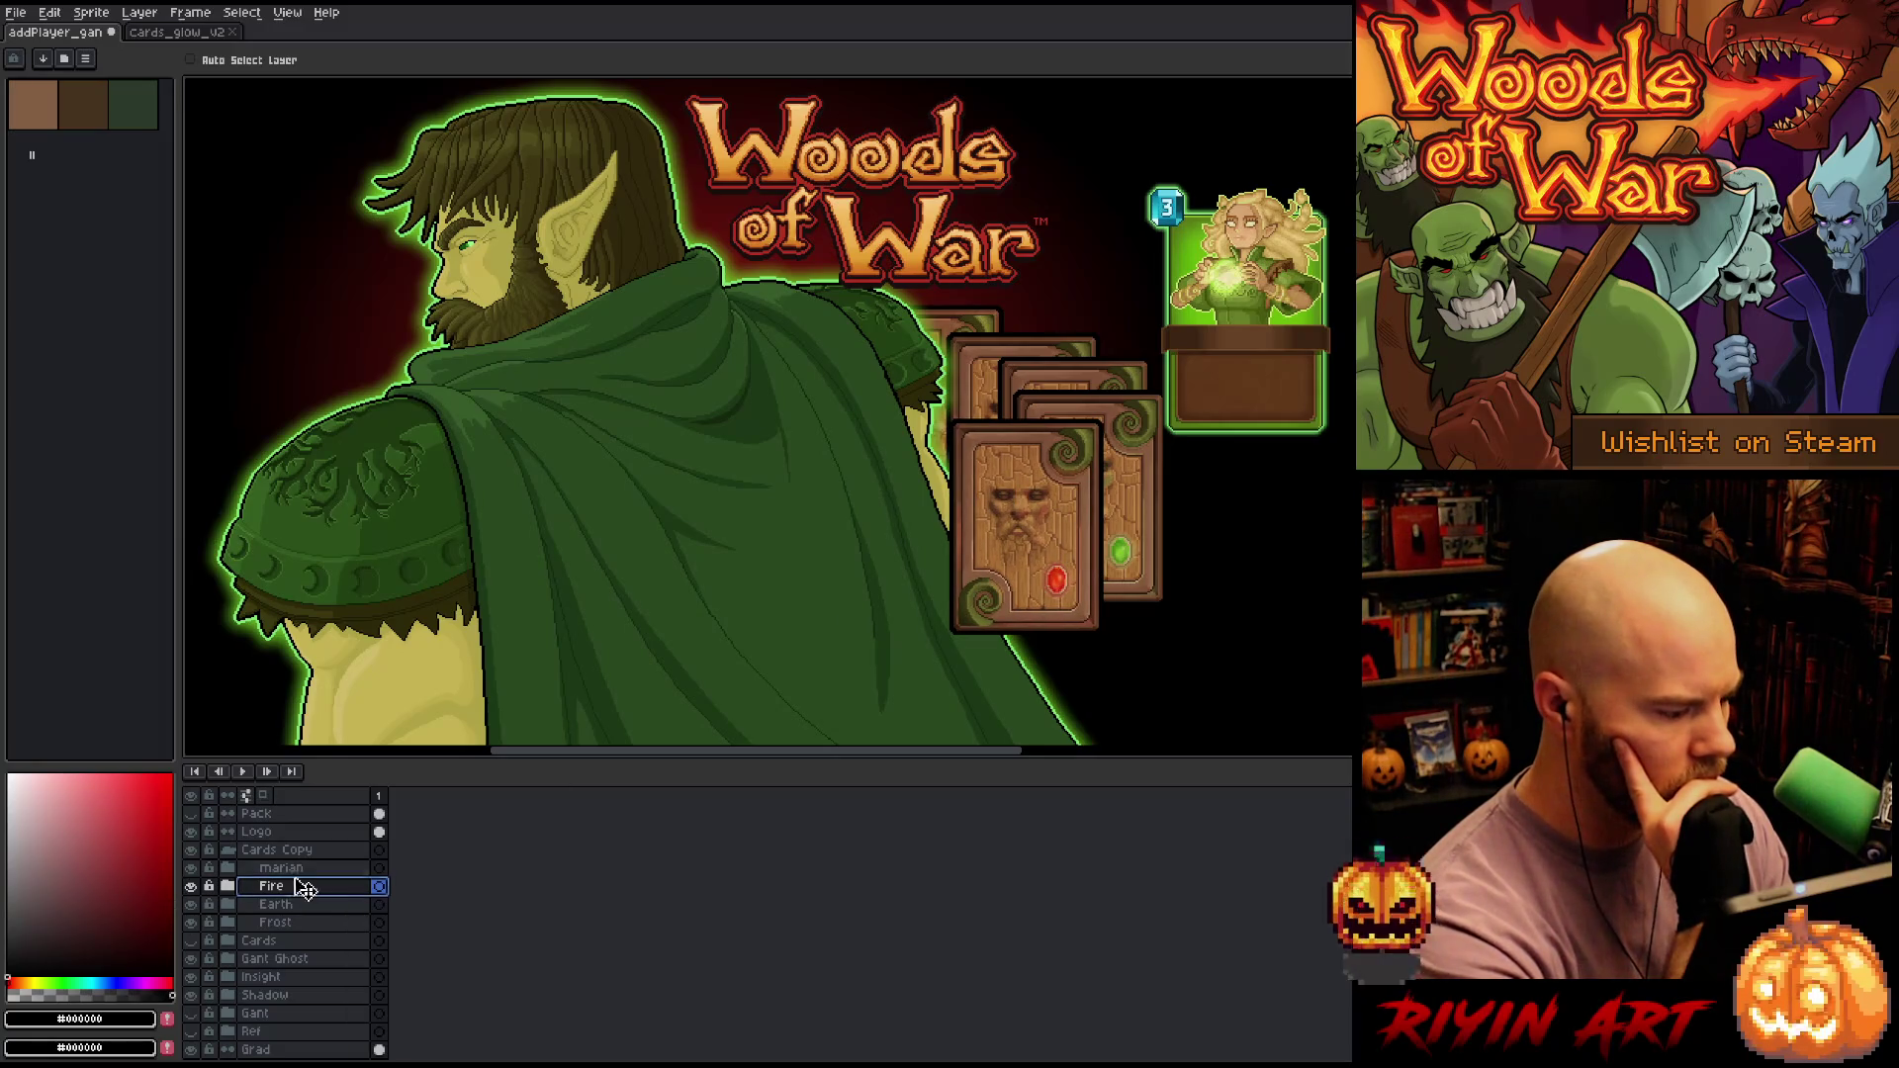
{"action": "left_click", "coordinate": [276, 904]}
{"action": "mouse_move", "coordinate": [1112, 464]}
{"action": "left_mouse_down"}
{"action": "mouse_move", "coordinate": [1026, 475]}
{"action": "mouse_move", "coordinate": [1070, 470]}
{"action": "left_mouse_up"}
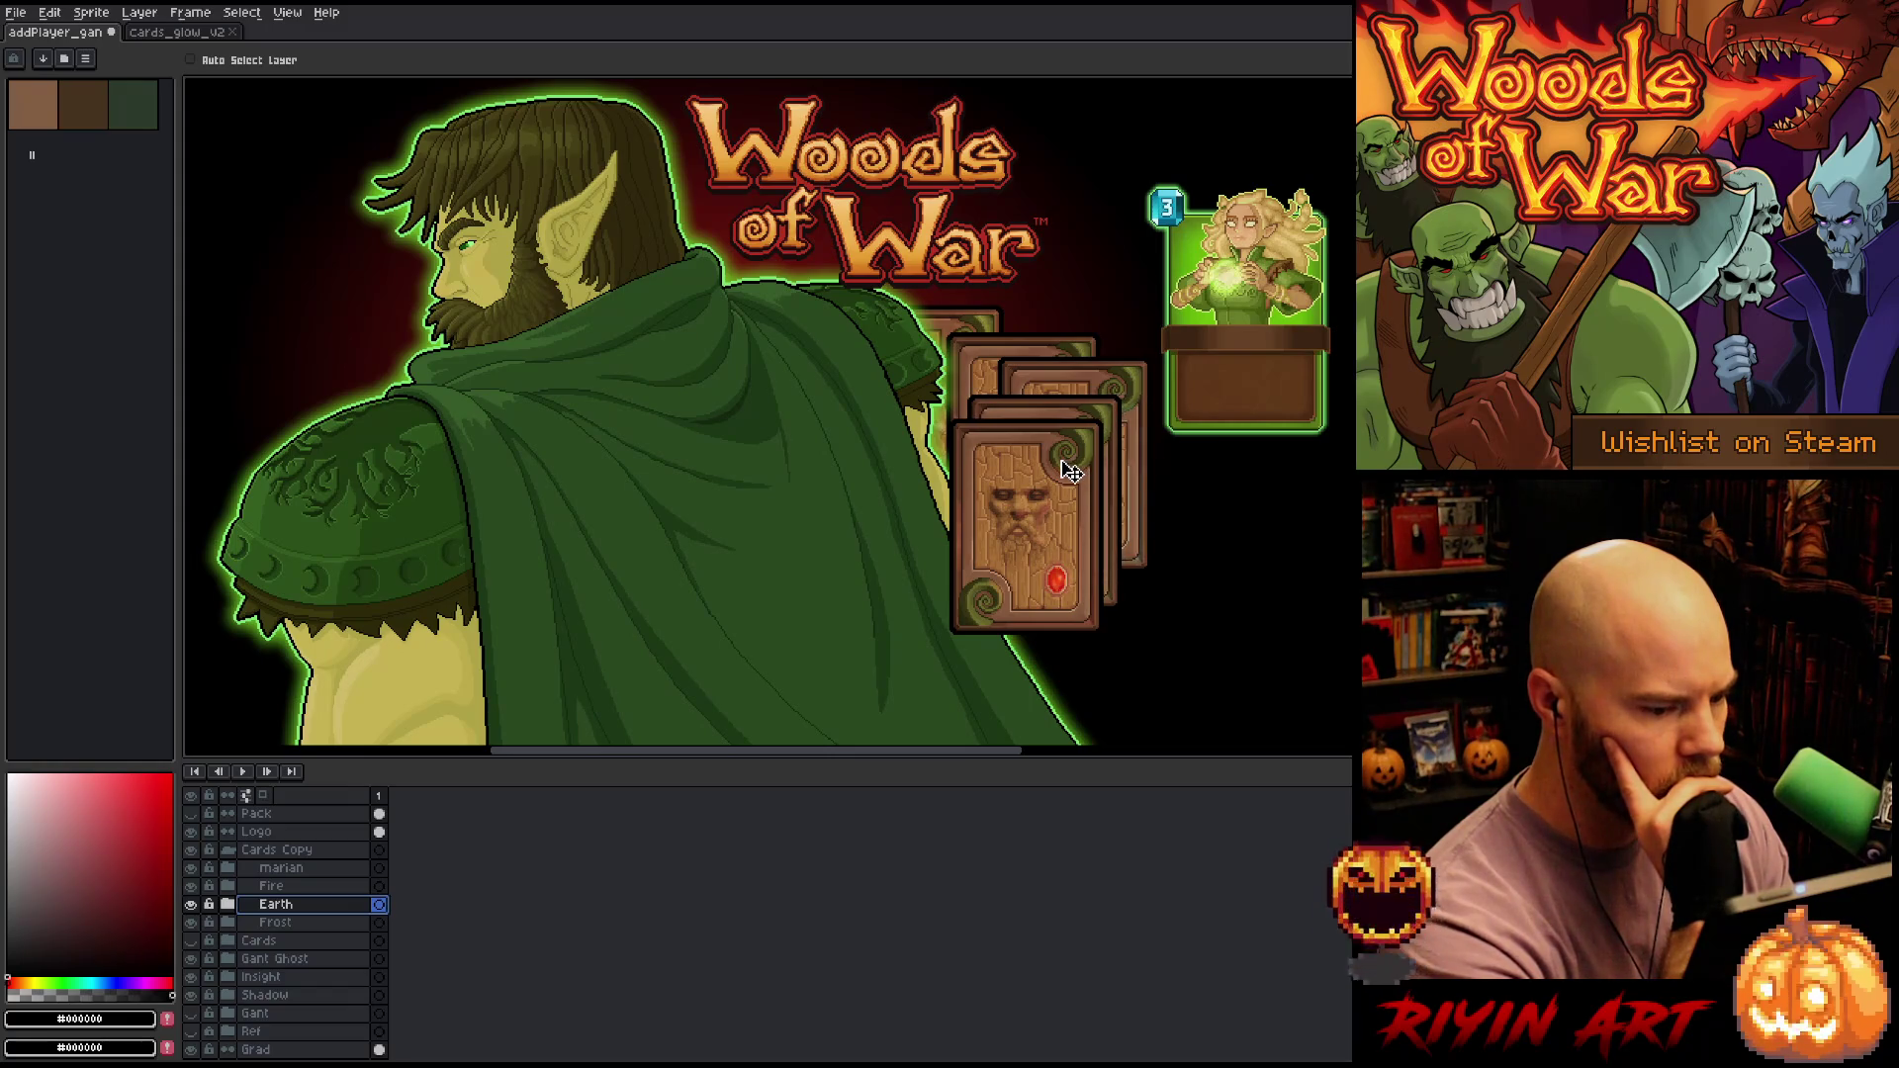
Move the Fire card left and bring the Marian card down beside it
{"action": "left_click", "coordinate": [287, 885]}
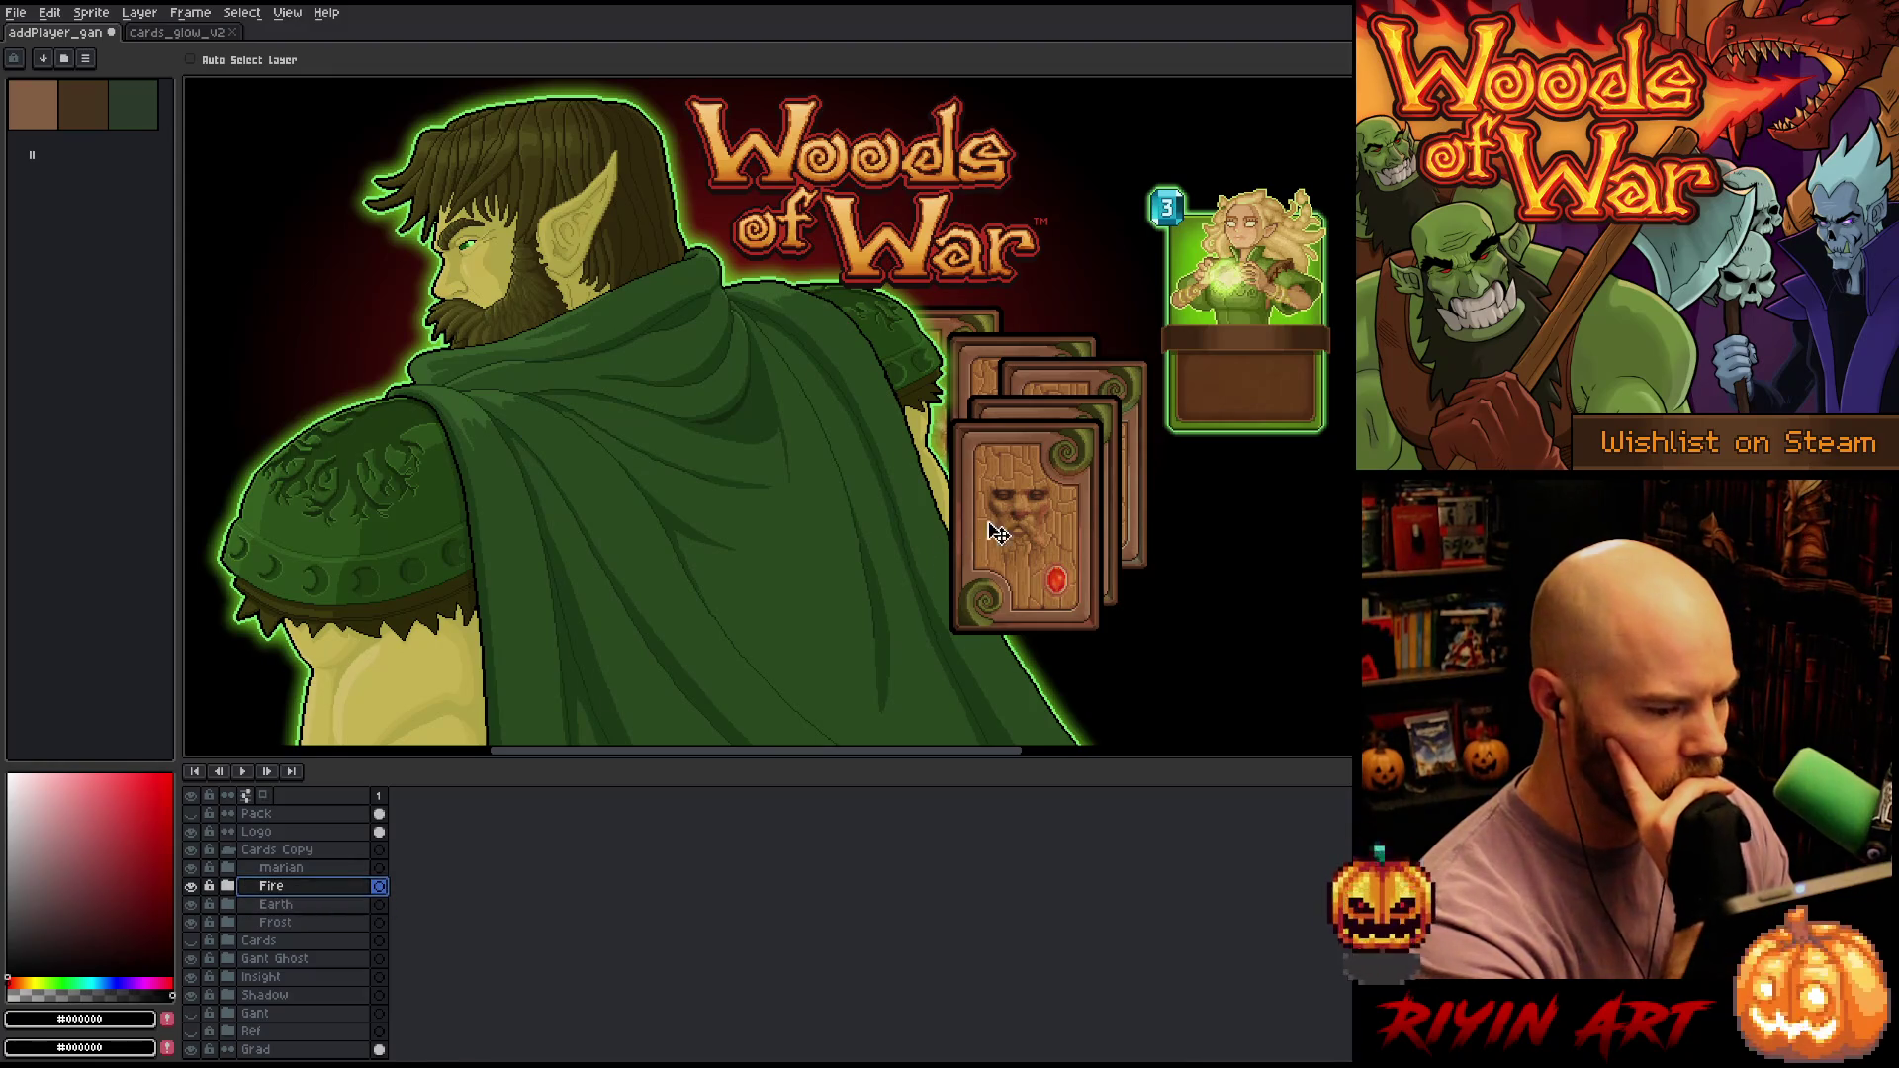
{"action": "left_click_drag", "start_coordinate": [1003, 529], "coordinate": [947, 537]}
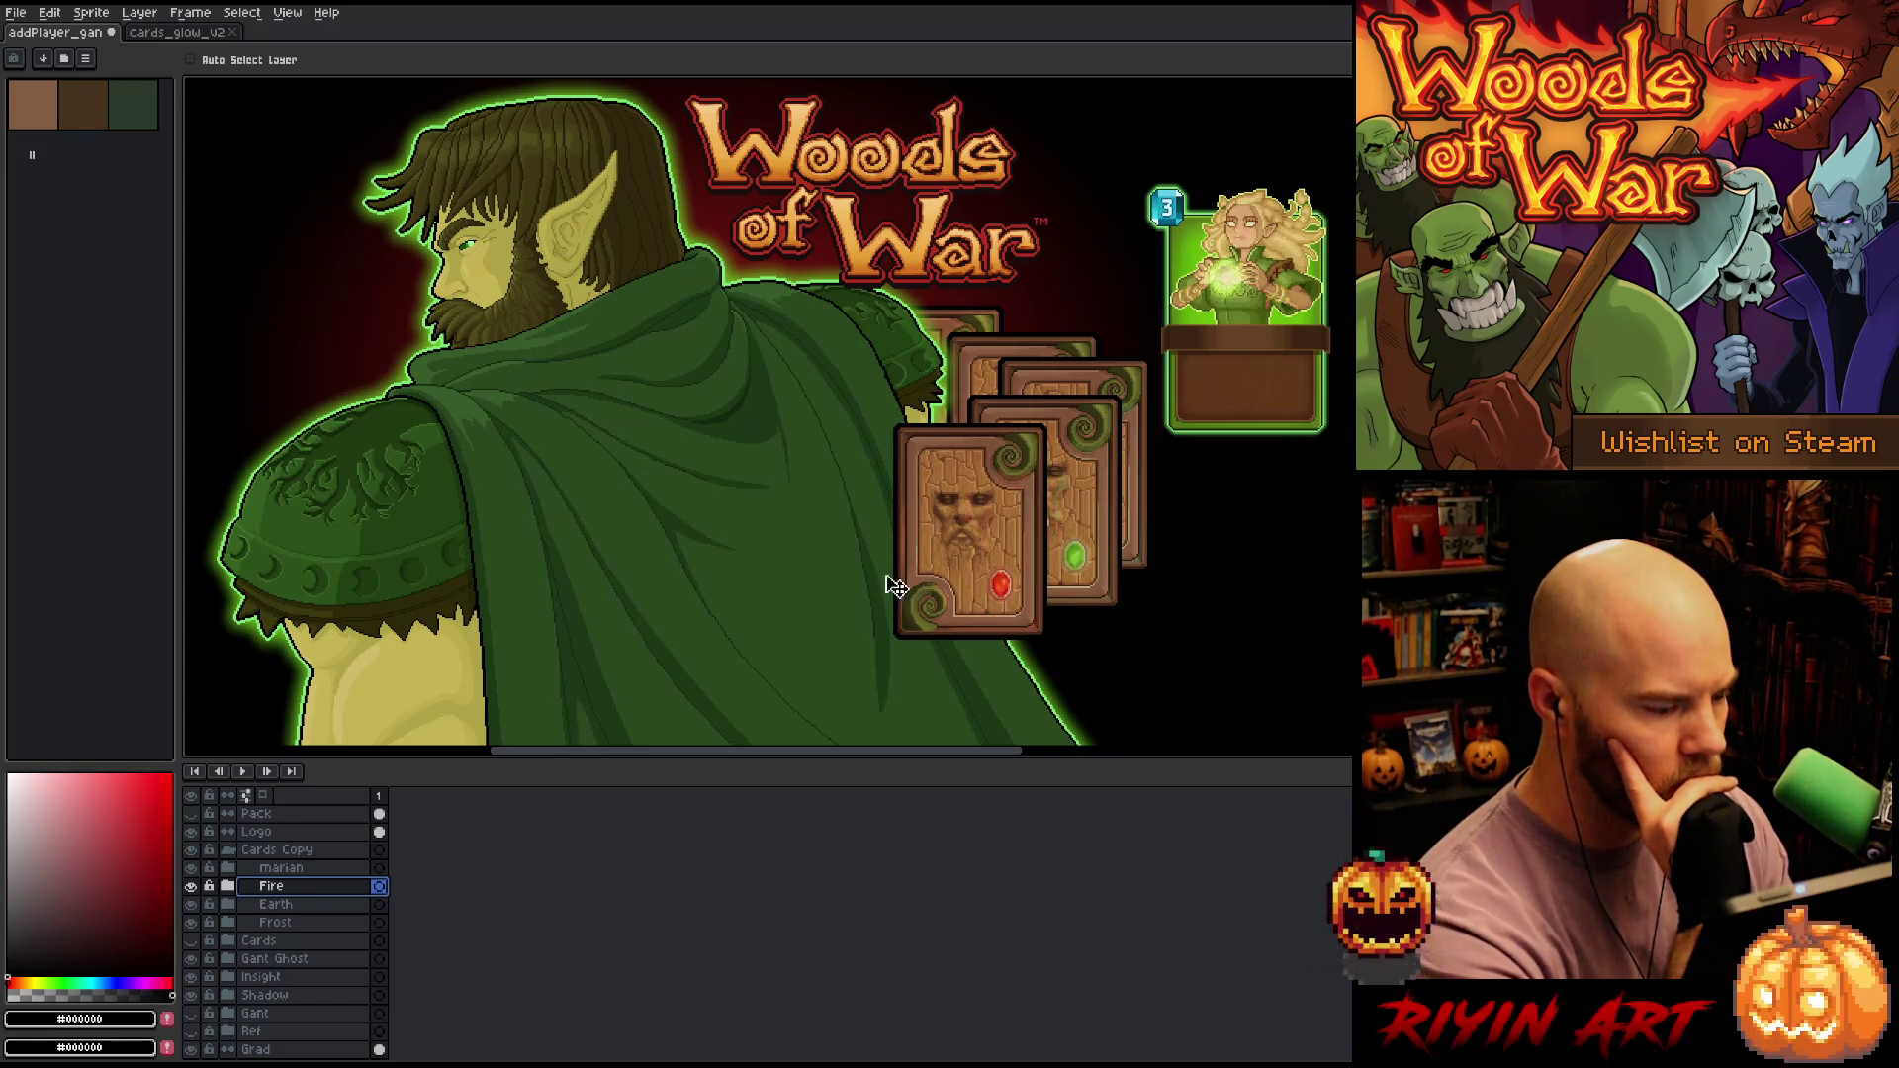
{"action": "left_click", "coordinate": [282, 867]}
{"action": "mouse_move", "coordinate": [1251, 321]}
{"action": "left_mouse_down"}
{"action": "mouse_move", "coordinate": [825, 522]}
{"action": "mouse_move", "coordinate": [896, 538]}
{"action": "mouse_move", "coordinate": [825, 548]}
{"action": "left_mouse_up"}
Slide the Fire card left, nudge the Frost card right, and raise the back card slightly
{"action": "left_click", "coordinate": [297, 886]}
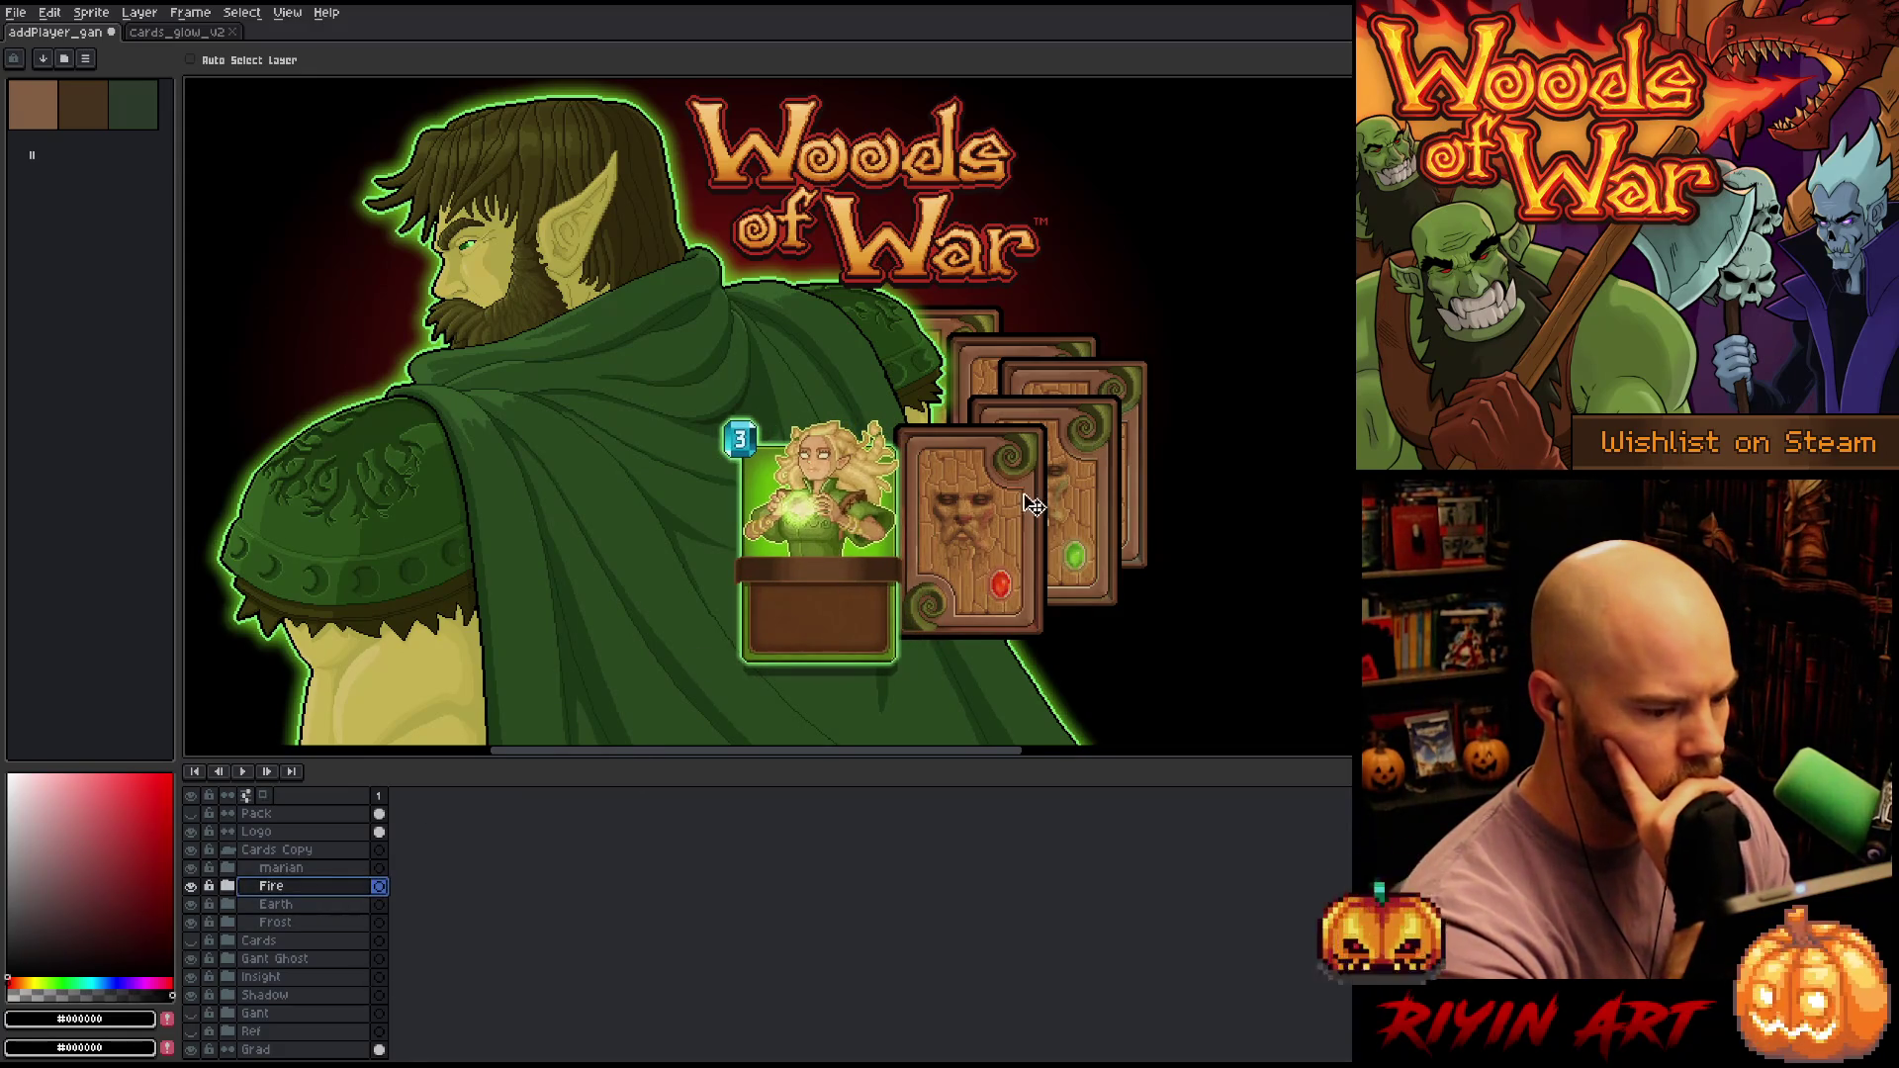
{"action": "left_click_drag", "start_coordinate": [1029, 504], "coordinate": [1007, 514]}
{"action": "left_click", "coordinate": [336, 904]}
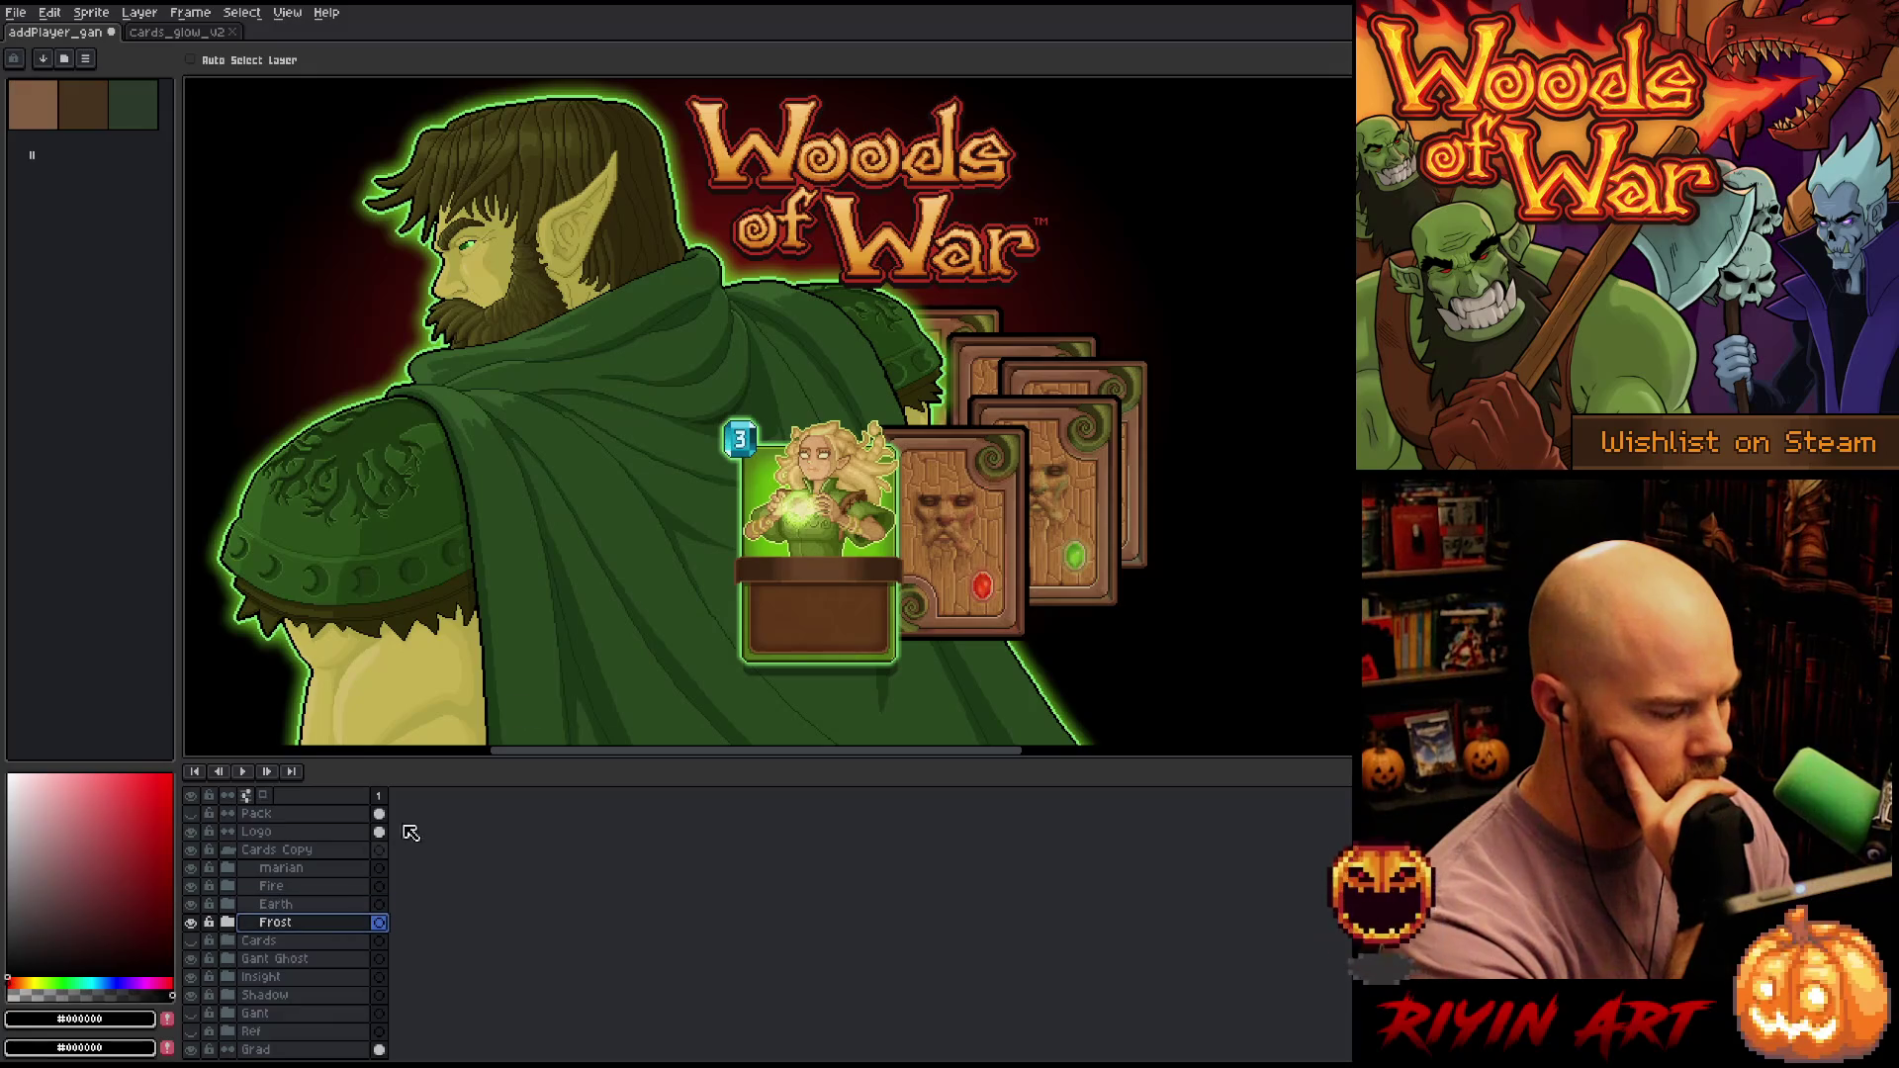
{"action": "left_click", "coordinate": [349, 925]}
{"action": "left_click_drag", "start_coordinate": [1079, 382], "coordinate": [1085, 383]}
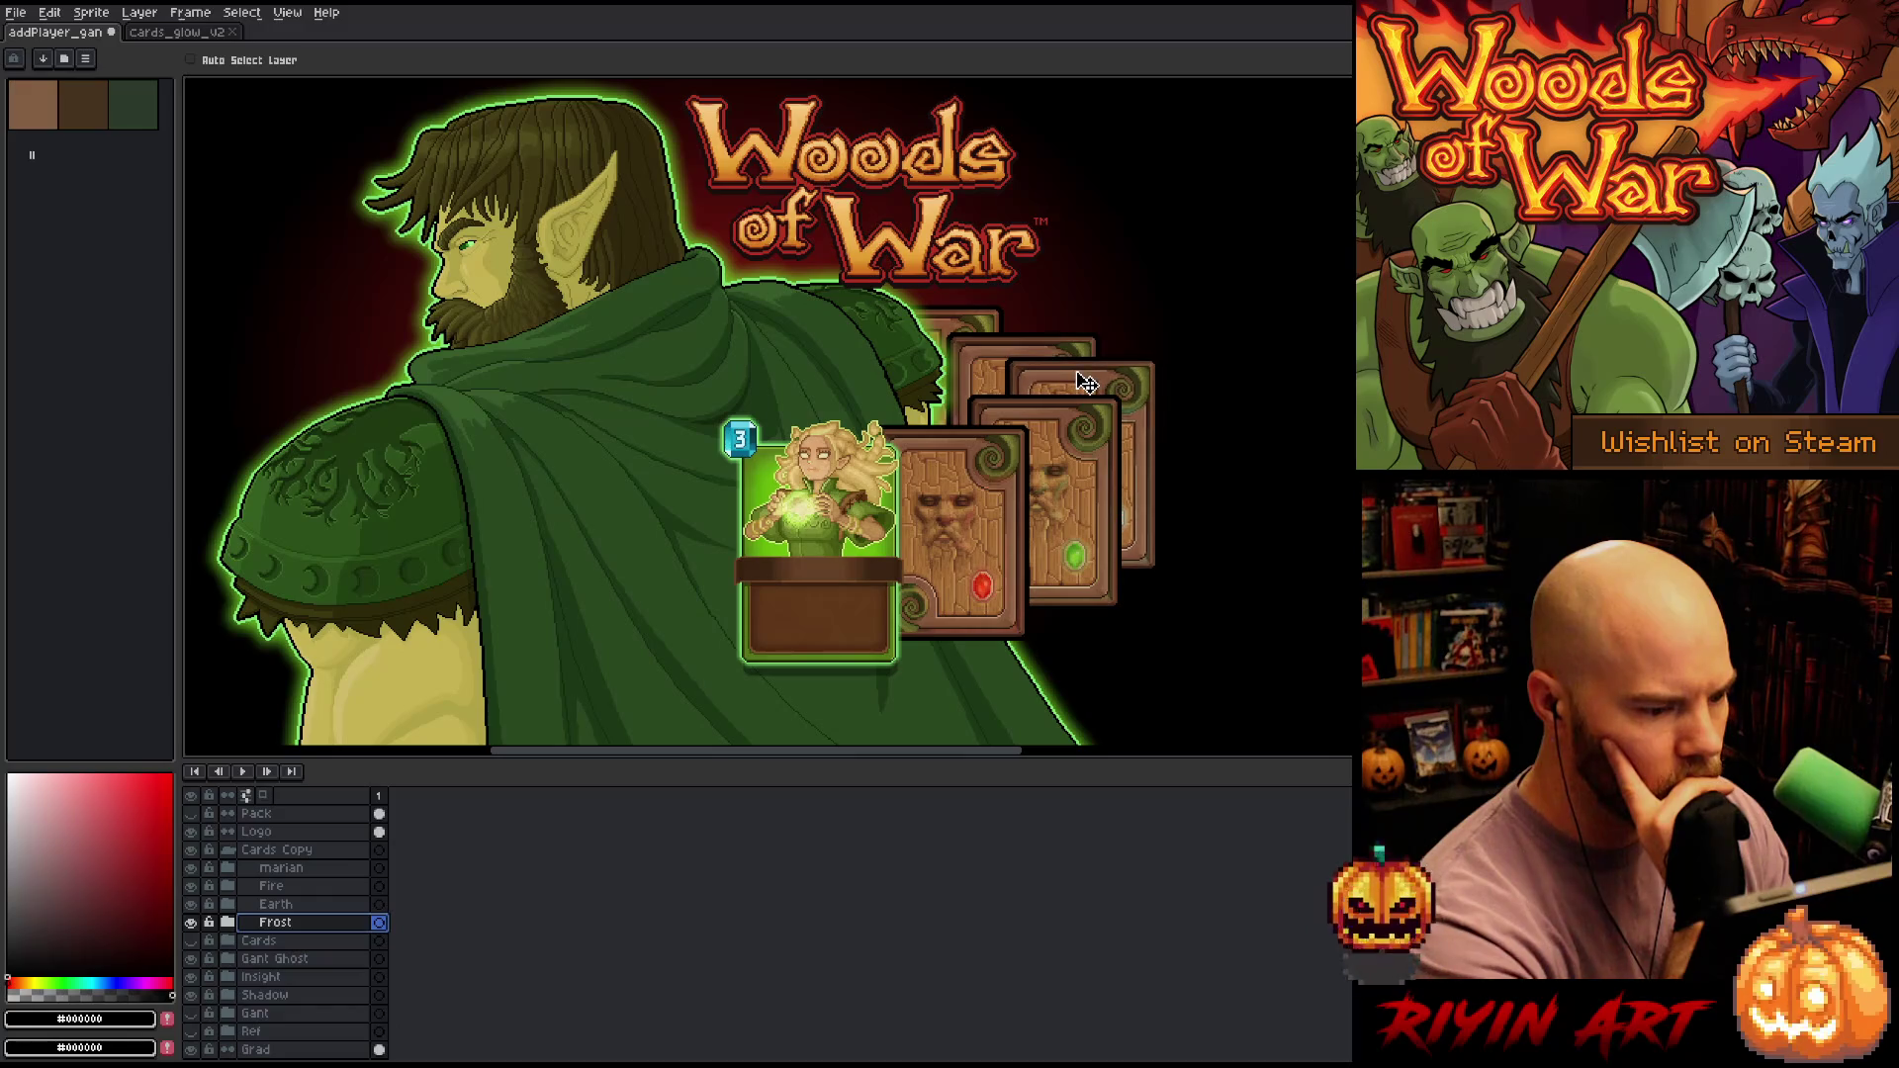
{"action": "left_click", "coordinate": [282, 982]}
{"action": "left_click_drag", "start_coordinate": [997, 373], "coordinate": [989, 376]}
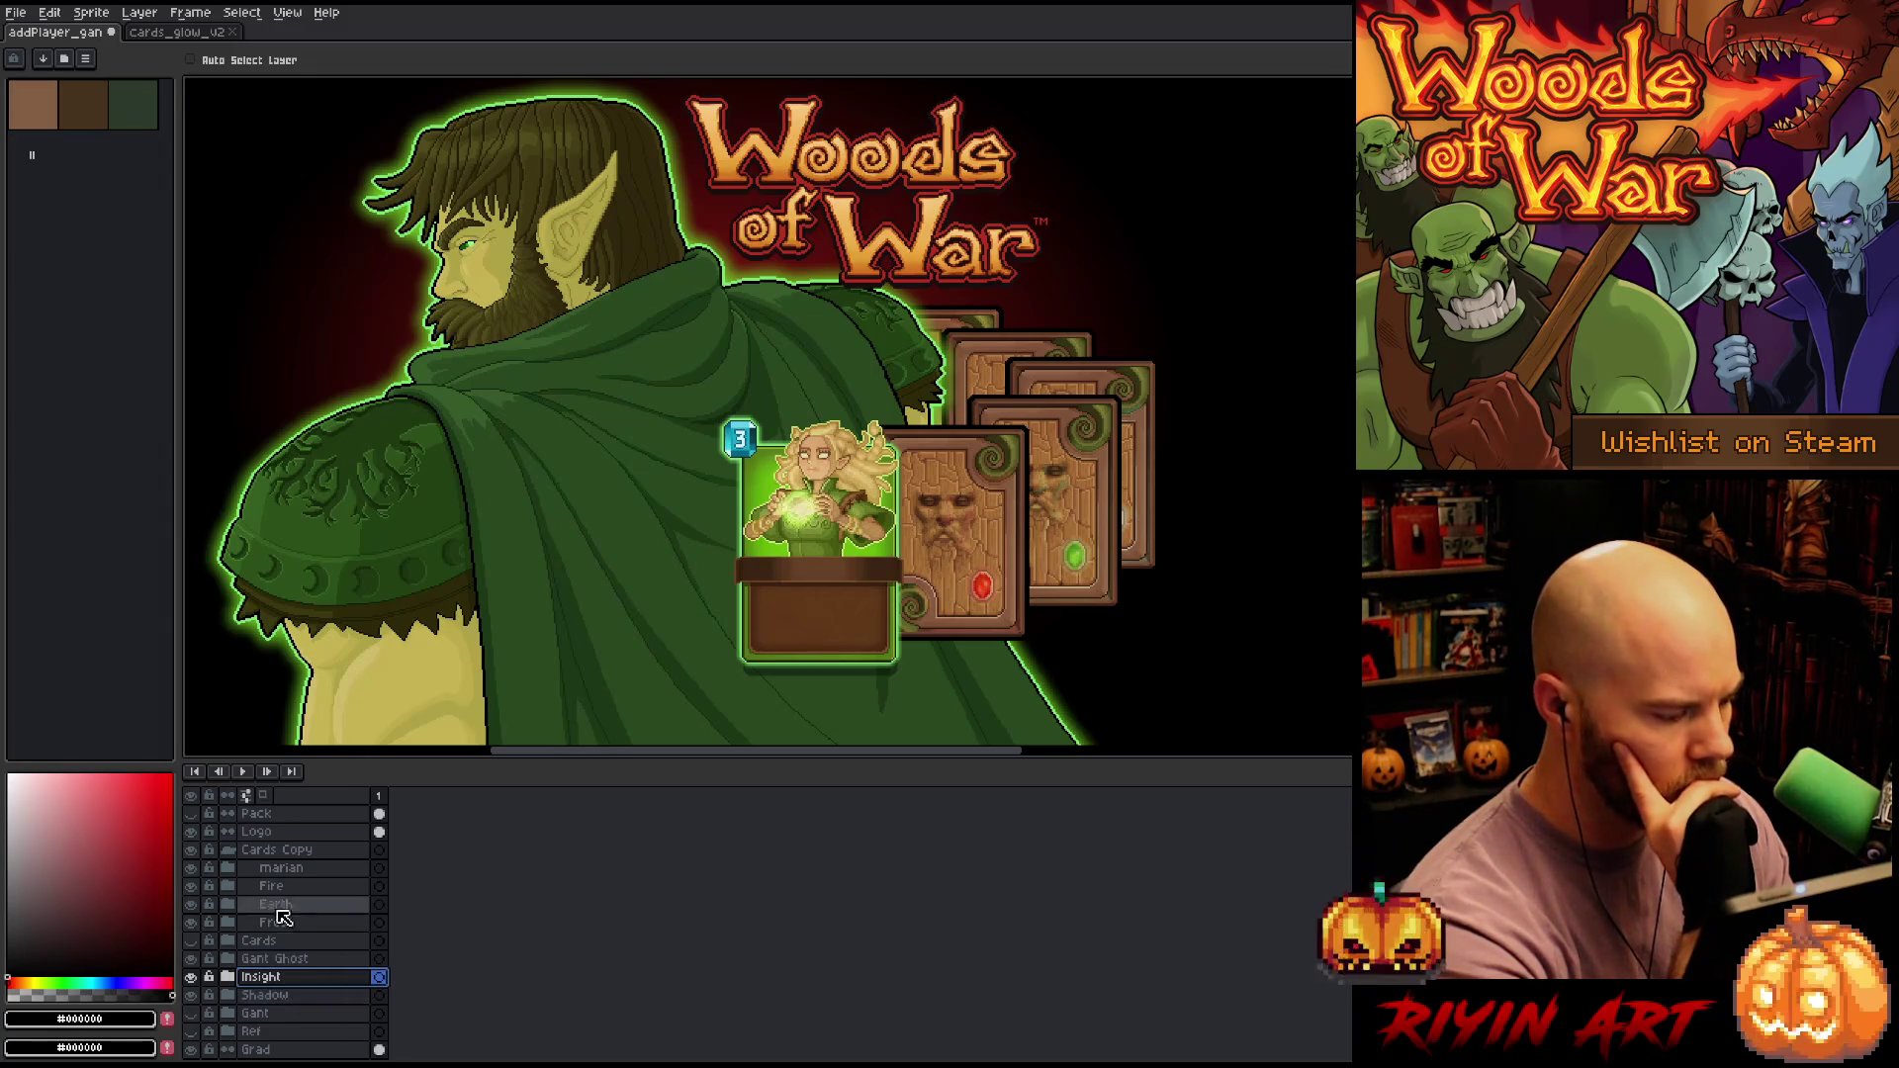
Fine-tune the Marian, Fire and Earth cards, then move the whole Cards Copy pile up
{"action": "left_click", "coordinate": [281, 868]}
{"action": "left_click_drag", "start_coordinate": [814, 569], "coordinate": [830, 578]}
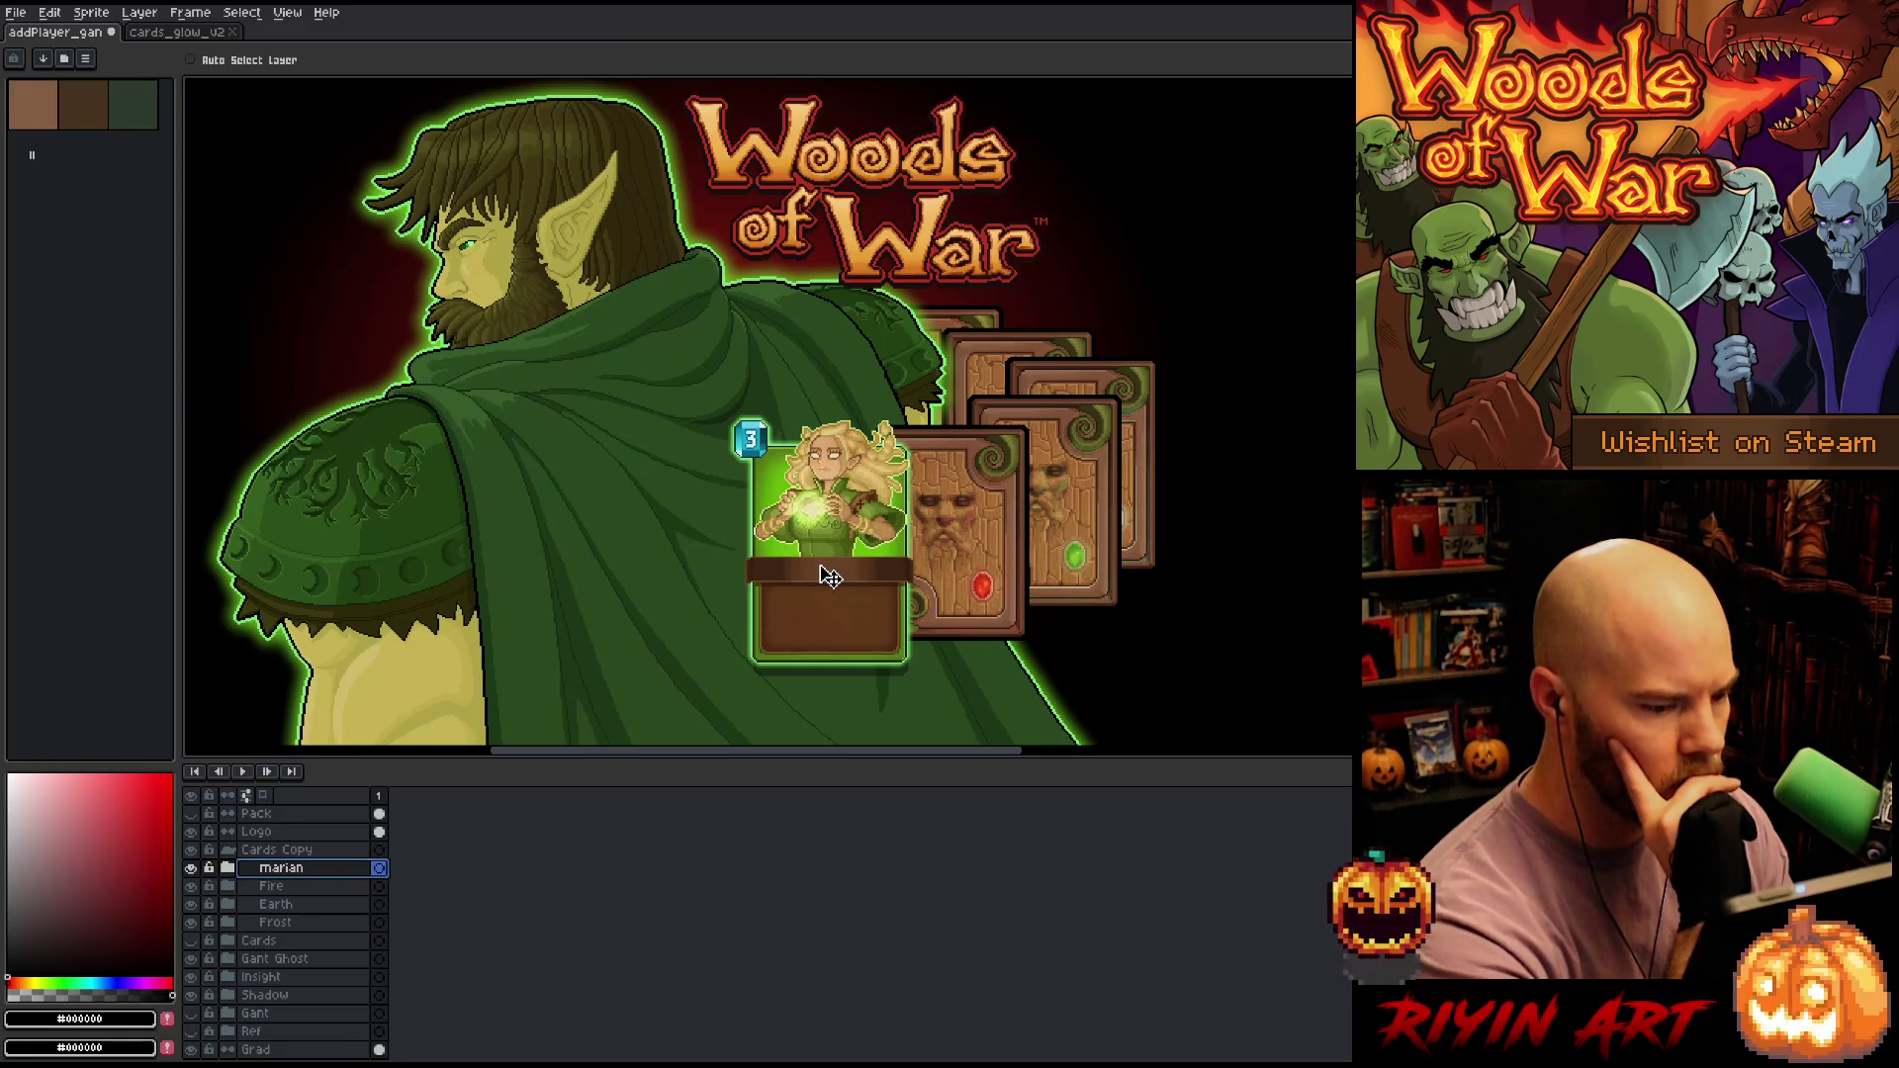
{"action": "left_click_drag", "start_coordinate": [831, 578], "coordinate": [825, 578]}
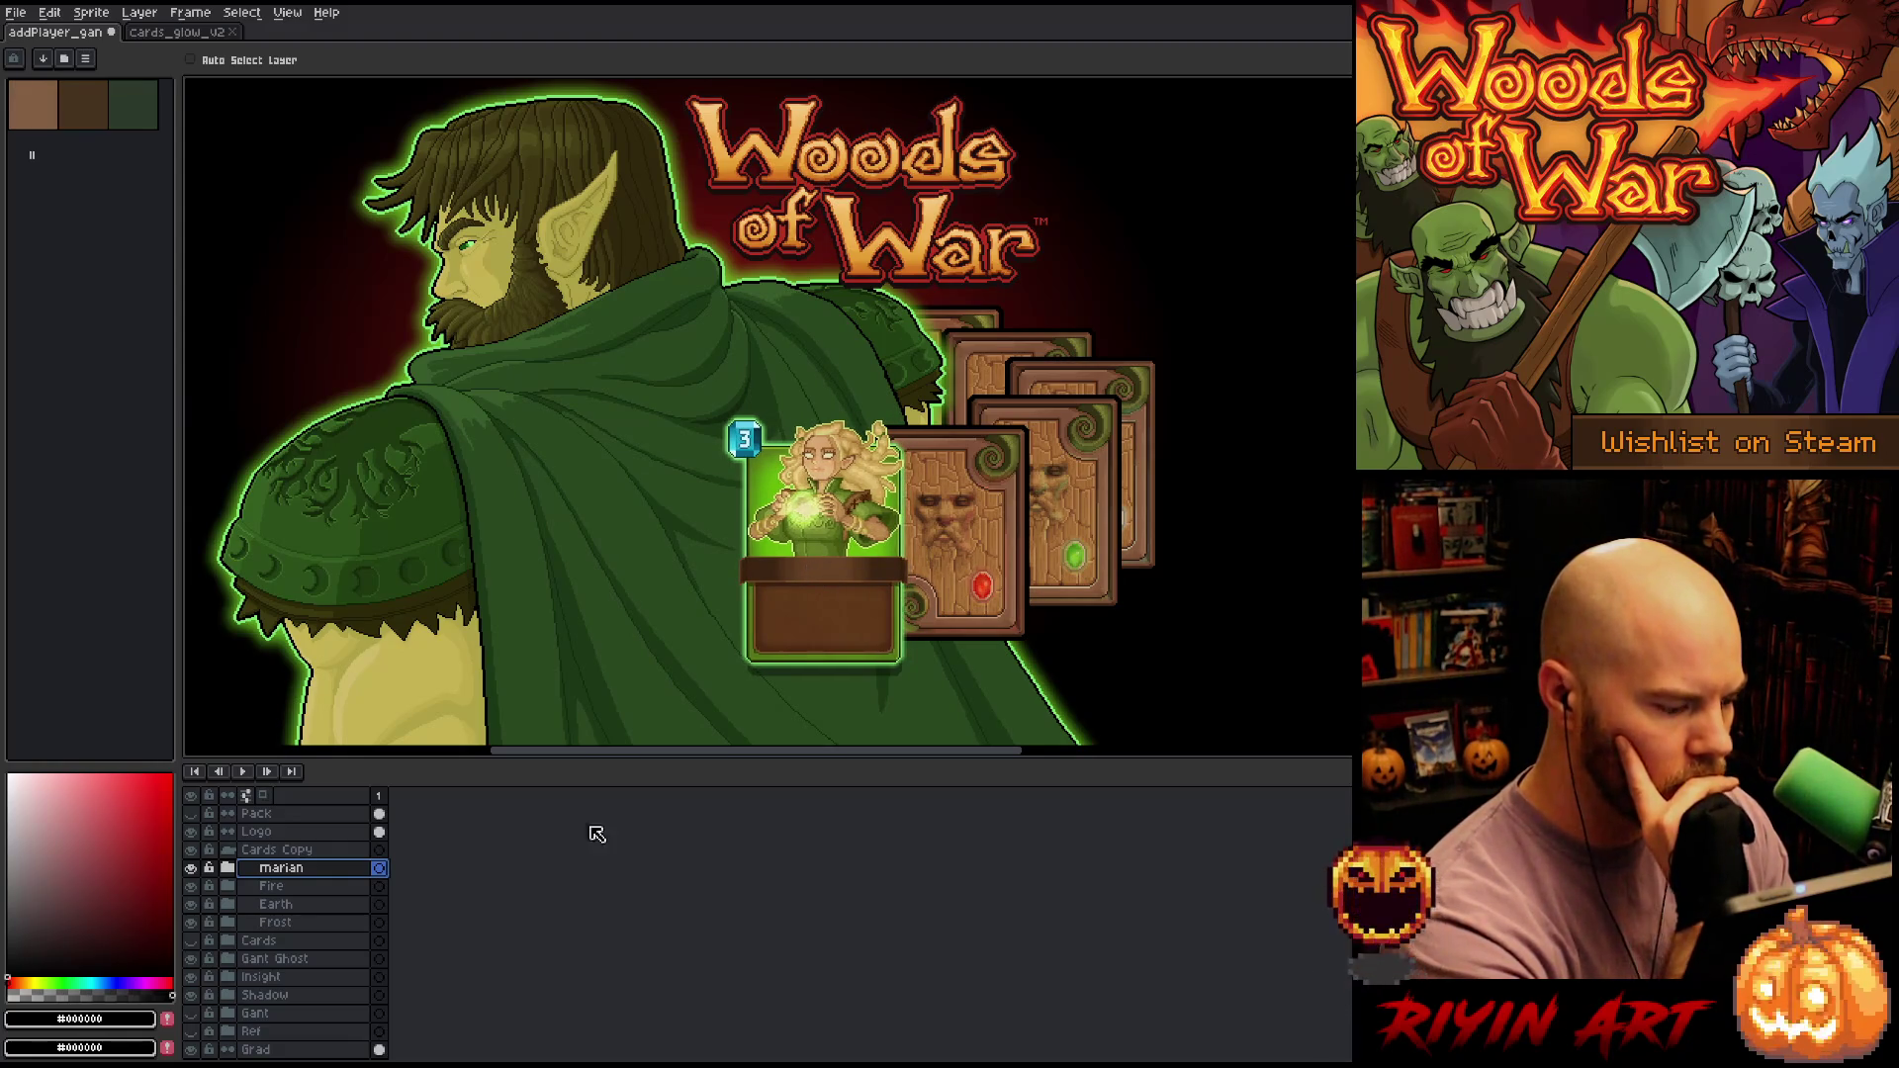
{"action": "left_click", "coordinate": [281, 886]}
{"action": "left_click_drag", "start_coordinate": [961, 550], "coordinate": [965, 548]}
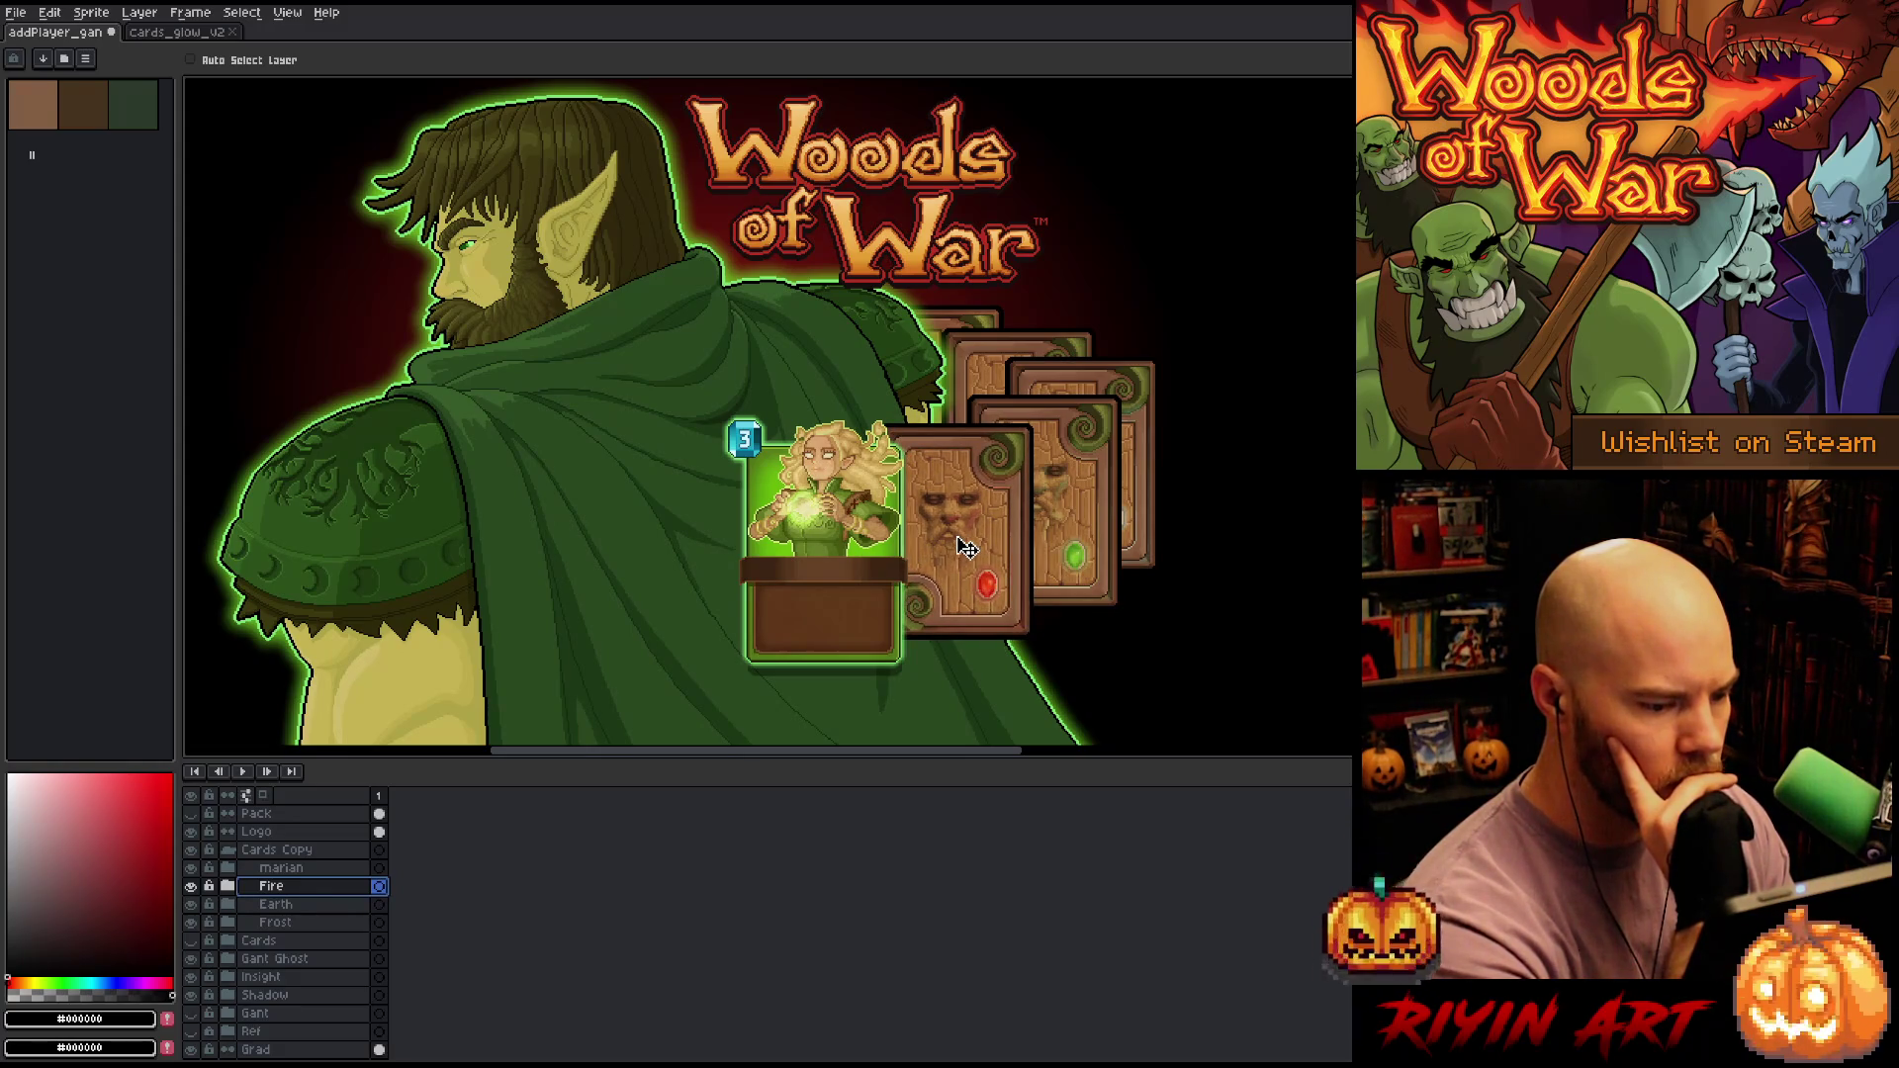
{"action": "left_click_drag", "start_coordinate": [964, 547], "coordinate": [966, 549]}
{"action": "left_click", "coordinate": [326, 904]}
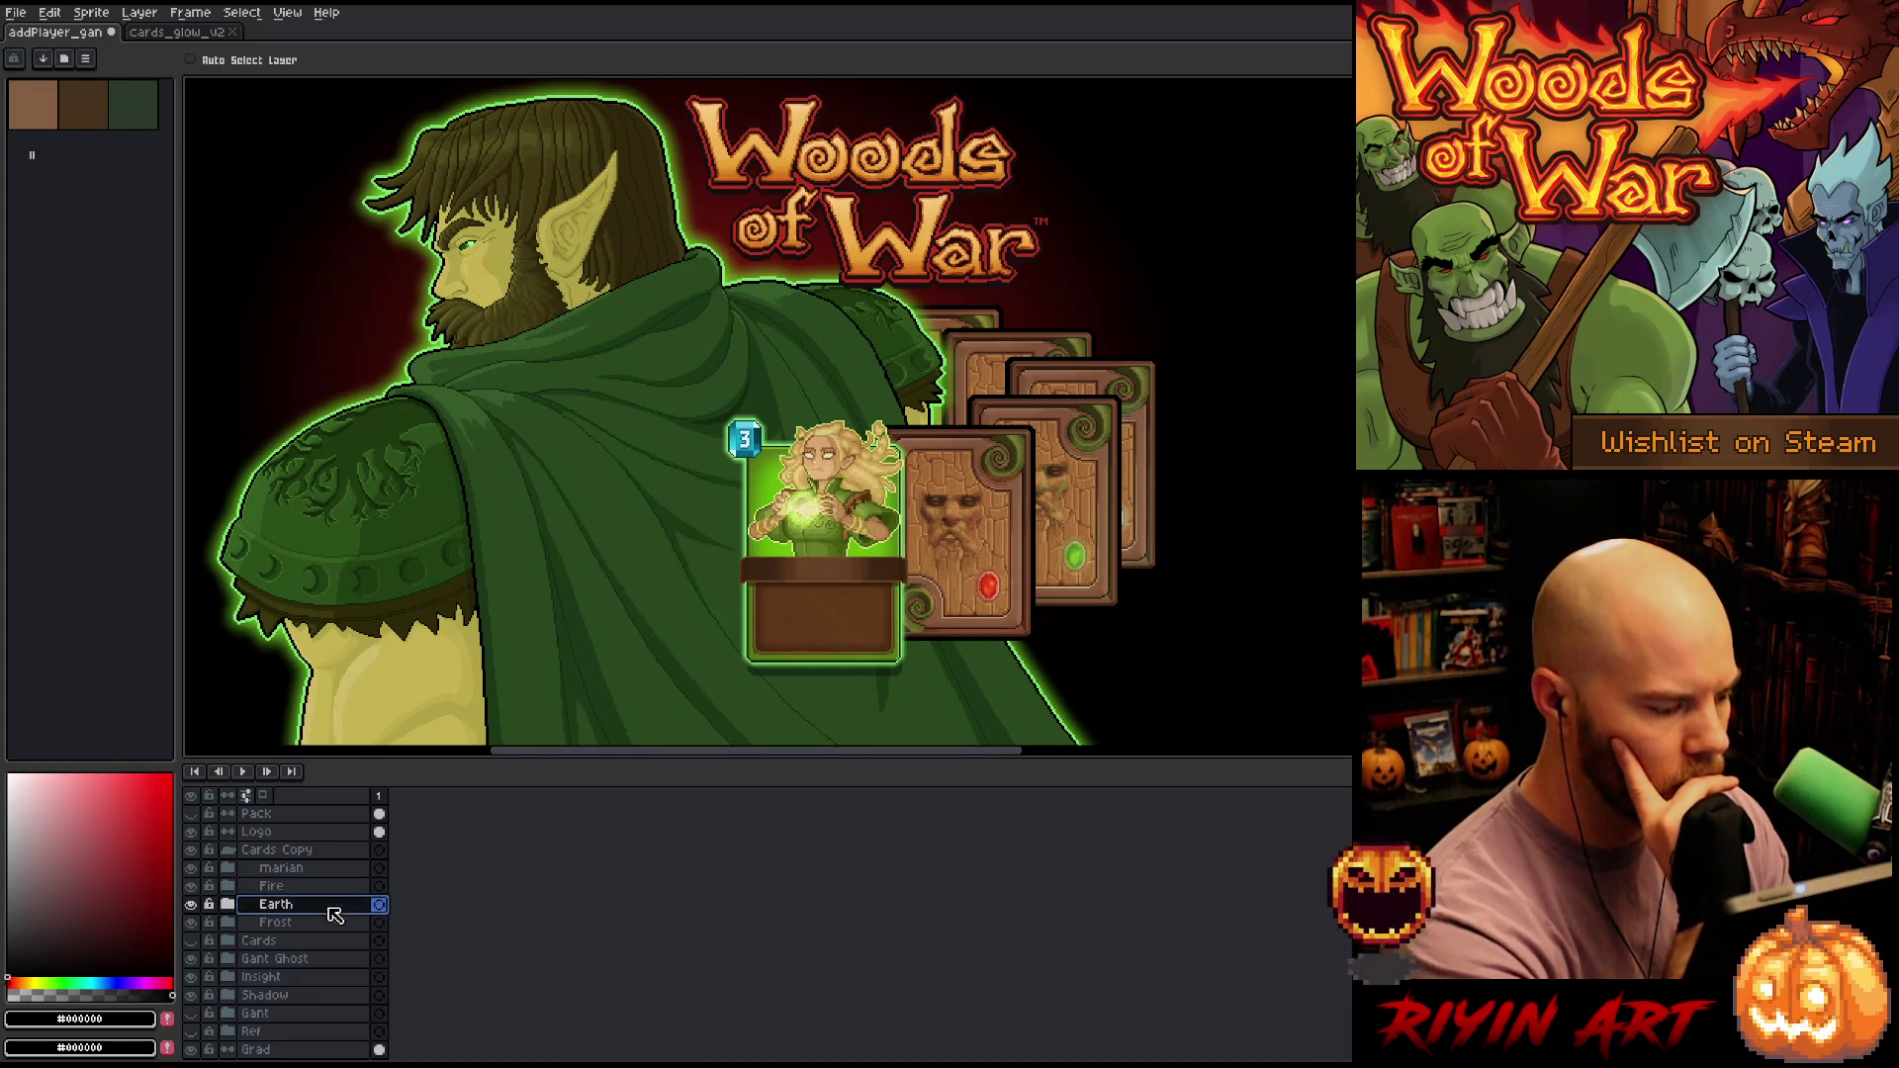
{"action": "left_click_drag", "start_coordinate": [1080, 511], "coordinate": [1081, 513]}
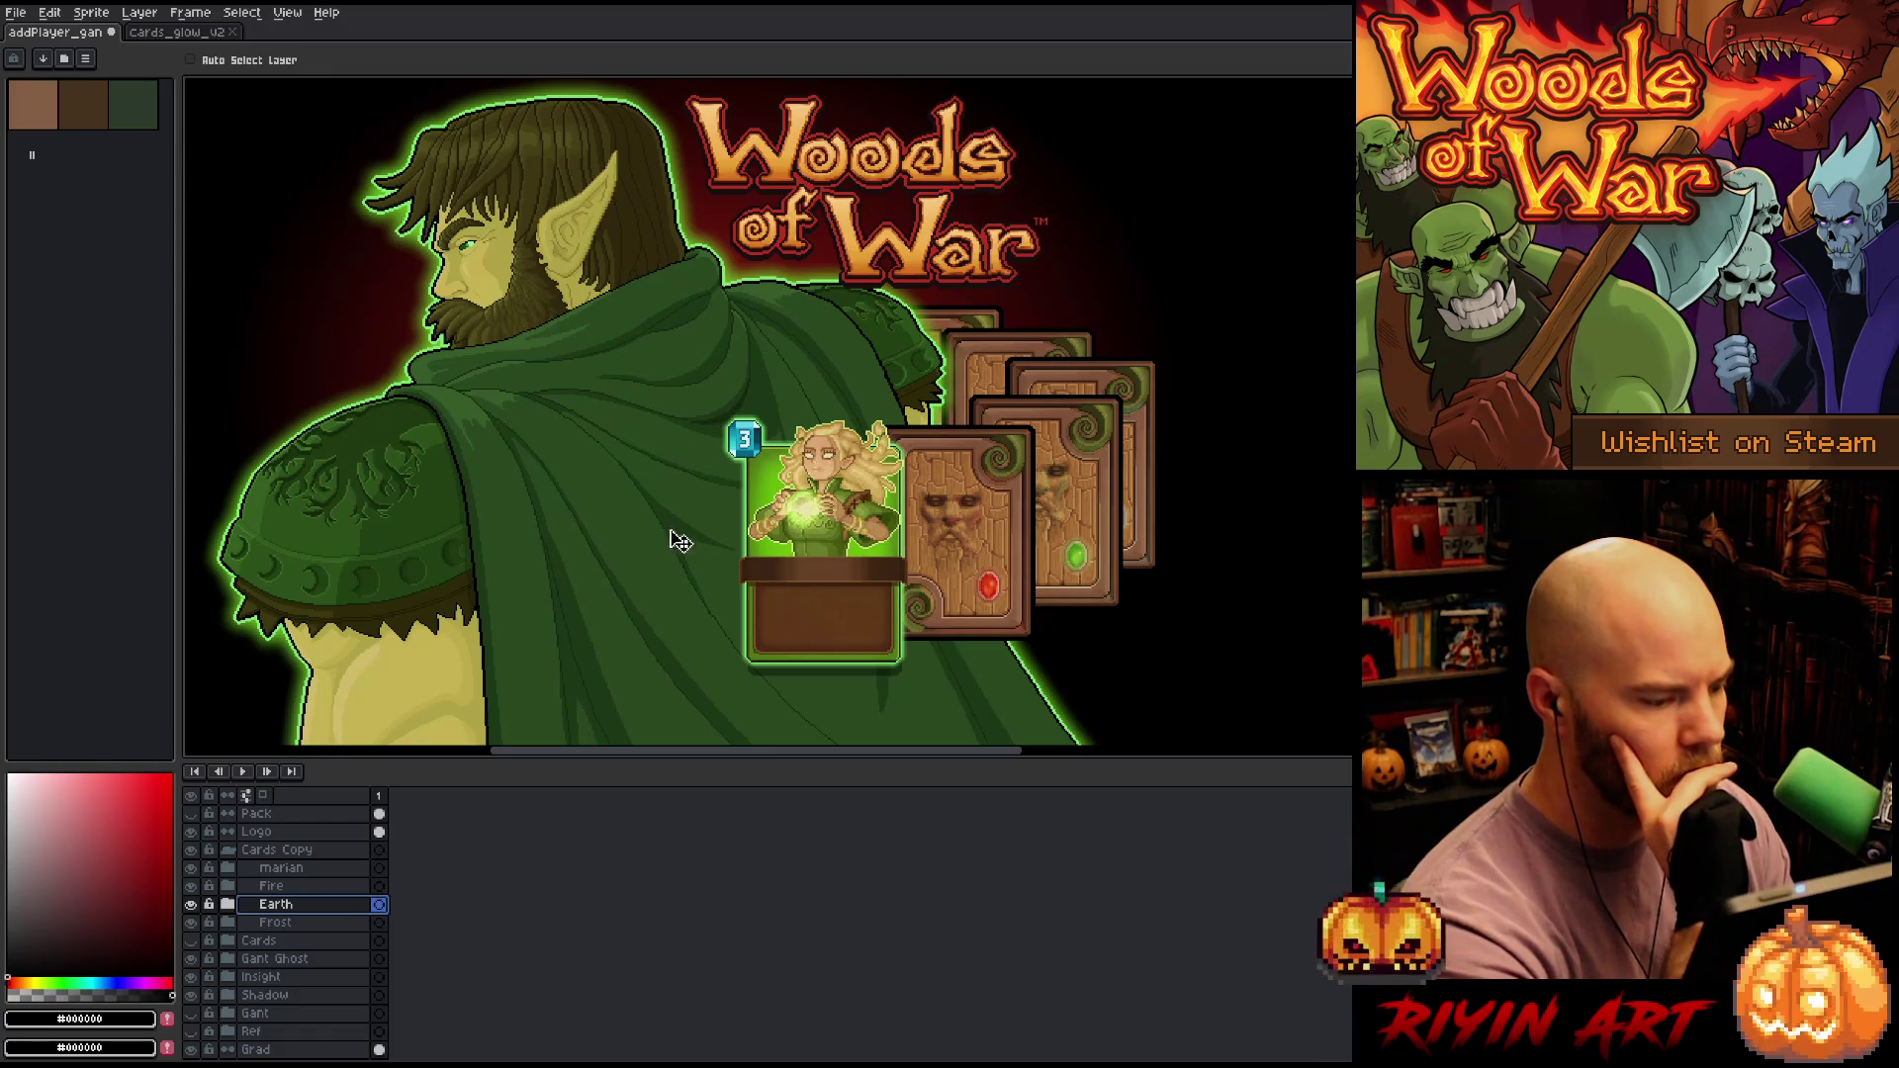
{"action": "left_click", "coordinate": [277, 849]}
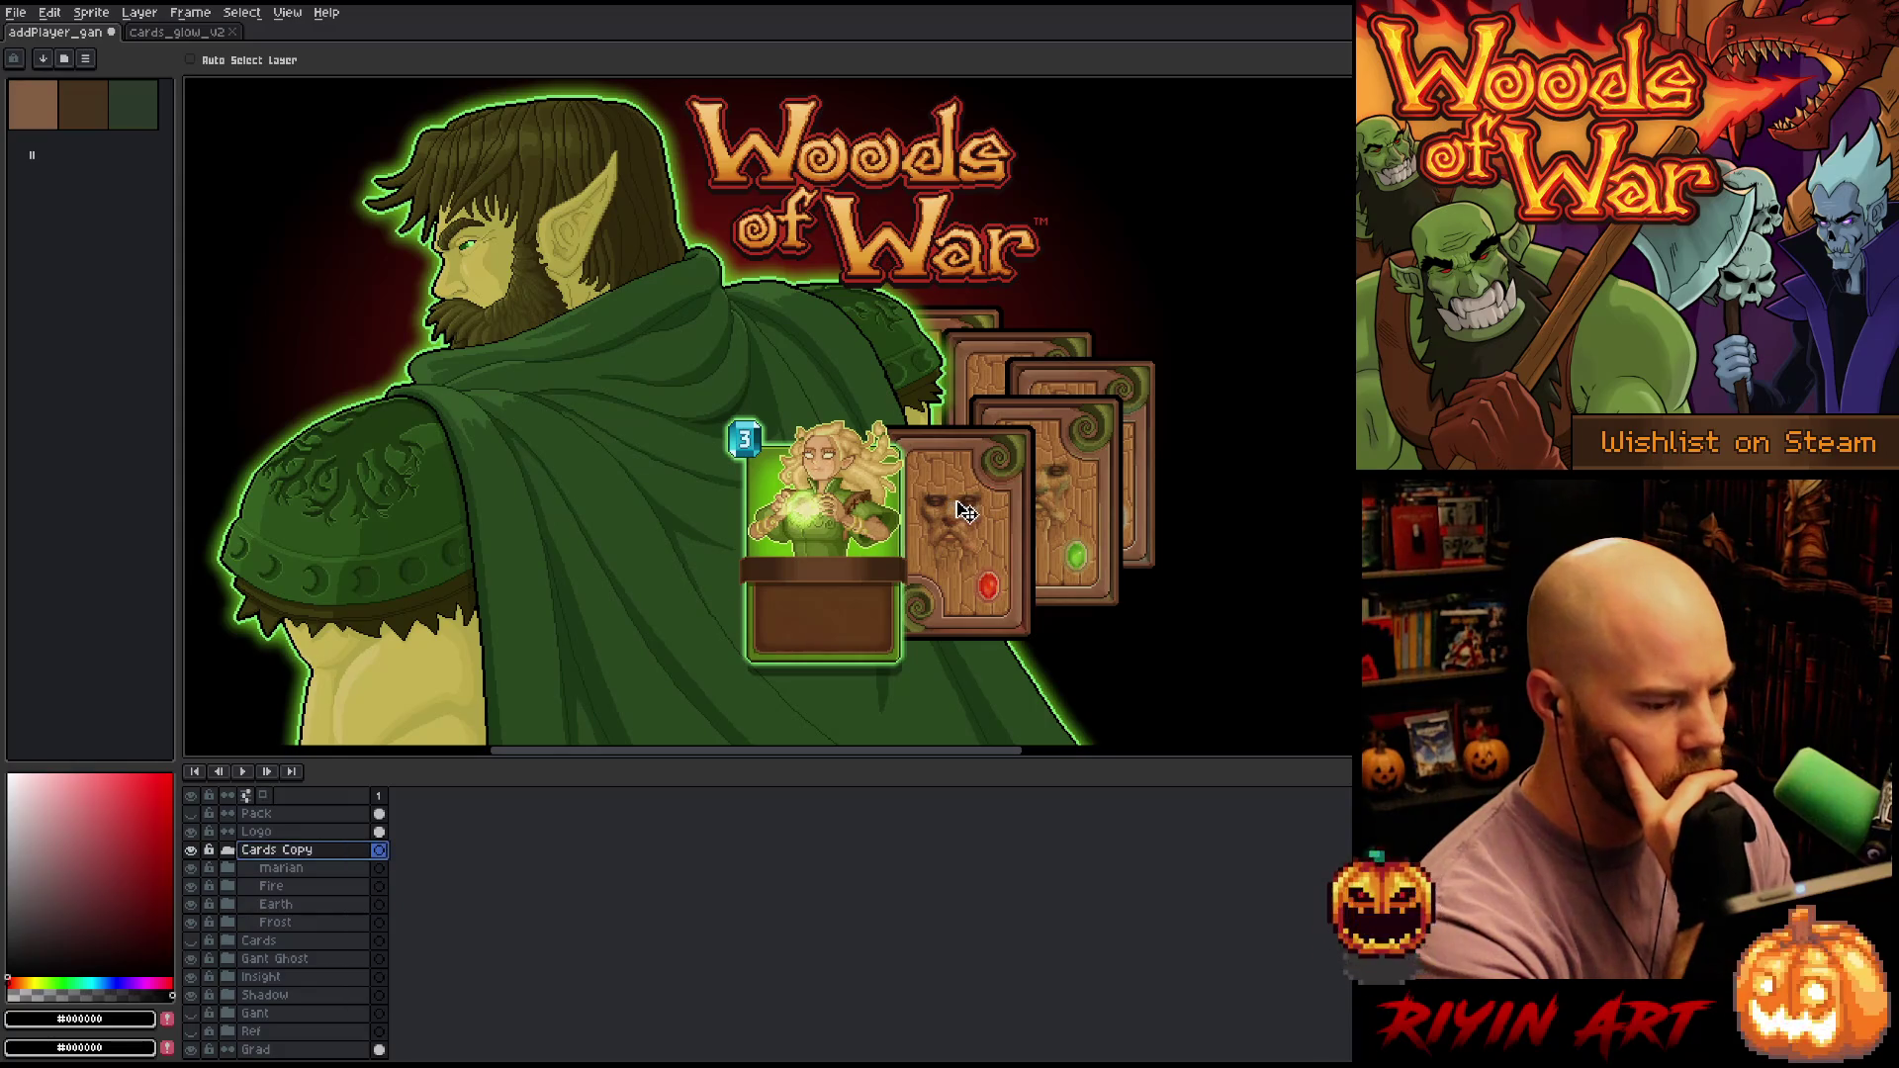
{"action": "mouse_move", "coordinate": [967, 502]}
{"action": "left_mouse_down"}
{"action": "mouse_move", "coordinate": [964, 386]}
{"action": "mouse_move", "coordinate": [947, 525]}
{"action": "mouse_move", "coordinate": [965, 403]}
{"action": "mouse_move", "coordinate": [967, 512]}
{"action": "left_mouse_up"}
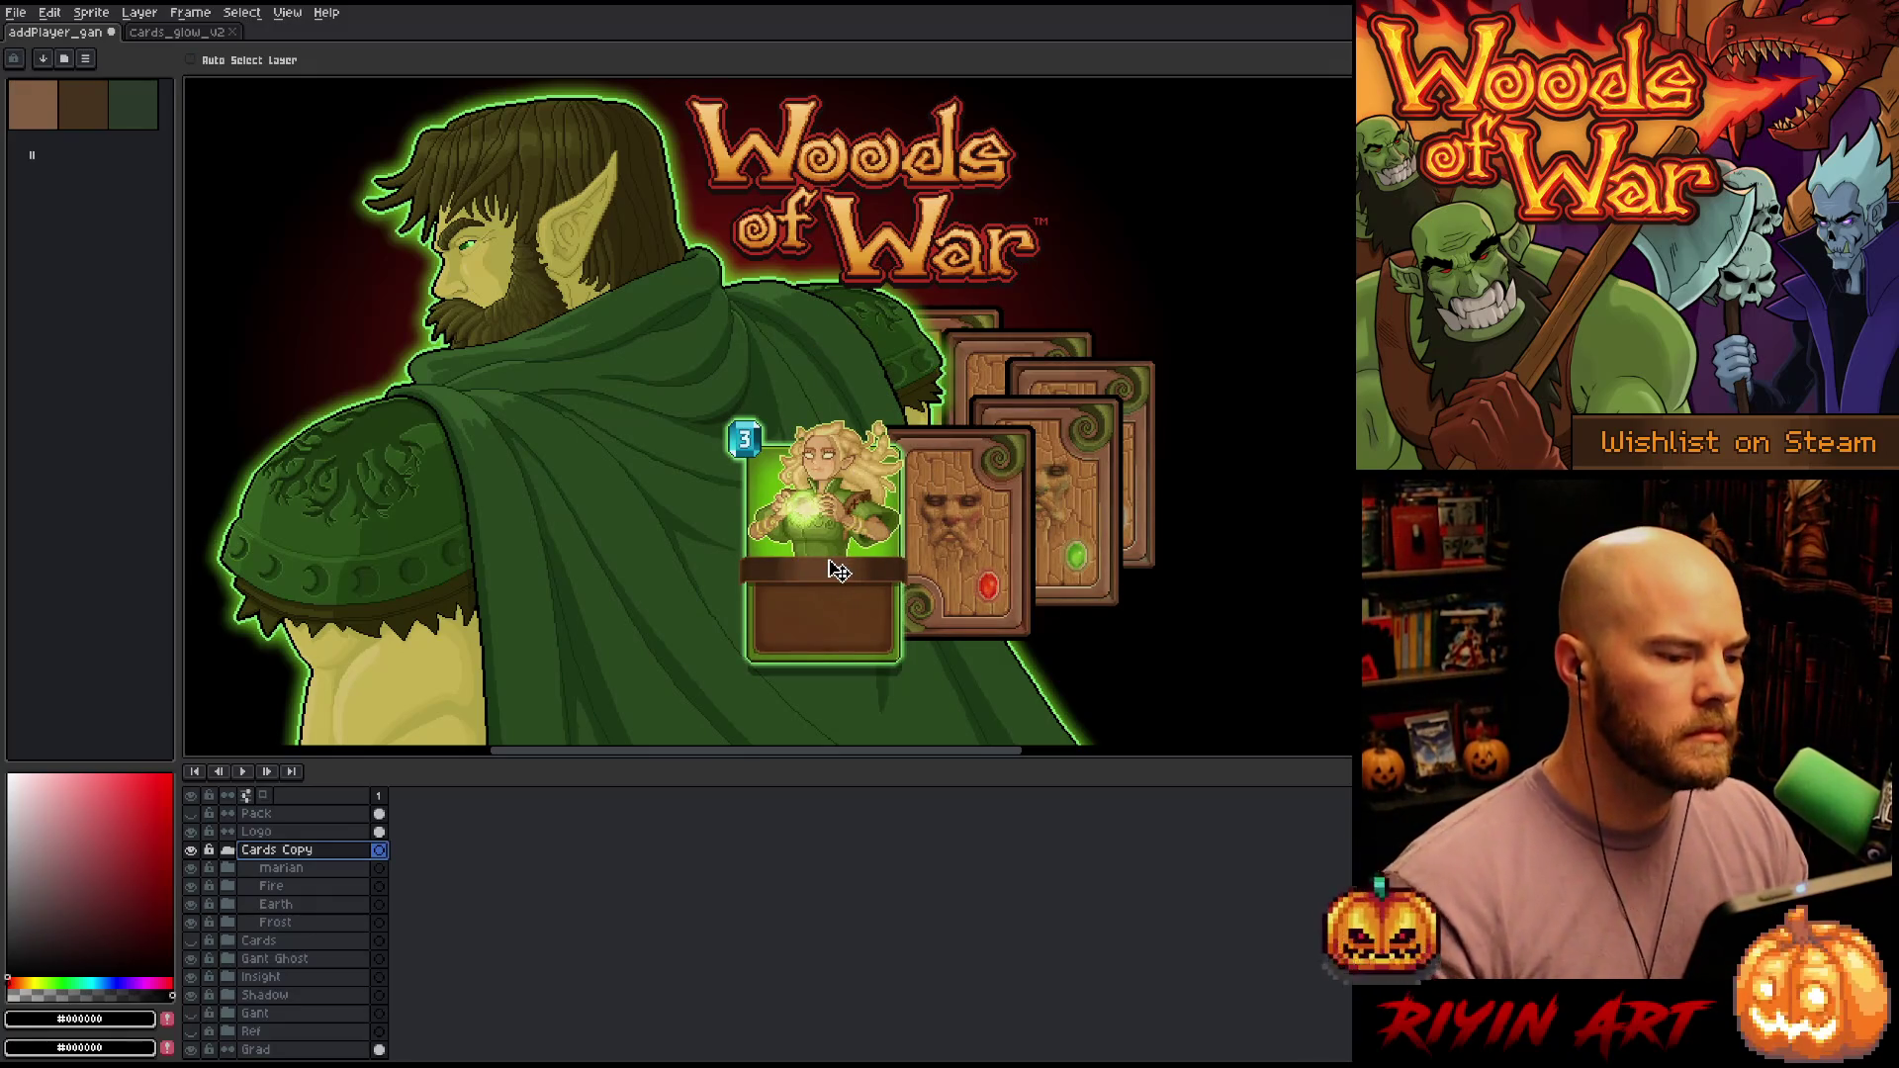
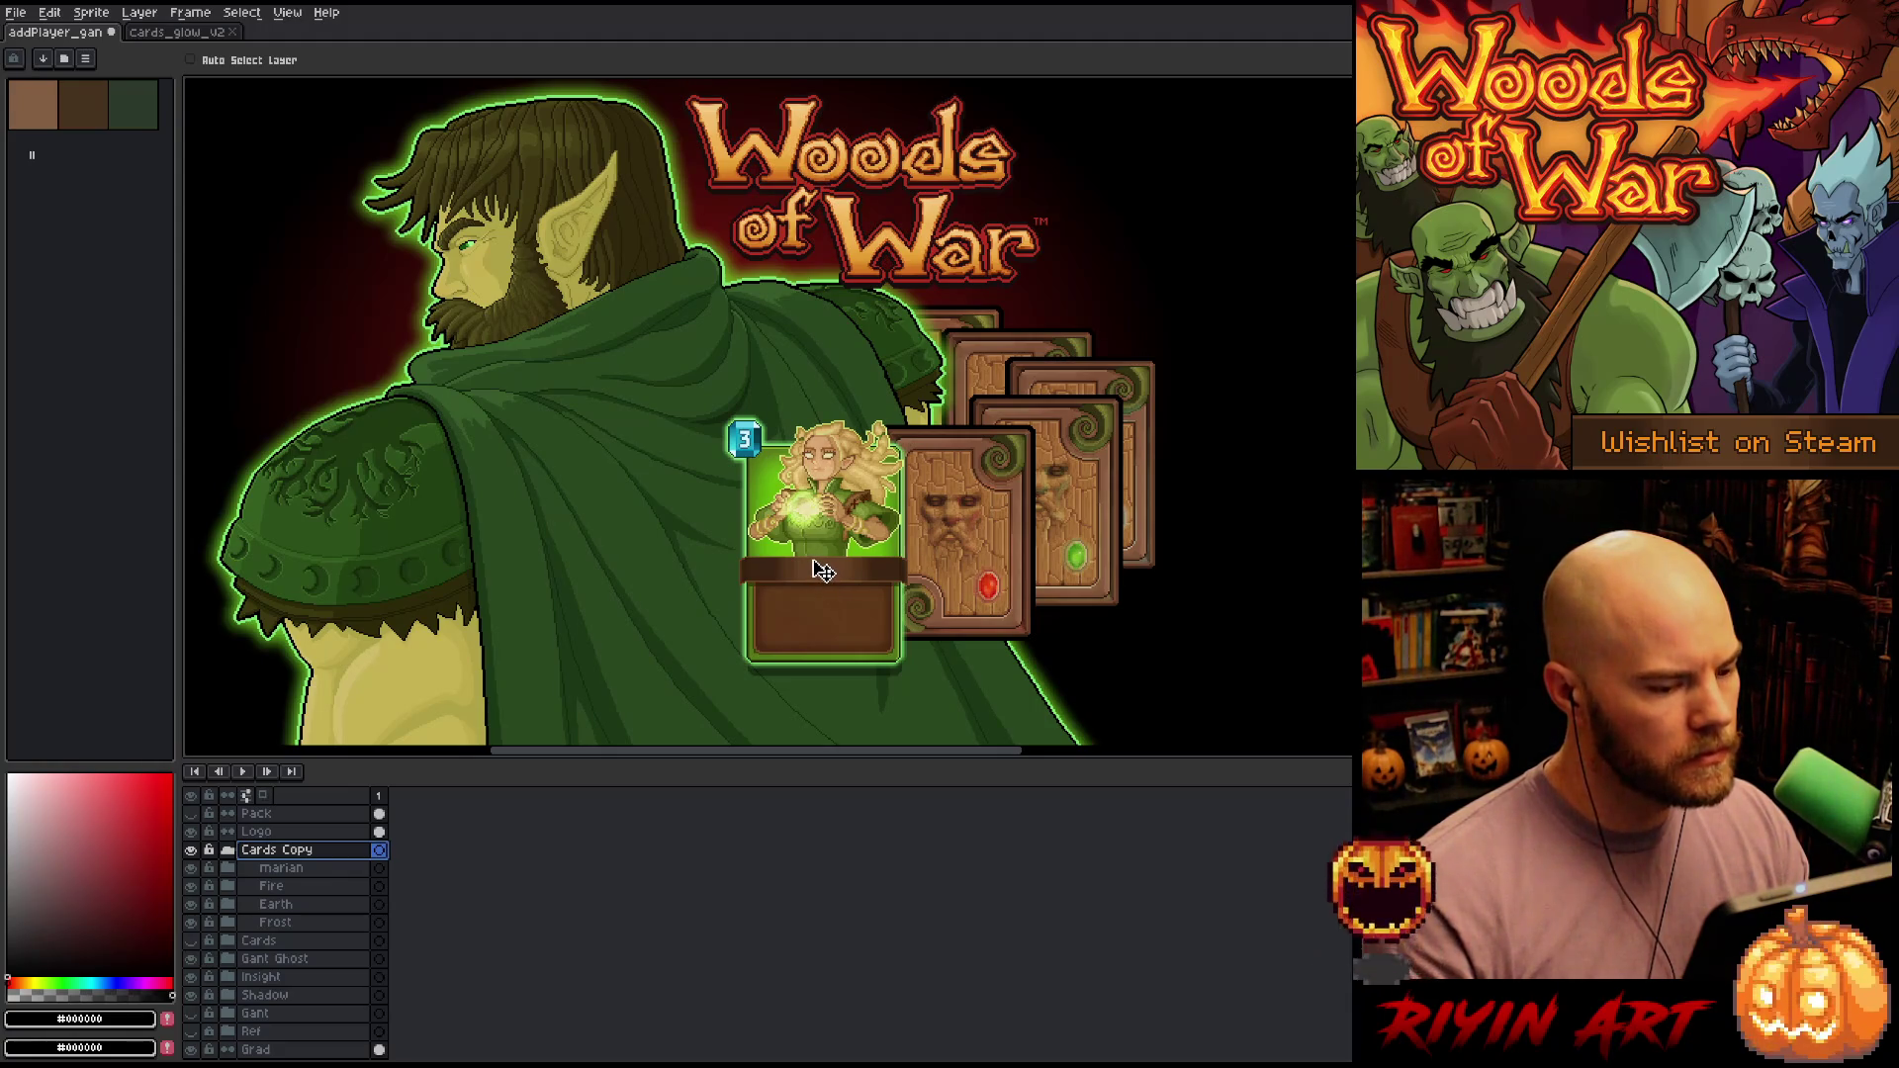
Raise the elf card (marian), the red-gem Fire card and the green-gem Earth card
{"action": "left_click", "coordinate": [249, 869]}
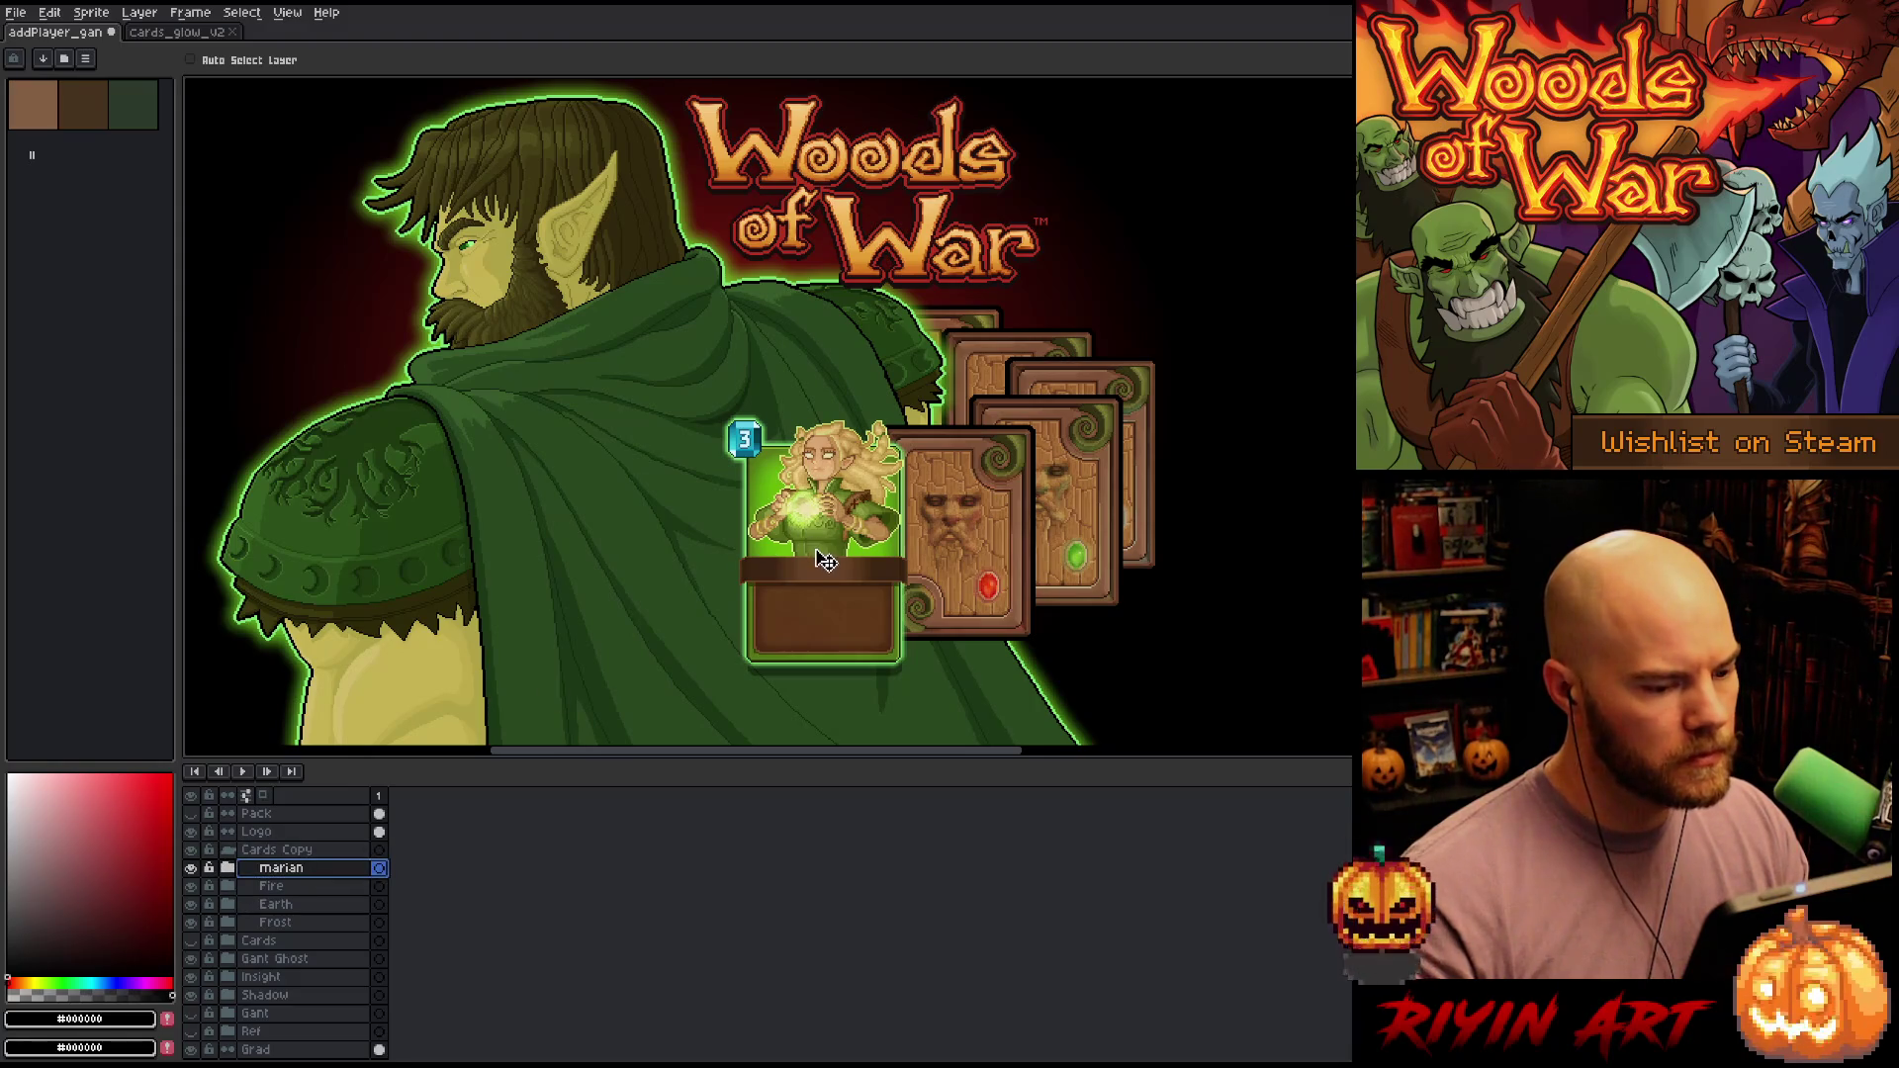
{"action": "left_click_drag", "start_coordinate": [826, 561], "coordinate": [824, 442]}
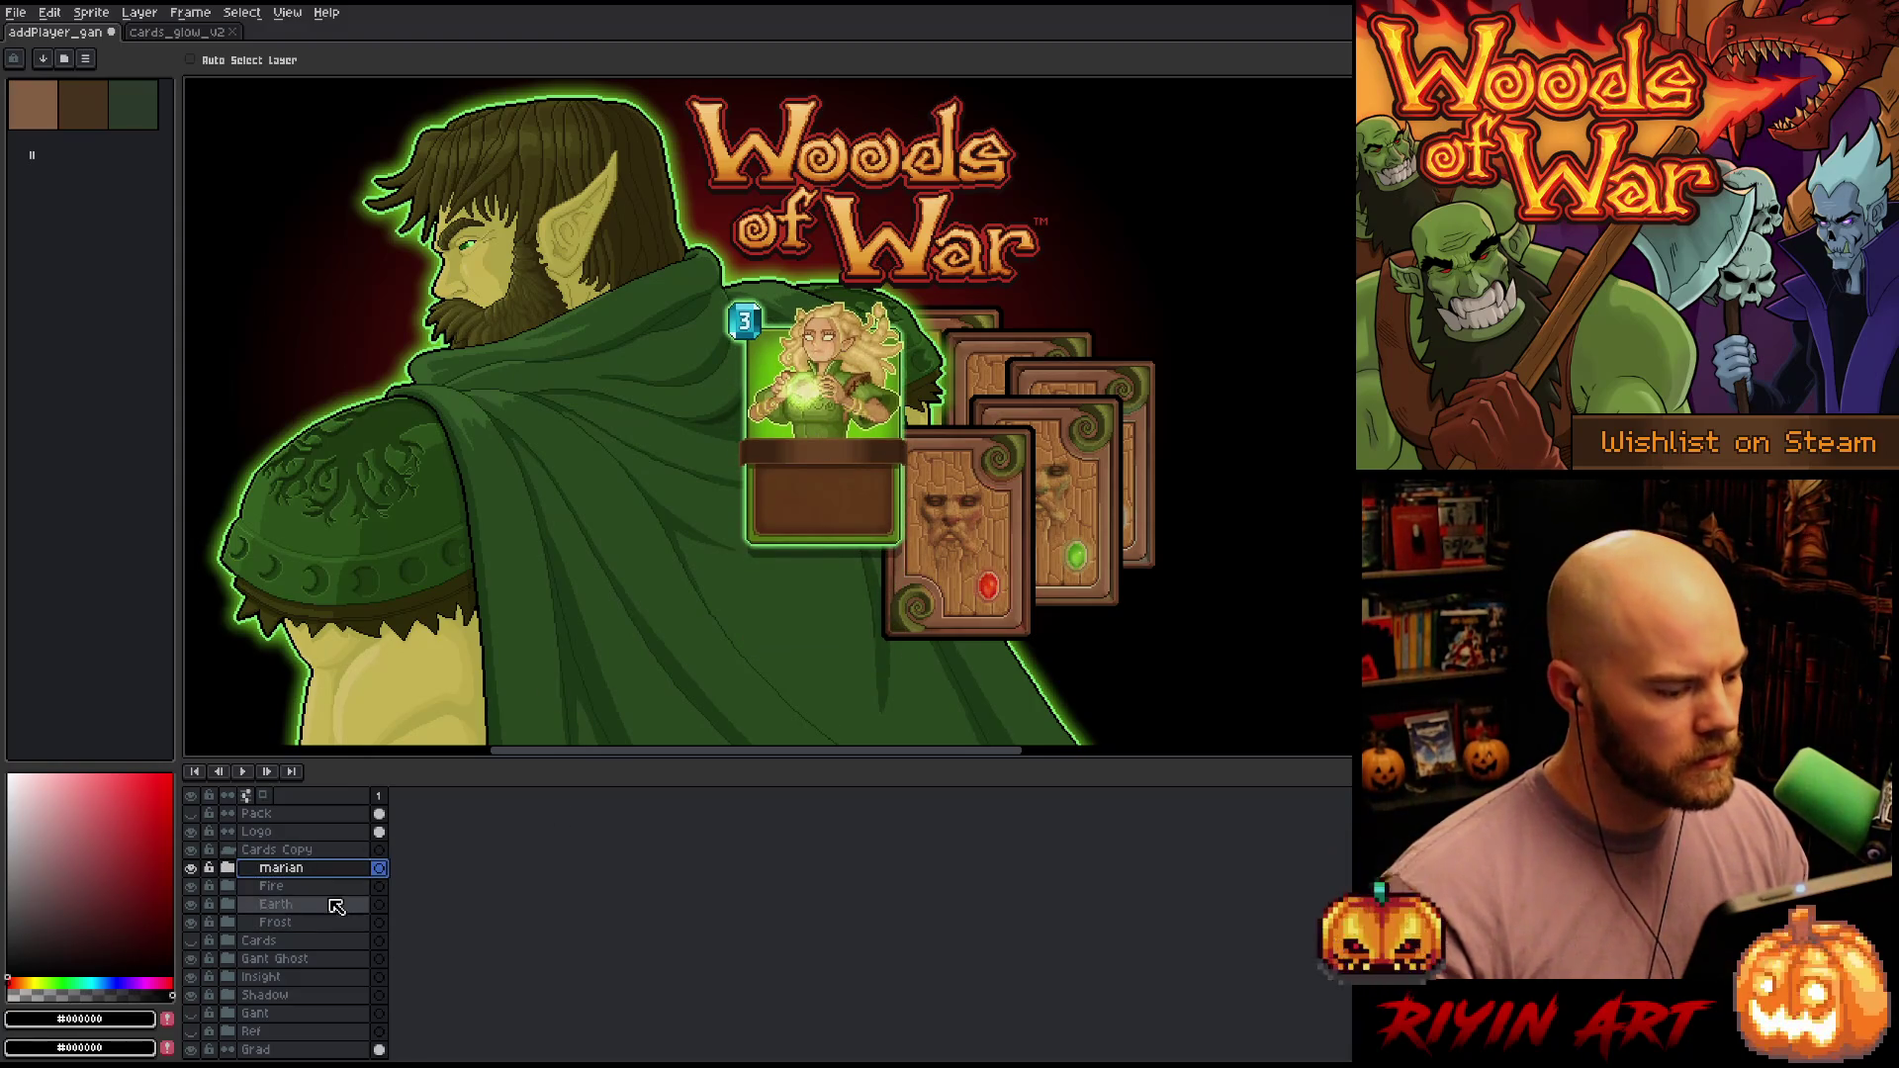
{"action": "left_click", "coordinate": [287, 886]}
{"action": "left_click_drag", "start_coordinate": [980, 540], "coordinate": [979, 461]}
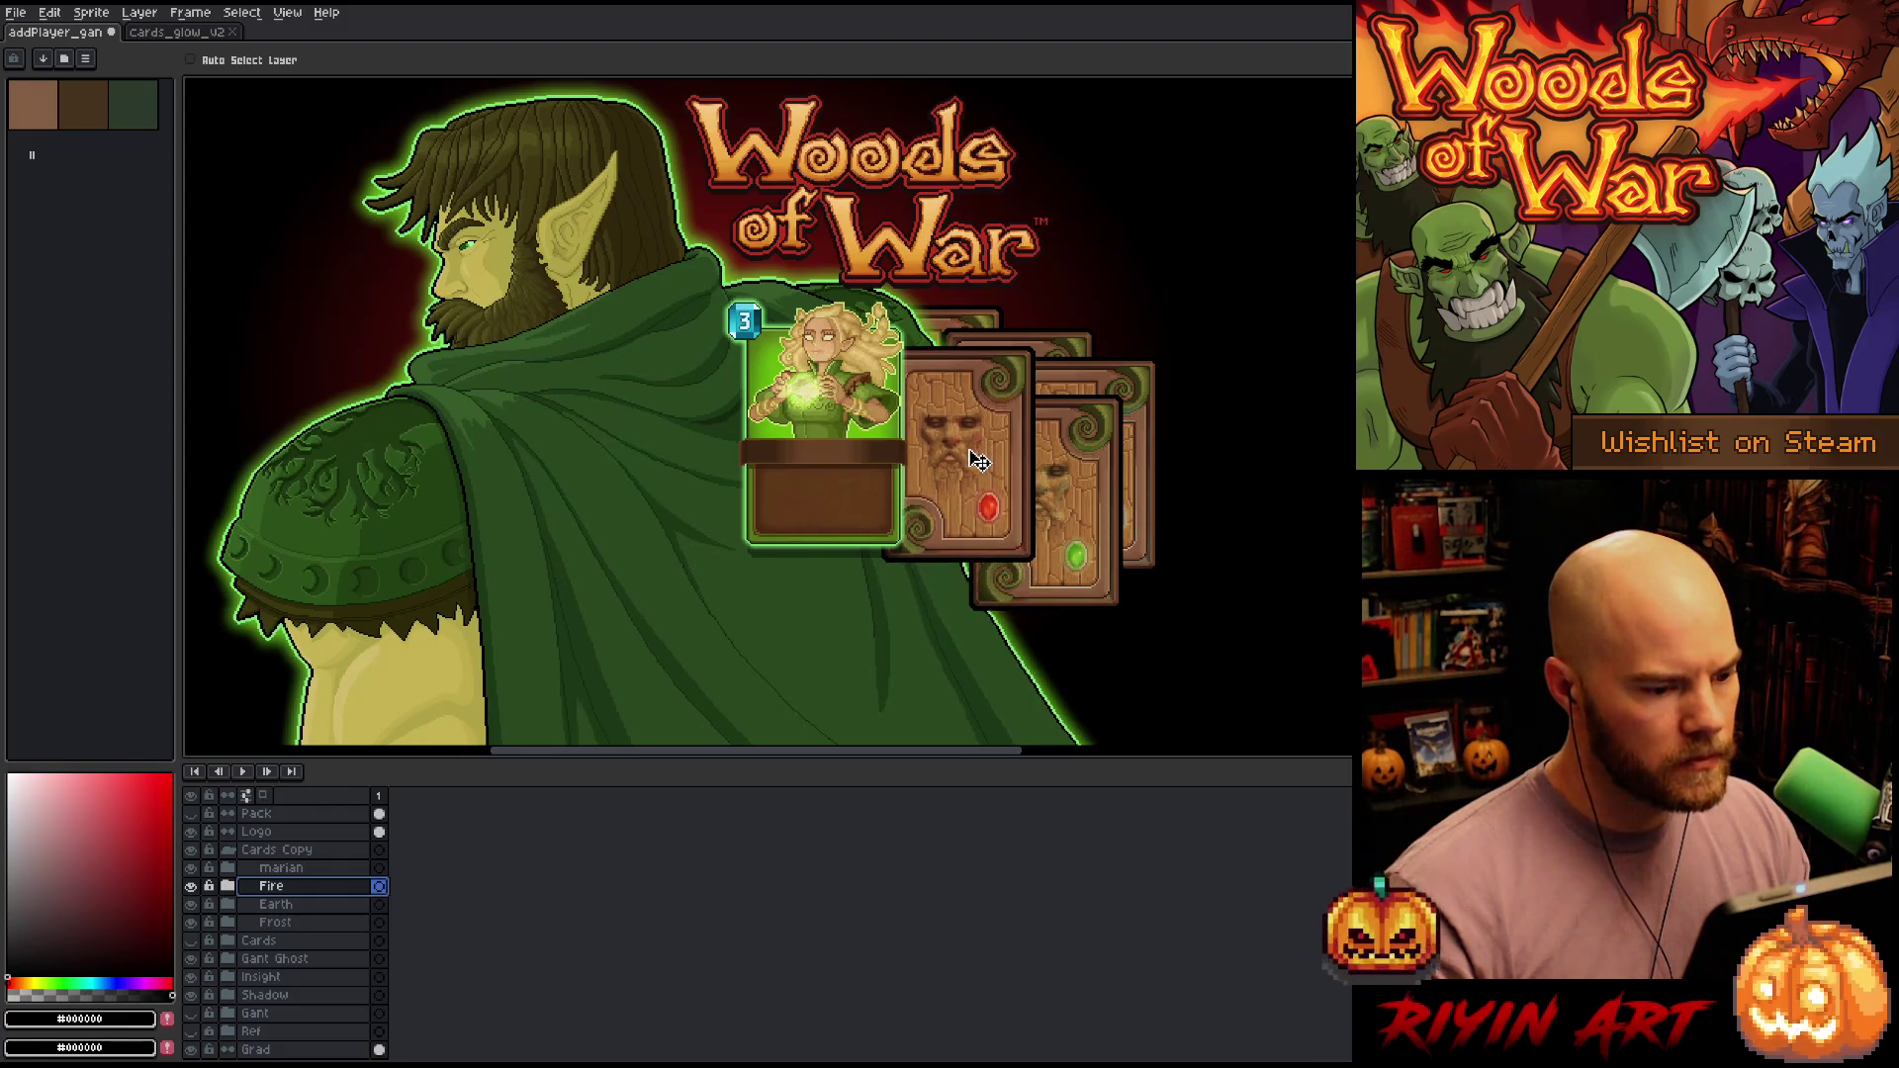
{"action": "left_click", "coordinate": [282, 904]}
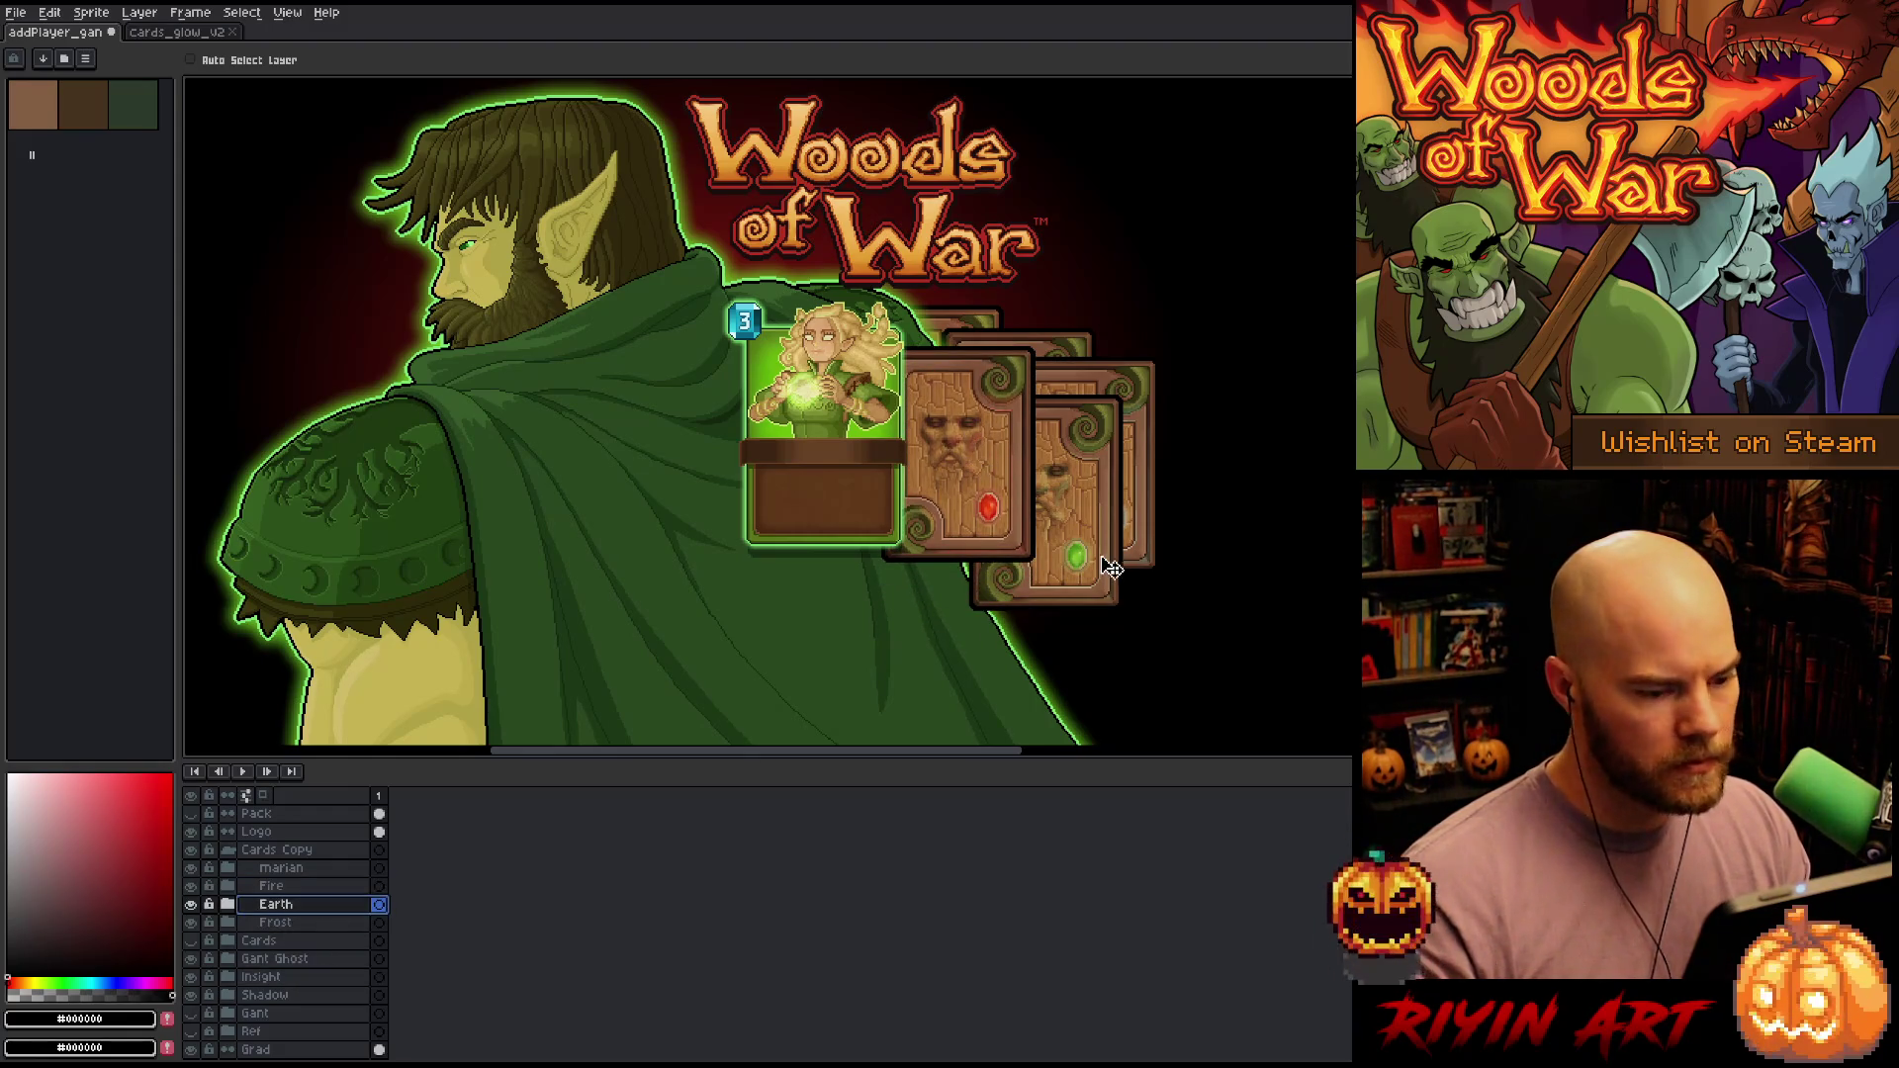
{"action": "mouse_move", "coordinate": [1063, 551]}
{"action": "left_mouse_down"}
{"action": "mouse_move", "coordinate": [1062, 463]}
{"action": "mouse_move", "coordinate": [1067, 486]}
{"action": "left_mouse_up"}
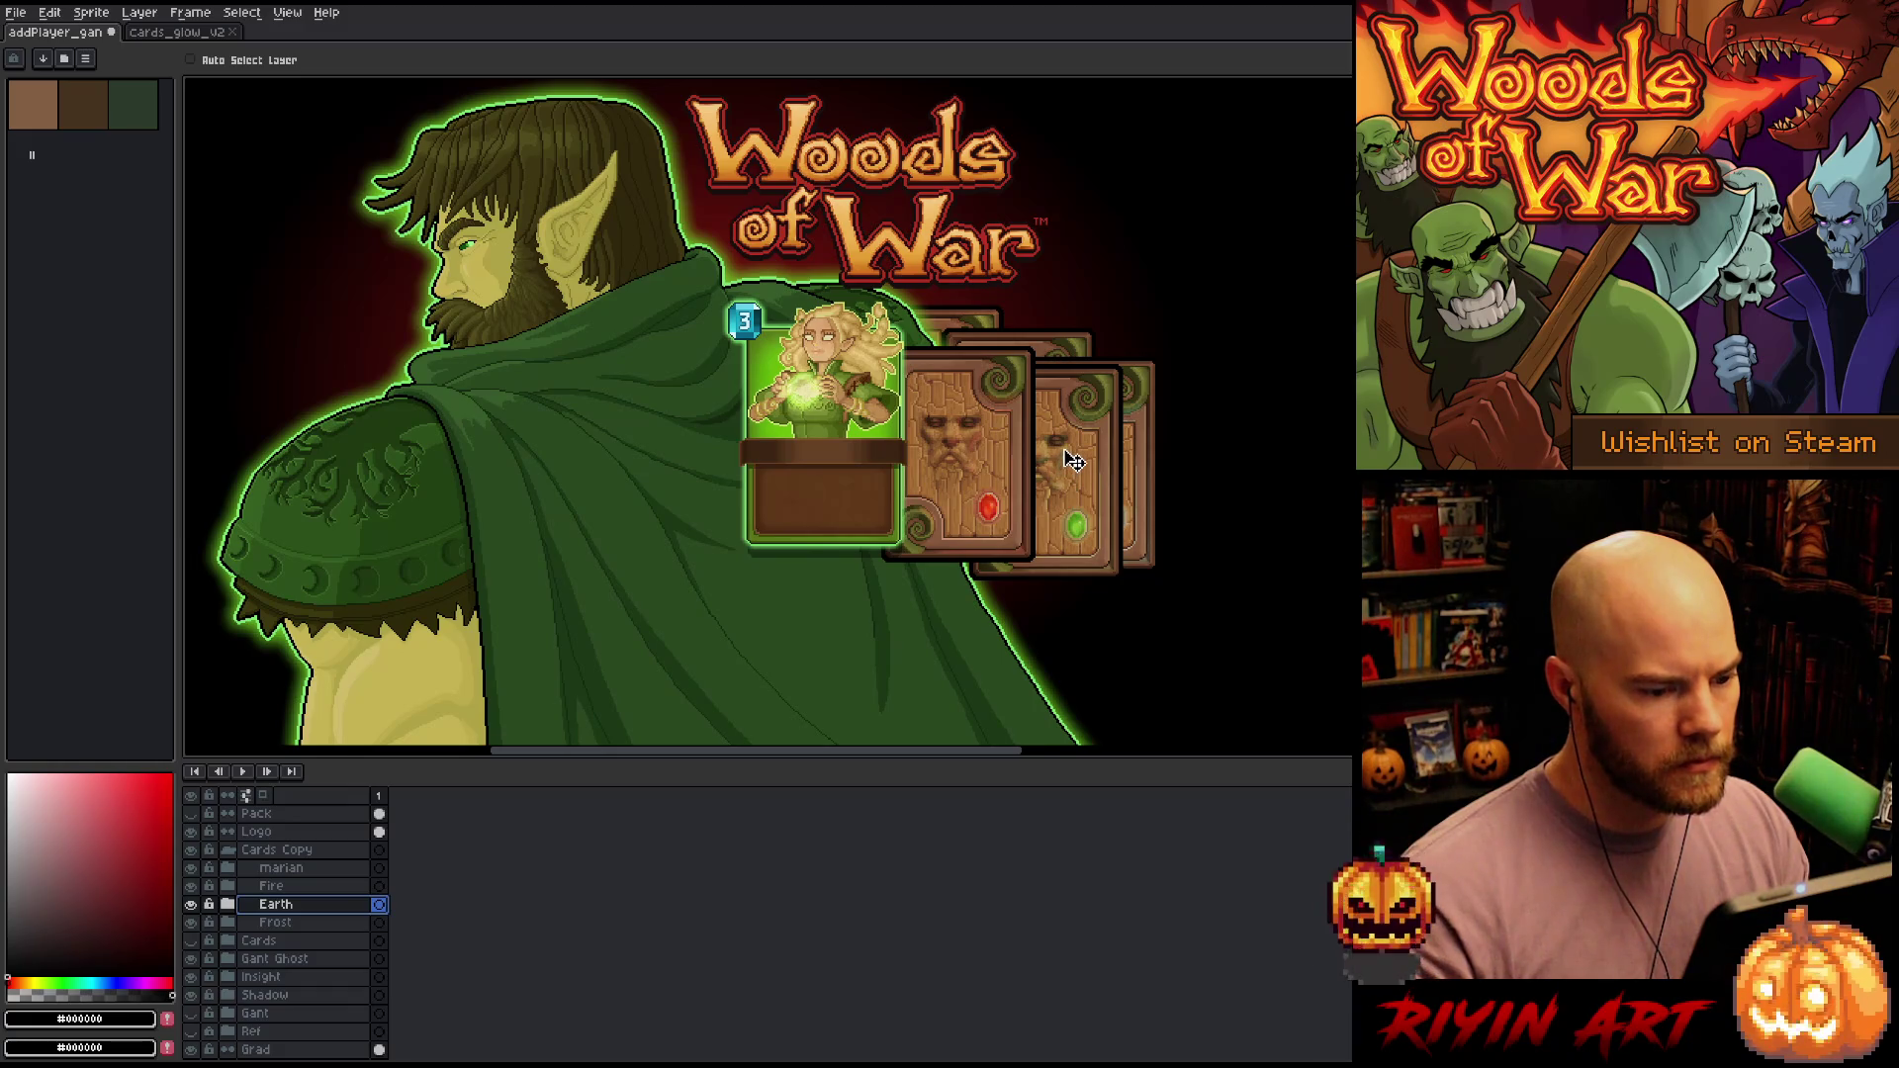
Nudge the Frost and Insight cards down and move the Shadow beneath the stack
{"action": "key", "text": "alt+Down"}
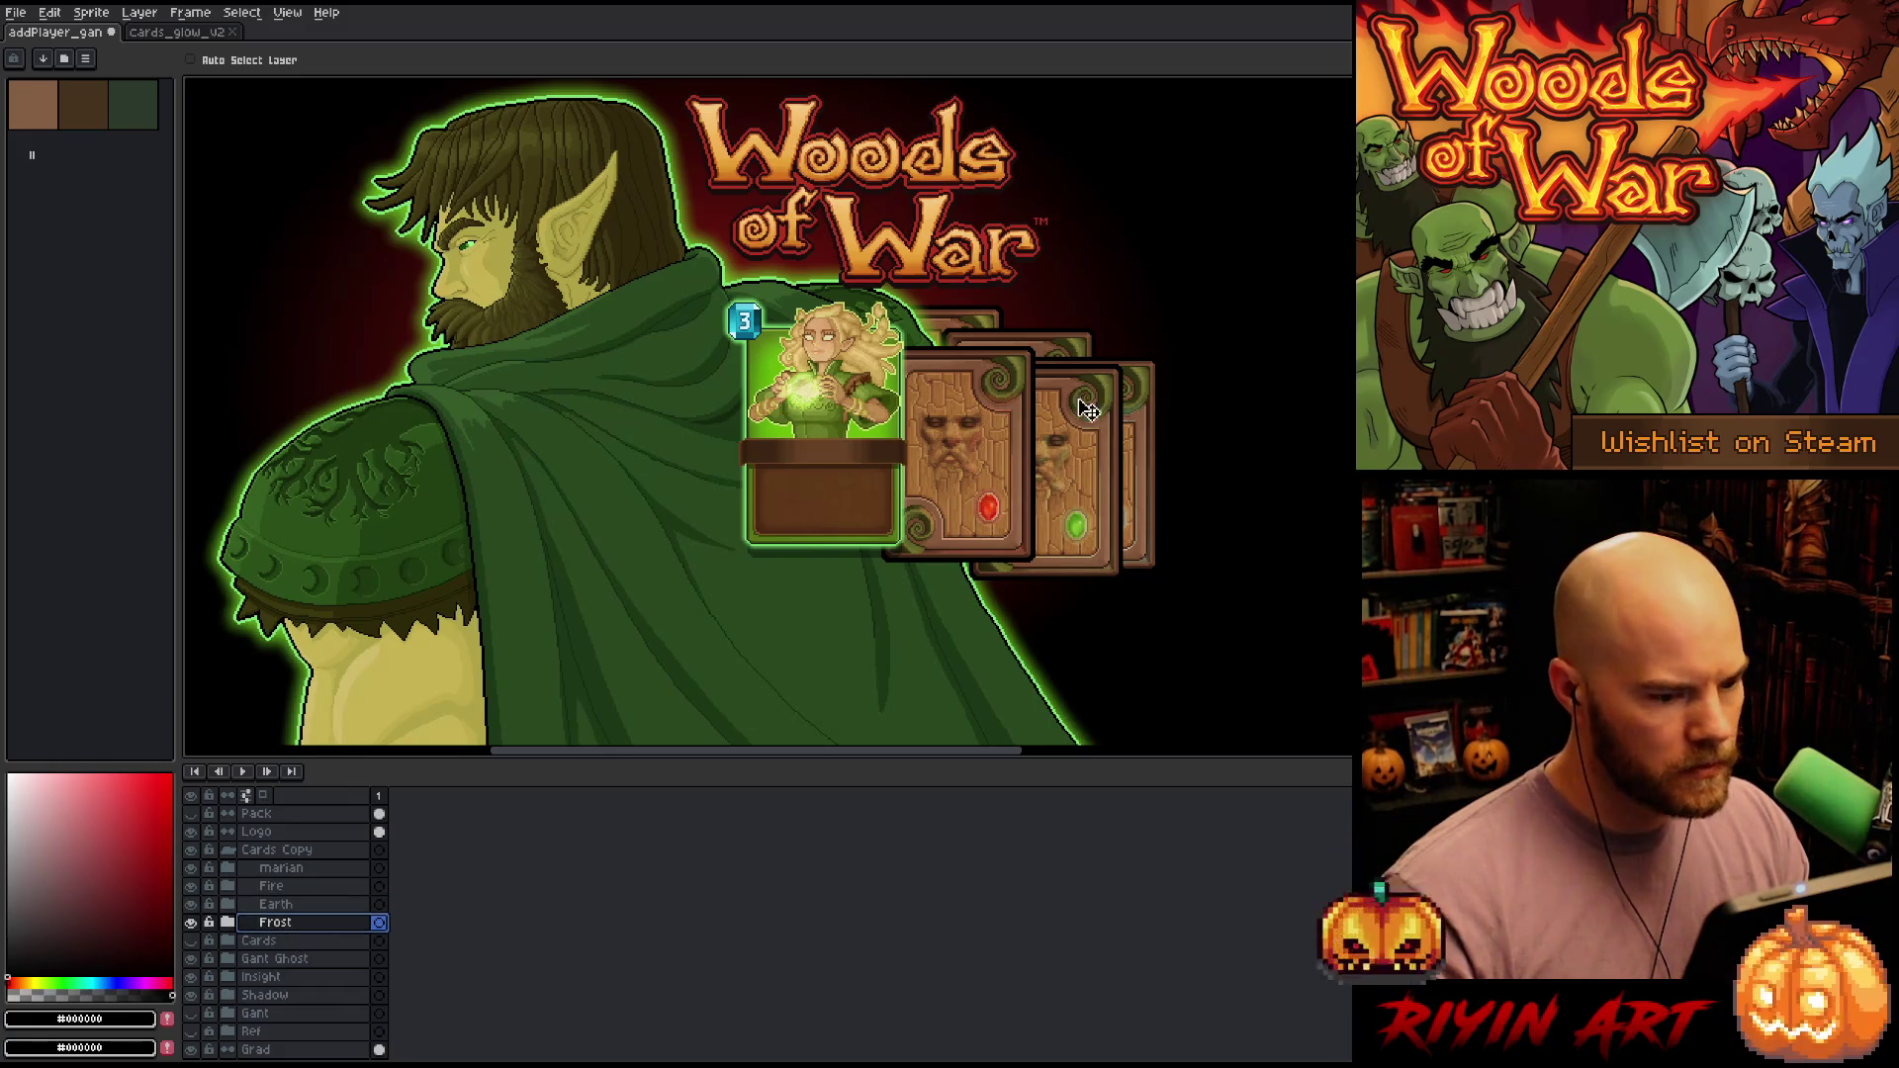
{"action": "left_click_drag", "start_coordinate": [1144, 409], "coordinate": [1144, 433]}
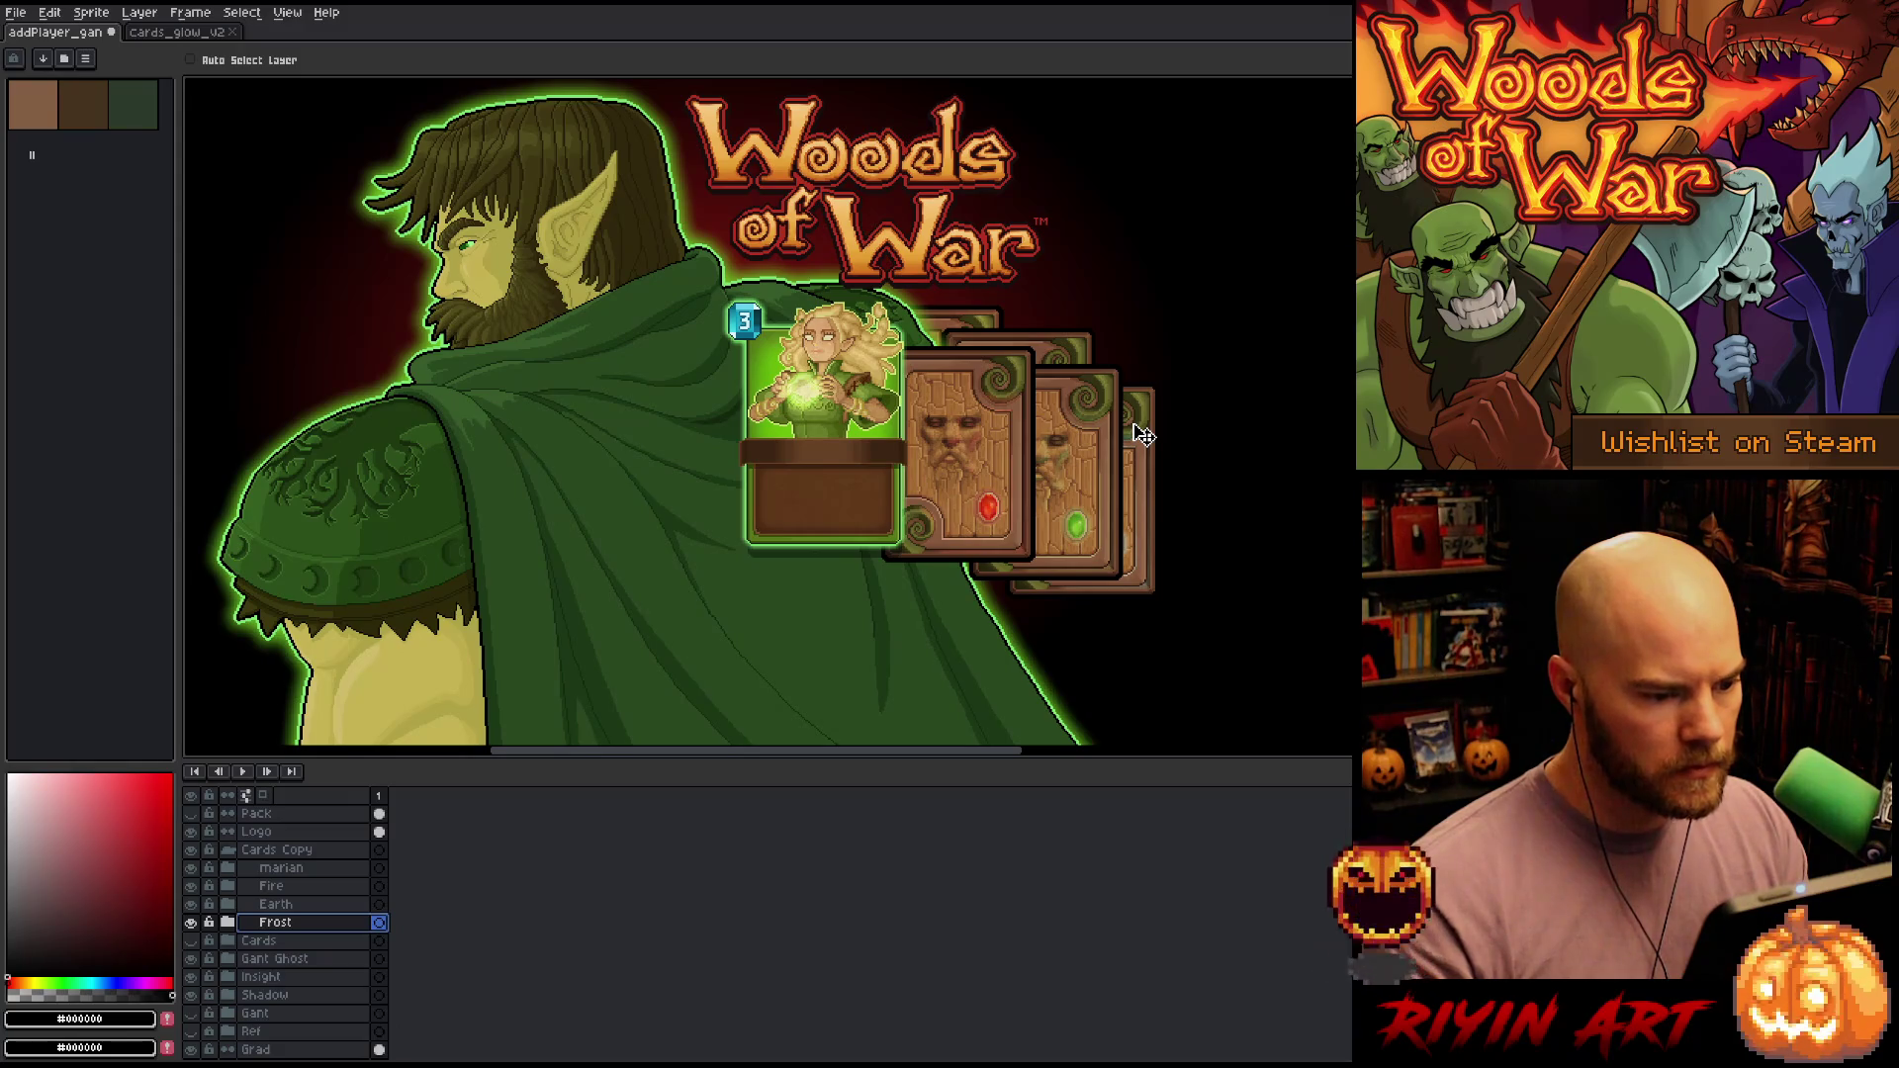
{"action": "left_click", "coordinate": [261, 976]}
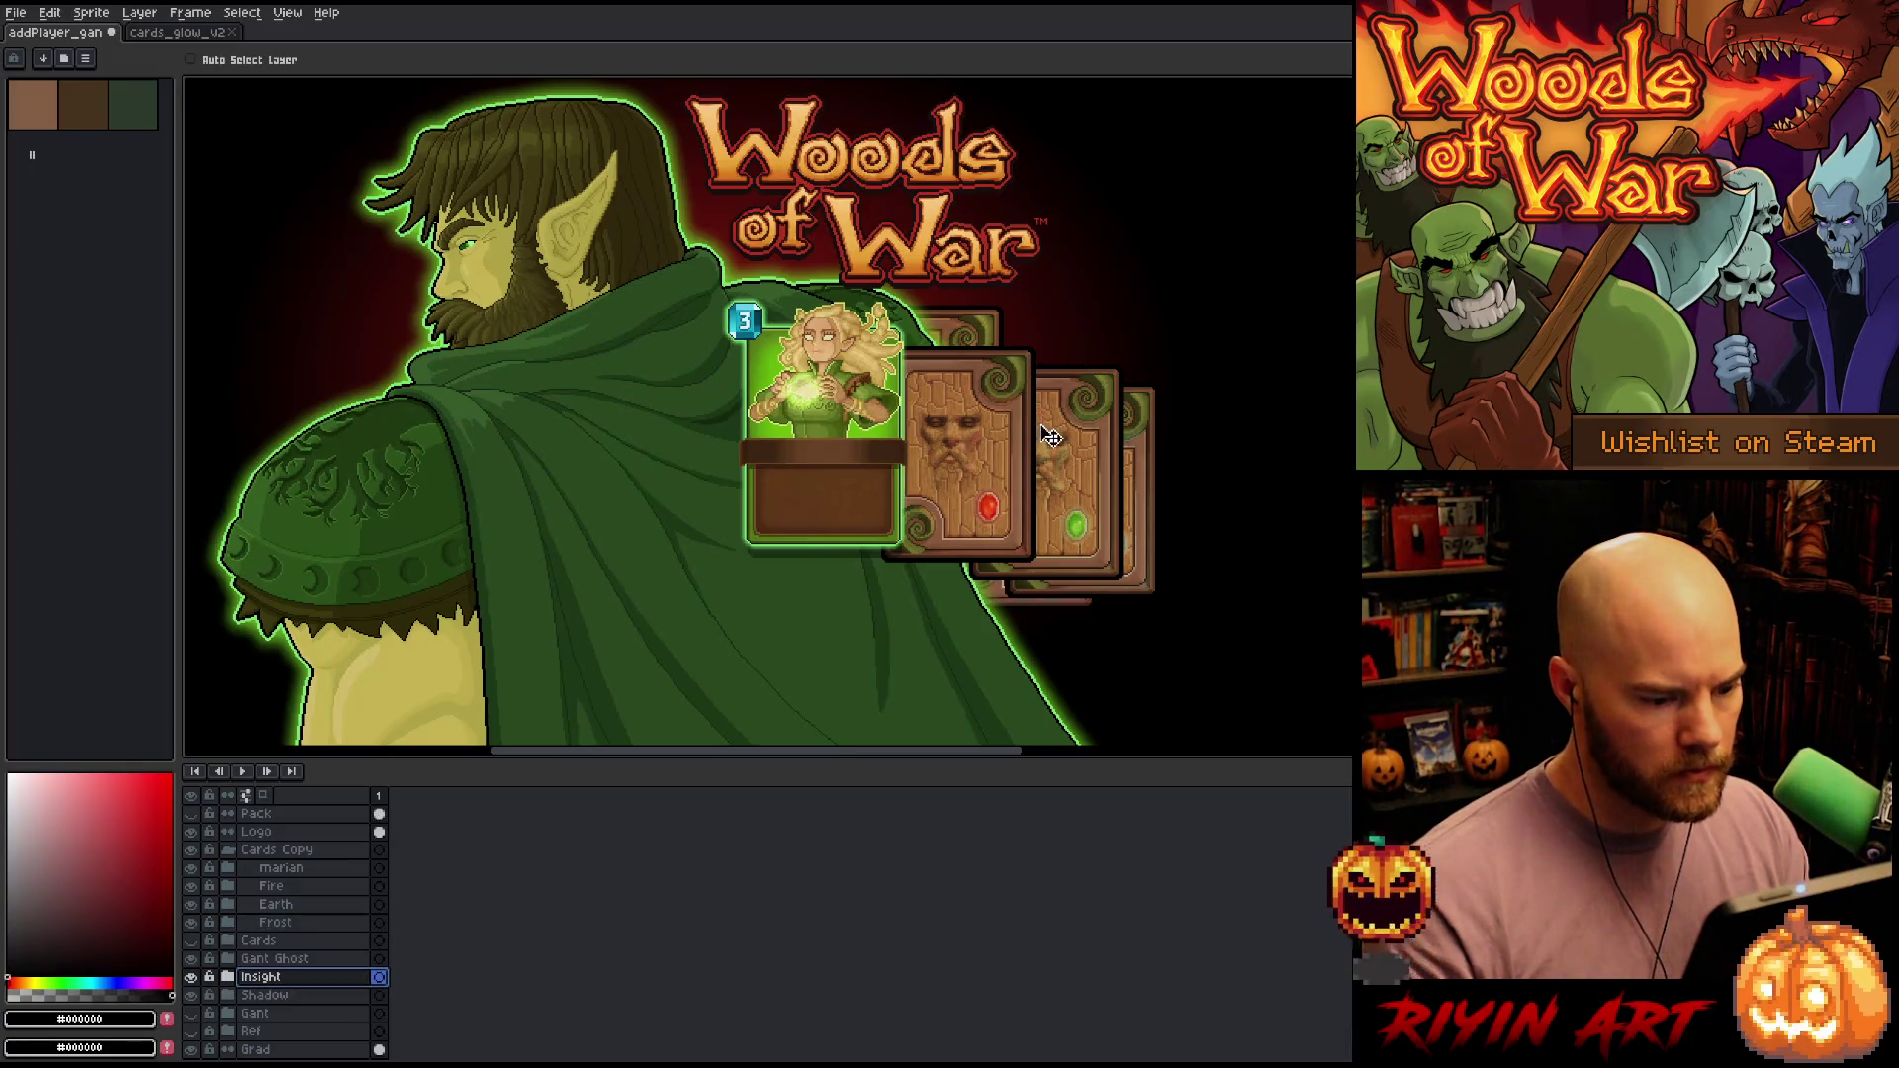
{"action": "left_click_drag", "start_coordinate": [1050, 436], "coordinate": [1049, 445]}
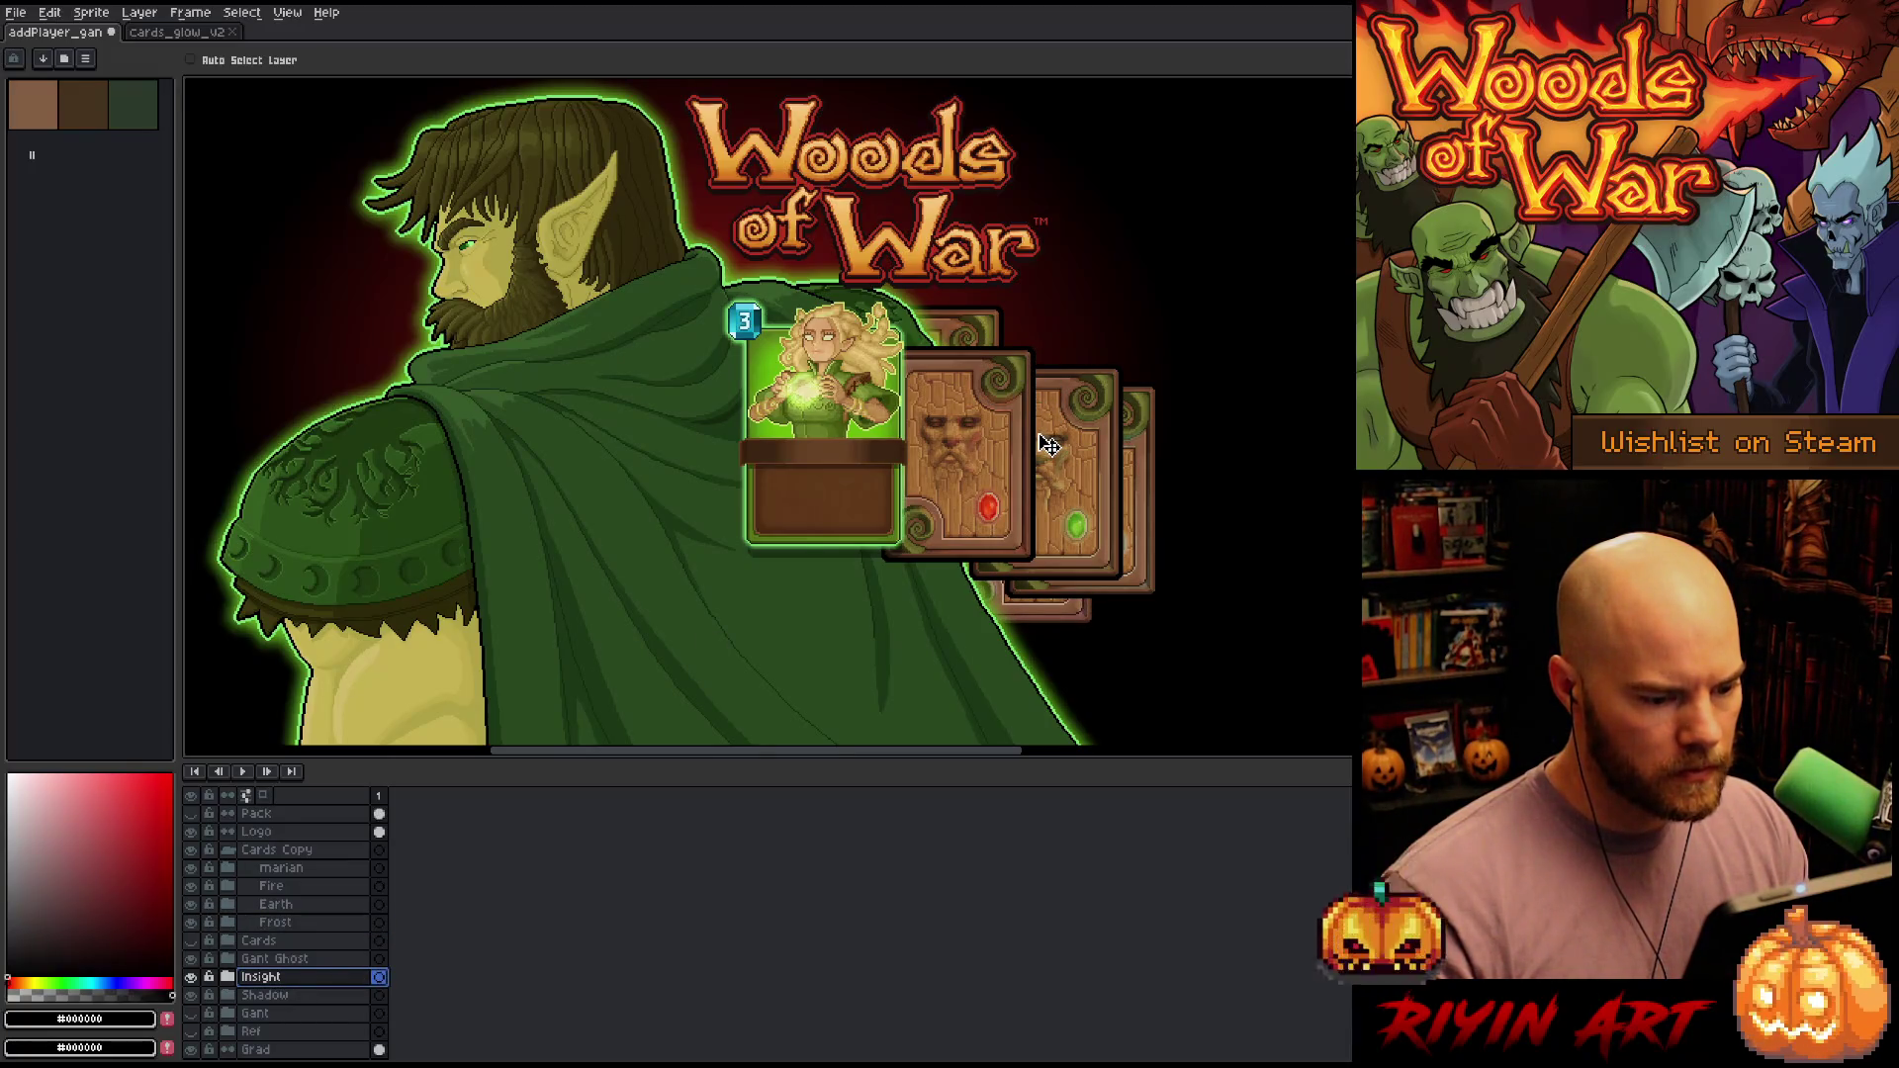
{"action": "left_click", "coordinate": [289, 995]}
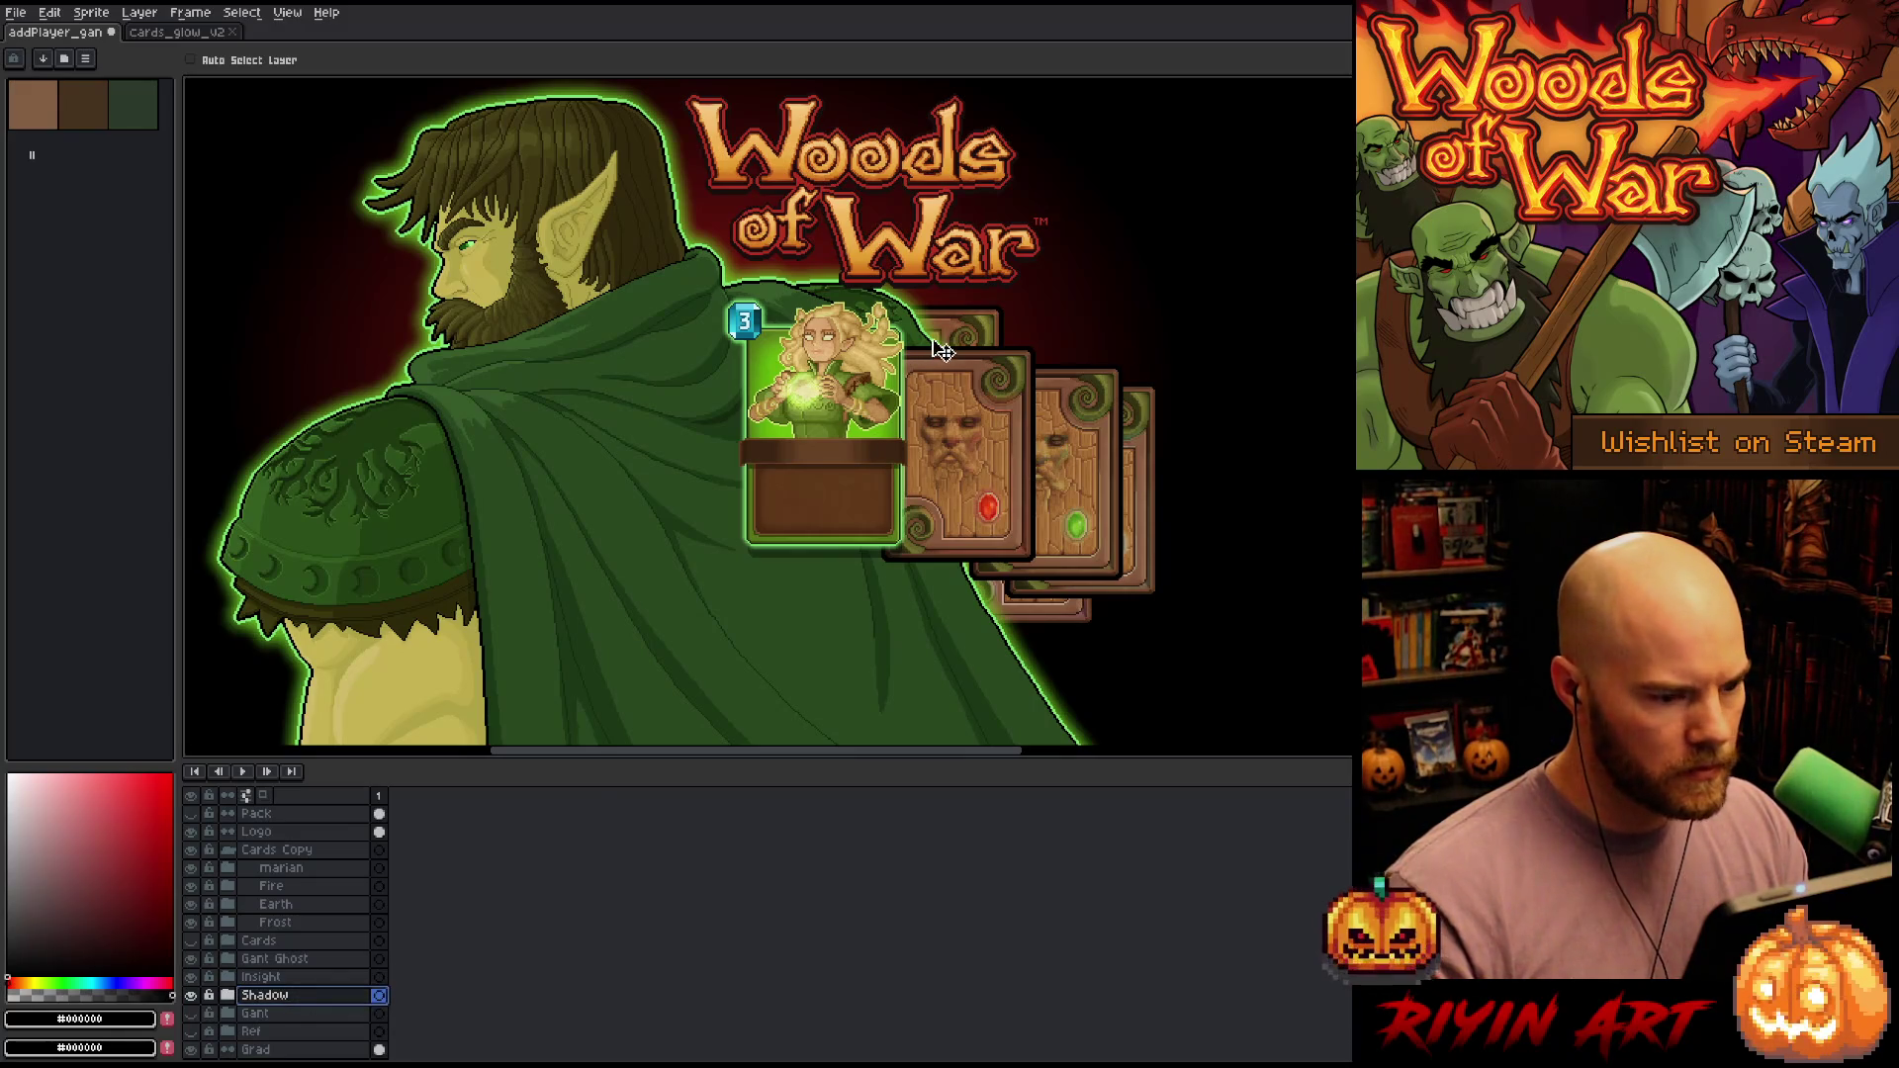
{"action": "mouse_move", "coordinate": [936, 343]}
{"action": "left_mouse_down"}
{"action": "mouse_move", "coordinate": [1011, 482]}
{"action": "mouse_move", "coordinate": [1006, 457]}
{"action": "mouse_move", "coordinate": [1035, 457]}
{"action": "left_mouse_up"}
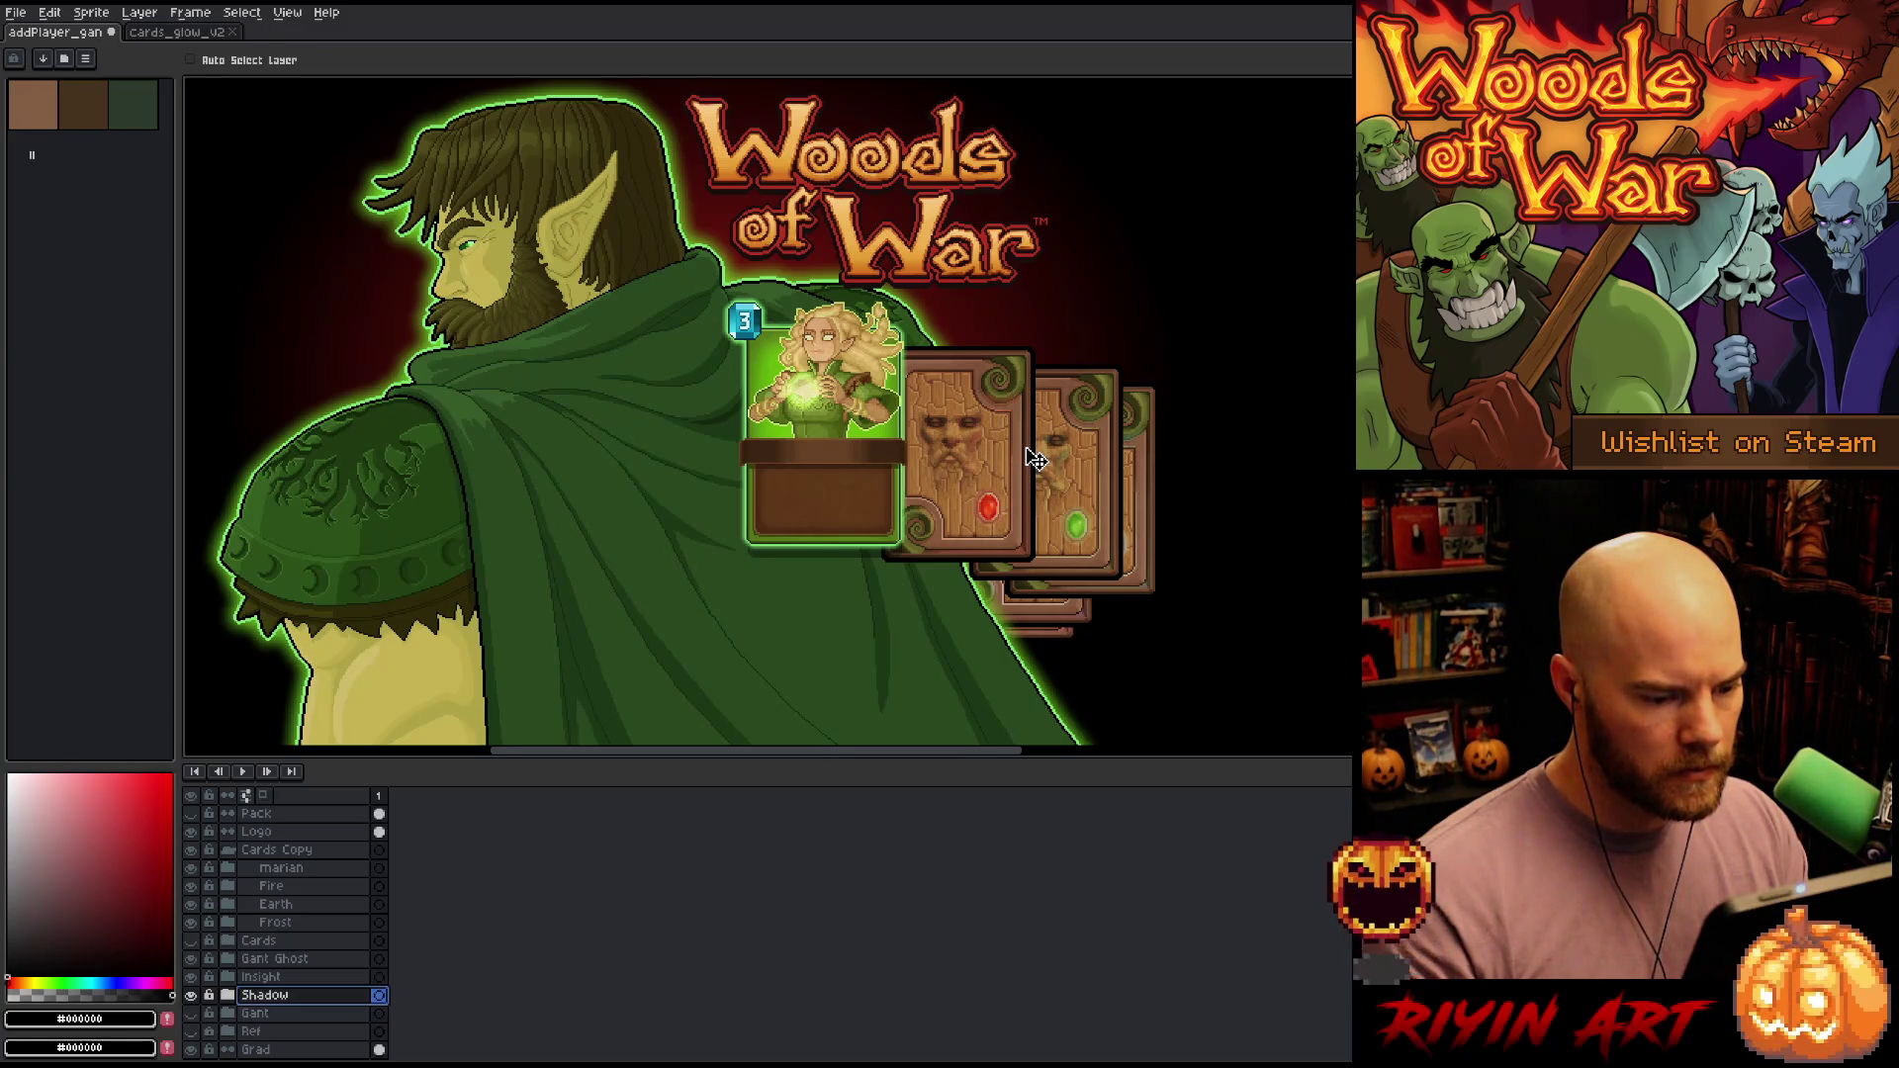
{"action": "left_click", "coordinate": [310, 975]}
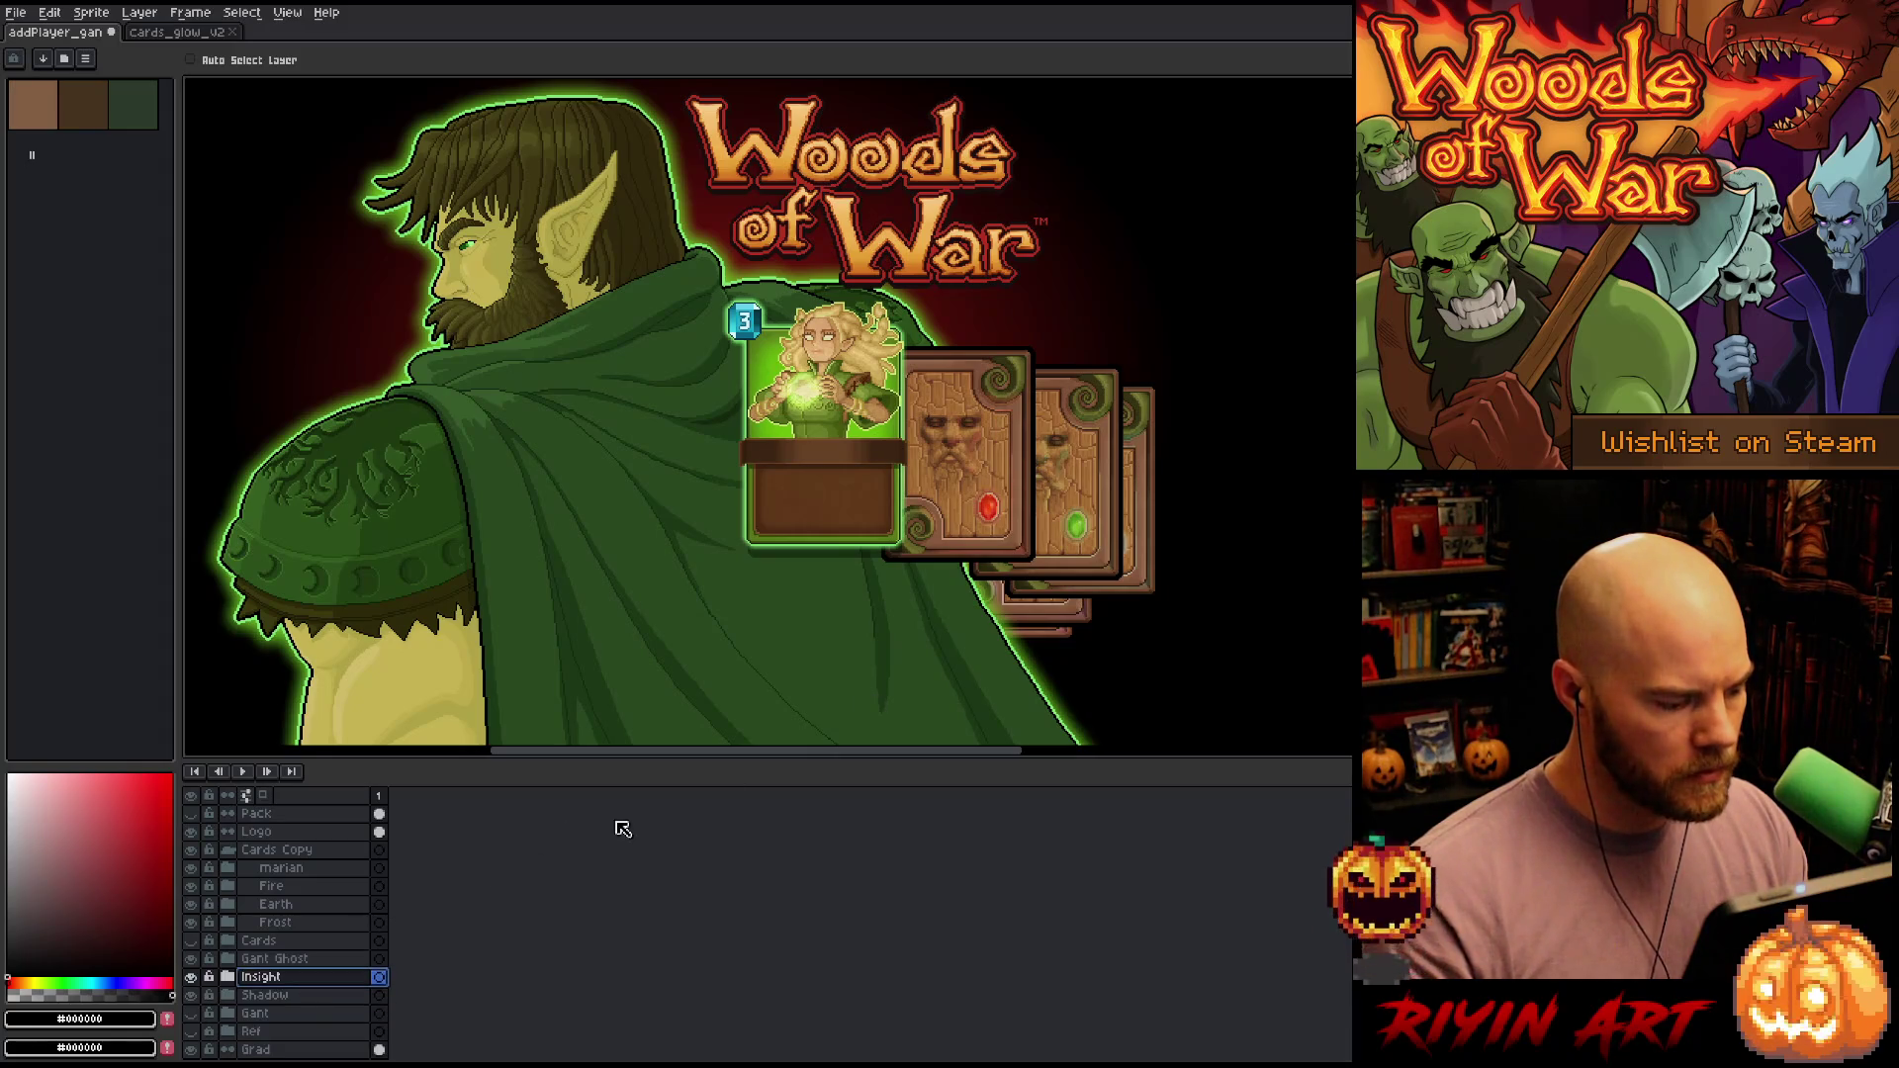
{"action": "mouse_move", "coordinate": [1081, 631]}
{"action": "left_mouse_down"}
{"action": "mouse_move", "coordinate": [1140, 621]}
{"action": "mouse_move", "coordinate": [1120, 630]}
{"action": "left_mouse_up"}
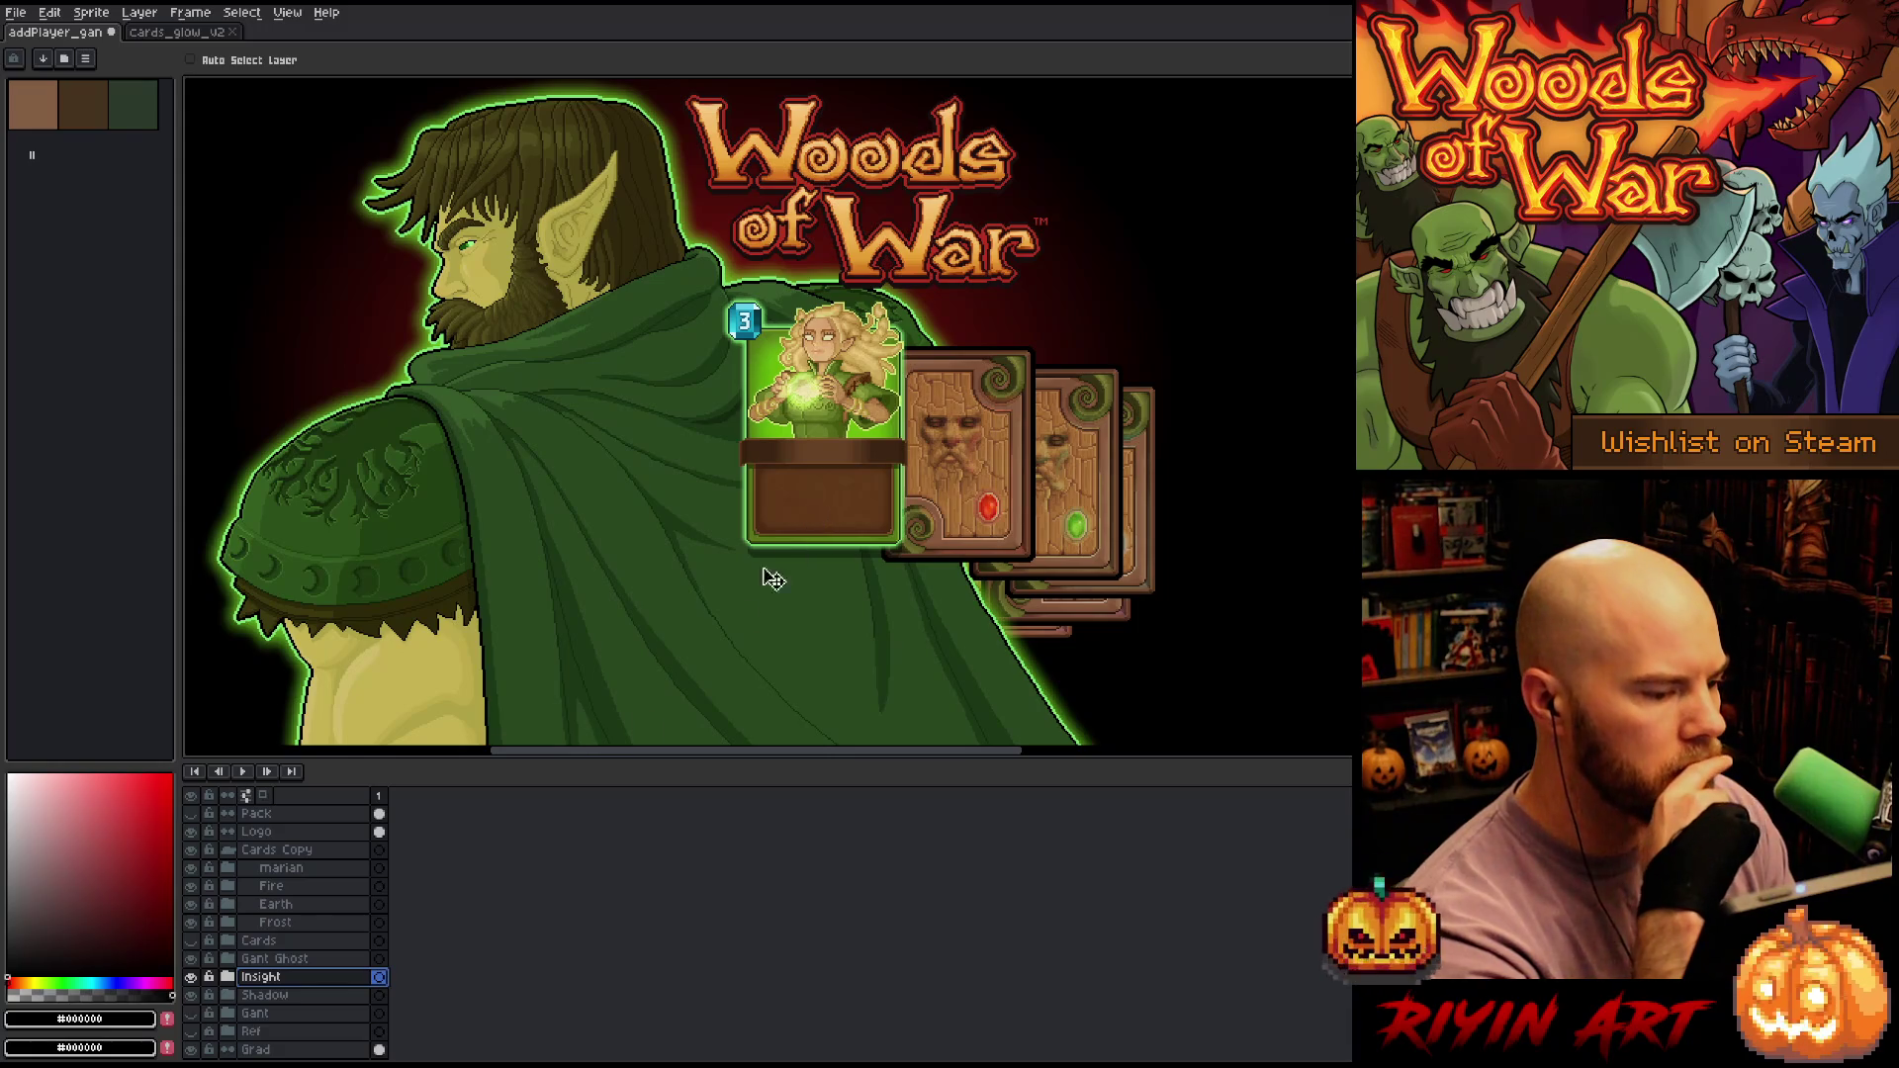
{"action": "left_click", "coordinate": [247, 874]}
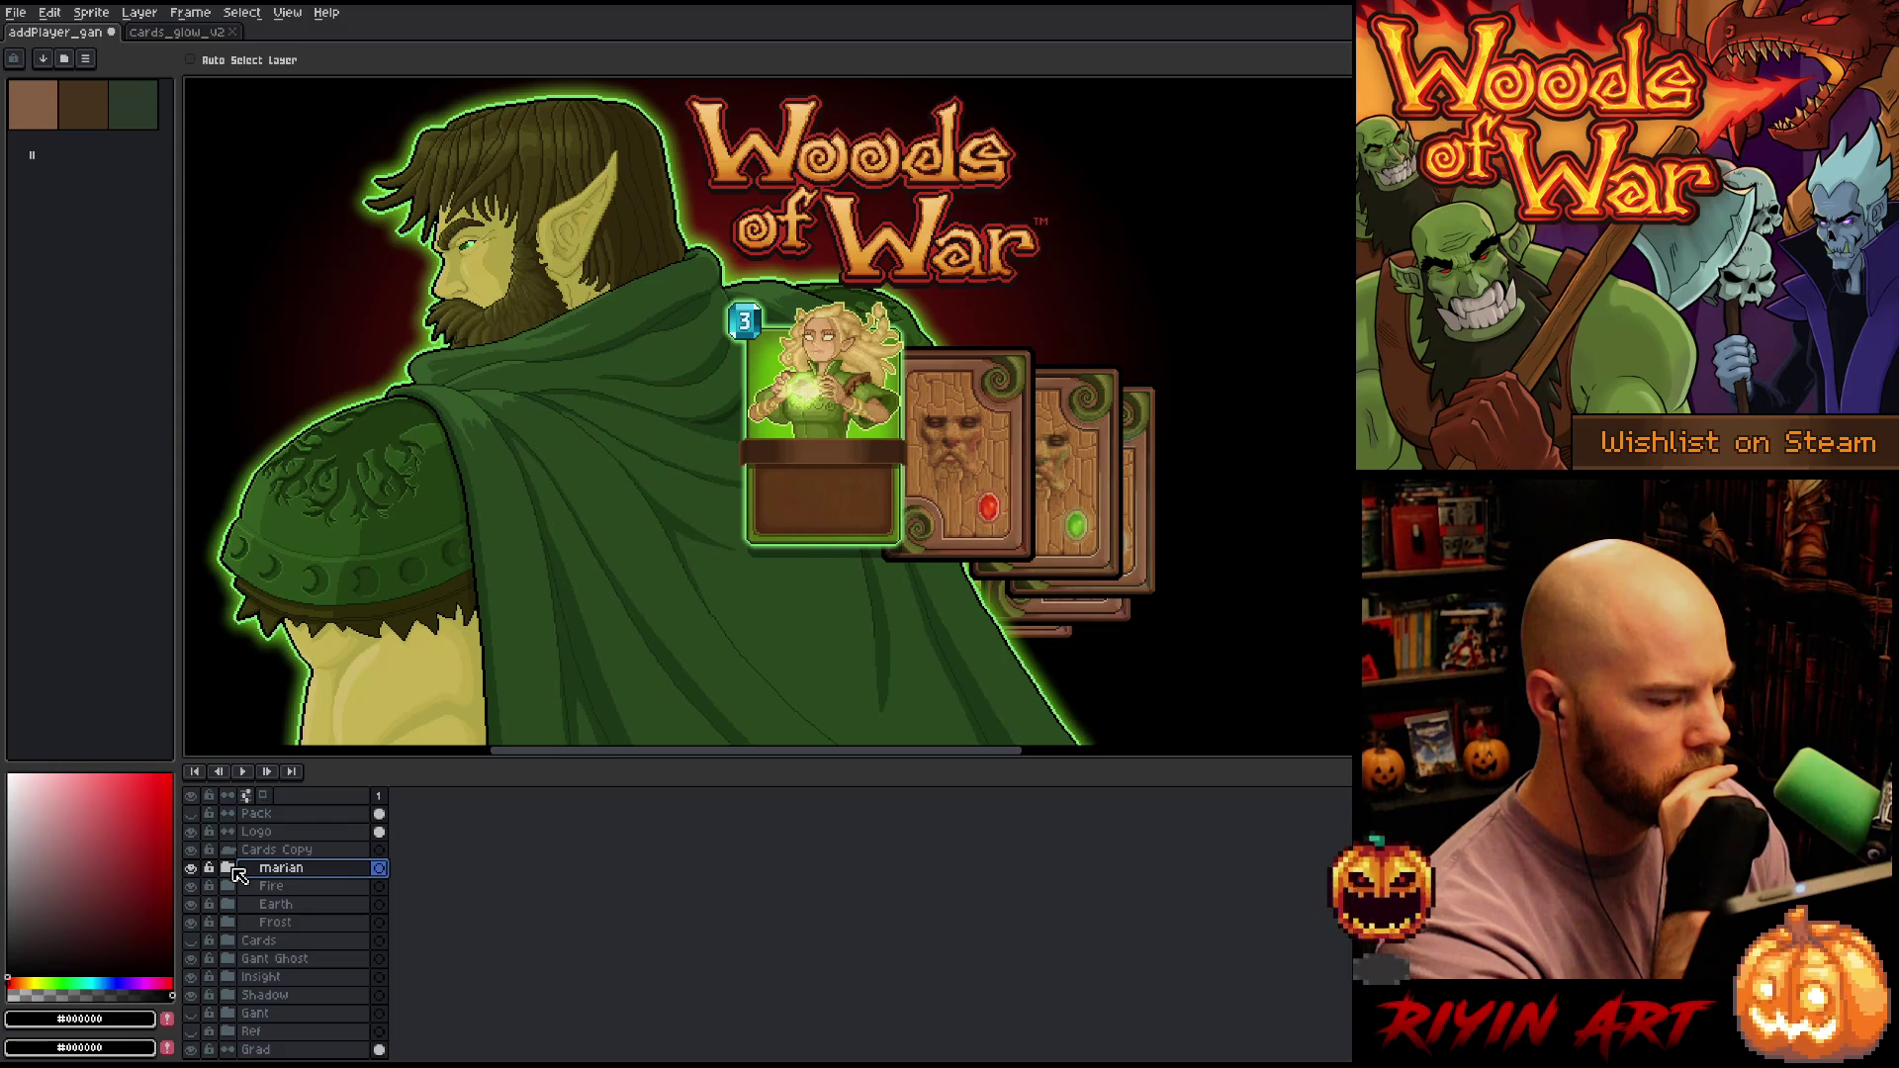
{"action": "left_click", "coordinate": [185, 35]}
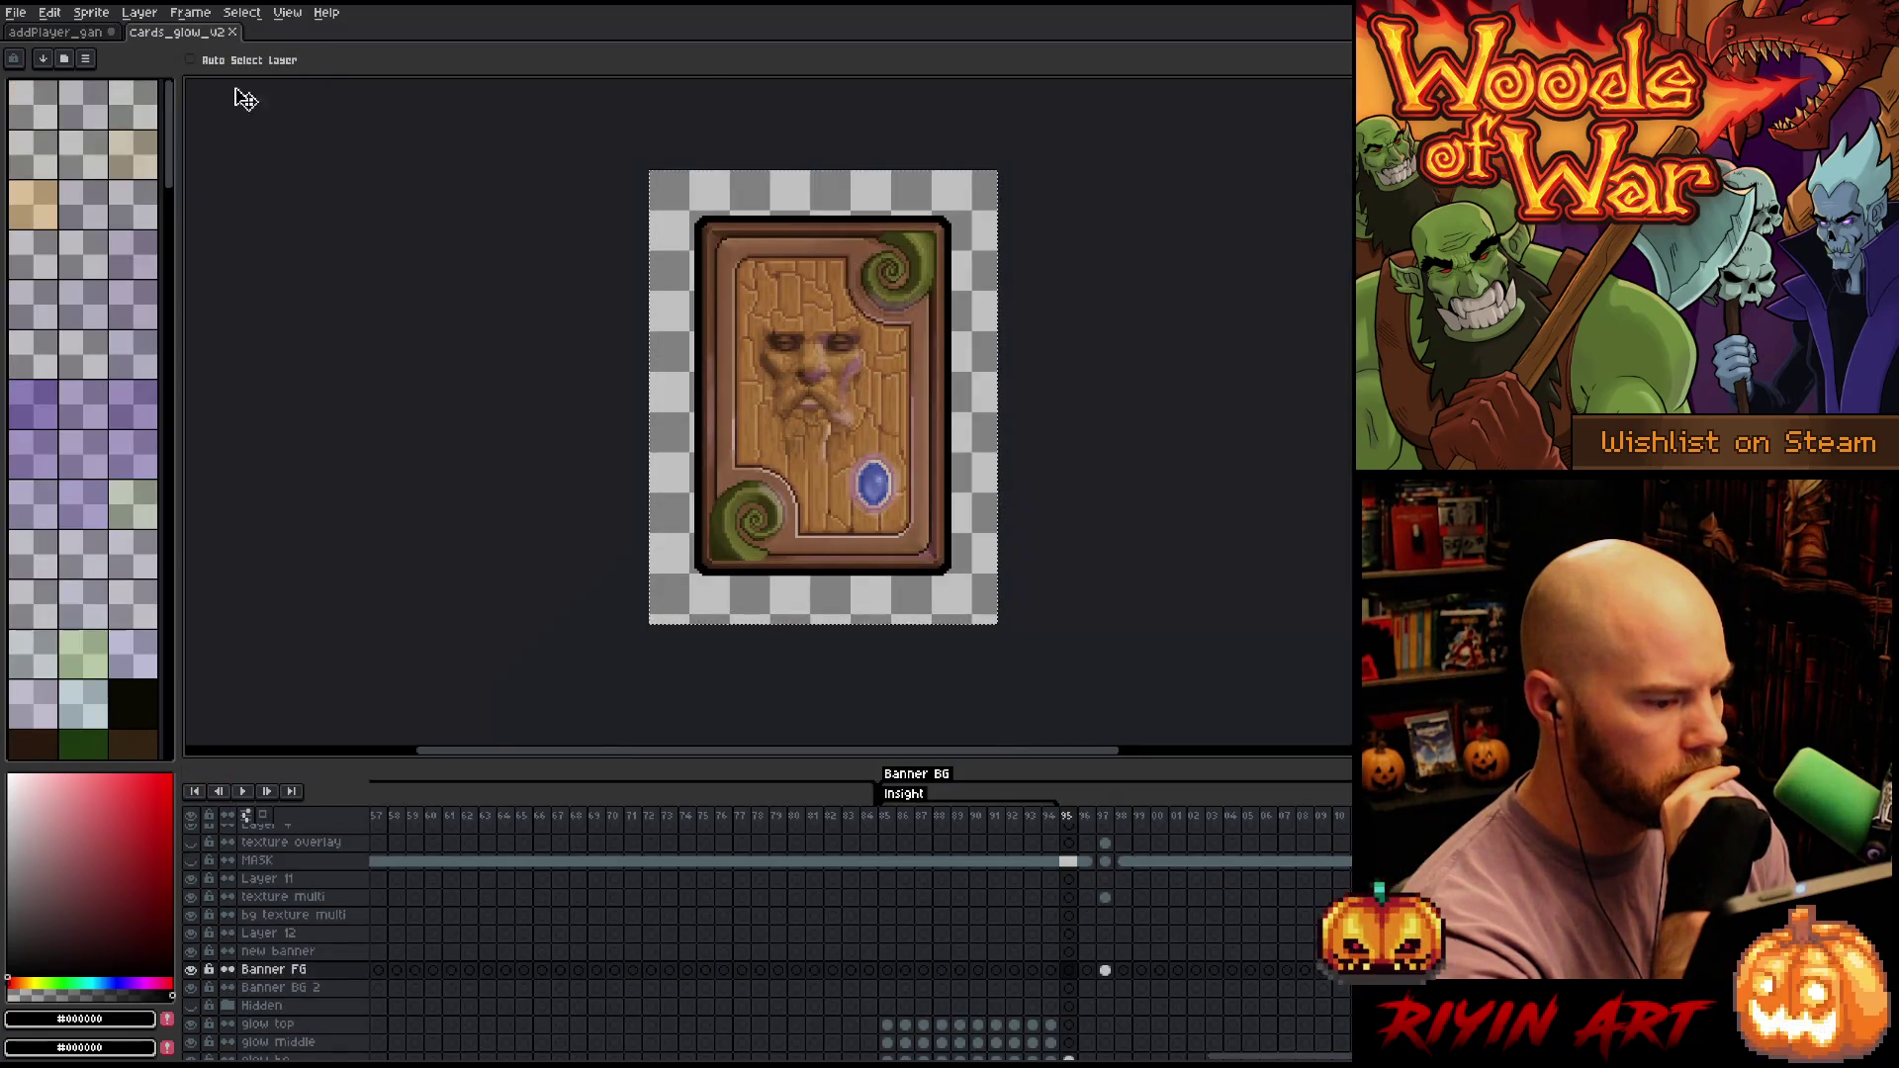
{"action": "scroll", "coordinate": [1251, 1056], "scroll_direction": "left", "scroll_amount": 3}
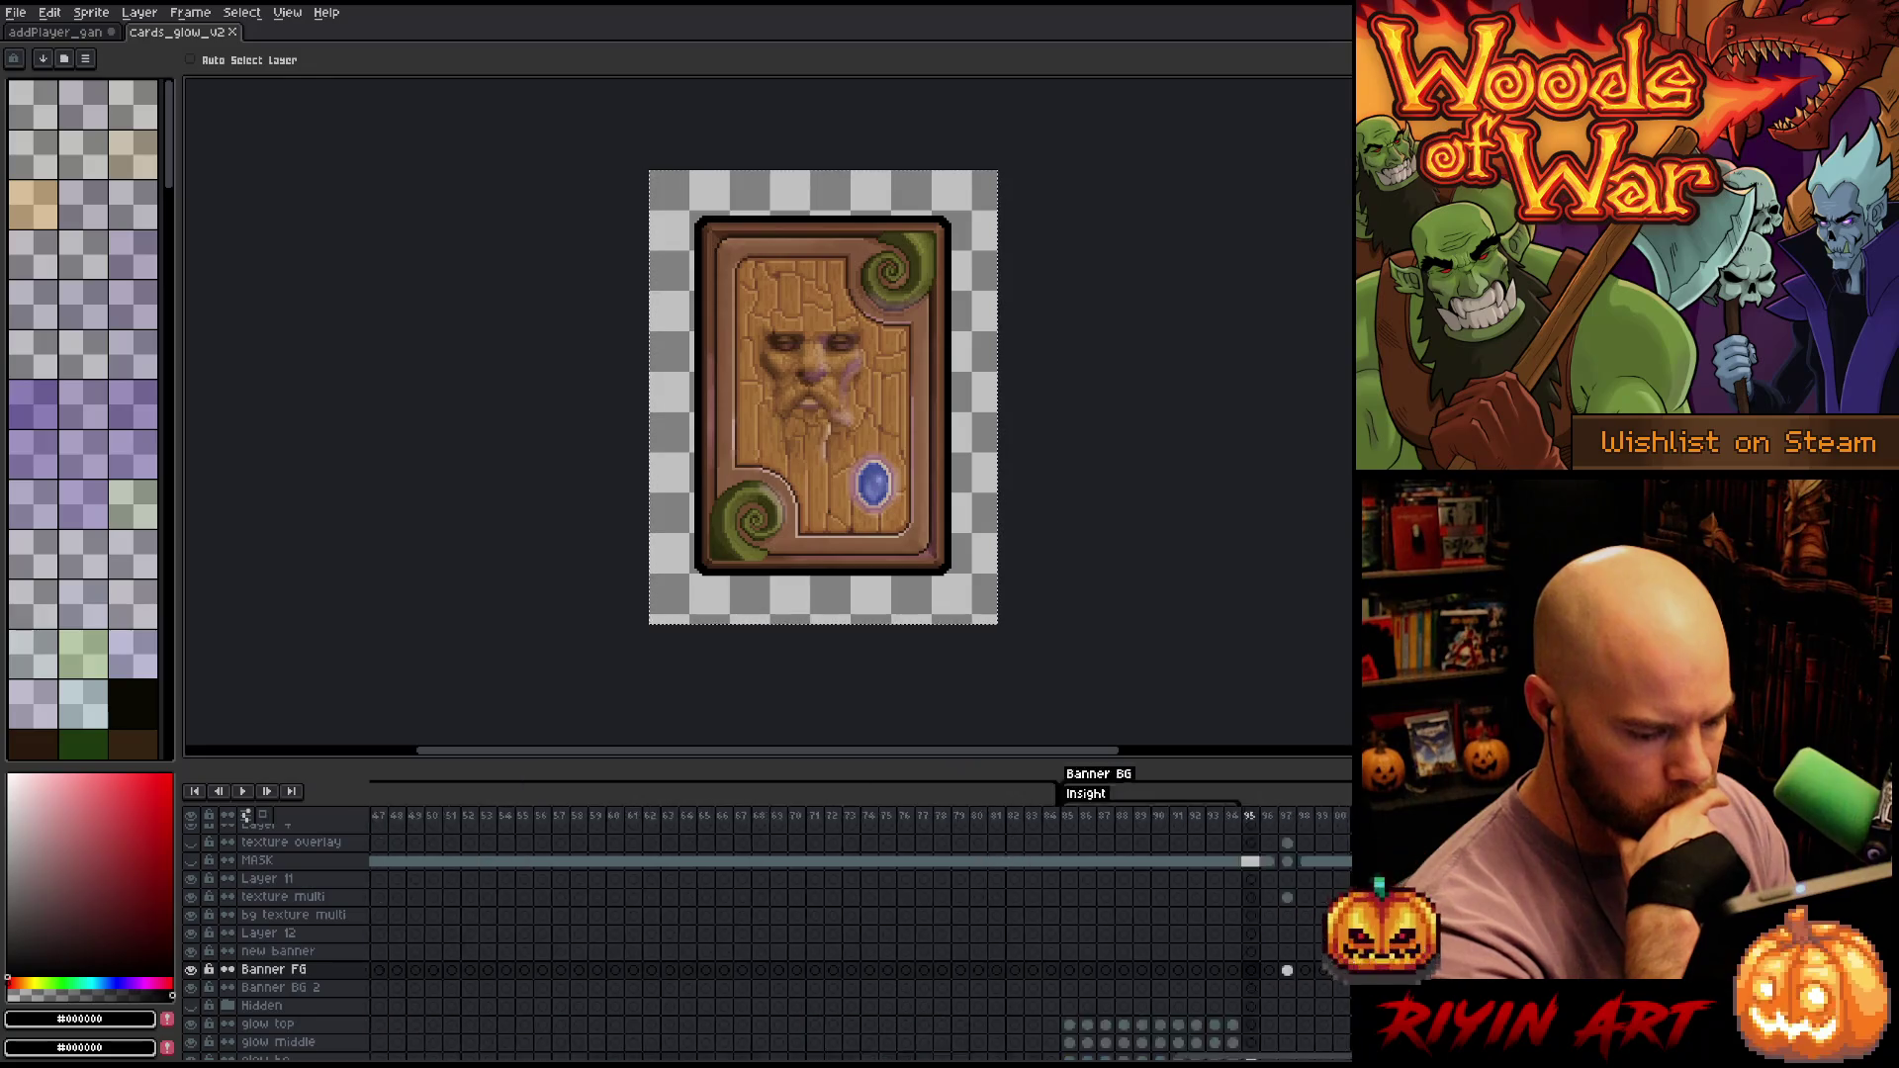
{"action": "scroll", "coordinate": [804, 890], "scroll_direction": "left", "scroll_amount": 4}
{"action": "left_click", "coordinate": [804, 815]}
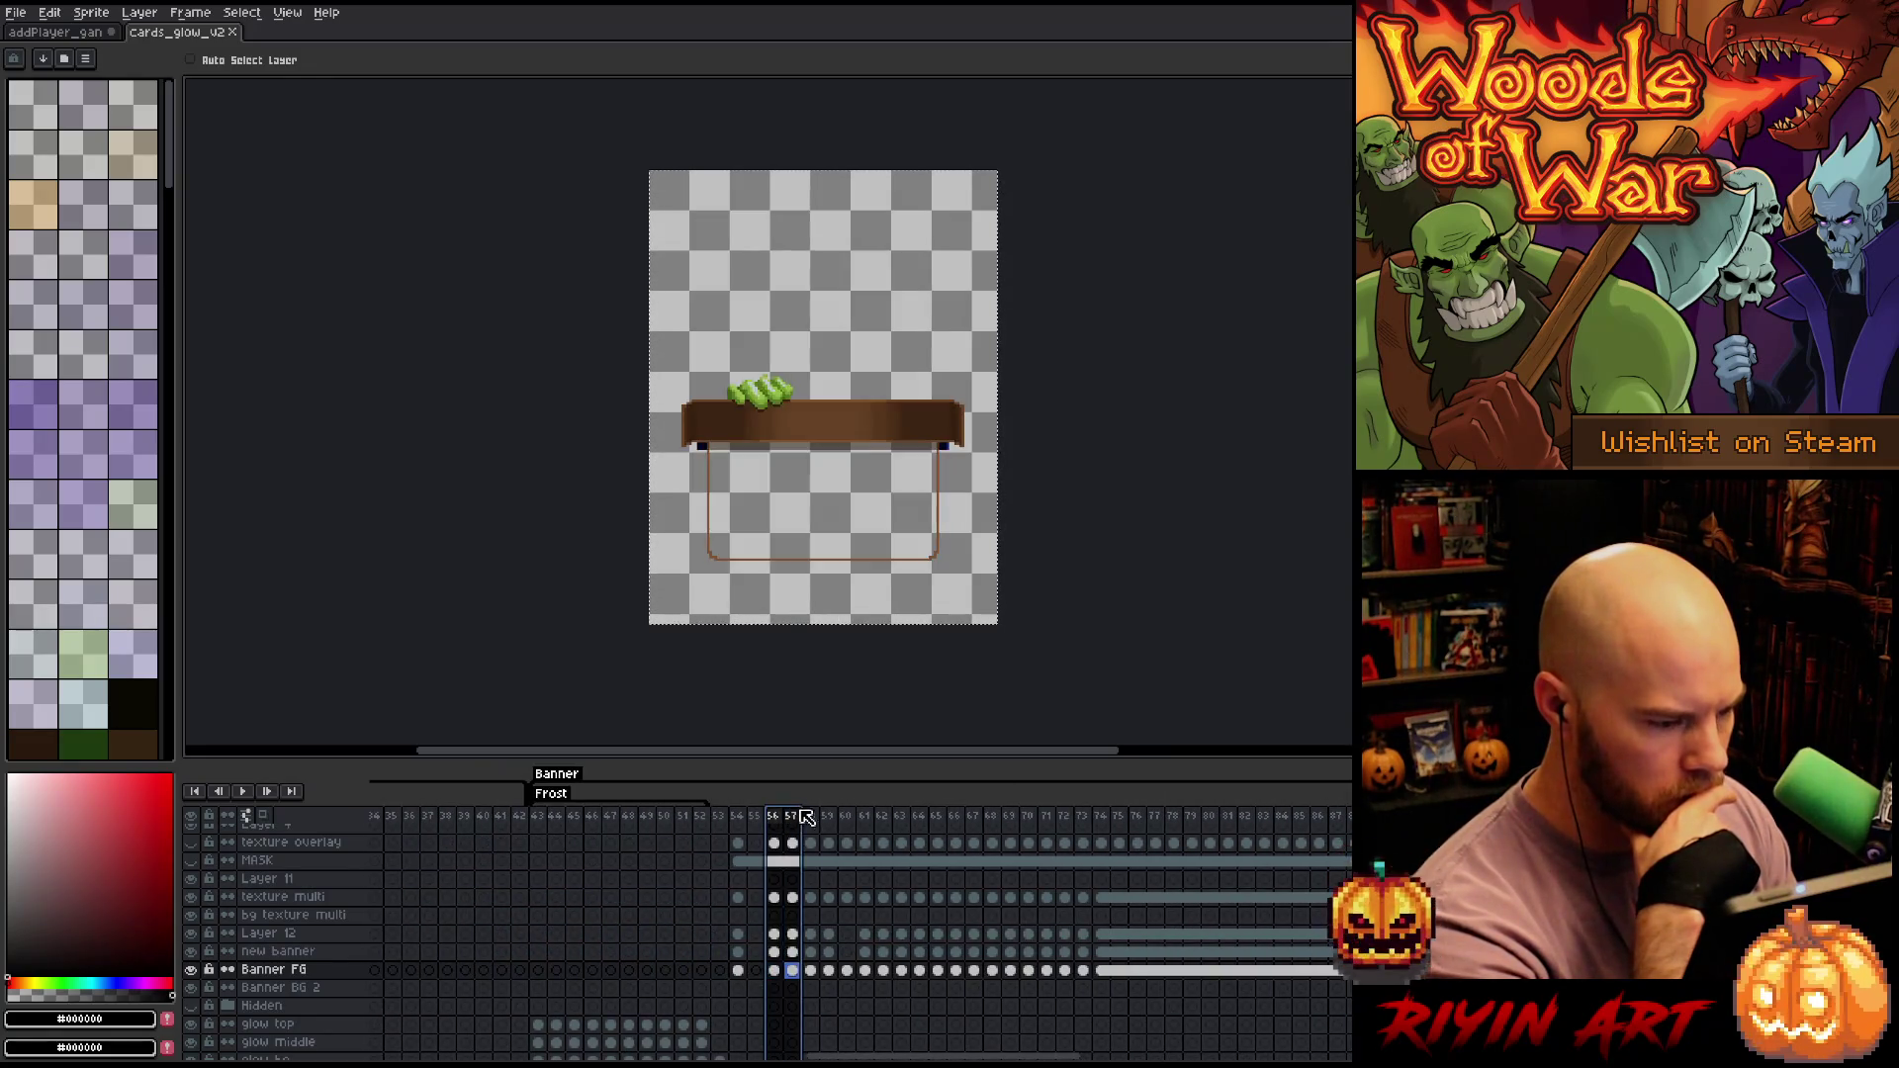
{"action": "left_click_drag", "start_coordinate": [804, 814], "coordinate": [1101, 815]}
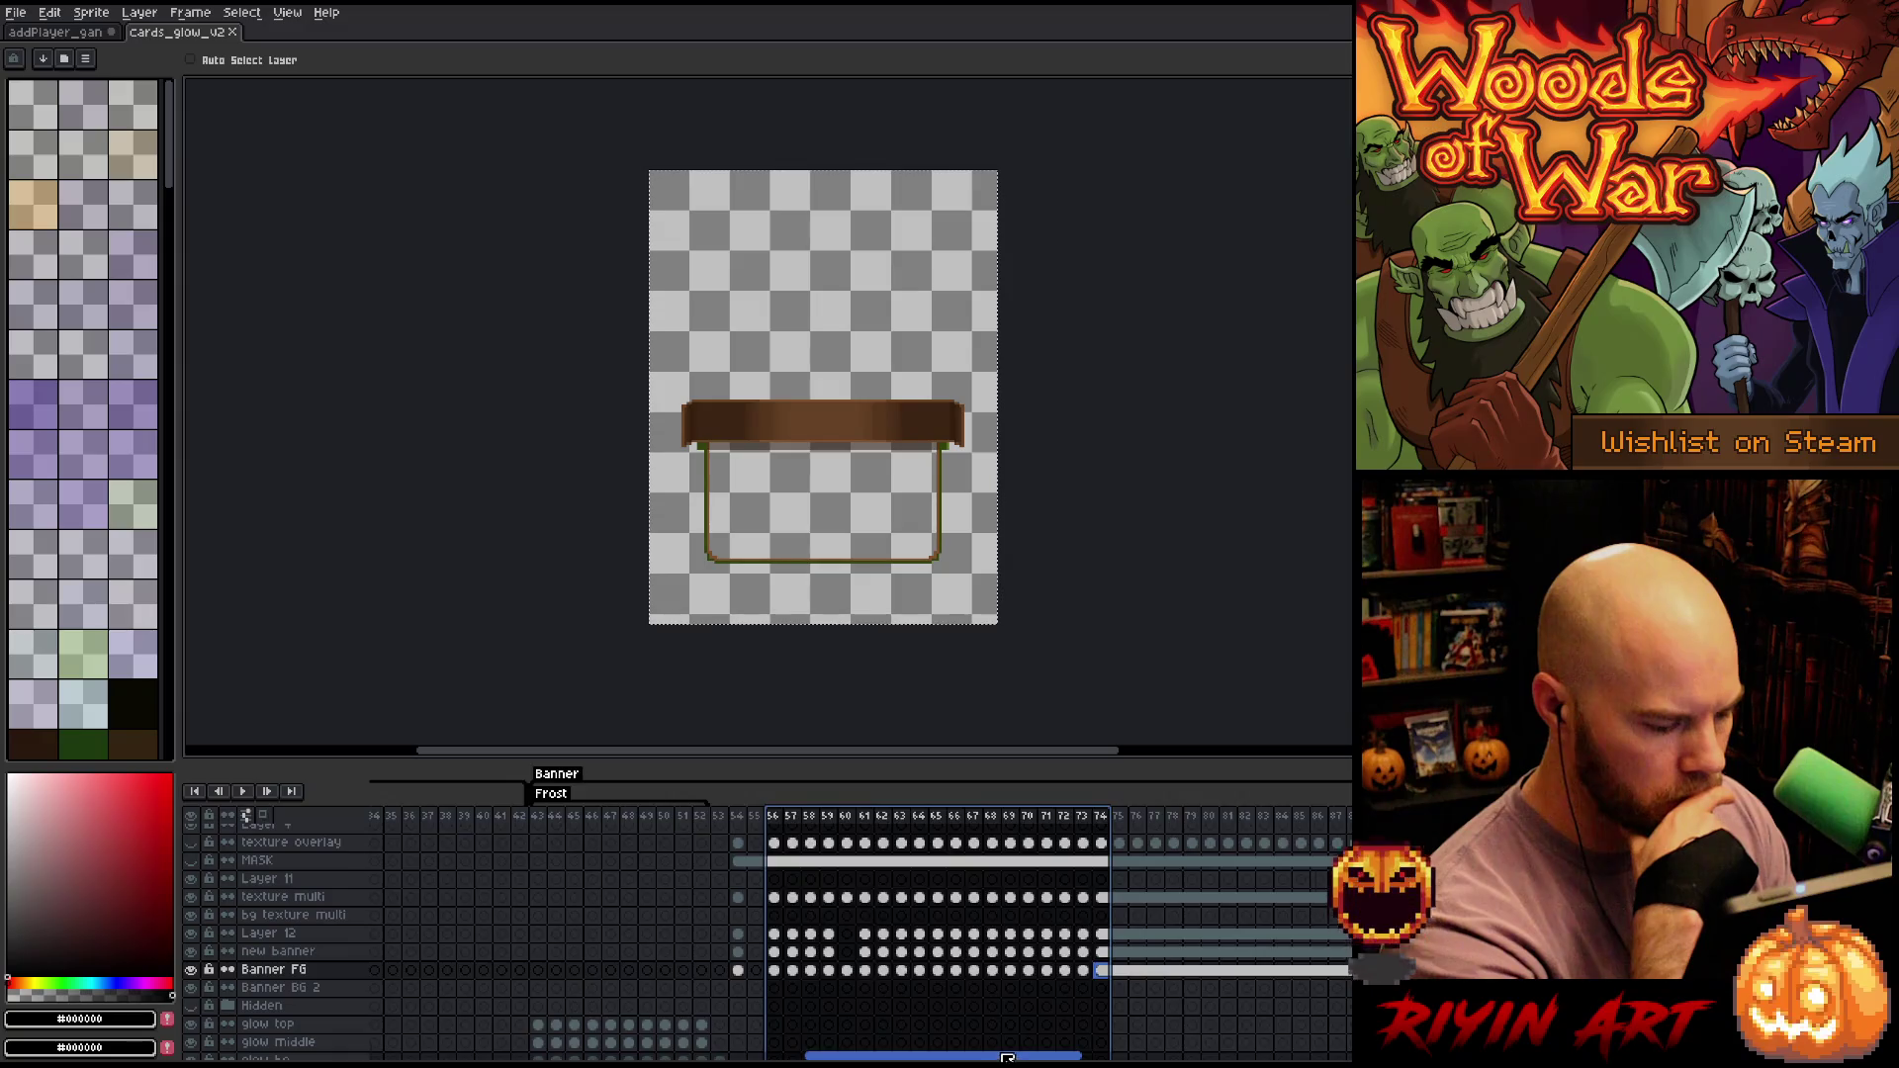
{"action": "scroll", "coordinate": [1006, 1057], "scroll_direction": "right", "scroll_amount": 3}
{"action": "left_click", "coordinate": [1174, 817]}
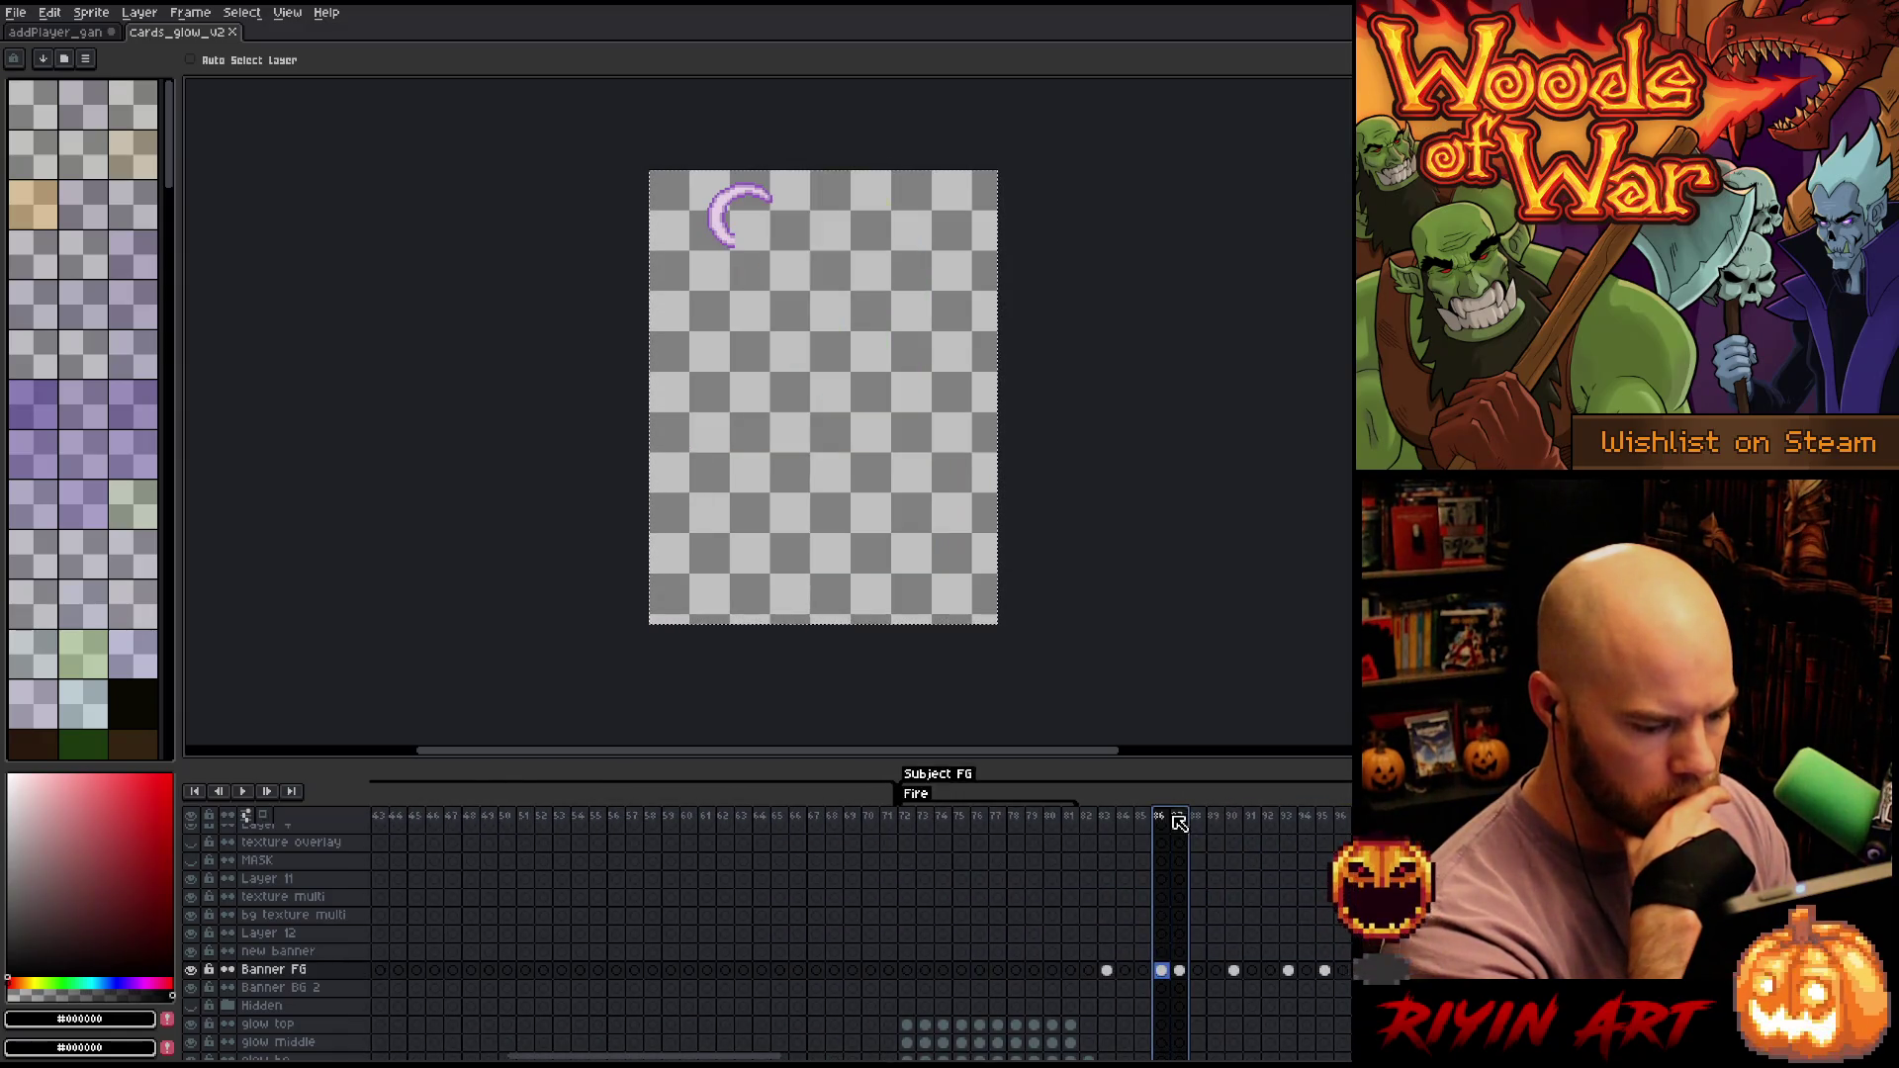
{"action": "left_click", "coordinate": [1180, 819]}
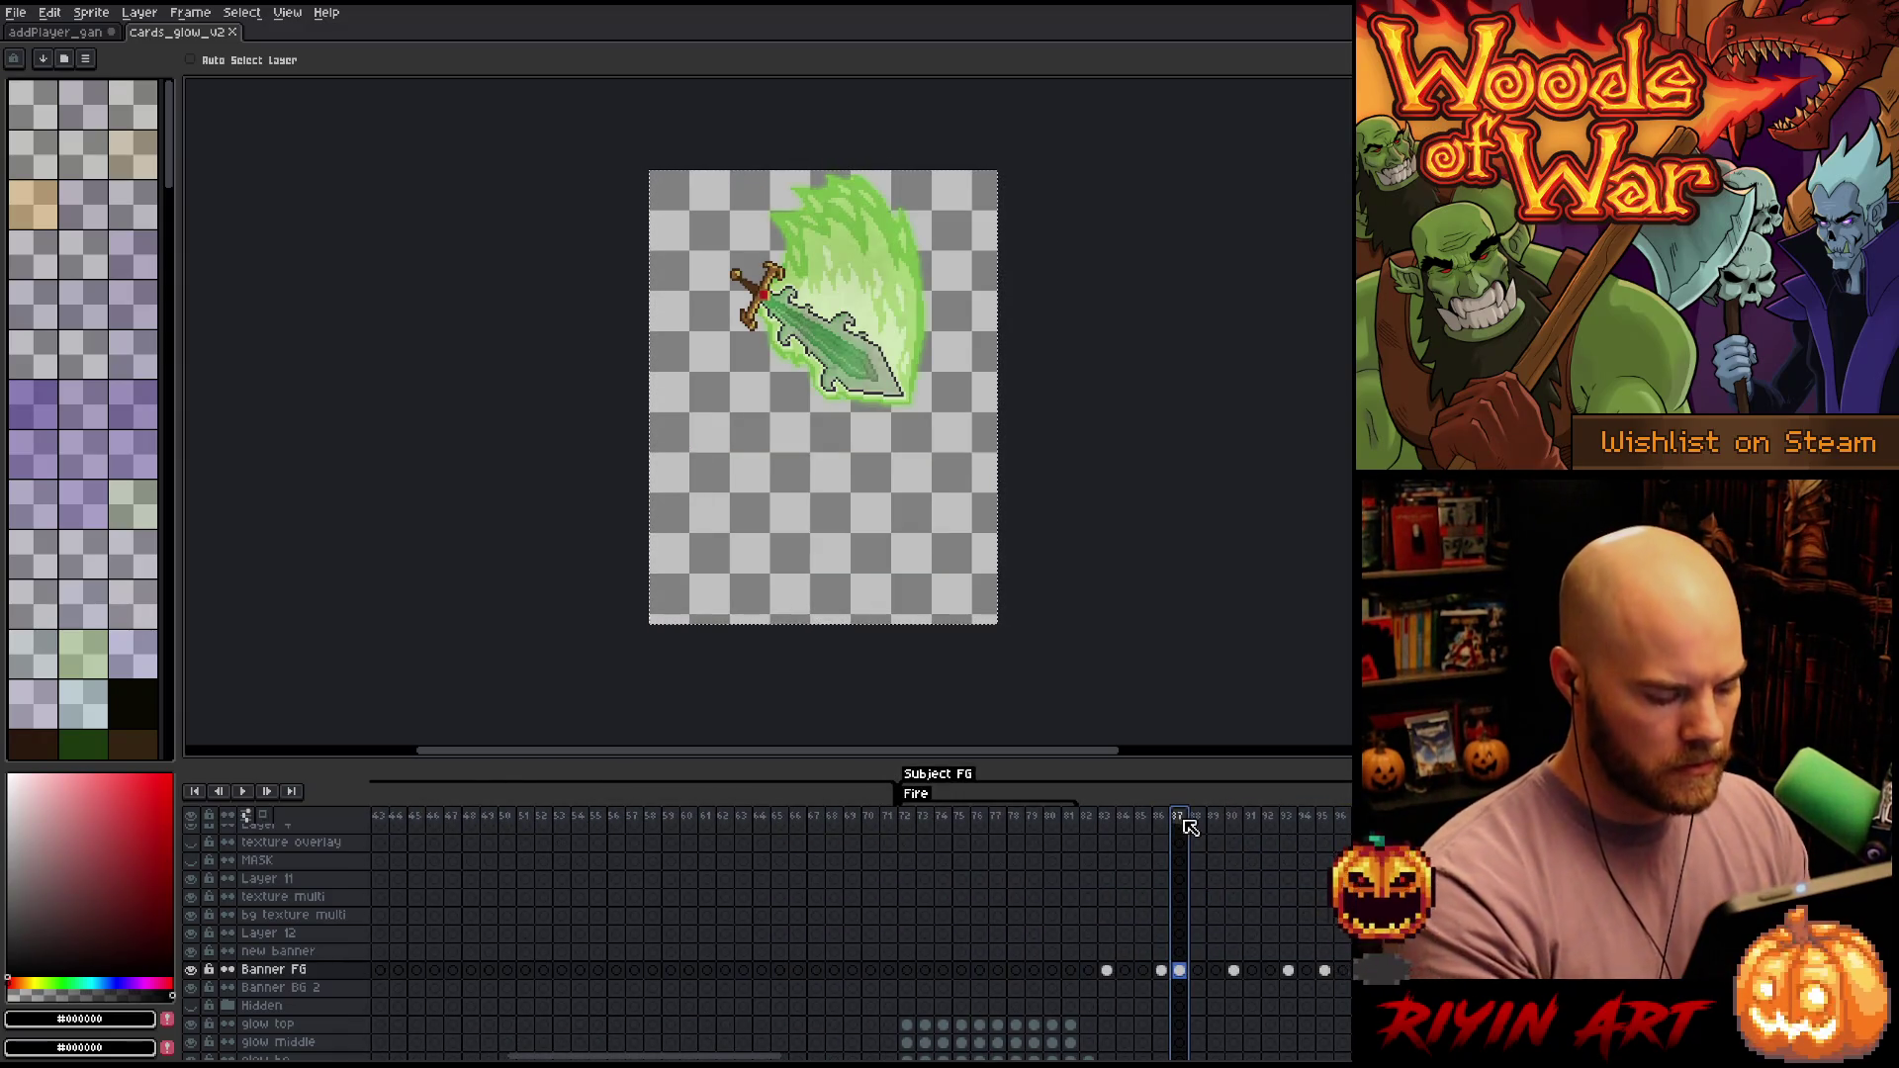
{"action": "left_click", "coordinate": [85, 40]}
Expand the marian group, check Layer 17, and hide the elf art on Layer 15
{"action": "left_click", "coordinate": [228, 867]}
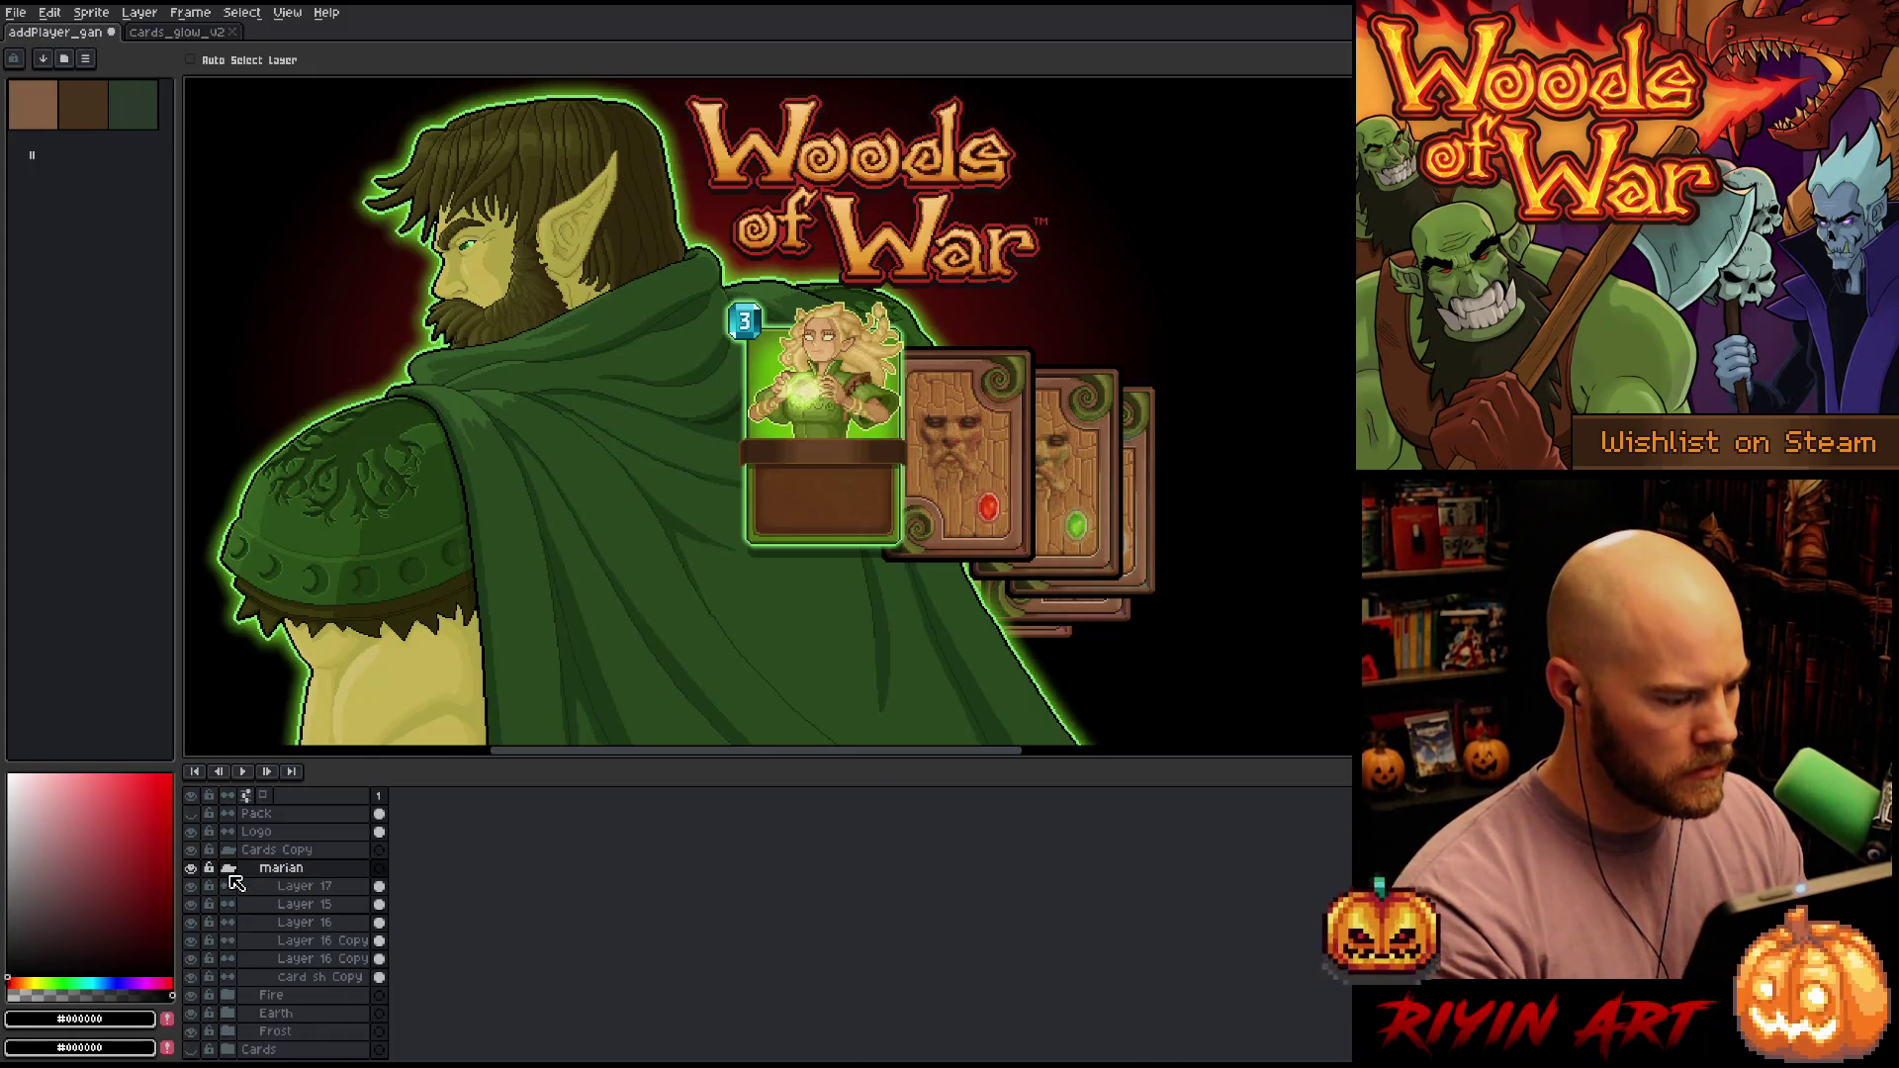
{"action": "left_click", "coordinate": [232, 886]}
{"action": "left_click", "coordinate": [191, 886]}
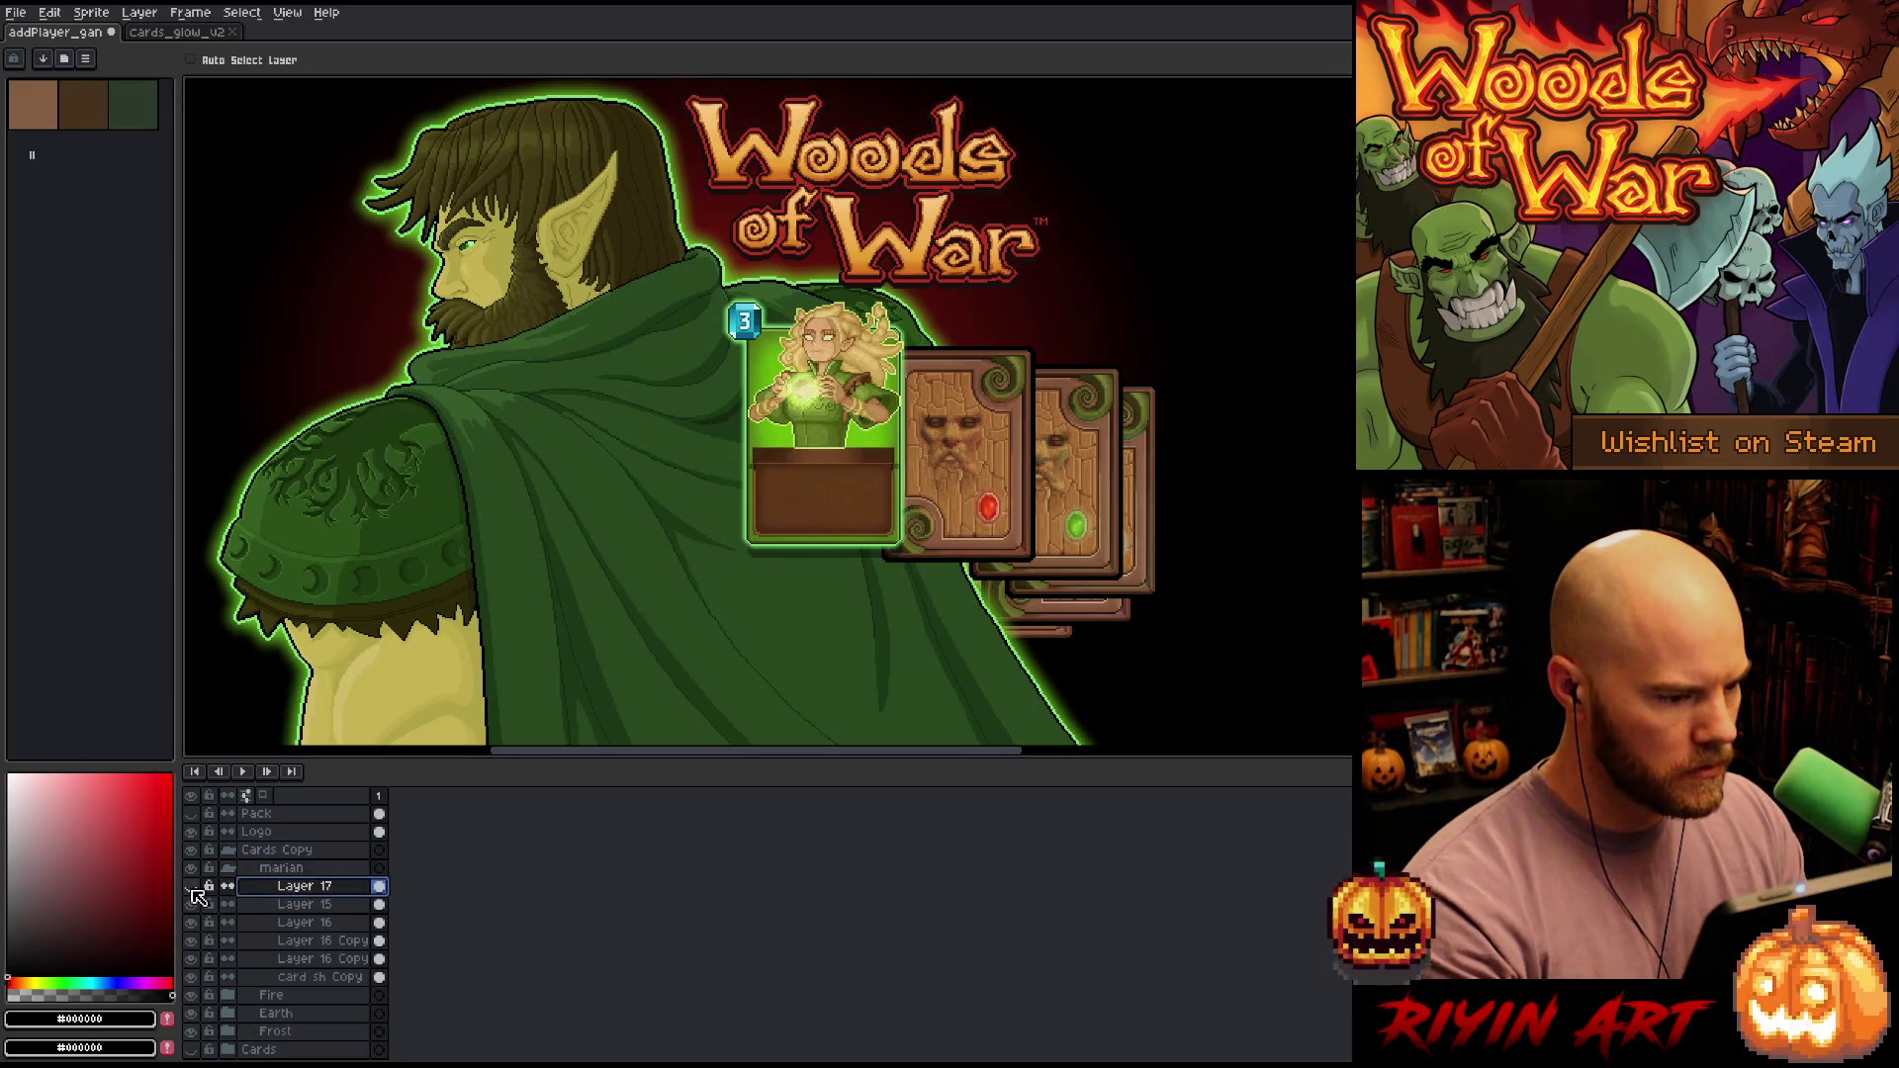
{"action": "left_click", "coordinate": [191, 887]}
{"action": "left_click", "coordinate": [254, 904]}
{"action": "left_click", "coordinate": [191, 904]}
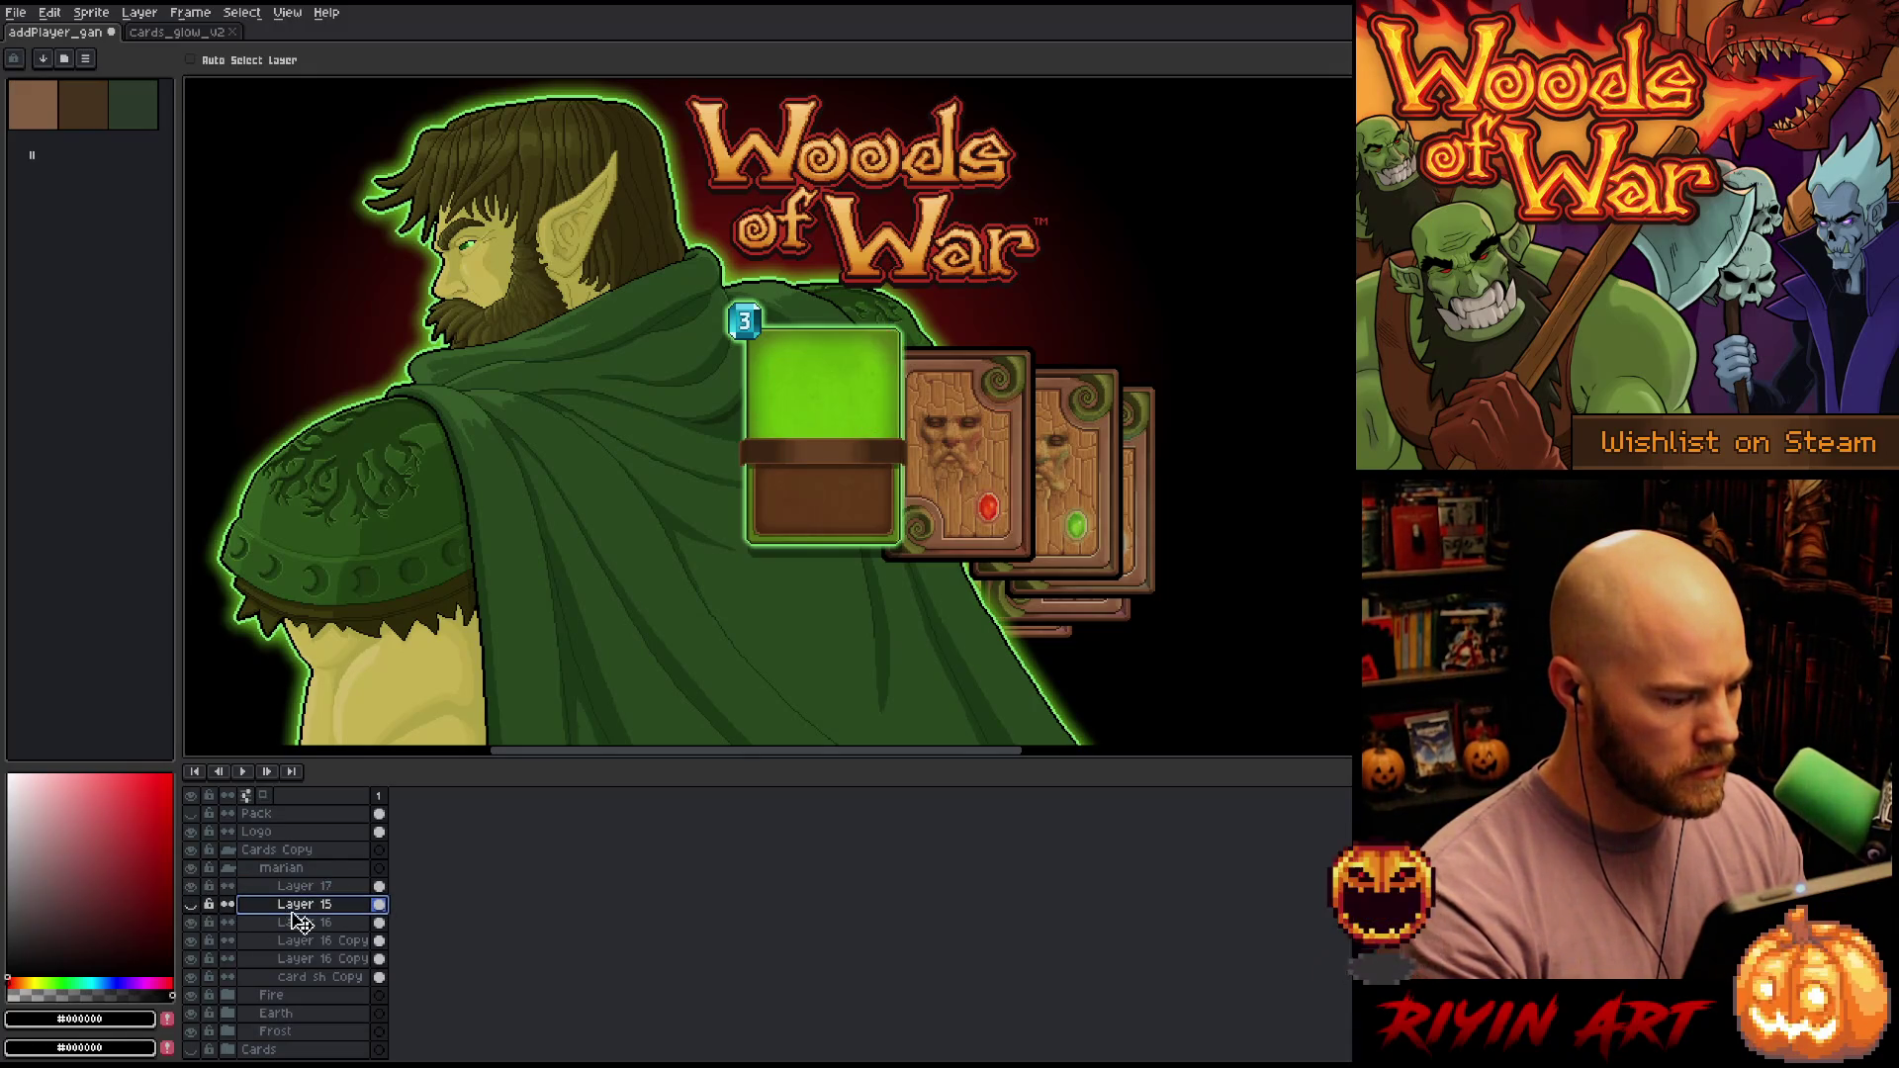
Paste the green flaming sword on a new layer over the green card, then return to cards_glow_v2
{"action": "key", "text": "shift+n"}
{"action": "key", "text": "ctrl+v"}
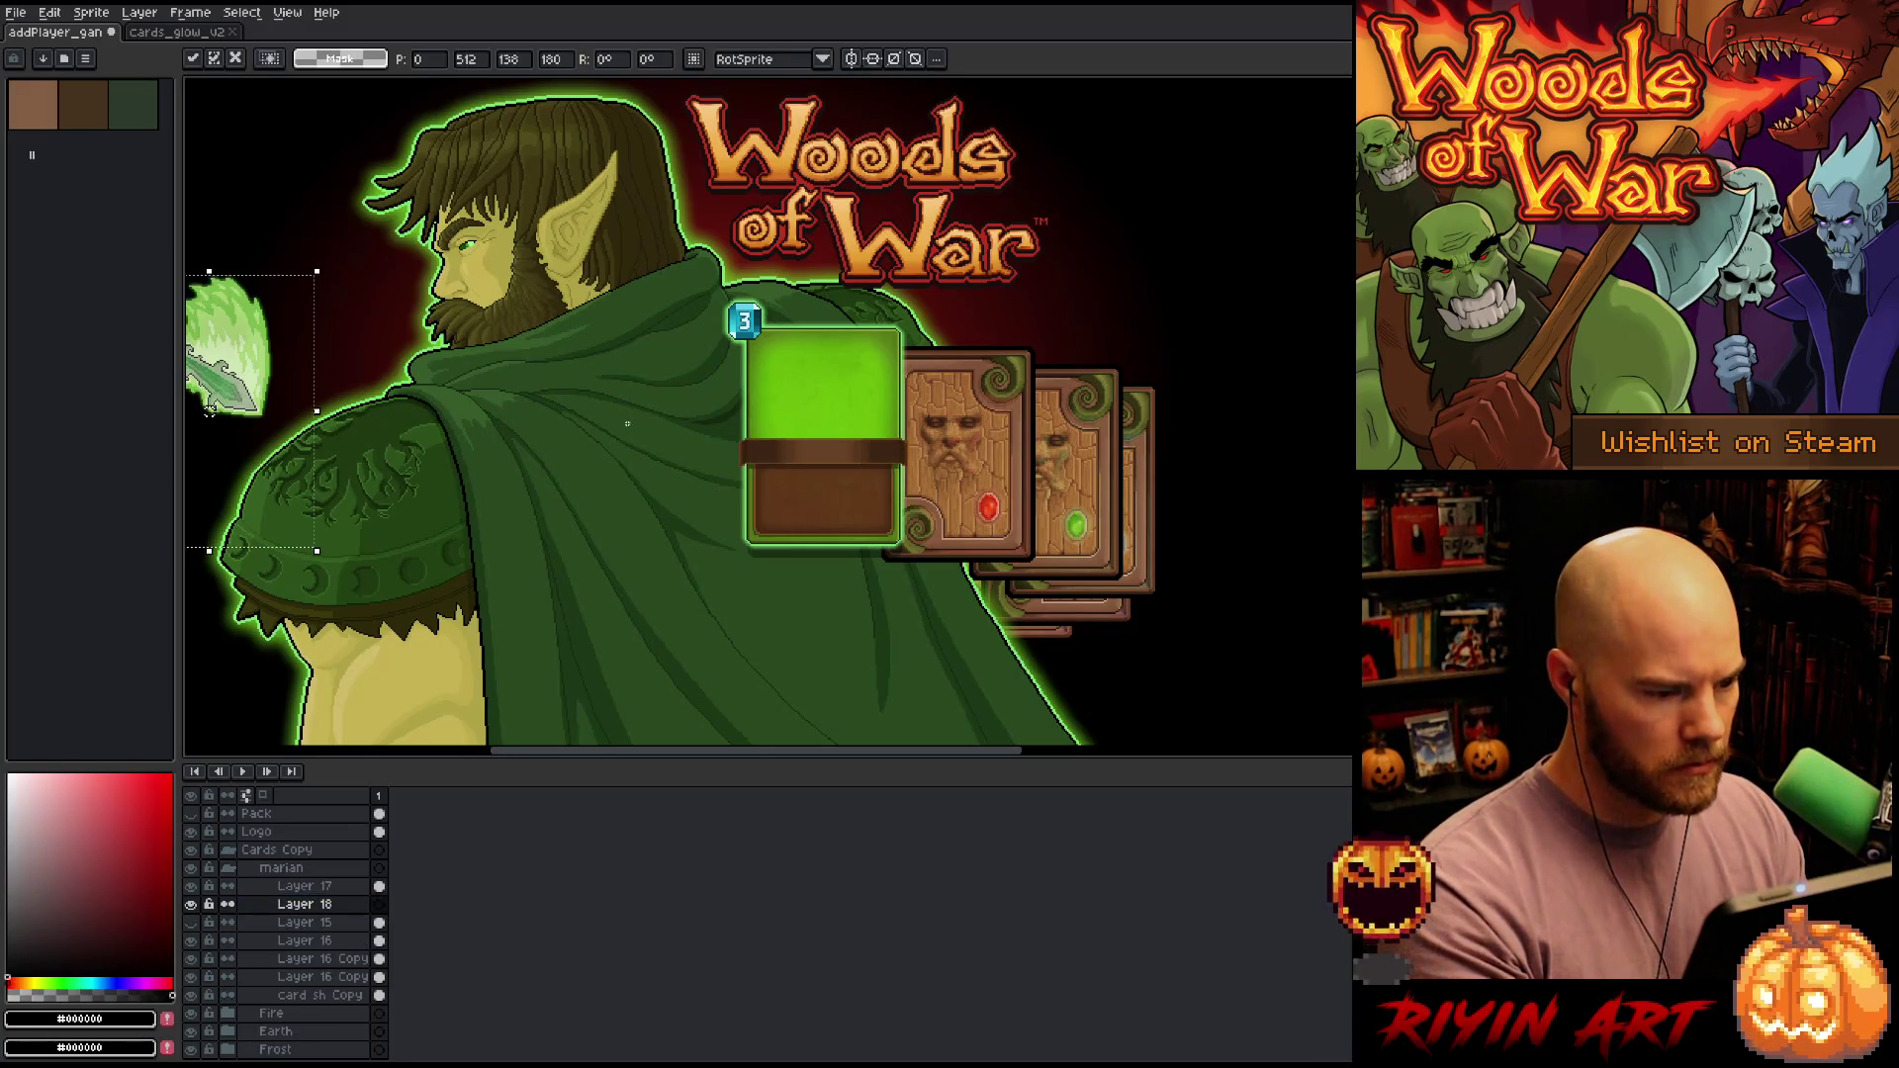
{"action": "mouse_move", "coordinate": [235, 385]}
{"action": "left_mouse_down"}
{"action": "mouse_move", "coordinate": [756, 361]}
{"action": "mouse_move", "coordinate": [838, 406]}
{"action": "left_mouse_up"}
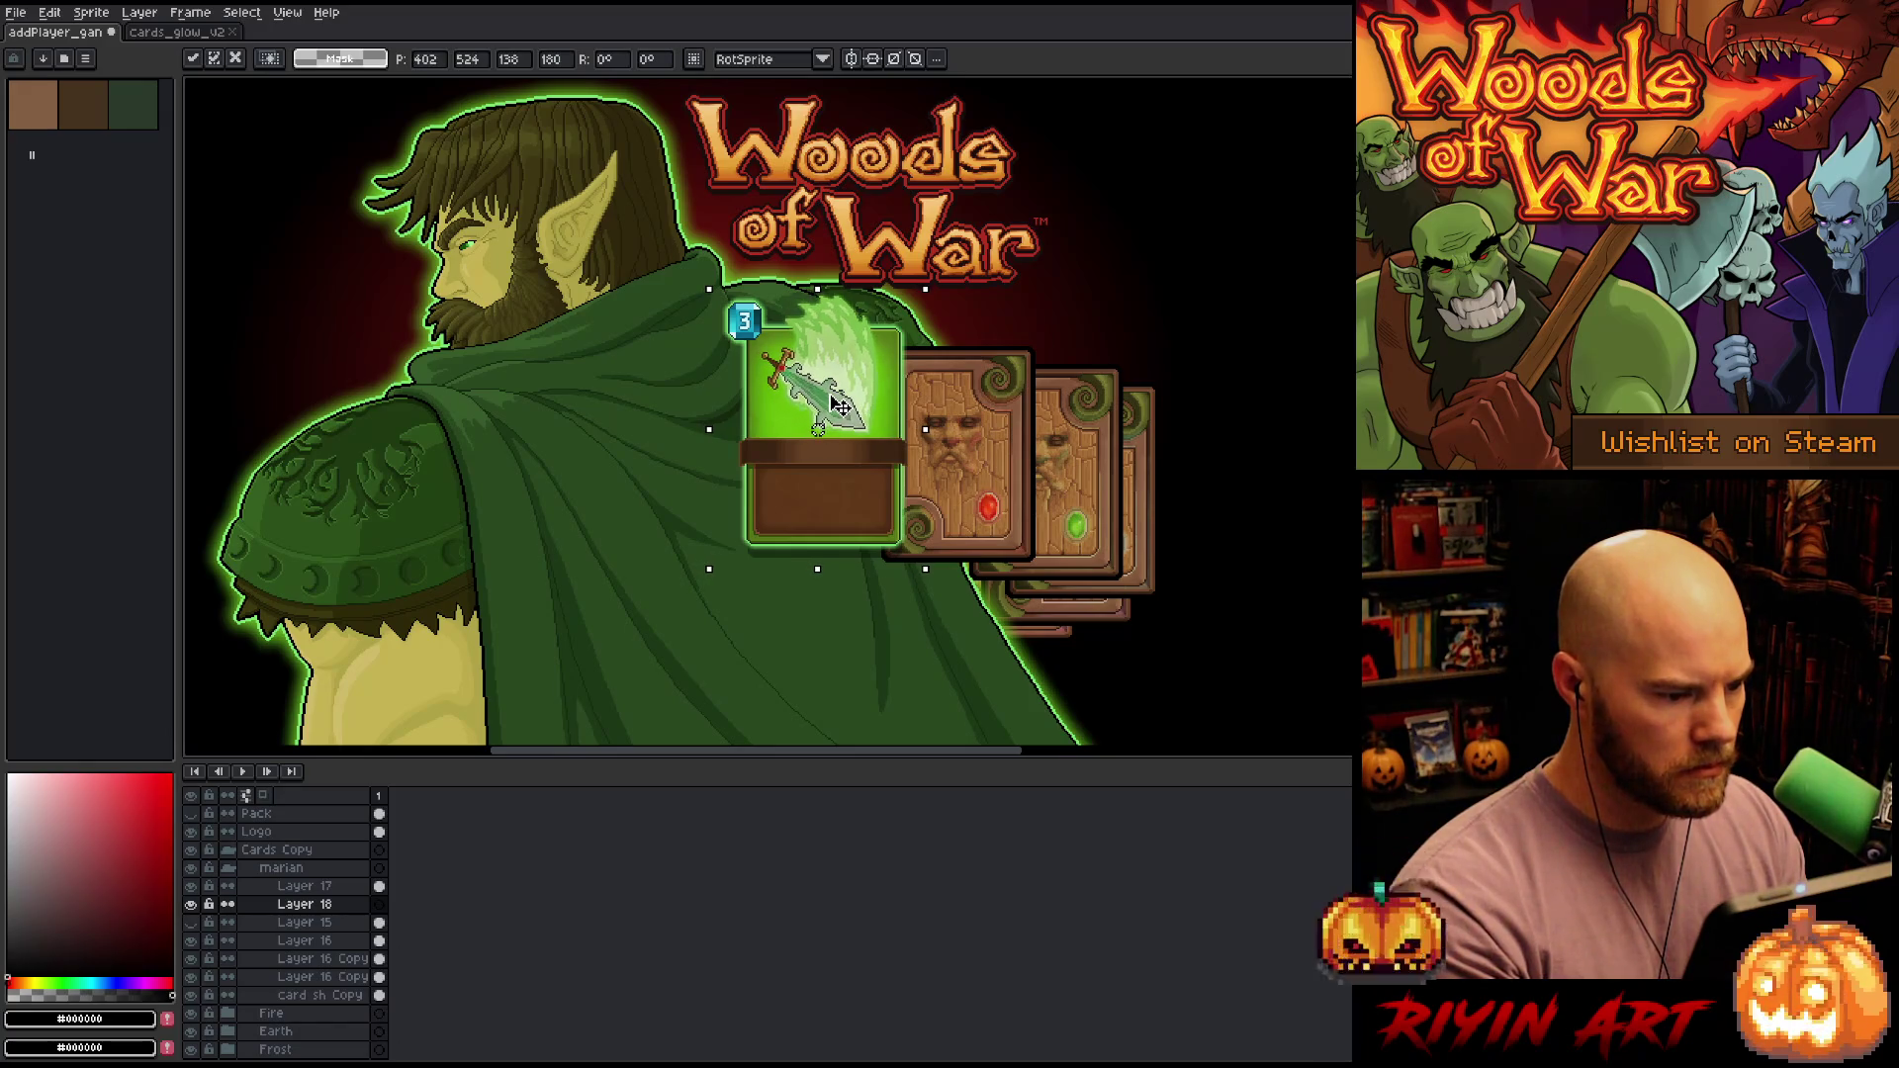
{"action": "key", "text": "Return"}
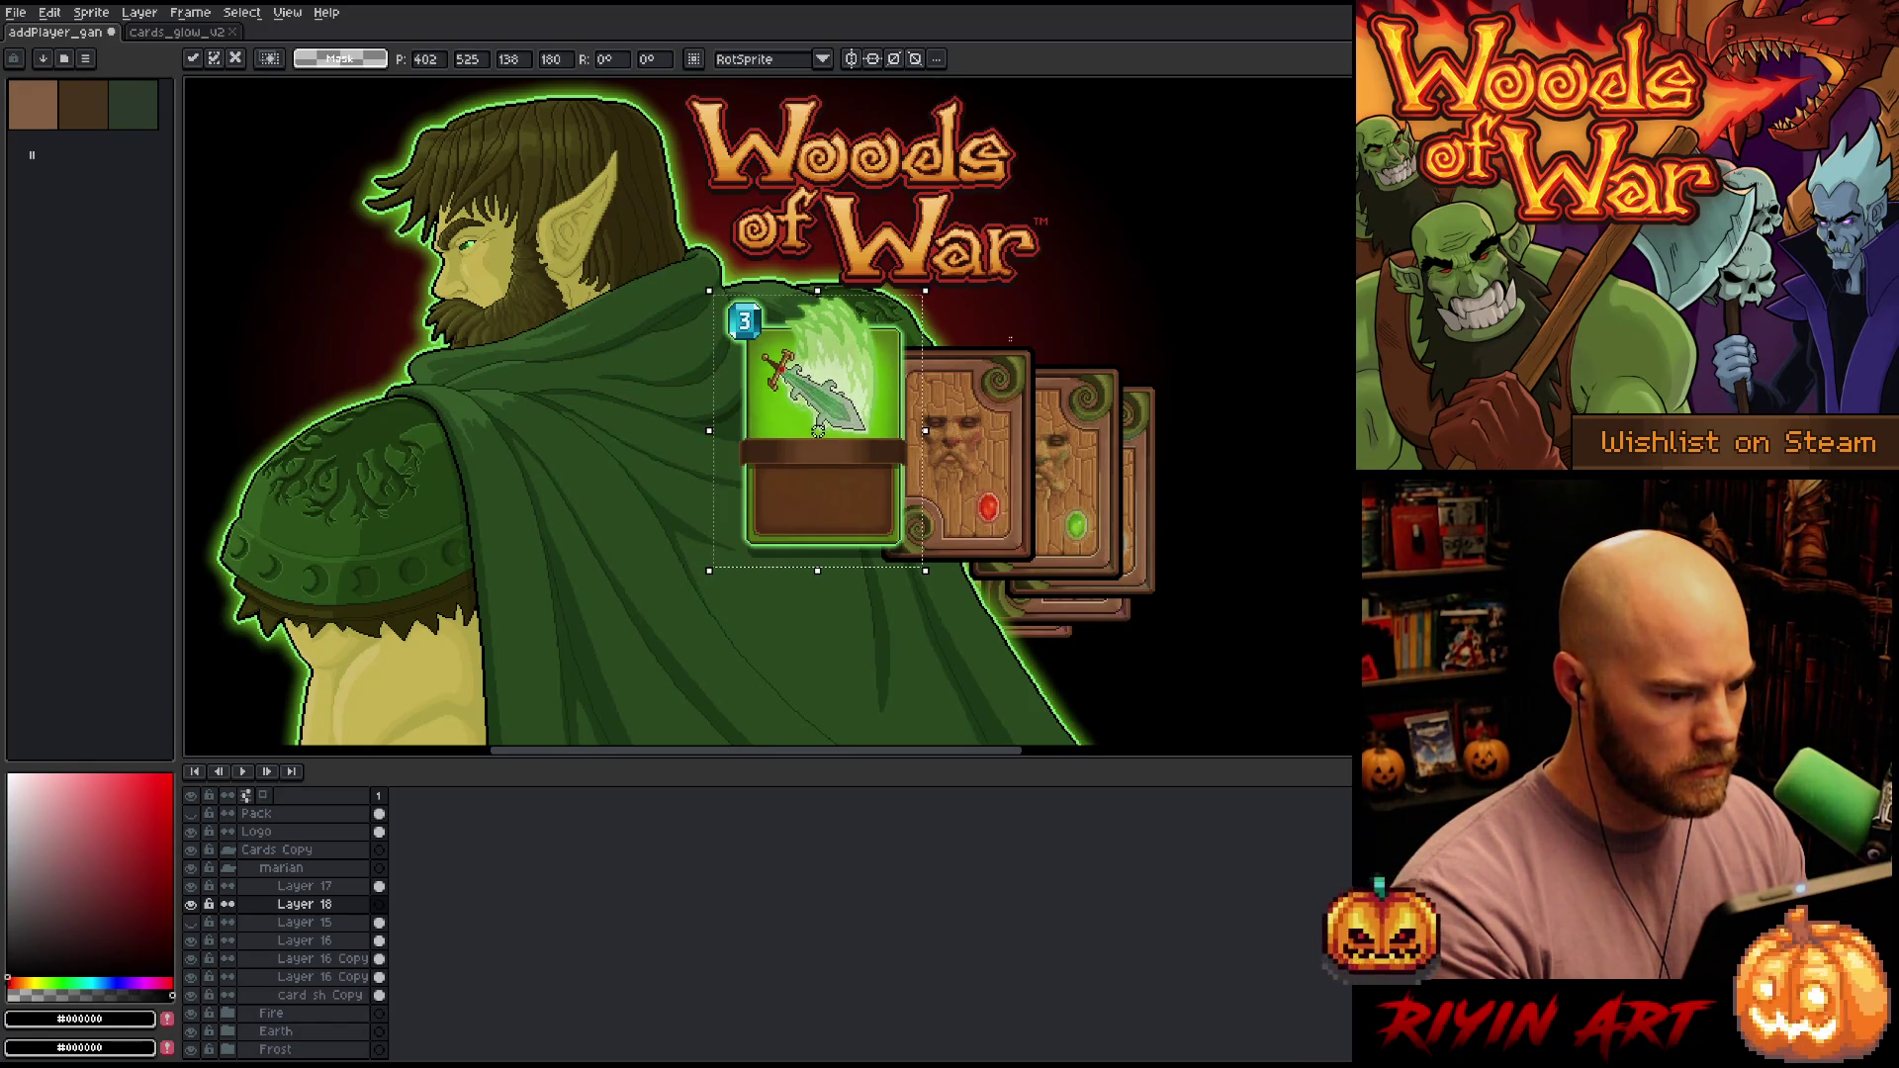
{"action": "key", "text": "ctrl+Tab"}
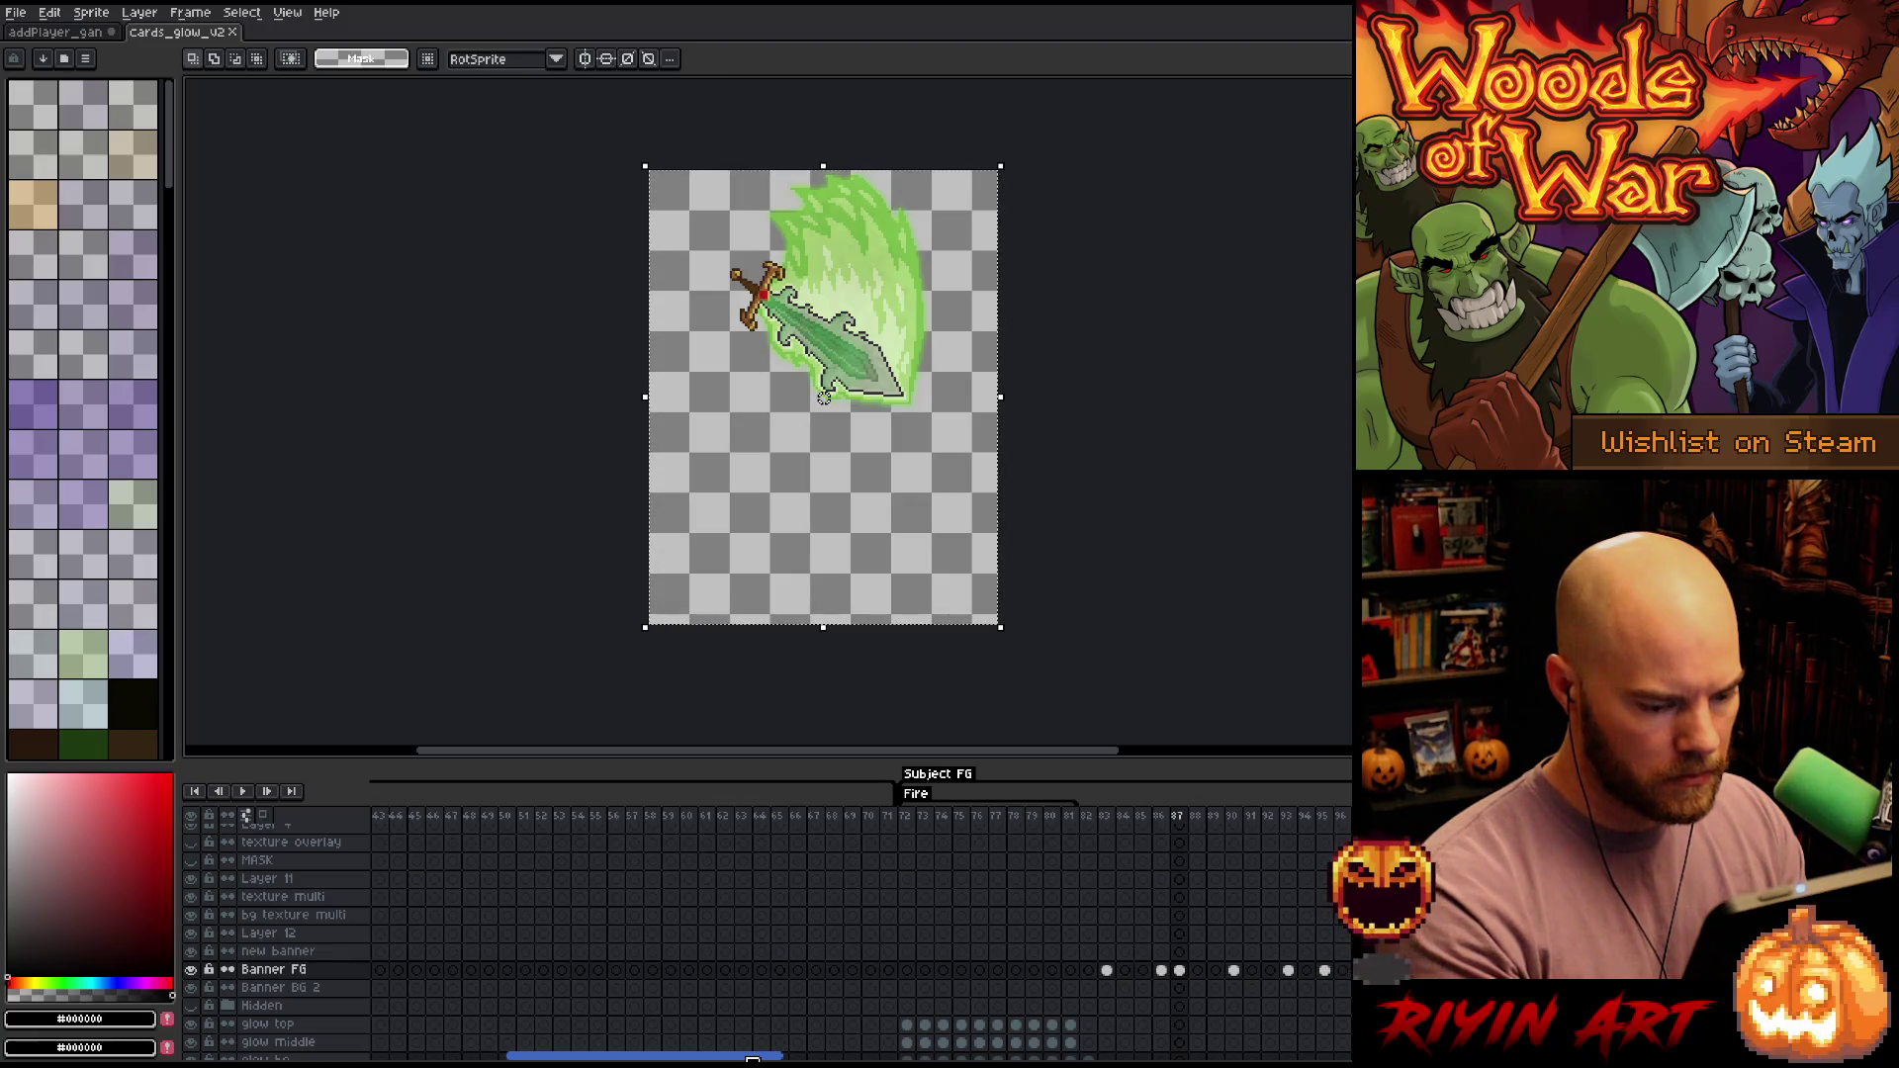
Scrub cards_glow_v2 frames 82–87, 54–56 and 26–29 to find the green card at 67–68, then return to addPlayer_gan
{"action": "left_click", "coordinate": [1092, 817]}
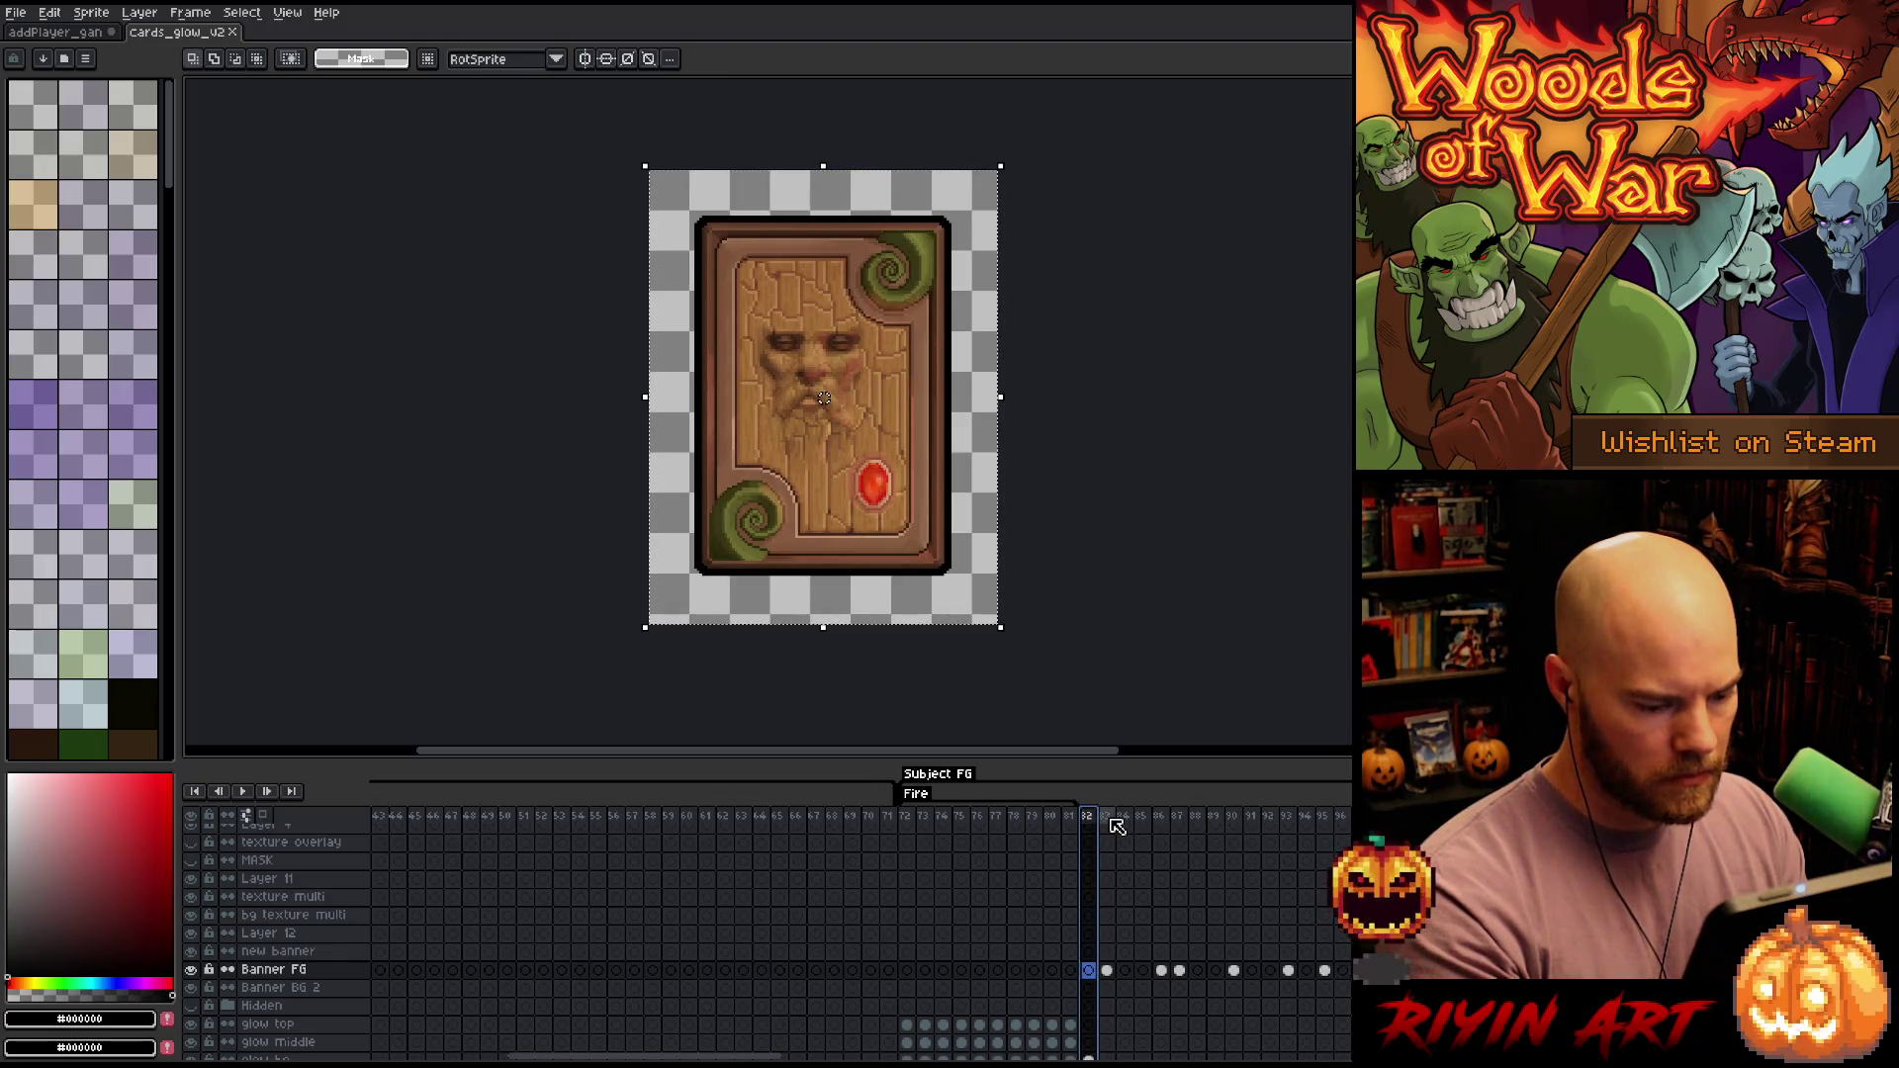
{"action": "left_click_drag", "start_coordinate": [1108, 819], "coordinate": [1176, 820]}
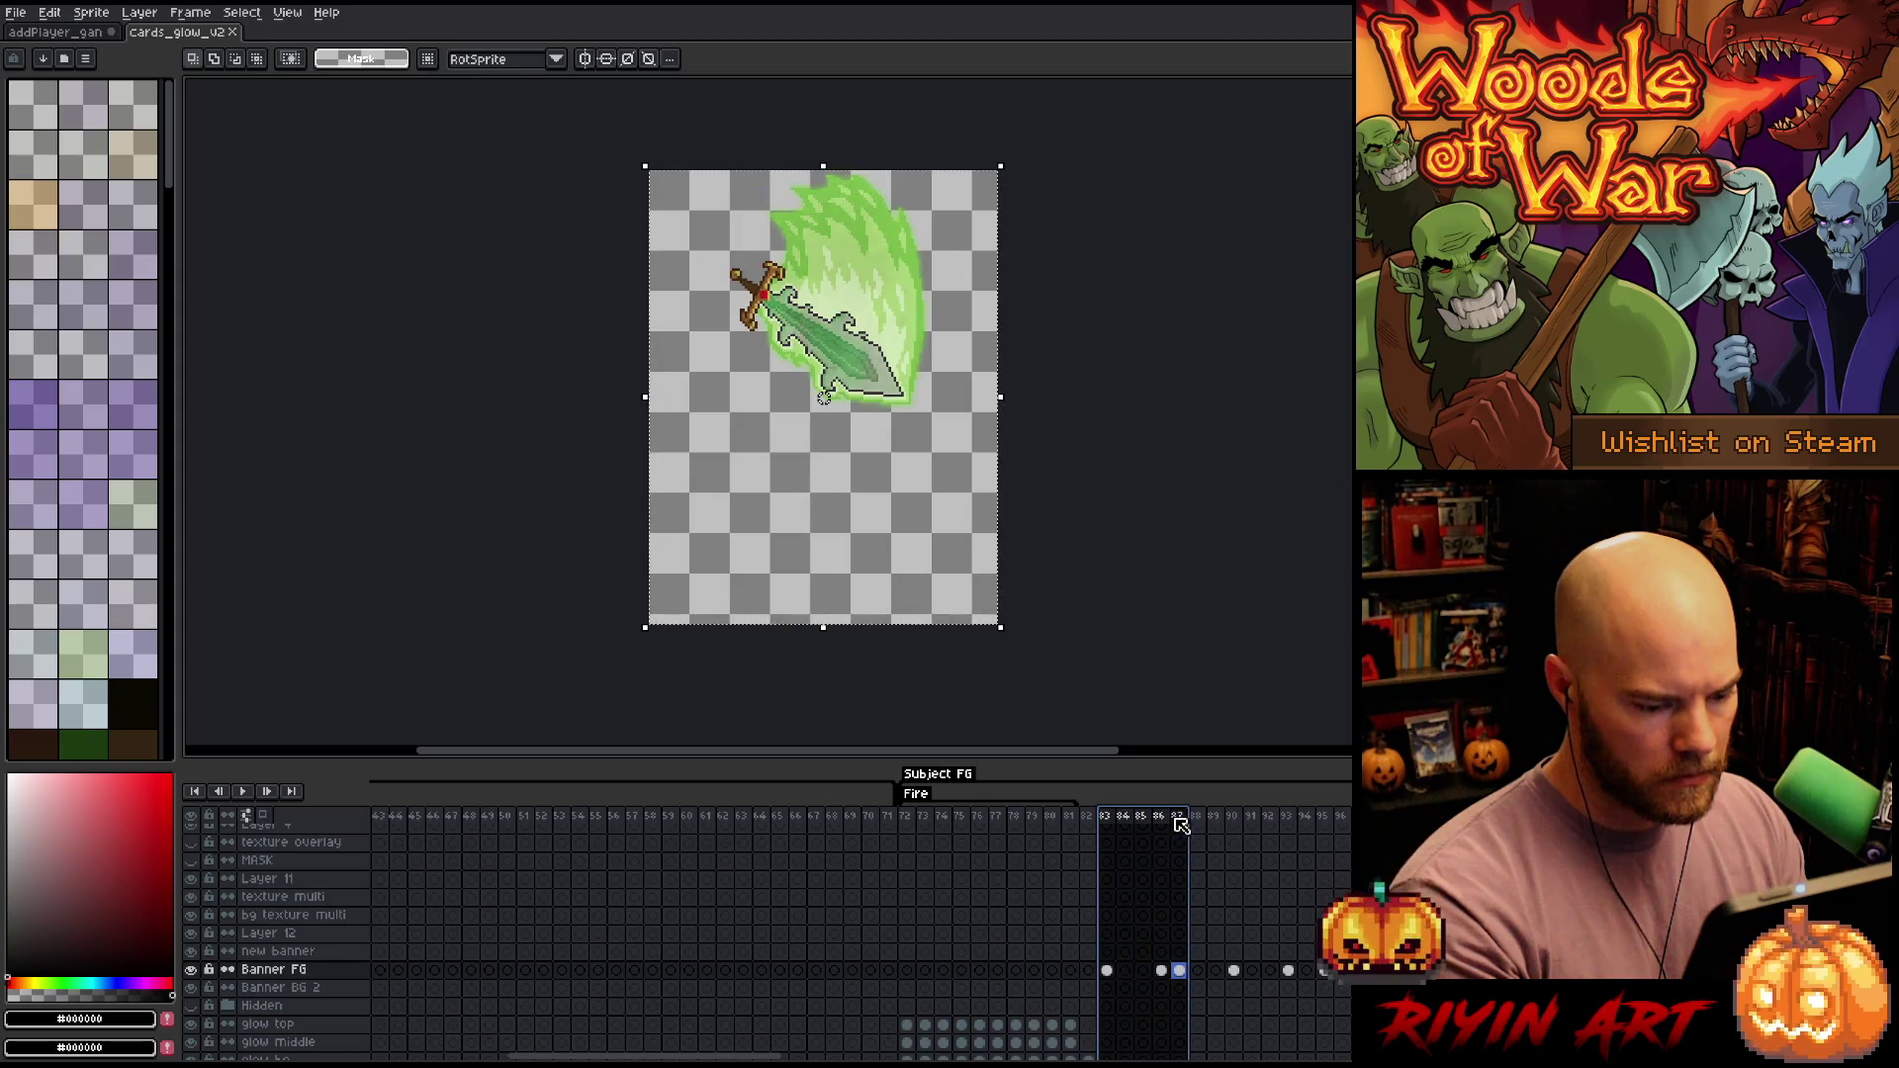
{"action": "left_click_drag", "start_coordinate": [796, 1052], "coordinate": [1051, 1035]}
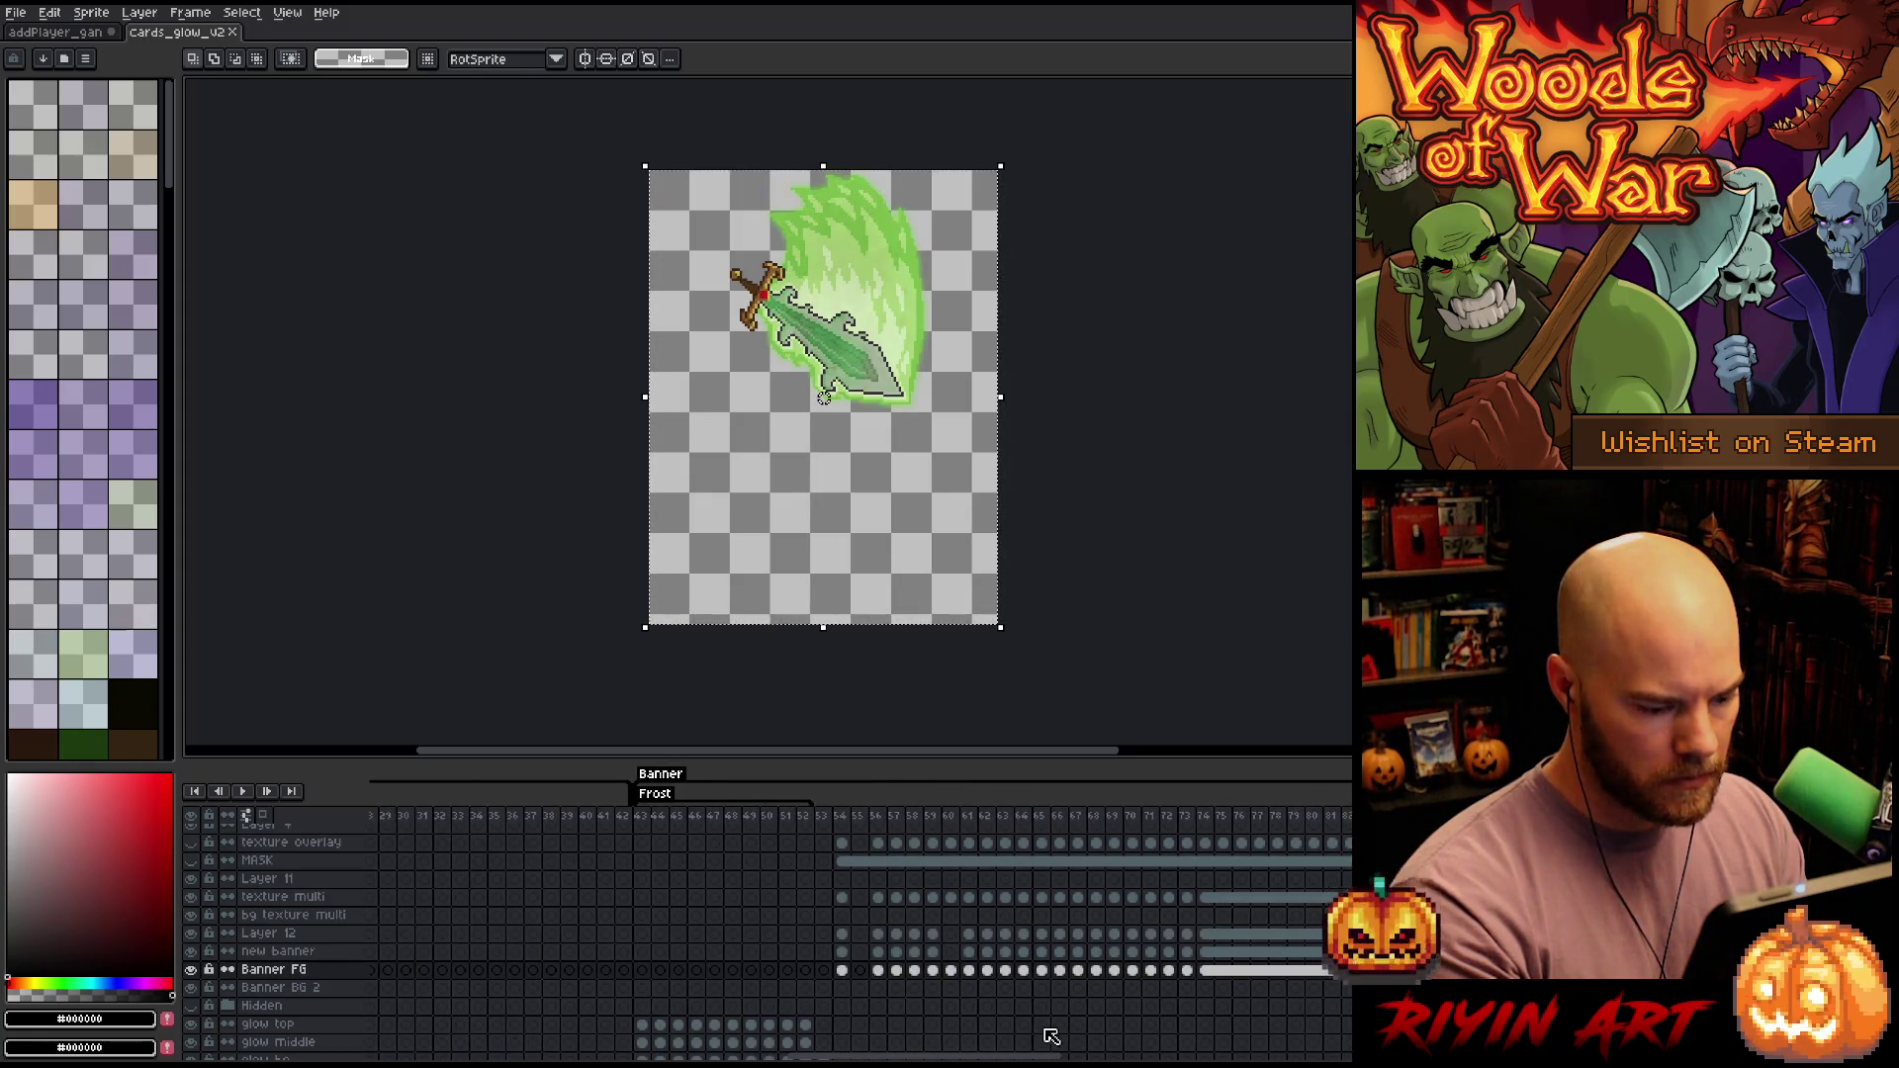
{"action": "left_click_drag", "start_coordinate": [848, 817], "coordinate": [920, 820]}
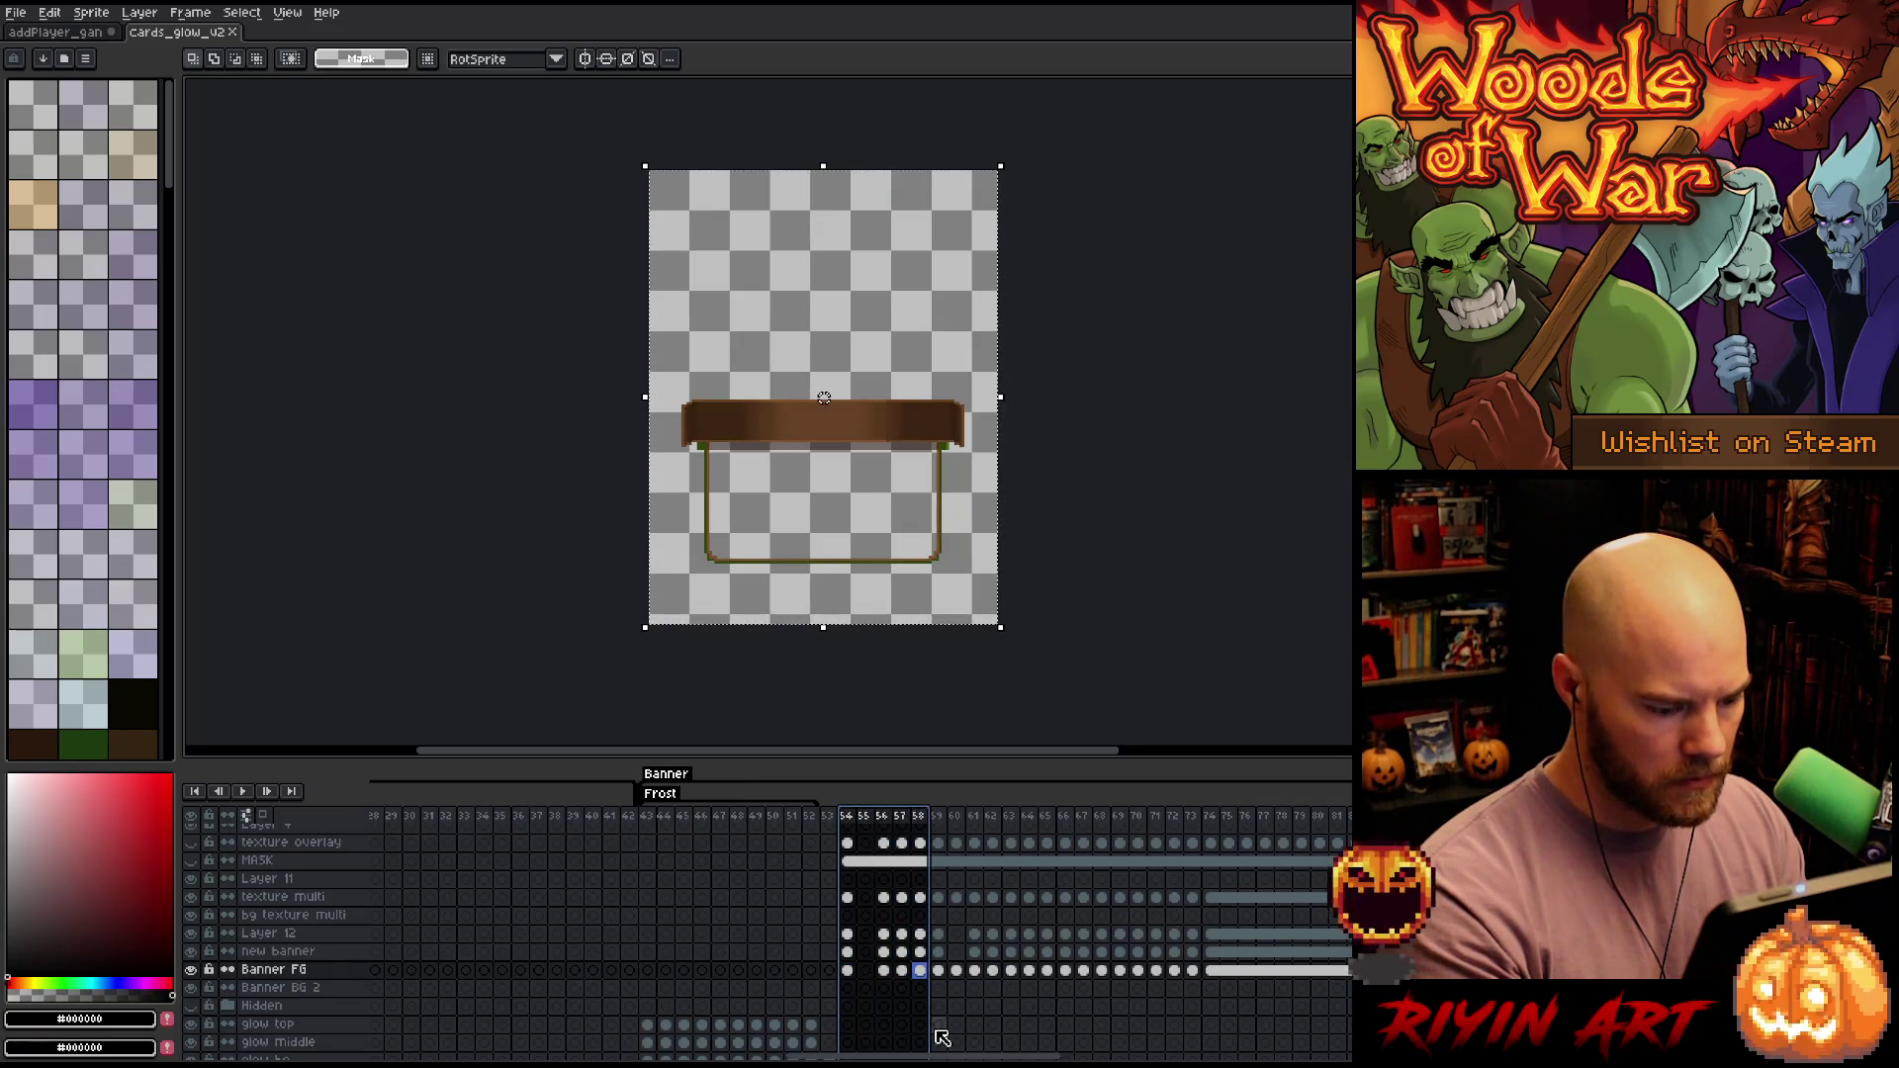
{"action": "left_click_drag", "start_coordinate": [938, 1032], "coordinate": [1208, 1030]}
{"action": "left_click_drag", "start_coordinate": [625, 817], "coordinate": [841, 817]}
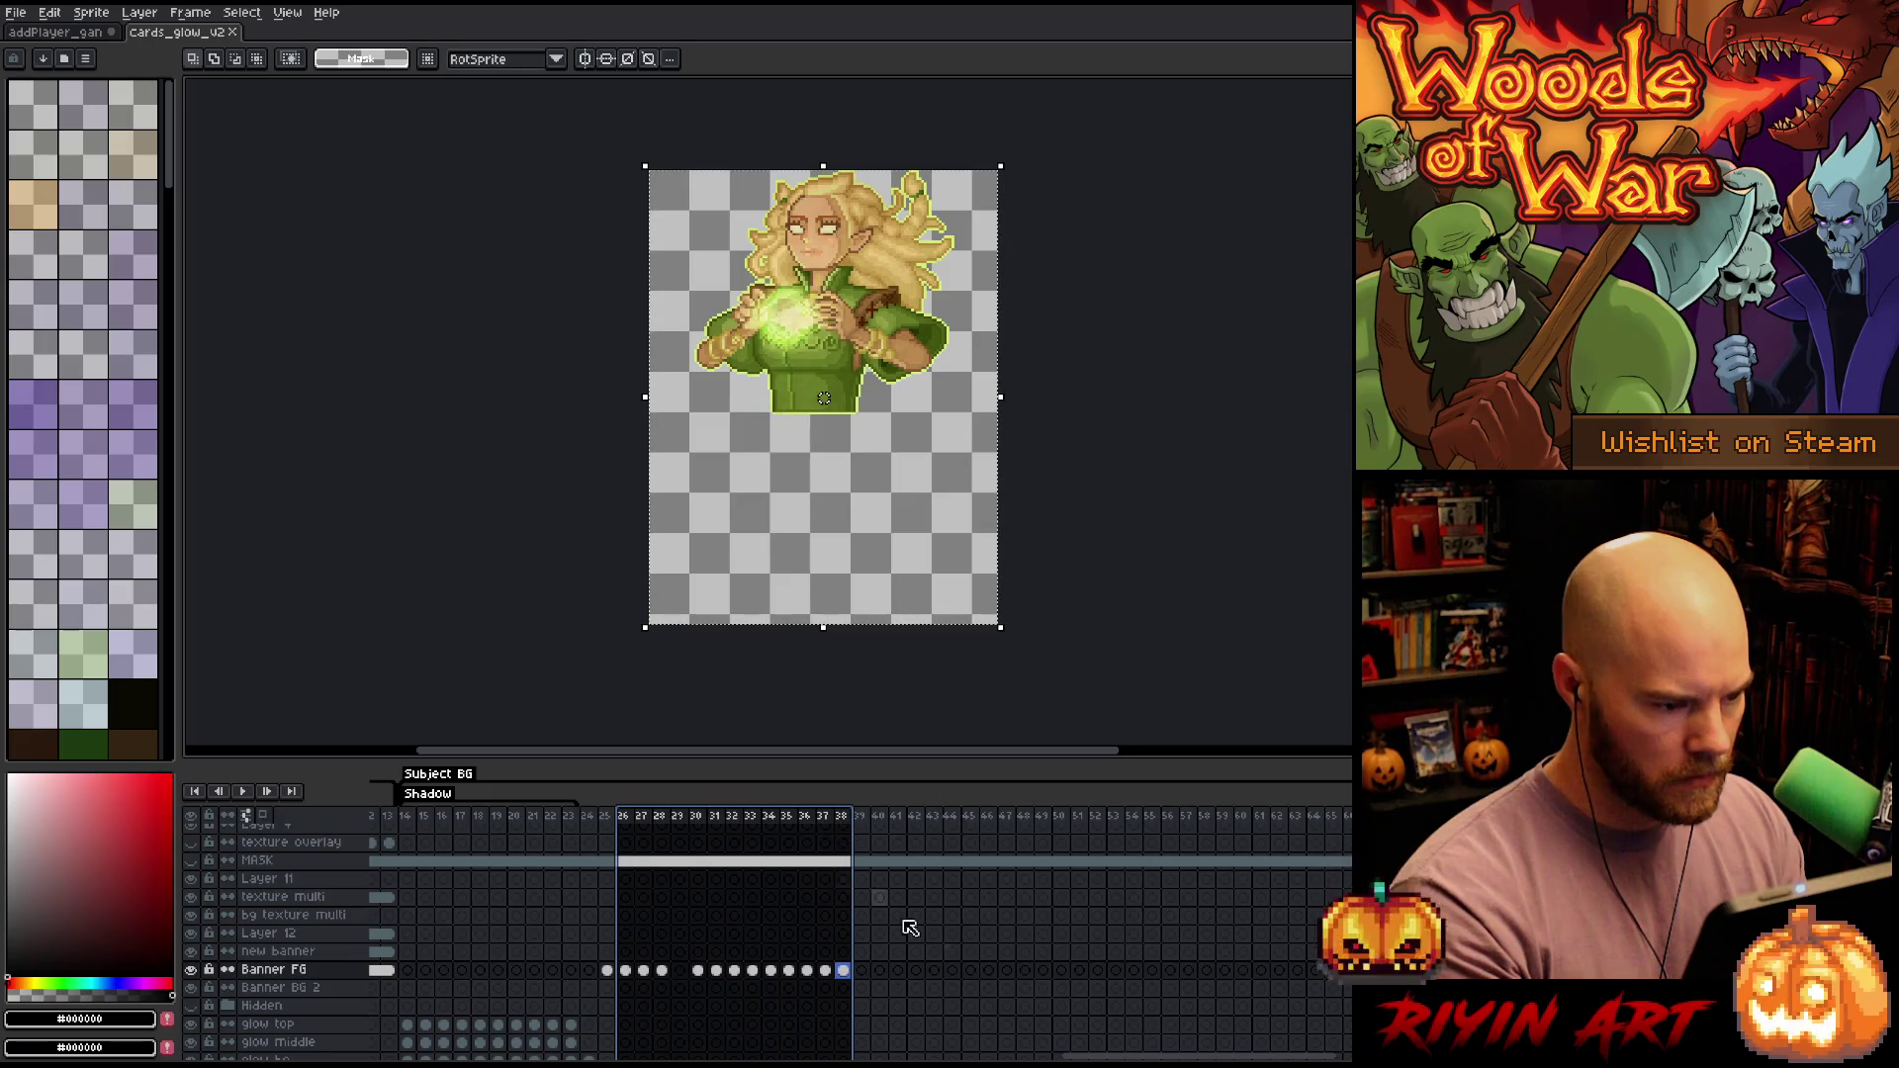
{"action": "left_click_drag", "start_coordinate": [1187, 1057], "coordinate": [1286, 1051]}
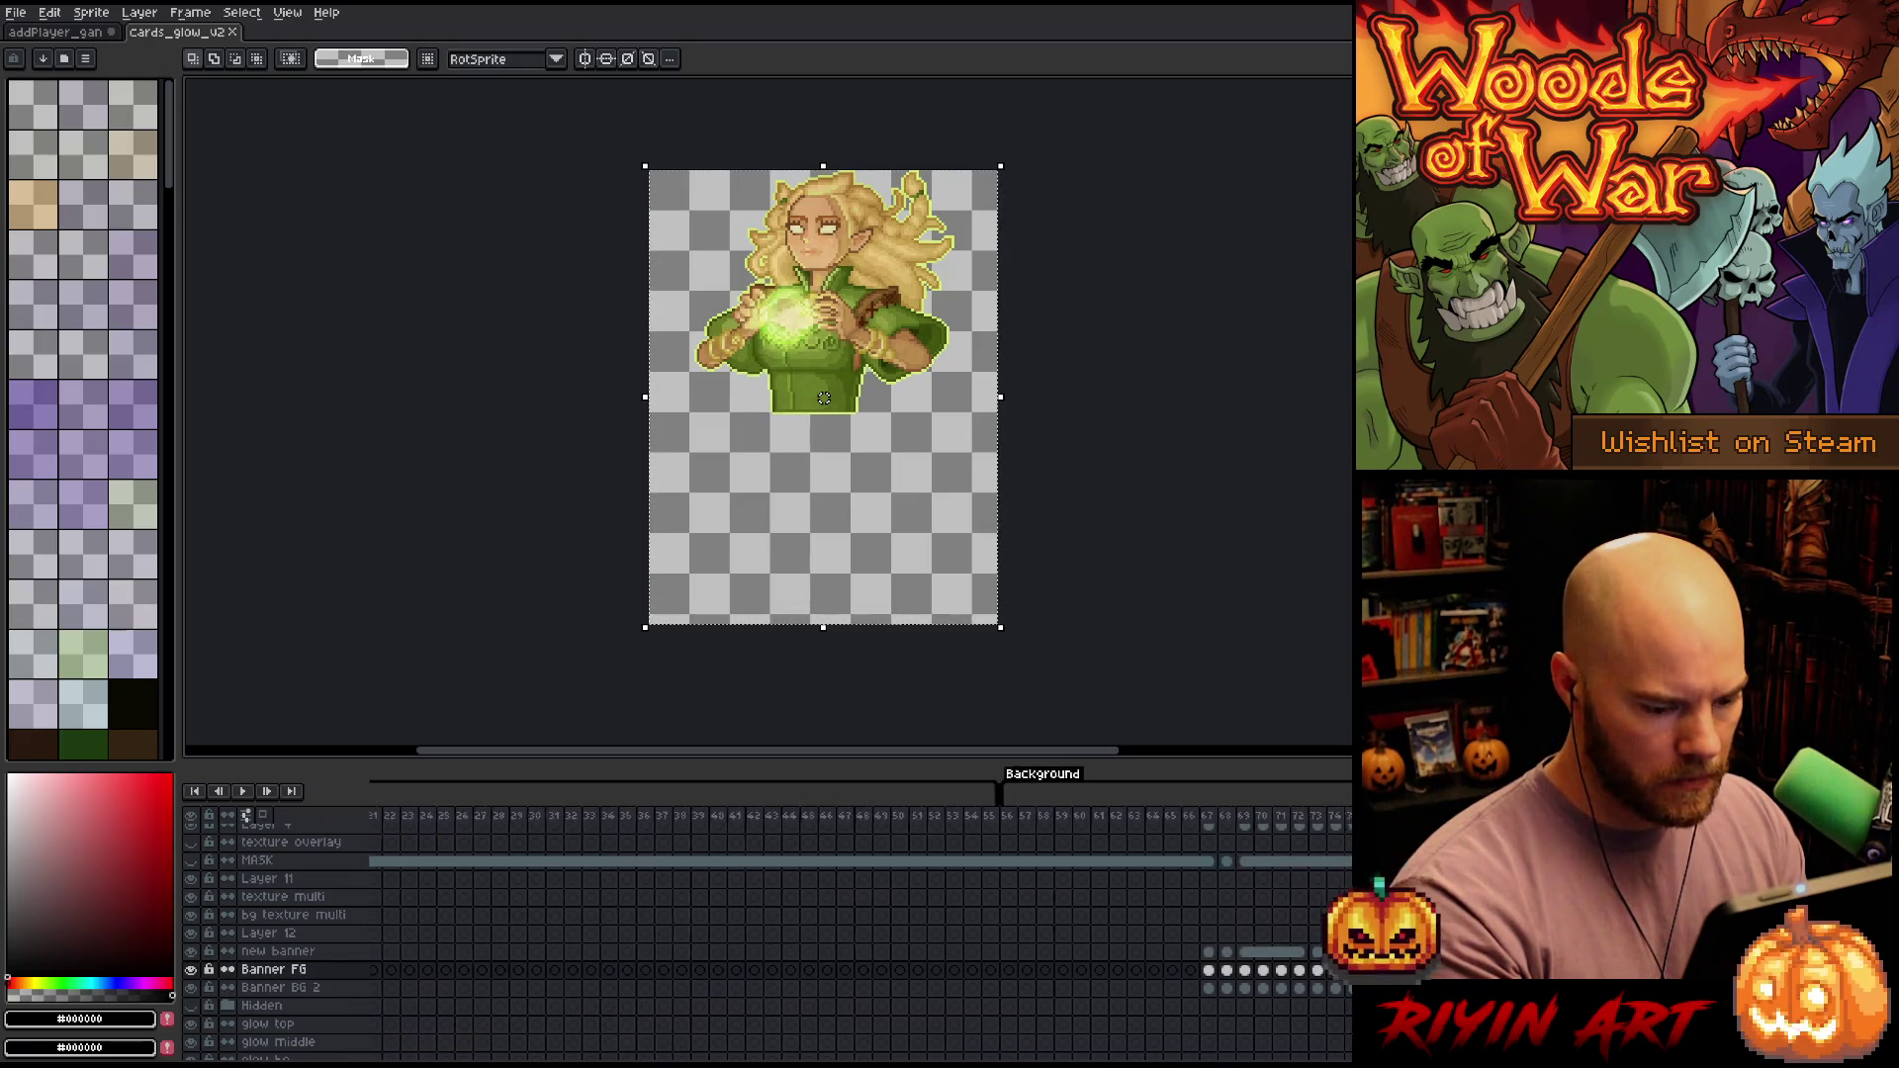
{"action": "left_click_drag", "start_coordinate": [1177, 819], "coordinate": [1256, 824]}
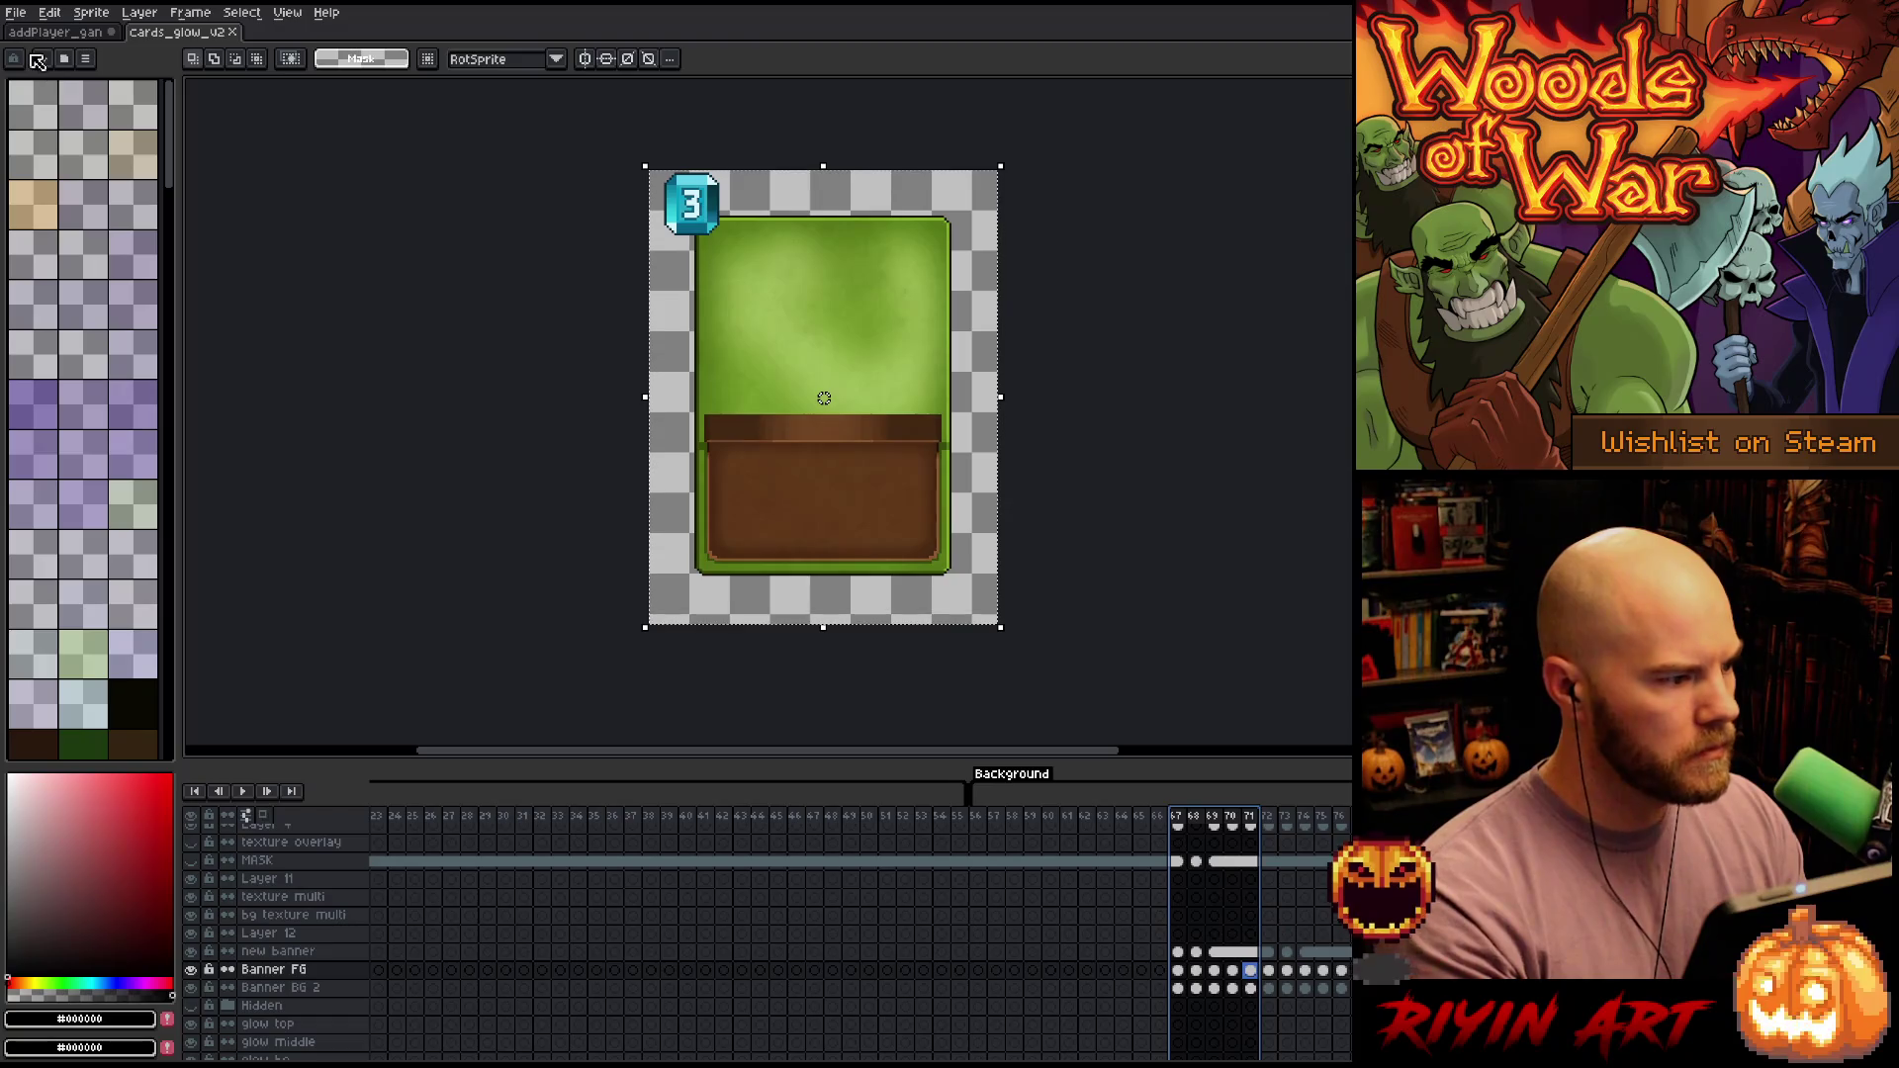
{"action": "left_click", "coordinate": [62, 31]}
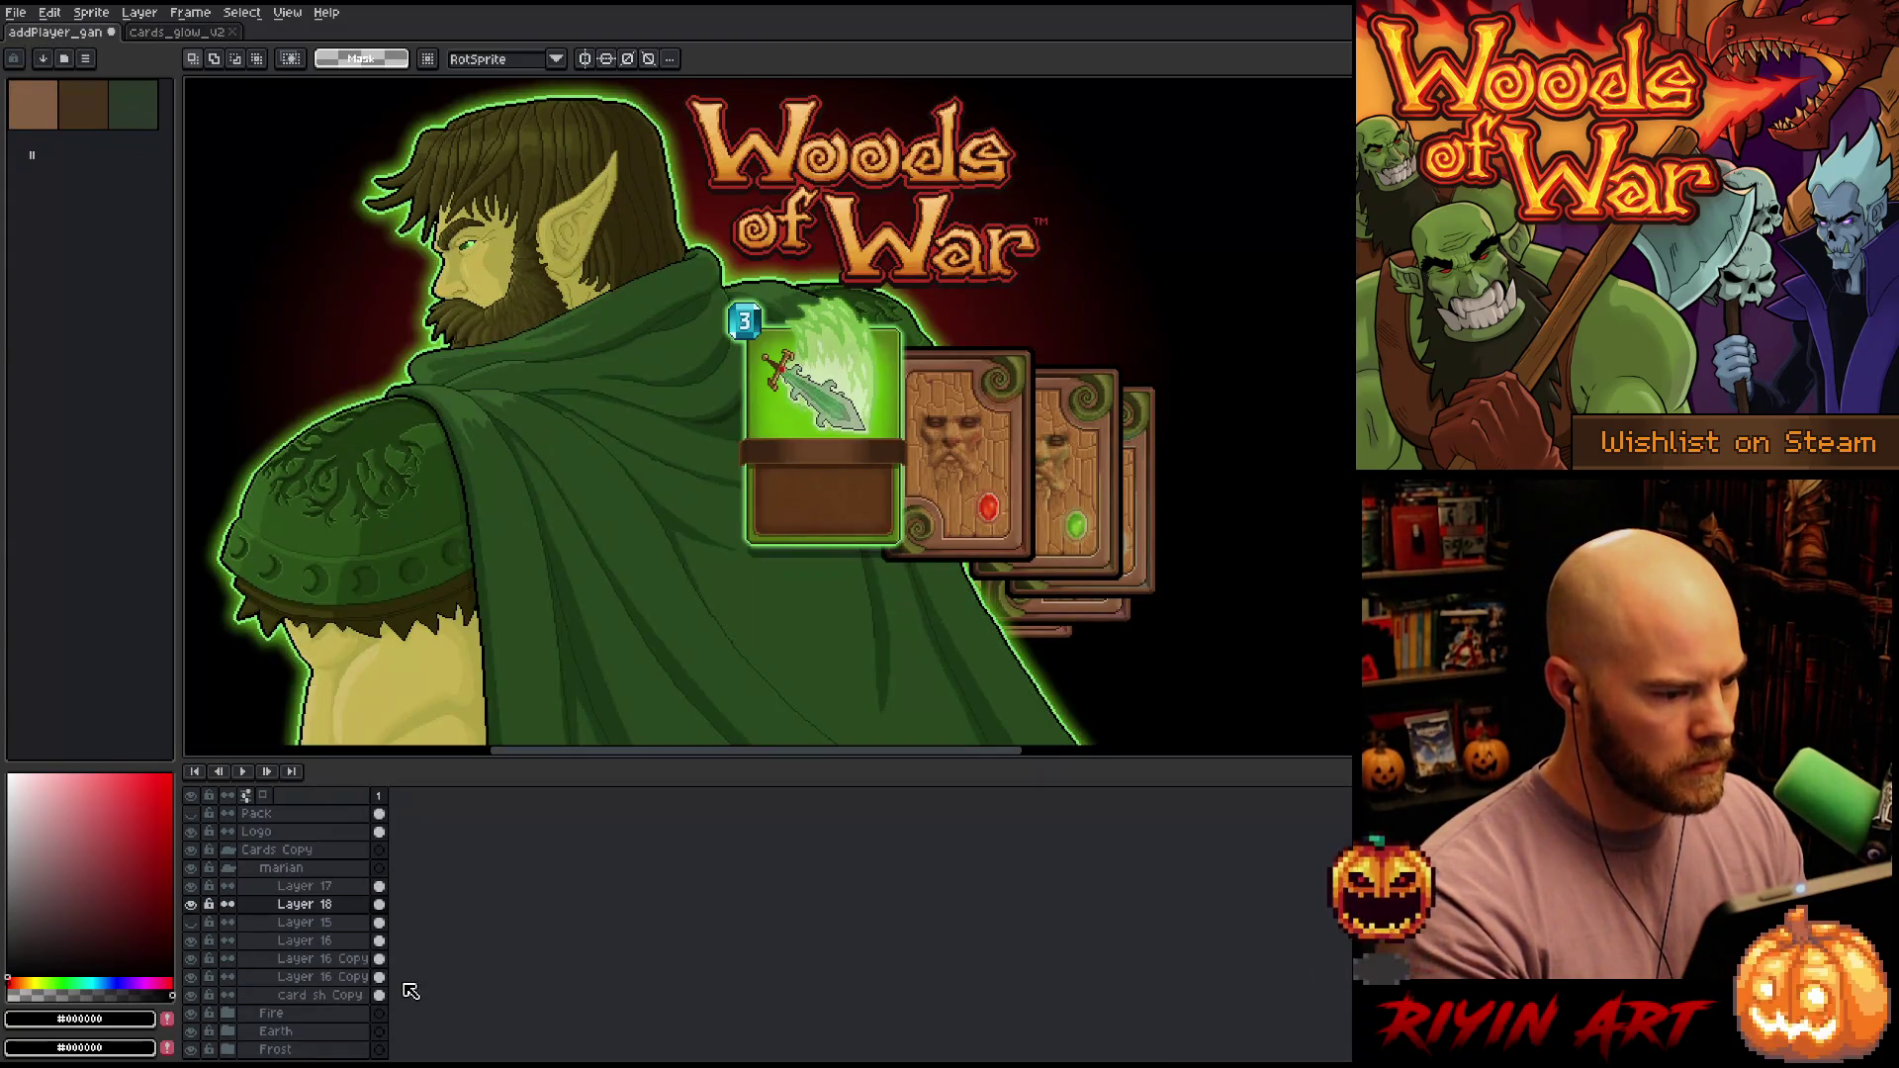
Hide Layer 16 and paste the green card onto a new layer, nudged one pixel up and right
{"action": "left_click", "coordinate": [312, 924]}
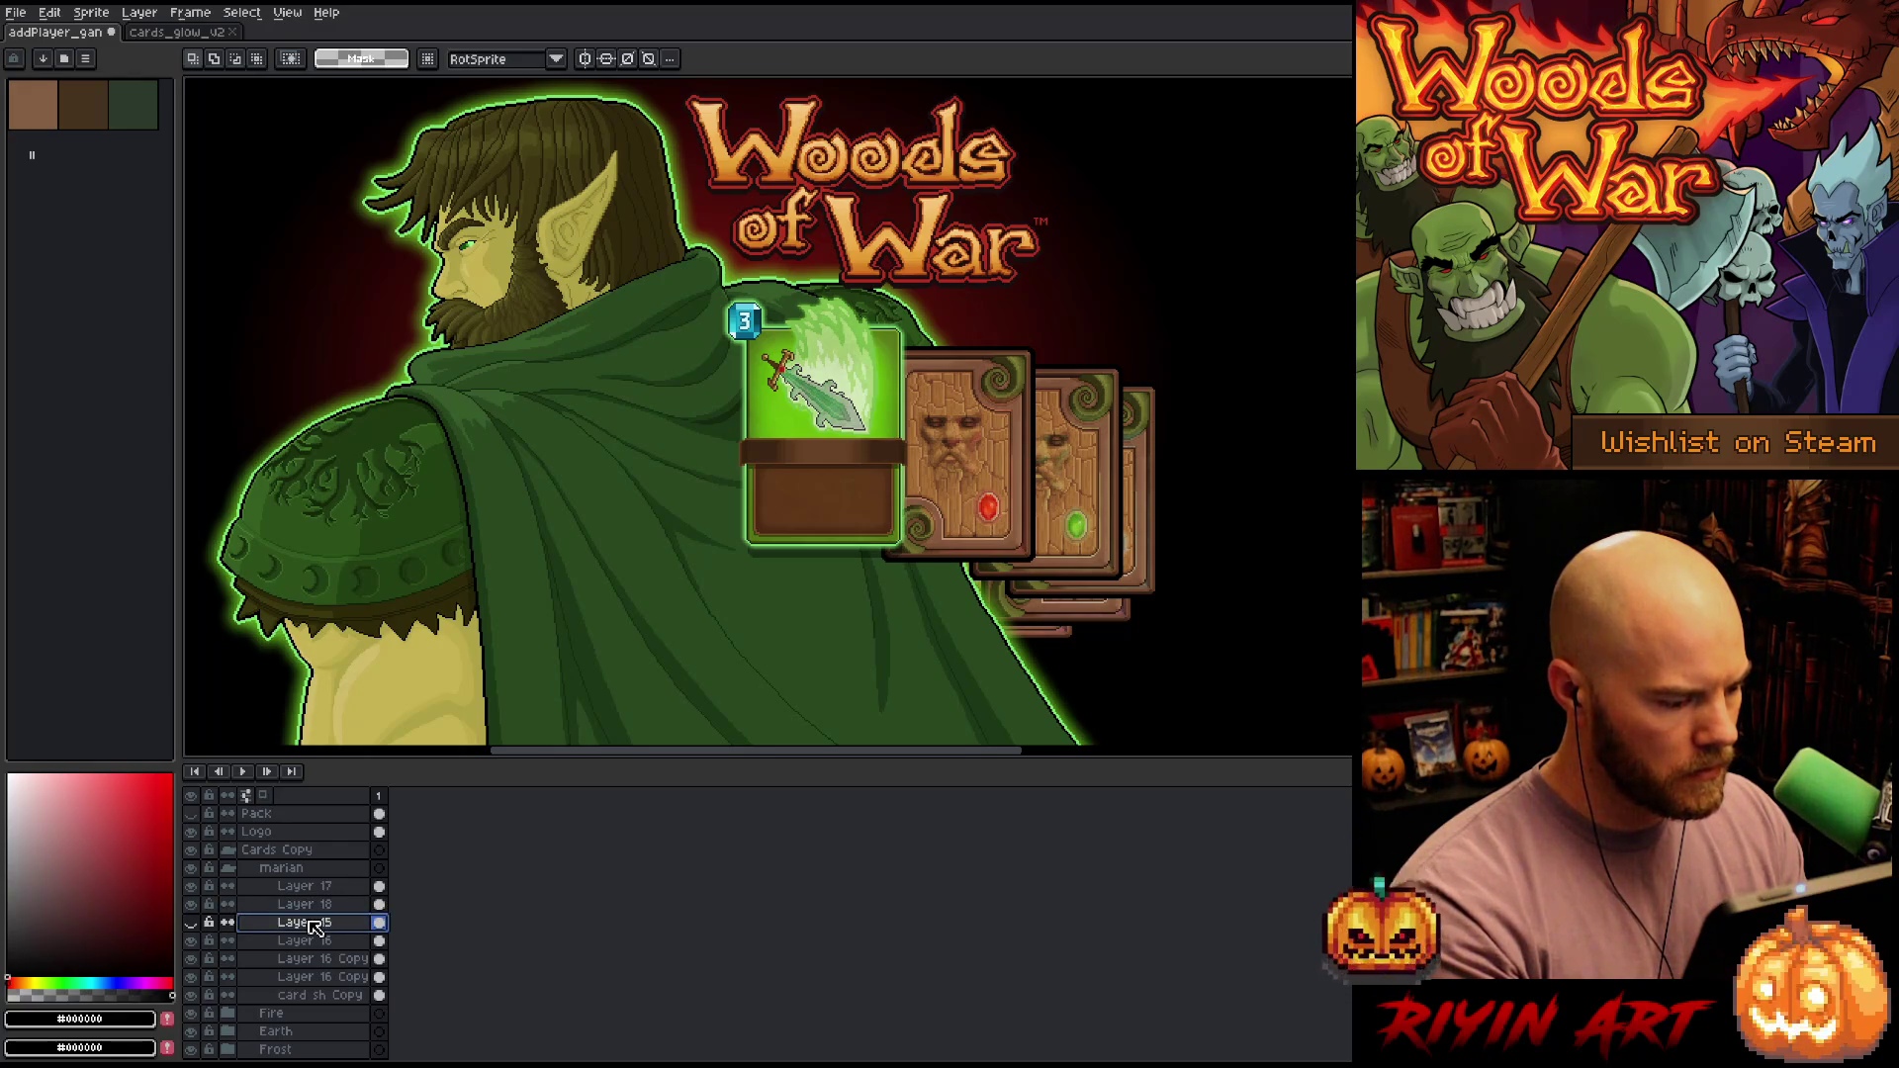
{"action": "left_click", "coordinate": [191, 941]}
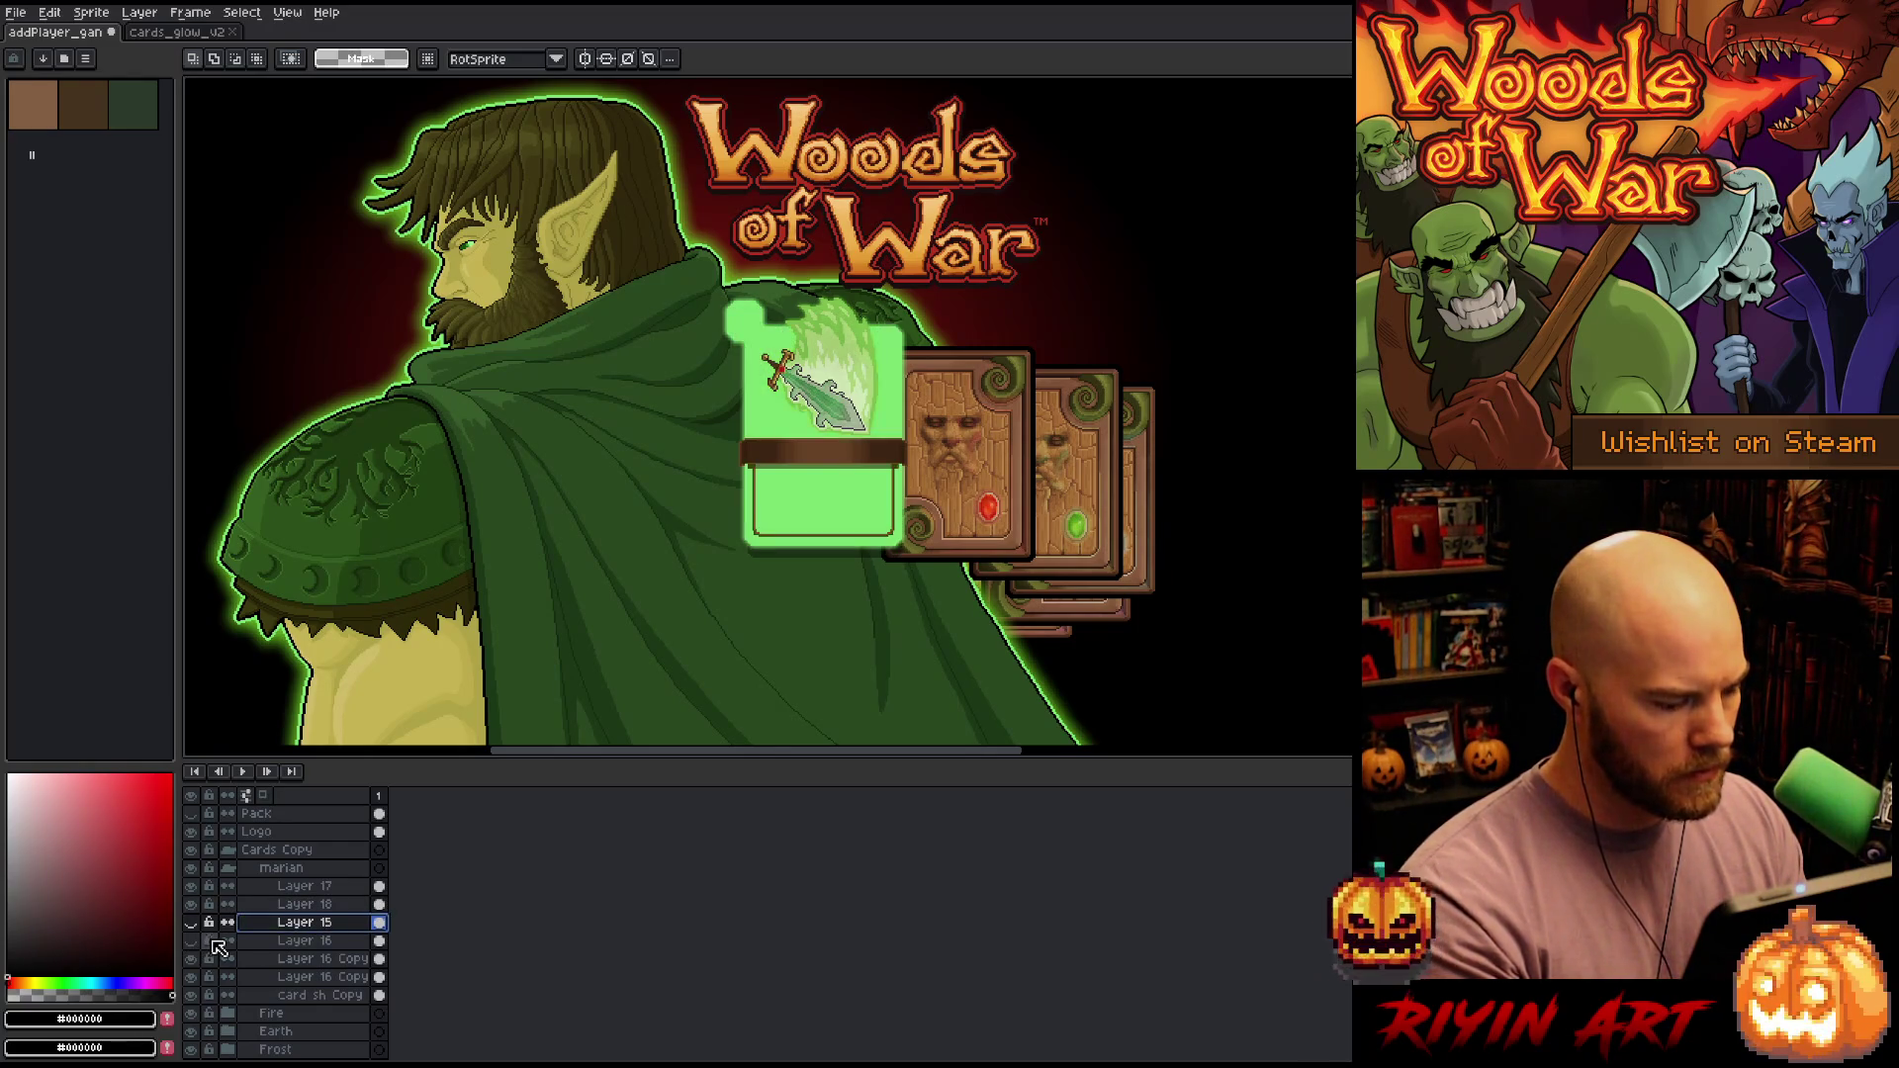
{"action": "key", "text": "shift+n"}
{"action": "key", "text": "ctrl+v"}
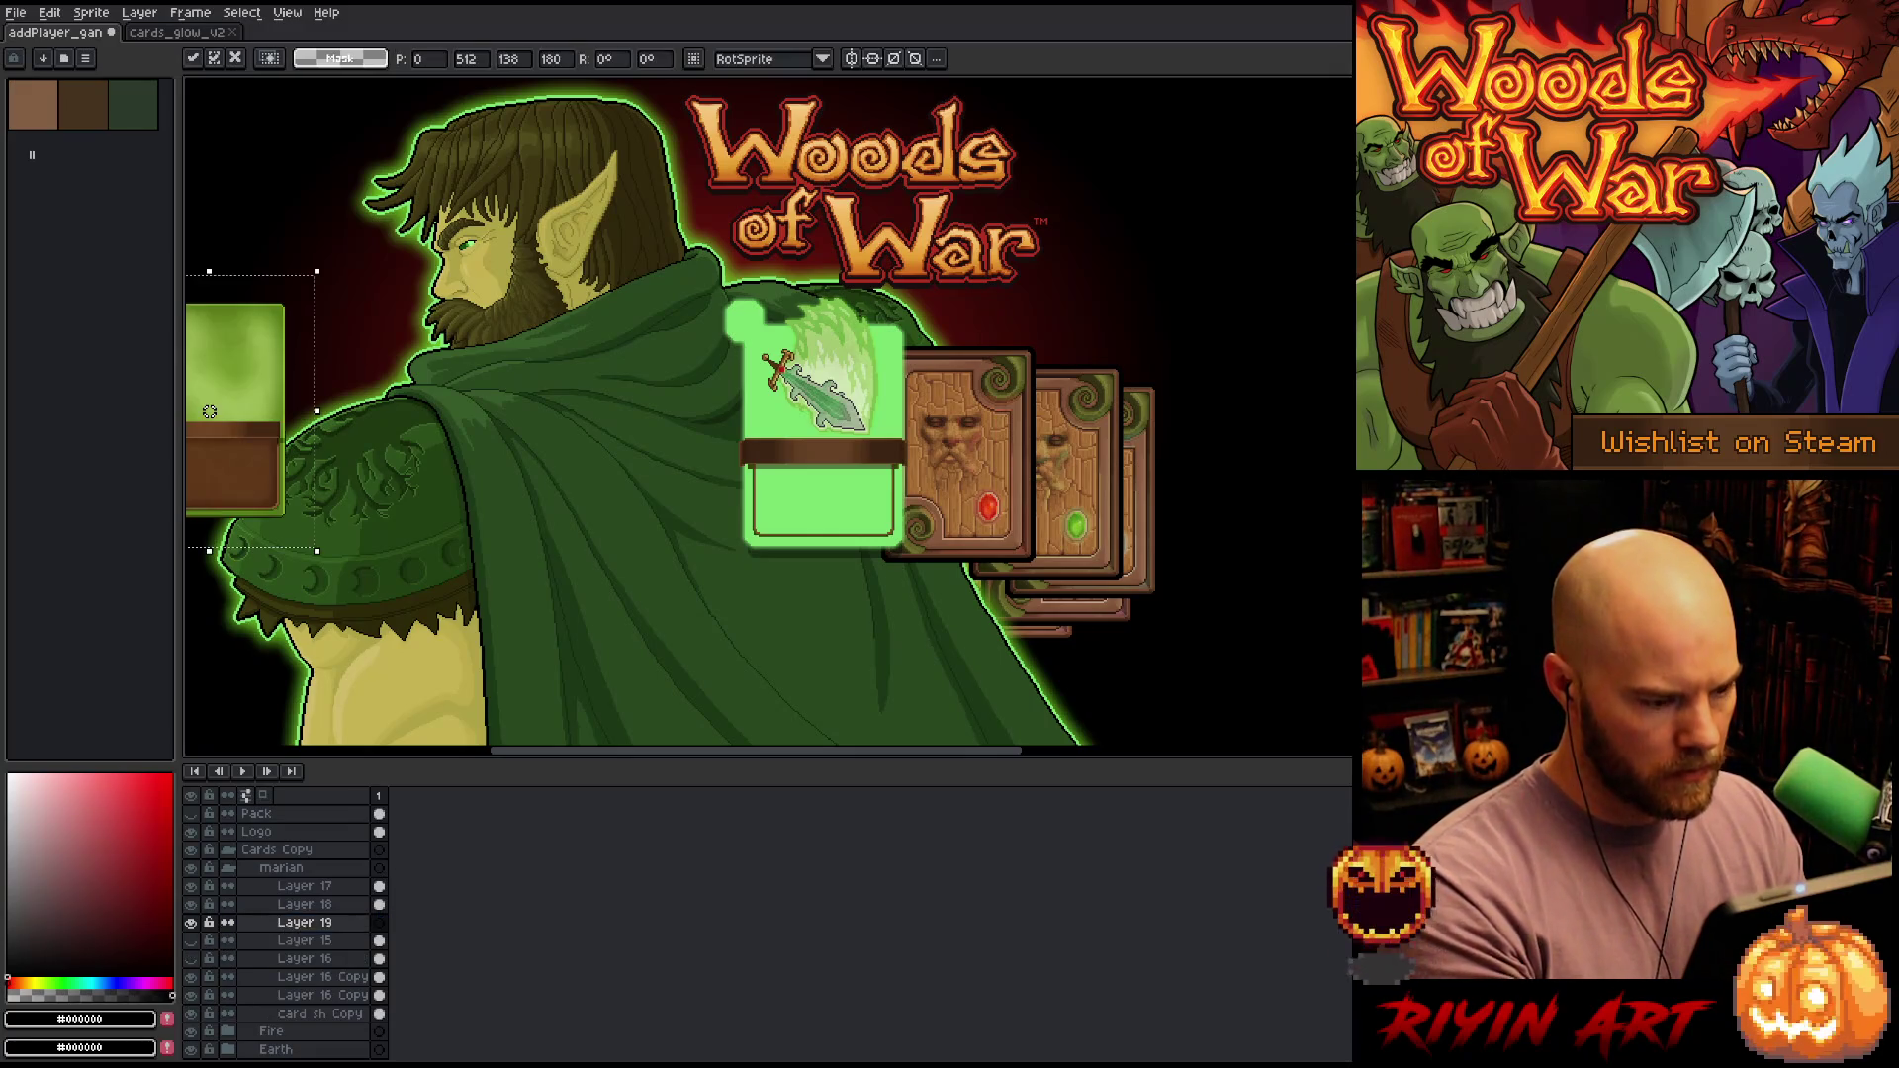
{"action": "mouse_move", "coordinate": [267, 435]}
{"action": "left_mouse_down"}
{"action": "mouse_move", "coordinate": [525, 429]}
{"action": "mouse_move", "coordinate": [877, 460]}
{"action": "left_mouse_up"}
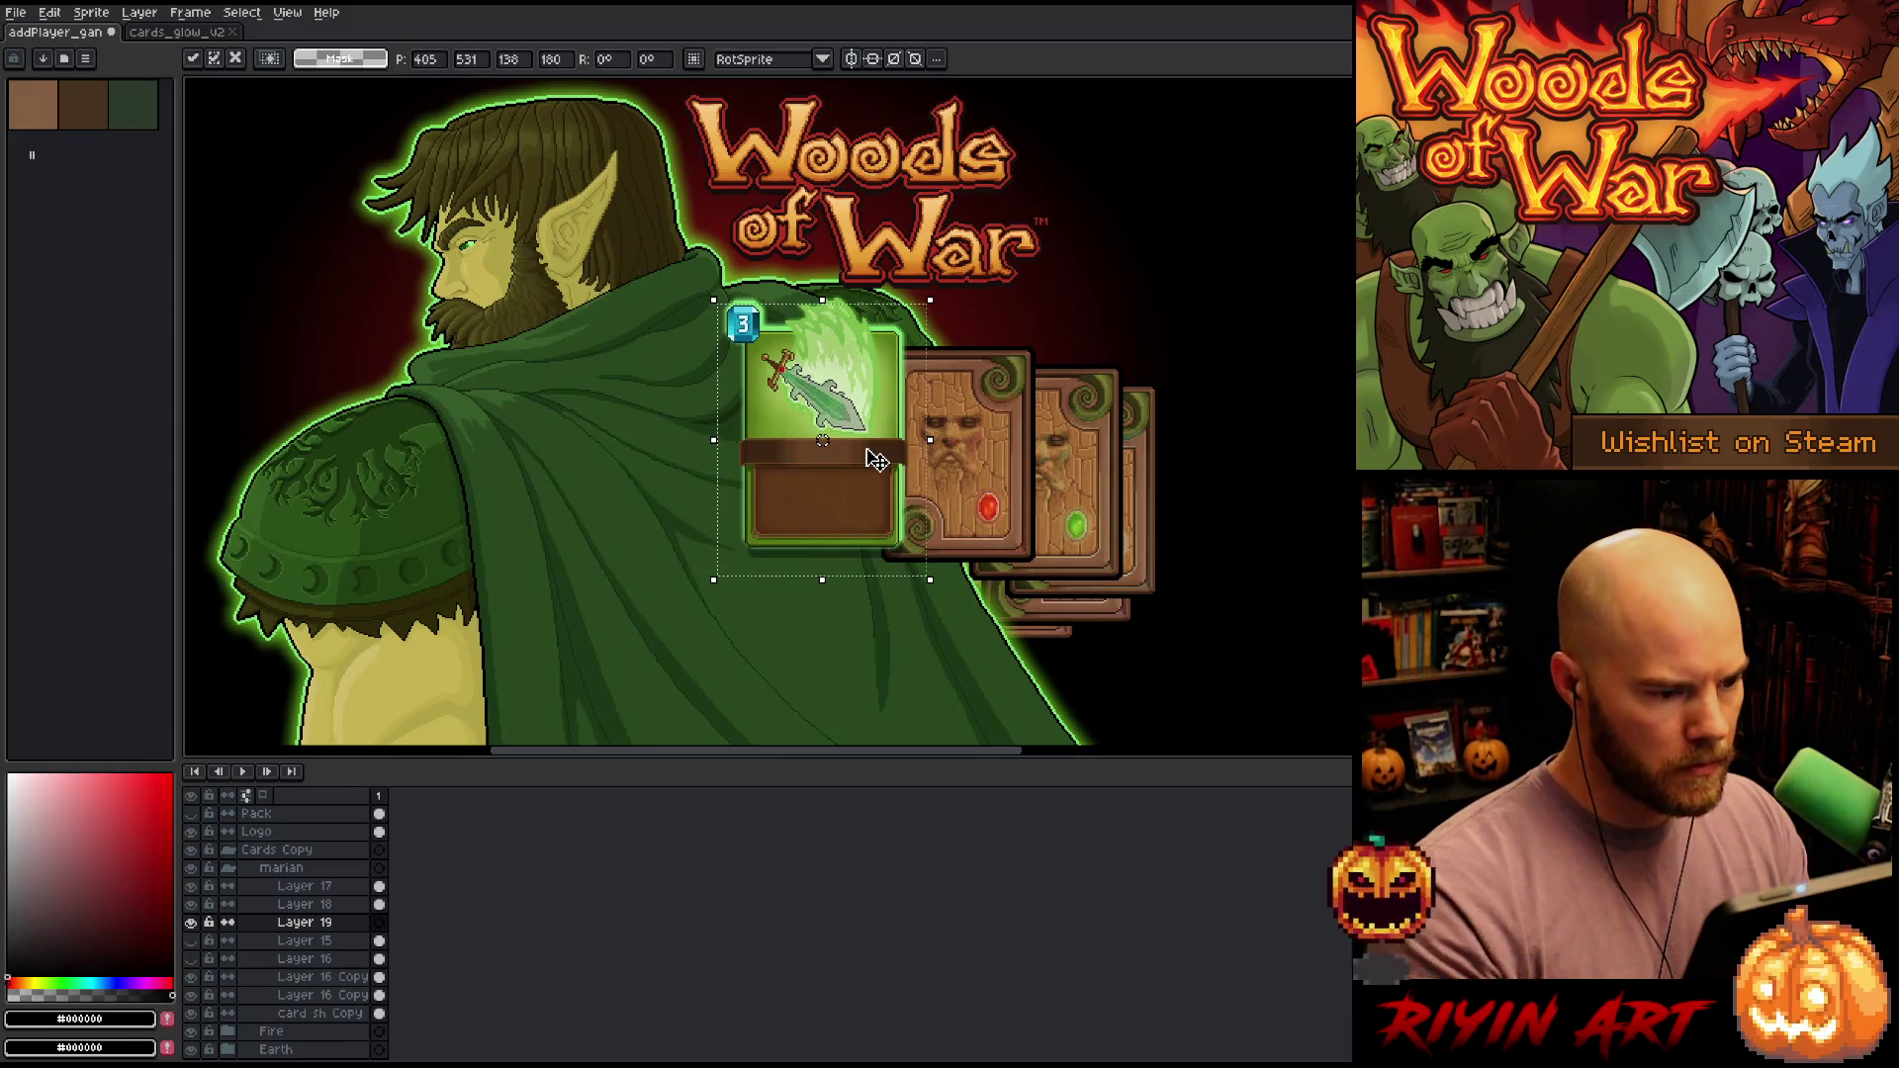
{"action": "key", "text": "Up"}
{"action": "key", "text": "Up"}
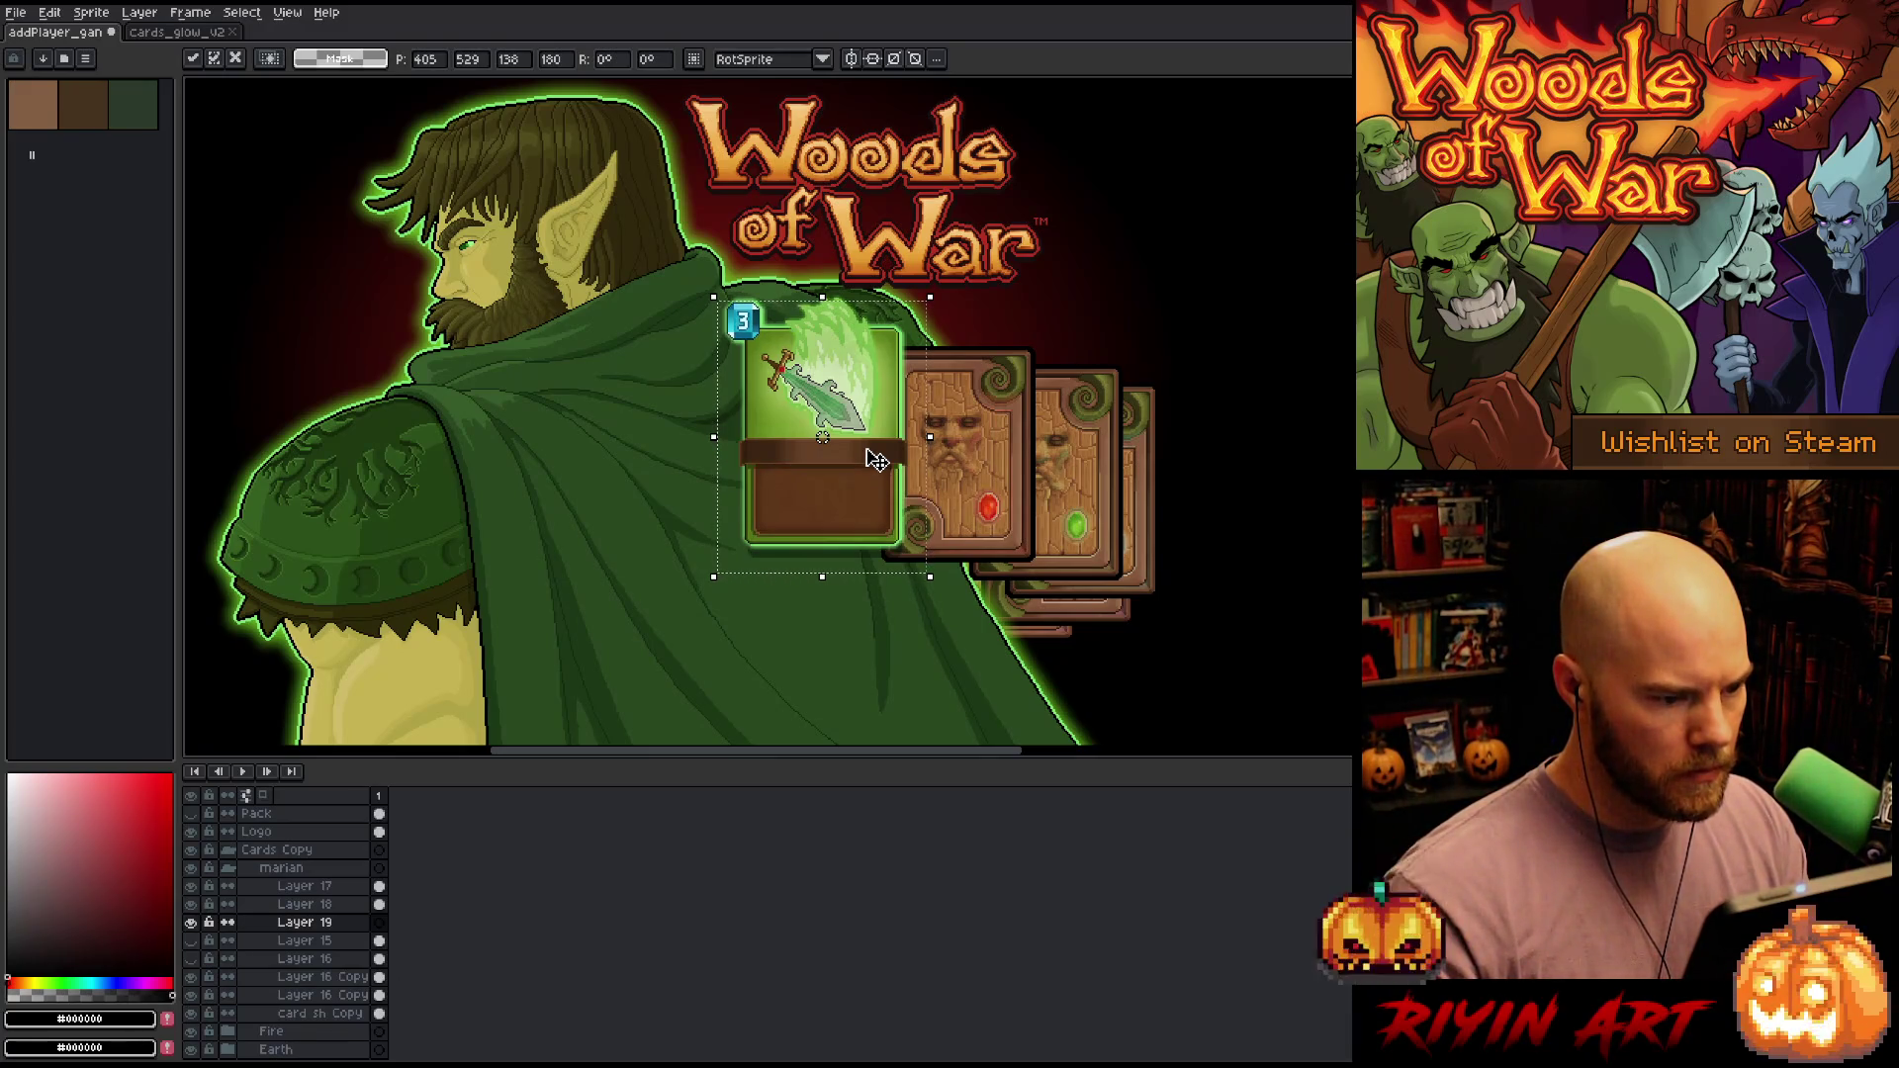
{"action": "key", "text": "Right"}
{"action": "scroll", "coordinate": [781, 341], "scroll_direction": "up", "scroll_amount": 3}
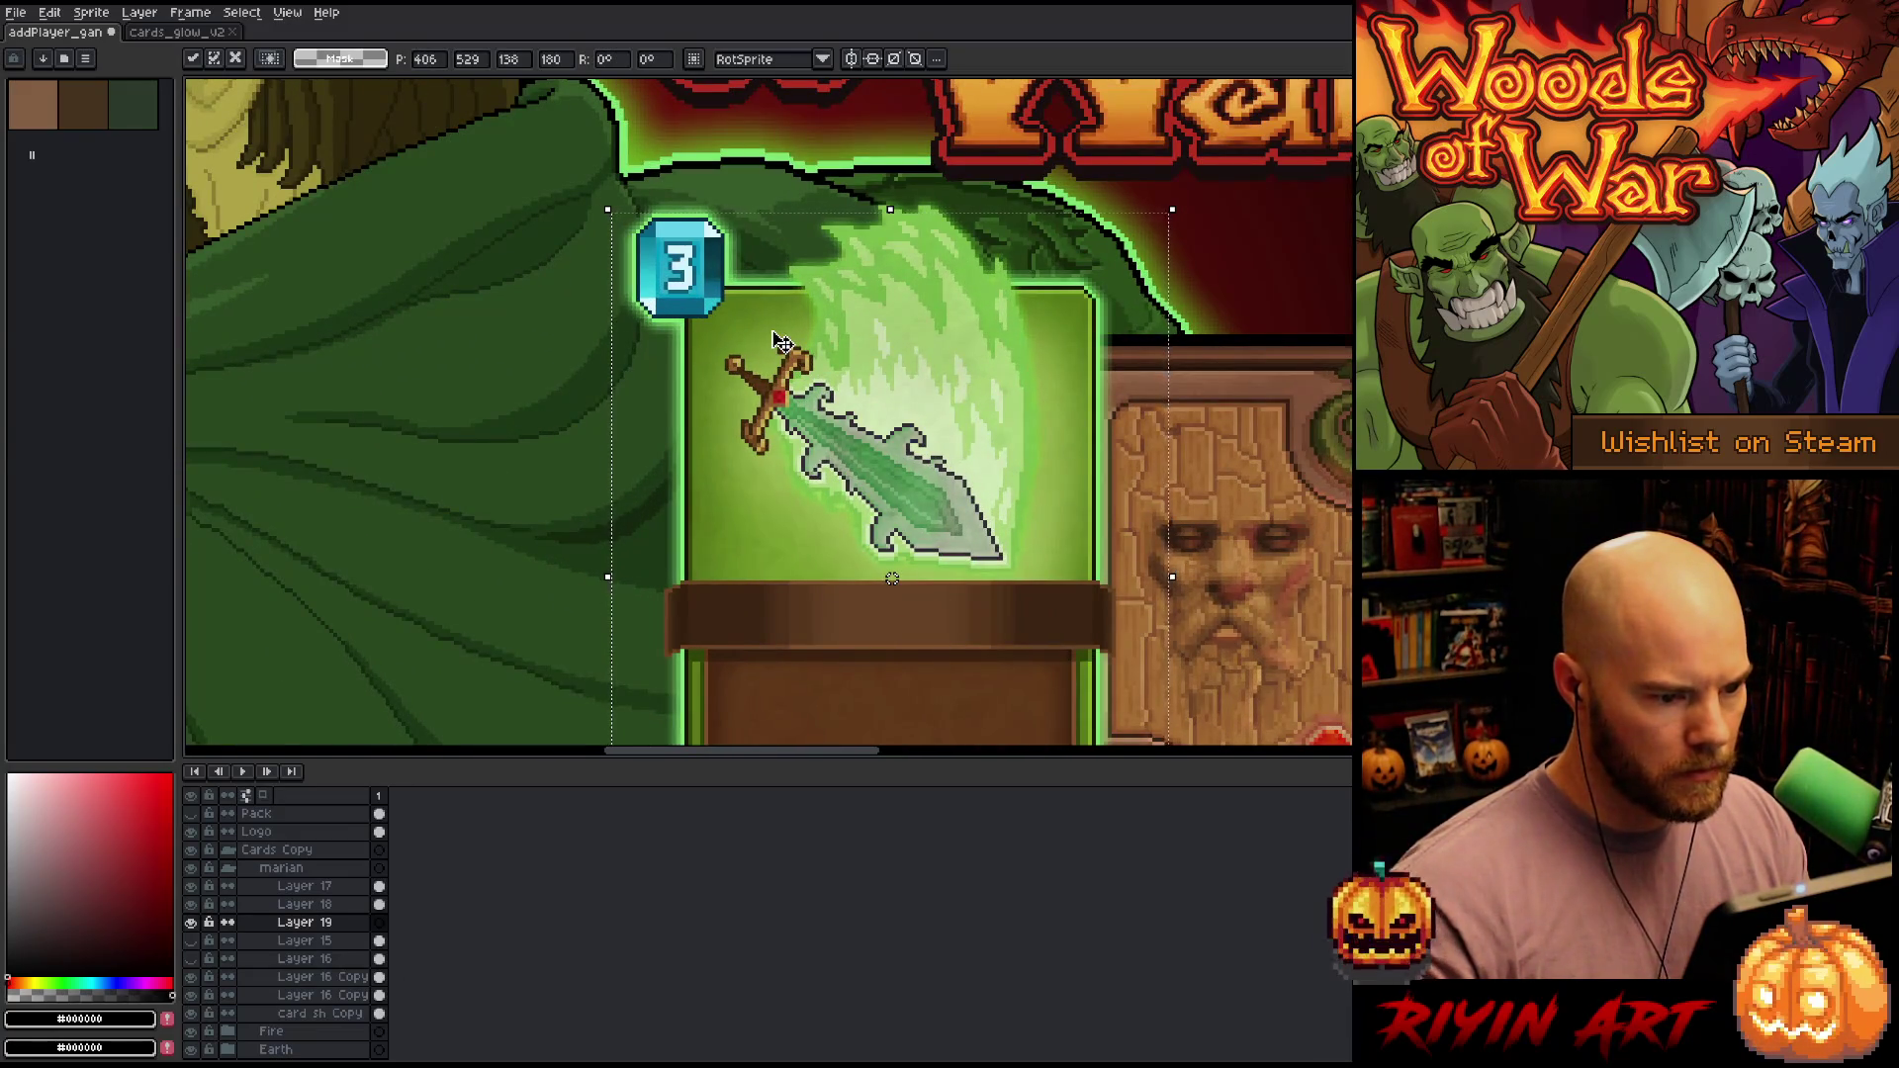
{"action": "scroll", "coordinate": [781, 341], "scroll_direction": "down", "scroll_amount": 2}
{"action": "key", "text": "Return"}
{"action": "scroll", "coordinate": [781, 351], "scroll_direction": "down", "scroll_amount": 2}
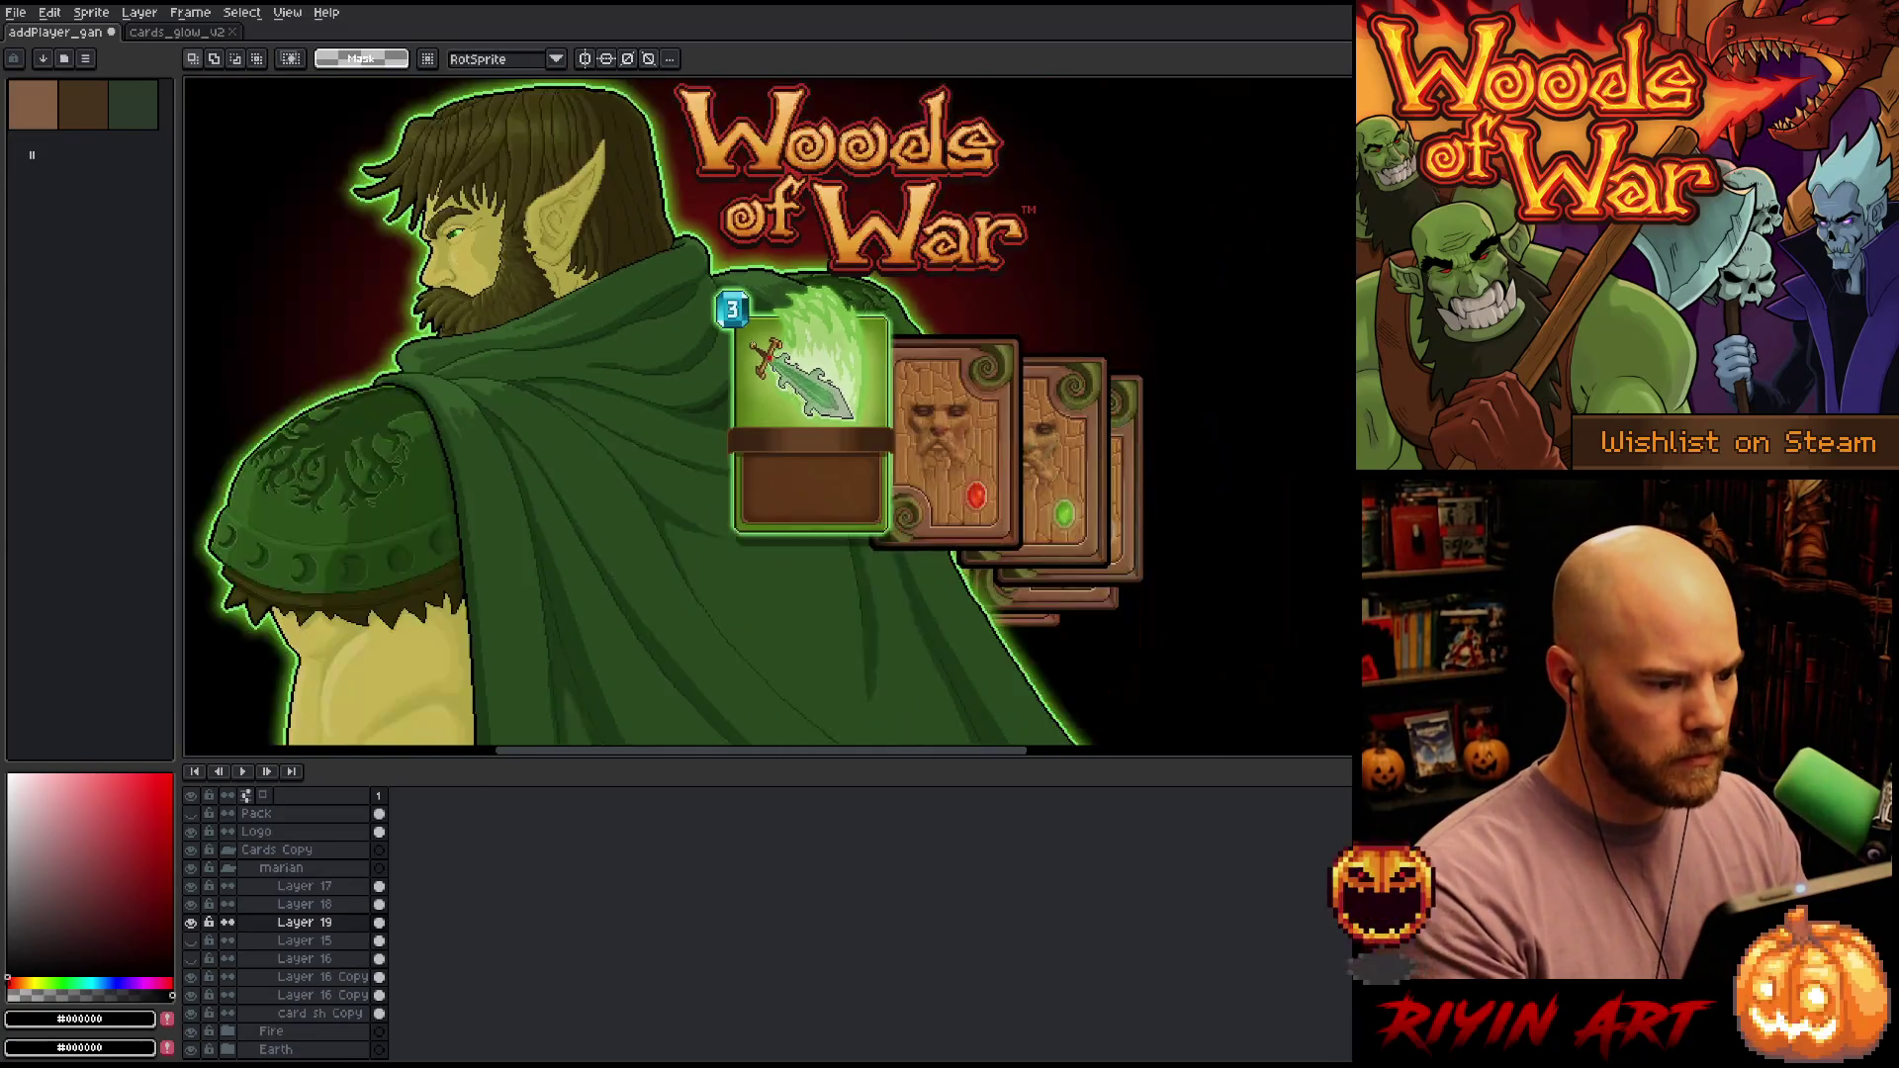
Dismiss the sprite-locked error and move Layer 18 above Layer 17
{"action": "double_click", "coordinate": [328, 907]}
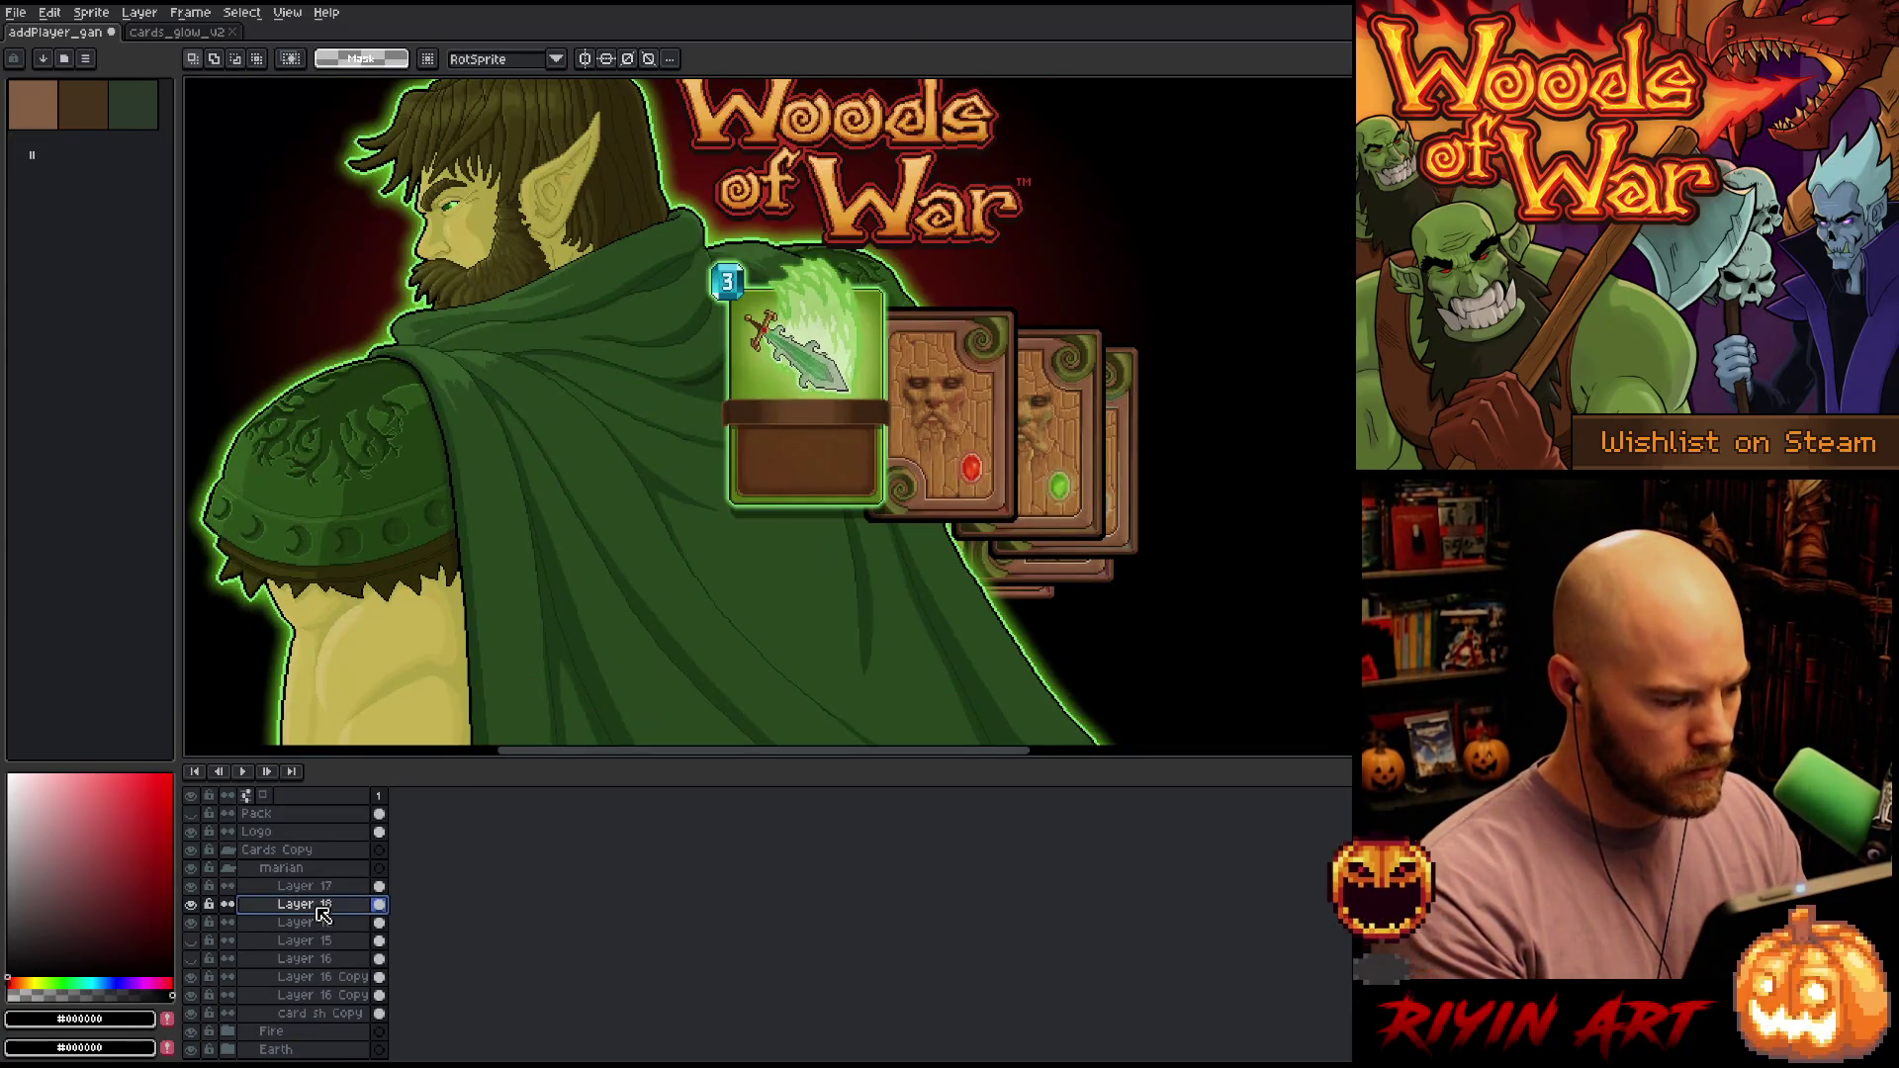
{"action": "key", "text": "Return"}
{"action": "key", "text": "Down"}
{"action": "key", "text": "Down"}
{"action": "key", "text": "Down"}
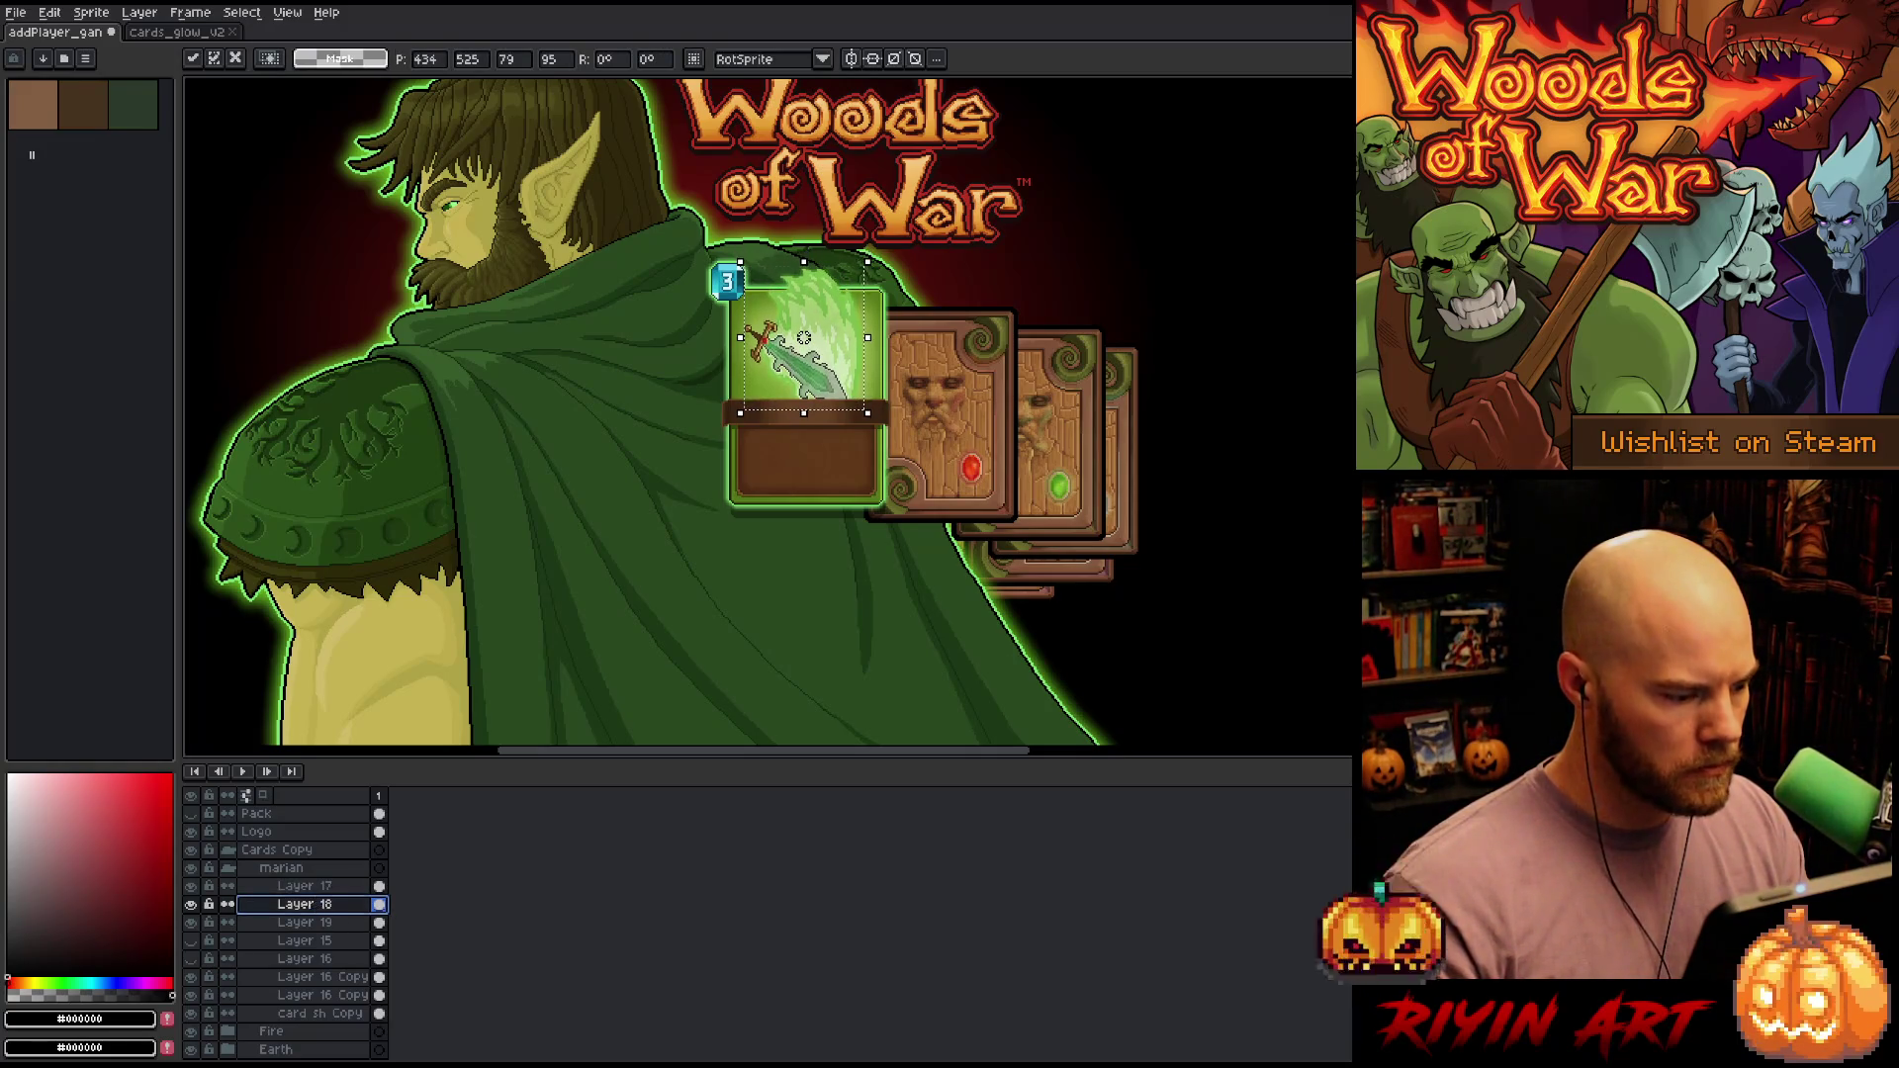
{"action": "left_click", "coordinate": [304, 886]}
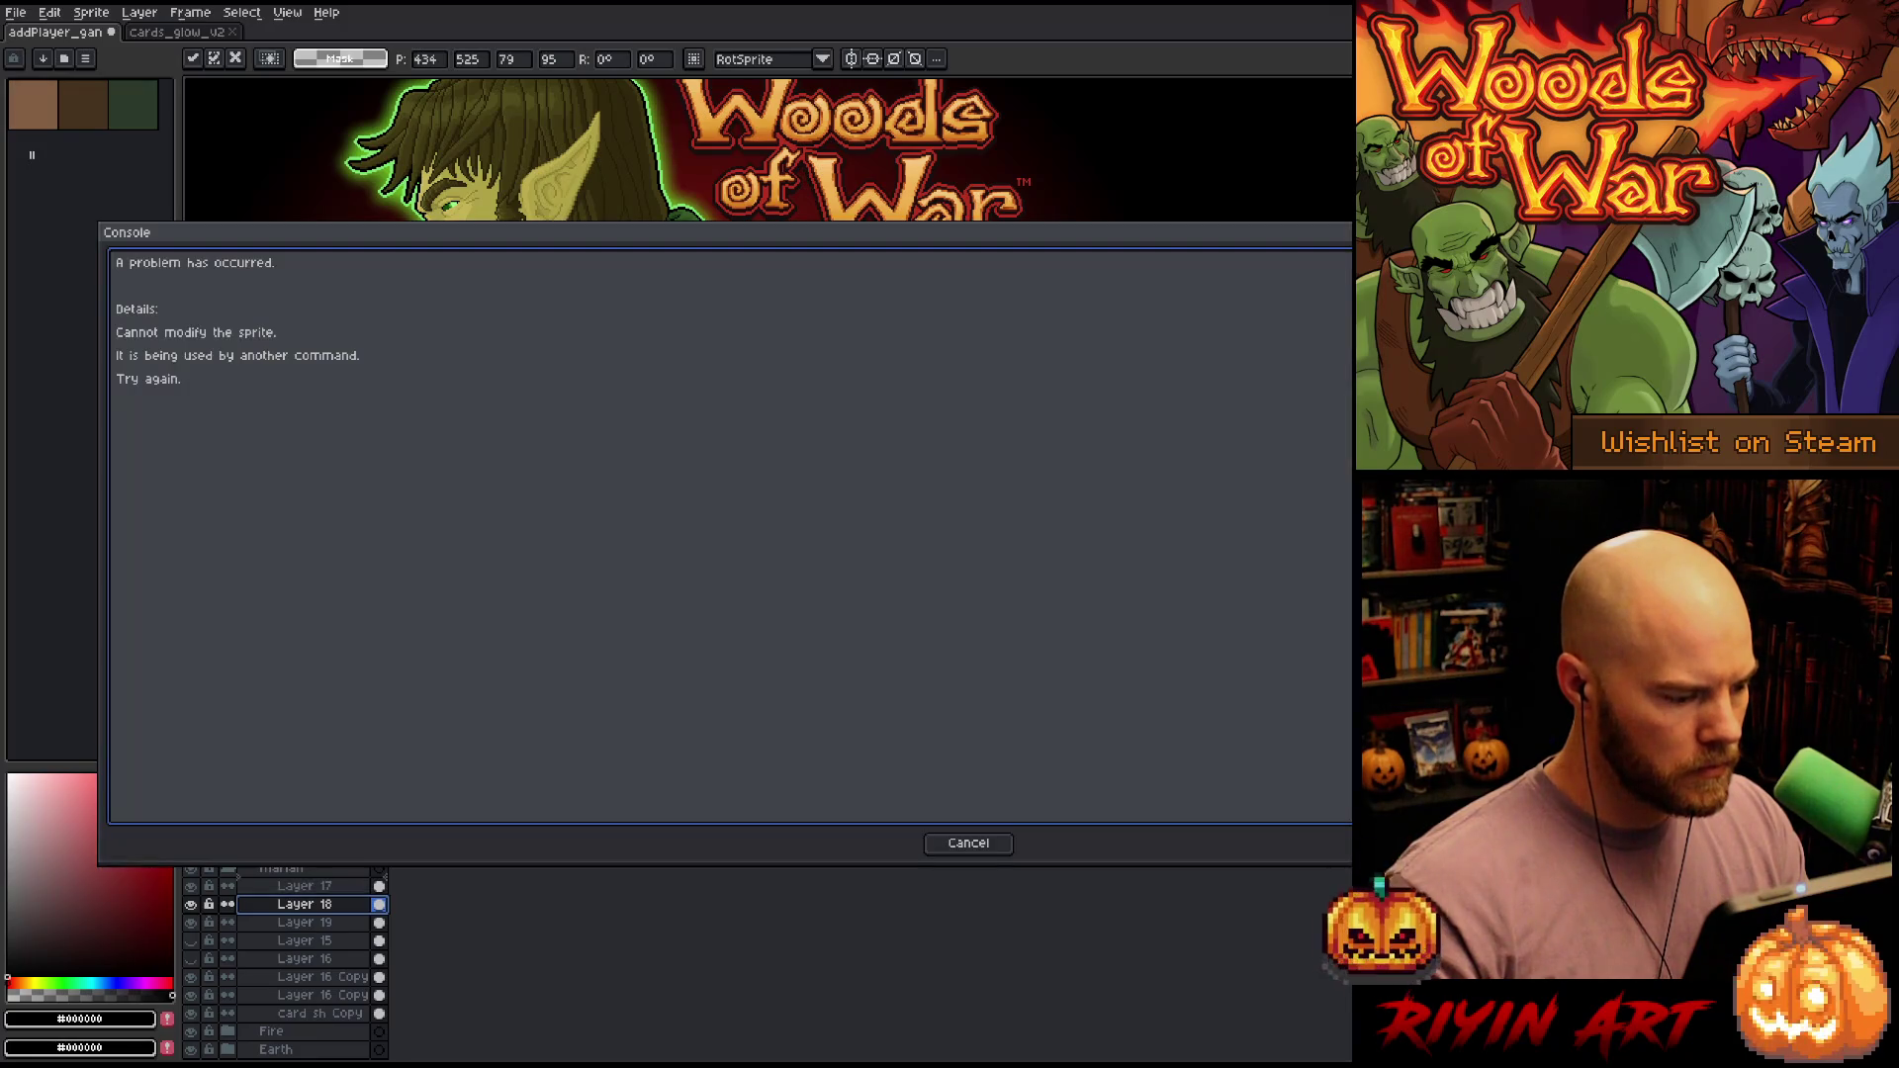
{"action": "left_click", "coordinate": [970, 844]}
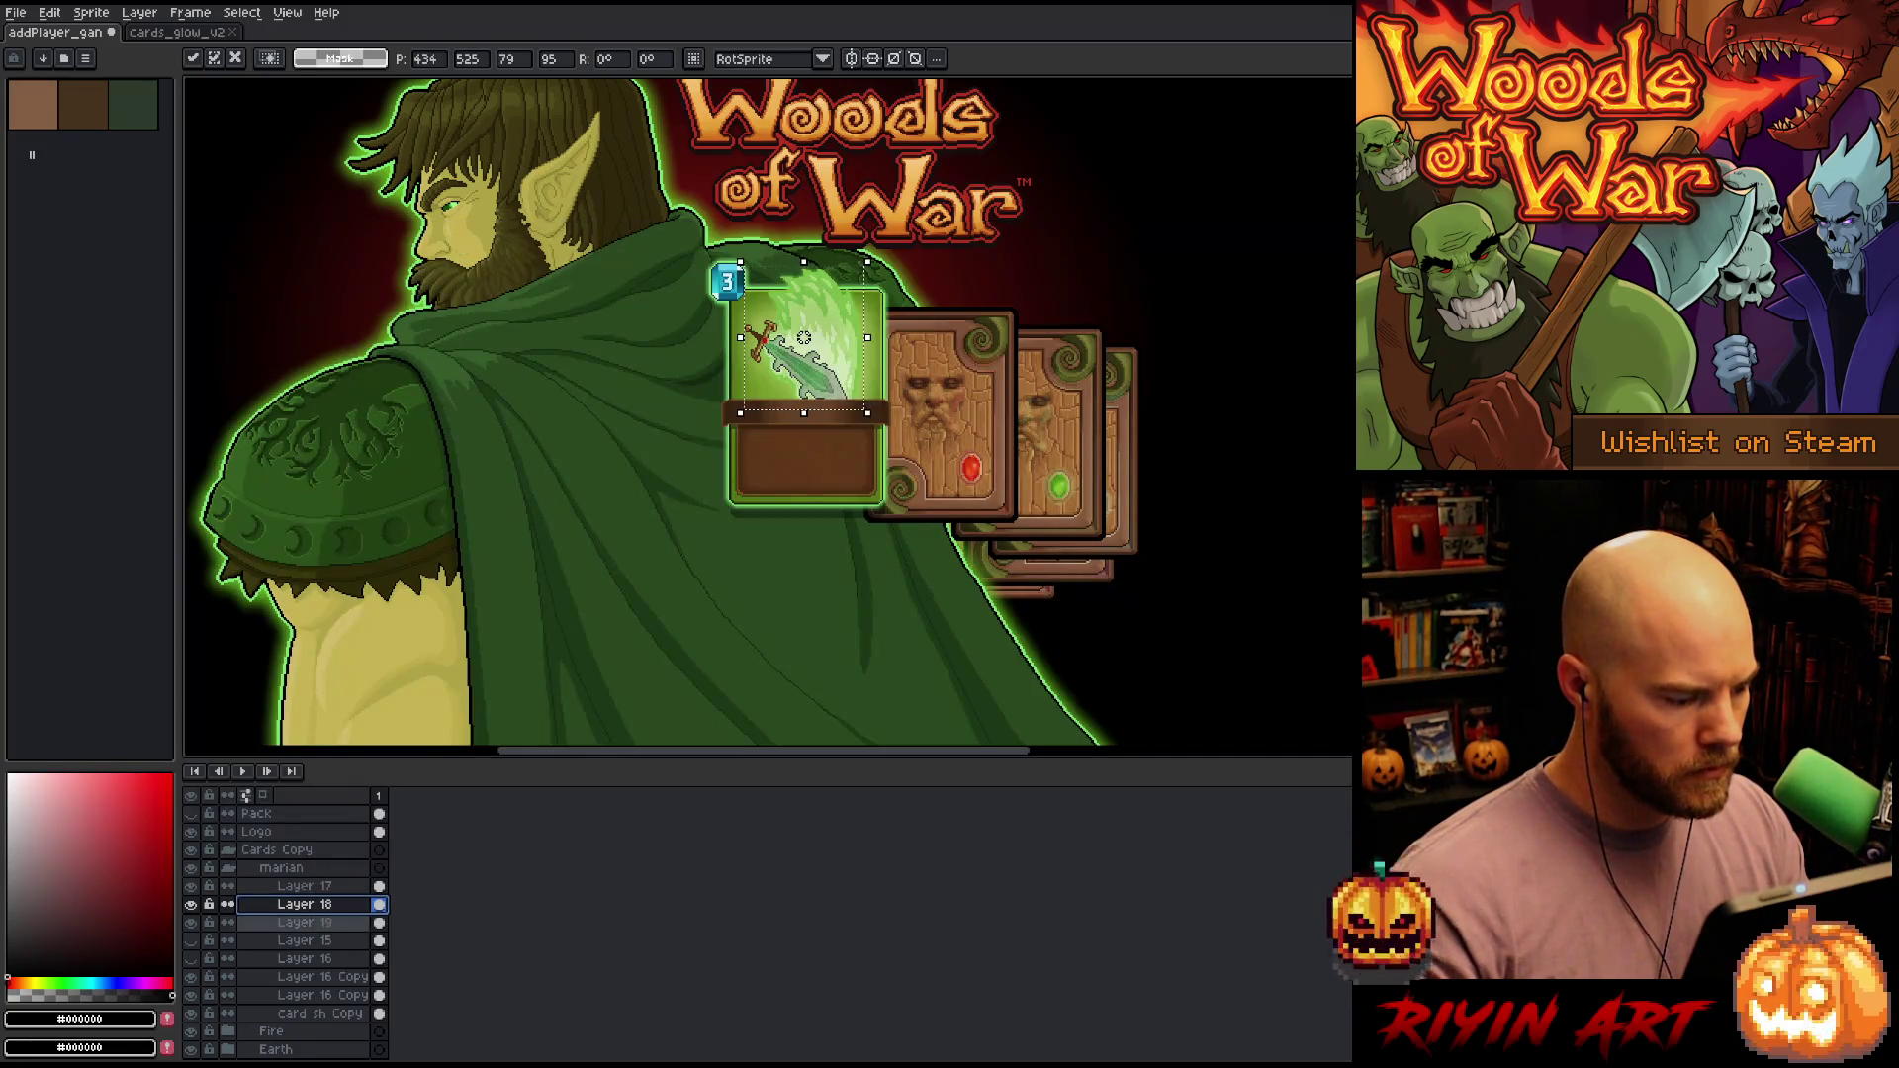
{"action": "key", "text": "Return"}
{"action": "left_click_drag", "start_coordinate": [297, 903], "coordinate": [297, 883]}
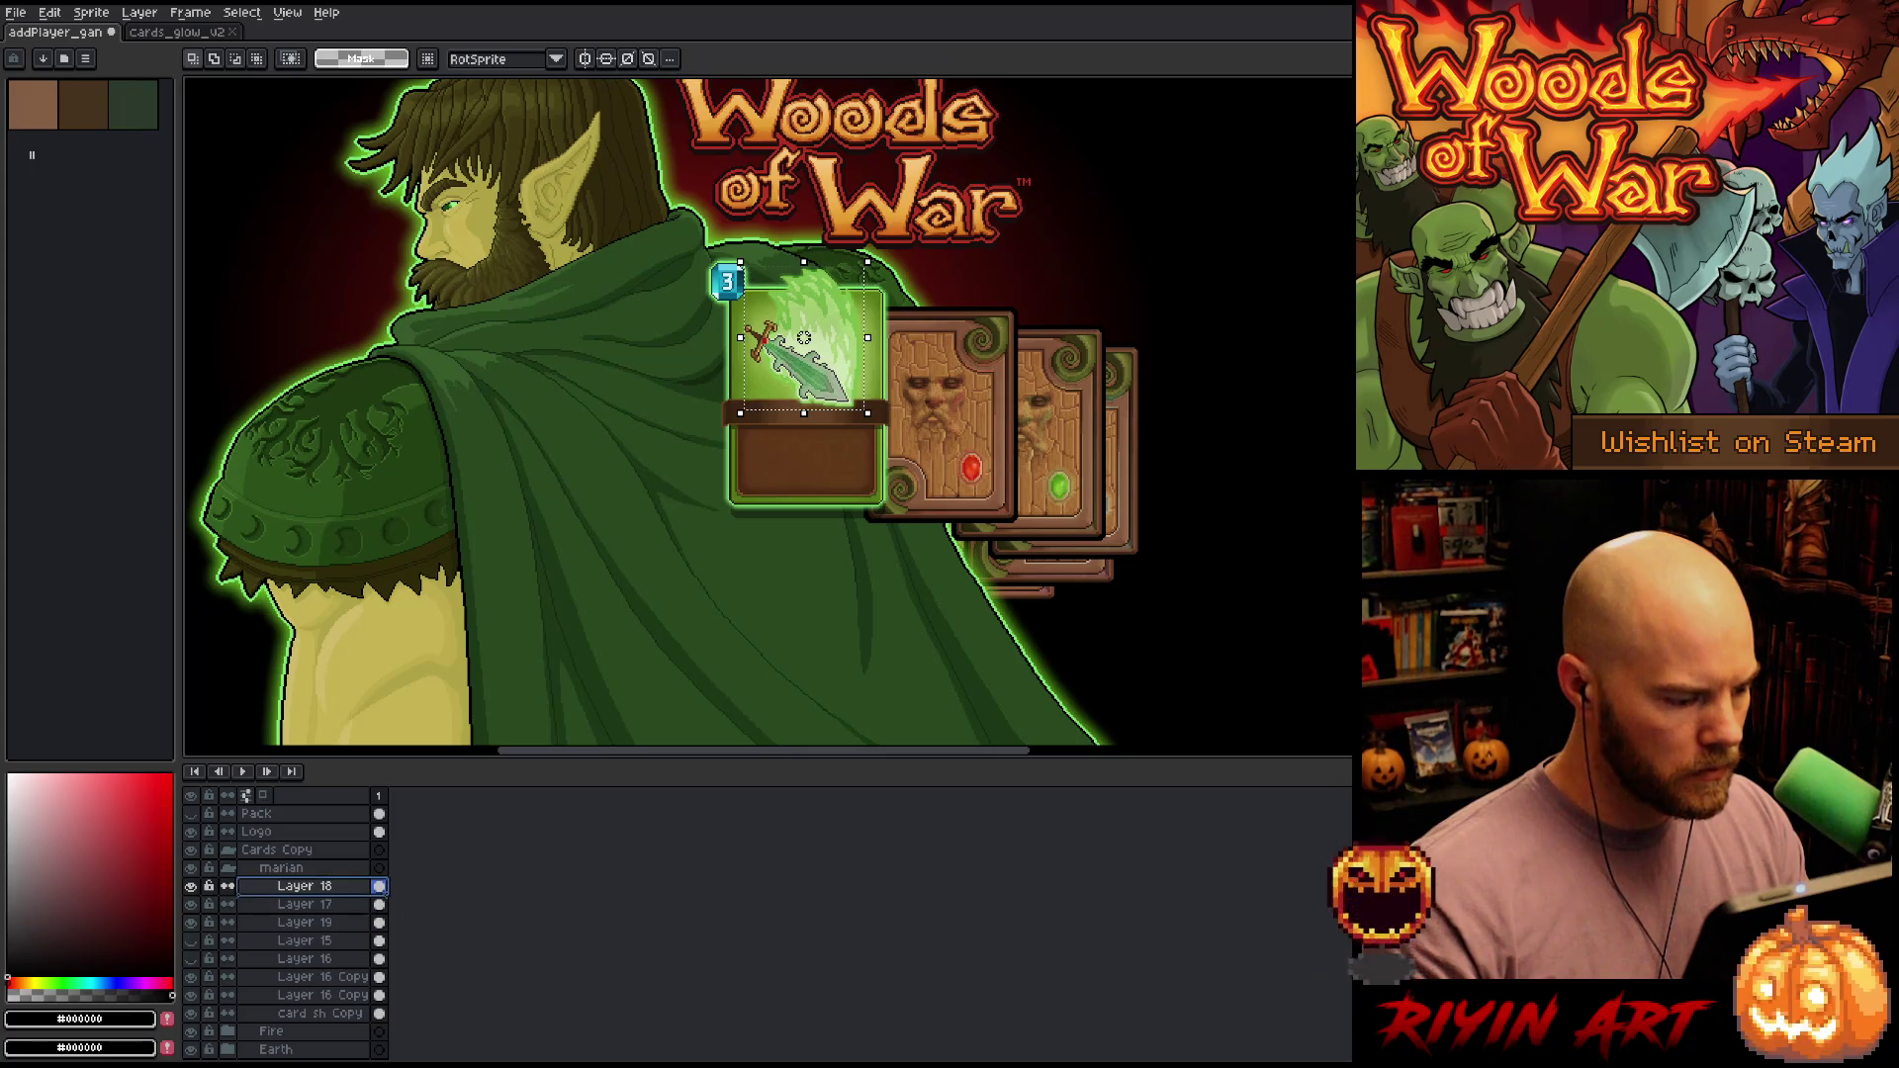
Transform Layer 18's card pixels, then the card's selected top area
{"action": "key", "text": "ctrl+t"}
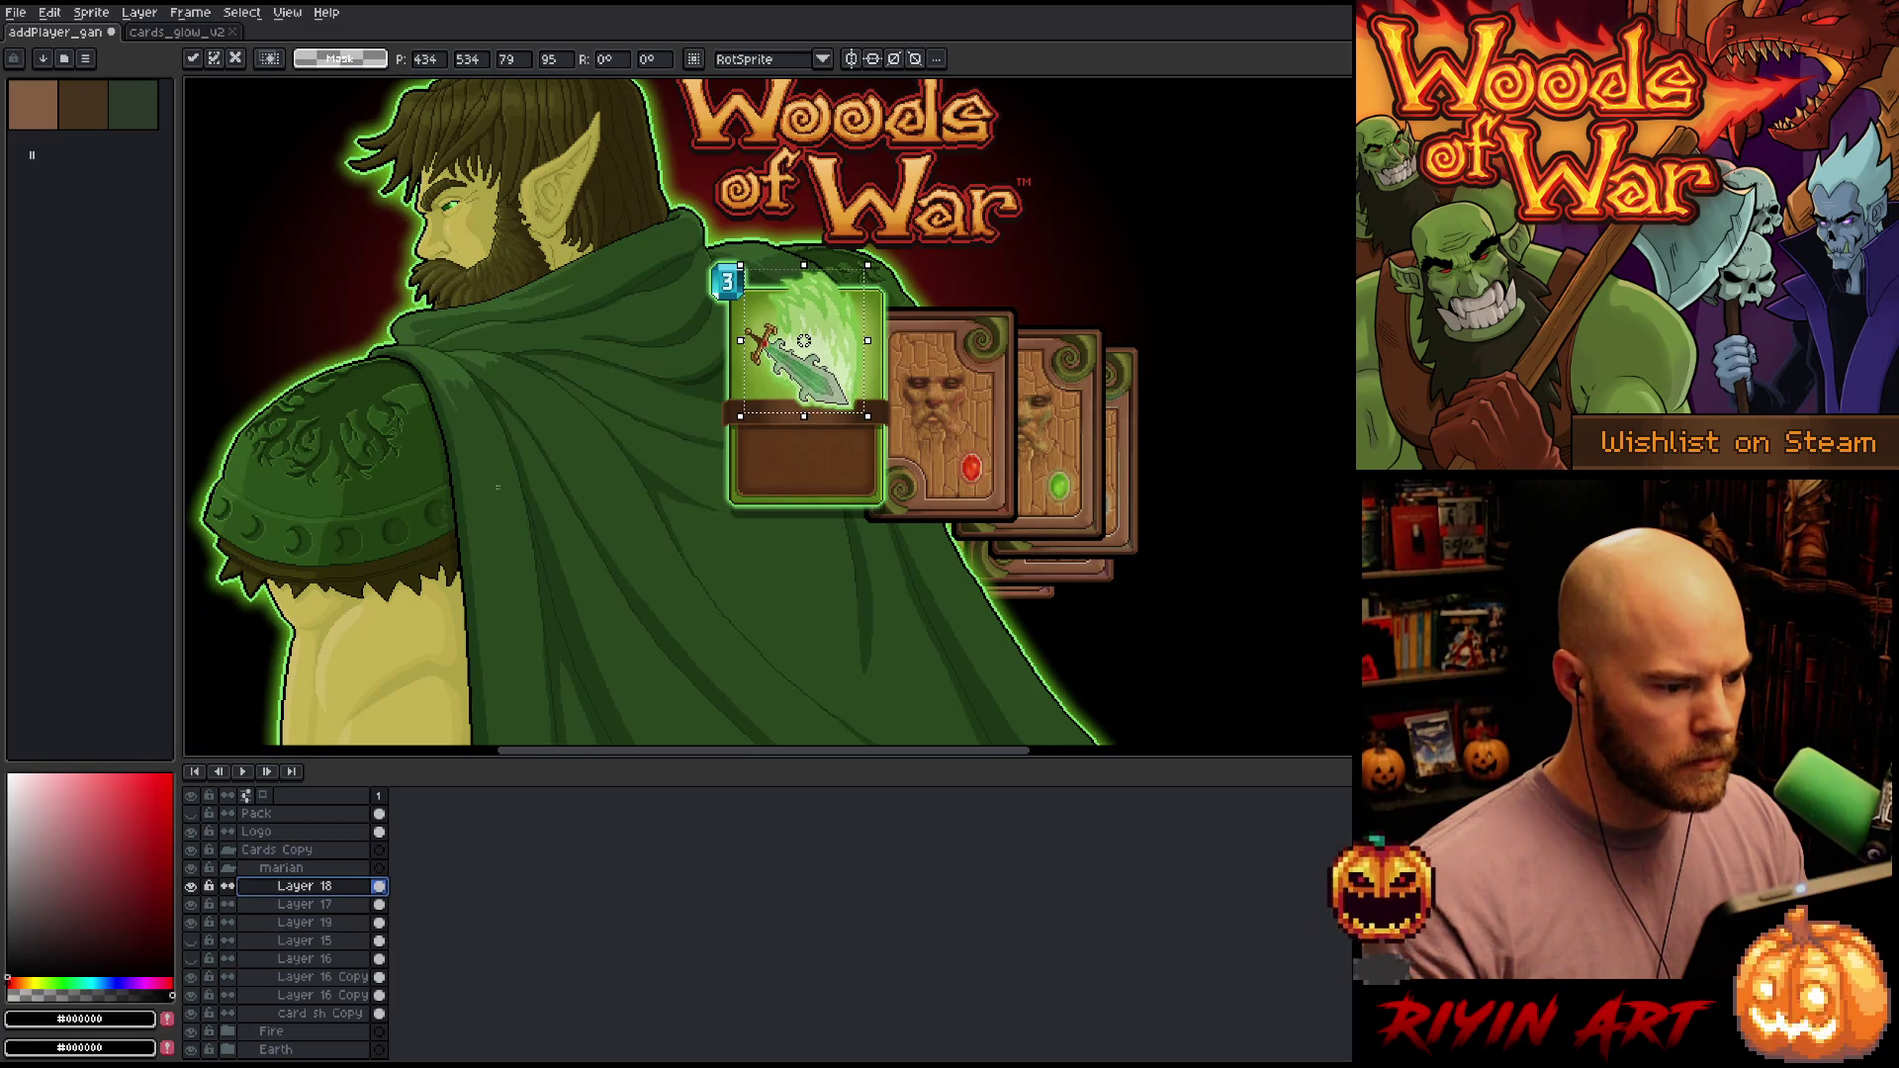
{"action": "key", "text": "ctrl+d"}
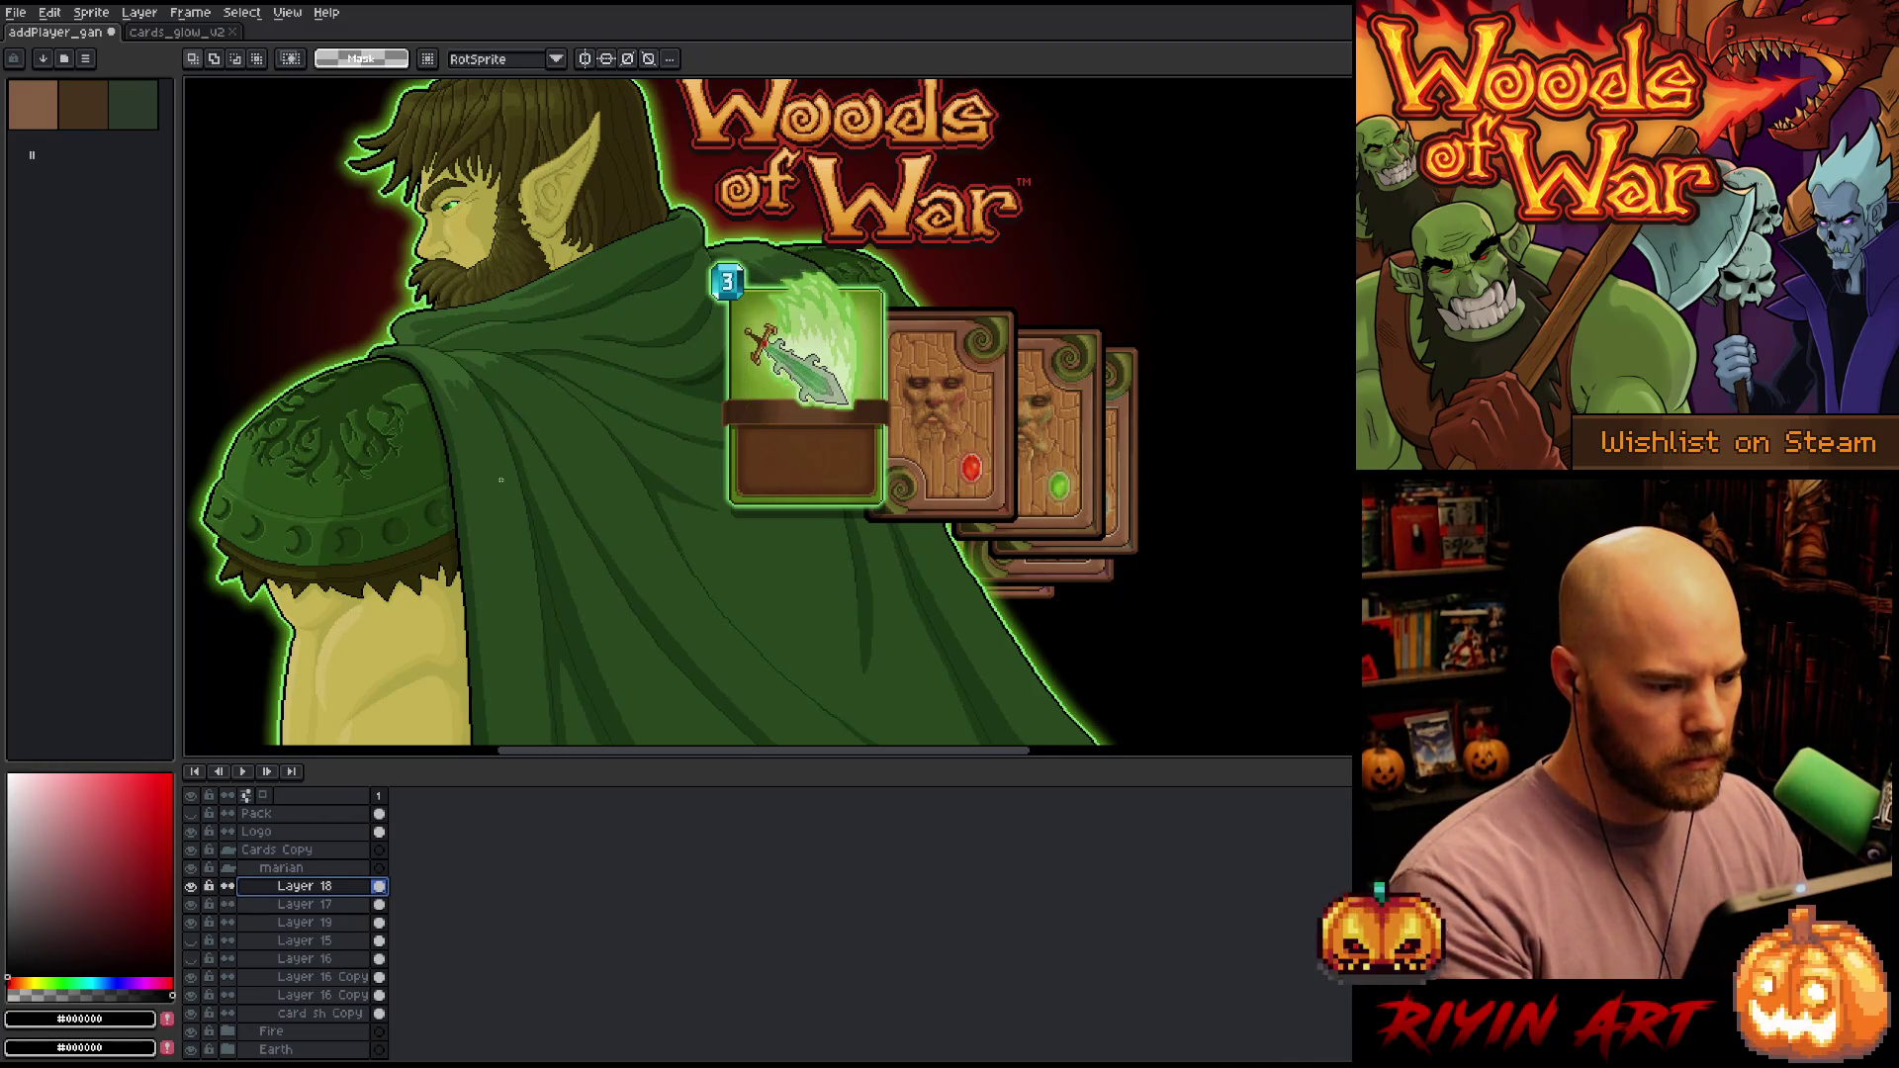
{"action": "key", "text": "ctrl+z"}
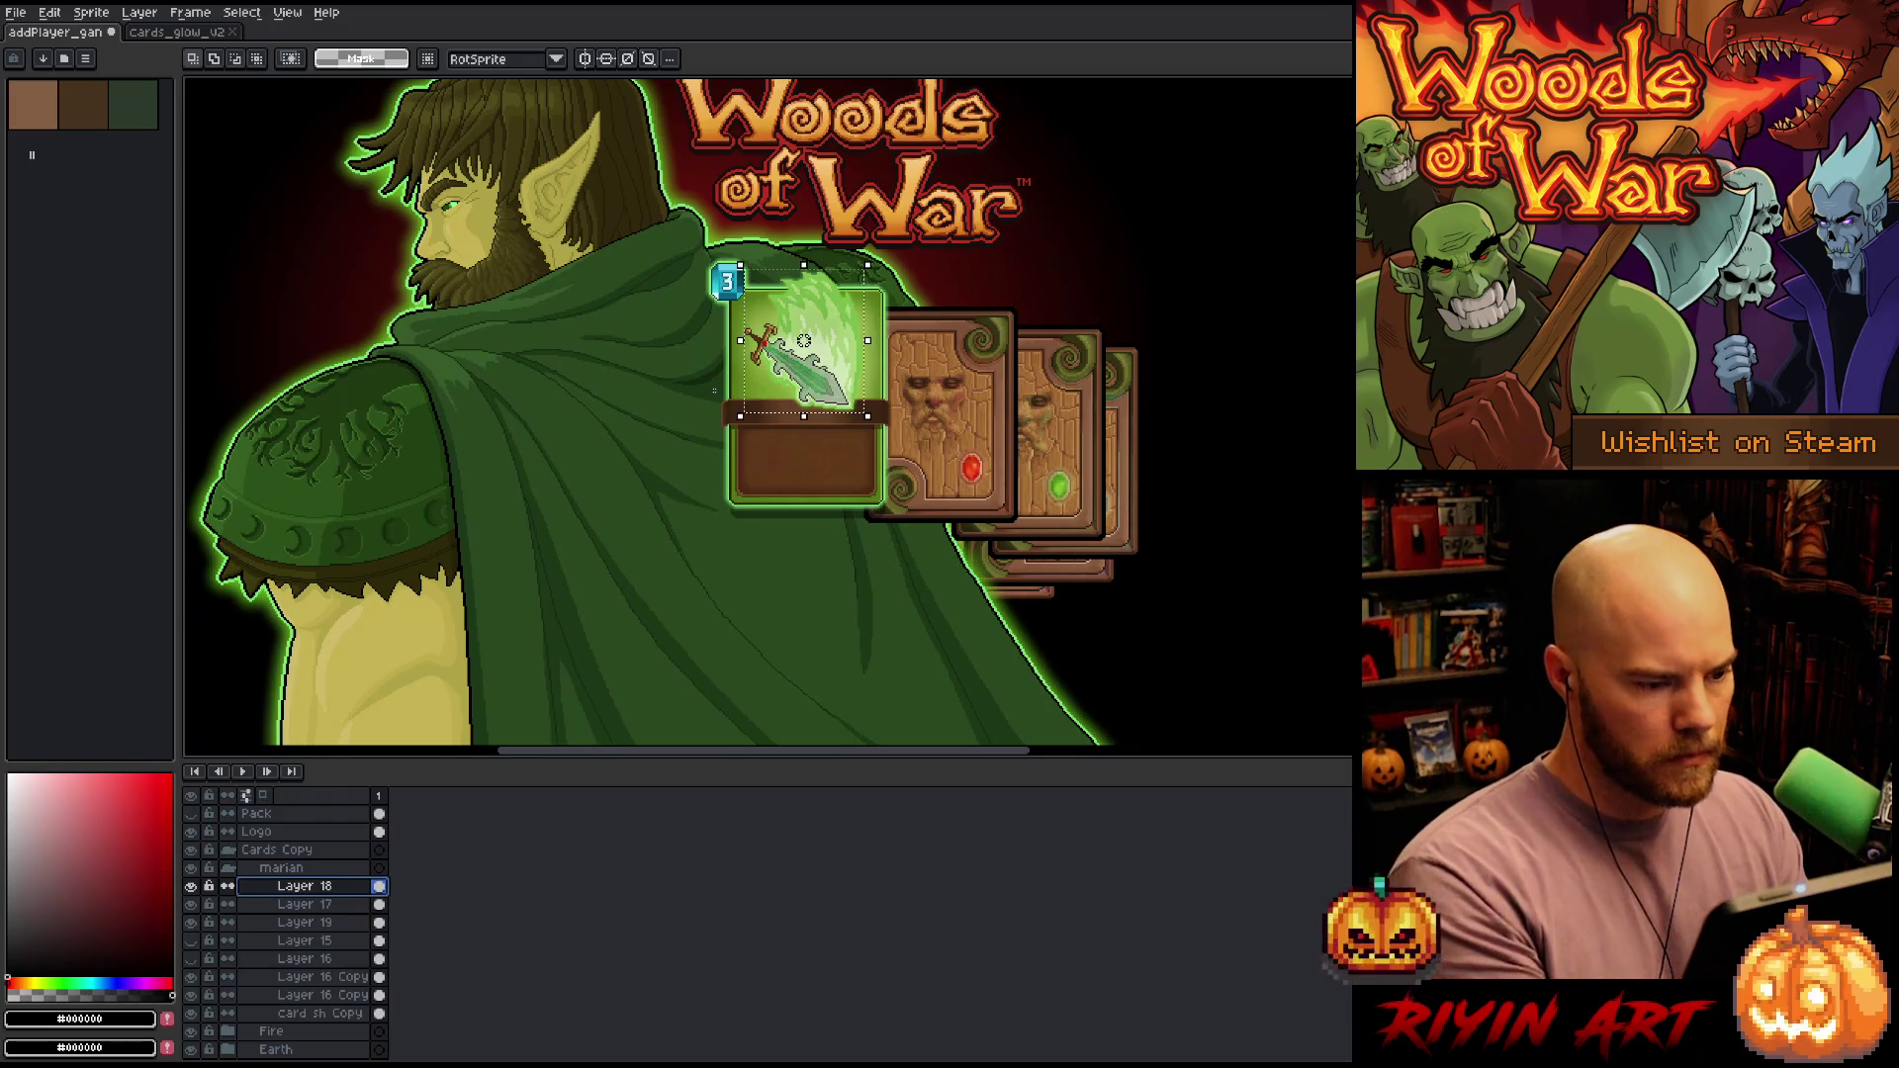
{"action": "key", "text": "ctrl+t"}
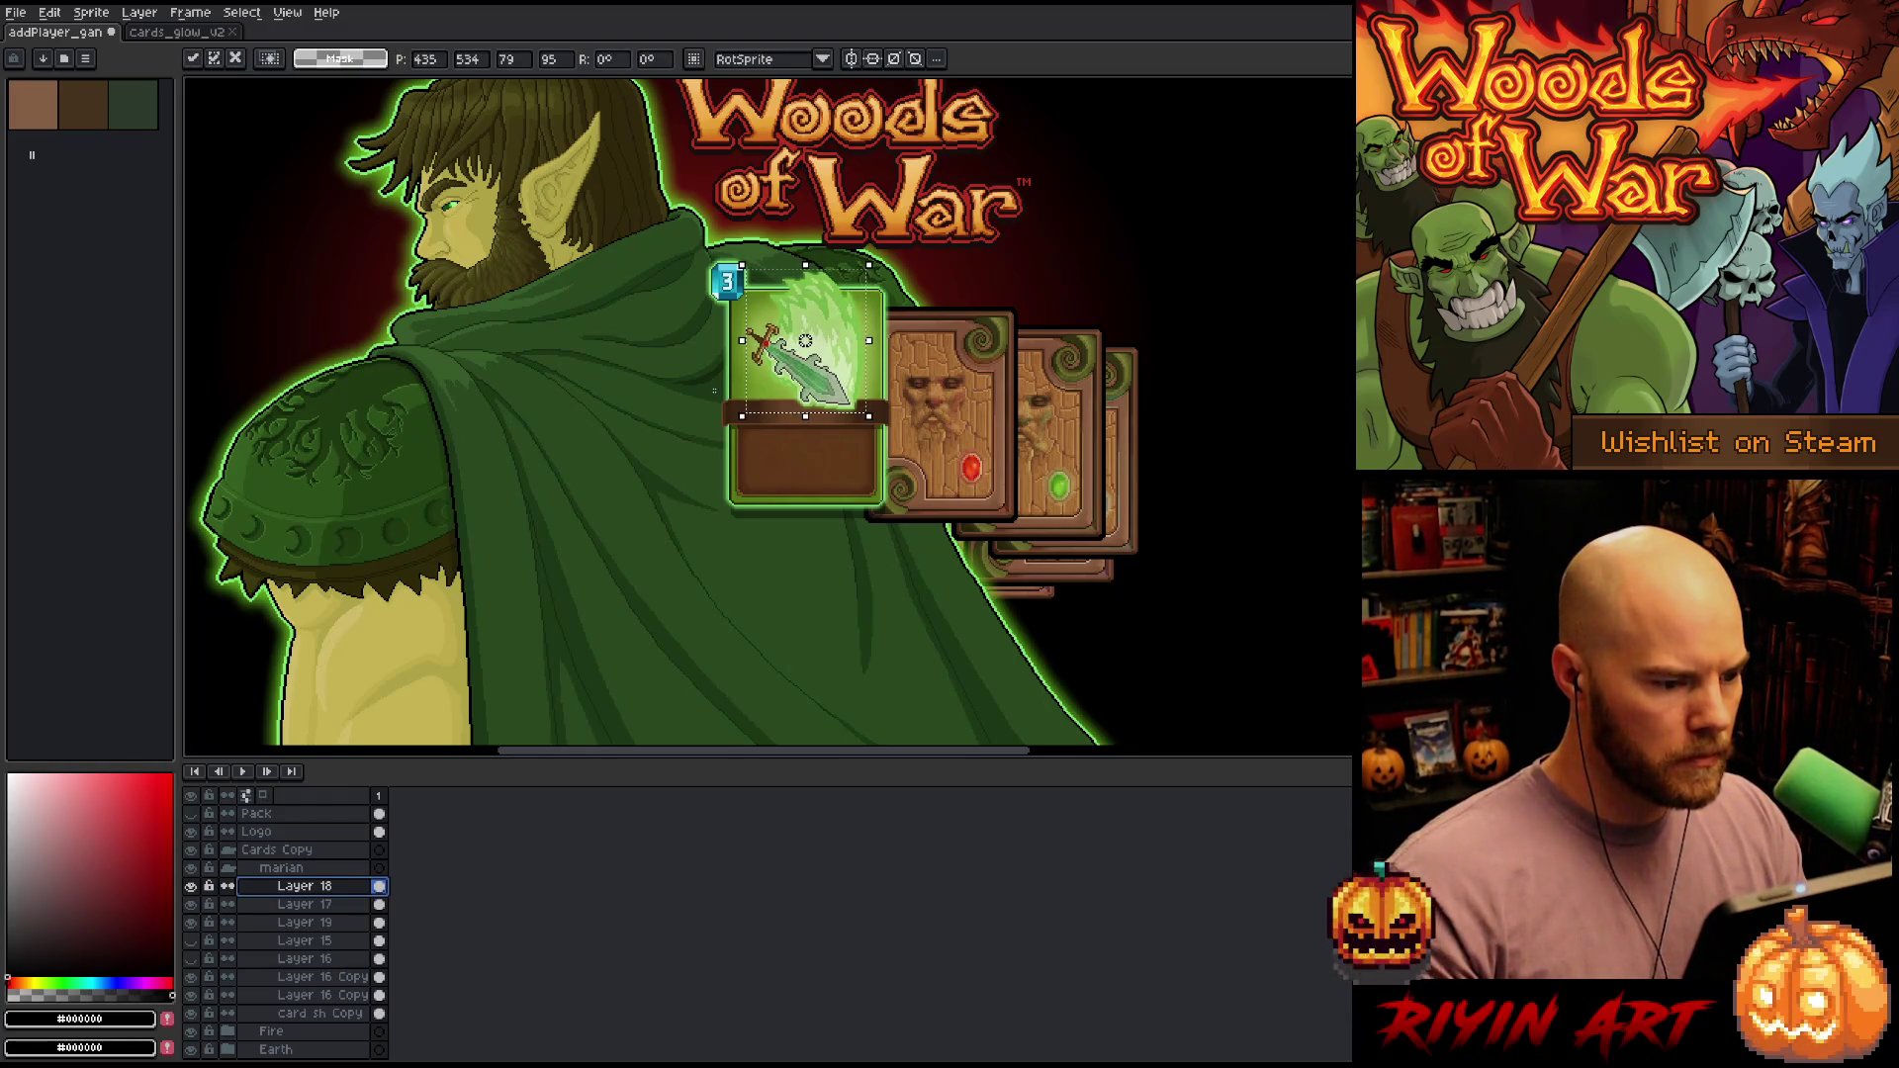
{"action": "key", "text": "ctrl+d"}
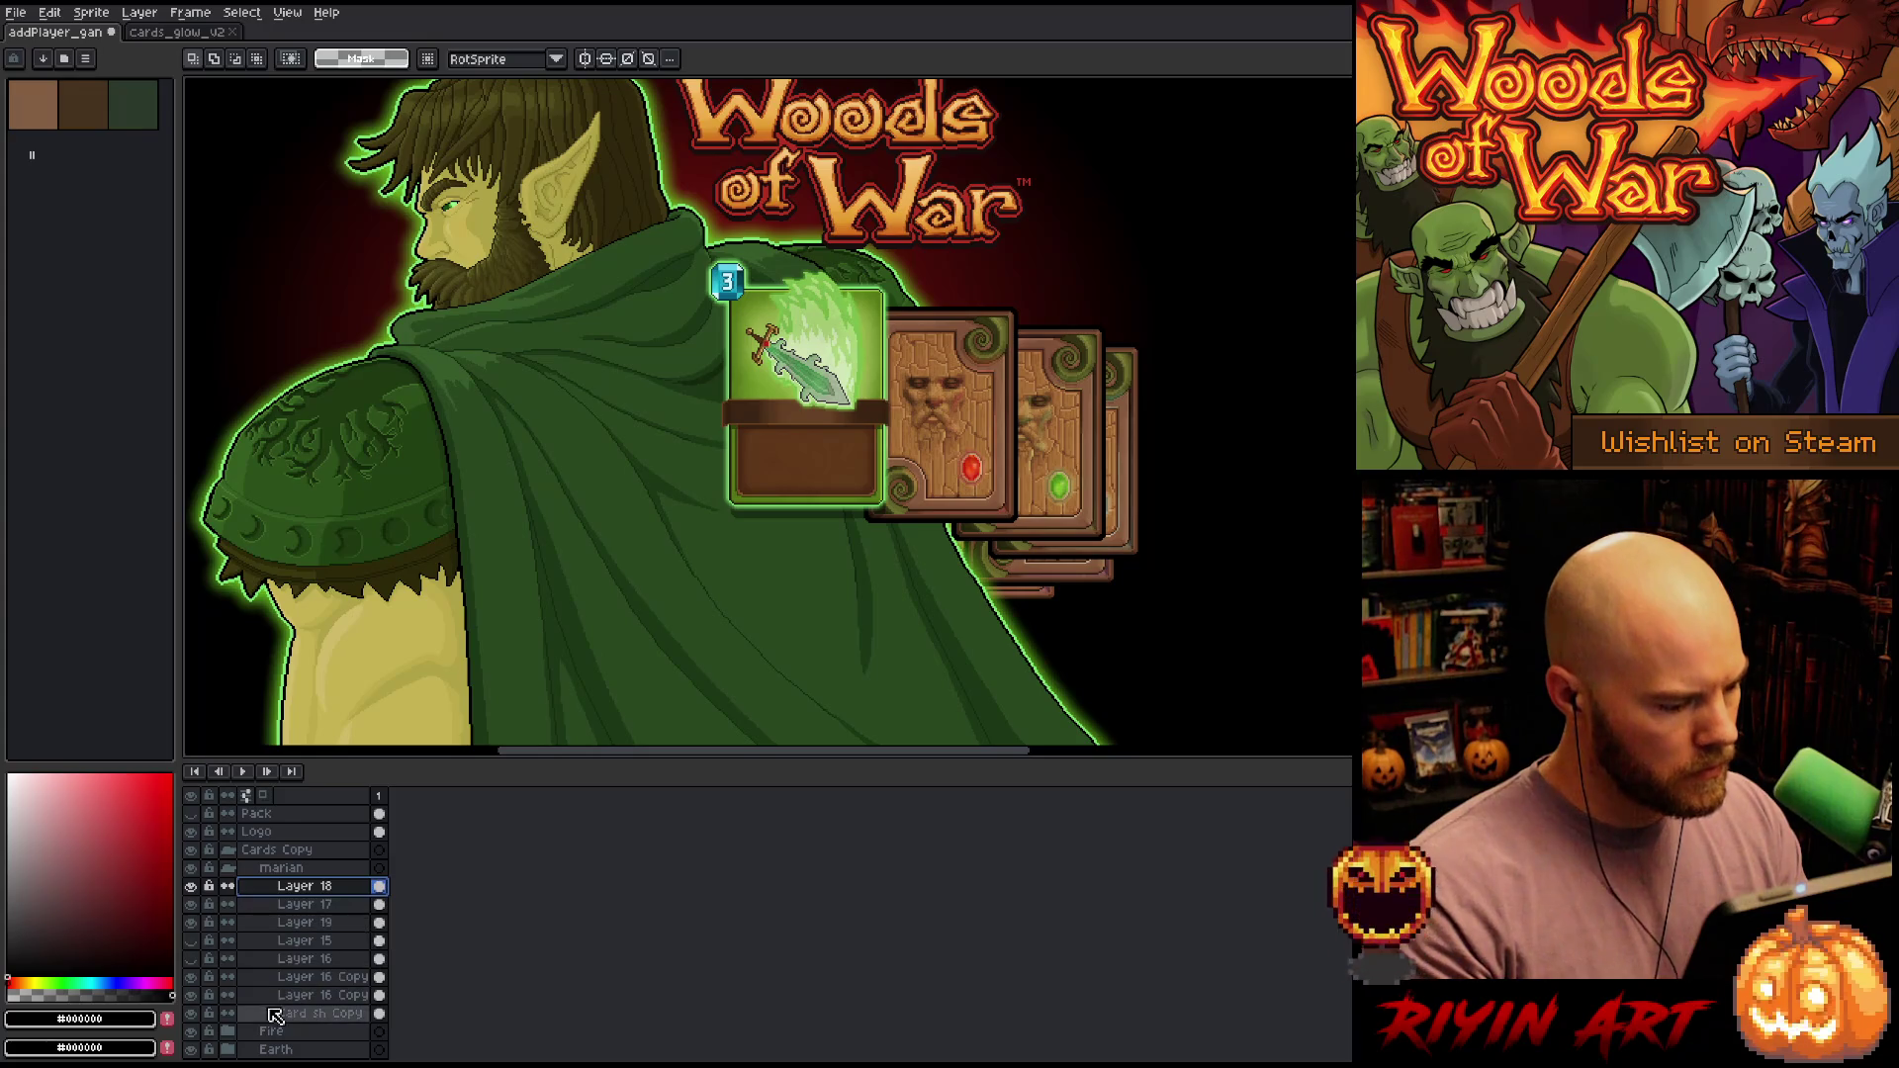
Toggle visibility of the shadow and two card layers, then select the marian group
{"action": "left_click", "coordinate": [194, 1010]}
{"action": "left_click", "coordinate": [194, 995]}
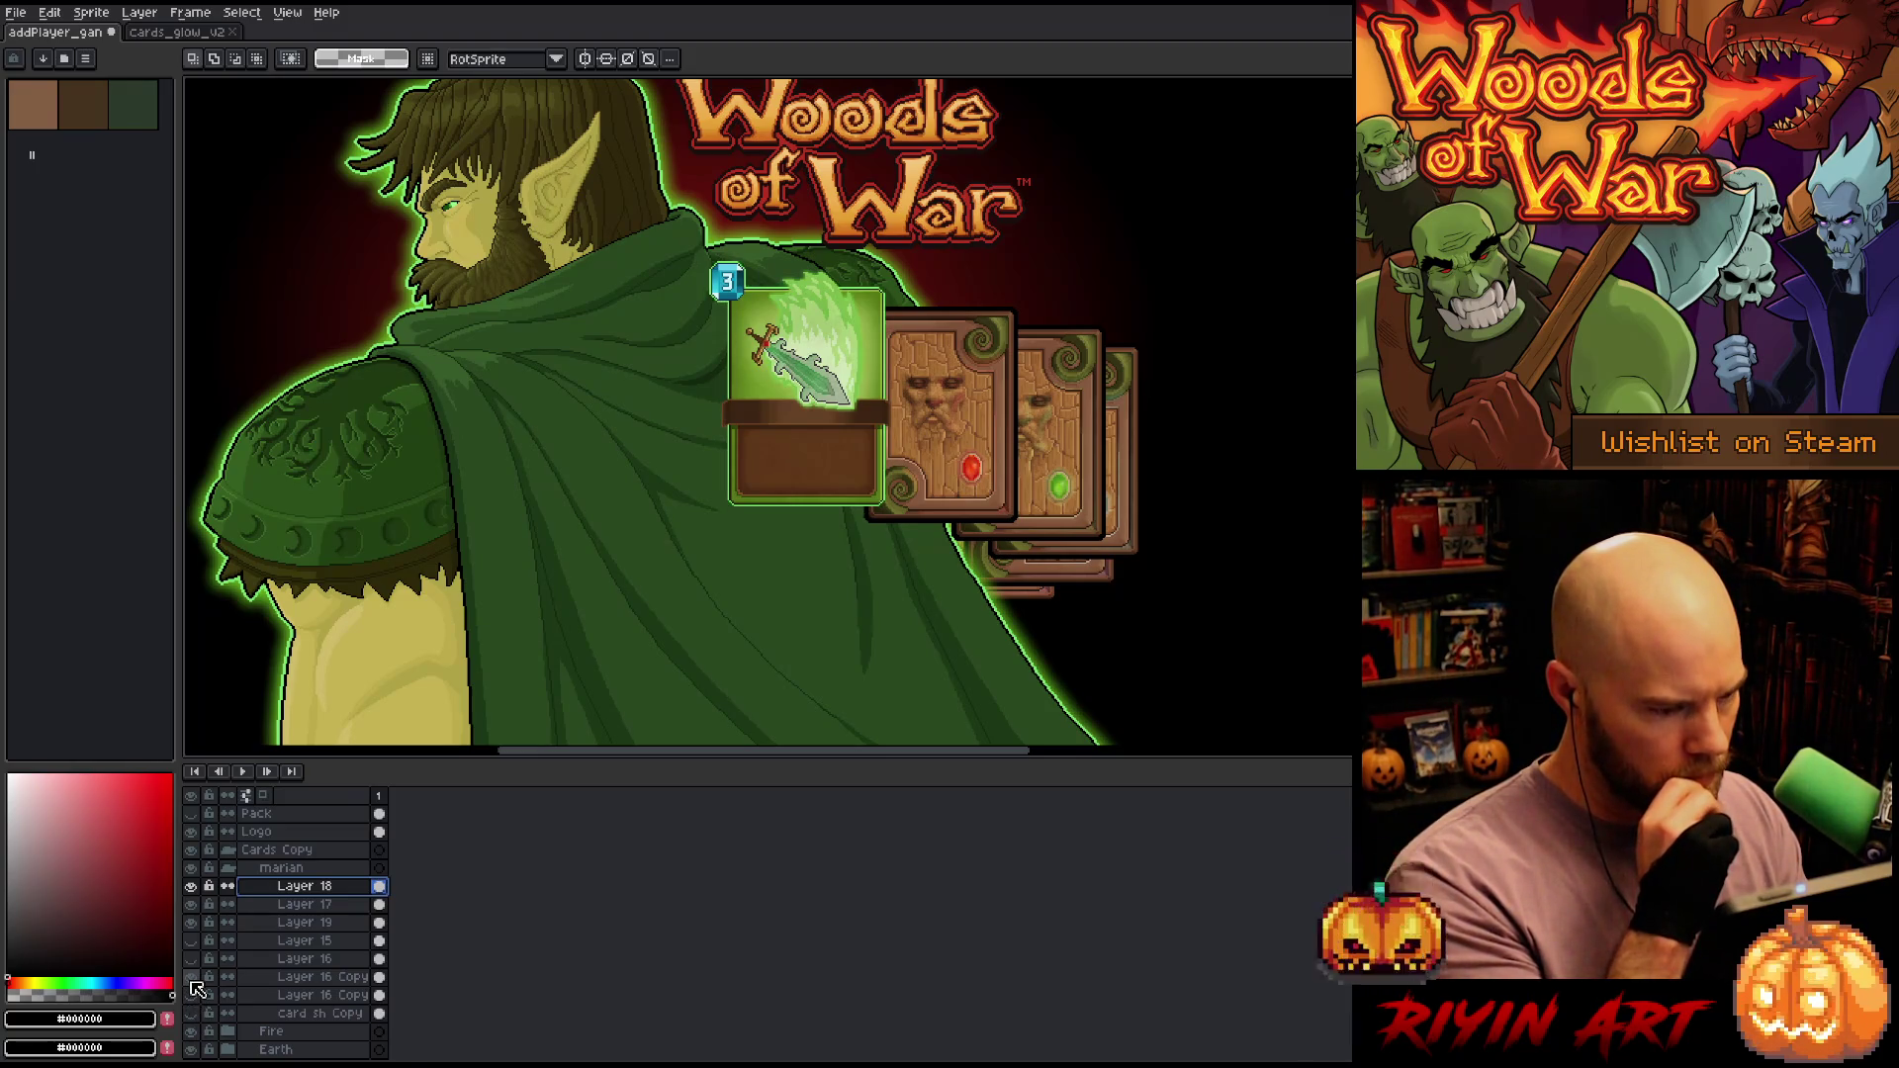
{"action": "left_click", "coordinate": [193, 979]}
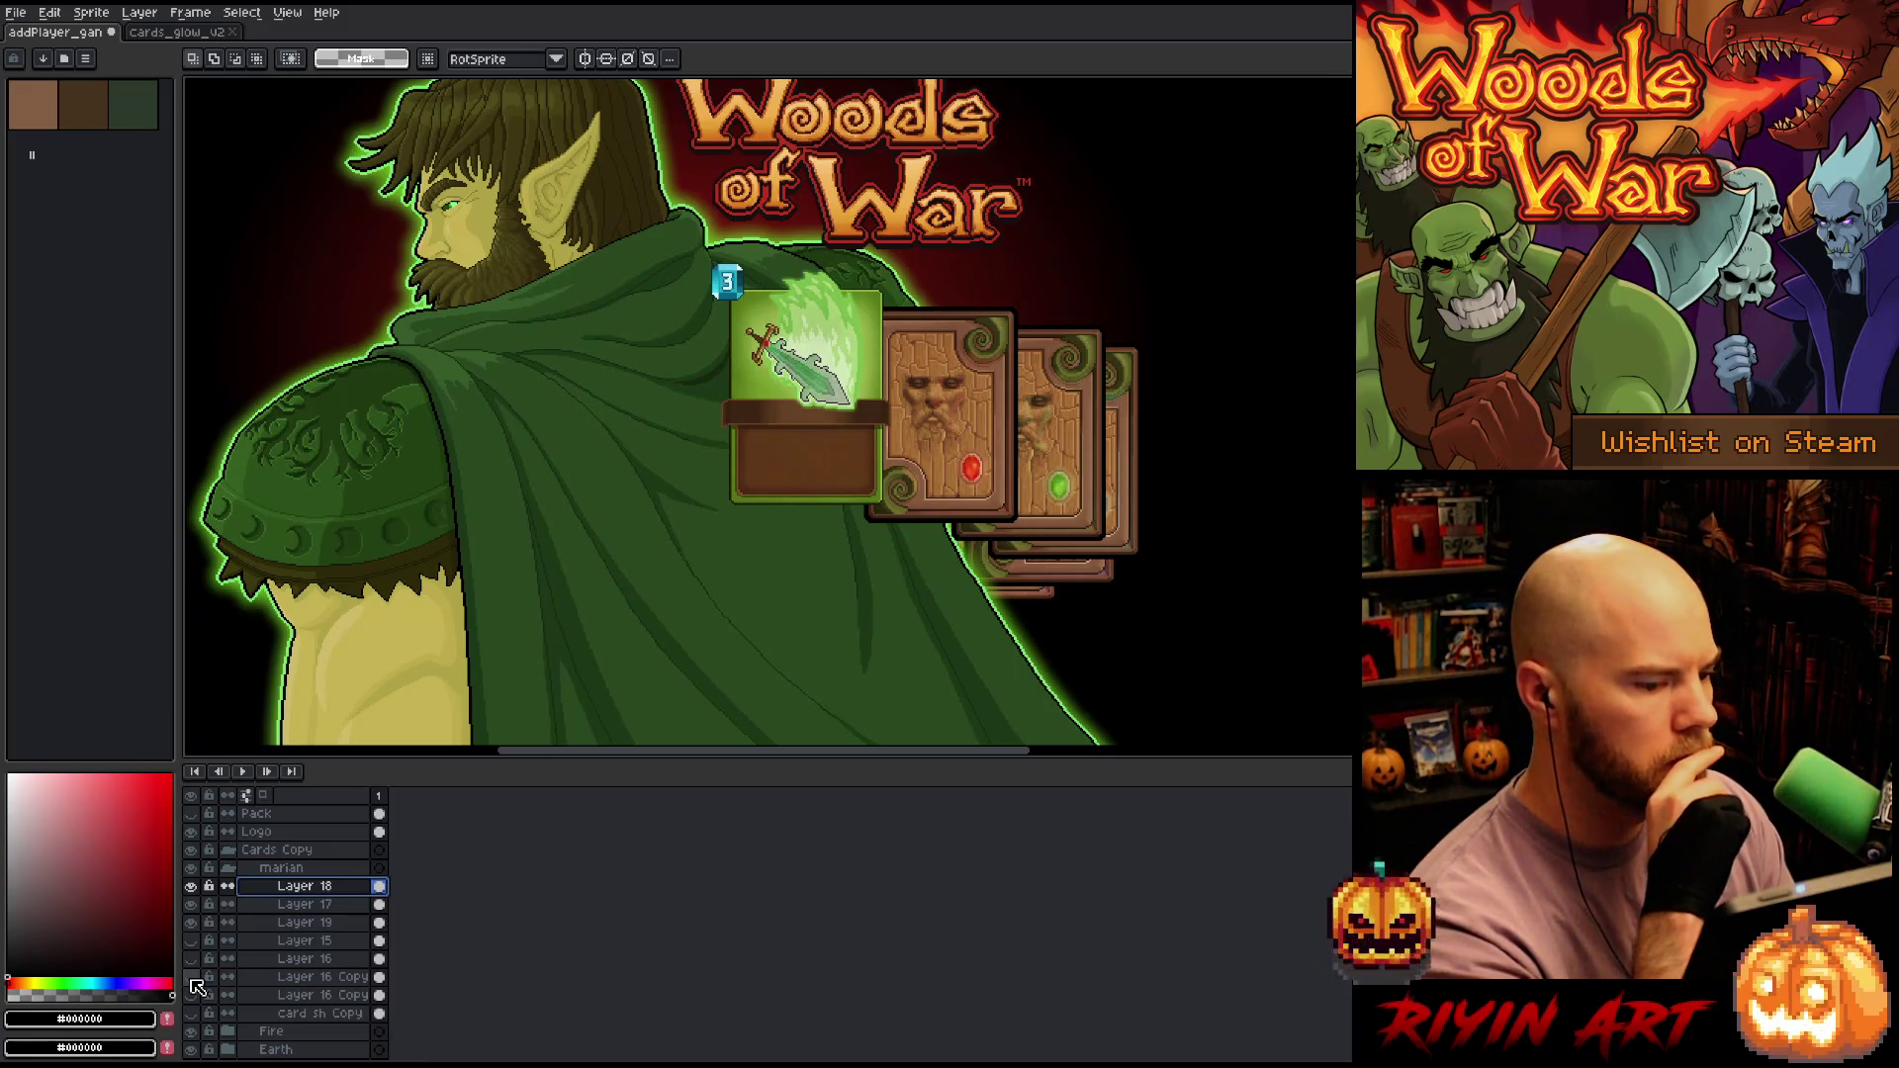
{"action": "left_click", "coordinate": [282, 868]}
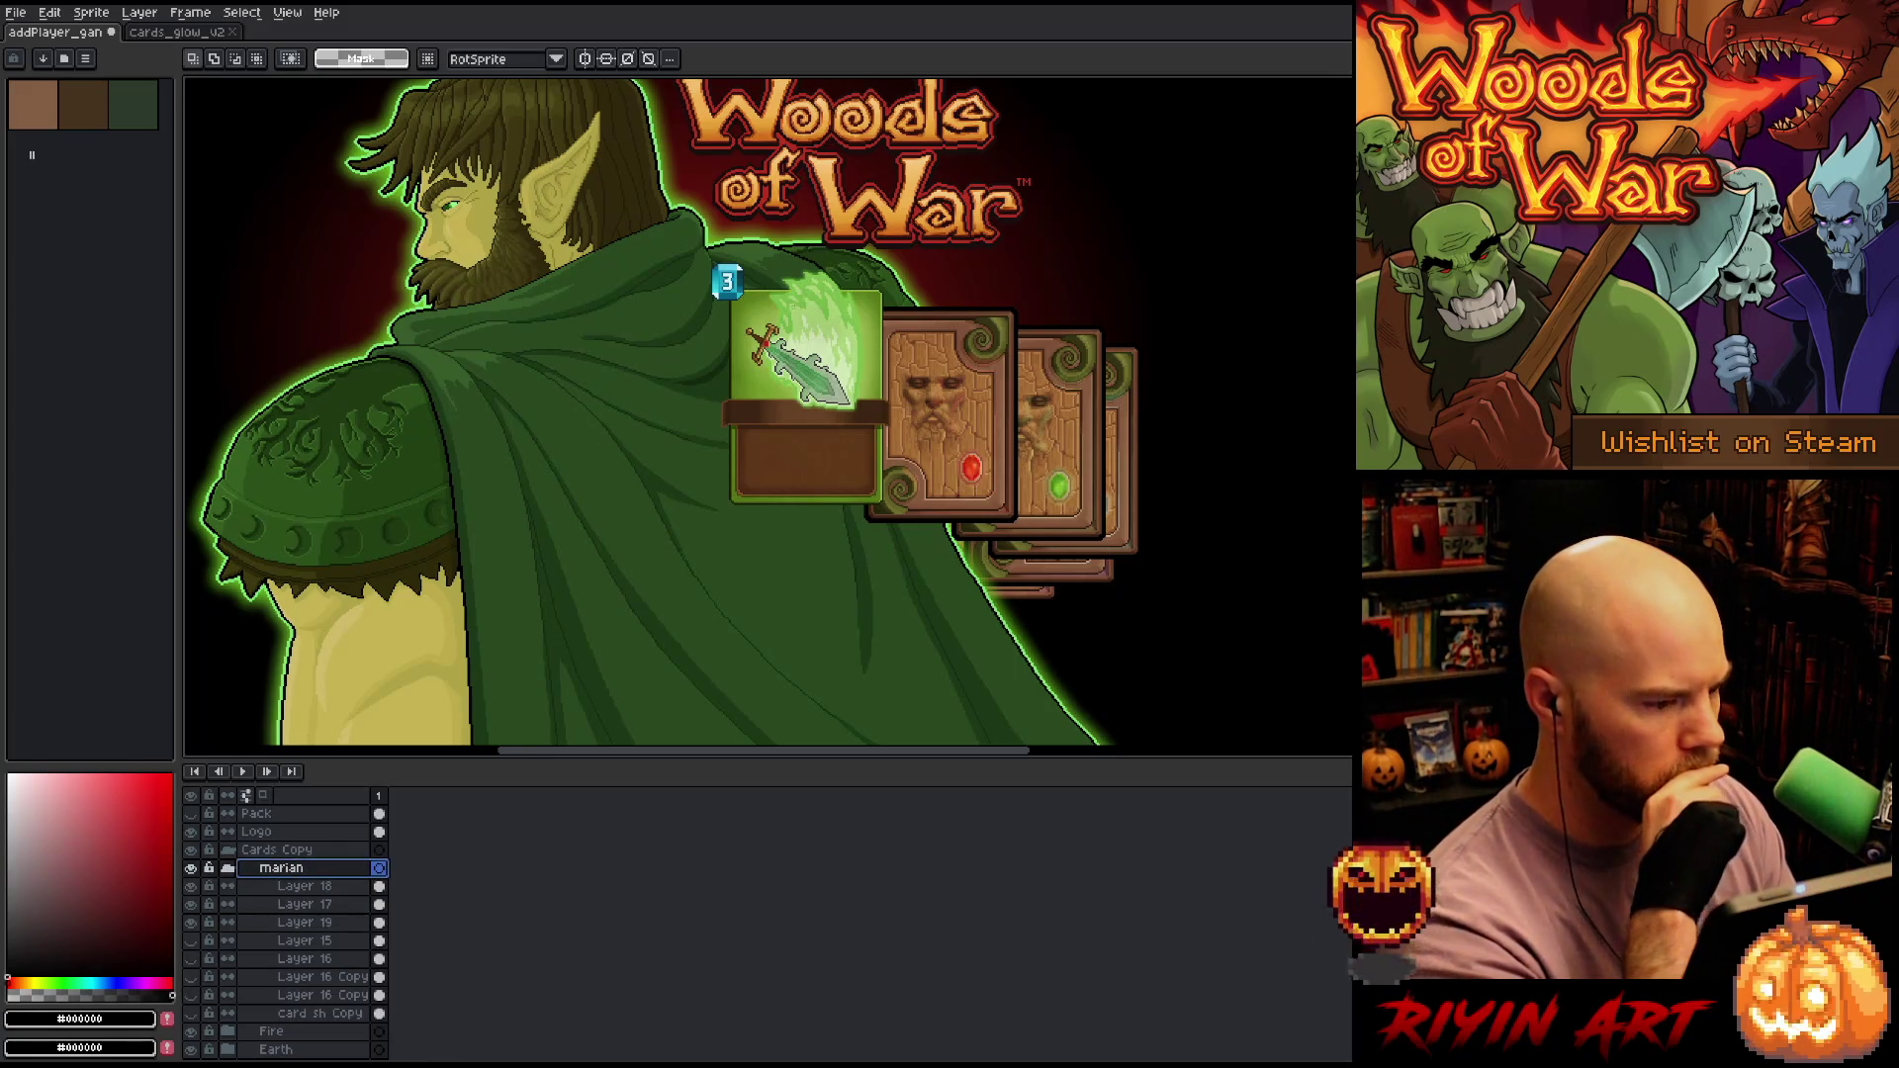
Shift the green card about 18 px right and the Earth card a few pixels left
{"action": "key", "text": "v"}
{"action": "left_click_drag", "start_coordinate": [791, 387], "coordinate": [804, 386]}
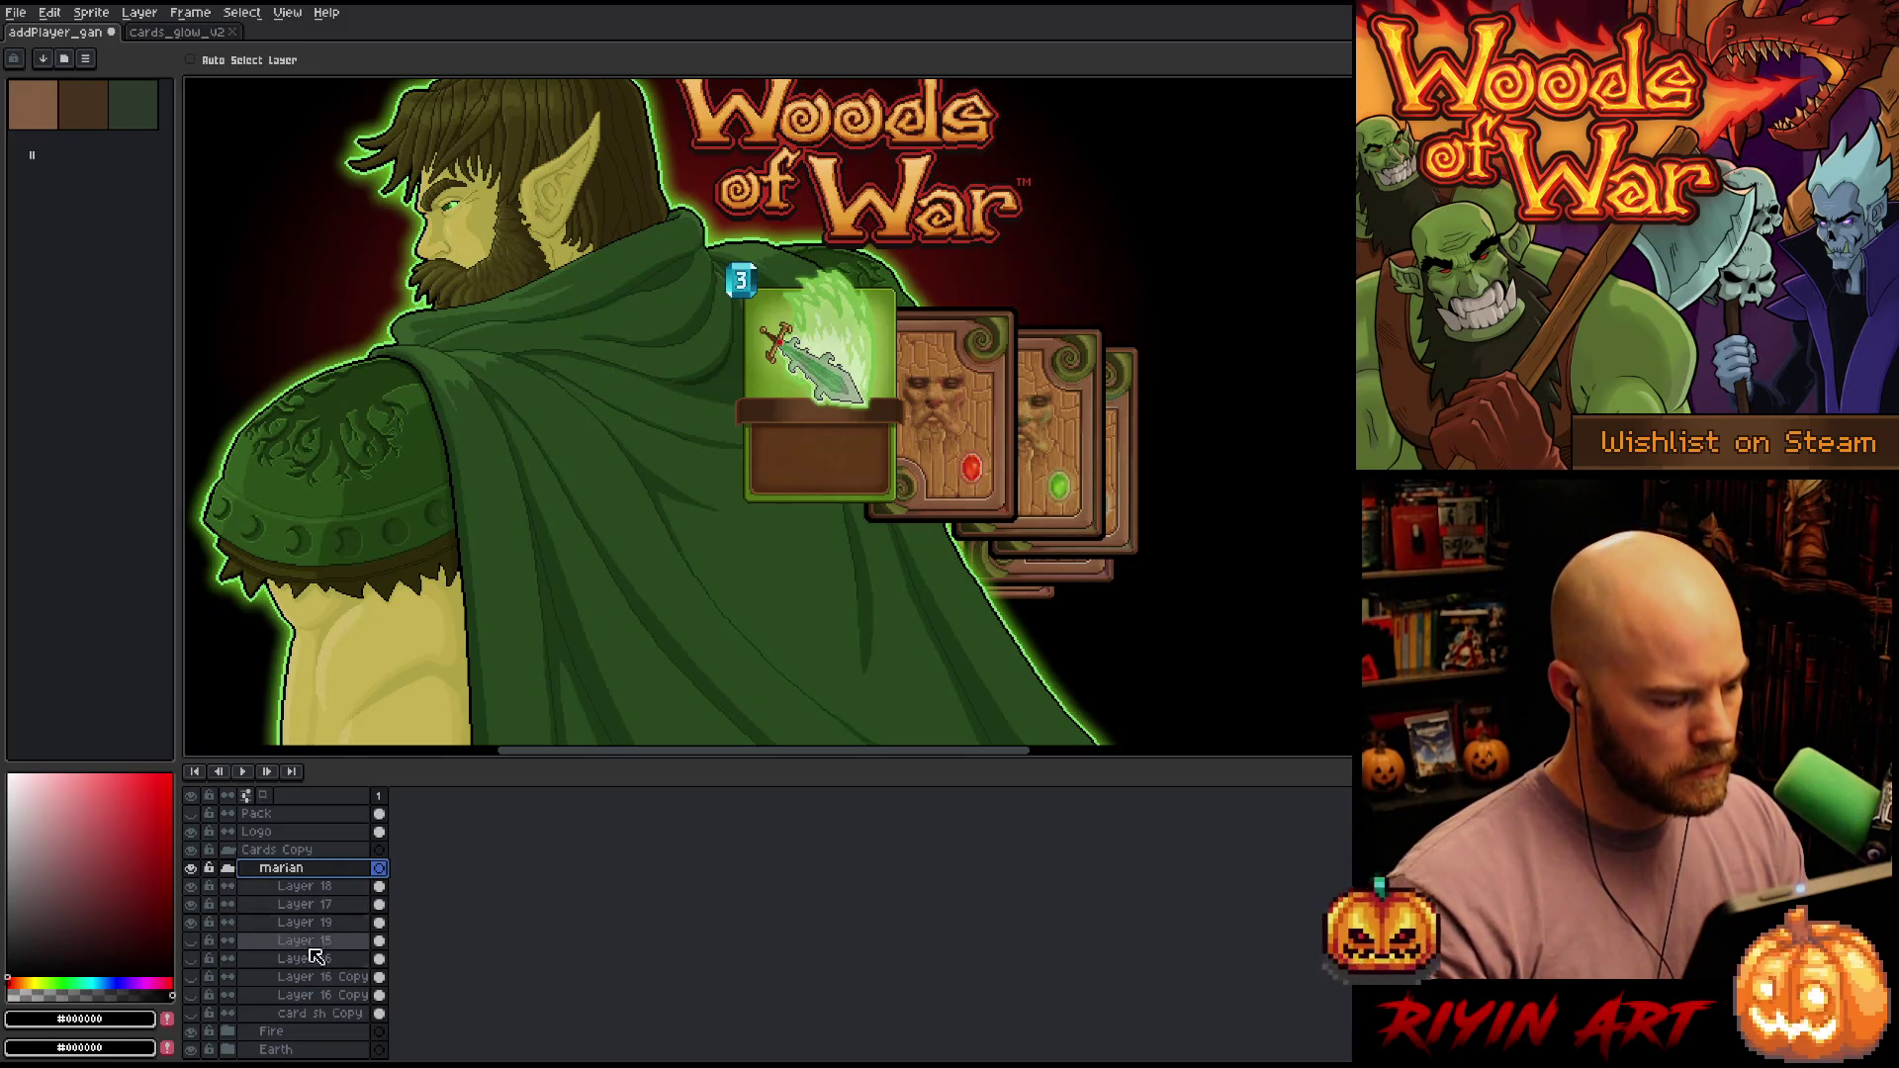
{"action": "left_click", "coordinate": [228, 867]}
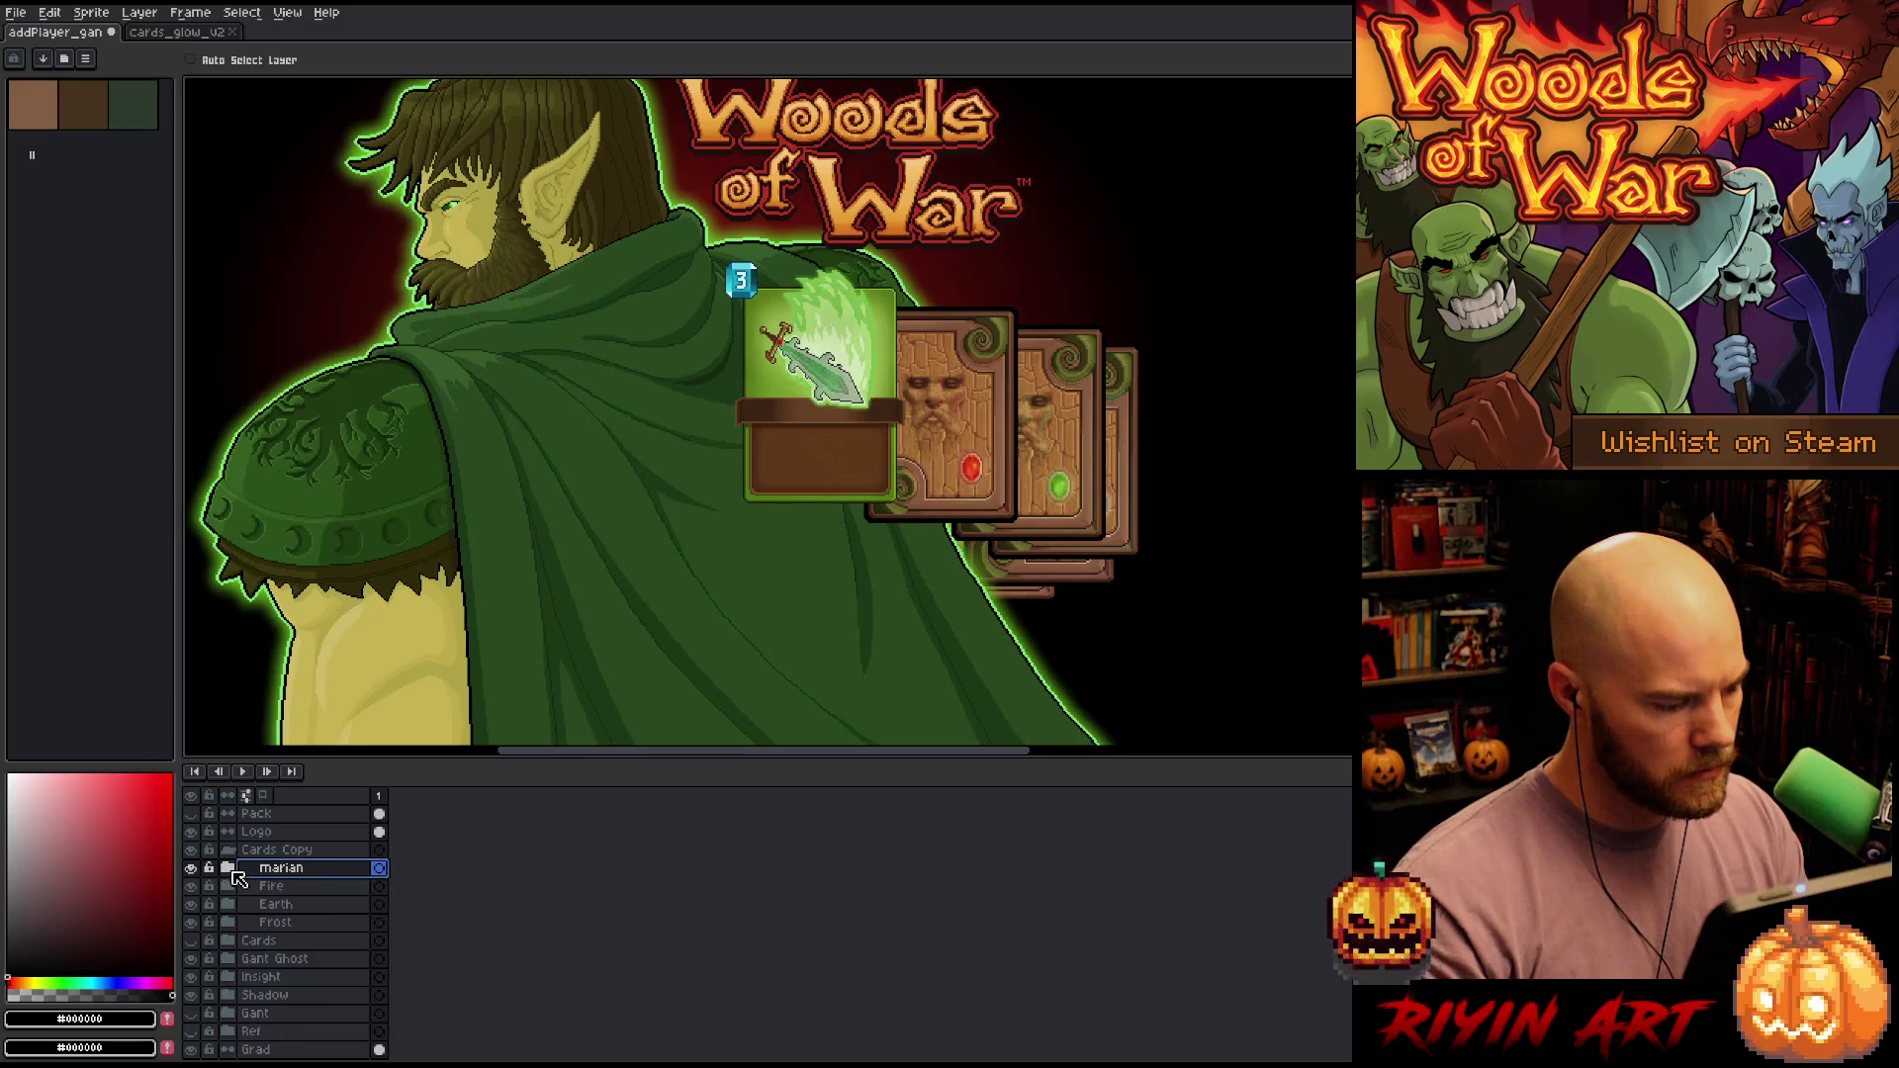
{"action": "left_click", "coordinate": [276, 904]}
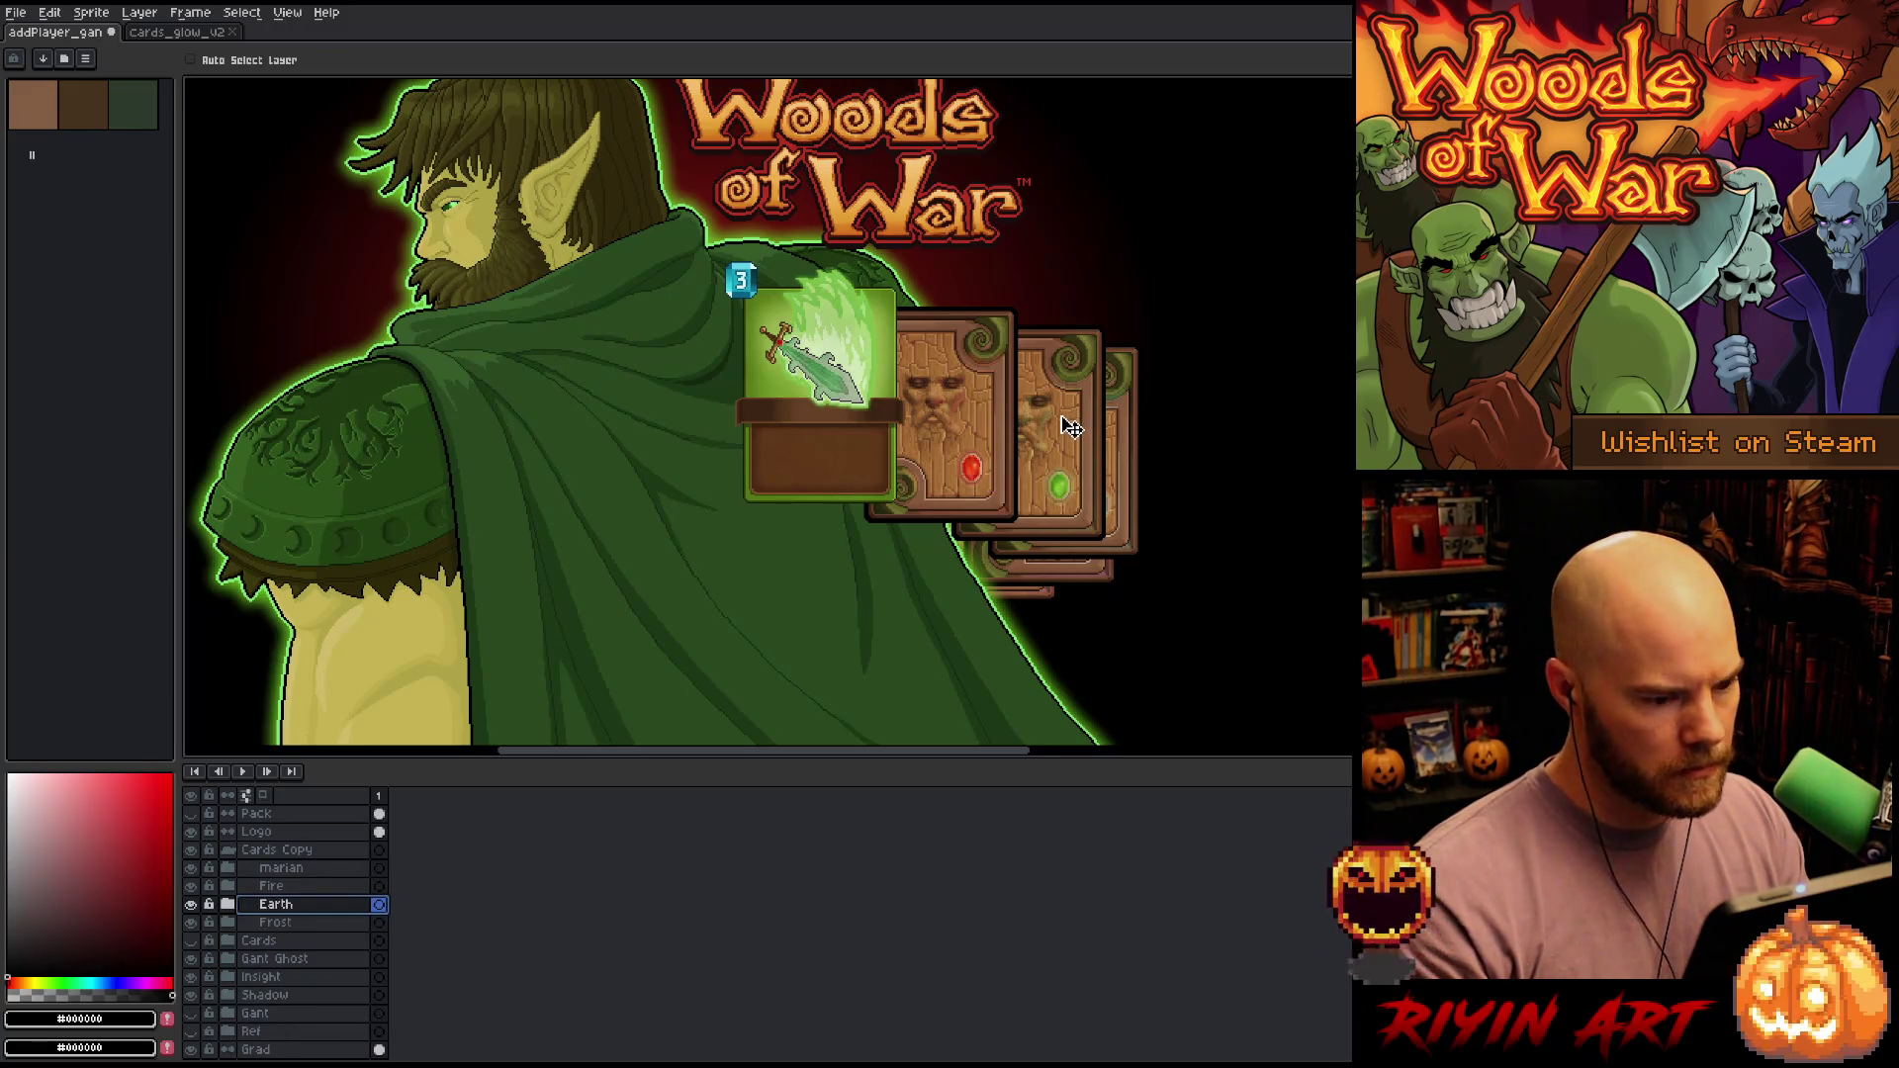
{"action": "left_click_drag", "start_coordinate": [1068, 425], "coordinate": [1060, 423]}
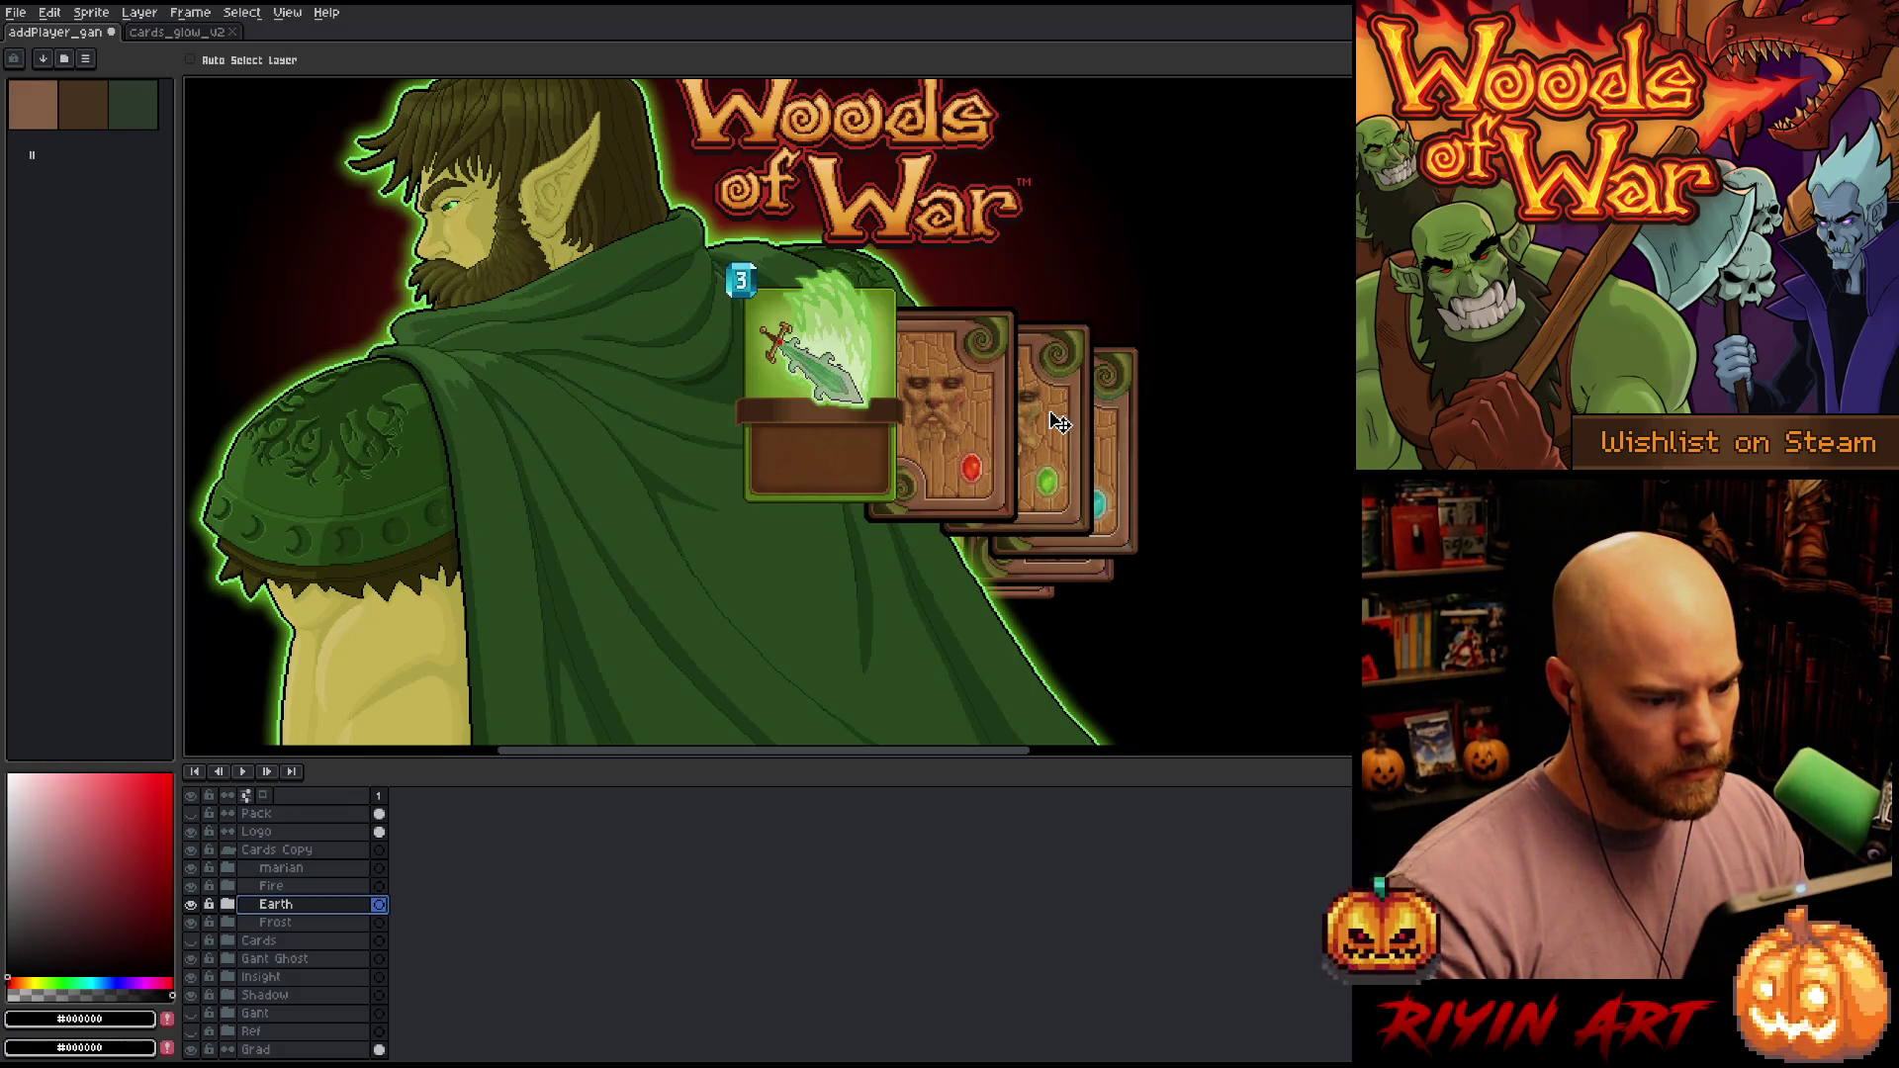
Nudge the Earth card up-right, the Fire card up, and the front sword card up and left
{"action": "left_click", "coordinate": [286, 886]}
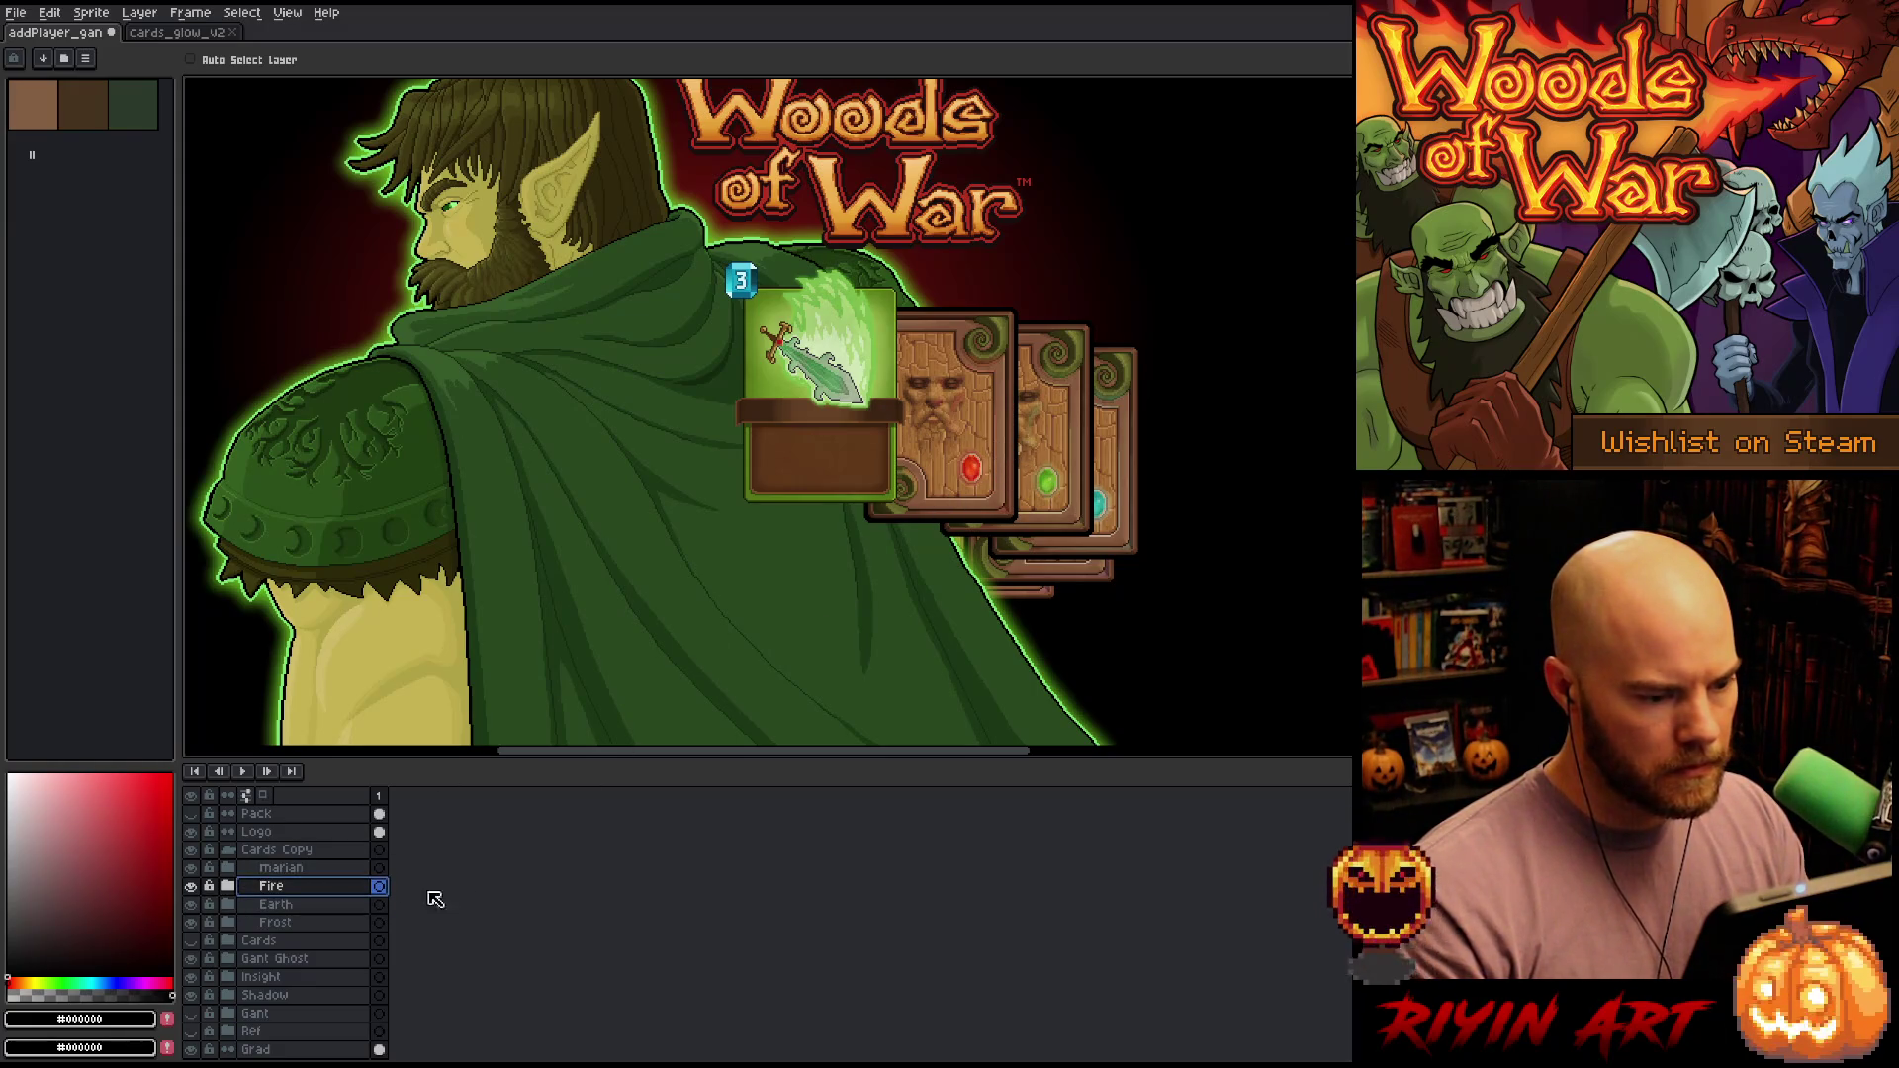
{"action": "left_click", "coordinate": [287, 904]}
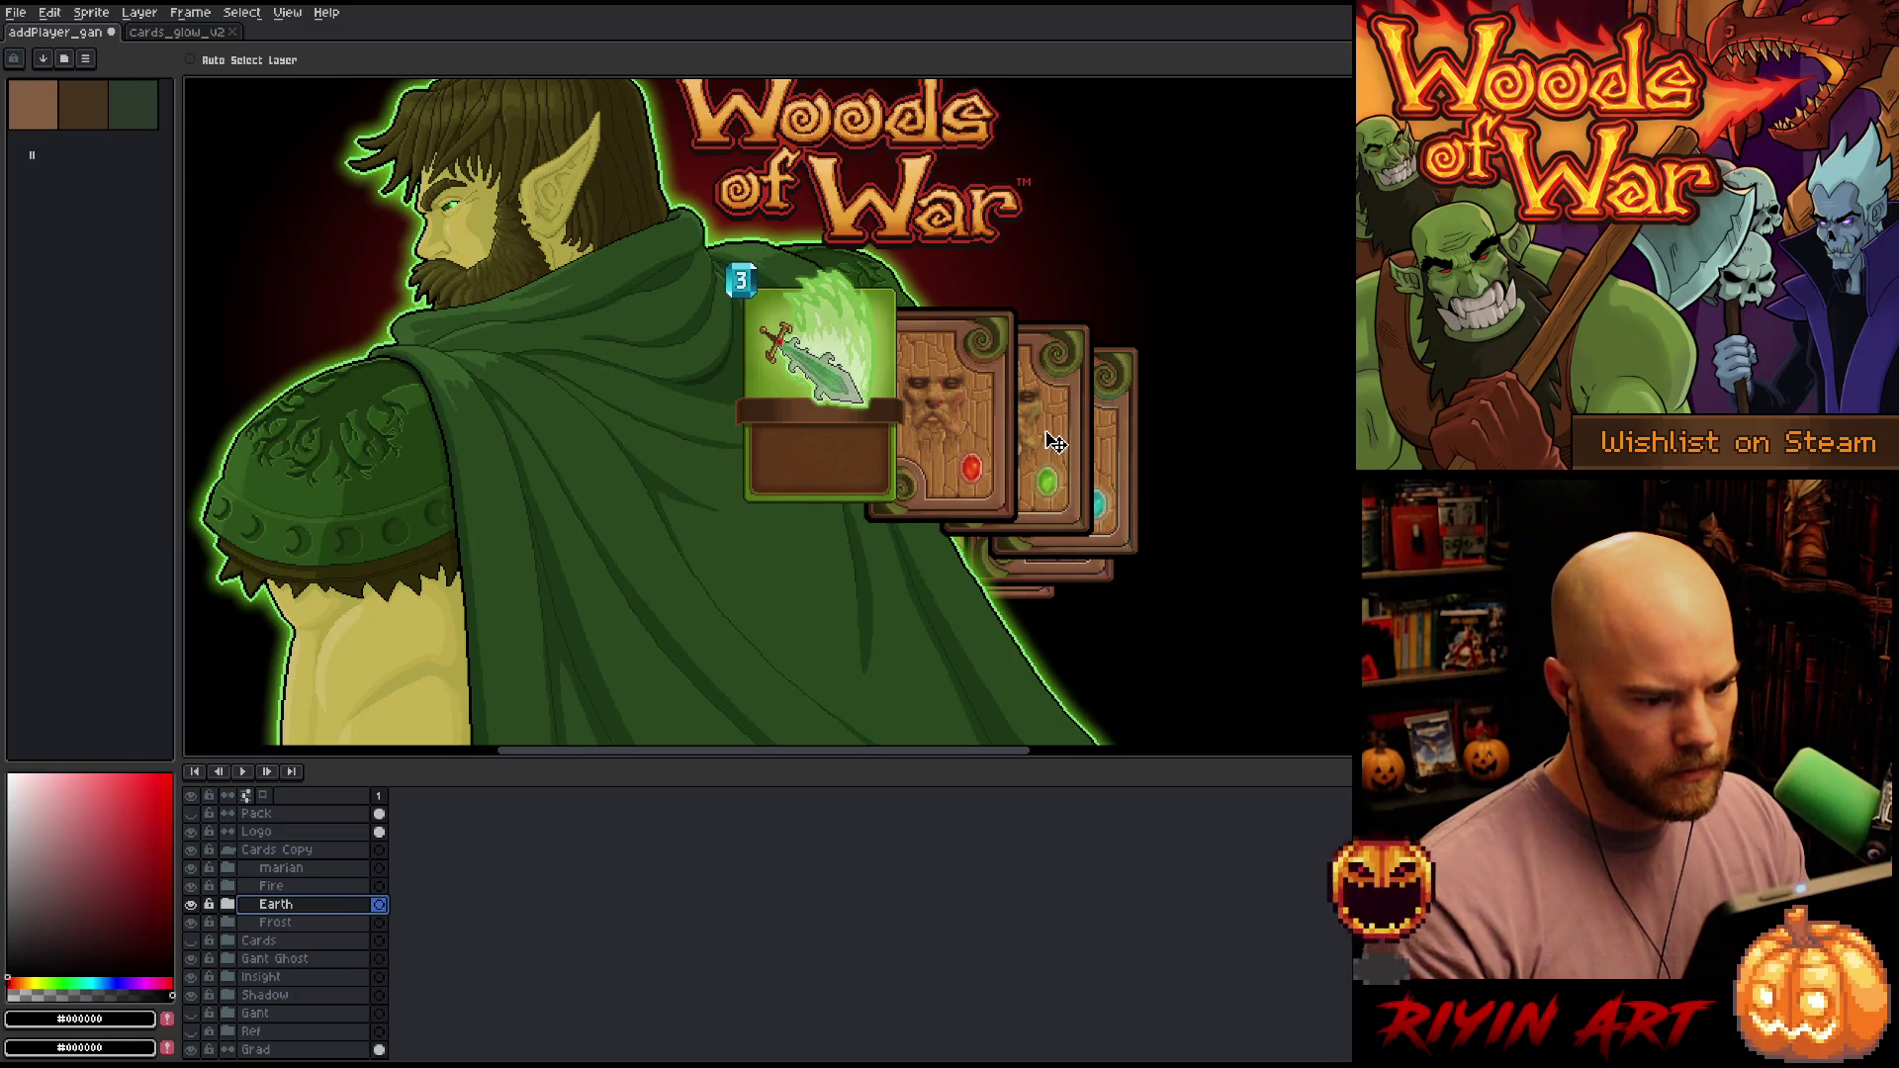
{"action": "left_click_drag", "start_coordinate": [1053, 443], "coordinate": [1055, 438]}
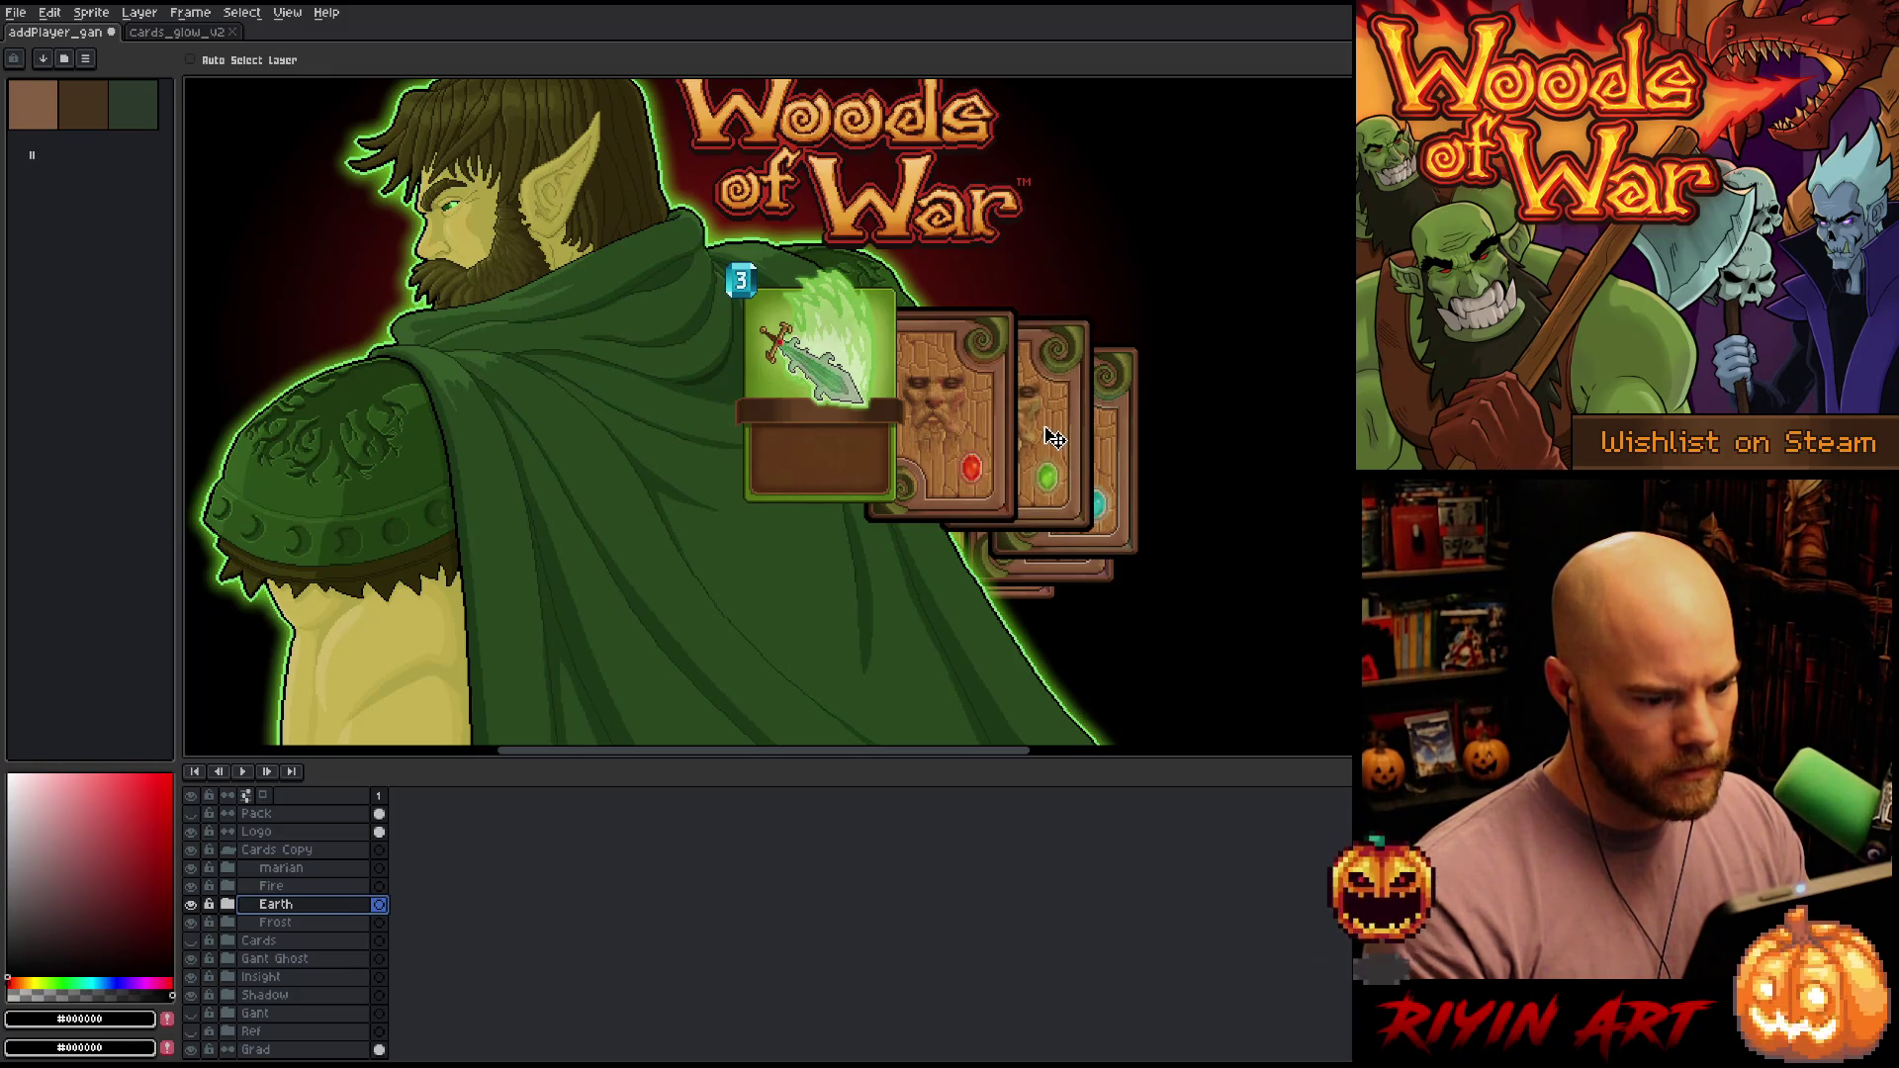
{"action": "left_click", "coordinate": [297, 888]}
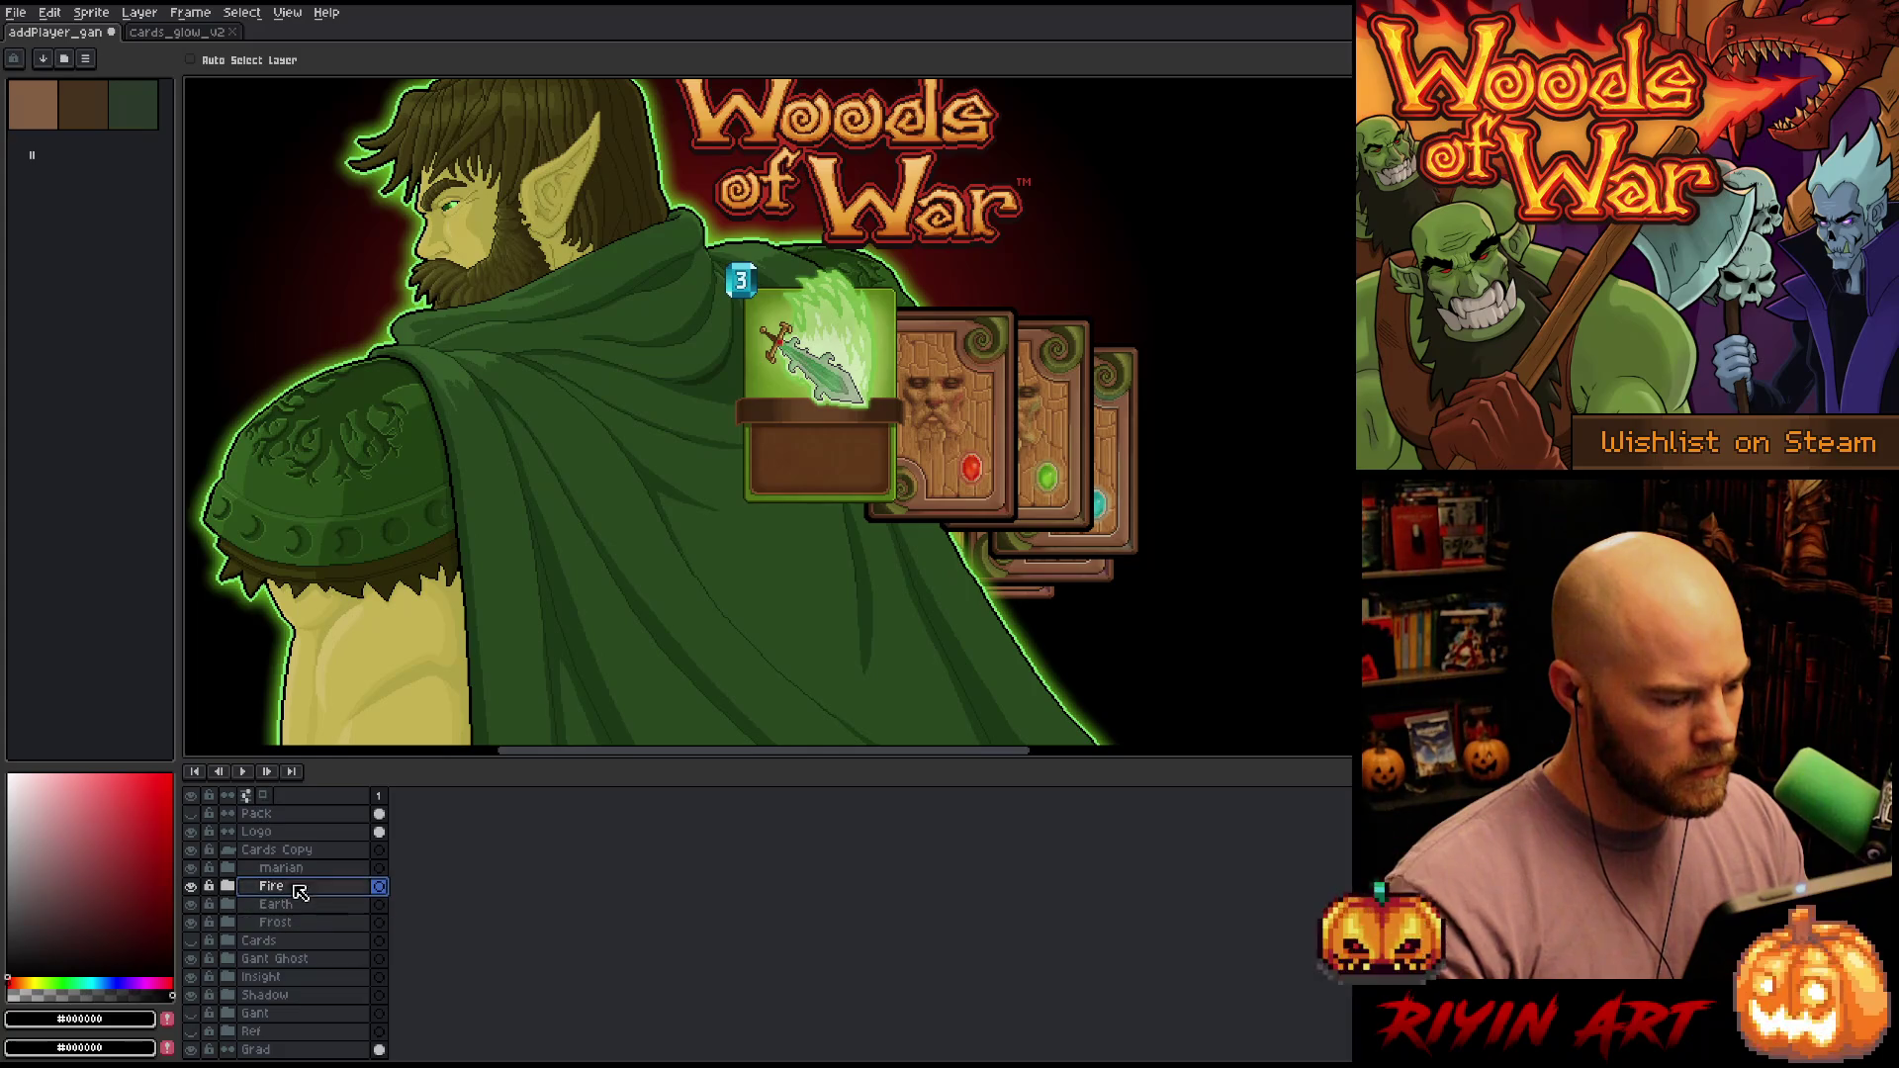
{"action": "left_click_drag", "start_coordinate": [976, 398], "coordinate": [983, 390]}
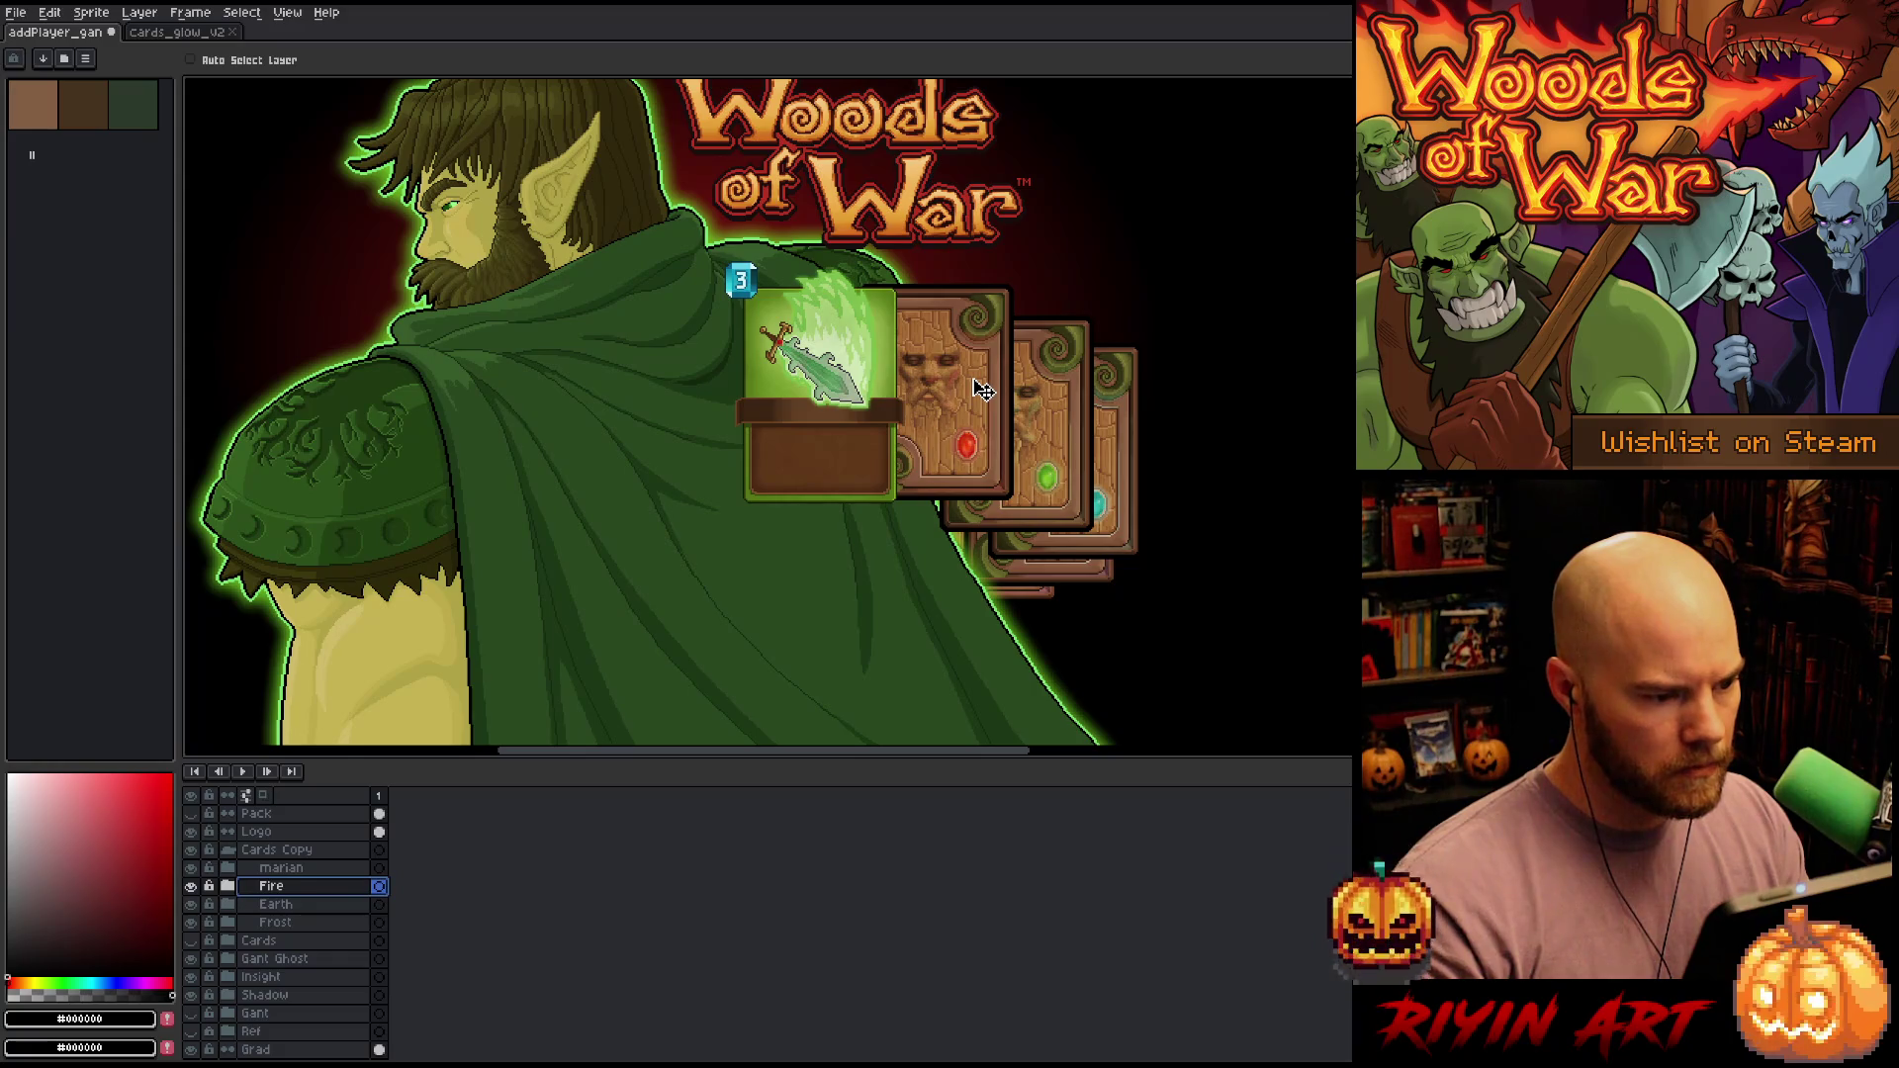
{"action": "left_click", "coordinate": [282, 868]}
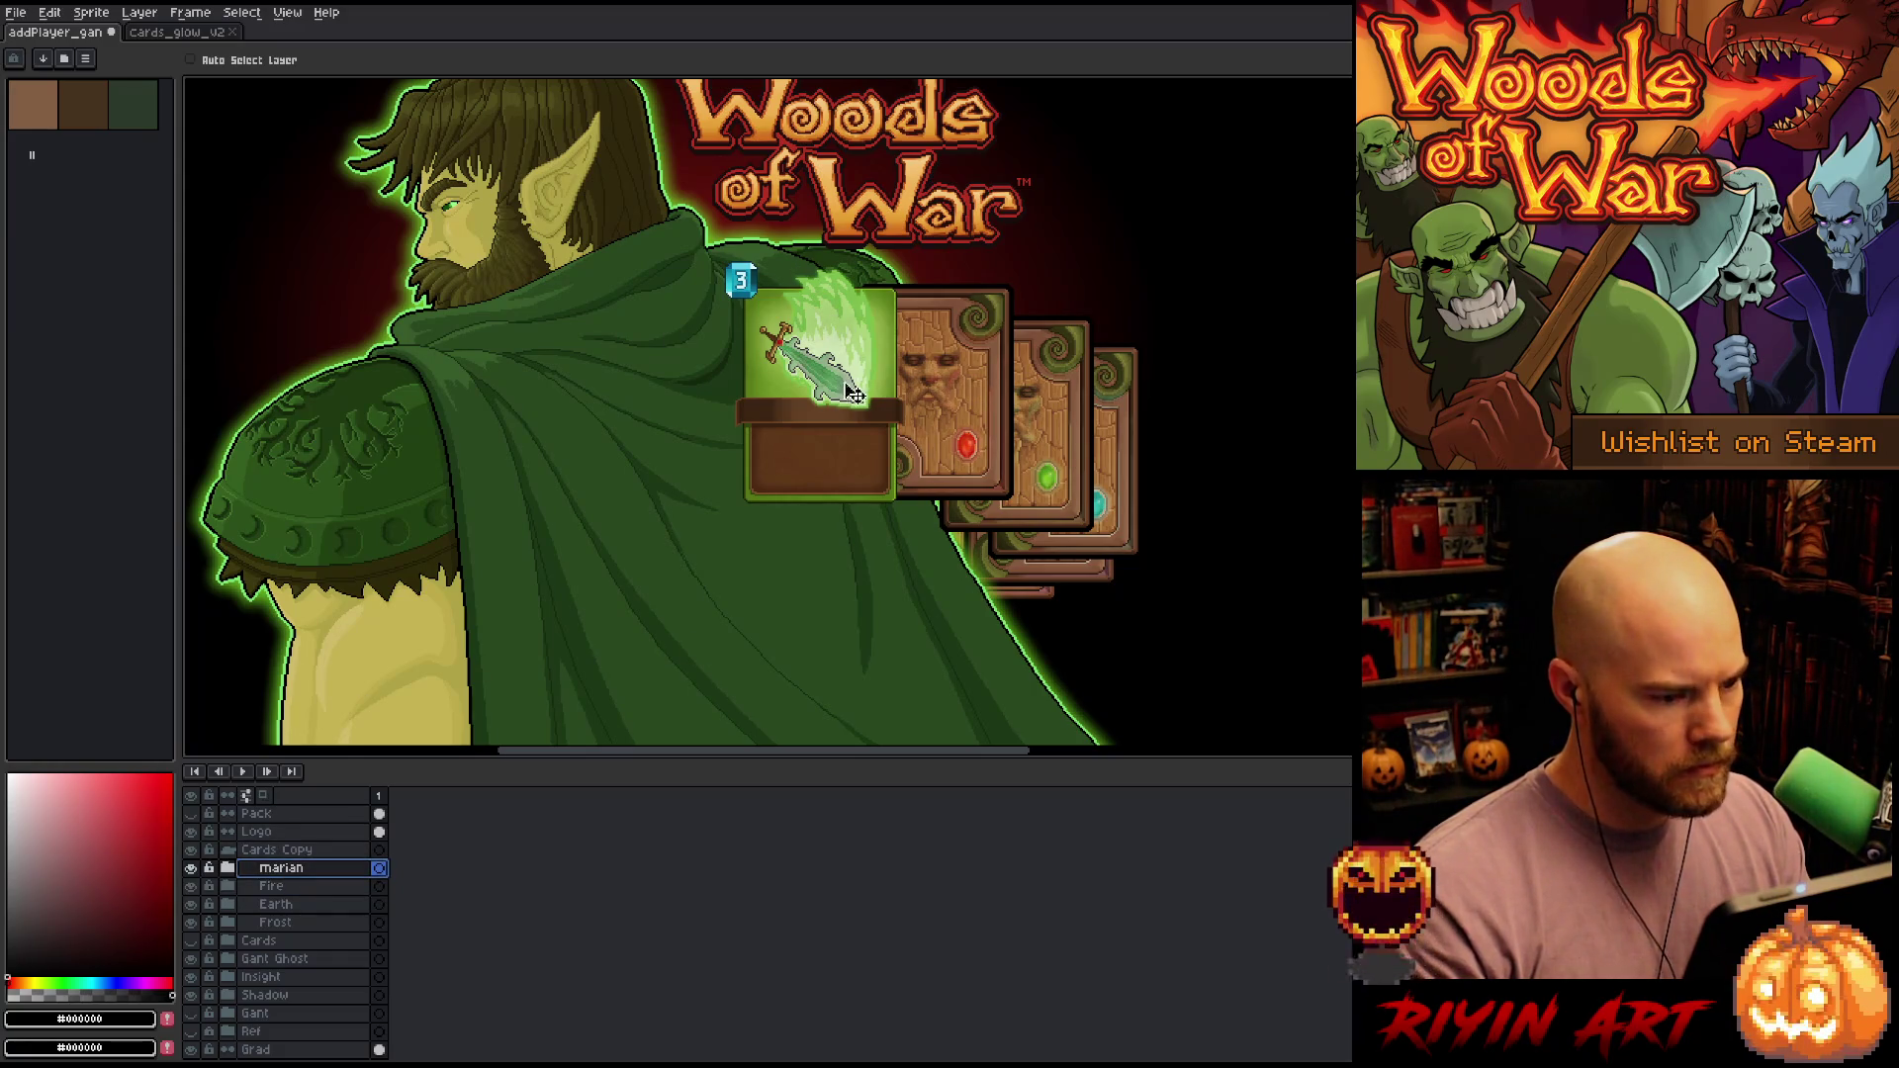
{"action": "mouse_move", "coordinate": [851, 392]}
{"action": "left_mouse_down"}
{"action": "mouse_move", "coordinate": [836, 380]}
{"action": "mouse_move", "coordinate": [852, 382]}
{"action": "left_mouse_up"}
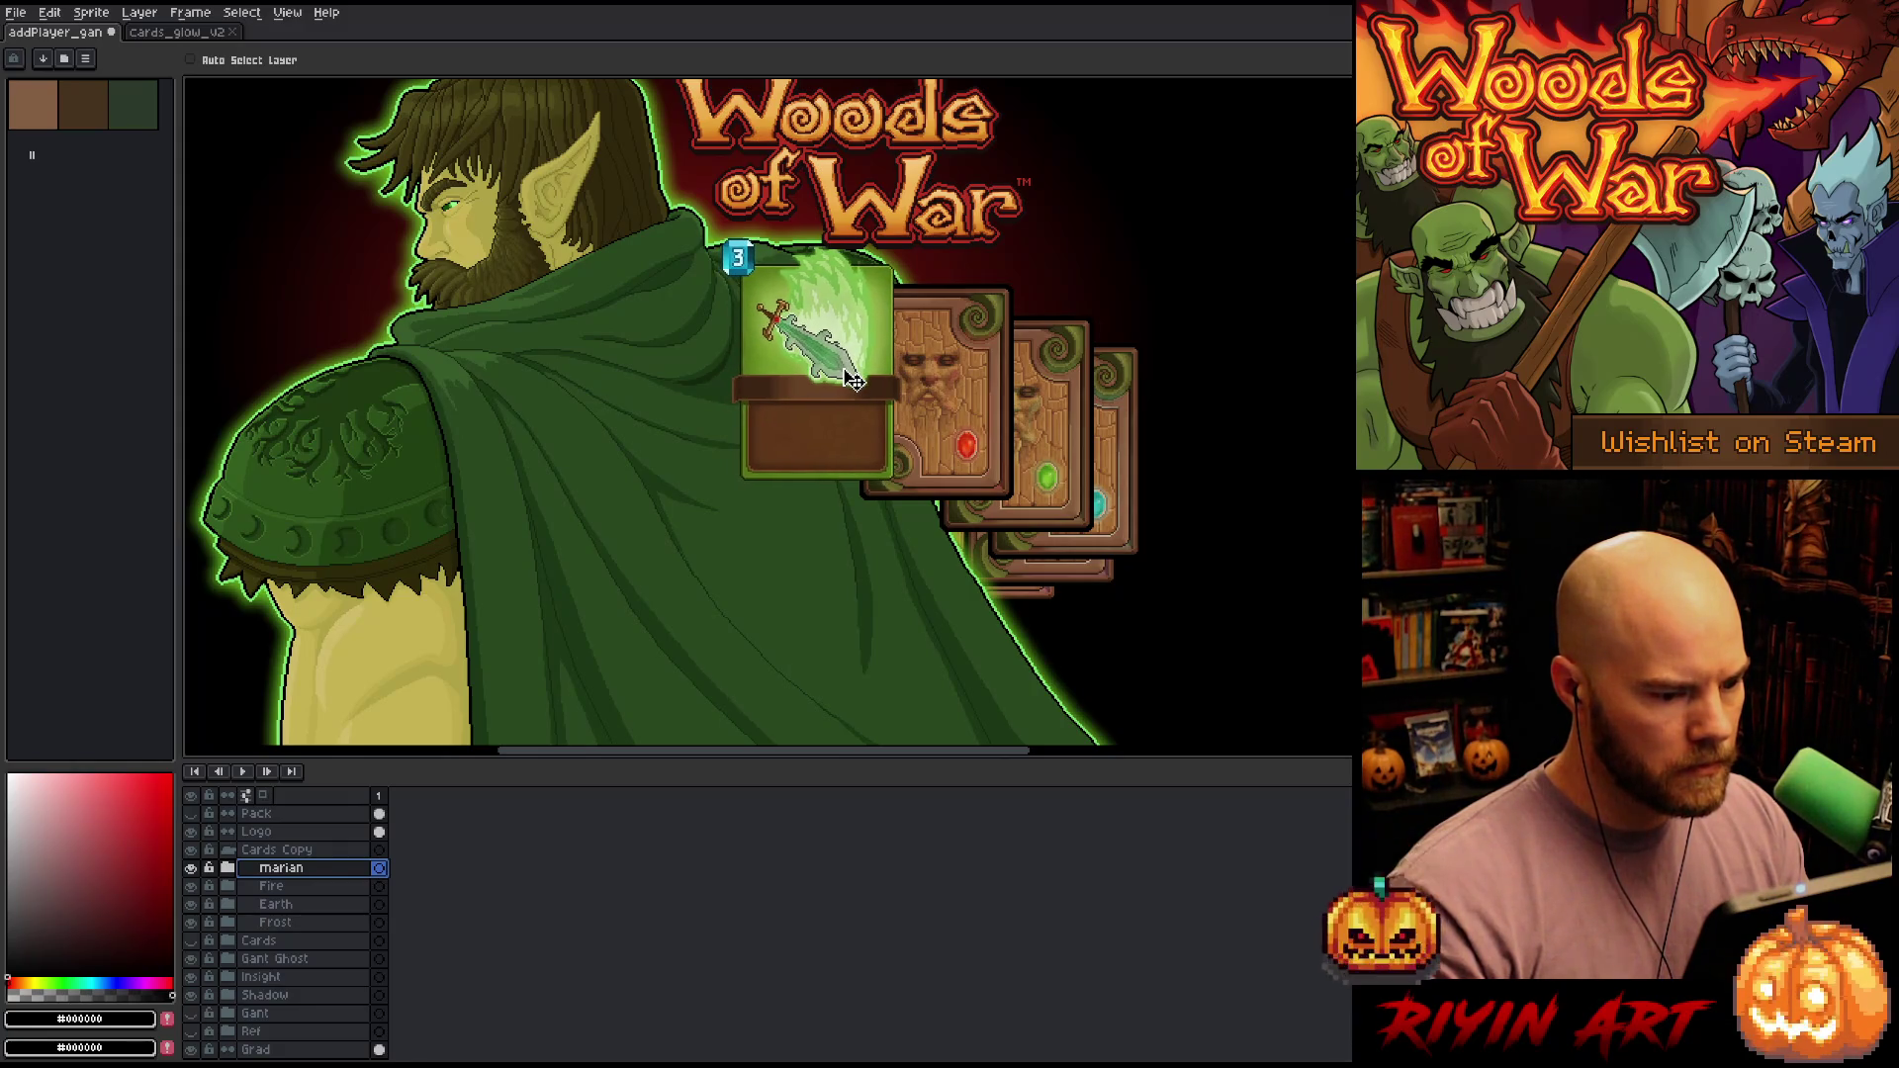
Shift all four card layers about 3 px right and move the Shadow and Insight layers up
{"action": "left_click", "coordinate": [275, 922], "text": "shift"}
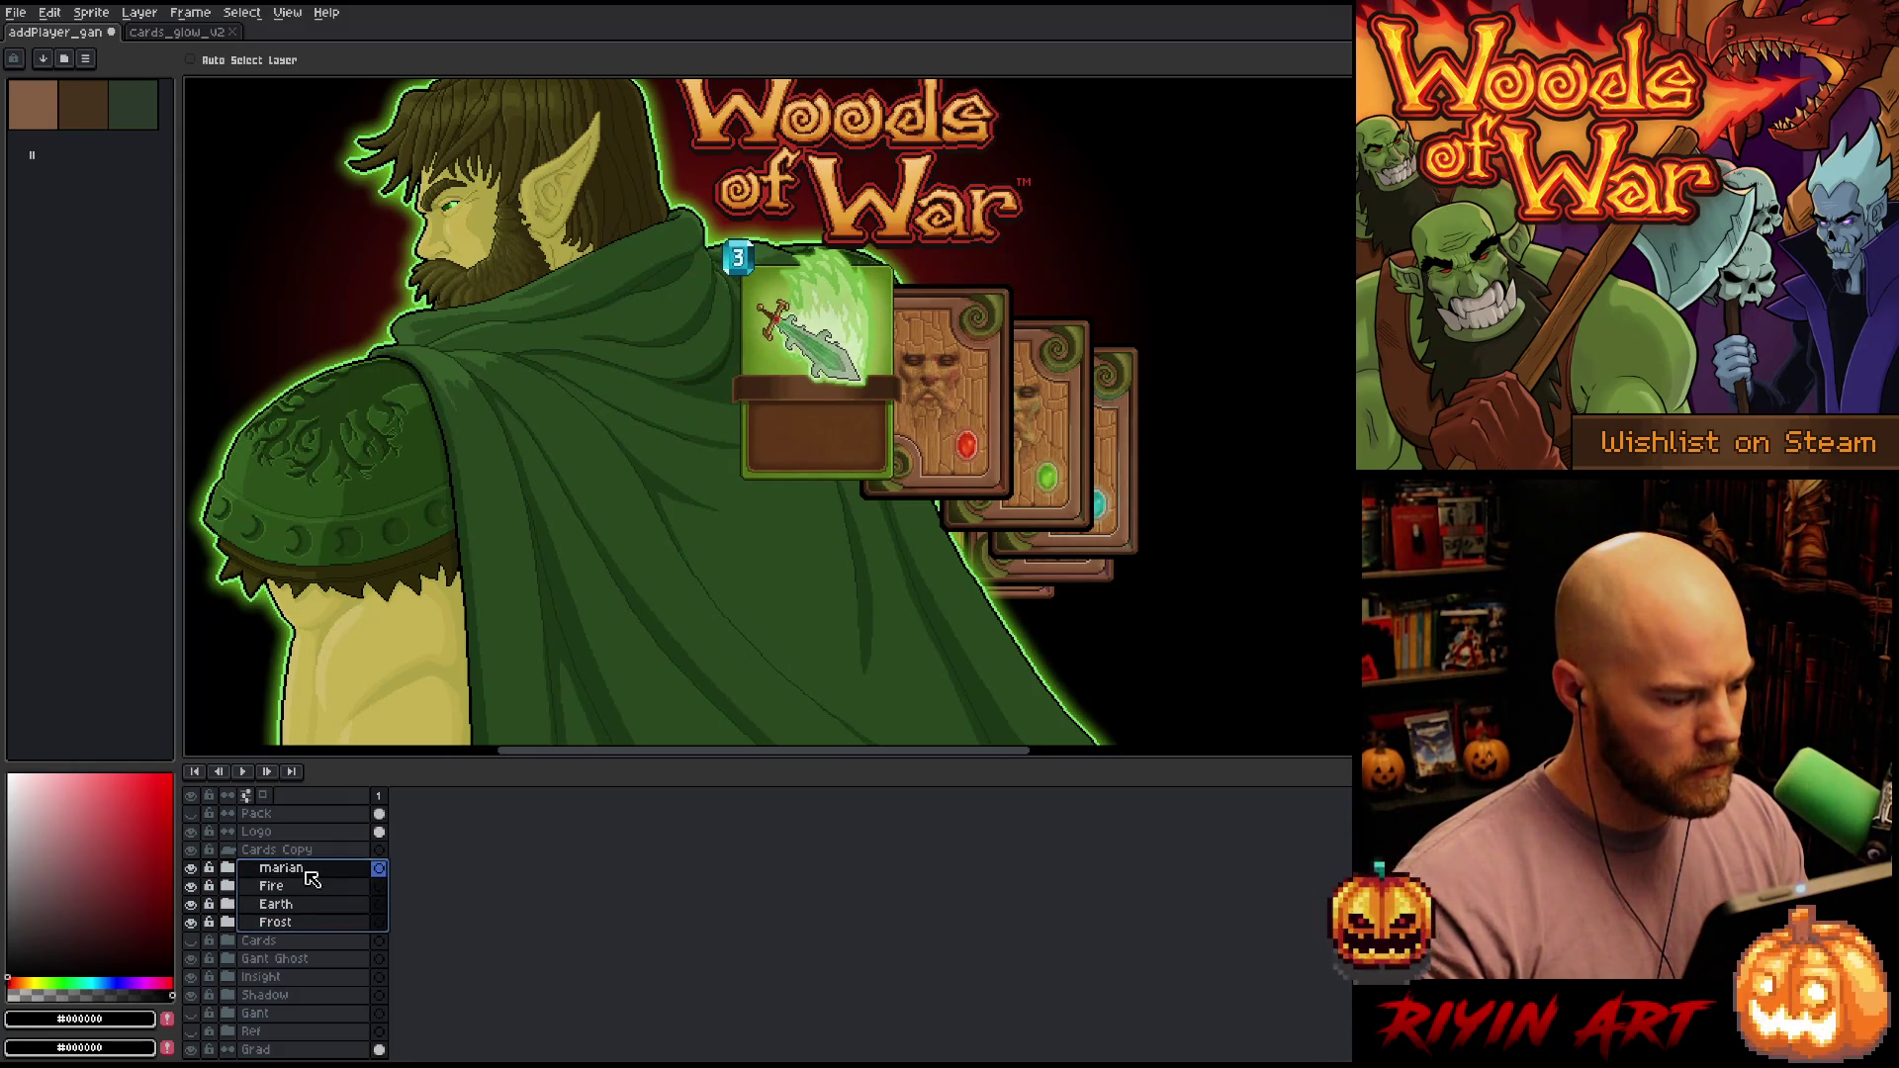
{"action": "left_click_drag", "start_coordinate": [867, 435], "coordinate": [876, 446]}
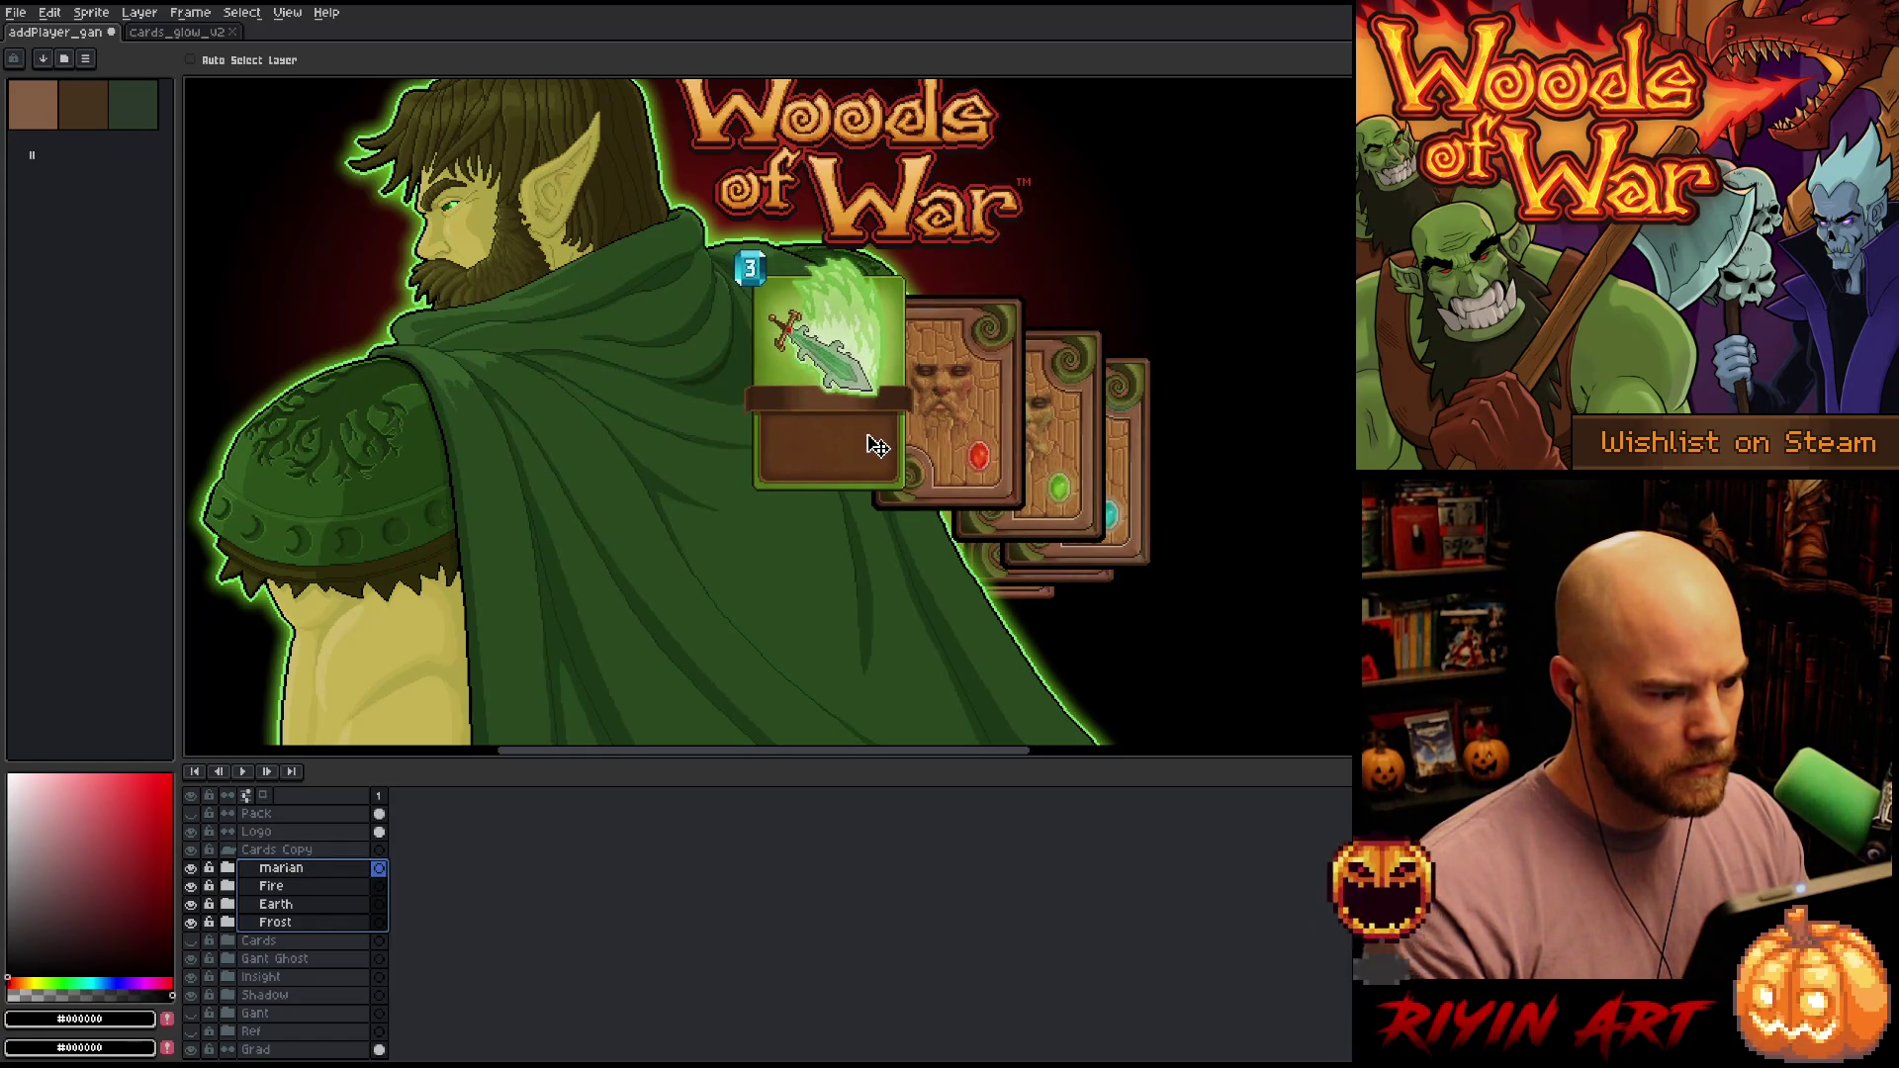
{"action": "left_click", "coordinate": [297, 995]}
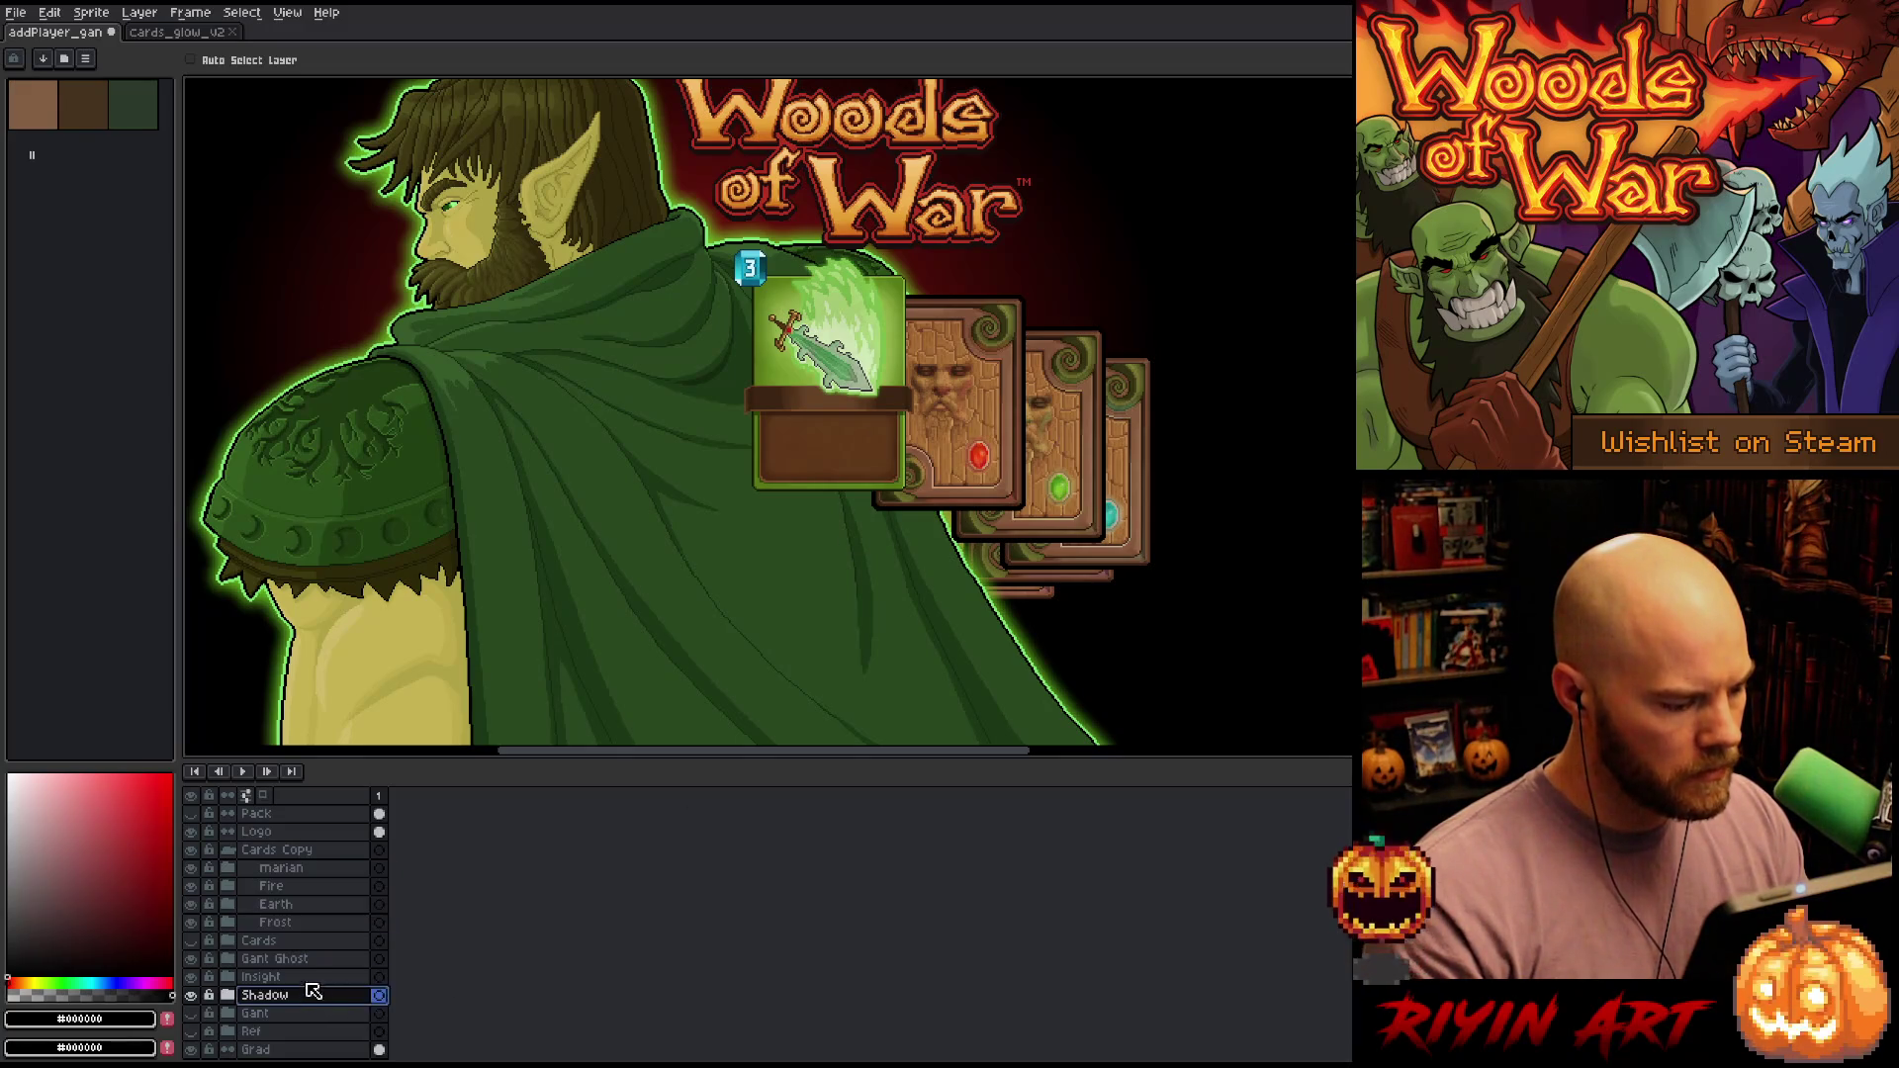
{"action": "left_click", "coordinate": [277, 976], "text": "shift"}
{"action": "left_click_drag", "start_coordinate": [1046, 594], "coordinate": [1045, 585]}
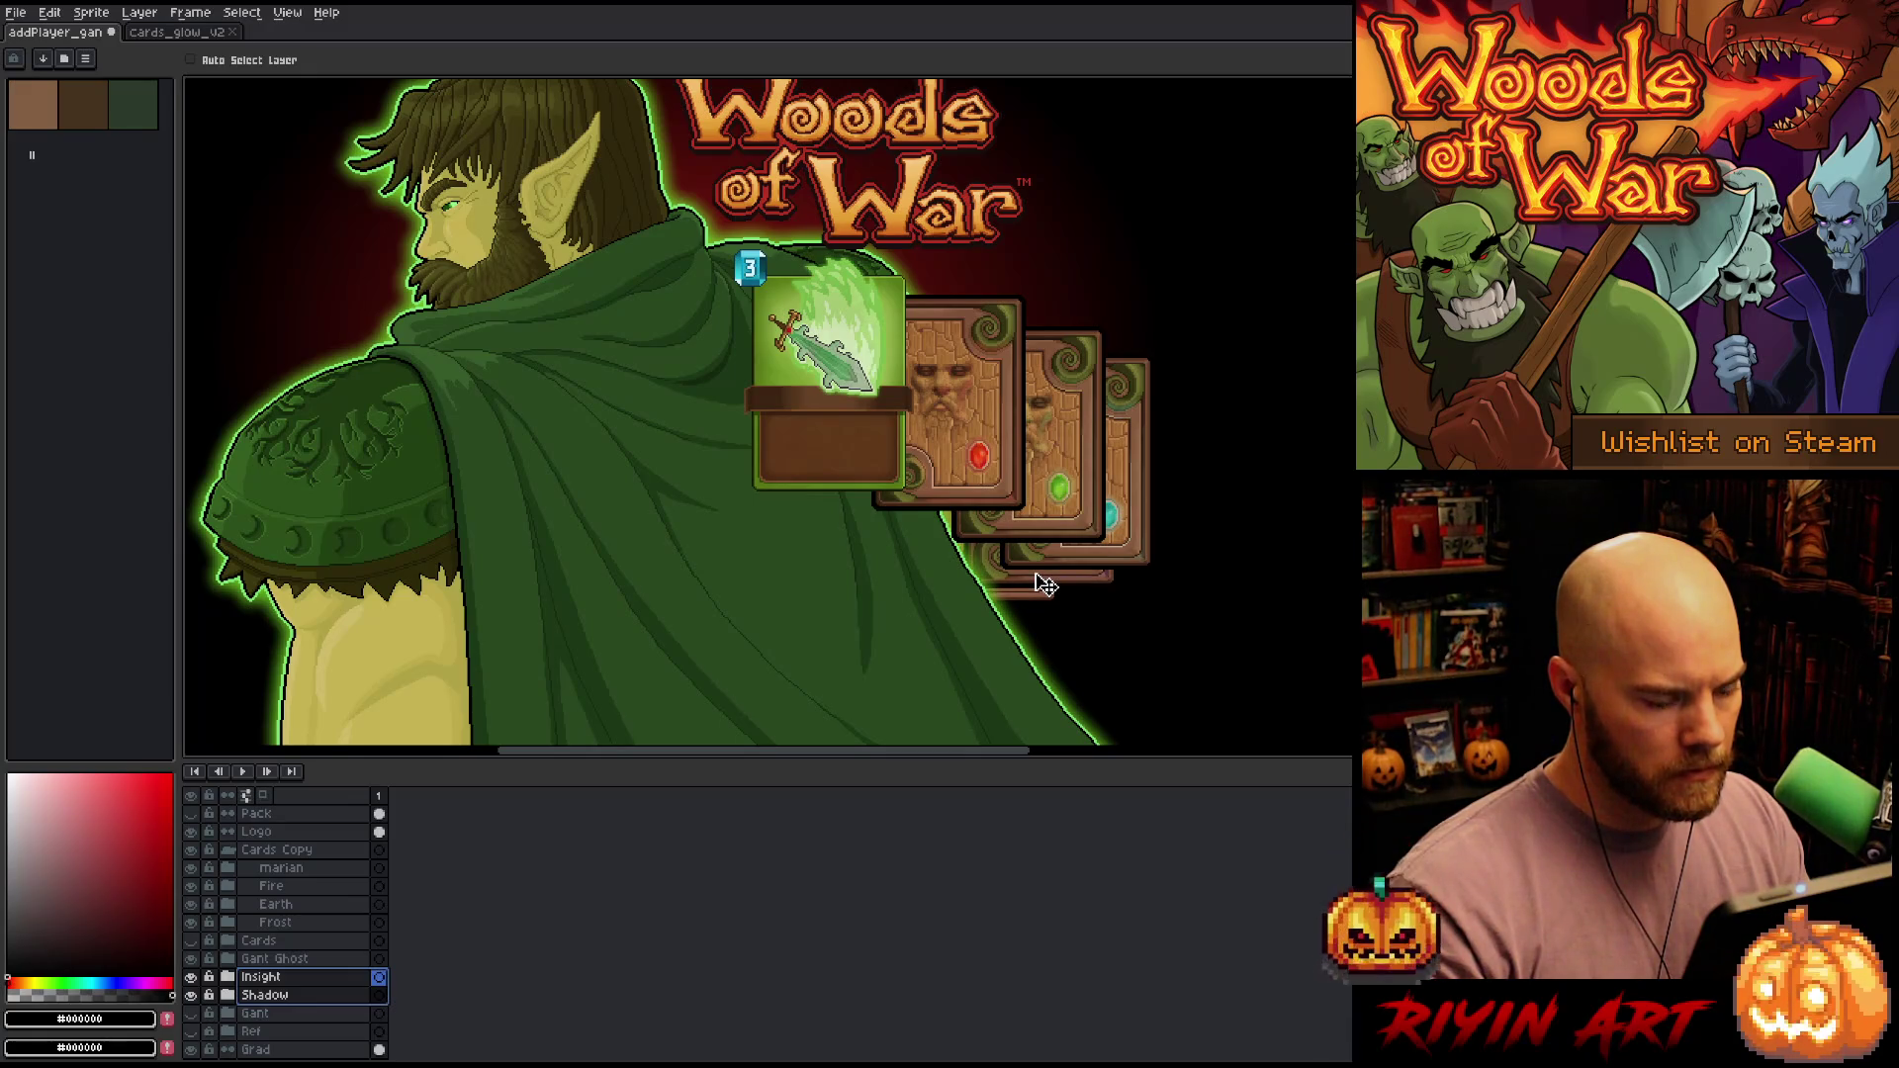
Shift the shadow strip left and down, then adjust the Frost card at the back
{"action": "left_click", "coordinate": [297, 994]}
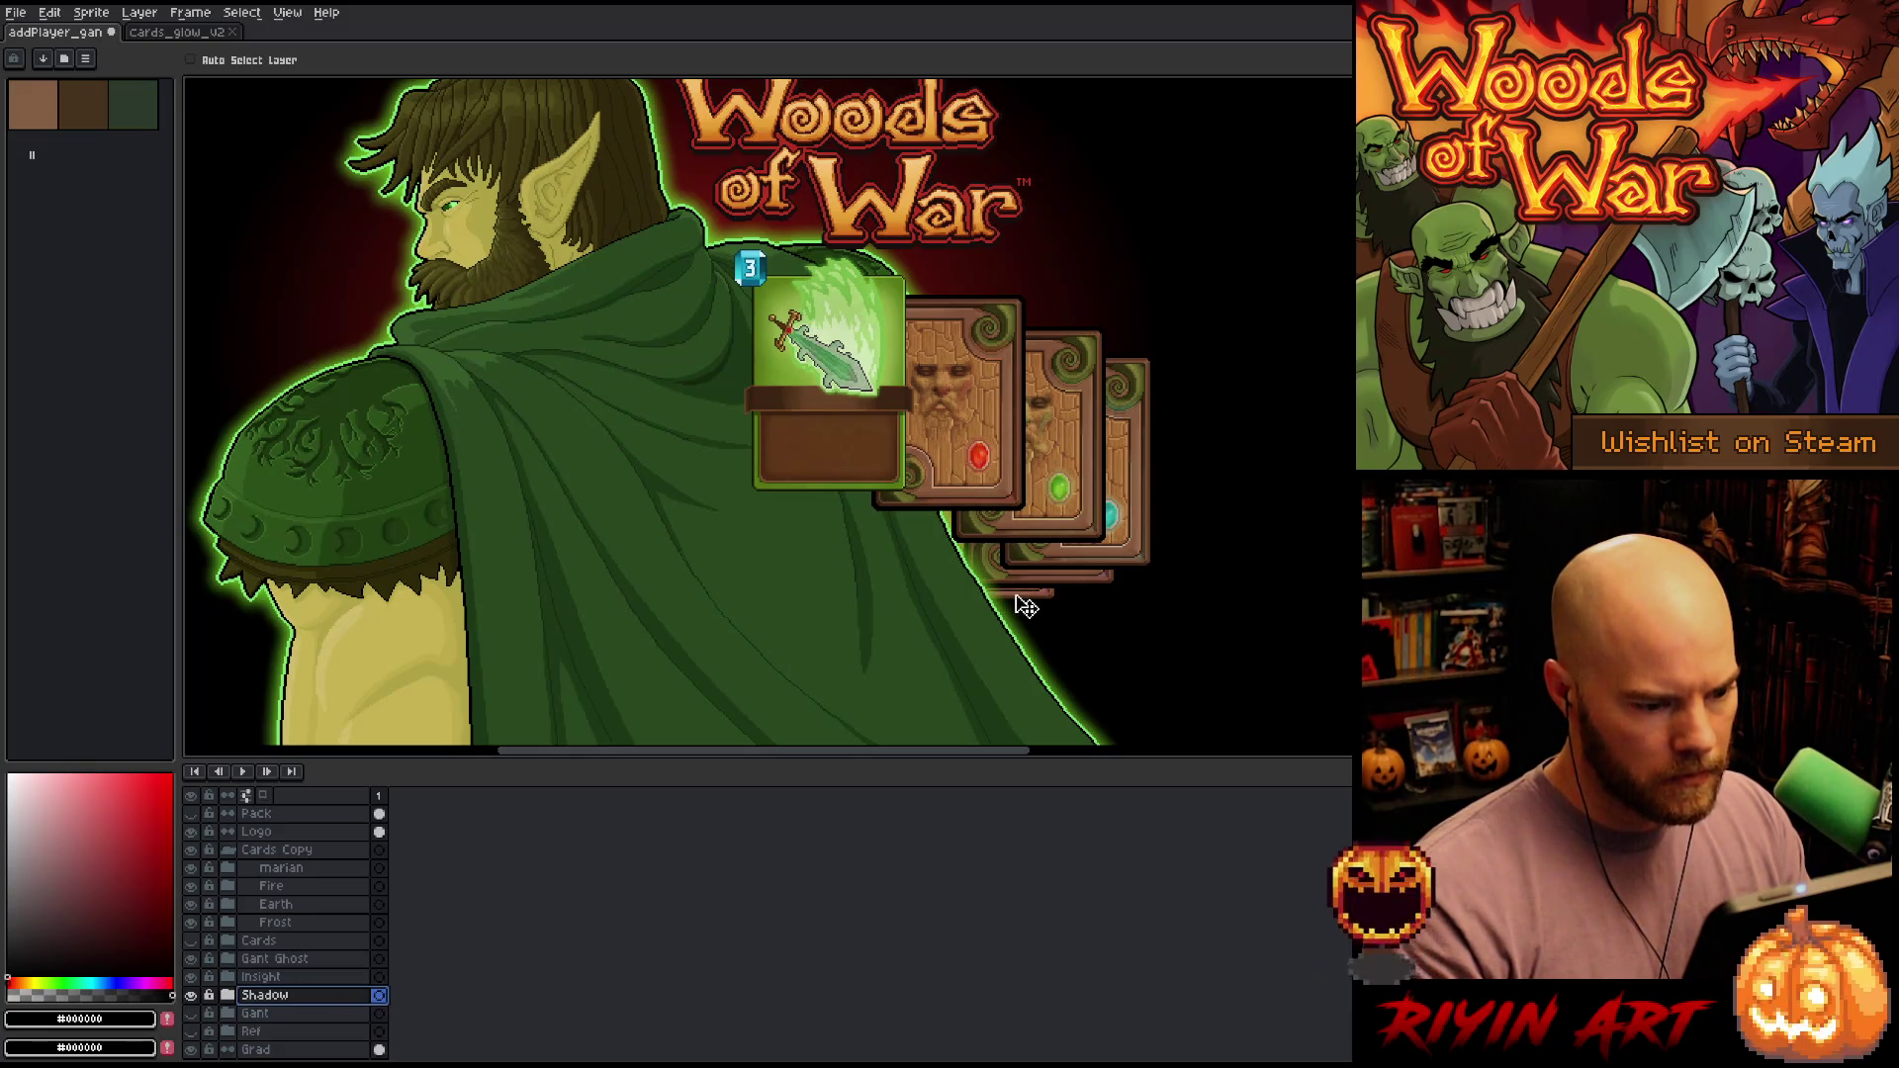
{"action": "left_click_drag", "start_coordinate": [1028, 605], "coordinate": [1025, 607]}
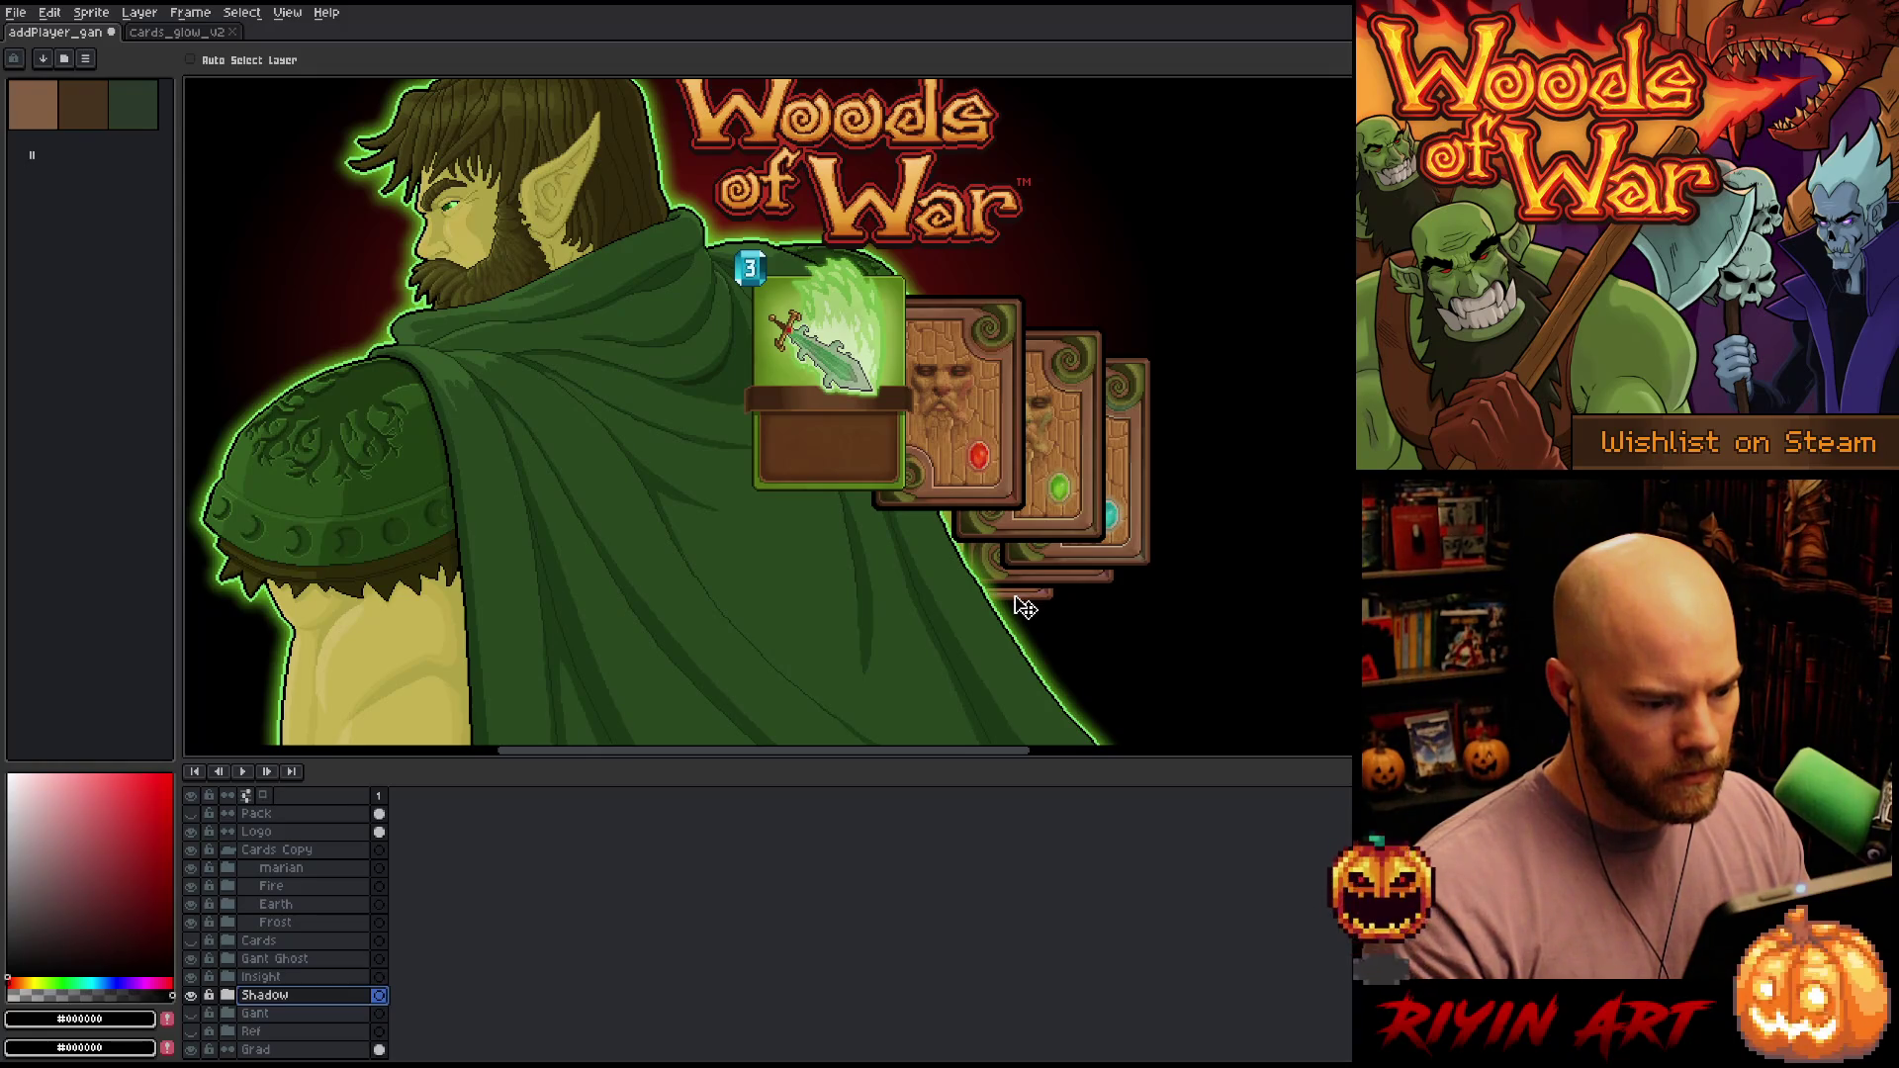
{"action": "left_click", "coordinate": [277, 921]}
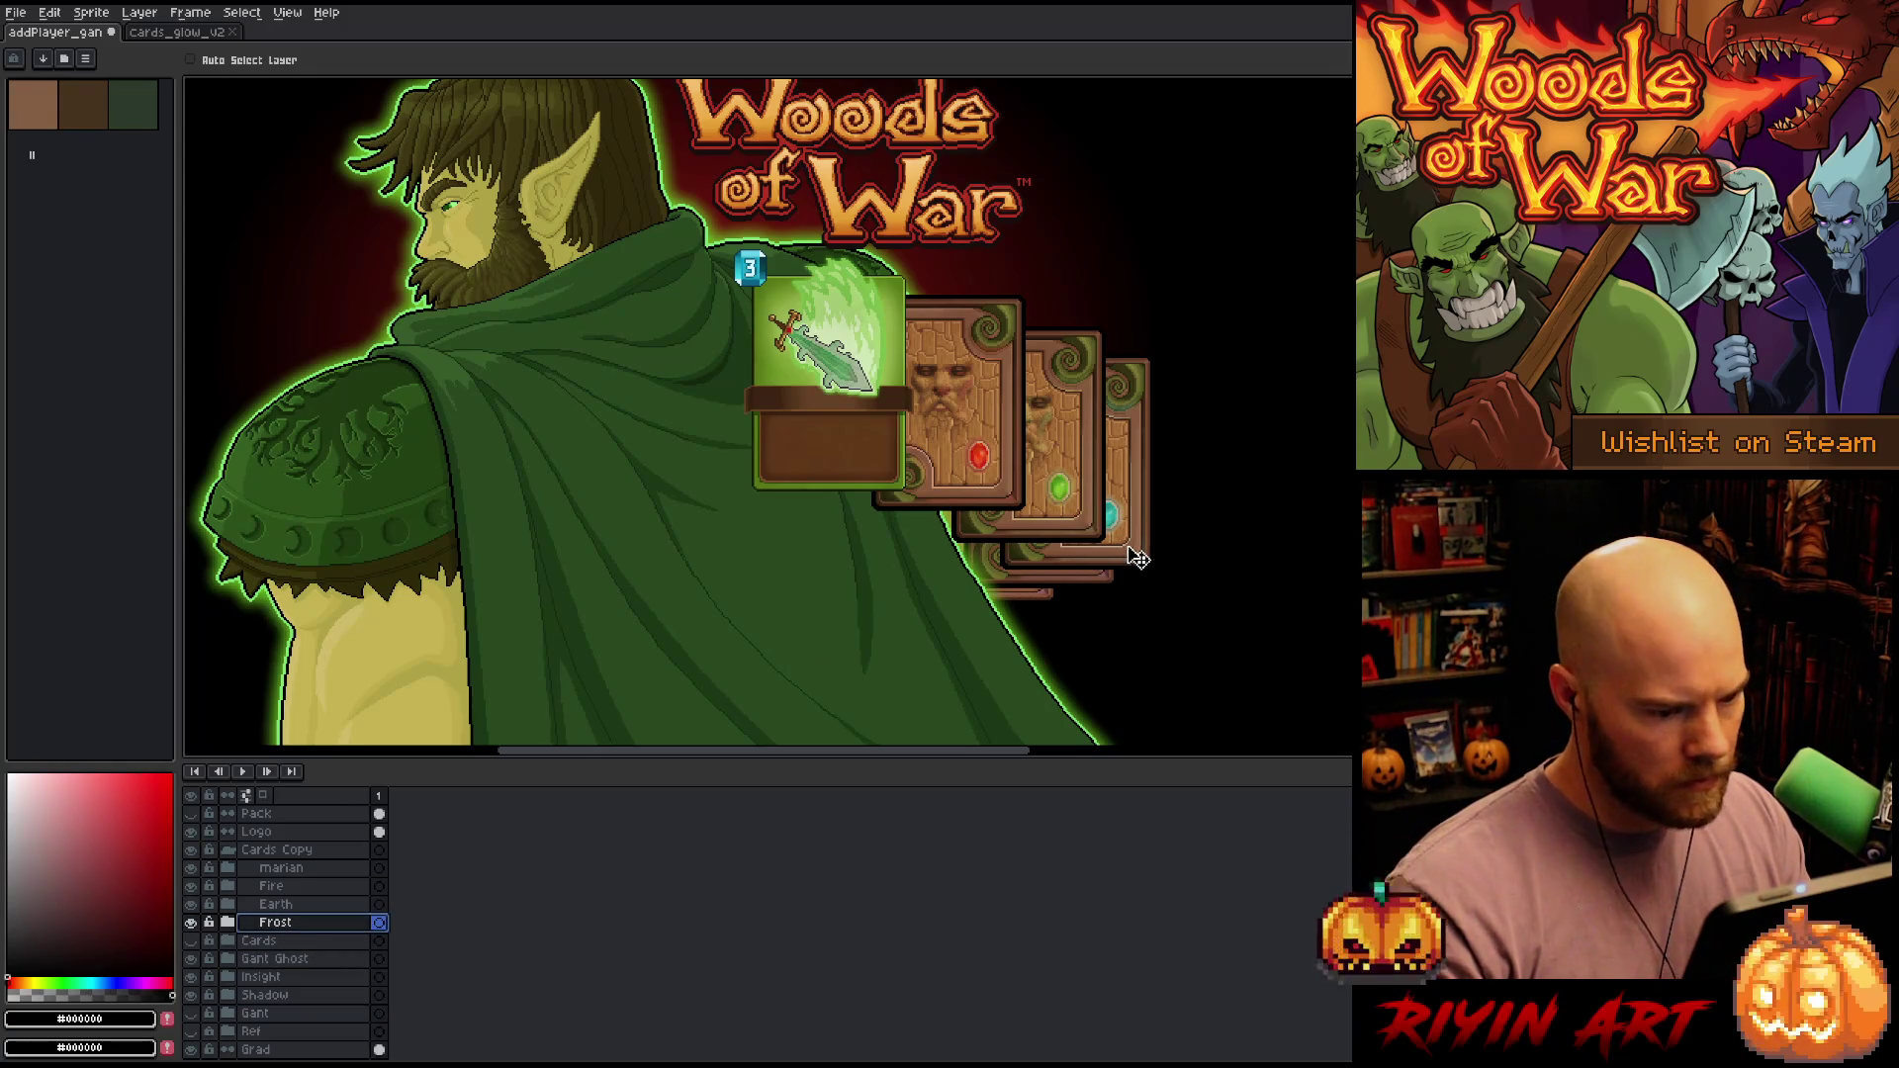
{"action": "left_click_drag", "start_coordinate": [1137, 557], "coordinate": [1141, 556]}
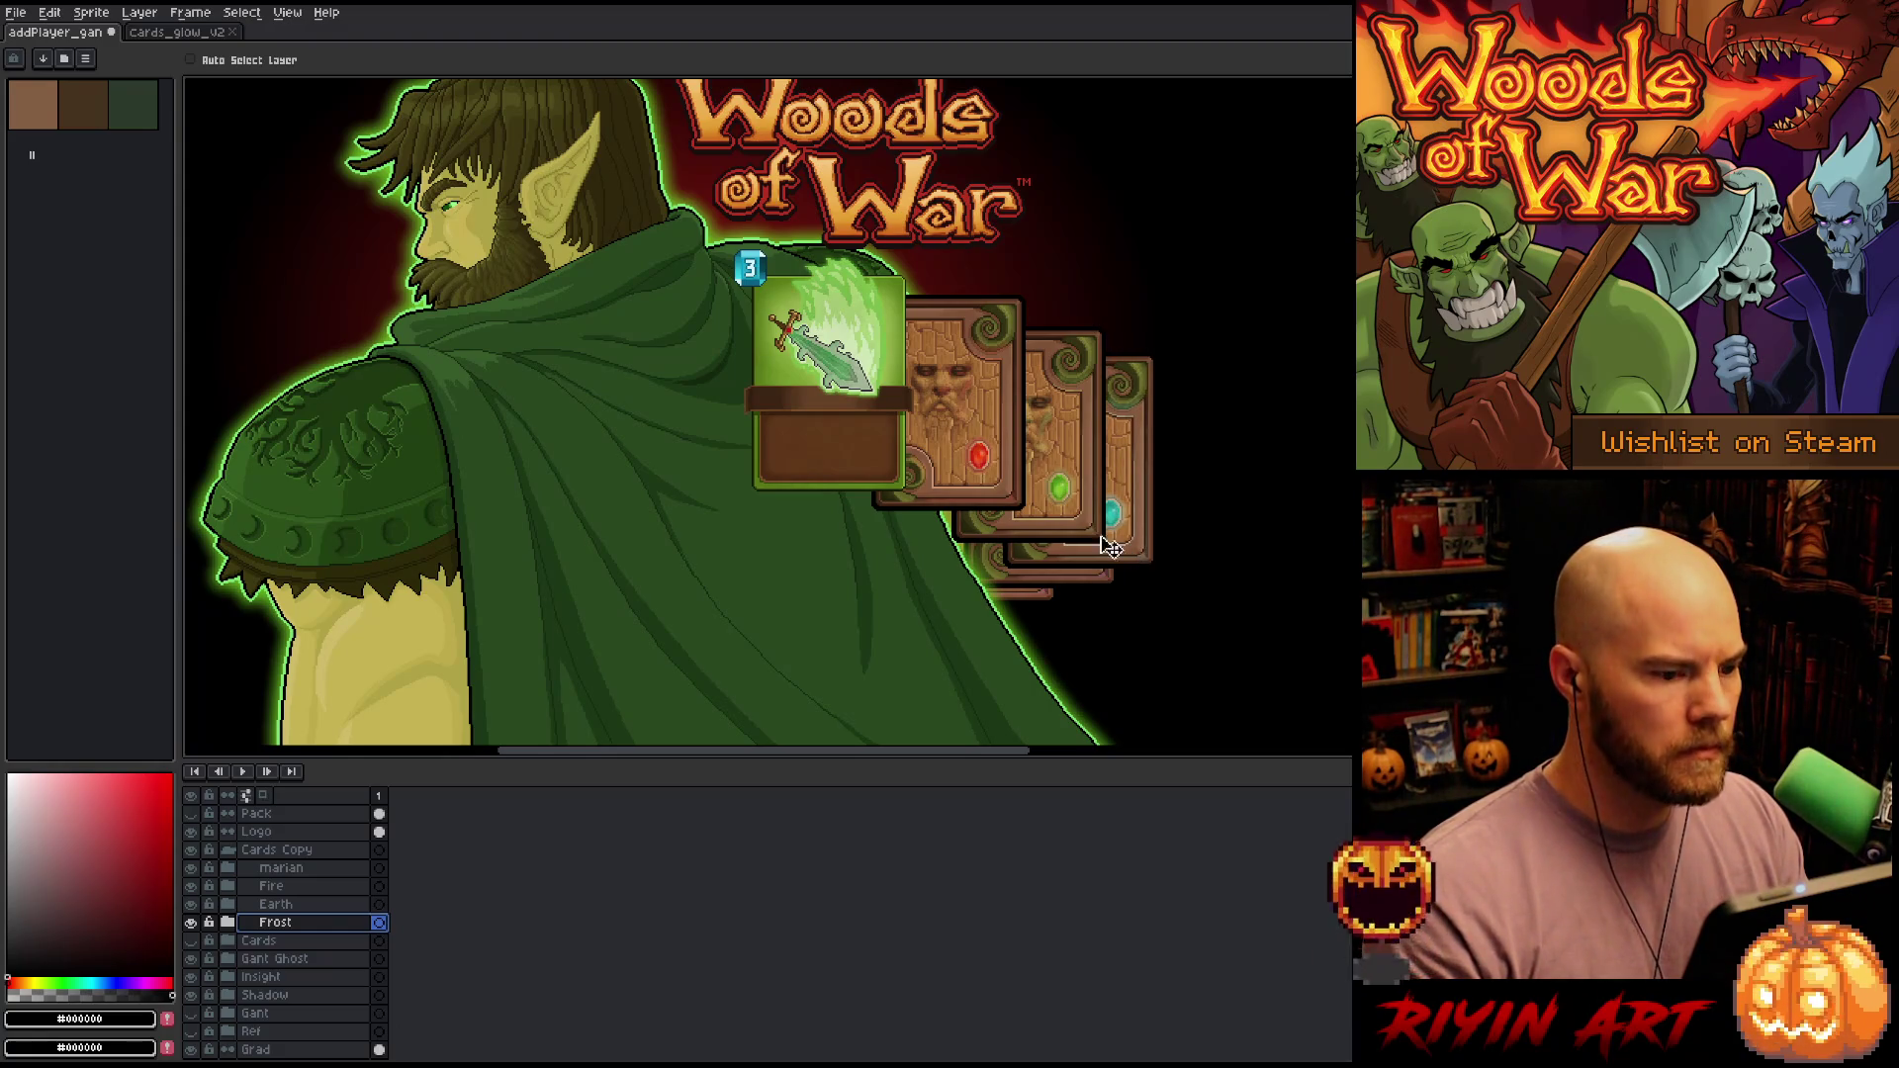
Preview the artwork full-screen, check the card sprite, and return to the elf artwork document
{"action": "scroll", "coordinate": [1053, 528], "scroll_direction": "down", "scroll_amount": 1}
{"action": "scroll", "coordinate": [776, 343], "scroll_direction": "up", "scroll_amount": 1}
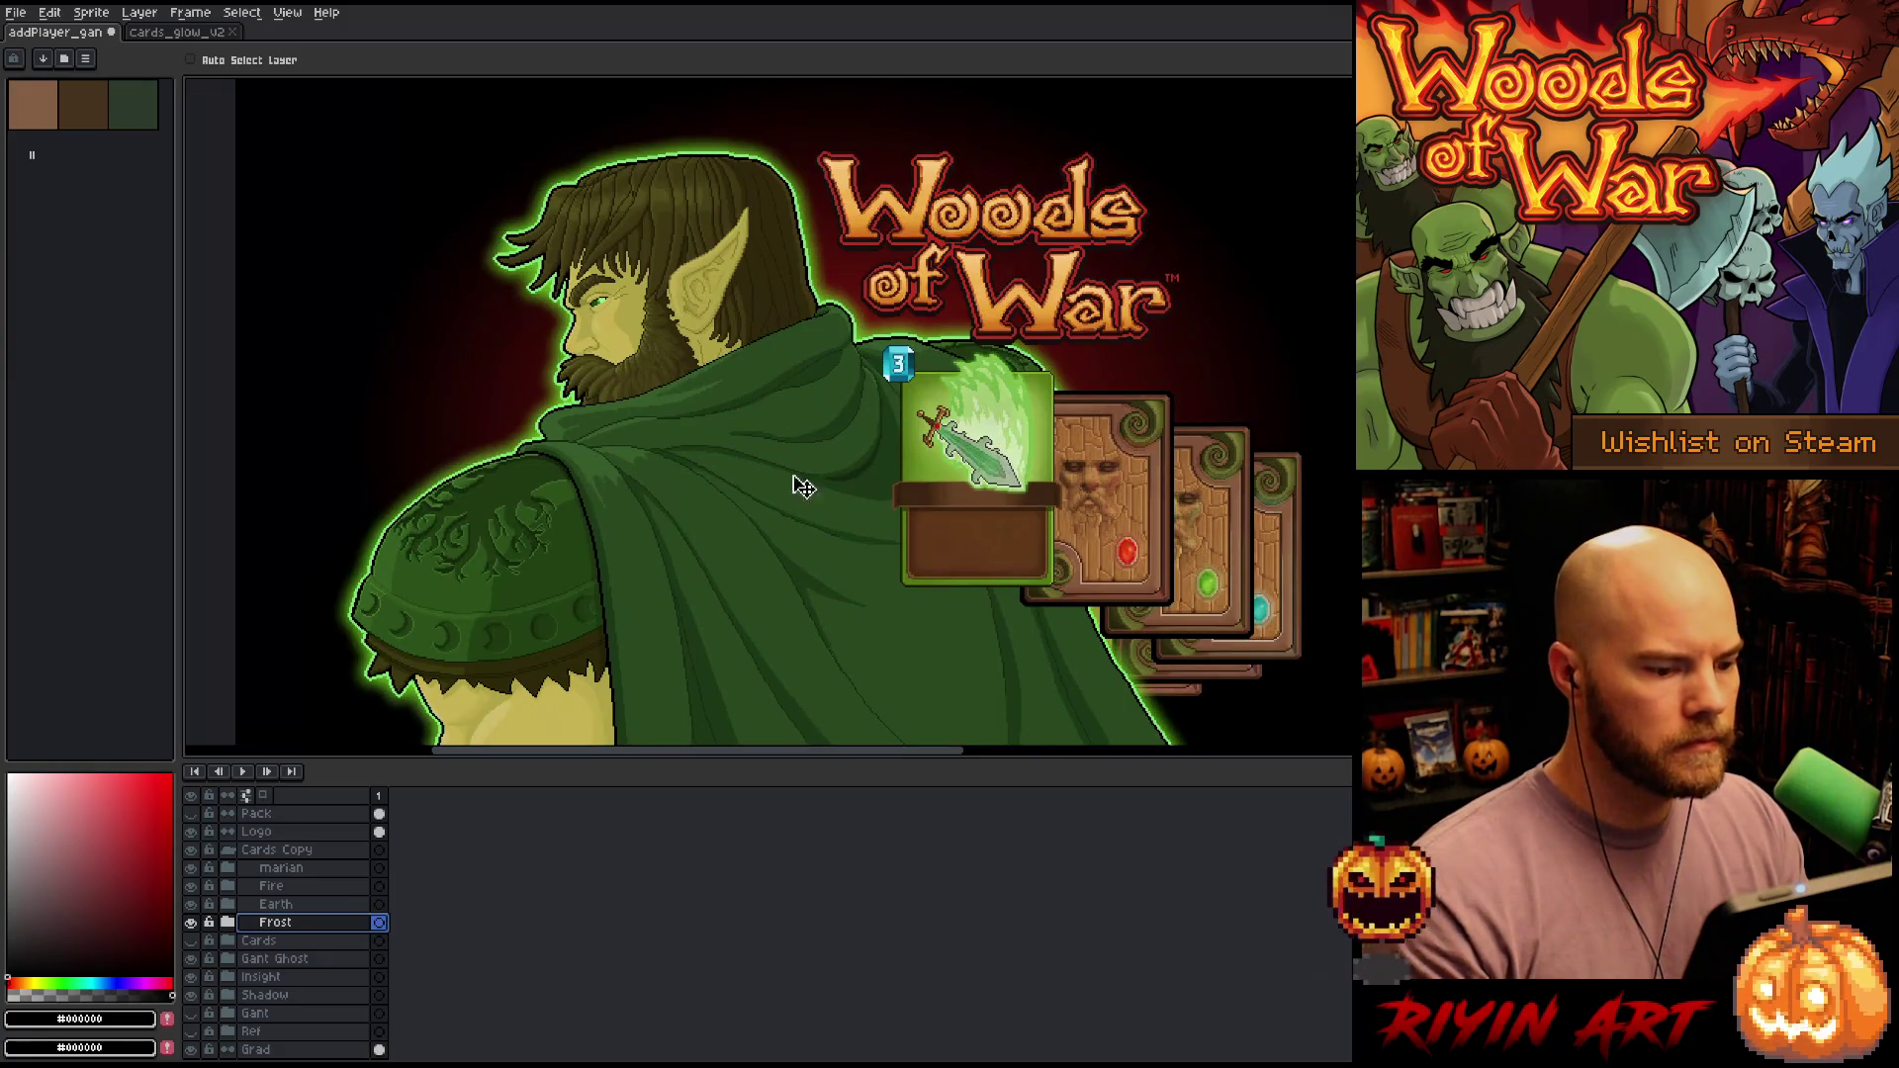
{"action": "left_click_drag", "start_coordinate": [797, 538], "coordinate": [673, 563]}
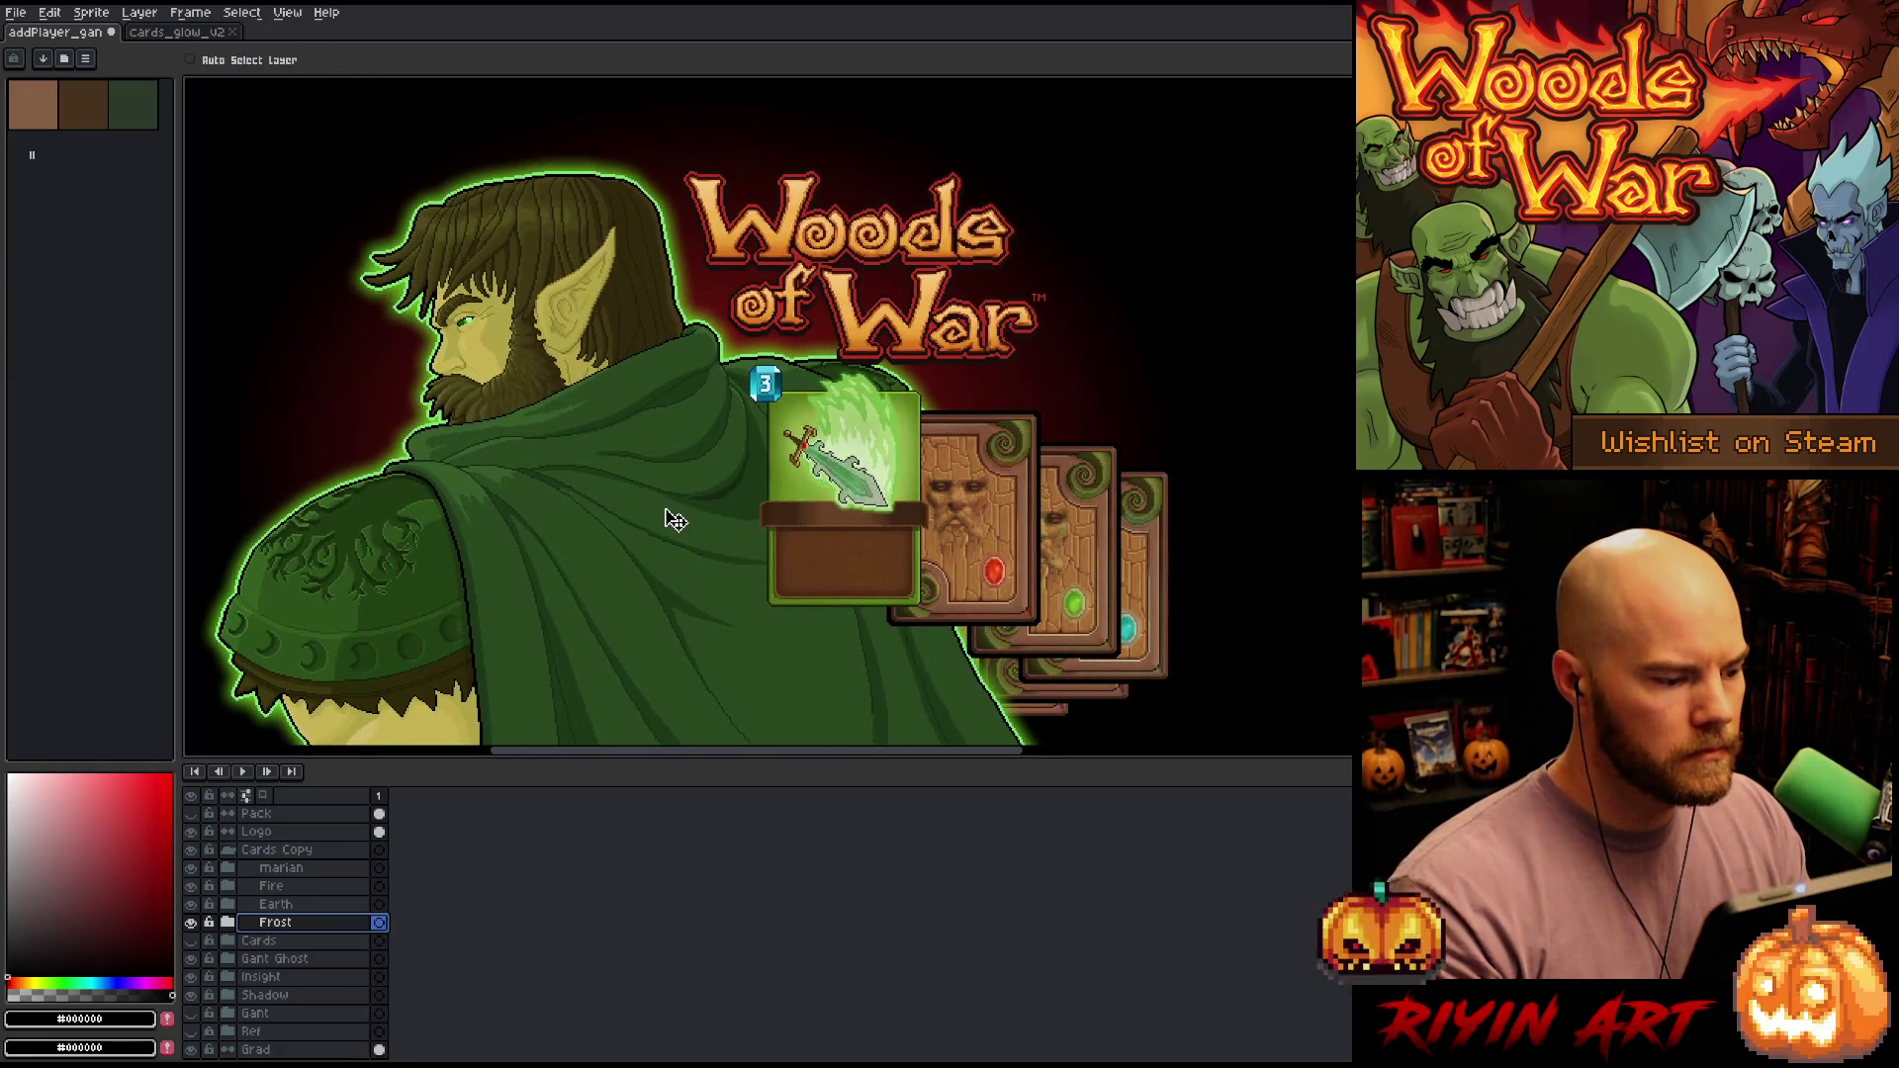
{"action": "key", "text": "F8"}
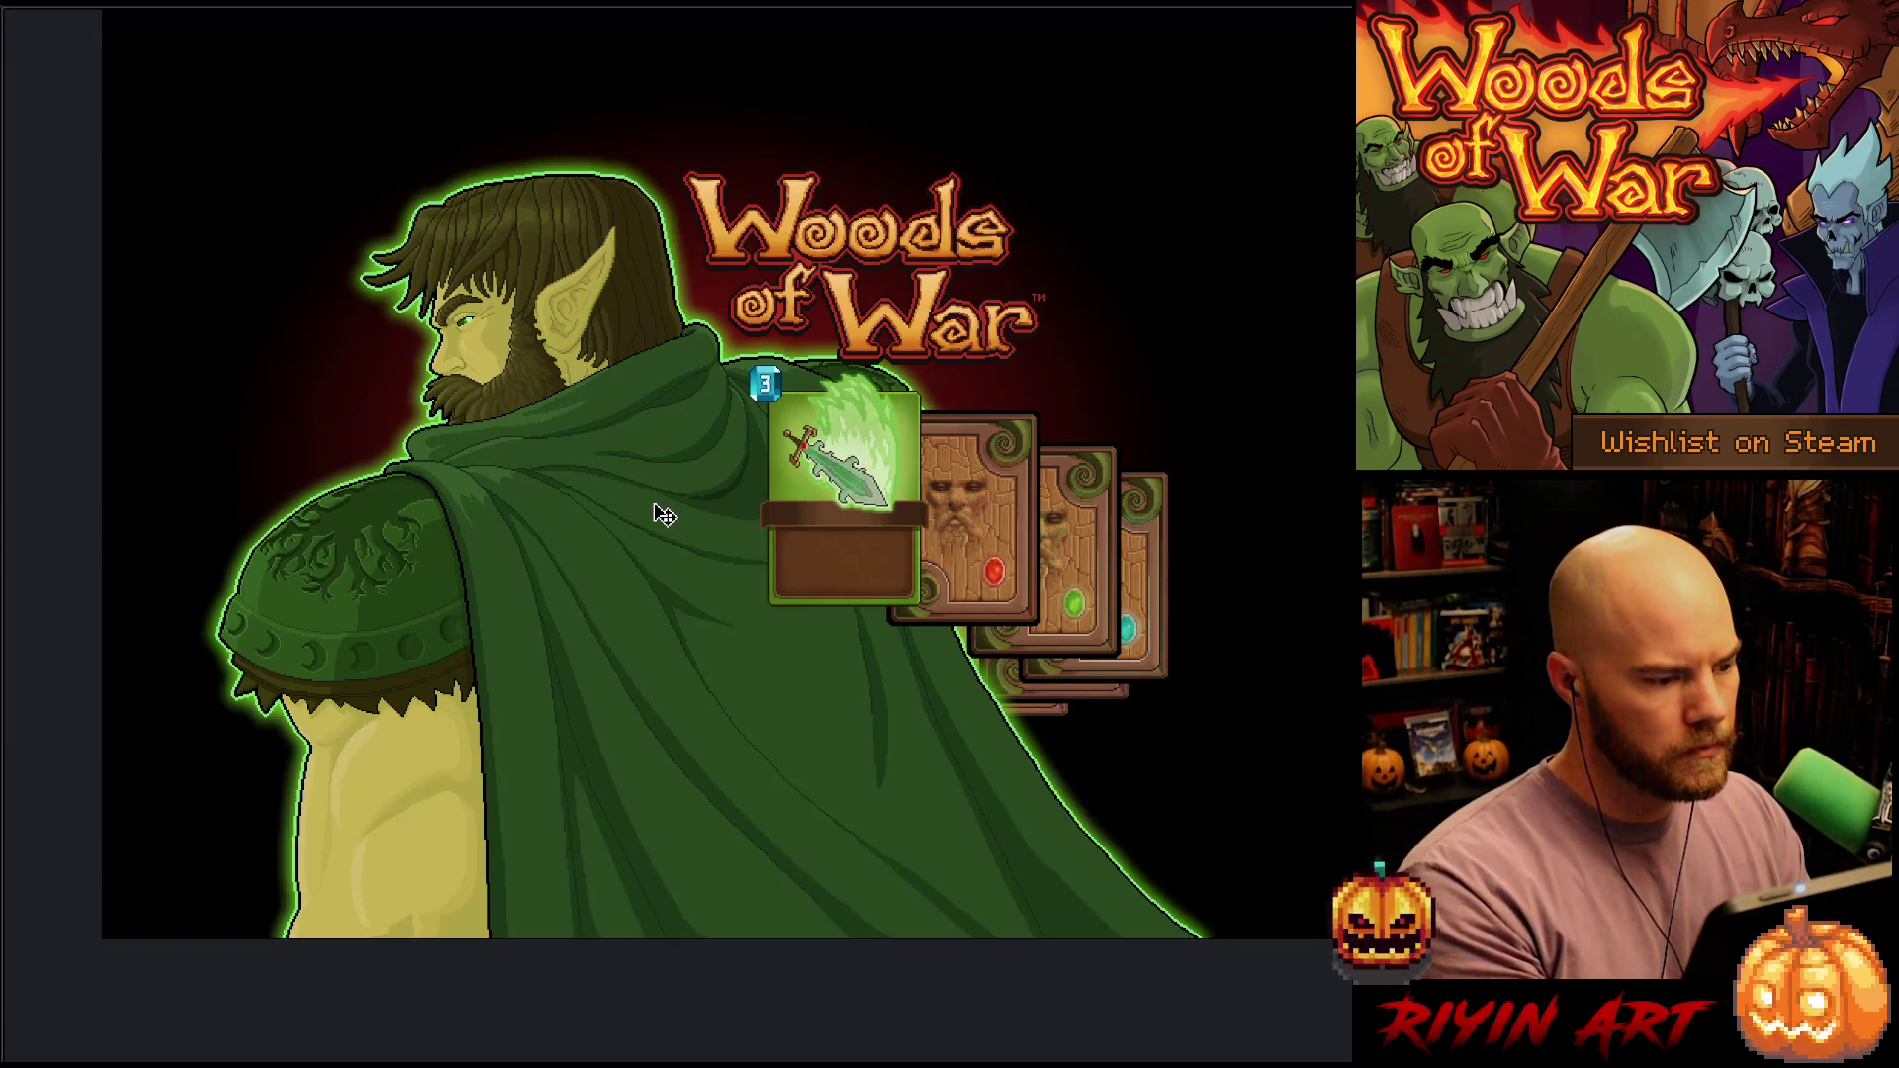
{"action": "scroll", "coordinate": [695, 538], "scroll_direction": "up", "scroll_amount": 1}
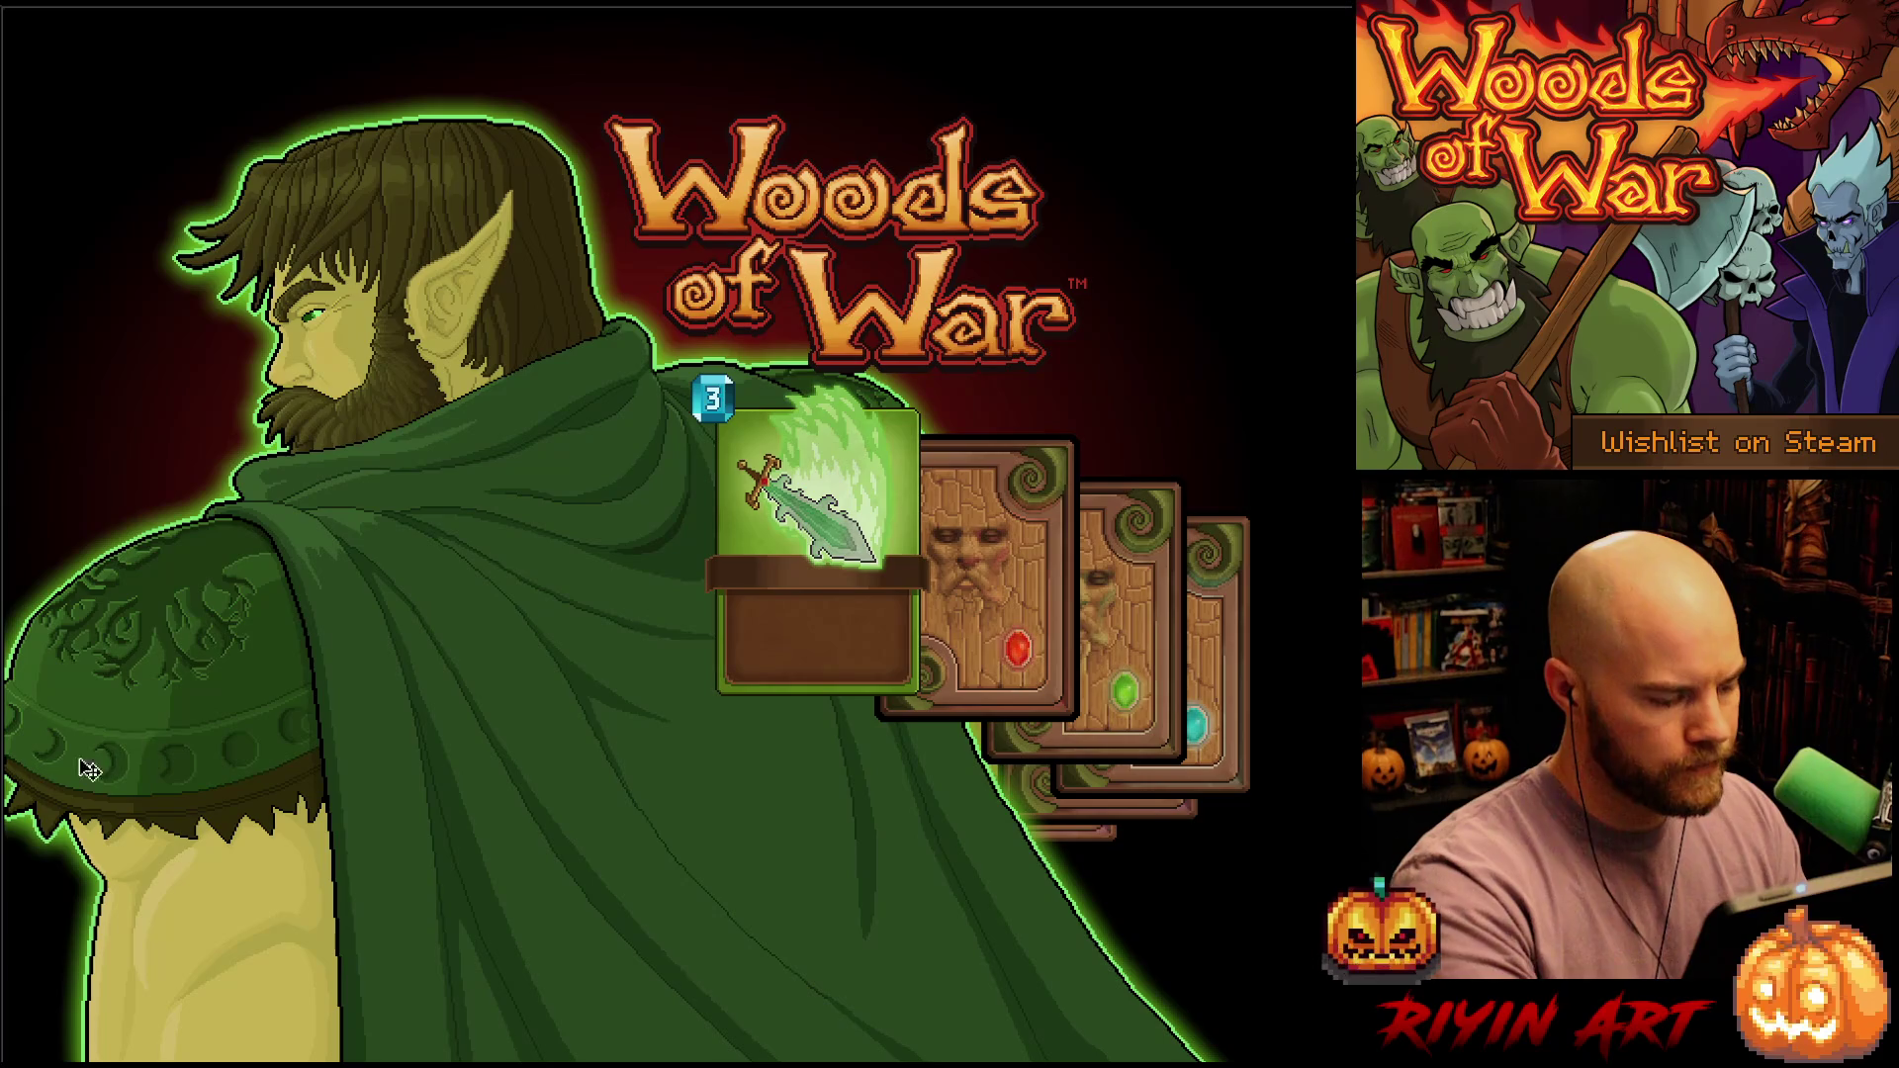
{"action": "left_click", "coordinate": [341, 782]}
{"action": "key", "text": "F8"}
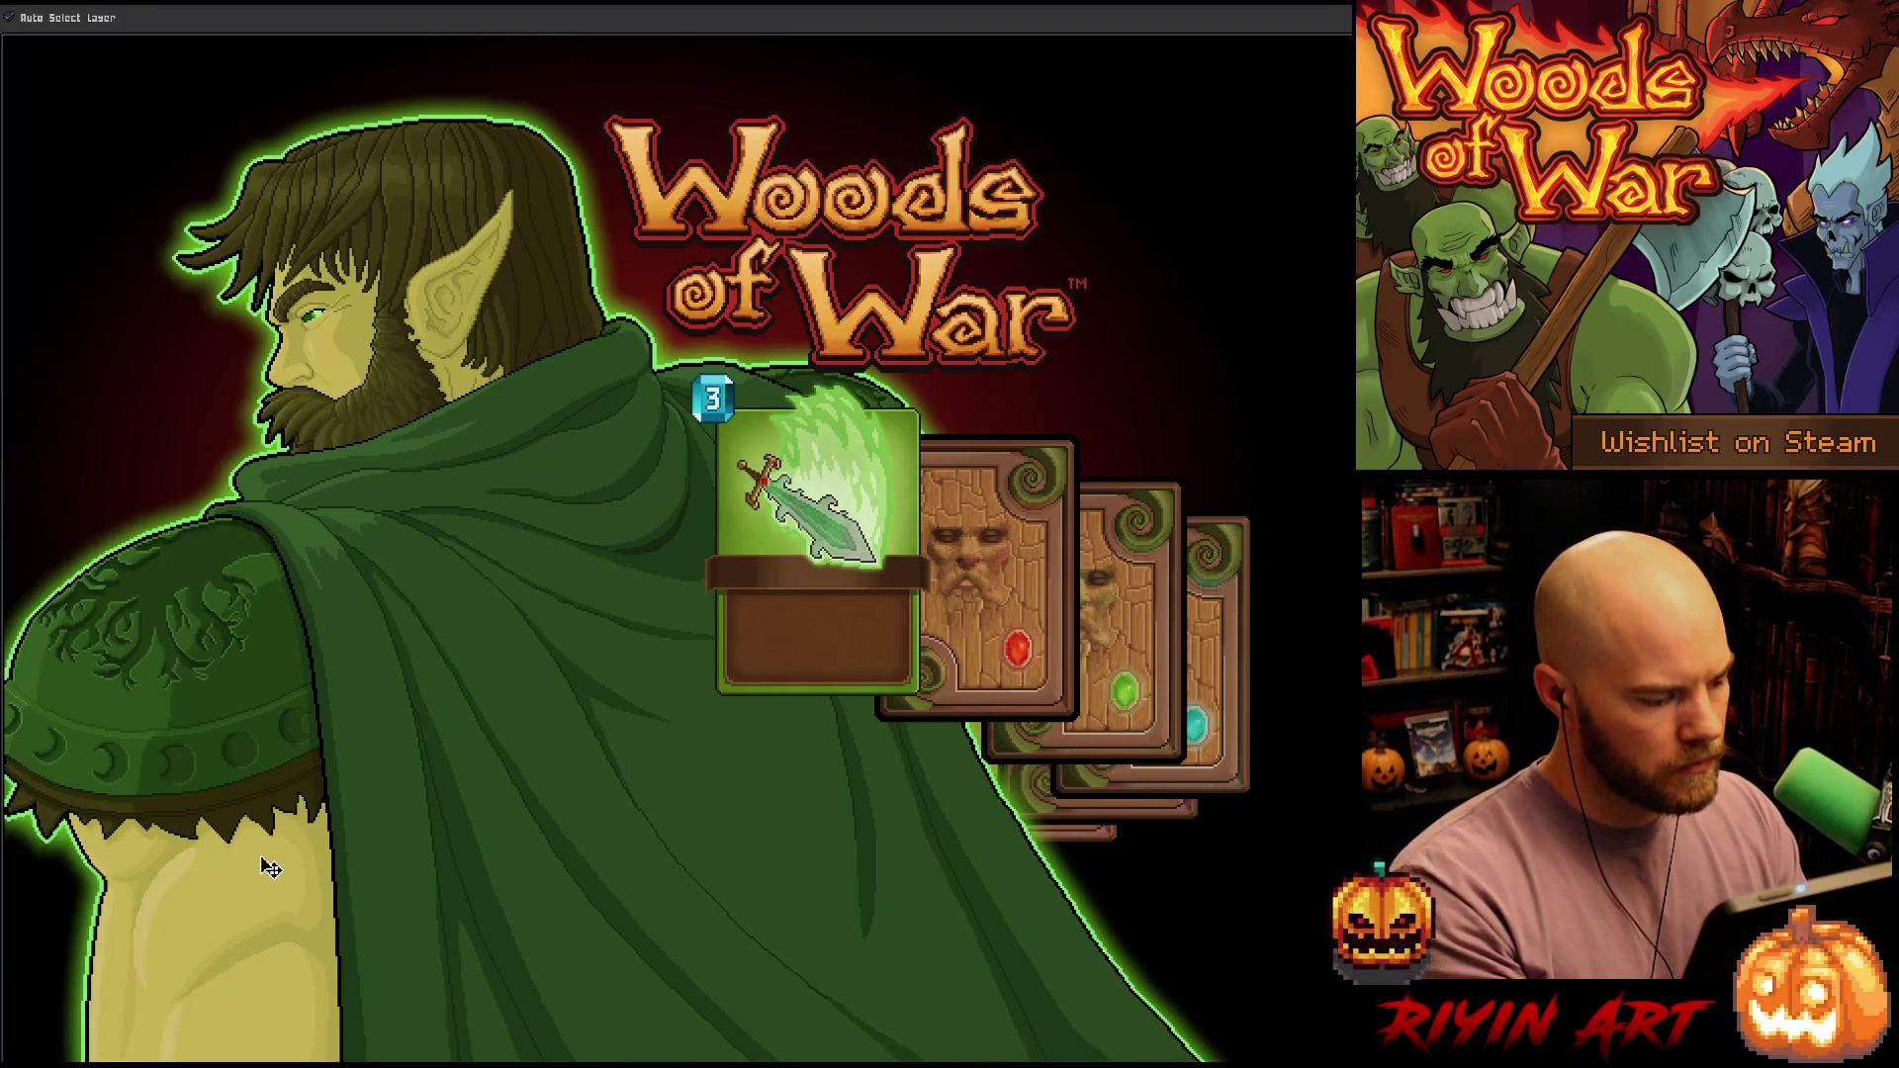
{"action": "key", "text": "ctrl+Tab"}
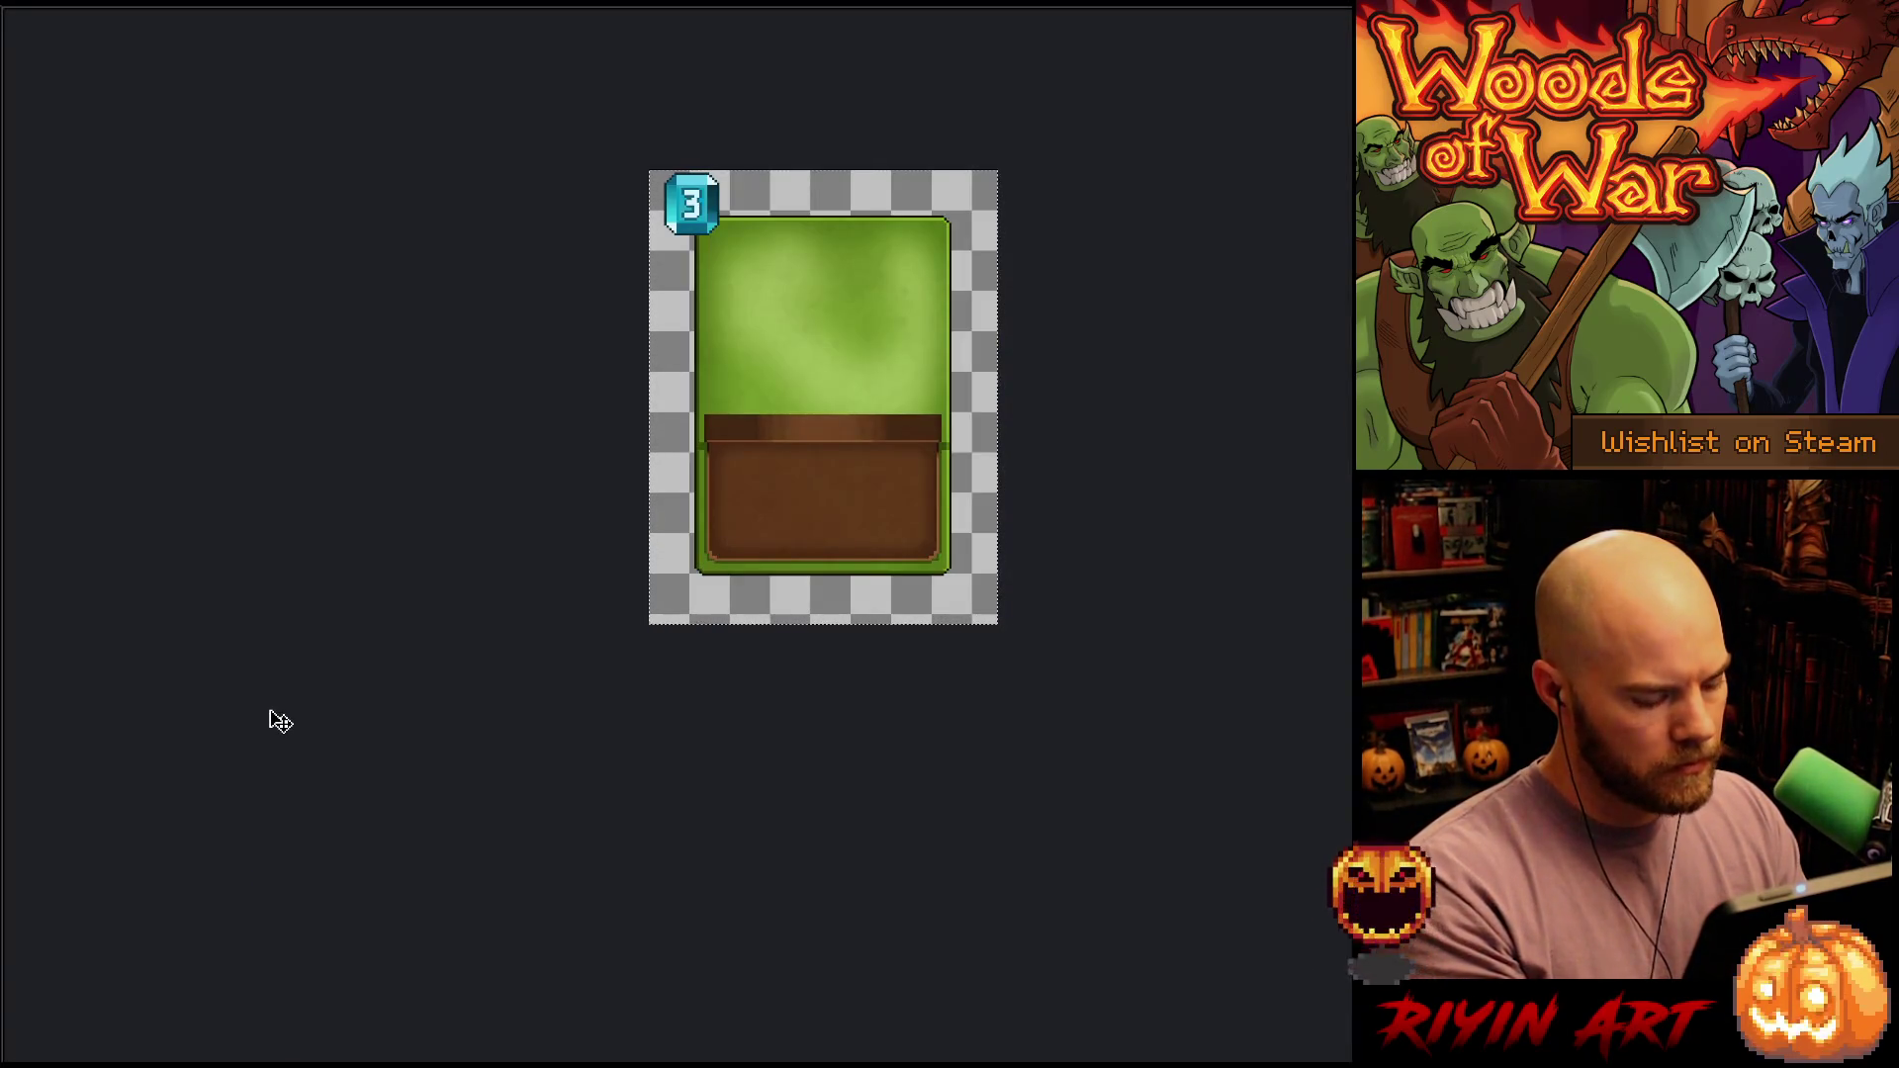
{"action": "left_click", "coordinate": [281, 722]}
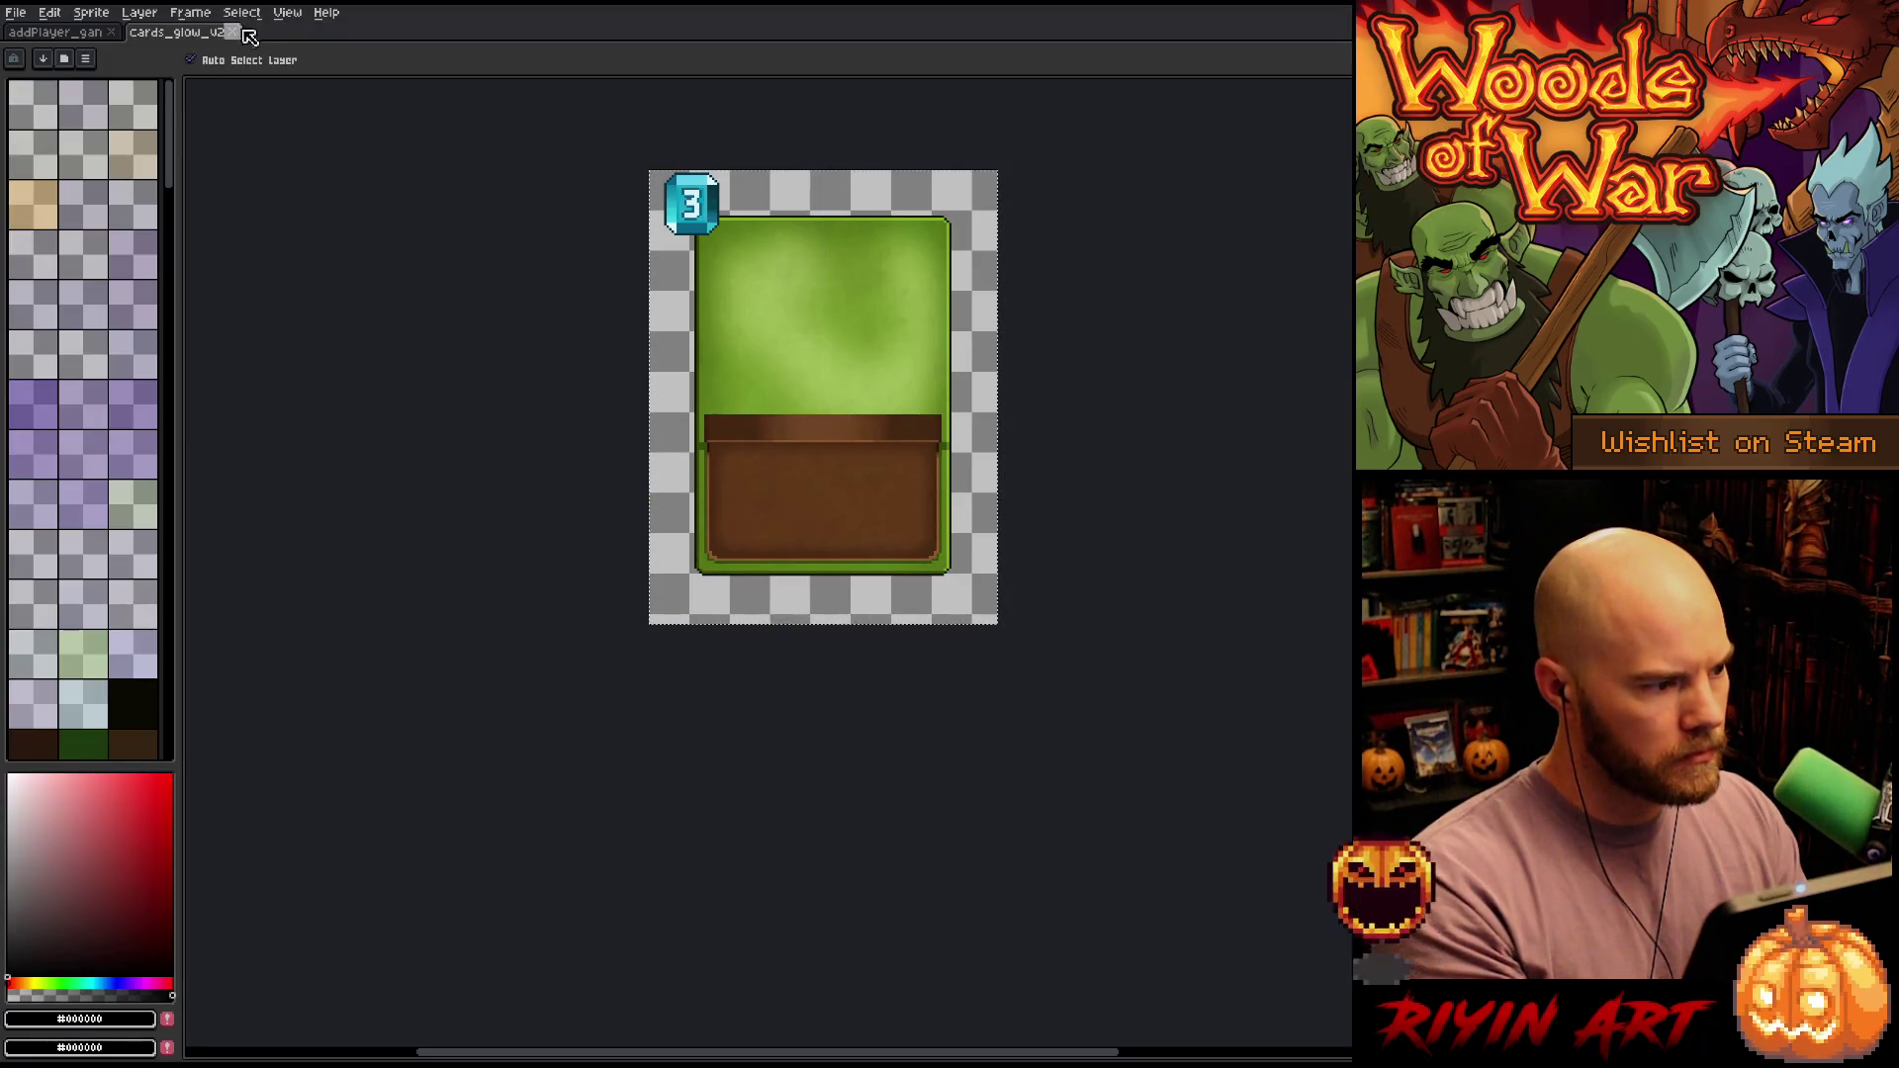
{"action": "left_click", "coordinate": [59, 37]}
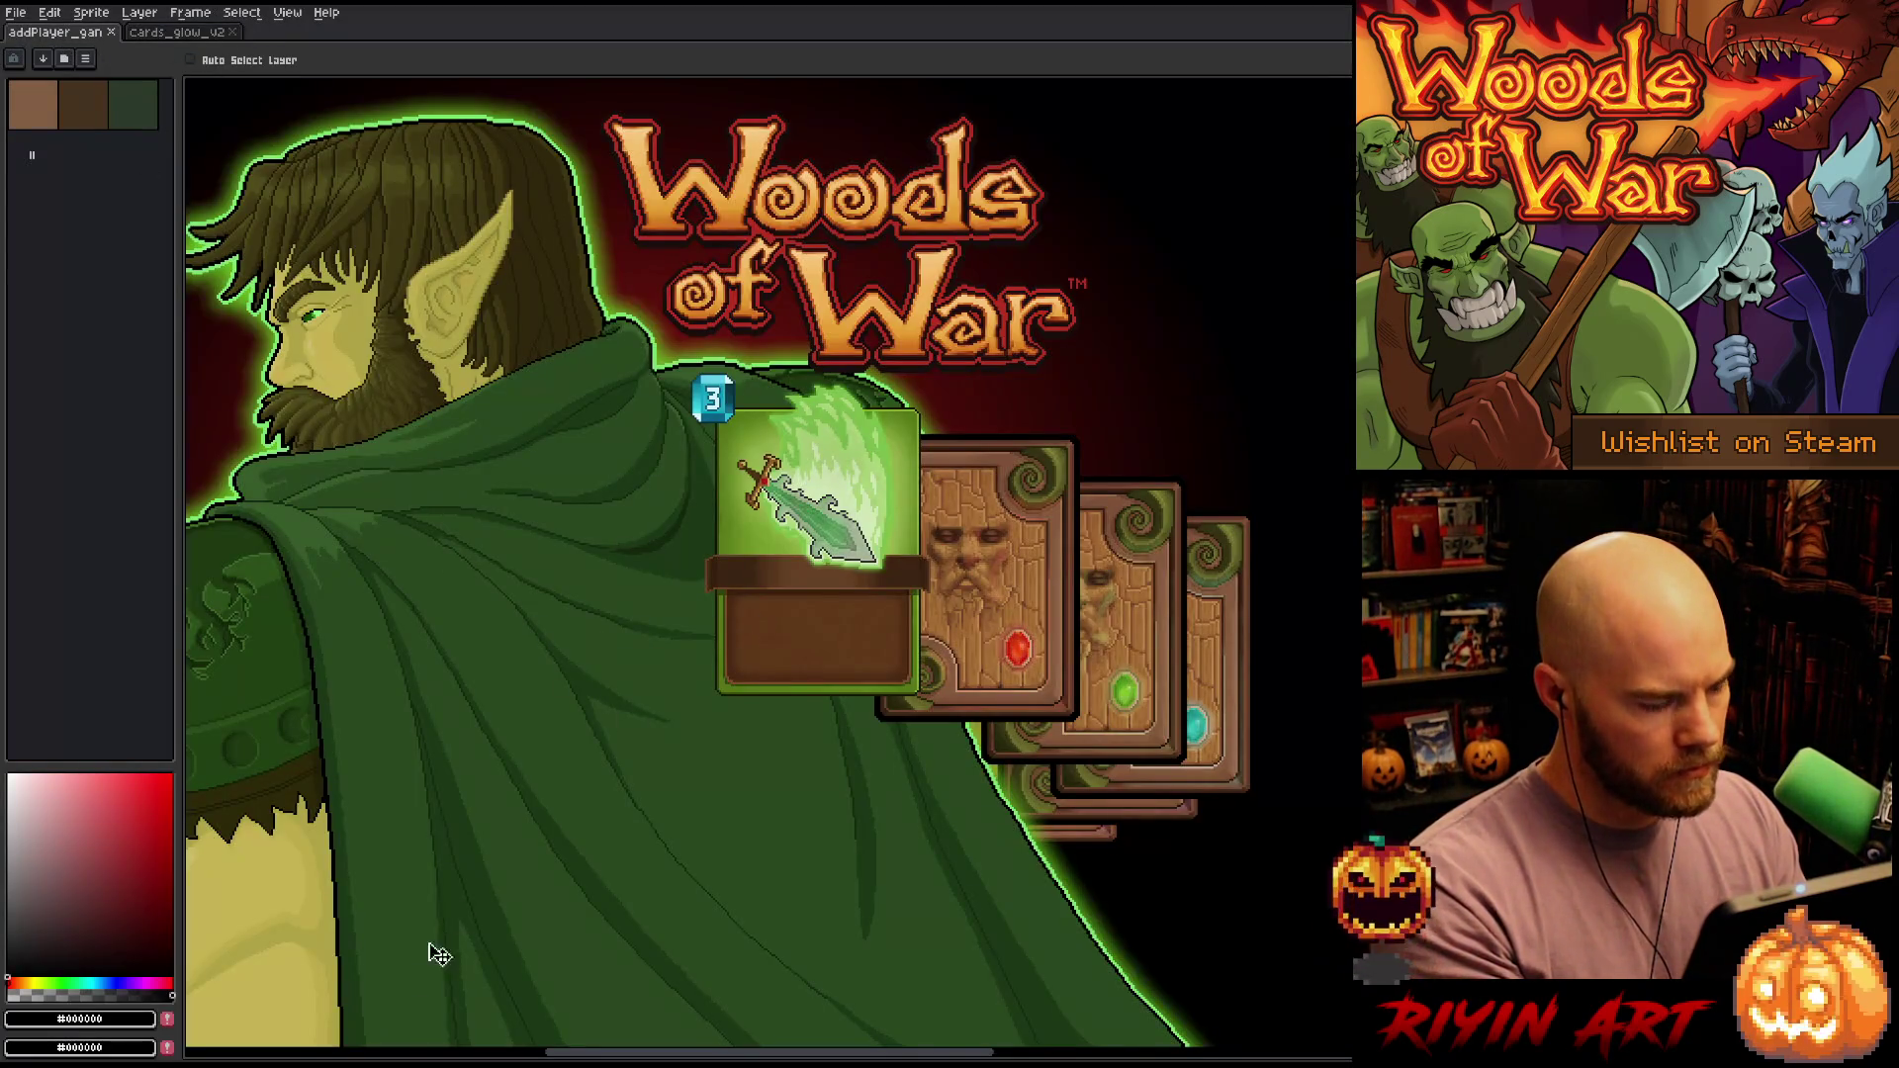
{"action": "key", "text": "Tab"}
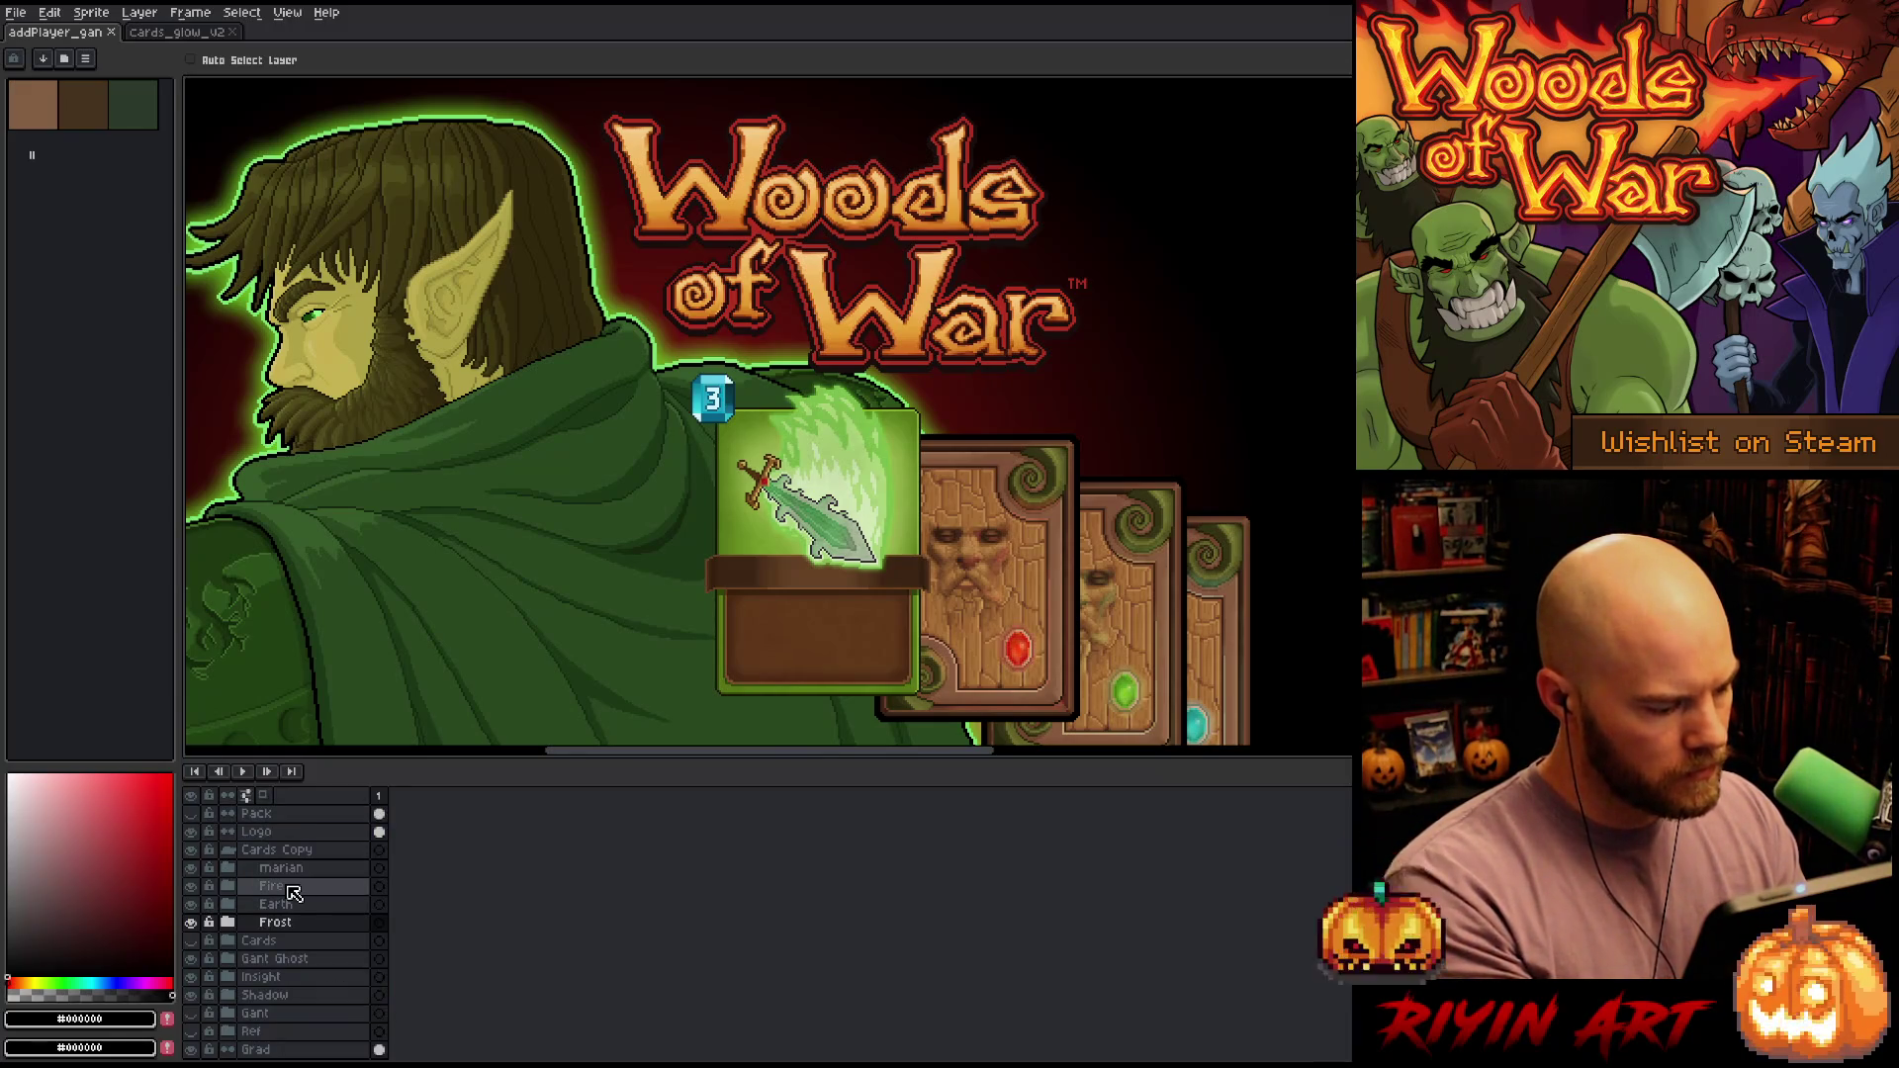
Select the Logo layer and move the Woods of War logo right and slightly down
{"action": "left_click", "coordinate": [292, 870]}
{"action": "left_click", "coordinate": [293, 834]}
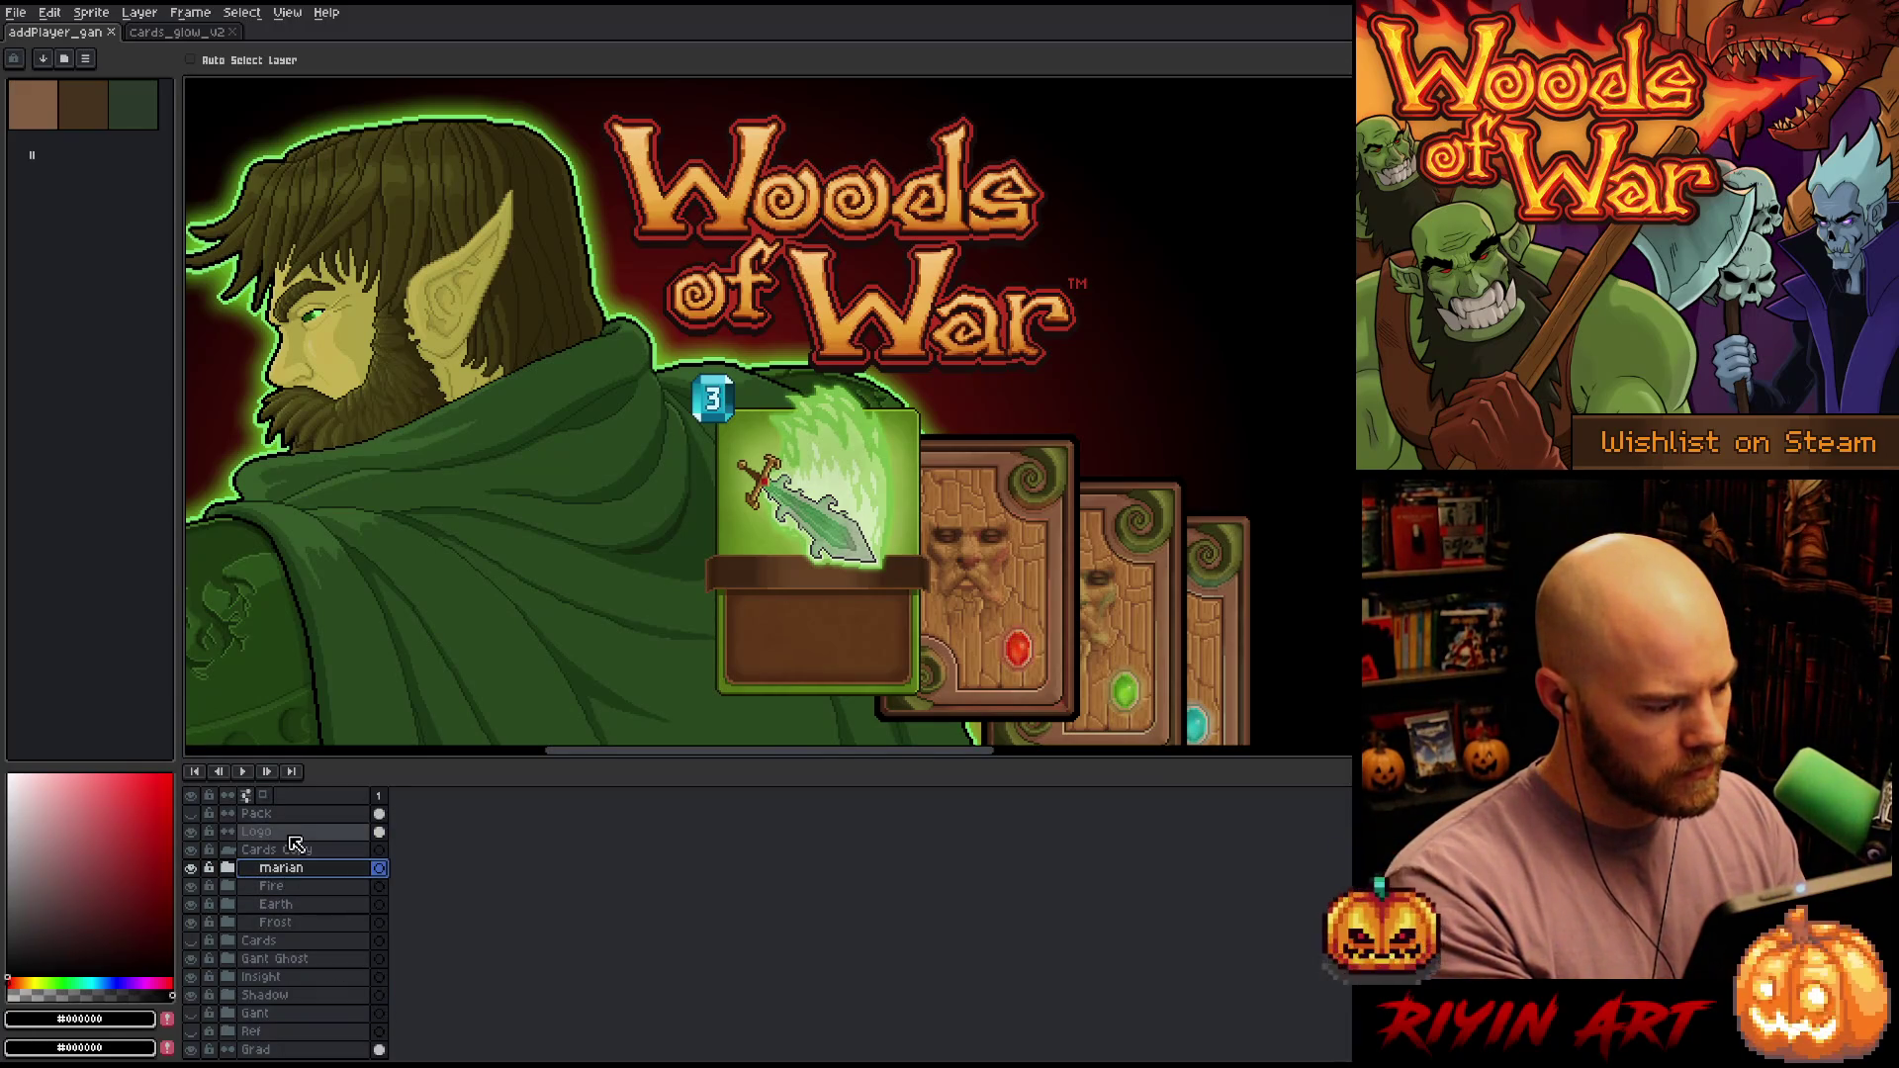
{"action": "key", "text": "Tab"}
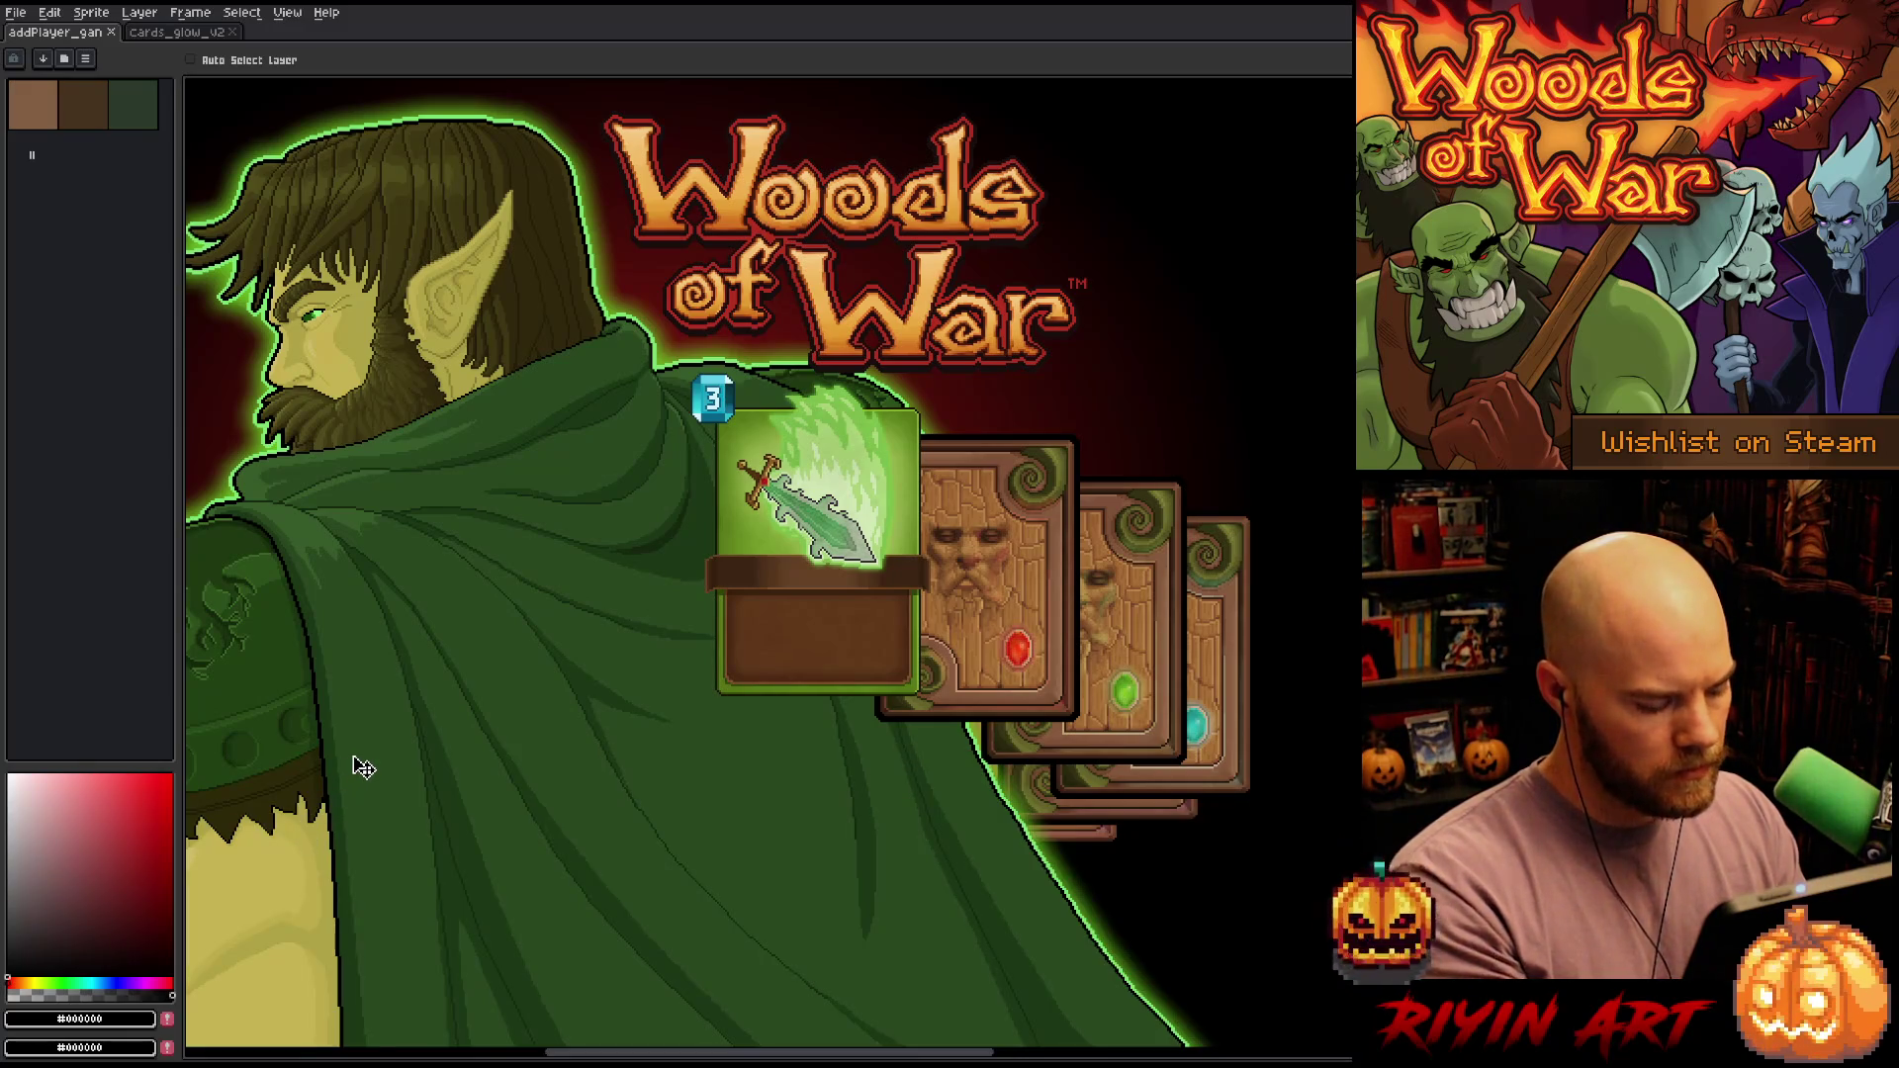
{"action": "key", "text": "f"}
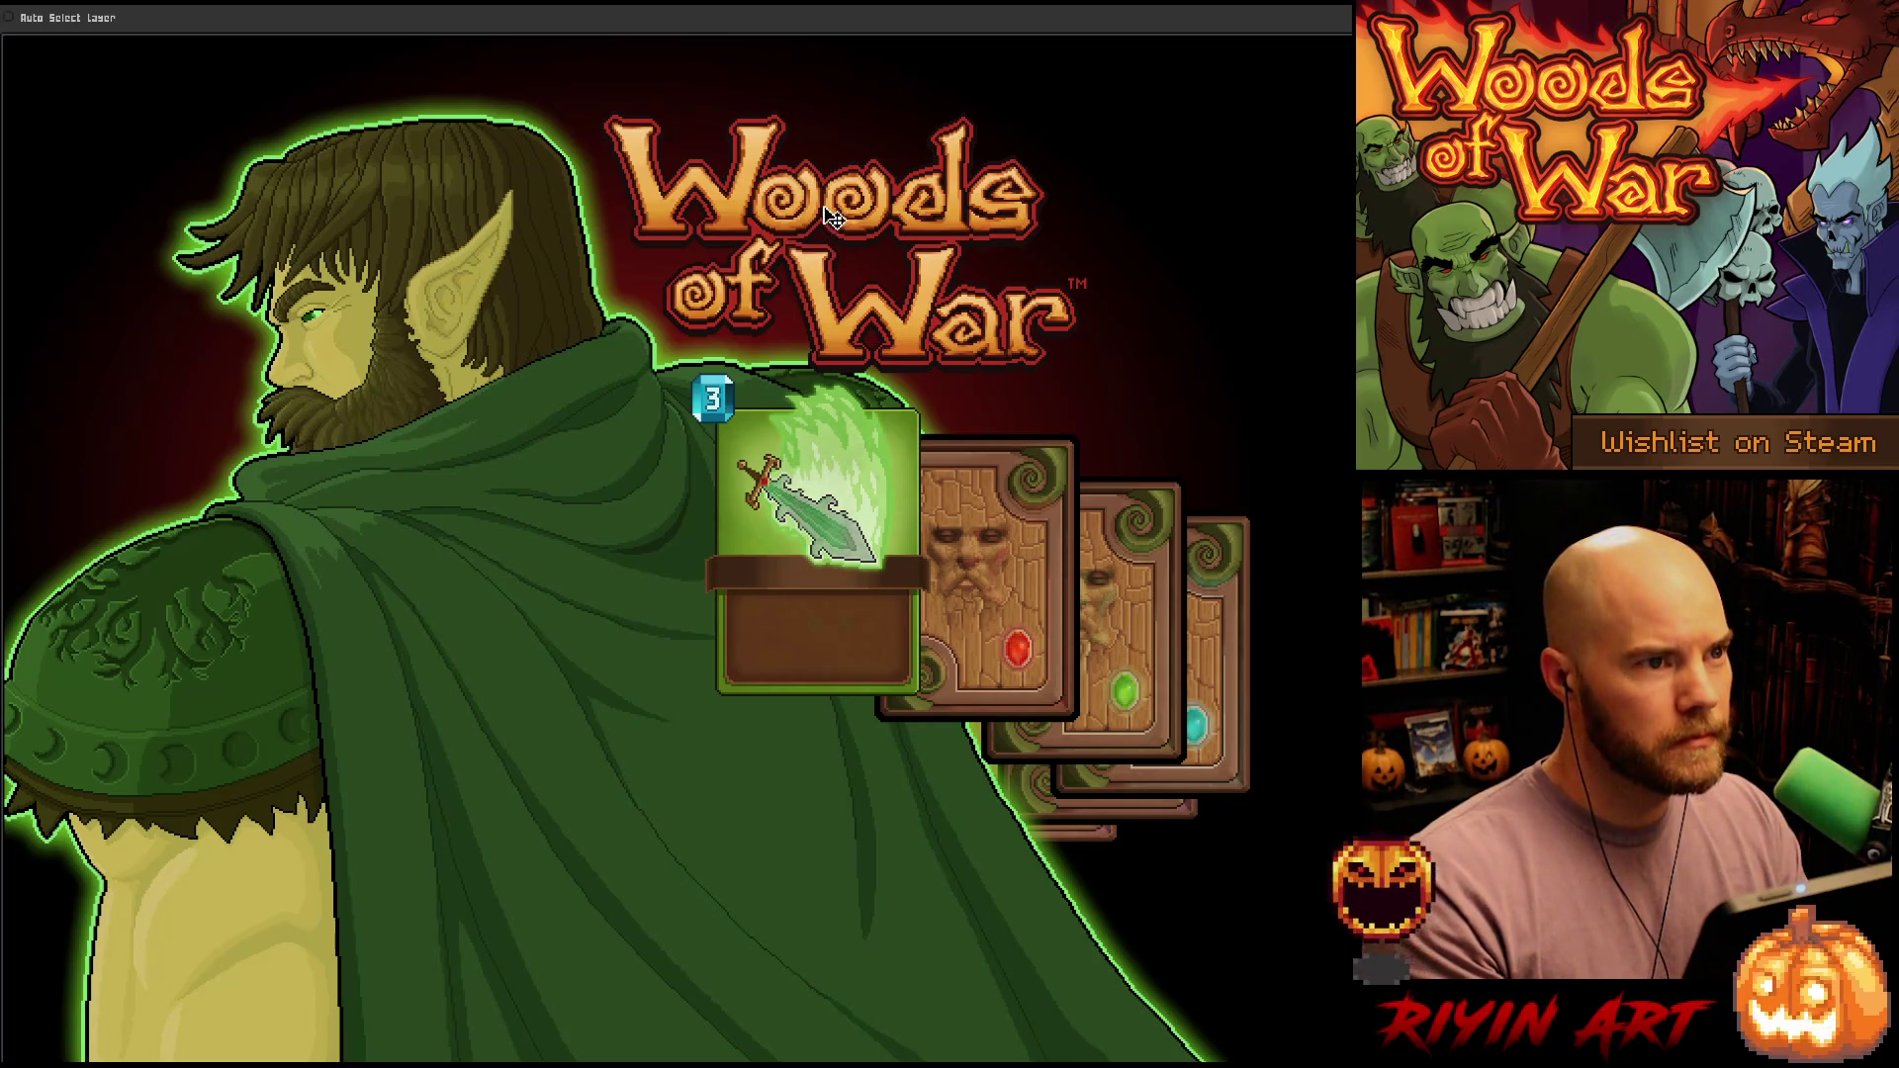
{"action": "mouse_move", "coordinate": [831, 210]}
{"action": "left_mouse_down"}
{"action": "mouse_move", "coordinate": [1011, 240]}
{"action": "mouse_move", "coordinate": [984, 241]}
{"action": "left_mouse_up"}
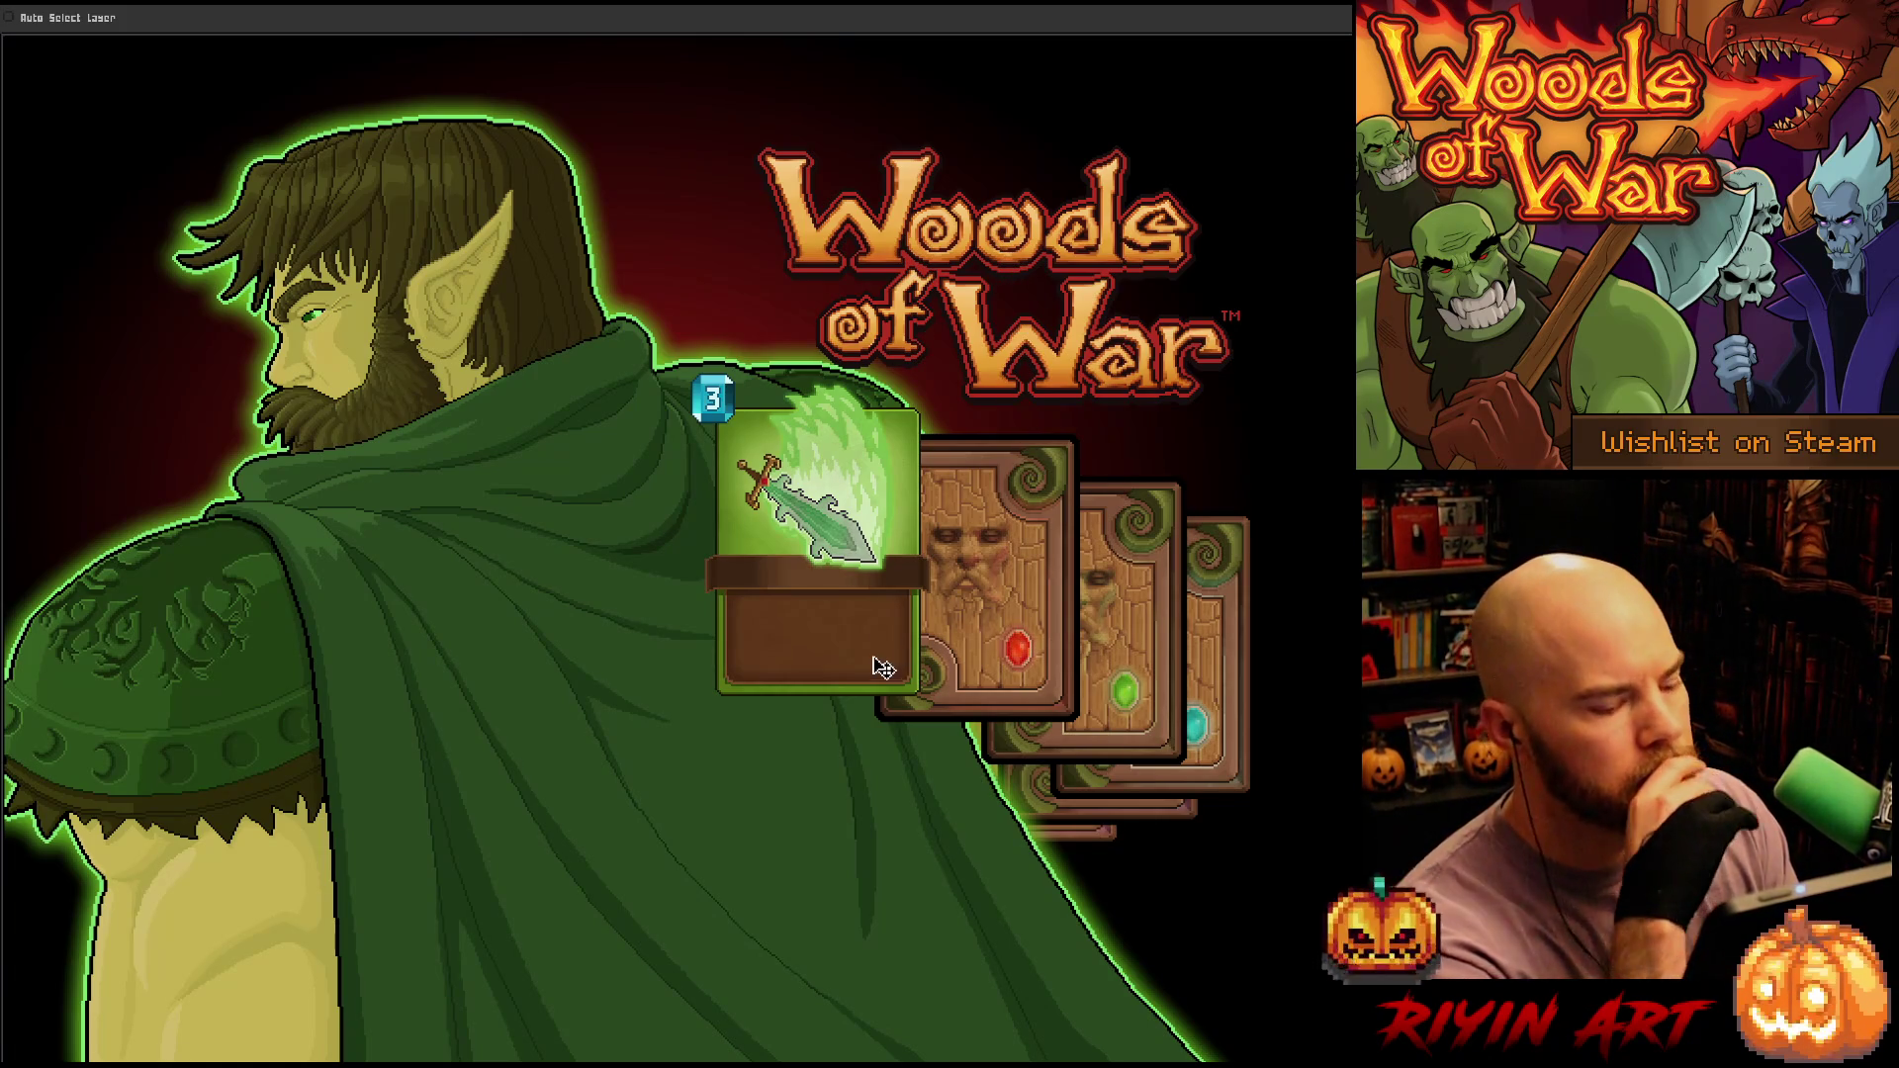
{"action": "key", "text": "Tab"}
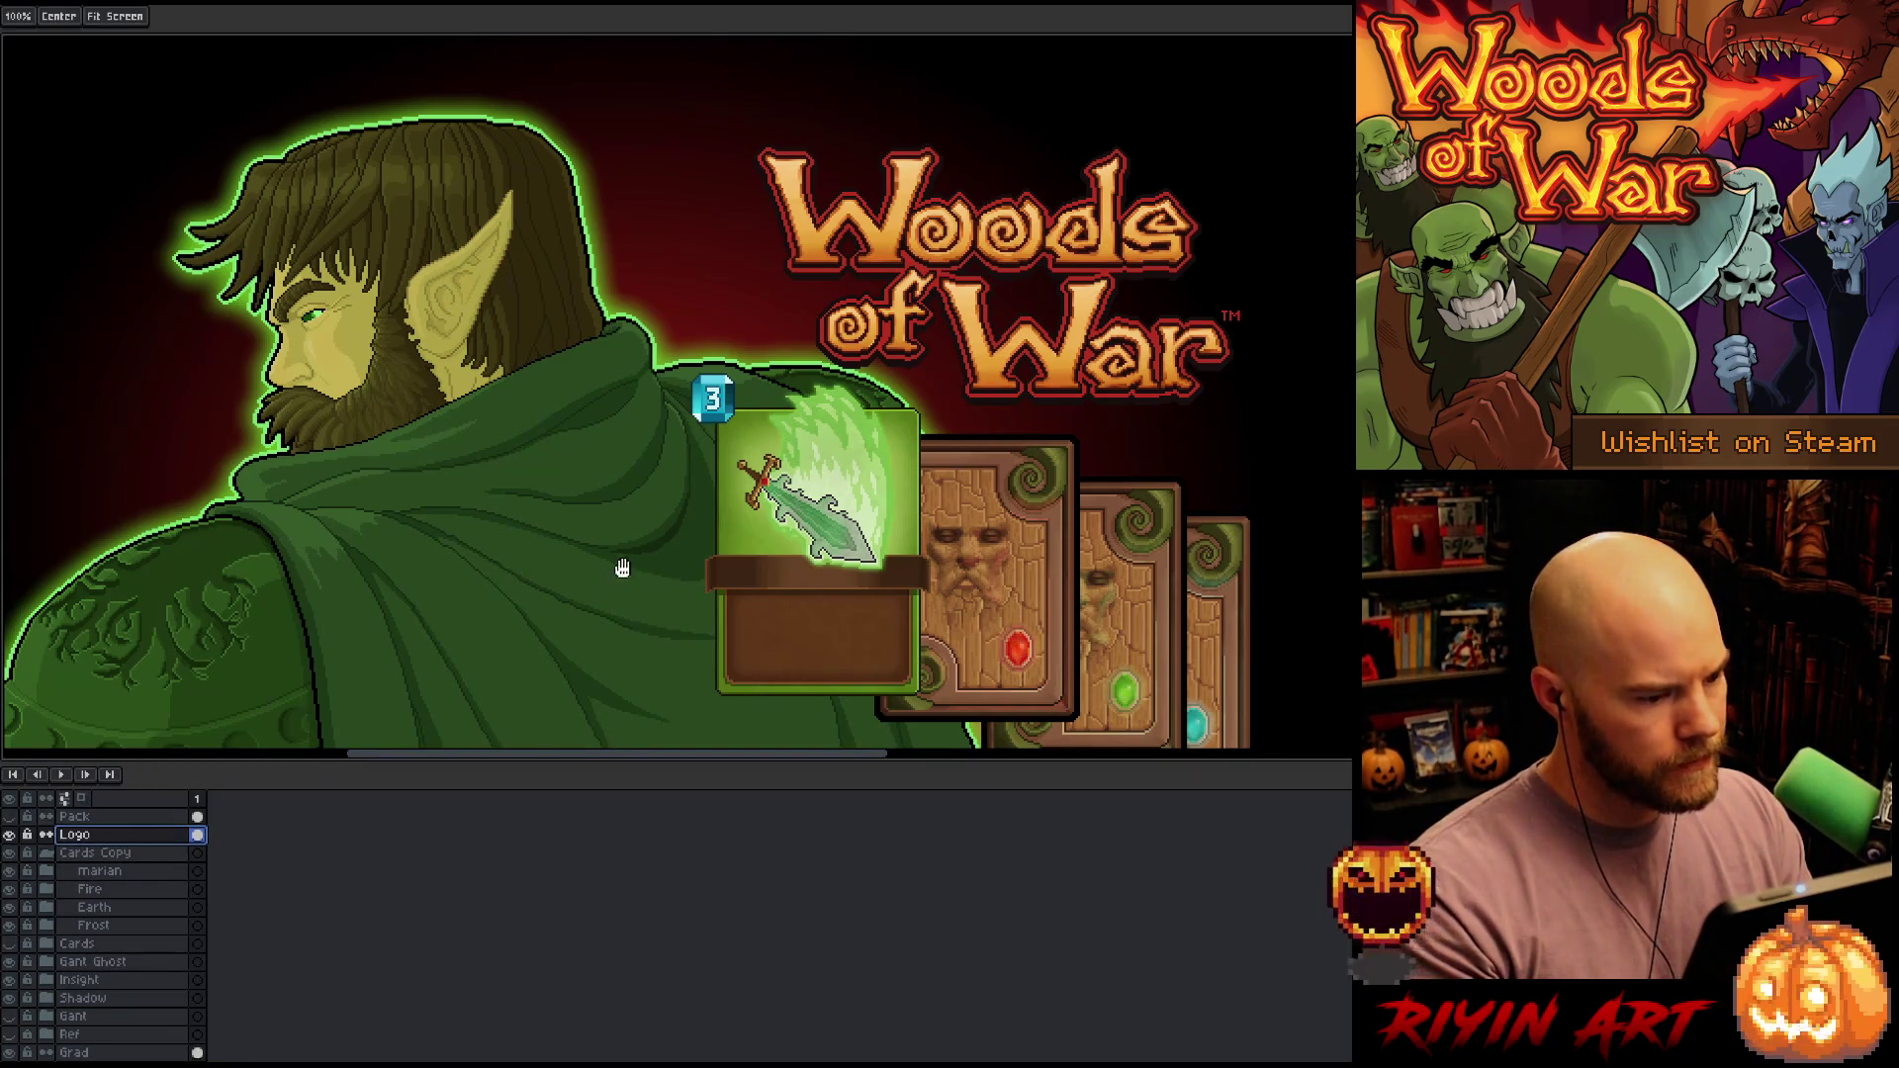
Nudge the red-gem Fire card up slightly and raise the green-gem Earth card
{"action": "mouse_move", "coordinate": [623, 551]}
{"action": "left_mouse_down"}
{"action": "mouse_move", "coordinate": [631, 495]}
{"action": "mouse_move", "coordinate": [610, 496]}
{"action": "mouse_move", "coordinate": [615, 551]}
{"action": "mouse_move", "coordinate": [617, 506]}
{"action": "mouse_move", "coordinate": [590, 478]}
{"action": "mouse_move", "coordinate": [603, 493]}
{"action": "left_mouse_up"}
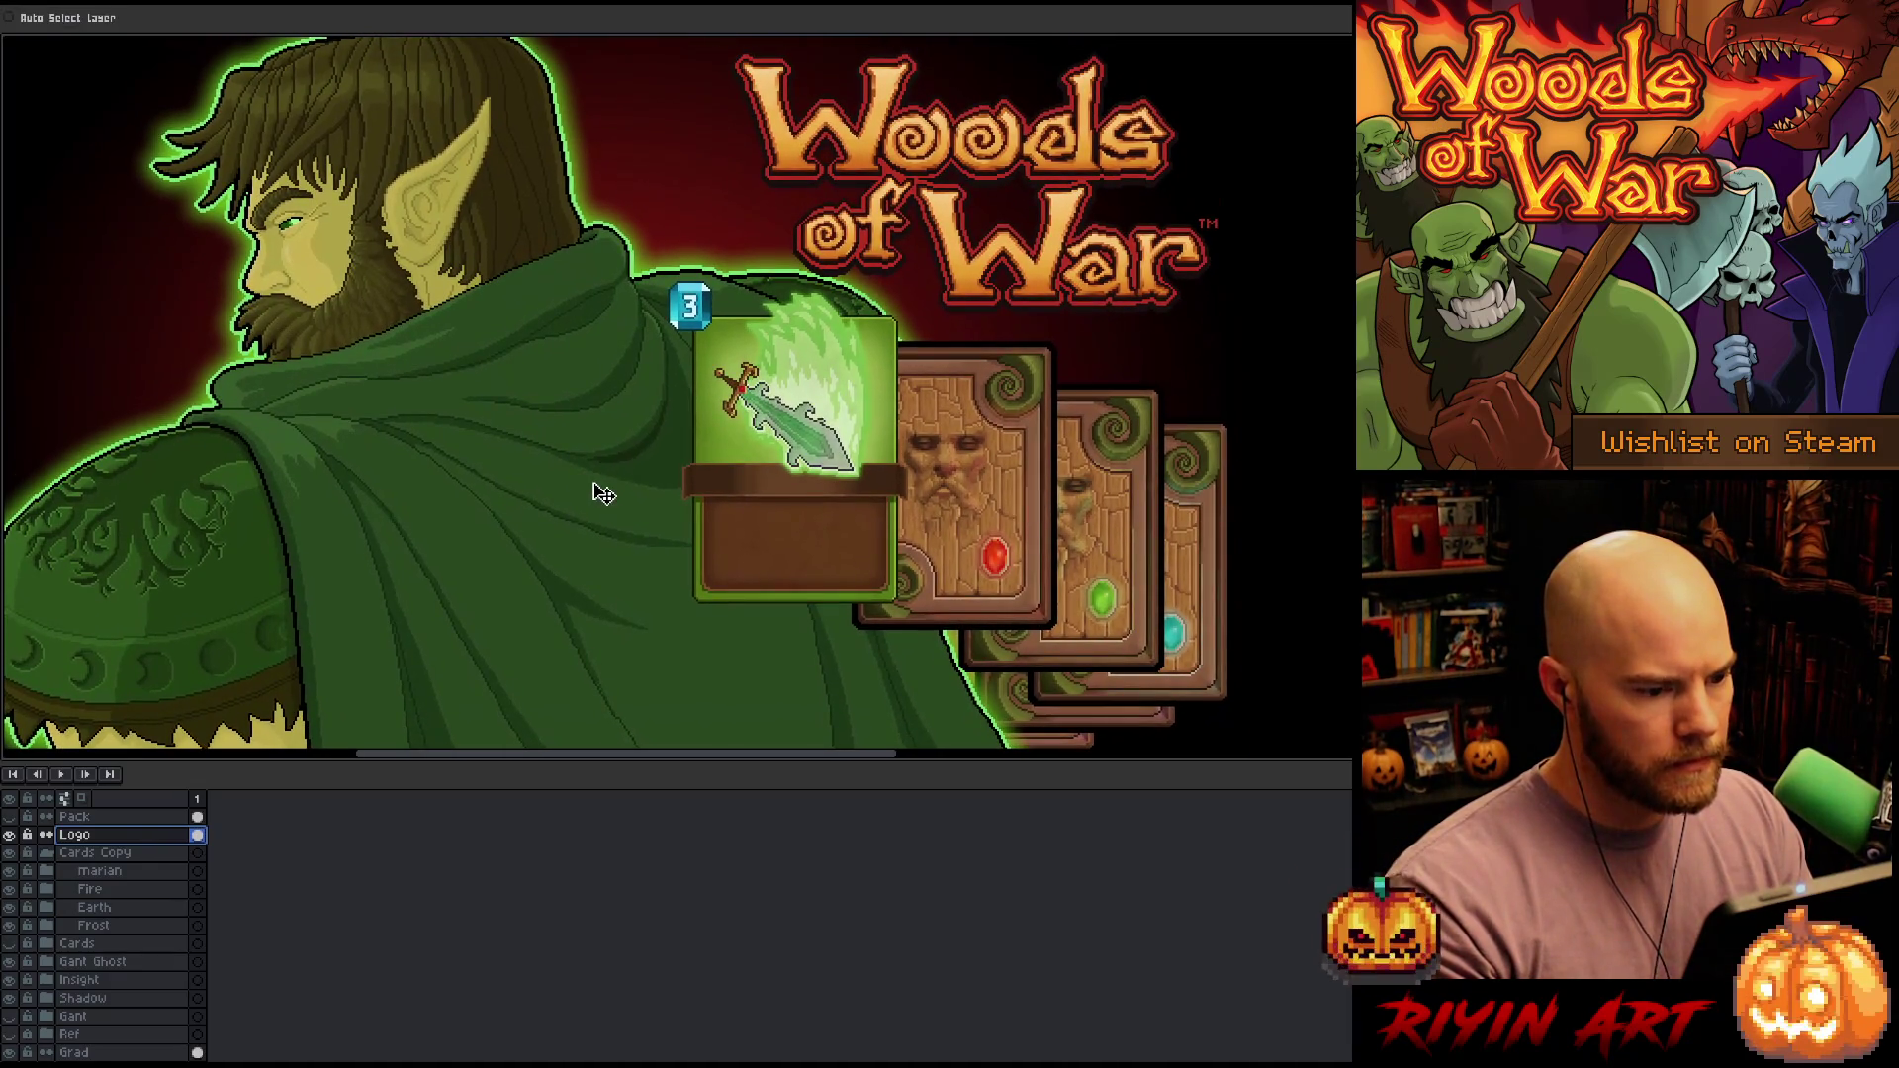
{"action": "left_click", "coordinate": [131, 889]}
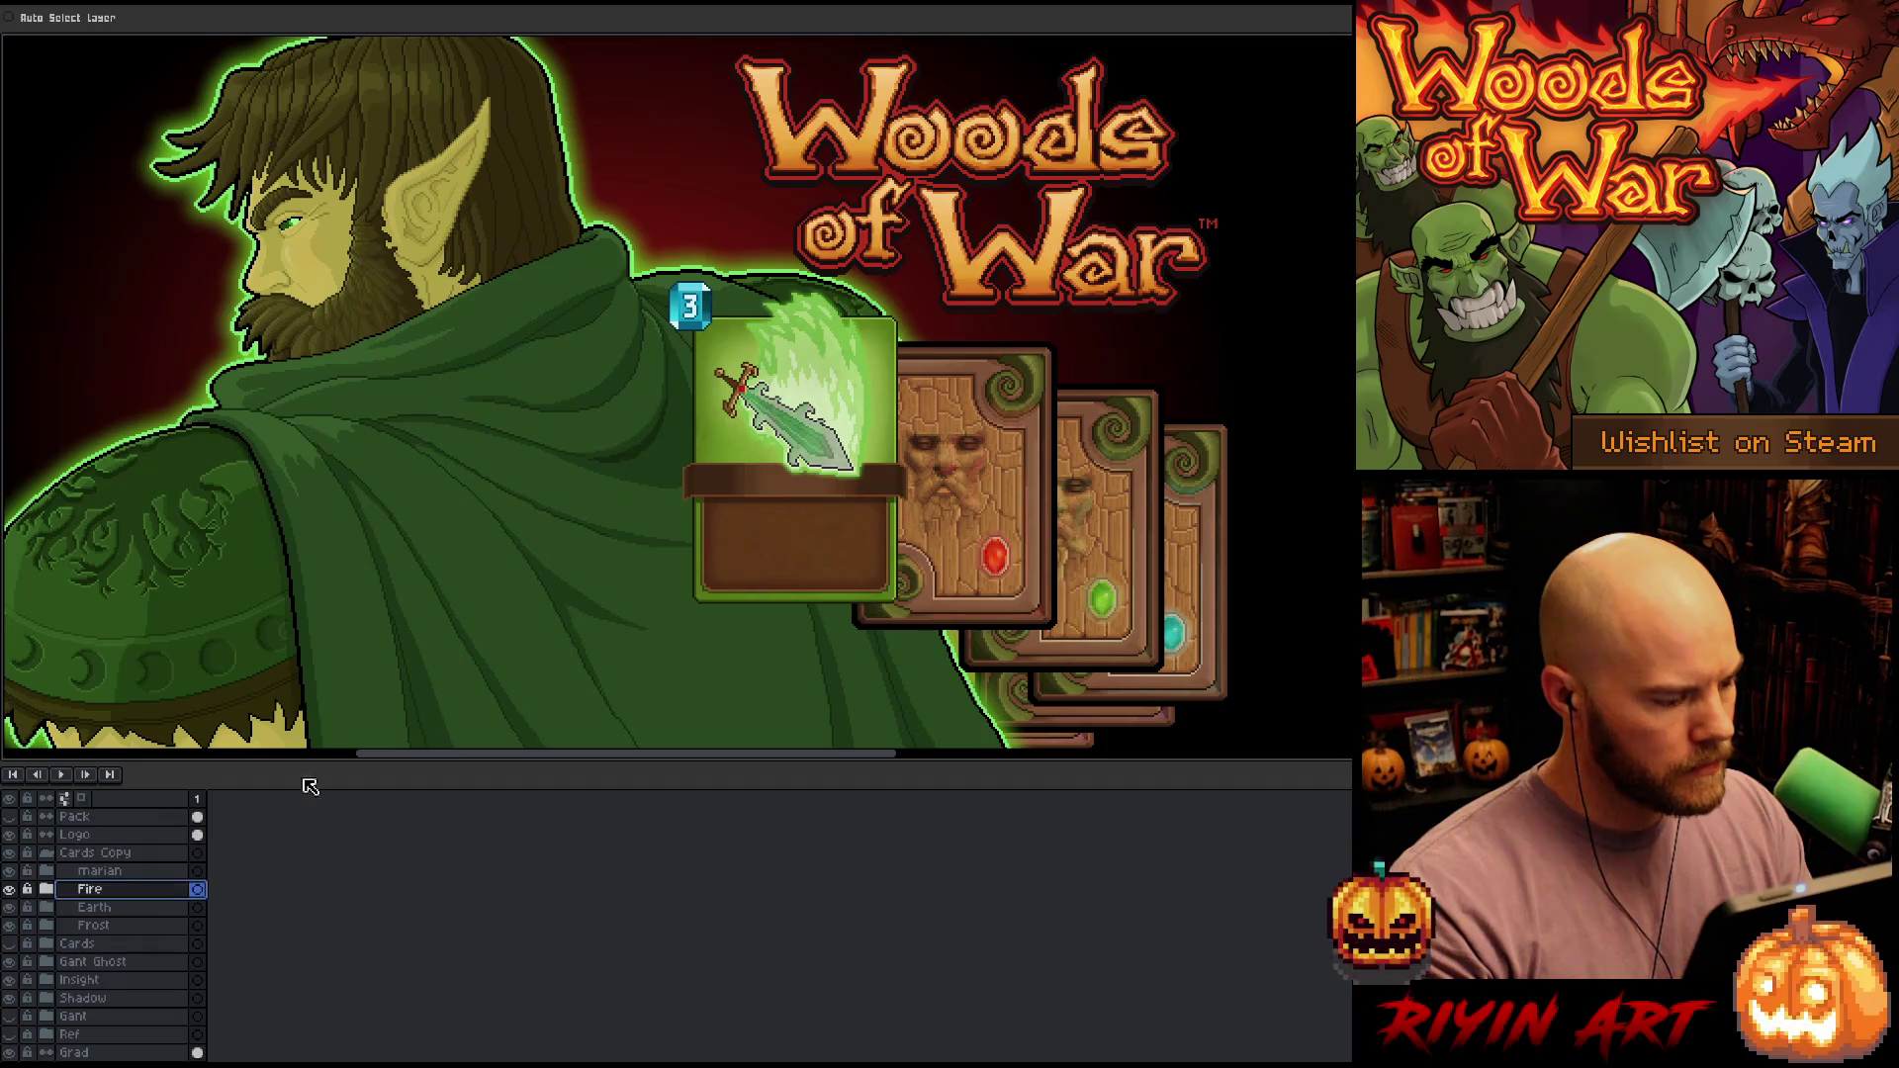
{"action": "left_click_drag", "start_coordinate": [959, 522], "coordinate": [952, 506]}
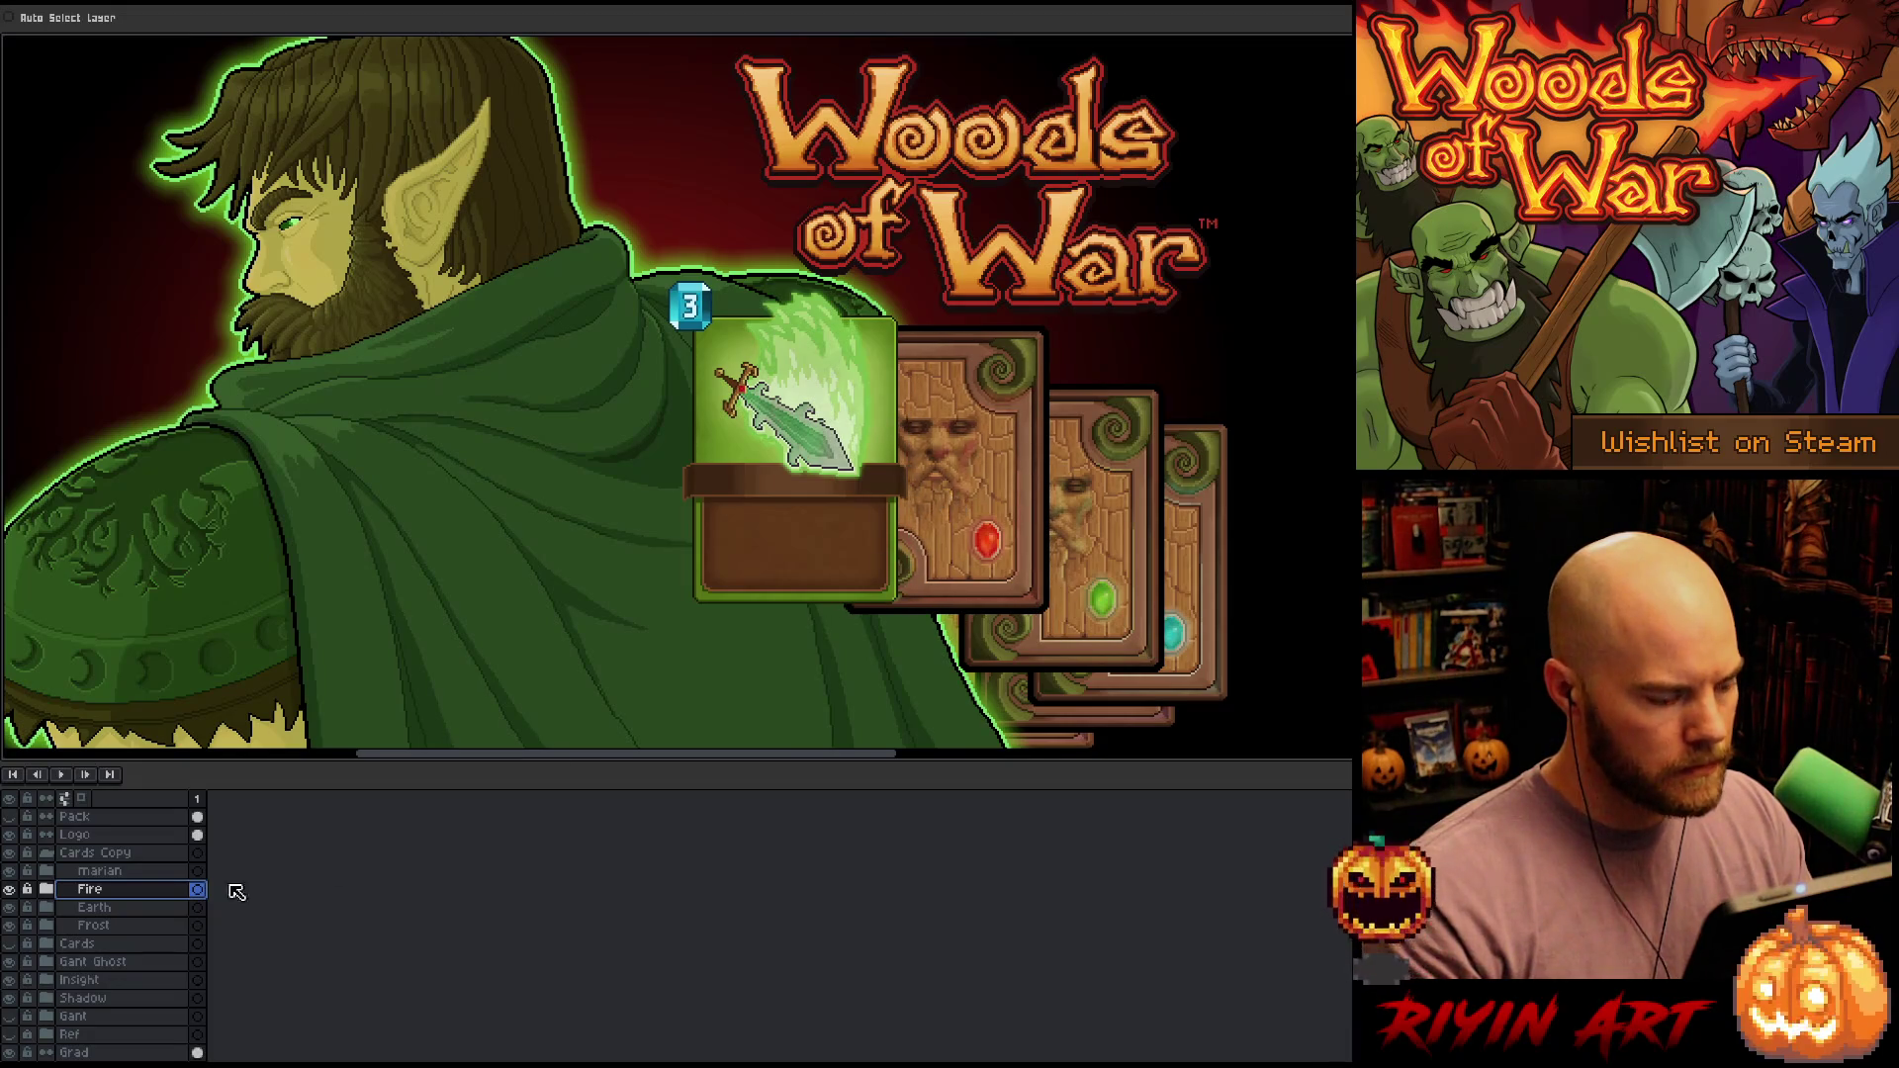
{"action": "left_click", "coordinate": [168, 907]}
{"action": "left_click_drag", "start_coordinate": [1089, 535], "coordinate": [1087, 506]}
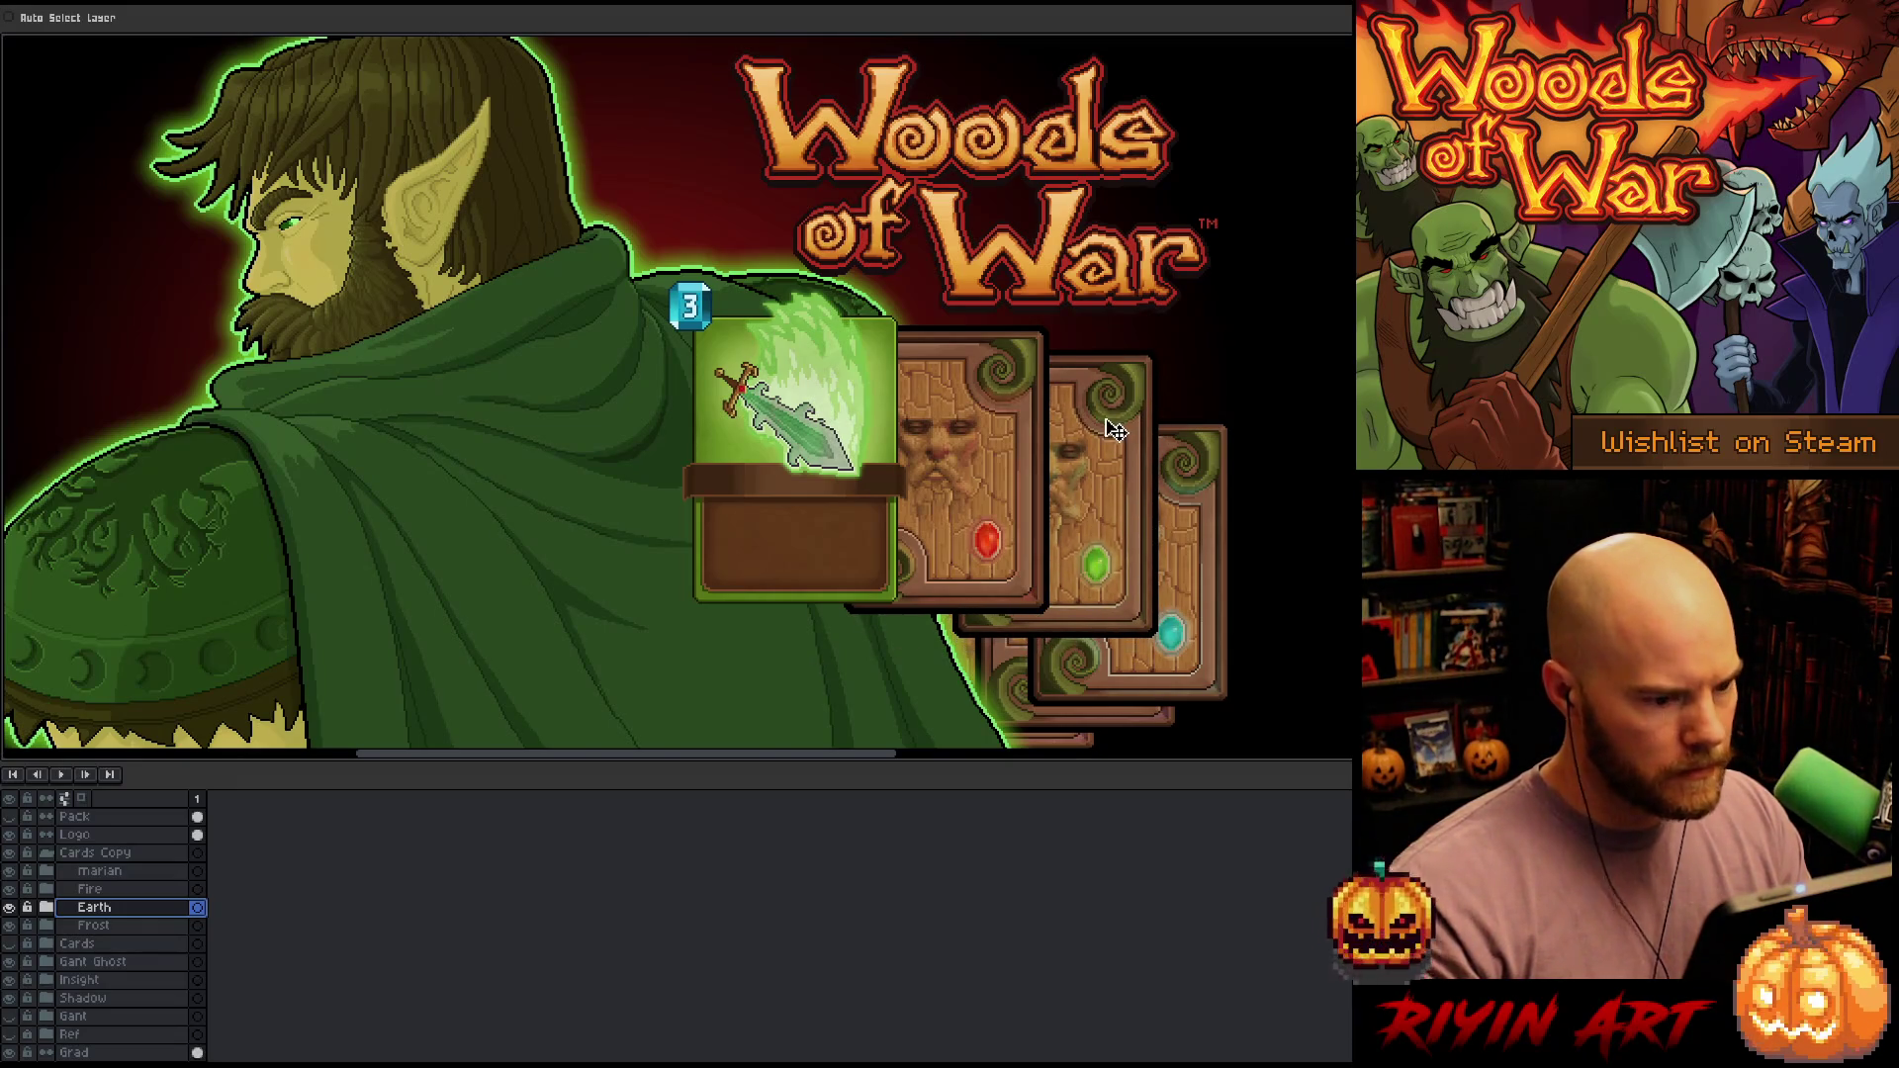
{"action": "key", "text": "Up"}
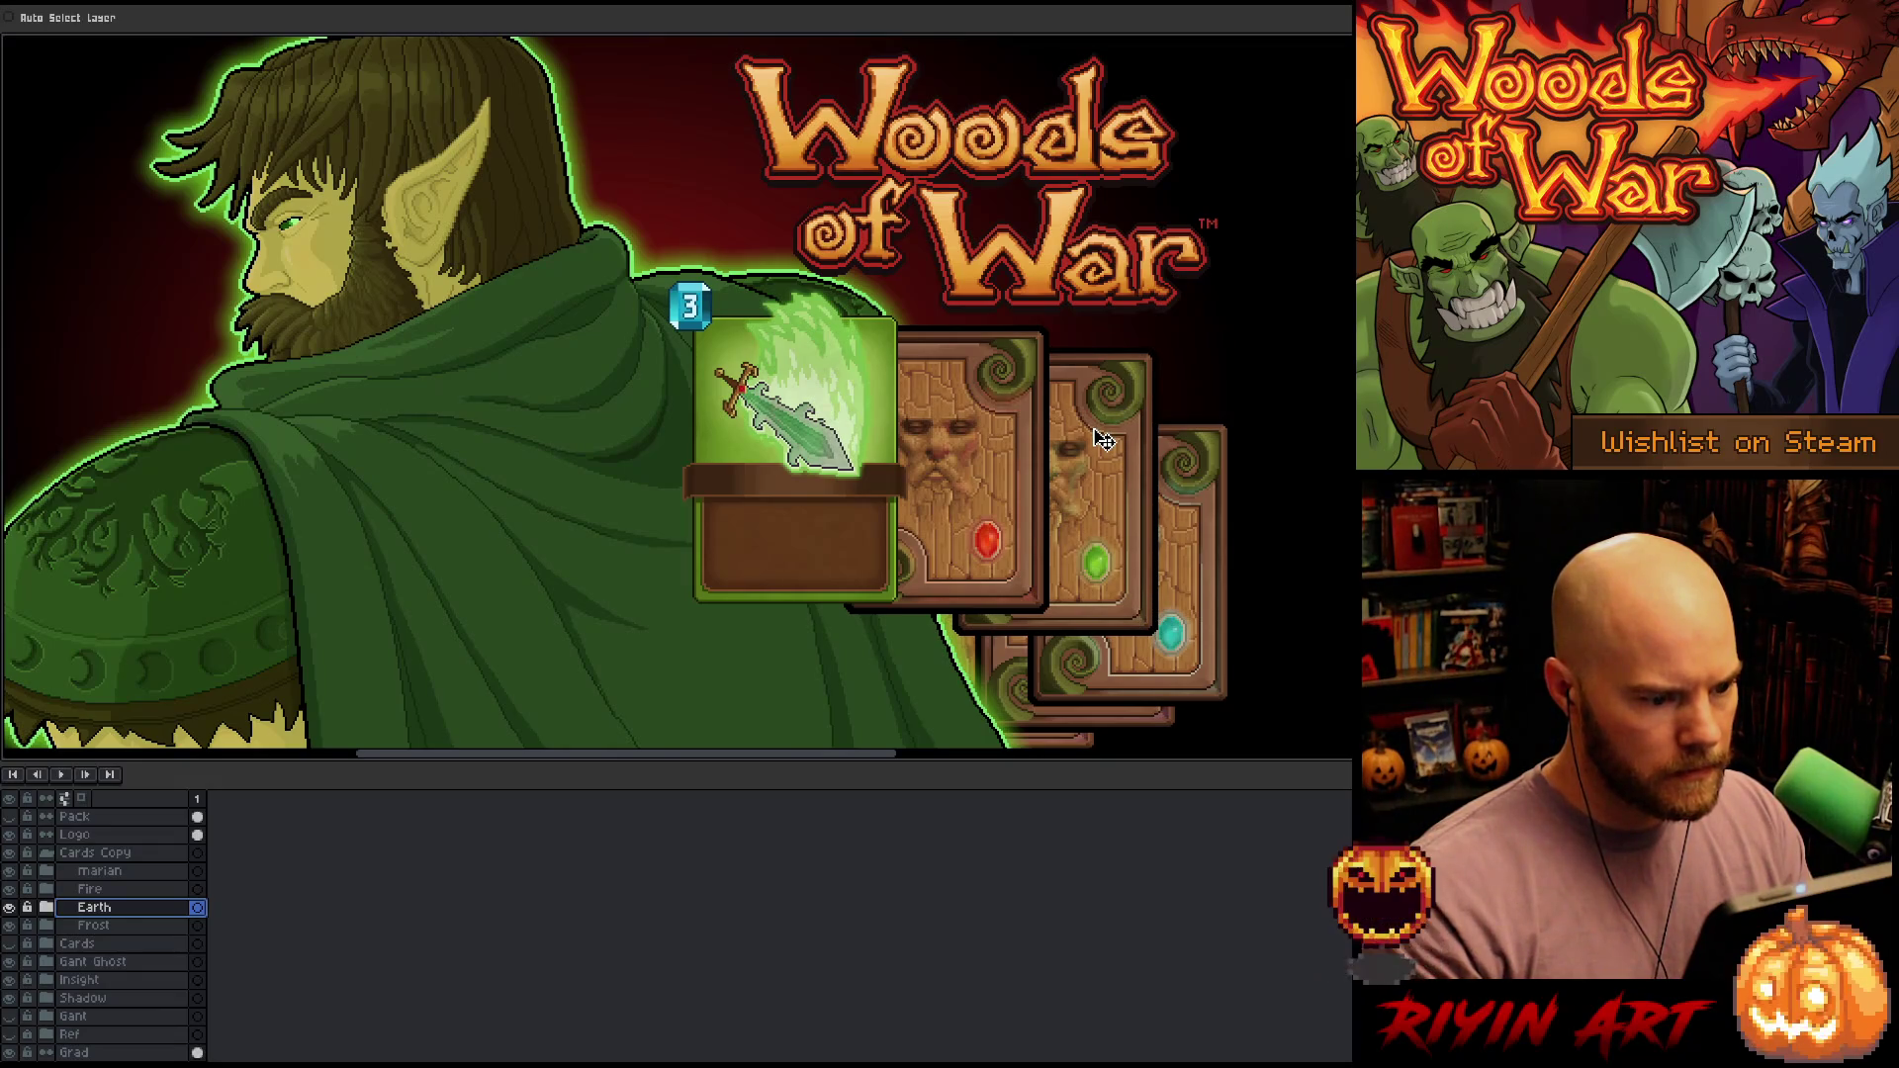
{"action": "left_click_drag", "start_coordinate": [1103, 440], "coordinate": [1107, 446]}
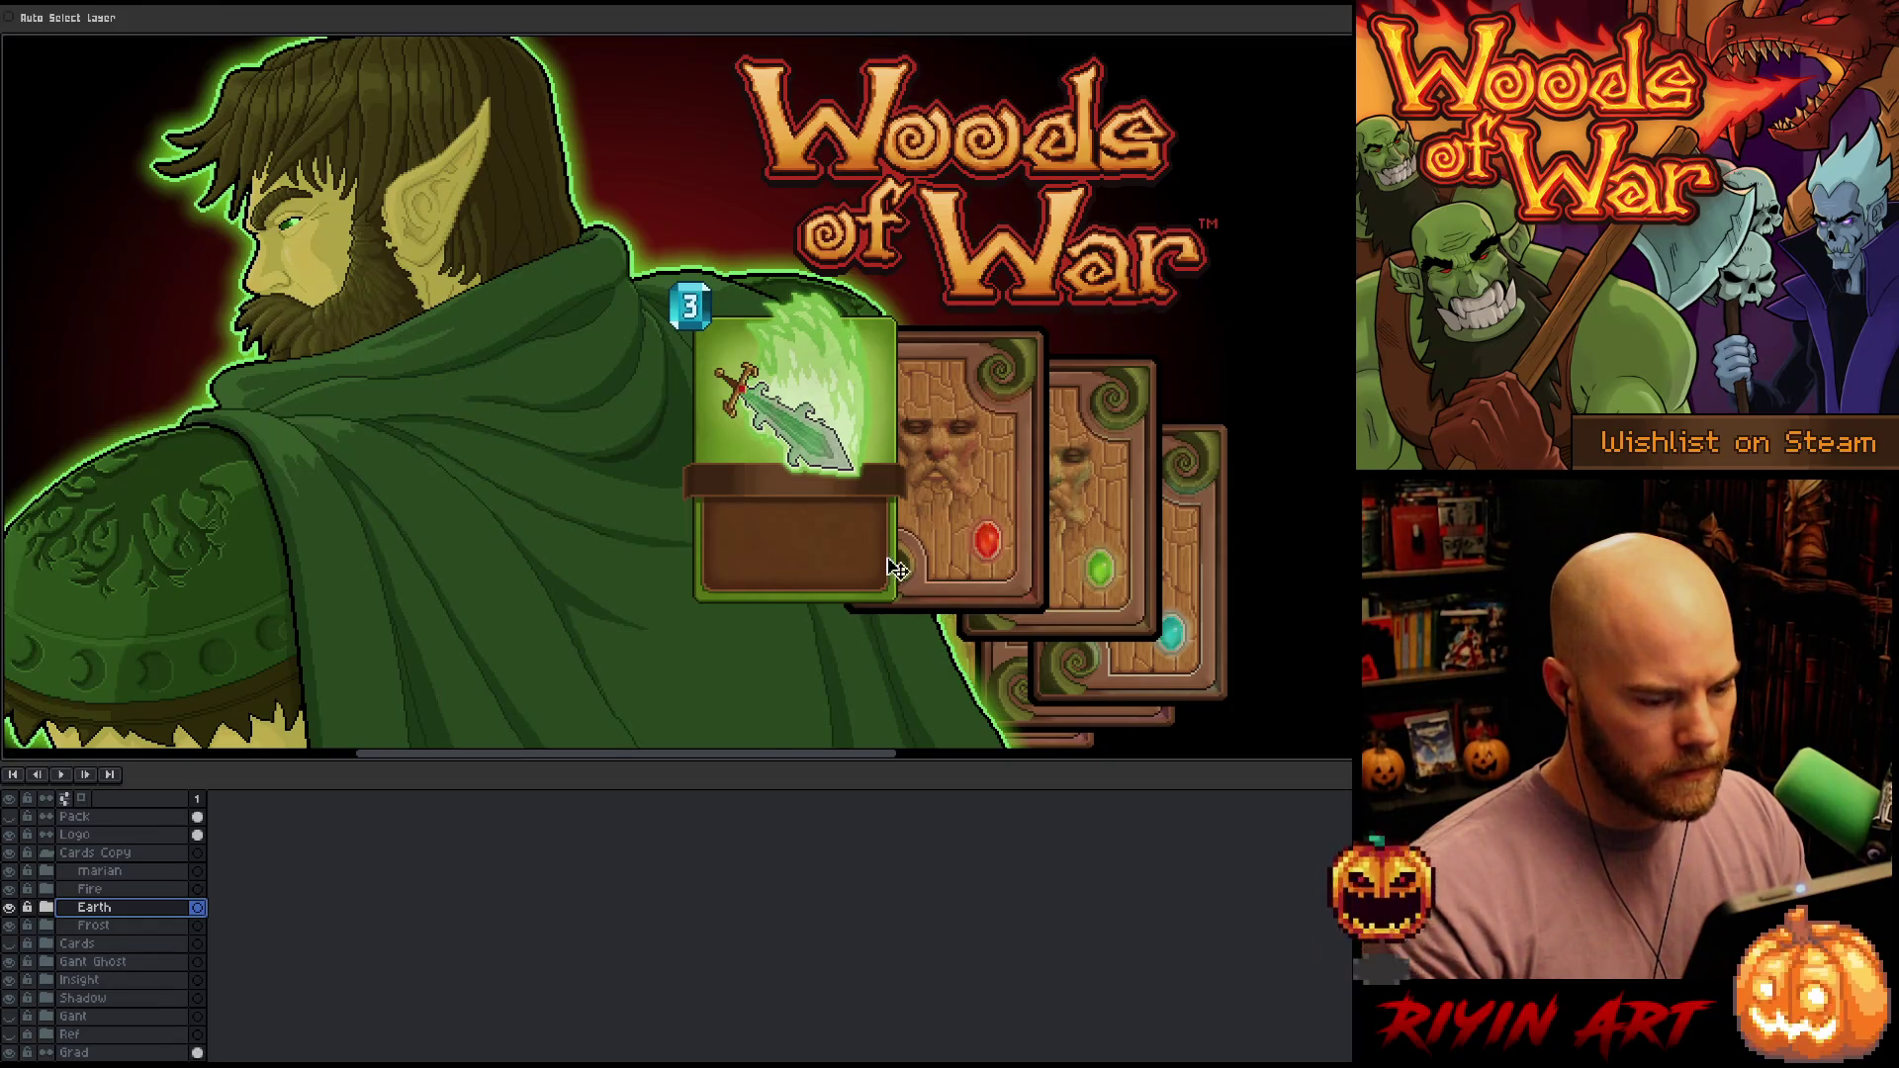
Move the cyan-gem Frost card up, reposition the bottom Insight card, and shift the shadow up
{"action": "left_click", "coordinate": [138, 925]}
{"action": "left_click_drag", "start_coordinate": [1196, 514], "coordinate": [1202, 477]}
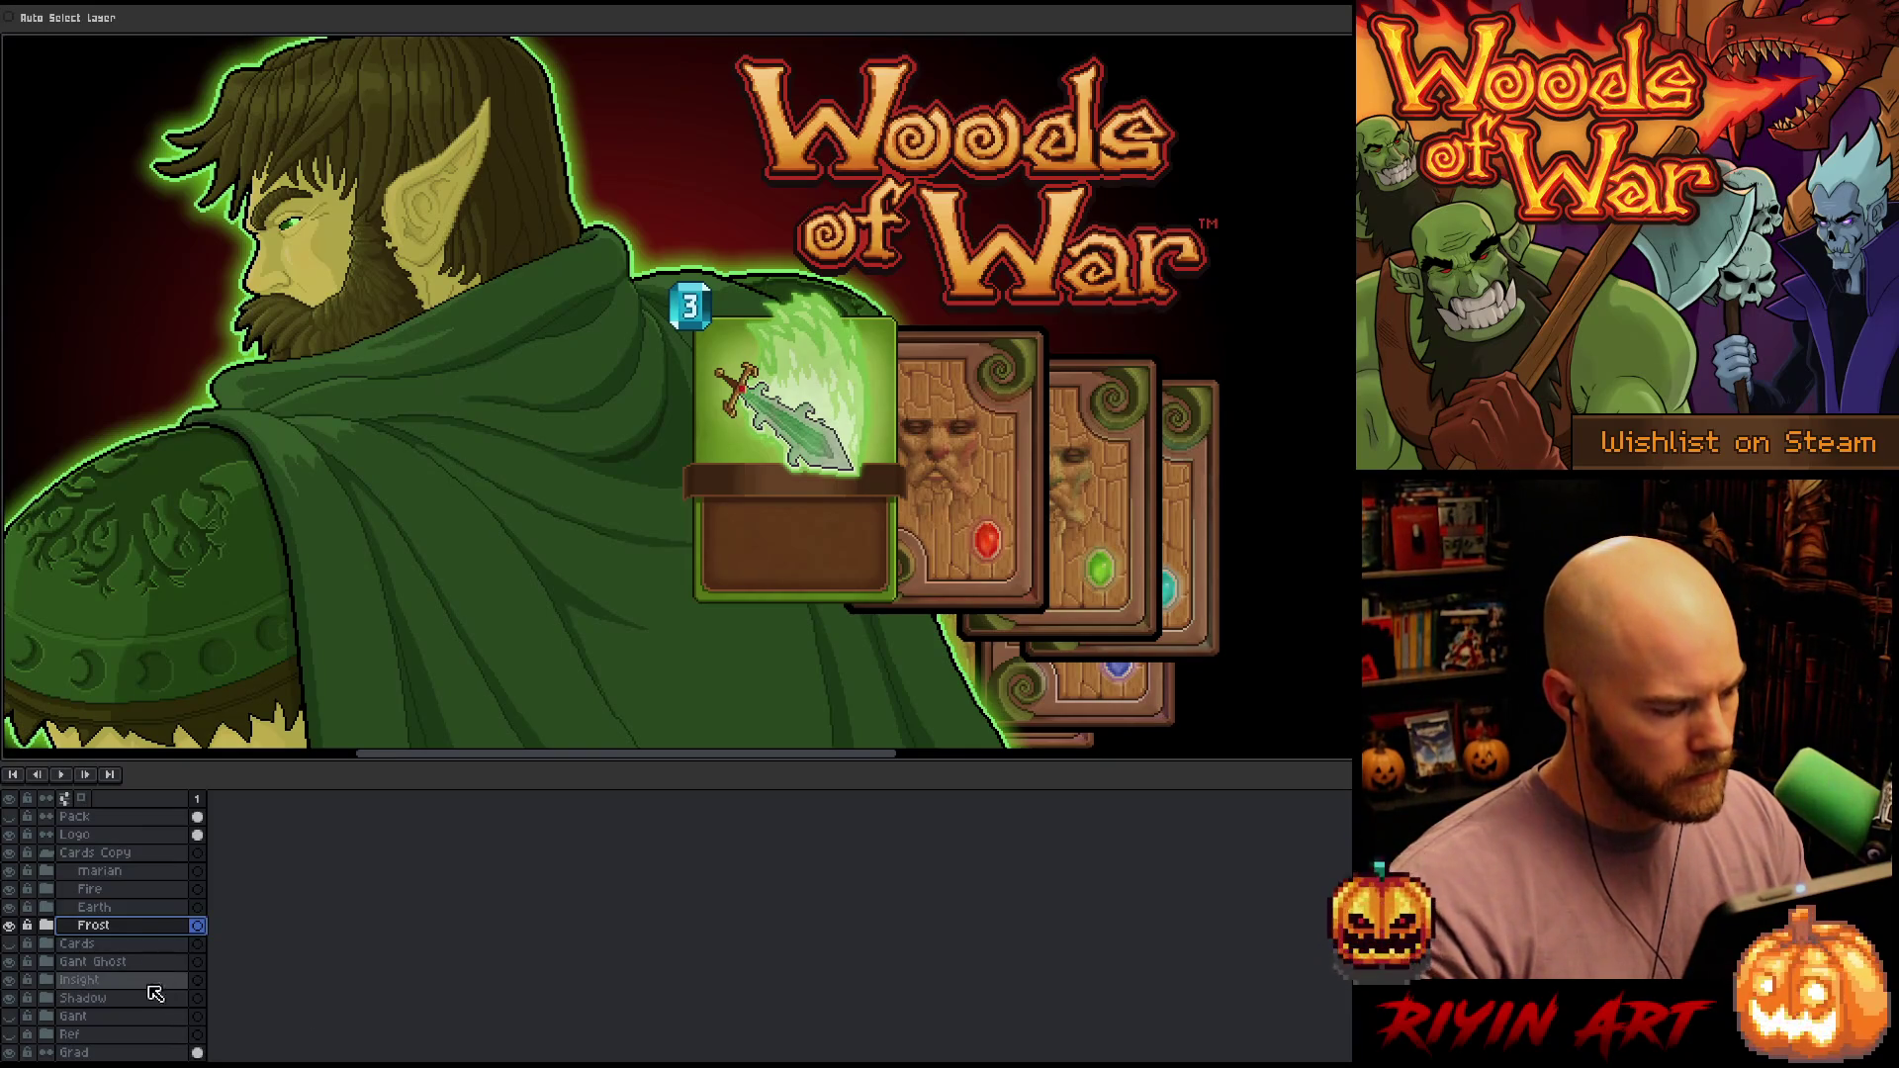
{"action": "left_click", "coordinate": [150, 989]}
{"action": "mouse_move", "coordinate": [1096, 710]}
{"action": "left_mouse_down"}
{"action": "mouse_move", "coordinate": [1085, 691]}
{"action": "mouse_move", "coordinate": [1118, 669]}
{"action": "left_mouse_up"}
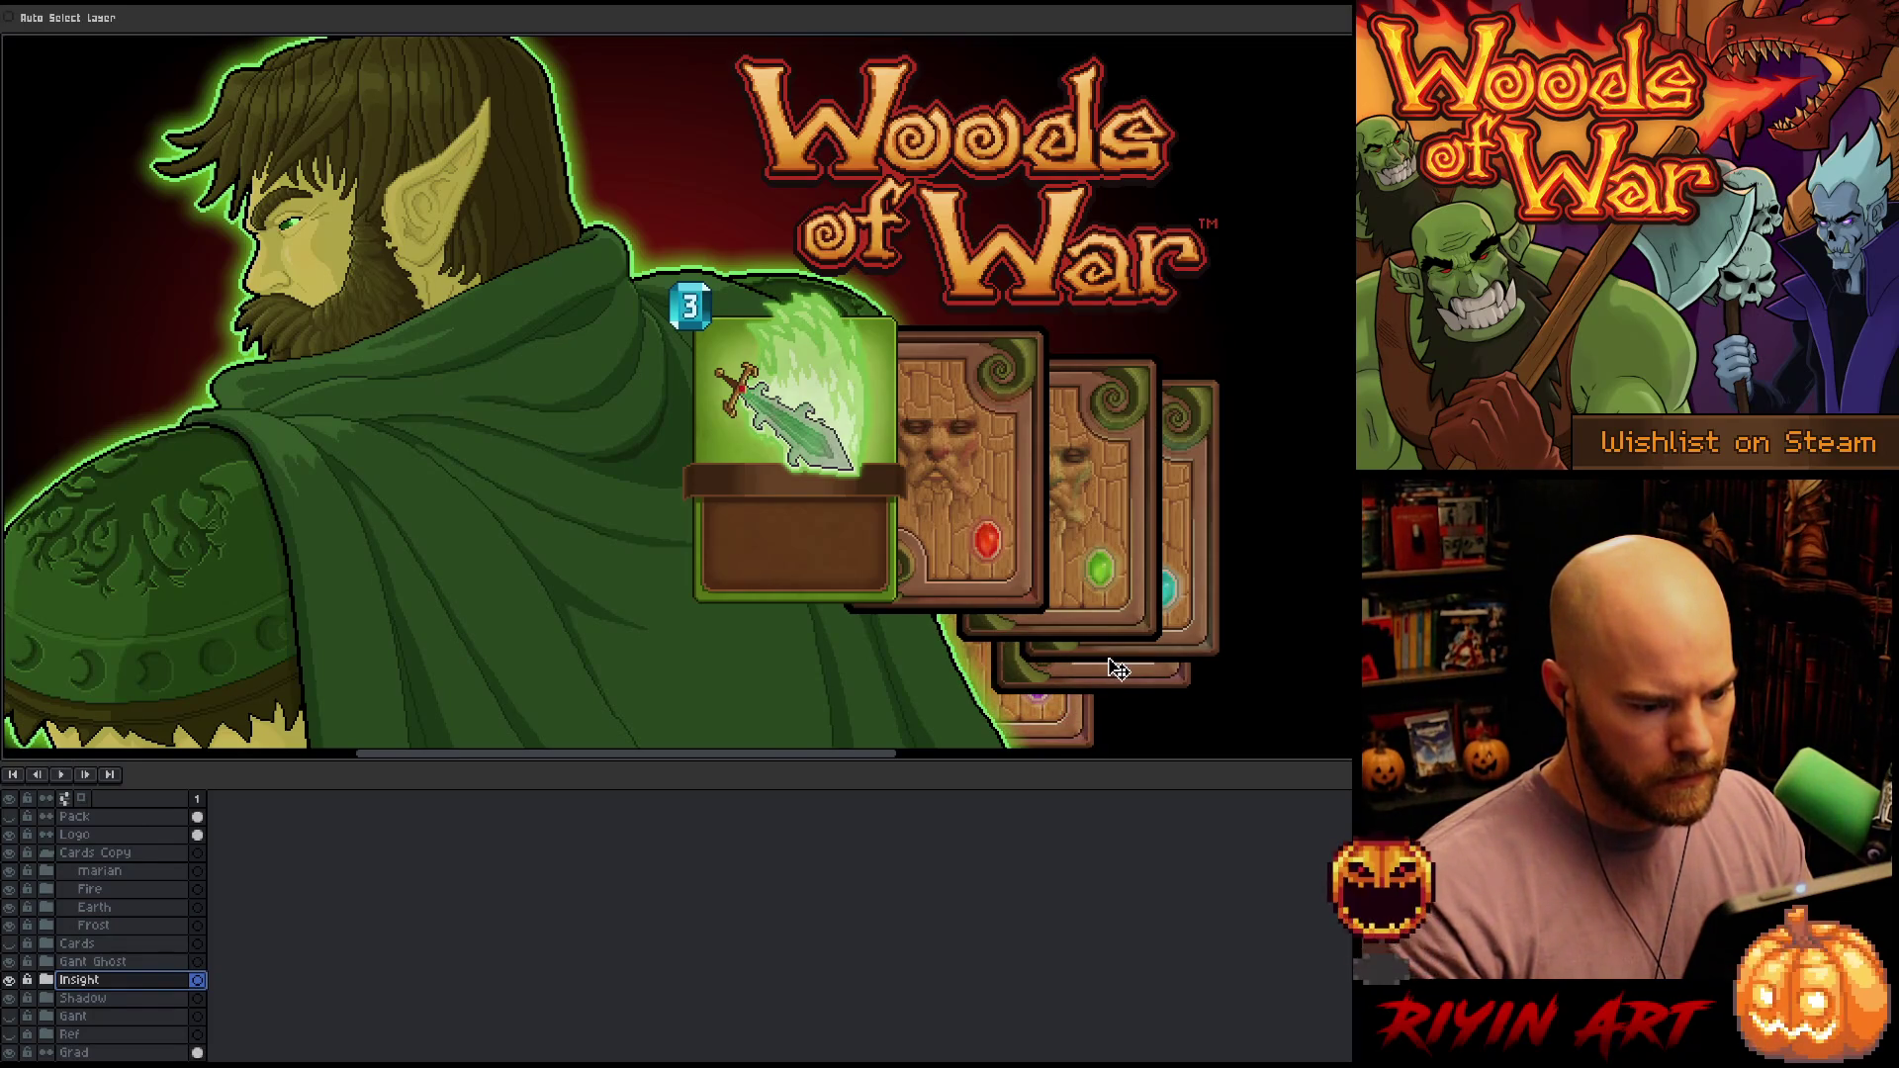
{"action": "left_click", "coordinate": [139, 998]}
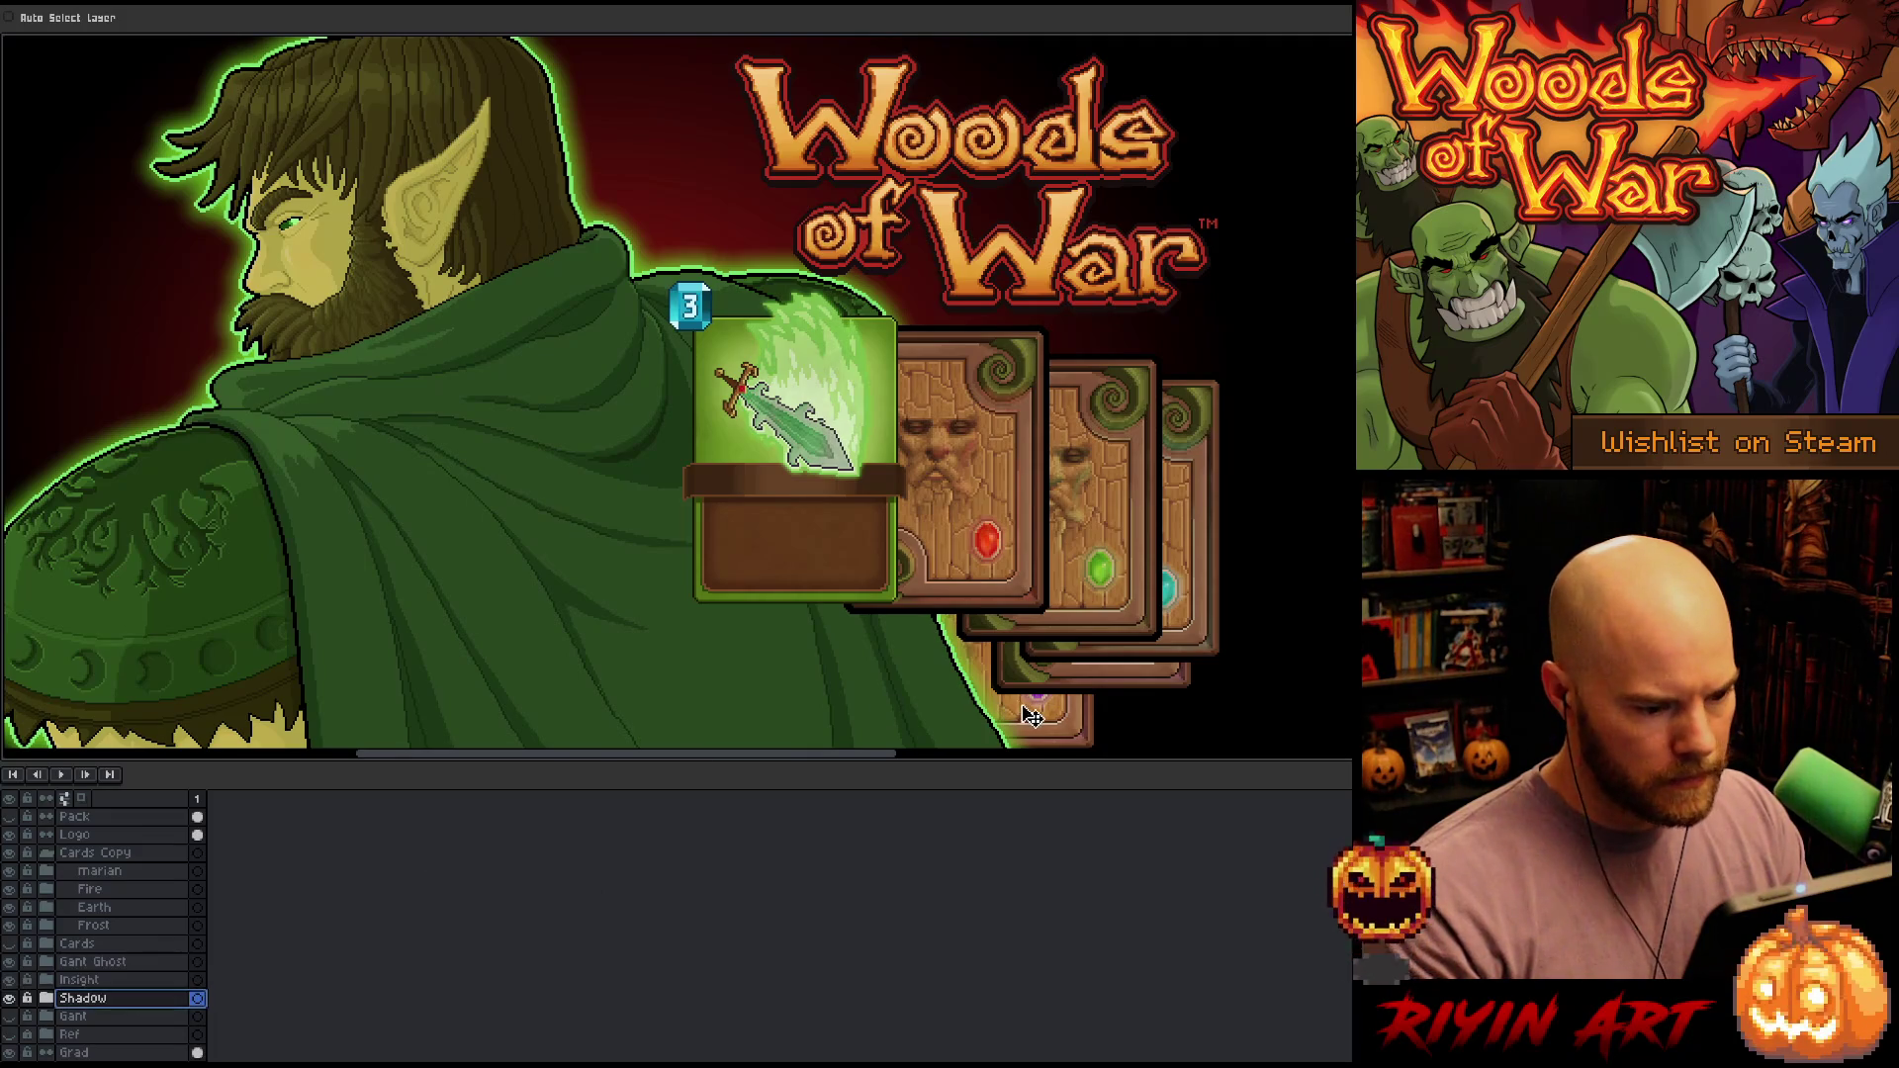
{"action": "mouse_move", "coordinate": [1033, 712]}
{"action": "left_mouse_down"}
{"action": "mouse_move", "coordinate": [1045, 681]}
{"action": "mouse_move", "coordinate": [1071, 681]}
{"action": "mouse_move", "coordinate": [1036, 687]}
{"action": "mouse_move", "coordinate": [1039, 672]}
{"action": "left_mouse_up"}
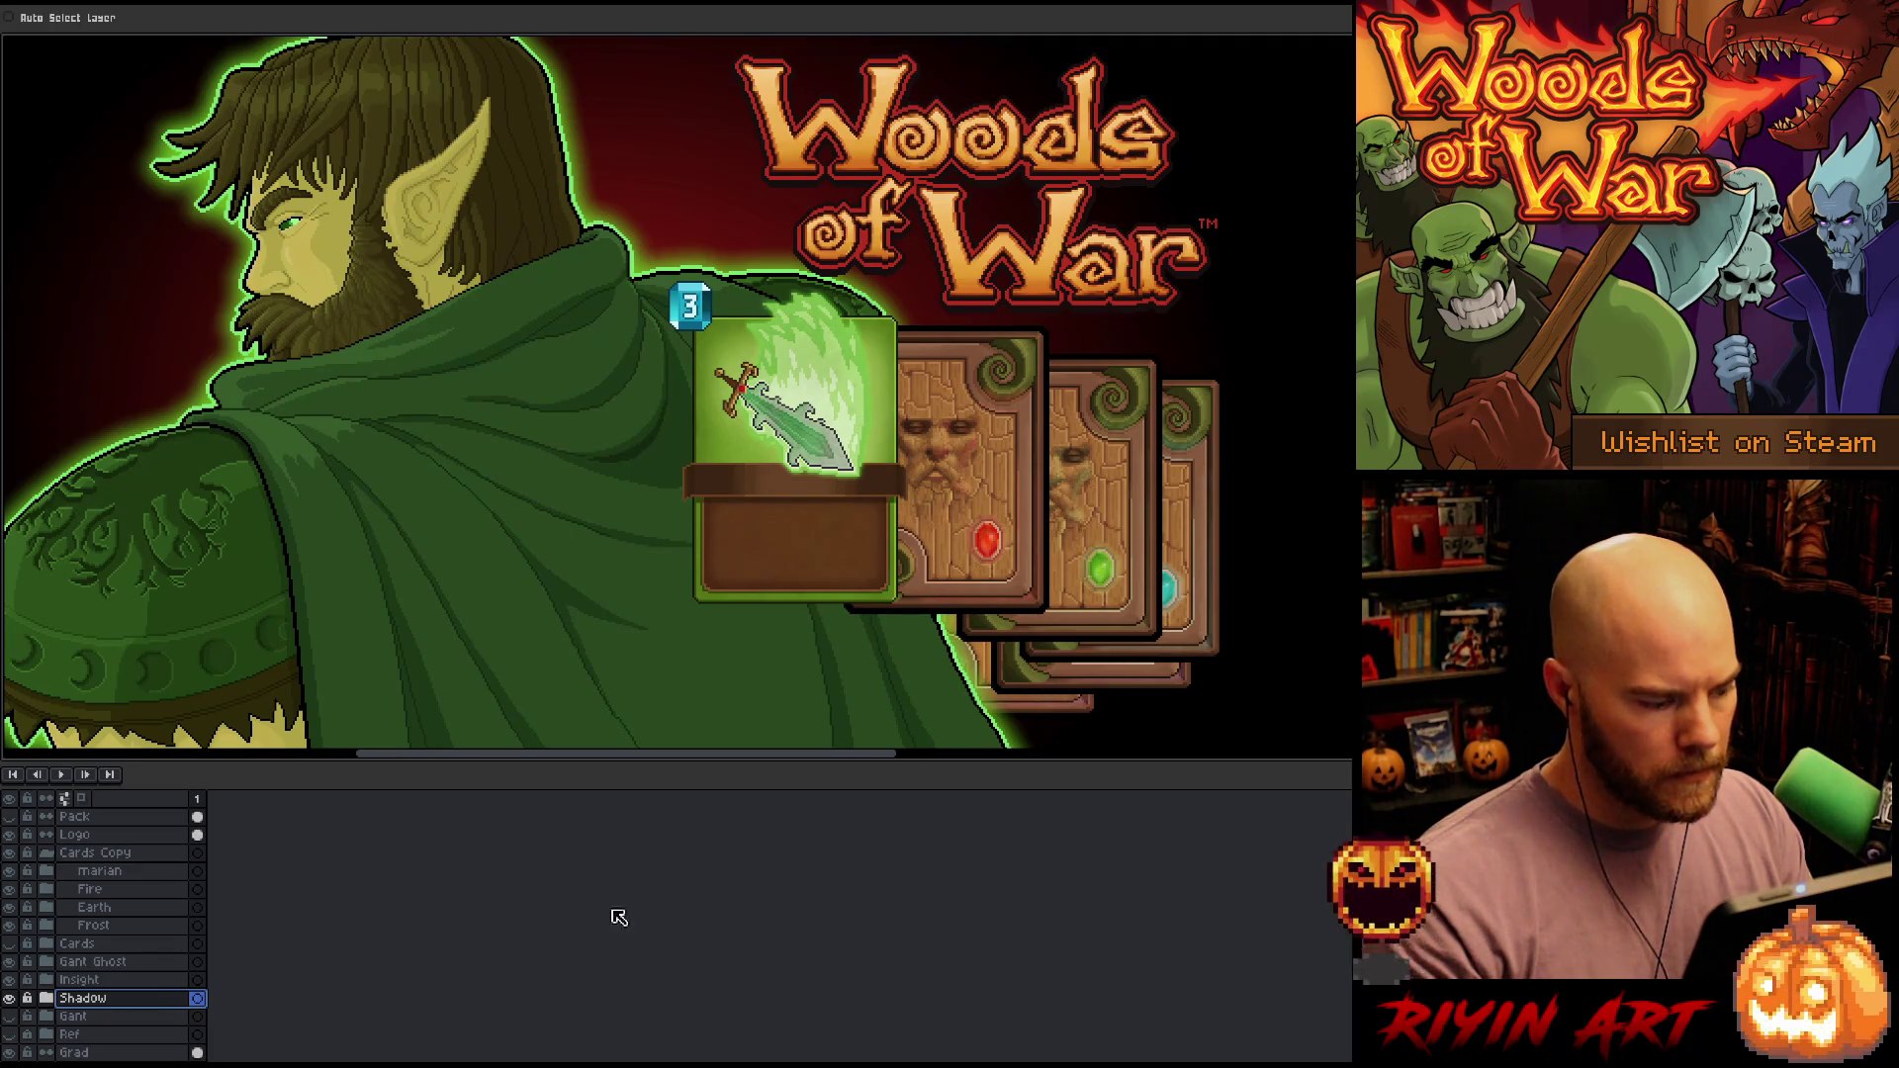
{"action": "left_click", "coordinate": [79, 979]}
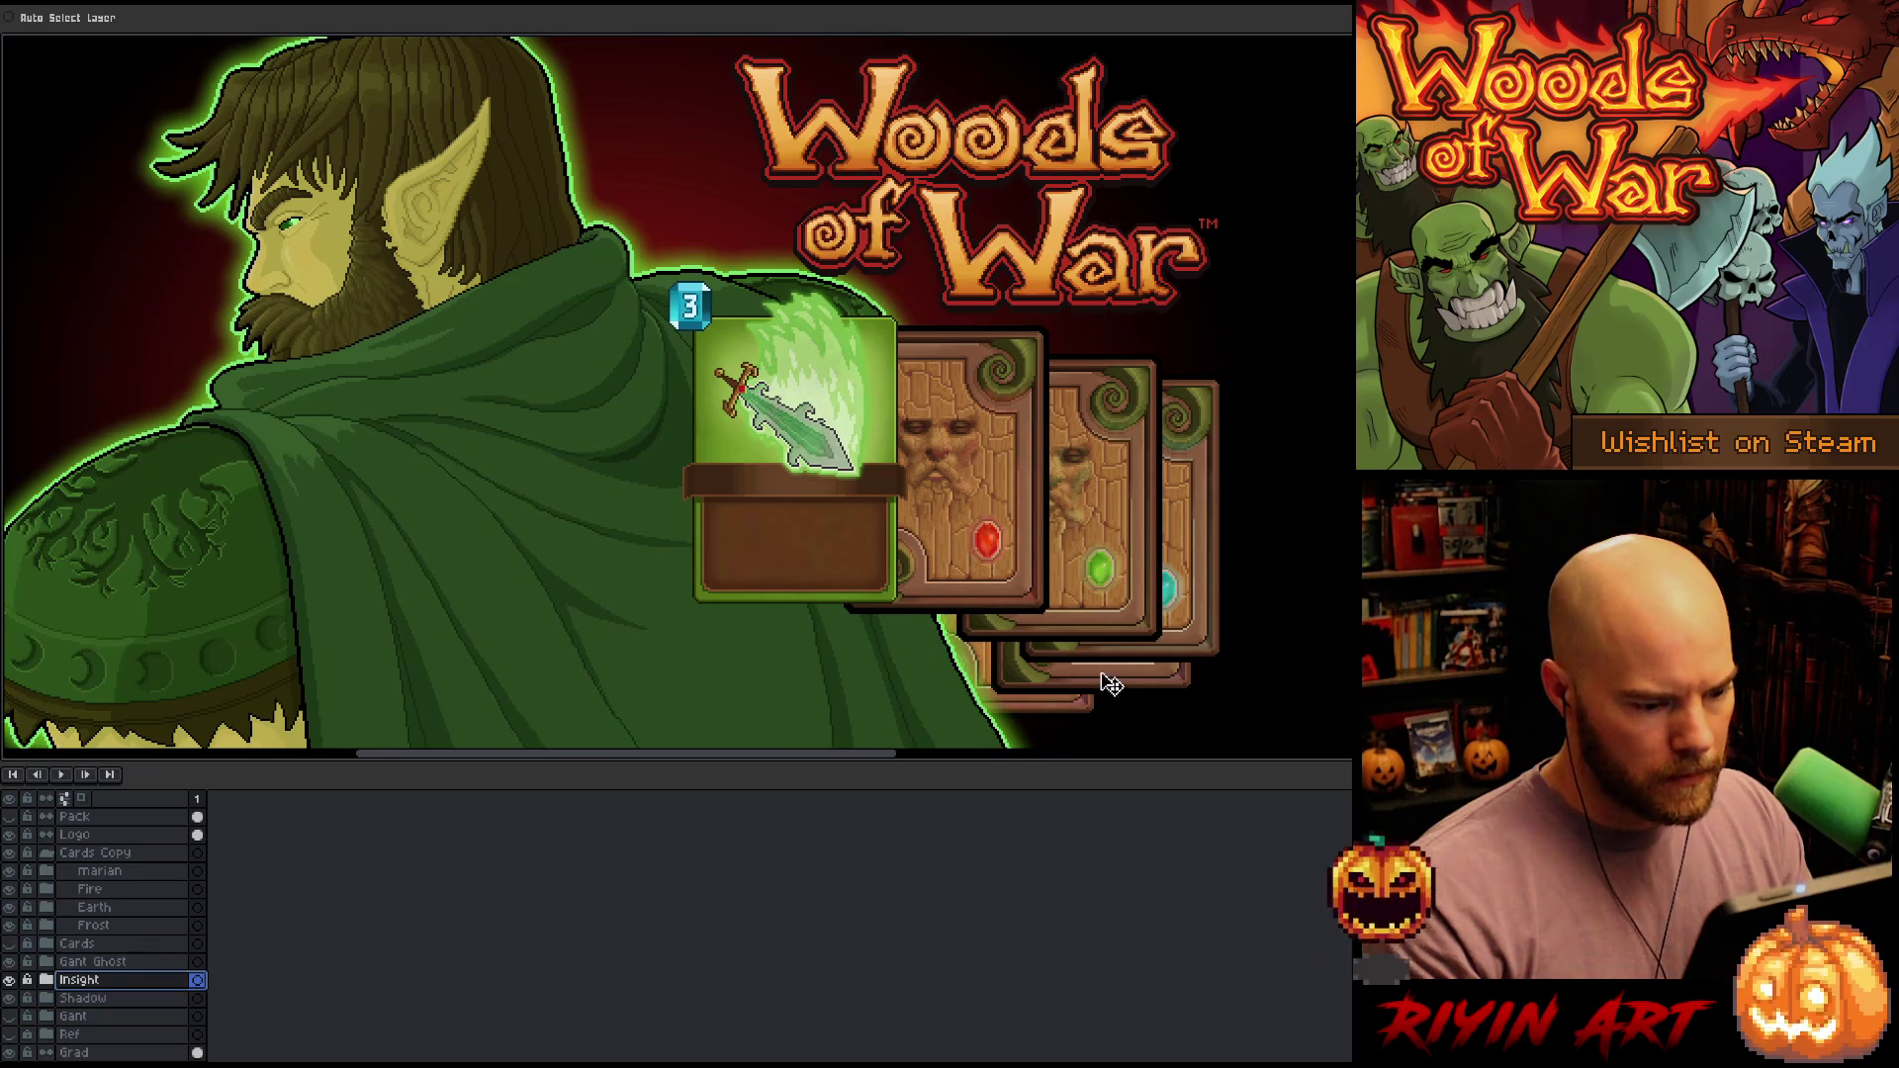
{"action": "left_click_drag", "start_coordinate": [1110, 690], "coordinate": [1104, 684]}
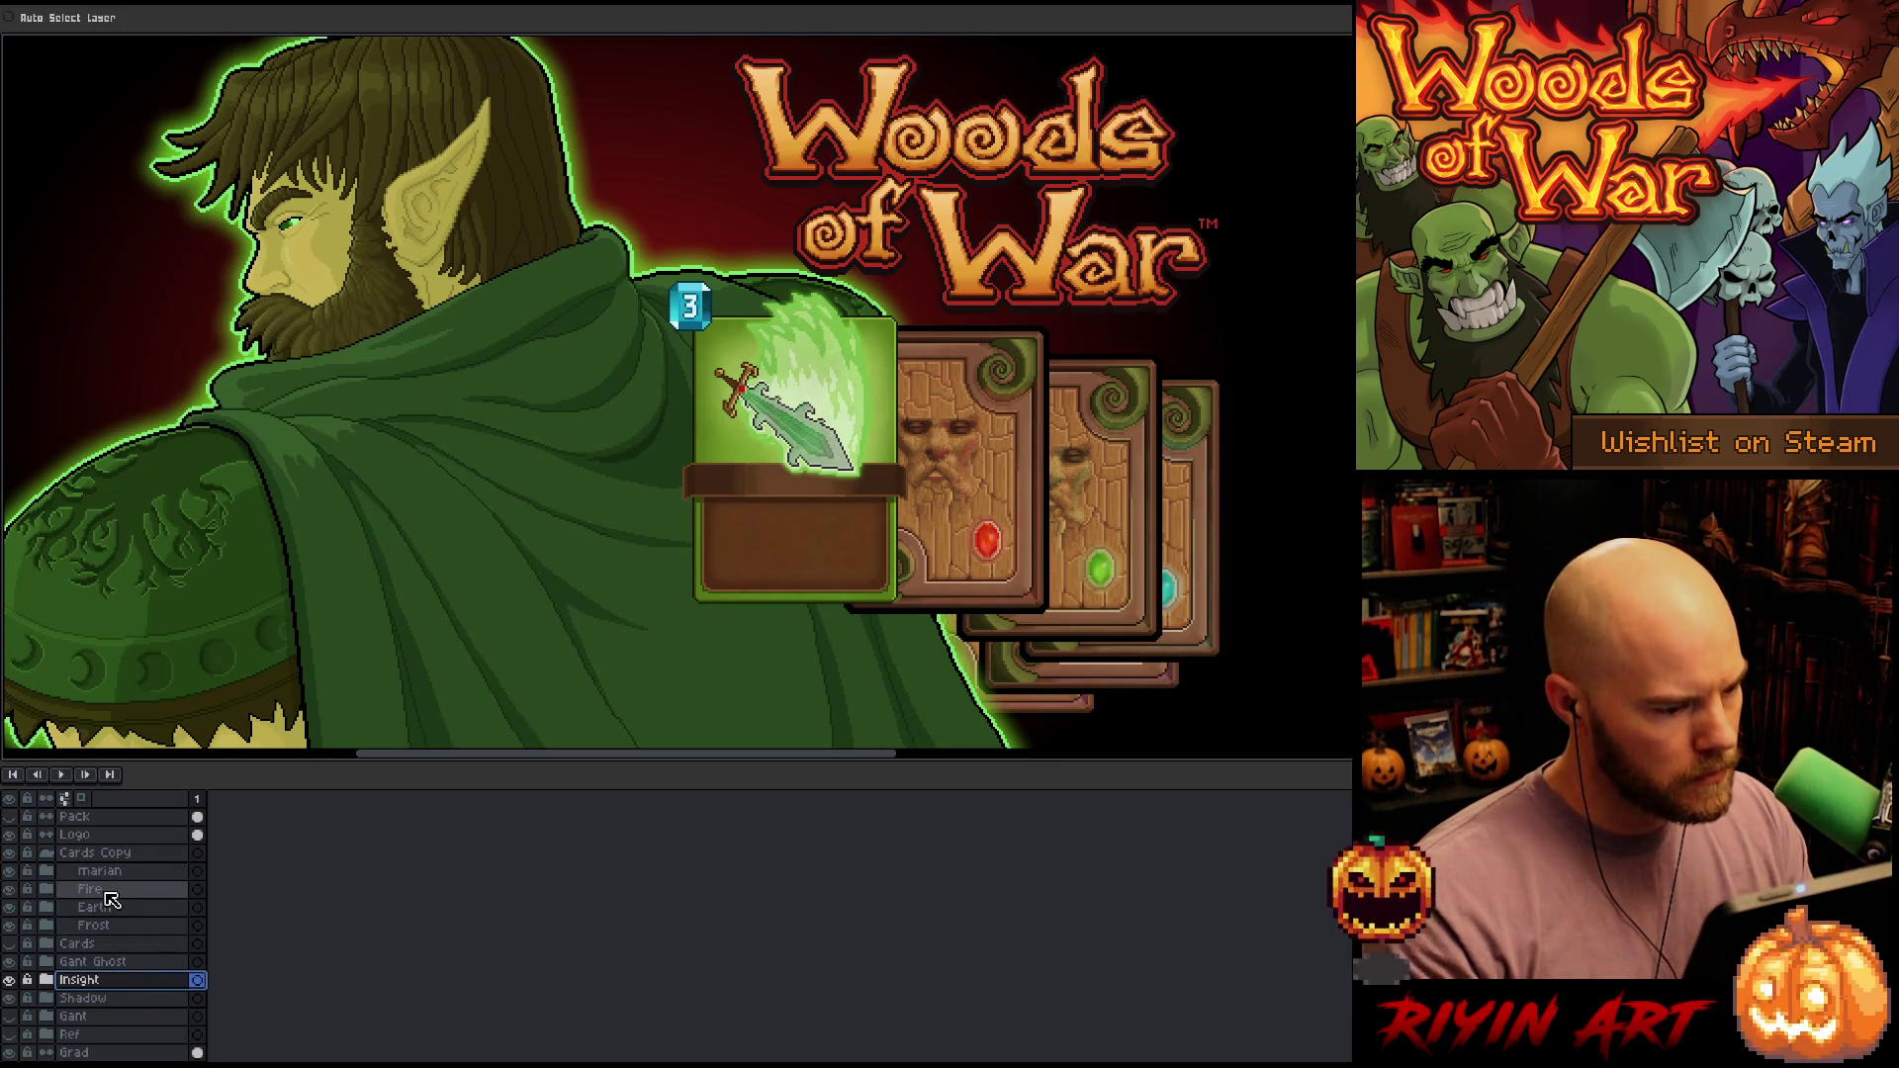
Expand the marian group and toggle the Layer 16 Copy glow layers to compare the green outline
{"action": "left_click", "coordinate": [94, 924]}
{"action": "left_click", "coordinate": [71, 874]}
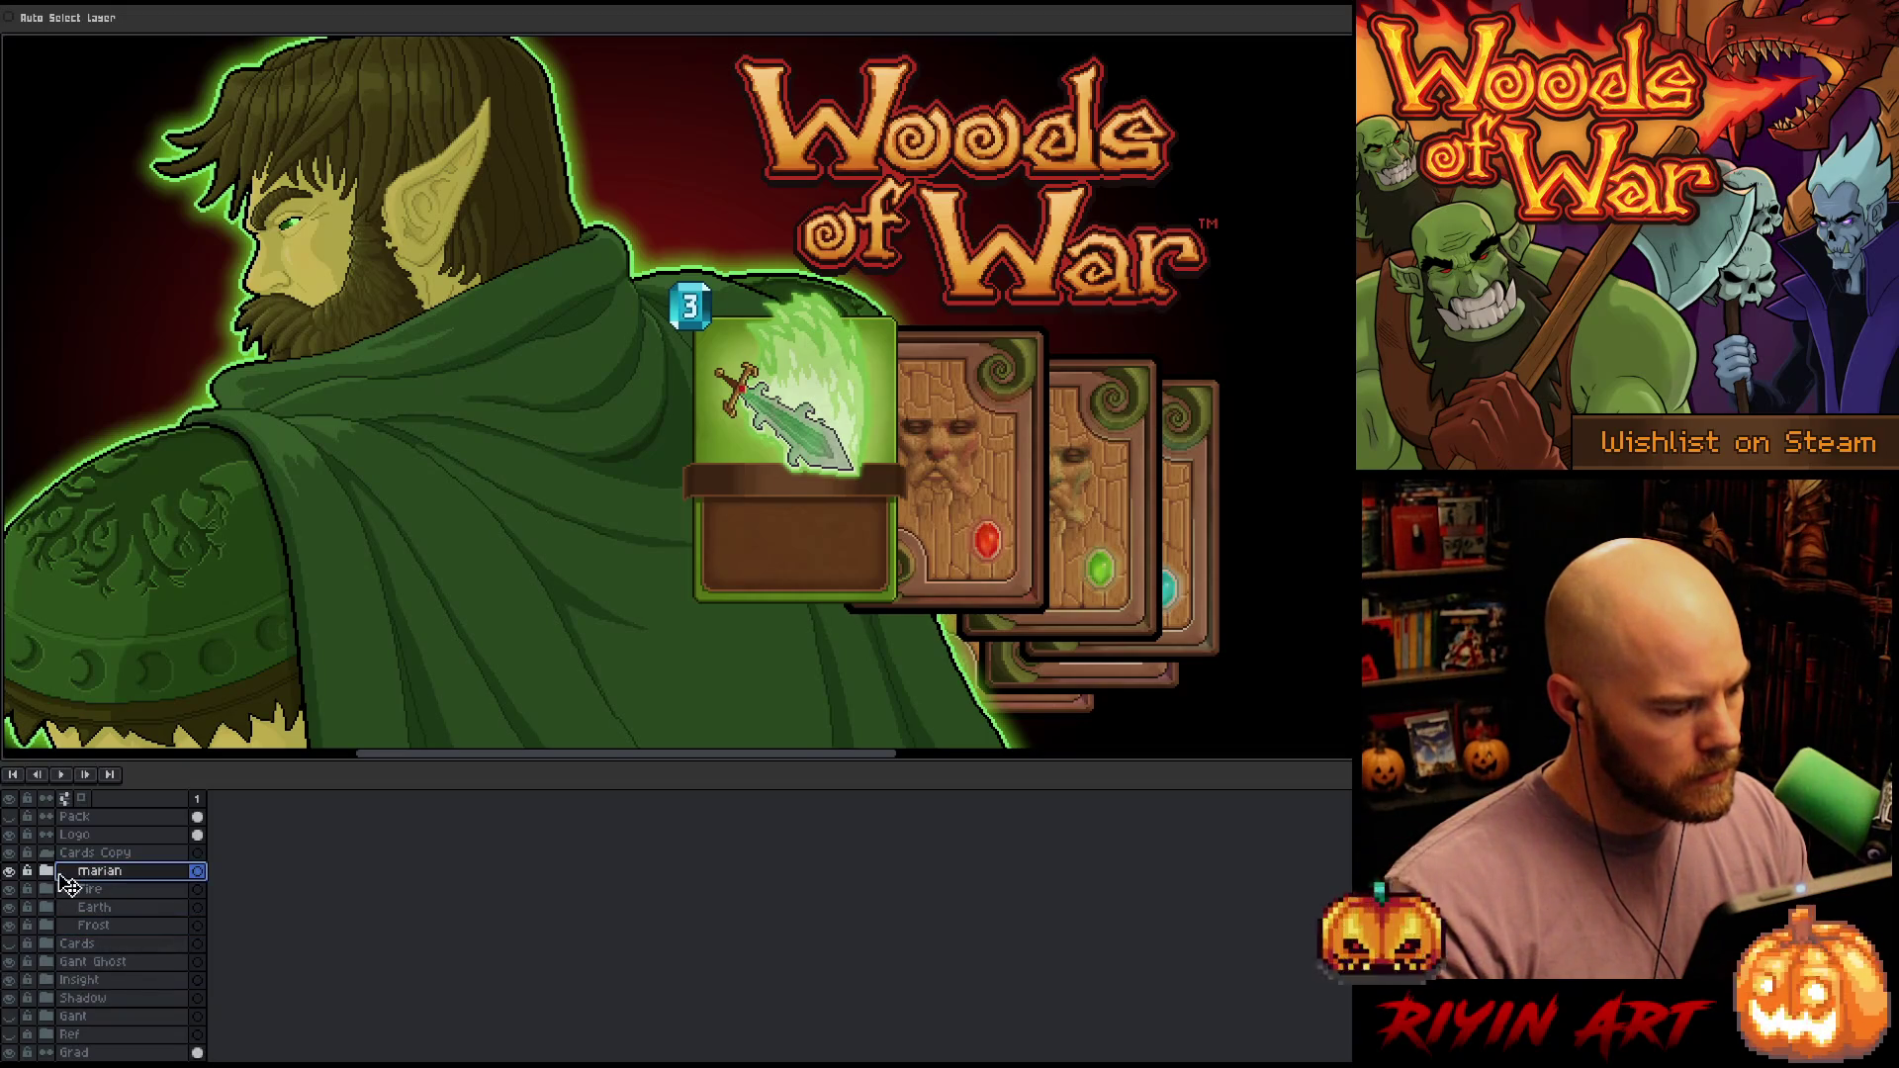
{"action": "left_click", "coordinate": [47, 870]}
{"action": "scroll", "coordinate": [75, 890], "scroll_direction": "down", "scroll_amount": 2}
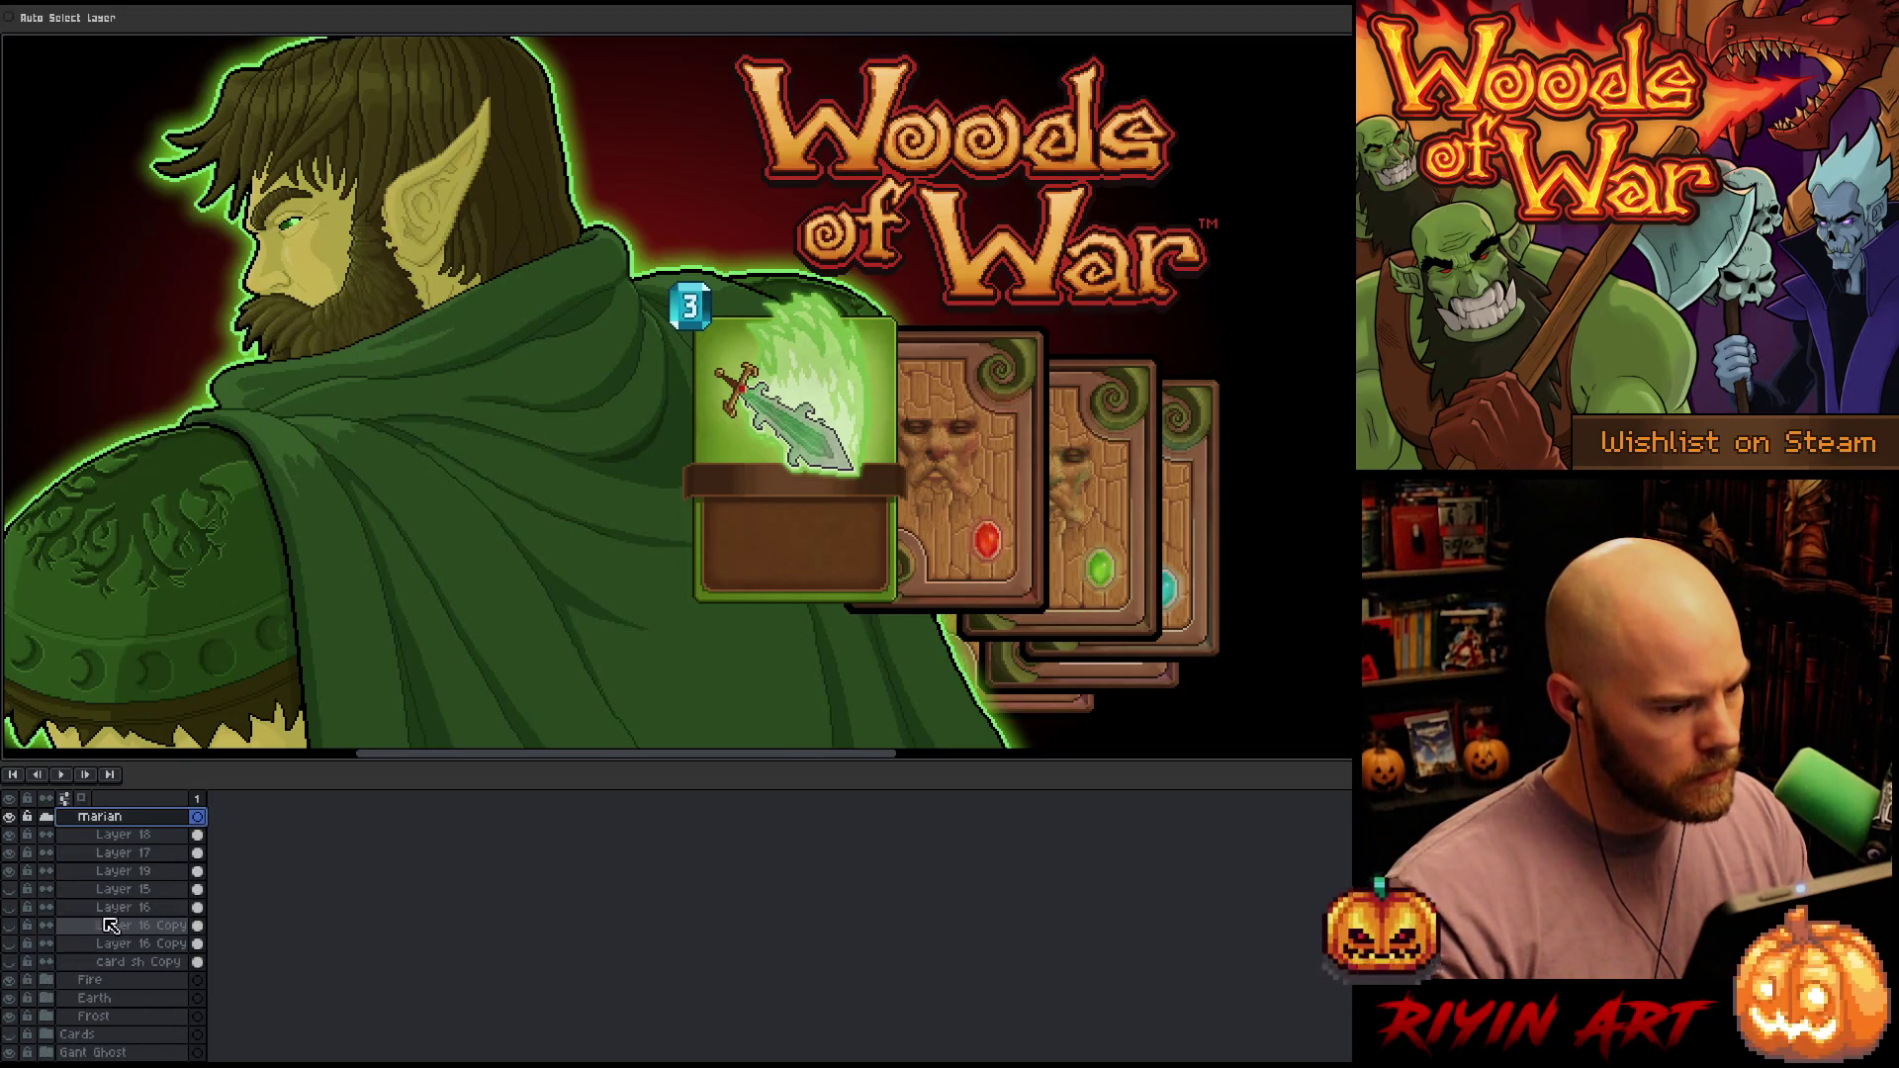
{"action": "left_click", "coordinate": [104, 943]}
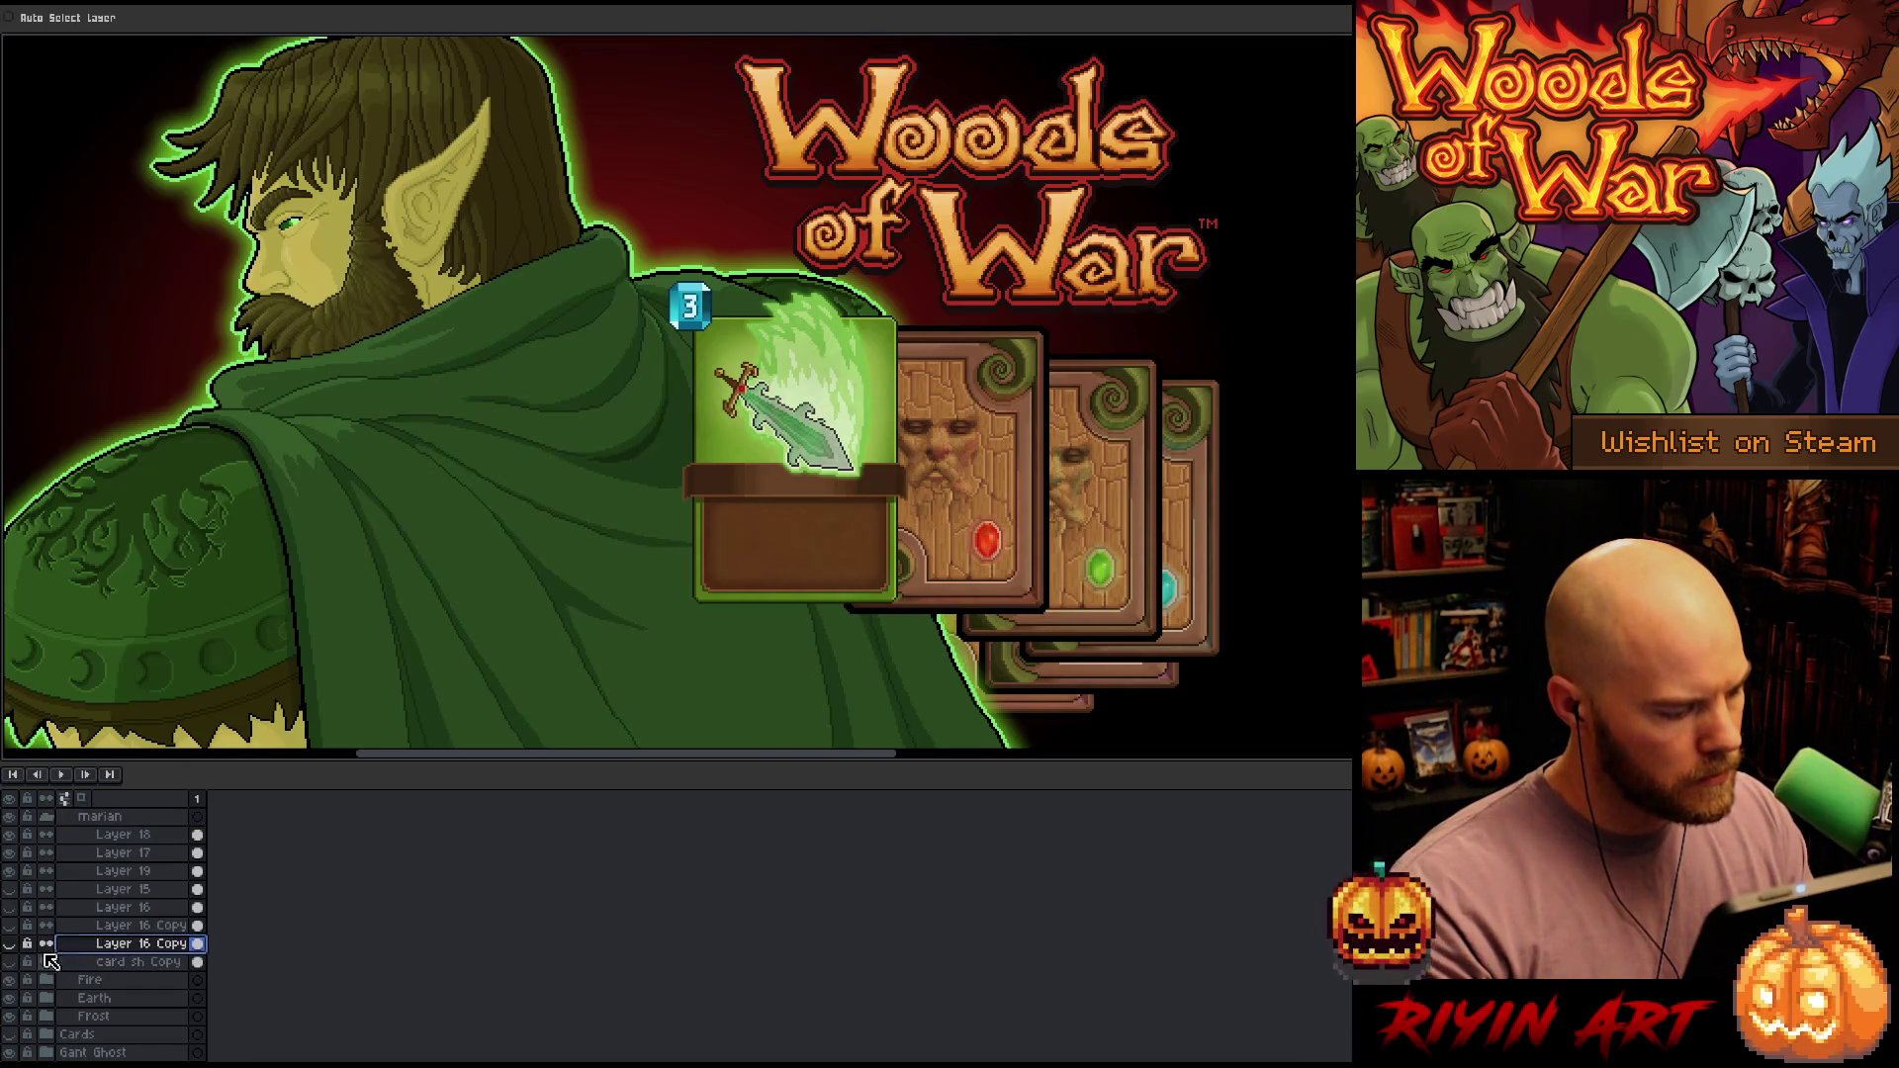
{"action": "left_click", "coordinate": [8, 946]}
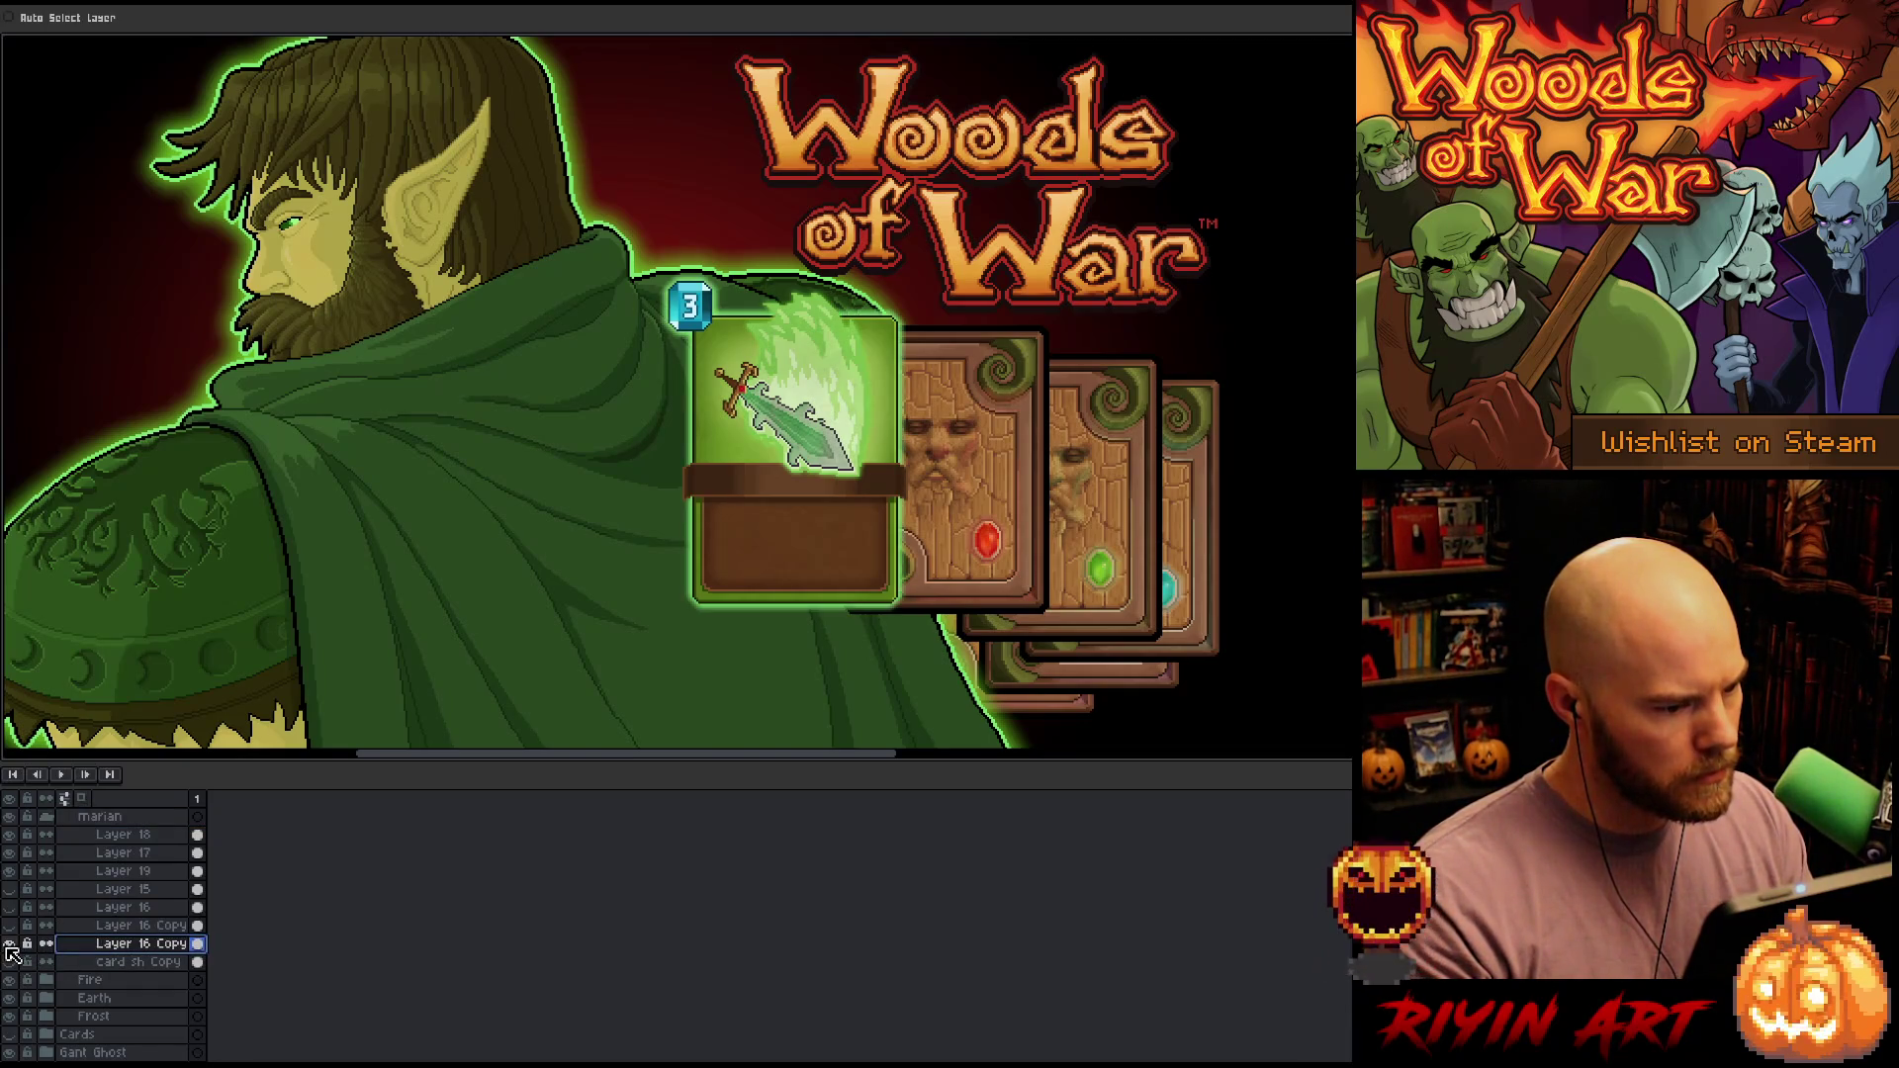
{"action": "left_click", "coordinate": [10, 945]}
{"action": "left_click", "coordinate": [10, 926]}
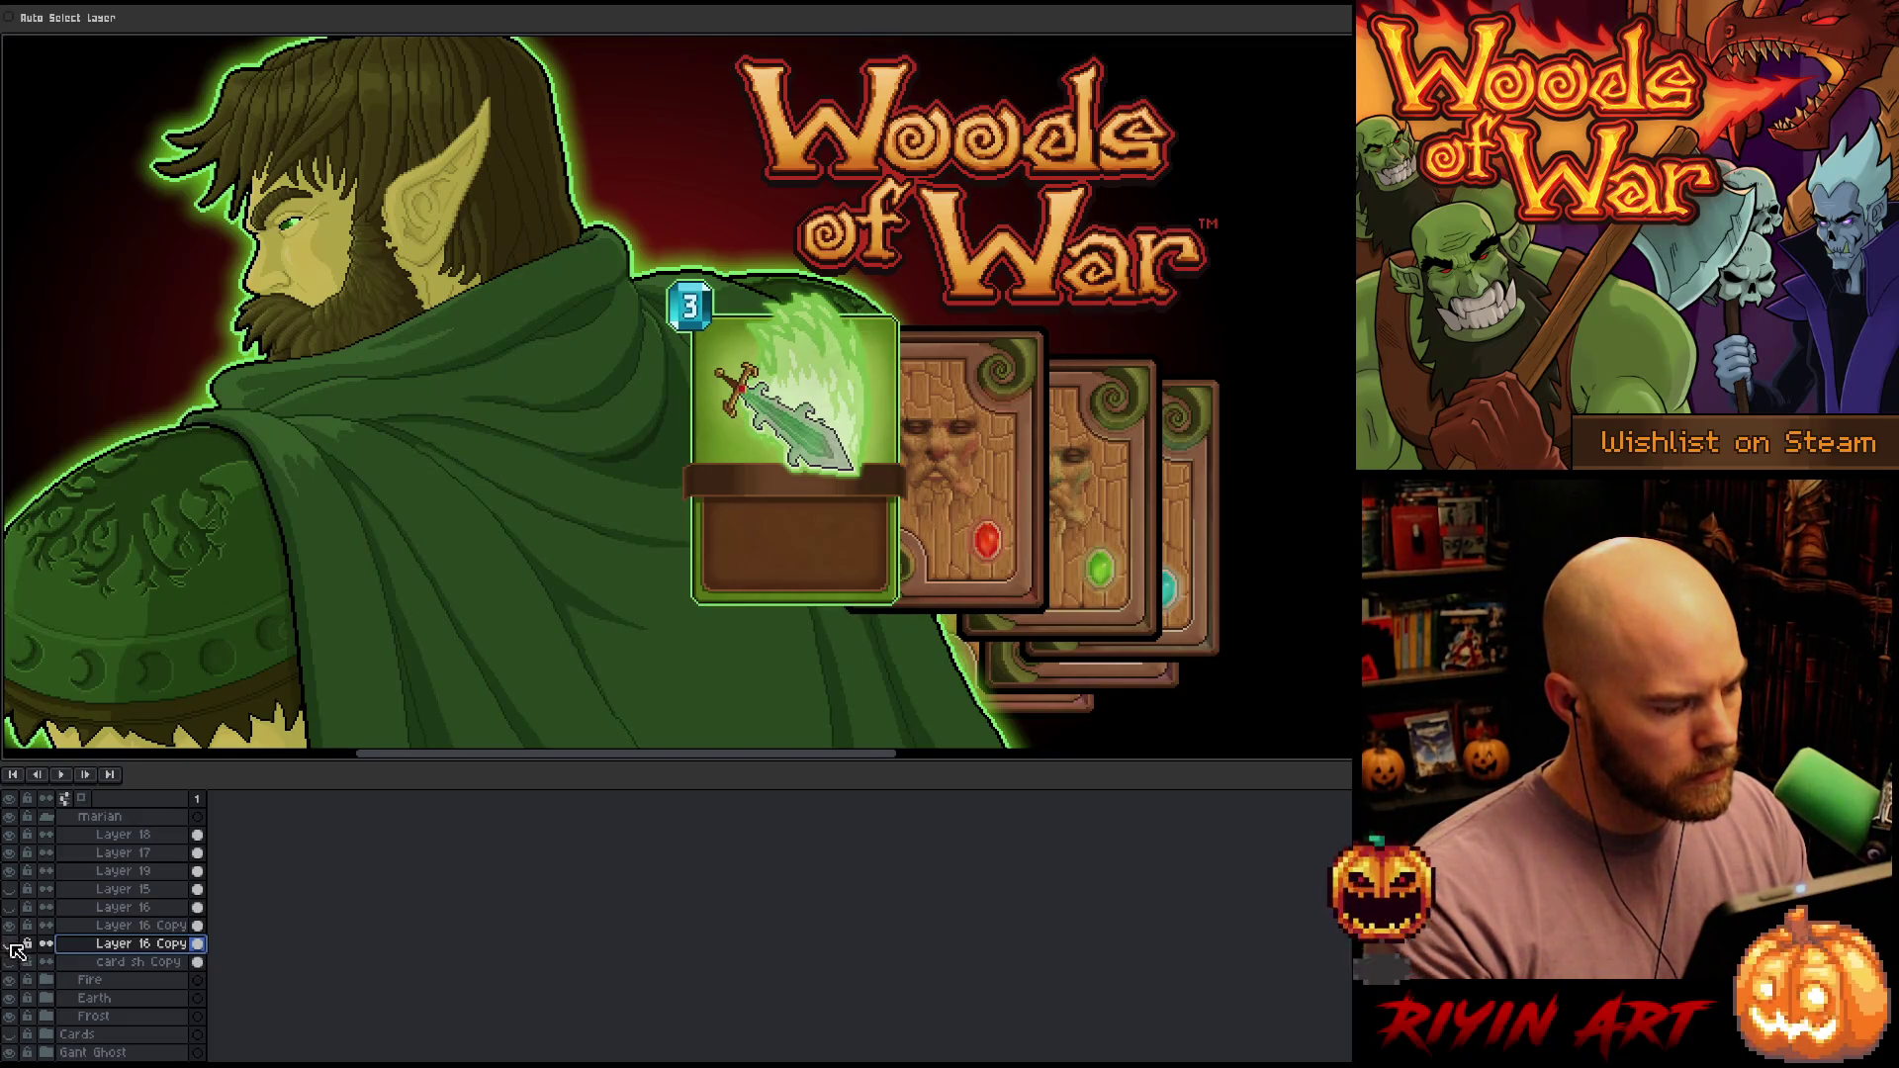
{"action": "left_click", "coordinate": [13, 944]}
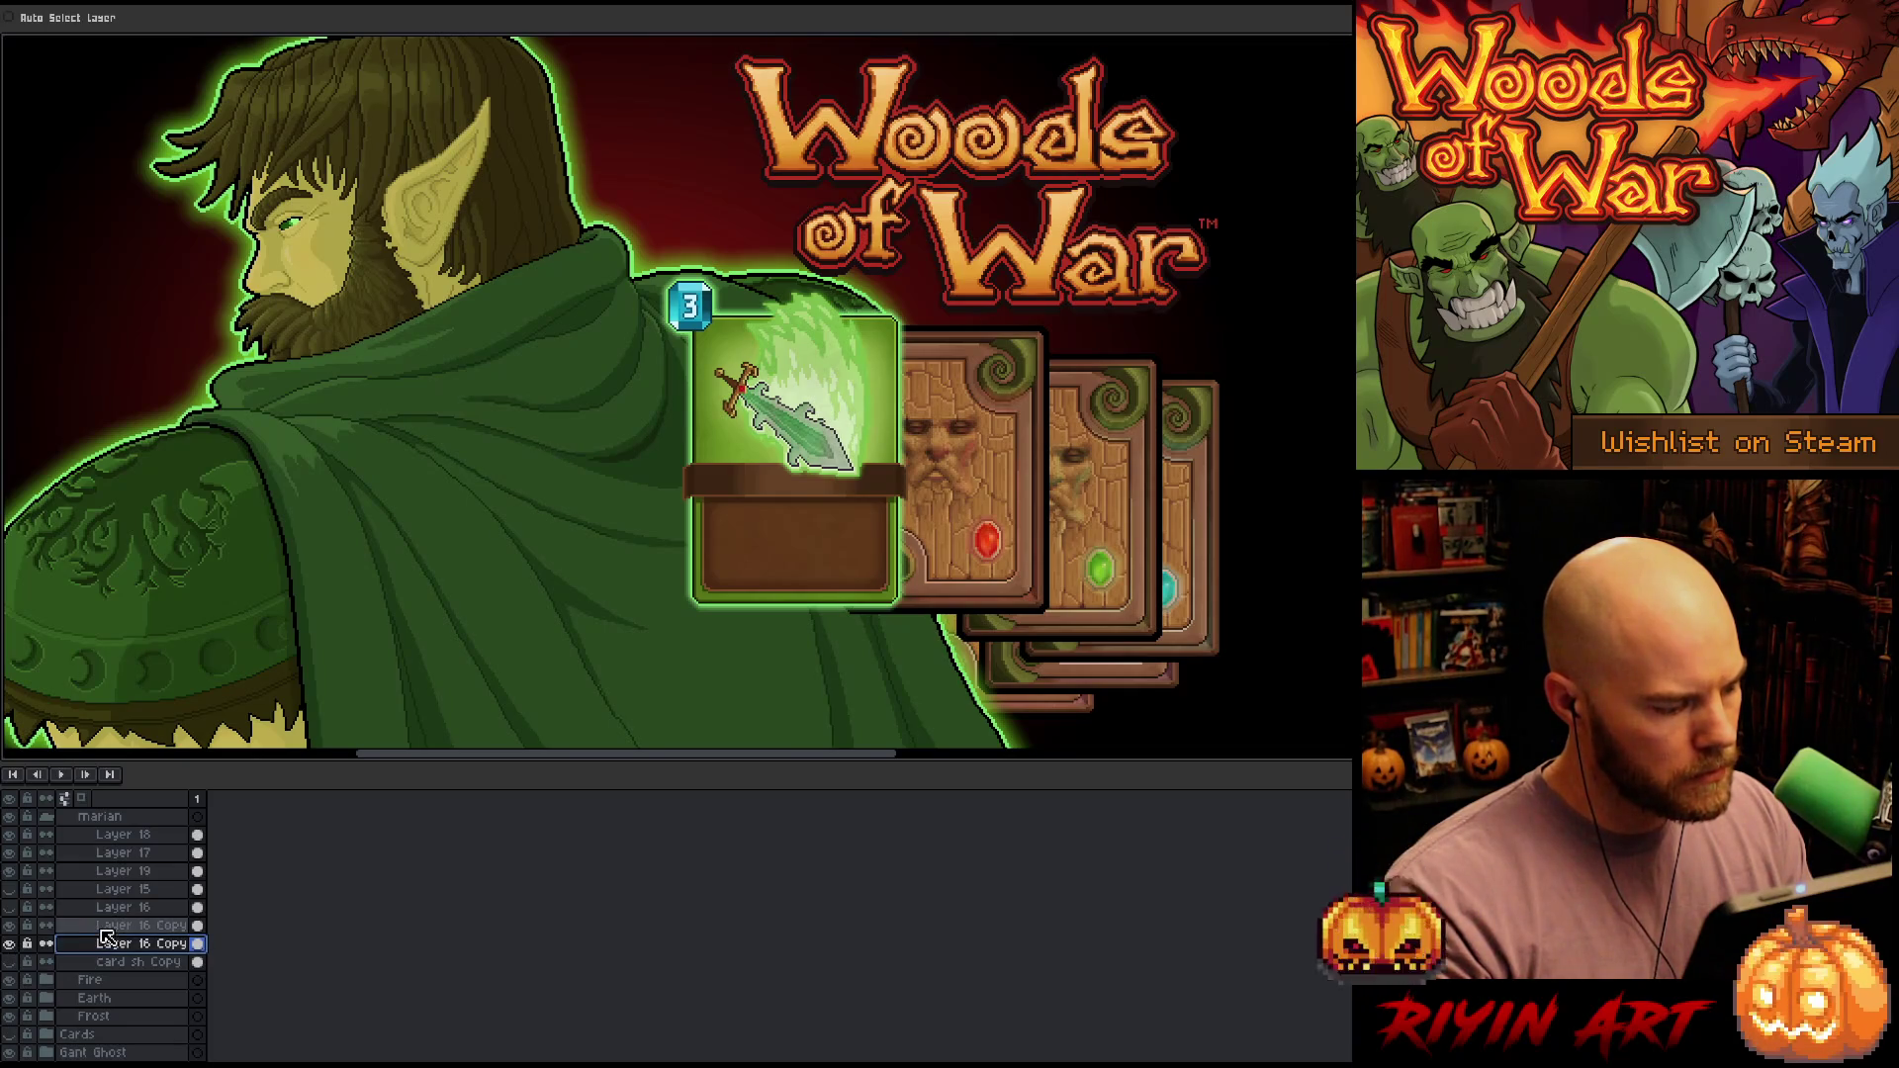
Hide the lower glow copy and open Replace Color on the upper Layer 16 Copy layer
{"action": "left_click", "coordinate": [12, 925]}
{"action": "left_click", "coordinate": [13, 945]}
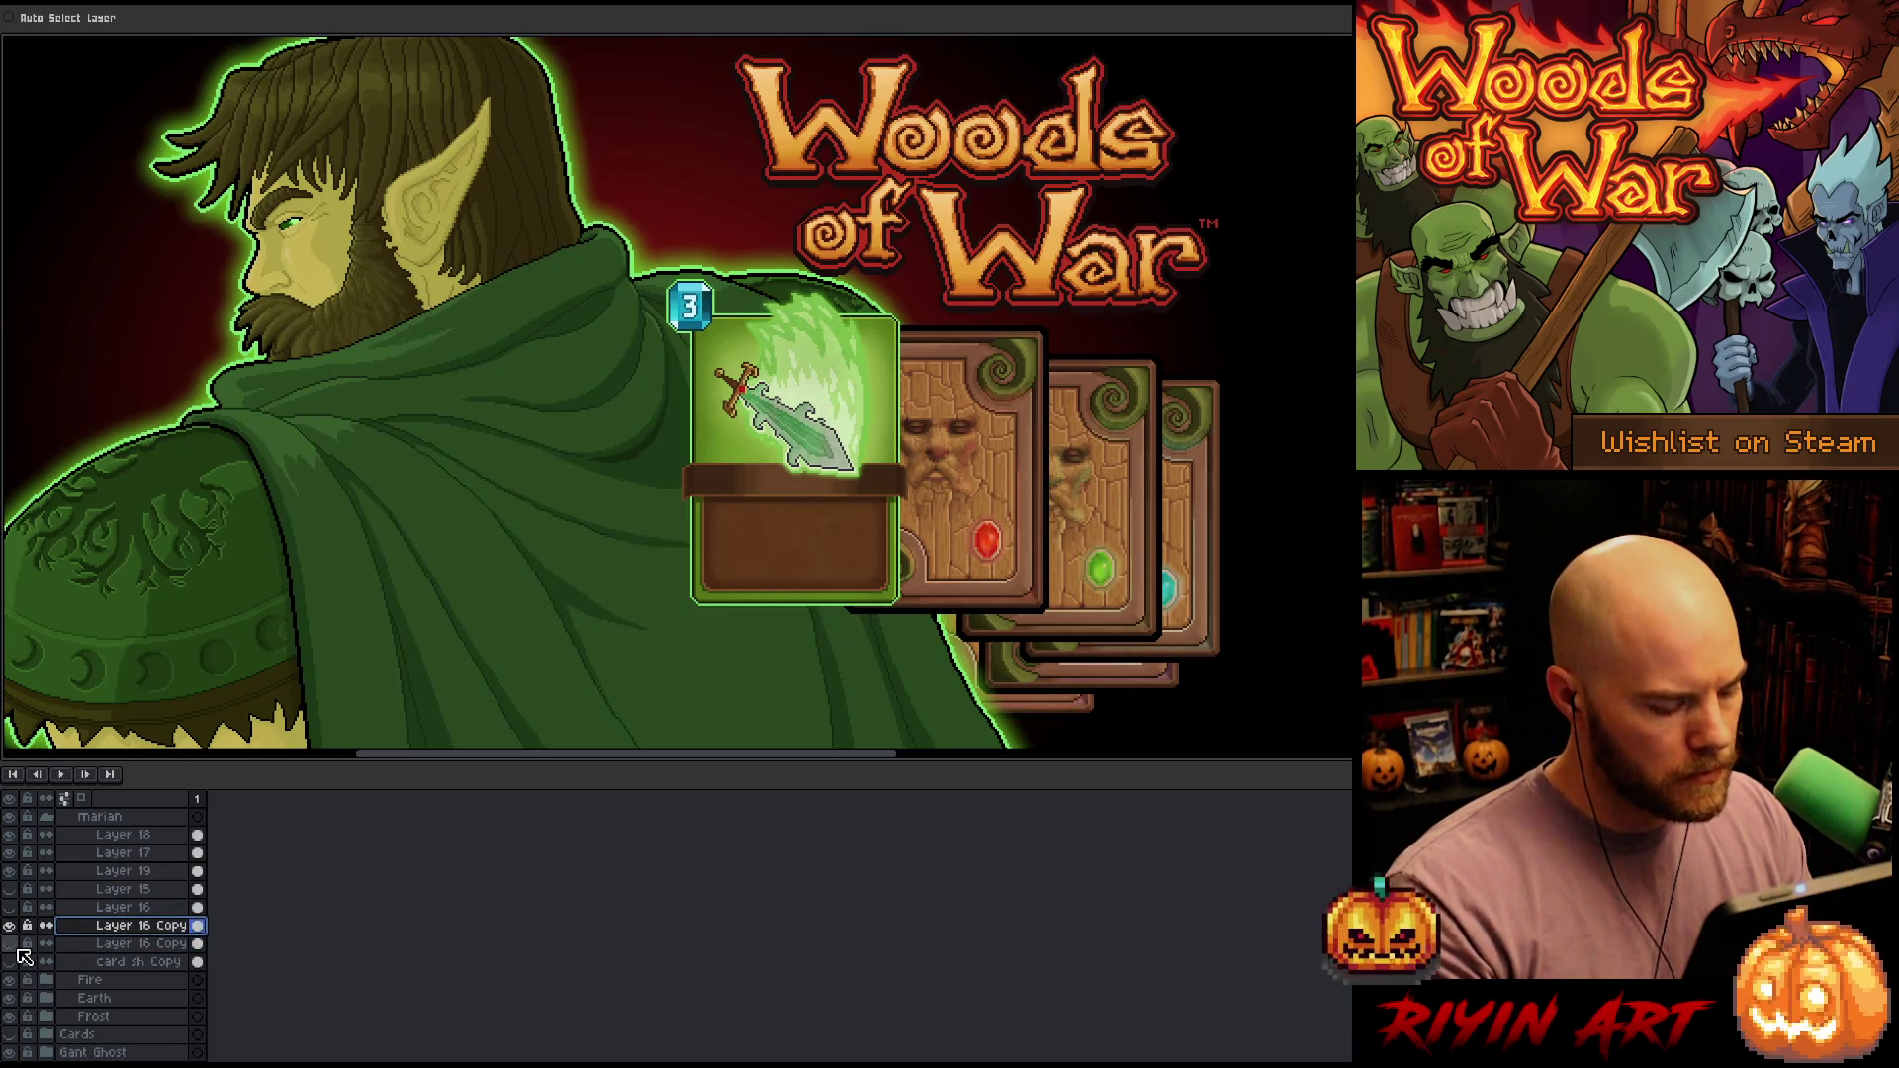
{"action": "scroll", "coordinate": [717, 297], "scroll_direction": "up", "scroll_amount": 3}
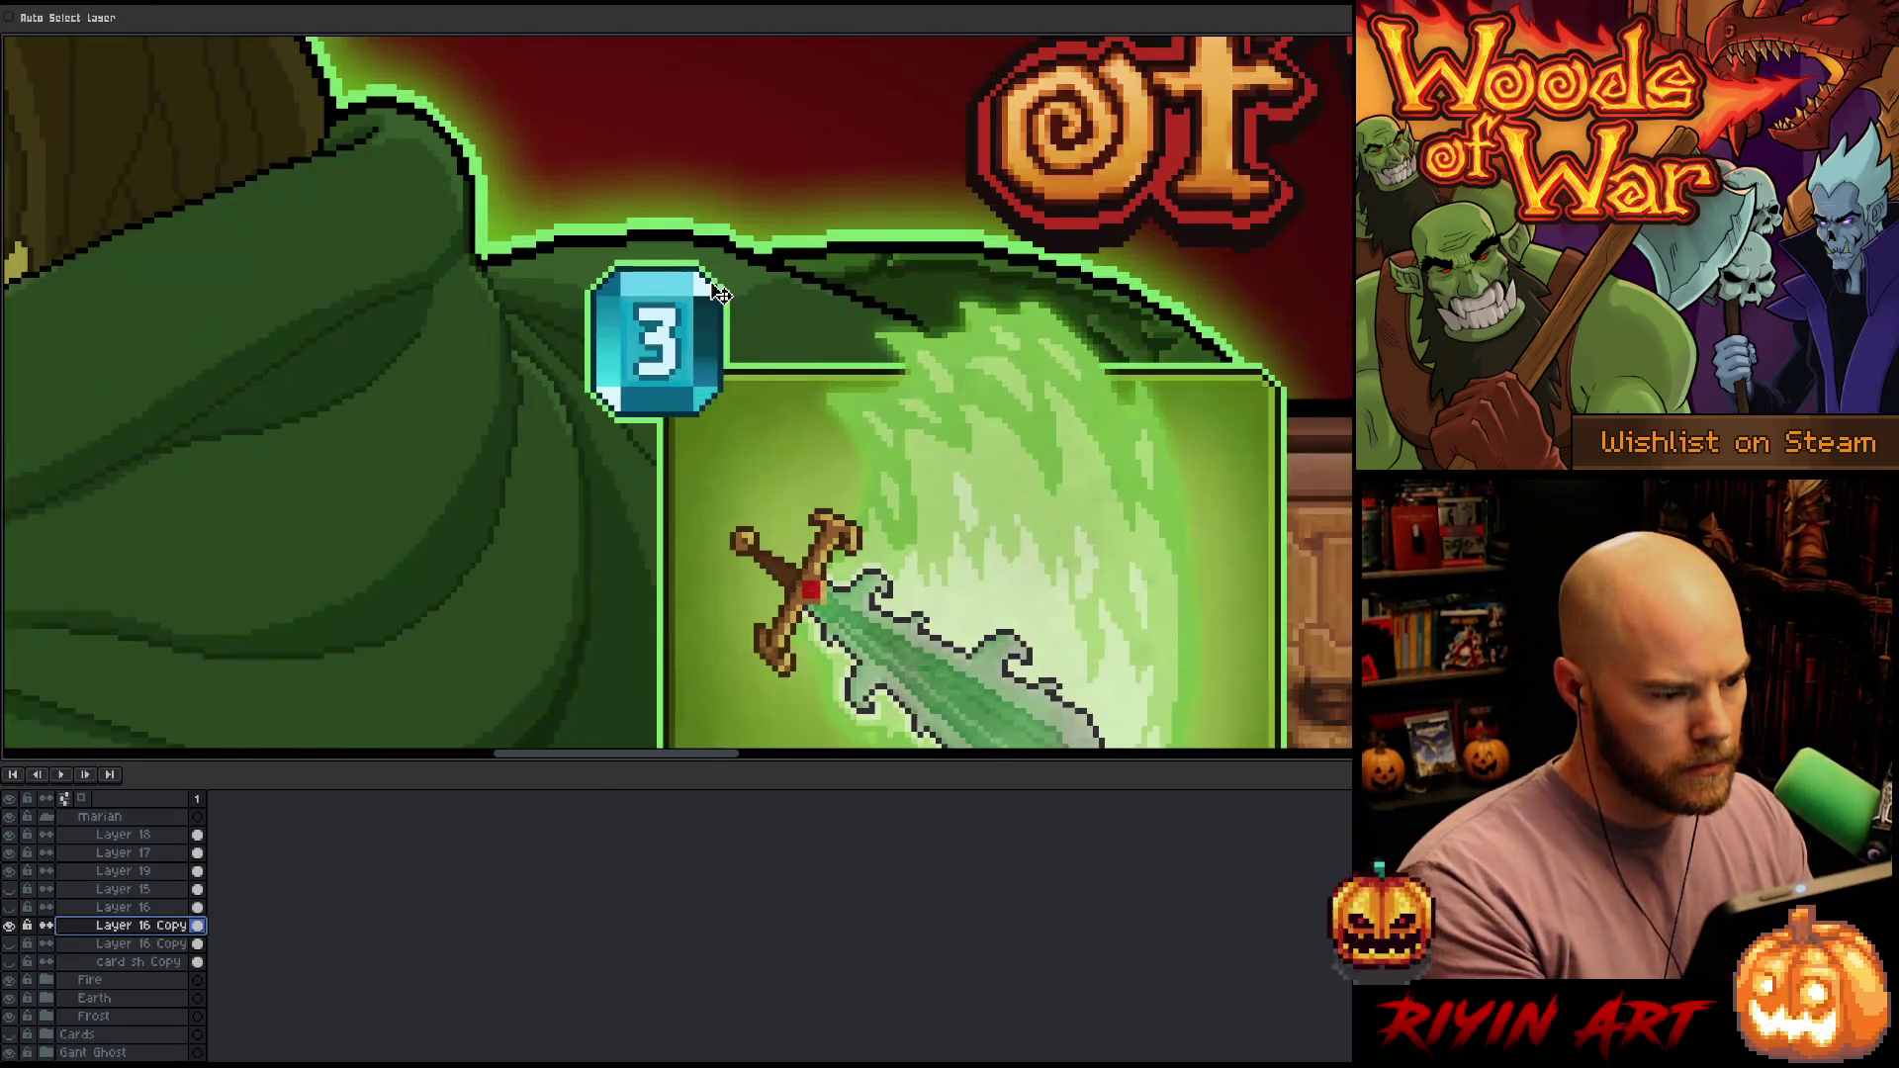
{"action": "key", "text": "shift+r"}
{"action": "left_click", "coordinate": [799, 362]}
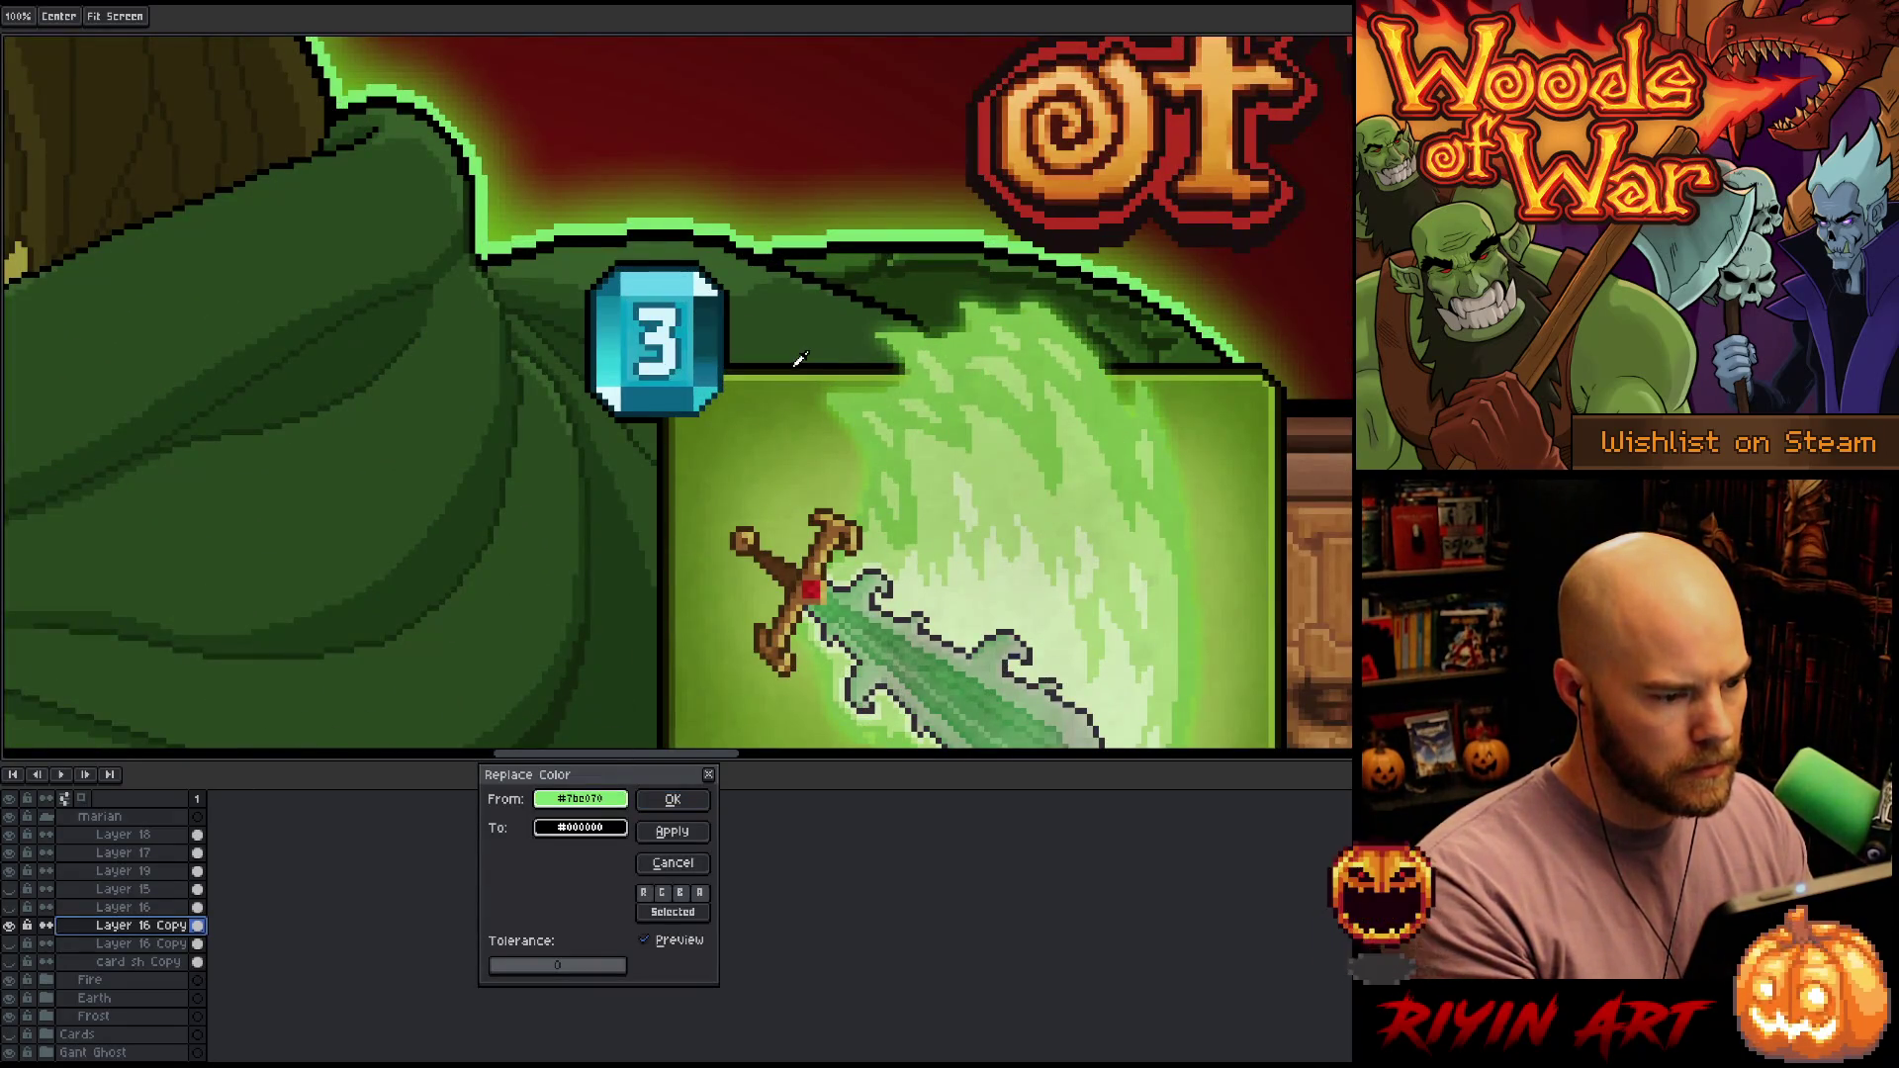
{"action": "right_click", "coordinate": [1093, 163]}
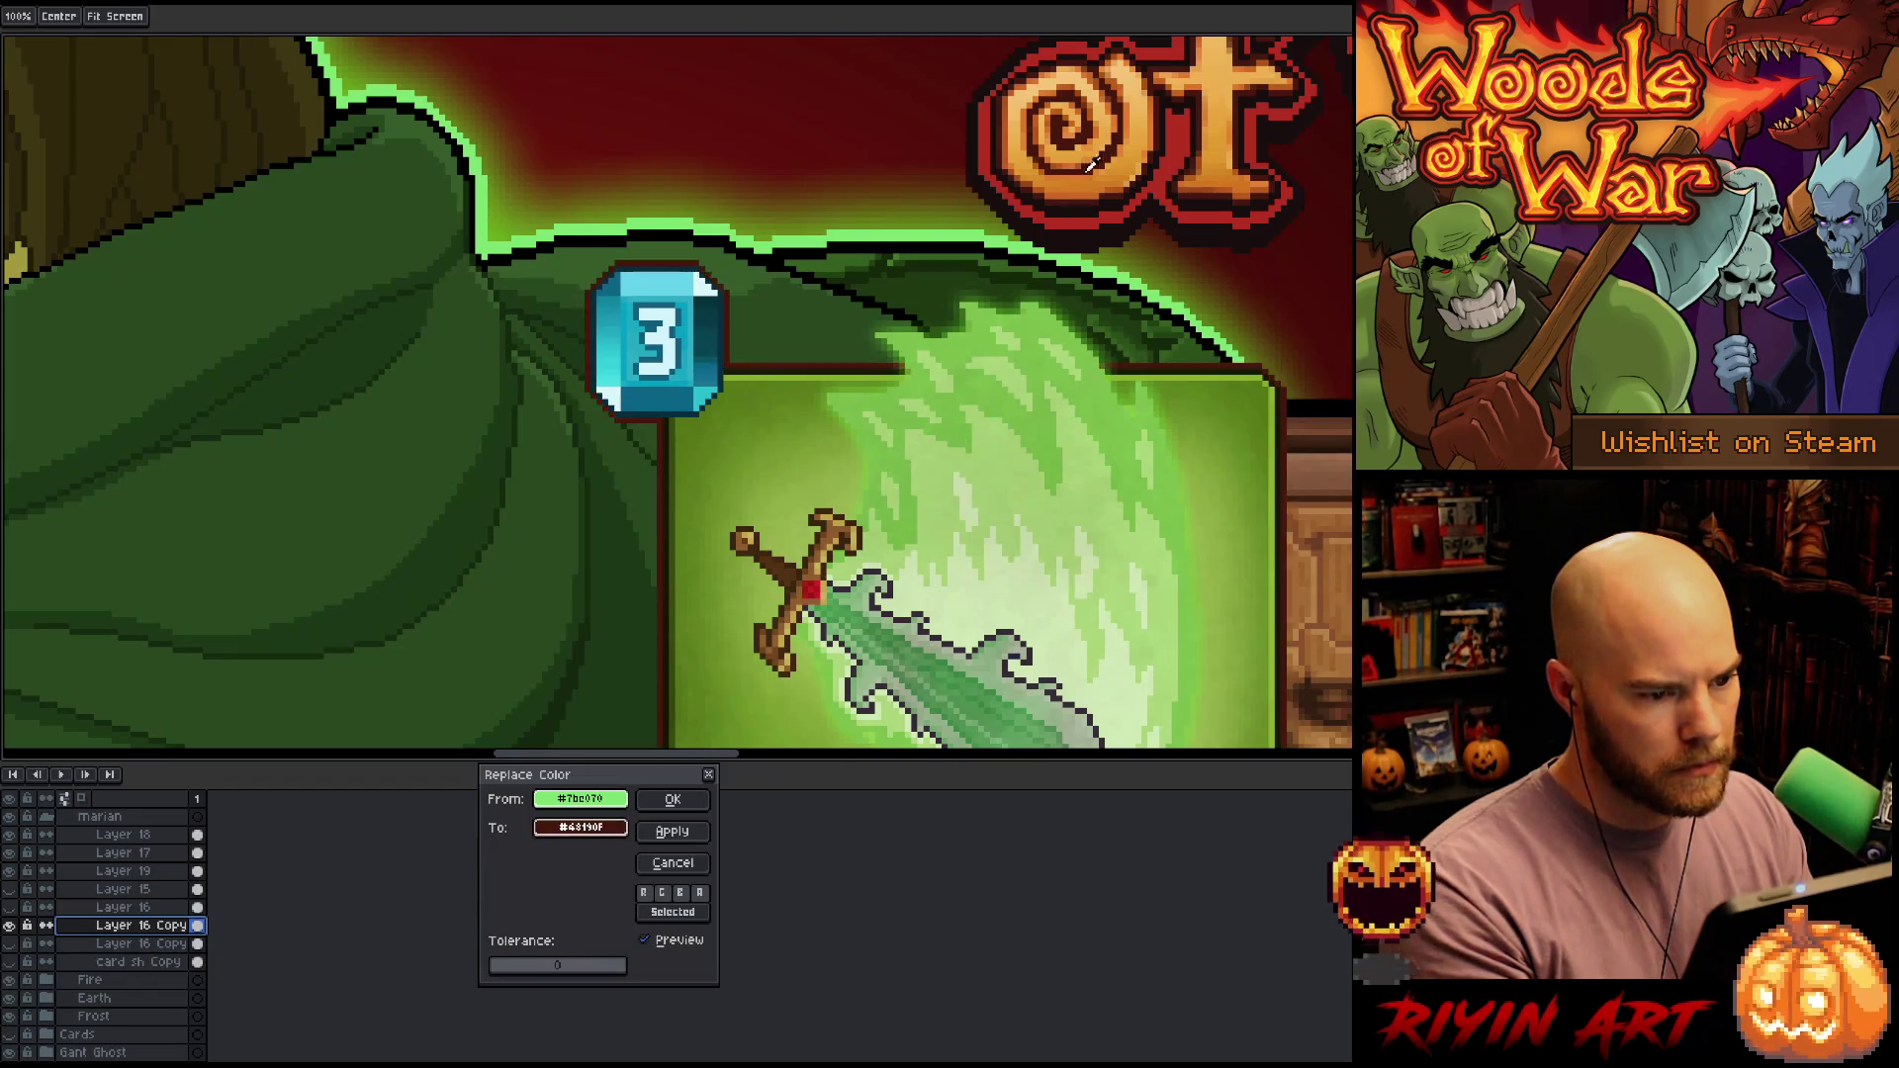
{"action": "right_click", "coordinate": [1088, 208]}
{"action": "scroll", "coordinate": [883, 485], "scroll_direction": "down", "scroll_amount": 4}
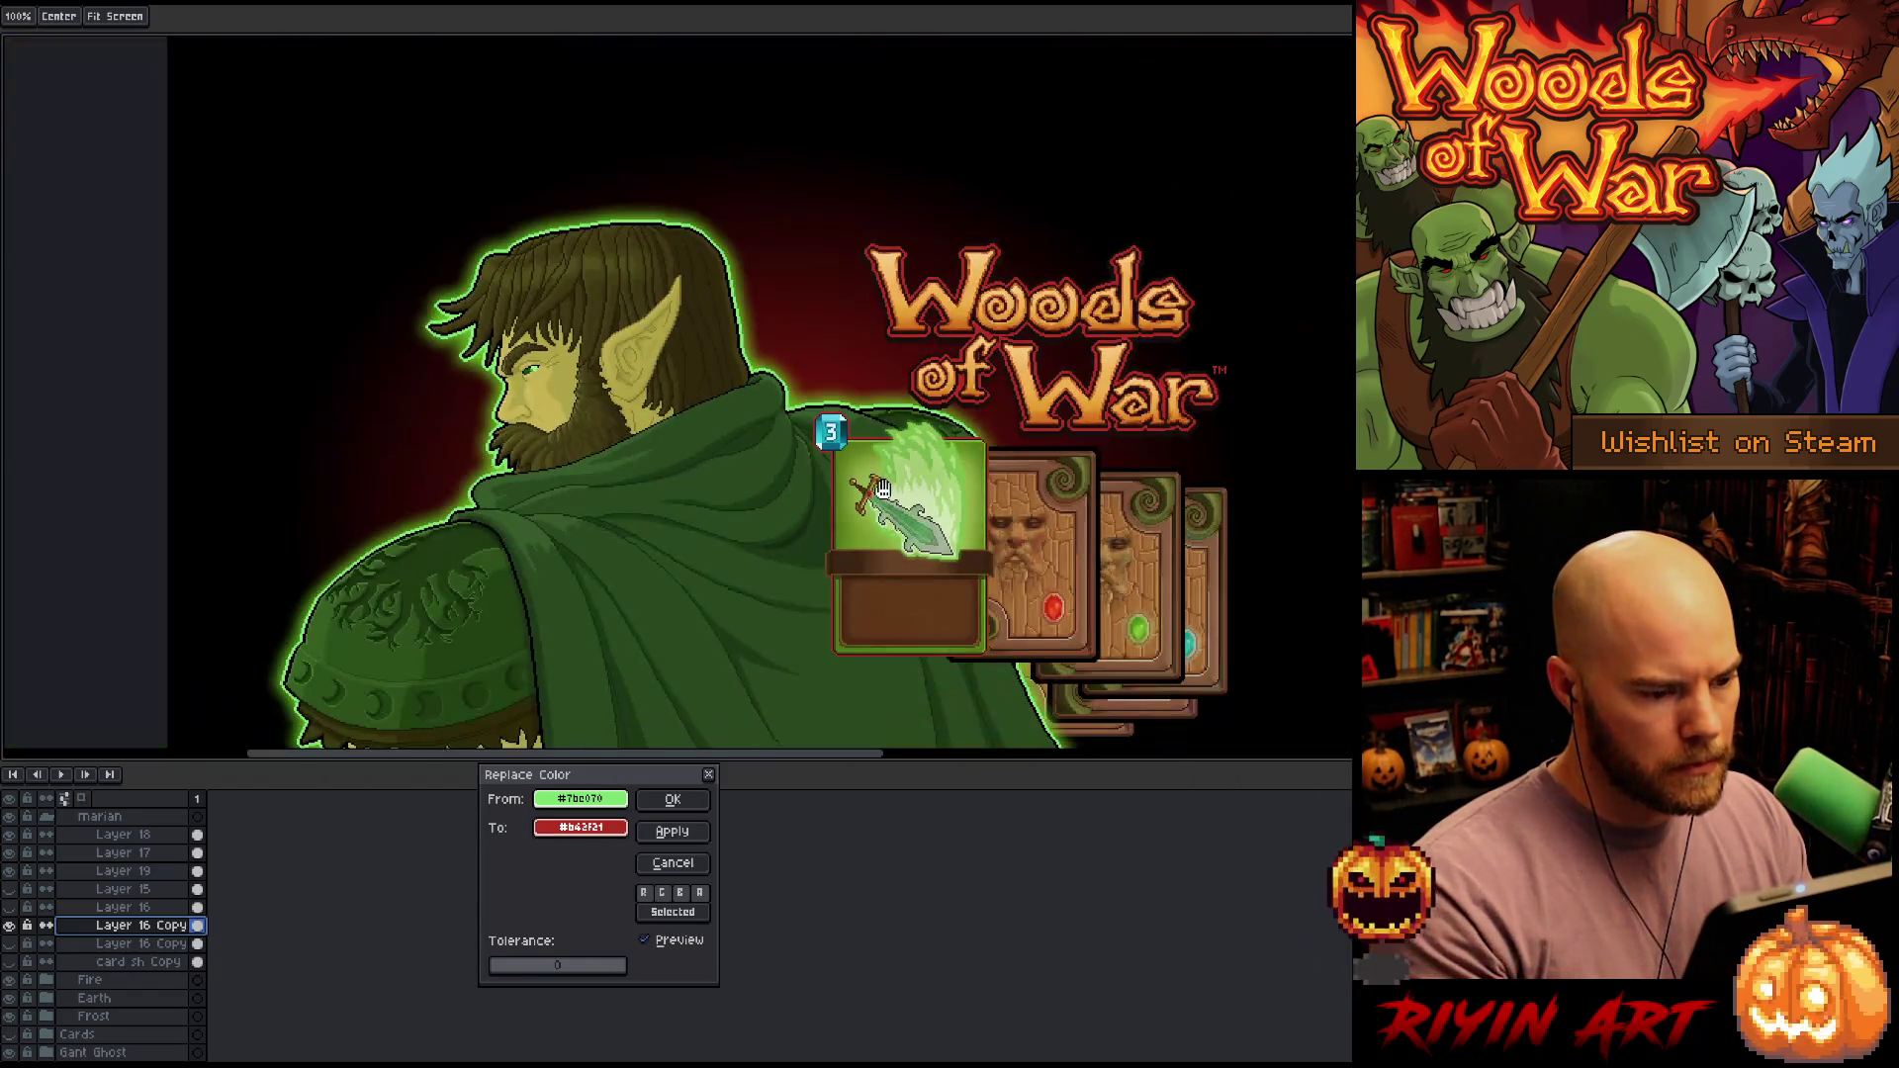
{"action": "scroll", "coordinate": [883, 485], "scroll_direction": "up", "scroll_amount": 2}
{"action": "scroll", "coordinate": [905, 489], "scroll_direction": "down", "scroll_amount": 1}
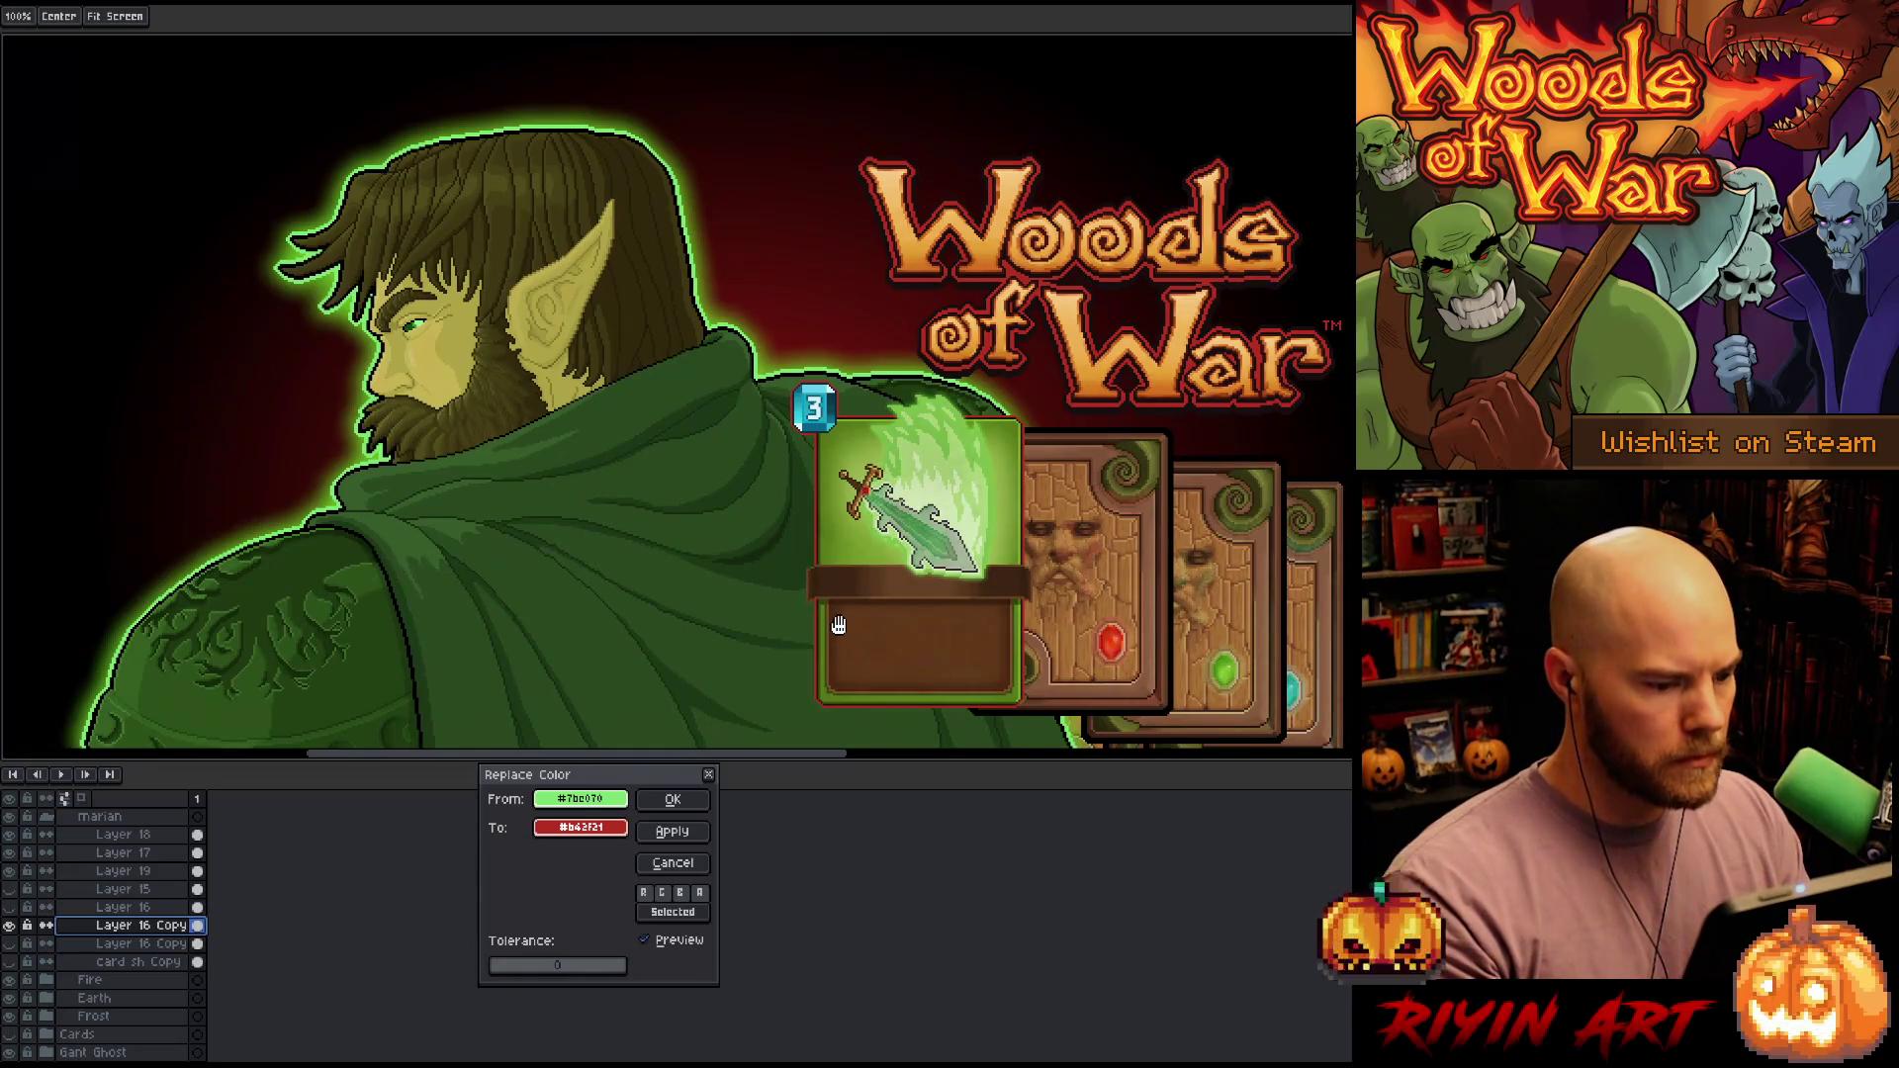
{"action": "scroll", "coordinate": [834, 623], "scroll_direction": "down", "scroll_amount": 2}
{"action": "scroll", "coordinate": [762, 672], "scroll_direction": "up", "scroll_amount": 1}
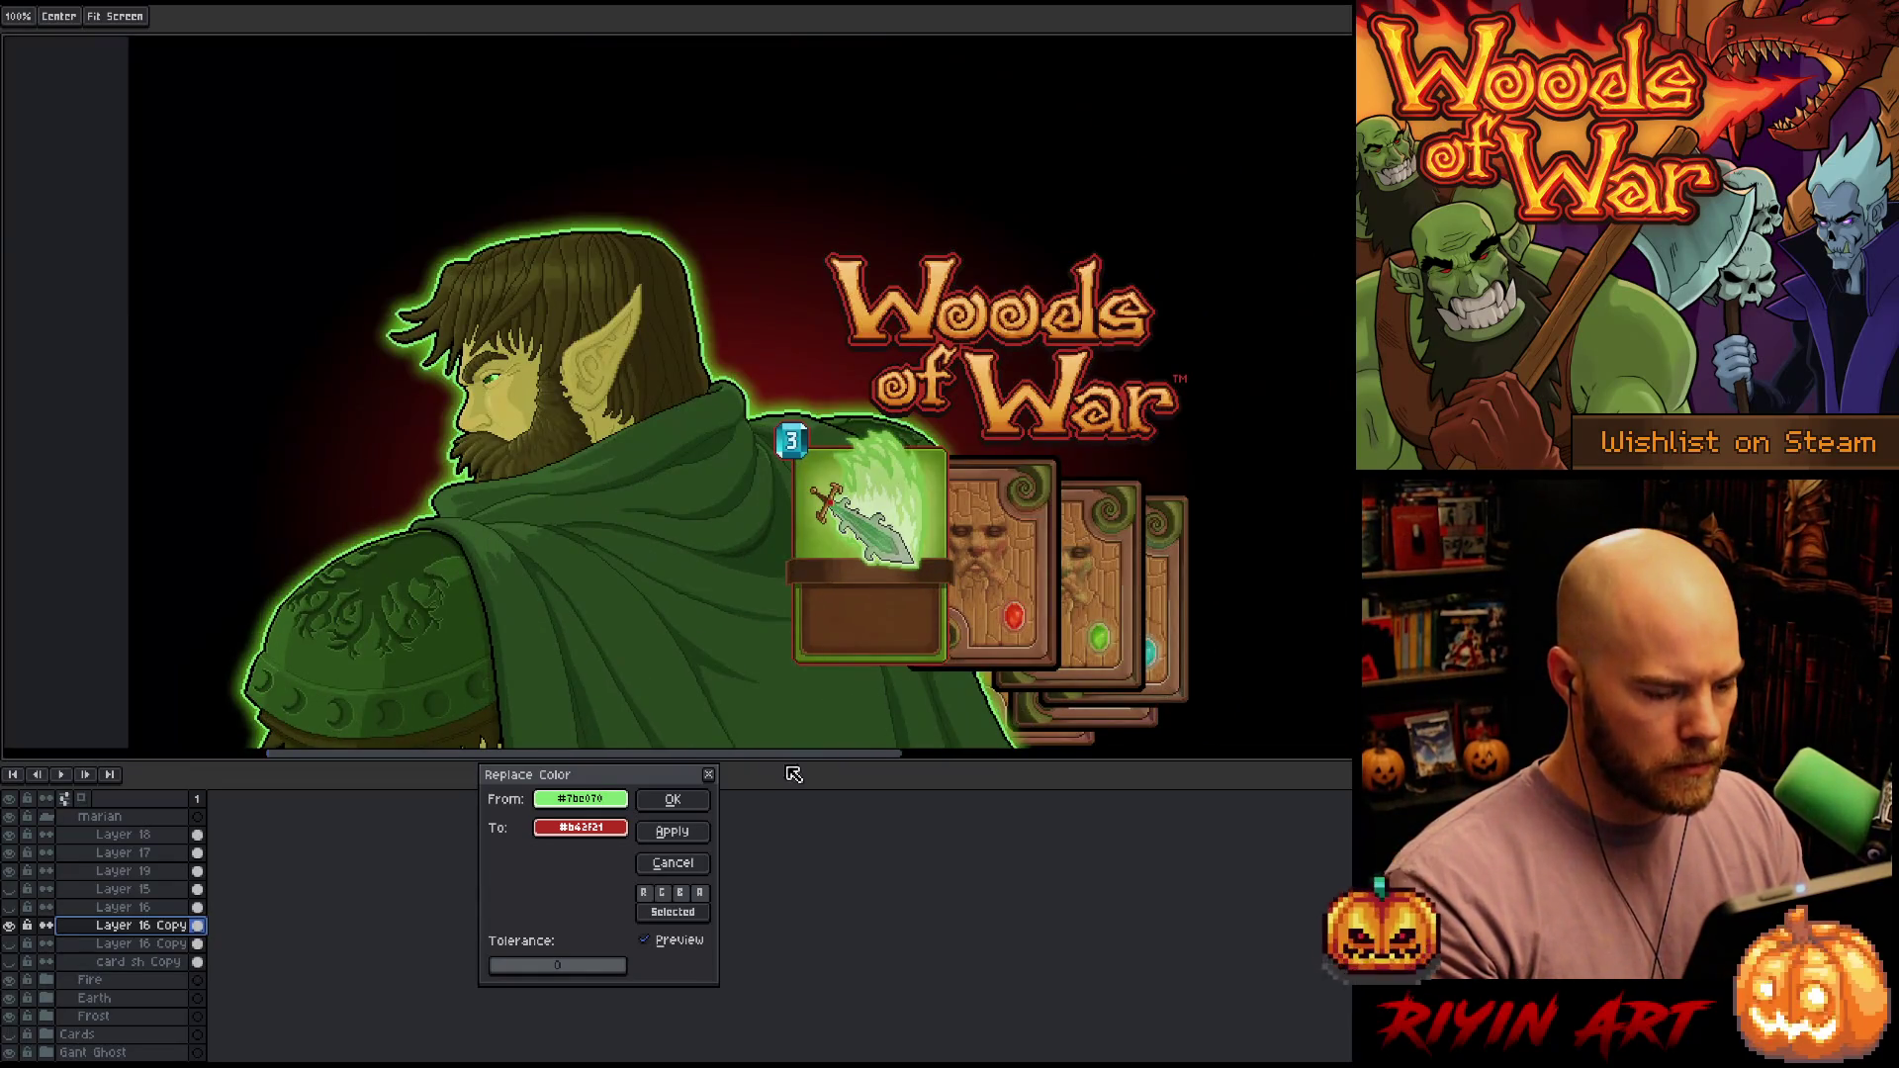
{"action": "left_click", "coordinate": [614, 804]}
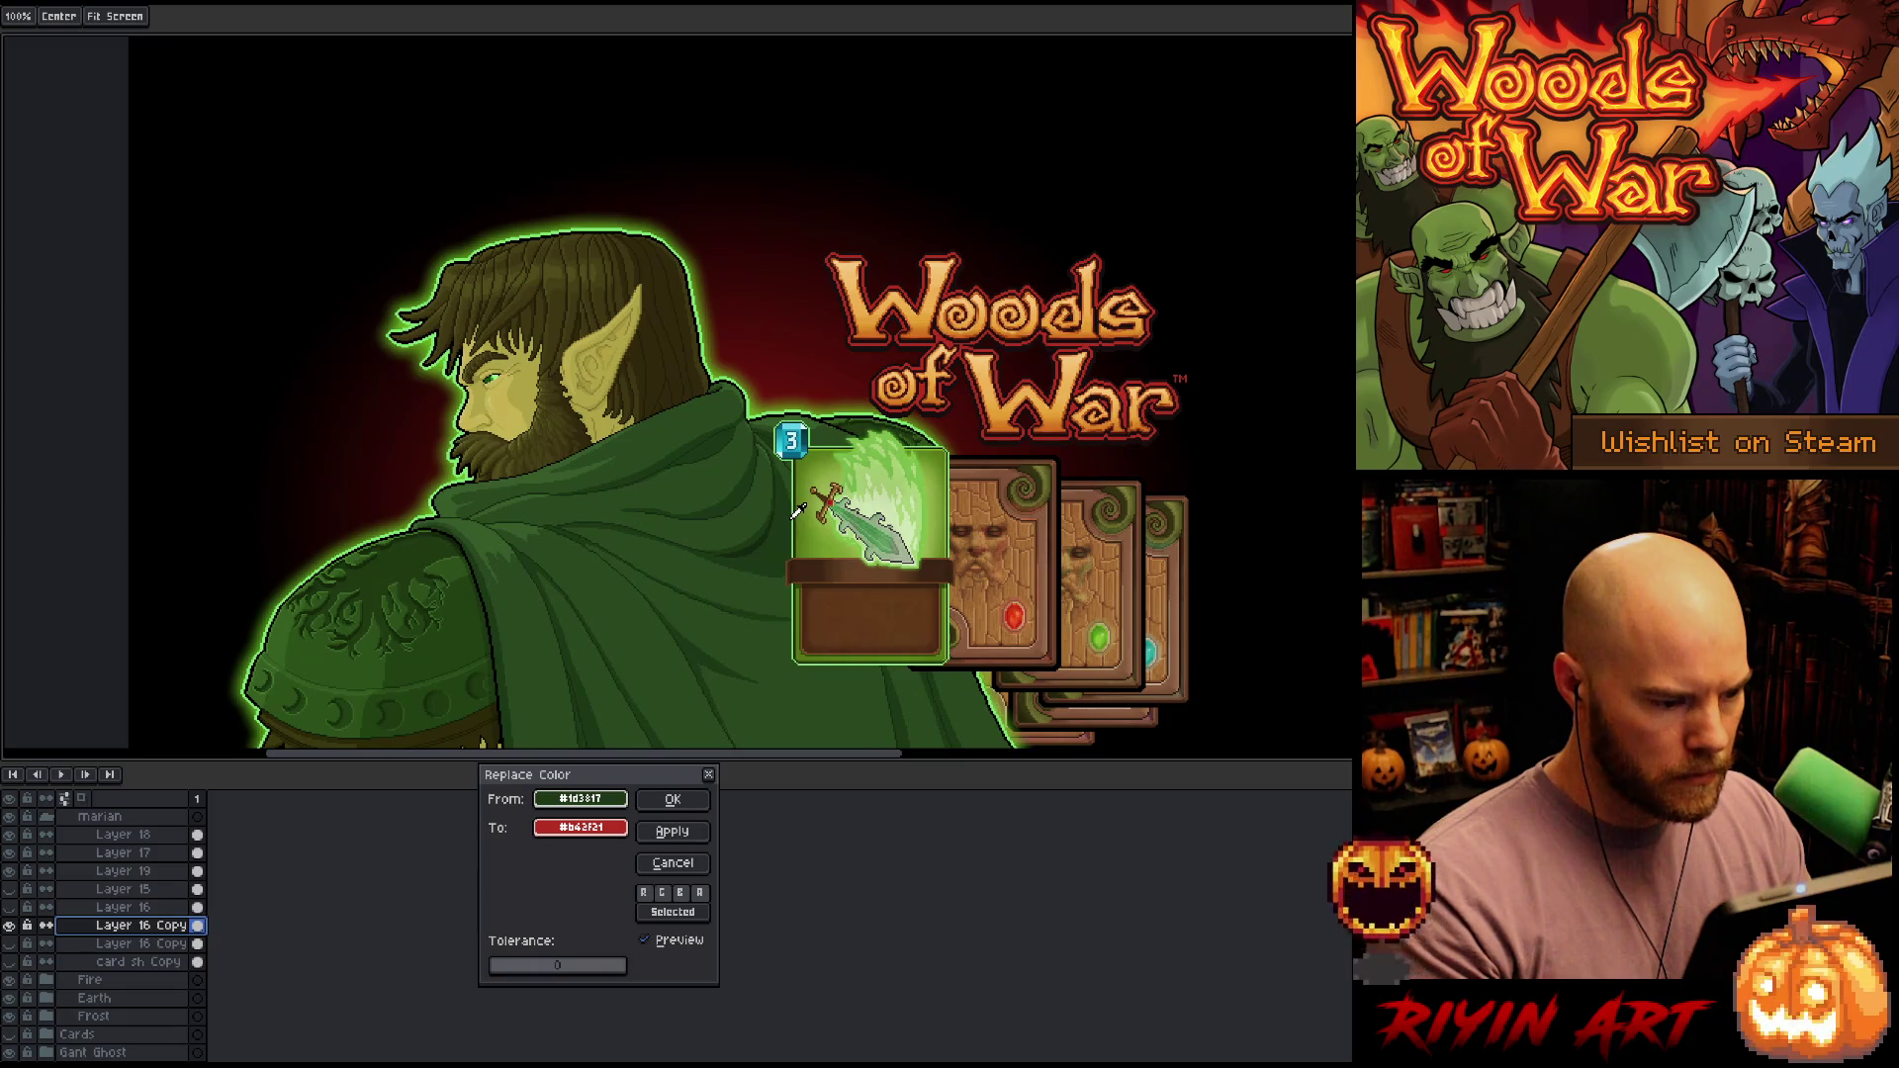
{"action": "scroll", "coordinate": [799, 510], "scroll_direction": "up", "scroll_amount": 3}
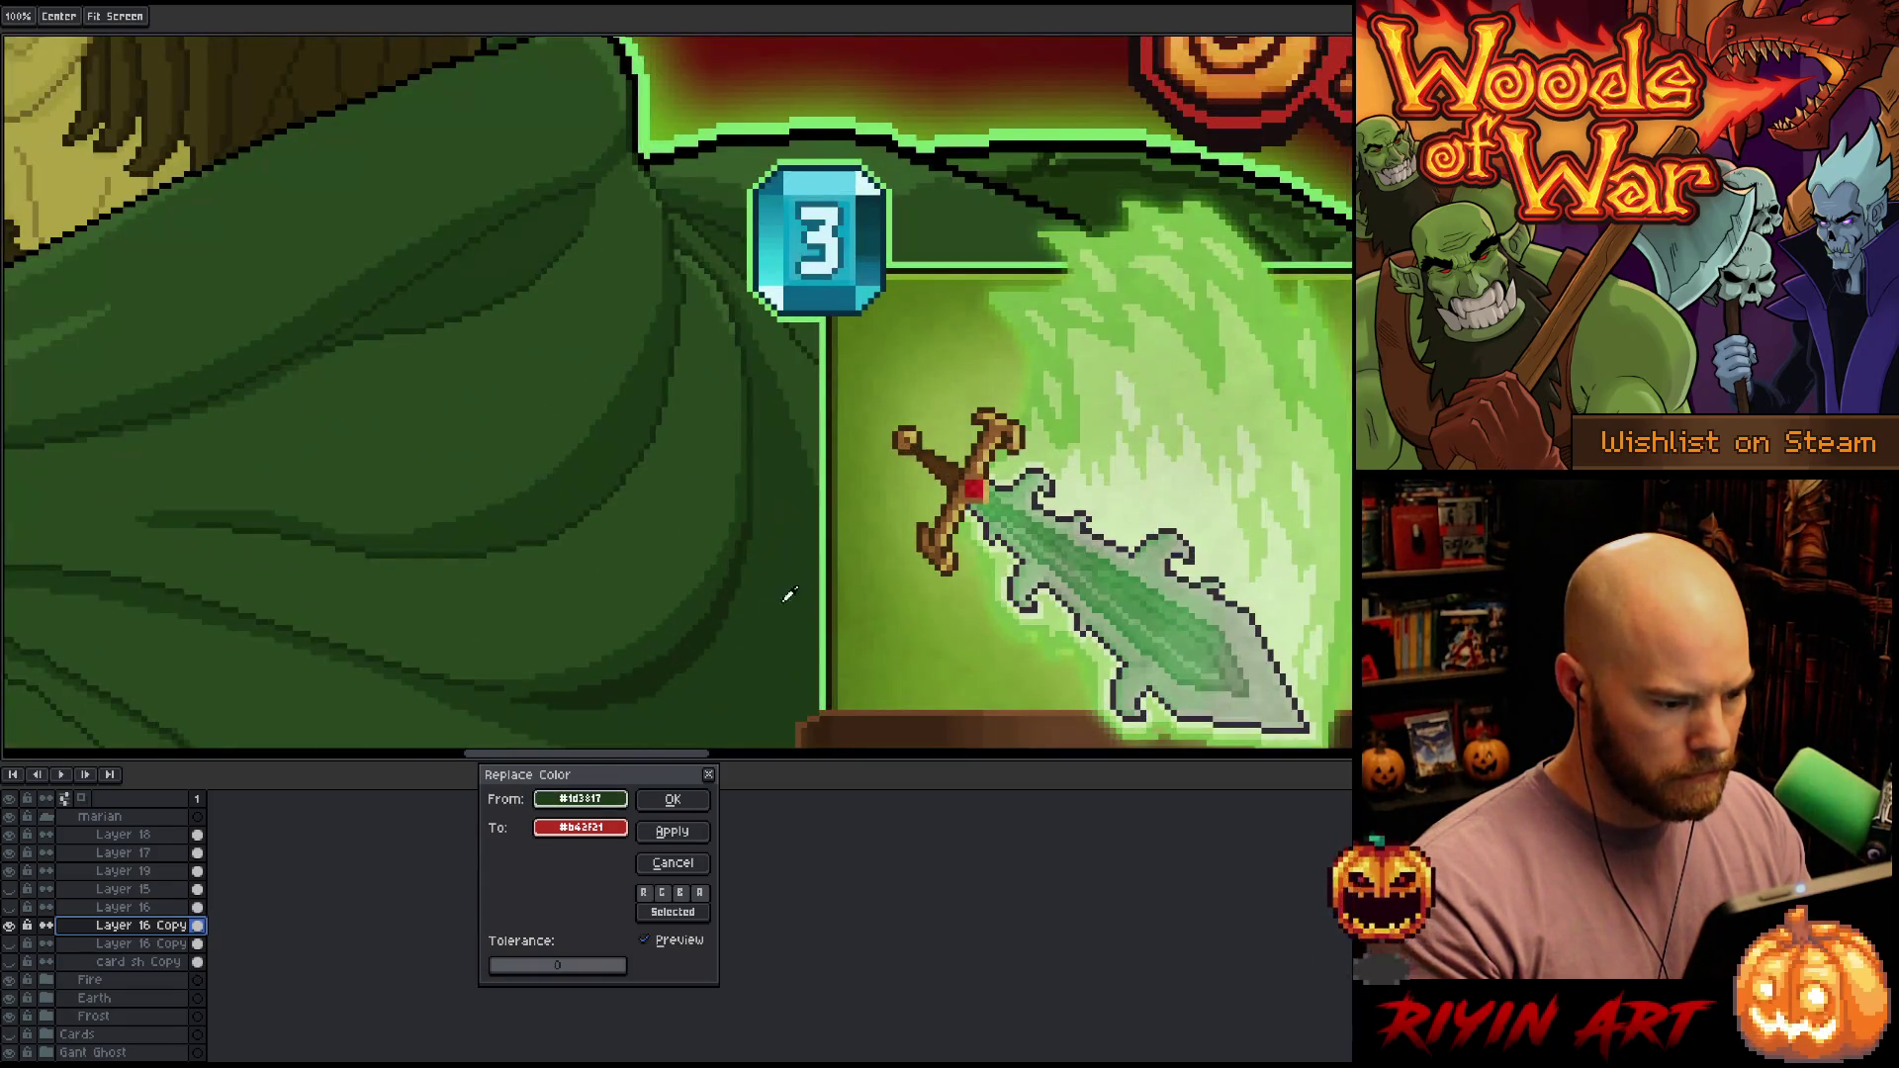
{"action": "scroll", "coordinate": [826, 597], "scroll_direction": "down", "scroll_amount": 5}
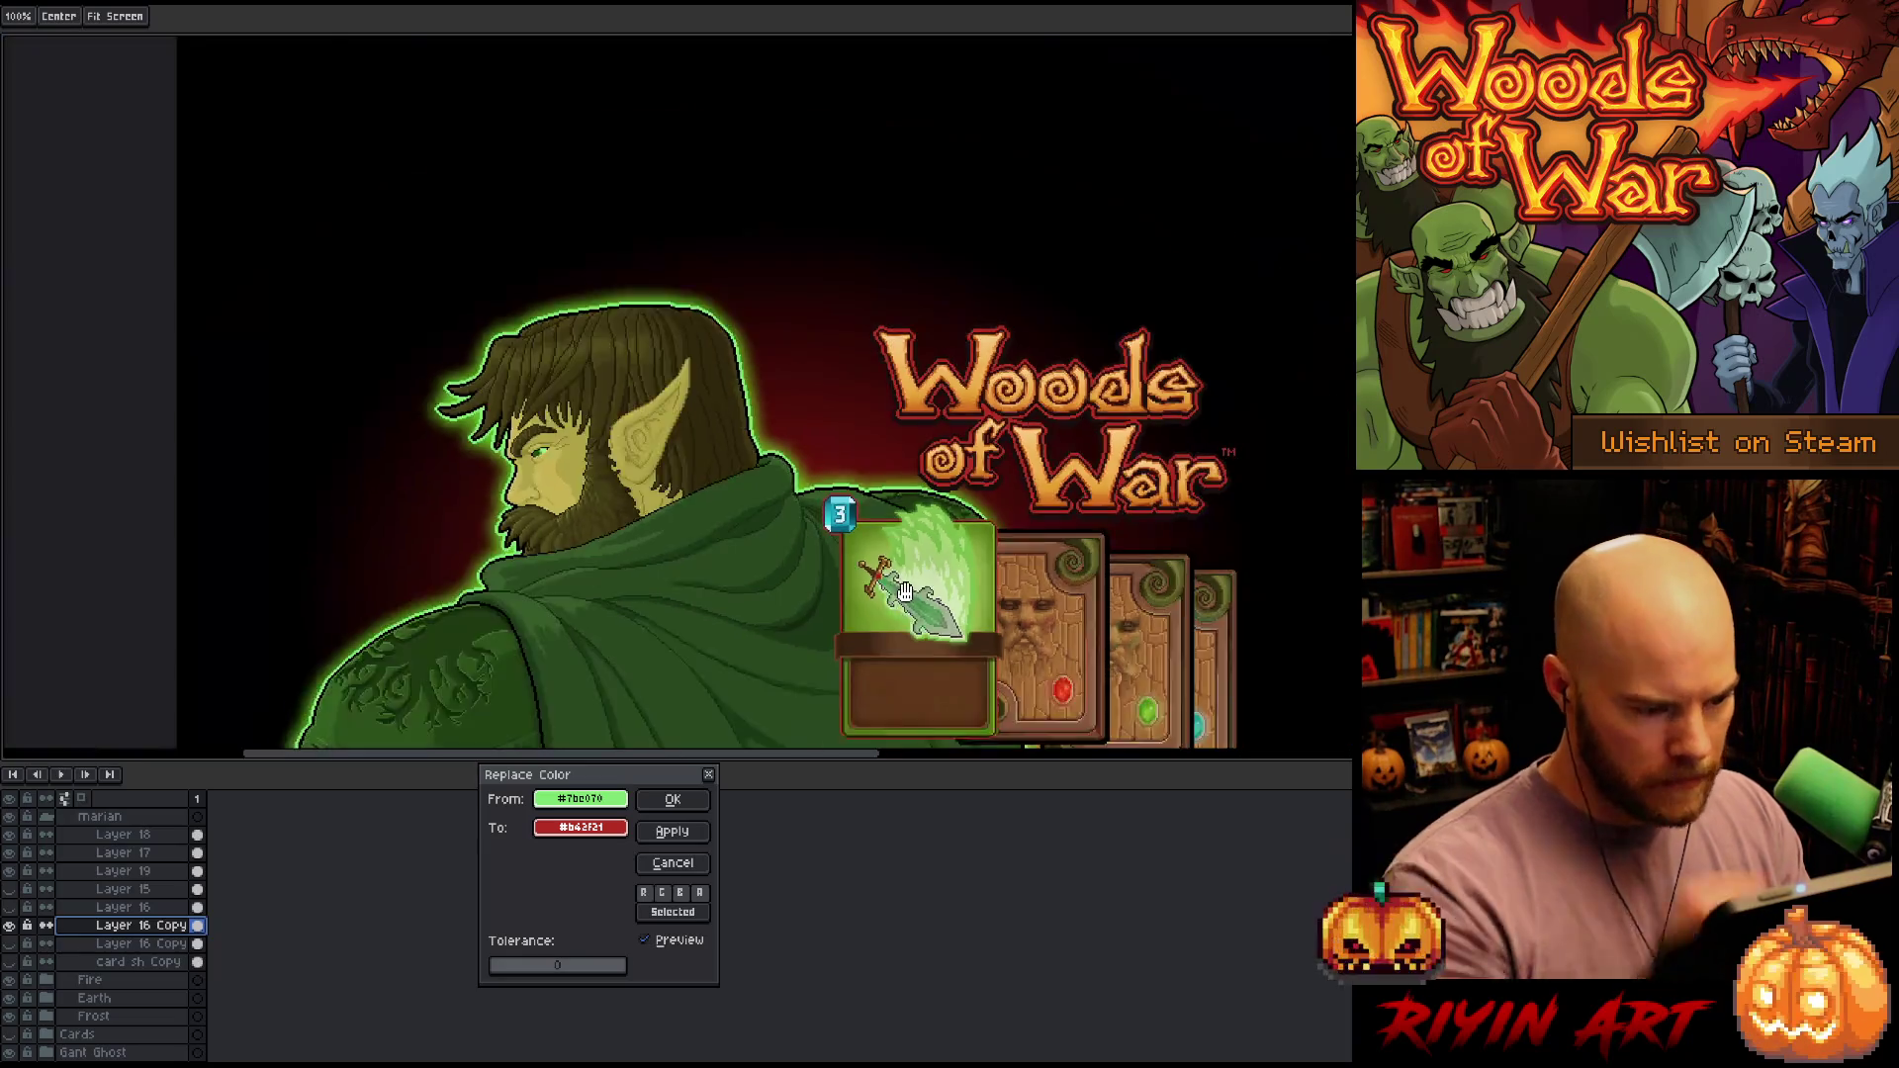
{"action": "scroll", "coordinate": [994, 580], "scroll_direction": "up", "scroll_amount": 2}
{"action": "scroll", "coordinate": [700, 350], "scroll_direction": "down", "scroll_amount": 3}
{"action": "scroll", "coordinate": [651, 241], "scroll_direction": "up", "scroll_amount": 3}
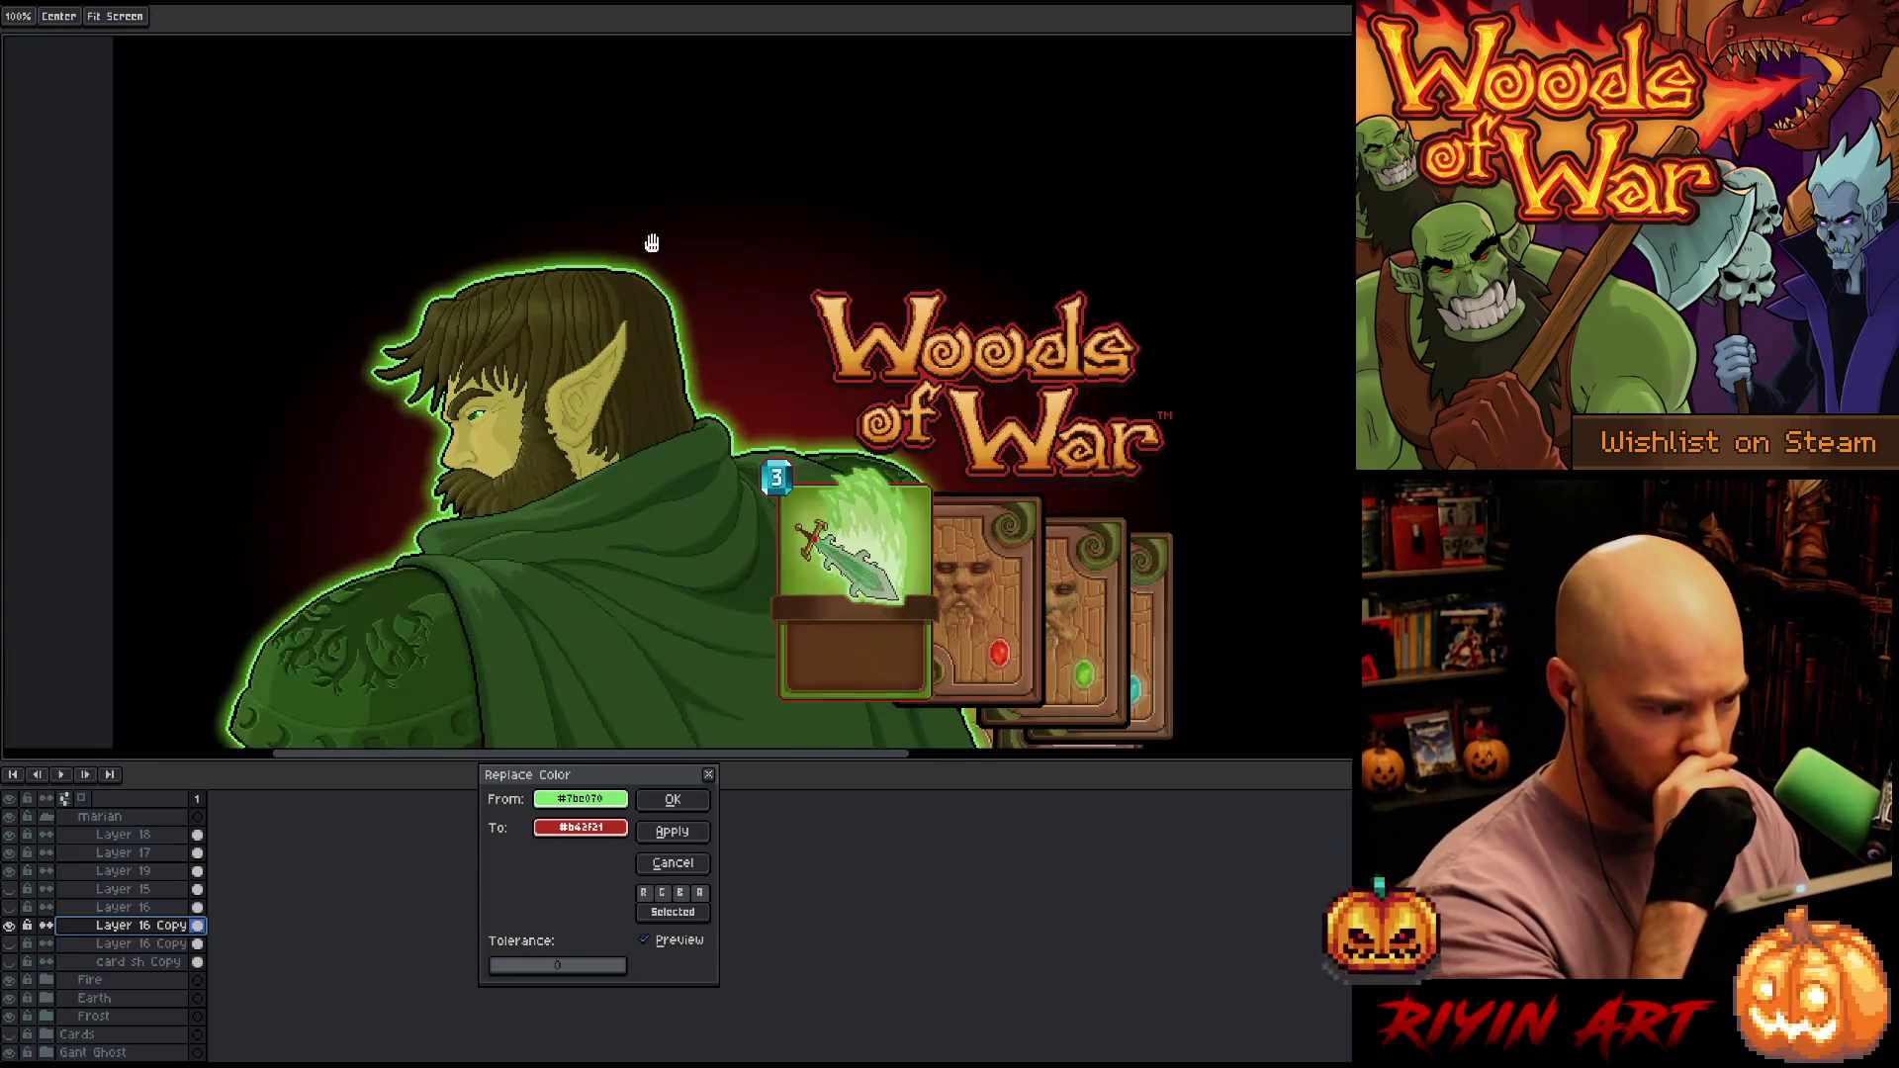
{"action": "left_click", "coordinate": [593, 831]}
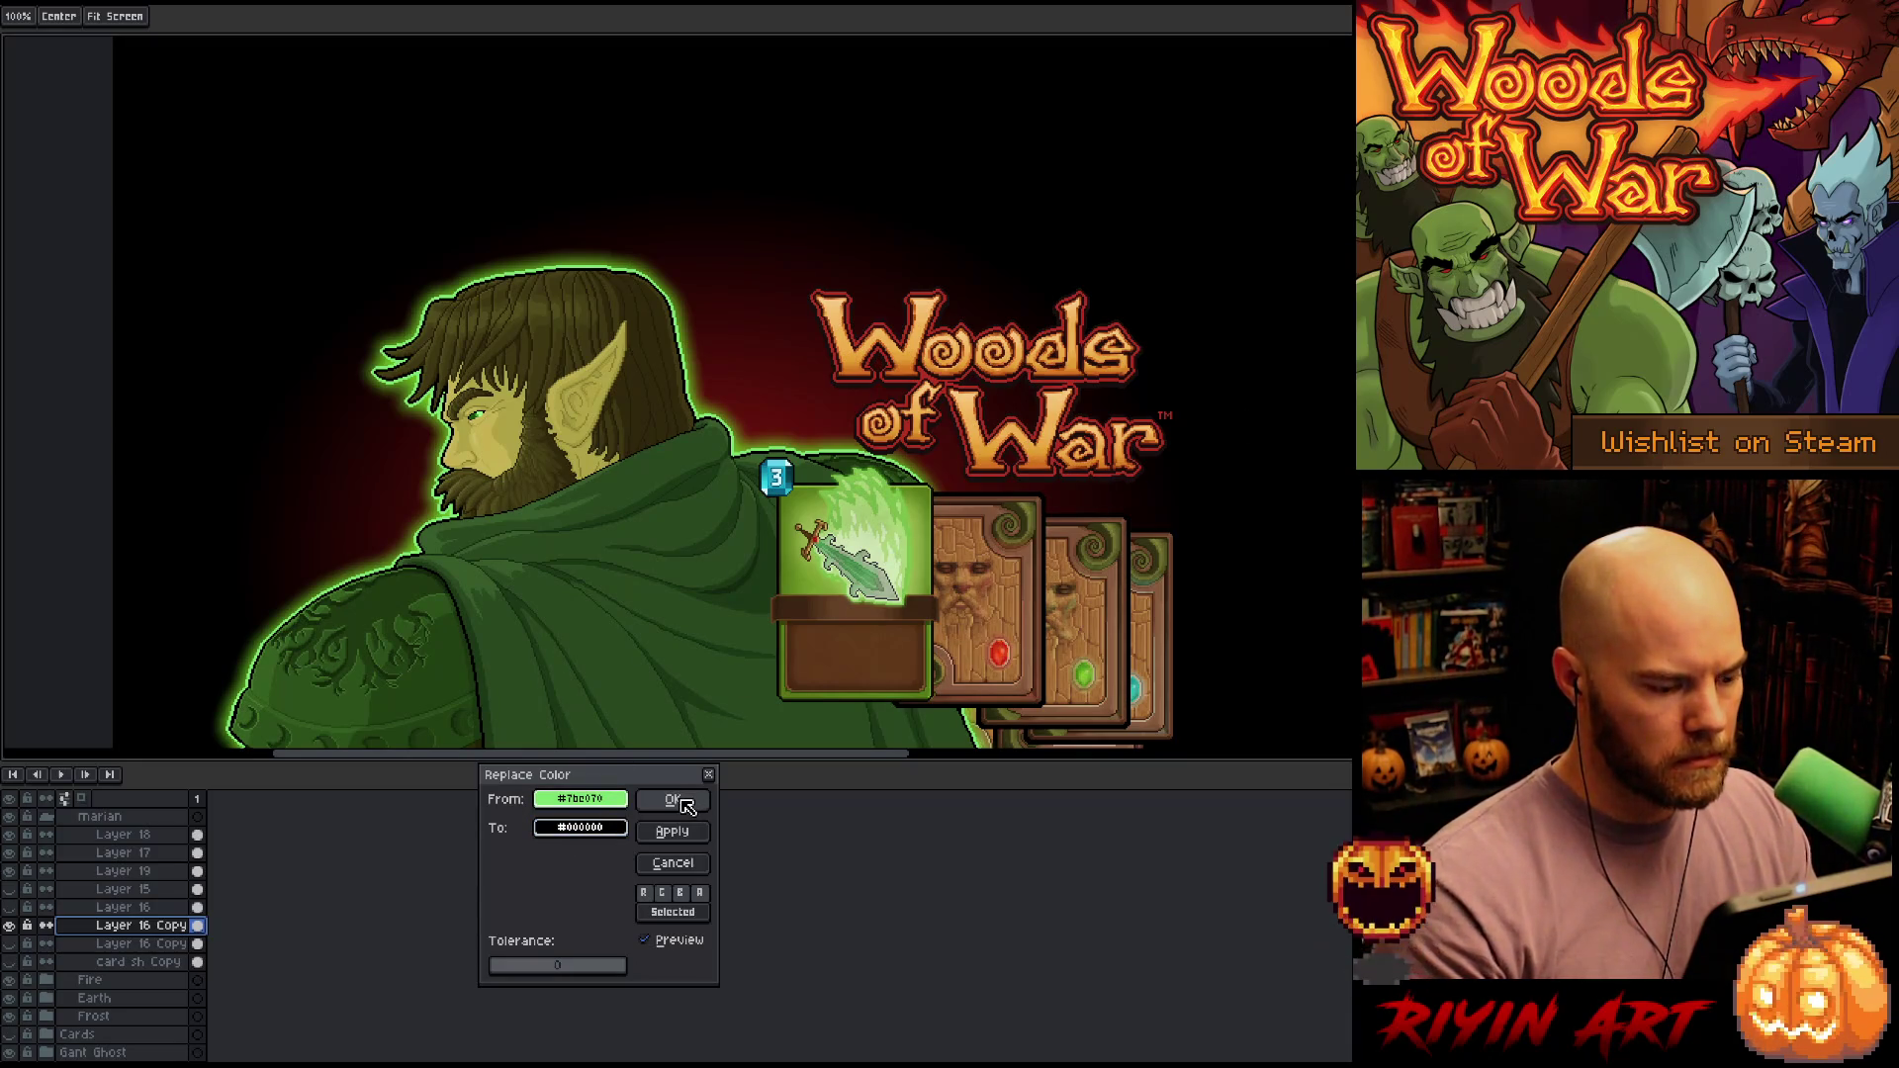
{"action": "left_click", "coordinate": [674, 864]}
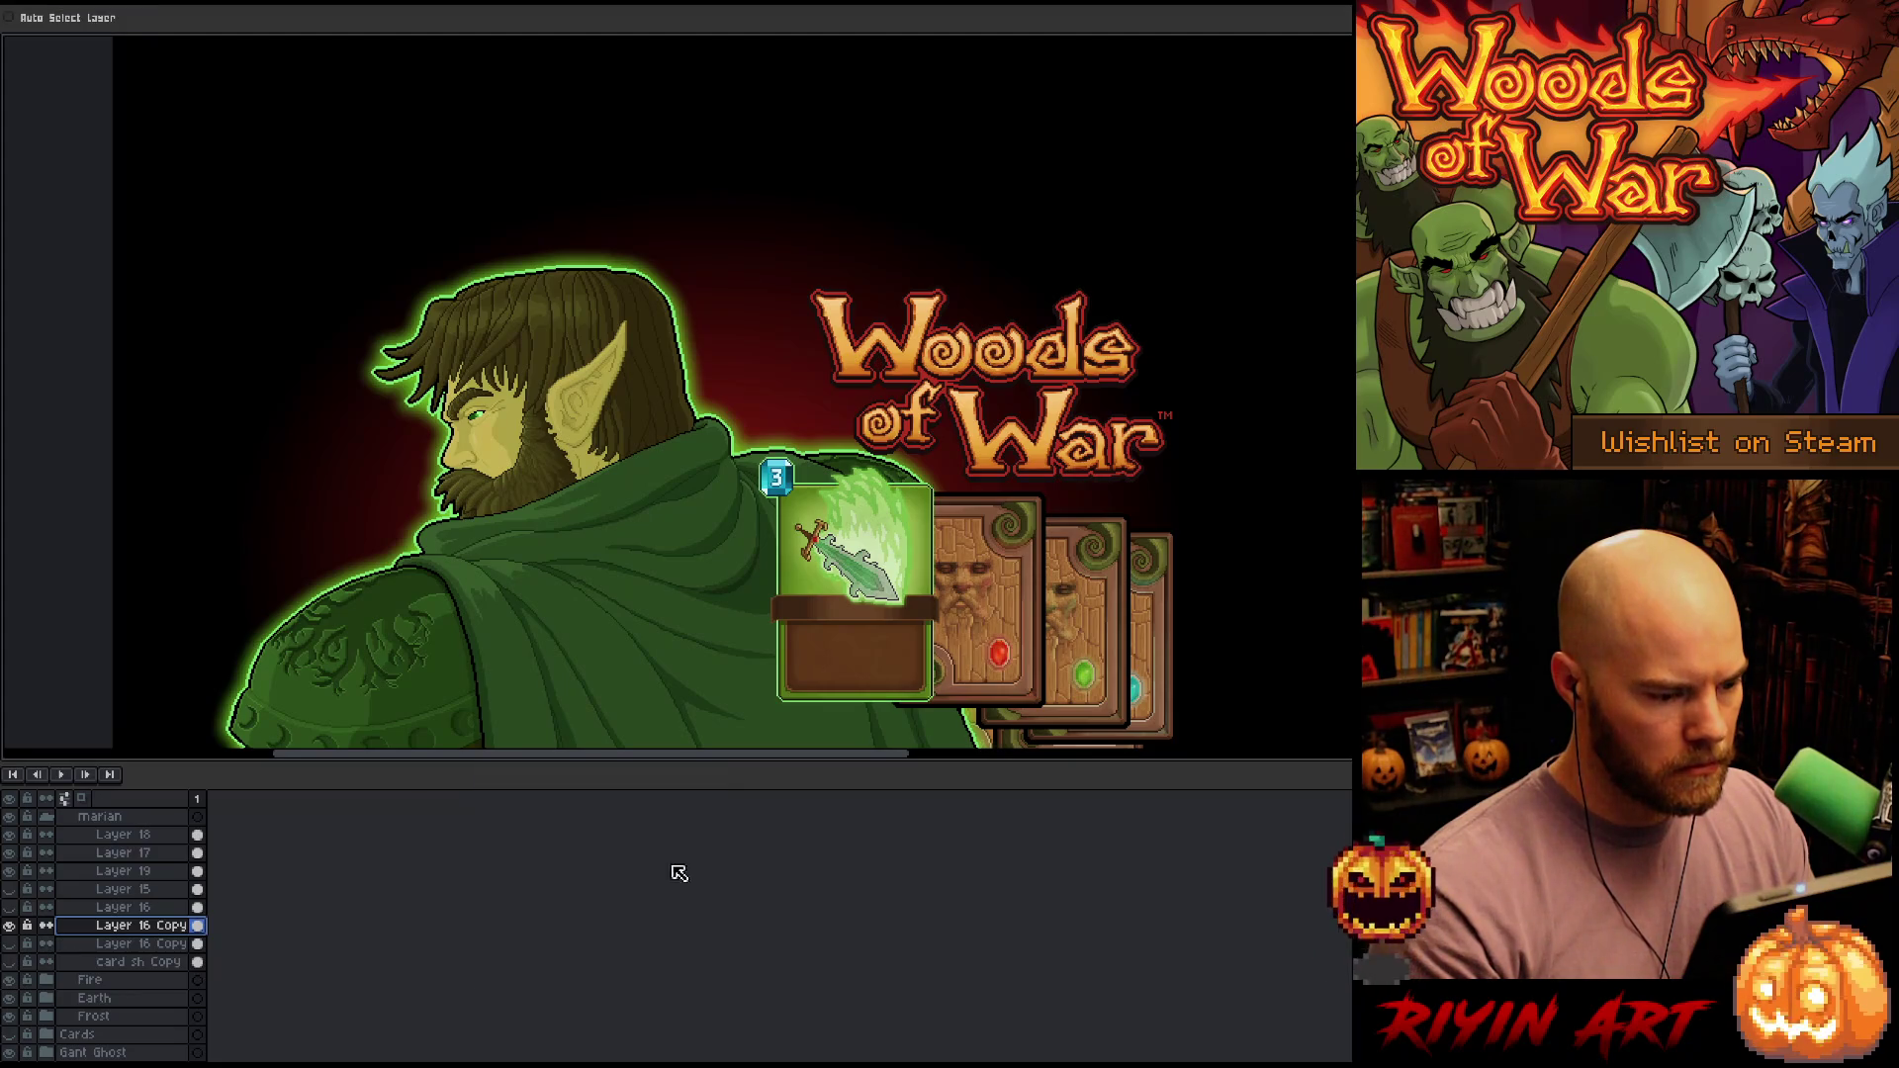
Select Layer 19 and toggle layer visibility to compare the sword card art
{"action": "left_click", "coordinate": [124, 871]}
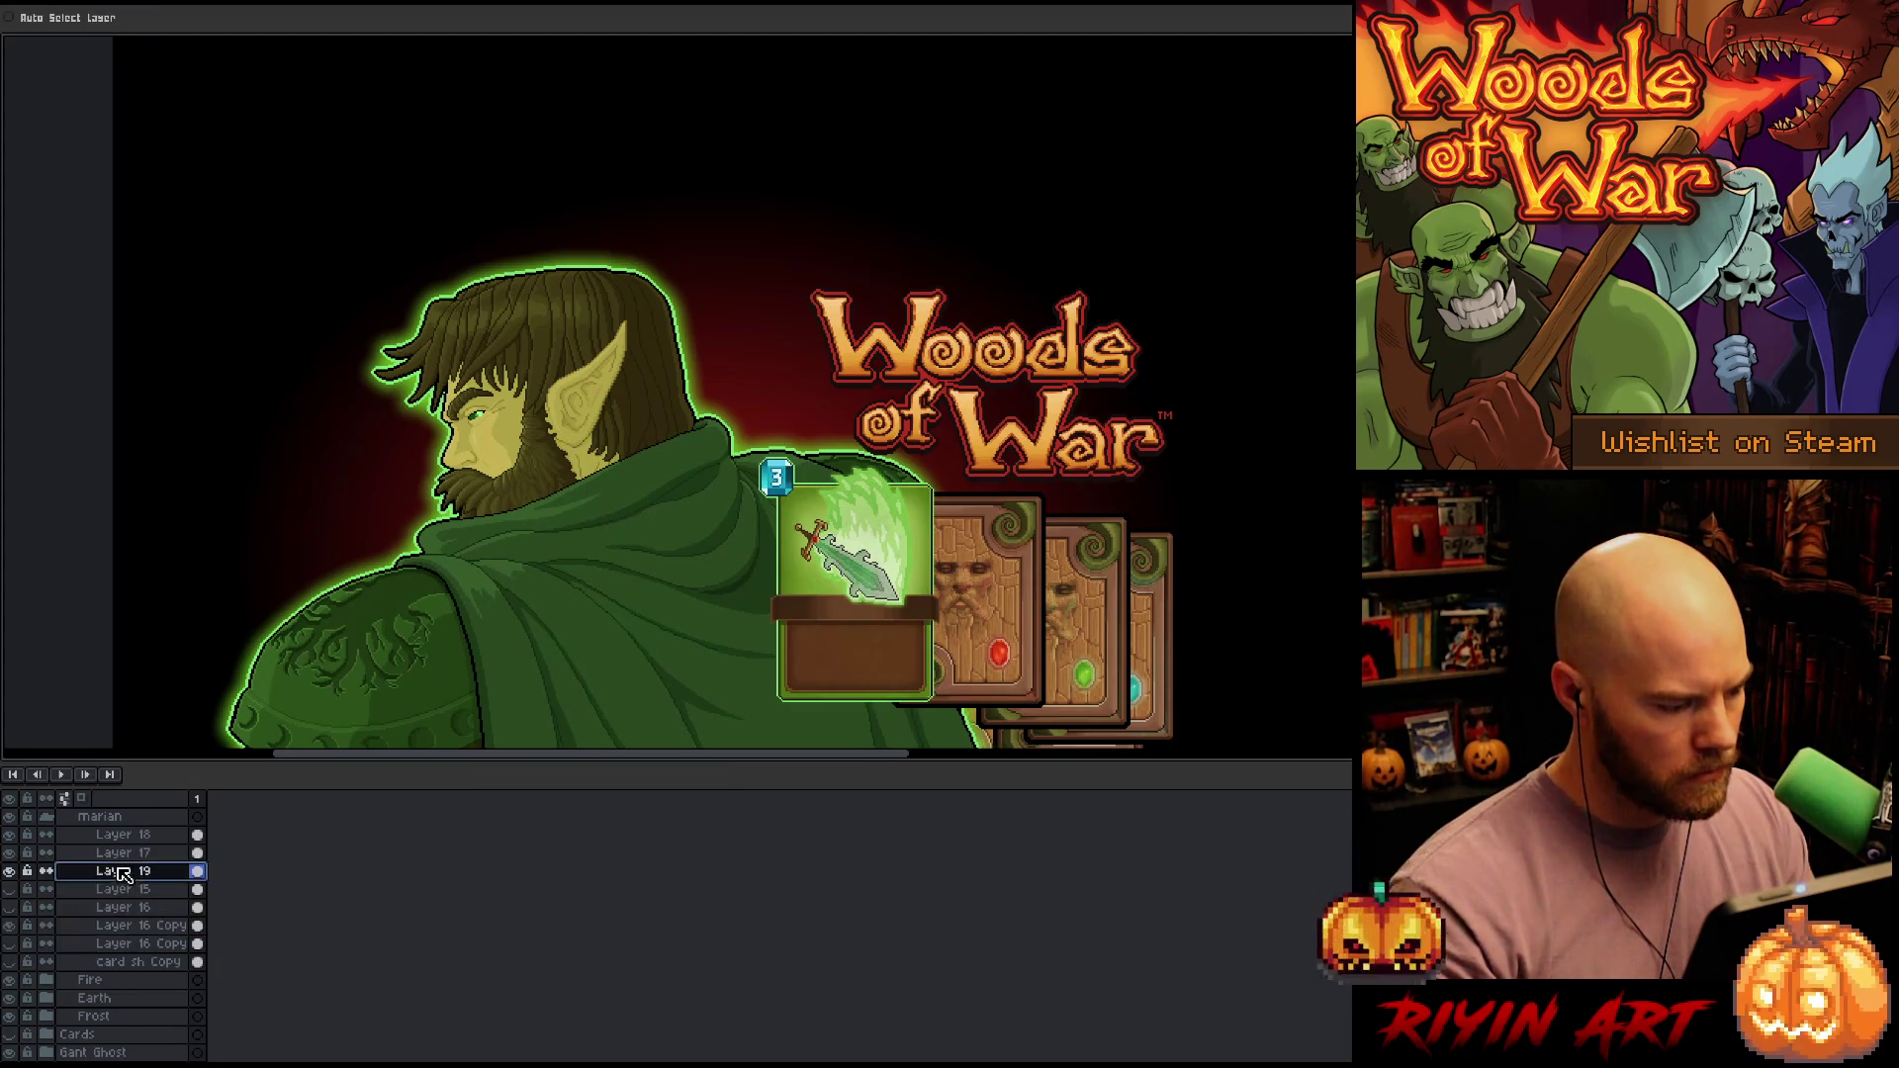
{"action": "left_click", "coordinate": [8, 925]}
{"action": "left_click", "coordinate": [8, 870]}
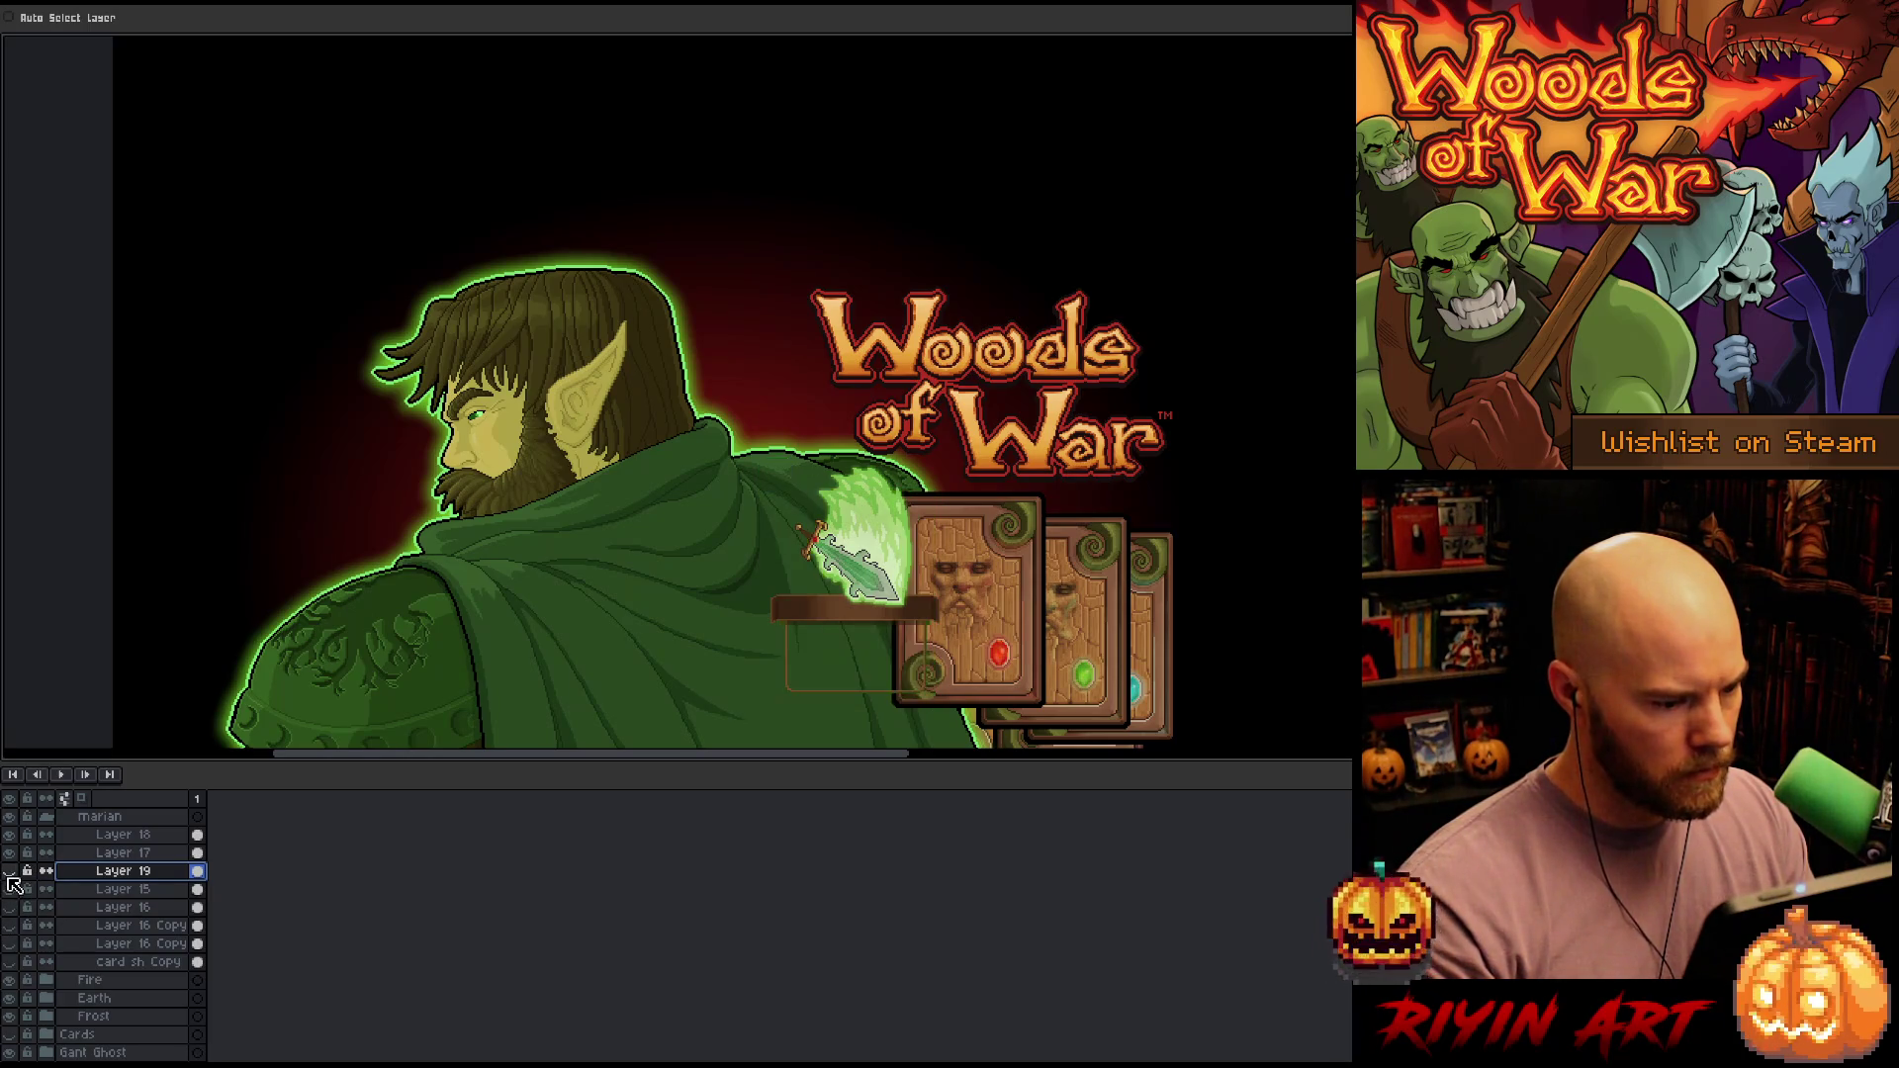
{"action": "left_click", "coordinate": [9, 870]}
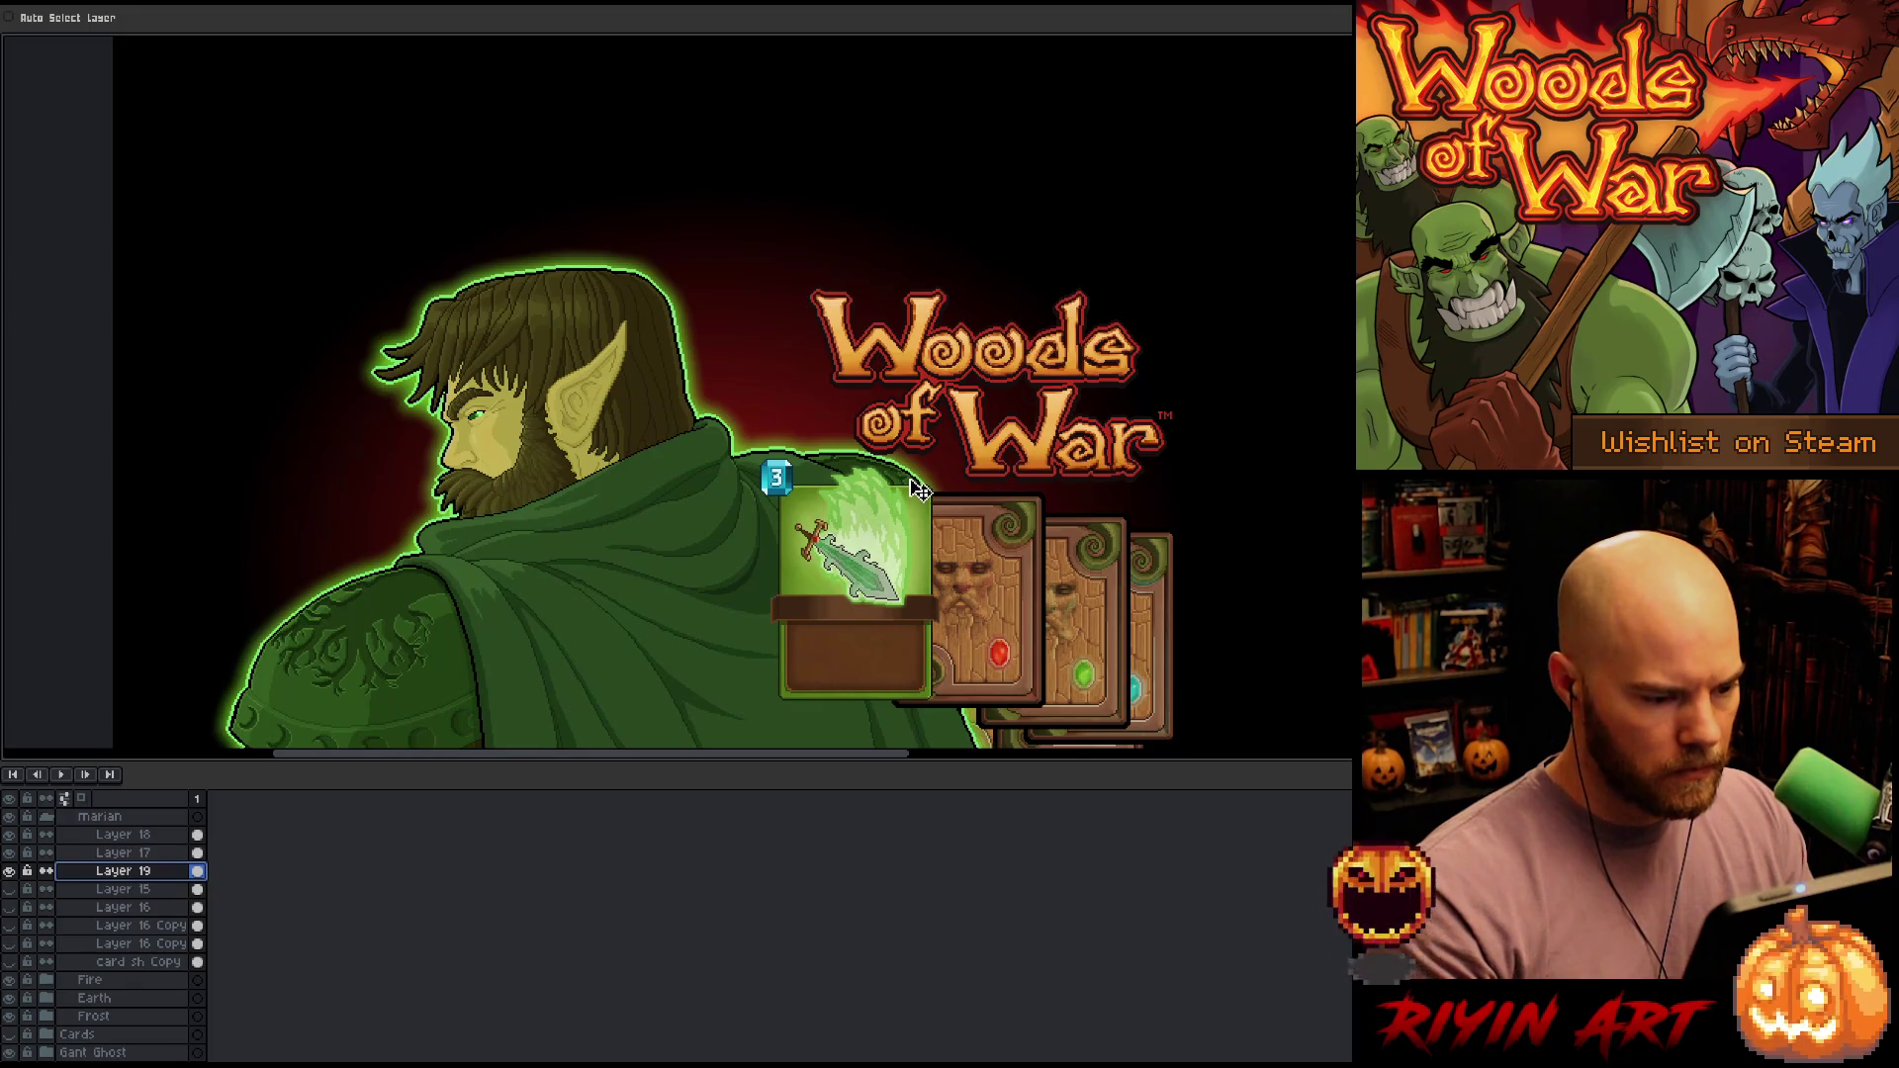
Sample the card-edge colour and apply the Outline effect to the sword card on Layer 19
{"action": "key", "text": "i"}
{"action": "scroll", "coordinate": [920, 490], "scroll_direction": "up", "scroll_amount": 5}
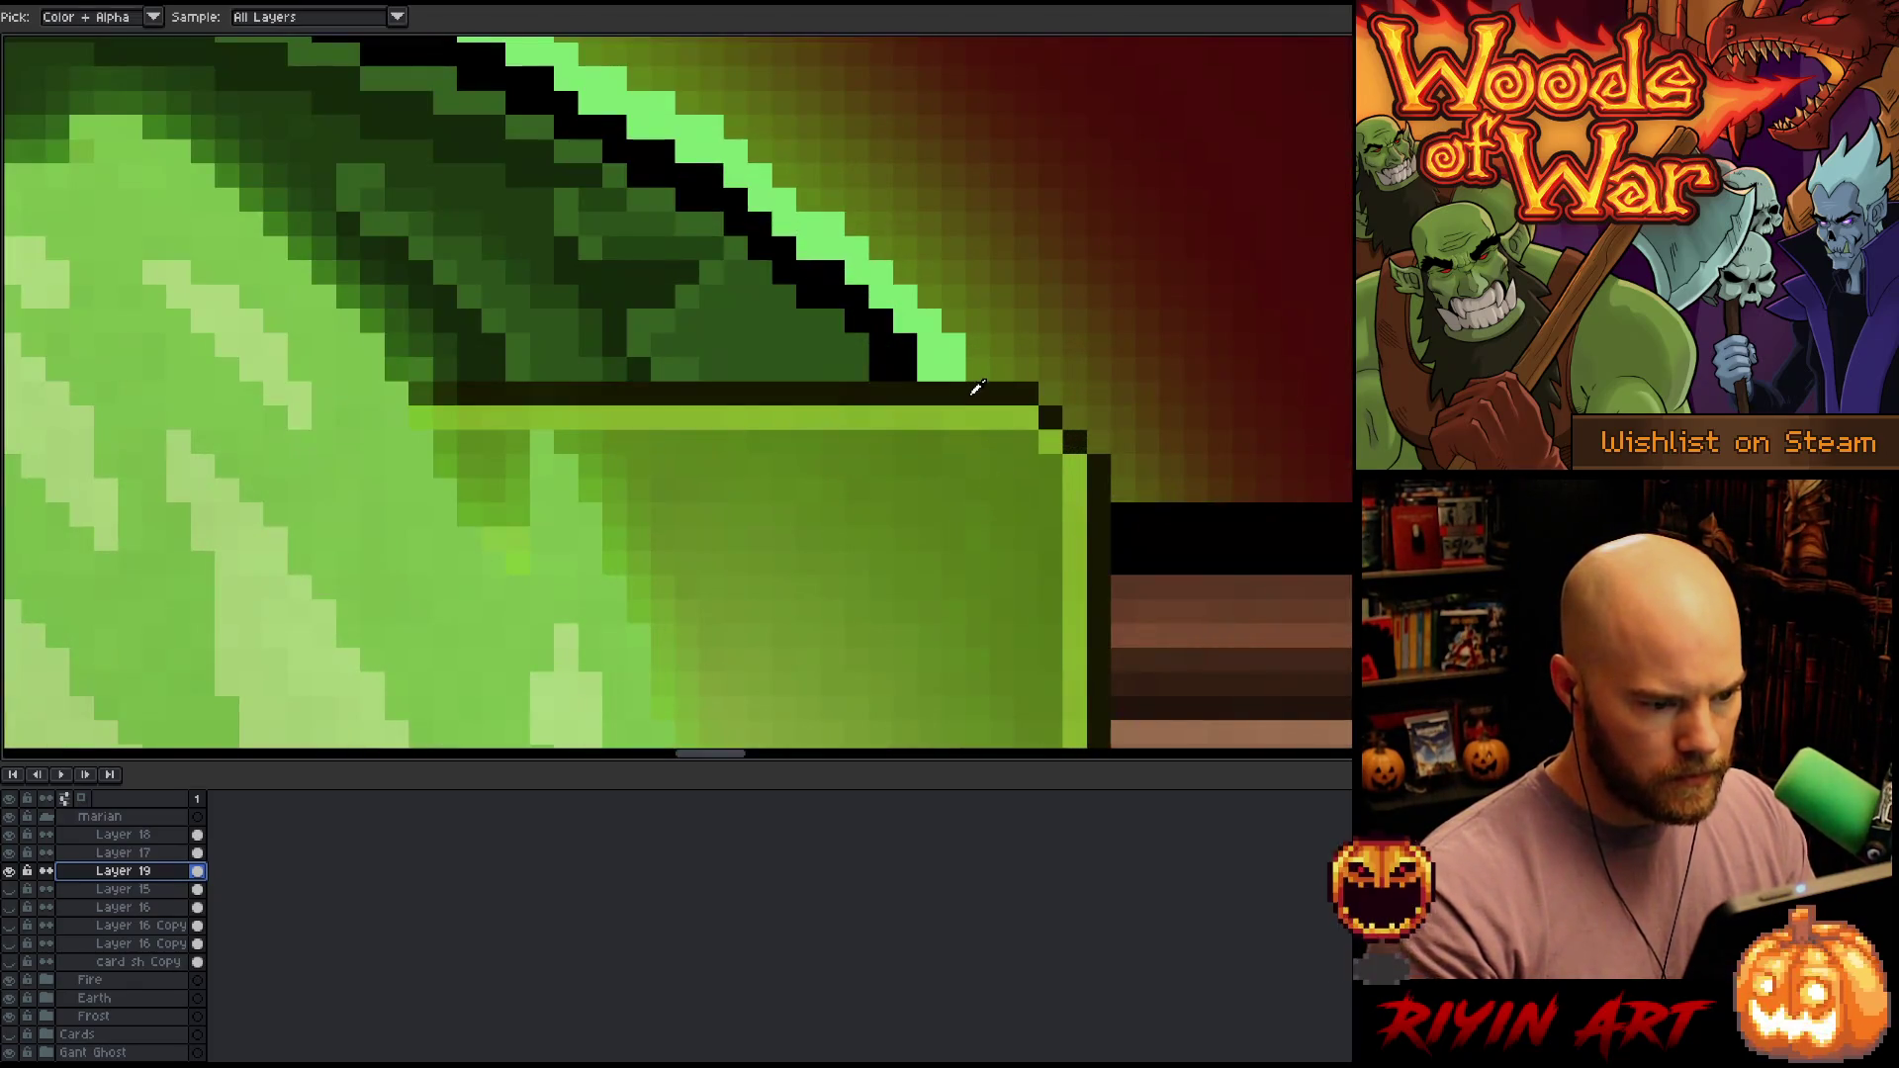
{"action": "scroll", "coordinate": [976, 385], "scroll_direction": "down", "scroll_amount": 5}
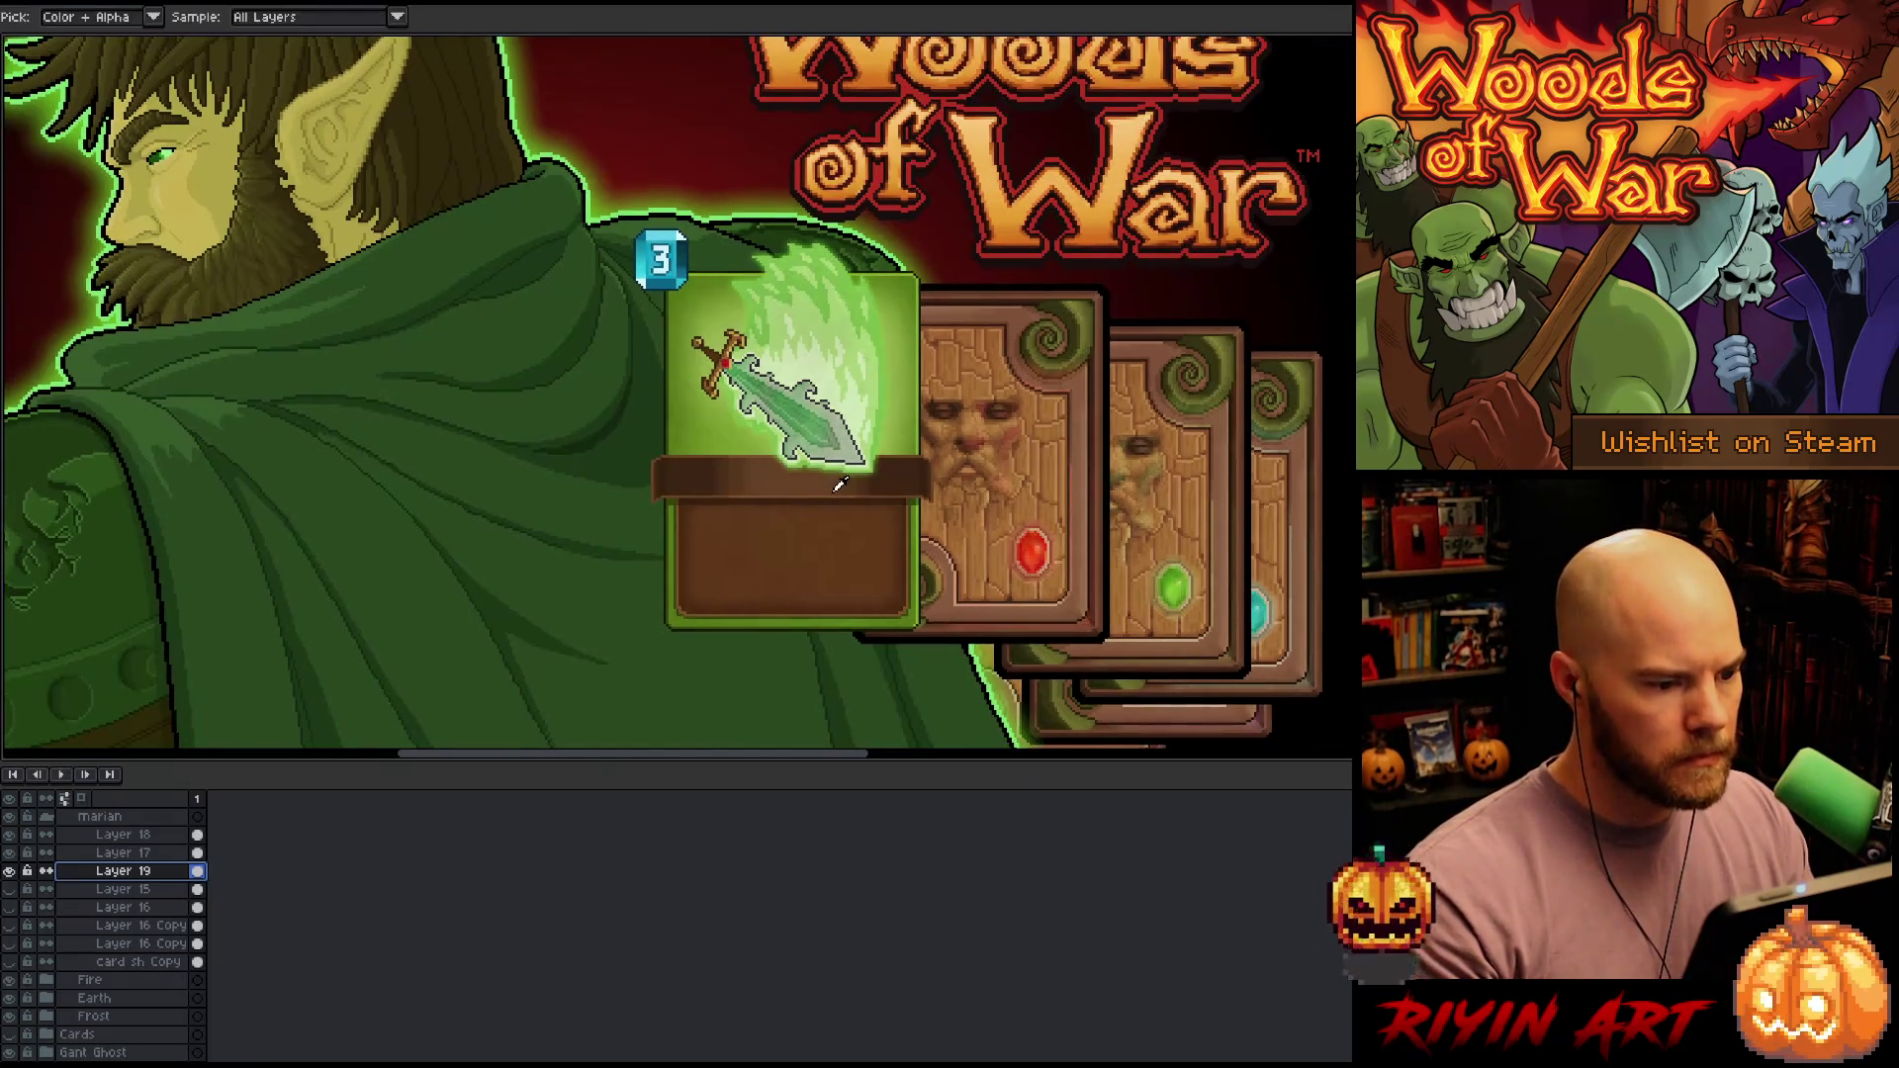
{"action": "left_click", "coordinate": [839, 483]}
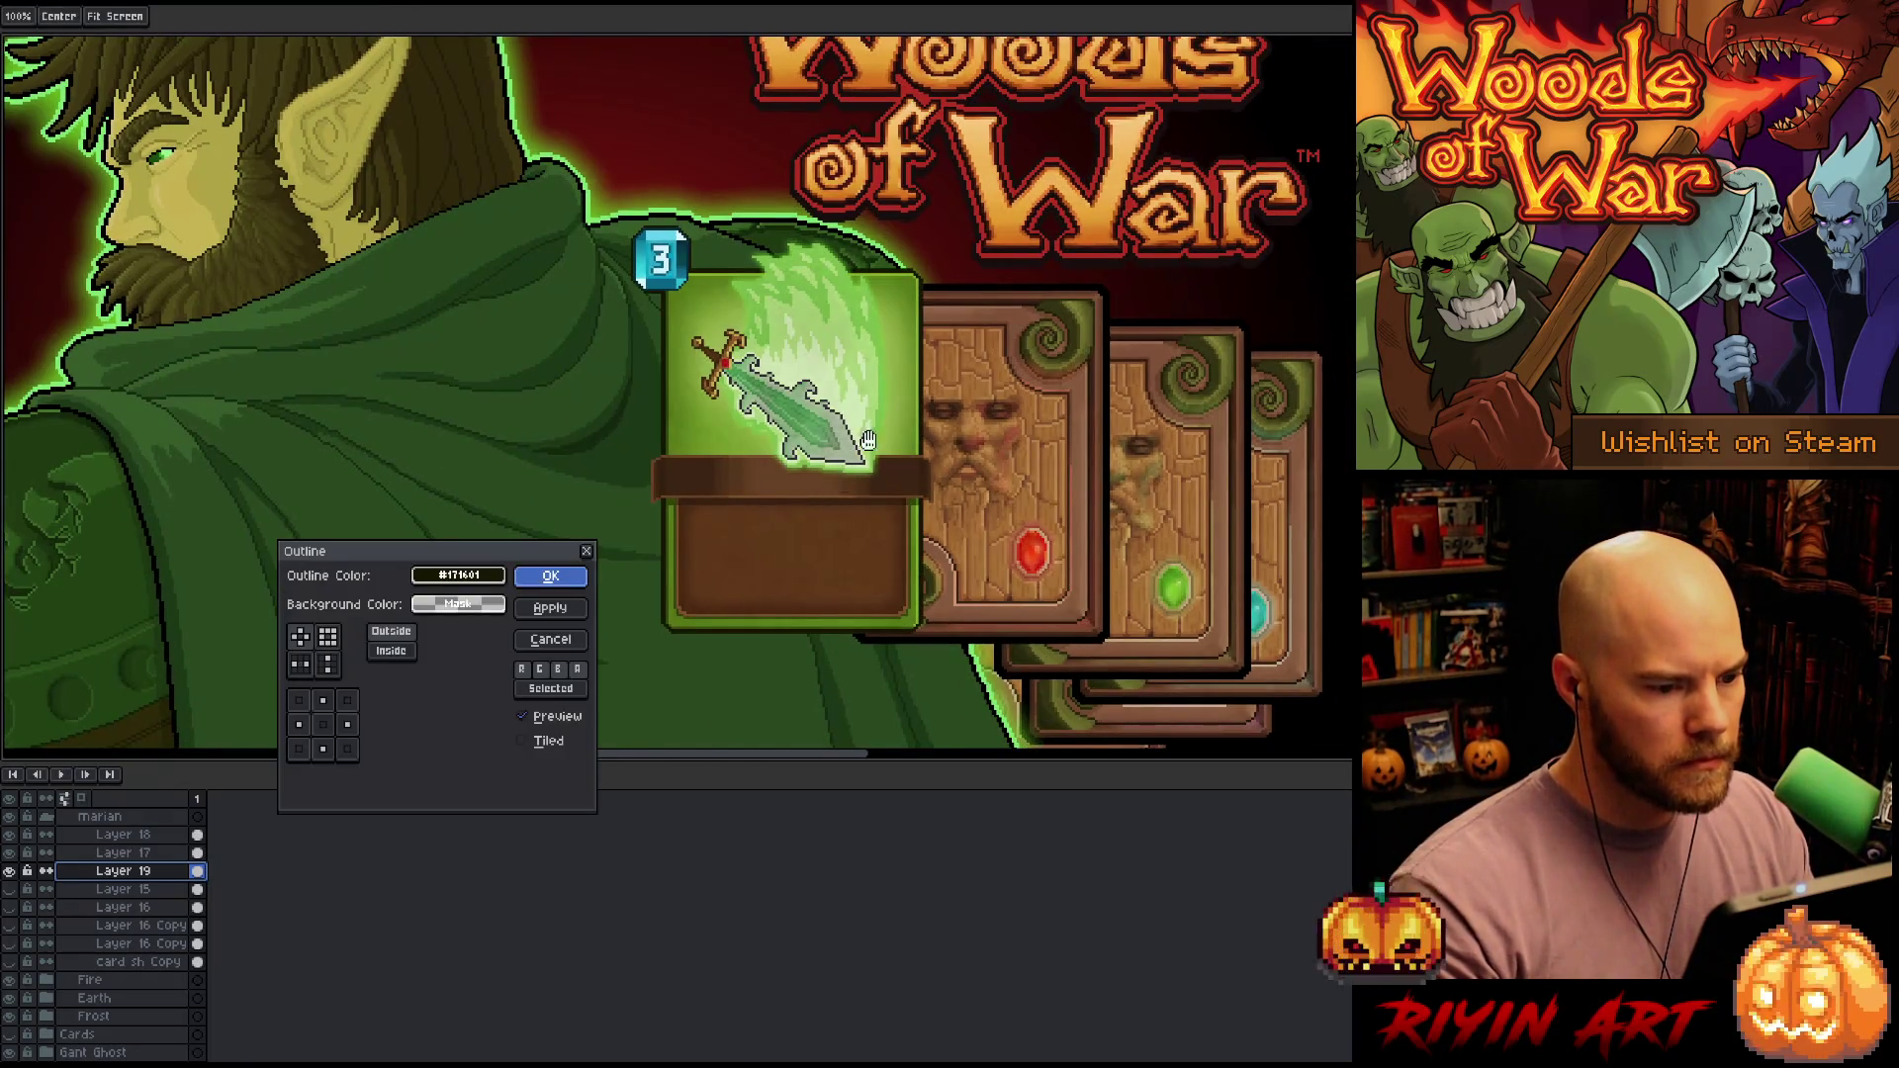
{"action": "left_click", "coordinate": [574, 597]}
{"action": "scroll", "coordinate": [988, 244], "scroll_direction": "up", "scroll_amount": 4}
{"action": "key", "text": "shift+o"}
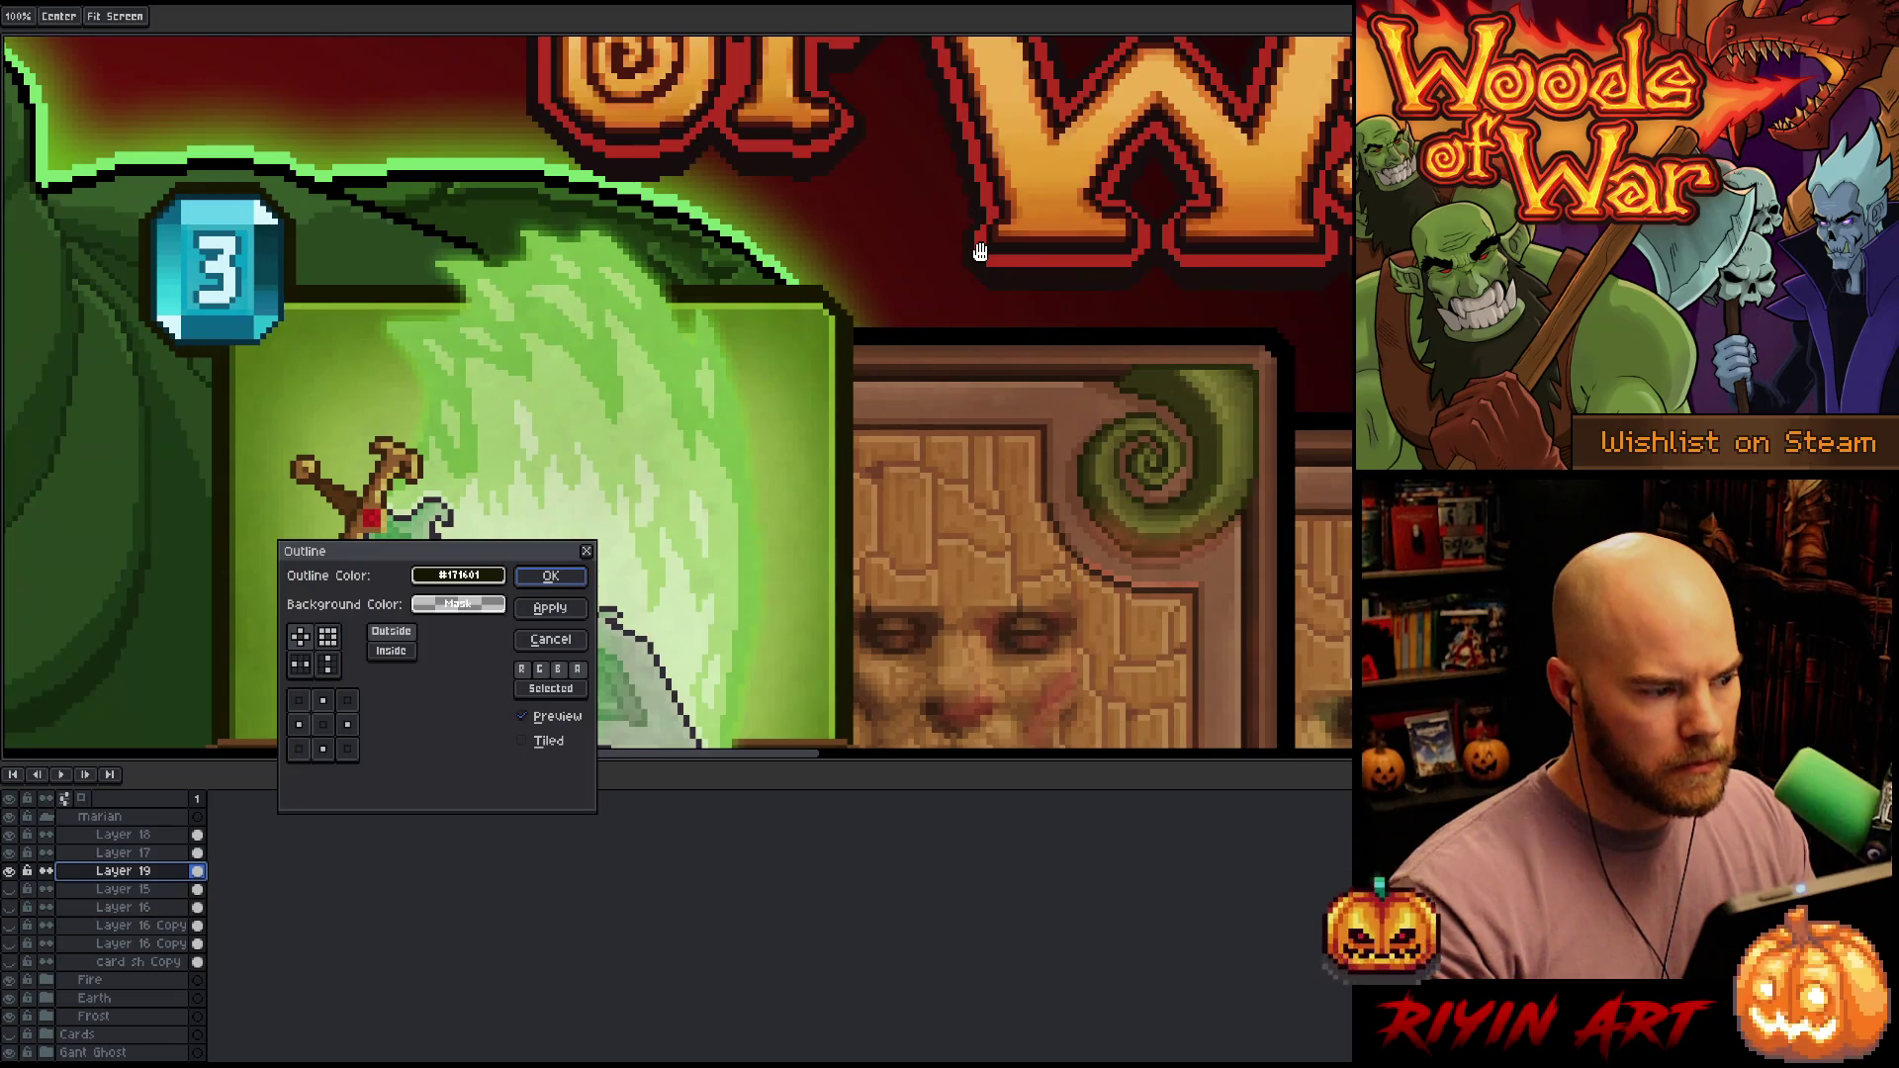
{"action": "key", "text": "Return"}
{"action": "scroll", "coordinate": [979, 284], "scroll_direction": "down", "scroll_amount": 4}
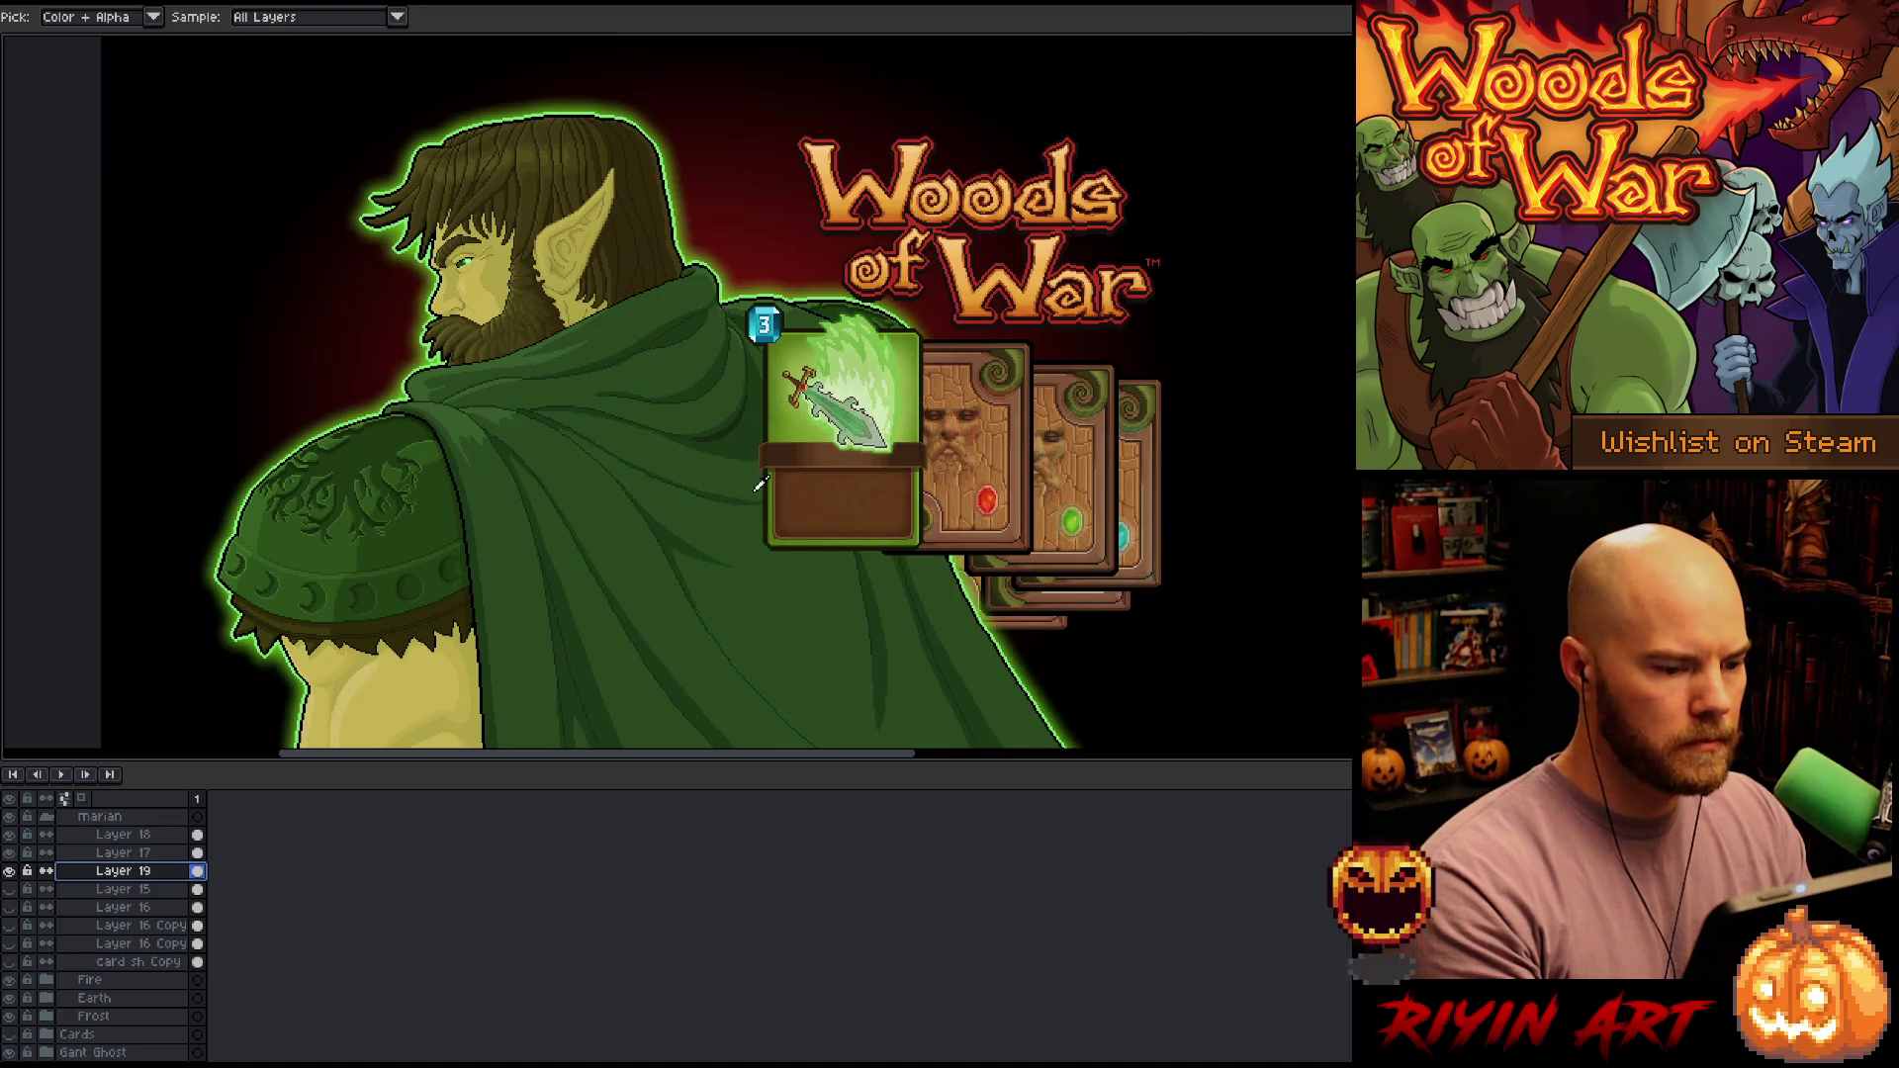
{"action": "scroll", "coordinate": [760, 483], "scroll_direction": "up", "scroll_amount": 1}
{"action": "scroll", "coordinate": [757, 500], "scroll_direction": "down", "scroll_amount": 1}
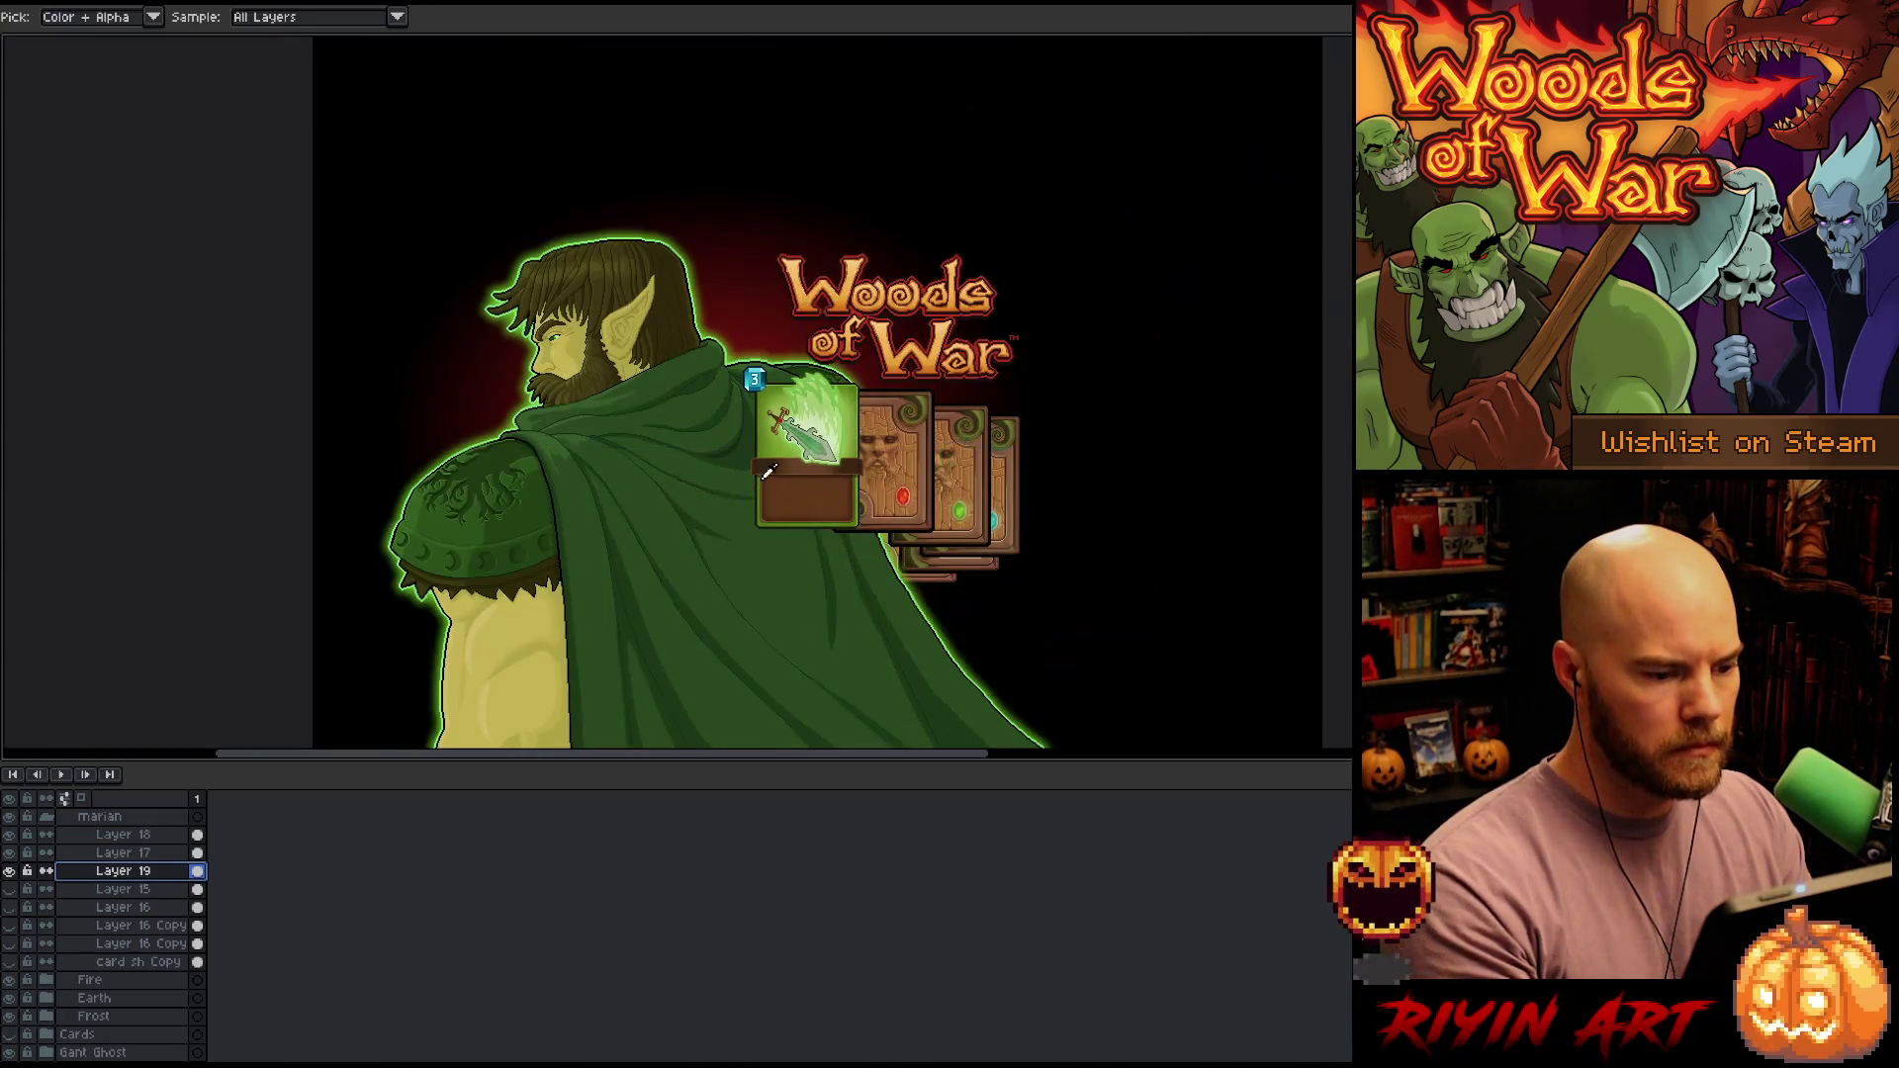
{"action": "scroll", "coordinate": [791, 485], "scroll_direction": "up", "scroll_amount": 1}
Show the 'card sh Copy' shadow layer and drag it slightly right beneath the green card
{"action": "mouse_move", "coordinate": [1018, 543]}
{"action": "left_mouse_down"}
{"action": "mouse_move", "coordinate": [941, 597]}
{"action": "mouse_move", "coordinate": [857, 537]}
{"action": "left_mouse_up"}
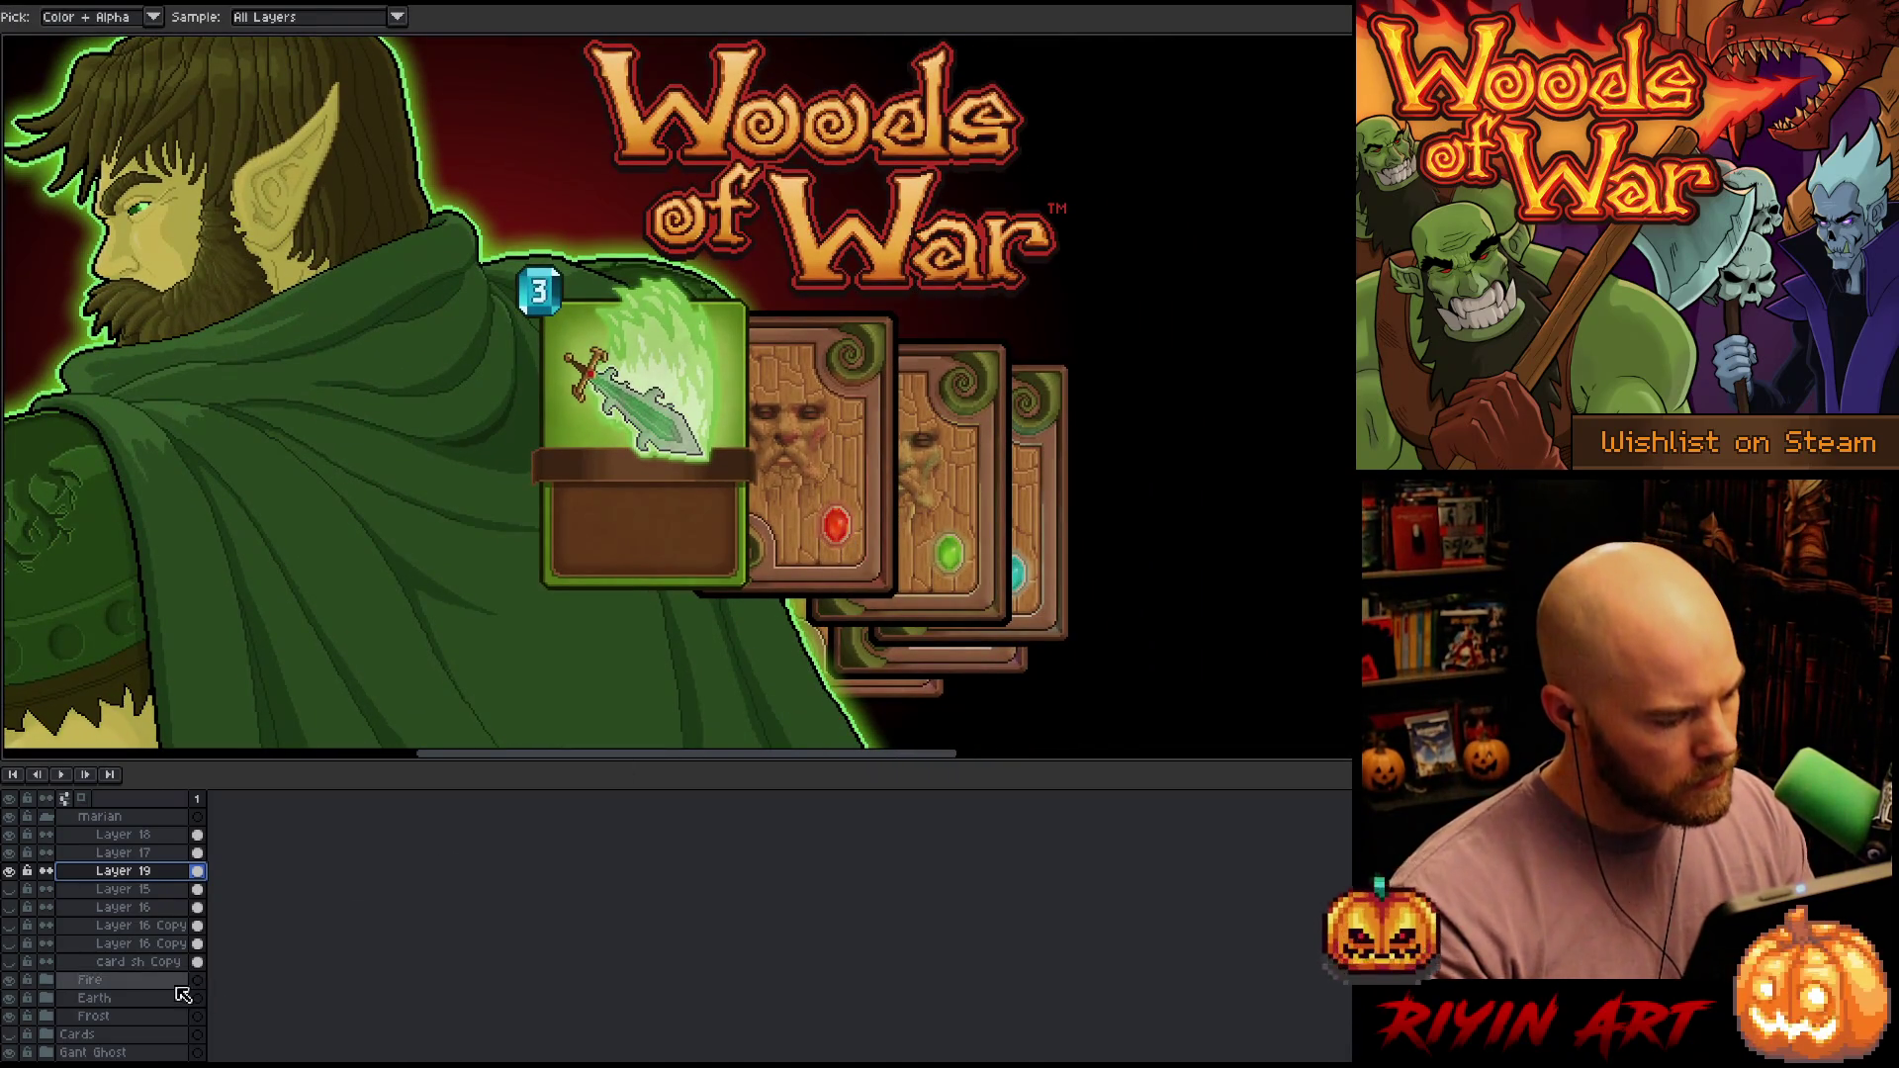
{"action": "left_click", "coordinate": [139, 962]}
{"action": "left_click", "coordinate": [11, 961]}
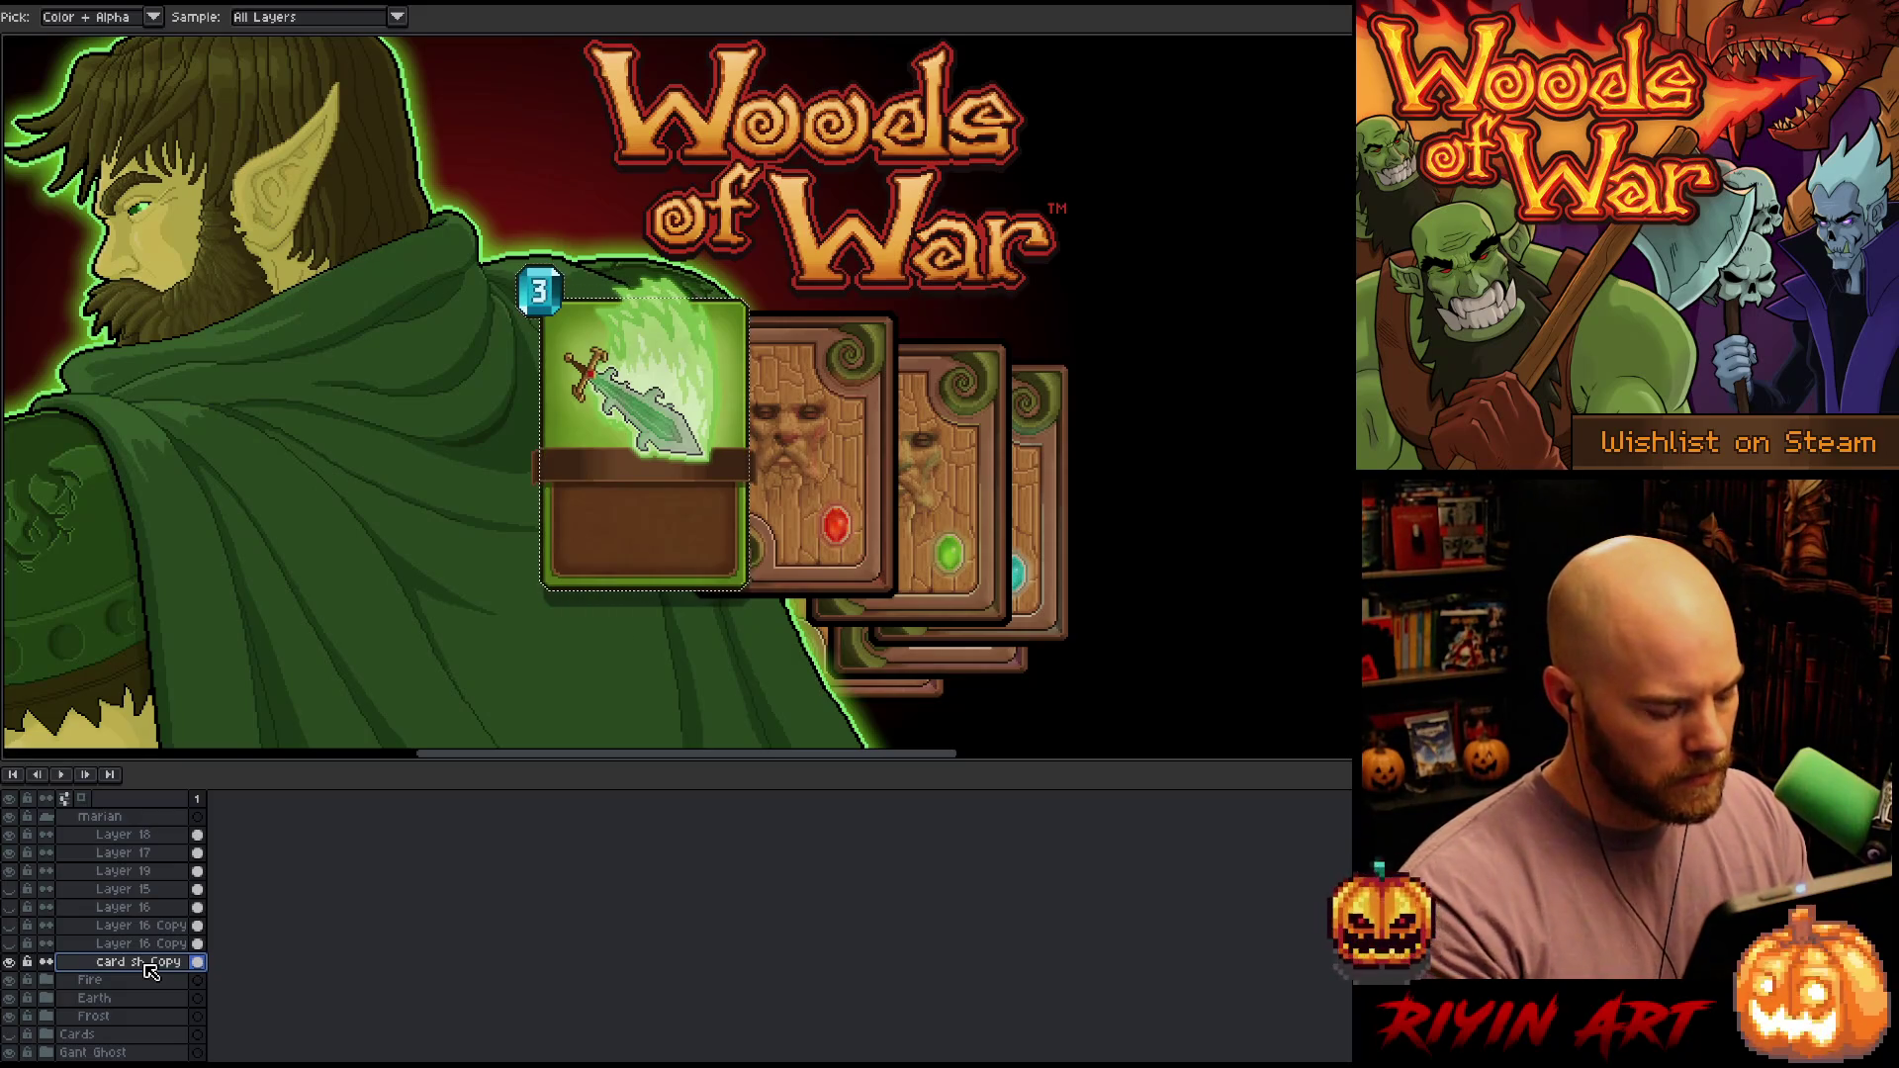
{"action": "left_click", "coordinate": [199, 963]}
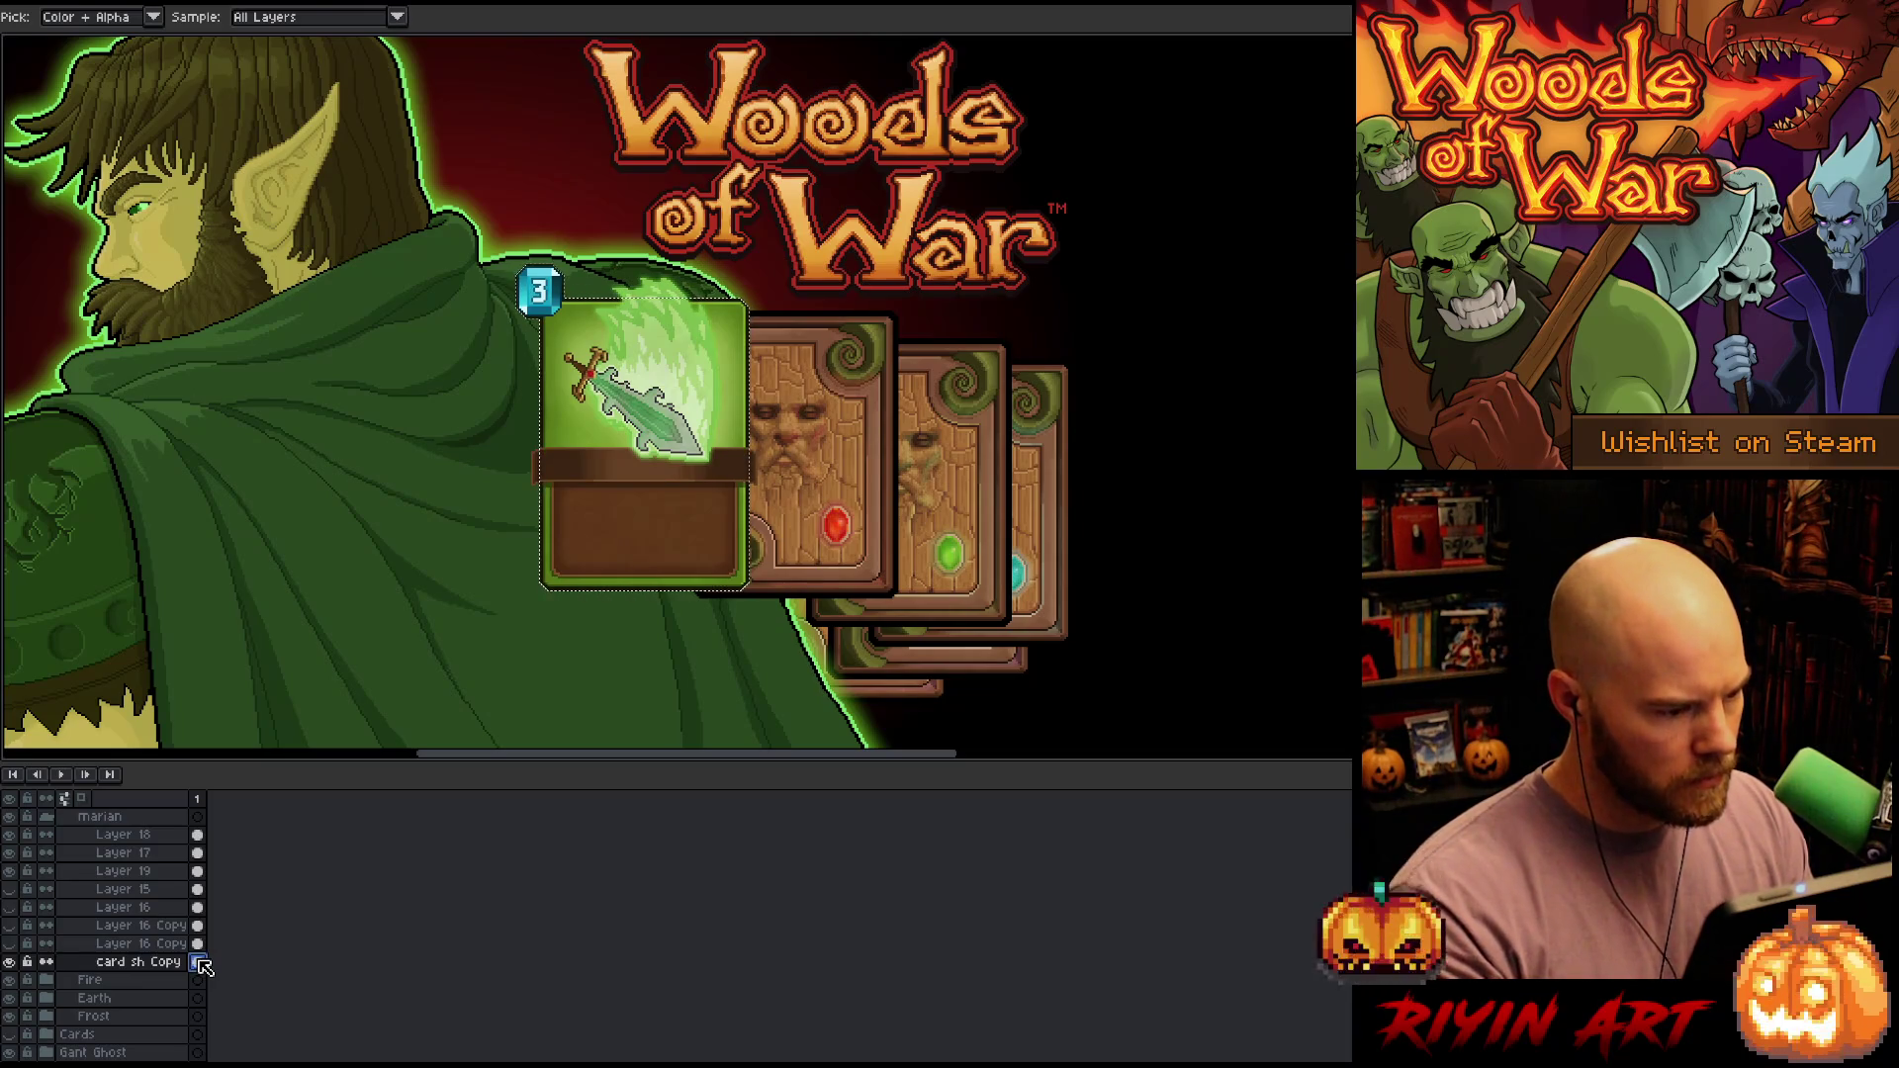
{"action": "key", "text": "v"}
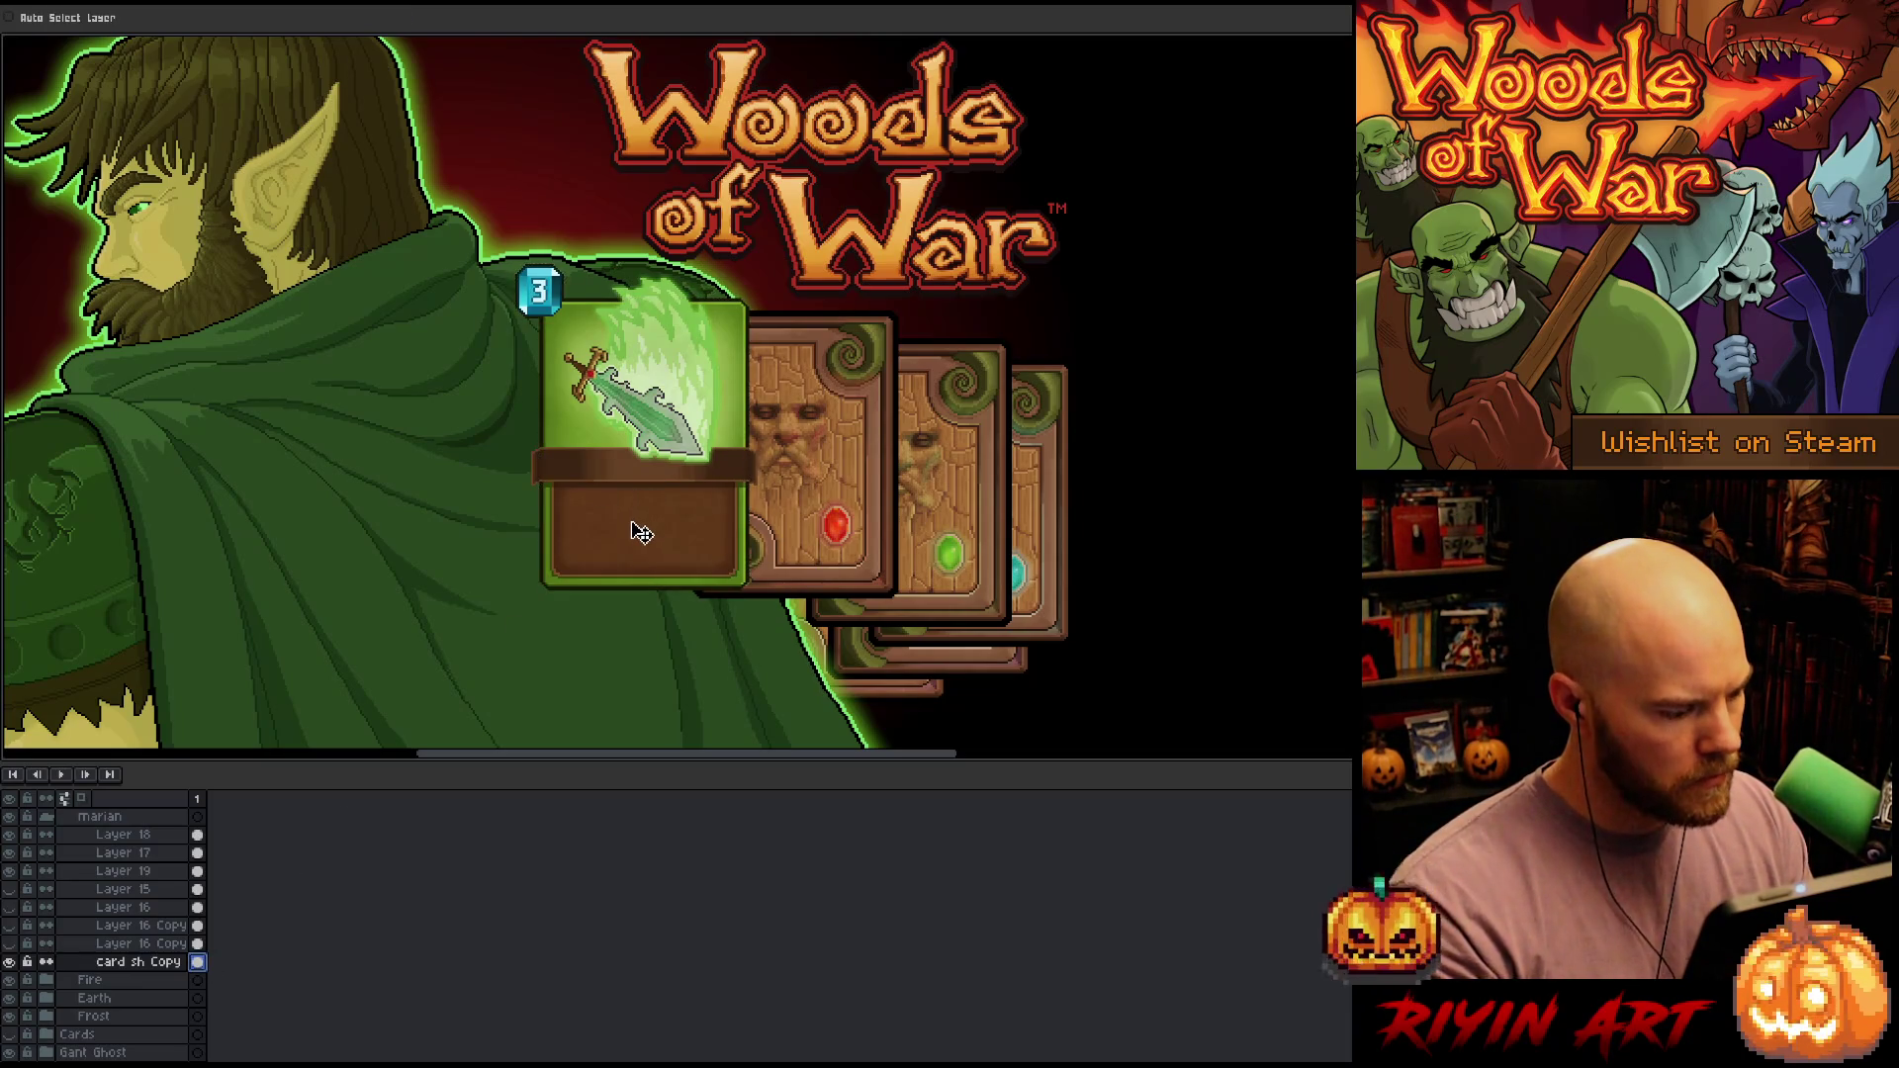
{"action": "mouse_move", "coordinate": [636, 530]}
{"action": "left_mouse_down"}
{"action": "mouse_move", "coordinate": [683, 529]}
{"action": "mouse_move", "coordinate": [658, 545]}
{"action": "left_mouse_up"}
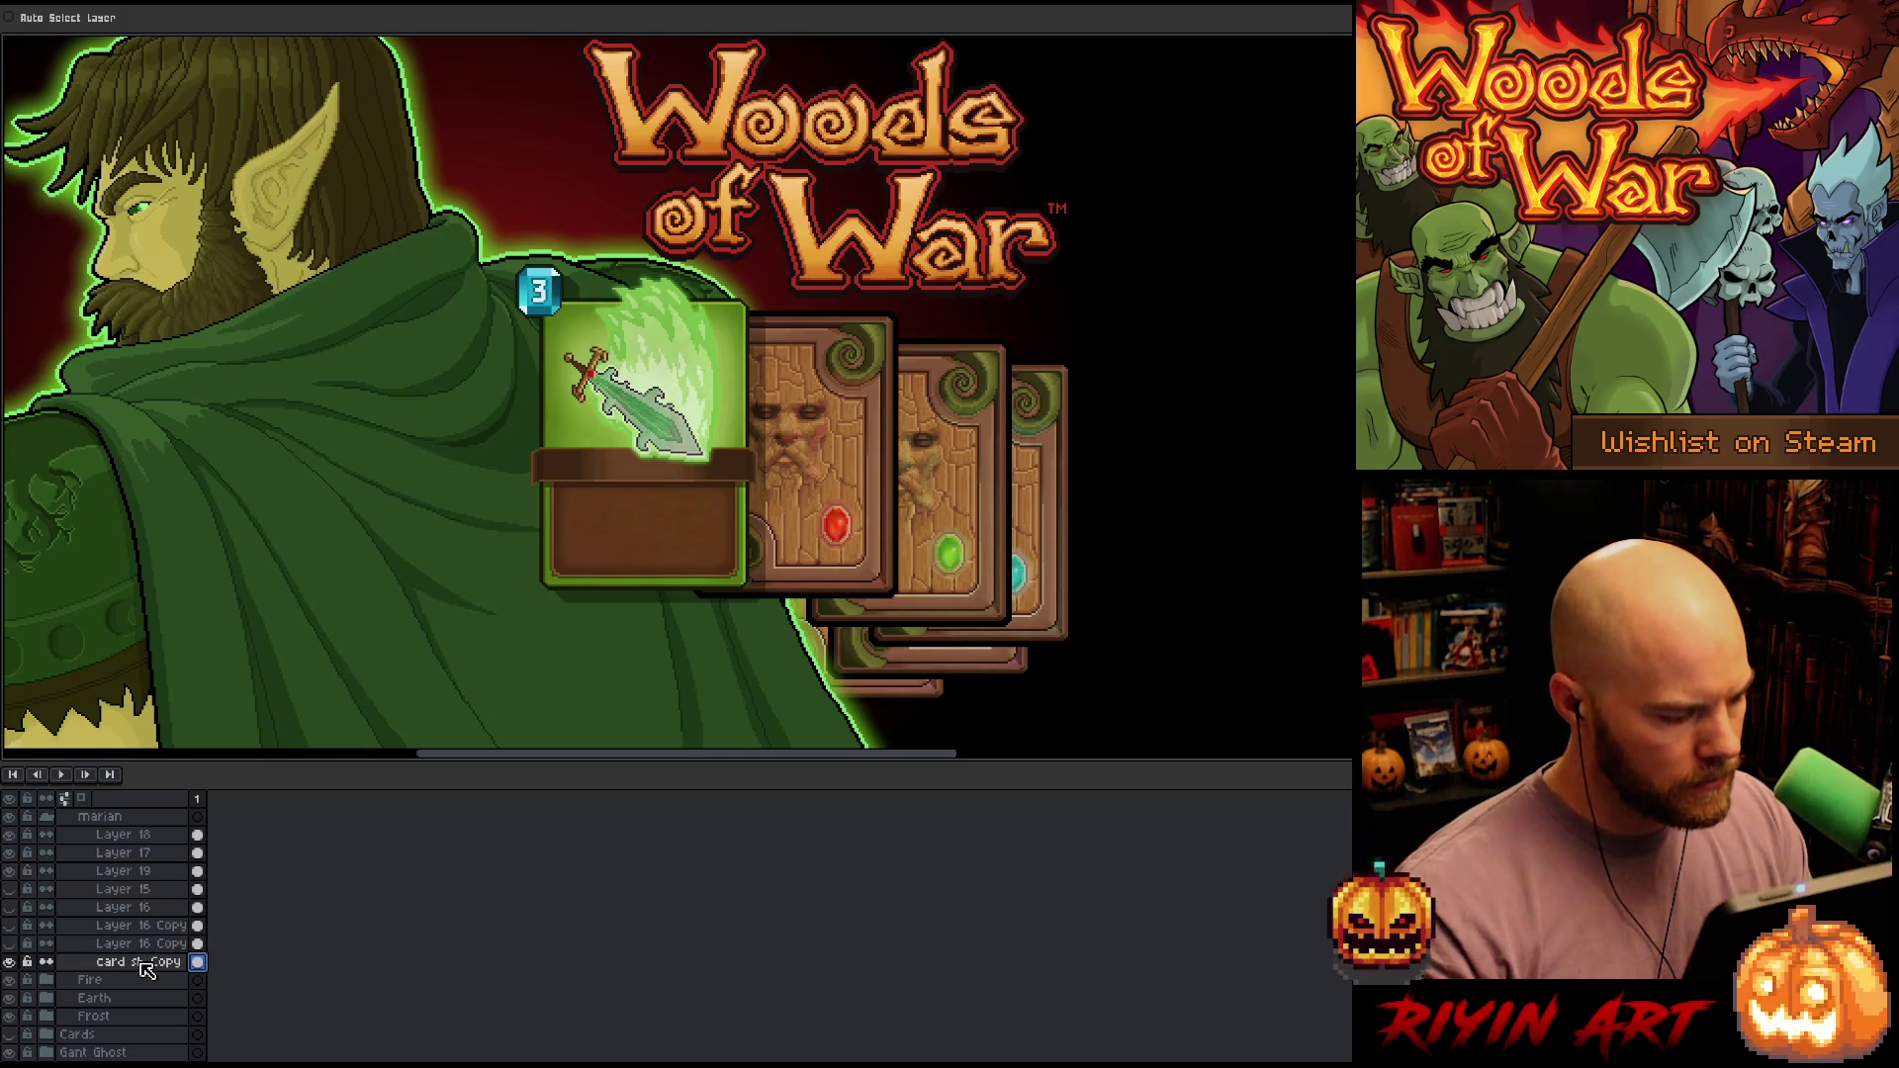
Expand the Fire group, make its 'card sh' shadow layer visible and clear the selection
{"action": "left_click", "coordinate": [48, 979]}
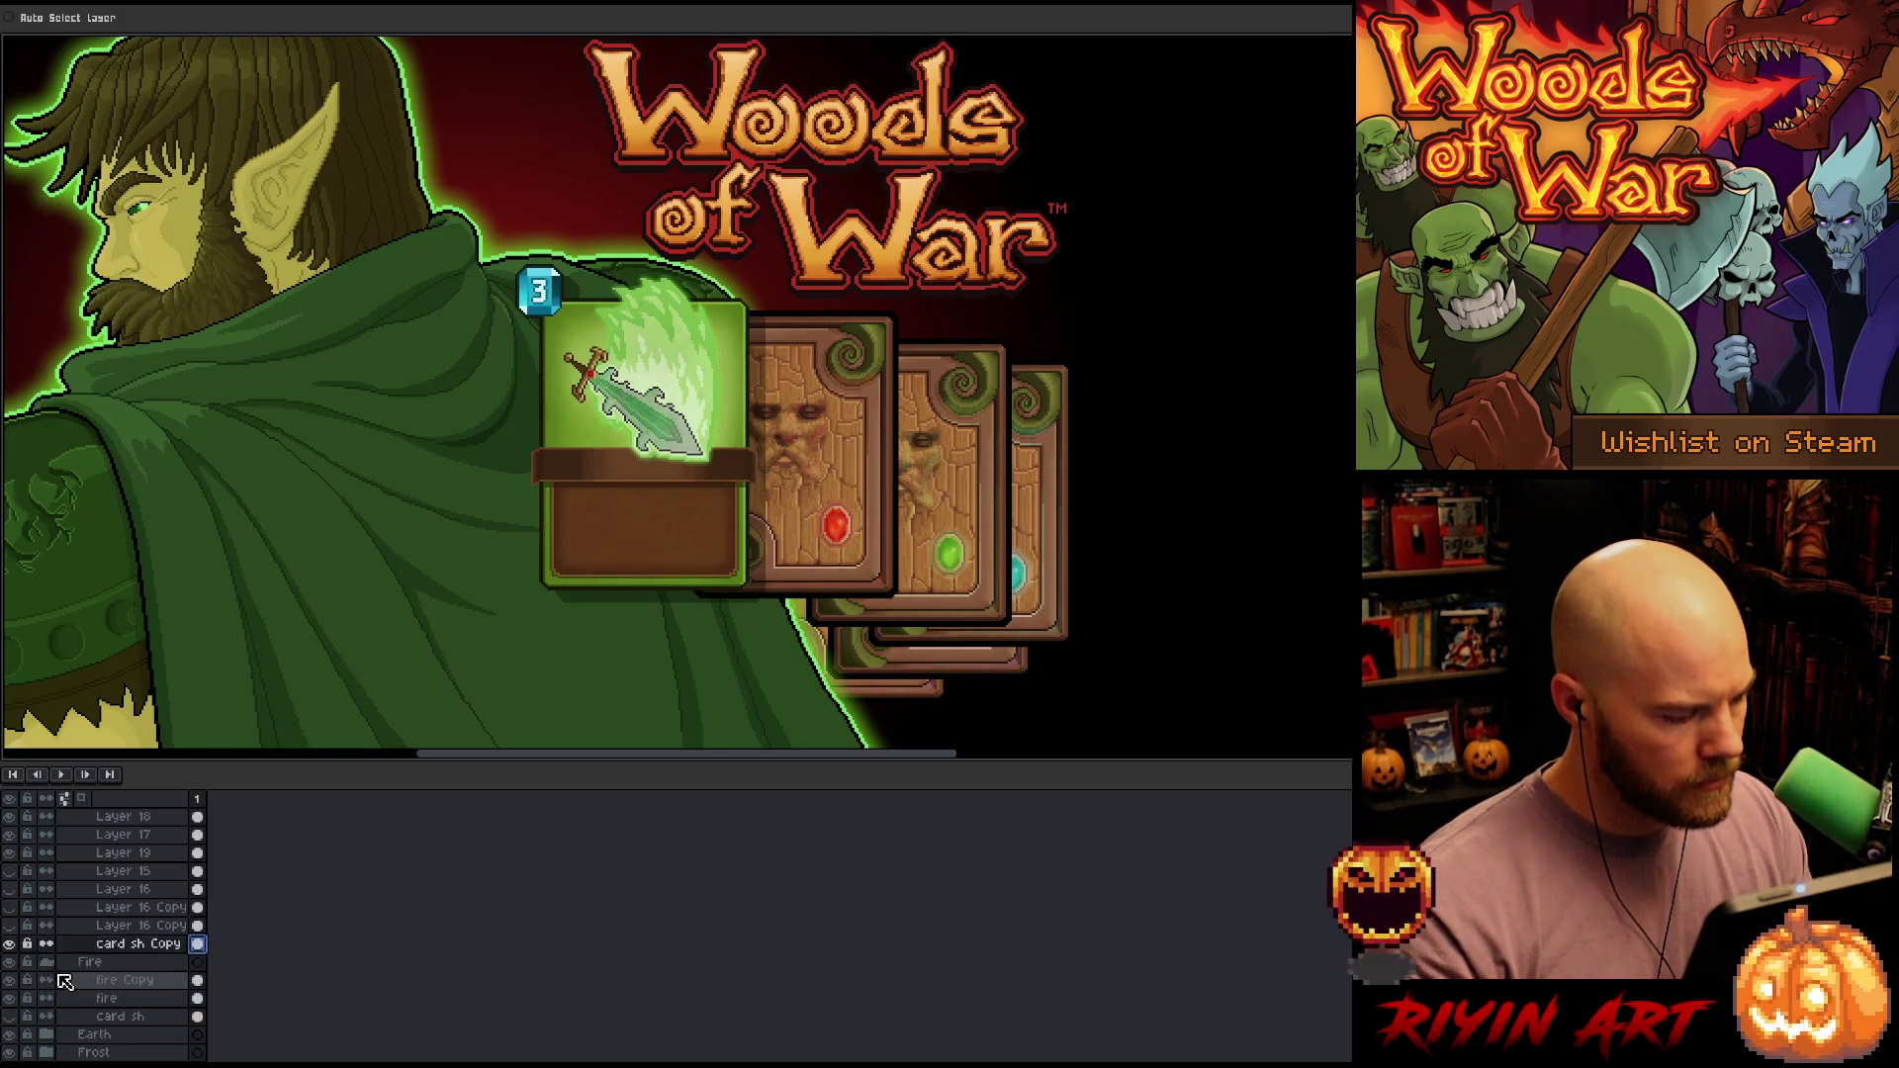
{"action": "scroll", "coordinate": [197, 982], "scroll_direction": "down", "scroll_amount": 1}
{"action": "left_click", "coordinate": [198, 980], "text": "ctrl"}
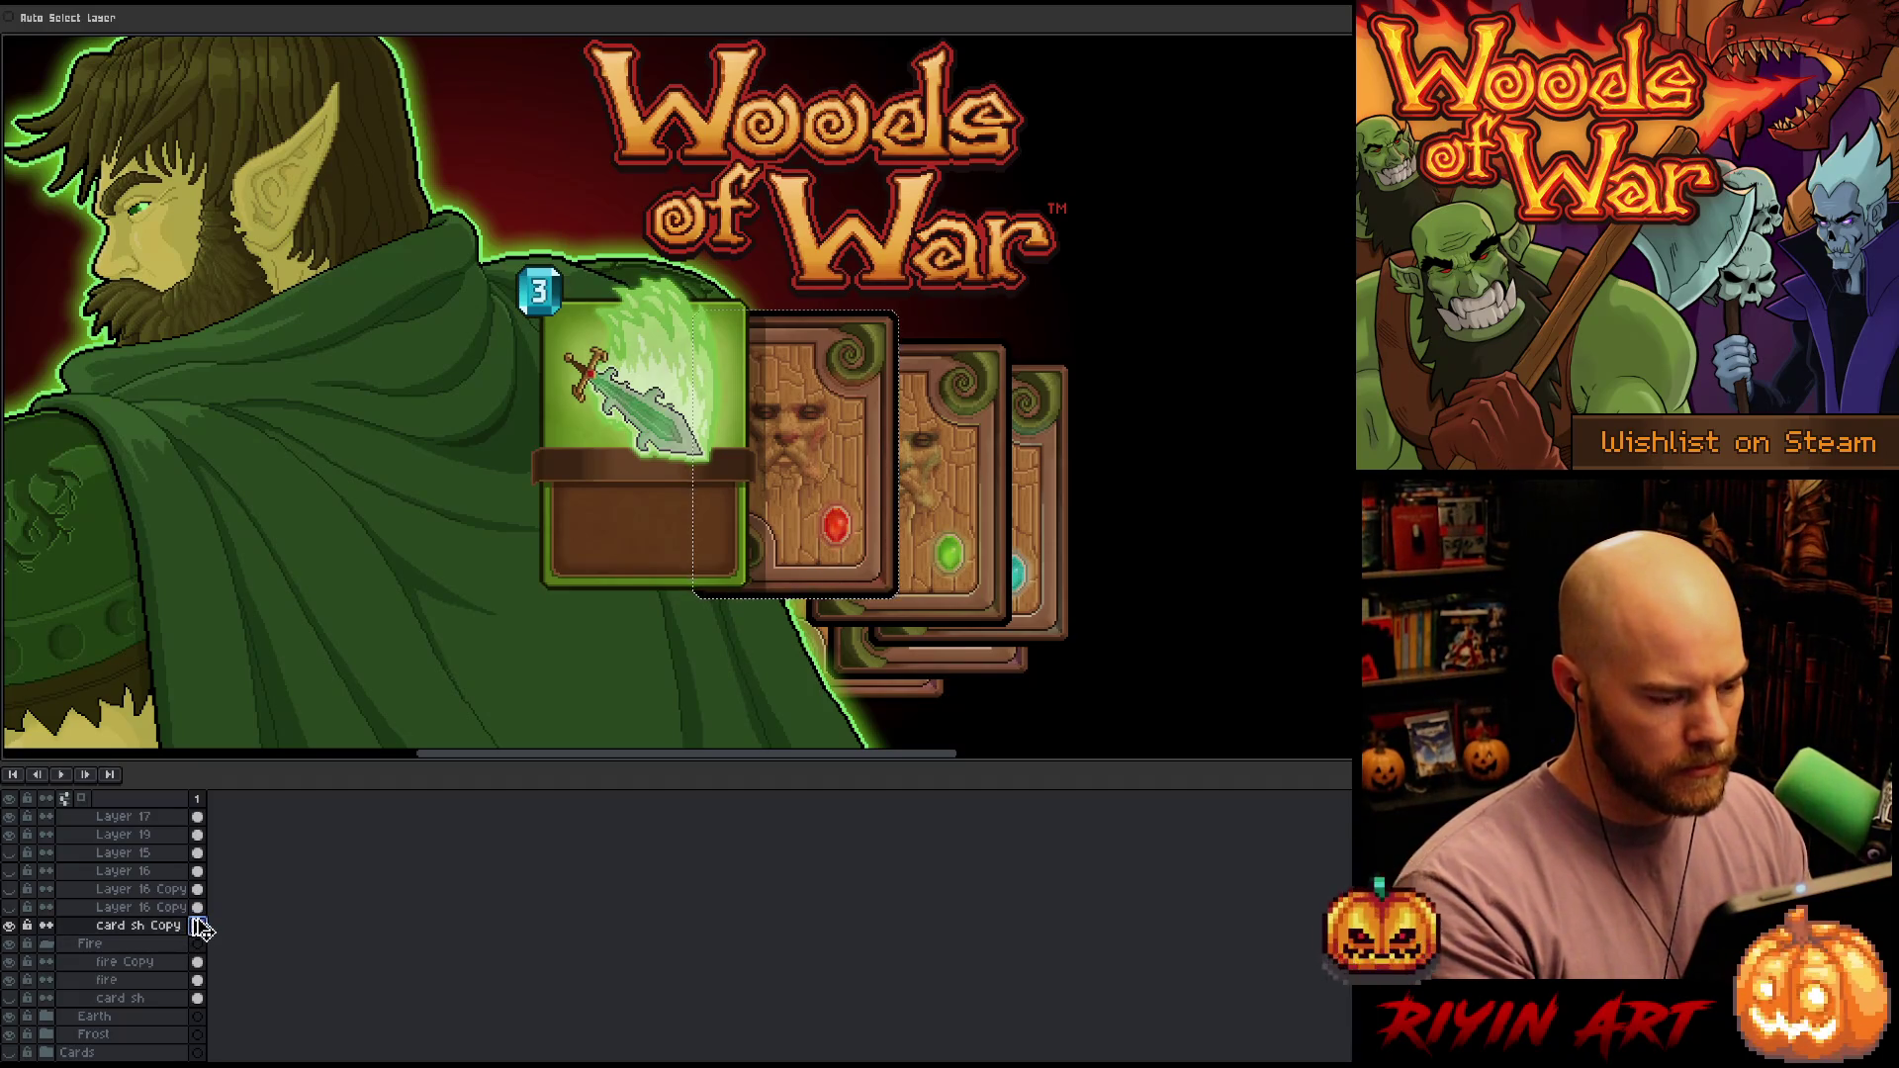
{"action": "key", "text": "ctrl+d"}
{"action": "left_click", "coordinate": [198, 926]}
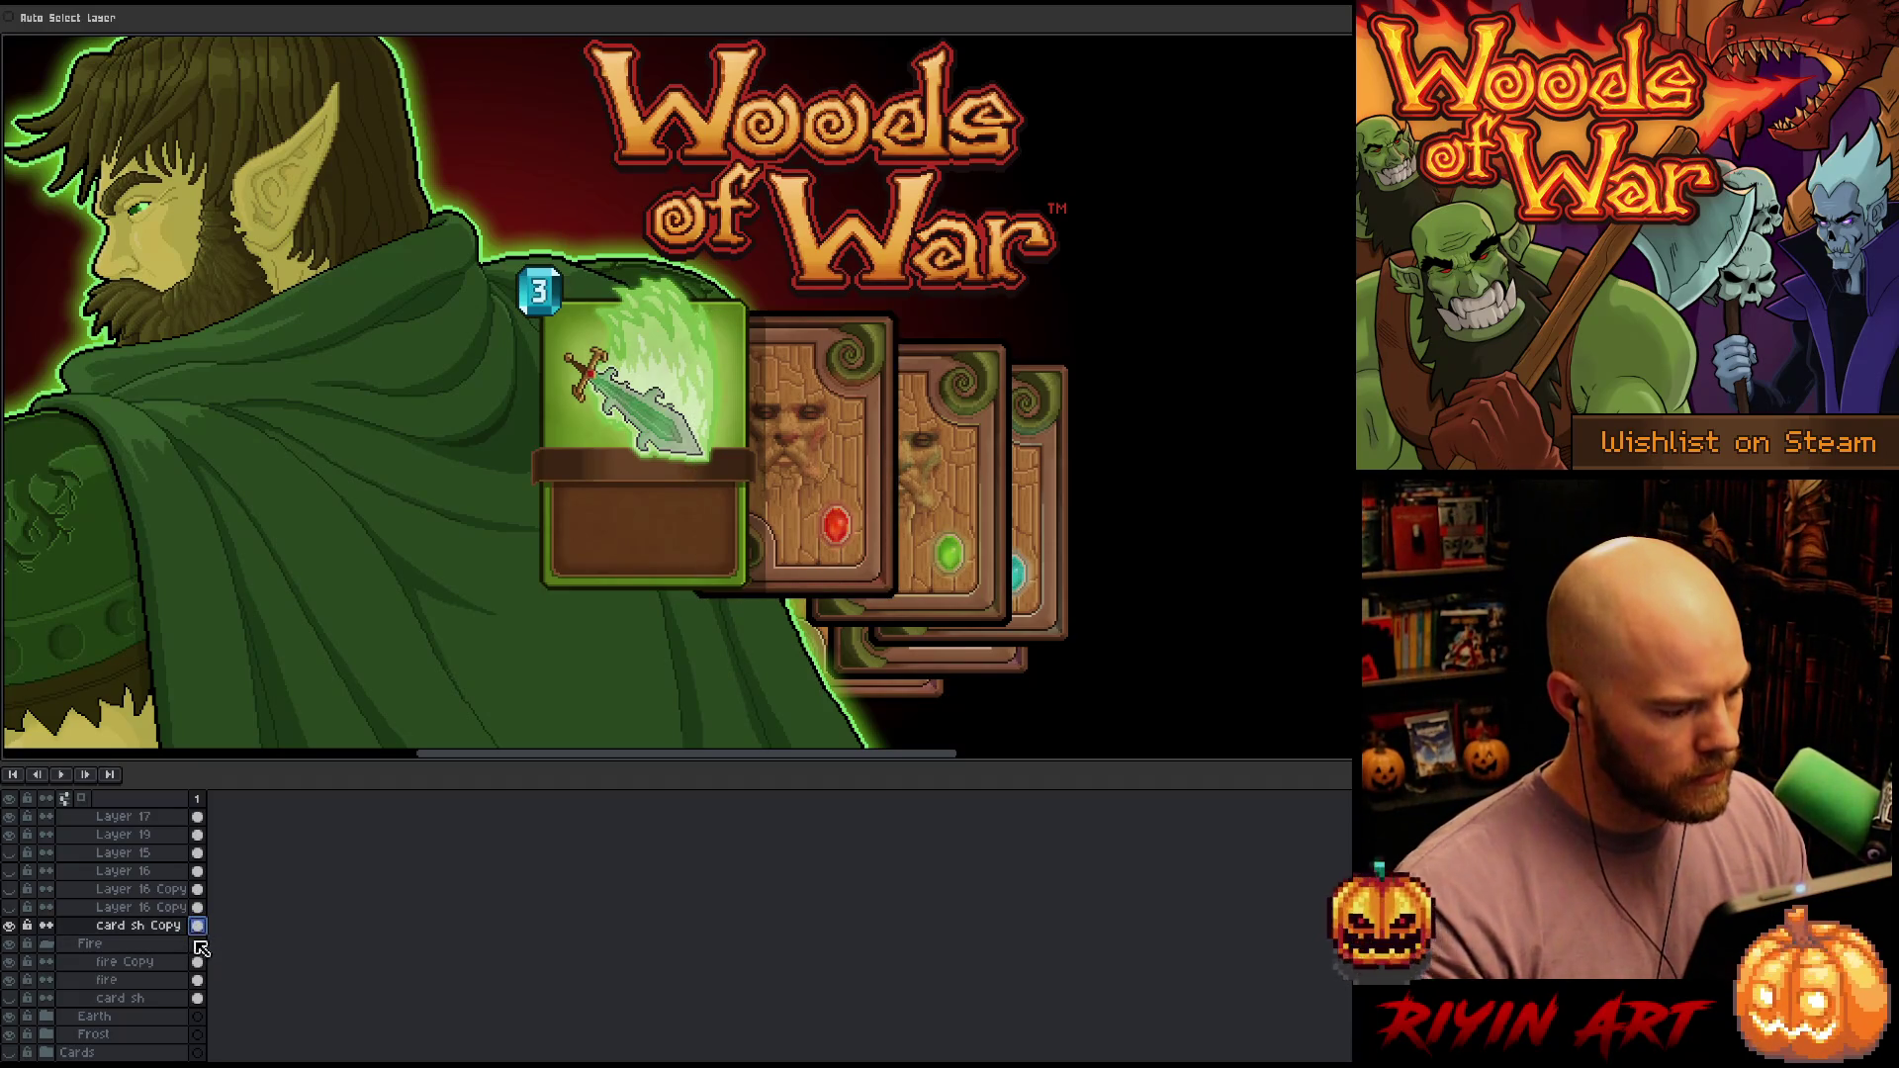
{"action": "left_click", "coordinate": [200, 1001]}
{"action": "left_click", "coordinate": [9, 998]}
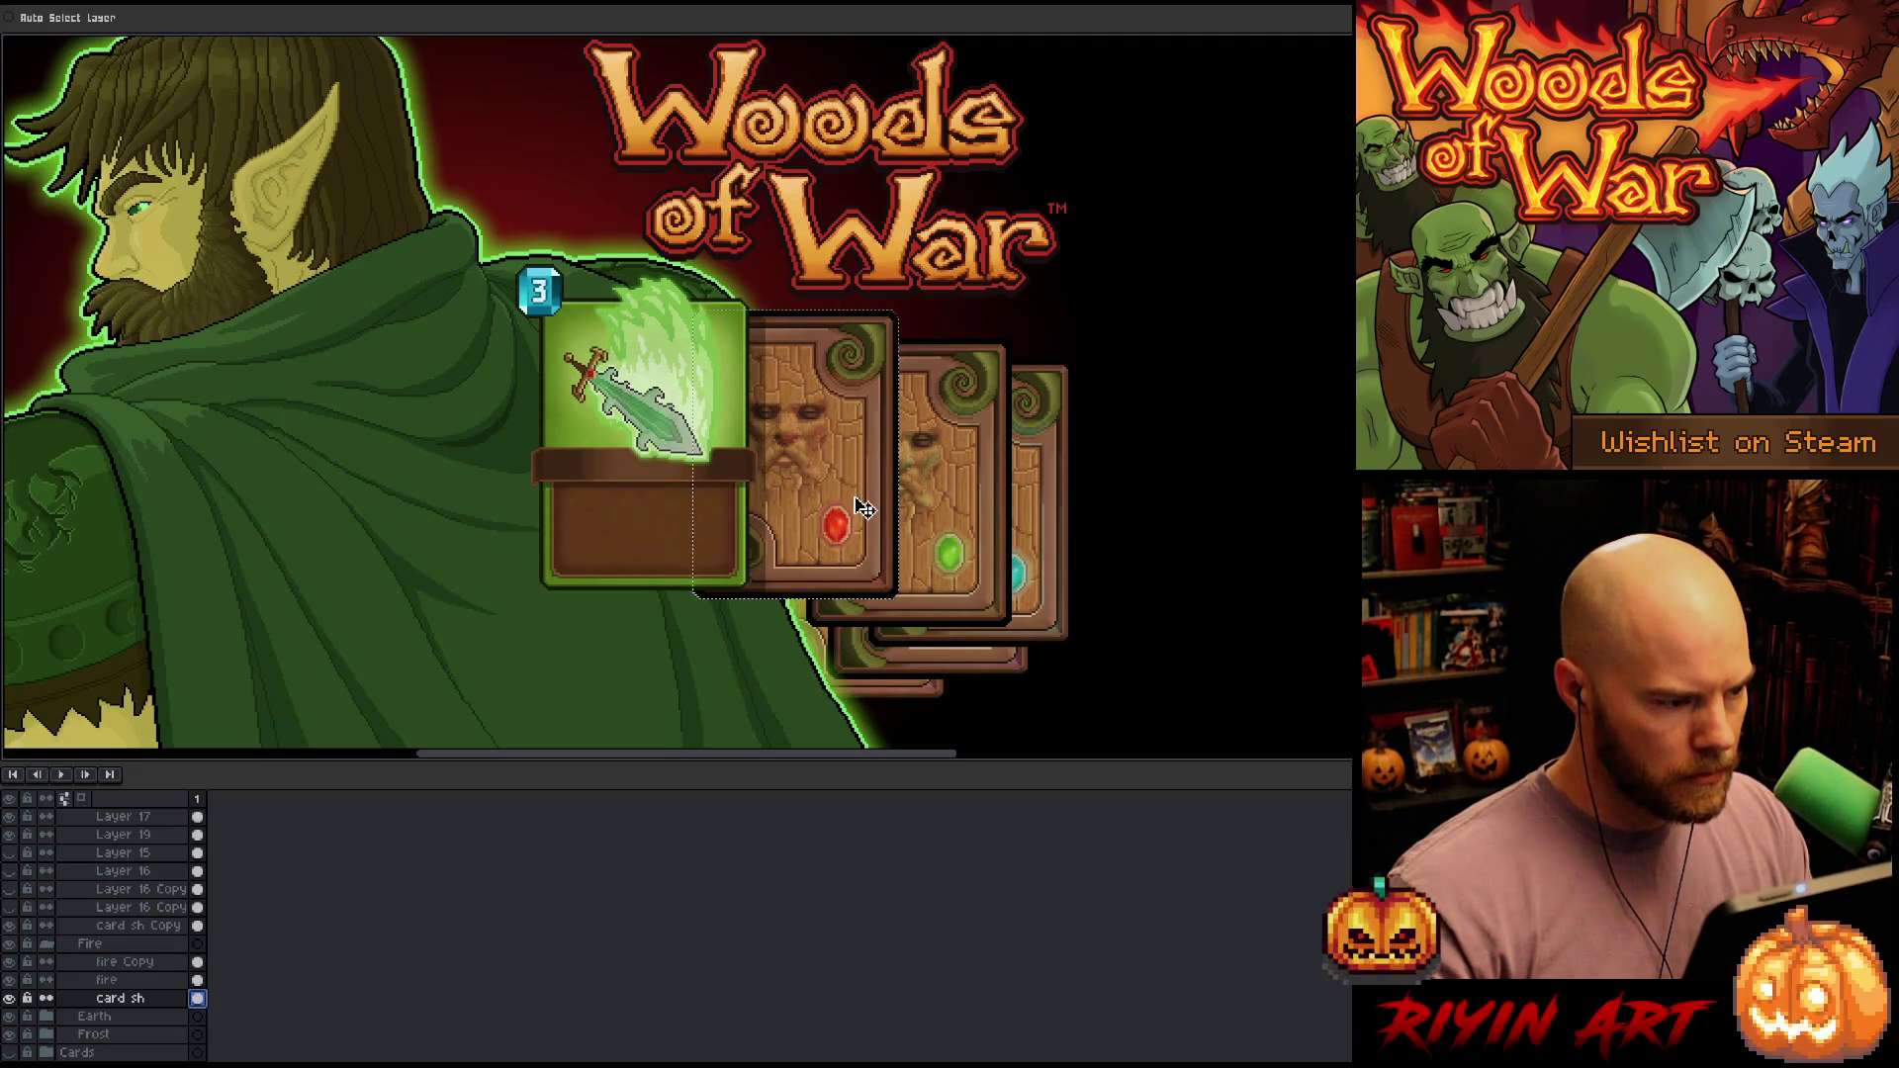
{"action": "key", "text": "ctrl+d"}
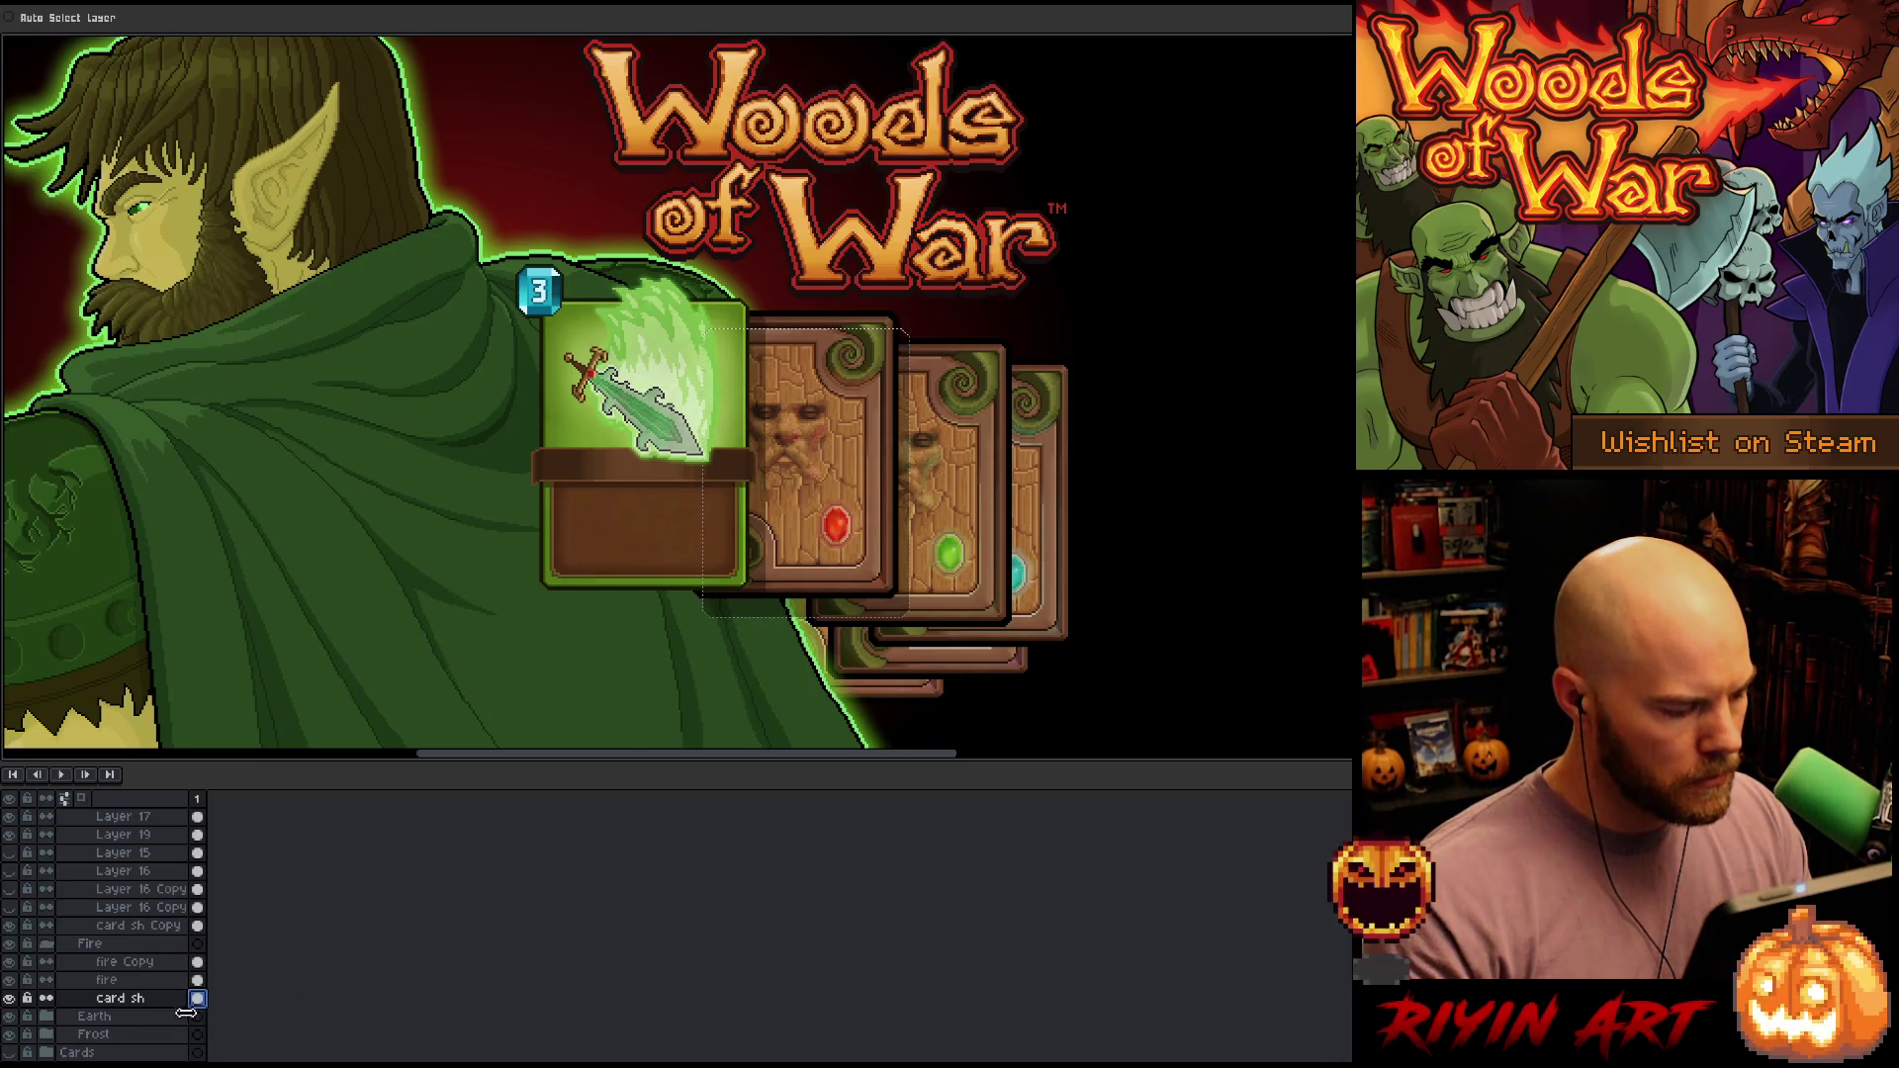
Expand the Earth group and select its 'card sh Copy' layer
{"action": "left_click", "coordinate": [46, 1016]}
{"action": "scroll", "coordinate": [107, 986], "scroll_direction": "down", "scroll_amount": 2}
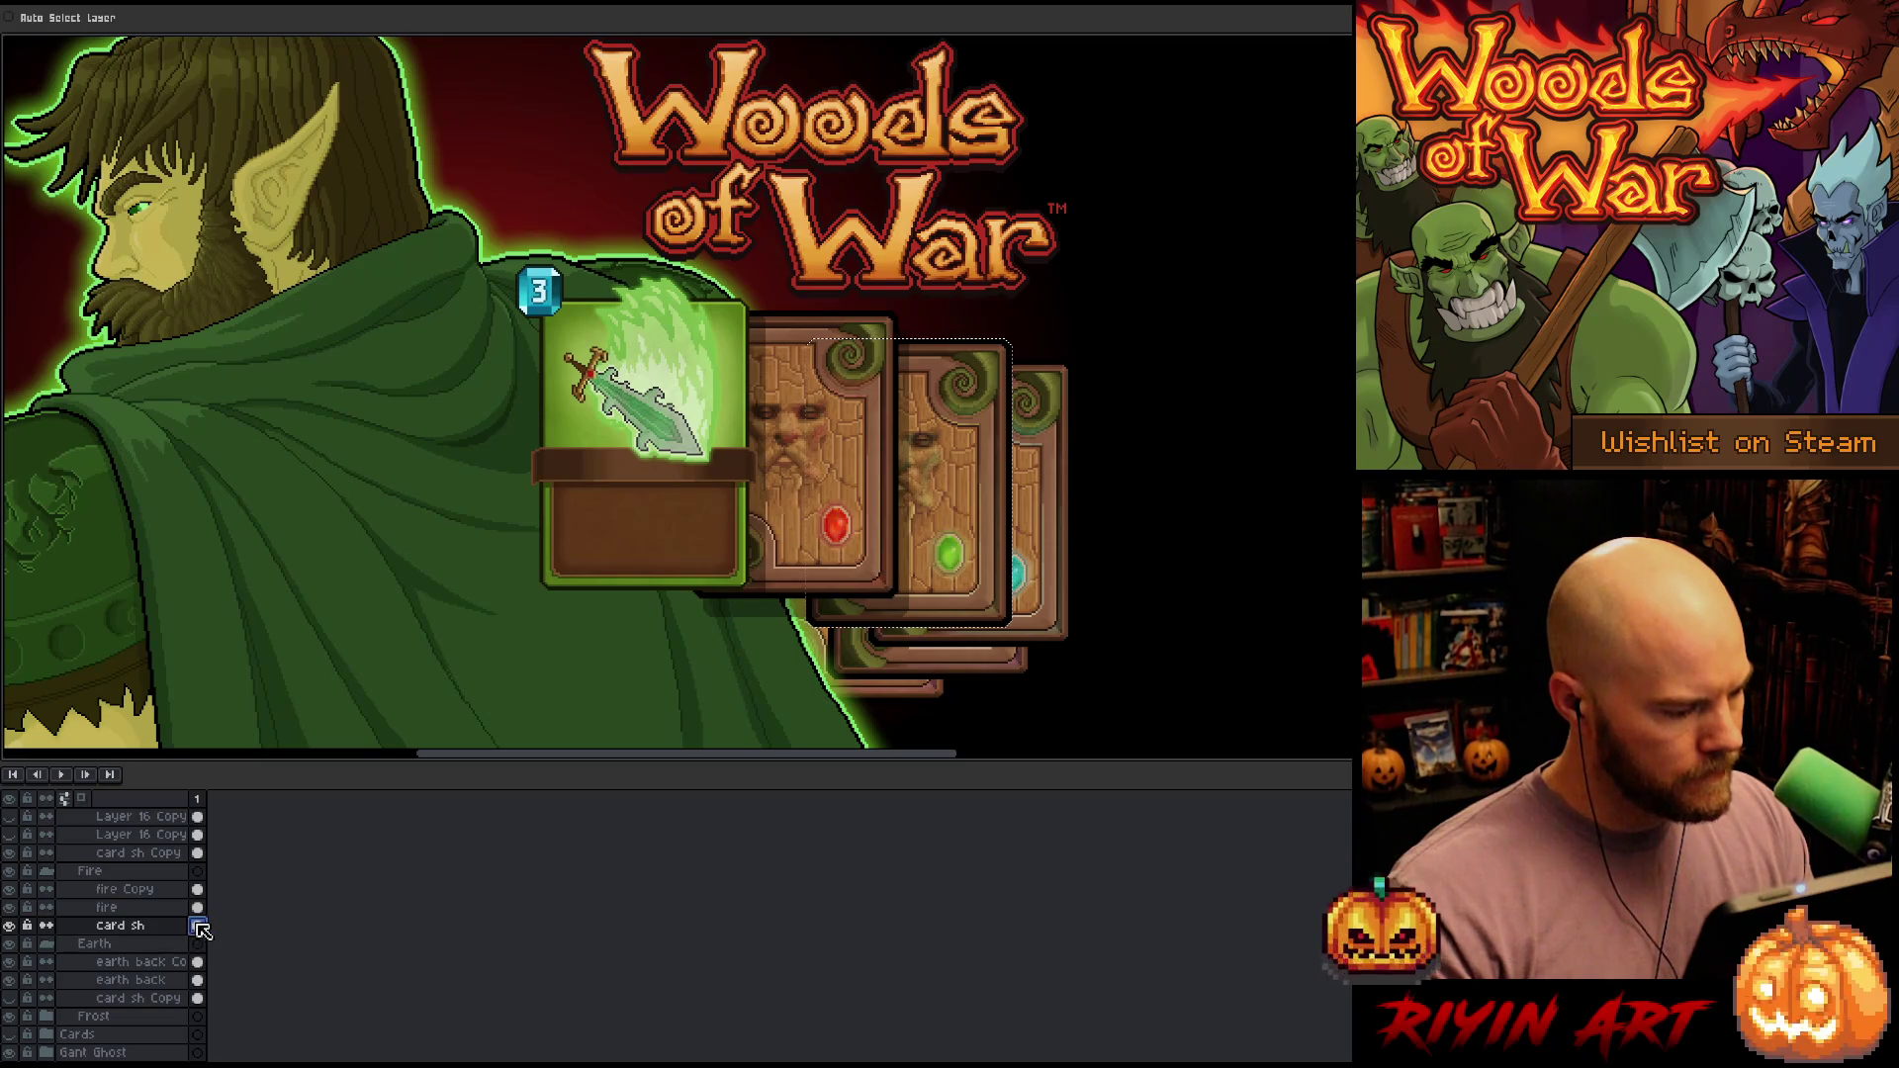
{"action": "left_click", "coordinate": [198, 998]}
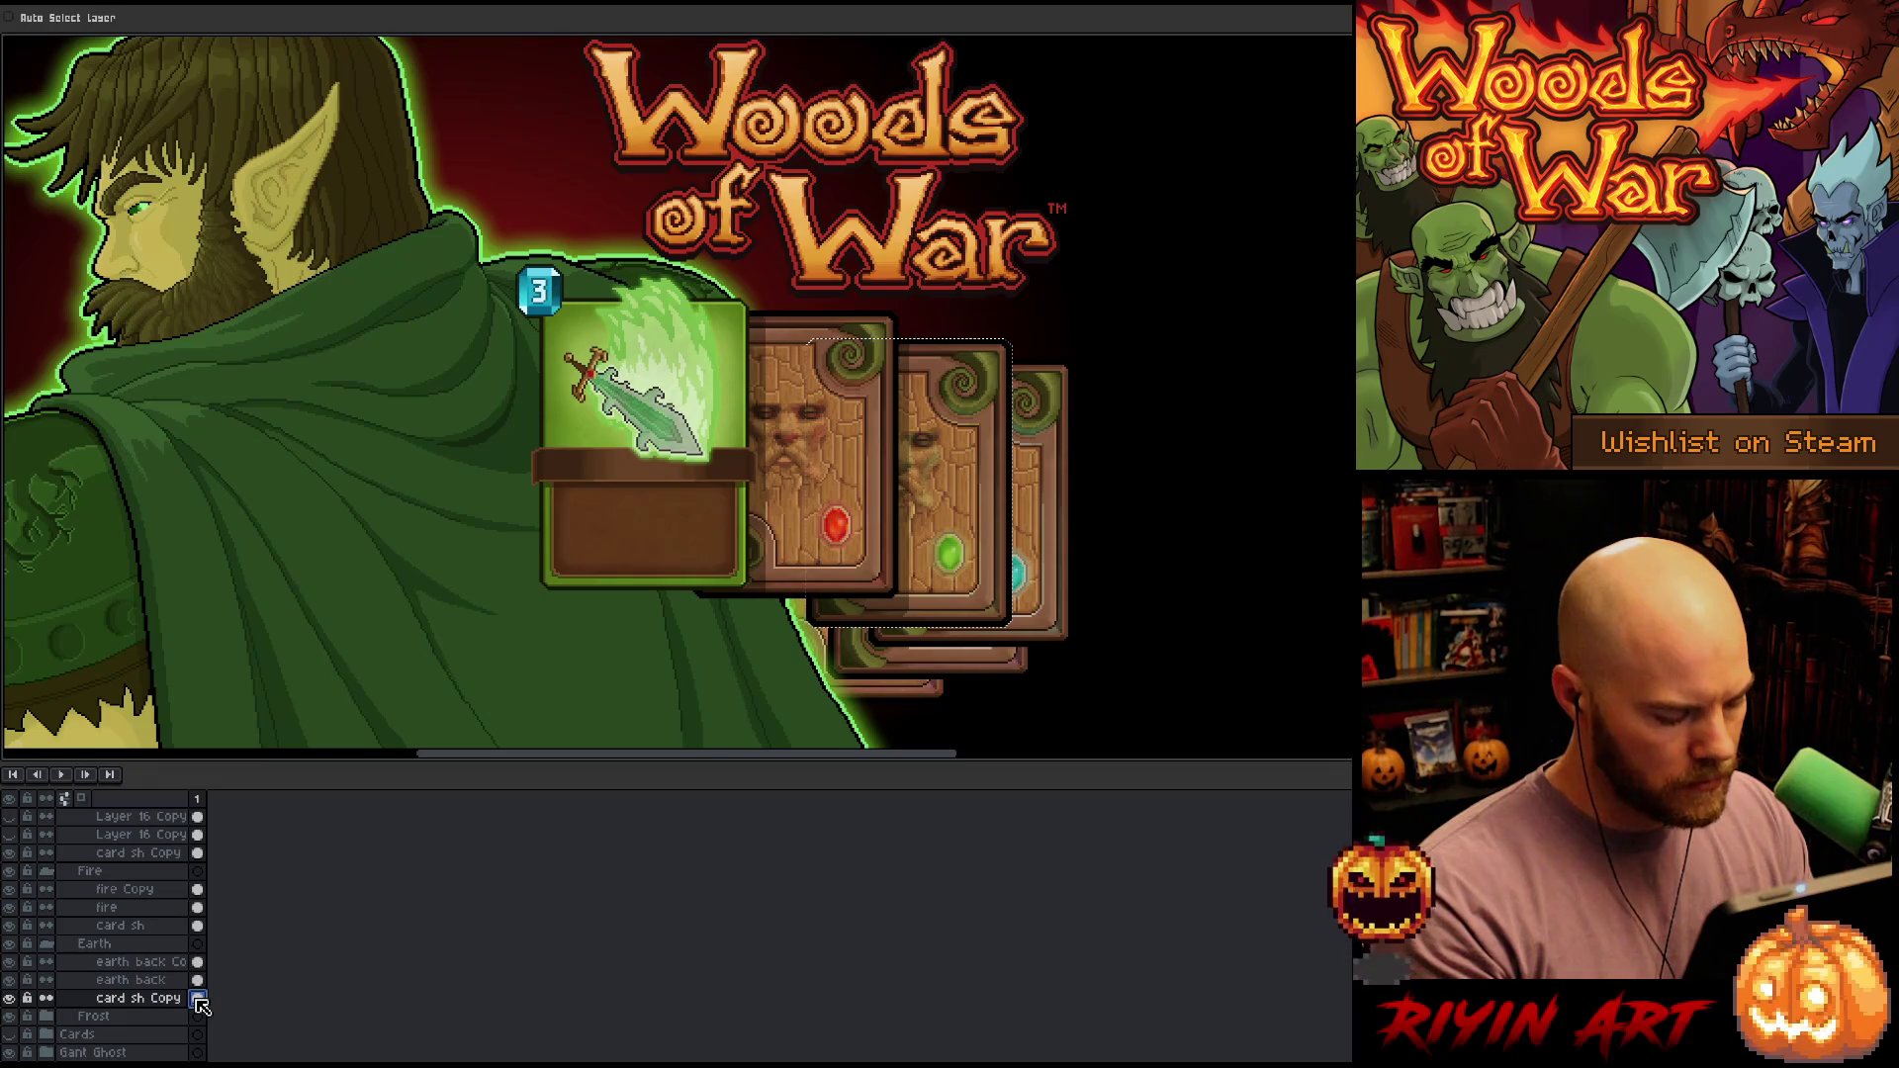
Drag the Earth card's shadow about 15 pixels left
{"action": "key", "text": "ctrl"}
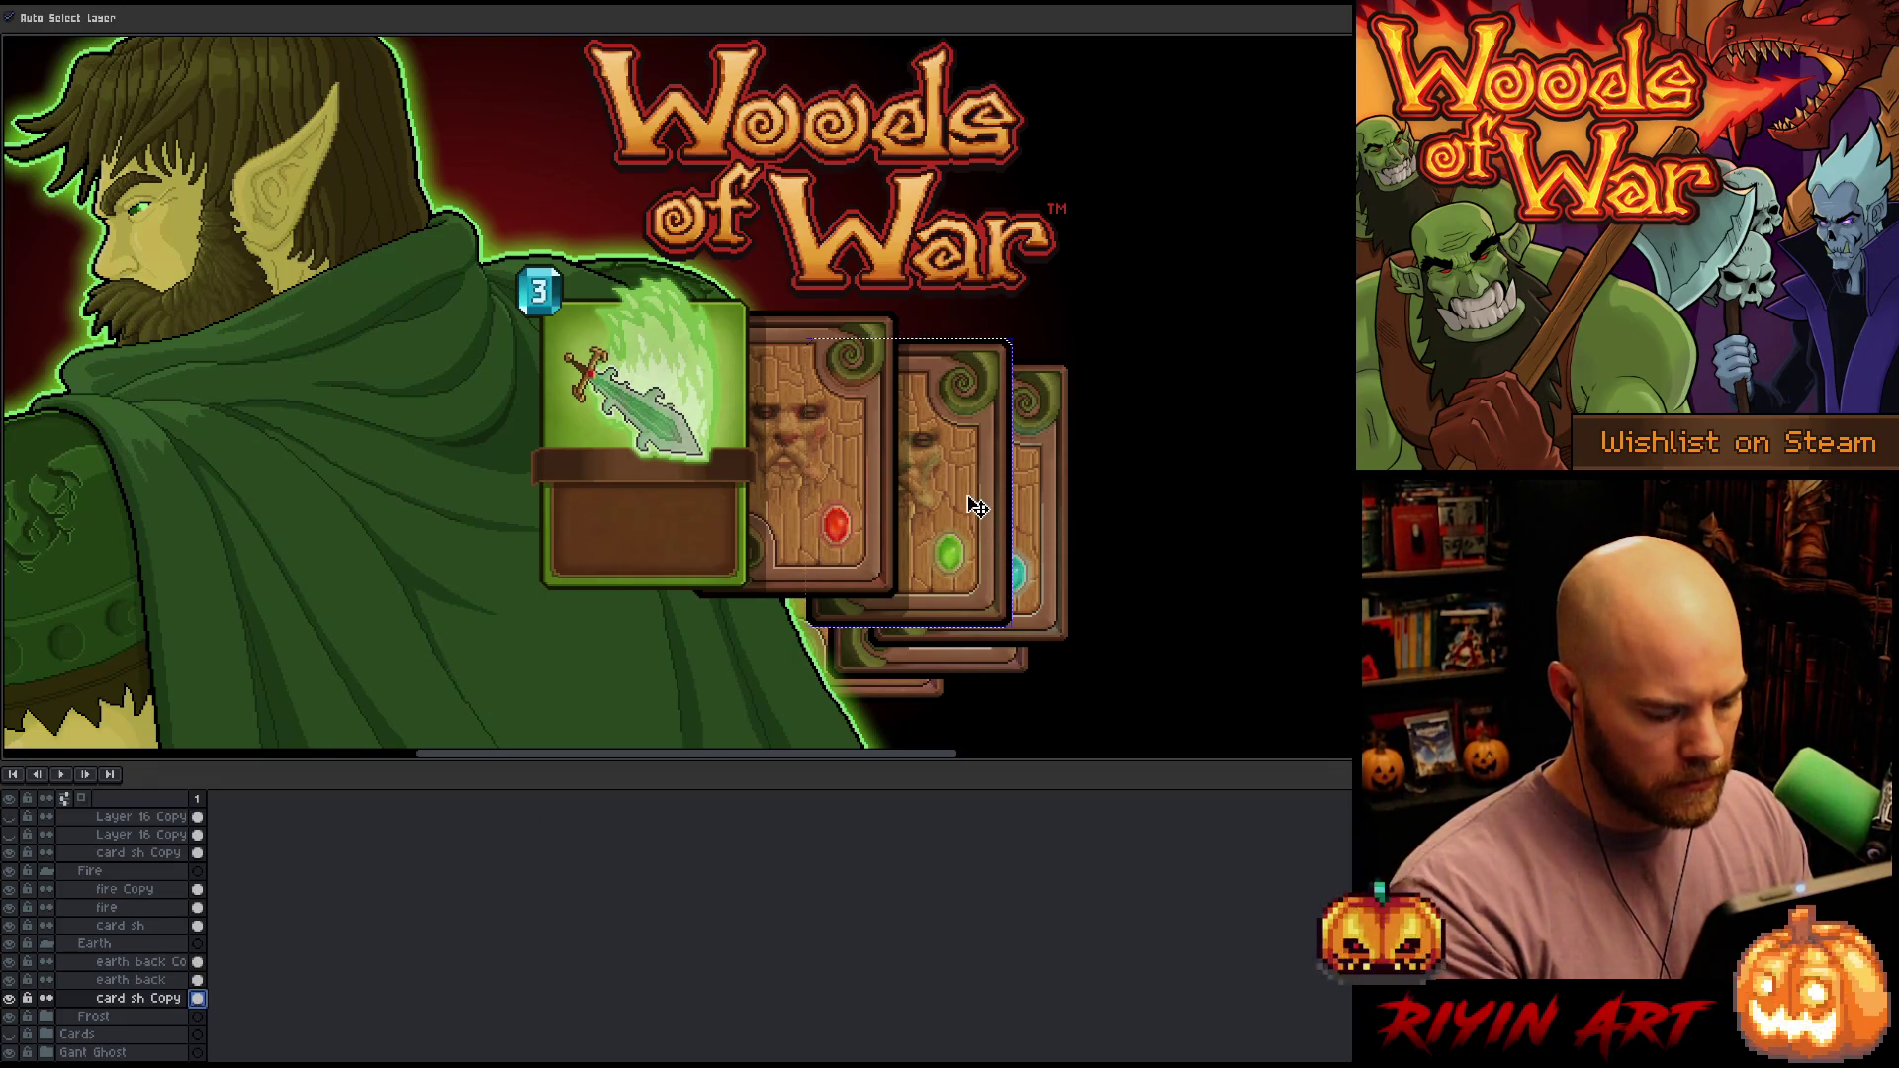
{"action": "left_click", "coordinate": [983, 514]}
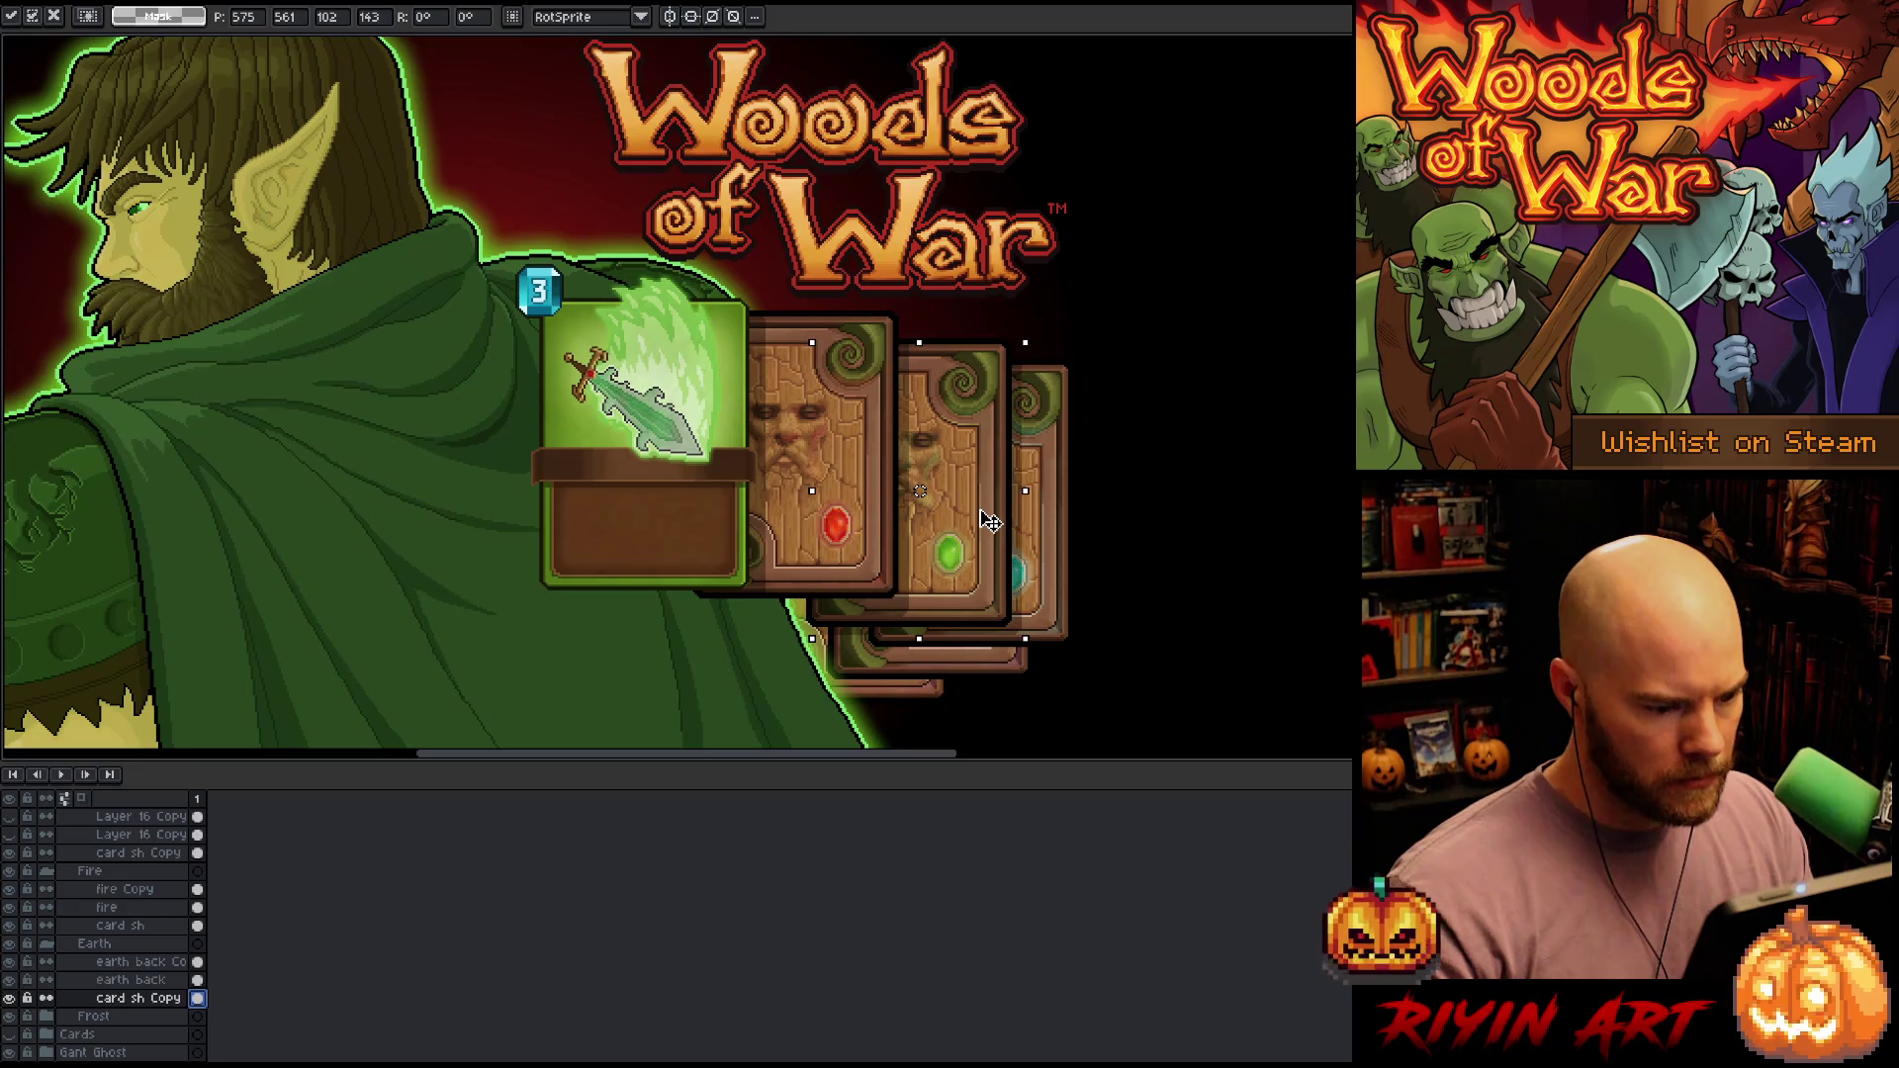
{"action": "mouse_move", "coordinate": [983, 514]}
{"action": "left_mouse_down"}
{"action": "mouse_move", "coordinate": [945, 519]}
{"action": "mouse_move", "coordinate": [974, 531]}
{"action": "left_mouse_up"}
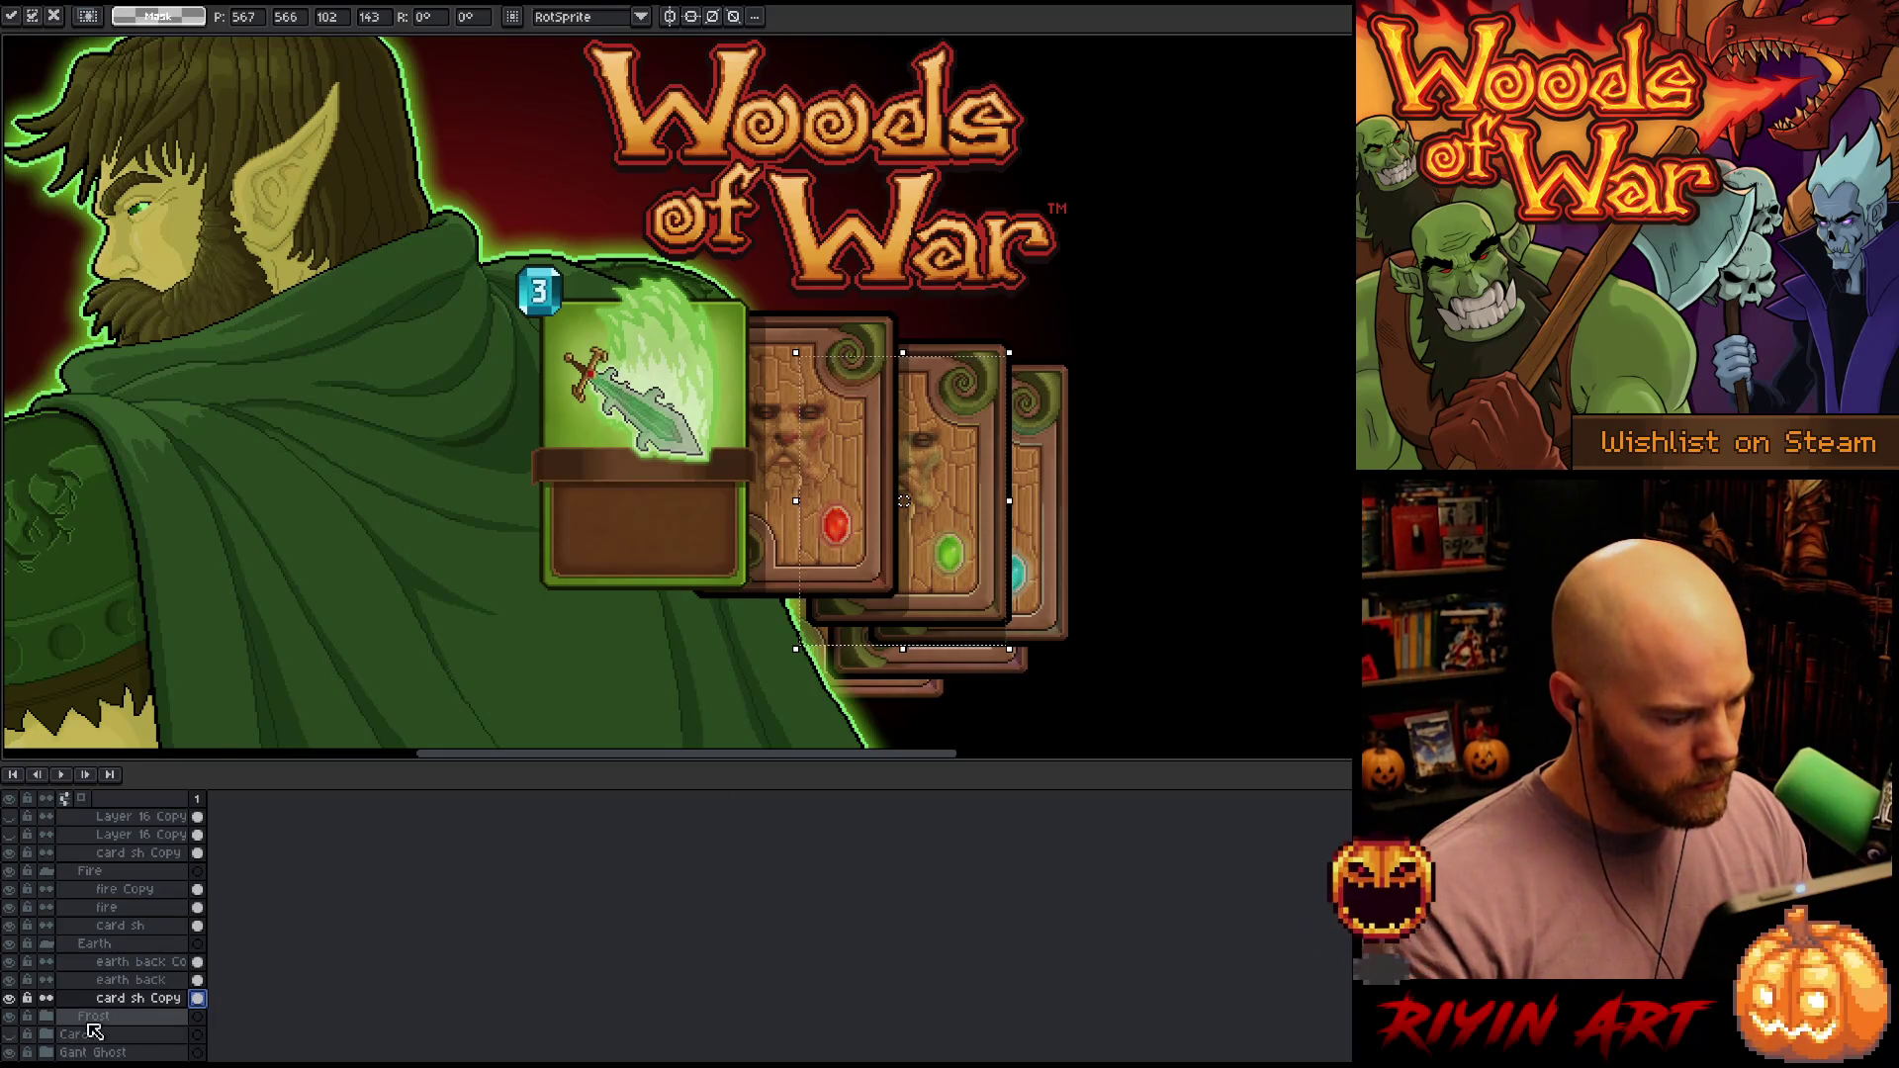
Expand the Frost group and select a layer inside it
{"action": "left_click", "coordinate": [48, 1016]}
{"action": "scroll", "coordinate": [148, 999], "scroll_direction": "down", "scroll_amount": 2}
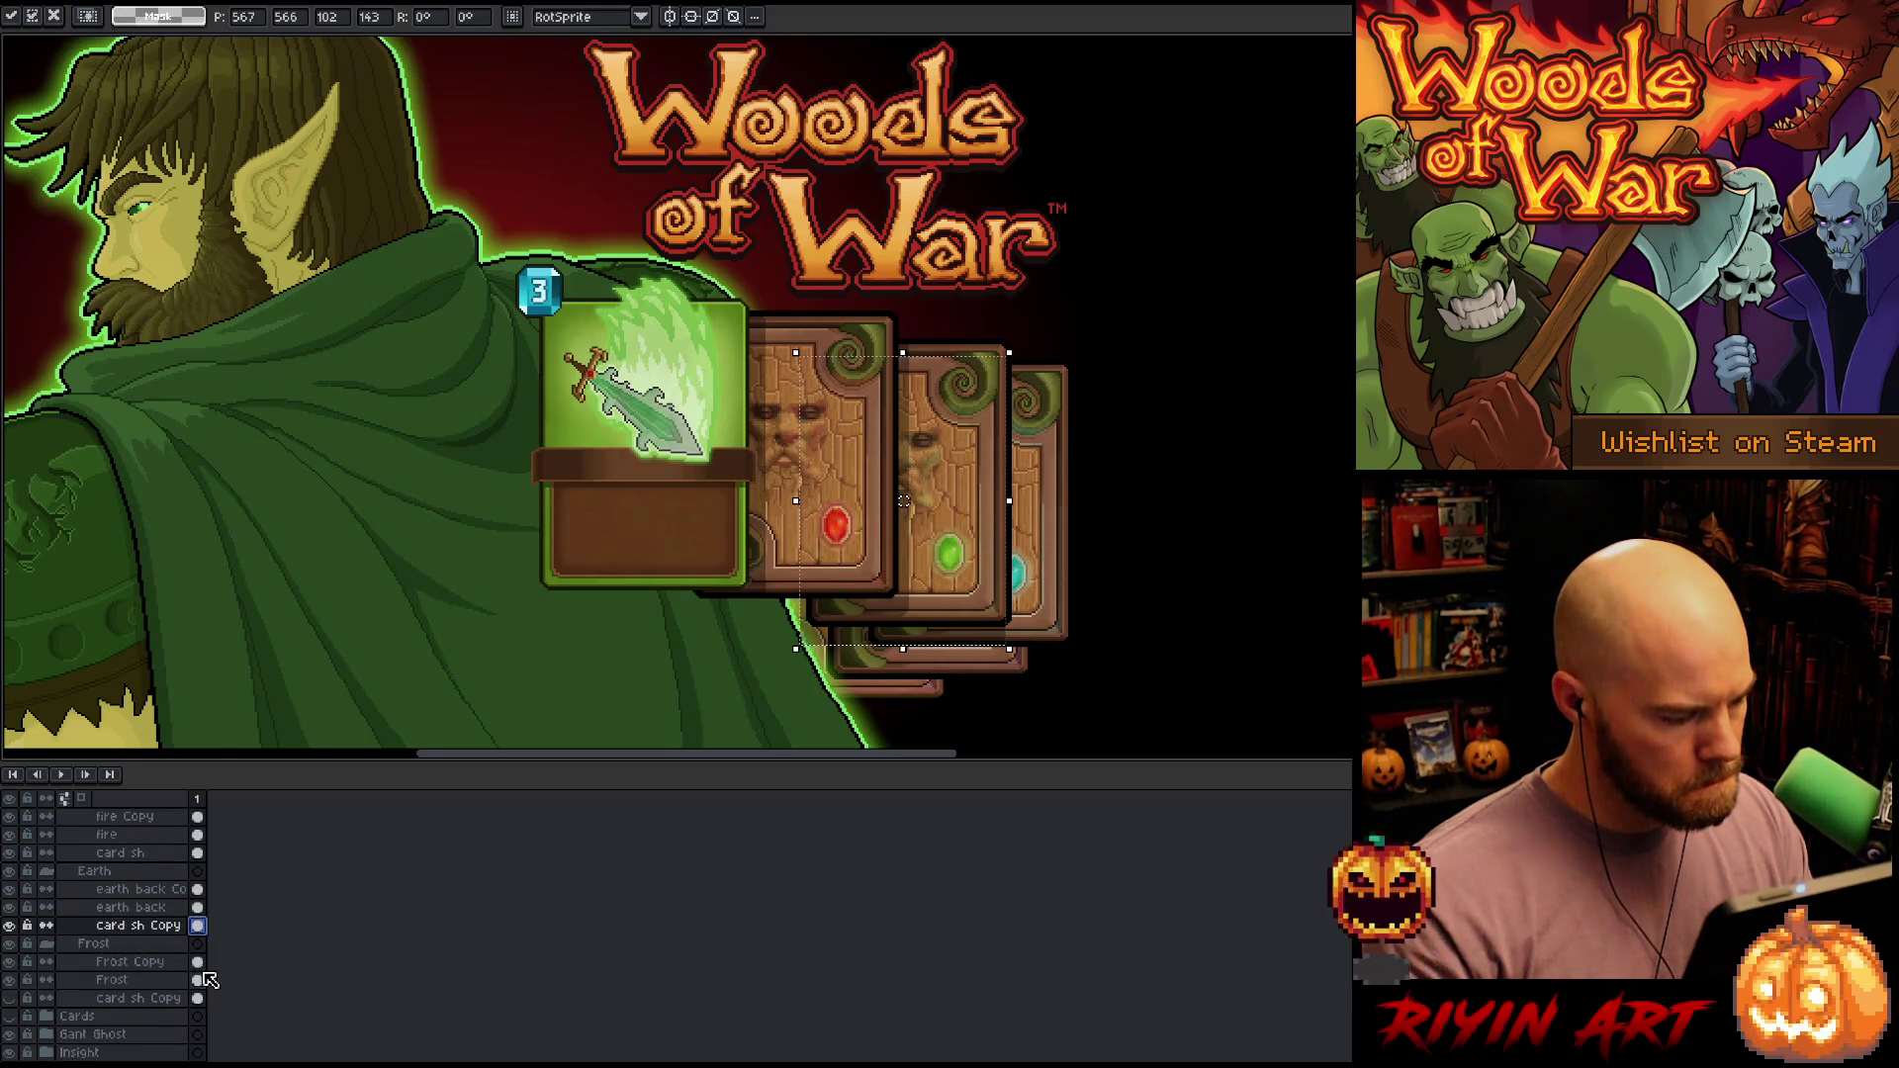
{"action": "left_click", "coordinate": [201, 987]}
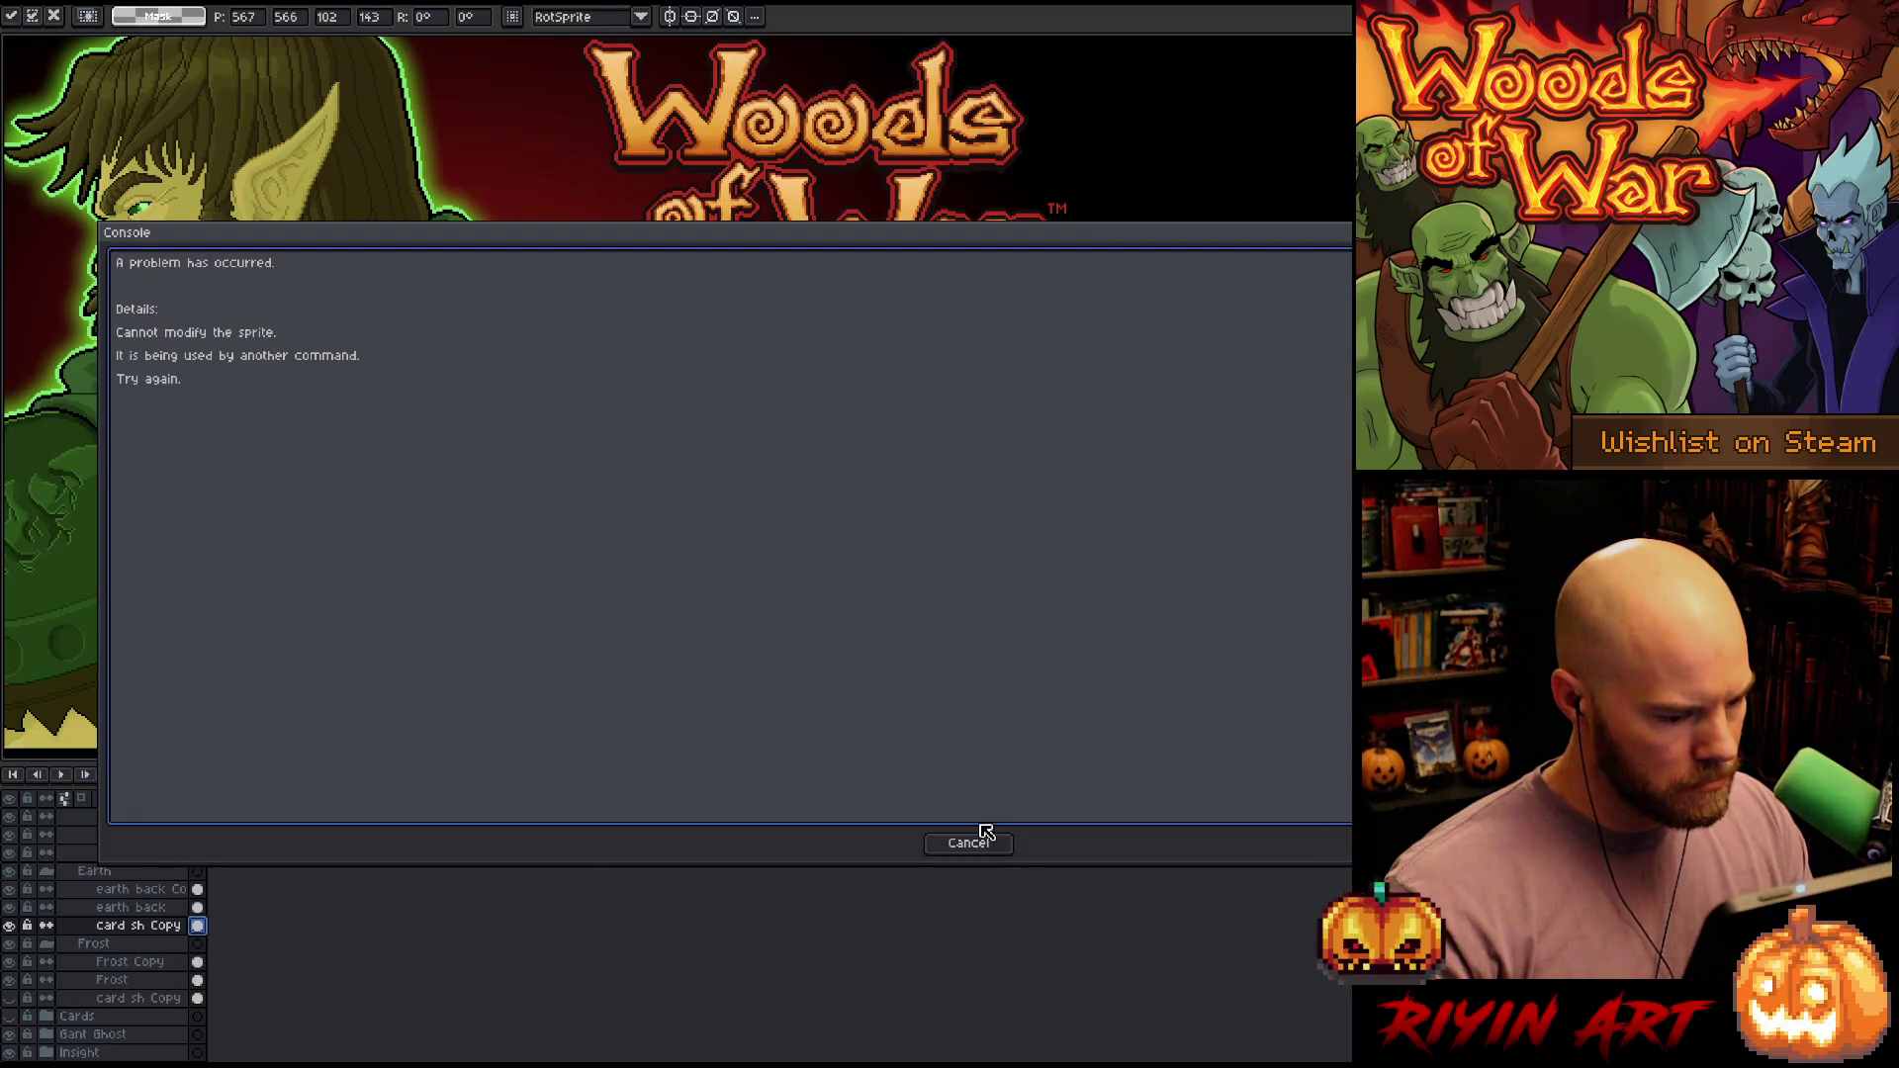
Dismiss the error, then select the Frost group's 'card sh Copy' layer and make it visible
{"action": "left_click", "coordinate": [979, 839]}
{"action": "left_click", "coordinate": [198, 961]}
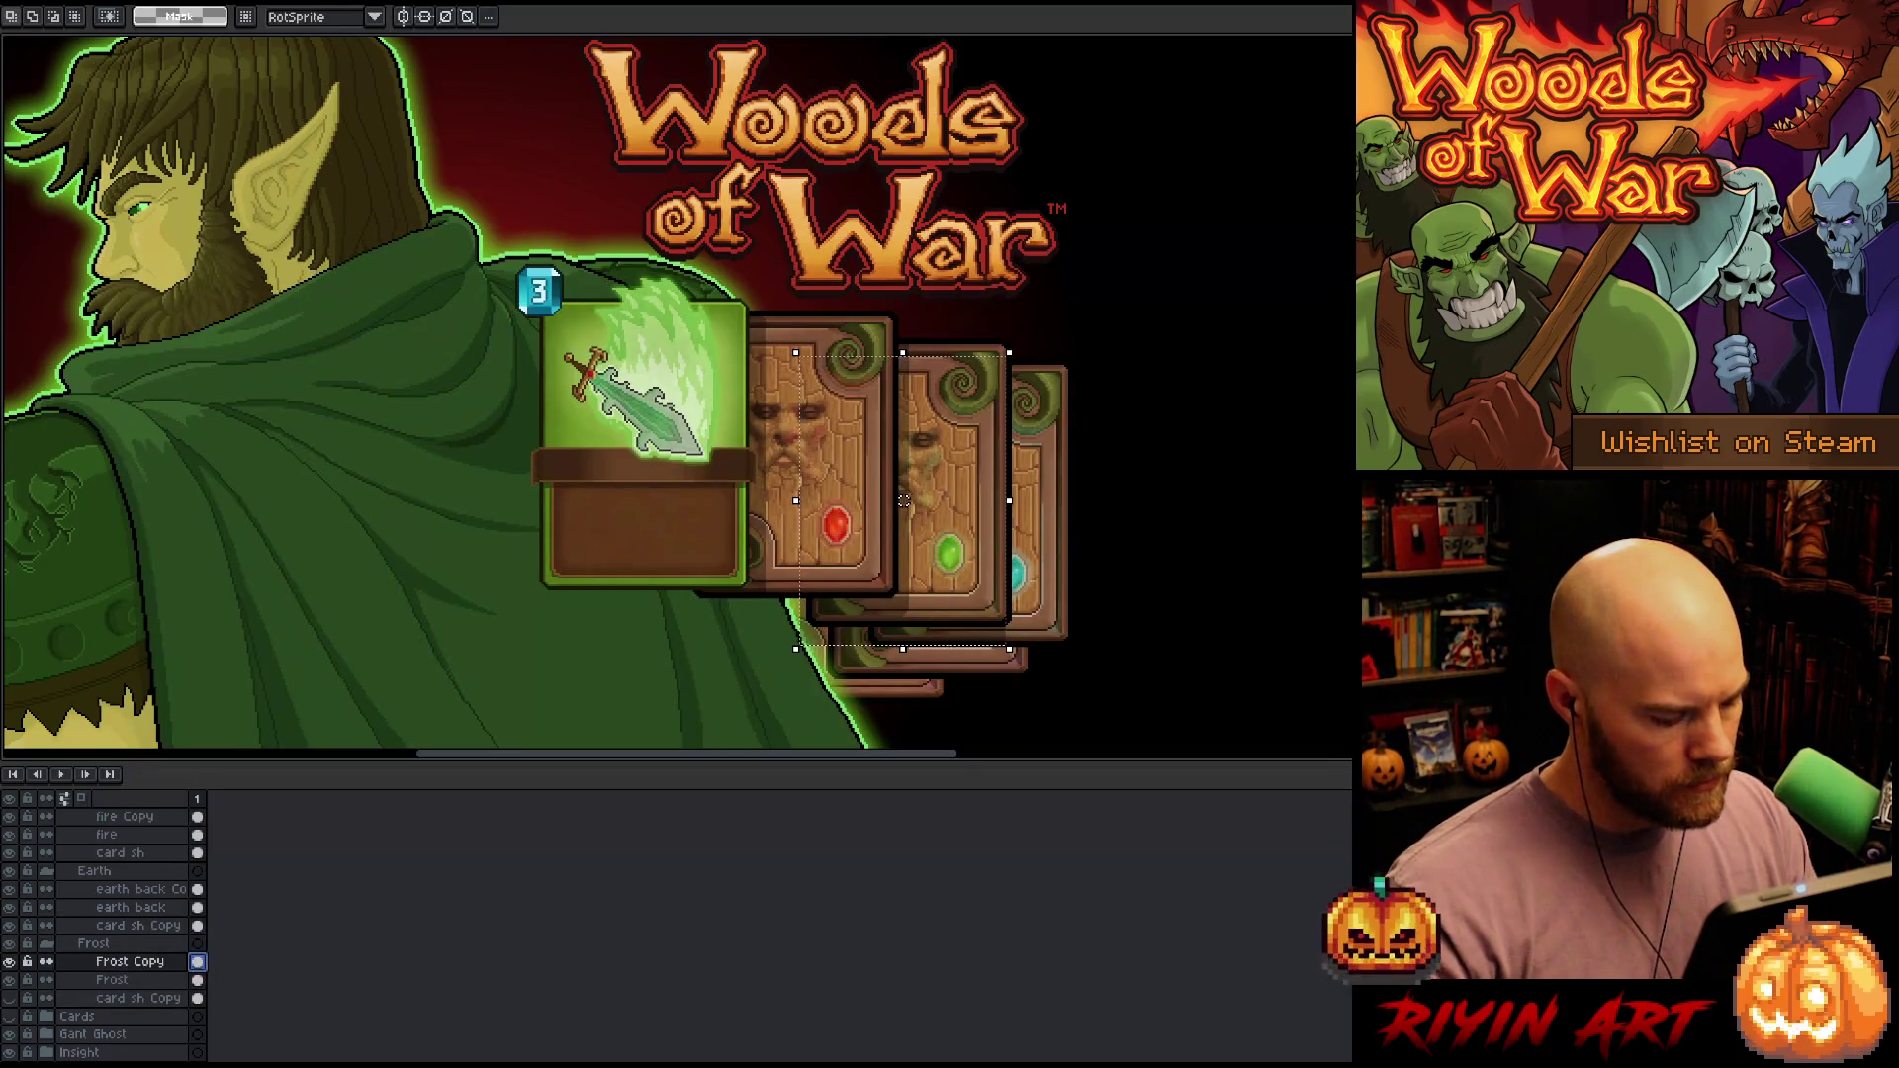
{"action": "key", "text": "ctrl+d"}
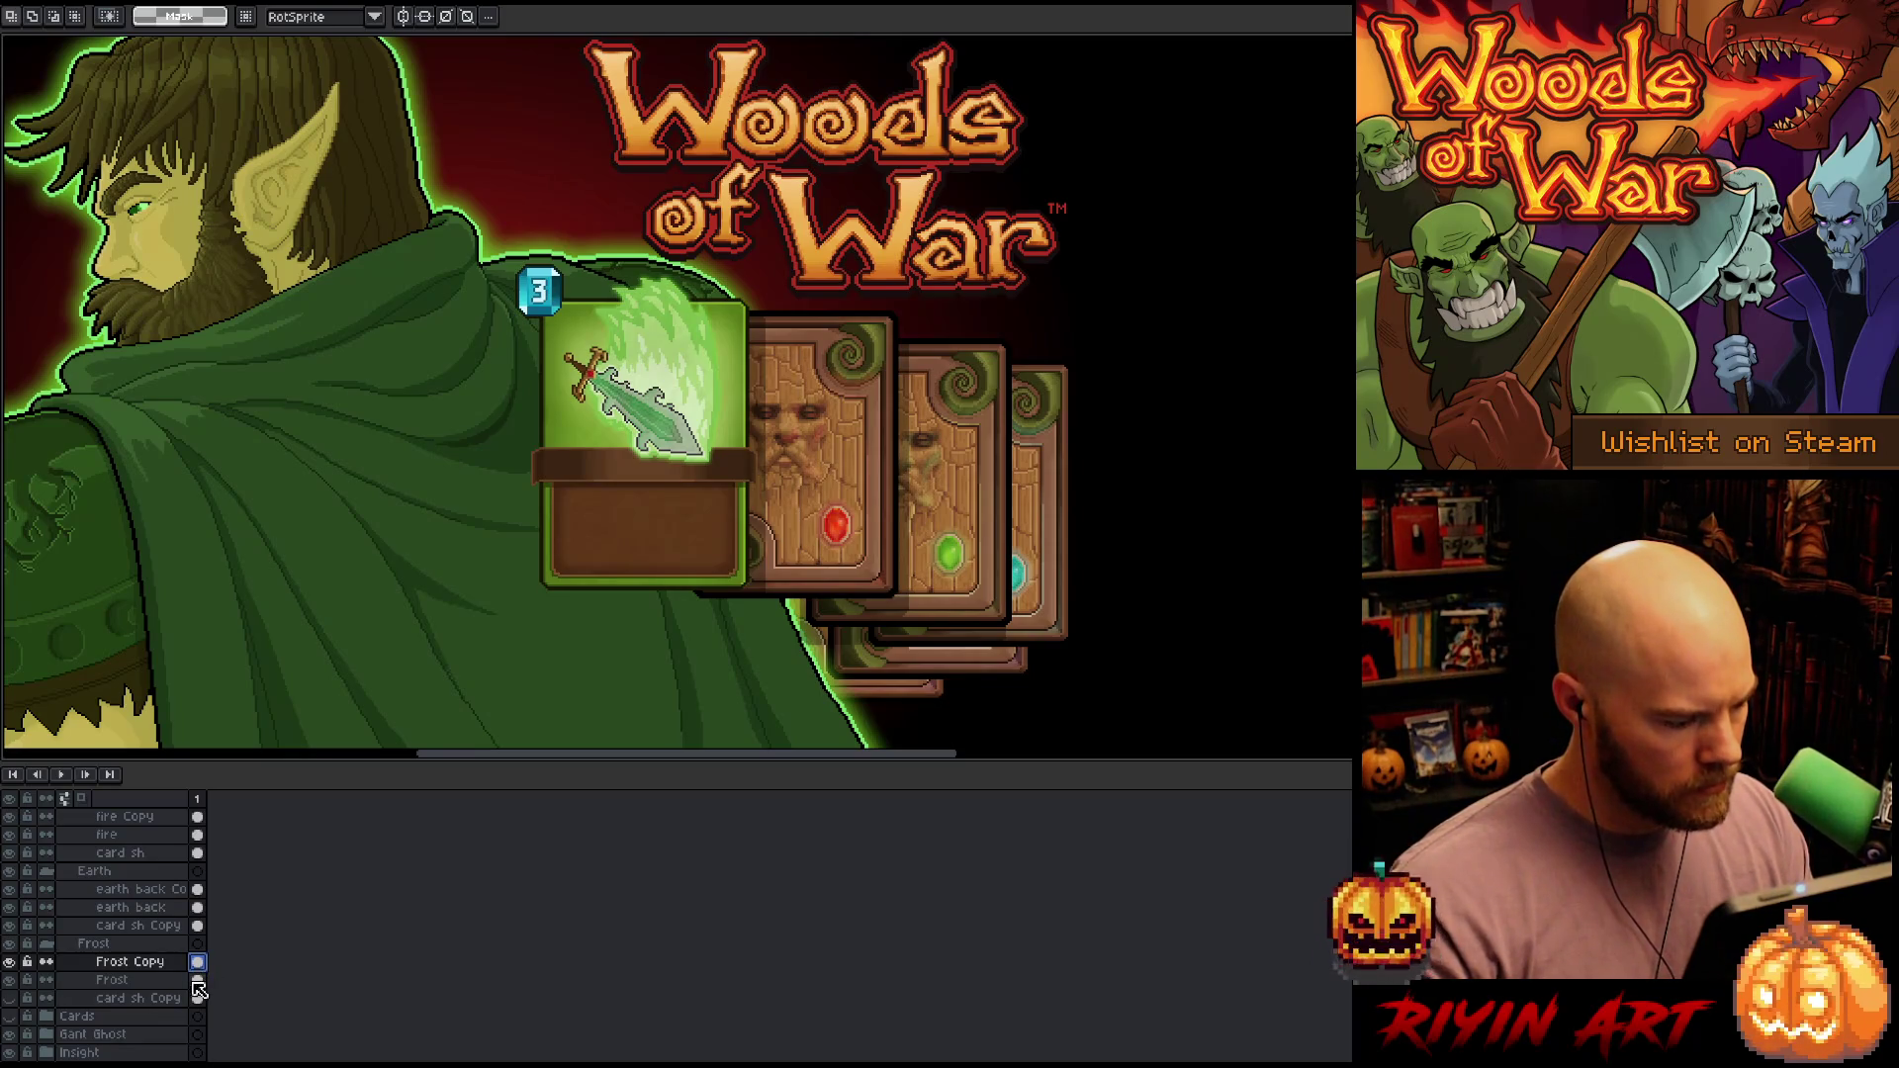
{"action": "key", "text": "ctrl+shift+d"}
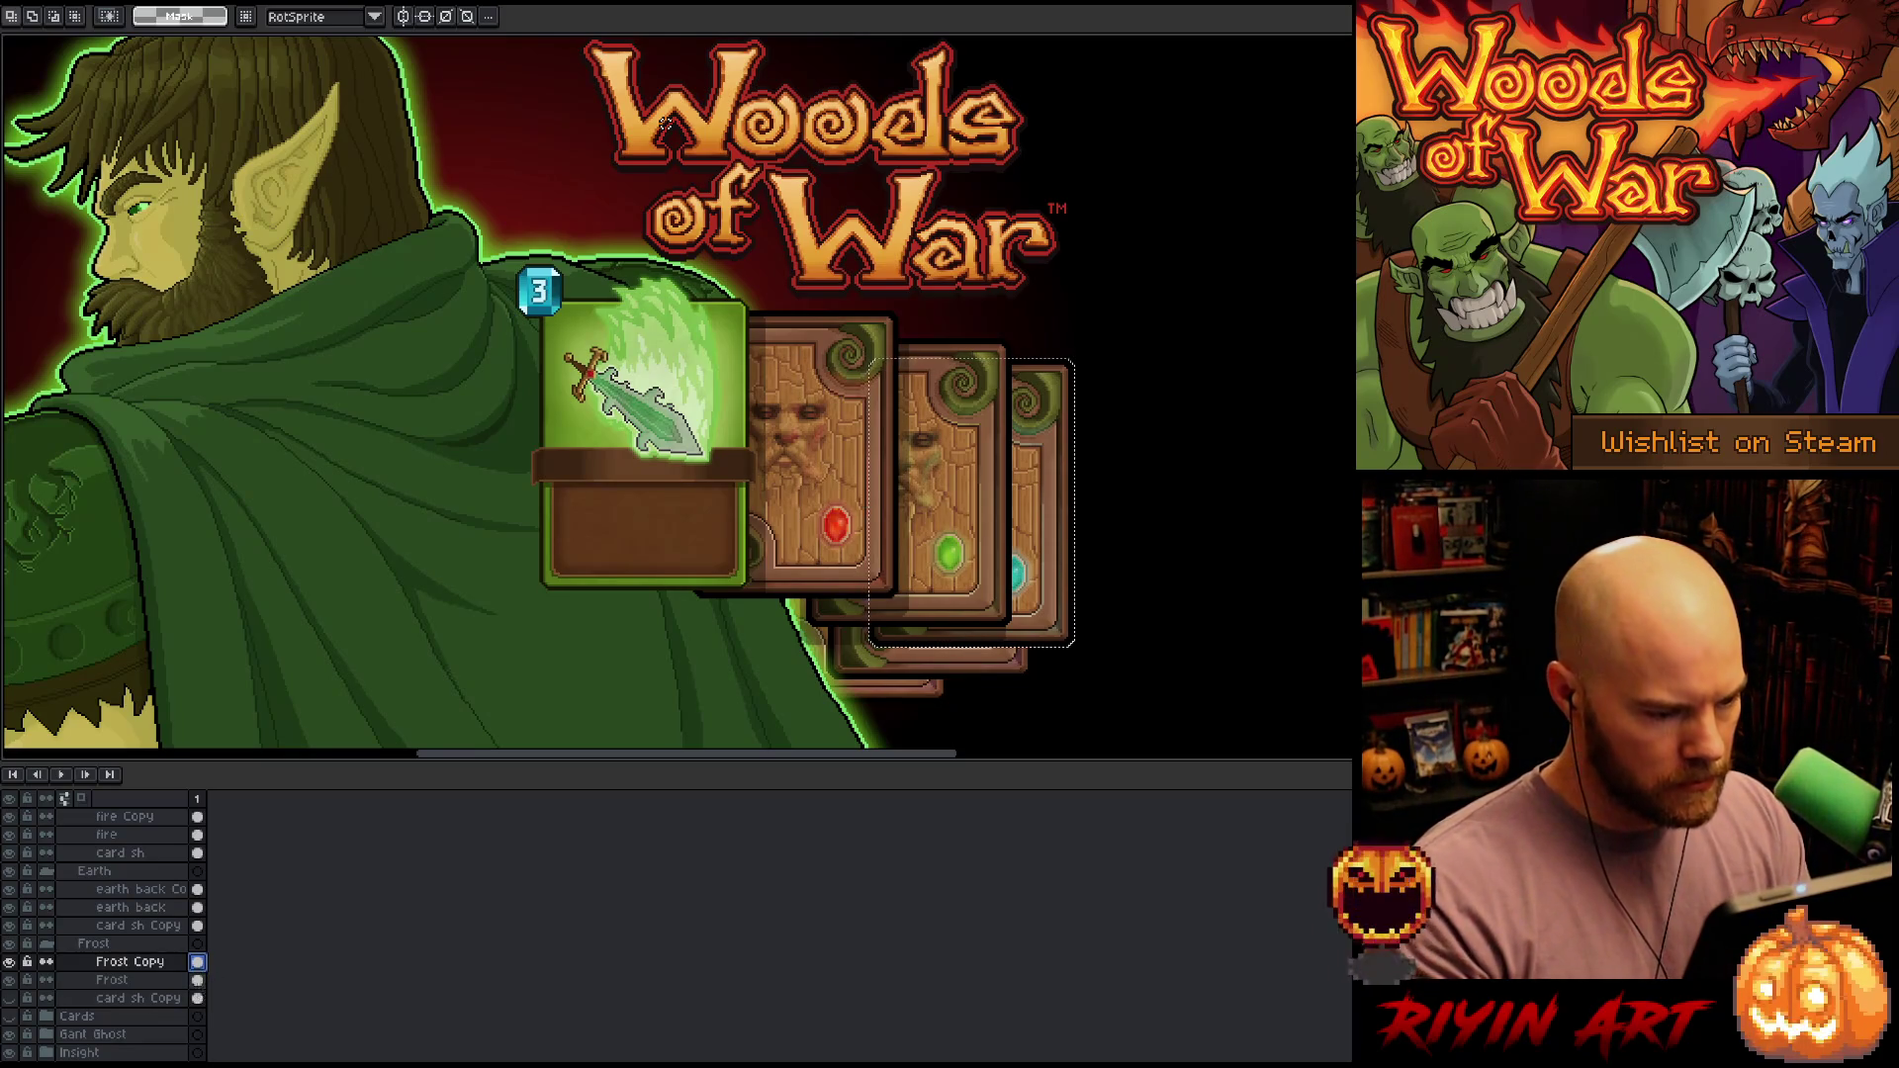
{"action": "left_click", "coordinate": [198, 925]}
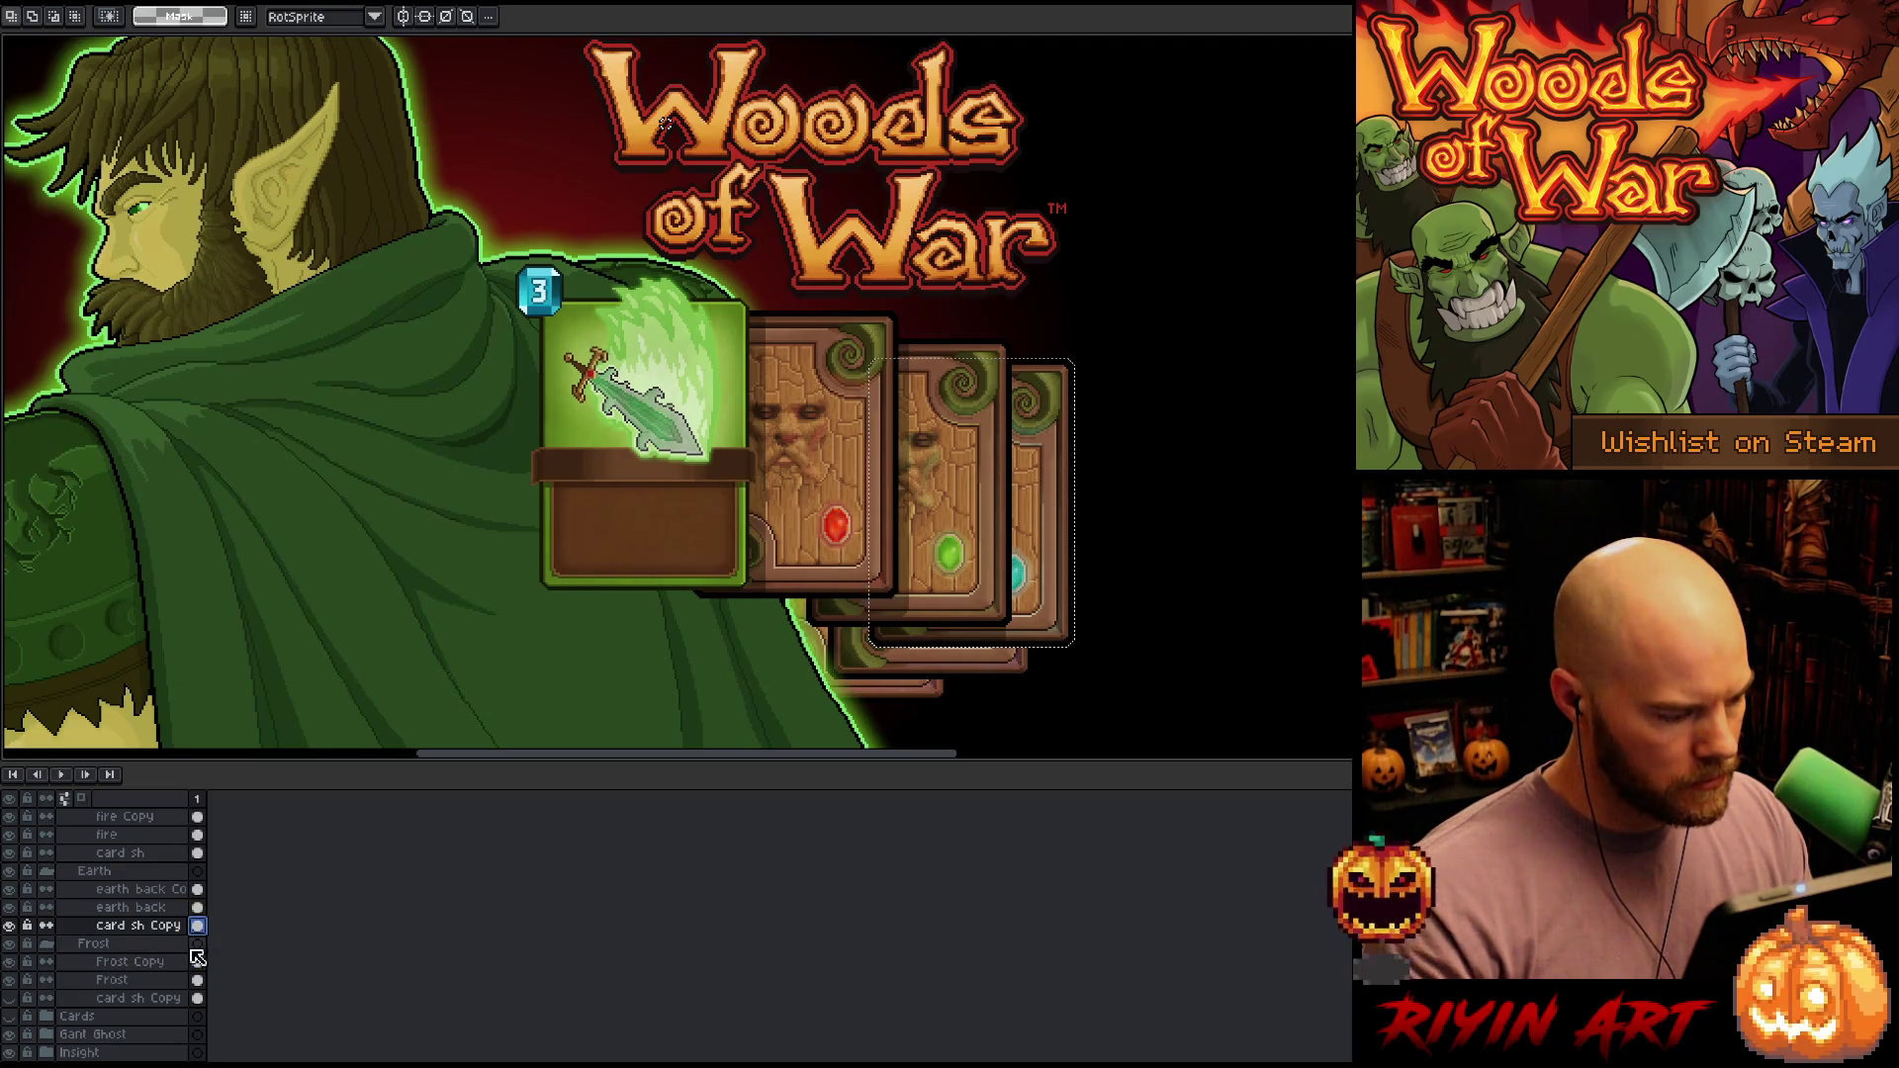
{"action": "left_click", "coordinate": [198, 998]}
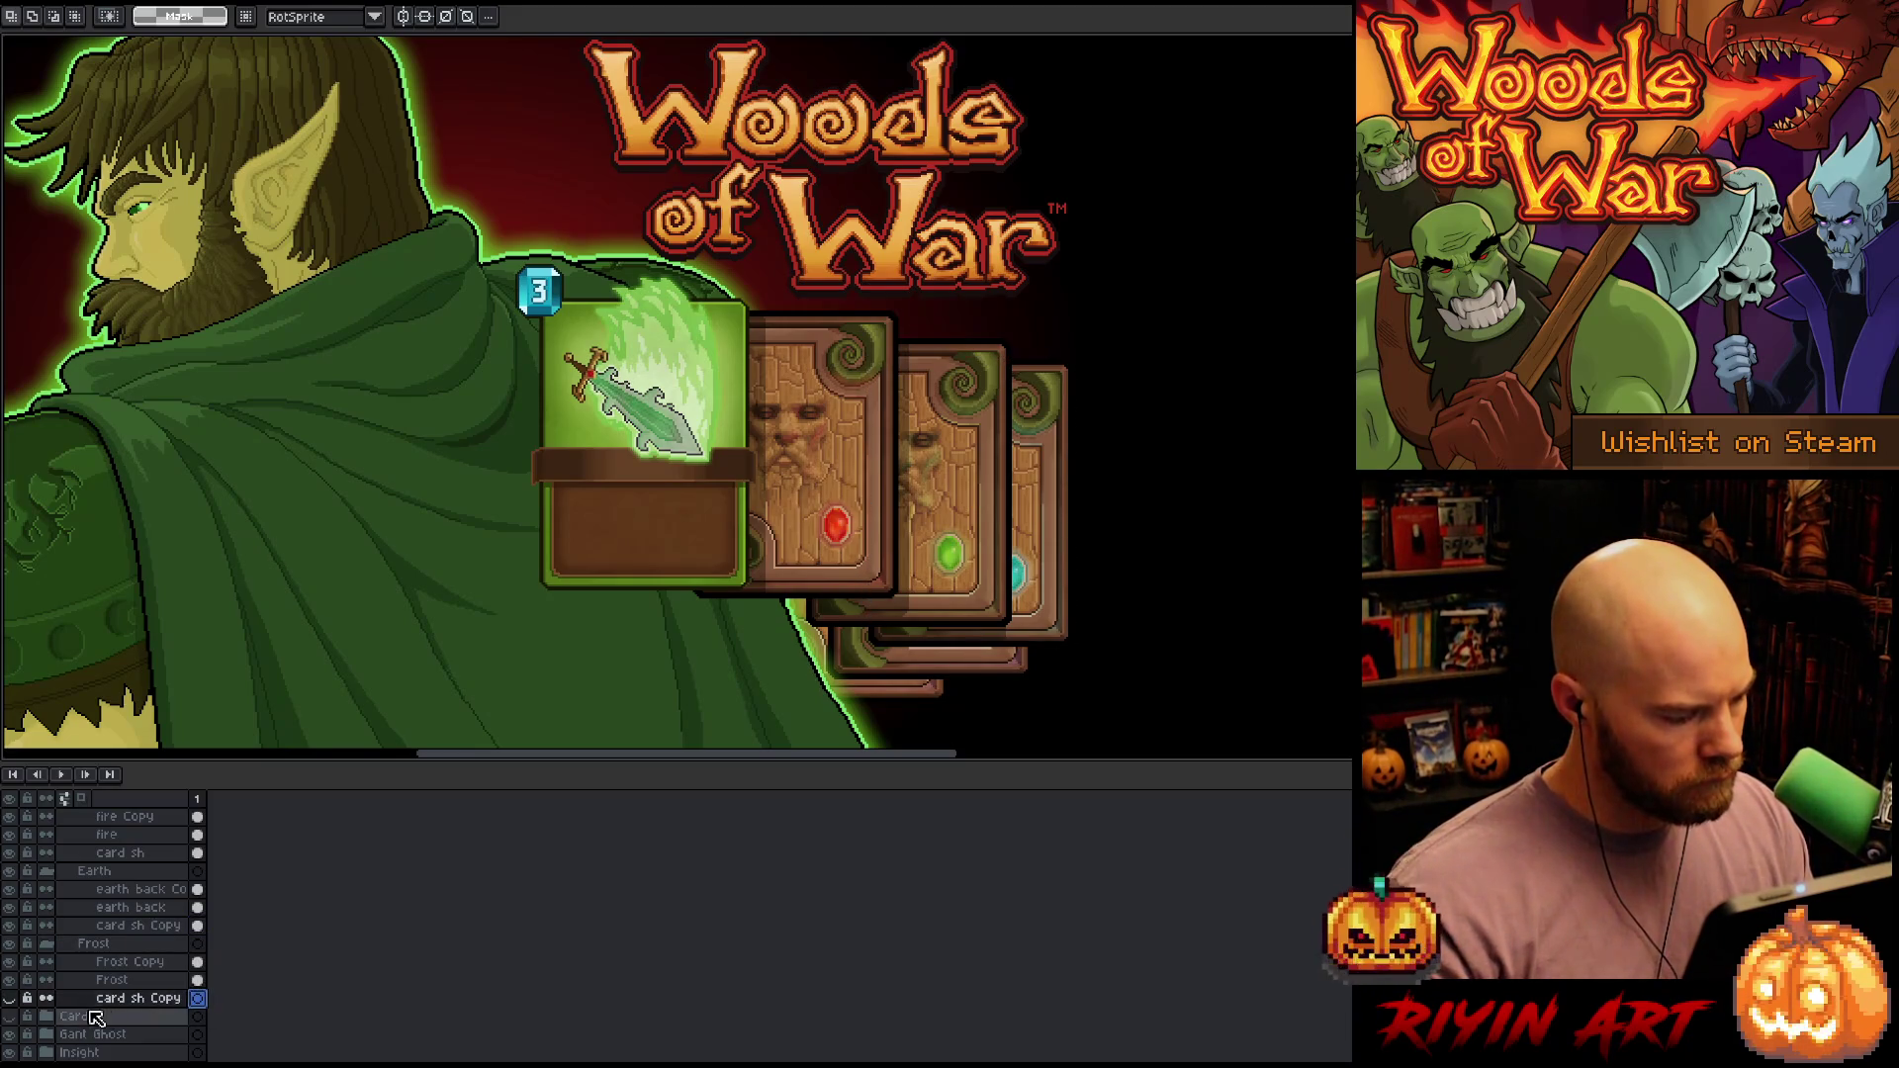
{"action": "left_click", "coordinate": [9, 998]}
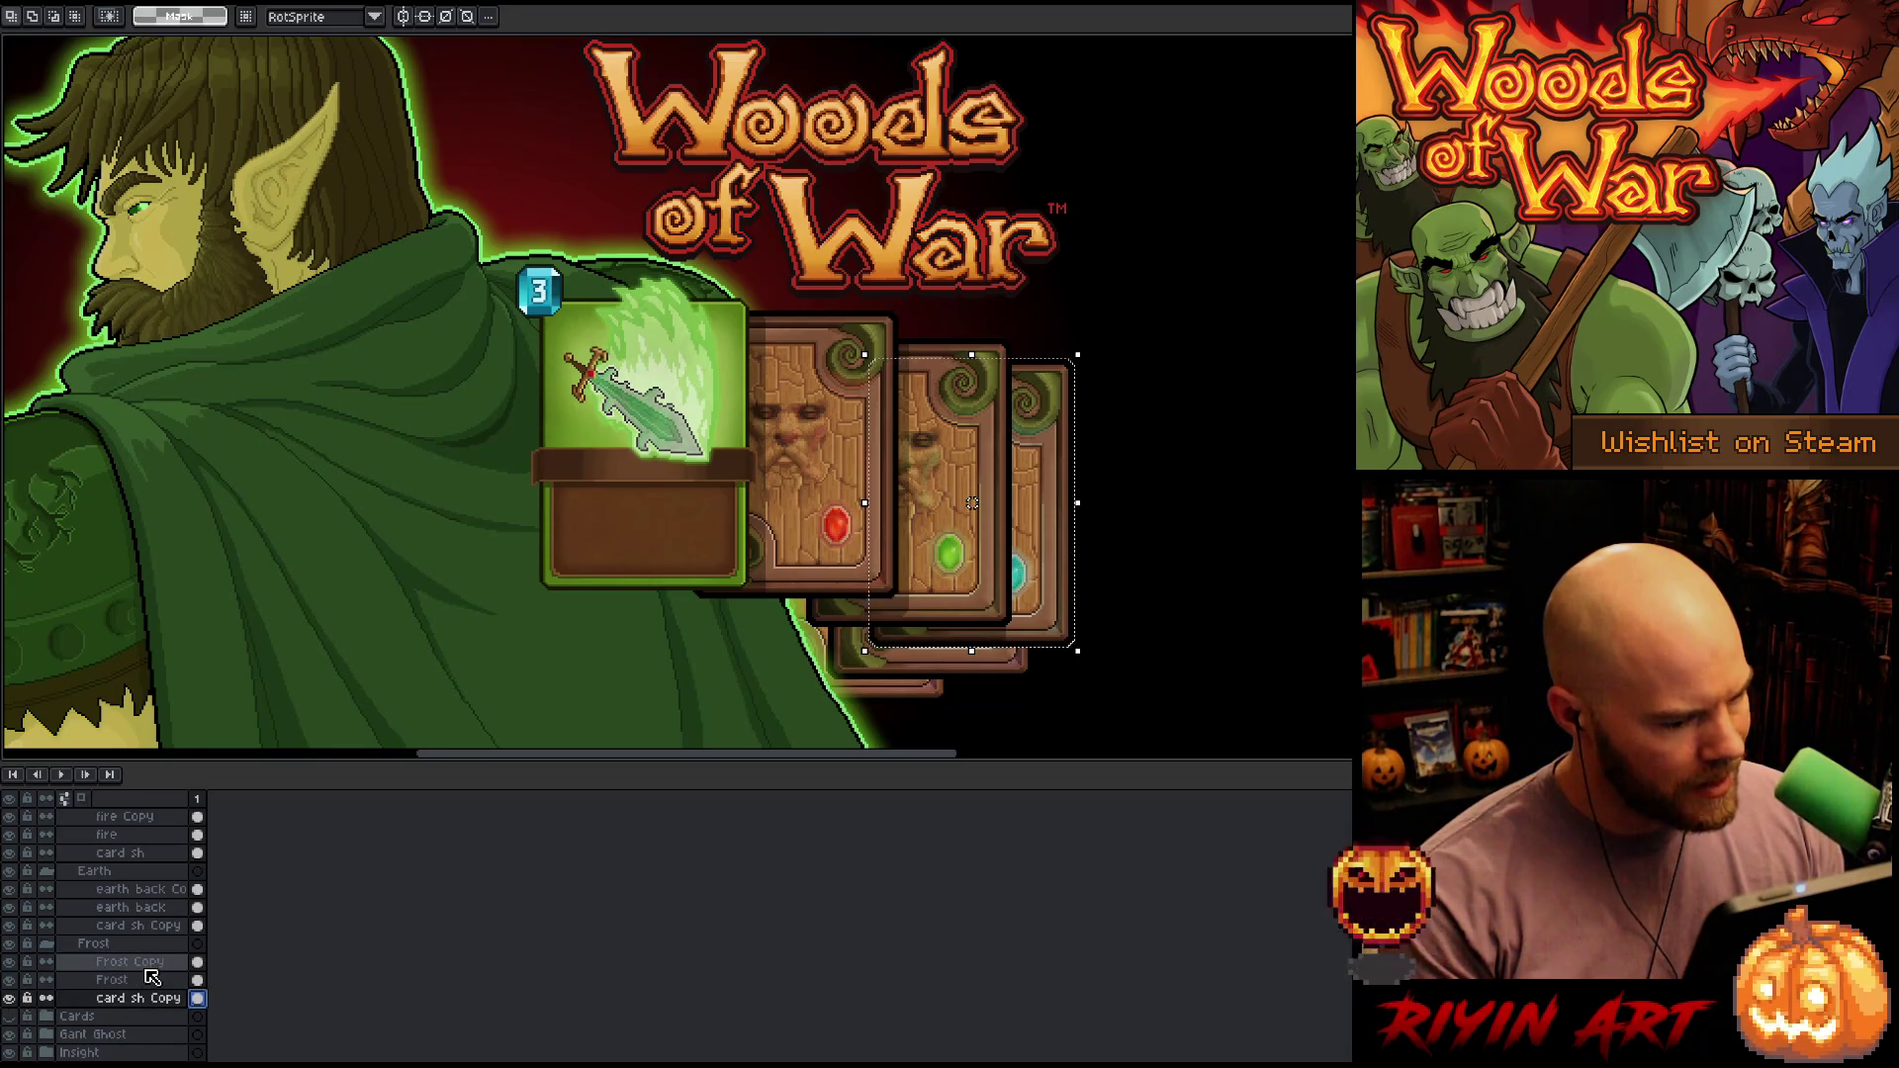
Select the sword card's Layers 17 to 19 in the marian group
{"action": "scroll", "coordinate": [551, 496], "scroll_direction": "down", "scroll_amount": 4}
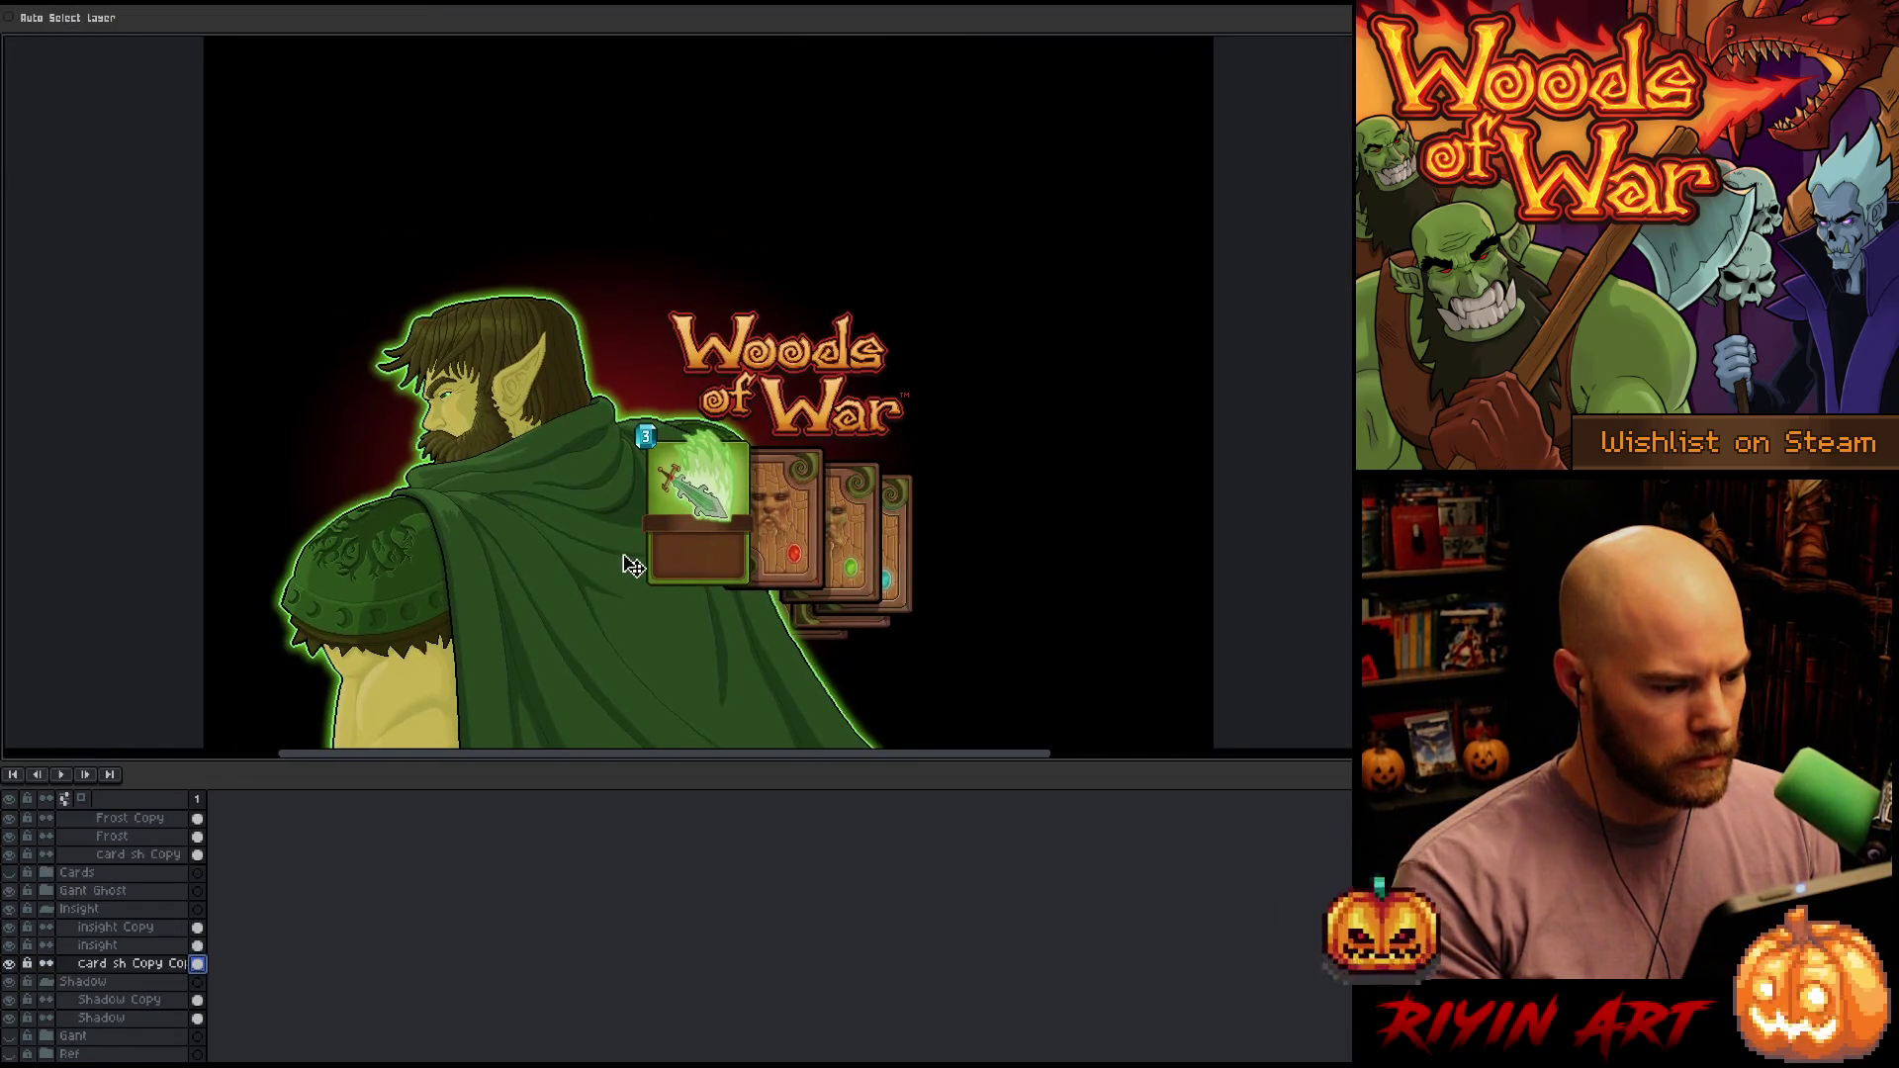
{"action": "scroll", "coordinate": [159, 944], "scroll_direction": "up", "scroll_amount": 5}
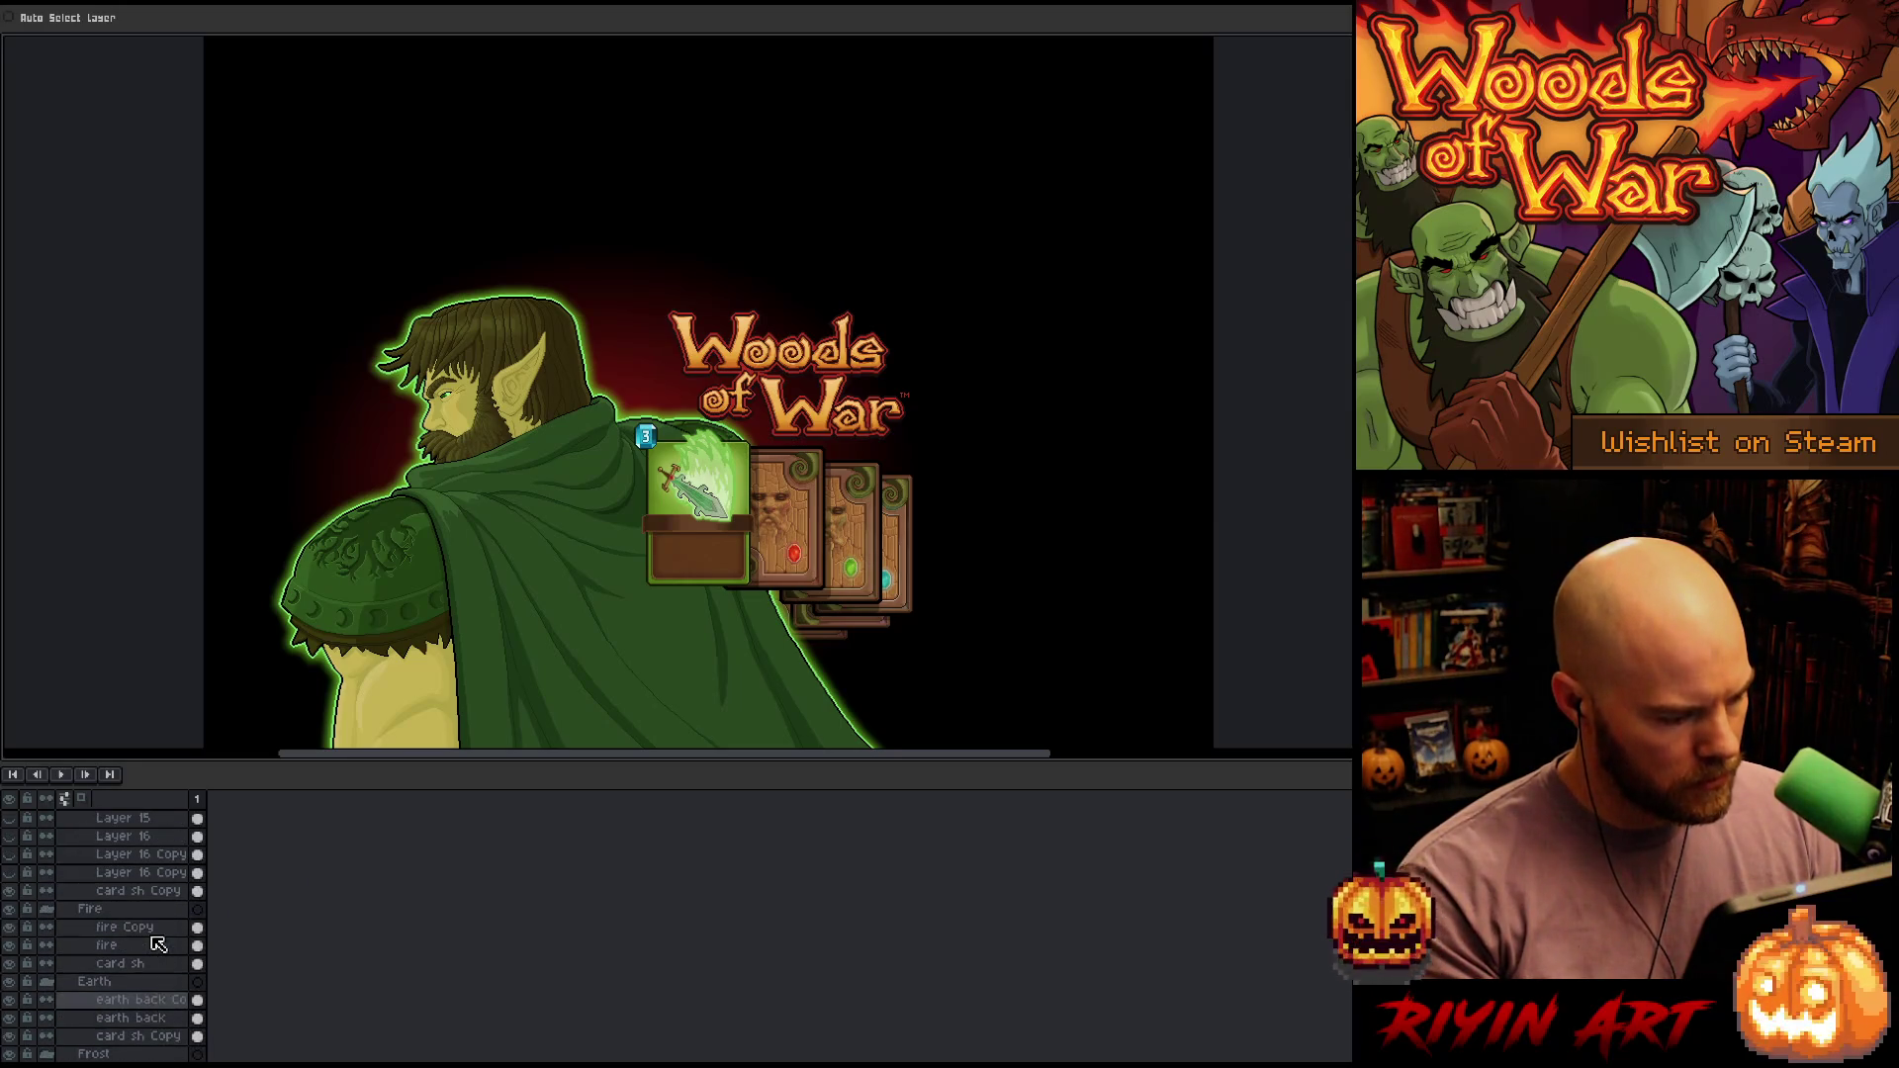
{"action": "scroll", "coordinate": [158, 945], "scroll_direction": "up", "scroll_amount": 4}
{"action": "left_click", "coordinate": [126, 872]}
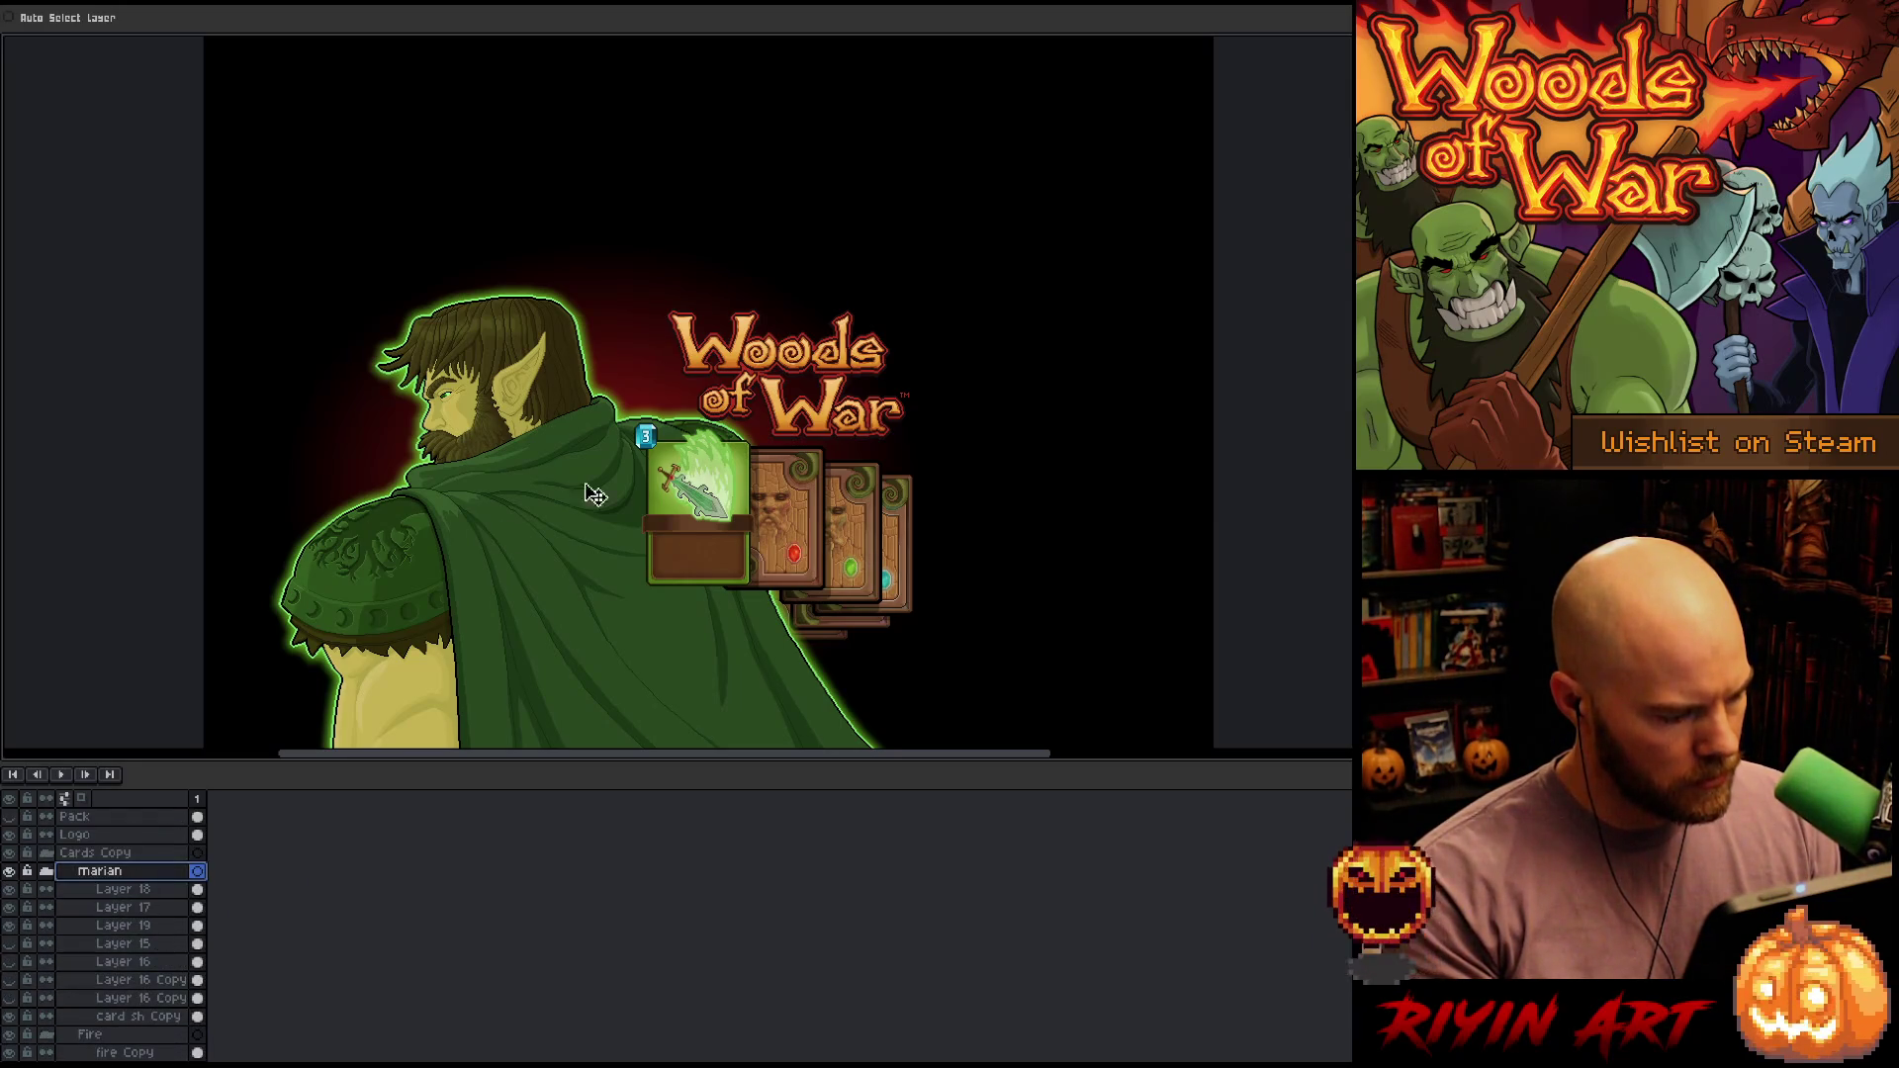
{"action": "scroll", "coordinate": [772, 480], "scroll_direction": "up", "scroll_amount": 4}
{"action": "scroll", "coordinate": [740, 524], "scroll_direction": "down", "scroll_amount": 1}
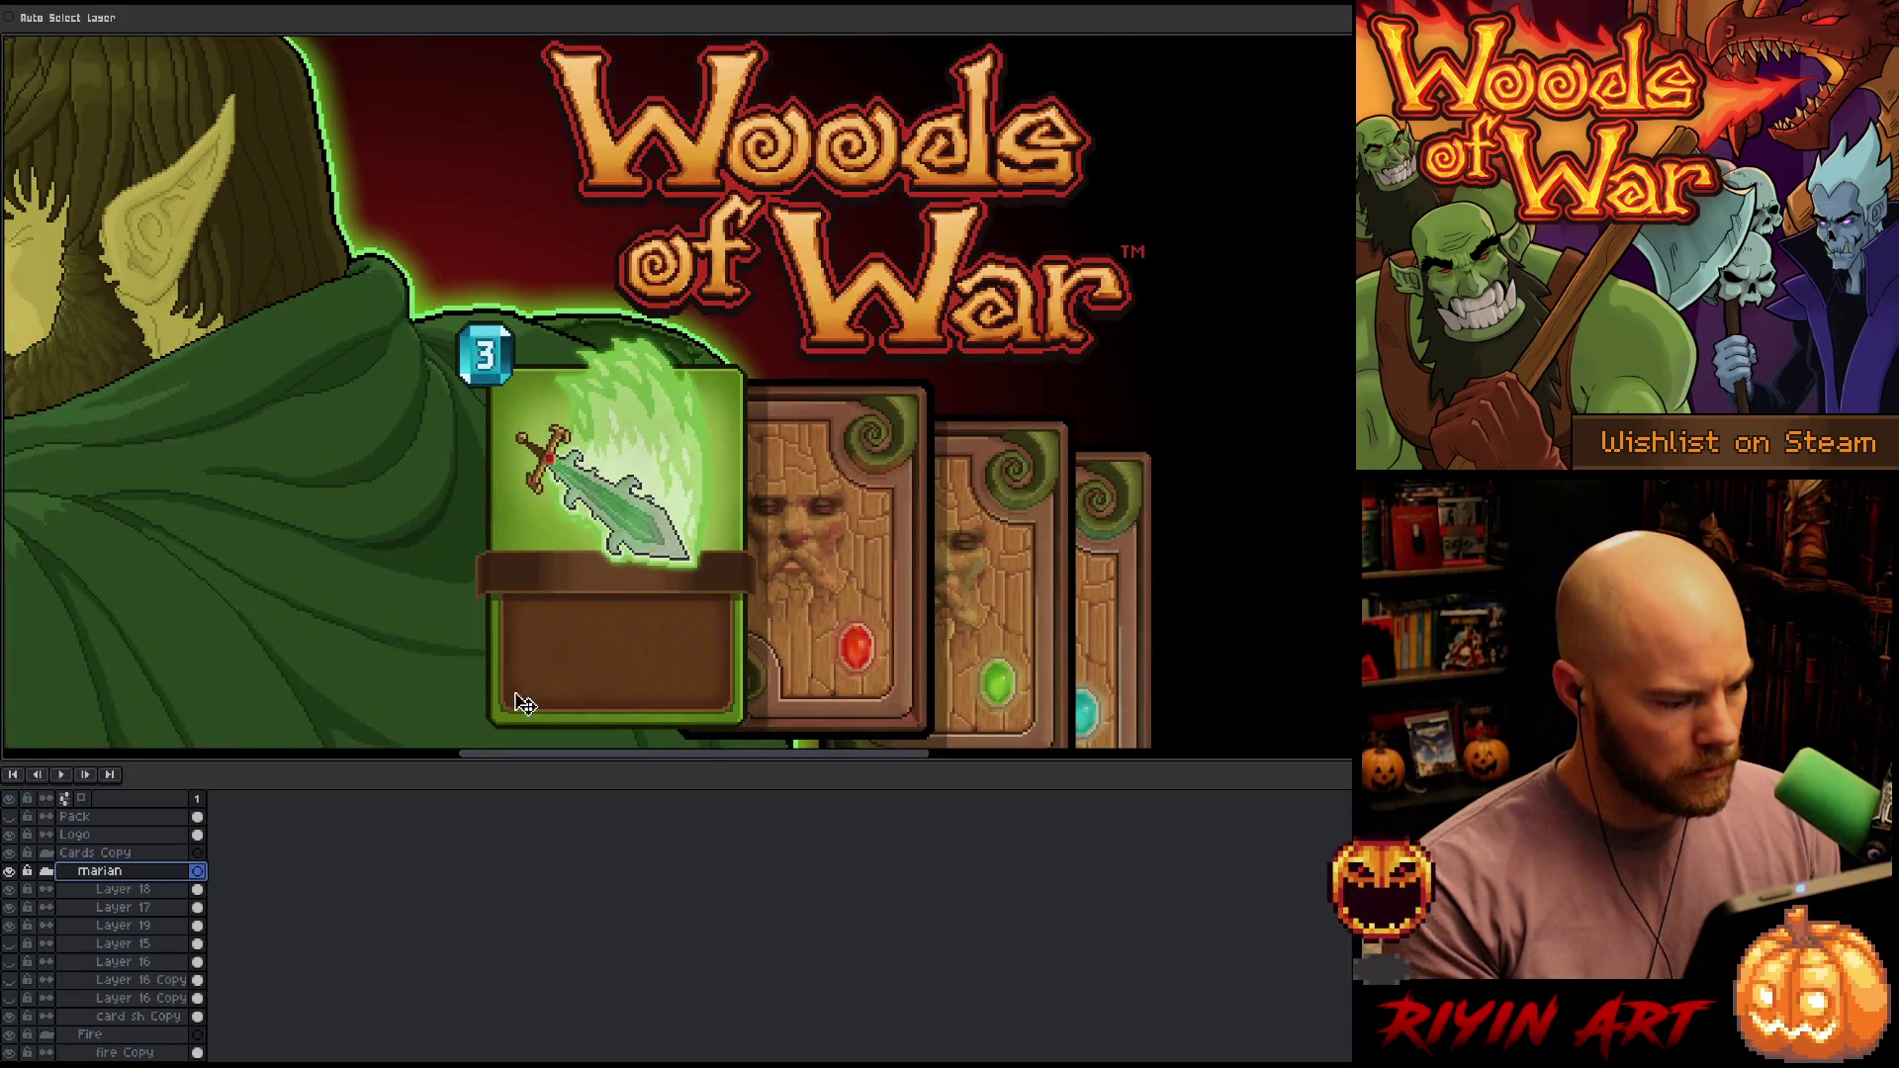
{"action": "left_click", "coordinate": [123, 889]}
{"action": "left_click", "coordinate": [123, 925], "text": "shift"}
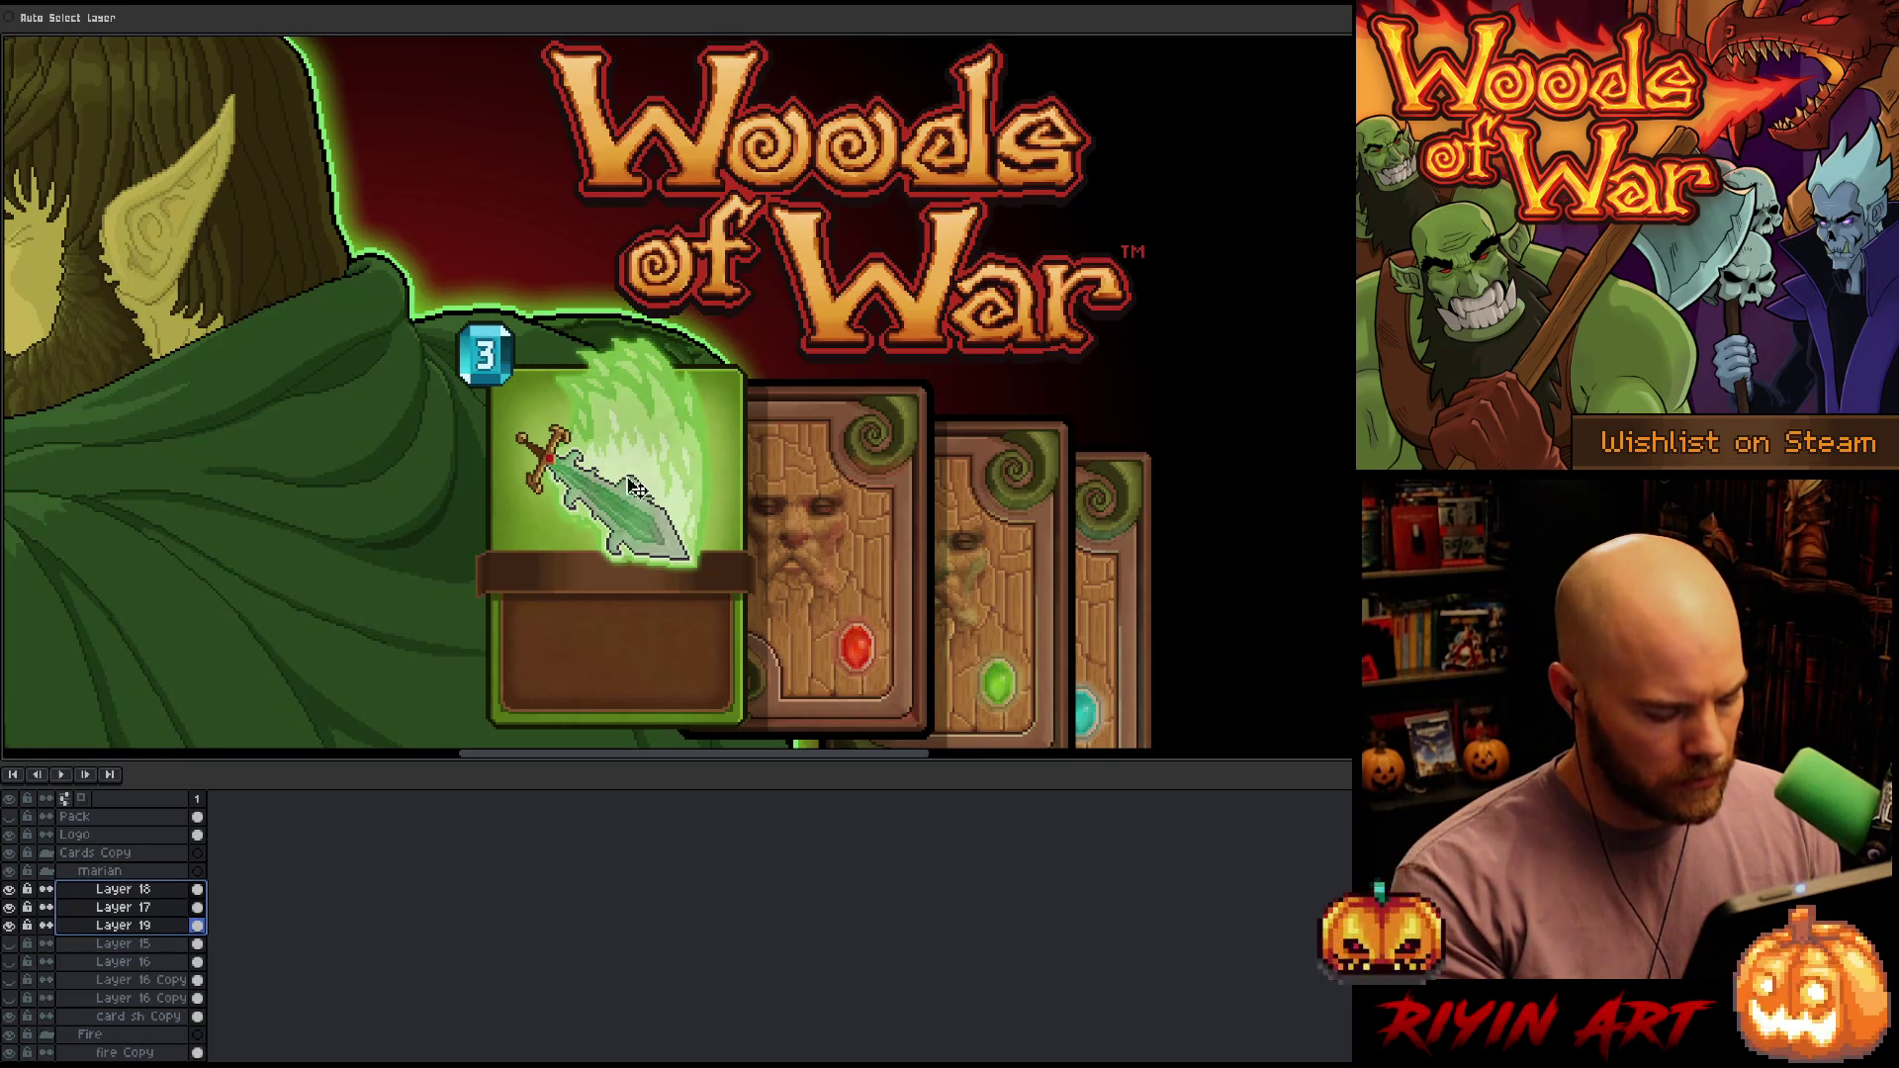
Nudge the sword card a few pixels right and fit the whole image on screen
{"action": "key", "text": "Up"}
{"action": "key", "text": "Up"}
{"action": "key", "text": "Up"}
{"action": "key", "text": "Right"}
{"action": "key", "text": "Right"}
{"action": "key", "text": "Right"}
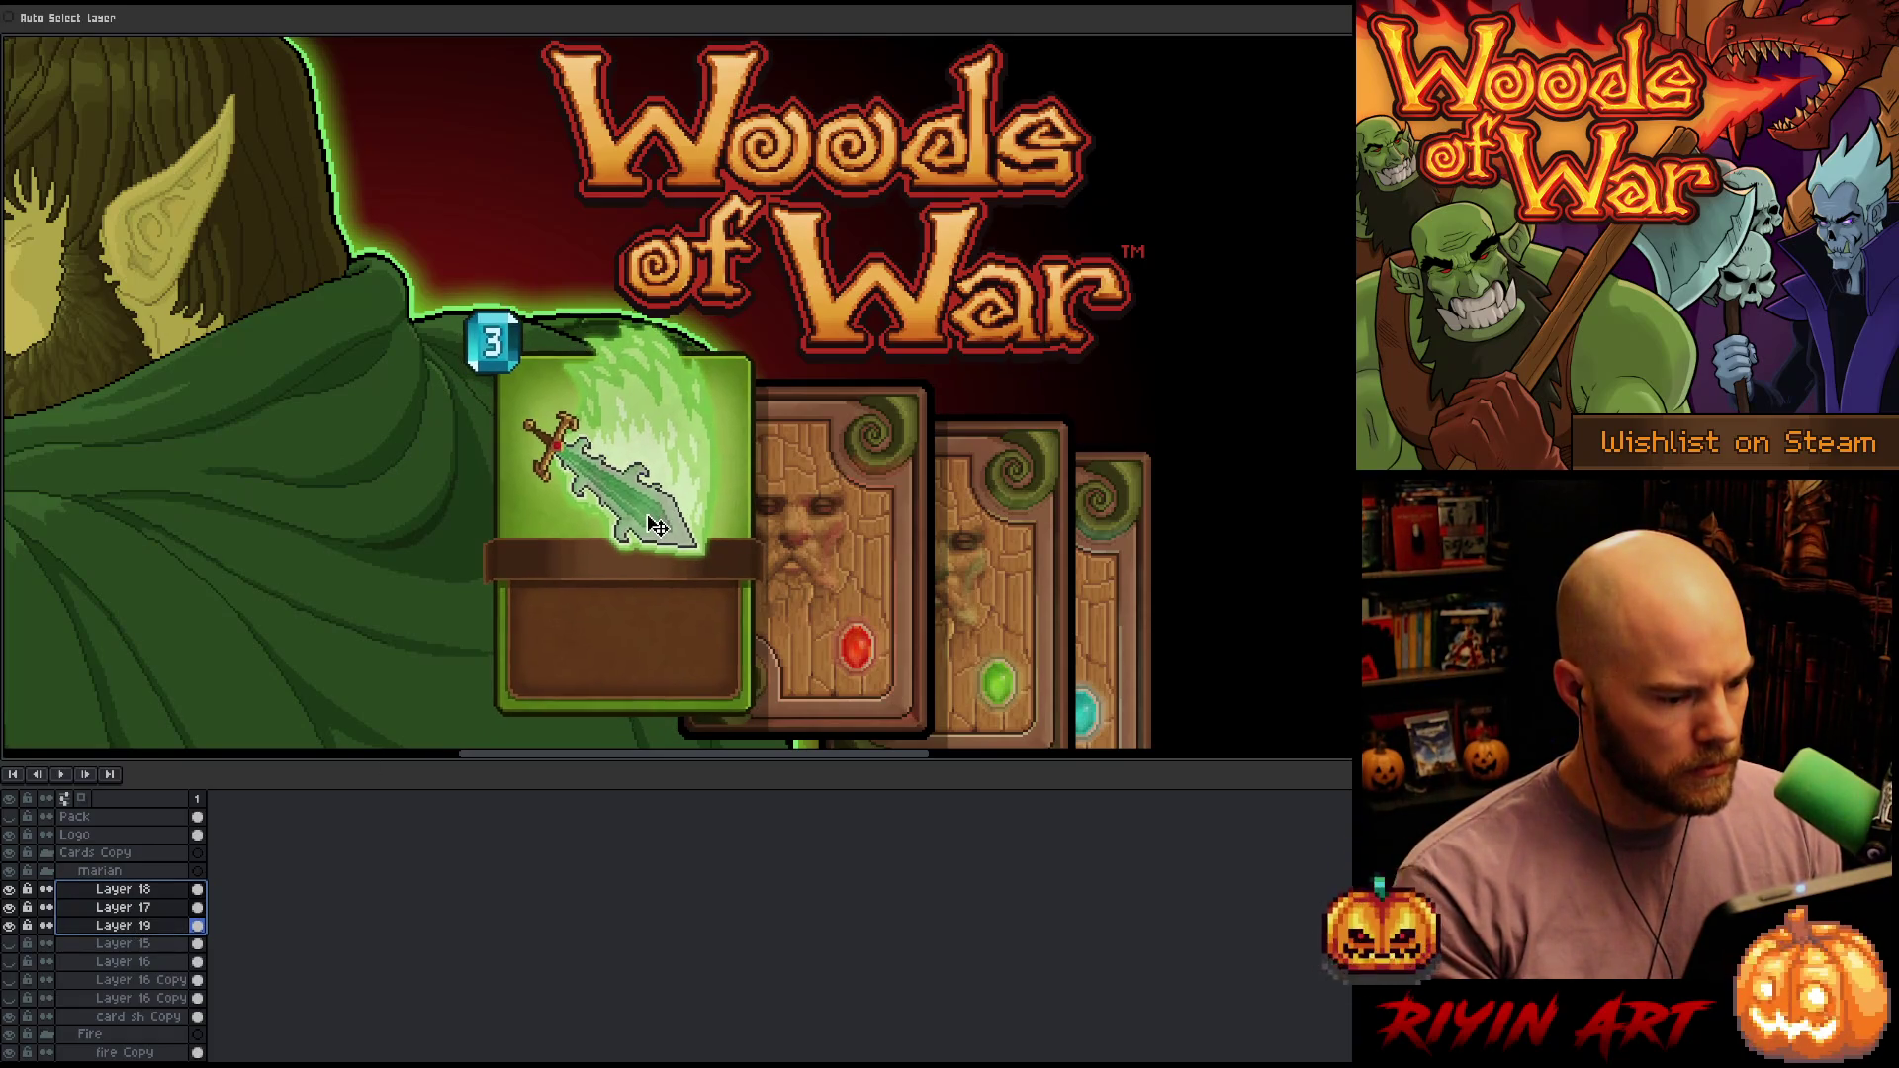
{"action": "key", "text": "Left"}
{"action": "key", "text": "Down"}
{"action": "left_click_drag", "start_coordinate": [656, 527], "coordinate": [640, 524]}
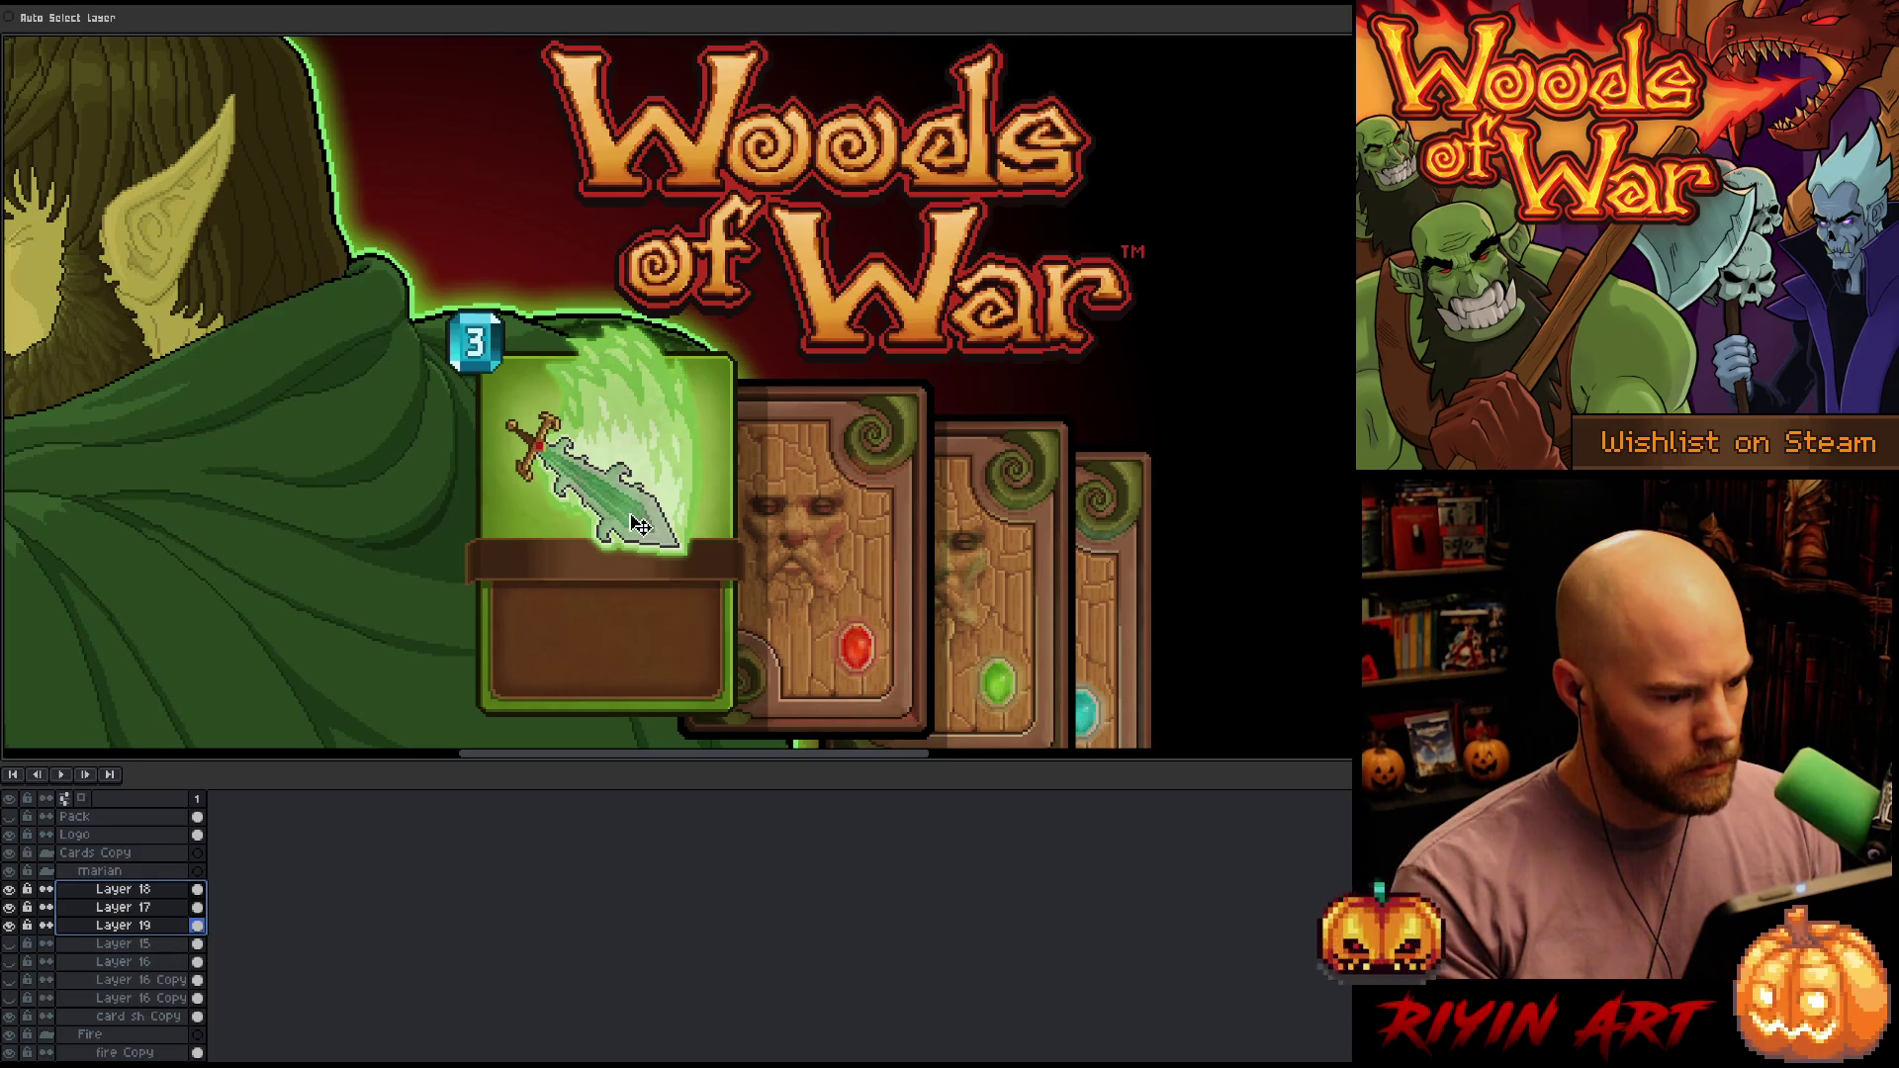
{"action": "left_click_drag", "start_coordinate": [639, 525], "coordinate": [644, 526]}
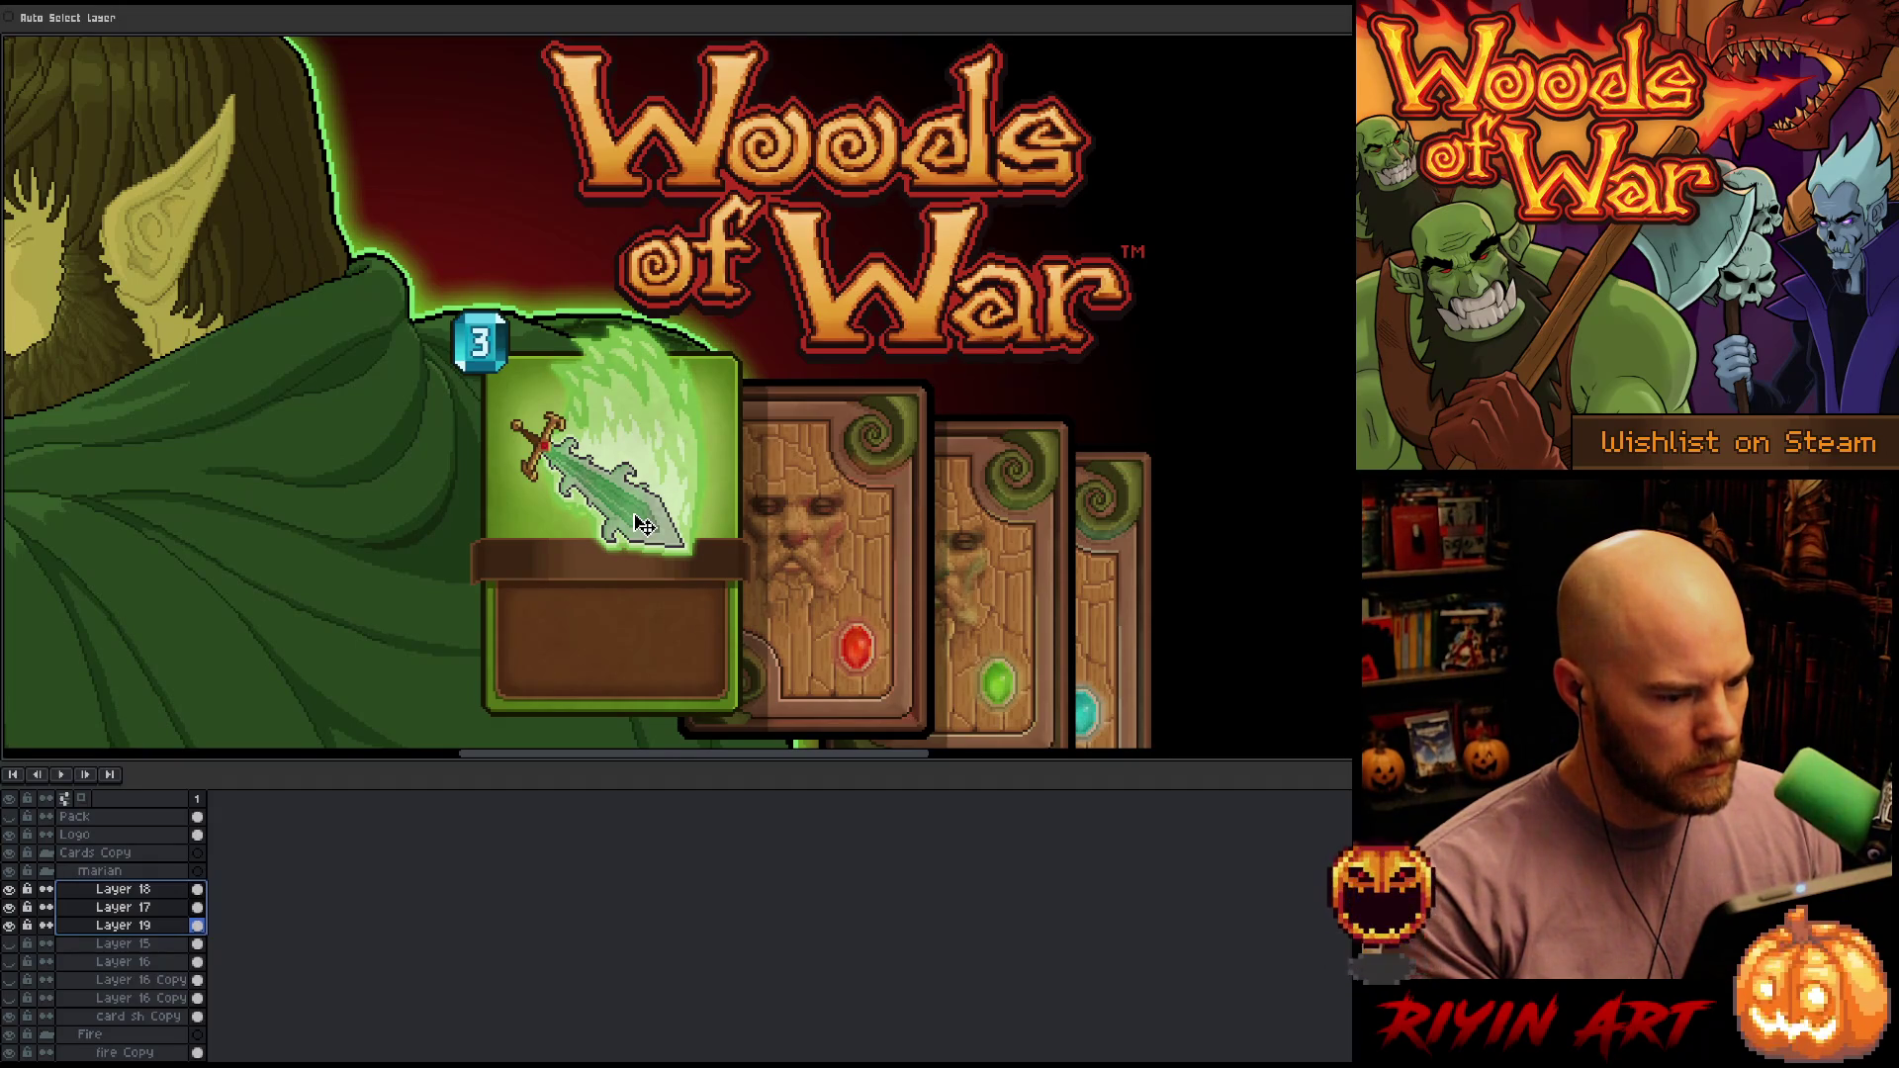
{"action": "key", "text": "ctrl+0"}
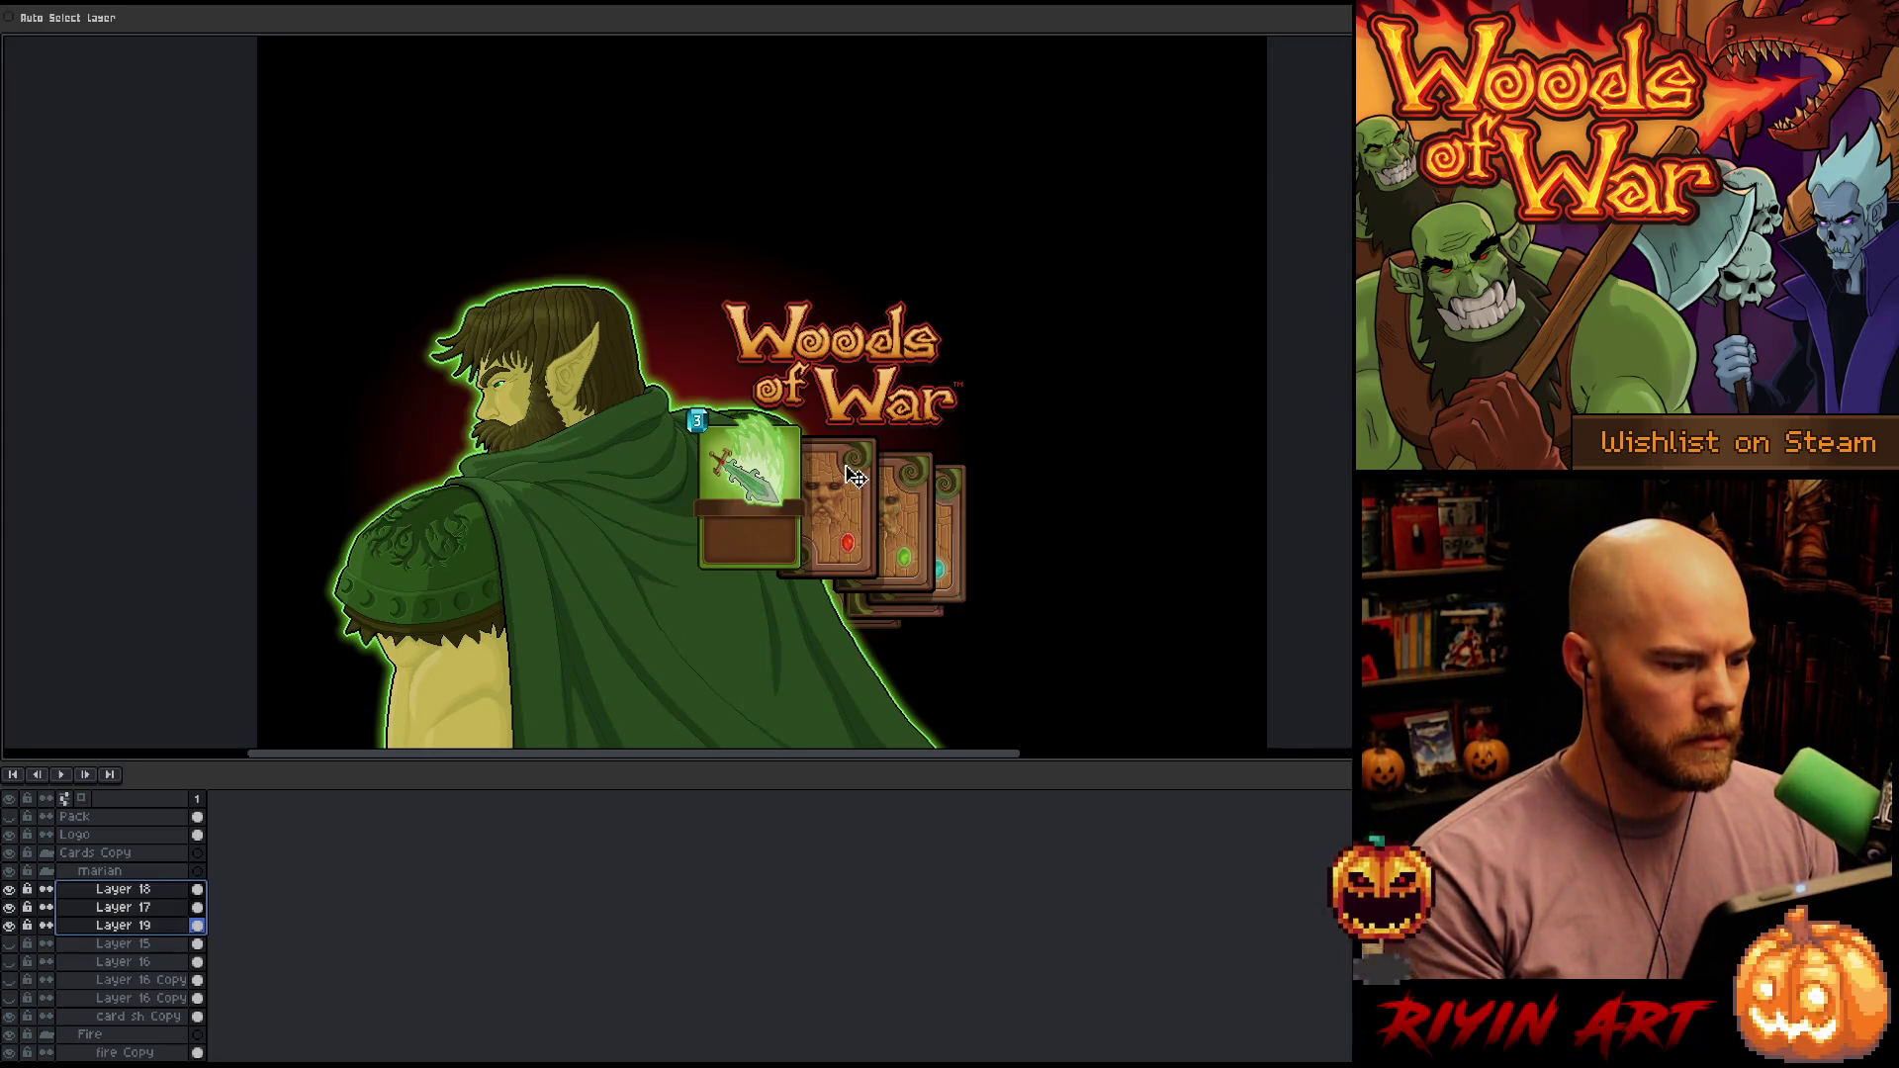
{"action": "scroll", "coordinate": [852, 476], "scroll_direction": "up", "scroll_amount": 2}
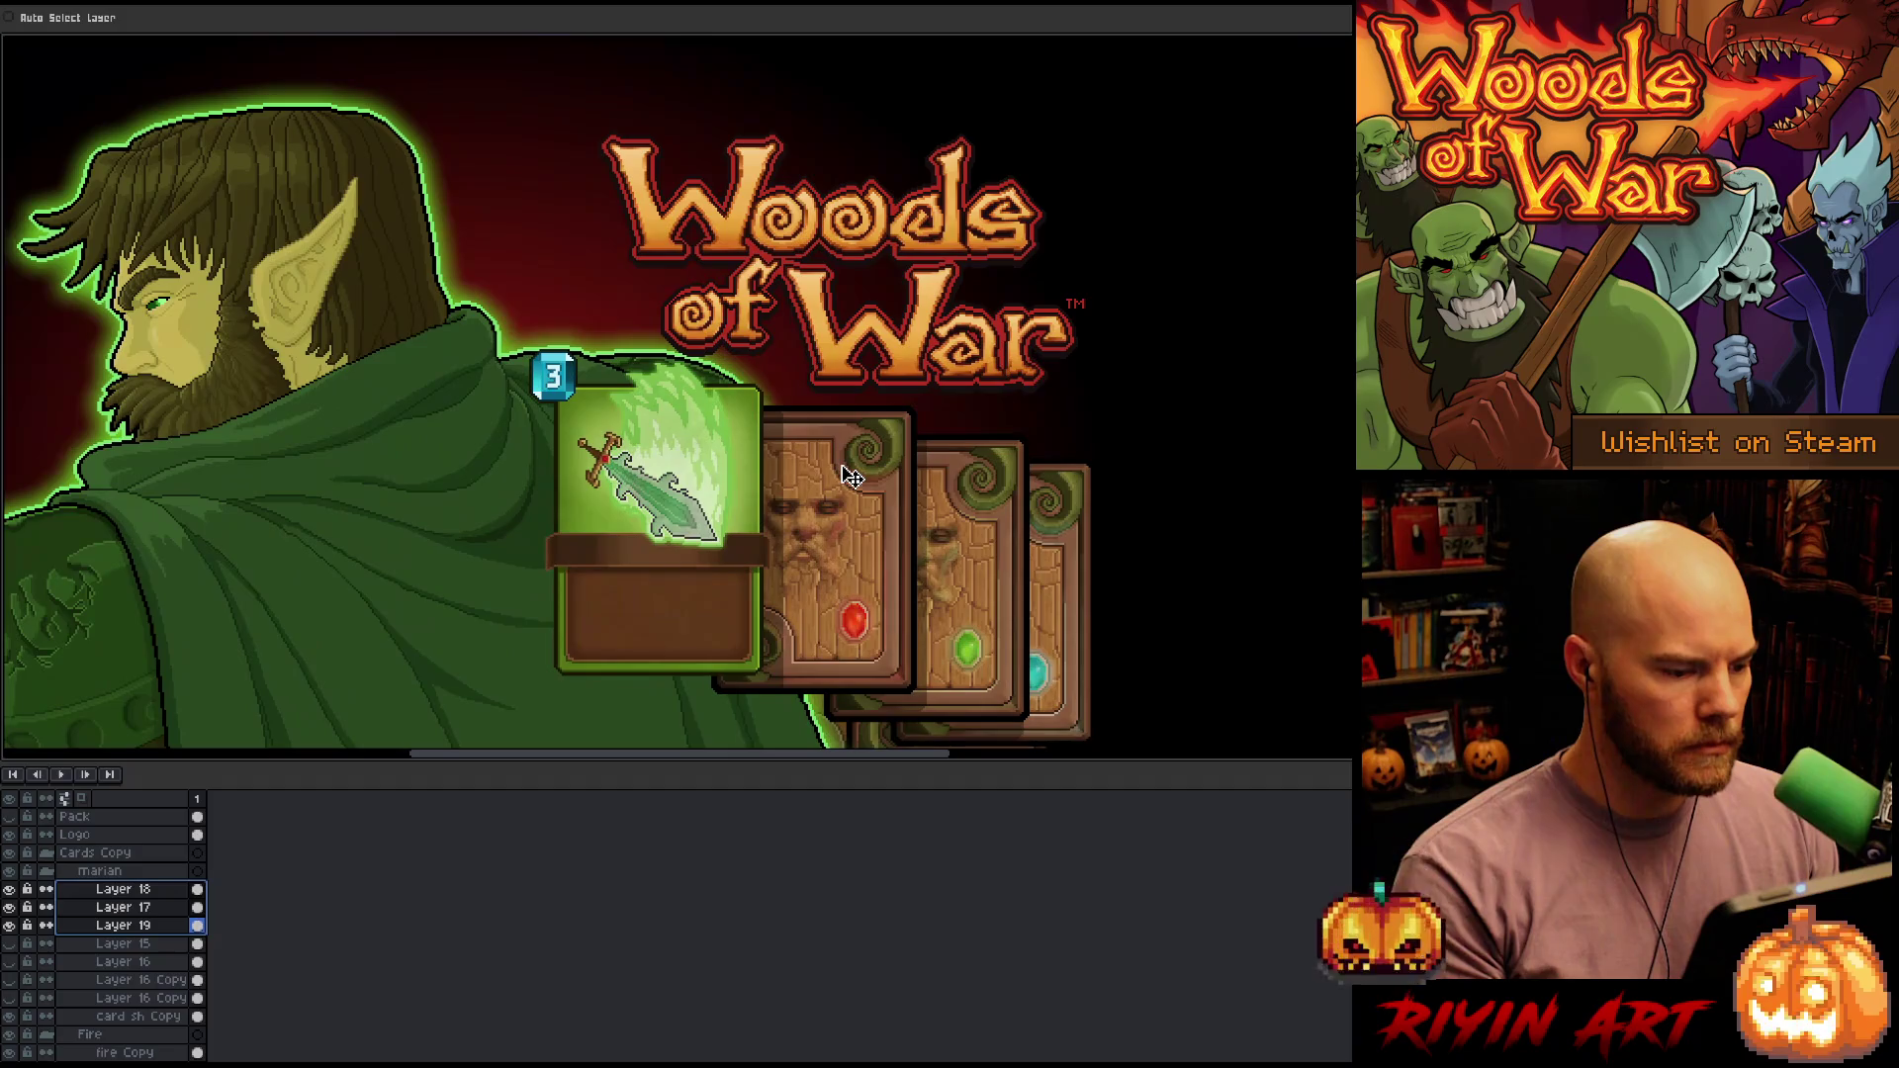
{"action": "scroll", "coordinate": [737, 519], "scroll_direction": "down", "scroll_amount": 1}
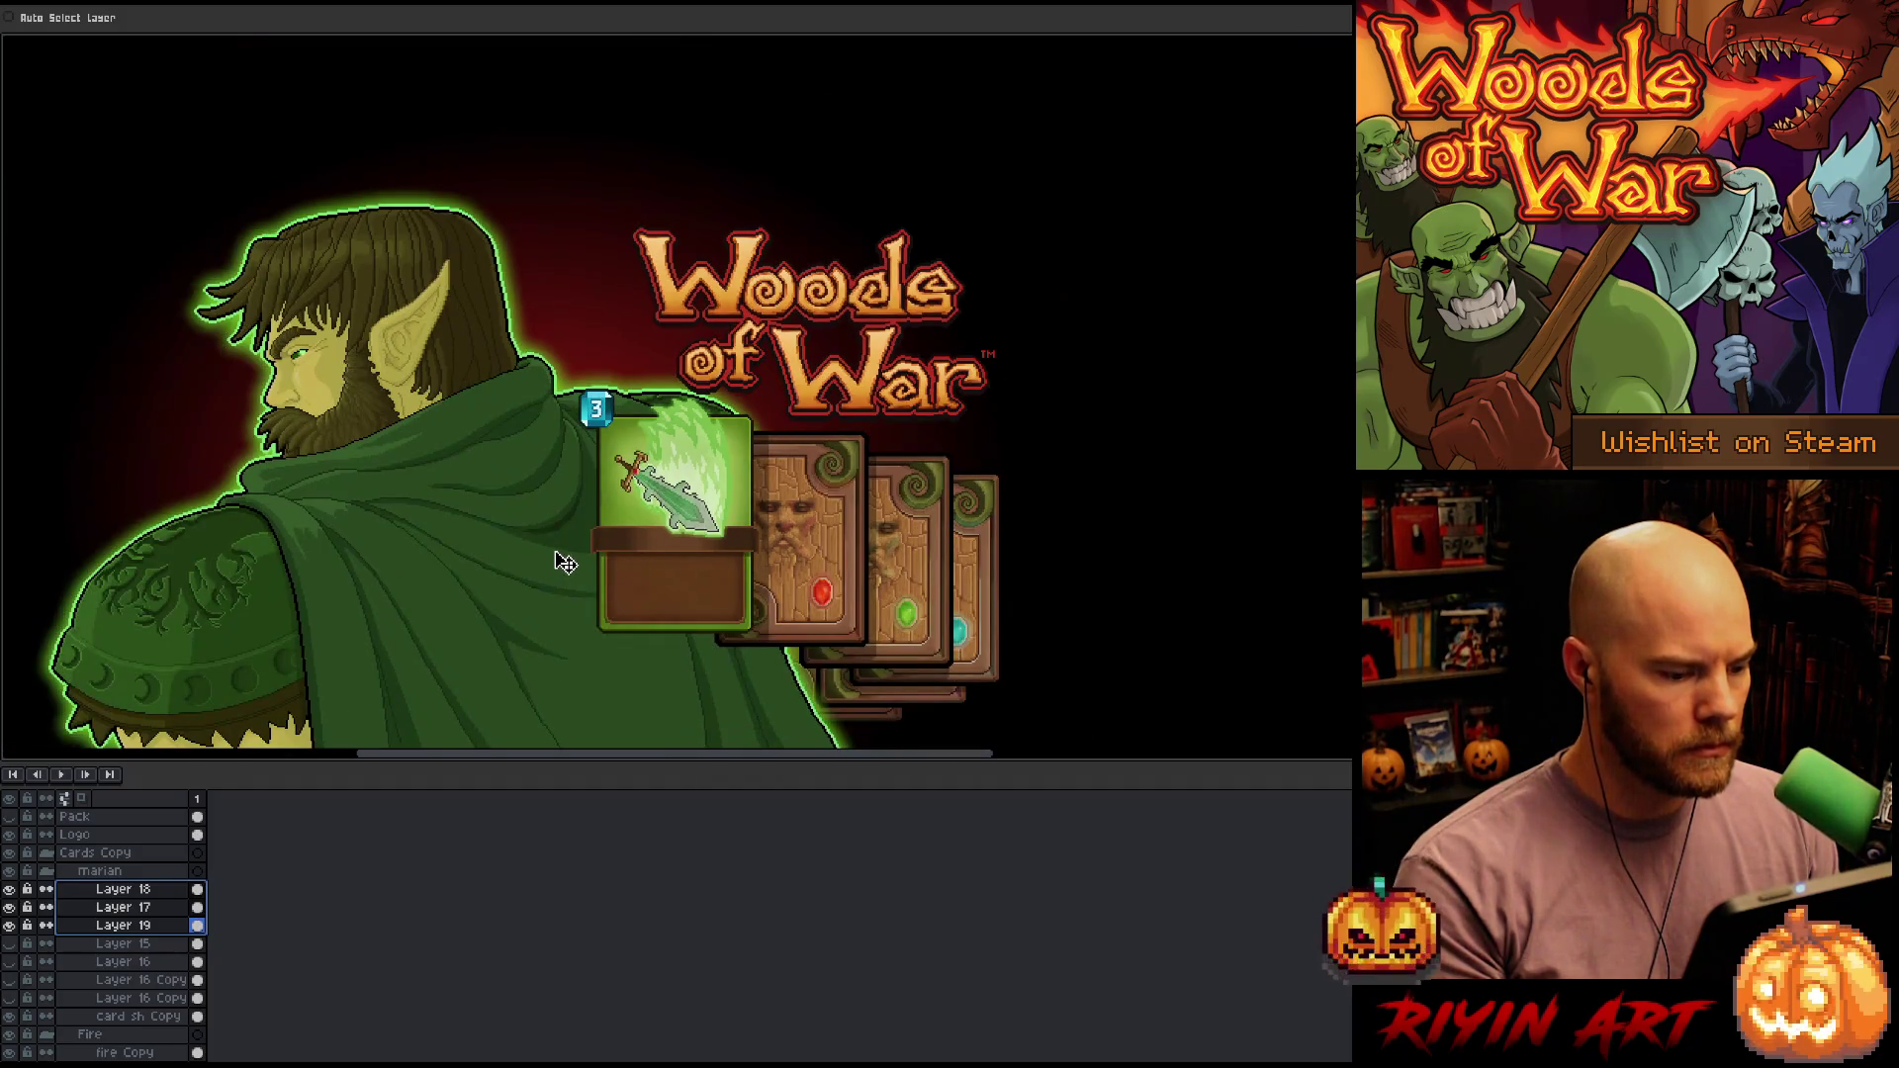
{"action": "scroll", "coordinate": [573, 543], "scroll_direction": "down", "scroll_amount": 3}
{"action": "scroll", "coordinate": [600, 545], "scroll_direction": "up", "scroll_amount": 3}
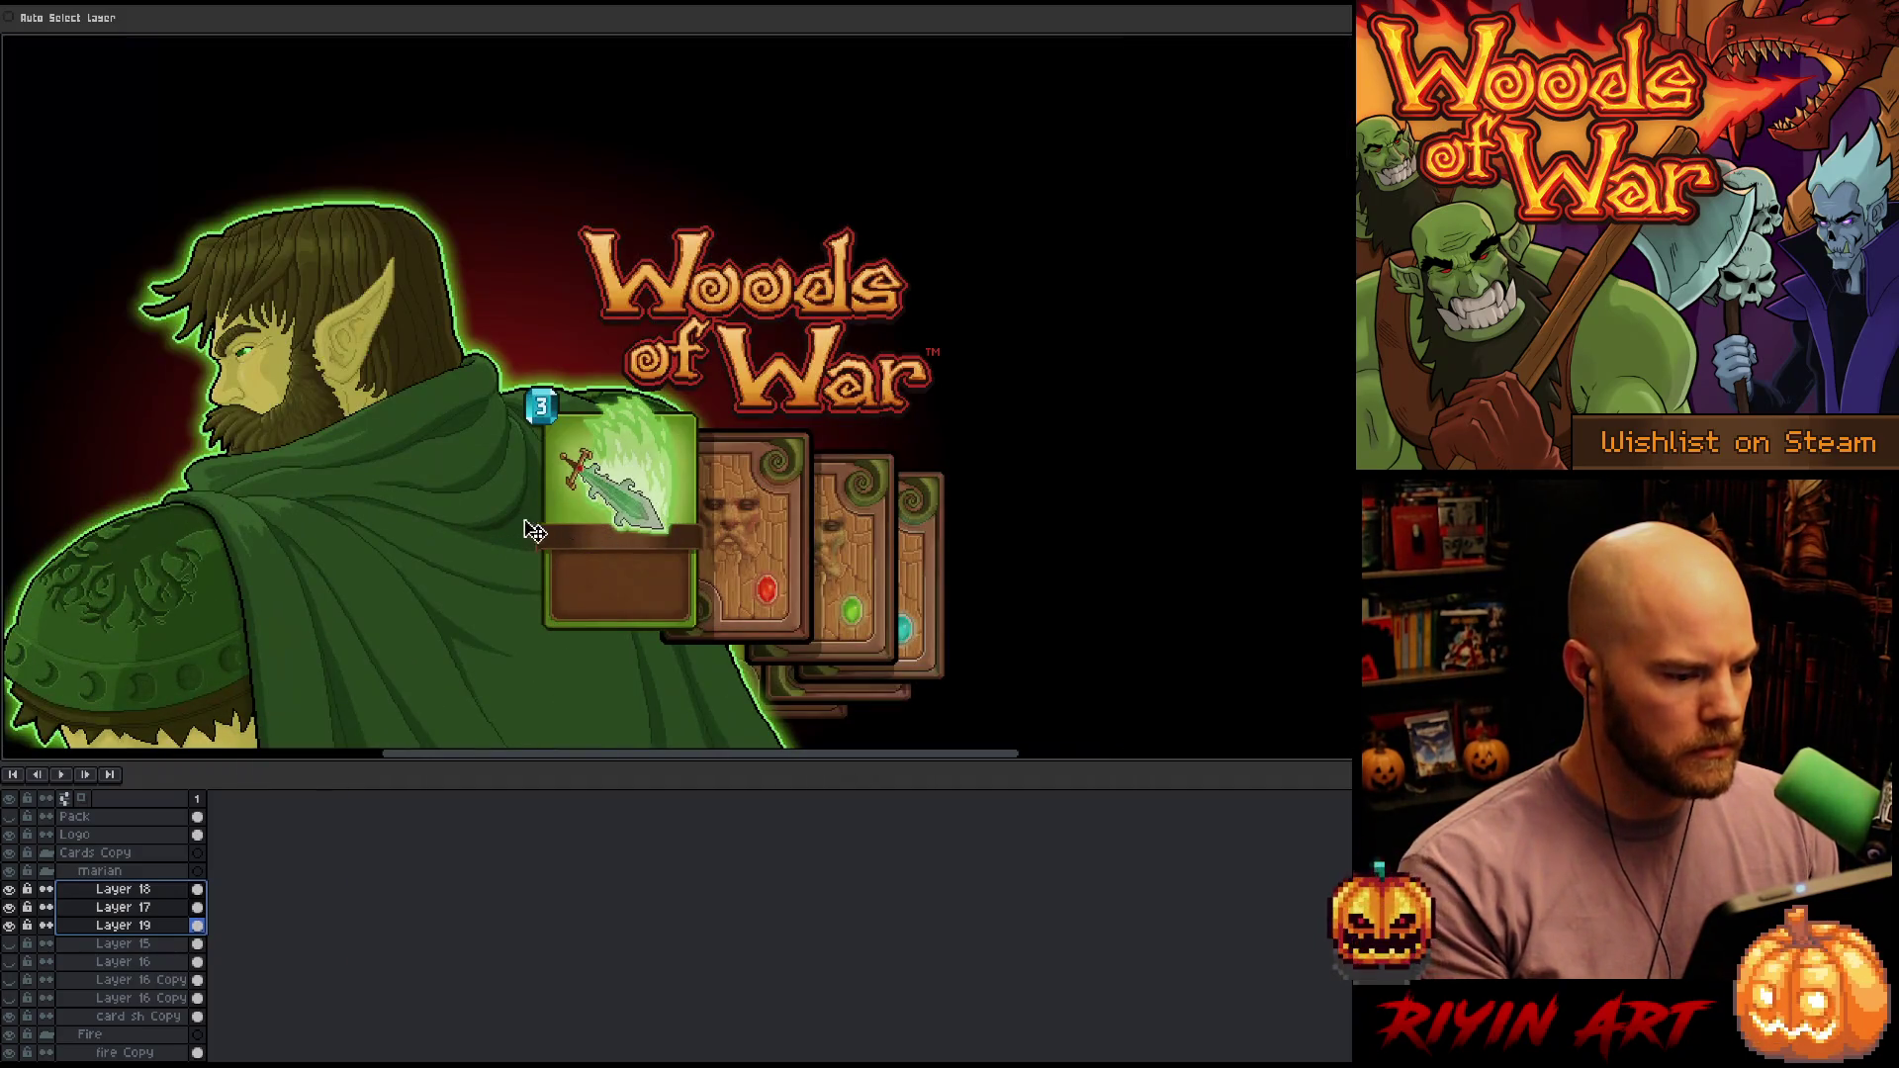
{"action": "left_click_drag", "start_coordinate": [373, 543], "coordinate": [565, 478]}
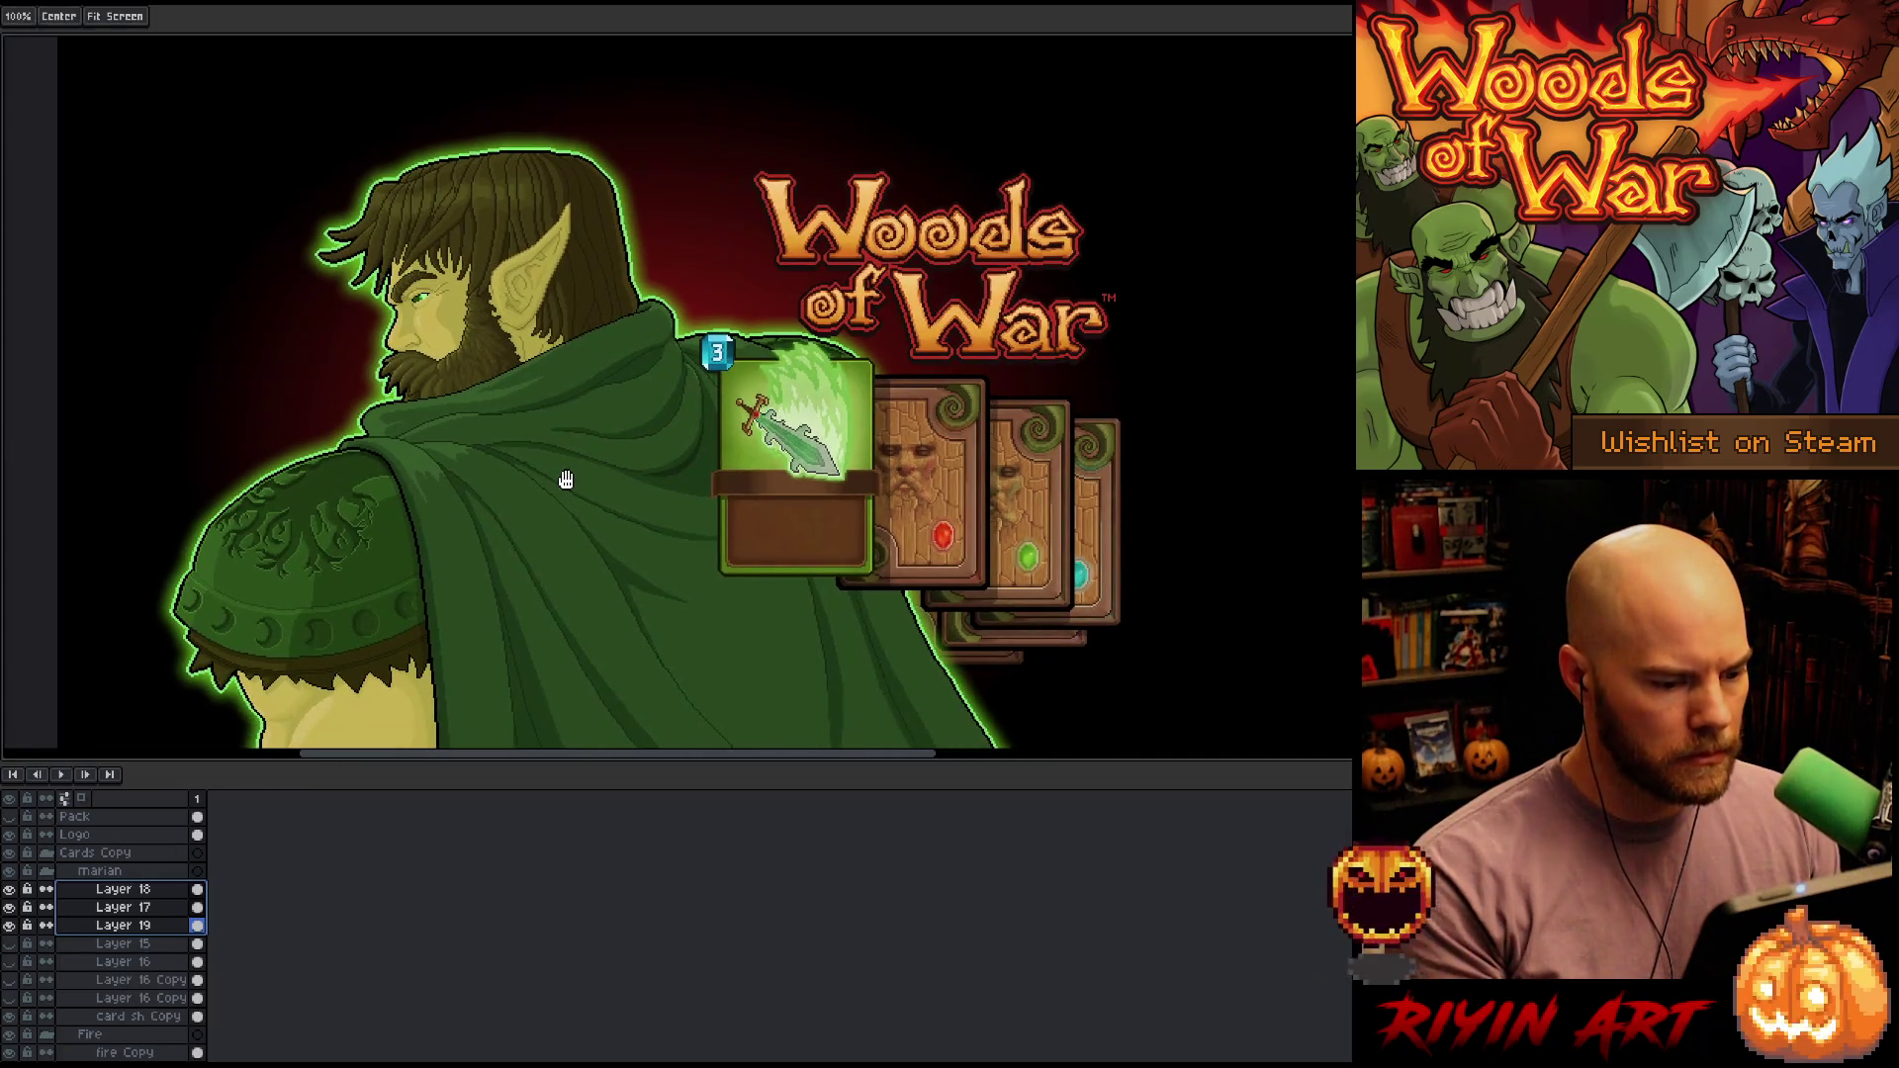
{"action": "key", "text": "v"}
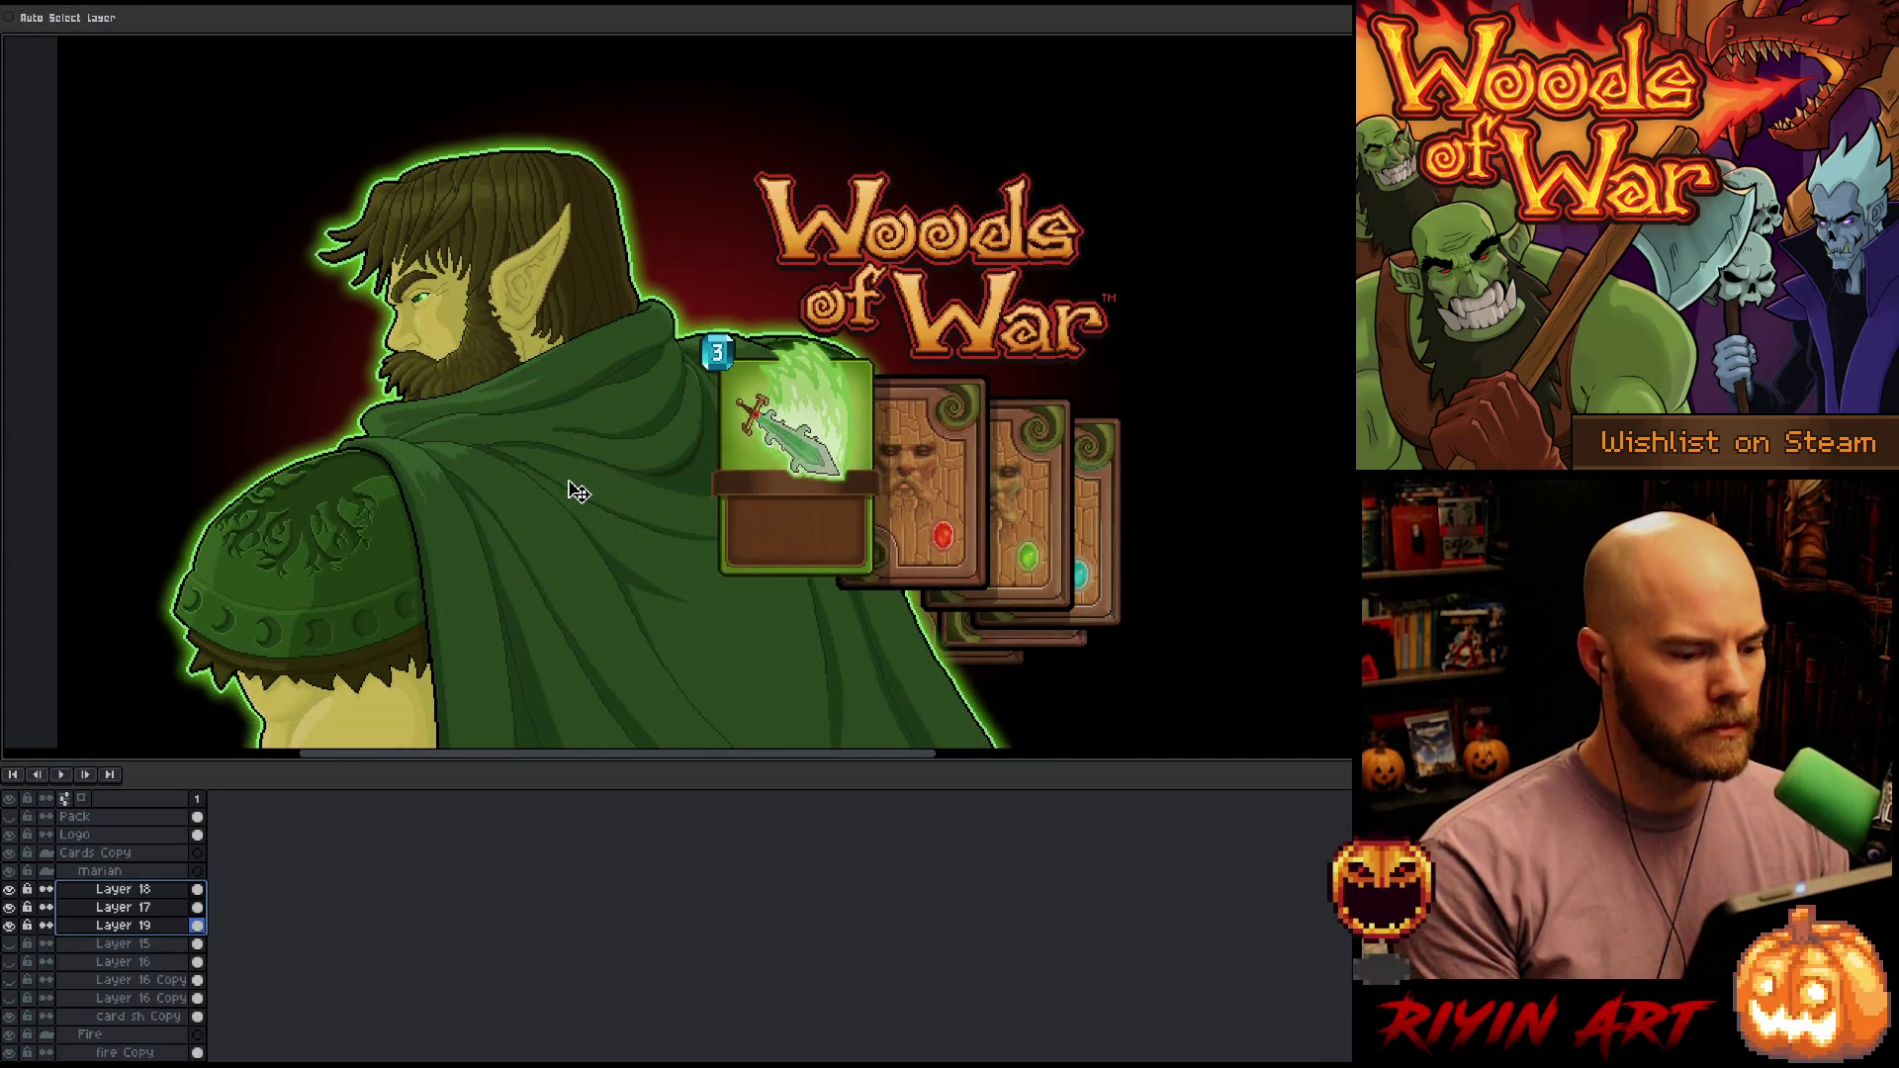
{"action": "scroll", "coordinate": [766, 453], "scroll_direction": "up", "scroll_amount": 1}
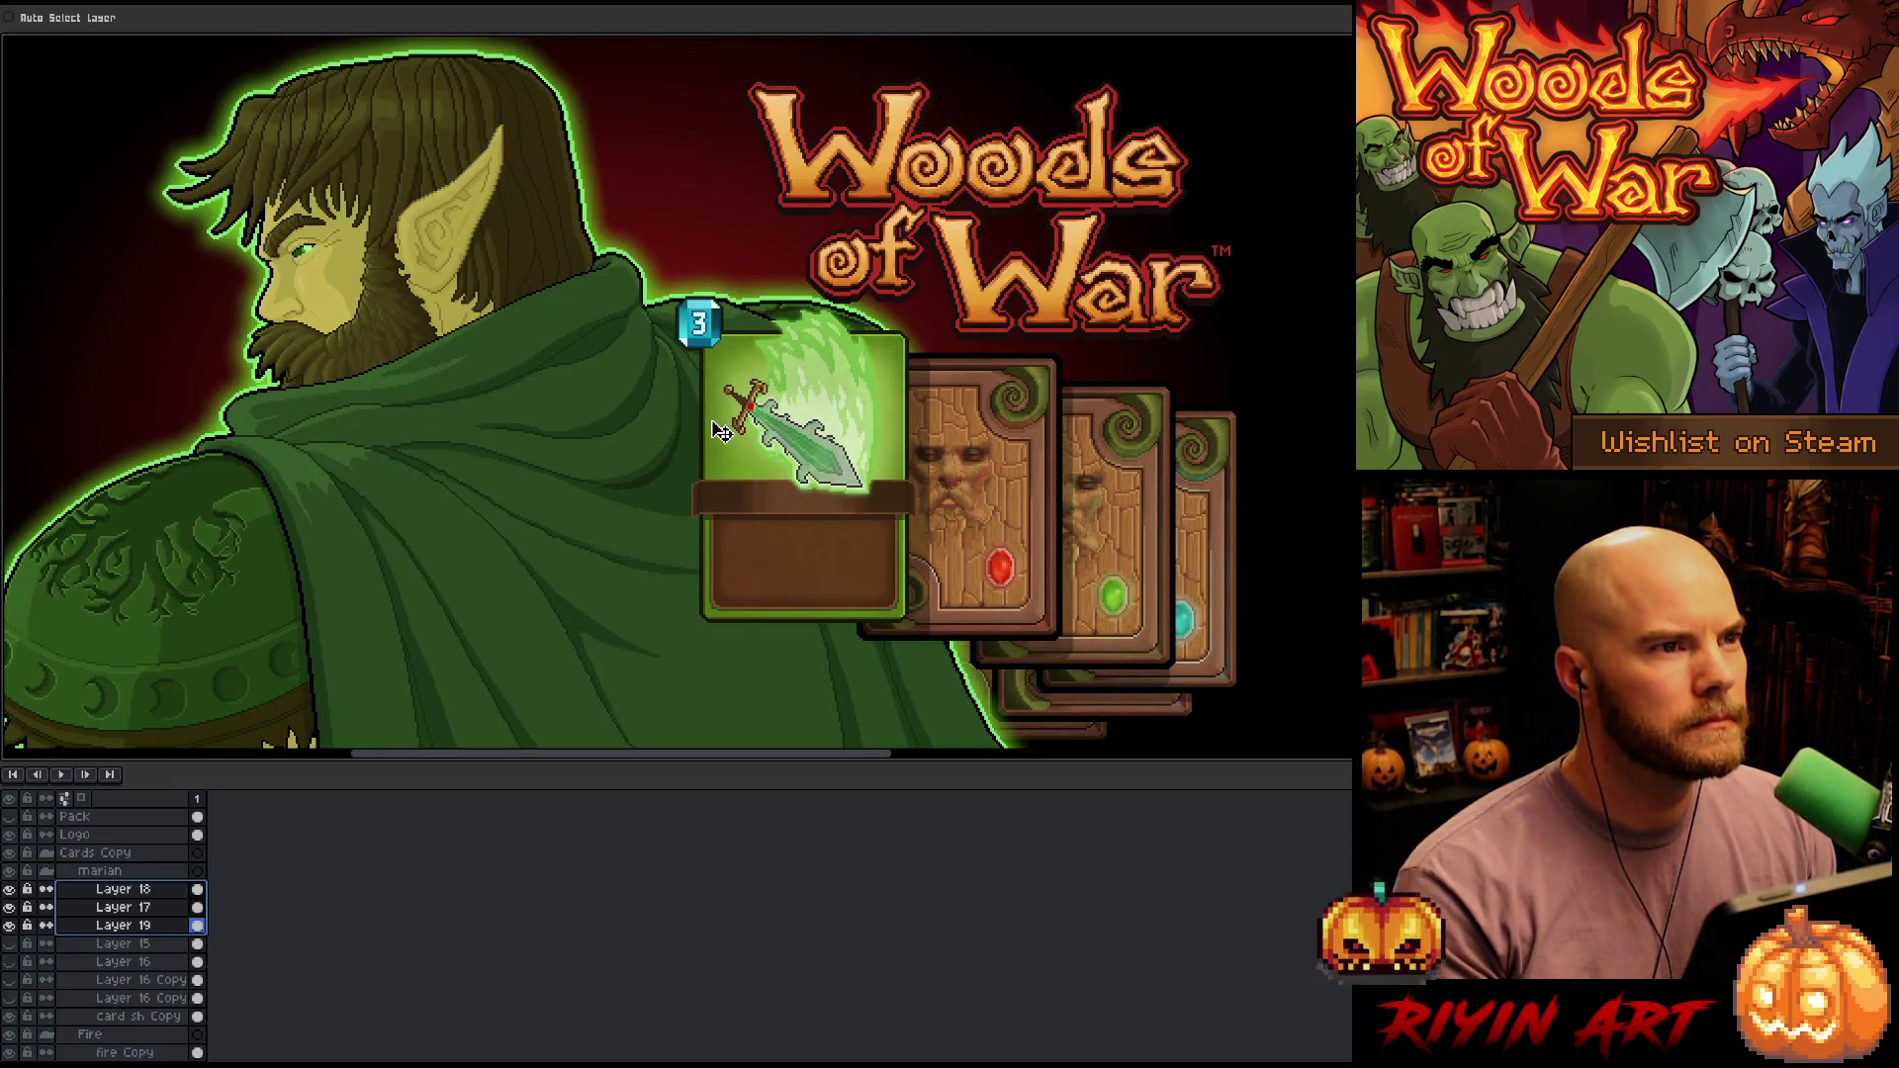
{"action": "left_click_drag", "start_coordinate": [728, 494], "coordinate": [682, 477]}
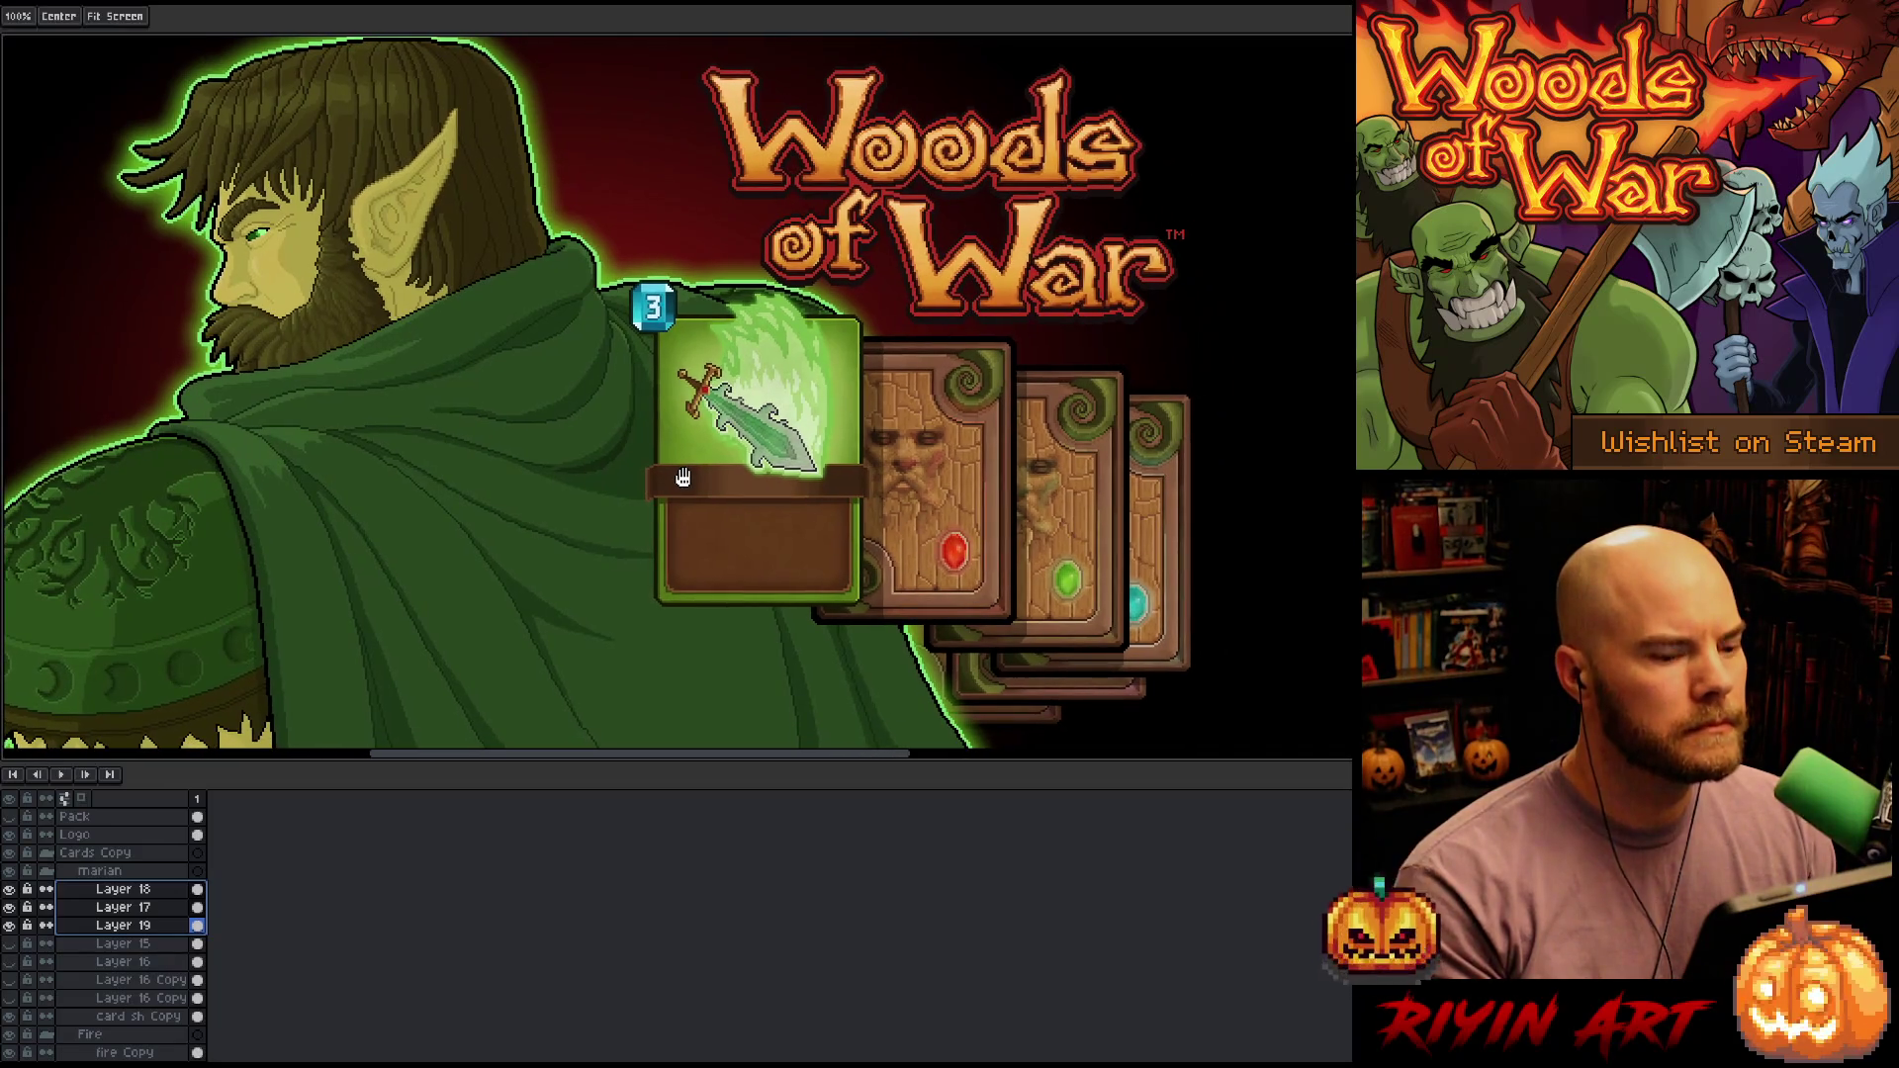
{"action": "key", "text": "v"}
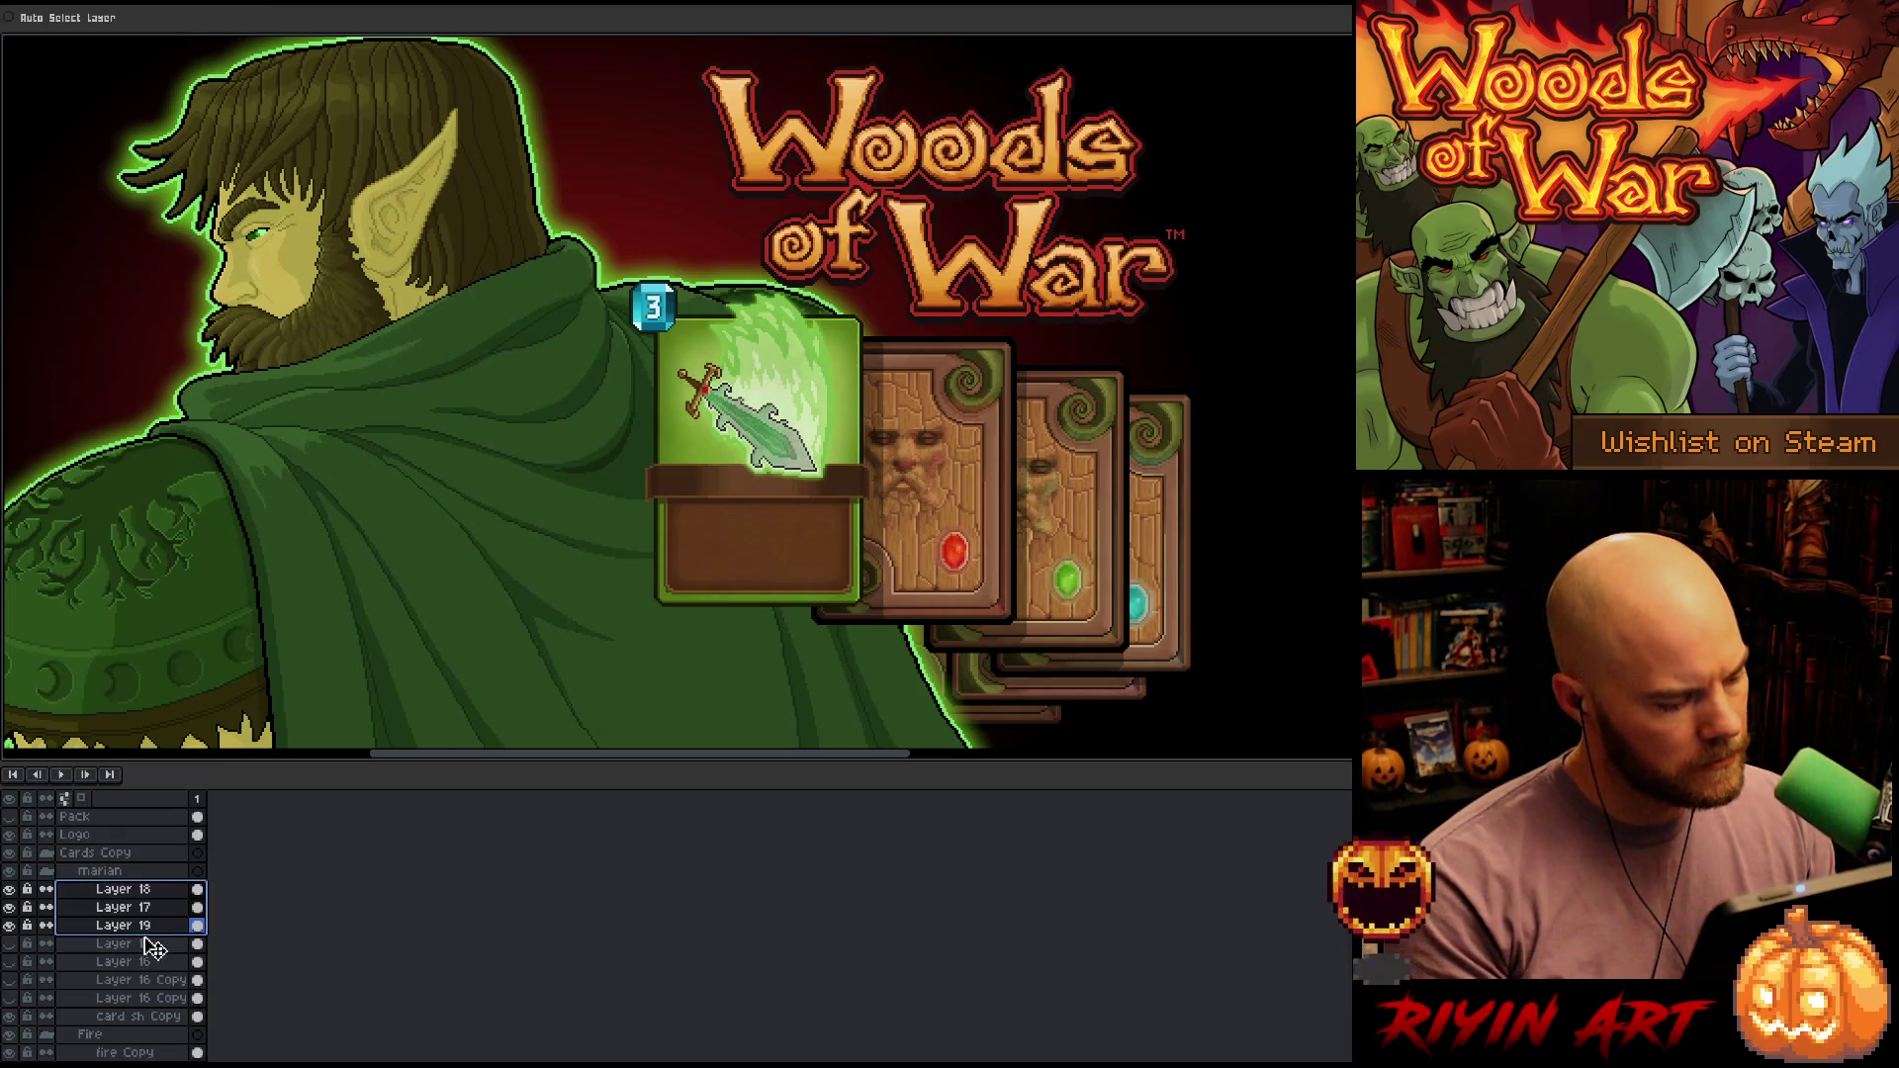
{"action": "scroll", "coordinate": [161, 941], "scroll_direction": "down", "scroll_amount": 1}
{"action": "scroll", "coordinate": [161, 944], "scroll_direction": "down", "scroll_amount": 4}
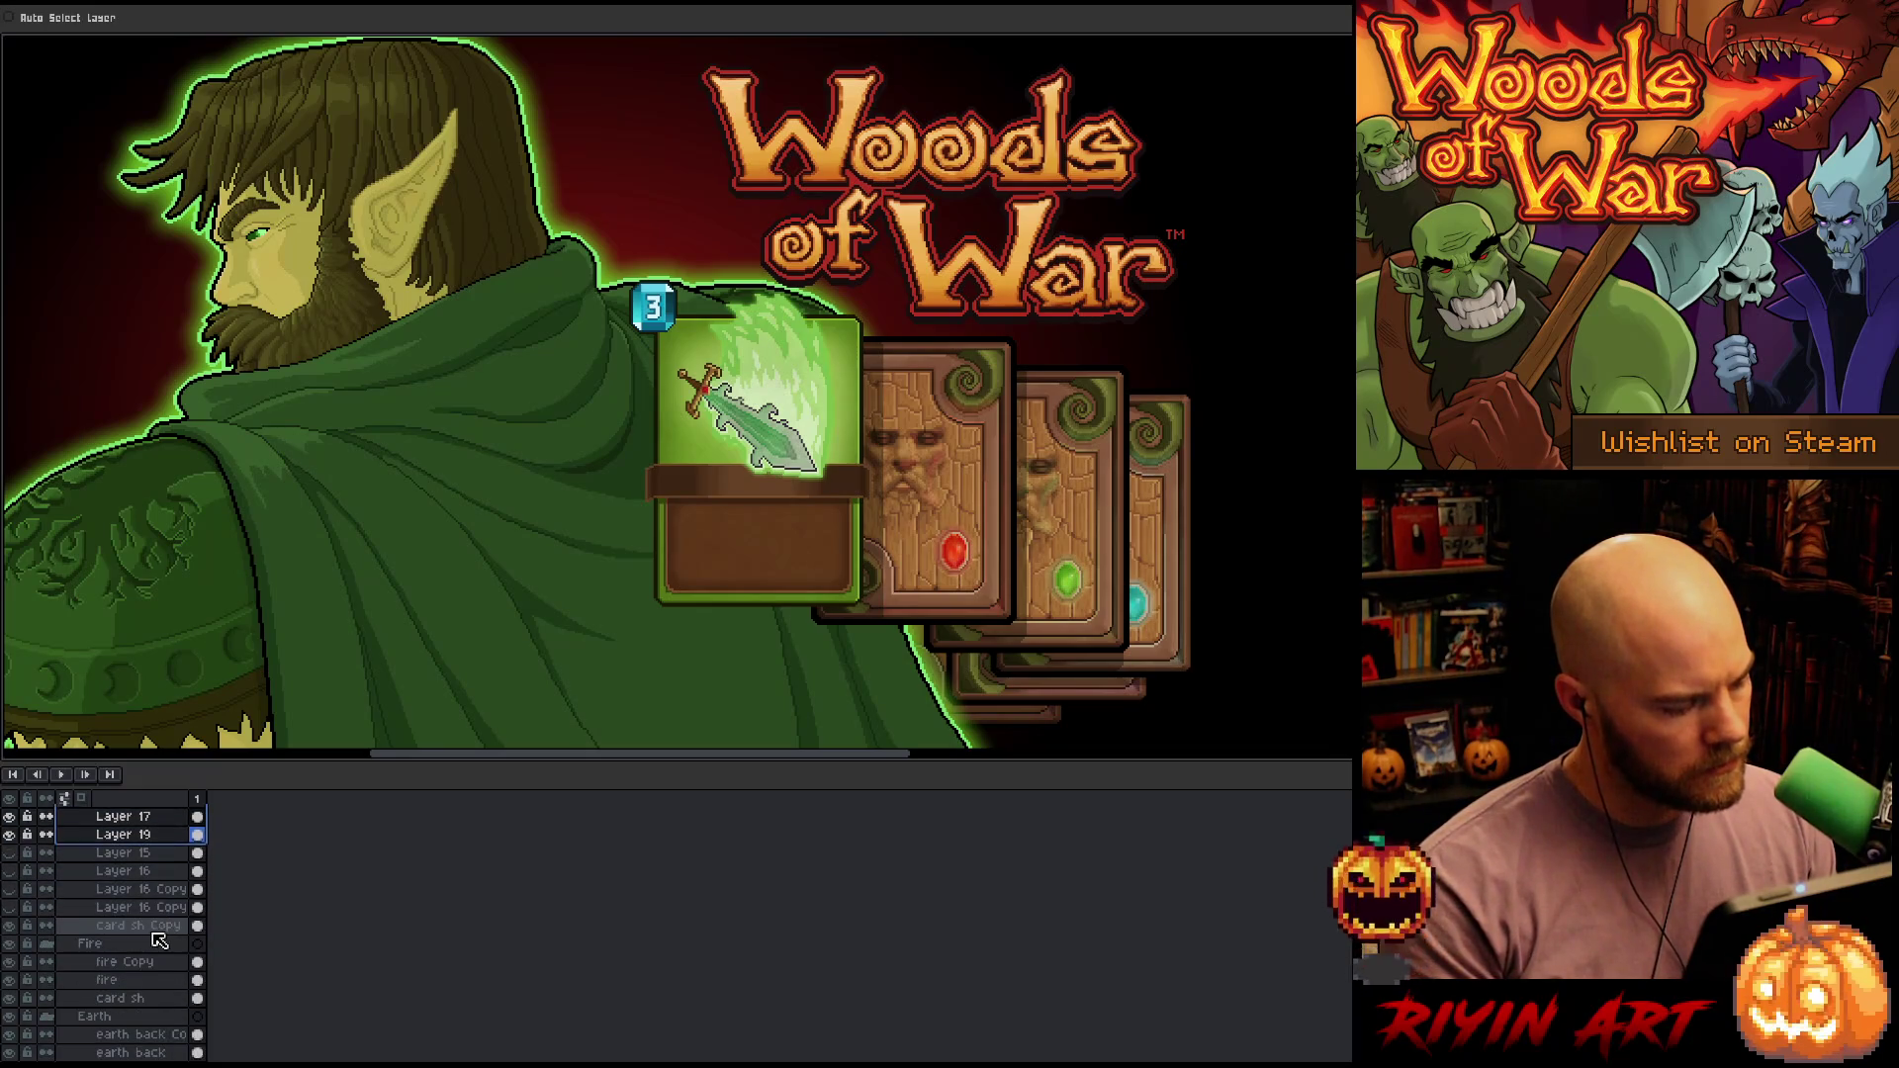
{"action": "scroll", "coordinate": [161, 968], "scroll_direction": "down", "scroll_amount": 2}
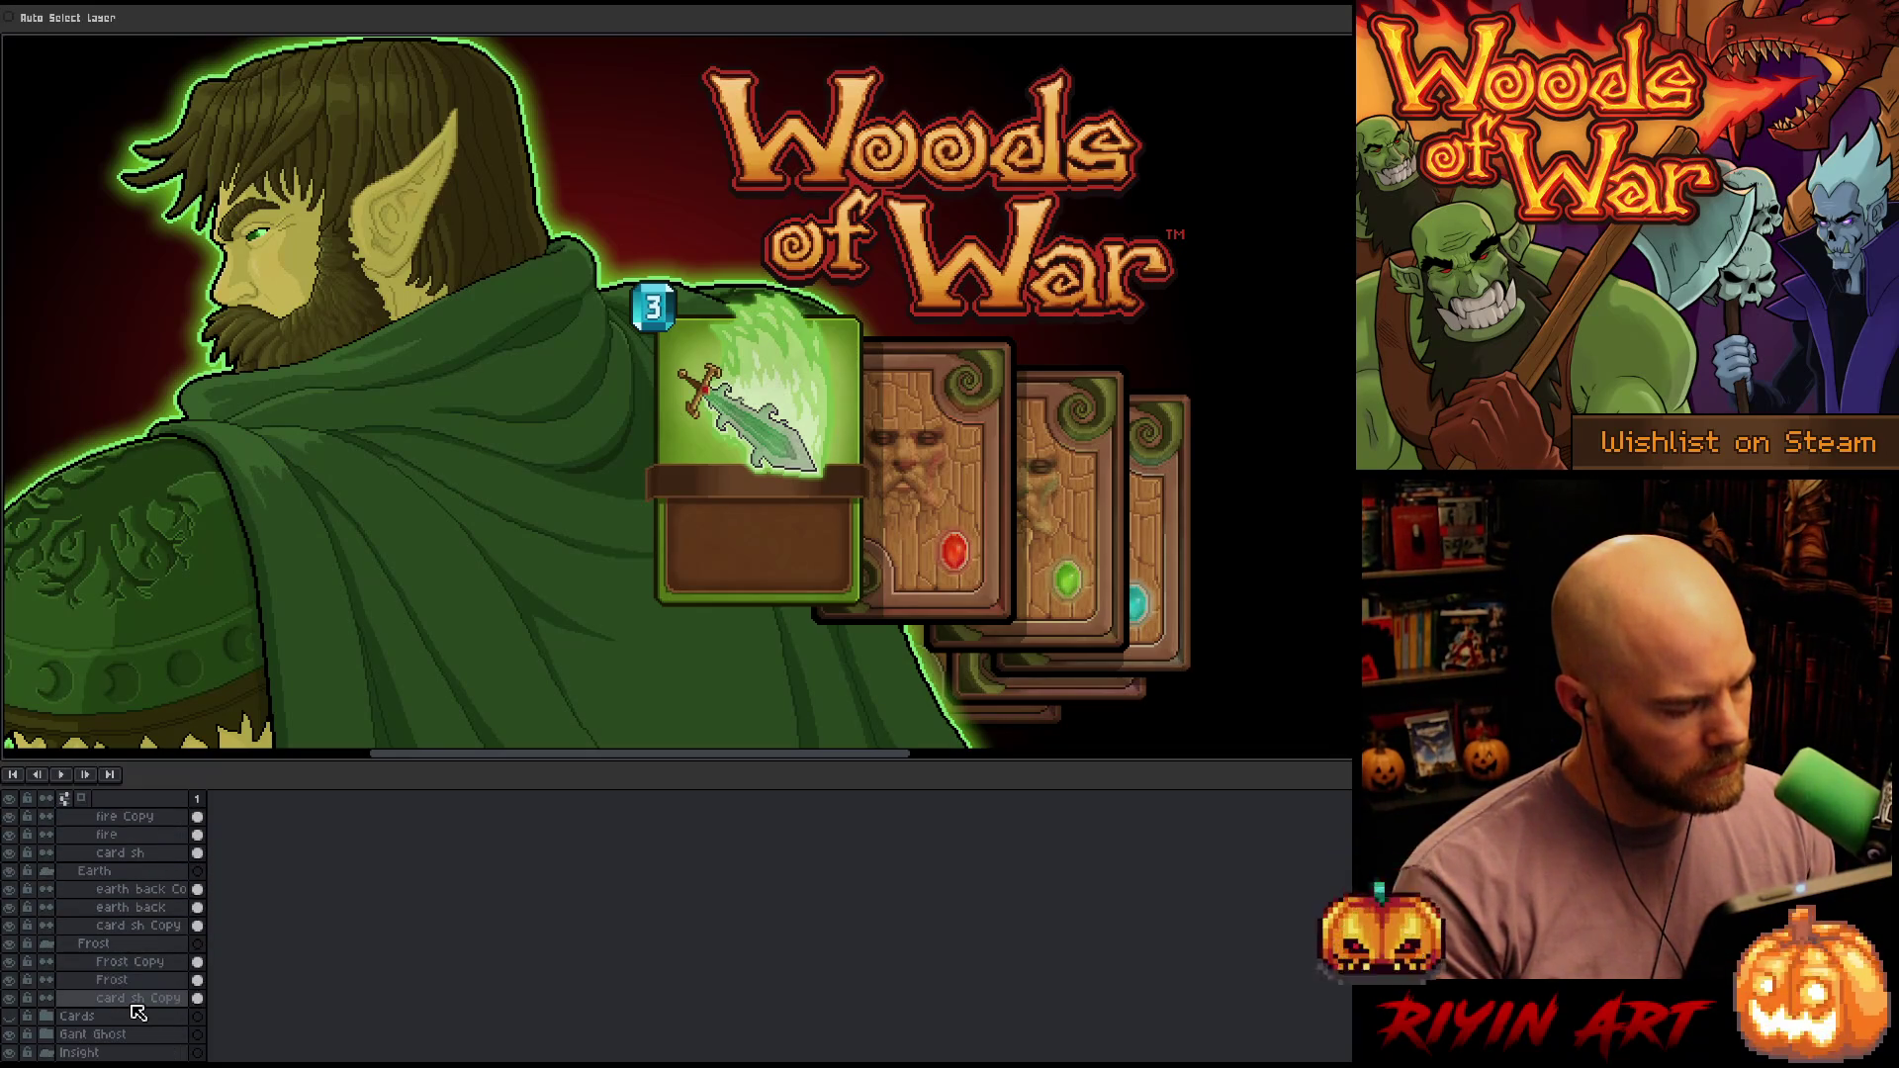
{"action": "left_click", "coordinate": [135, 1001]}
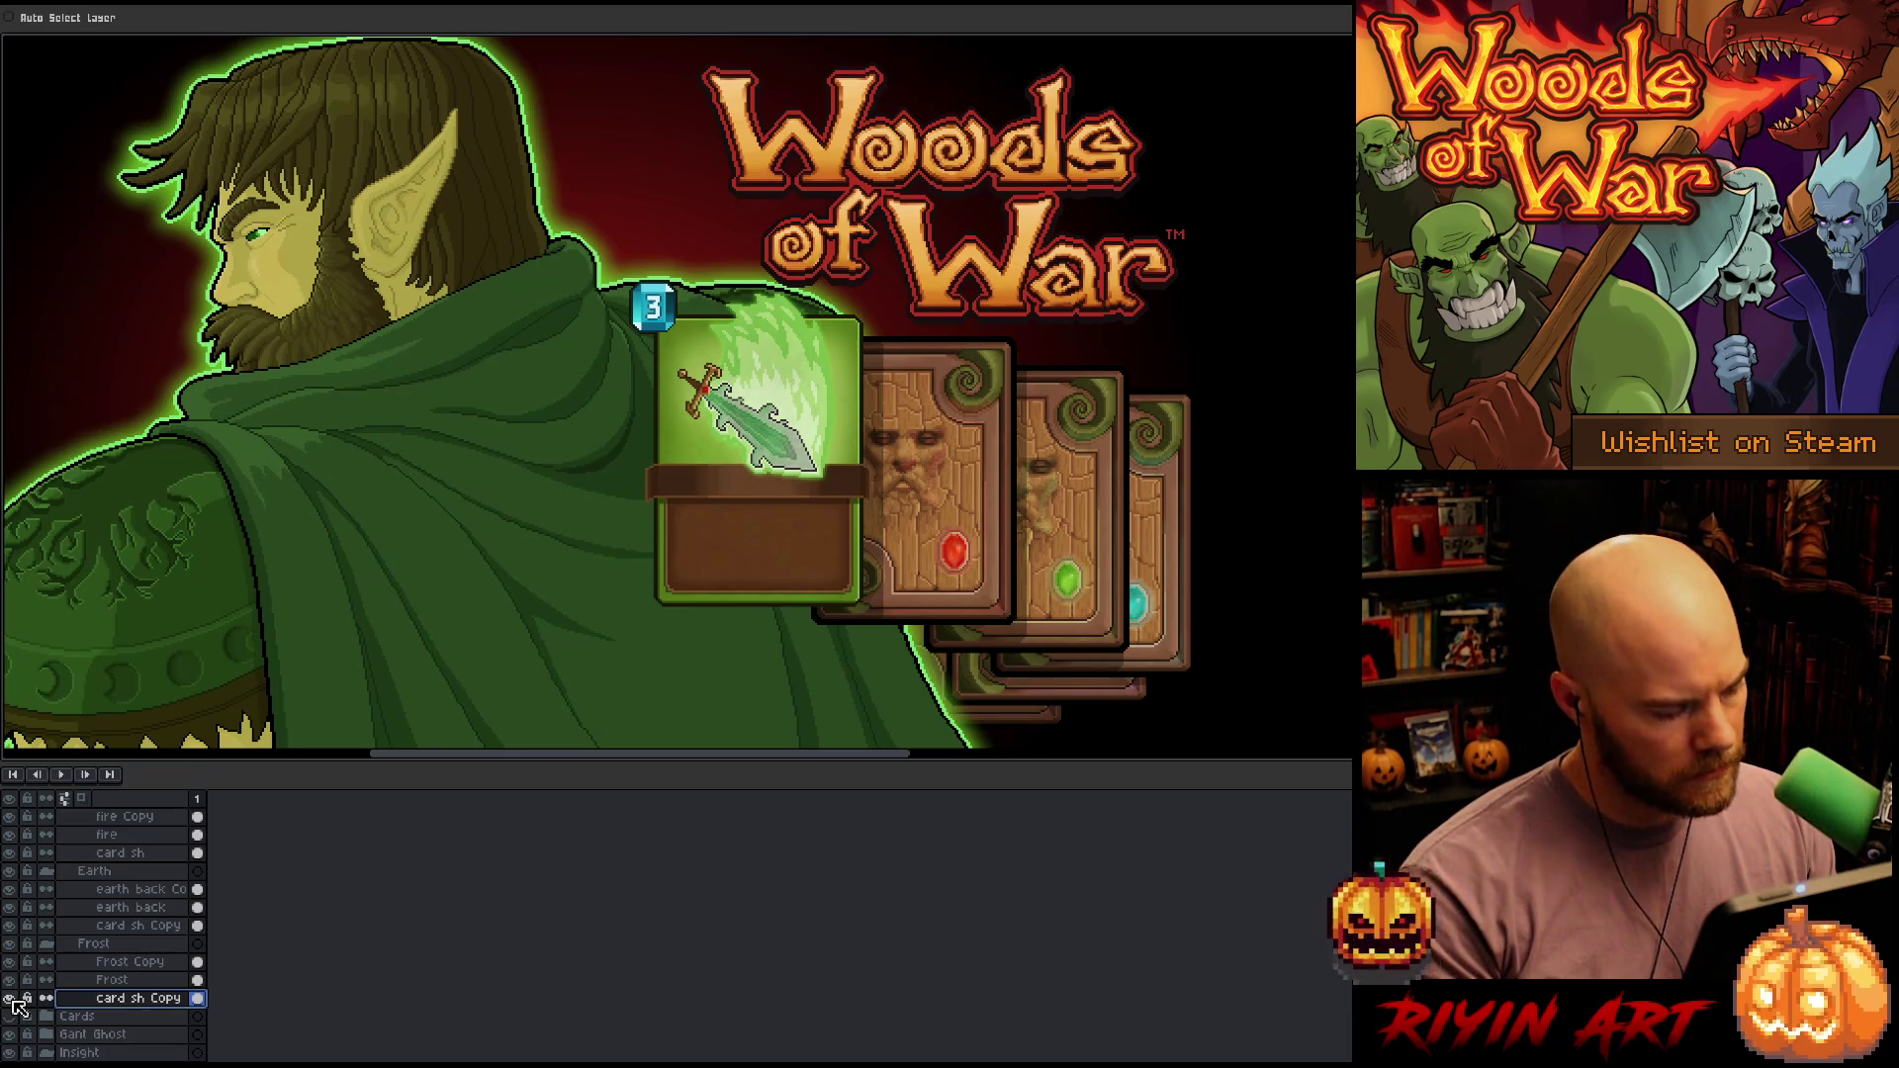
{"action": "scroll", "coordinate": [125, 979], "scroll_direction": "down", "scroll_amount": 2}
{"action": "scroll", "coordinate": [124, 979], "scroll_direction": "down", "scroll_amount": 1}
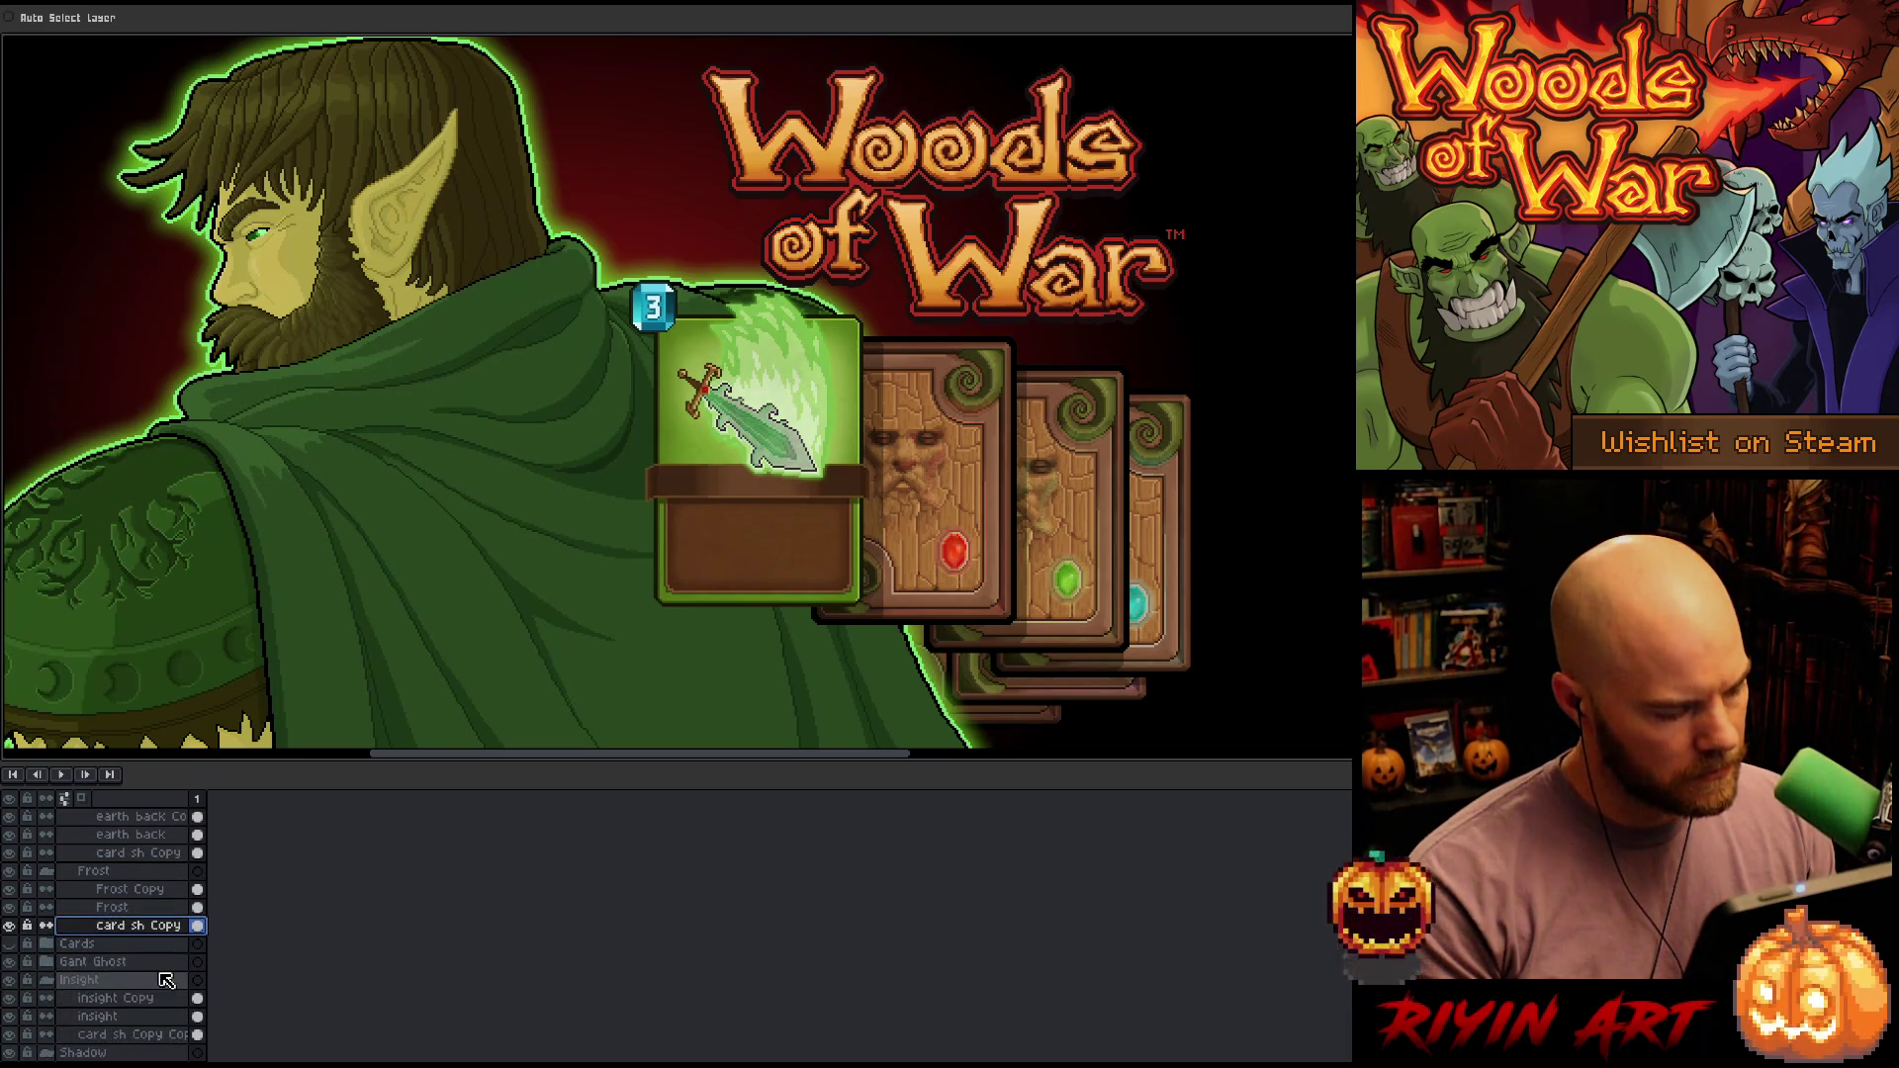
{"action": "left_click", "coordinate": [201, 932]}
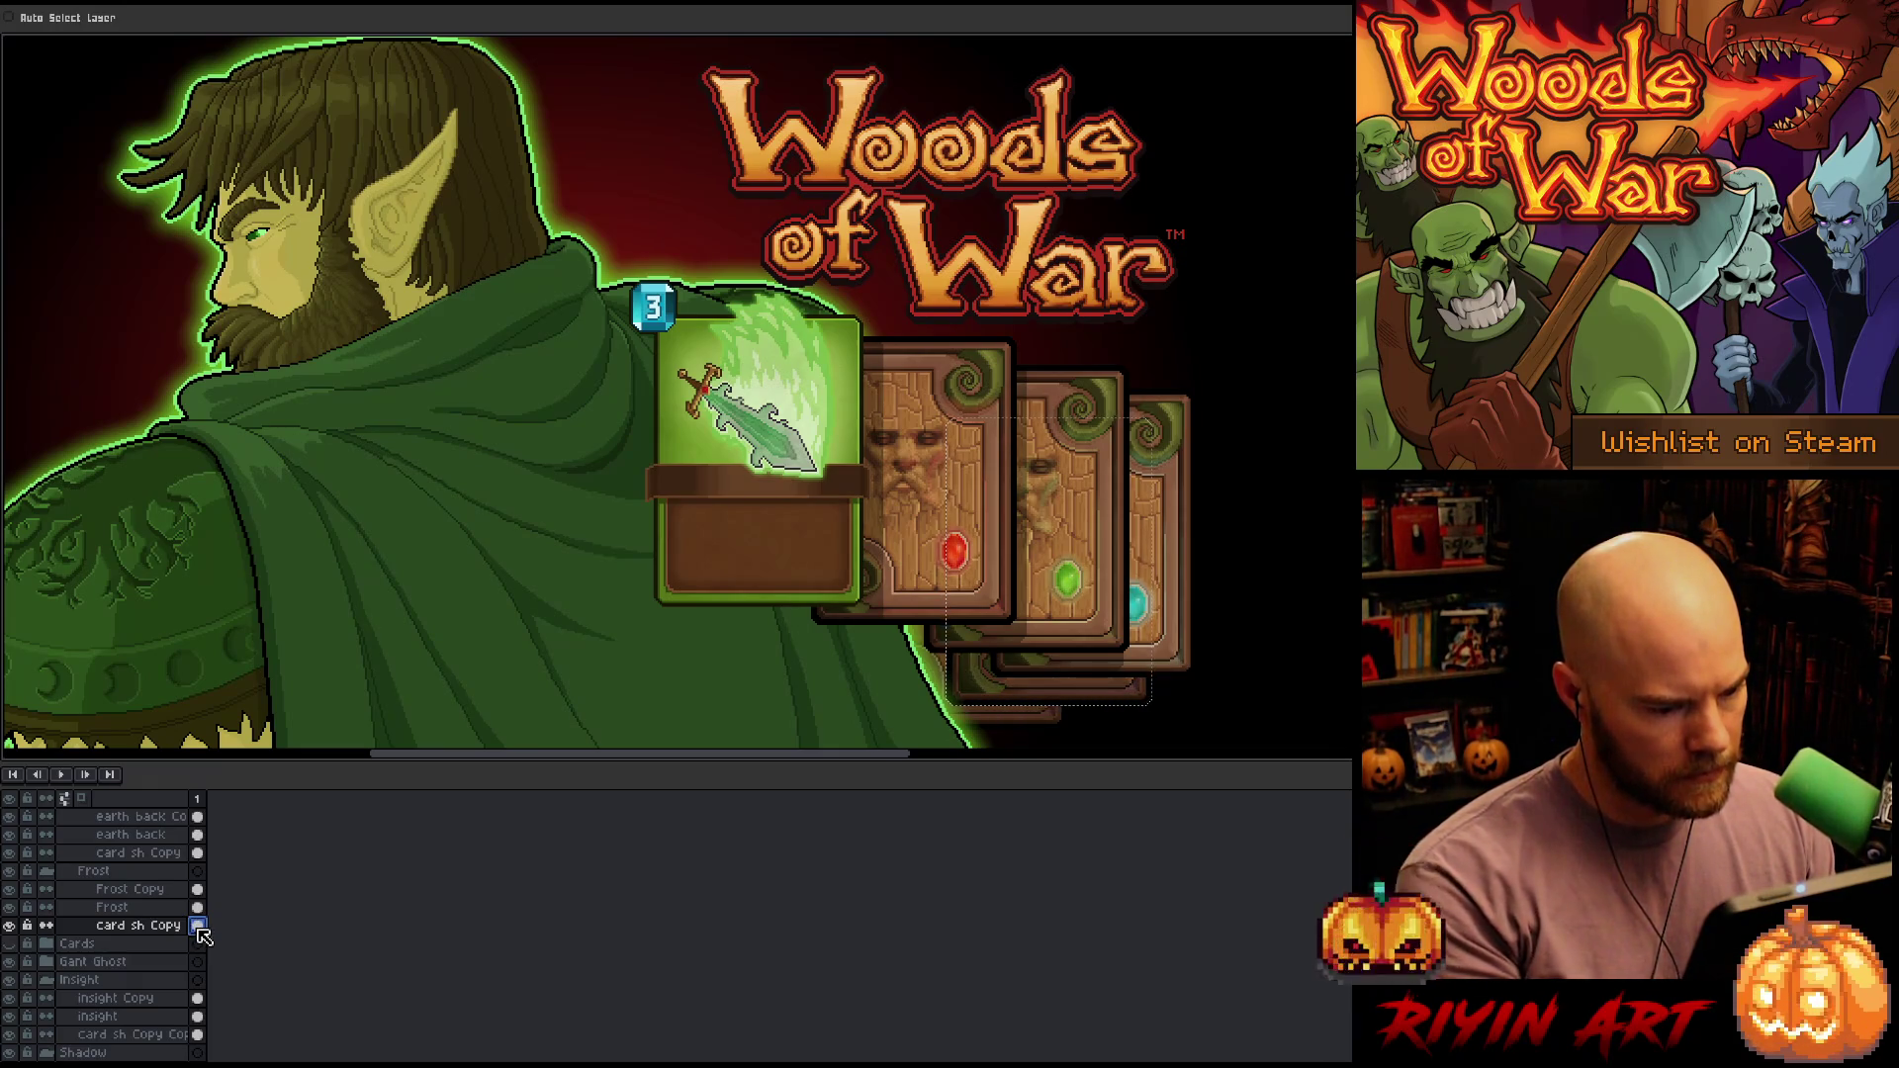
Adjust the opacity of the first shadow layer in Layer Properties
{"action": "double_click", "coordinate": [139, 925]}
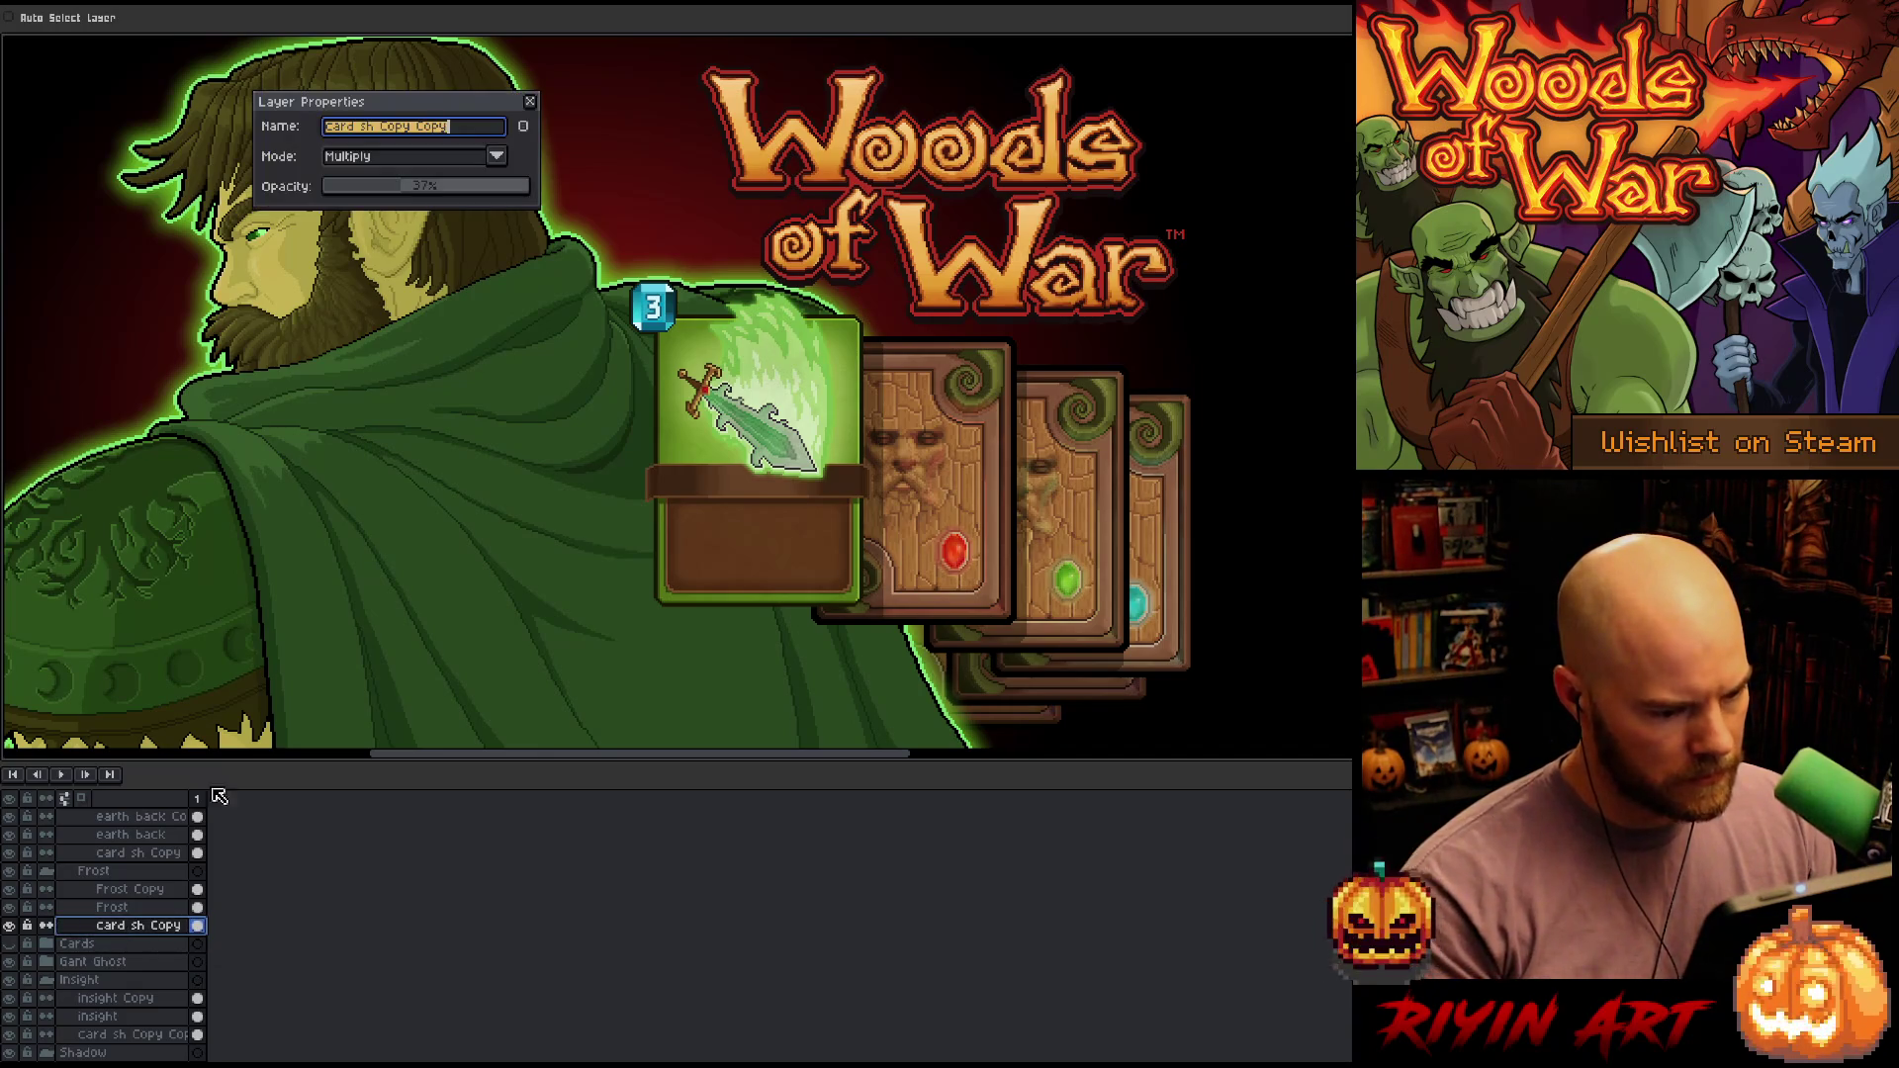
{"action": "left_click", "coordinate": [414, 191]}
{"action": "key", "text": "Return"}
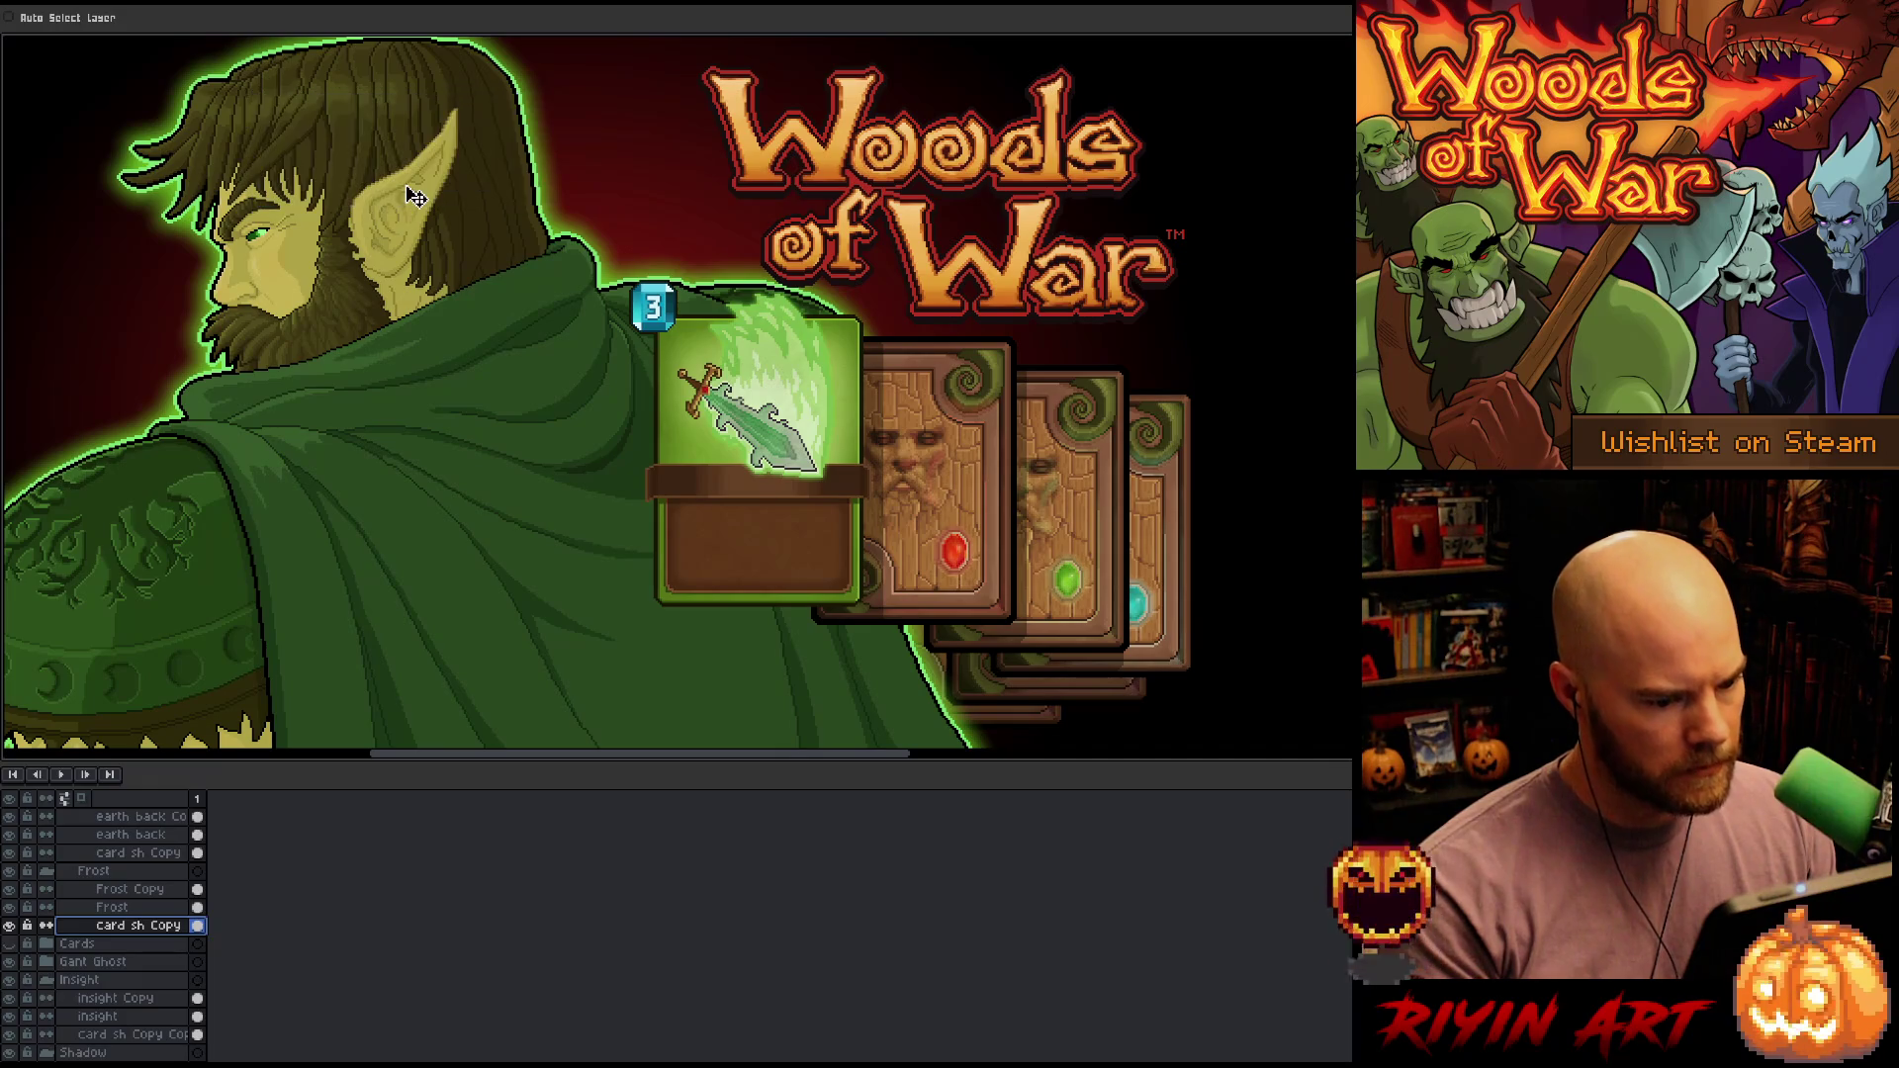
{"action": "scroll", "coordinate": [686, 654], "scroll_direction": "down", "scroll_amount": 1}
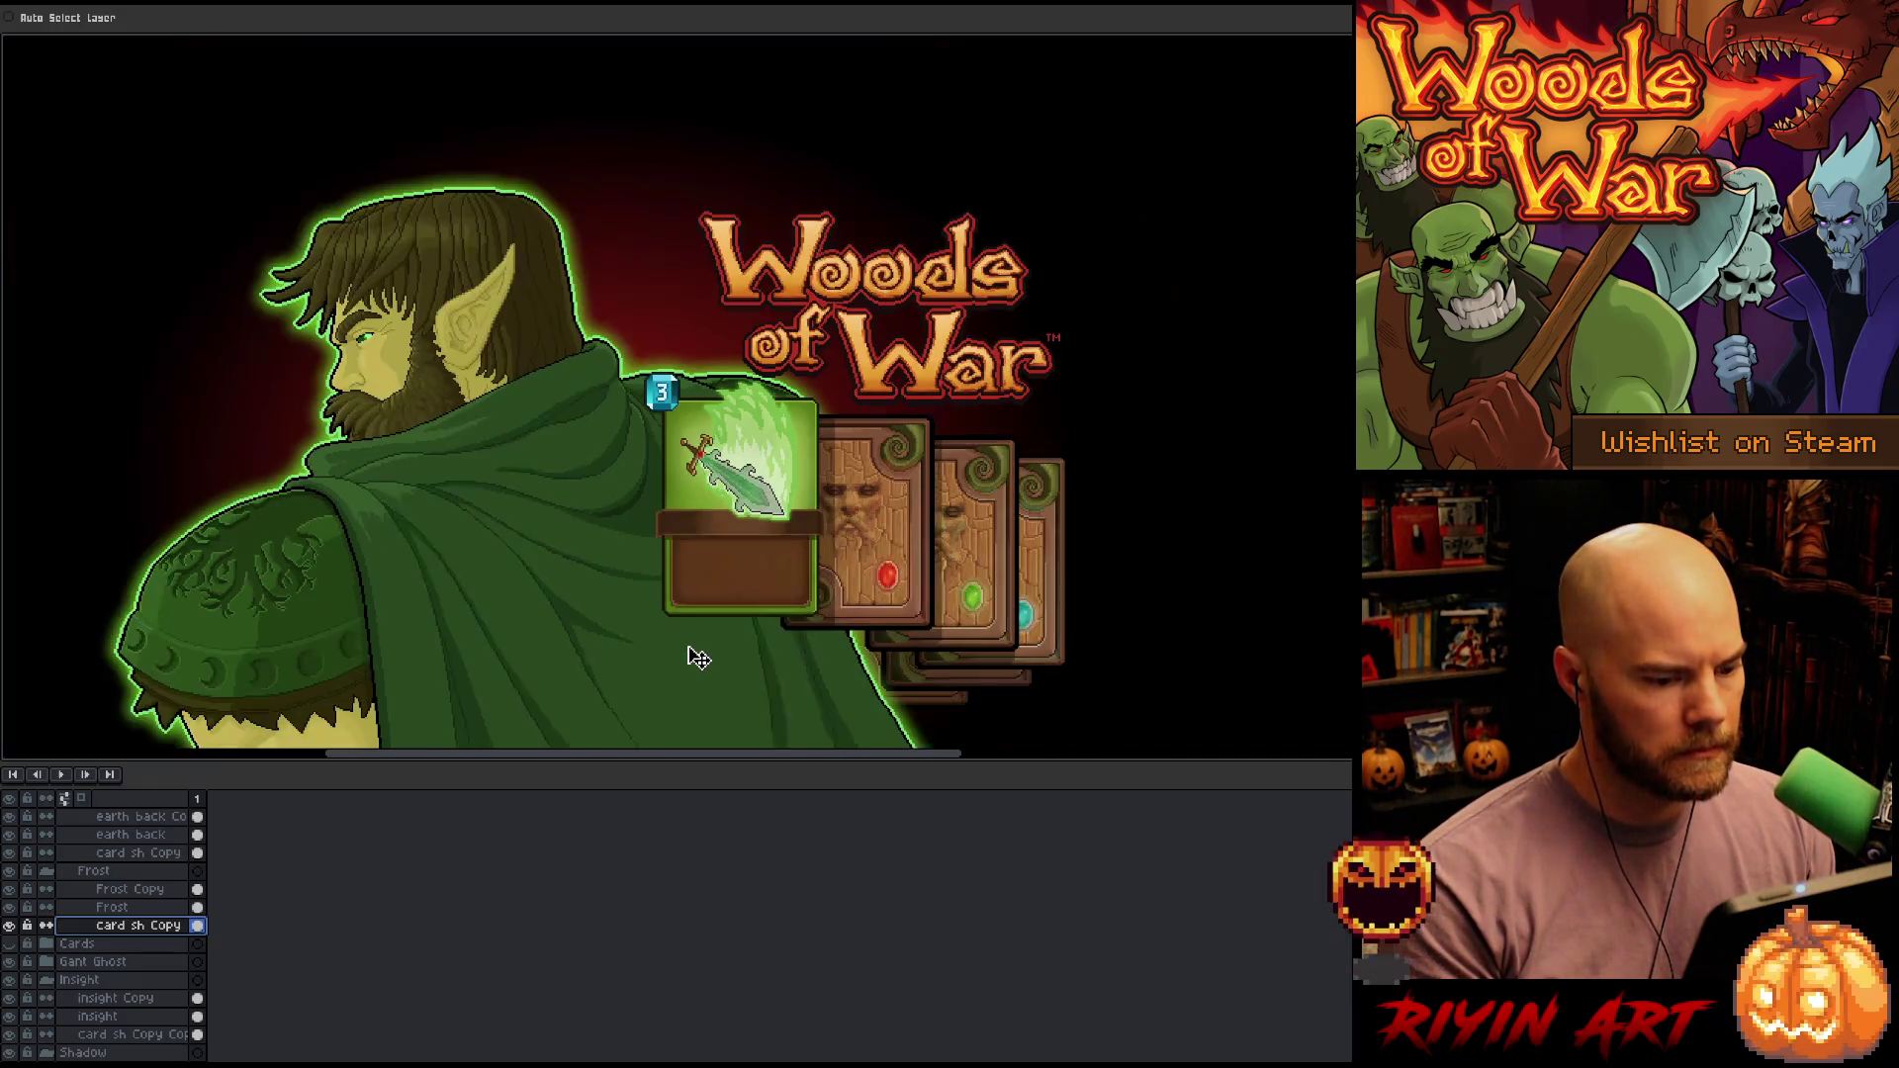
Set the Insight card shadow layer's opacity to about 64%
{"action": "double_click", "coordinate": [138, 1036]}
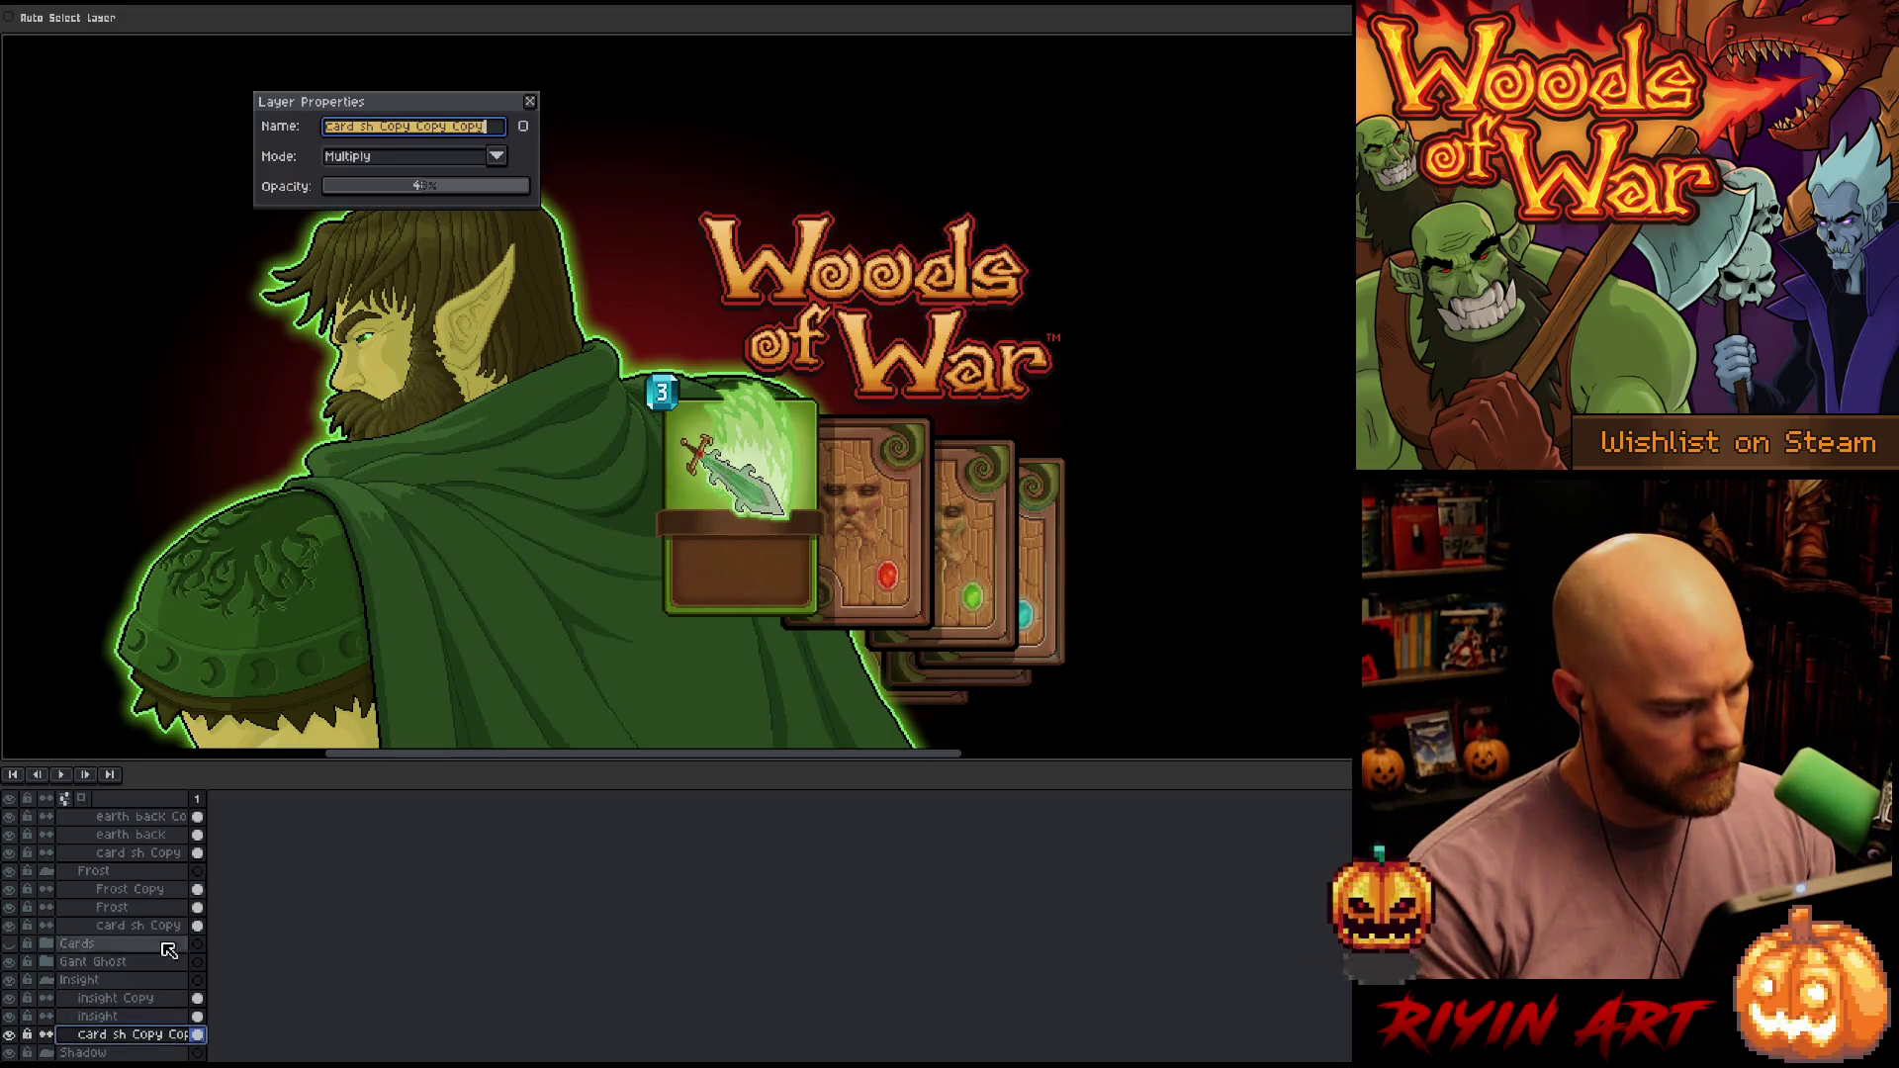
{"action": "left_click", "coordinate": [445, 190]}
{"action": "left_click_drag", "start_coordinate": [445, 189], "coordinate": [456, 187]}
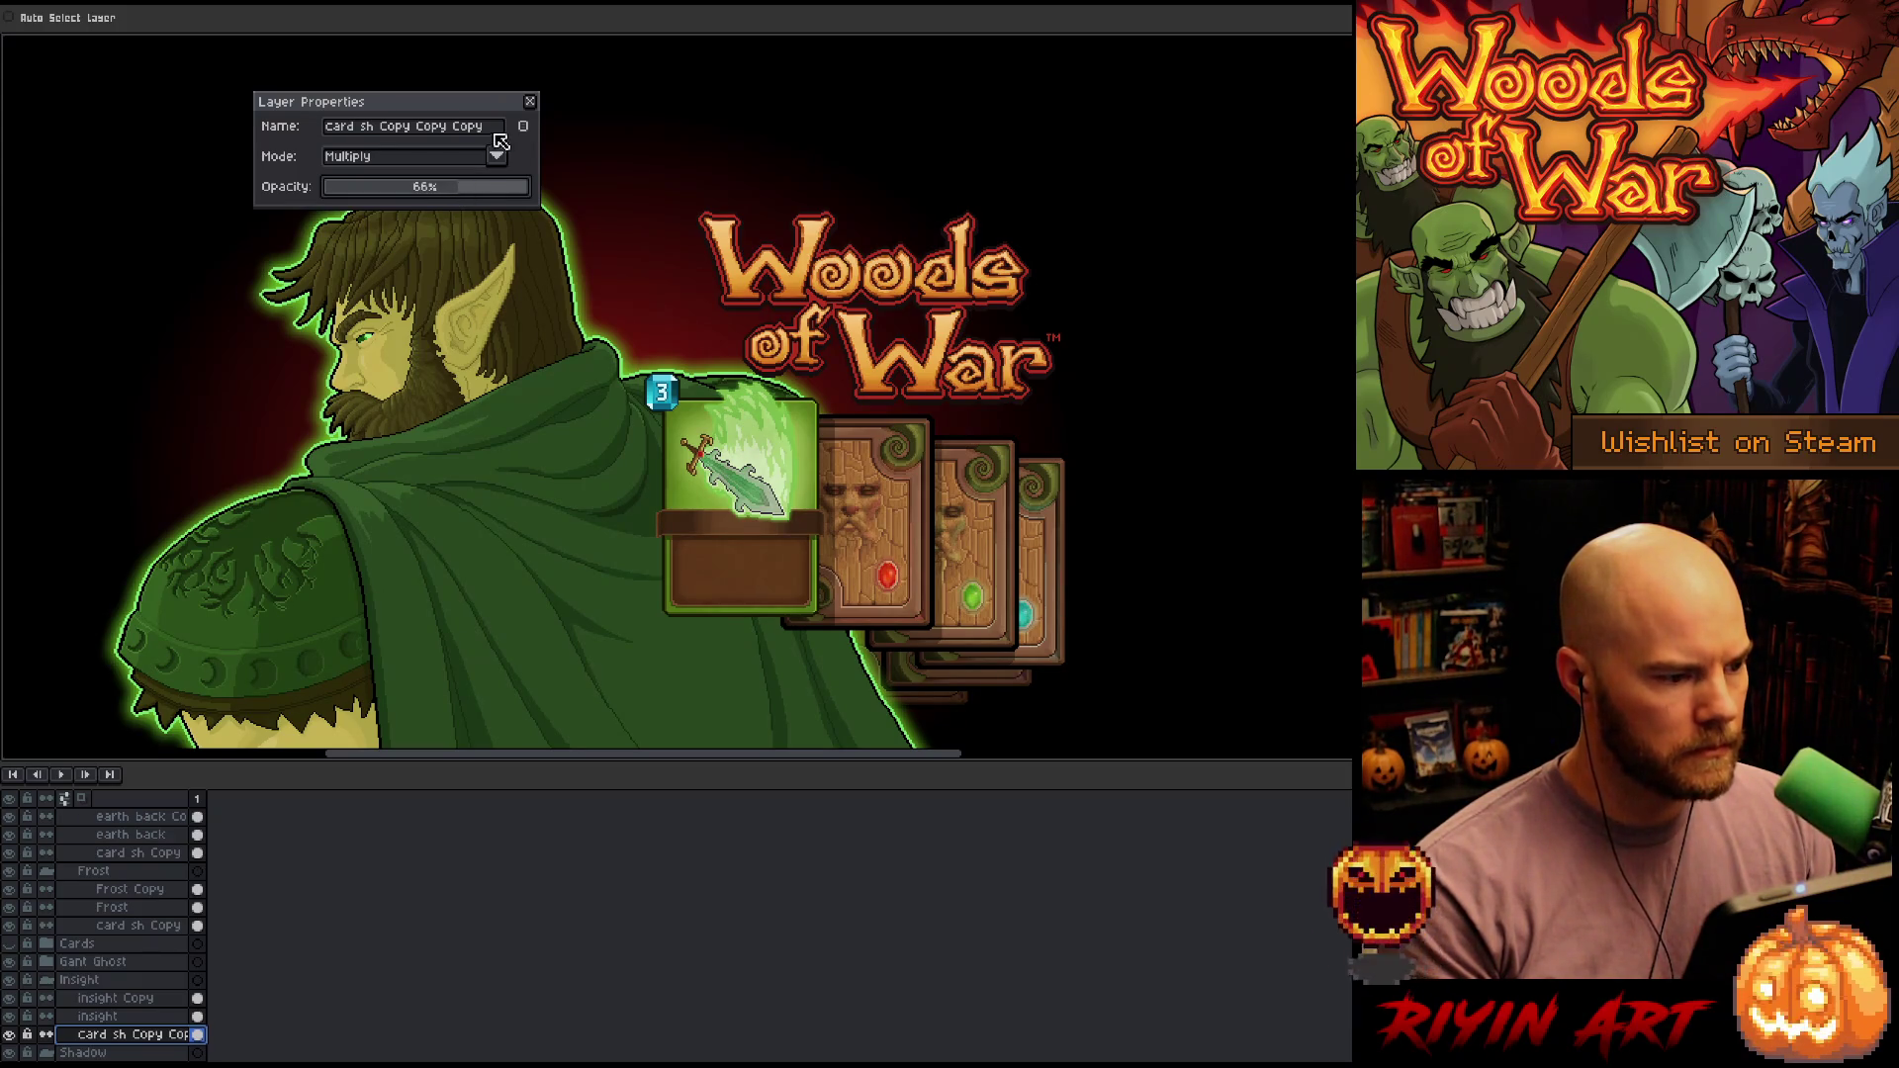
{"action": "left_click", "coordinate": [452, 193]}
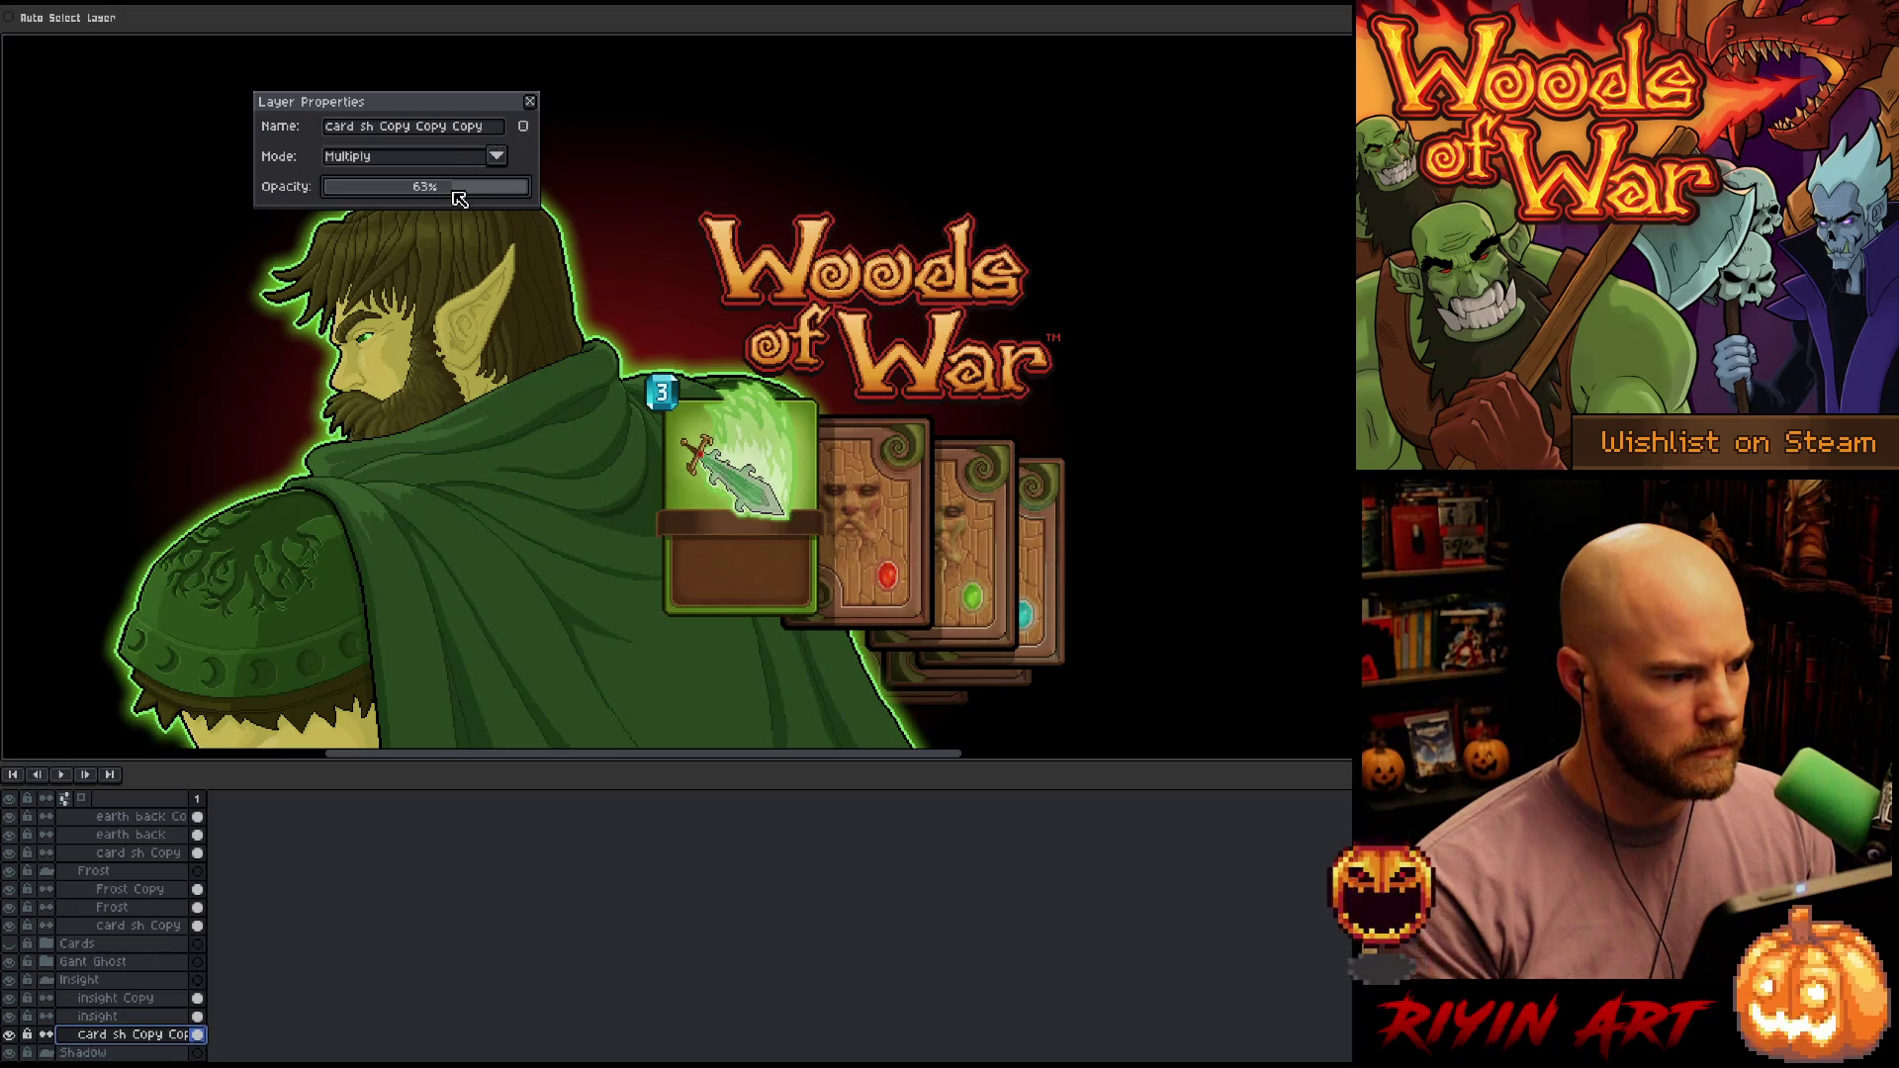
{"action": "left_click", "coordinate": [531, 102]}
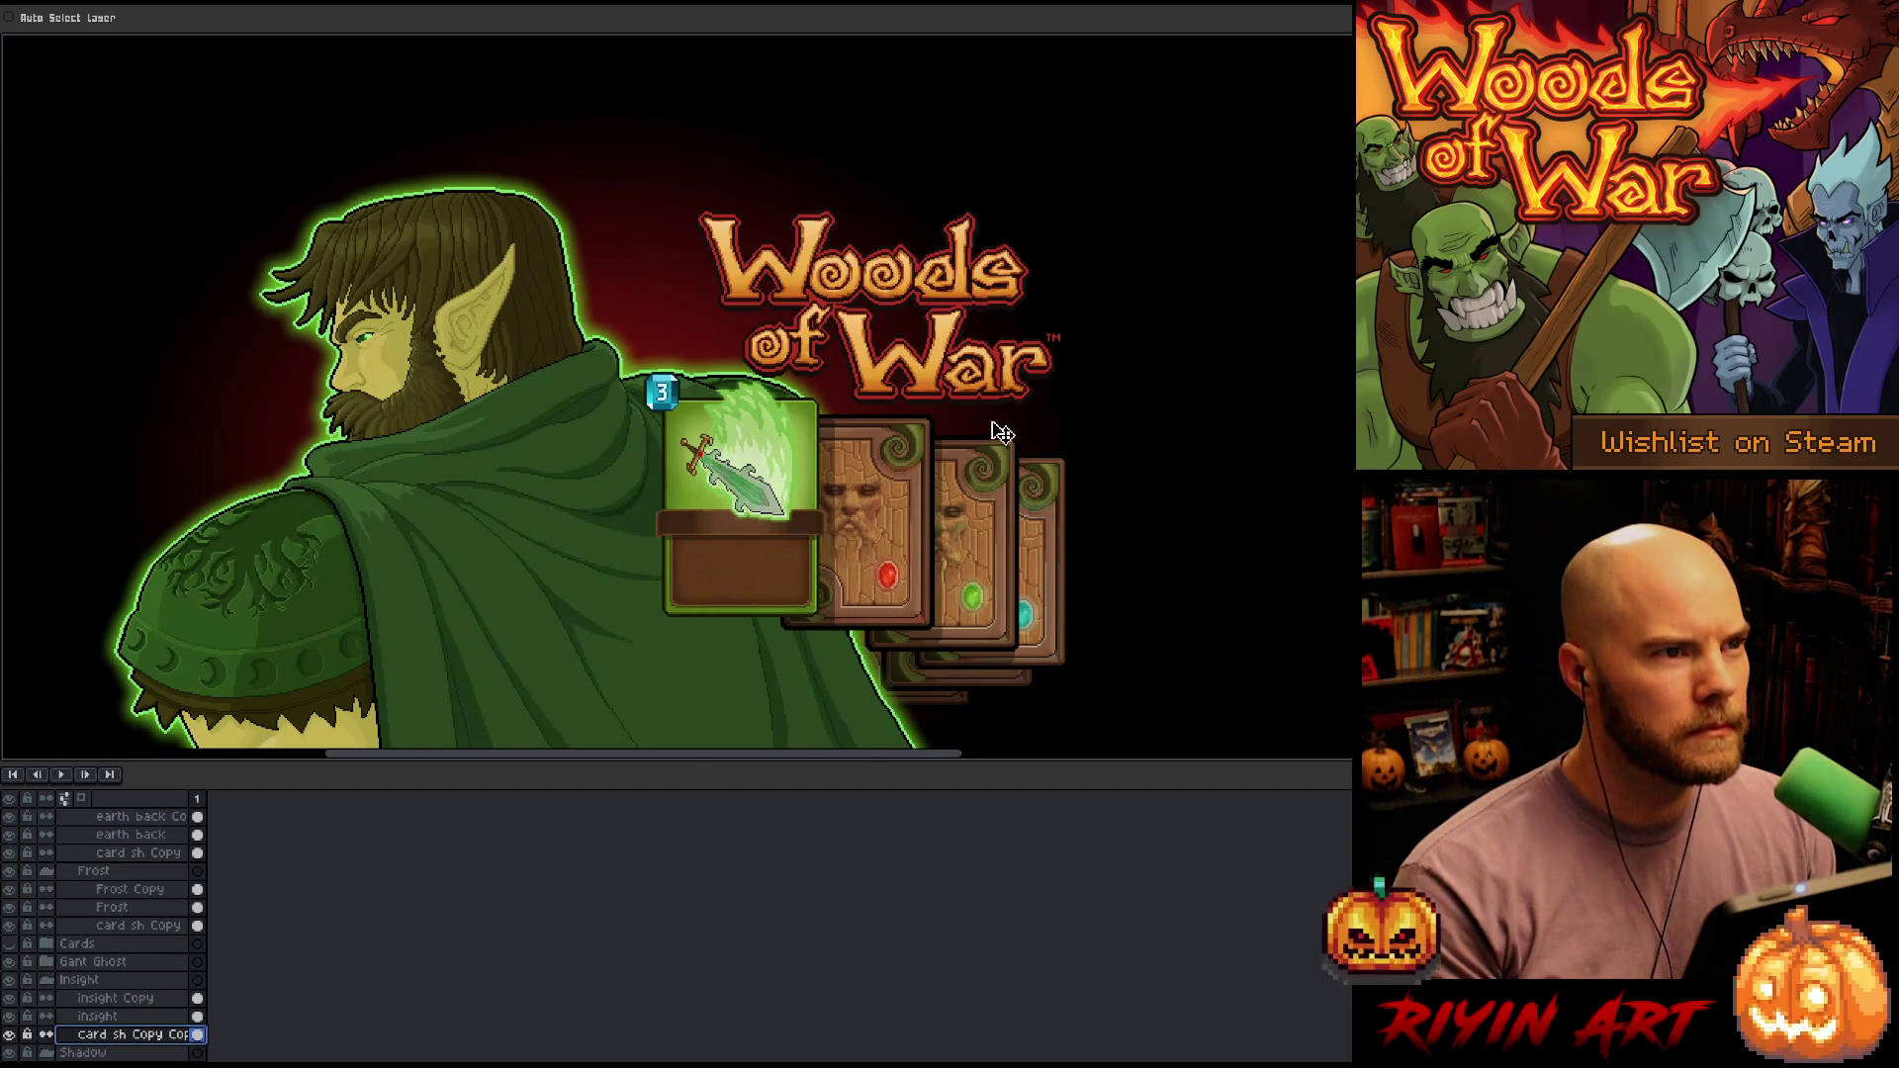
After panning over the artwork, select the Pack layer and create Layer 20 above it
{"action": "scroll", "coordinate": [1001, 432], "scroll_direction": "up", "scroll_amount": 1}
{"action": "scroll", "coordinate": [1010, 428], "scroll_direction": "down", "scroll_amount": 1}
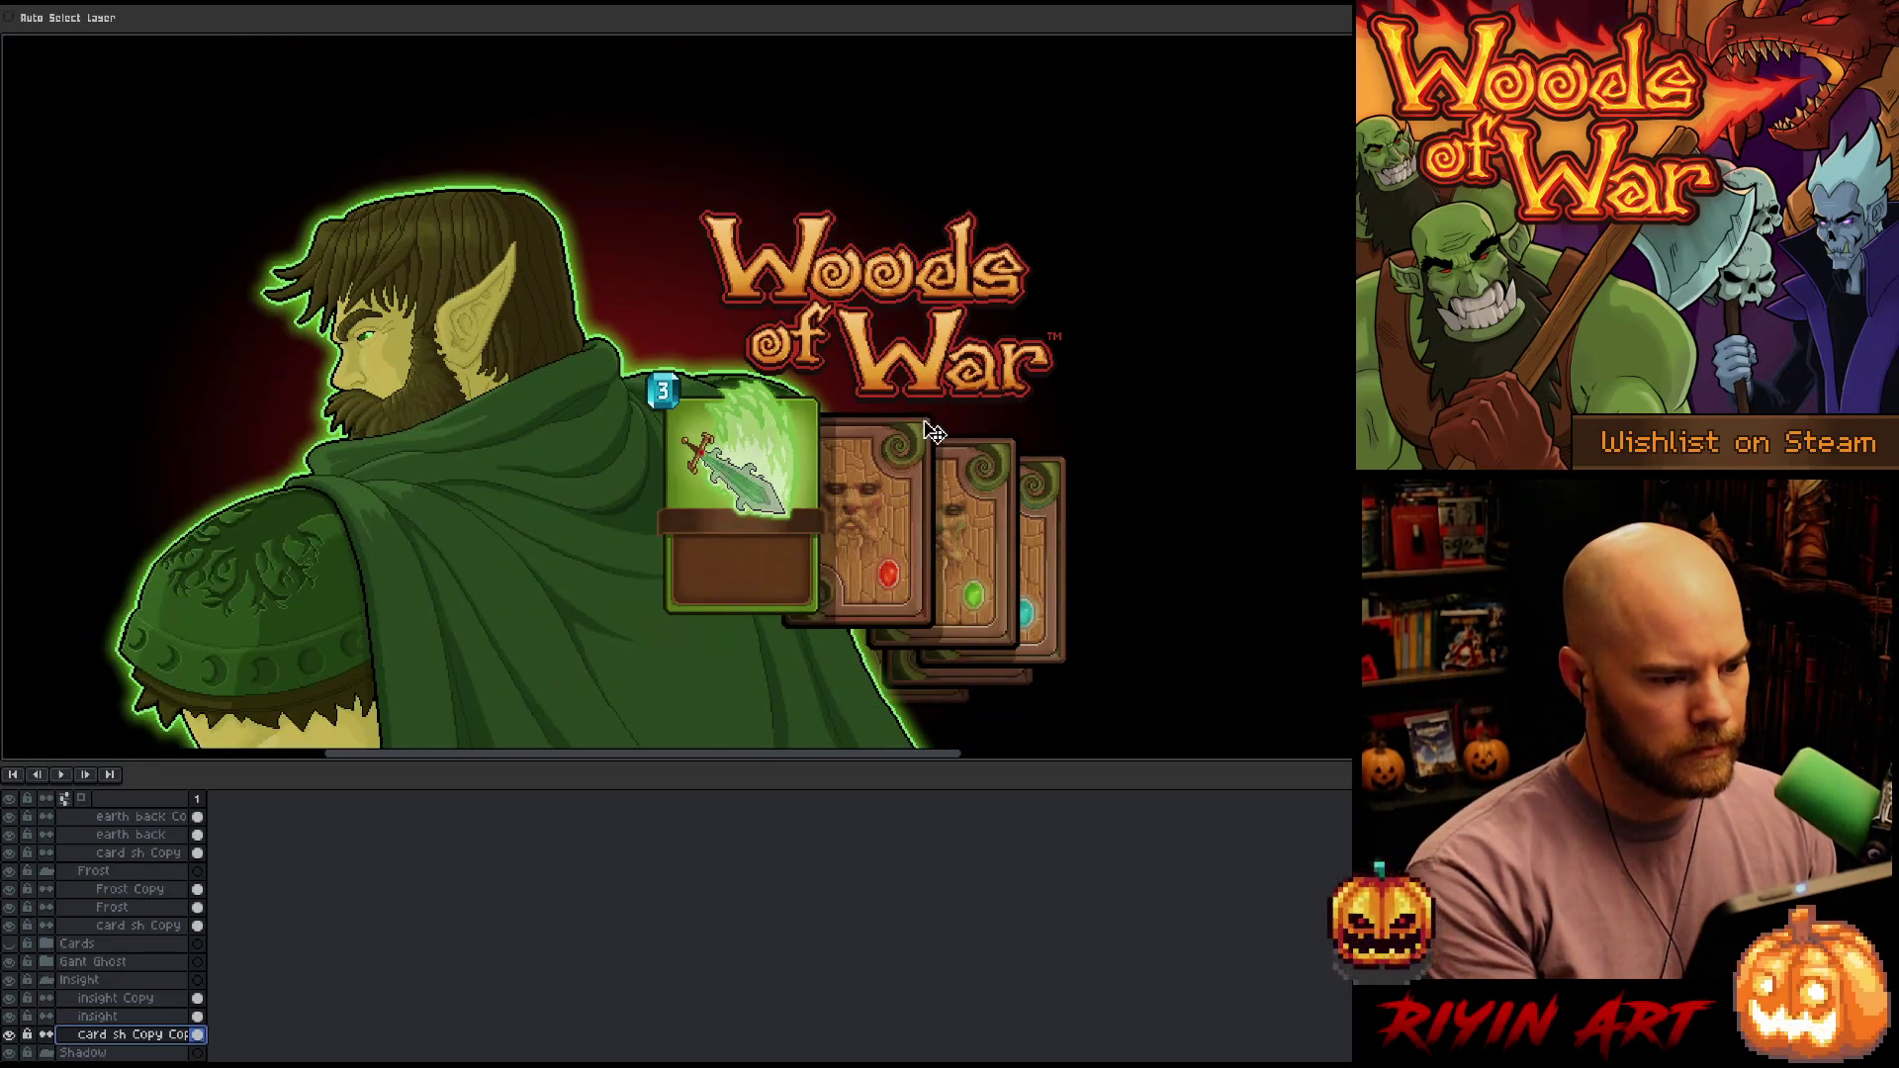
{"action": "key", "text": "Tab"}
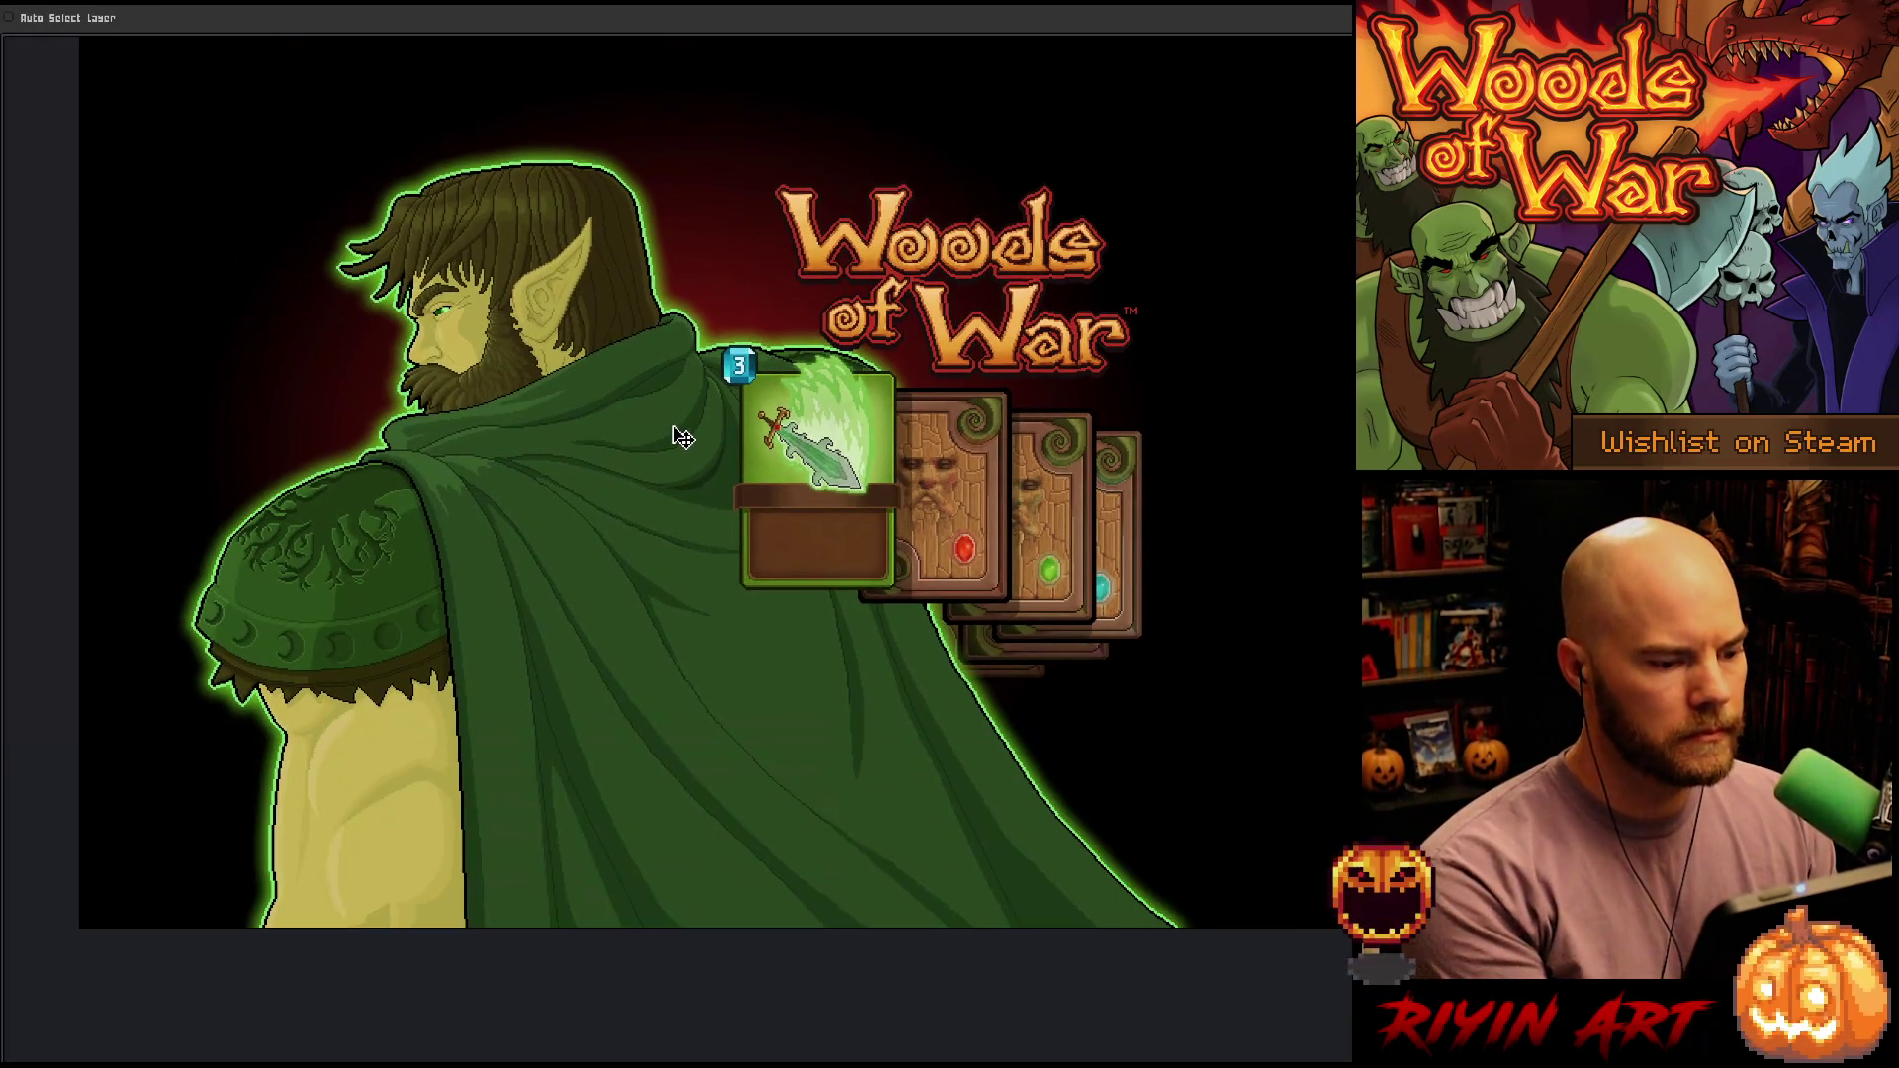
{"action": "scroll", "coordinate": [721, 360], "scroll_direction": "up", "scroll_amount": 1}
{"action": "mouse_move", "coordinate": [721, 360]}
{"action": "left_mouse_down"}
{"action": "mouse_move", "coordinate": [685, 369]}
{"action": "mouse_move", "coordinate": [643, 303]}
{"action": "mouse_move", "coordinate": [596, 438]}
{"action": "mouse_move", "coordinate": [661, 424]}
{"action": "mouse_move", "coordinate": [669, 492]}
{"action": "mouse_move", "coordinate": [658, 391]}
{"action": "left_mouse_up"}
{"action": "scroll", "coordinate": [662, 423], "scroll_direction": "up", "scroll_amount": 2}
{"action": "scroll", "coordinate": [670, 491], "scroll_direction": "down", "scroll_amount": 2}
{"action": "key", "text": "Tab"}
{"action": "scroll", "coordinate": [663, 391], "scroll_direction": "down", "scroll_amount": 1}
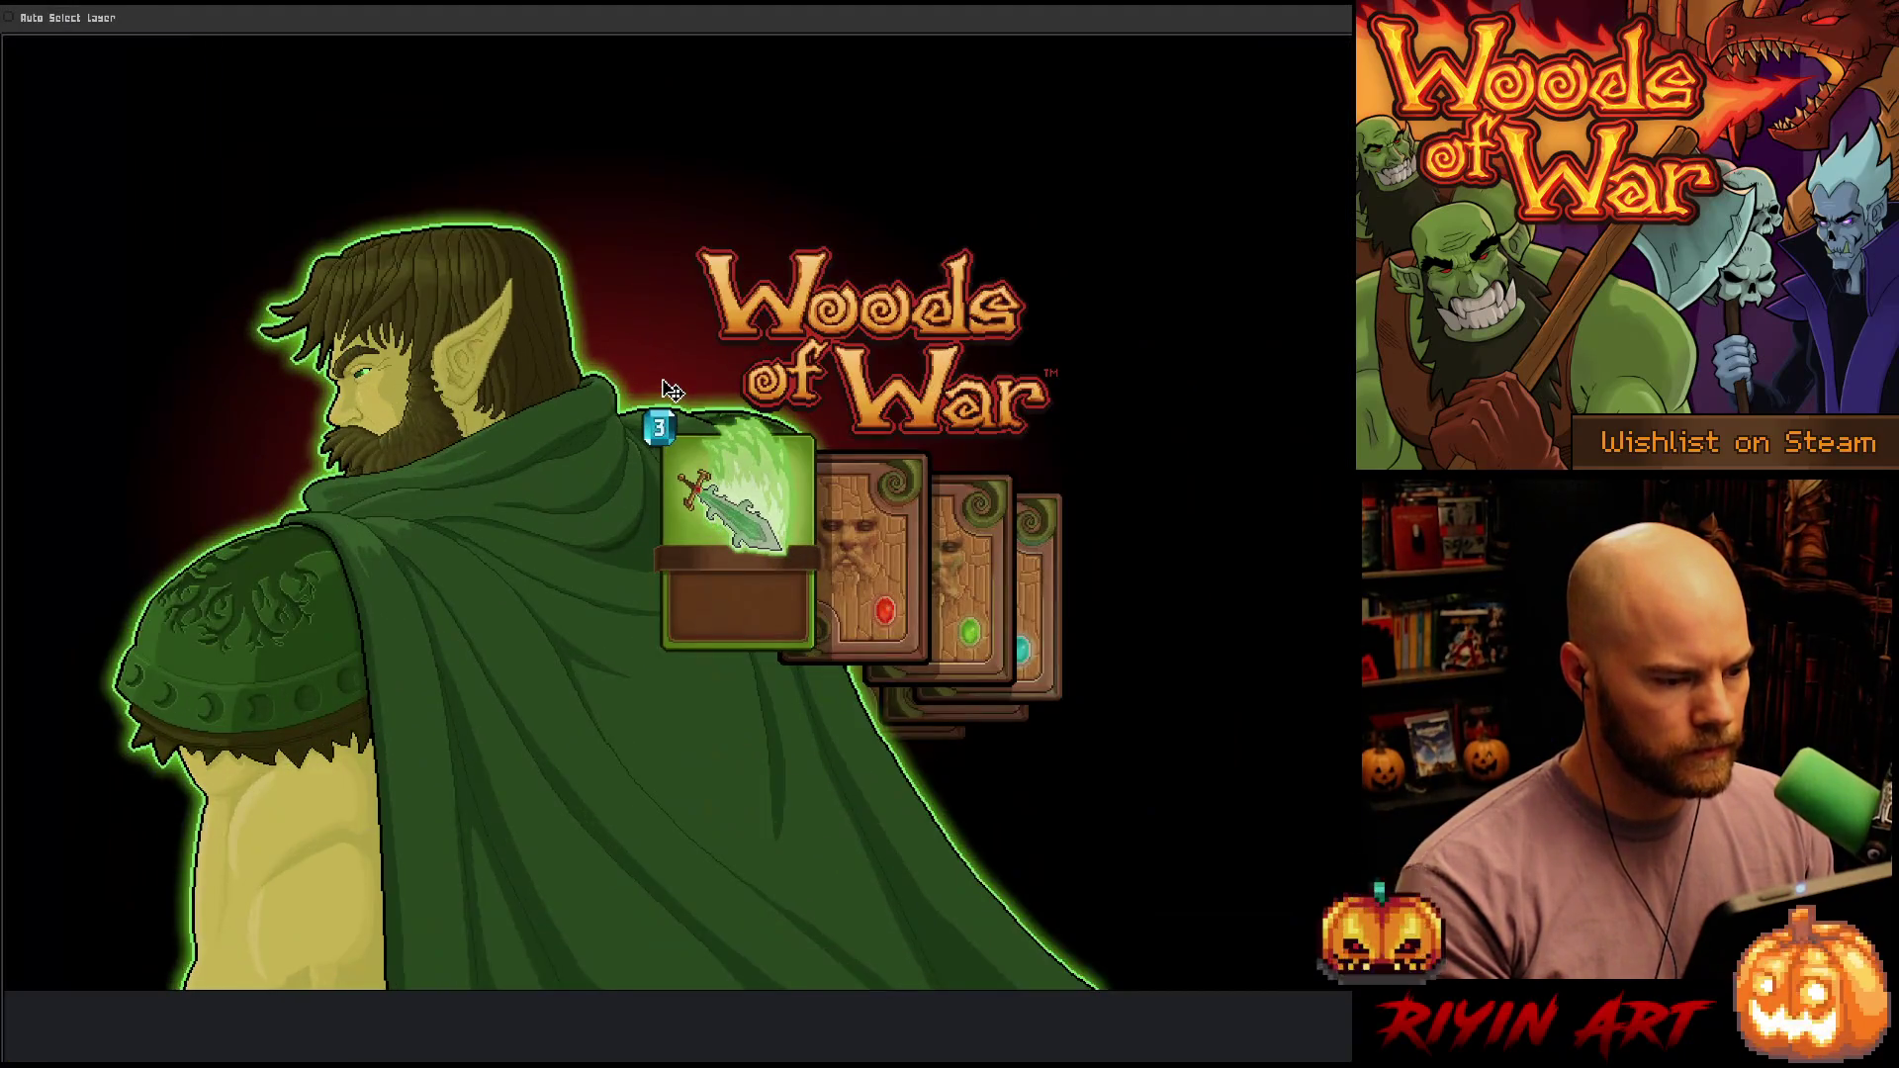
{"action": "key", "text": "Tab"}
{"action": "scroll", "coordinate": [114, 856], "scroll_direction": "up", "scroll_amount": 10}
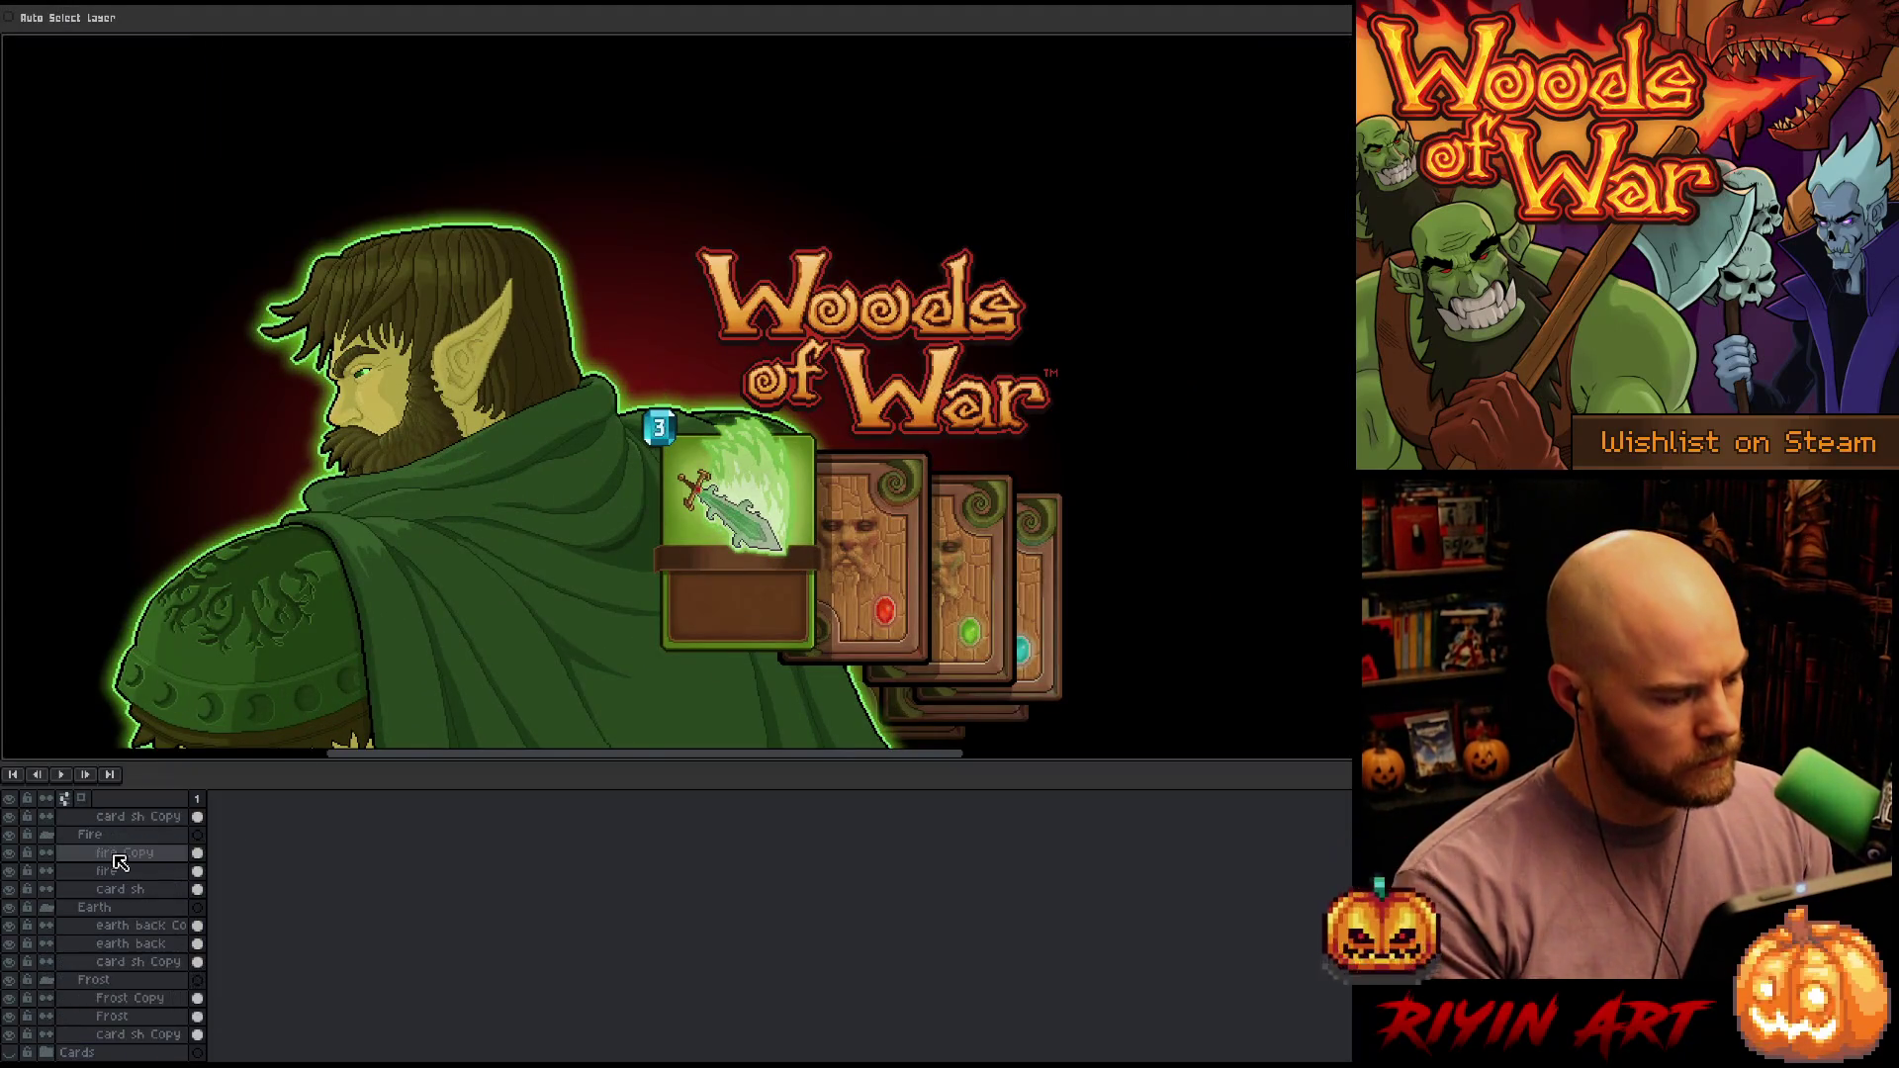
{"action": "left_click", "coordinate": [95, 820]}
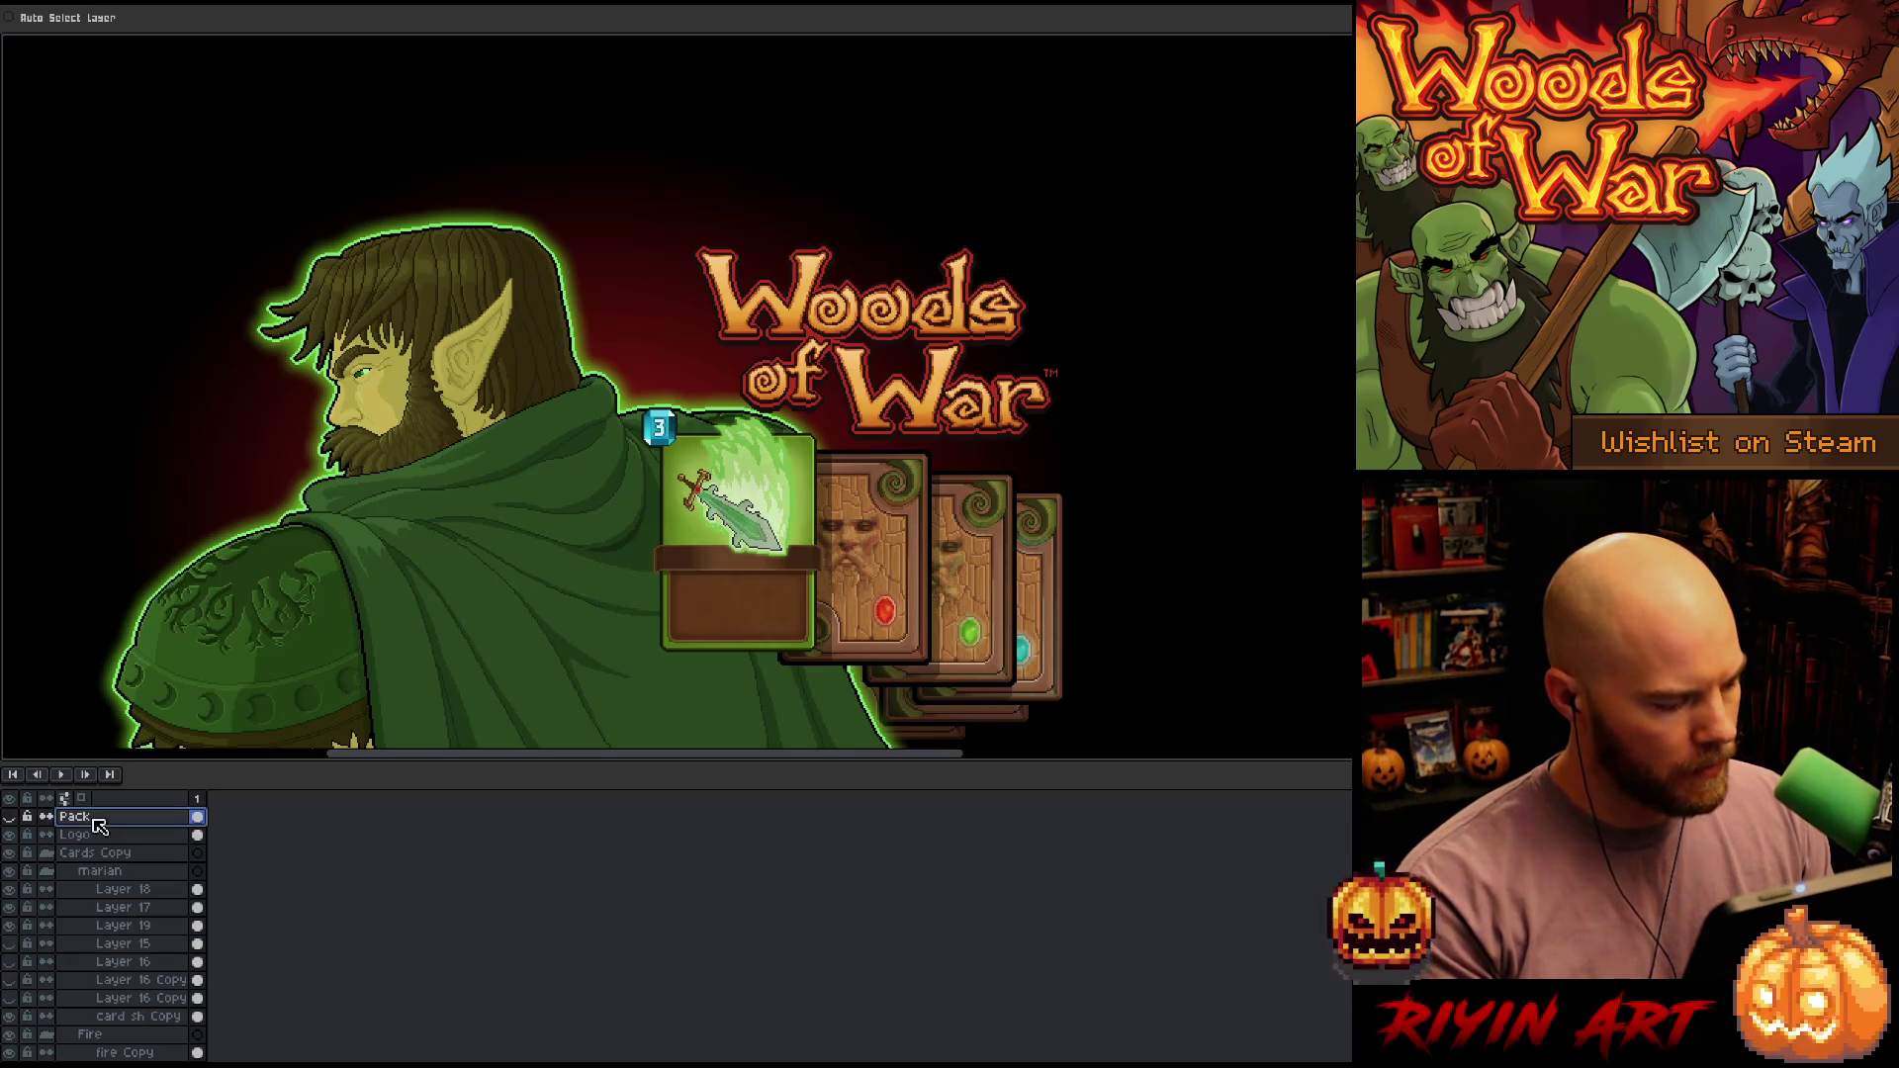
{"action": "key", "text": "shift+n"}
Marquee the banner area from the cards to the elf's head and fill outside it
{"action": "key", "text": "m"}
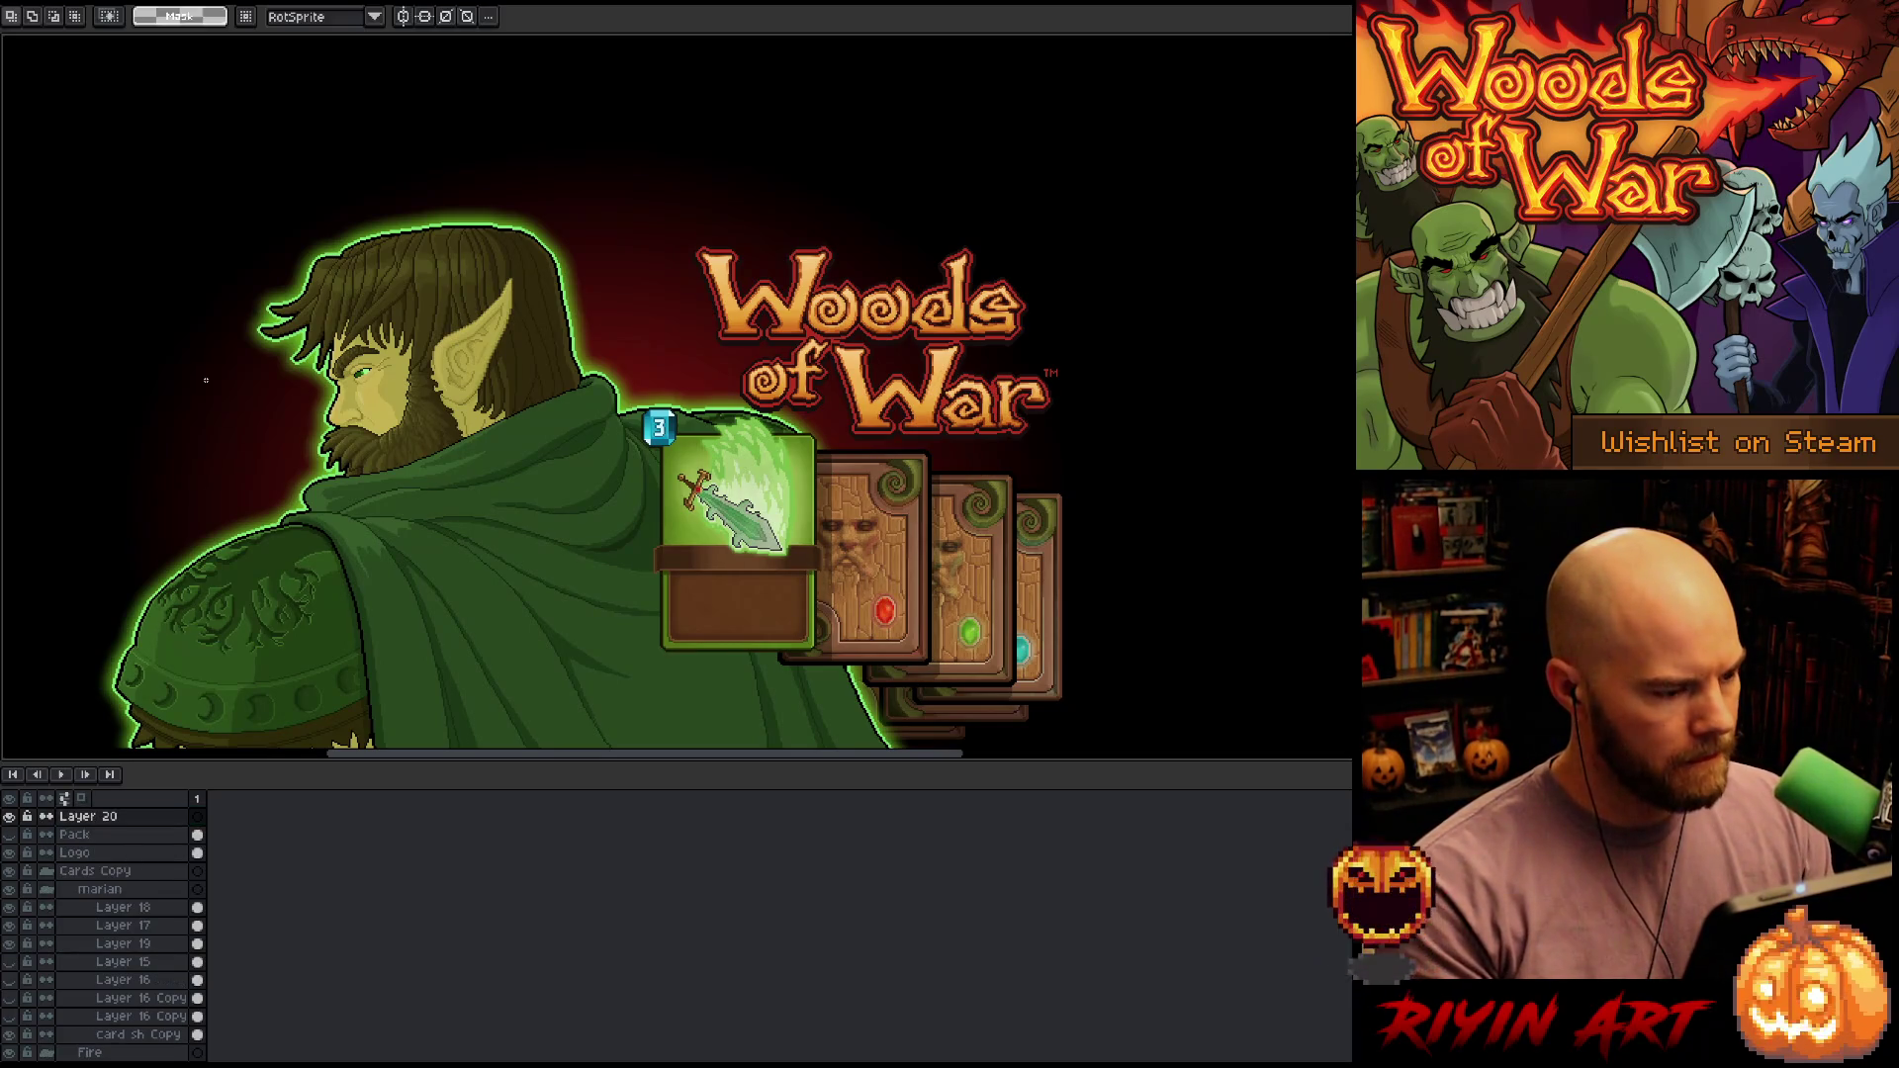
{"action": "scroll", "coordinate": [211, 363], "scroll_direction": "down", "scroll_amount": 1}
{"action": "mouse_move", "coordinate": [205, 289]}
{"action": "left_mouse_down"}
{"action": "mouse_move", "coordinate": [801, 537]}
{"action": "mouse_move", "coordinate": [891, 509]}
{"action": "mouse_move", "coordinate": [950, 594]}
{"action": "mouse_move", "coordinate": [864, 479]}
{"action": "mouse_move", "coordinate": [818, 495]}
{"action": "left_mouse_up"}
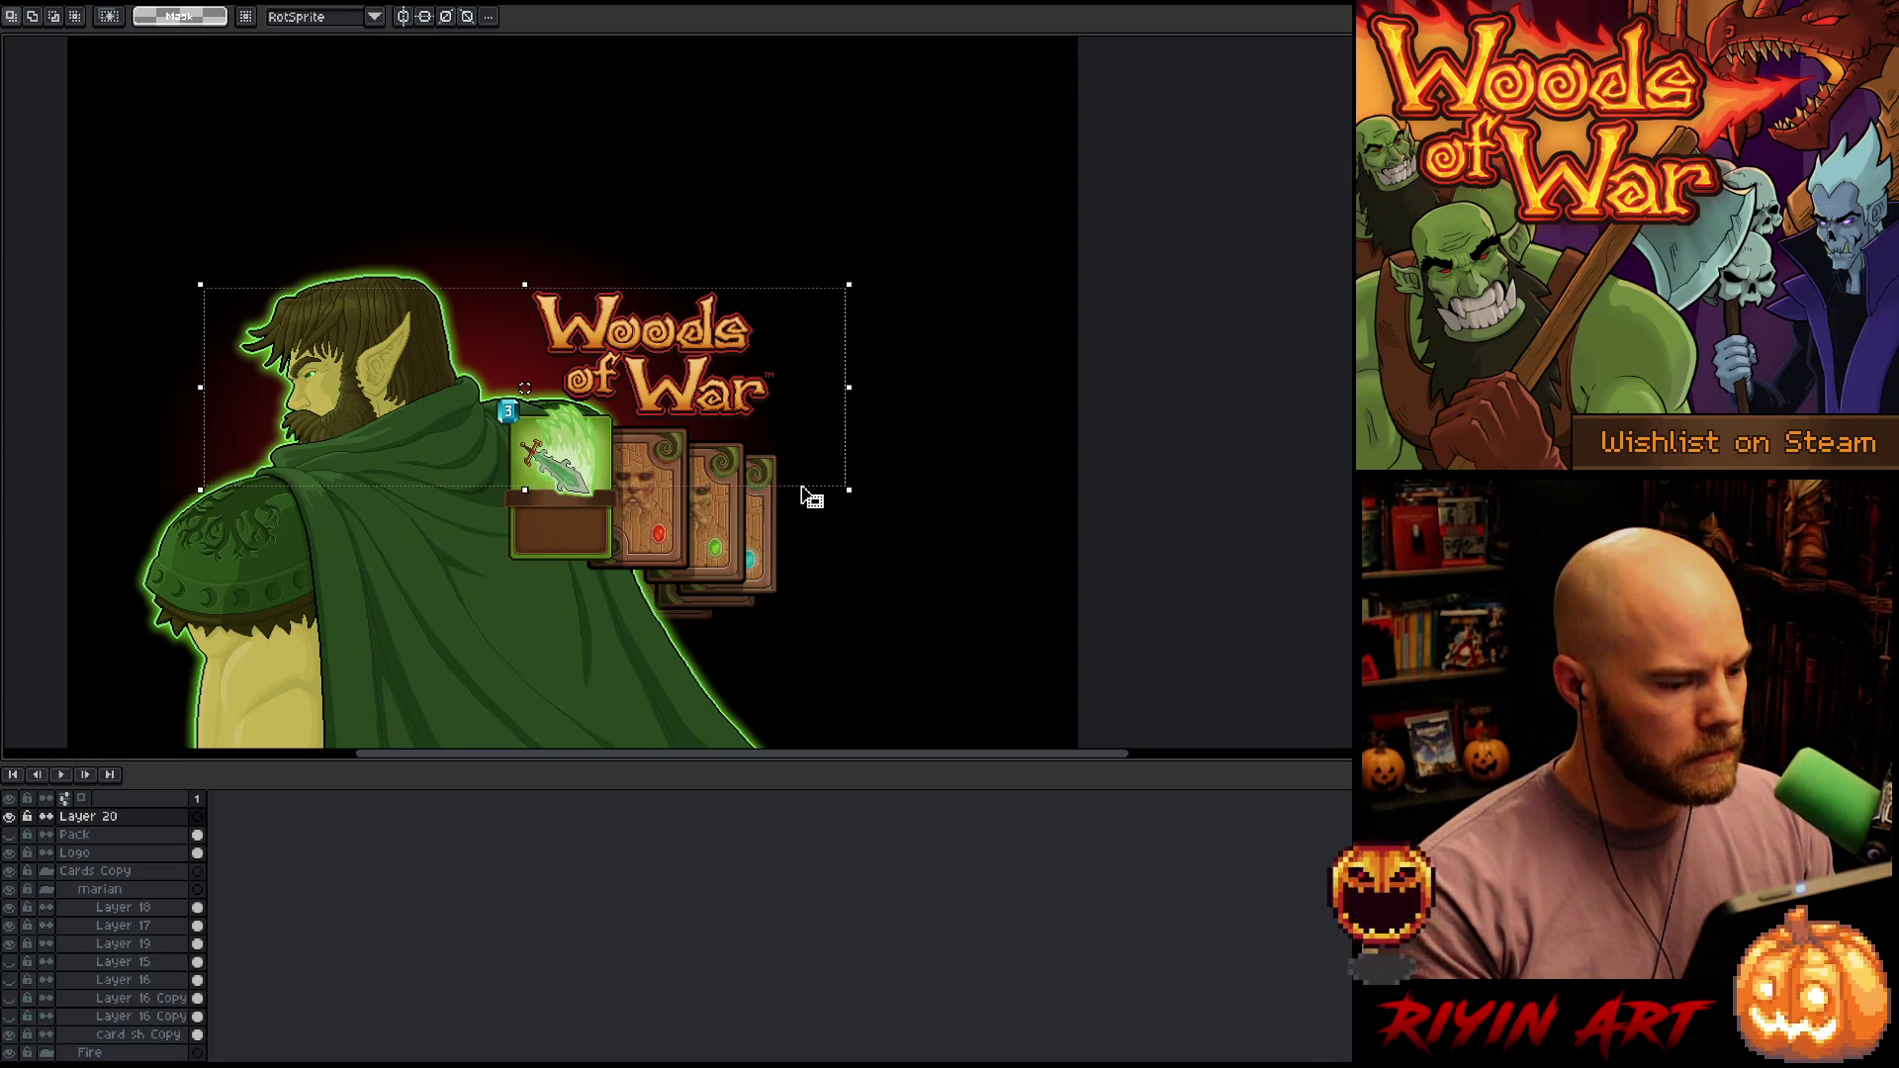
{"action": "key", "text": "ctrl+d"}
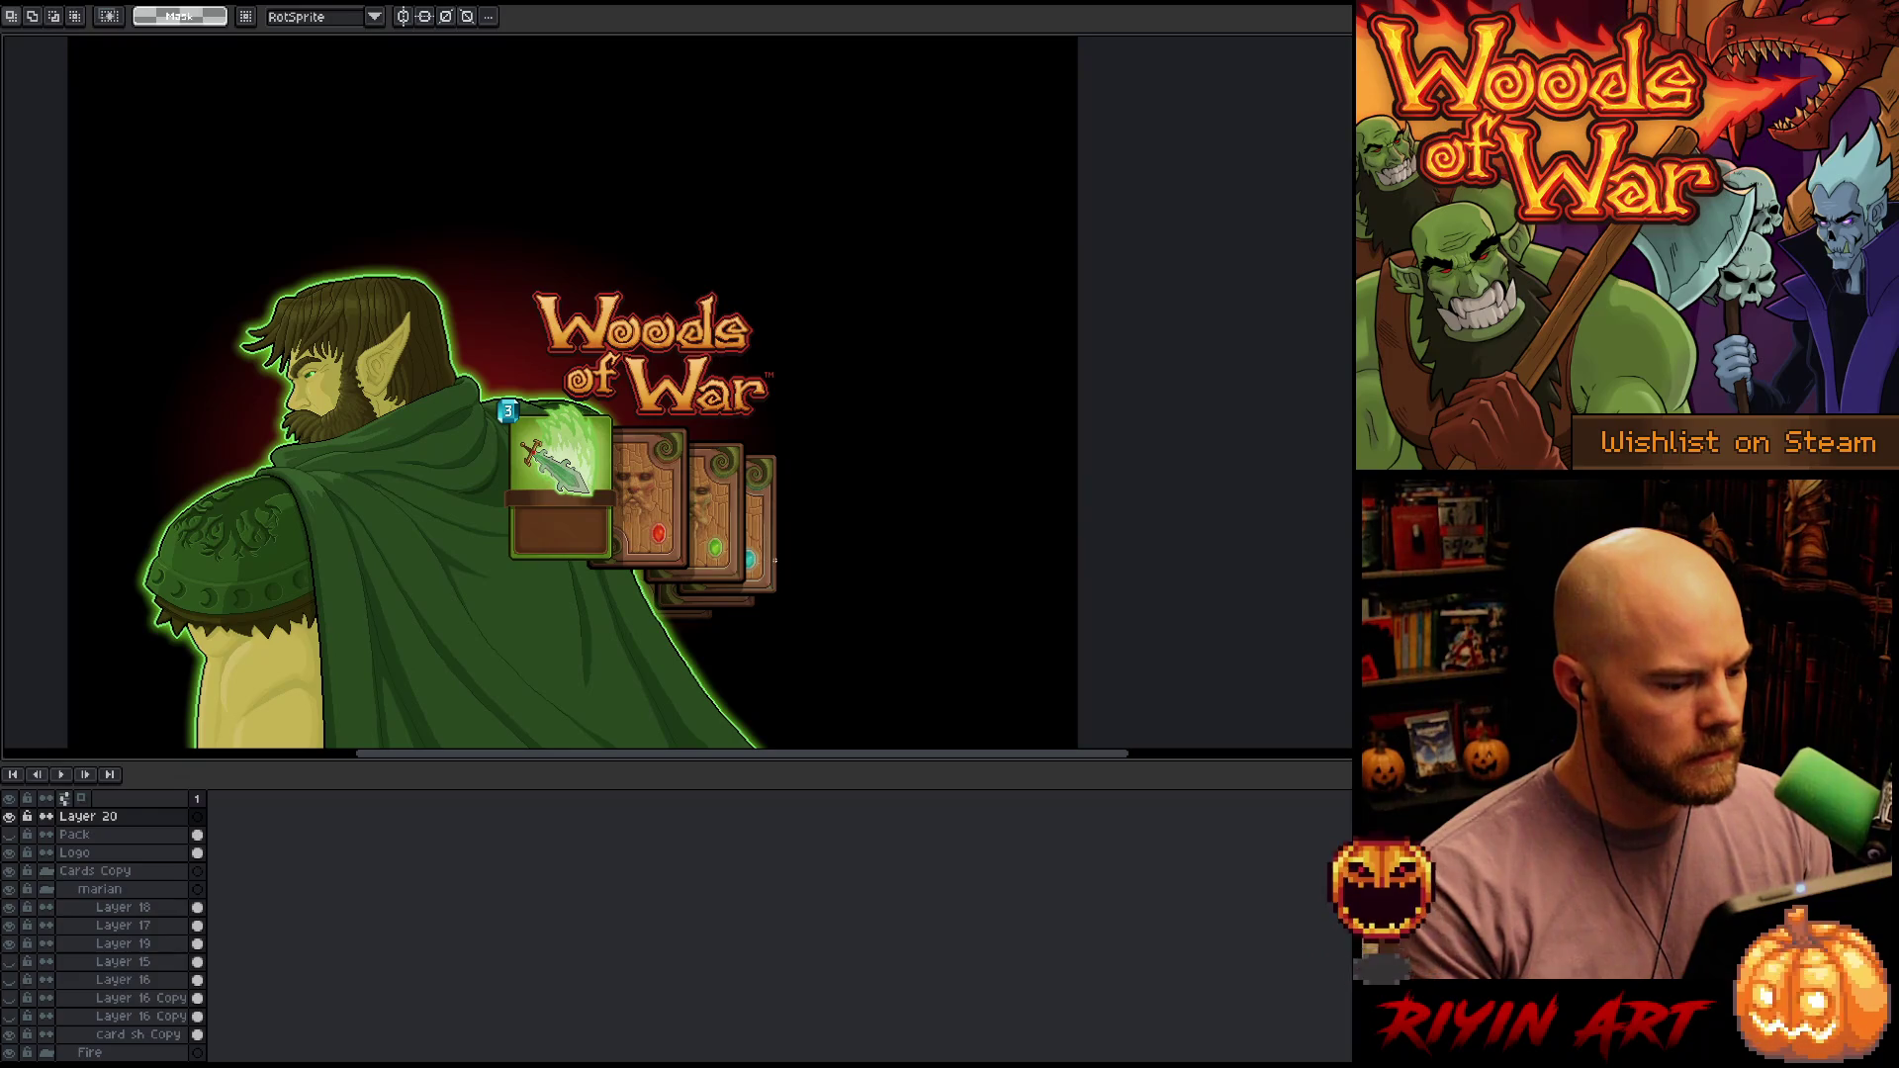
{"action": "mouse_move", "coordinate": [792, 570]}
{"action": "left_mouse_down"}
{"action": "mouse_move", "coordinate": [263, 271]}
{"action": "mouse_move", "coordinate": [183, 265]}
{"action": "left_mouse_up"}
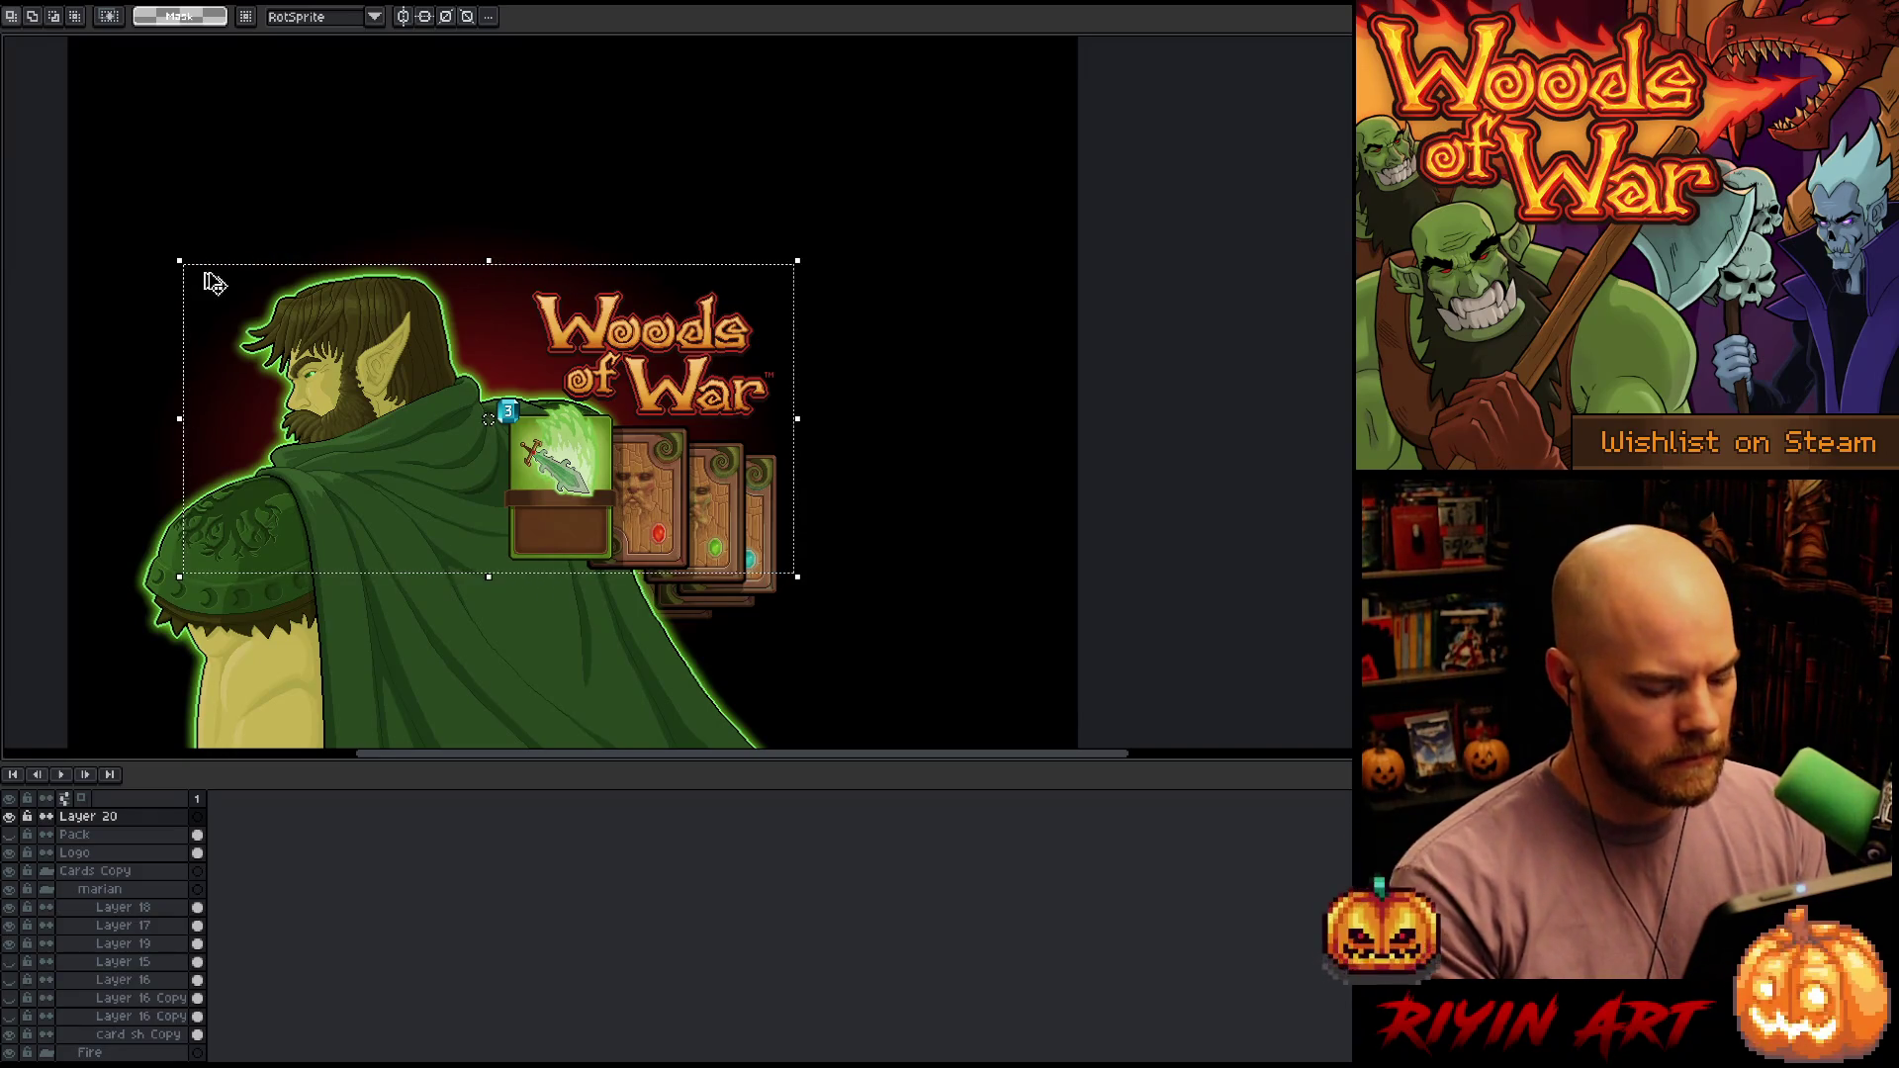
{"action": "key", "text": "ctrl+a"}
{"action": "key", "text": "f"}
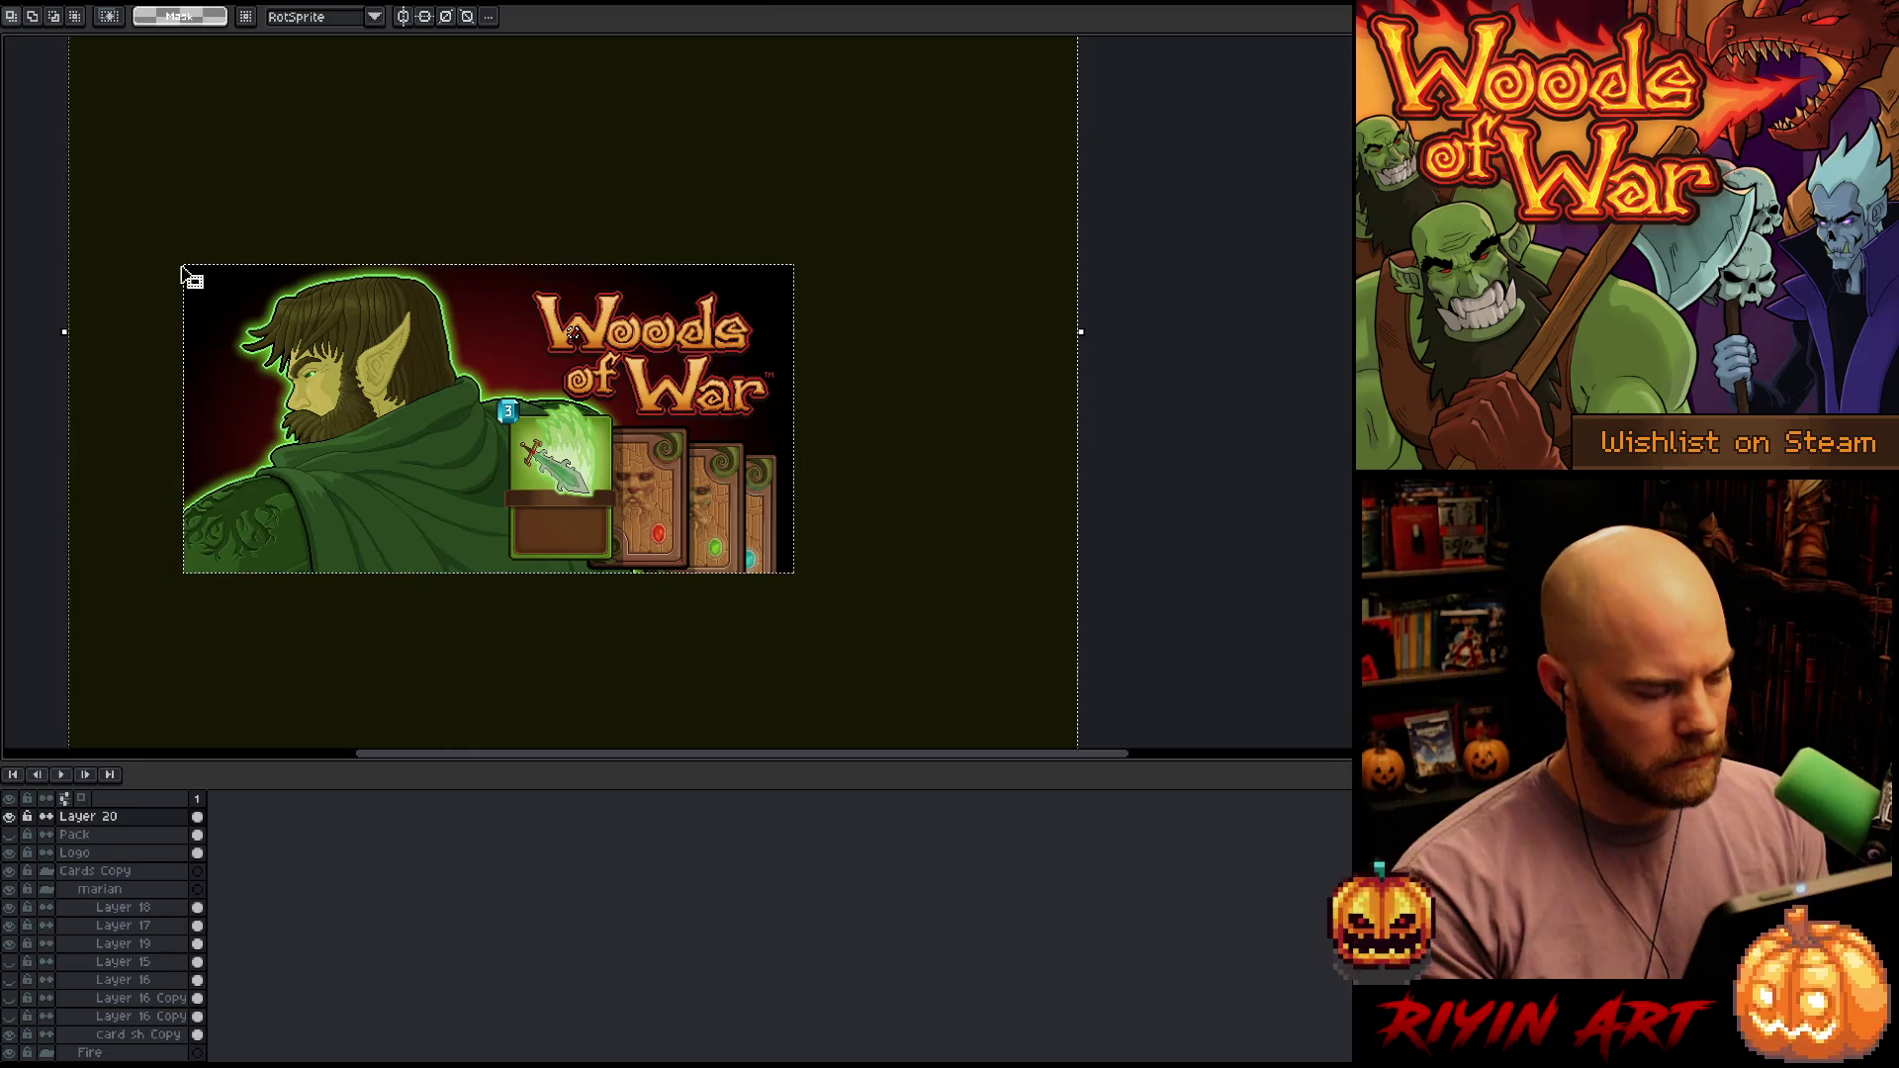
Set the colour to black and refill the outside area on Layer 20 with black
{"action": "key", "text": "Tab"}
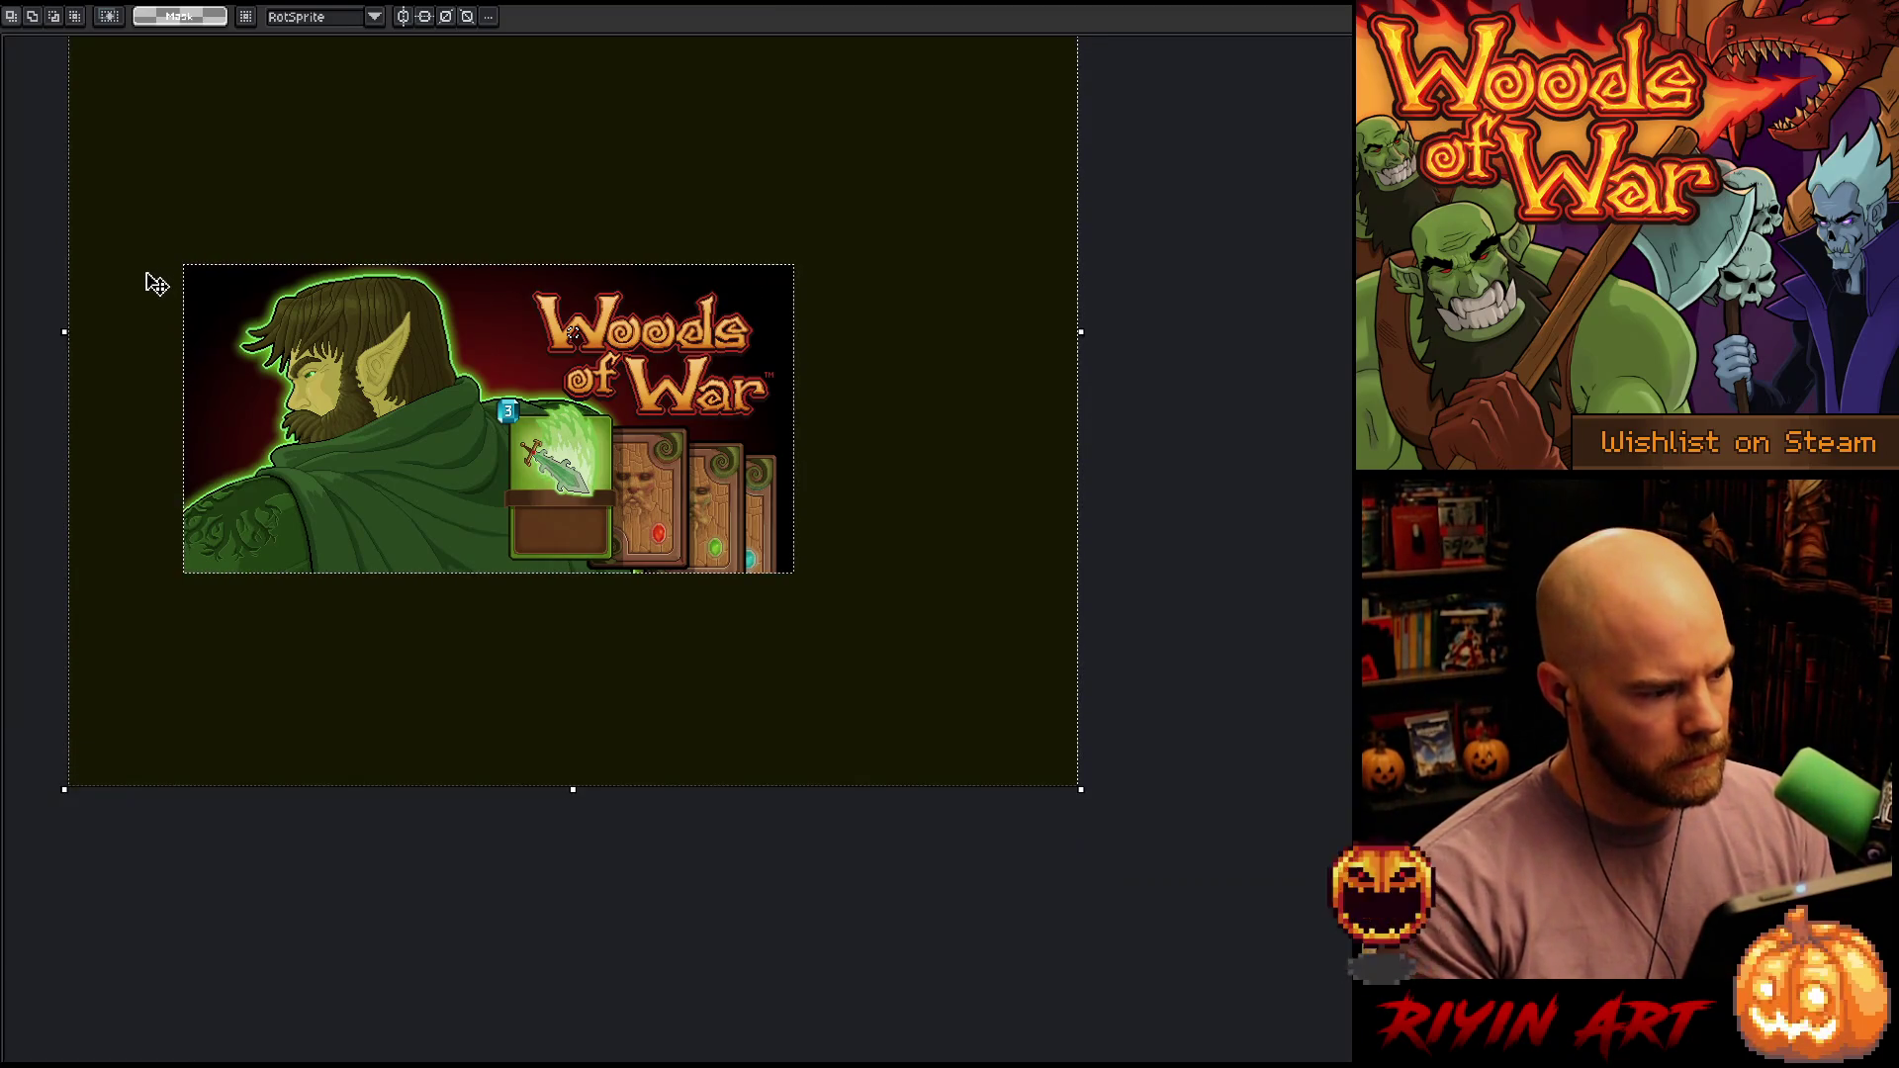
{"action": "key", "text": "Tab"}
{"action": "key", "text": "Tab"}
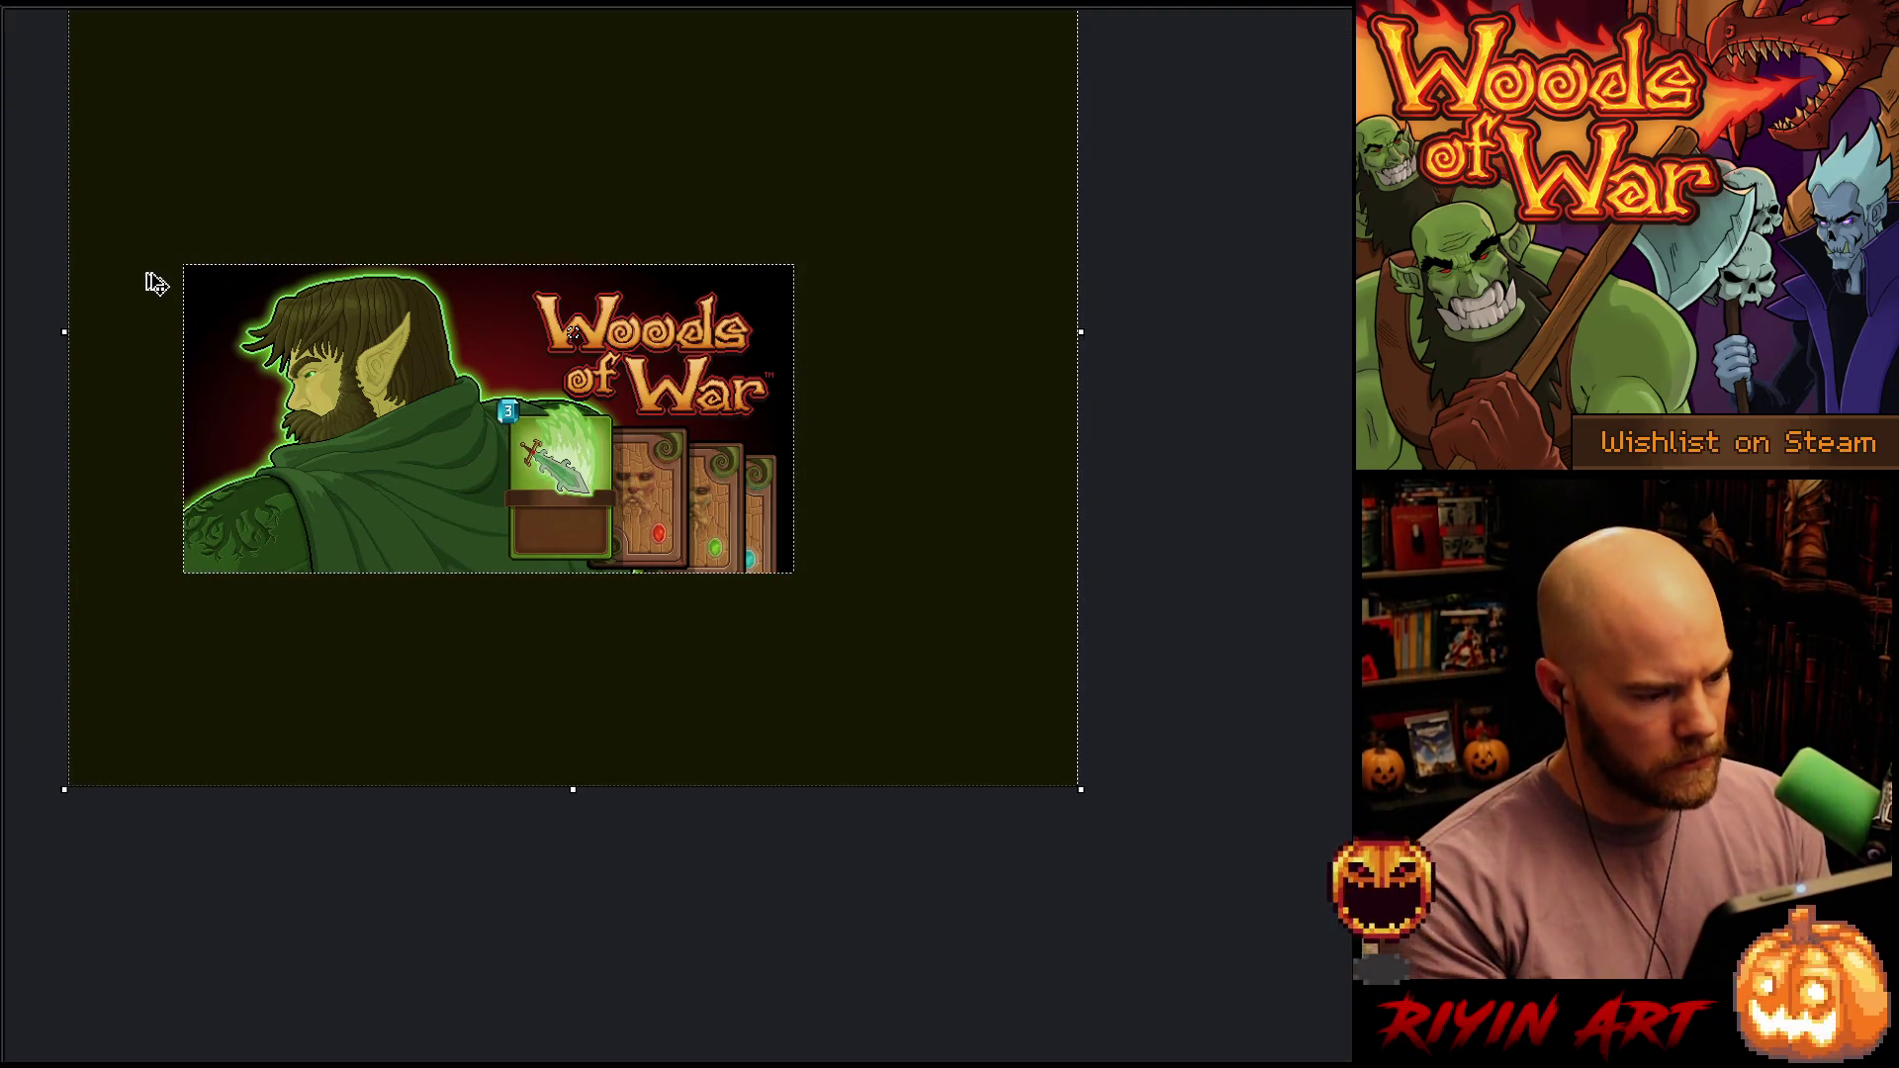
{"action": "key", "text": "ctrl+f"}
{"action": "left_click", "coordinate": [129, 911]}
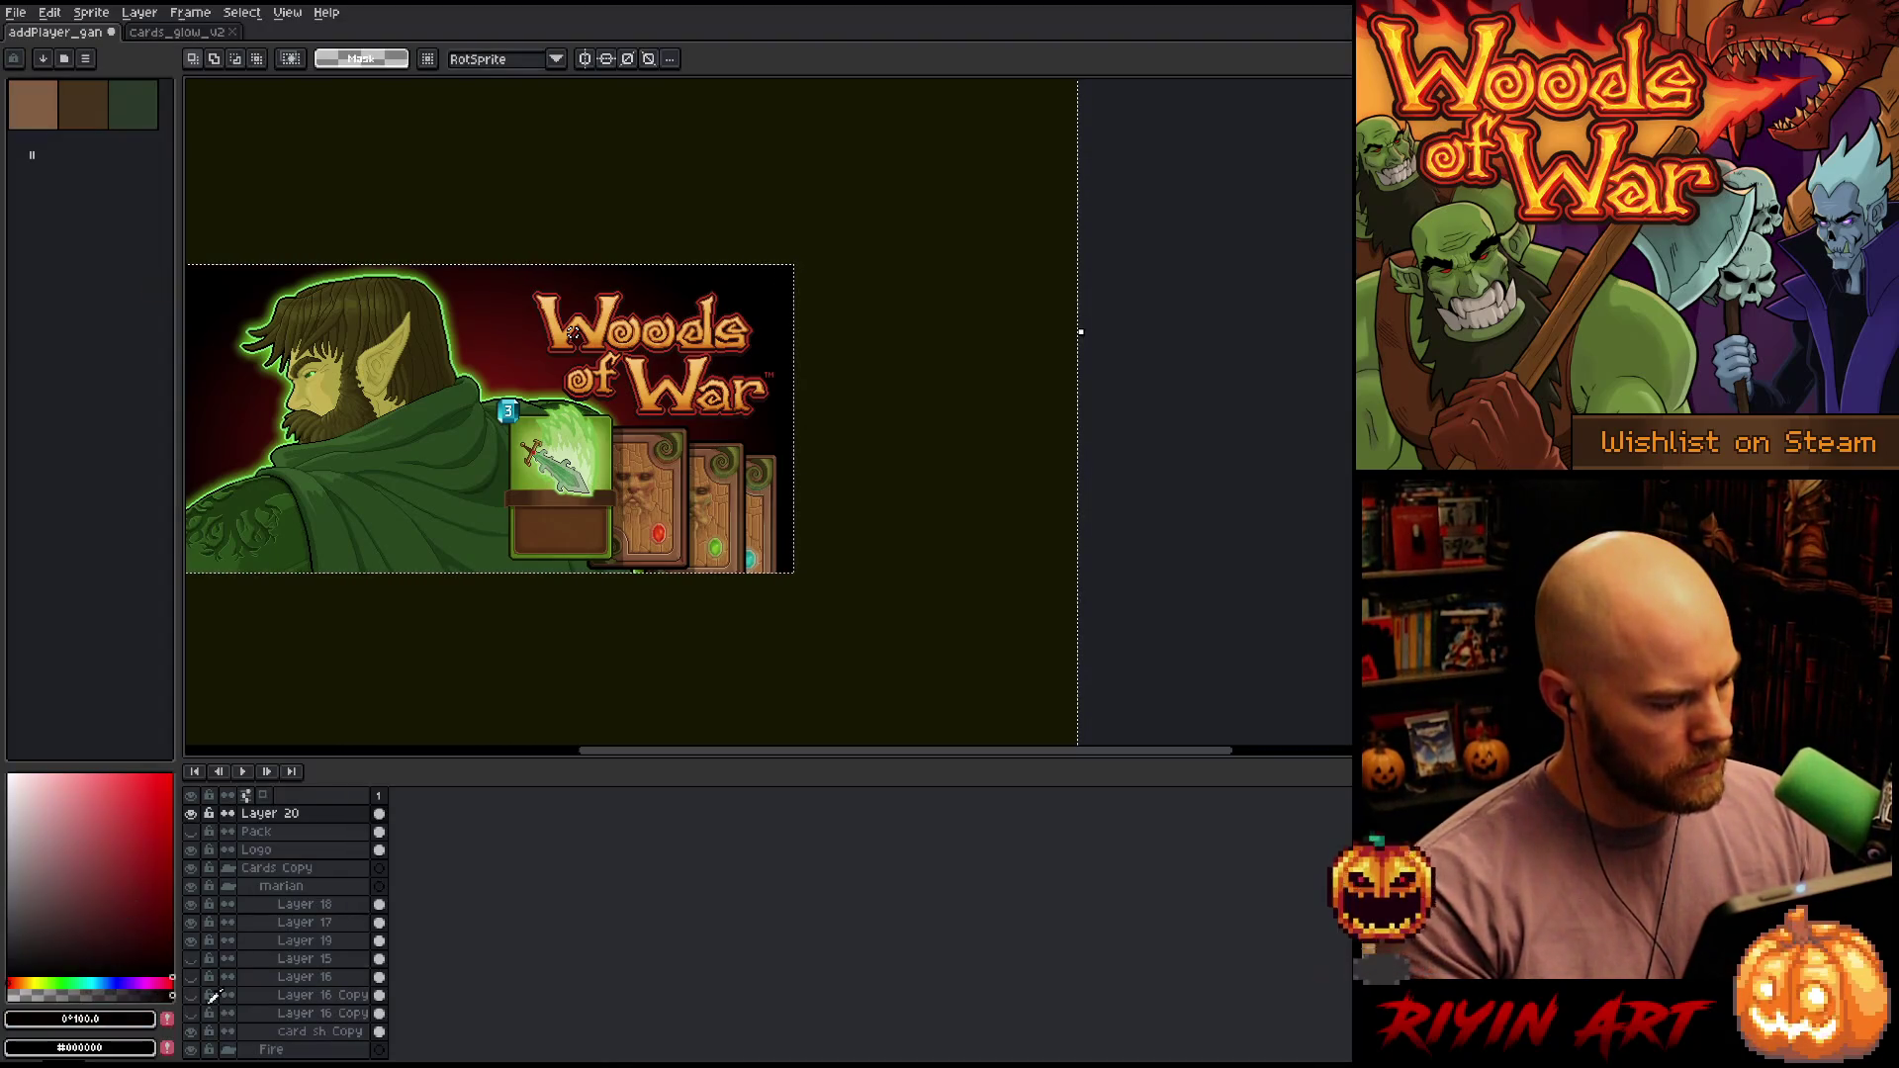
{"action": "left_click", "coordinate": [341, 816]}
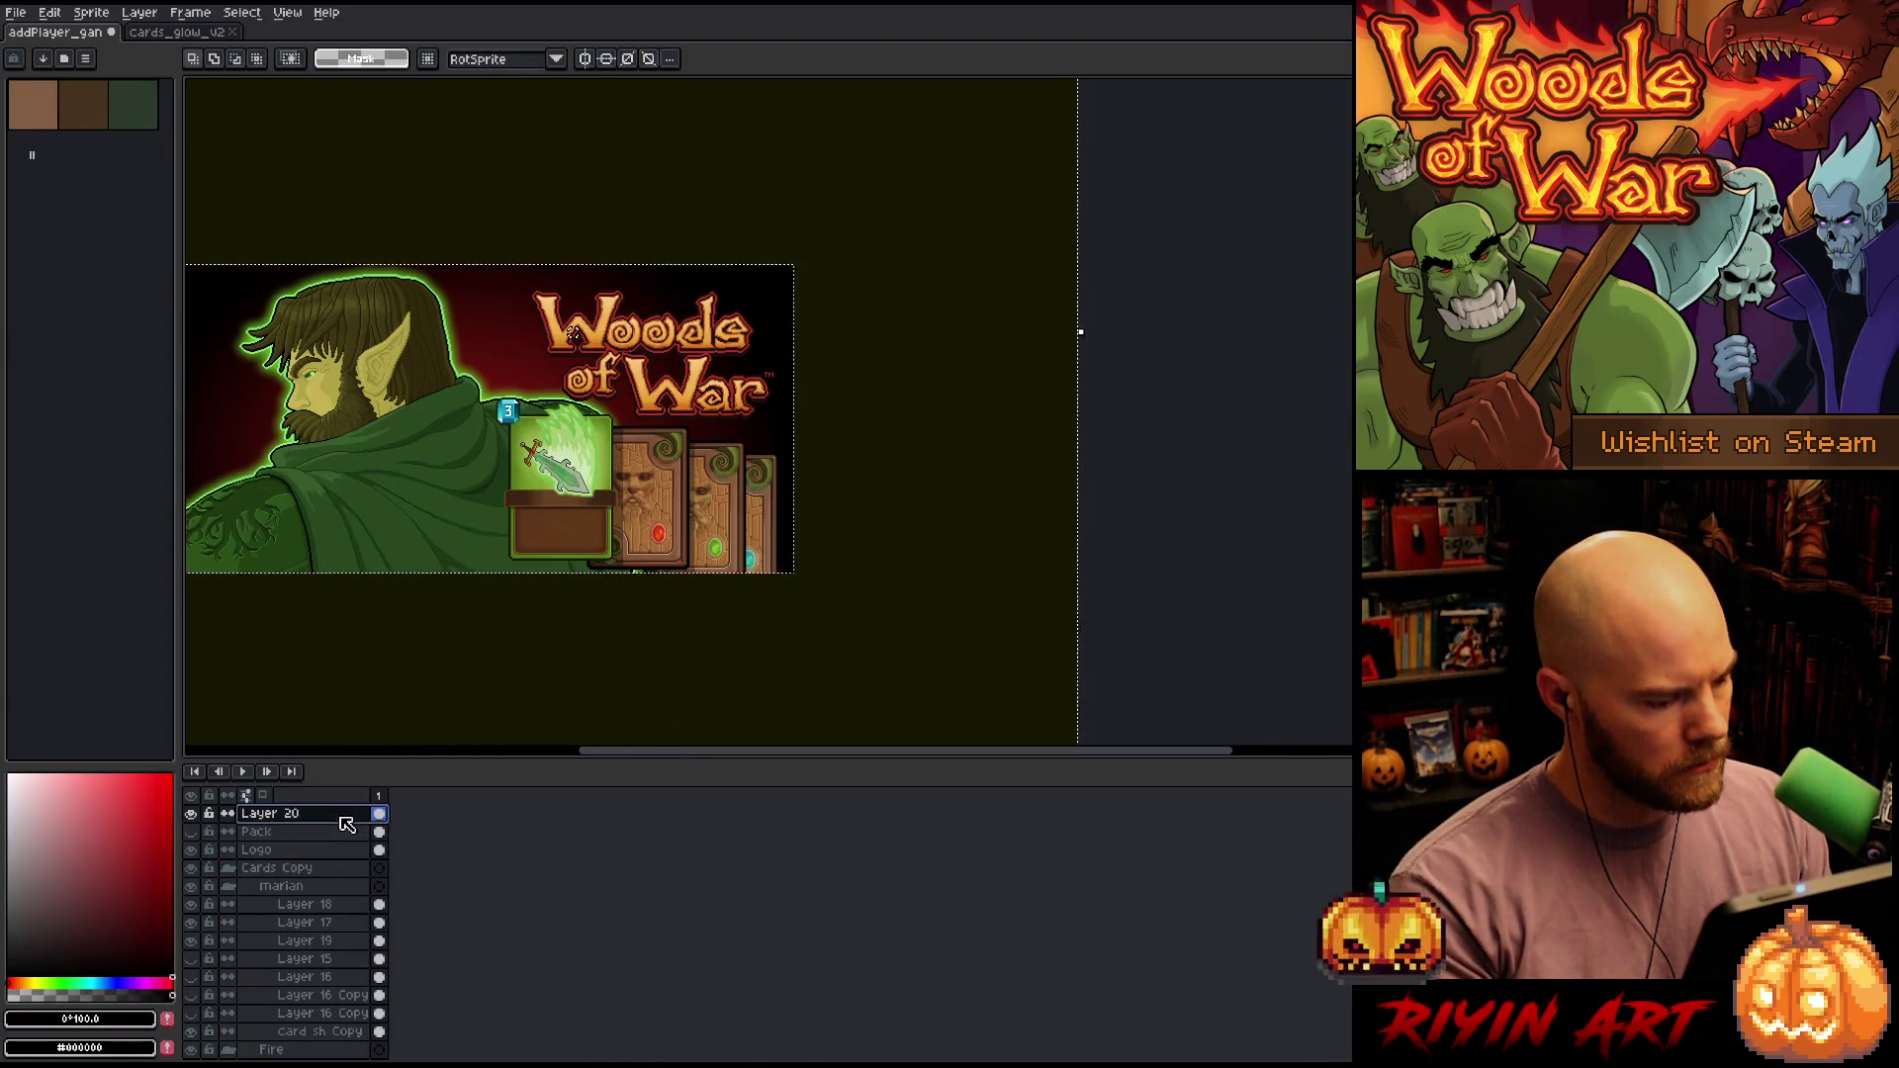
{"action": "key", "text": "Delete"}
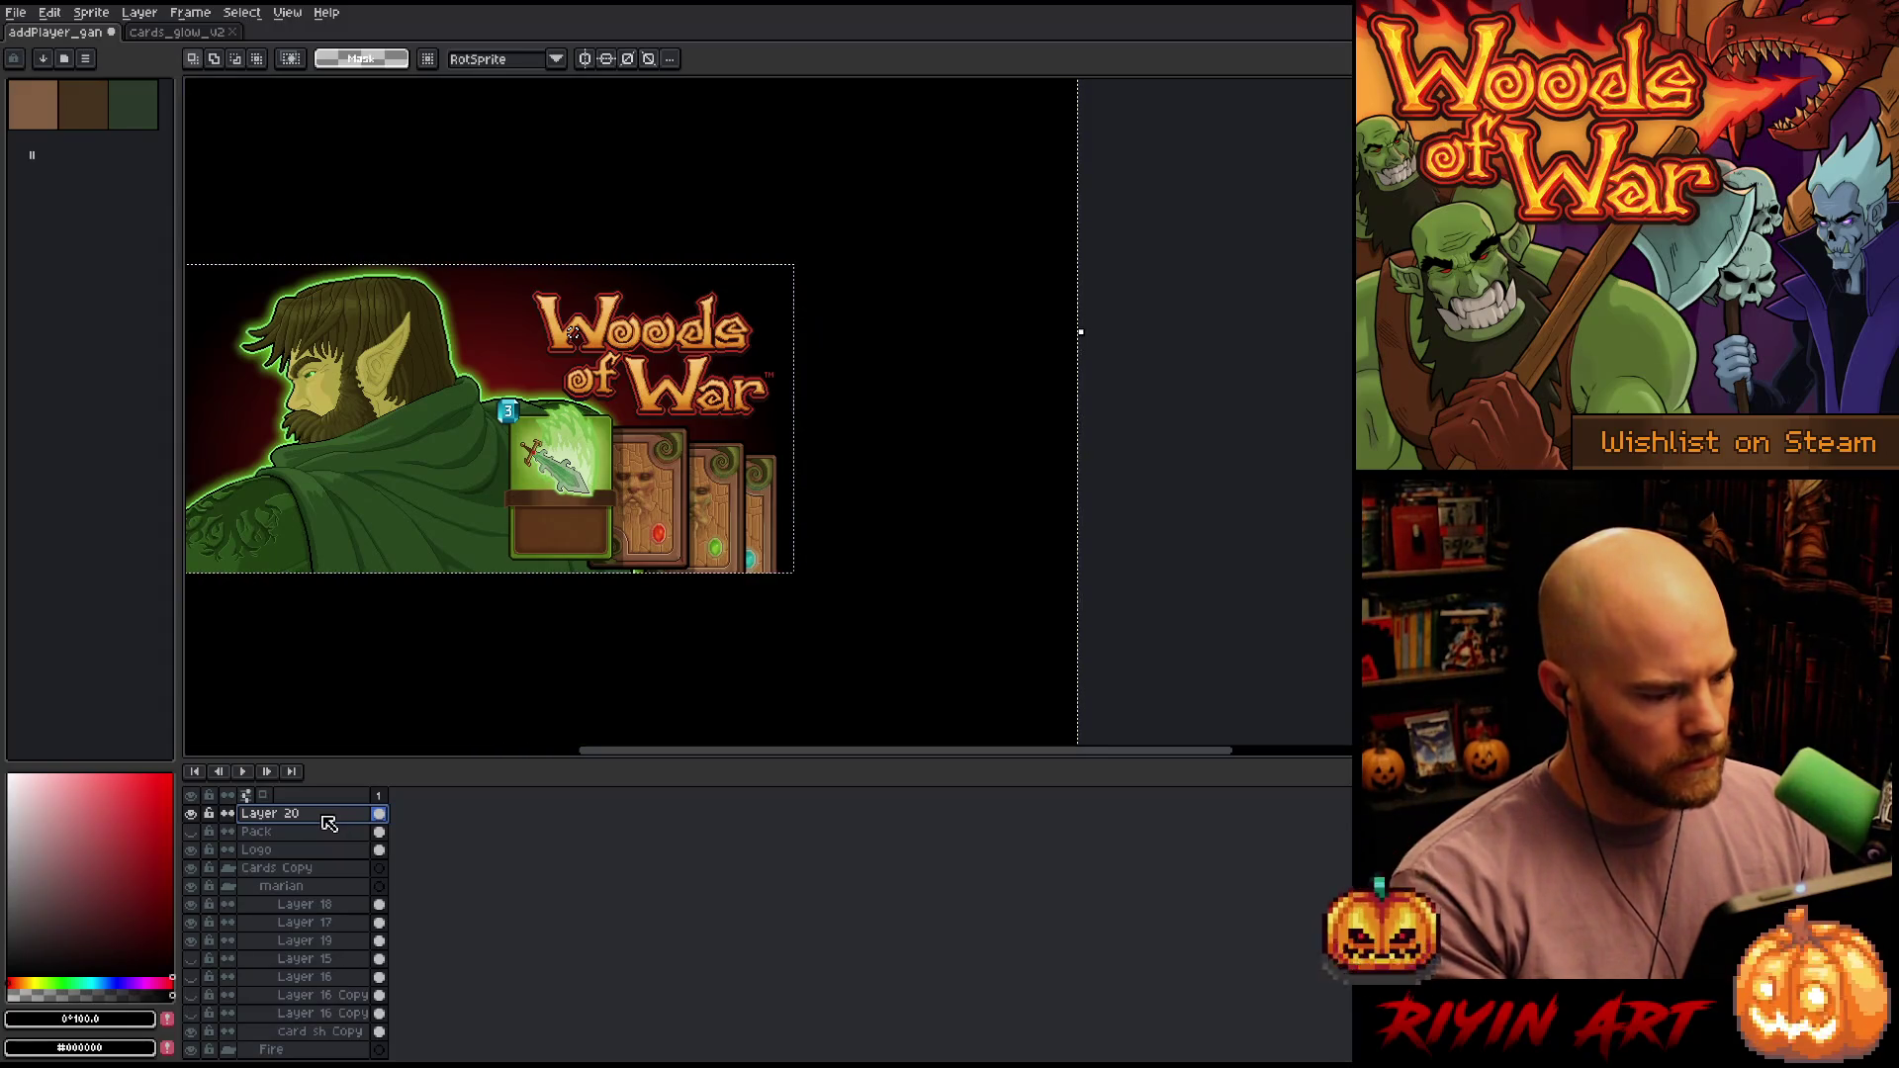
{"action": "double_click", "coordinate": [329, 823]}
{"action": "left_click", "coordinate": [532, 102]}
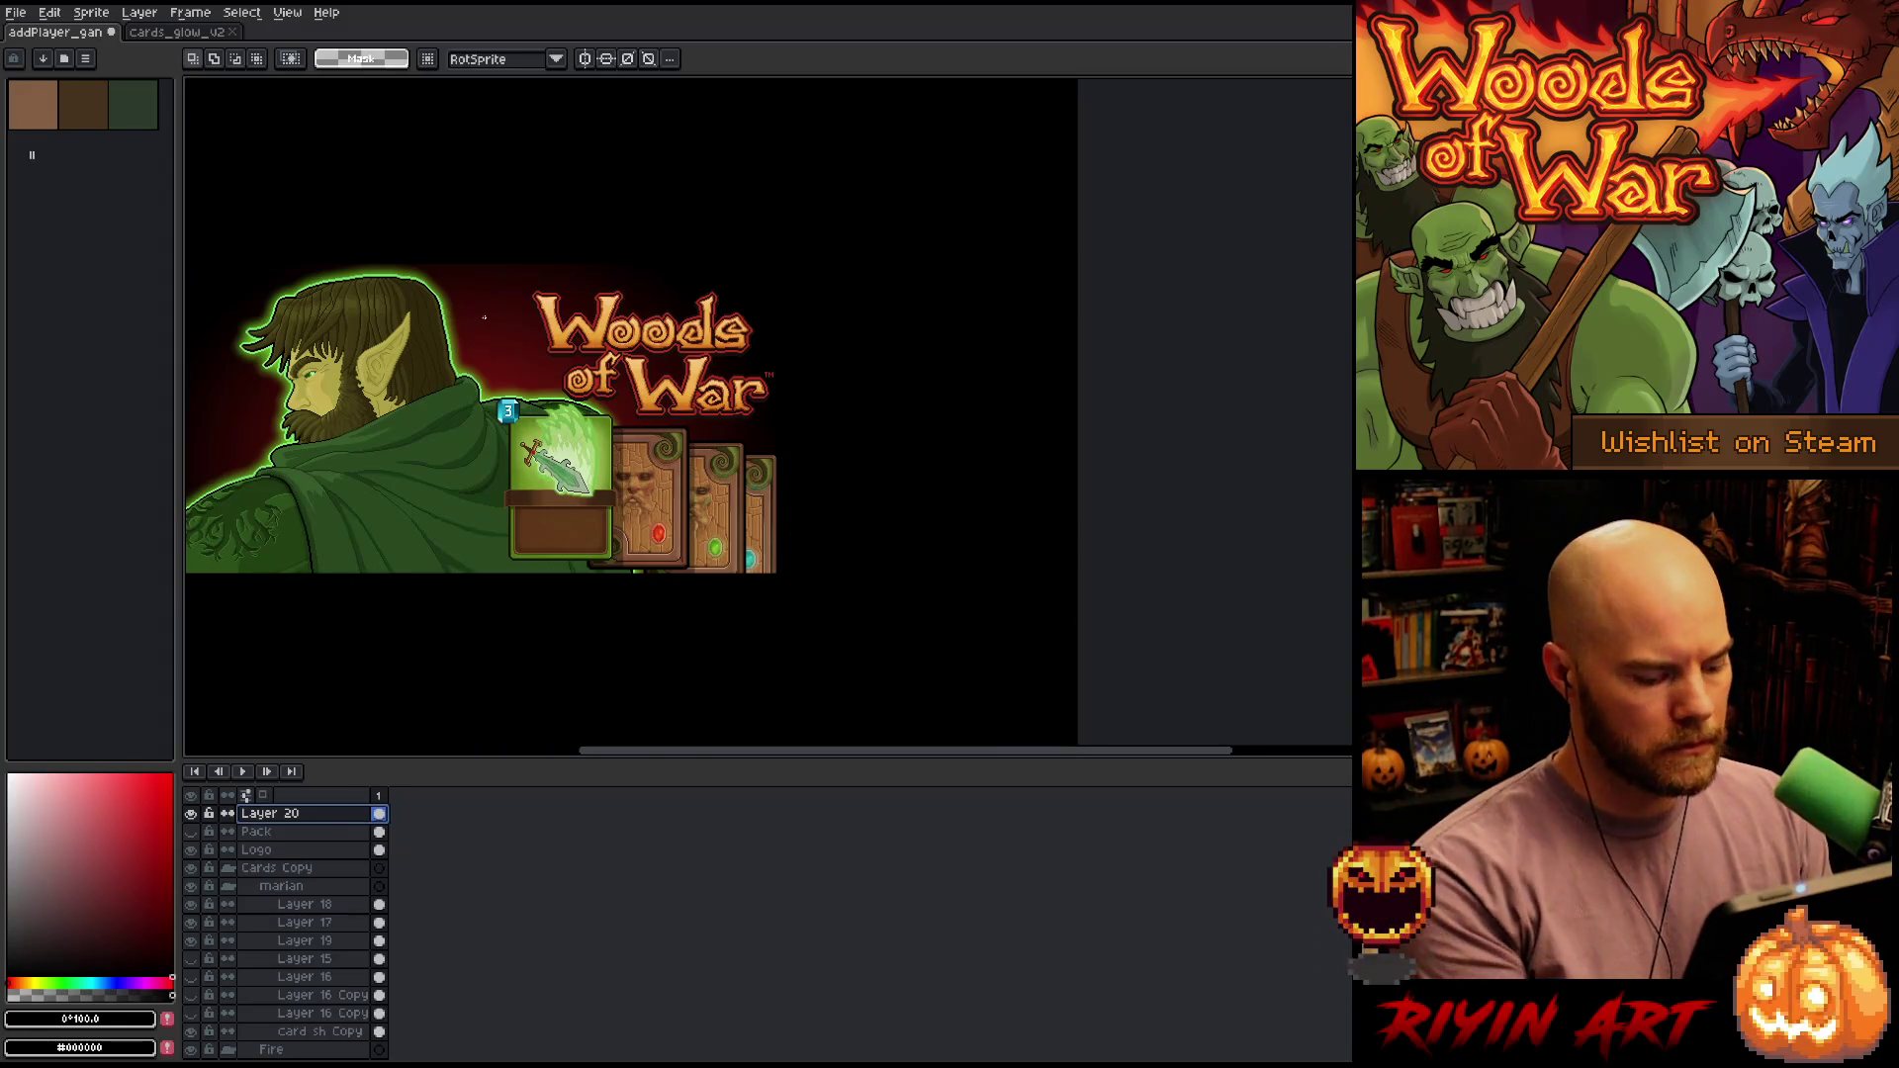
{"action": "key", "text": "Tab"}
Drag the elf artwork down and reposition it within the banner
{"action": "key", "text": "ctrl+f"}
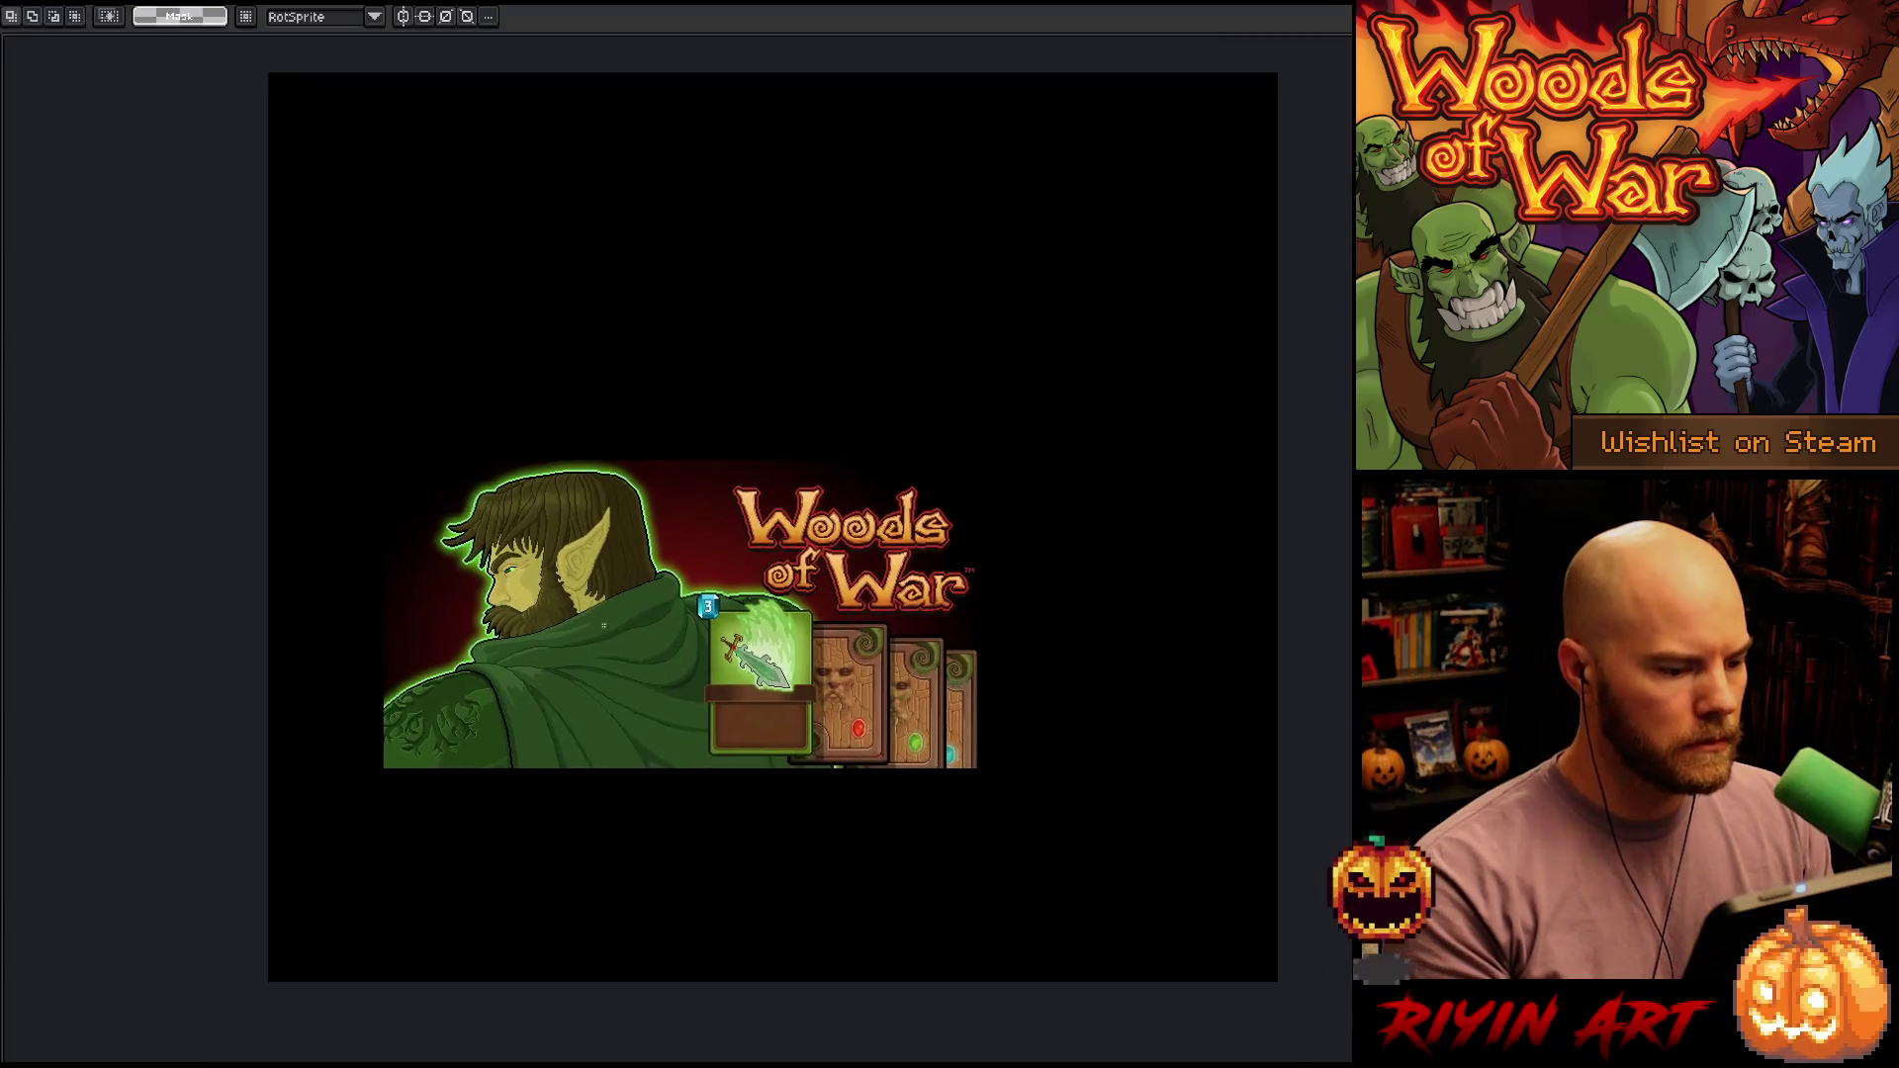
{"action": "scroll", "coordinate": [613, 623], "scroll_direction": "up", "scroll_amount": 1}
{"action": "left_click_drag", "start_coordinate": [616, 629], "coordinate": [460, 570]}
{"action": "scroll", "coordinate": [504, 594], "scroll_direction": "down", "scroll_amount": 1}
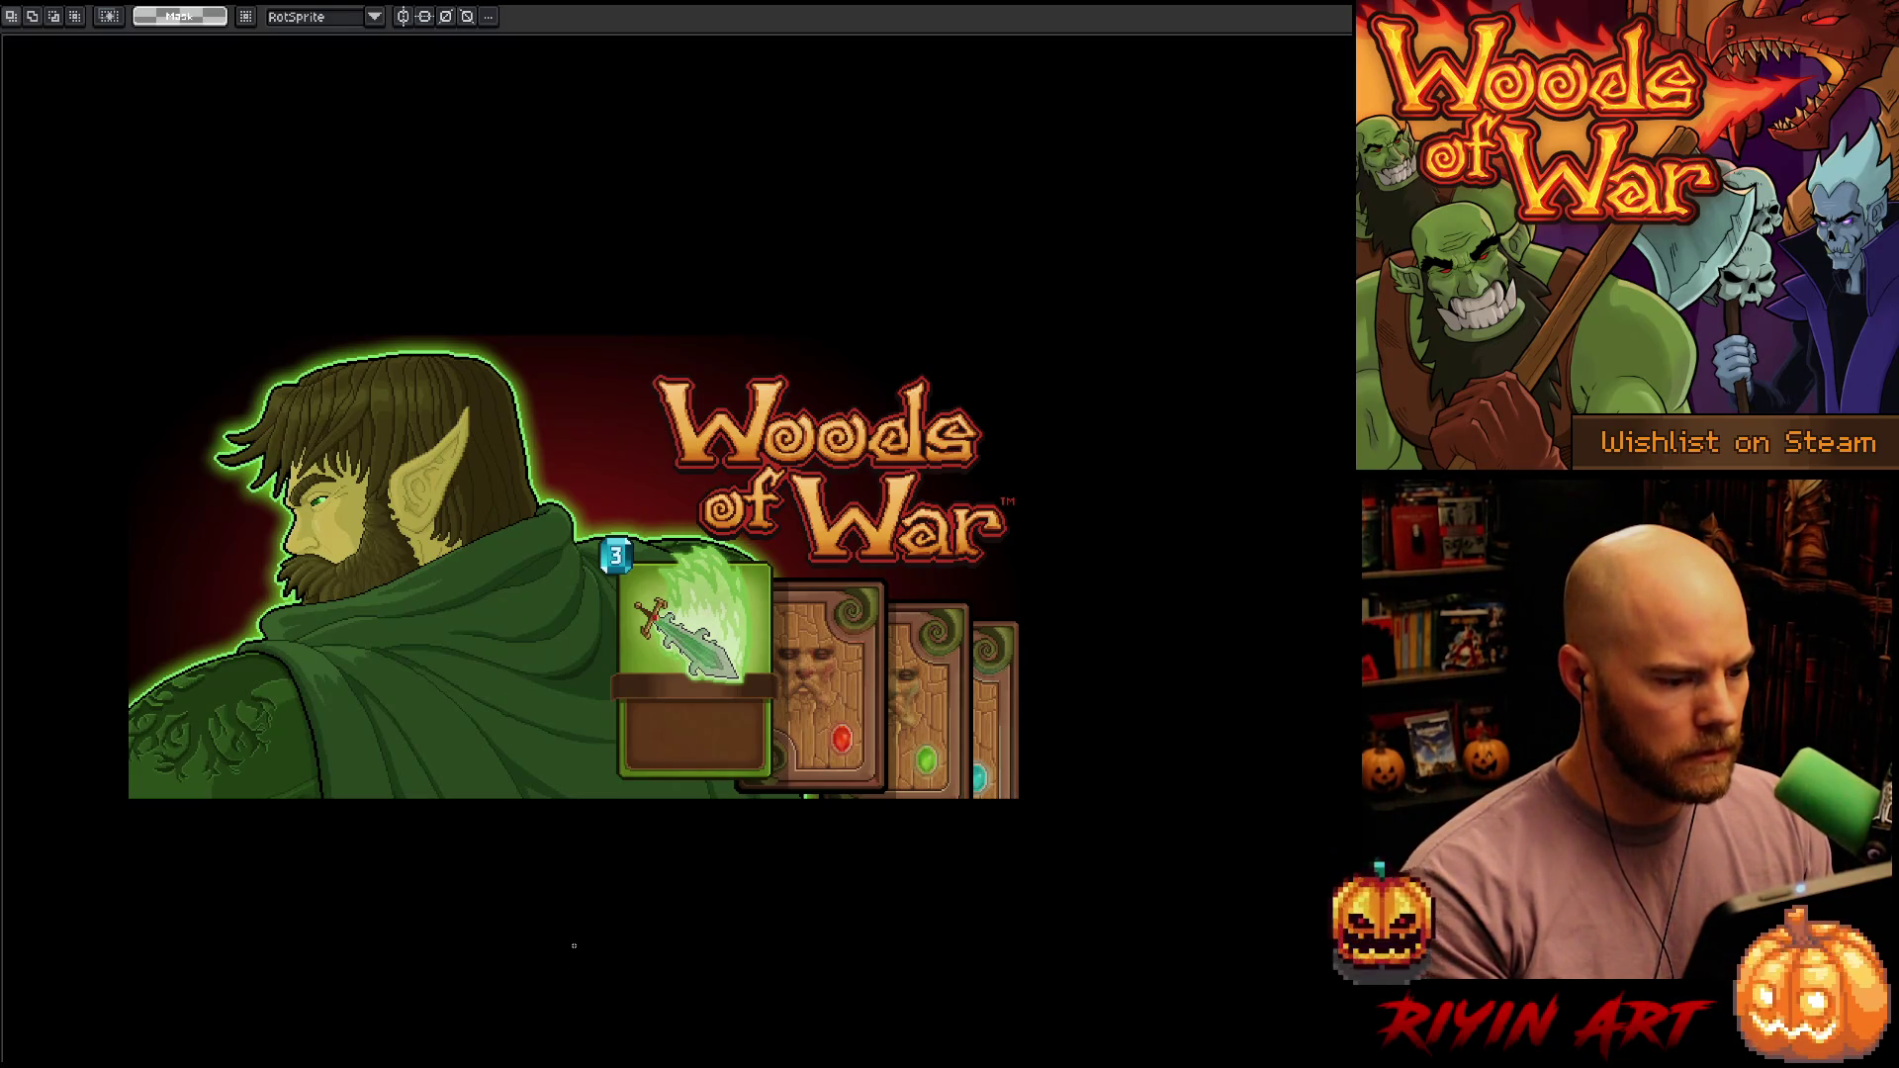
{"action": "key", "text": "v"}
{"action": "left_click_drag", "start_coordinate": [621, 920], "coordinate": [621, 950]}
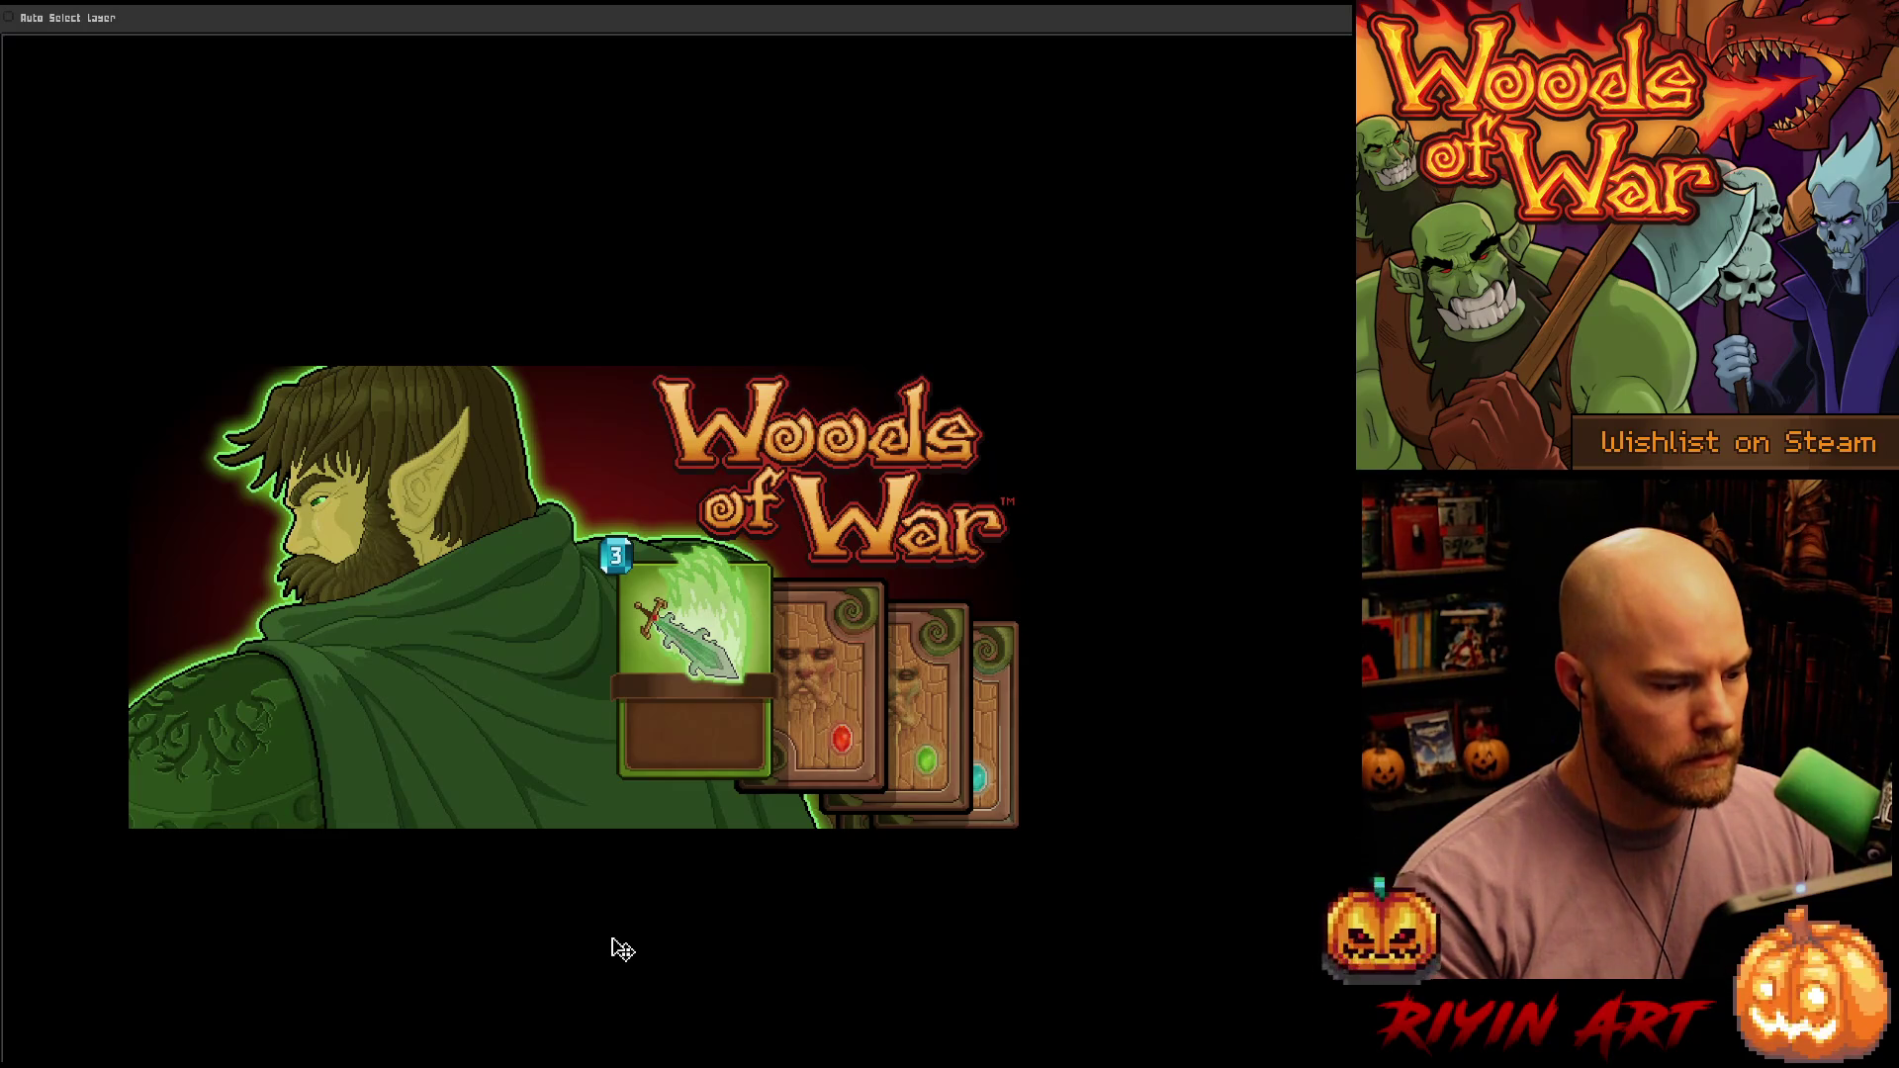
{"action": "mouse_move", "coordinate": [618, 935]}
{"action": "left_mouse_down"}
{"action": "mouse_move", "coordinate": [530, 911]}
{"action": "mouse_move", "coordinate": [590, 921]}
{"action": "mouse_move", "coordinate": [575, 906]}
{"action": "left_mouse_up"}
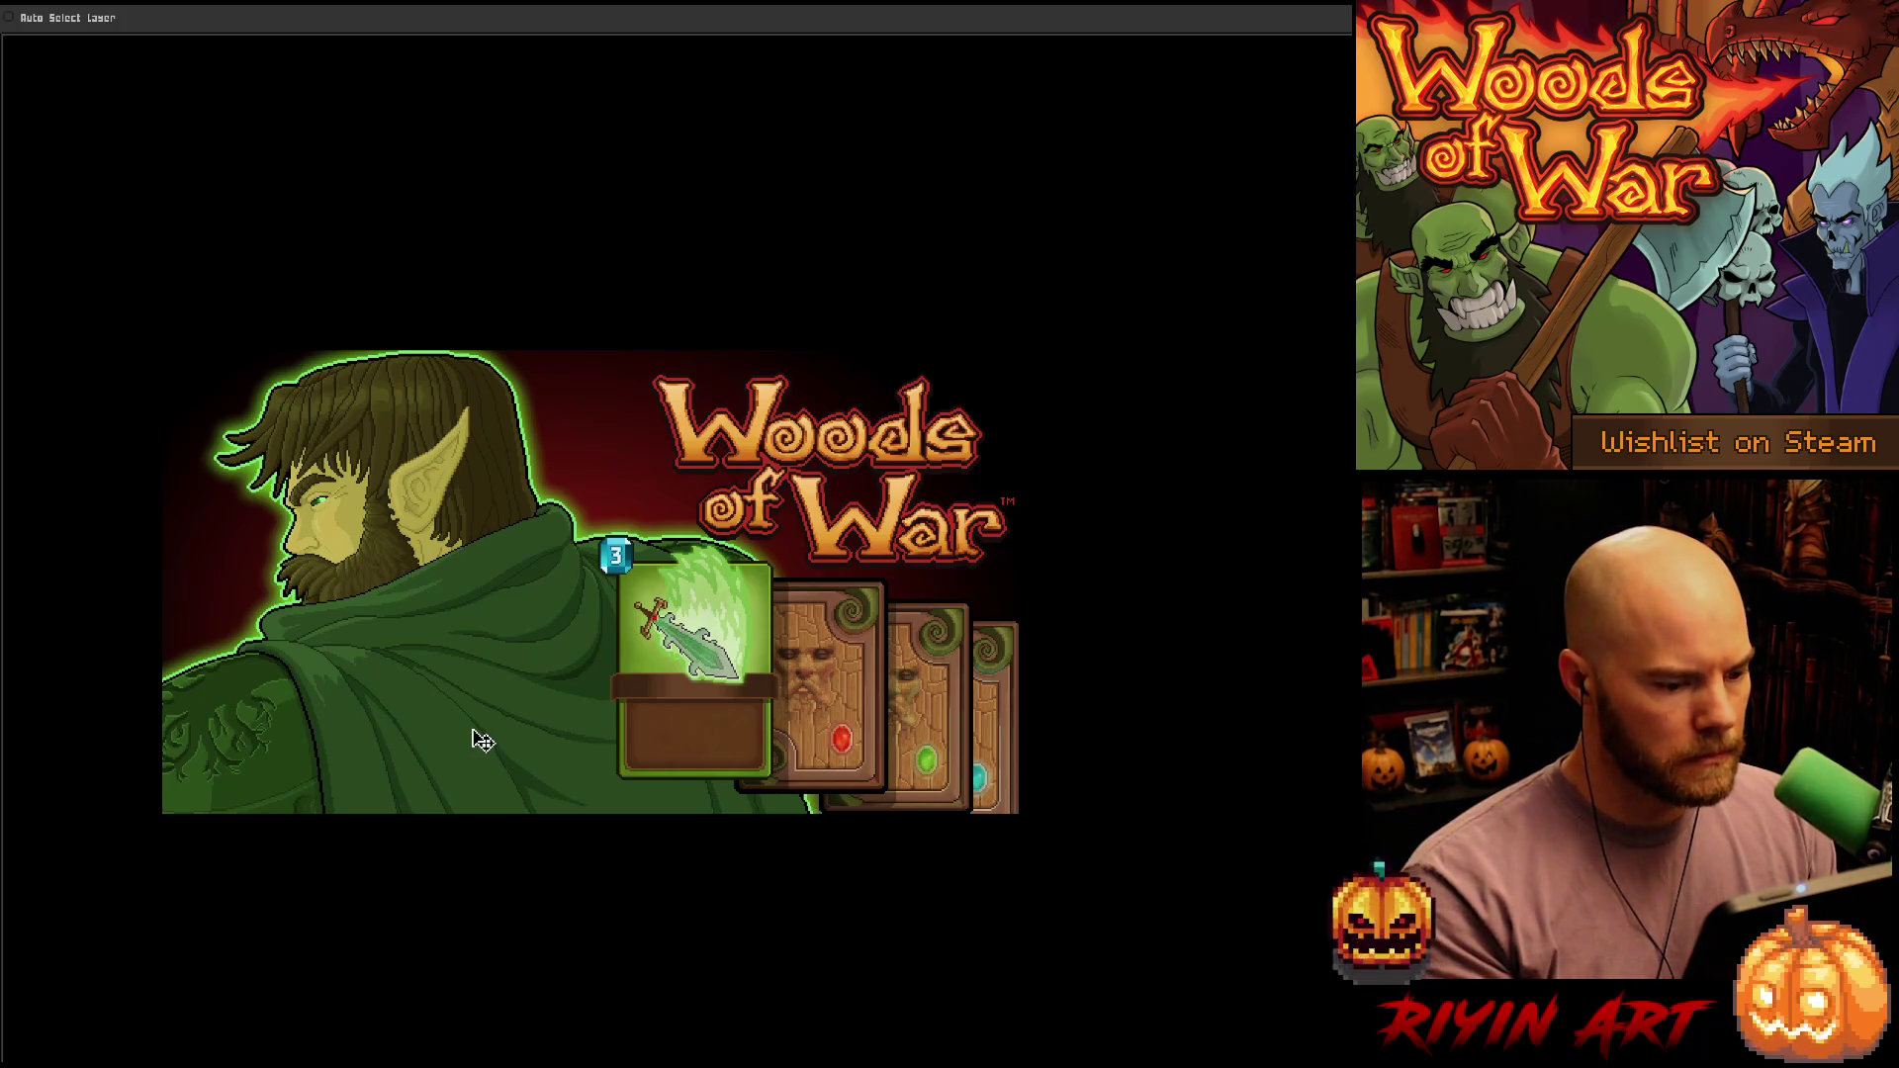
Move the elf a bit further down and left, then hide the black Layer 20 cover
{"action": "scroll", "coordinate": [481, 737], "scroll_direction": "down", "scroll_amount": 3}
{"action": "scroll", "coordinate": [481, 738], "scroll_direction": "up", "scroll_amount": 3}
{"action": "left_click_drag", "start_coordinate": [500, 777], "coordinate": [556, 738]}
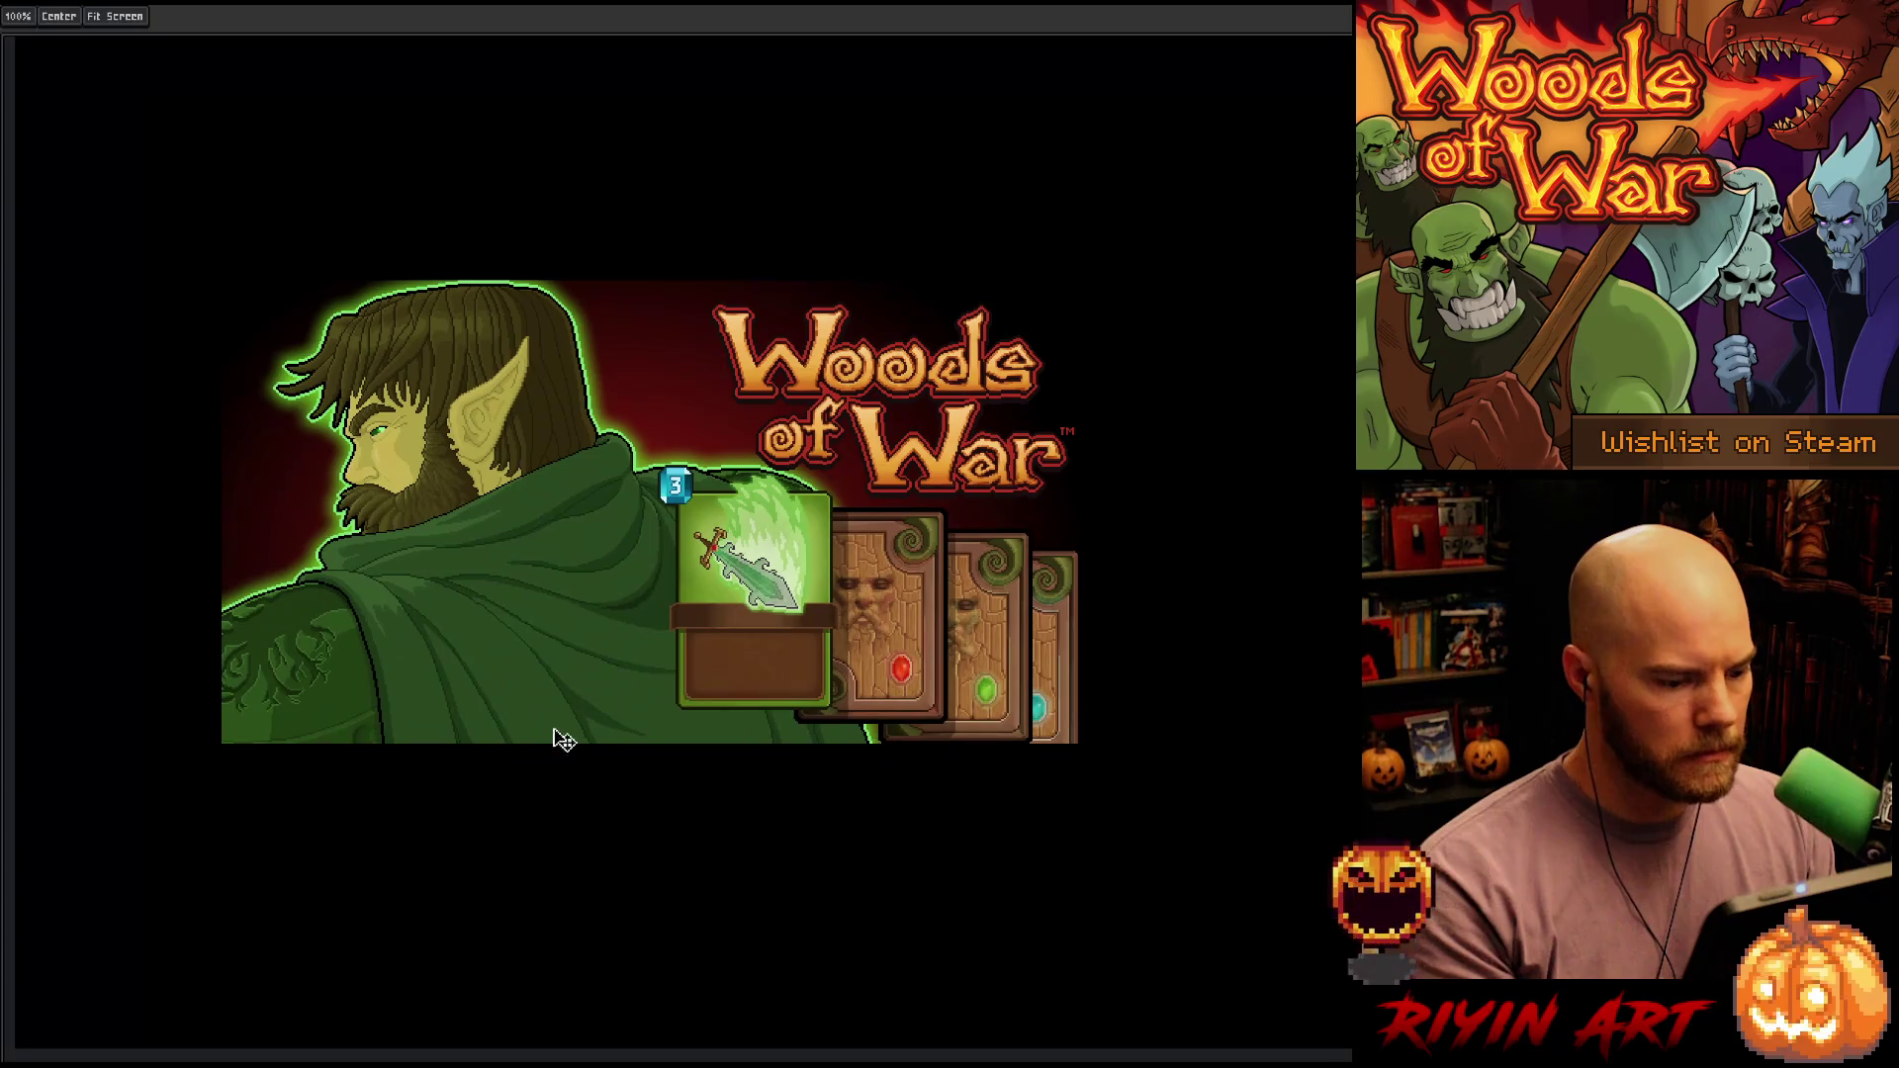
{"action": "scroll", "coordinate": [600, 819], "scroll_direction": "down", "scroll_amount": 1}
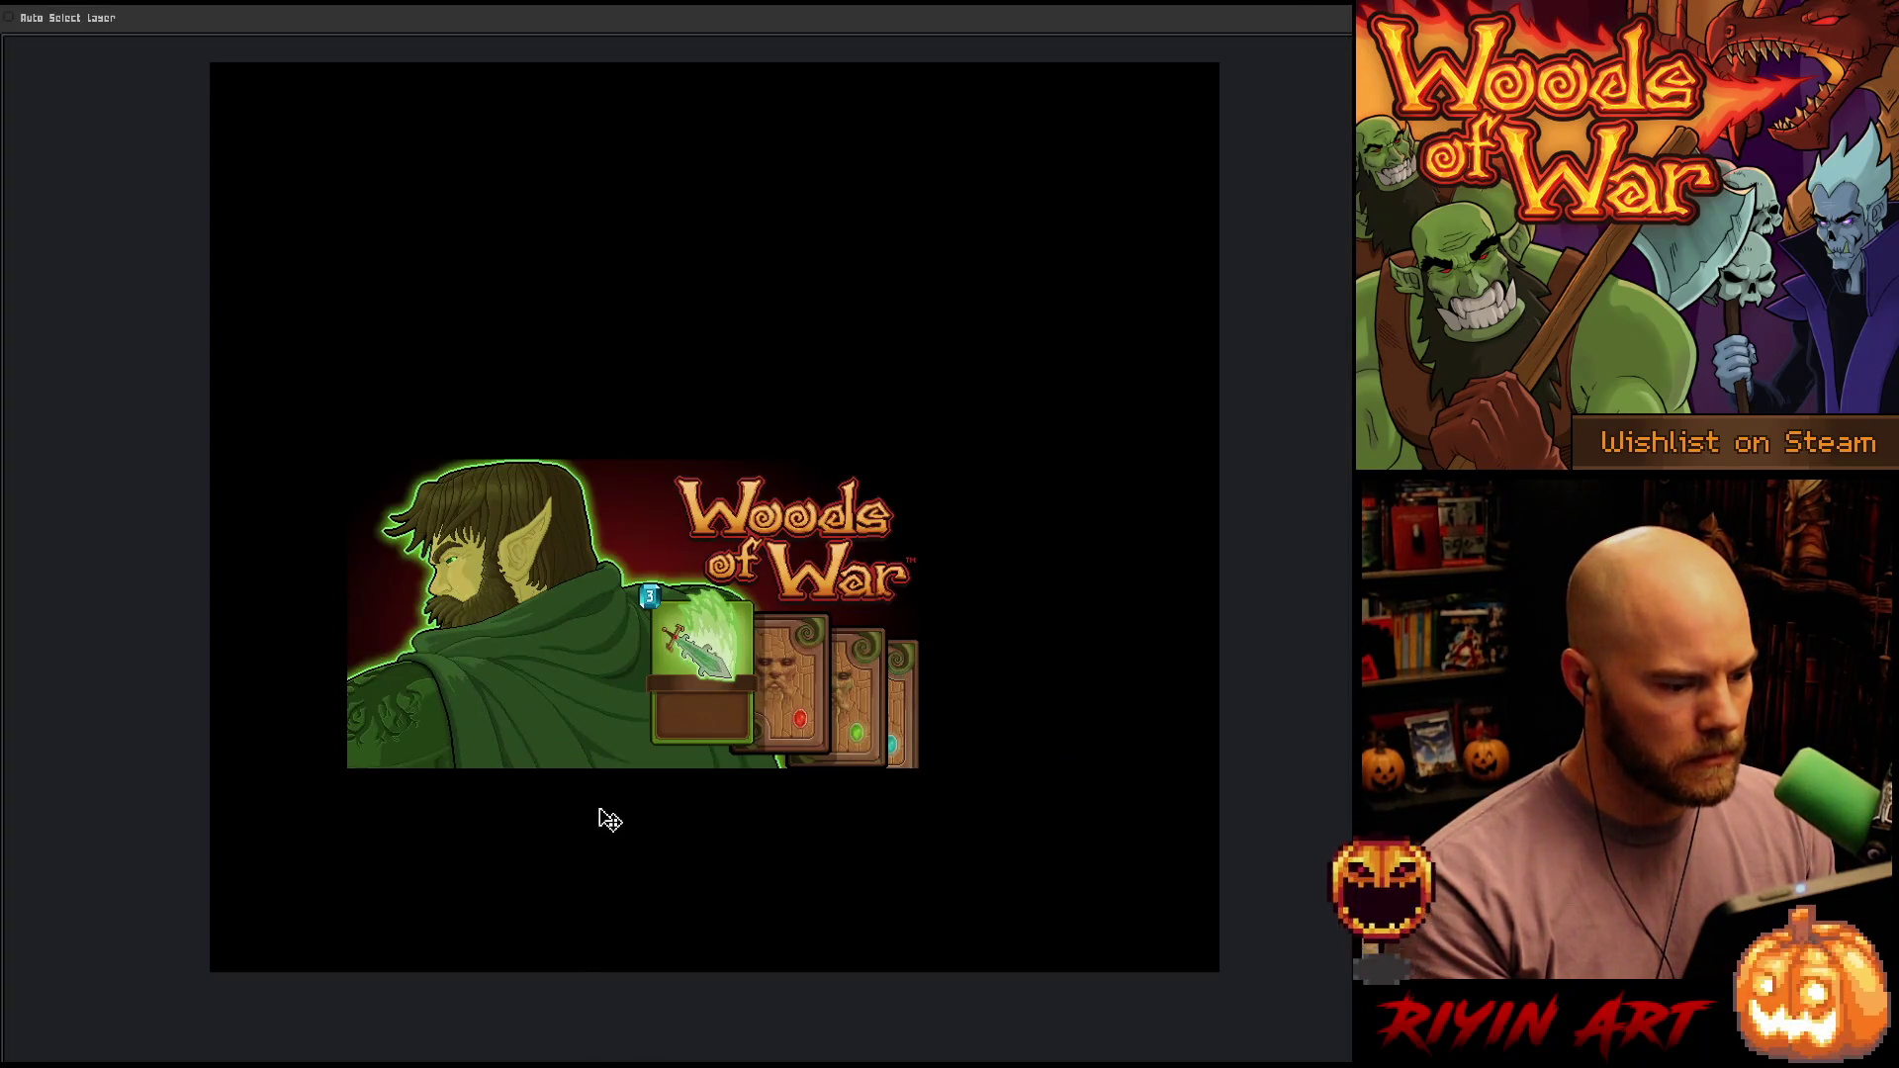
{"action": "mouse_move", "coordinate": [629, 824]}
{"action": "left_mouse_down"}
{"action": "mouse_move", "coordinate": [616, 897]}
{"action": "mouse_move", "coordinate": [625, 852]}
{"action": "left_mouse_up"}
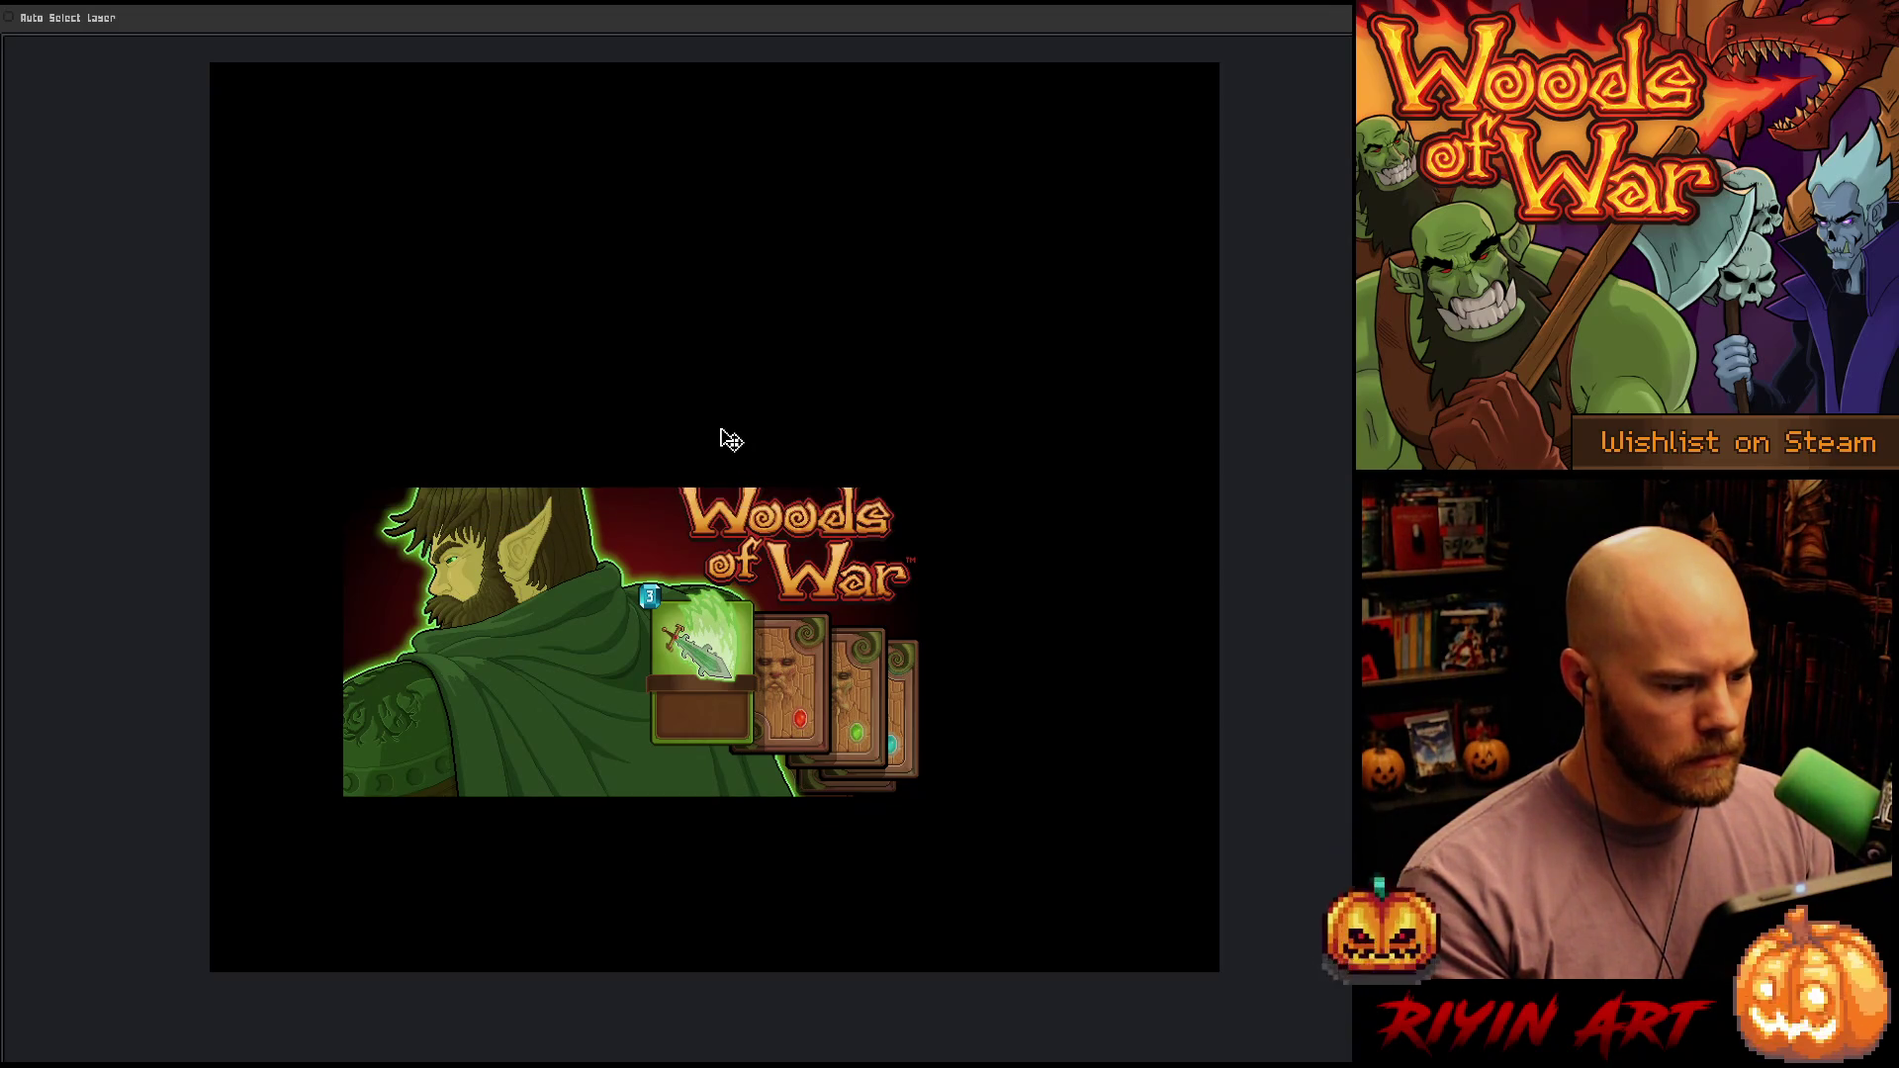
{"action": "key", "text": "Tab"}
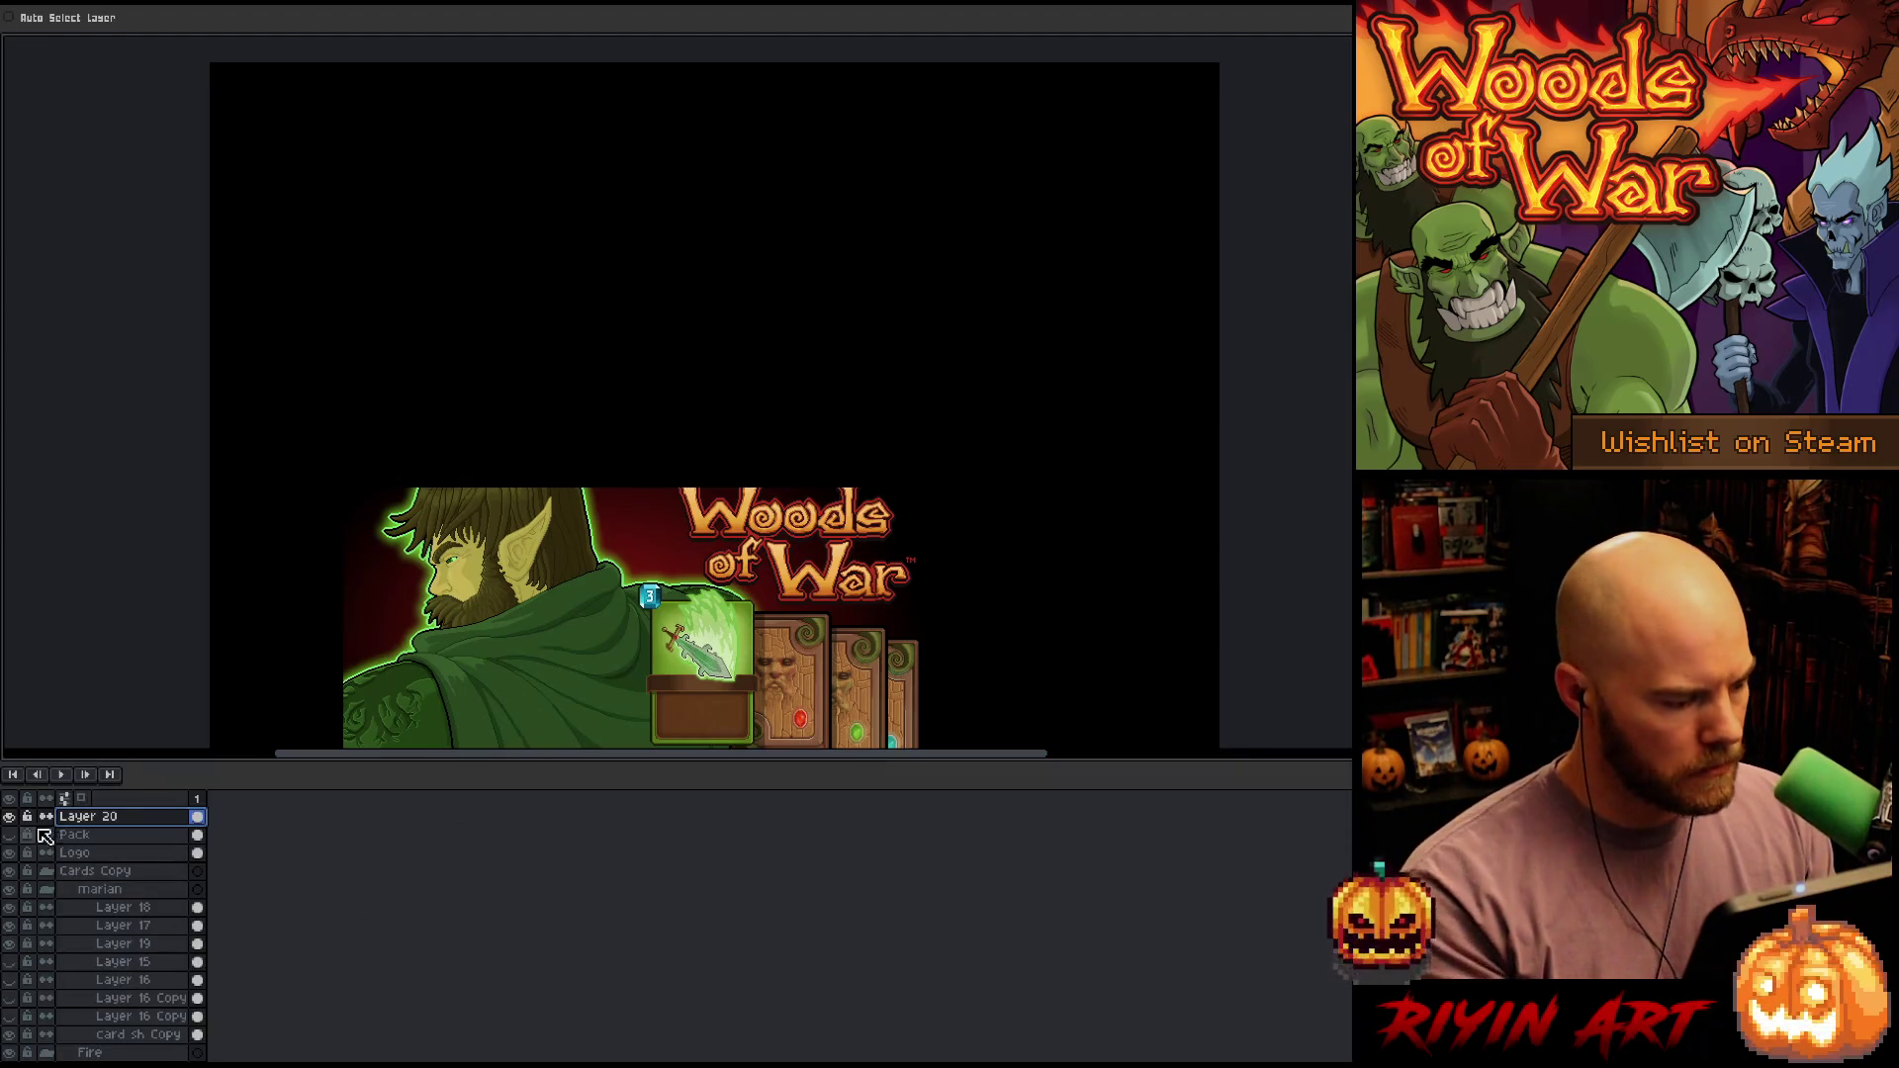
{"action": "left_click", "coordinate": [11, 816]}
{"action": "key", "text": "Tab"}
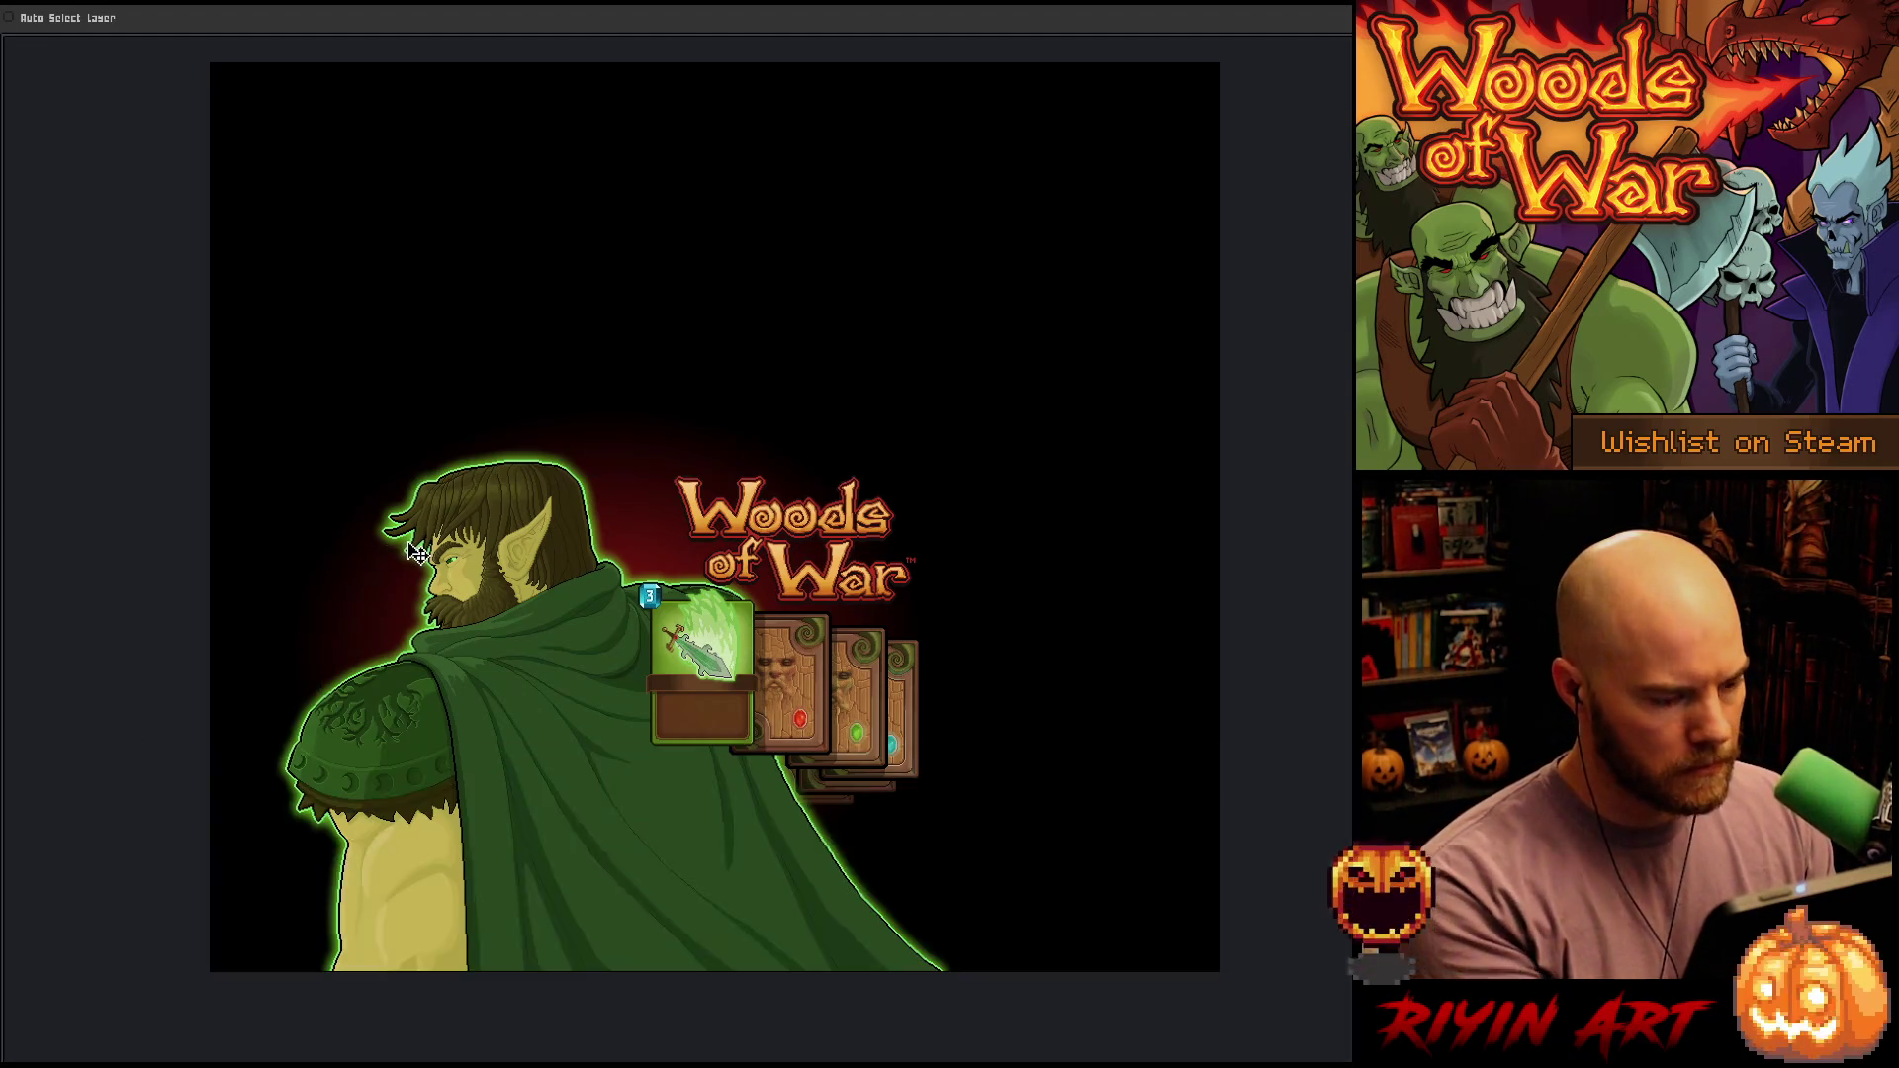
{"action": "scroll", "coordinate": [473, 695], "scroll_direction": "up", "scroll_amount": 2}
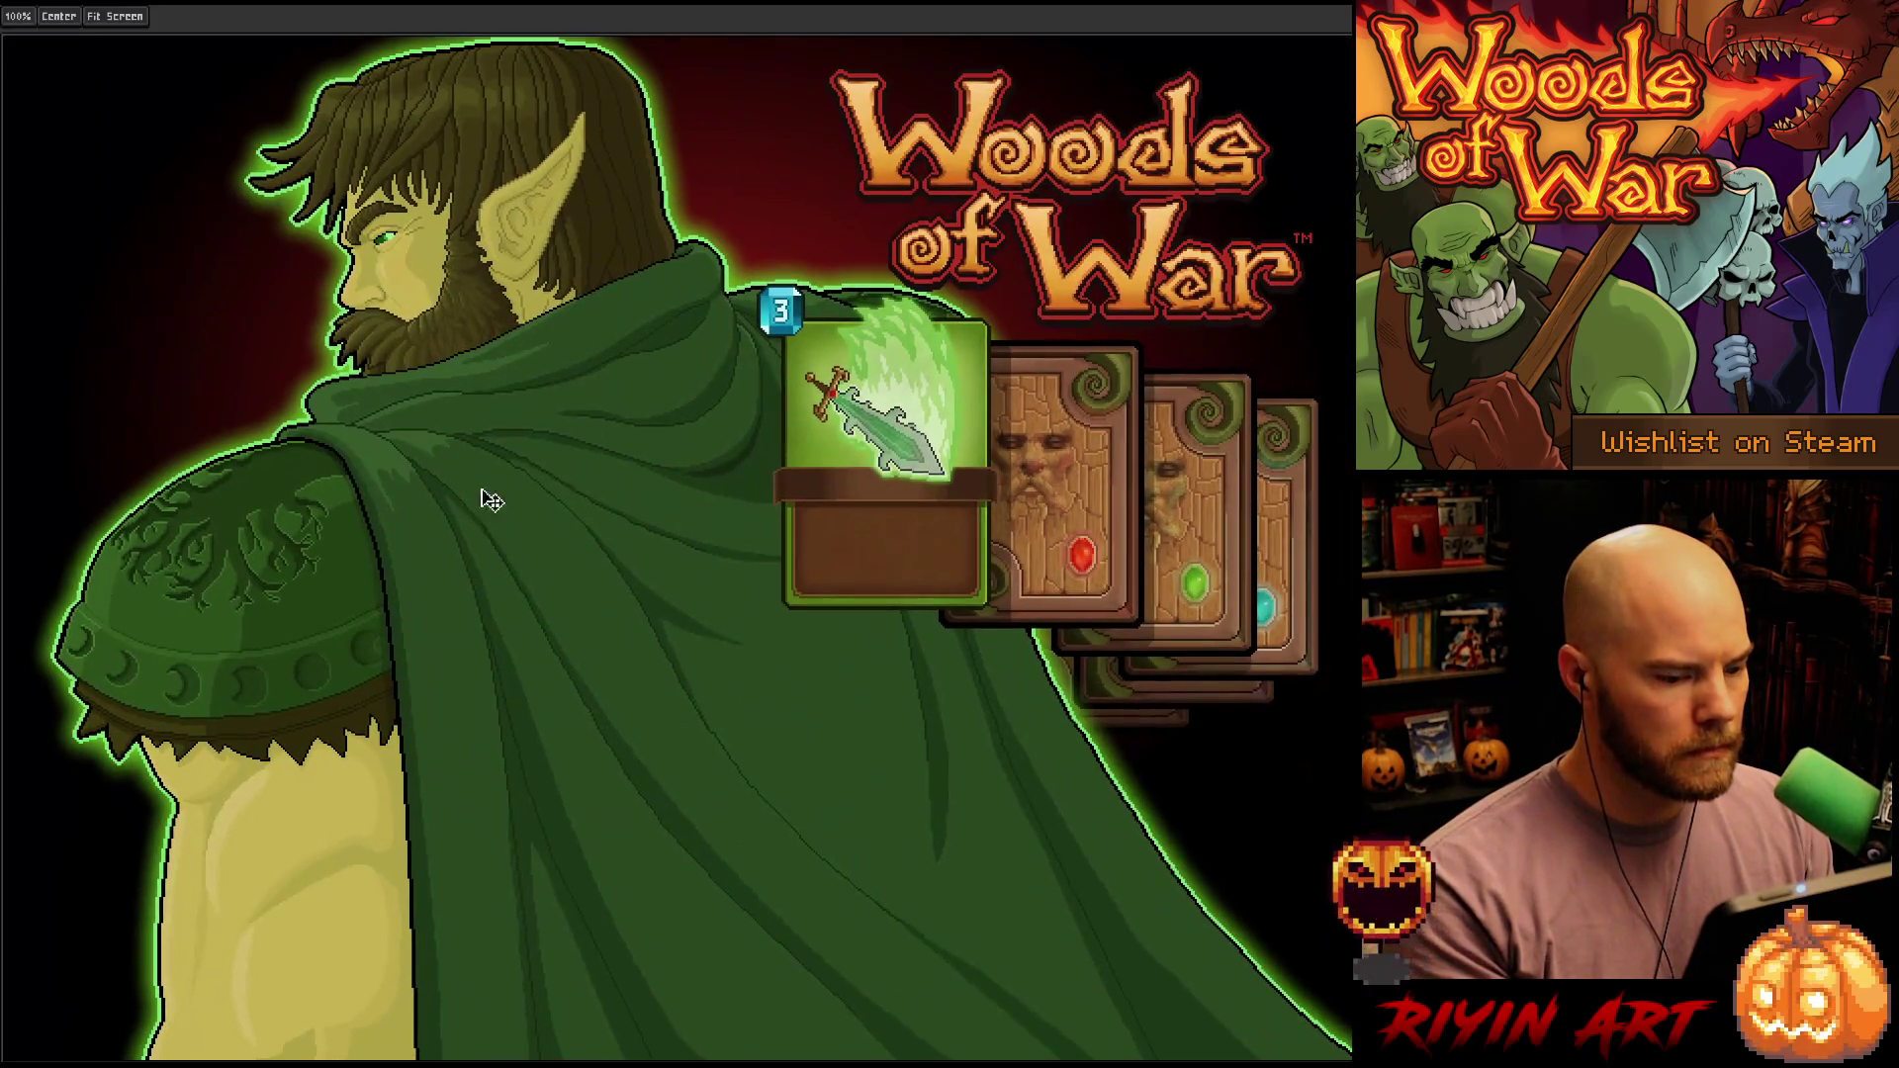
{"action": "scroll", "coordinate": [655, 564], "scroll_direction": "down", "scroll_amount": 1}
{"action": "key", "text": "Tab"}
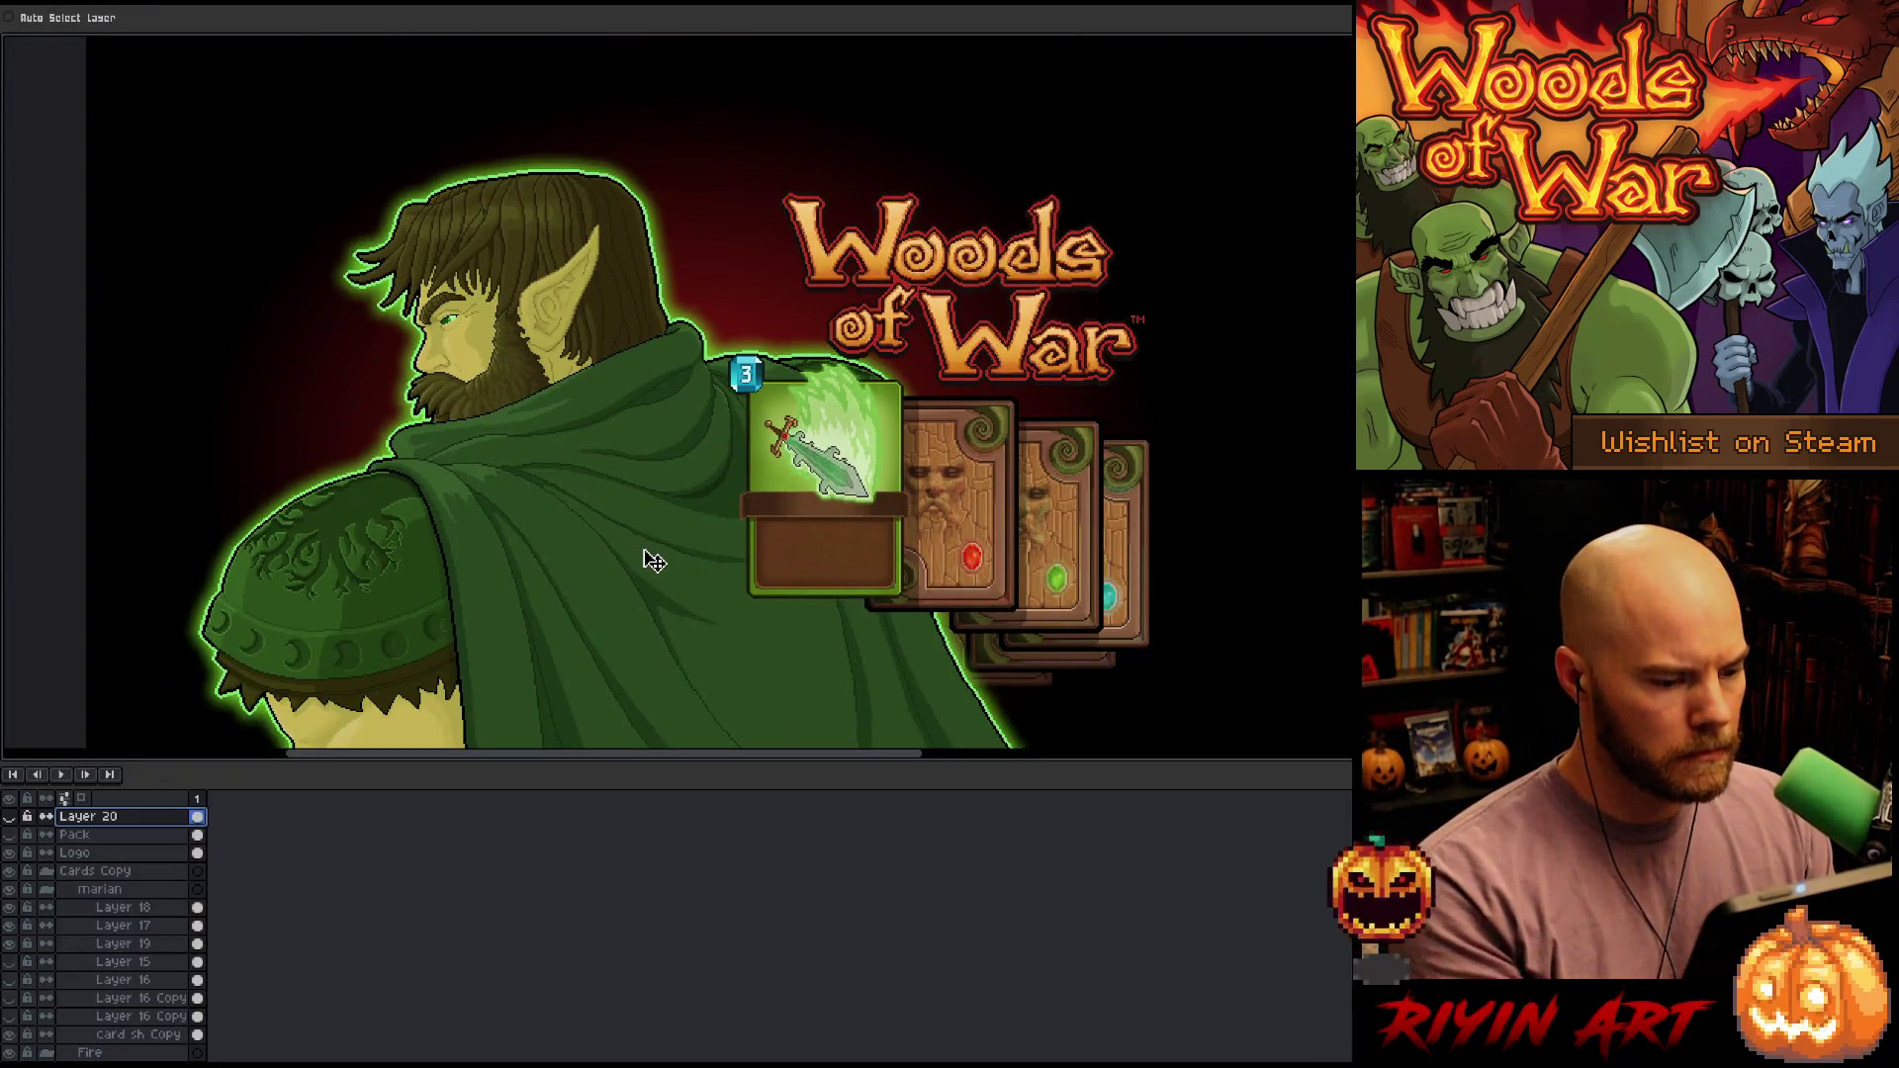
{"action": "scroll", "coordinate": [655, 562], "scroll_direction": "down", "scroll_amount": 1}
{"action": "mouse_move", "coordinate": [656, 576]}
{"action": "left_mouse_down"}
{"action": "mouse_move", "coordinate": [619, 530]}
{"action": "mouse_move", "coordinate": [604, 539]}
{"action": "left_mouse_up"}
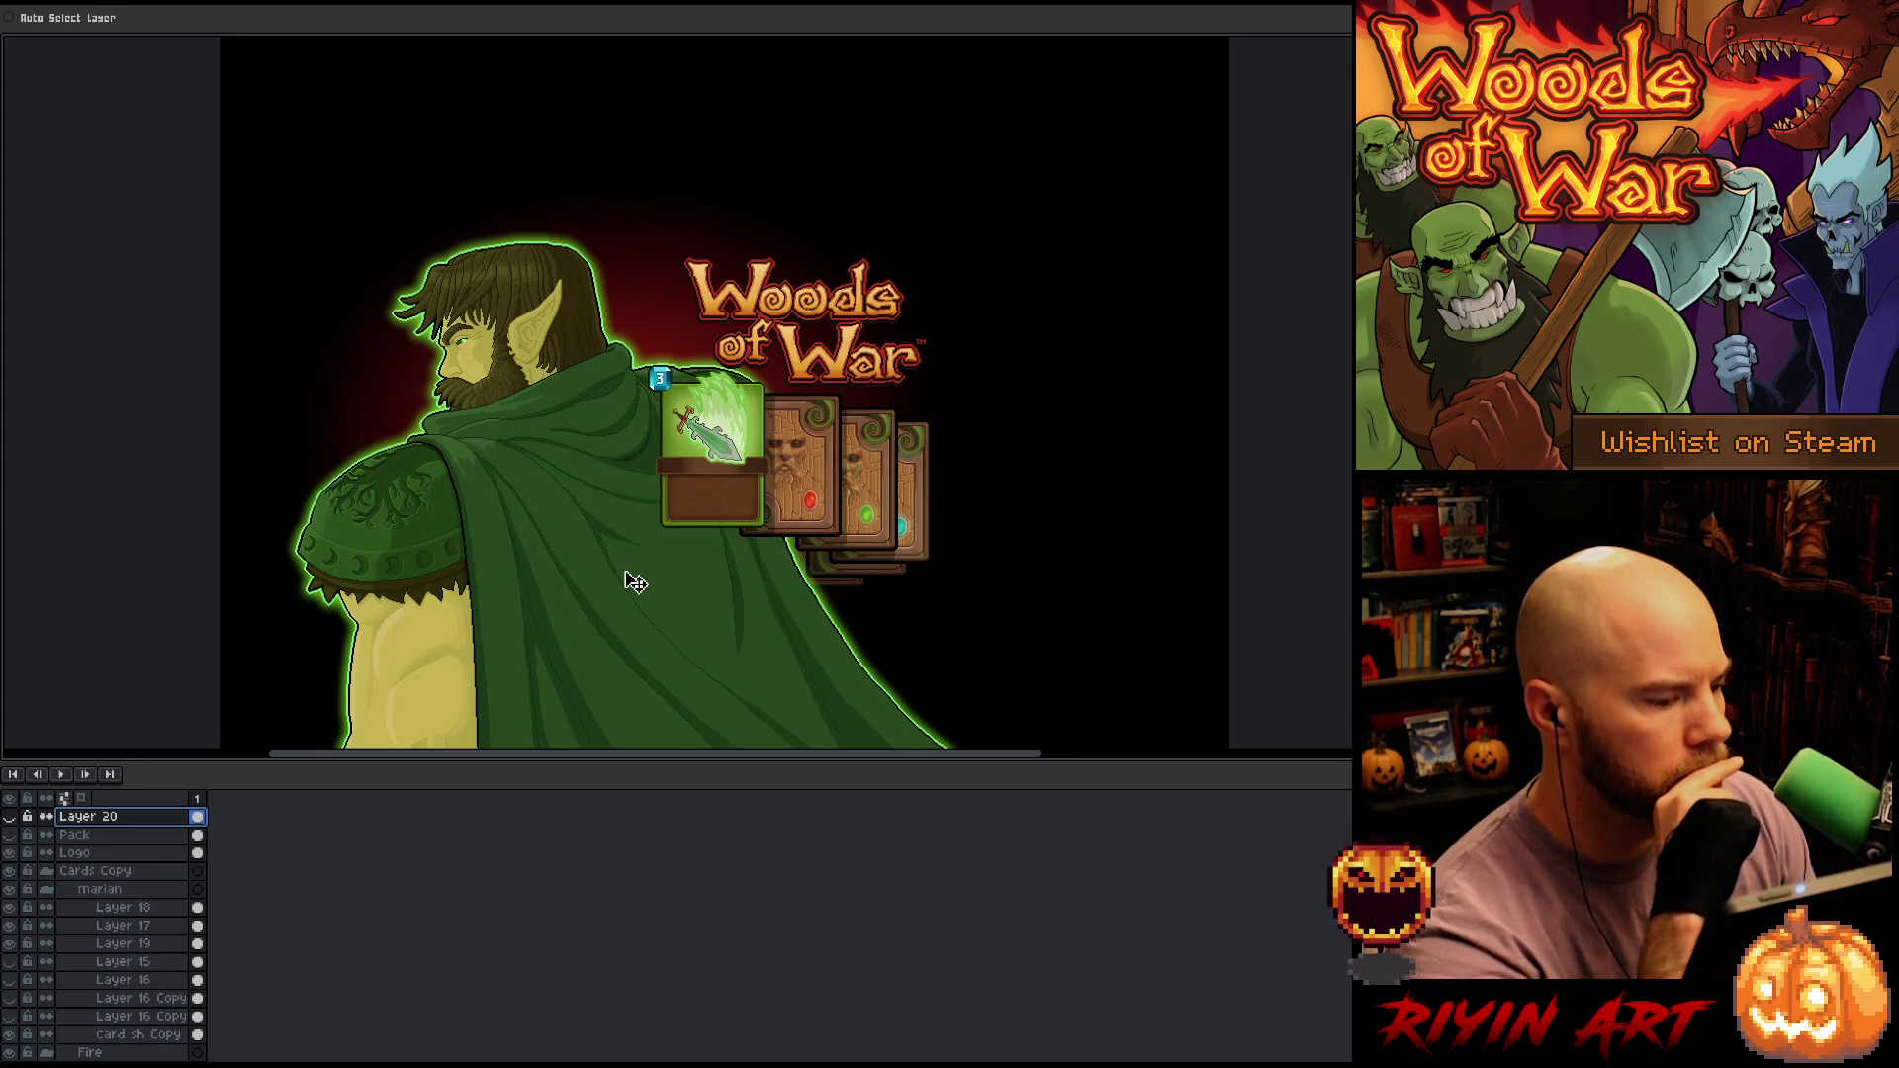
{"action": "left_click", "coordinate": [99, 874]}
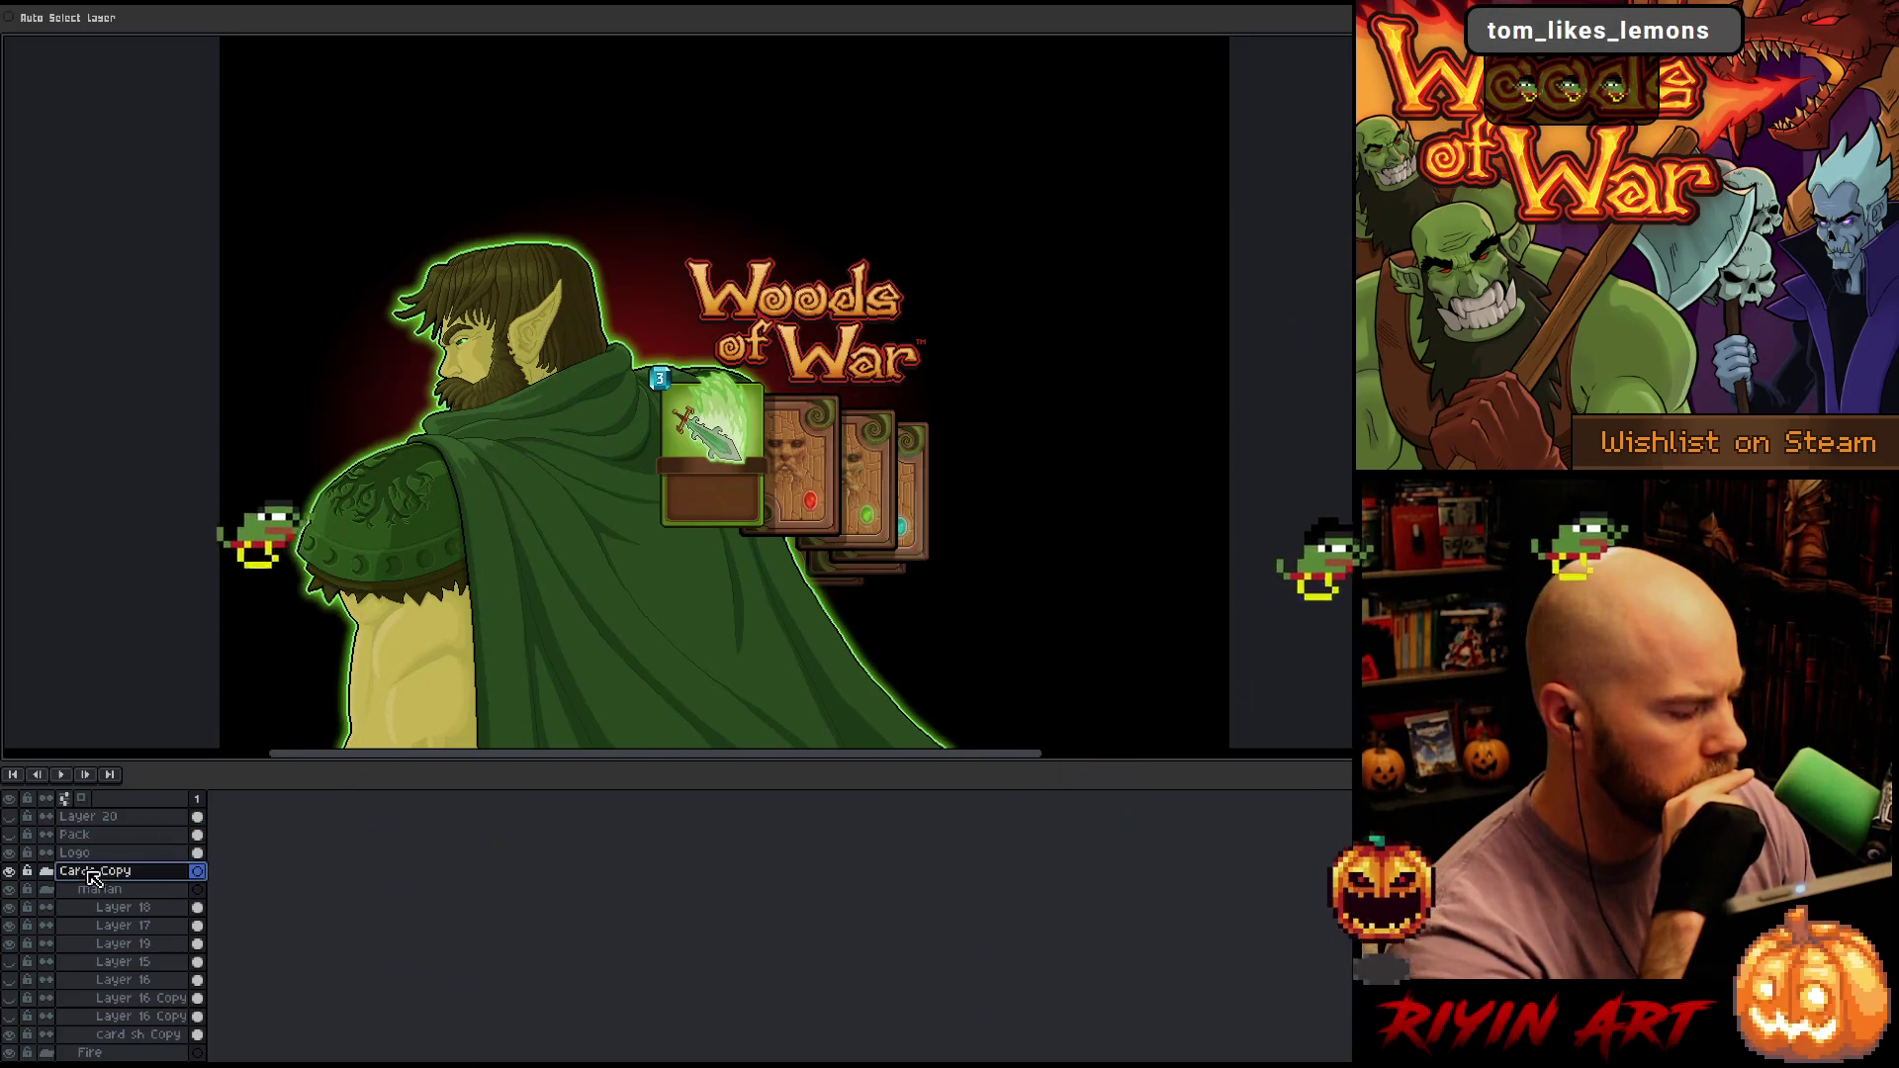
{"action": "left_click", "coordinate": [10, 872]}
{"action": "left_click", "coordinate": [10, 871]}
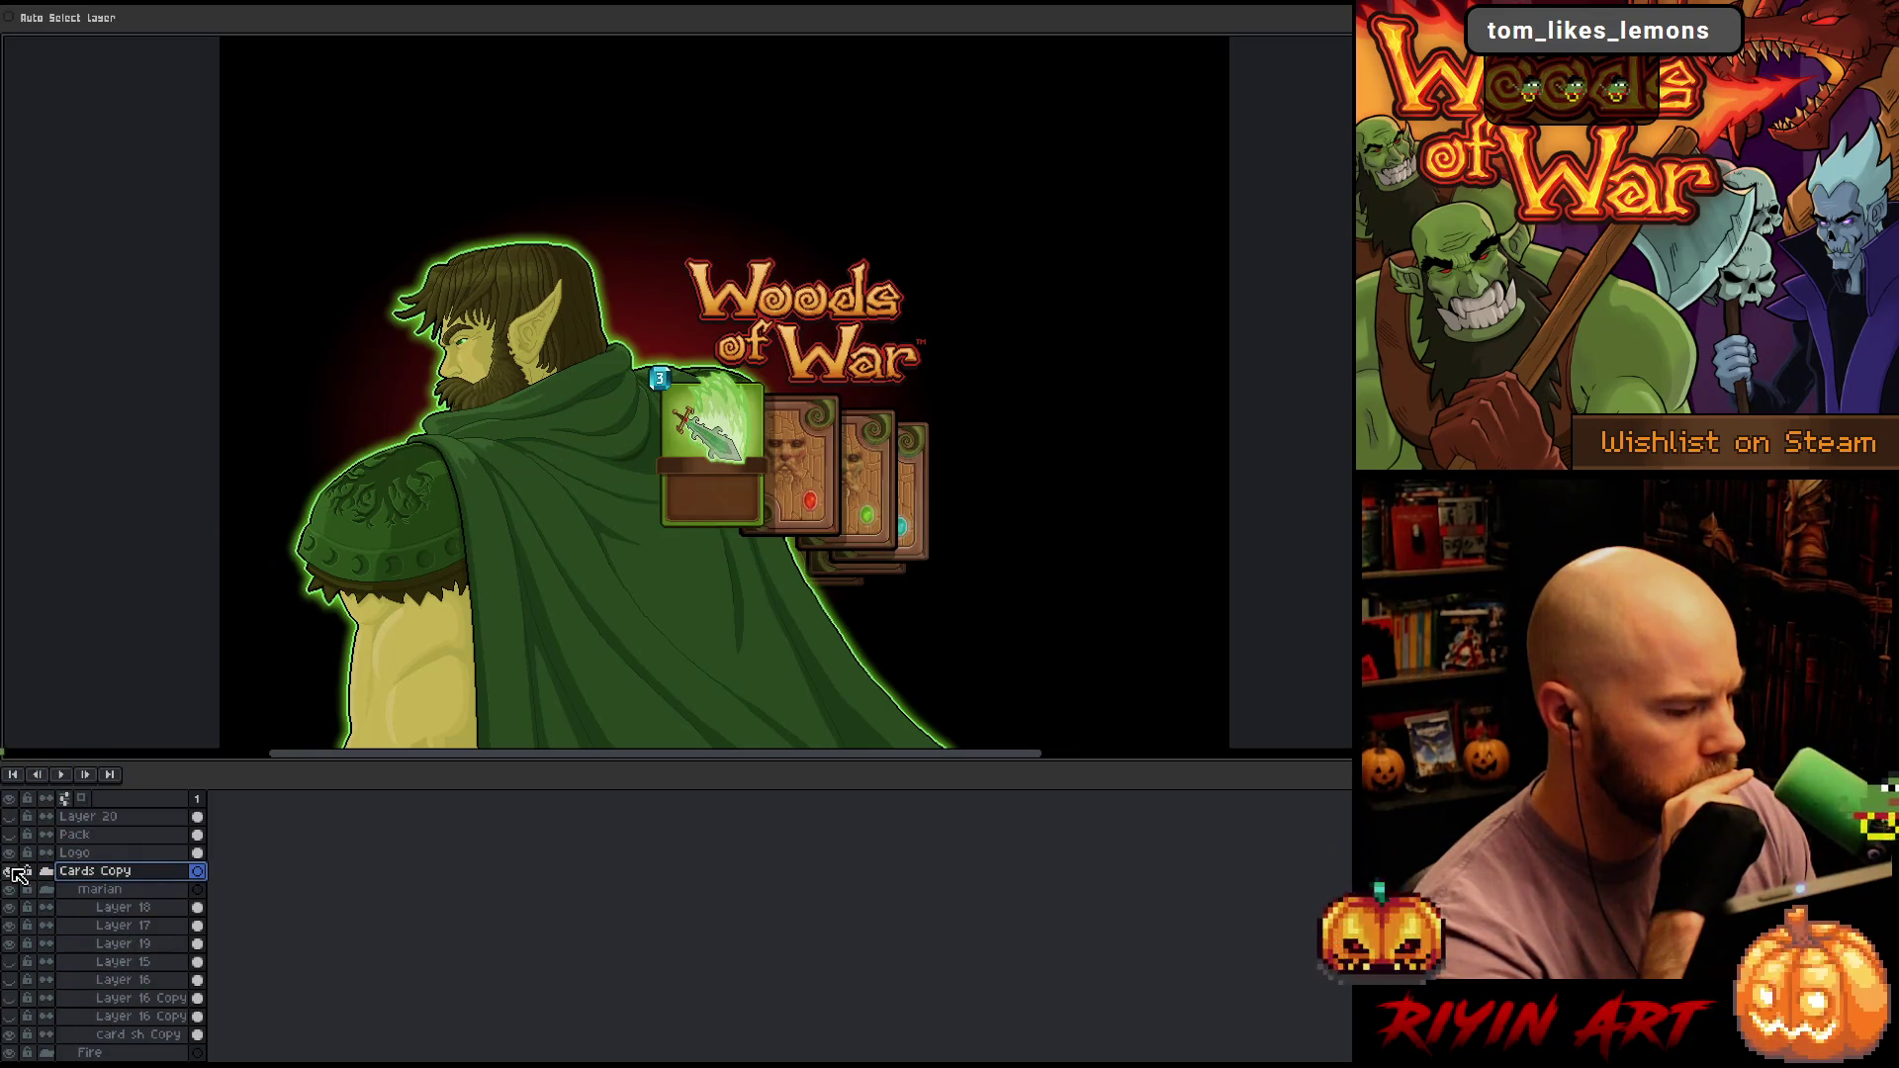
{"action": "left_click", "coordinate": [9, 871]}
{"action": "left_click", "coordinate": [10, 872]}
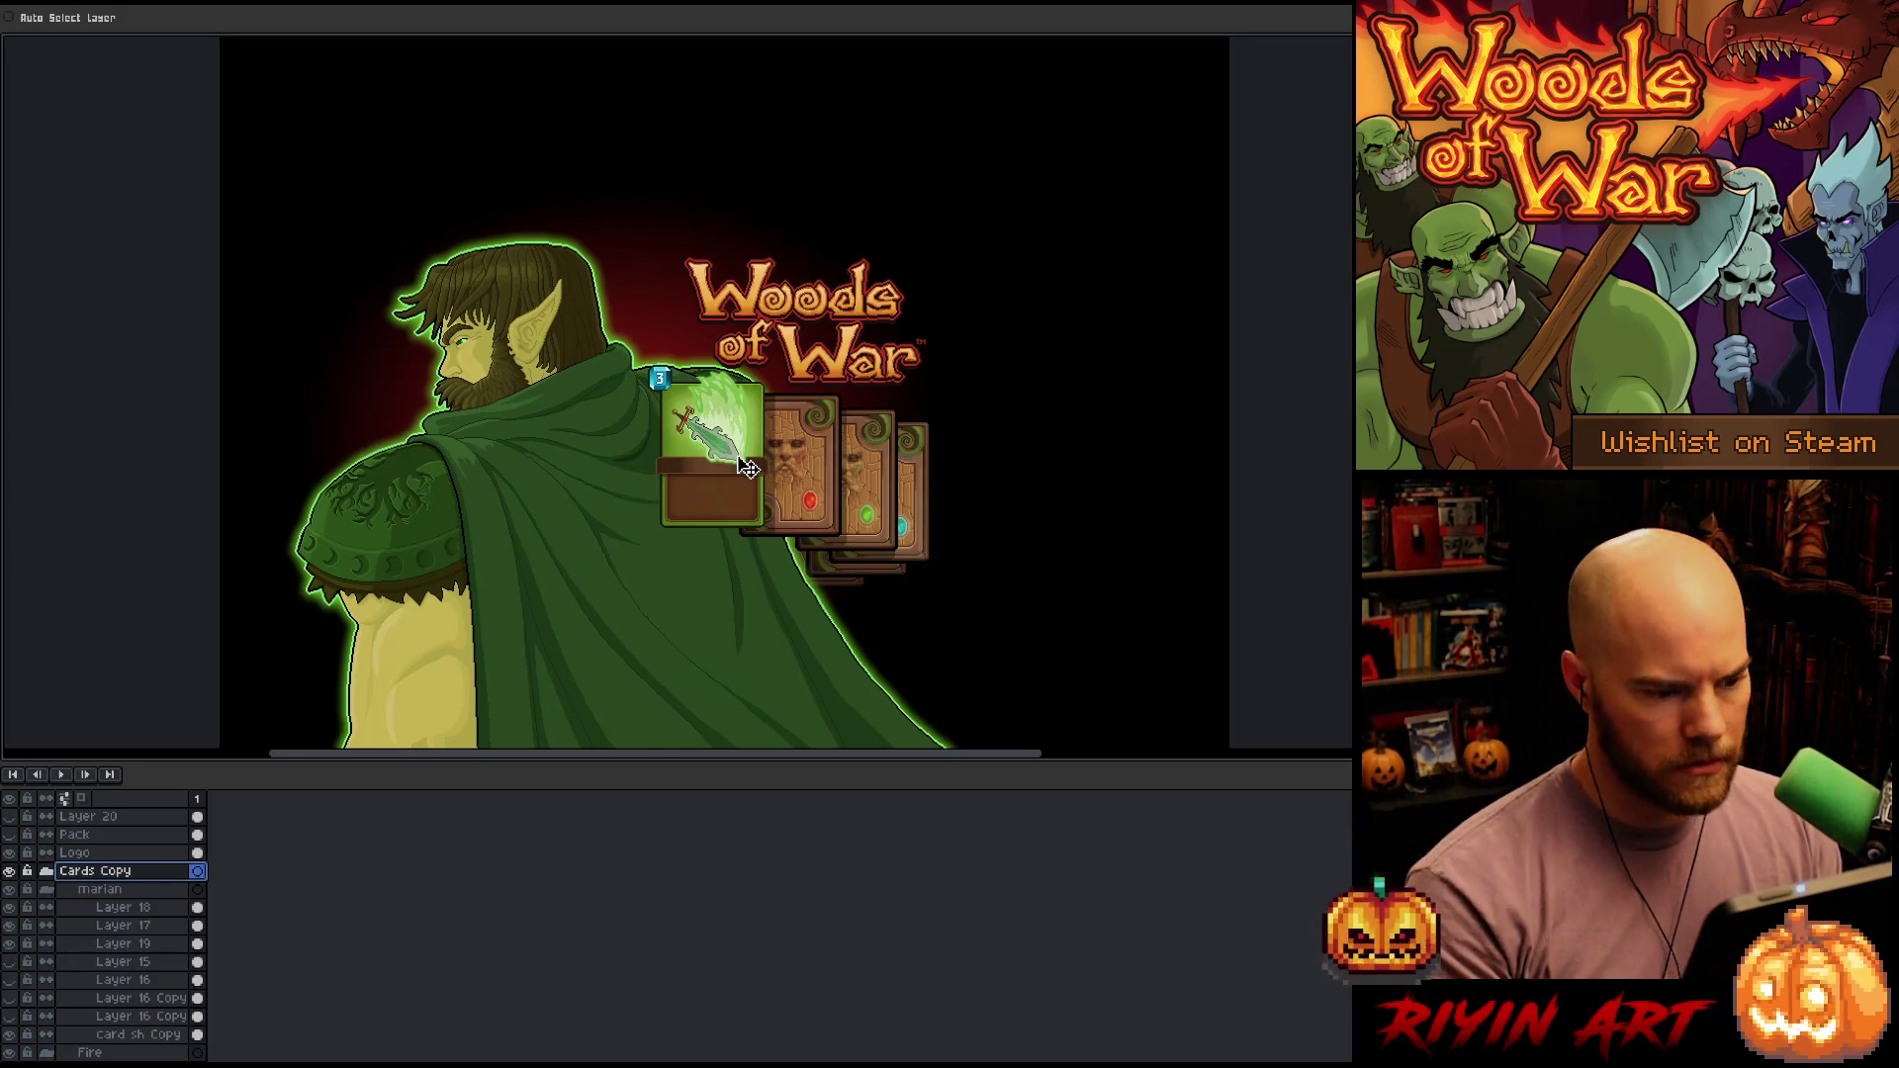
Drag the Cards Copy card fan straight up toward the Woods of War logo
{"action": "left_click_drag", "start_coordinate": [749, 467], "coordinate": [749, 332]}
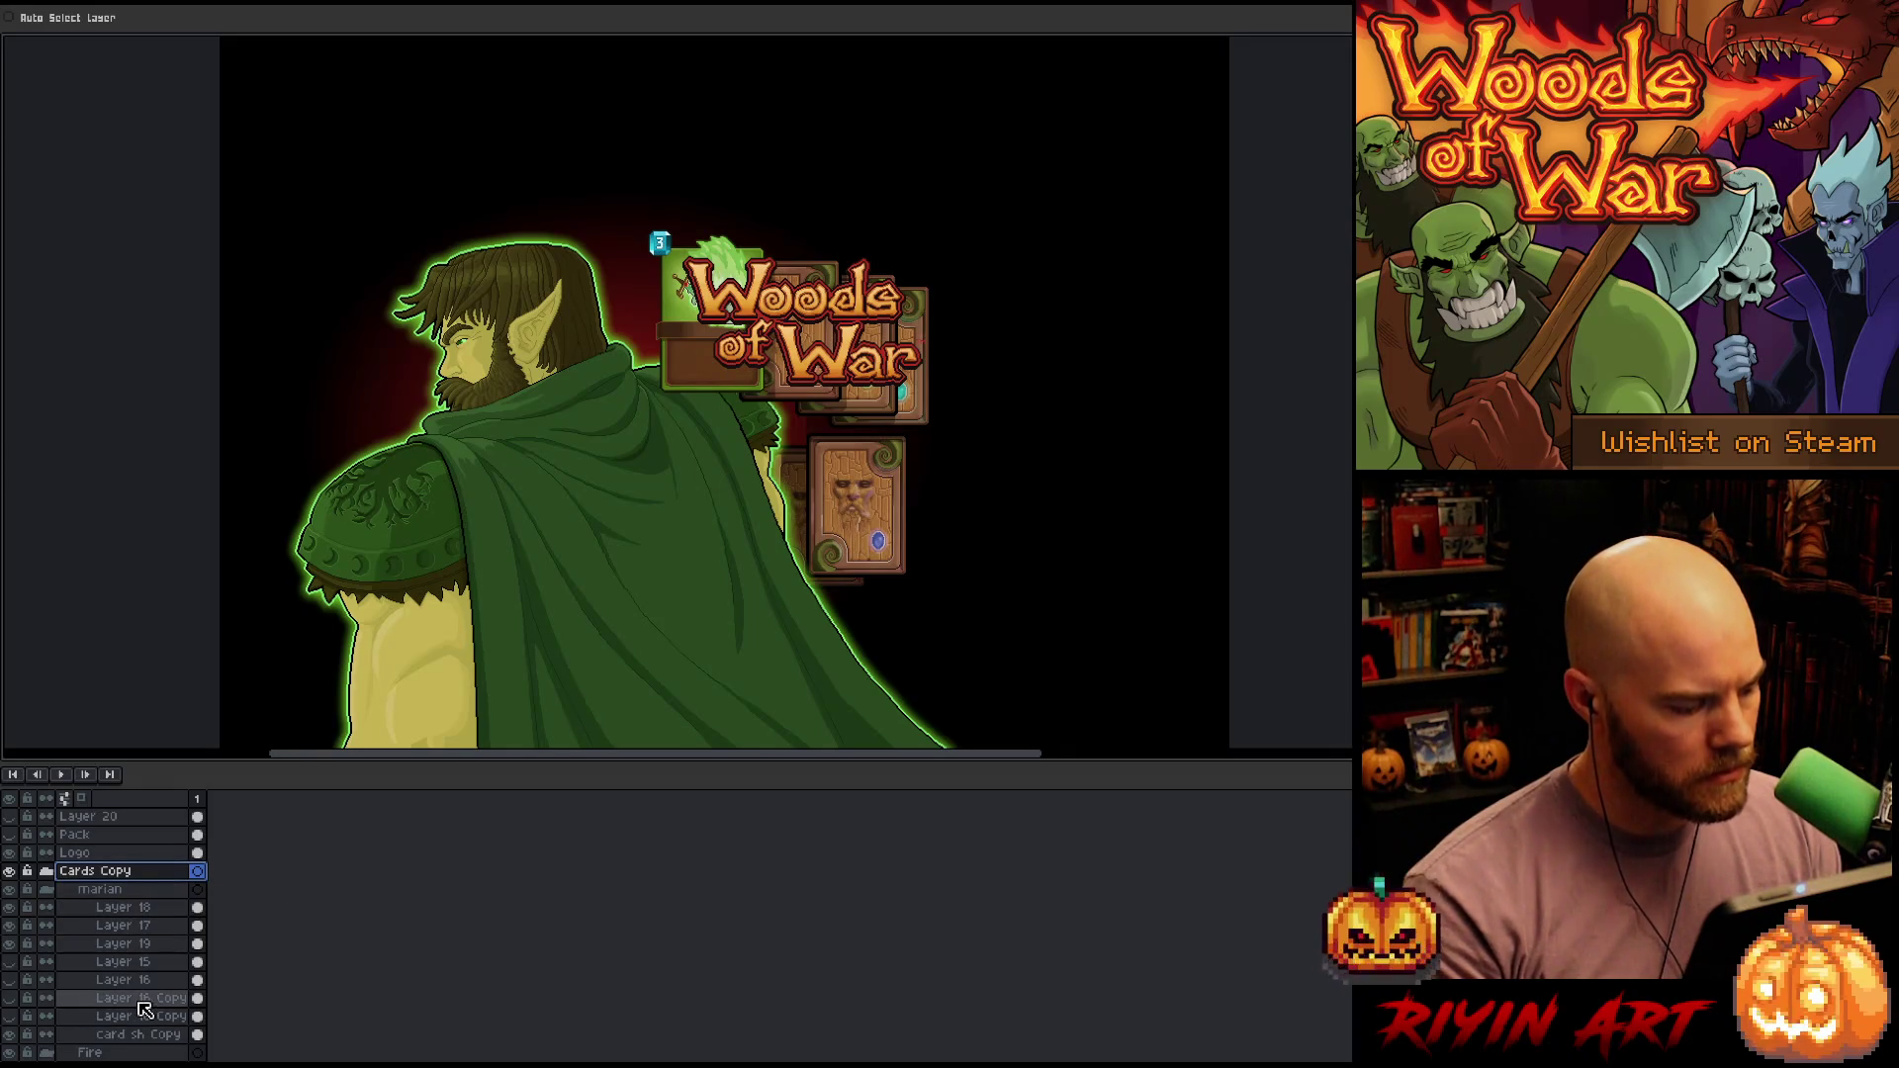
{"action": "scroll", "coordinate": [143, 999], "scroll_direction": "down", "scroll_amount": 3}
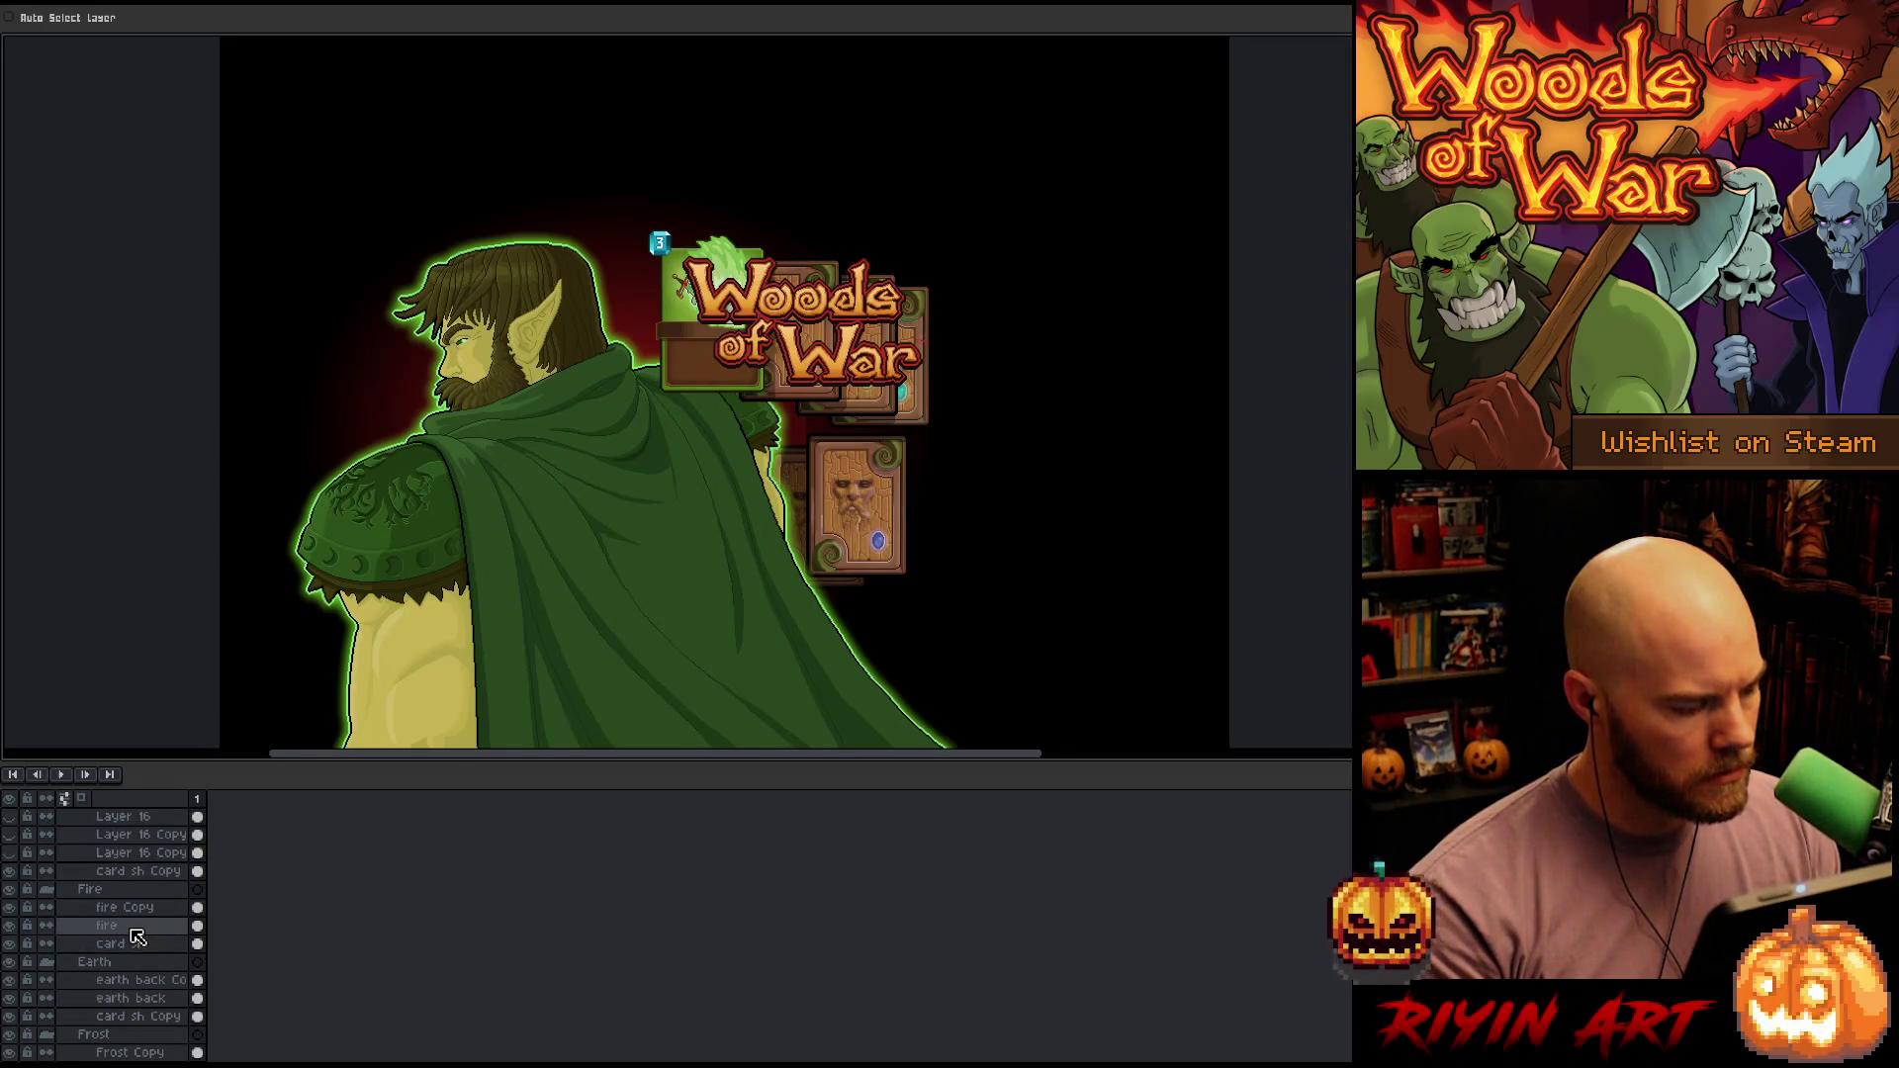
{"action": "scroll", "coordinate": [142, 930], "scroll_direction": "up", "scroll_amount": 3}
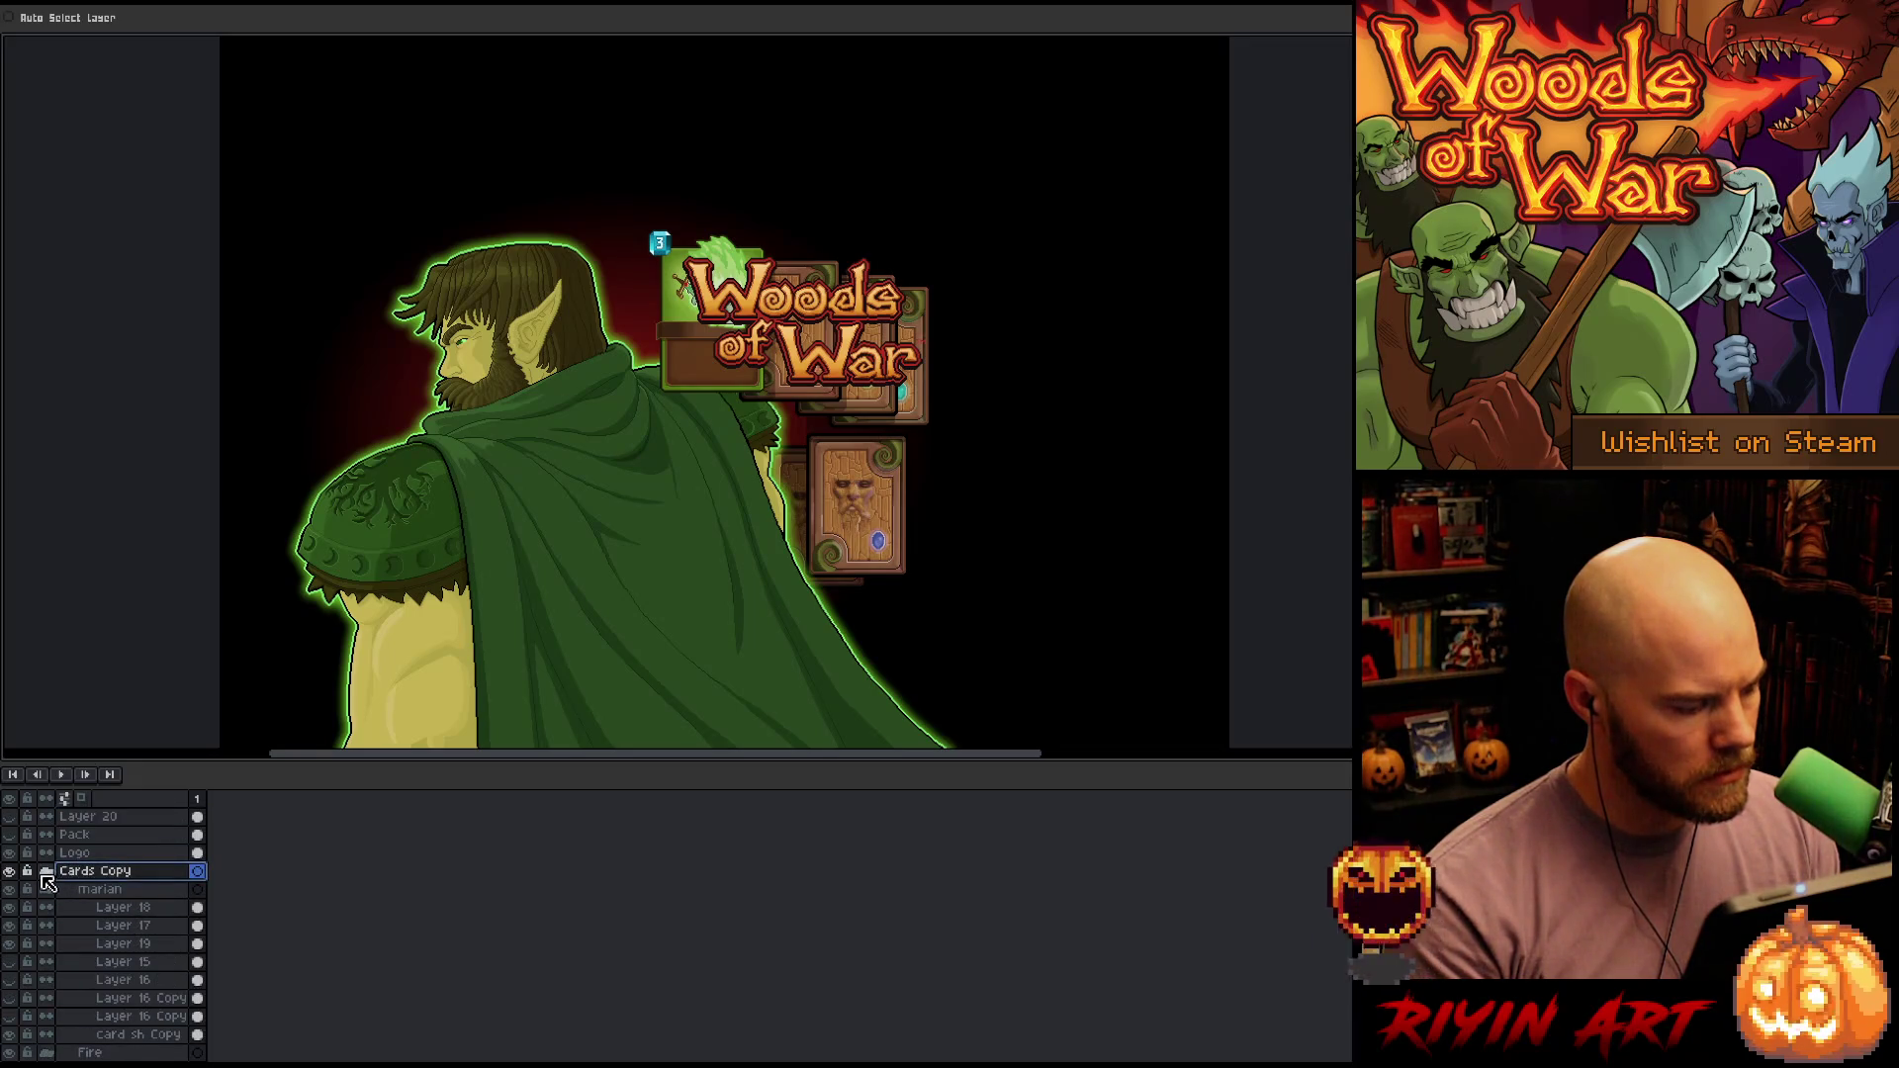
Collapse the card folders and select the Insight and Shadow groups together
{"action": "left_click", "coordinate": [48, 873]}
{"action": "left_click", "coordinate": [48, 925]}
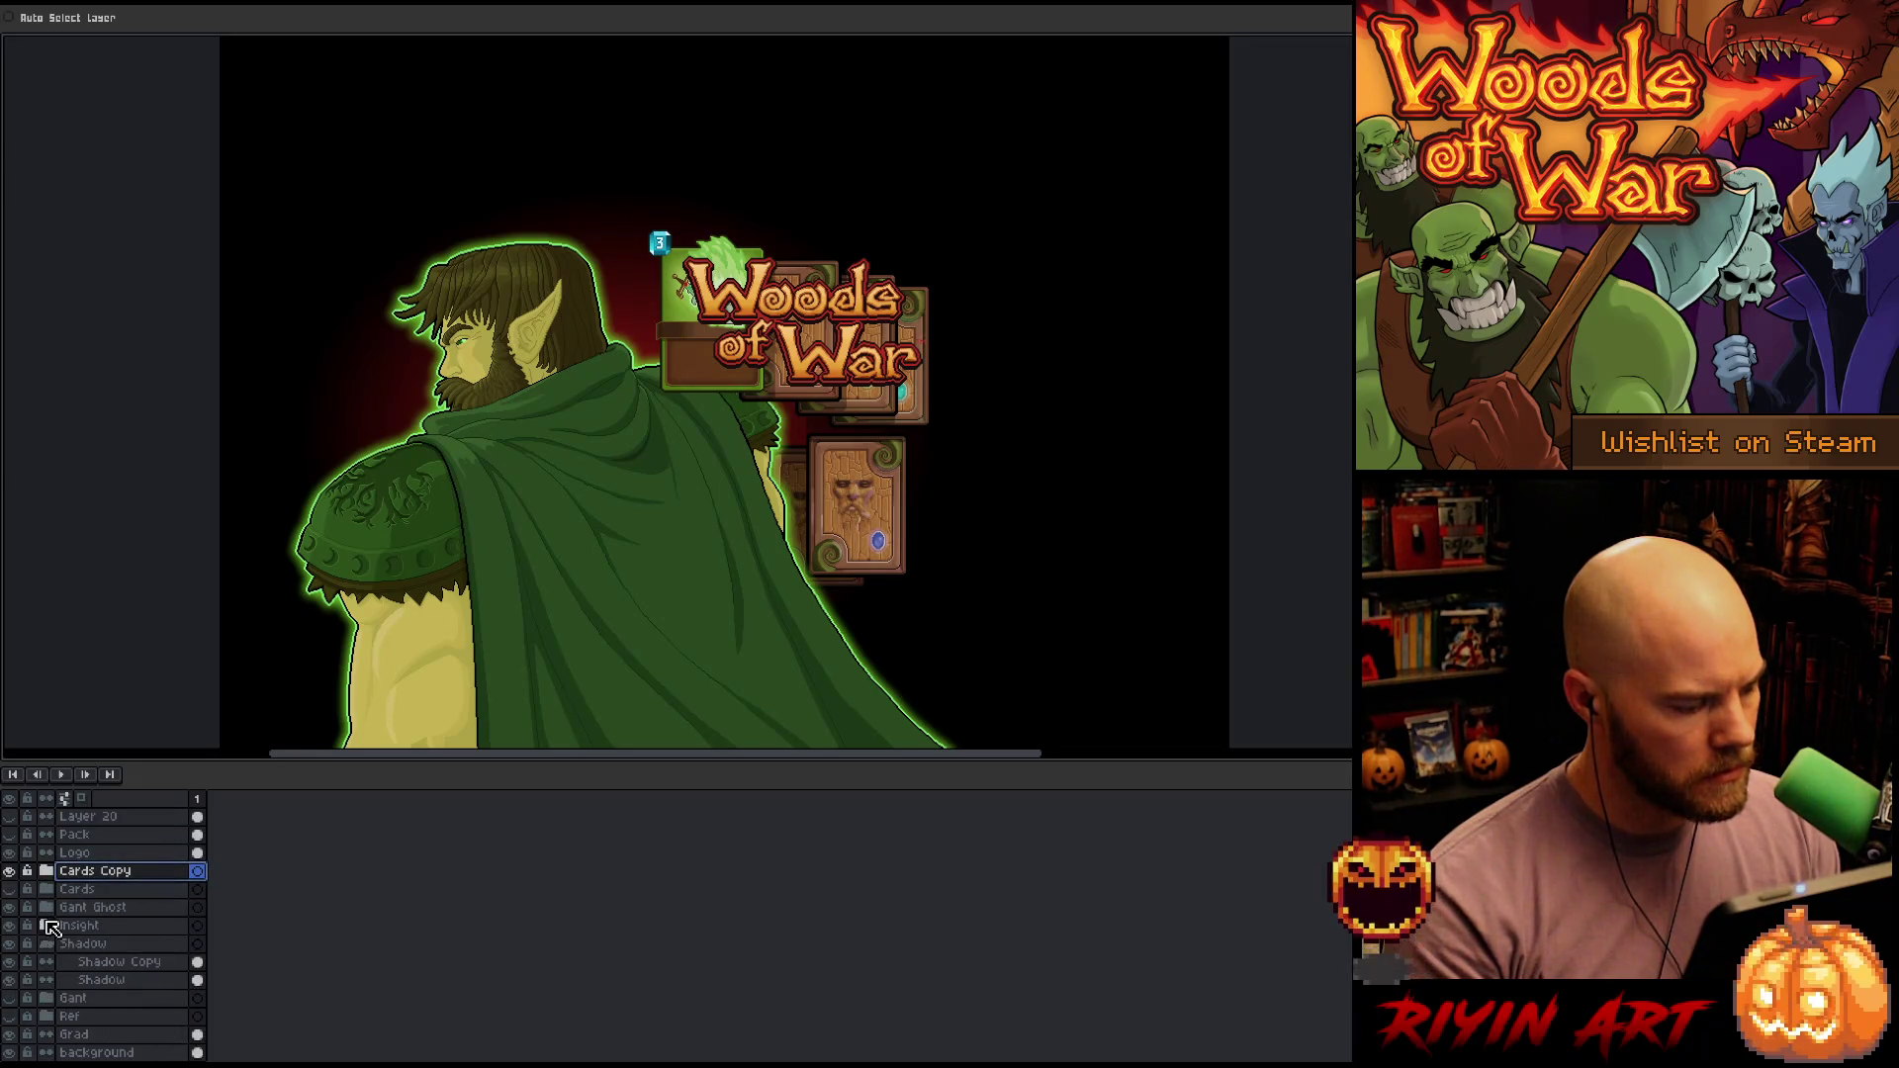
{"action": "left_click", "coordinate": [47, 925]}
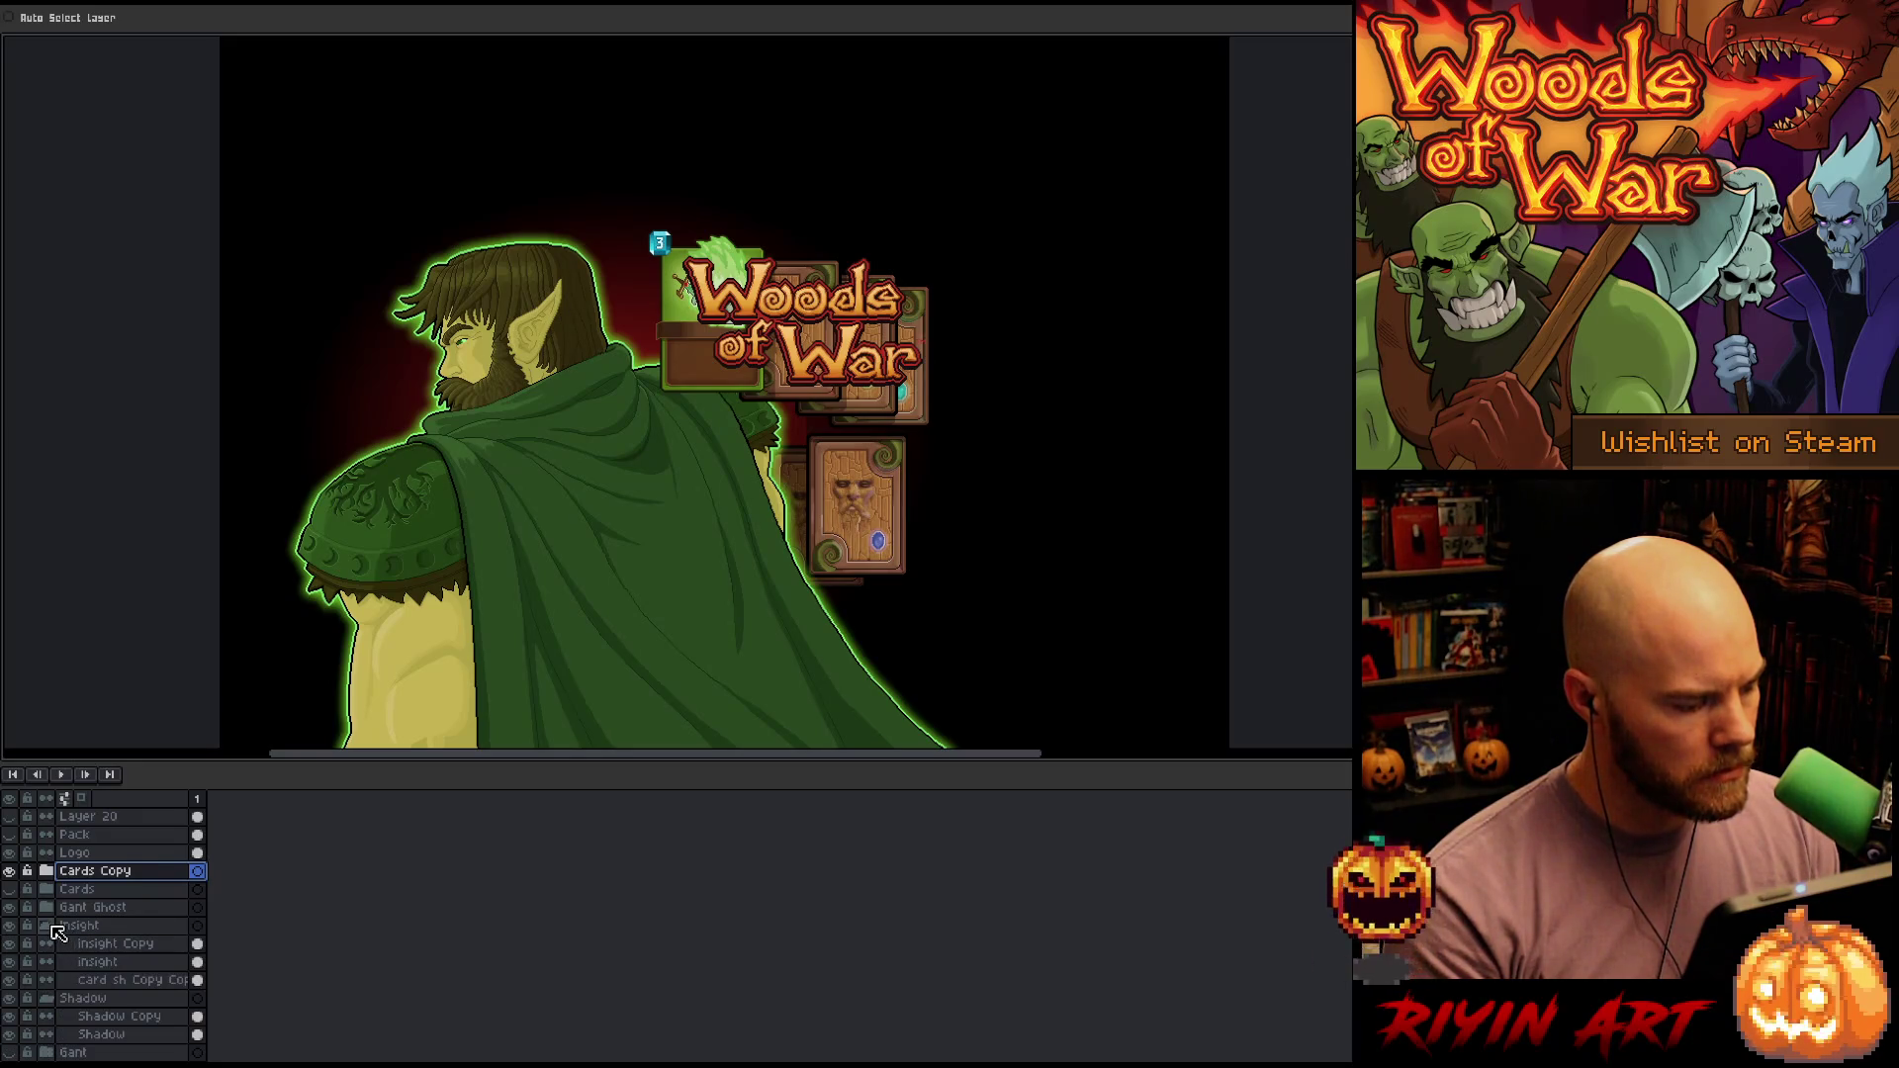
{"action": "left_click", "coordinate": [46, 926]}
{"action": "left_click", "coordinate": [47, 944]}
{"action": "left_click", "coordinate": [84, 944]}
{"action": "left_click", "coordinate": [110, 930], "text": "shift"}
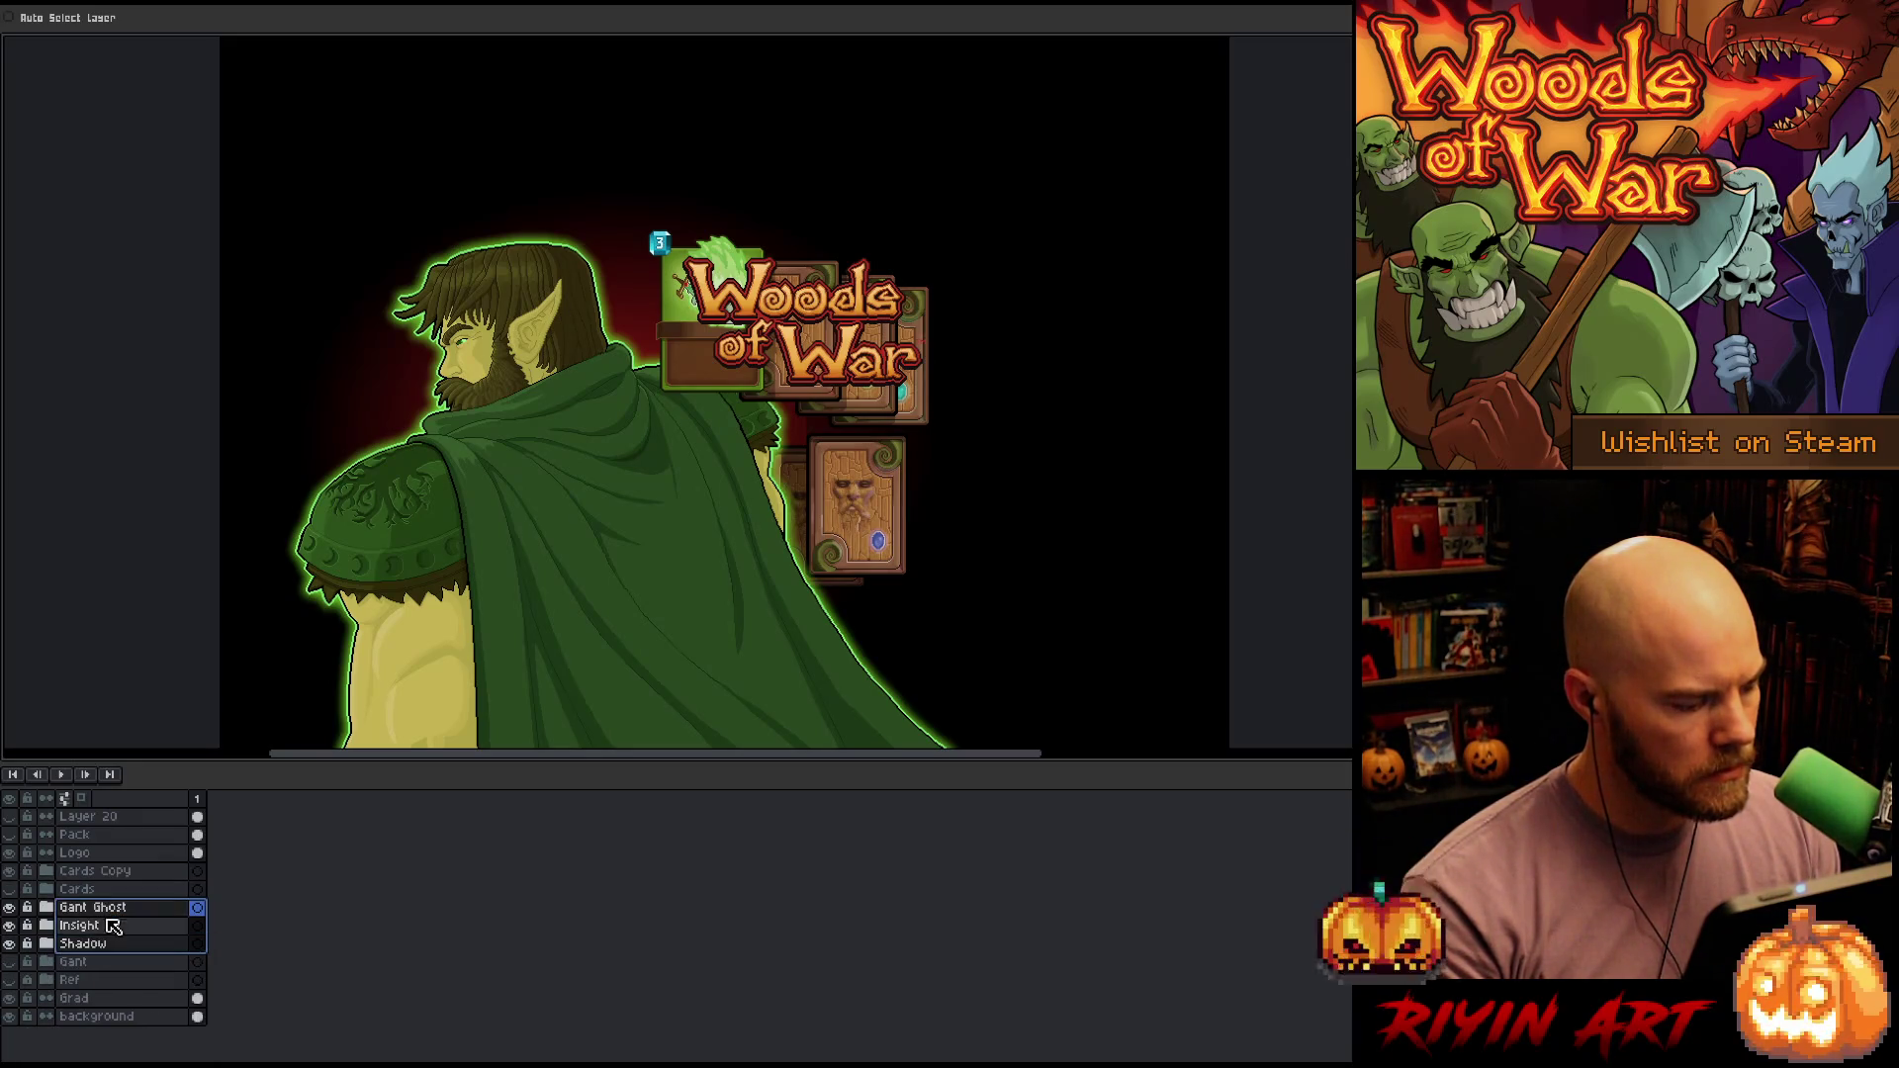
Pull the lower card up under the logo, then nudge it up two more pixels
{"action": "left_click_drag", "start_coordinate": [876, 554], "coordinate": [873, 424]}
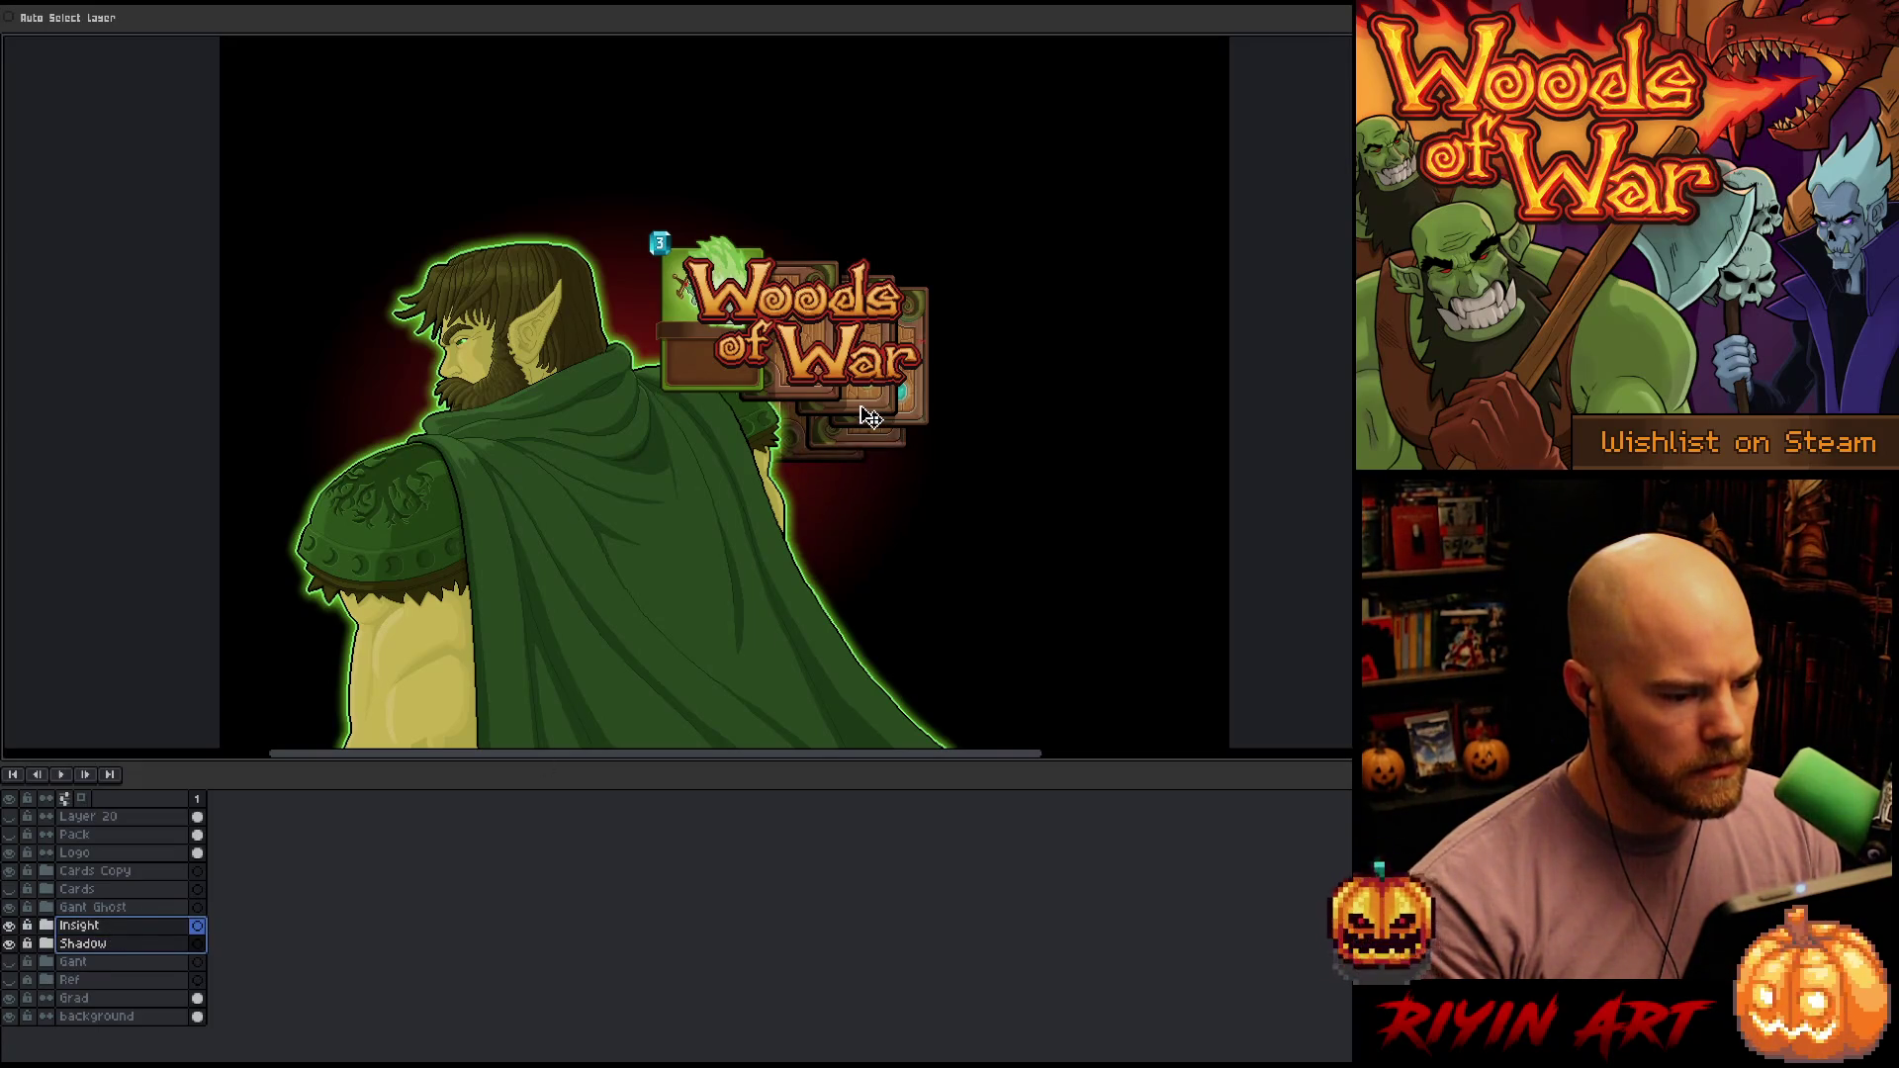
{"action": "scroll", "coordinate": [836, 458], "scroll_direction": "up", "scroll_amount": 2}
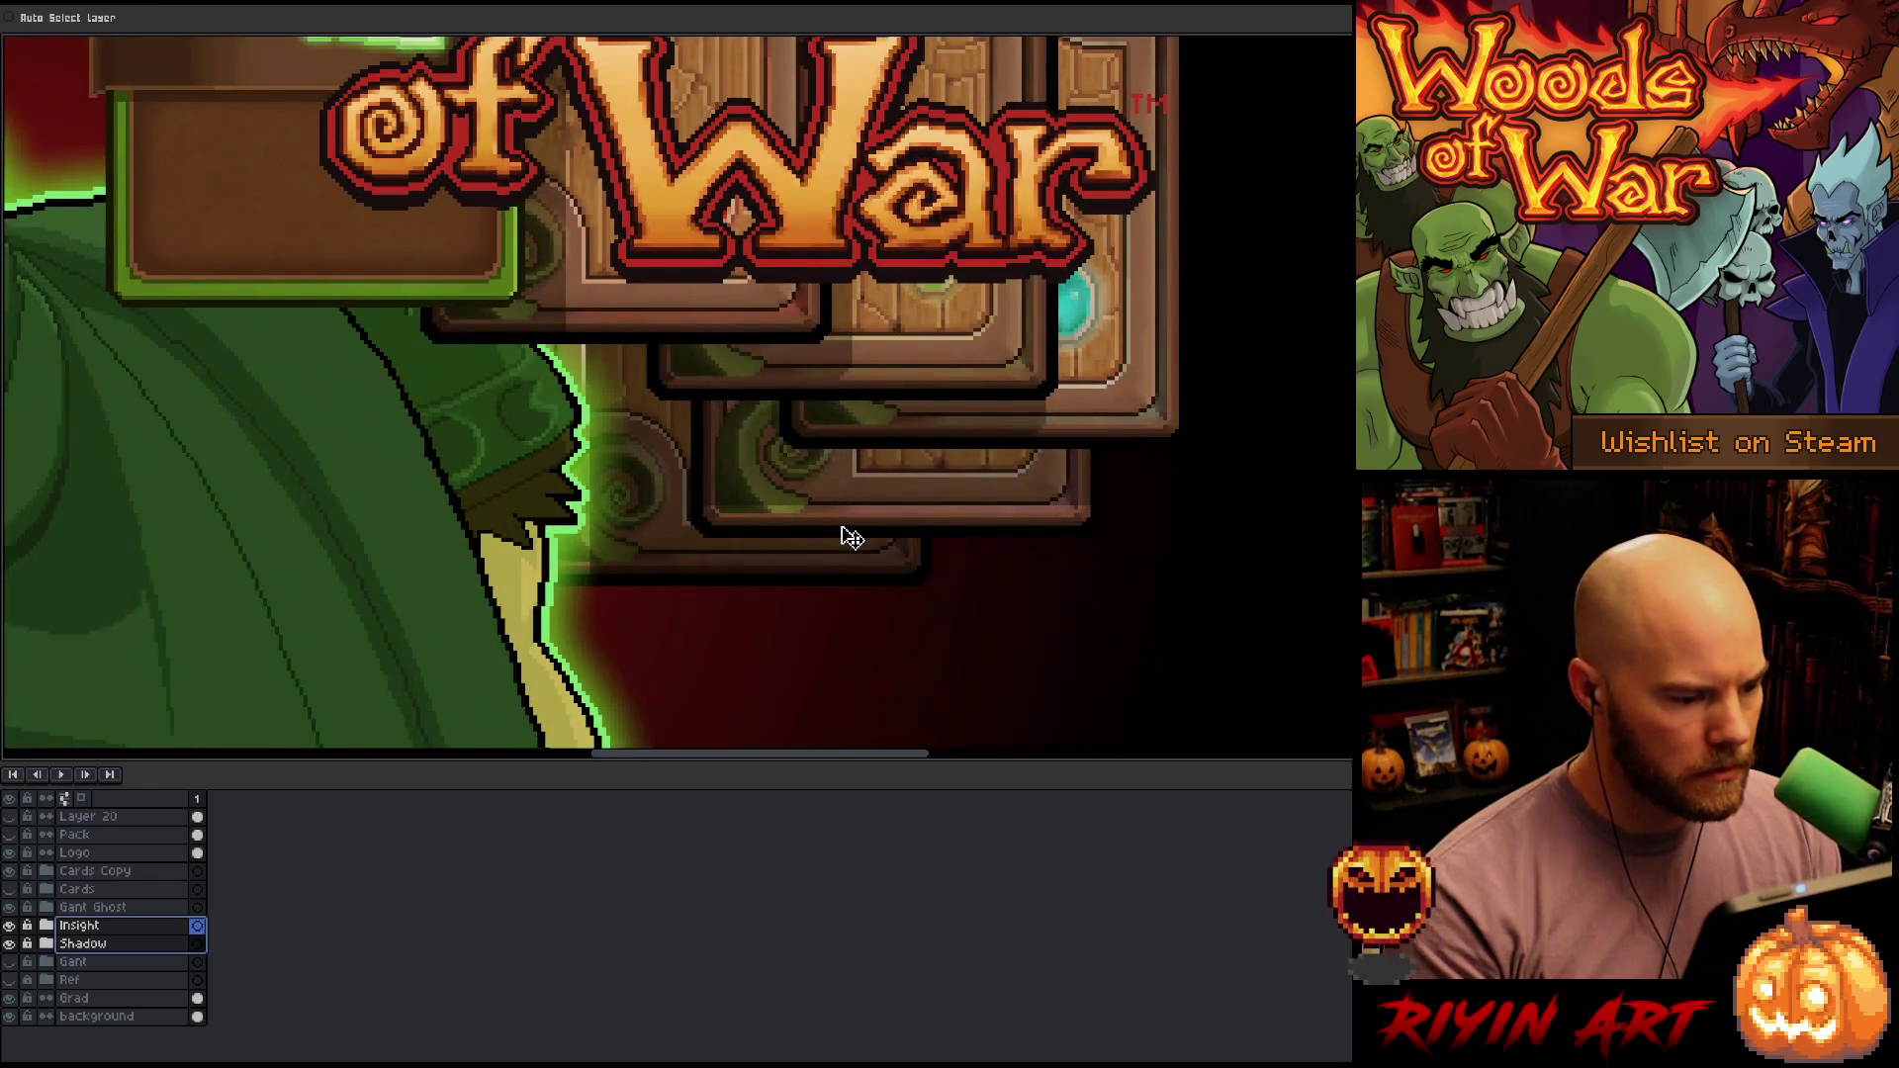
{"action": "key", "text": "Up"}
{"action": "key", "text": "Up"}
{"action": "key", "text": "Up"}
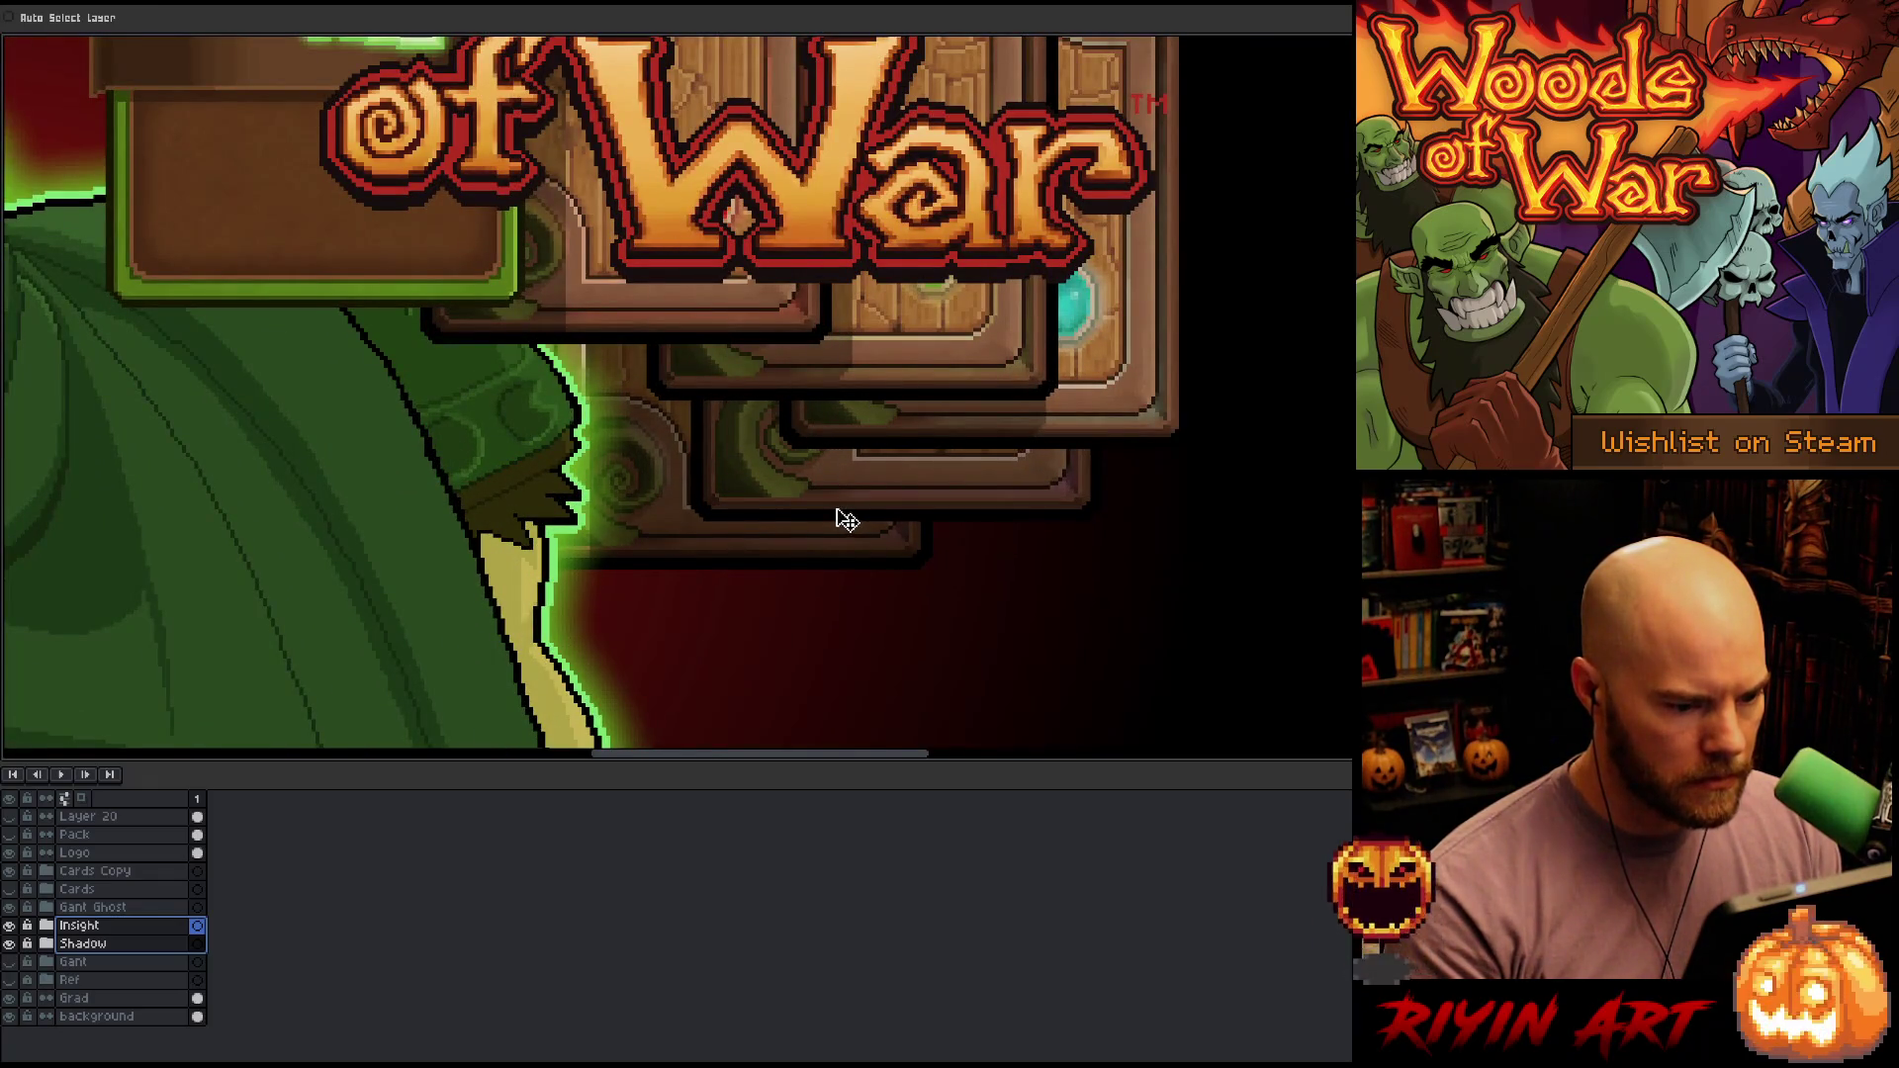
{"action": "key", "text": "Up"}
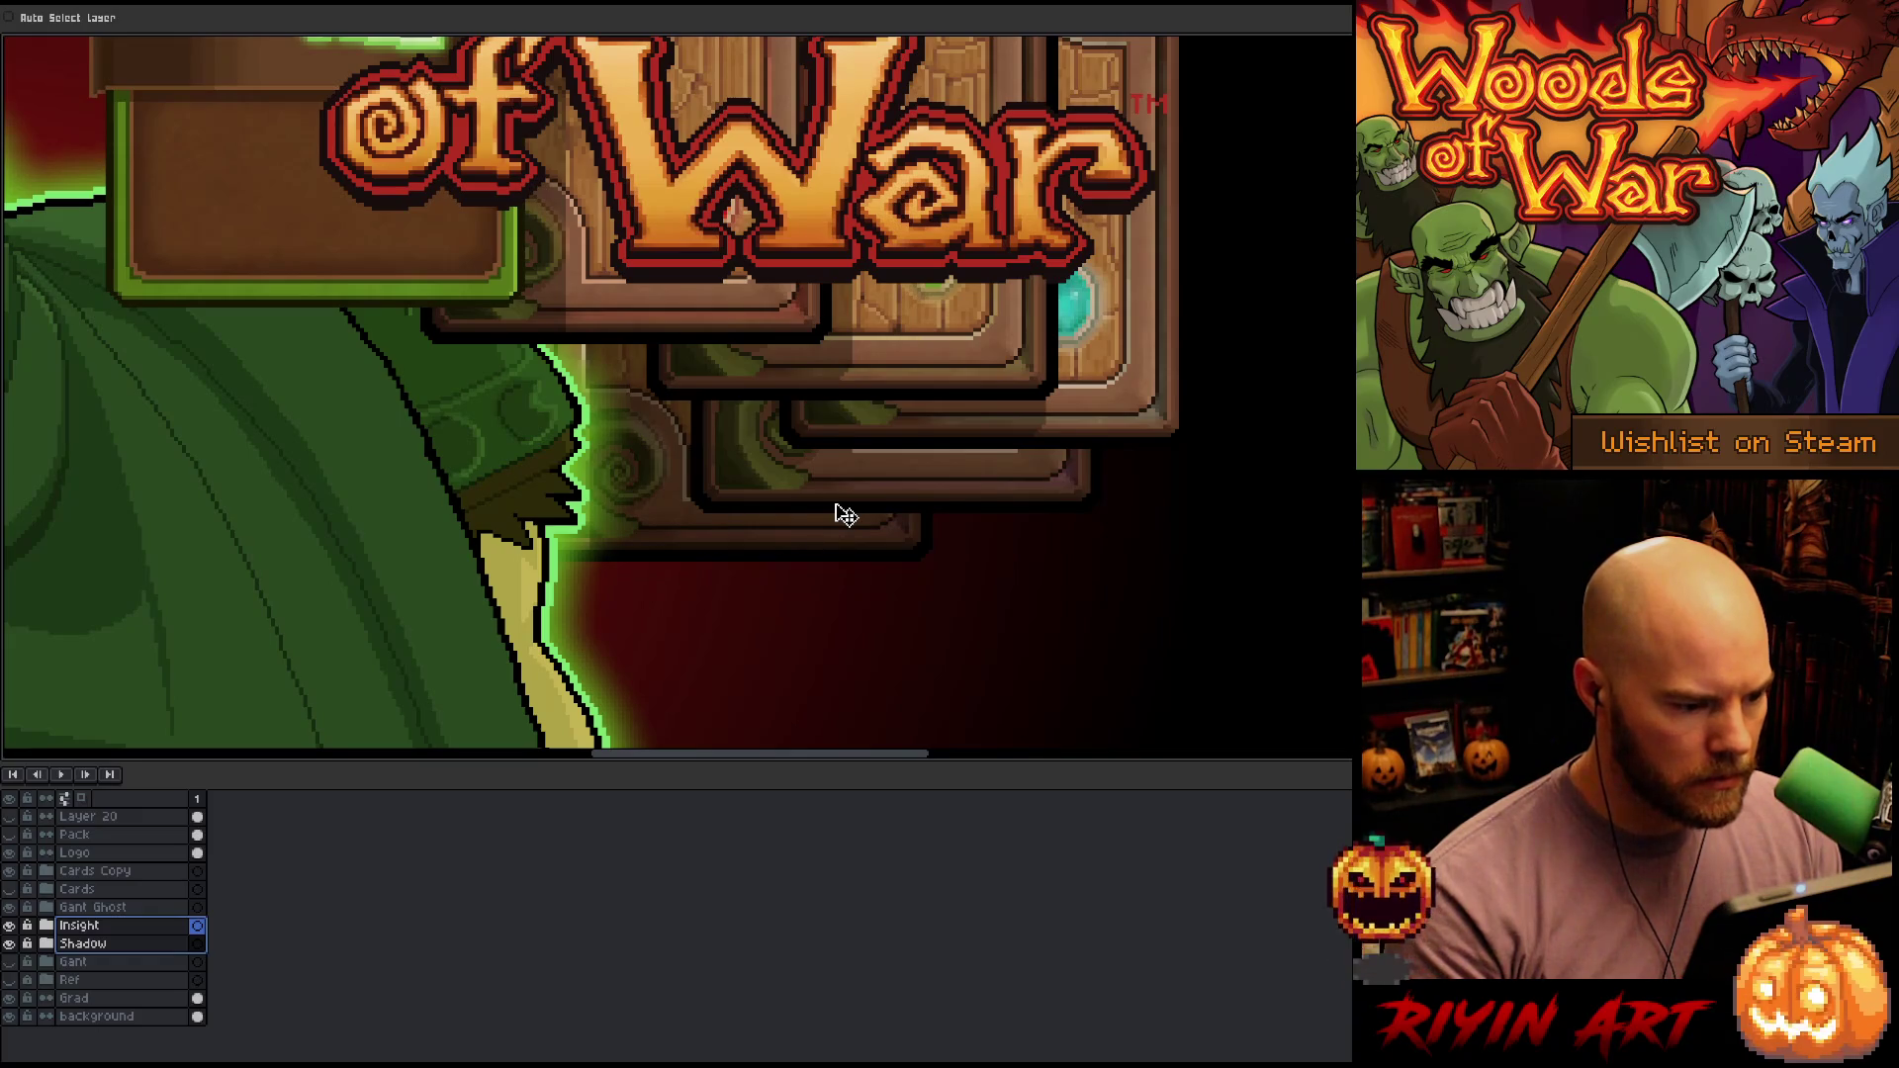
{"action": "scroll", "coordinate": [846, 515], "scroll_direction": "left", "scroll_amount": 2}
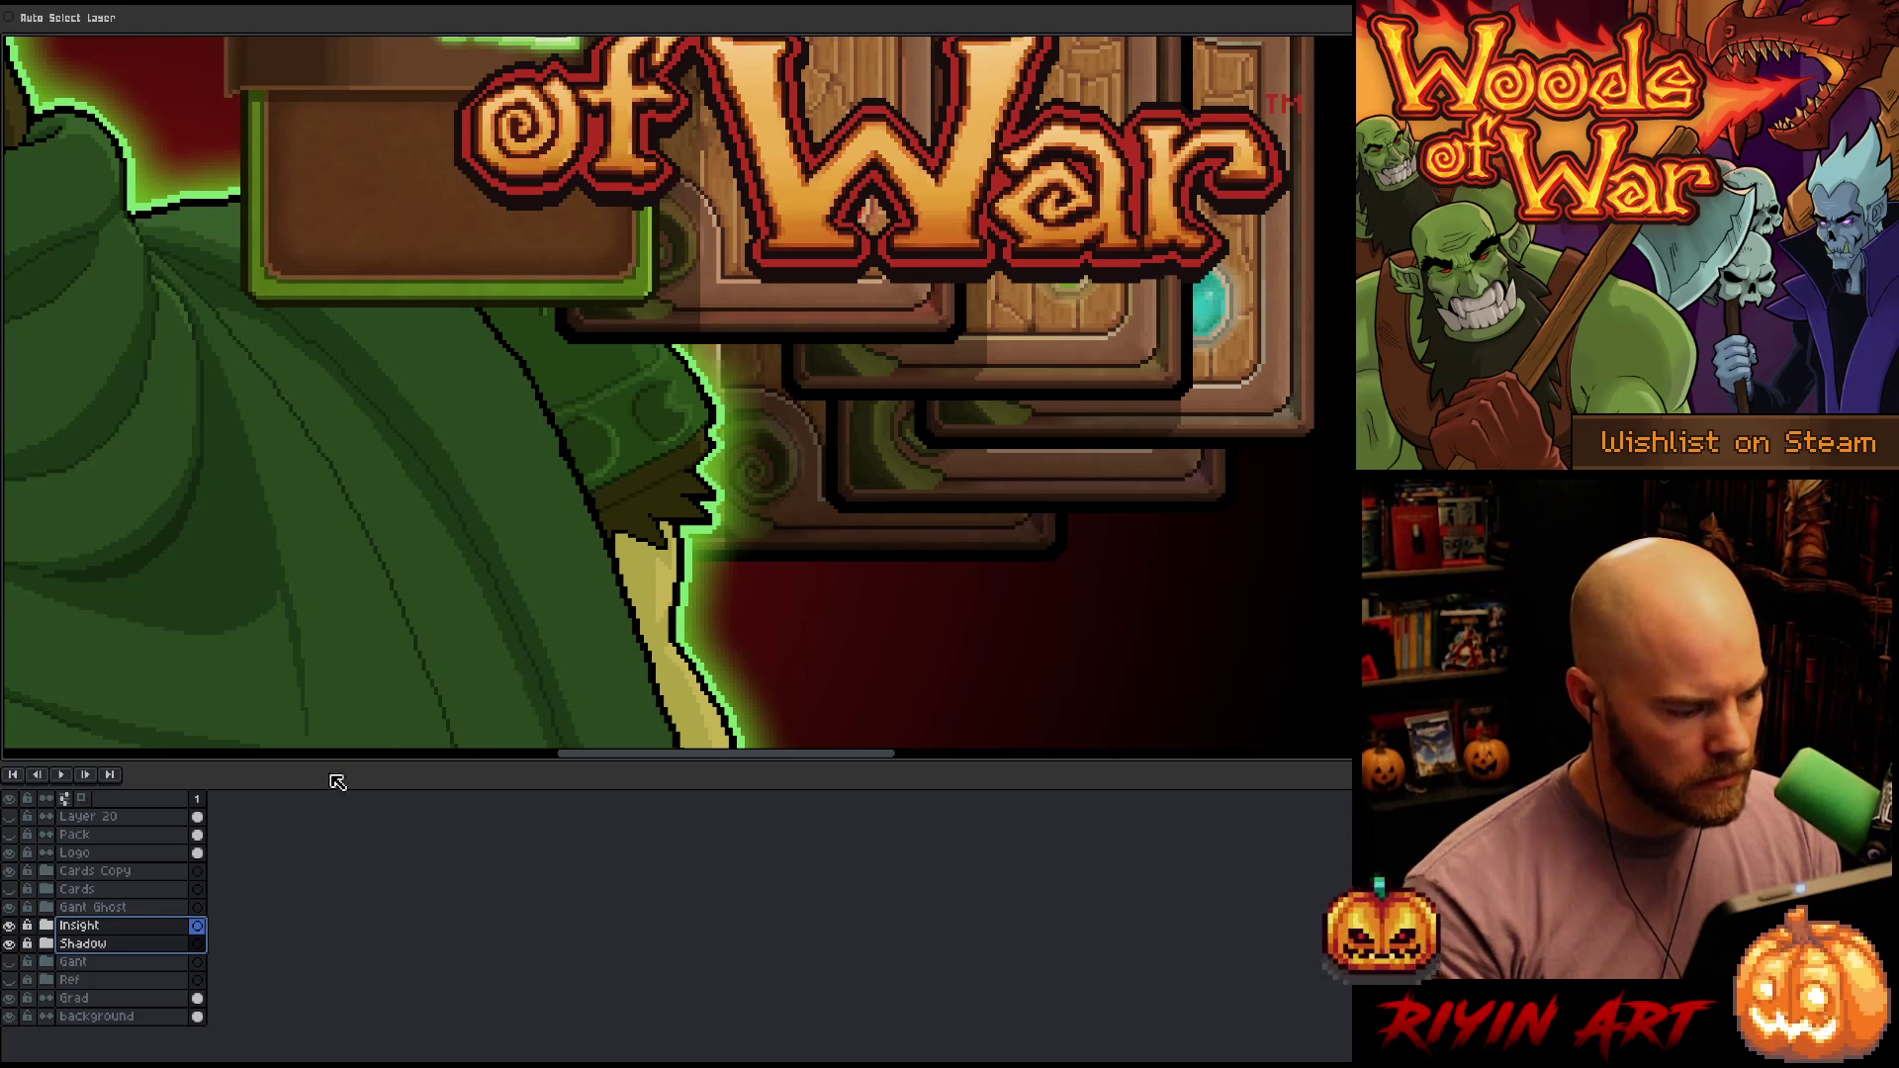
Expand Shadow and Insight, pick the card shadow copy layer, and fit the sprite in view
{"action": "left_click", "coordinate": [50, 945]}
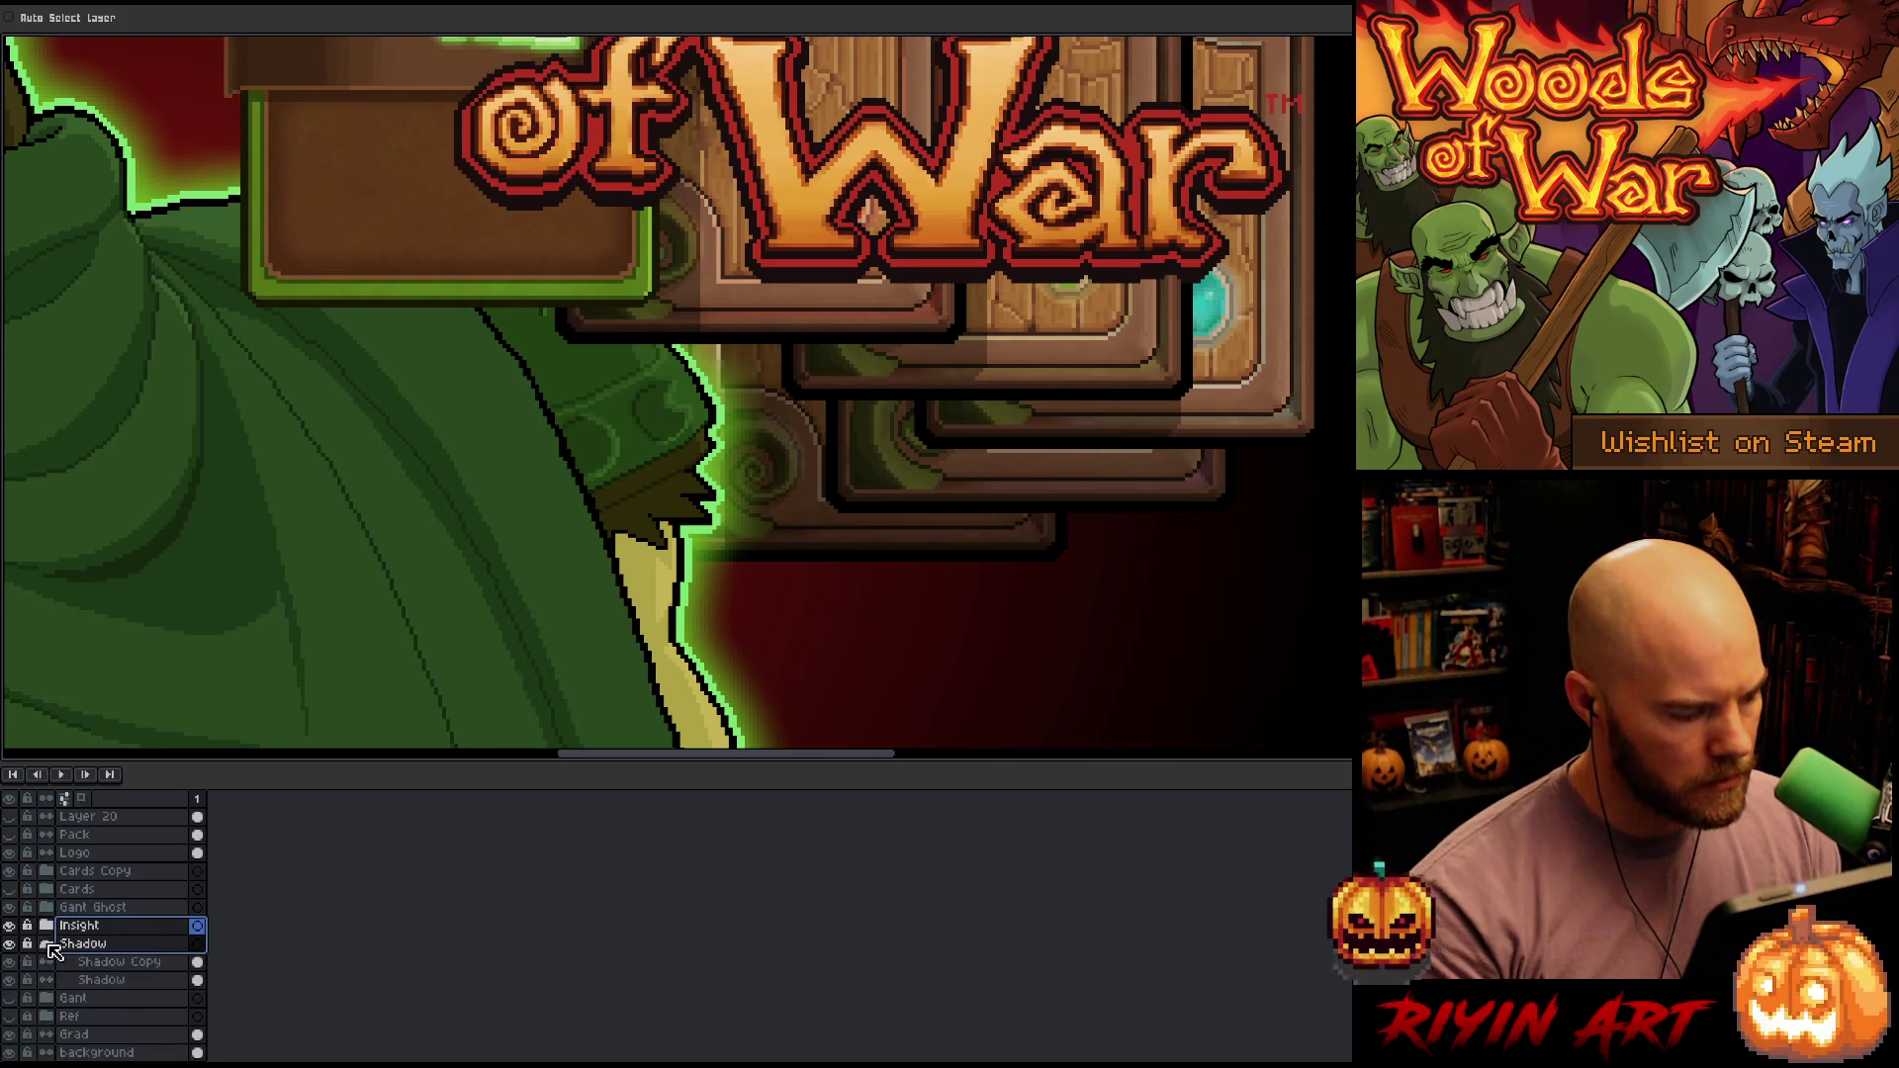
{"action": "left_click", "coordinate": [197, 963], "text": "ctrl"}
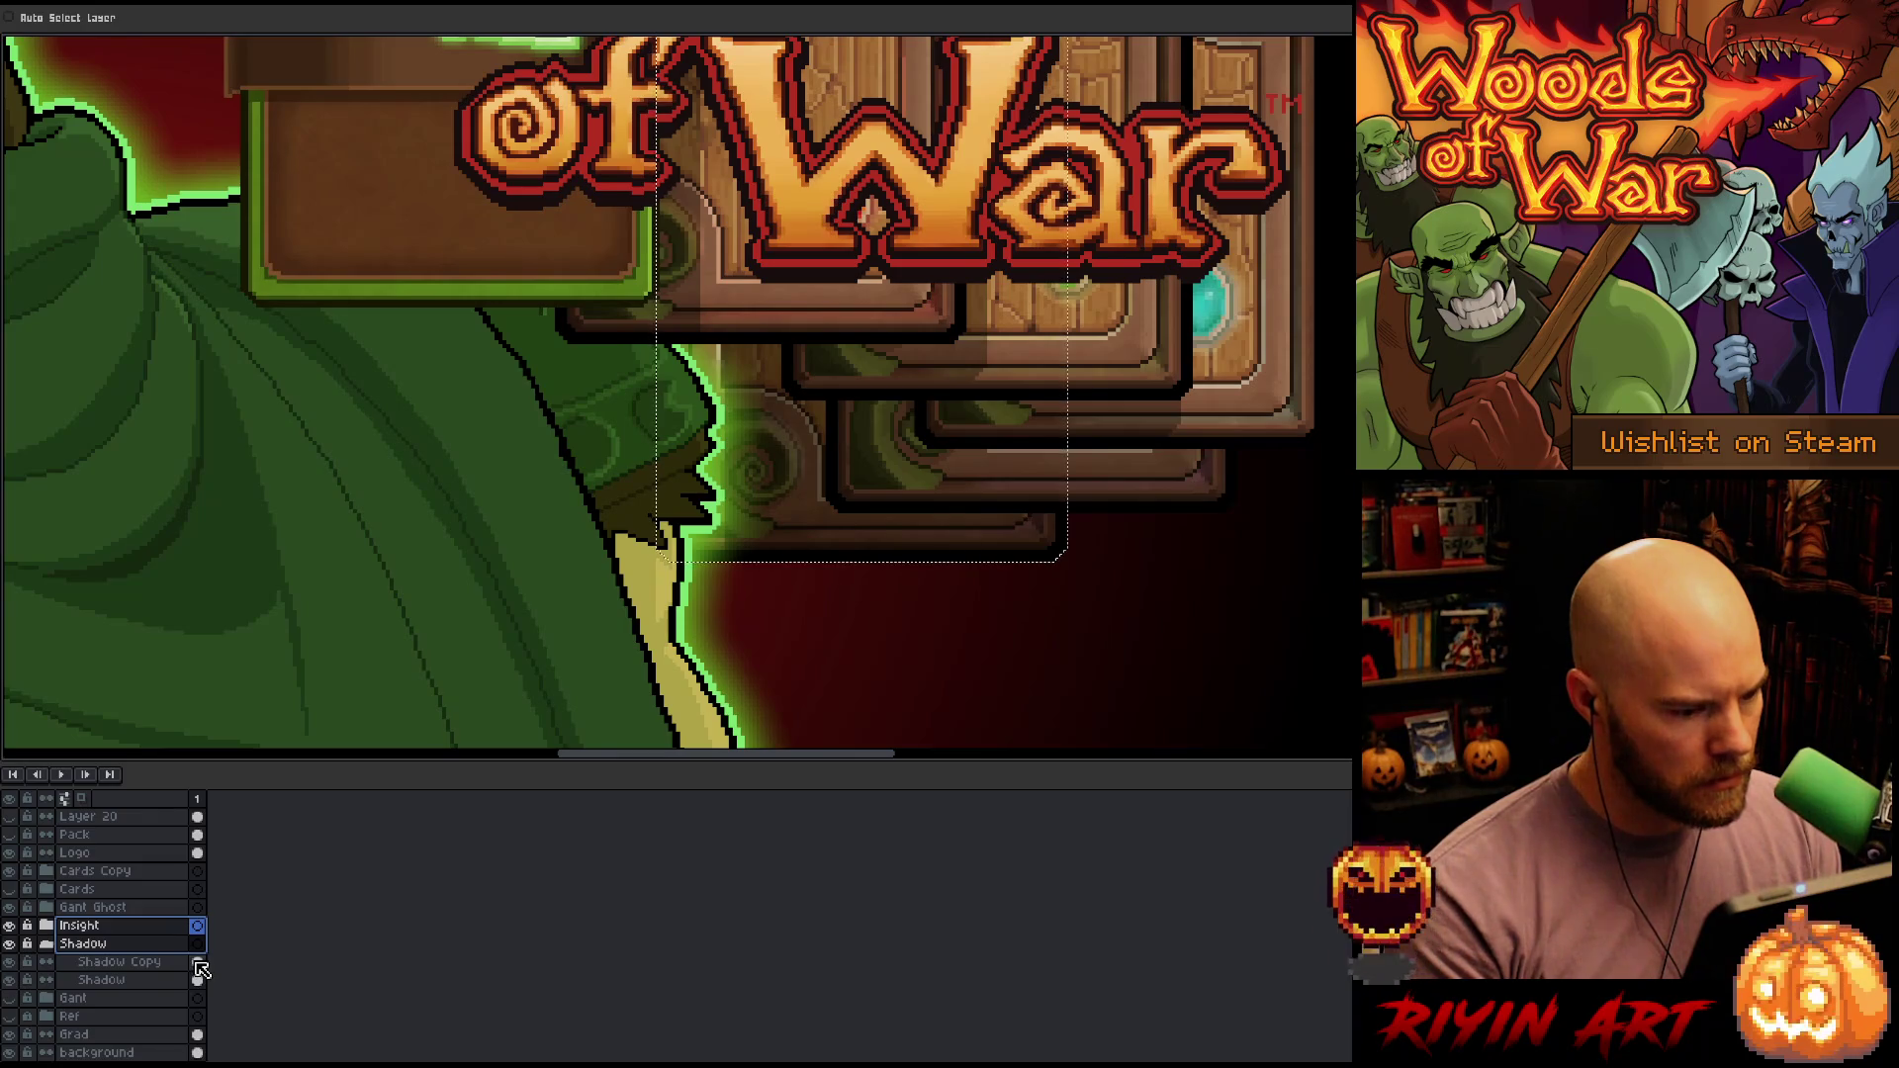
{"action": "left_click", "coordinate": [47, 925]}
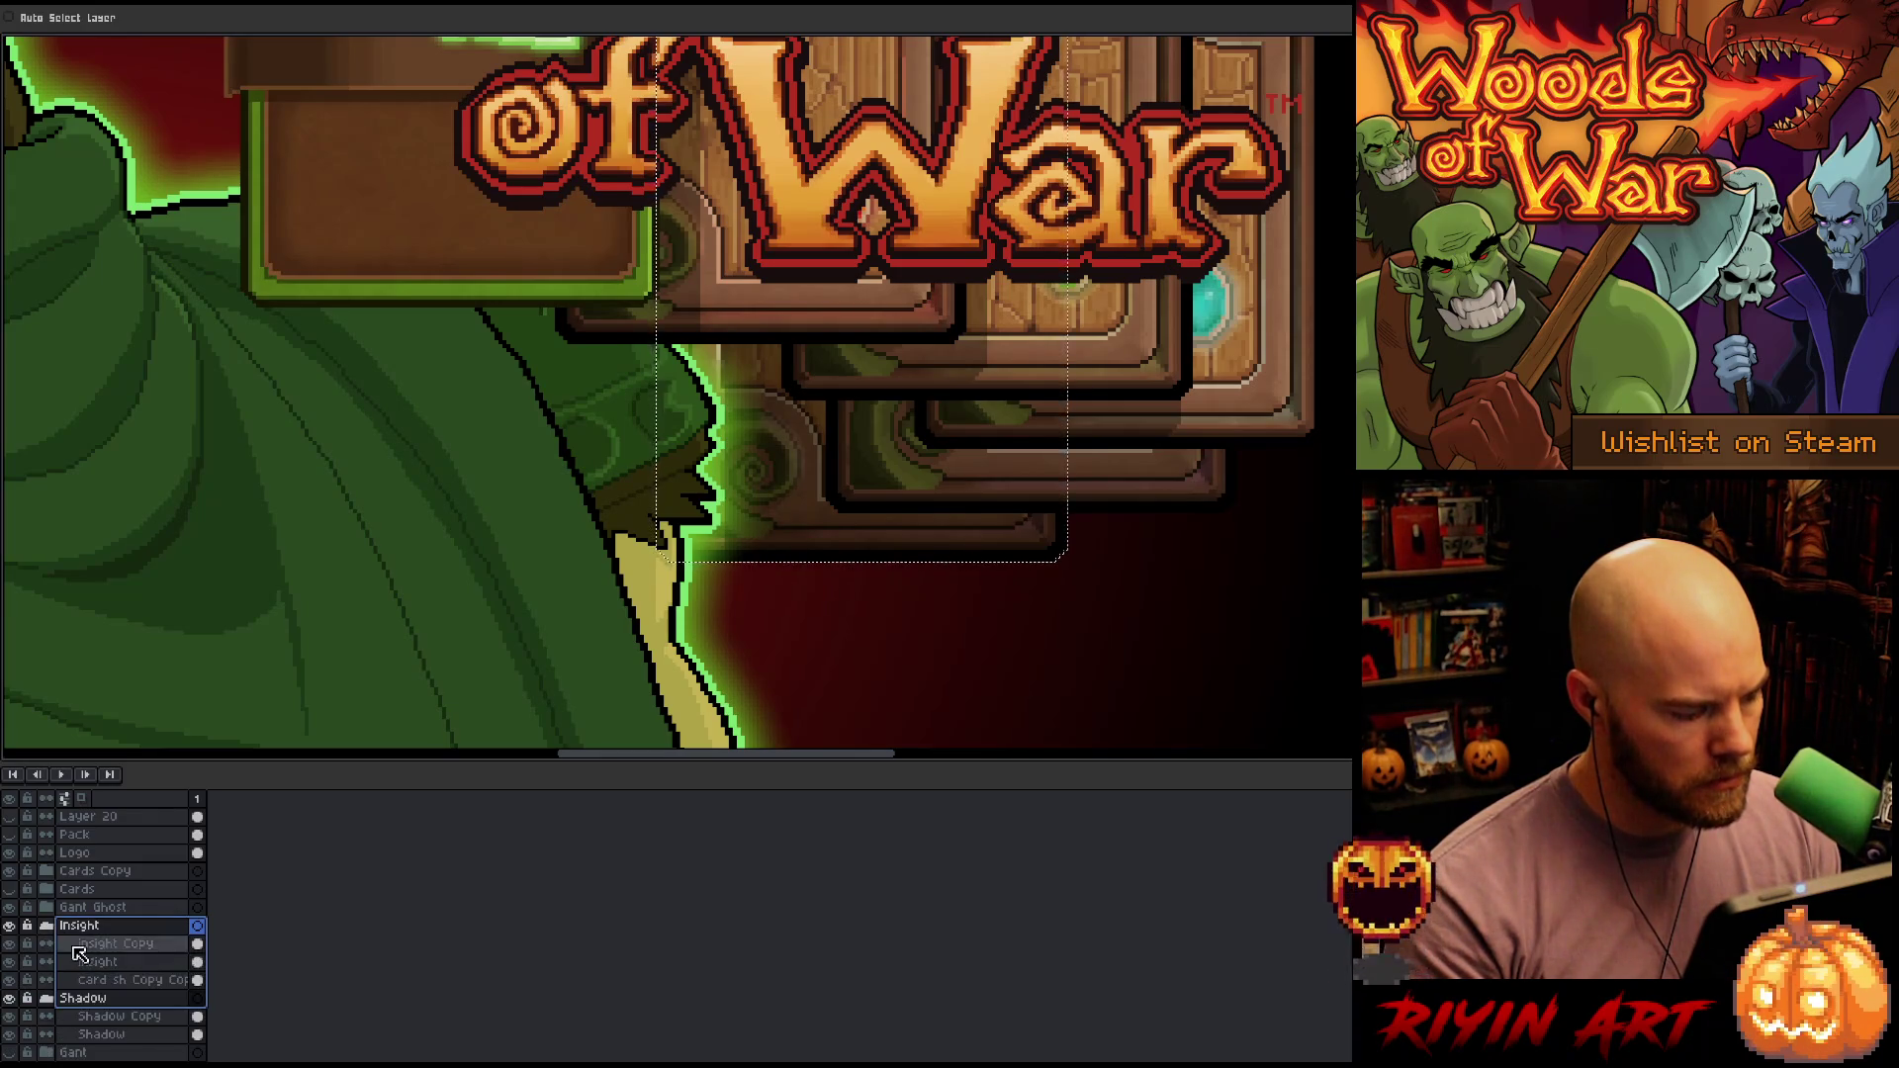
{"action": "left_click", "coordinate": [197, 980]}
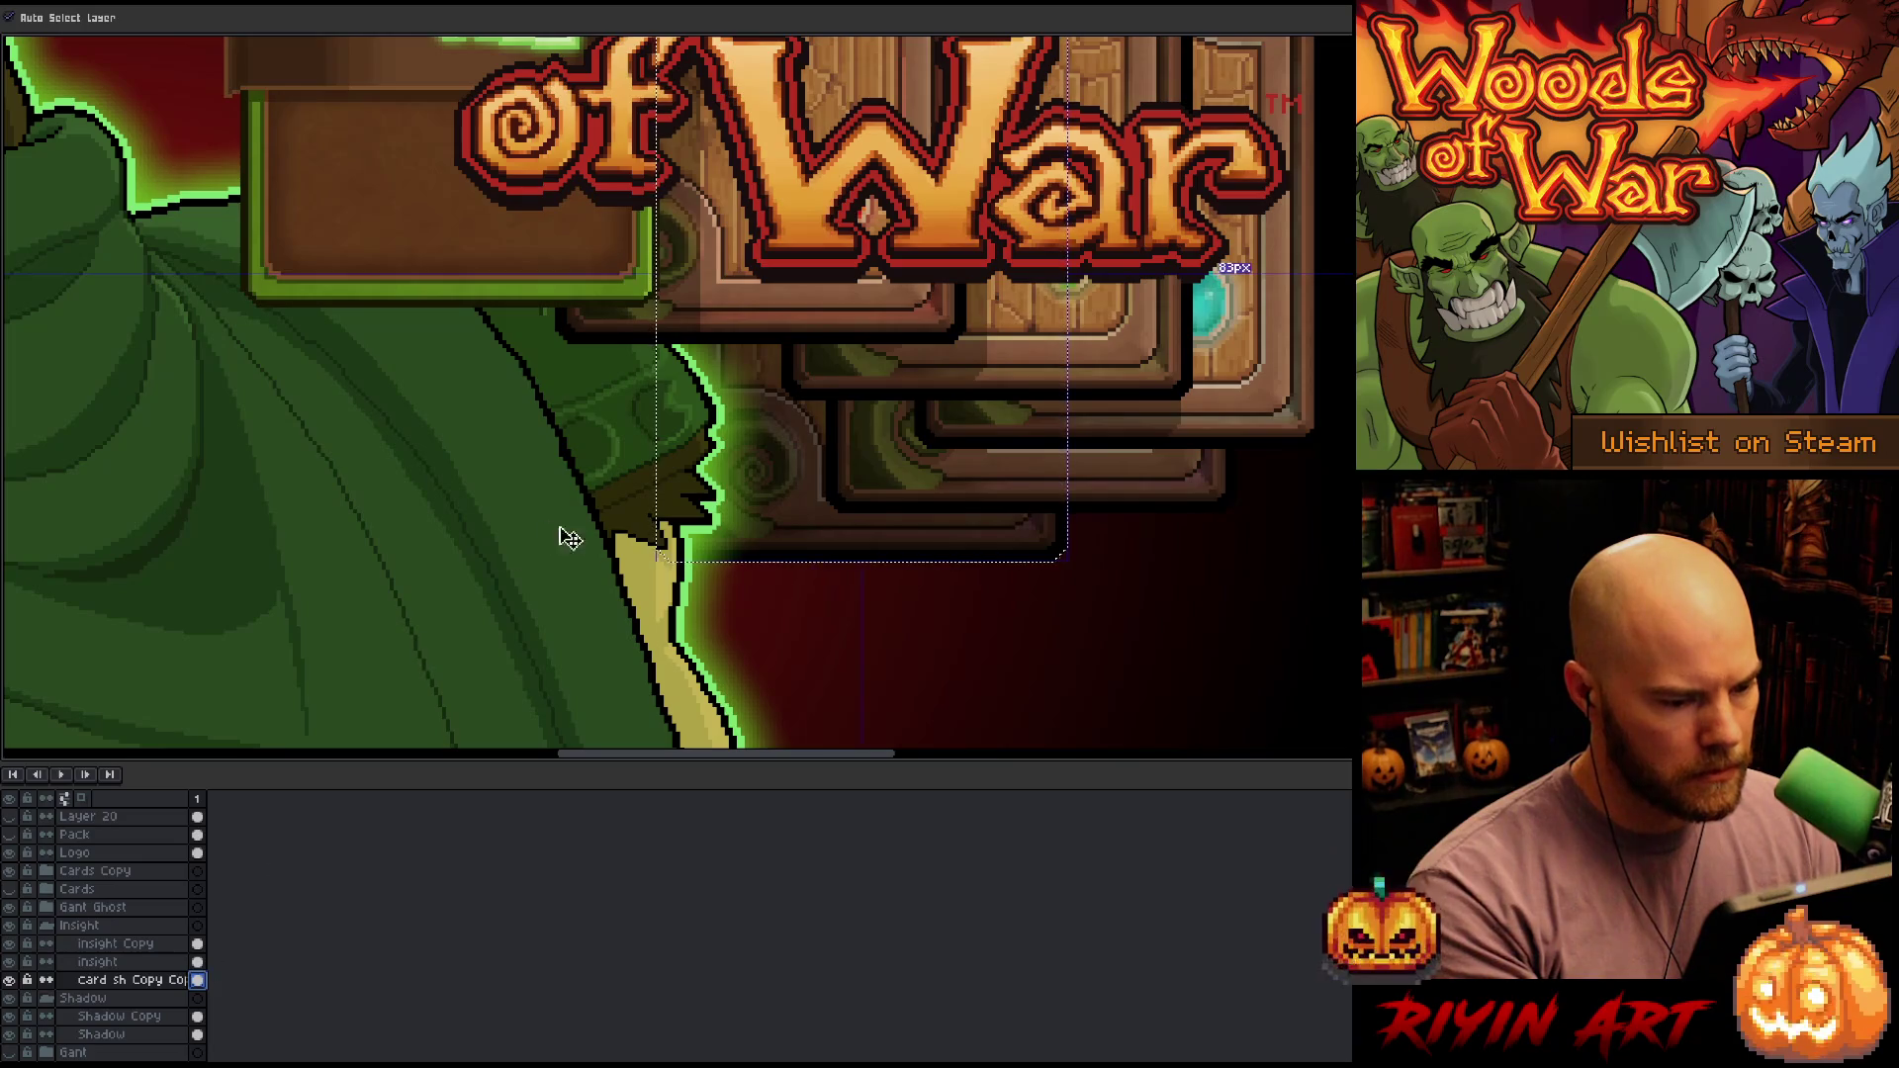
{"action": "scroll", "coordinate": [663, 586], "scroll_direction": "down", "scroll_amount": 2}
{"action": "key", "text": "ctrl+0"}
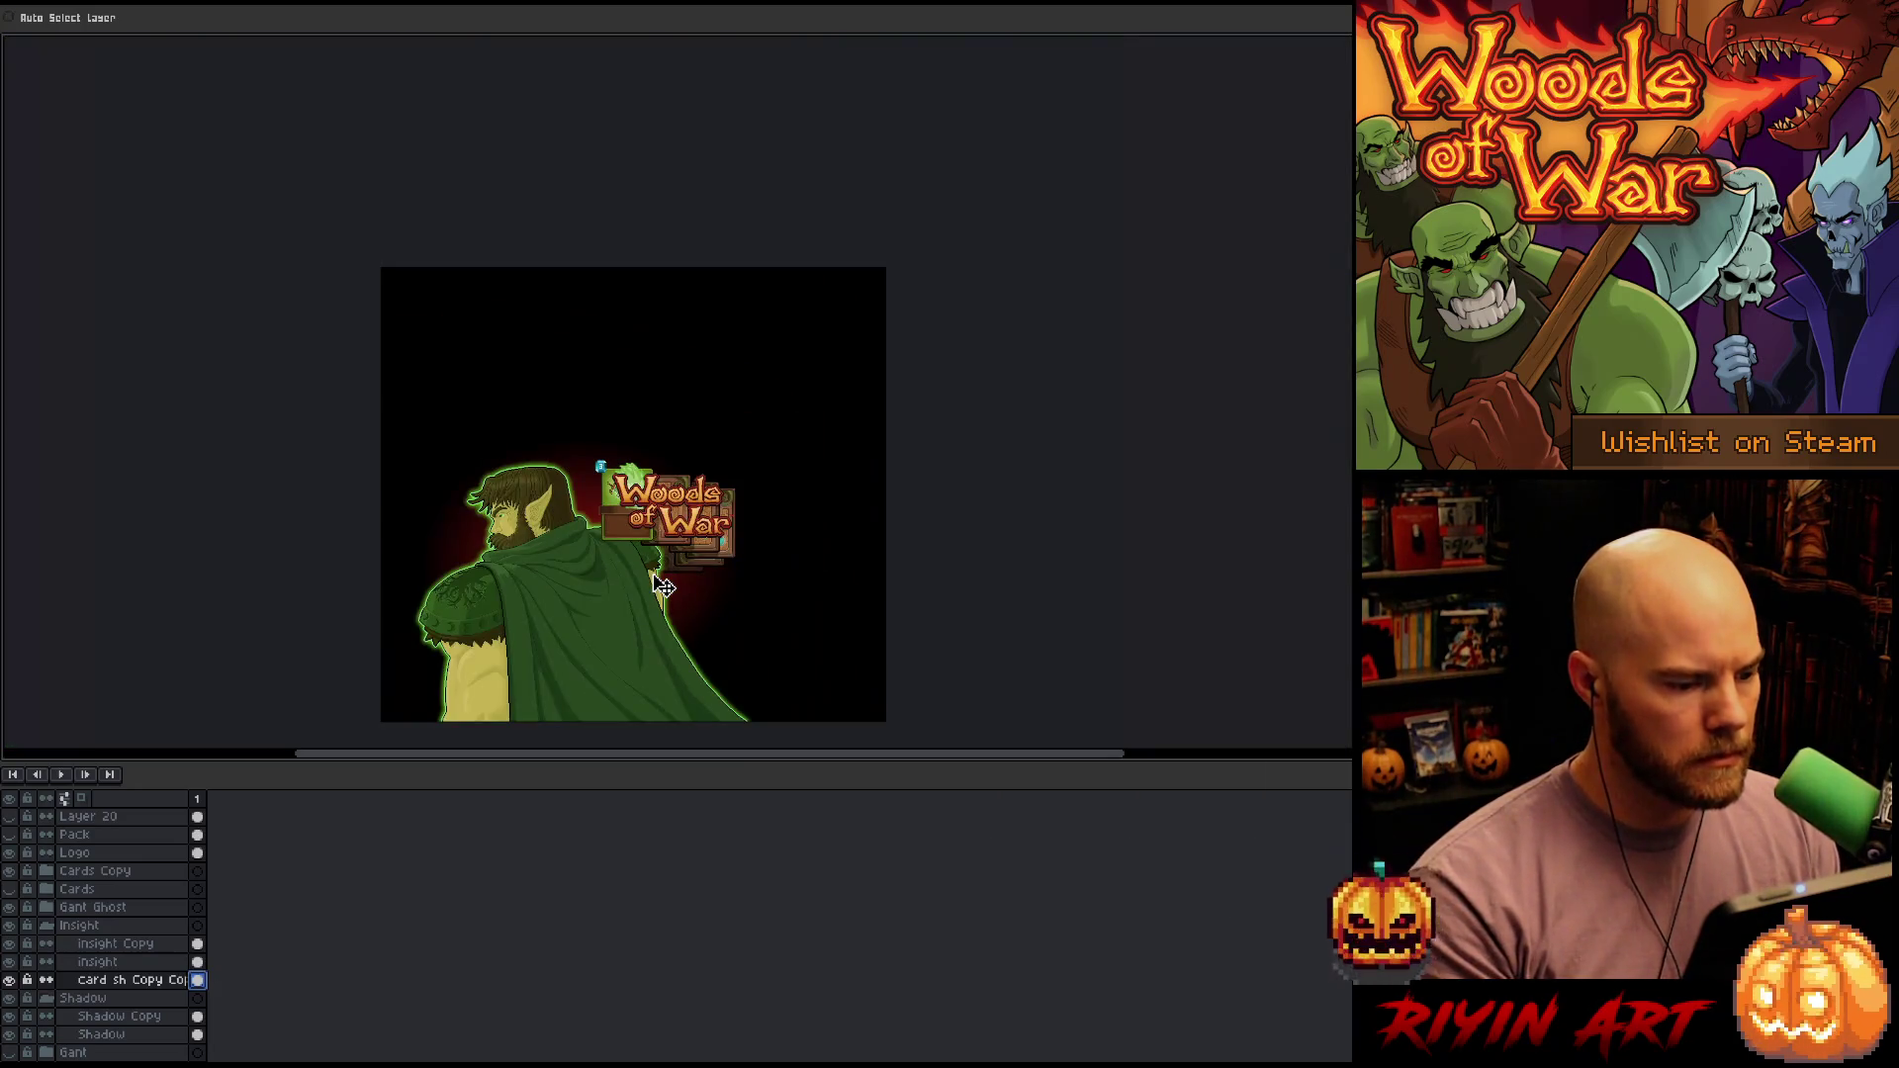
Select the Logo layer and try the logo at several spots over the elf's cloak
{"action": "left_click", "coordinate": [99, 852]}
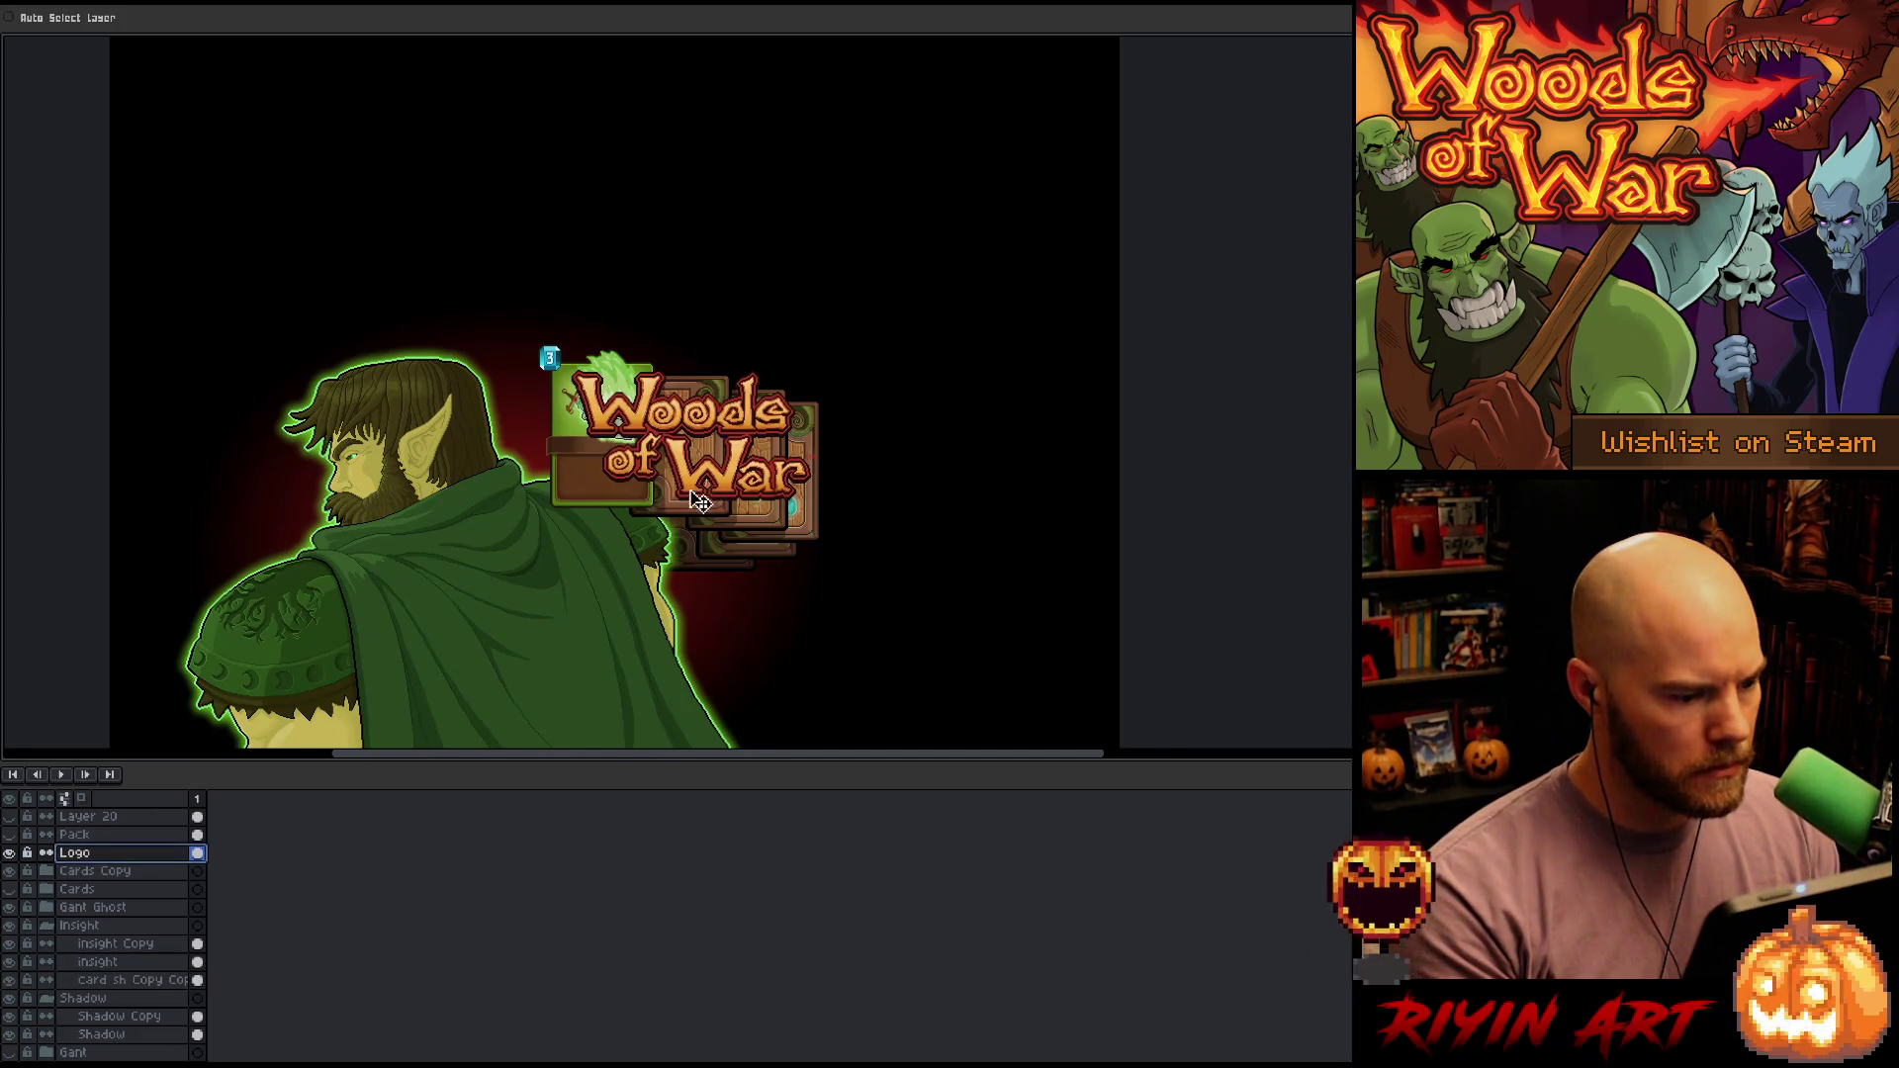
{"action": "mouse_move", "coordinate": [697, 489]}
{"action": "left_mouse_down"}
{"action": "mouse_move", "coordinate": [594, 623]}
{"action": "mouse_move", "coordinate": [505, 603]}
{"action": "mouse_move", "coordinate": [561, 586]}
{"action": "mouse_move", "coordinate": [549, 569]}
{"action": "mouse_move", "coordinate": [577, 574]}
{"action": "mouse_move", "coordinate": [523, 633]}
{"action": "mouse_move", "coordinate": [669, 459]}
{"action": "left_mouse_up"}
{"action": "left_click_drag", "start_coordinate": [676, 584], "coordinate": [696, 664]}
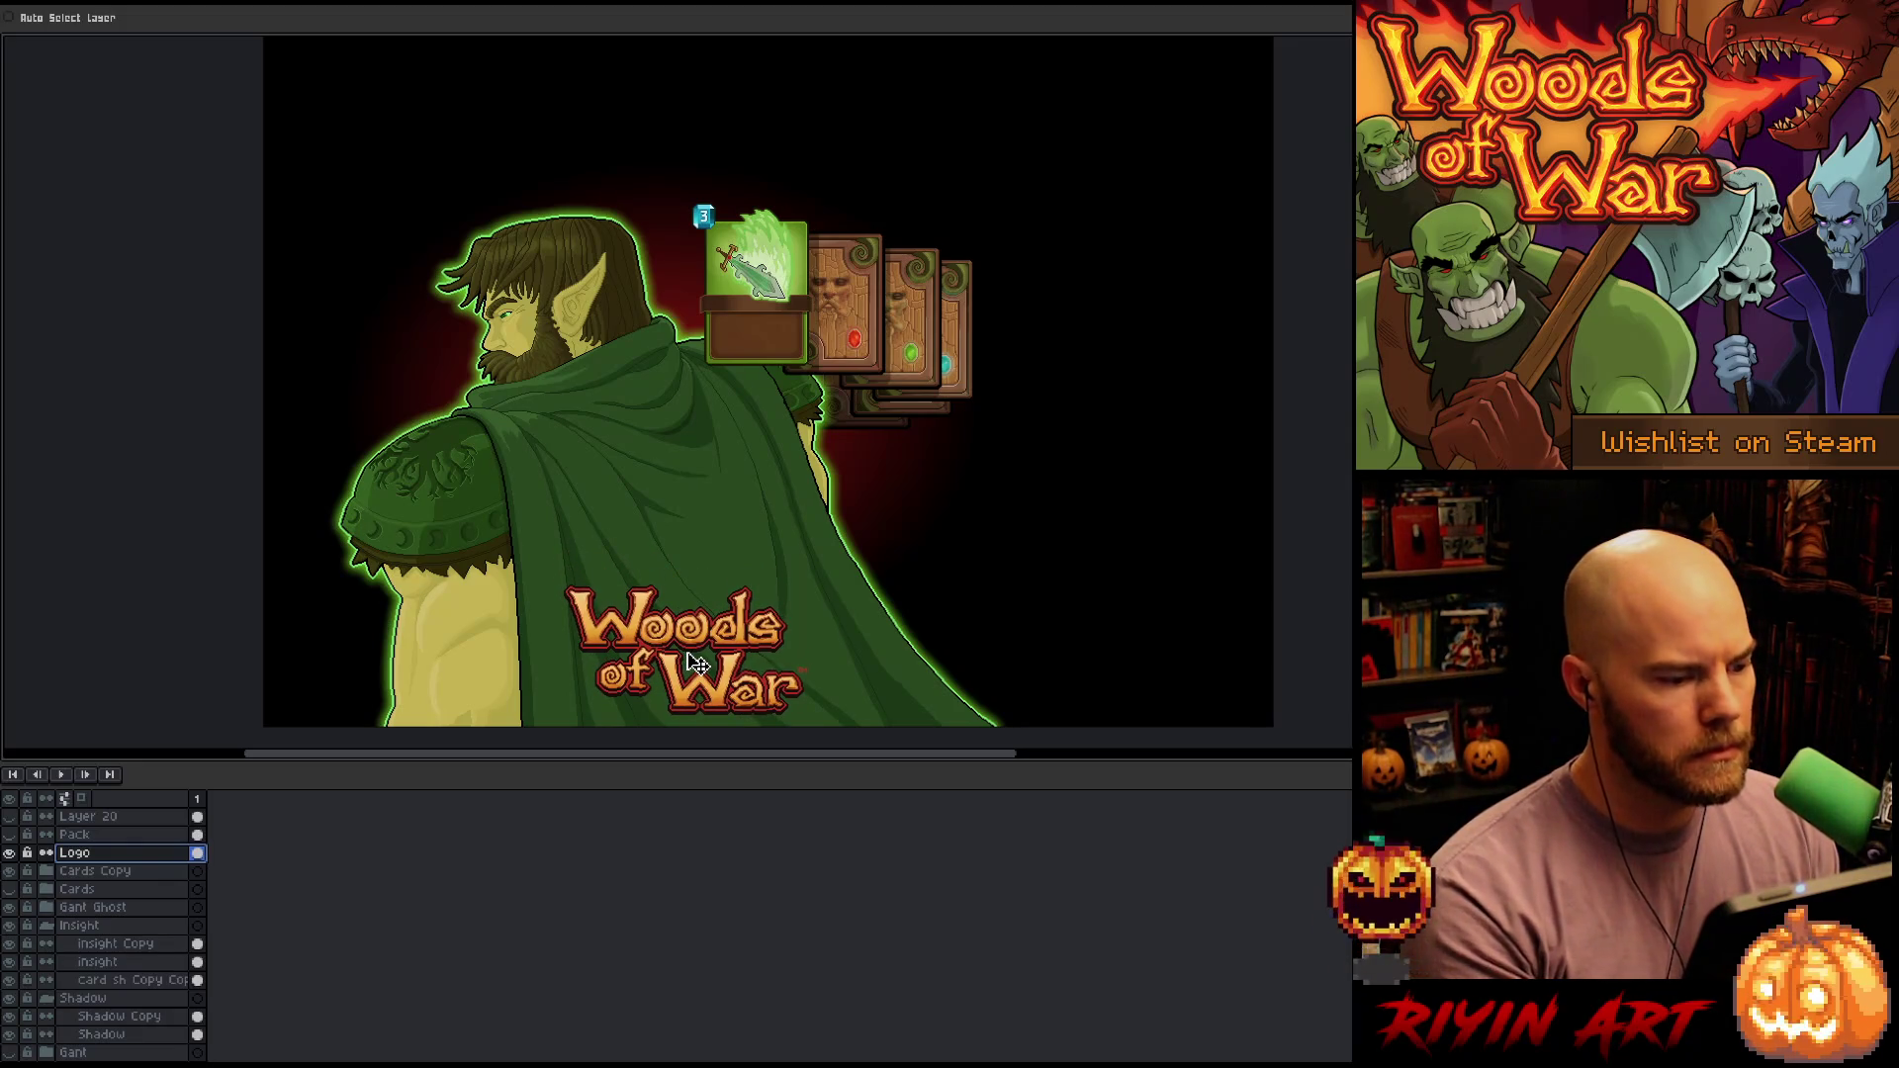
{"action": "mouse_move", "coordinate": [695, 654]}
{"action": "left_mouse_down"}
{"action": "mouse_move", "coordinate": [619, 630]}
{"action": "mouse_move", "coordinate": [687, 640]}
{"action": "mouse_move", "coordinate": [1137, 305]}
{"action": "mouse_move", "coordinate": [1085, 181]}
{"action": "left_mouse_up"}
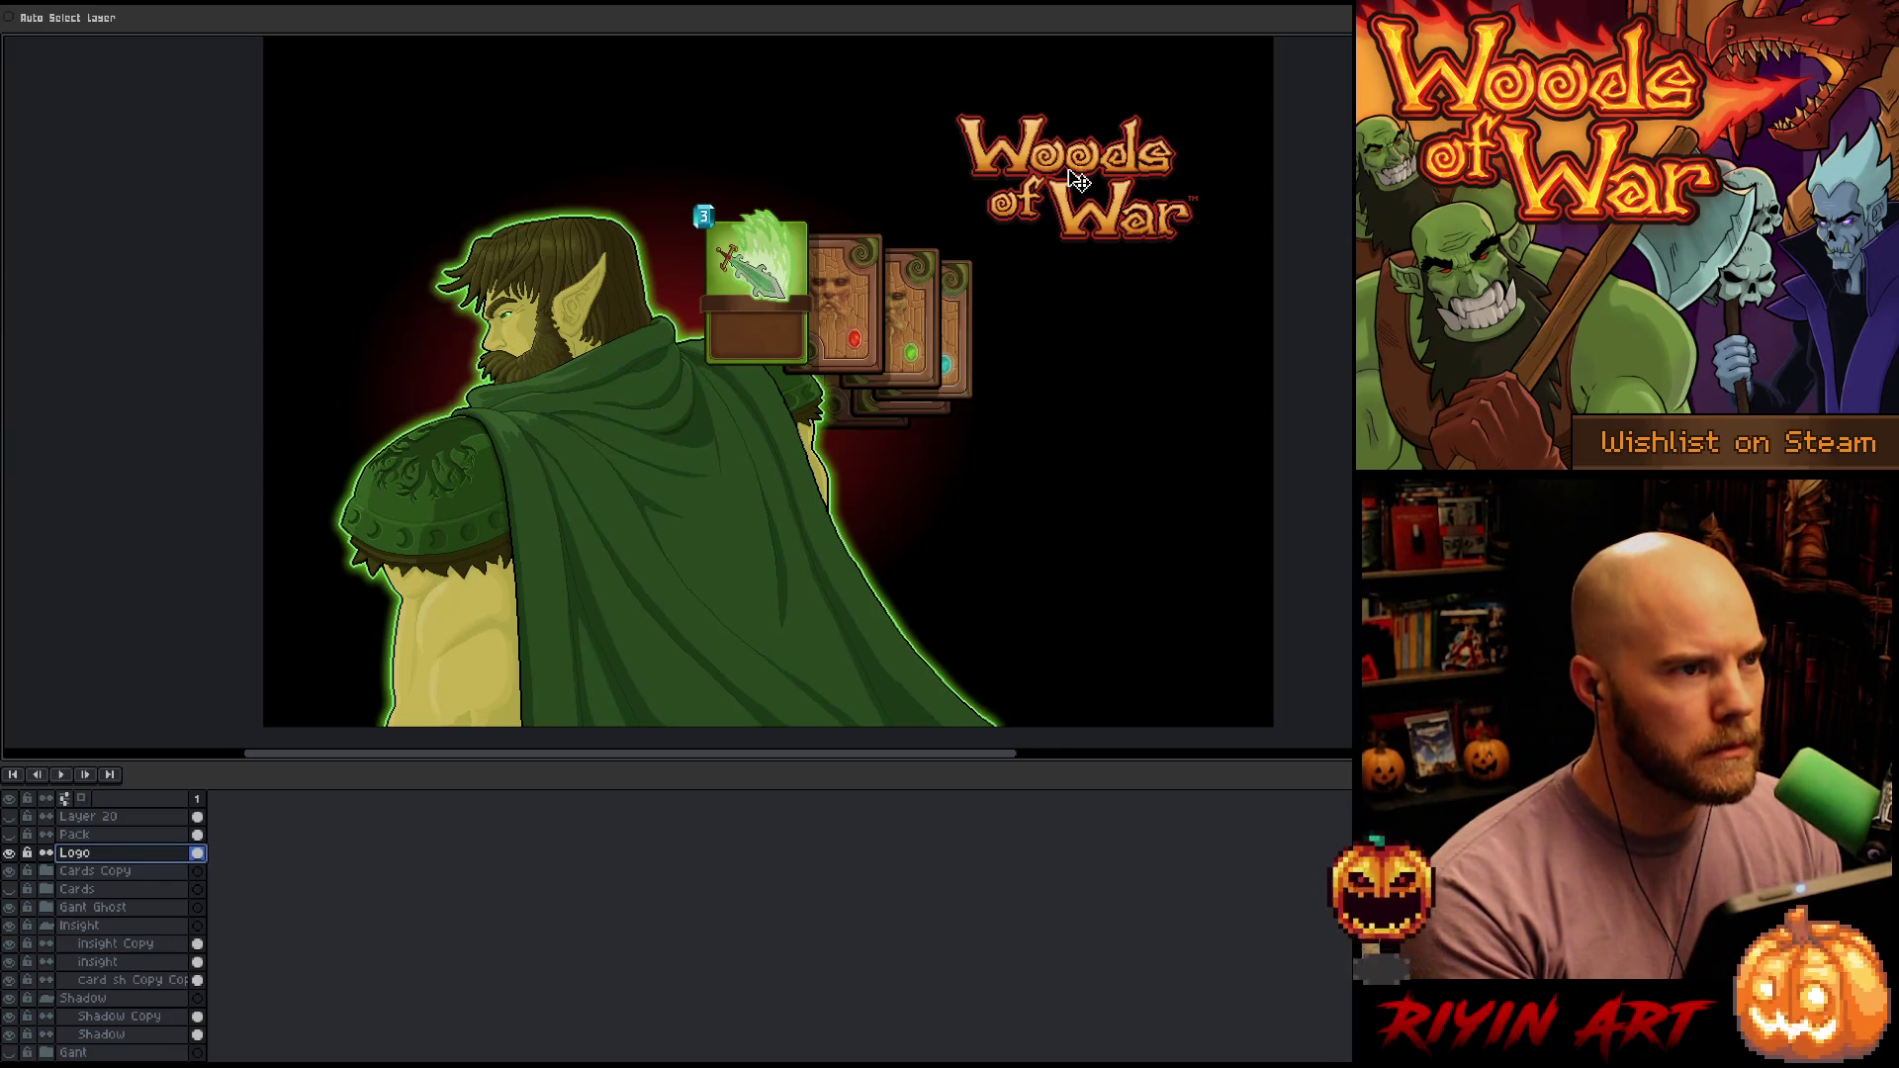
Undo back to the original card position, then move the logo above the elf's head
{"action": "key", "text": "ctrl+z"}
{"action": "key", "text": "ctrl+z"}
{"action": "key", "text": "ctrl+z"}
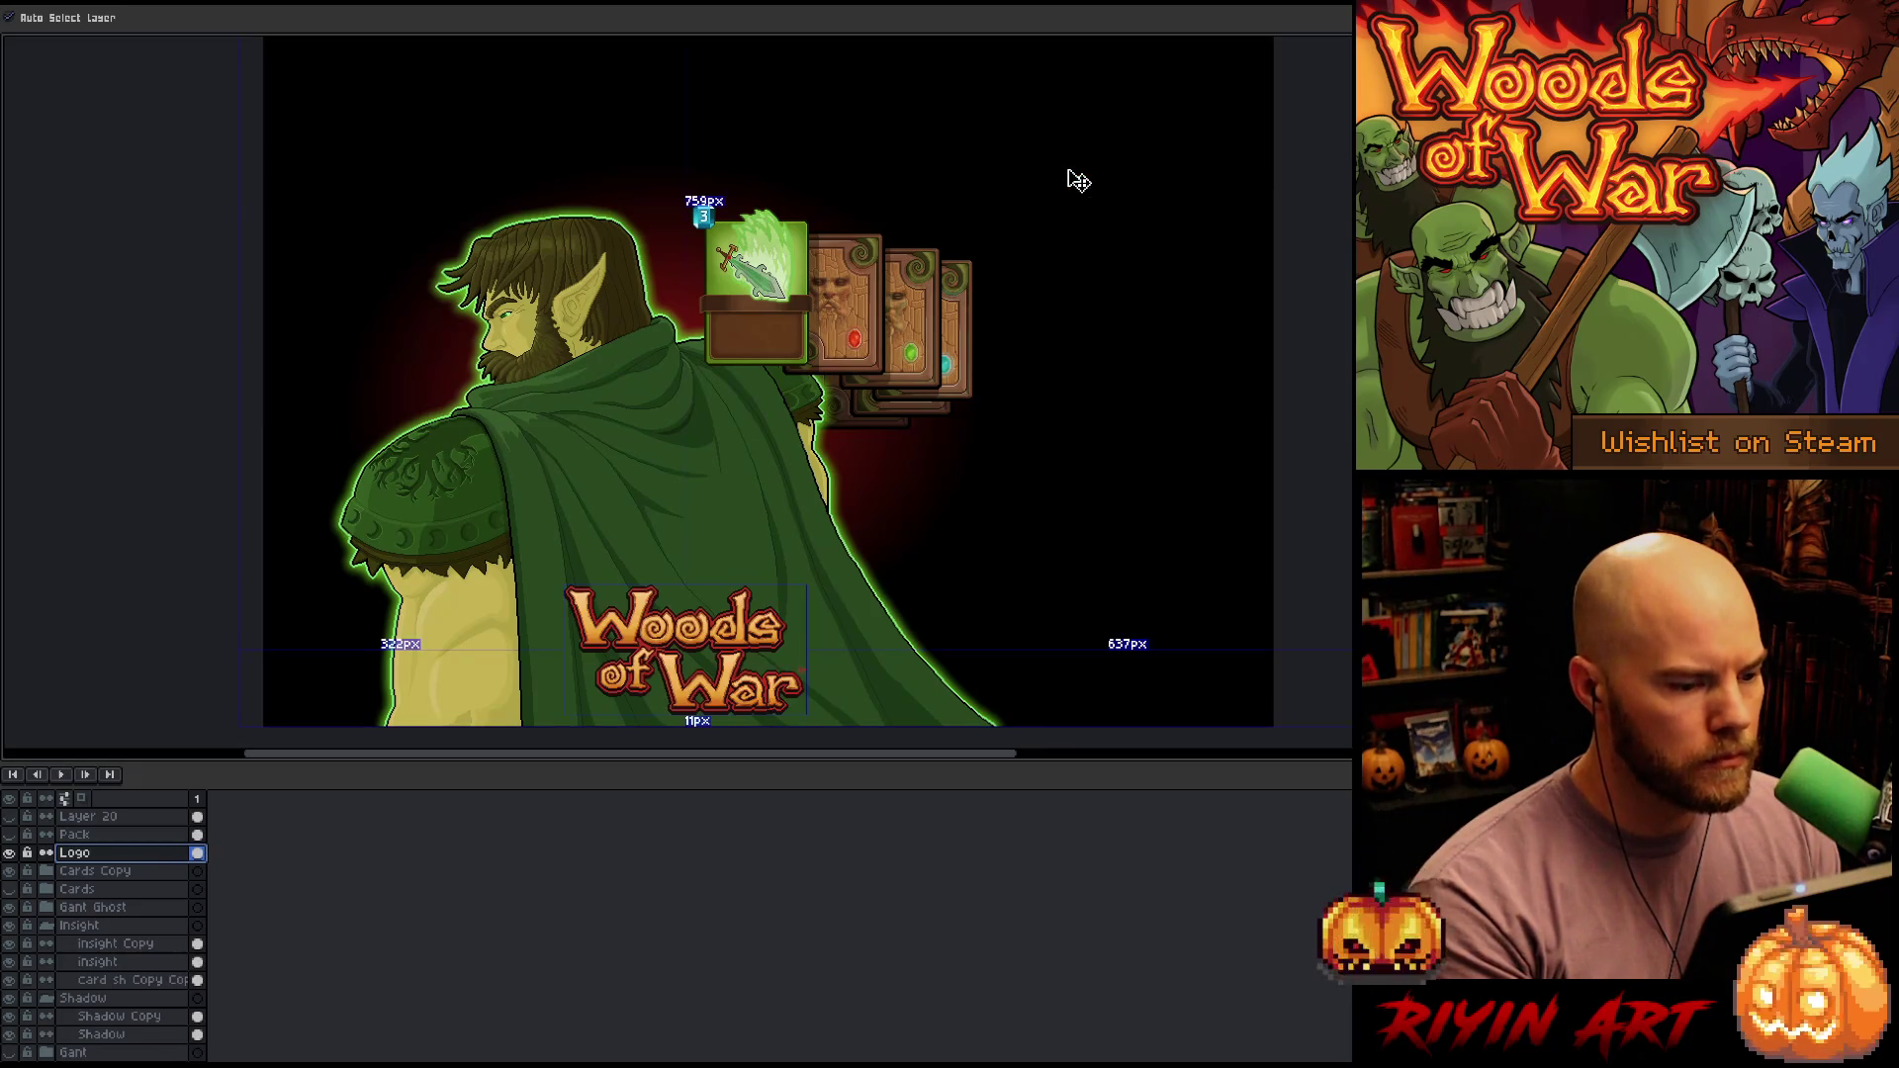
{"action": "key", "text": "ctrl+z"}
{"action": "key", "text": "ctrl+z"}
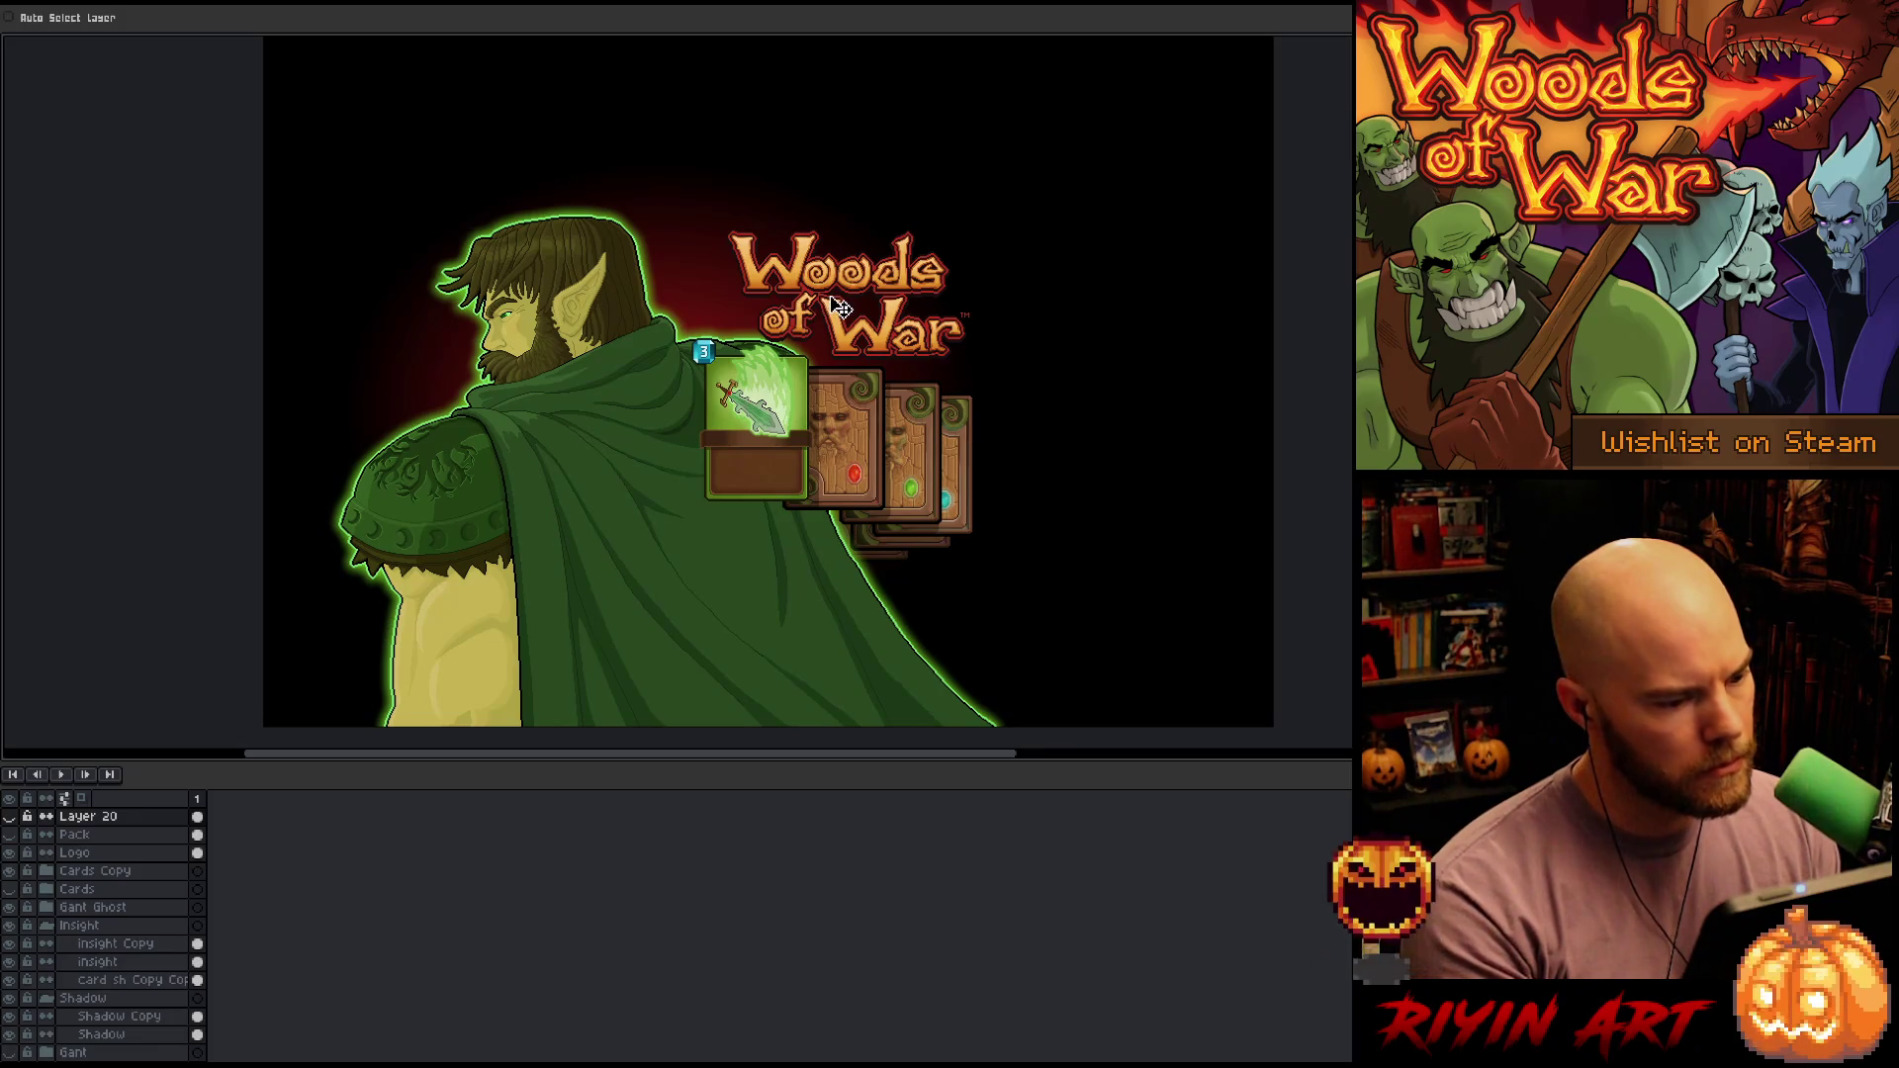
{"action": "left_click", "coordinate": [89, 853]}
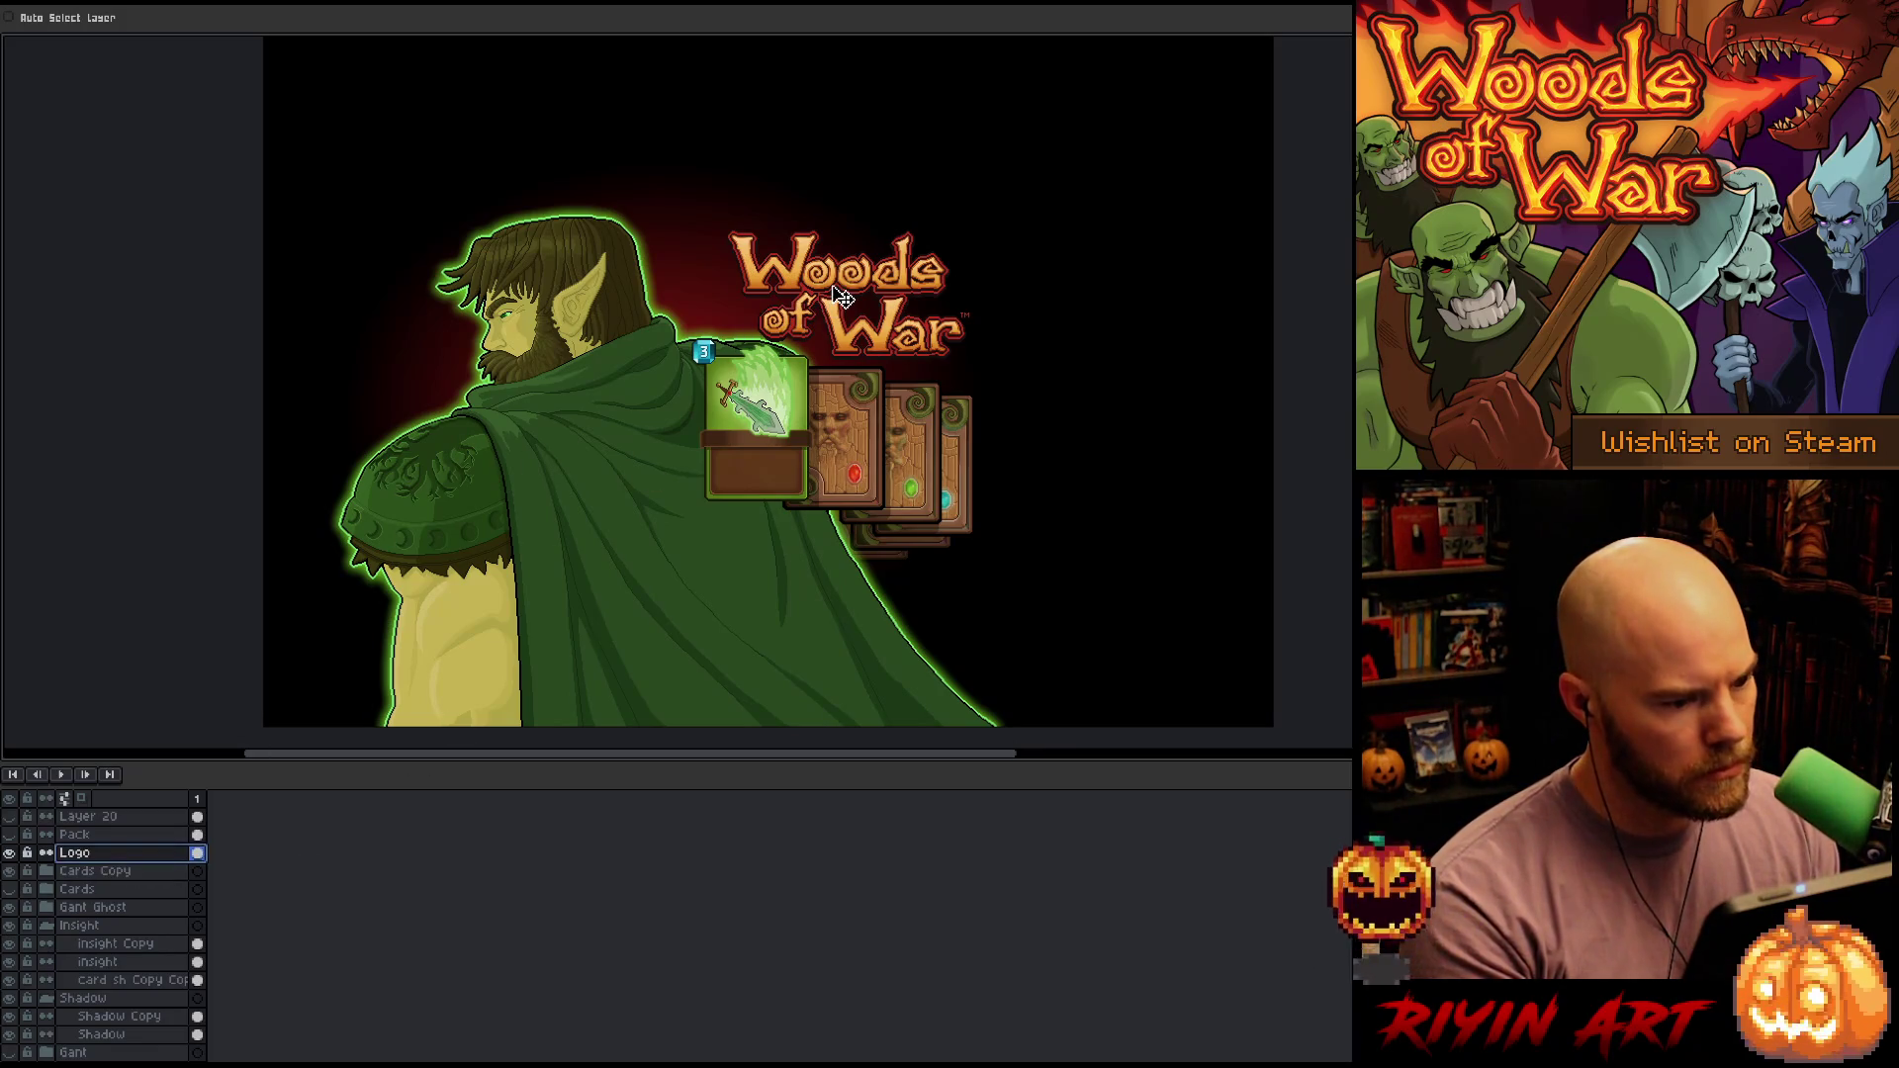
{"action": "mouse_move", "coordinate": [840, 296]}
{"action": "left_mouse_down"}
{"action": "mouse_move", "coordinate": [802, 226]}
{"action": "mouse_move", "coordinate": [708, 216]}
{"action": "mouse_move", "coordinate": [694, 141]}
{"action": "left_mouse_up"}
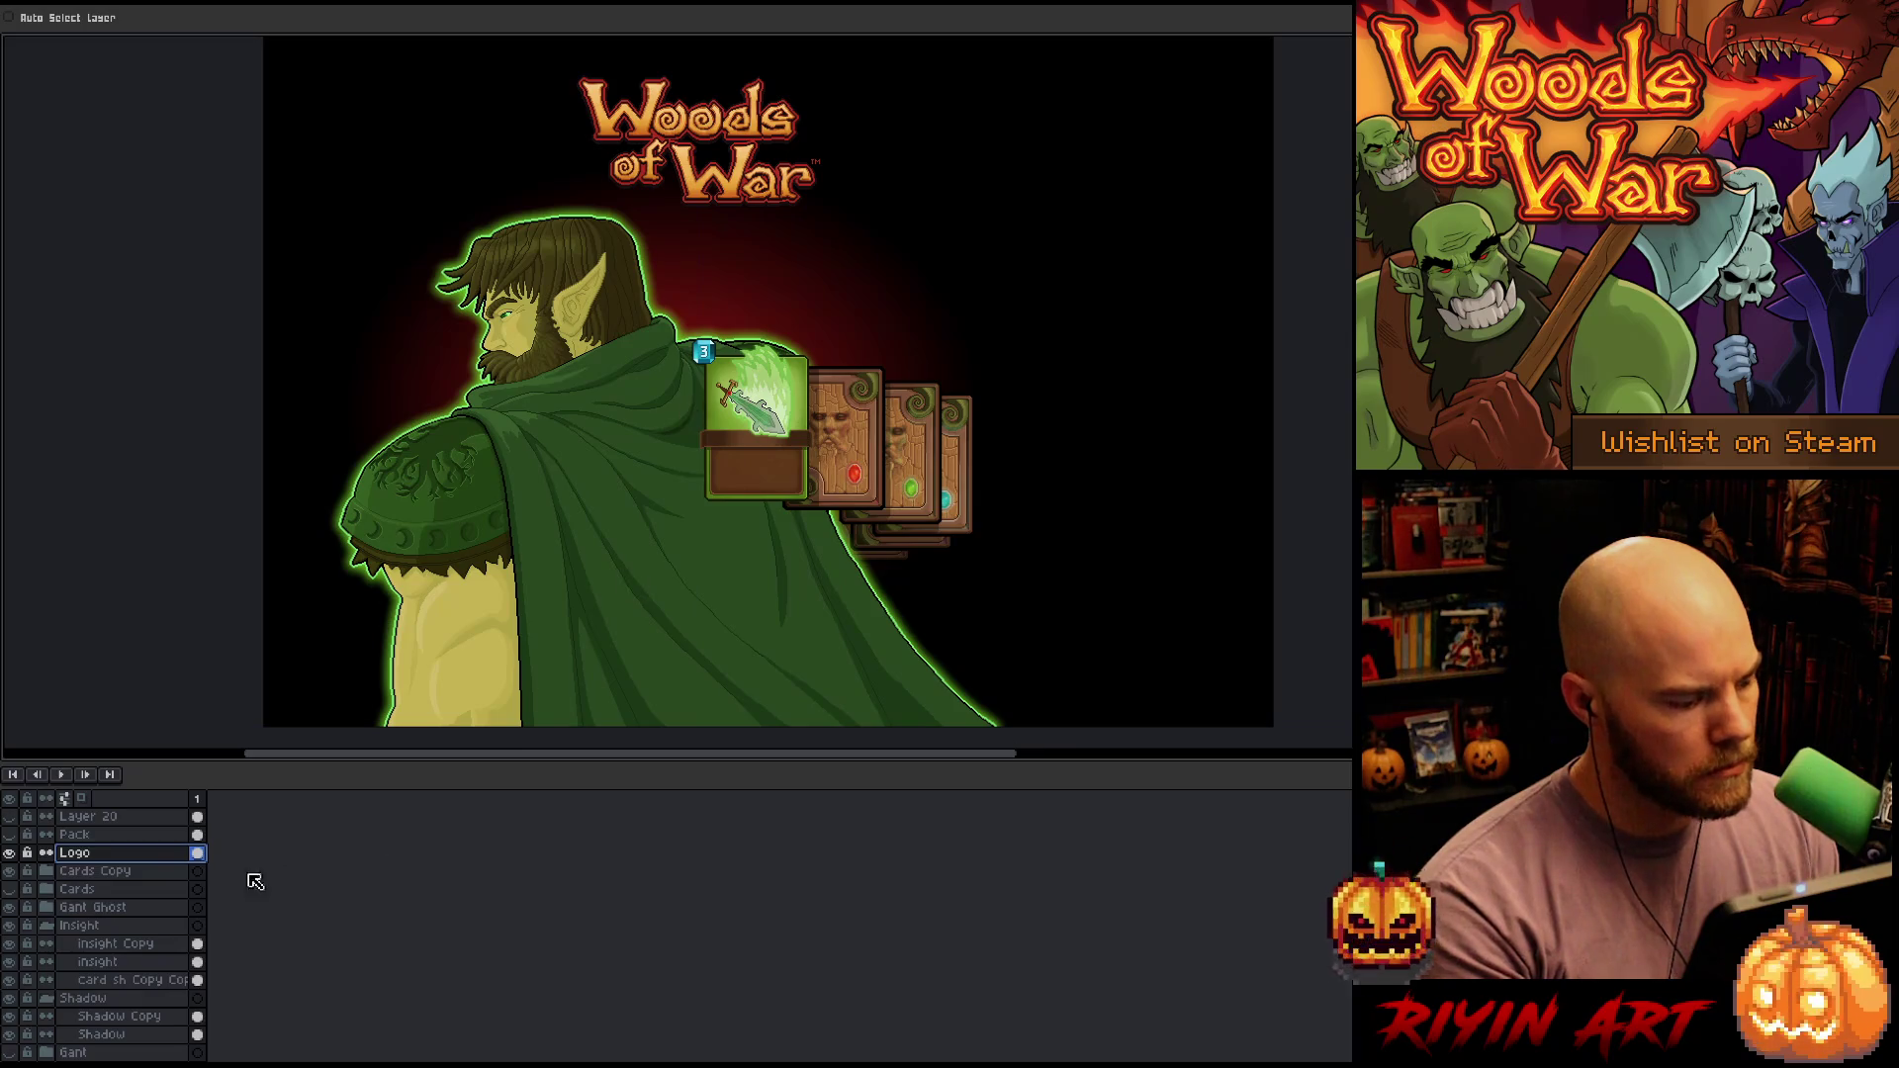
Collapse the folders, select Cards Copy, and move the card fan up about 107 px
{"action": "left_click", "coordinate": [46, 924]}
{"action": "left_click", "coordinate": [46, 943]}
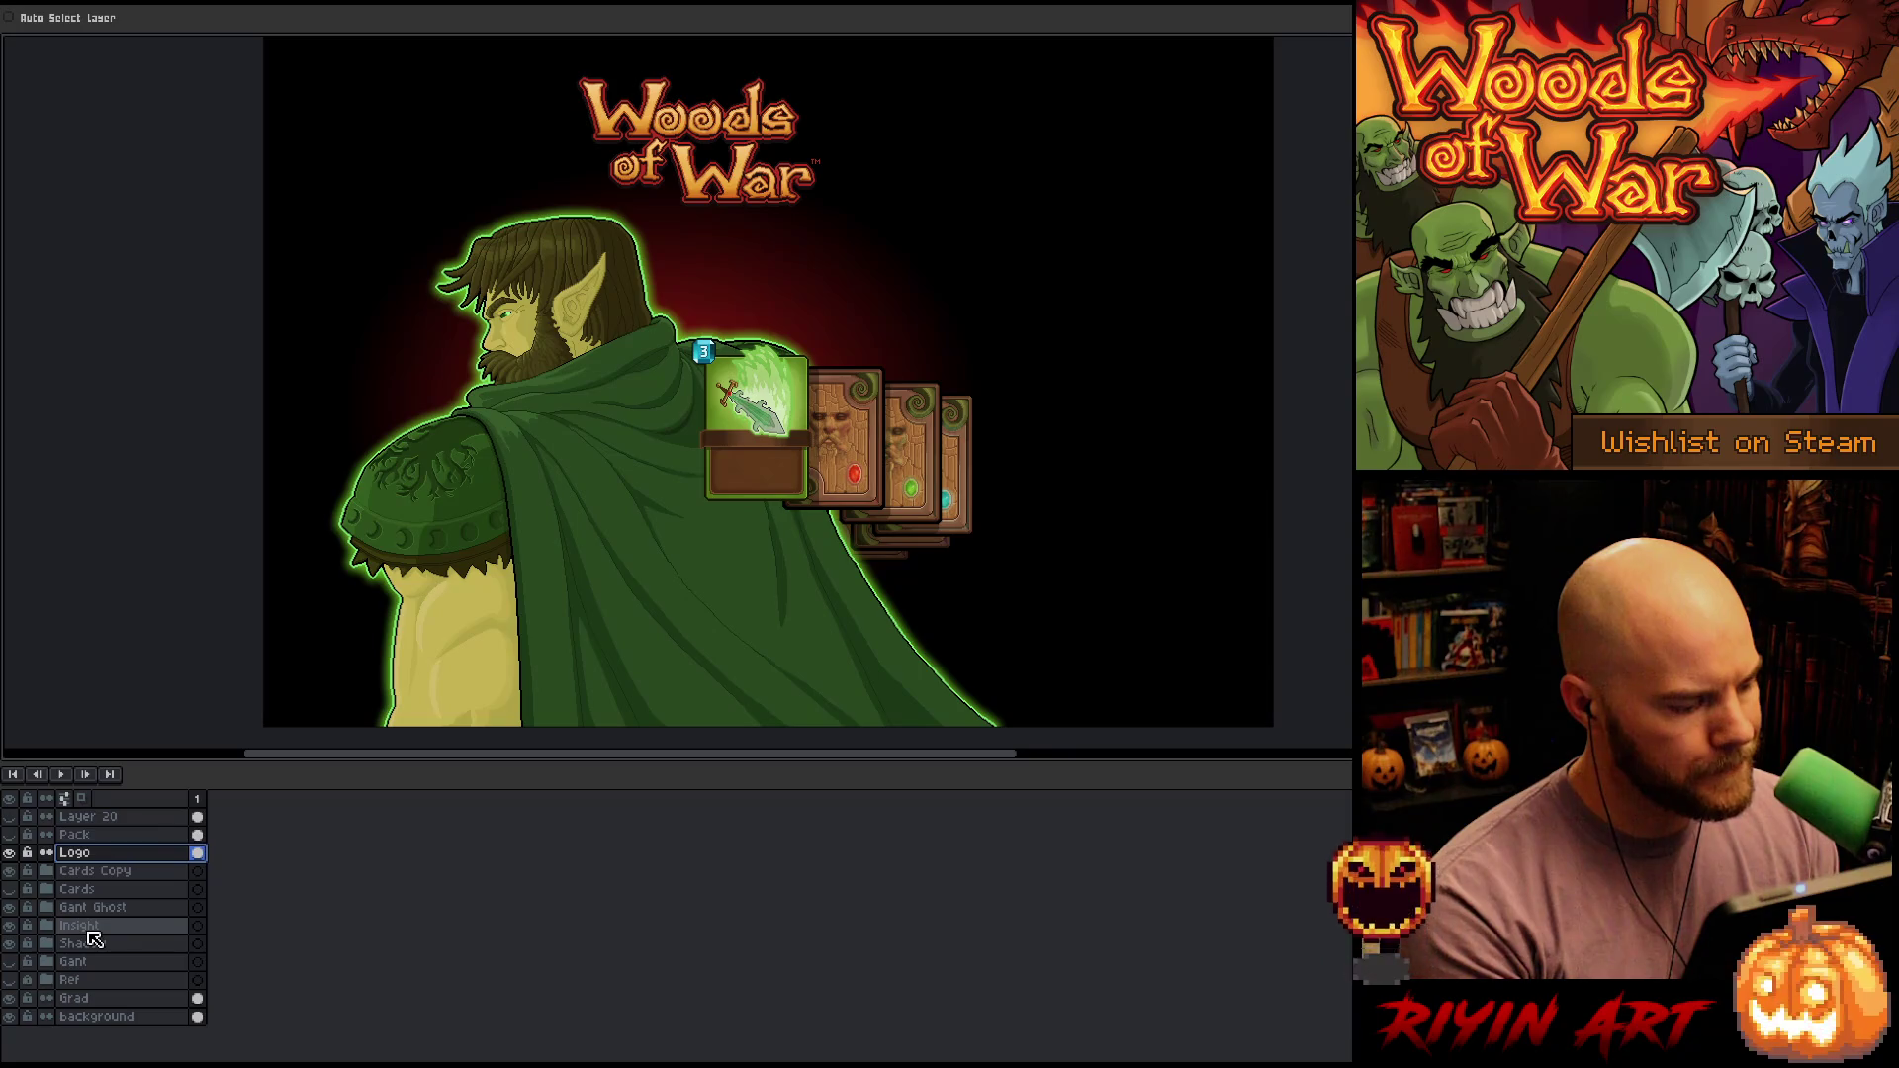
{"action": "left_click", "coordinate": [89, 926]}
{"action": "left_click", "coordinate": [91, 943], "text": "shift"}
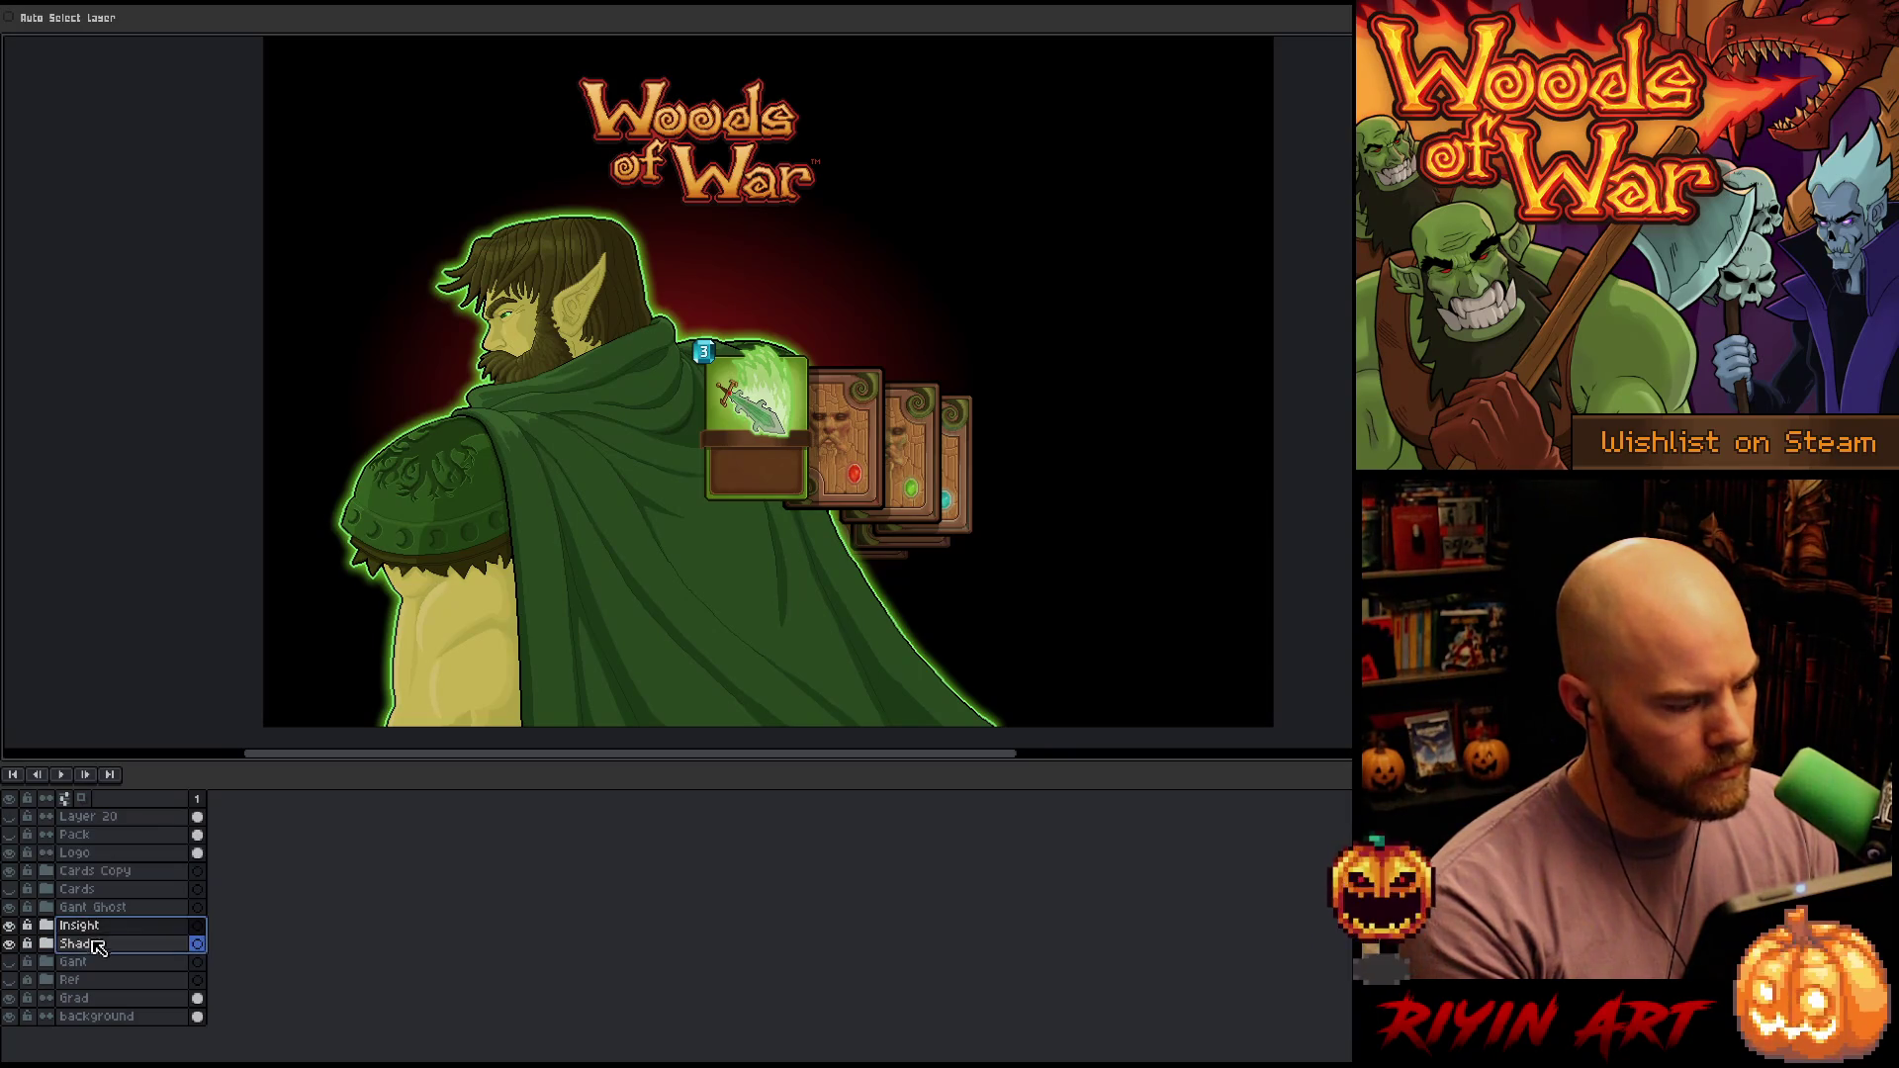
{"action": "left_click", "coordinate": [97, 875]}
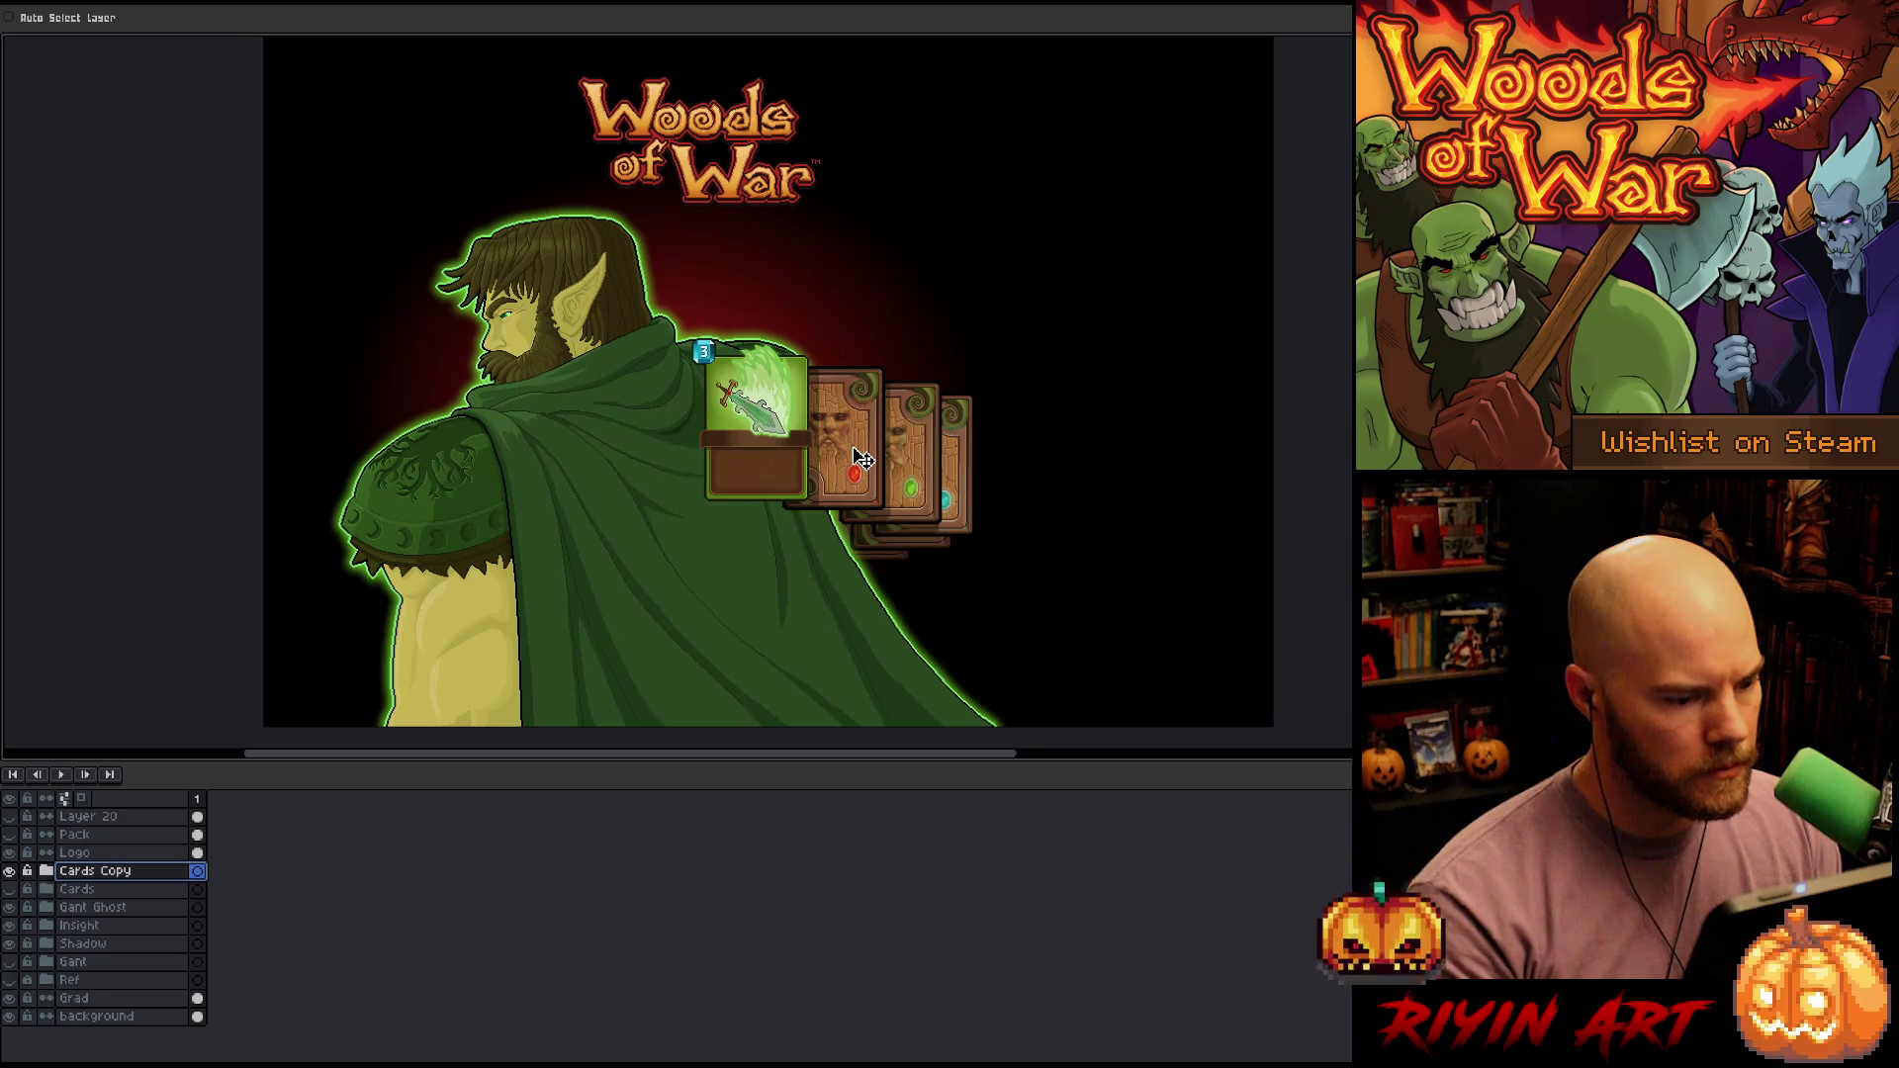
{"action": "left_click_drag", "start_coordinate": [862, 458], "coordinate": [862, 352]}
Select the Insight and Shadow groups and tuck the lower card up behind the fan
{"action": "left_click", "coordinate": [126, 942]}
{"action": "left_click", "coordinate": [132, 930], "text": "shift"}
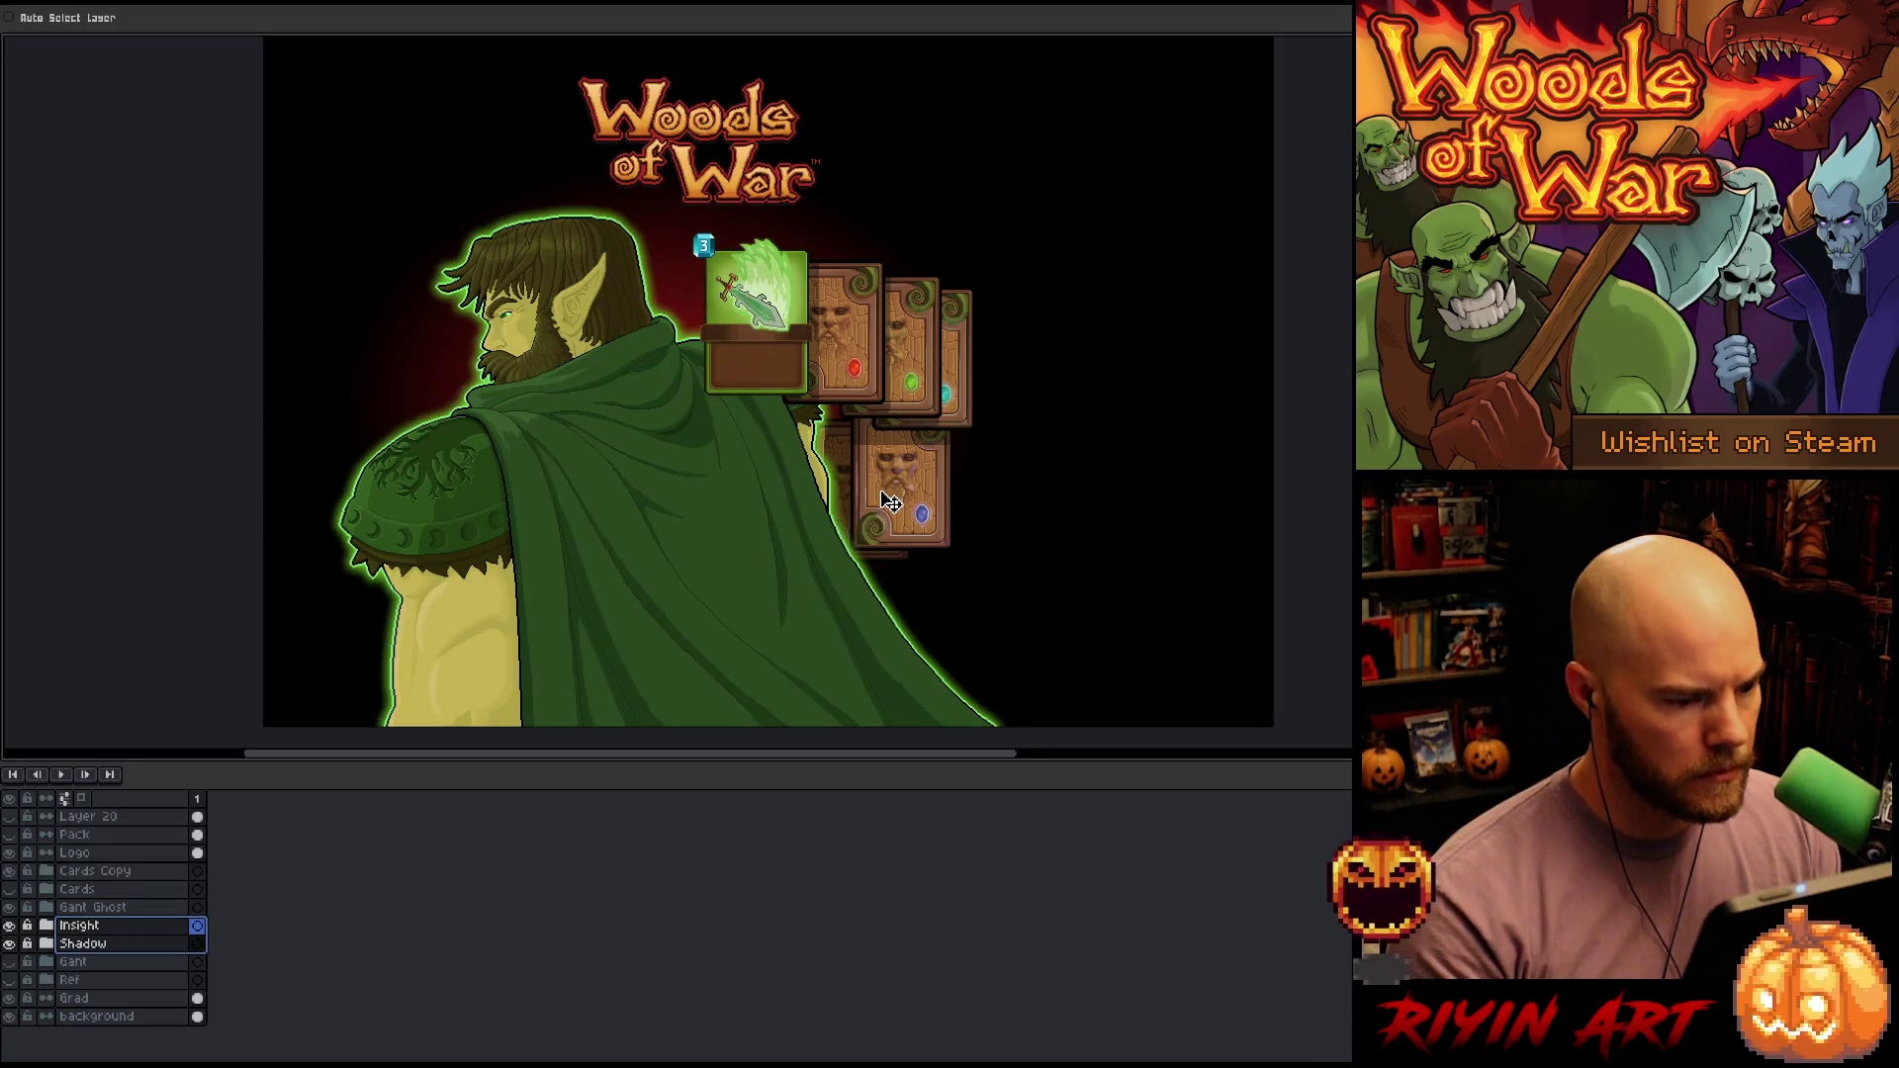
{"action": "left_click_drag", "start_coordinate": [890, 502], "coordinate": [885, 397]}
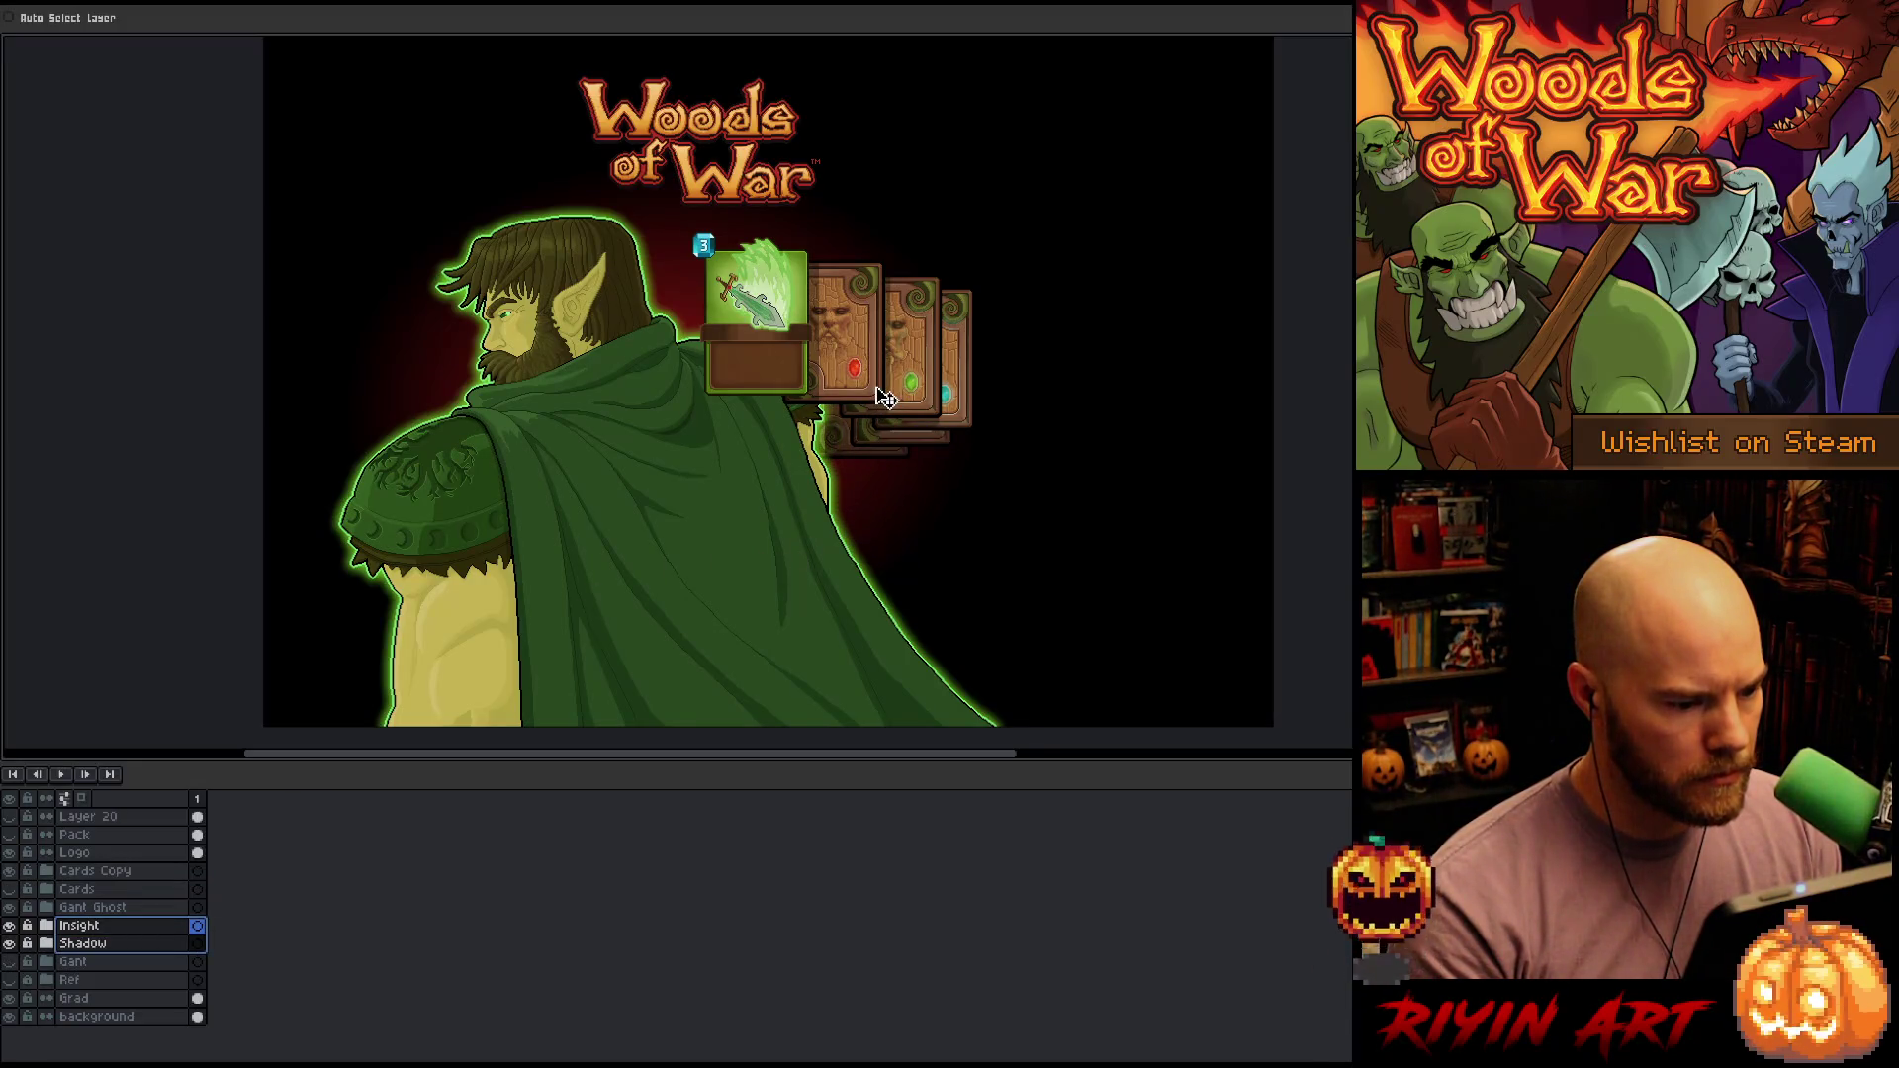
{"action": "scroll", "coordinate": [893, 415], "scroll_direction": "up", "scroll_amount": 5}
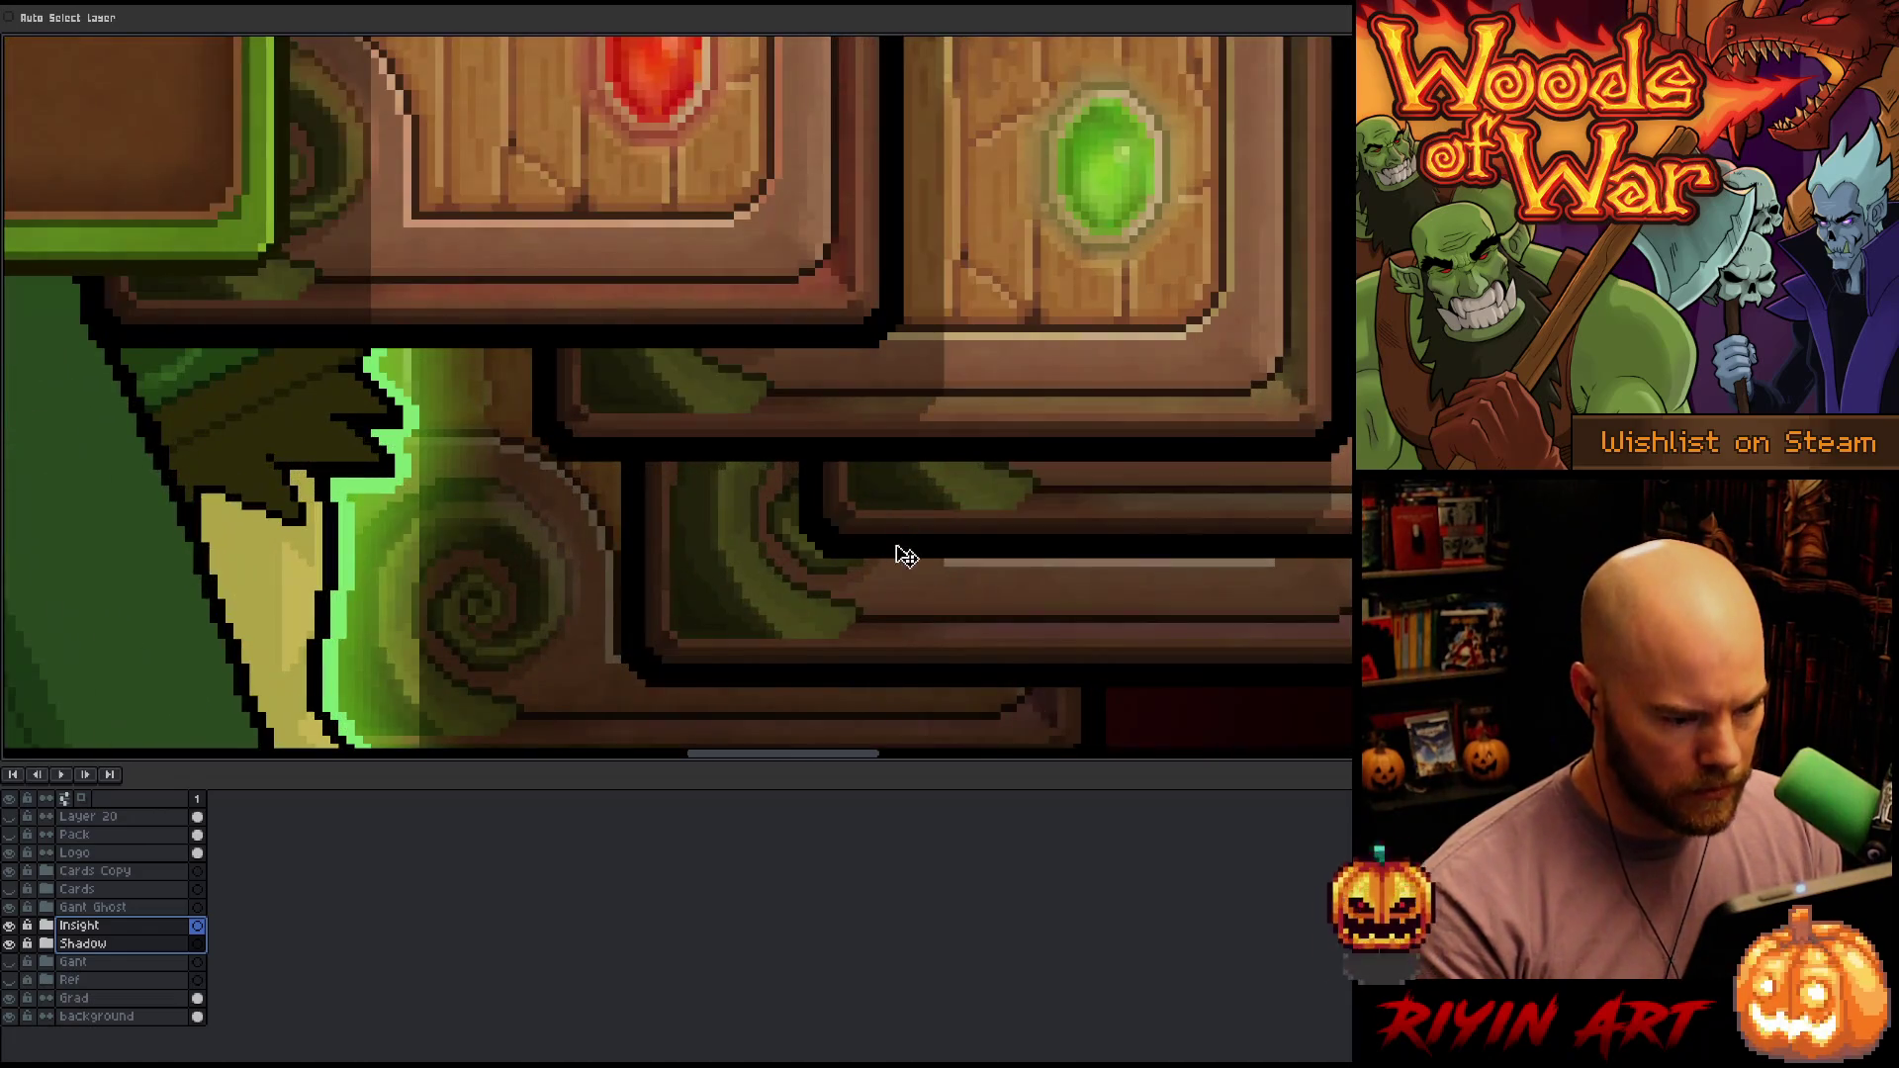
{"action": "scroll", "coordinate": [898, 551], "scroll_direction": "down", "scroll_amount": 1}
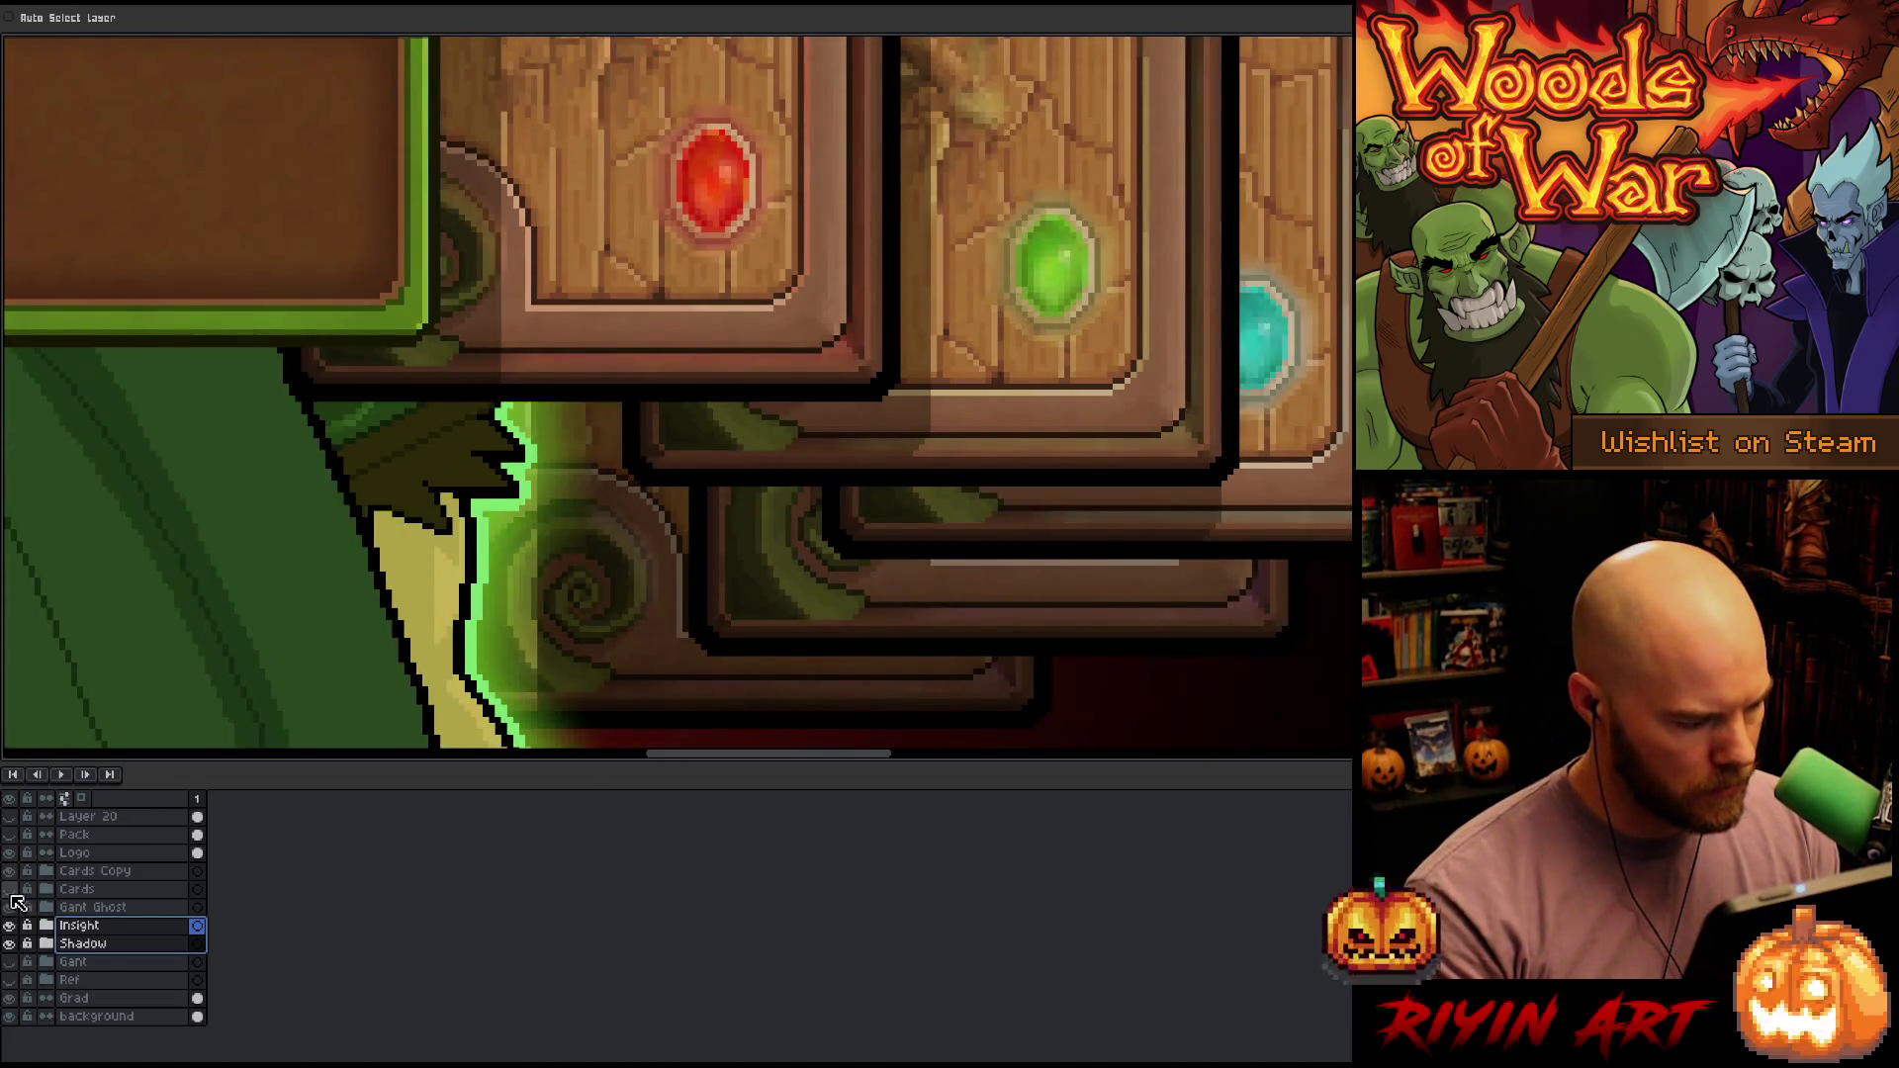
Hide the red Grad backdrop and shift the card shadow artwork up slightly
{"action": "left_click", "coordinate": [10, 999]}
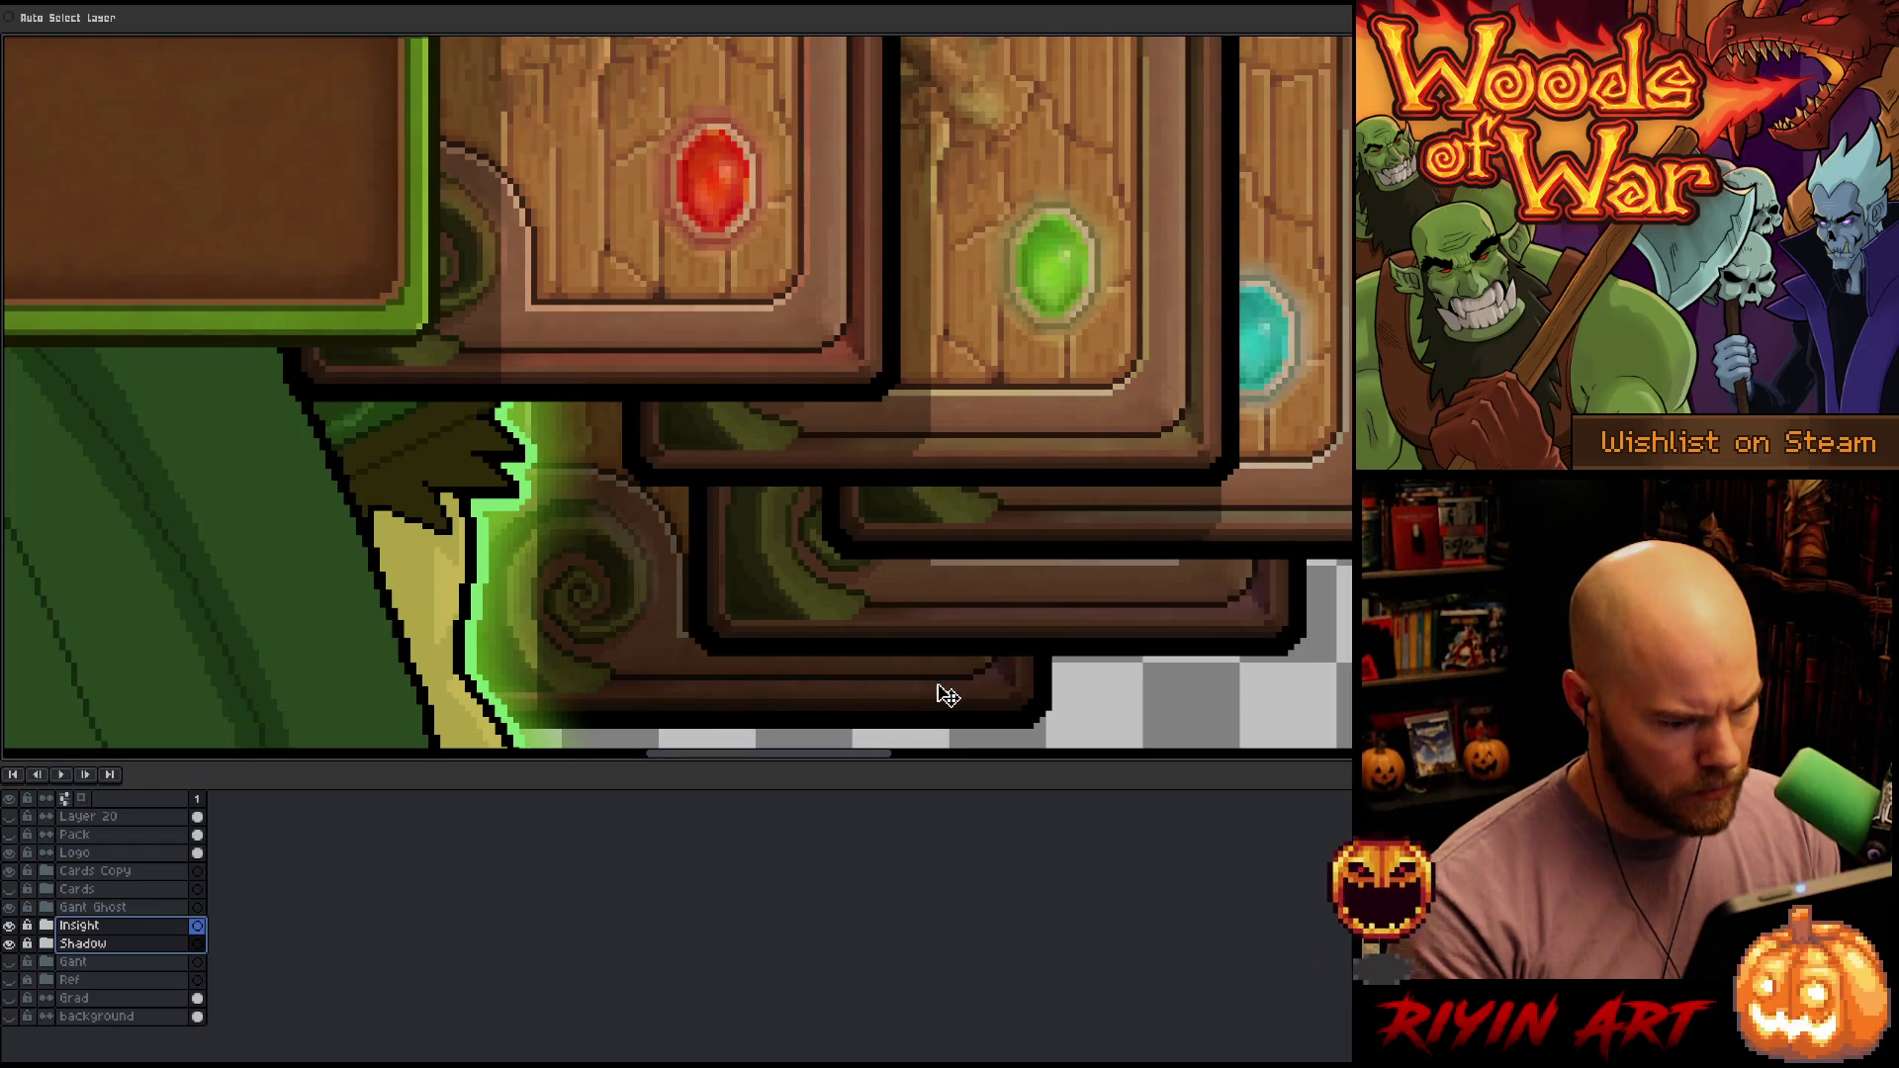
{"action": "left_click_drag", "start_coordinate": [947, 695], "coordinate": [949, 682]}
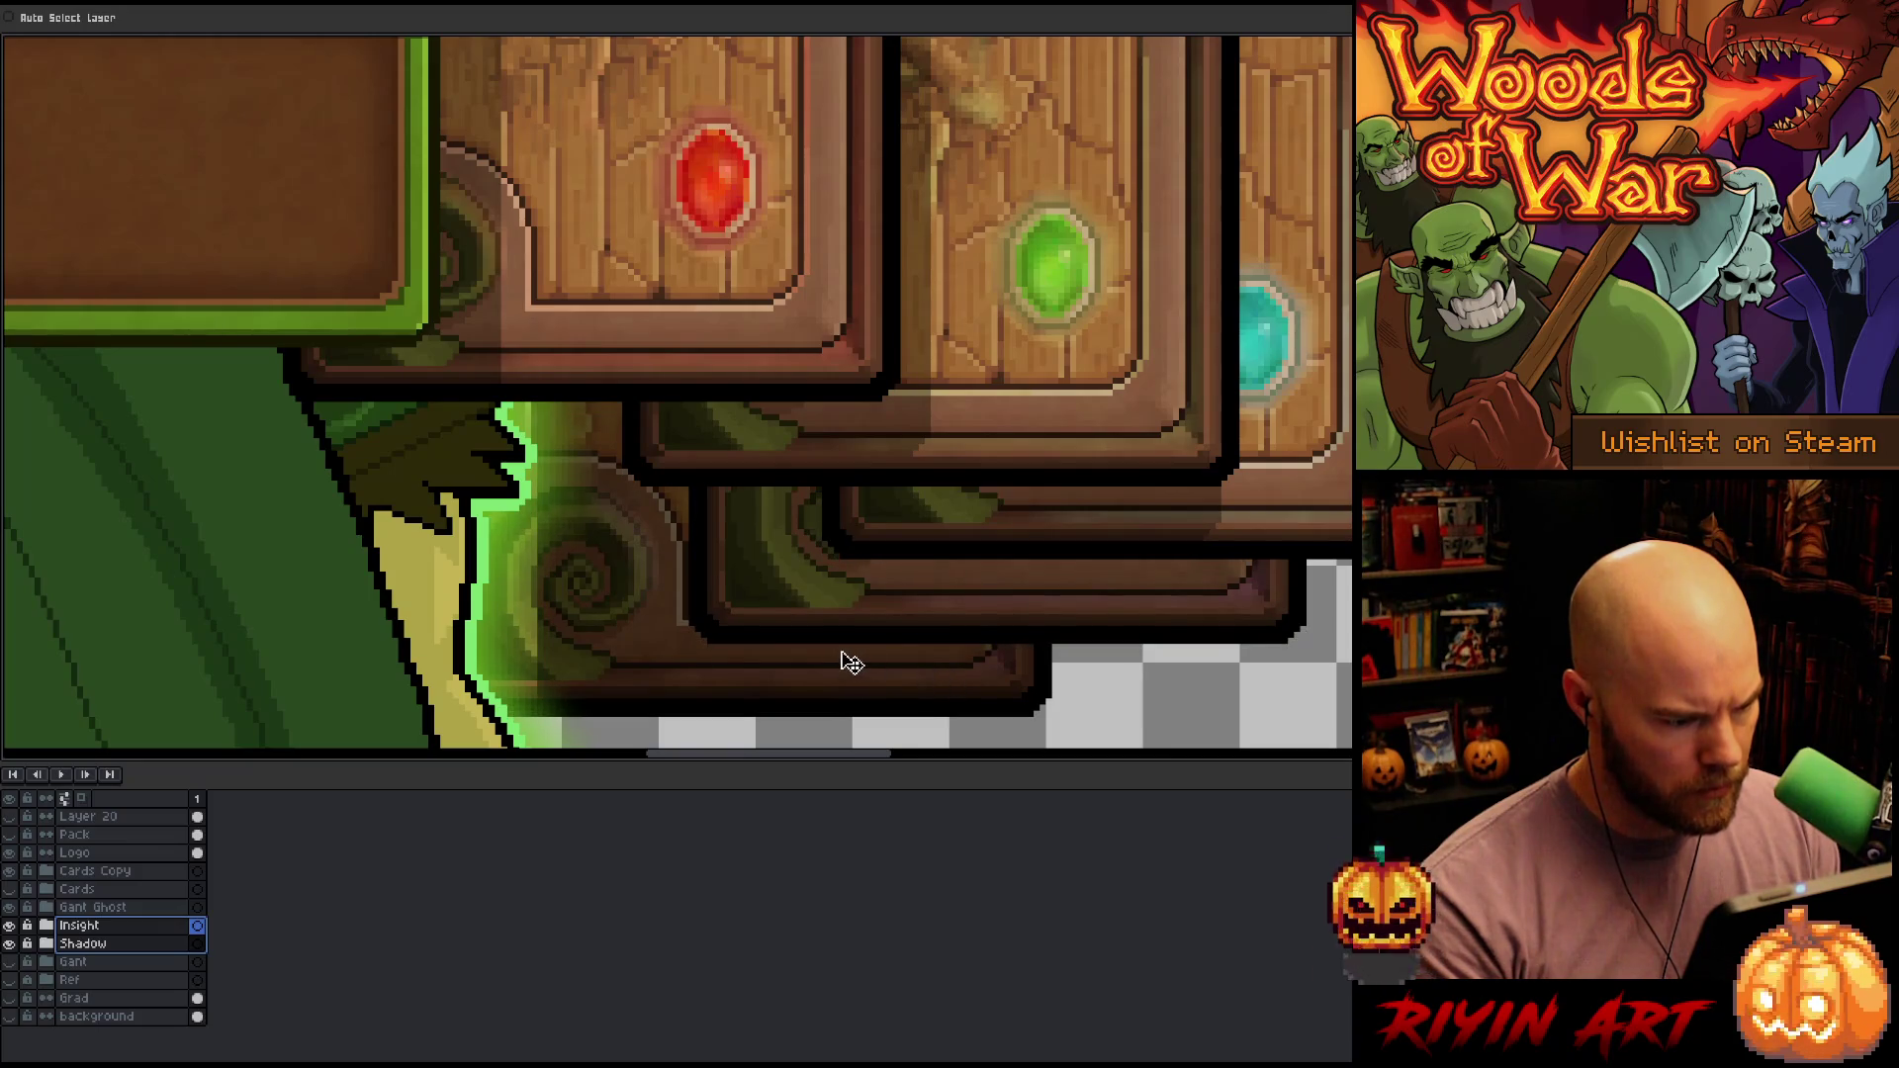
{"action": "scroll", "coordinate": [853, 663], "scroll_direction": "down", "scroll_amount": 2}
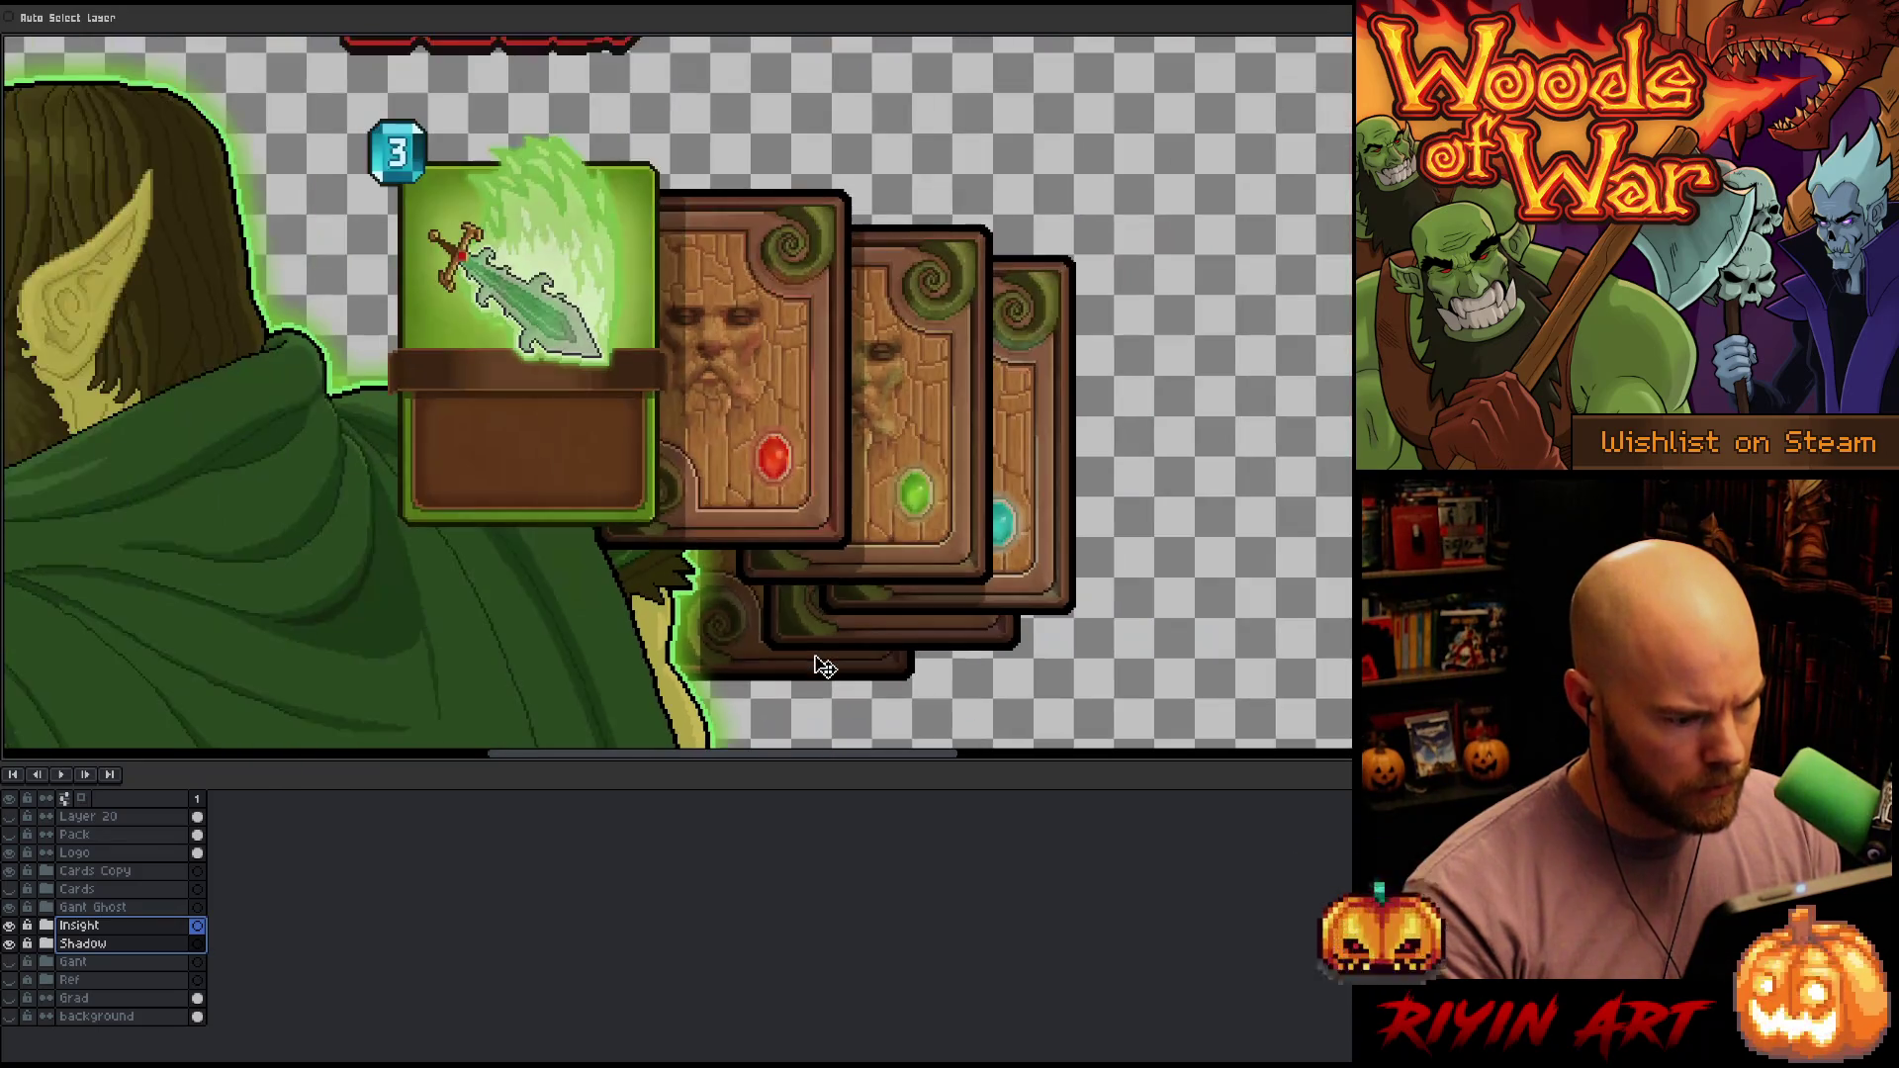
Set the card shadow layer's opacity to about 53 in its layer properties
{"action": "left_click", "coordinate": [47, 924]}
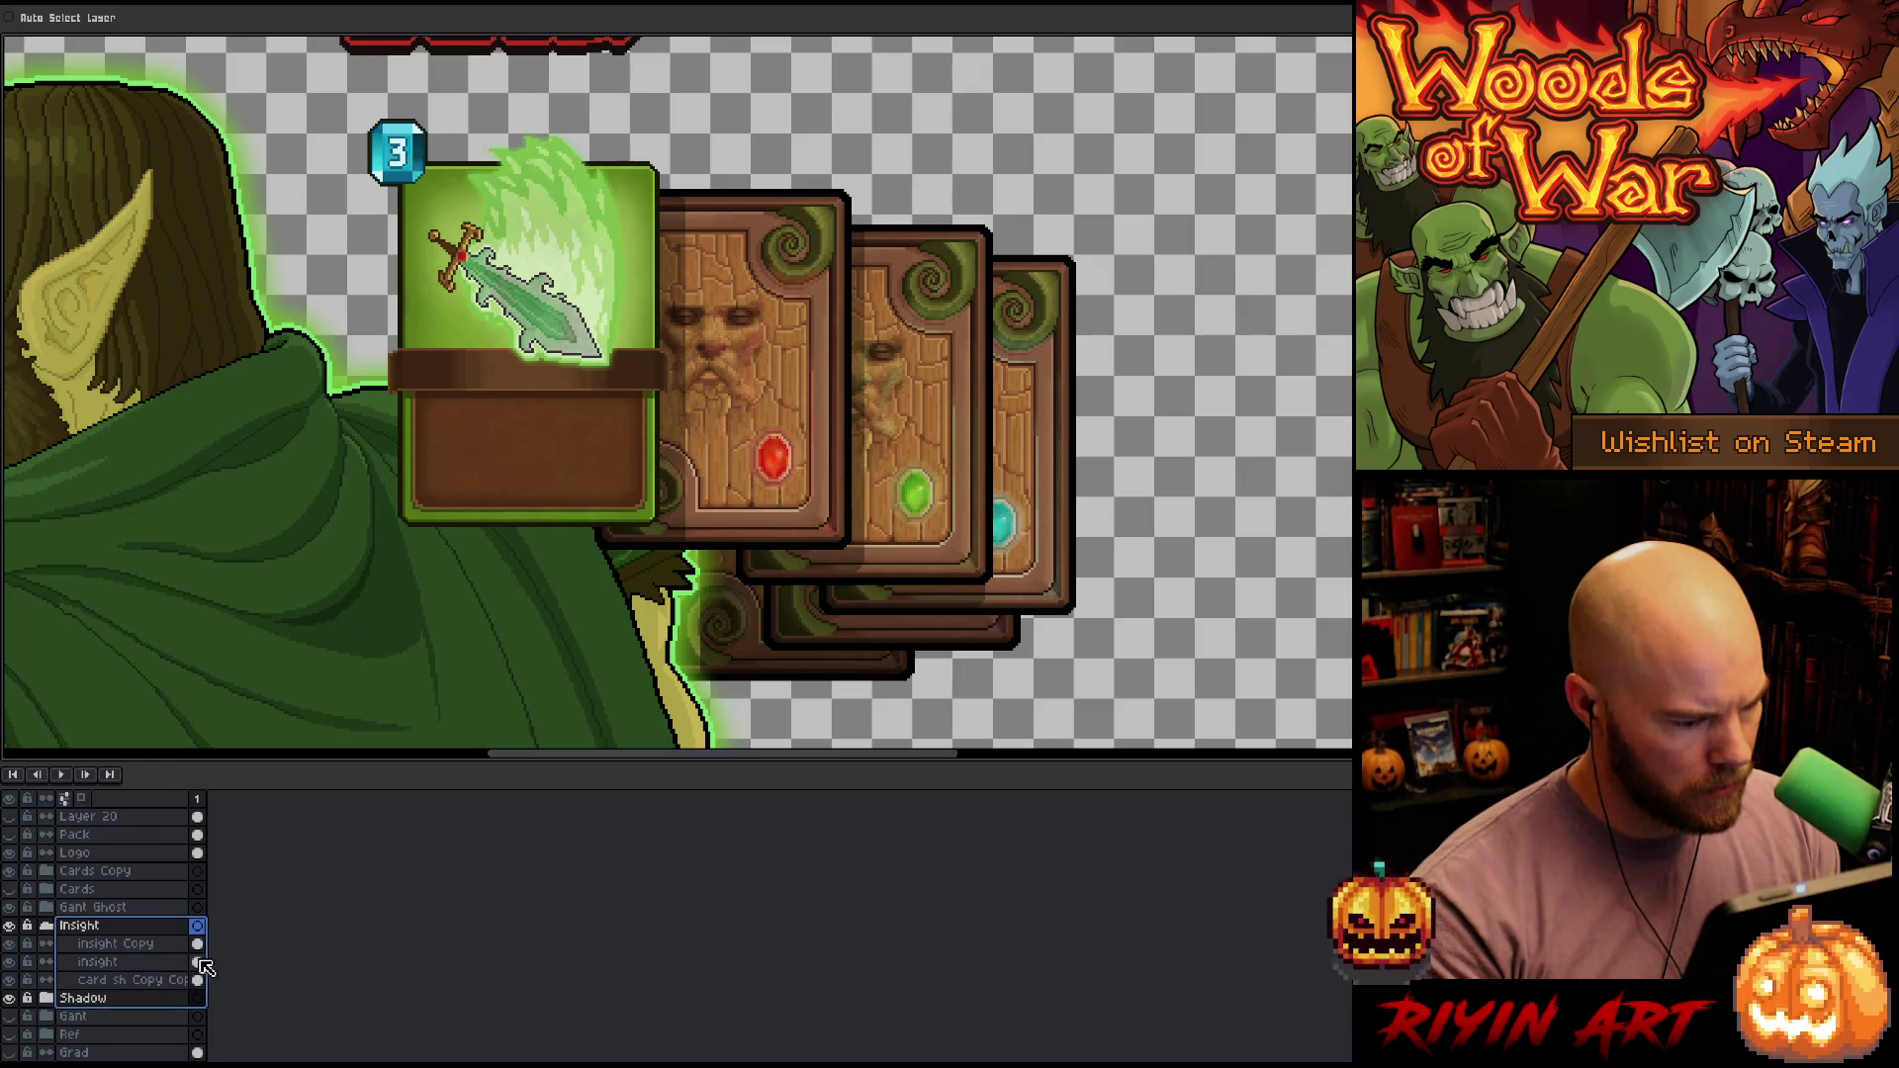
{"action": "left_click", "coordinate": [201, 965]}
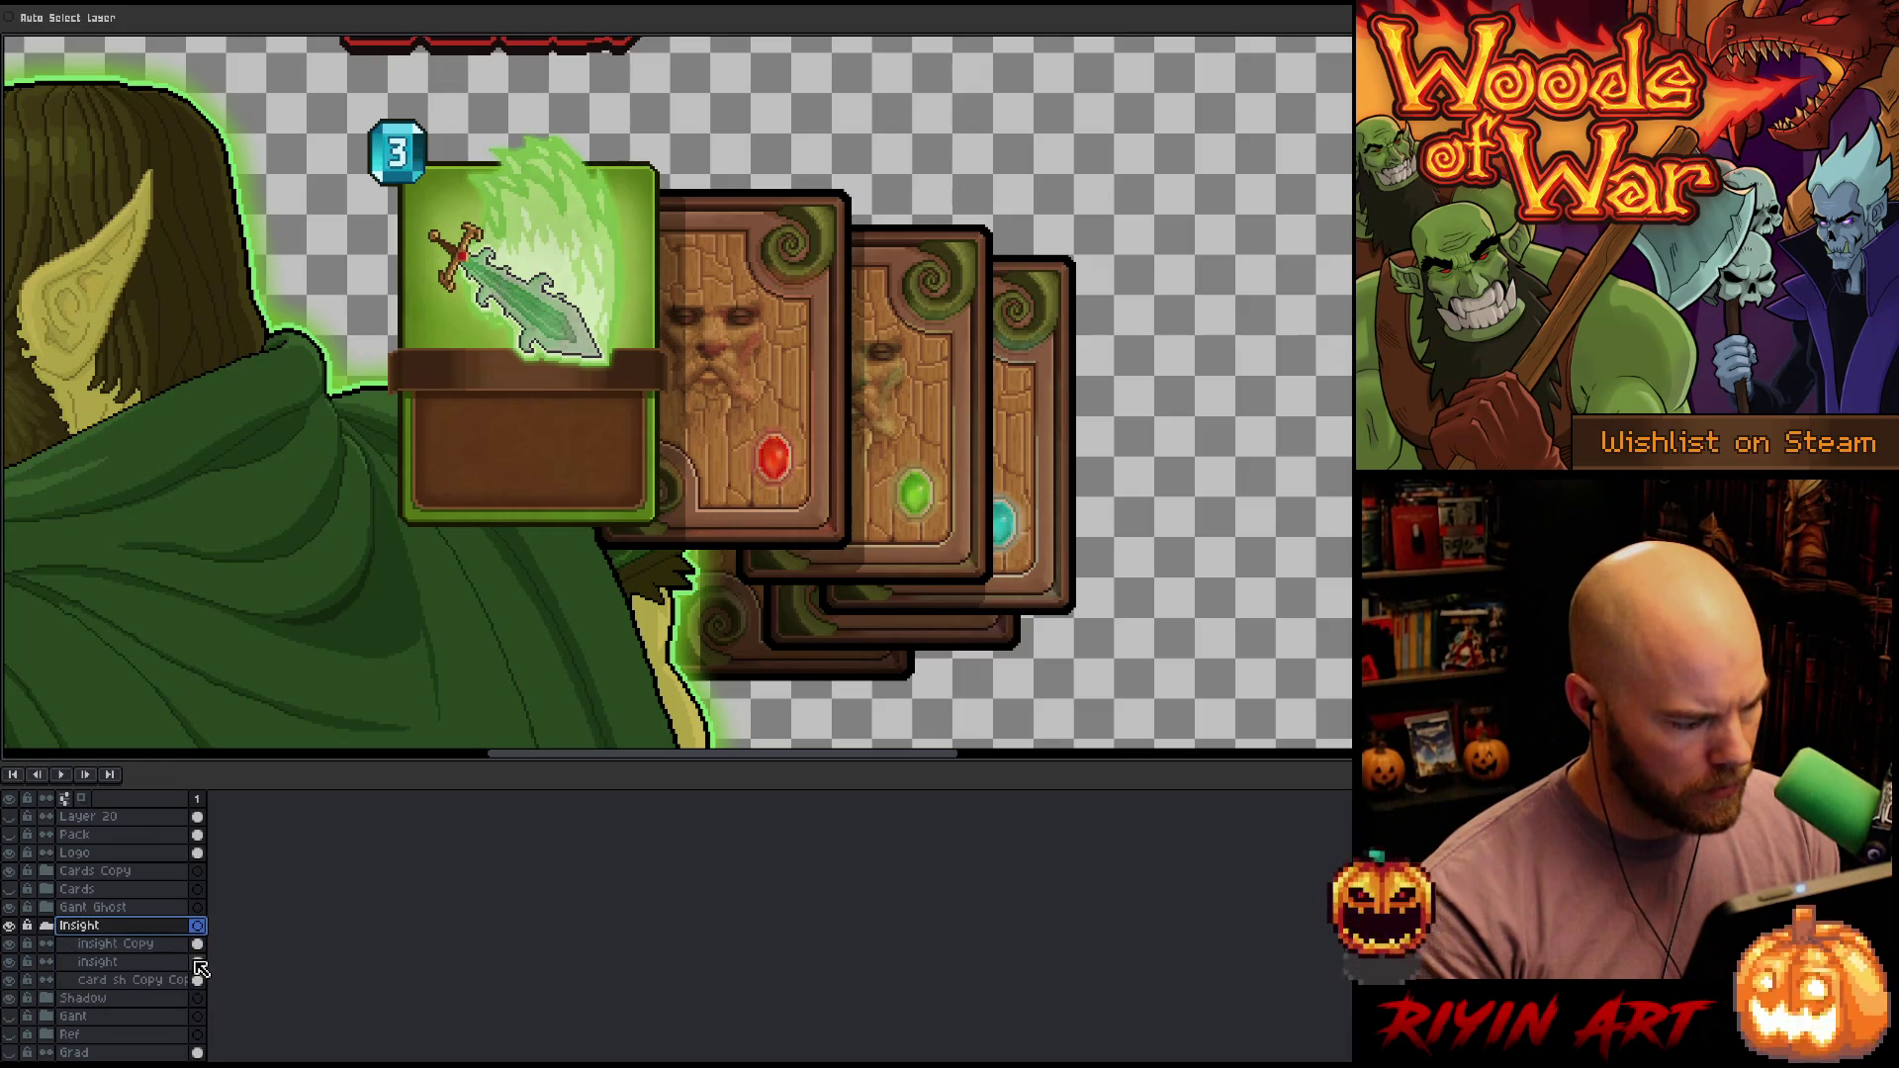
{"action": "left_click", "coordinate": [46, 998]}
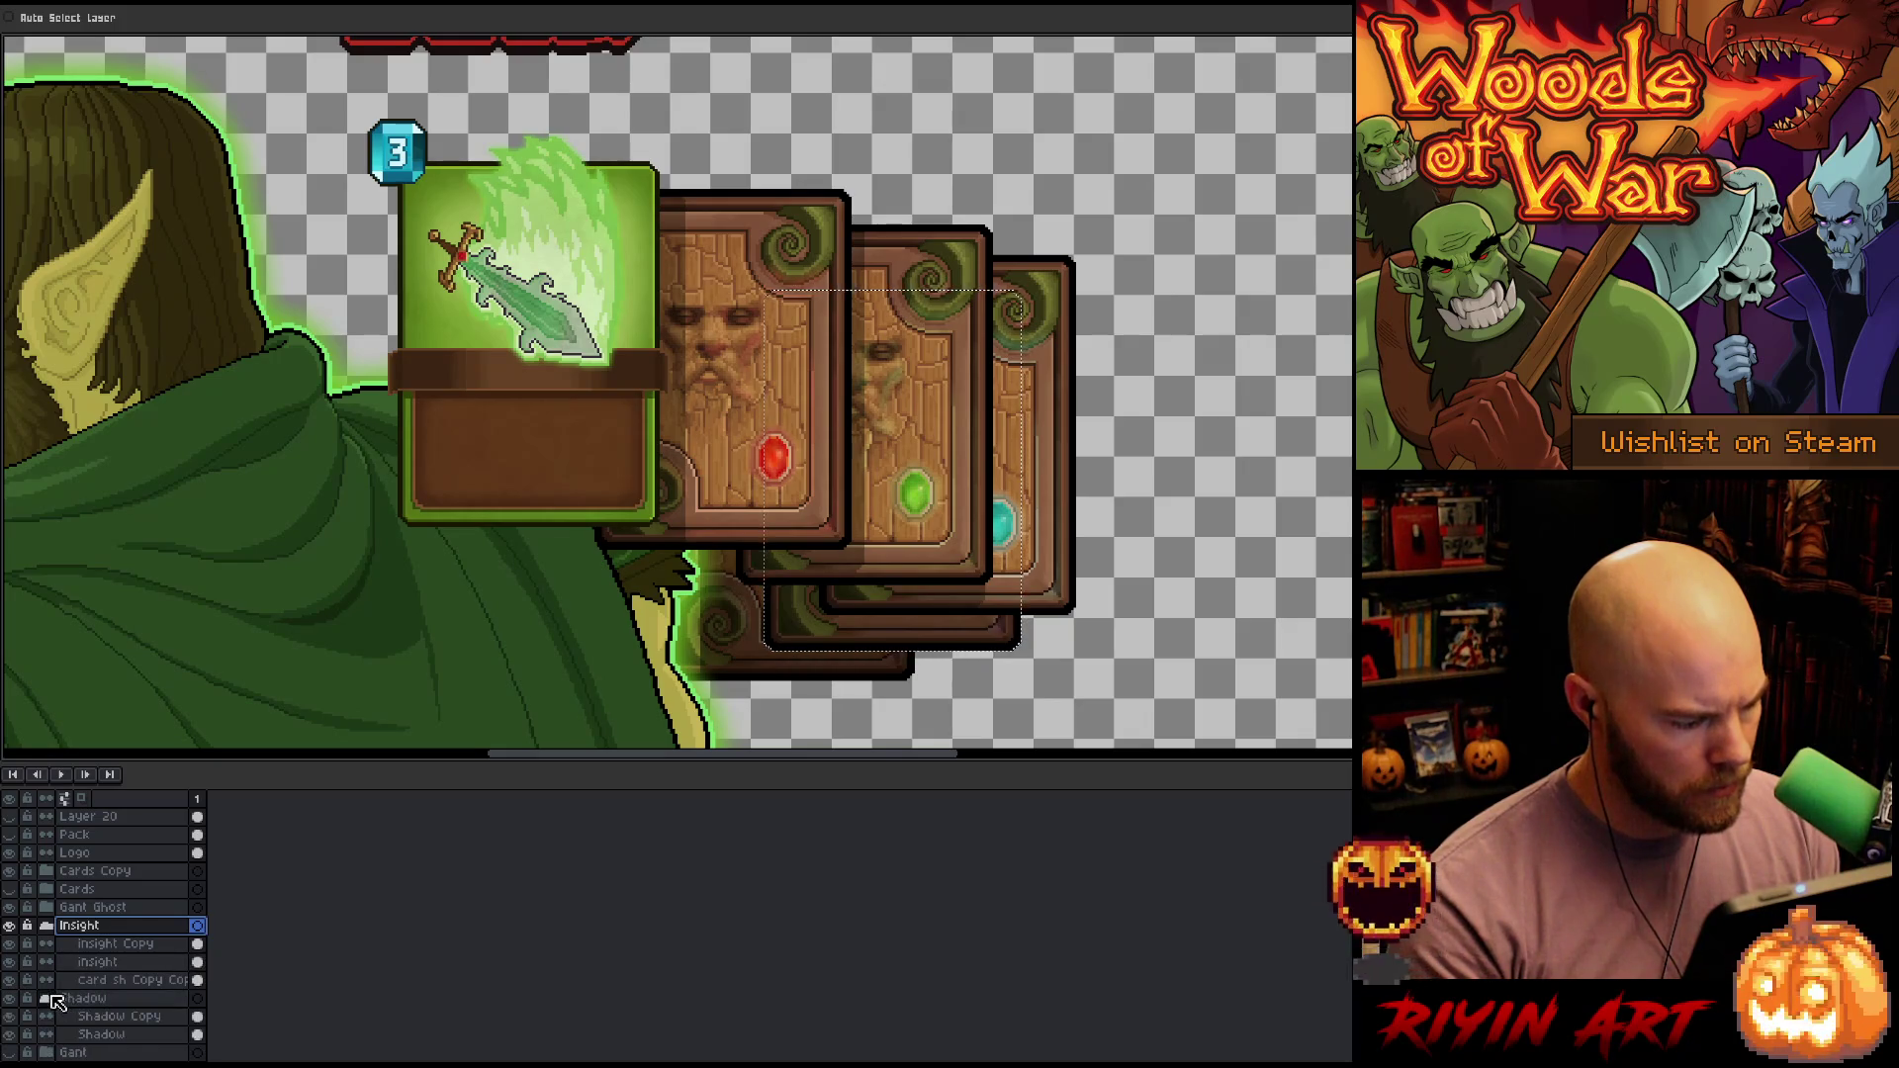
{"action": "left_click", "coordinate": [198, 979]}
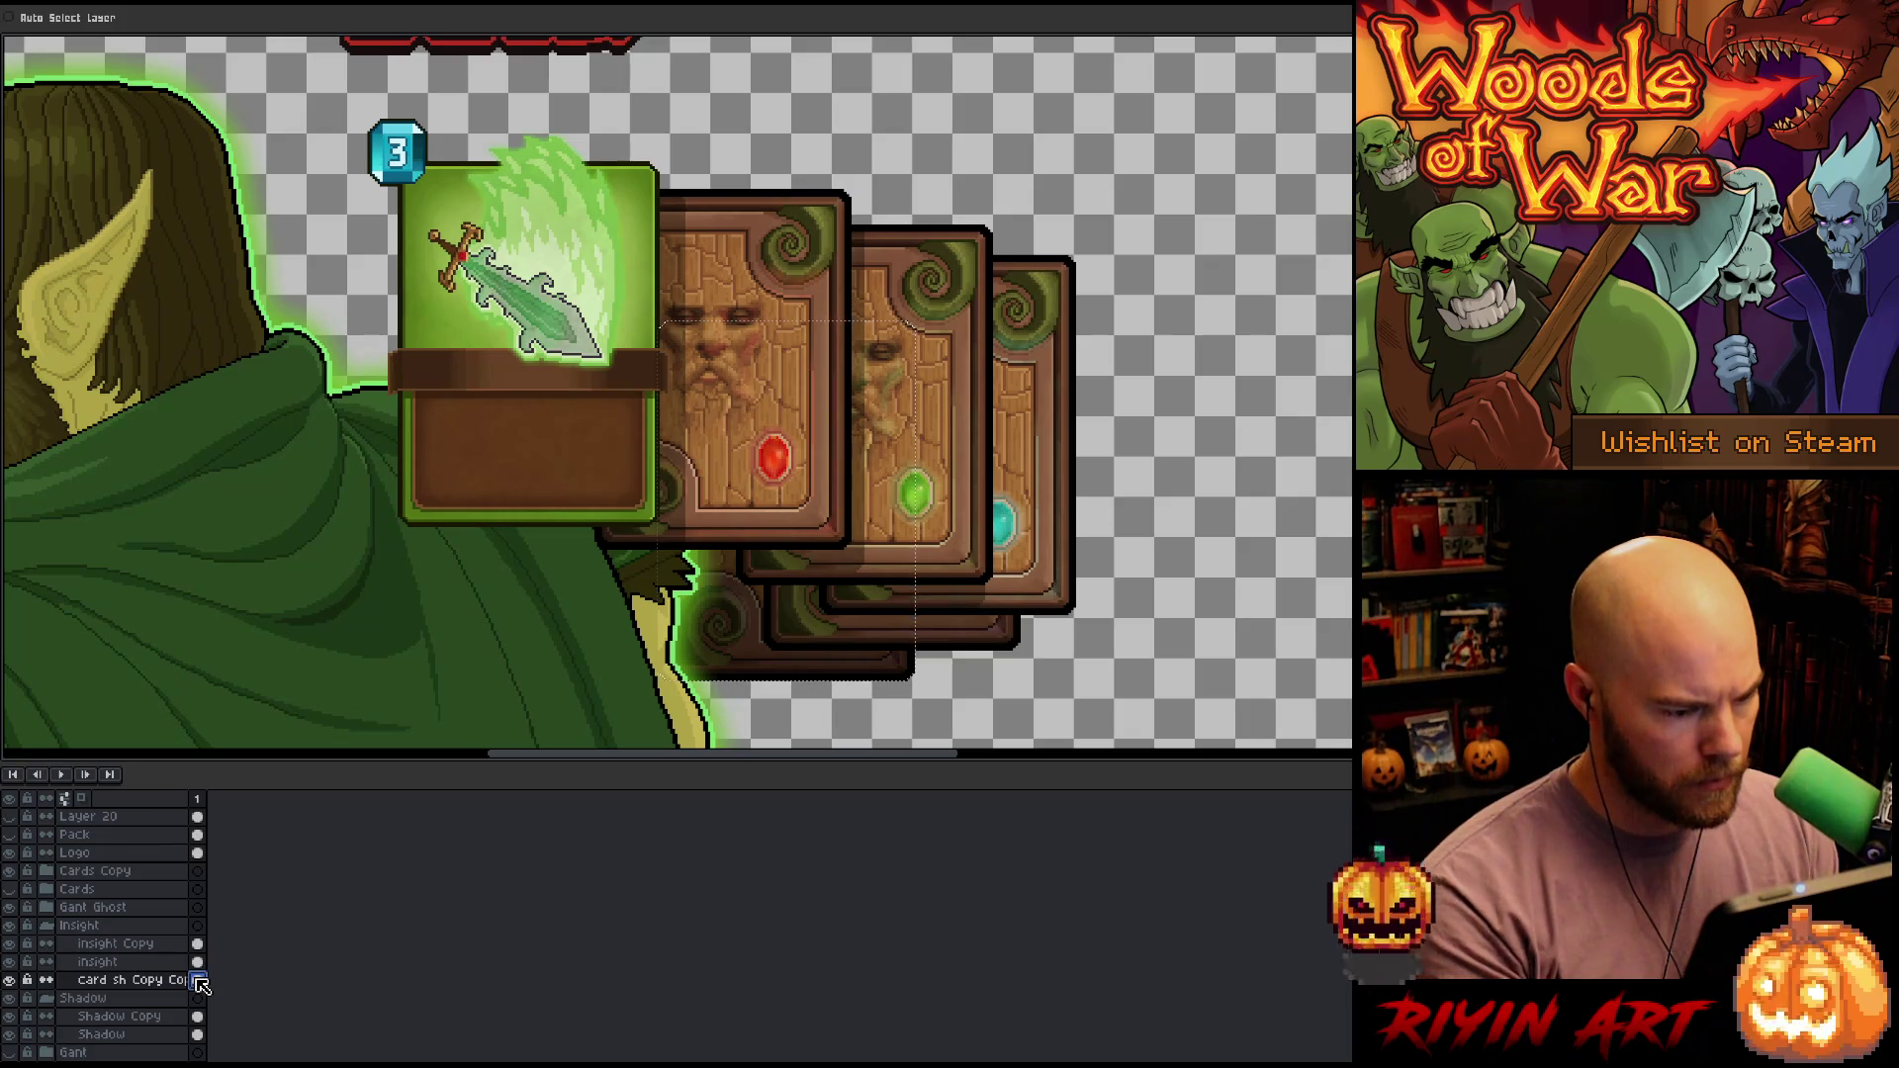
{"action": "double_click", "coordinate": [126, 979]}
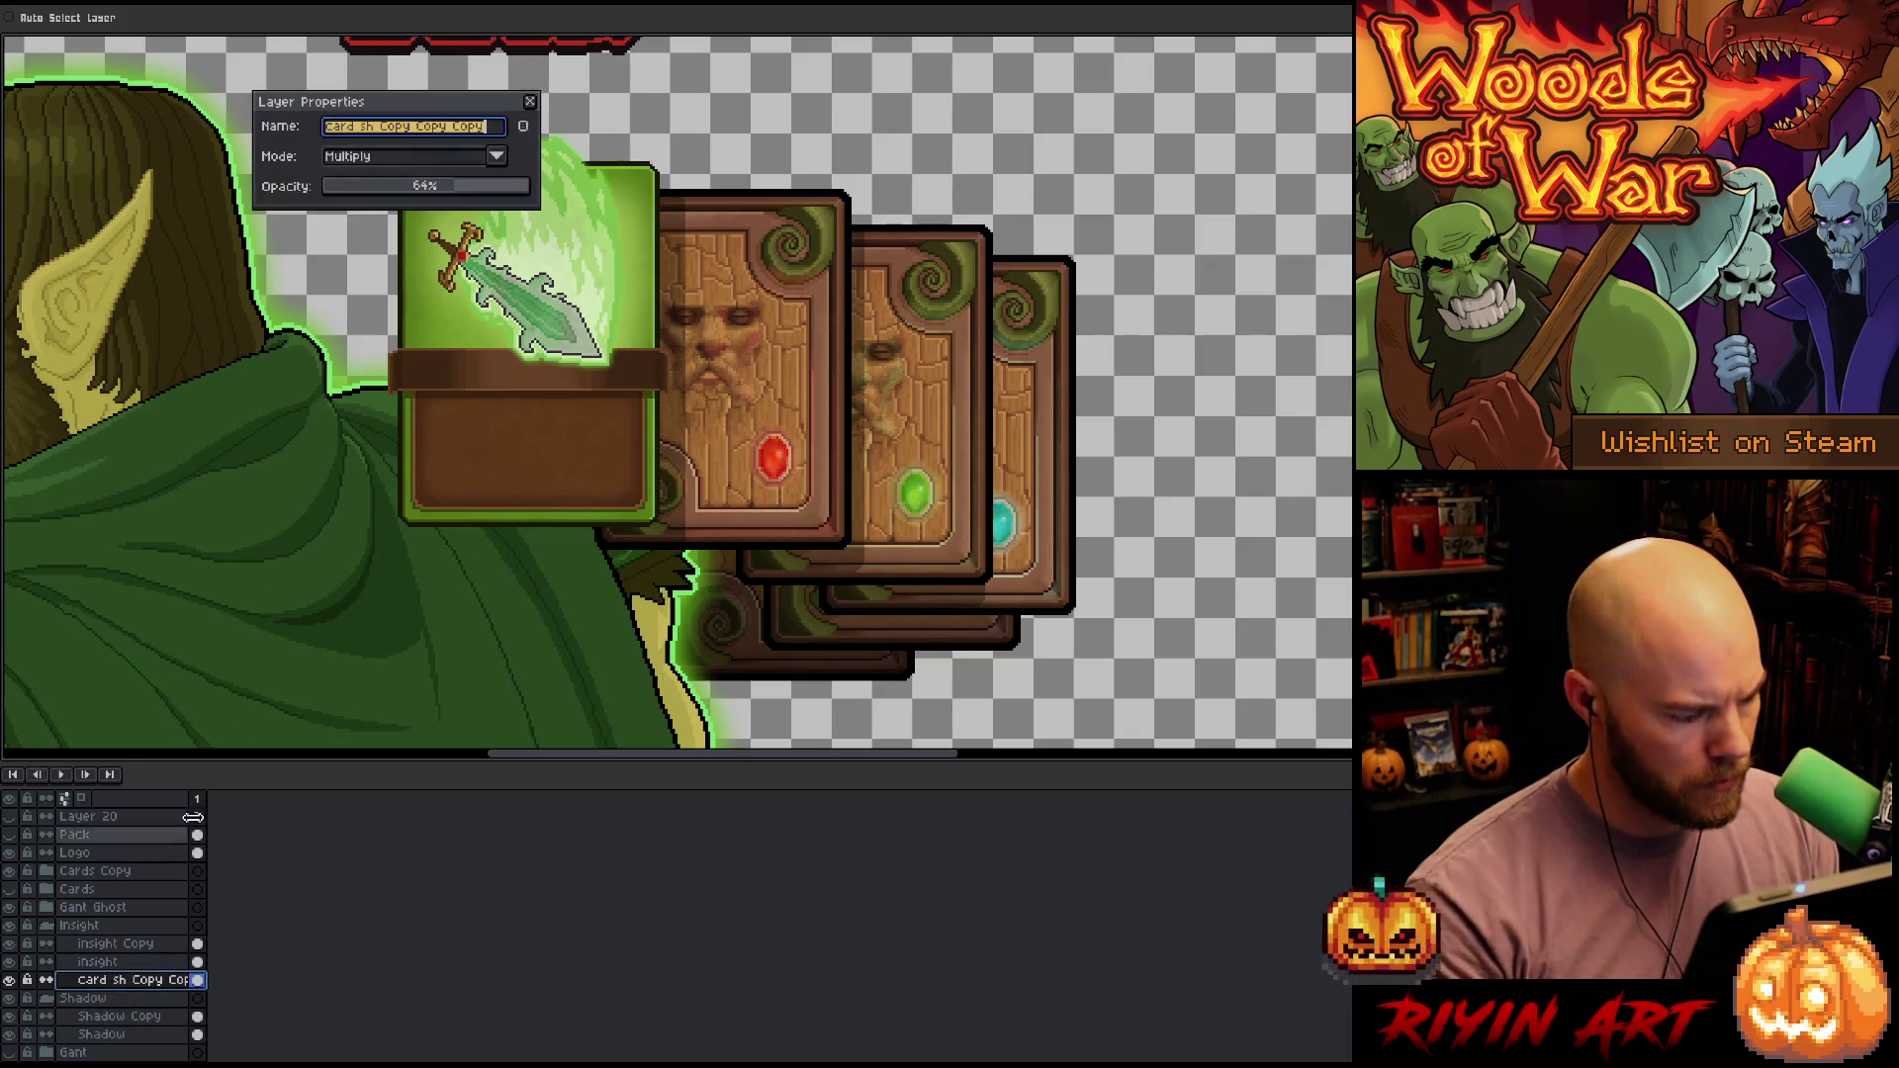
{"action": "left_click", "coordinate": [425, 190]}
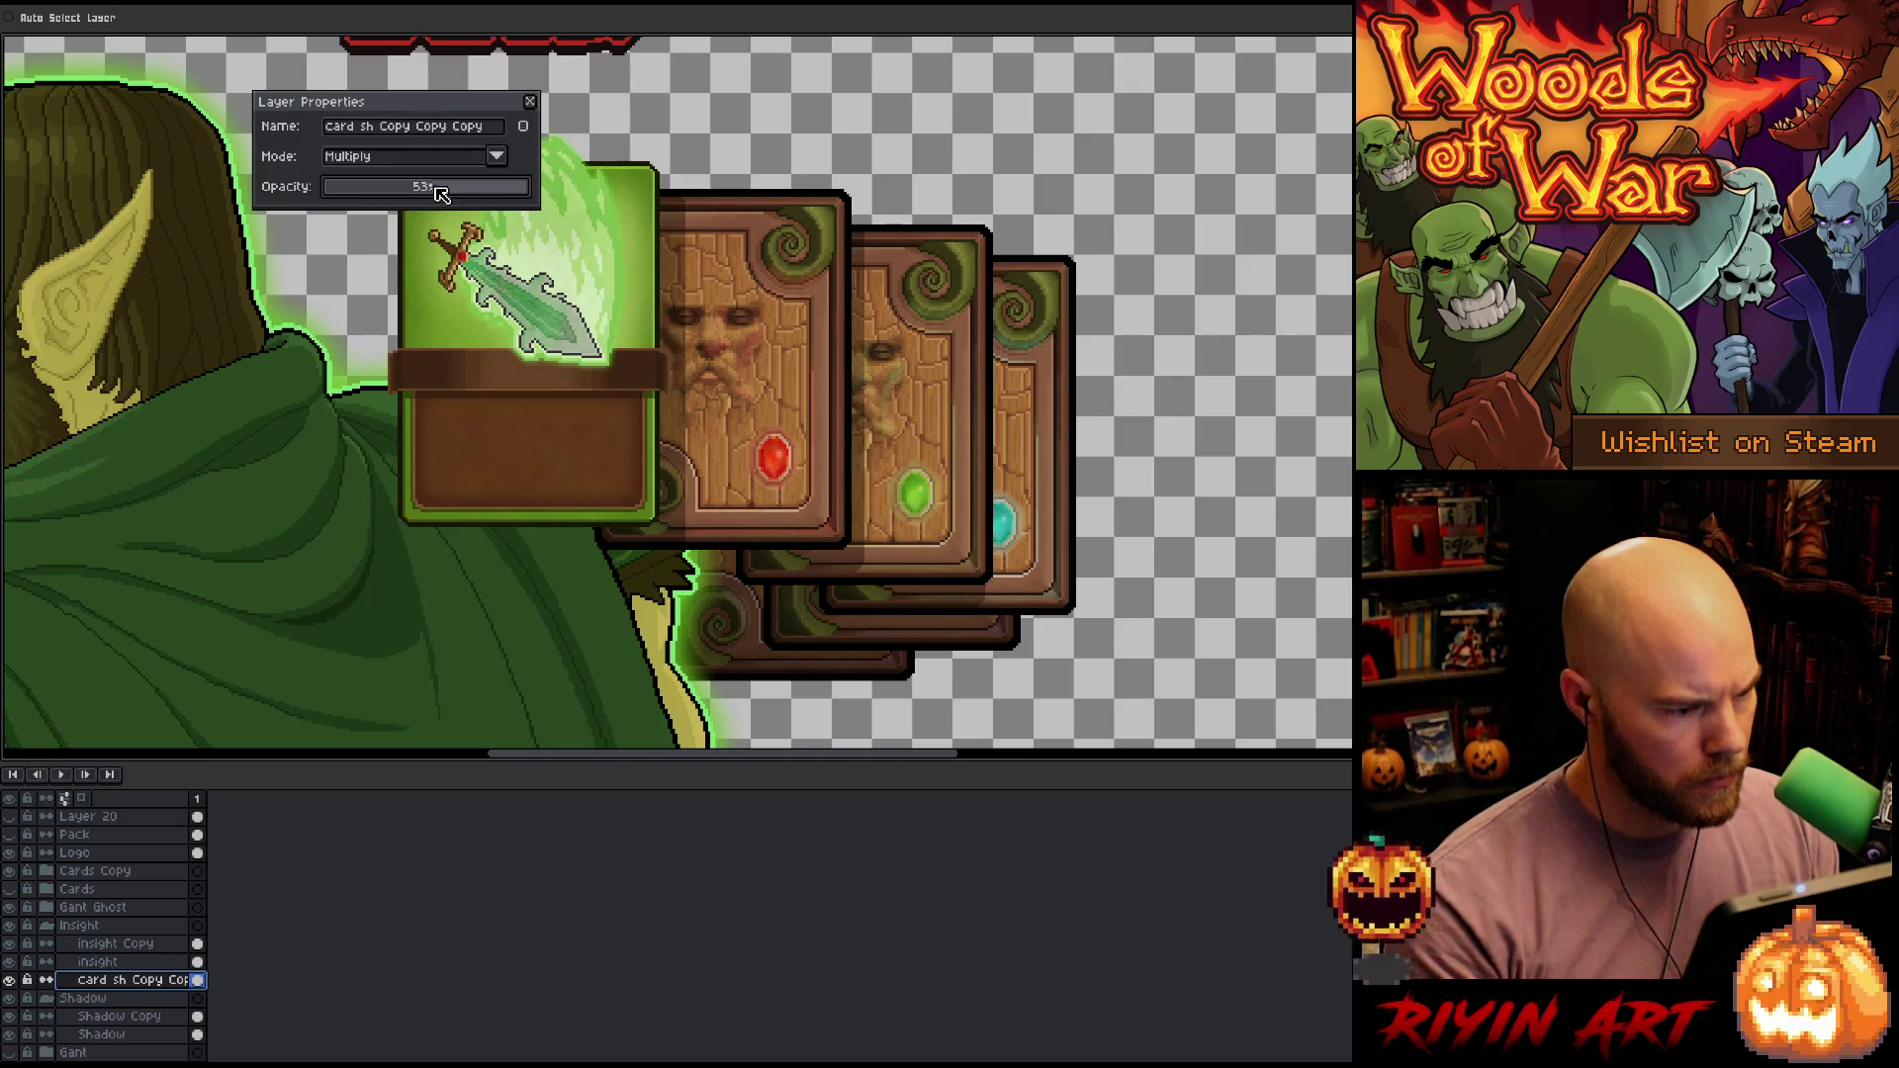
{"action": "left_click", "coordinate": [531, 102]}
Show the red Grad and black background layers again and recentre the whole scene
{"action": "scroll", "coordinate": [119, 940], "scroll_direction": "down", "scroll_amount": 2}
{"action": "left_click", "coordinate": [10, 1037]}
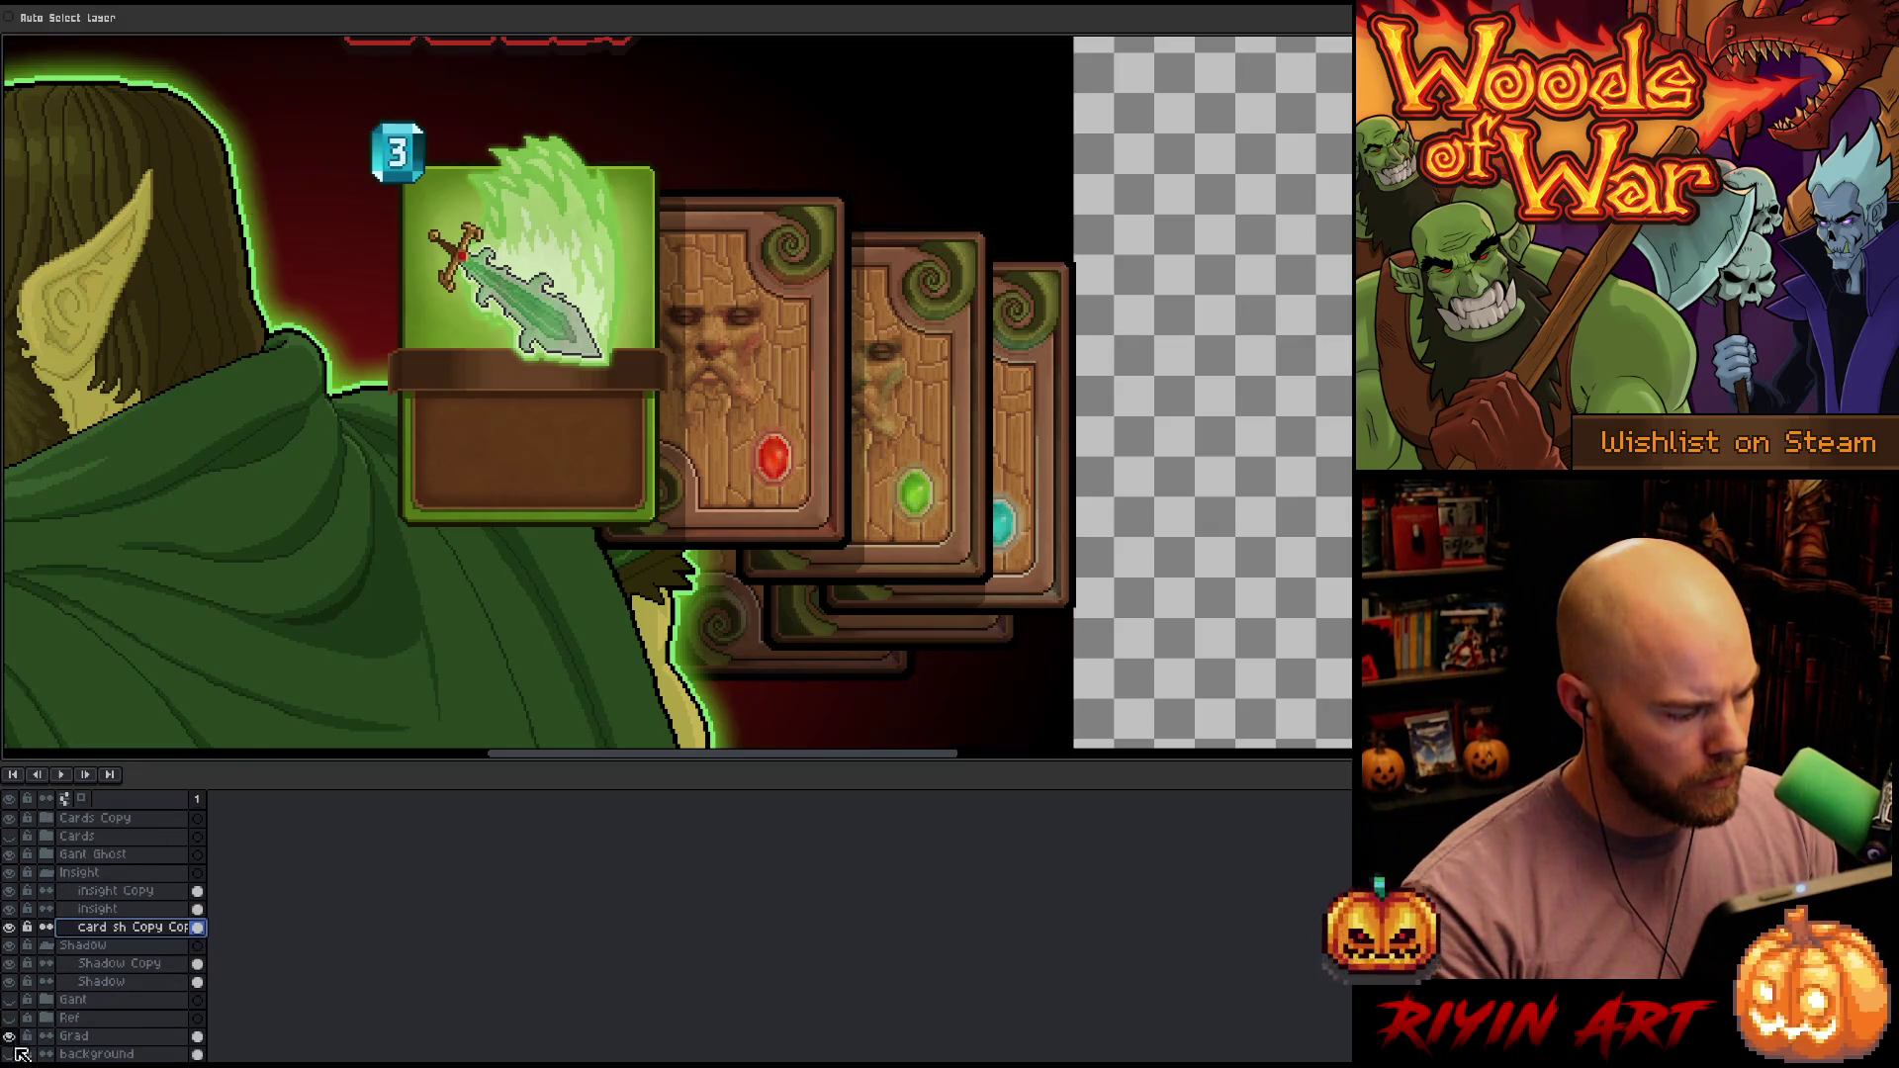
{"action": "left_click", "coordinate": [11, 1054]}
{"action": "scroll", "coordinate": [505, 592], "scroll_direction": "down", "scroll_amount": 3}
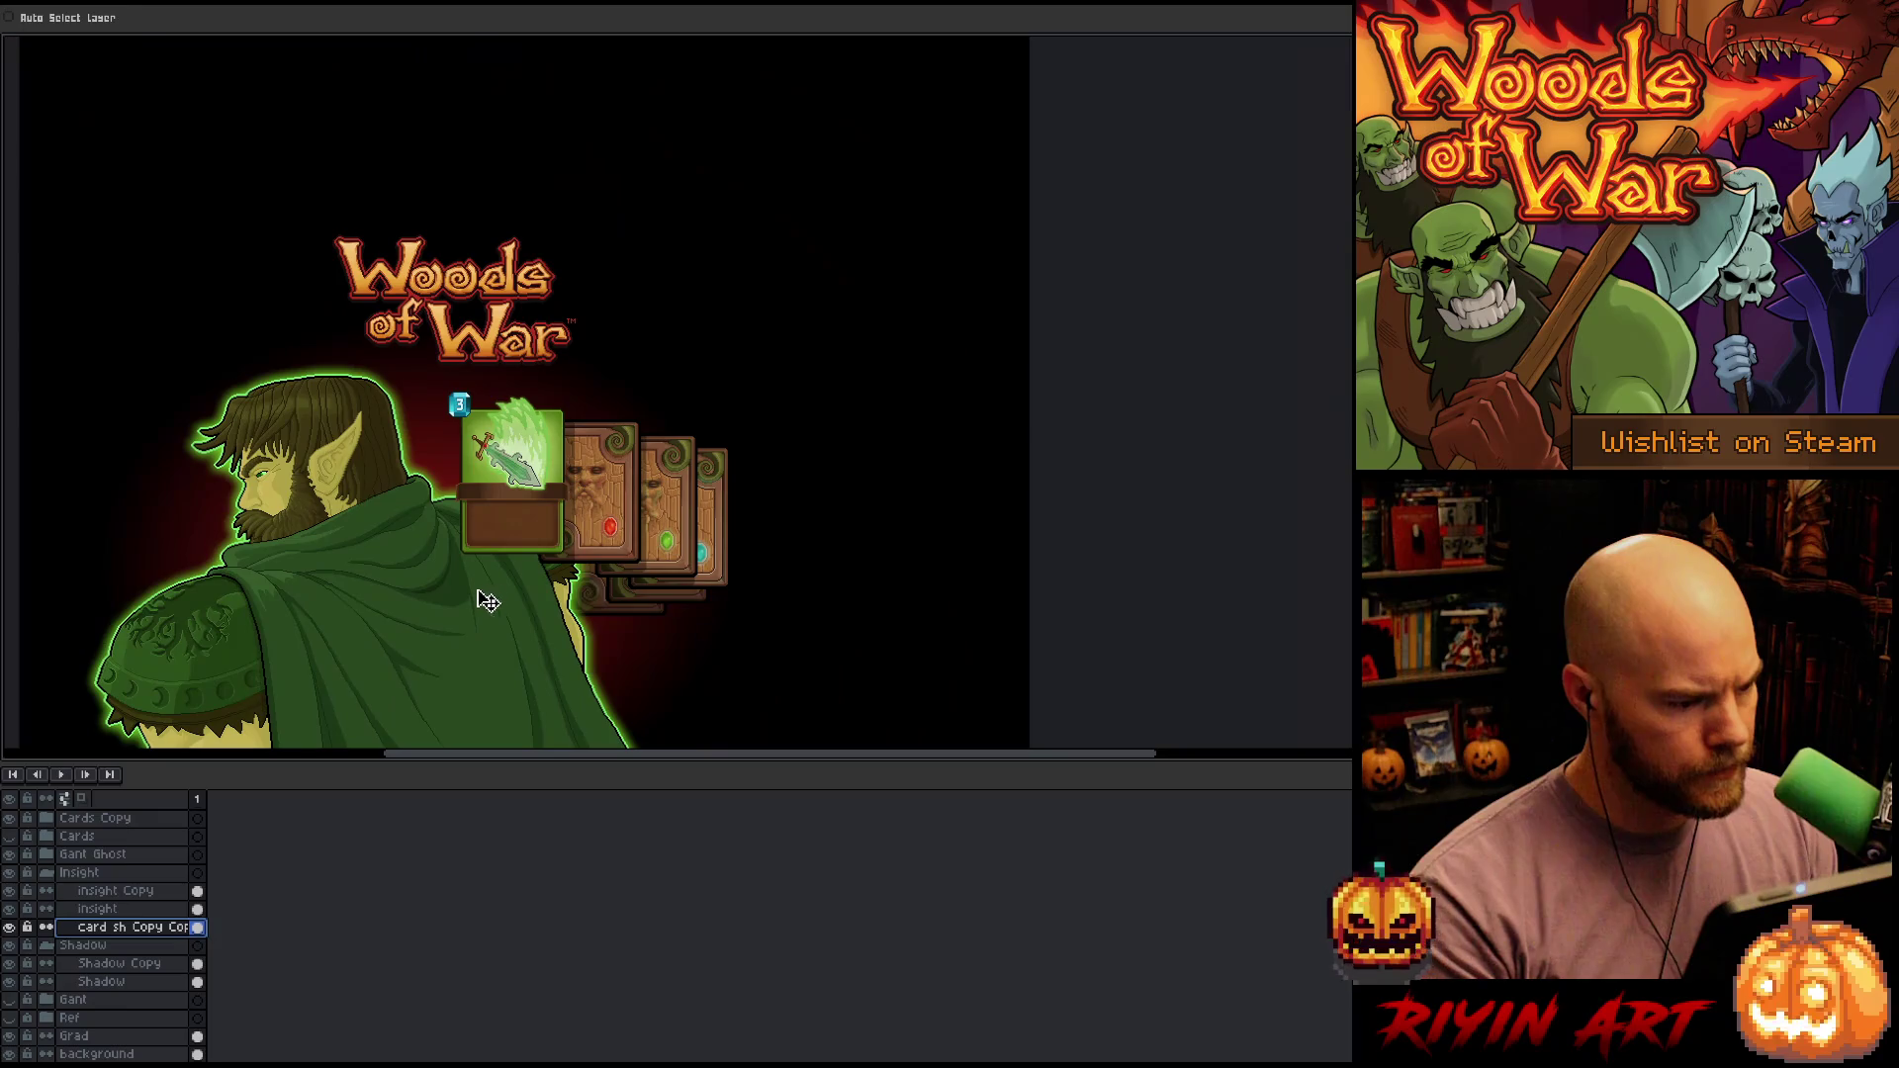
{"action": "mouse_move", "coordinate": [488, 601]}
{"action": "left_mouse_down"}
{"action": "mouse_move", "coordinate": [776, 617]}
{"action": "mouse_move", "coordinate": [743, 560]}
{"action": "left_mouse_up"}
{"action": "key", "text": "v"}
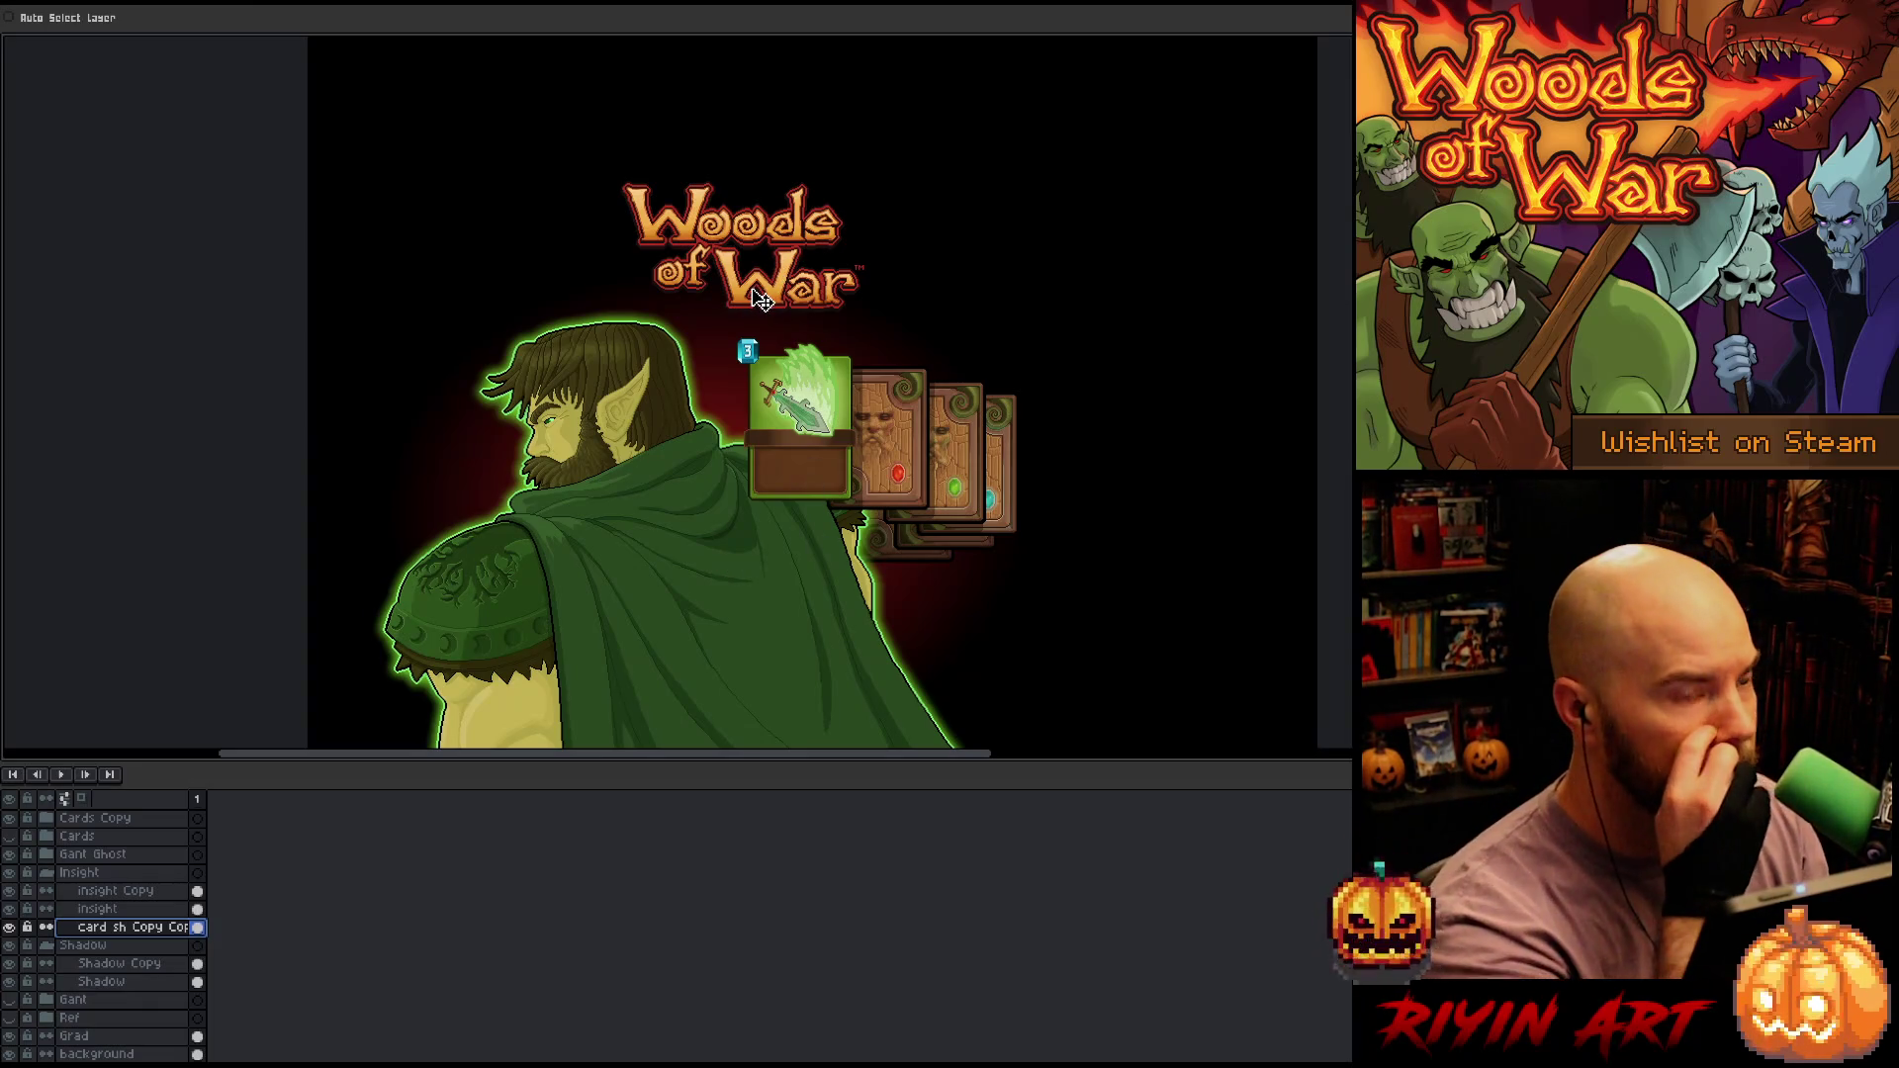
{"action": "scroll", "coordinate": [106, 857], "scroll_direction": "up", "scroll_amount": 1}
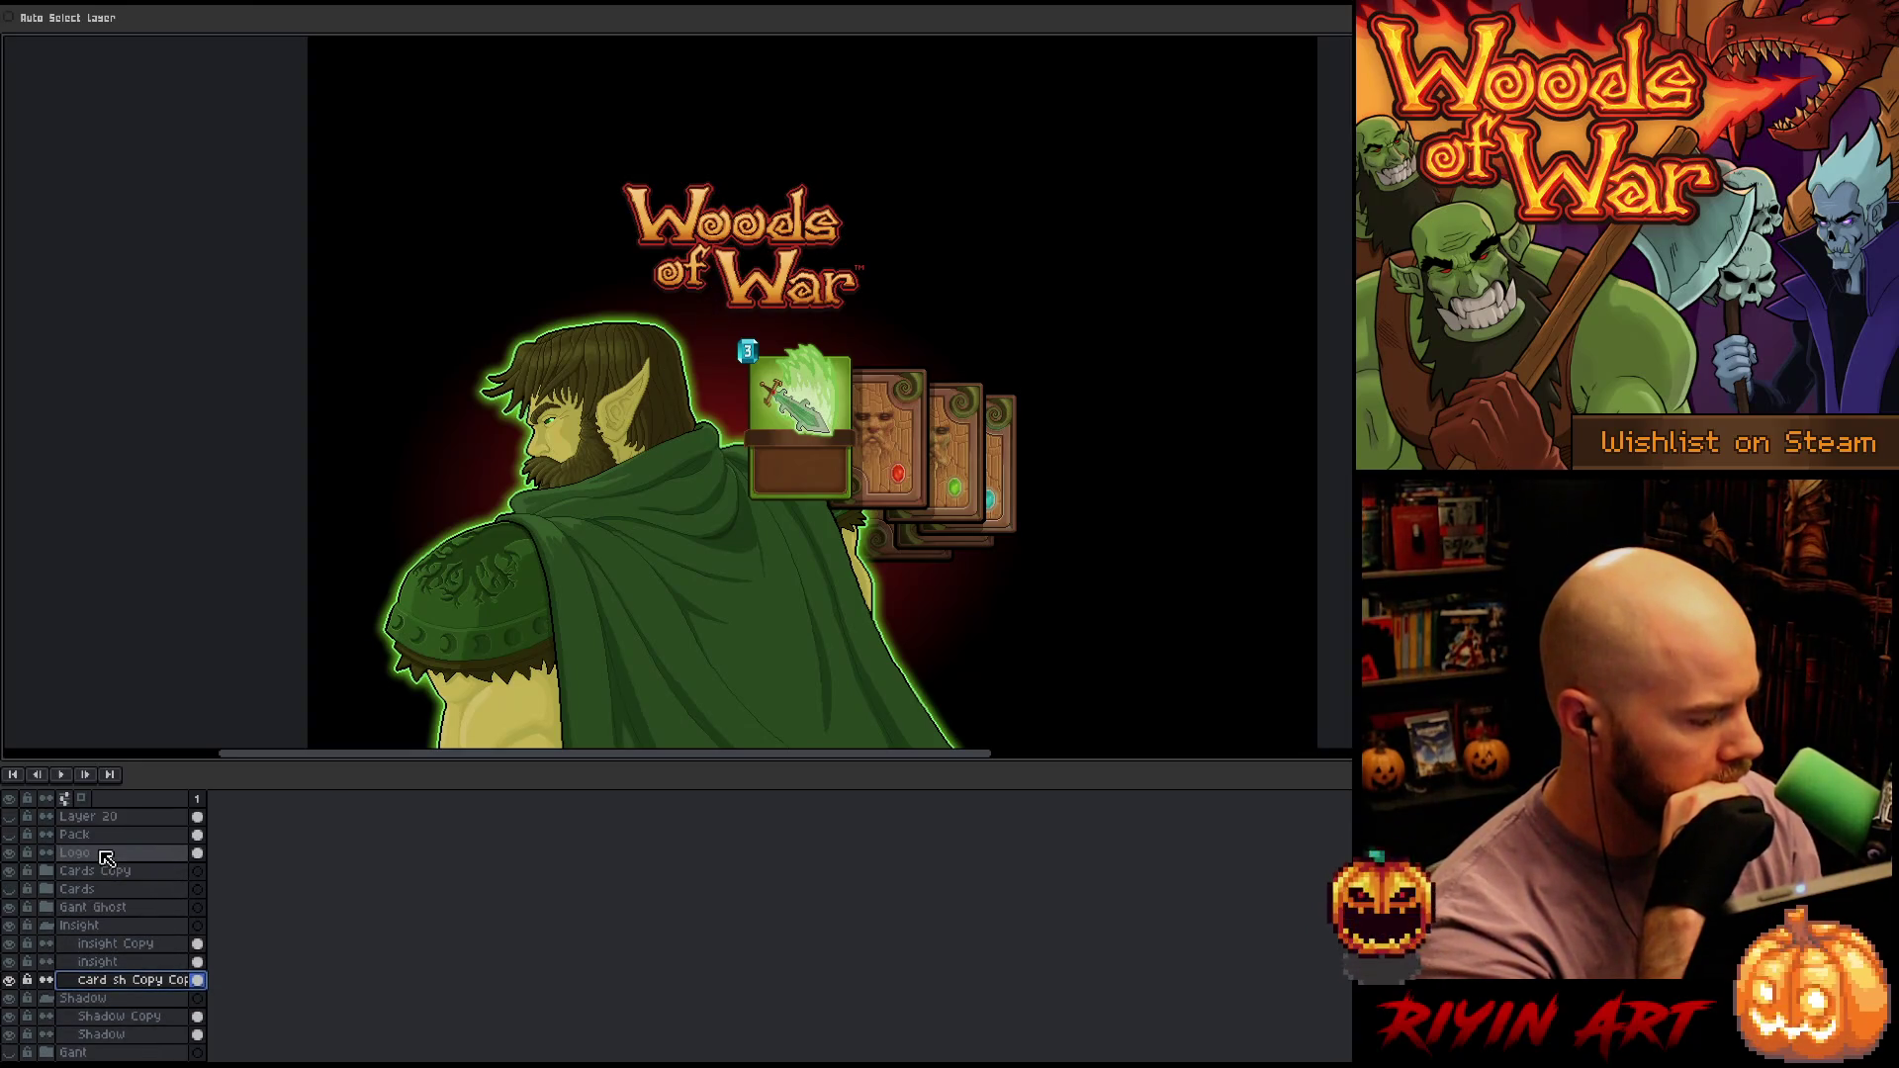
Select the Logo layer and try the logo lower down on the elf's cloak
{"action": "left_click", "coordinate": [106, 855]}
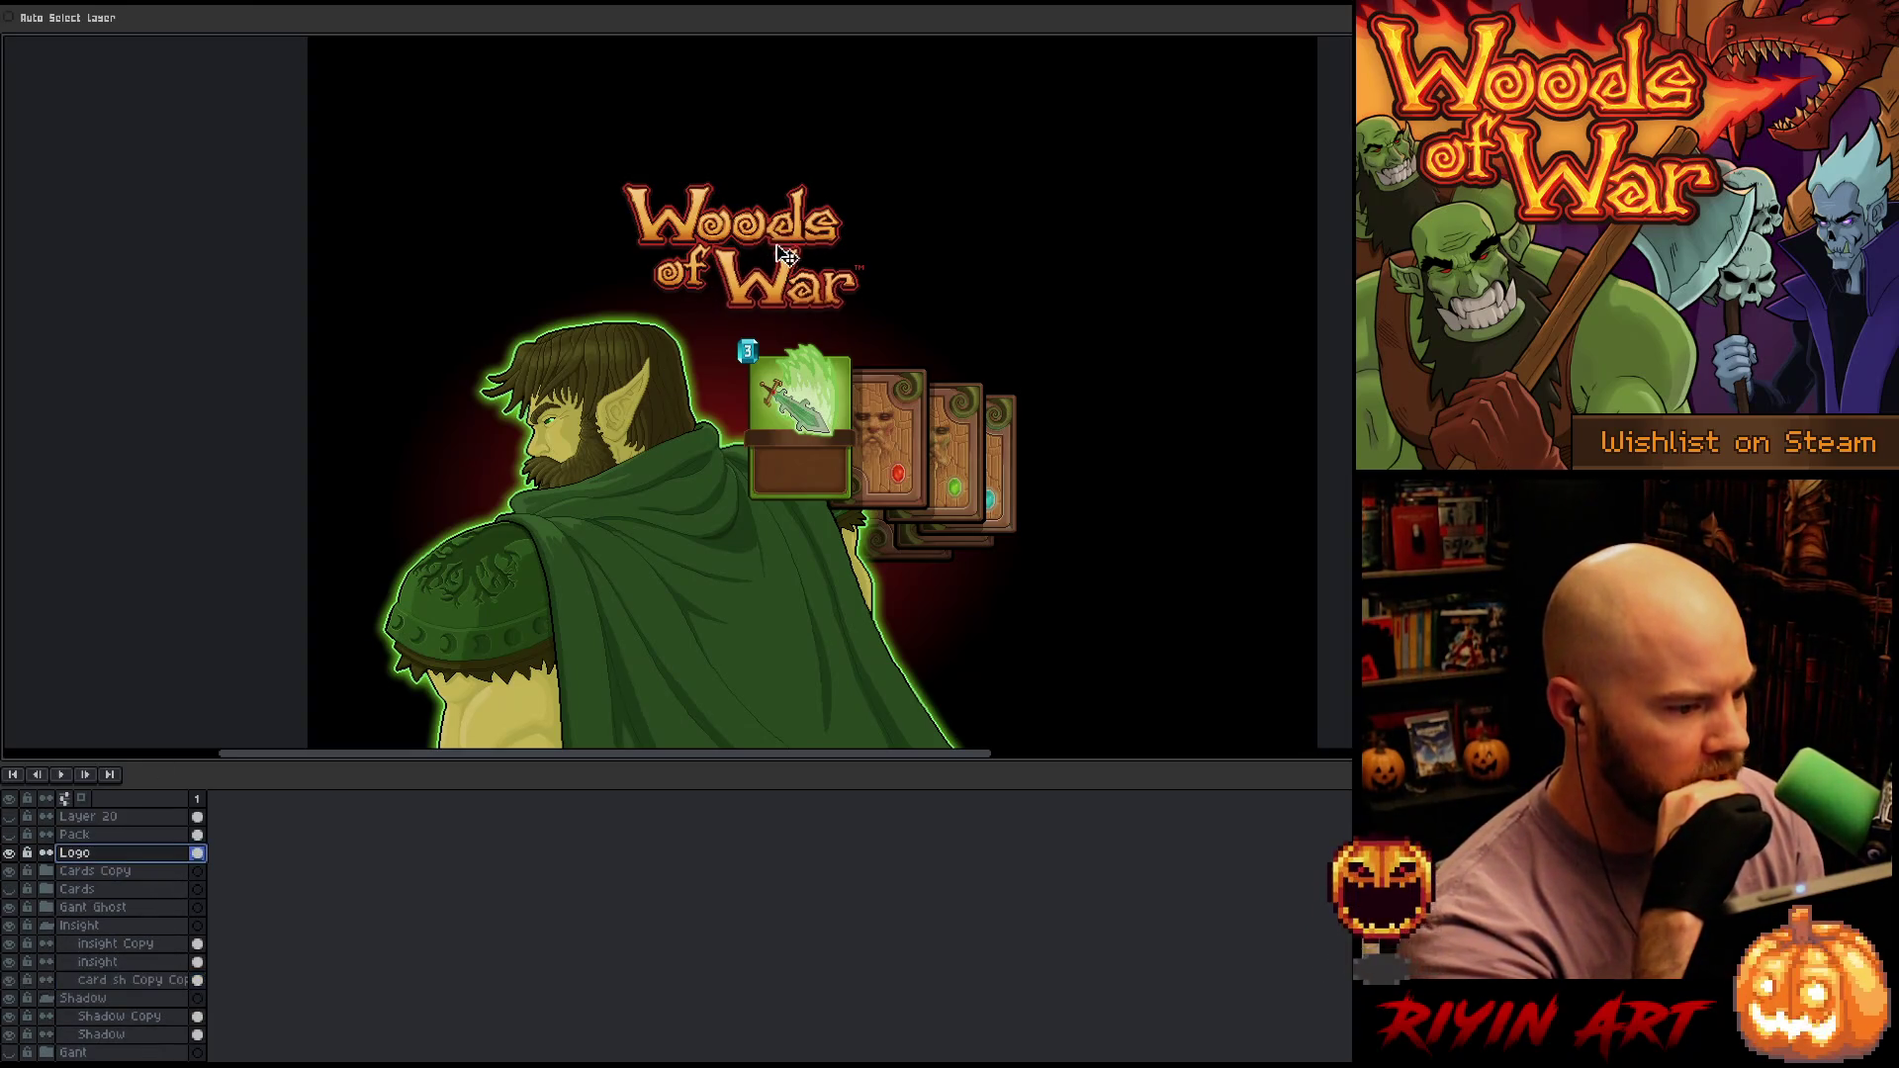
{"action": "mouse_move", "coordinate": [782, 254]}
{"action": "left_mouse_down"}
{"action": "mouse_move", "coordinate": [772, 544]}
{"action": "mouse_move", "coordinate": [806, 303]}
{"action": "mouse_move", "coordinate": [752, 481]}
{"action": "mouse_move", "coordinate": [976, 429]}
{"action": "mouse_move", "coordinate": [786, 564]}
{"action": "mouse_move", "coordinate": [440, 442]}
{"action": "mouse_move", "coordinate": [1186, 415]}
{"action": "mouse_move", "coordinate": [994, 423]}
{"action": "mouse_move", "coordinate": [1022, 390]}
{"action": "left_mouse_up"}
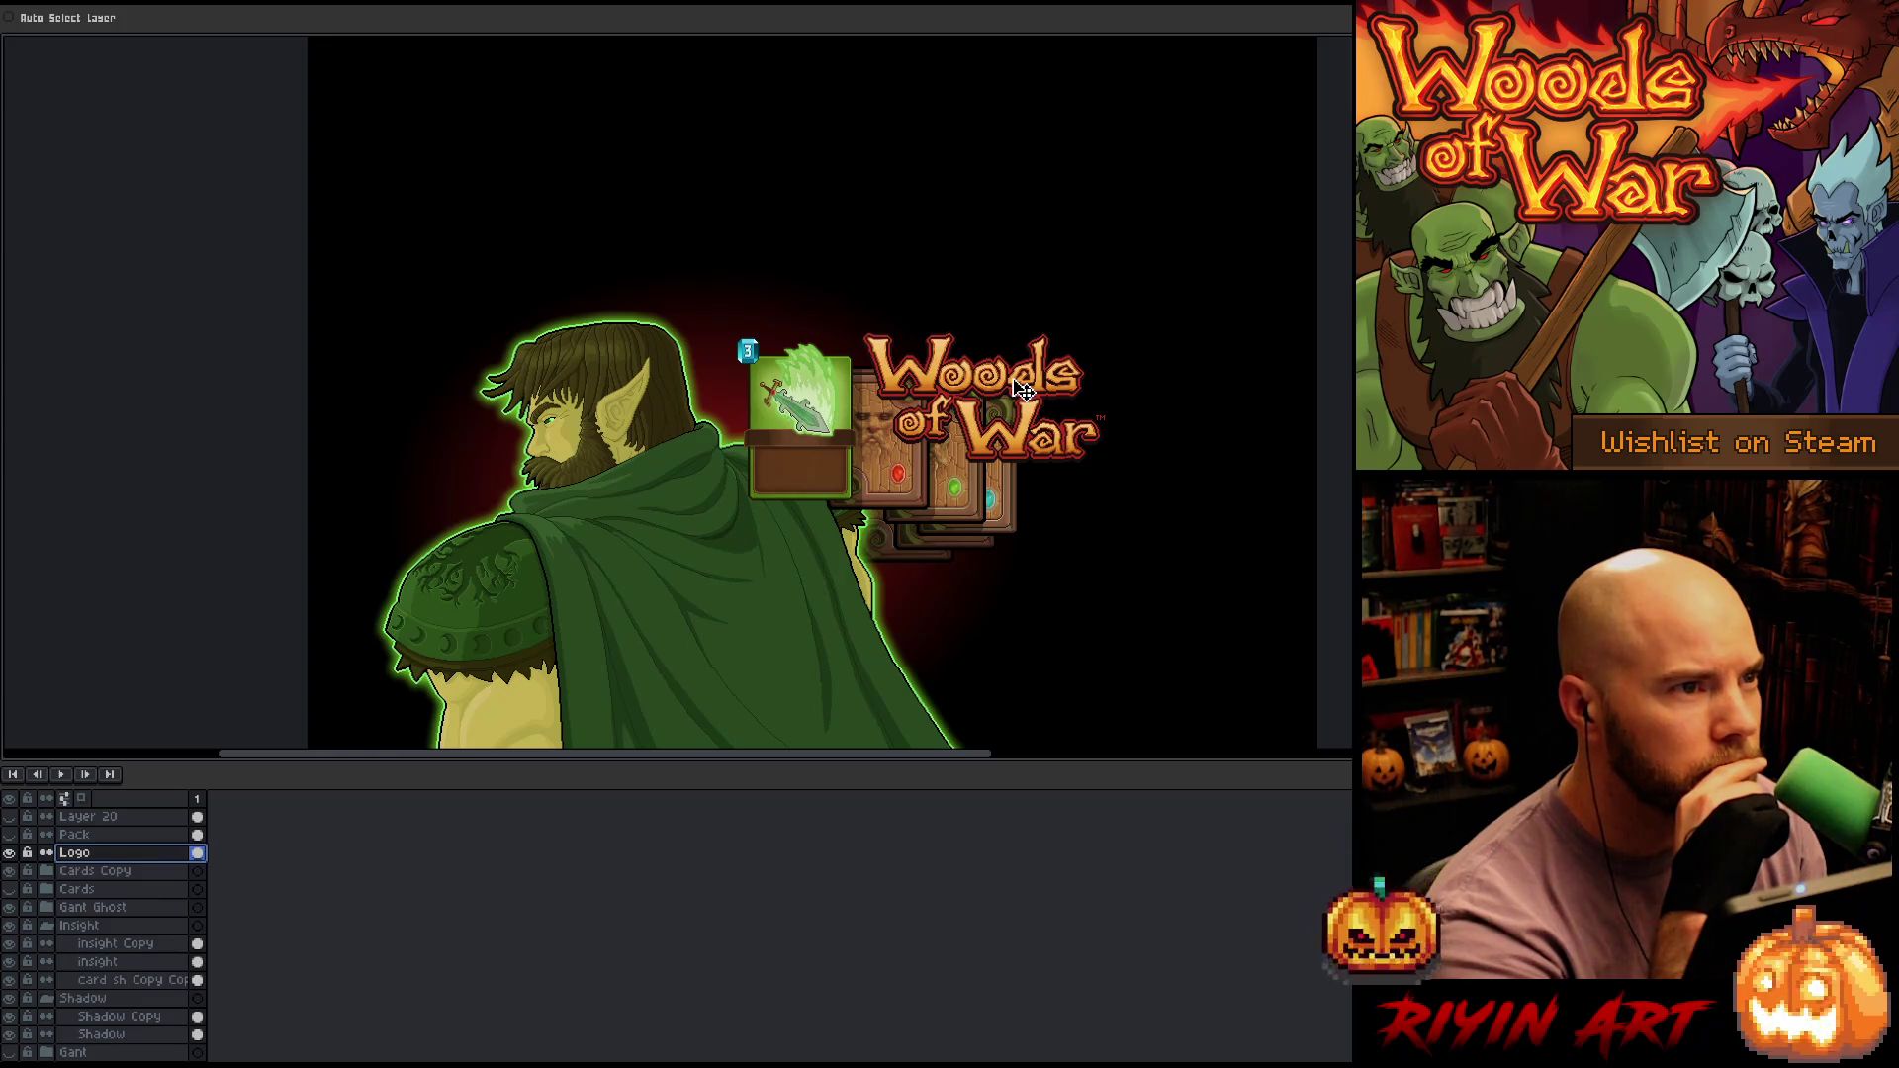
{"action": "scroll", "coordinate": [897, 430], "scroll_direction": "up", "scroll_amount": 2}
{"action": "scroll", "coordinate": [897, 431], "scroll_direction": "down", "scroll_amount": 1}
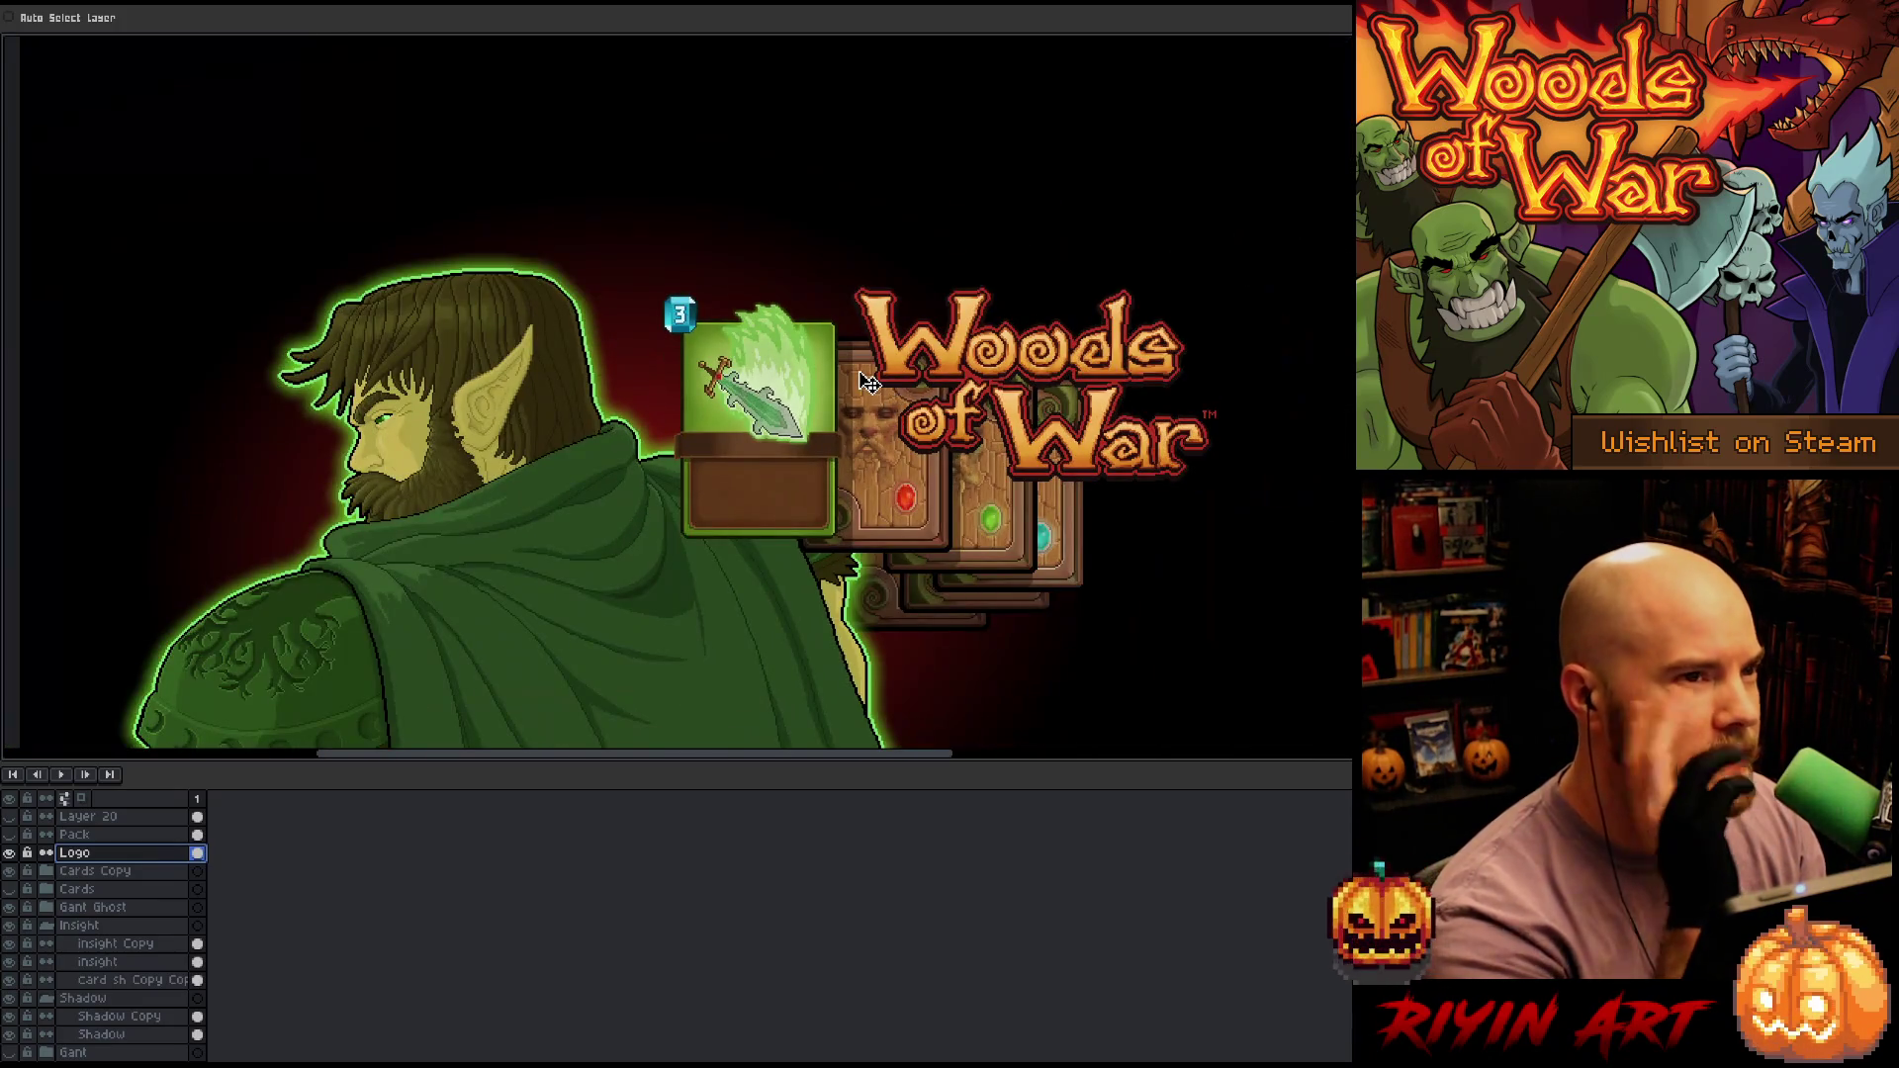
{"action": "mouse_move", "coordinate": [956, 373]}
{"action": "left_mouse_down"}
{"action": "mouse_move", "coordinate": [589, 170]}
{"action": "mouse_move", "coordinate": [841, 178]}
{"action": "mouse_move", "coordinate": [594, 636]}
{"action": "left_mouse_up"}
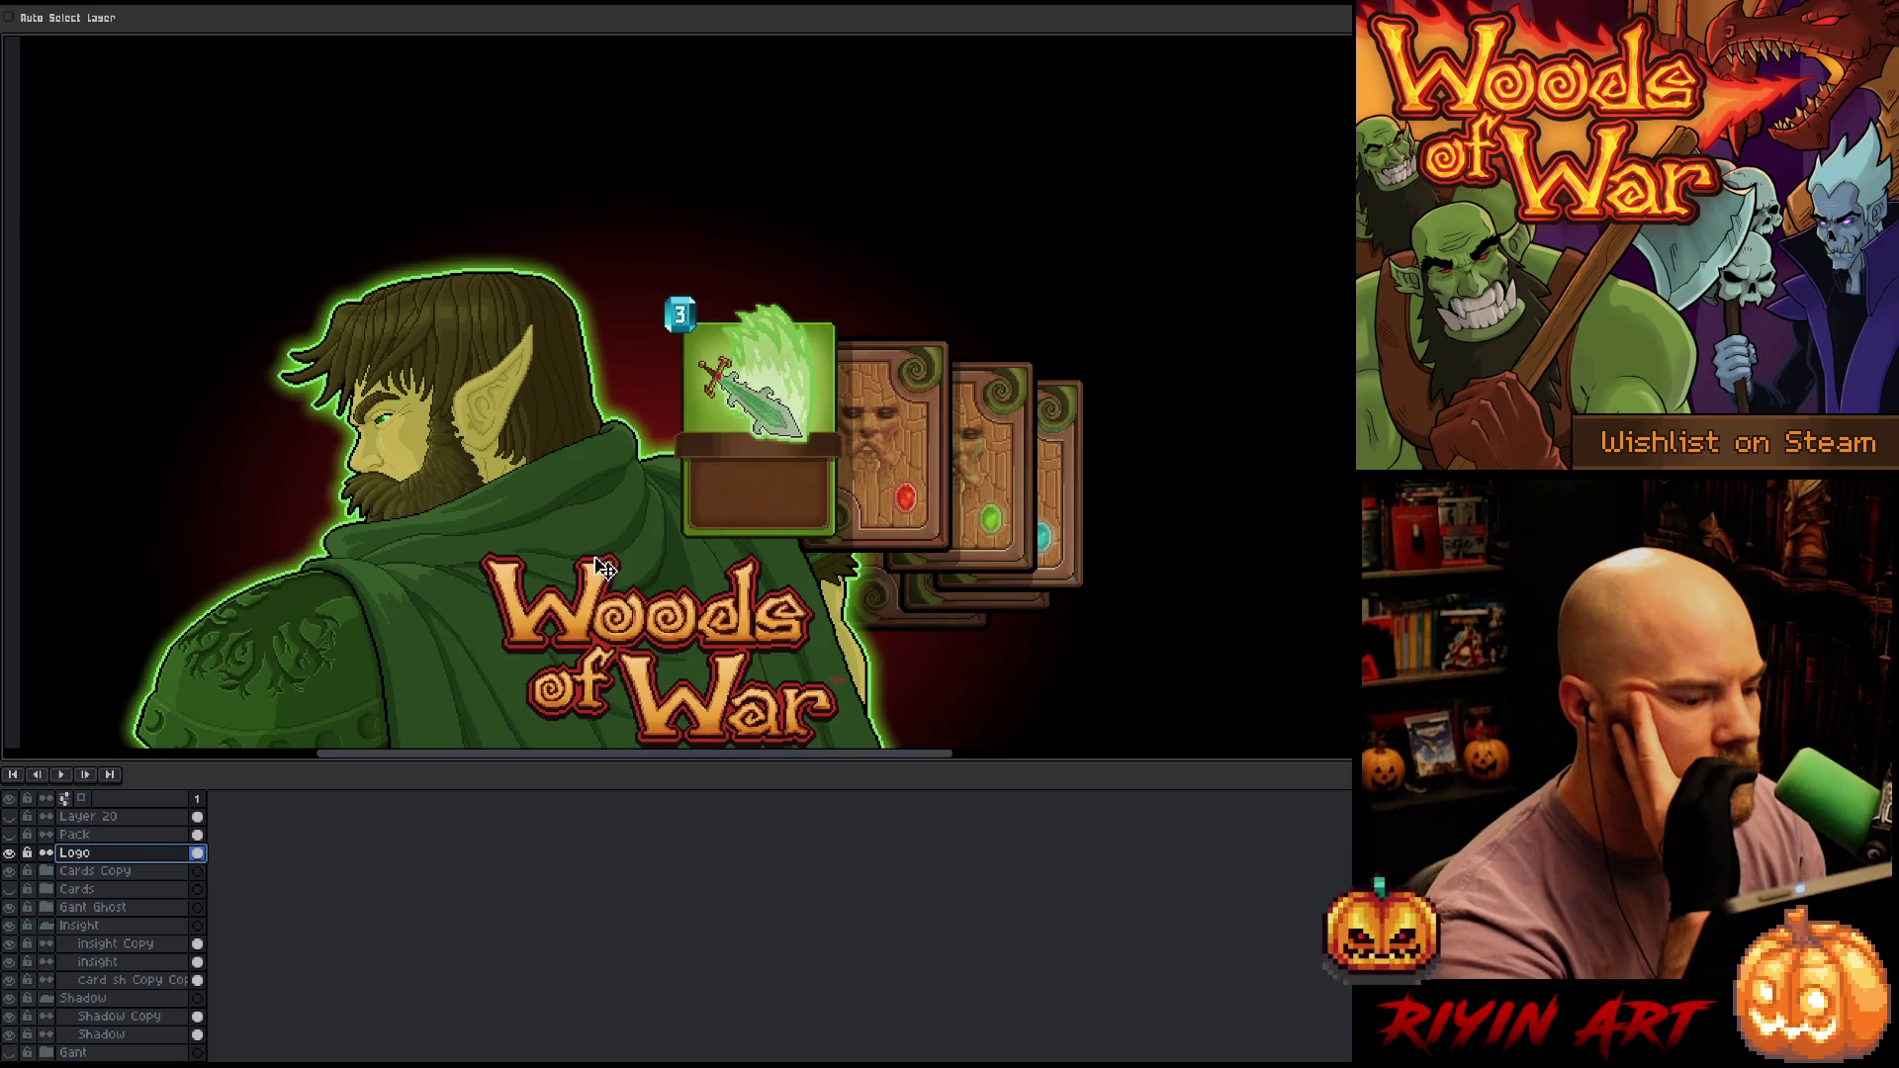
{"action": "scroll", "coordinate": [608, 562], "scroll_direction": "down", "scroll_amount": 1}
{"action": "scroll", "coordinate": [630, 665], "scroll_direction": "up", "scroll_amount": 1}
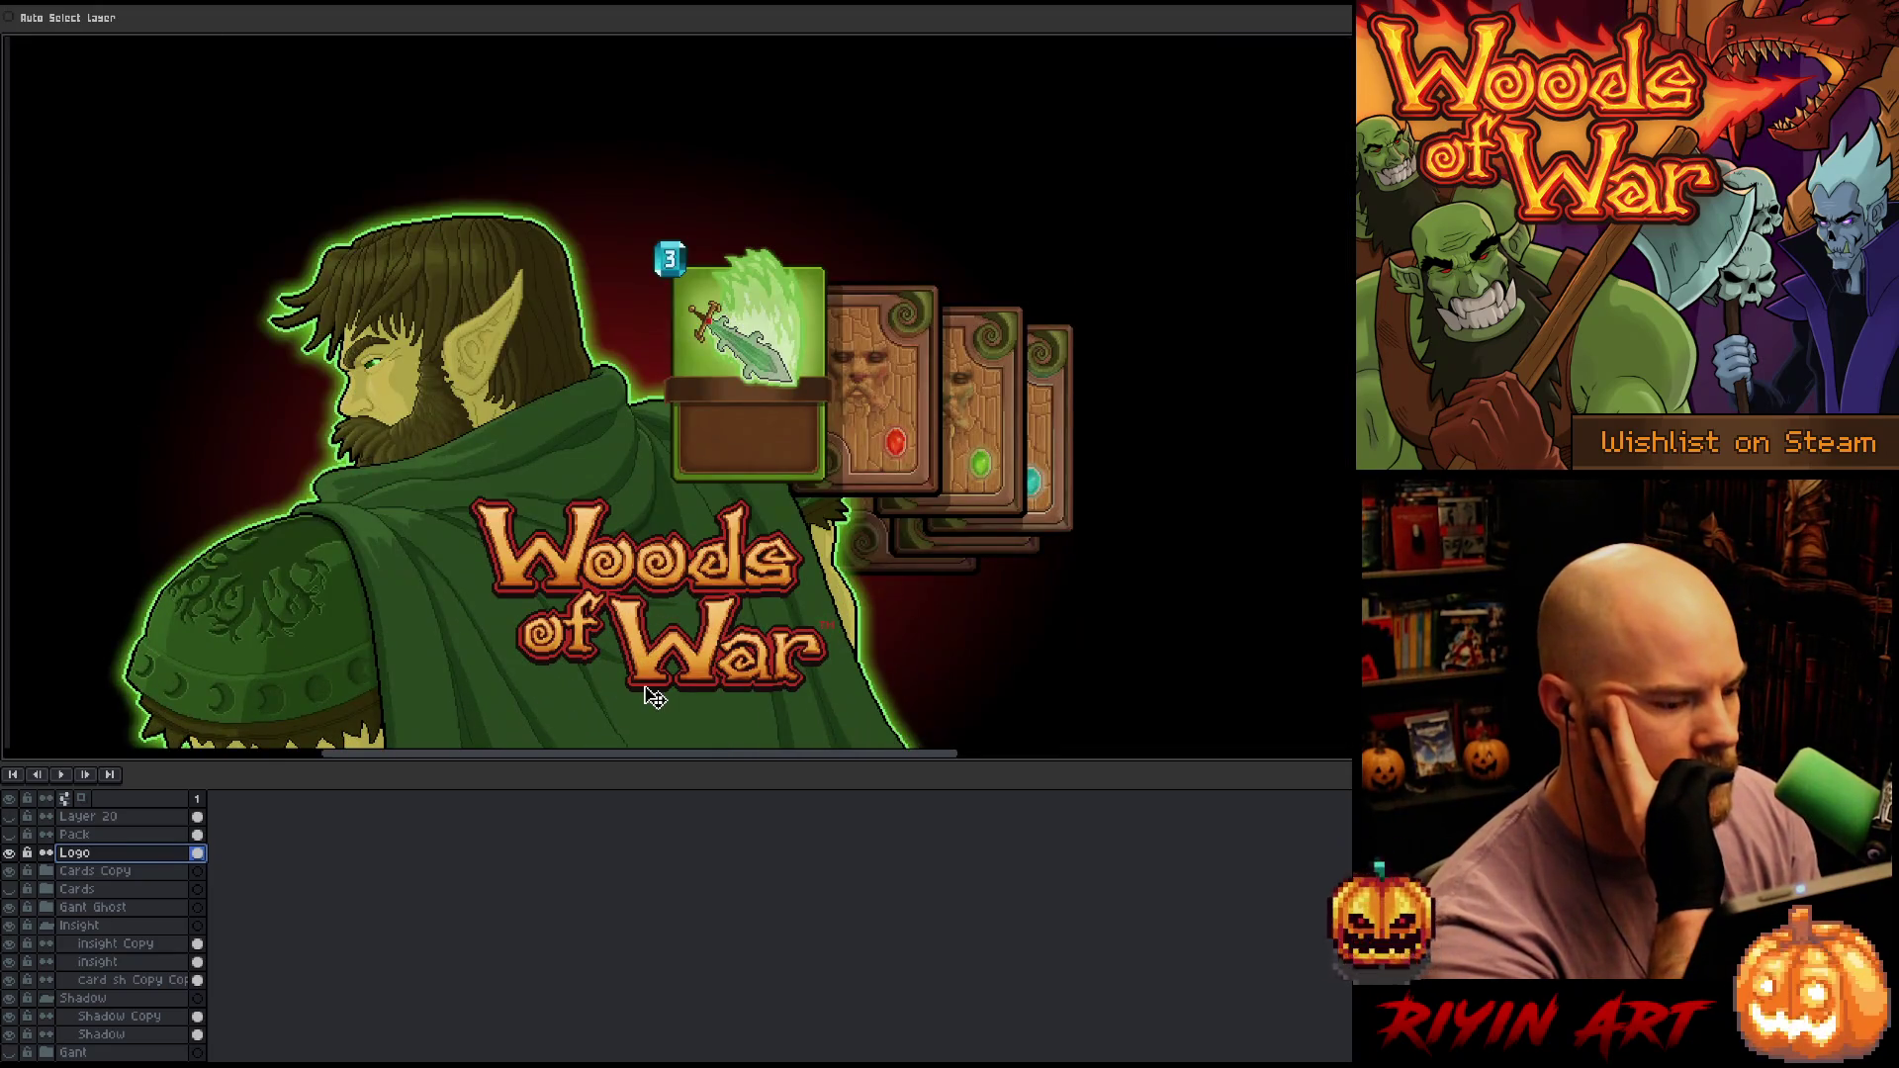
With the timeline hidden, test logo spots around the cards, settling it centred above them
{"action": "key", "text": "Tab"}
{"action": "mouse_move", "coordinate": [653, 579]}
{"action": "left_mouse_down"}
{"action": "mouse_move", "coordinate": [844, 593]}
{"action": "mouse_move", "coordinate": [884, 574]}
{"action": "left_mouse_up"}
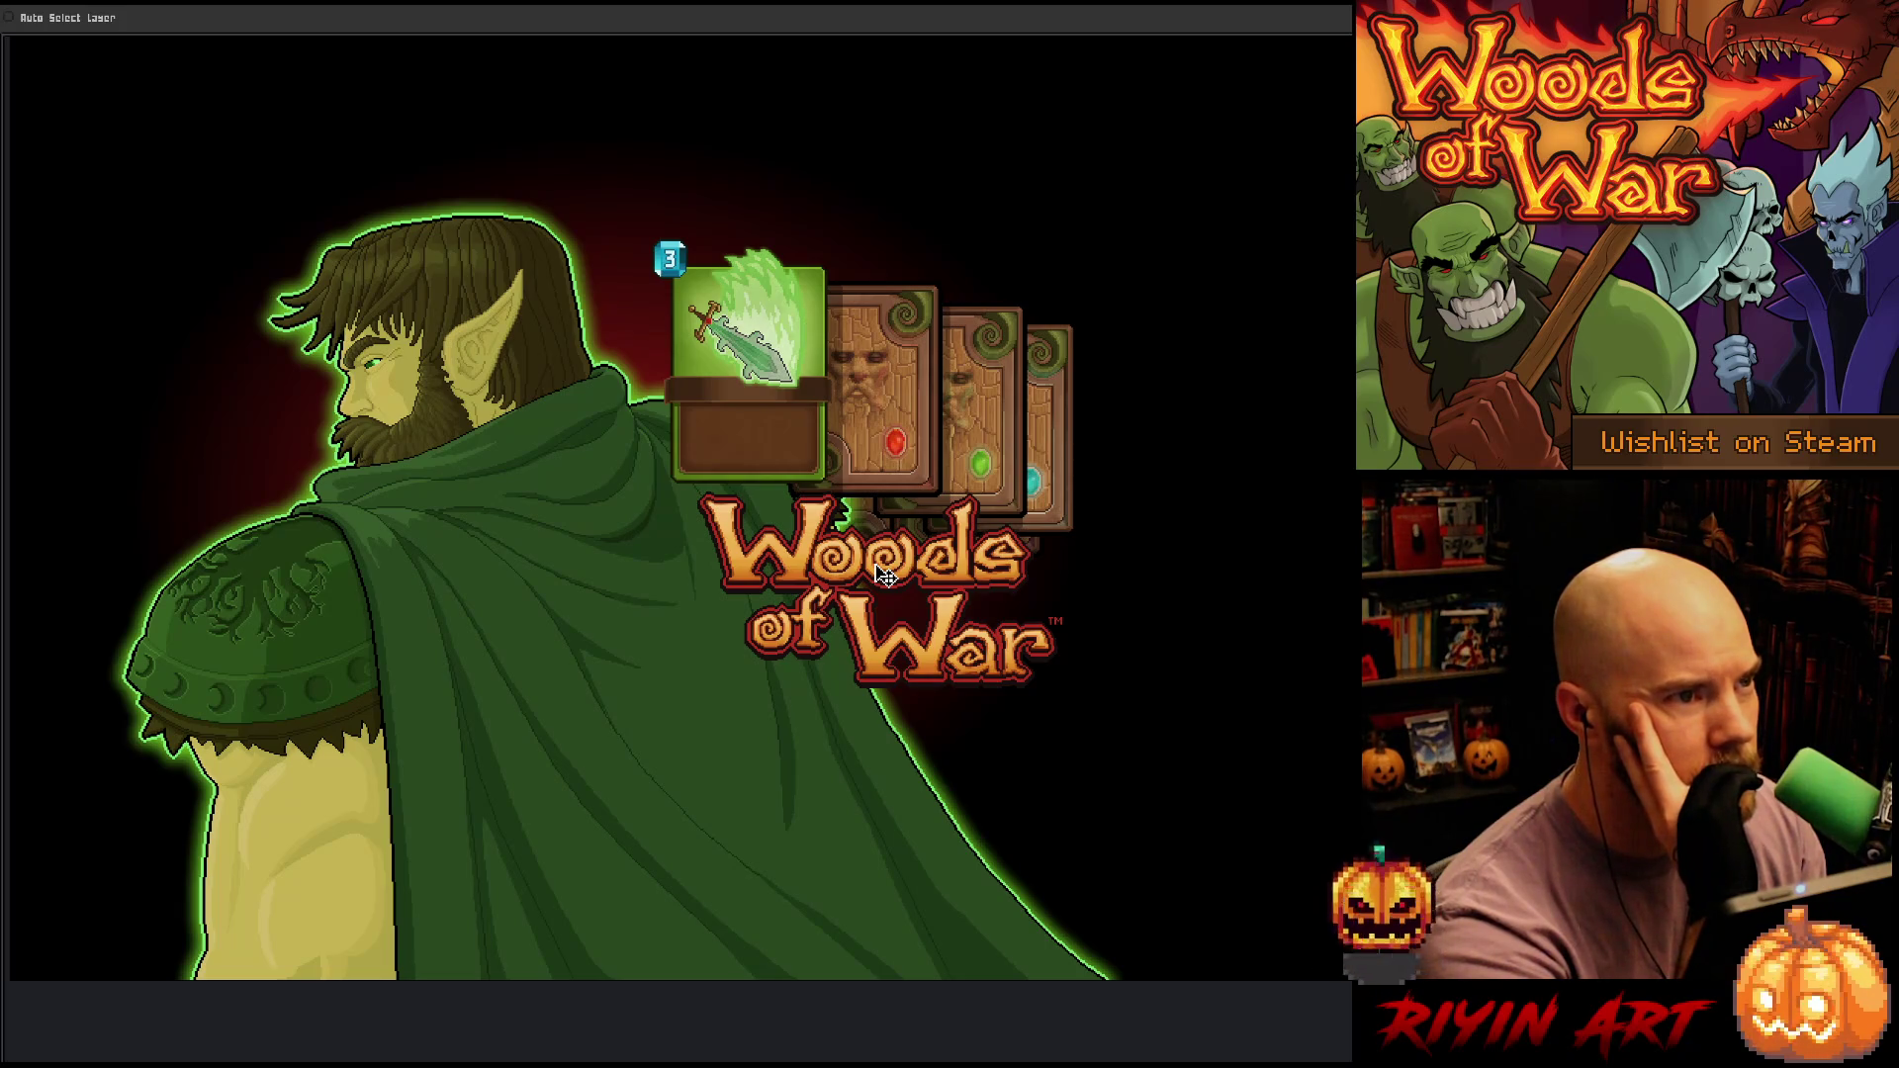
{"action": "mouse_move", "coordinate": [884, 575]}
{"action": "left_mouse_down"}
{"action": "mouse_move", "coordinate": [963, 352]}
{"action": "mouse_move", "coordinate": [1016, 270]}
{"action": "mouse_move", "coordinate": [1001, 288]}
{"action": "mouse_move", "coordinate": [455, 282]}
{"action": "mouse_move", "coordinate": [524, 297]}
{"action": "mouse_move", "coordinate": [284, 405]}
{"action": "mouse_move", "coordinate": [257, 381]}
{"action": "mouse_move", "coordinate": [227, 445]}
{"action": "mouse_move", "coordinate": [296, 495]}
{"action": "mouse_move", "coordinate": [574, 496]}
{"action": "mouse_move", "coordinate": [638, 465]}
{"action": "mouse_move", "coordinate": [595, 522]}
{"action": "mouse_move", "coordinate": [605, 487]}
{"action": "left_mouse_up"}
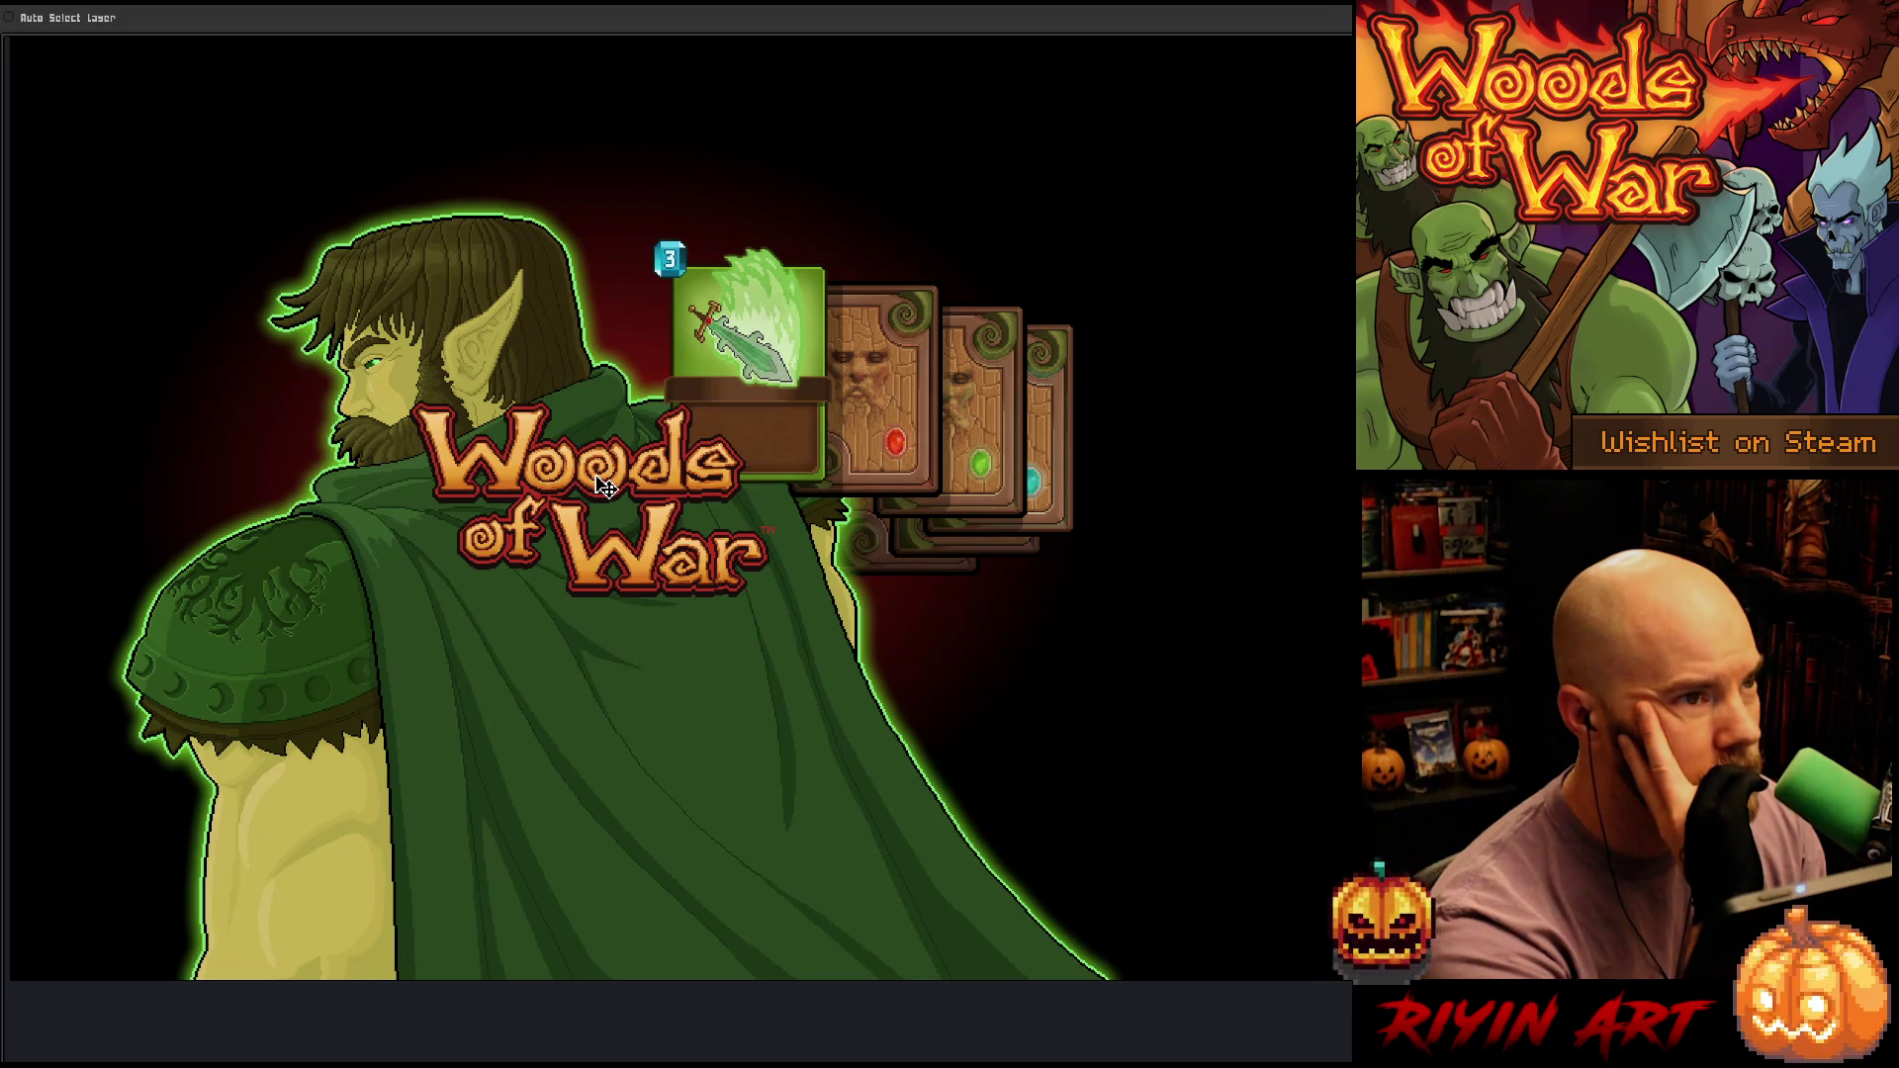
{"action": "mouse_move", "coordinate": [605, 487]}
{"action": "left_mouse_down"}
{"action": "mouse_move", "coordinate": [747, 277]}
{"action": "mouse_move", "coordinate": [734, 253]}
{"action": "mouse_move", "coordinate": [590, 211]}
{"action": "mouse_move", "coordinate": [226, 164]}
{"action": "mouse_move", "coordinate": [453, 400]}
{"action": "mouse_move", "coordinate": [636, 544]}
{"action": "mouse_move", "coordinate": [608, 578]}
{"action": "left_mouse_up"}
{"action": "scroll", "coordinate": [534, 507], "scroll_direction": "down", "scroll_amount": 3}
{"action": "scroll", "coordinate": [534, 507], "scroll_direction": "up", "scroll_amount": 3}
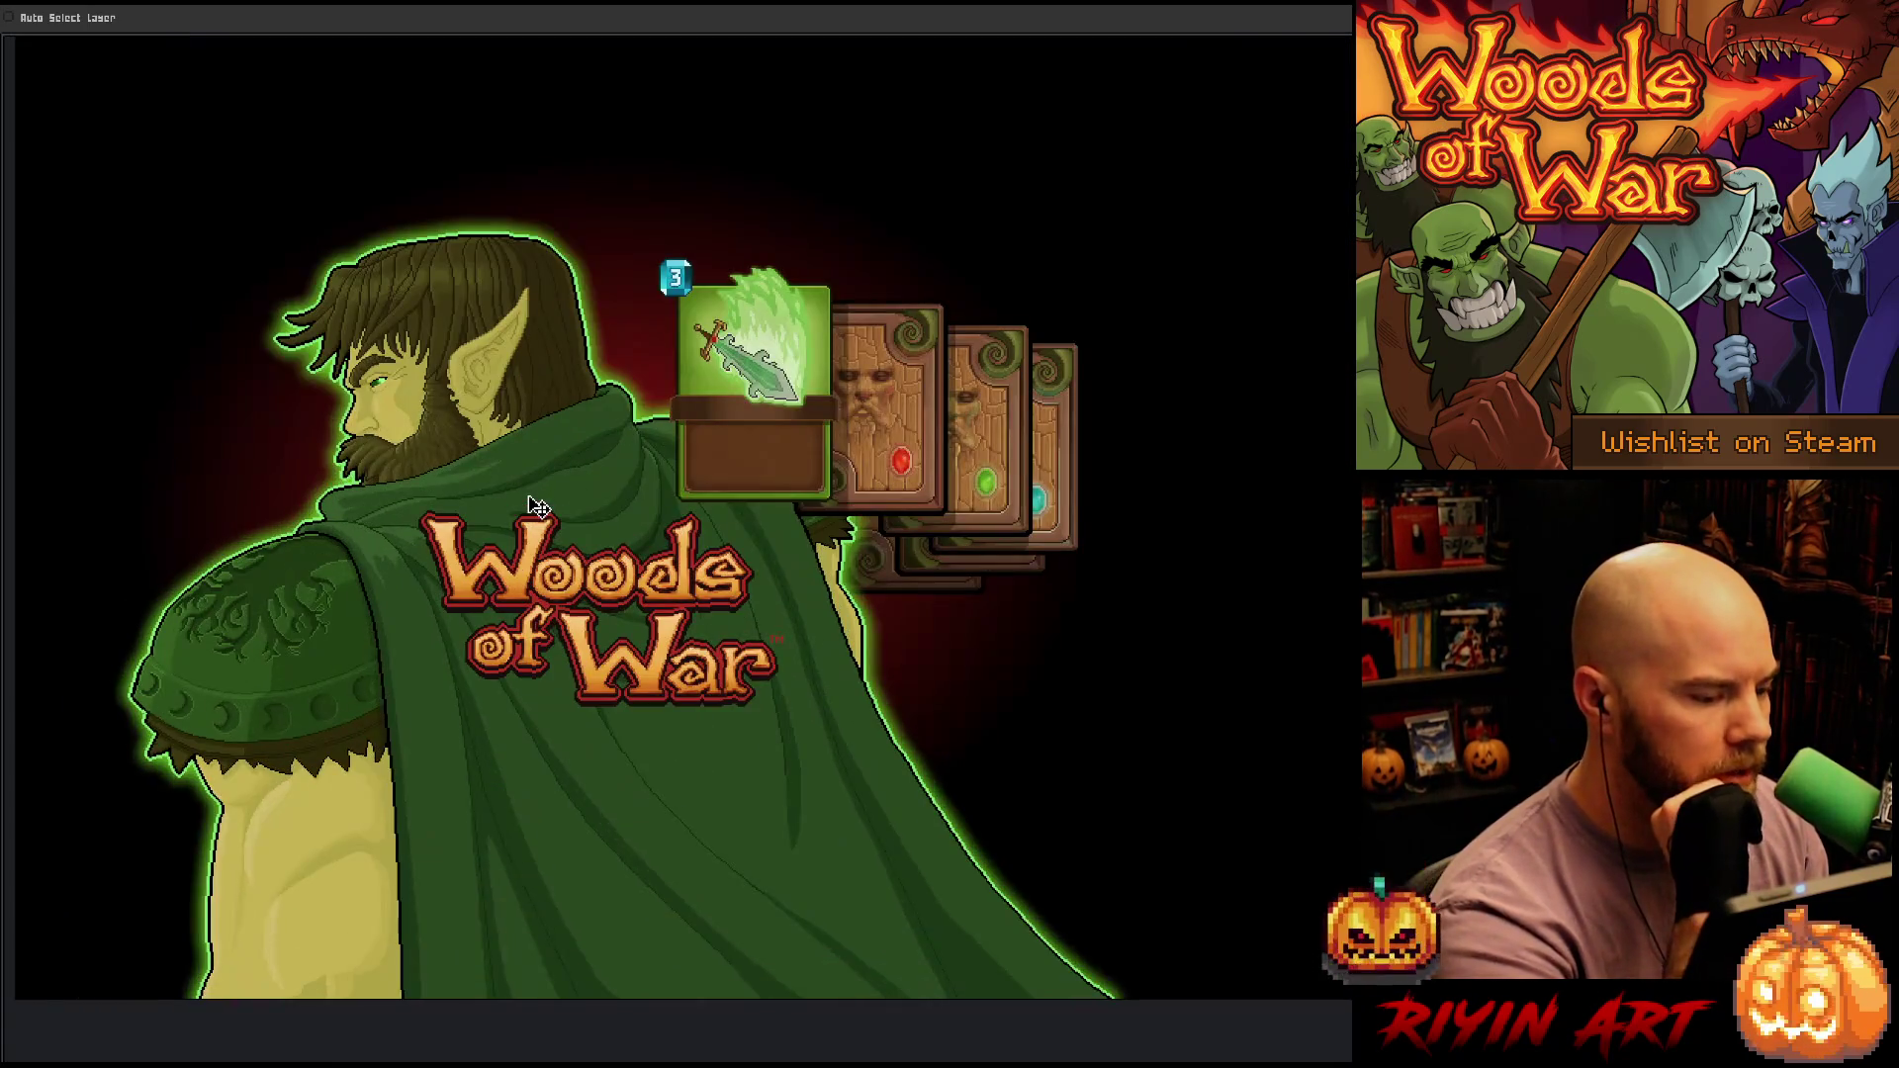
{"action": "mouse_move", "coordinate": [616, 587]}
{"action": "left_mouse_down"}
{"action": "mouse_move", "coordinate": [997, 690]}
{"action": "mouse_move", "coordinate": [989, 593]}
{"action": "mouse_move", "coordinate": [806, 246]}
{"action": "mouse_move", "coordinate": [791, 163]}
{"action": "left_mouse_up"}
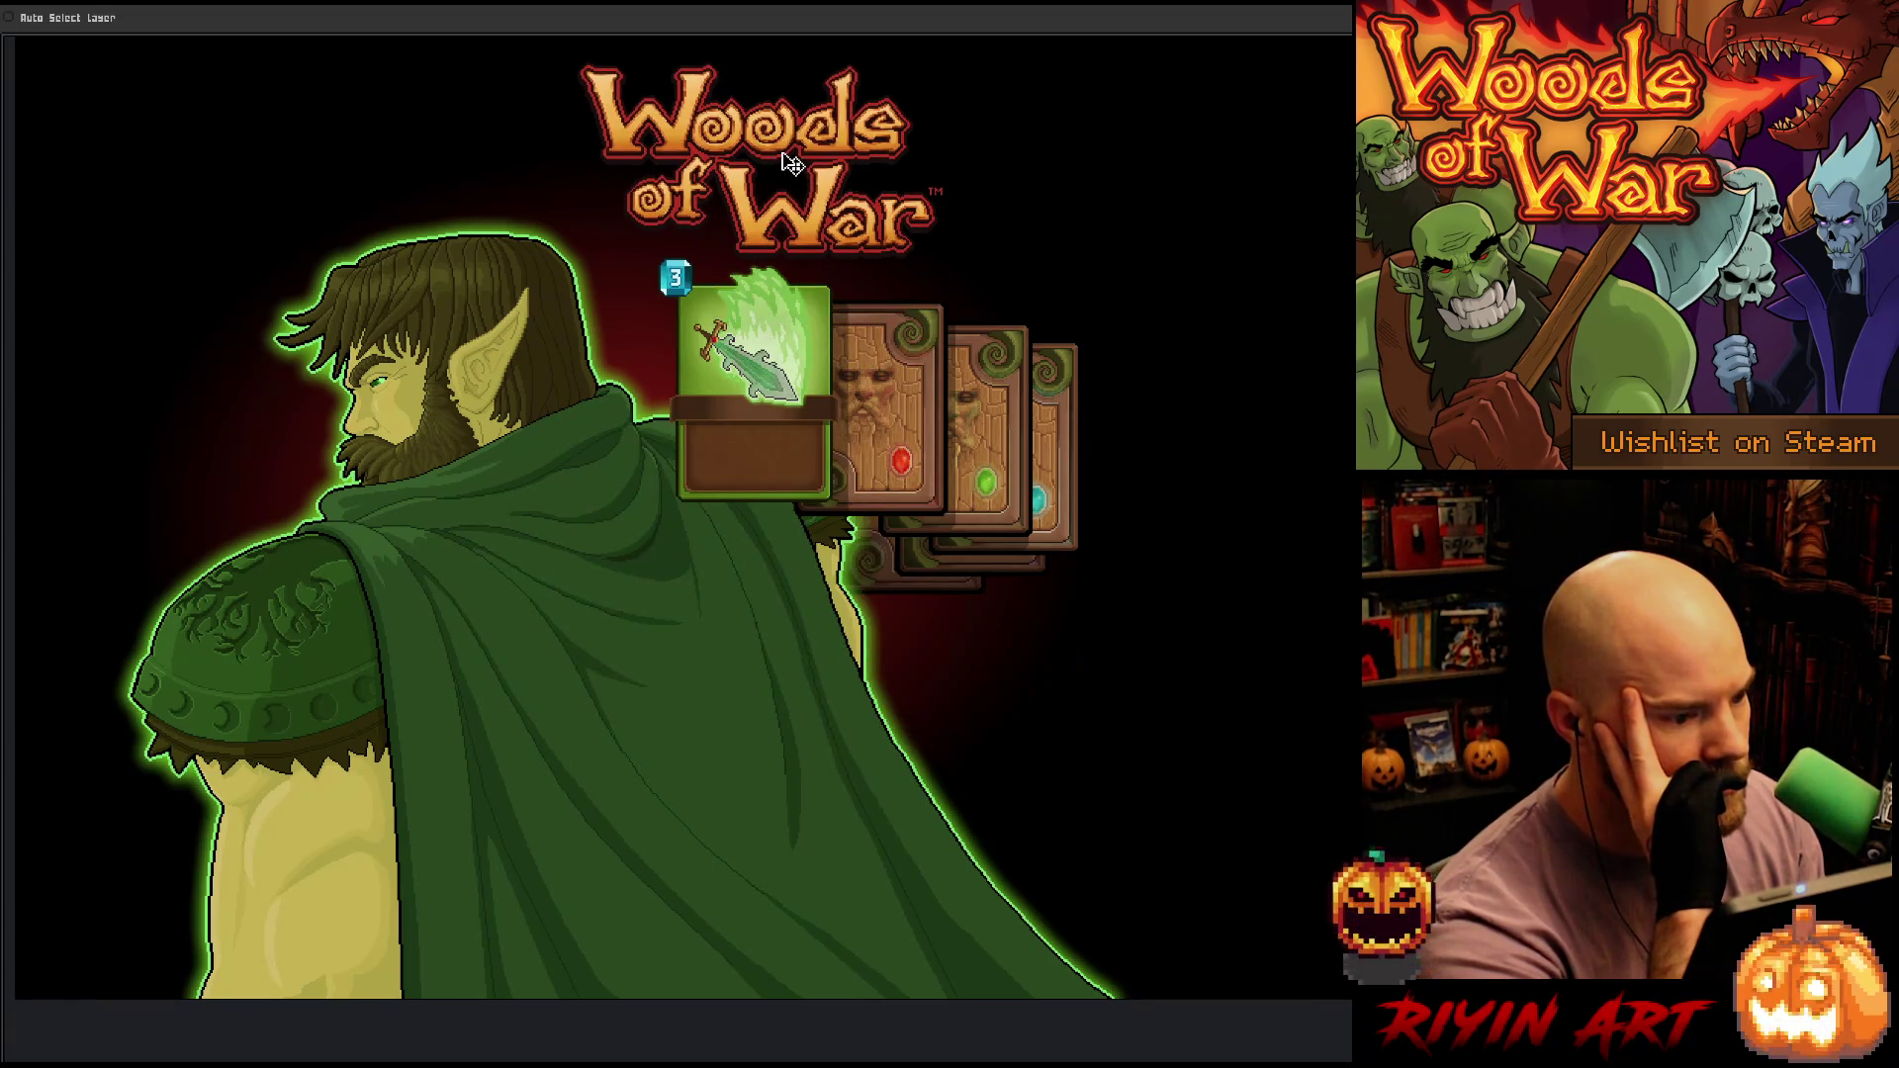
{"action": "scroll", "coordinate": [732, 405], "scroll_direction": "down", "scroll_amount": 3}
{"action": "scroll", "coordinate": [722, 391], "scroll_direction": "up", "scroll_amount": 2}
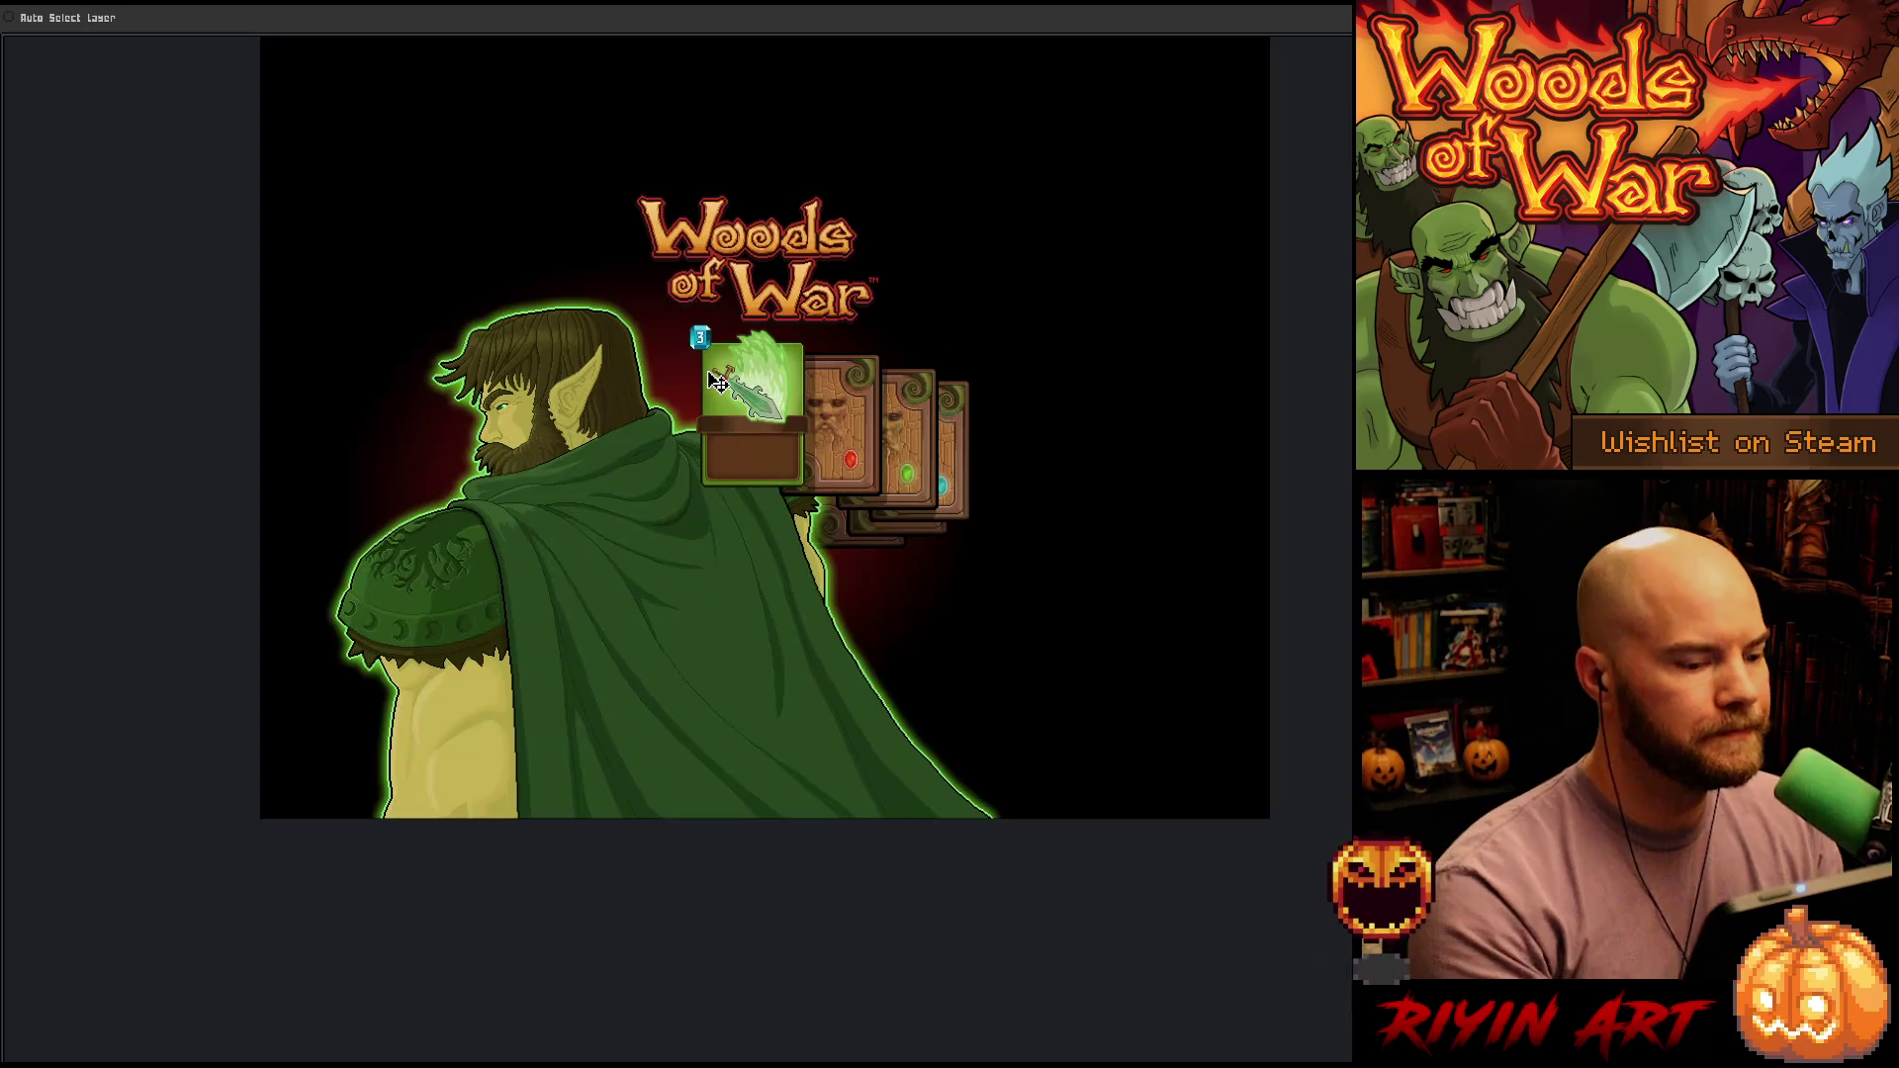
Restore the timeline, show the cropped banner version, and try the logo on the cloak
{"action": "key", "text": "Tab"}
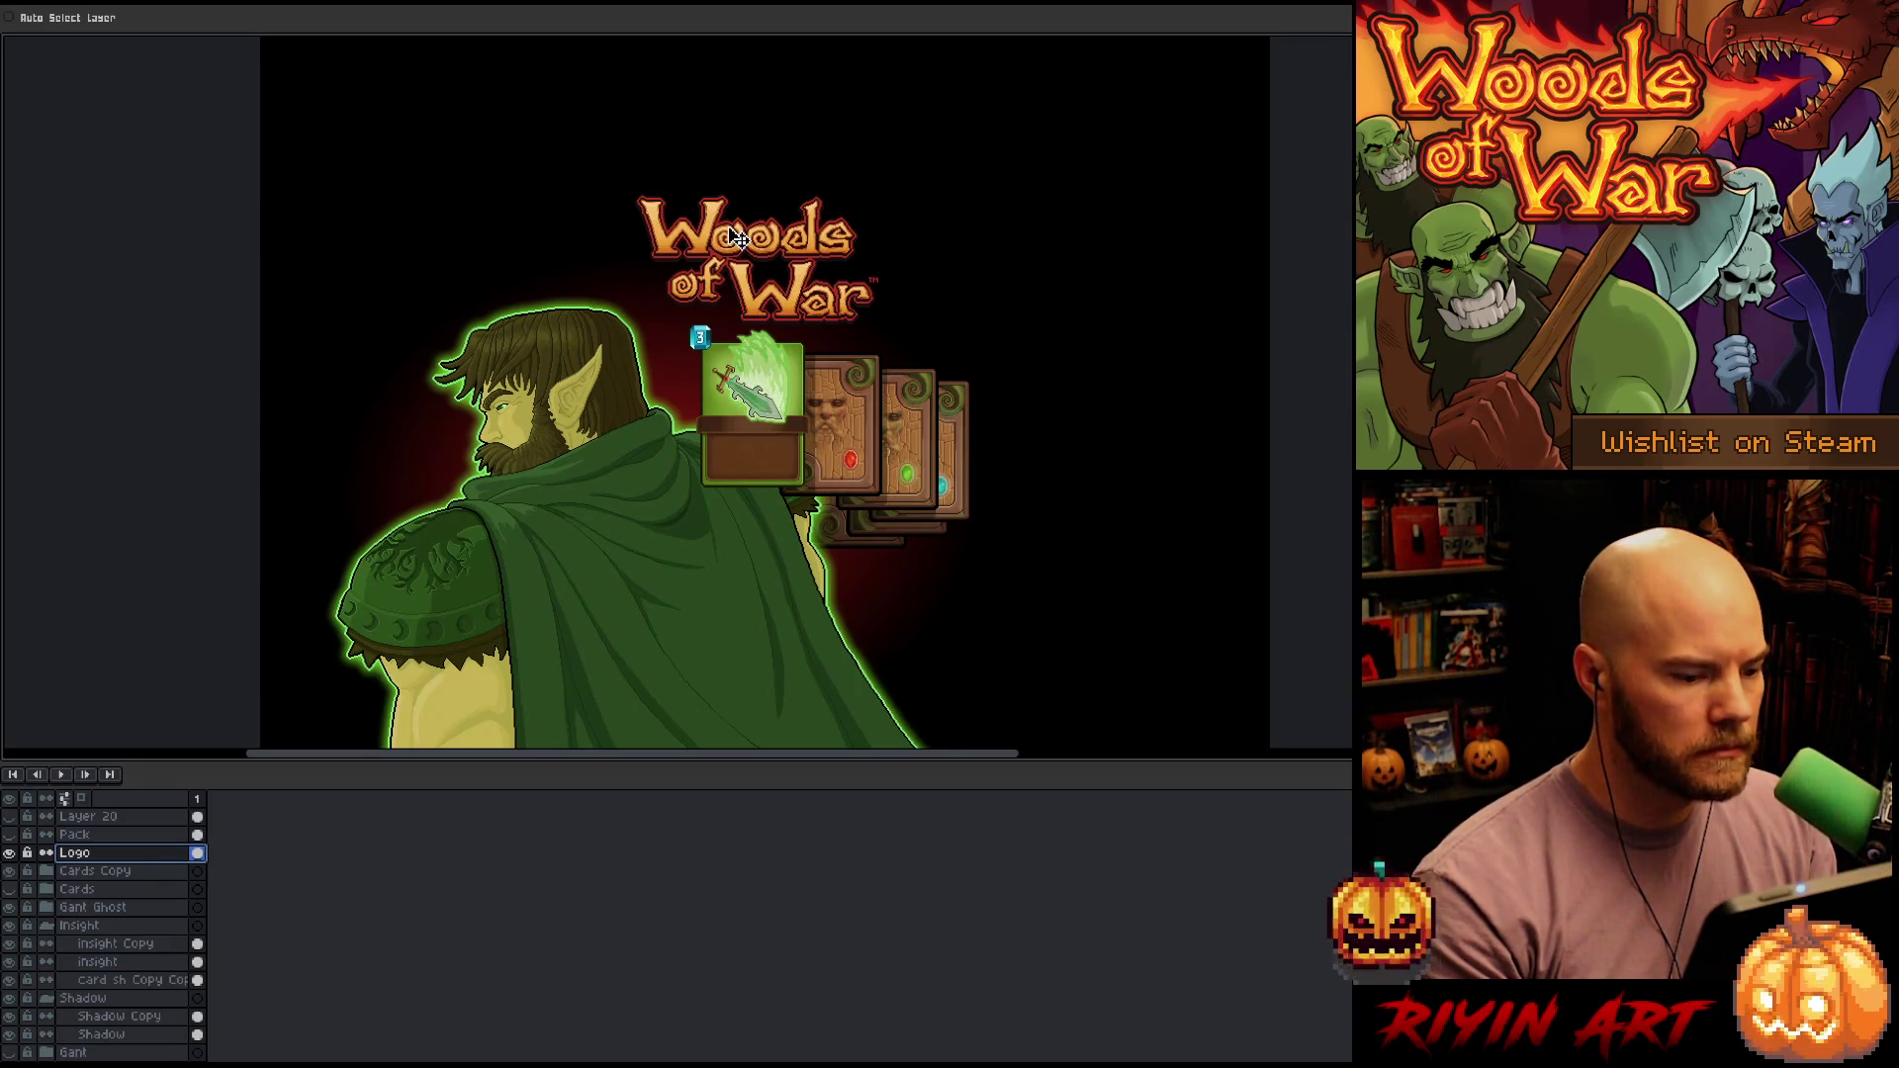
{"action": "left_click", "coordinate": [122, 875]}
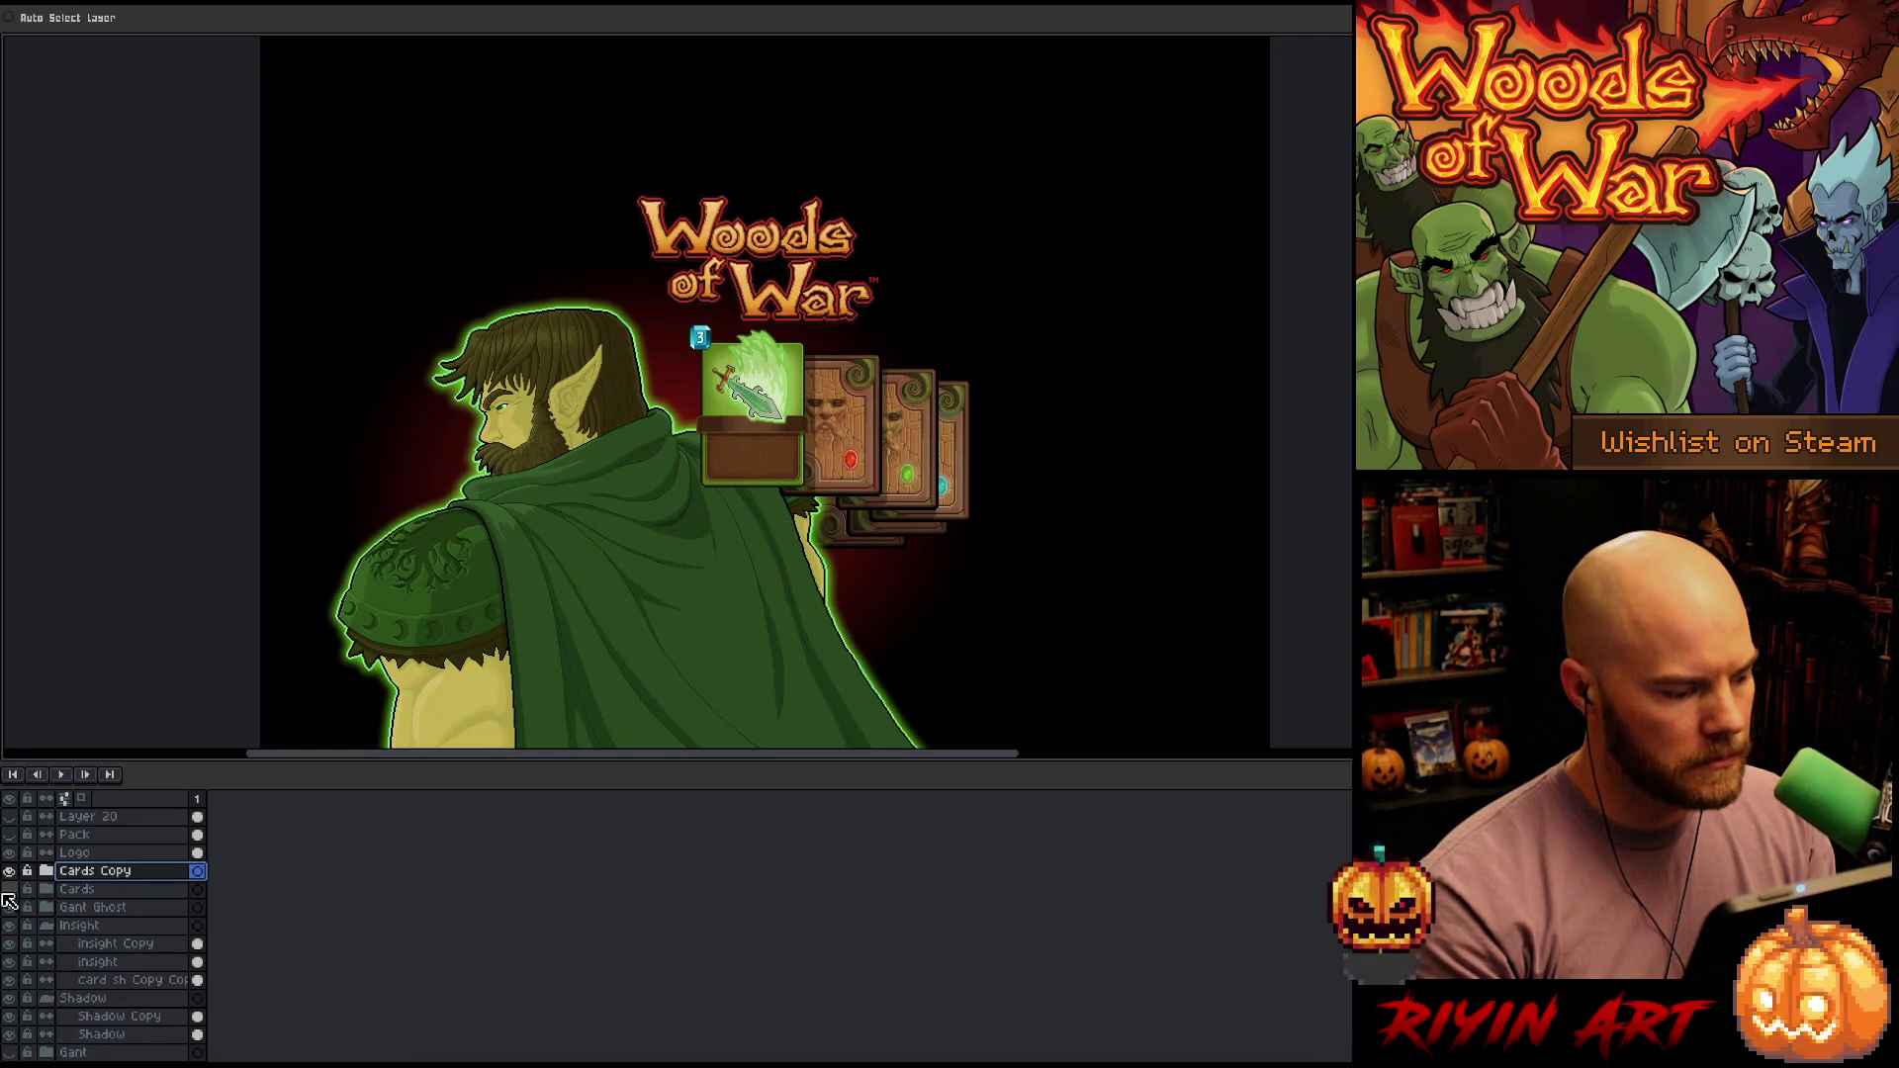
{"action": "left_click", "coordinate": [10, 834]}
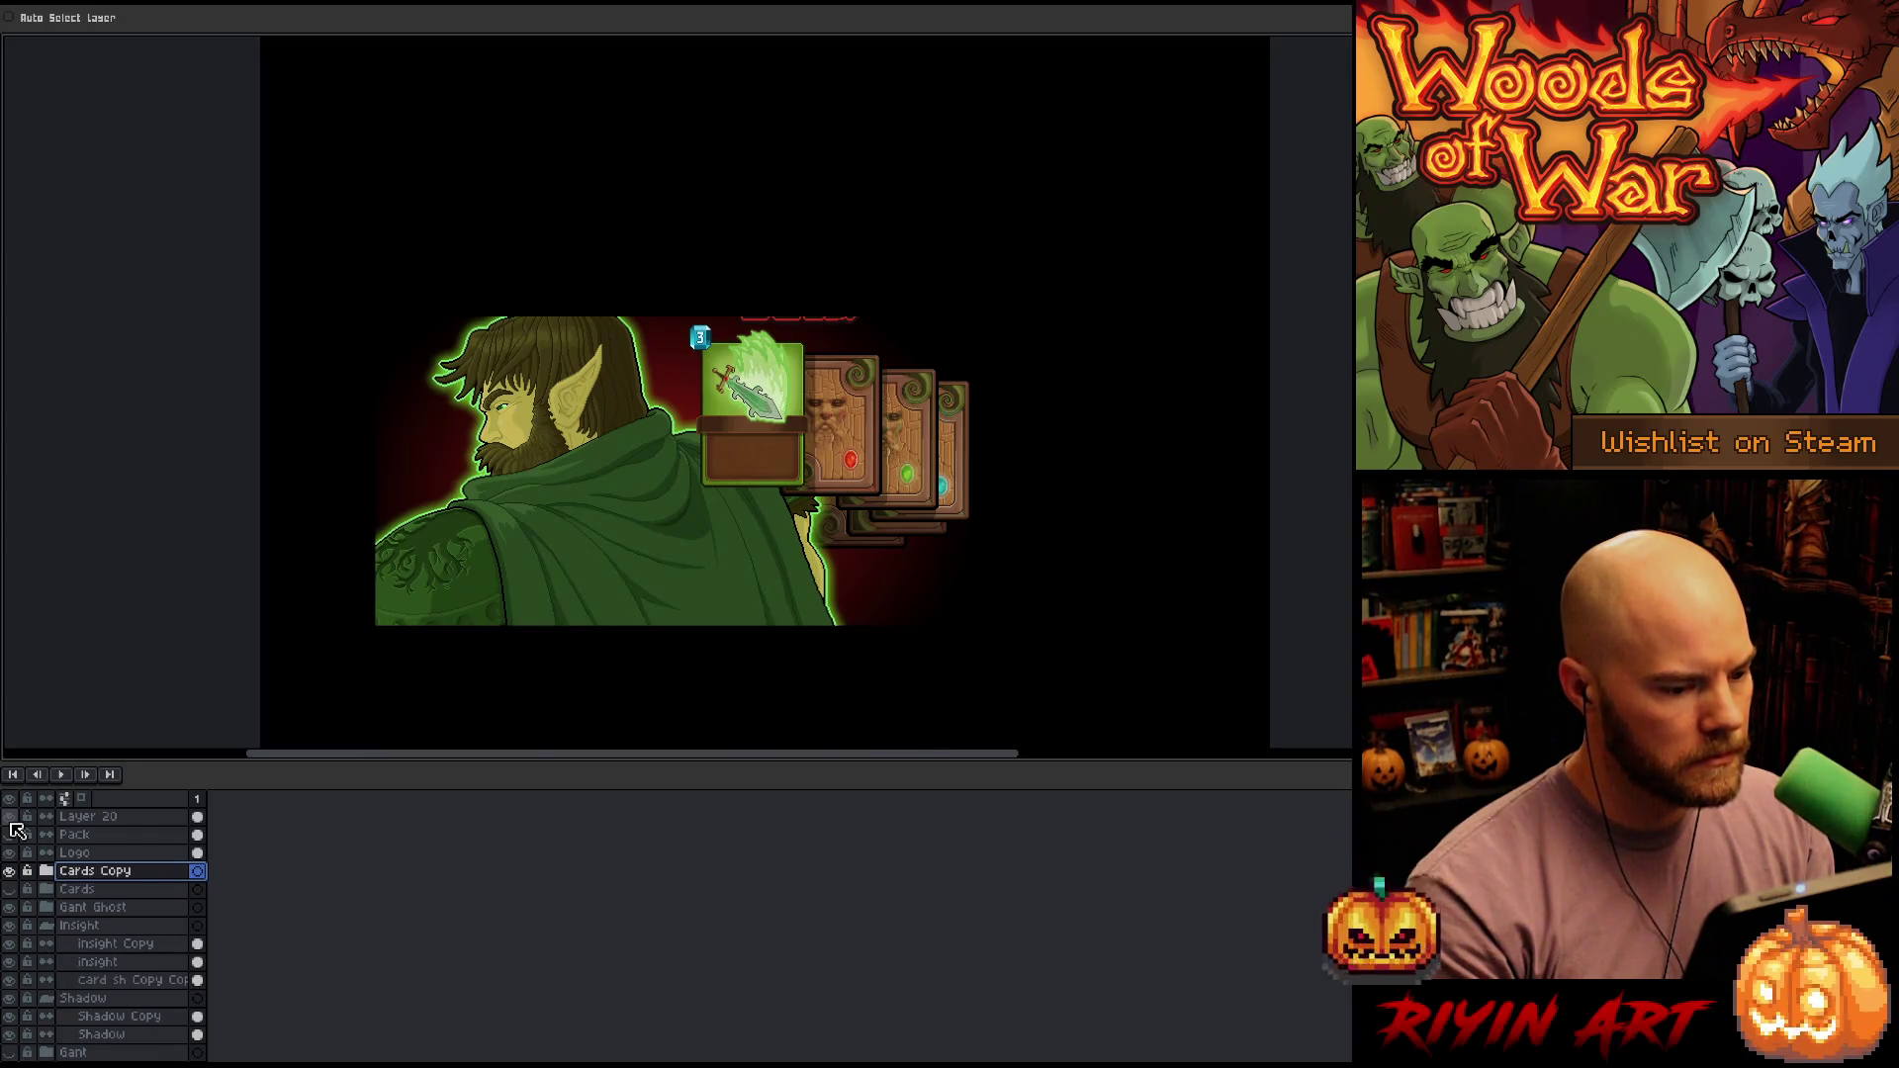
{"action": "left_click", "coordinate": [93, 852]}
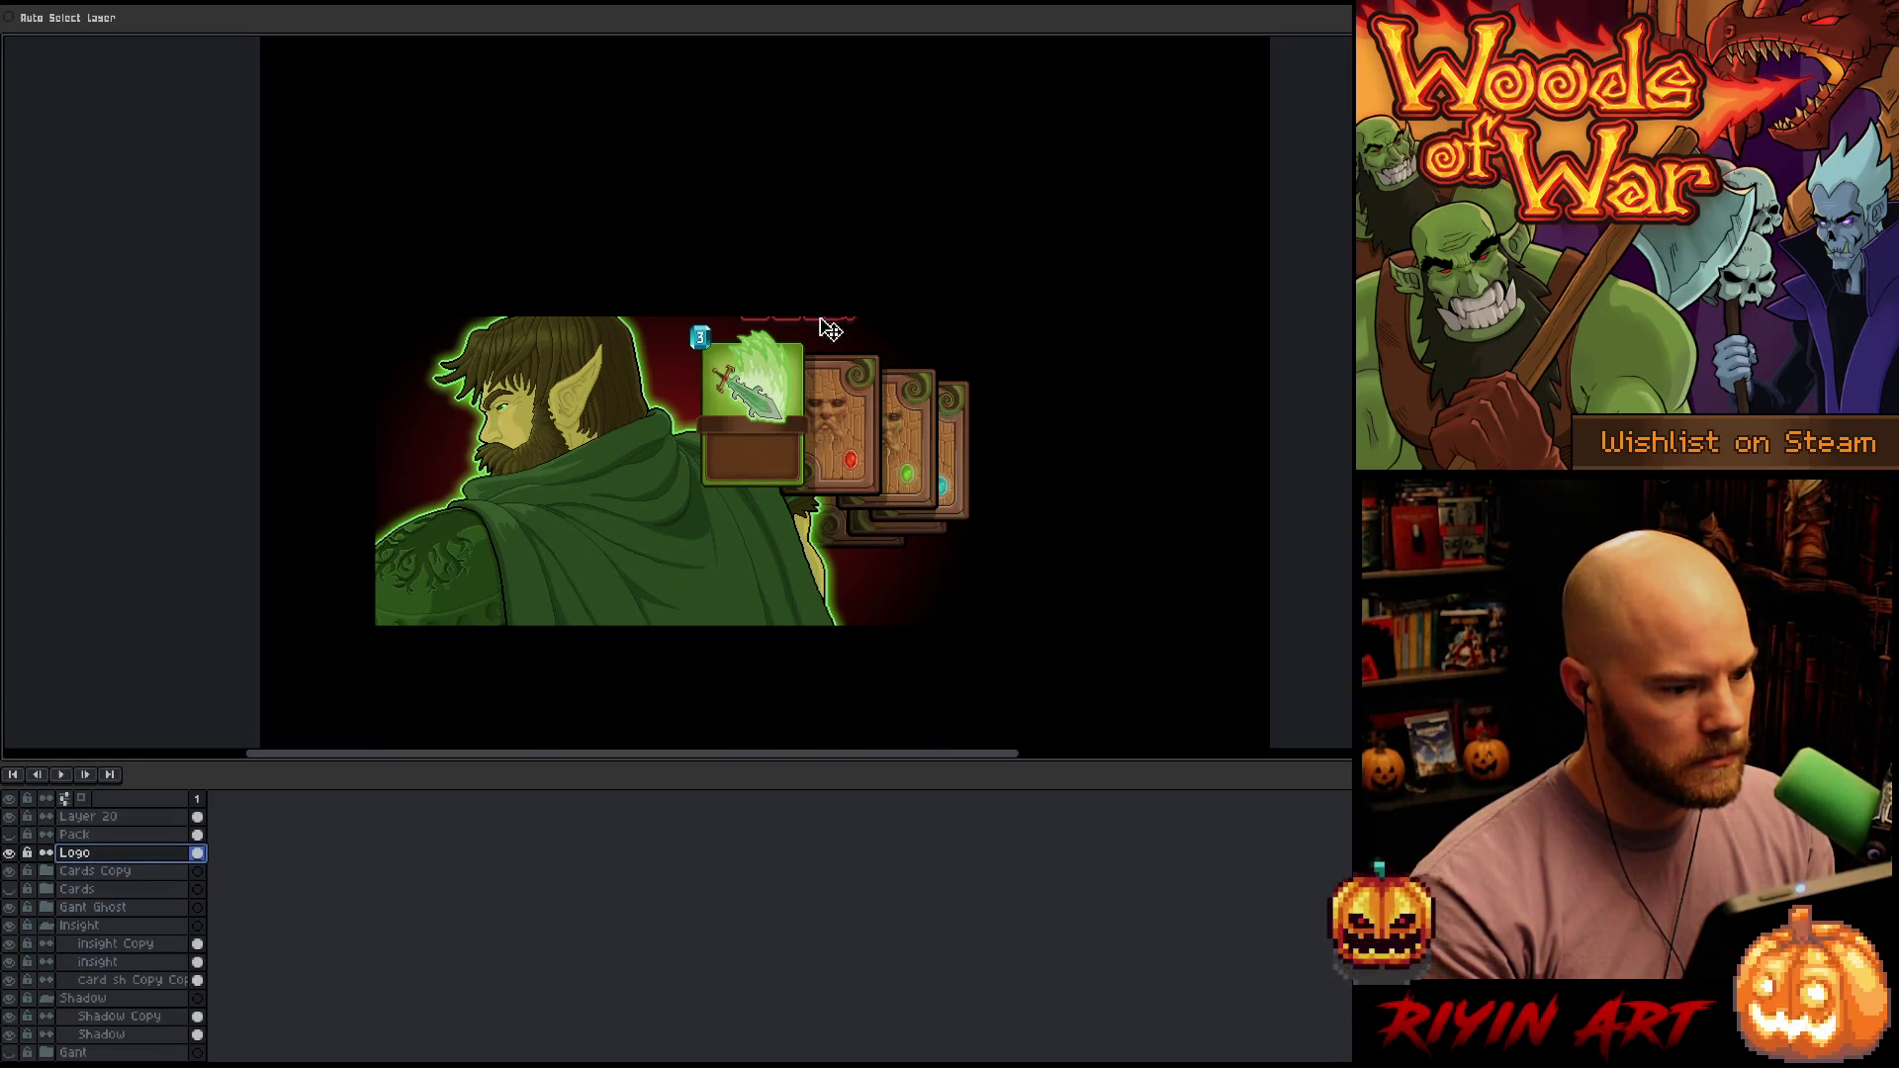
{"action": "mouse_move", "coordinate": [829, 330]}
{"action": "left_mouse_down"}
{"action": "mouse_move", "coordinate": [787, 370]}
{"action": "mouse_move", "coordinate": [729, 644]}
{"action": "mouse_move", "coordinate": [726, 609]}
{"action": "left_mouse_up"}
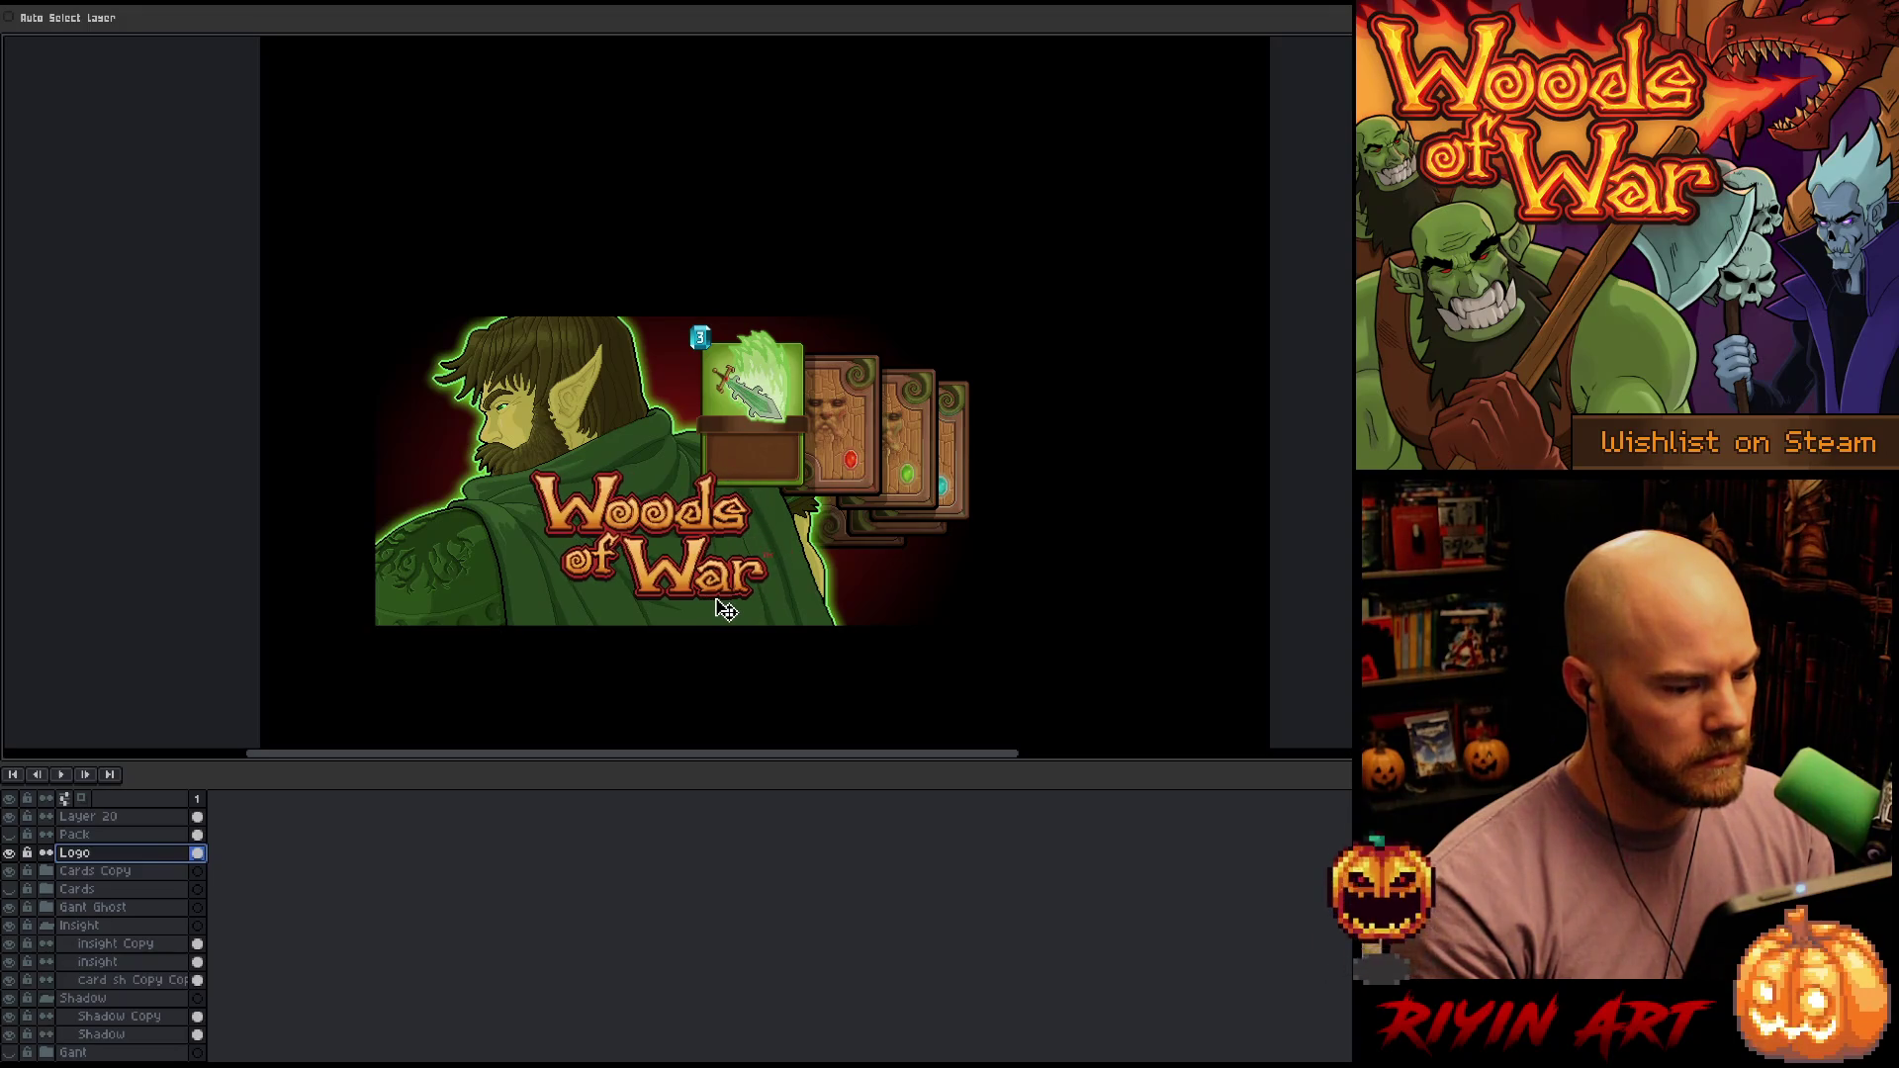
Shift the Layer 20 elf art slightly up-left and place the logo top right over the cards
{"action": "left_click", "coordinate": [87, 817]}
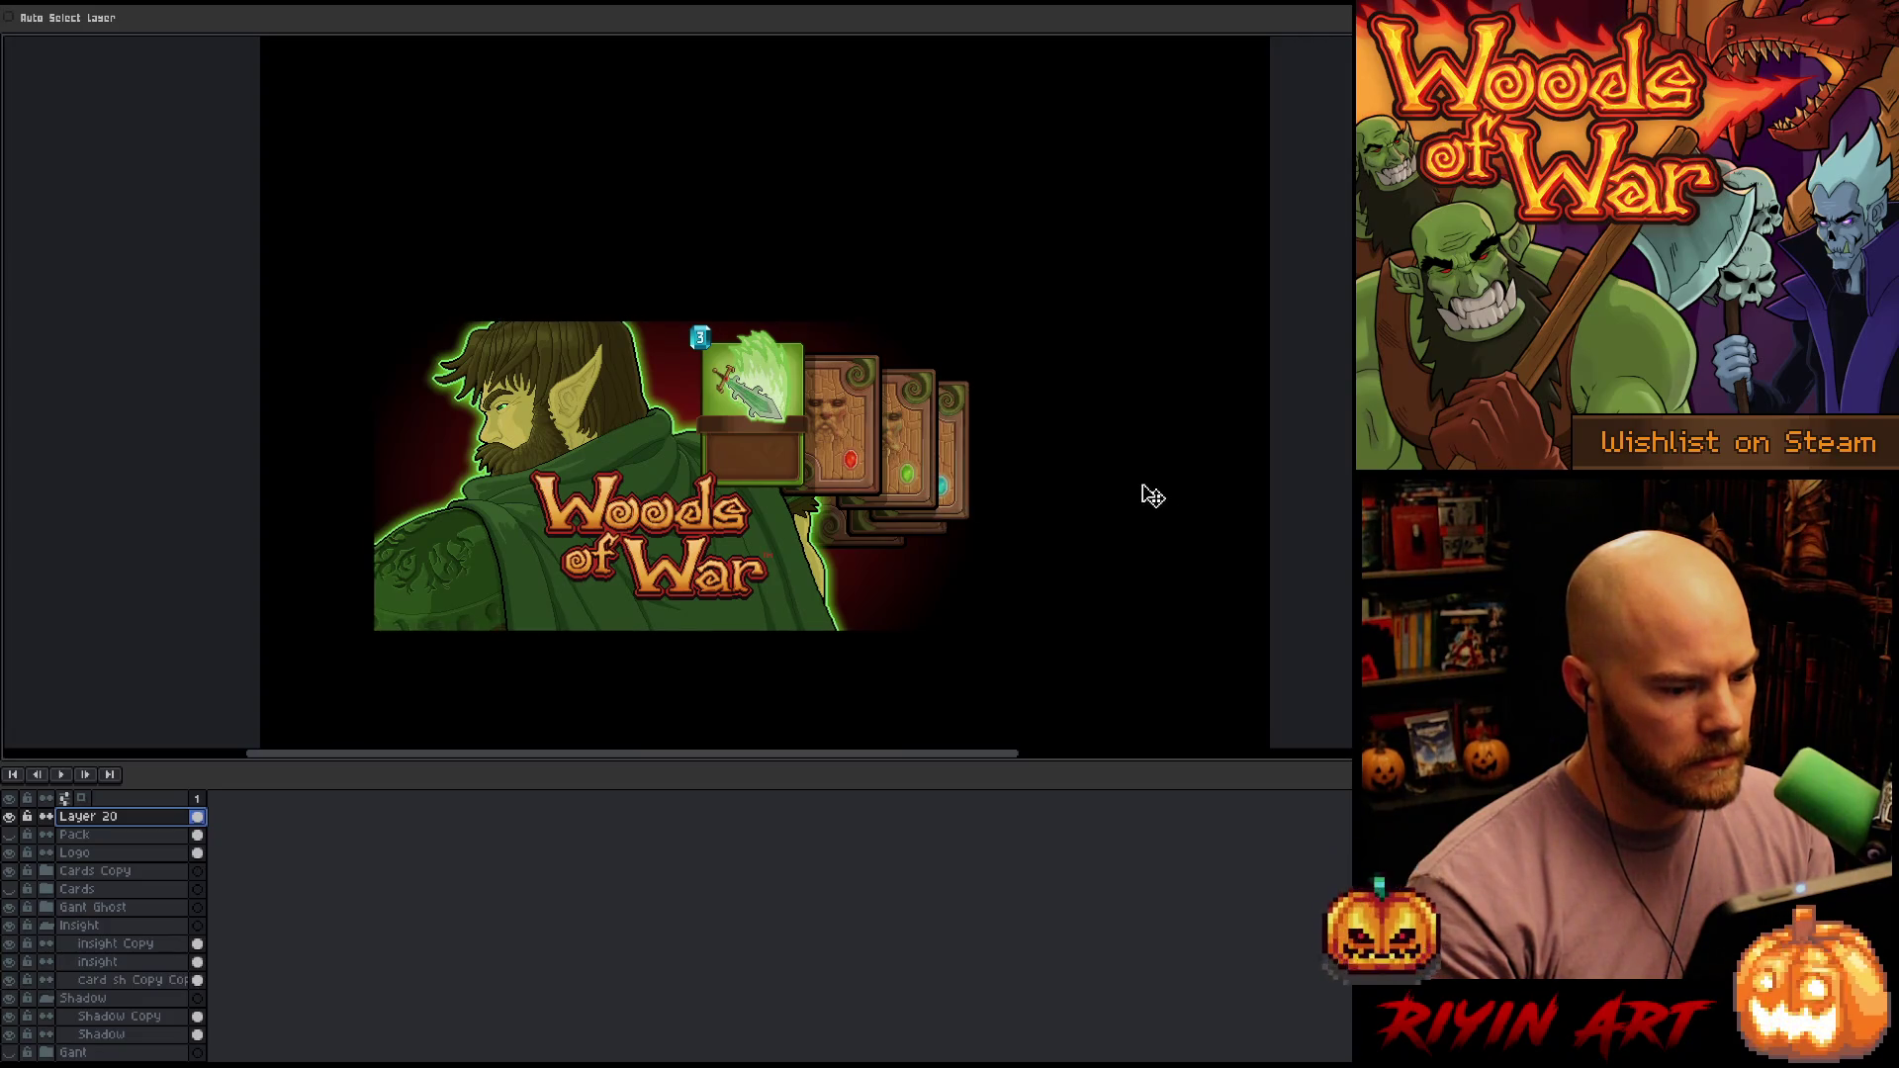
{"action": "mouse_move", "coordinate": [1147, 483]}
{"action": "left_mouse_down"}
{"action": "mouse_move", "coordinate": [1128, 480]}
{"action": "mouse_move", "coordinate": [1131, 500]}
{"action": "left_mouse_up"}
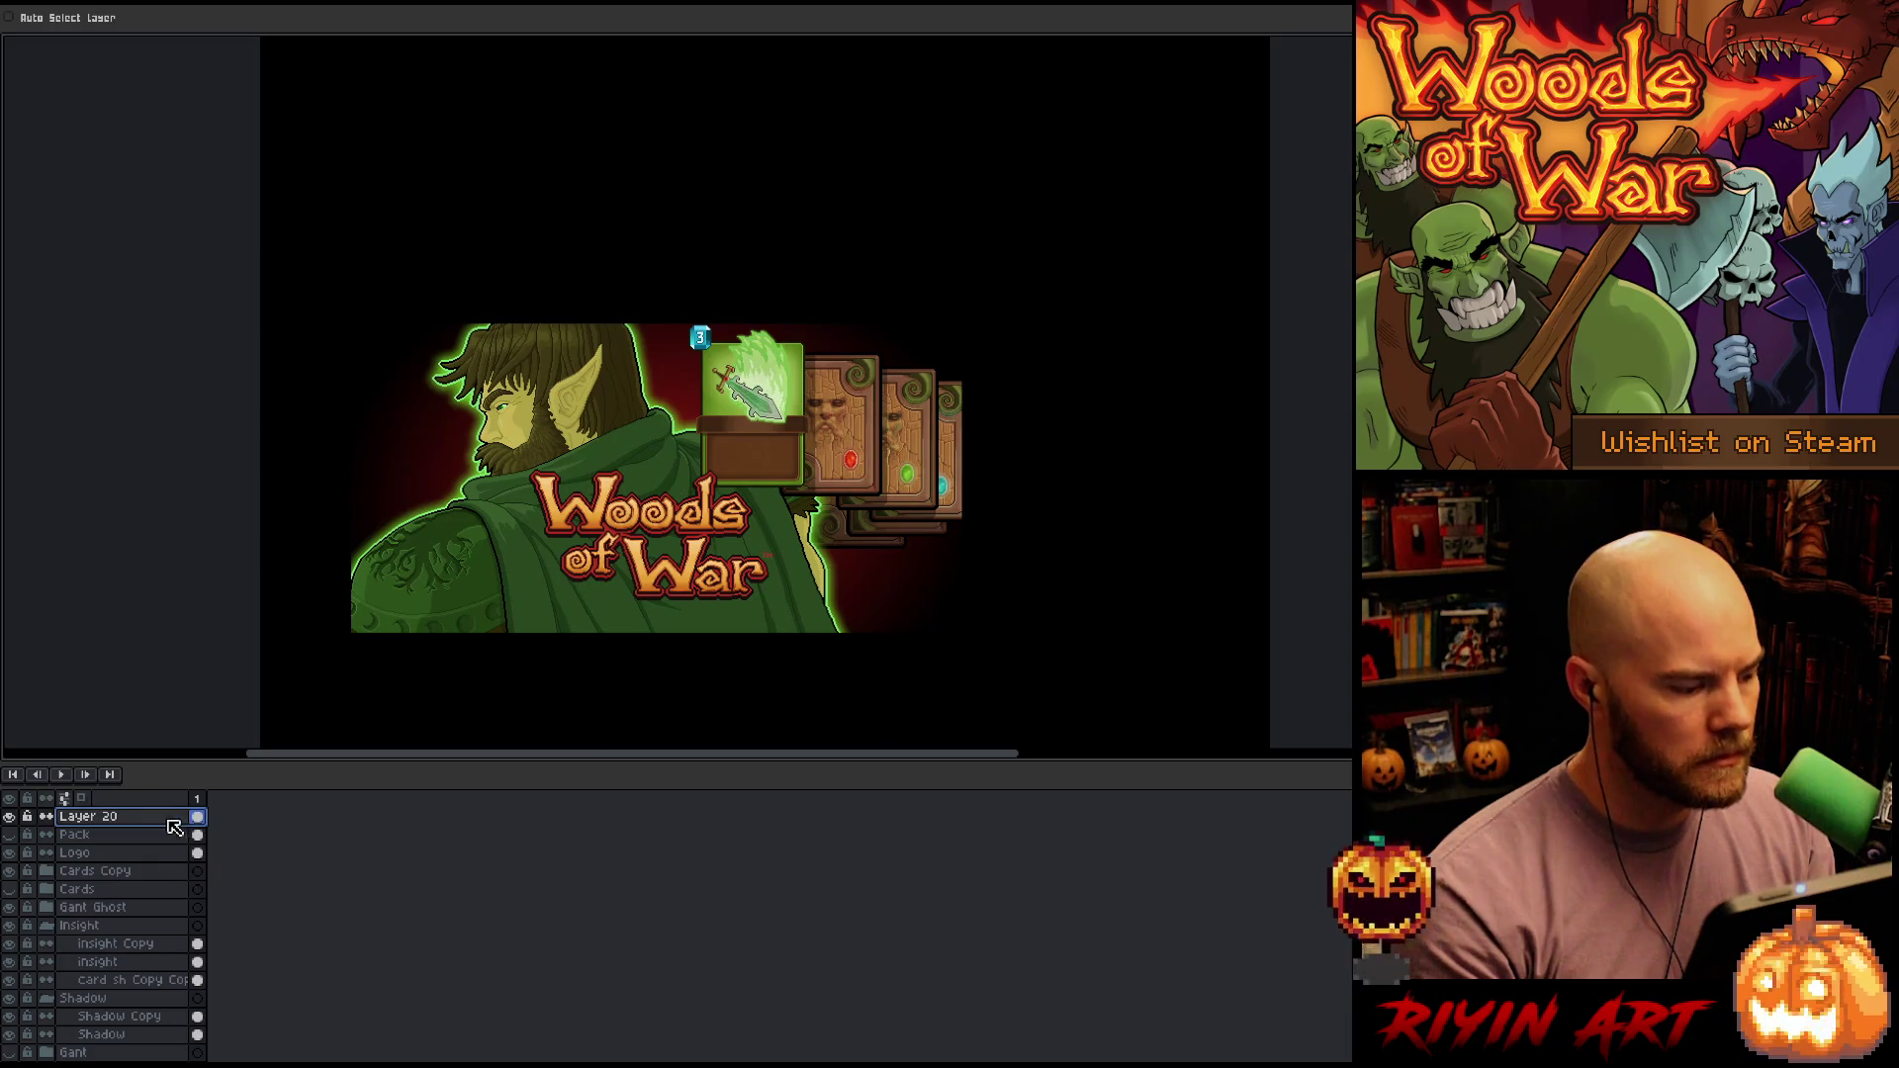
{"action": "left_click", "coordinate": [119, 852]}
{"action": "mouse_move", "coordinate": [644, 588]}
{"action": "left_mouse_down"}
{"action": "mouse_move", "coordinate": [663, 578]}
{"action": "mouse_move", "coordinate": [672, 604]}
{"action": "mouse_move", "coordinate": [857, 586]}
{"action": "mouse_move", "coordinate": [810, 584]}
{"action": "mouse_move", "coordinate": [833, 595]}
{"action": "left_mouse_up"}
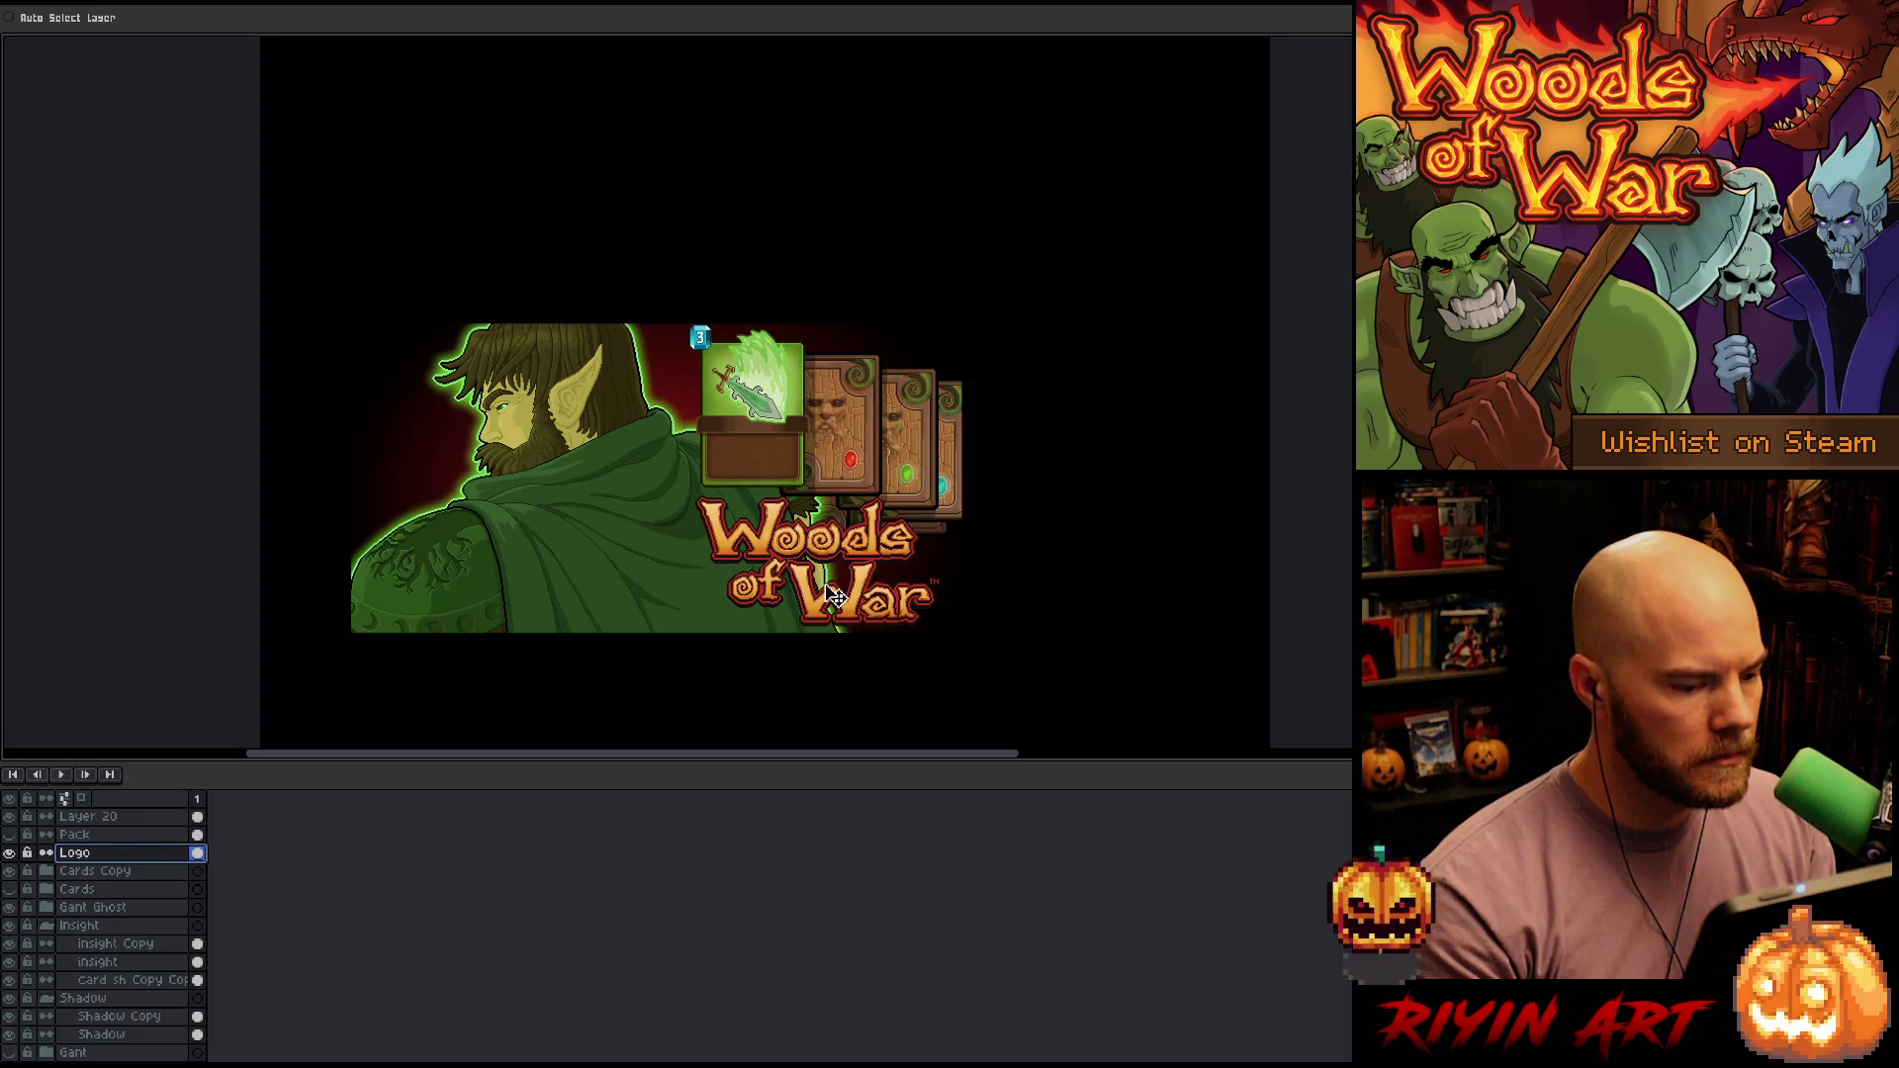
{"action": "mouse_move", "coordinate": [834, 595]}
{"action": "left_mouse_down"}
{"action": "mouse_move", "coordinate": [701, 590]}
{"action": "mouse_move", "coordinate": [822, 423]}
{"action": "mouse_move", "coordinate": [860, 439]}
{"action": "left_mouse_up"}
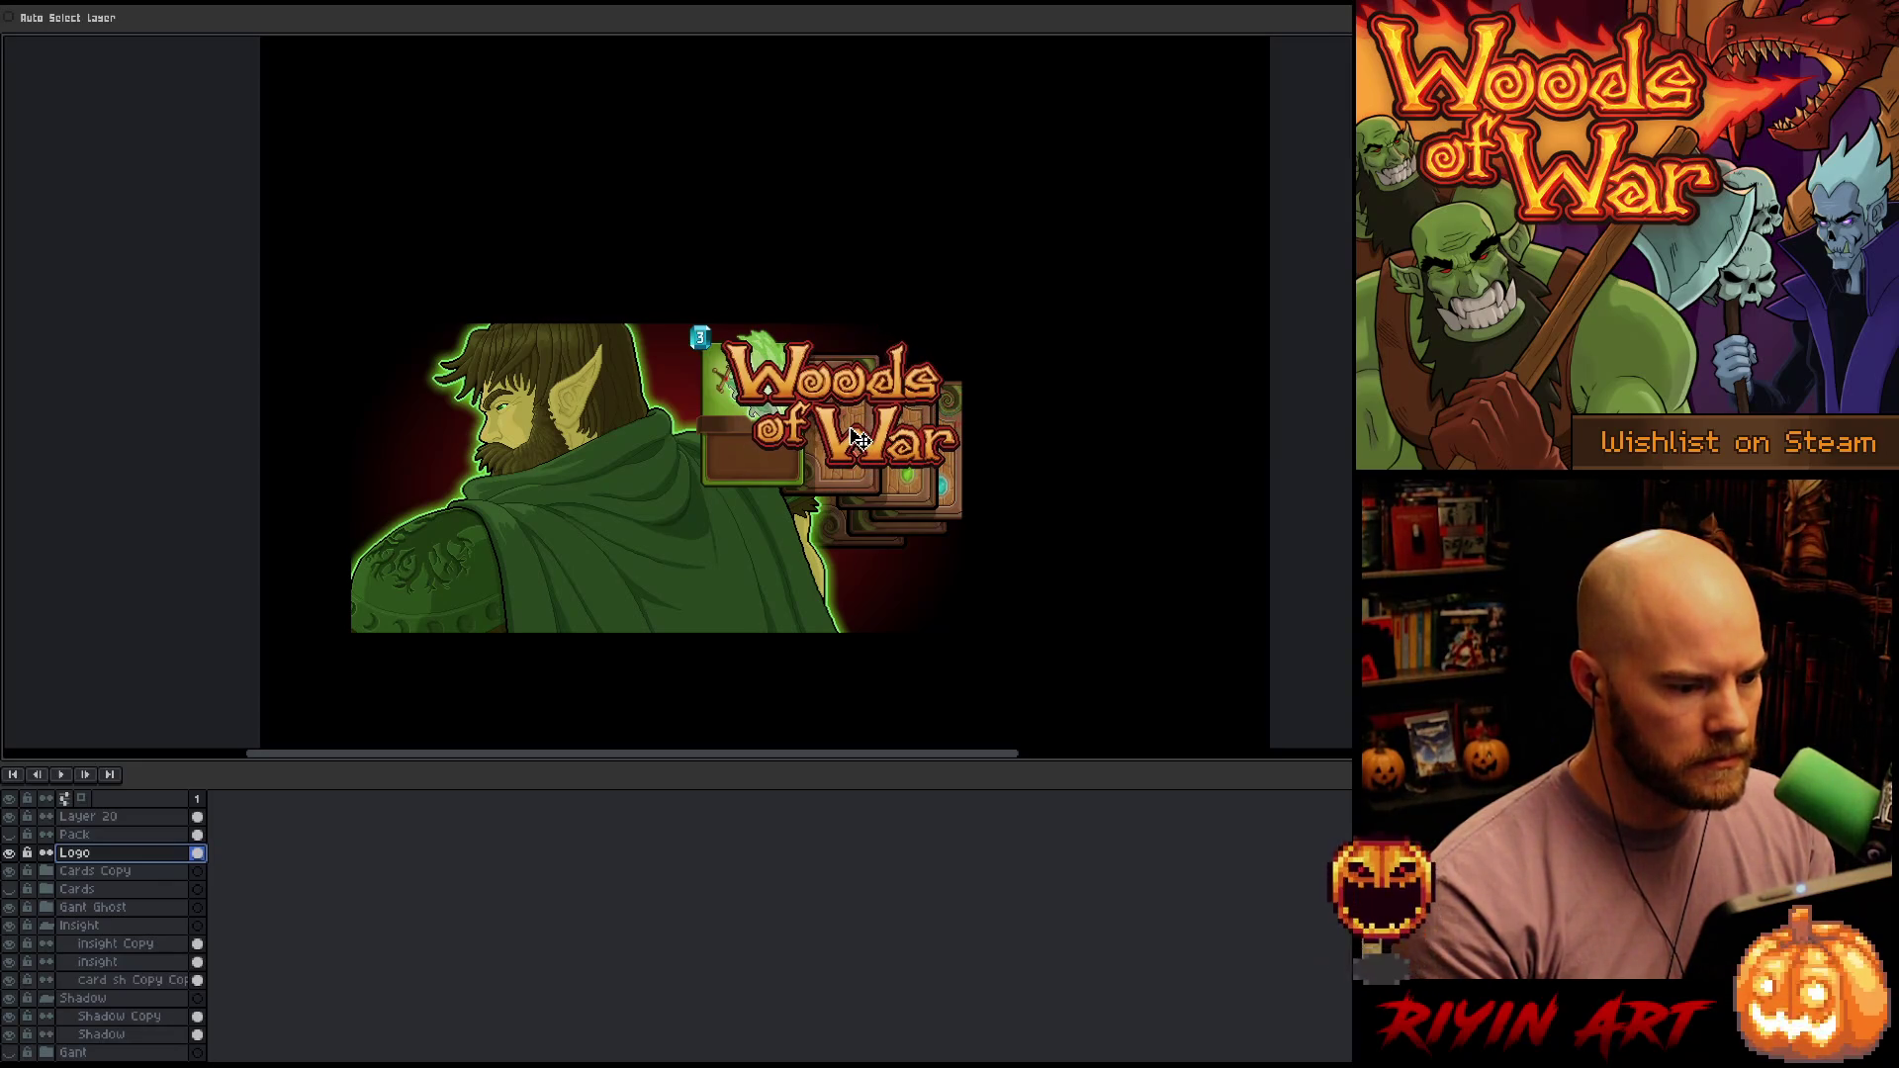
{"action": "left_click", "coordinate": [95, 870]}
{"action": "mouse_move", "coordinate": [741, 465]}
{"action": "left_mouse_down"}
{"action": "mouse_move", "coordinate": [740, 564]}
{"action": "mouse_move", "coordinate": [748, 455]}
{"action": "left_mouse_up"}
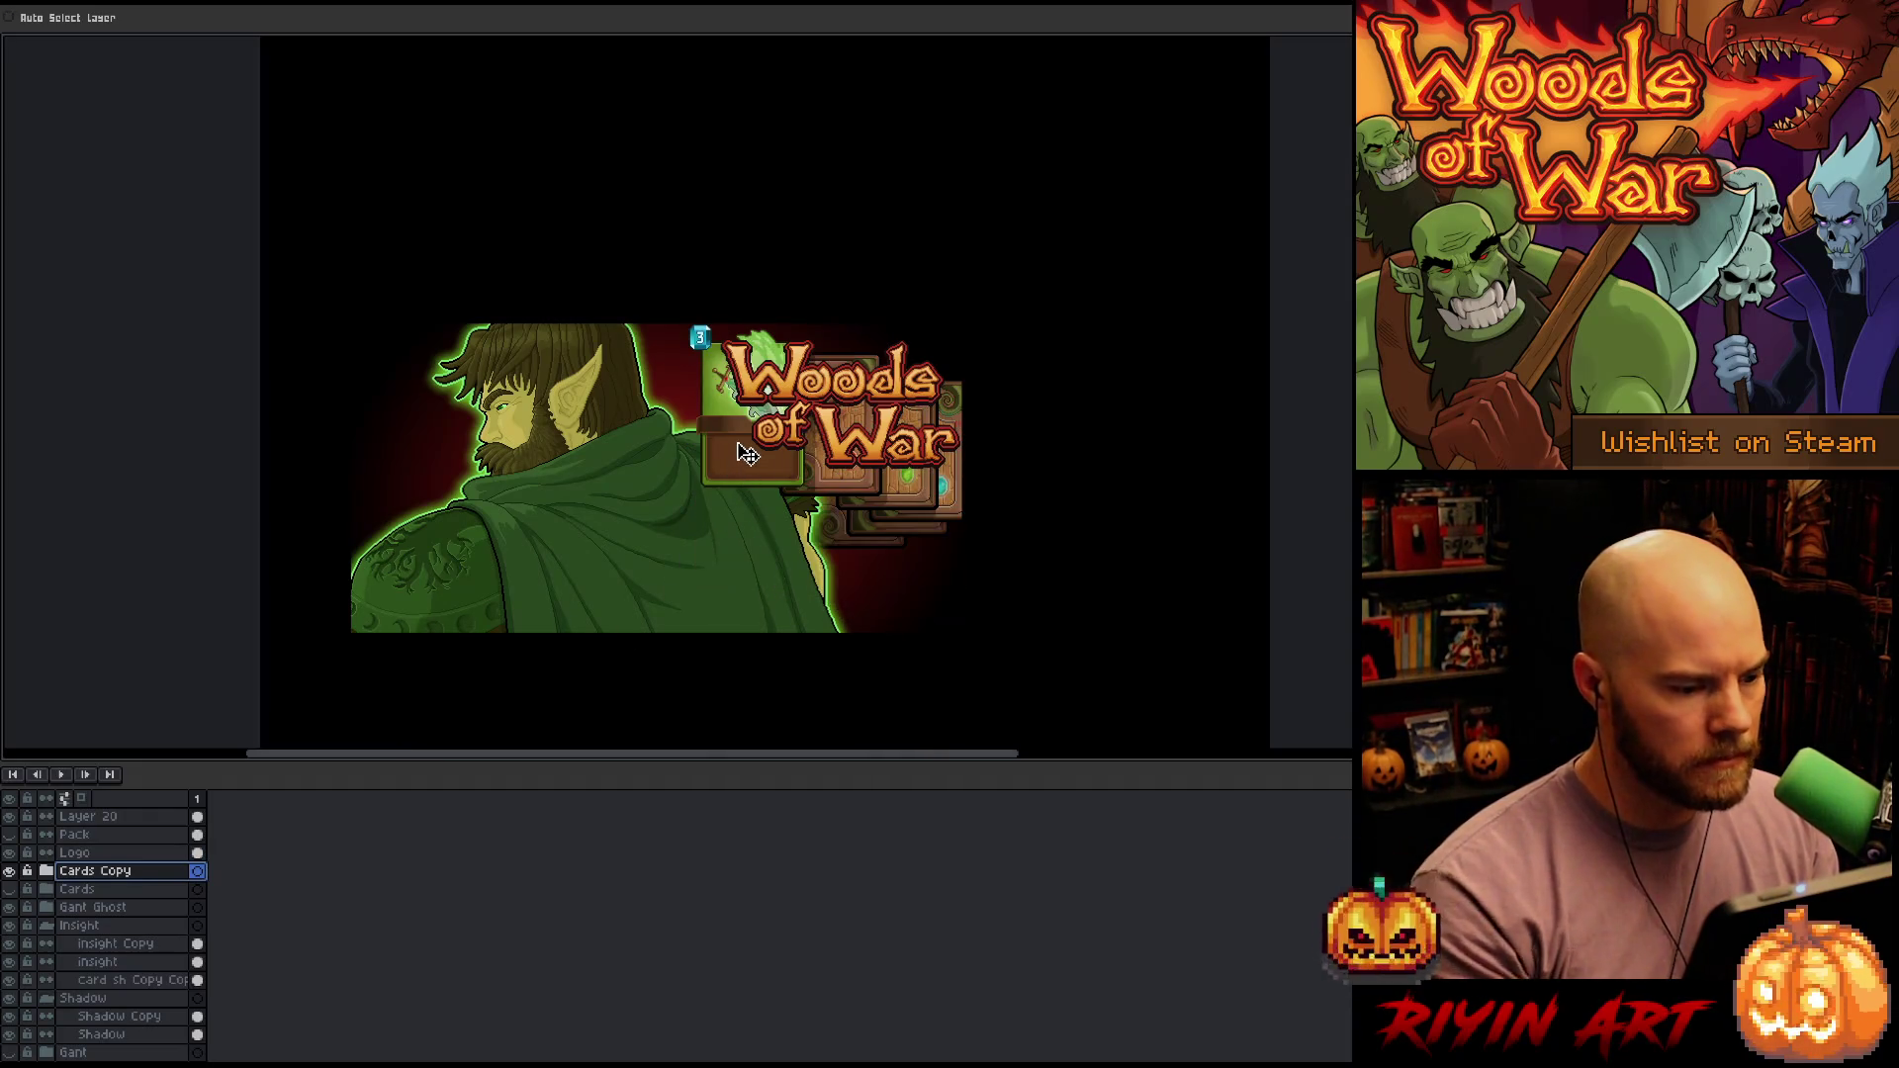
Collapse and select Insight and Shadow, moving them up under Cards Copy in the layer stack
{"action": "left_click", "coordinate": [47, 924]}
{"action": "left_click", "coordinate": [46, 943]}
{"action": "left_click", "coordinate": [105, 944]}
{"action": "left_click", "coordinate": [112, 927], "text": "shift"}
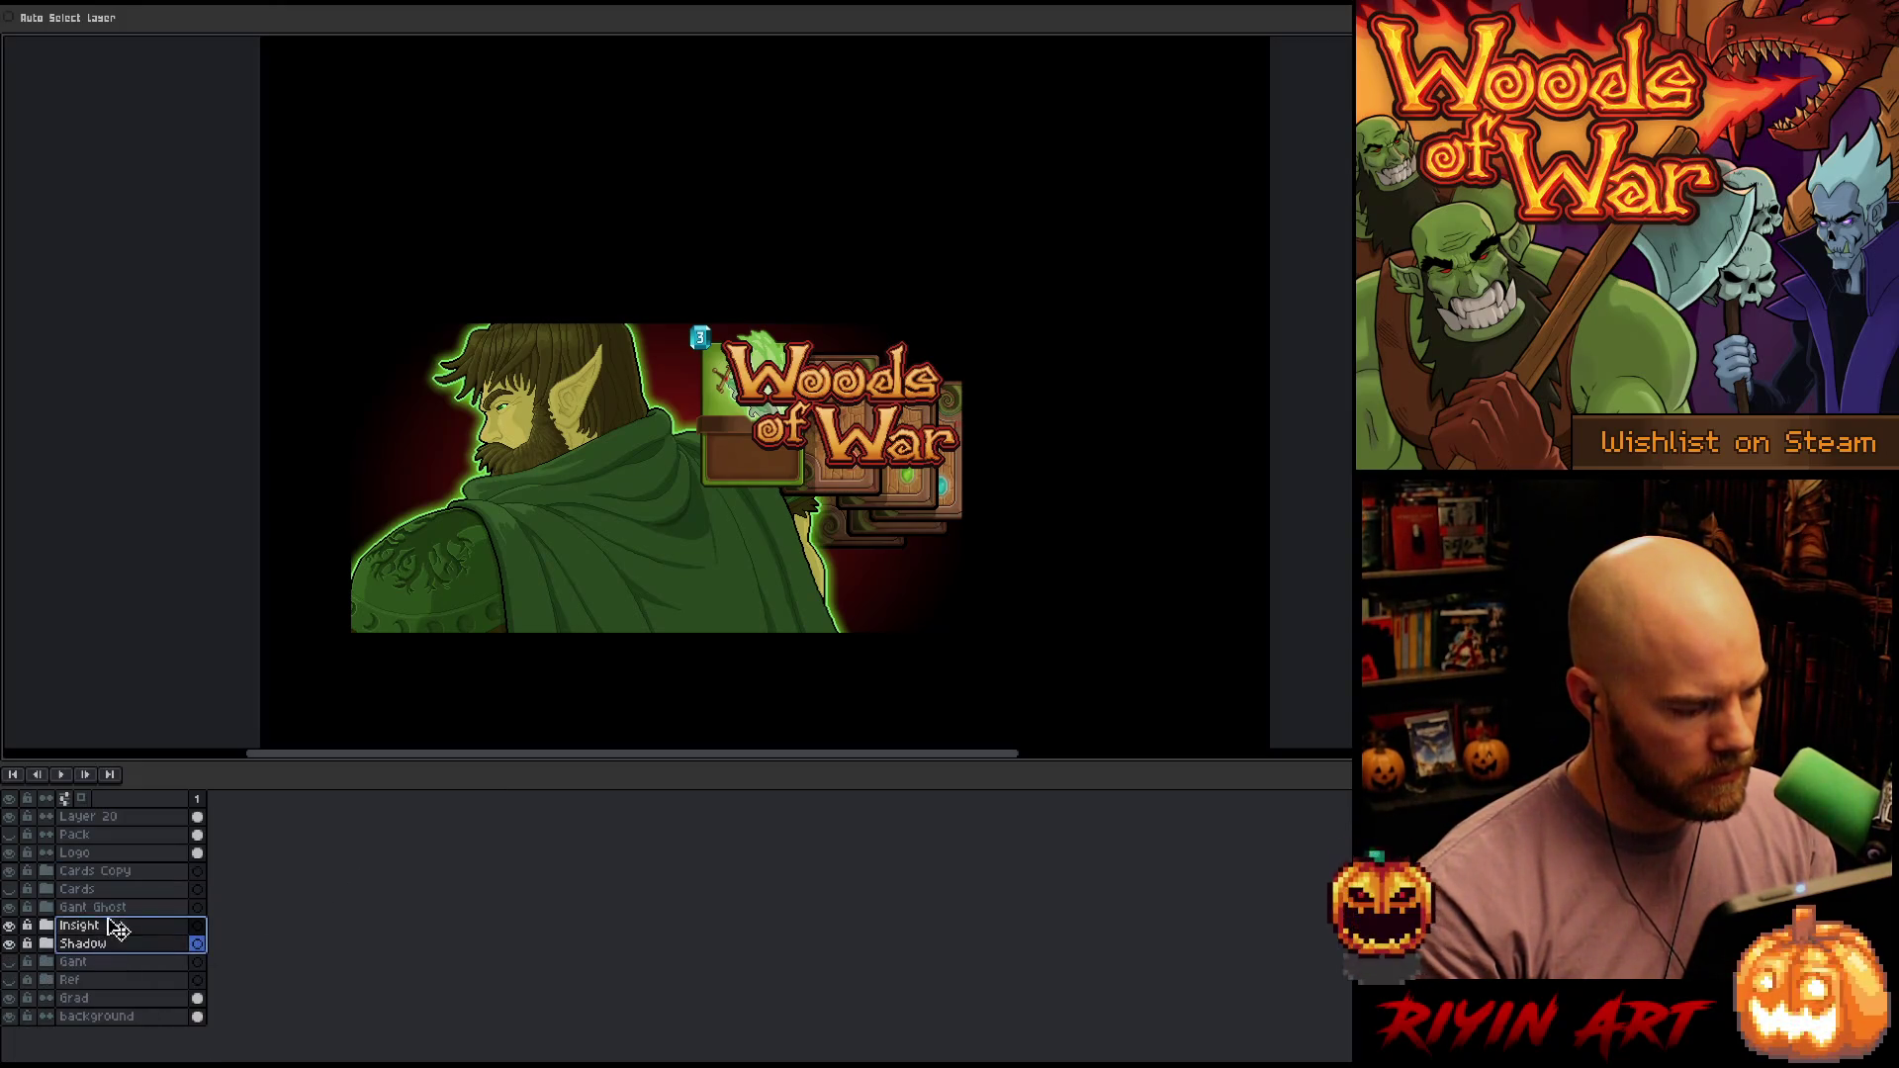
{"action": "left_click_drag", "start_coordinate": [111, 927], "coordinate": [115, 898]}
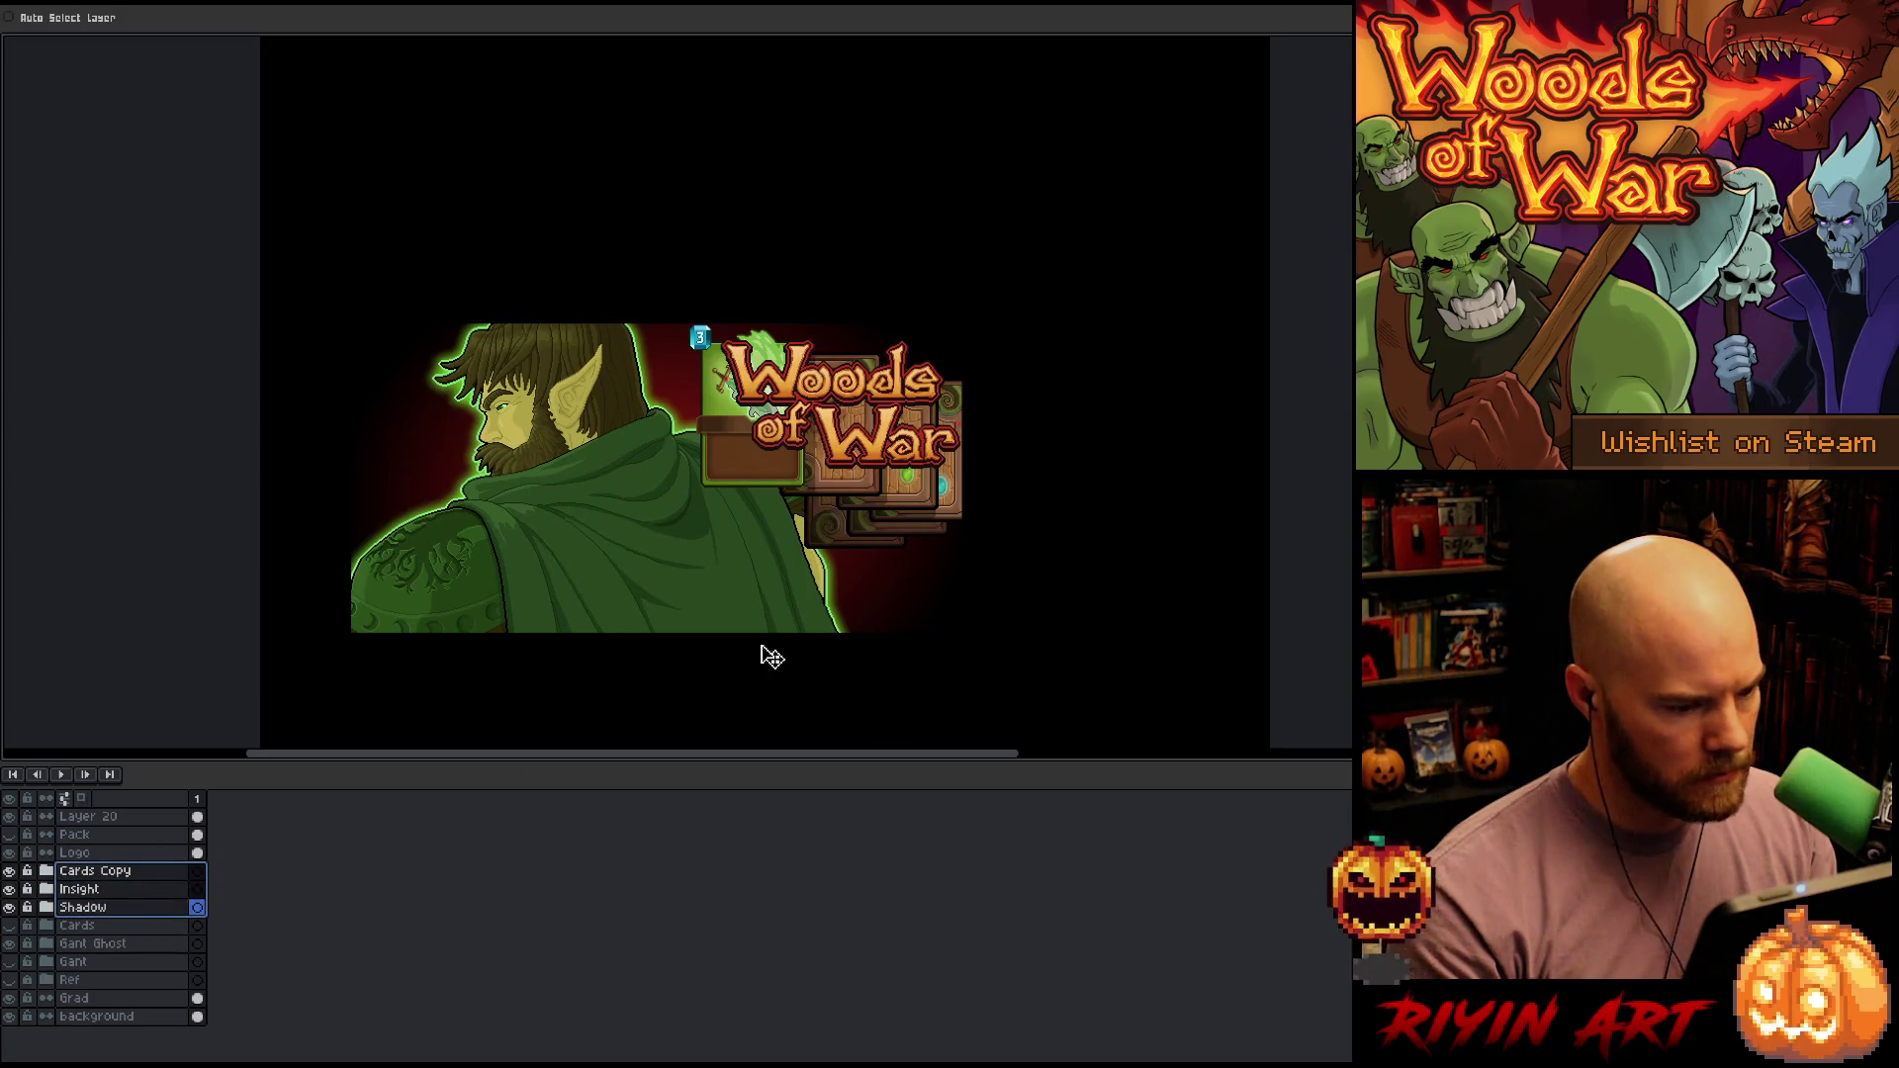
Drag the card fan down below the logo and return Insight and Shadow below Gant Ghost
{"action": "left_click_drag", "start_coordinate": [853, 539], "coordinate": [859, 648]}
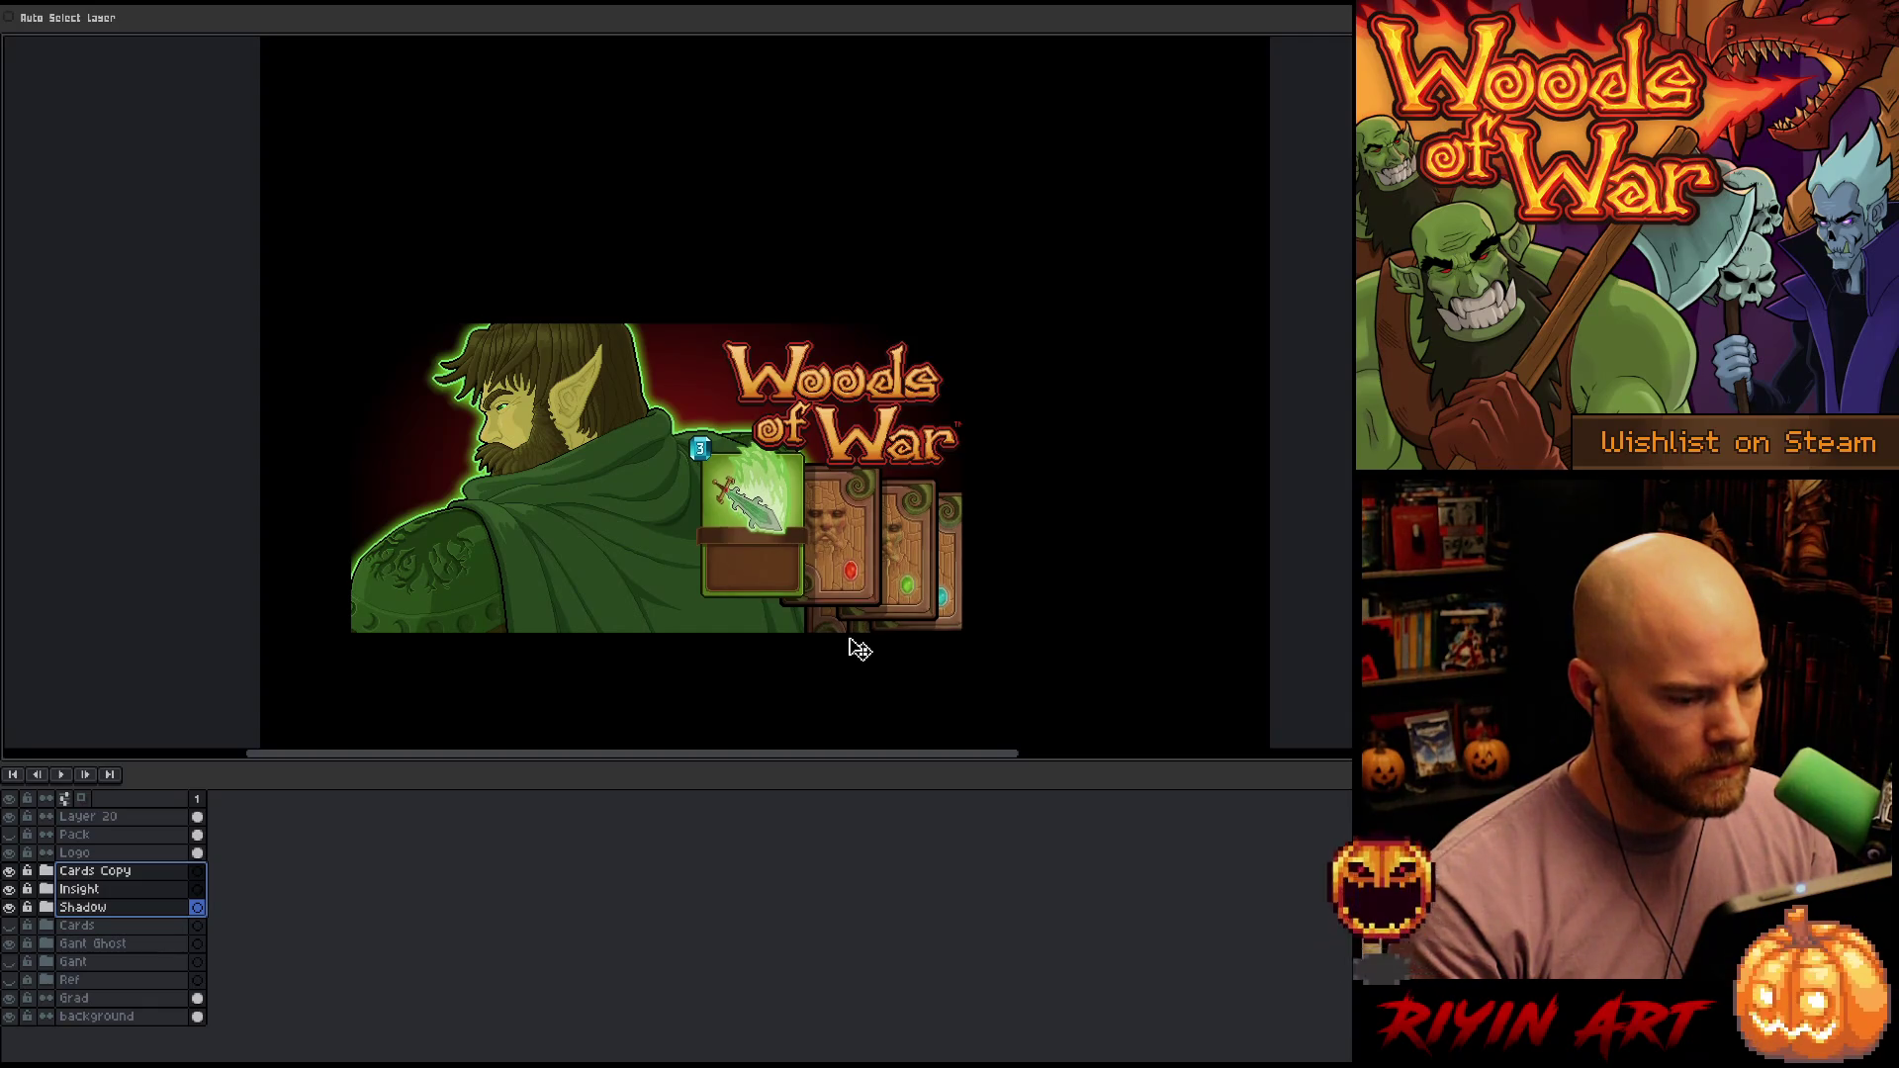
{"action": "left_click", "coordinate": [103, 920]}
{"action": "left_click", "coordinate": [103, 906]}
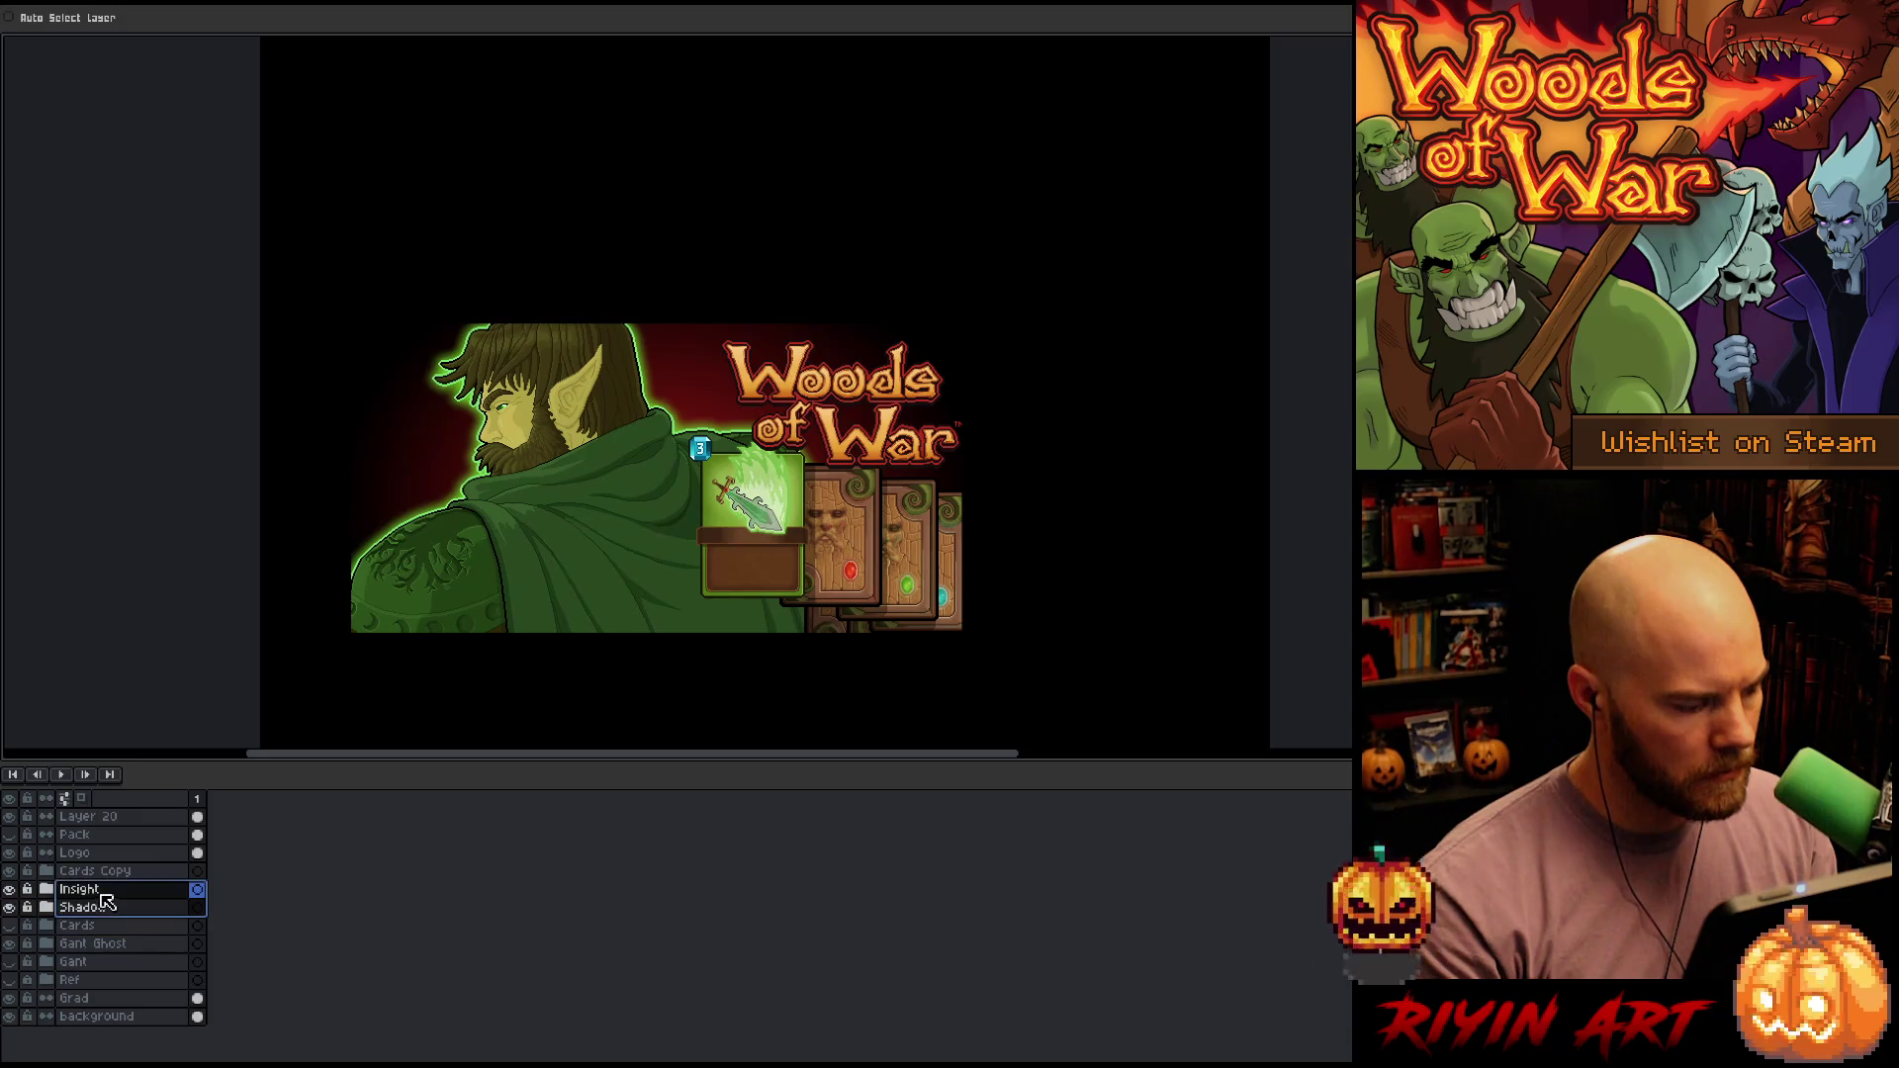
{"action": "left_click", "coordinate": [104, 889], "text": "shift"}
{"action": "left_click_drag", "start_coordinate": [104, 923], "coordinate": [109, 952]}
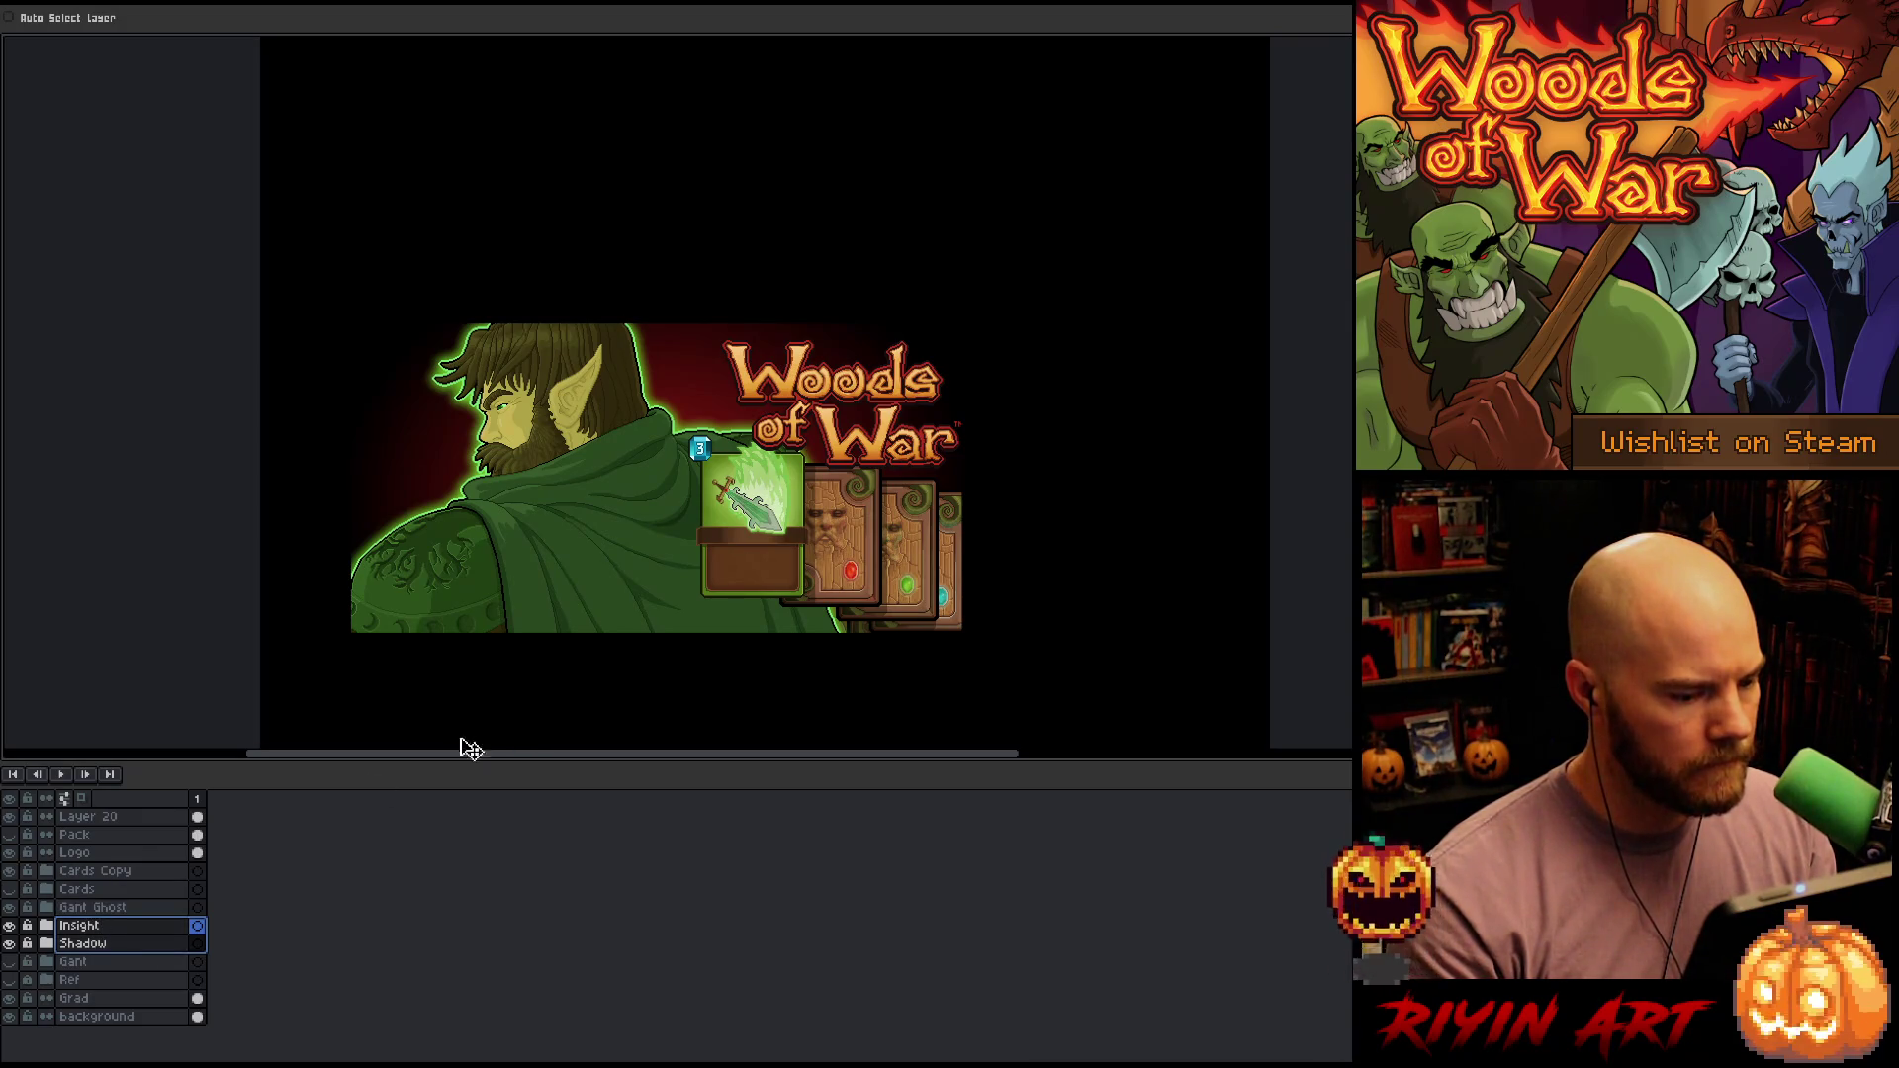
{"action": "left_click", "coordinate": [109, 817]}
Nudge the Layer 20 elf art up-right and the logo slightly up-left for the banner
{"action": "mouse_move", "coordinate": [726, 687]}
{"action": "left_mouse_down"}
{"action": "mouse_move", "coordinate": [731, 662]}
{"action": "mouse_move", "coordinate": [725, 684]}
{"action": "left_mouse_up"}
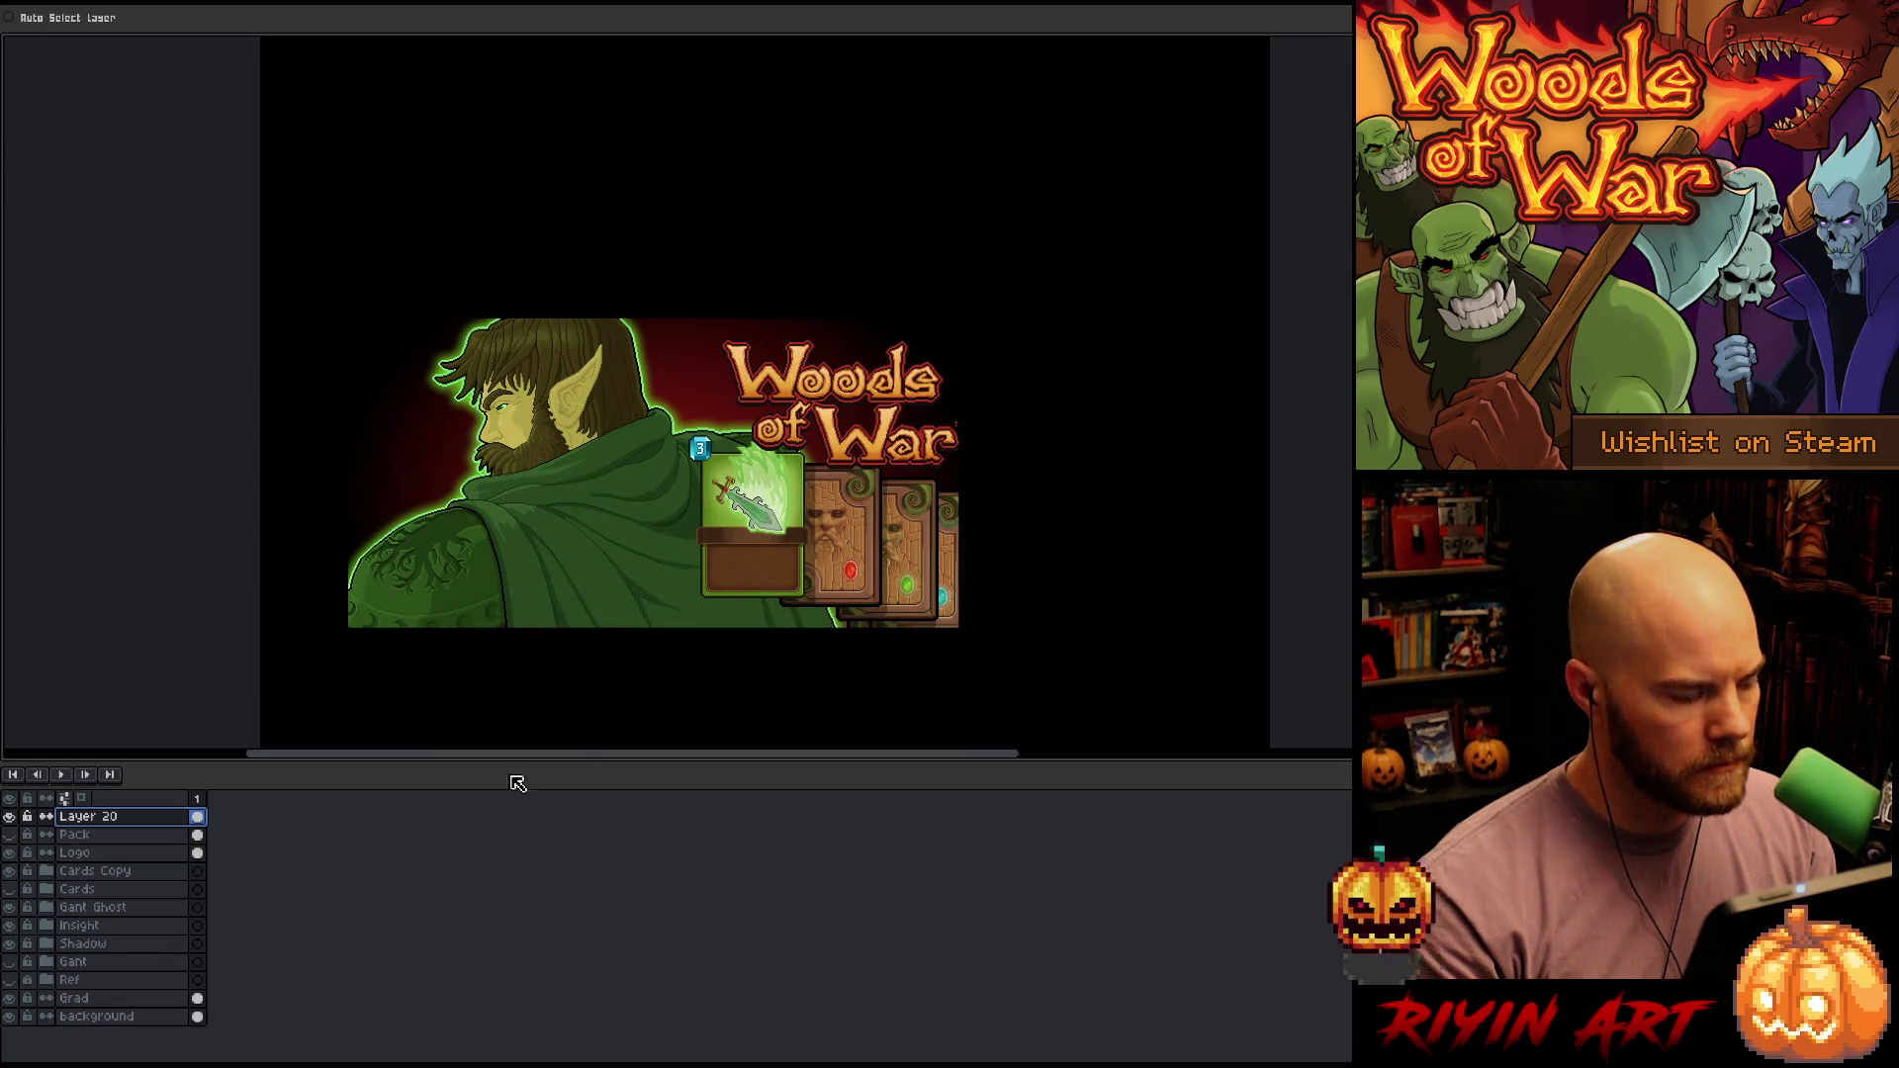
{"action": "left_click", "coordinate": [138, 852]}
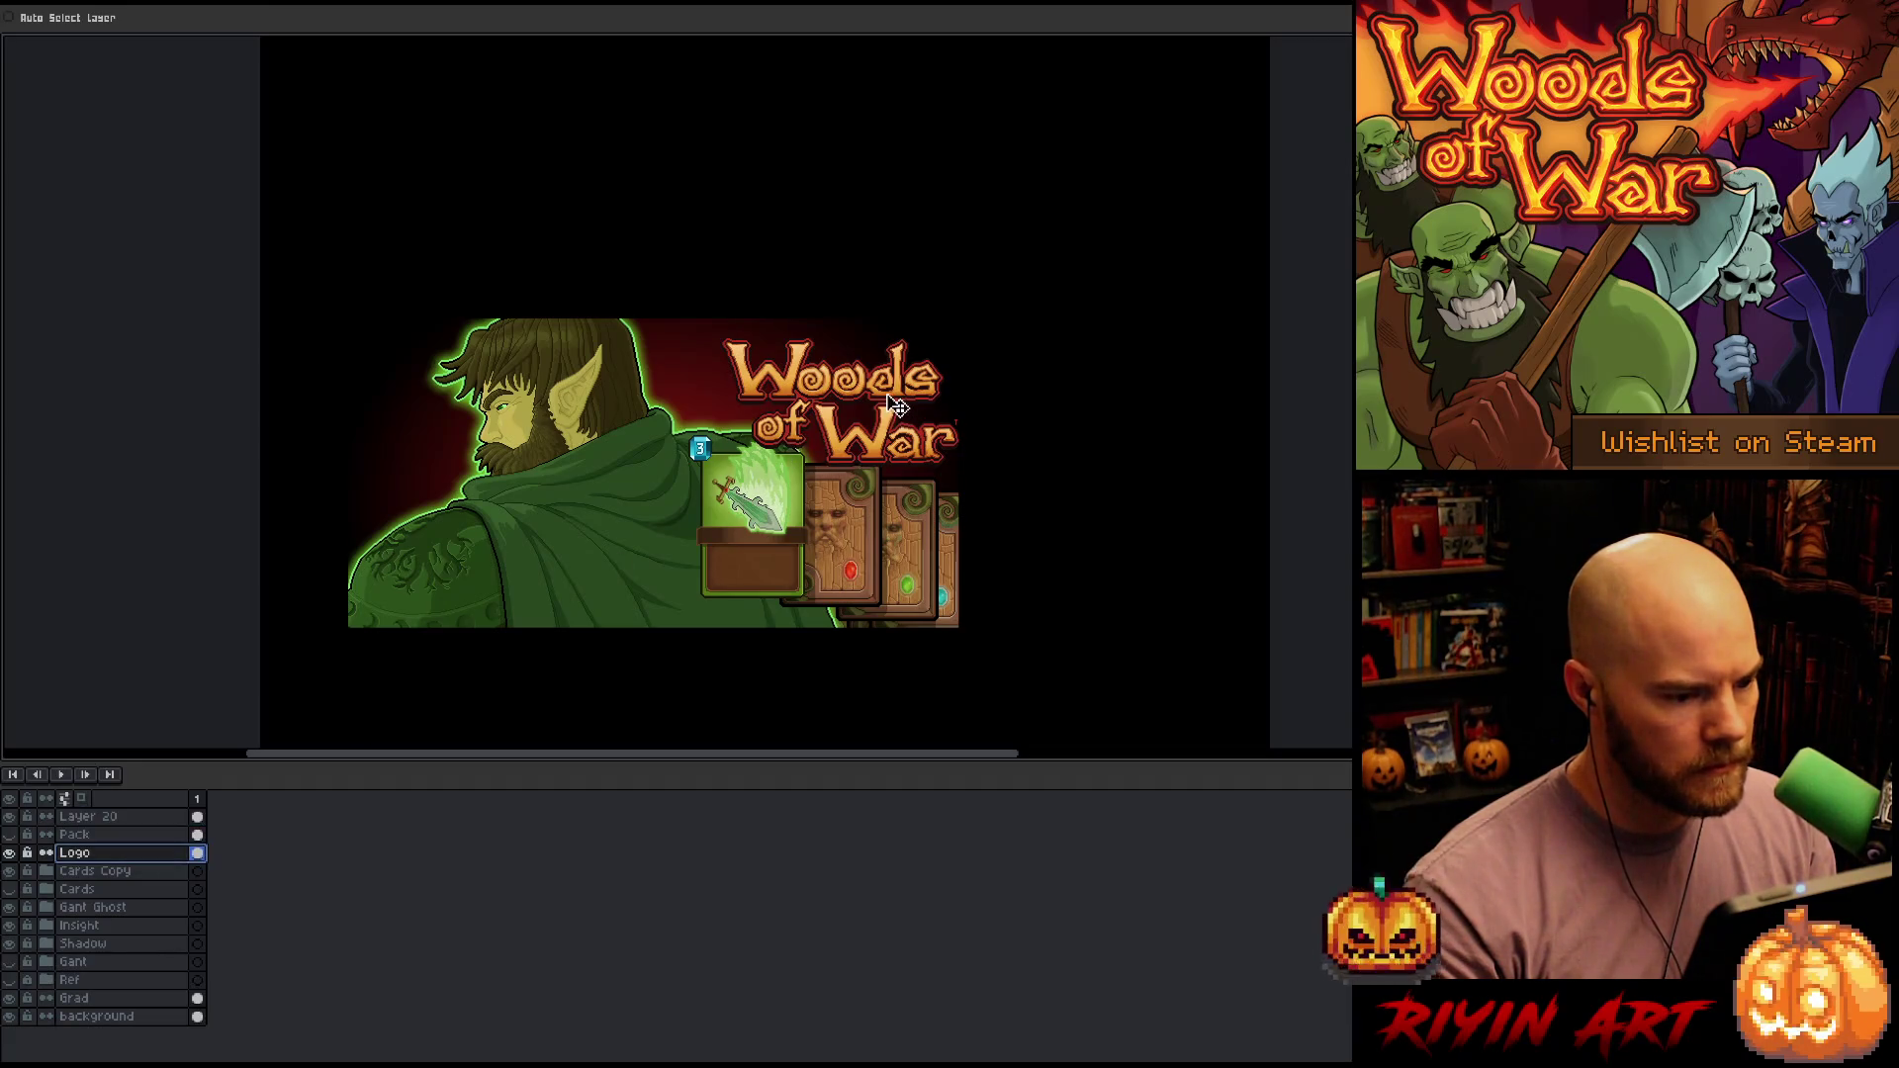
{"action": "left_click_drag", "start_coordinate": [897, 406], "coordinate": [883, 399]}
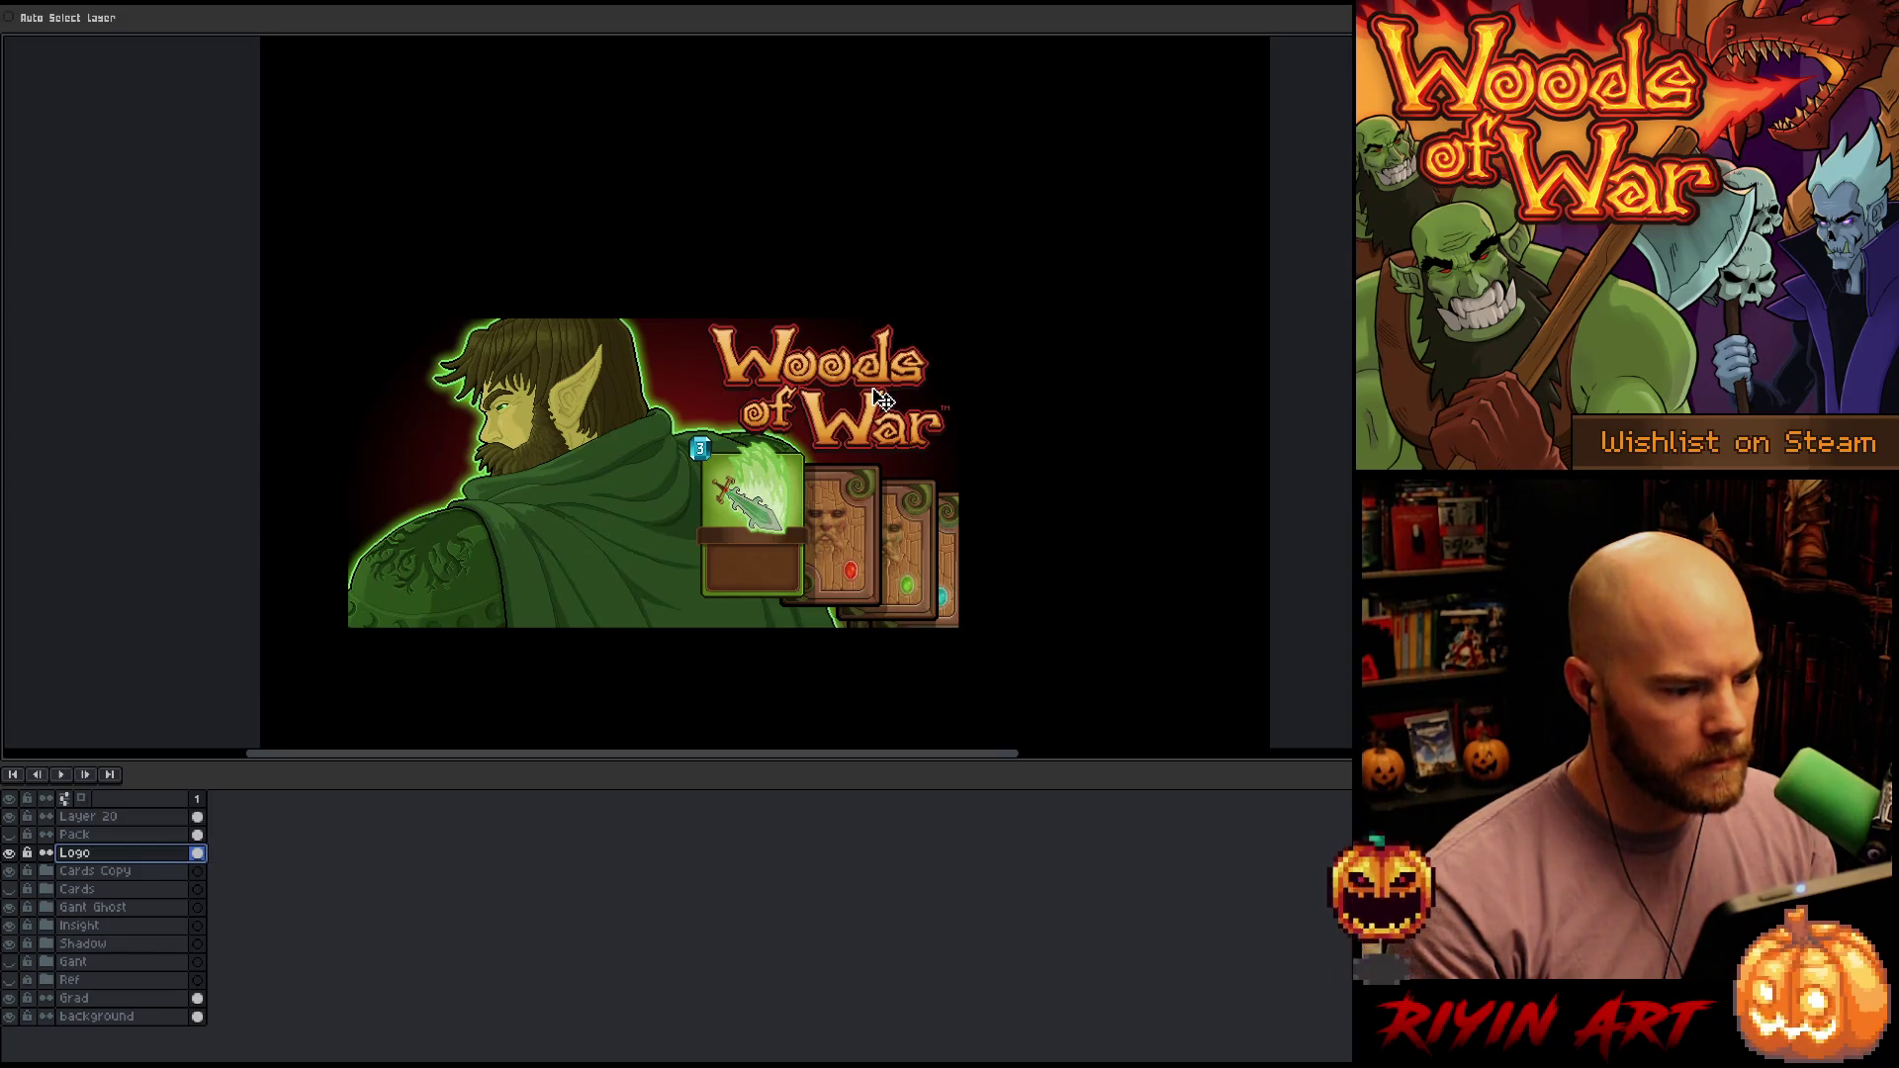
{"action": "scroll", "coordinate": [749, 401], "scroll_direction": "up", "scroll_amount": 1}
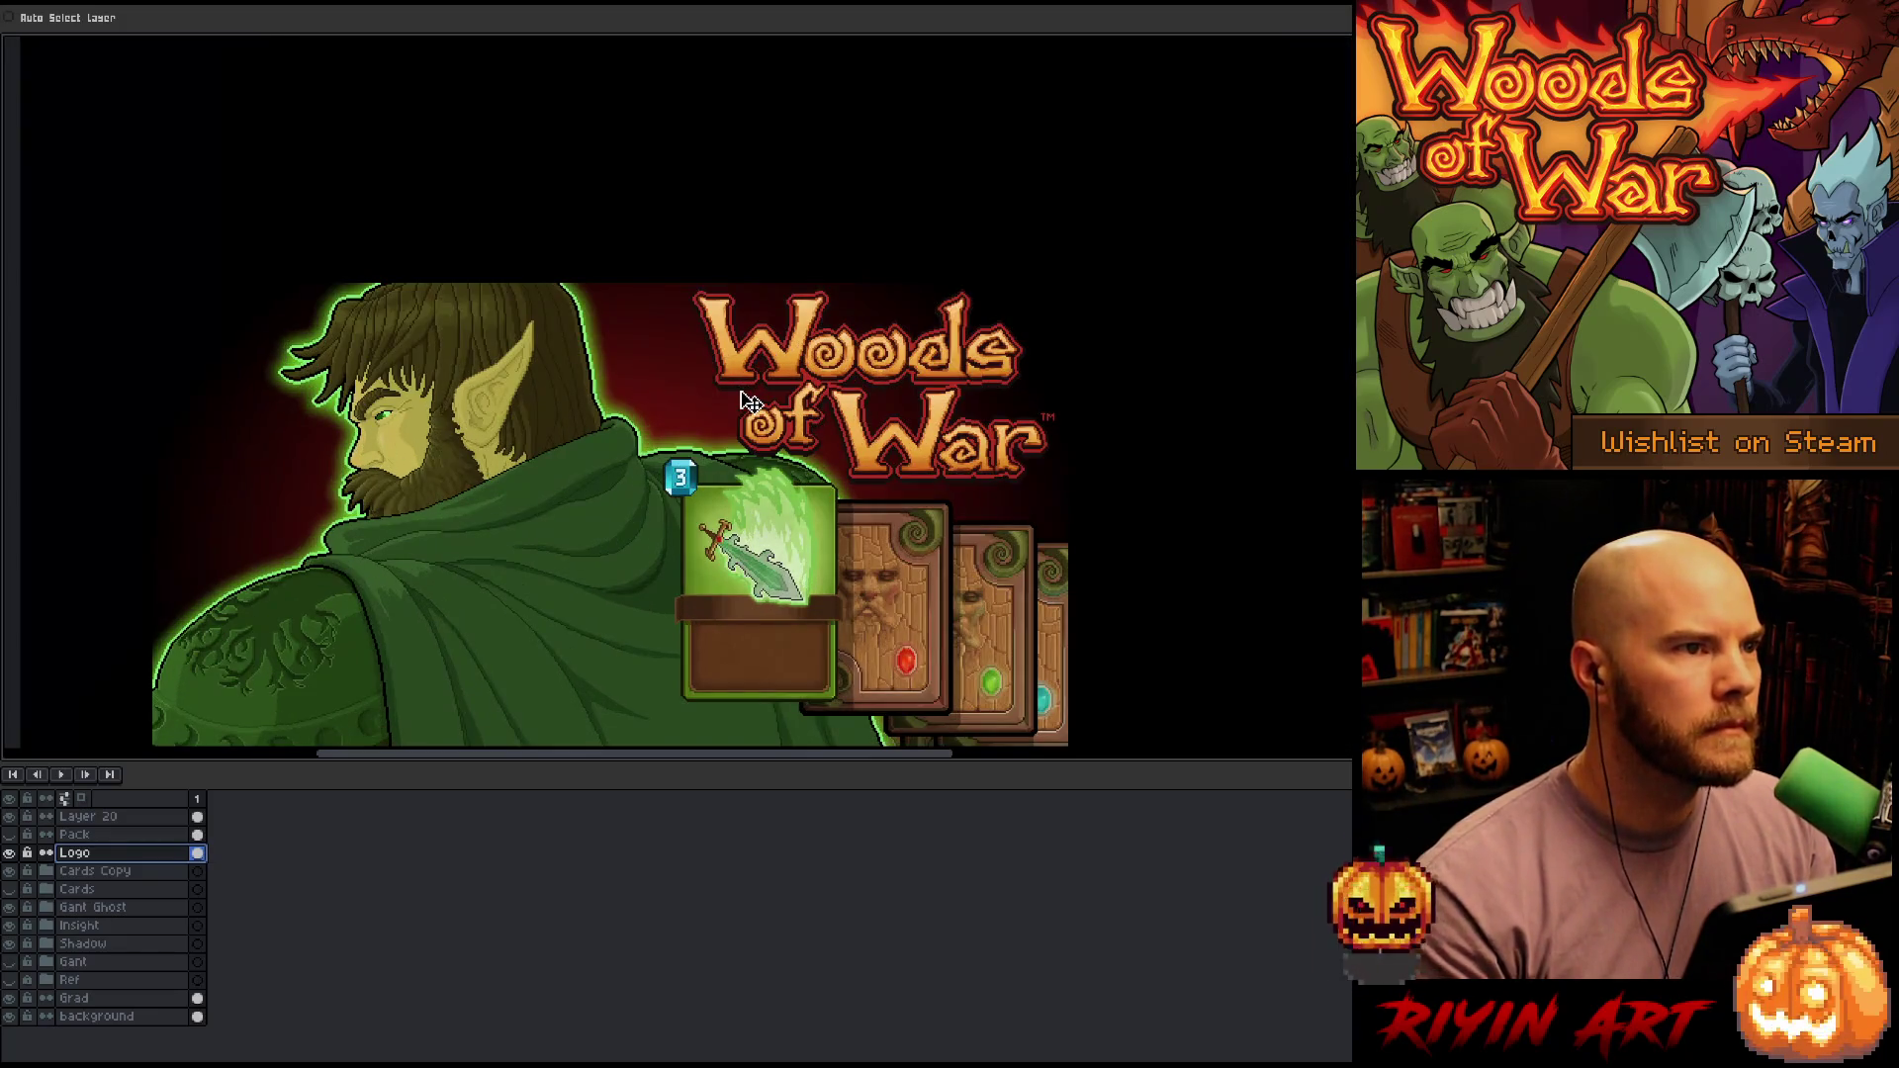
{"action": "scroll", "coordinate": [750, 400], "scroll_direction": "down", "scroll_amount": 2}
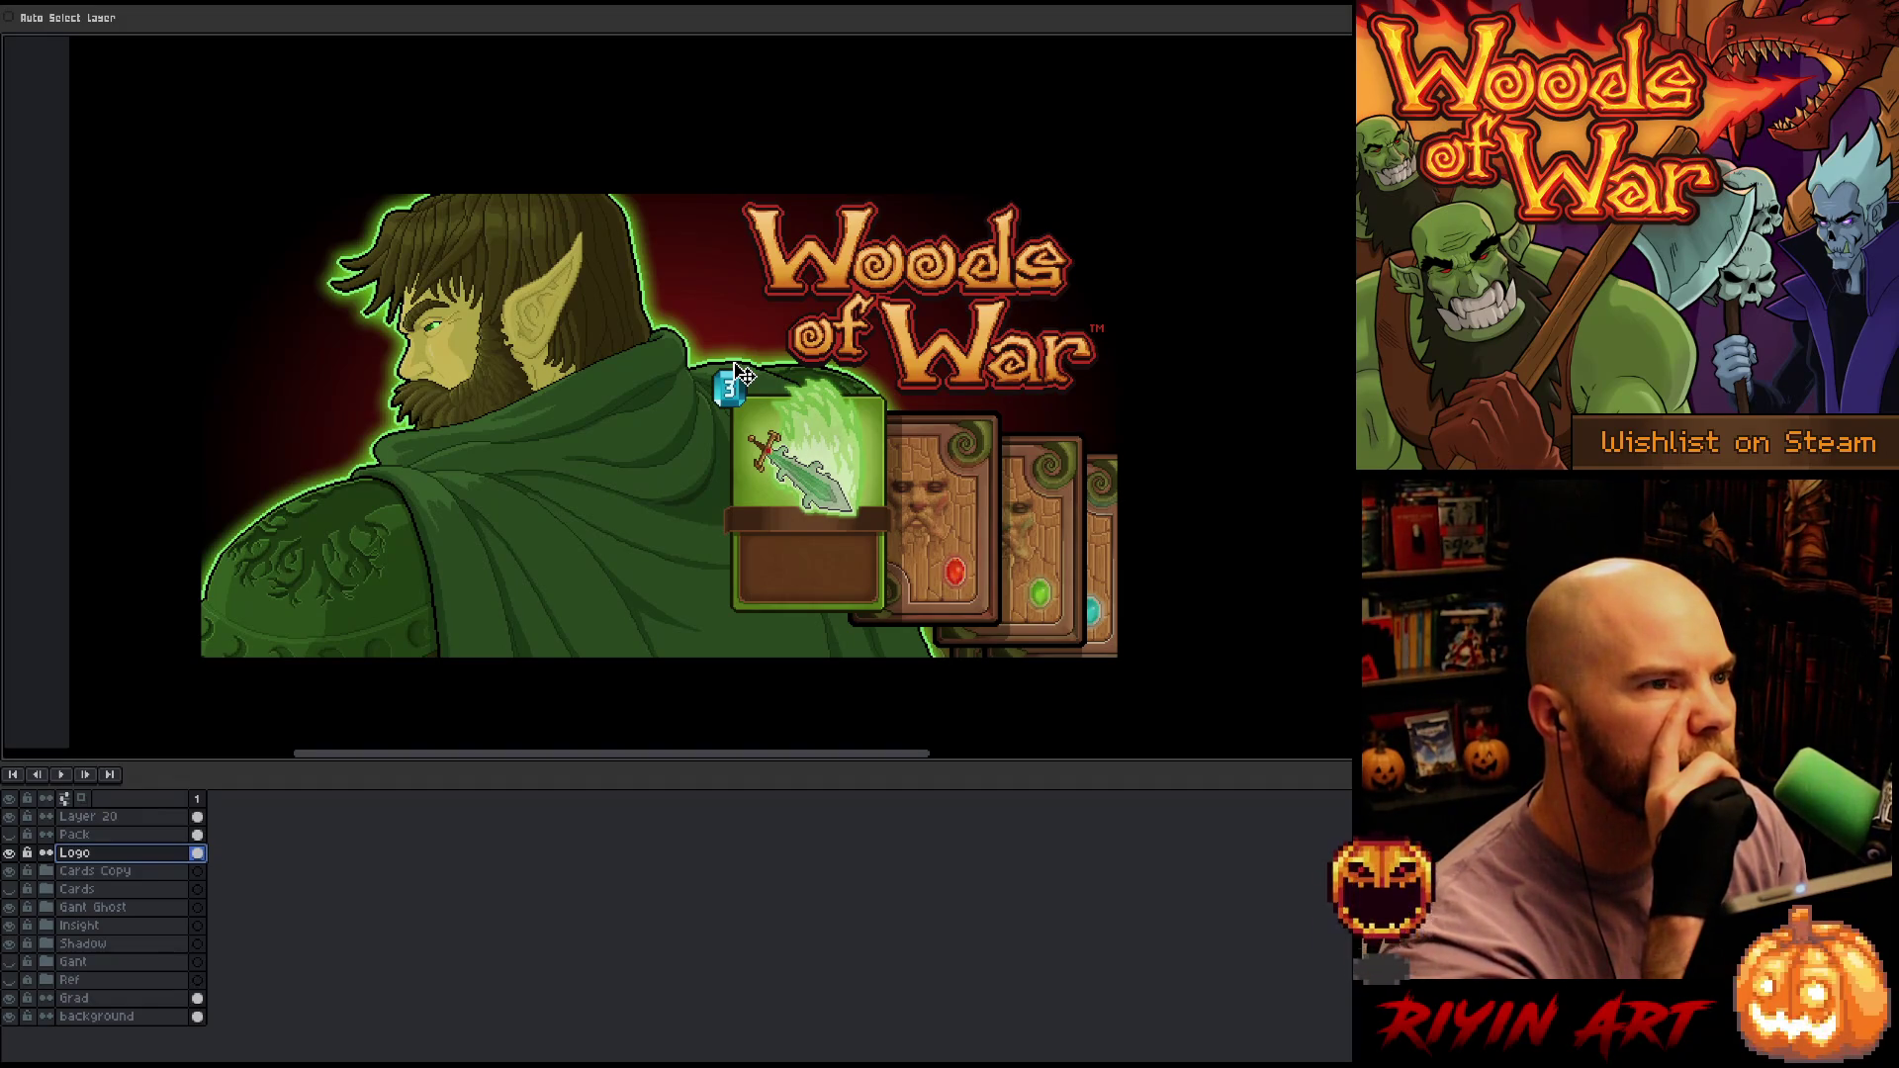
{"action": "scroll", "coordinate": [744, 374], "scroll_direction": "down", "scroll_amount": 1}
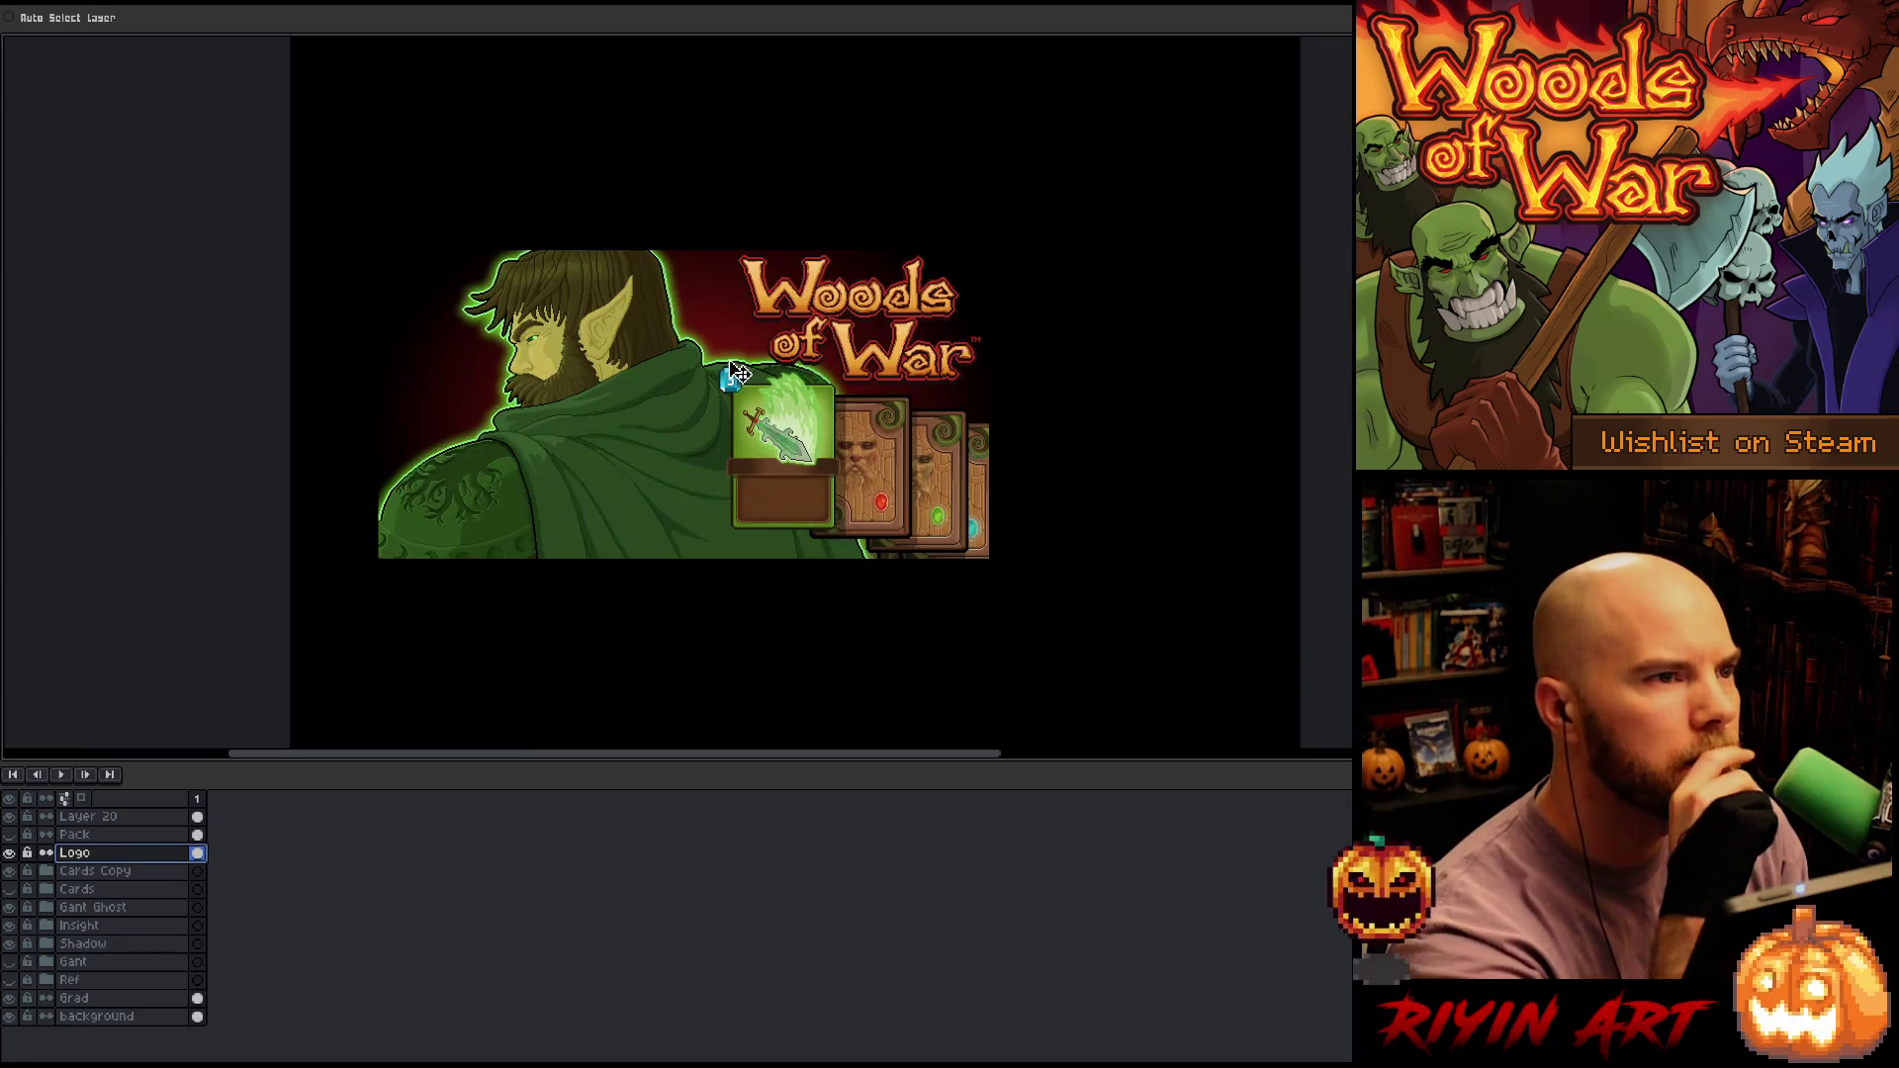
{"action": "scroll", "coordinate": [722, 409], "scroll_direction": "up", "scroll_amount": 1}
{"action": "scroll", "coordinate": [722, 409], "scroll_direction": "down", "scroll_amount": 2}
{"action": "scroll", "coordinate": [719, 405], "scroll_direction": "up", "scroll_amount": 1}
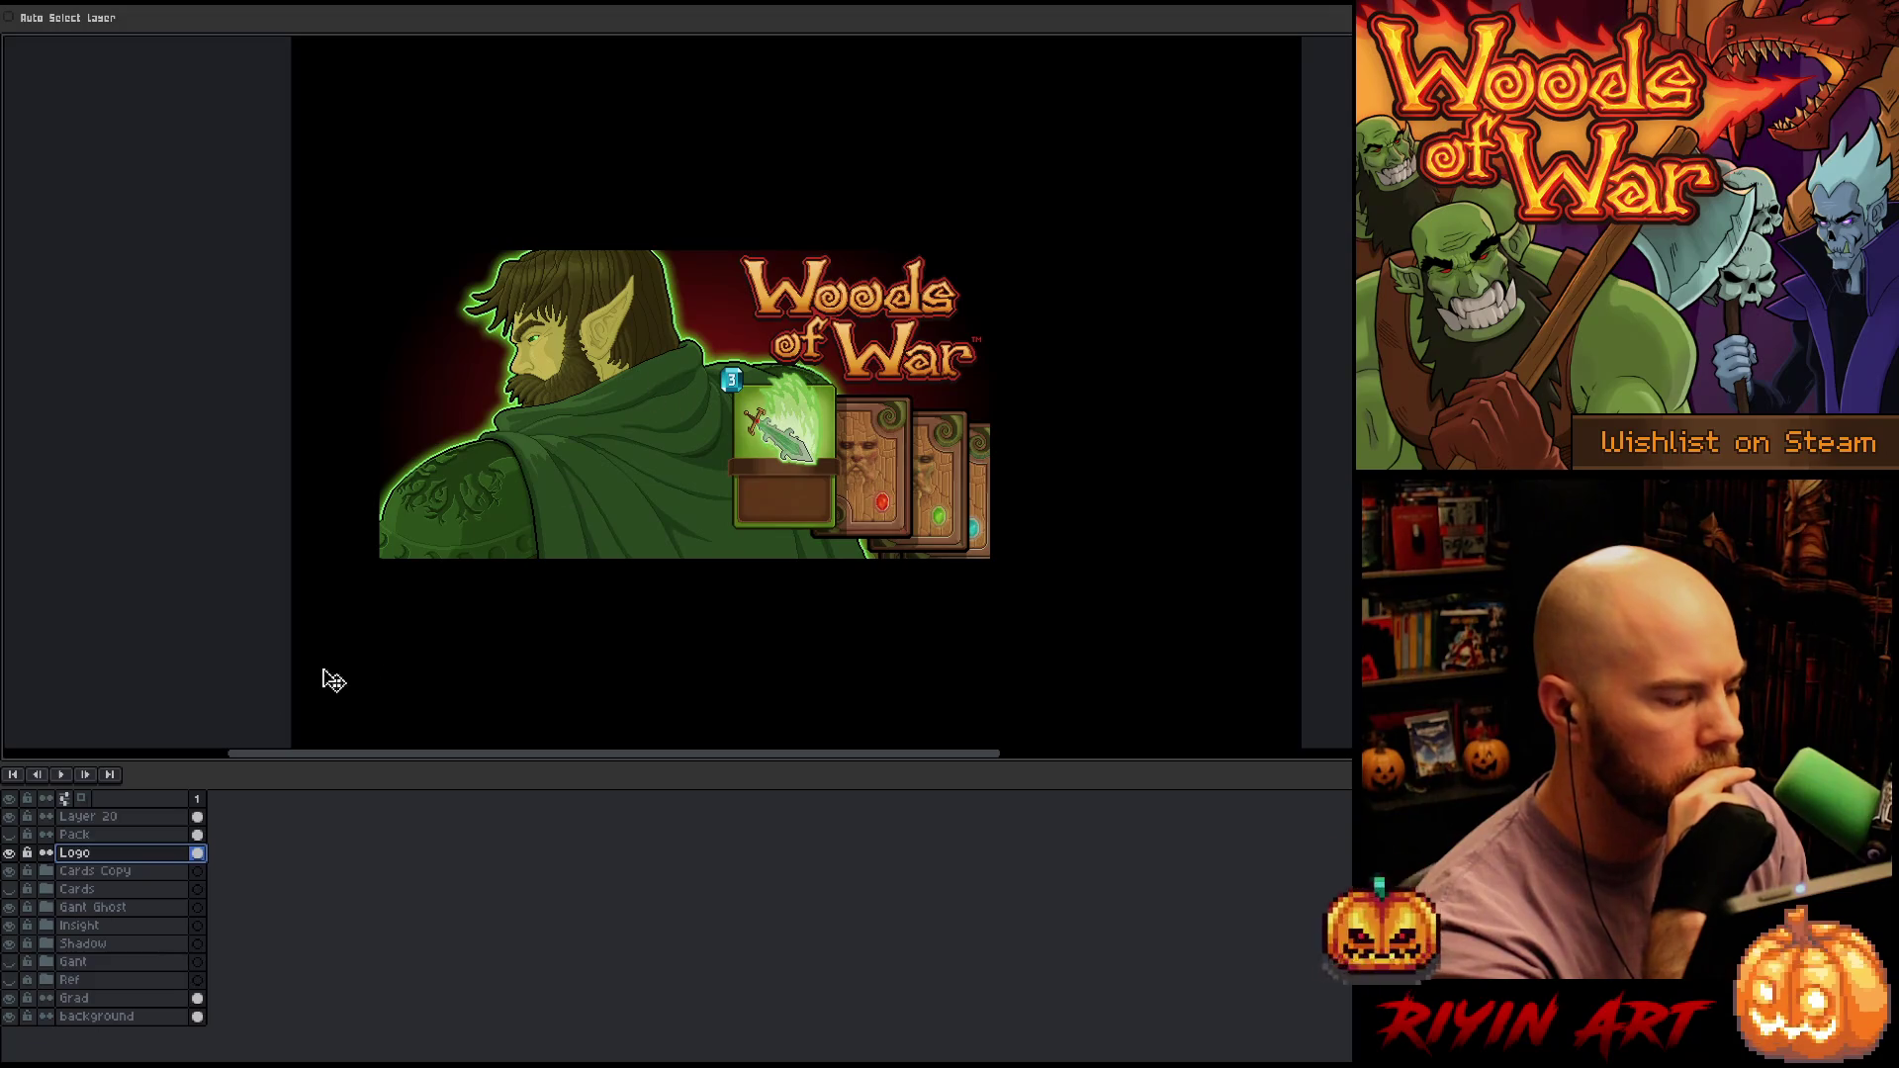
Toggle off the banner crop layer to reveal the full-length elf with his whole cape
{"action": "left_click", "coordinate": [12, 819]}
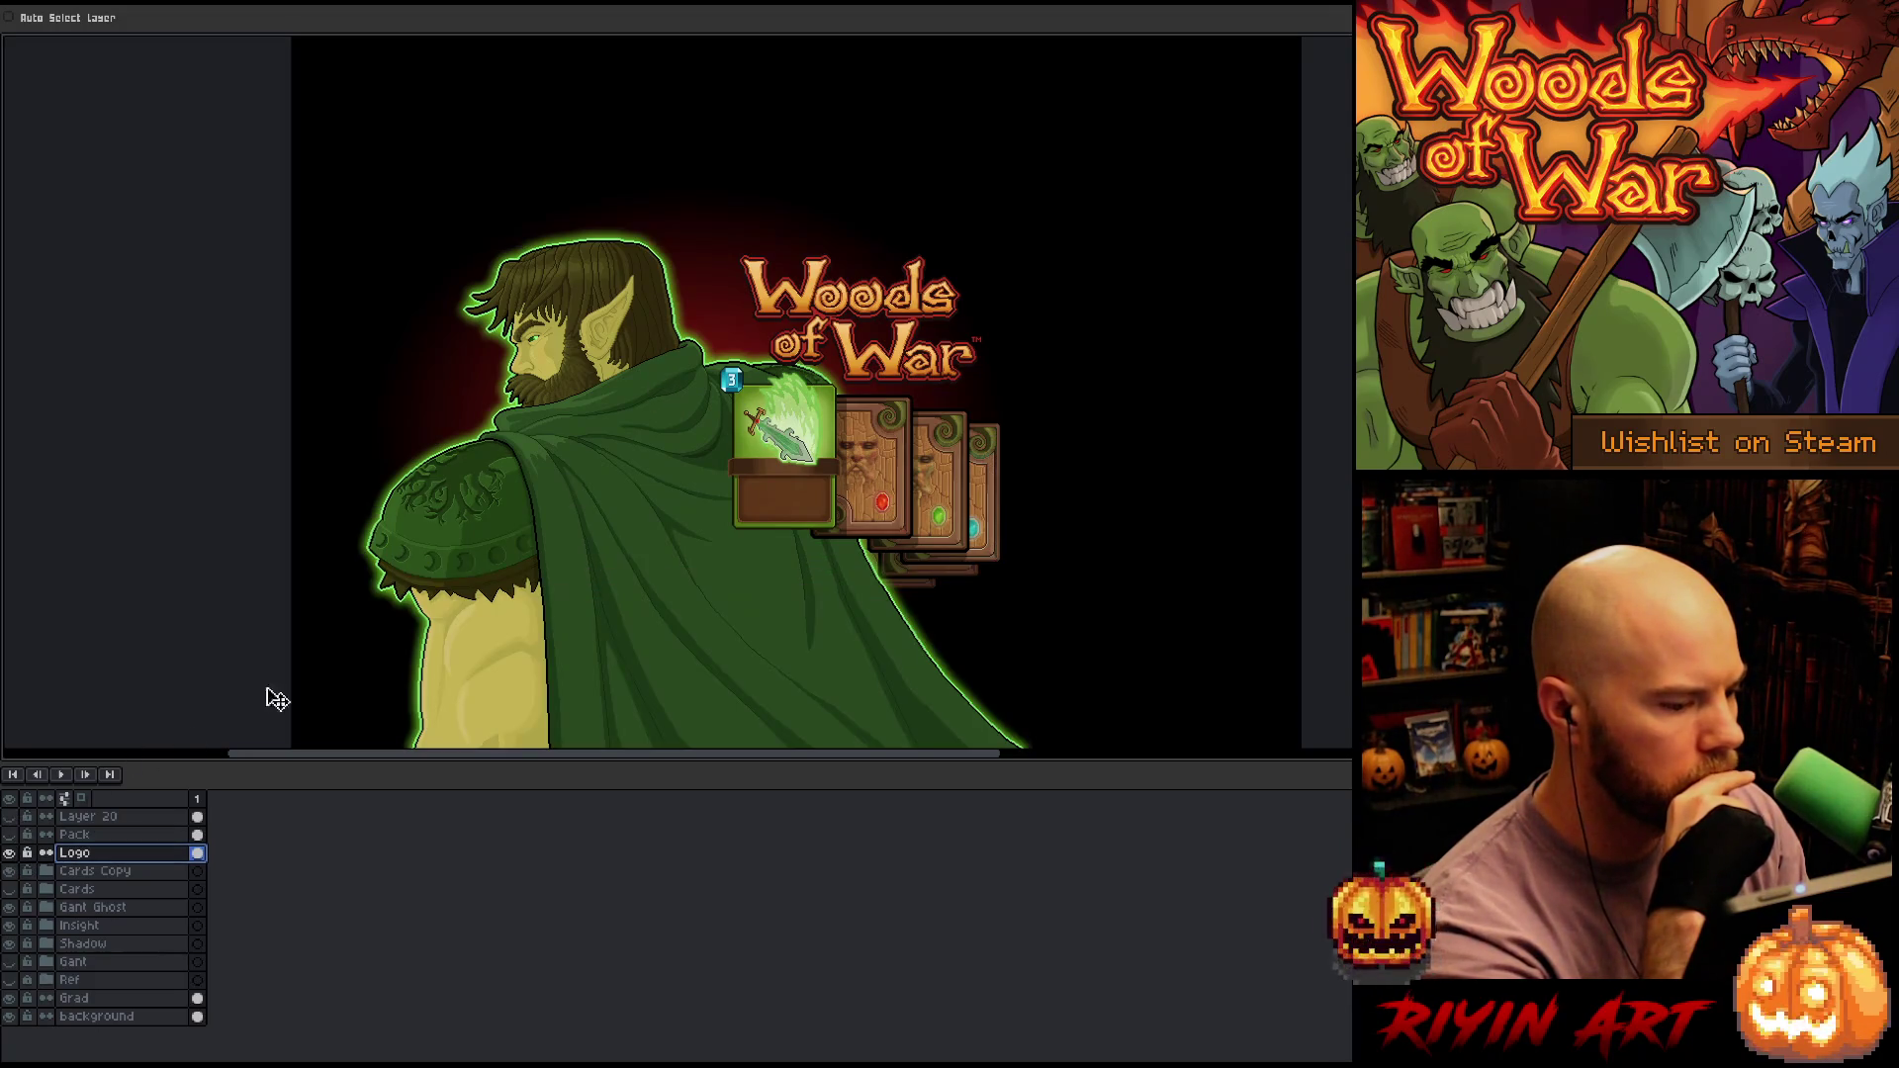
{"action": "scroll", "coordinate": [563, 552], "scroll_direction": "up", "scroll_amount": 1}
{"action": "scroll", "coordinate": [564, 543], "scroll_direction": "down", "scroll_amount": 1}
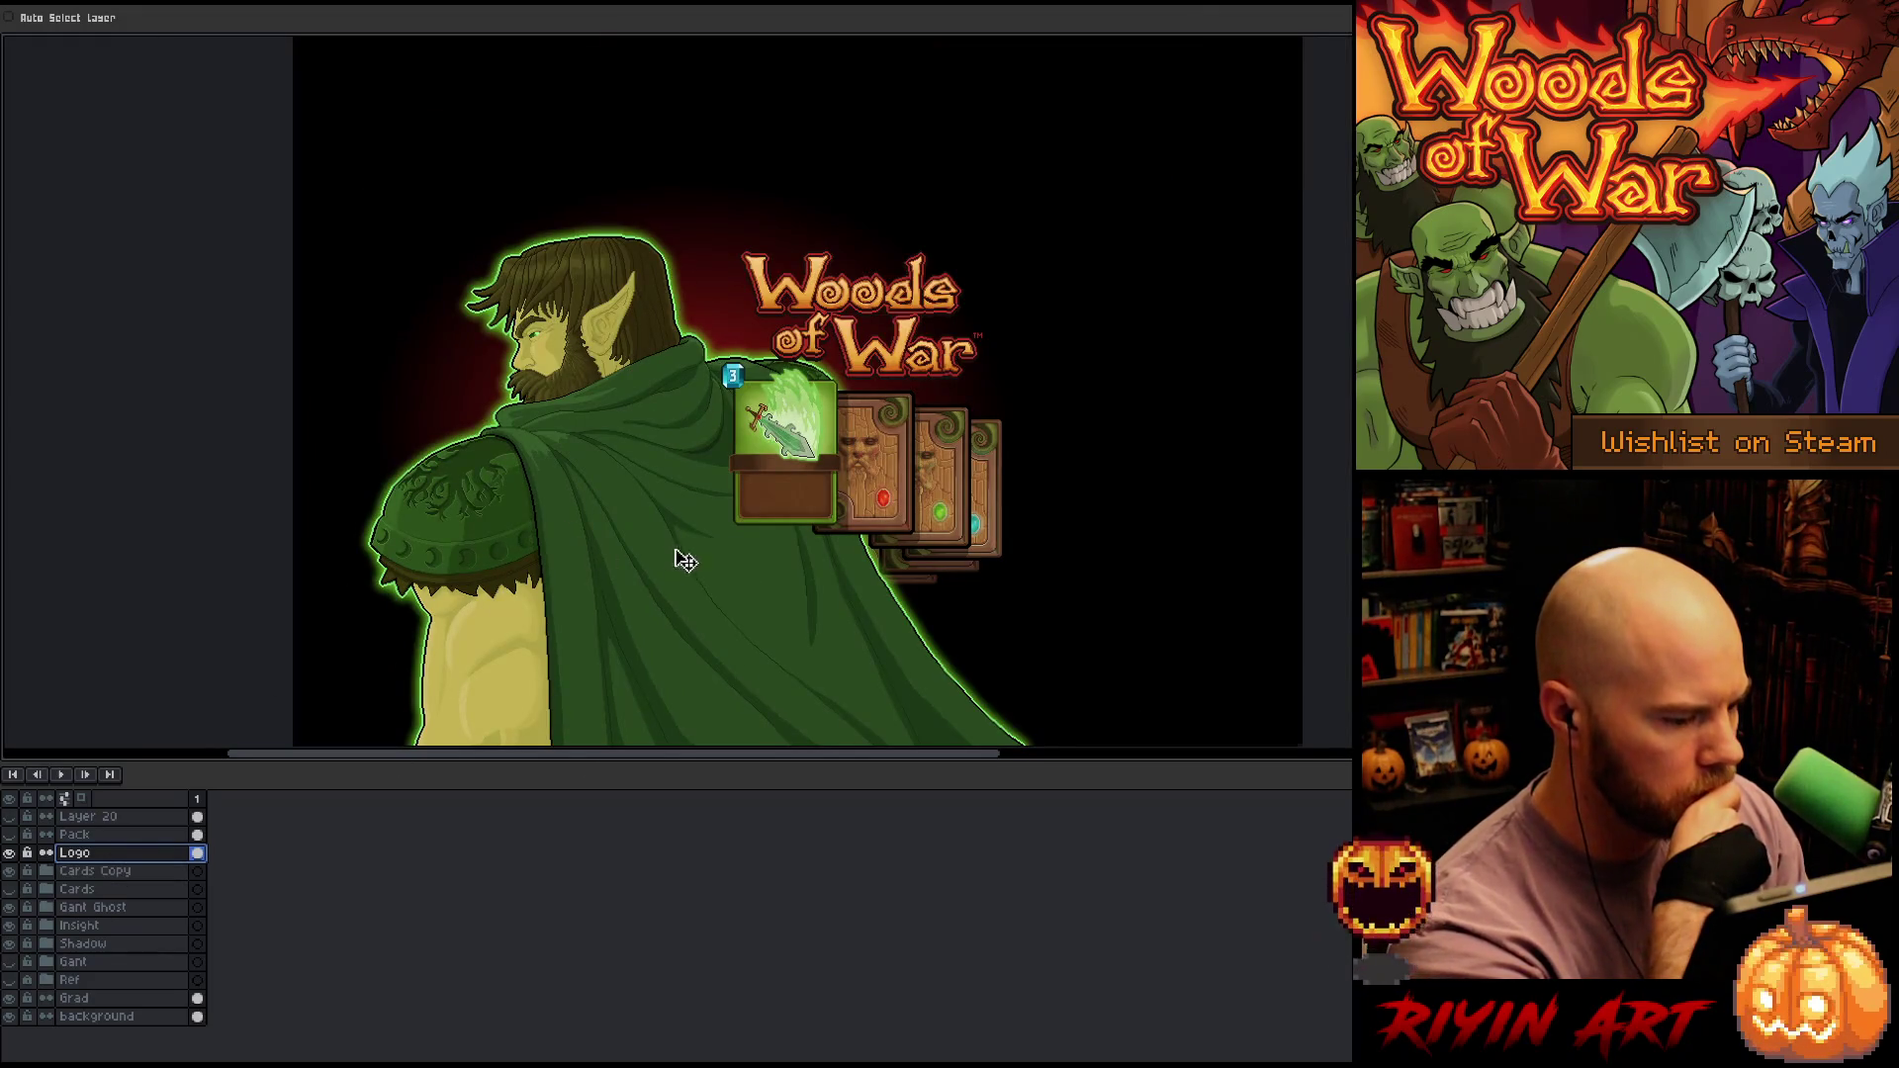
{"action": "scroll", "coordinate": [693, 559], "scroll_direction": "right", "scroll_amount": 3}
{"action": "scroll", "coordinate": [692, 559], "scroll_direction": "down", "scroll_amount": 1}
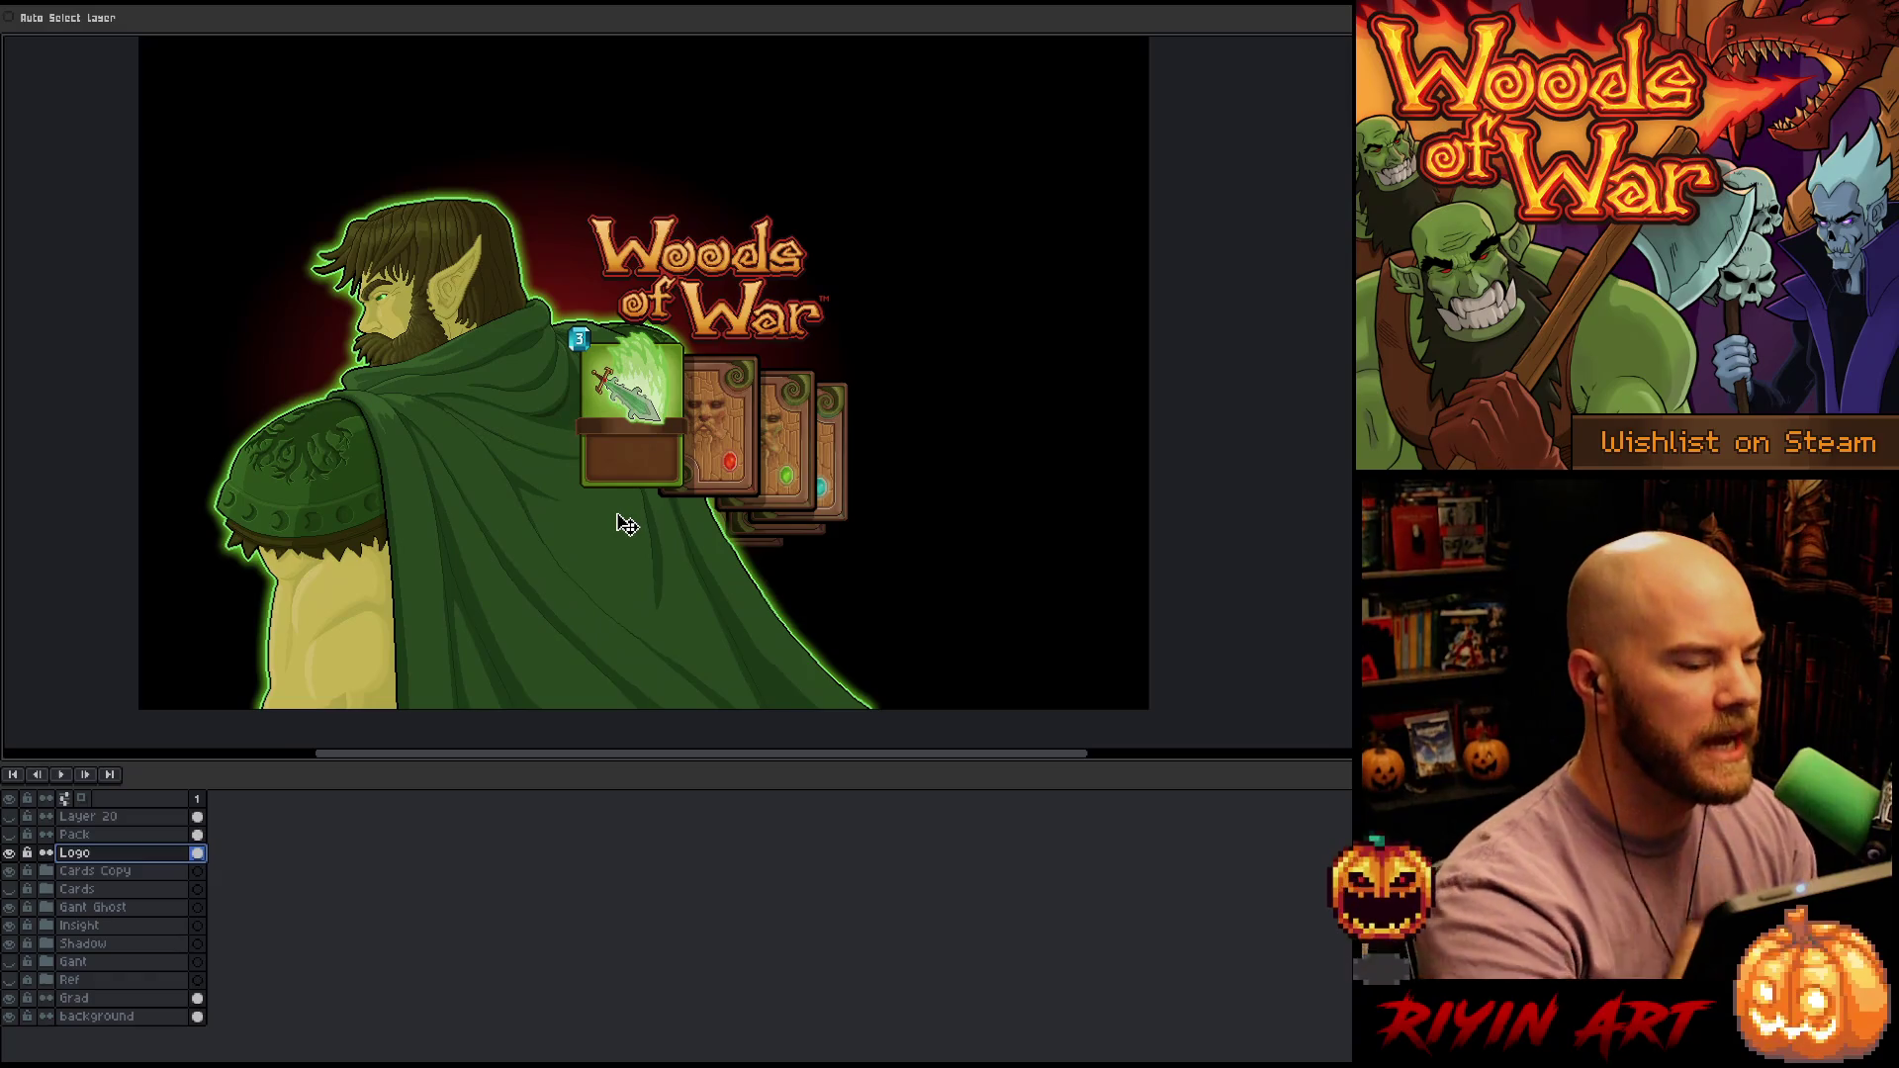
{"action": "scroll", "coordinate": [613, 499], "scroll_direction": "left", "scroll_amount": 2}
{"action": "scroll", "coordinate": [648, 517], "scroll_direction": "up", "scroll_amount": 1}
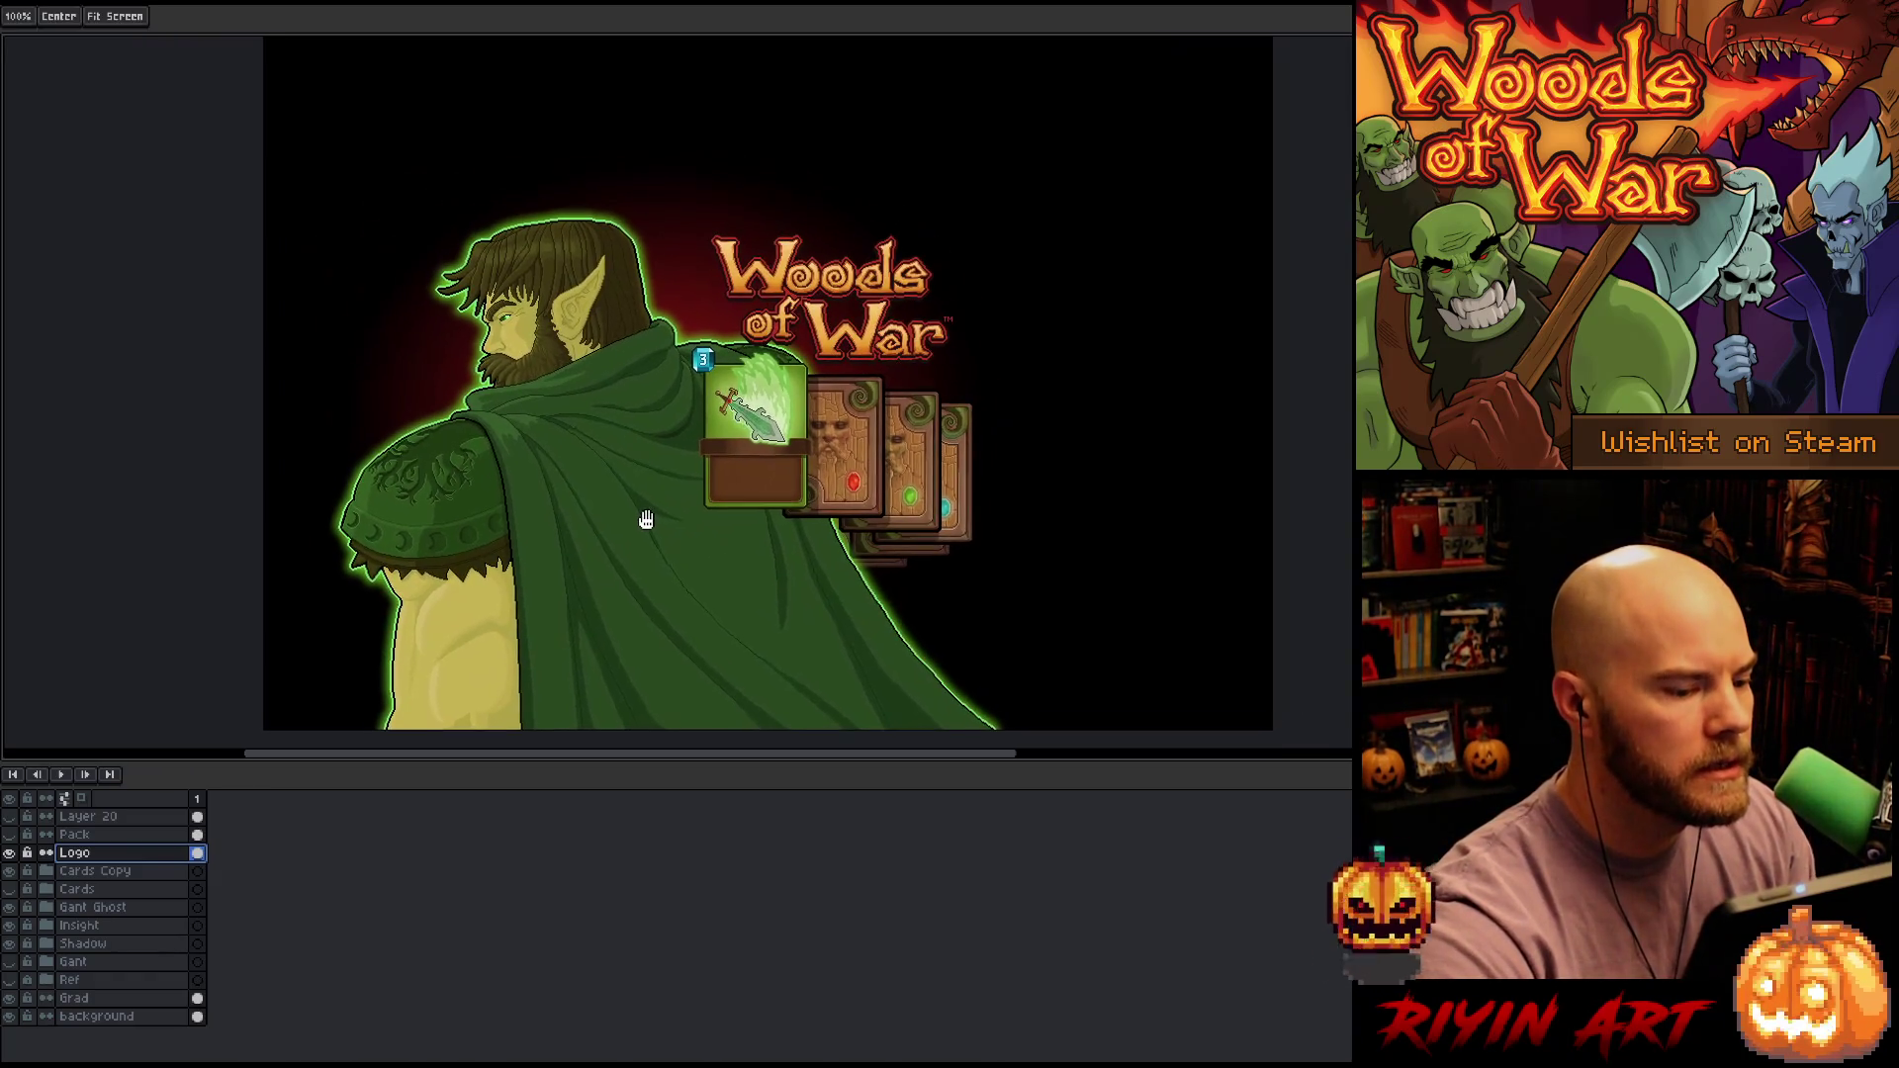
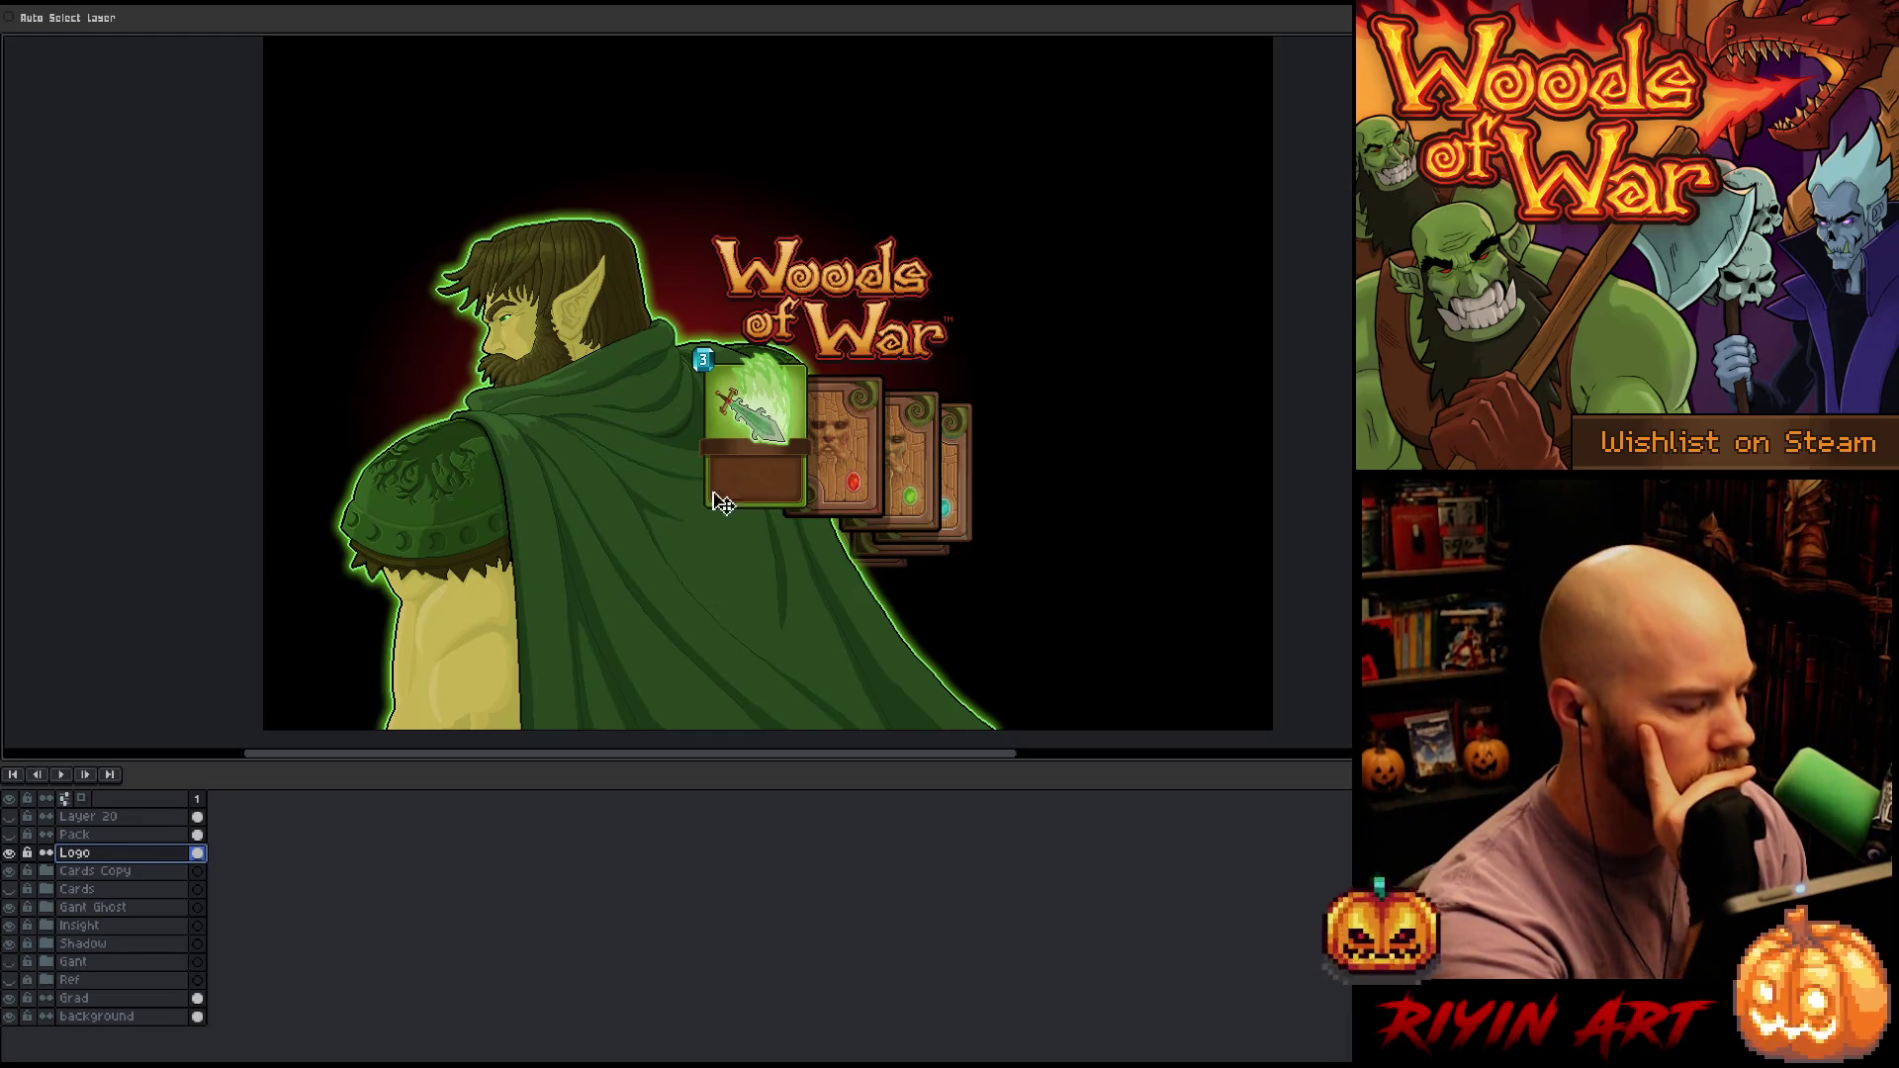
Expand the Cards Copy and marian folders and turn on automatic layer selection
{"action": "left_click", "coordinate": [47, 872]}
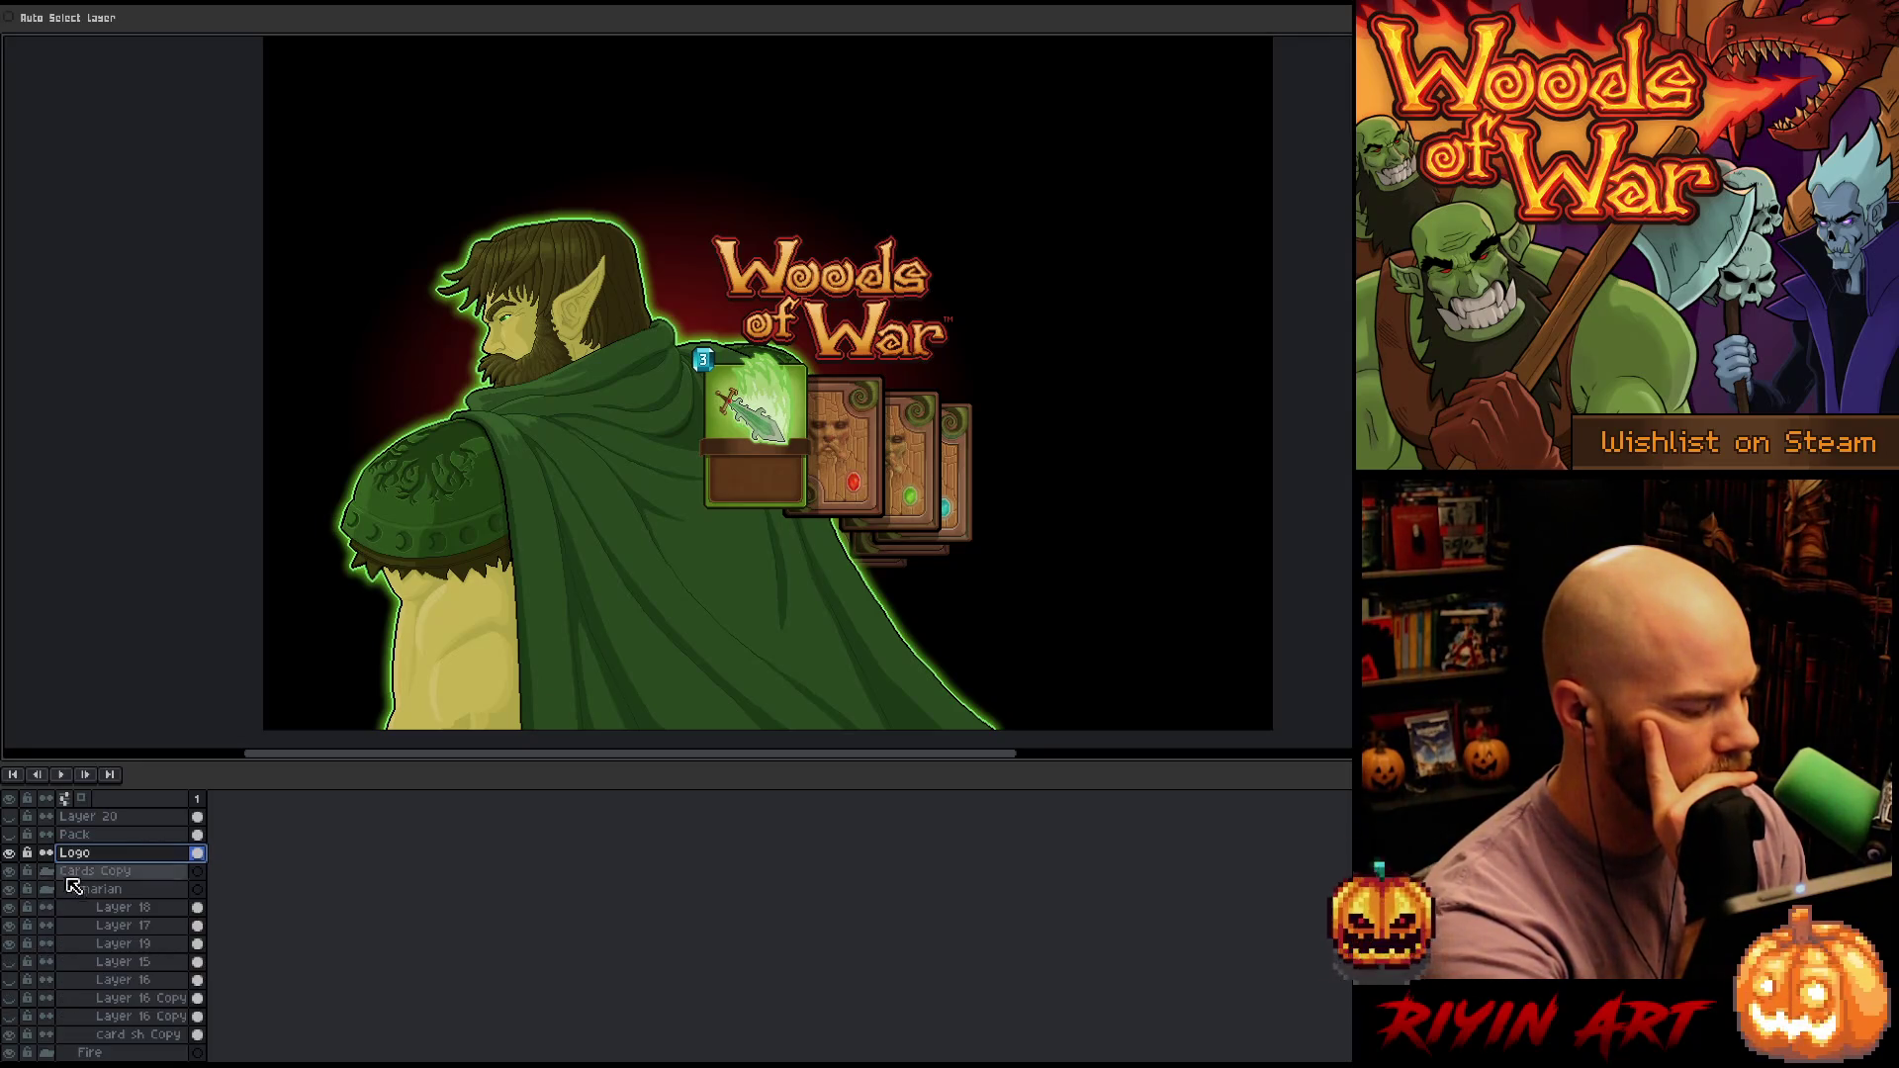
{"action": "left_click", "coordinate": [57, 891]}
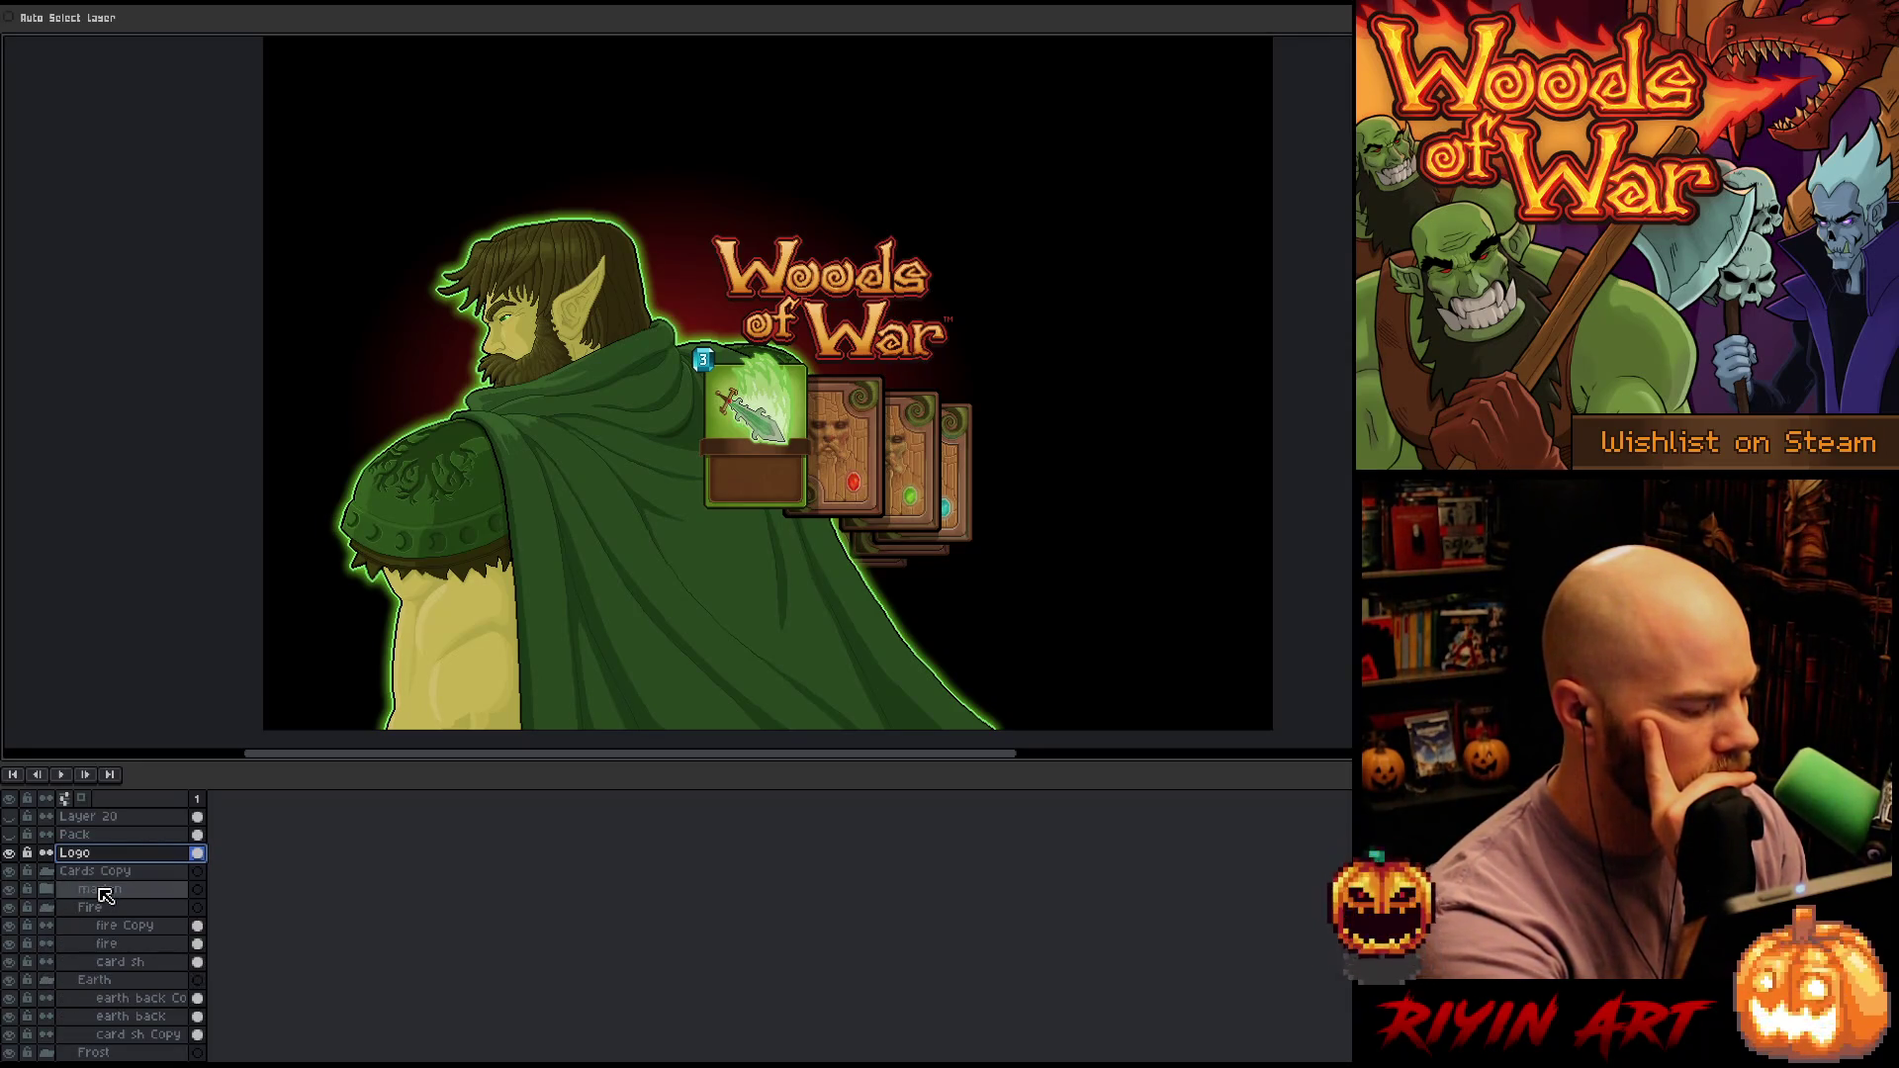
{"action": "left_click", "coordinate": [94, 889]}
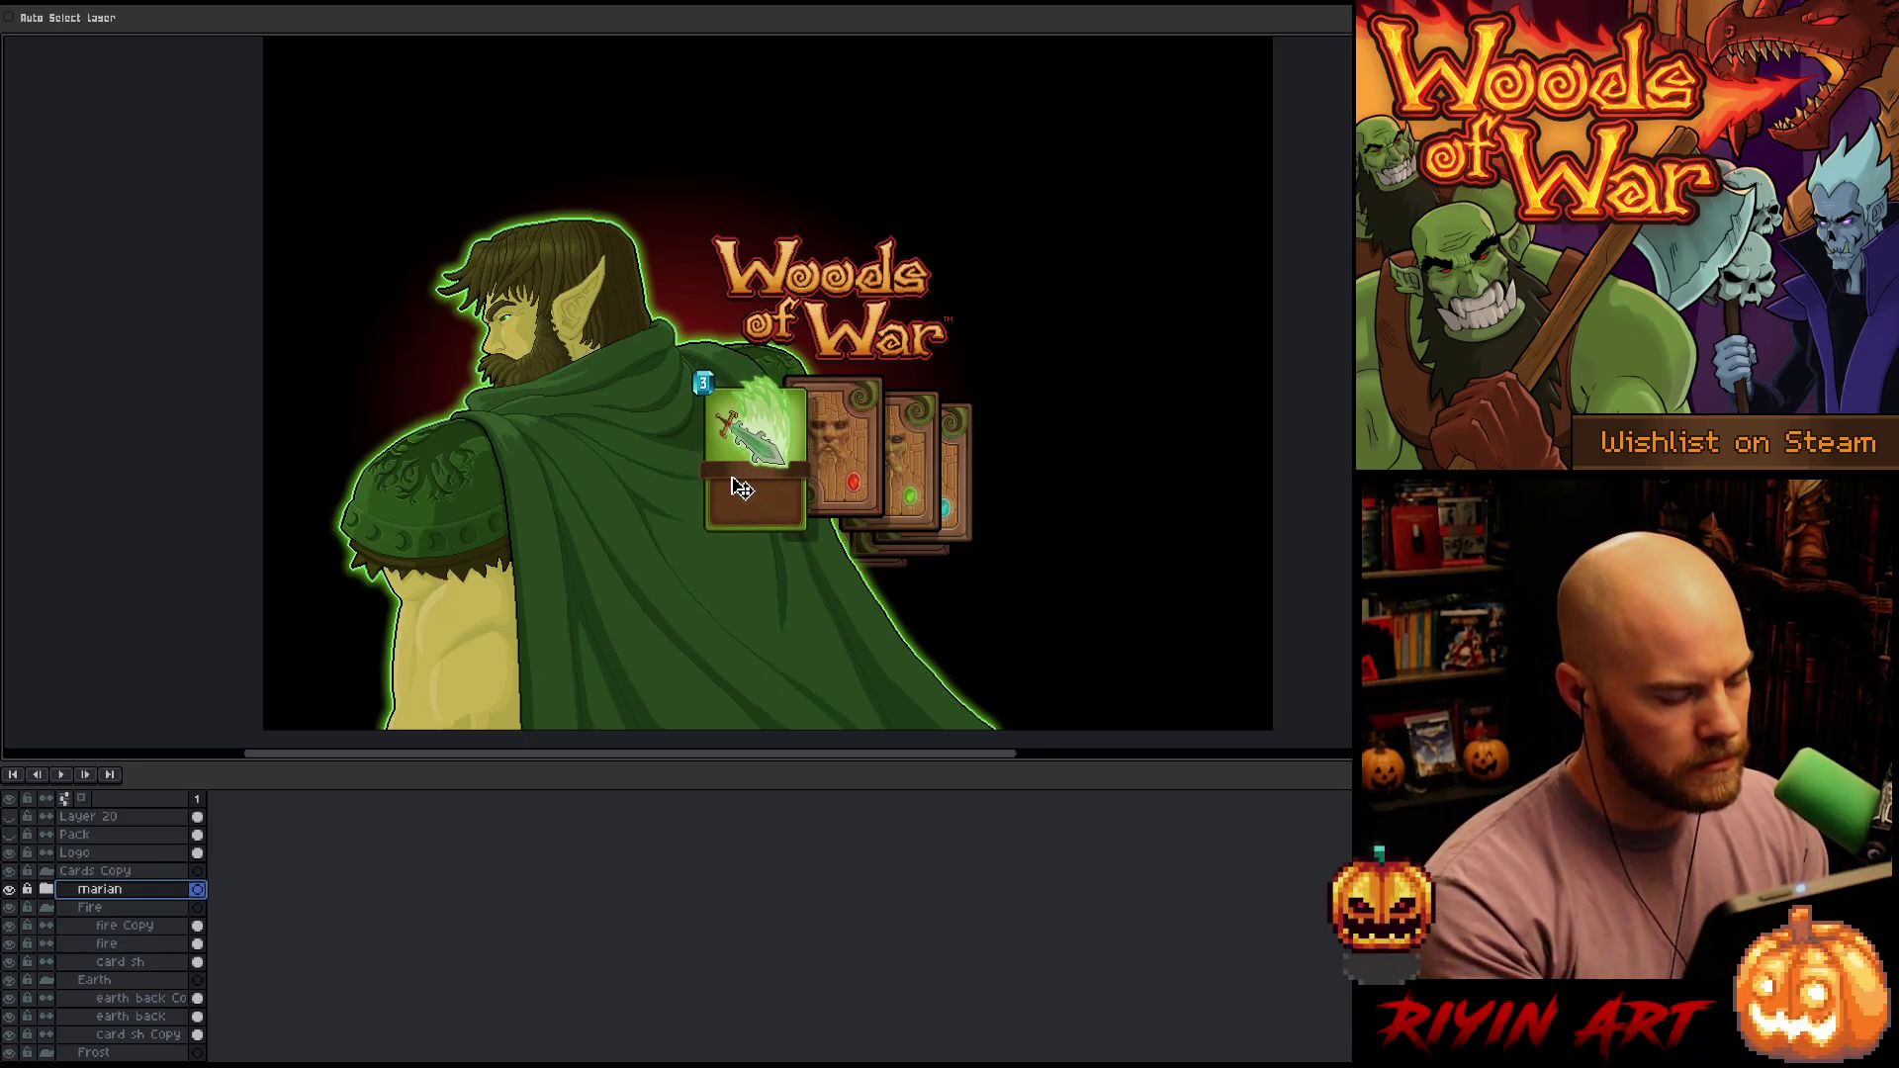
{"action": "key", "text": "ctrl"}
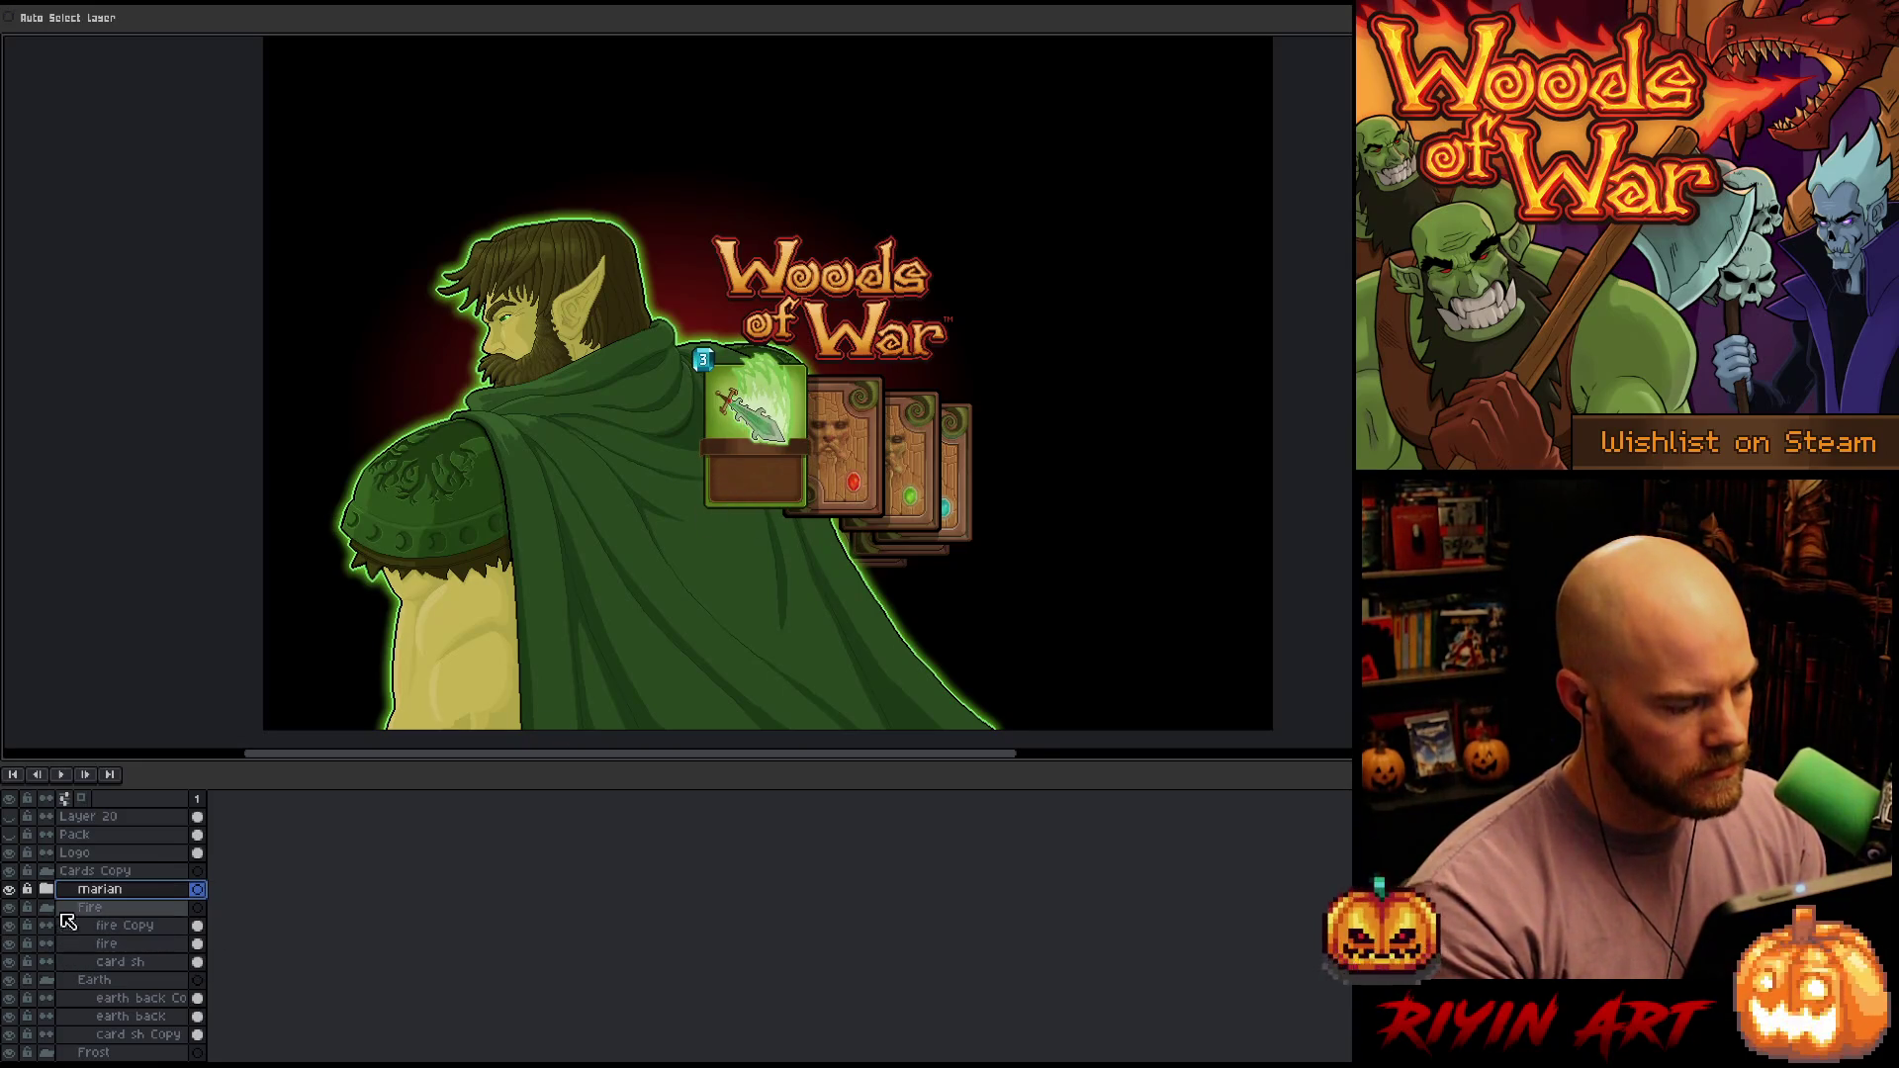
{"action": "left_click", "coordinate": [47, 890]}
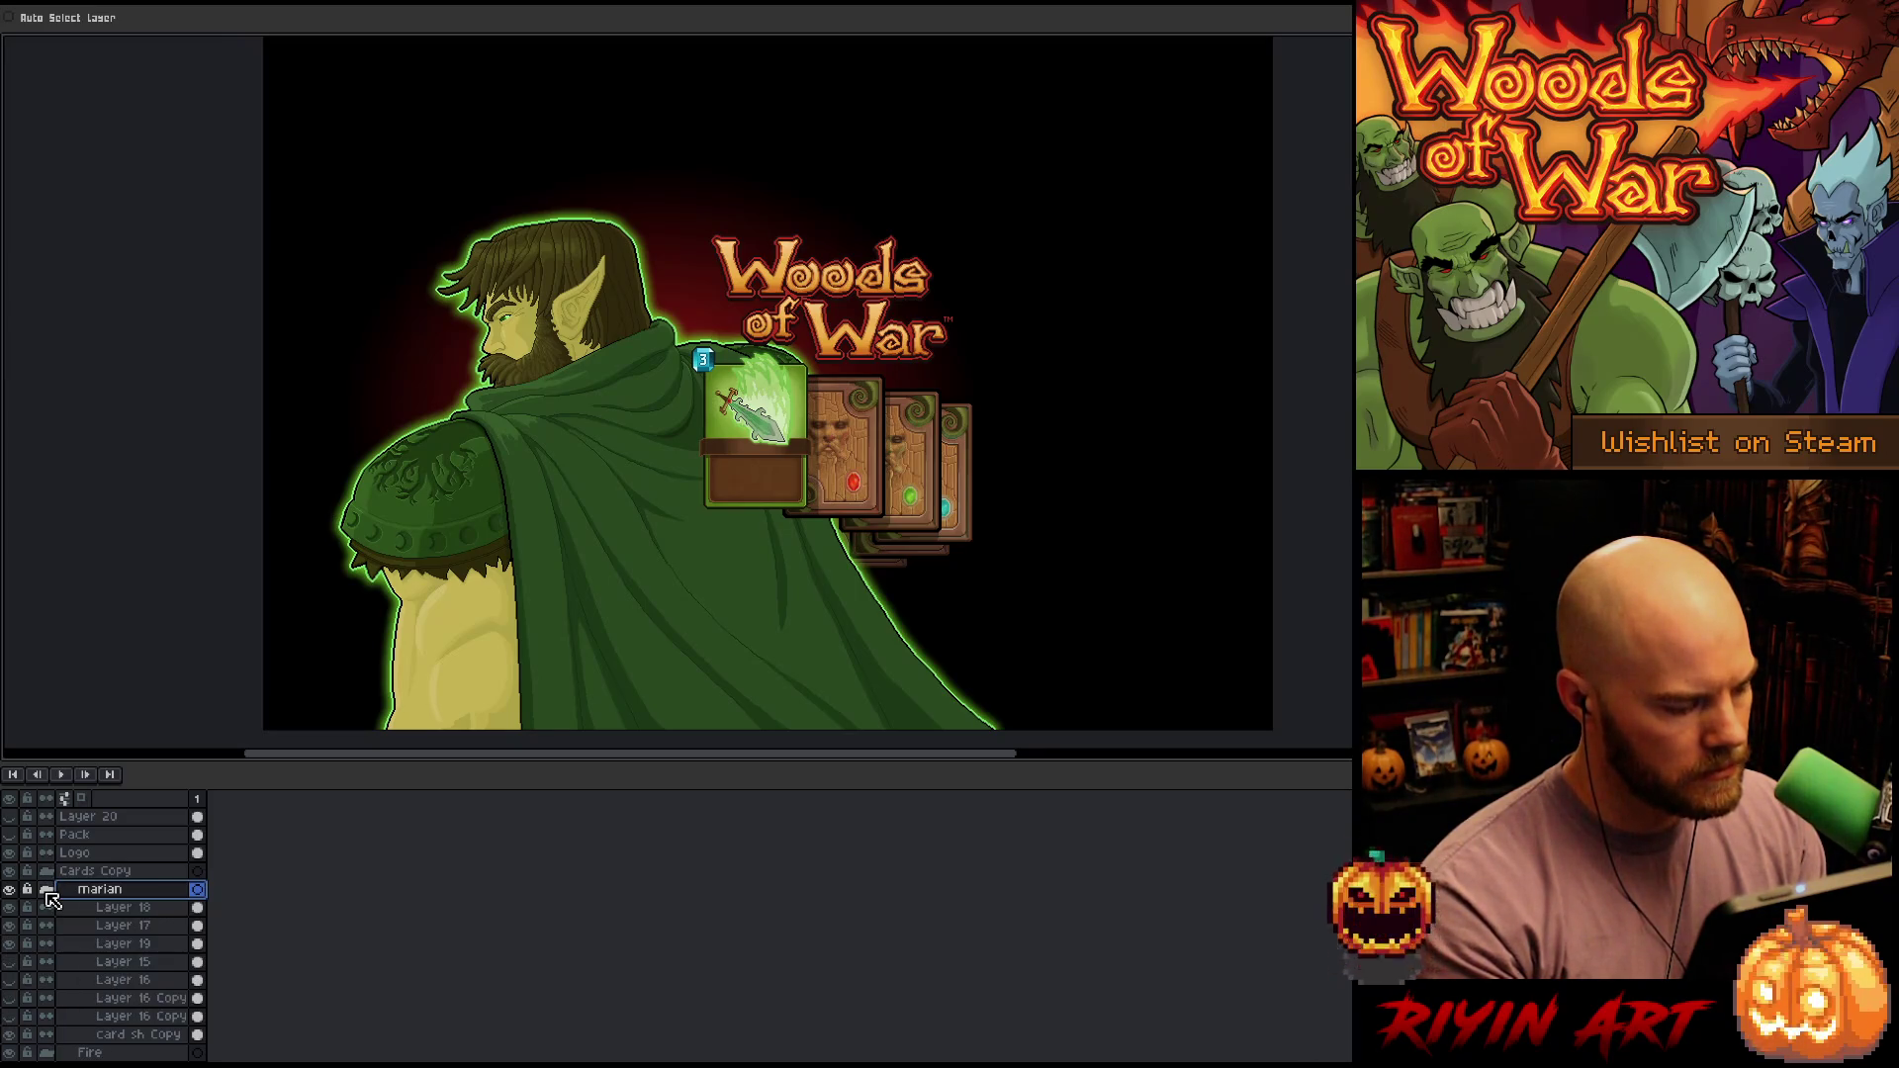
Move the card sh layers into the Fire and Earth folders
{"action": "scroll", "coordinate": [99, 939], "scroll_direction": "down", "scroll_amount": 4}
{"action": "left_click", "coordinate": [131, 964]}
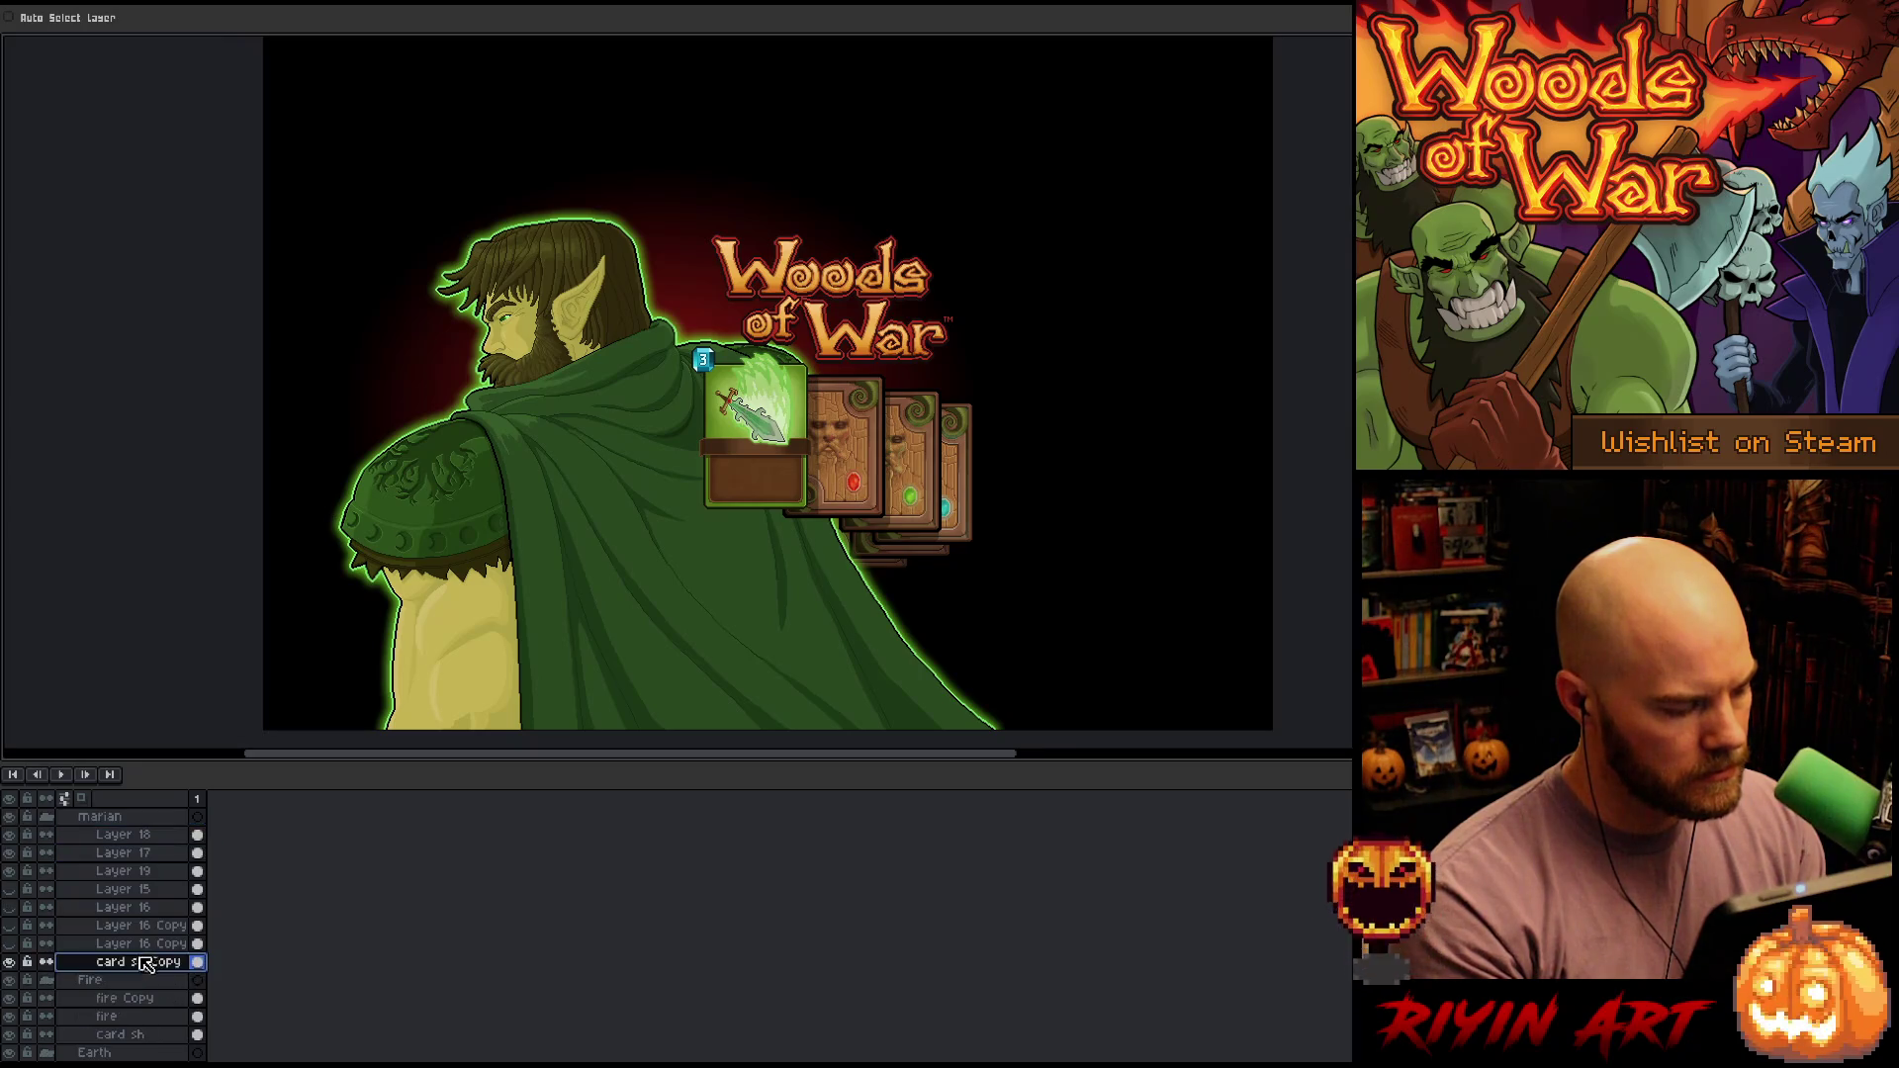
{"action": "left_click_drag", "start_coordinate": [130, 969], "coordinate": [138, 993]}
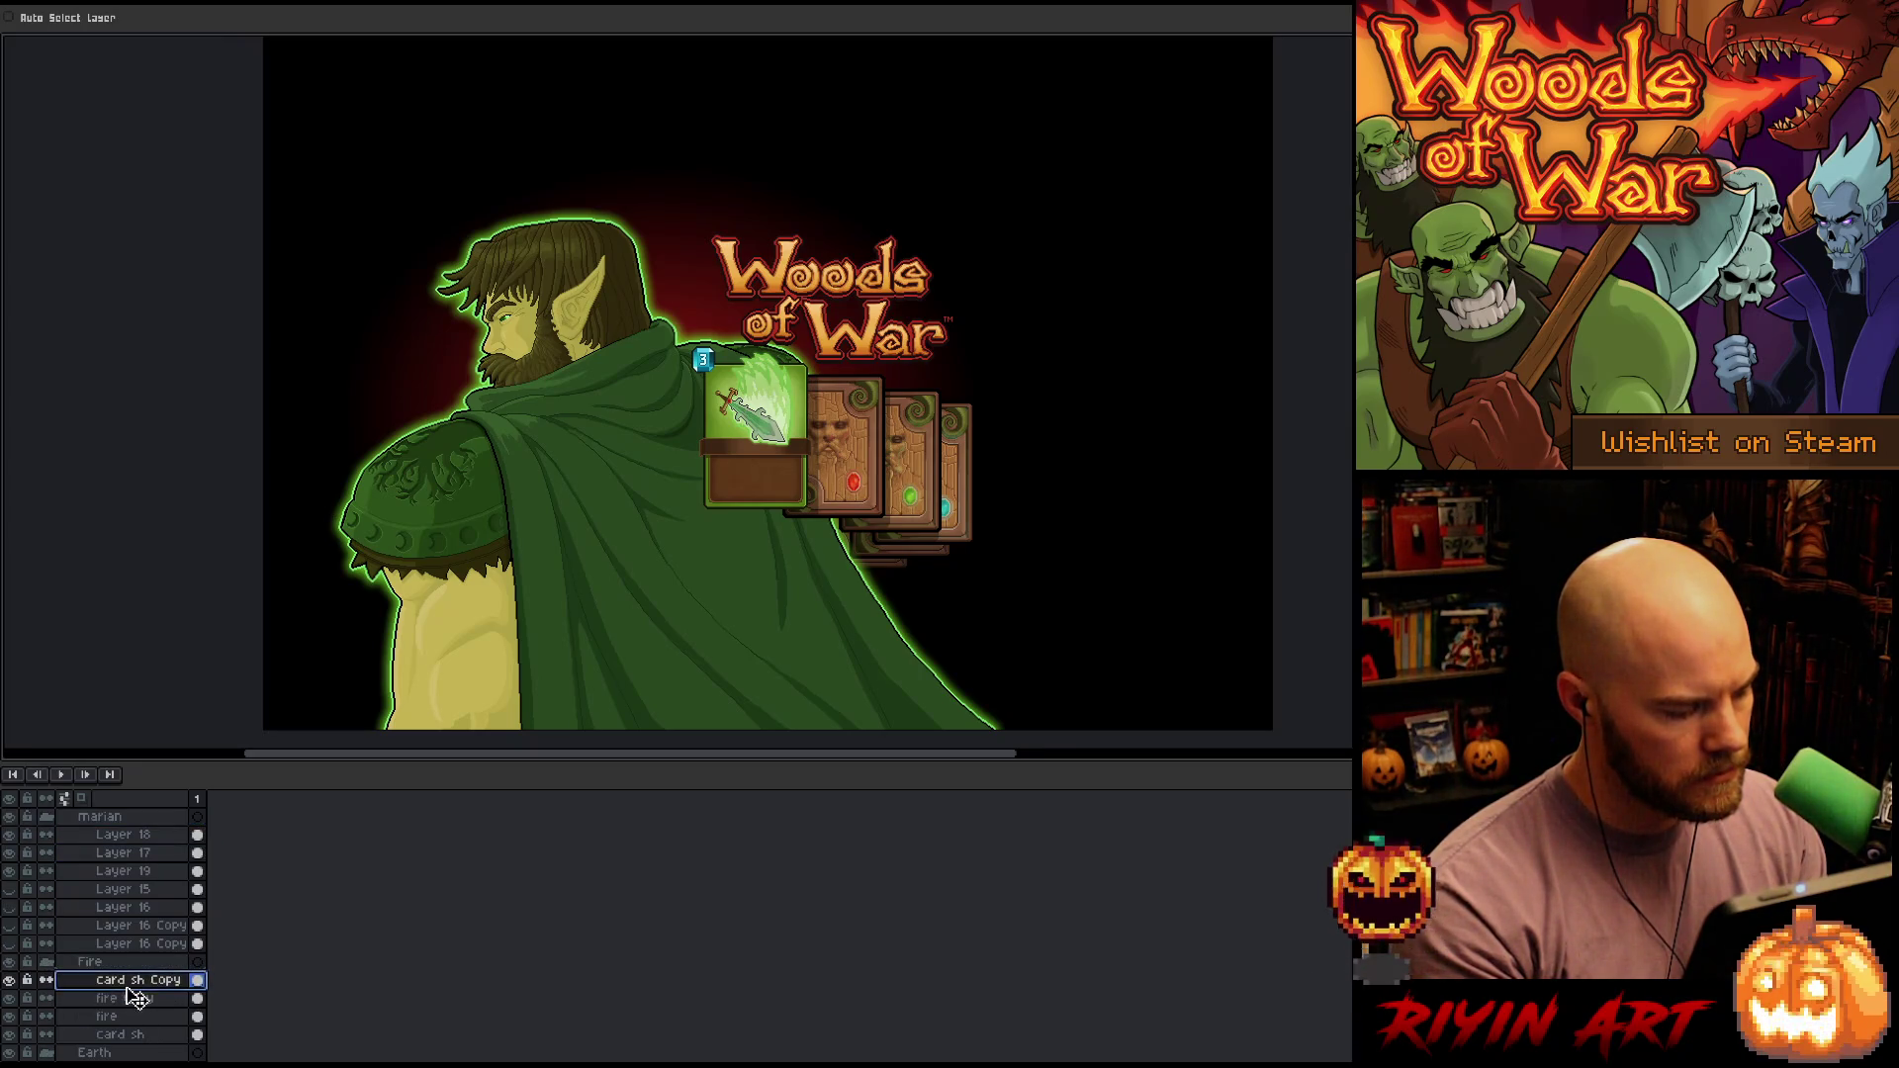
{"action": "scroll", "coordinate": [158, 950], "scroll_direction": "down", "scroll_amount": 3}
{"action": "scroll", "coordinate": [158, 949], "scroll_direction": "down", "scroll_amount": 2}
{"action": "left_click", "coordinate": [159, 948]}
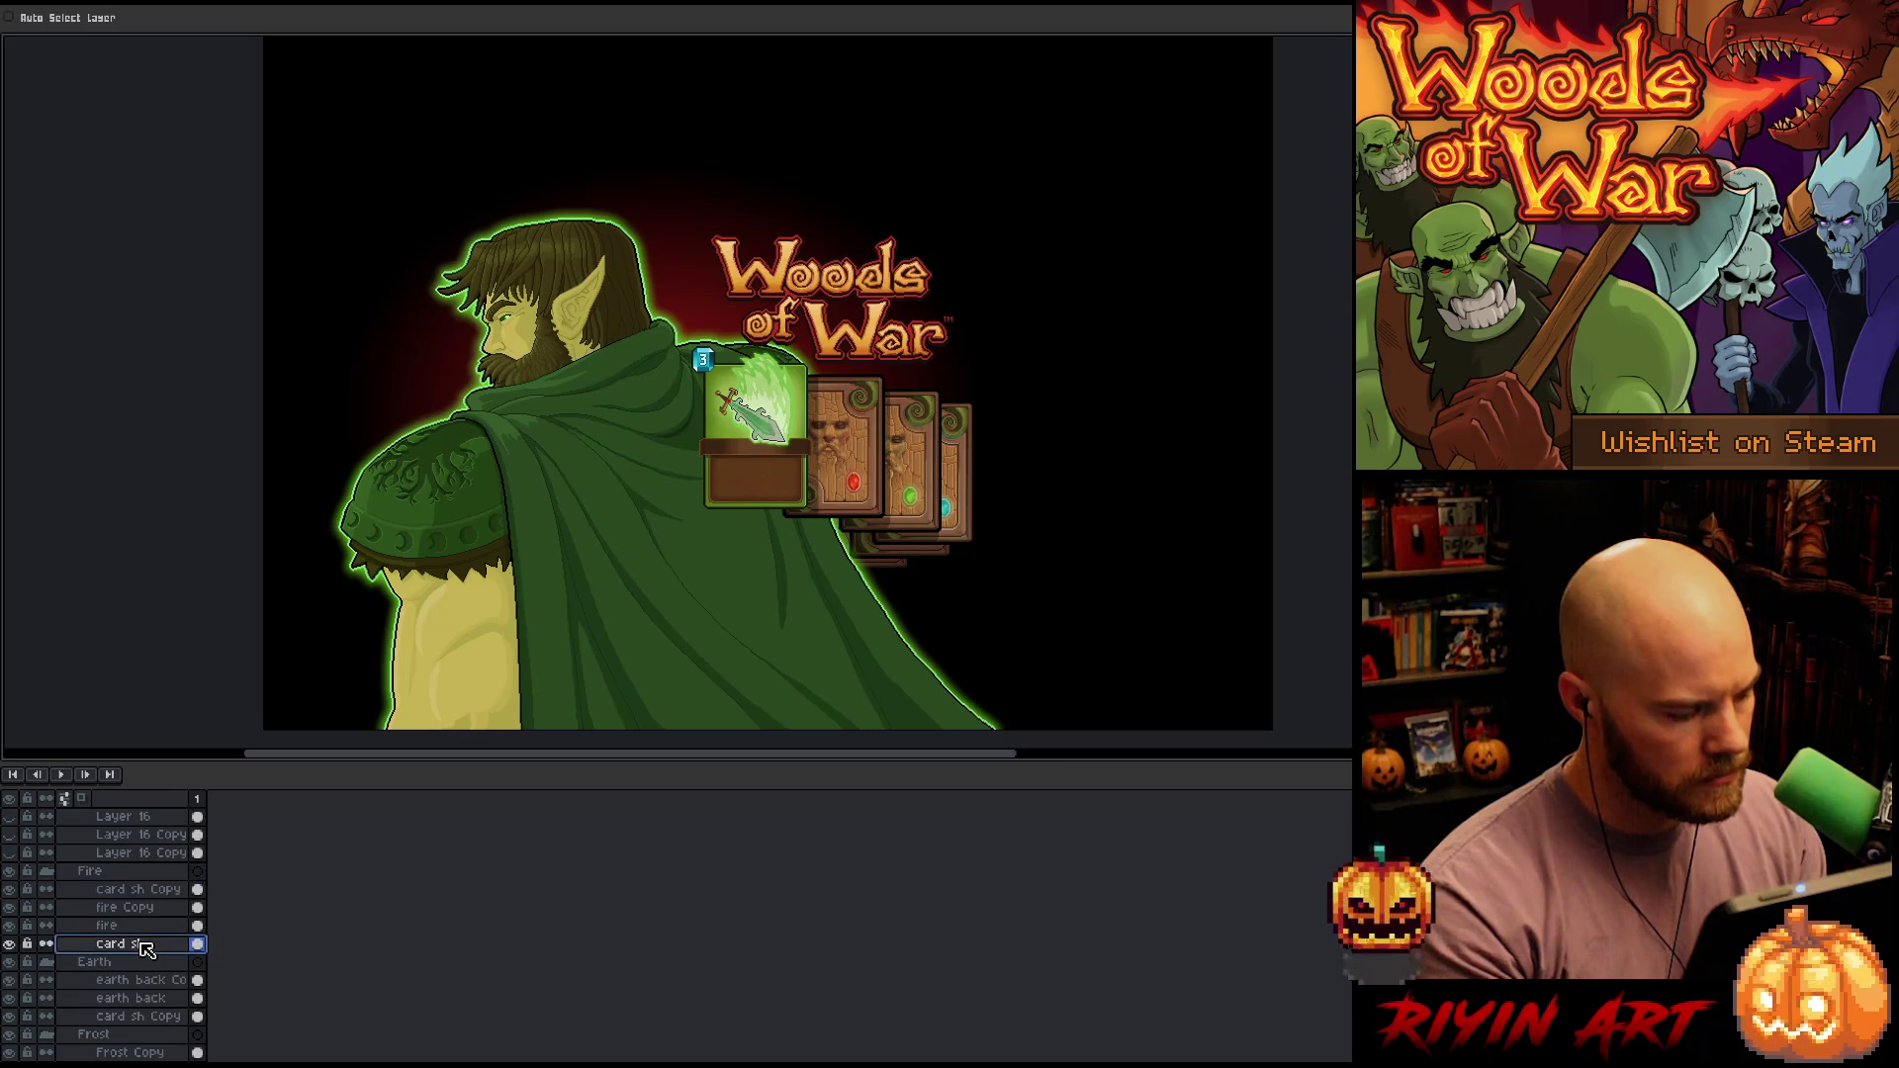
{"action": "scroll", "coordinate": [158, 930], "scroll_direction": "down", "scroll_amount": 3}
{"action": "left_click_drag", "start_coordinate": [158, 915], "coordinate": [144, 941]}
Move the remaining card sh copy layers into the Insight and Shadow folders
{"action": "scroll", "coordinate": [158, 918], "scroll_direction": "down", "scroll_amount": 3}
{"action": "left_click", "coordinate": [146, 910]}
{"action": "scroll", "coordinate": [140, 940], "scroll_direction": "down", "scroll_amount": 4}
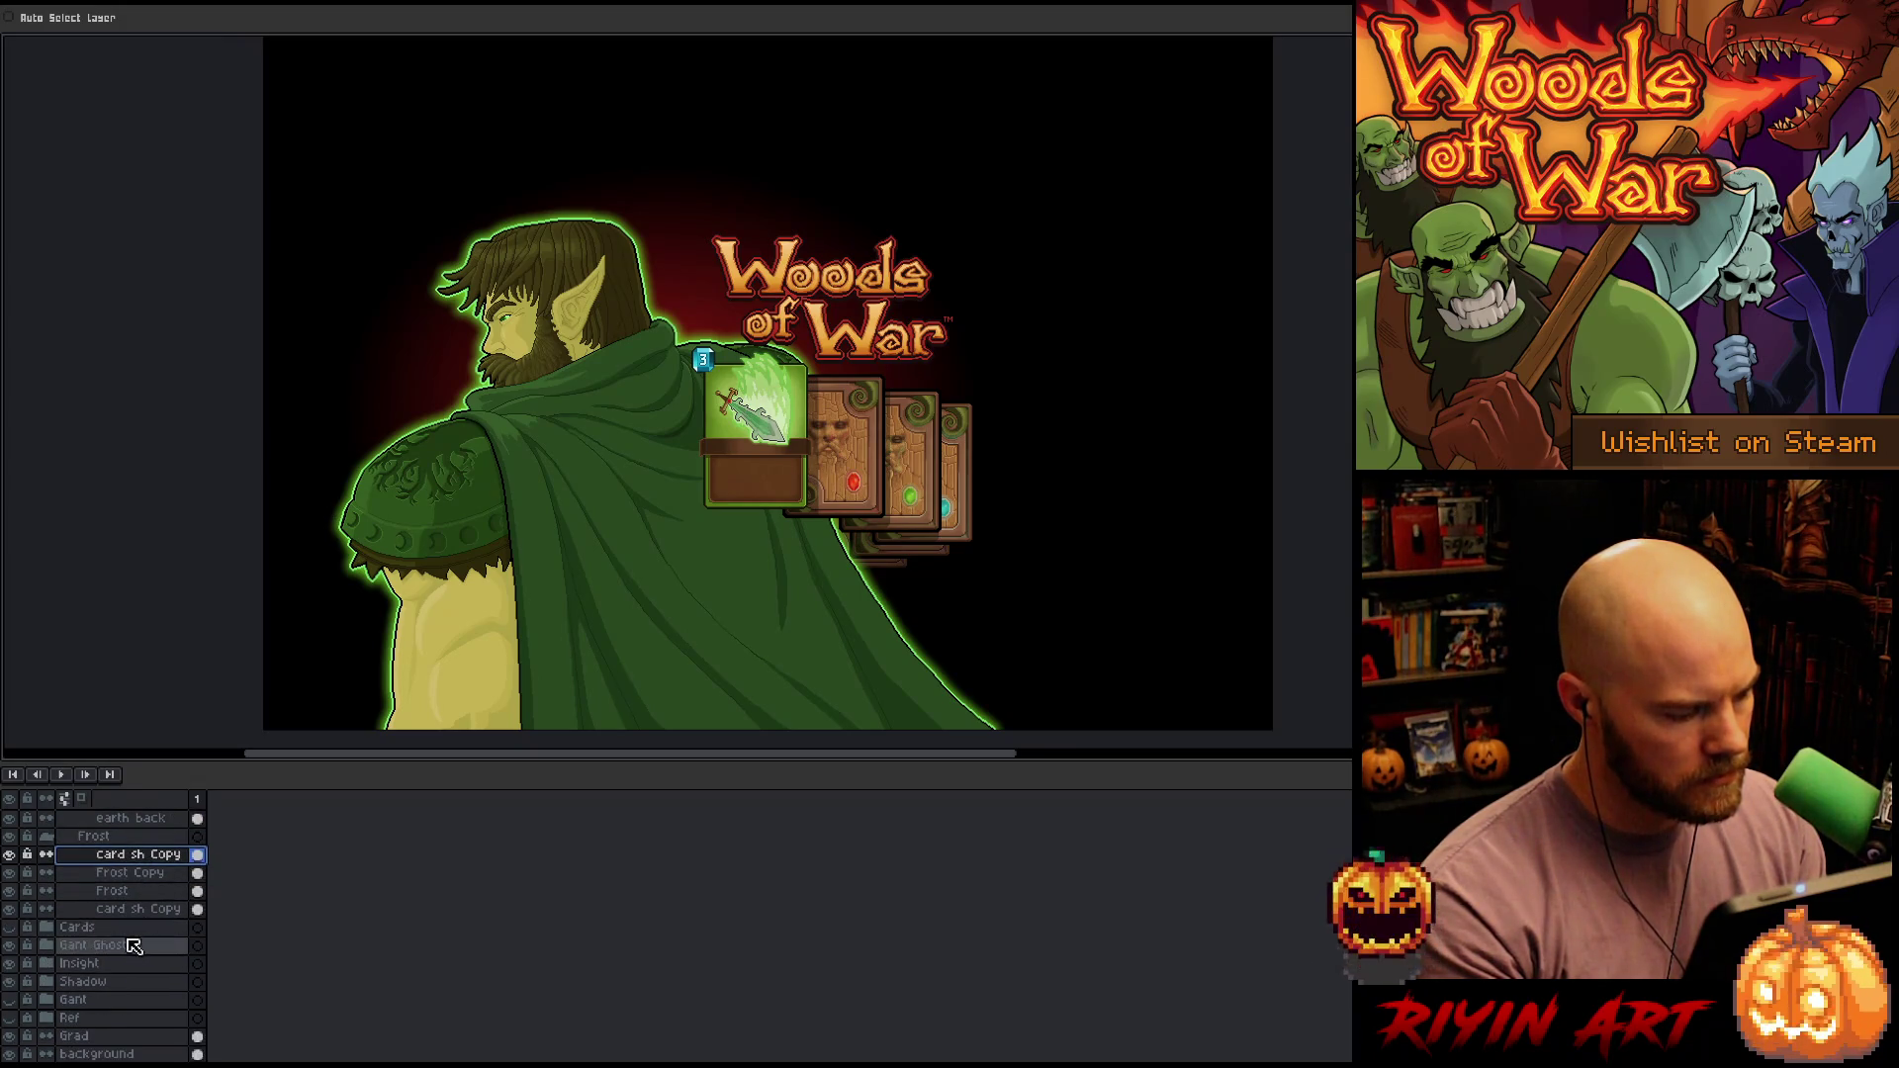
{"action": "left_click", "coordinate": [50, 963]}
{"action": "left_click", "coordinate": [133, 909]}
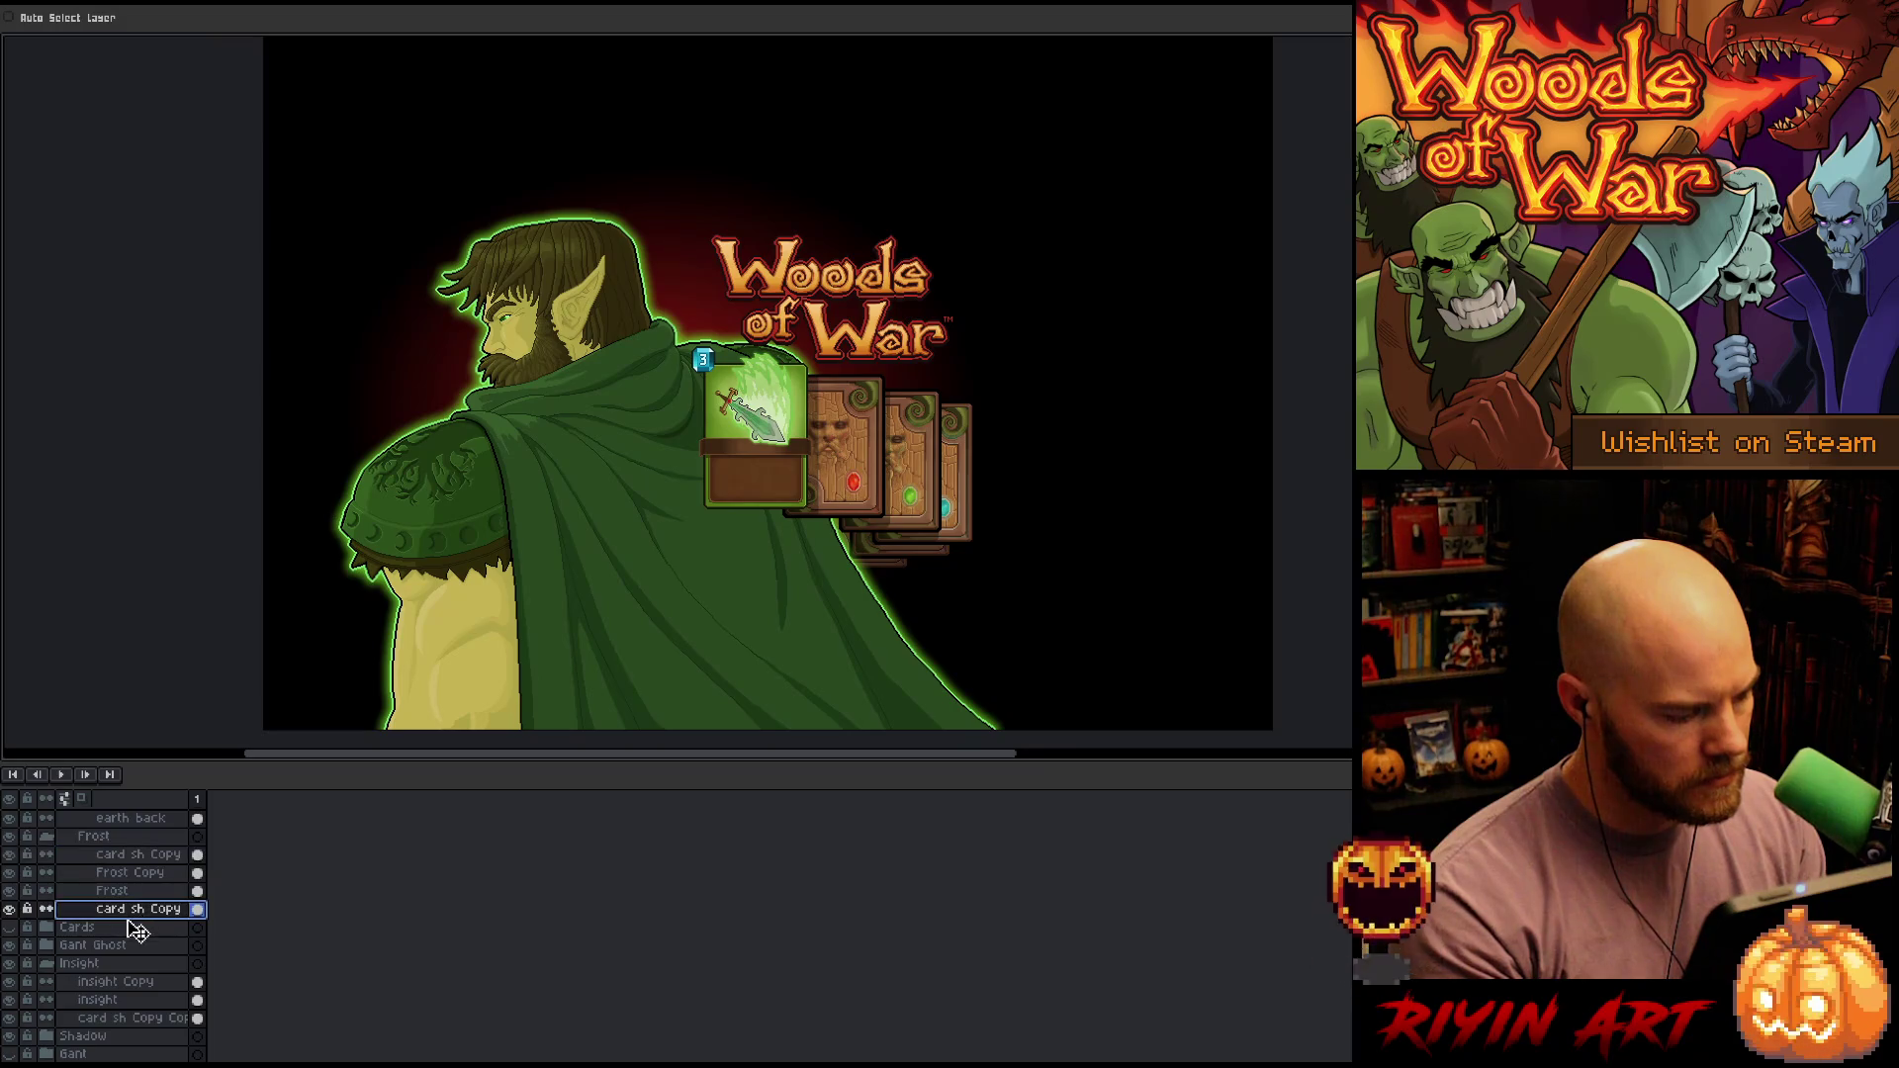
{"action": "left_click_drag", "start_coordinate": [137, 930], "coordinate": [141, 973]}
{"action": "scroll", "coordinate": [142, 969], "scroll_direction": "down", "scroll_amount": 3}
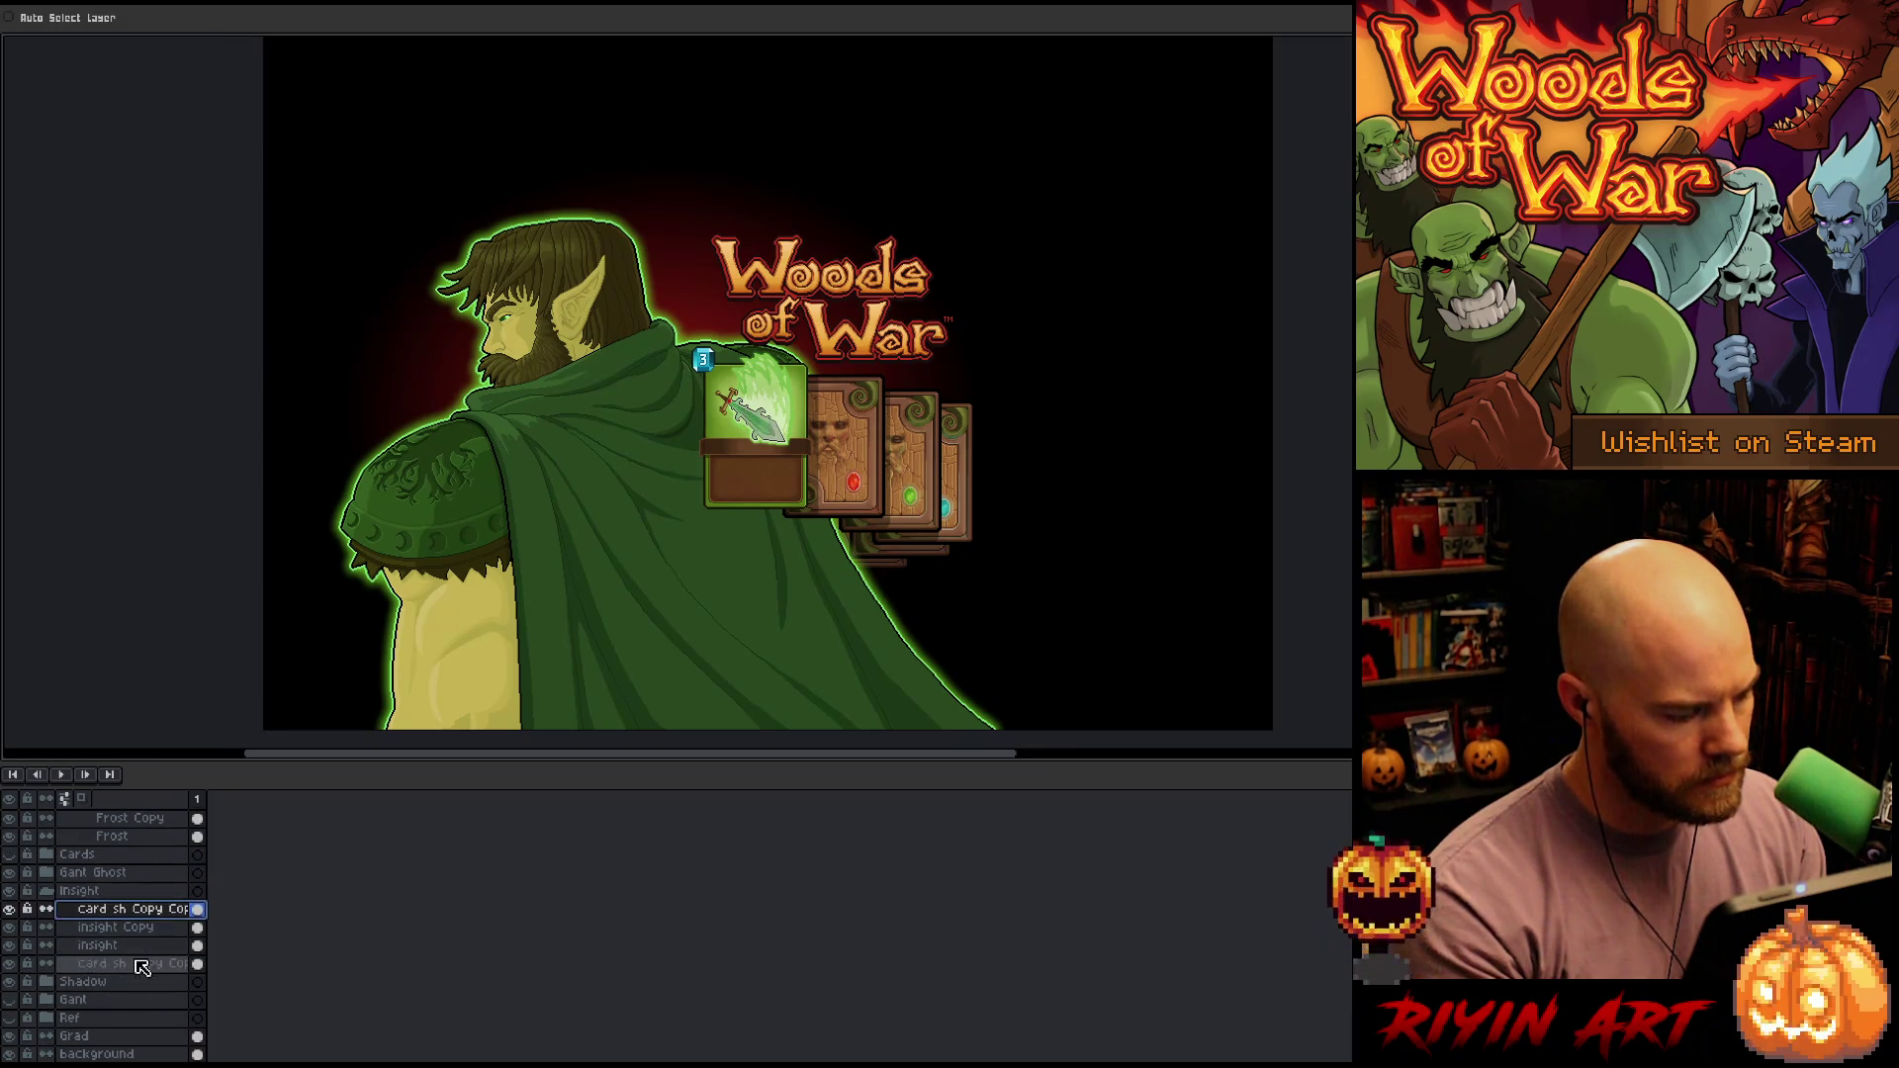
{"action": "left_click", "coordinate": [50, 982]}
{"action": "left_click", "coordinate": [123, 963]}
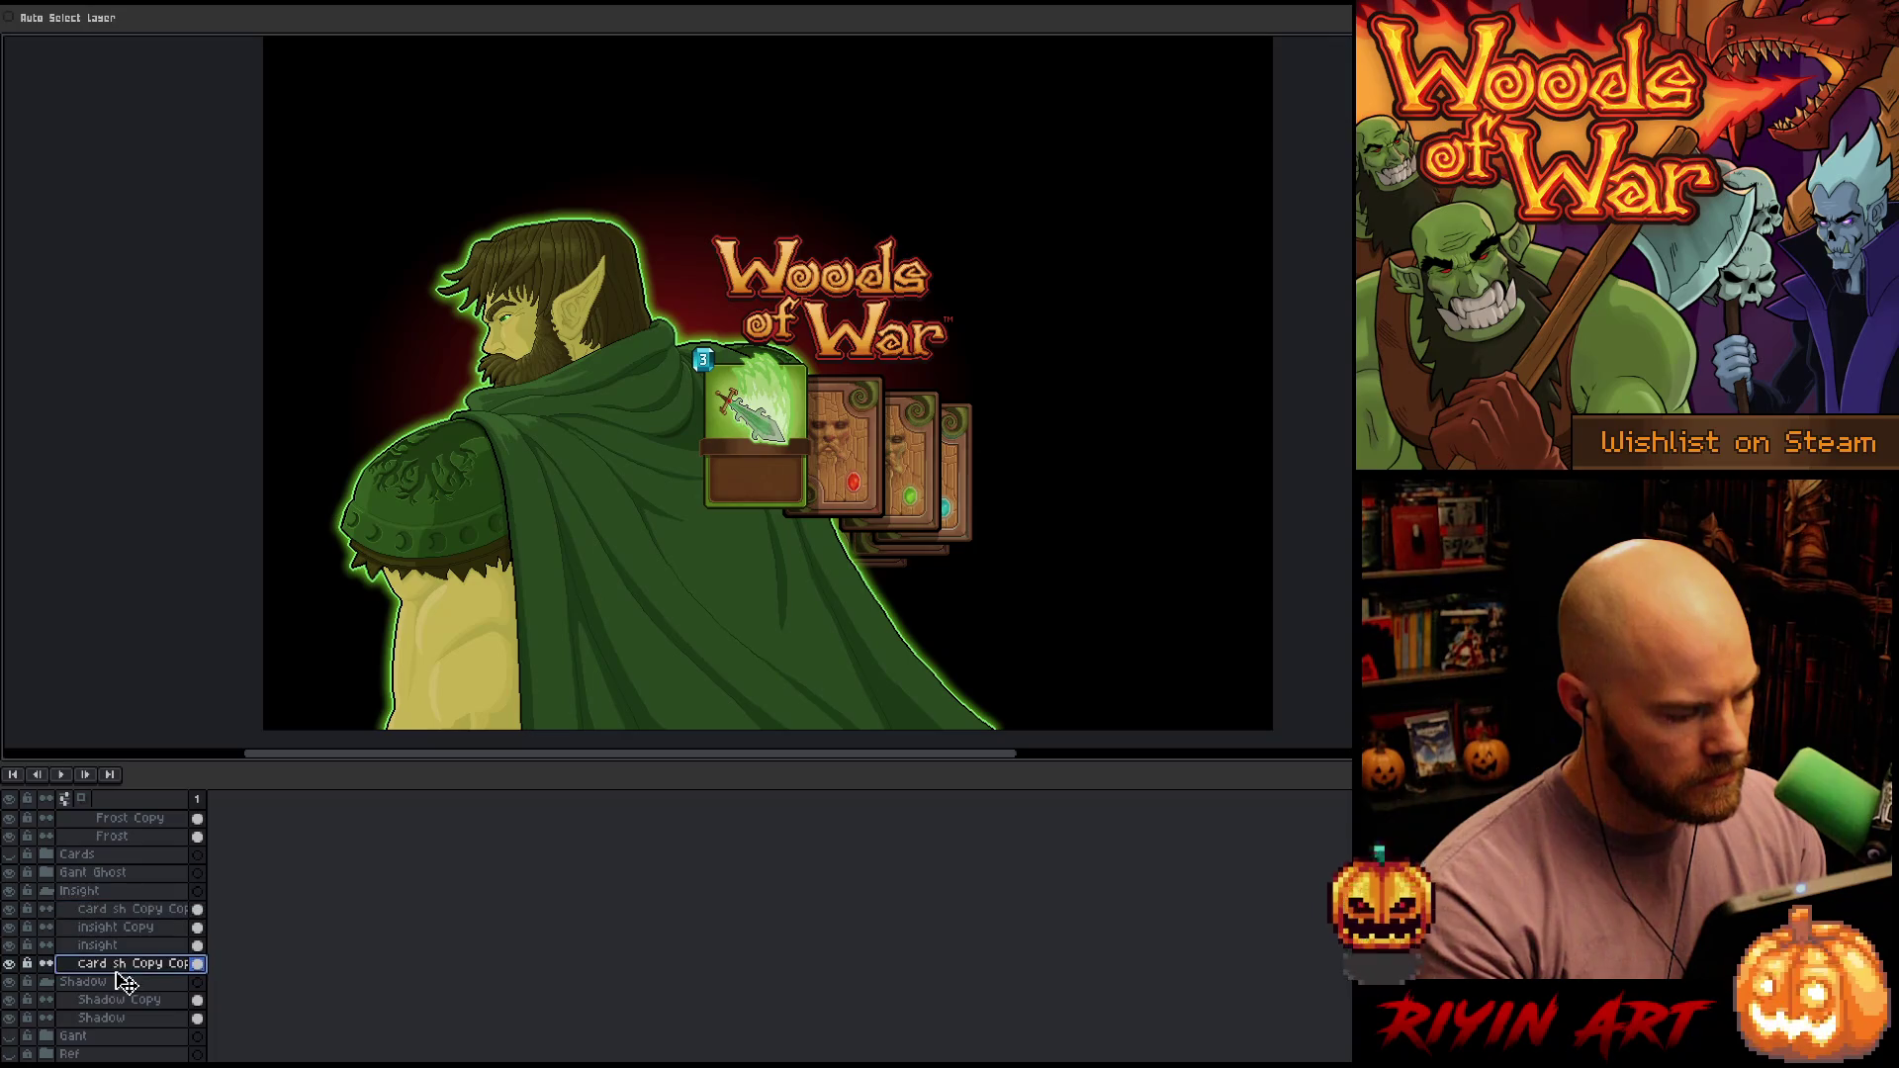
{"action": "left_click_drag", "start_coordinate": [117, 974], "coordinate": [123, 999]}
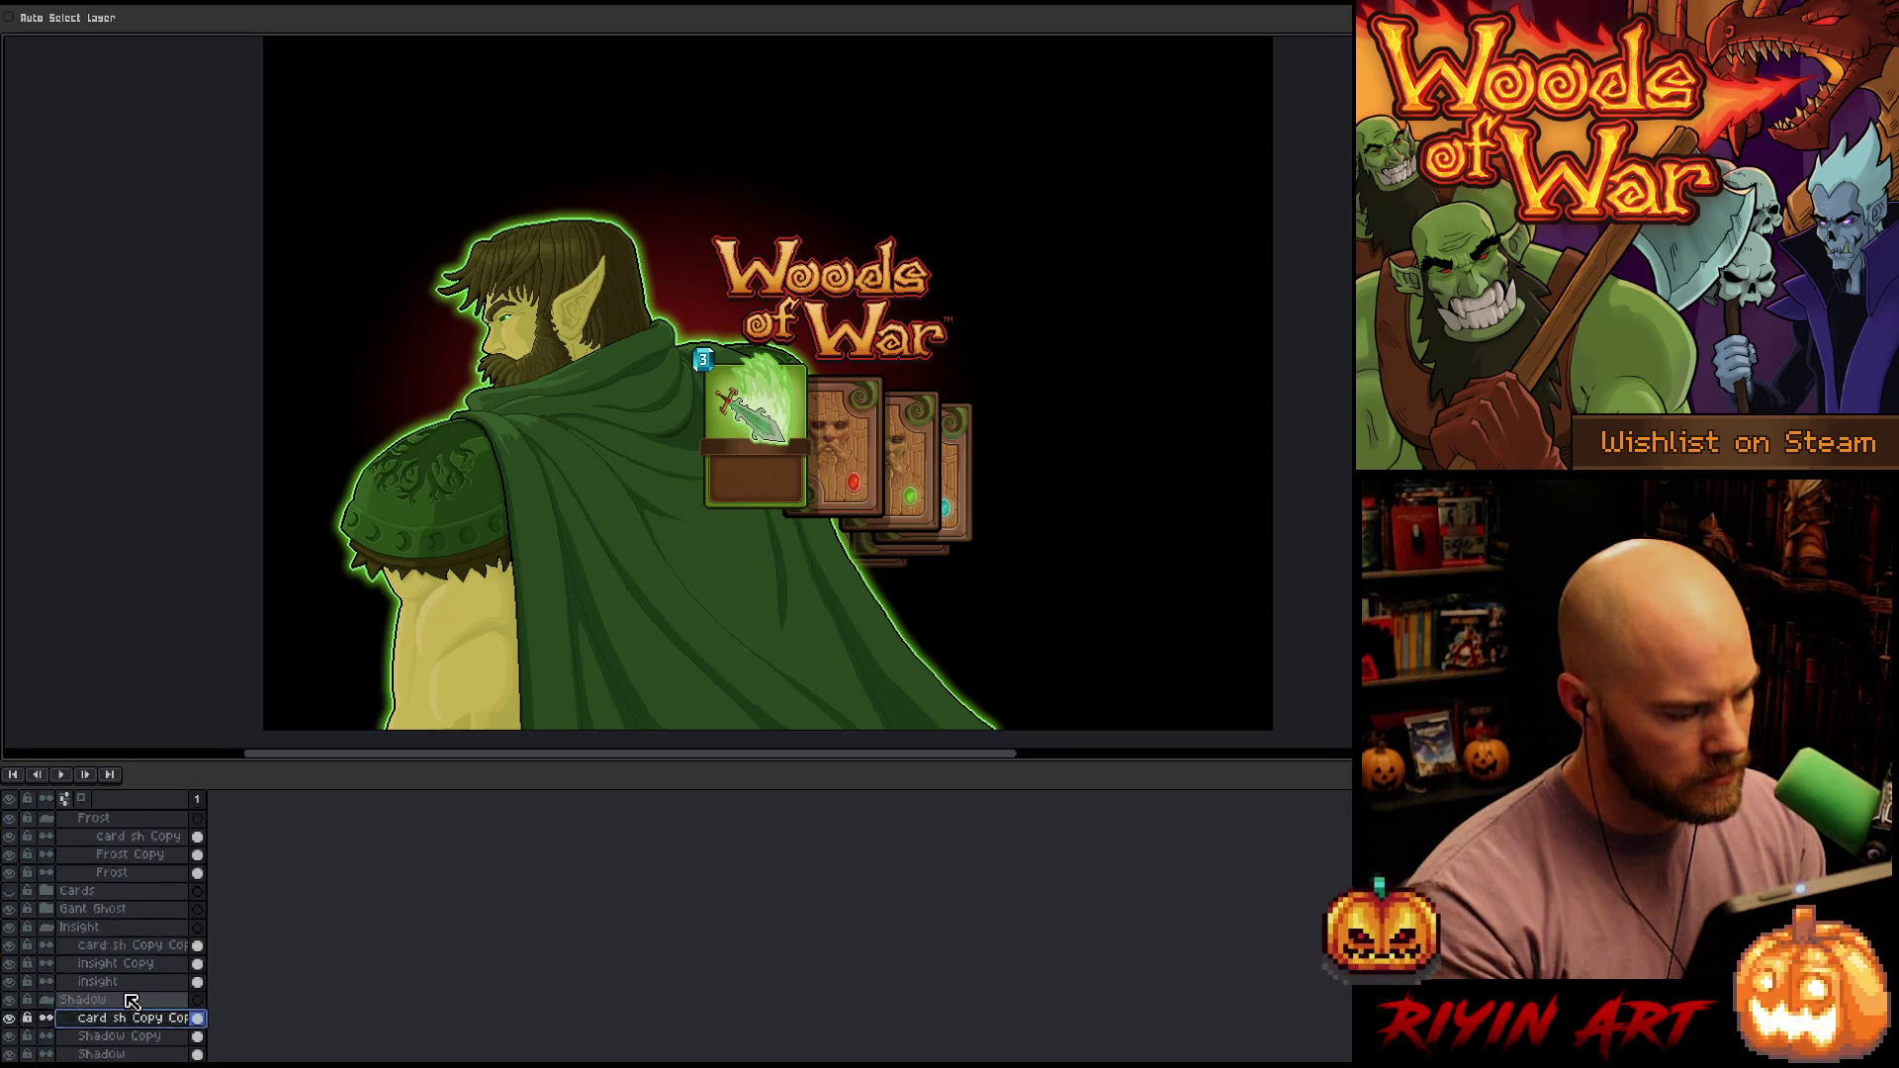
Collapse the Shadow, Insight, Frost, Fire and marian folders
{"action": "scroll", "coordinate": [49, 1024], "scroll_direction": "up", "scroll_amount": 4}
{"action": "left_click", "coordinate": [47, 1036]}
{"action": "left_click", "coordinate": [46, 964]}
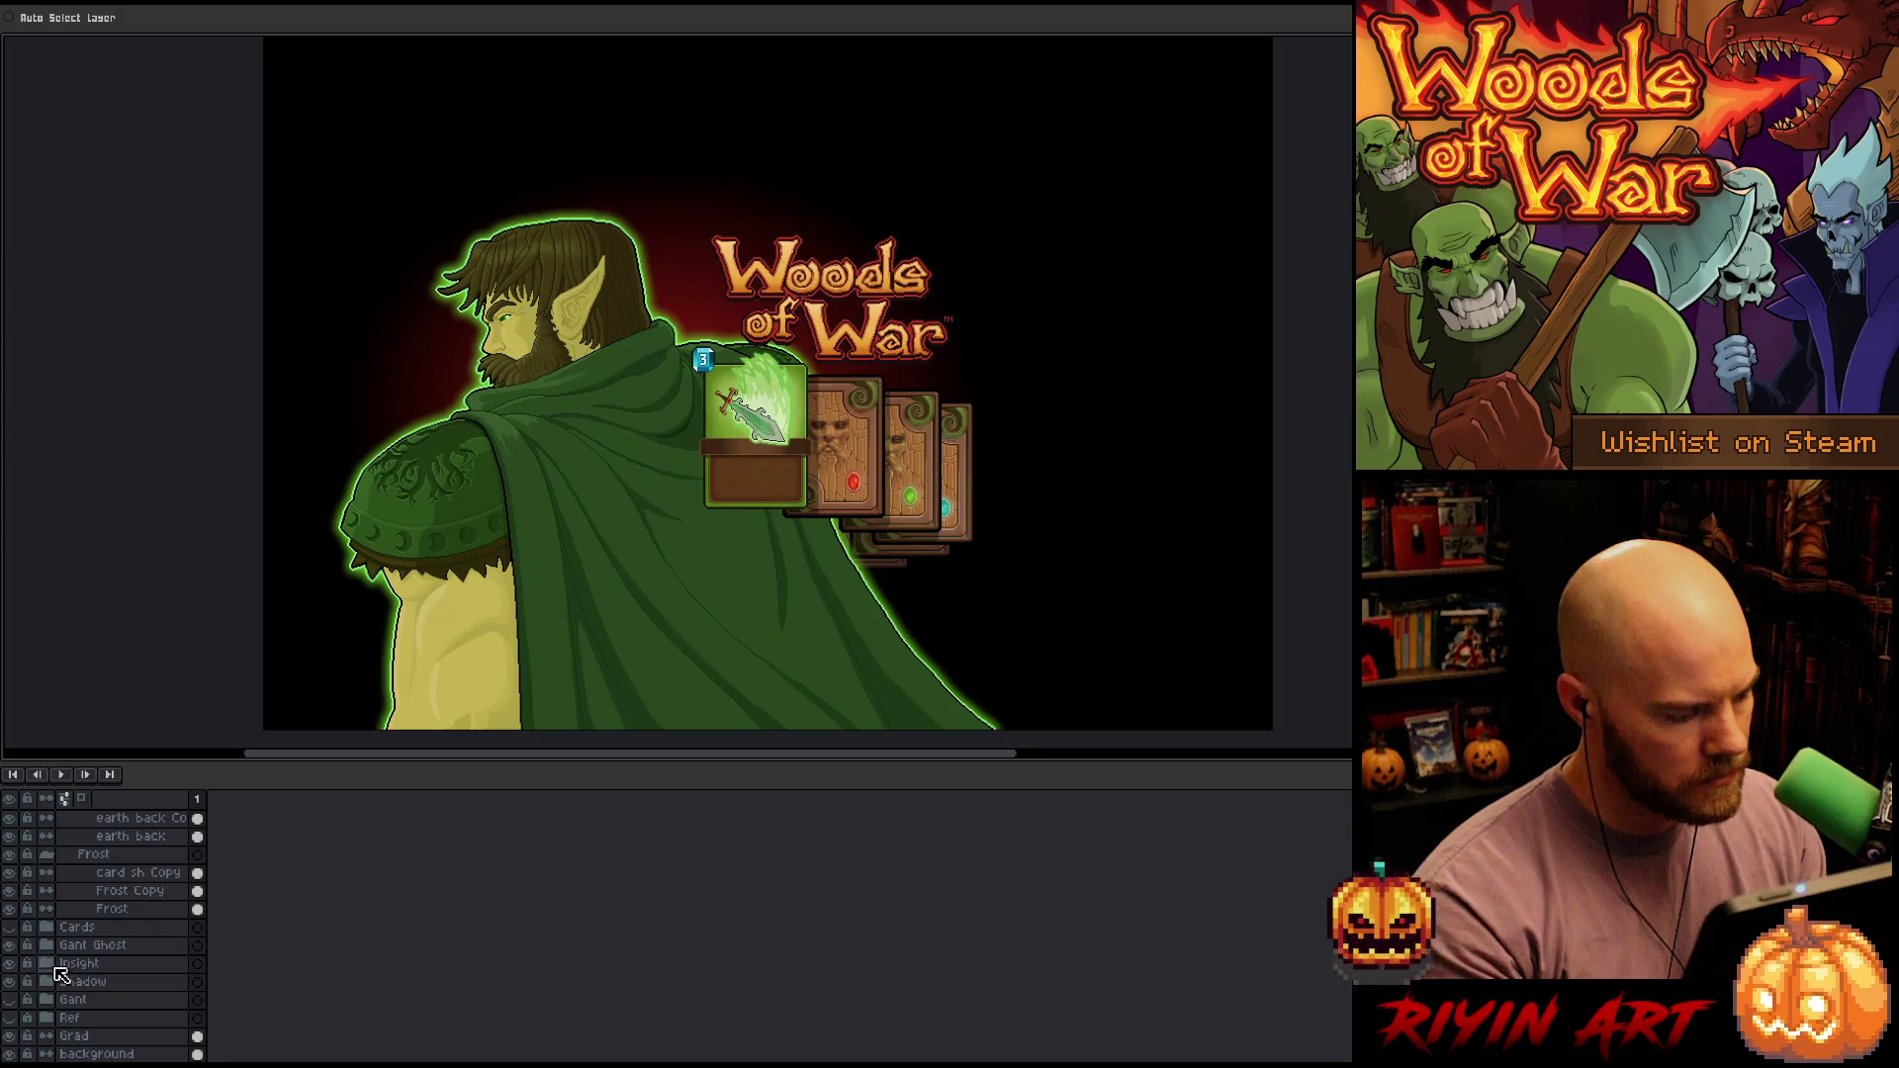
{"action": "scroll", "coordinate": [96, 956], "scroll_direction": "up", "scroll_amount": 5}
{"action": "left_click", "coordinate": [47, 998]}
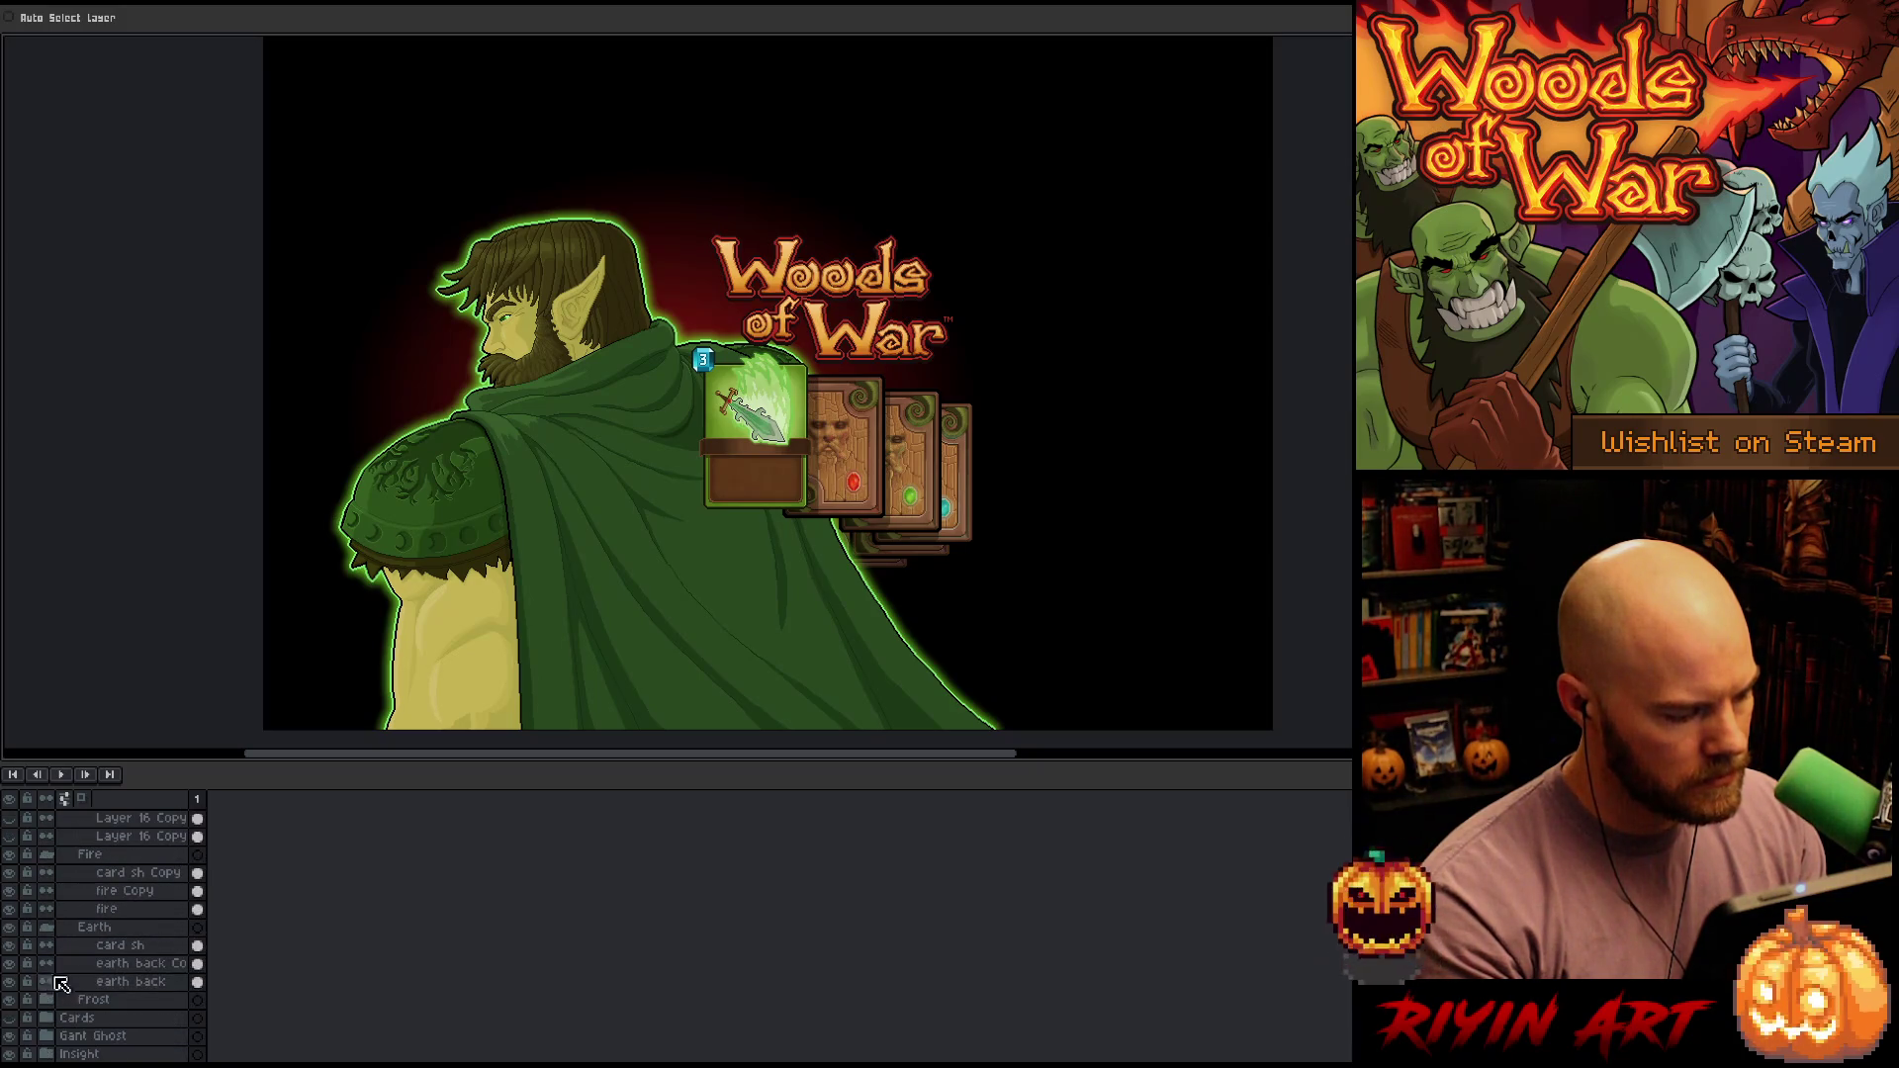
{"action": "left_click", "coordinate": [47, 854]}
{"action": "scroll", "coordinate": [80, 920], "scroll_direction": "up", "scroll_amount": 10}
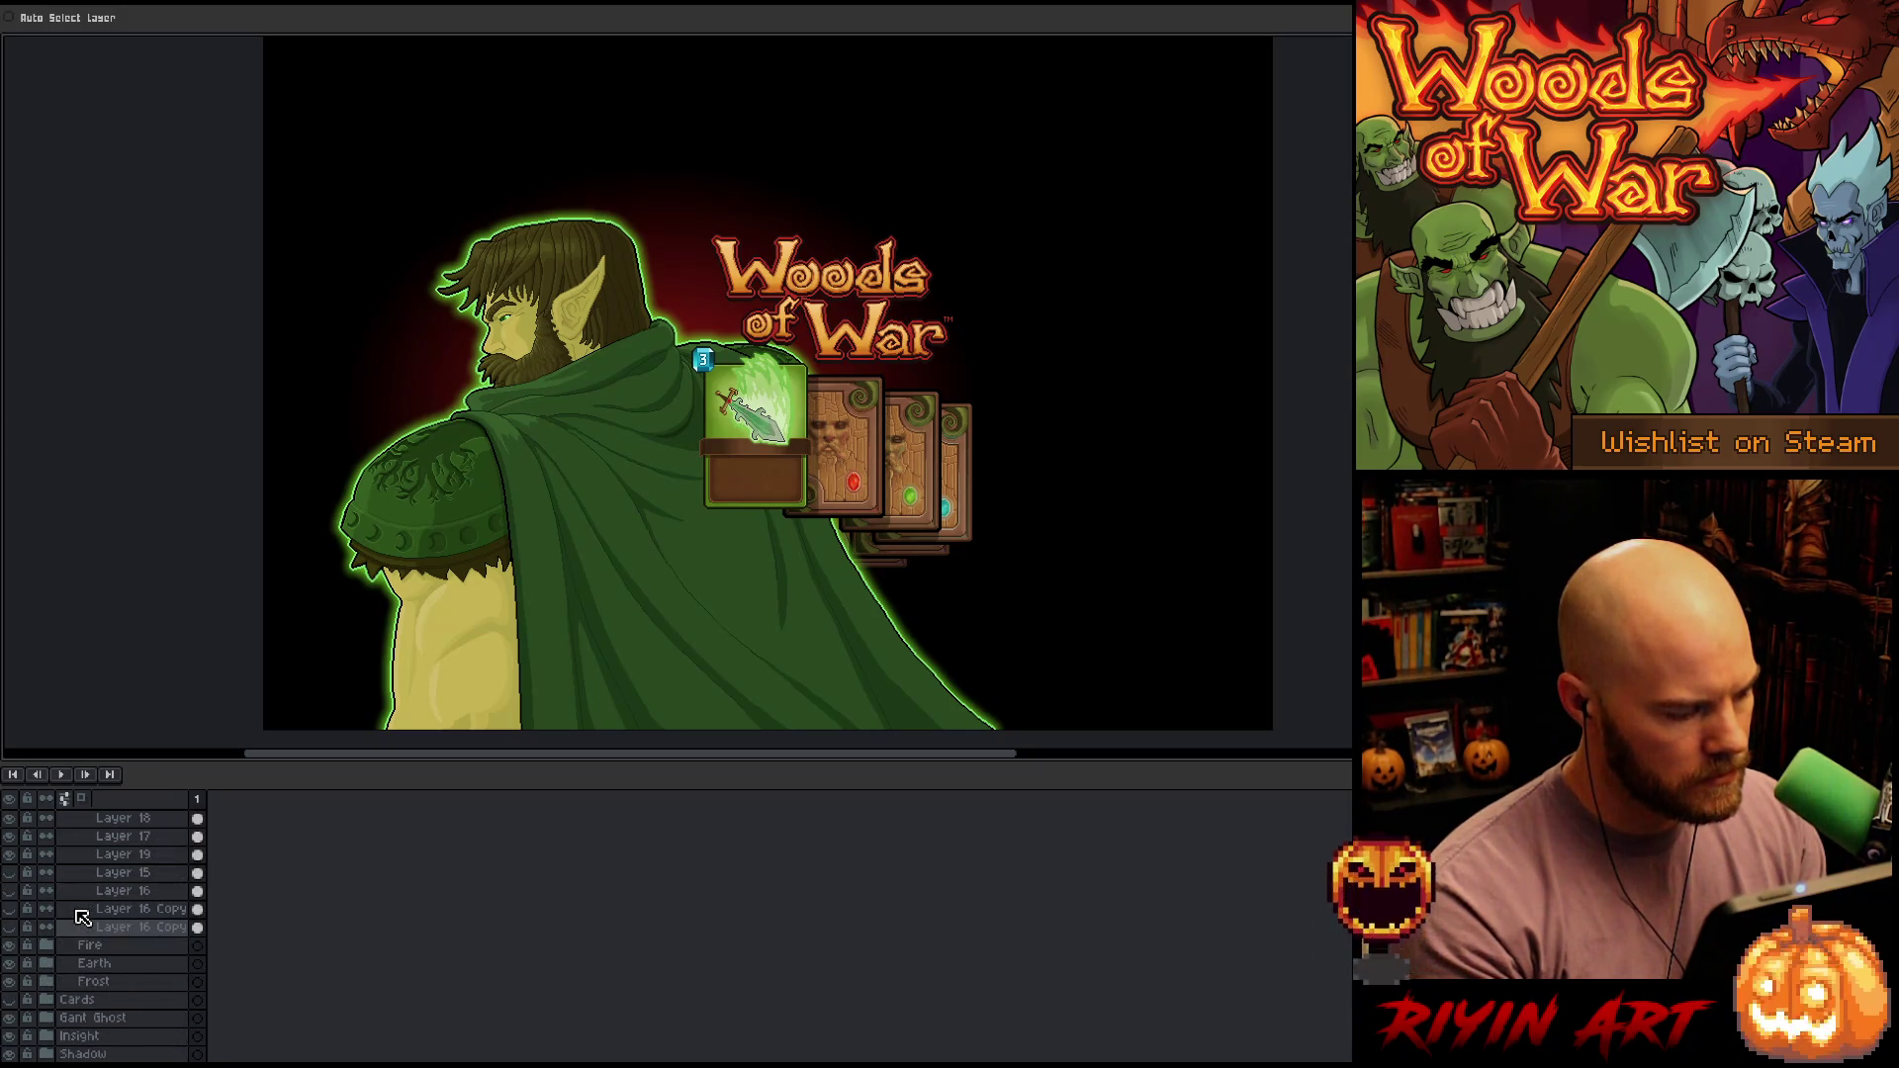
{"action": "left_click", "coordinate": [46, 889]}
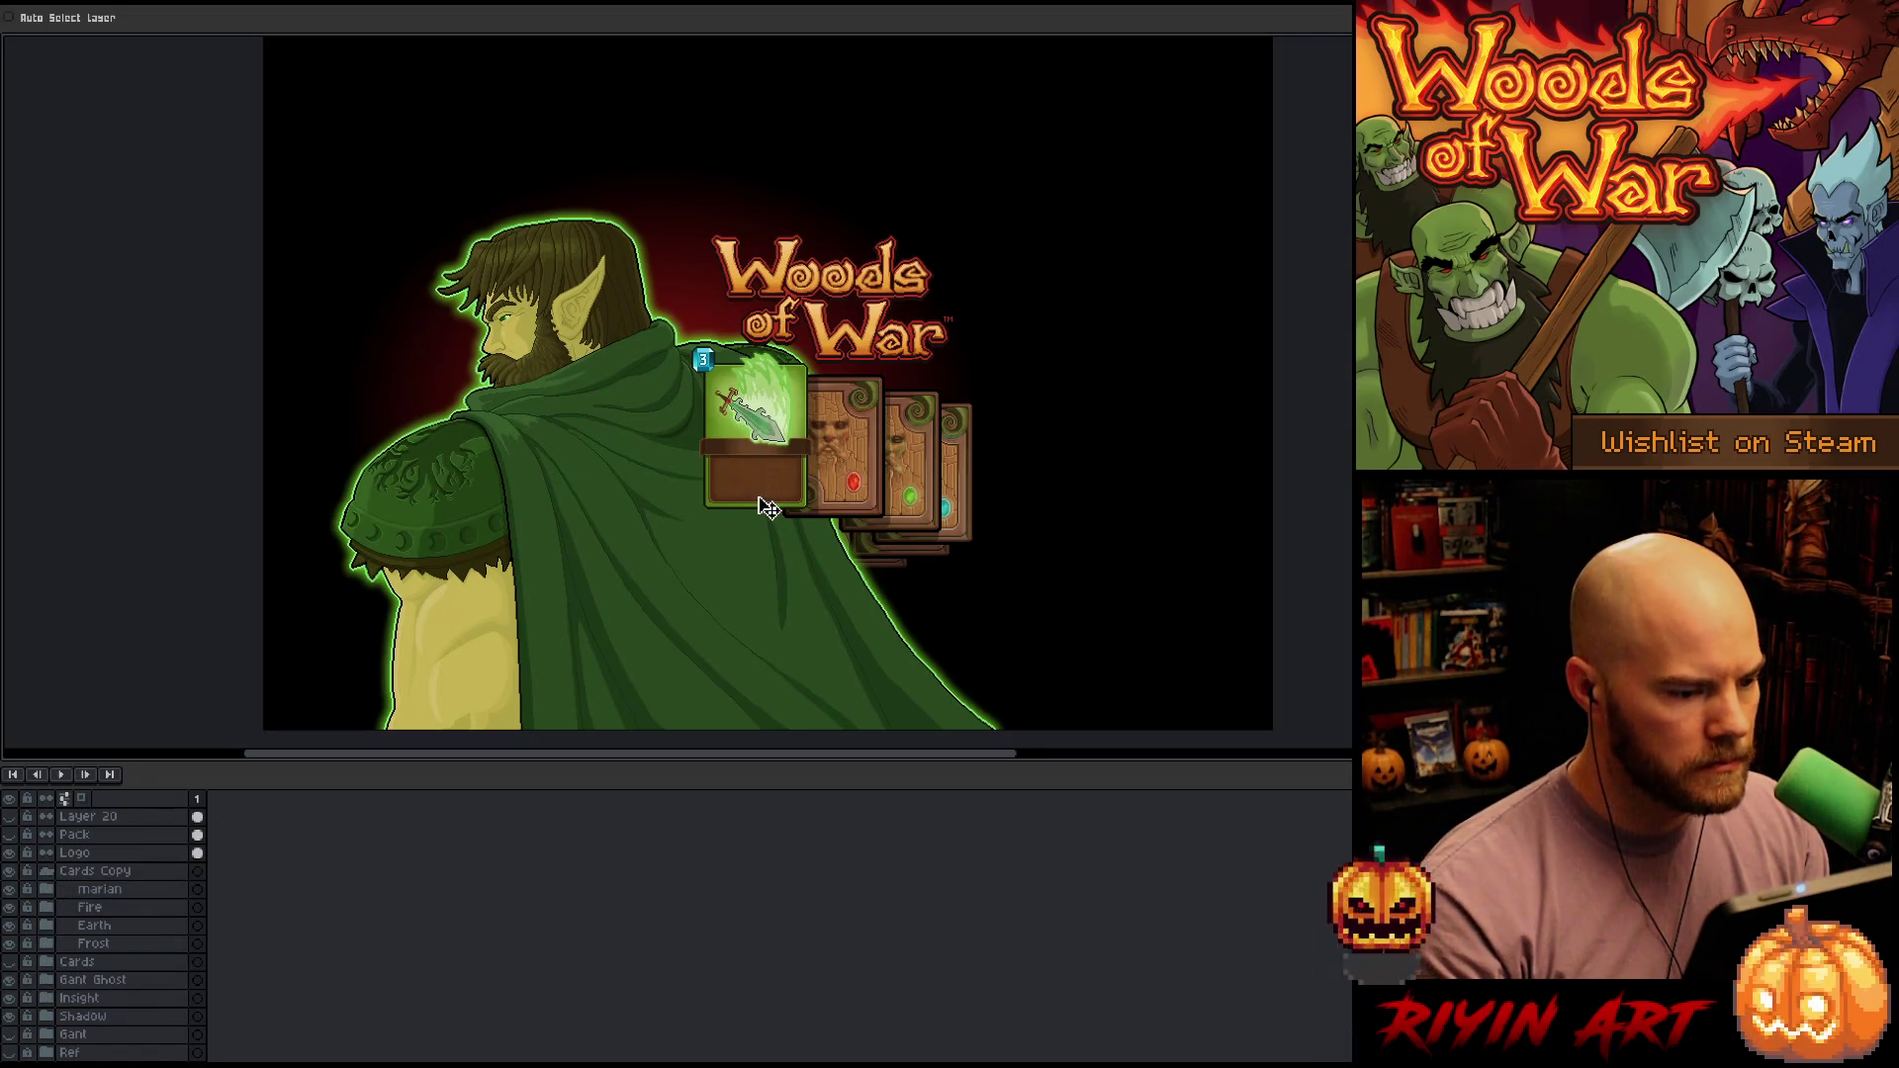
Move the marian card down-right, nudge Fire and Earth up, and raise Frost about 30 px
{"action": "left_click", "coordinate": [118, 892]}
{"action": "mouse_move", "coordinate": [754, 407]}
{"action": "left_mouse_down"}
{"action": "mouse_move", "coordinate": [762, 451]}
{"action": "mouse_move", "coordinate": [836, 450]}
{"action": "mouse_move", "coordinate": [836, 469]}
{"action": "left_mouse_up"}
{"action": "left_click", "coordinate": [89, 907]}
{"action": "key", "text": "Up"}
{"action": "key", "text": "Up"}
{"action": "key", "text": "Up"}
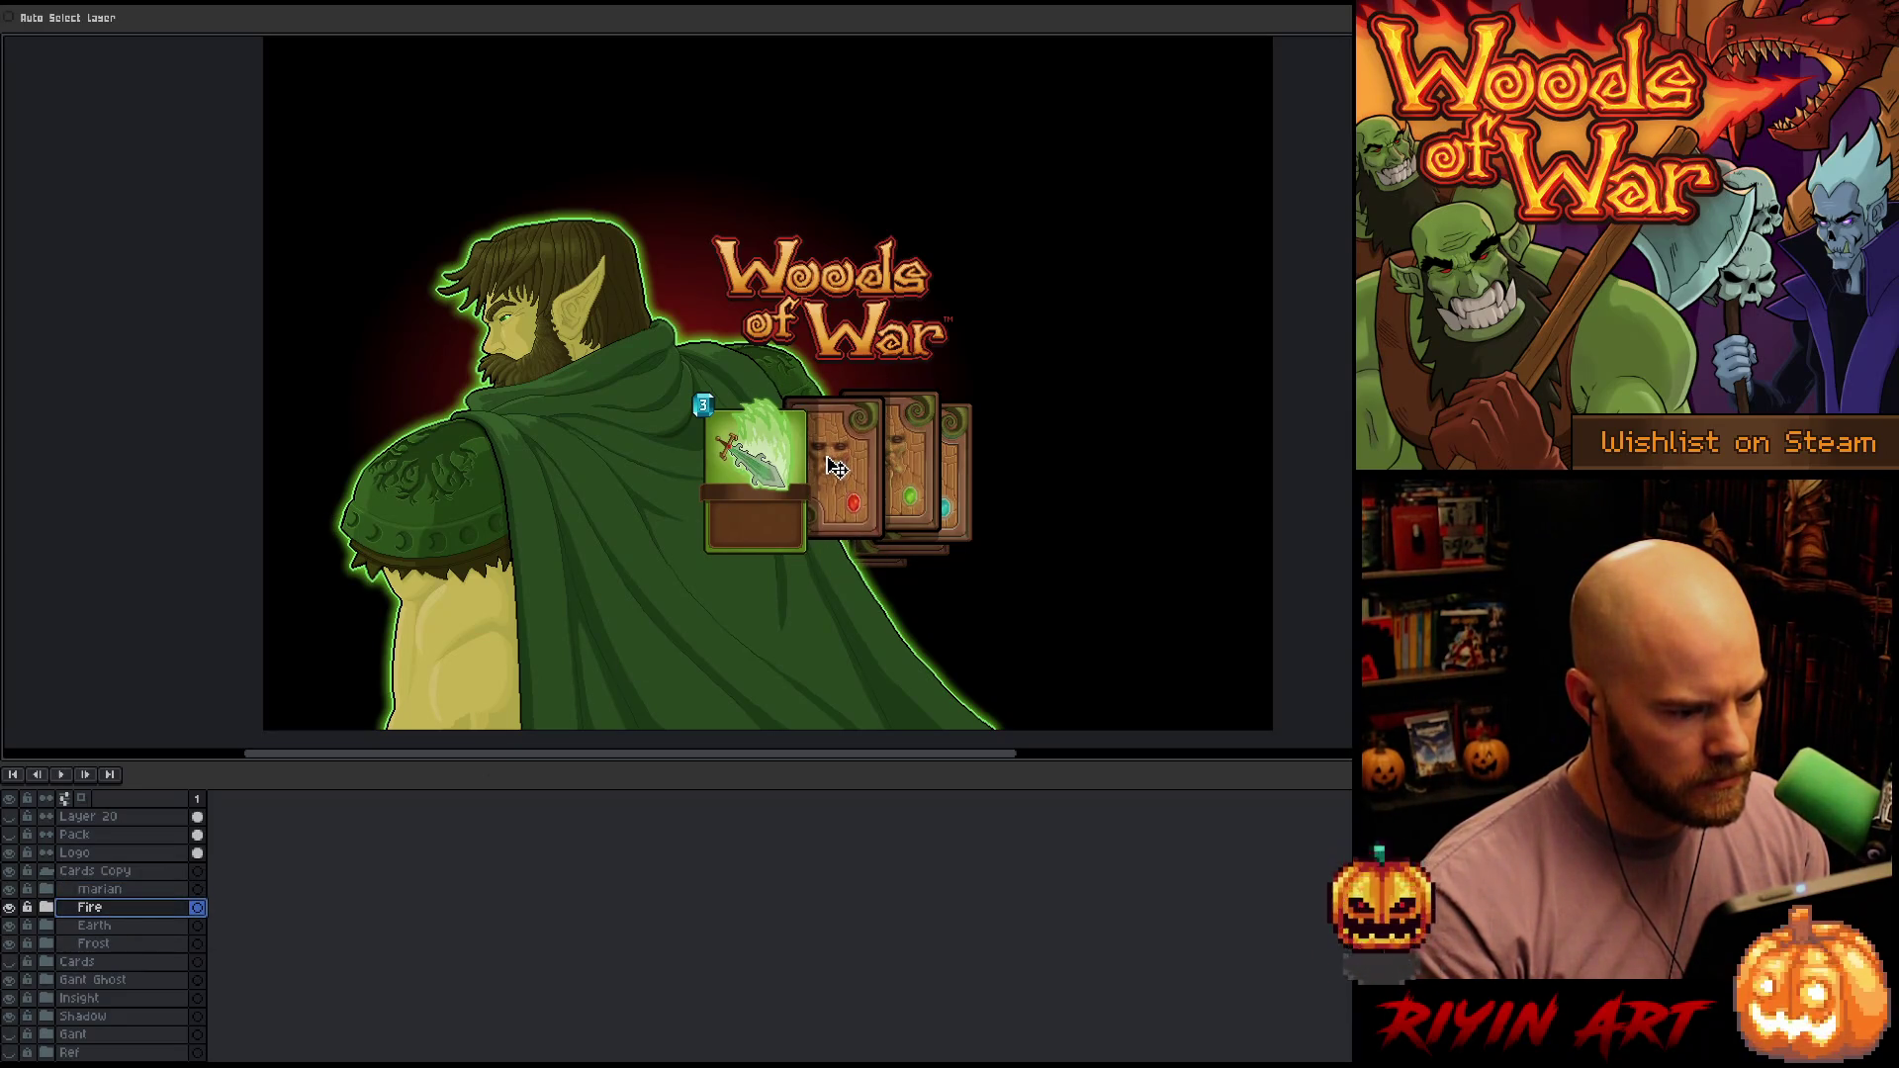
{"action": "left_click", "coordinate": [117, 926]}
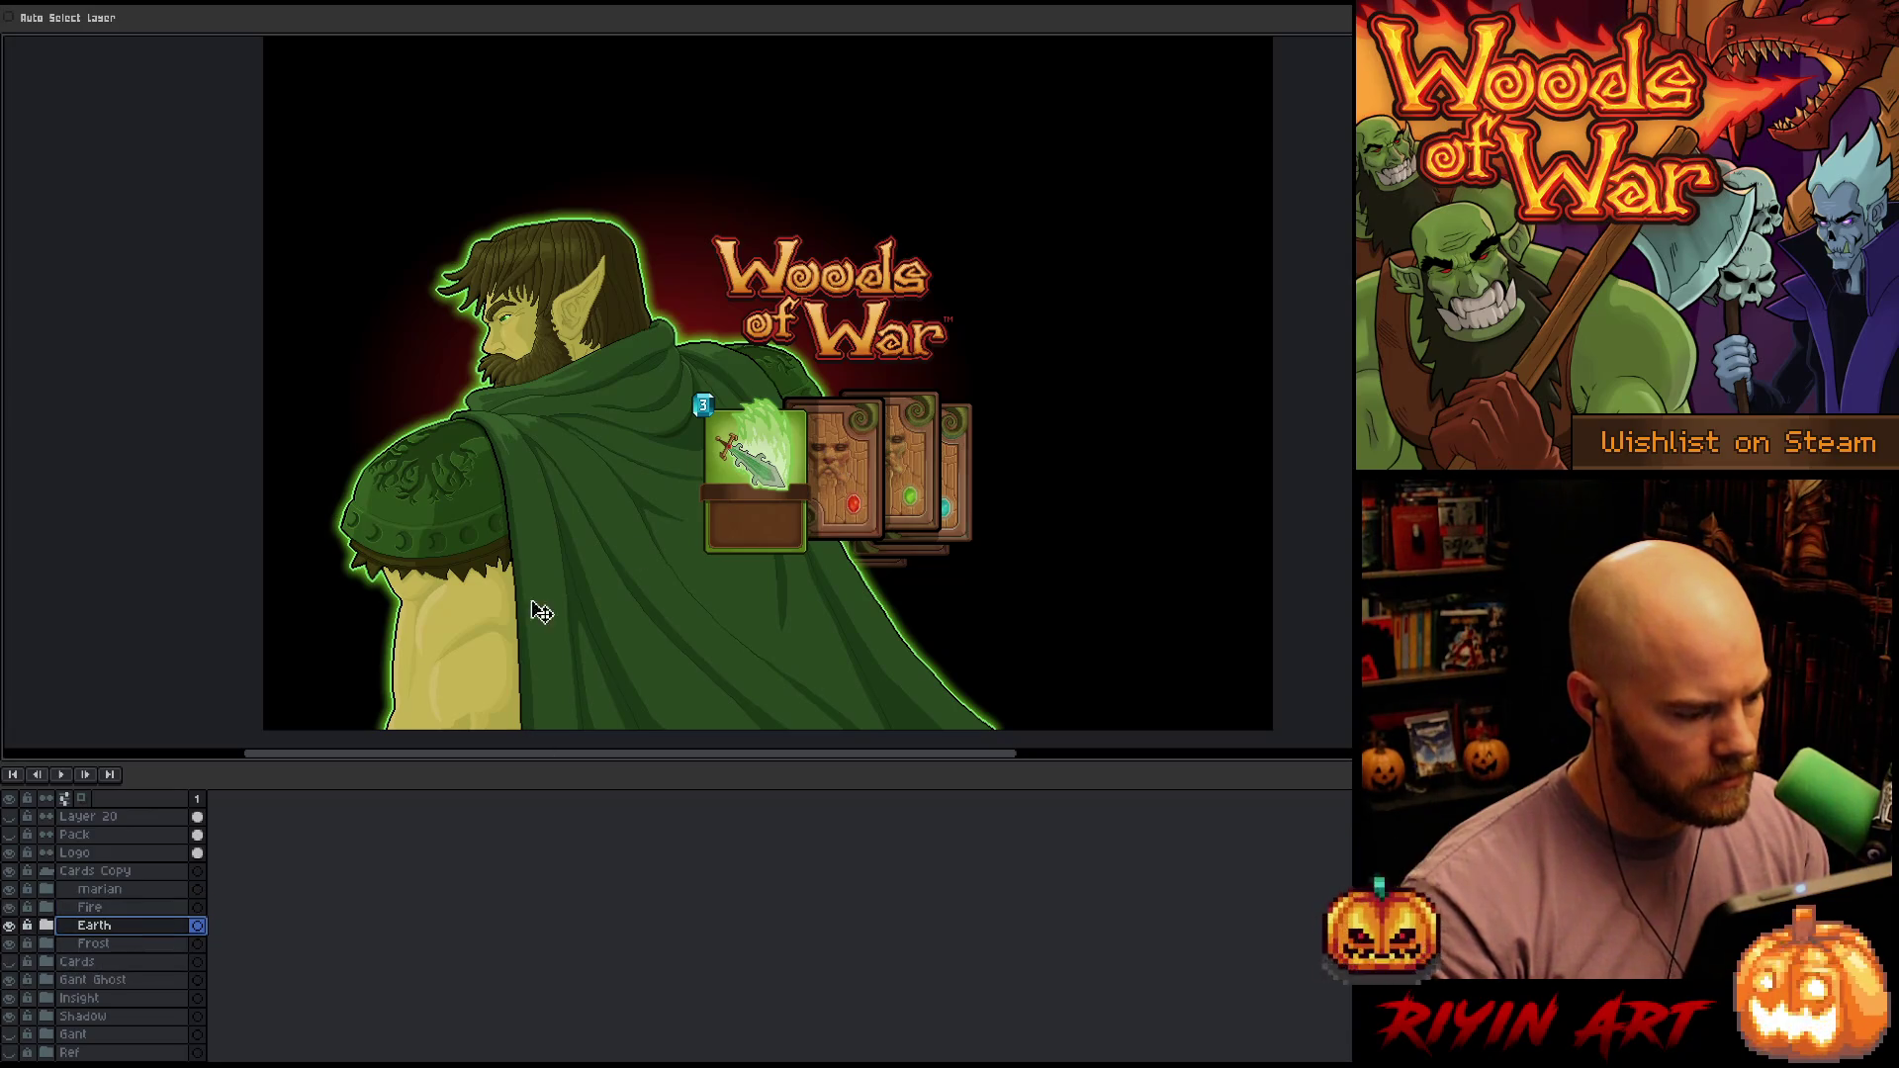
{"action": "left_click_drag", "start_coordinate": [921, 482], "coordinate": [921, 476]}
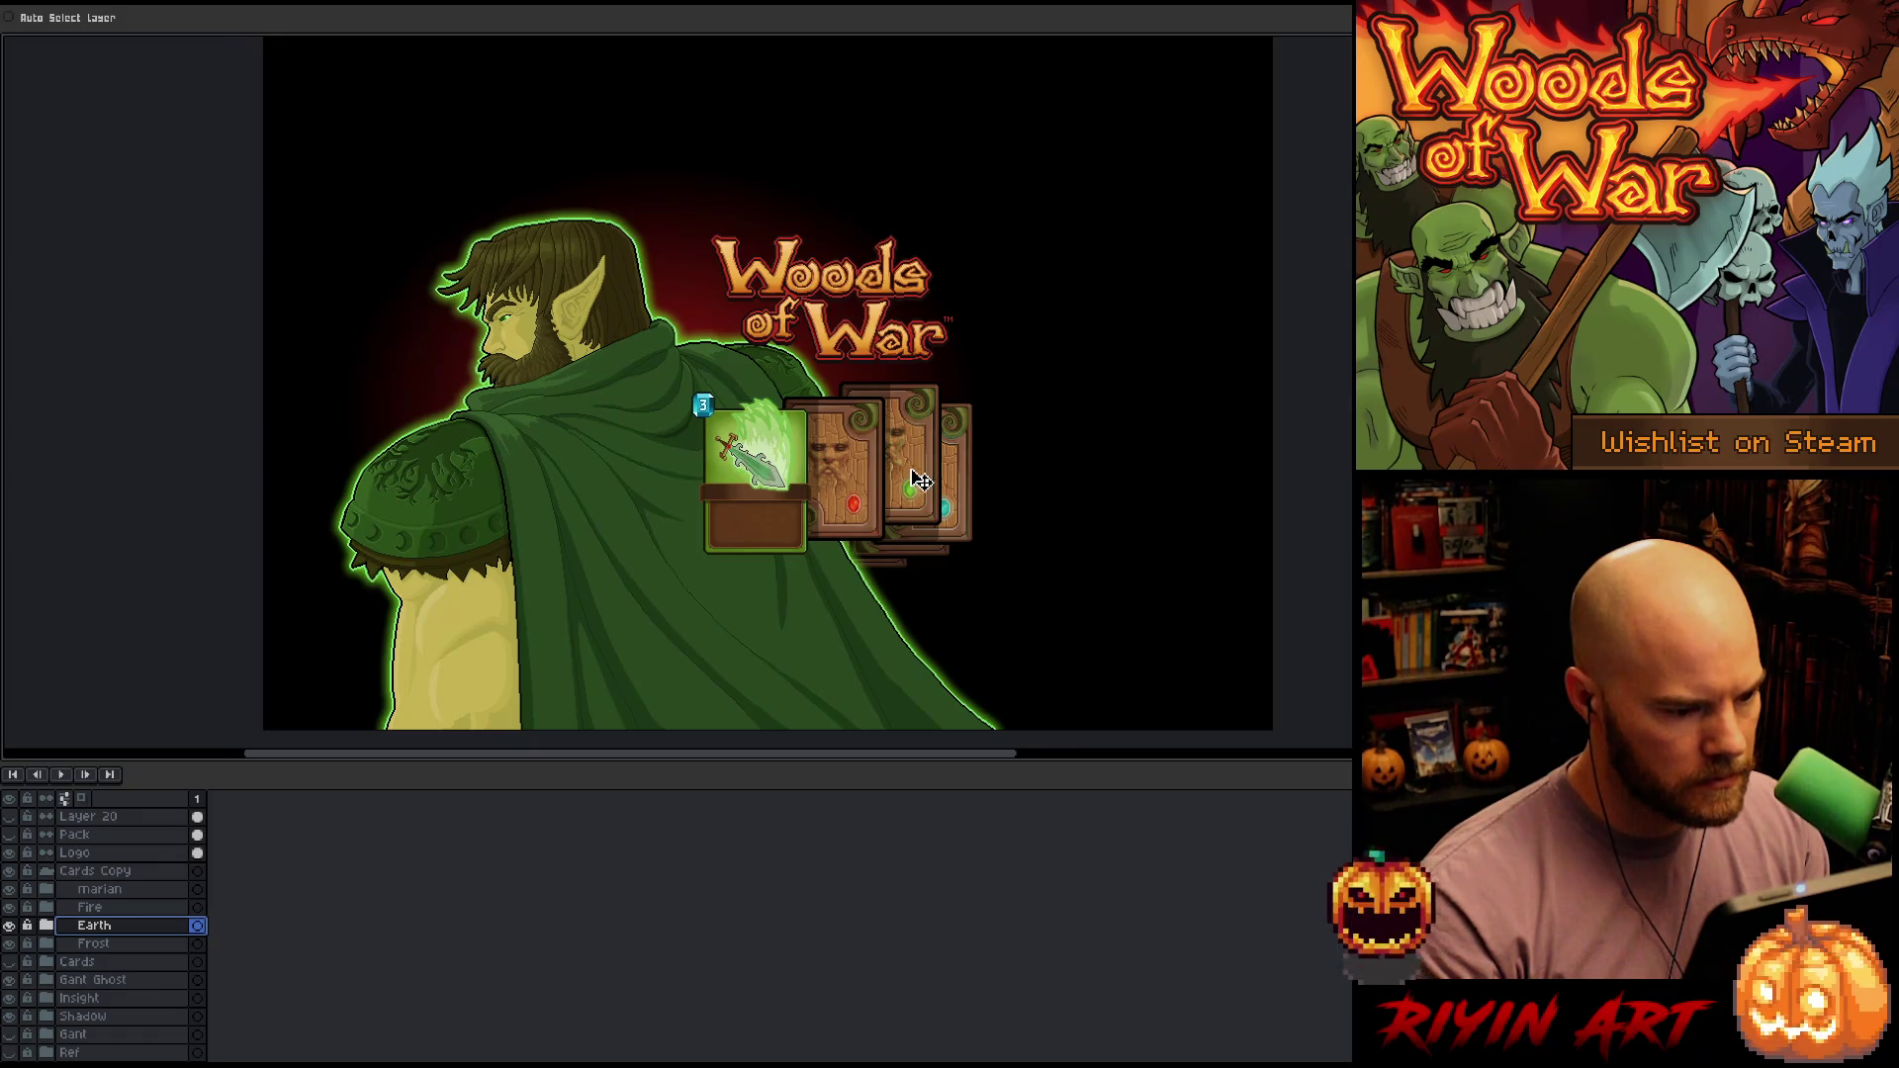
{"action": "key", "text": "alt+Down"}
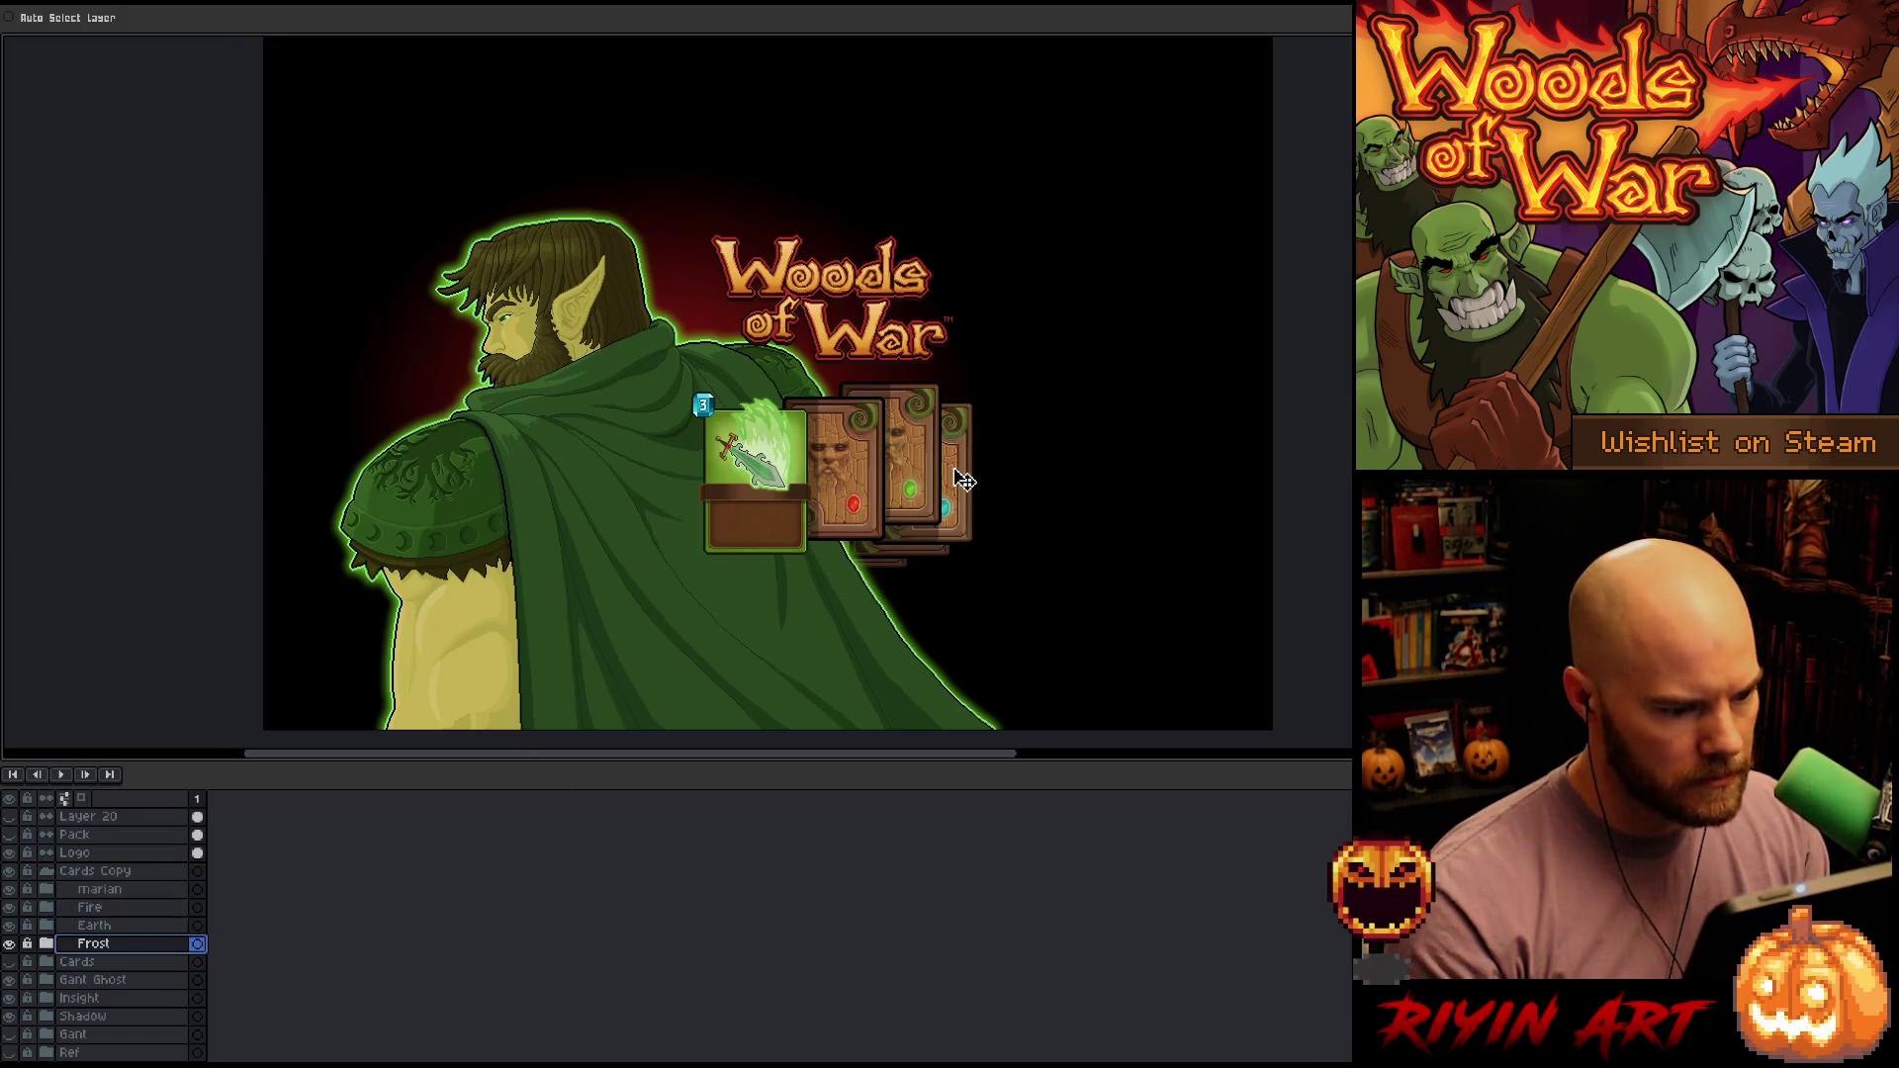
{"action": "mouse_move", "coordinate": [964, 481]}
{"action": "left_mouse_down"}
{"action": "mouse_move", "coordinate": [962, 432]}
{"action": "mouse_move", "coordinate": [966, 452]}
{"action": "left_mouse_up"}
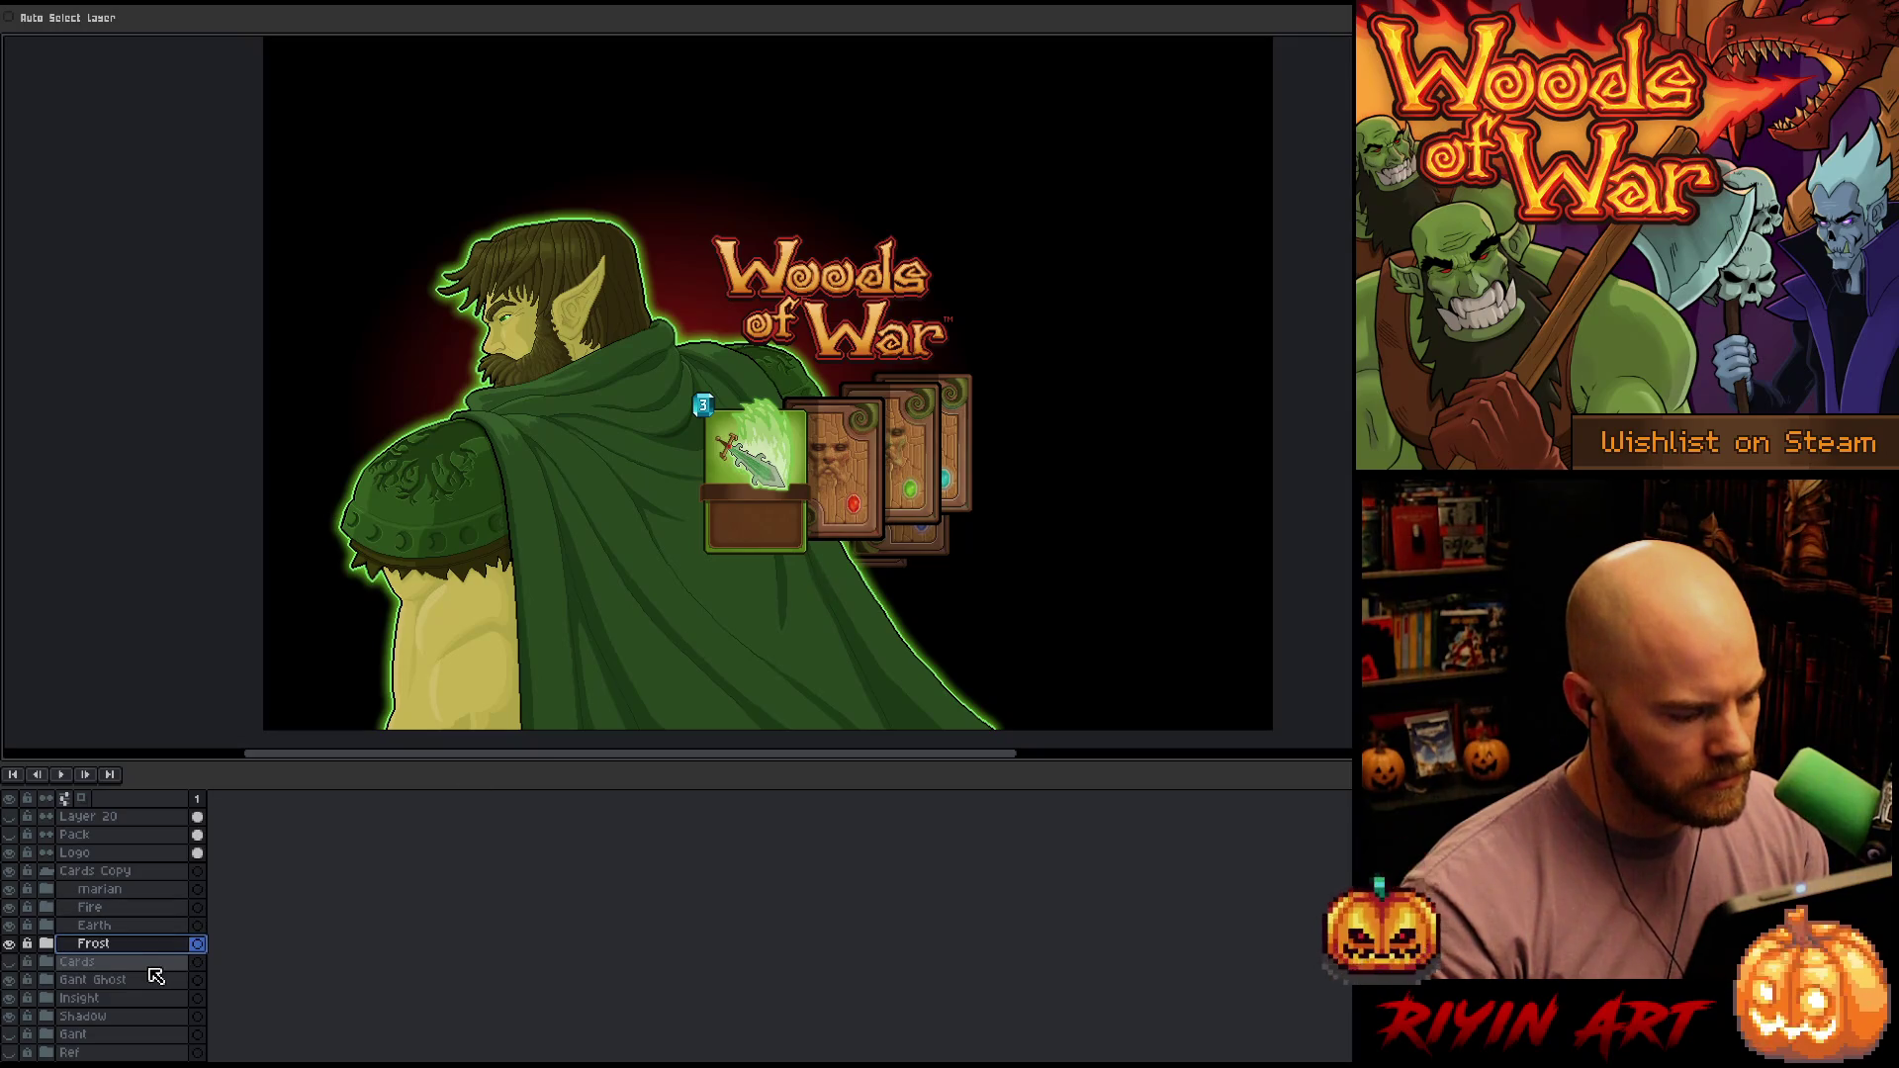
Raise the Insight, Frost and Shadow cards so they peek out behind the logo
{"action": "left_click", "coordinate": [139, 1001]}
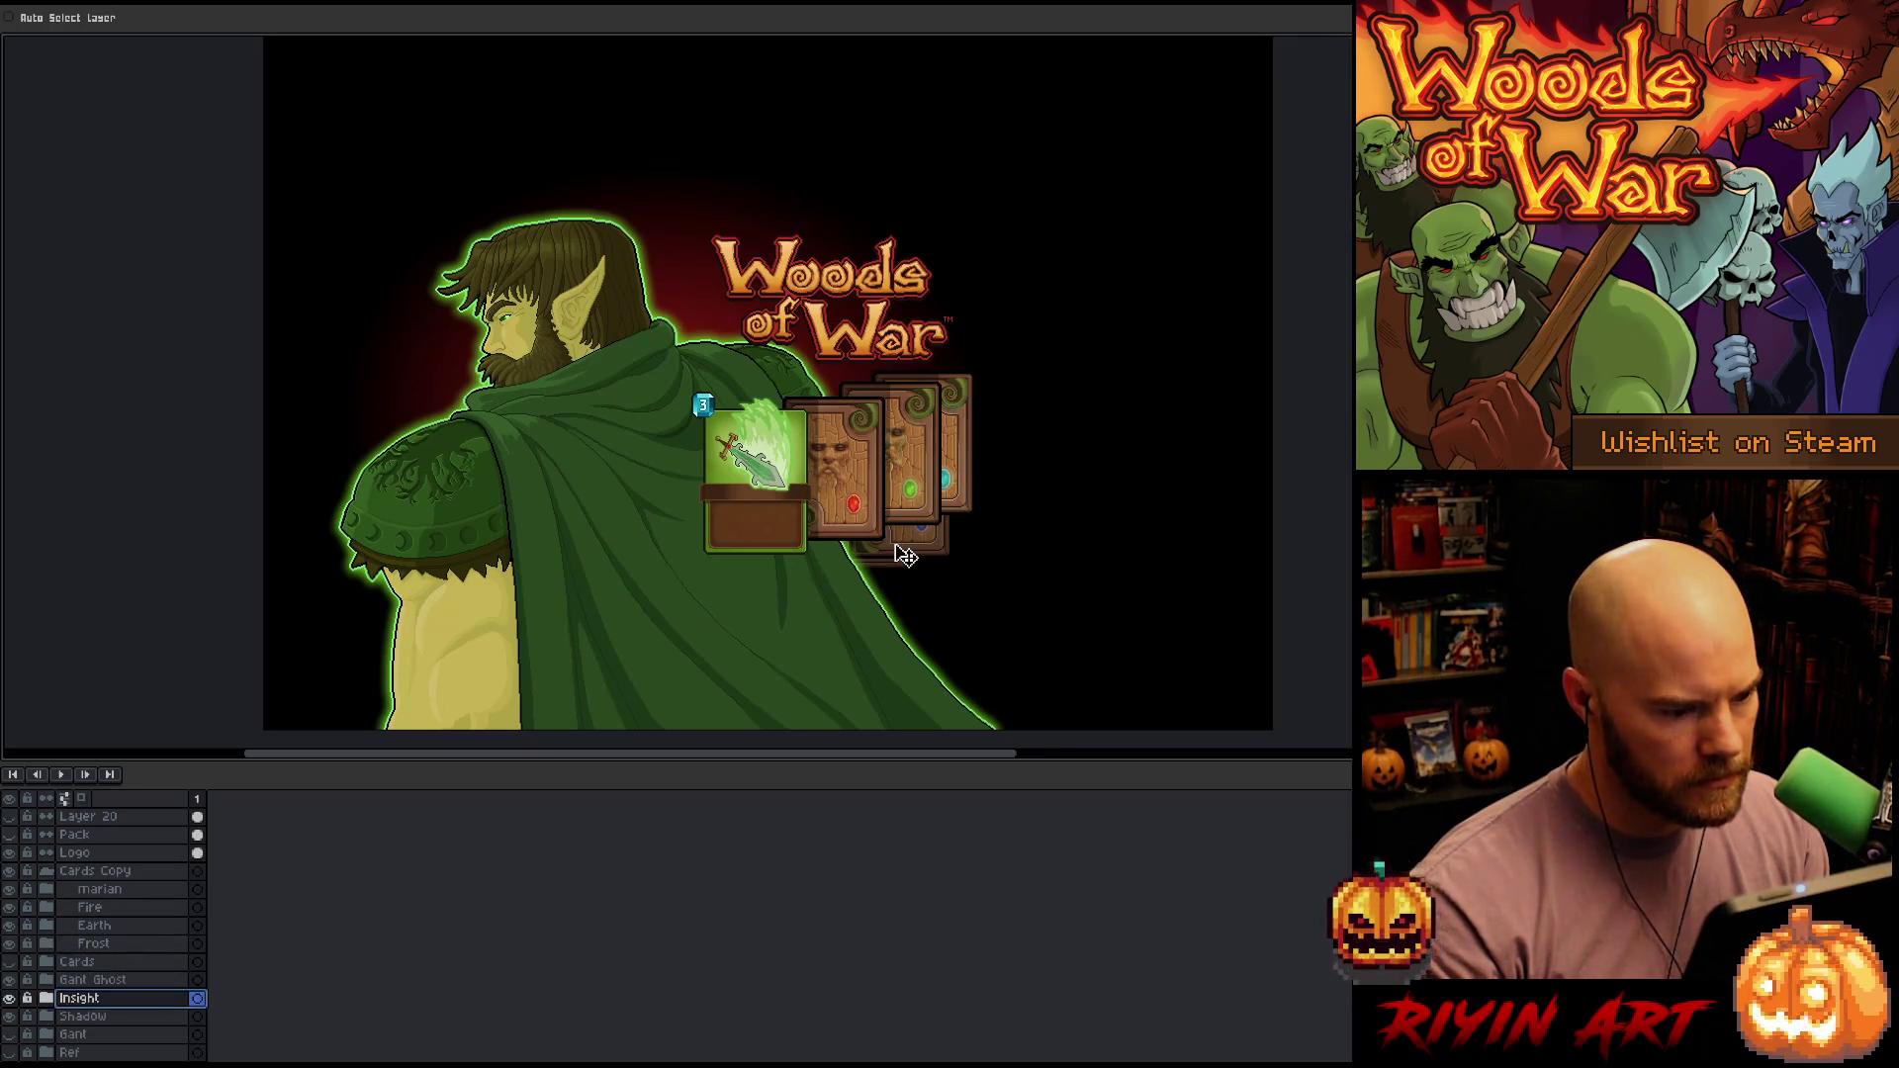
{"action": "mouse_move", "coordinate": [899, 547]}
{"action": "left_mouse_down"}
{"action": "mouse_move", "coordinate": [908, 476]}
{"action": "mouse_move", "coordinate": [909, 492]}
{"action": "left_mouse_up"}
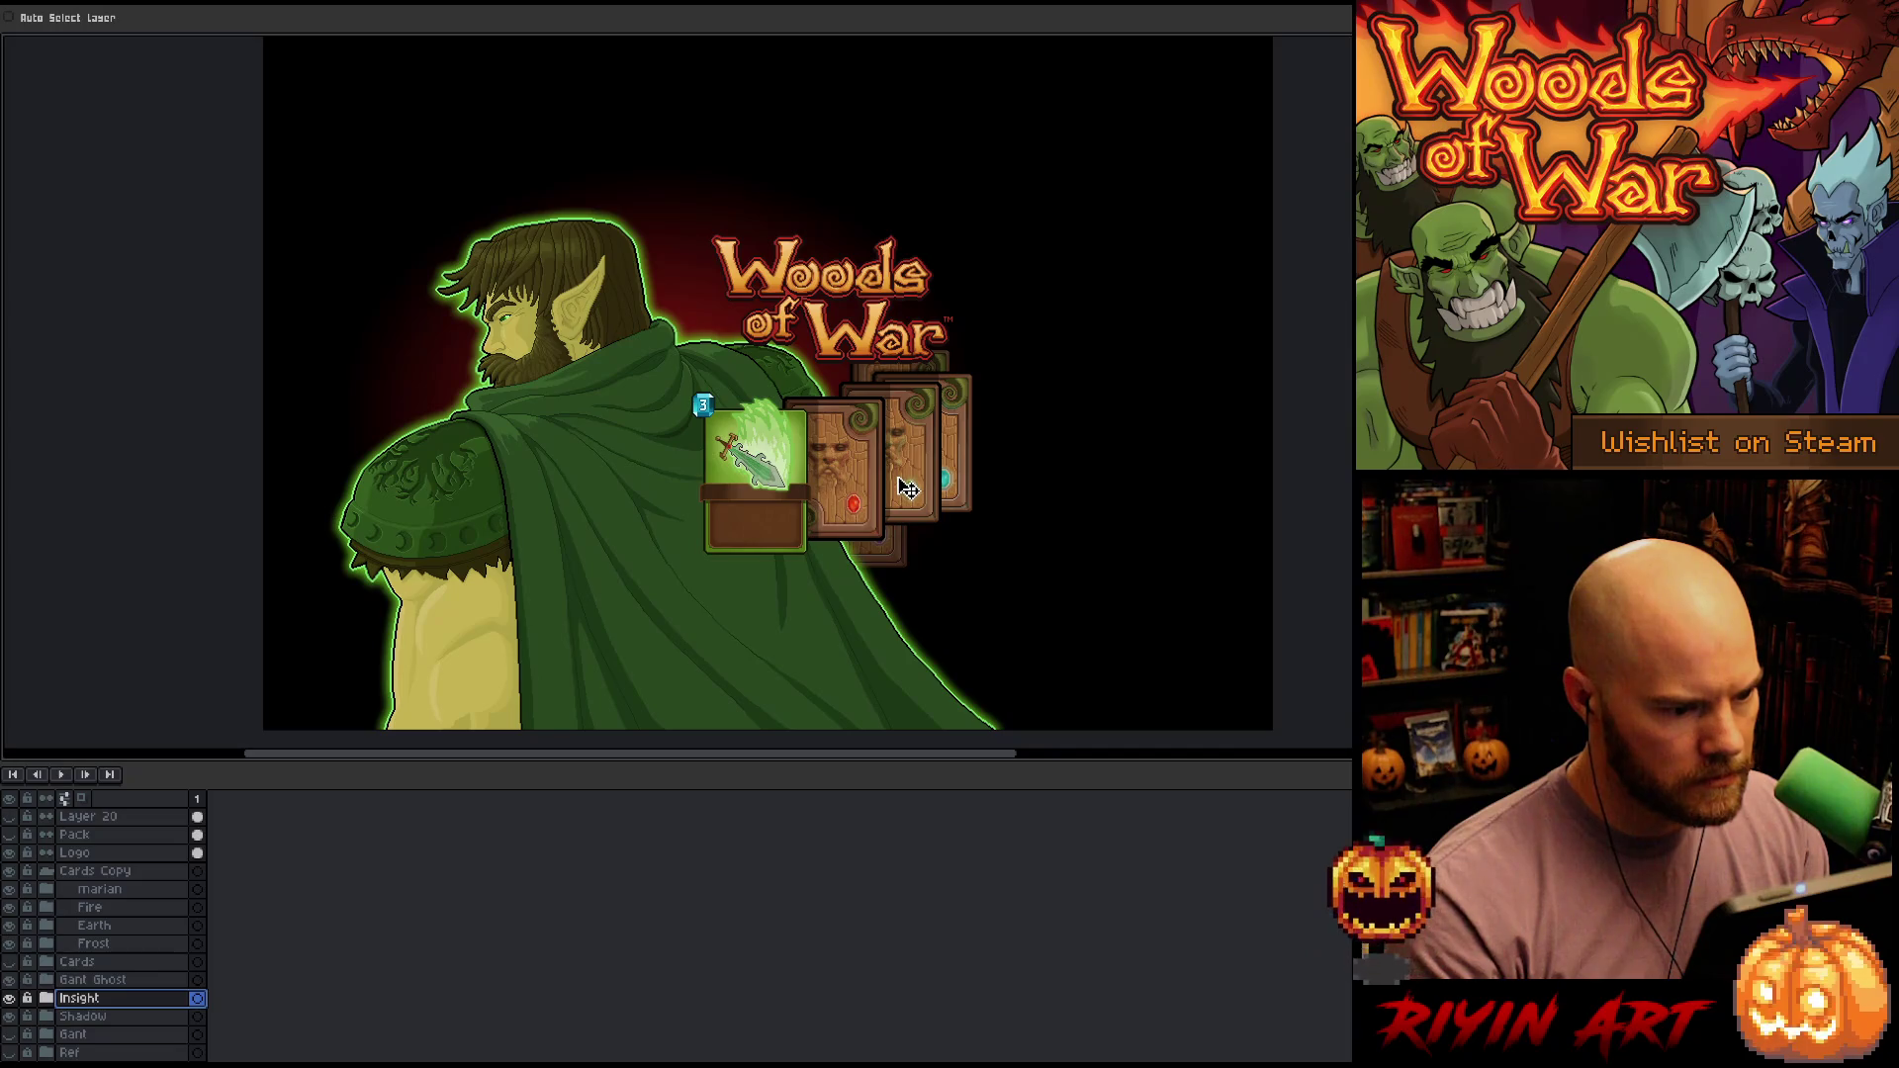
{"action": "left_click_drag", "start_coordinate": [923, 450], "coordinate": [923, 445]}
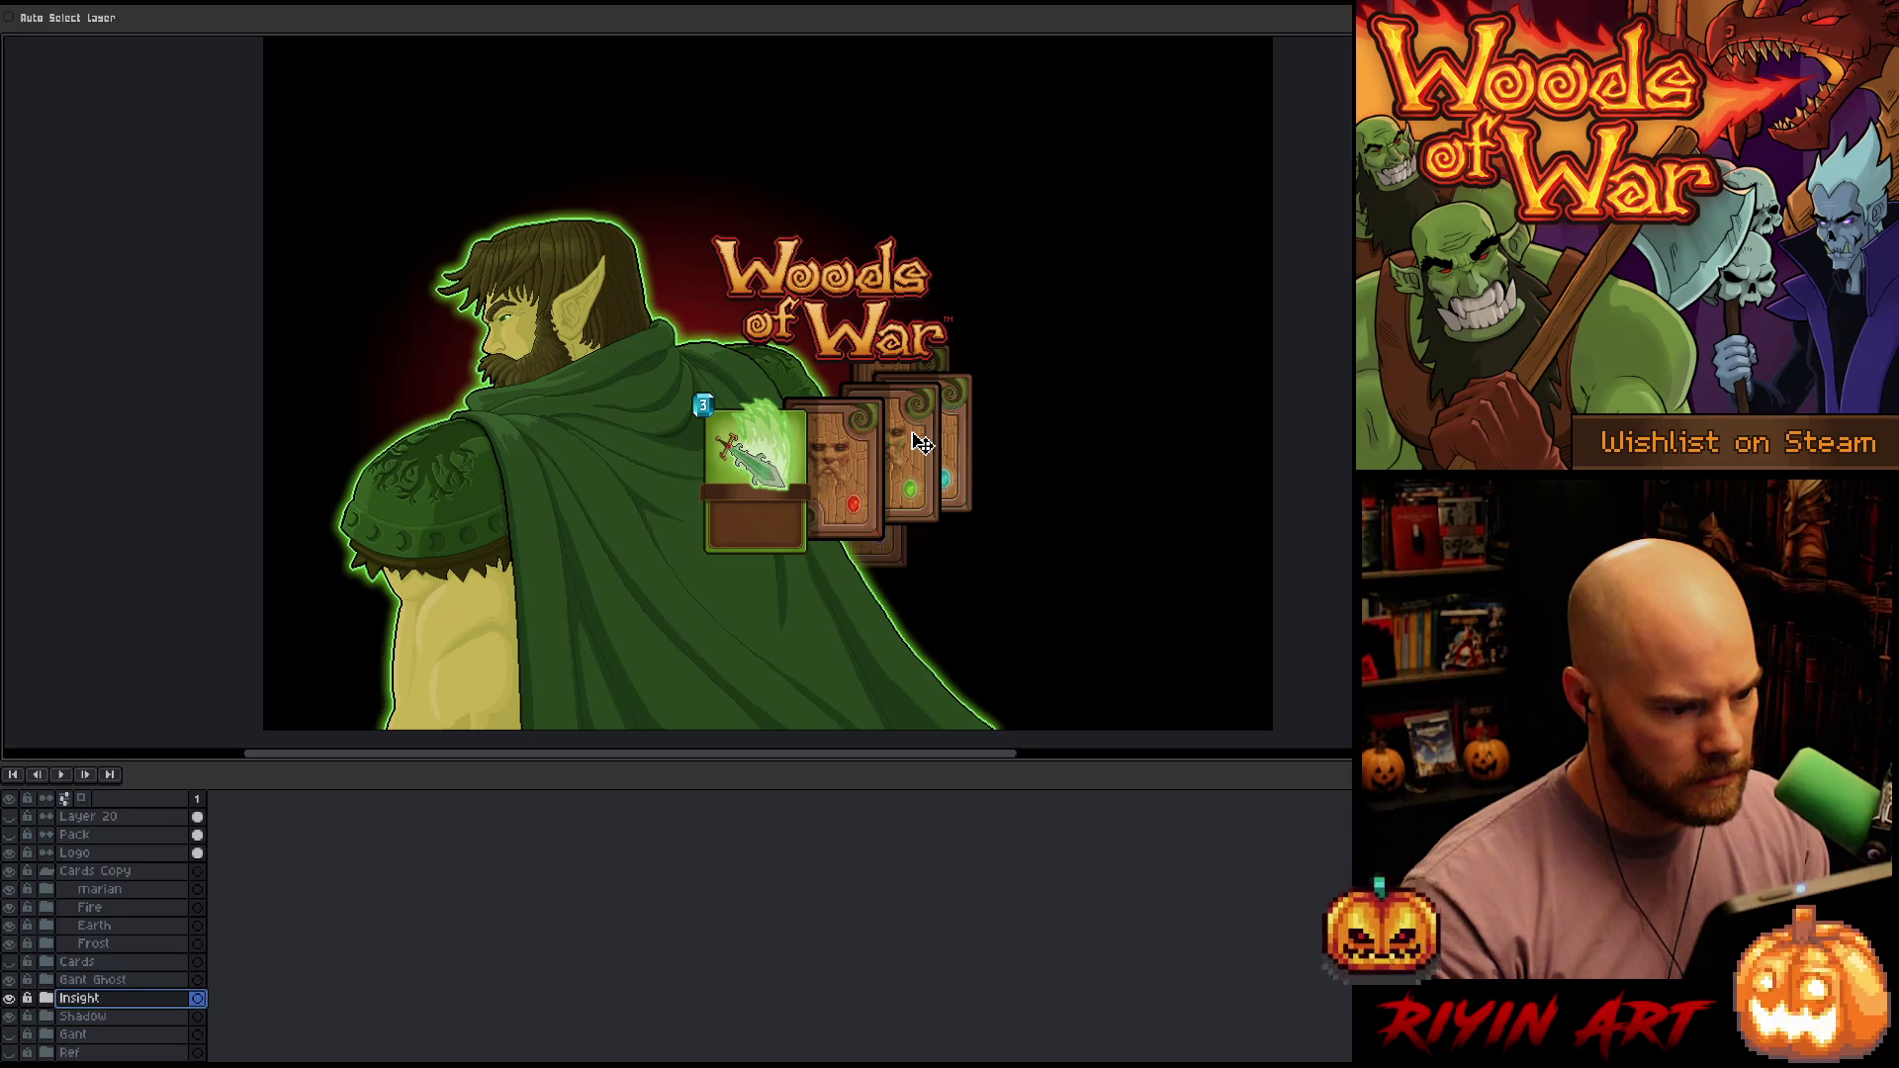
{"action": "left_click", "coordinate": [104, 942]}
{"action": "left_click_drag", "start_coordinate": [957, 427], "coordinate": [958, 419]}
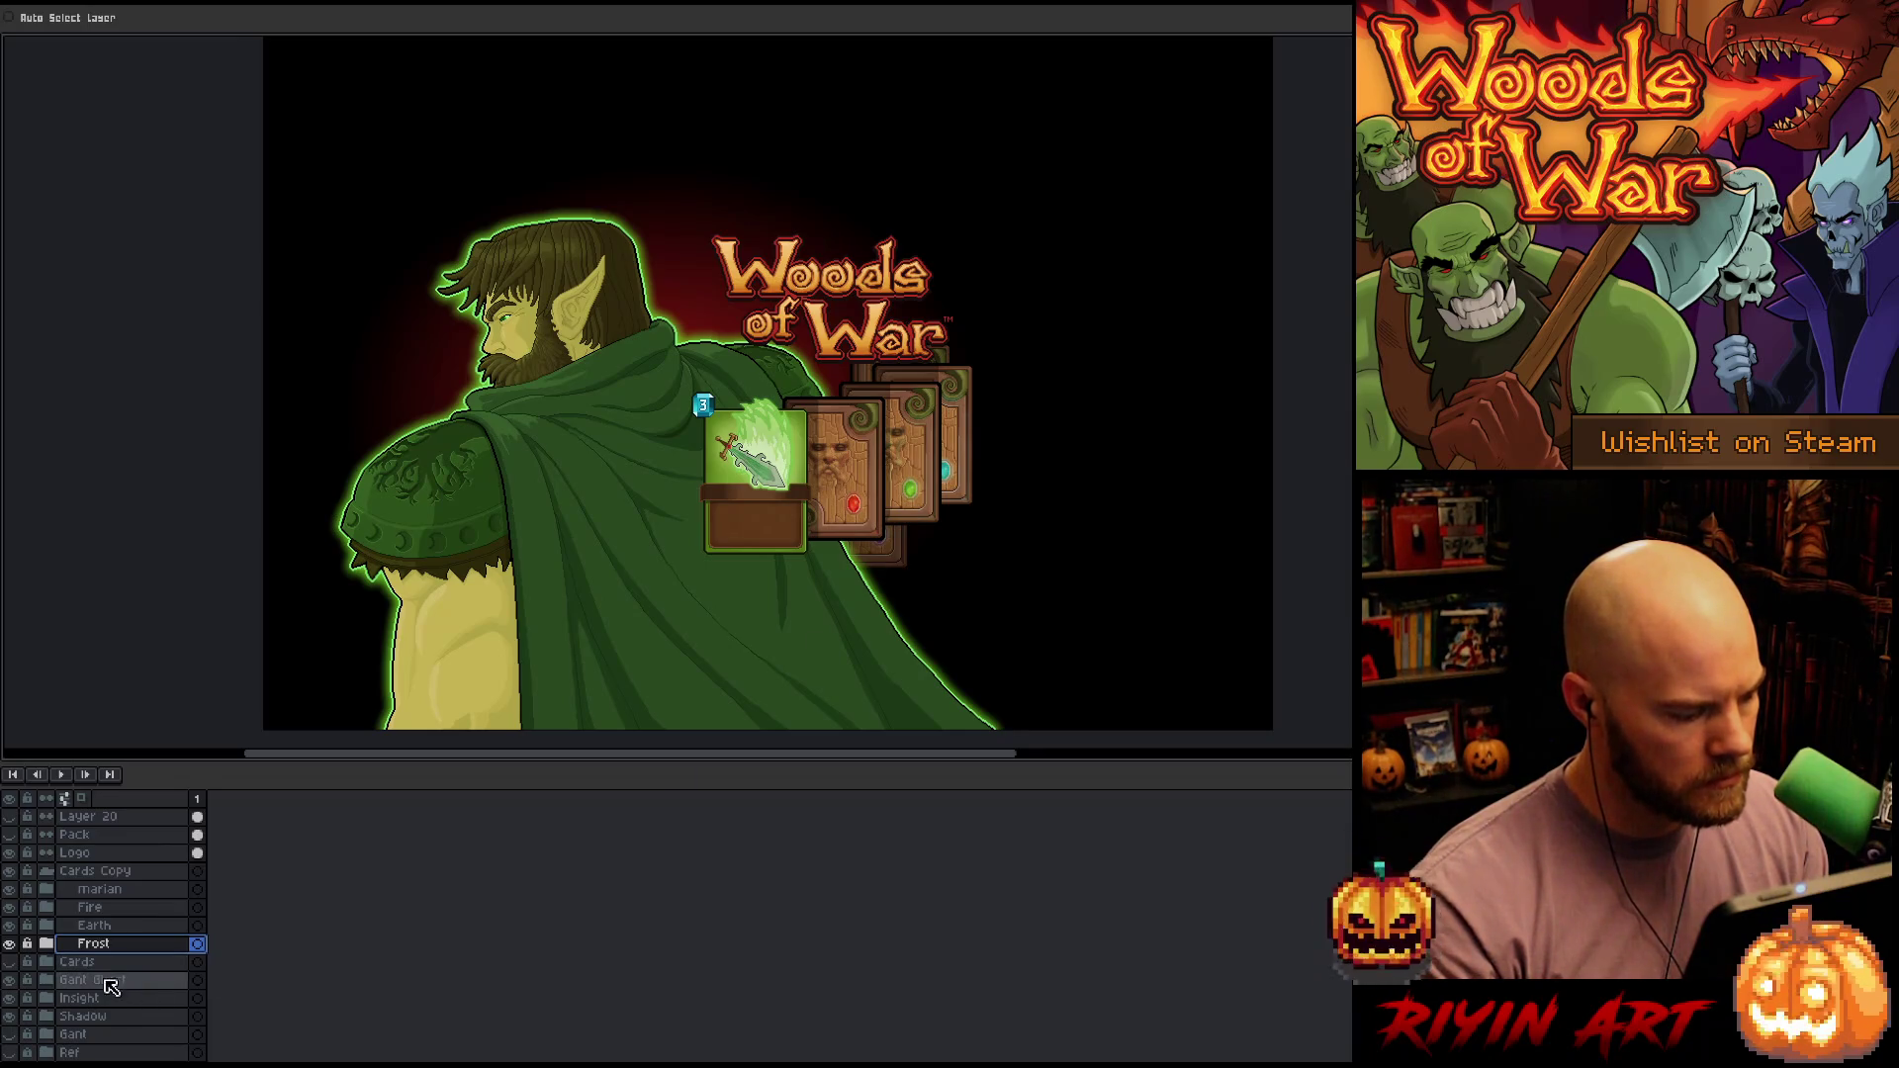
{"action": "left_click", "coordinate": [106, 1018]}
{"action": "left_click_drag", "start_coordinate": [897, 547], "coordinate": [895, 440]}
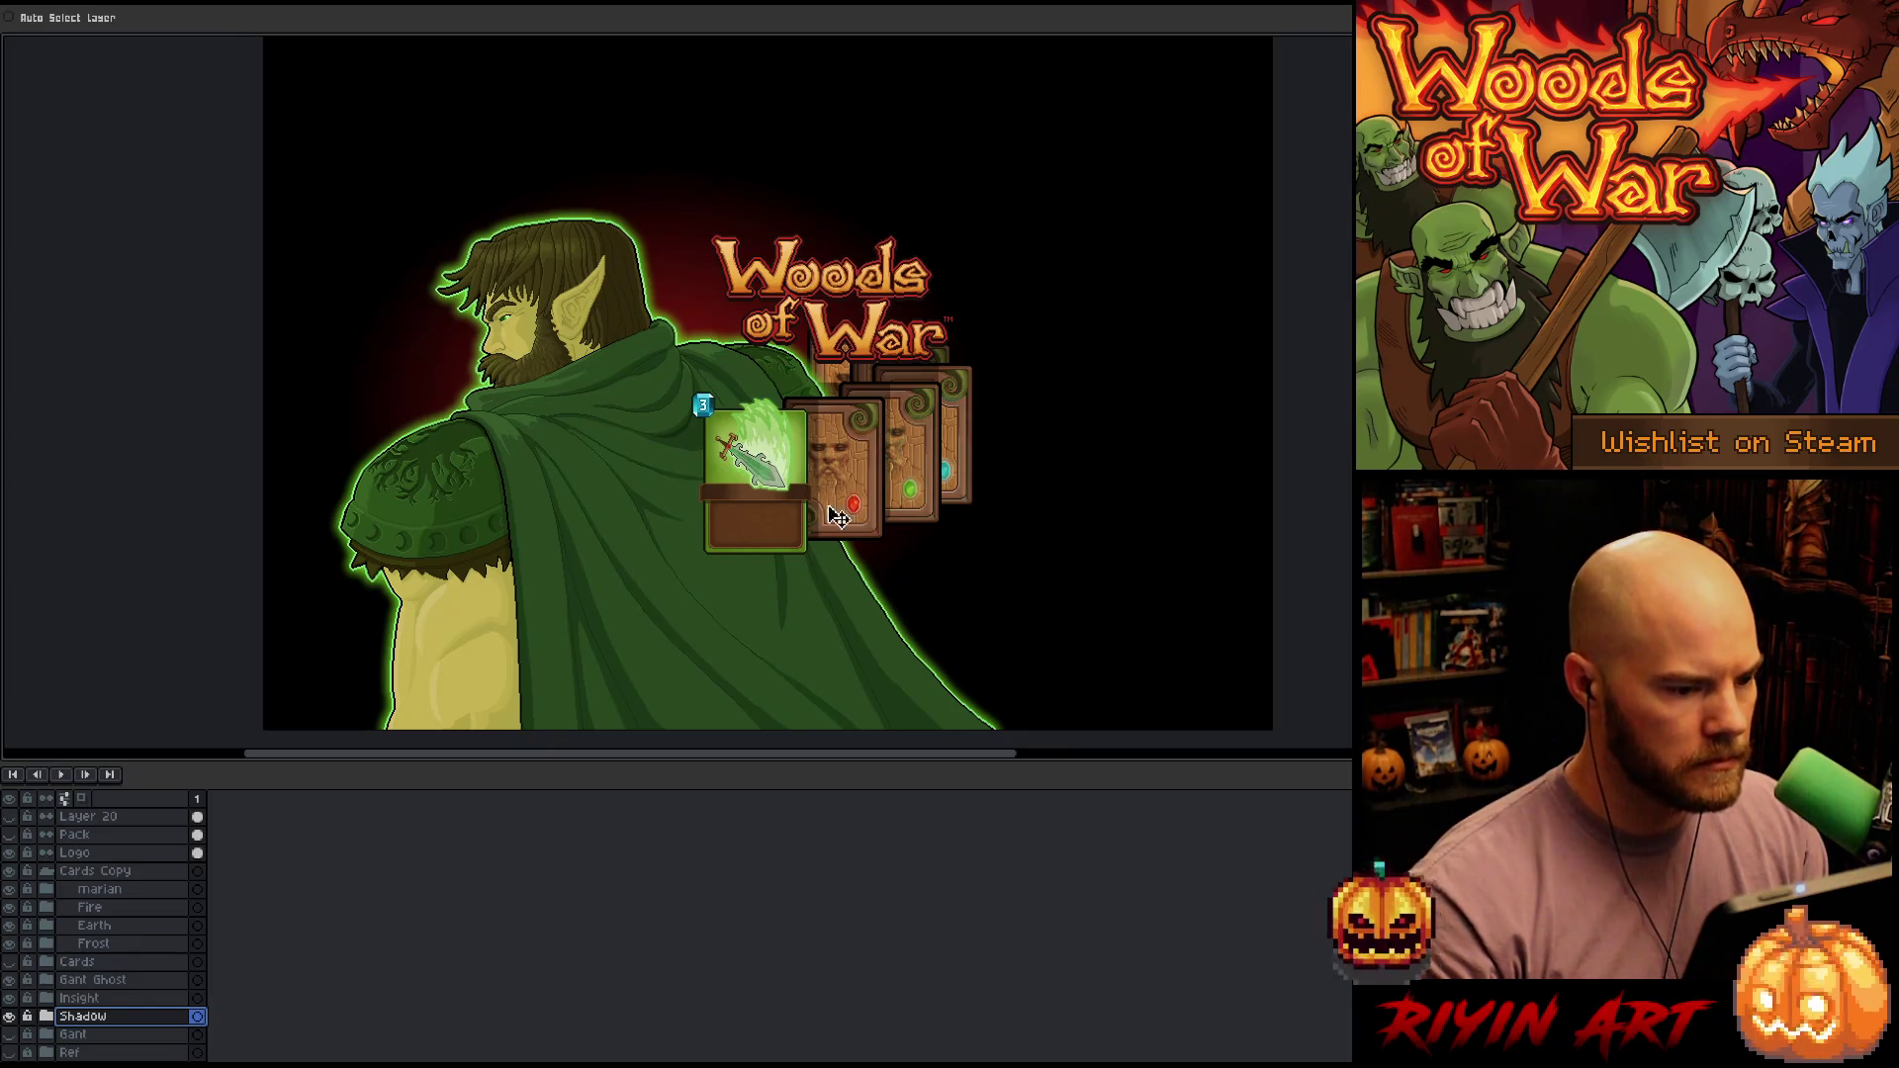
Expand the Shadow folder to check its card shadow copy layer, then collapse it
{"action": "left_click", "coordinate": [46, 1015]}
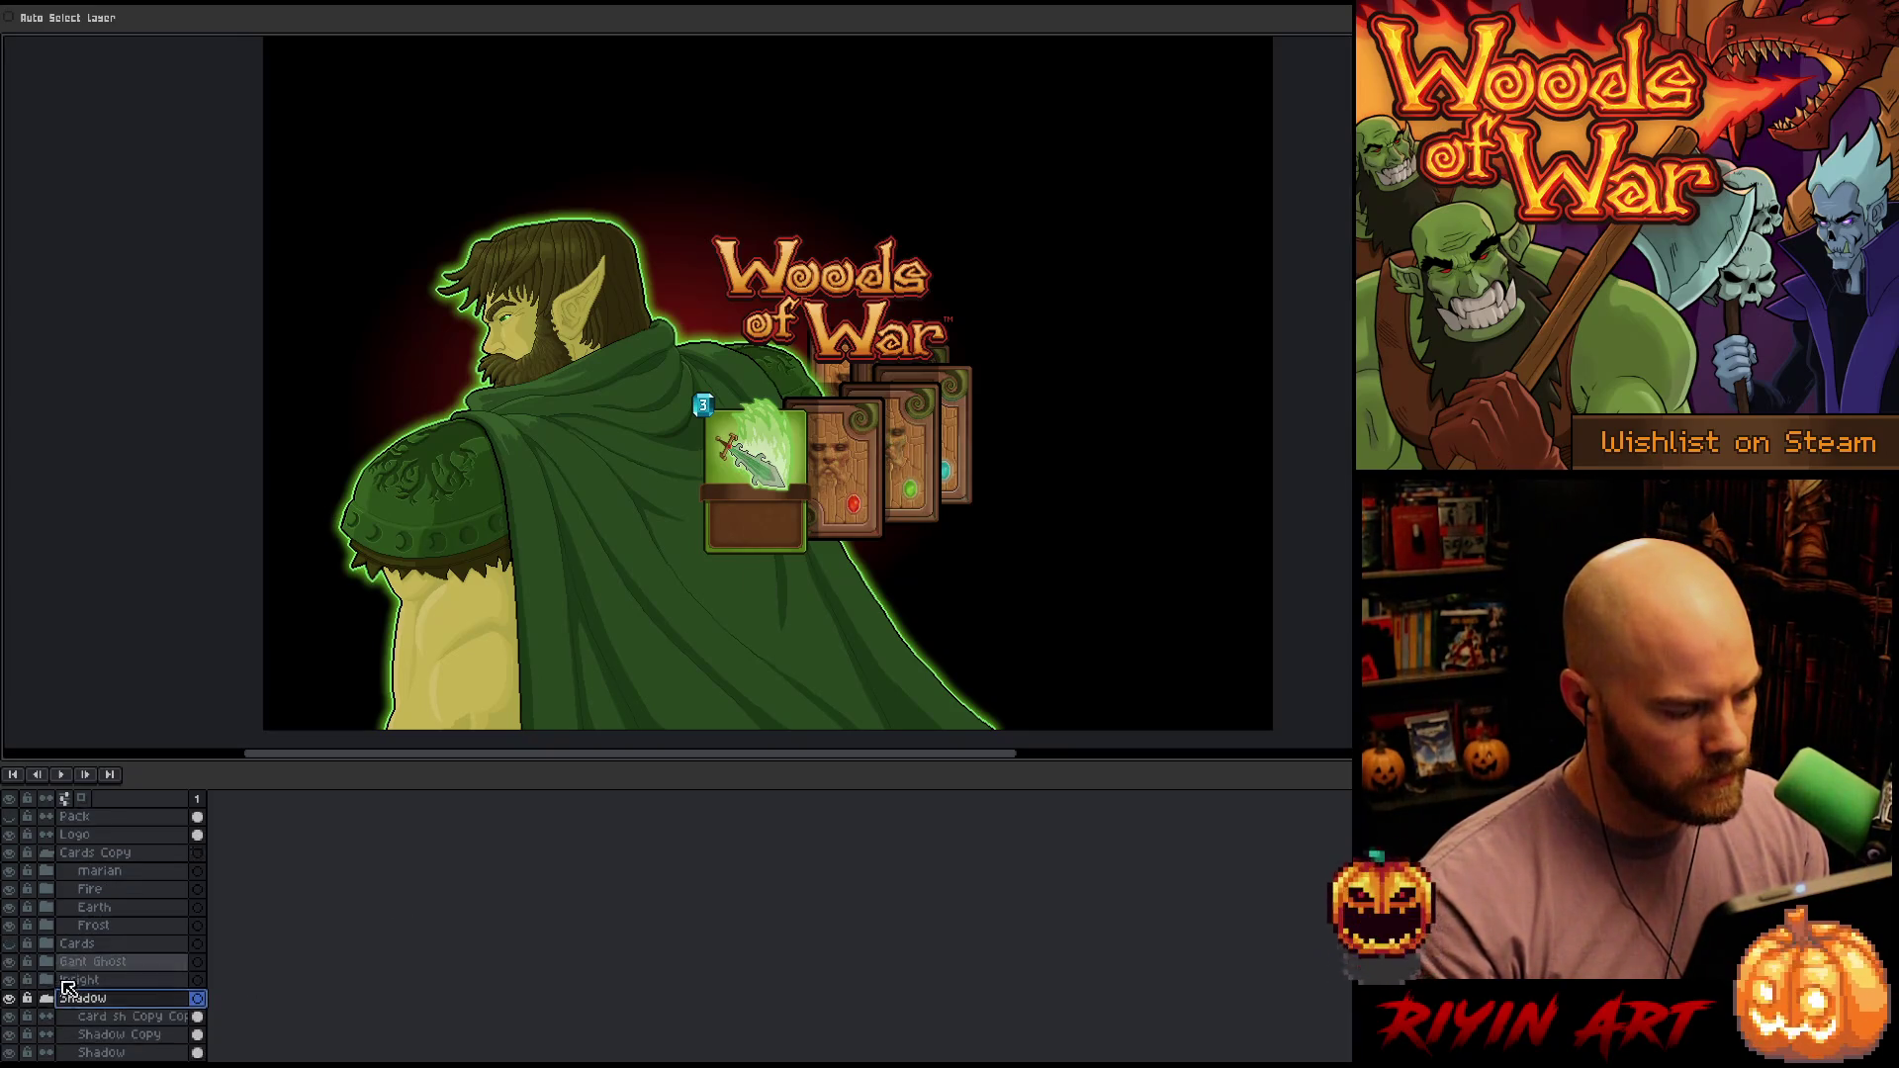
{"action": "scroll", "coordinate": [170, 1006], "scroll_direction": "down", "scroll_amount": 3}
{"action": "left_click", "coordinate": [199, 998]}
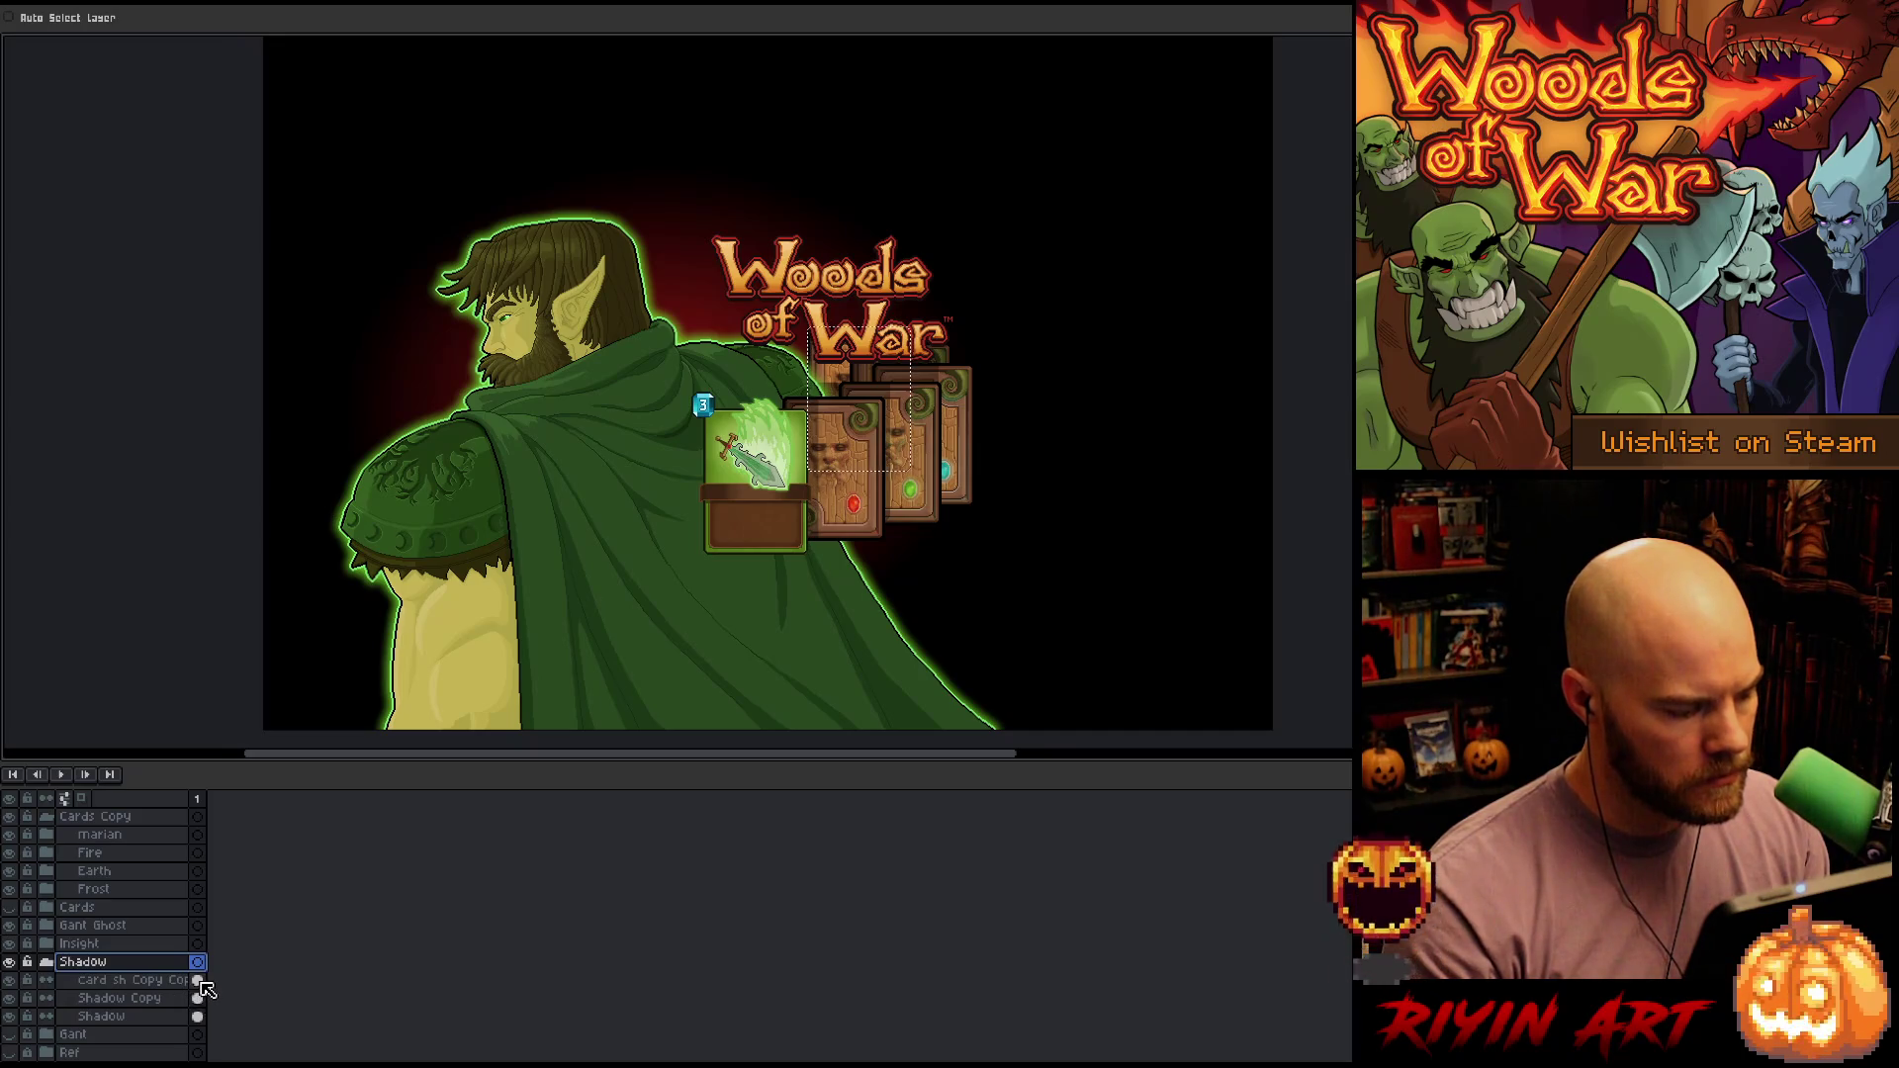
{"action": "left_click", "coordinate": [200, 981]}
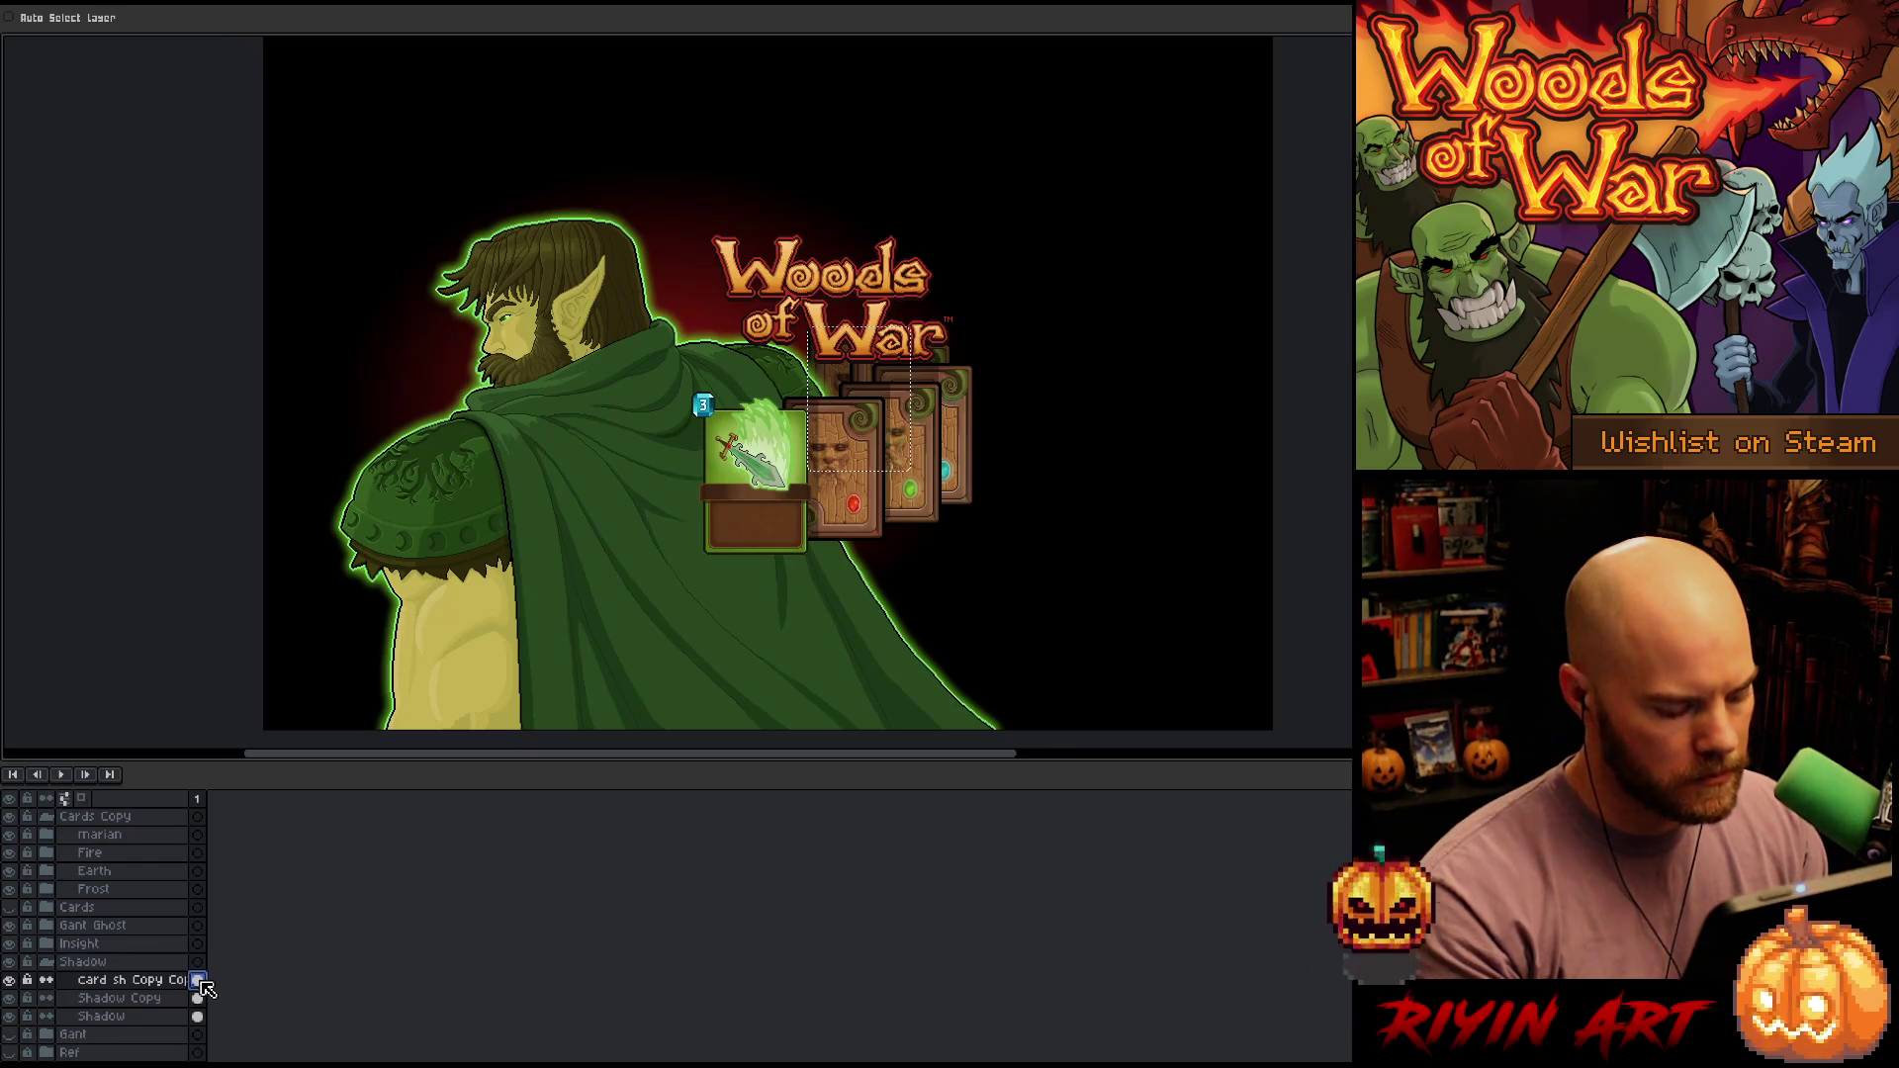
{"action": "left_click", "coordinate": [47, 961]}
Duplicate the Shadow group, place Shadow Copy below it, and reselect Shadow
{"action": "right_click", "coordinate": [86, 987]}
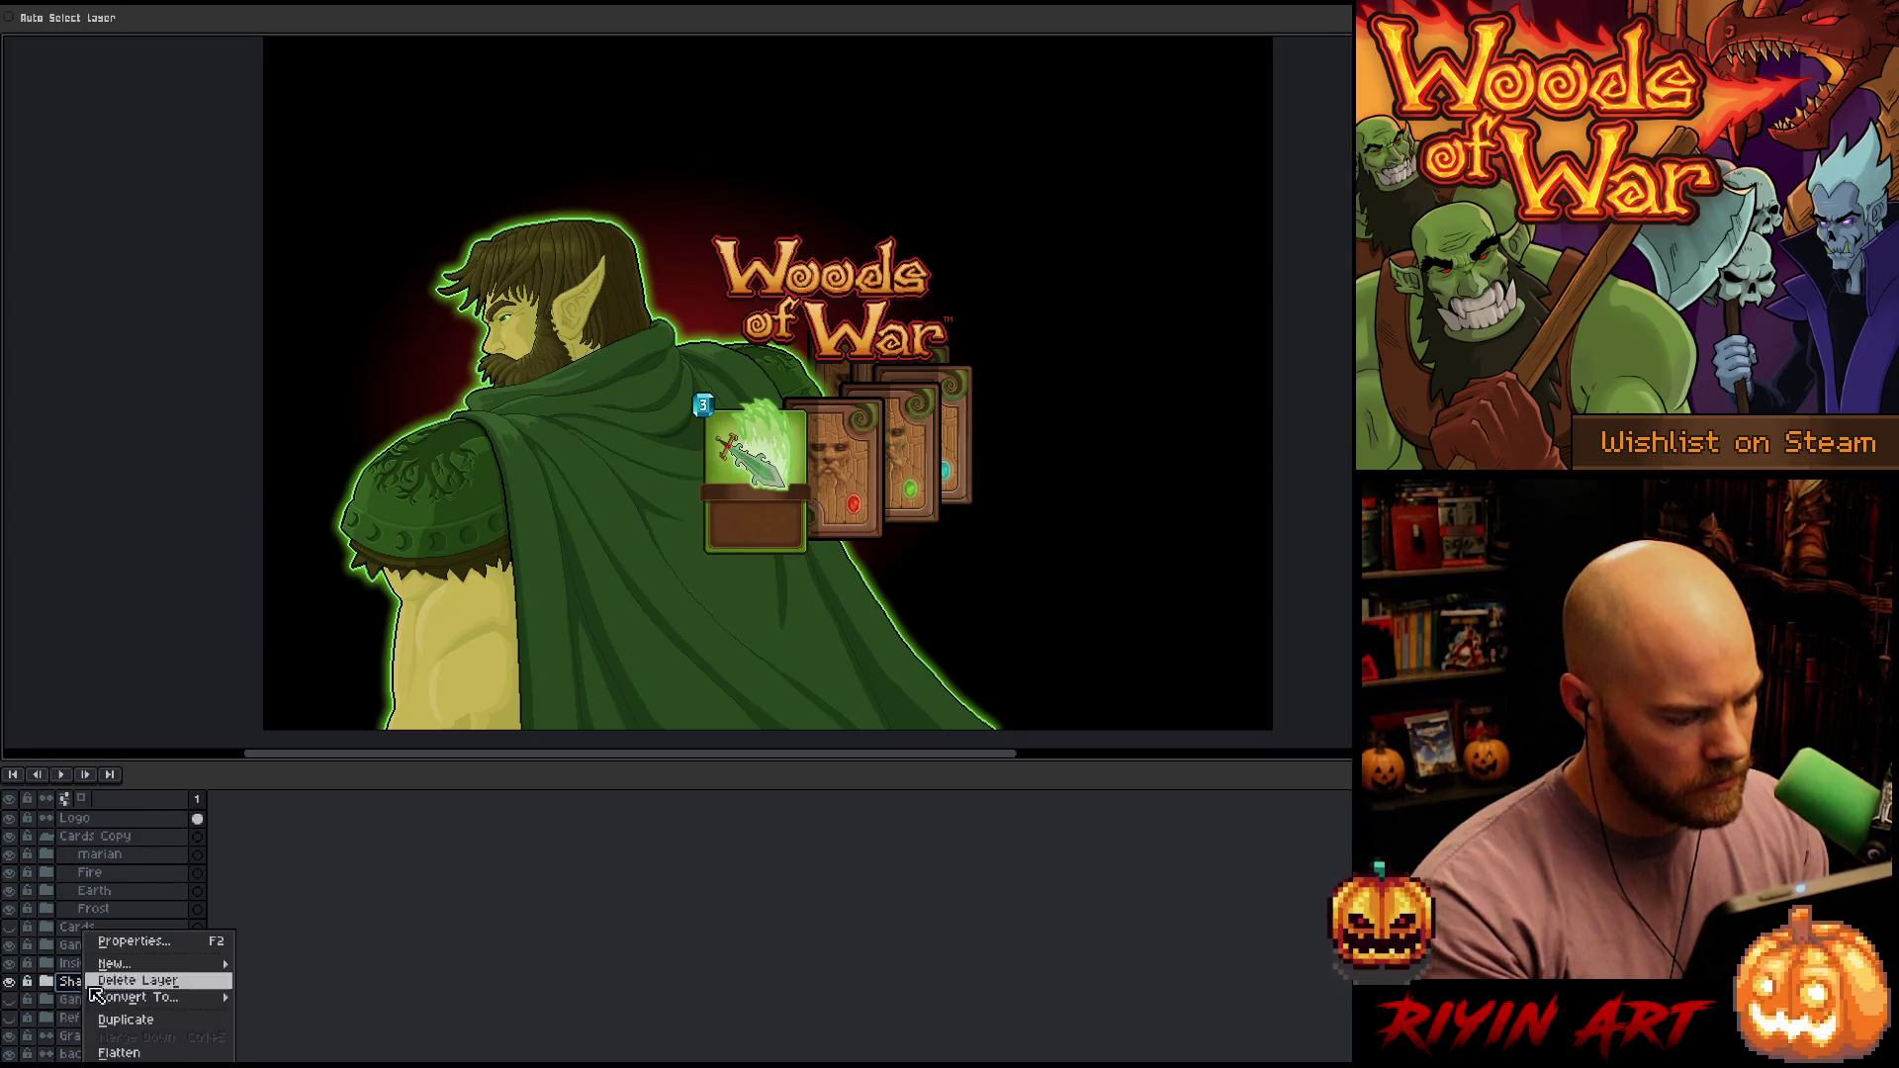
{"action": "left_click", "coordinate": [129, 1025]}
{"action": "left_click_drag", "start_coordinate": [116, 999], "coordinate": [120, 1008]}
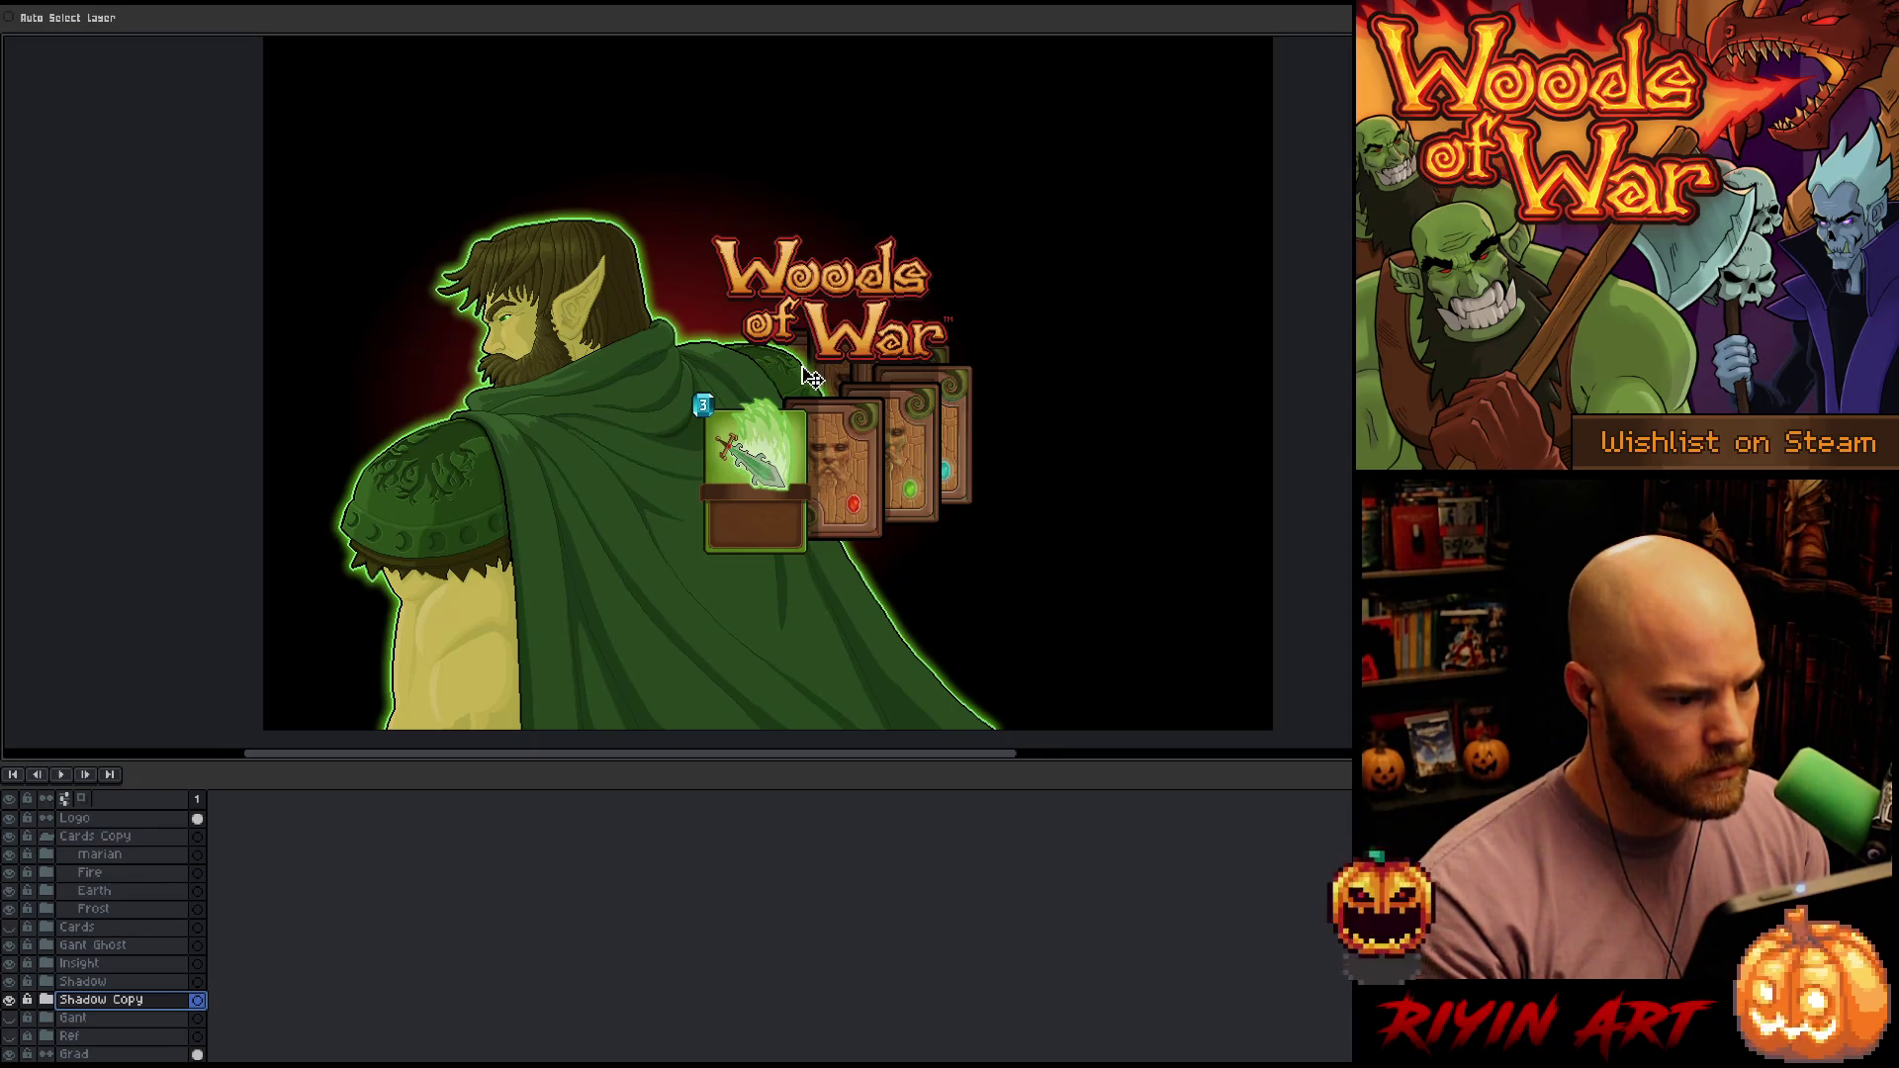
{"action": "left_click", "coordinate": [108, 981]}
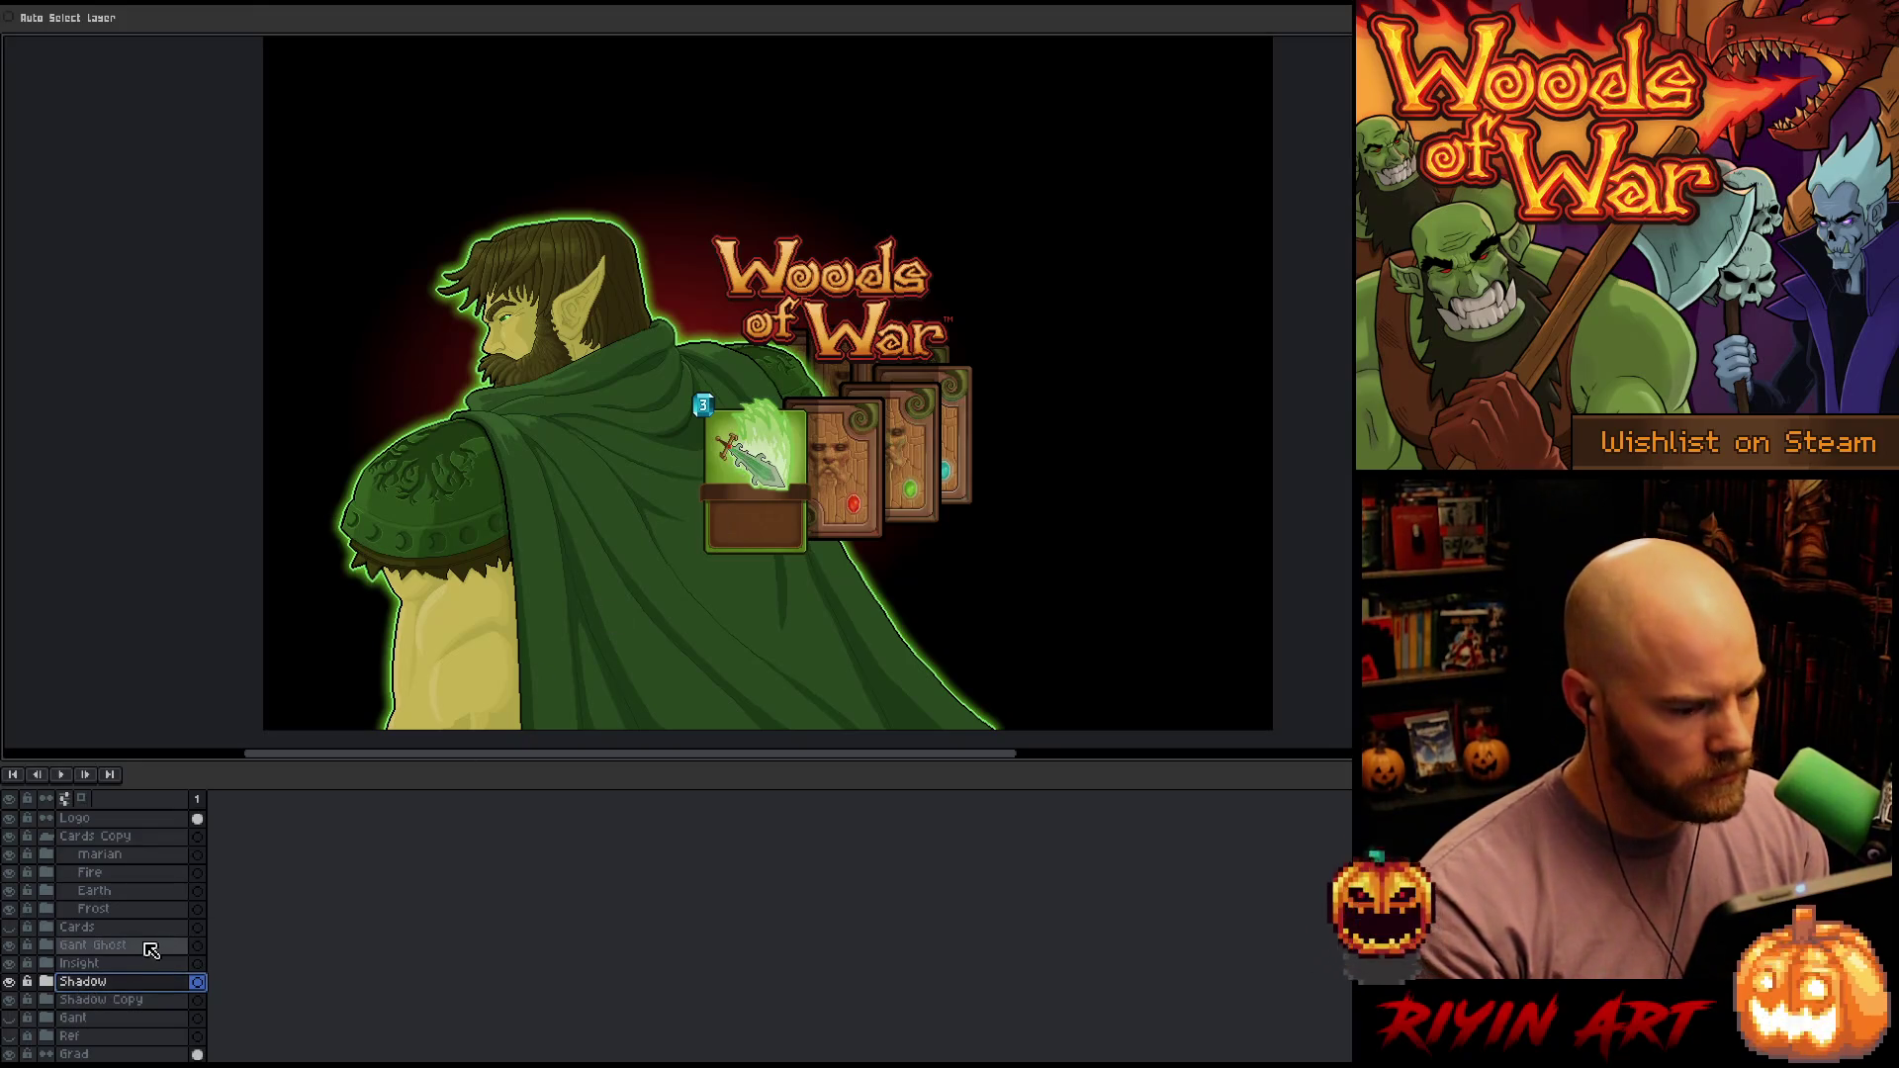
Raise the green sword card, nudge Fire up, and lower Earth and Frost slightly
{"action": "scroll", "coordinate": [138, 934], "scroll_direction": "up", "scroll_amount": 1}
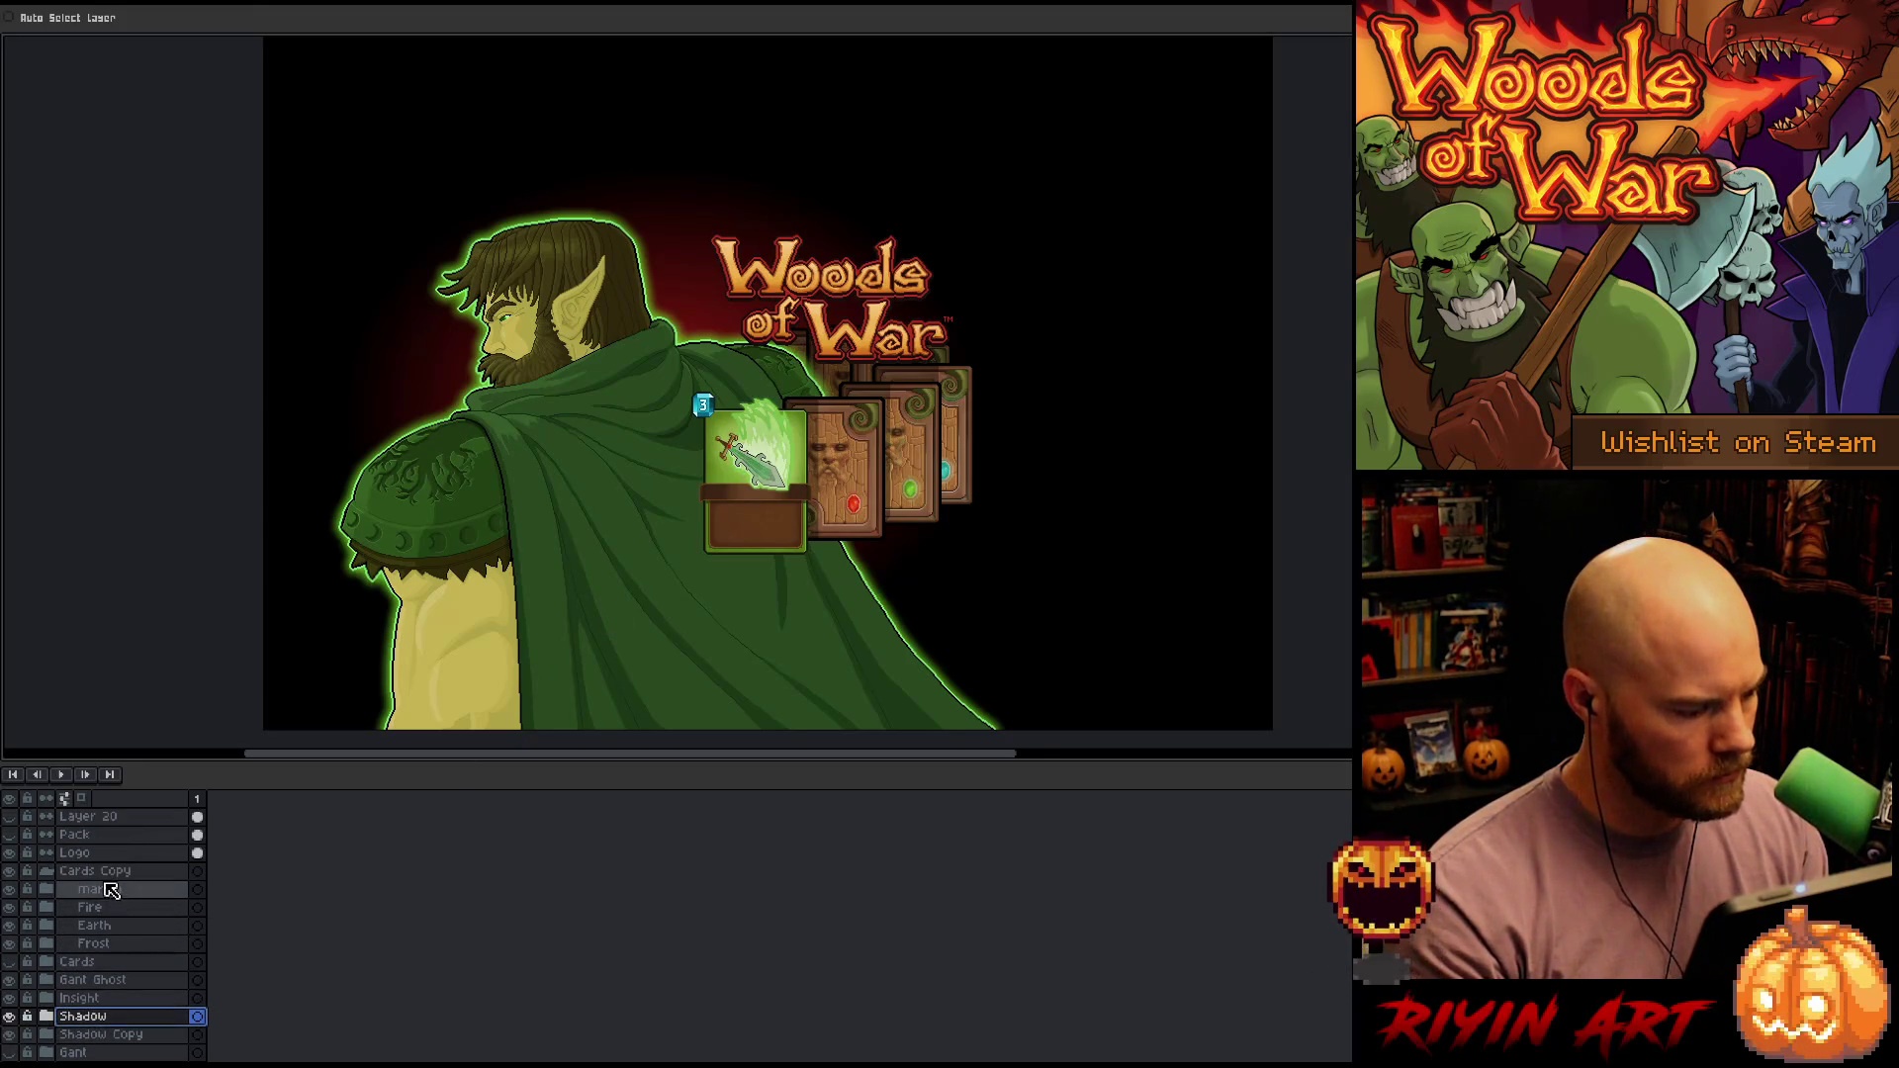
{"action": "left_click", "coordinate": [111, 890]}
{"action": "left_click_drag", "start_coordinate": [789, 492], "coordinate": [792, 454]}
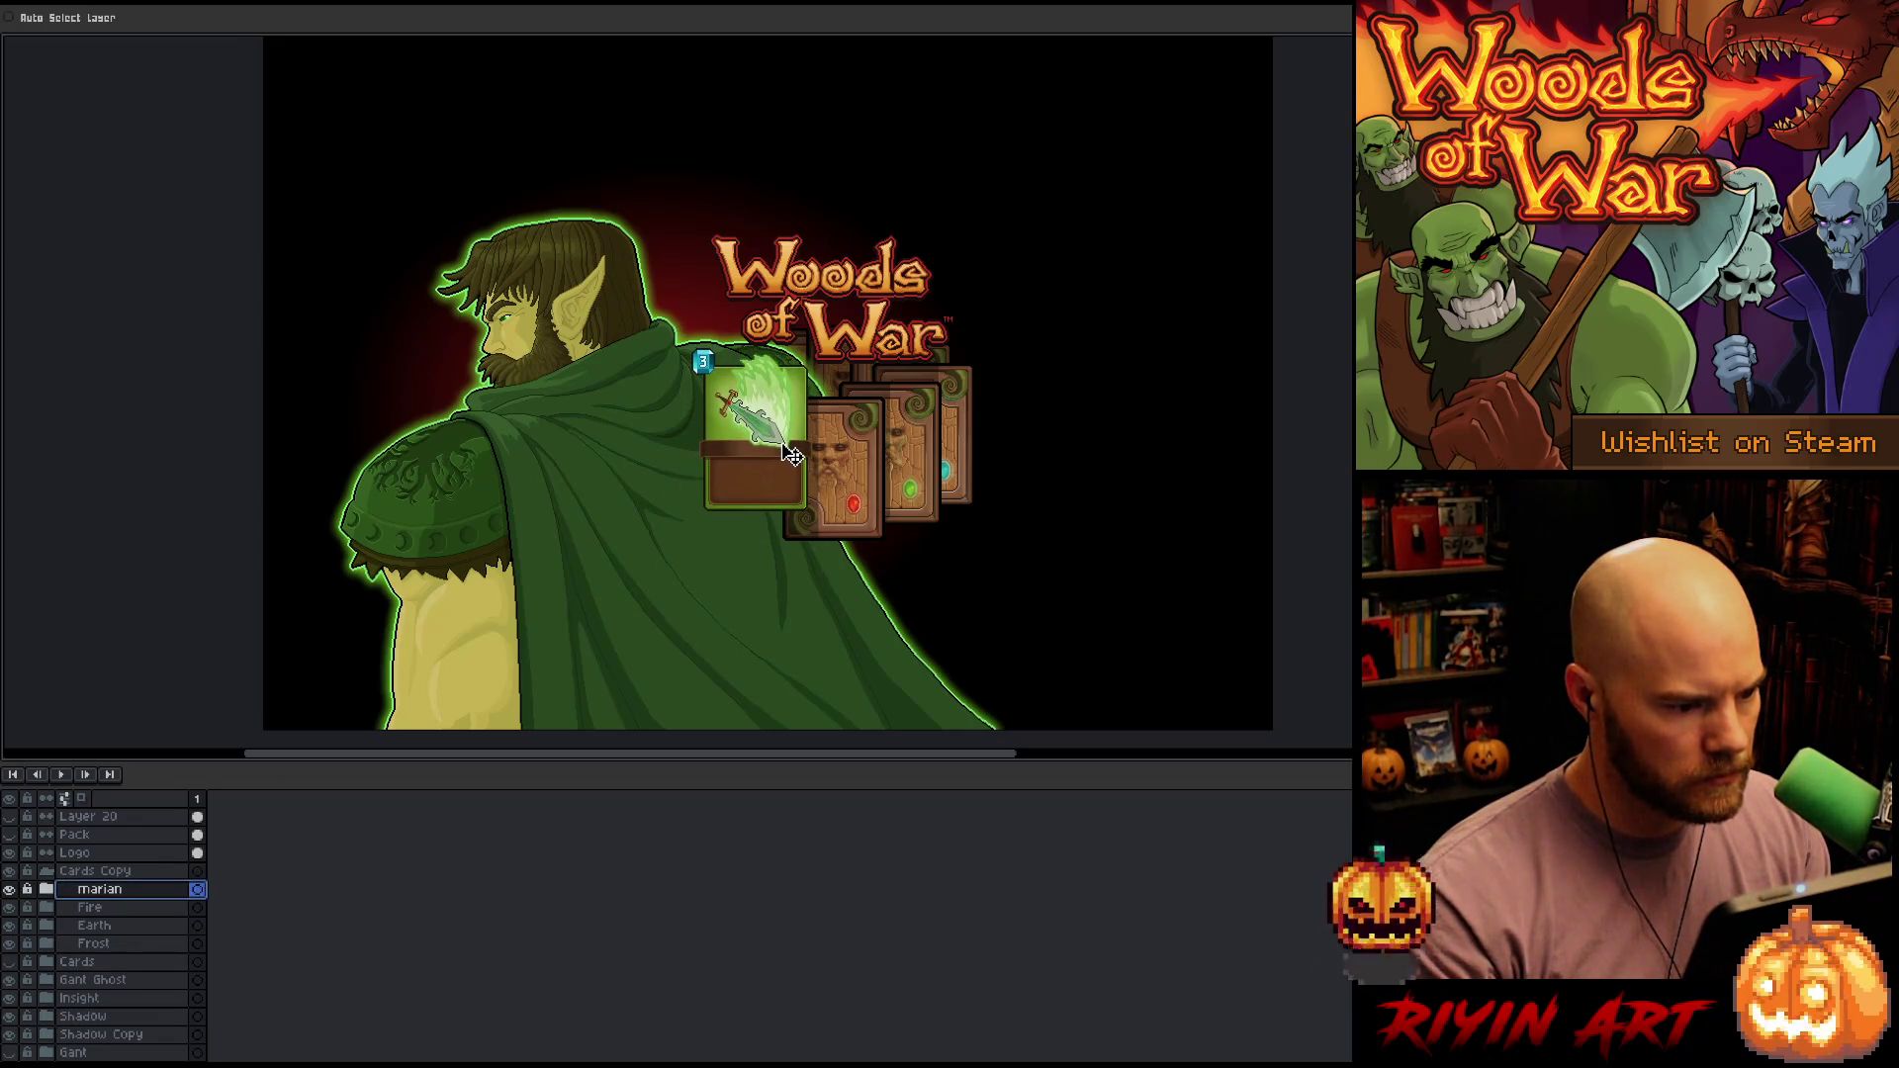
{"action": "left_click", "coordinate": [99, 907]}
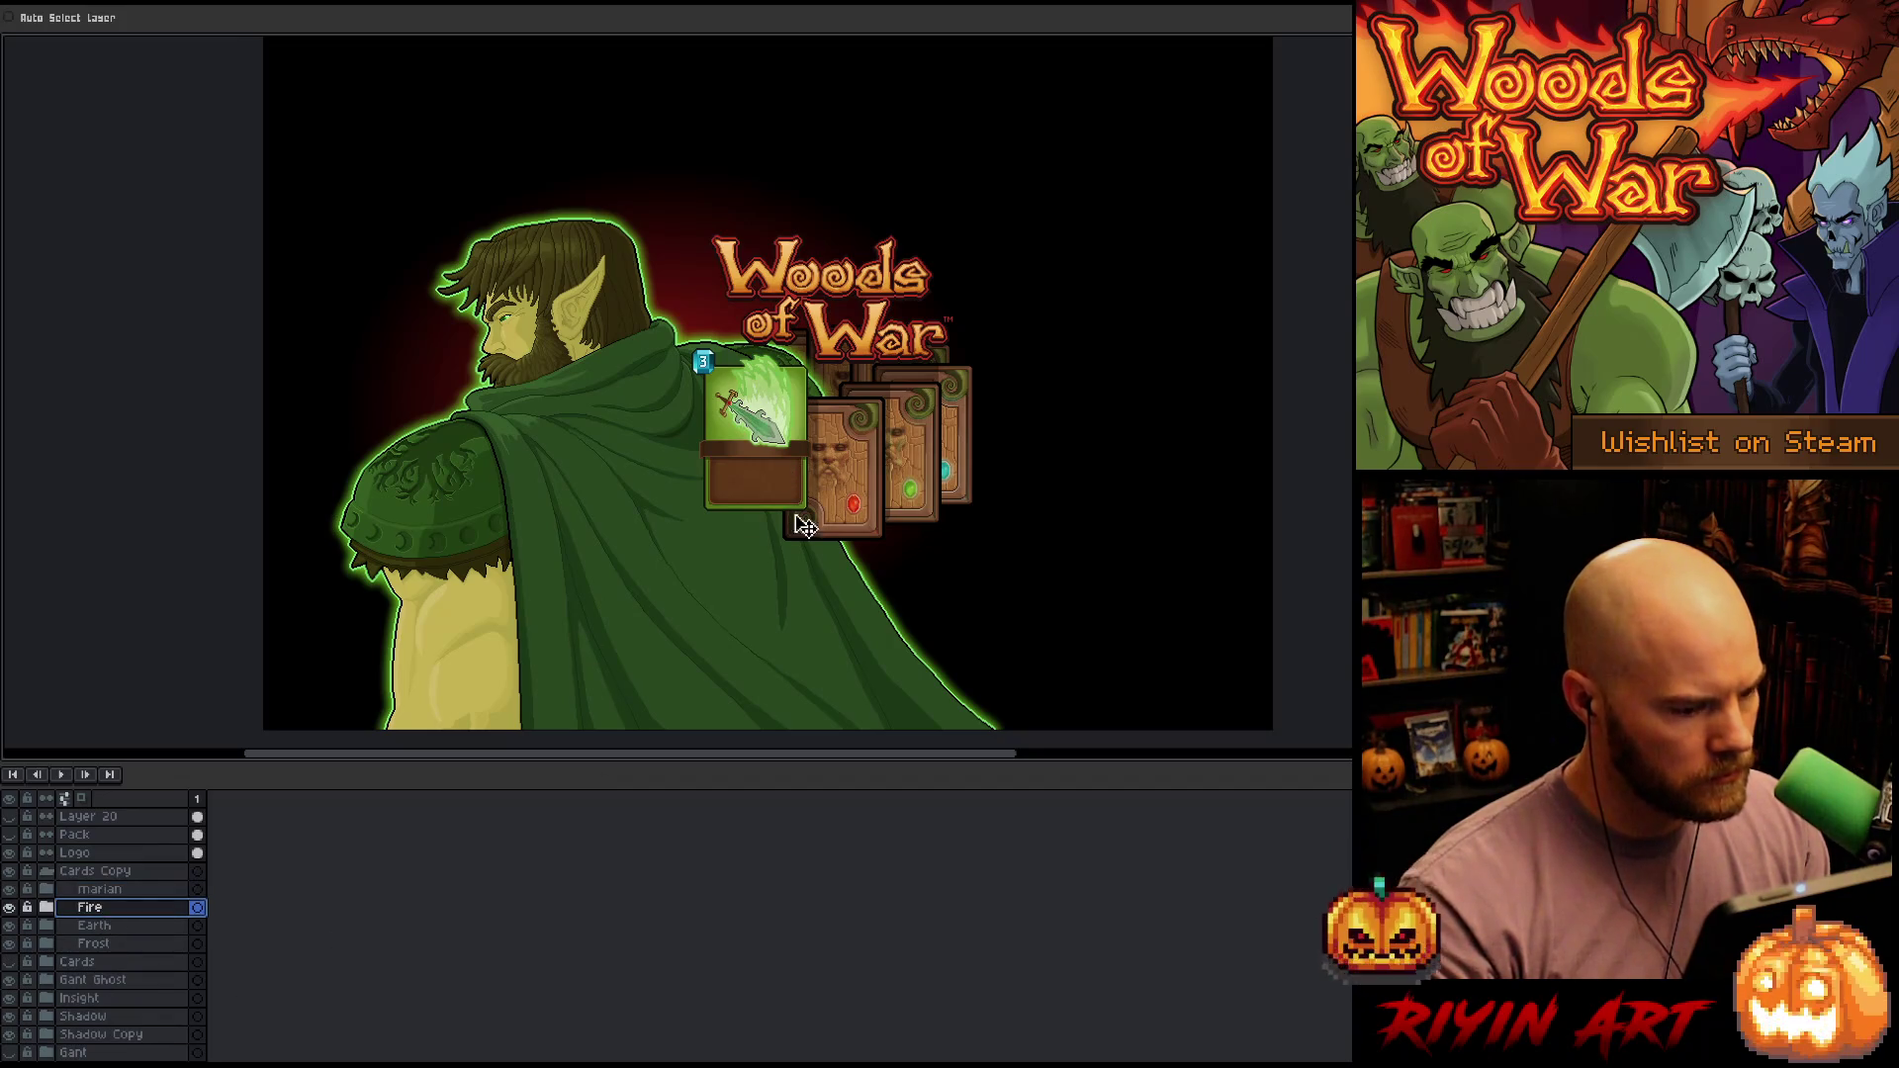
{"action": "key", "text": "Up"}
{"action": "key", "text": "Up"}
{"action": "key", "text": "Up"}
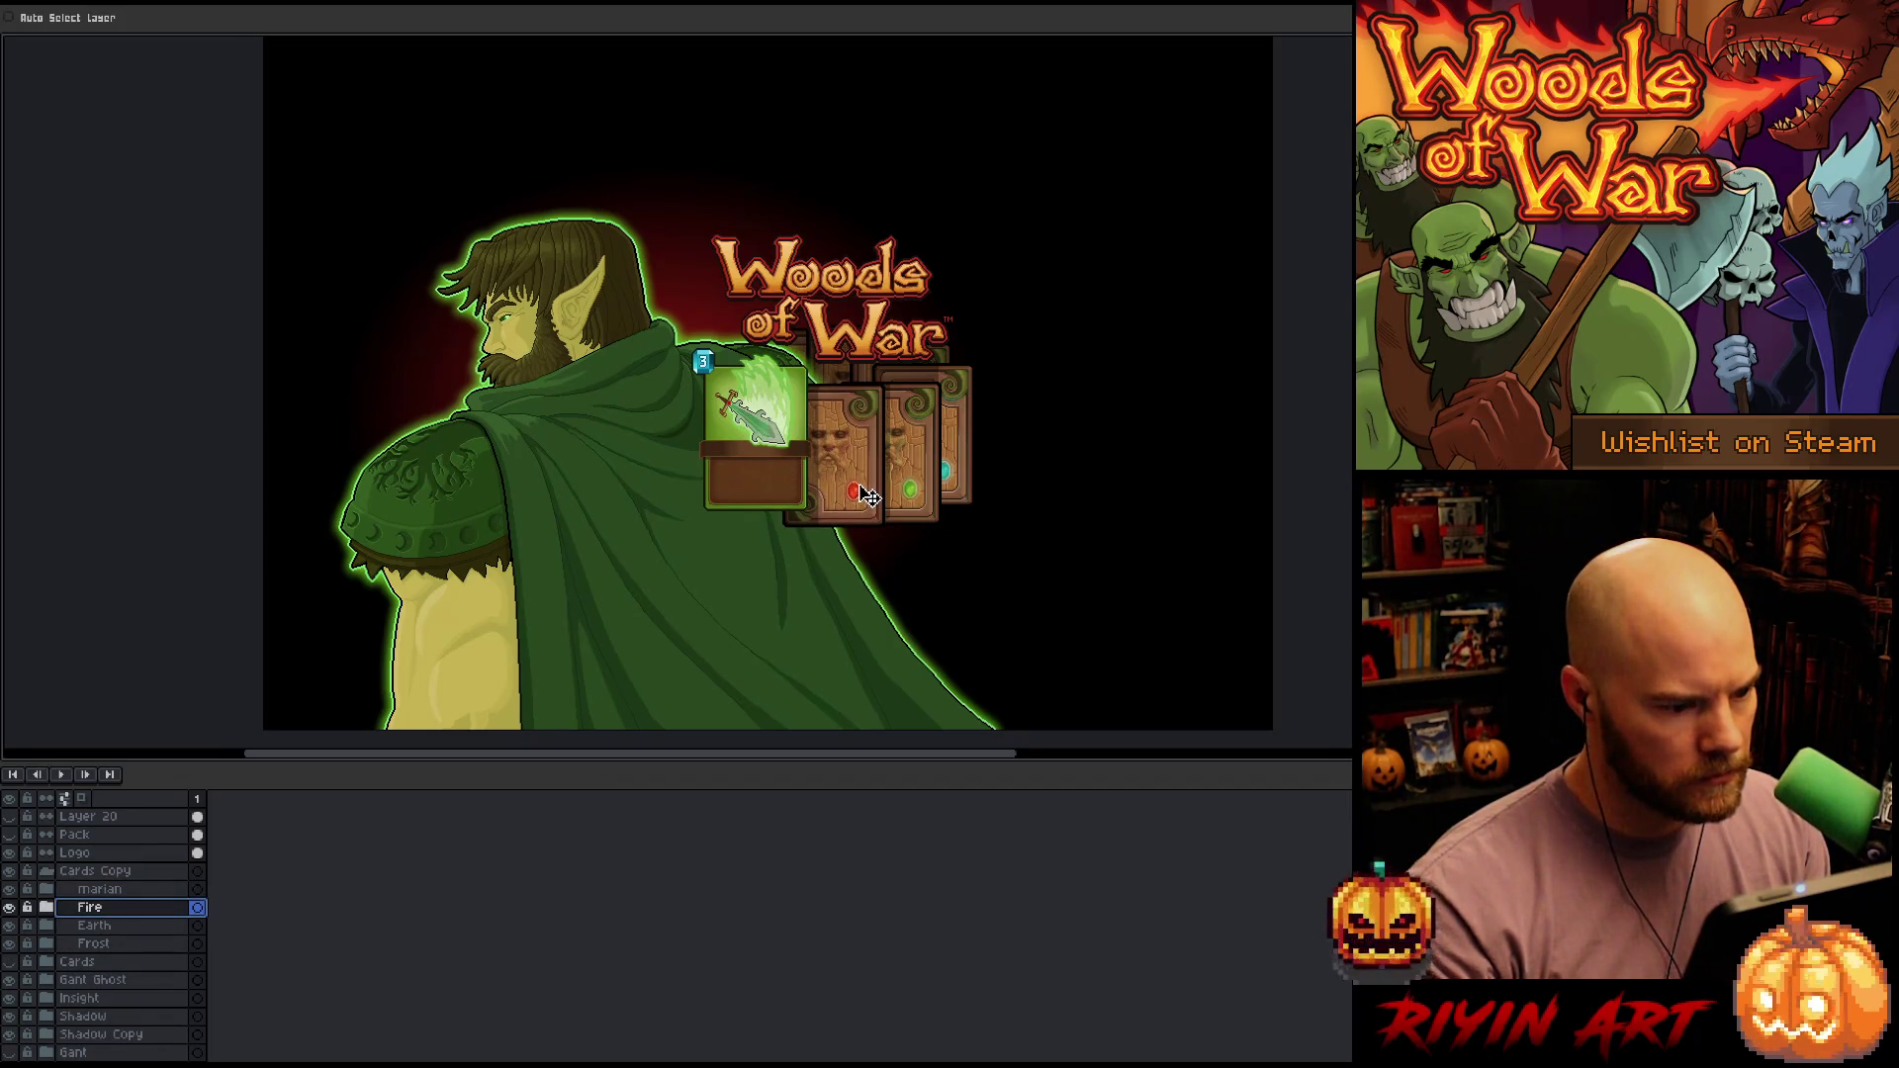
{"action": "left_click", "coordinate": [89, 925]}
{"action": "left_click_drag", "start_coordinate": [910, 452], "coordinate": [908, 465]}
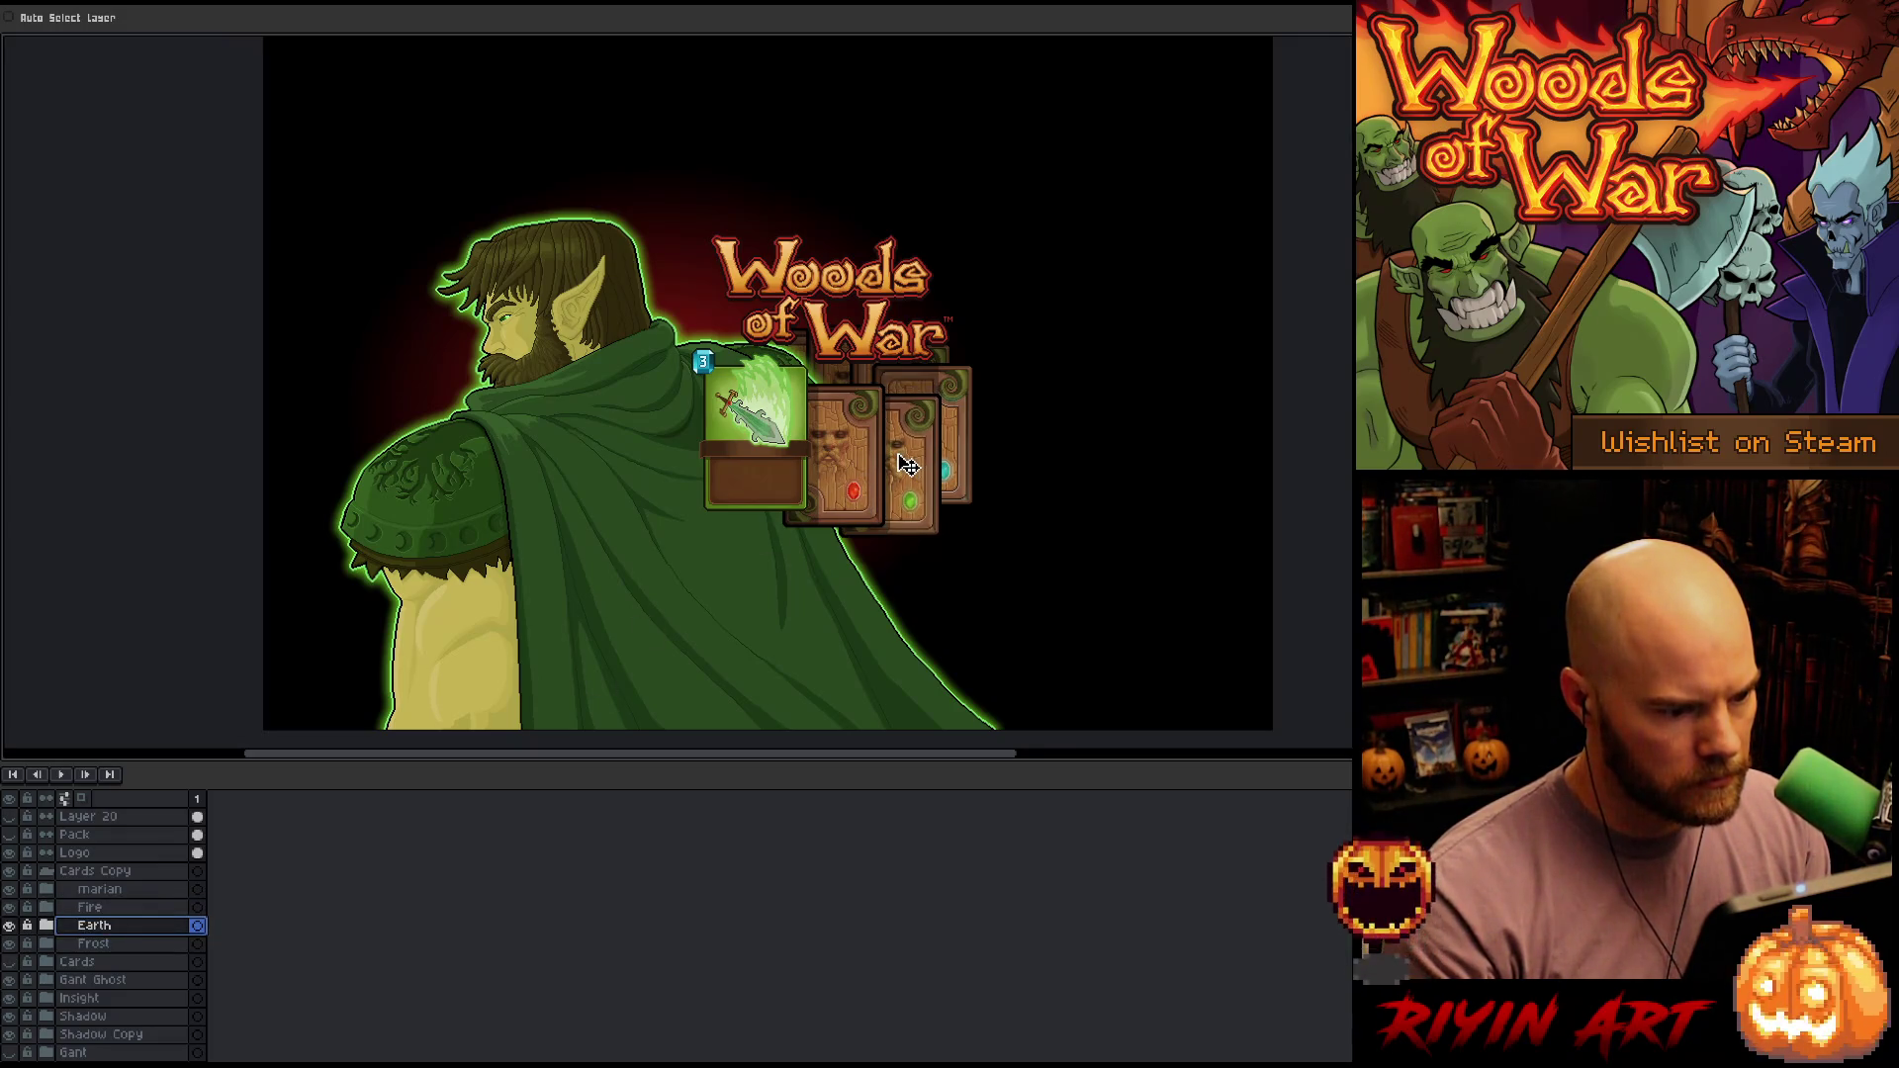
{"action": "left_click", "coordinate": [128, 944]}
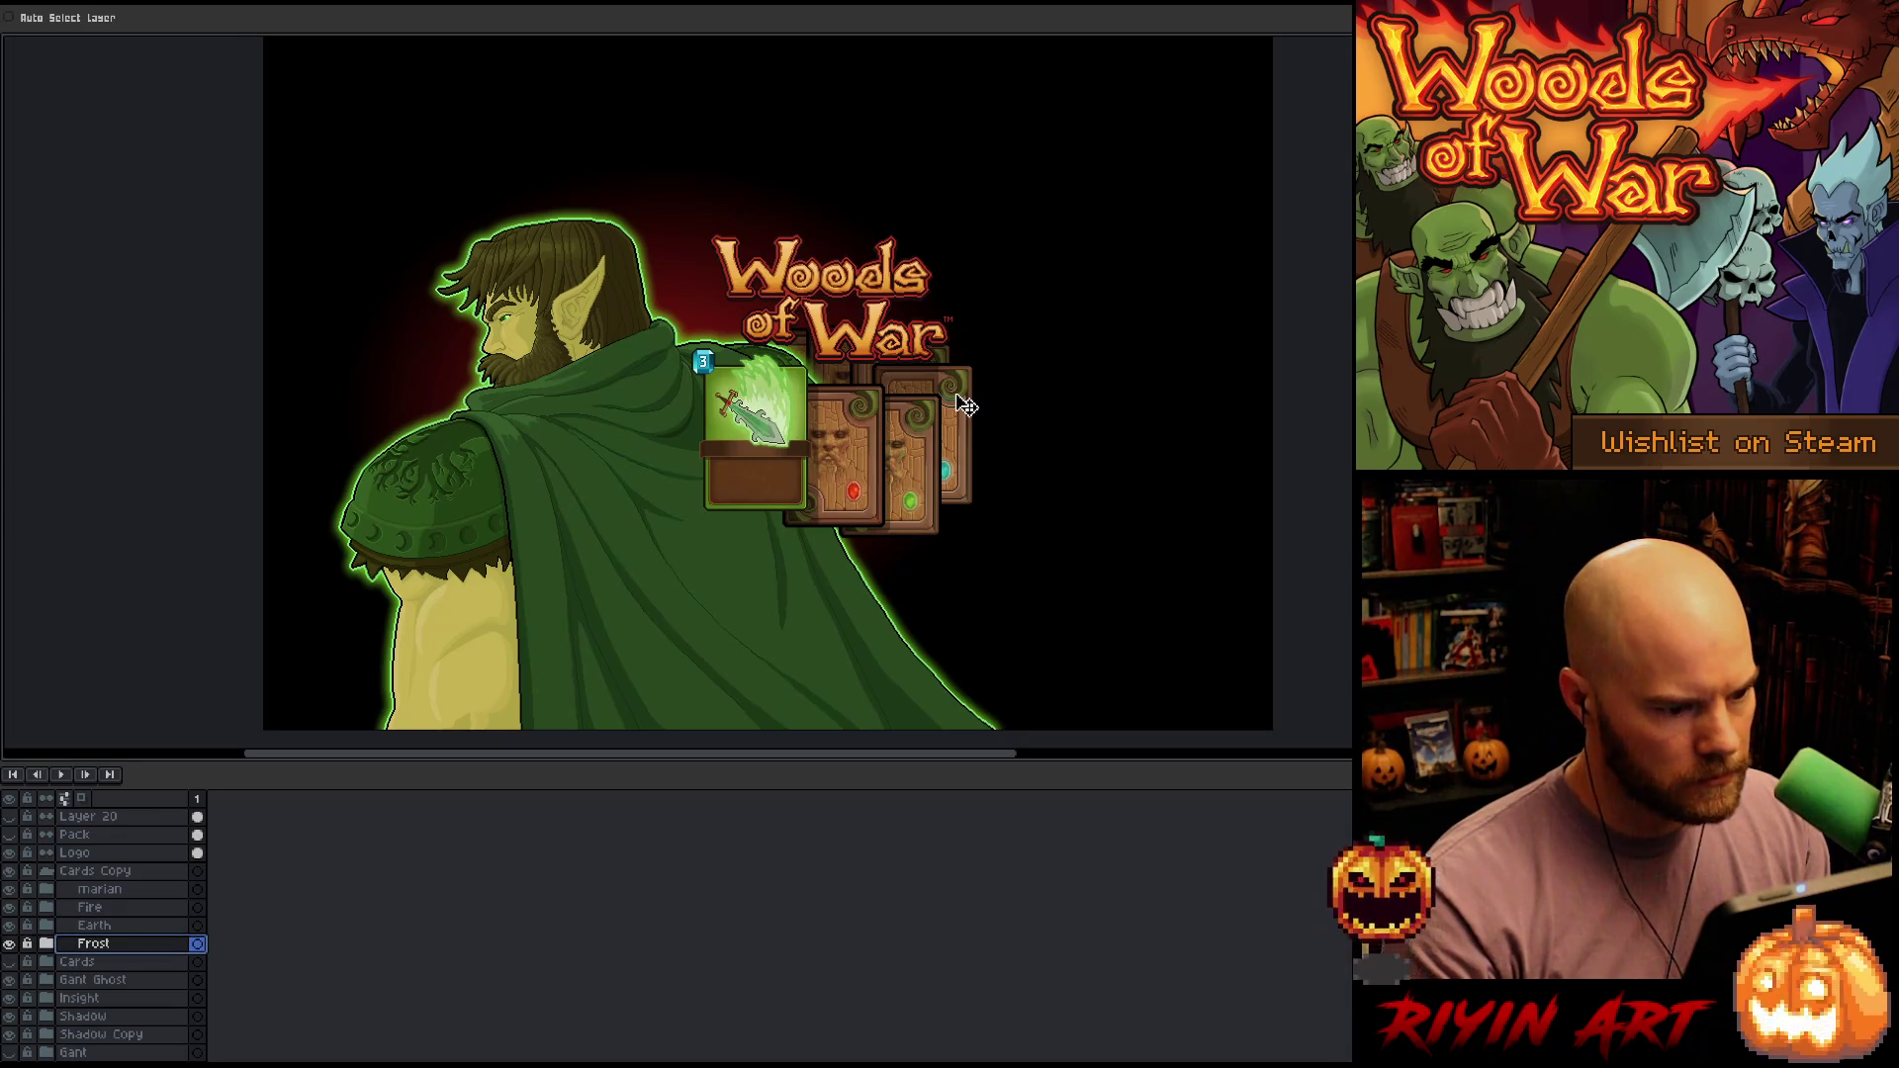
{"action": "left_click_drag", "start_coordinate": [966, 404], "coordinate": [966, 414]}
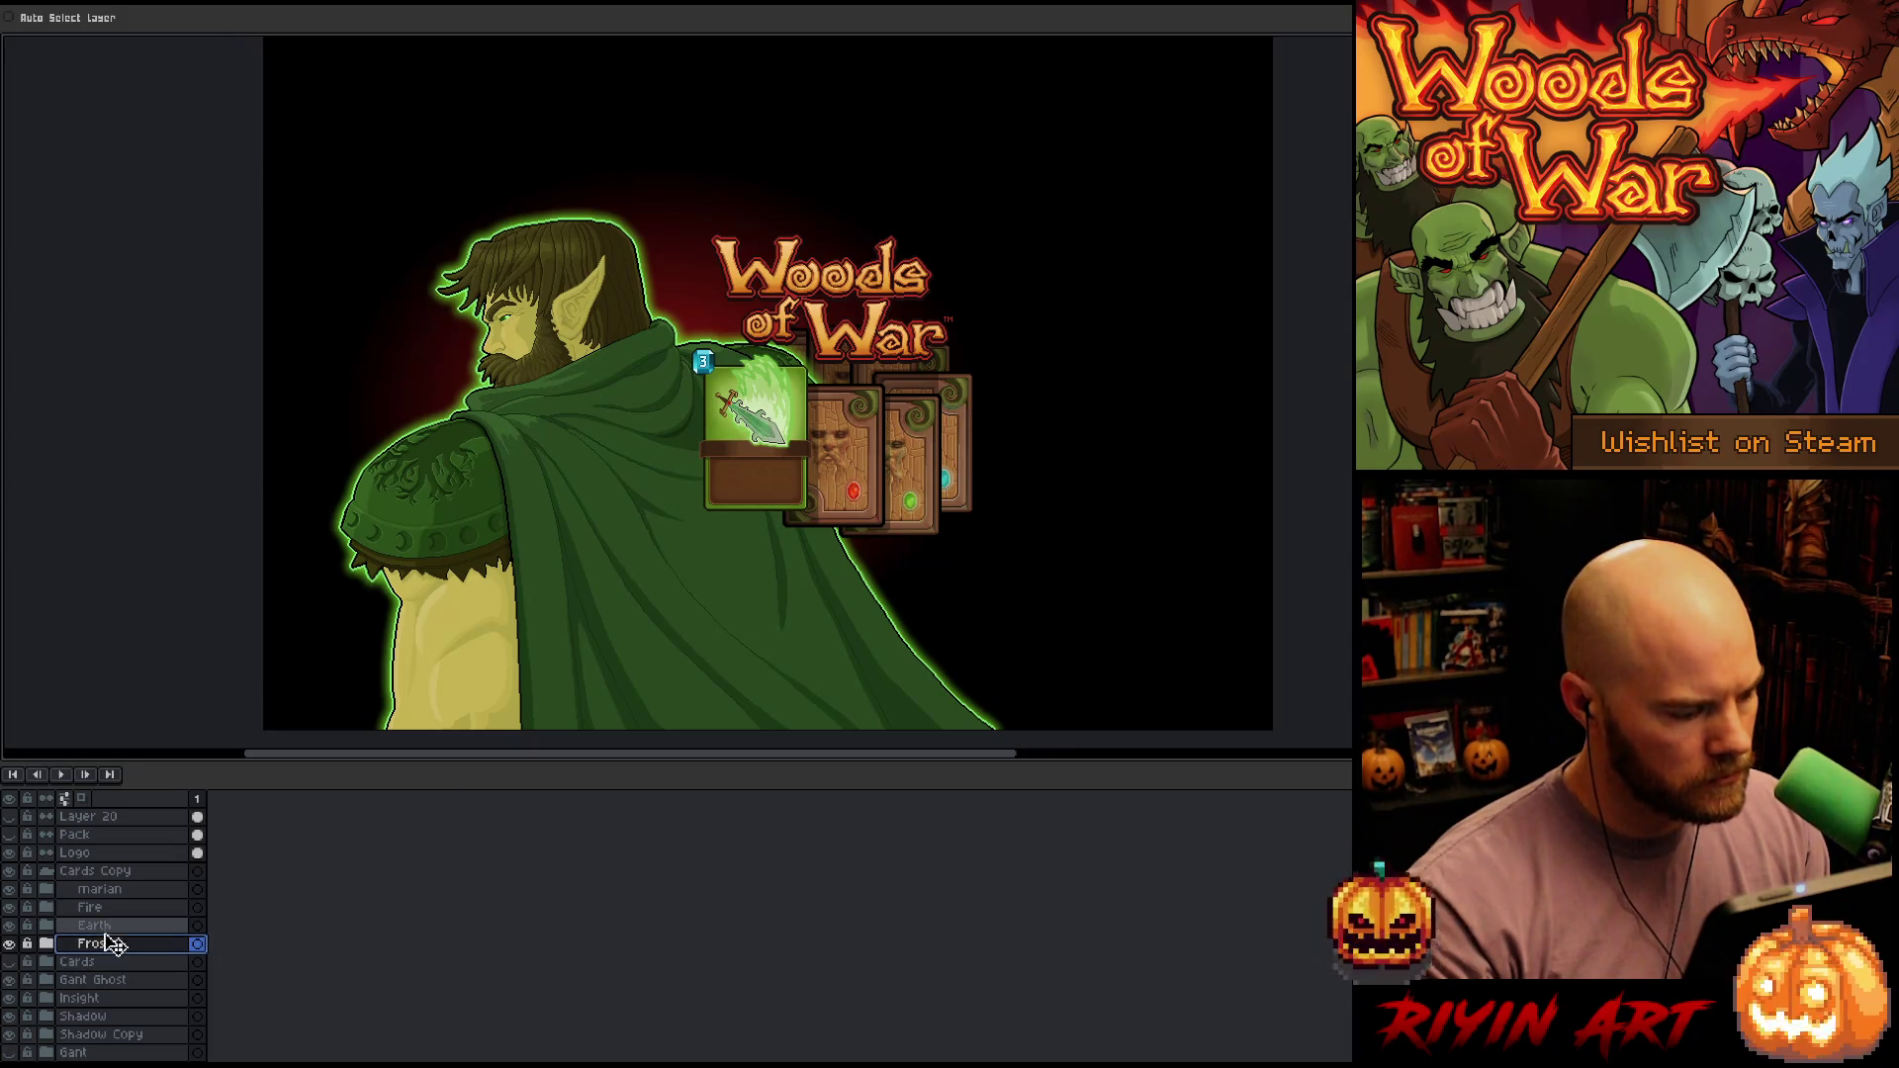
Check the Insight and Shadow layers, then expand marian and select Layer 15
{"action": "left_click", "coordinate": [104, 999]}
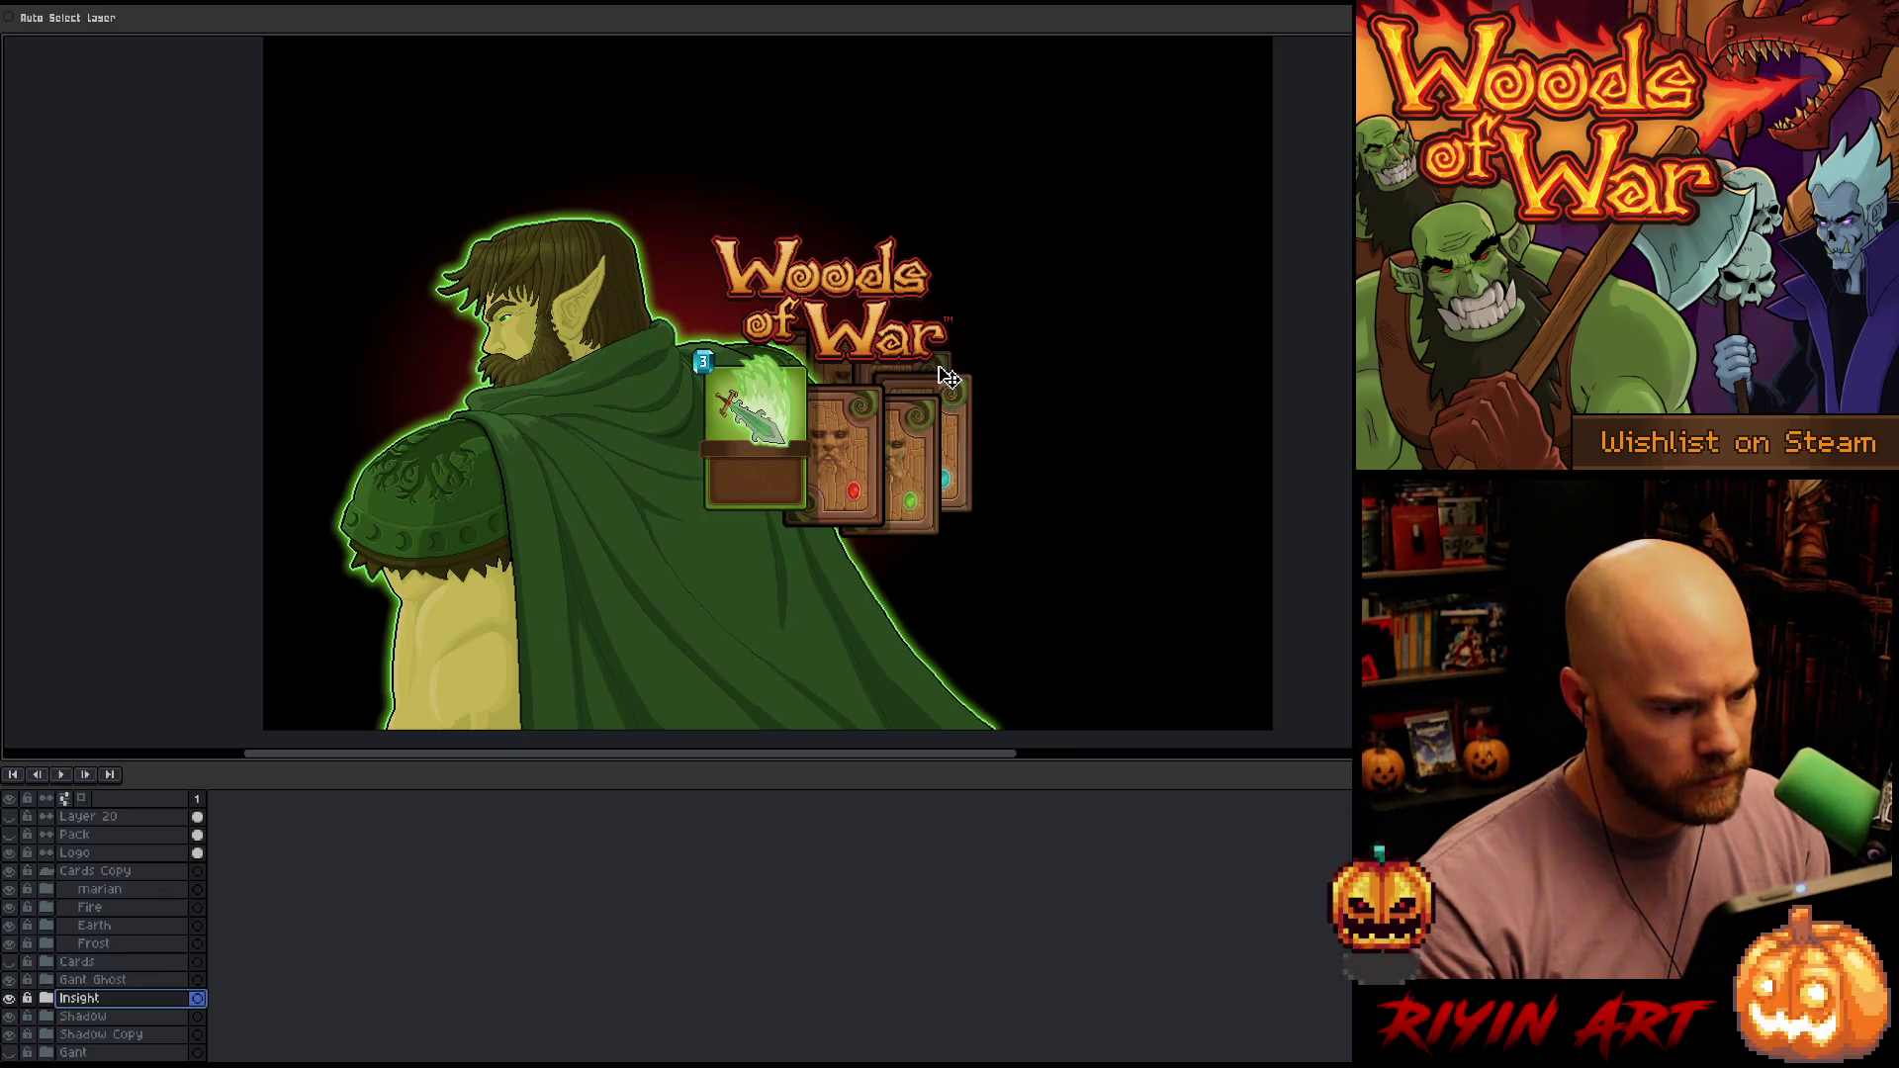
{"action": "left_click", "coordinate": [124, 1016]}
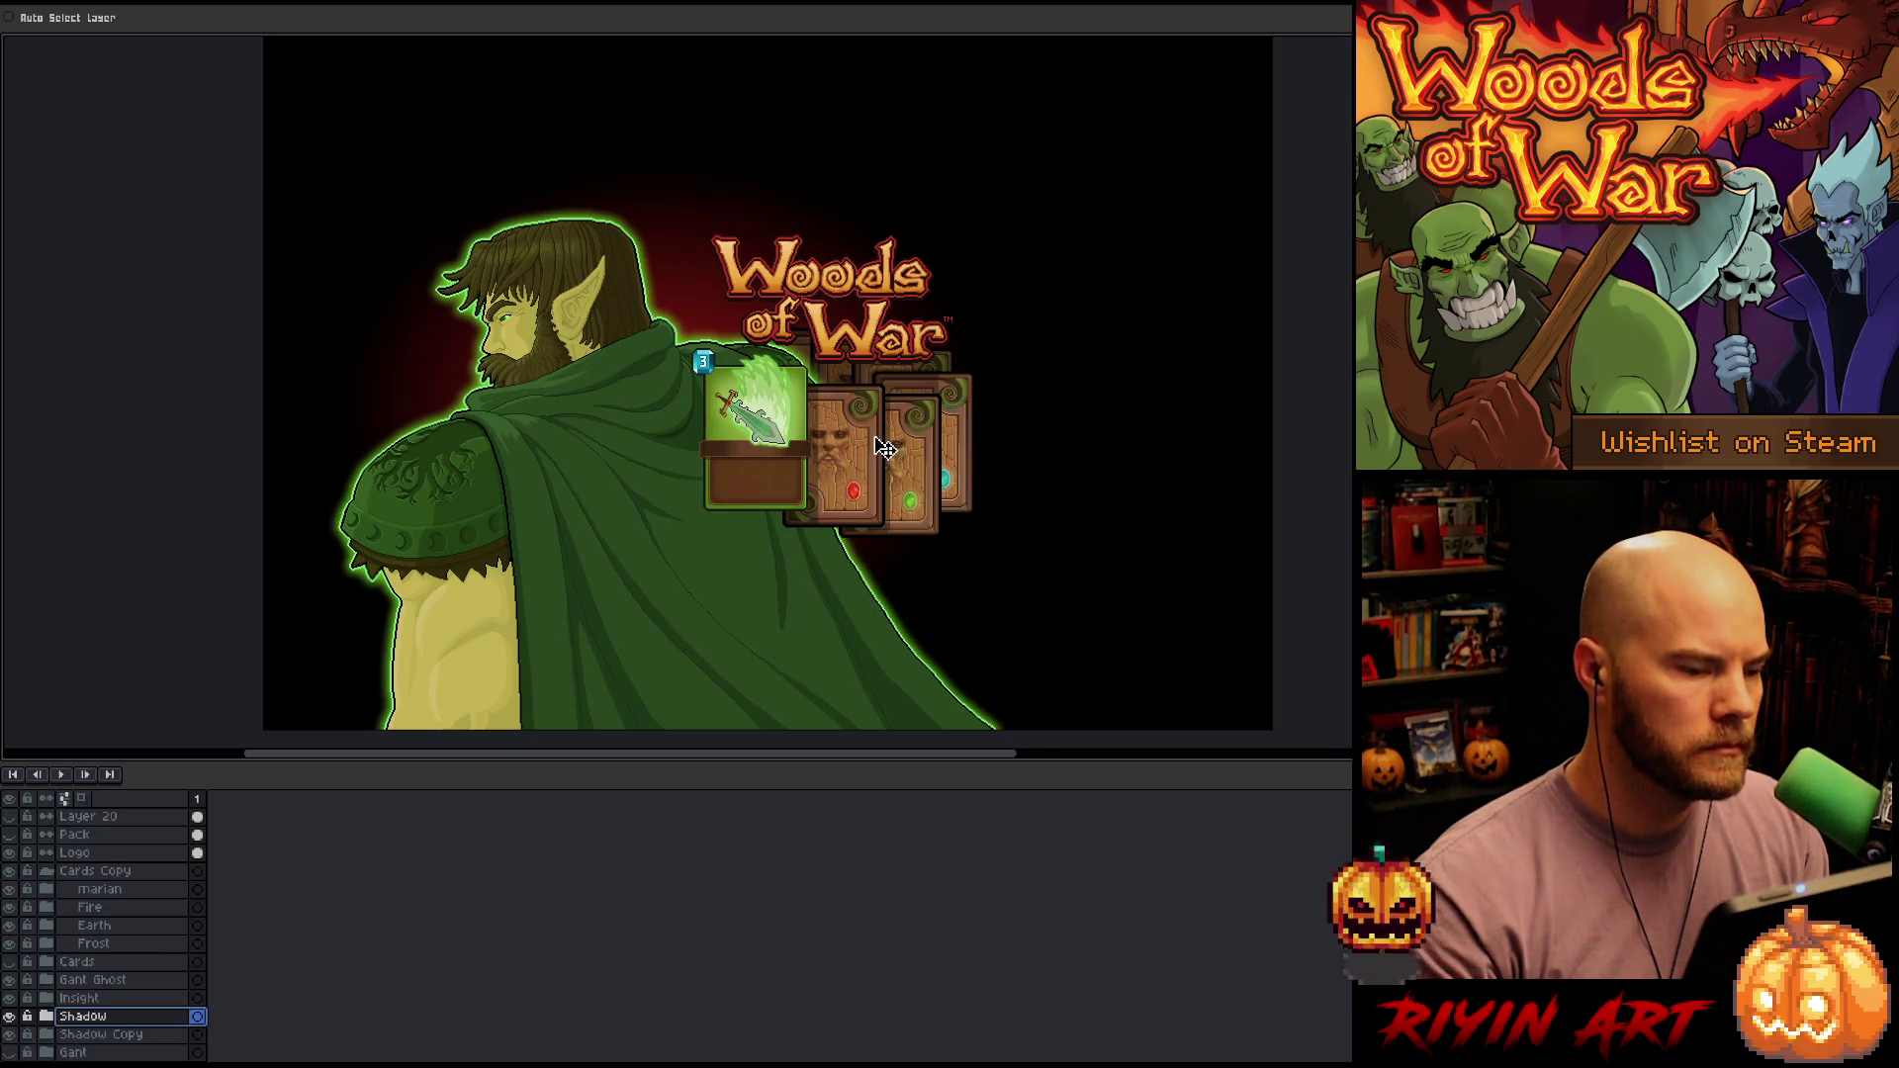
{"action": "scroll", "coordinate": [787, 395], "scroll_direction": "up", "scroll_amount": 2}
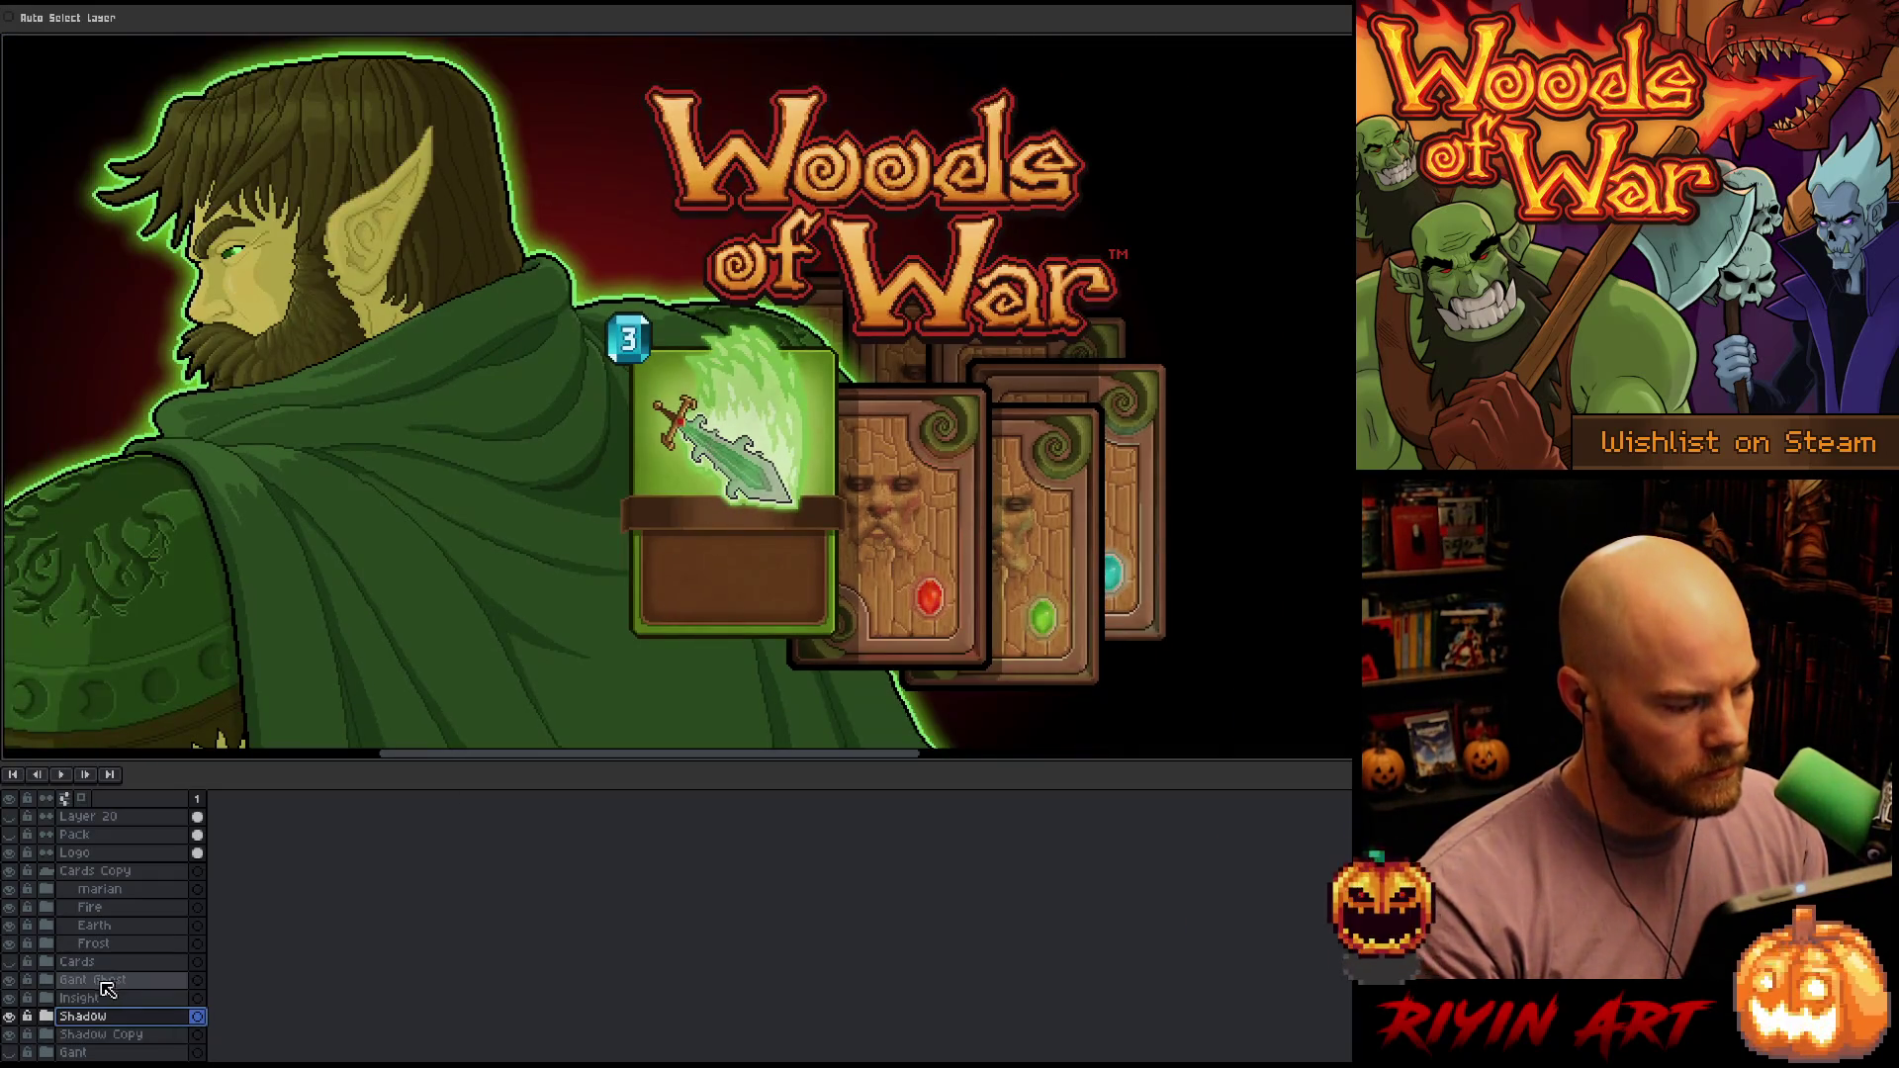
{"action": "left_click", "coordinate": [45, 893]}
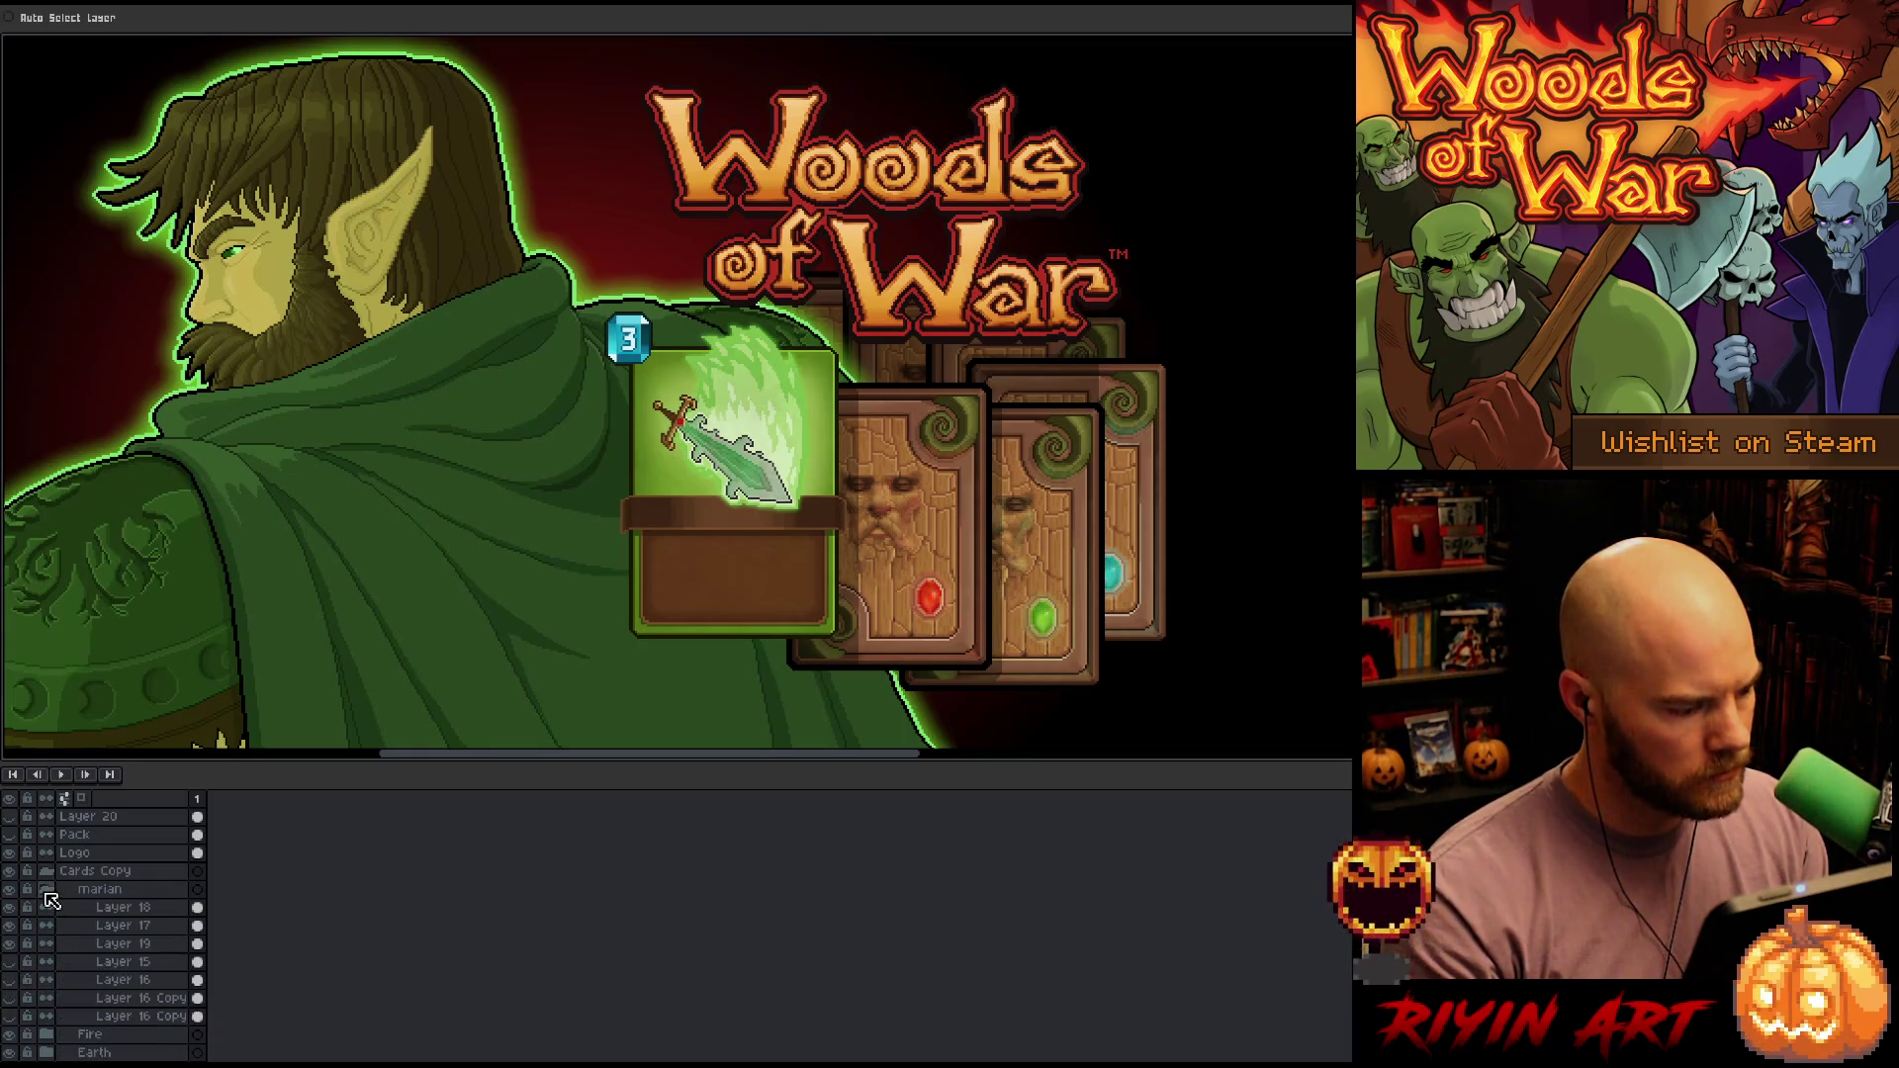
{"action": "left_click", "coordinate": [111, 961]}
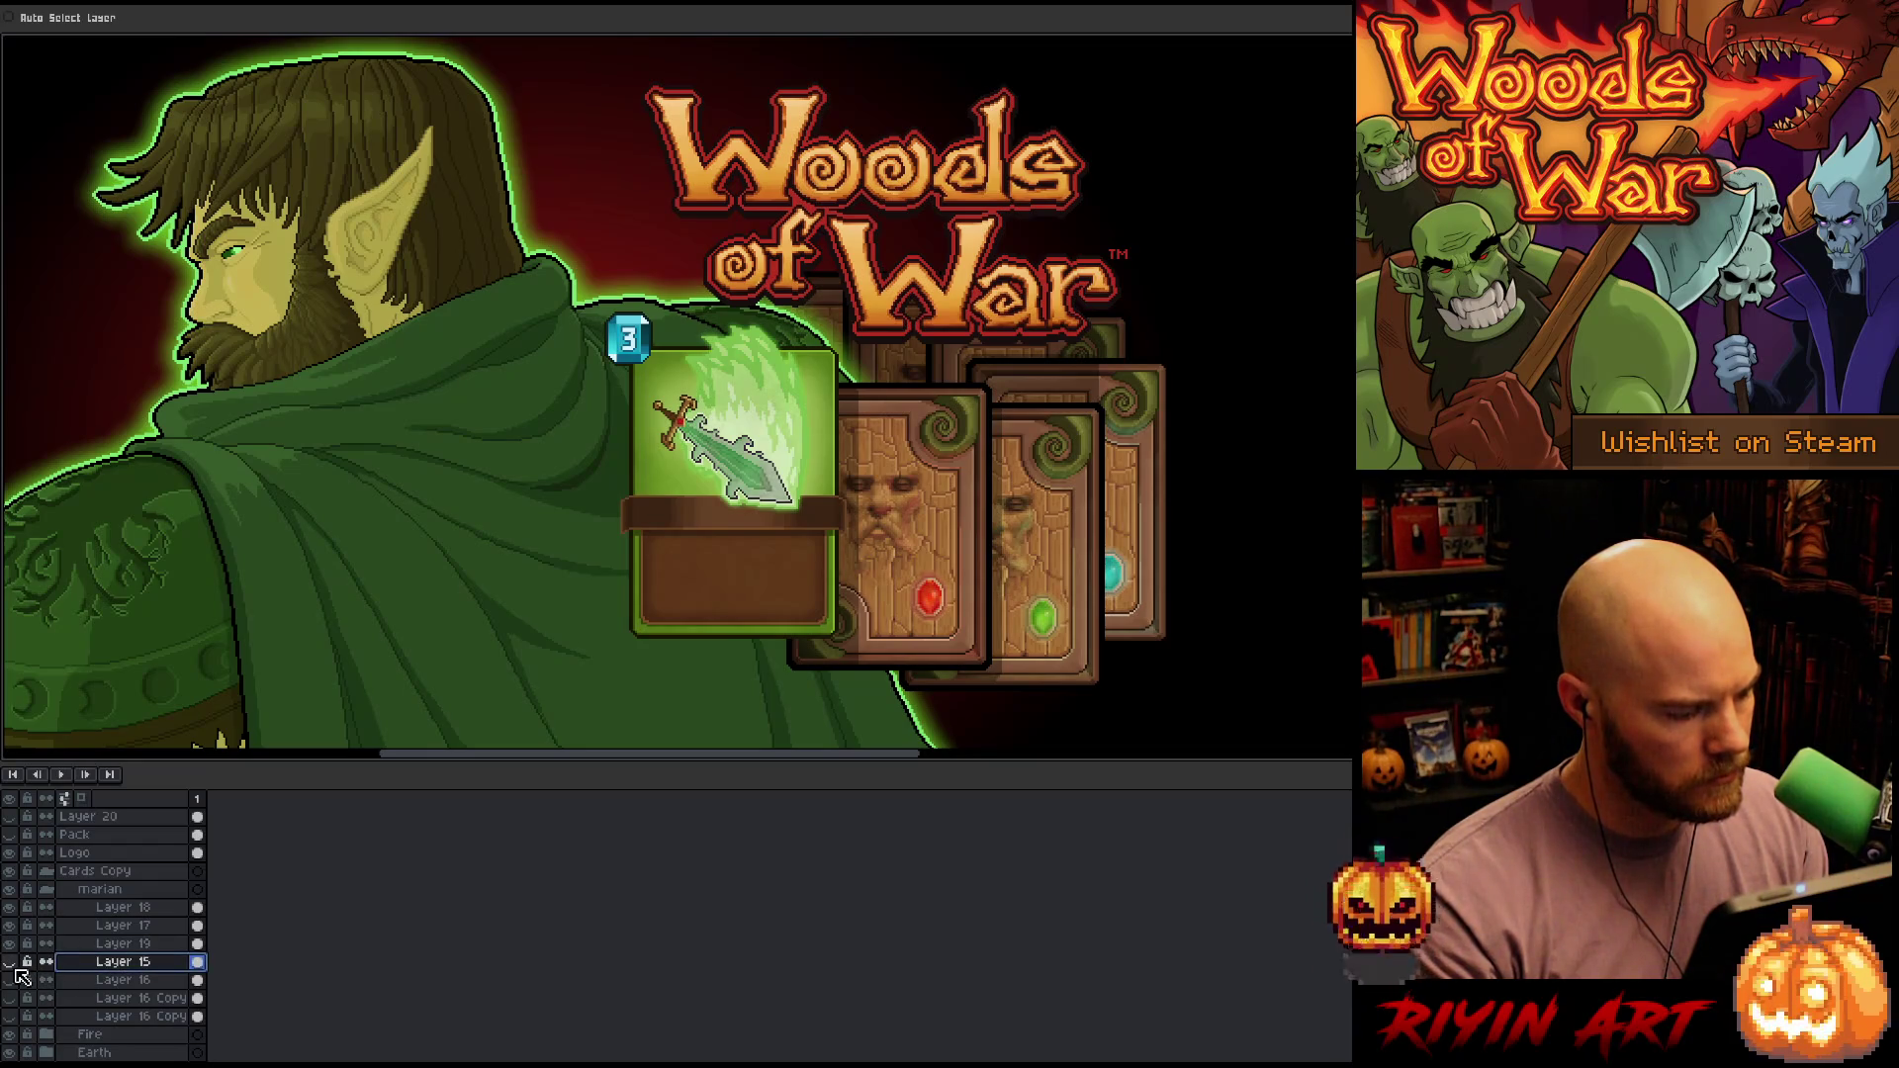
Show Layers 15 and 16 and drag the elf card left and down from behind the sword card
{"action": "left_click", "coordinate": [15, 968]}
{"action": "left_click", "coordinate": [14, 977]}
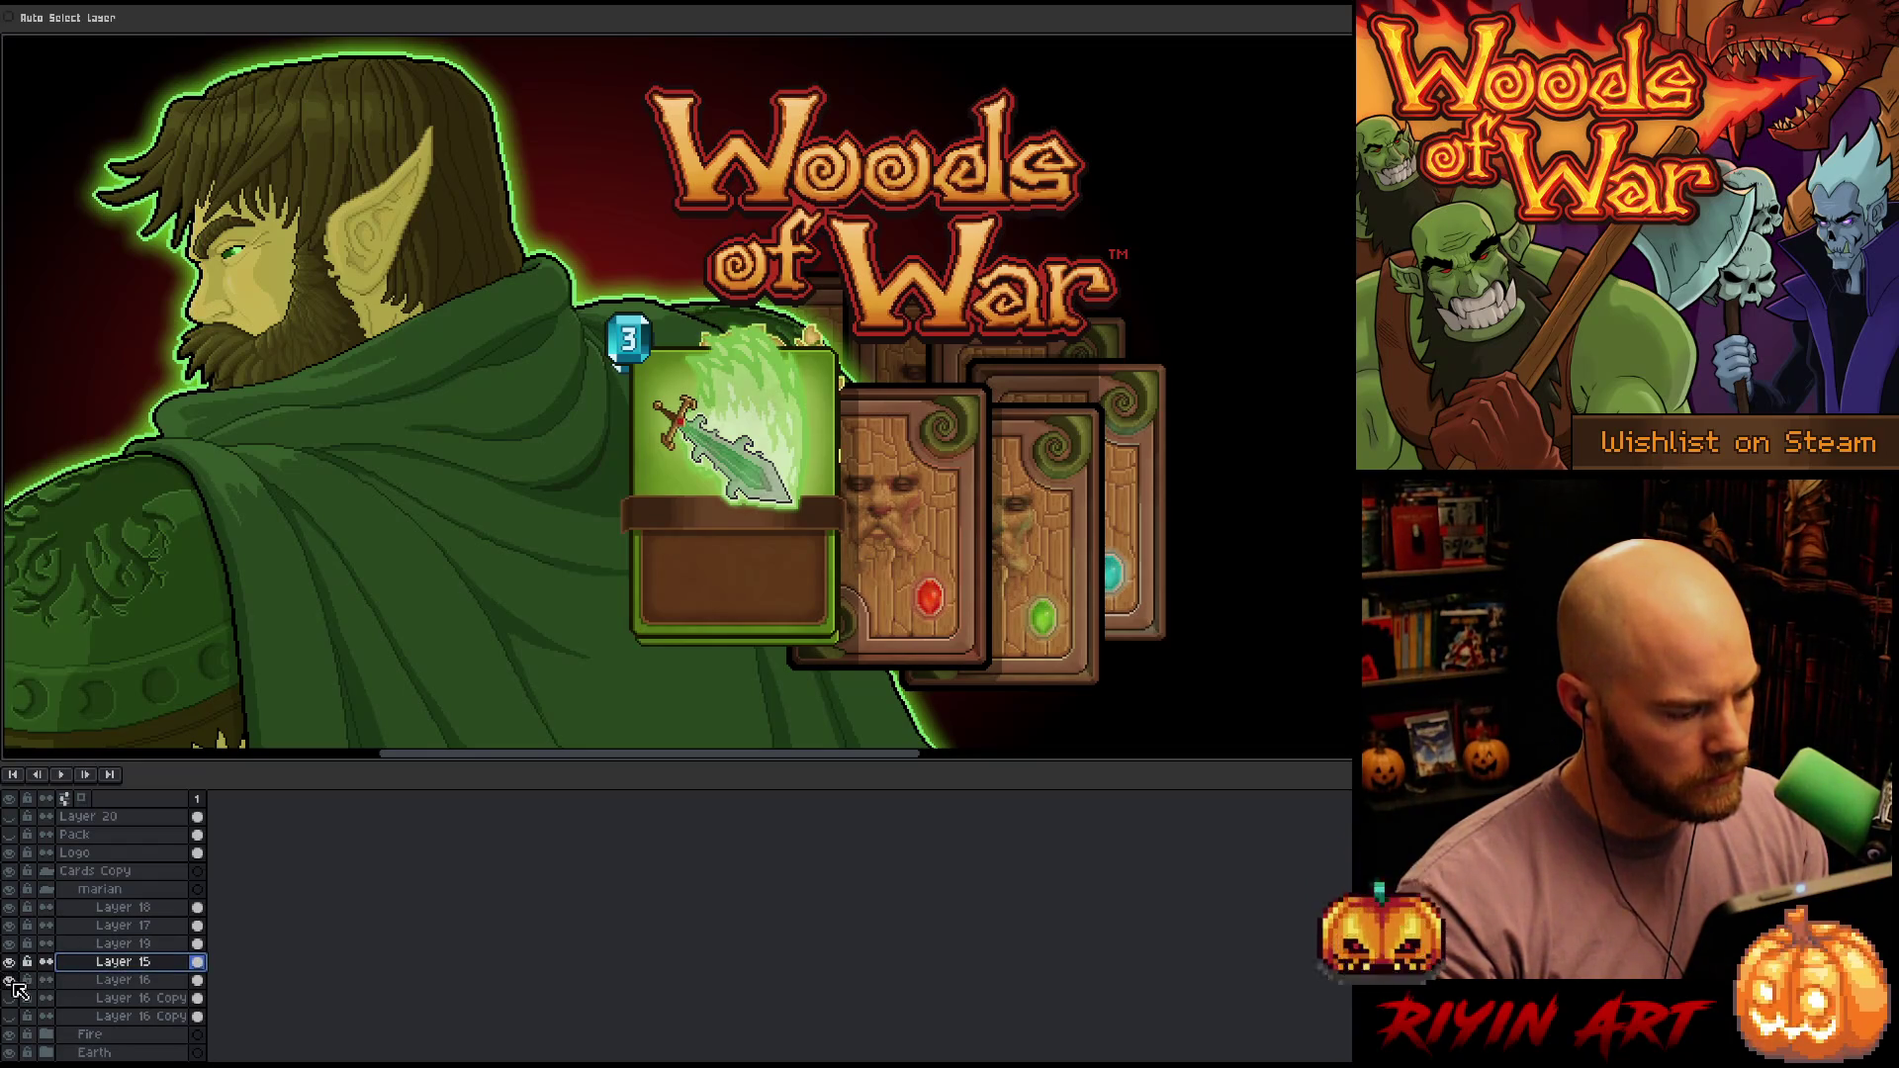
{"action": "left_click", "coordinate": [132, 983], "text": "shift"}
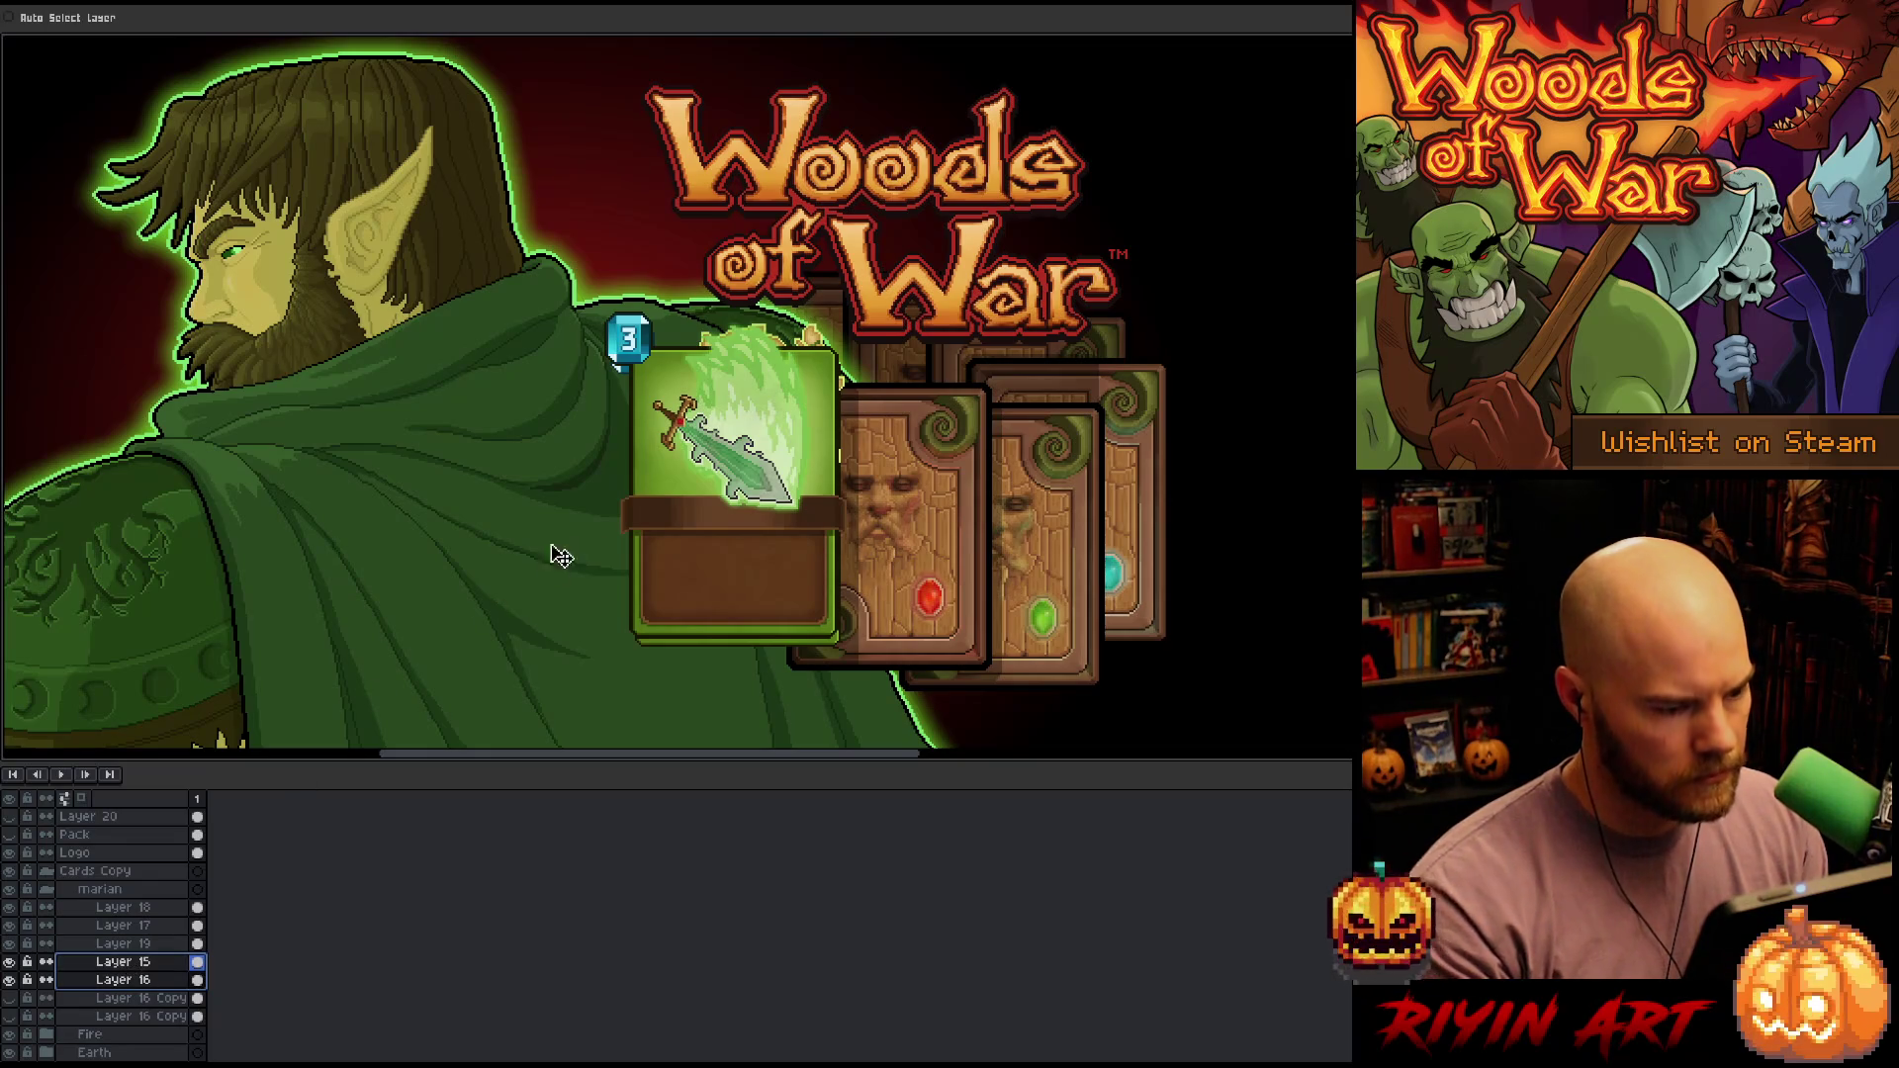
{"action": "left_click_drag", "start_coordinate": [803, 457], "coordinate": [543, 510]}
Apply a brightening effect to Layer 16 alone
{"action": "left_click", "coordinate": [109, 987]}
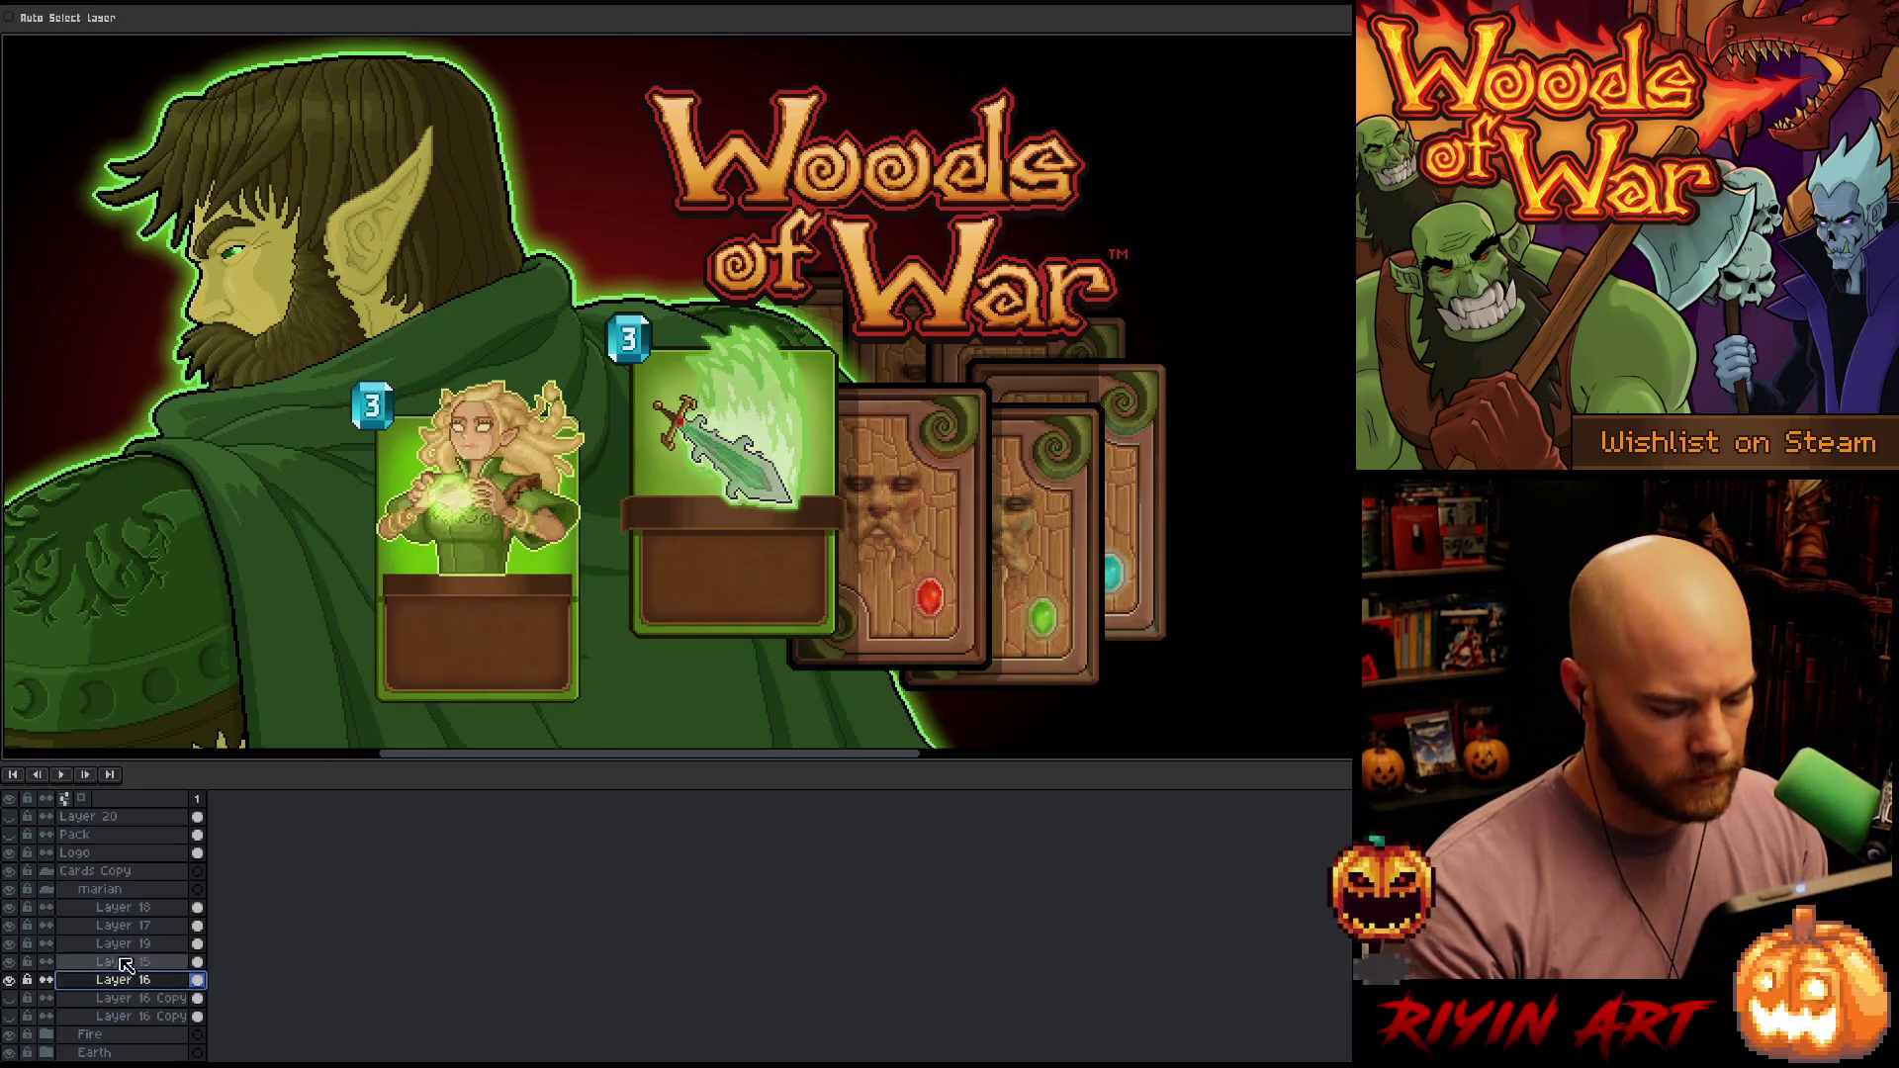
{"action": "key", "text": "i"}
{"action": "scroll", "coordinate": [568, 578], "scroll_direction": "up", "scroll_amount": 3}
{"action": "scroll", "coordinate": [725, 563], "scroll_direction": "up", "scroll_amount": 3}
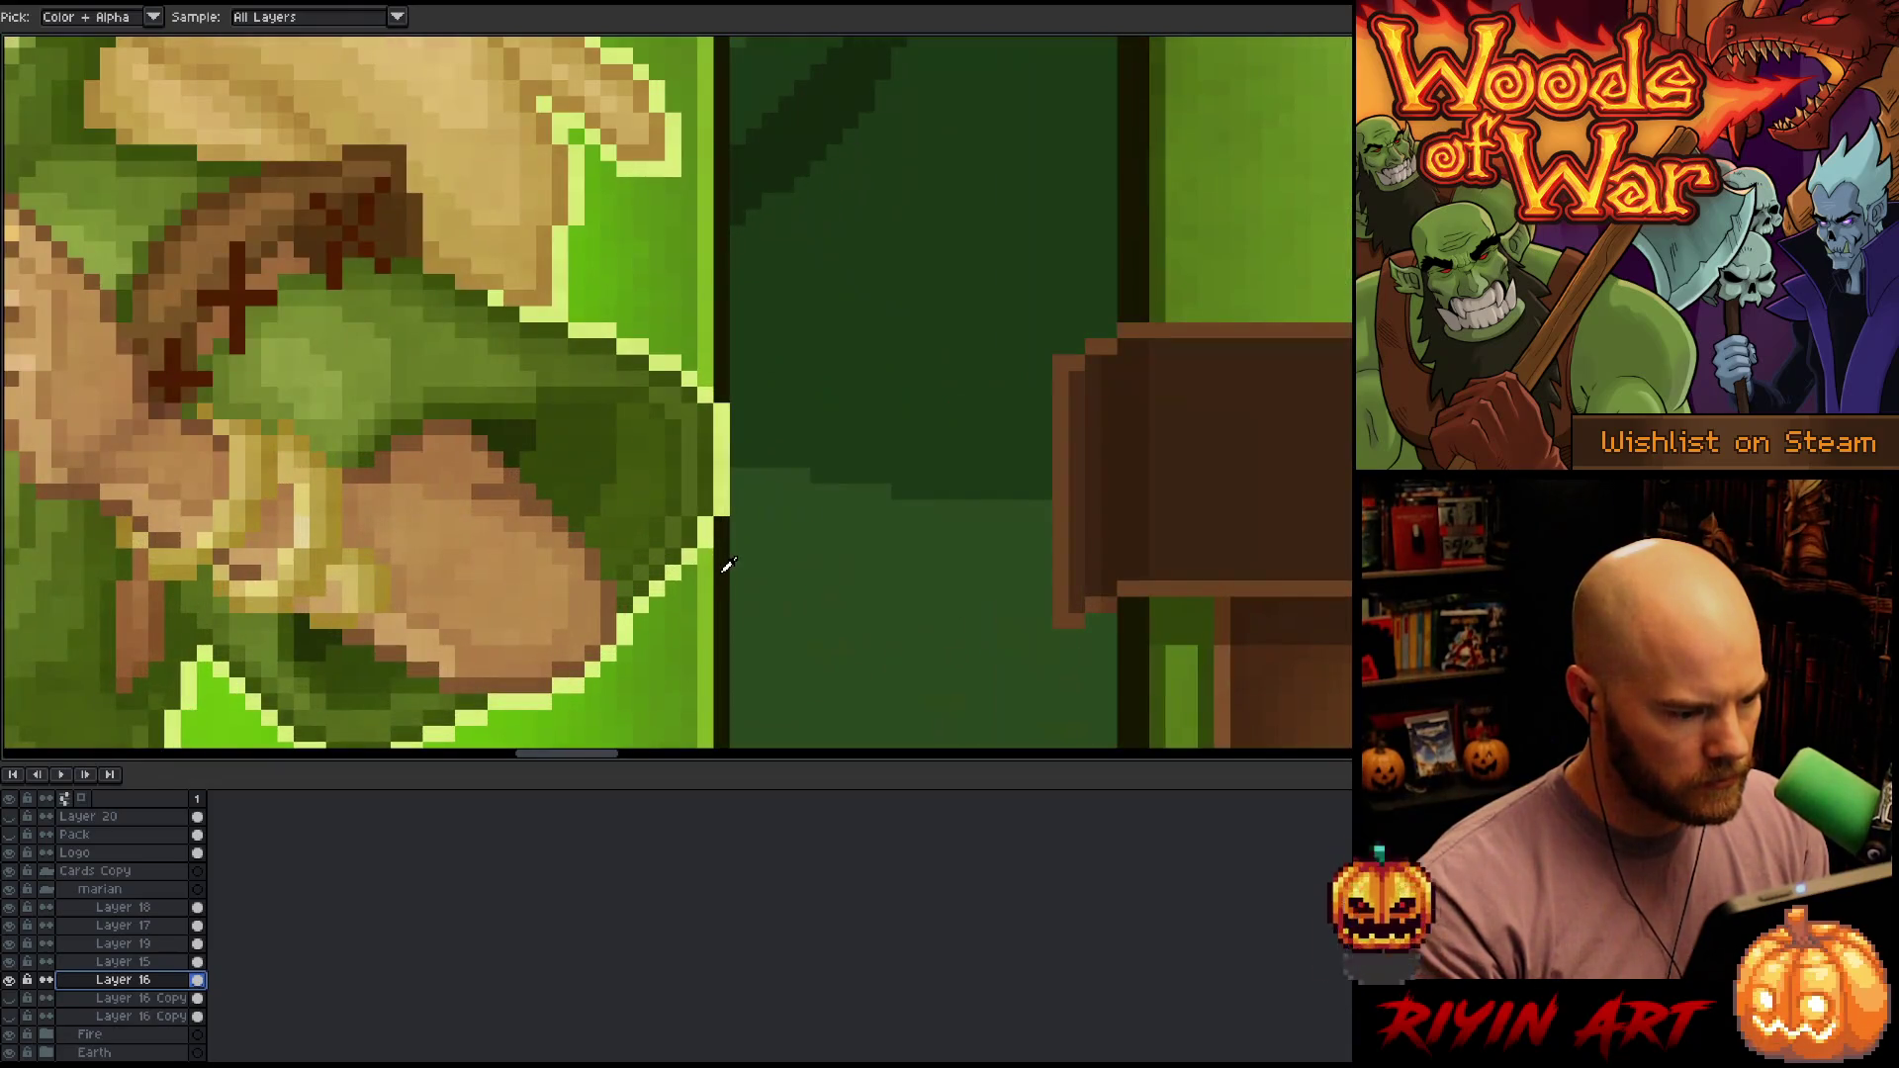
{"action": "scroll", "coordinate": [727, 563], "scroll_direction": "down", "scroll_amount": 6}
{"action": "key", "text": "shift+o"}
{"action": "key", "text": "Return"}
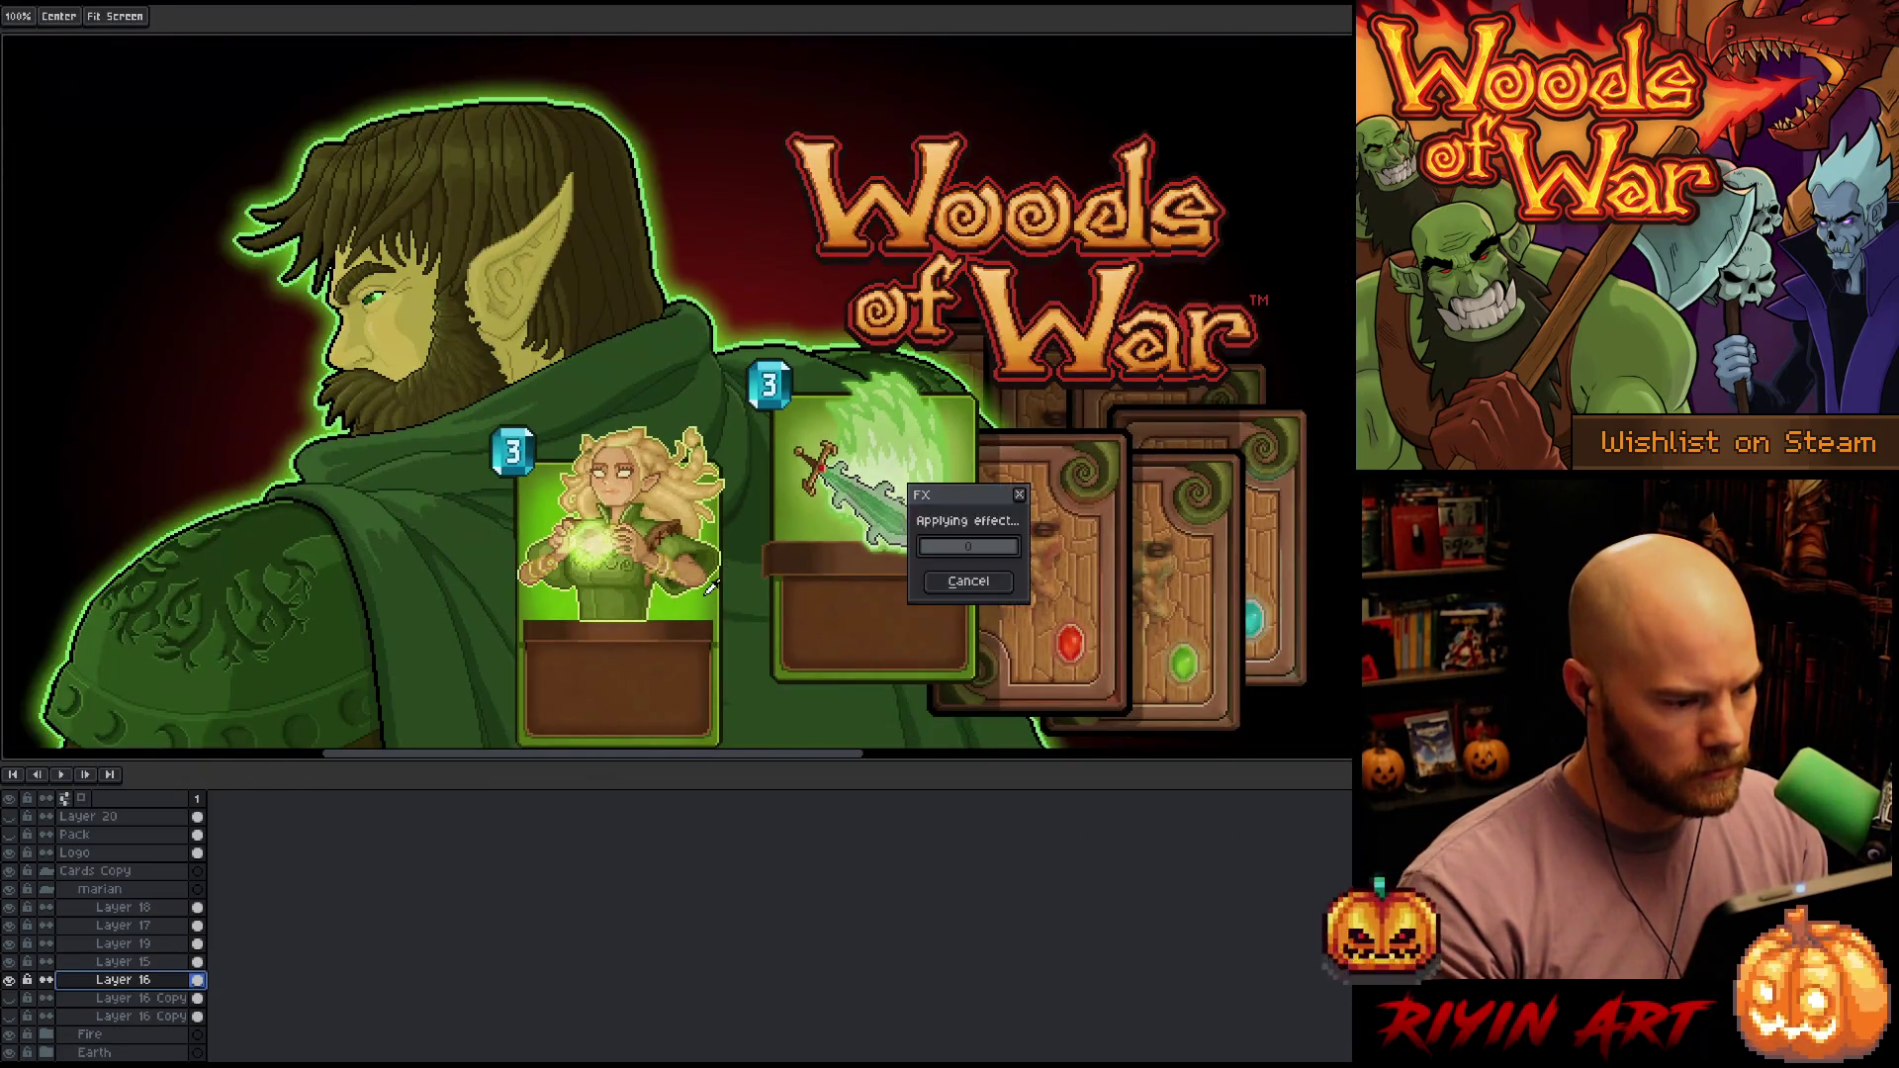
Adjust the view and select Layers 15 and 16 together
{"action": "scroll", "coordinate": [704, 598], "scroll_direction": "down", "scroll_amount": 1}
{"action": "scroll", "coordinate": [704, 645], "scroll_direction": "up", "scroll_amount": 2}
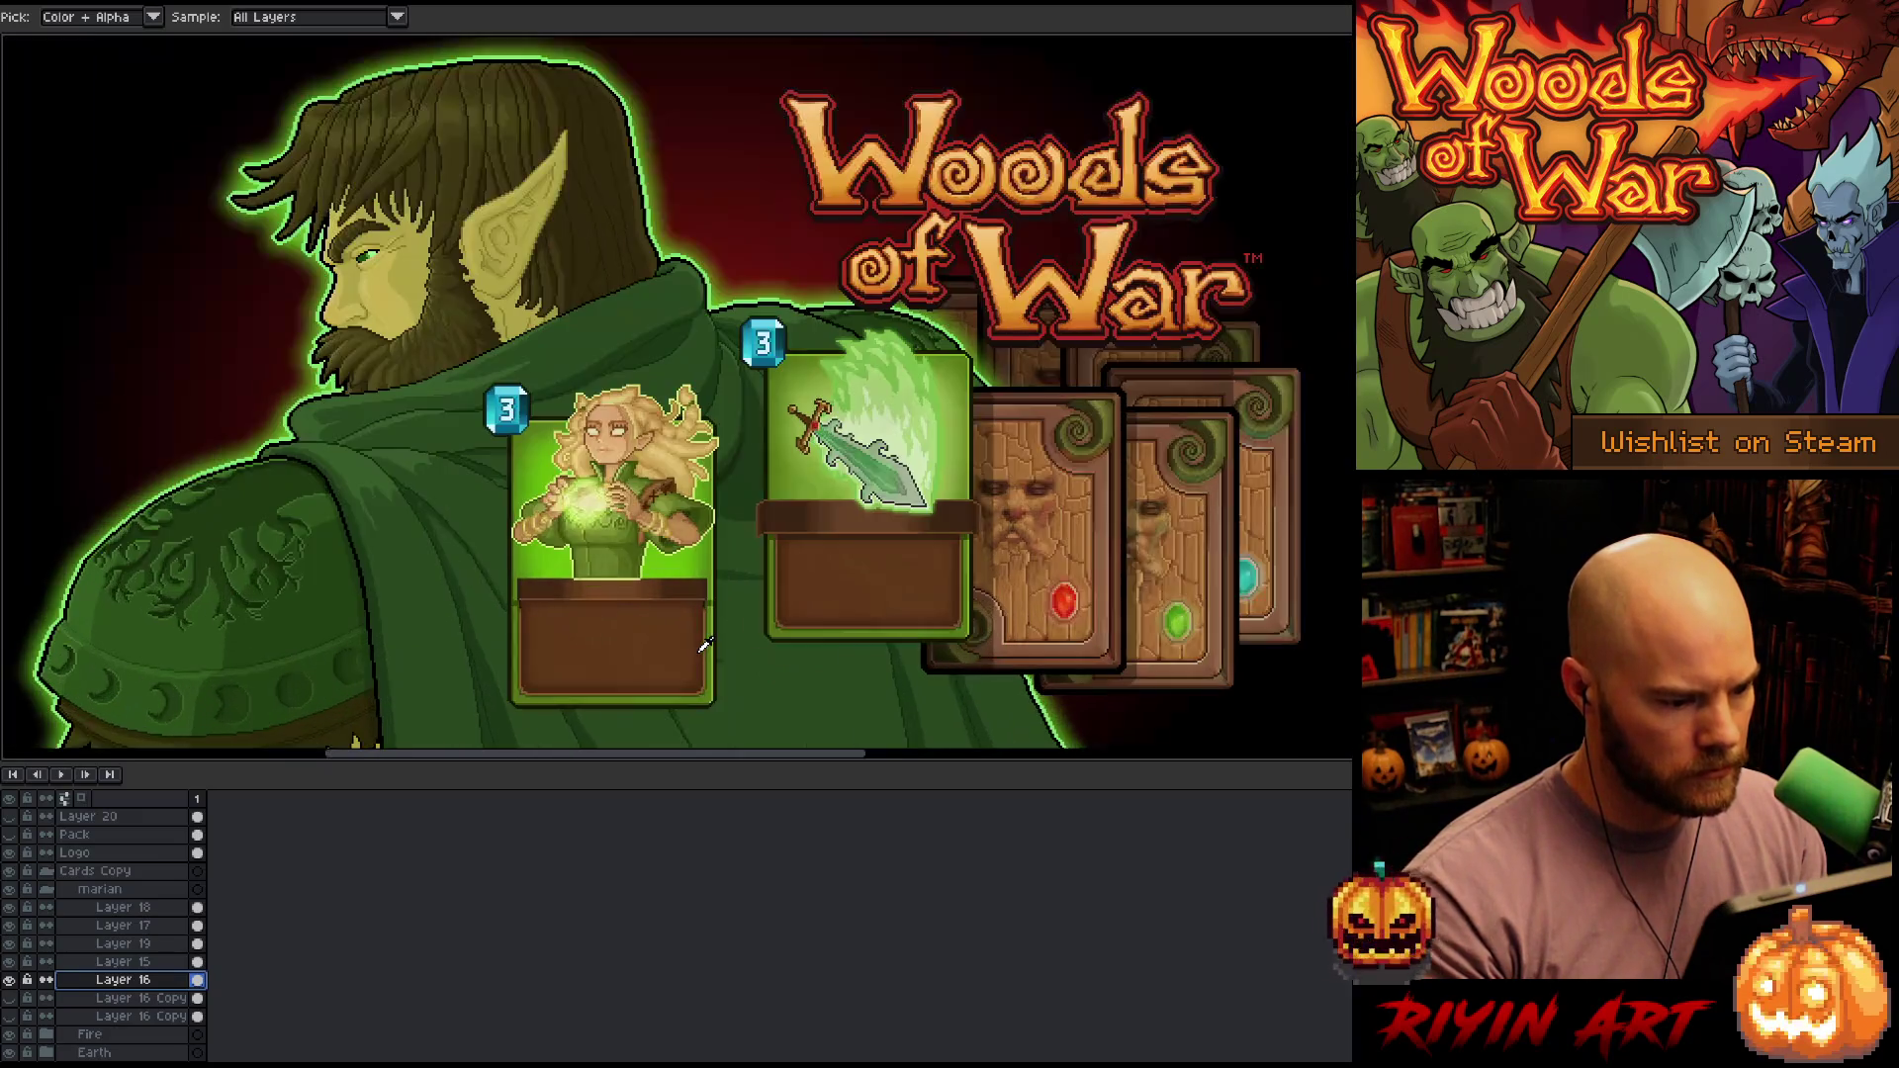
{"action": "scroll", "coordinate": [704, 645], "scroll_direction": "down", "scroll_amount": 2}
{"action": "key", "text": "h"}
{"action": "scroll", "coordinate": [643, 487], "scroll_direction": "up", "scroll_amount": 1}
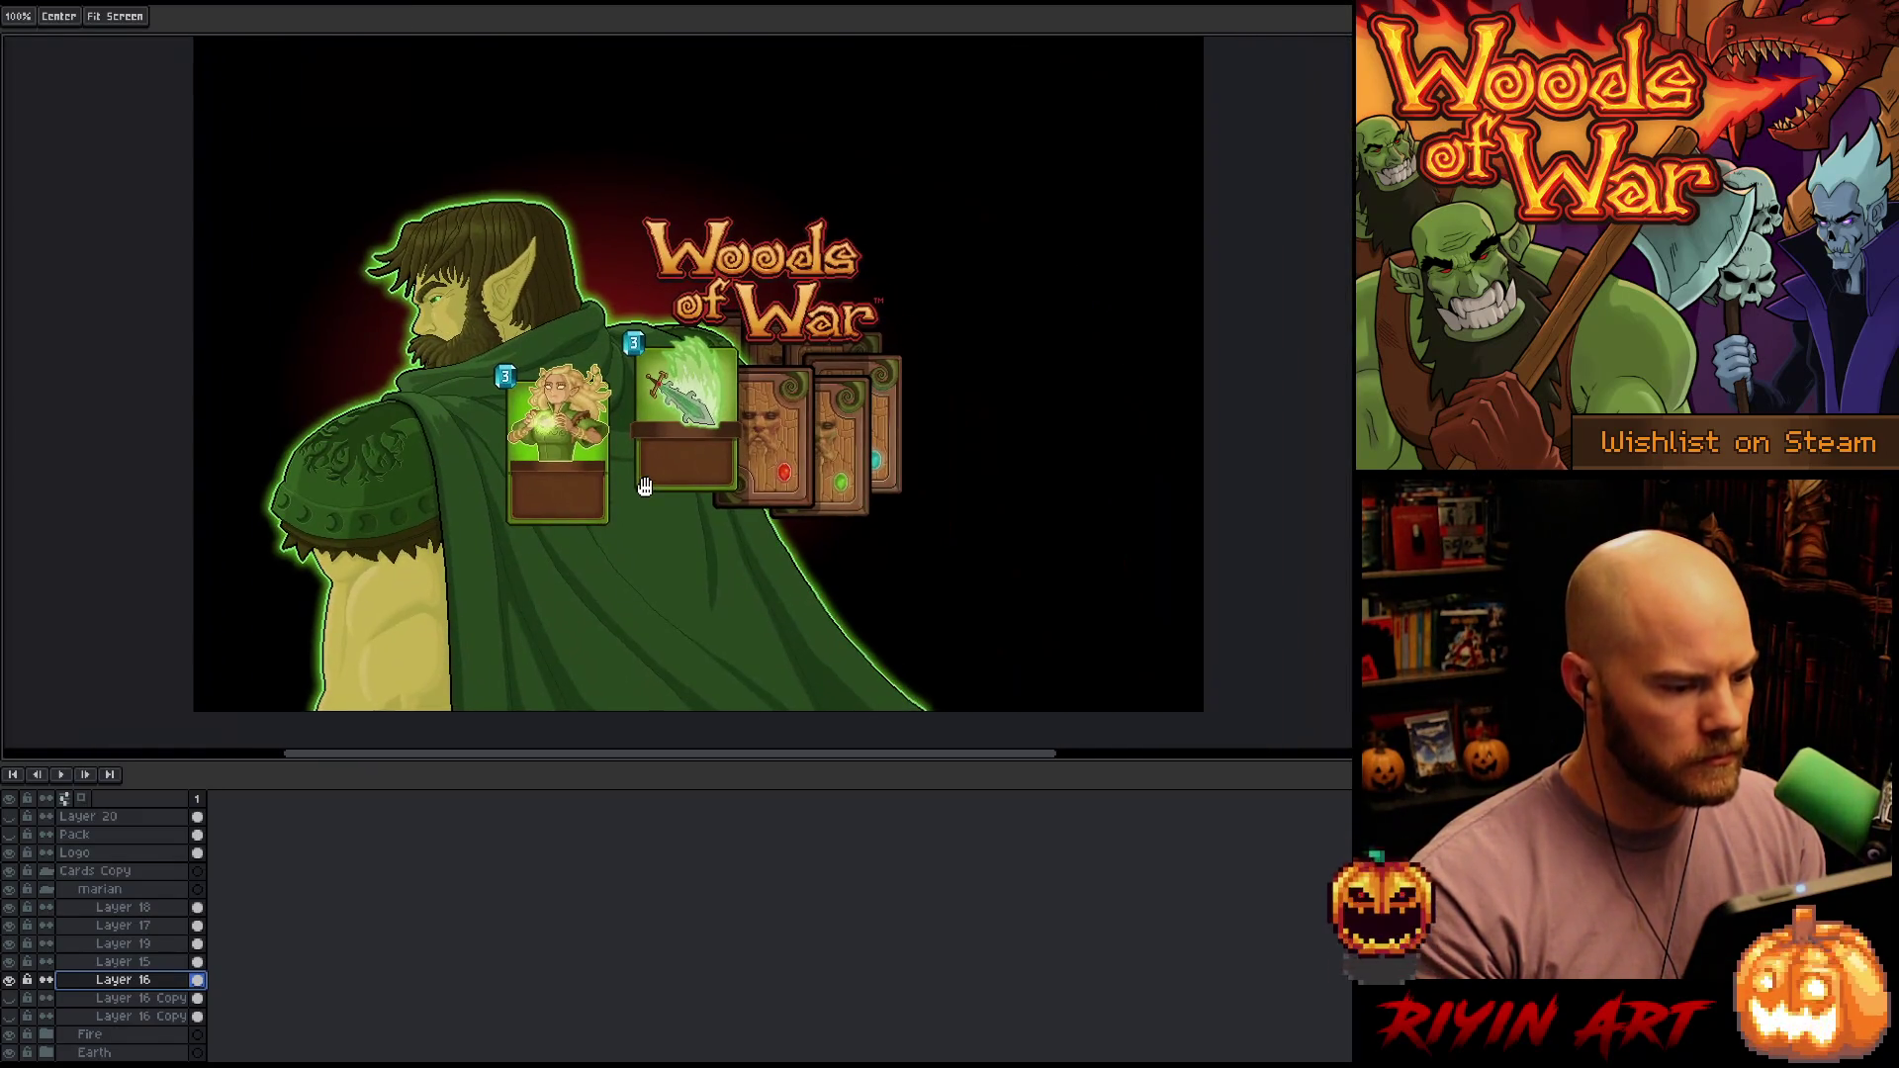
{"action": "key", "text": "i"}
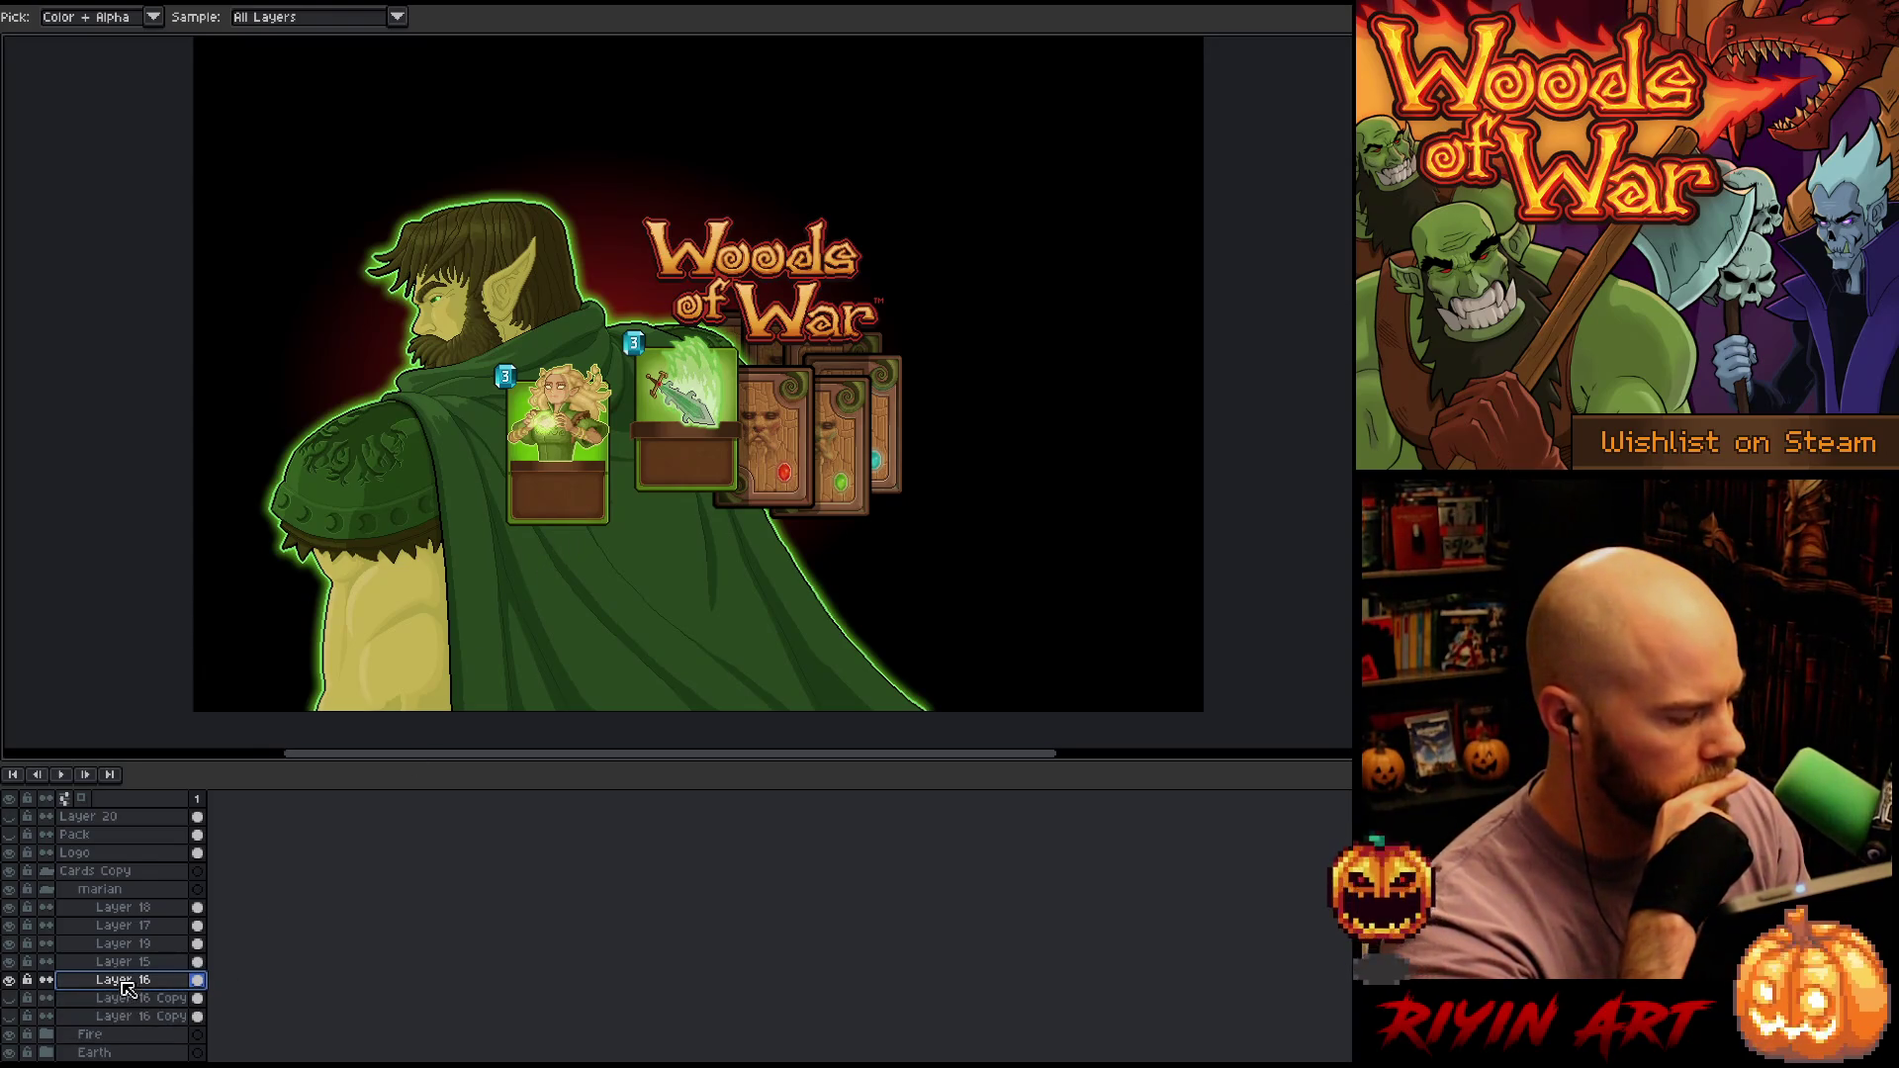
{"action": "left_click_drag", "start_coordinate": [122, 961], "coordinate": [117, 983]}
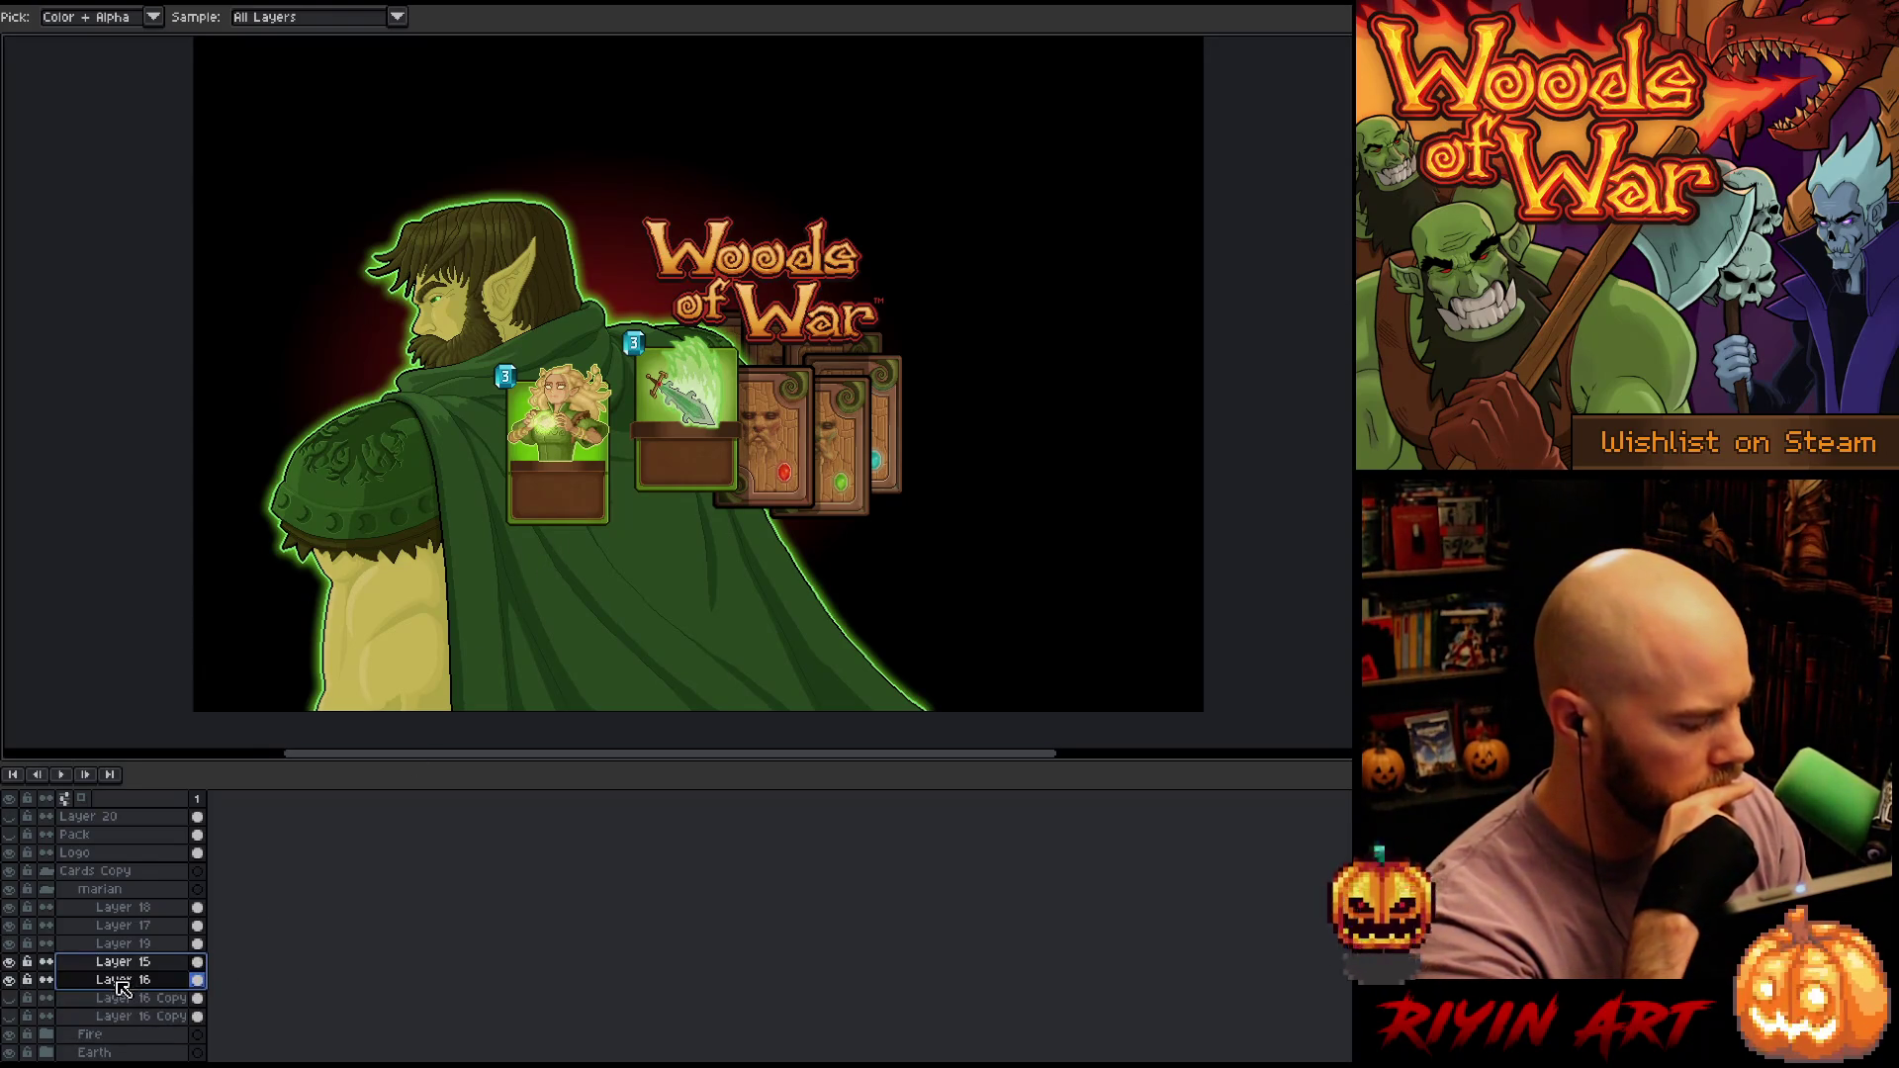
Duplicate Layer 17 and move Layer 17 Copy below Layer 19
{"action": "left_click", "coordinate": [12, 979]}
{"action": "left_click", "coordinate": [12, 979]}
{"action": "left_click", "coordinate": [117, 924]}
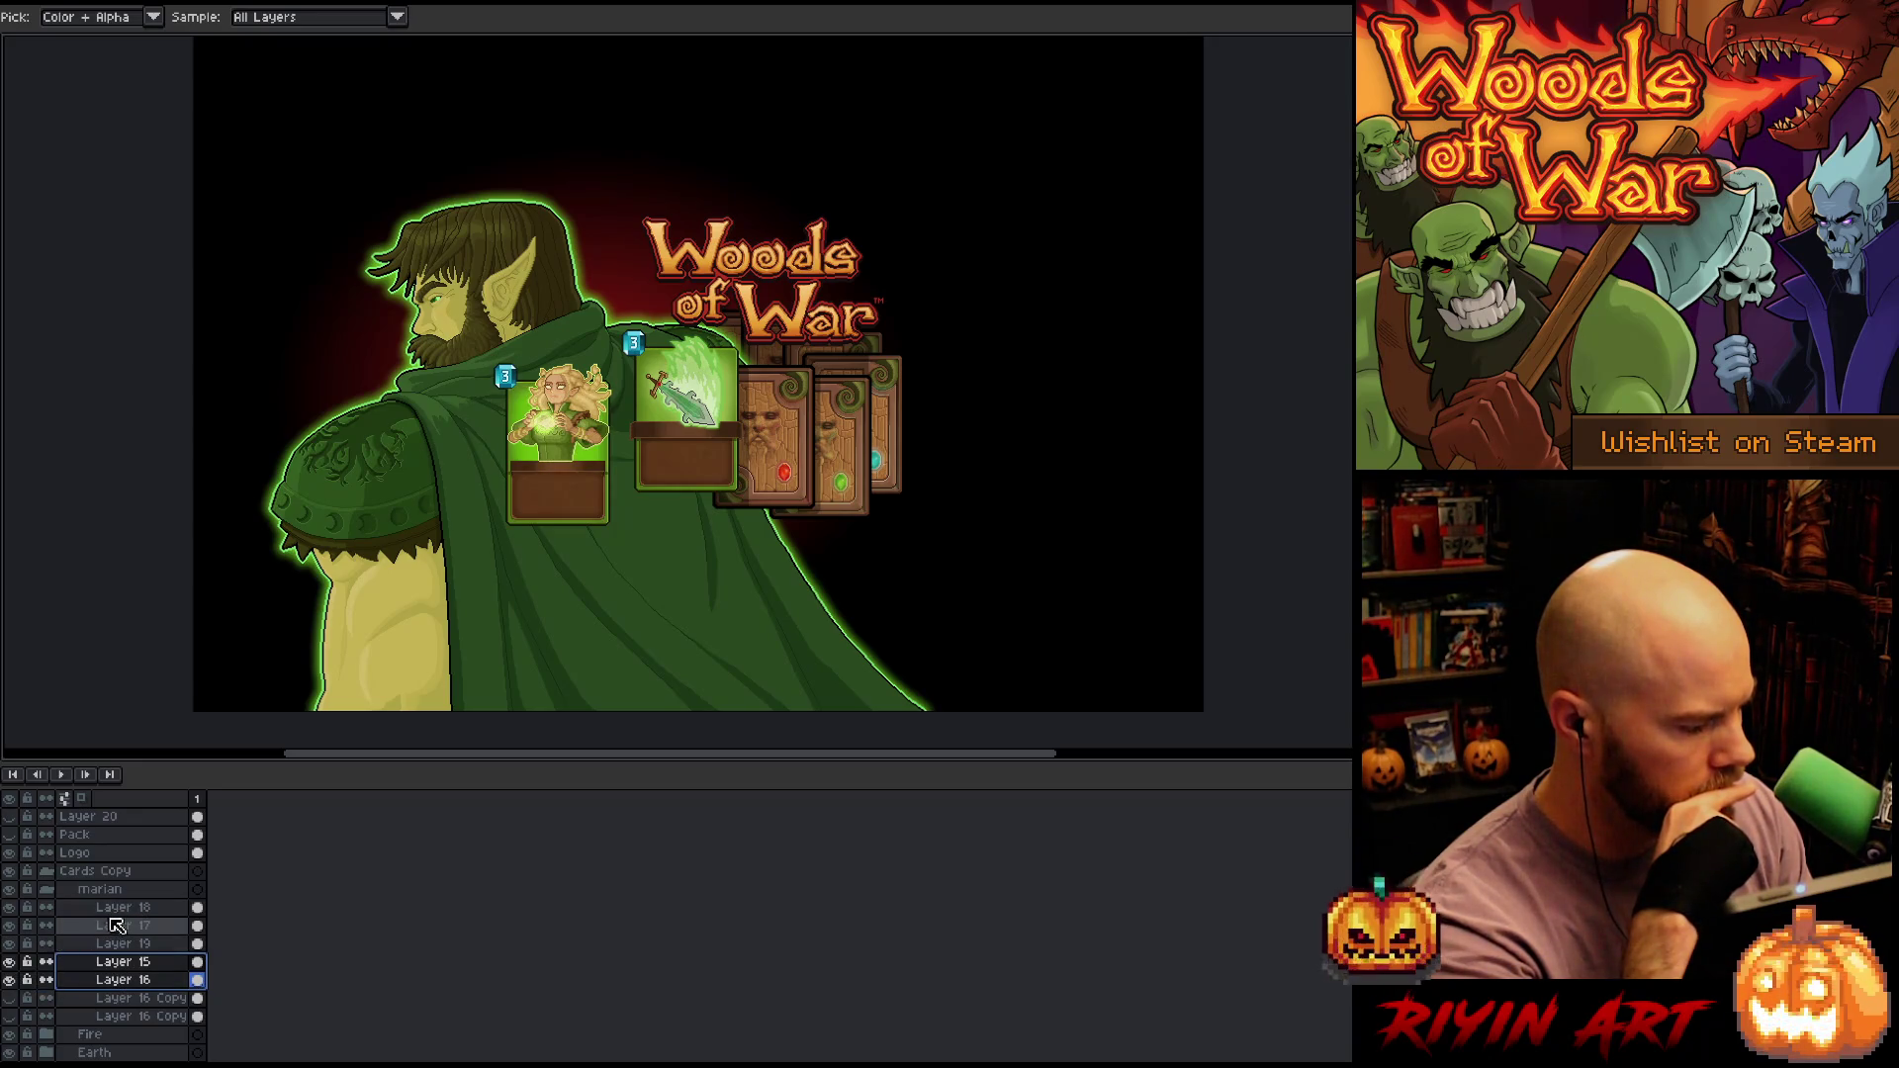
{"action": "right_click", "coordinate": [112, 927]}
{"action": "left_click", "coordinate": [151, 1013]}
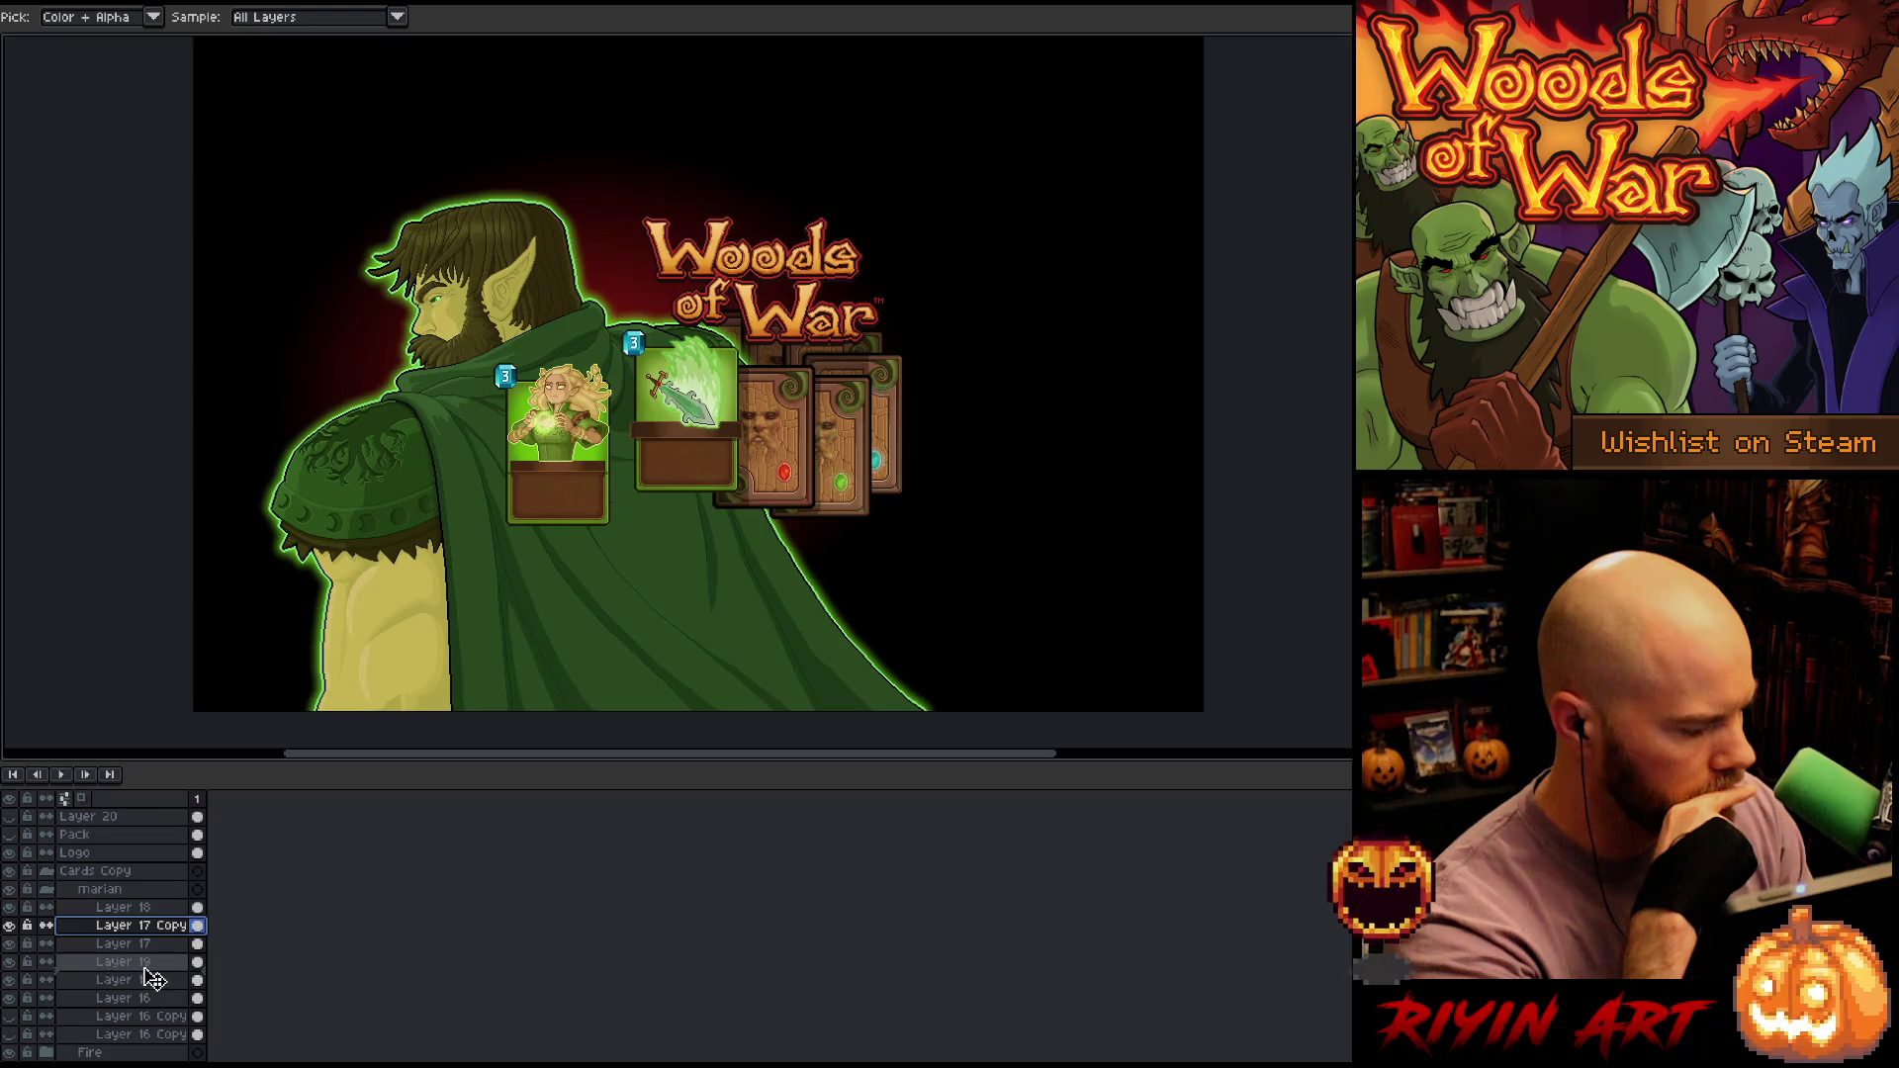
{"action": "left_click_drag", "start_coordinate": [151, 976], "coordinate": [149, 972]}
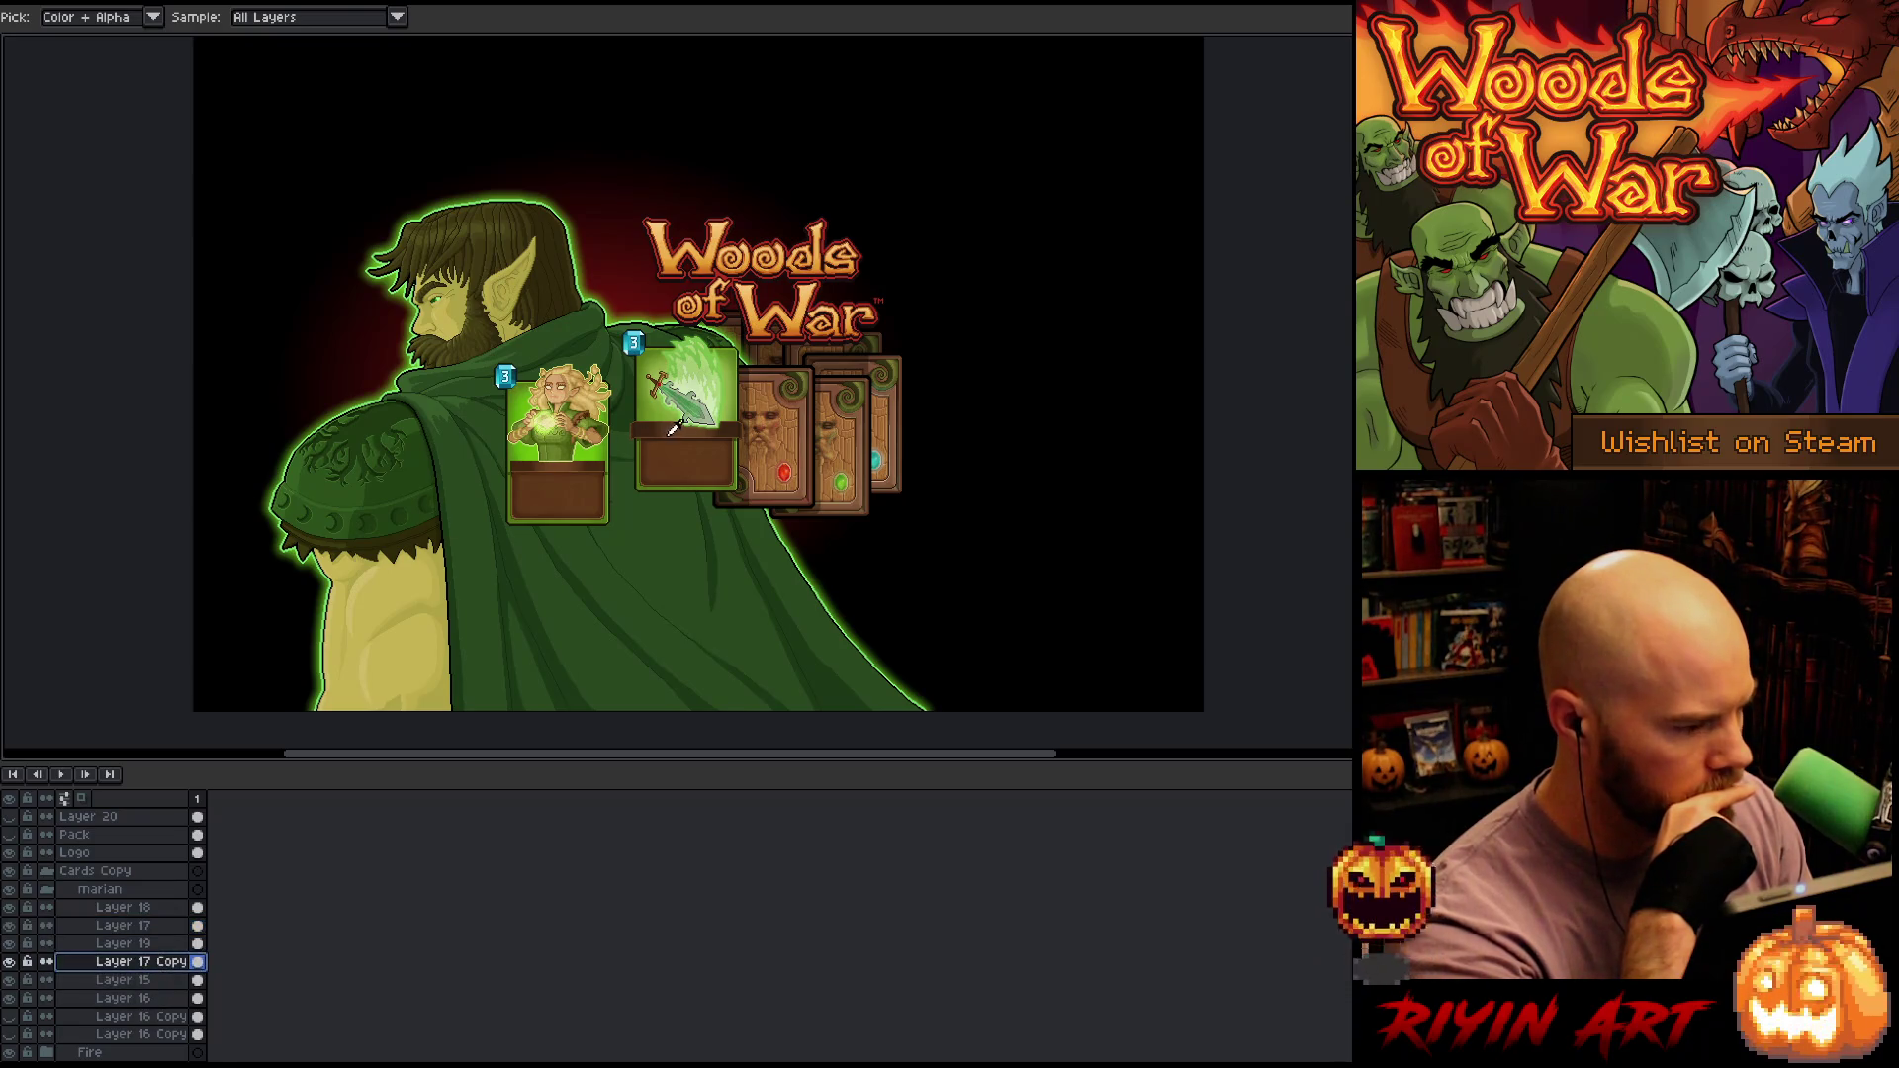
Switch to the Move tool and pan the view to the elf card's base
{"action": "key", "text": "v"}
{"action": "scroll", "coordinate": [682, 425], "scroll_direction": "up", "scroll_amount": 5}
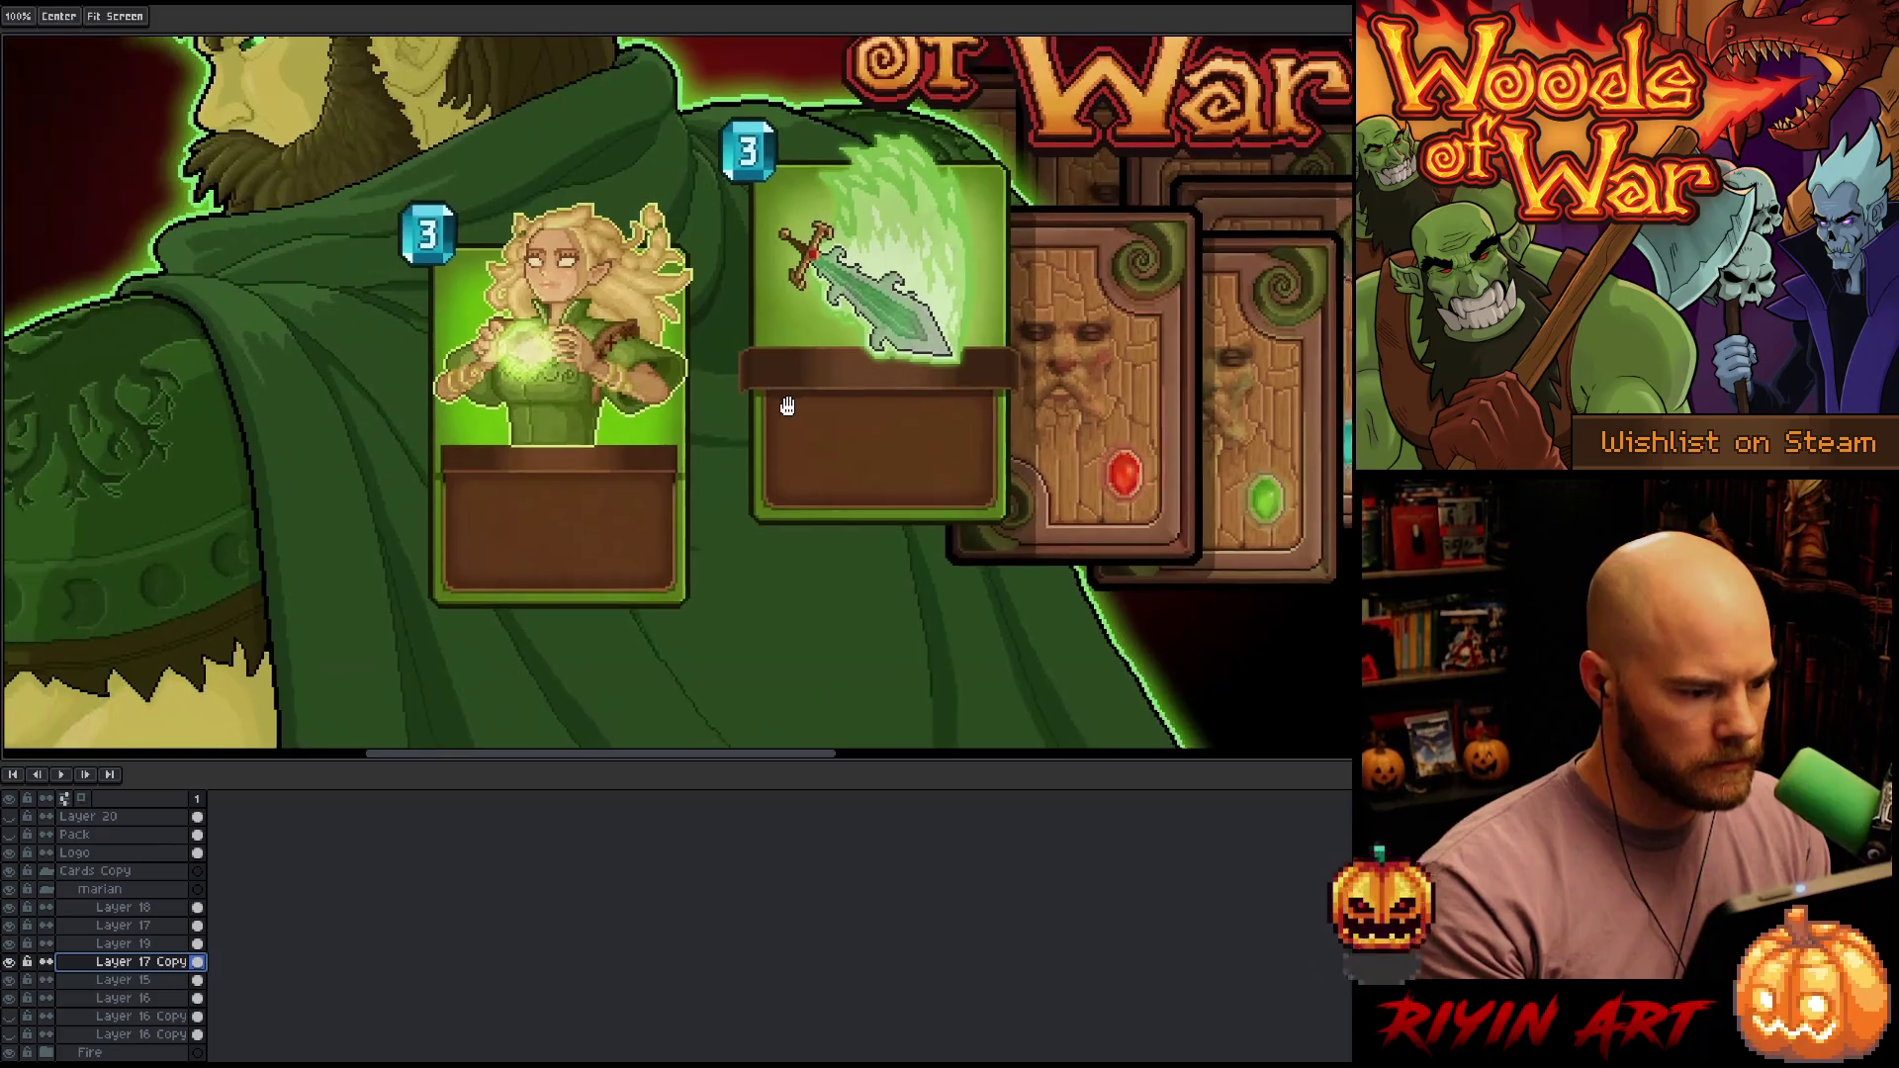
{"action": "scroll", "coordinate": [509, 453], "scroll_direction": "up", "scroll_amount": 3}
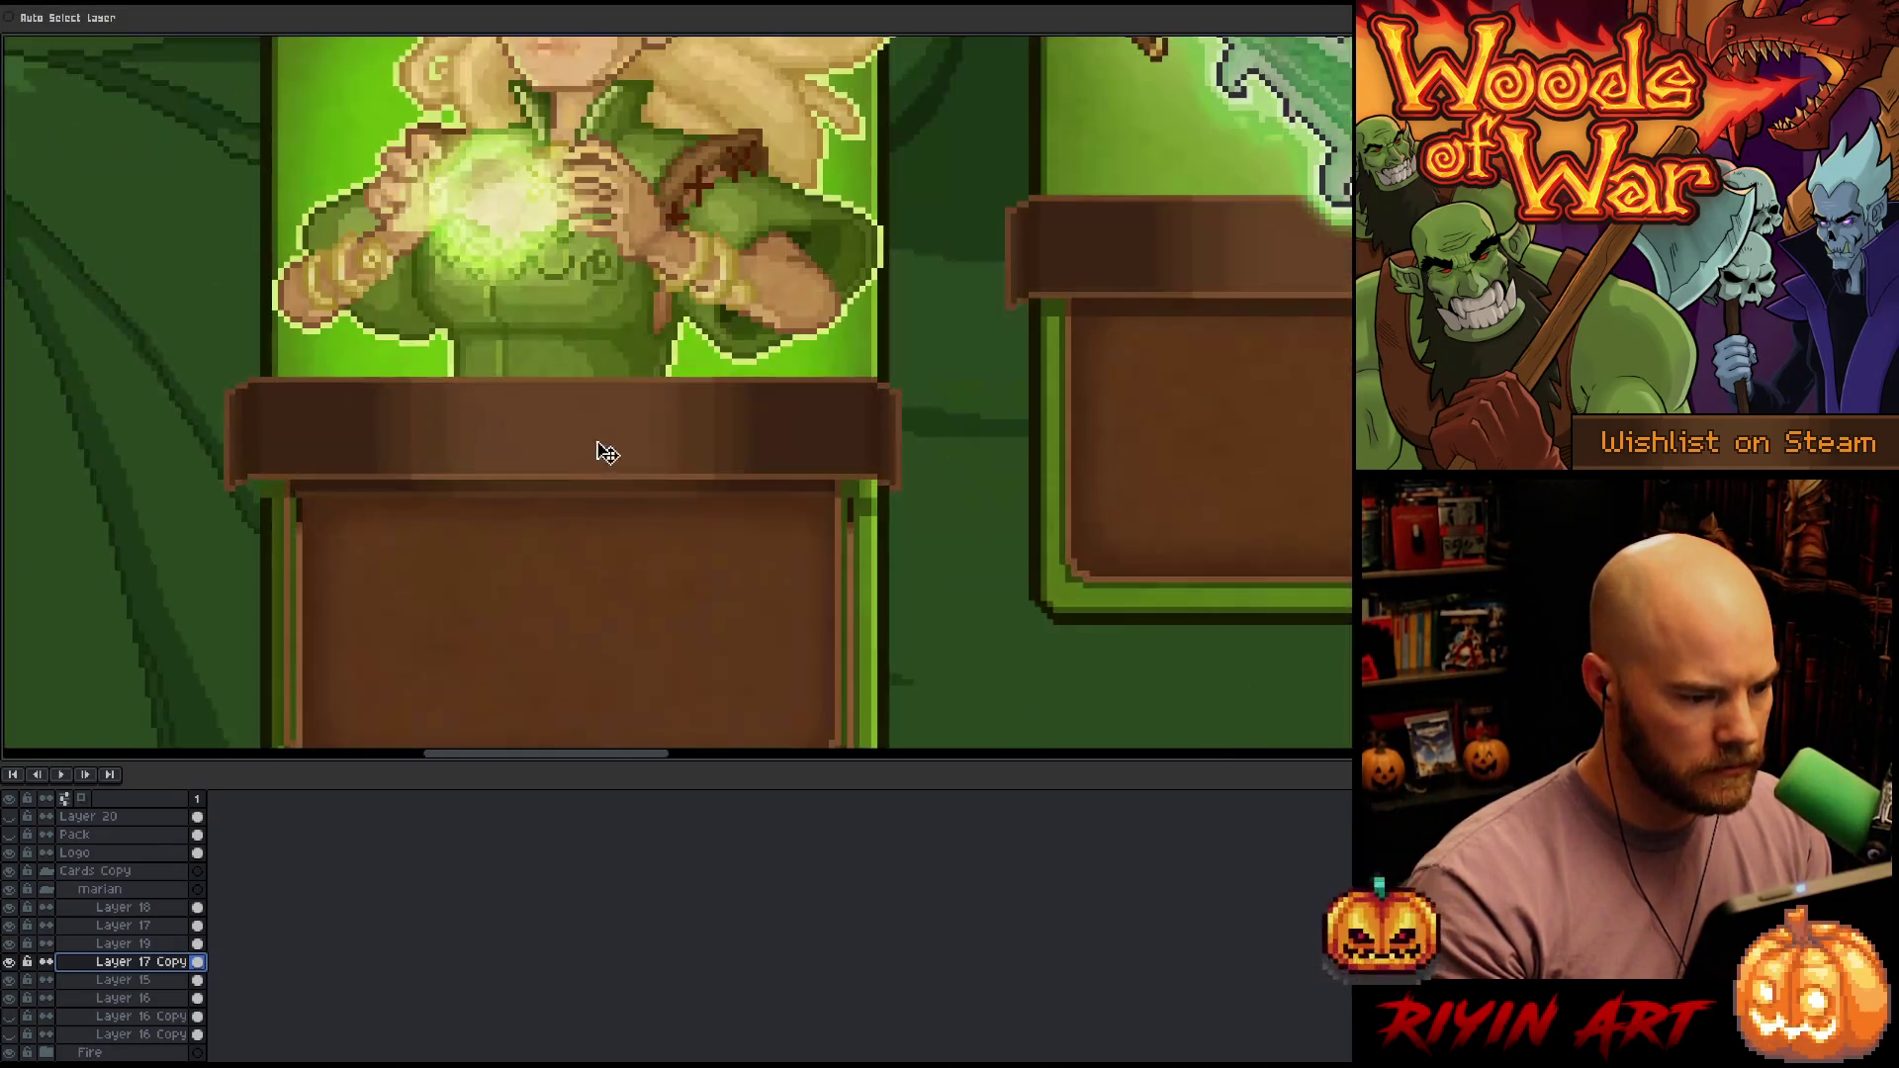
{"action": "left_click_drag", "start_coordinate": [640, 463], "coordinate": [696, 326]}
{"action": "scroll", "coordinate": [692, 340], "scroll_direction": "down", "scroll_amount": 3}
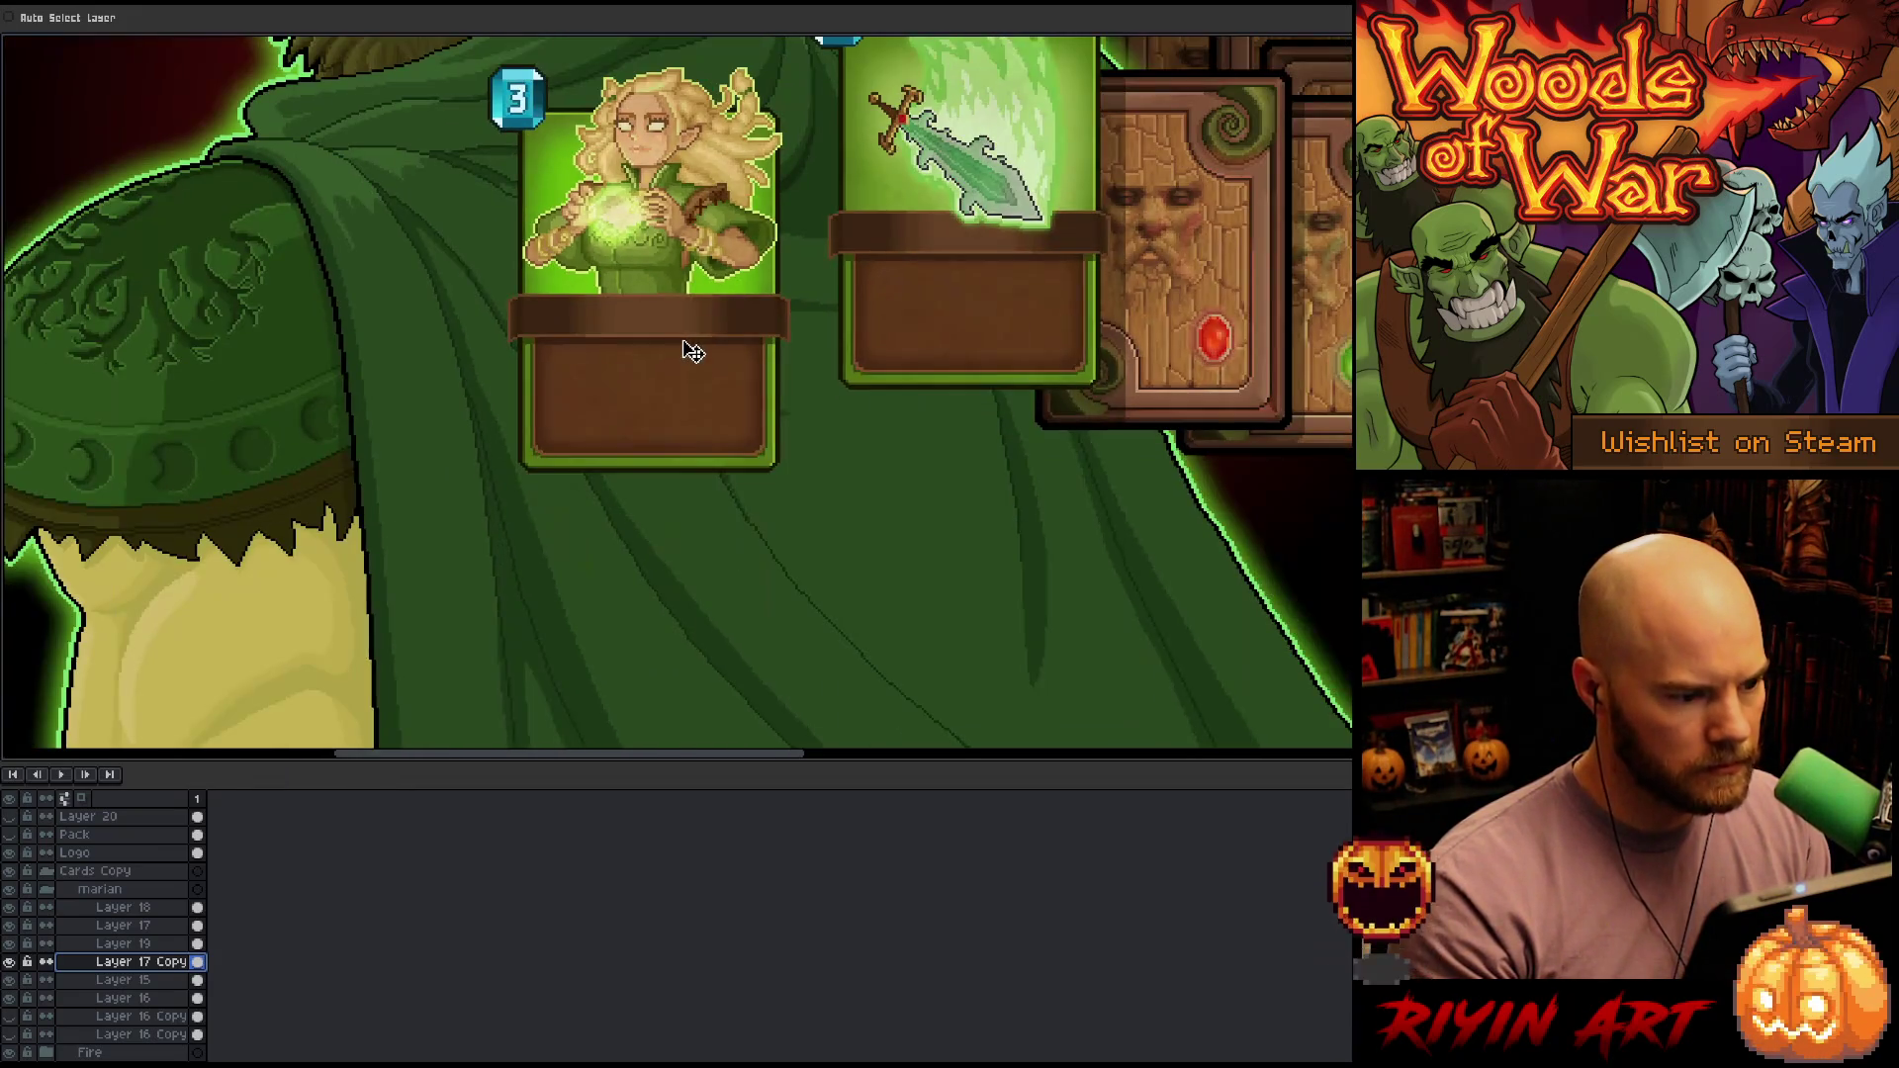
Group Layer 17 Copy through Layer 16 into a new group named 'mar'
{"action": "left_click", "coordinate": [129, 1005], "text": "shift"}
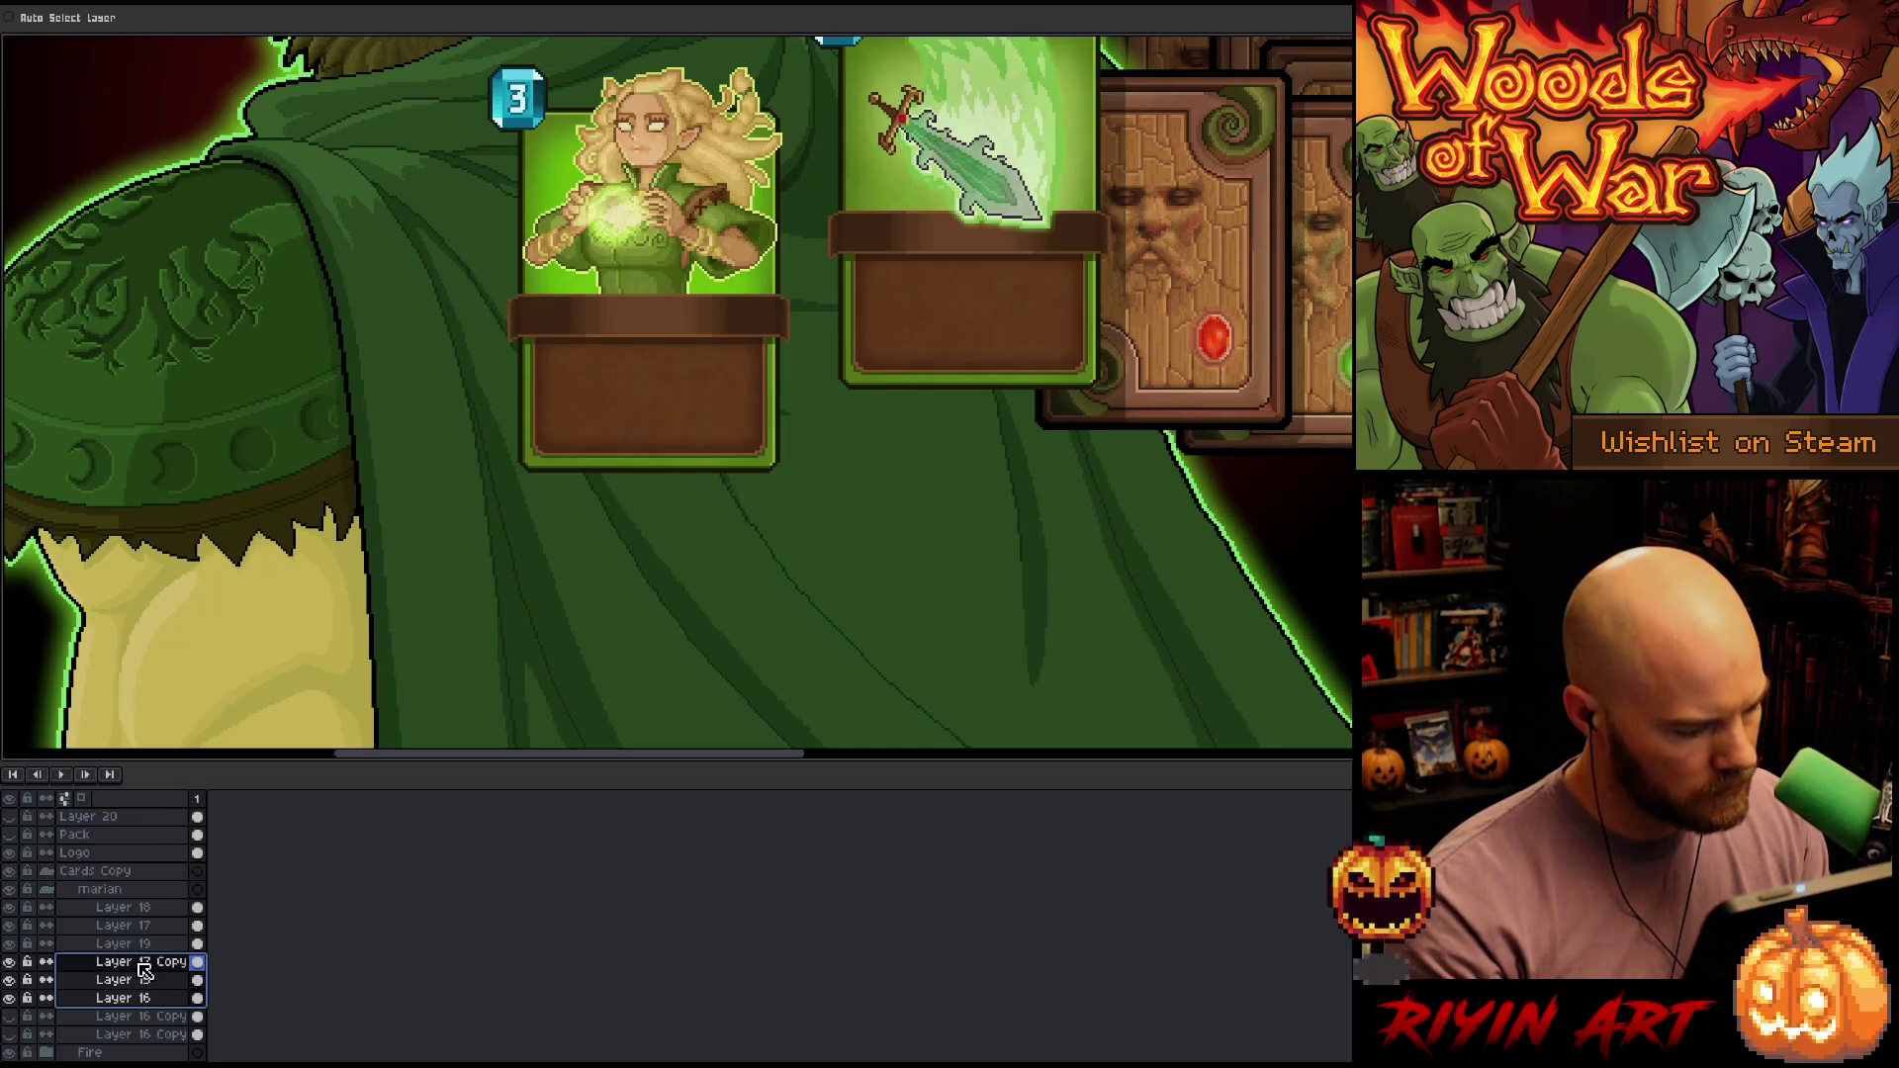
{"action": "right_click", "coordinate": [133, 999]}
{"action": "mouse_move", "coordinate": [228, 964]}
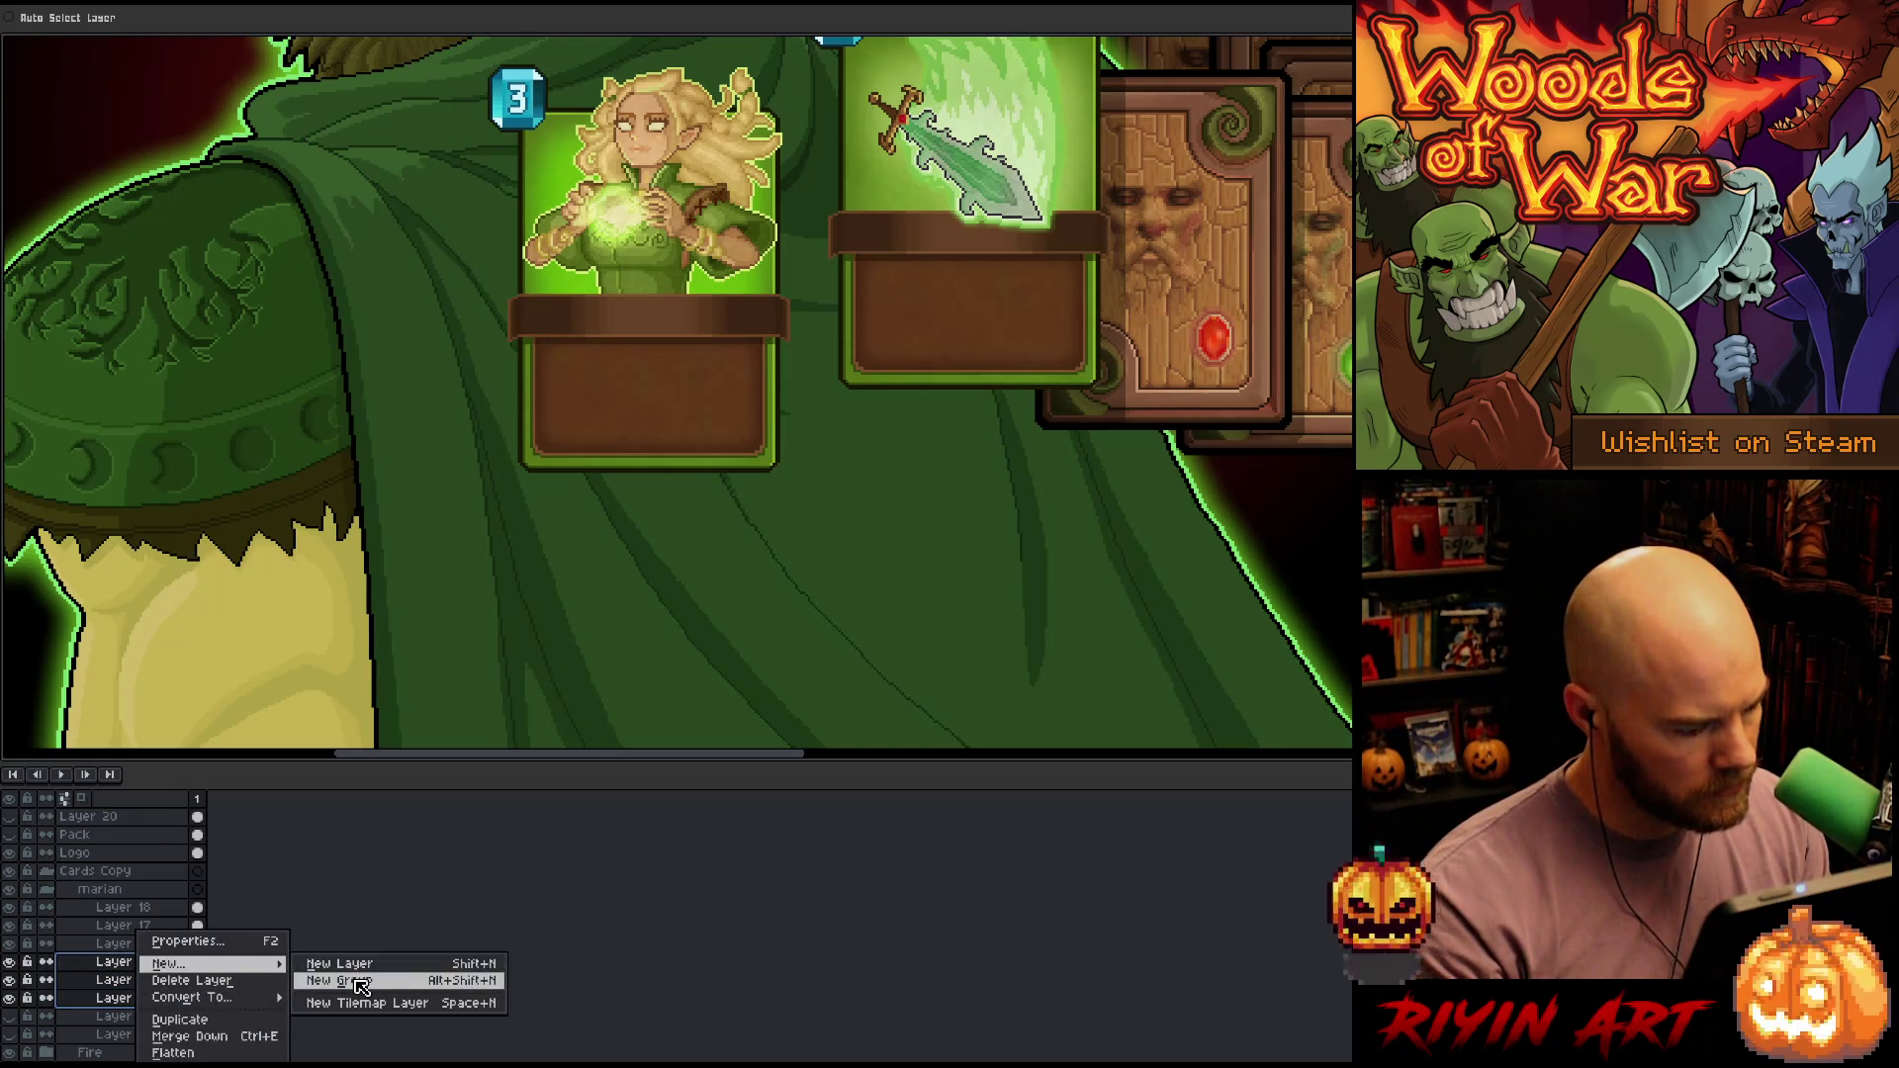
{"action": "left_click", "coordinate": [331, 980]}
{"action": "double_click", "coordinate": [133, 964]}
{"action": "type", "text": "mar"}
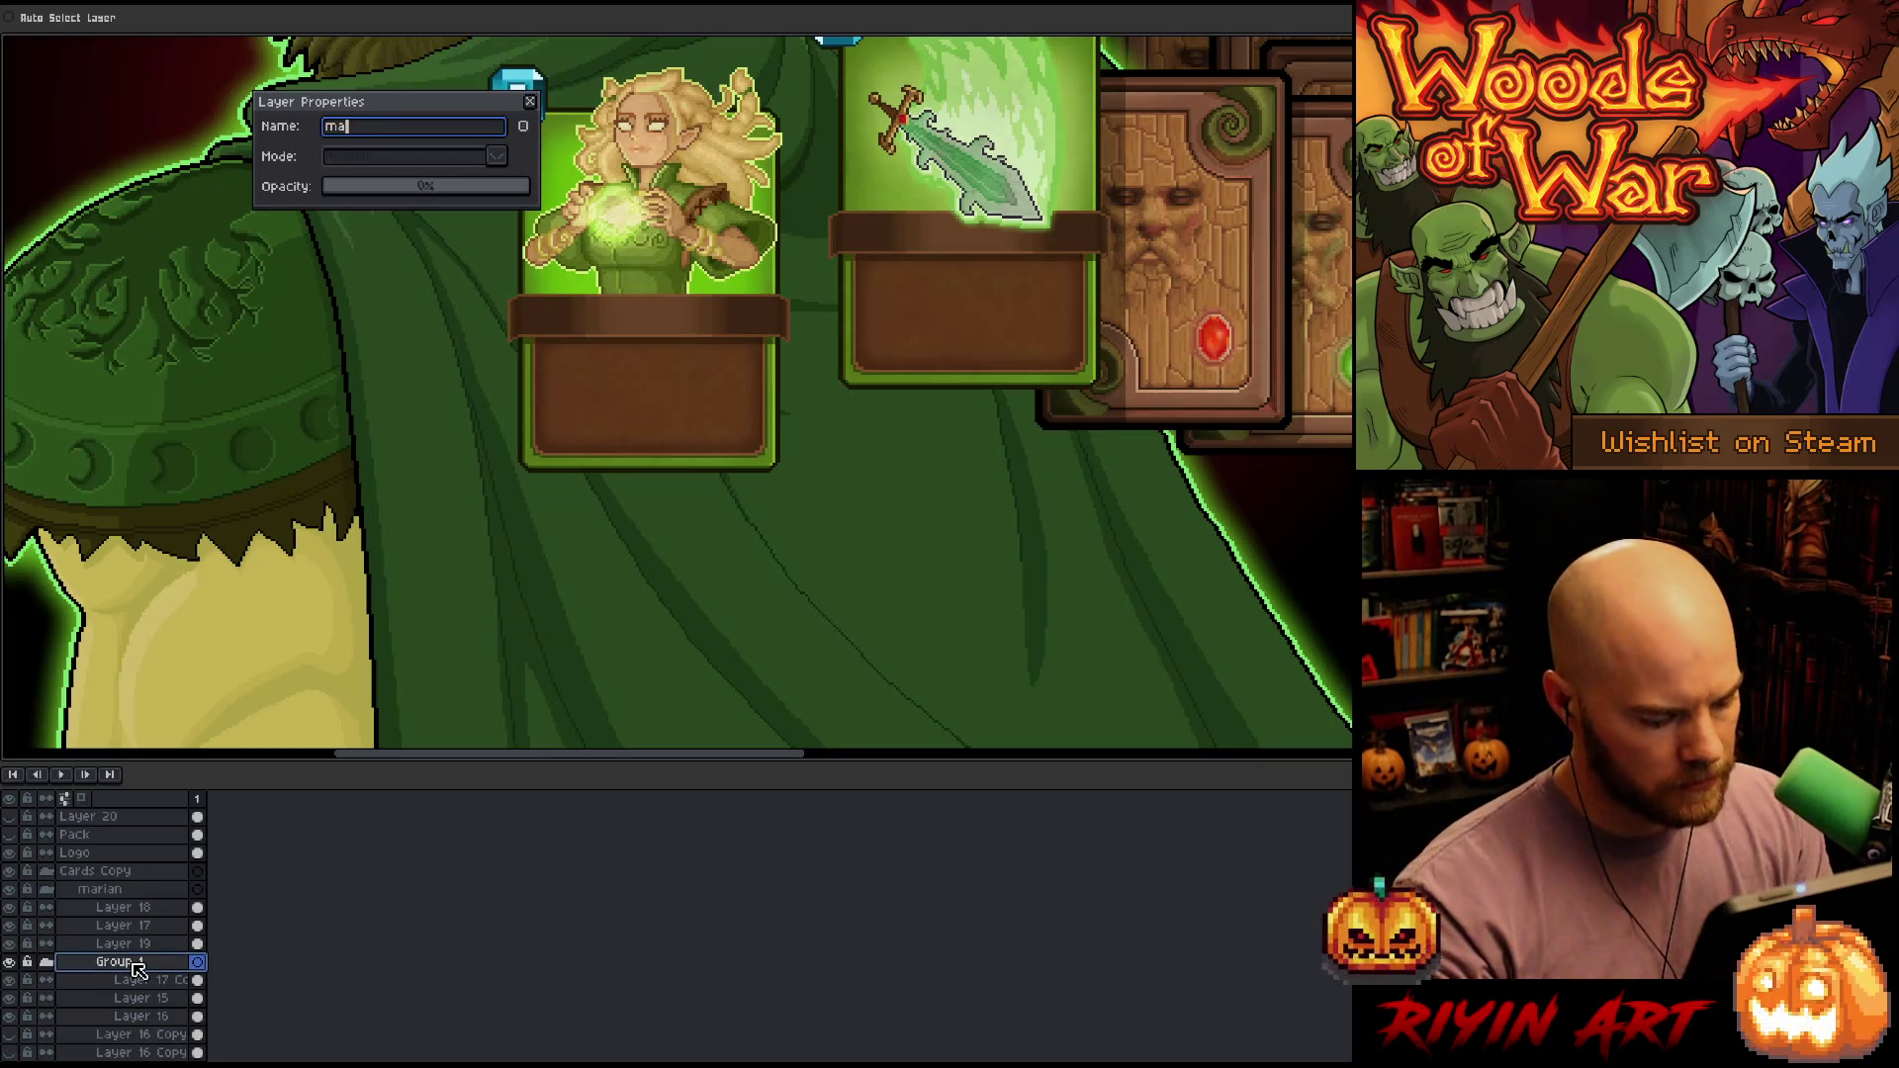
{"action": "key", "text": "Return"}
Group Layers 18, 17 and 19 into a new group named 'thirn'
{"action": "left_click", "coordinate": [124, 943]}
{"action": "left_click", "coordinate": [124, 906], "text": "shift"}
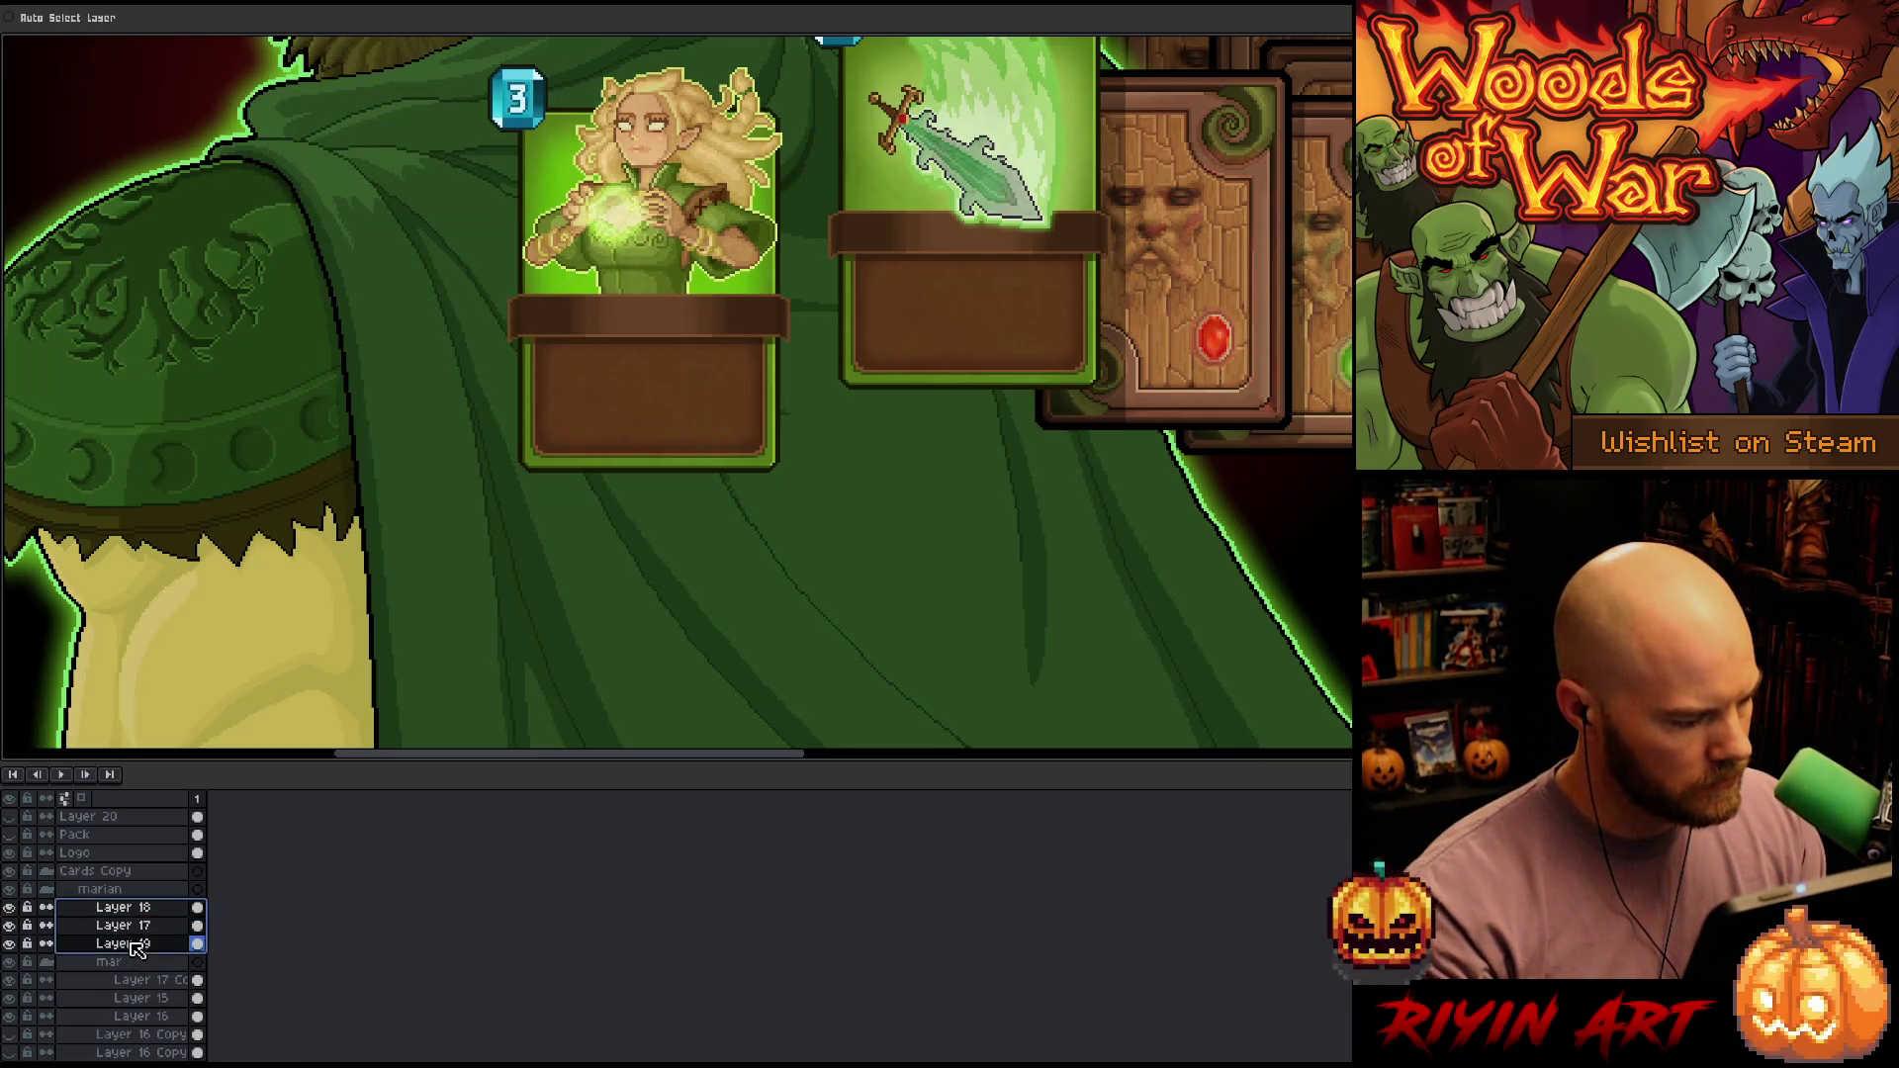
{"action": "right_click", "coordinate": [131, 934]}
{"action": "mouse_move", "coordinate": [203, 963]}
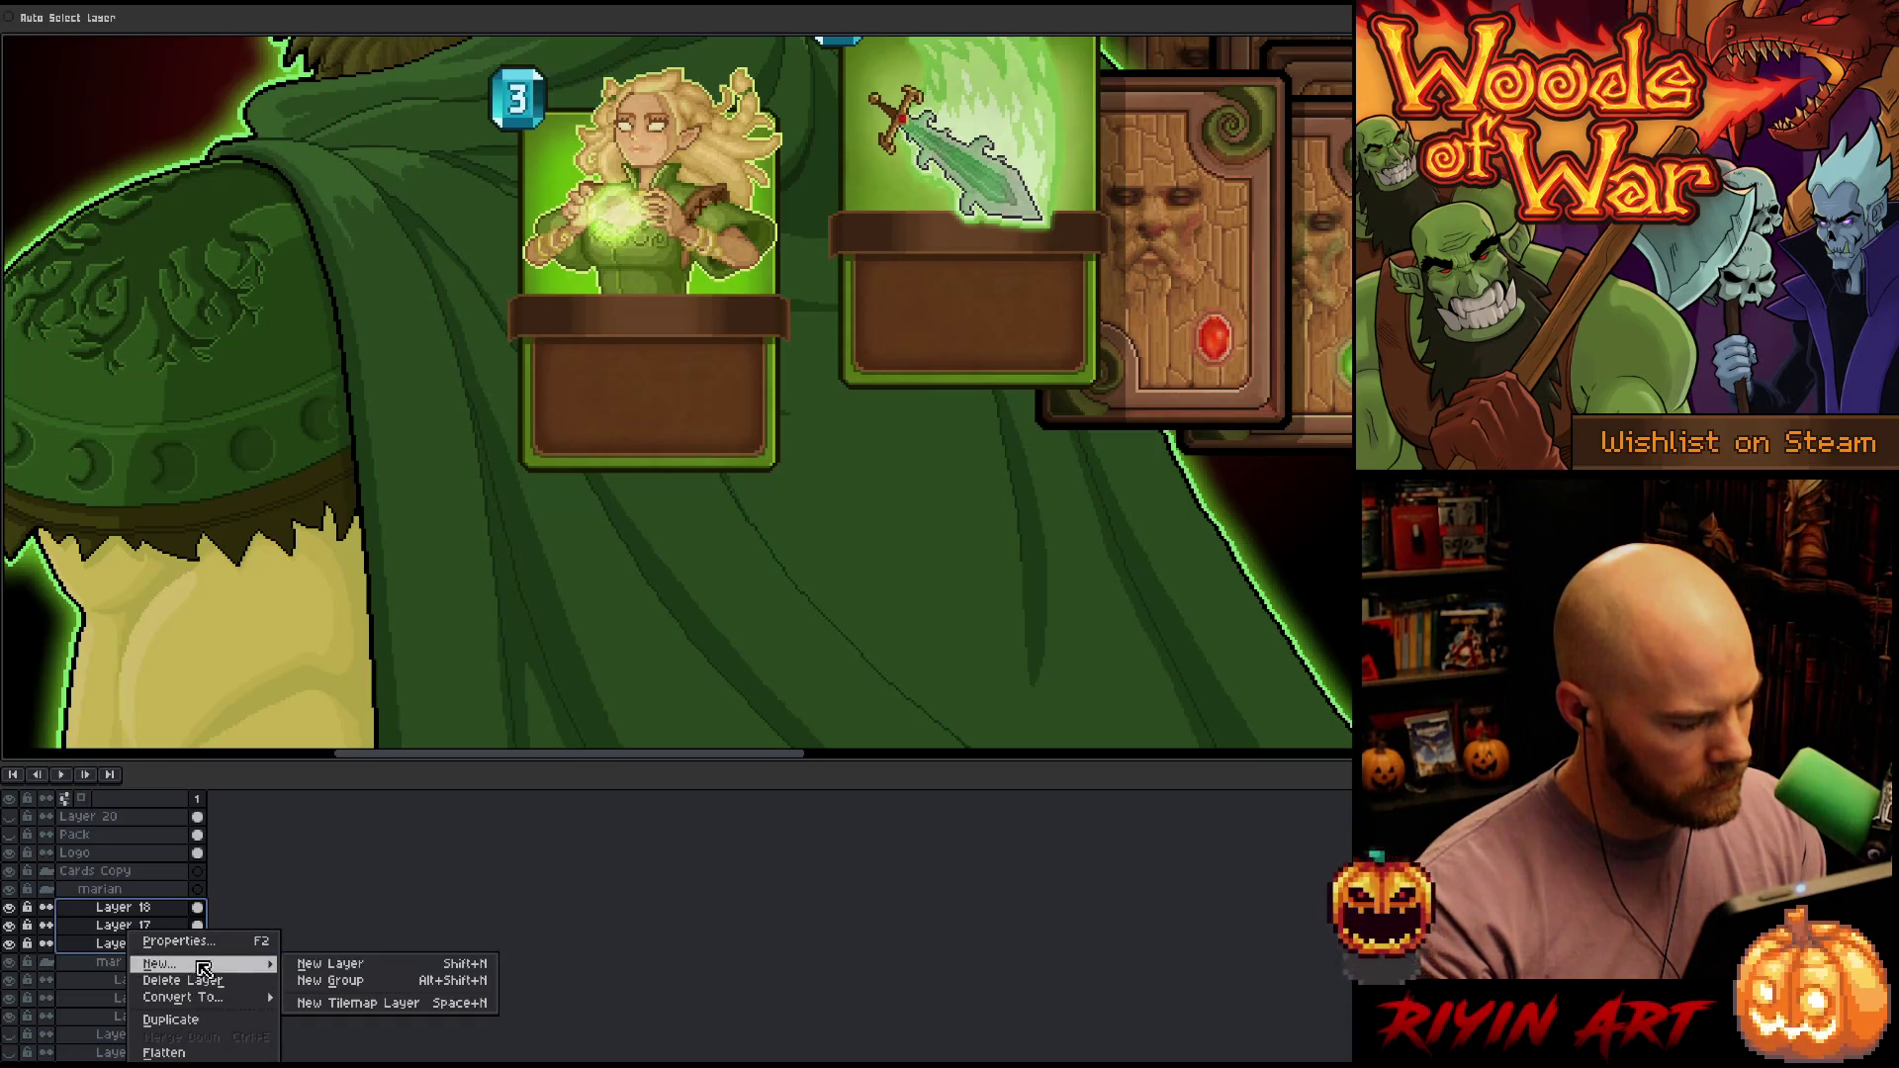
{"action": "left_click", "coordinate": [321, 980]}
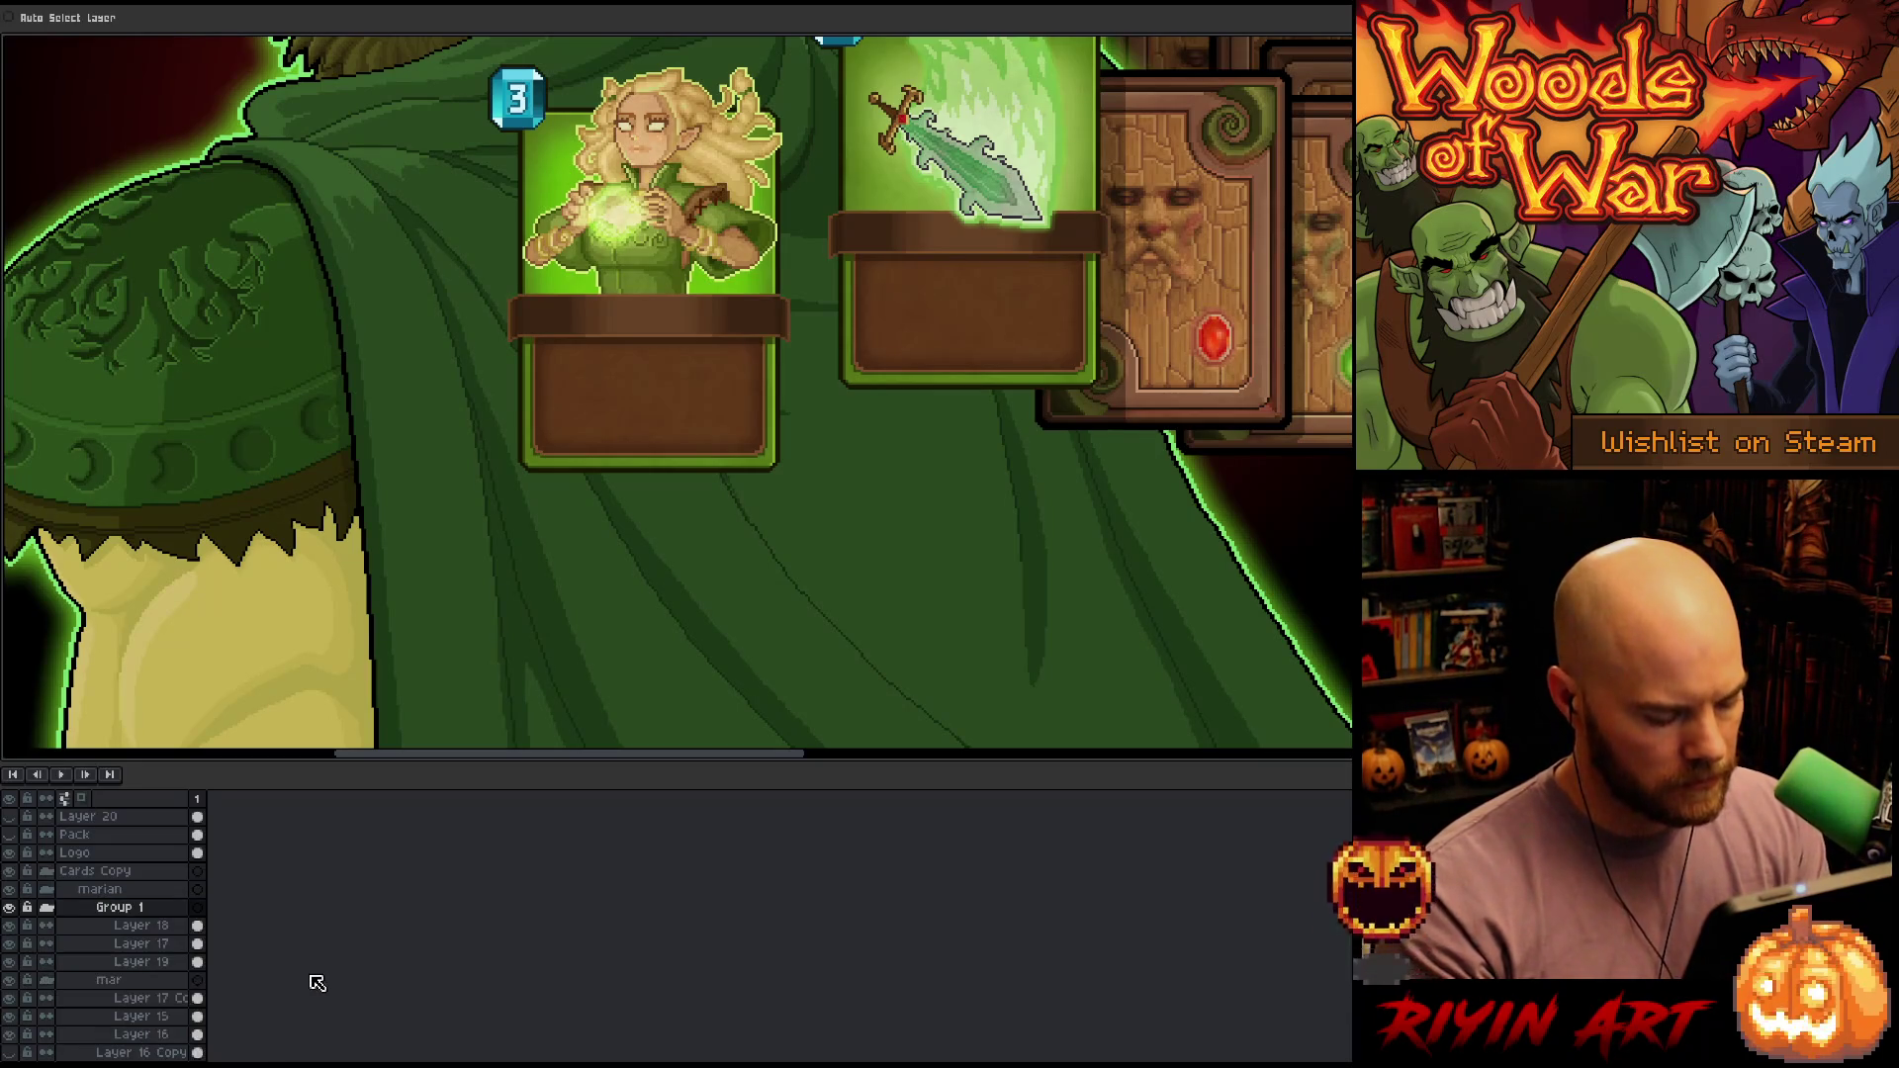
{"action": "double_click", "coordinate": [116, 917]}
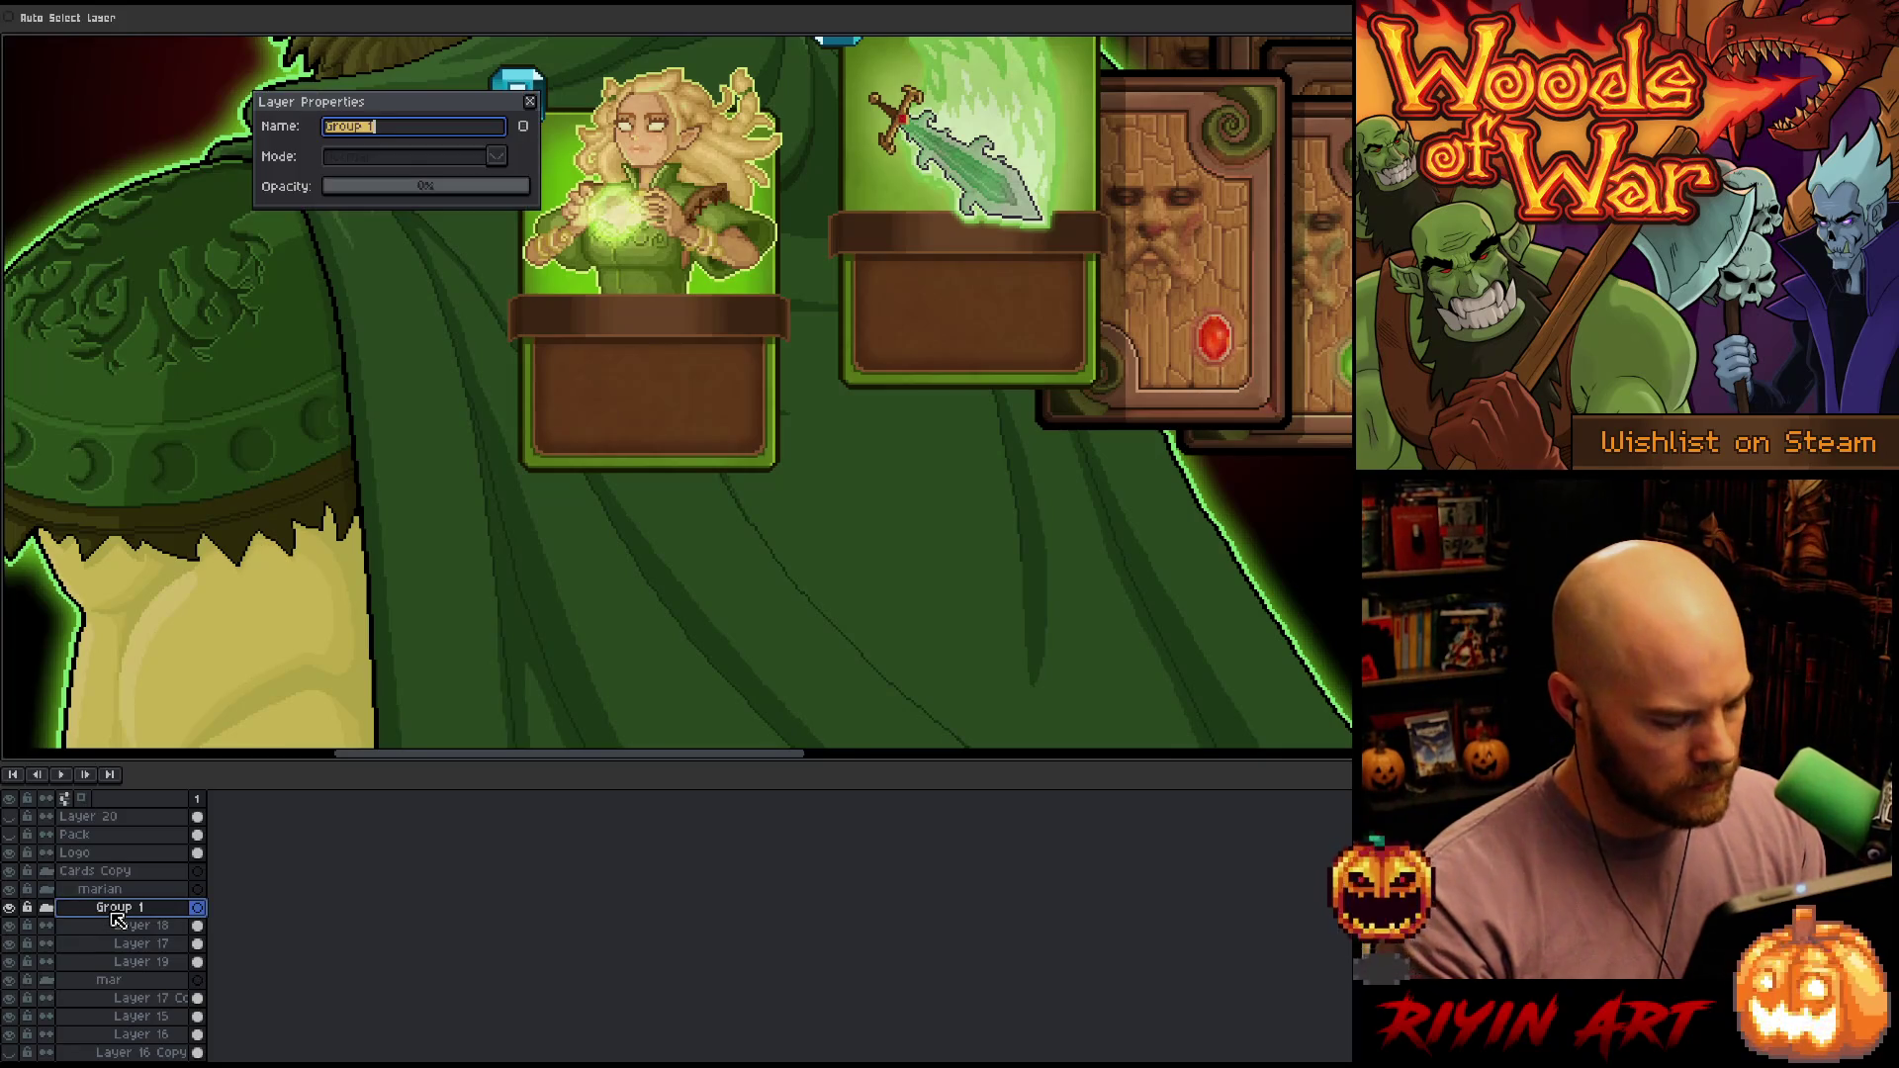
{"action": "type", "text": "thirn"}
{"action": "key", "text": "Return"}
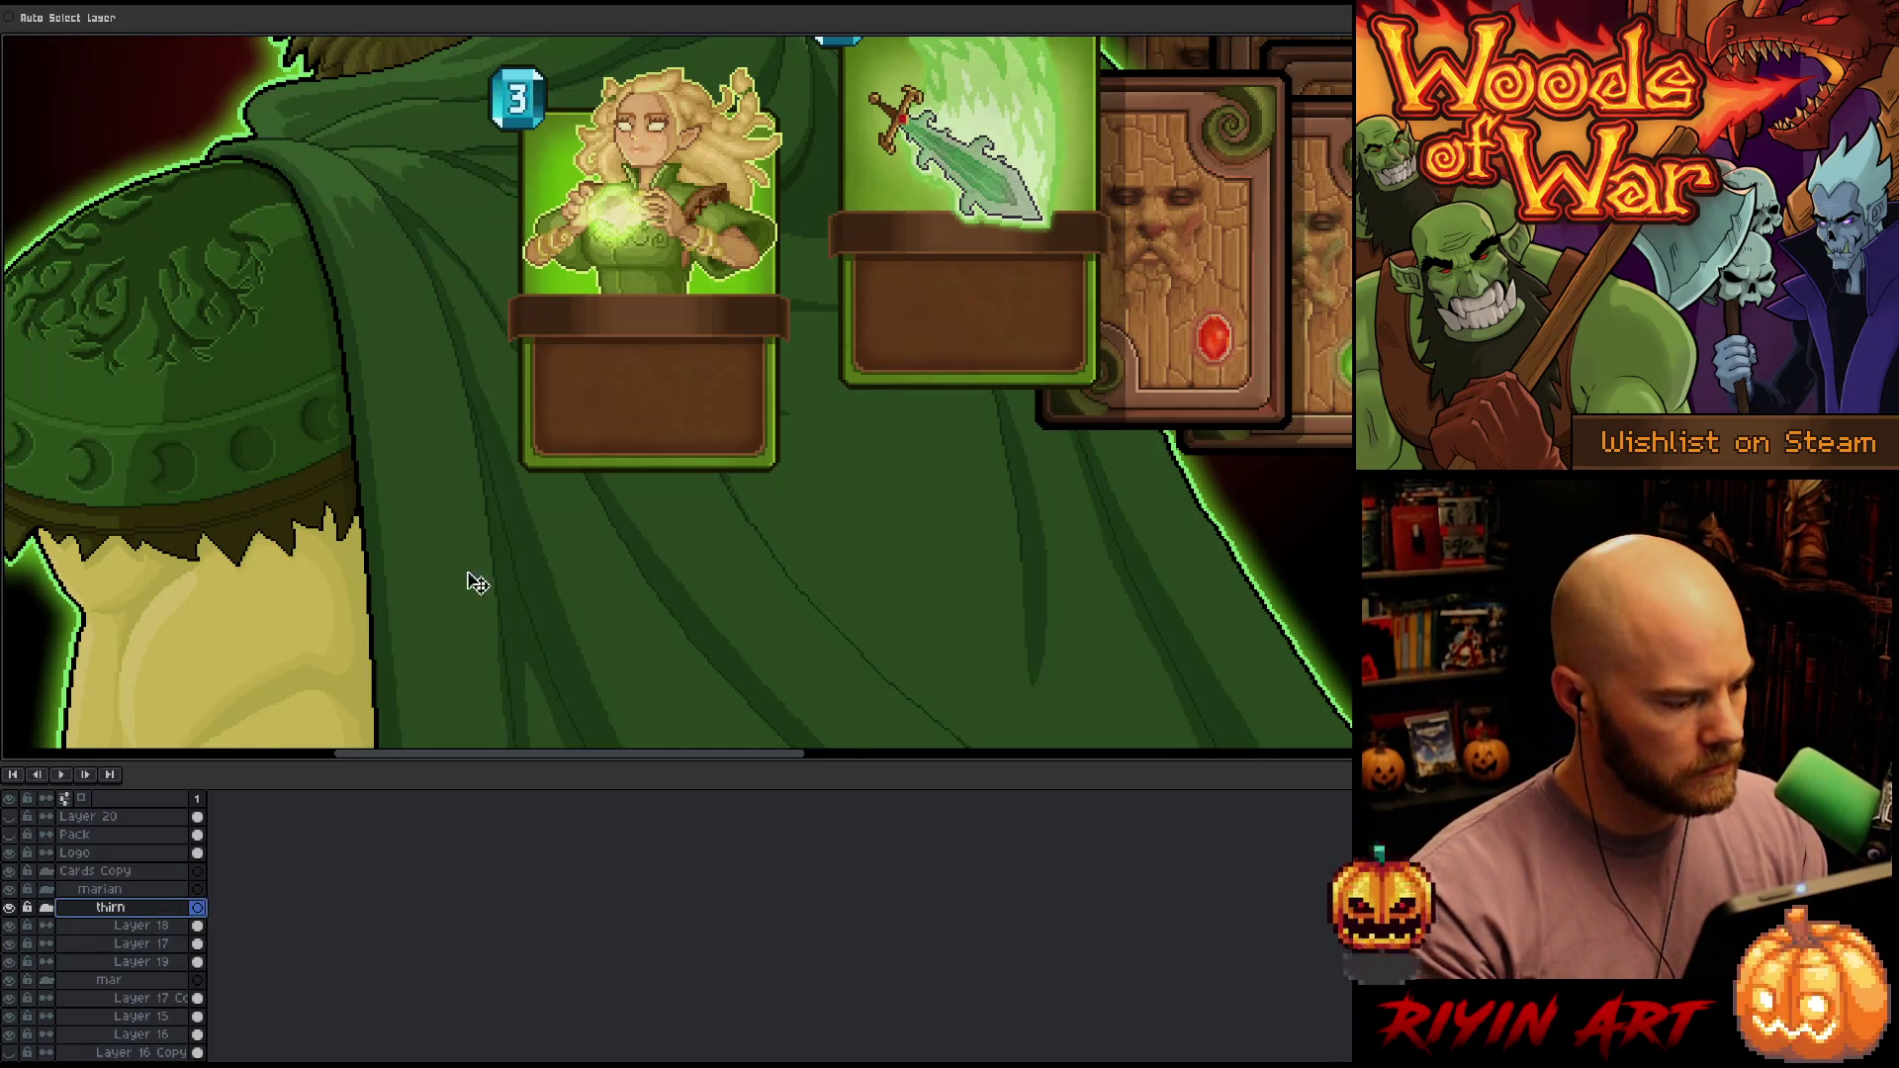
Correct the group name to 'thorn', collapse it, and select the mar group
{"action": "scroll", "coordinate": [478, 583], "scroll_direction": "down", "scroll_amount": 1}
{"action": "double_click", "coordinate": [111, 907]}
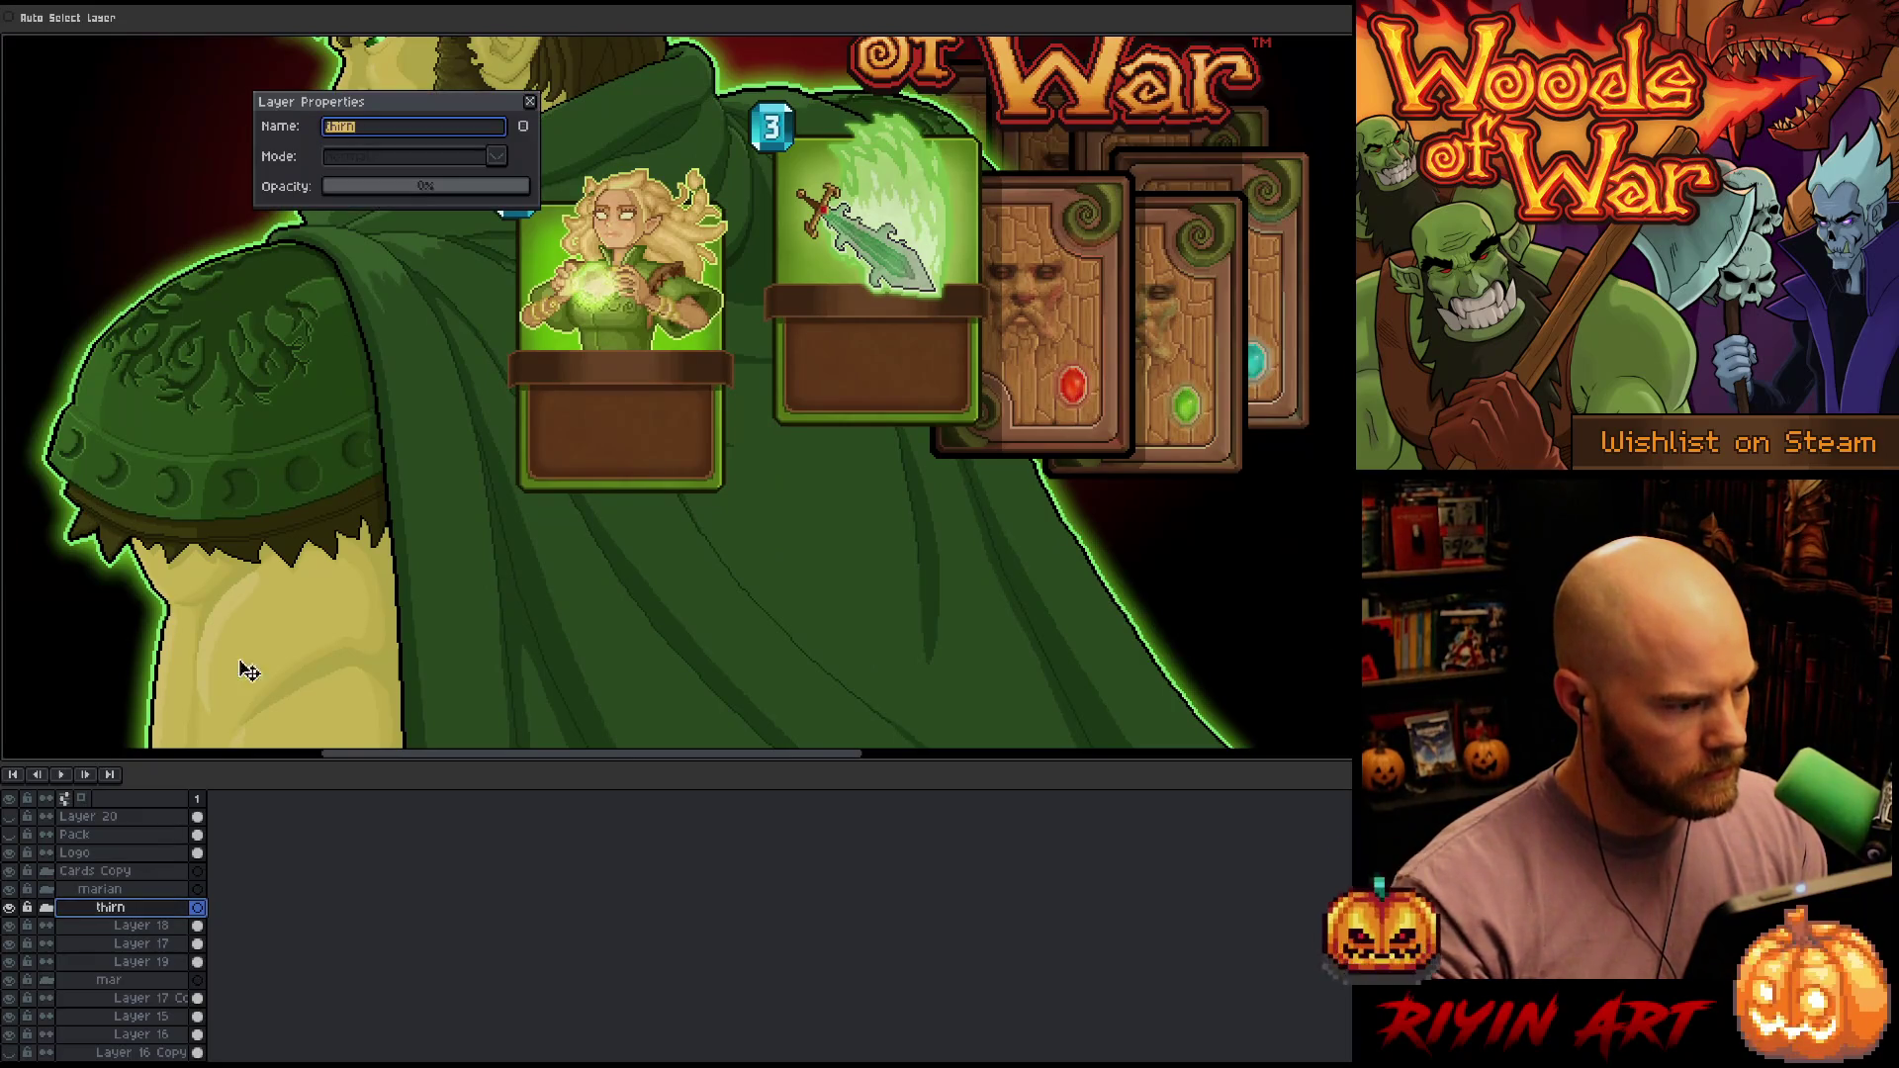
{"action": "key", "text": "End"}
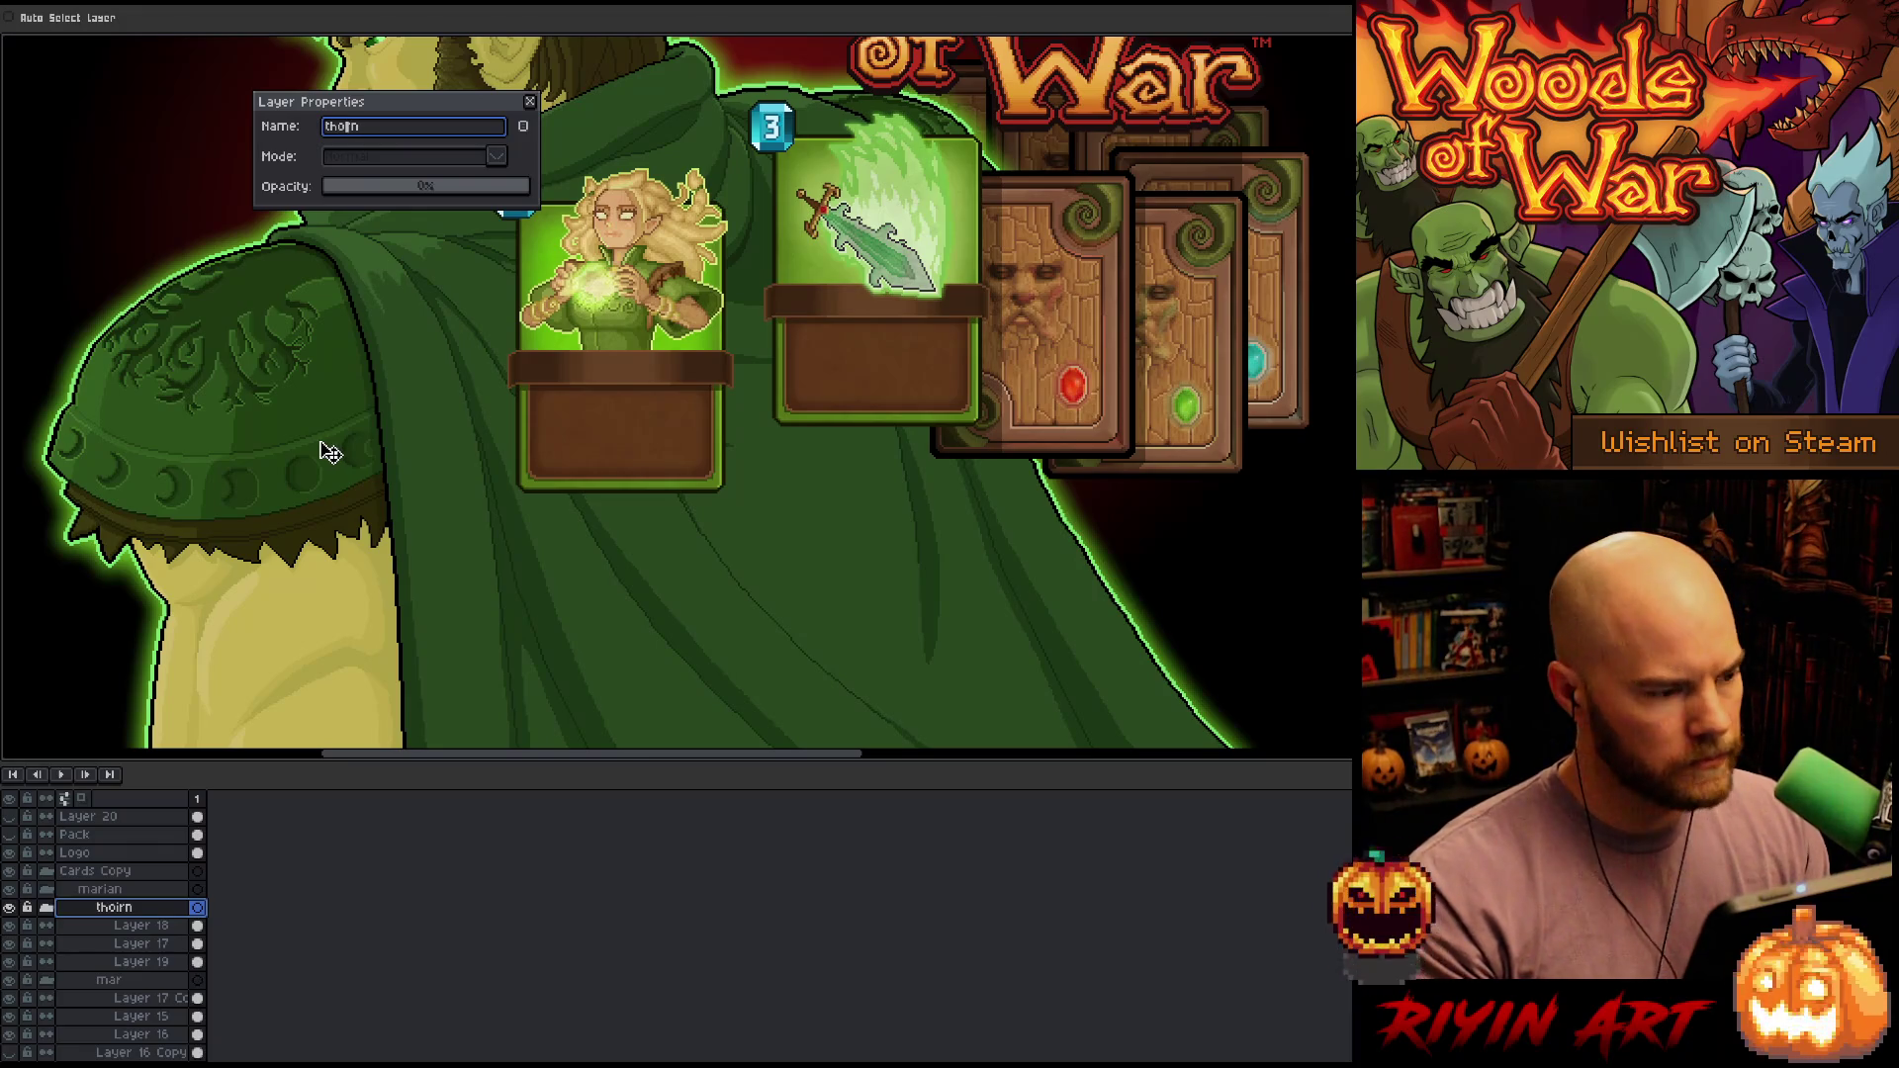
{"action": "key", "text": "Return"}
{"action": "scroll", "coordinate": [712, 517], "scroll_direction": "down", "scroll_amount": 2}
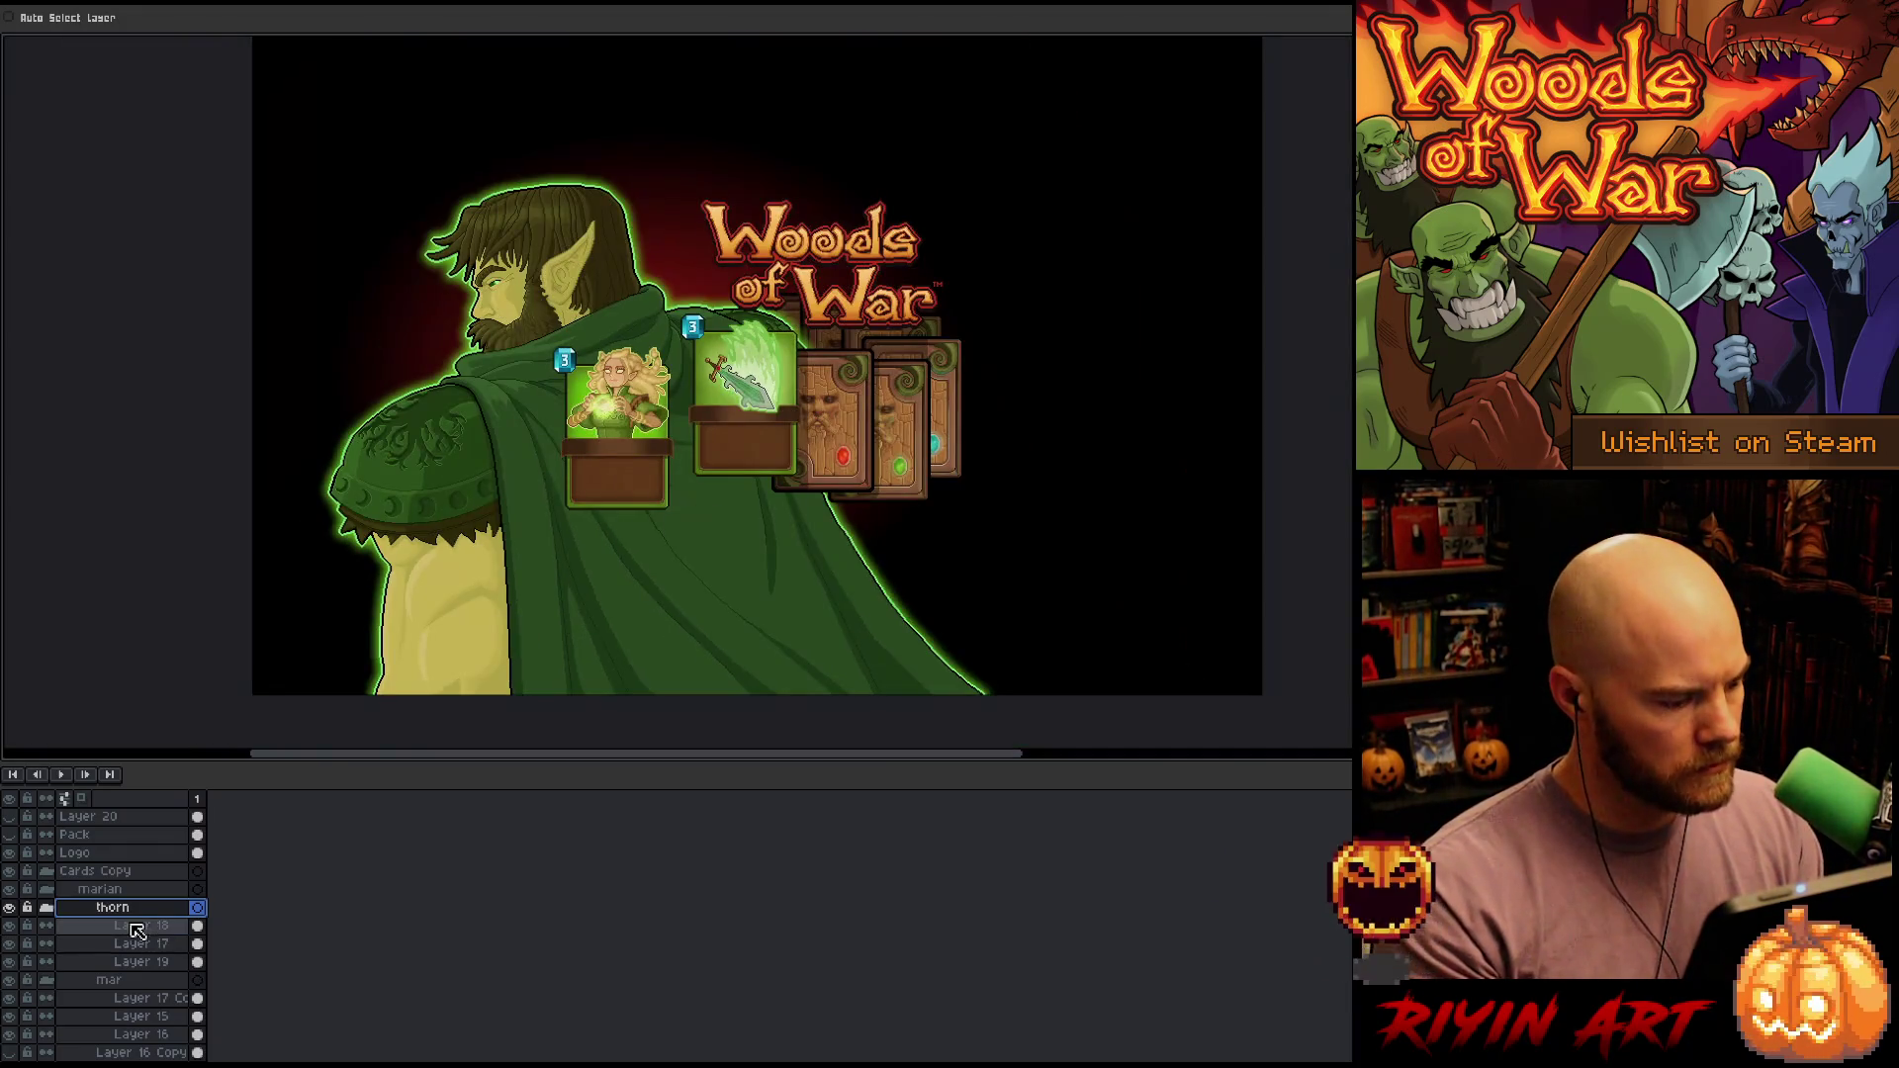
{"action": "left_click", "coordinate": [46, 907]}
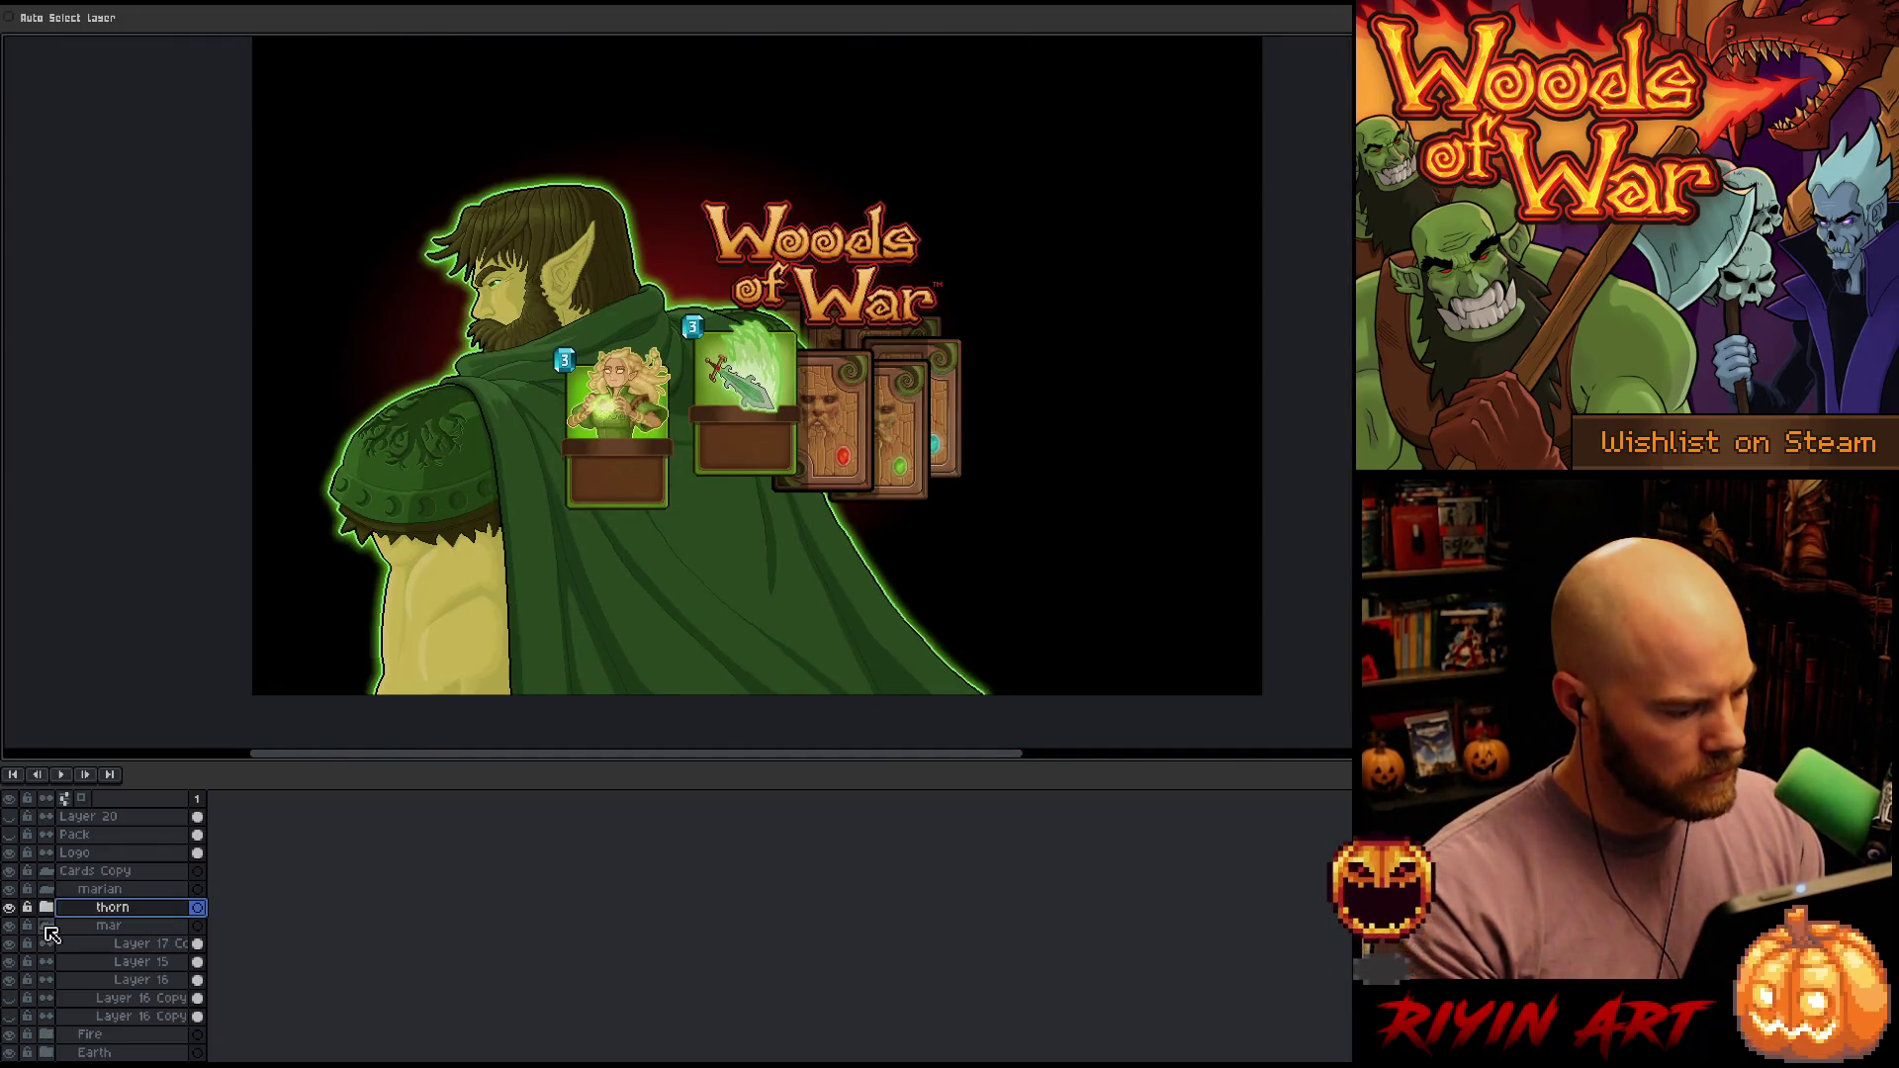
{"action": "left_click", "coordinate": [114, 926]}
Place mar above thorn and move the elf card right and slightly up
{"action": "left_click_drag", "start_coordinate": [144, 909], "coordinate": [143, 907]}
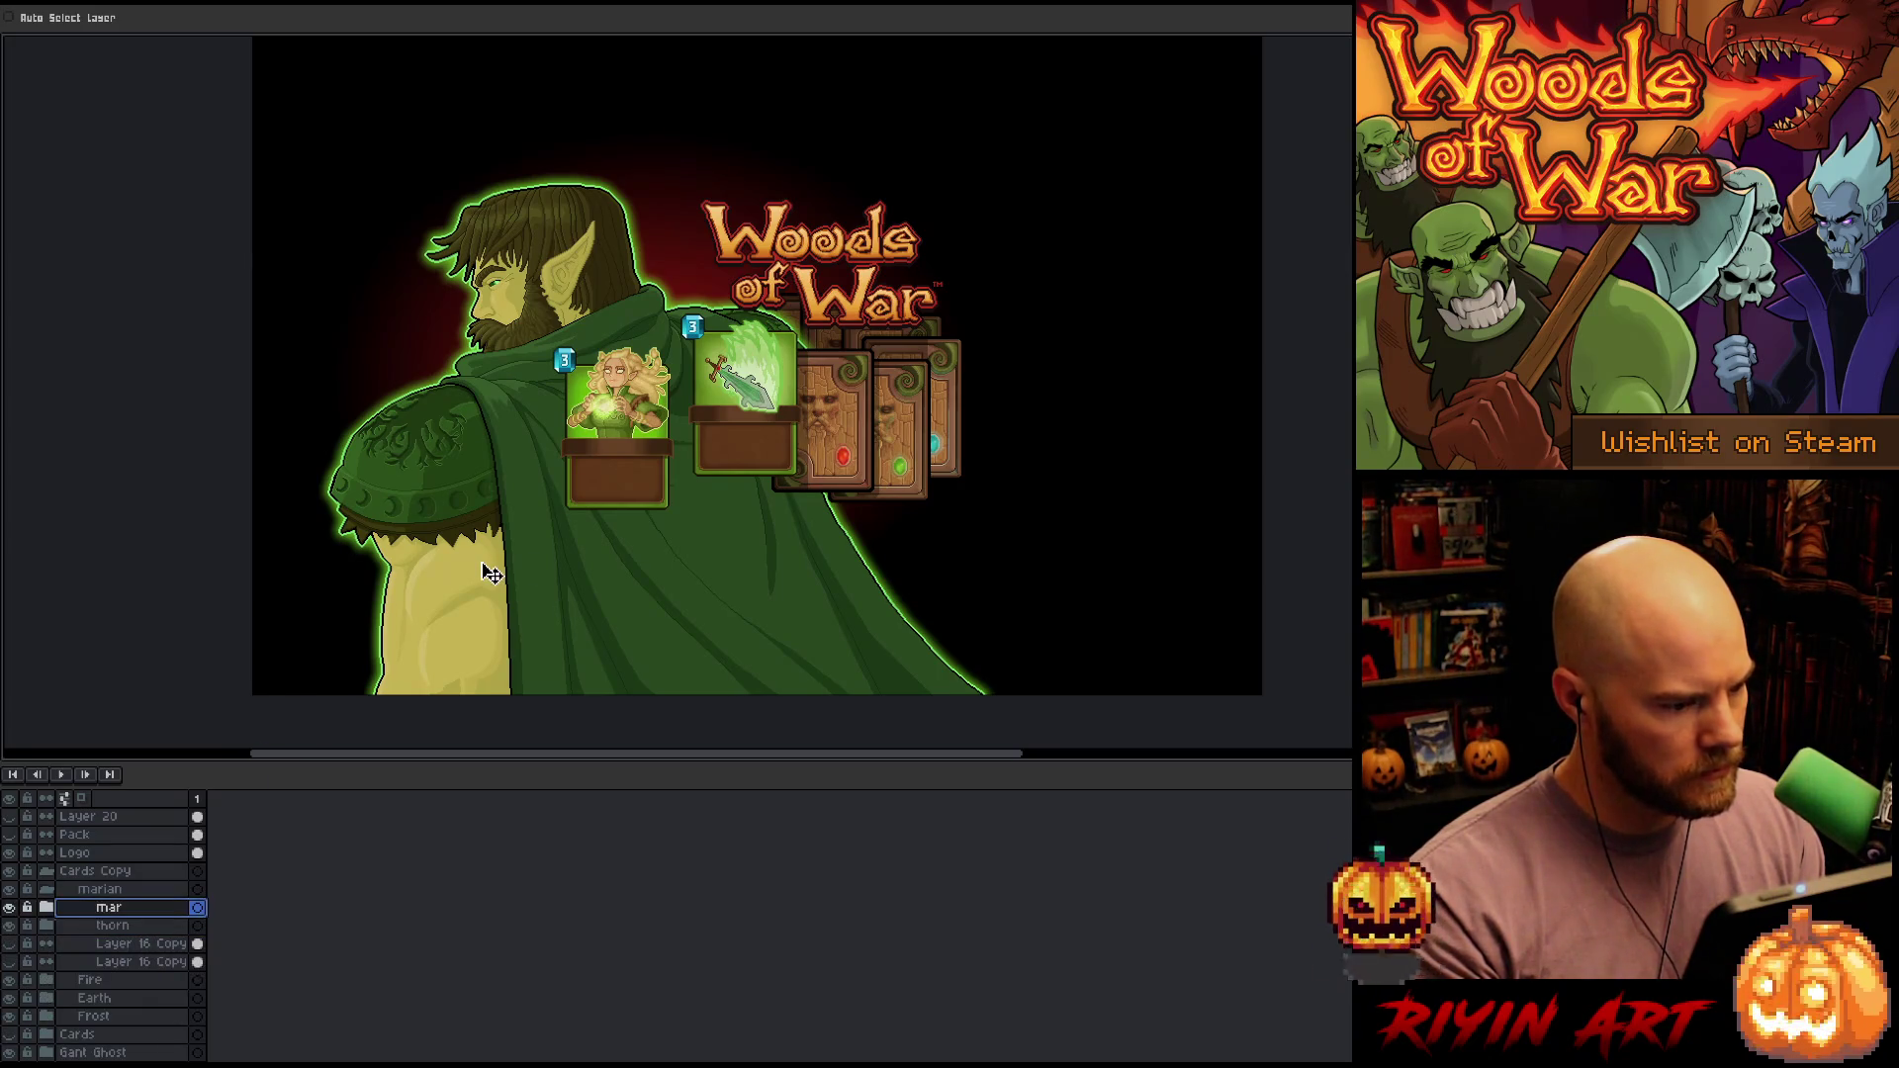
{"action": "scroll", "coordinate": [680, 427], "scroll_direction": "up", "scroll_amount": 2}
{"action": "mouse_move", "coordinate": [586, 467]}
{"action": "left_mouse_down"}
{"action": "mouse_move", "coordinate": [658, 416]}
{"action": "mouse_move", "coordinate": [641, 477]}
{"action": "mouse_move", "coordinate": [619, 456]}
{"action": "mouse_move", "coordinate": [640, 467]}
{"action": "left_mouse_up"}
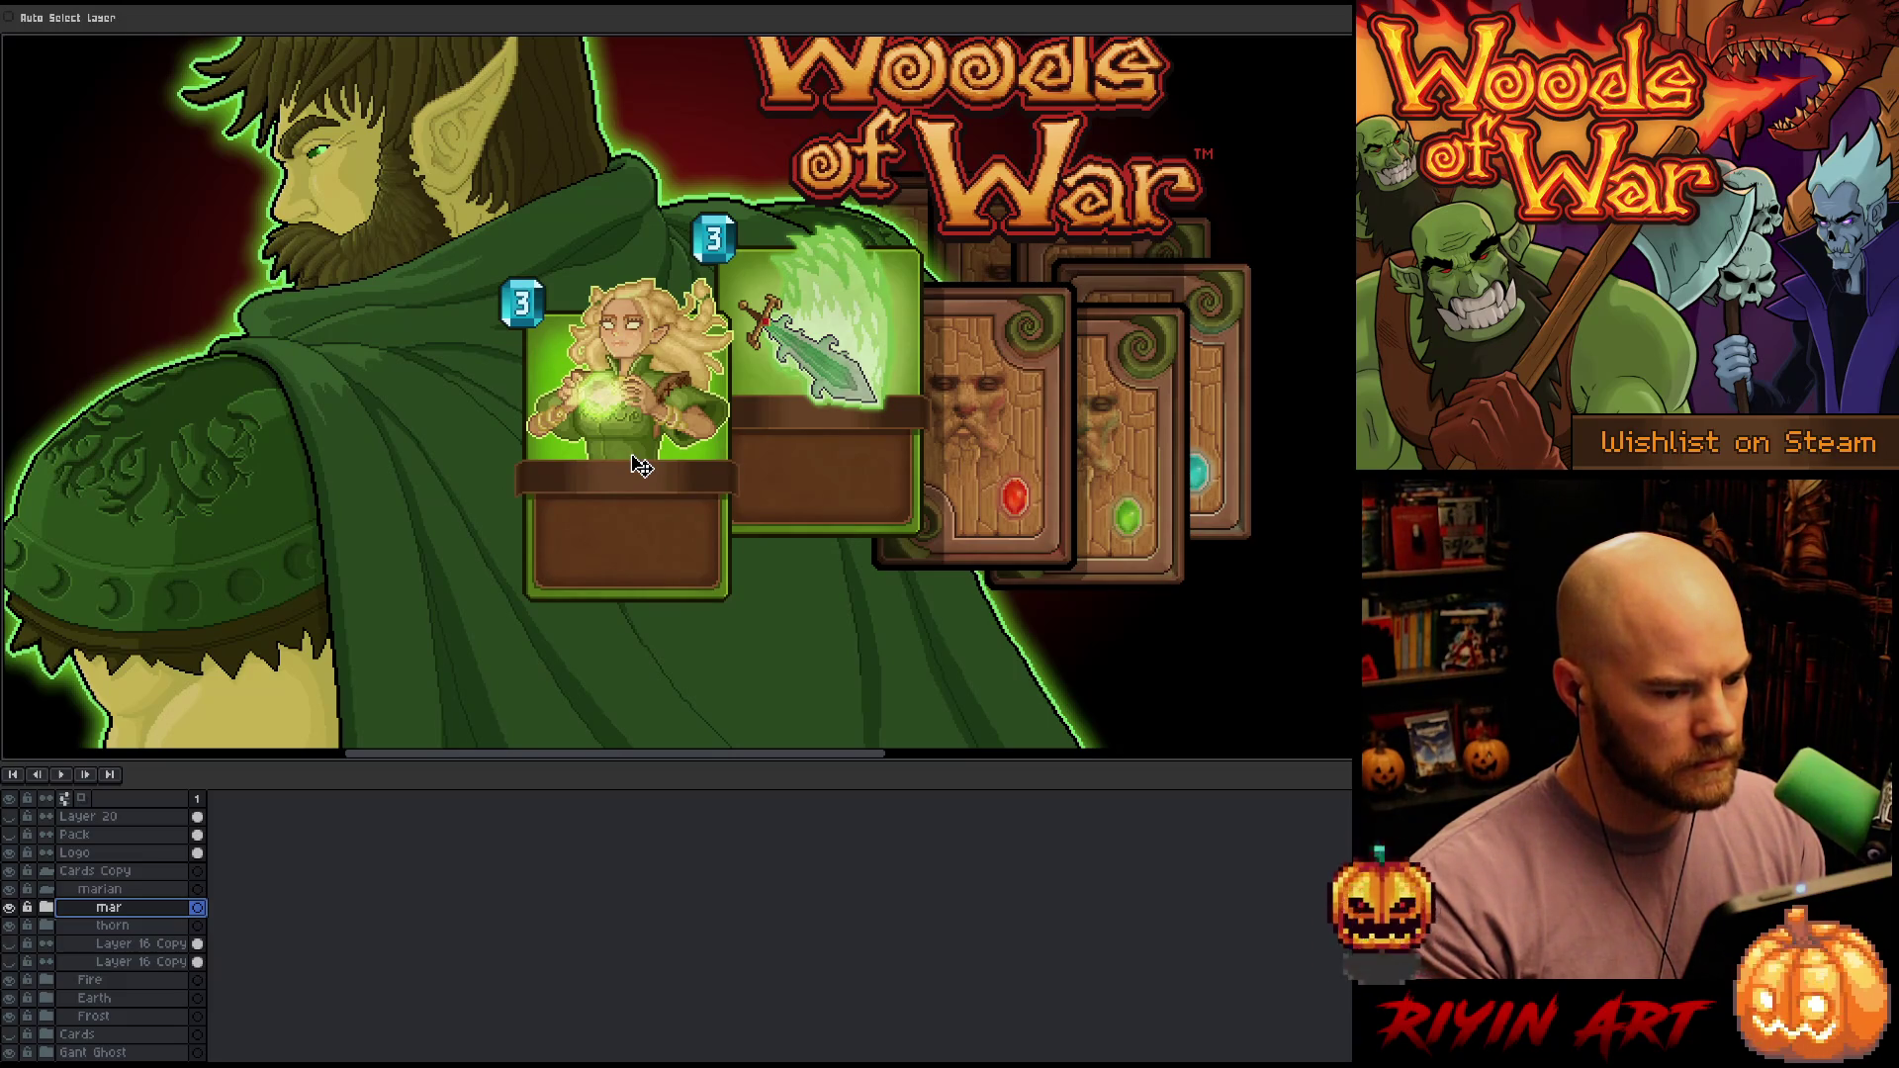
{"action": "left_click_drag", "start_coordinate": [641, 467], "coordinate": [641, 455]}
{"action": "scroll", "coordinate": [641, 455], "scroll_direction": "down", "scroll_amount": 2}
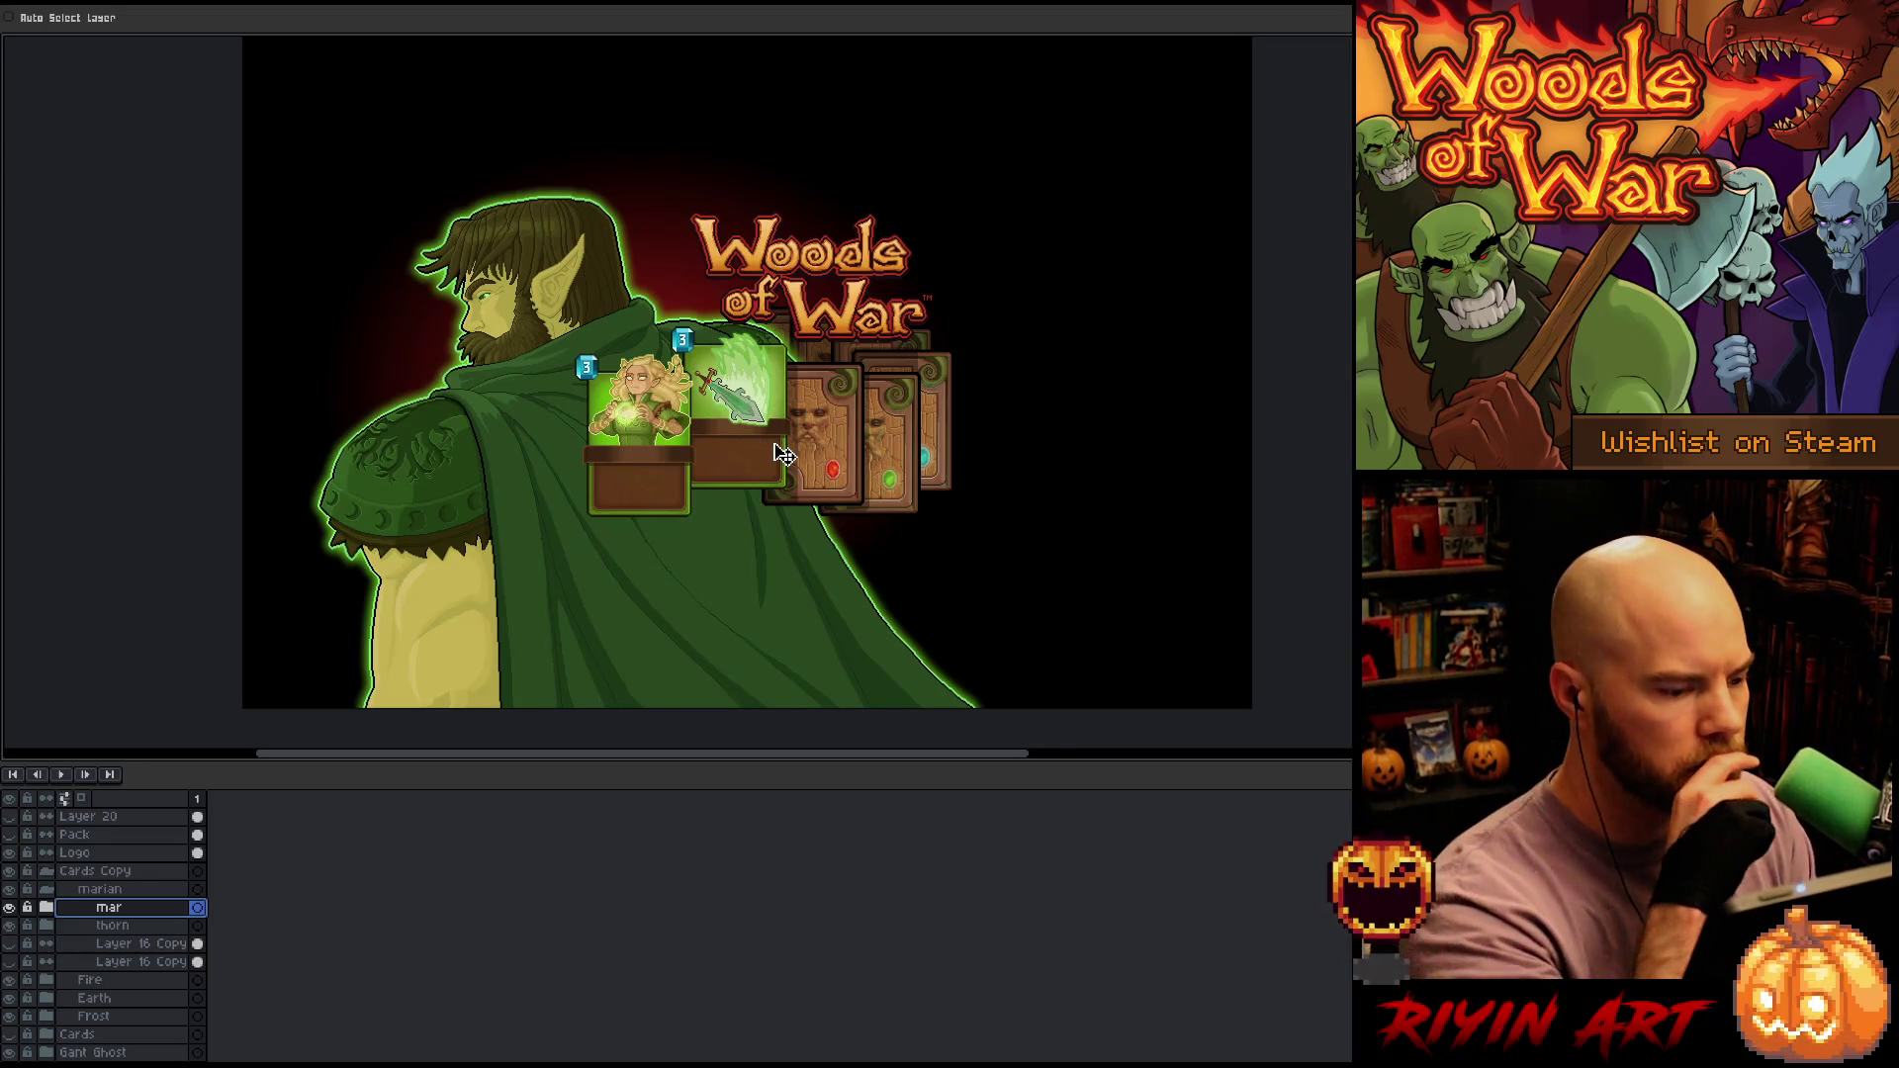
Shift the whole marian card group a few pixels right
{"action": "left_click", "coordinate": [106, 893]}
{"action": "mouse_move", "coordinate": [754, 417]}
{"action": "left_mouse_down"}
{"action": "mouse_move", "coordinate": [777, 427]}
{"action": "mouse_move", "coordinate": [756, 423]}
{"action": "left_mouse_up"}
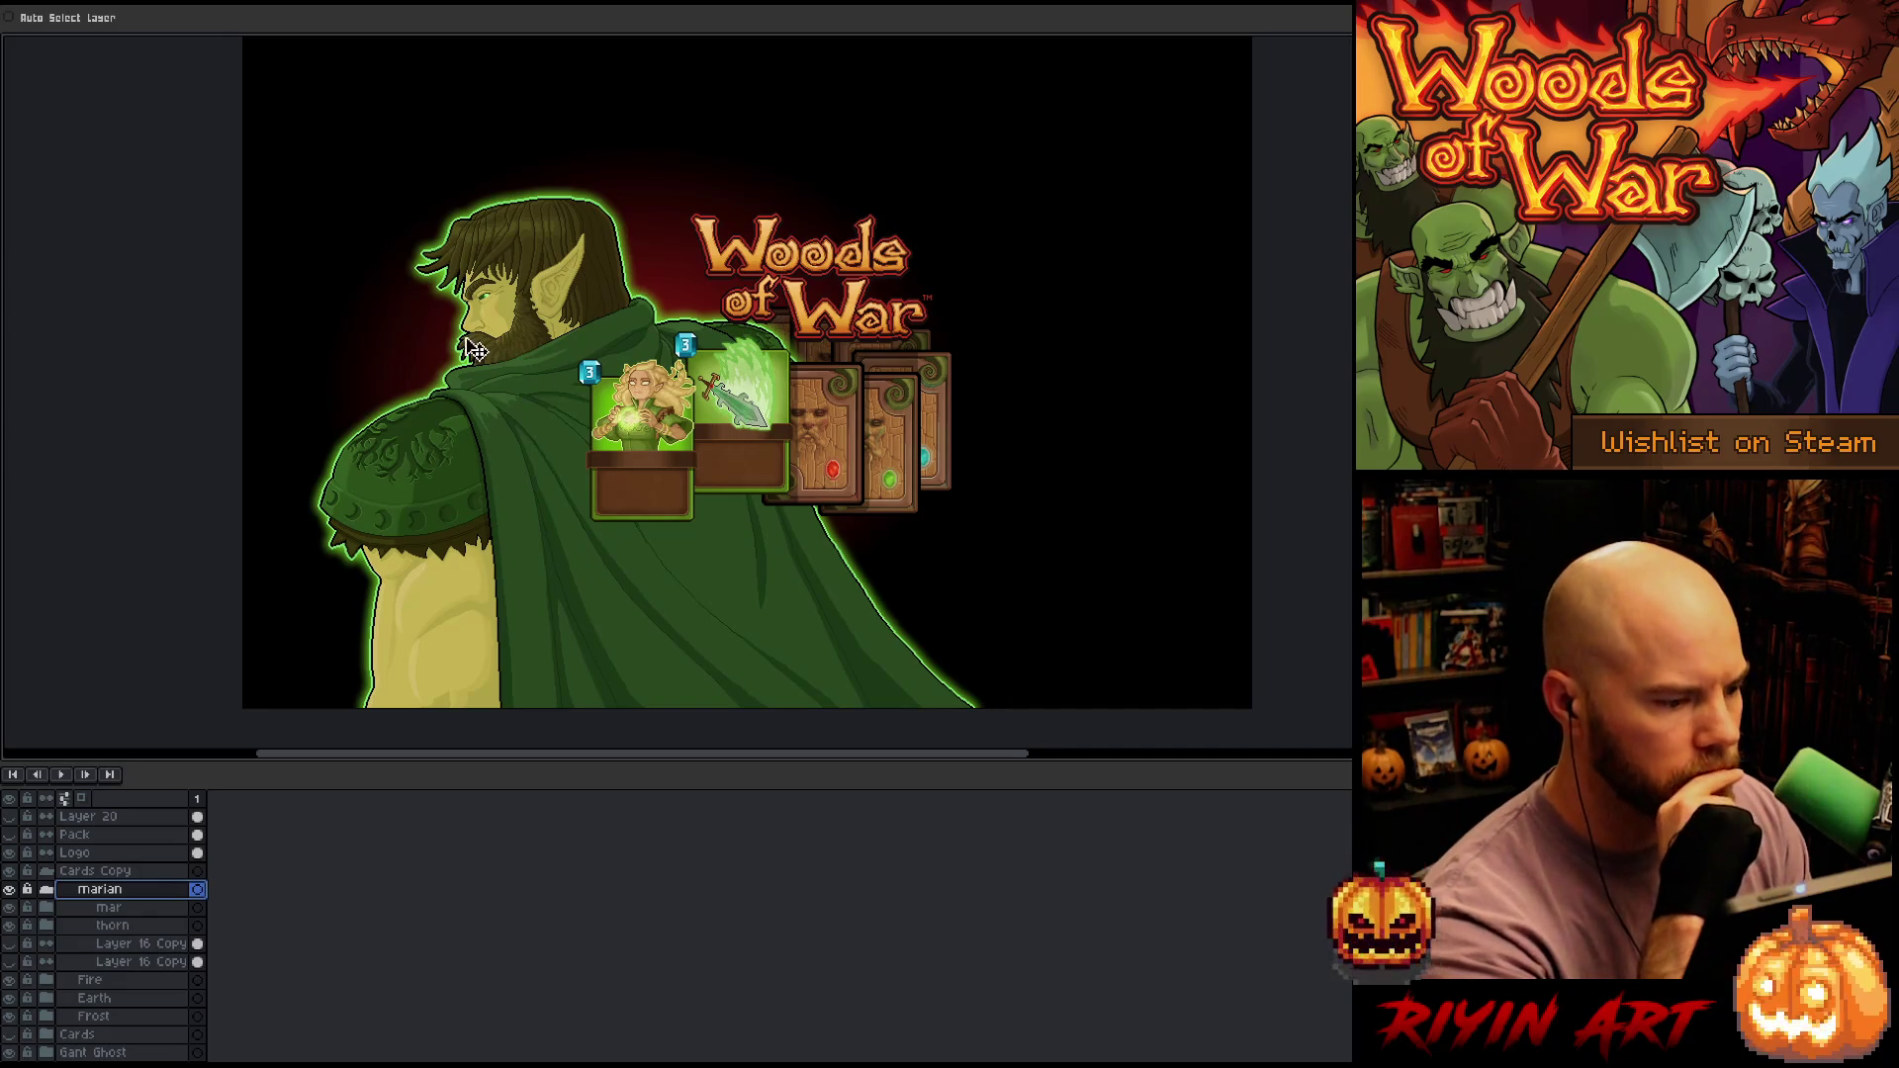
{"action": "scroll", "coordinate": [464, 338], "scroll_direction": "up", "scroll_amount": 3}
{"action": "scroll", "coordinate": [485, 326], "scroll_direction": "down", "scroll_amount": 1}
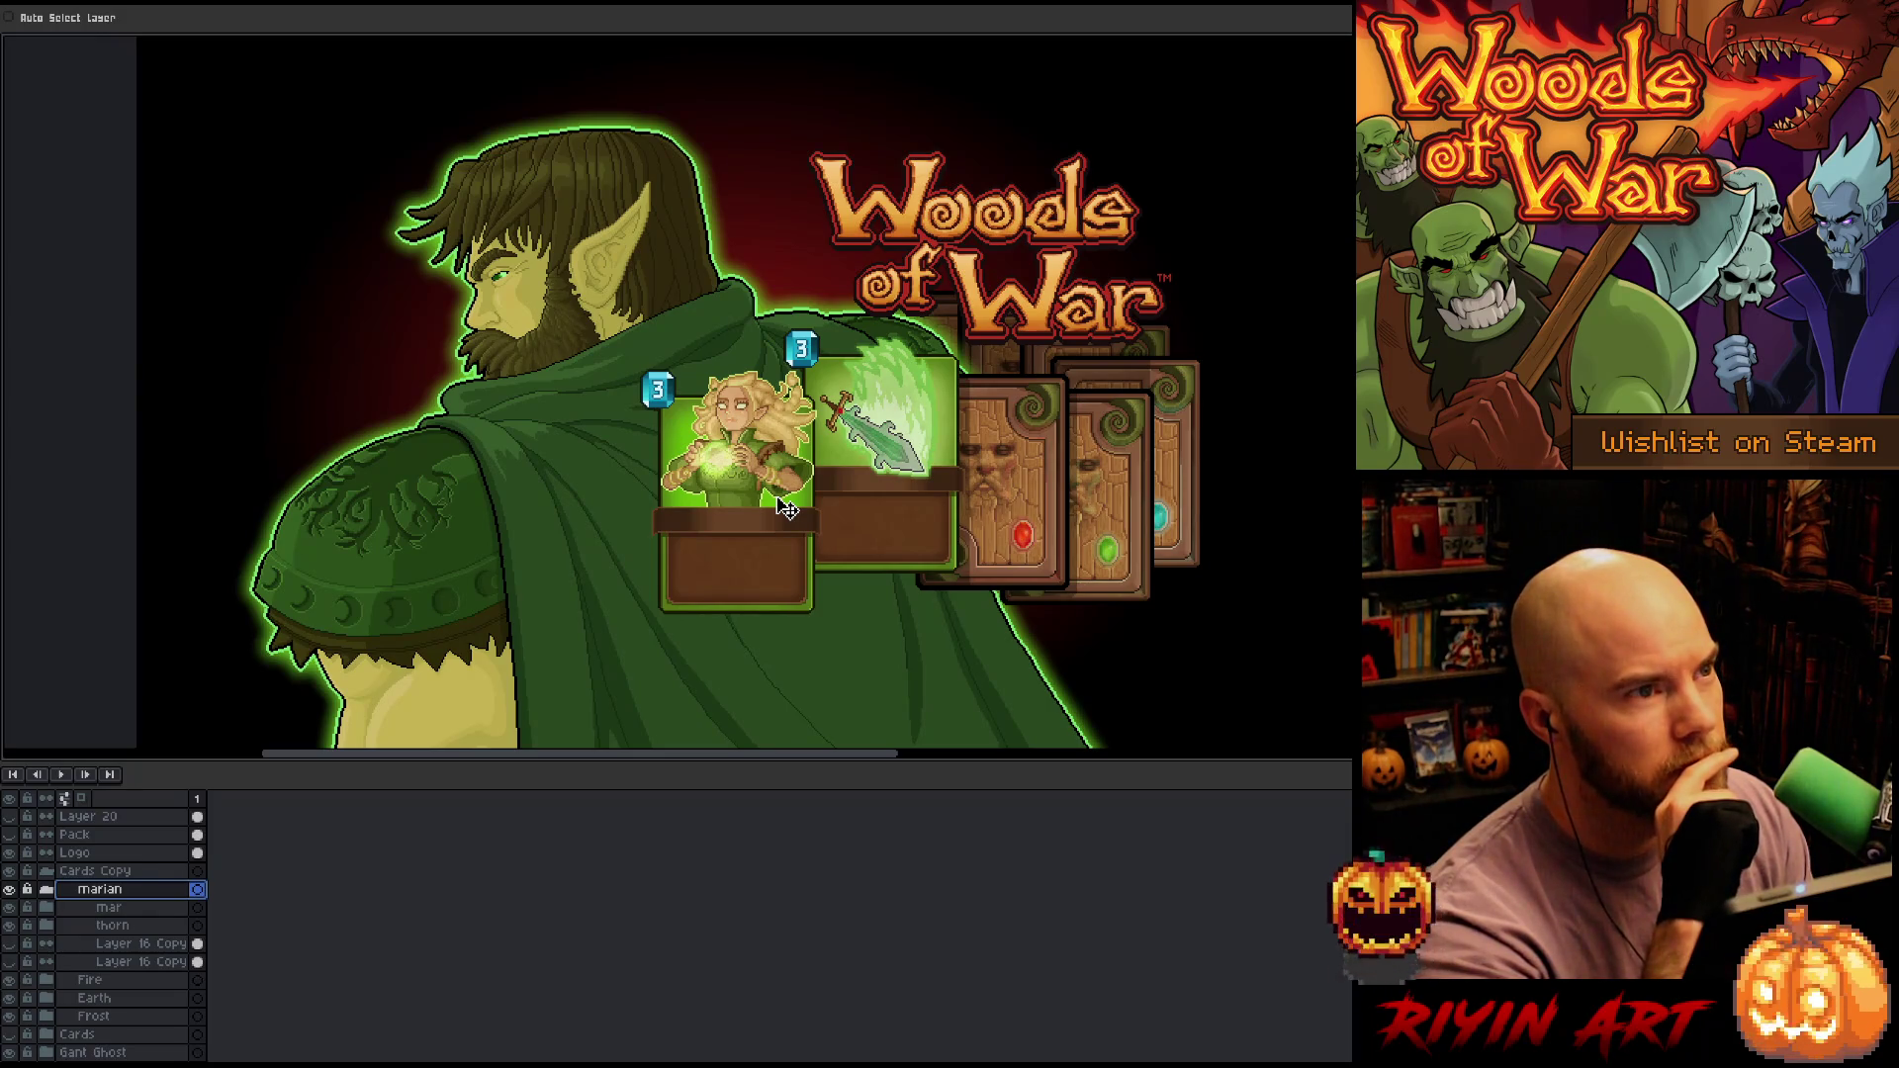
{"action": "scroll", "coordinate": [1094, 394], "scroll_direction": "up", "scroll_amount": 1}
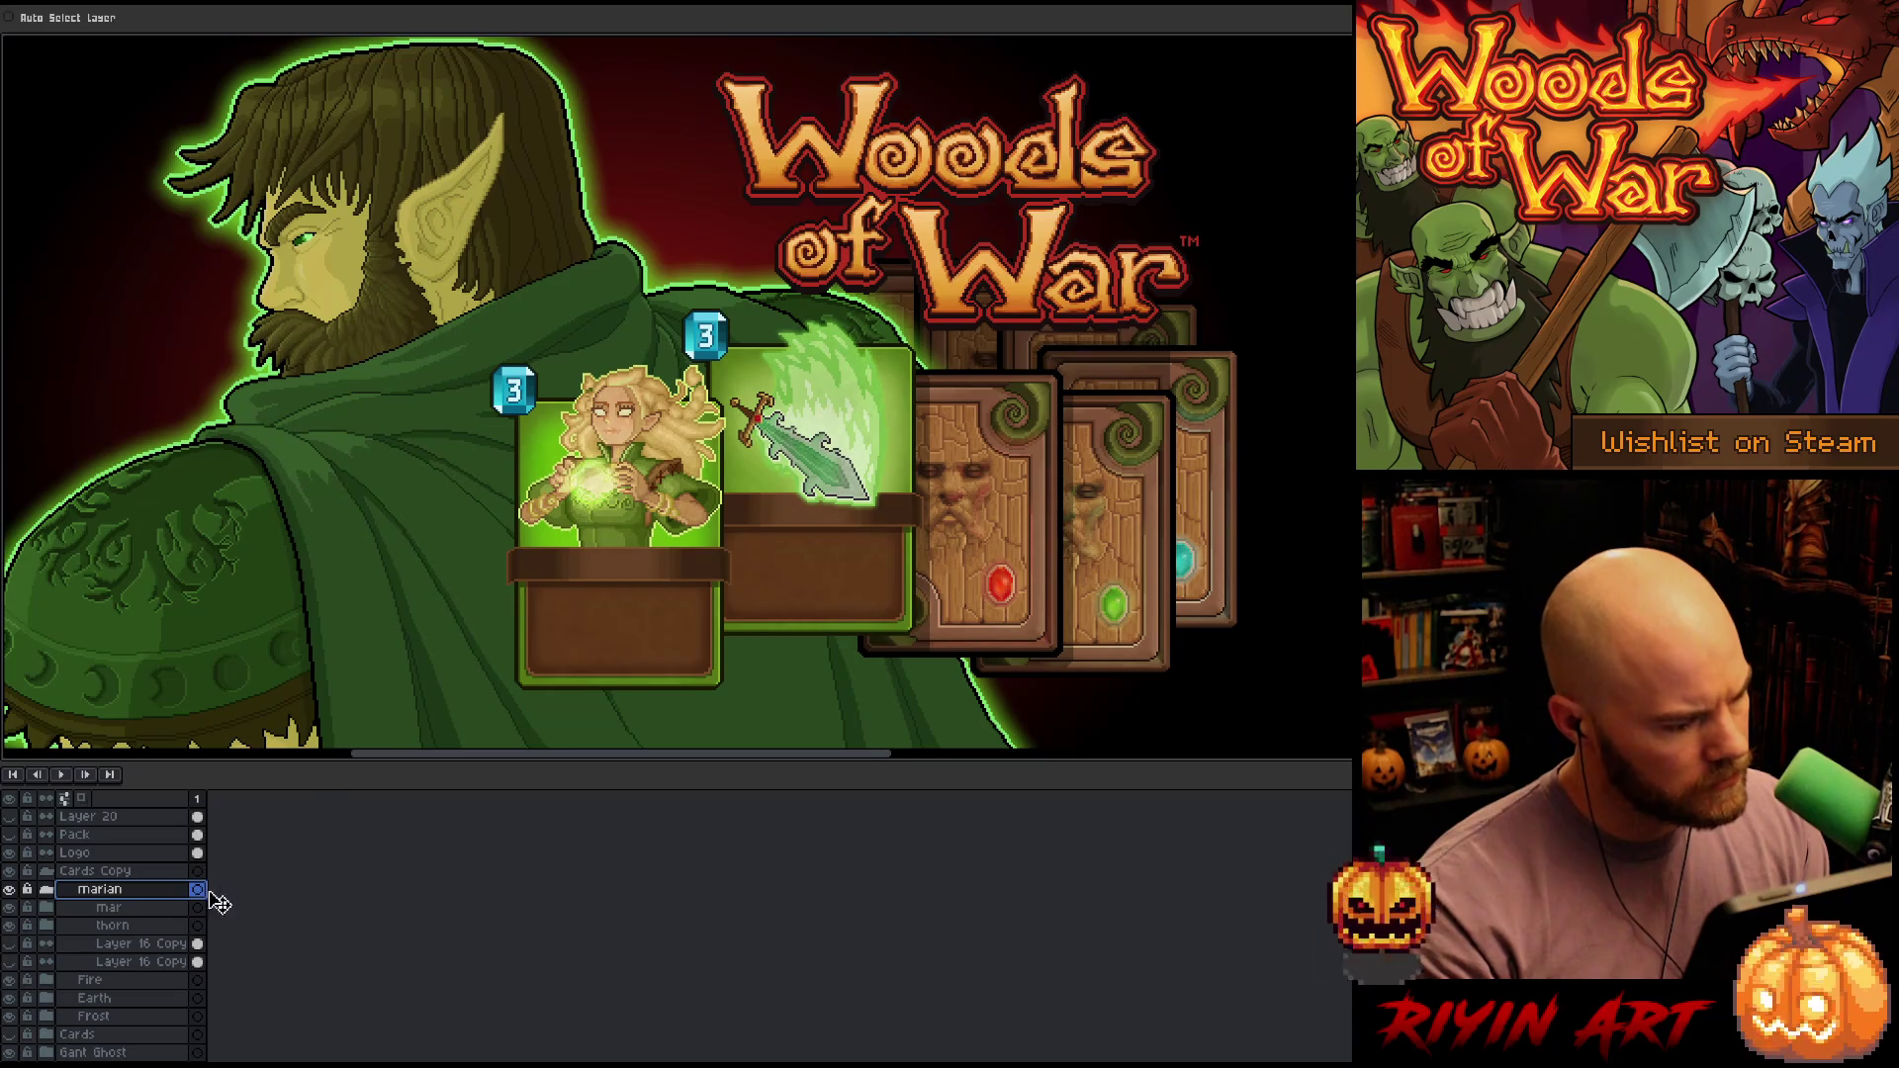
Raise the mar elf card over the sword card and nudge sword Layers 17 and 18 slightly
{"action": "left_click", "coordinate": [149, 908]}
{"action": "left_click_drag", "start_coordinate": [608, 519], "coordinate": [616, 427]}
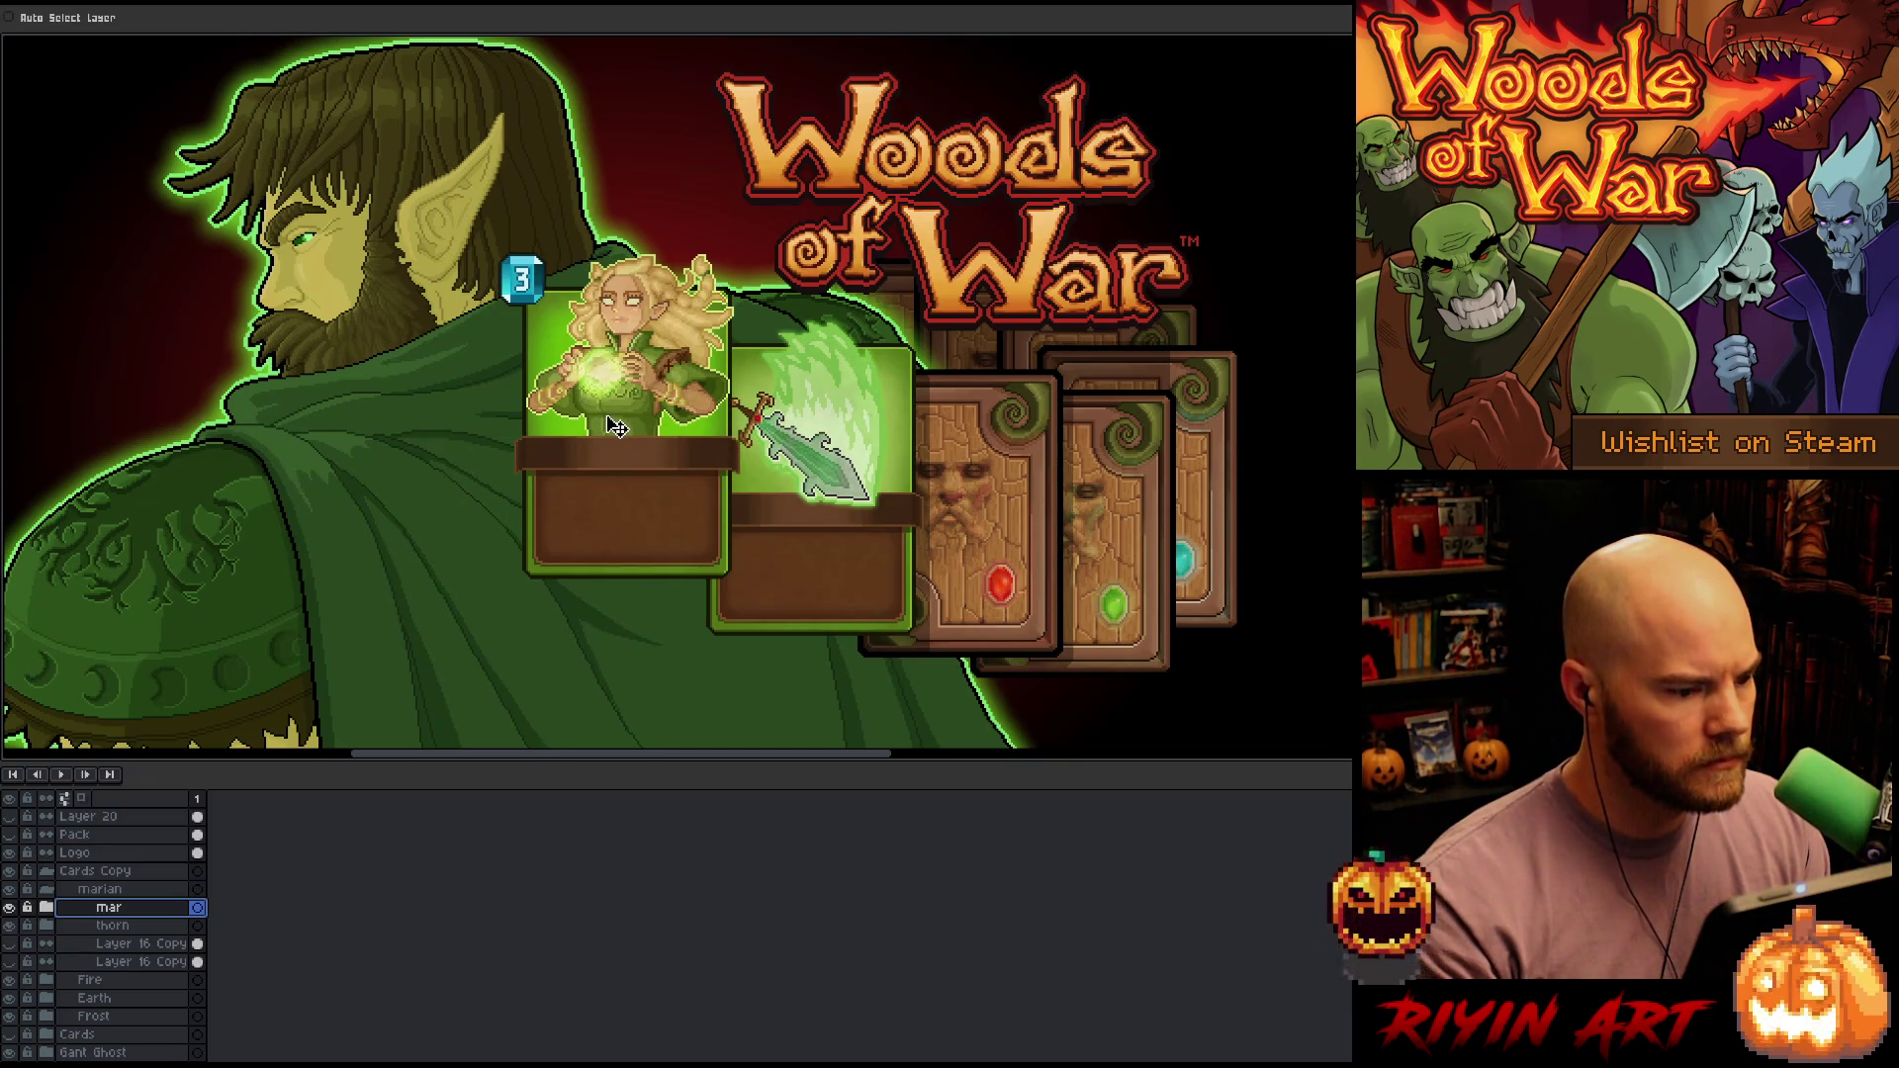
{"action": "left_click", "coordinate": [47, 925]}
{"action": "left_click", "coordinate": [132, 961]}
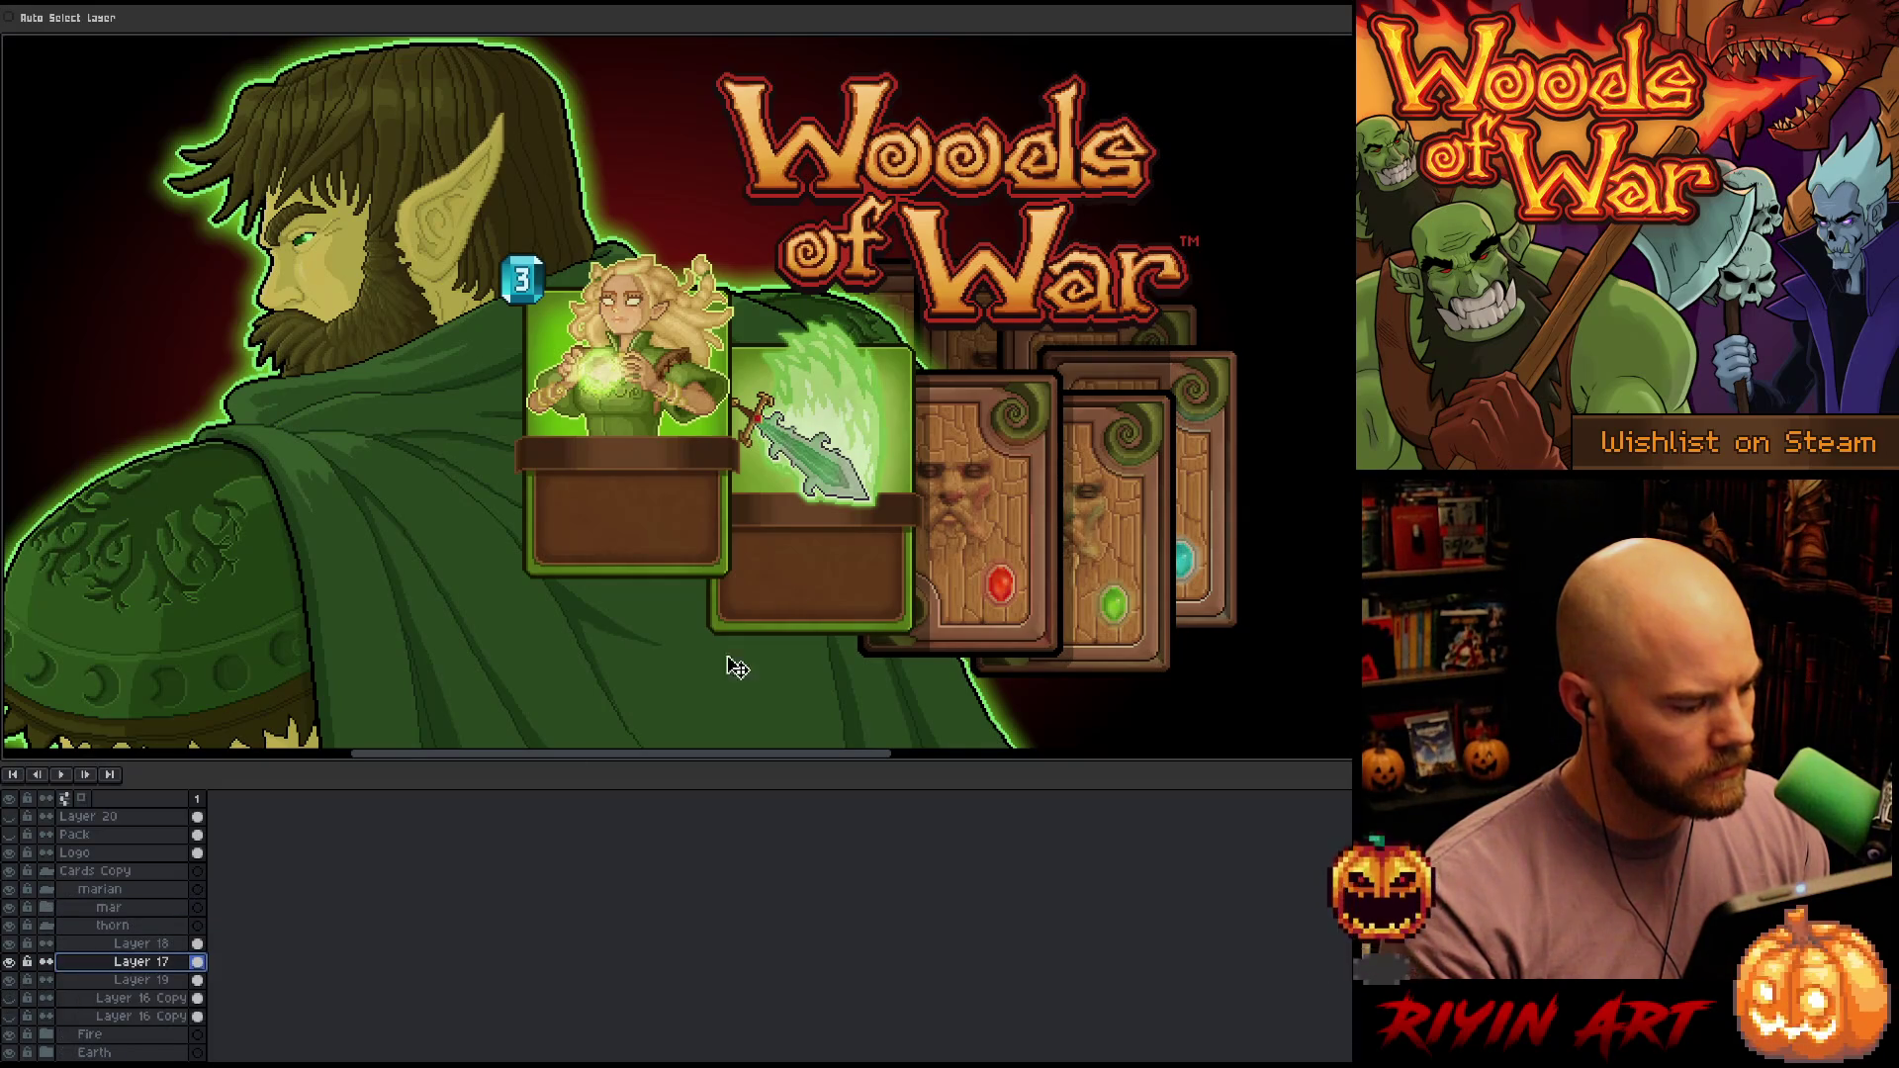
{"action": "left_click_drag", "start_coordinate": [821, 467], "coordinate": [827, 467]}
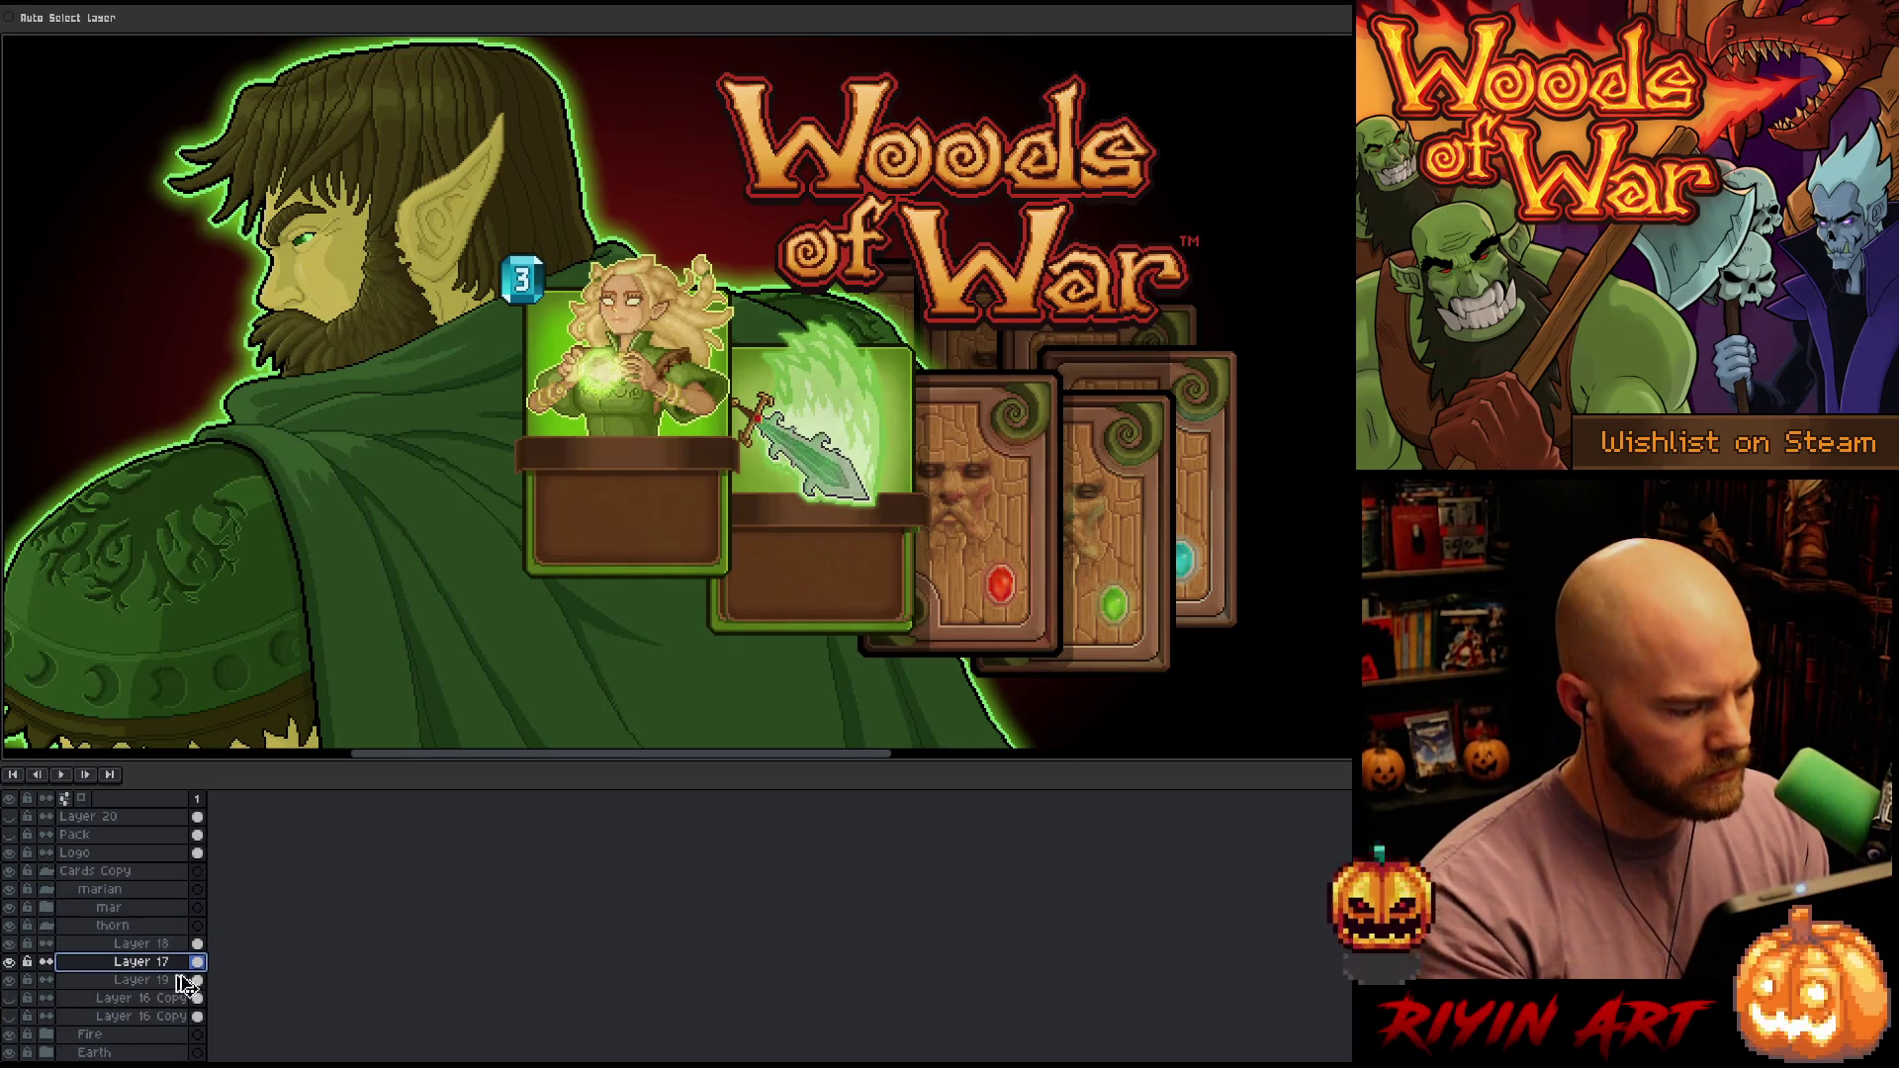
{"action": "left_click", "coordinate": [139, 944]}
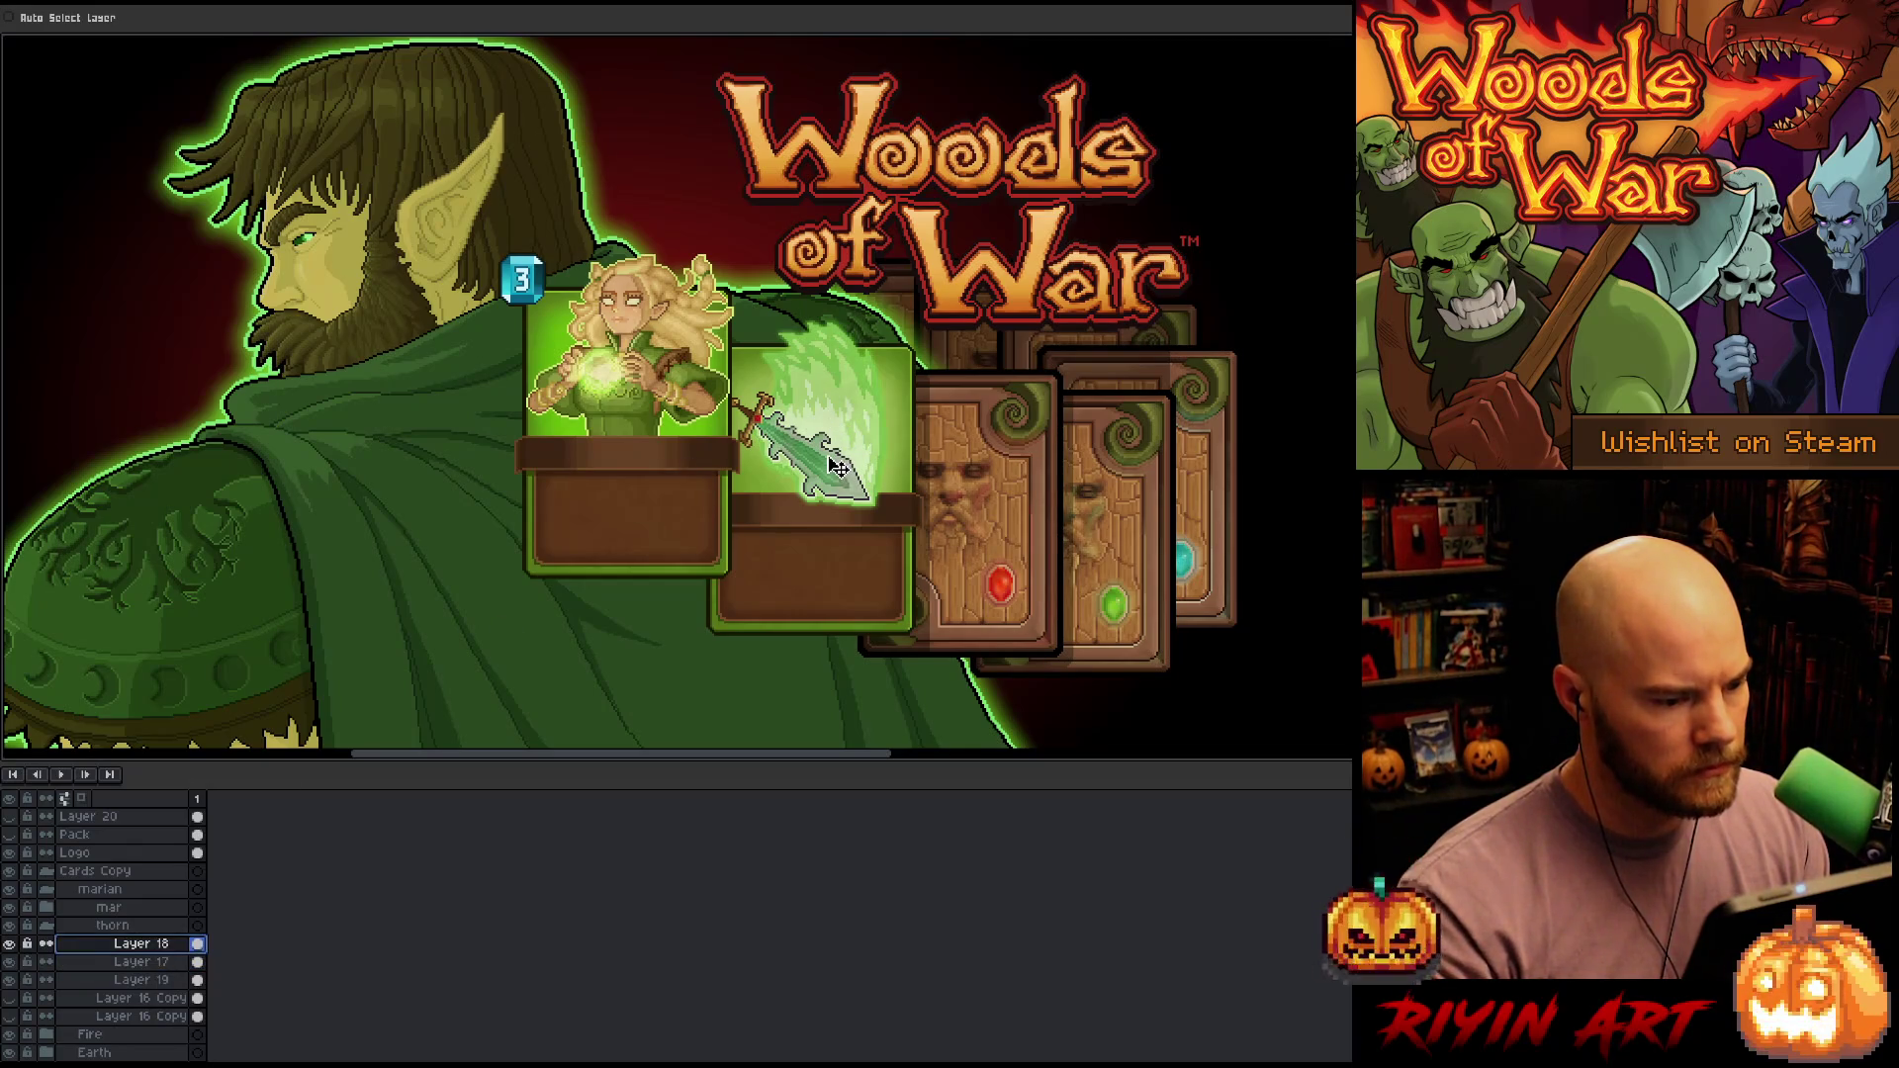
{"action": "left_click_drag", "start_coordinate": [839, 467], "coordinate": [839, 469]}
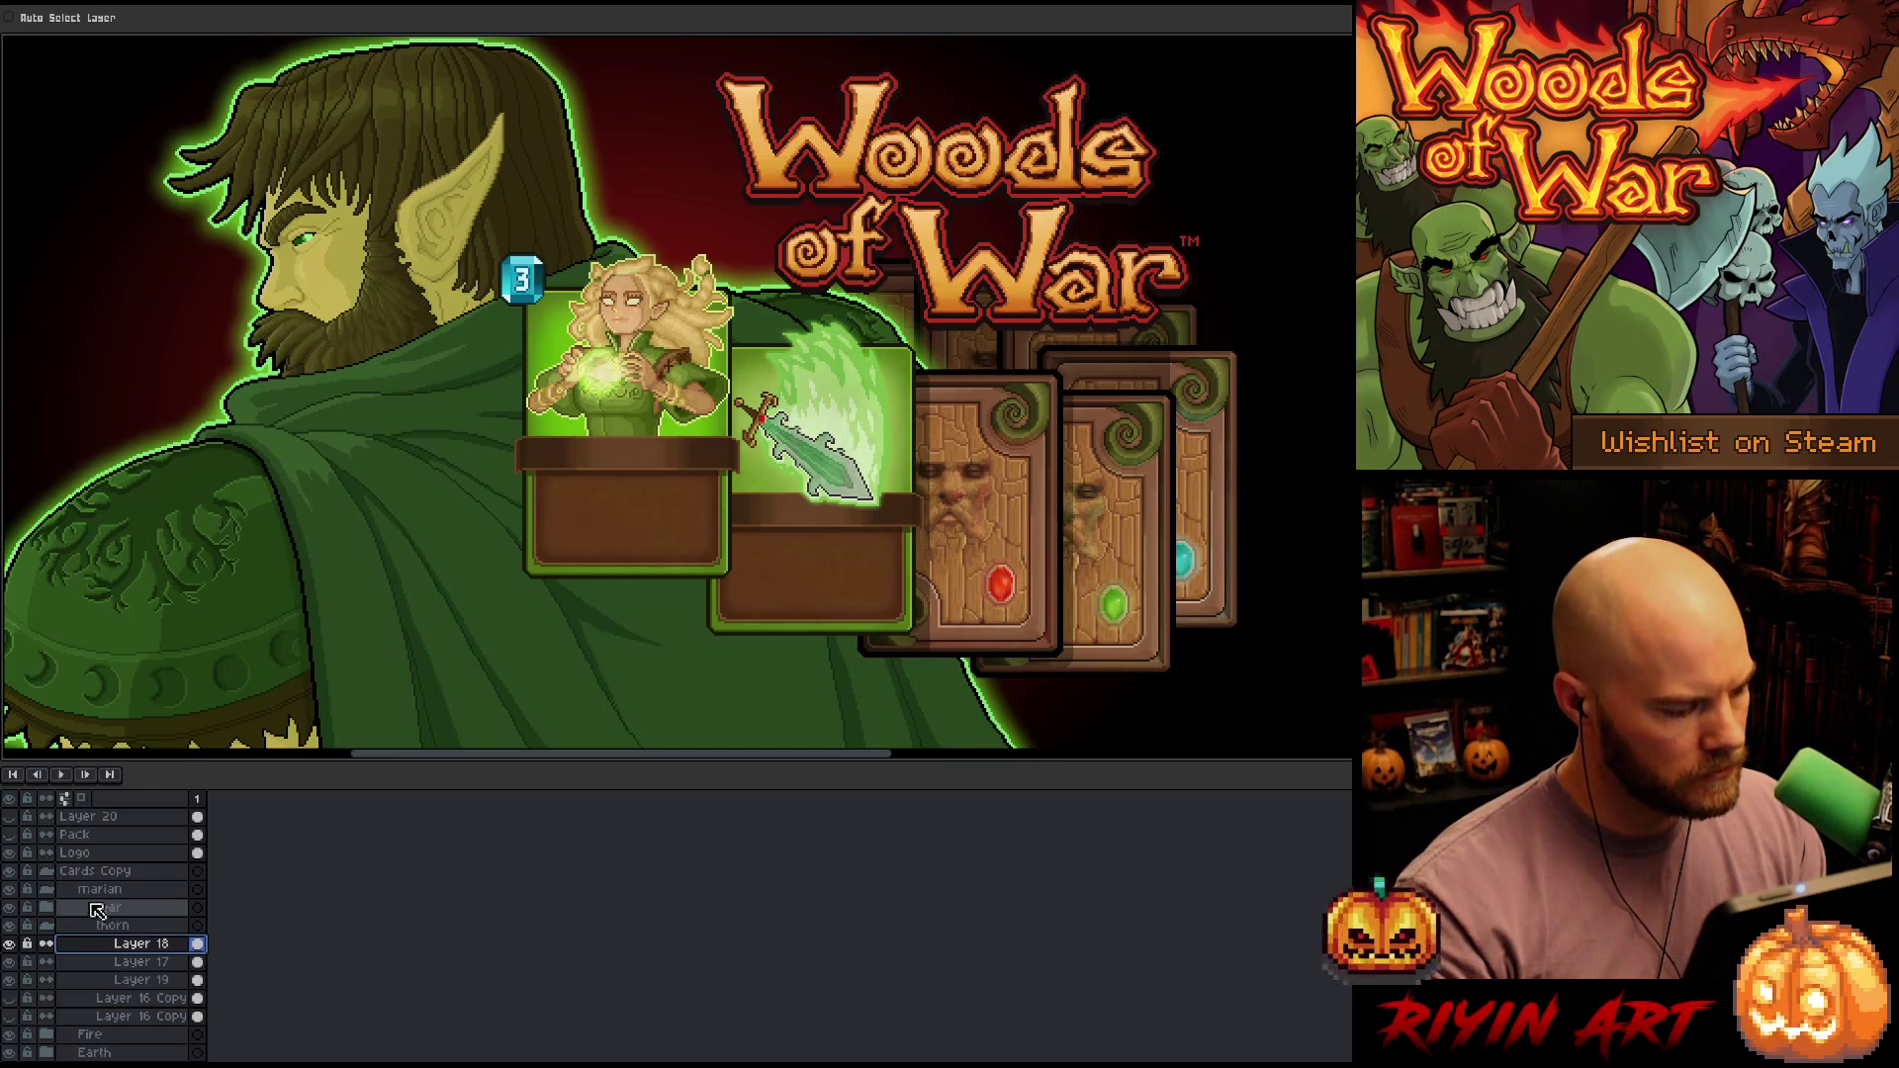
Collapse the groups and lower the whole Cards Copy spread about 22 px
{"action": "left_click", "coordinate": [47, 925]}
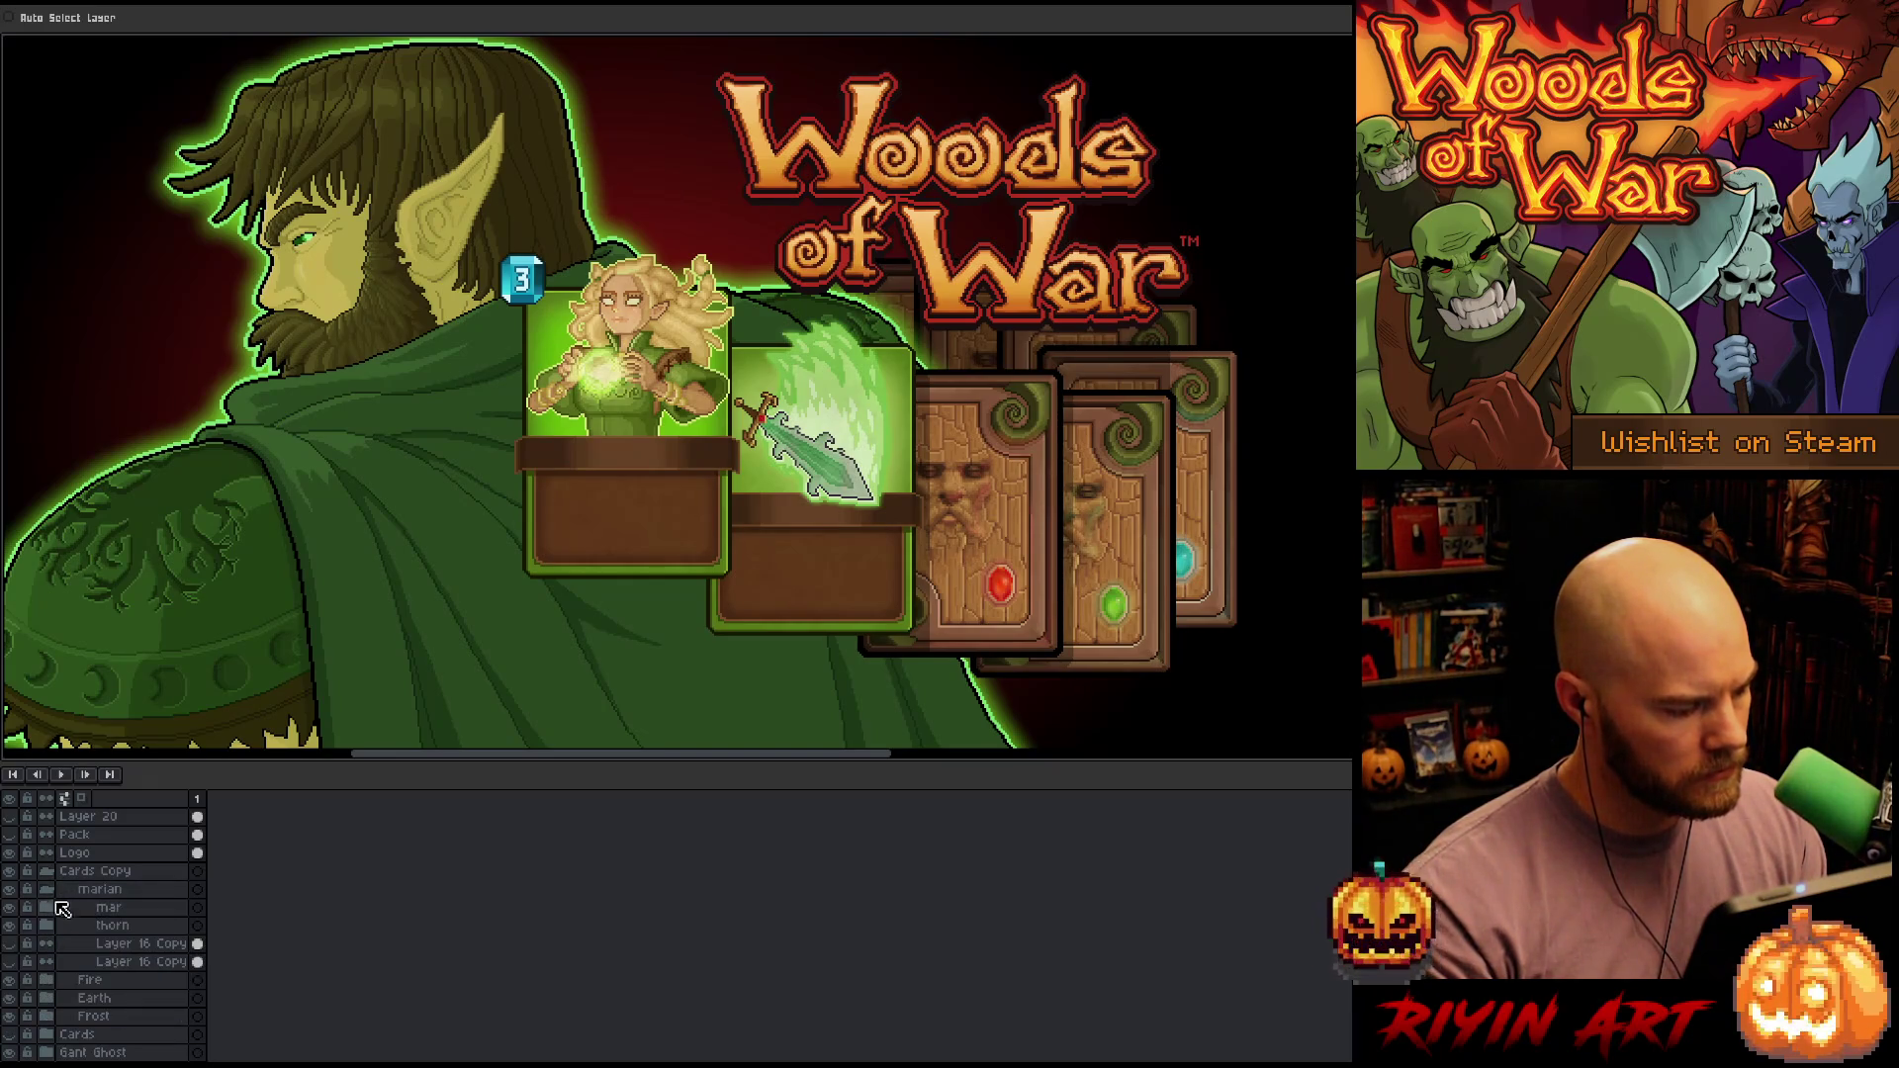
{"action": "left_click", "coordinate": [47, 890]}
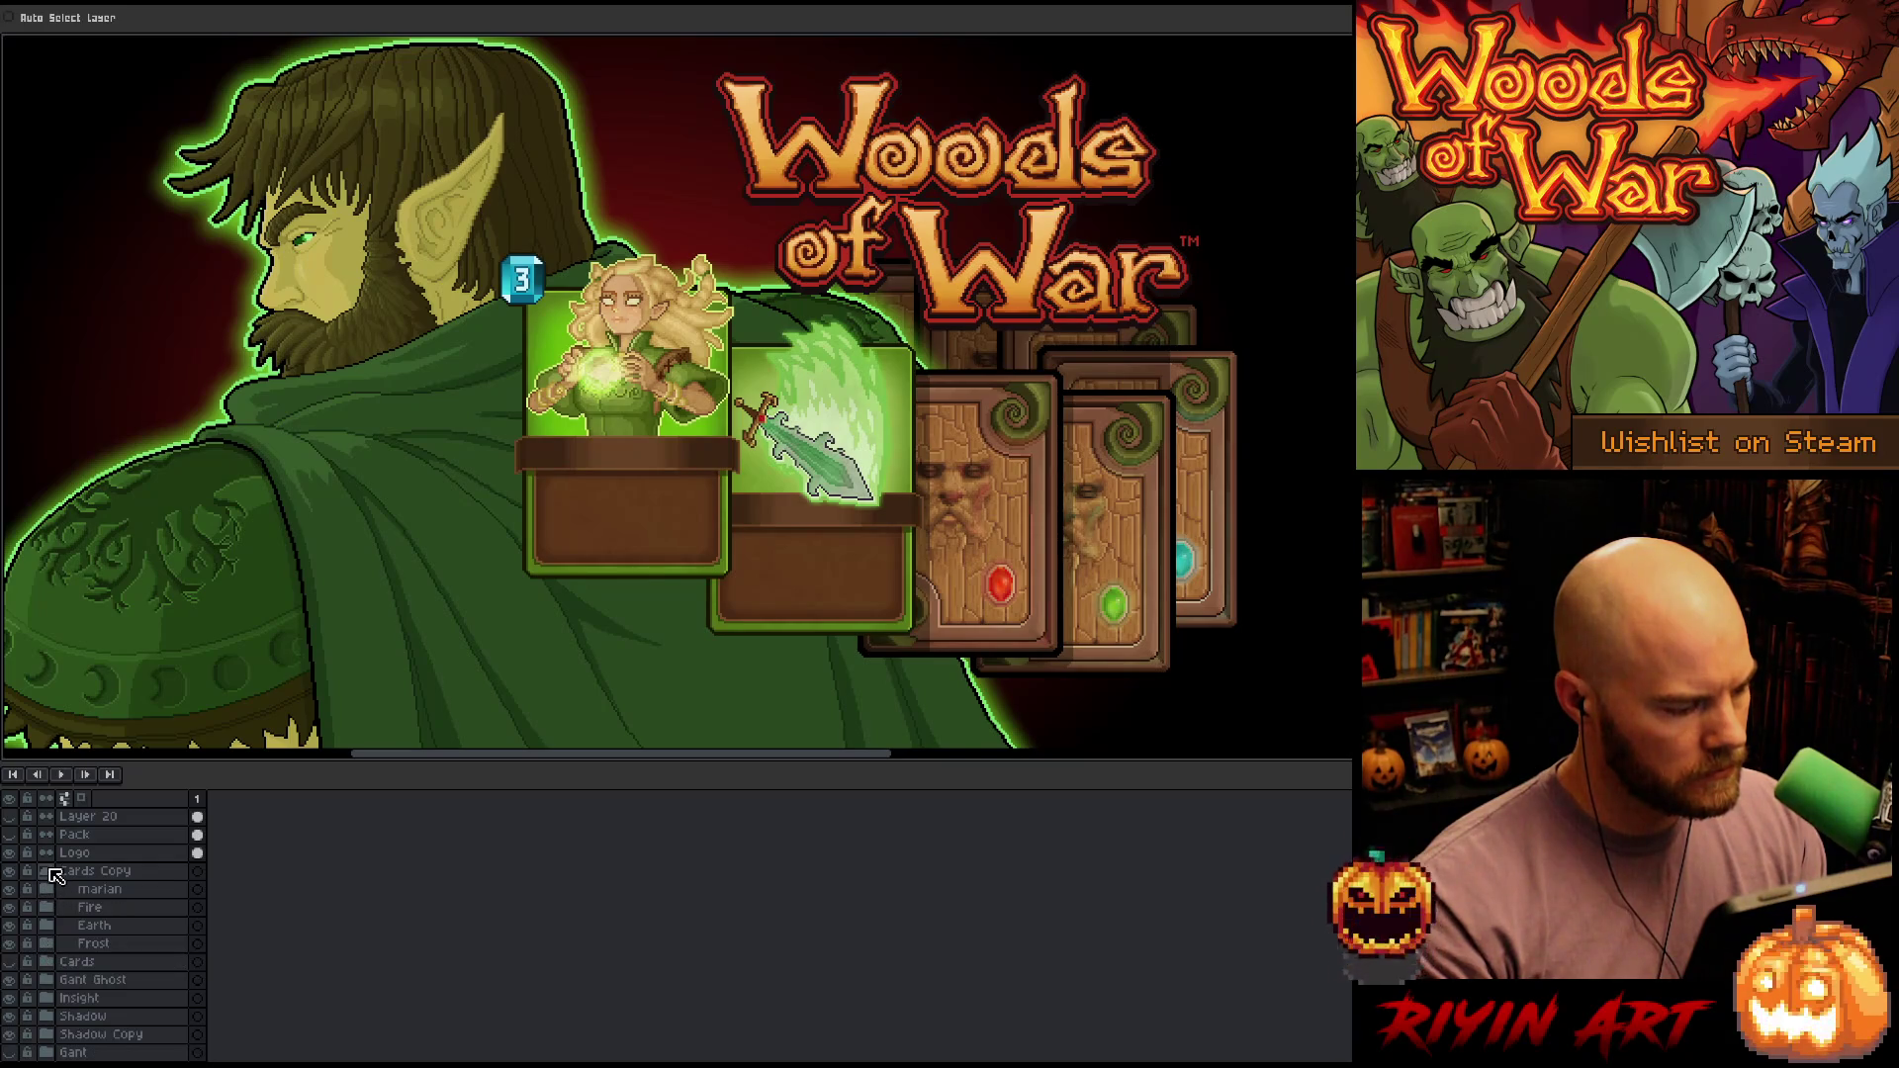
{"action": "left_click", "coordinate": [48, 870]}
{"action": "left_click", "coordinate": [47, 871]}
{"action": "left_click", "coordinate": [108, 870]}
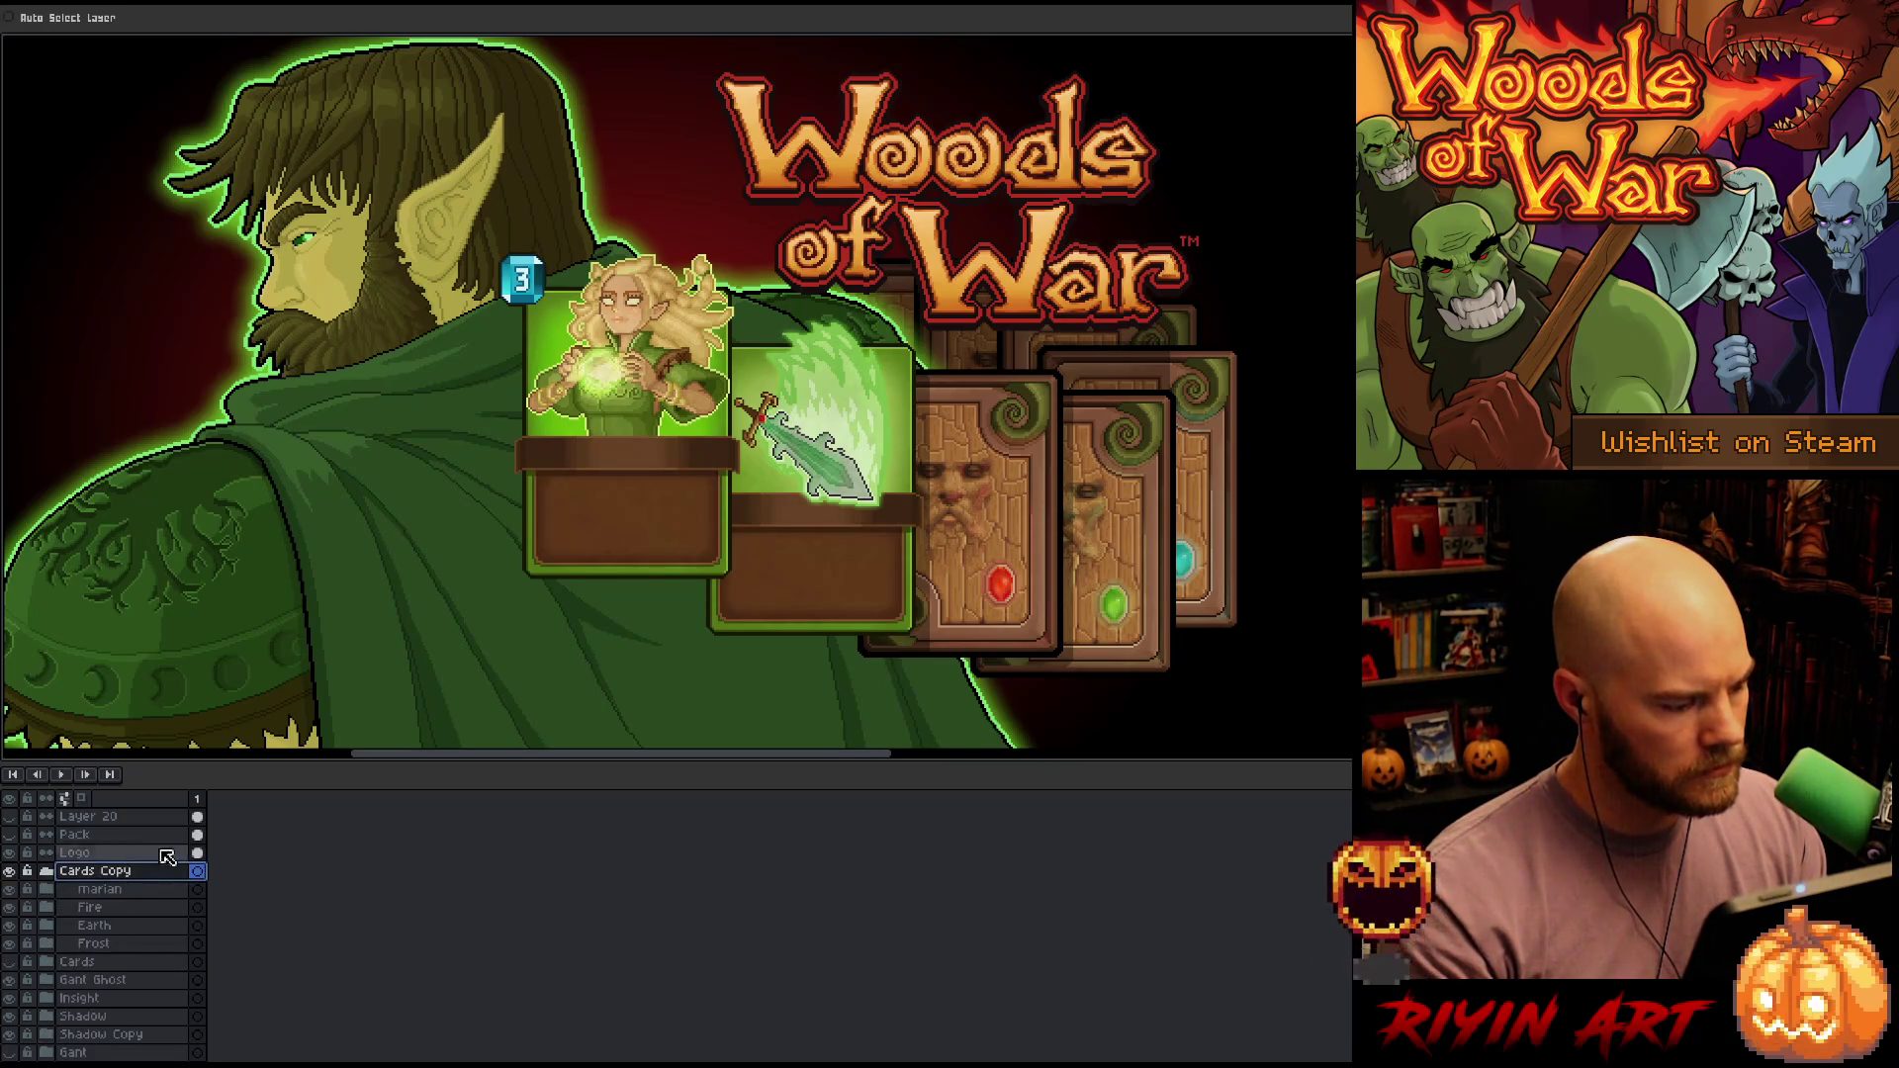
{"action": "mouse_move", "coordinate": [1032, 479]}
{"action": "left_mouse_down"}
{"action": "mouse_move", "coordinate": [1005, 502]}
{"action": "mouse_move", "coordinate": [1007, 539]}
{"action": "mouse_move", "coordinate": [1006, 476]}
{"action": "left_mouse_up"}
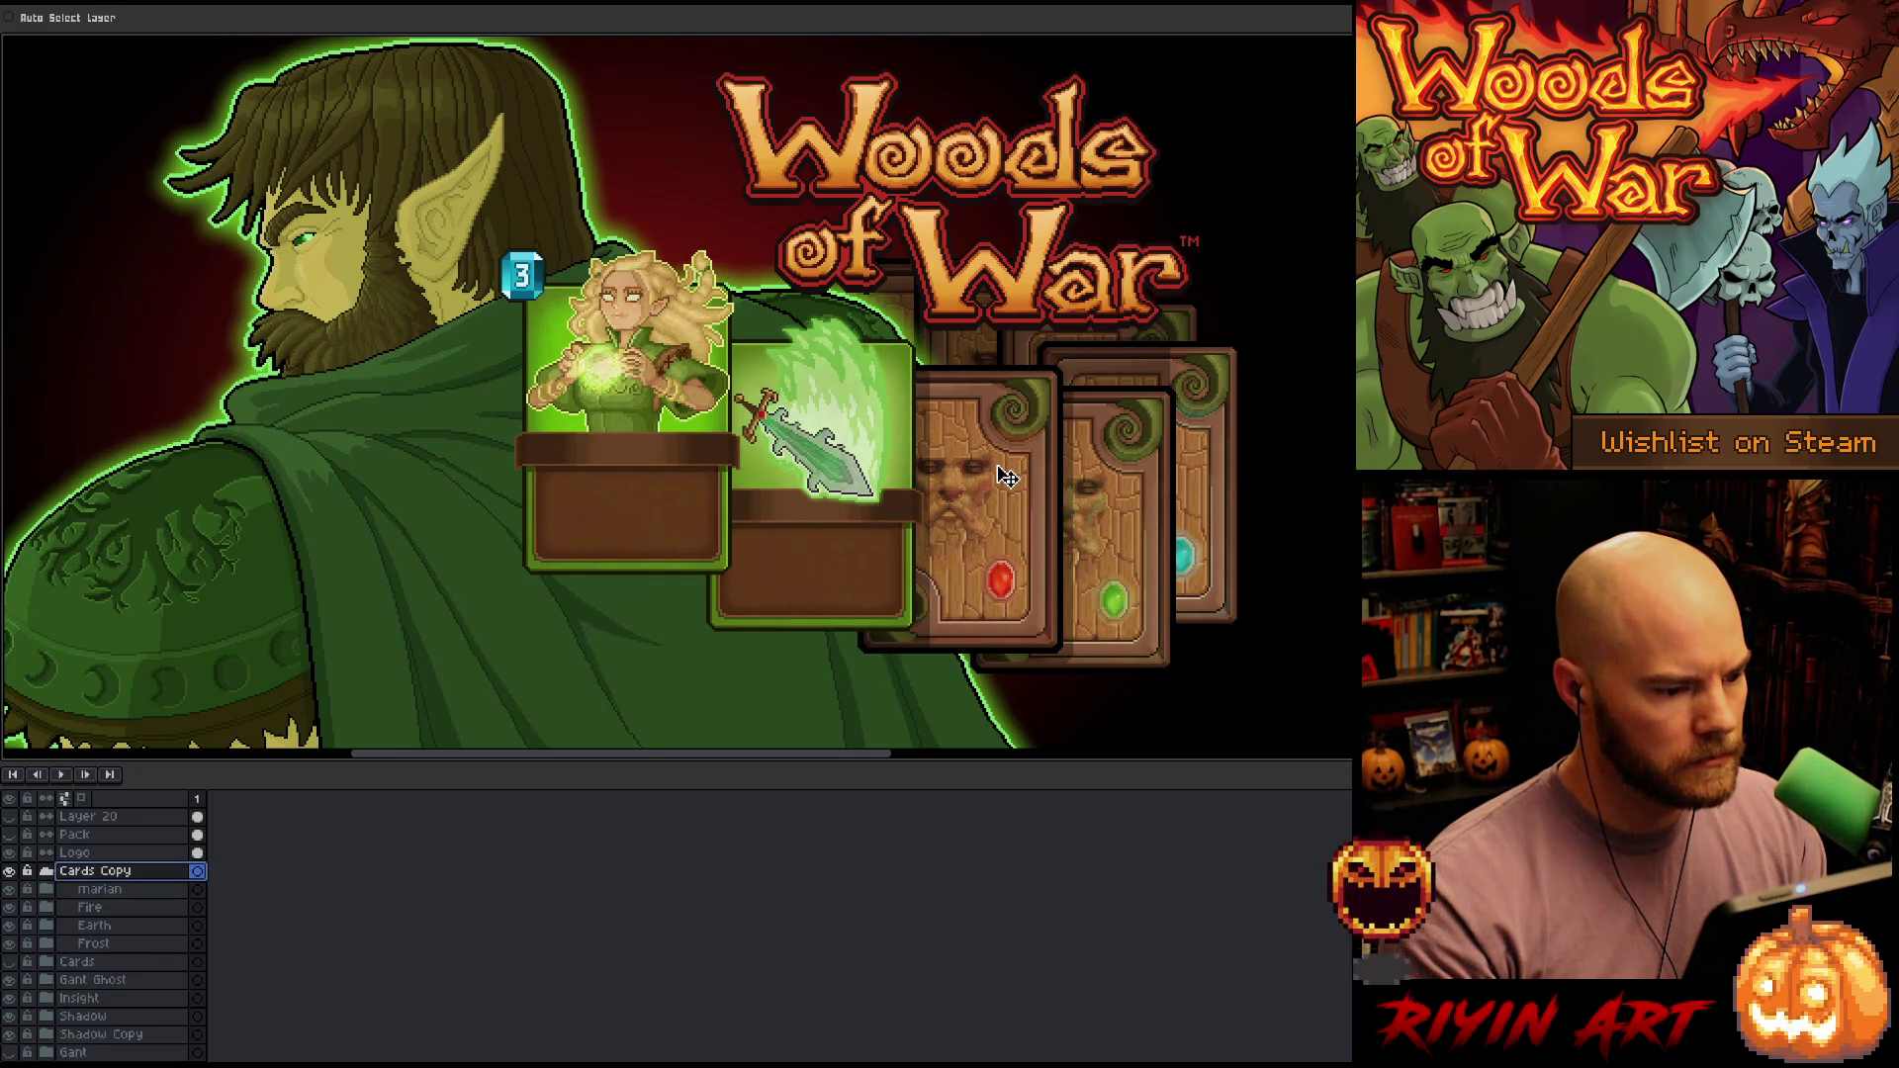
Lower the mar elf card slightly so it sits level with the sword card
{"action": "left_click", "coordinate": [118, 889]}
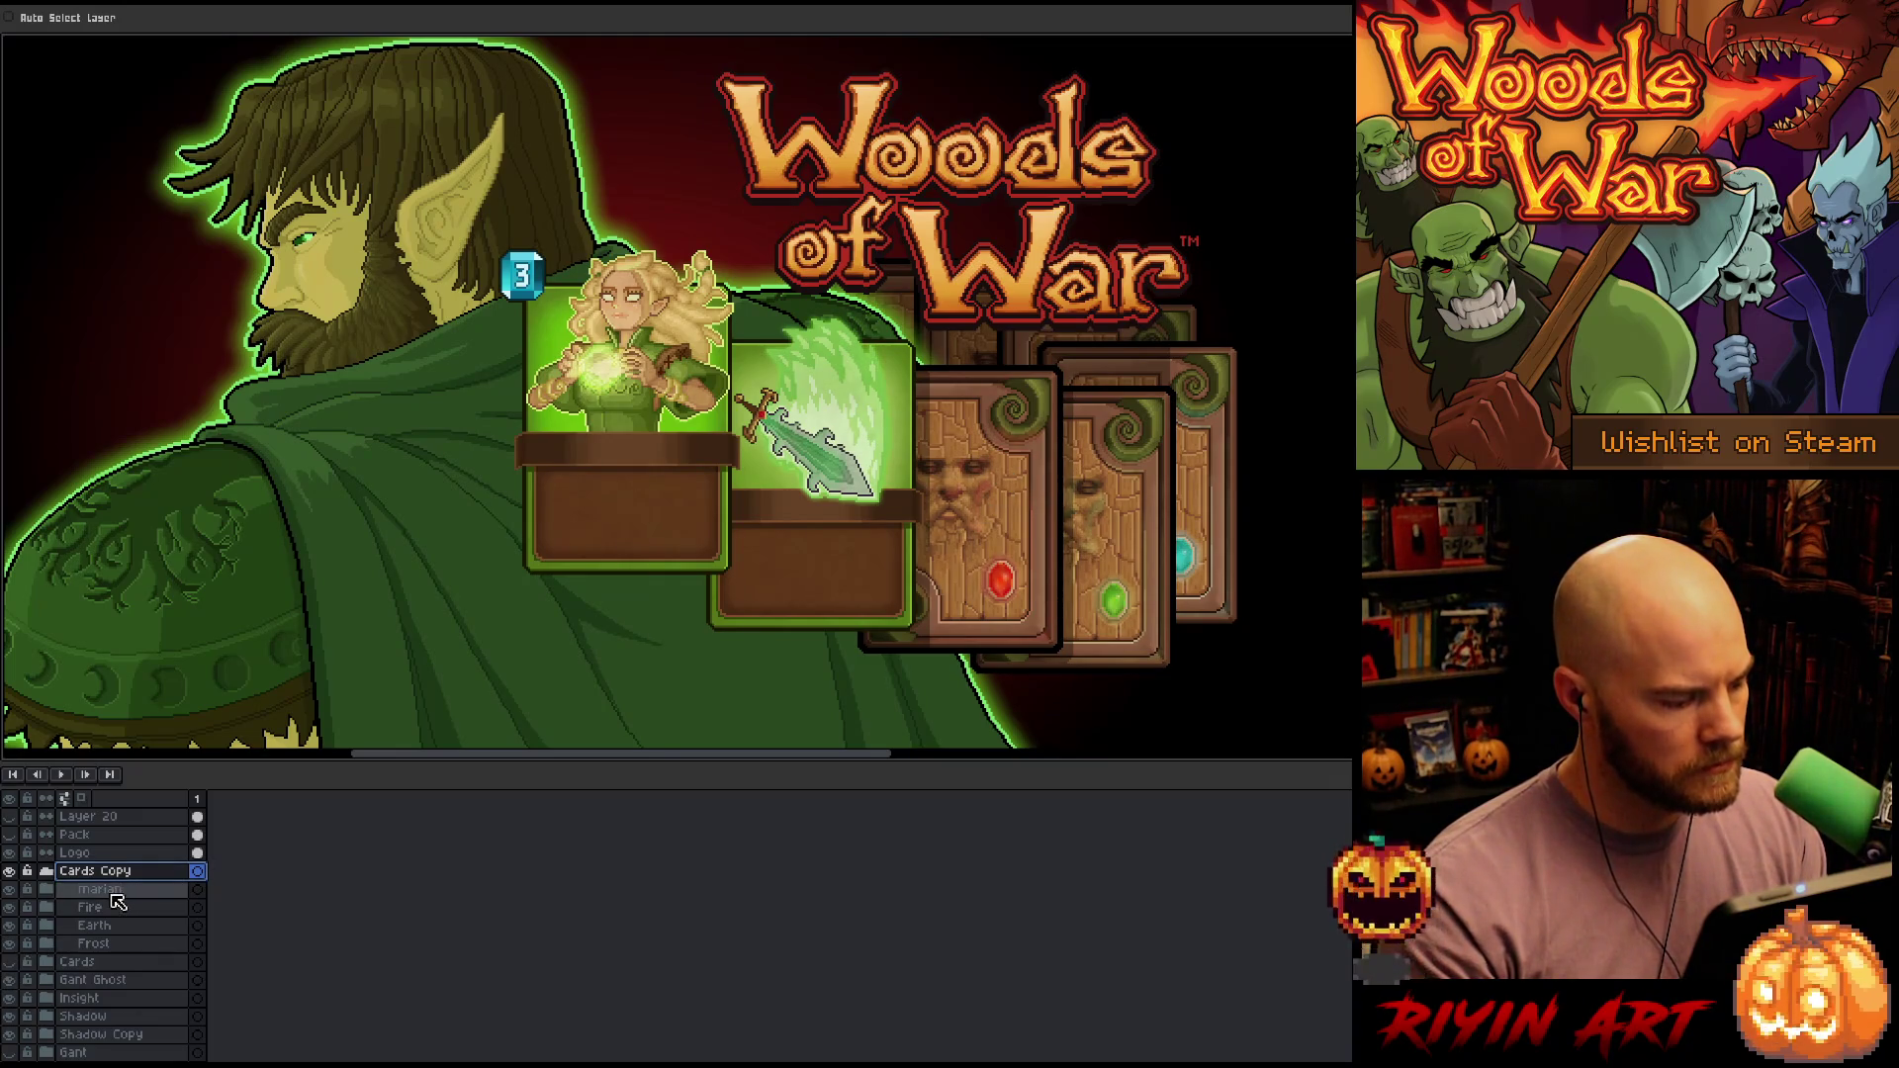
{"action": "left_click", "coordinate": [46, 889]}
{"action": "left_click", "coordinate": [108, 907]}
{"action": "left_click_drag", "start_coordinate": [625, 422], "coordinate": [623, 442]}
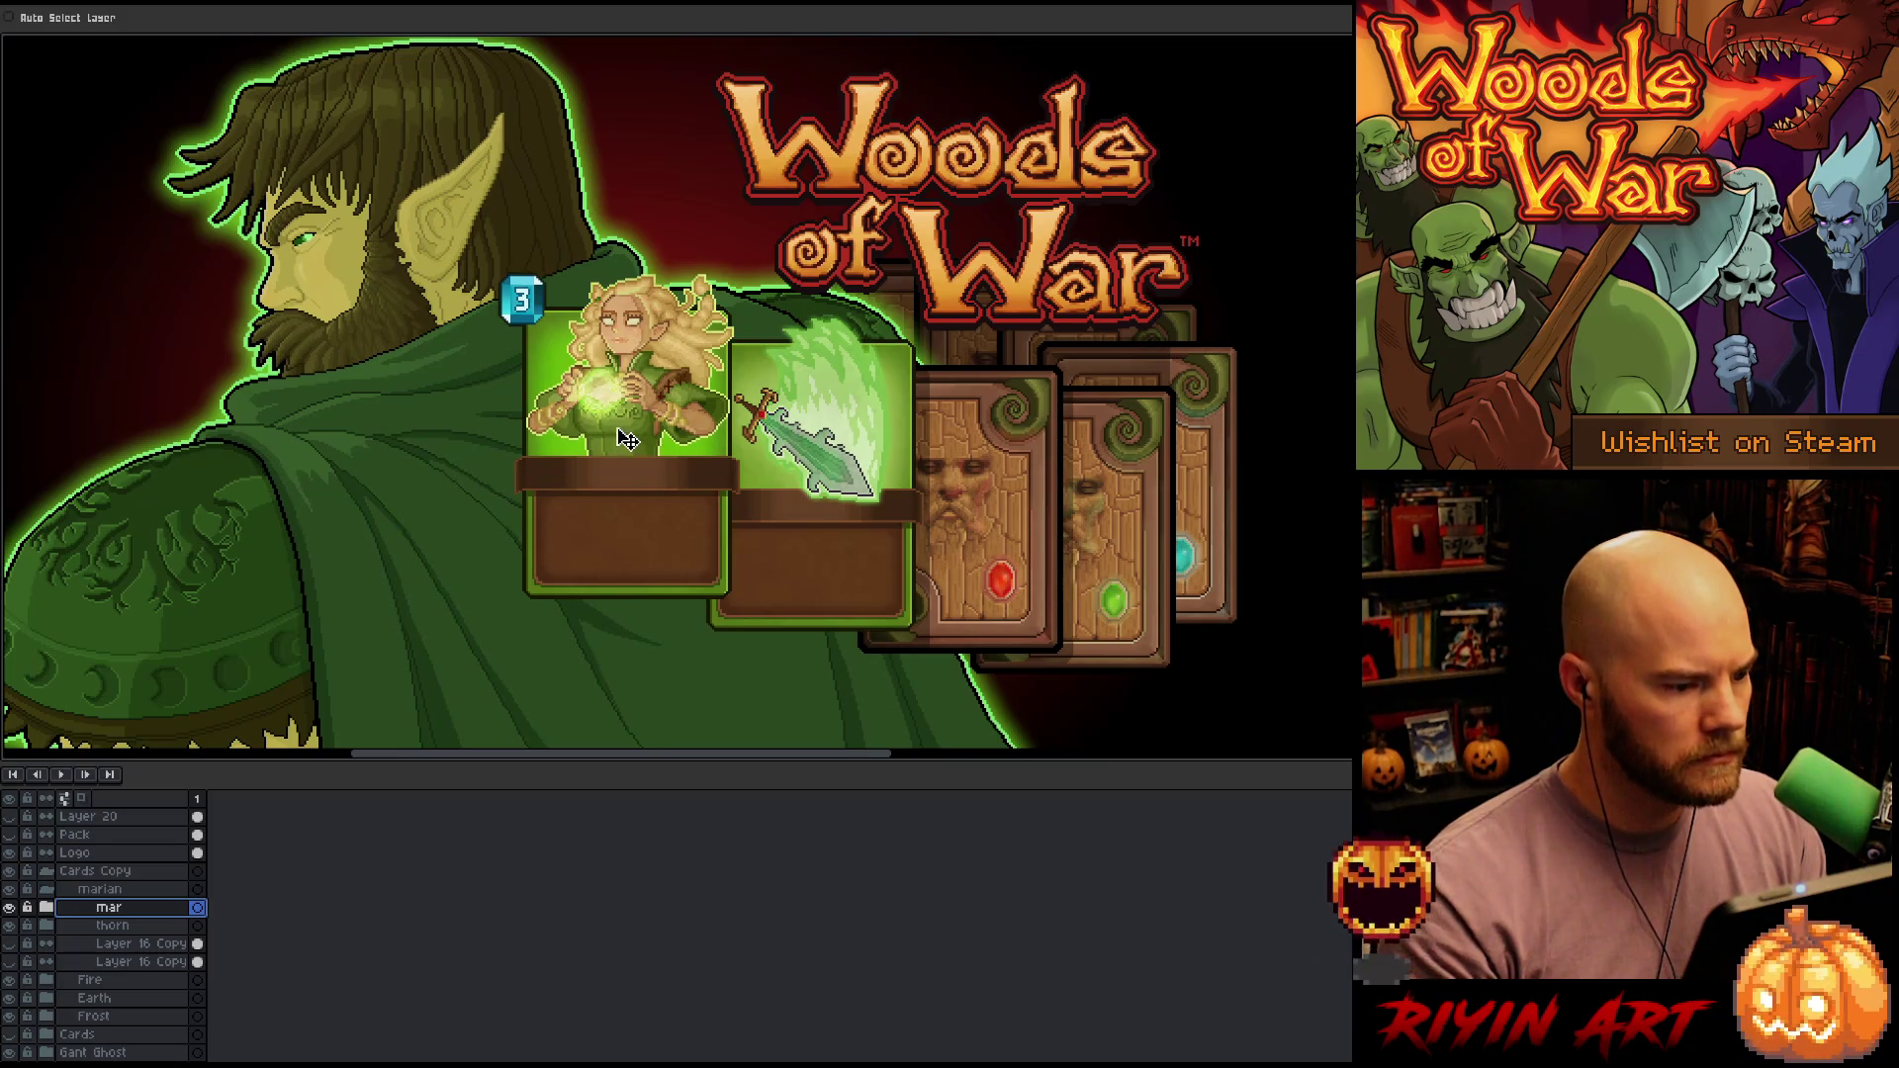
{"action": "scroll", "coordinate": [622, 442], "scroll_direction": "down", "scroll_amount": 2}
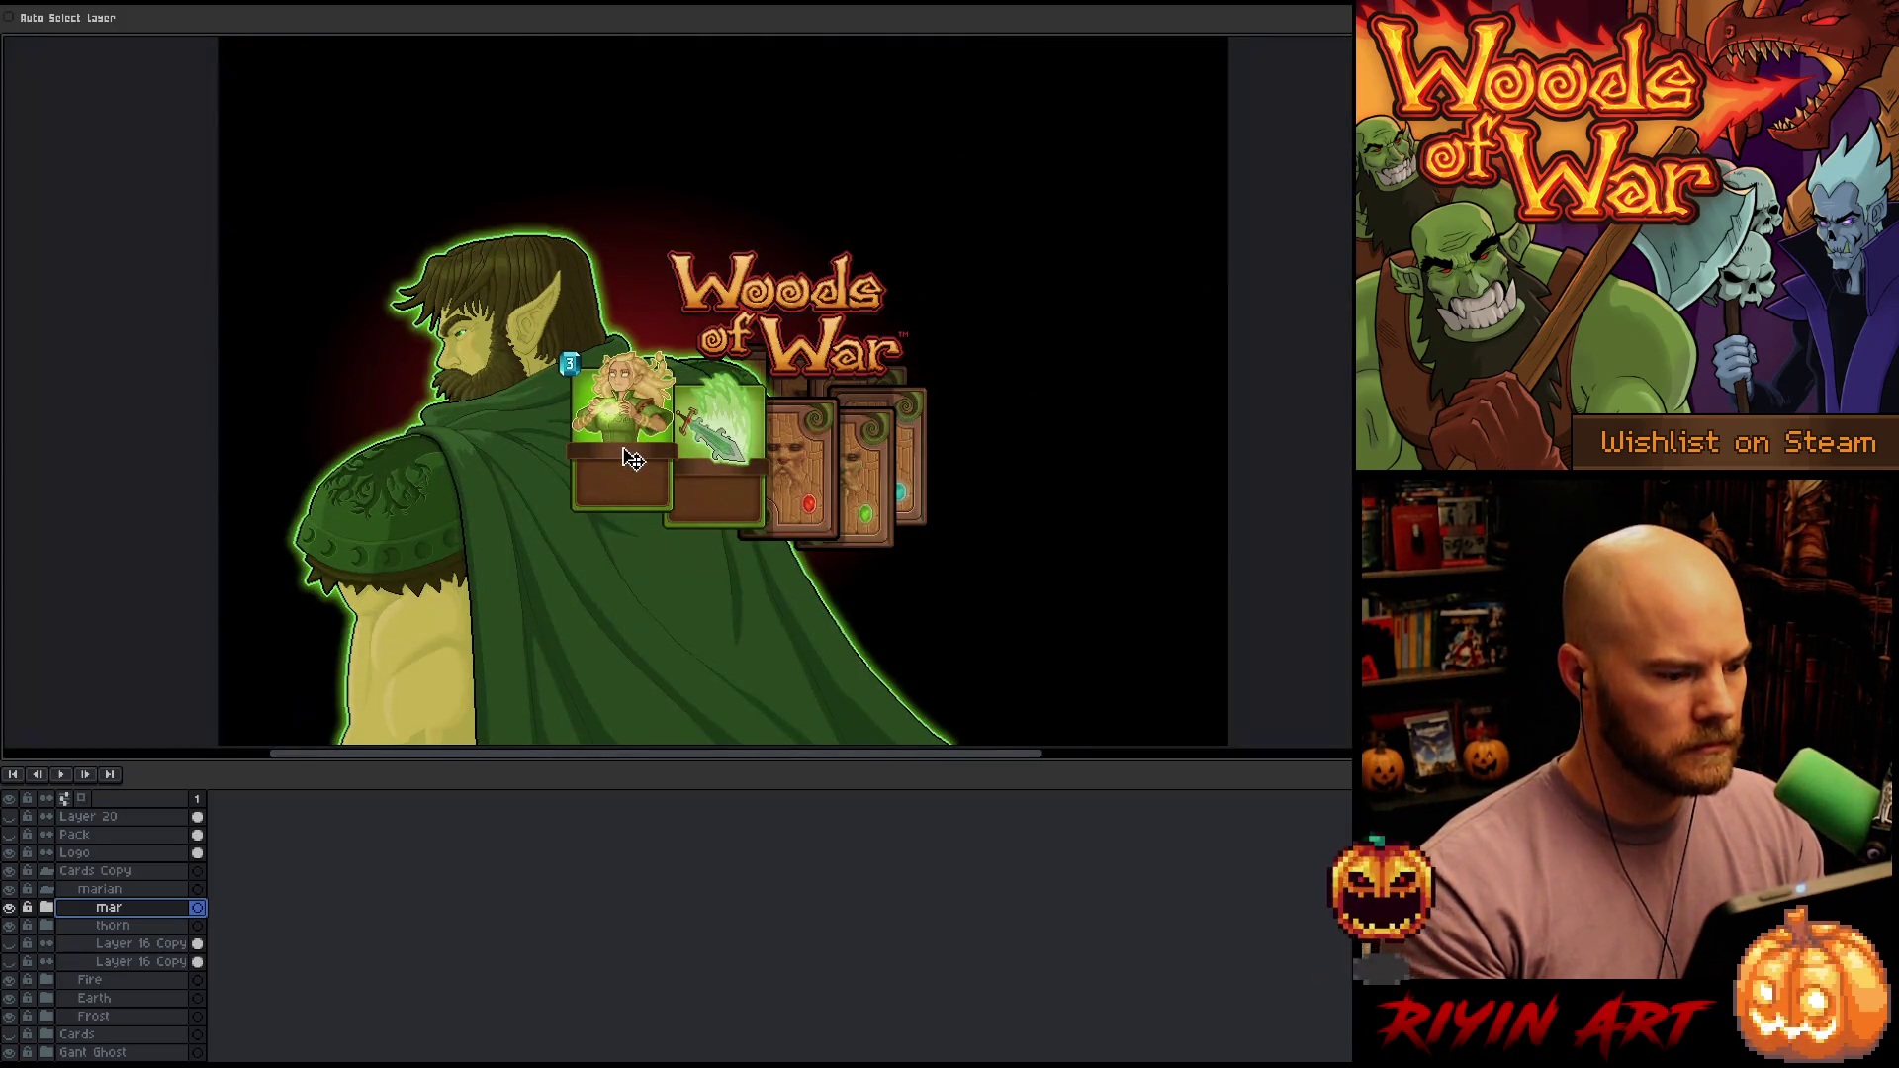
Nudge the green swirl on Layer 18 of the thorn group up one pixel
{"action": "scroll", "coordinate": [625, 445], "scroll_direction": "up", "scroll_amount": 2}
{"action": "left_click", "coordinate": [112, 925]}
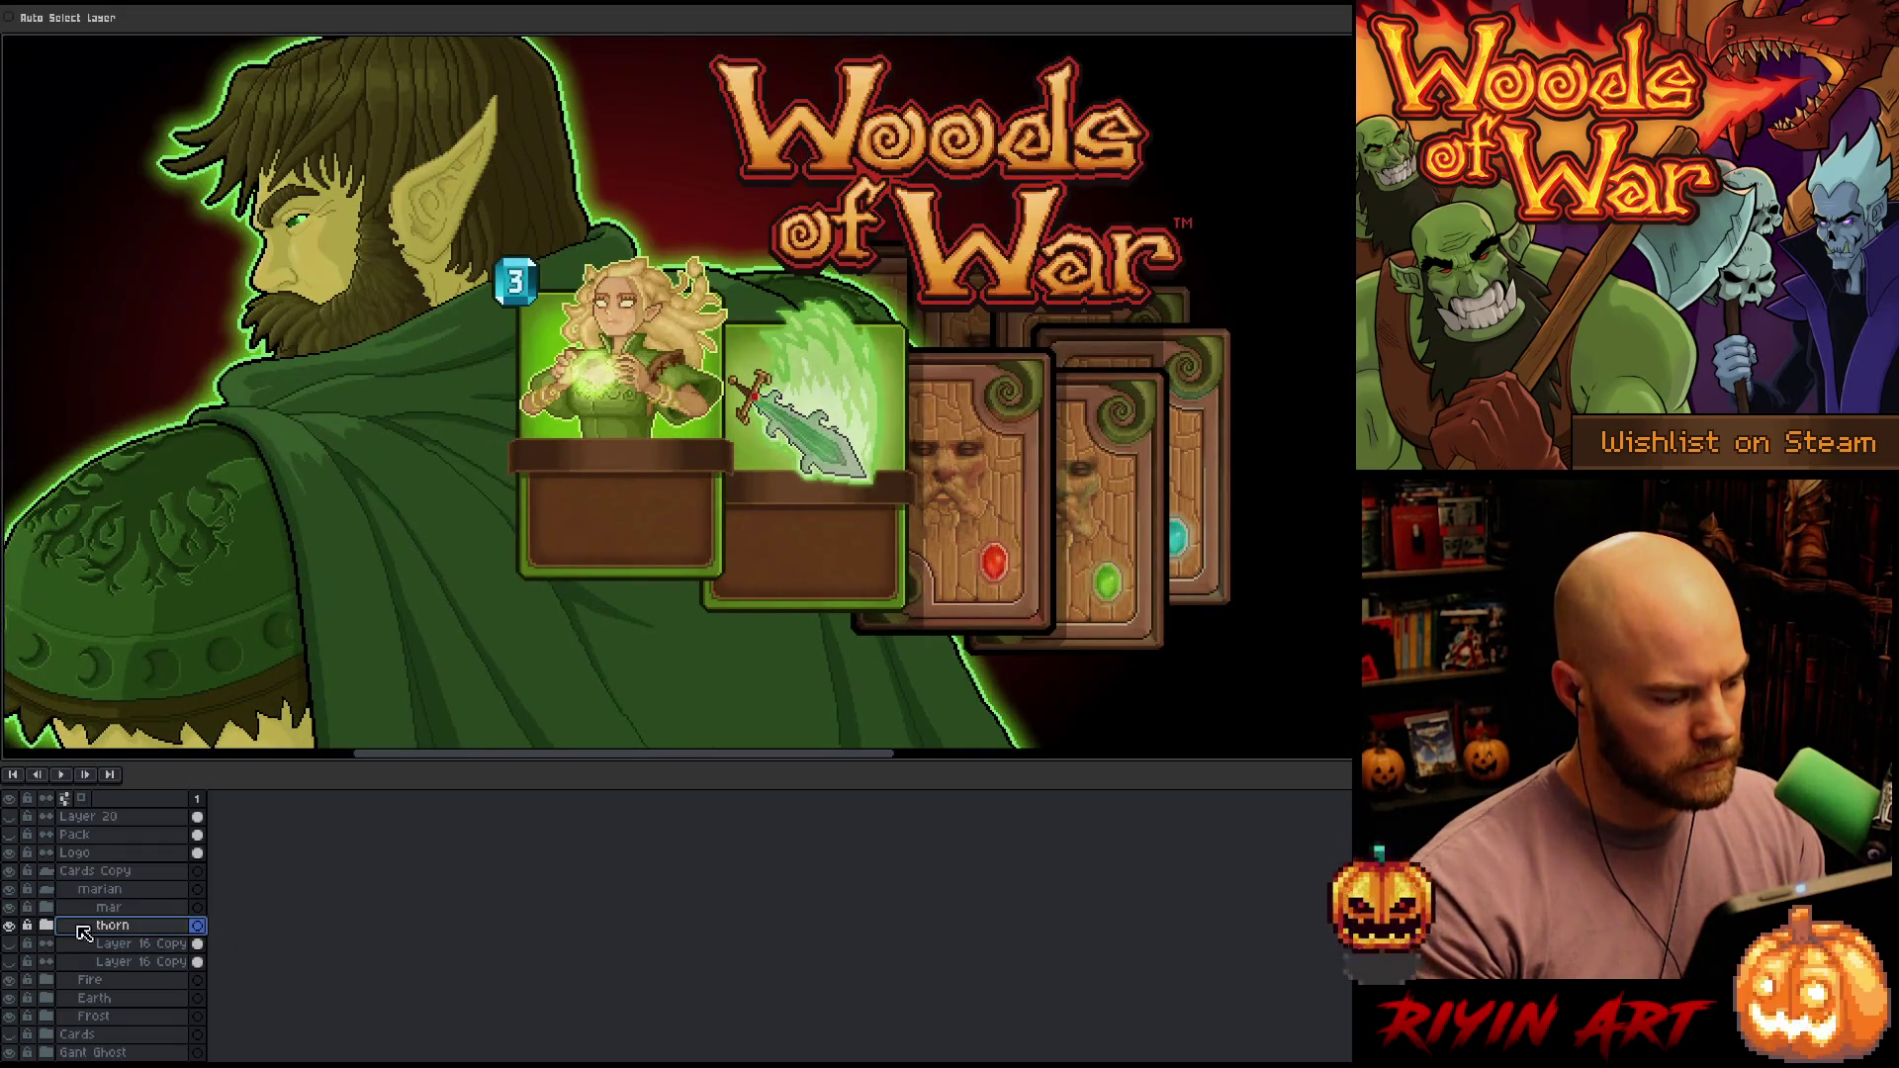
{"action": "left_click", "coordinate": [46, 924]}
{"action": "left_click", "coordinate": [142, 961]}
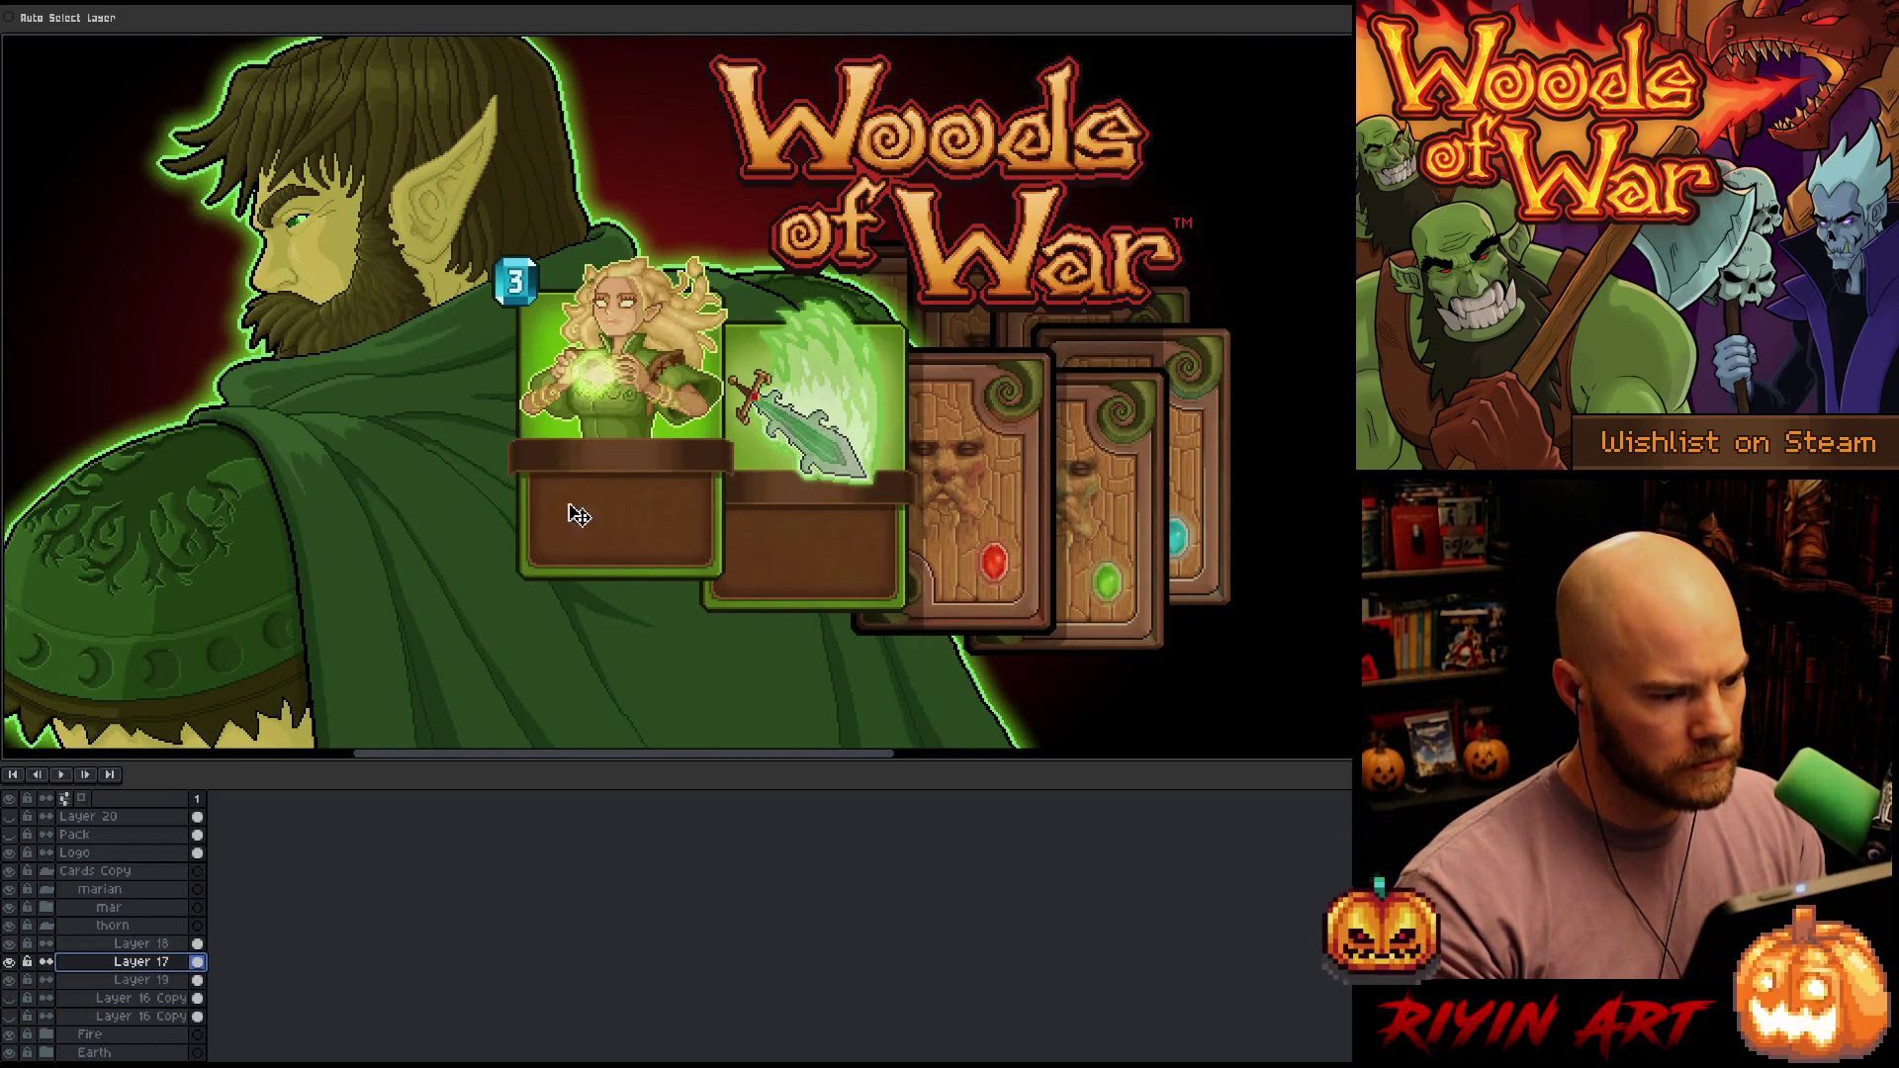
{"action": "left_click", "coordinate": [142, 944]}
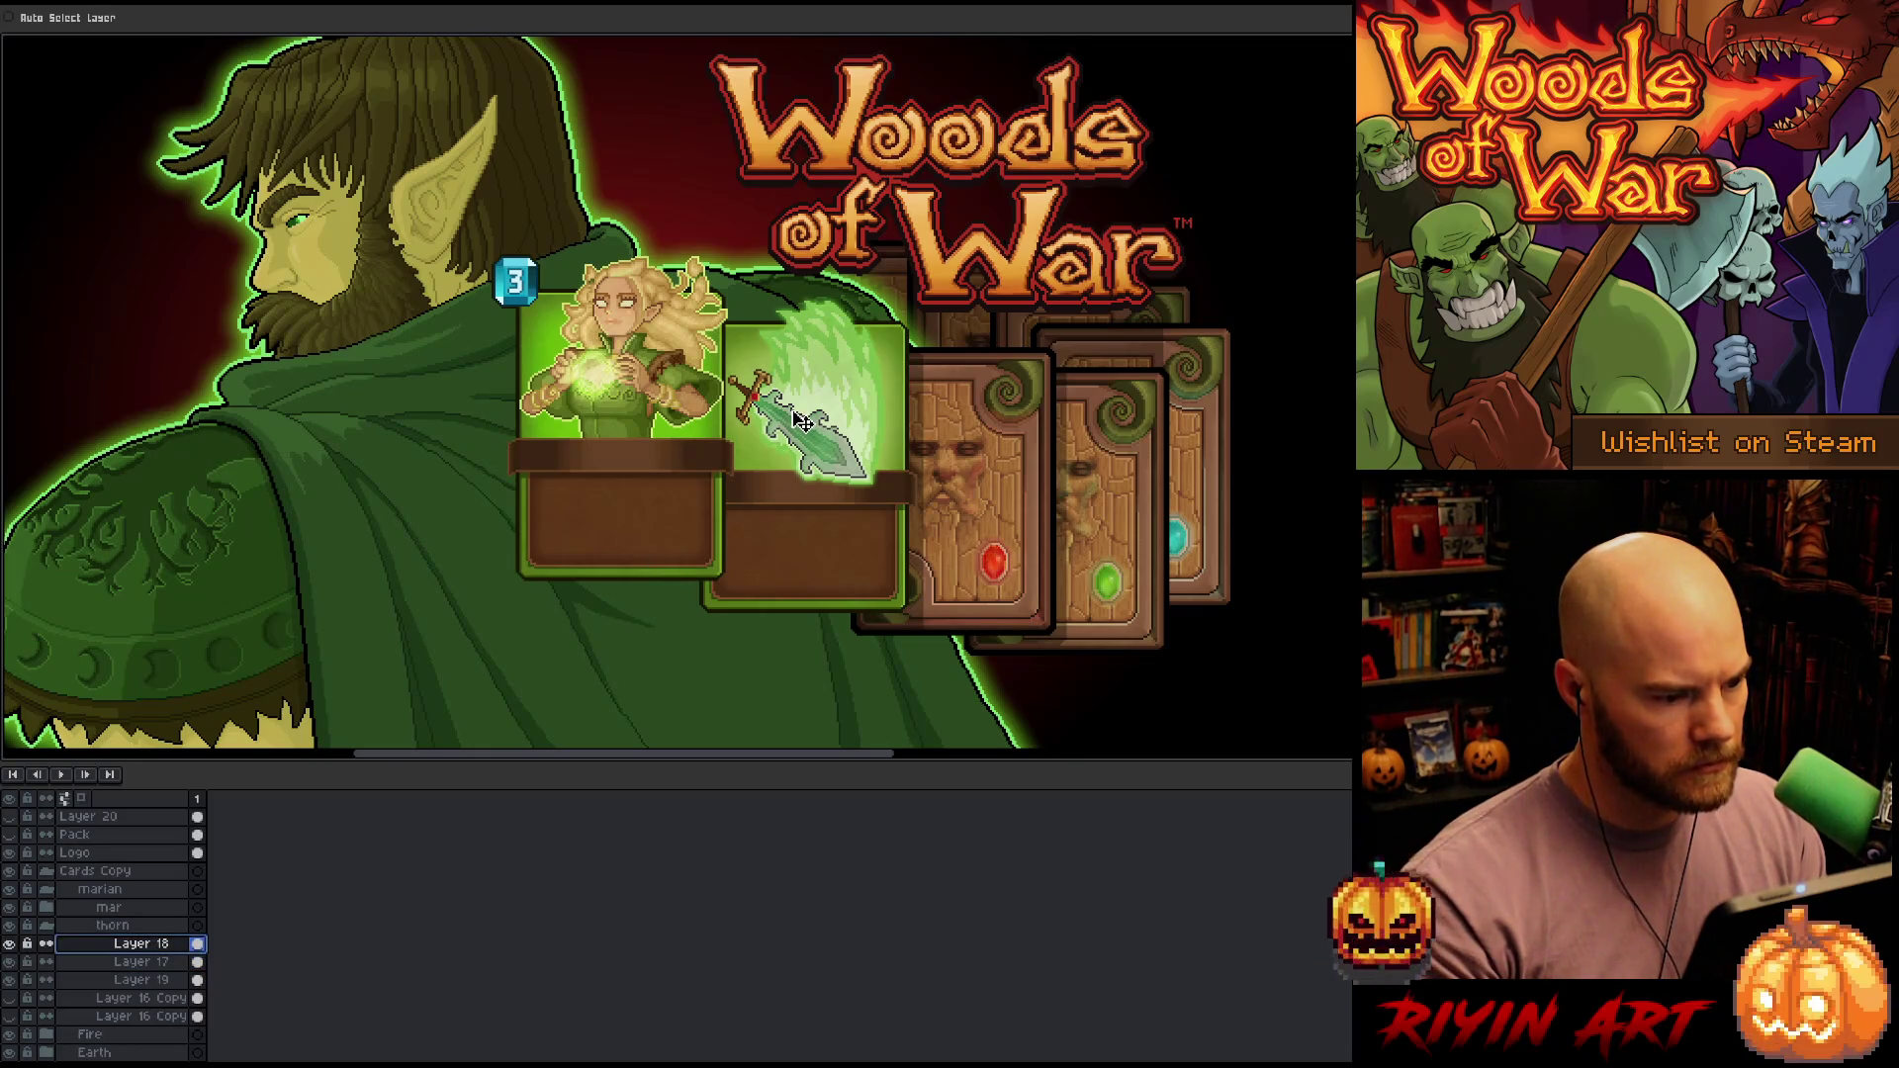
{"action": "key", "text": "Up"}
{"action": "key", "text": "Up"}
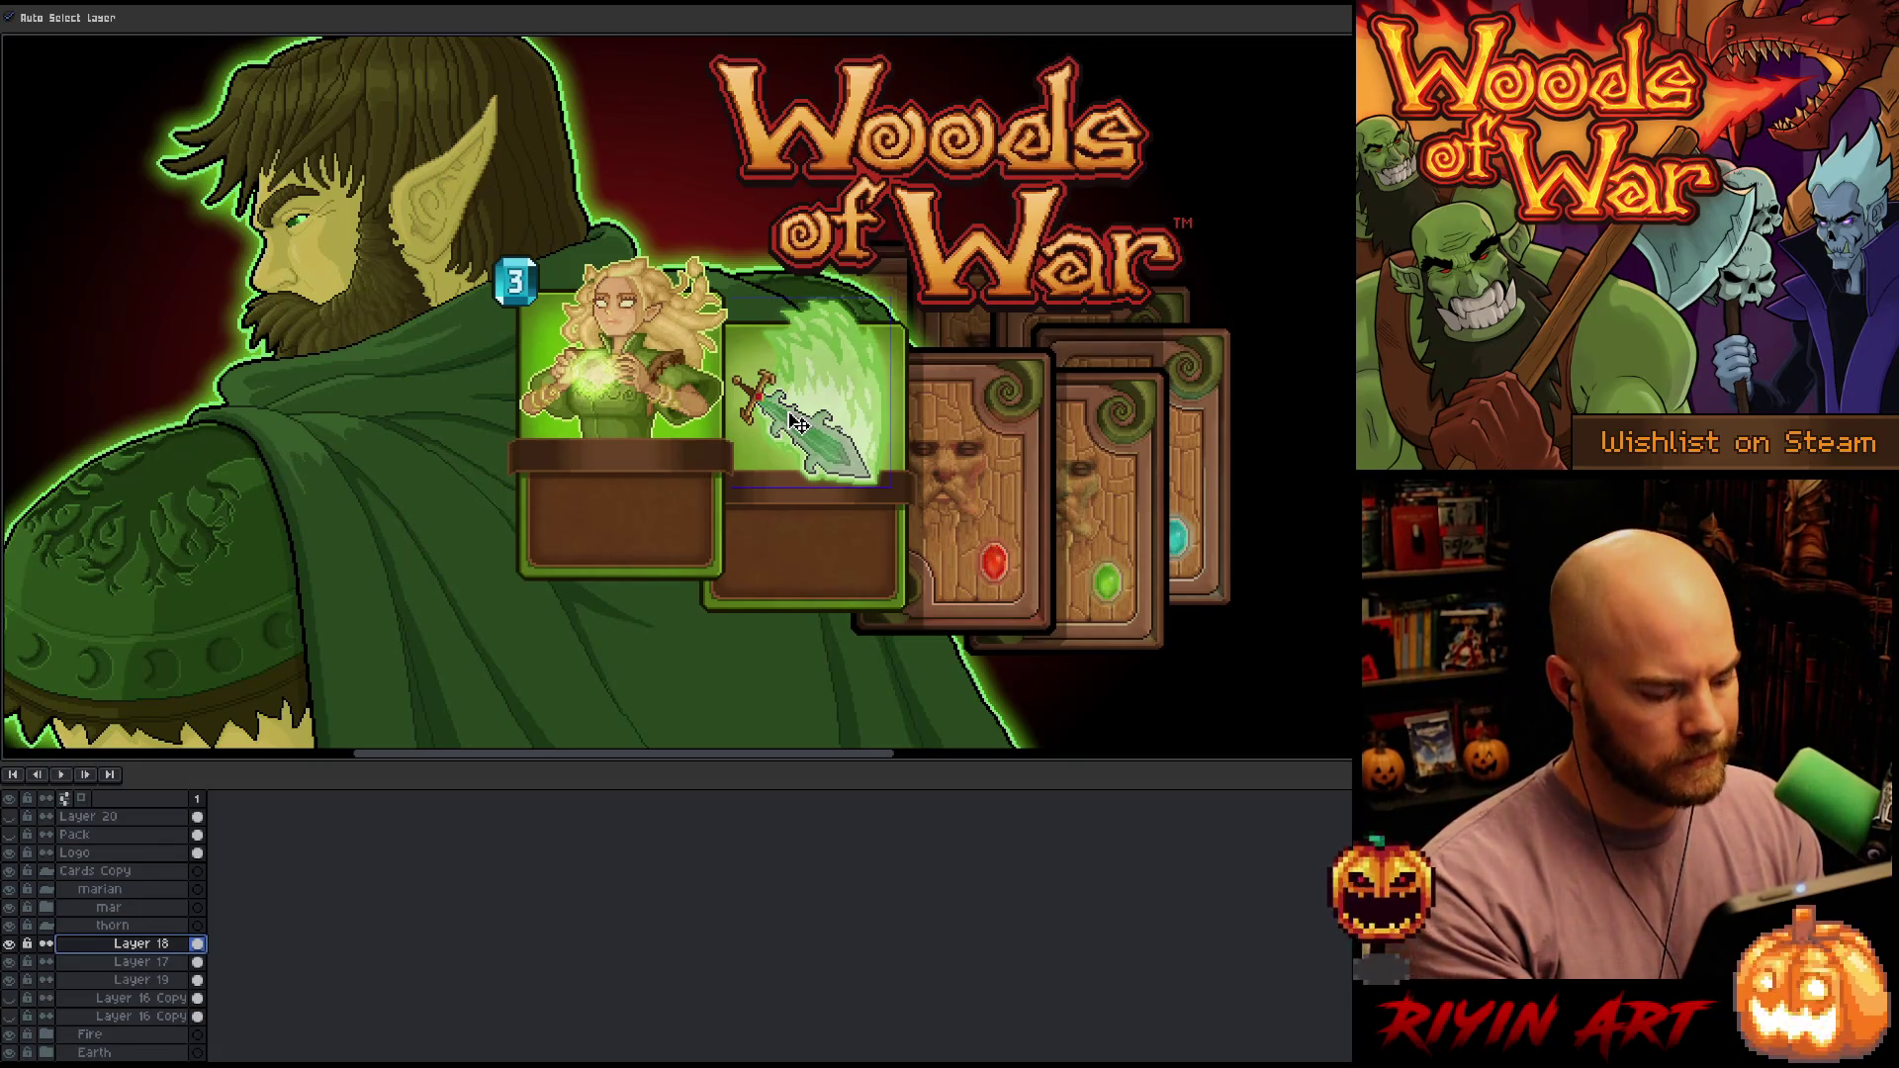
Hide the layers panel, then zoom and pan to inspect the swirl above the sword card
{"action": "scroll", "coordinate": [799, 423], "scroll_direction": "down", "scroll_amount": 2}
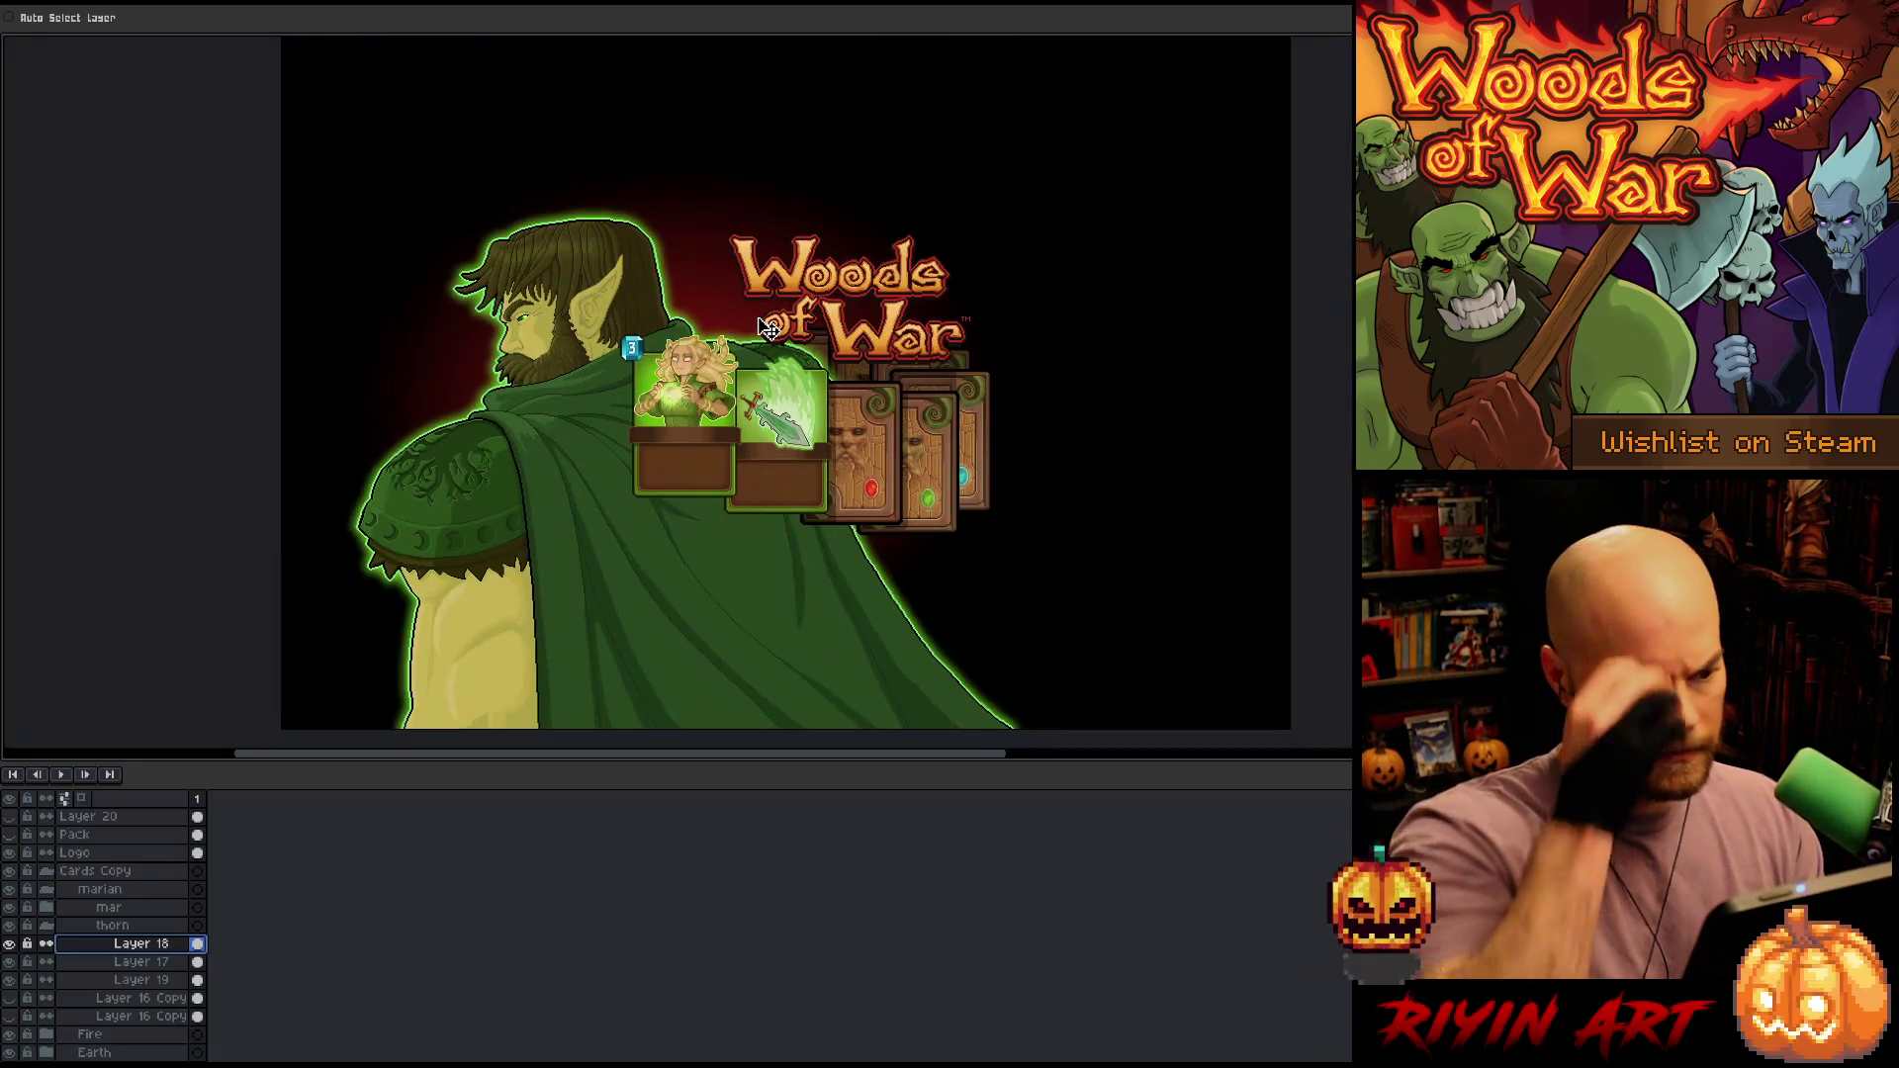
{"action": "scroll", "coordinate": [768, 329], "scroll_direction": "up", "scroll_amount": 1}
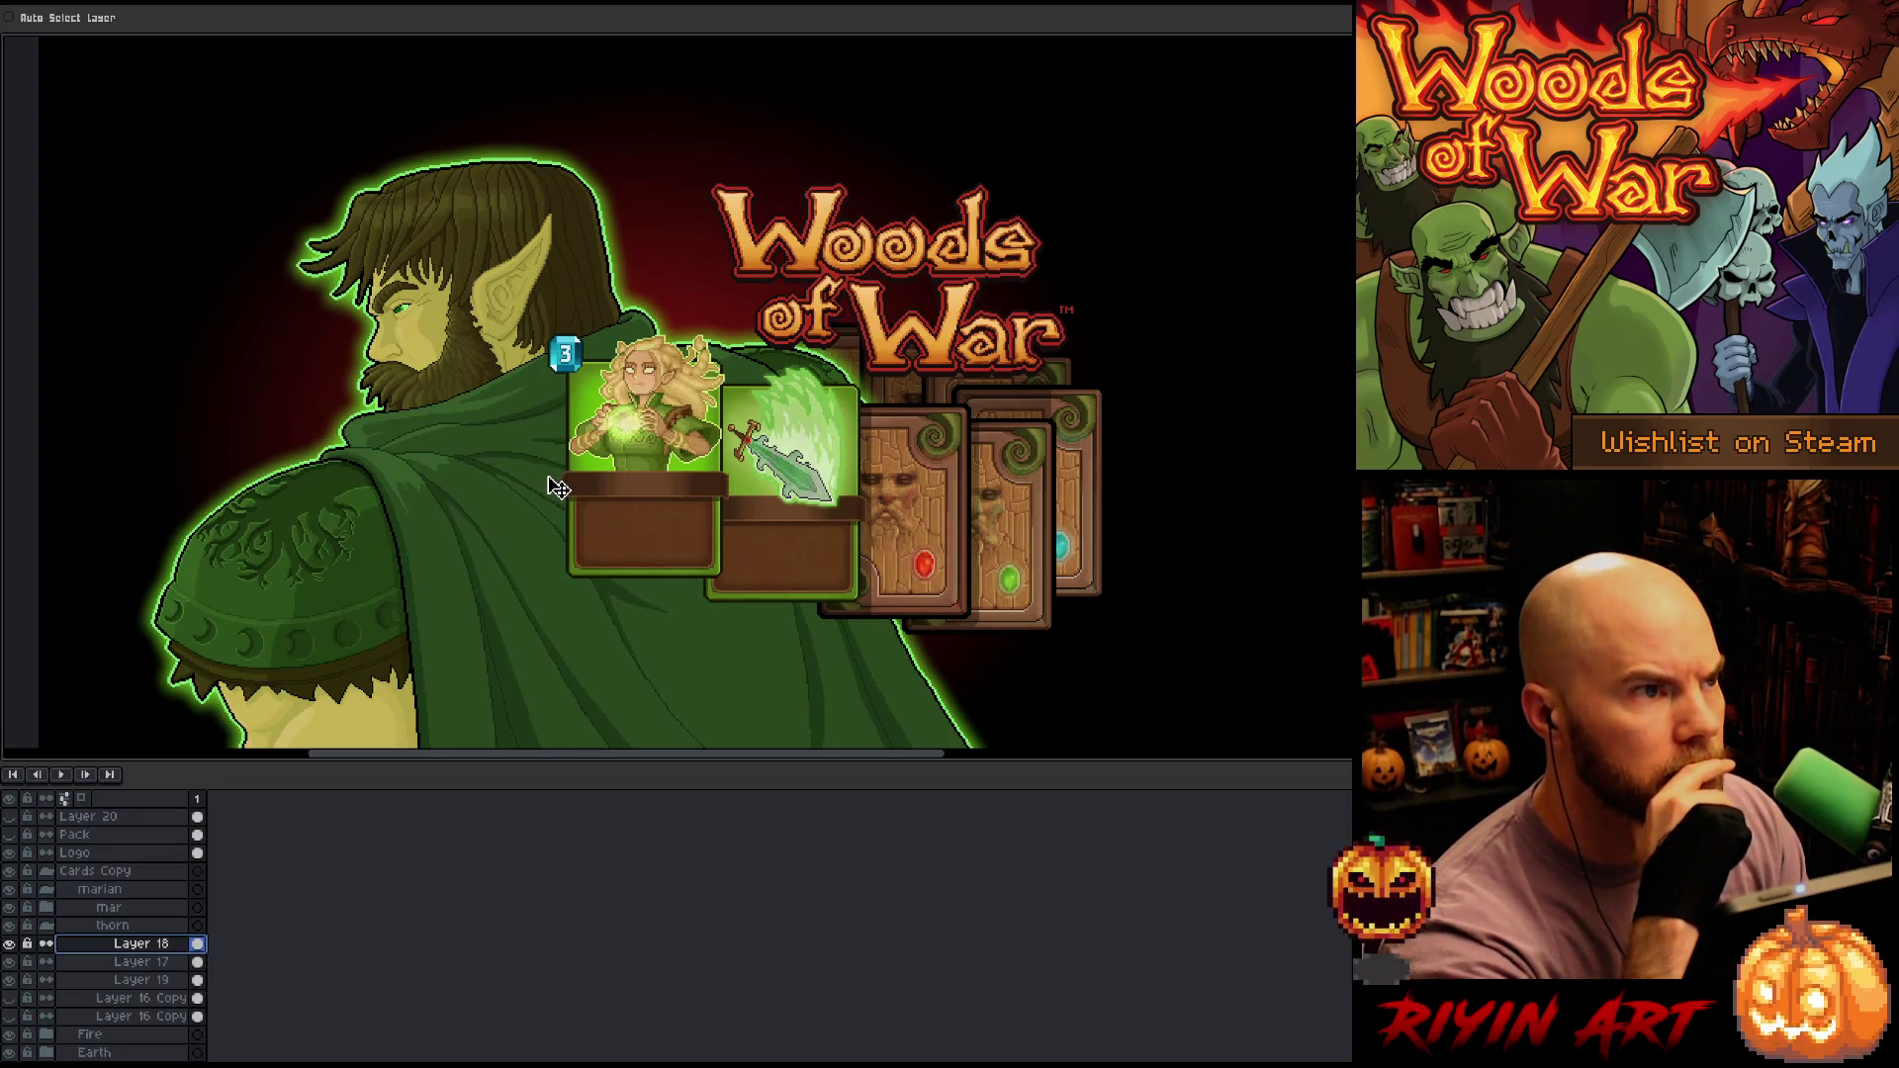
{"action": "scroll", "coordinate": [659, 377], "scroll_direction": "up", "scroll_amount": 1}
{"action": "scroll", "coordinate": [702, 346], "scroll_direction": "up", "scroll_amount": 1}
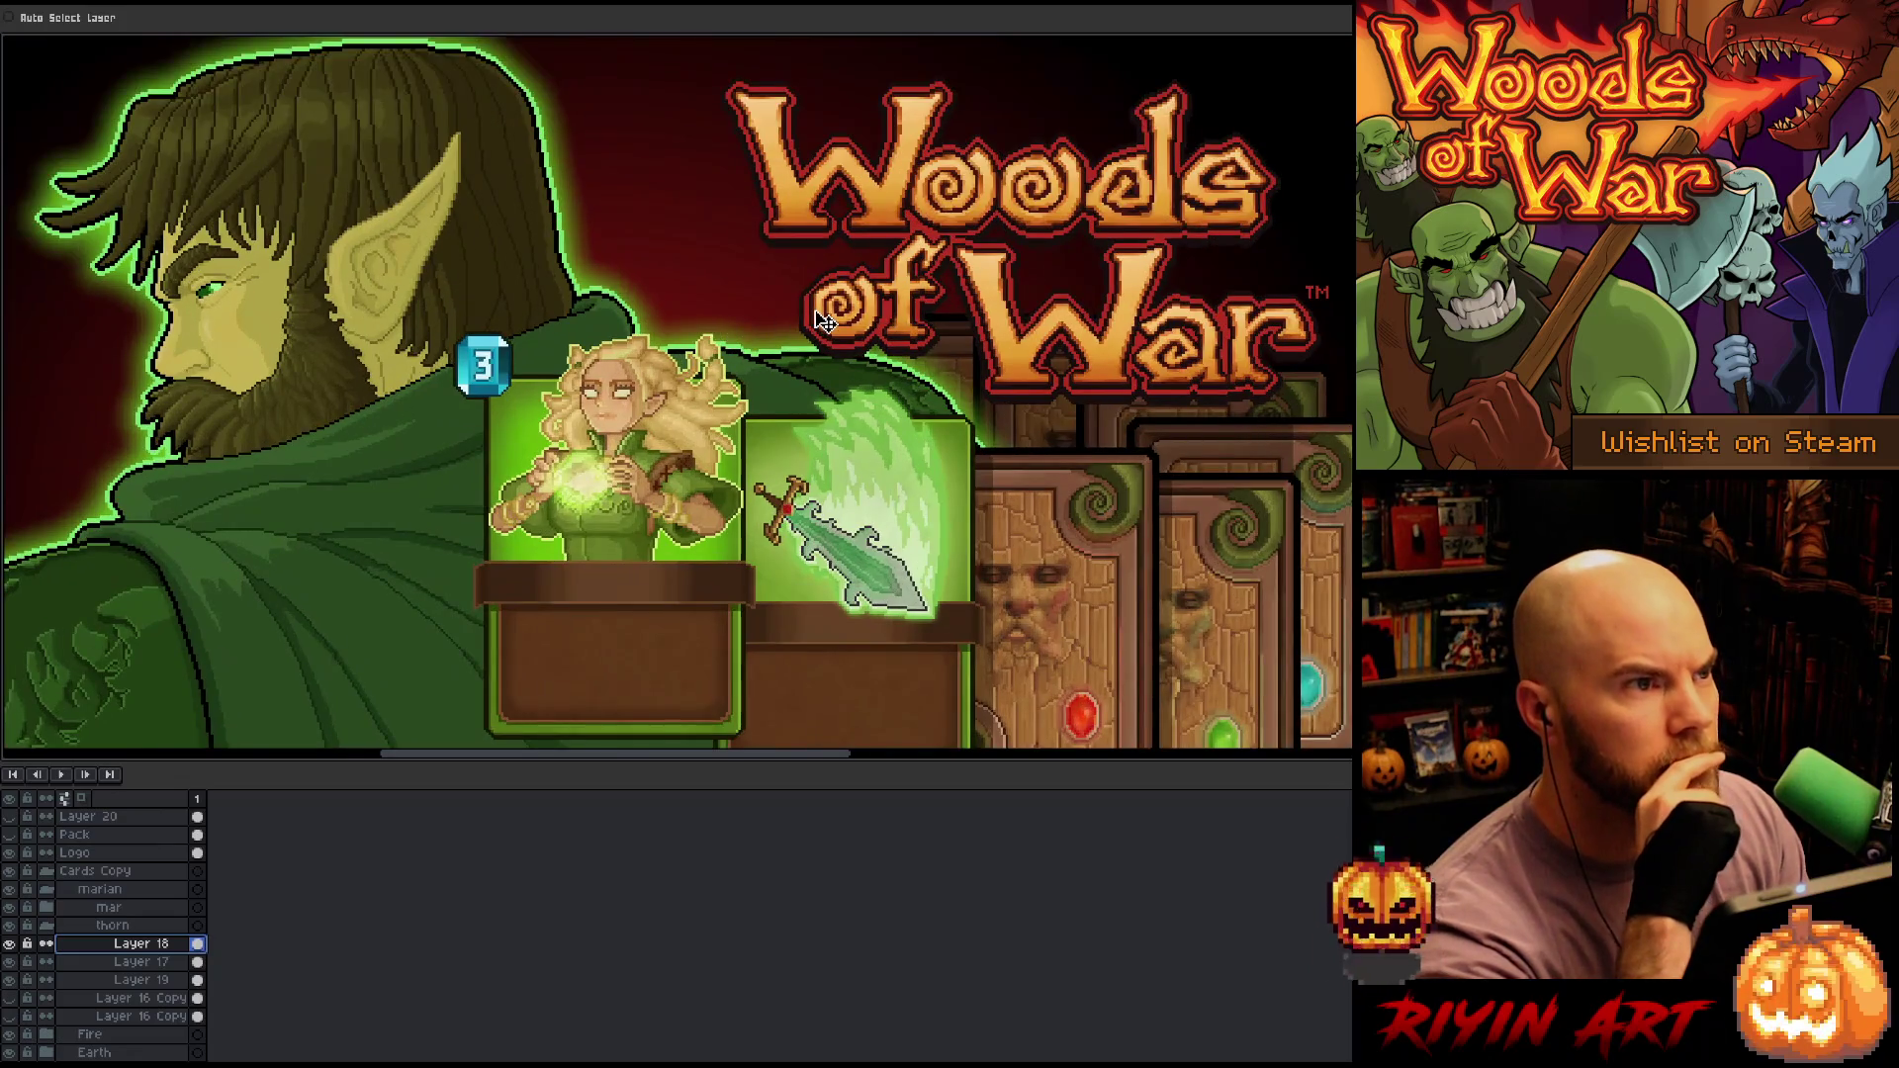
{"action": "scroll", "coordinate": [822, 321], "scroll_direction": "down", "scroll_amount": 1}
{"action": "key", "text": "Tab"}
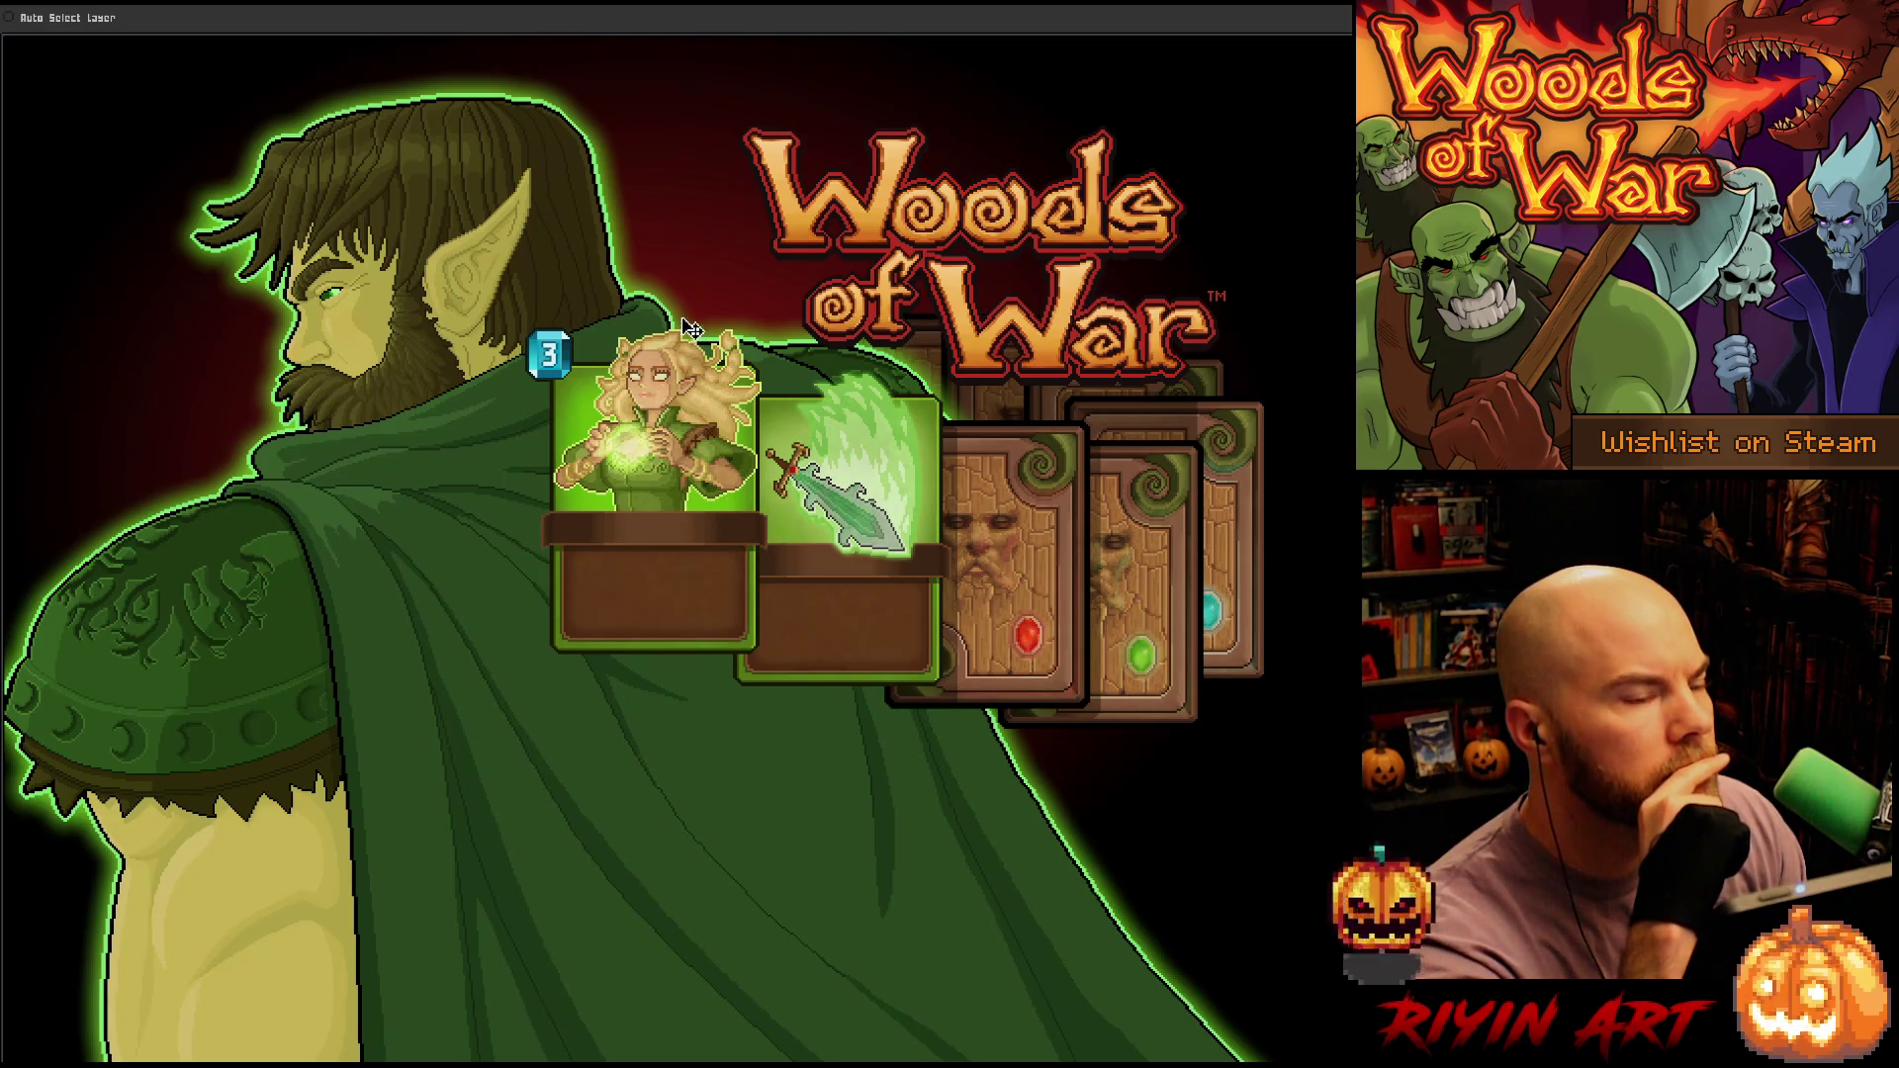
{"action": "scroll", "coordinate": [692, 318], "scroll_direction": "up", "scroll_amount": 1}
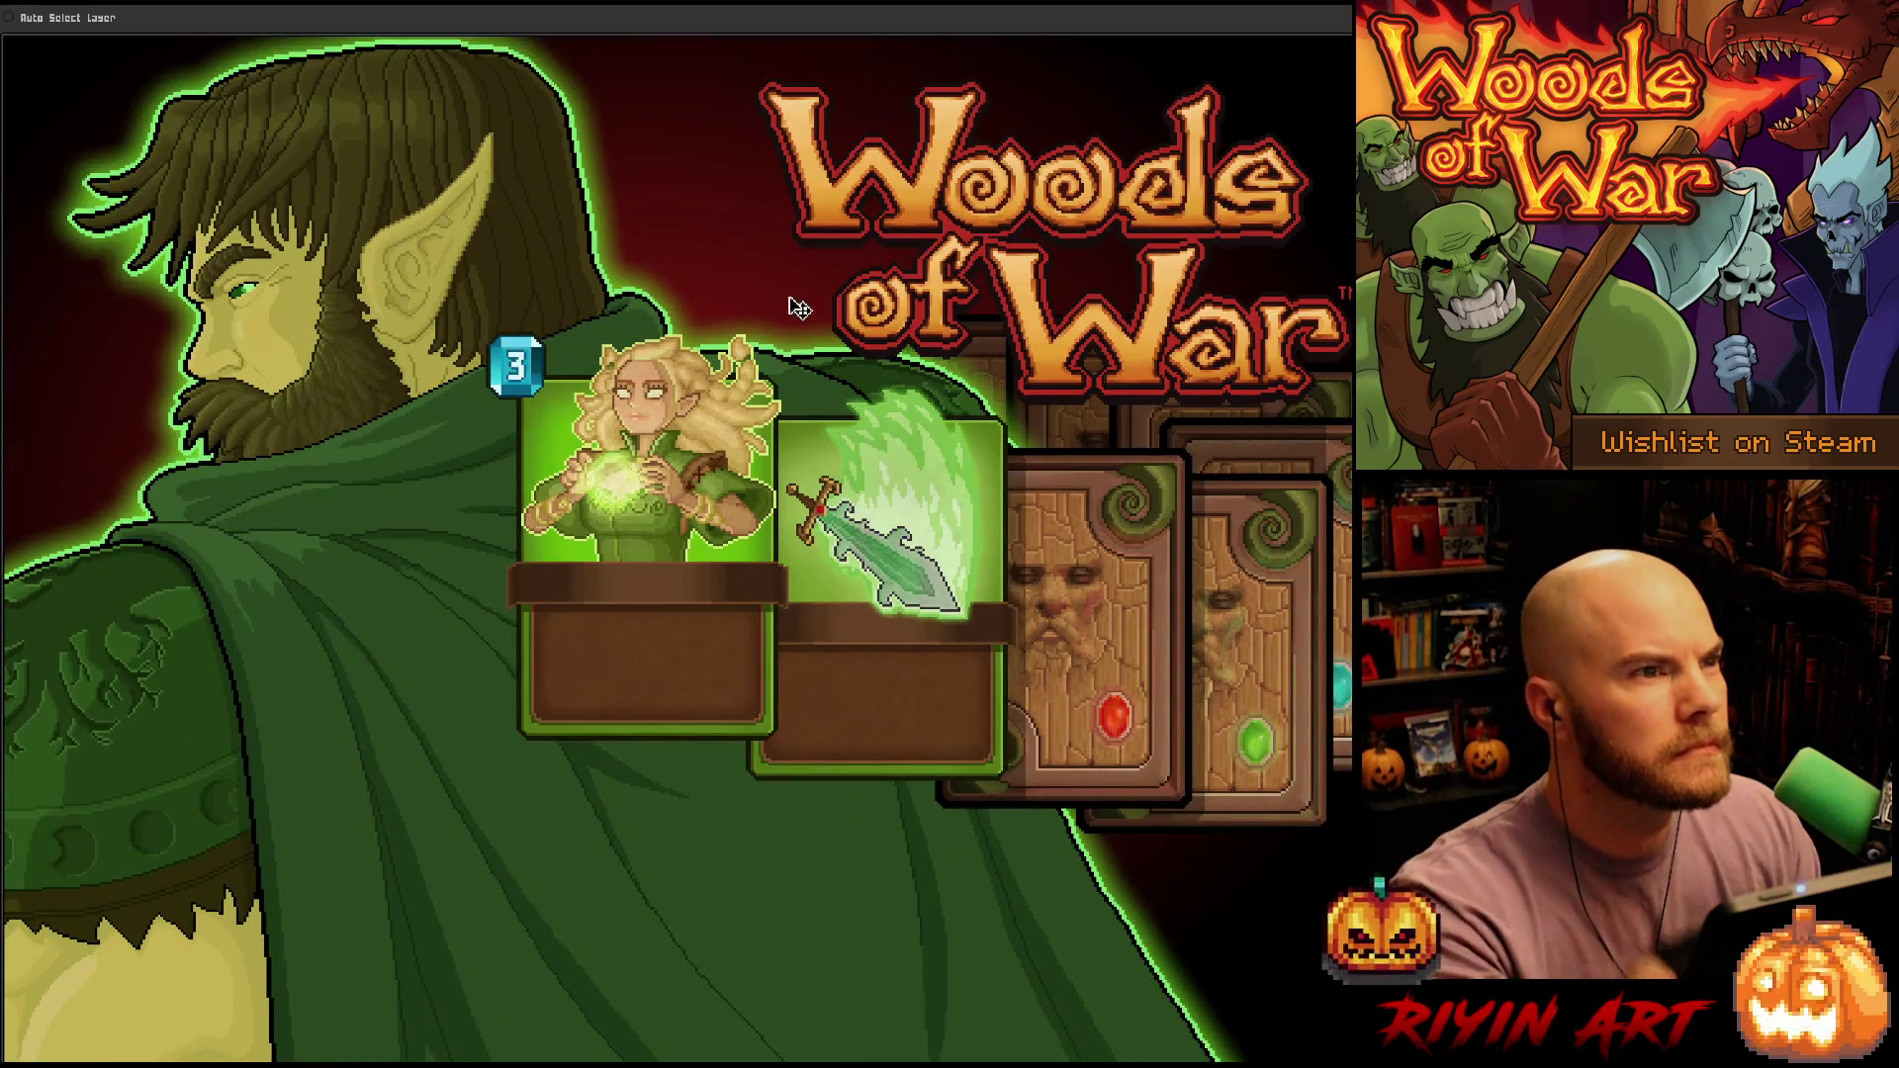
{"action": "key", "text": "space"}
{"action": "mouse_move", "coordinate": [875, 431]}
{"action": "left_mouse_down"}
{"action": "mouse_move", "coordinate": [801, 500]}
{"action": "mouse_move", "coordinate": [828, 482]}
{"action": "left_mouse_up"}
{"action": "scroll", "coordinate": [856, 460], "scroll_direction": "down", "scroll_amount": 1}
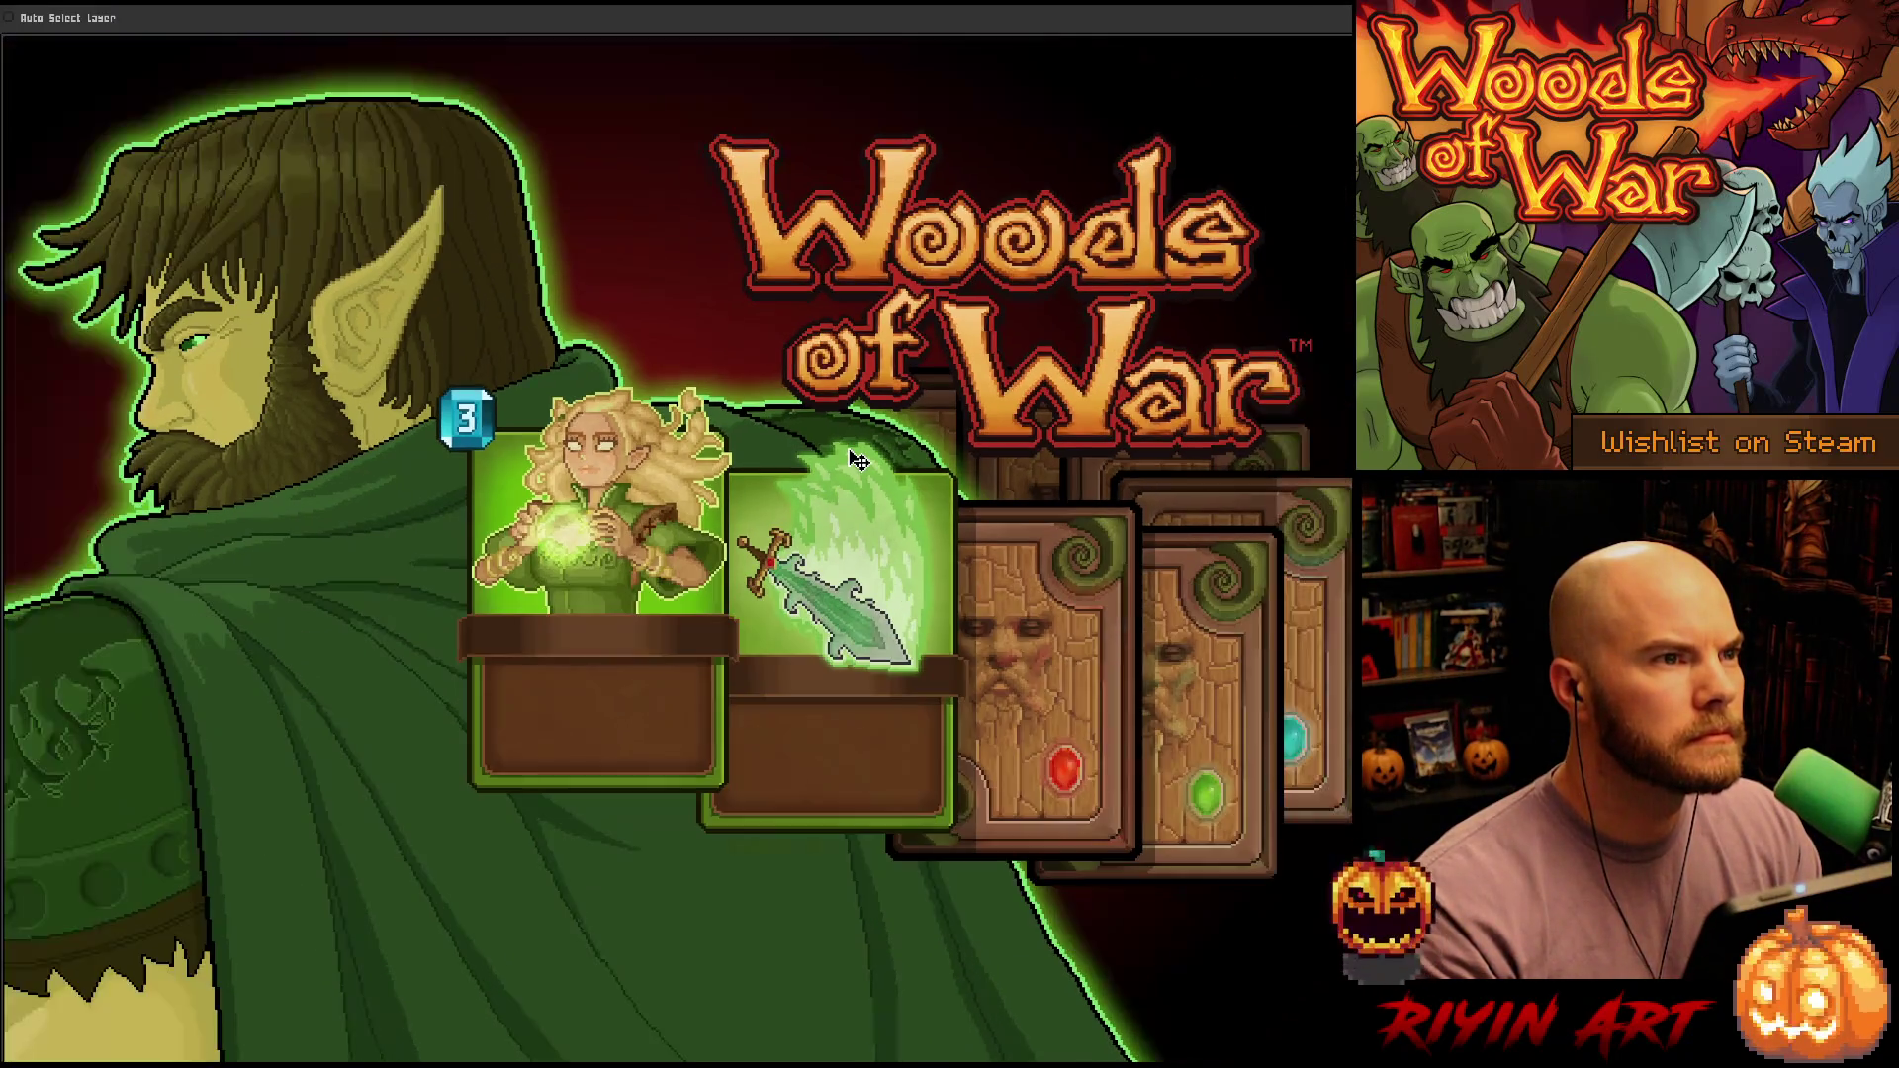
Return to the Move tool and bring the layers panel back
{"action": "key", "text": "h"}
{"action": "scroll", "coordinate": [871, 465], "scroll_direction": "up", "scroll_amount": 1}
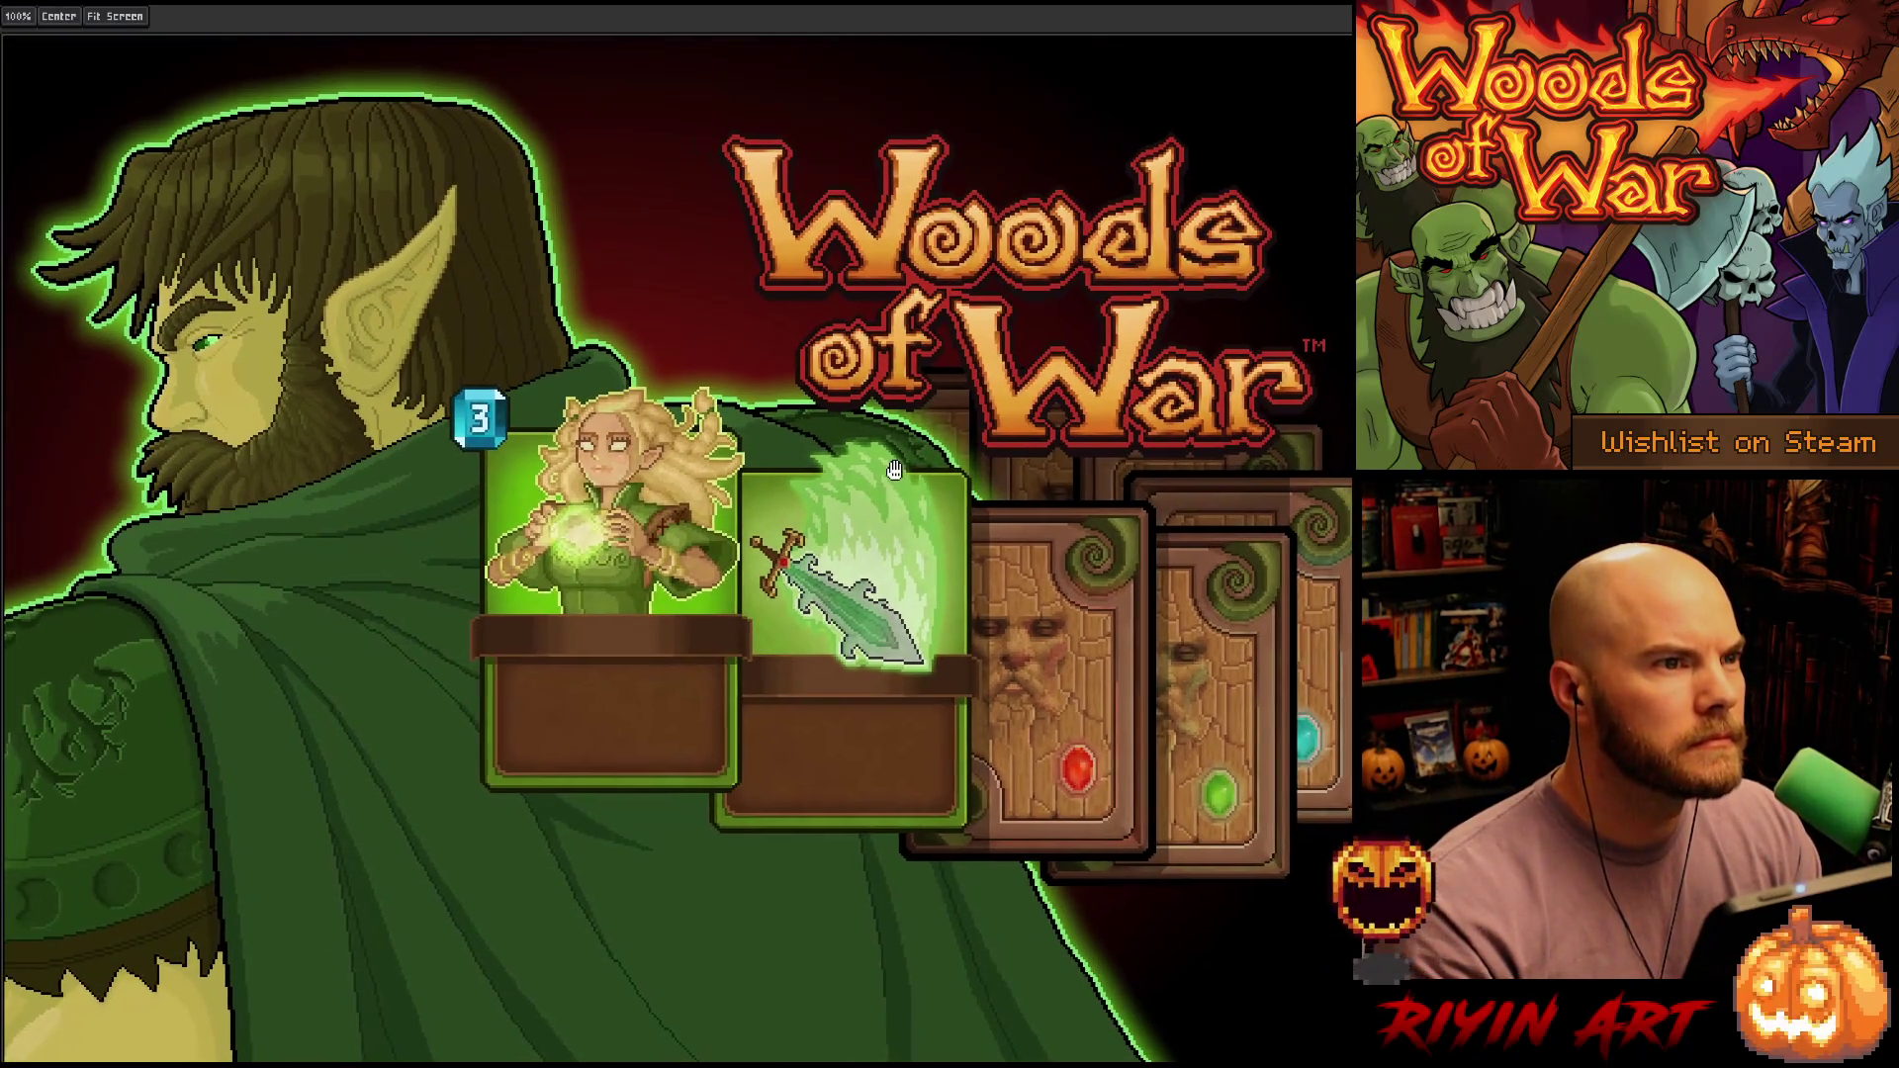
{"action": "scroll", "coordinate": [890, 470], "scroll_direction": "down", "scroll_amount": 1}
{"action": "key", "text": "v"}
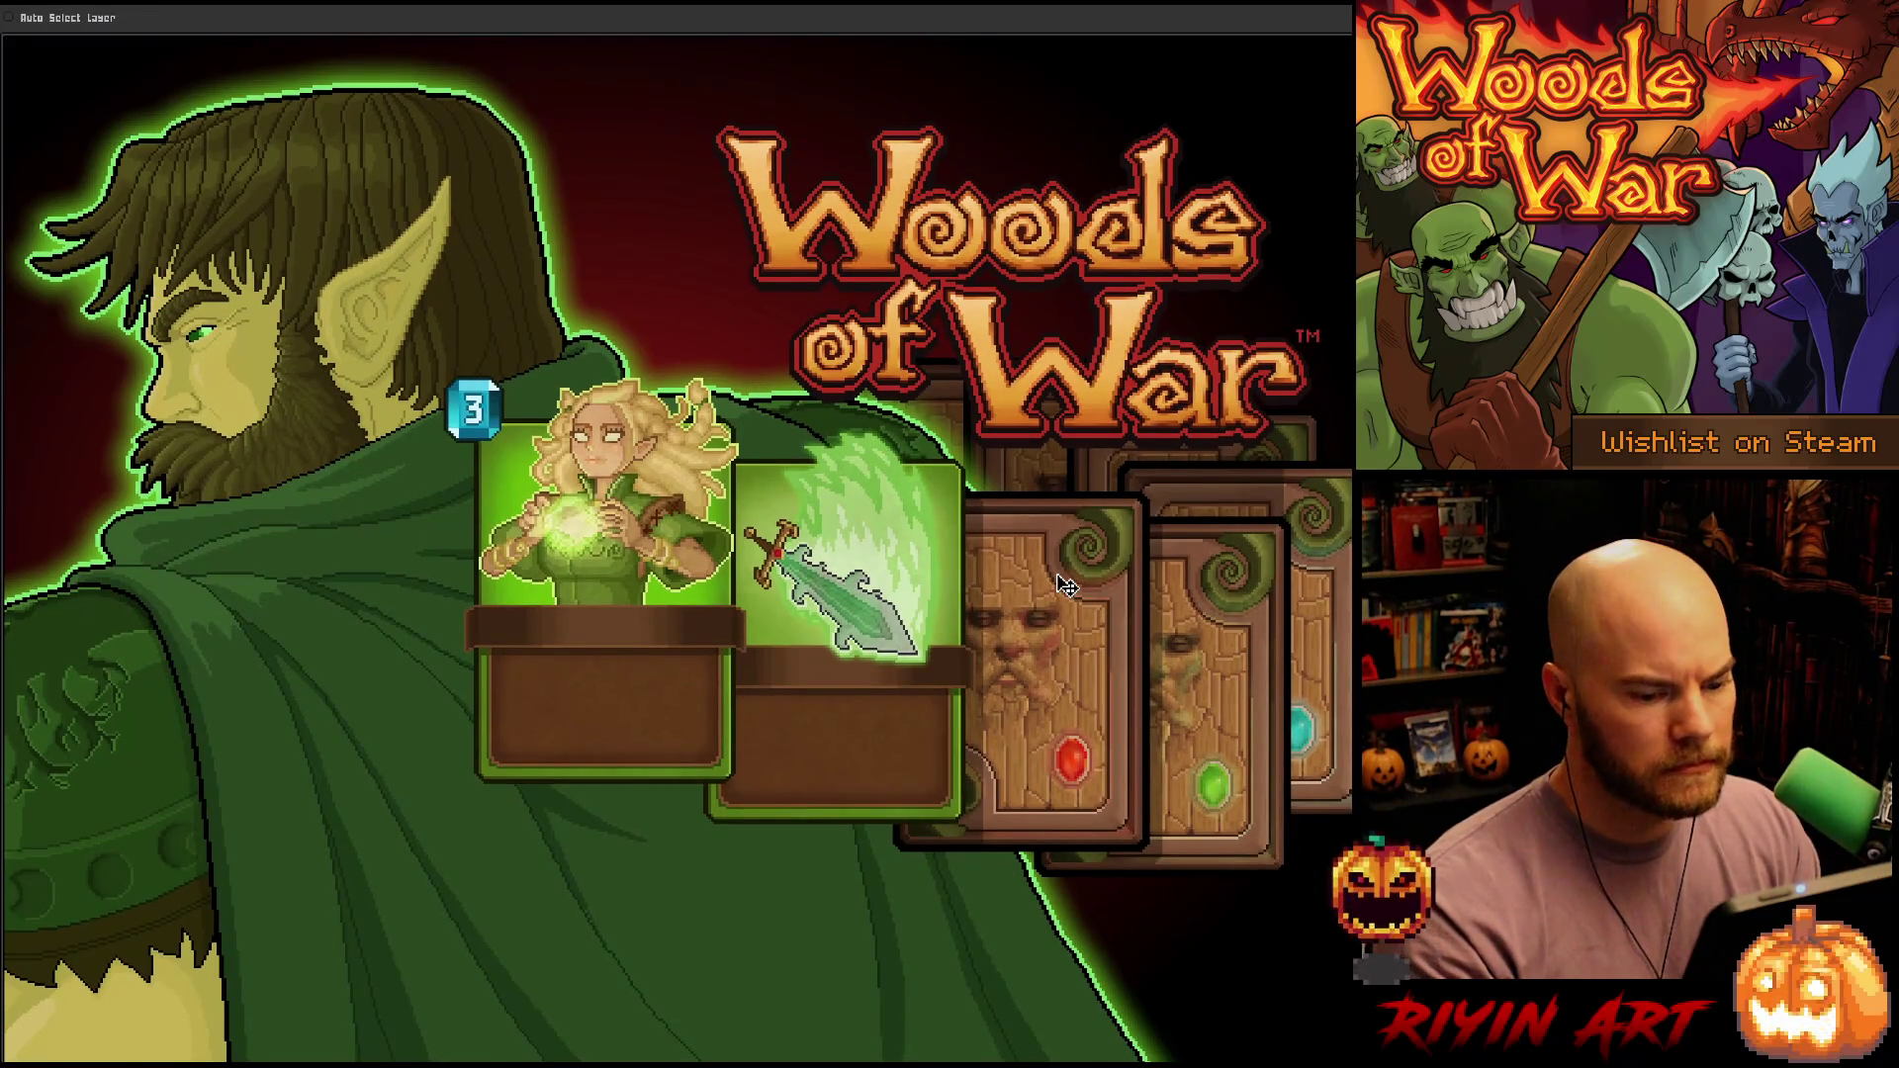
{"action": "scroll", "coordinate": [1094, 623], "scroll_direction": "down", "scroll_amount": 1}
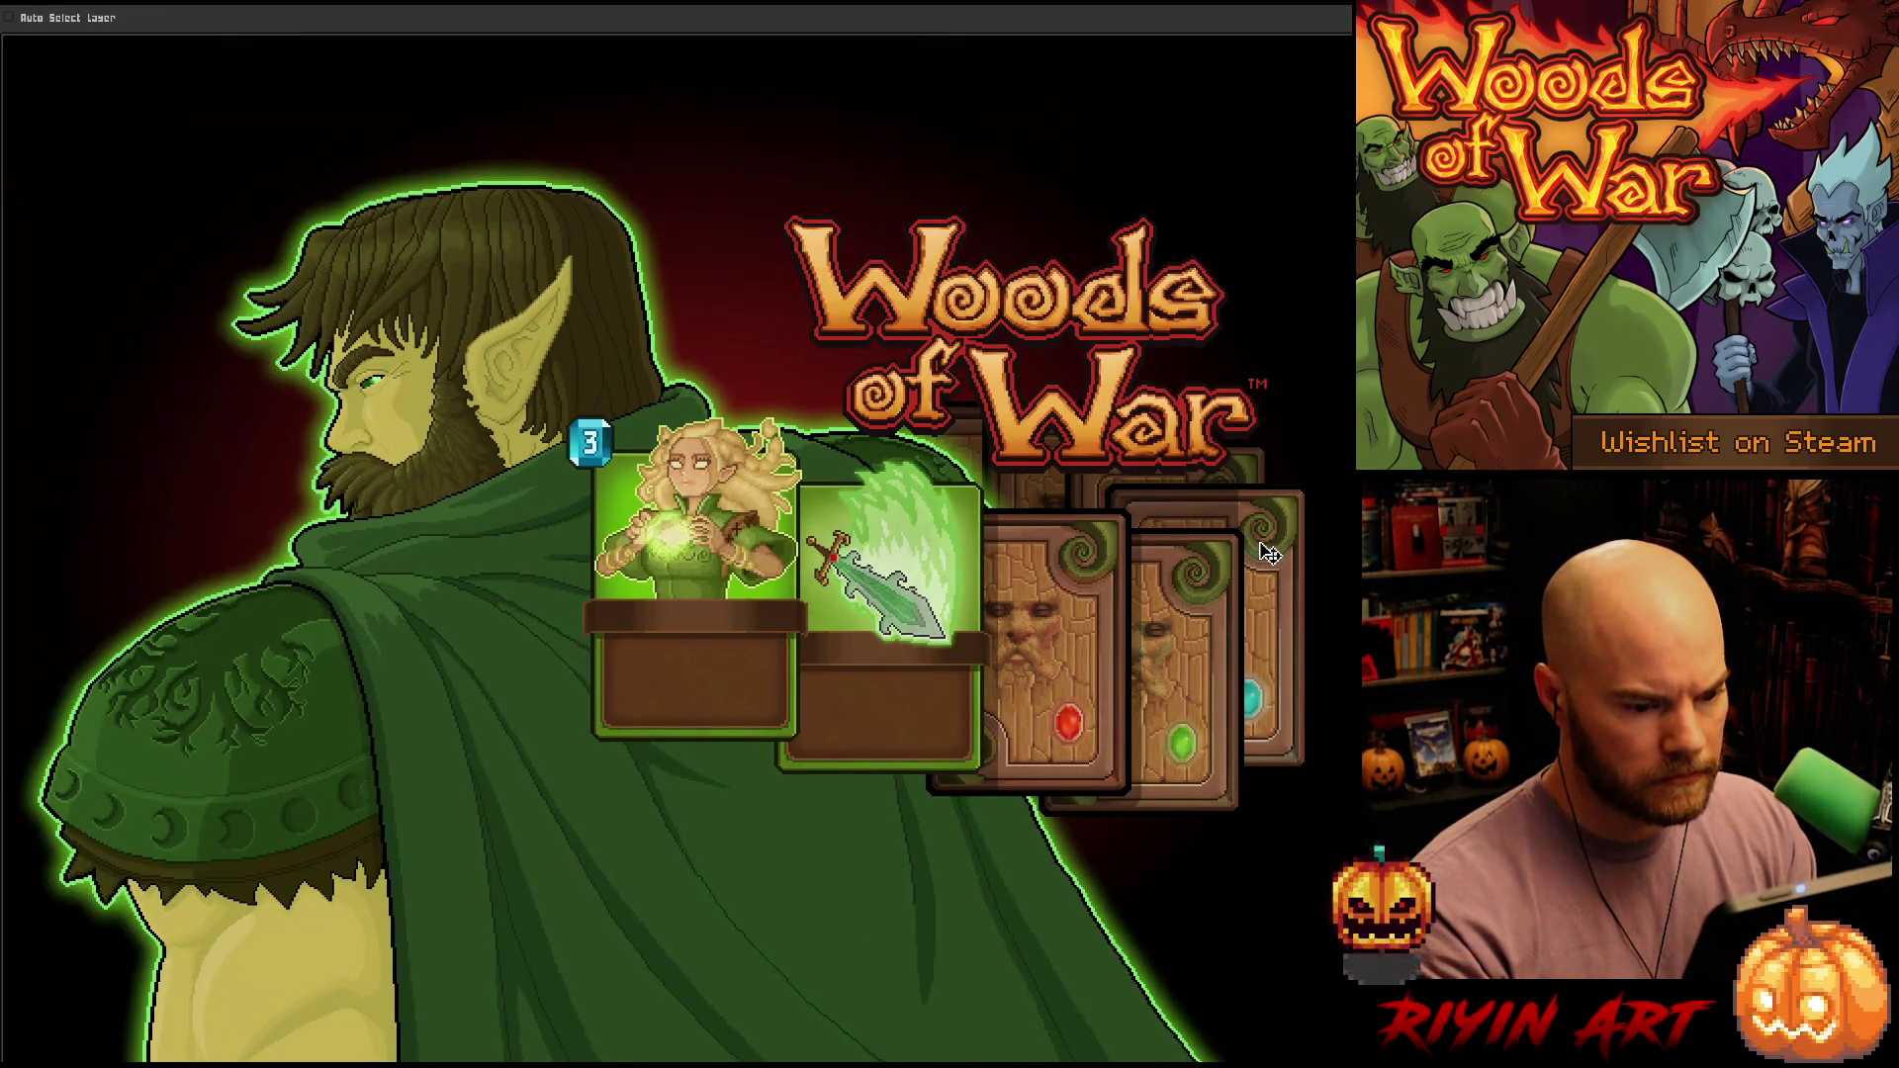
{"action": "key", "text": "Tab"}
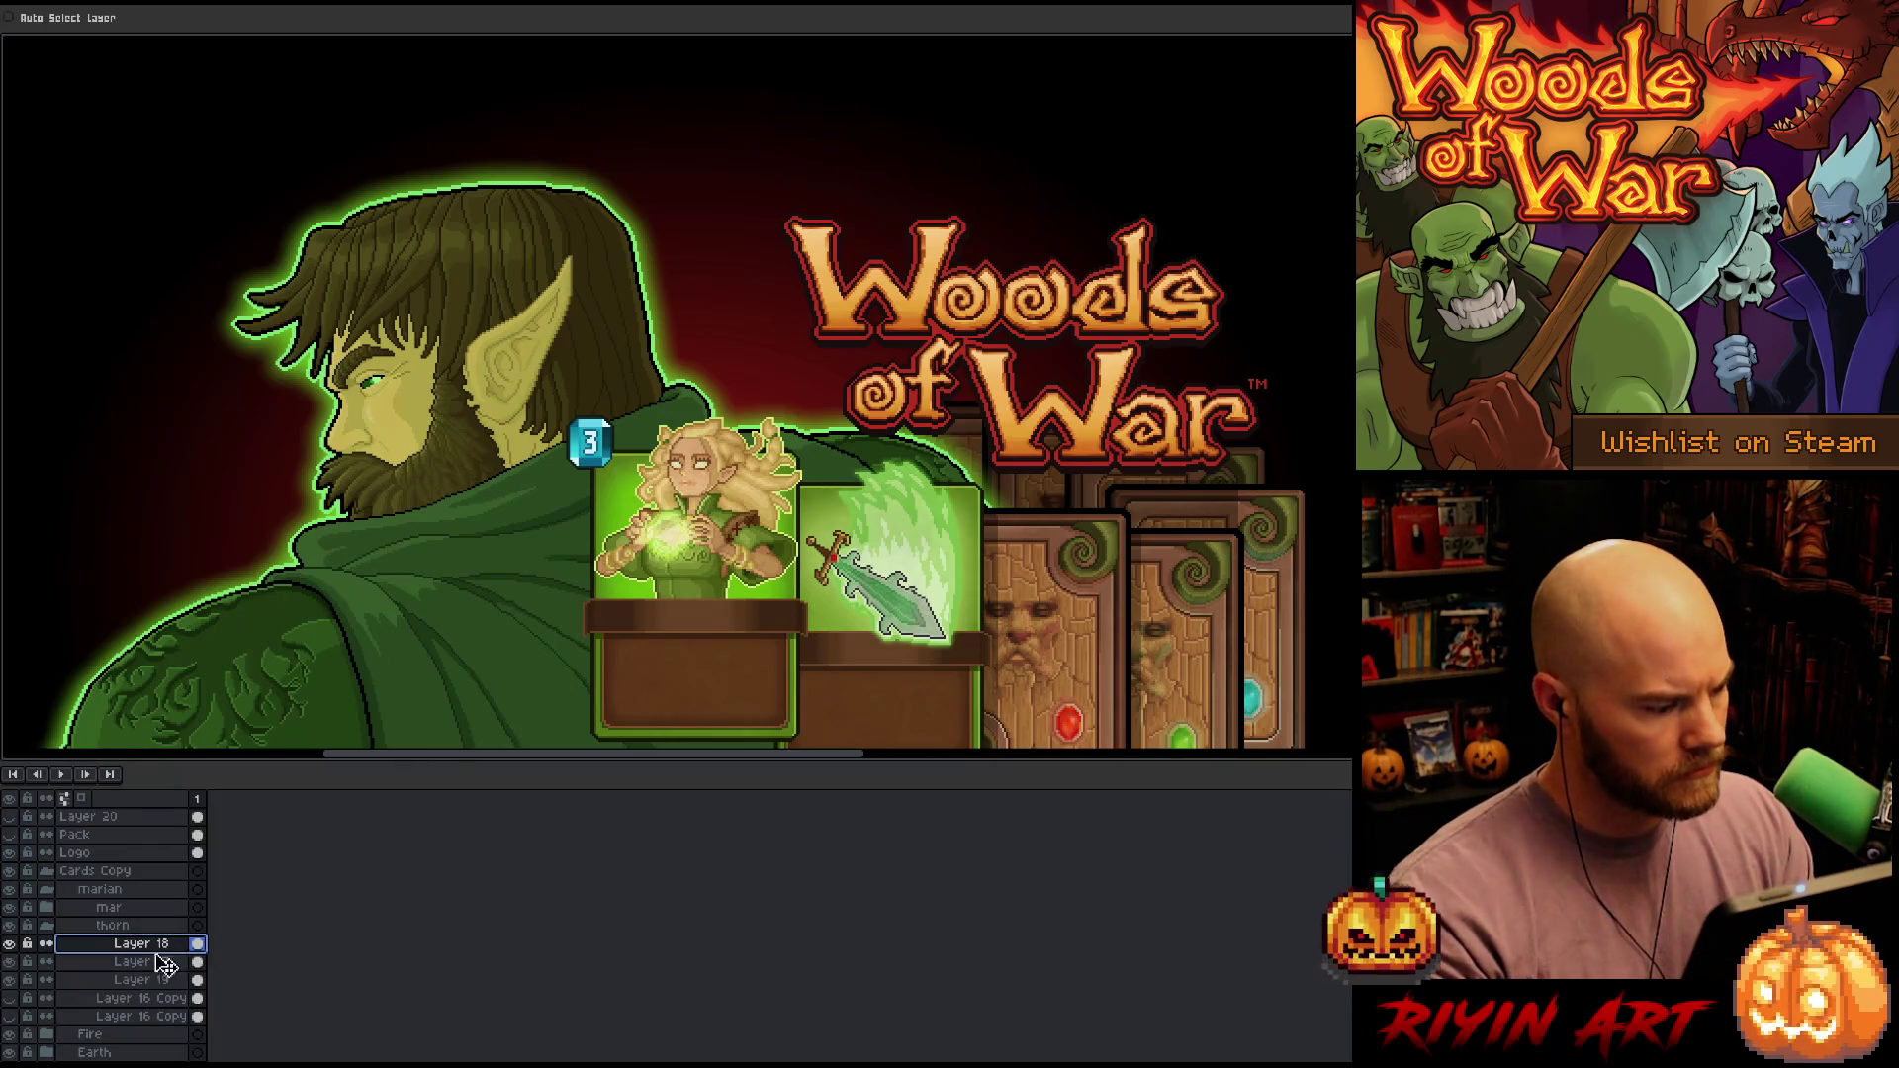
Test-move the Frost card down, then return it to its original spot
{"action": "scroll", "coordinate": [99, 939], "scroll_direction": "down", "scroll_amount": 1}
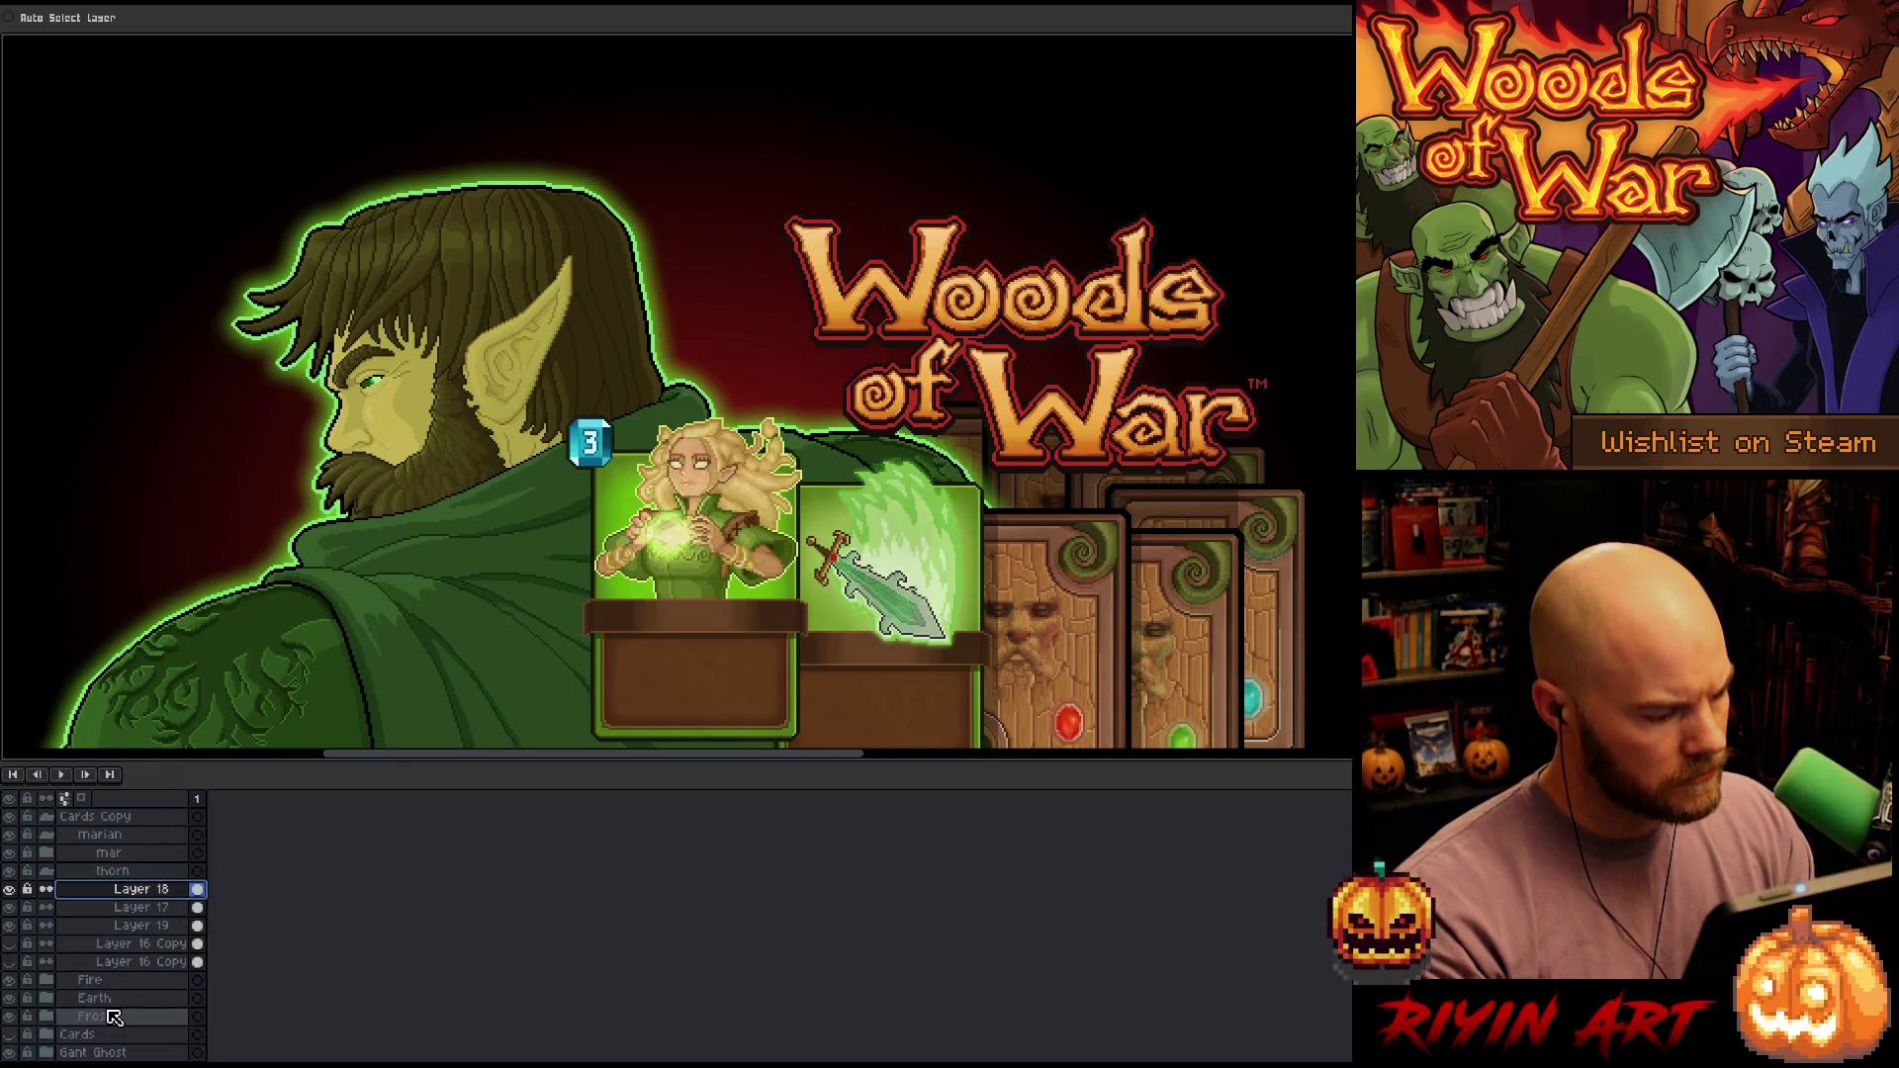
{"action": "left_click", "coordinate": [99, 1016]}
{"action": "left_click_drag", "start_coordinate": [1122, 509], "coordinate": [1084, 405]}
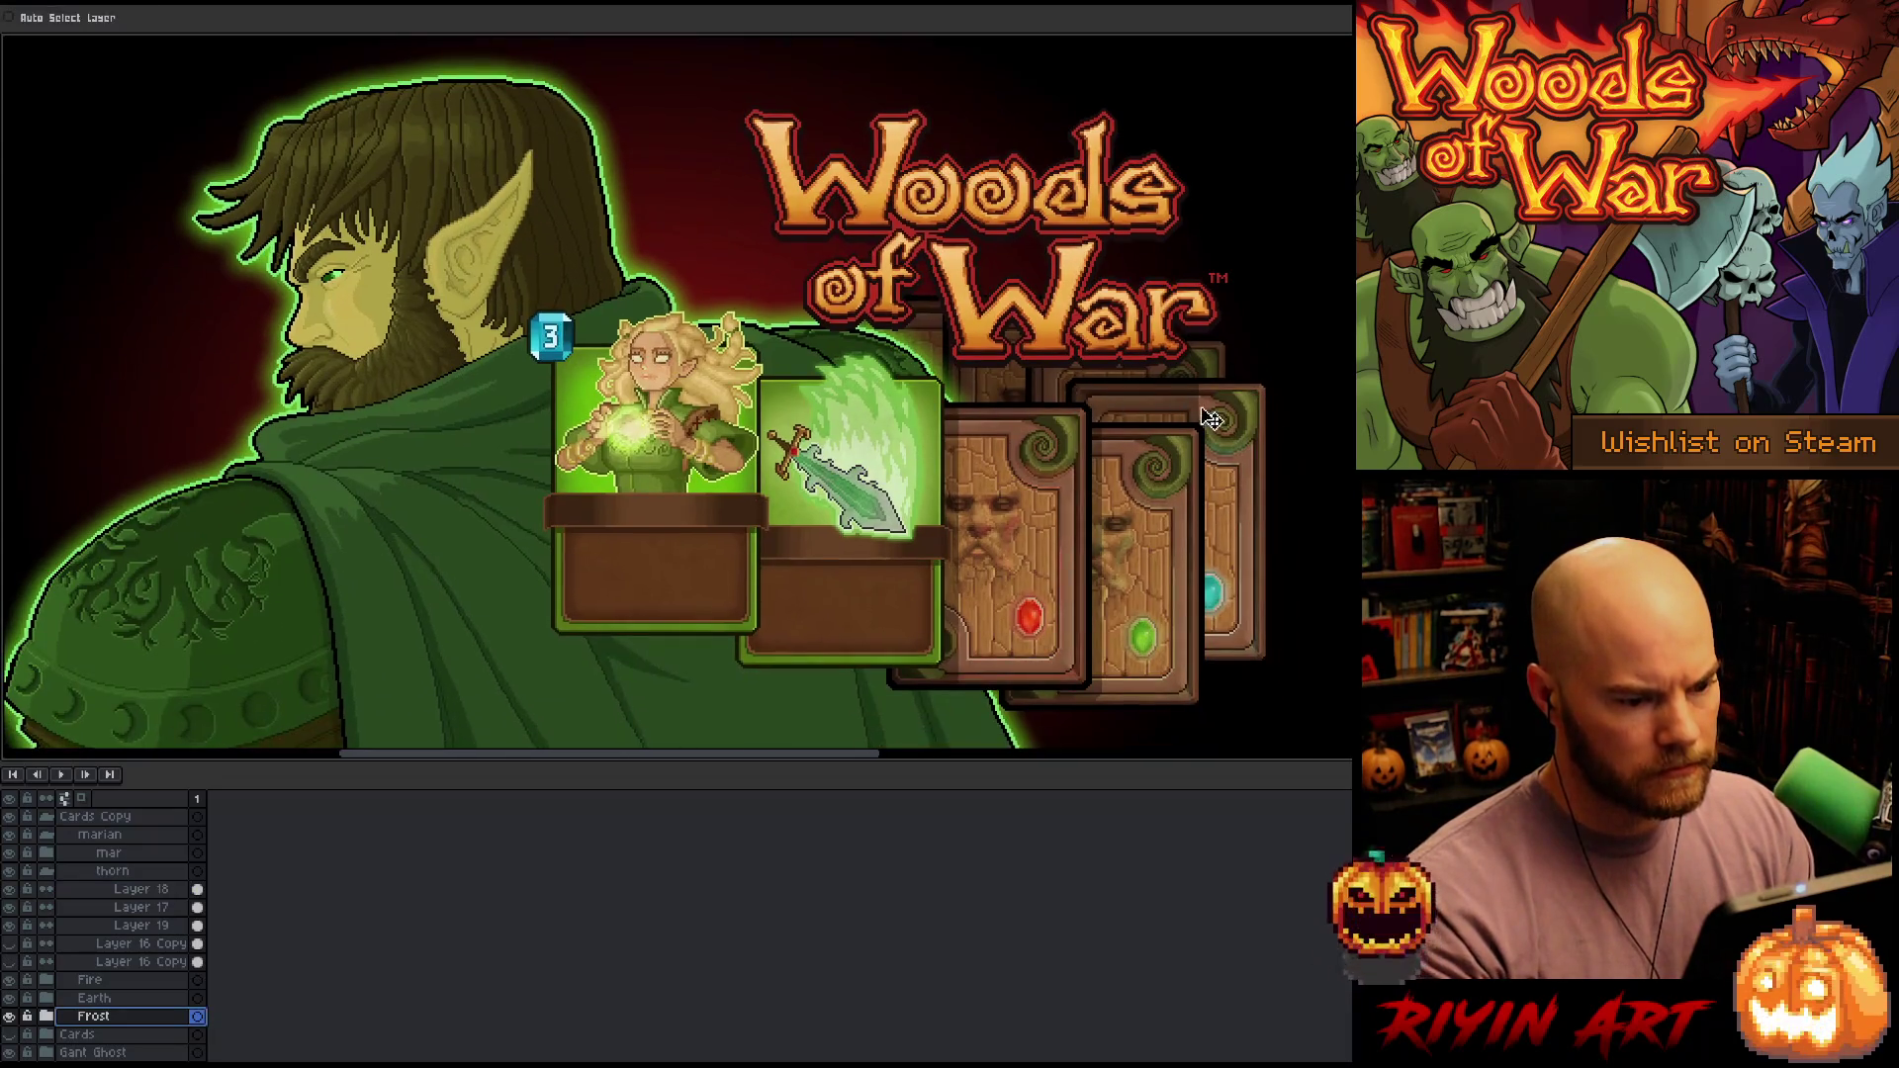
{"action": "left_click_drag", "start_coordinate": [1234, 419], "coordinate": [1236, 428]}
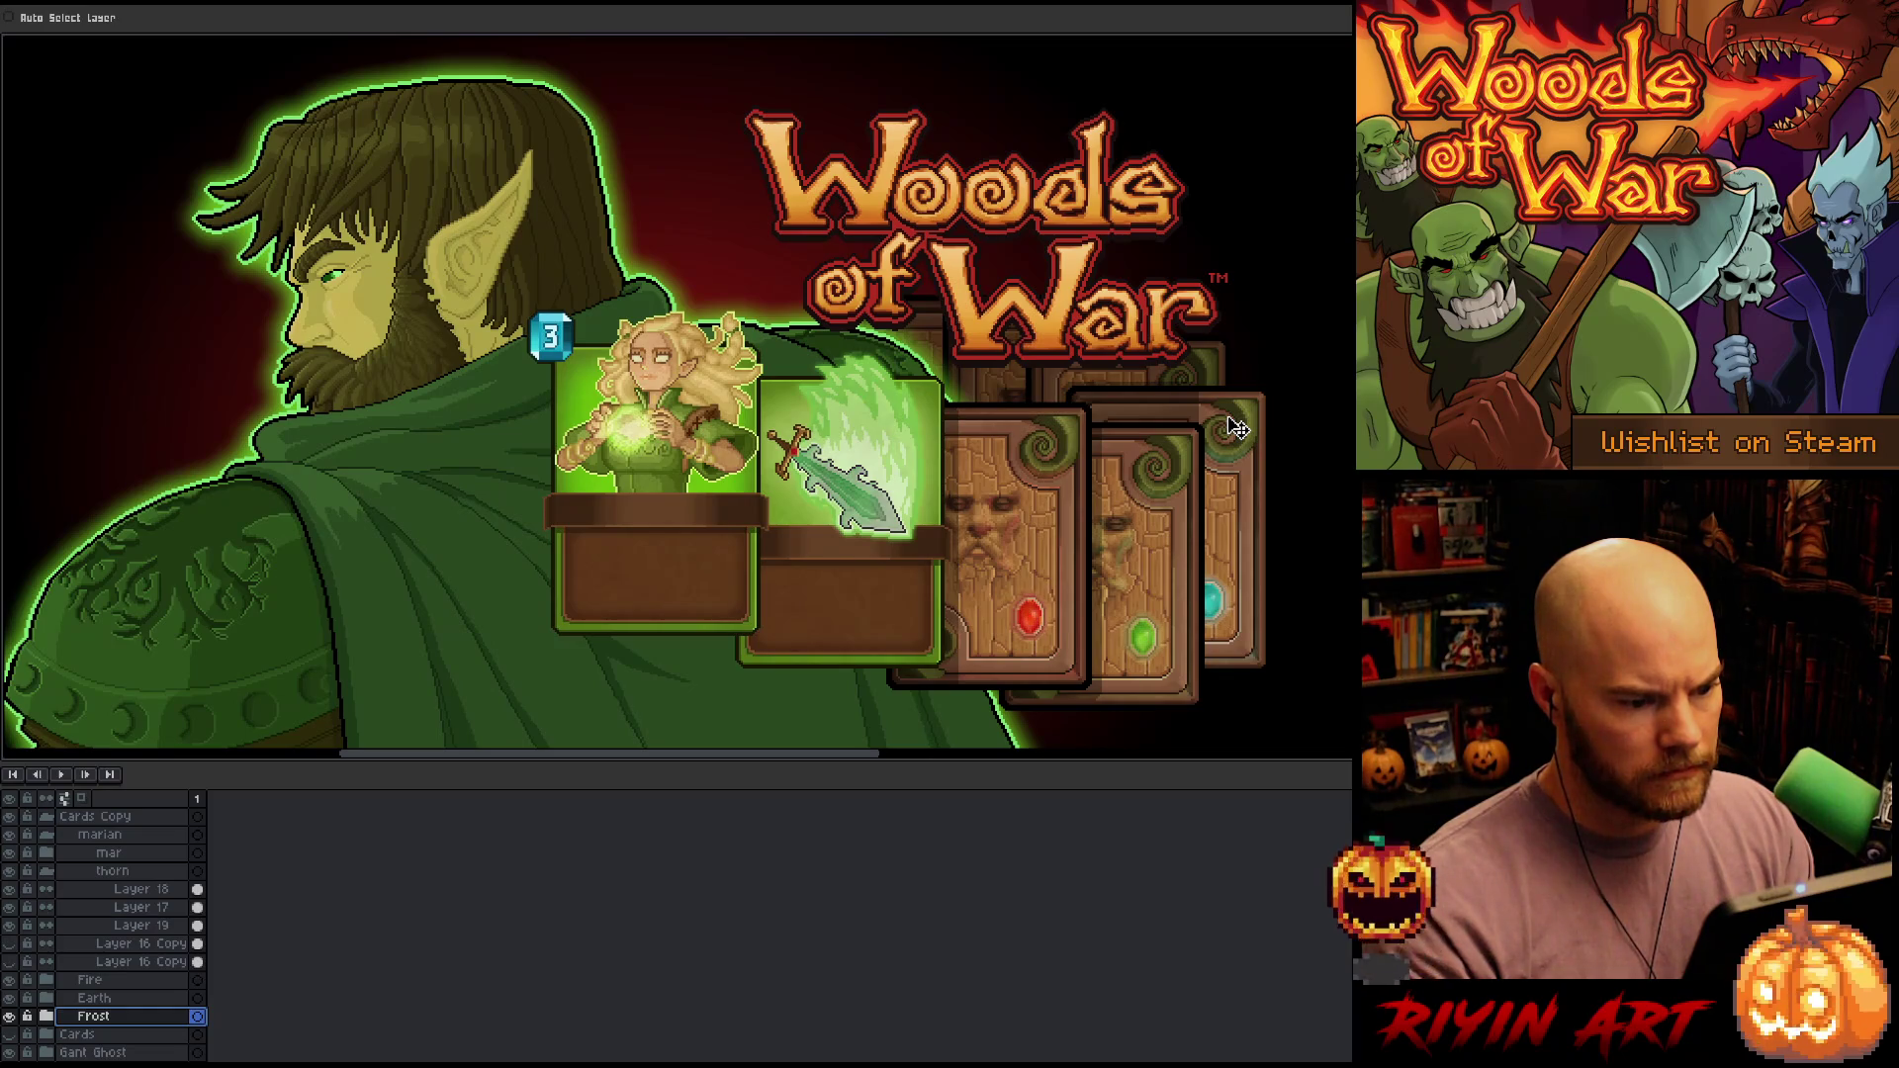
{"action": "left_click_drag", "start_coordinate": [1236, 427], "coordinate": [1234, 421]}
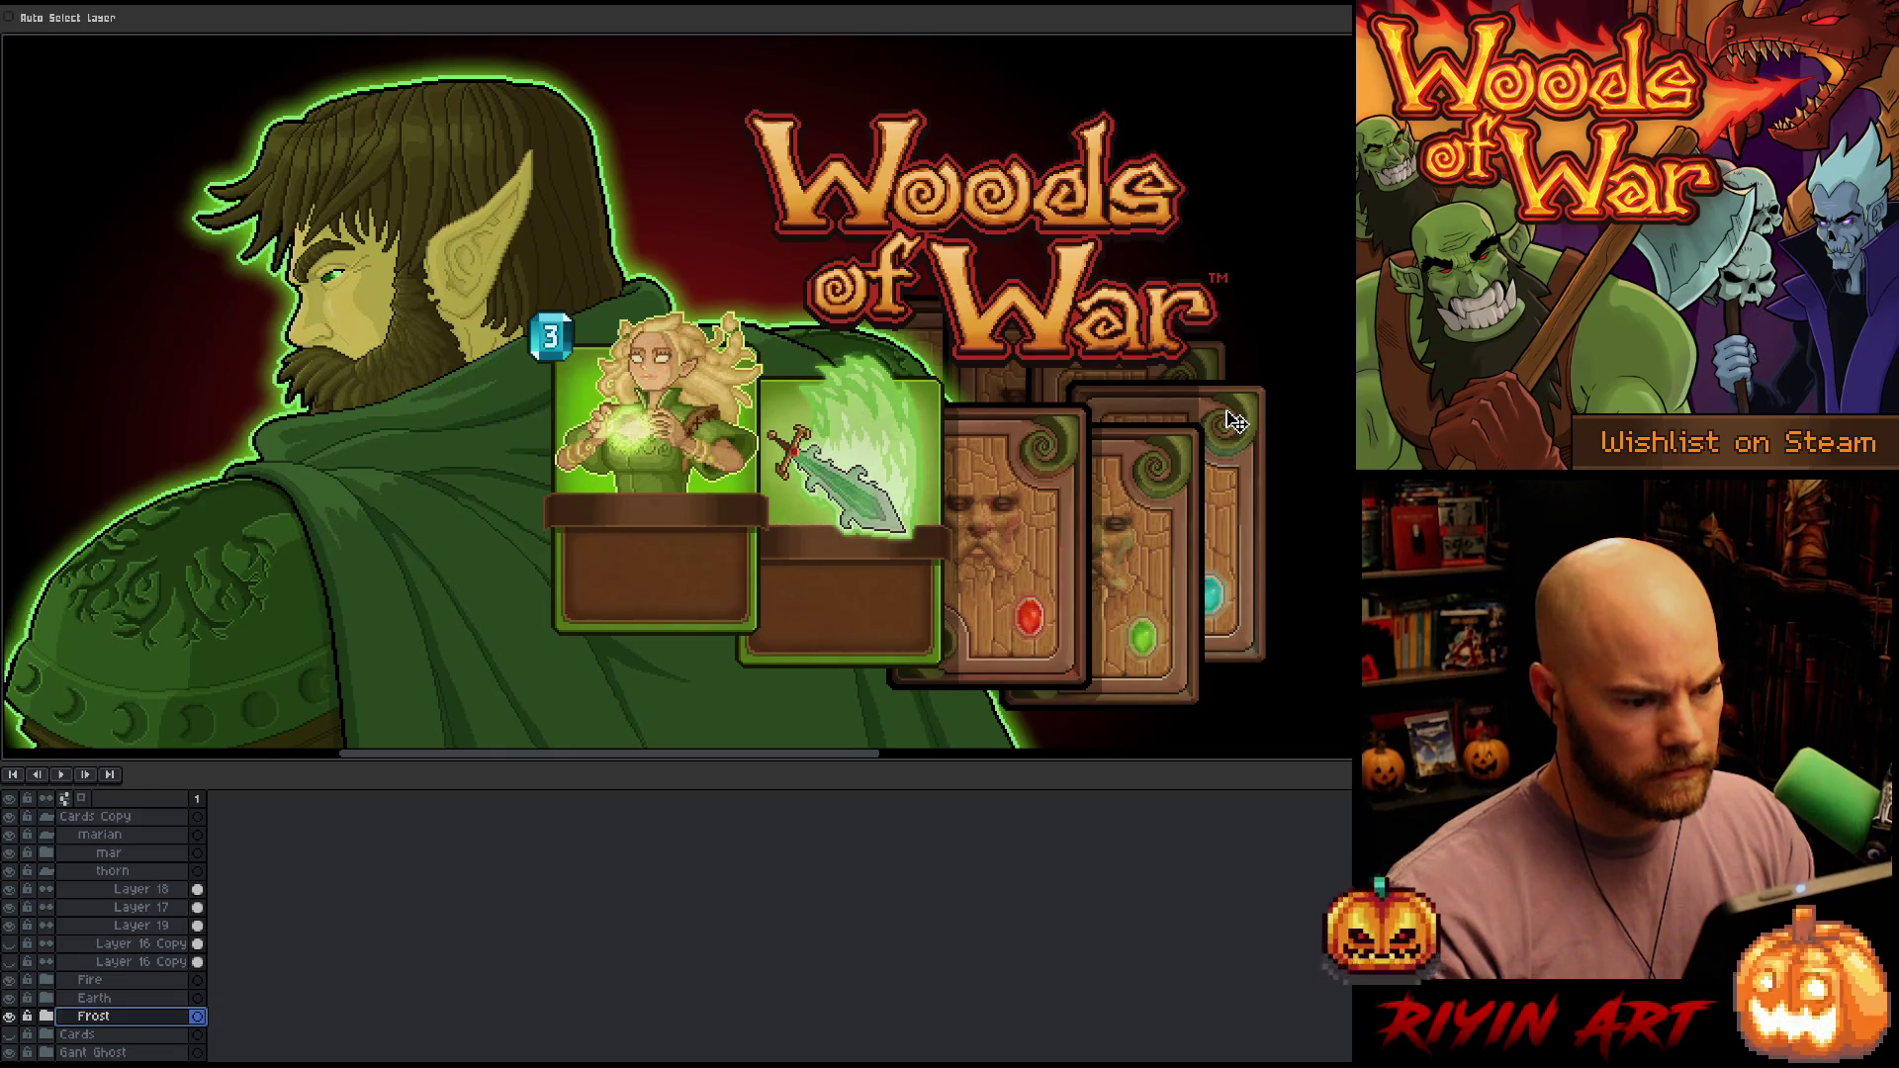
Raise the green-gem Earth card about 20 px and the cyan-gem Frost card about 16 px, plus a few more pixels
{"action": "left_click", "coordinate": [119, 999]}
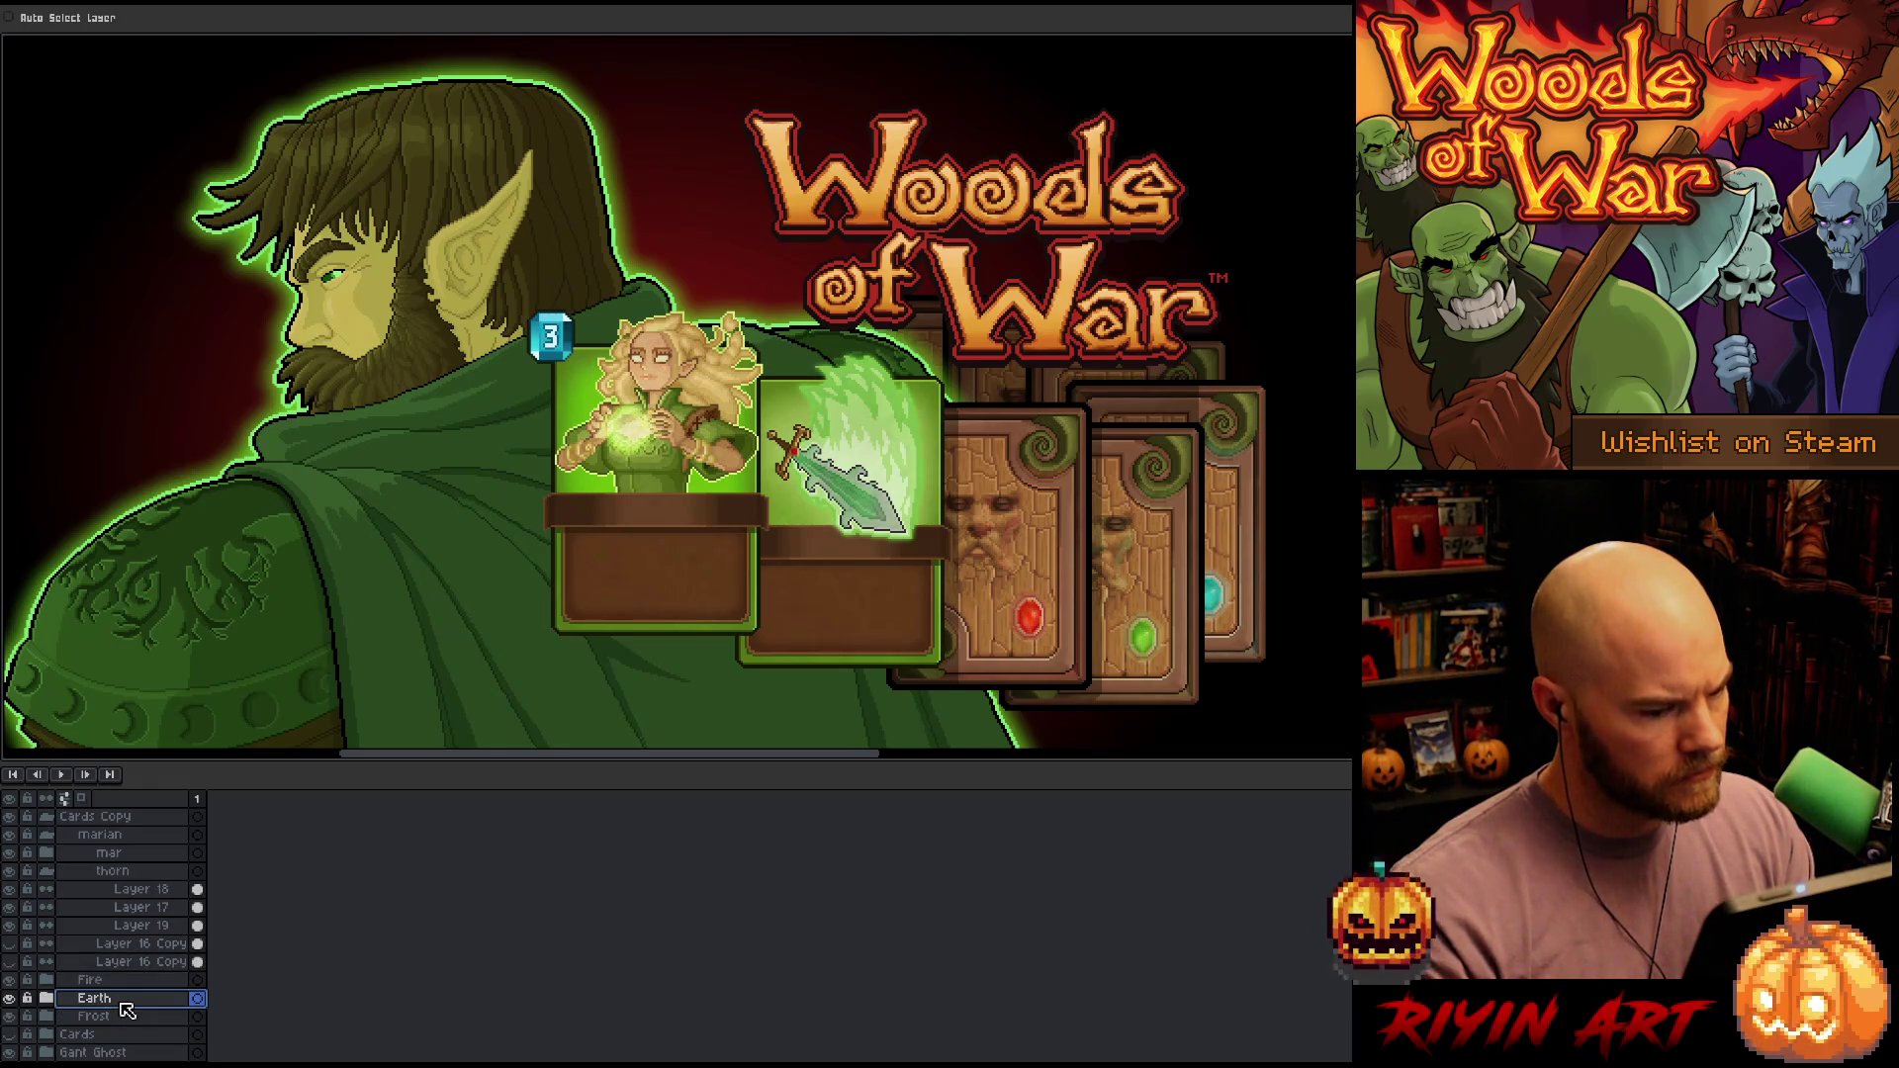
{"action": "left_click_drag", "start_coordinate": [1173, 503], "coordinate": [1177, 464]}
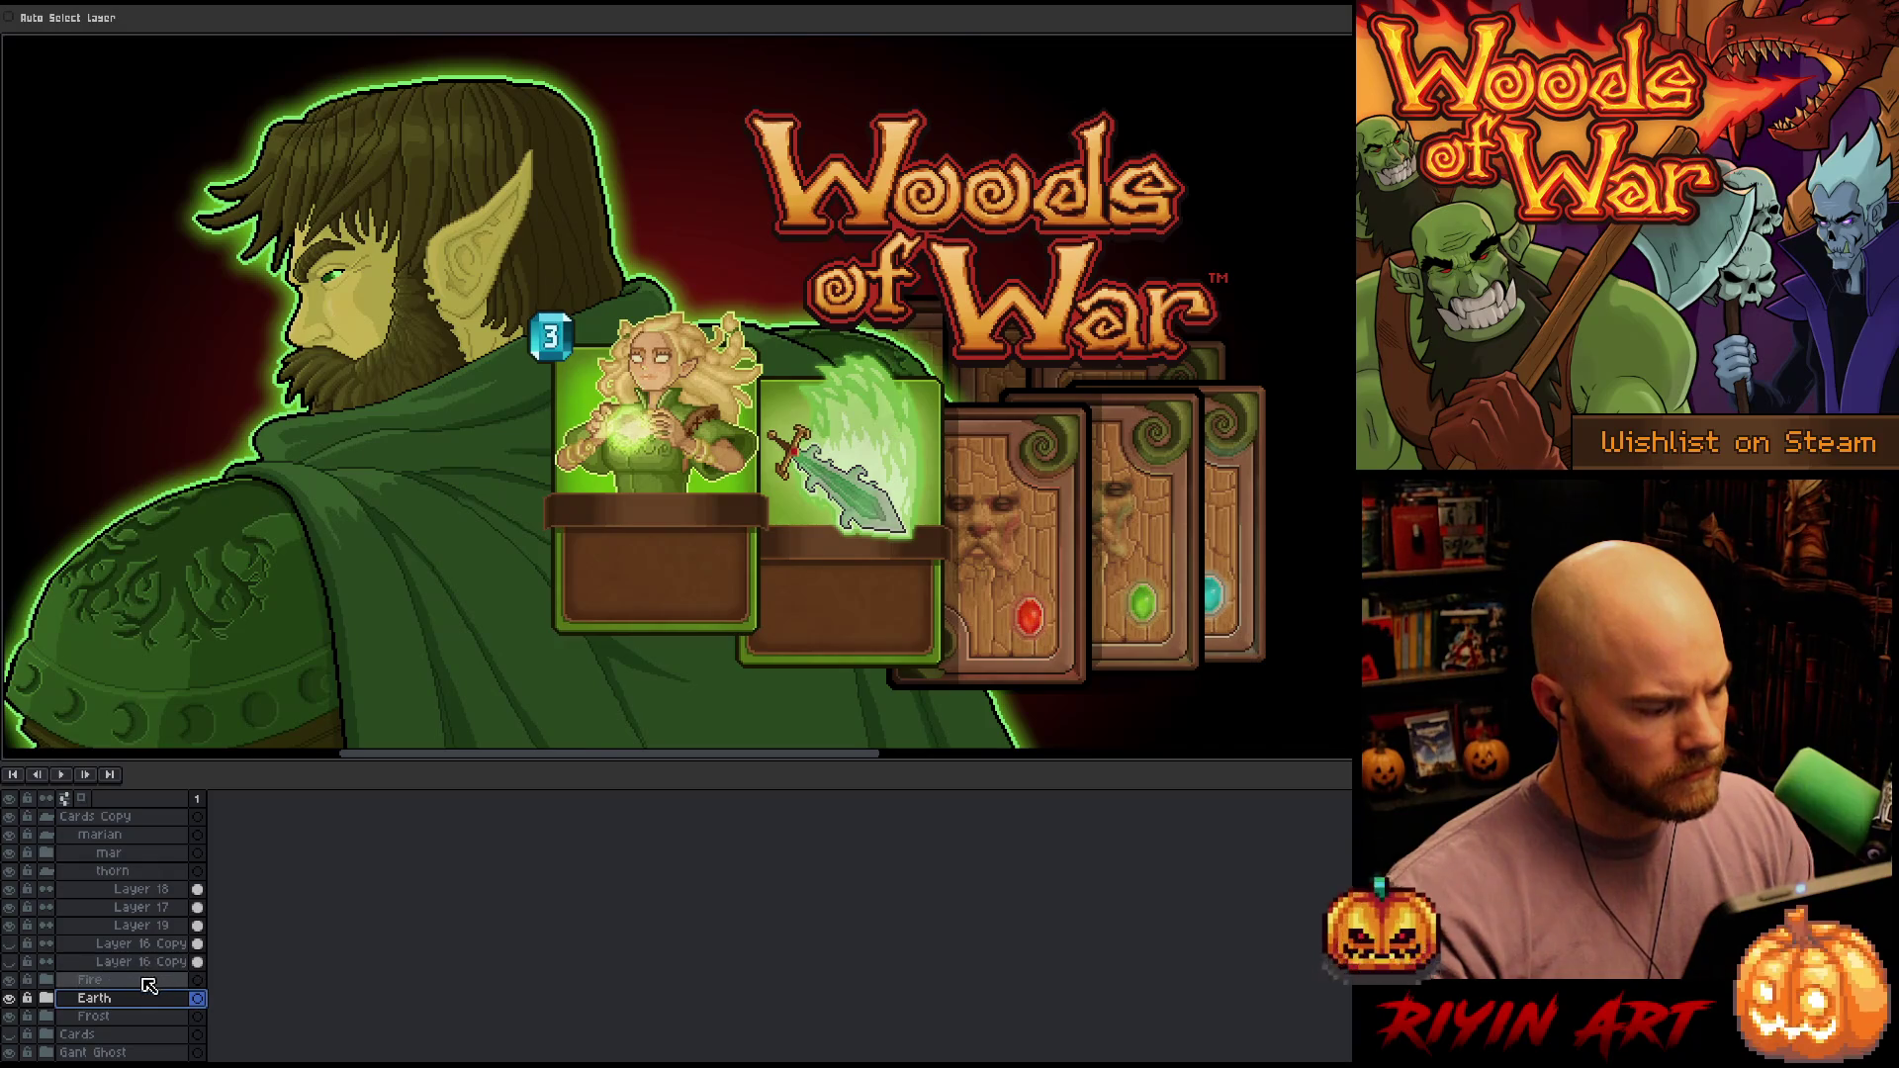
{"action": "left_click", "coordinate": [139, 1017]}
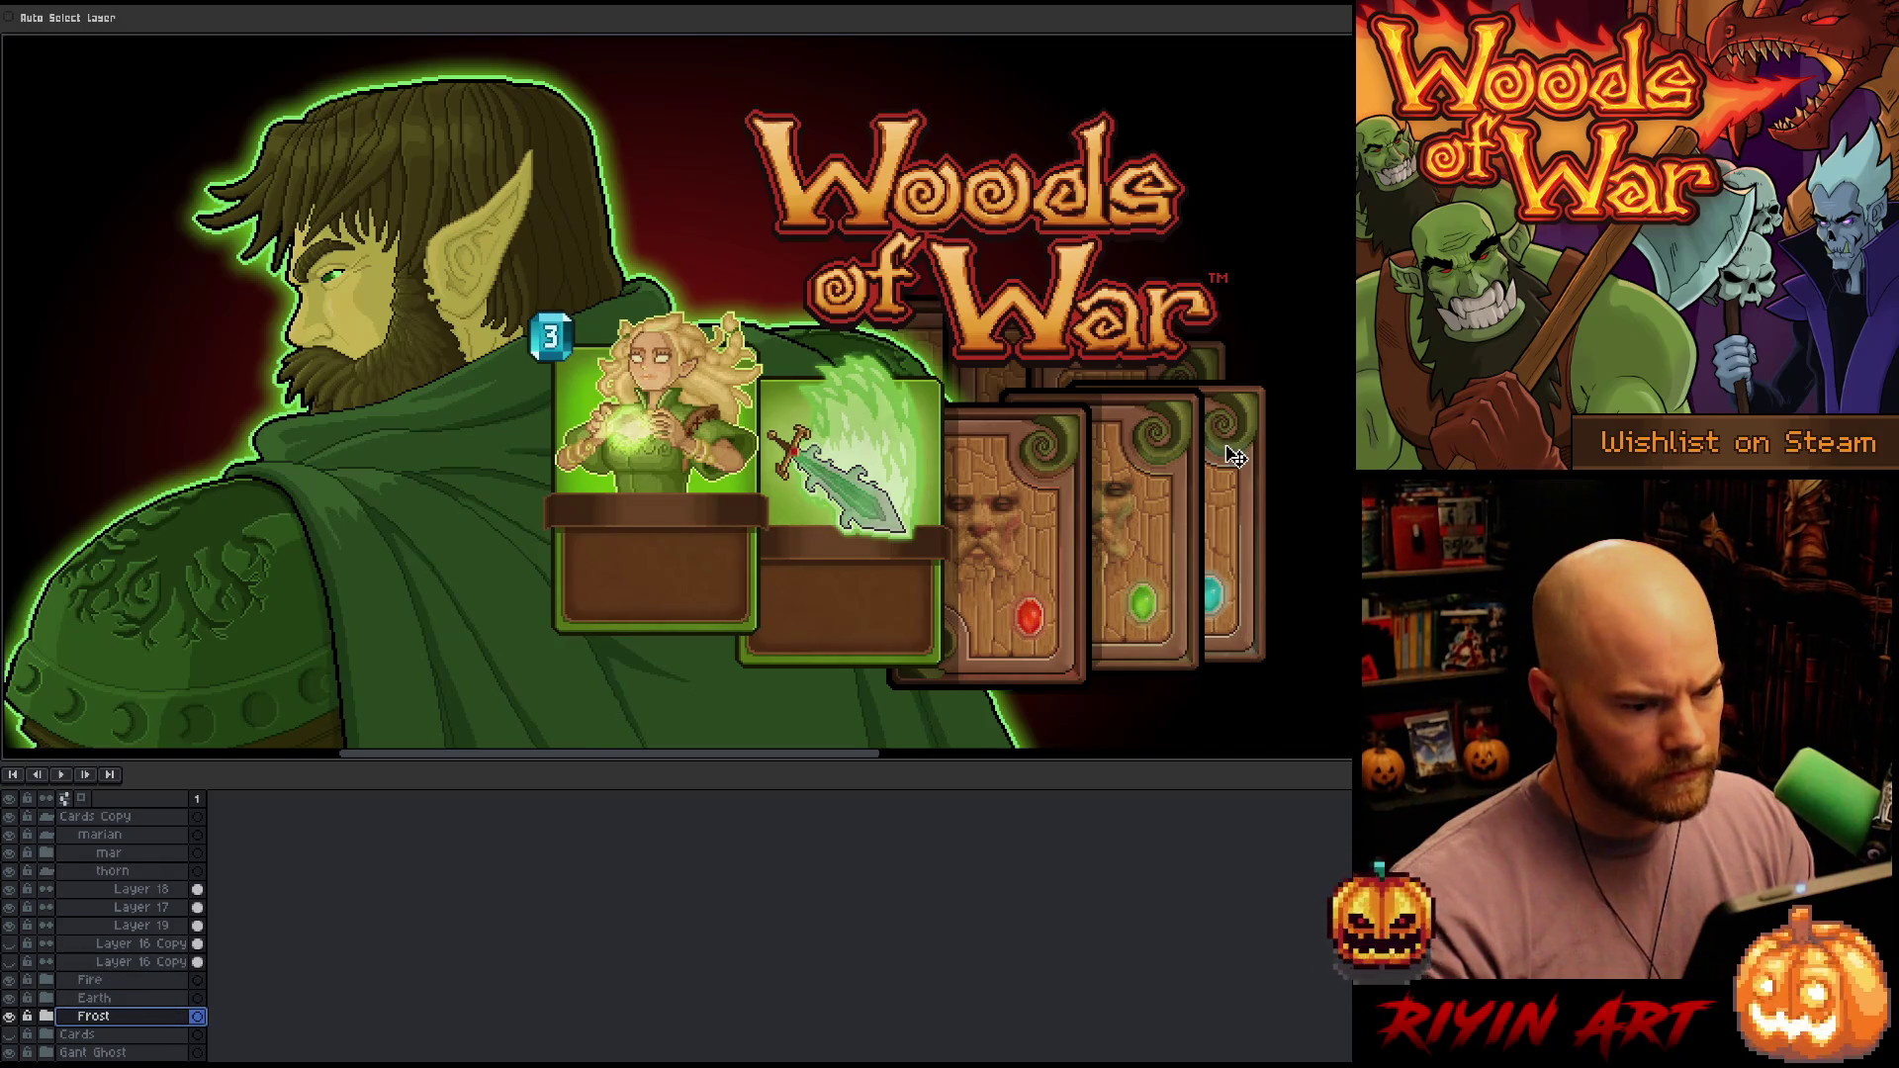
{"action": "left_click_drag", "start_coordinate": [1236, 459], "coordinate": [1238, 443]}
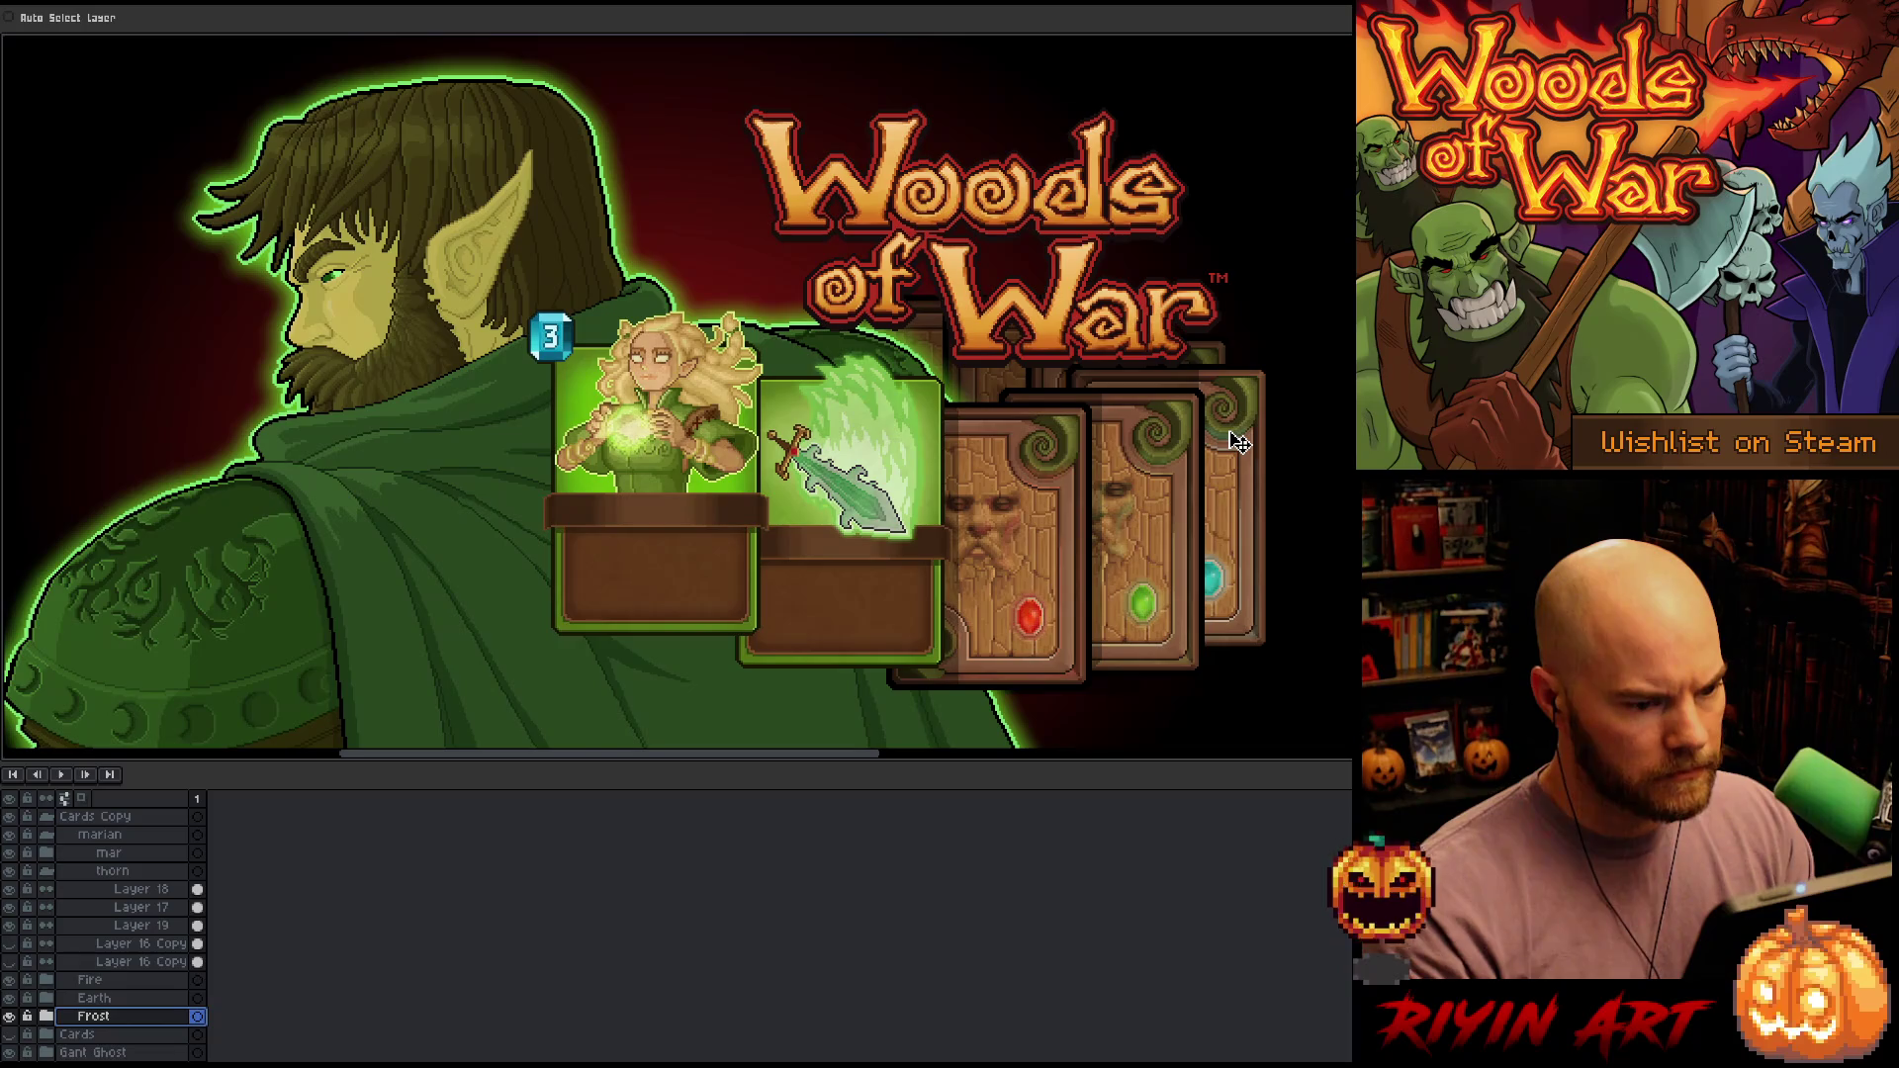
{"action": "left_click_drag", "start_coordinate": [1226, 430], "coordinate": [1225, 424]}
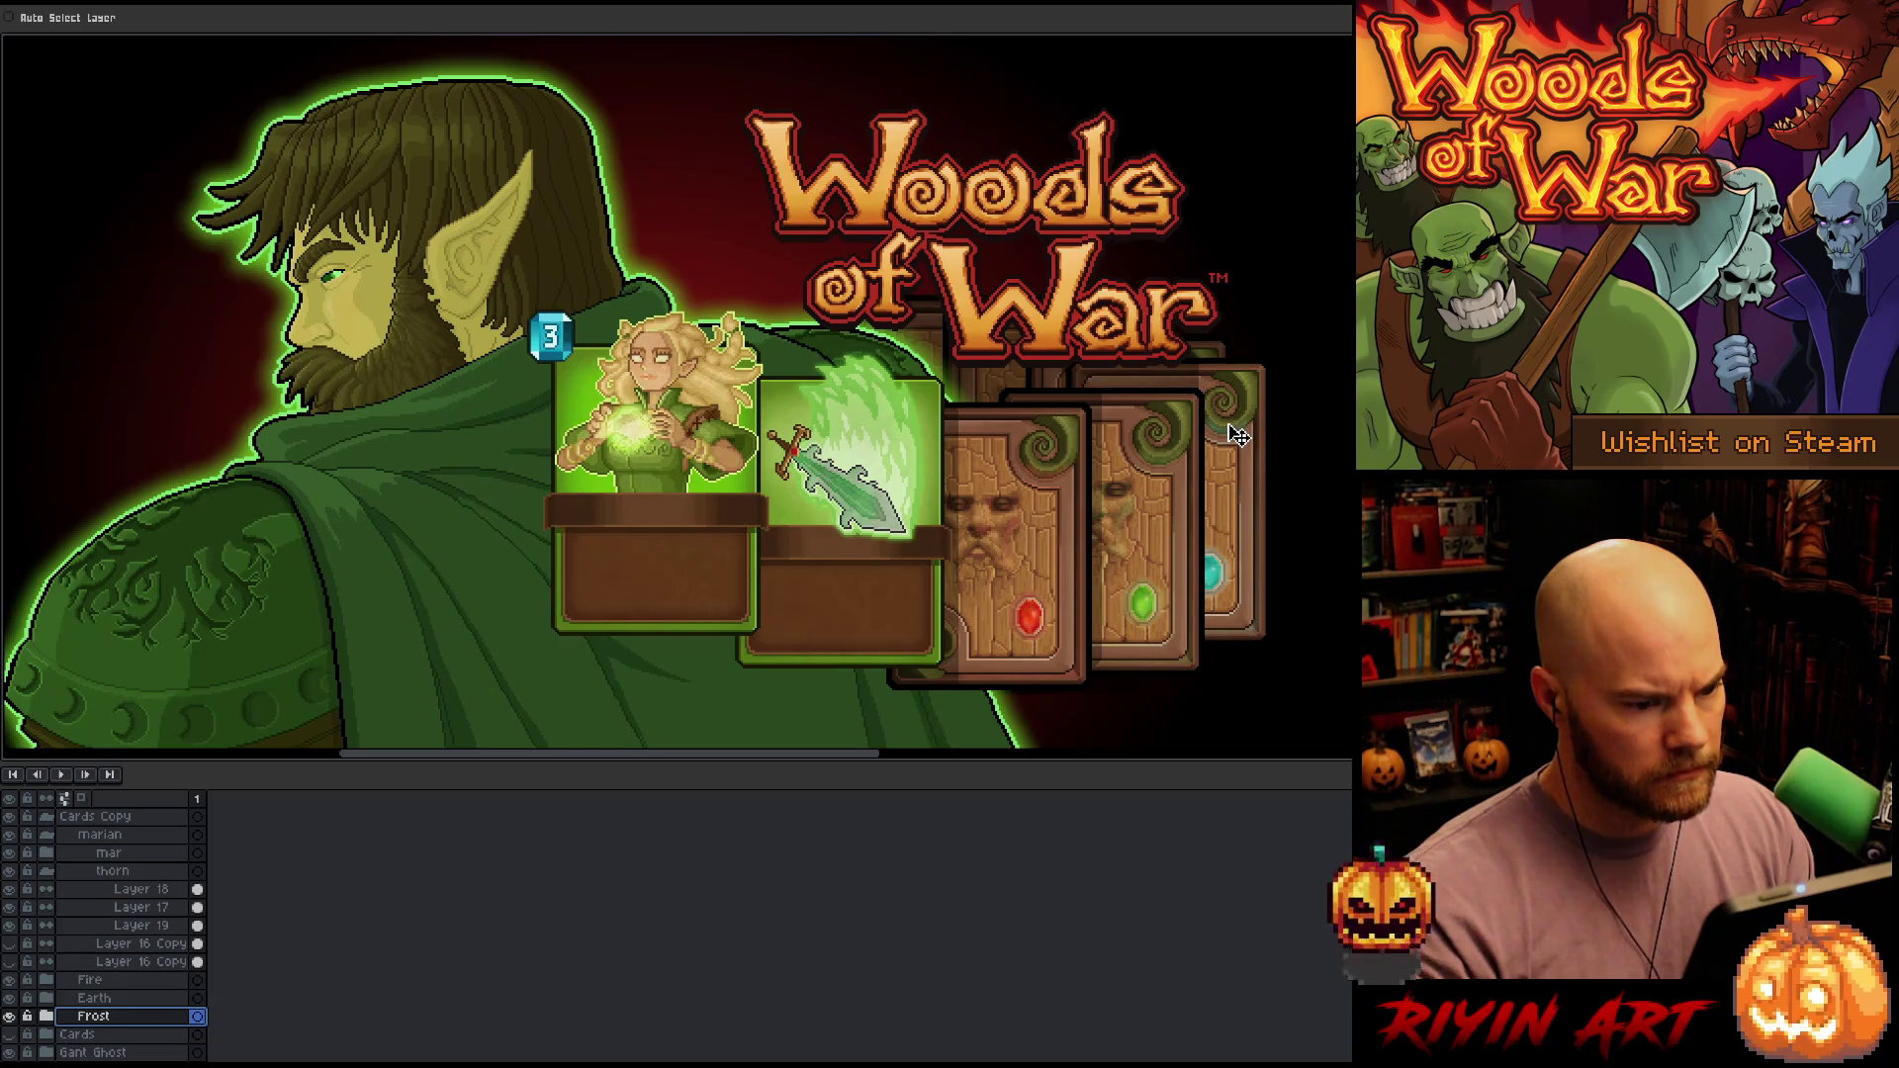
Nudge the Earth card up a little more, then shift the whole Cards Copy spread slightly
{"action": "left_click", "coordinate": [138, 999]}
{"action": "left_click_drag", "start_coordinate": [1143, 537], "coordinate": [1142, 532]}
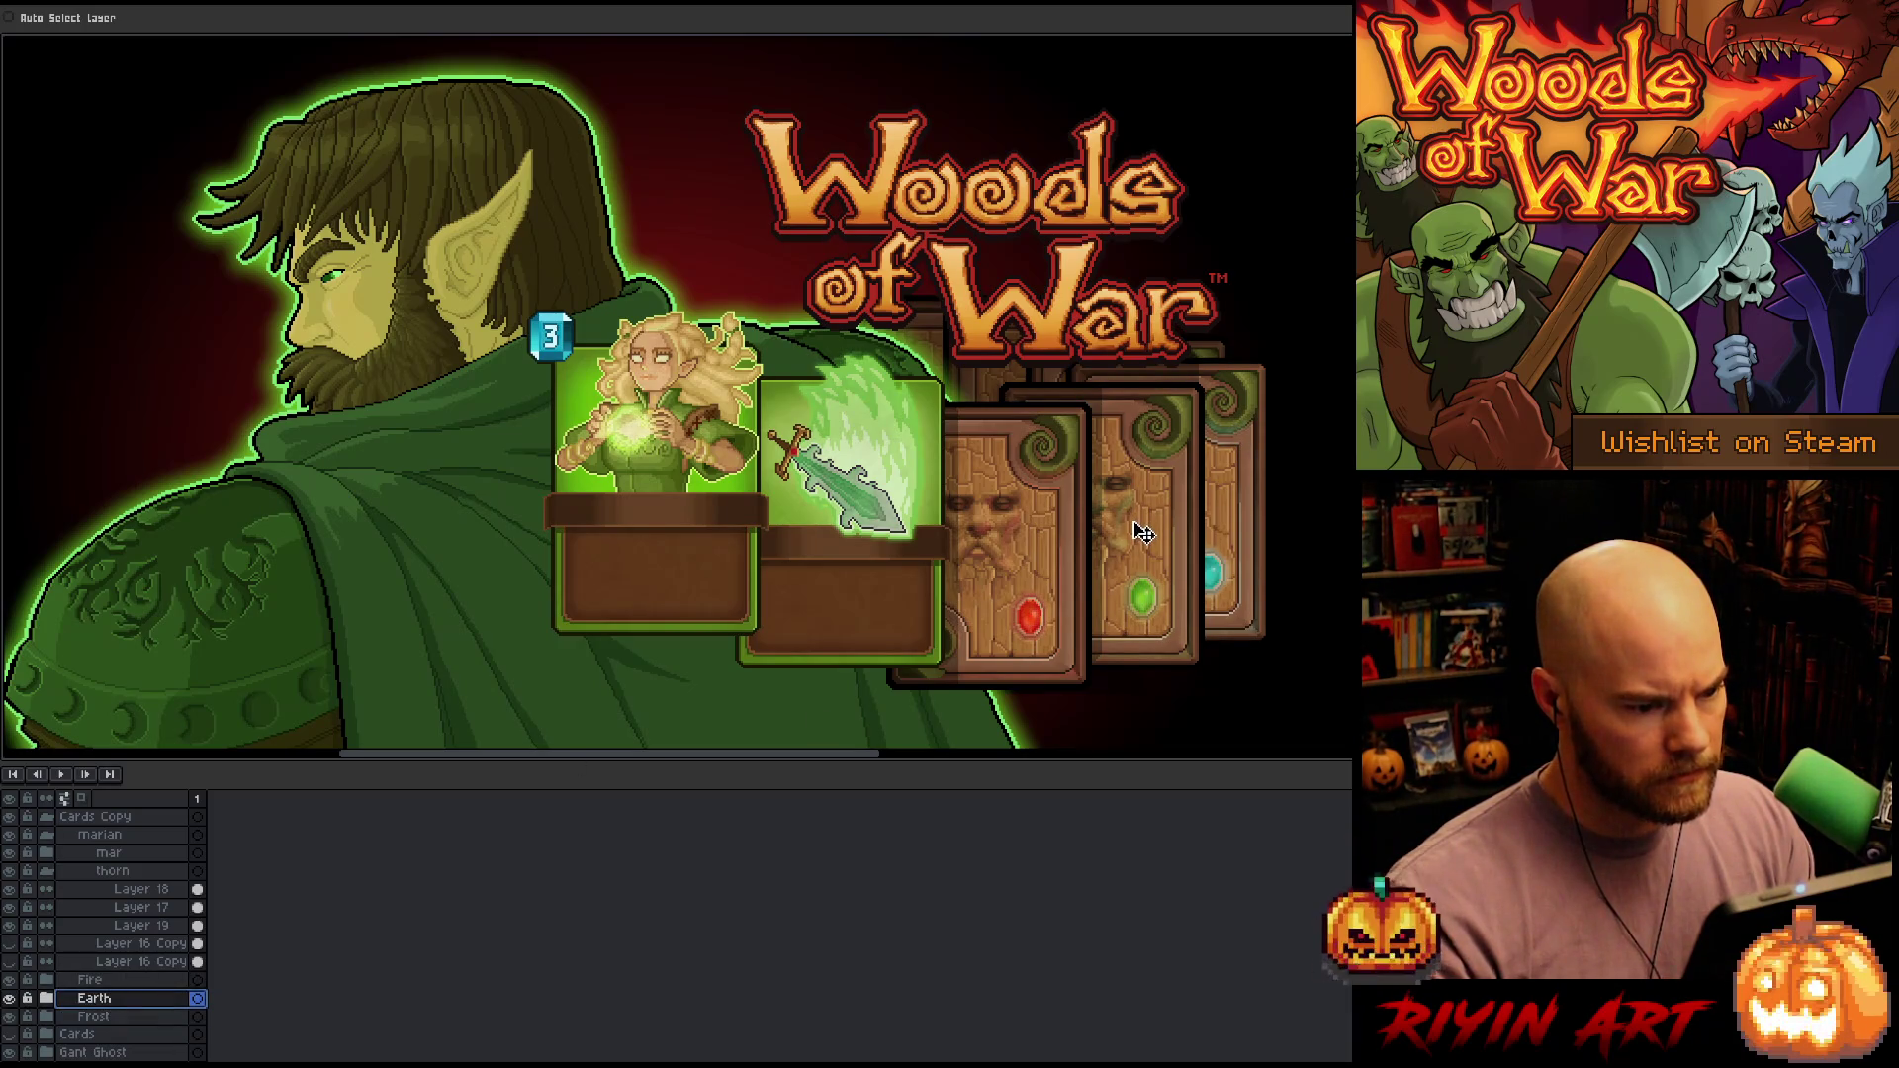
{"action": "key", "text": "Up"}
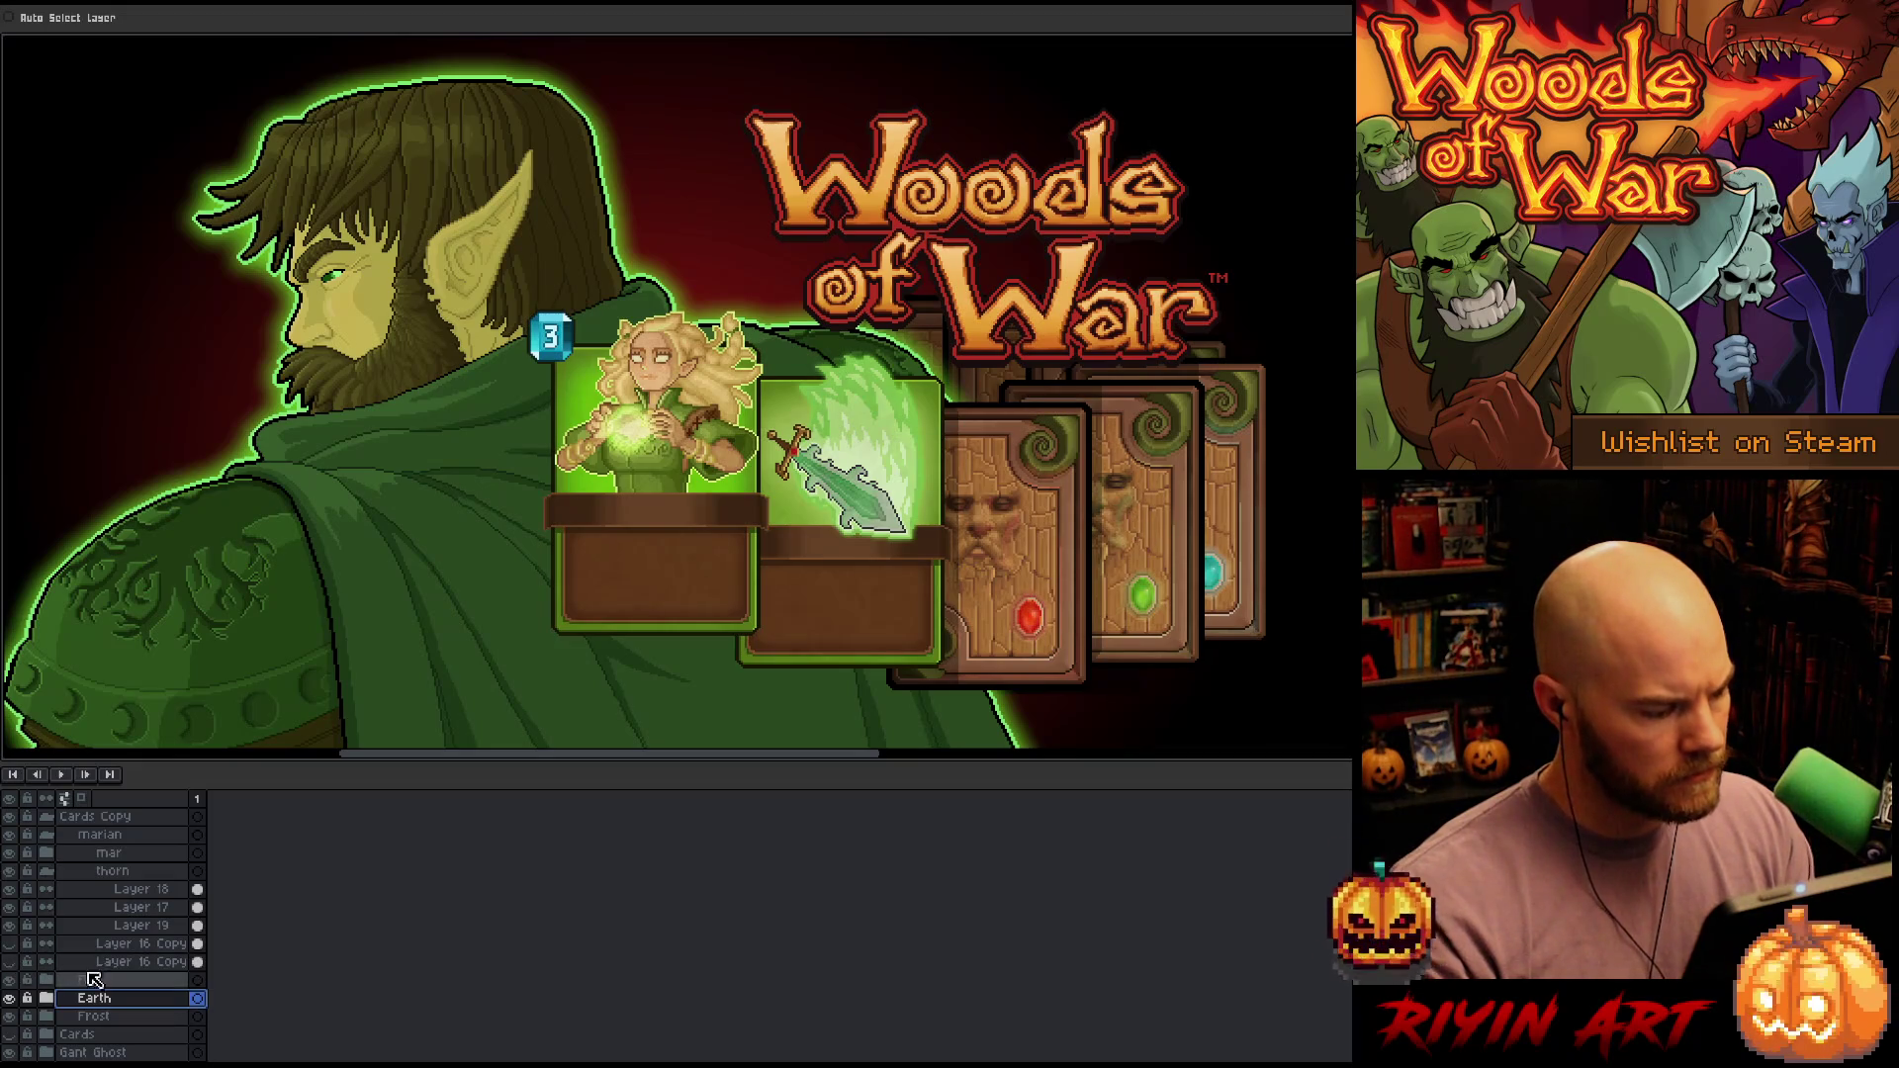
{"action": "left_click", "coordinate": [116, 819]}
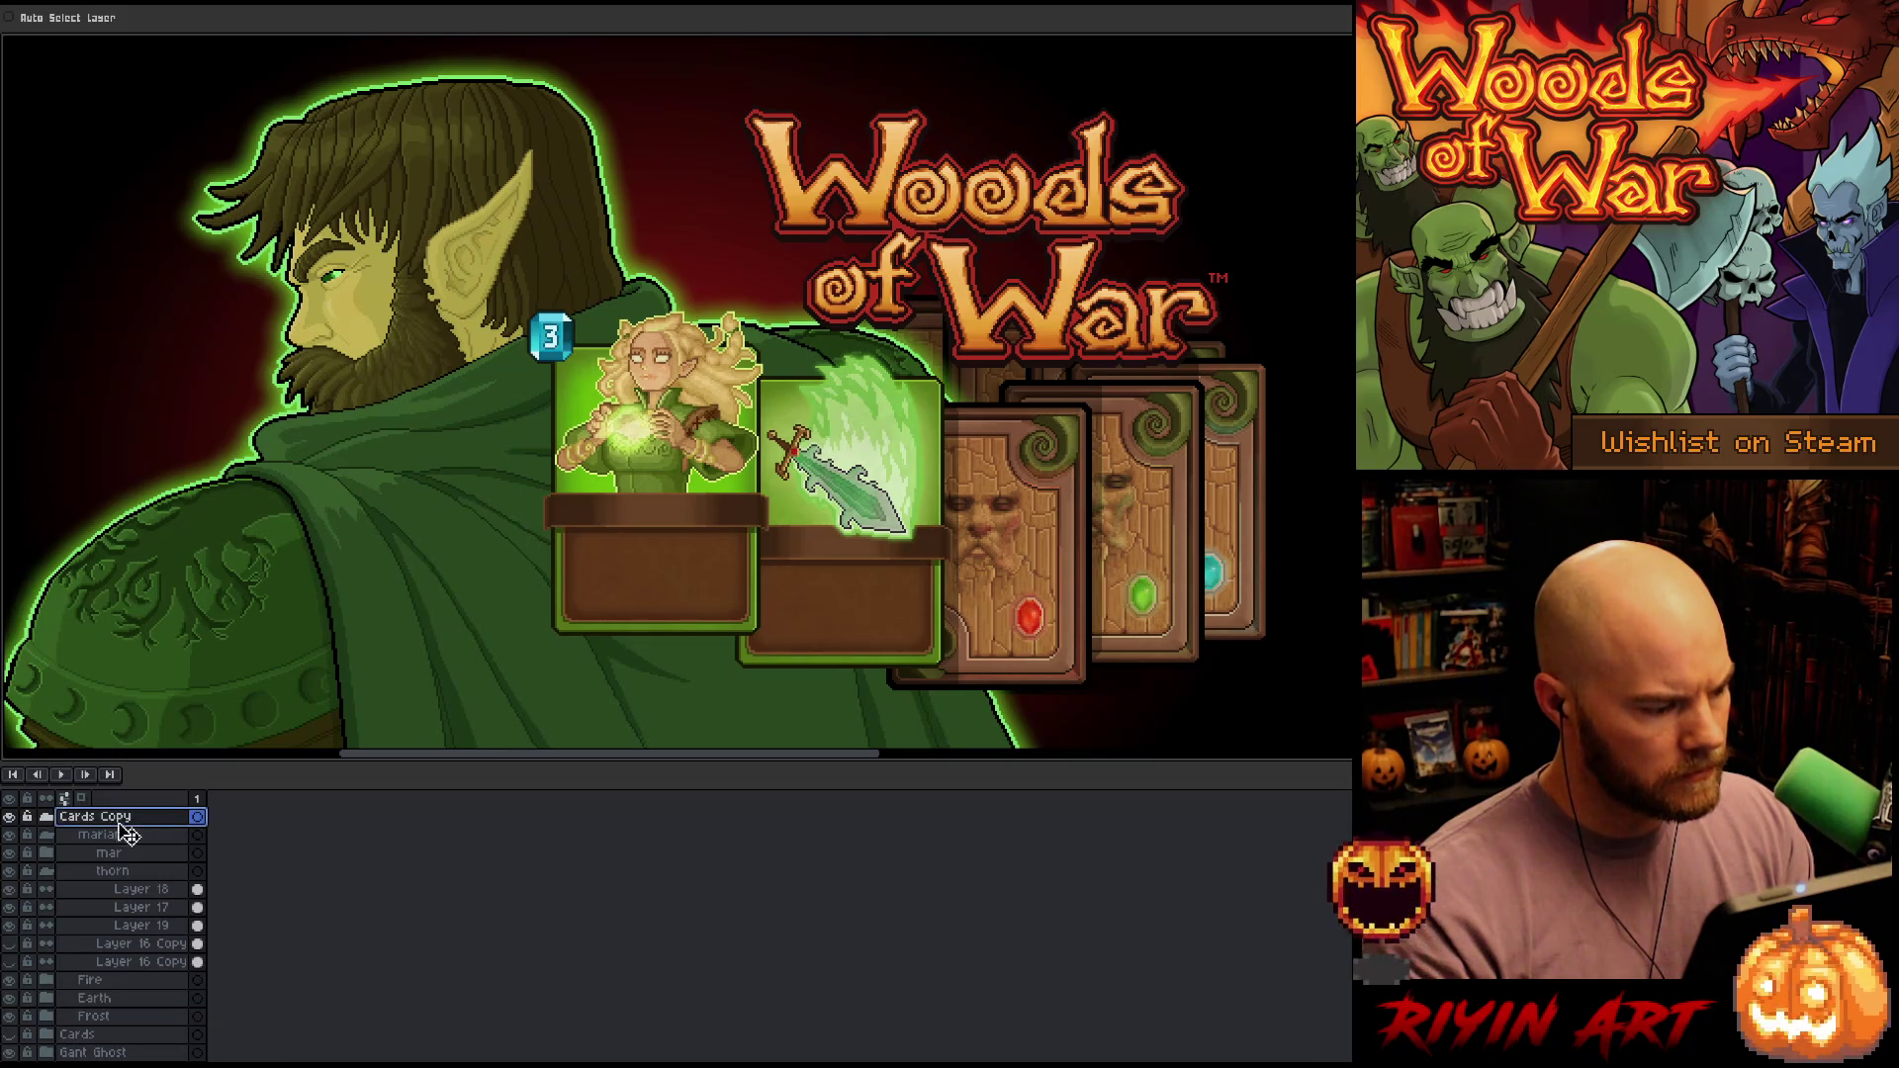
{"action": "left_click_drag", "start_coordinate": [1137, 504], "coordinate": [1138, 520]}
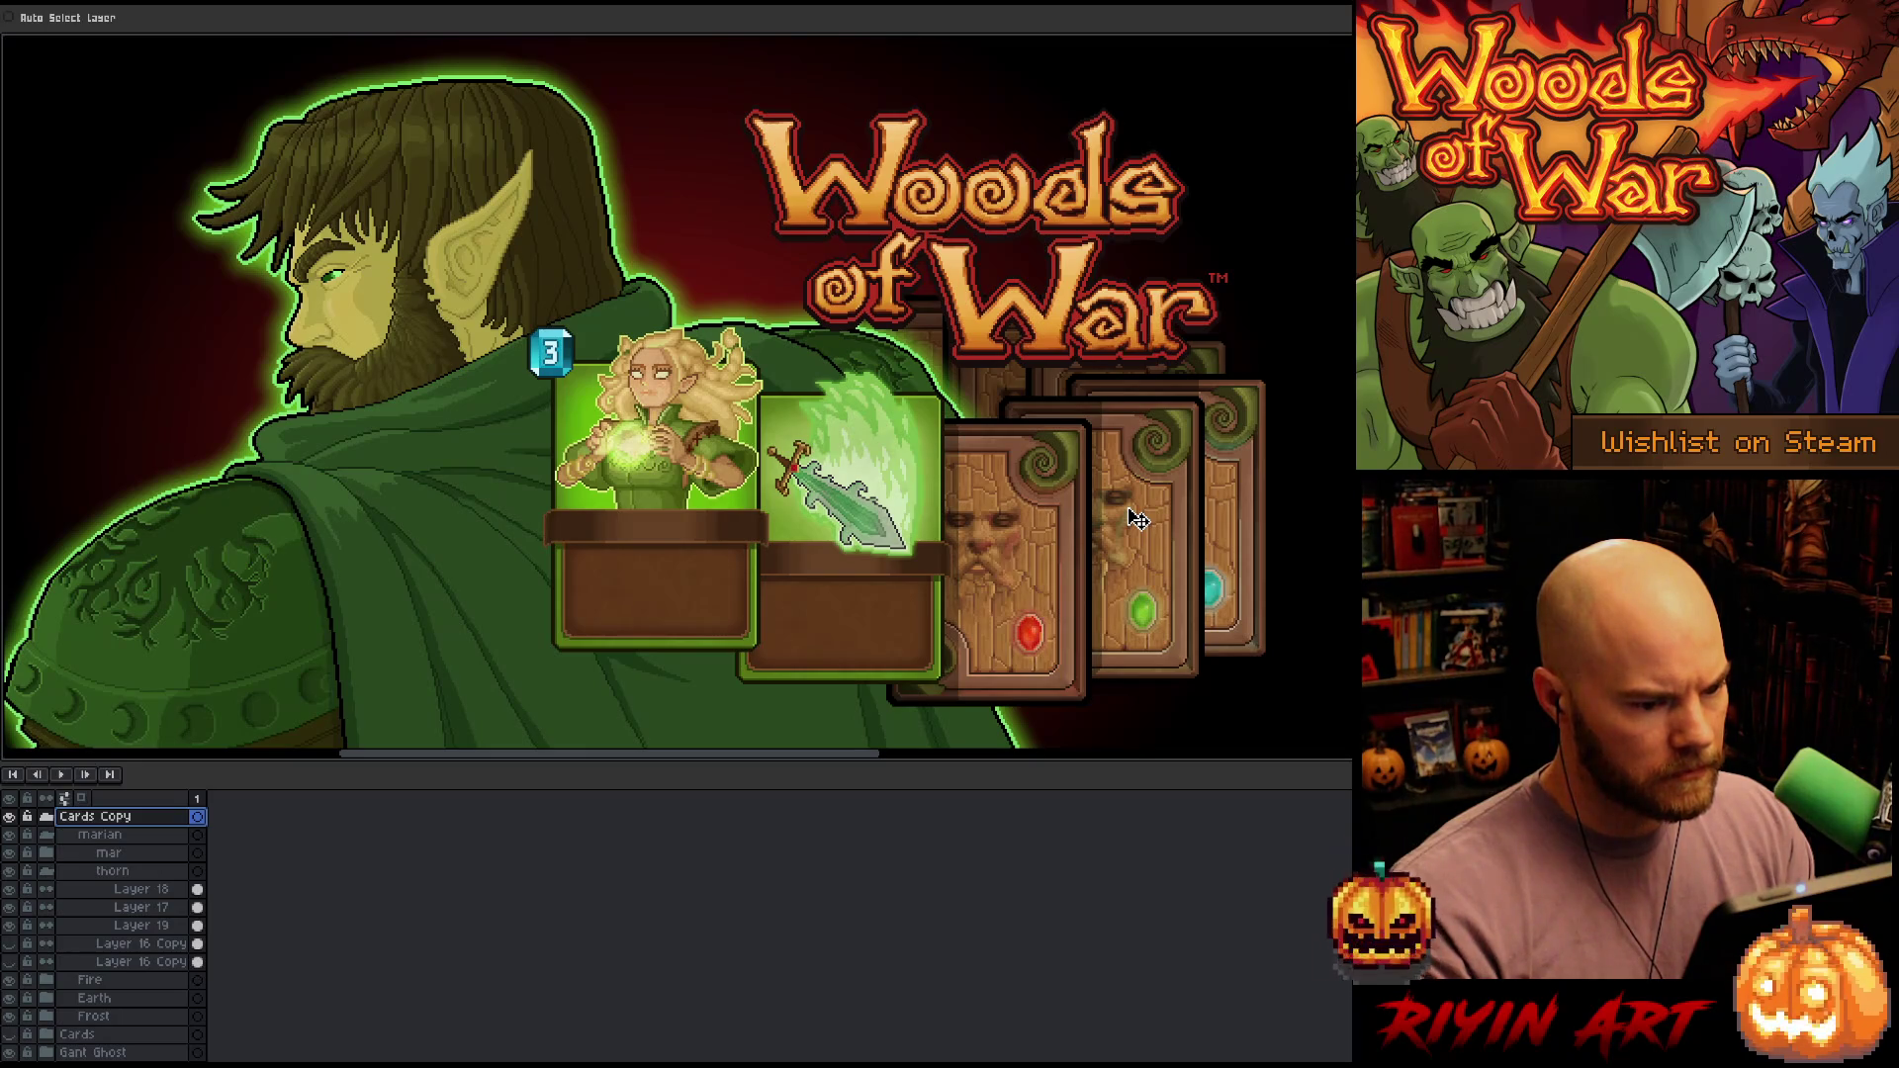
Select the card layers from mar to Earth and move them a few pixels down
{"action": "left_click", "coordinate": [116, 1001]}
{"action": "left_click", "coordinate": [102, 872]}
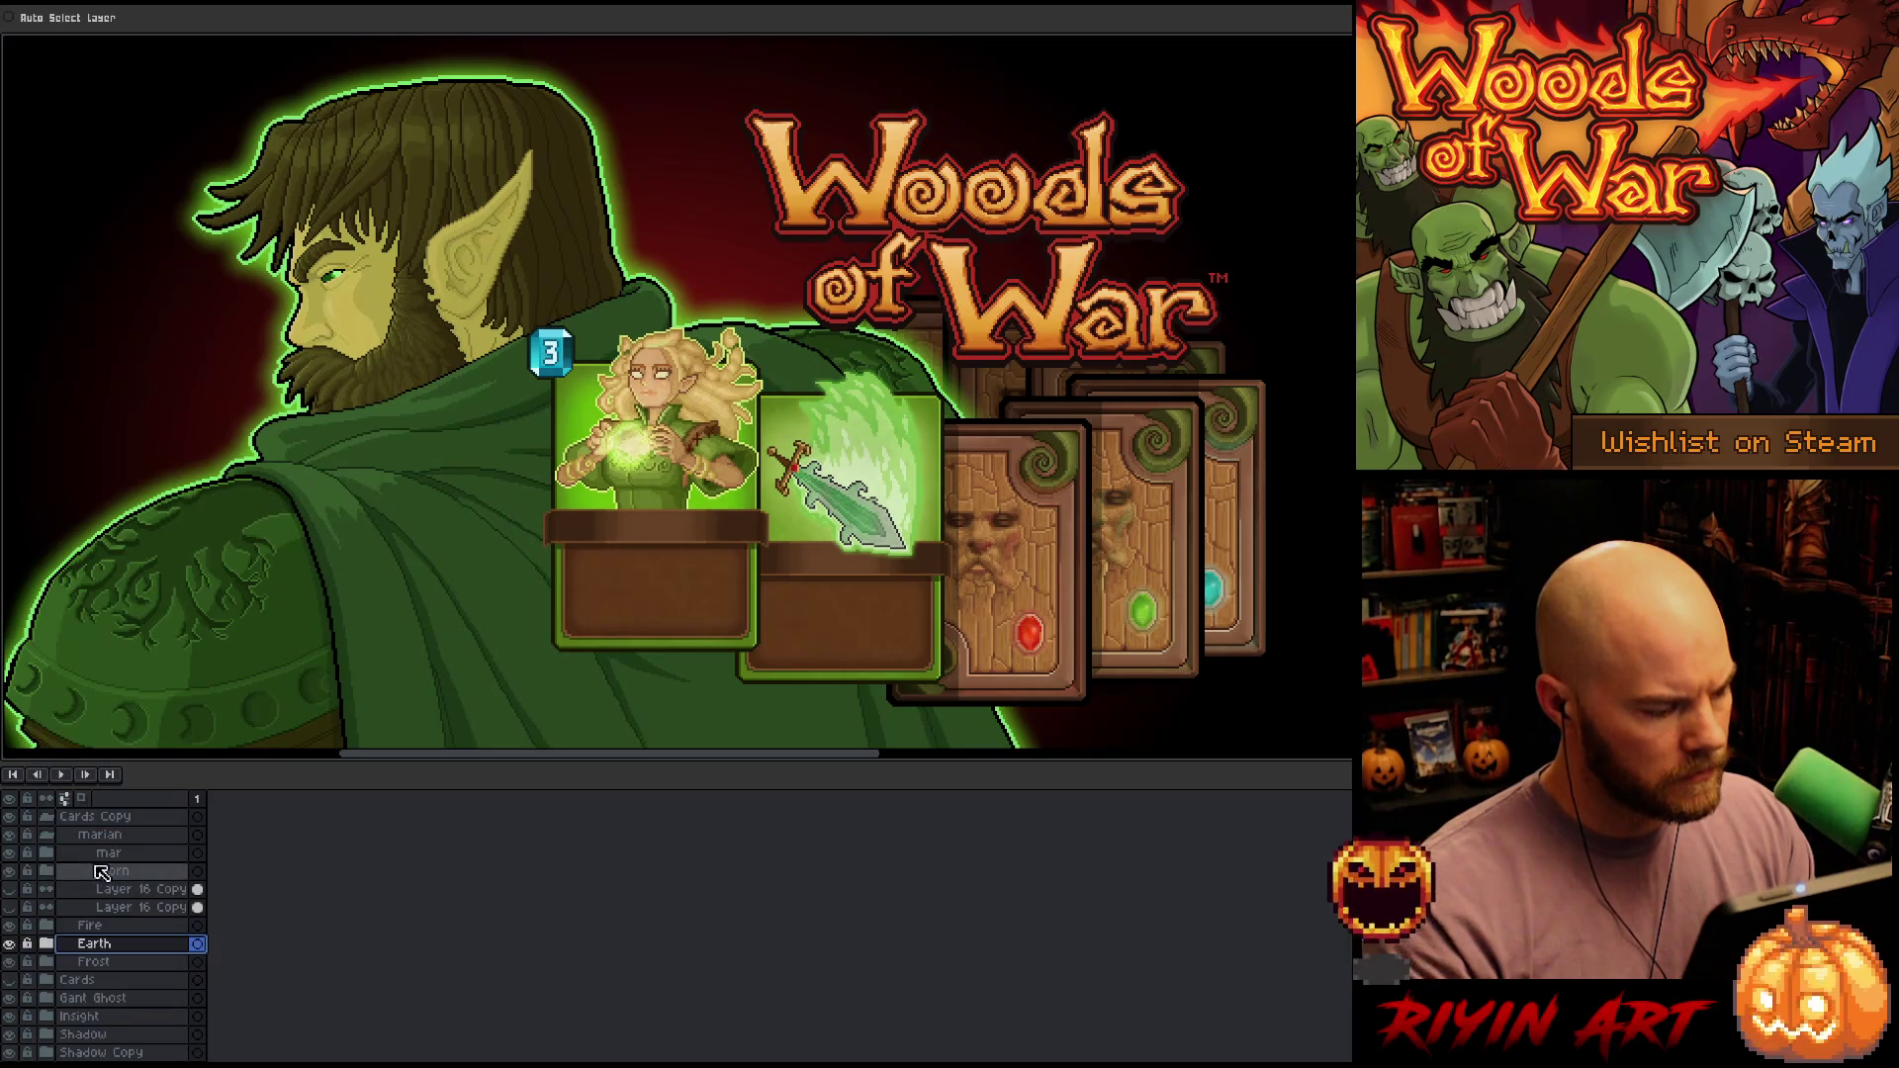
{"action": "left_click", "coordinate": [109, 853]}
{"action": "left_click", "coordinate": [139, 889], "text": "shift"}
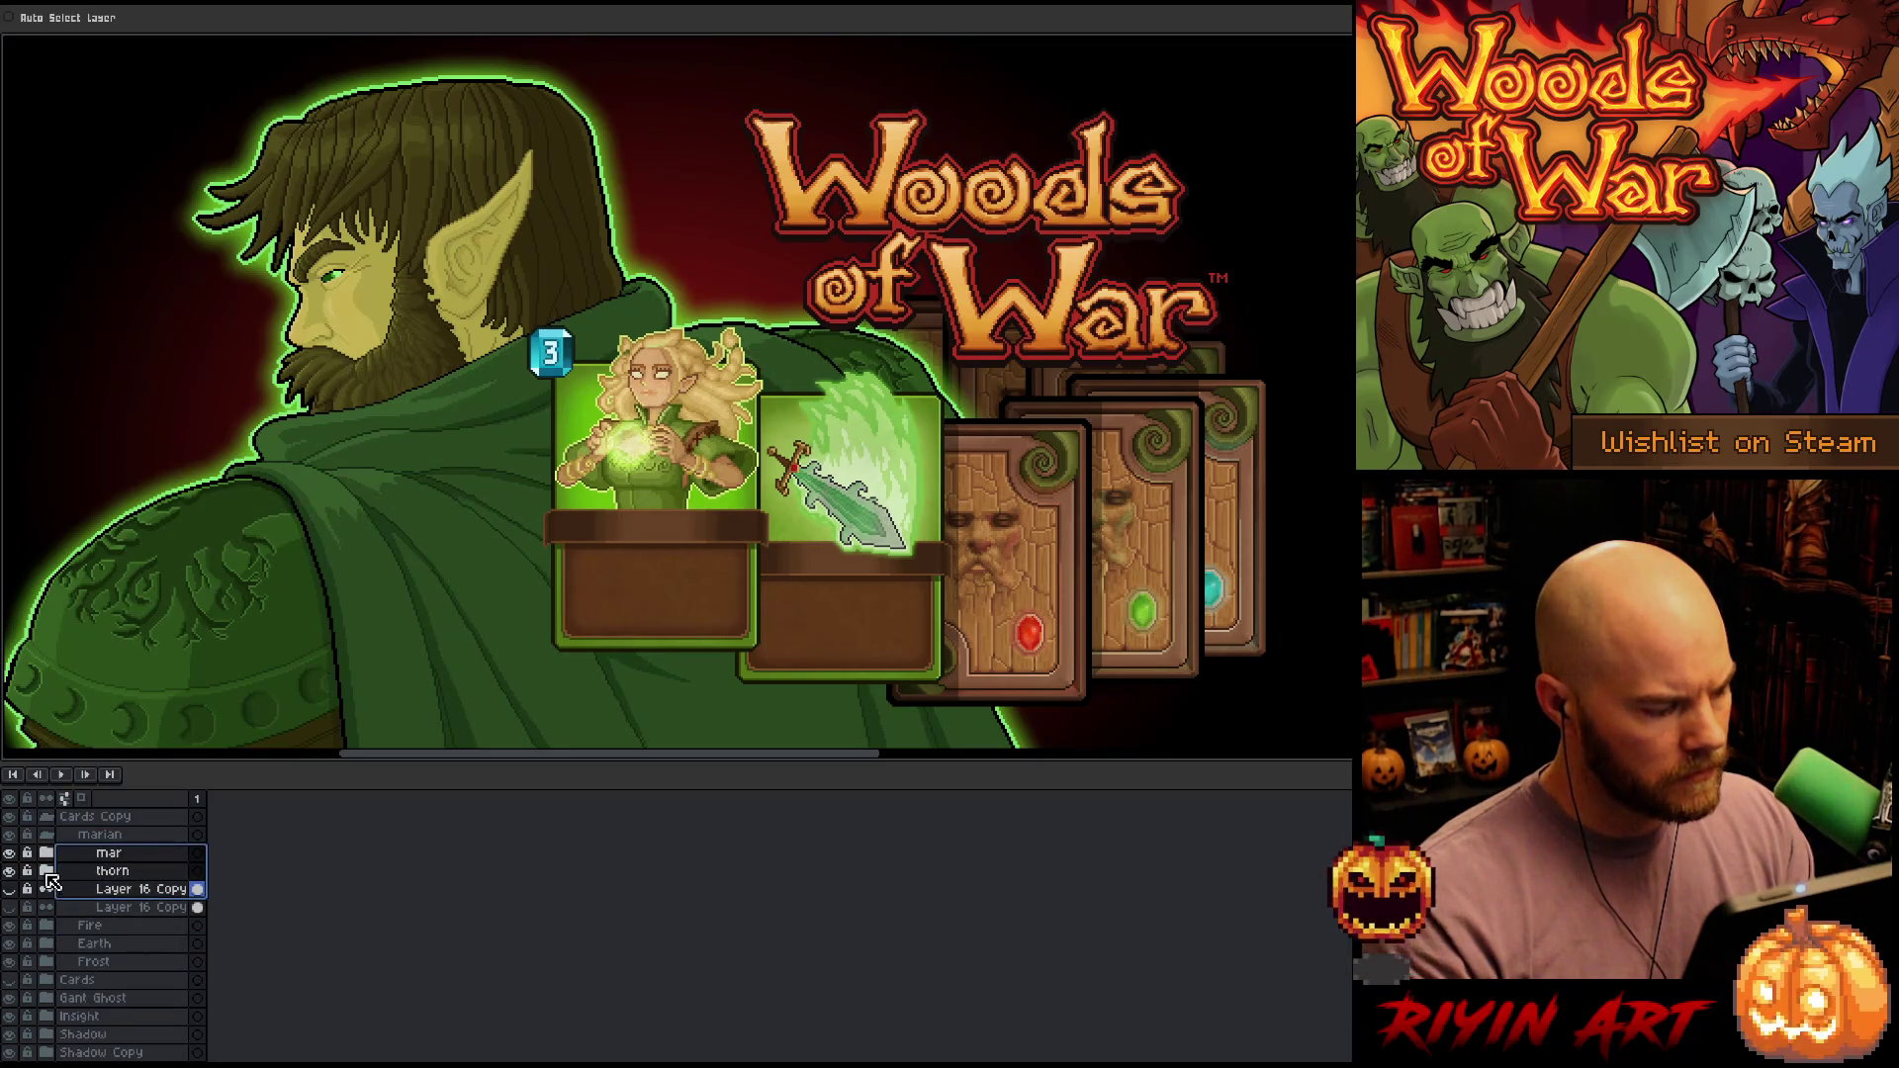
{"action": "left_click_drag", "start_coordinate": [135, 947], "coordinate": [139, 863]}
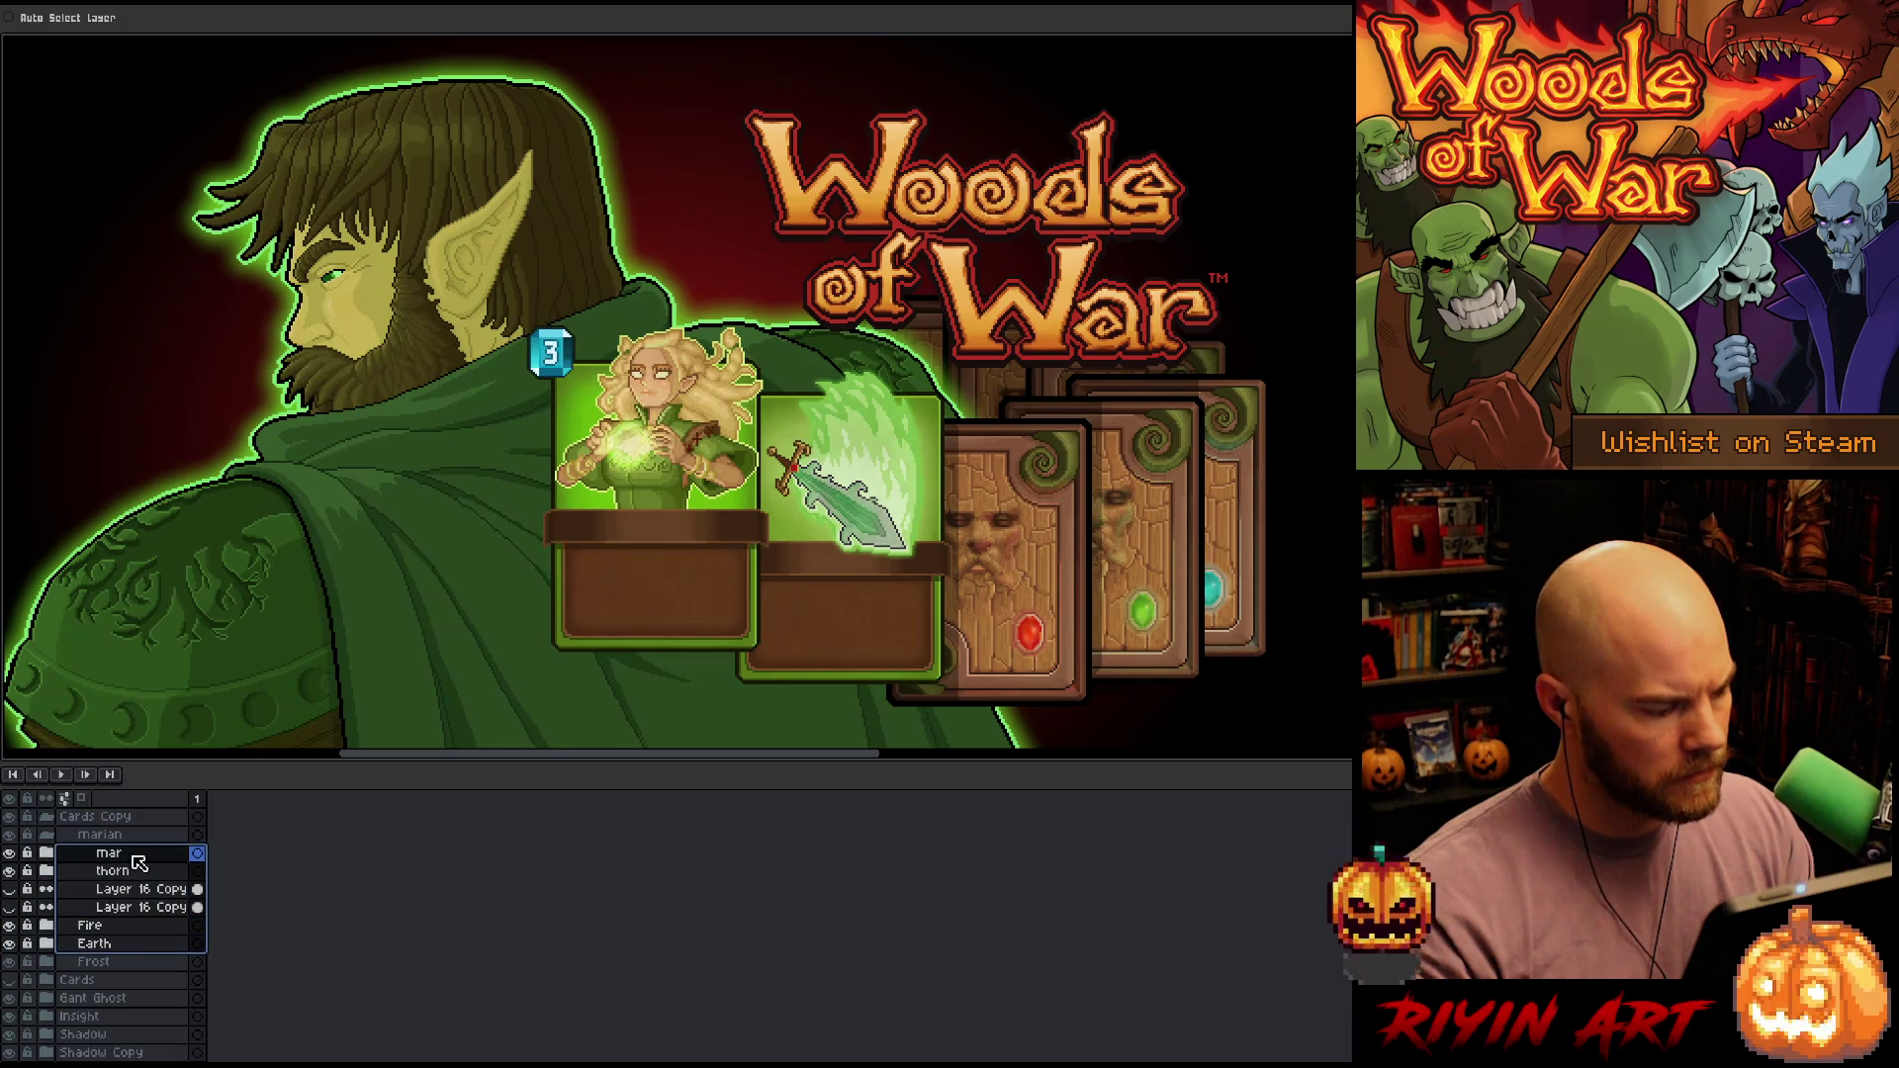
{"action": "left_click_drag", "start_coordinate": [1001, 554], "coordinate": [1000, 560]}
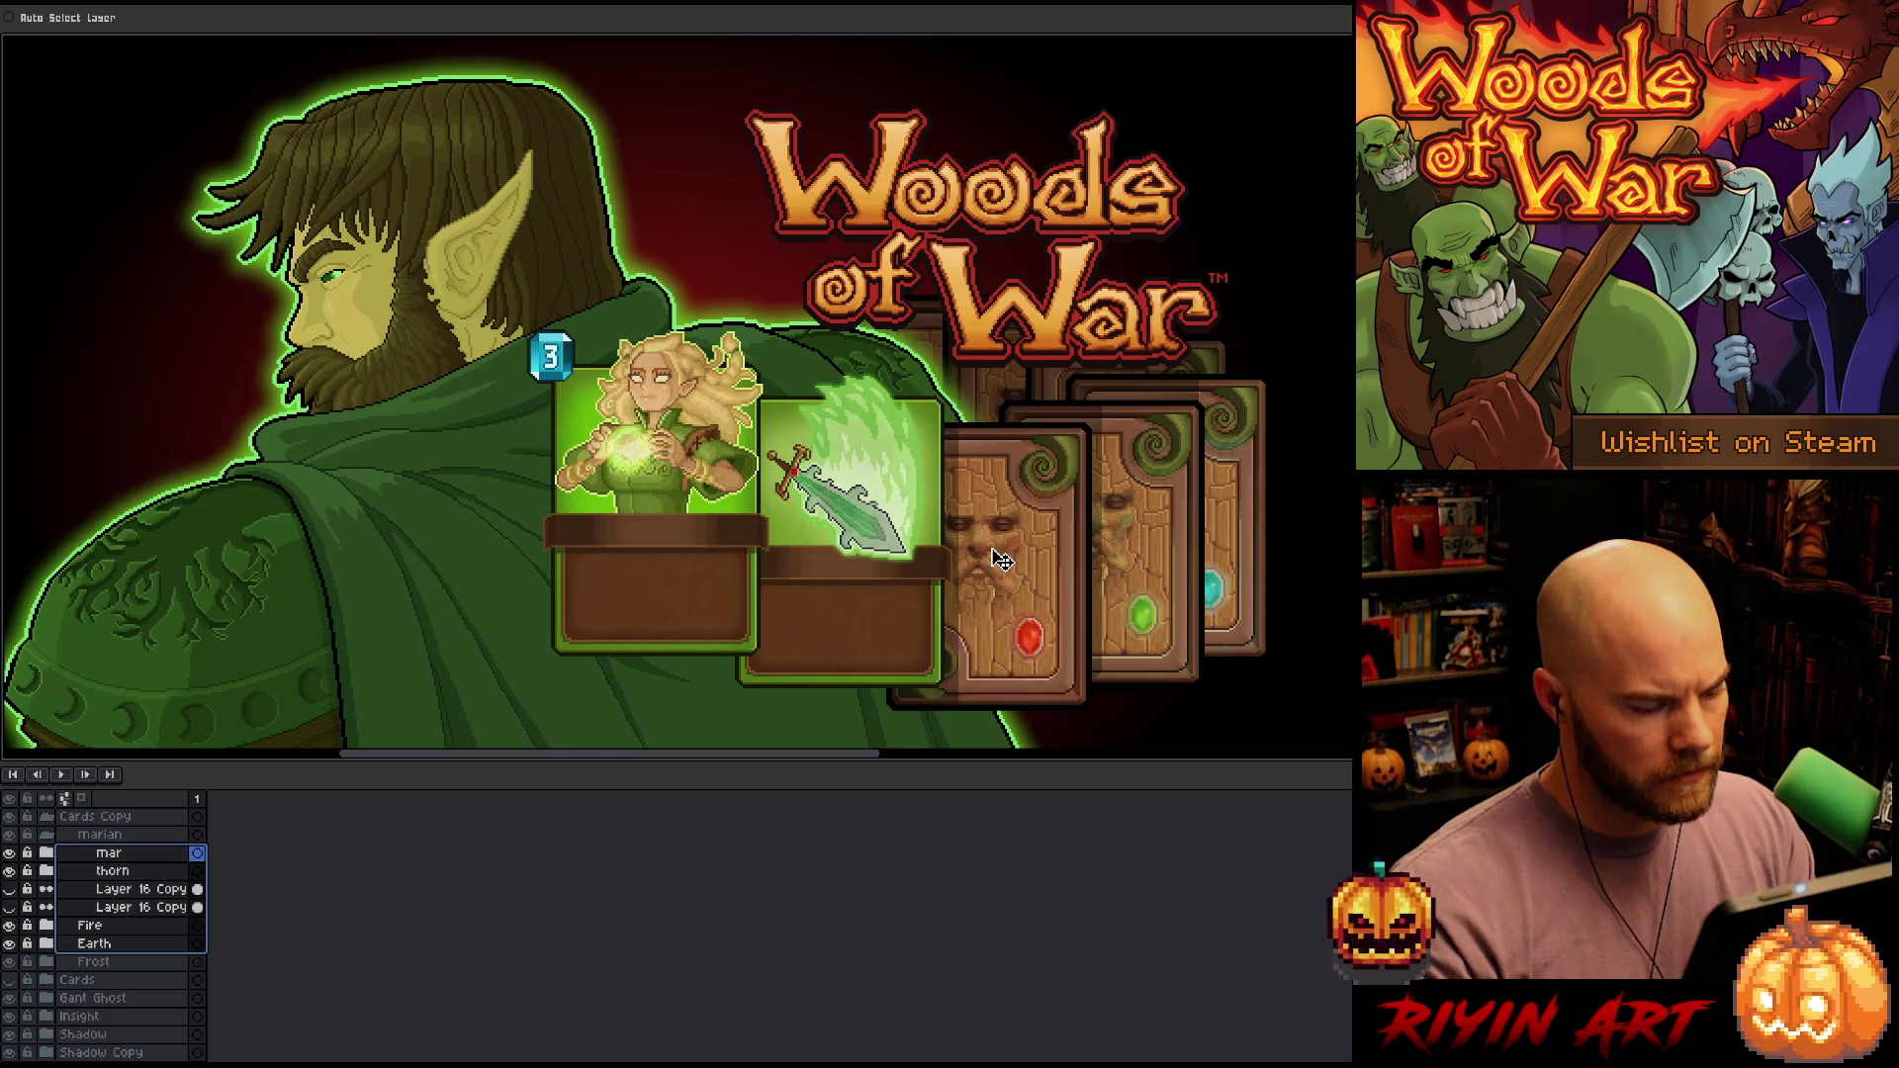
Select the thorn to Fire layers instead and open the context menu over the cards
{"action": "left_click_drag", "start_coordinate": [109, 925], "coordinate": [109, 852]}
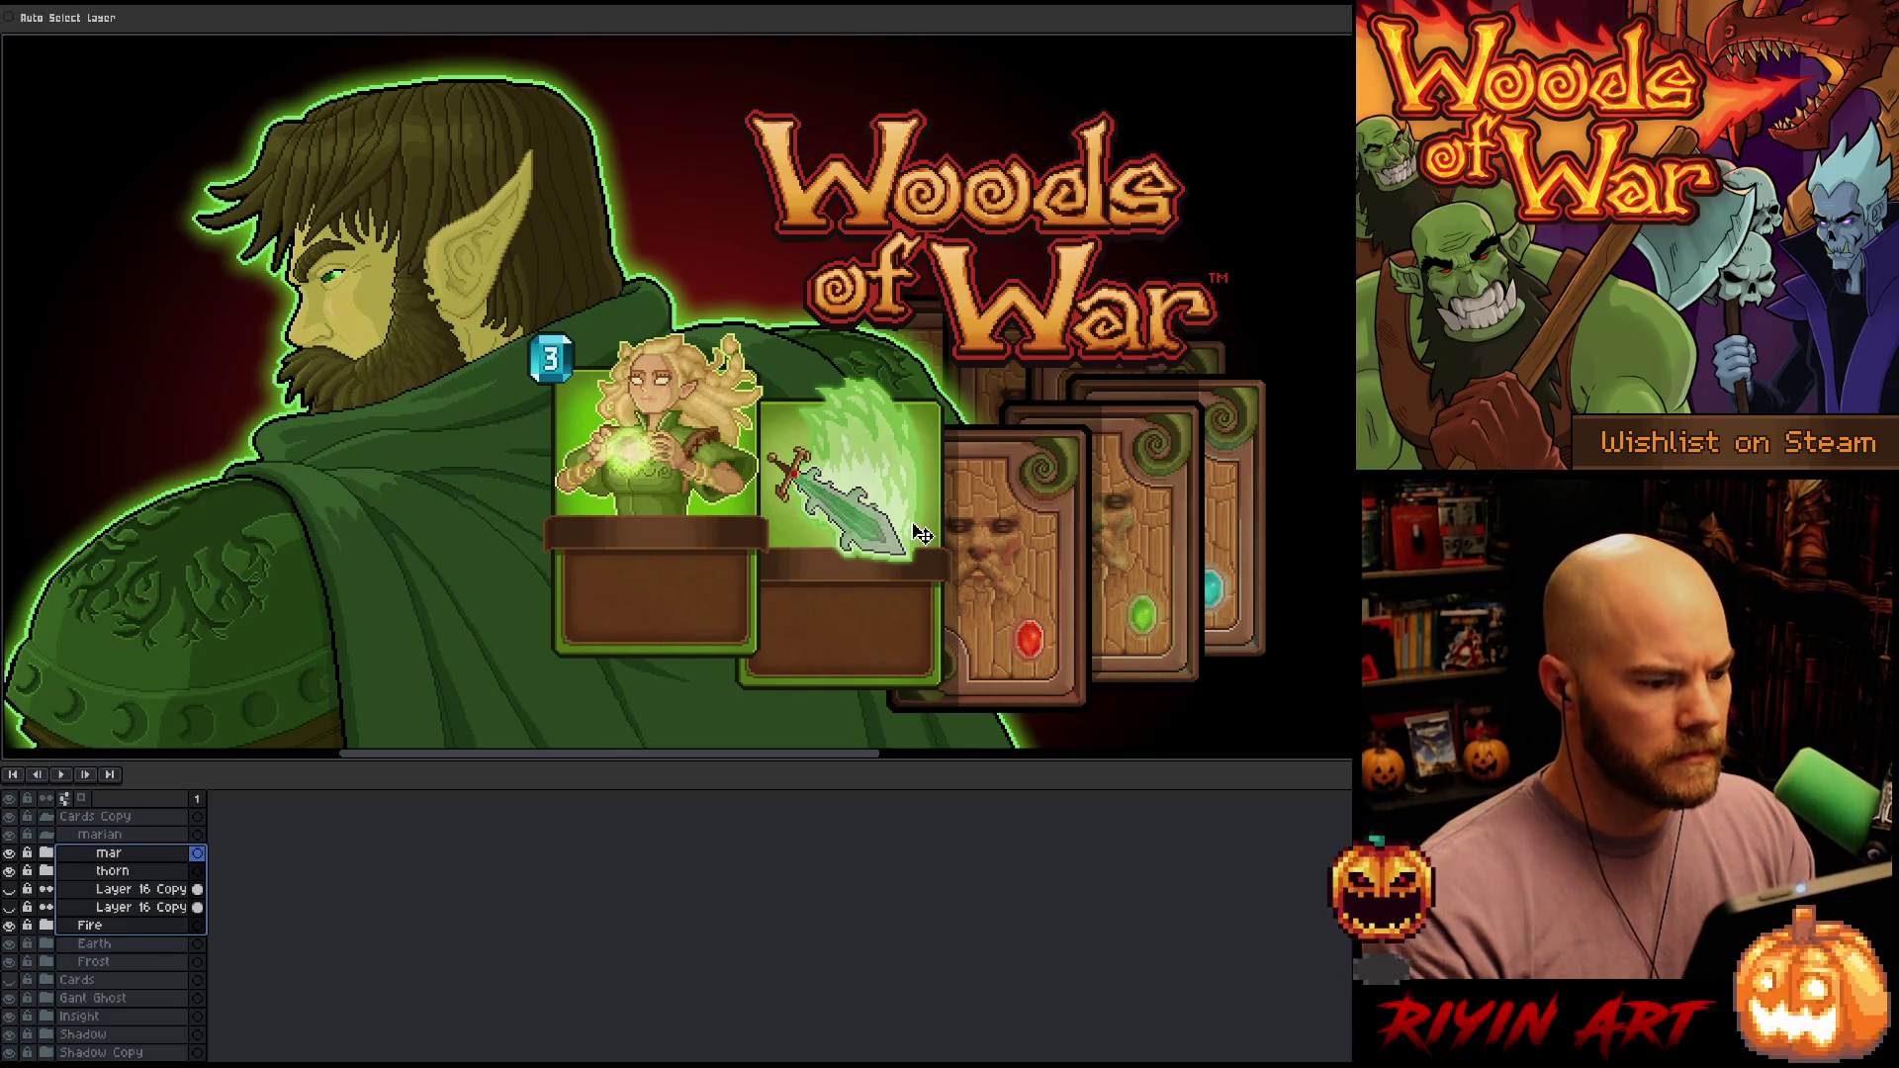
{"action": "scroll", "coordinate": [920, 534], "scroll_direction": "down", "scroll_amount": 2}
{"action": "scroll", "coordinate": [902, 494], "scroll_direction": "up", "scroll_amount": 1}
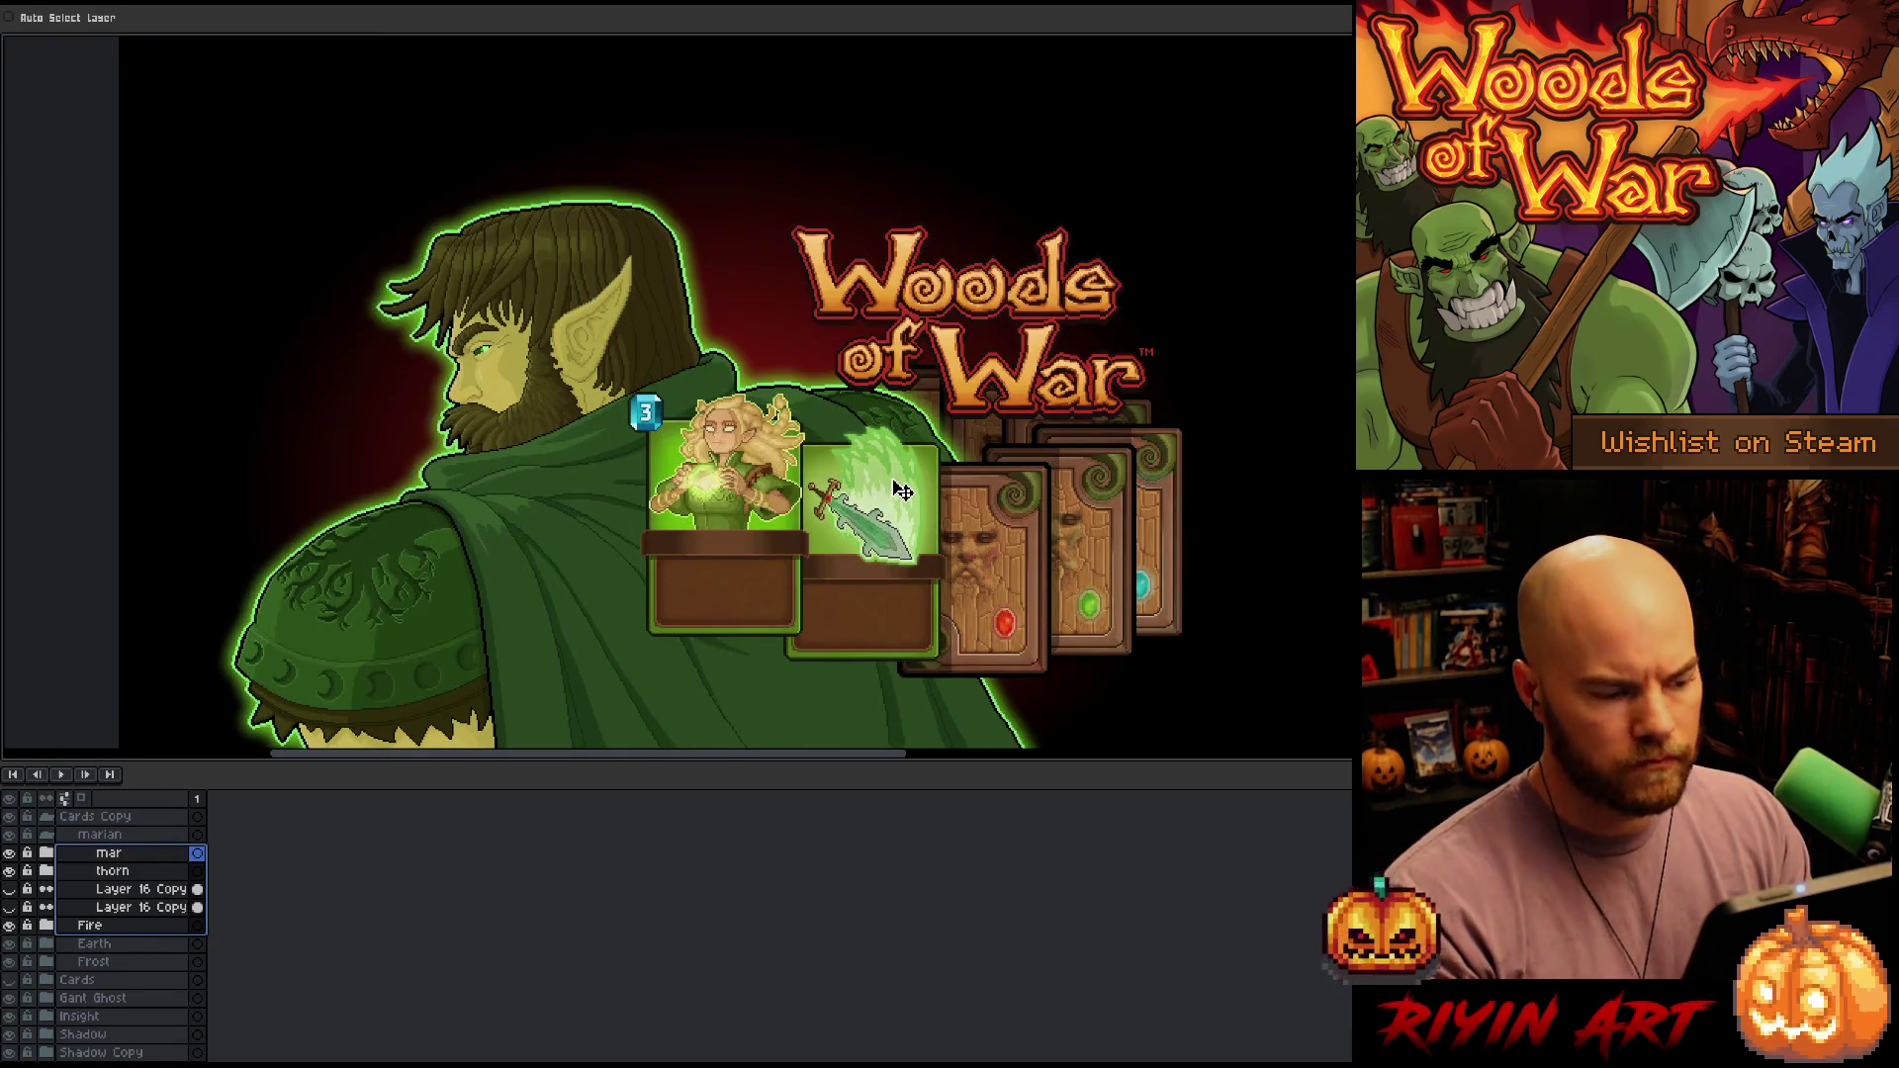
{"action": "right_click", "coordinate": [901, 492]}
{"action": "key", "text": "Escape"}
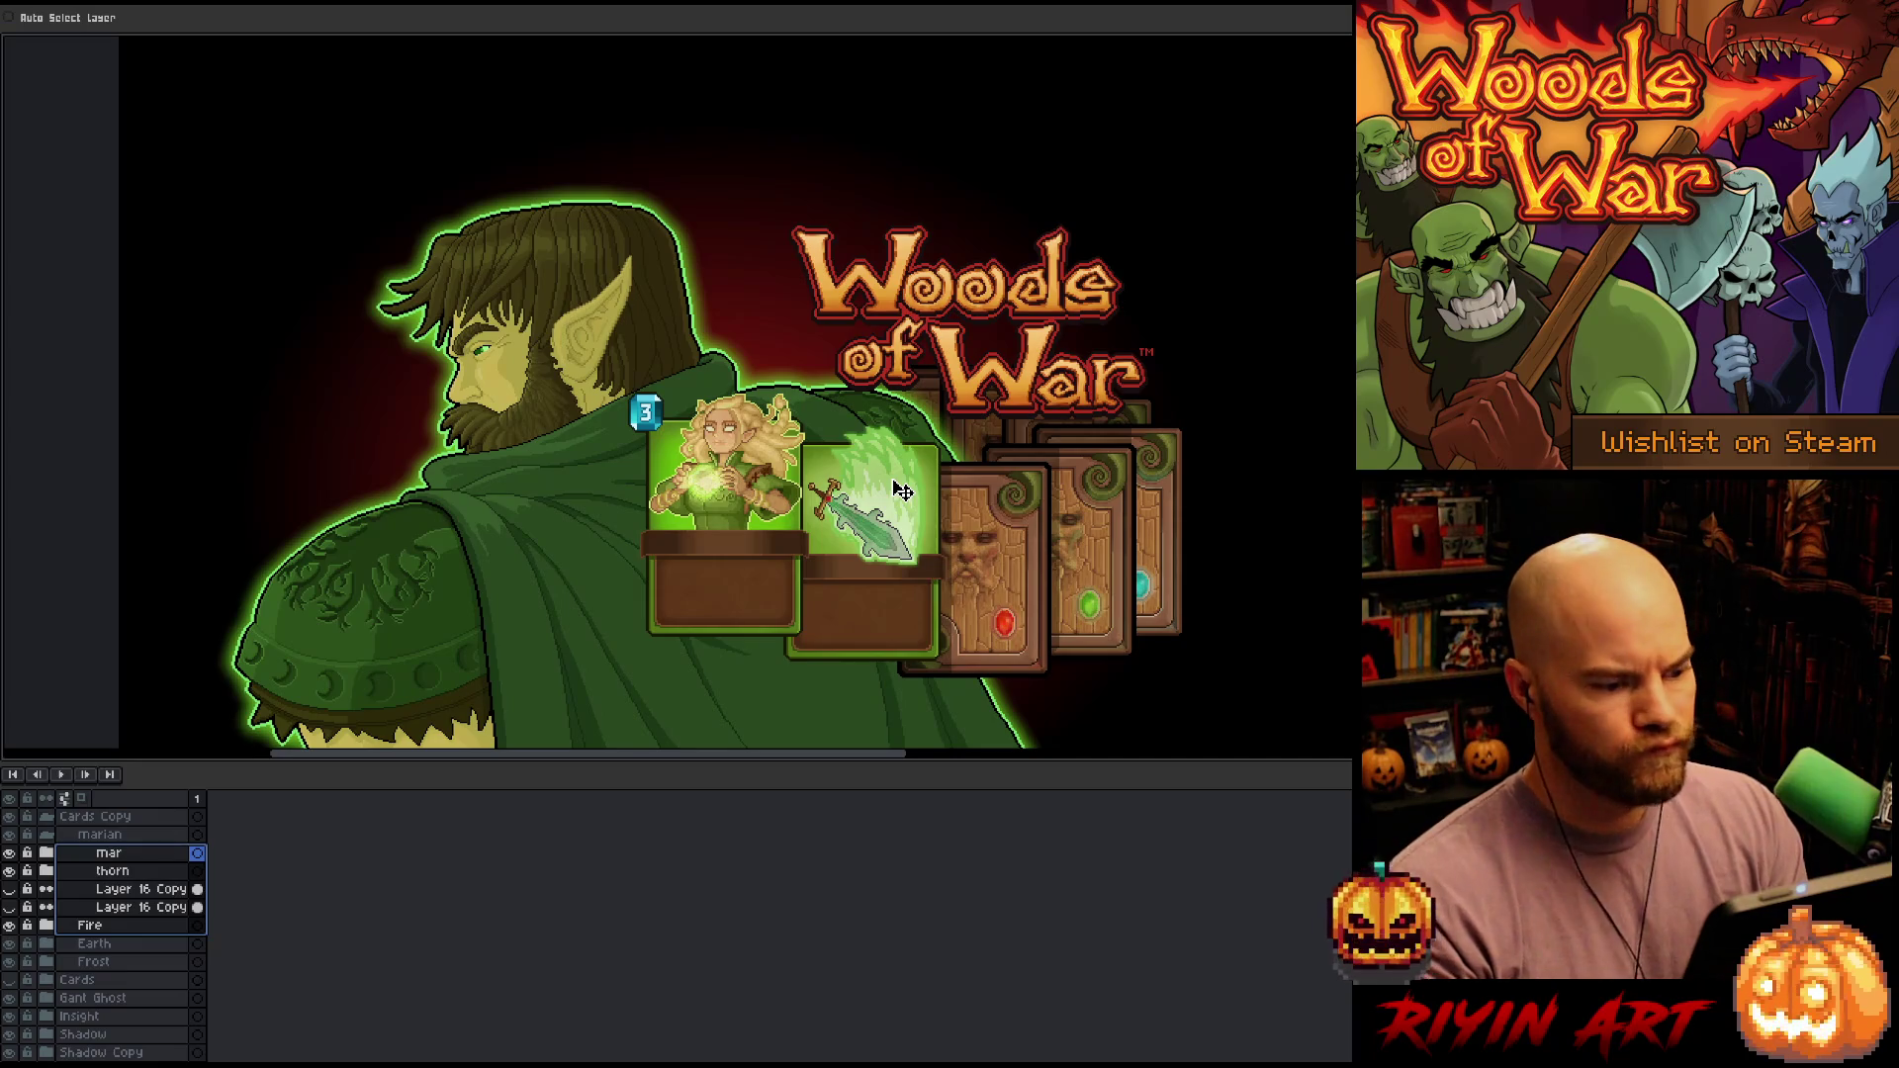
{"action": "key", "text": "Tab"}
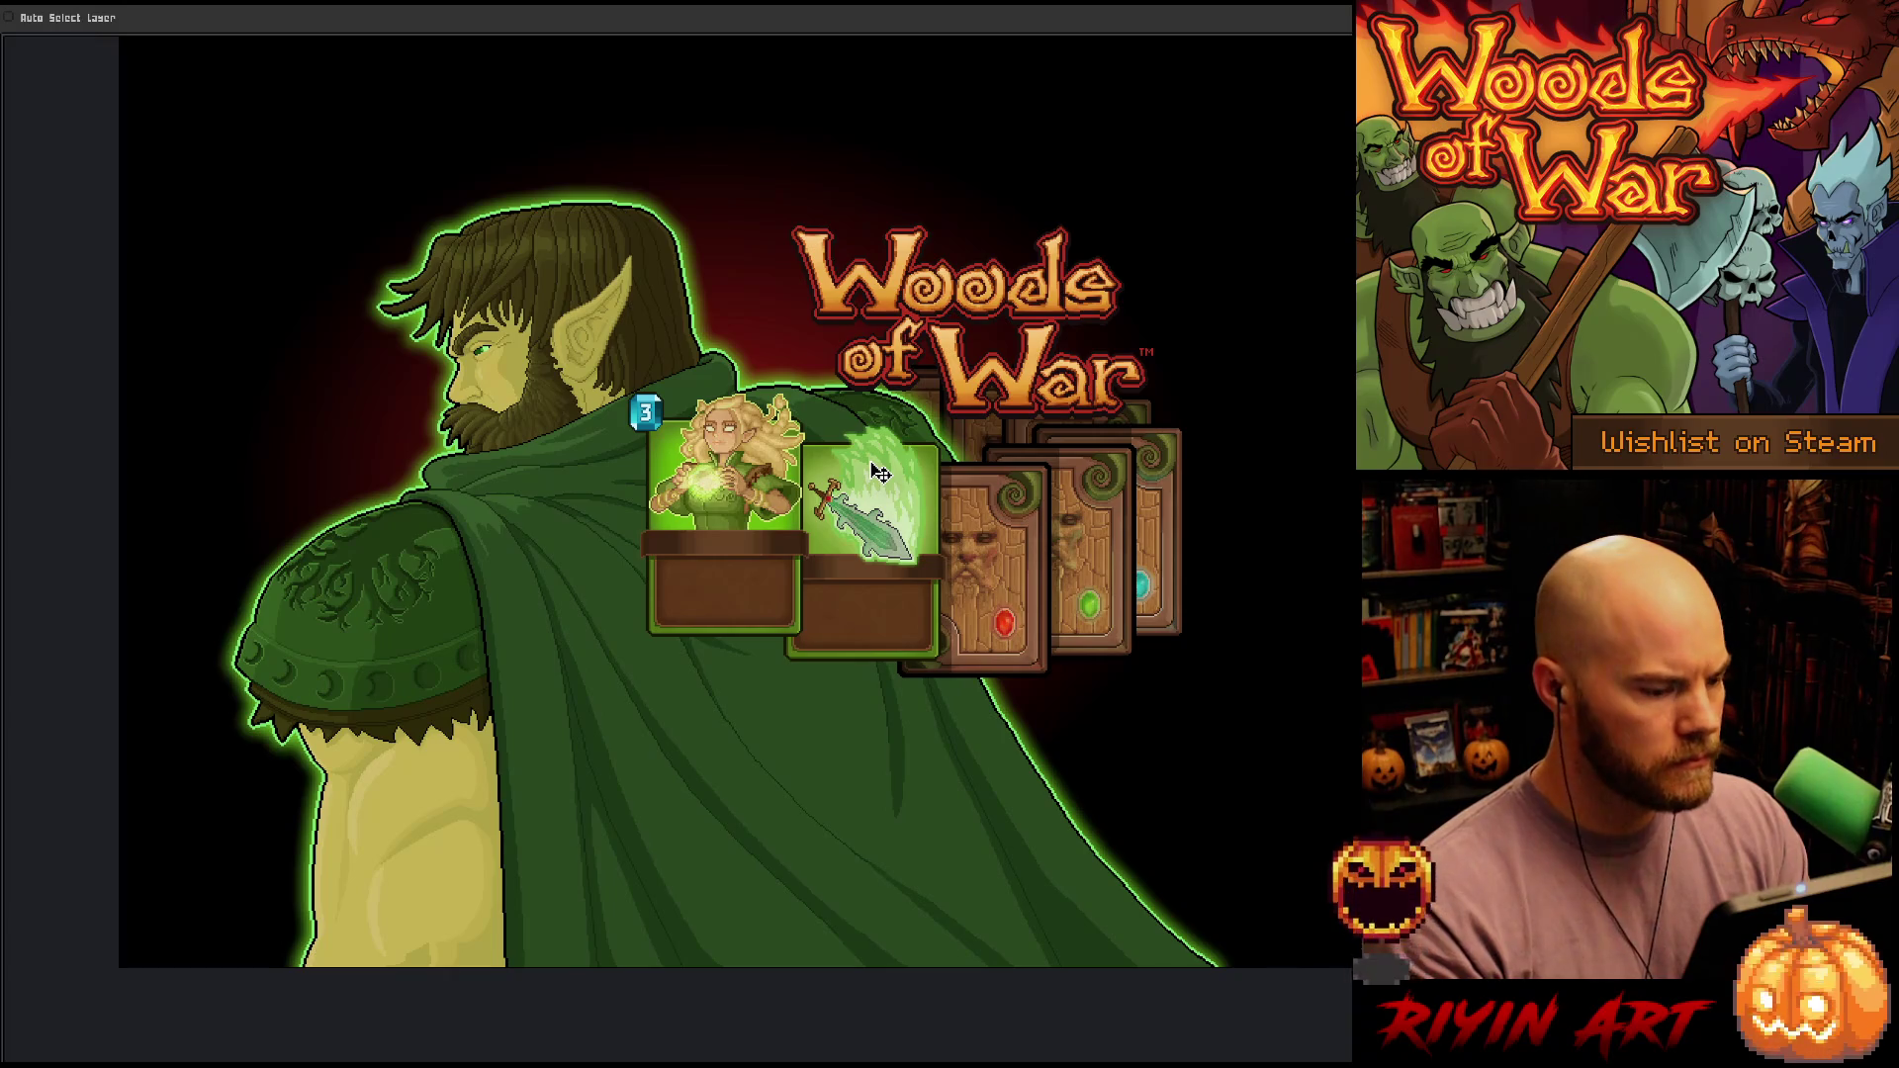
{"action": "scroll", "coordinate": [760, 491], "scroll_direction": "up", "scroll_amount": 1}
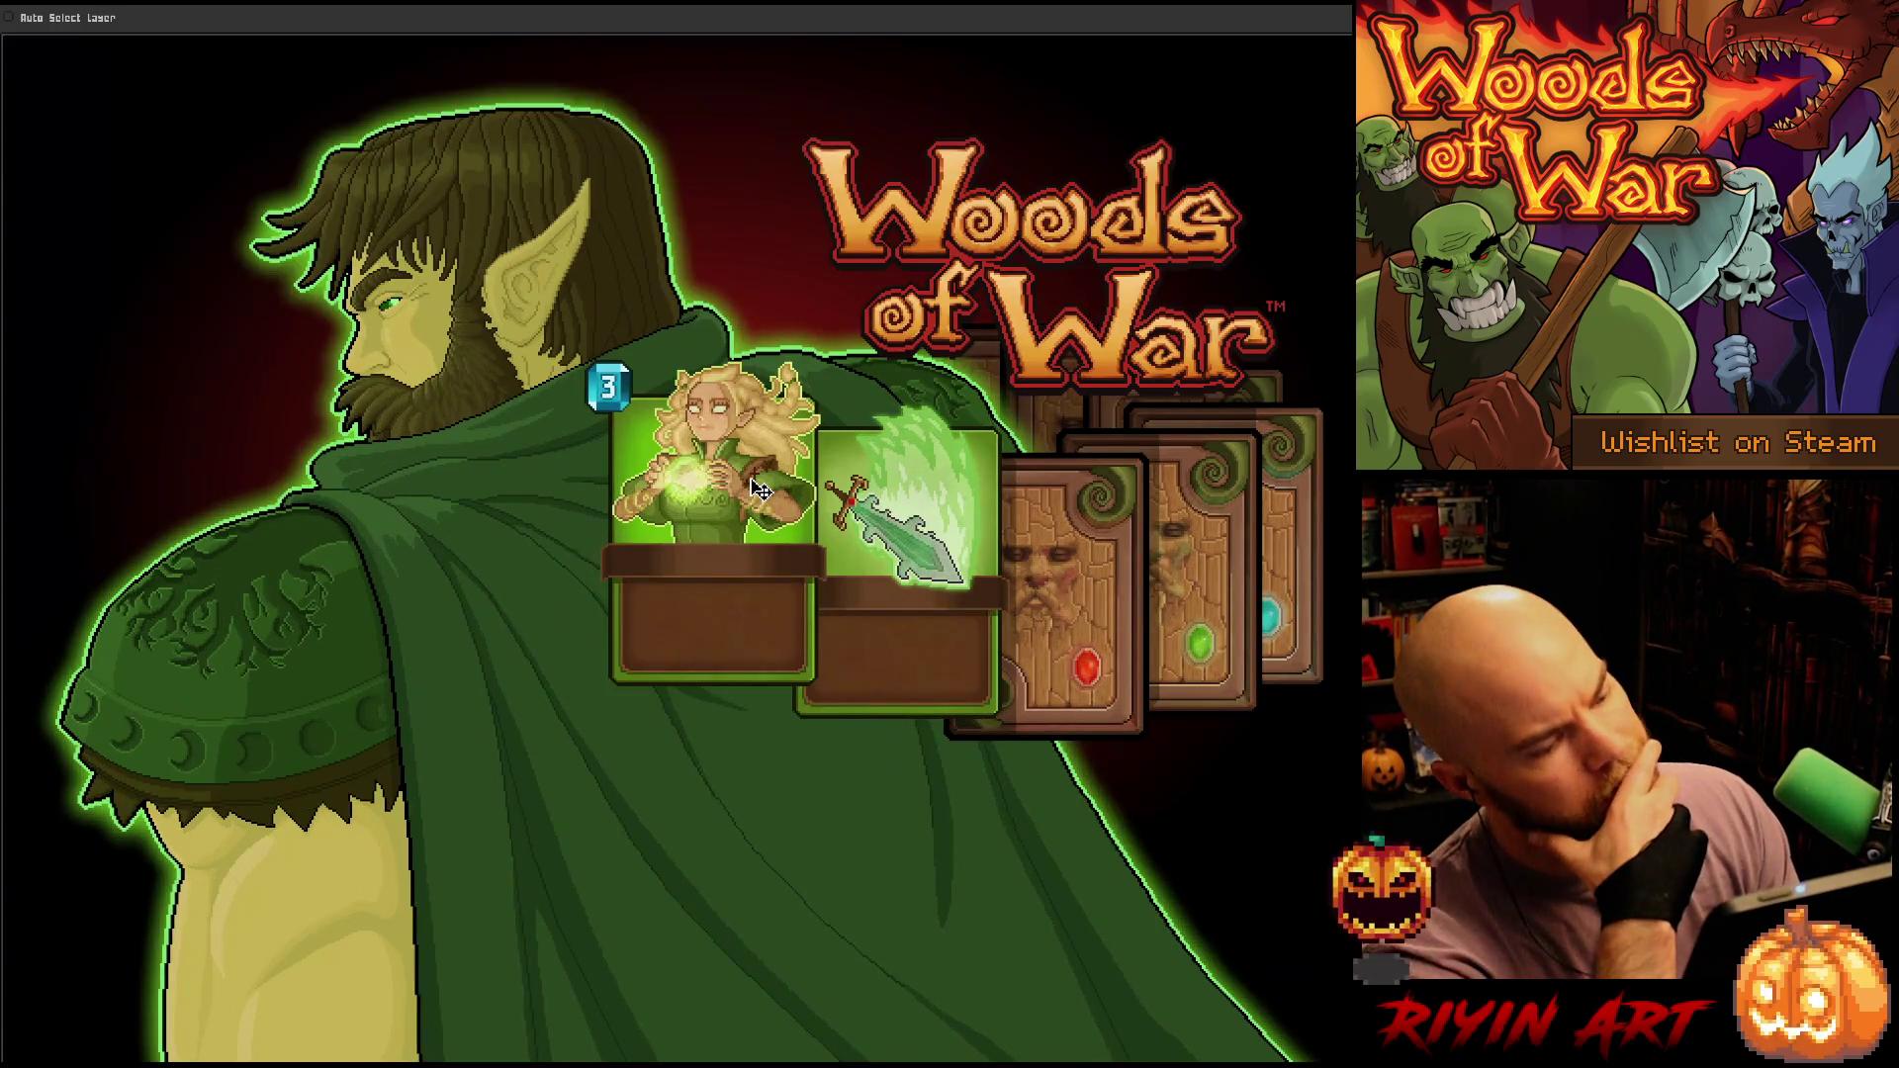
{"action": "scroll", "coordinate": [752, 479], "scroll_direction": "down", "scroll_amount": 1}
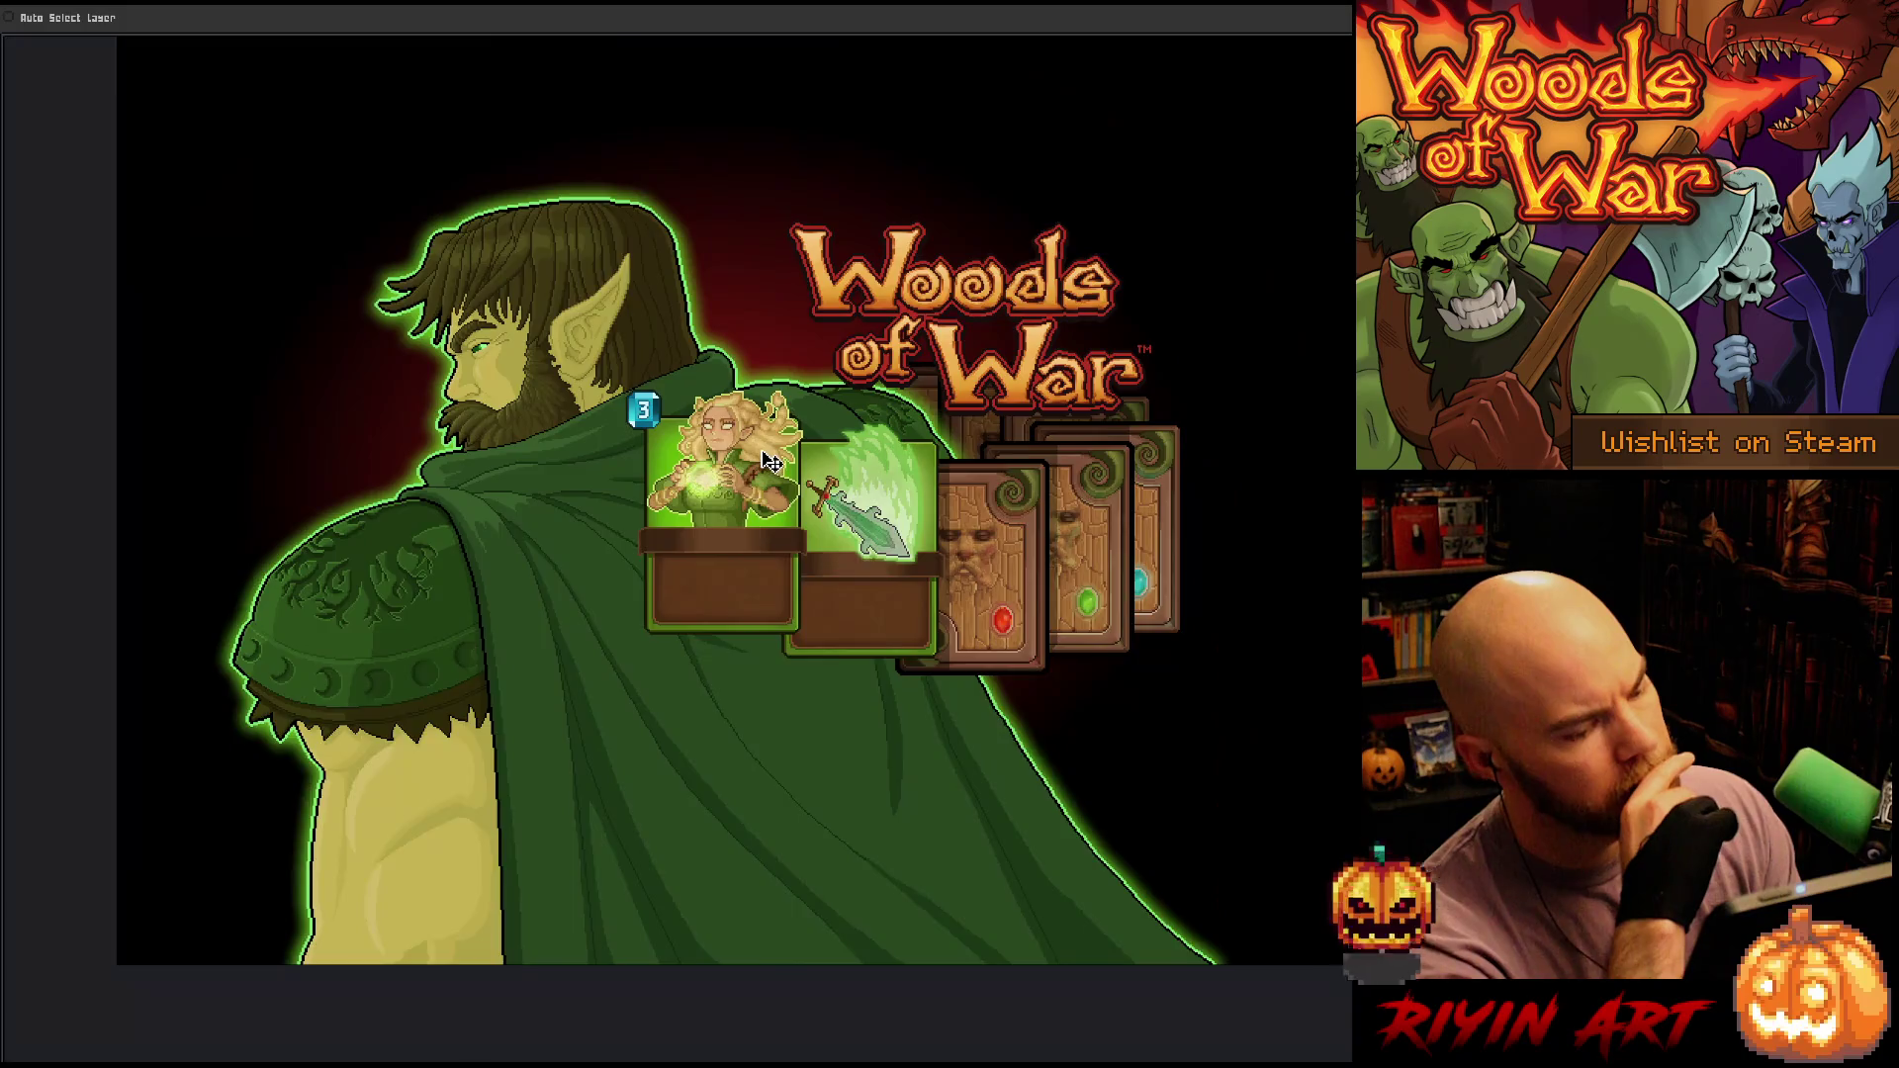
{"action": "scroll", "coordinate": [771, 461], "scroll_direction": "up", "scroll_amount": 1}
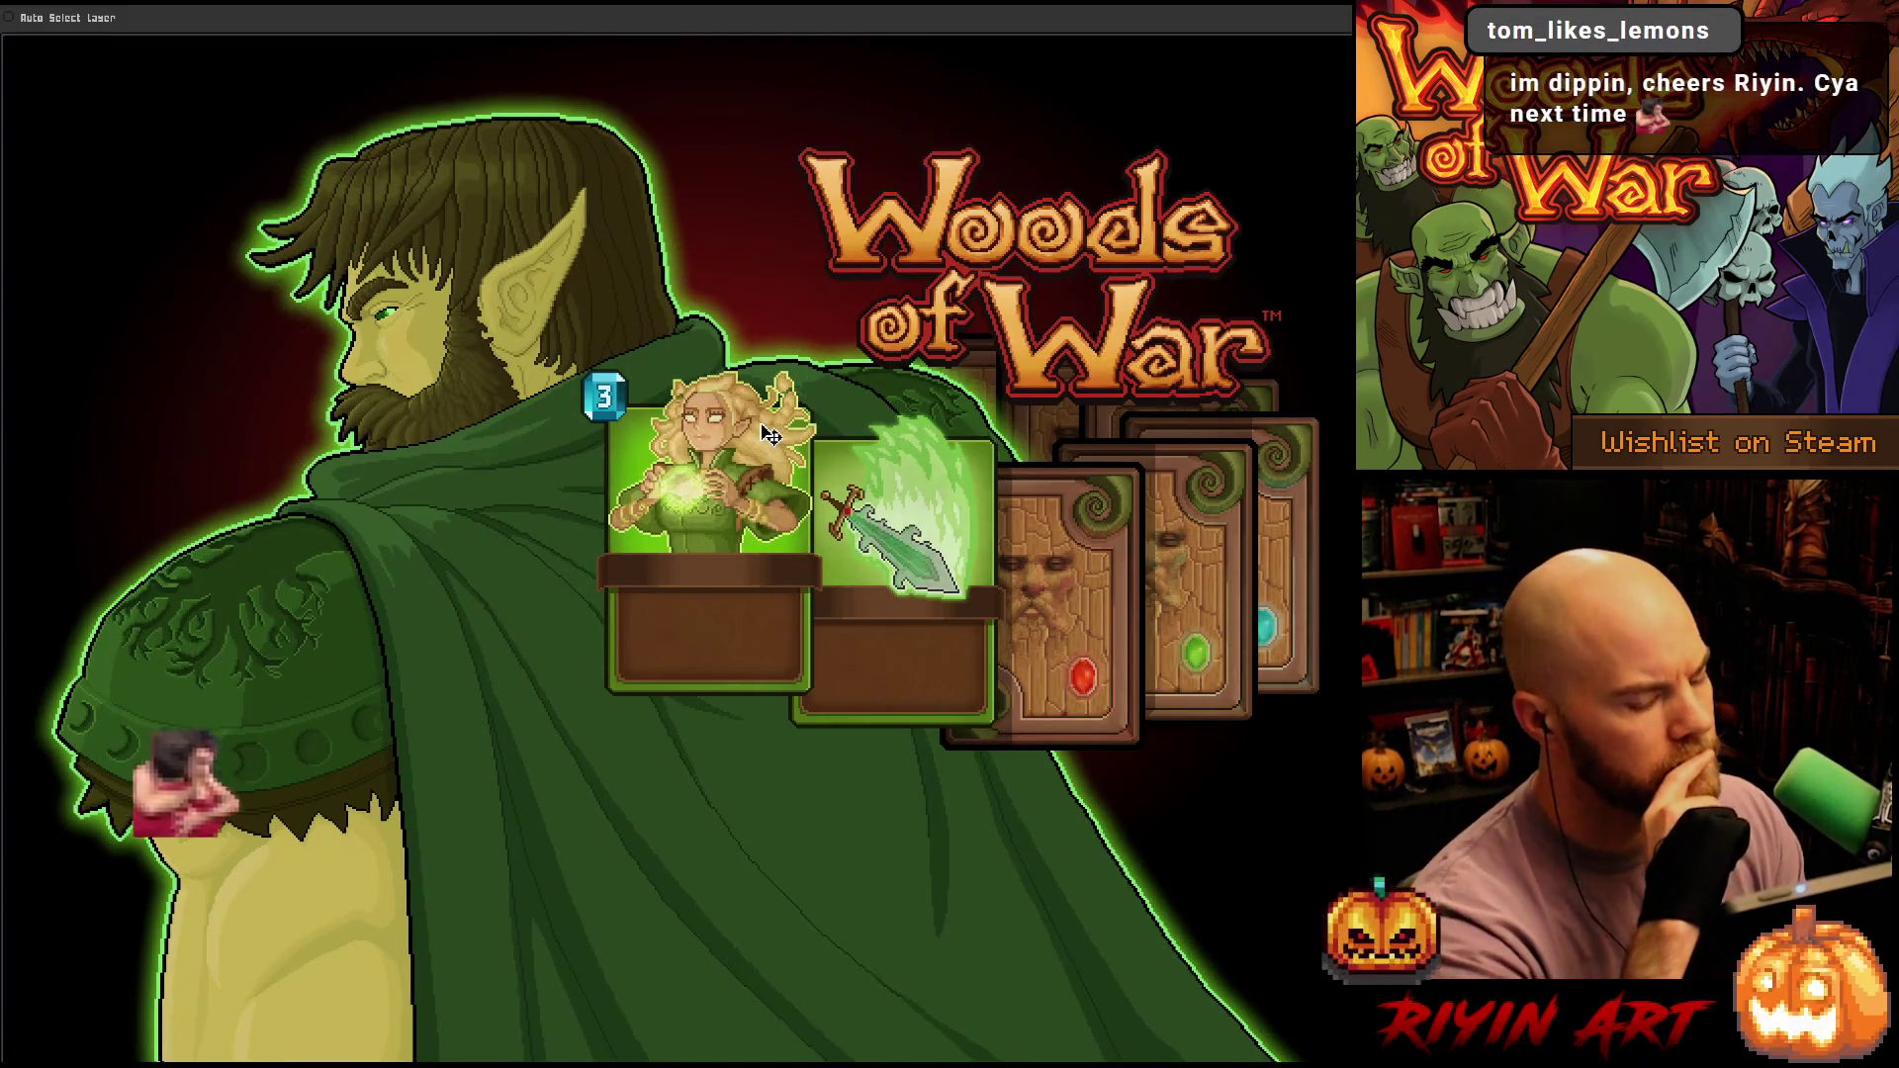
{"action": "left_click_drag", "start_coordinate": [990, 464], "coordinate": [863, 528]}
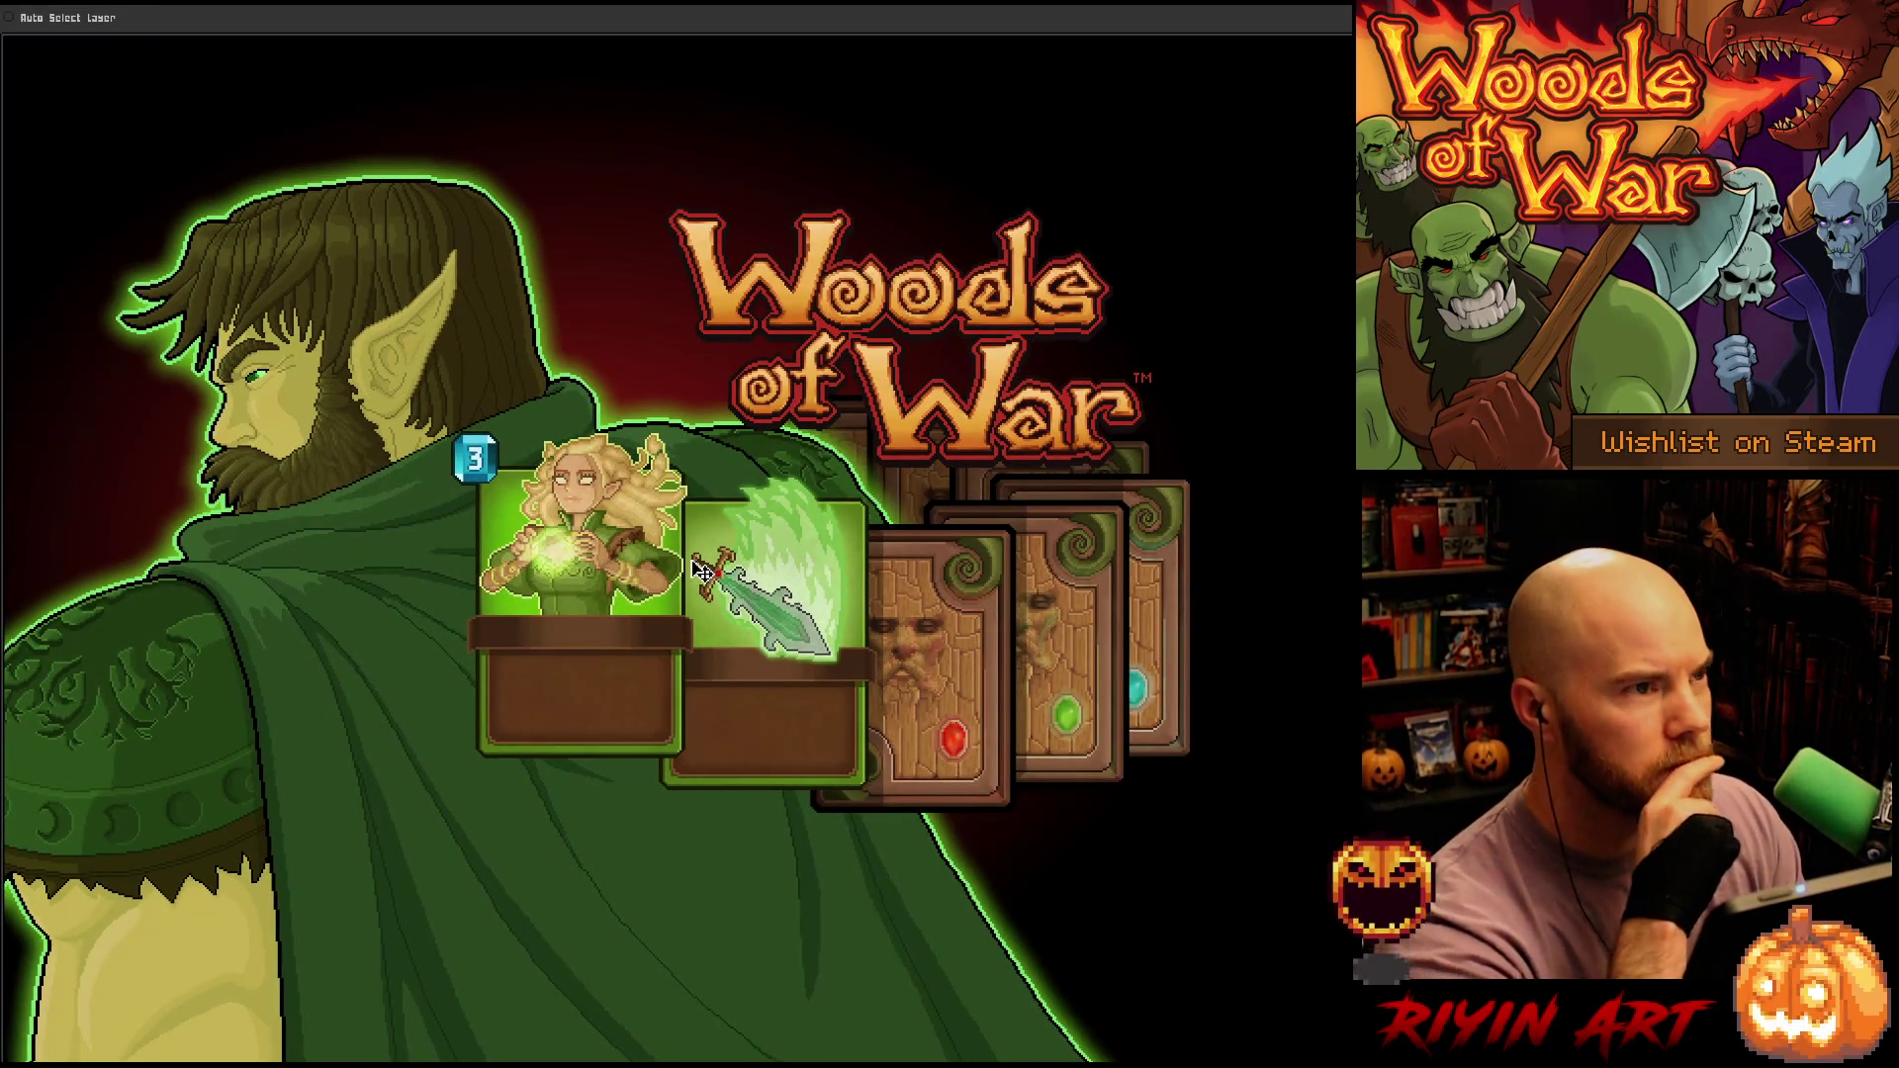
{"action": "mouse_move", "coordinate": [699, 571]}
{"action": "left_mouse_down"}
{"action": "mouse_move", "coordinate": [762, 551]}
{"action": "mouse_move", "coordinate": [788, 581]}
{"action": "mouse_move", "coordinate": [715, 600]}
{"action": "left_mouse_up"}
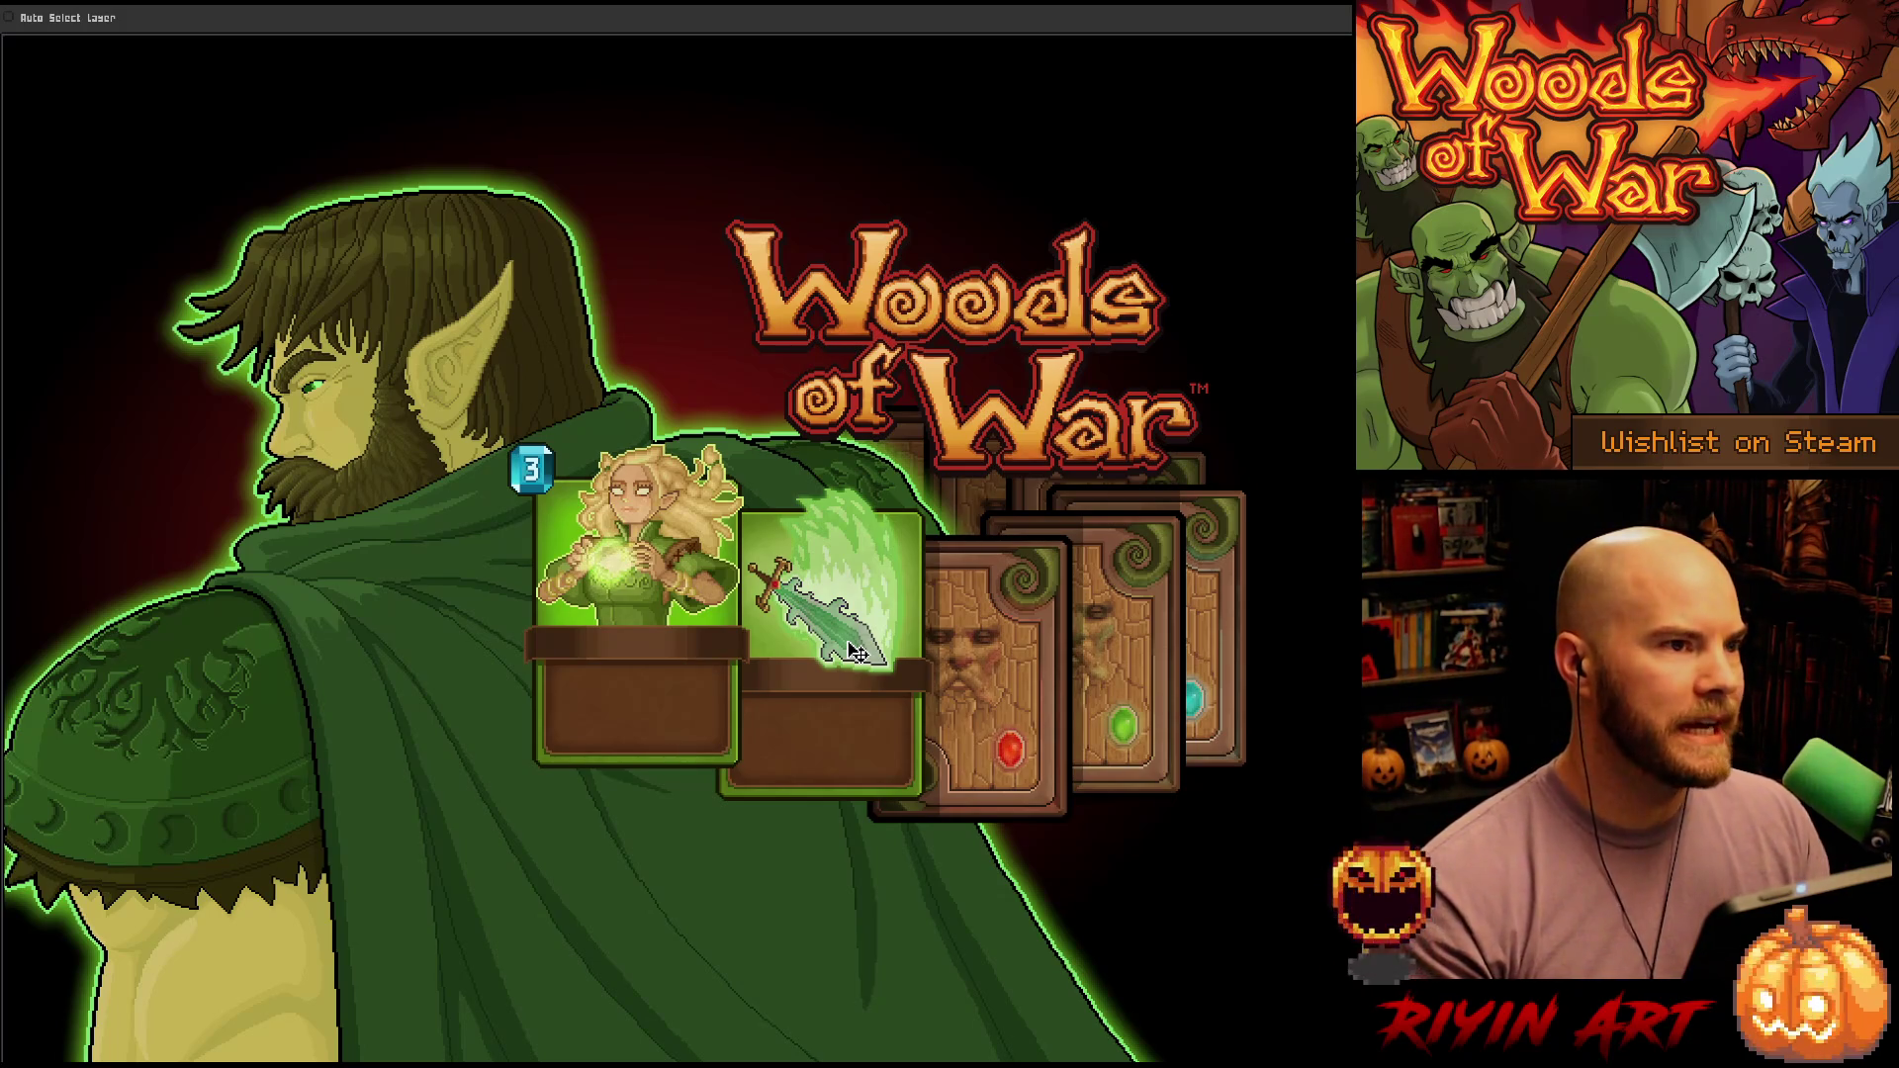
{"action": "left_click_drag", "start_coordinate": [377, 425], "coordinate": [919, 431]}
{"action": "scroll", "coordinate": [919, 431], "scroll_direction": "up", "scroll_amount": 2}
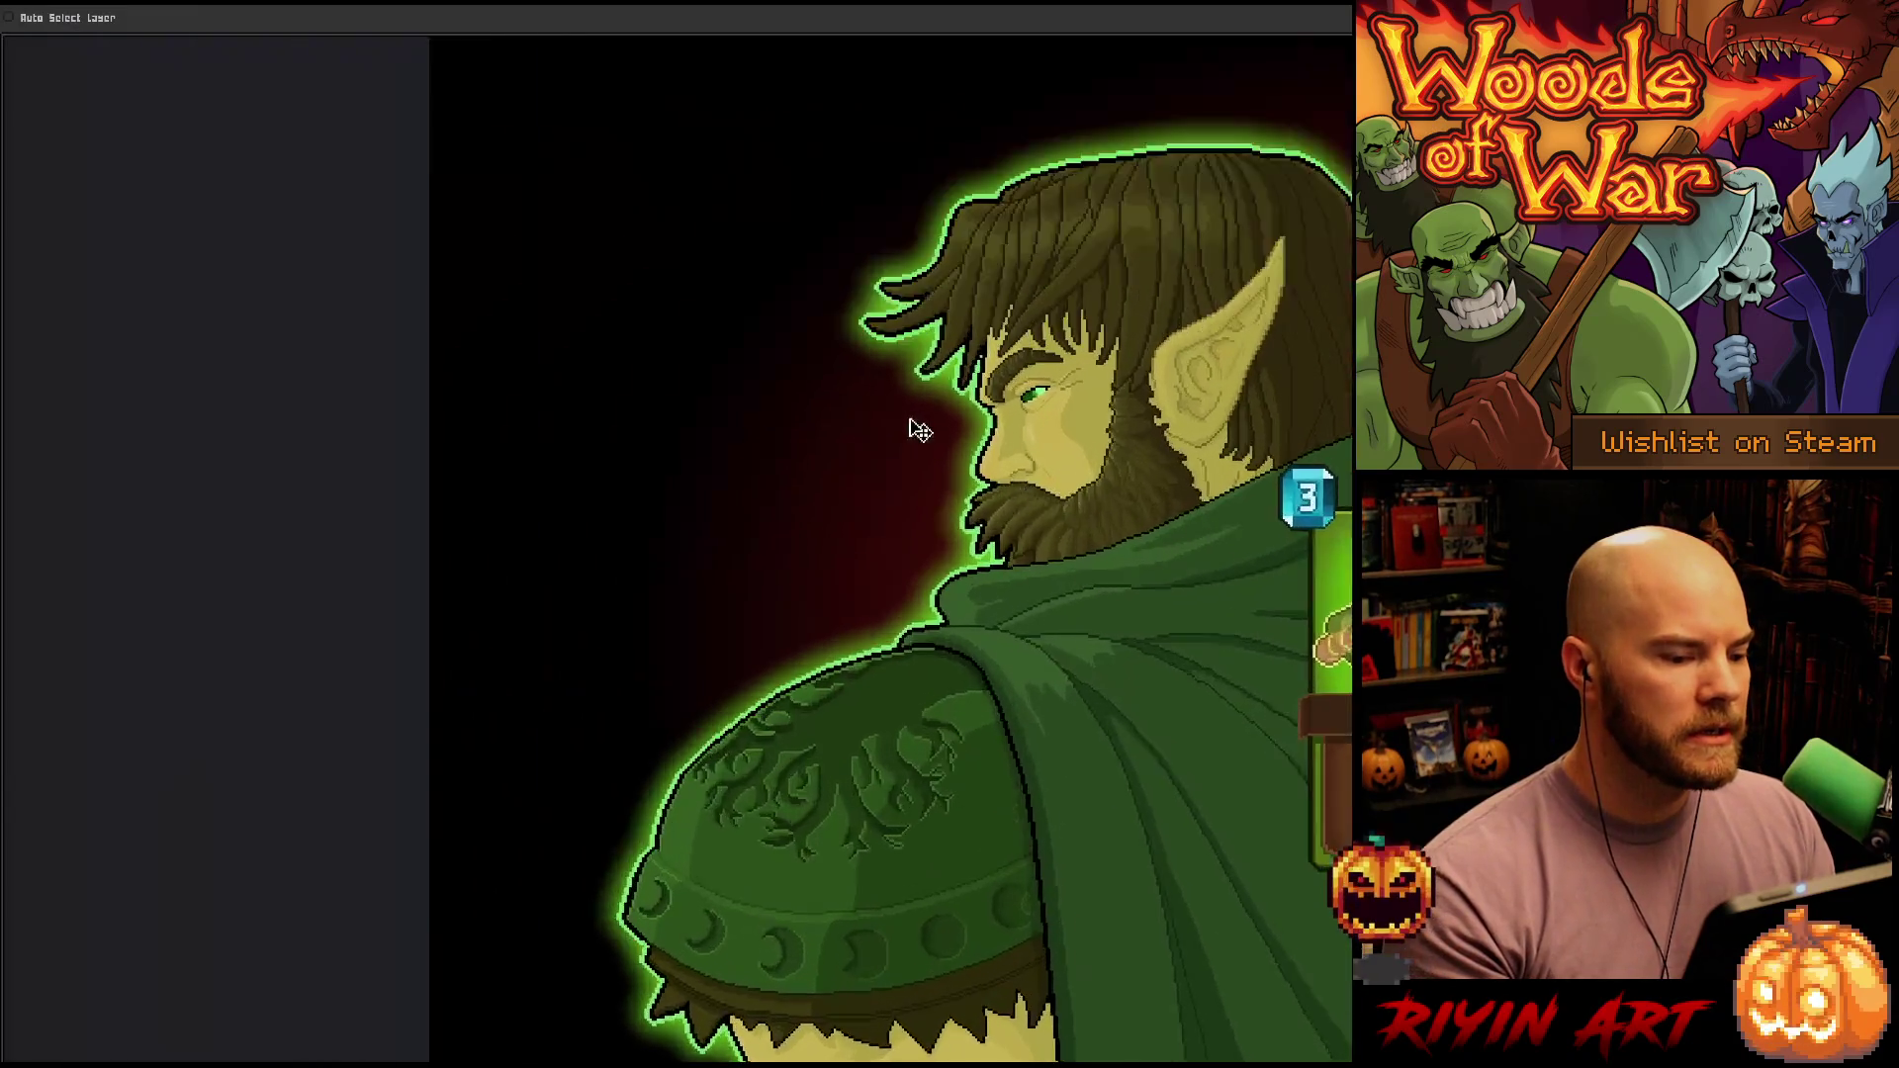
{"action": "scroll", "coordinate": [905, 415], "scroll_direction": "up", "scroll_amount": 3}
{"action": "scroll", "coordinate": [929, 397], "scroll_direction": "down", "scroll_amount": 3}
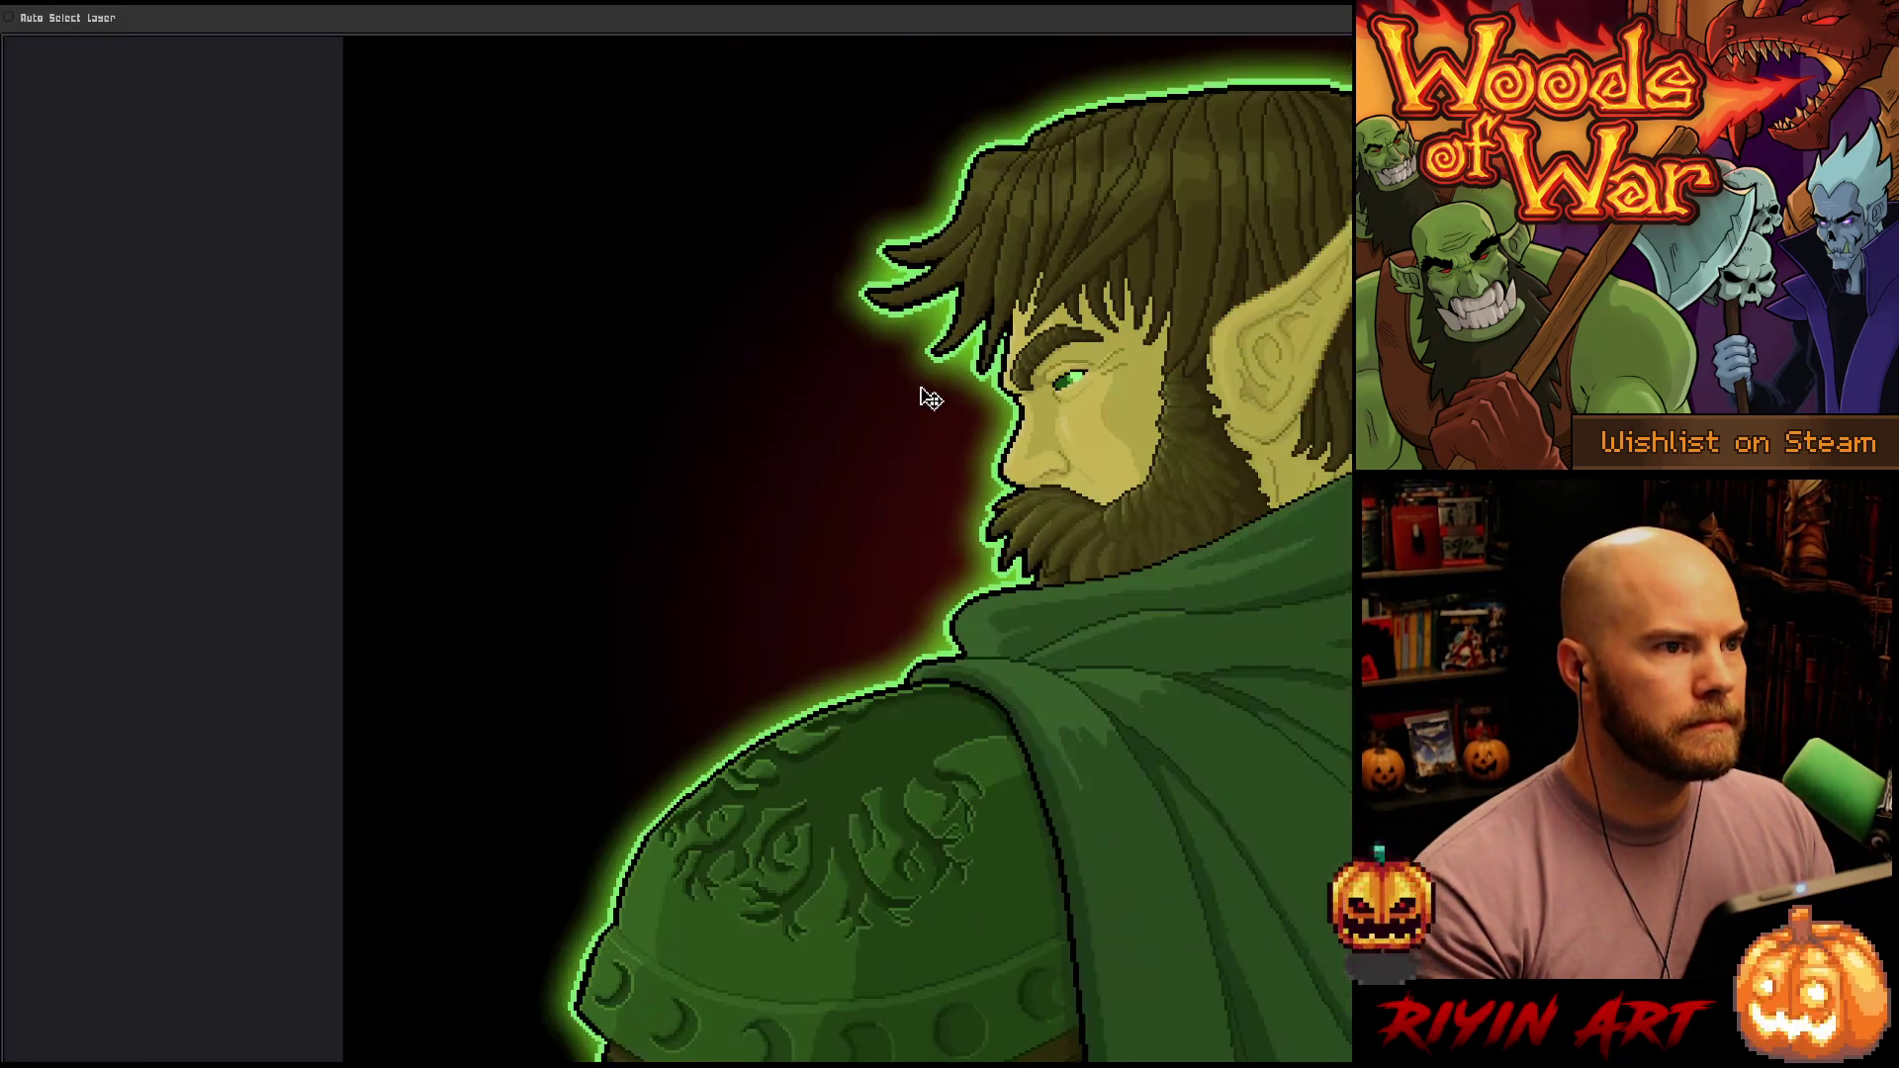
{"action": "scroll", "coordinate": [905, 428], "scroll_direction": "up", "scroll_amount": 4}
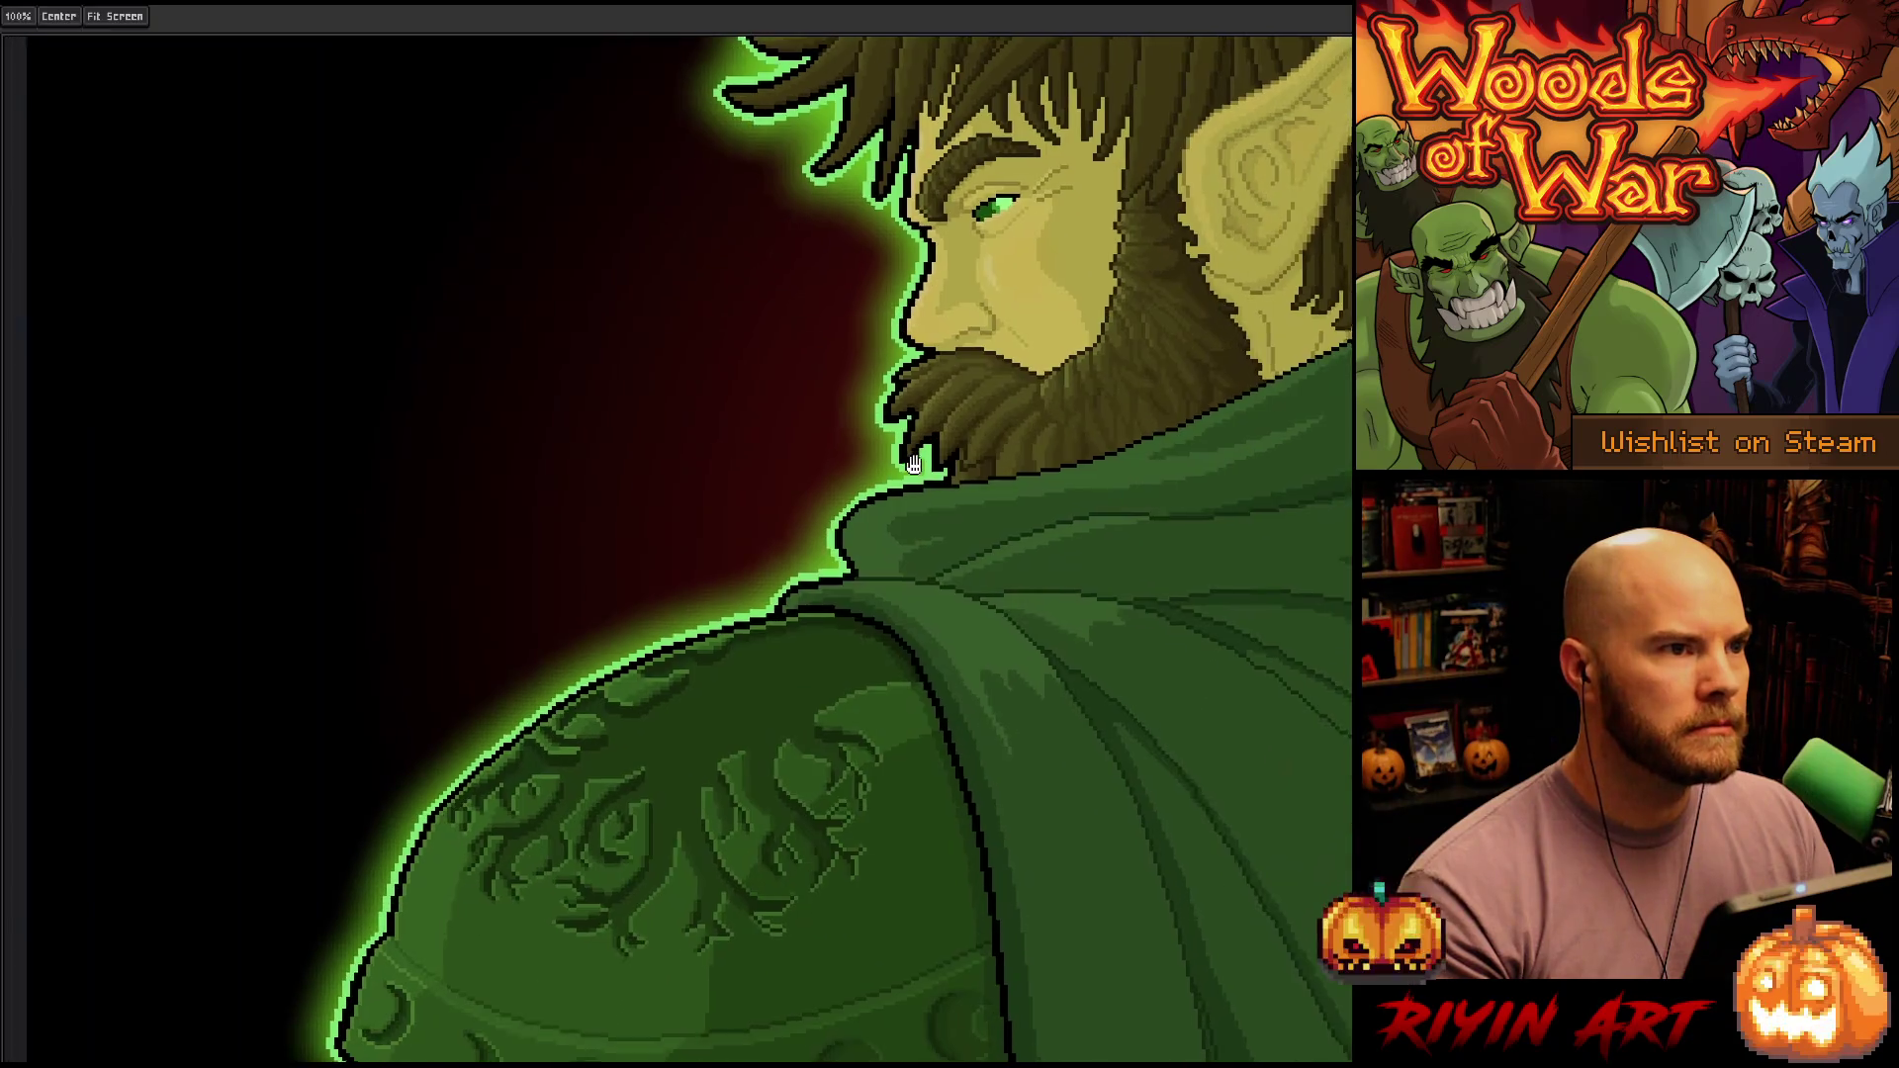
{"action": "scroll", "coordinate": [989, 455], "scroll_direction": "up", "scroll_amount": 3}
{"action": "scroll", "coordinate": [1049, 424], "scroll_direction": "down", "scroll_amount": 2}
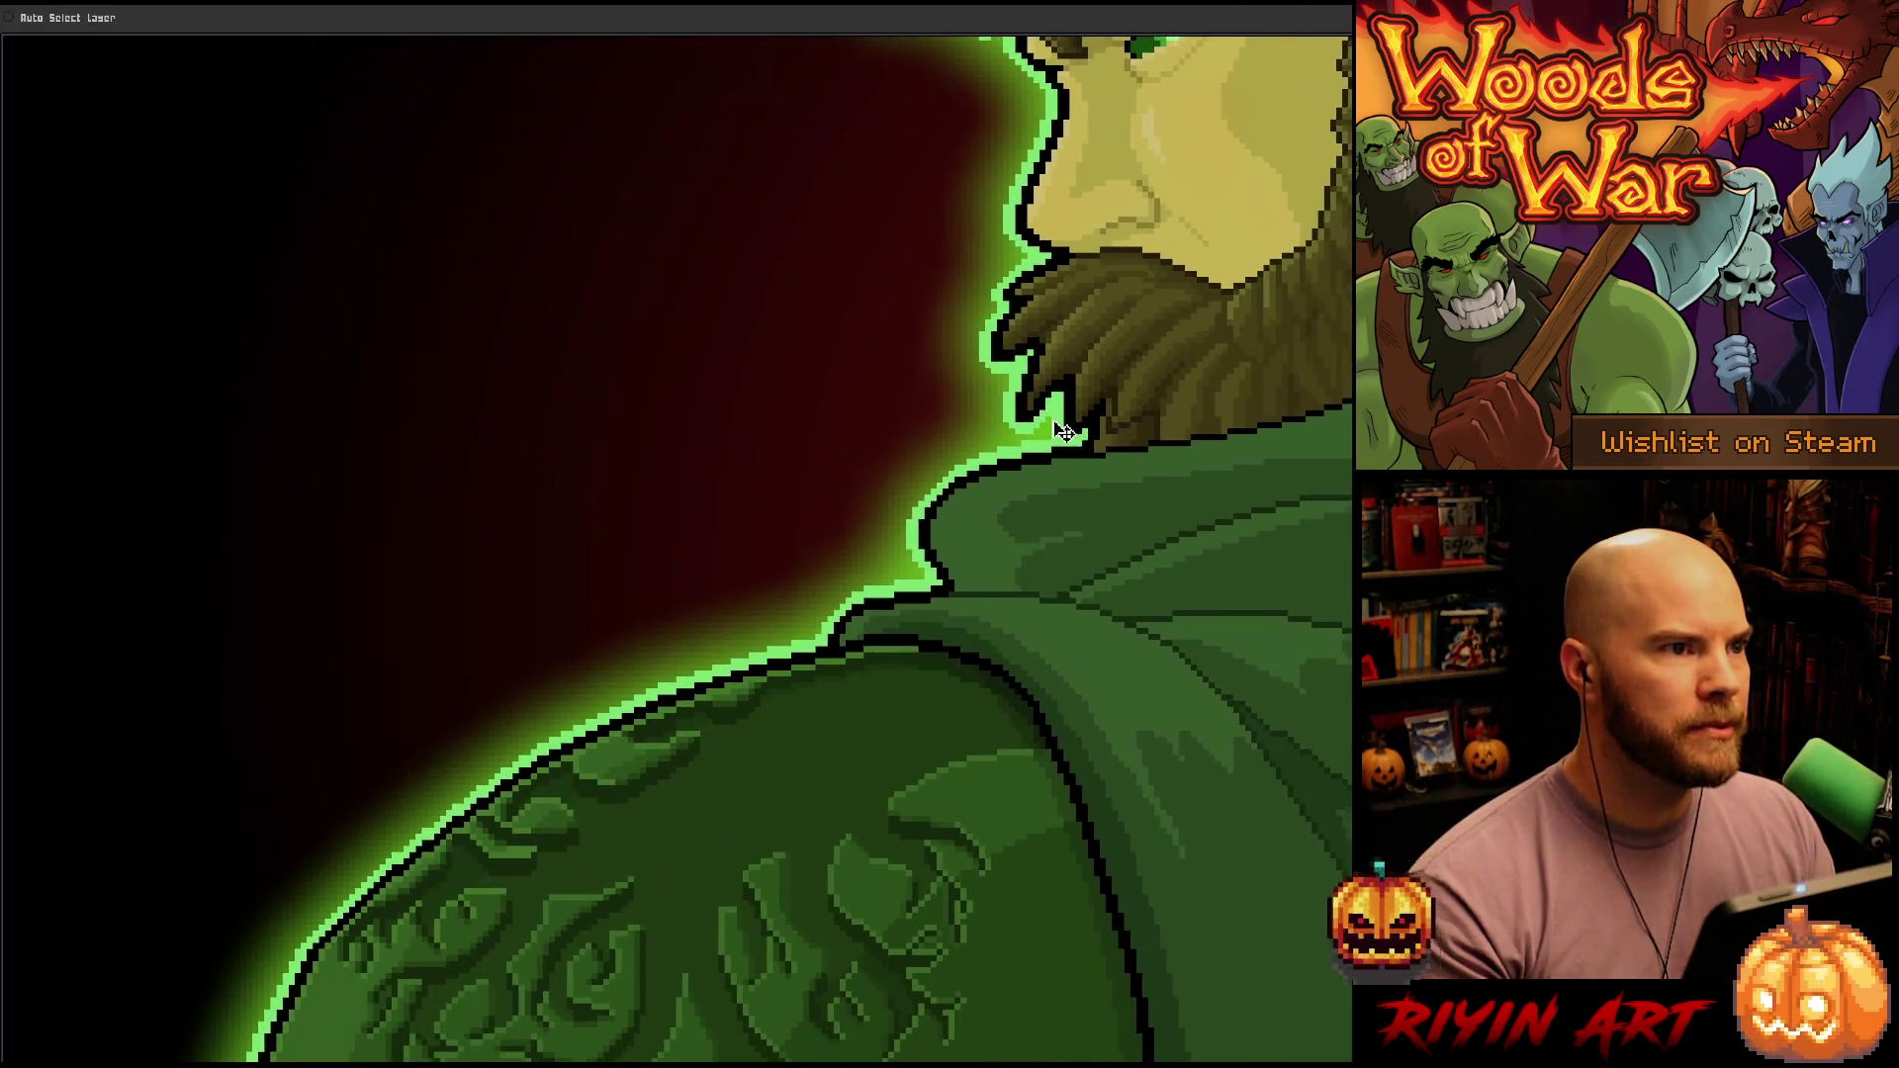
{"action": "scroll", "coordinate": [1063, 428], "scroll_direction": "down", "scroll_amount": 2}
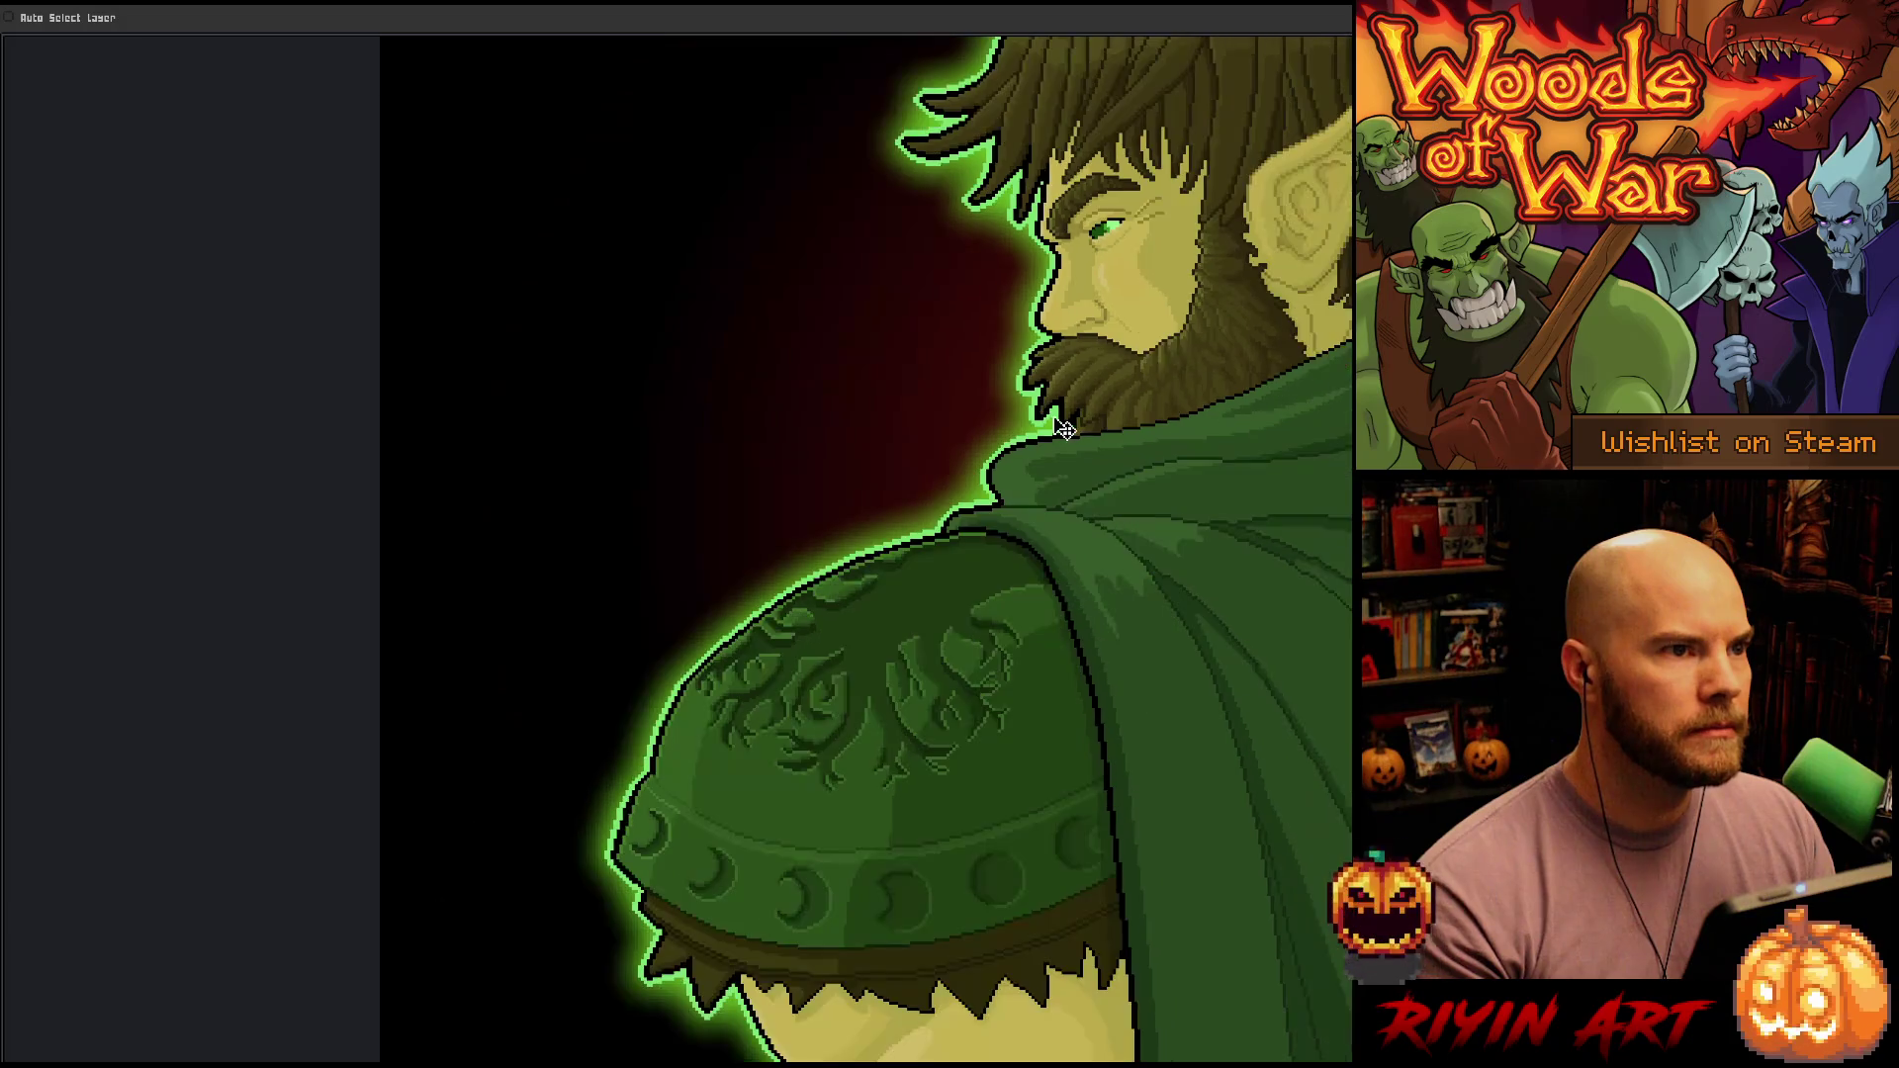
{"action": "scroll", "coordinate": [949, 420], "scroll_direction": "up", "scroll_amount": 4}
{"action": "scroll", "coordinate": [755, 454], "scroll_direction": "down", "scroll_amount": 2}
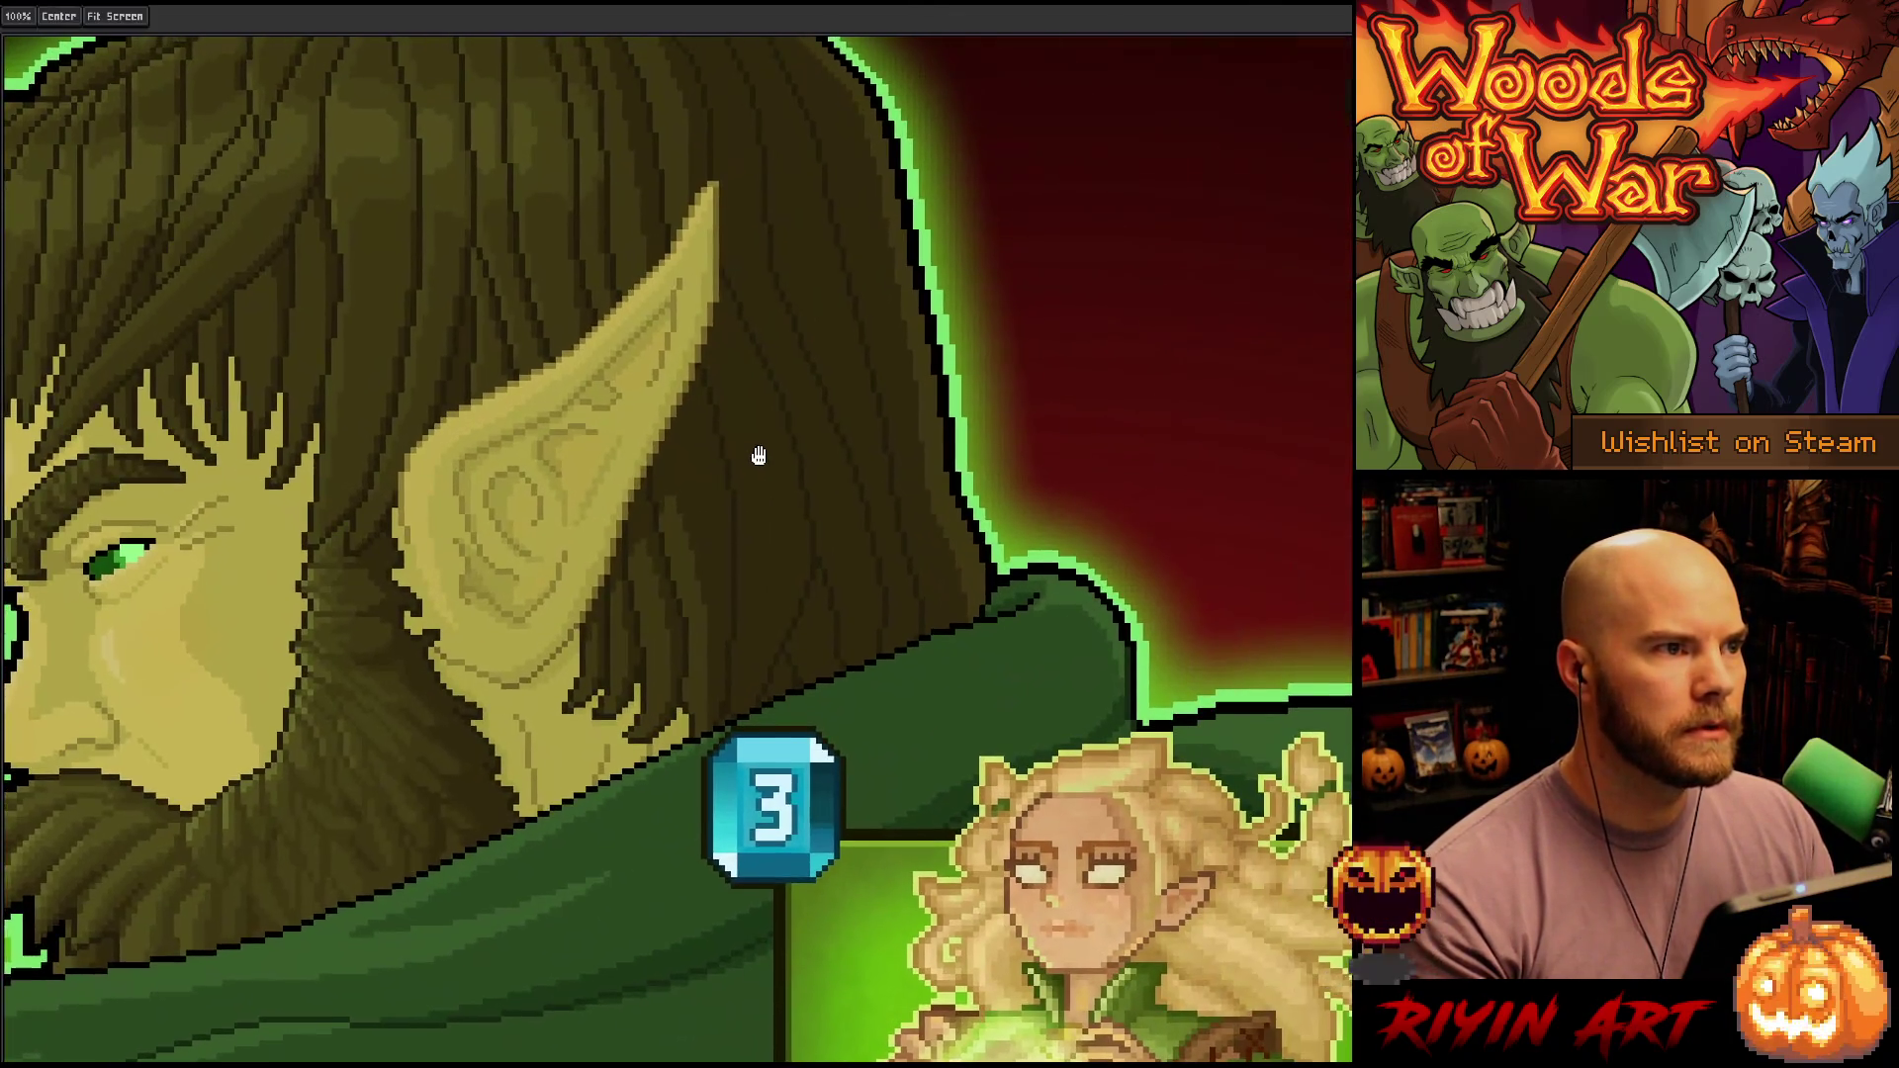
{"action": "scroll", "coordinate": [833, 441], "scroll_direction": "up", "scroll_amount": 2}
{"action": "scroll", "coordinate": [833, 441], "scroll_direction": "down", "scroll_amount": 4}
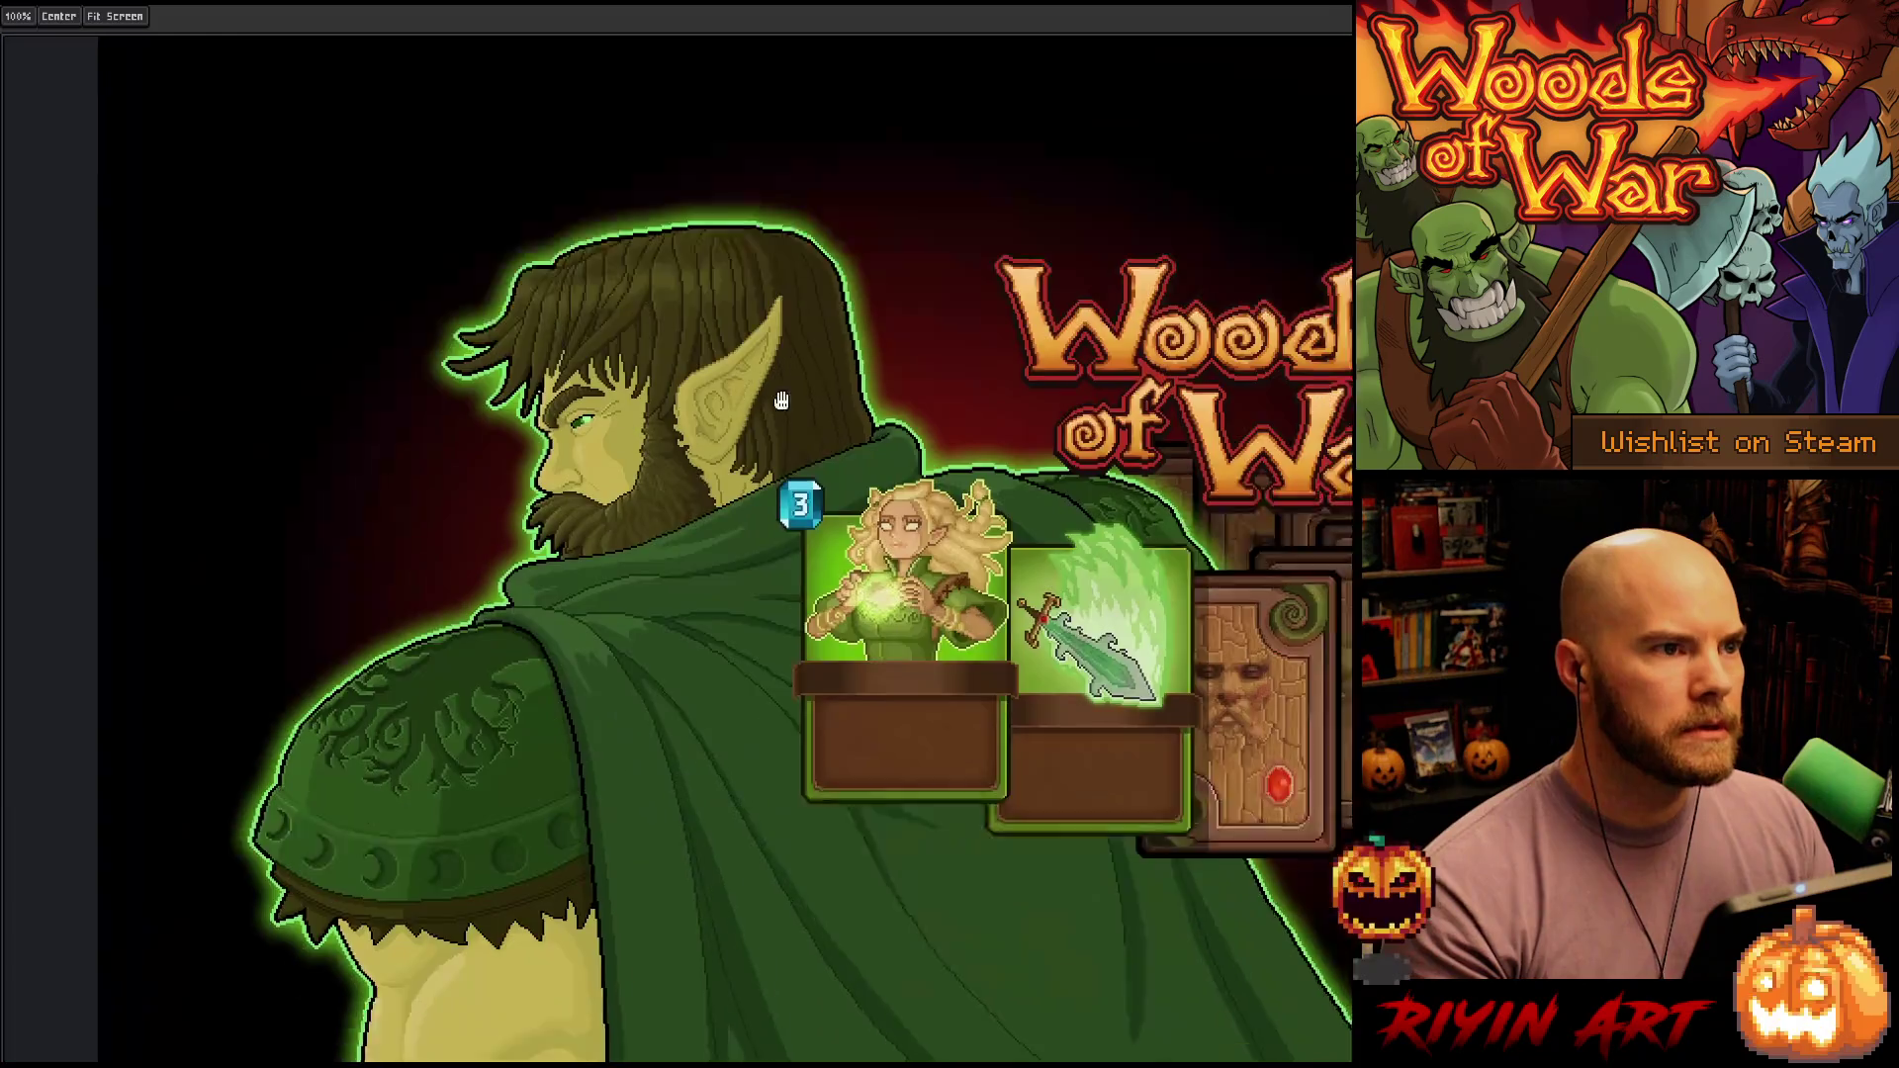
{"action": "scroll", "coordinate": [789, 450], "scroll_direction": "up", "scroll_amount": 2}
{"action": "scroll", "coordinate": [789, 450], "scroll_direction": "up", "scroll_amount": 1}
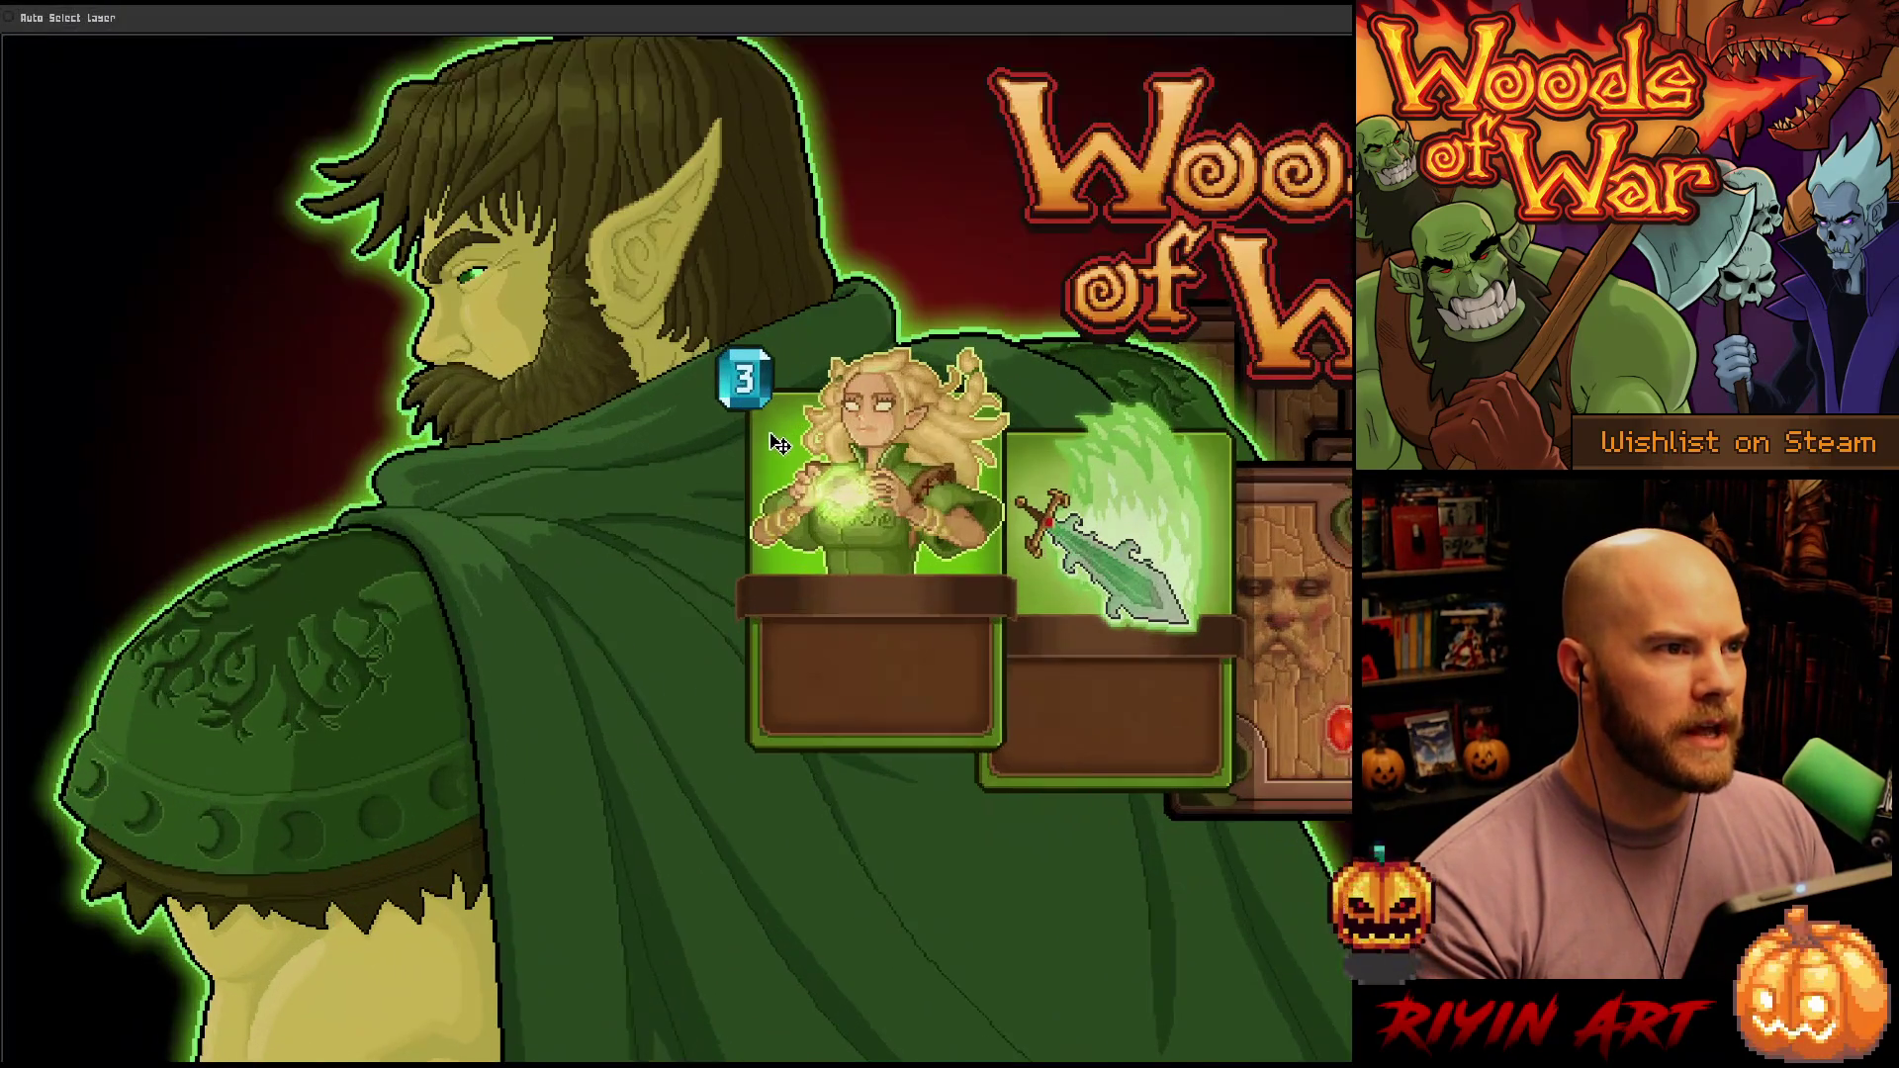
{"action": "scroll", "coordinate": [778, 442], "scroll_direction": "down", "scroll_amount": 2}
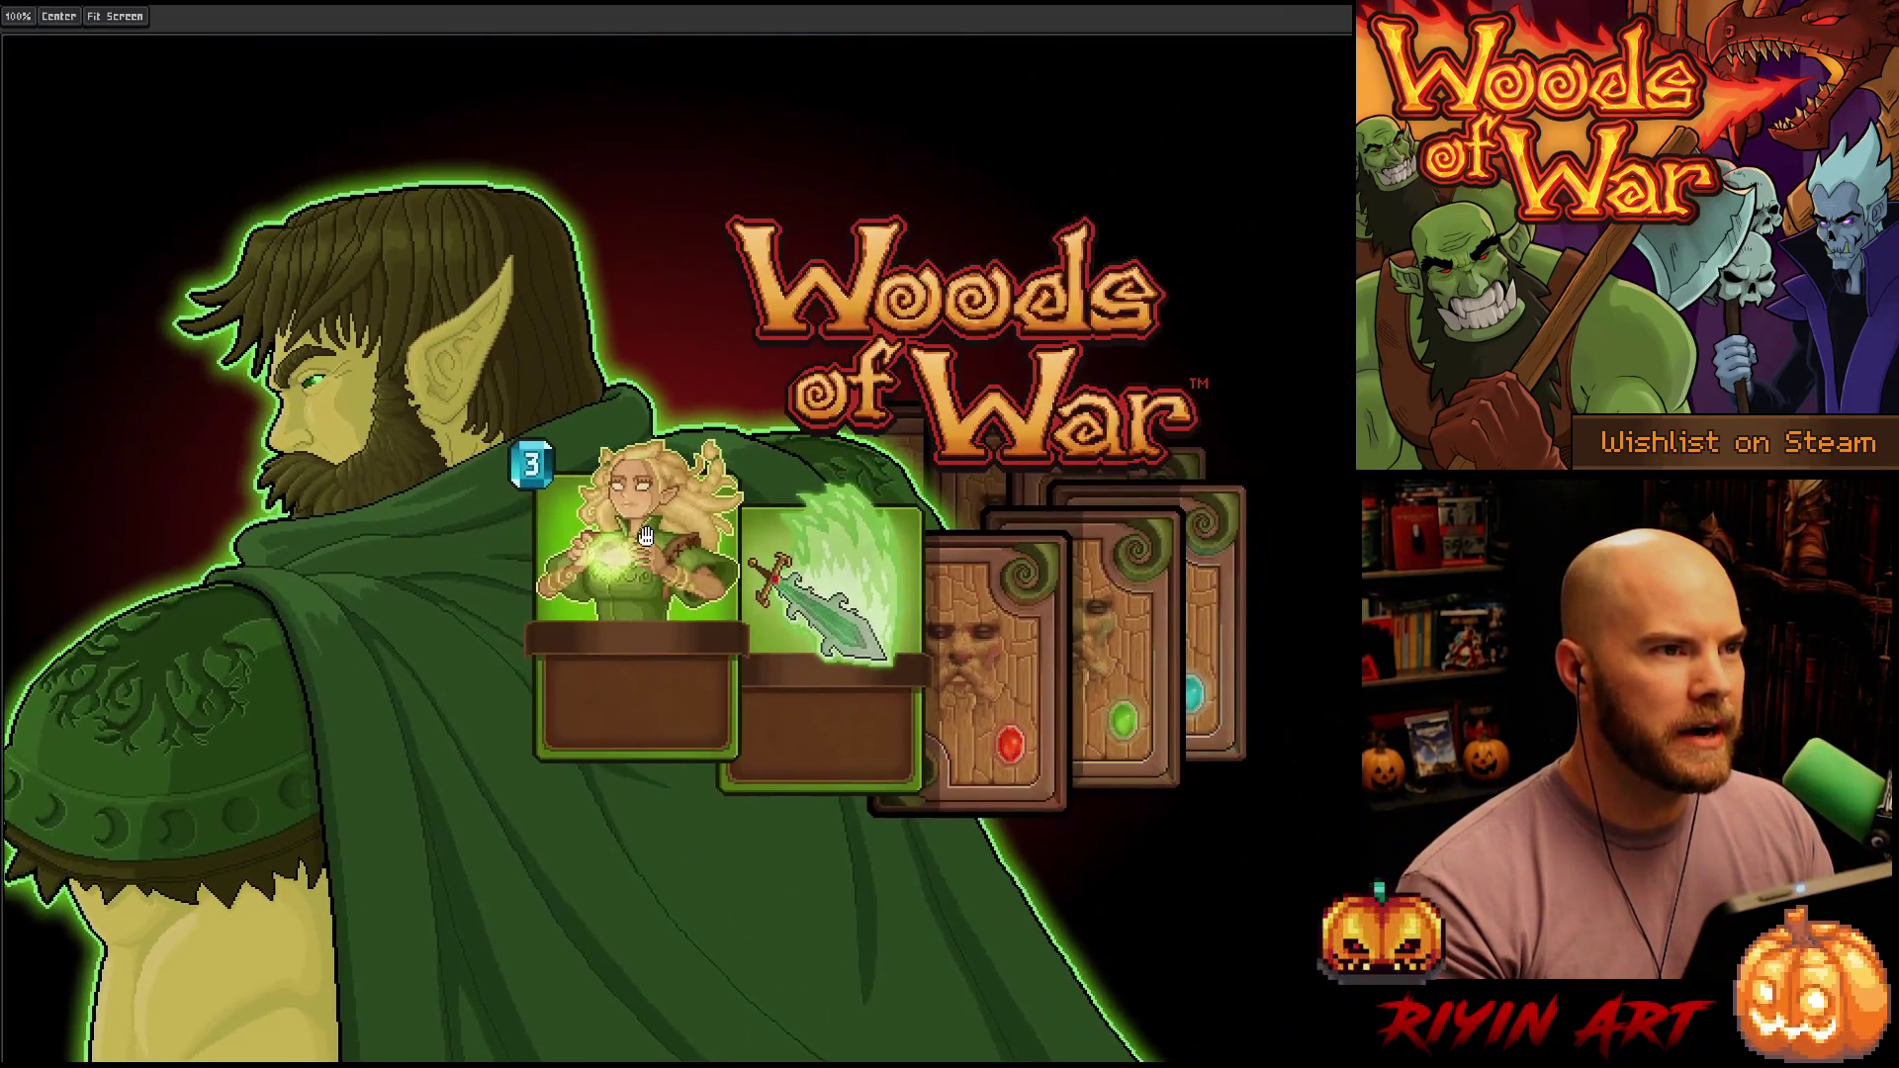
{"action": "scroll", "coordinate": [890, 415], "scroll_direction": "up", "scroll_amount": 1}
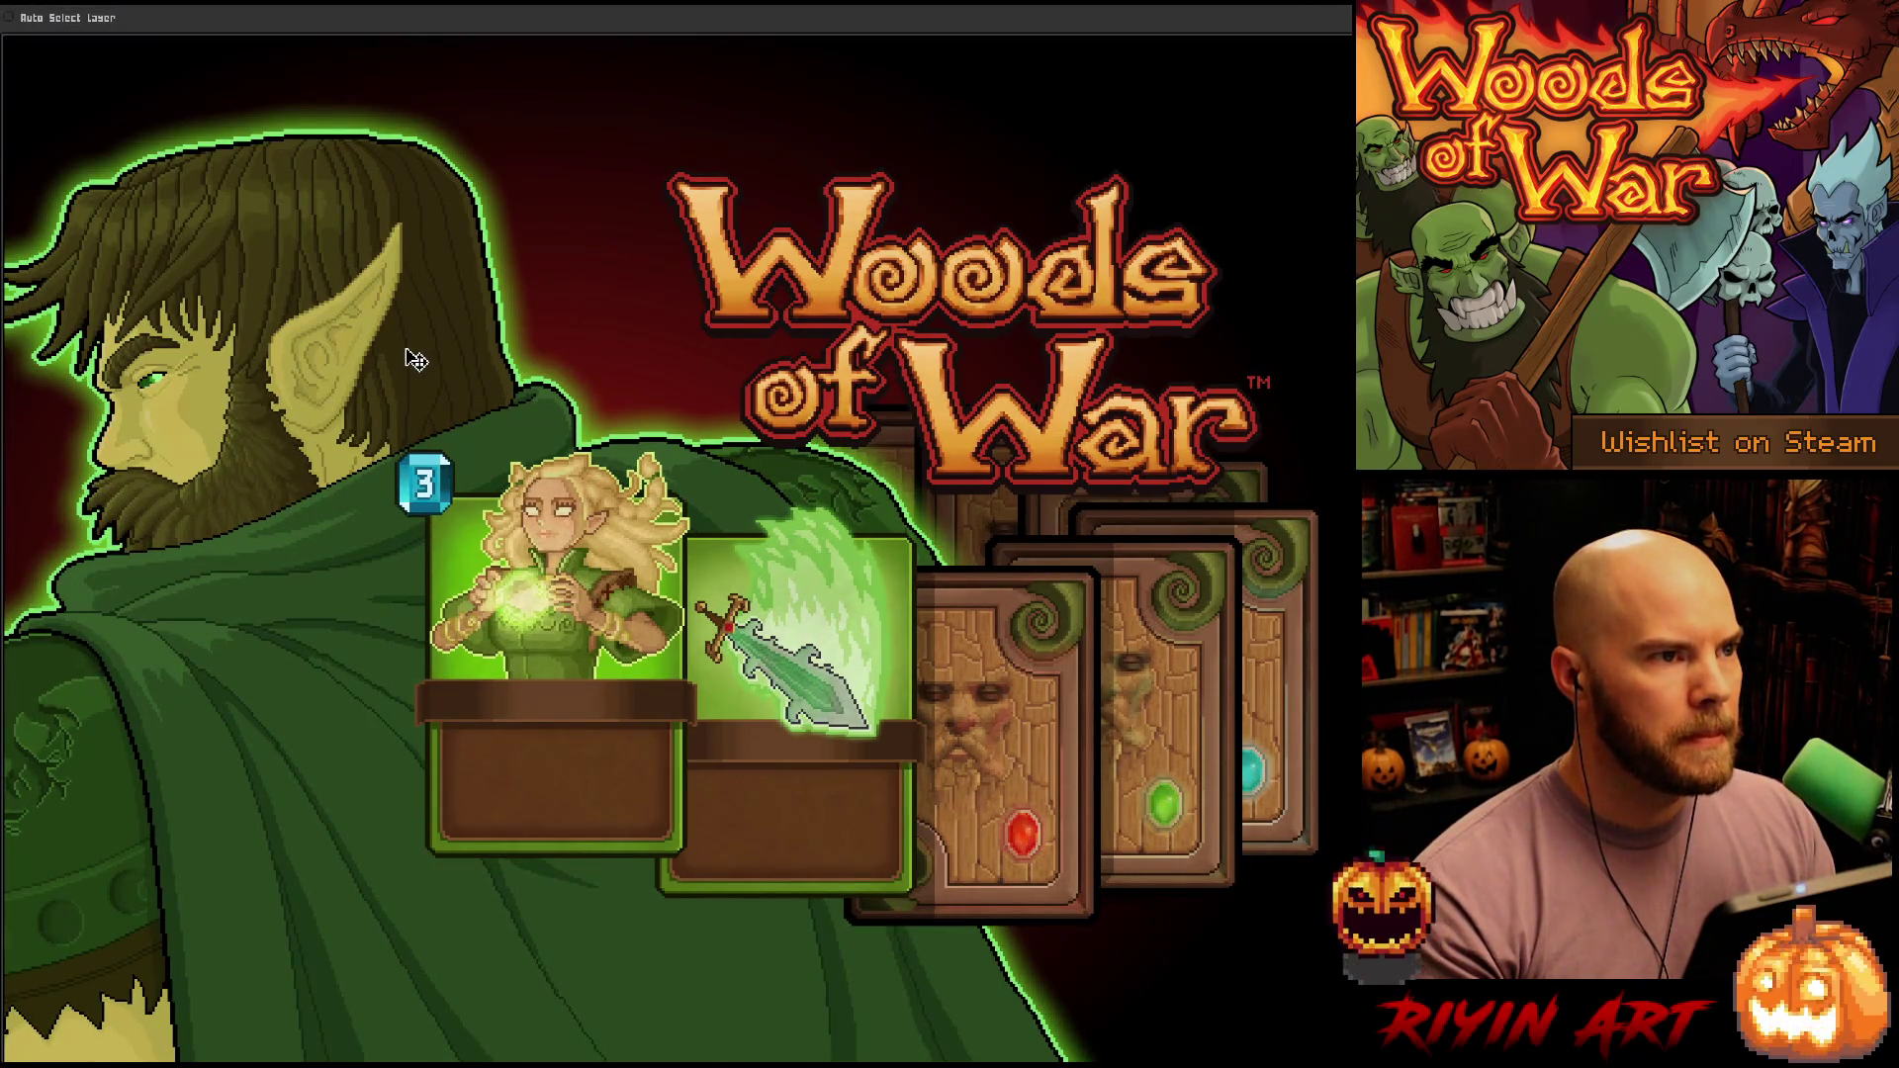
{"action": "scroll", "coordinate": [415, 361], "scroll_direction": "down", "scroll_amount": 2}
Draw a wide rectangle around the elf's head, logo and cards, then shift it up and right
{"action": "mouse_move", "coordinate": [308, 471]}
{"action": "left_mouse_down"}
{"action": "mouse_move", "coordinate": [506, 293]}
{"action": "mouse_move", "coordinate": [526, 459]}
{"action": "left_mouse_up"}
{"action": "mouse_move", "coordinate": [310, 324]}
{"action": "left_mouse_down"}
{"action": "mouse_move", "coordinate": [1070, 485]}
{"action": "mouse_move", "coordinate": [1041, 515]}
{"action": "mouse_move", "coordinate": [1234, 569]}
{"action": "left_mouse_up"}
{"action": "mouse_move", "coordinate": [163, 255]}
{"action": "left_mouse_down"}
{"action": "mouse_move", "coordinate": [872, 409]}
{"action": "mouse_move", "coordinate": [1303, 554]}
{"action": "left_mouse_up"}
{"action": "mouse_move", "coordinate": [395, 107]}
{"action": "left_mouse_down"}
{"action": "mouse_move", "coordinate": [953, 964]}
{"action": "mouse_move", "coordinate": [1018, 964]}
{"action": "left_mouse_up"}
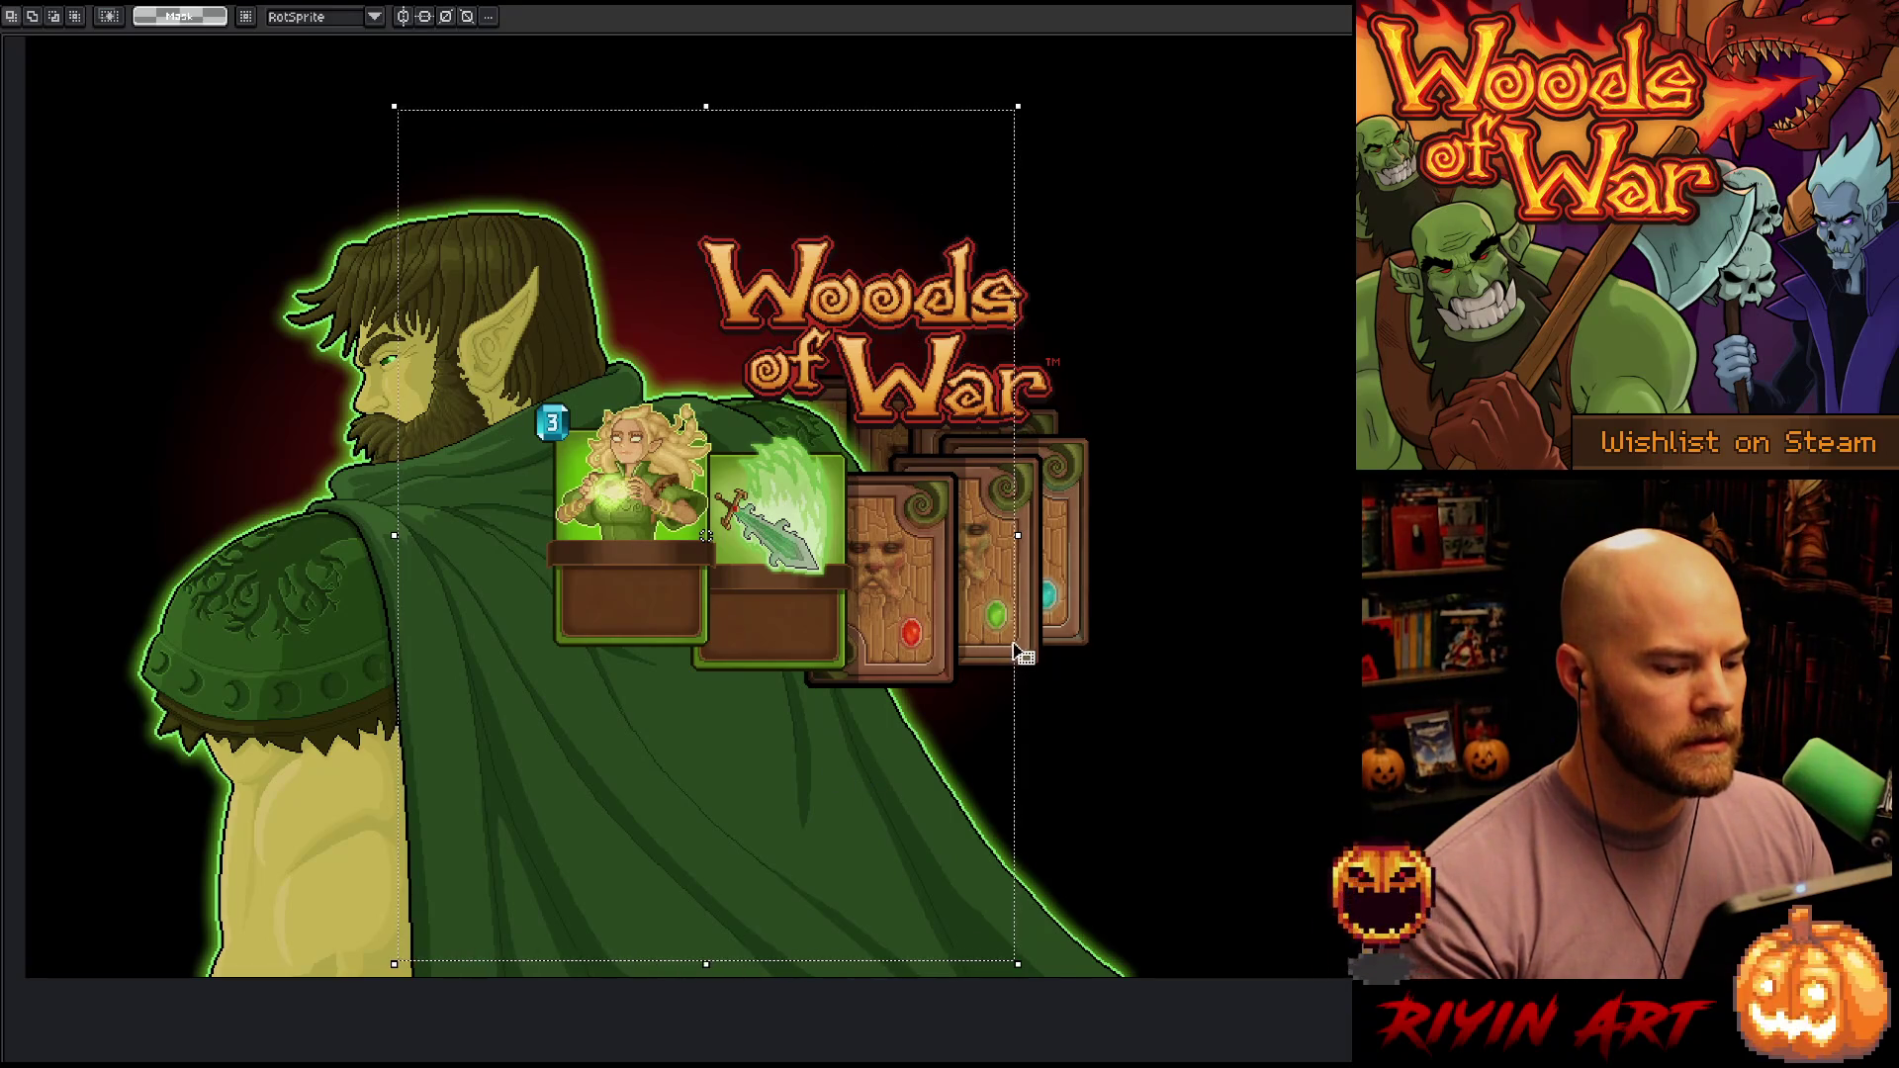
{"action": "mouse_move", "coordinate": [1018, 653]}
{"action": "left_mouse_down"}
{"action": "mouse_move", "coordinate": [863, 649]}
{"action": "mouse_move", "coordinate": [1068, 636]}
{"action": "left_mouse_up"}
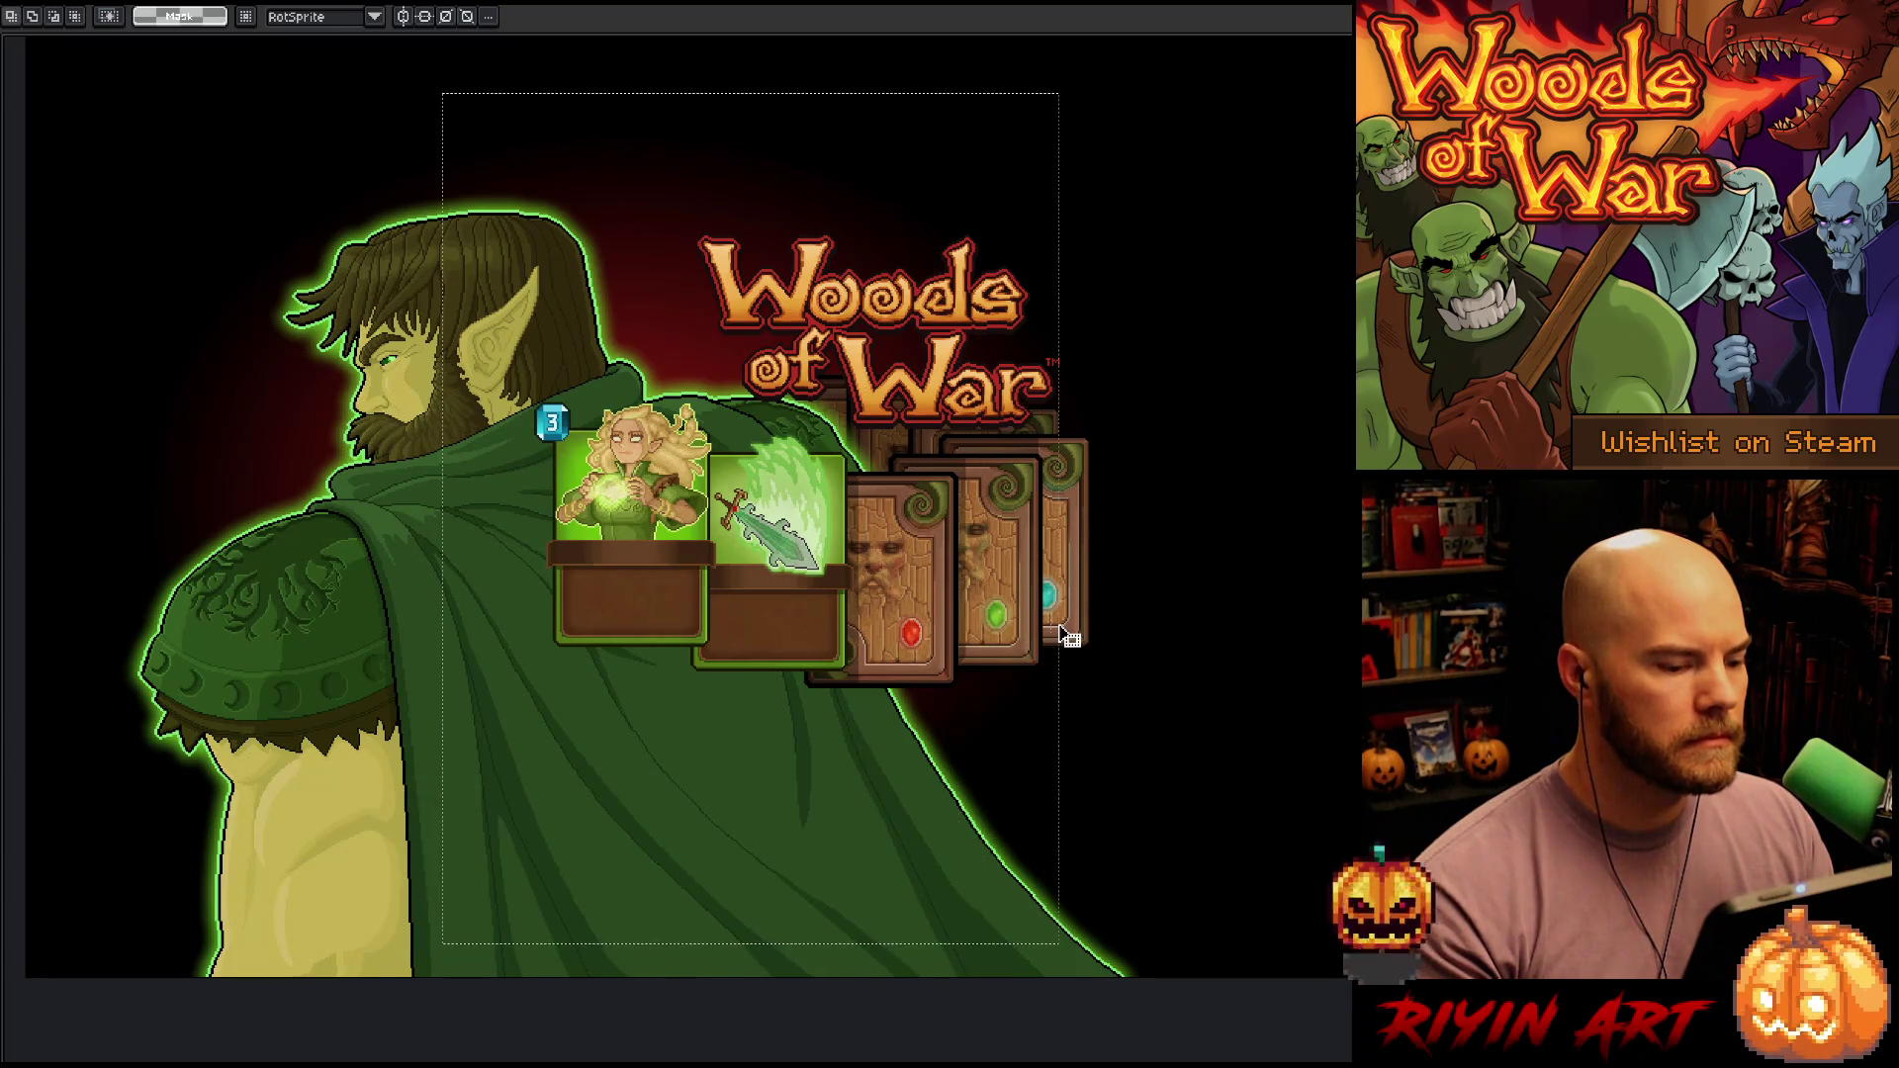
{"action": "key", "text": "ctrl+d"}
{"action": "mouse_move", "coordinate": [151, 172]}
{"action": "left_mouse_down"}
{"action": "mouse_move", "coordinate": [686, 496]}
{"action": "mouse_move", "coordinate": [1276, 902]}
{"action": "mouse_move", "coordinate": [1127, 757]}
{"action": "mouse_move", "coordinate": [1144, 746]}
{"action": "mouse_move", "coordinate": [1158, 781]}
{"action": "left_mouse_up"}
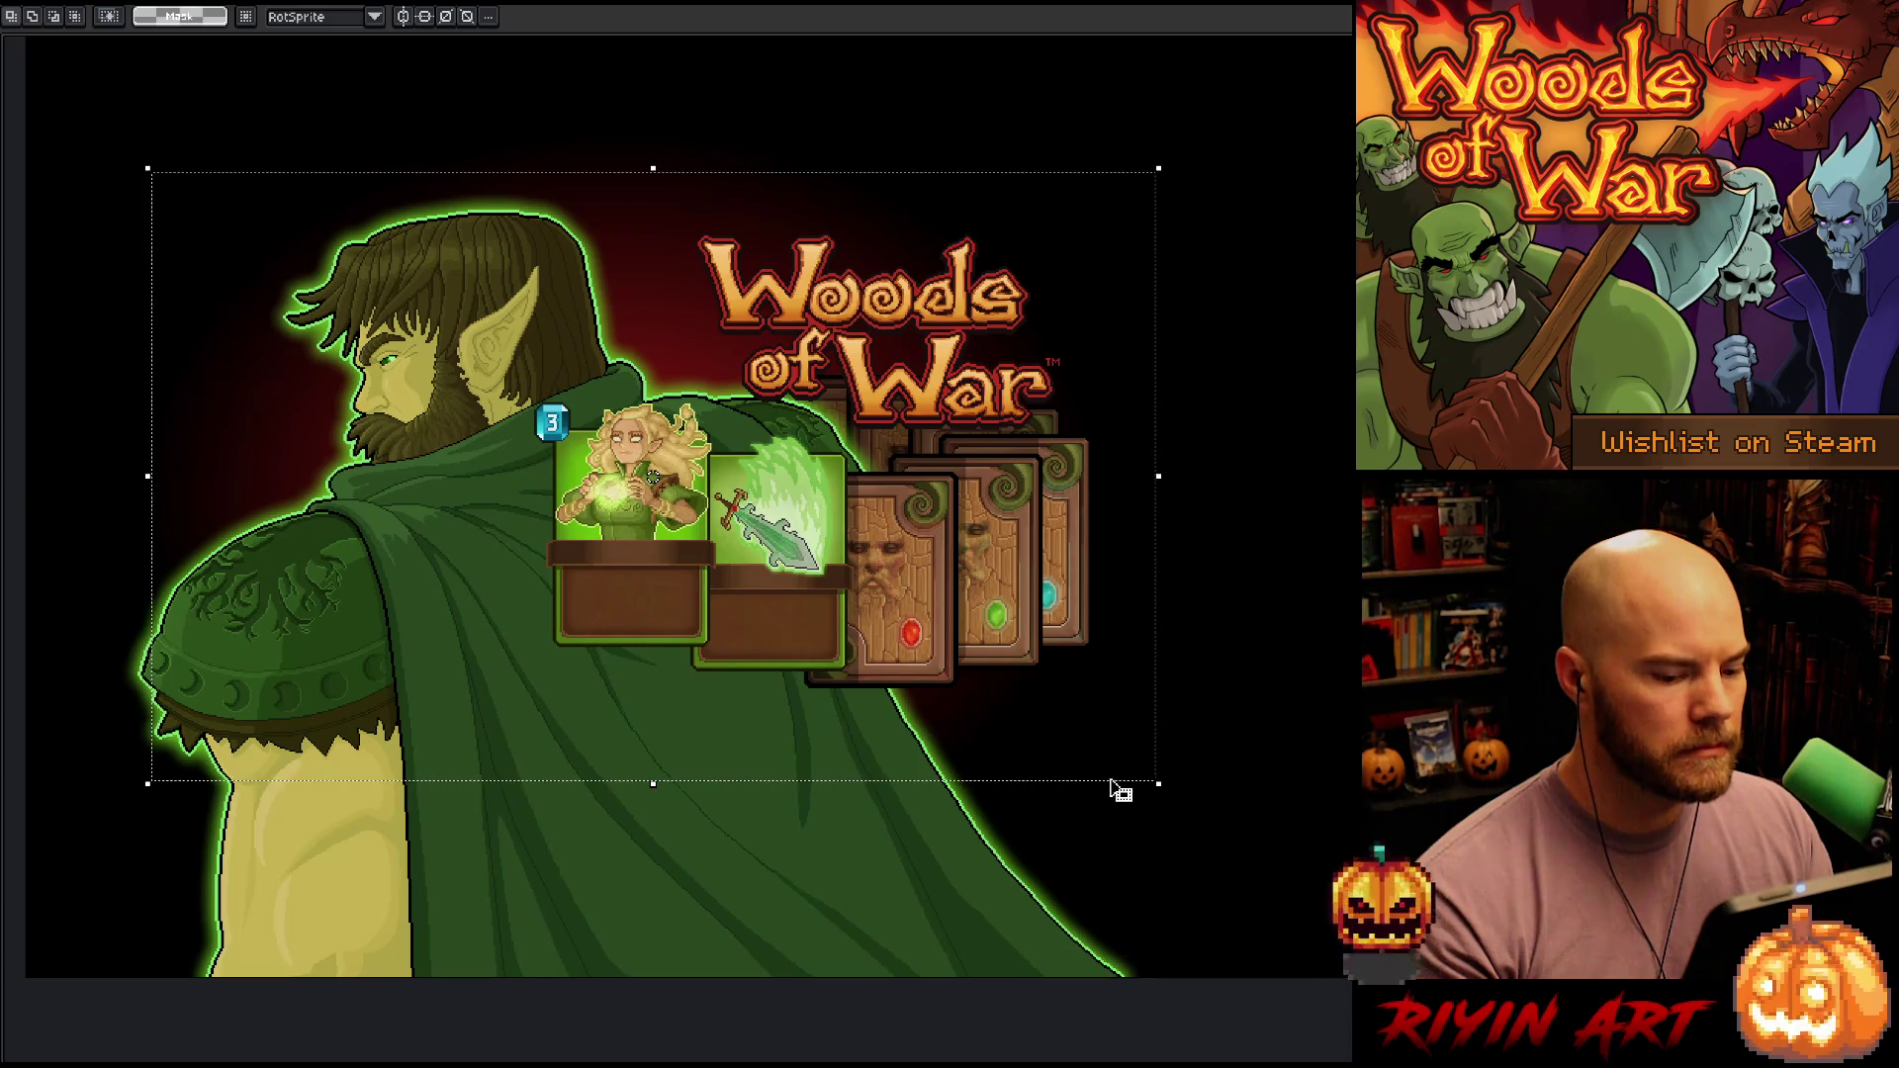
{"action": "mouse_move", "coordinate": [1119, 788]}
{"action": "left_mouse_down"}
{"action": "mouse_move", "coordinate": [1145, 754]}
{"action": "mouse_move", "coordinate": [1083, 769]}
{"action": "left_mouse_up"}
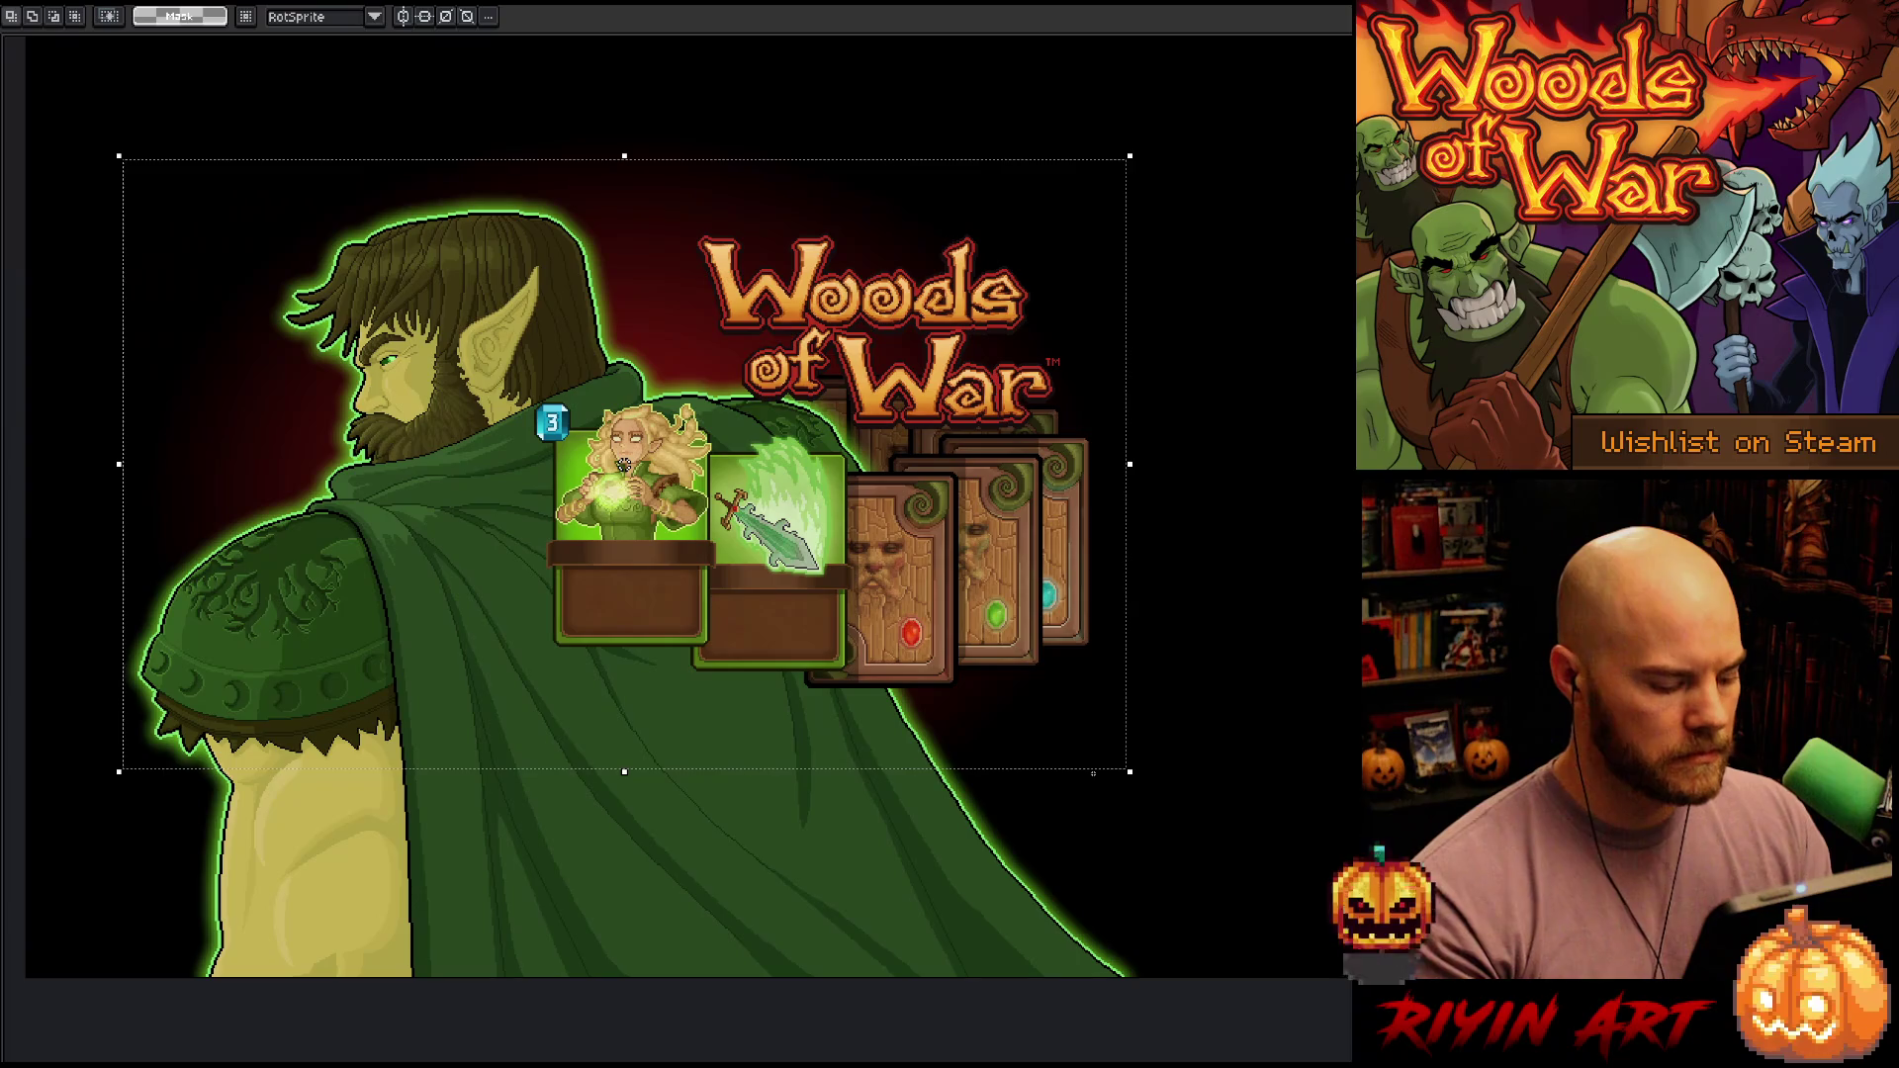
Make Layer 20 active, clear the selection, switch to the Eyedropper and hide the layers panel
{"action": "key", "text": "Tab"}
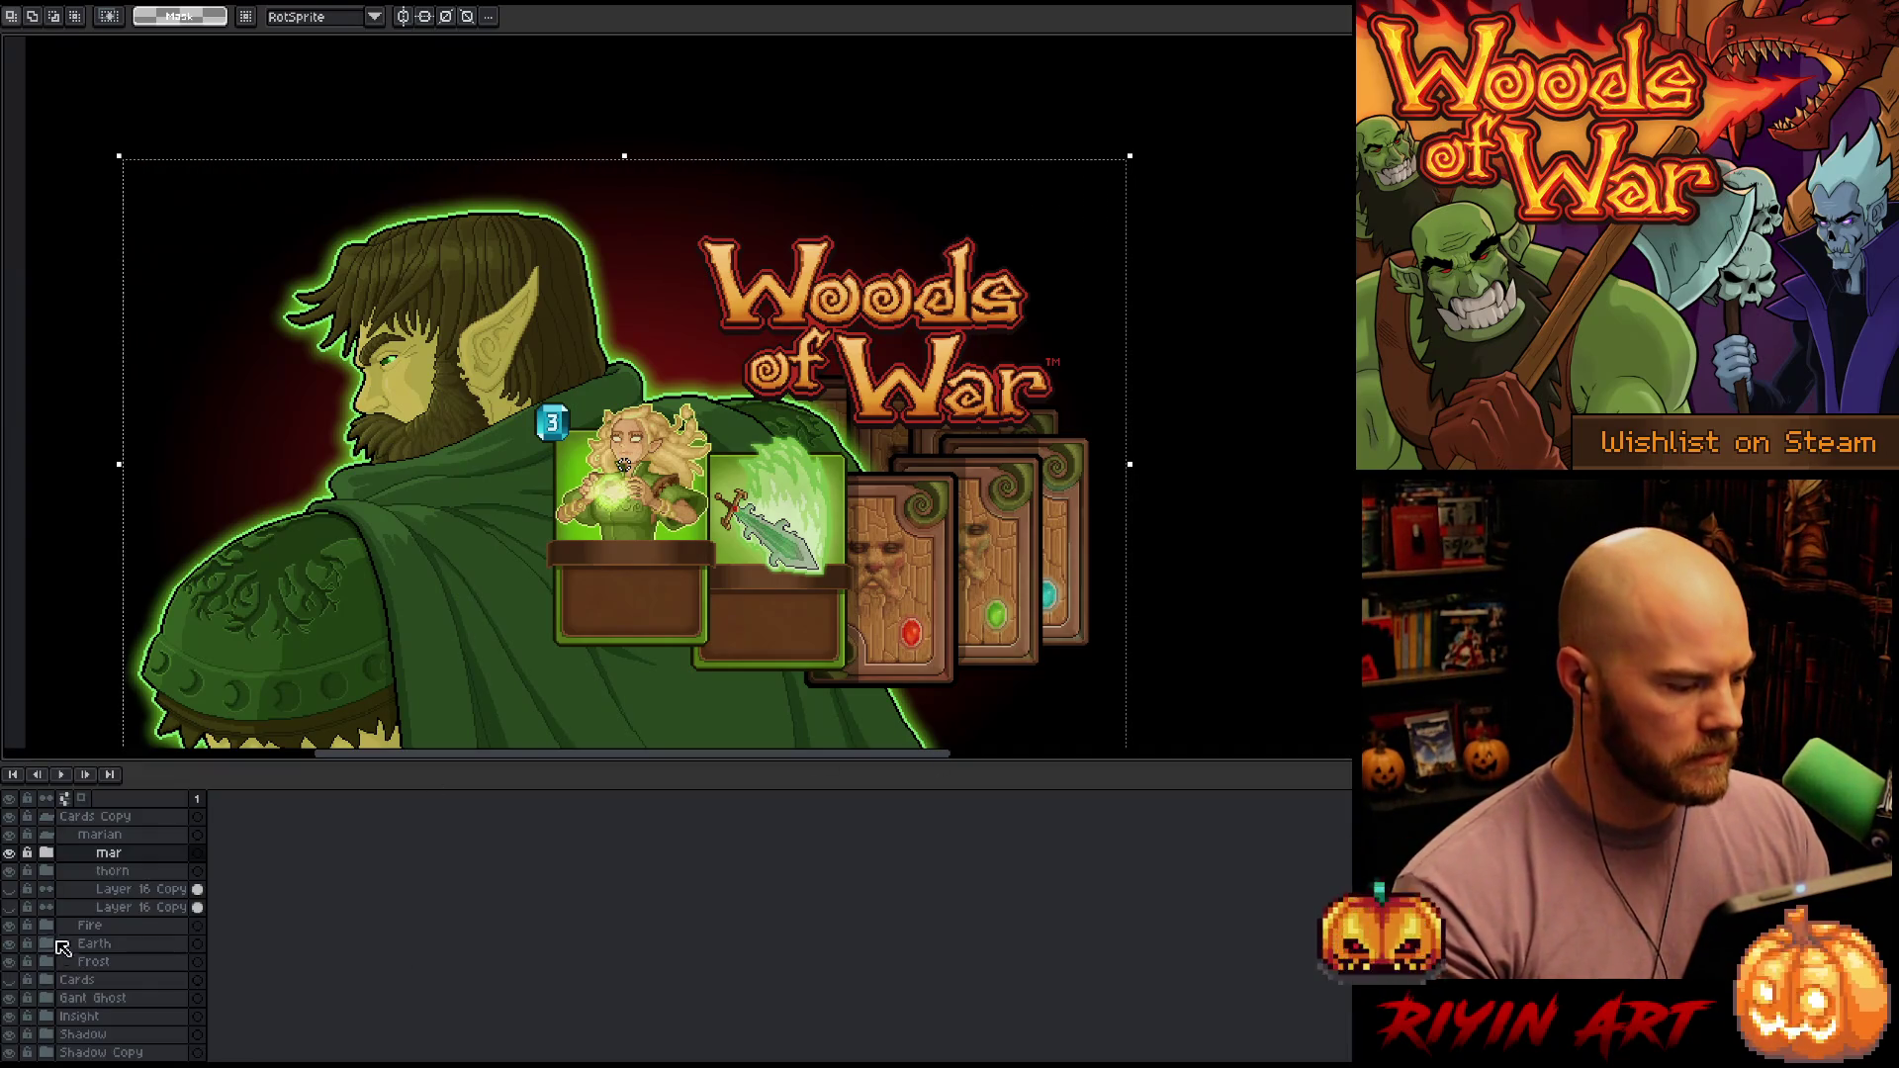
{"action": "scroll", "coordinate": [97, 920], "scroll_direction": "up", "scroll_amount": 3}
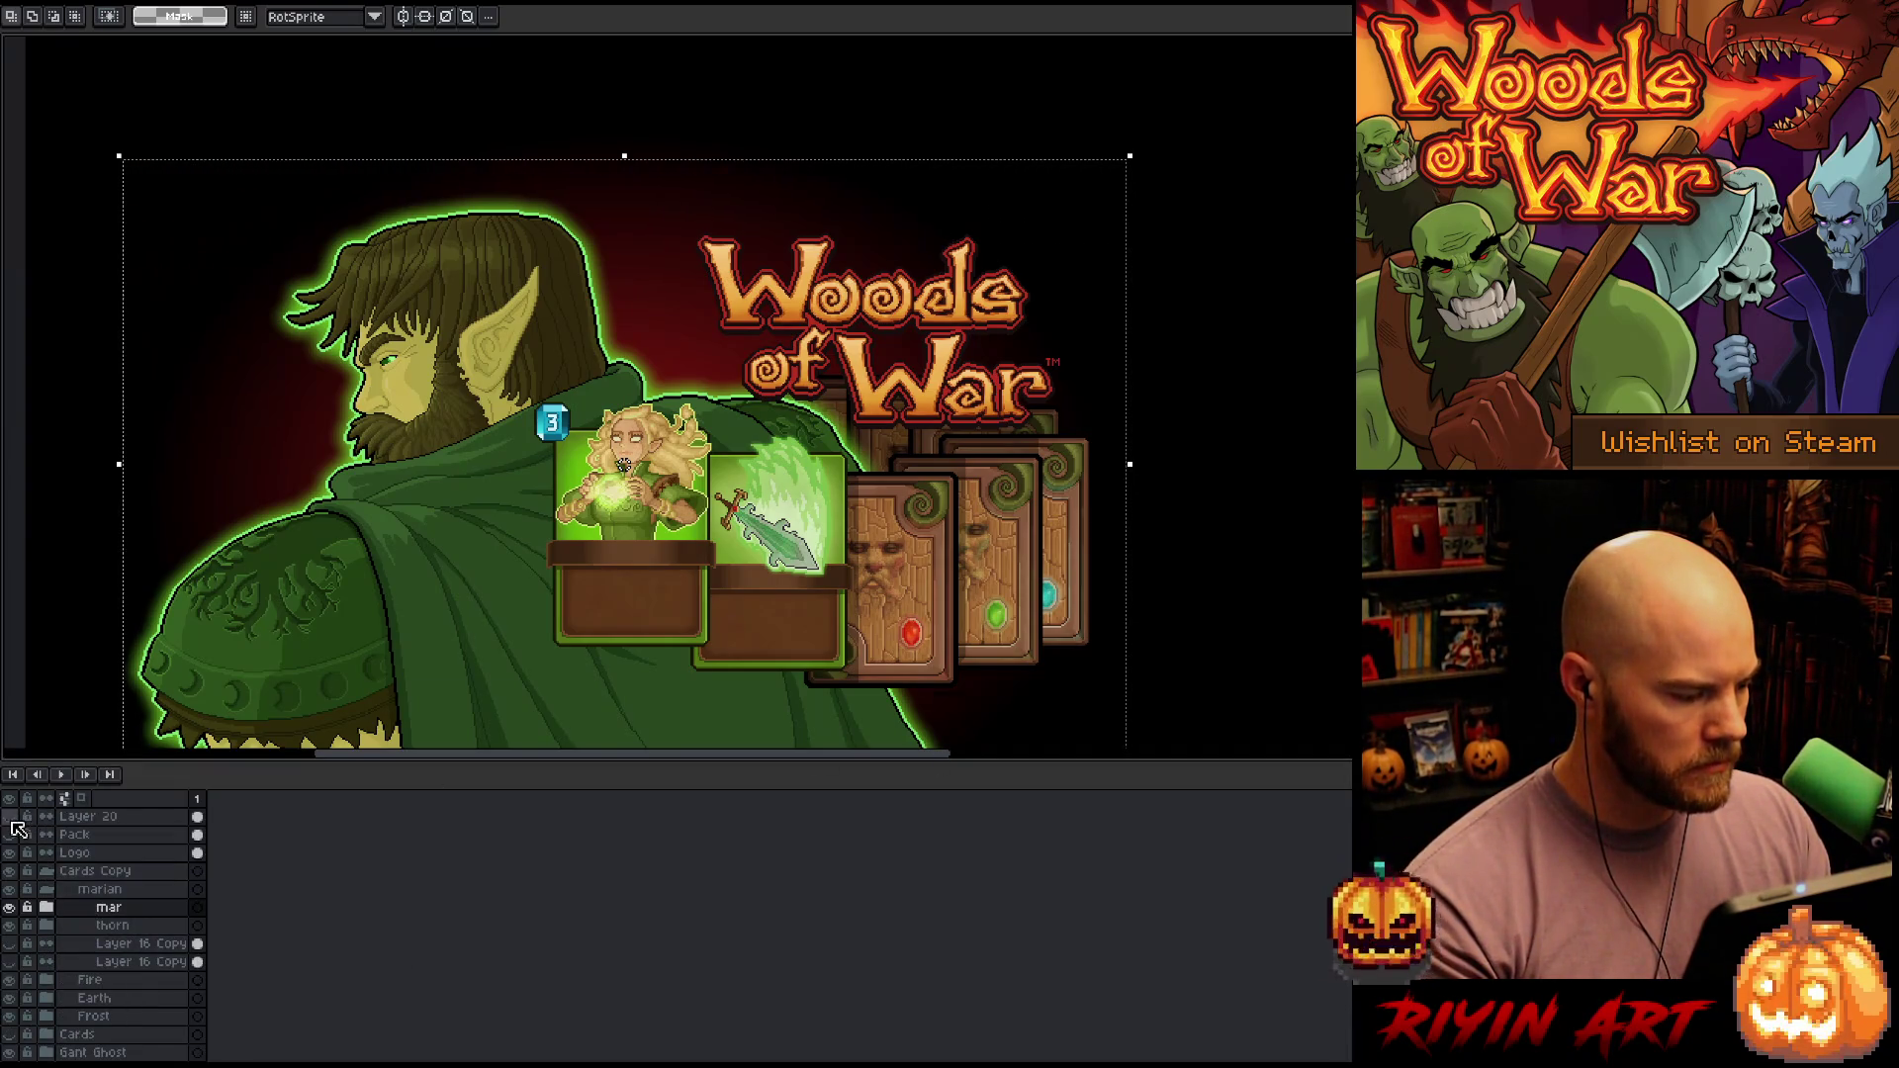
{"action": "left_click", "coordinate": [69, 820]}
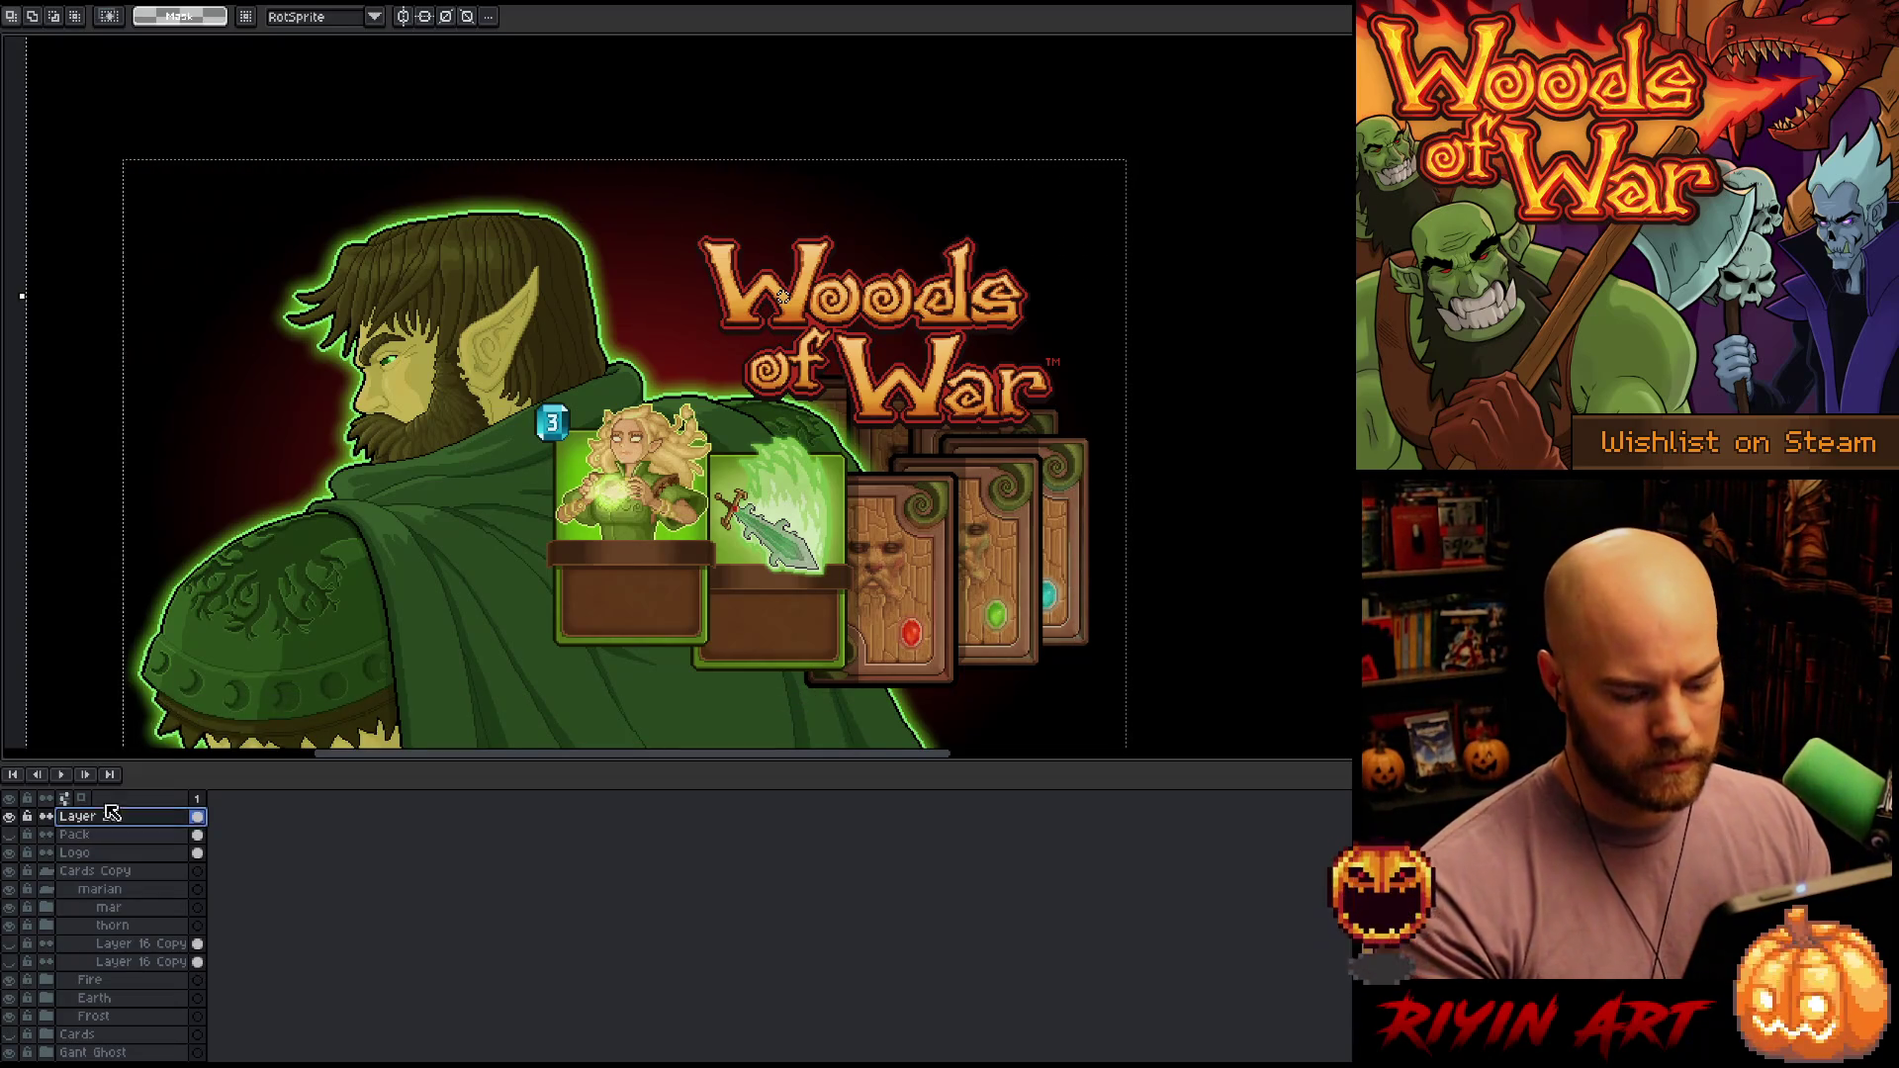
{"action": "key", "text": "i"}
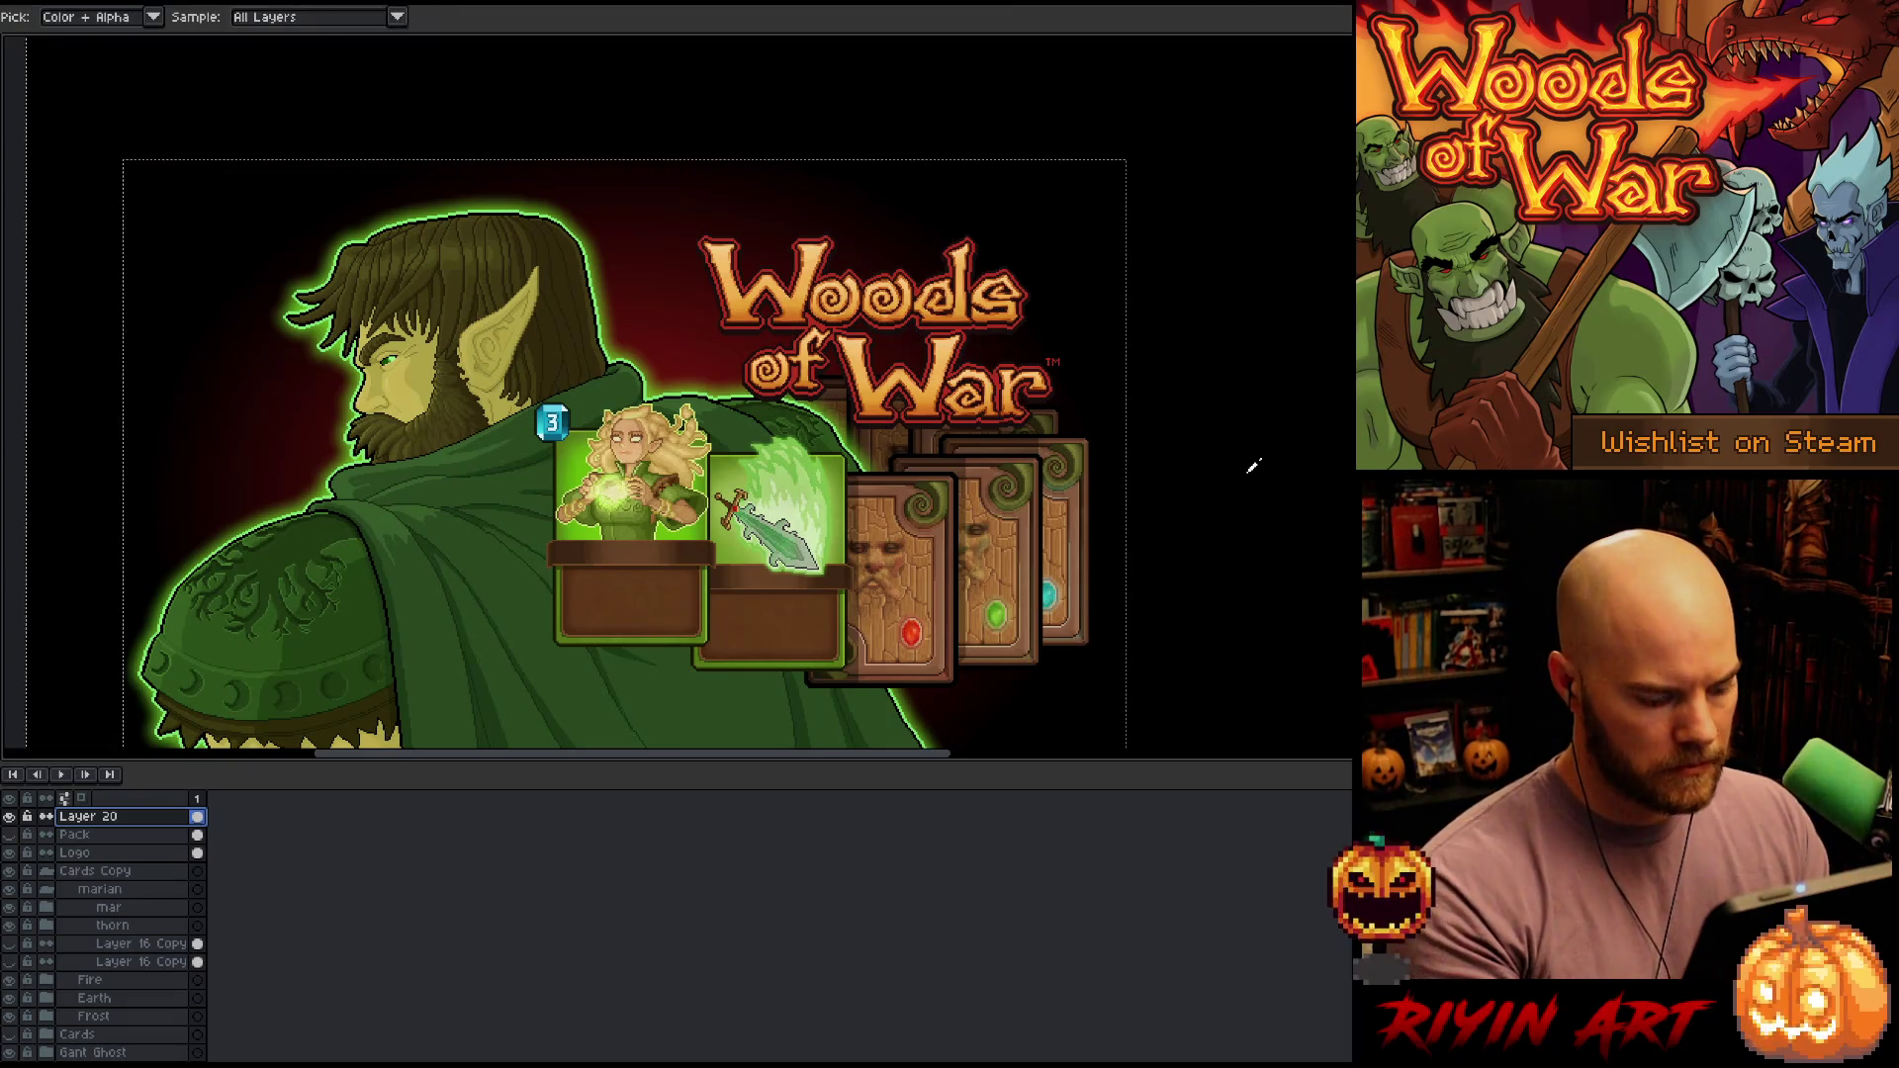
{"action": "key", "text": "ctrl+d"}
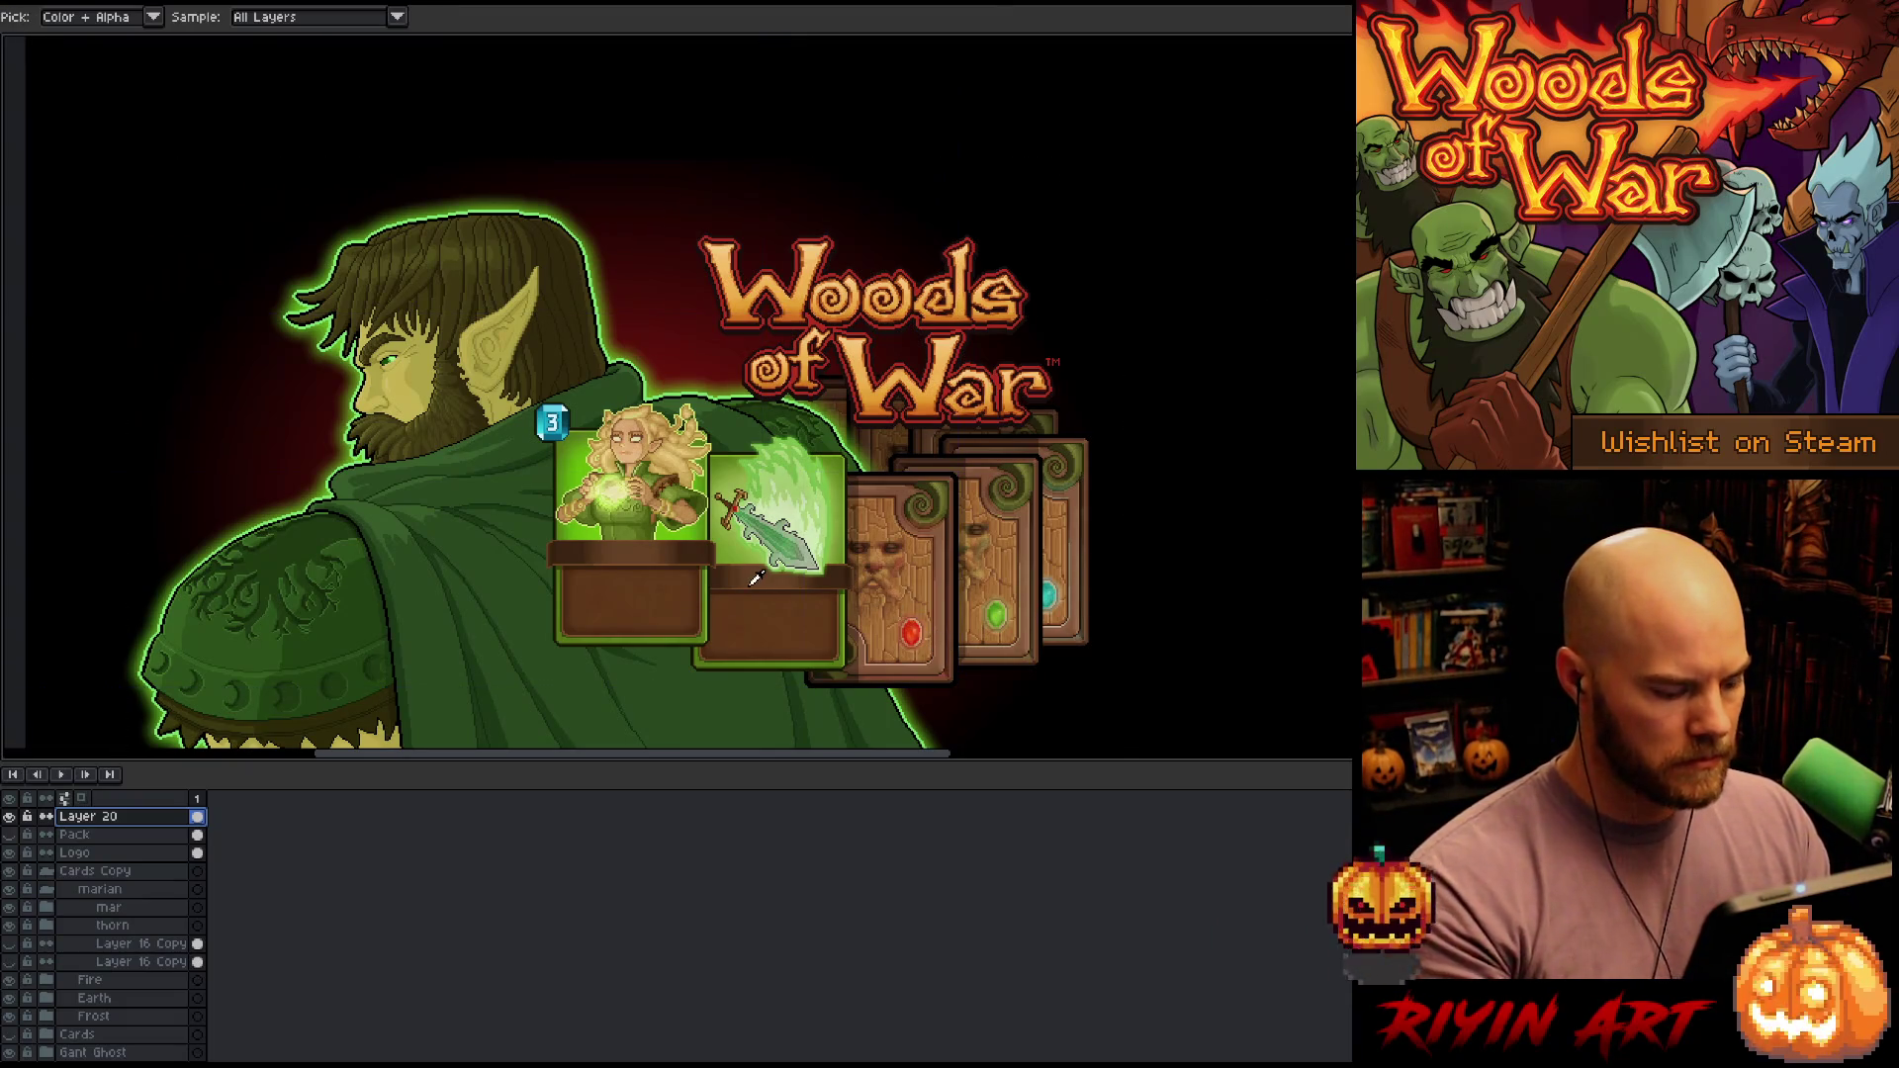
{"action": "key", "text": "v"}
{"action": "key", "text": "i"}
{"action": "key", "text": "Tab"}
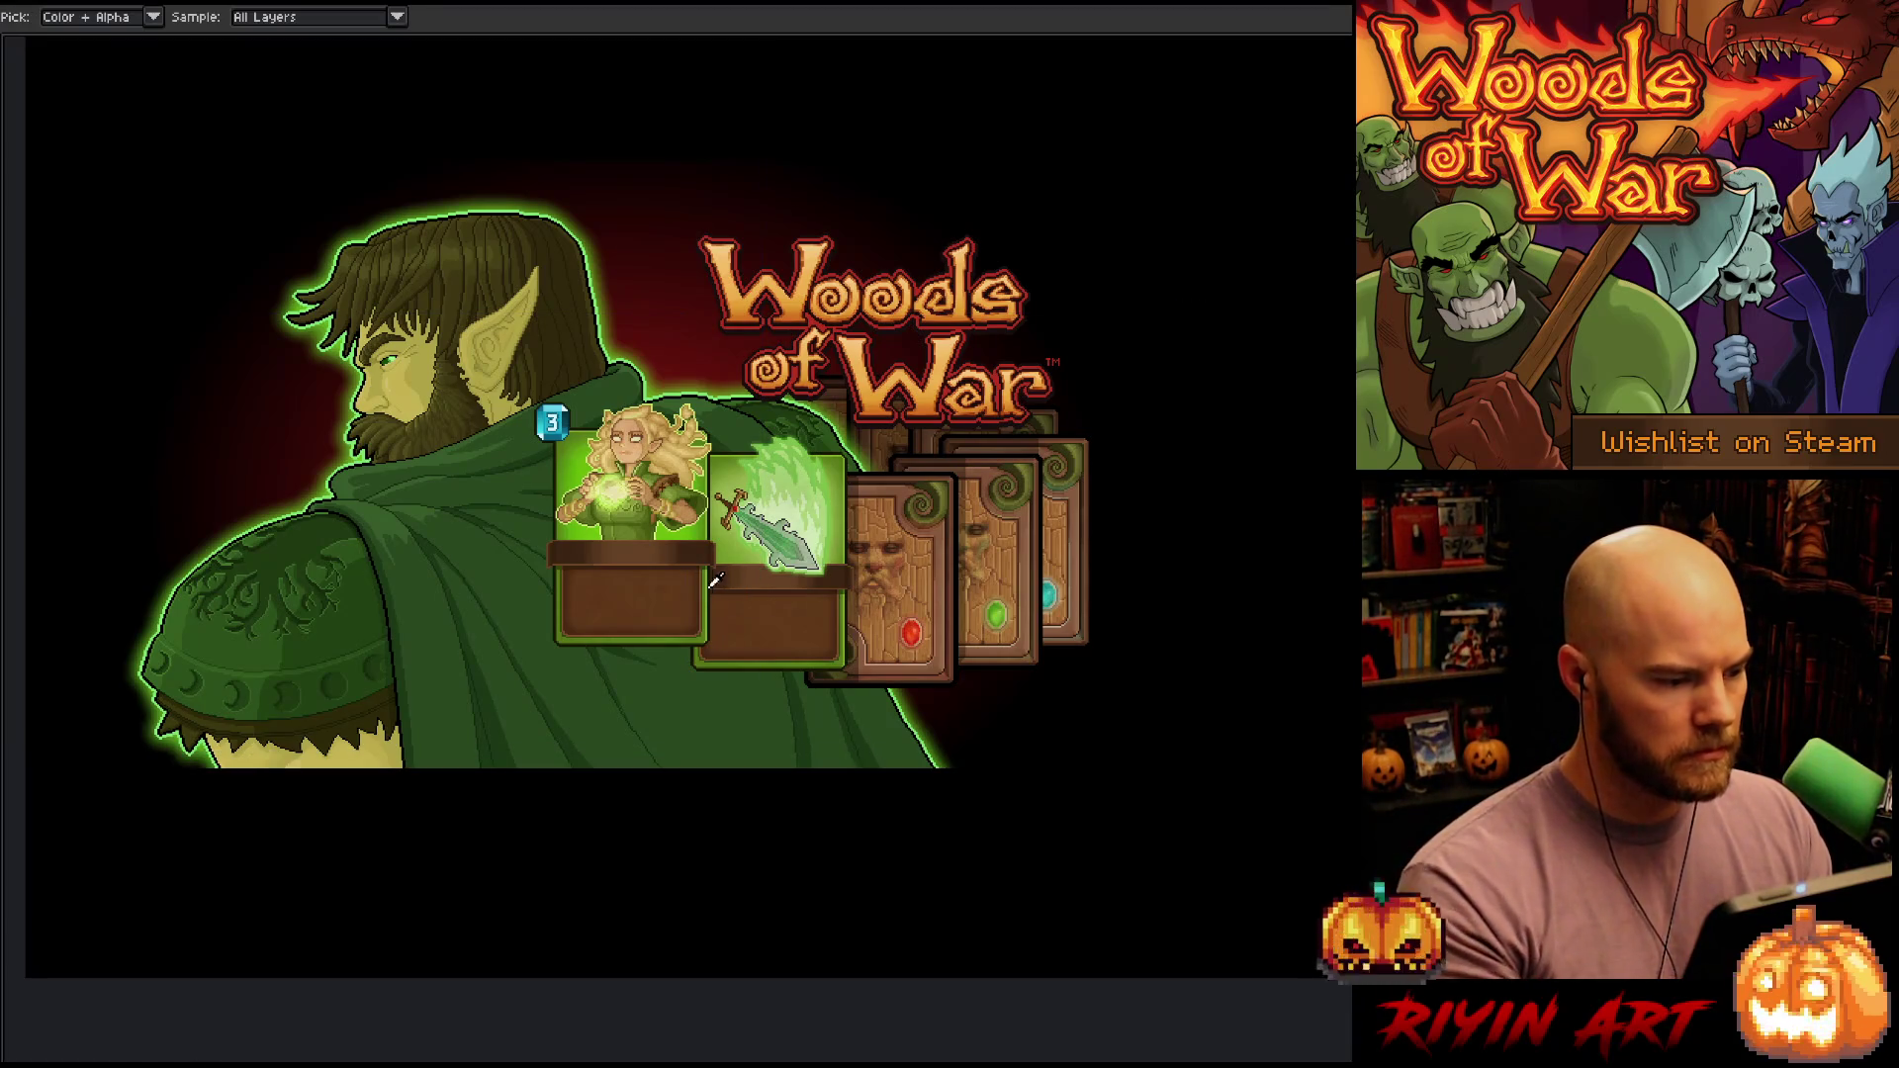
Drag the bottom edge of the framed art up about 50 px with the Move tool
{"action": "left_click_drag", "start_coordinate": [568, 515], "coordinate": [620, 615]}
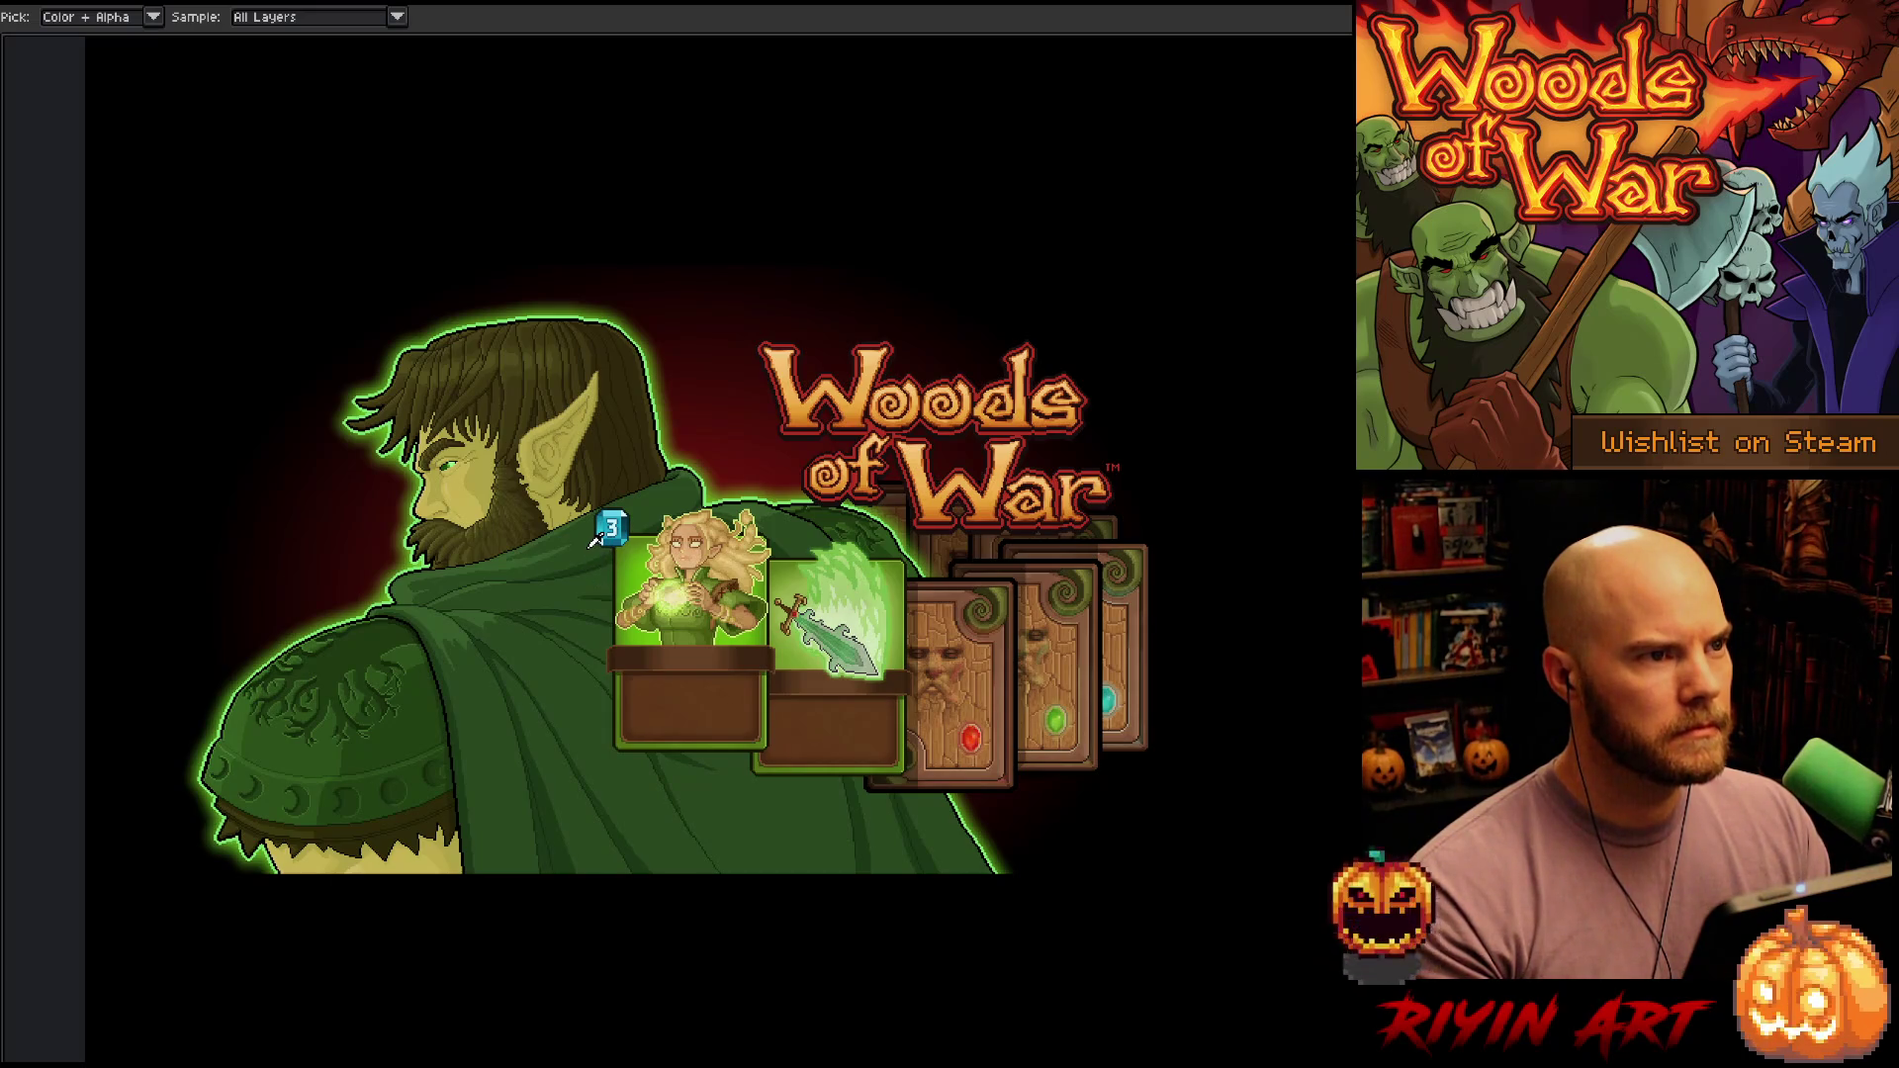
{"action": "key", "text": "v"}
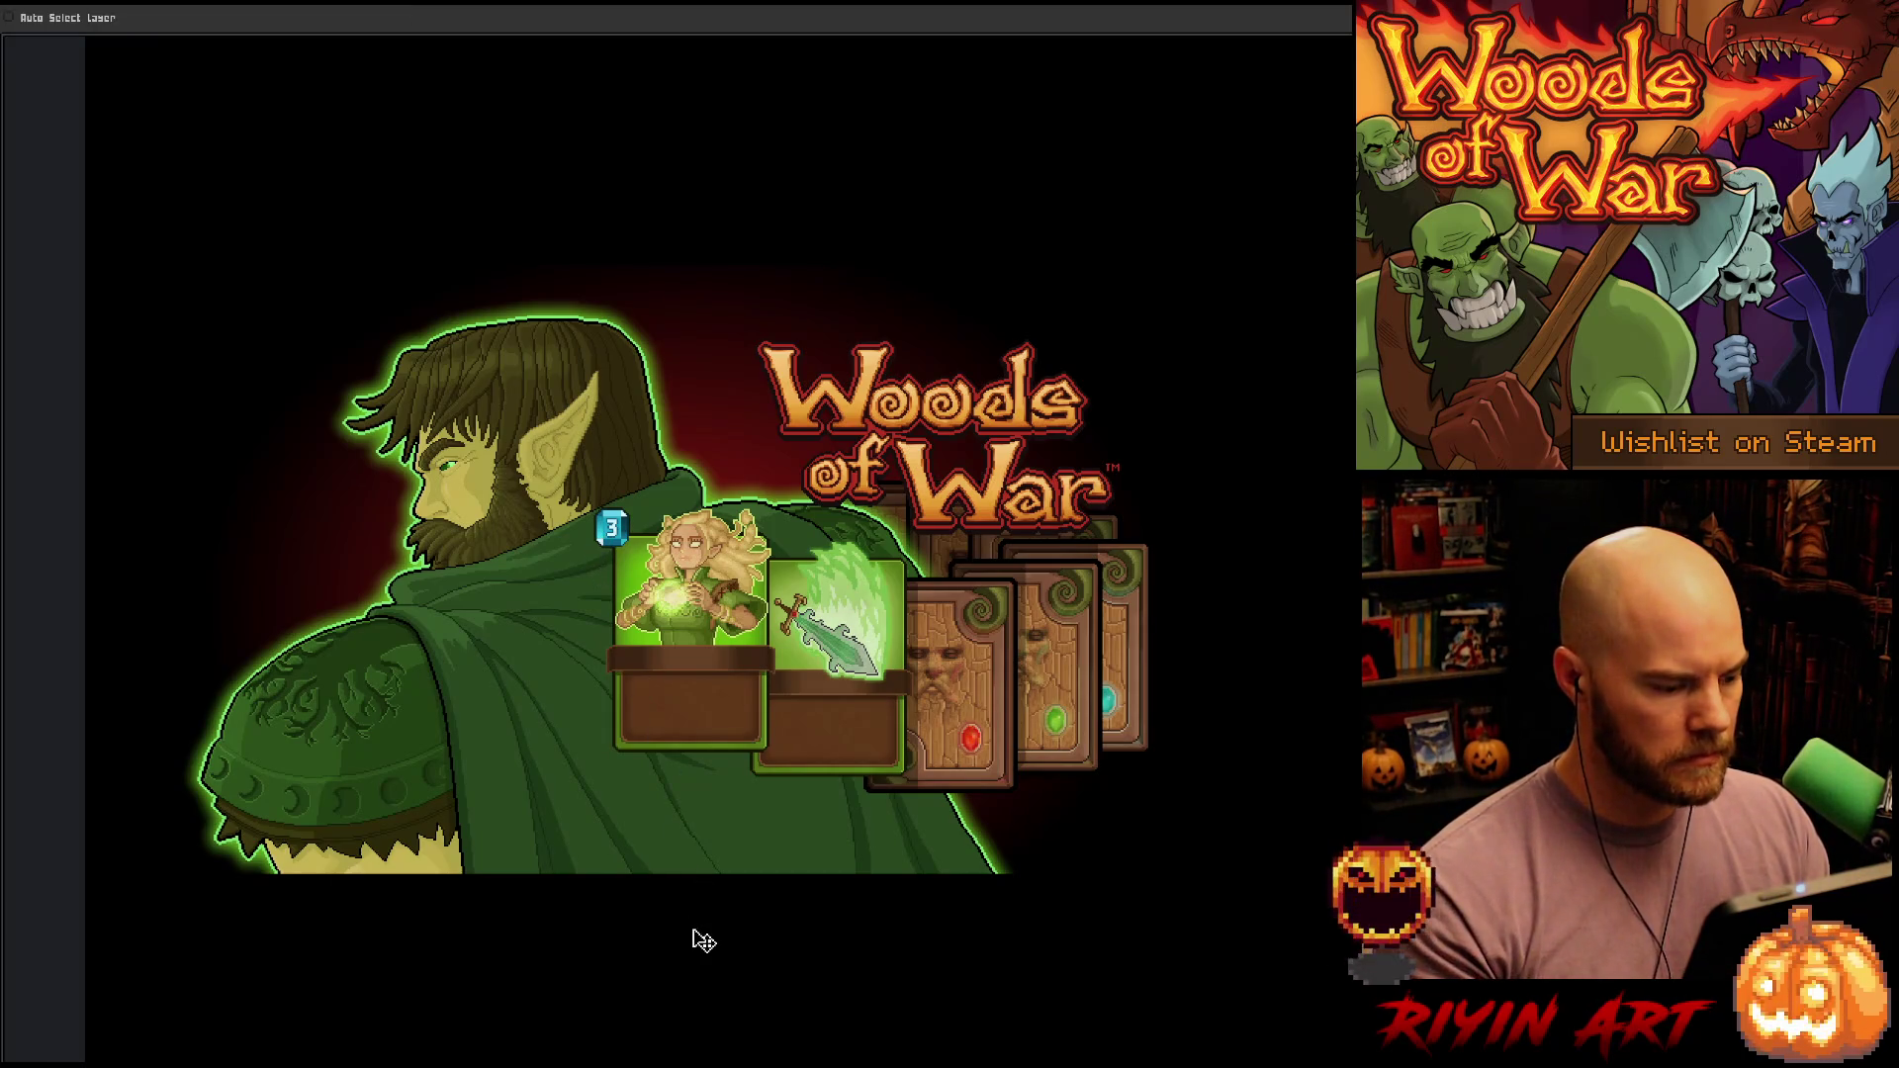
{"action": "left_click_drag", "start_coordinate": [694, 931], "coordinate": [685, 881]}
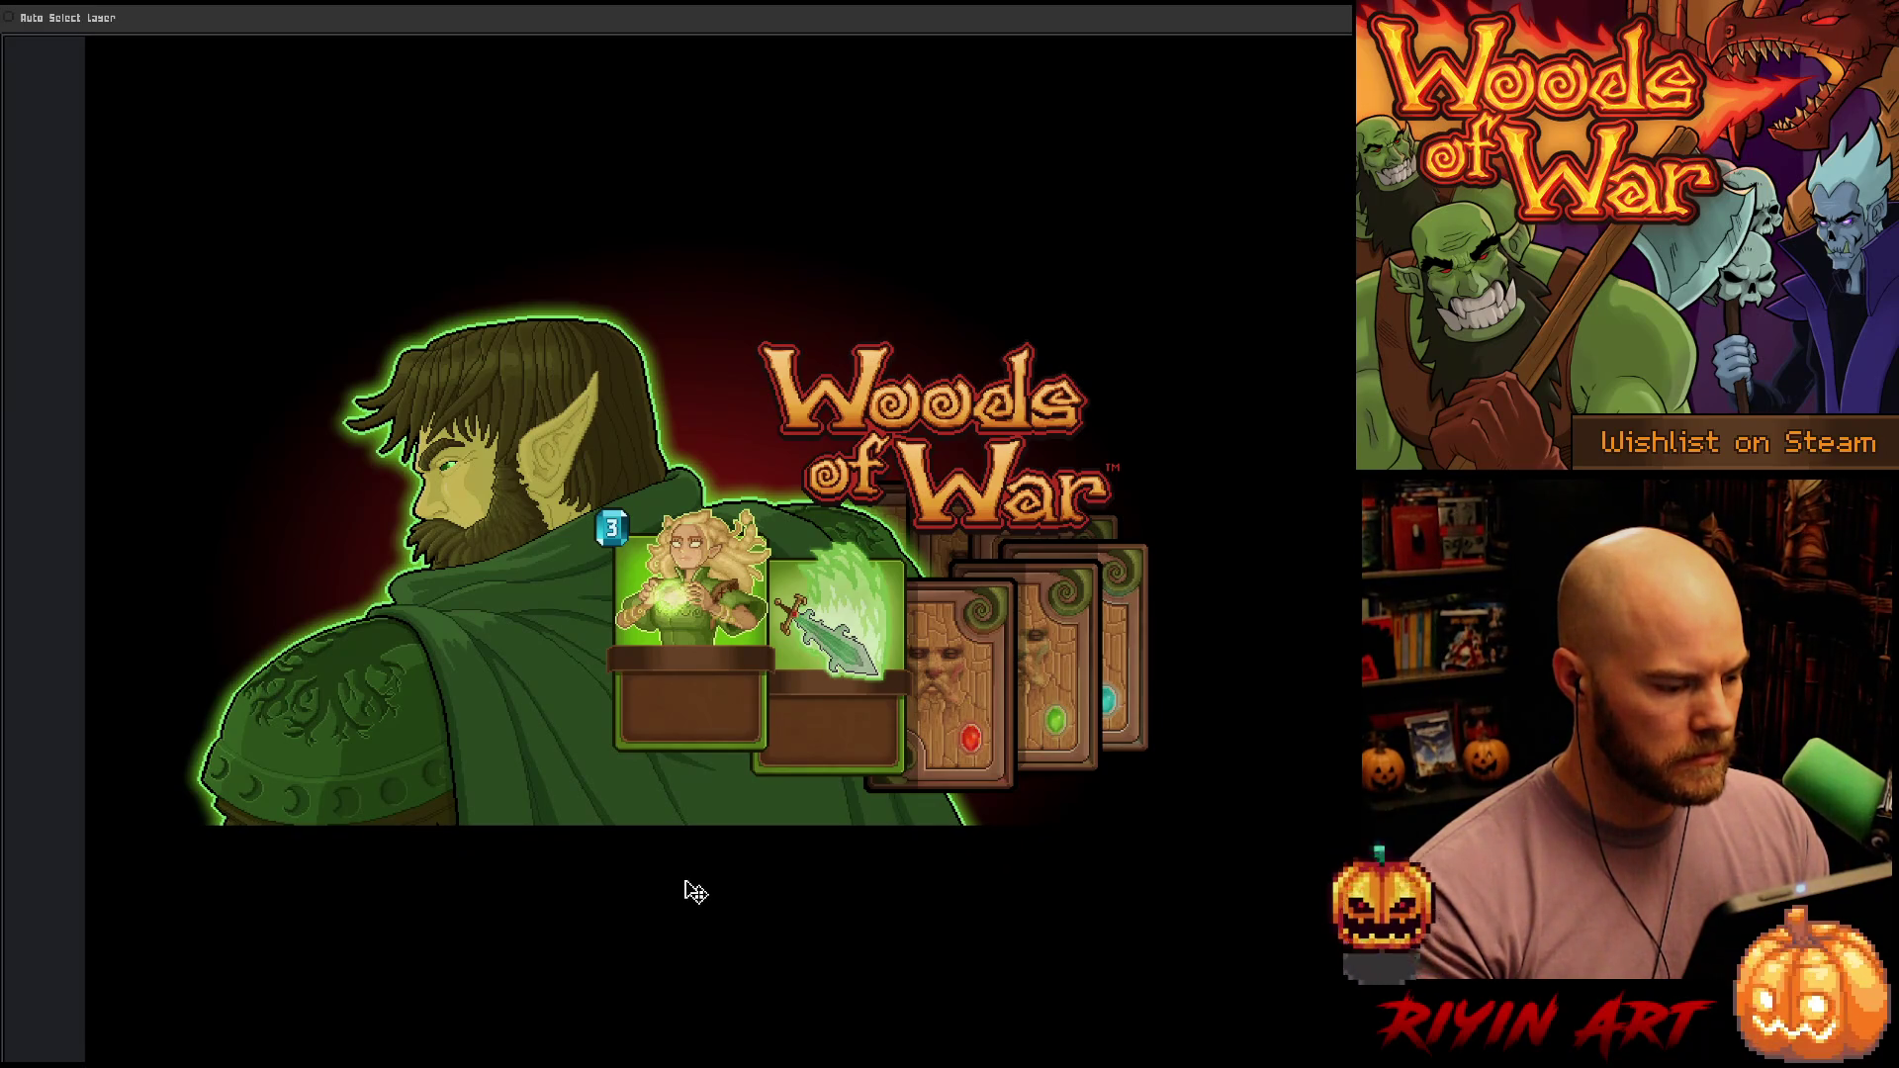
{"action": "key", "text": "i"}
Zoom and pan over the lower artwork to check the raised bottom edge
{"action": "scroll", "coordinate": [692, 895], "scroll_direction": "down", "scroll_amount": 2}
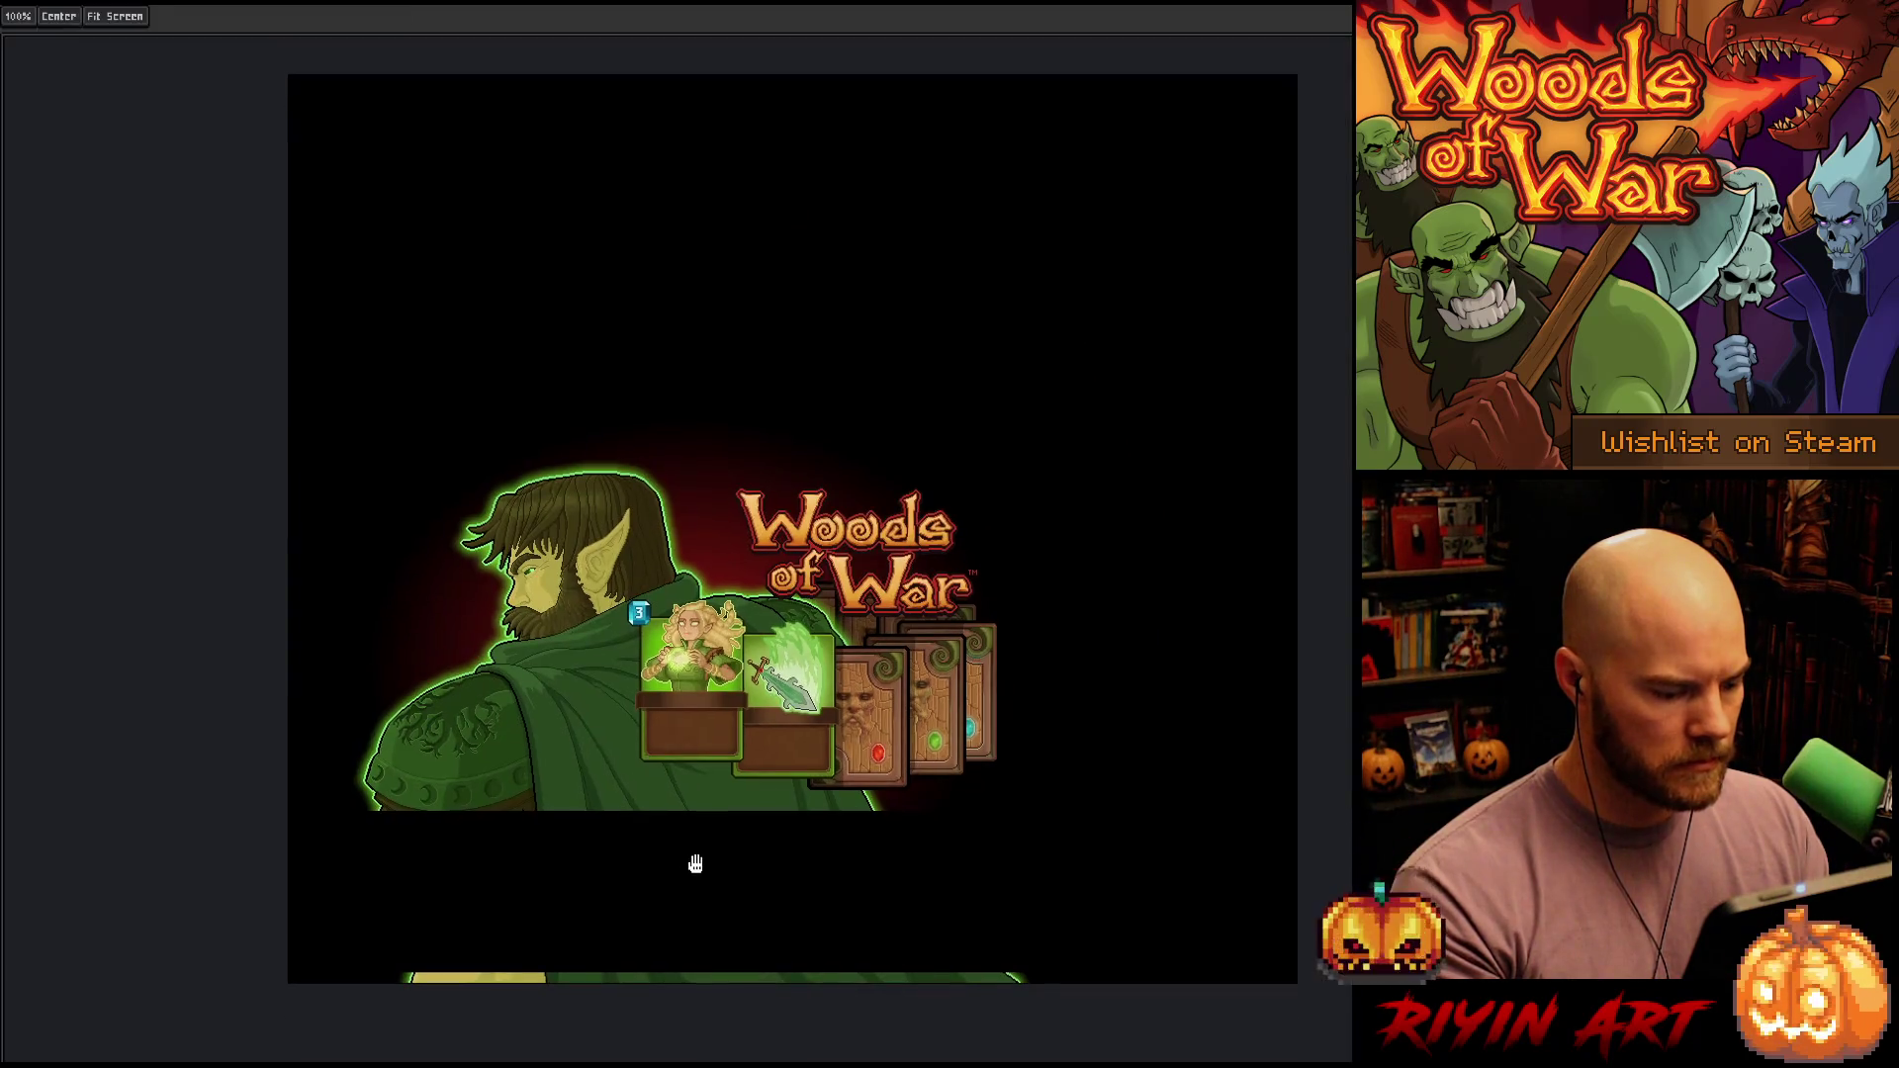
{"action": "key", "text": "w"}
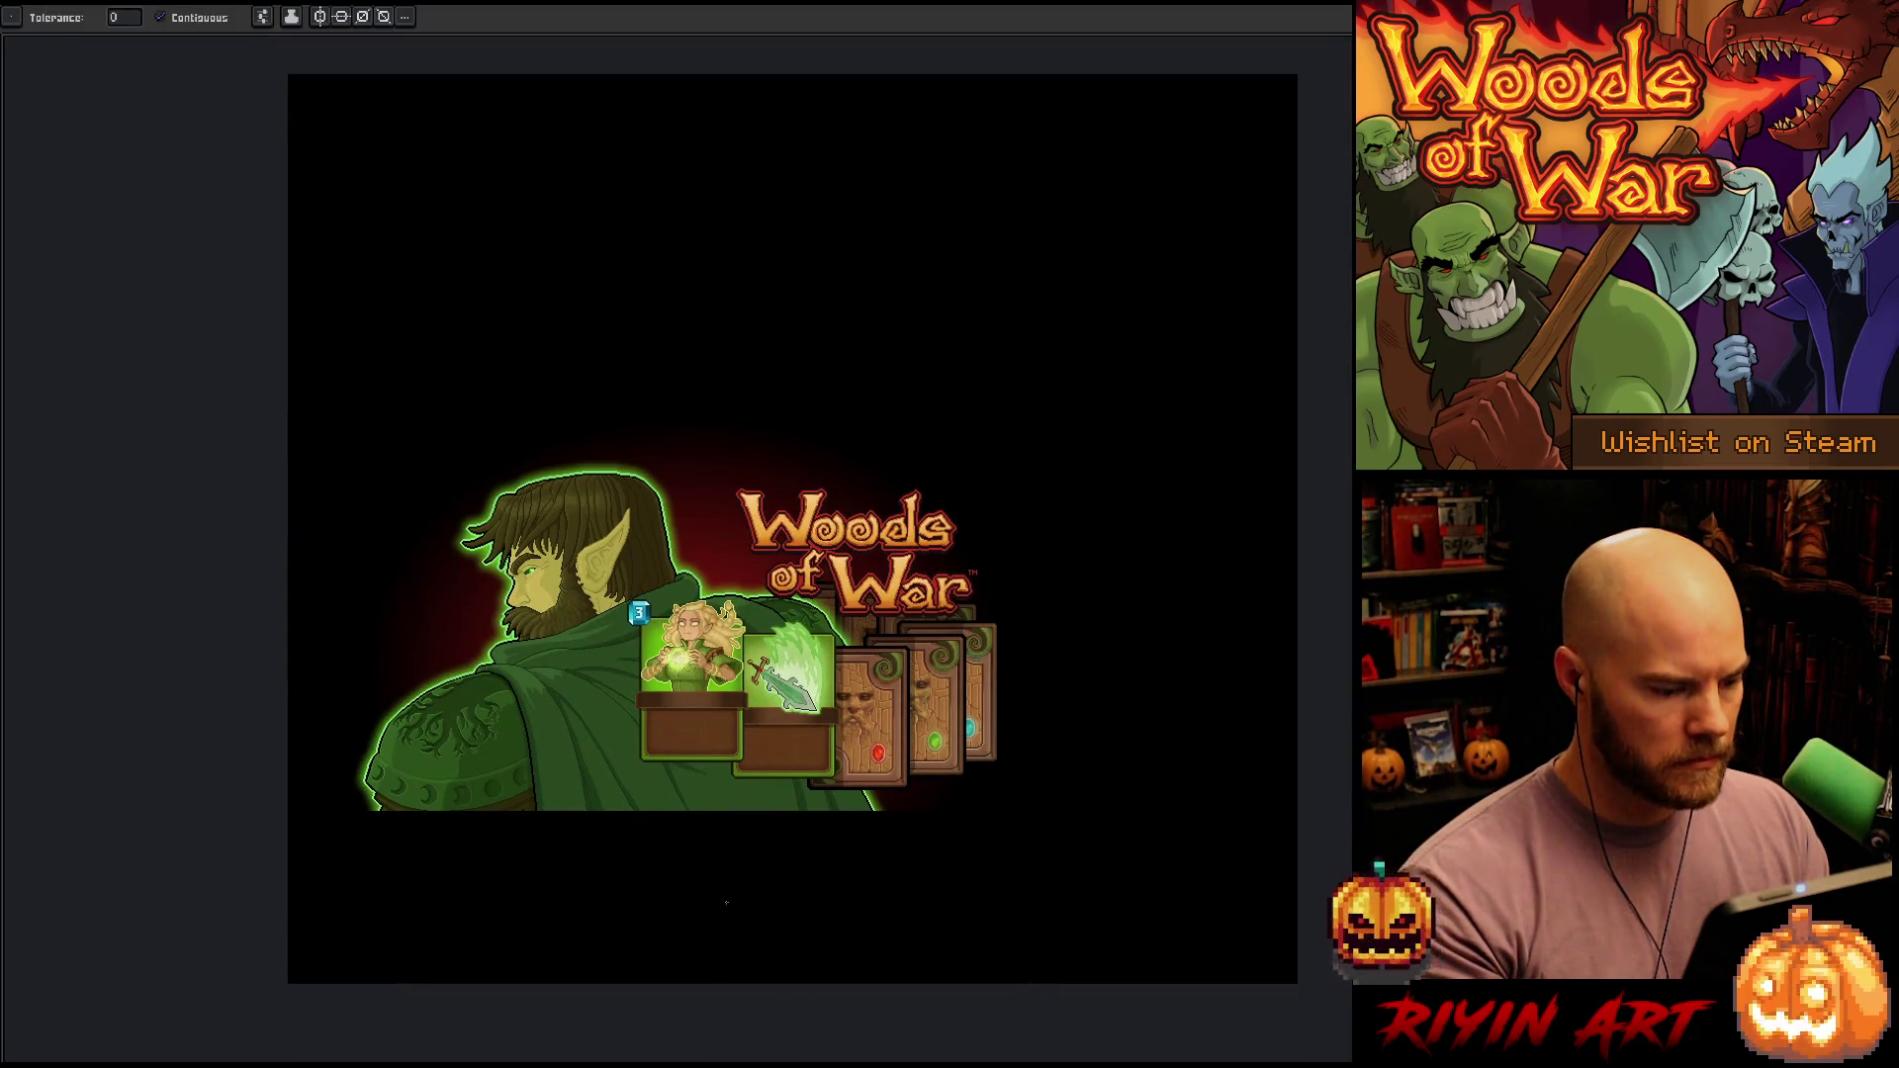
{"action": "scroll", "coordinate": [726, 902], "scroll_direction": "up", "scroll_amount": 3}
{"action": "key", "text": "h"}
{"action": "mouse_move", "coordinate": [788, 695]}
{"action": "left_mouse_down"}
{"action": "mouse_move", "coordinate": [790, 864]}
{"action": "mouse_move", "coordinate": [746, 892]}
{"action": "left_mouse_up"}
{"action": "key", "text": "w"}
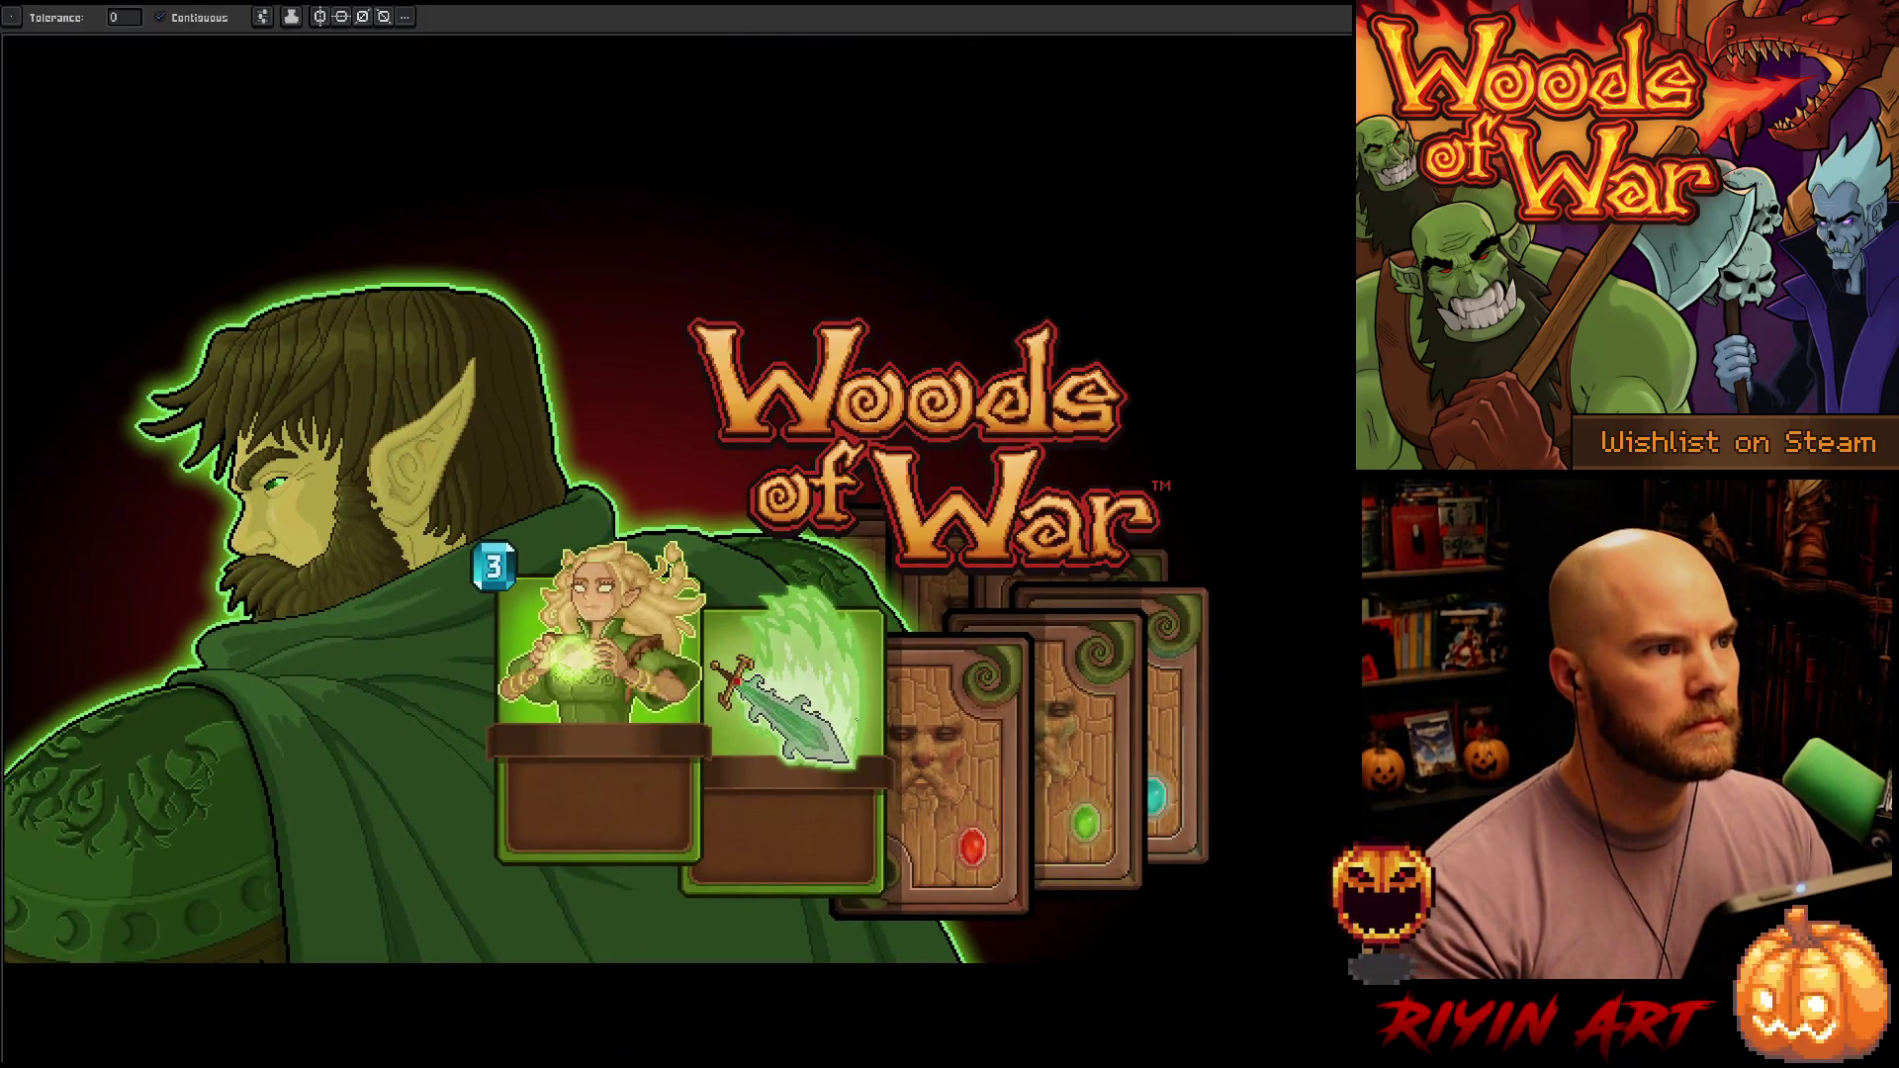
{"action": "scroll", "coordinate": [857, 710], "scroll_direction": "up", "scroll_amount": 1}
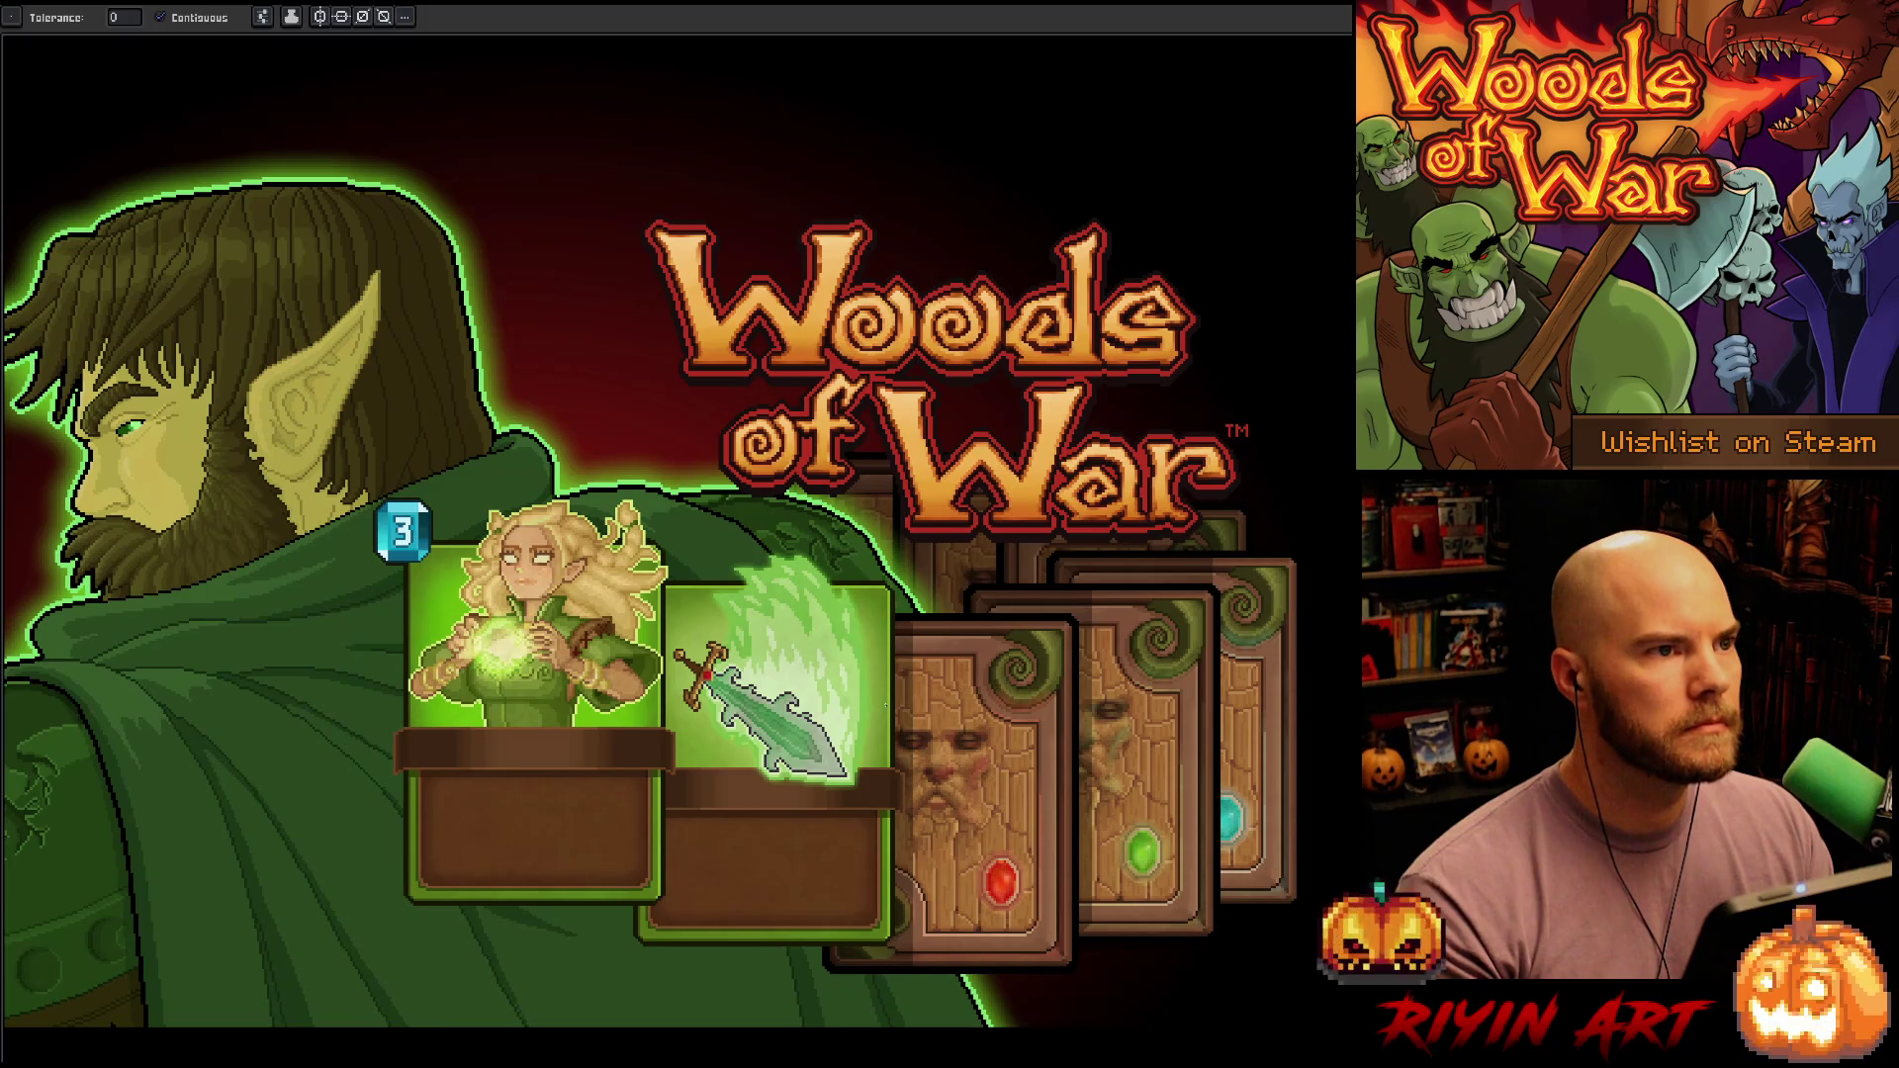
{"action": "scroll", "coordinate": [885, 706], "scroll_direction": "down", "scroll_amount": 1}
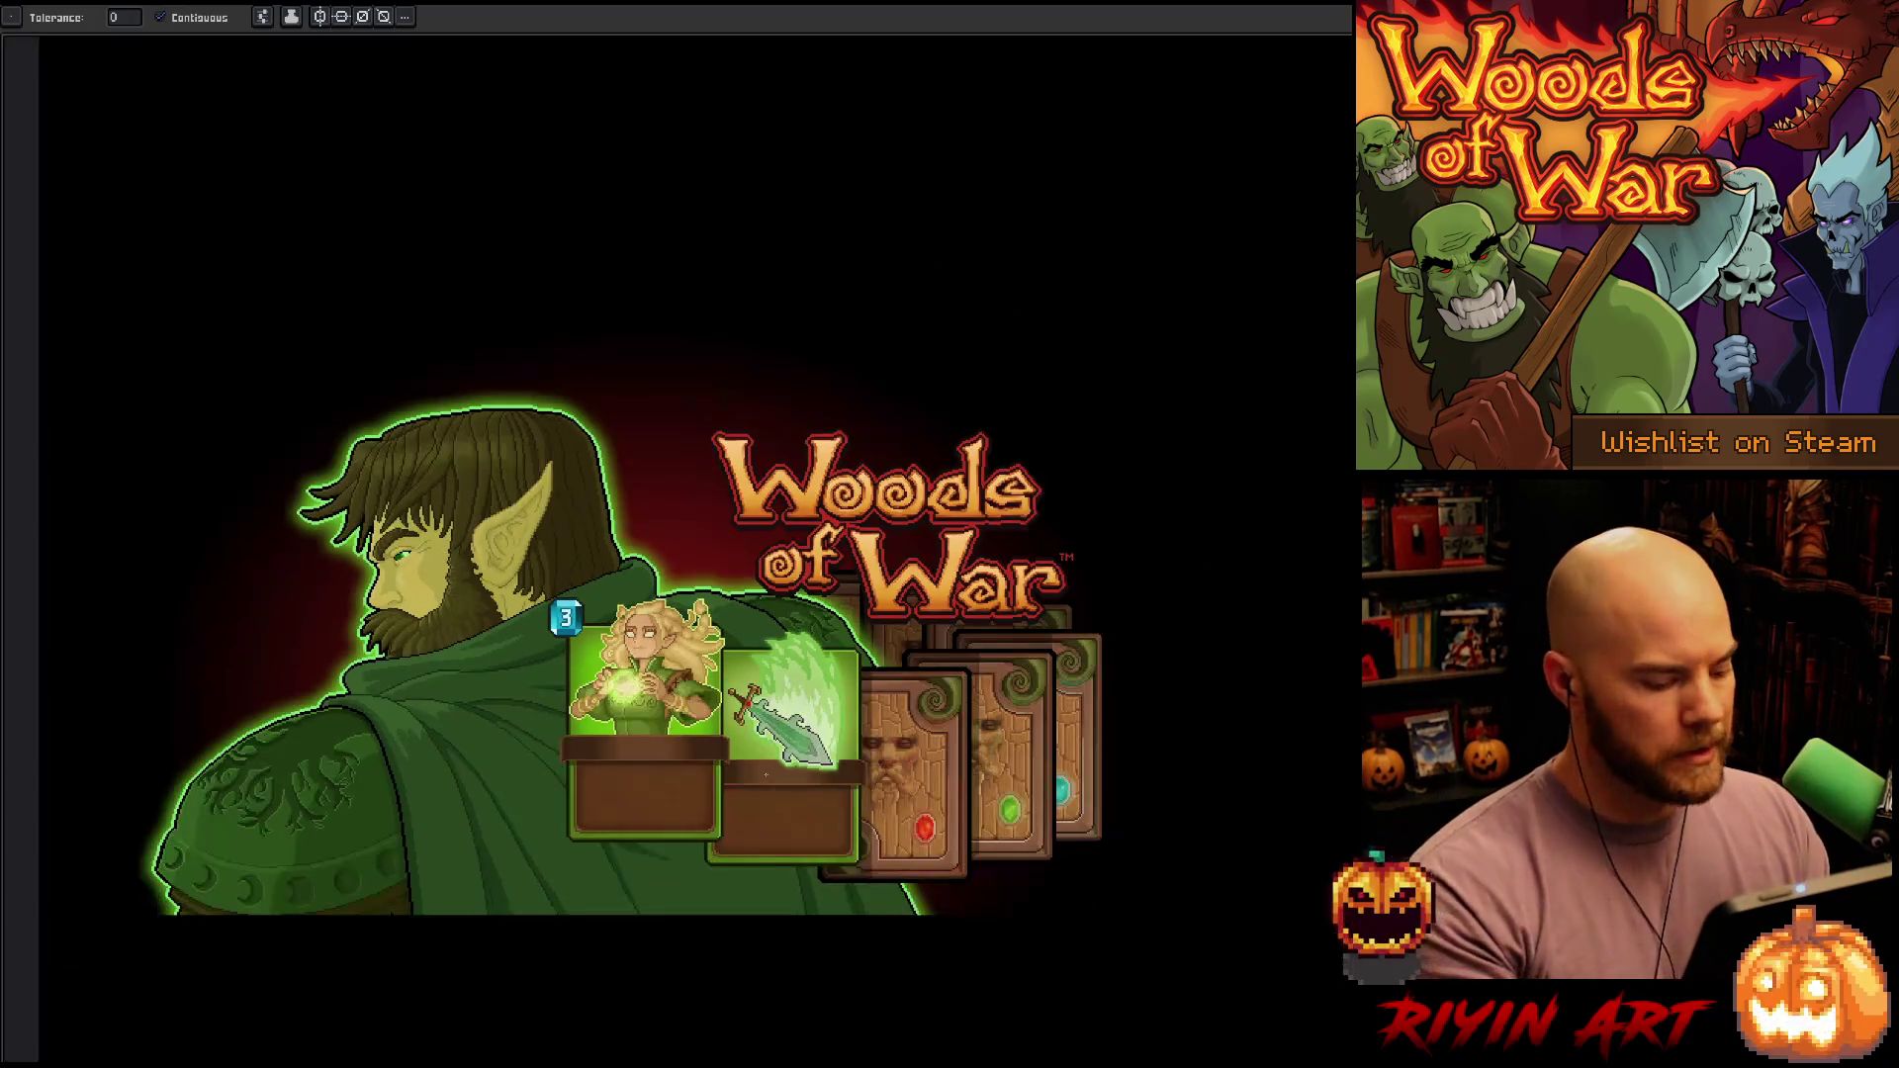
Briefly show the layers panel, recentre the view, then hide it and return to the Move tool
{"action": "key", "text": "Tab"}
{"action": "left_click_drag", "start_coordinate": [670, 581], "coordinate": [710, 459]}
{"action": "key", "text": "w"}
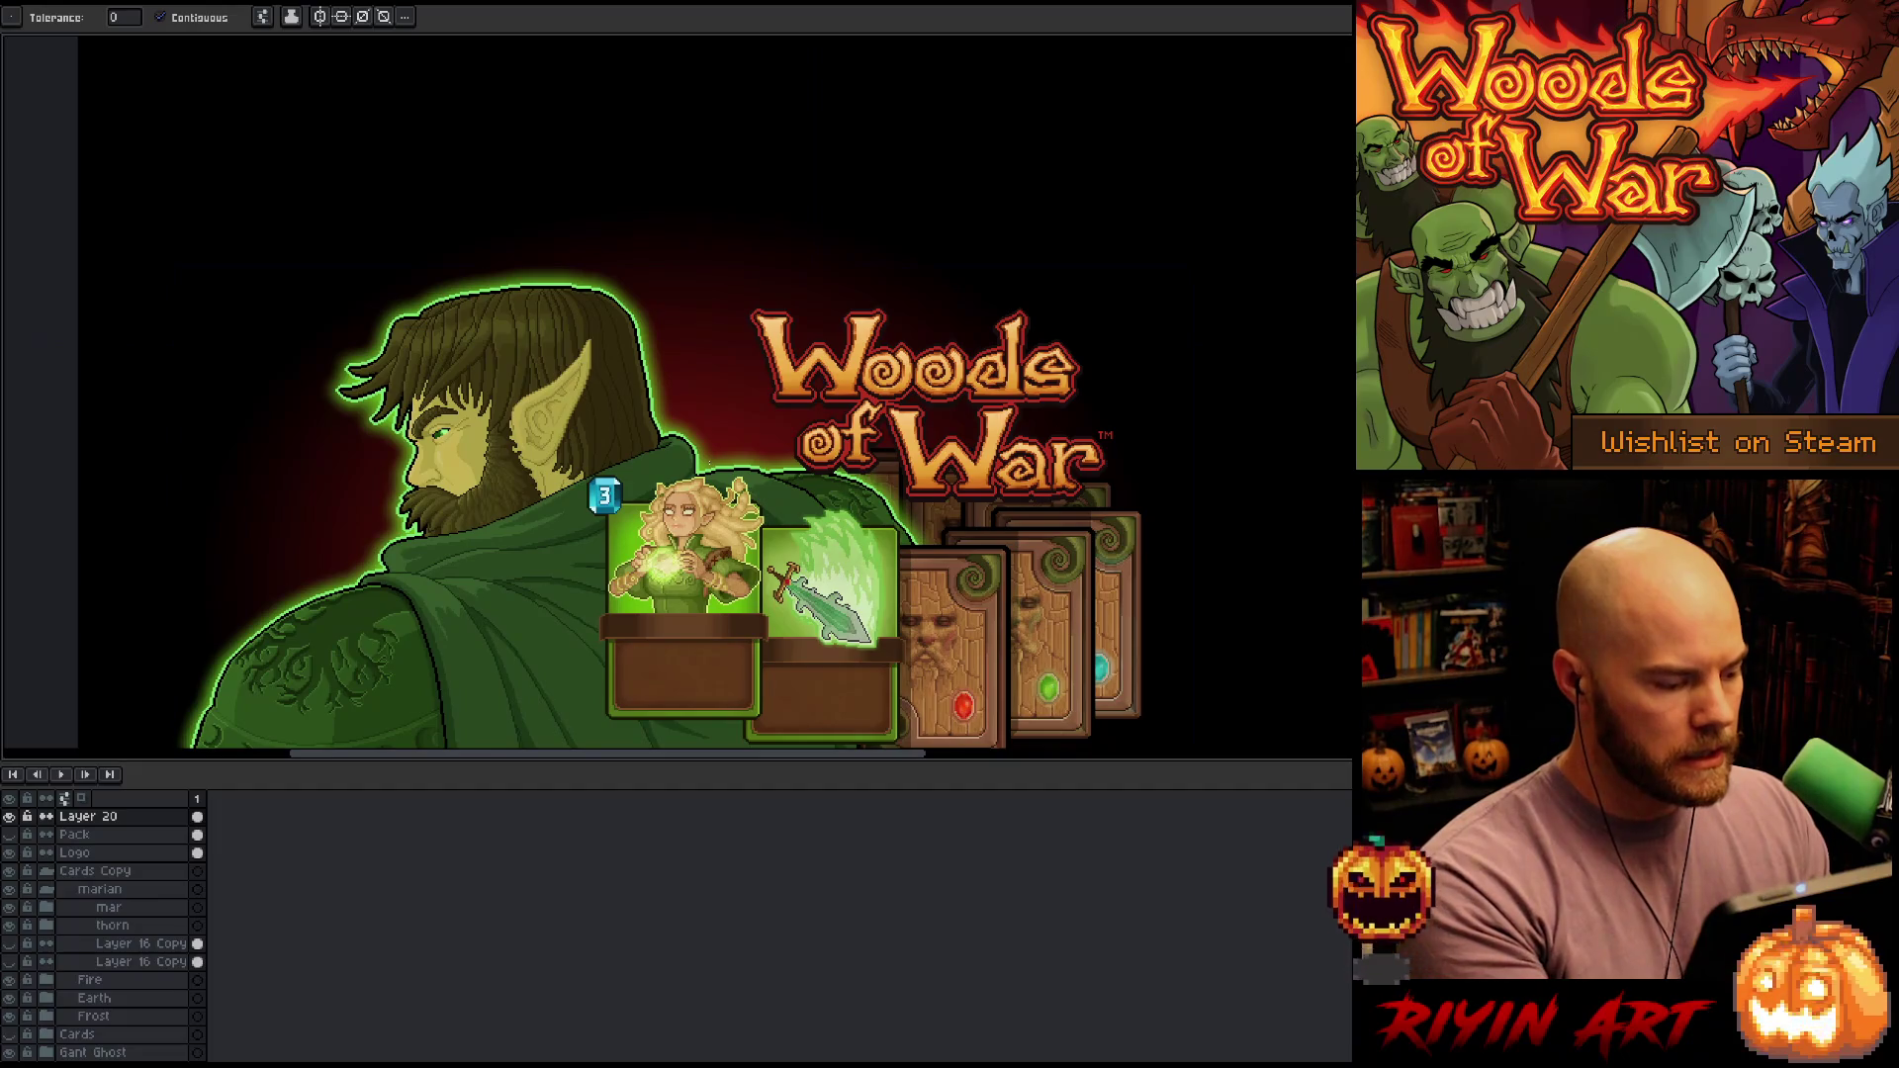
{"action": "key", "text": "Tab"}
{"action": "key", "text": "v"}
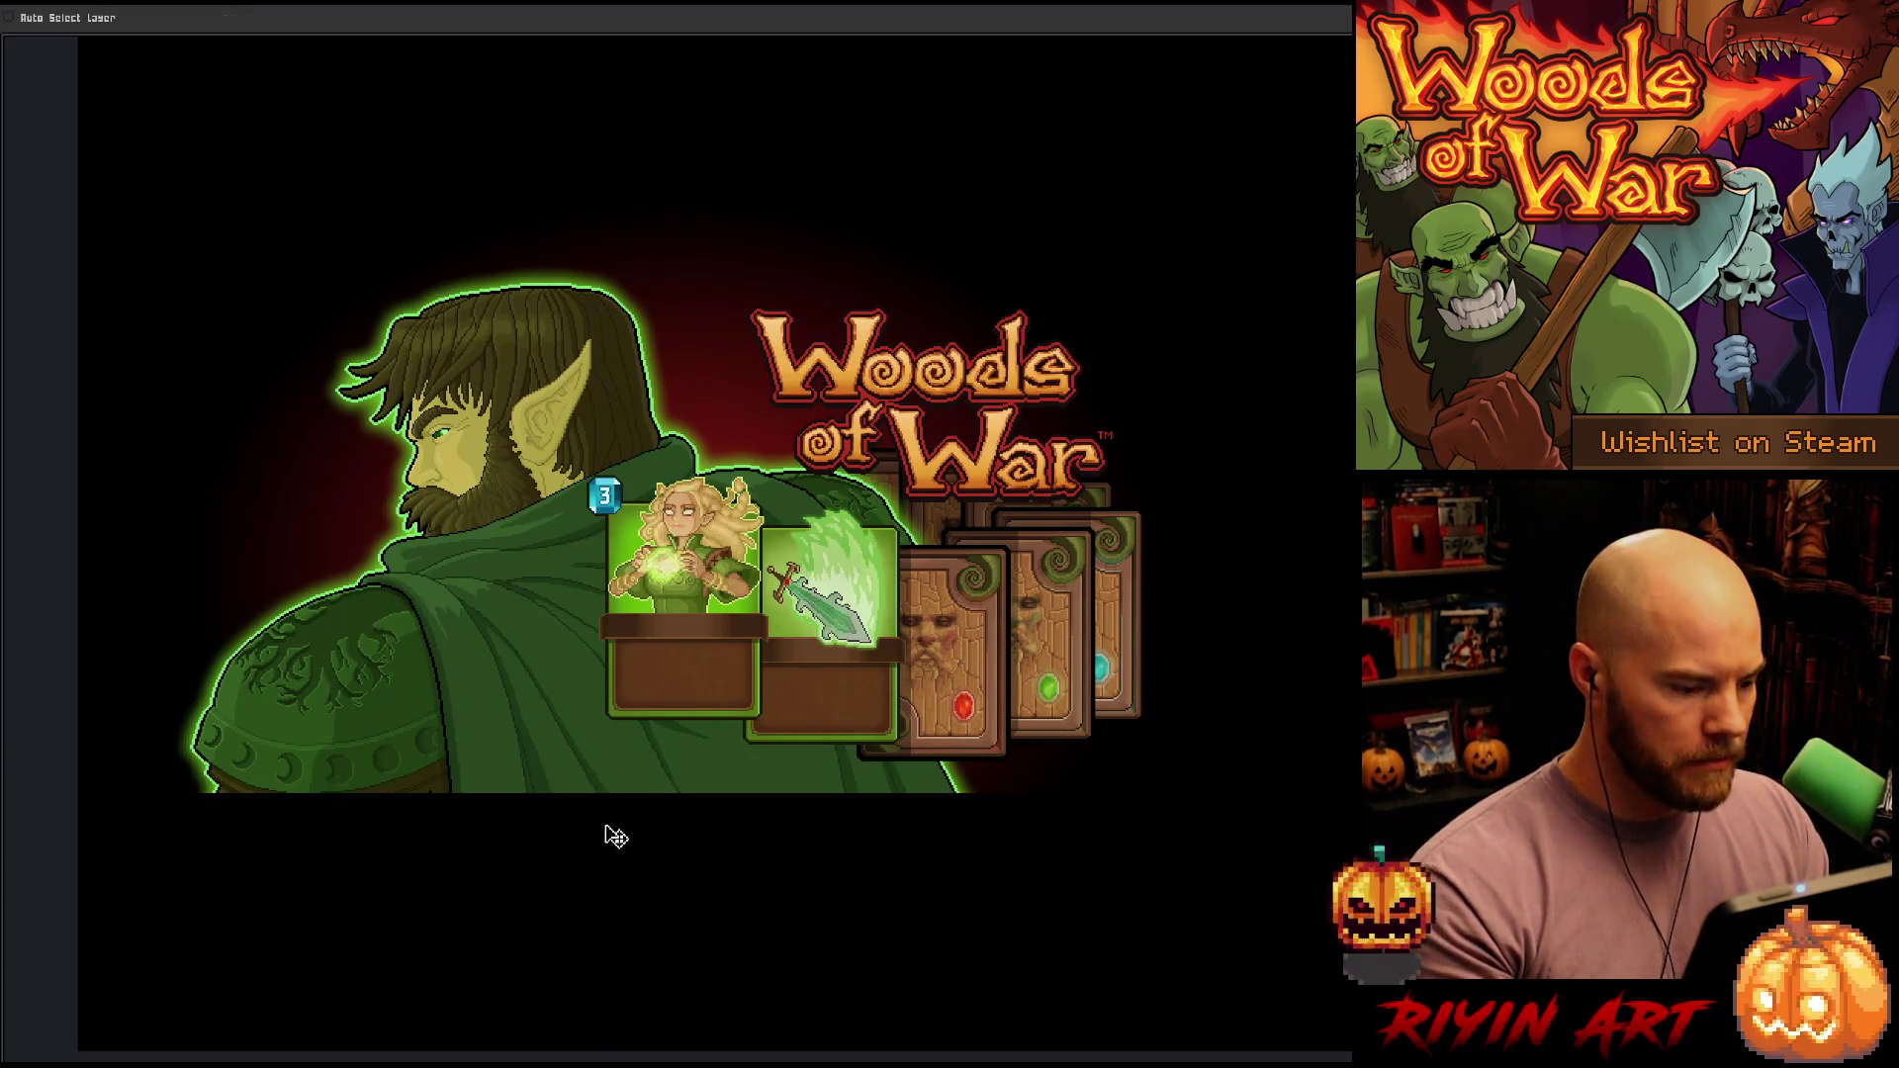
{"action": "scroll", "coordinate": [583, 847], "scroll_direction": "down", "scroll_amount": 1}
{"action": "scroll", "coordinate": [601, 817], "scroll_direction": "up", "scroll_amount": 1}
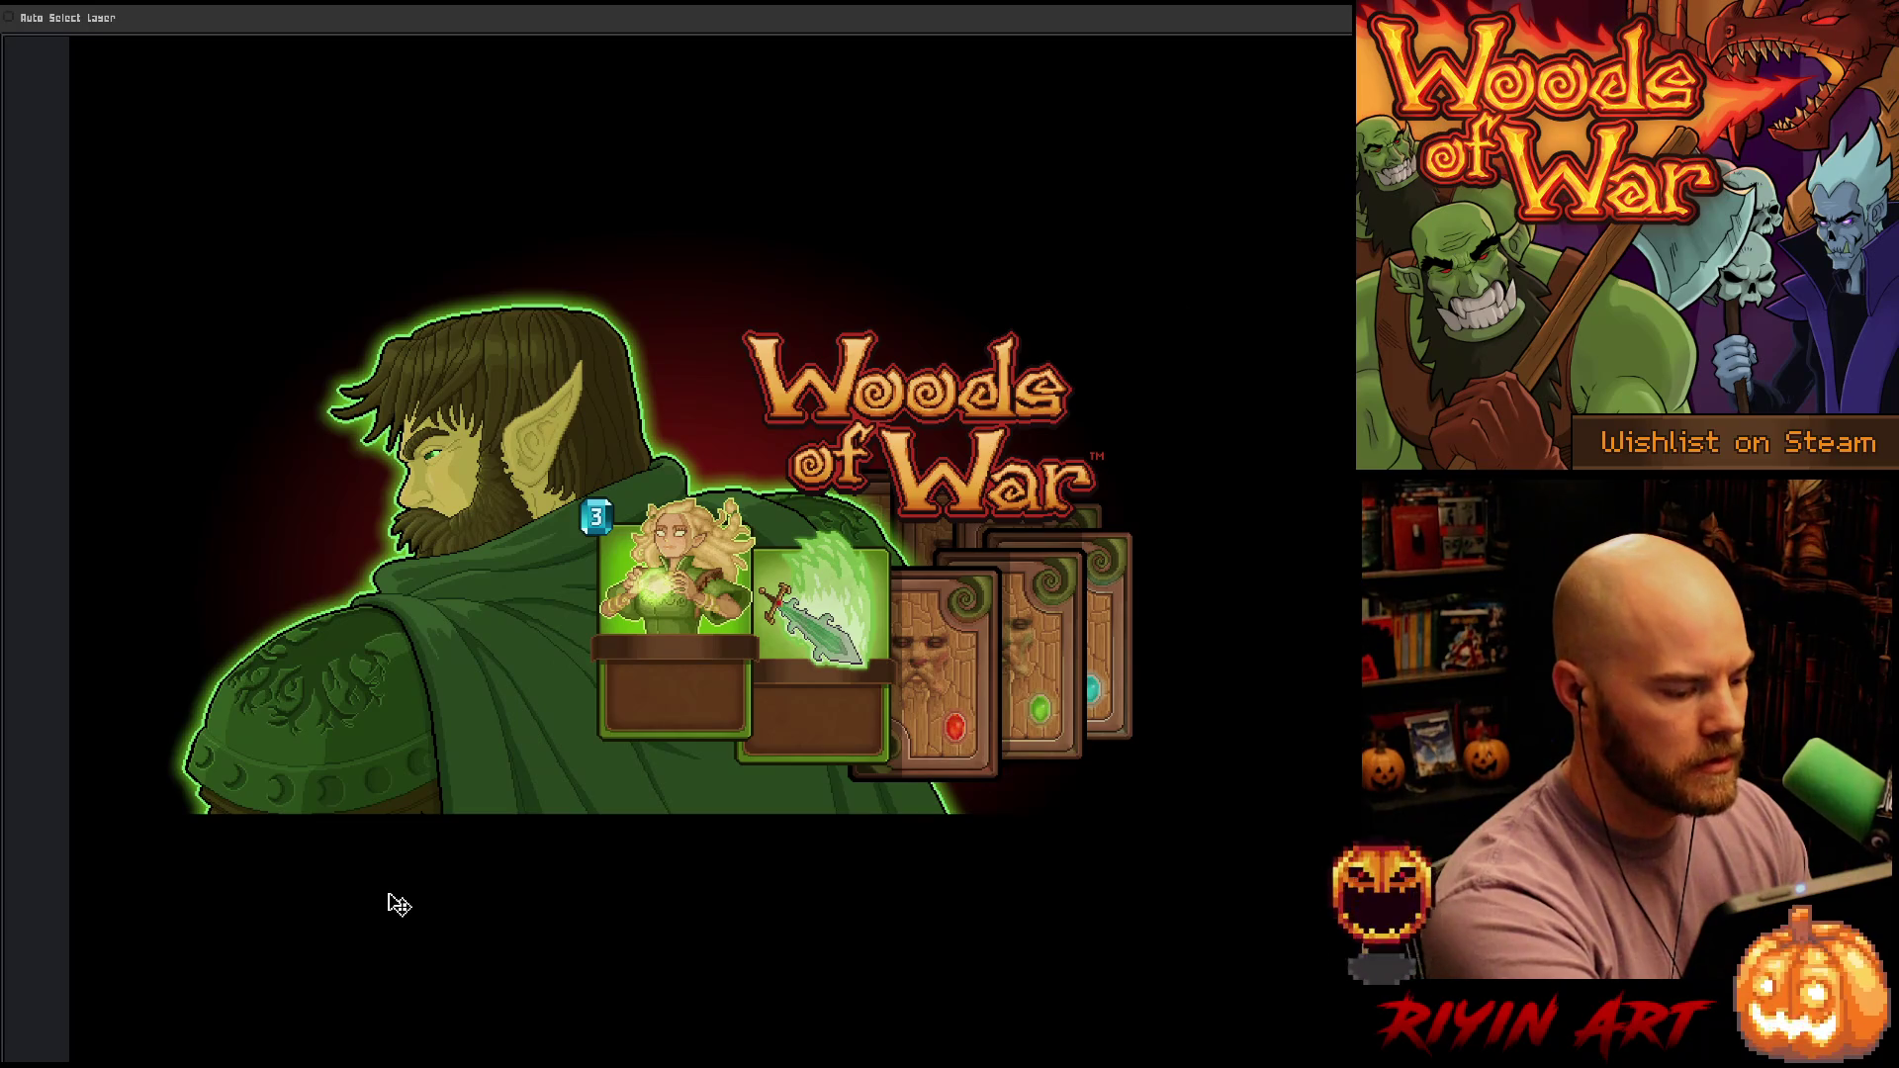
Show the layers panel and hide the Cards Copy card group
{"action": "key", "text": "Tab"}
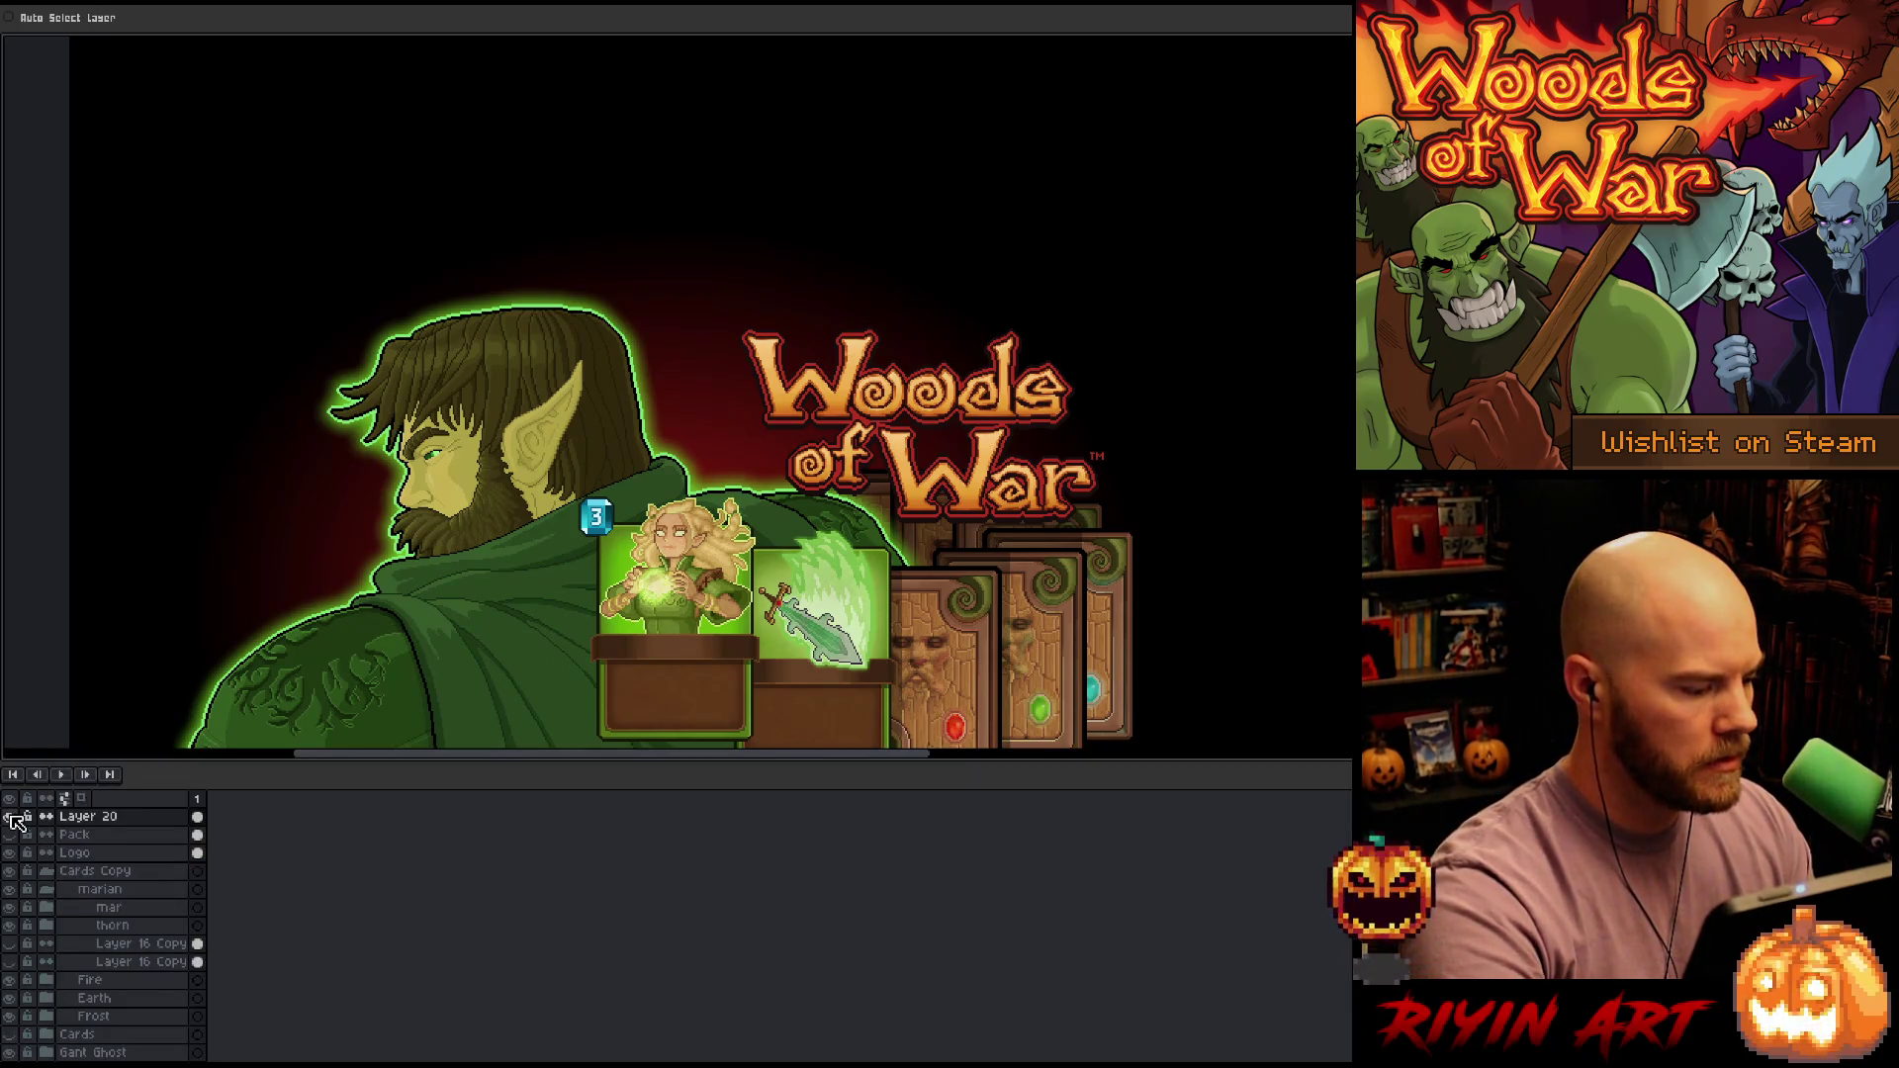
{"action": "scroll", "coordinate": [372, 601], "scroll_direction": "down", "scroll_amount": 3}
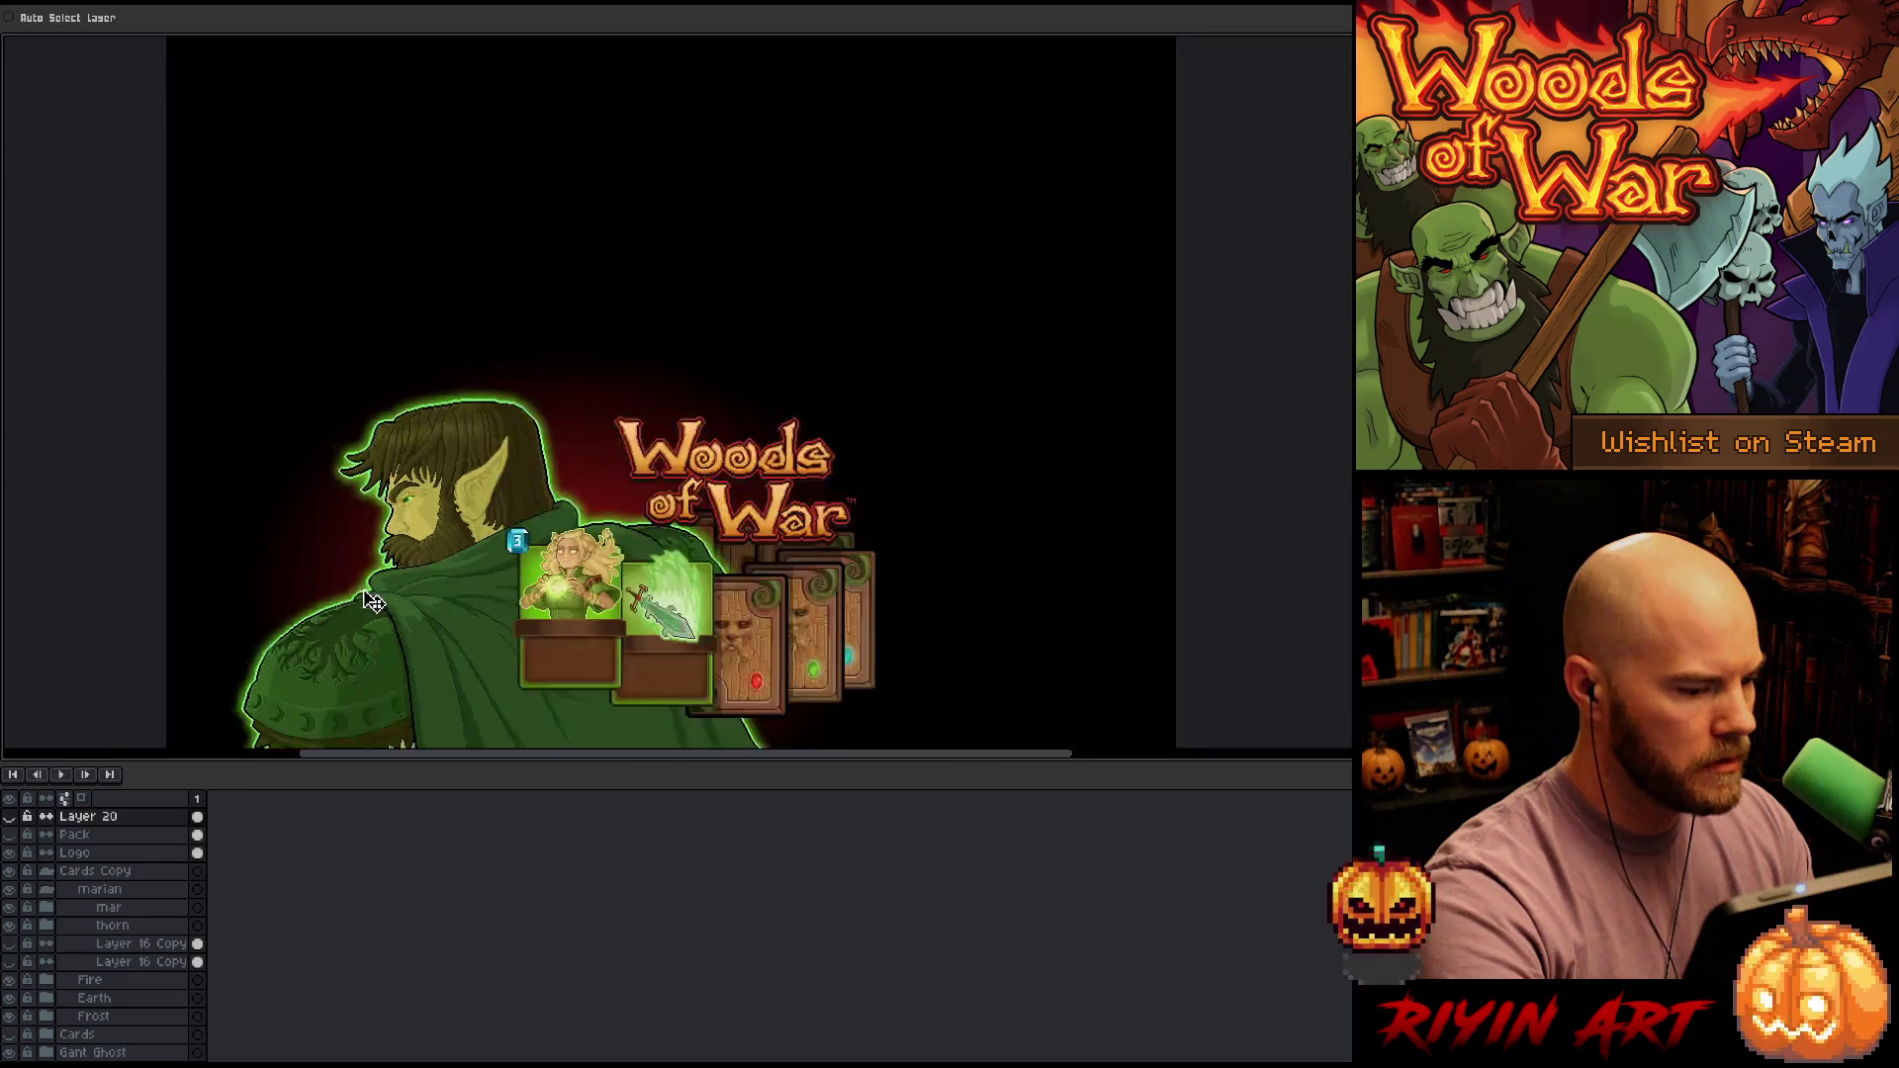
{"action": "scroll", "coordinate": [415, 608], "scroll_direction": "up", "scroll_amount": 2}
{"action": "left_click_drag", "start_coordinate": [420, 610], "coordinate": [603, 544]}
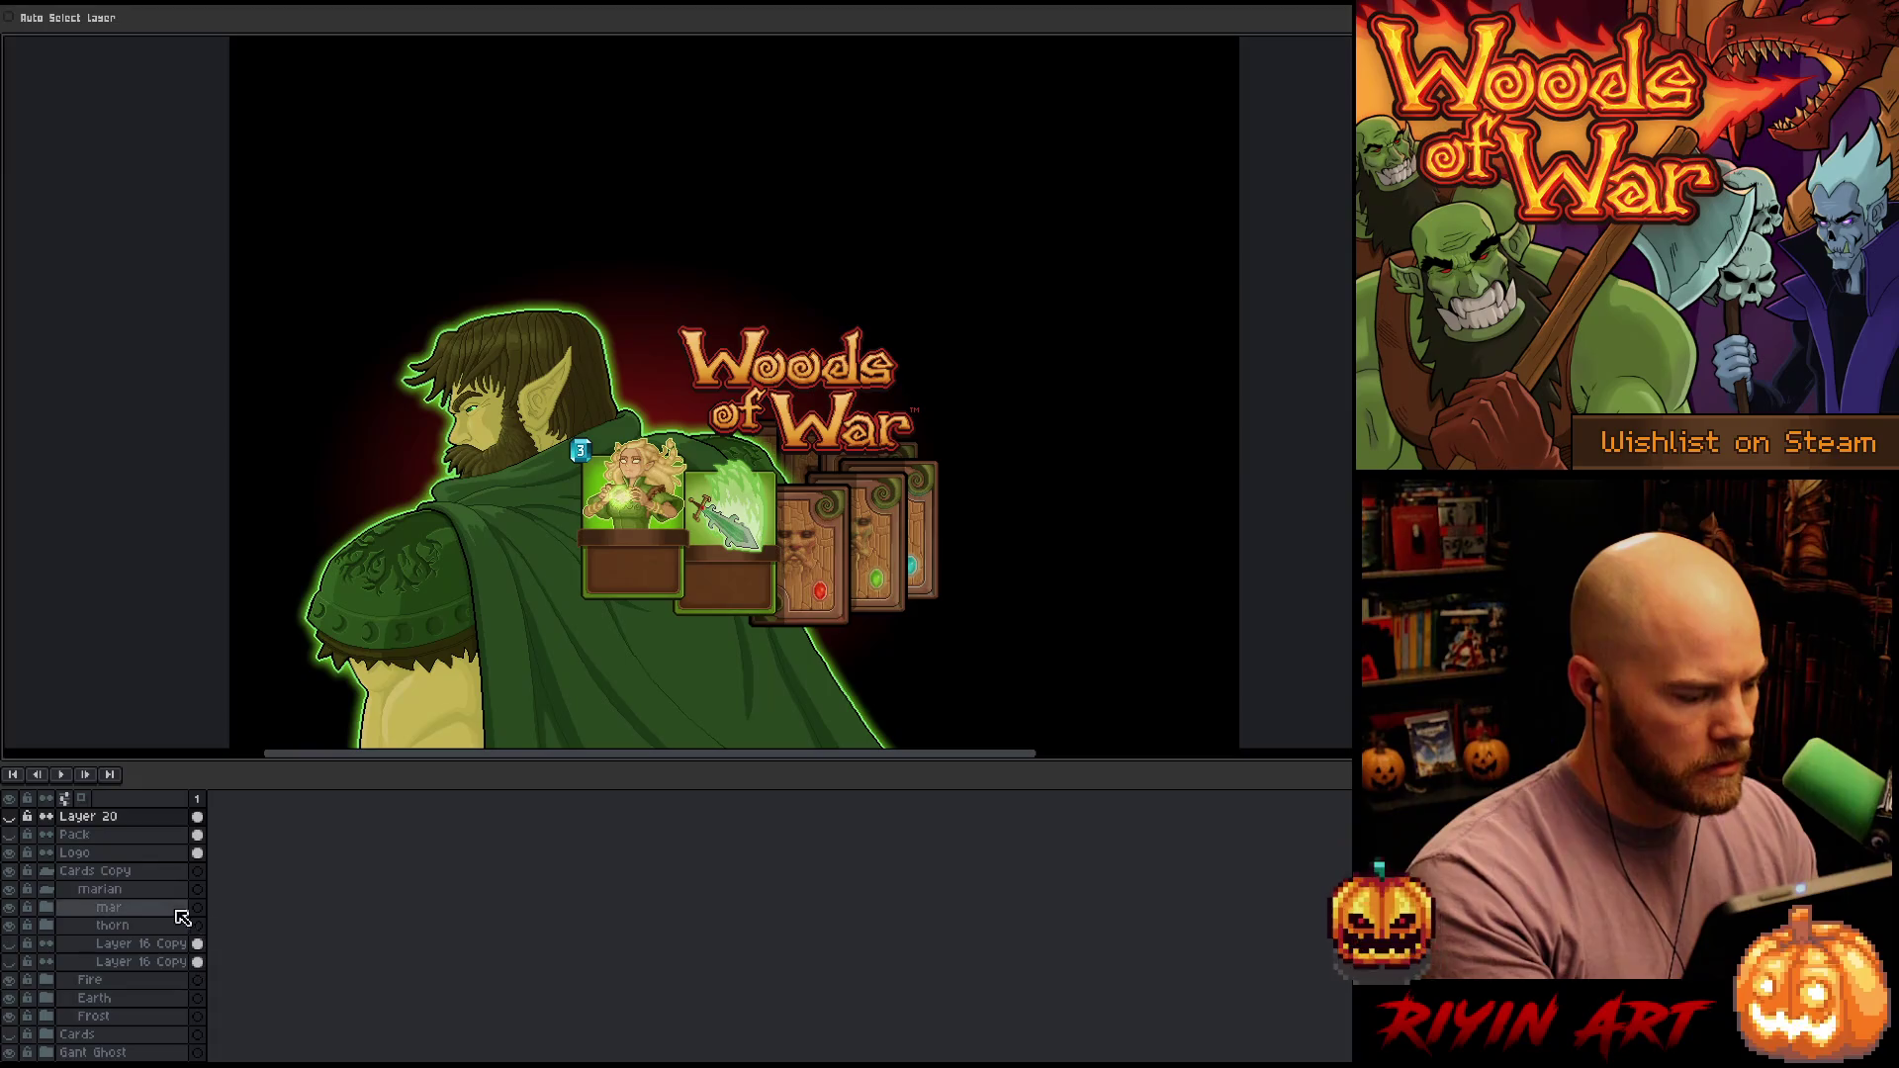
{"action": "left_click", "coordinate": [45, 874]}
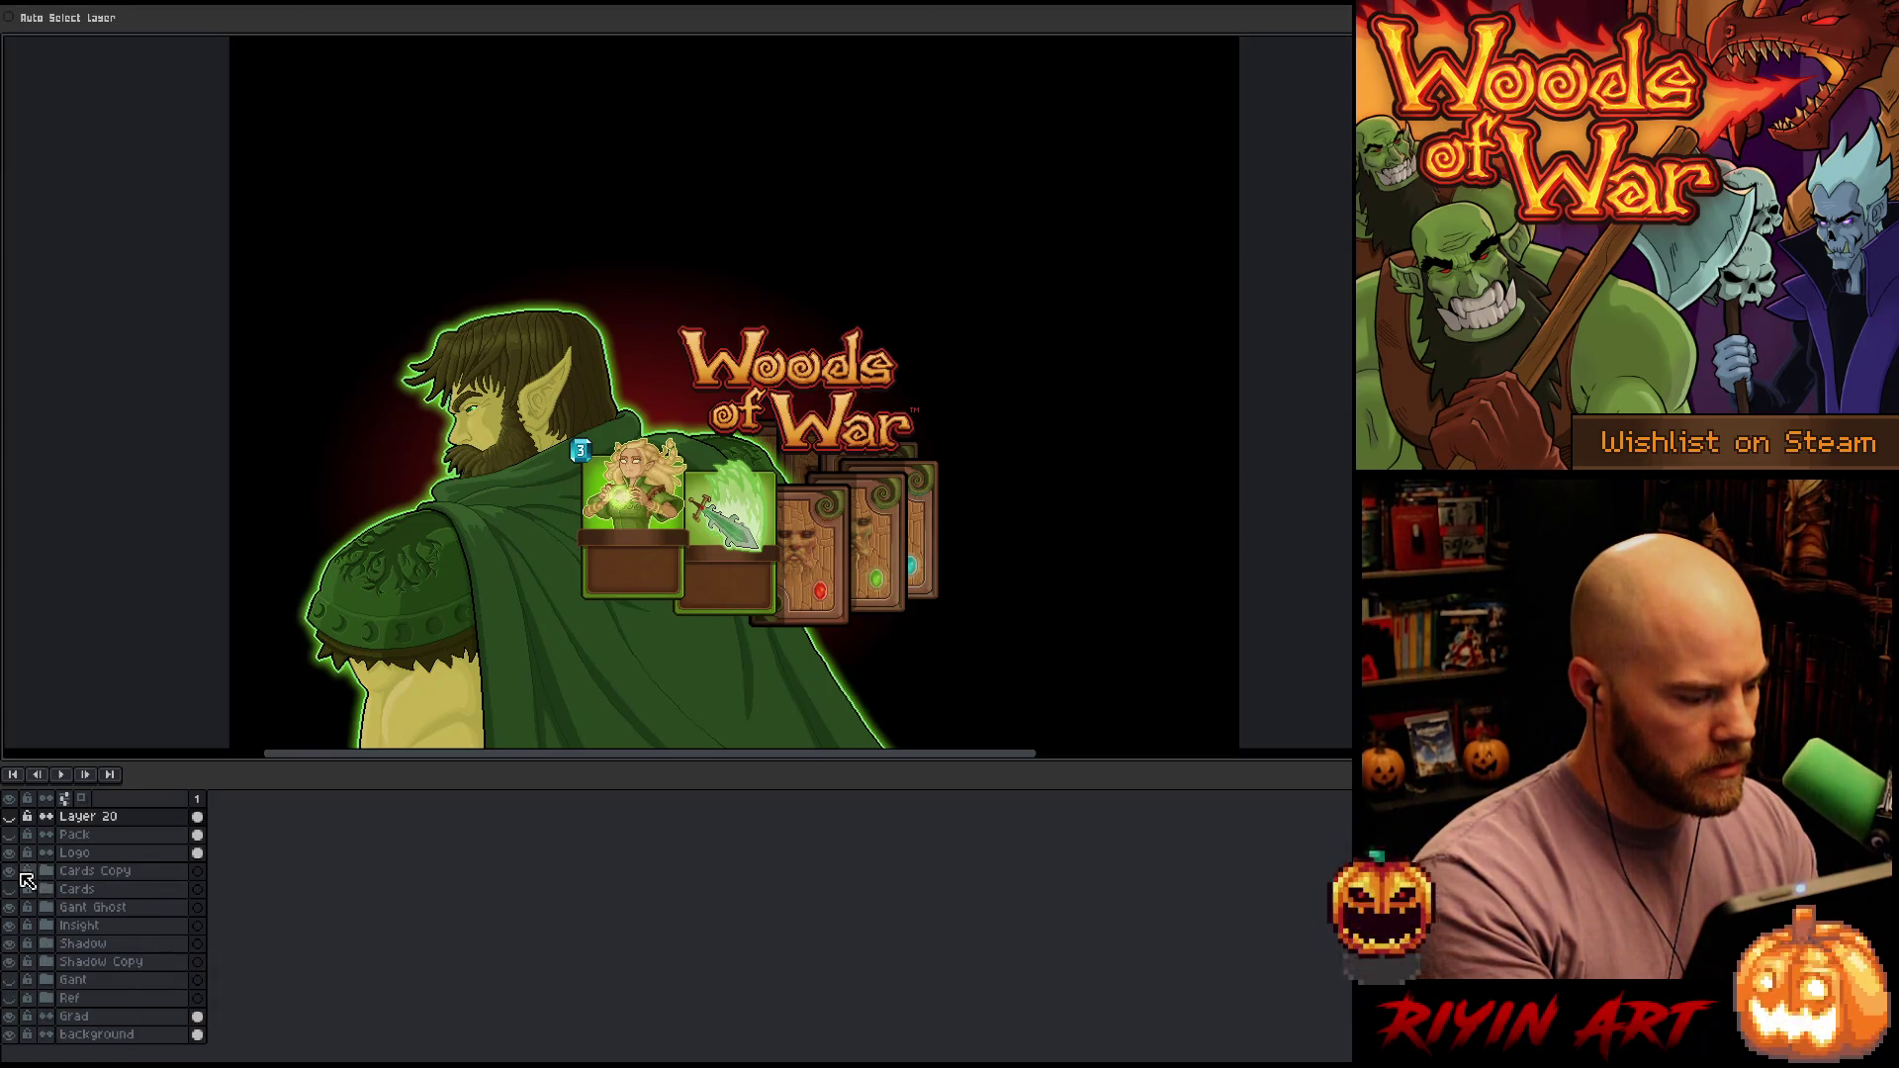
{"action": "left_click", "coordinate": [12, 871]}
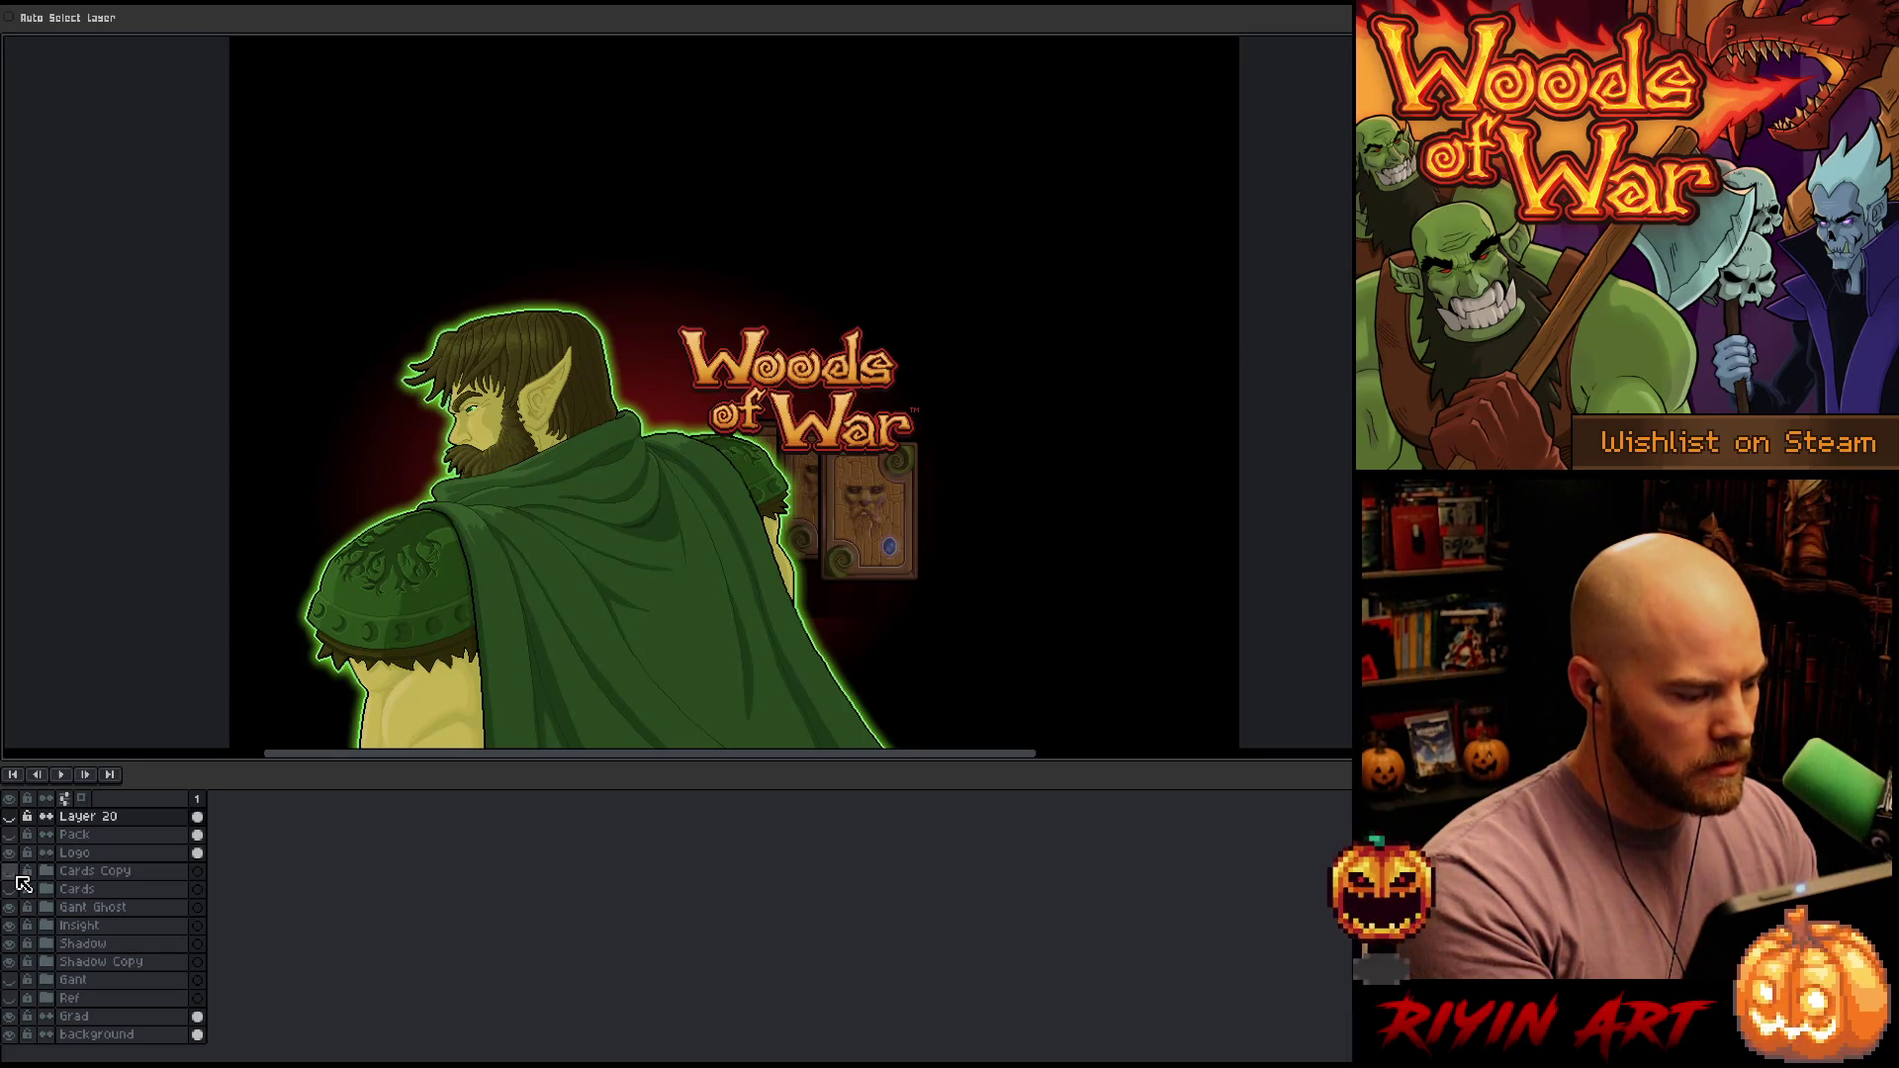
Hide the Insight, Shadow and Shadow Copy layers, then move the Logo layer up and right
{"action": "left_click", "coordinate": [9, 925]}
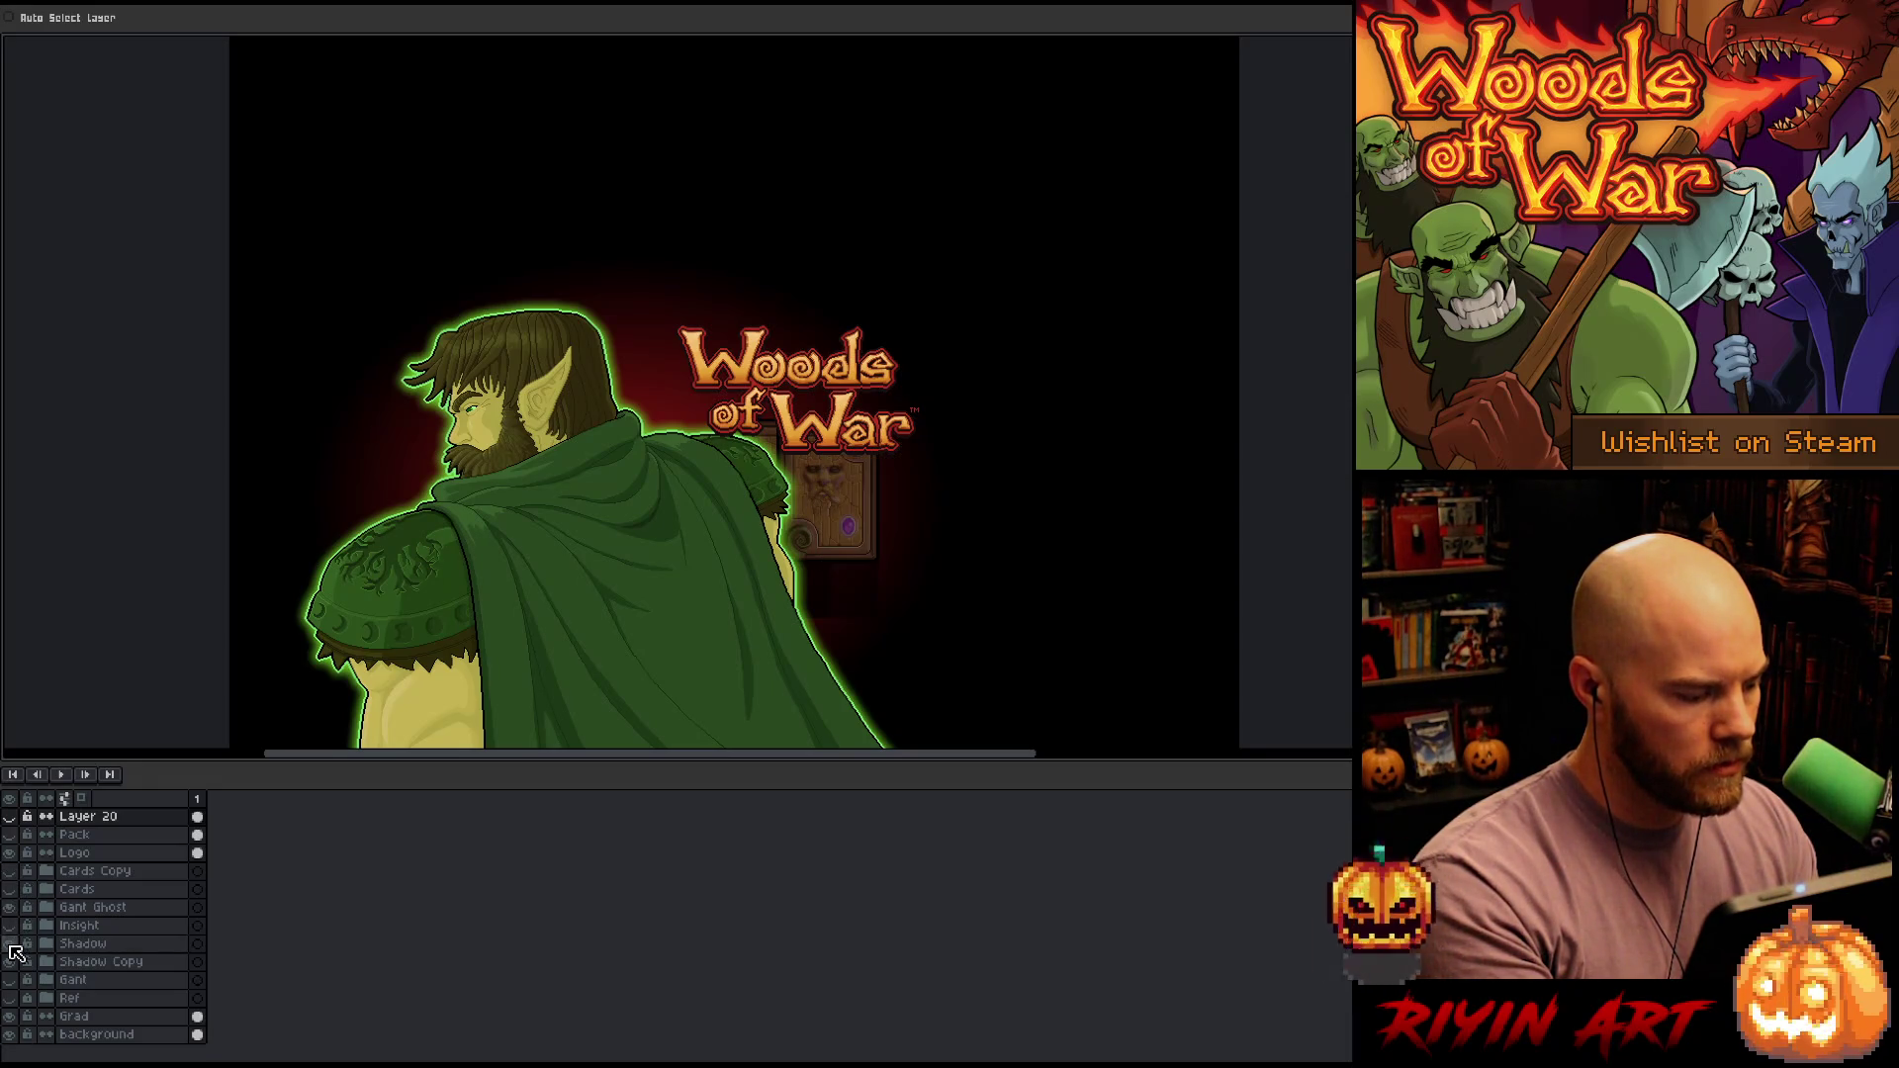
{"action": "left_click", "coordinate": [10, 945]}
{"action": "left_click", "coordinate": [8, 961]}
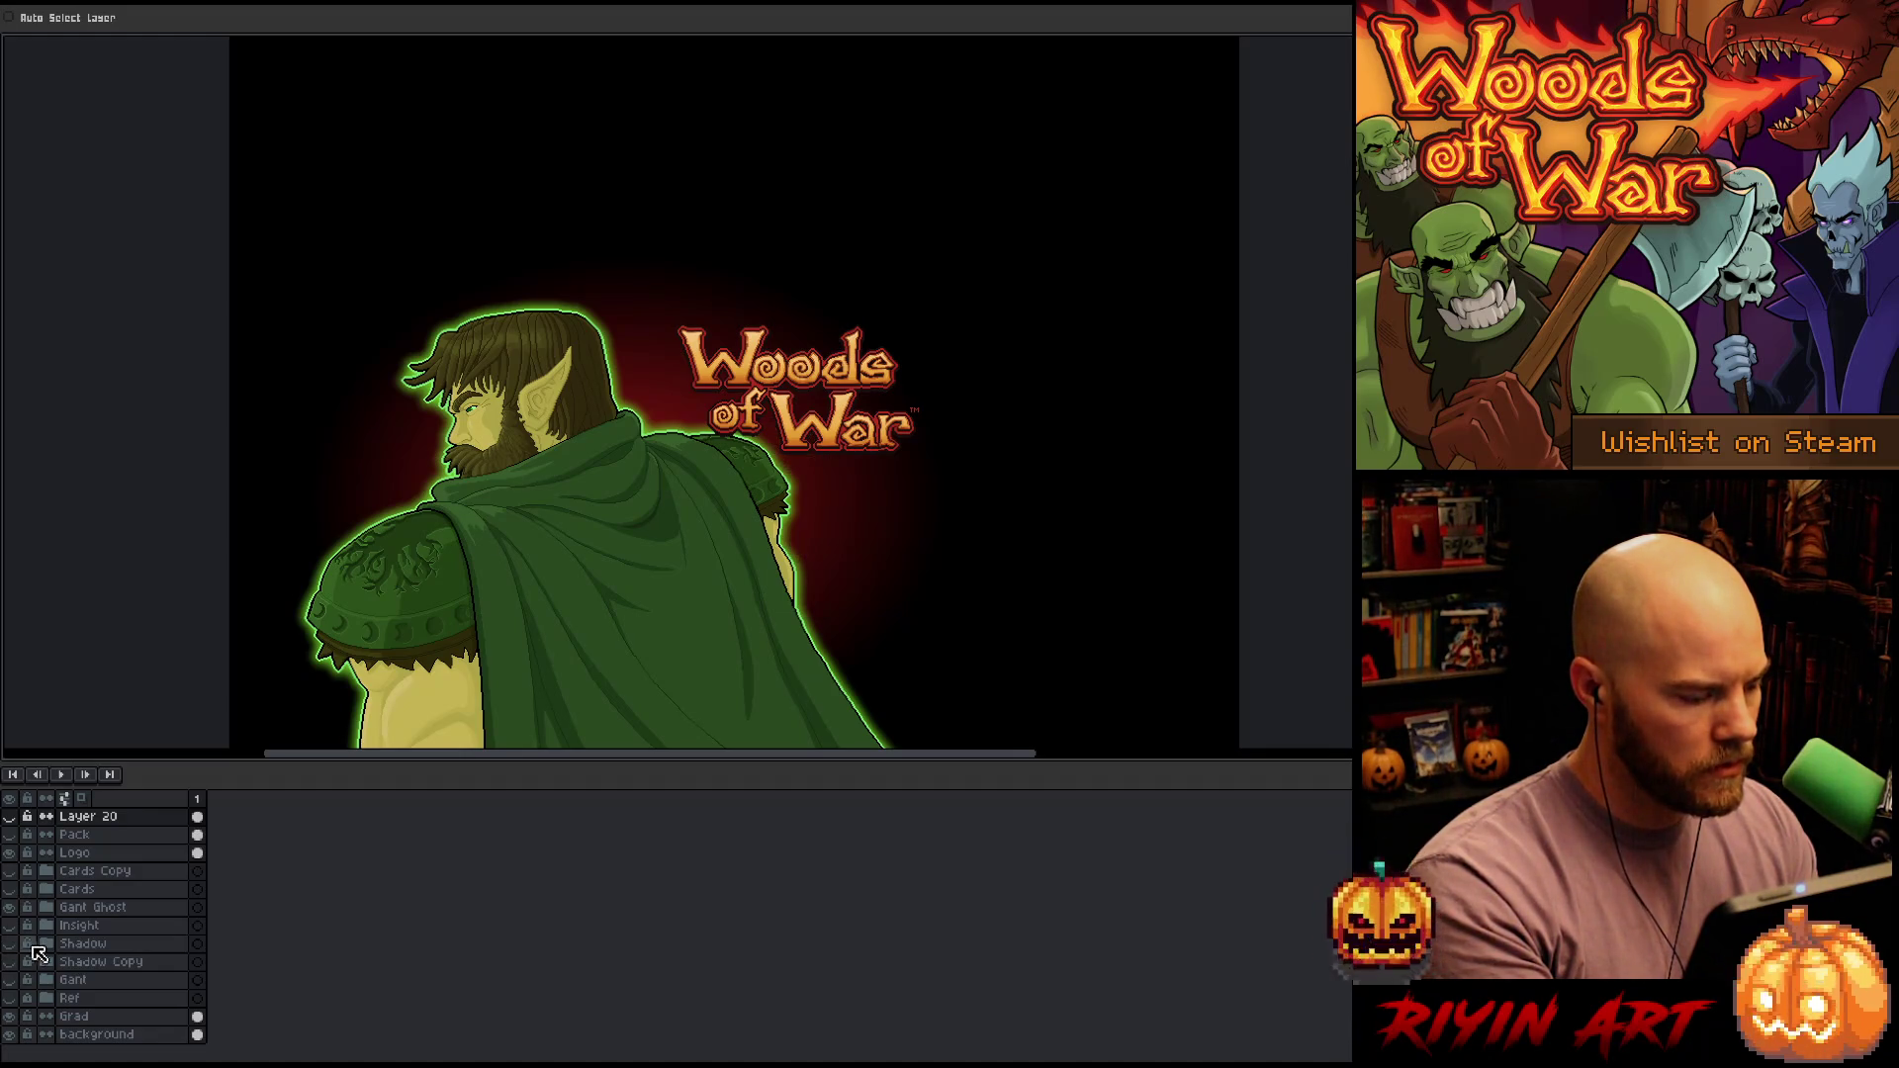
{"action": "left_click", "coordinate": [79, 852]}
{"action": "mouse_move", "coordinate": [811, 389]}
{"action": "left_mouse_down"}
{"action": "mouse_move", "coordinate": [837, 380]}
{"action": "mouse_move", "coordinate": [821, 389]}
{"action": "mouse_move", "coordinate": [827, 364]}
{"action": "left_mouse_up"}
Drag the Woods of War logo left and up, closer to the elf's head
{"action": "key", "text": "Tab"}
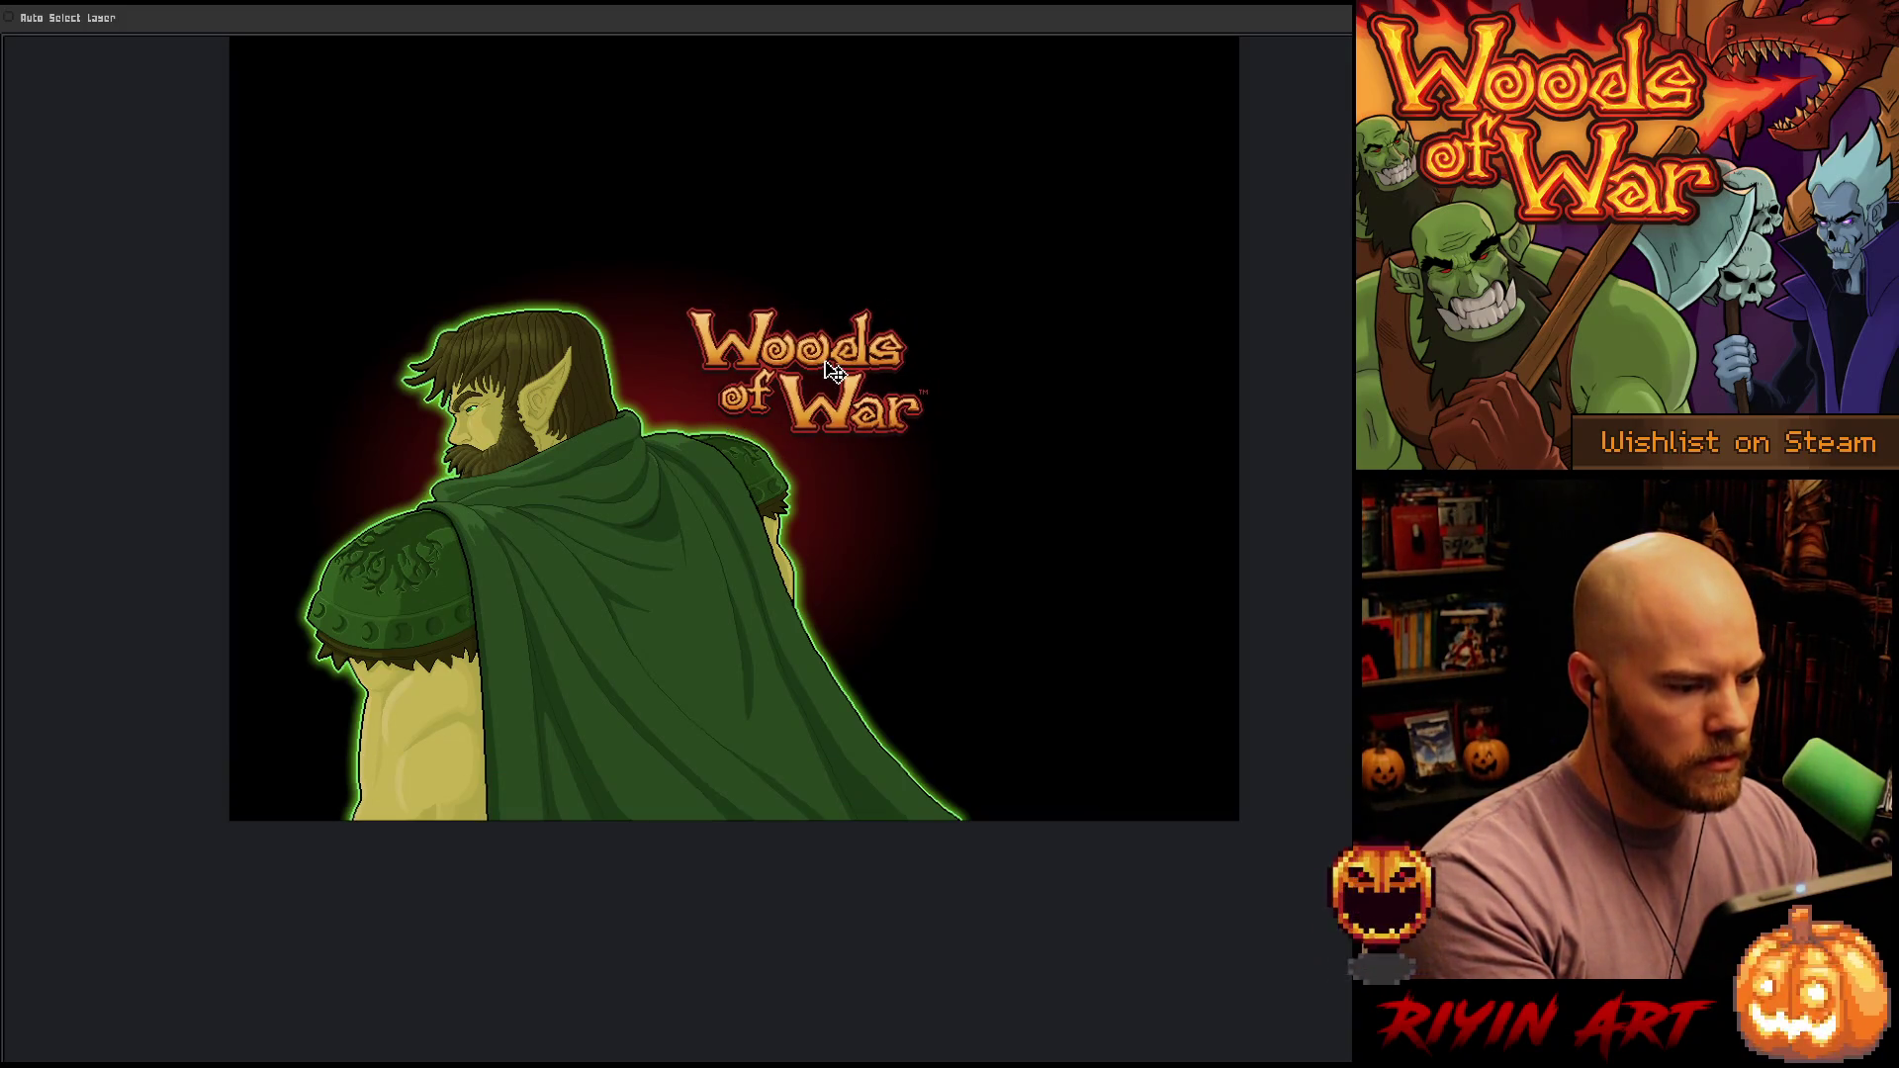
{"action": "scroll", "coordinate": [774, 386], "scroll_direction": "up", "scroll_amount": 1}
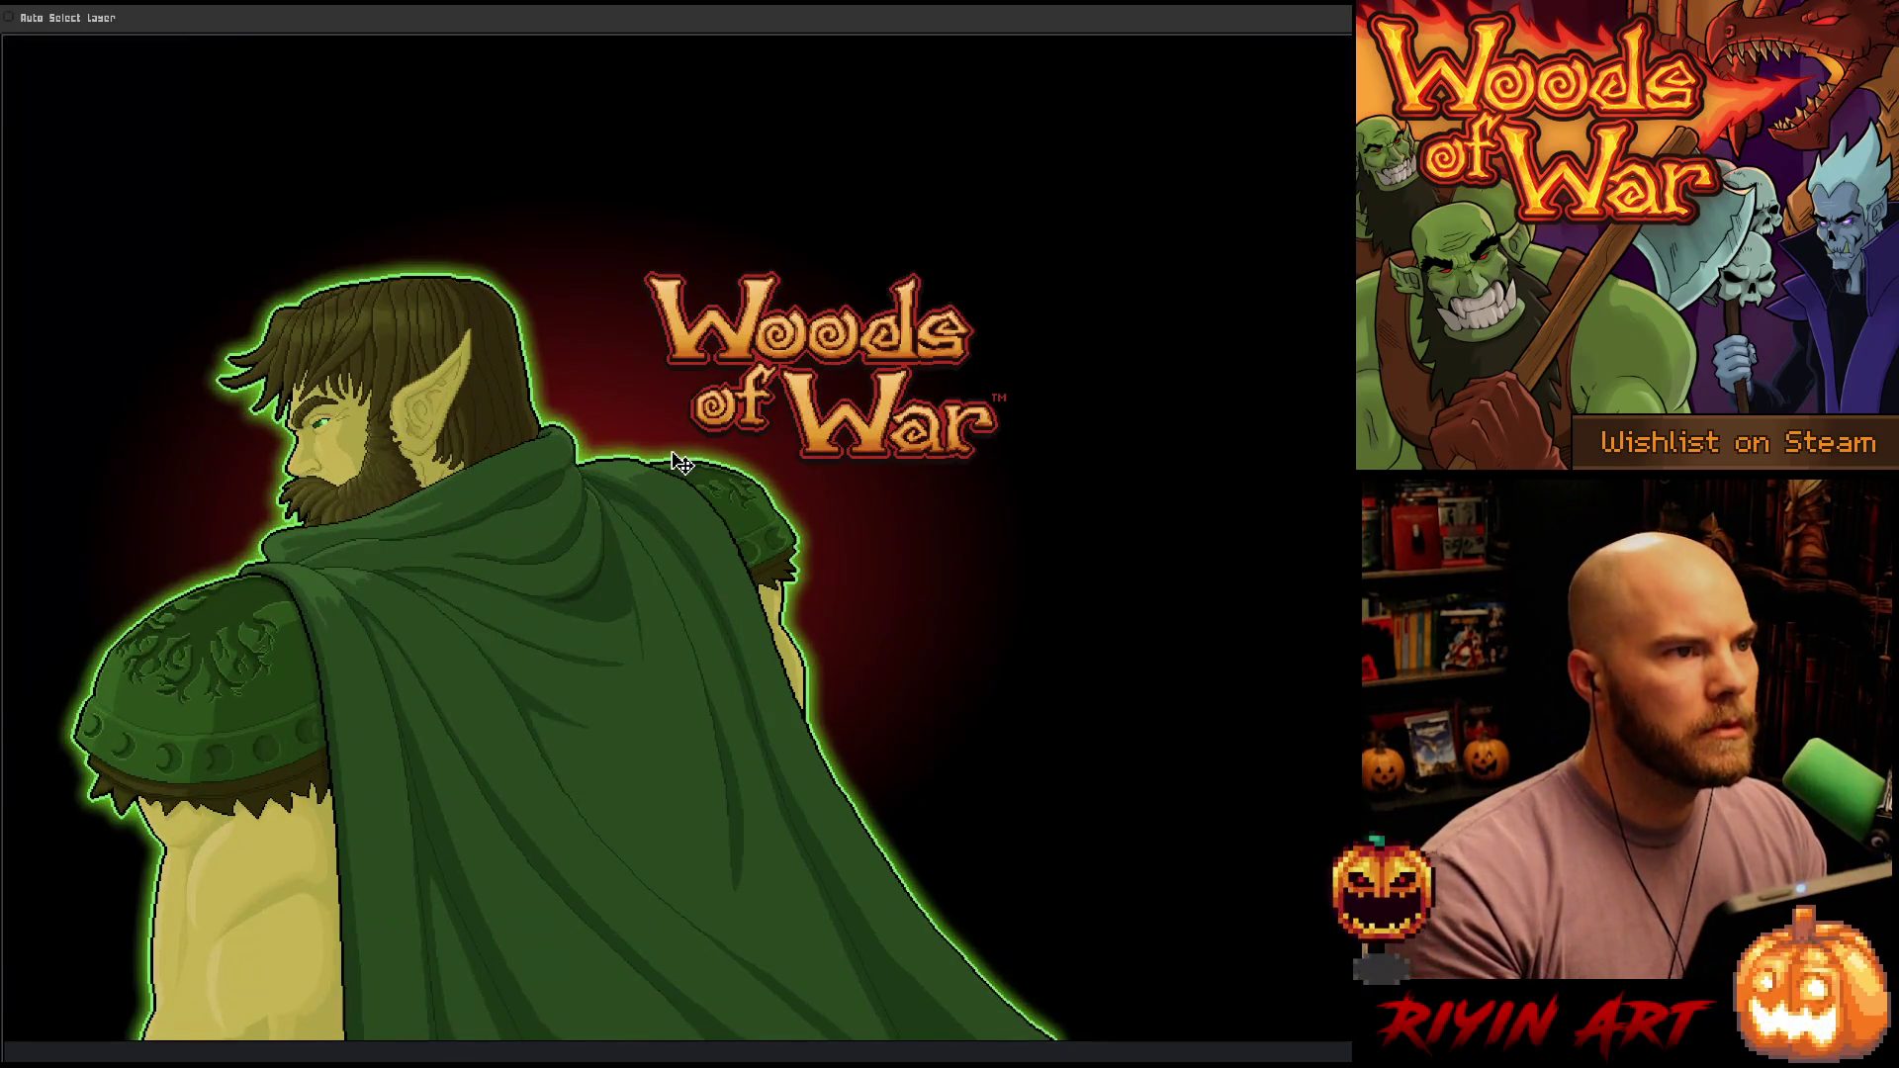
{"action": "scroll", "coordinate": [622, 517], "scroll_direction": "up", "scroll_amount": 2}
{"action": "left_click_drag", "start_coordinate": [631, 537], "coordinate": [704, 551]}
{"action": "scroll", "coordinate": [648, 556], "scroll_direction": "up", "scroll_amount": 1}
{"action": "scroll", "coordinate": [647, 557], "scroll_direction": "down", "scroll_amount": 1}
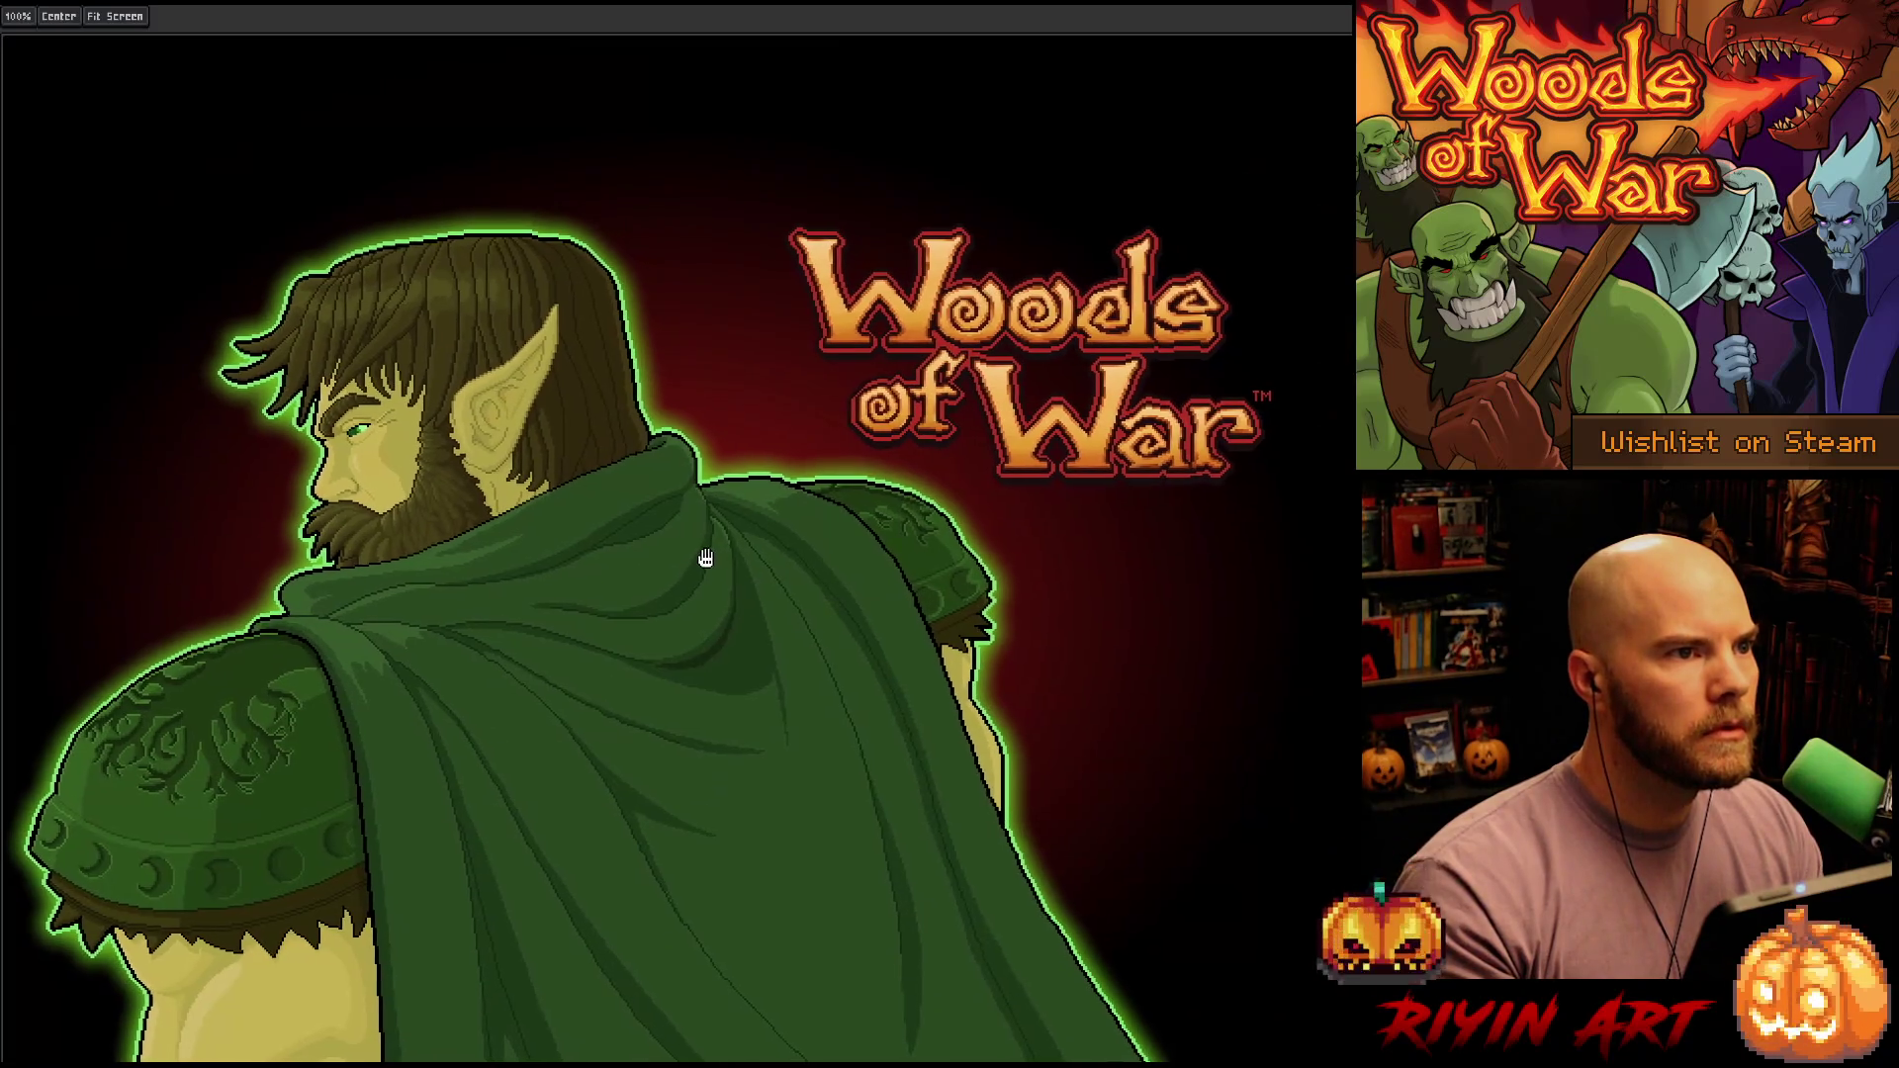
{"action": "key", "text": "Tab"}
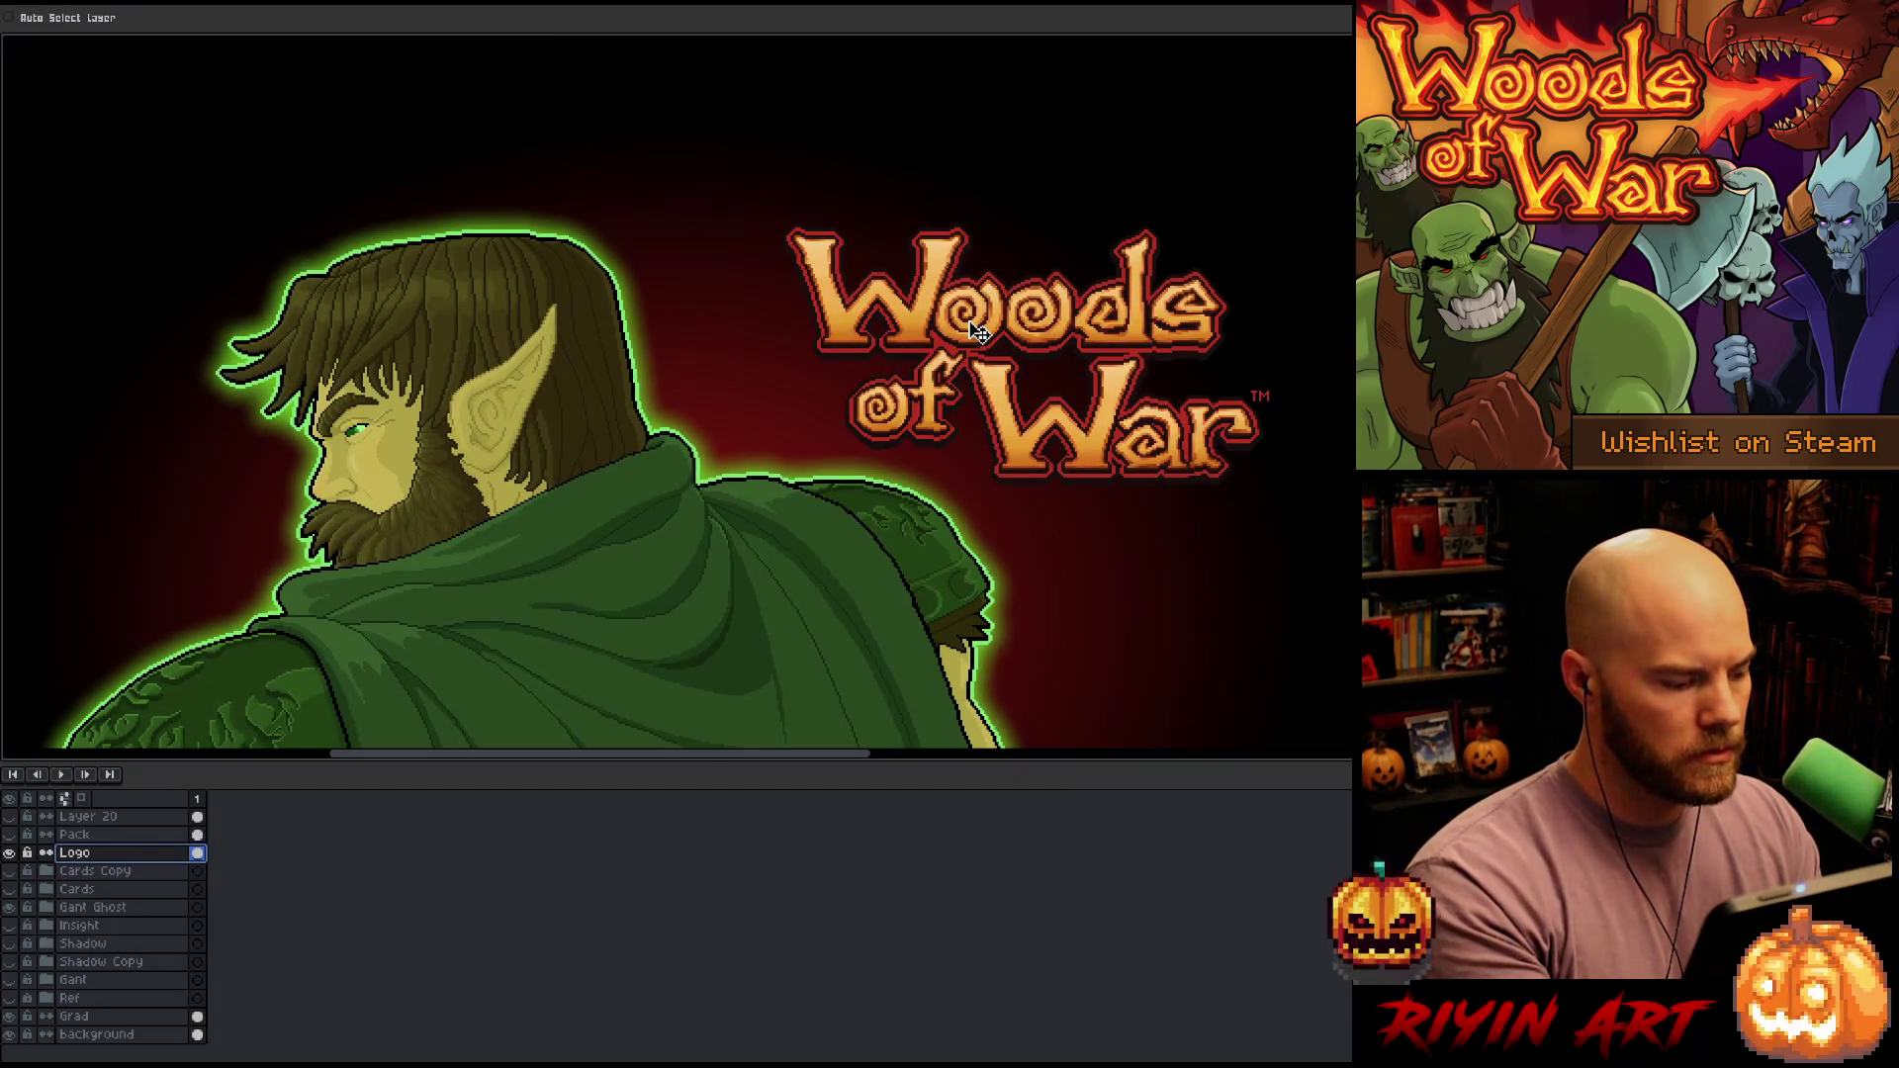
{"action": "mouse_move", "coordinate": [979, 333]}
{"action": "left_mouse_down"}
{"action": "mouse_move", "coordinate": [857, 304]}
{"action": "mouse_move", "coordinate": [909, 305]}
{"action": "left_mouse_up"}
{"action": "key", "text": "Tab"}
Zoom and pan around the logo to inspect its new placement, ending on the Move tool
{"action": "scroll", "coordinate": [909, 307], "scroll_direction": "up", "scroll_amount": 2}
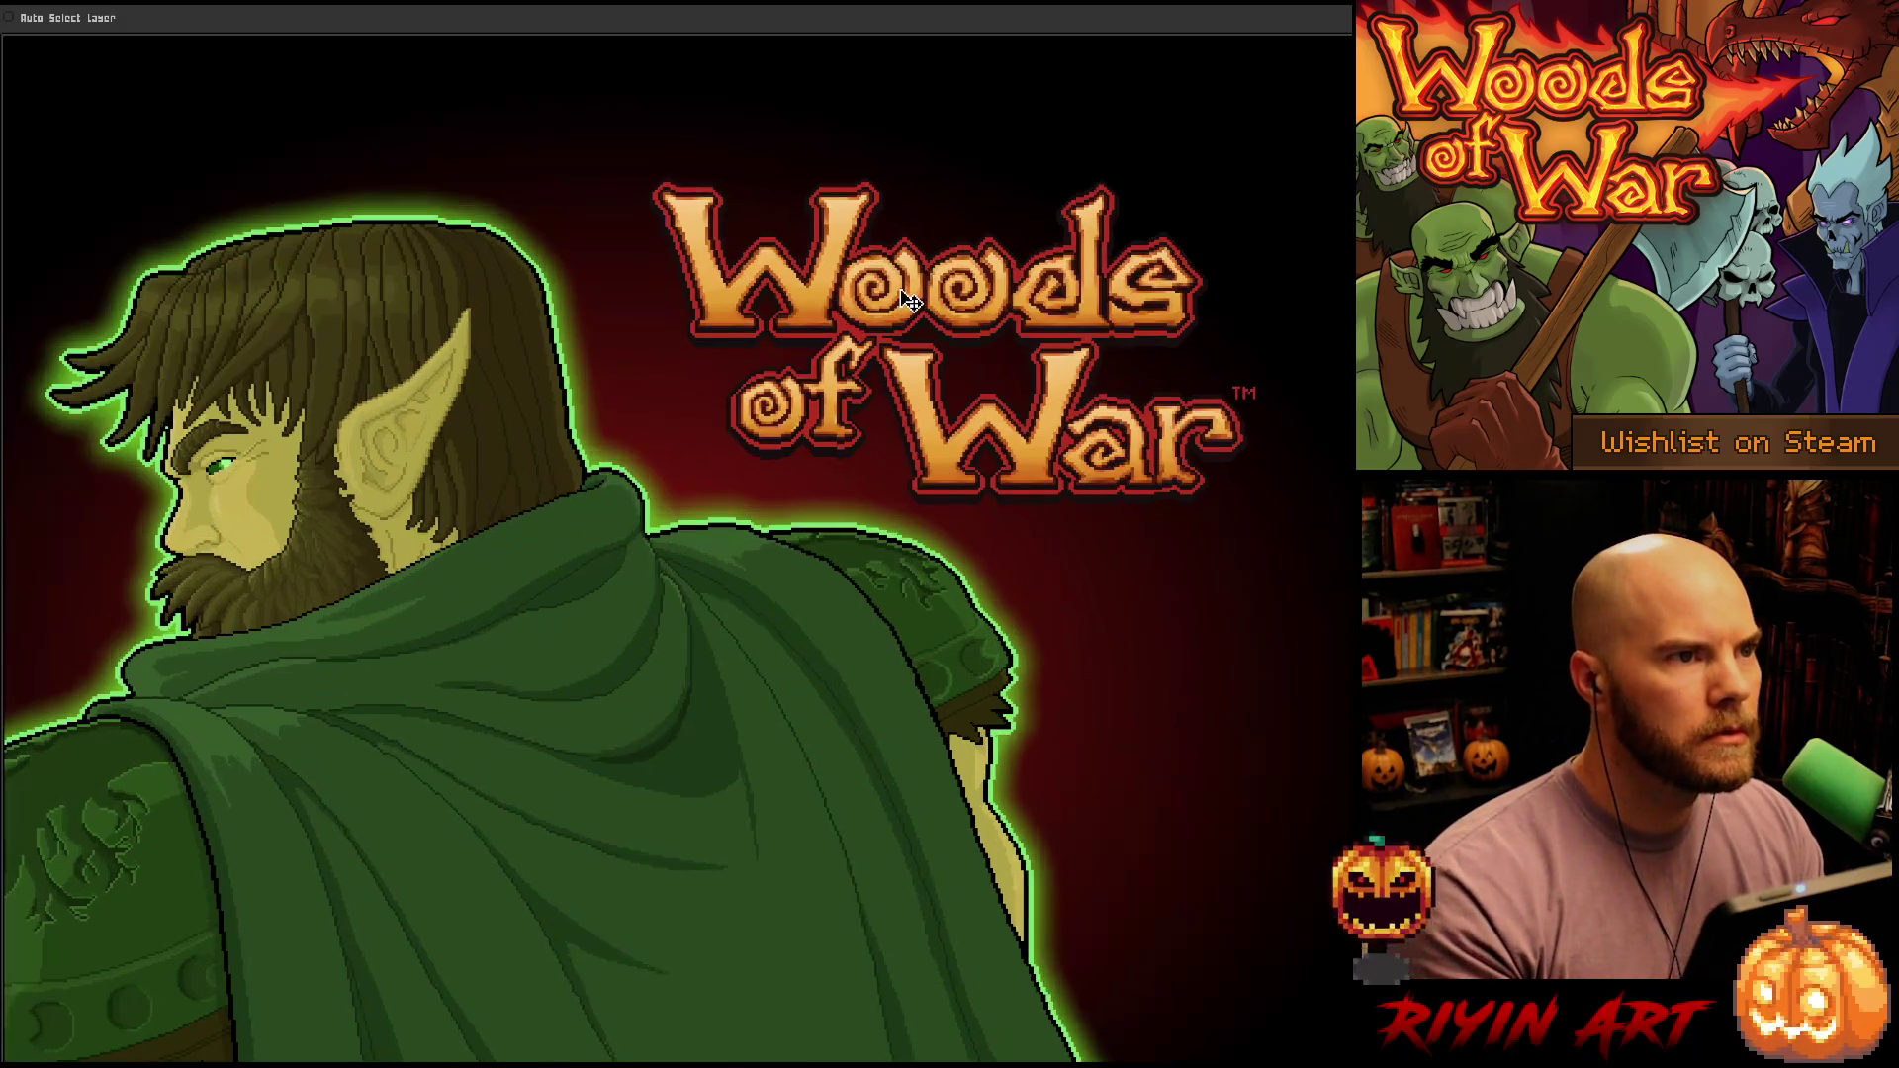
{"action": "key", "text": "space"}
{"action": "mouse_move", "coordinate": [910, 304]}
{"action": "left_mouse_down"}
{"action": "mouse_move", "coordinate": [853, 325]}
{"action": "mouse_move", "coordinate": [835, 295]}
{"action": "left_mouse_up"}
{"action": "scroll", "coordinate": [850, 322], "scroll_direction": "down", "scroll_amount": 1}
{"action": "scroll", "coordinate": [839, 306], "scroll_direction": "down", "scroll_amount": 1}
{"action": "scroll", "coordinate": [844, 243], "scroll_direction": "down", "scroll_amount": 4}
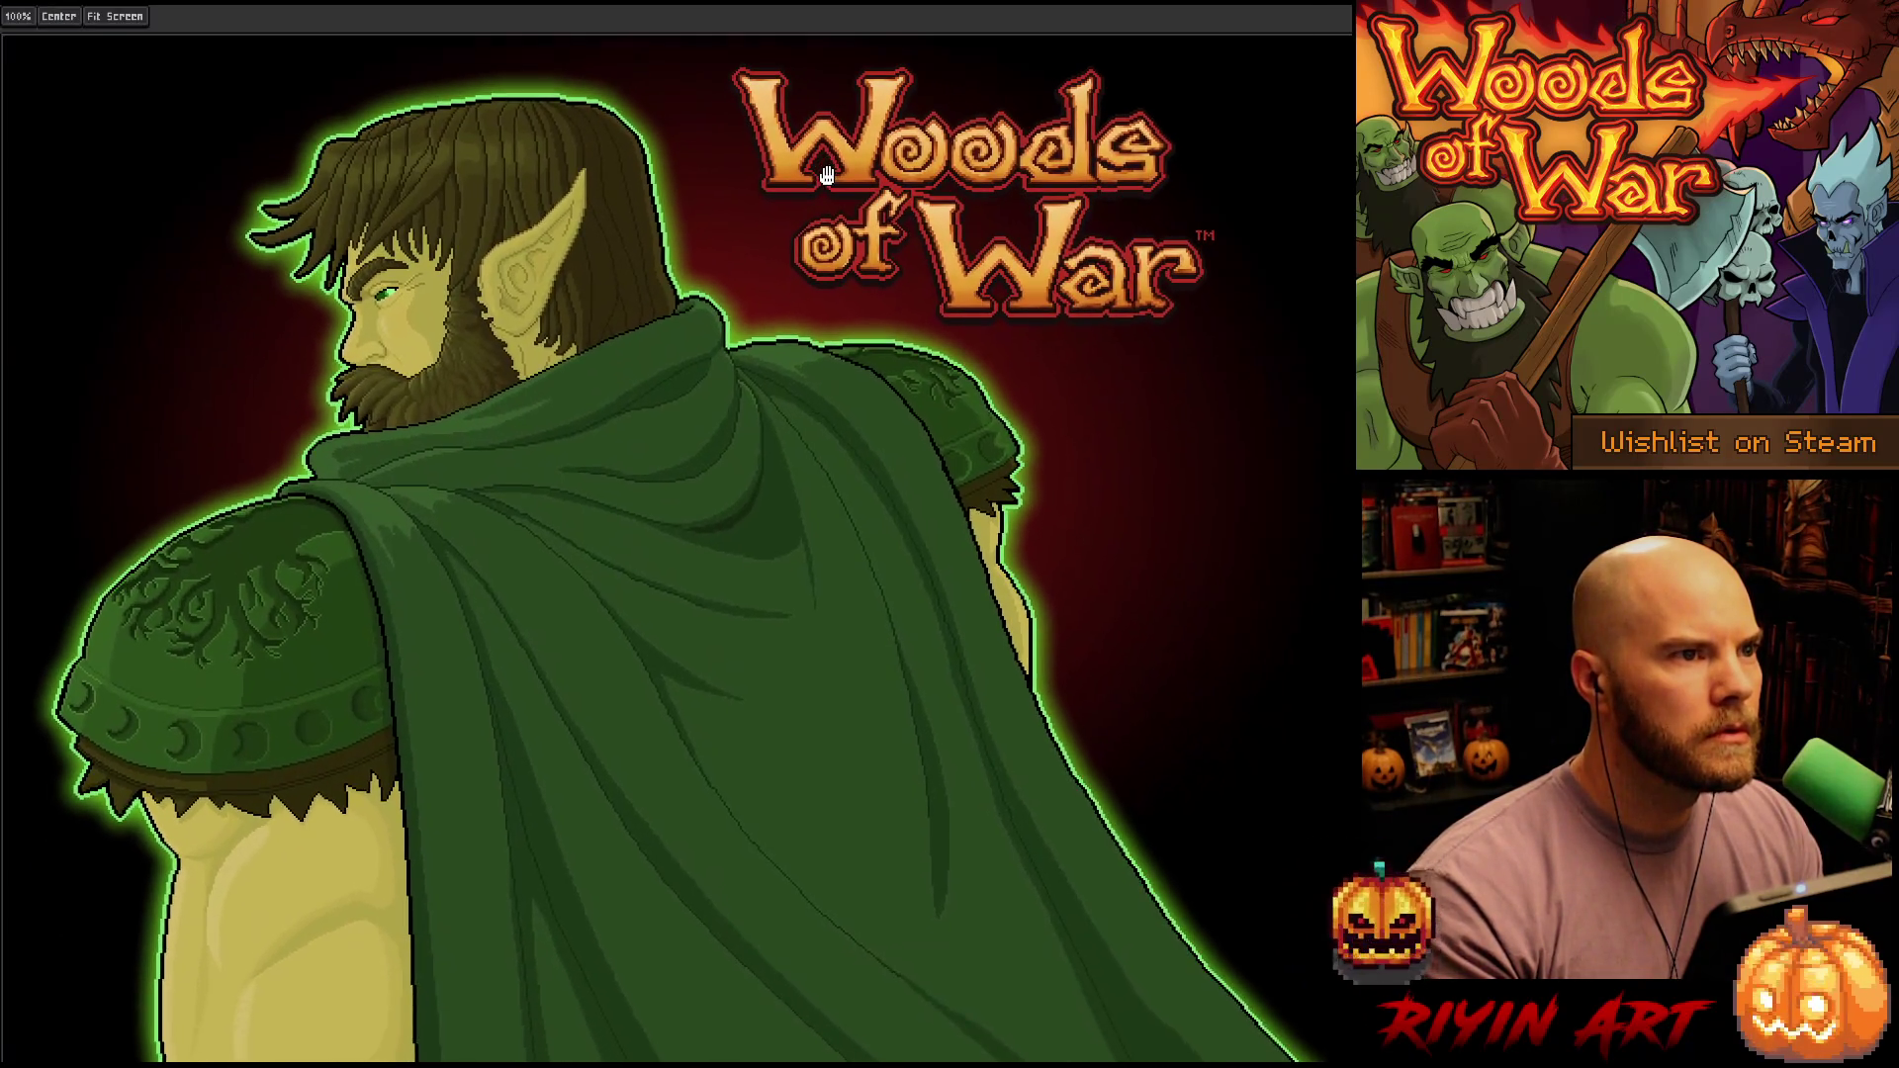
{"action": "key", "text": "v"}
{"action": "scroll", "coordinate": [829, 319], "scroll_direction": "up", "scroll_amount": 4}
{"action": "key", "text": "h"}
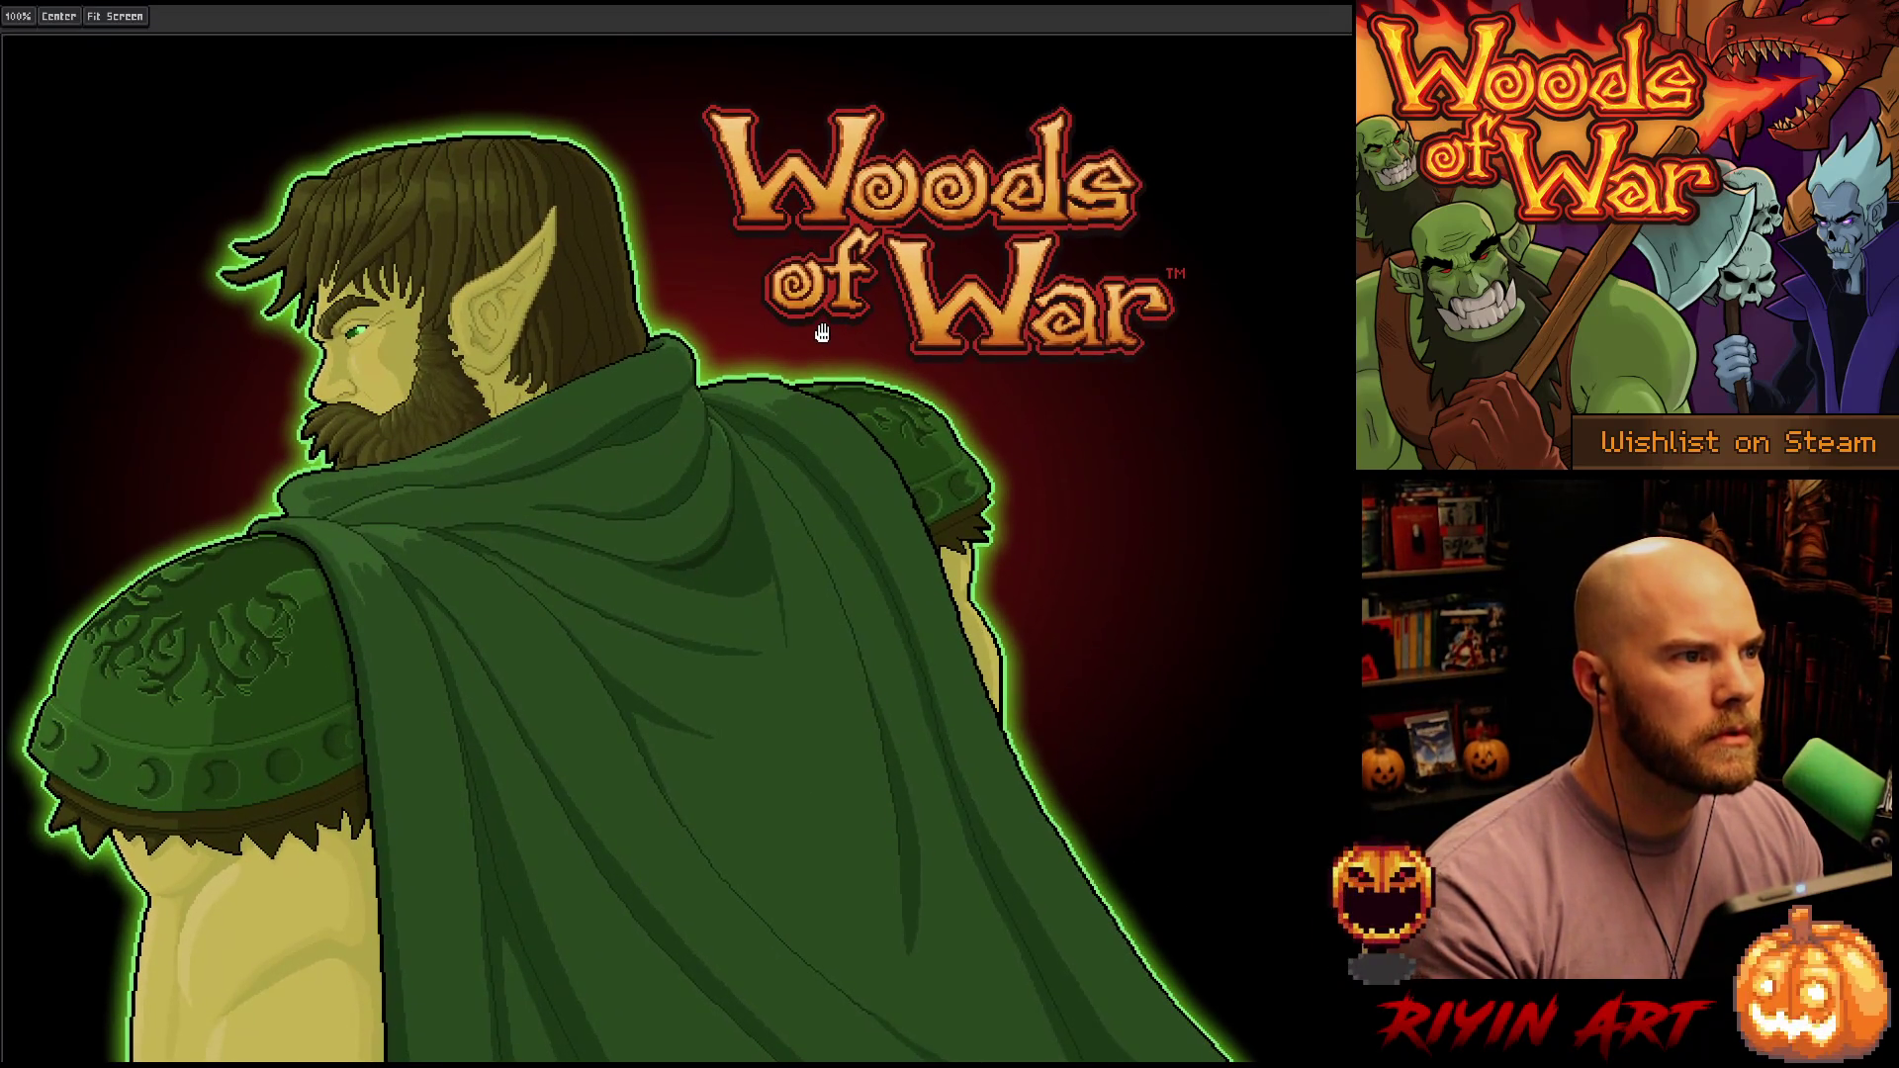
{"action": "left_click_drag", "start_coordinate": [822, 333], "coordinate": [833, 332]}
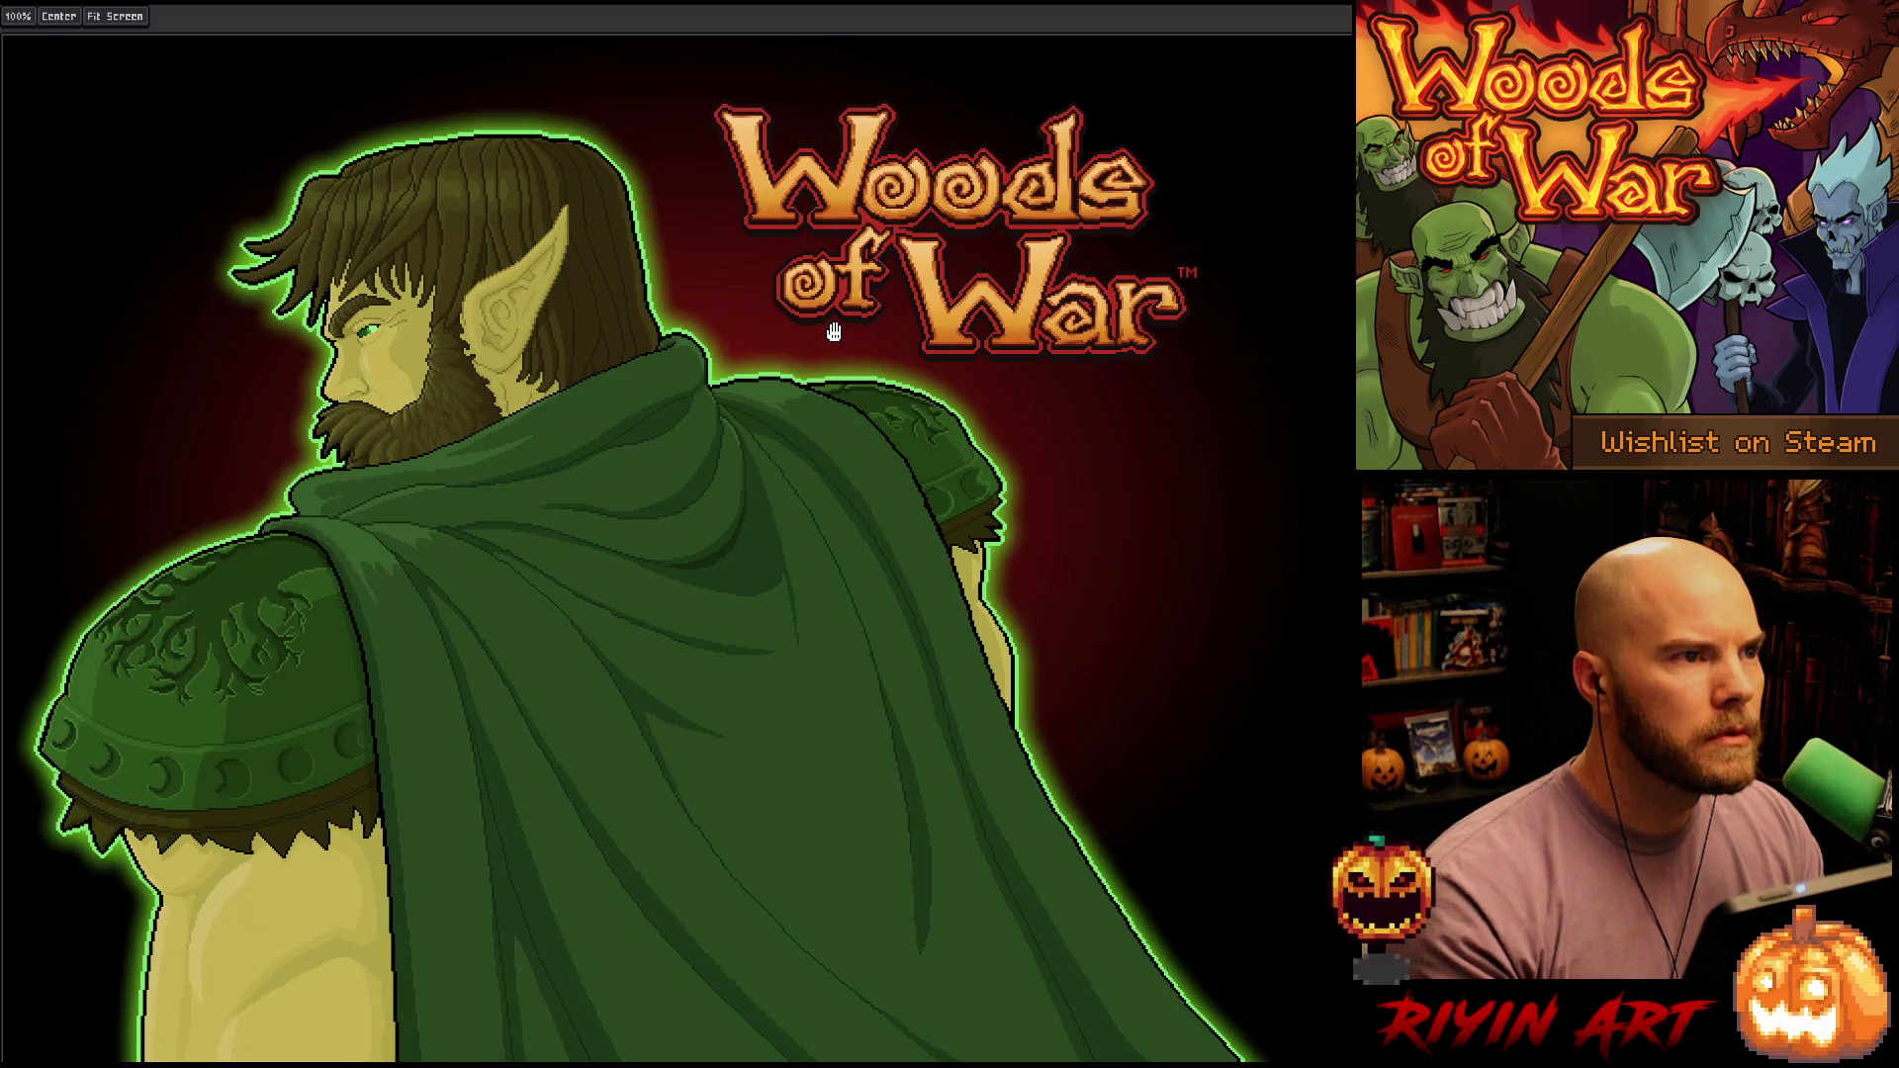
{"action": "key", "text": "v"}
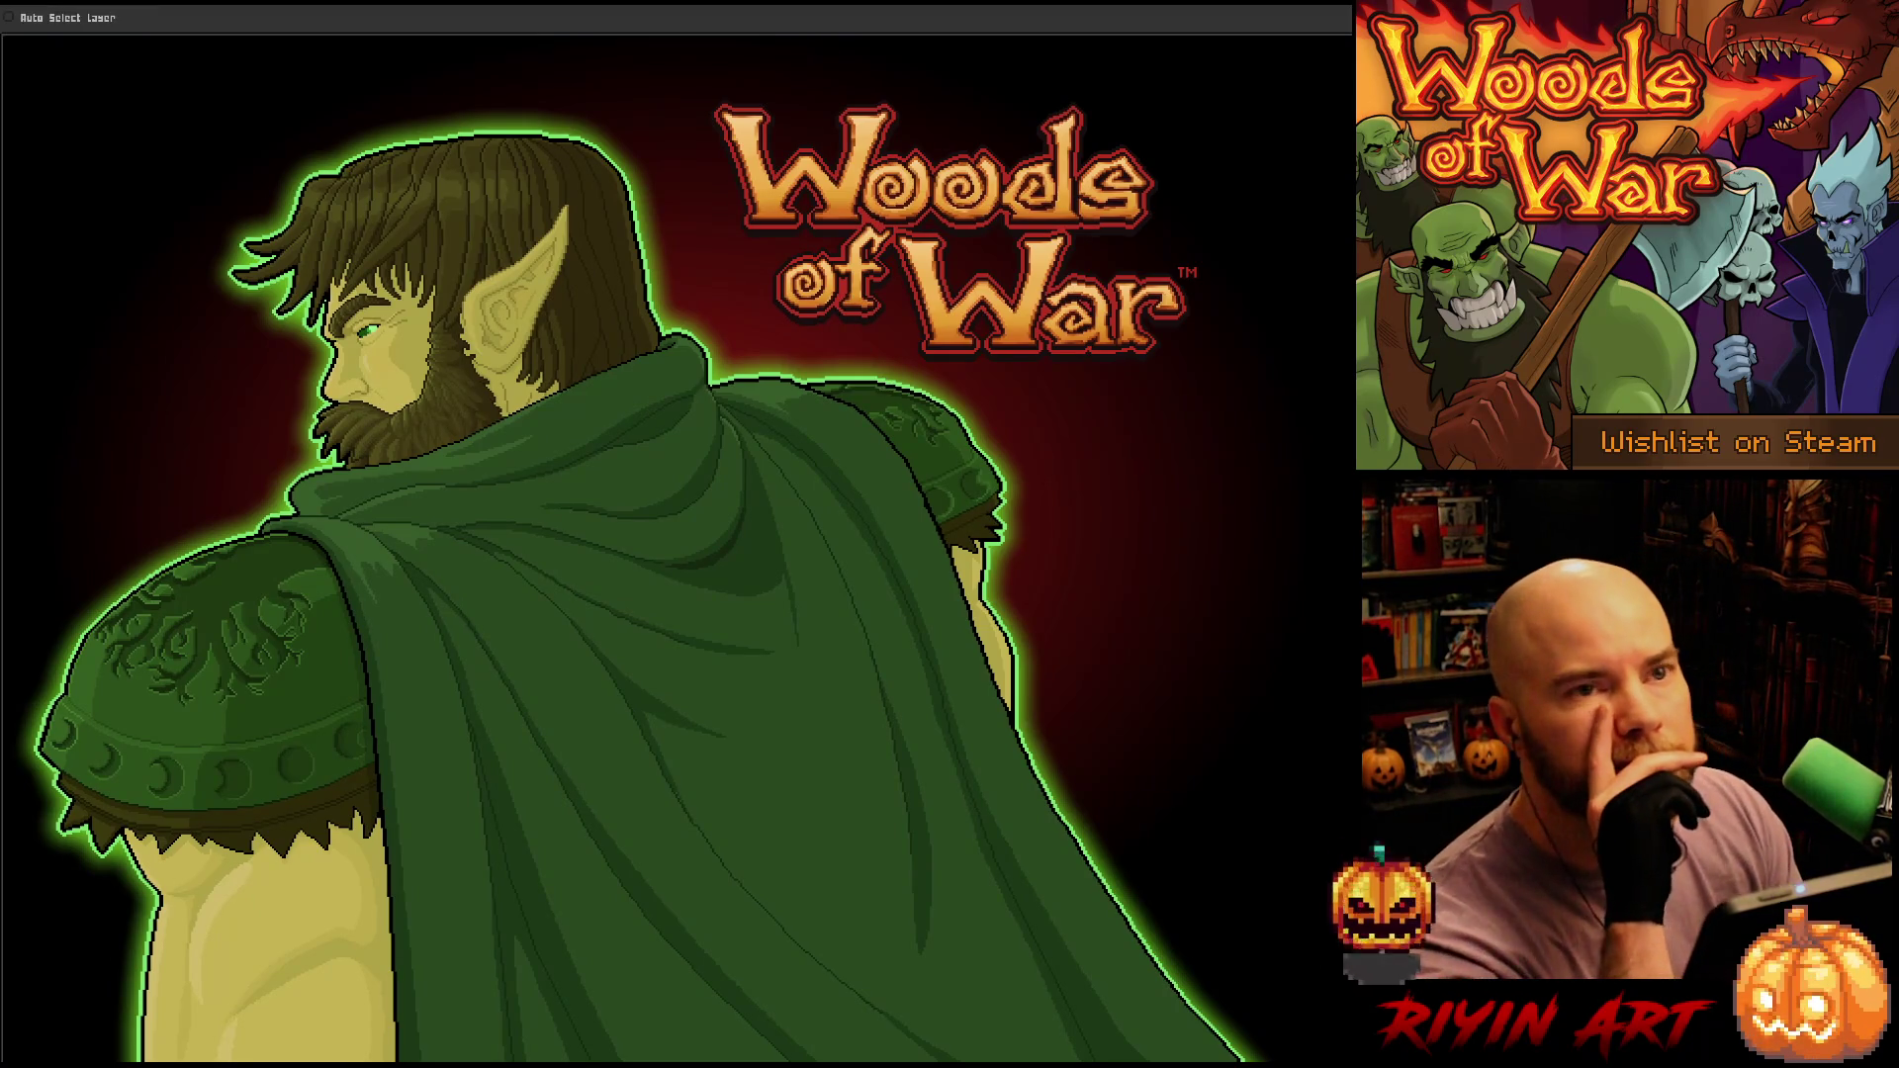